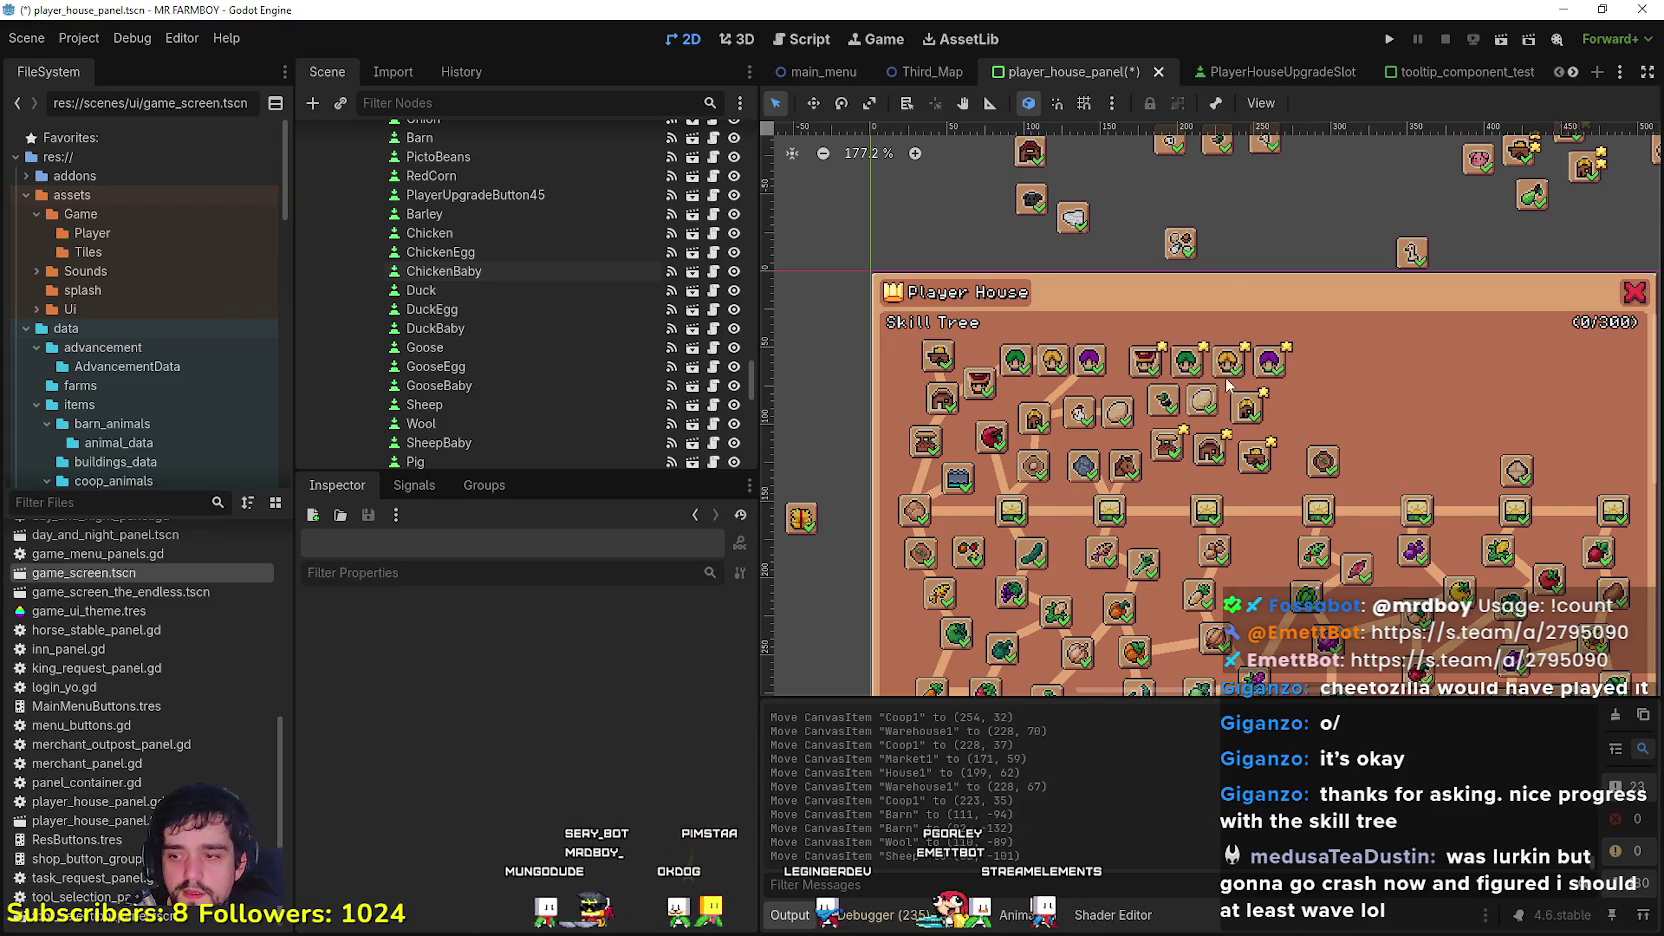
Step: Move the House2 and Market2 slots down into the Player House skill tree panel
scroll(1180, 430, down, 3)
scroll(1152, 441, up, 4)
scroll(1140, 430, down, 6)
scroll(1100, 380, up, 6)
scroll(1057, 322, down, 3)
scroll(1340, 212, down, 7)
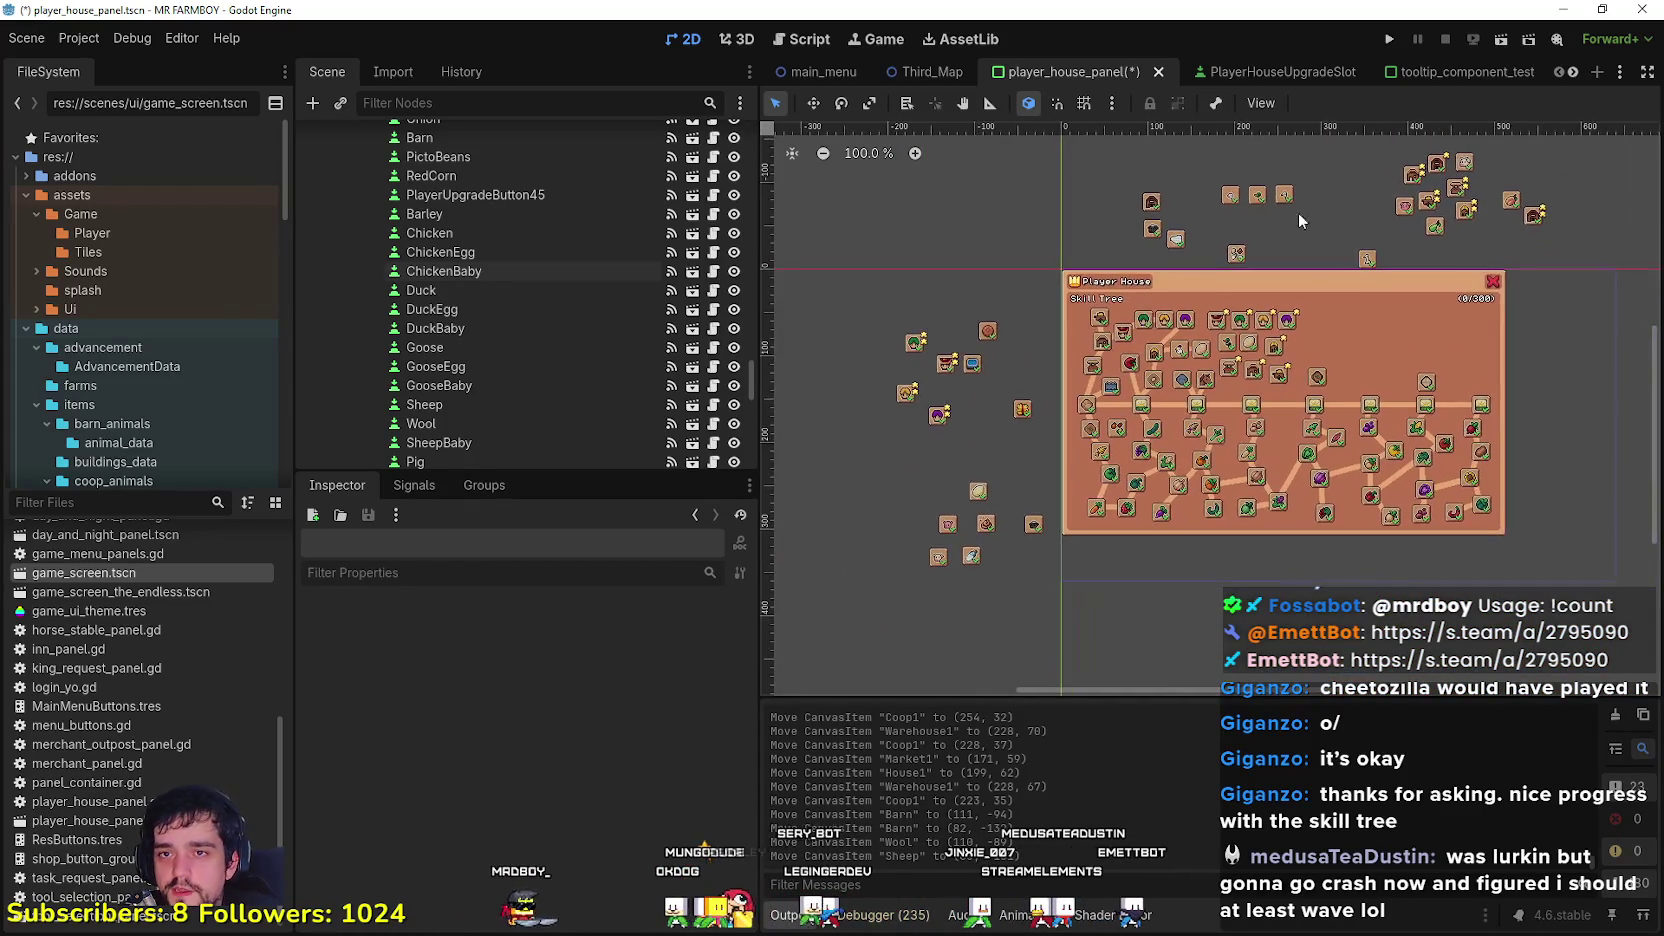
scroll(1360, 420, up, 8)
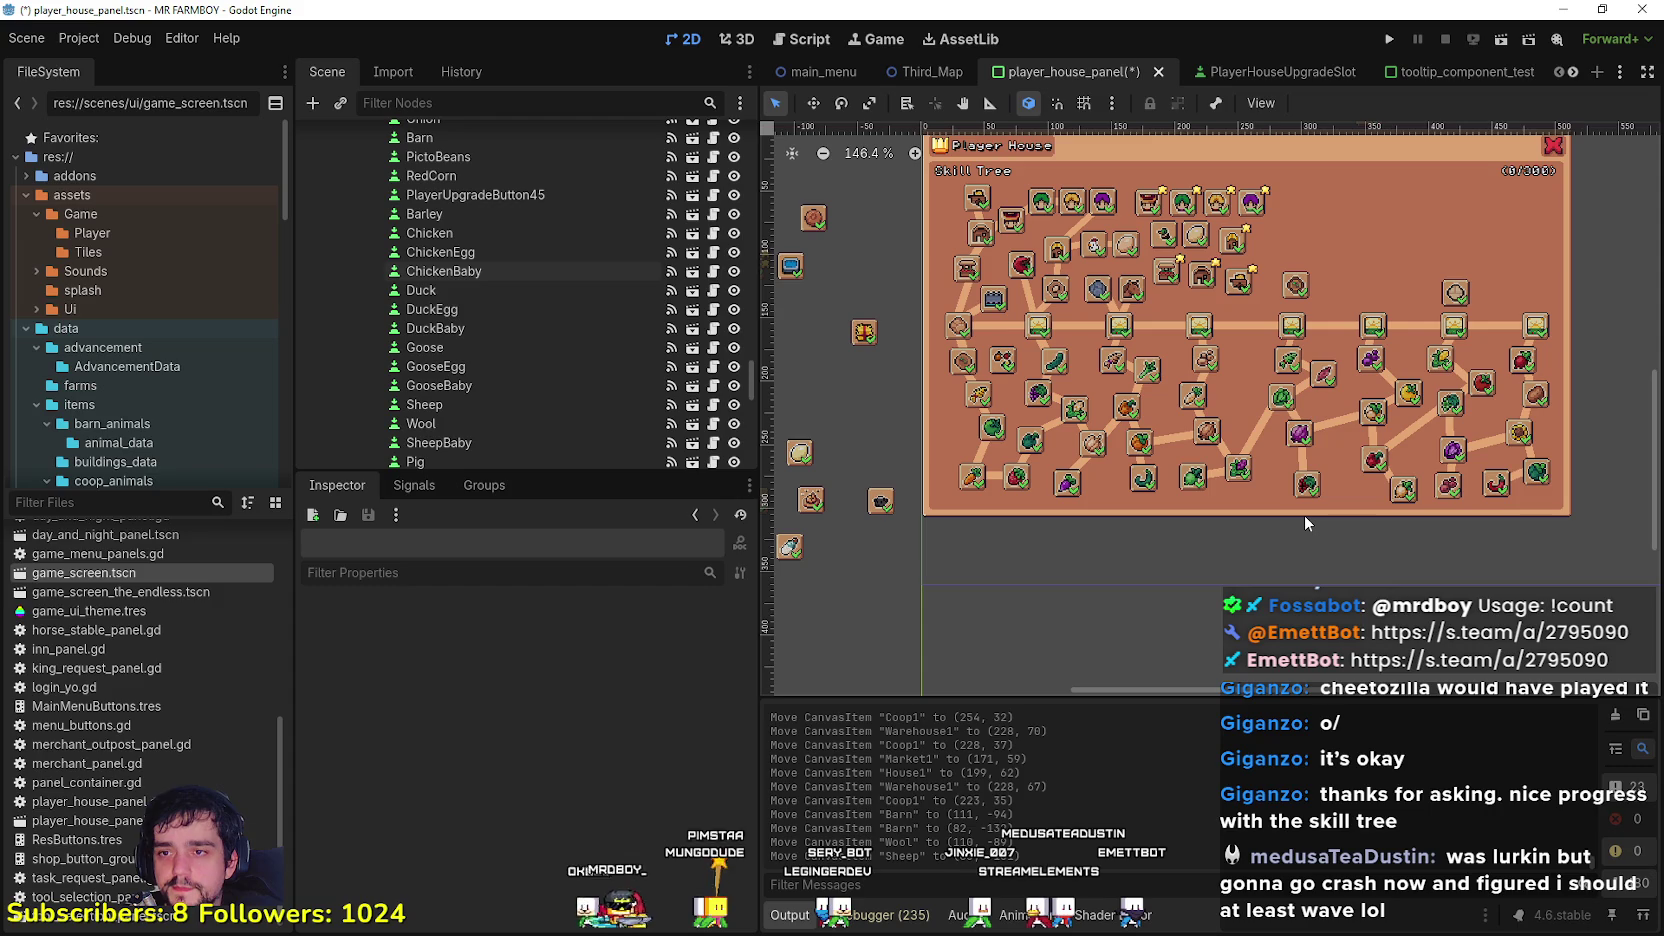
scroll(1250, 450, up, 1)
scroll(1100, 600, down, 2)
scroll(1073, 415, up, 2)
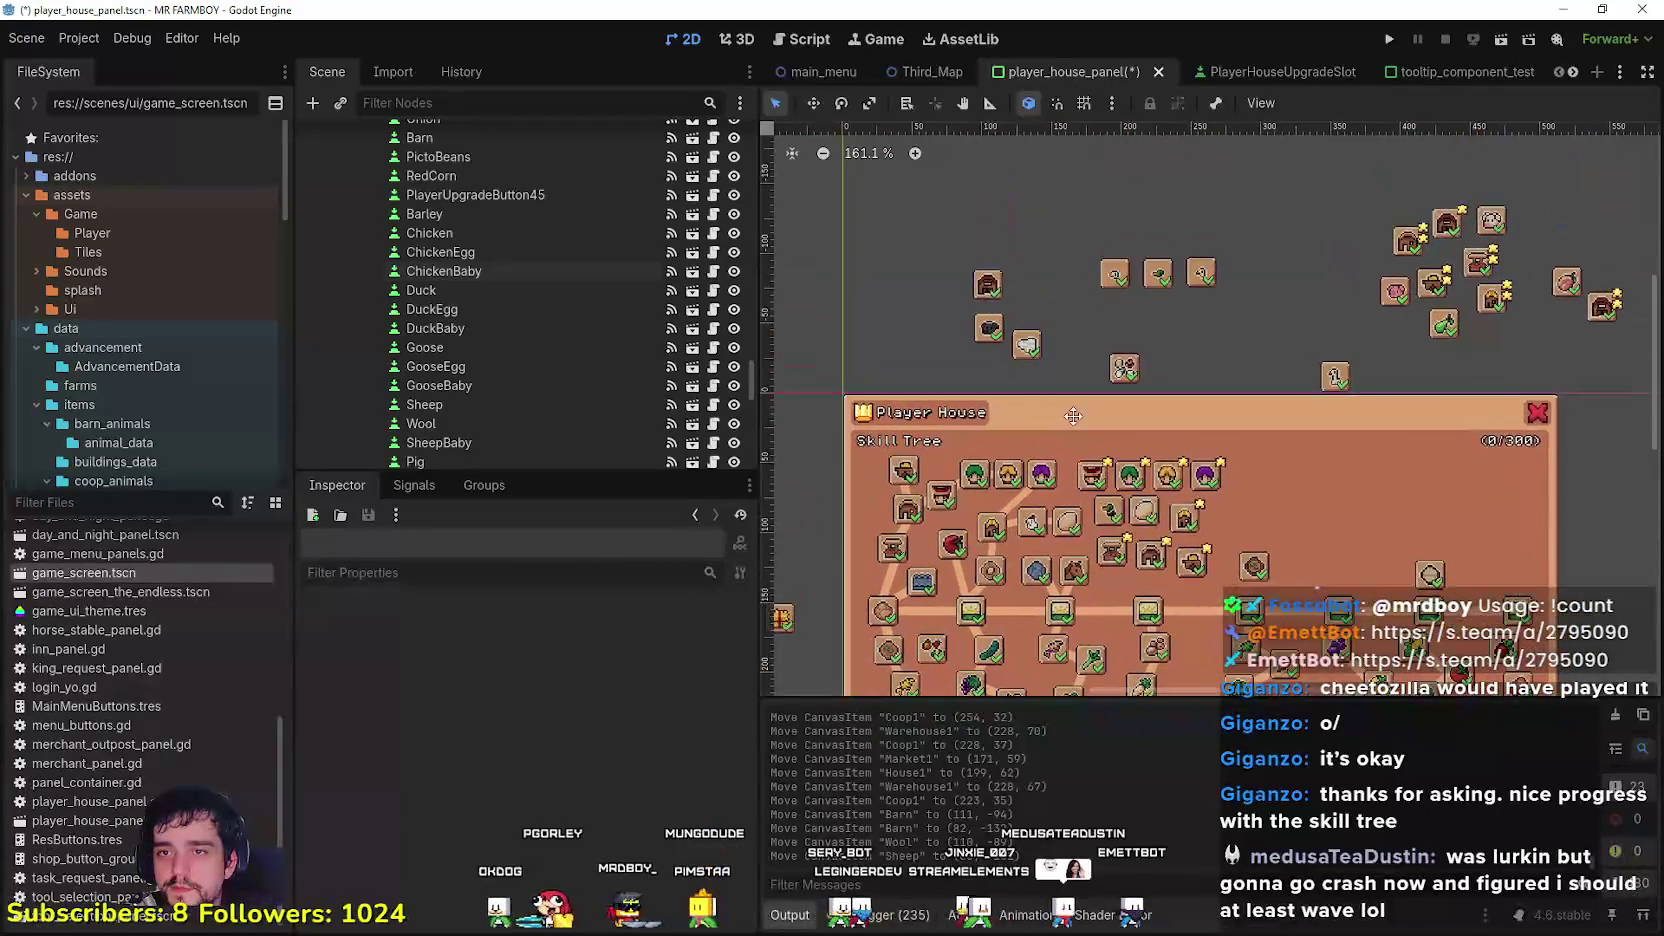
scroll(1073, 415, down, 9)
scroll(1175, 314, up, 7)
scroll(1175, 314, up, 1)
scroll(1275, 296, up, 1)
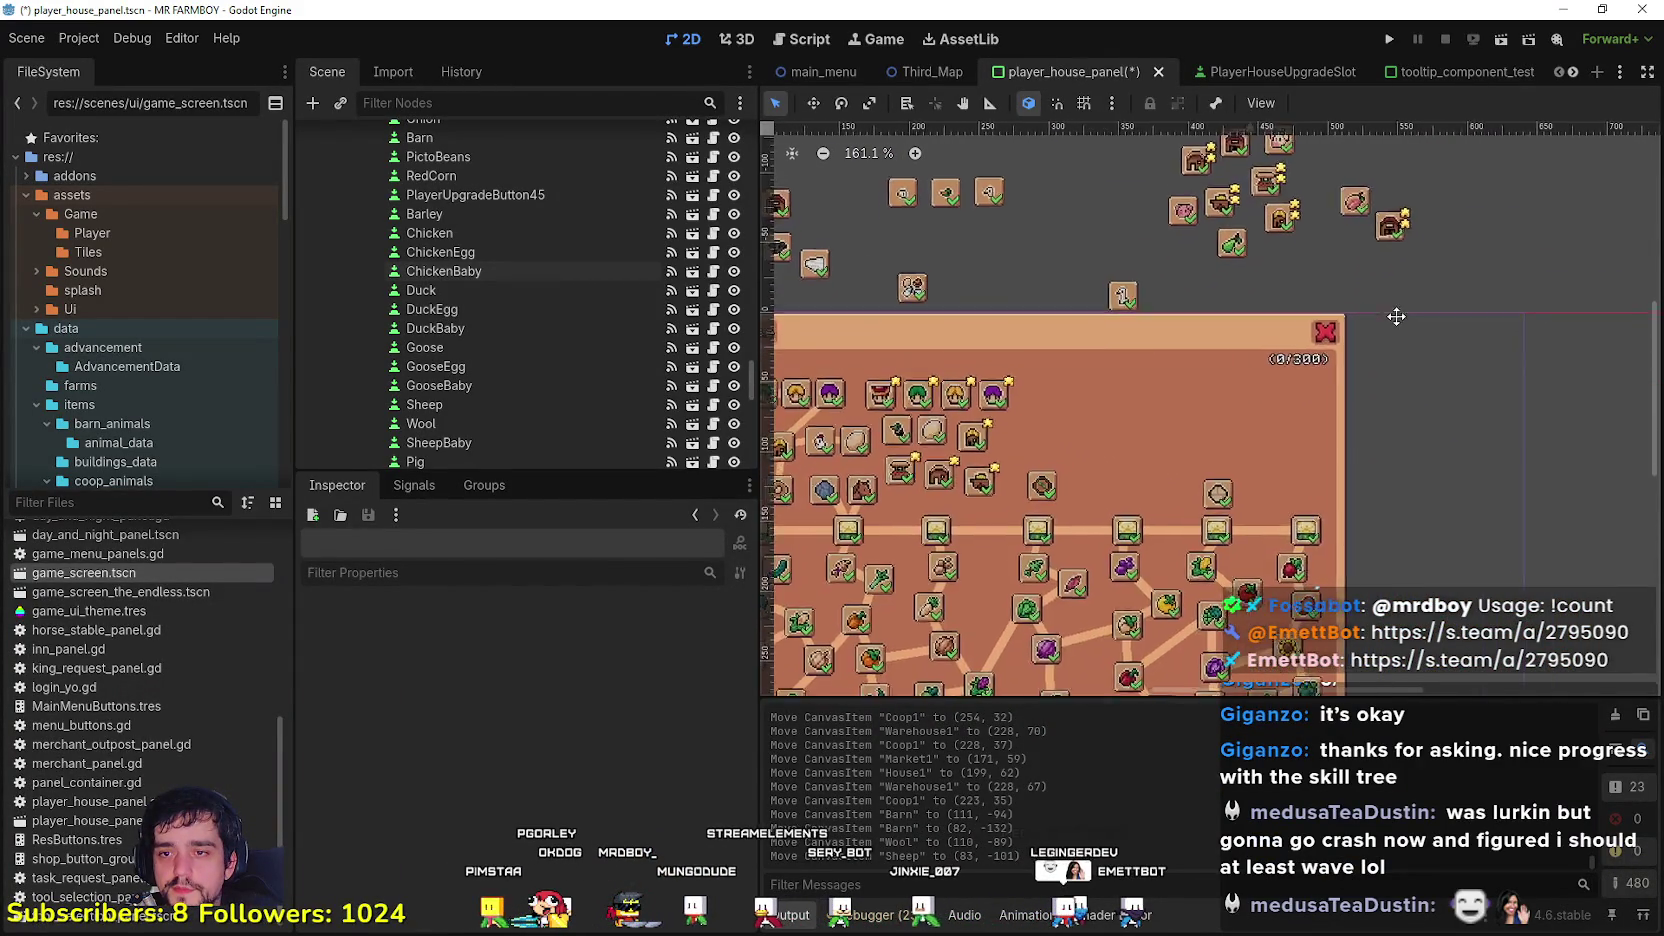
scroll(1399, 306, down, 1)
scroll(1430, 304, up, 1)
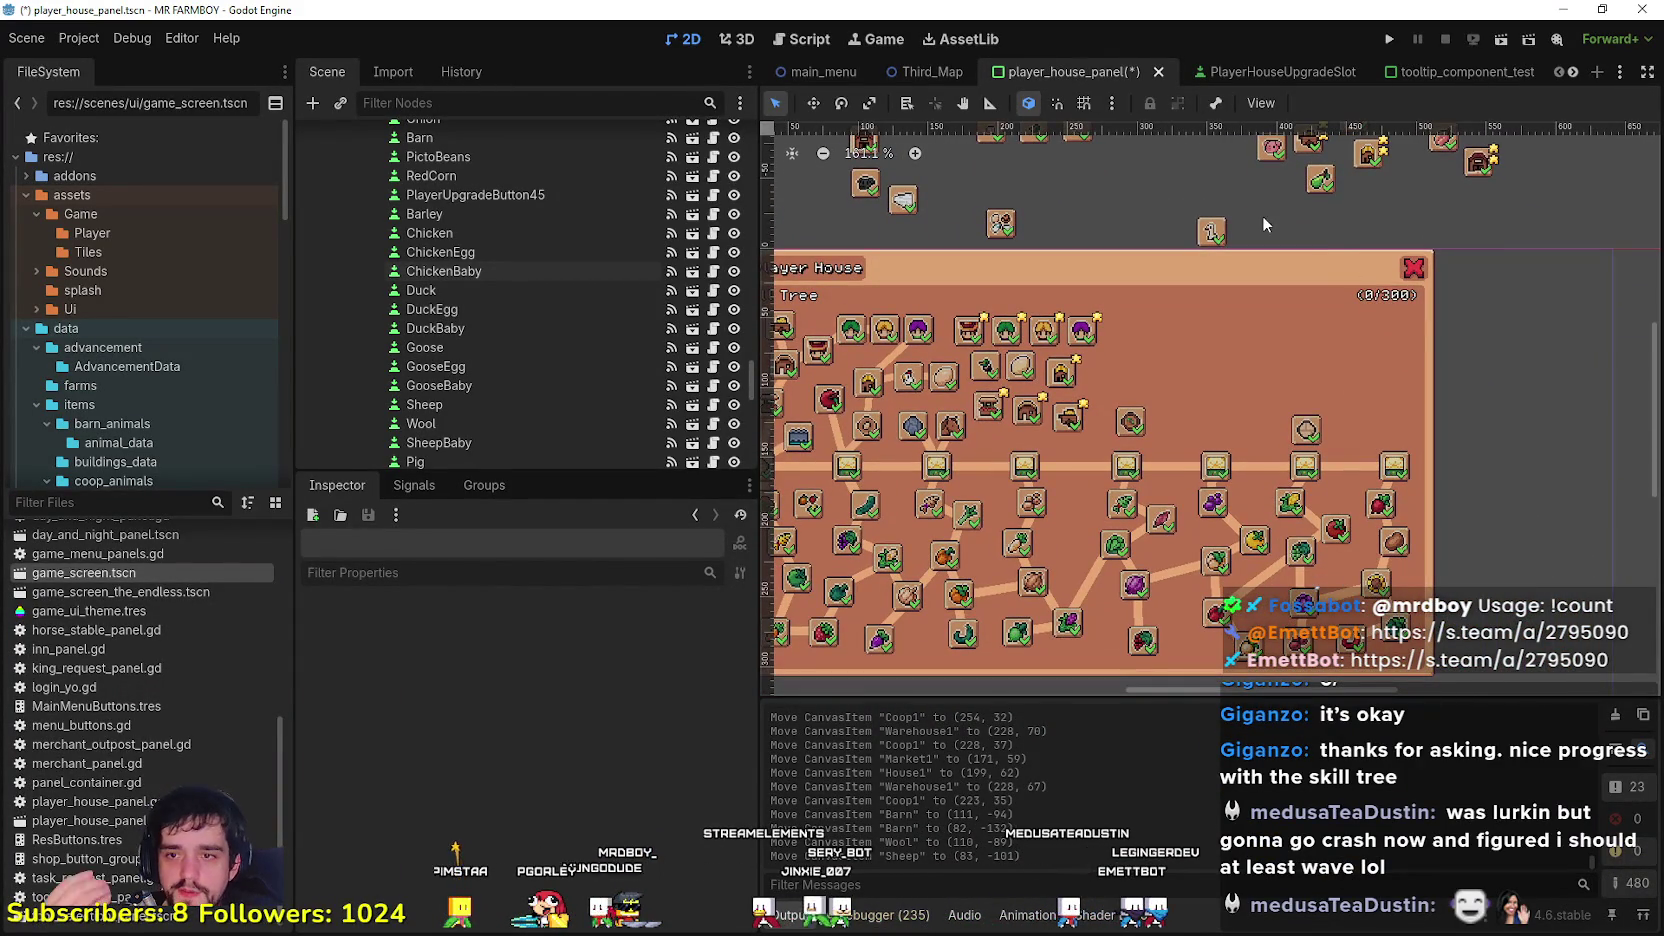
scroll(1264, 214, up, 3)
scroll(1268, 183, up, 2)
mouse_move(1268, 183)
mouse_down()
mouse_move(1128, 567)
mouse_move(1113, 562)
mouse_up()
scroll(1113, 562, down, 3)
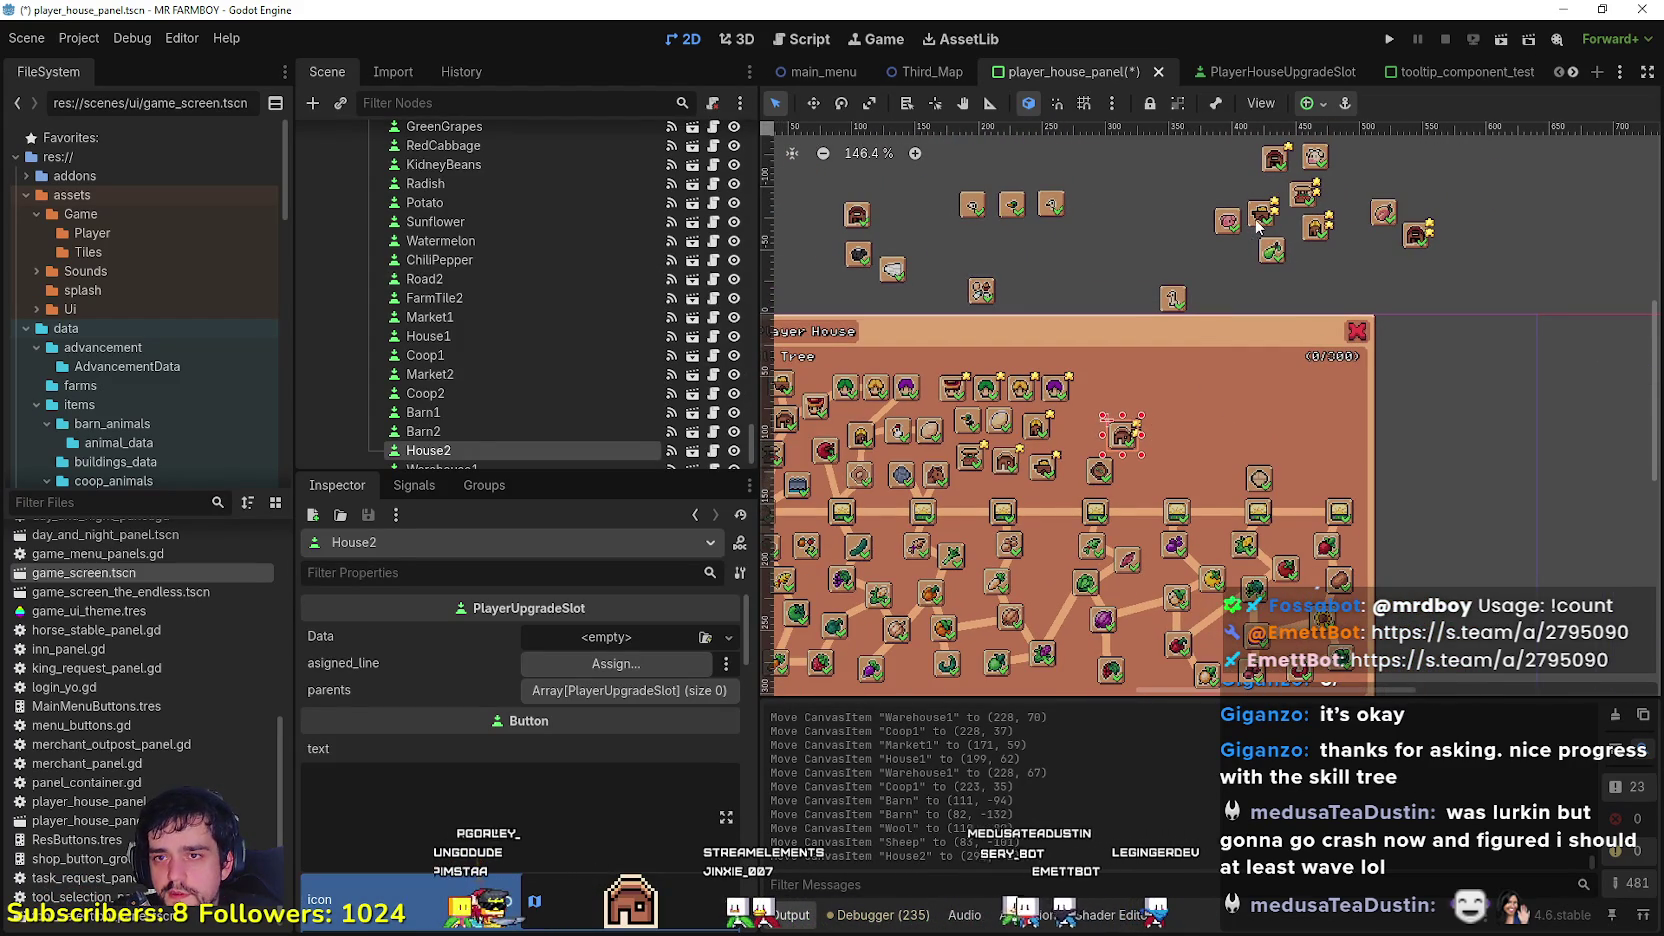
click(1259, 220)
scroll(1304, 207, up, 1)
mouse_move(1303, 198)
mouse_down()
mouse_move(1127, 537)
mouse_move(1090, 482)
mouse_move(1160, 465)
mouse_up()
scroll(1110, 520, up, 3)
drag(1107, 521, 1064, 482)
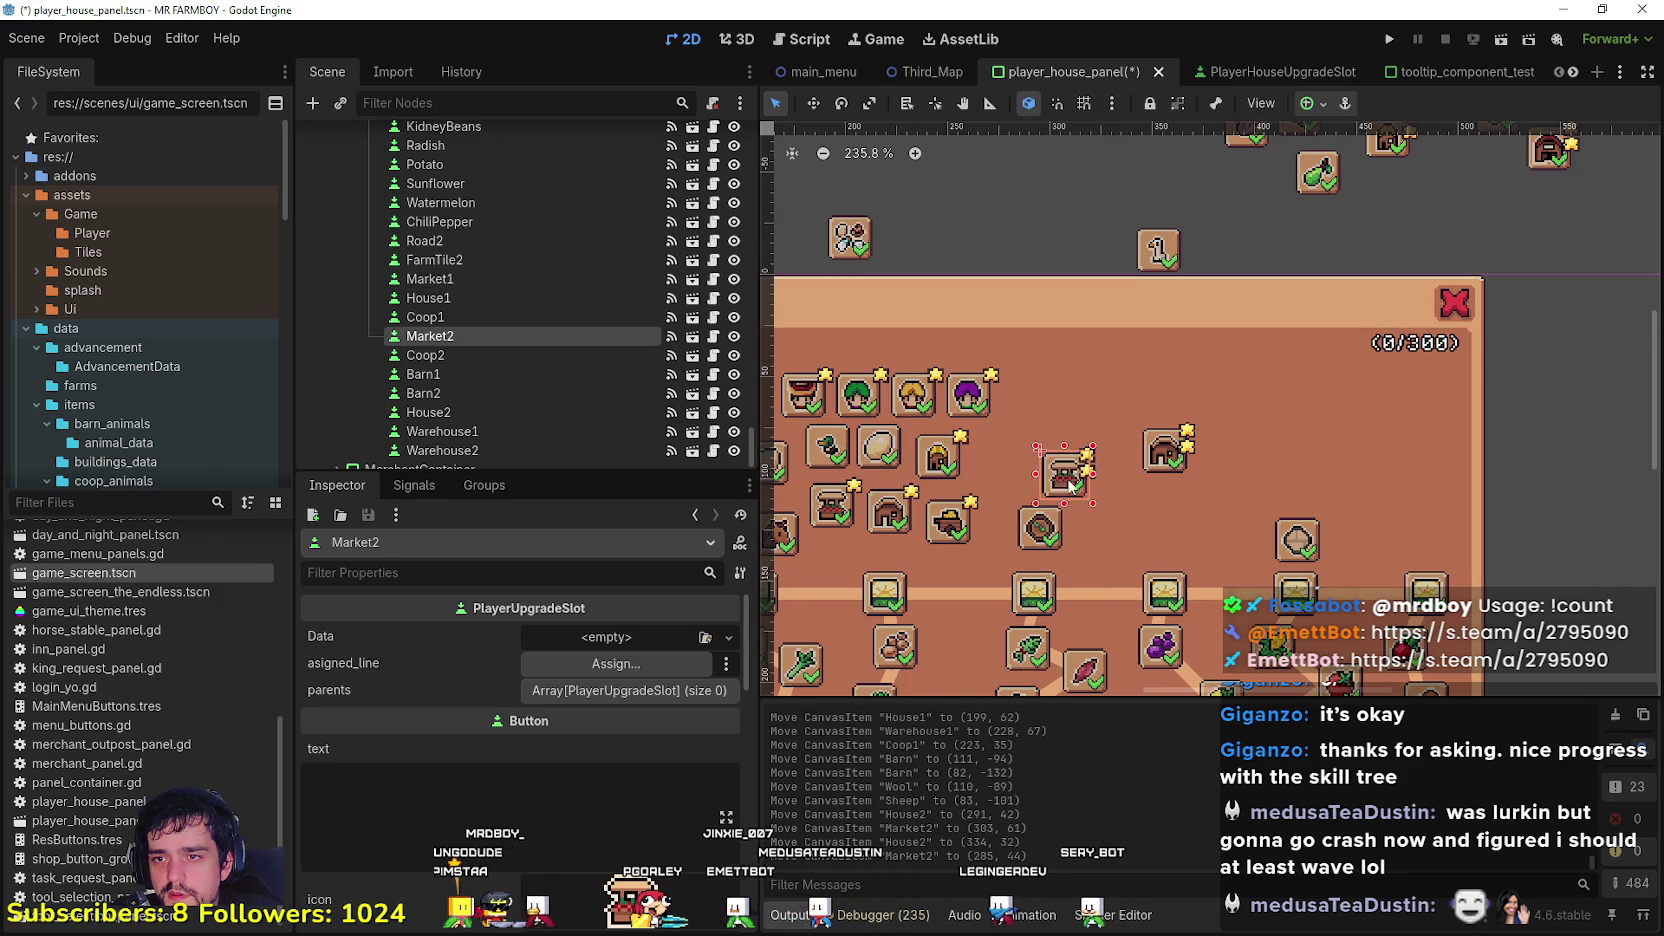
Step: Move the Warehouse2 slot down into the panel
scroll(1277, 426, down, 2)
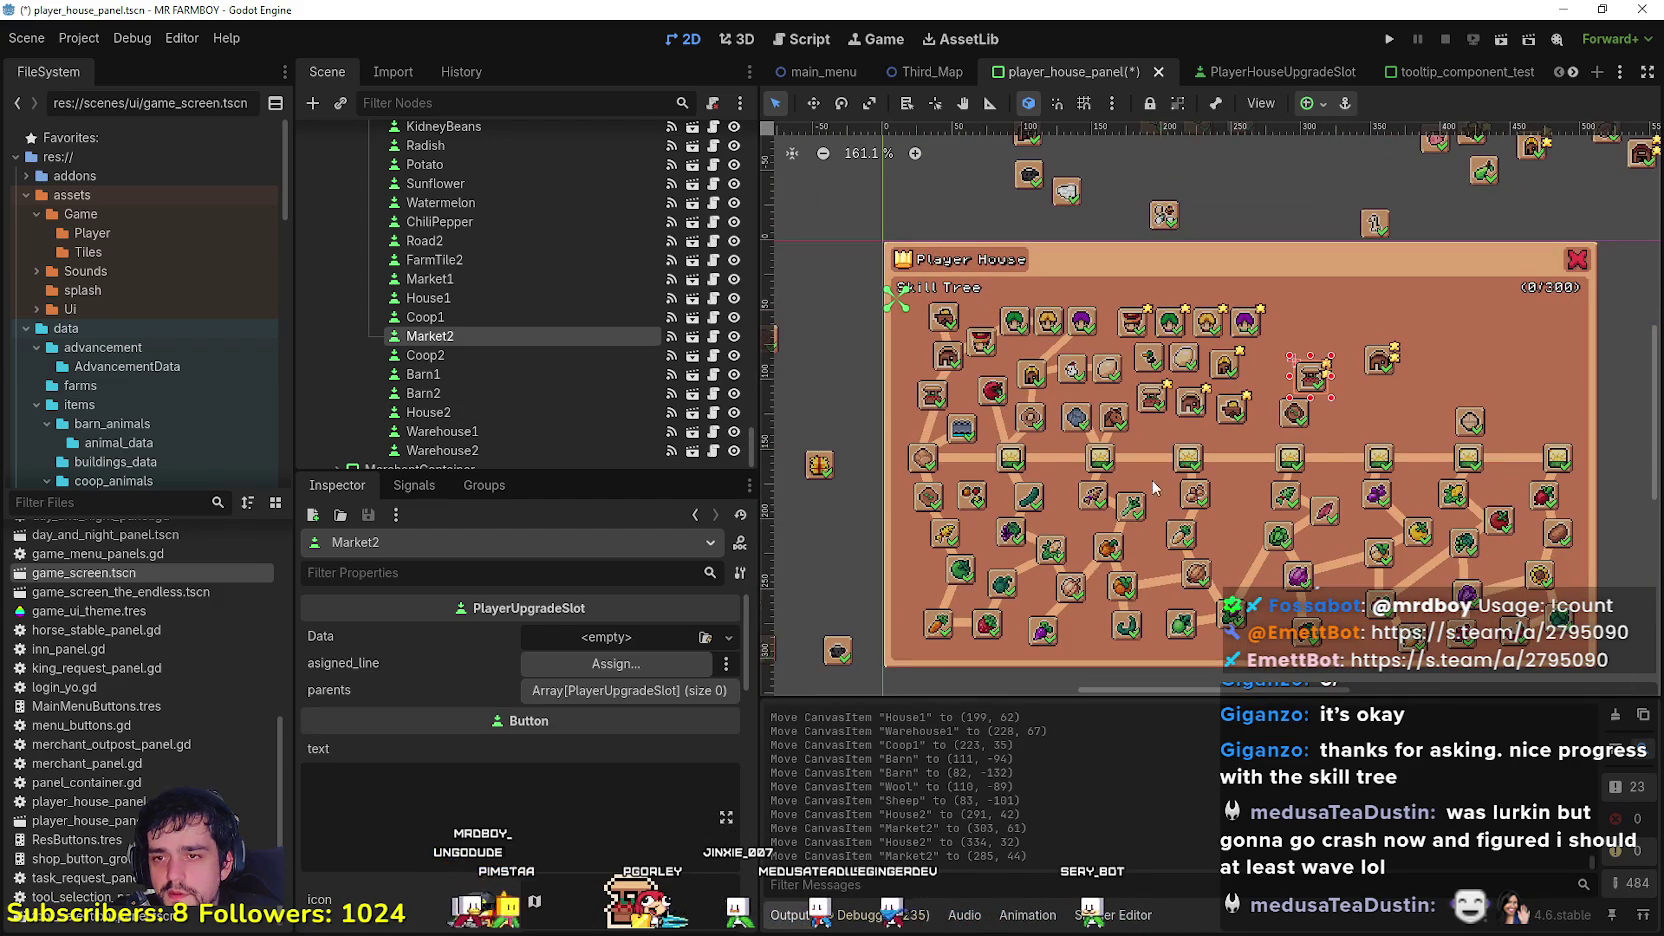
scroll(963, 476, down, 1)
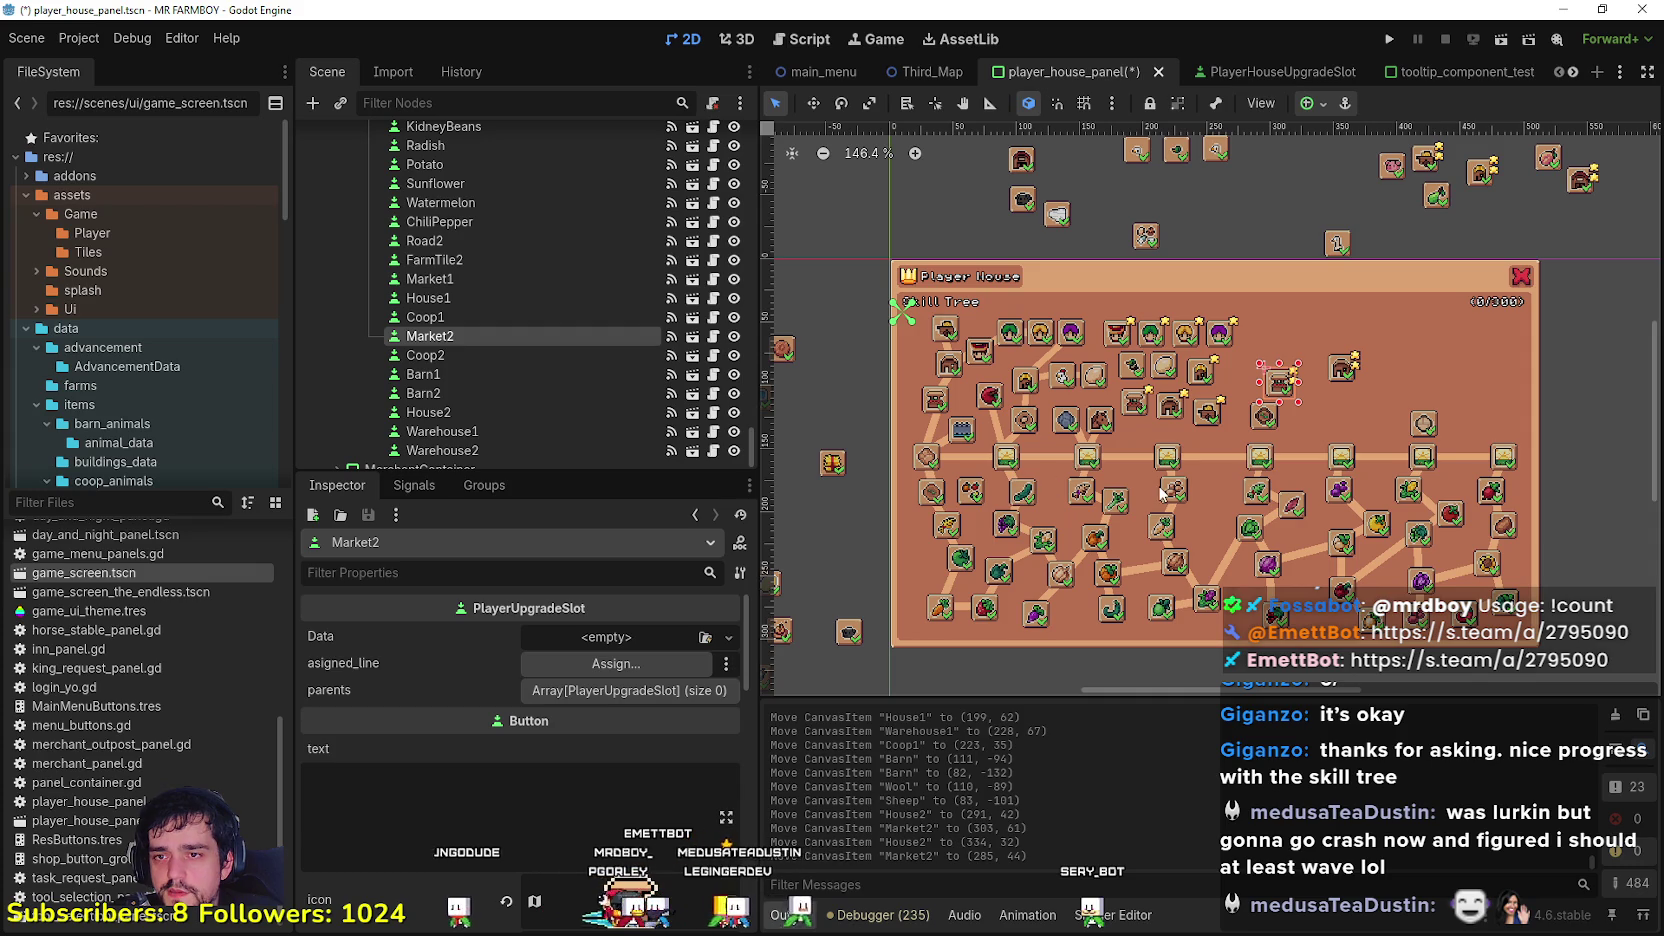
scroll(1160, 490, up, 3)
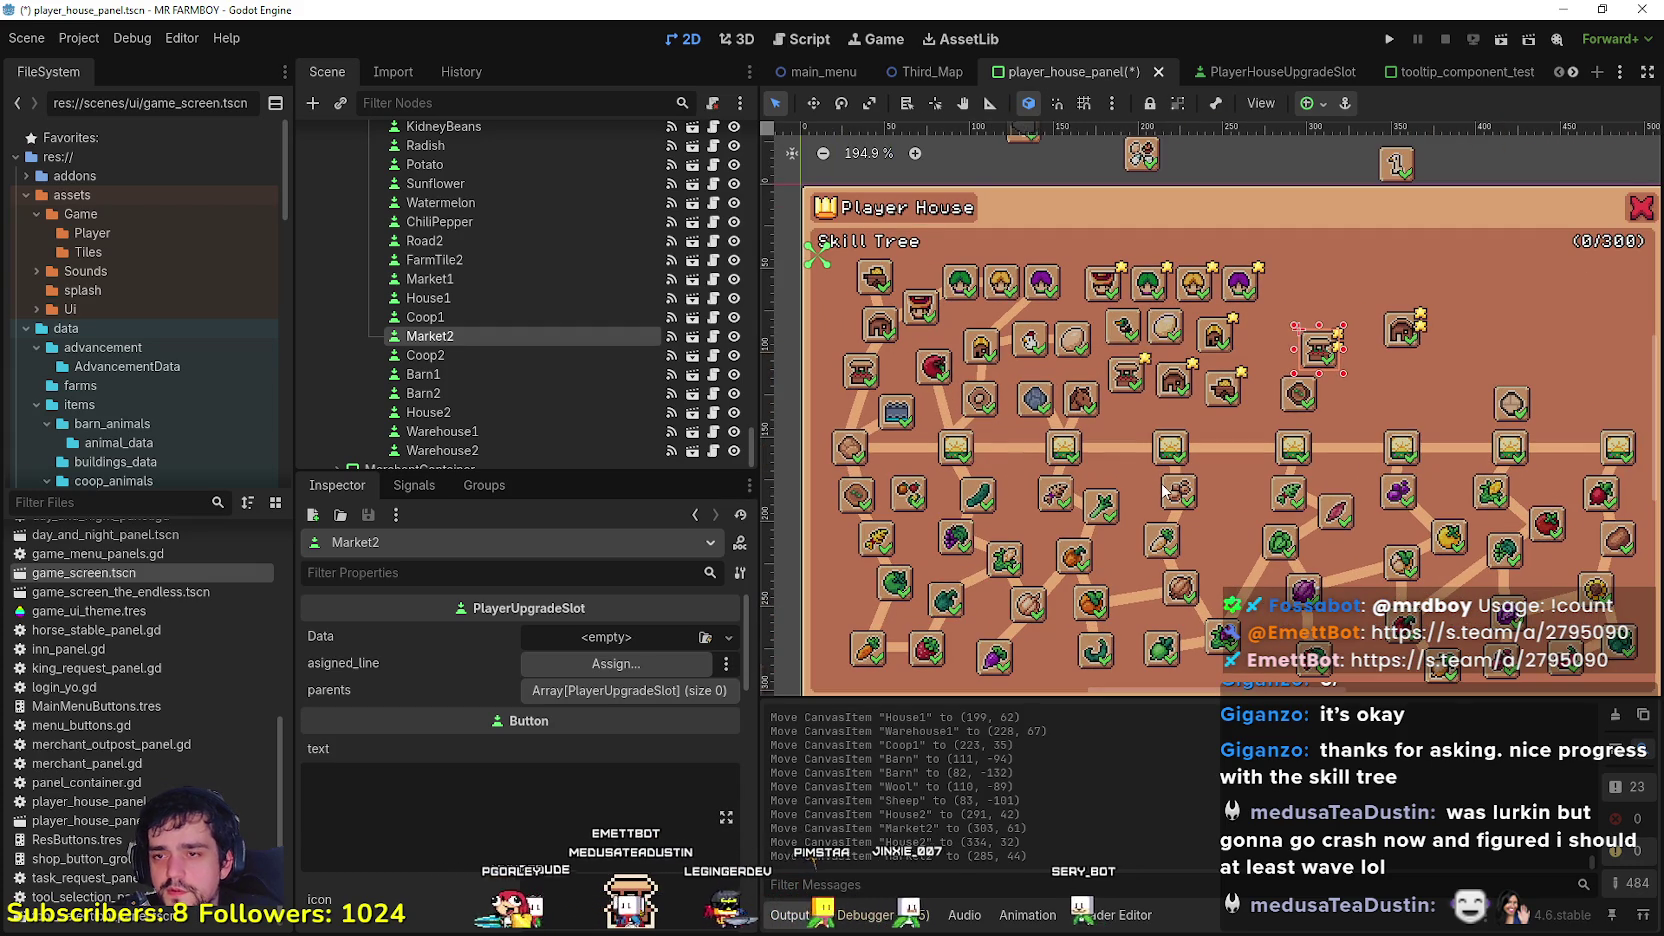
scroll(1163, 490, down, 3)
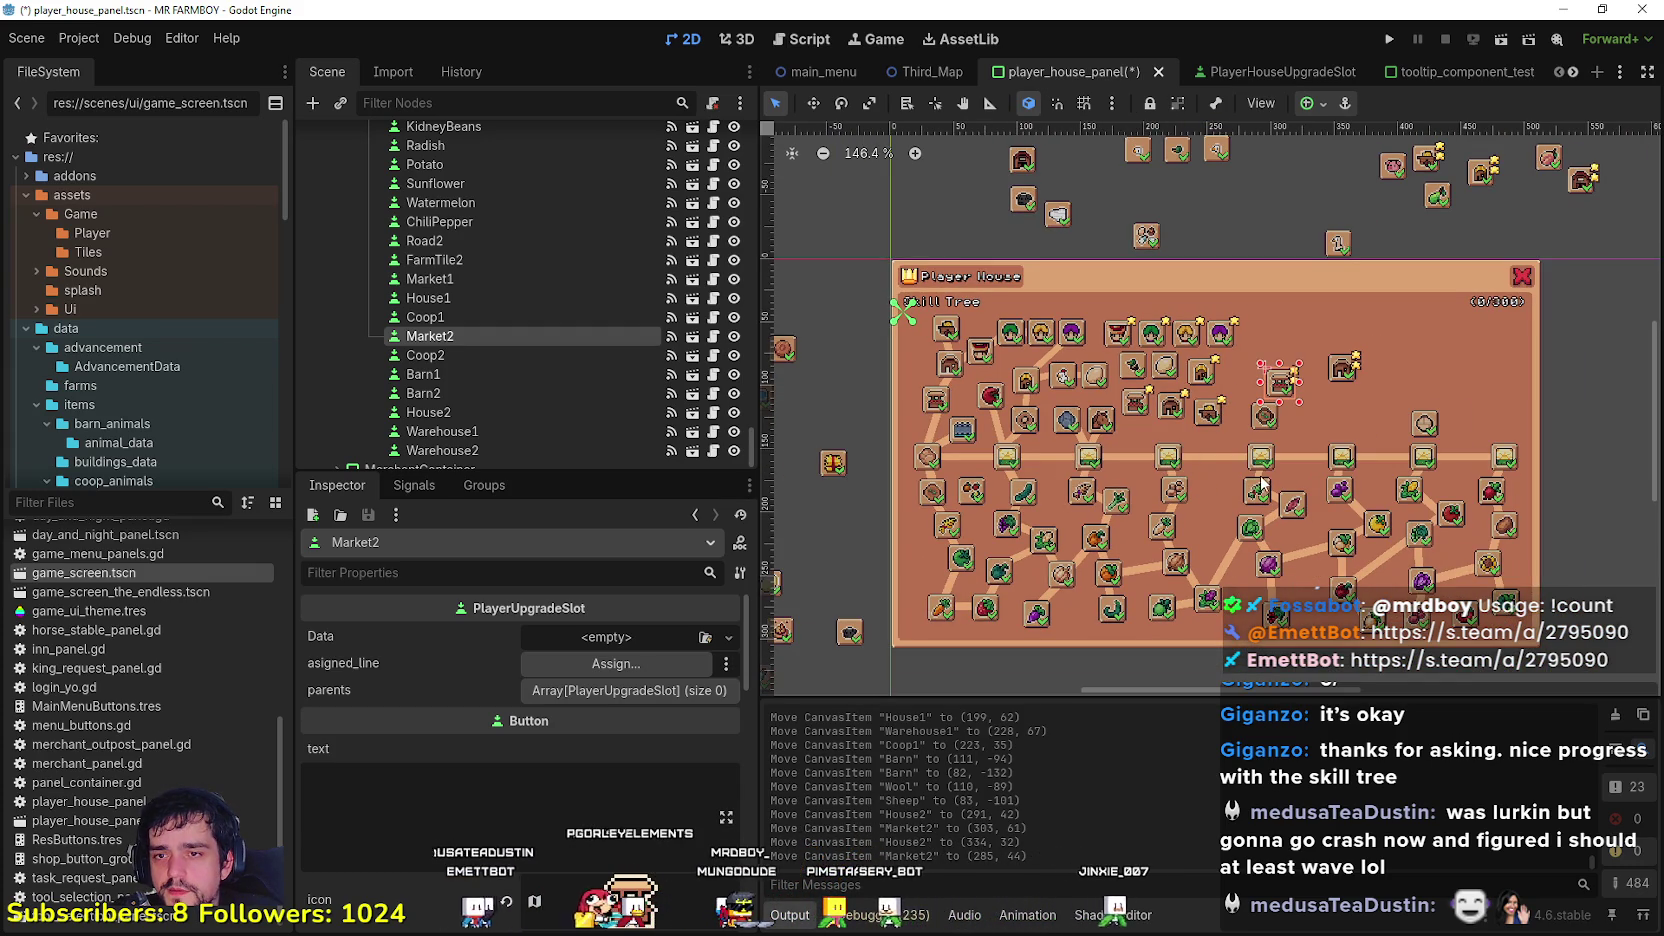
scroll(1290, 486, up, 2)
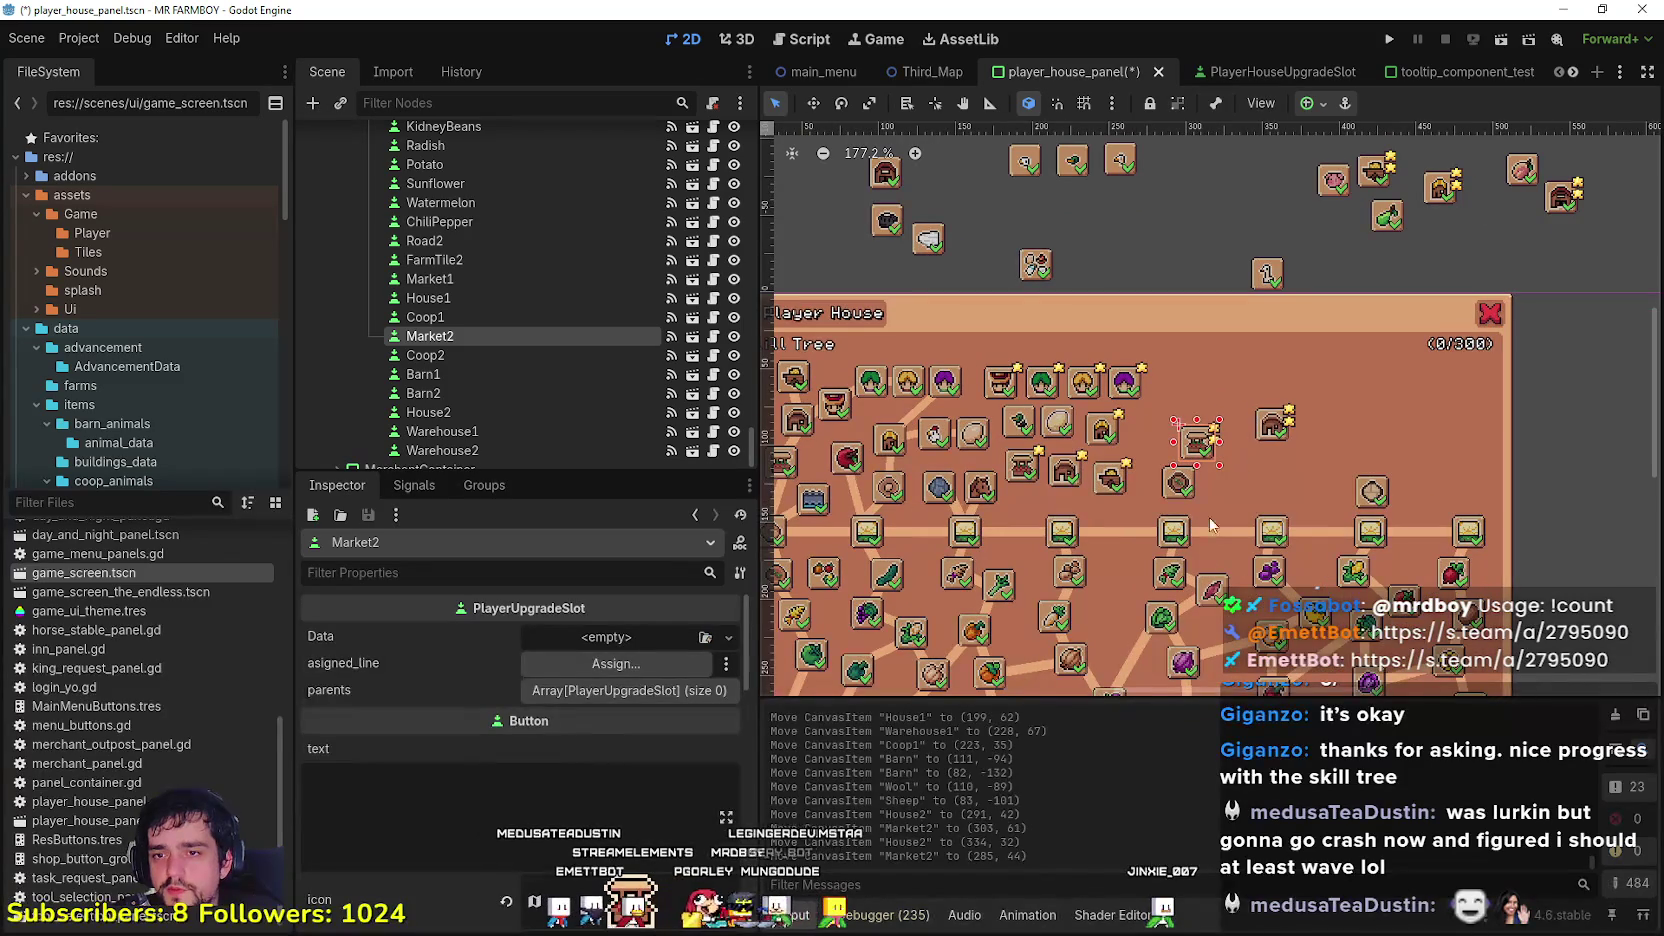
click(1274, 430)
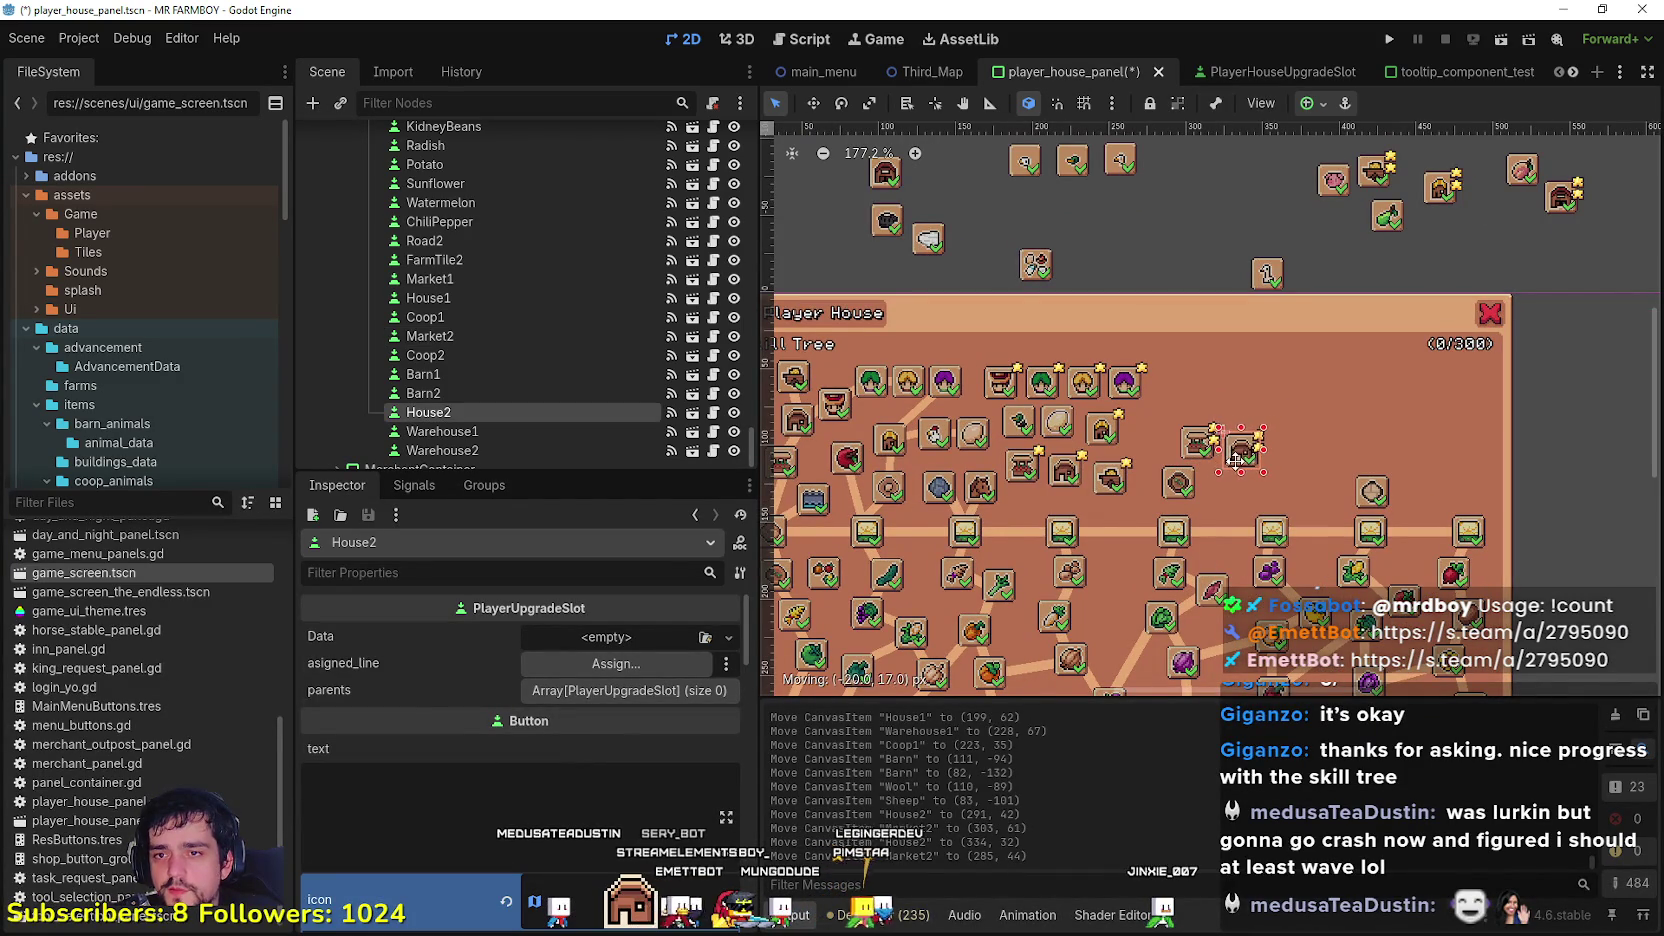
scroll(1261, 338, down, 1)
scroll(1270, 300, up, 2)
click(1277, 273)
drag(1274, 272, 1121, 507)
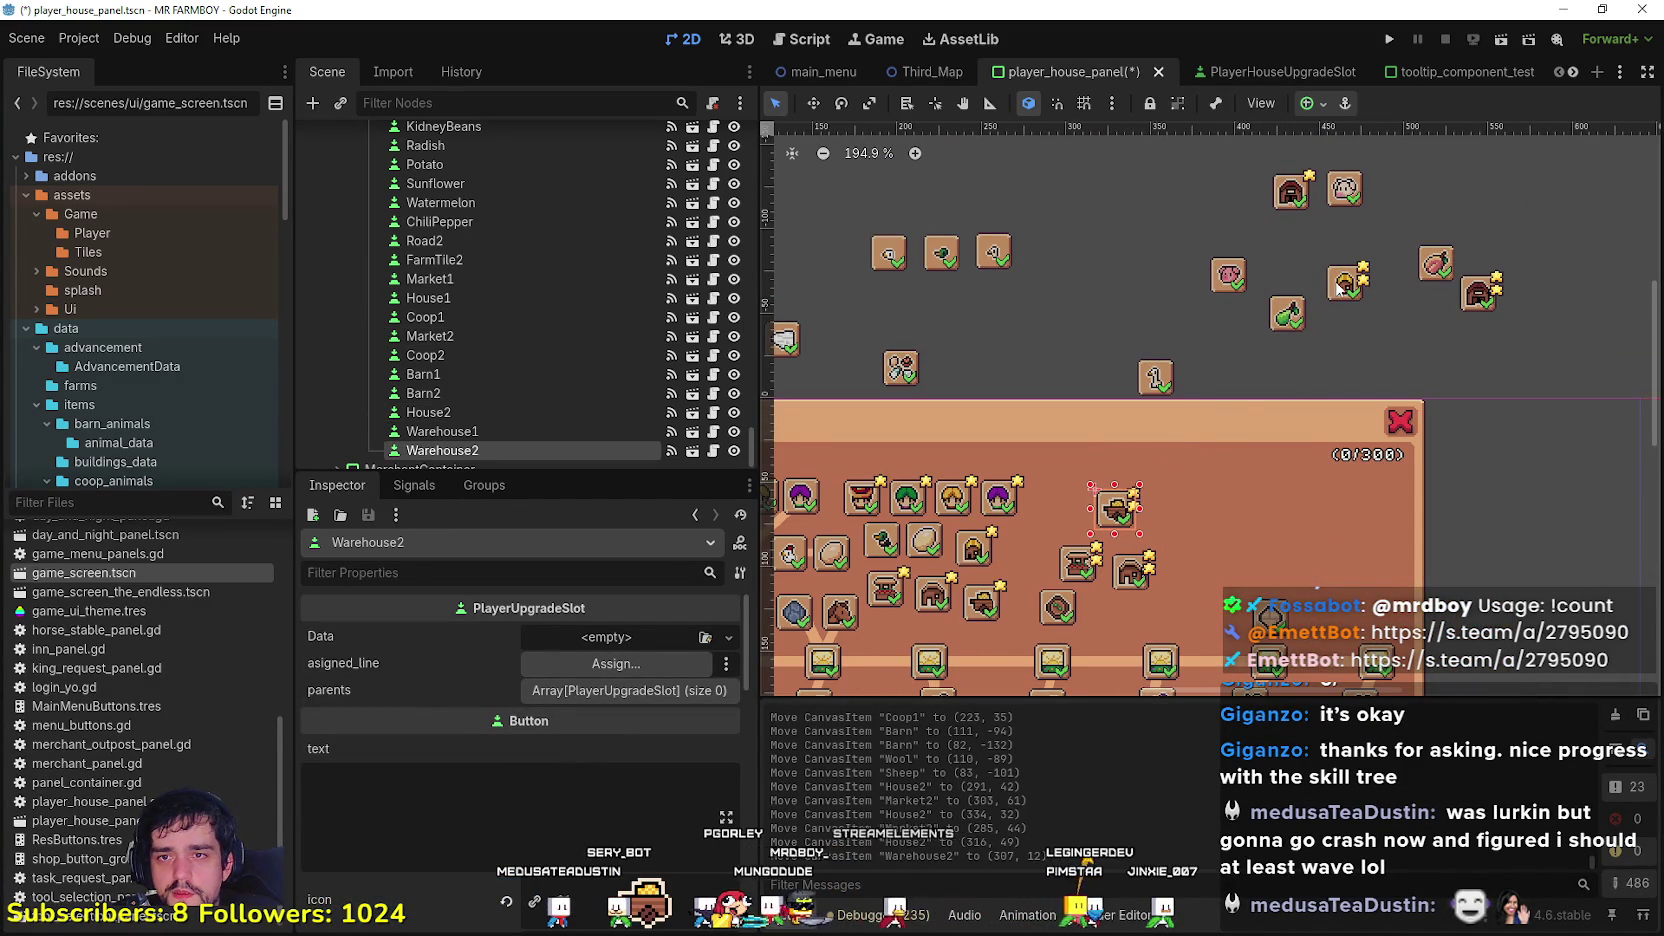
Step: Move Coop2 into the panel, place Barn1 beside it, and box-select the next slot
drag(1345, 282, 1178, 518)
drag(1288, 193, 1167, 473)
scroll(1258, 298, down, 1)
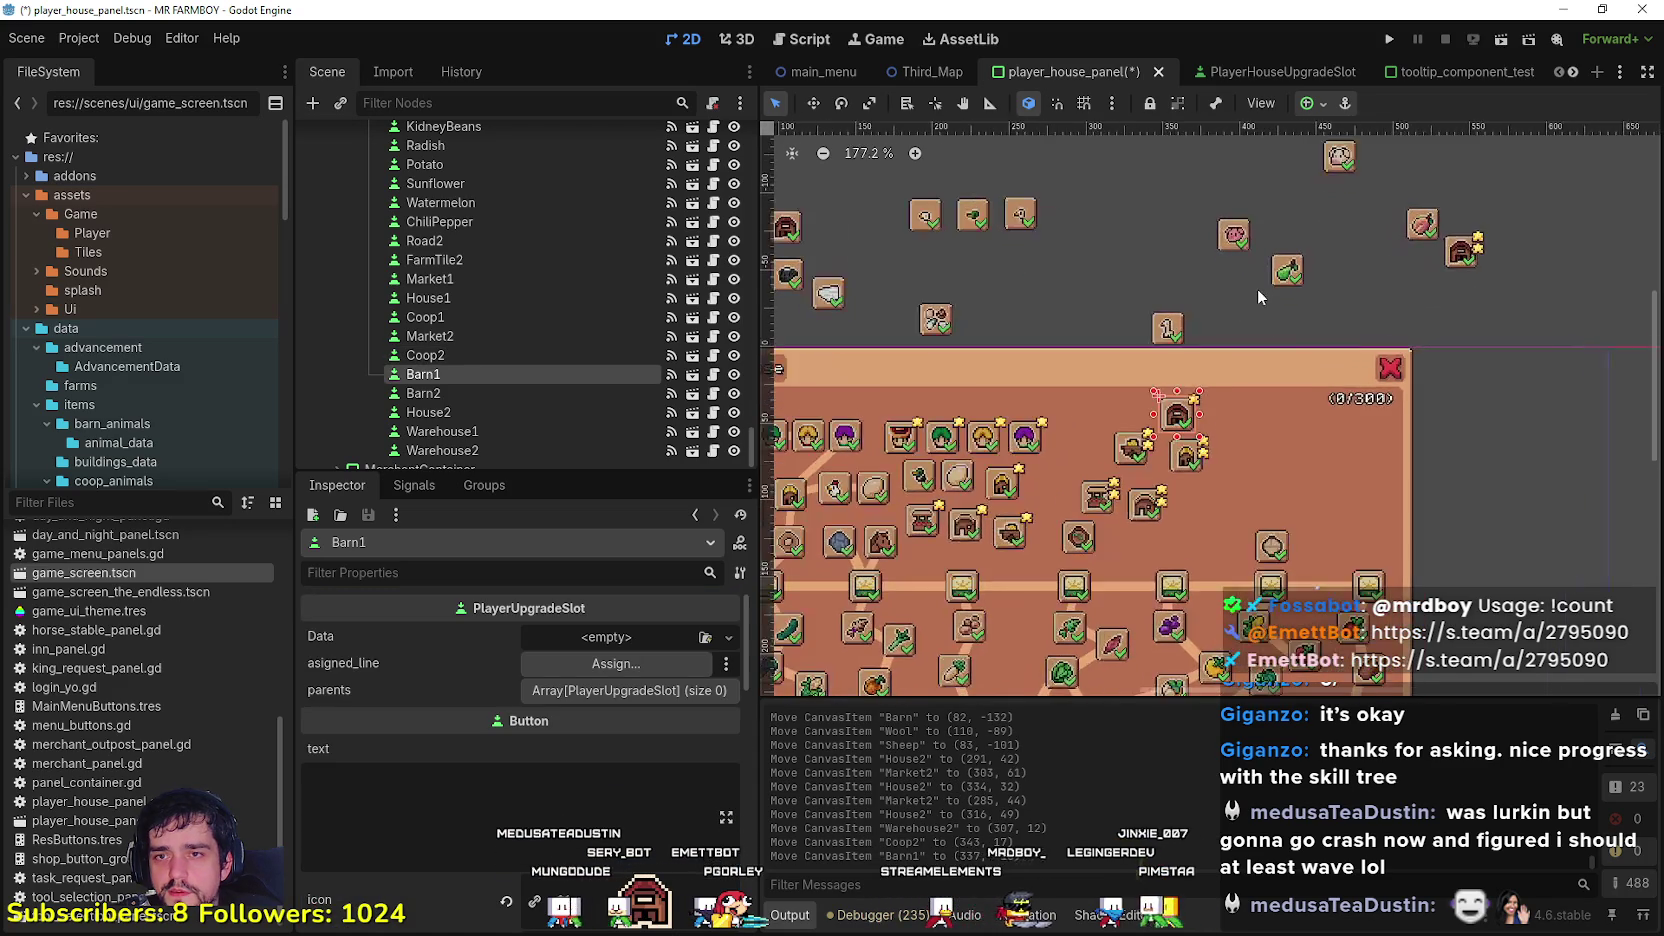
scroll(1260, 295, down, 2)
mouse_move(1474, 292)
mouse_down()
mouse_move(1437, 250)
mouse_move(1424, 262)
mouse_move(1335, 456)
mouse_move(1335, 437)
mouse_up()
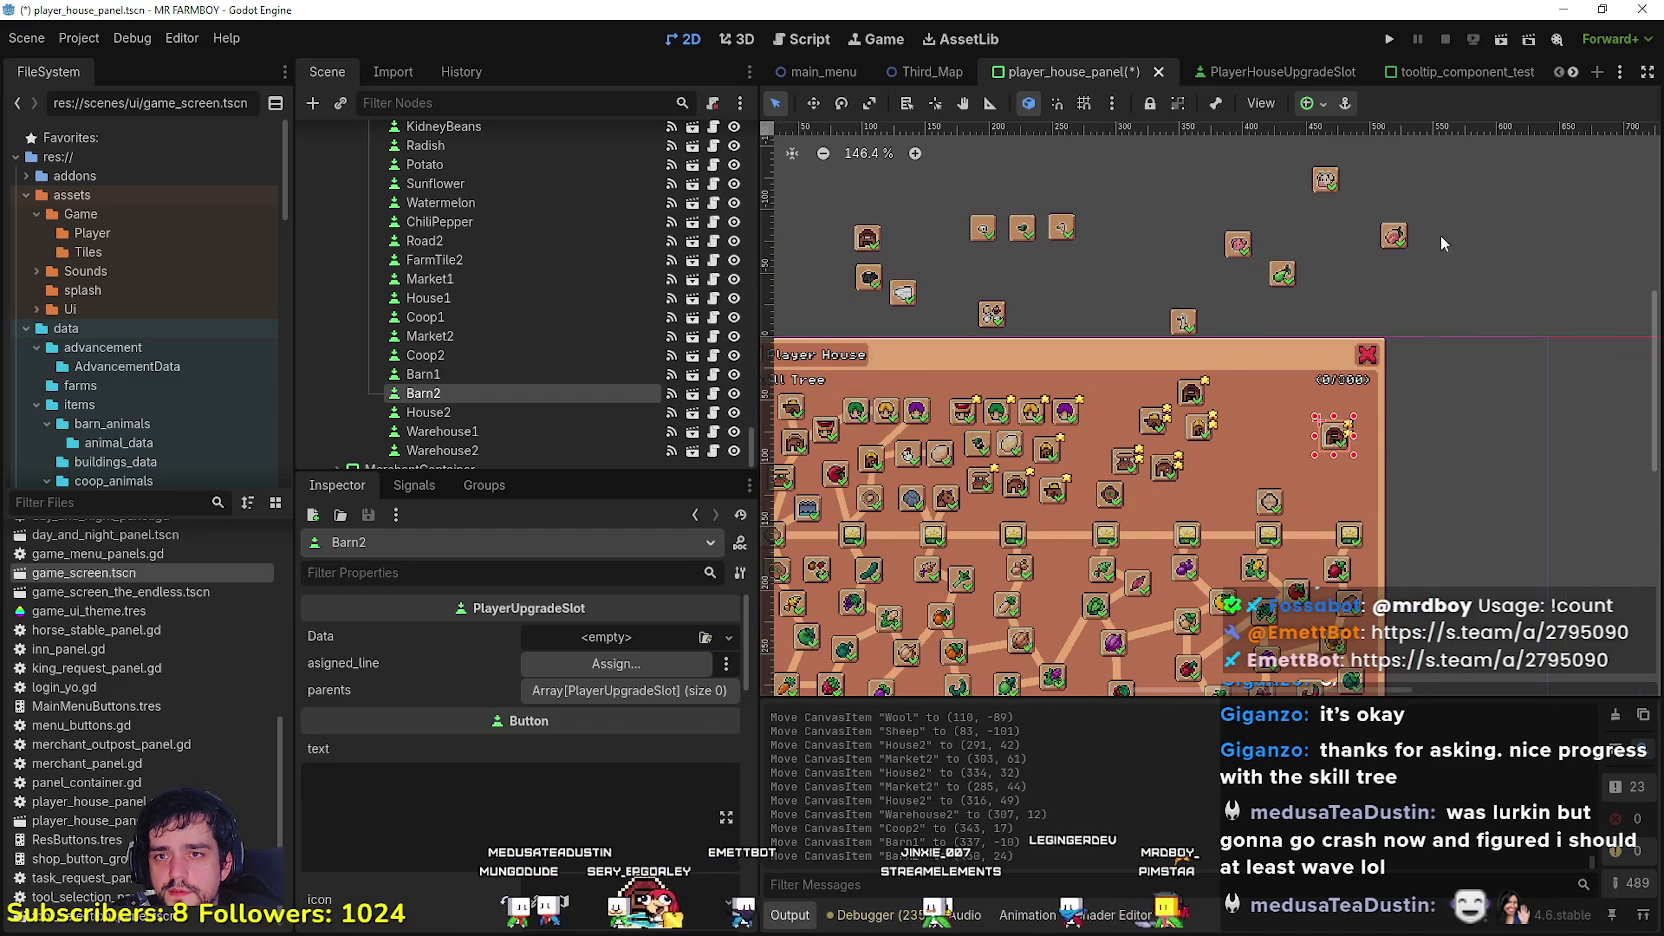
click(1325, 180)
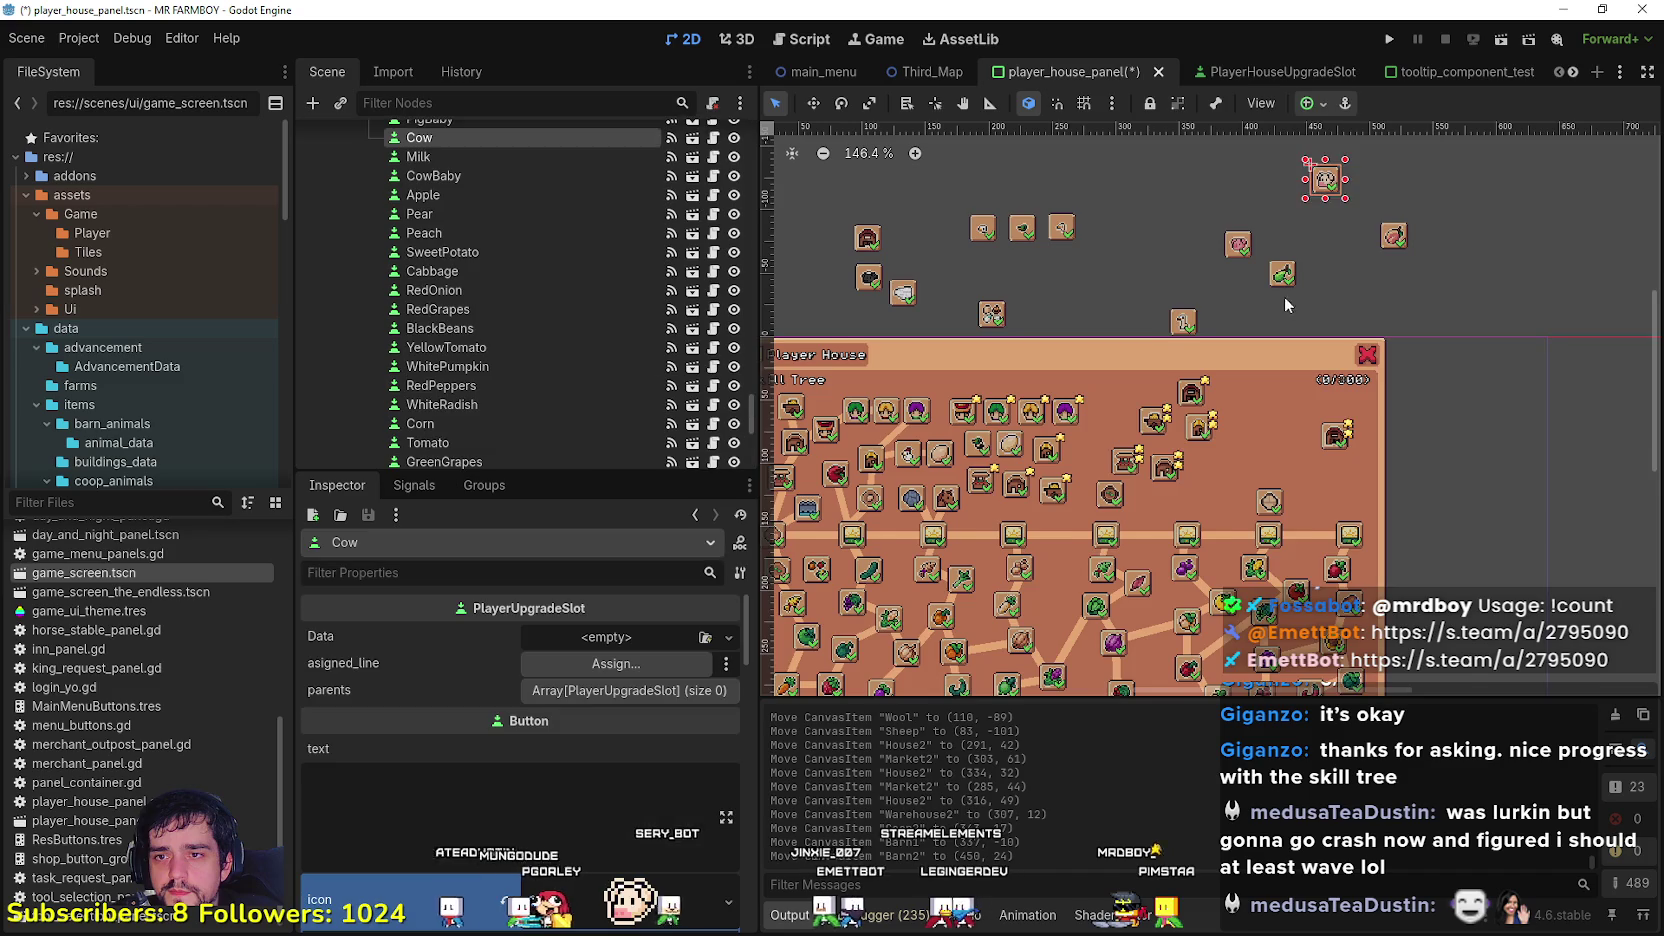
Step: Bring the Cow and Pig slots into the panel and fine-tune Pig's position
scroll(1334, 251, up, 1)
drag(1360, 200, 1321, 452)
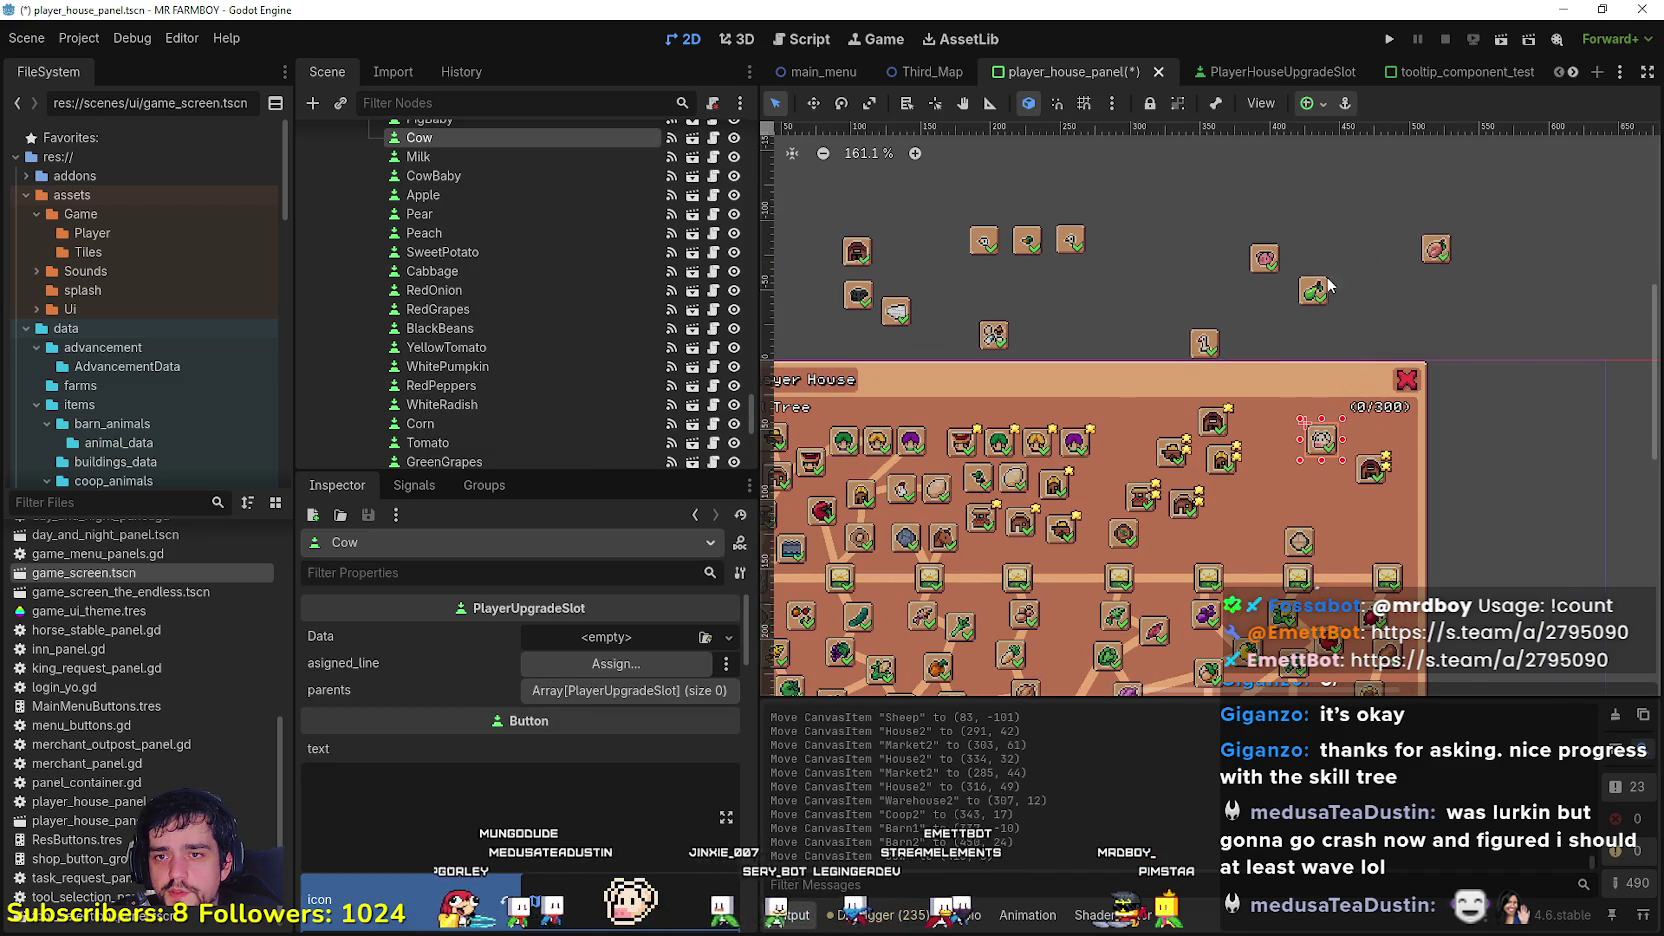
click(1262, 257)
drag(1252, 252, 1200, 295)
mouse_move(1239, 234)
mouse_down()
mouse_move(1115, 262)
mouse_move(1243, 291)
mouse_up()
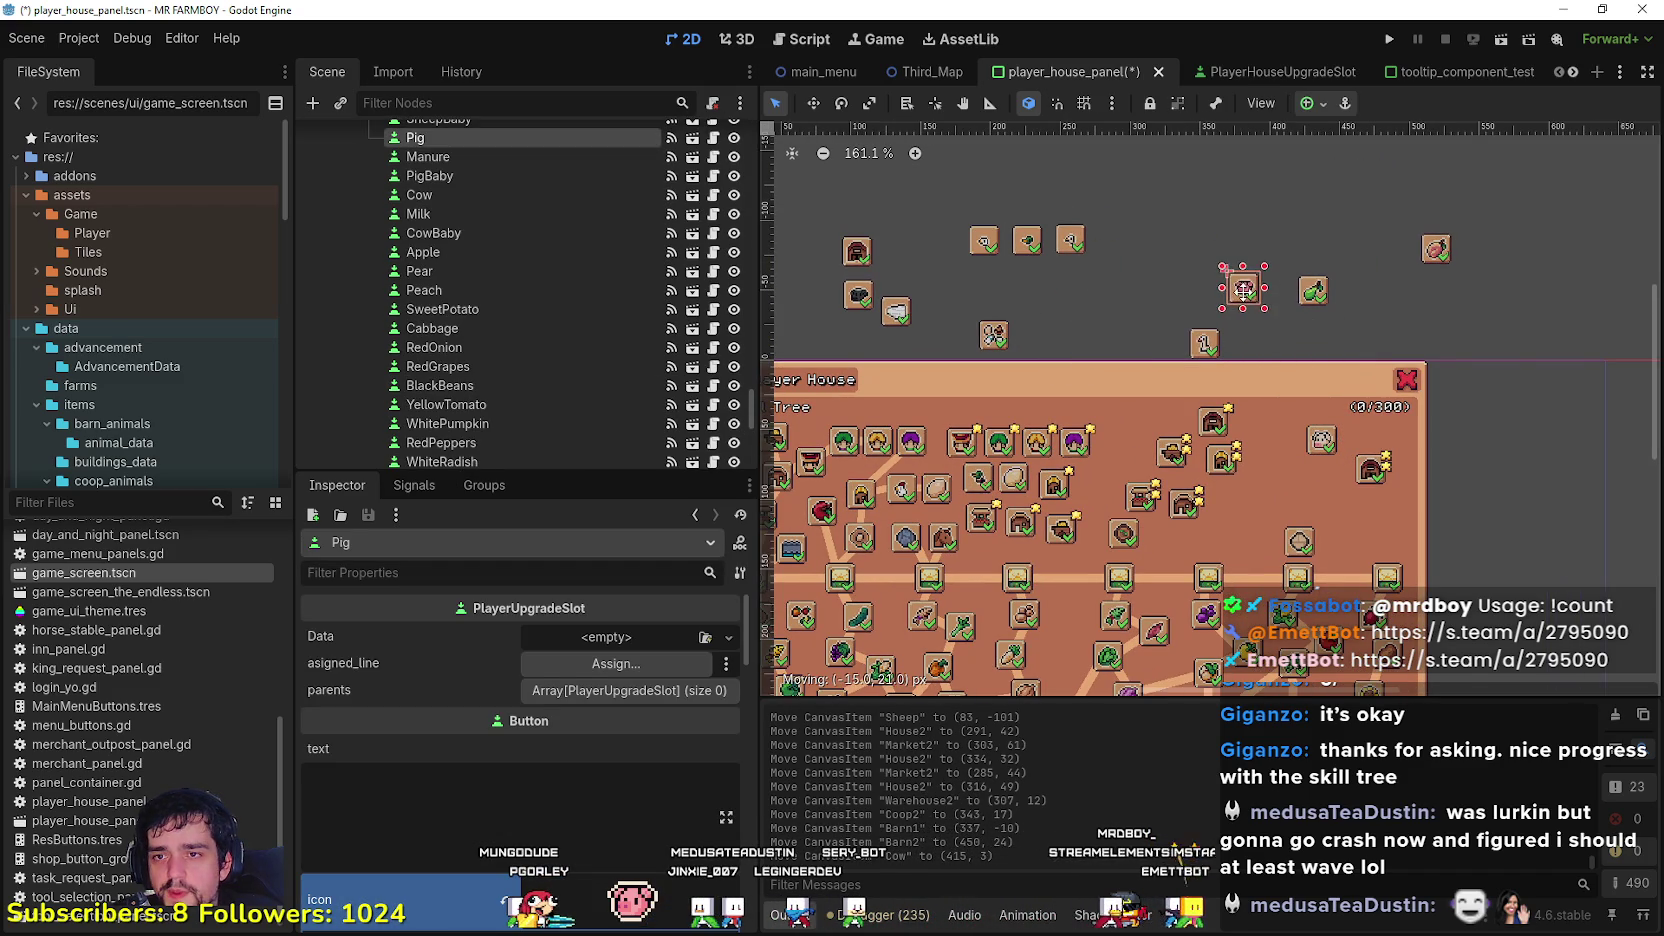
scroll(1107, 512, up, 6)
drag(1107, 525, 1151, 412)
click(1131, 560)
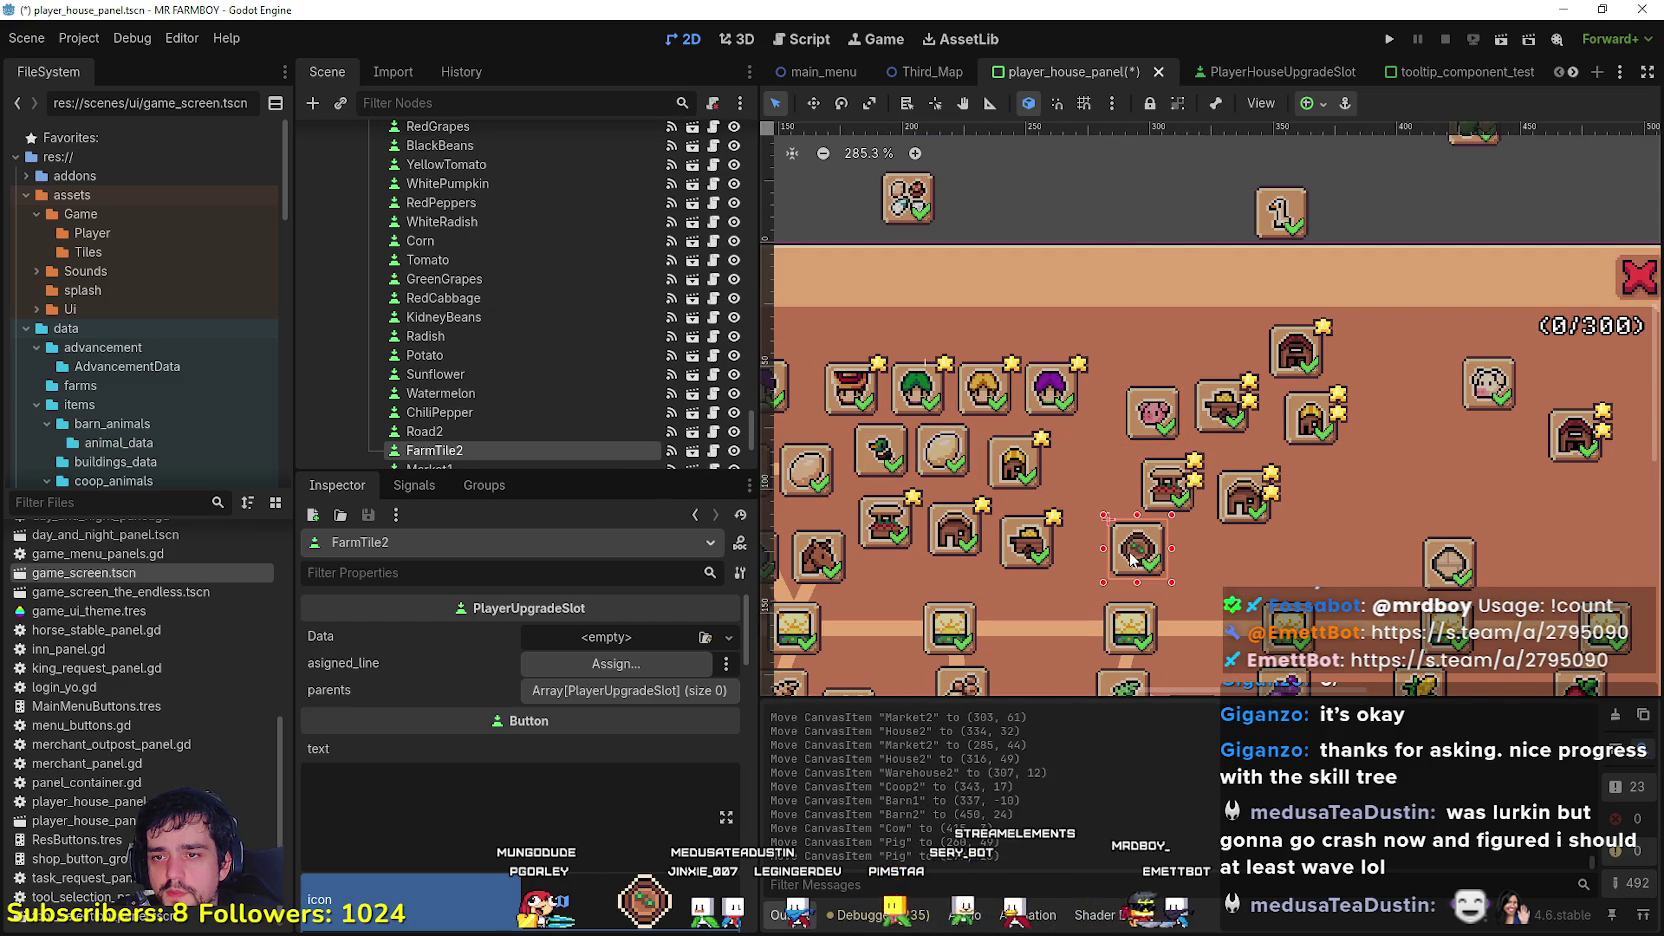
click(1140, 427)
scroll(1150, 432, down, 4)
drag(1166, 438, 1217, 383)
scroll(1217, 383, down, 3)
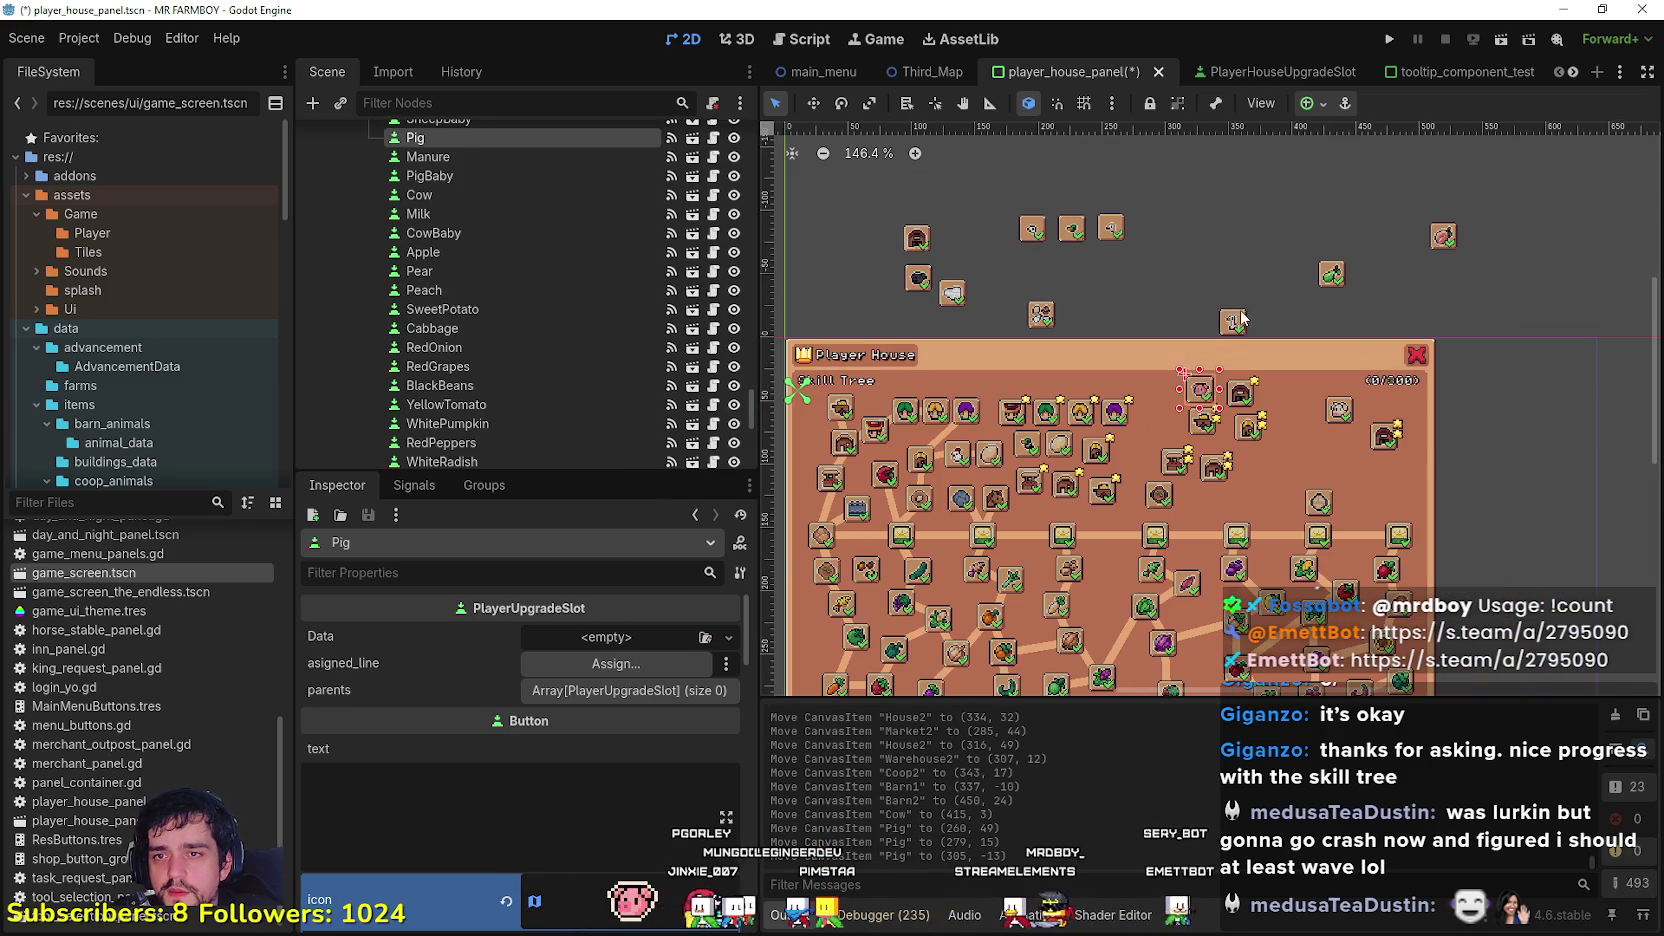
scroll(1207, 348, up, 2)
Step: Undo an accidental move of the Goose slot
mouse_move(1239, 317)
mouse_down()
mouse_move(1122, 279)
mouse_move(1098, 253)
mouse_up()
click(1200, 278)
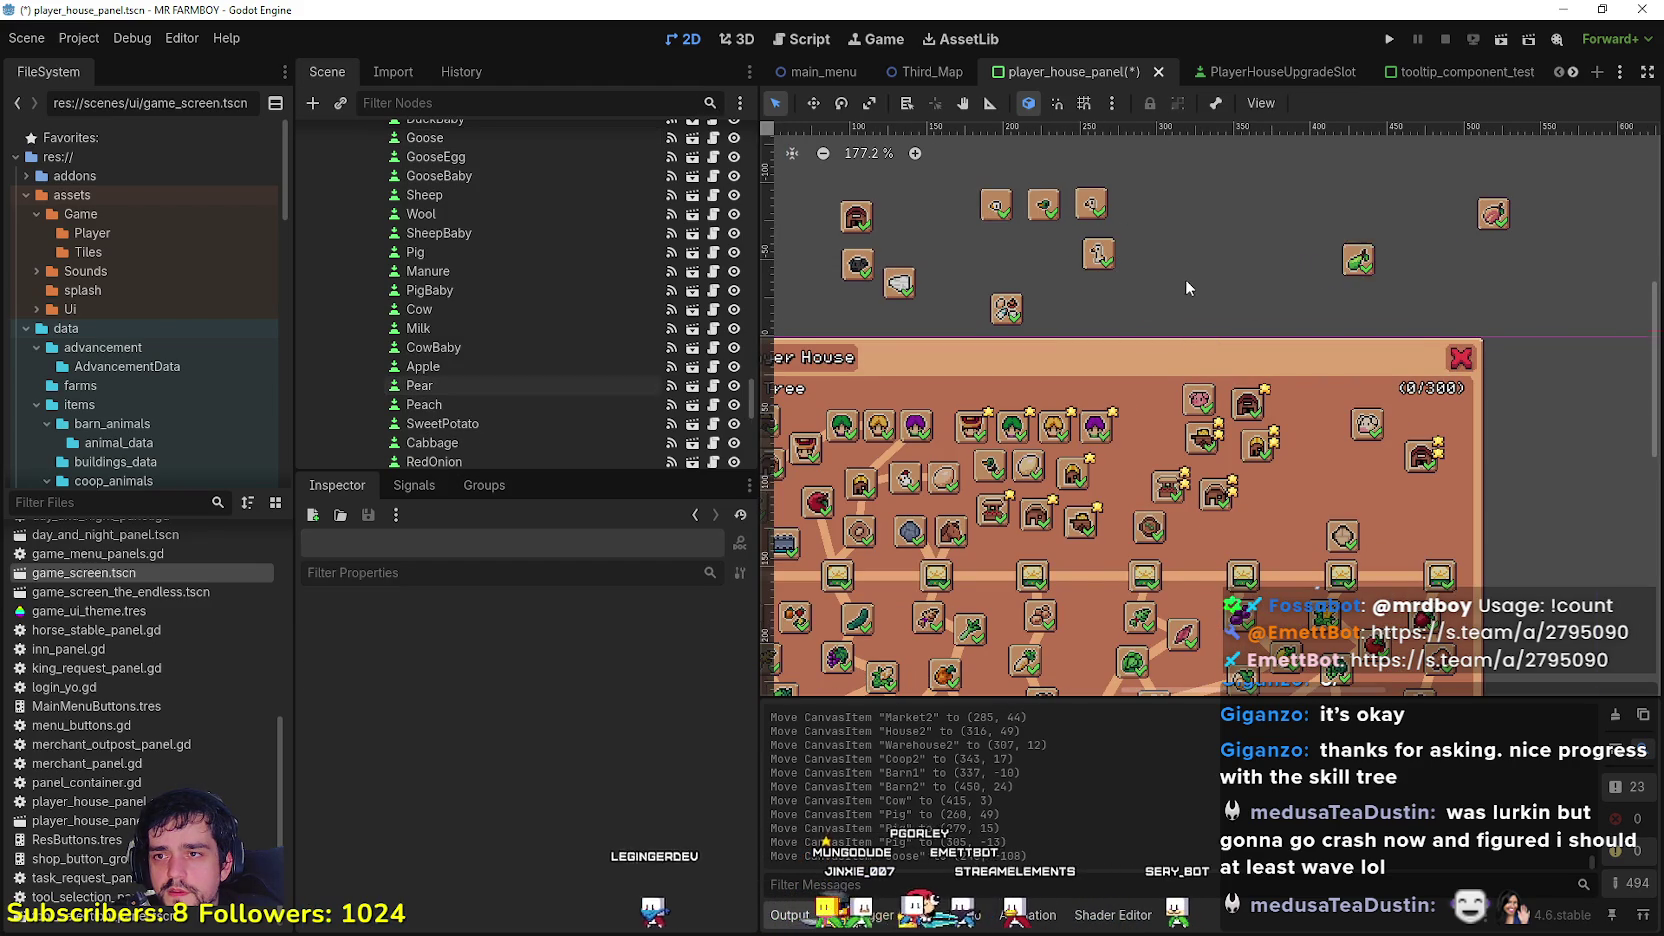
scroll(1191, 278, down, 2)
scroll(1313, 272, up, 1)
click(1326, 262)
click(1436, 222)
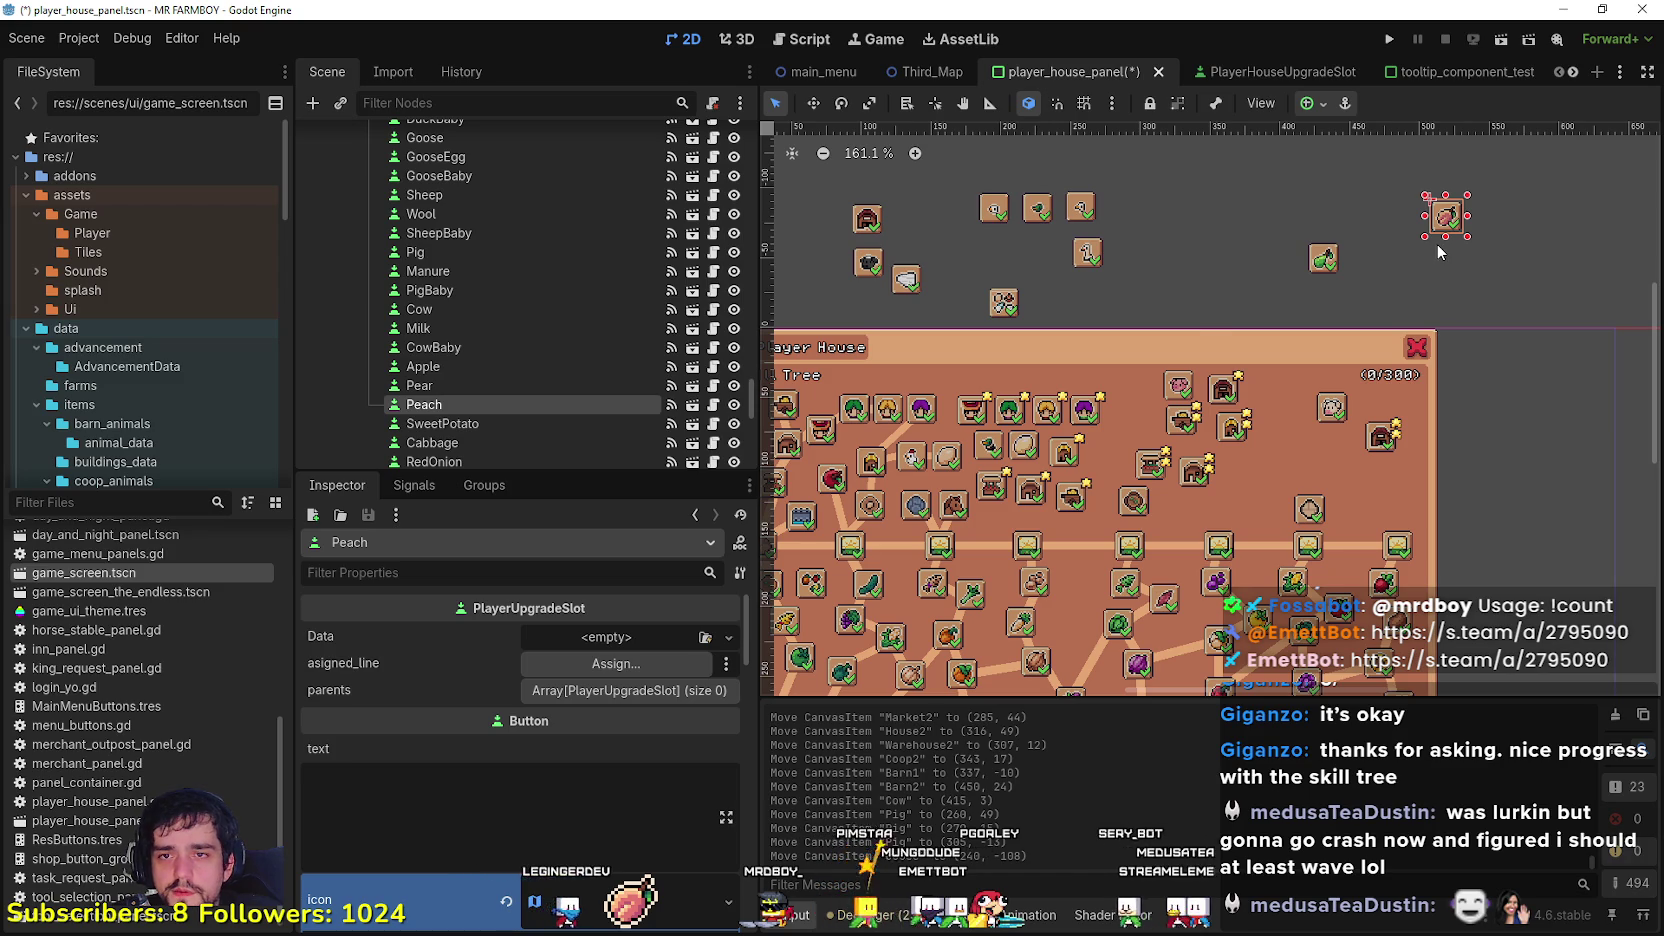
key(ctrl+z)
Step: Move the Peach slot down into the panel and adjust where it lands
scroll(1443, 226, up, 2)
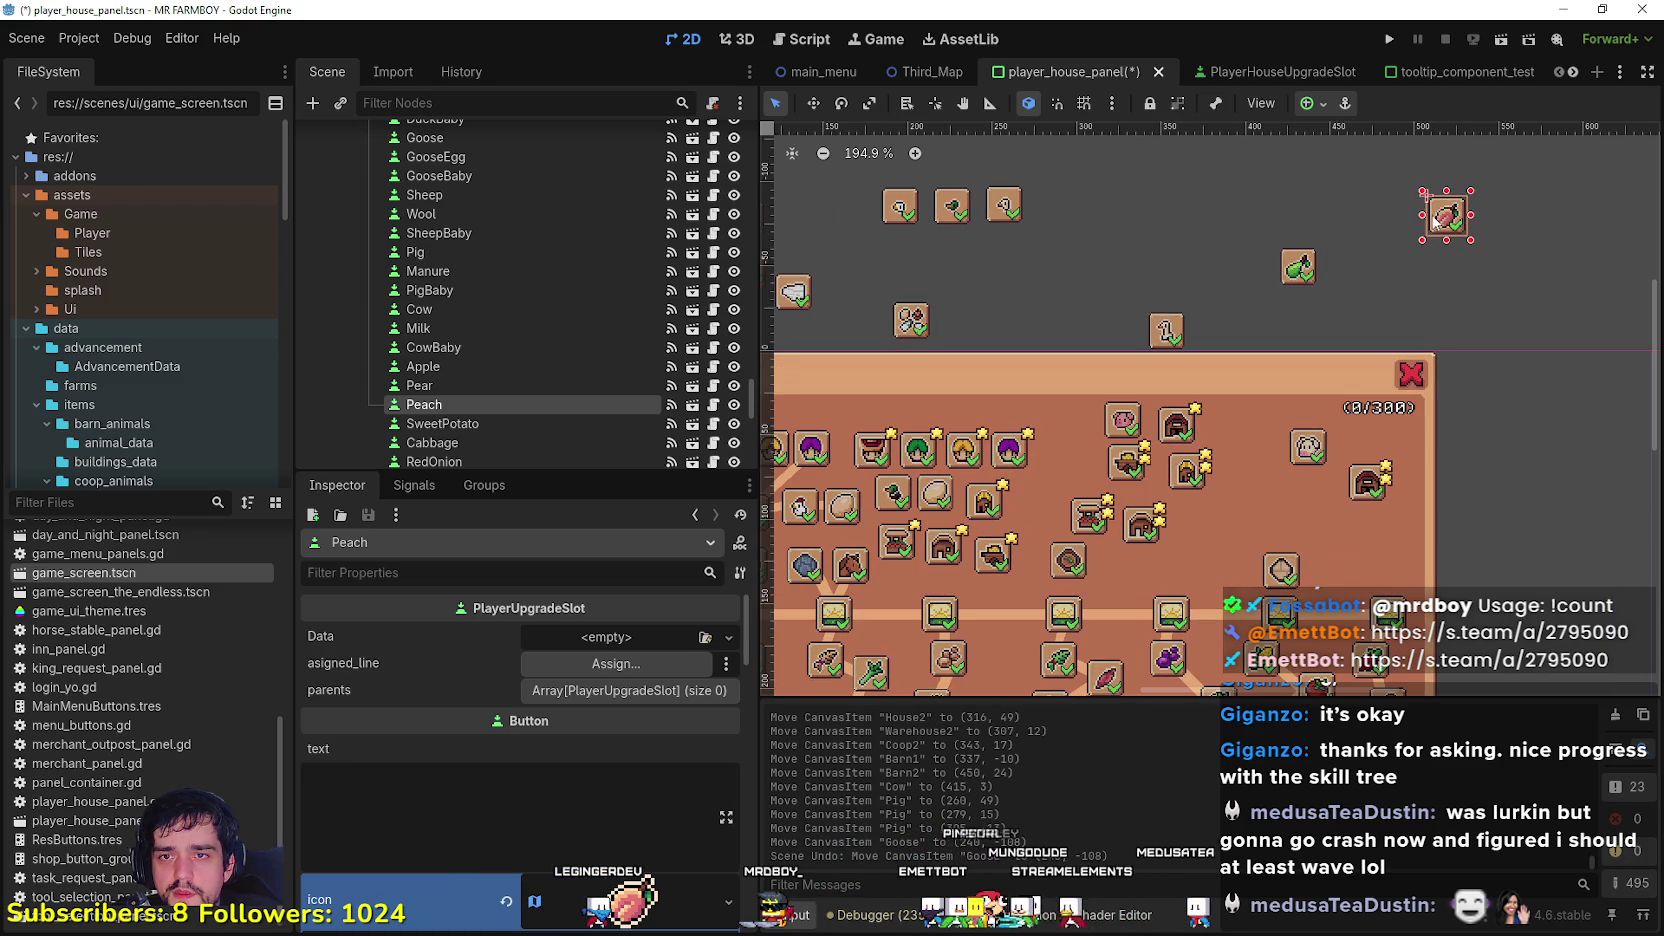
mouse_move(1443, 226)
mouse_down()
mouse_move(1370, 235)
mouse_move(1312, 524)
mouse_up()
drag(1350, 472, 1358, 441)
scroll(1480, 416, down, 3)
click(1514, 422)
drag(1372, 300, 1372, 300)
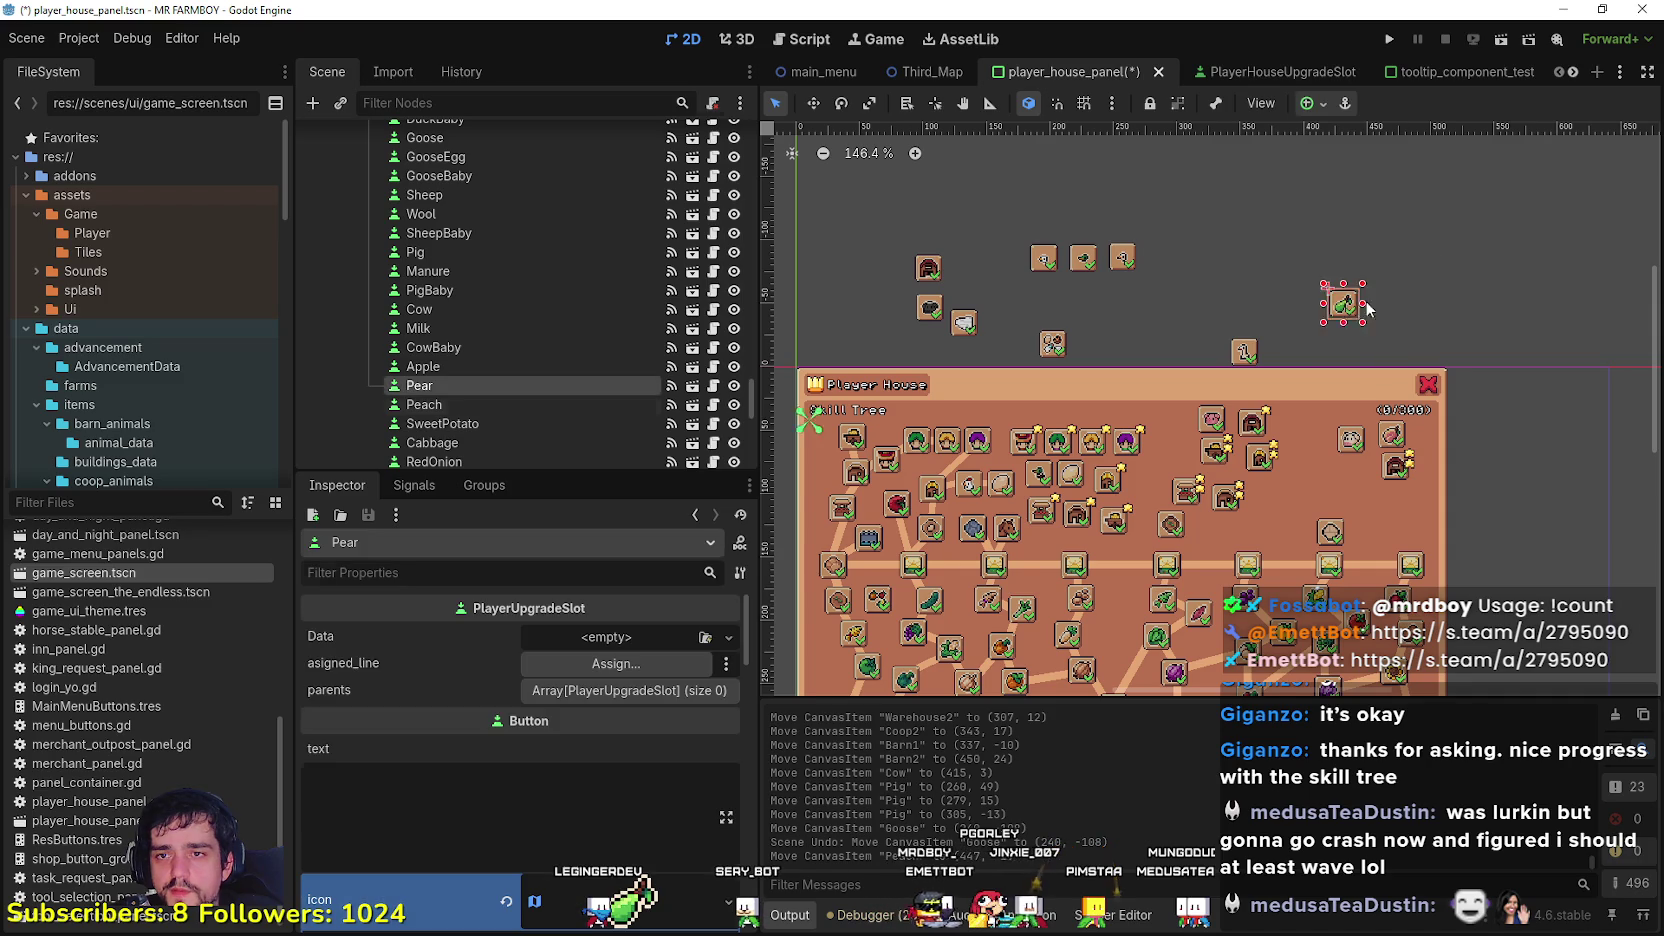
click(1277, 342)
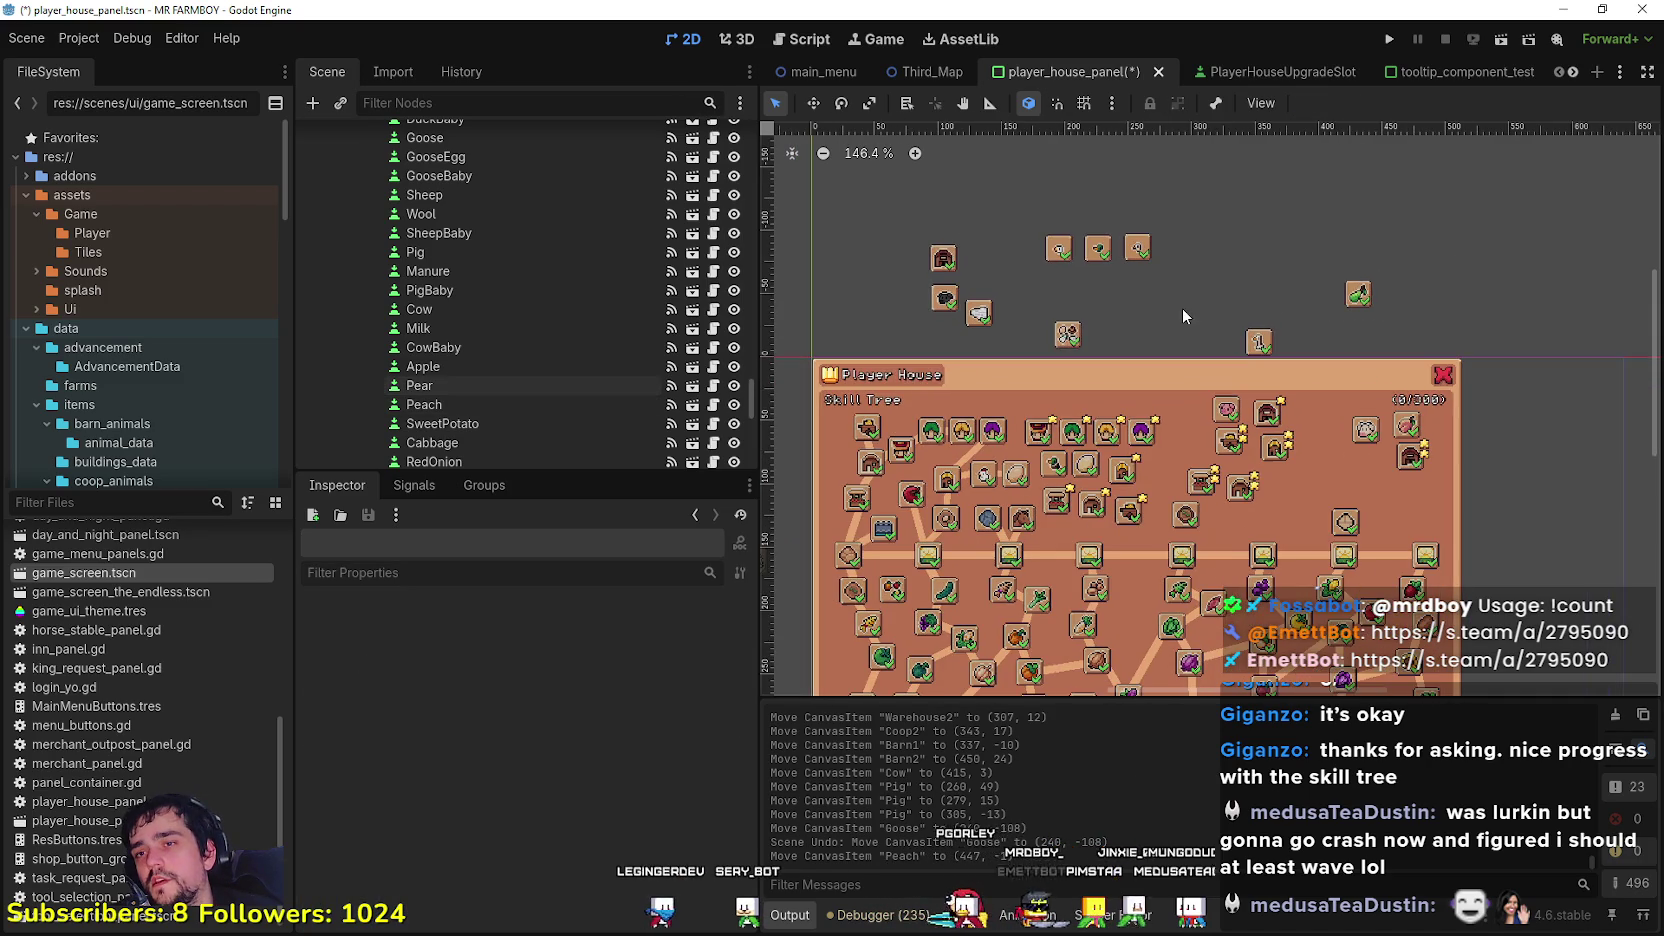
Step: Shift the four star buttons up-right together, then switch to YouTube Music
scroll(1148, 294, down, 3)
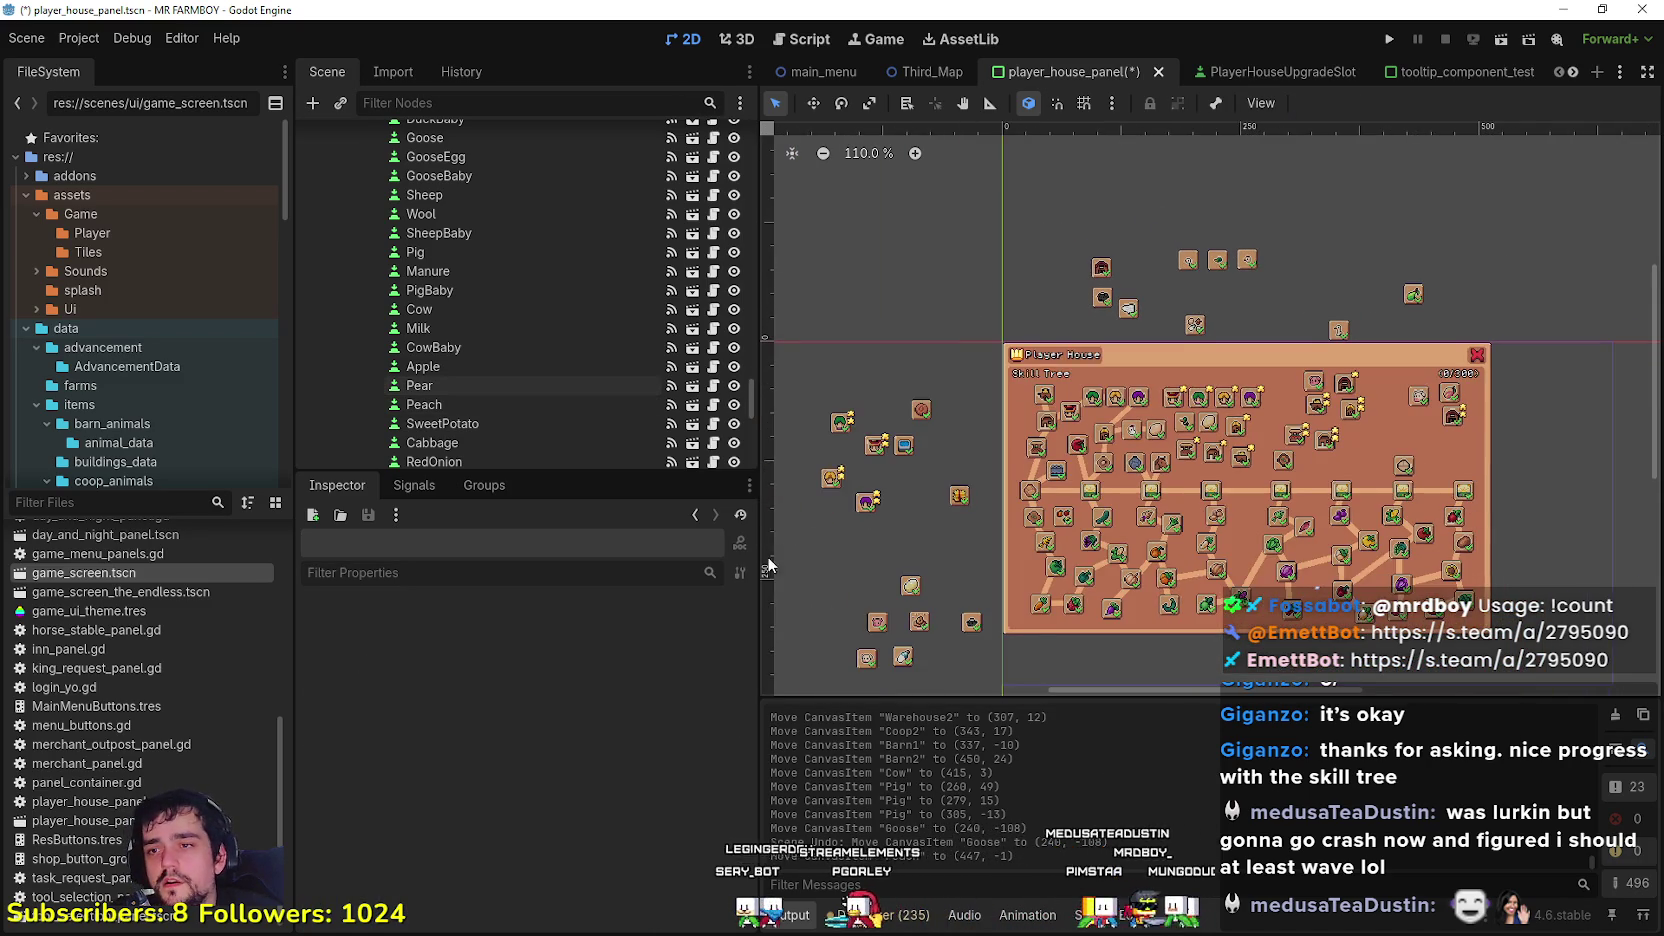
scroll(868, 476, up, 2)
mouse_move(862, 497)
mouse_down()
mouse_move(975, 335)
mouse_move(955, 384)
mouse_move(1074, 359)
mouse_move(1440, 215)
mouse_move(1300, 250)
mouse_move(1319, 235)
mouse_move(1459, 202)
mouse_up()
click(1436, 296)
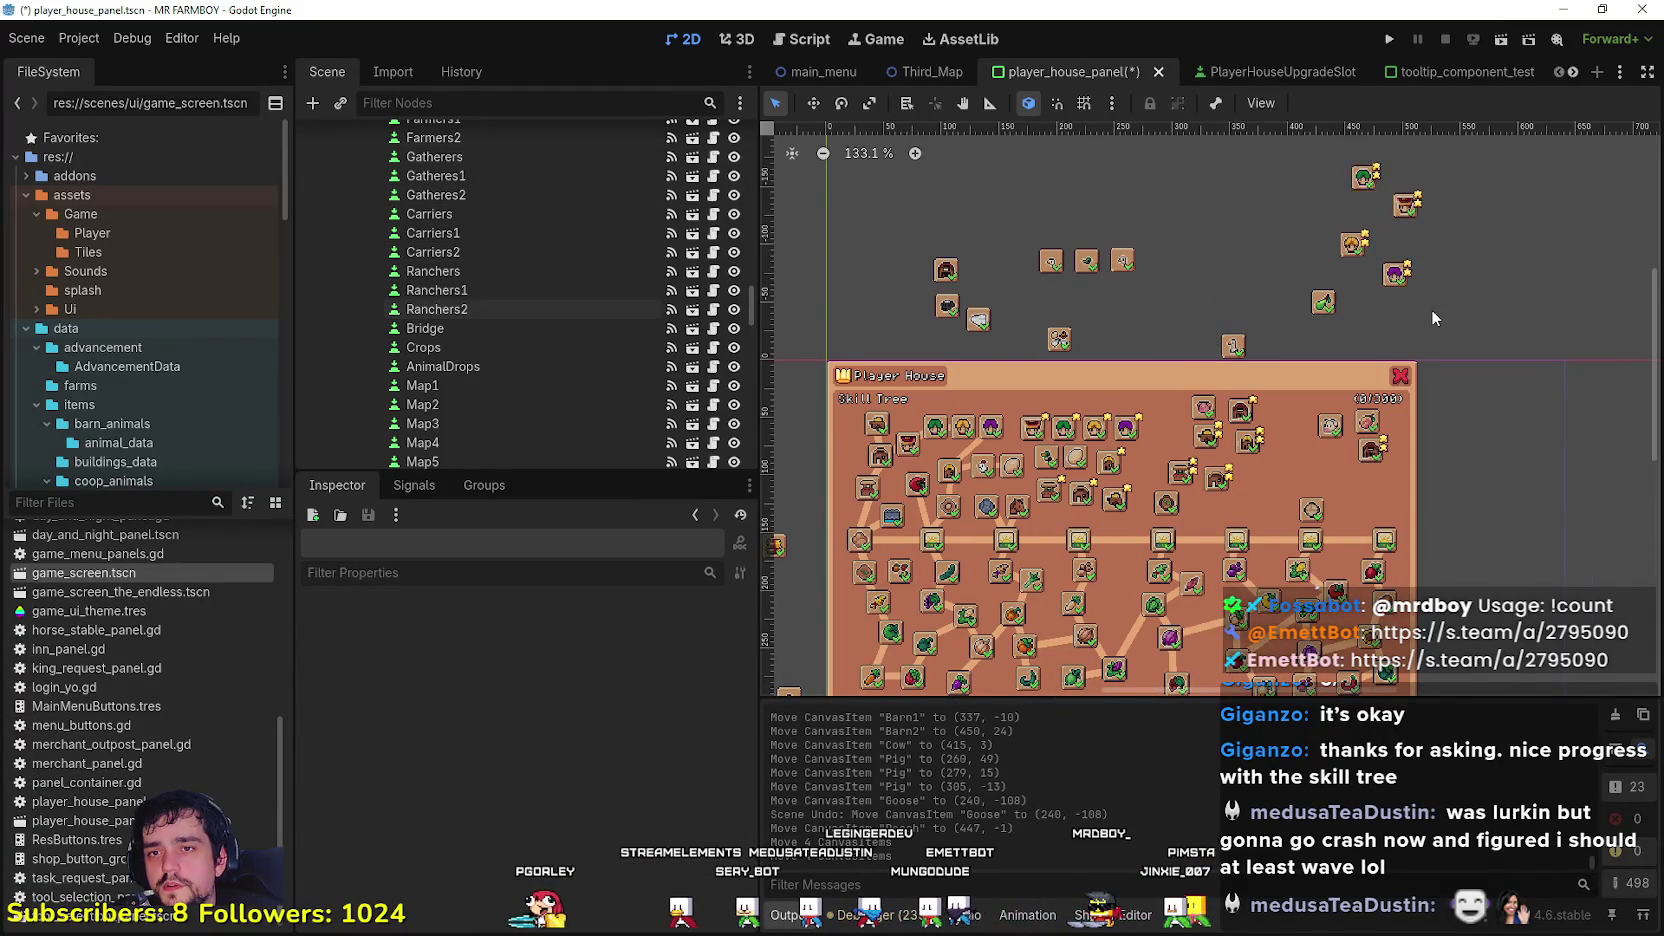
click(1396, 273)
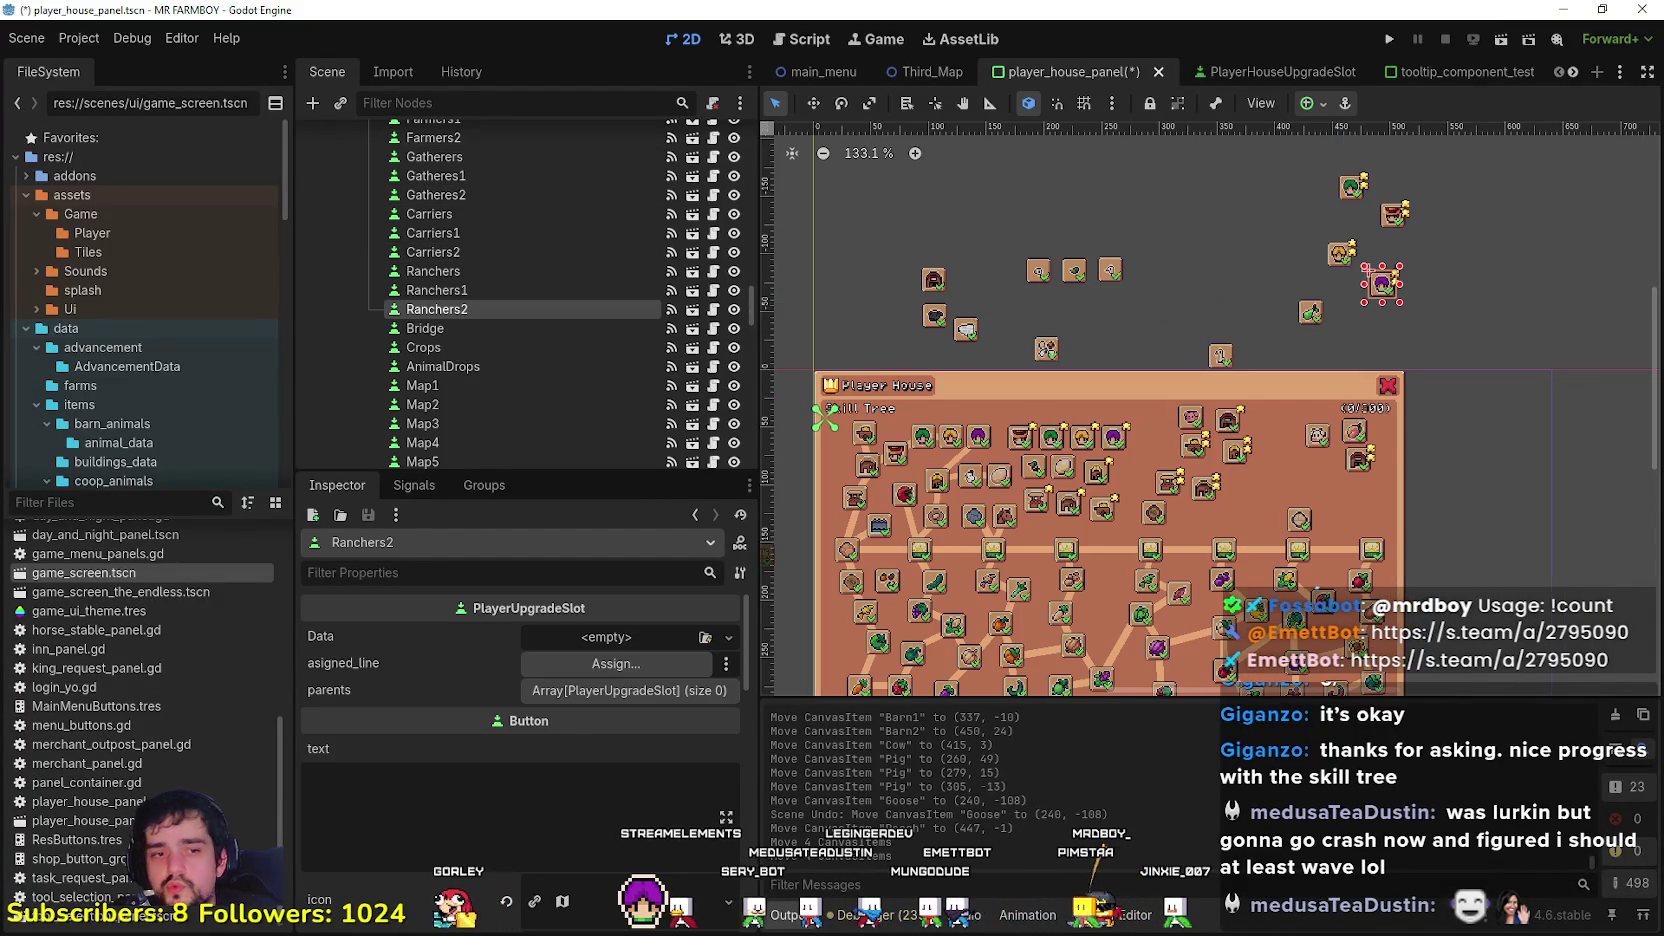
click(1341, 253)
key(alt+Tab)
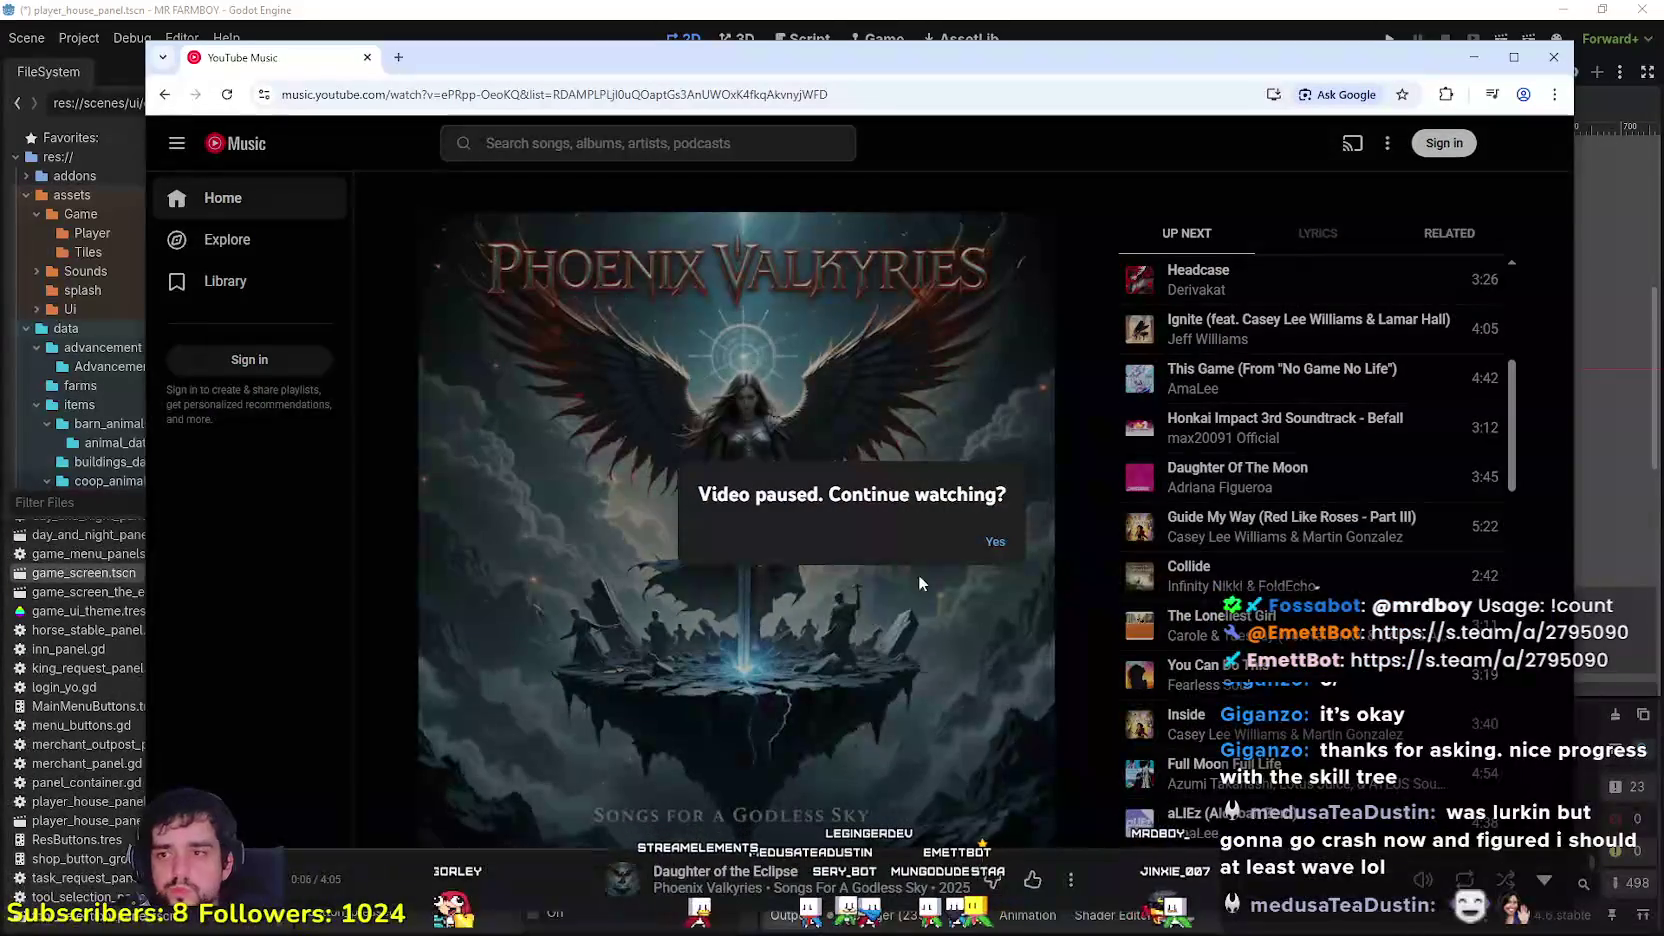
Step: Resume 'Daughter of the Eclipse' from the pause prompt and browse the Up Next queue
click(993, 543)
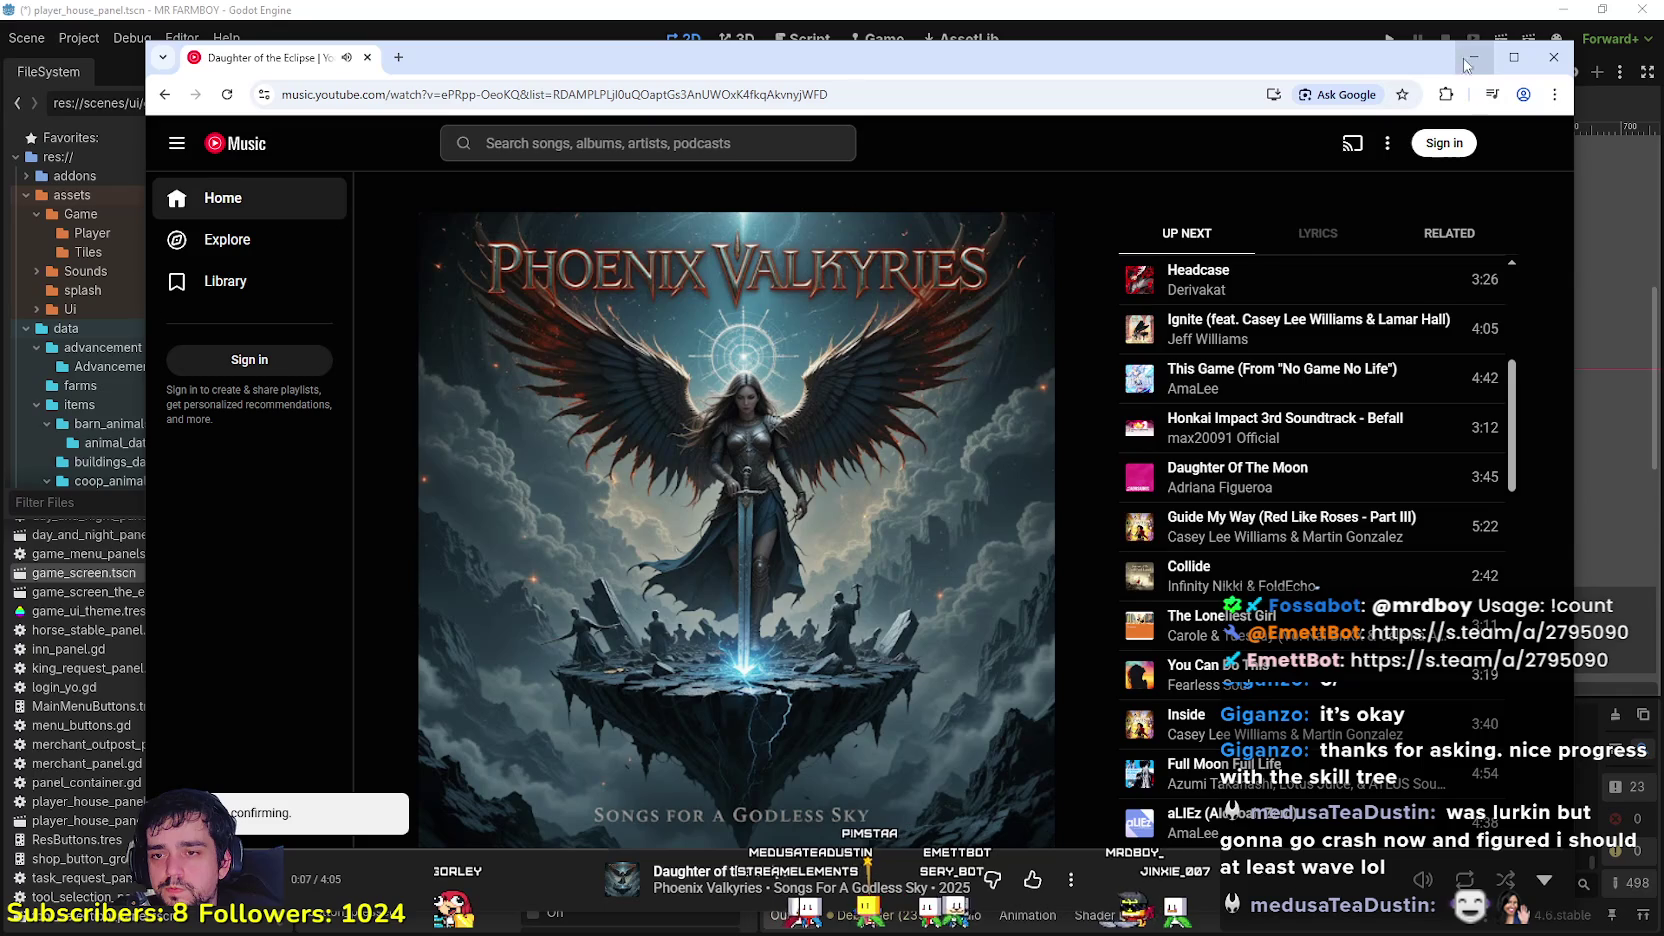
scroll(1387, 532, down, 15)
scroll(1387, 532, down, 15)
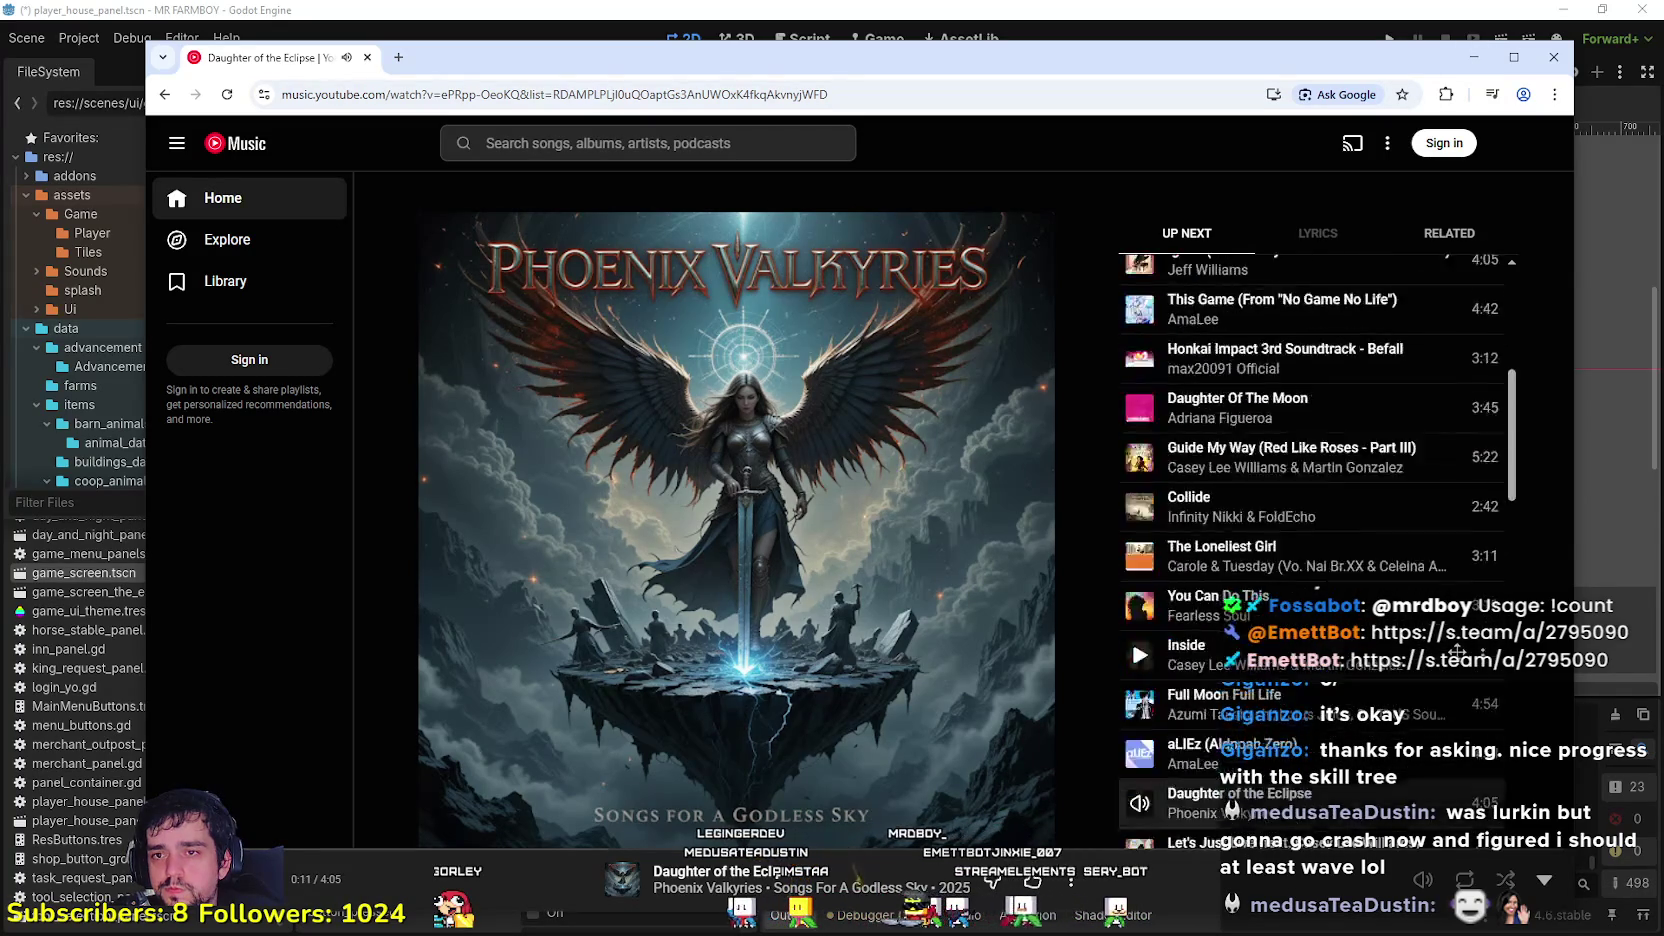
scroll(1311, 550, up, 20)
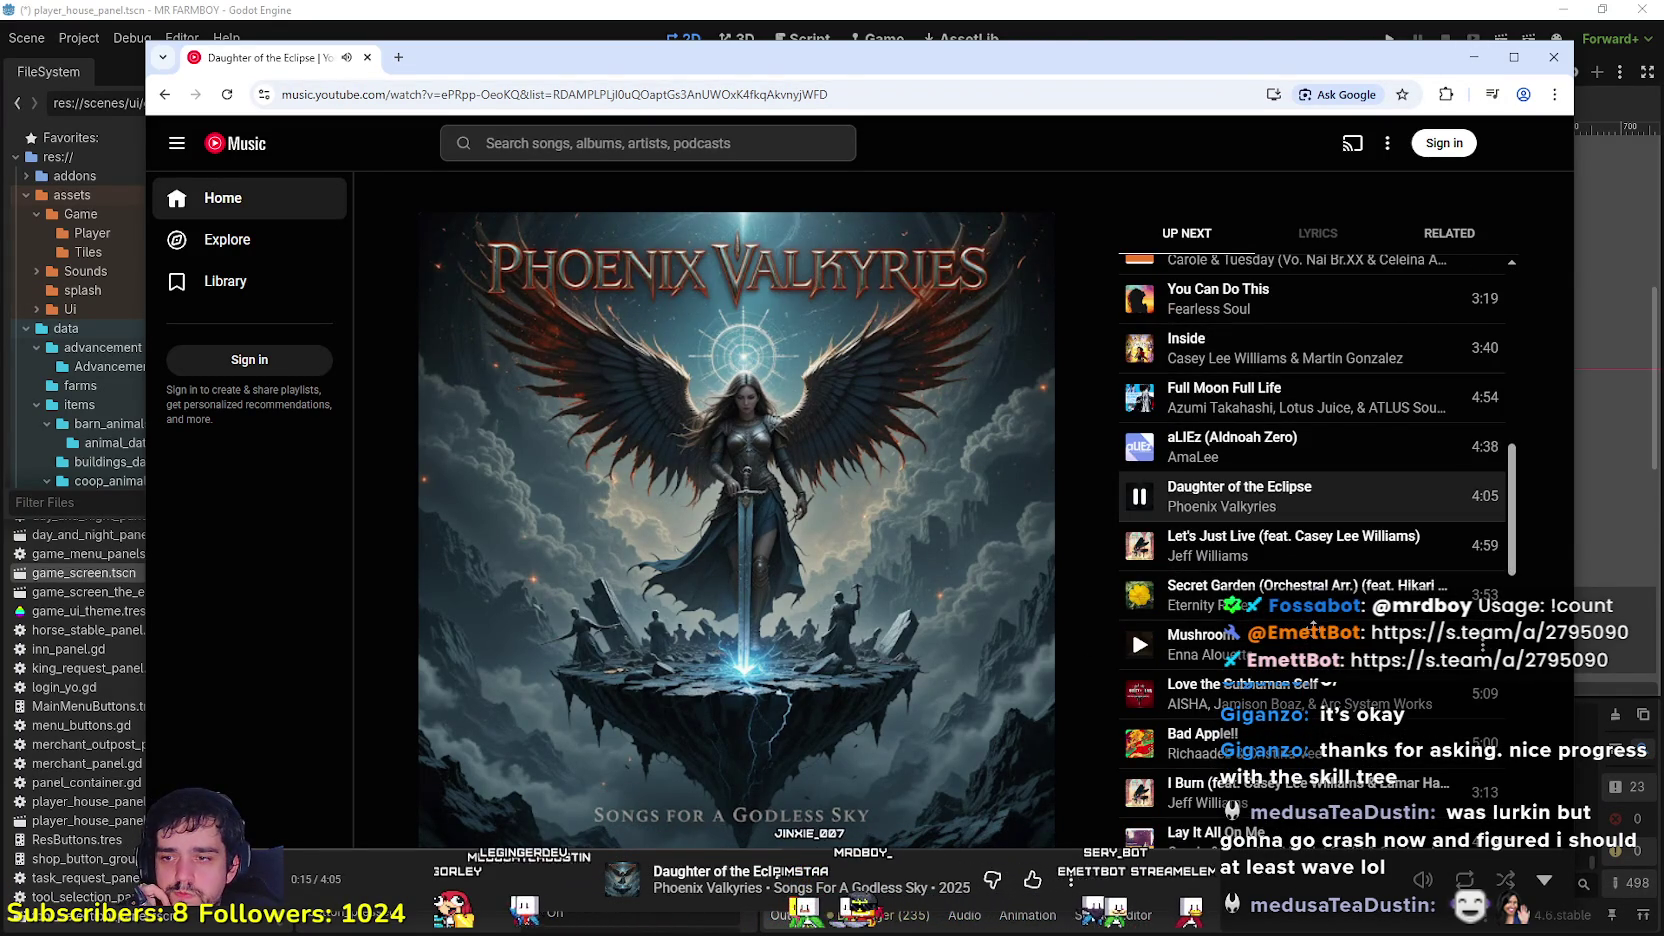
scroll(1312, 627, down, 5)
scroll(1320, 700, up, 6)
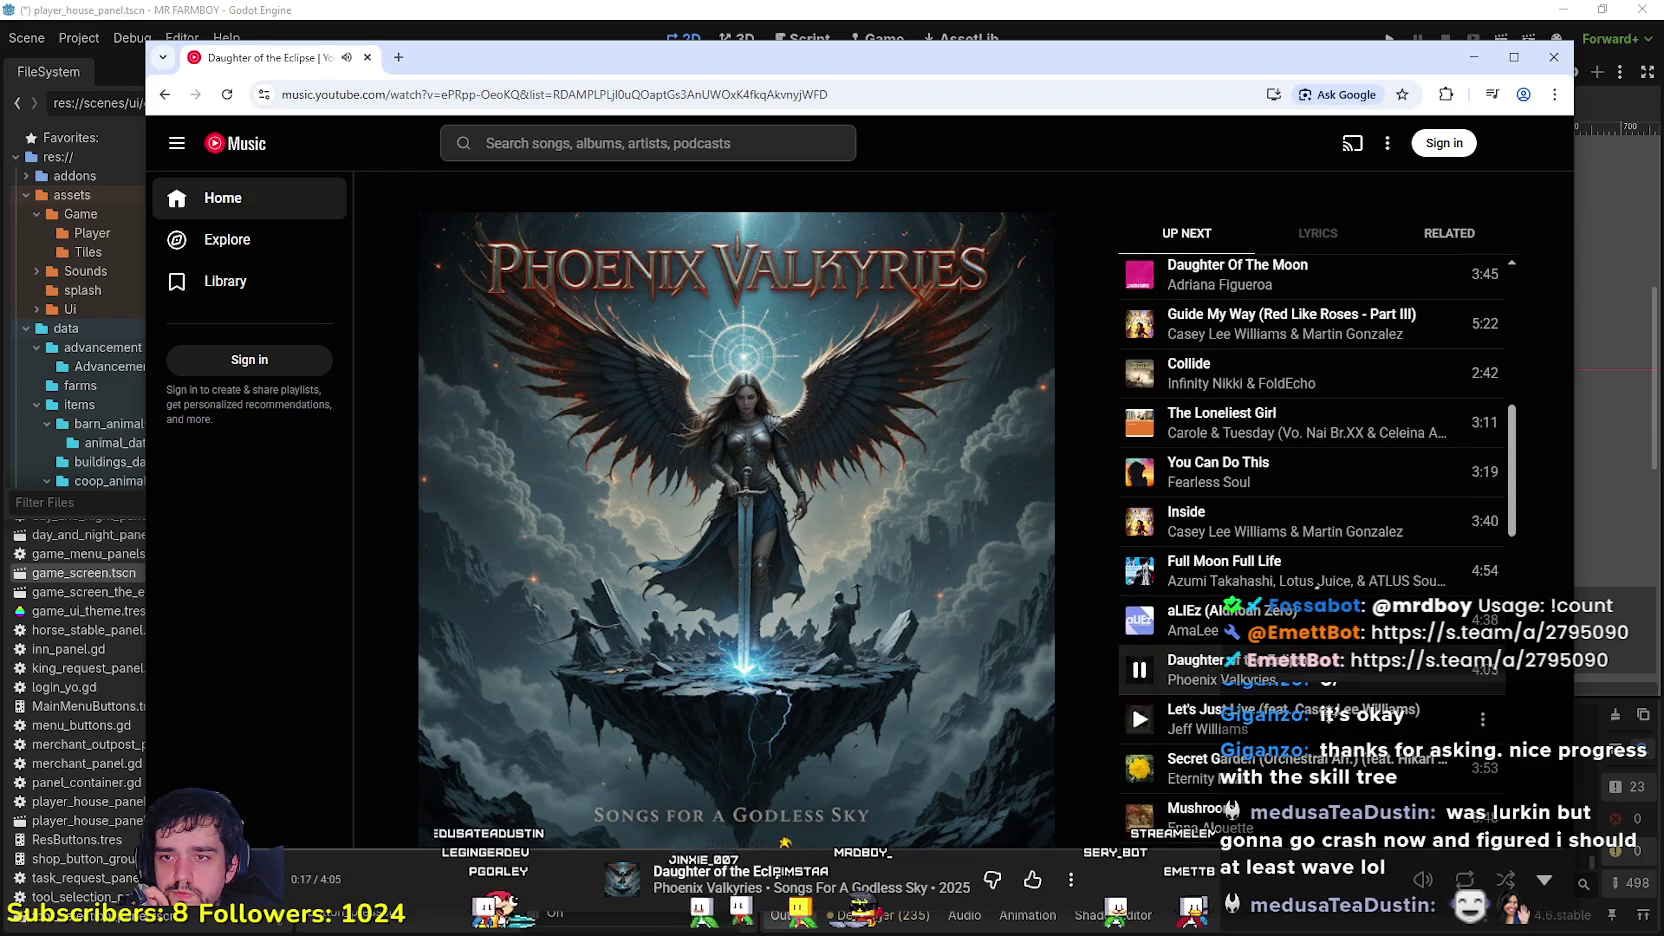
click(1474, 57)
Step: Pan and zoom across the Player House skill tree, then box-select the nine loose buttons left of it
scroll(1351, 497, down, 3)
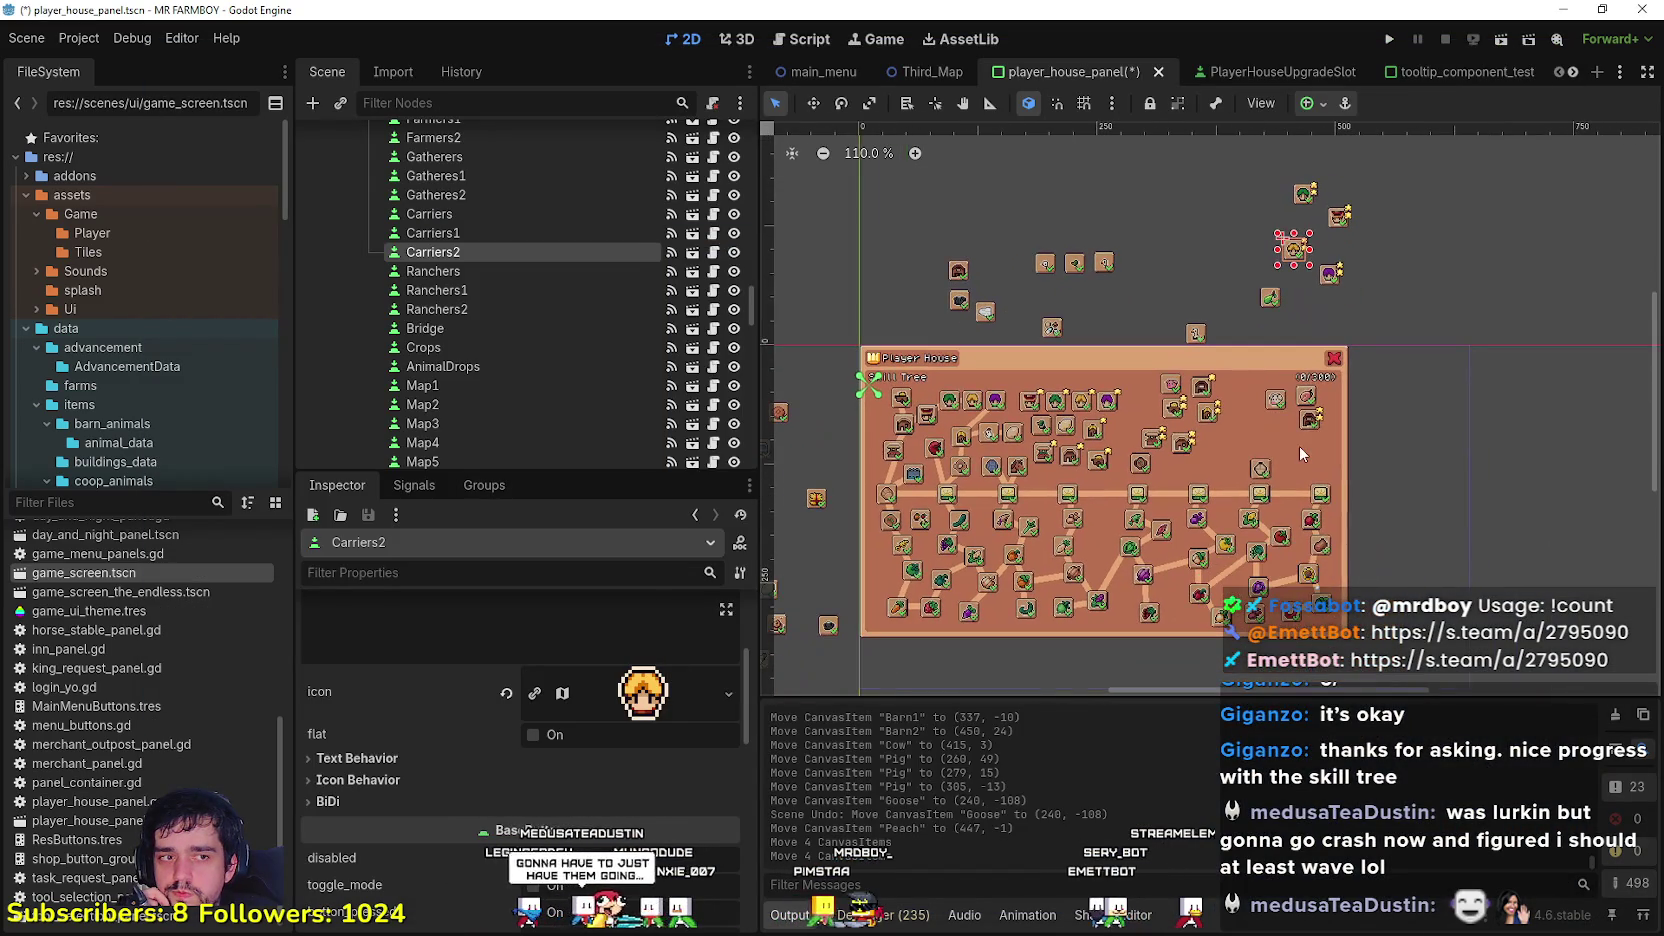
drag(1300, 448, 1341, 400)
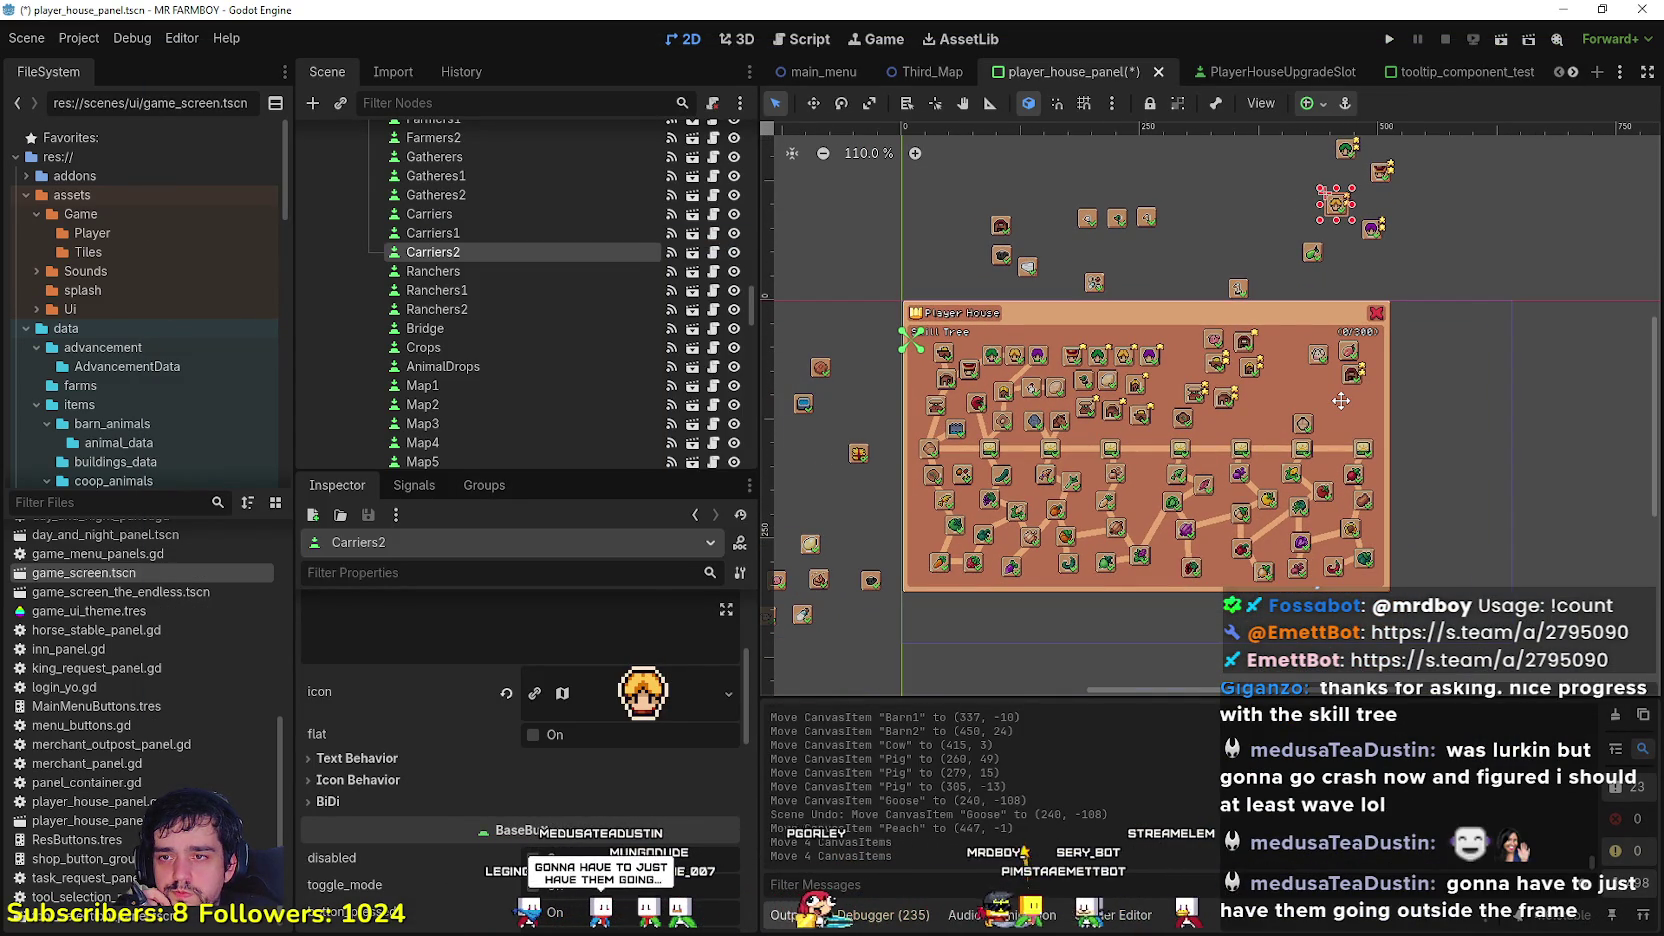
drag(1341, 400, 1461, 348)
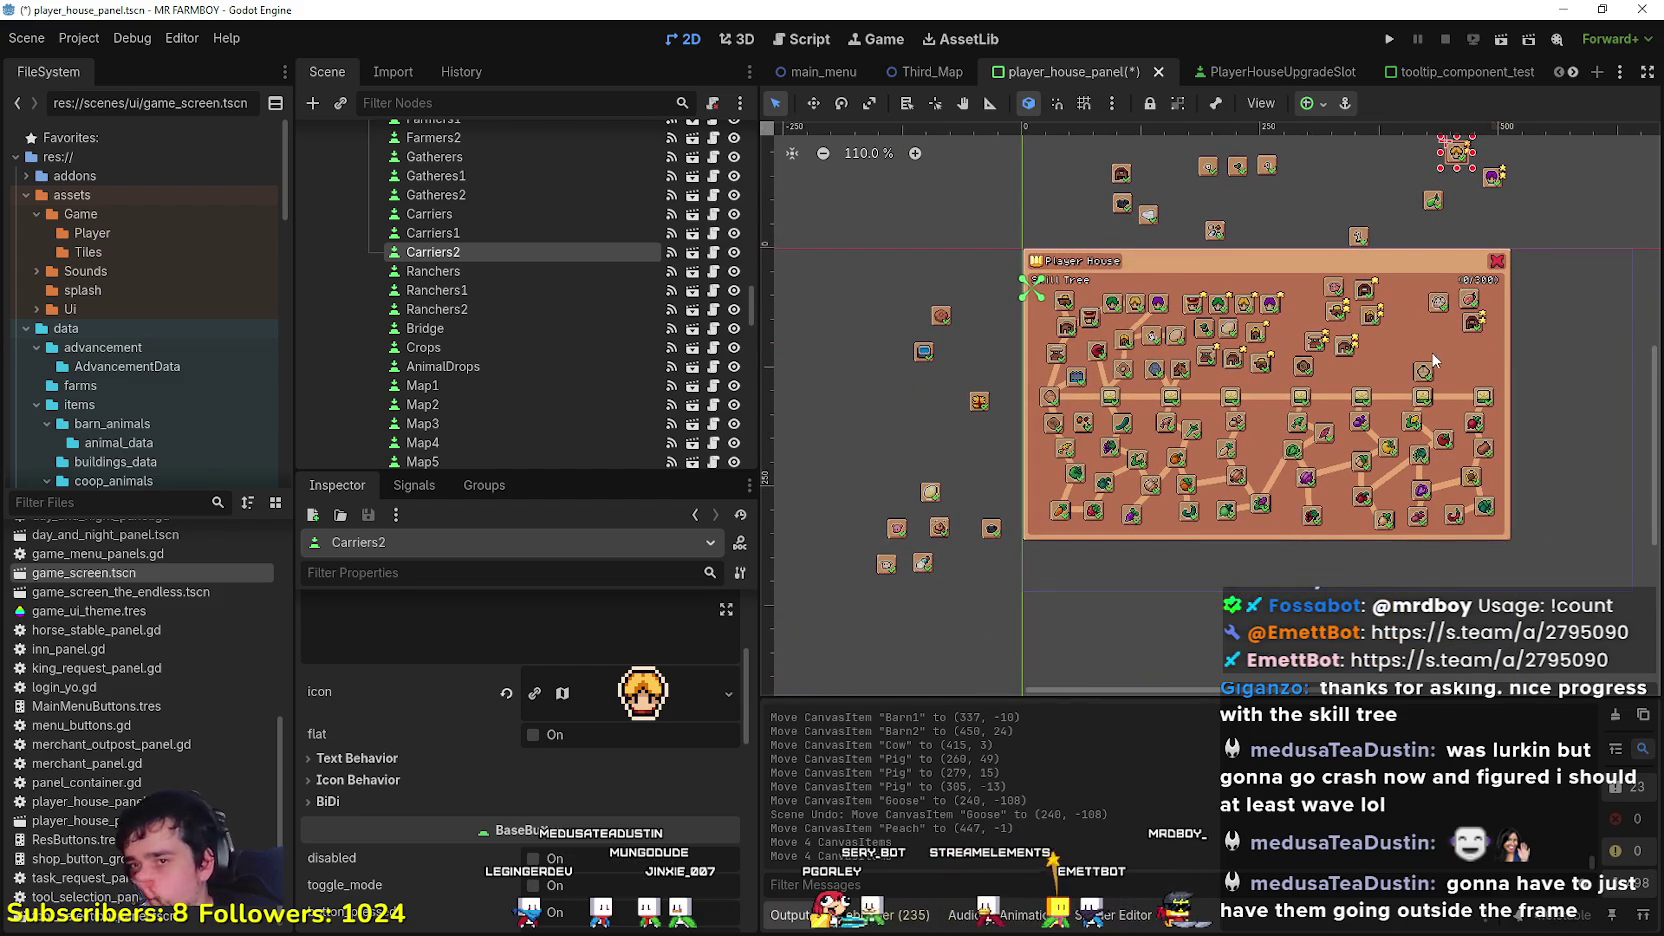
scroll(1212, 470, up, 3)
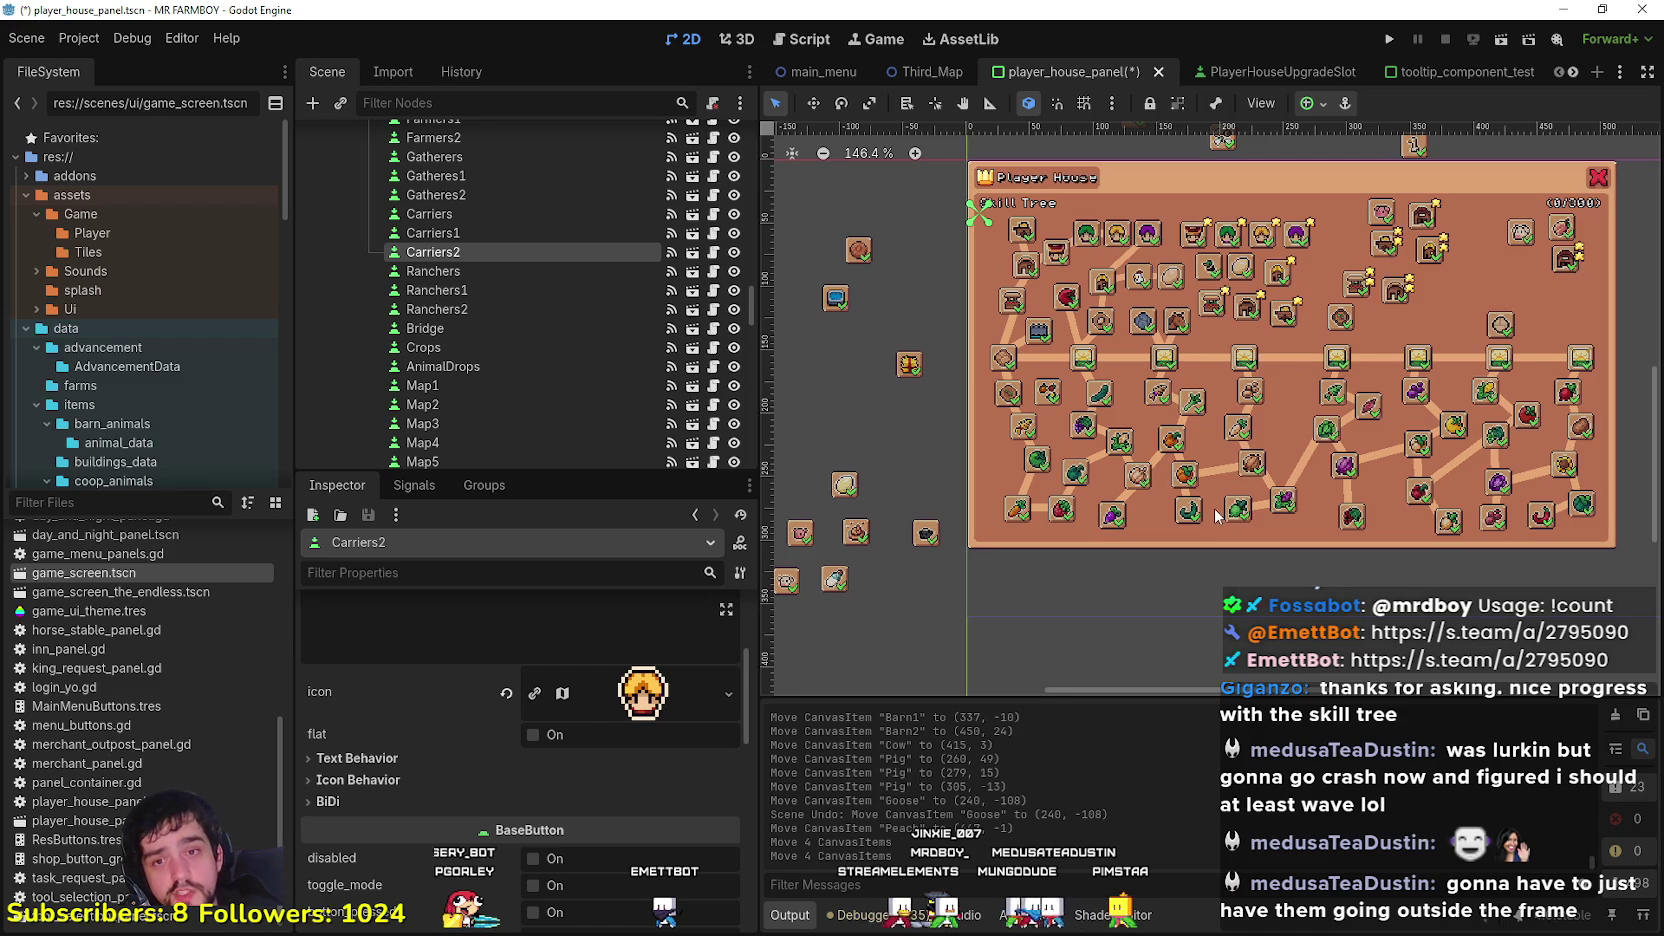
scroll(1248, 432, up, 2)
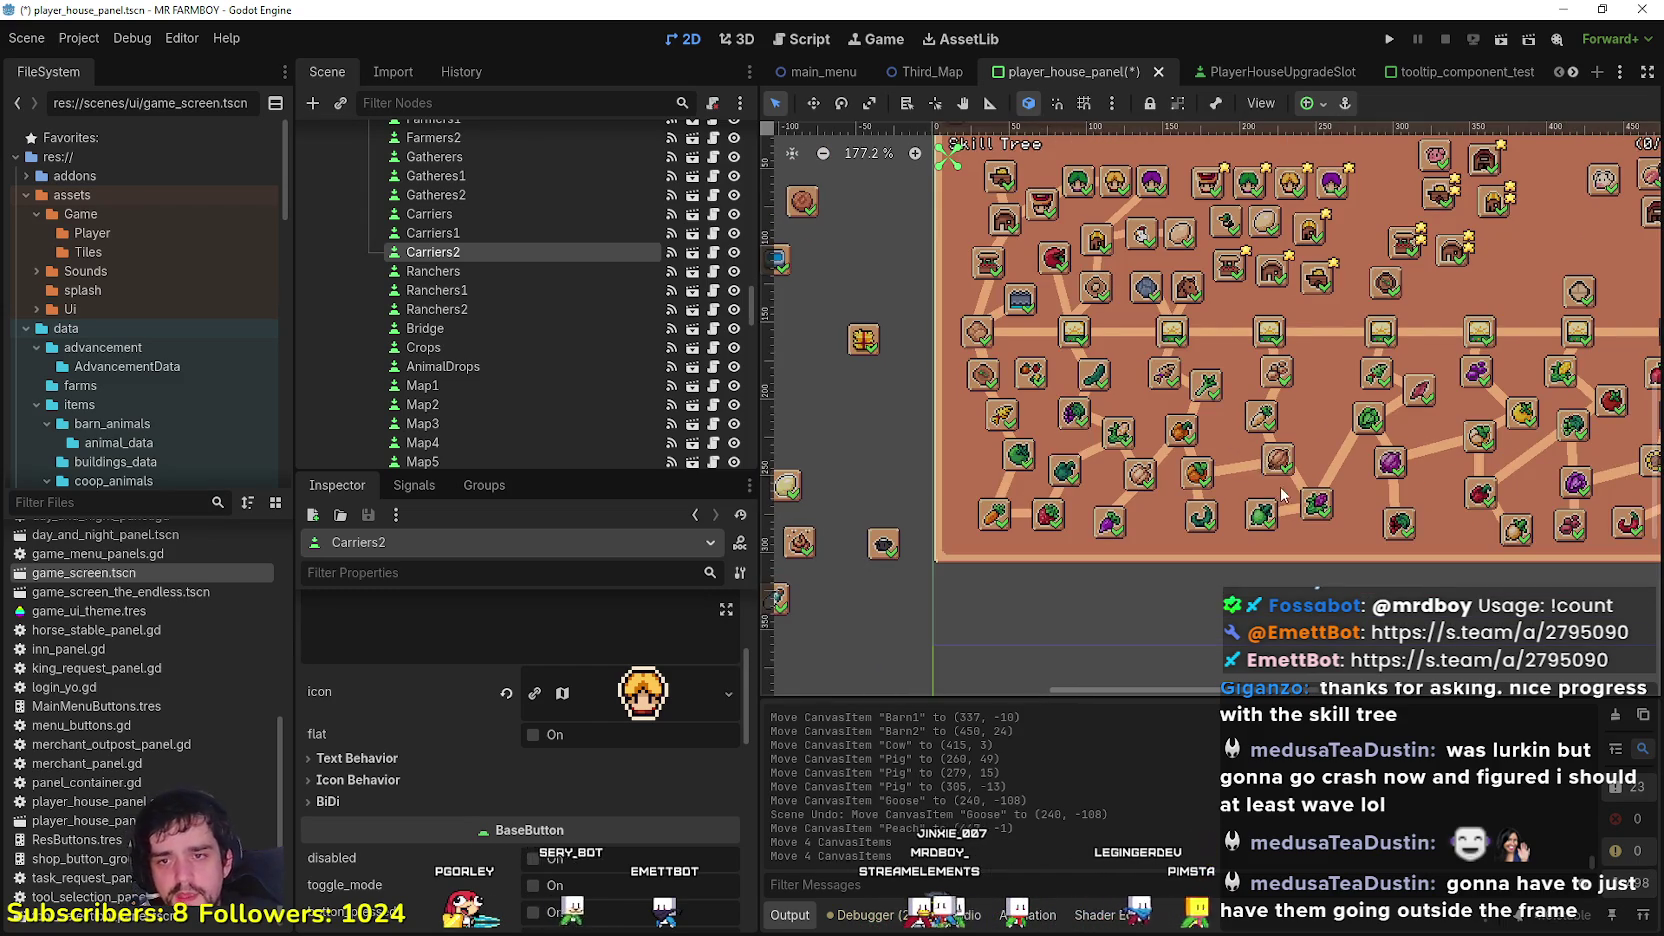
drag(1363, 463, 1175, 443)
scroll(1386, 305, down, 2)
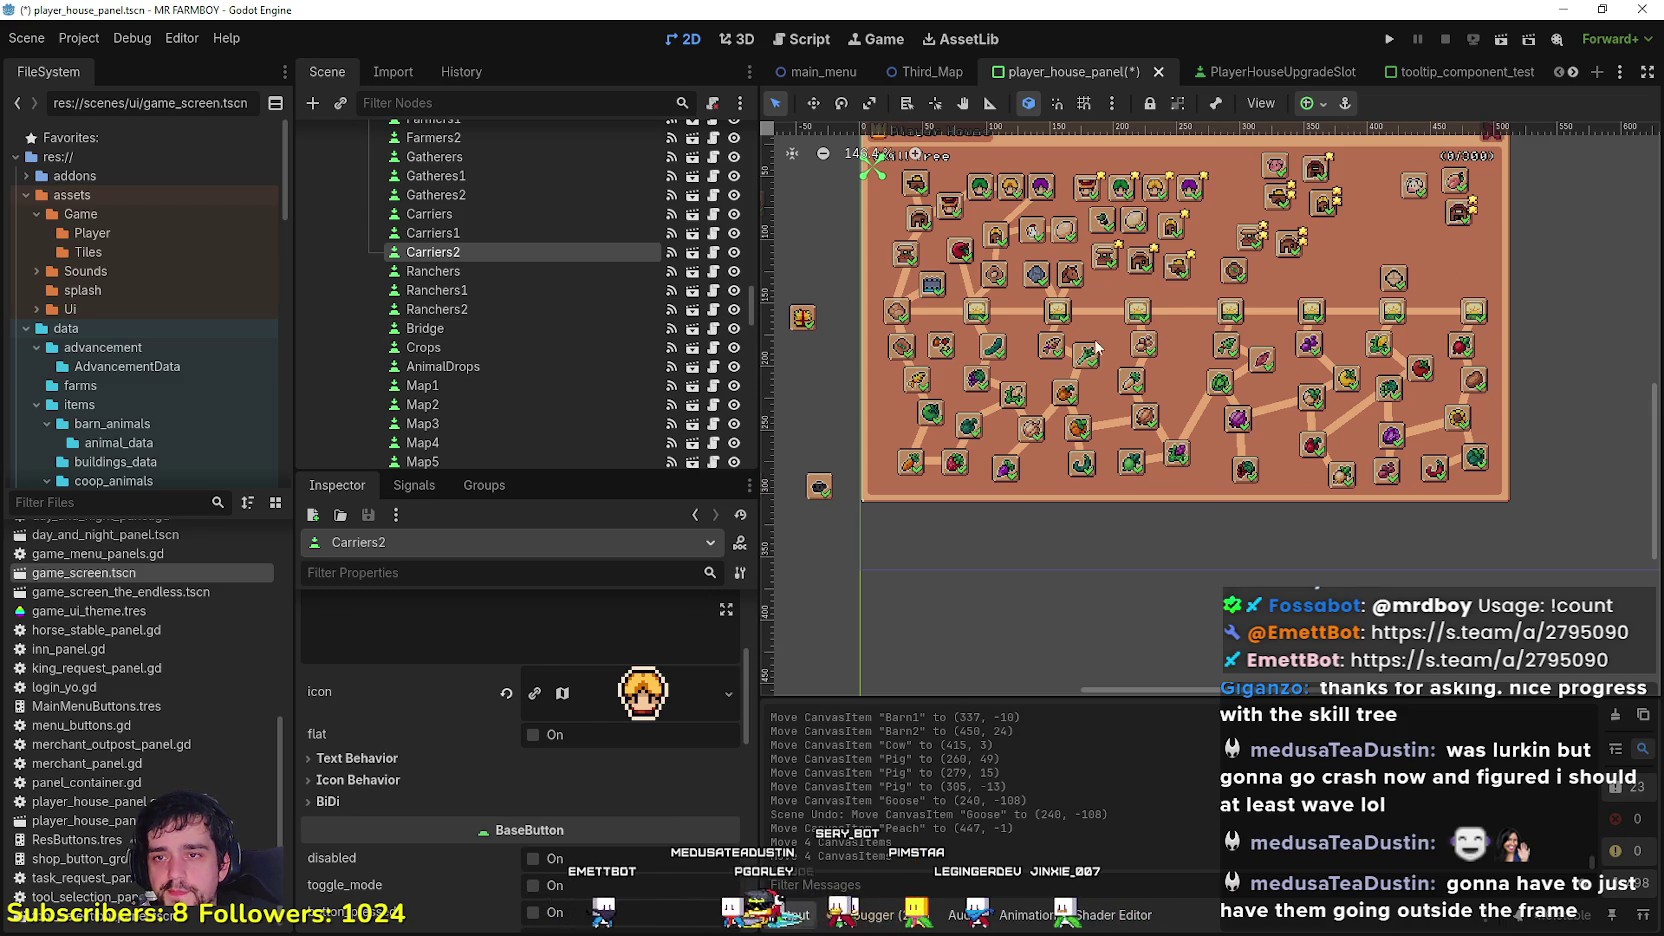
scroll(1157, 278, down, 1)
scroll(1332, 387, down, 1)
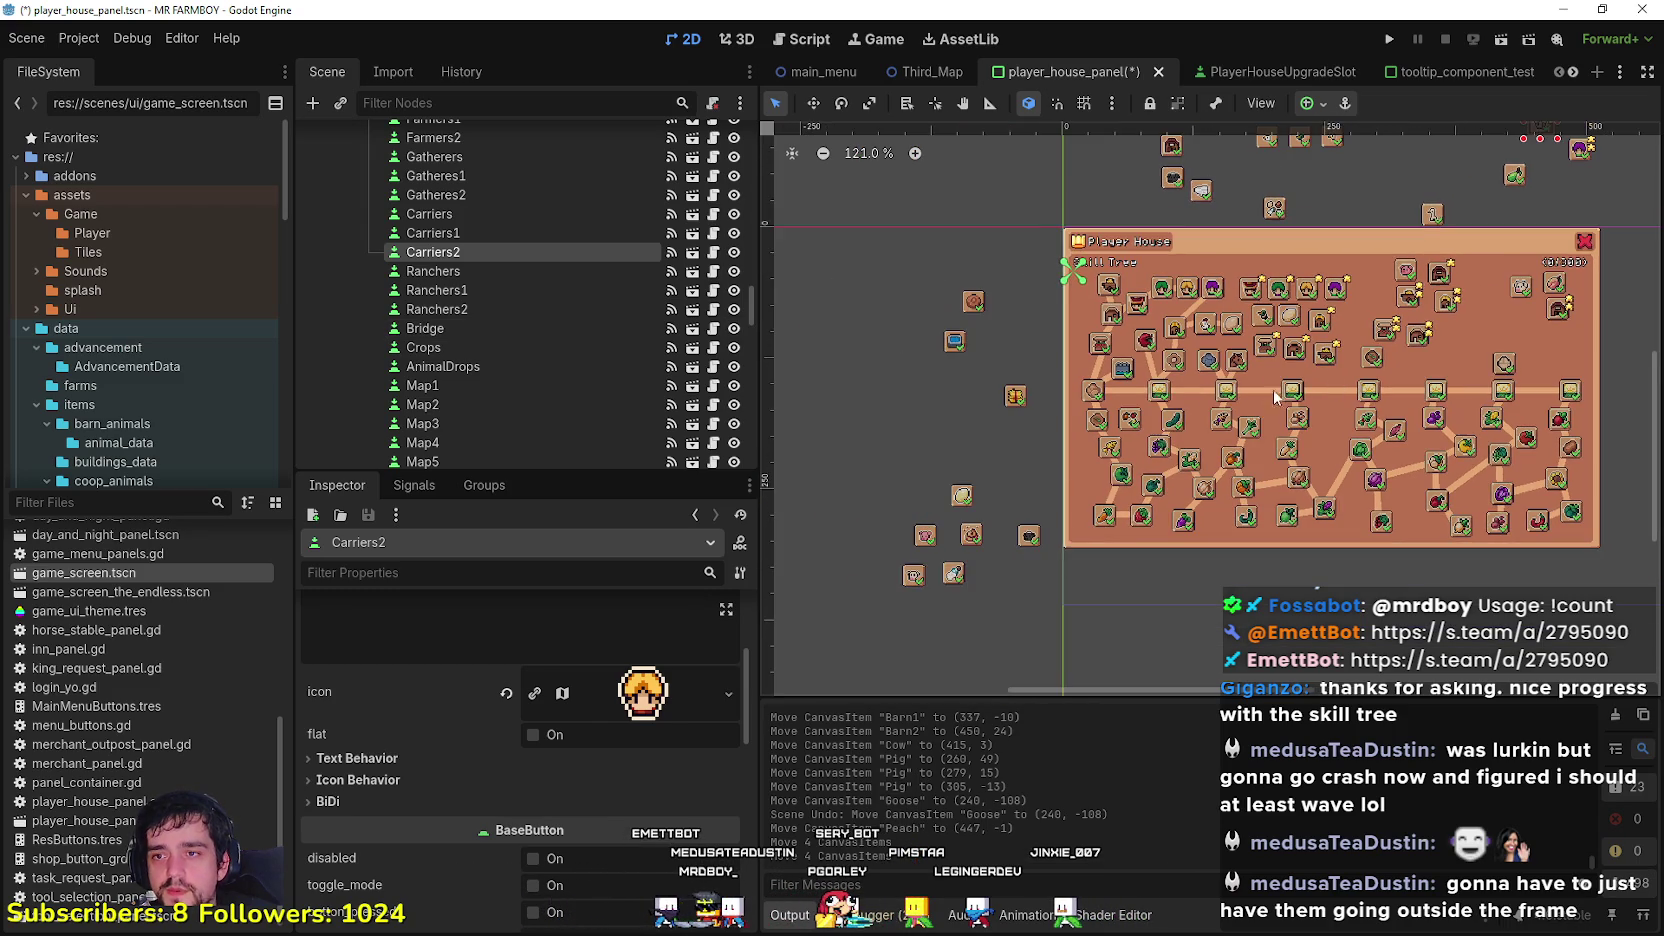
scroll(975, 532, down, 5)
drag(1060, 630, 876, 351)
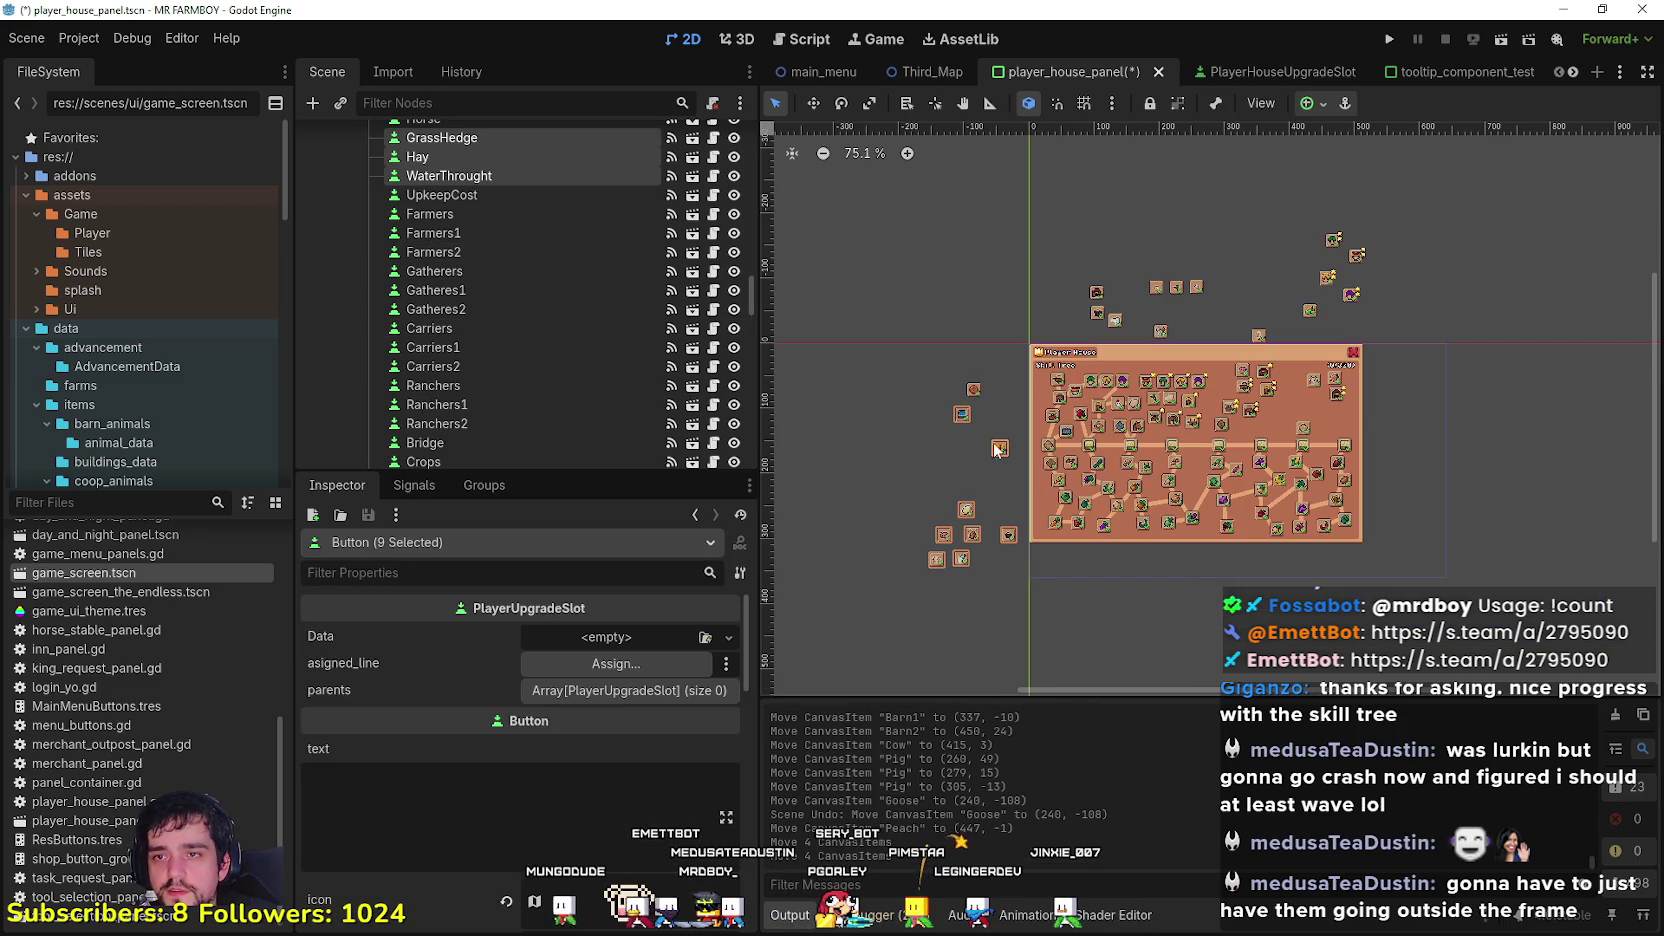
Step: Box-select all 105 skill-tree slots and lines
scroll(1084, 329, up, 11)
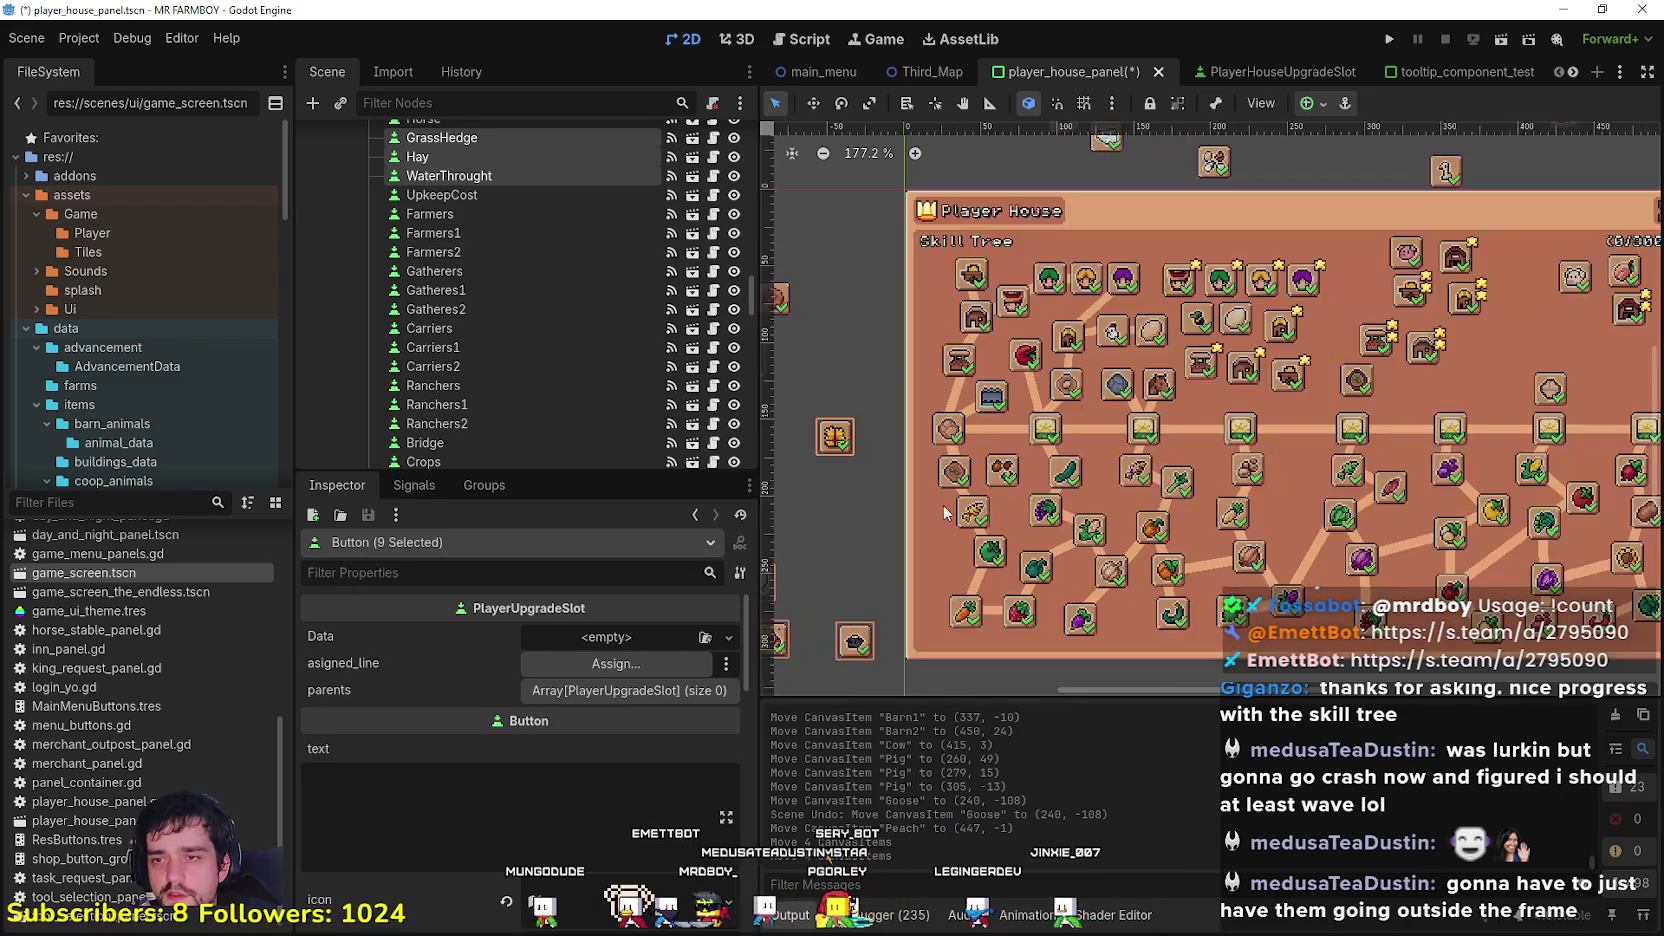
scroll(988, 478, down, 2)
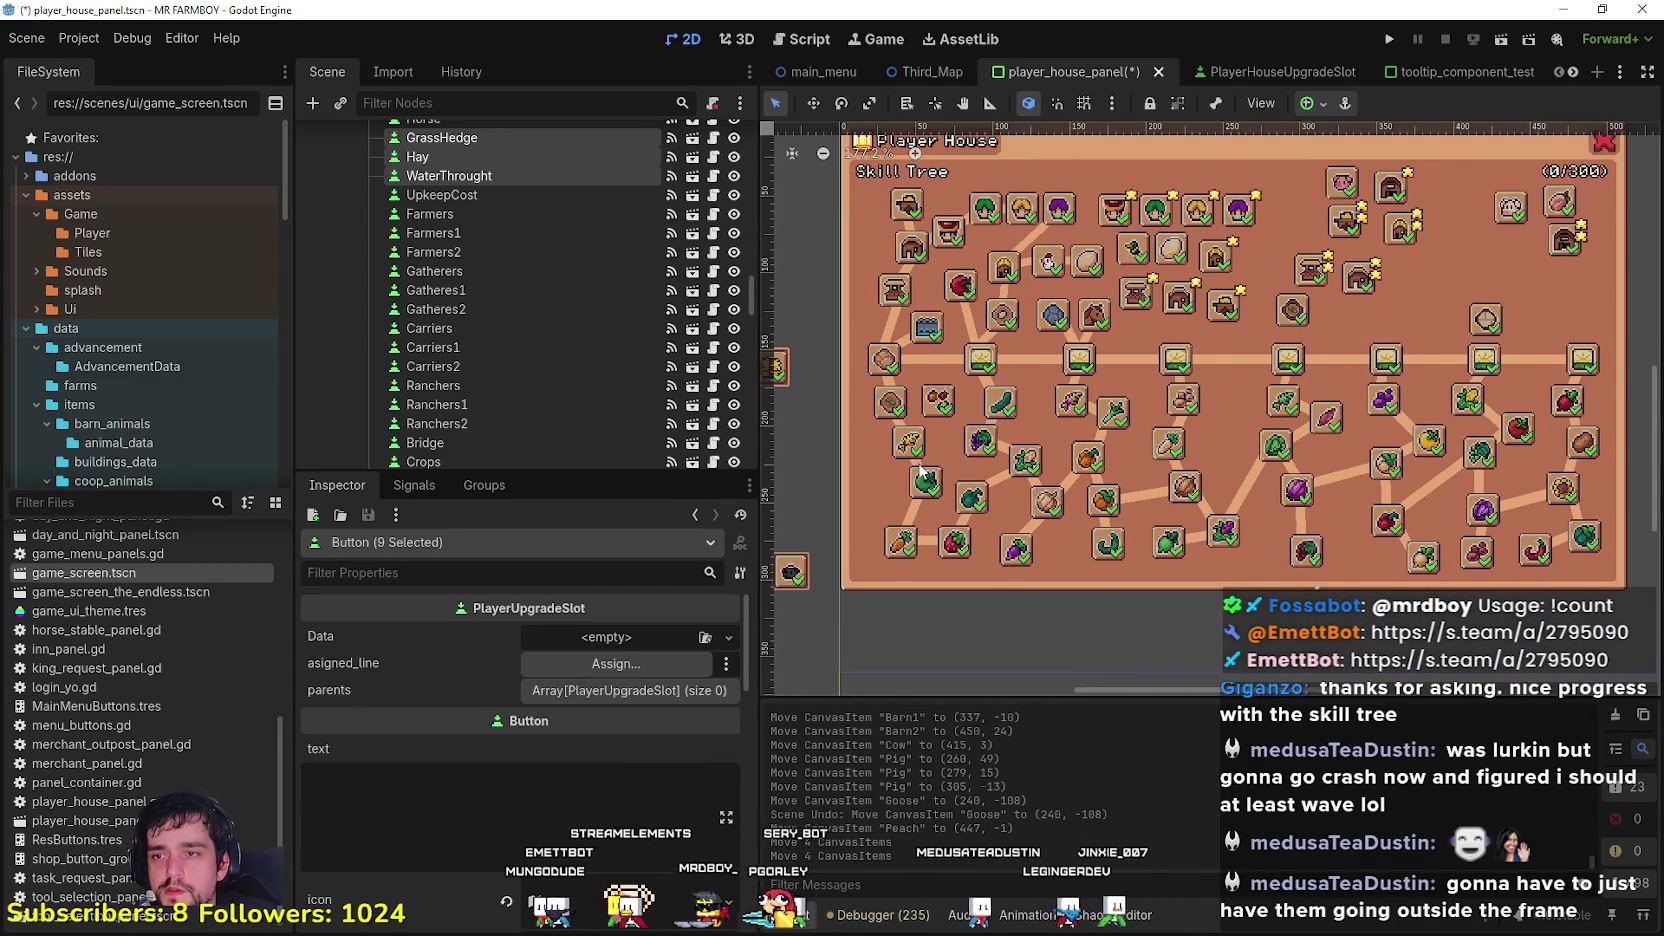
scroll(920, 470, down, 2)
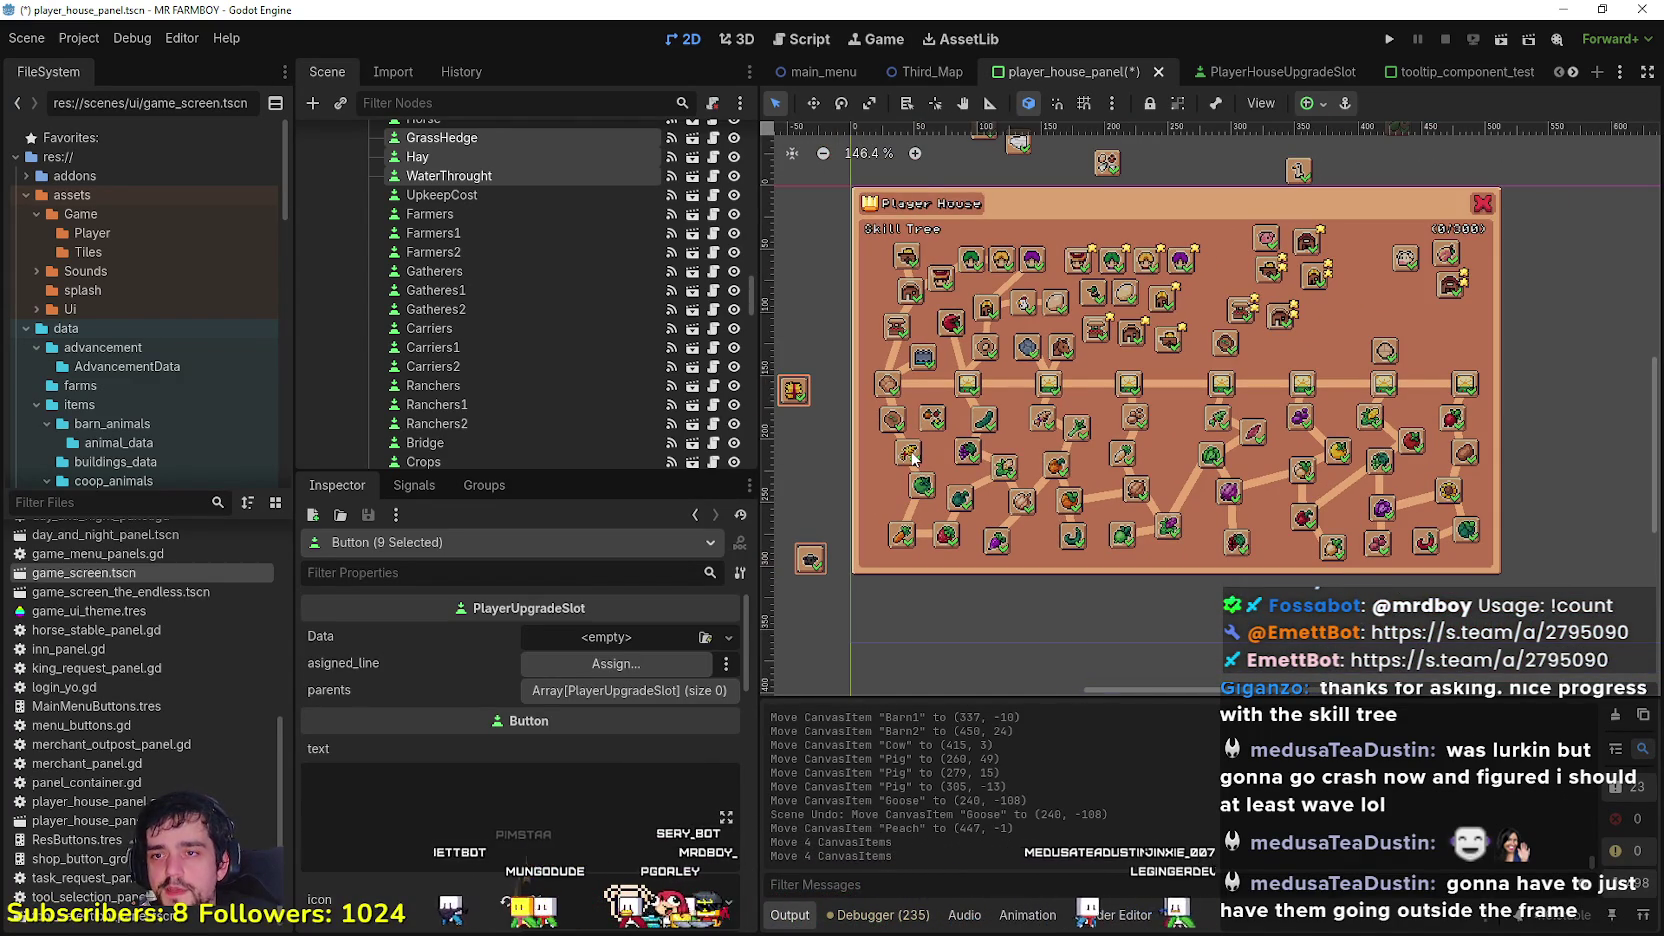
click(1367, 458)
drag(1367, 458, 1228, 565)
mouse_move(1530, 358)
mouse_down()
mouse_move(1063, 608)
mouse_move(822, 650)
mouse_move(832, 640)
mouse_up()
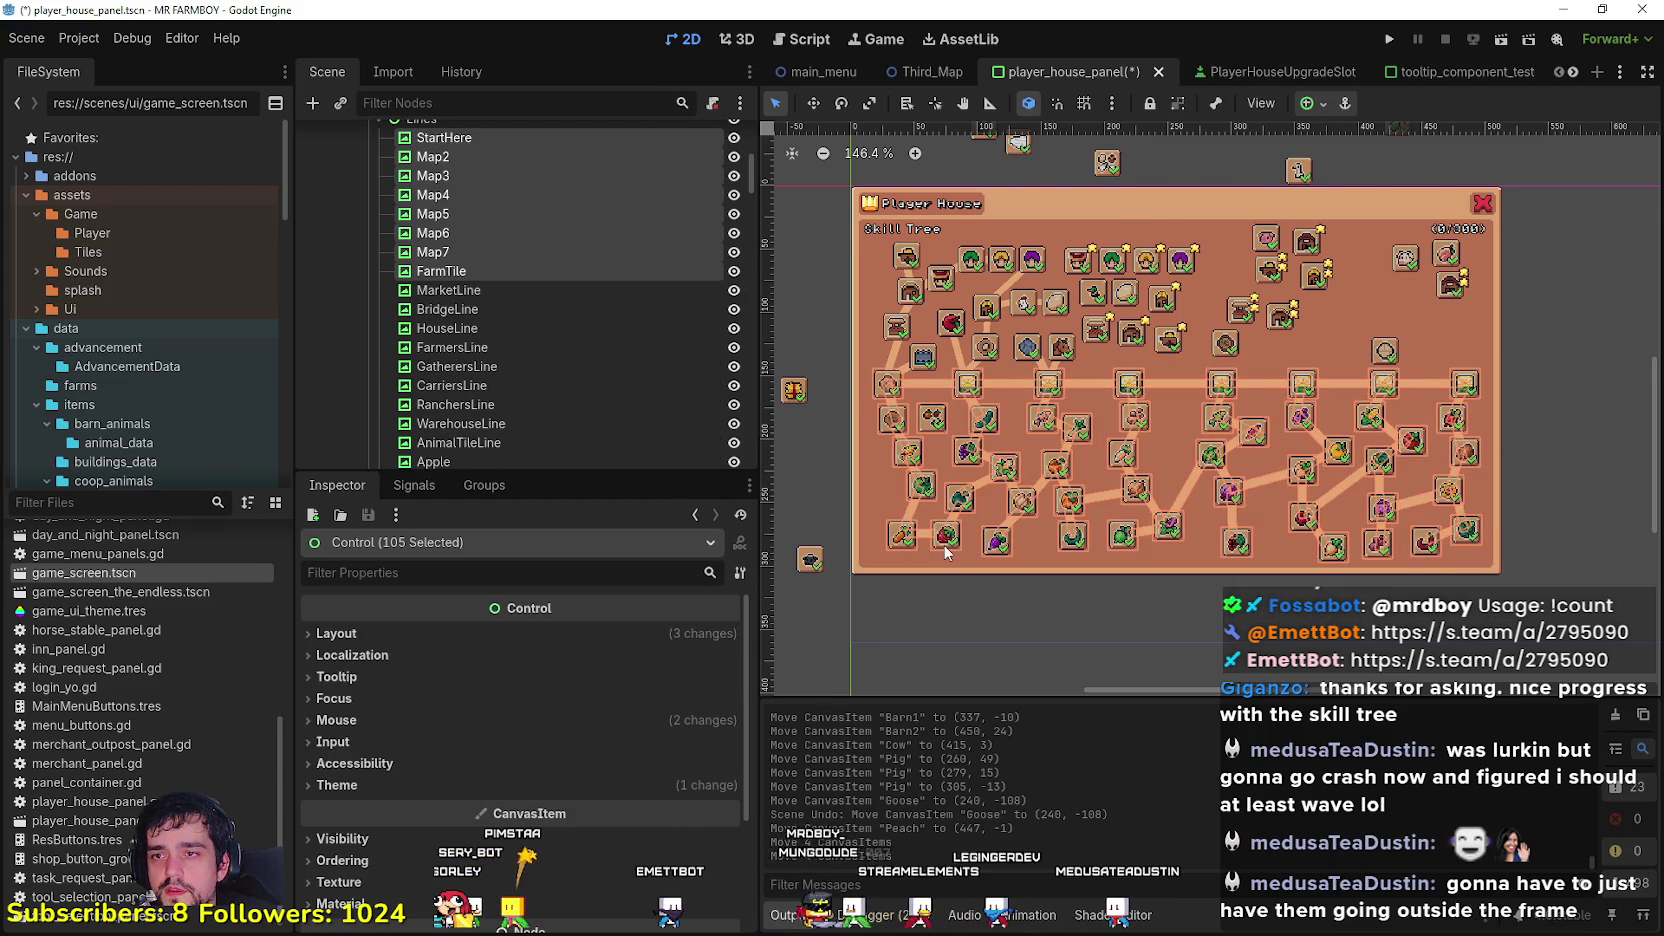
Step: Nudge the whole skill tree down five steps with the arrow keys, then back up one
scroll(945, 553, up, 2)
key(Down)
key(Down)
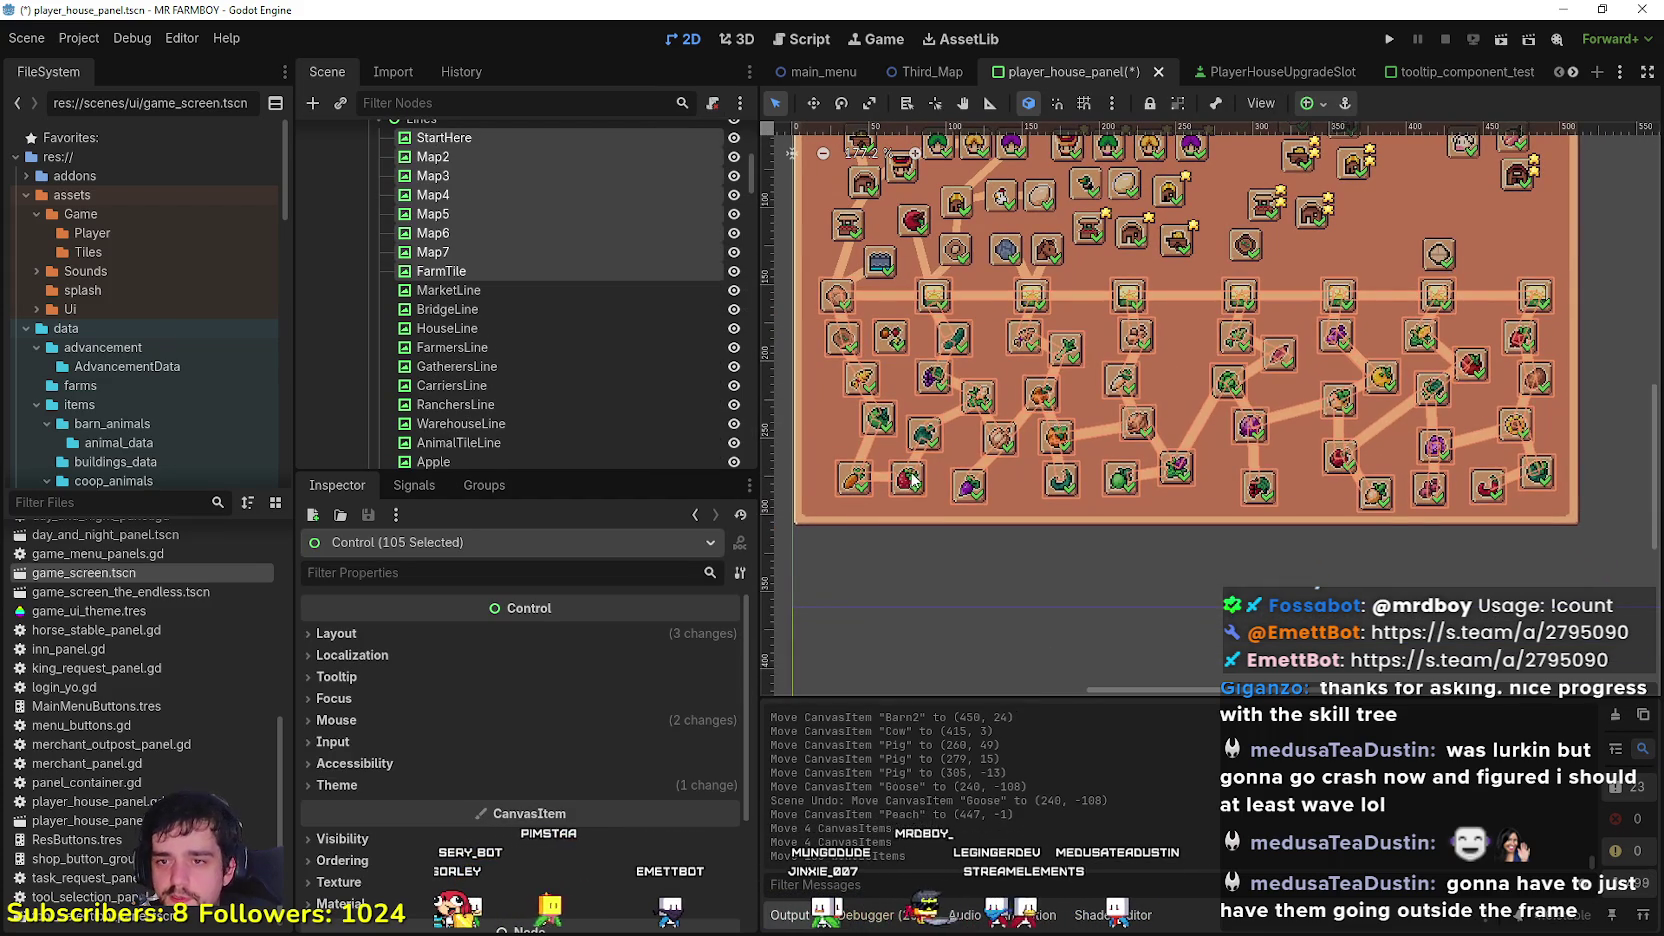
key(Down)
key(Down)
key(Down)
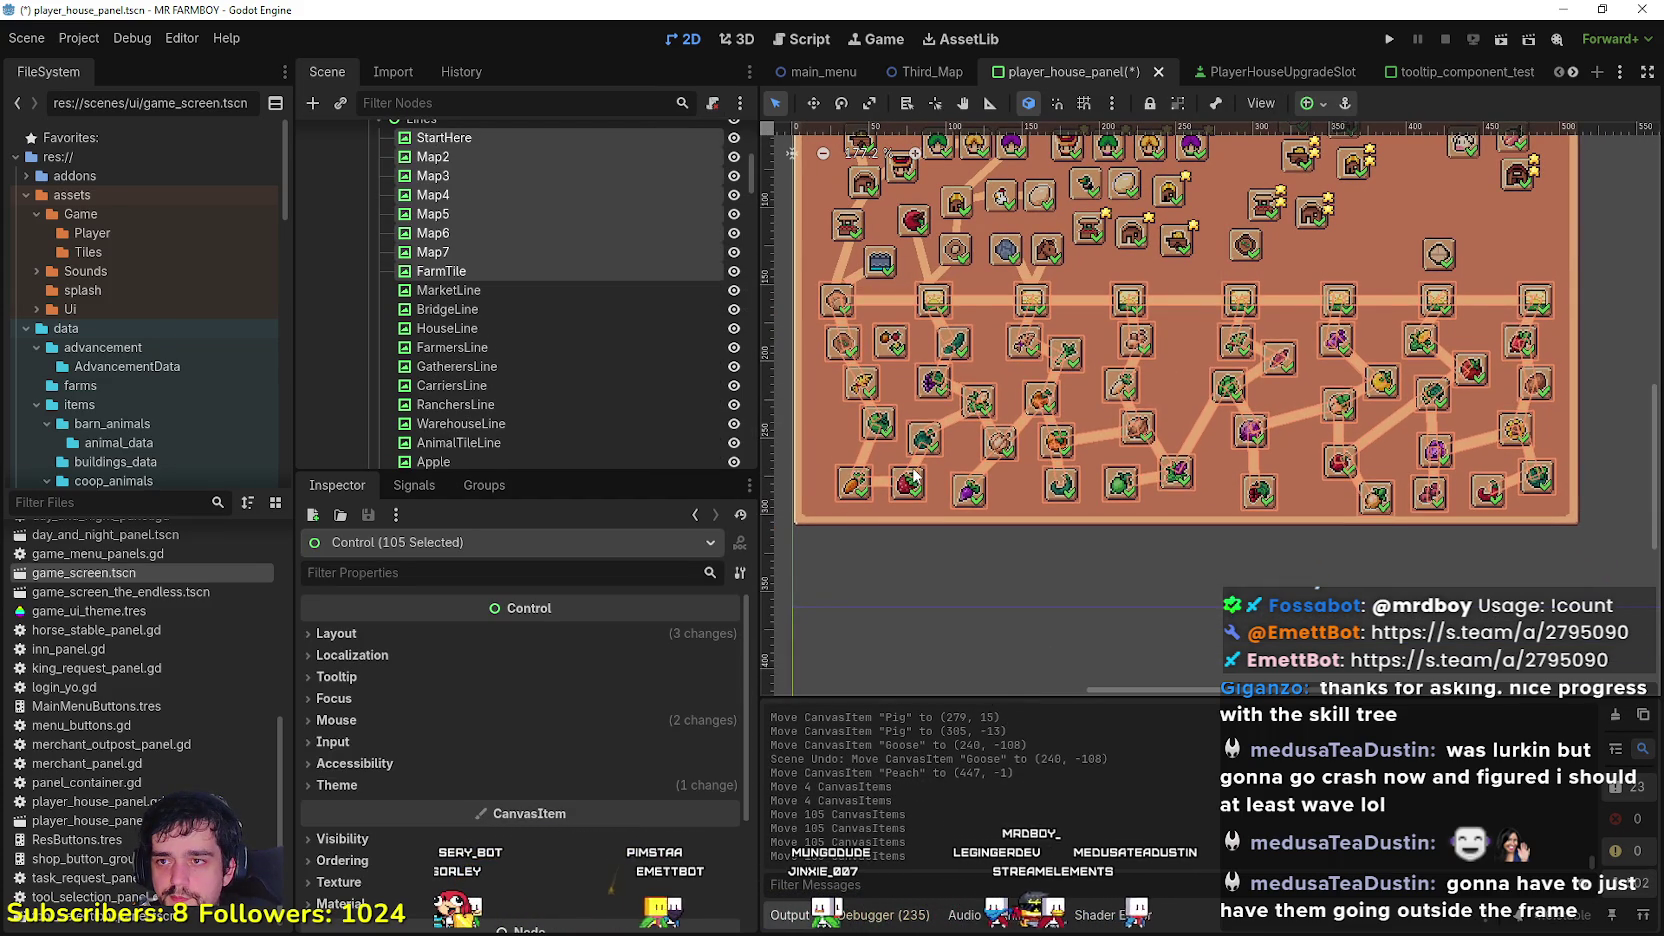
key(Down)
key(Down)
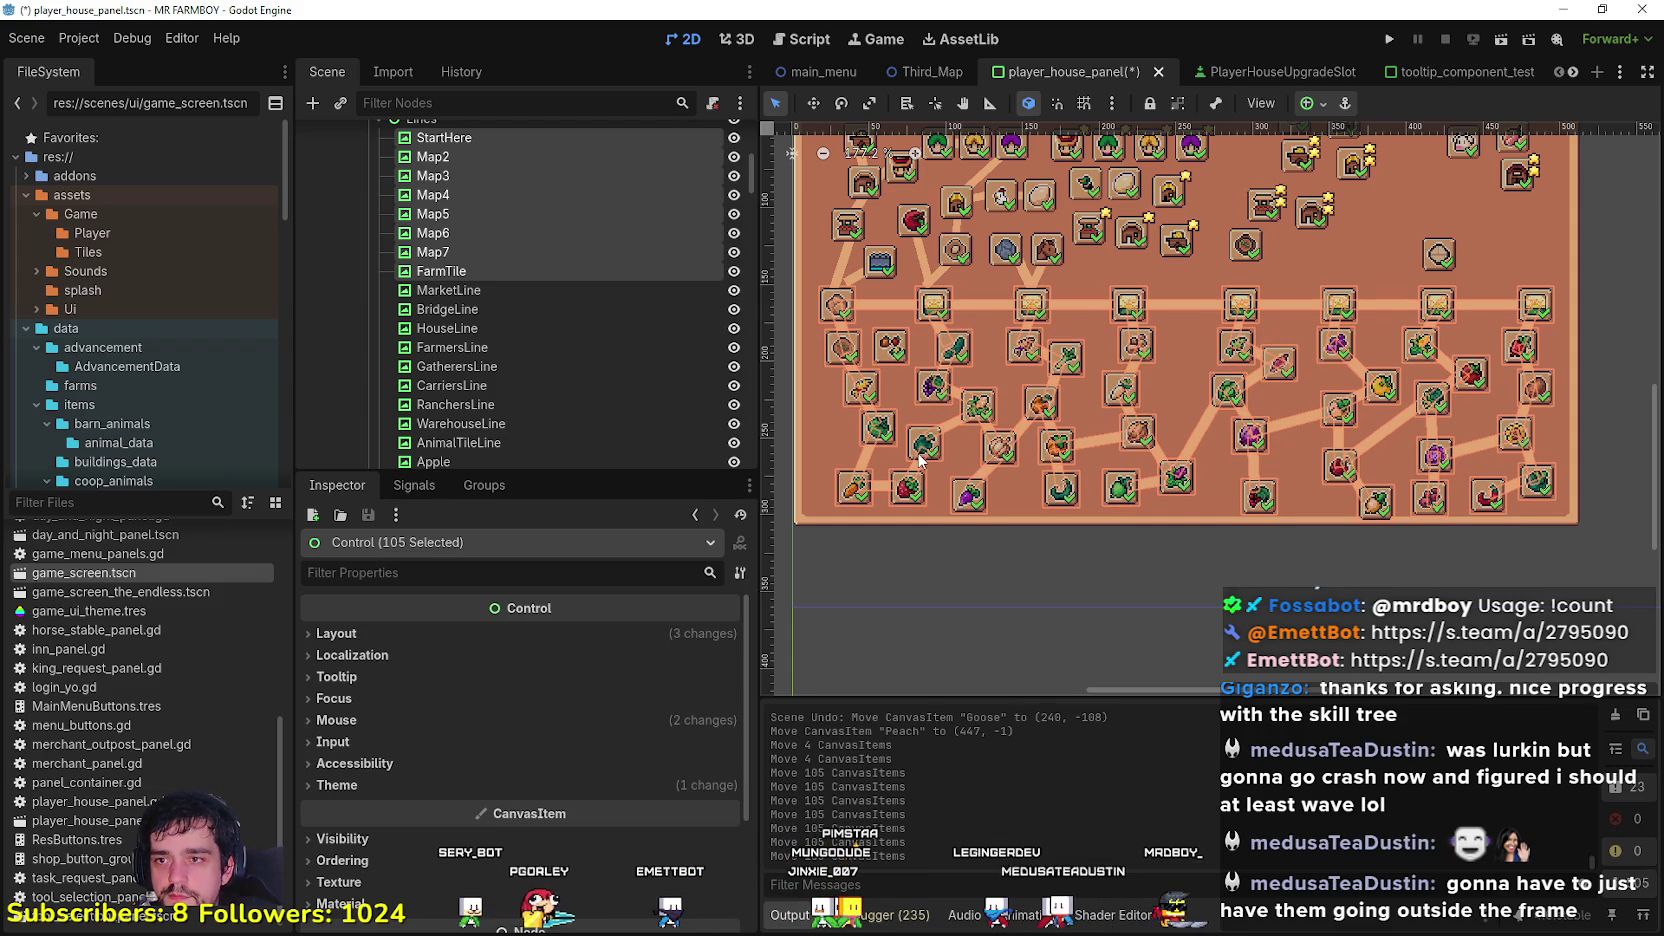
key(Down)
key(Down)
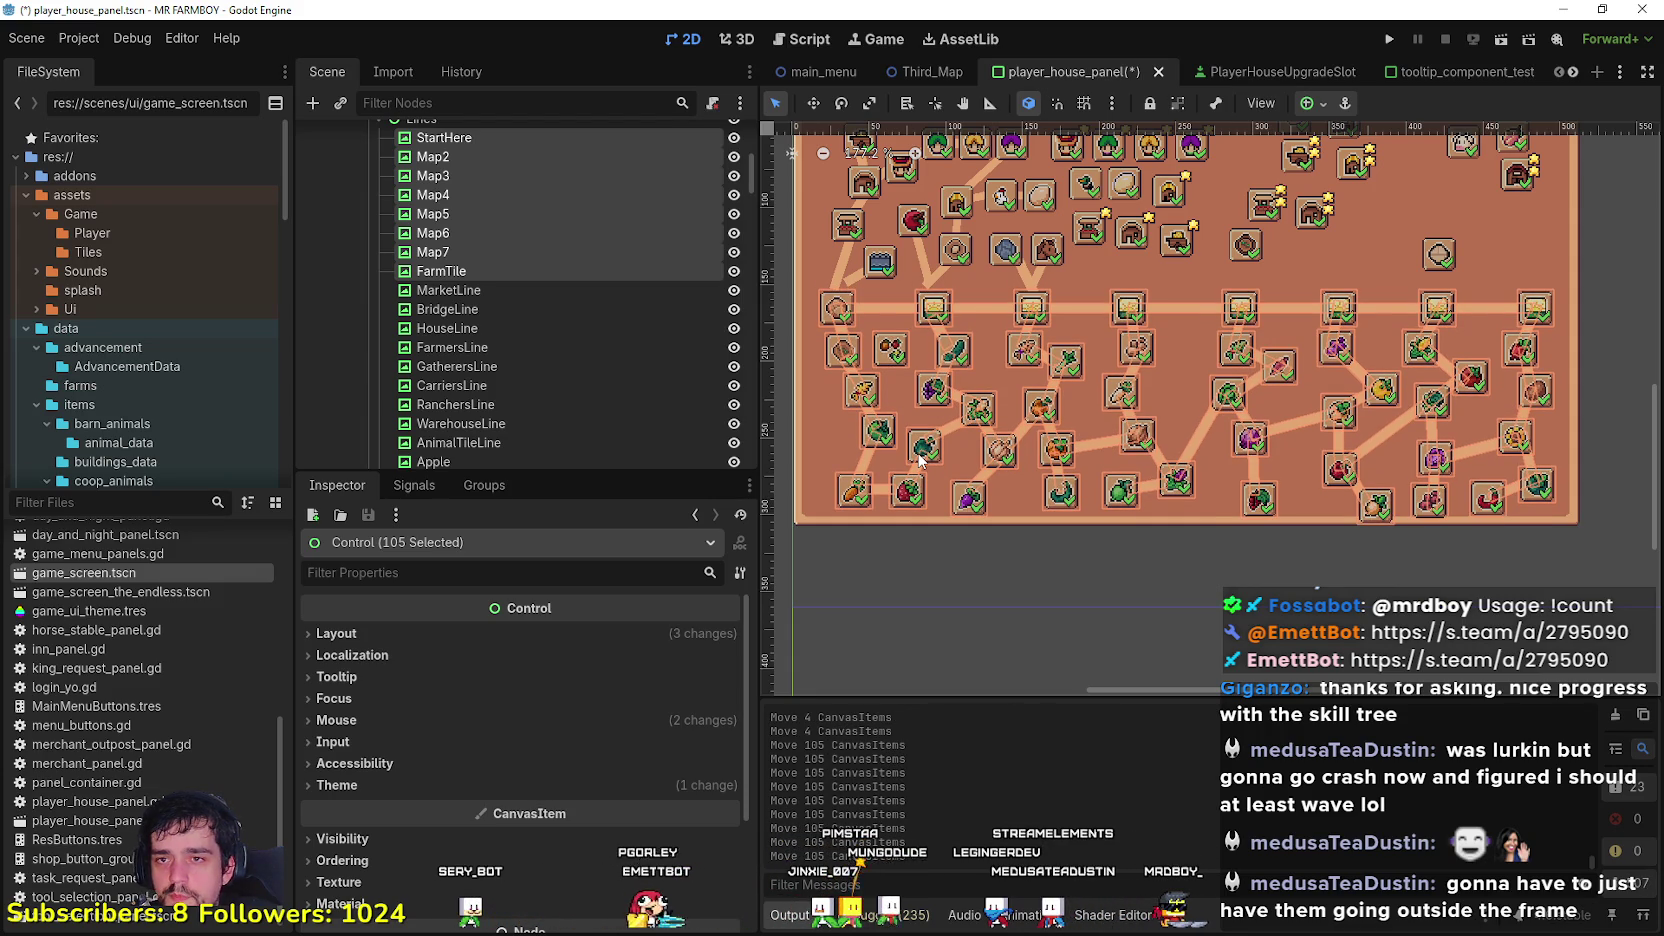
key(Down)
key(Down)
key(Down)
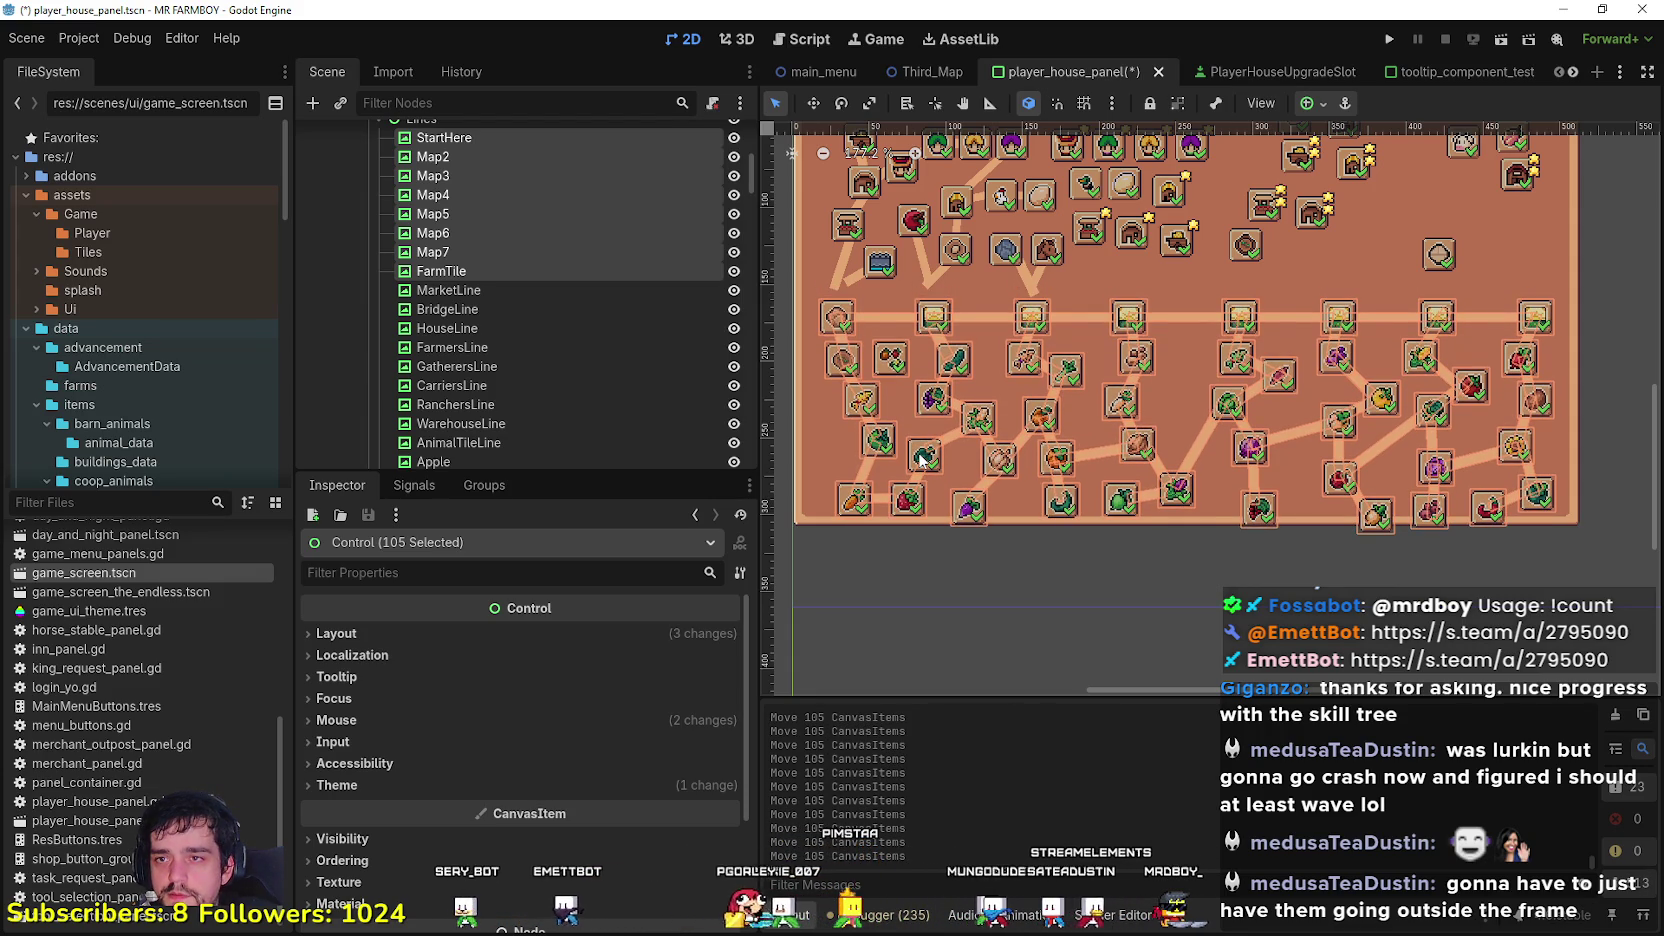
key(Up)
key(Up)
key(Up)
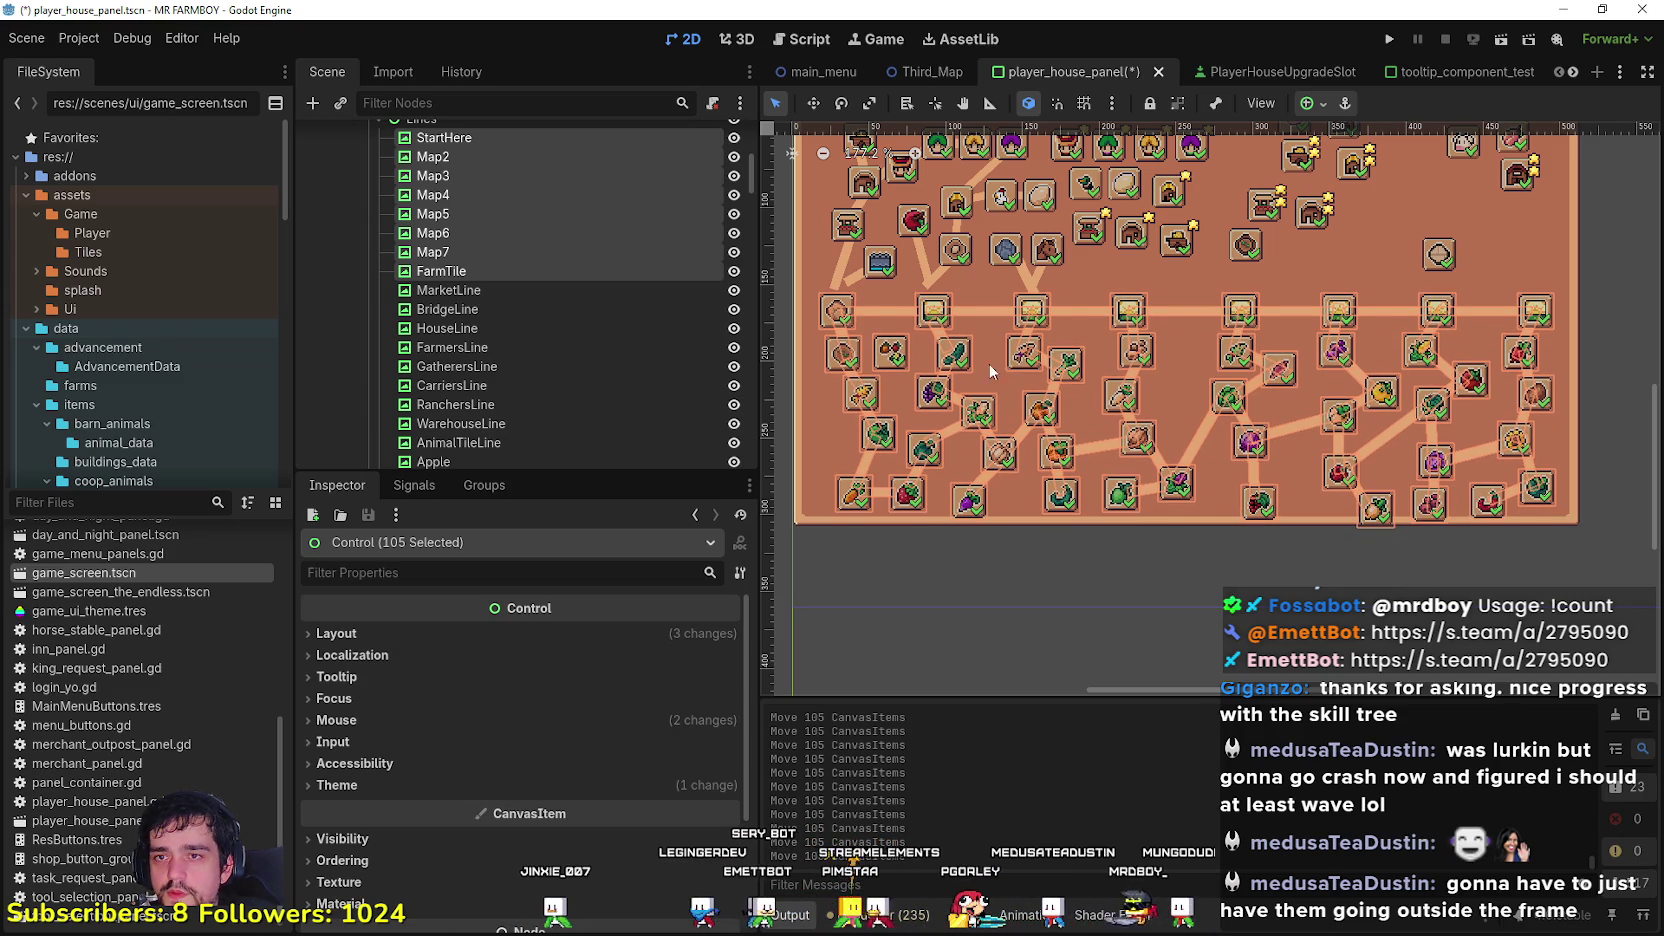
Step: Move the Carrot slot up about 24 px and the Strawberry slot up beside it
scroll(976, 390, up, 2)
scroll(1108, 355, up, 3)
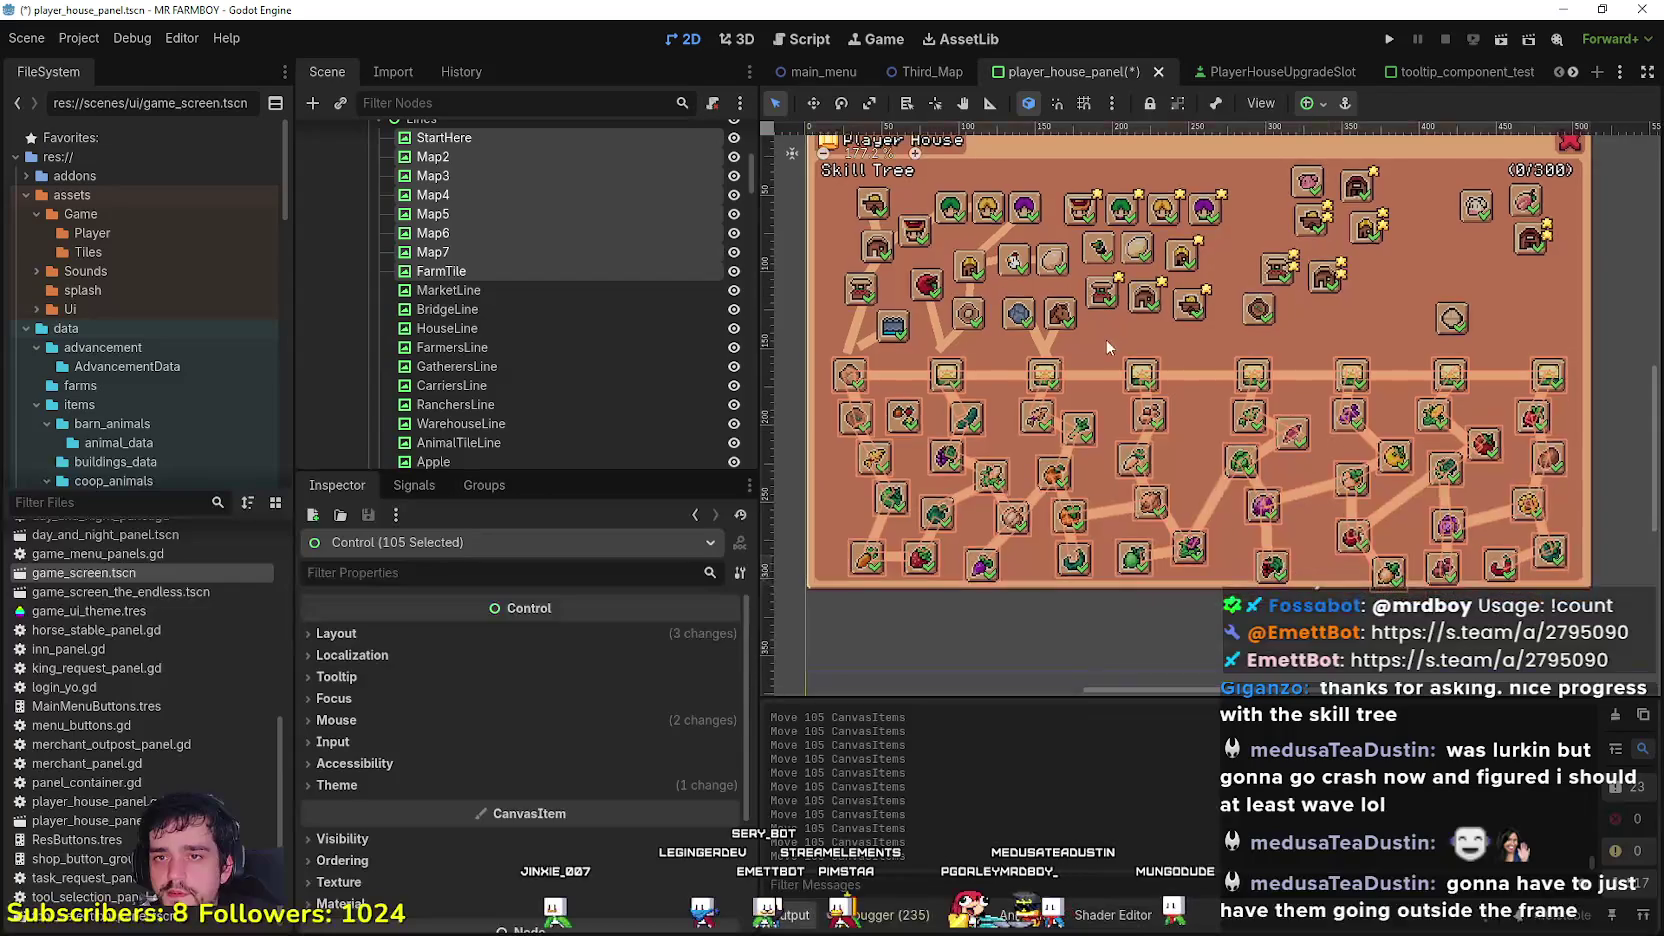
click(1124, 649)
scroll(910, 415, up, 3)
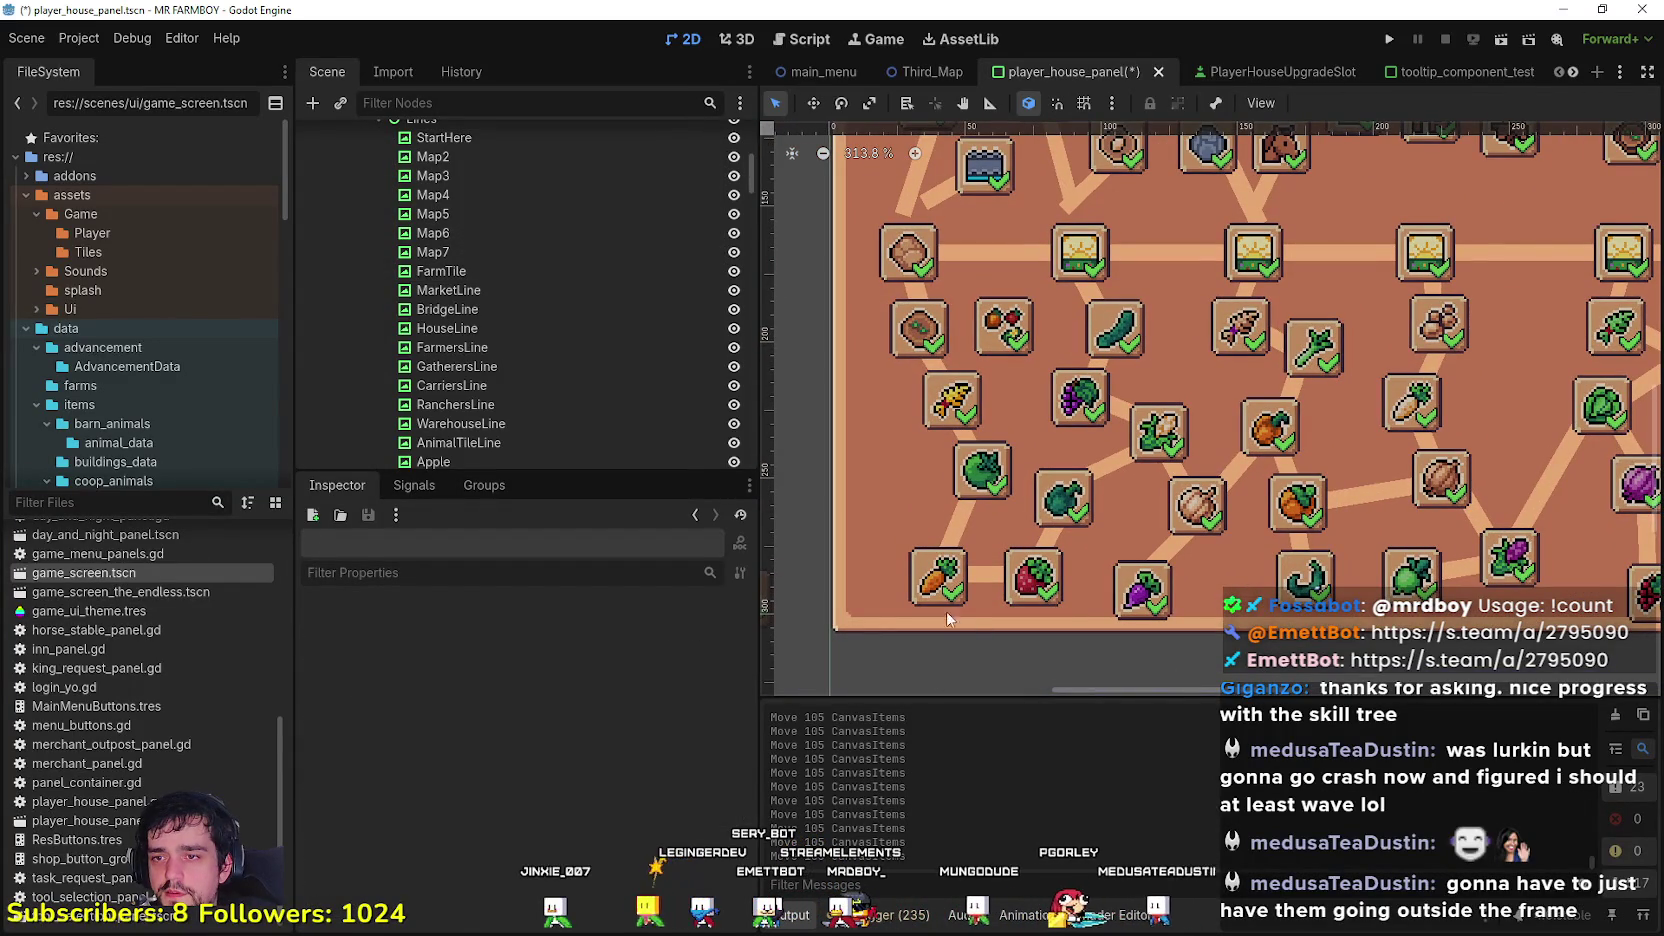
click(930, 597)
drag(951, 580, 965, 570)
click(988, 579)
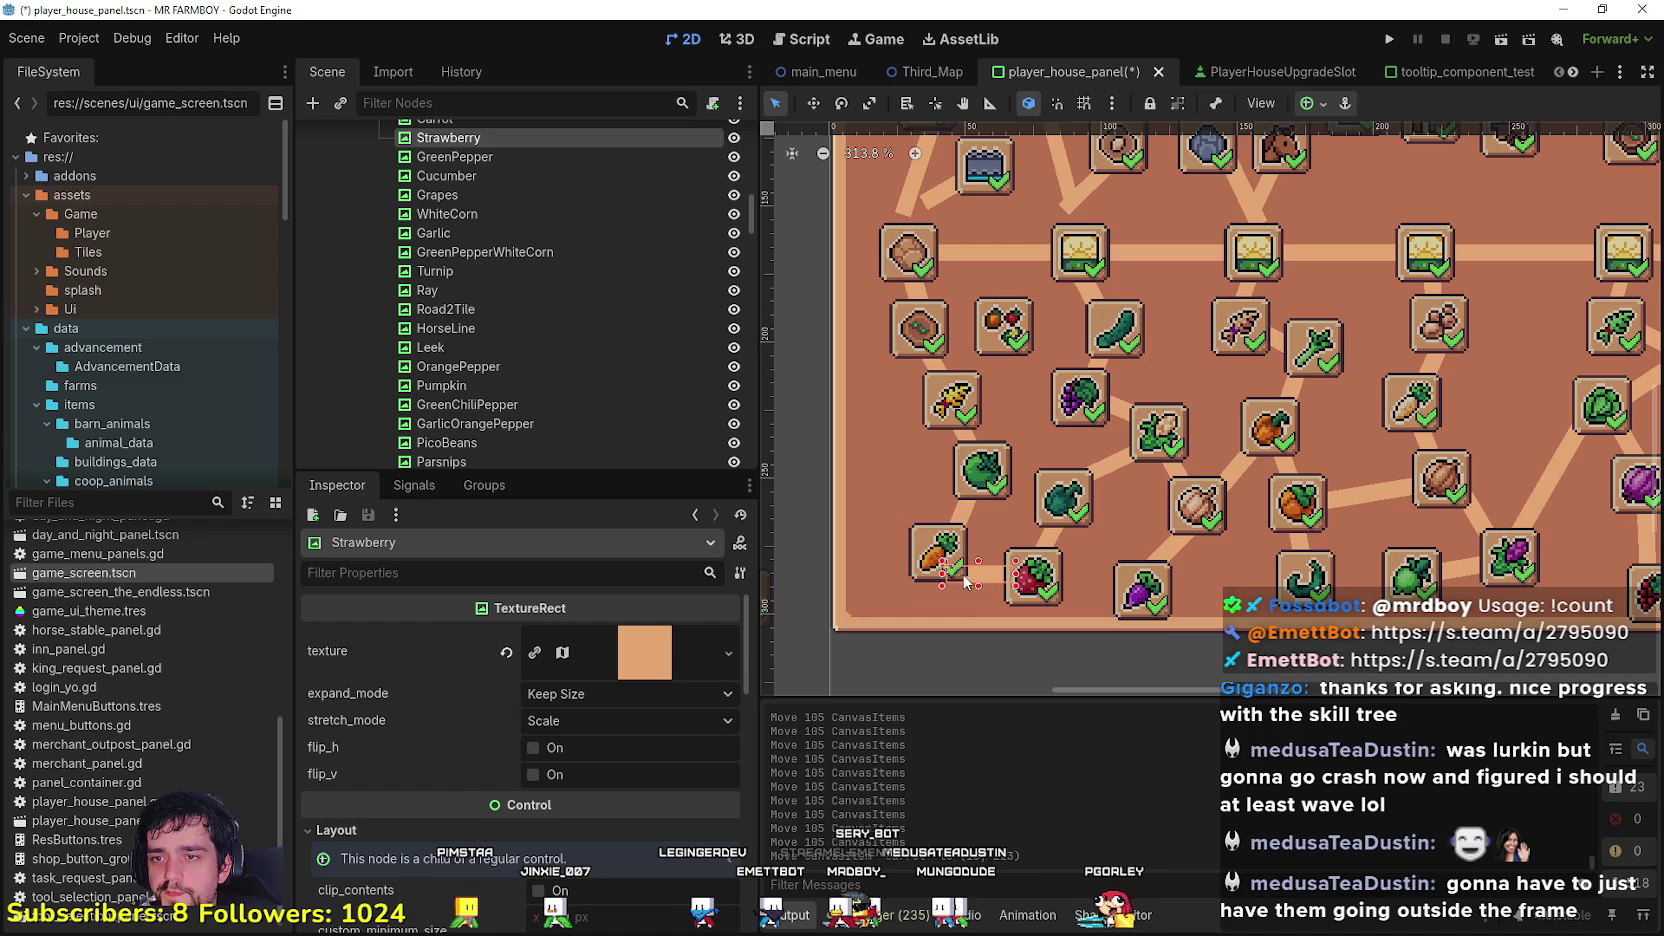
scroll(988, 580, up, 1)
click(1040, 590)
drag(1040, 590, 989, 561)
Step: Move the Turnip slot up-left and the GreenChiliPepper slot slightly up-left
scroll(1022, 560, down, 2)
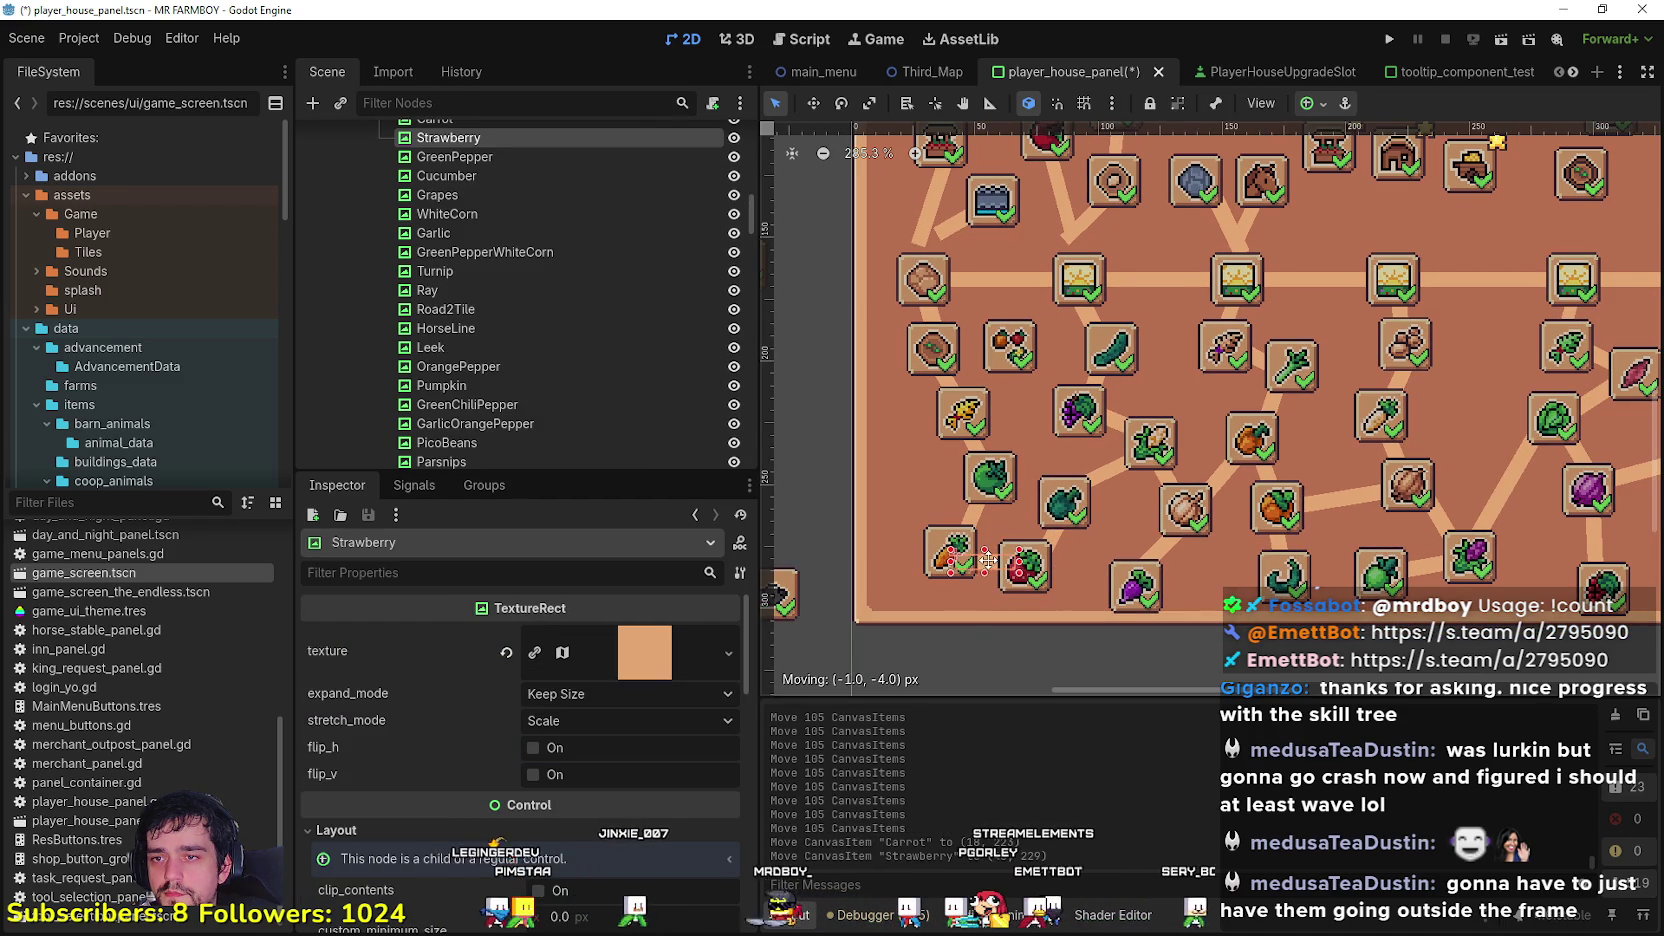
scroll(1058, 562, down, 1)
click(1058, 656)
drag(1058, 656, 990, 620)
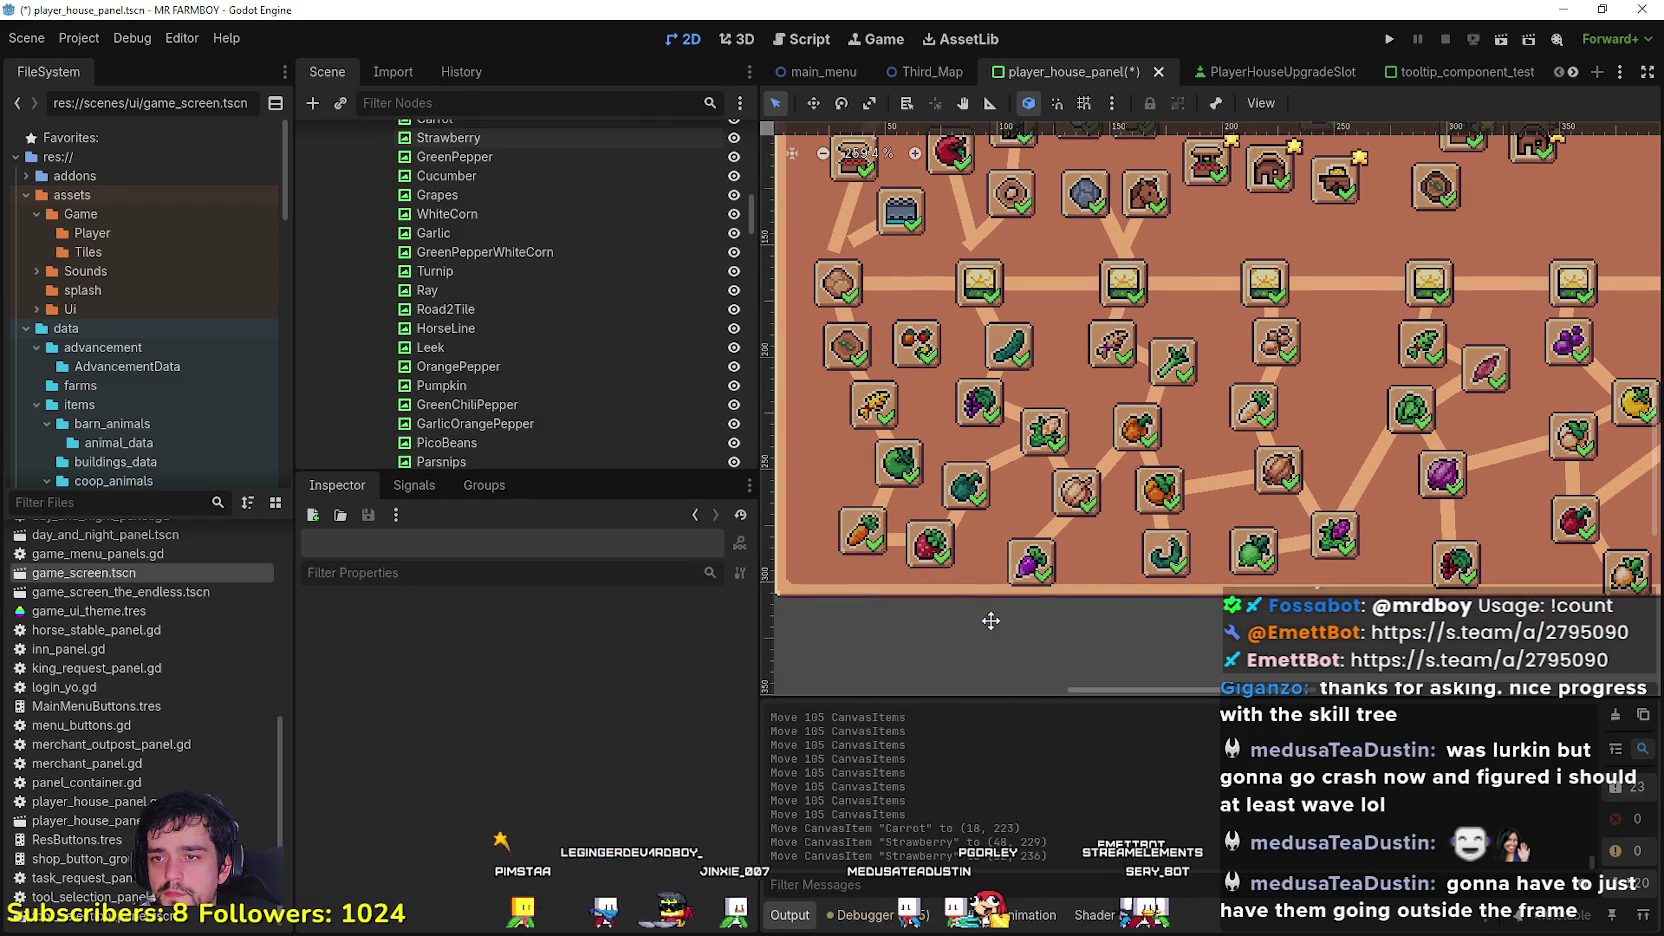
scroll(966, 487, down, 1)
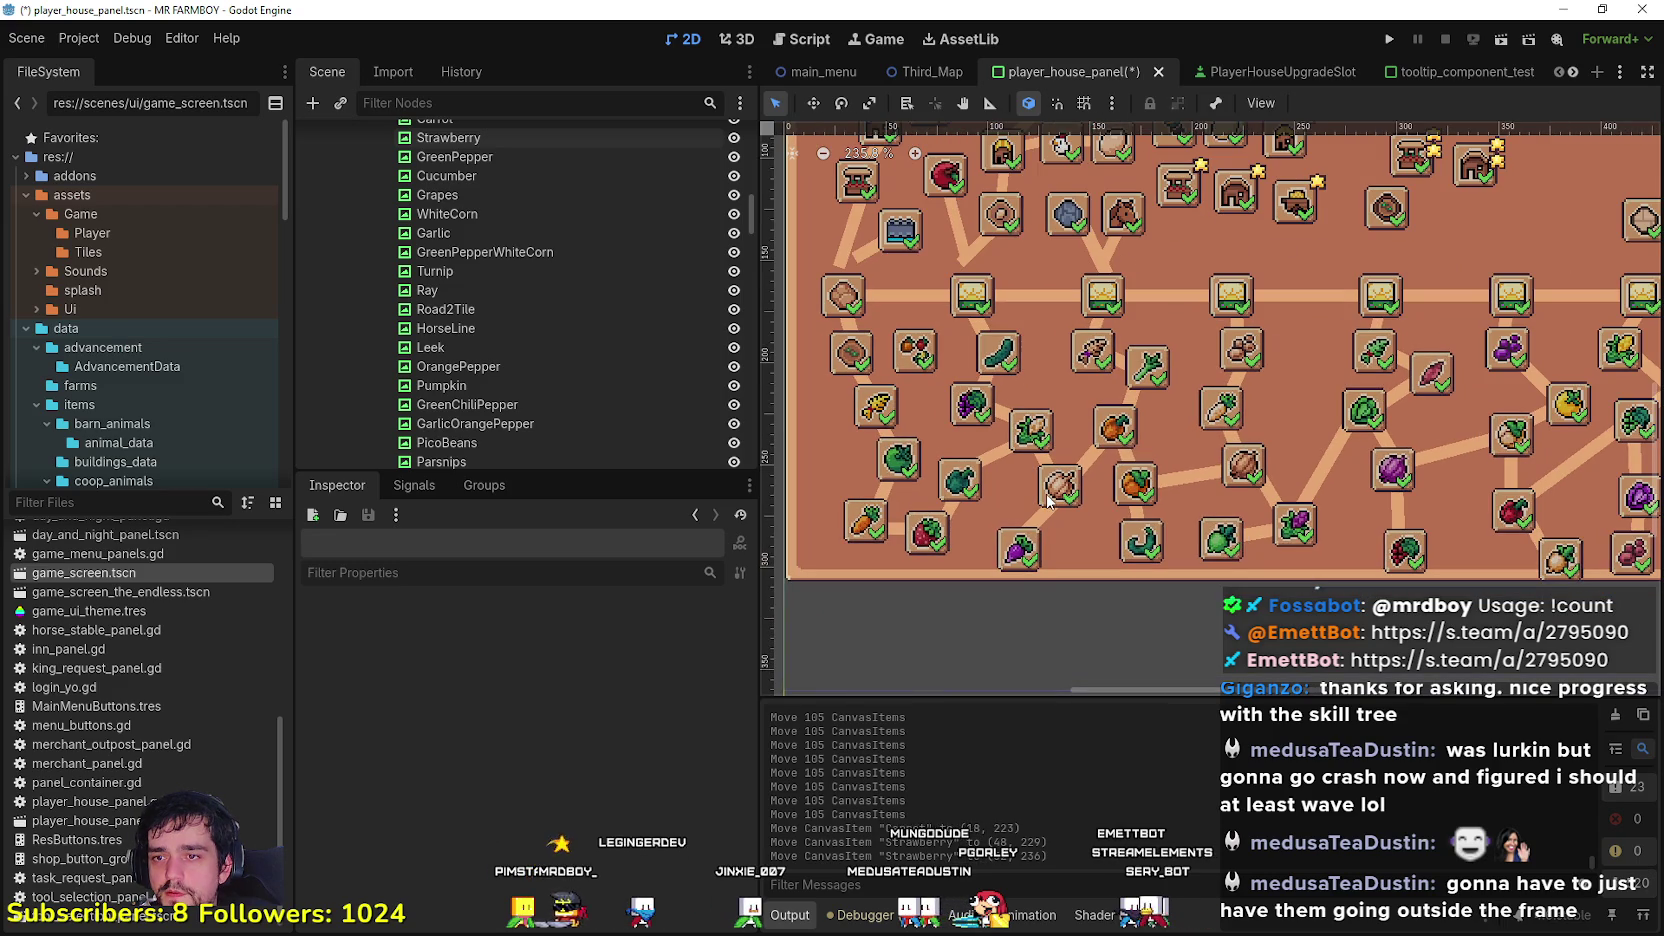
click(1040, 510)
mouse_move(1022, 556)
mouse_down()
mouse_move(1010, 534)
mouse_move(1042, 522)
mouse_move(1030, 510)
mouse_up()
scroll(1016, 540, up, 3)
scroll(1088, 664, down, 3)
click(1122, 666)
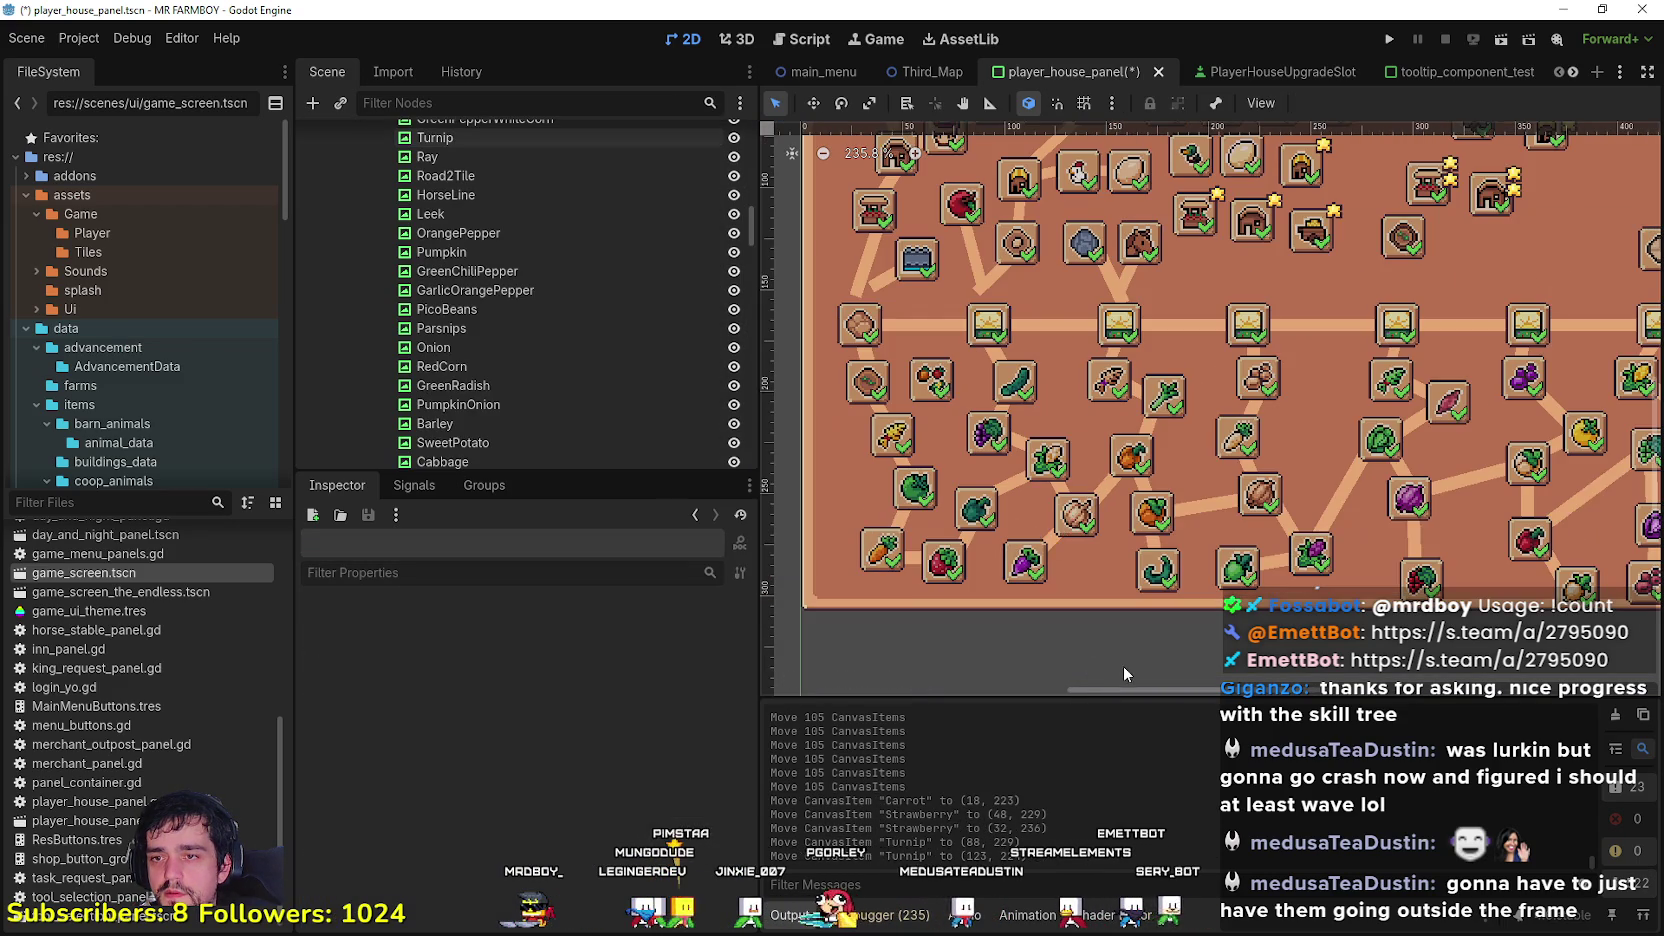
drag(1047, 545, 1052, 537)
Step: Nudge OrangePepper and Pumpkin slightly up and the green radish slot up-right, then select RedGrapes
click(1030, 467)
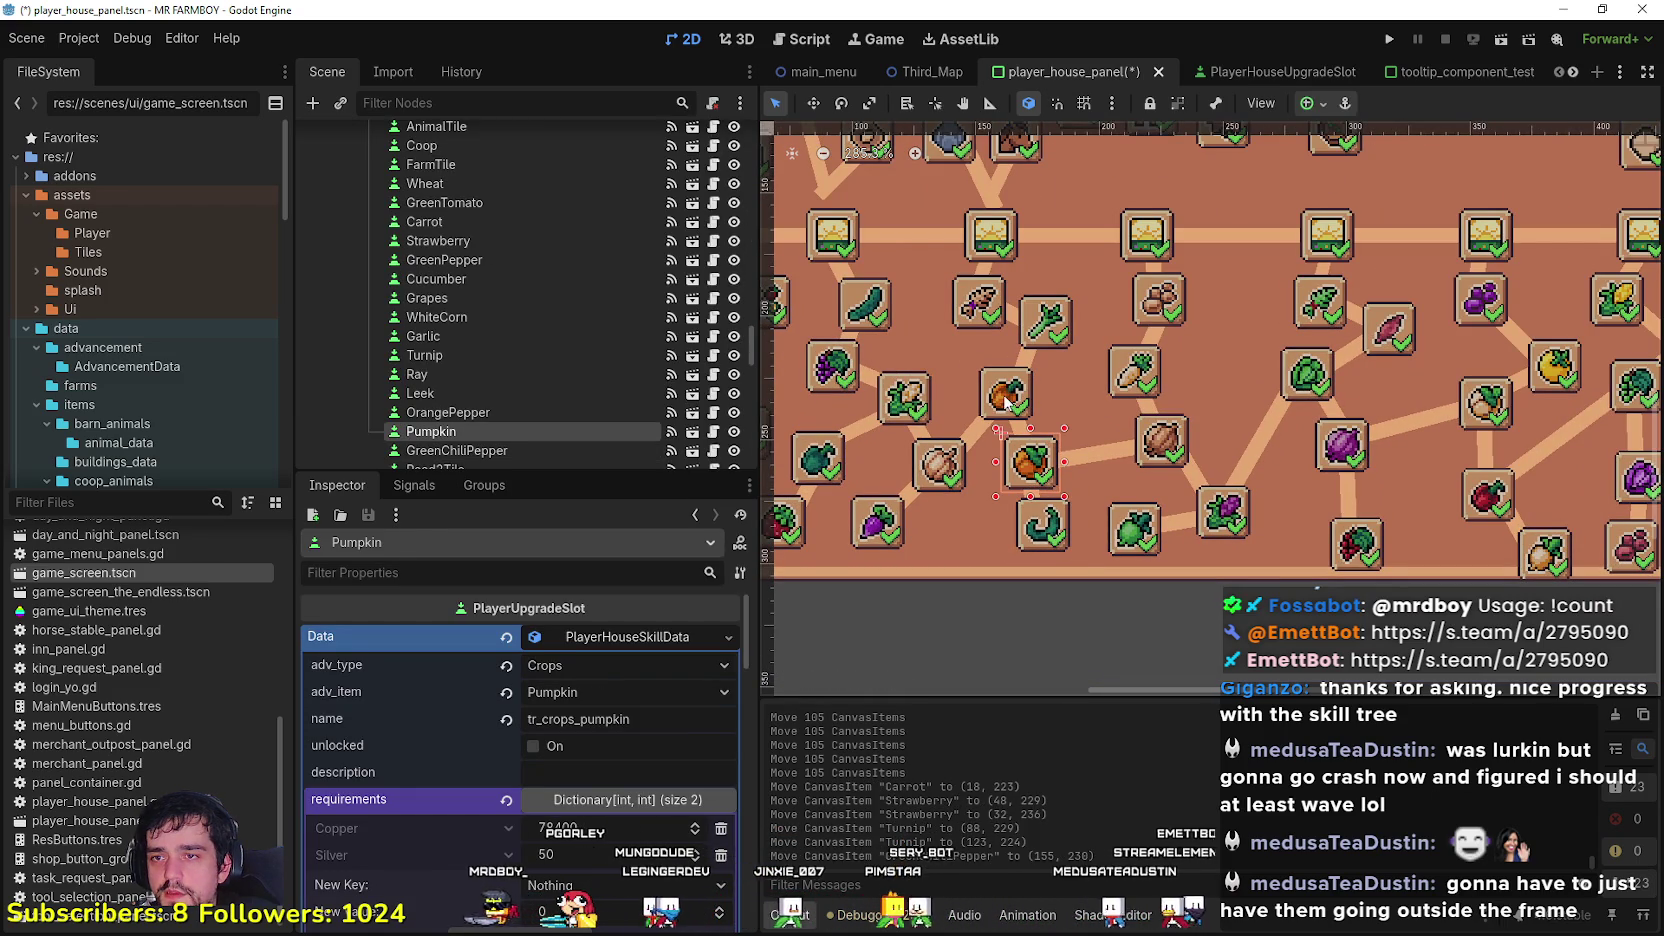
click(1006, 398)
drag(1008, 393, 1003, 385)
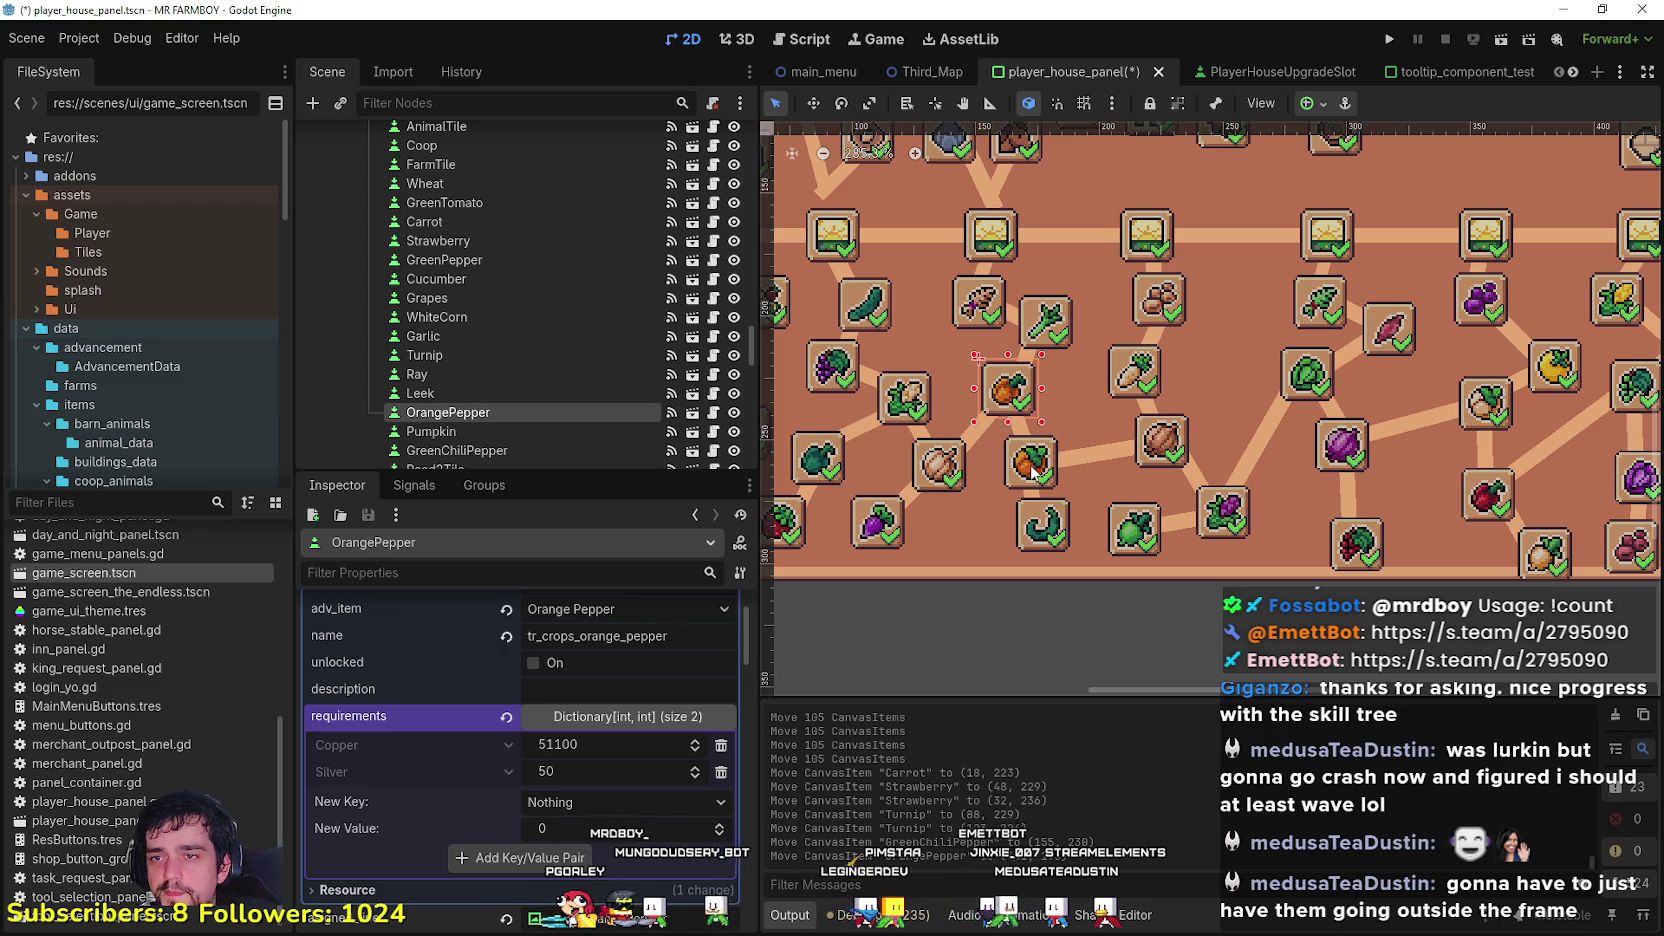
drag(1030, 475, 1028, 455)
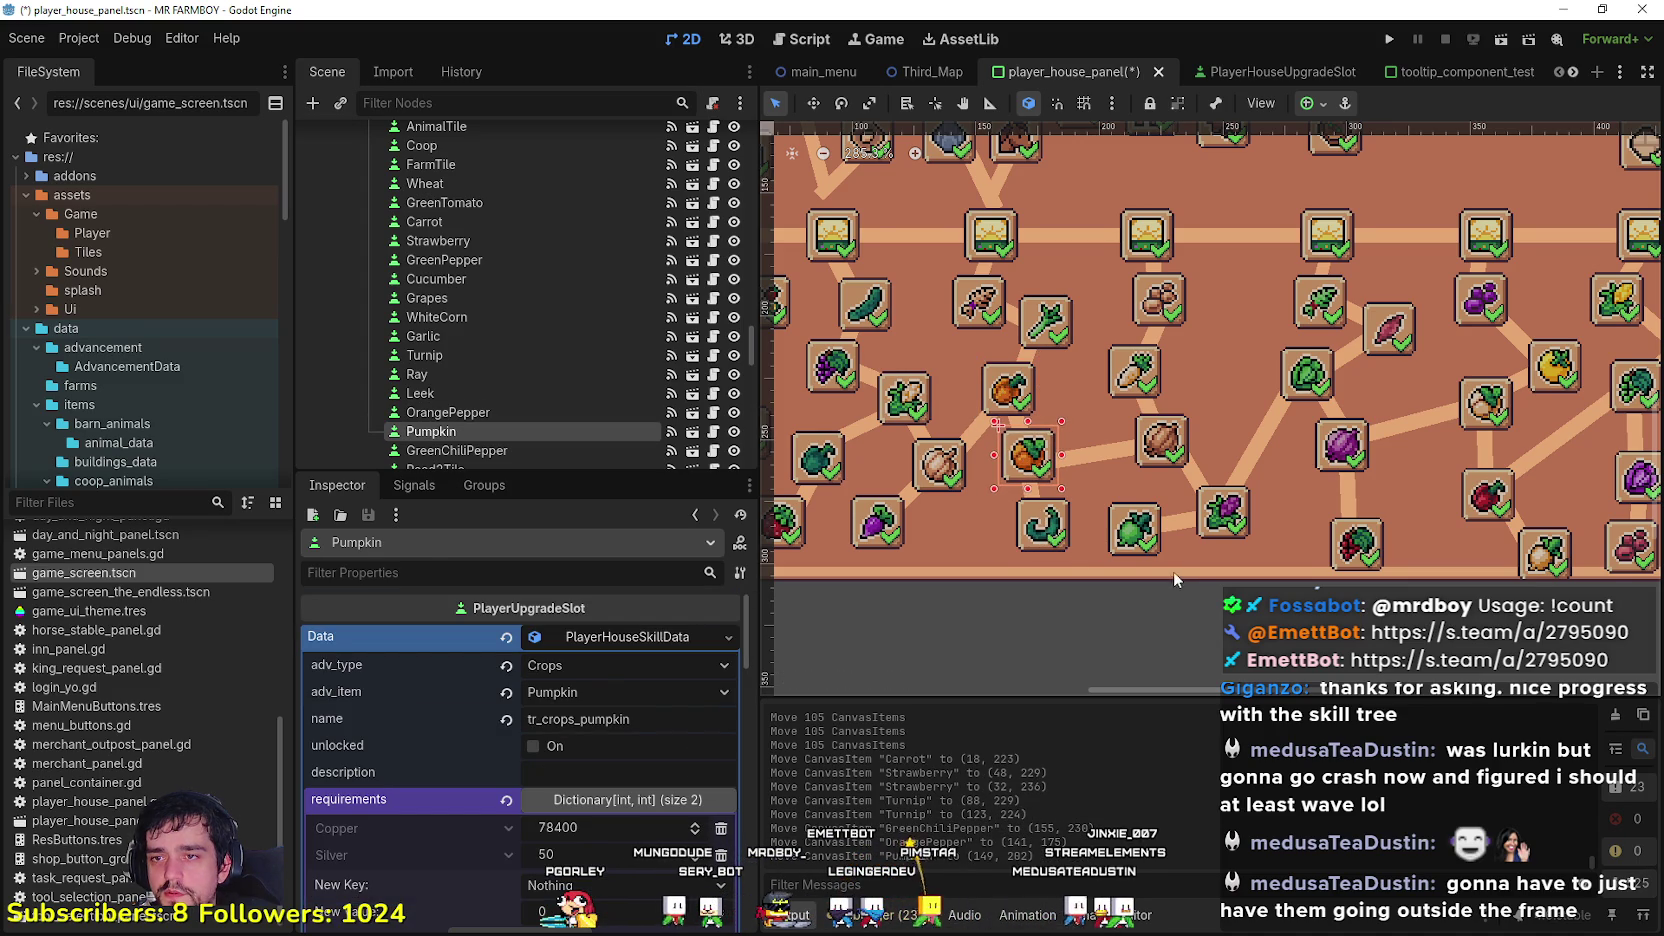
scroll(1100, 500, up, 2)
drag(1016, 497, 1107, 469)
scroll(1156, 543, down, 4)
click(1118, 487)
click(1144, 545)
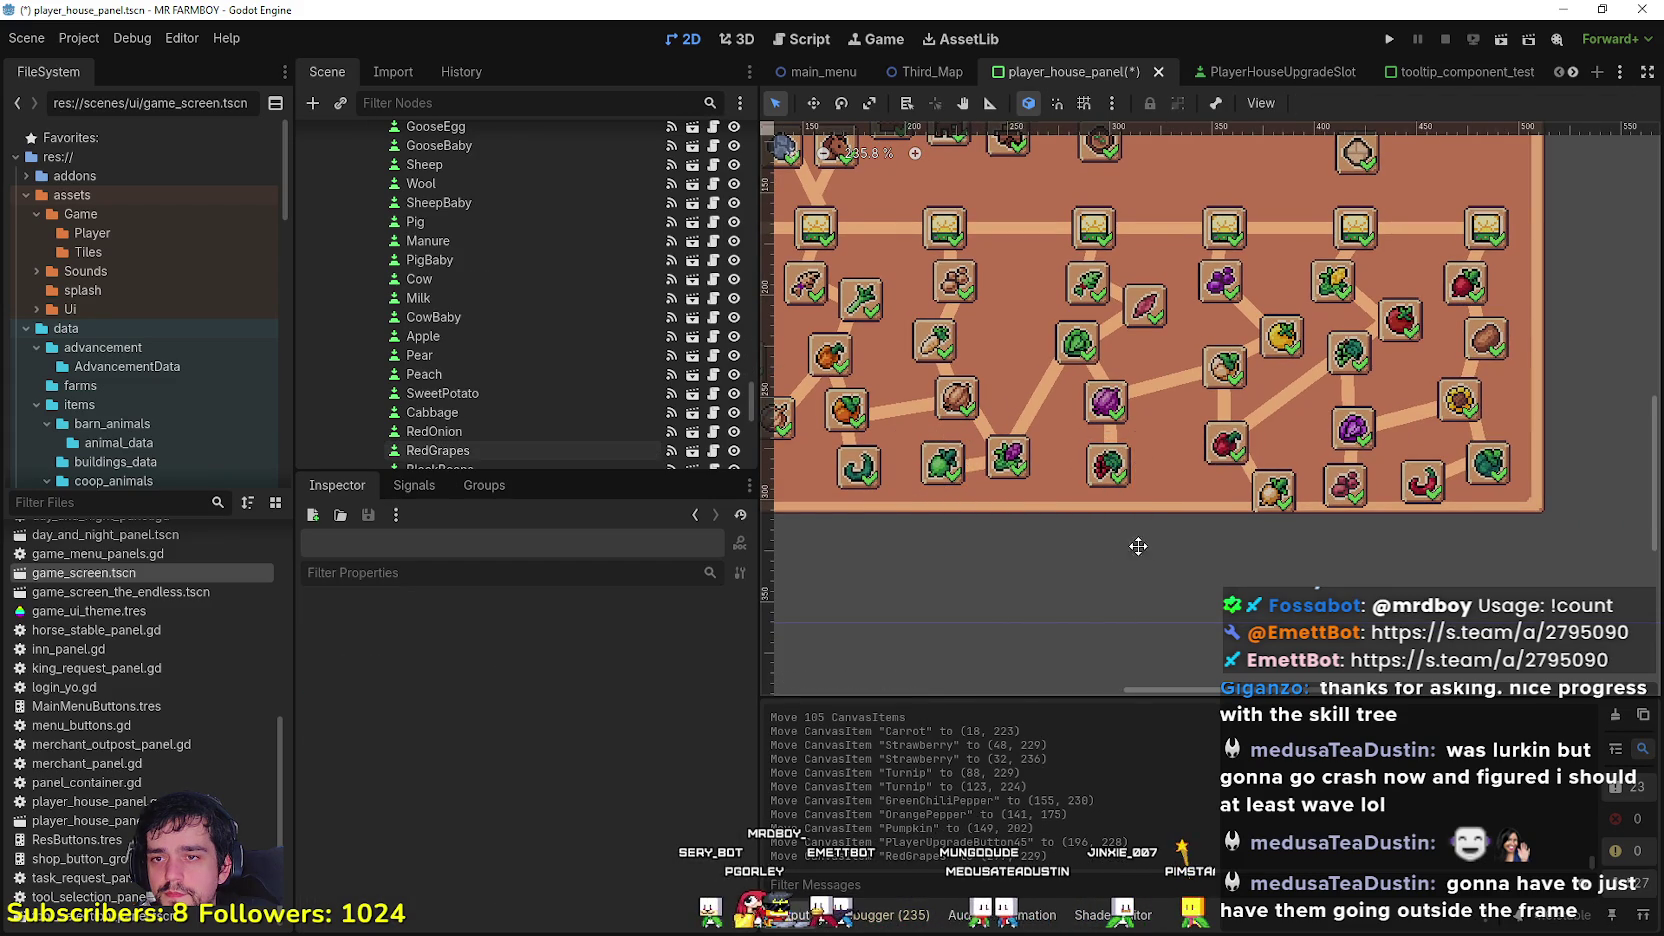
Step: Move the RedPeppers slot up and the WhiteRadish slot up and left
scroll(1130, 520, up, 2)
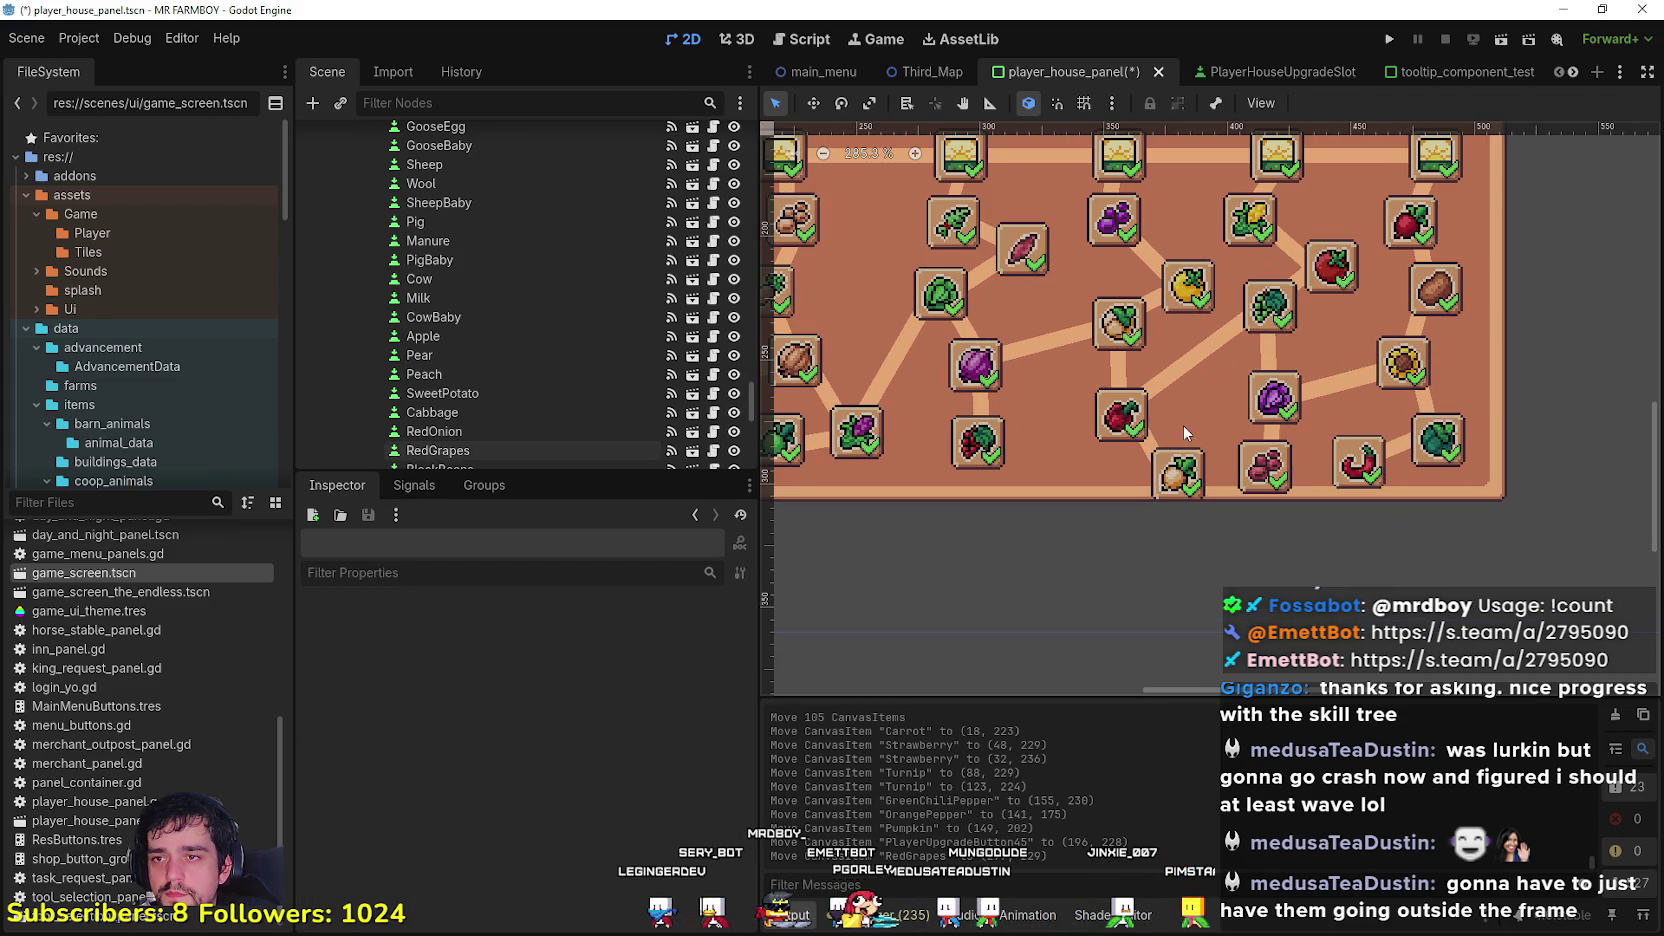
drag(1124, 418, 1130, 402)
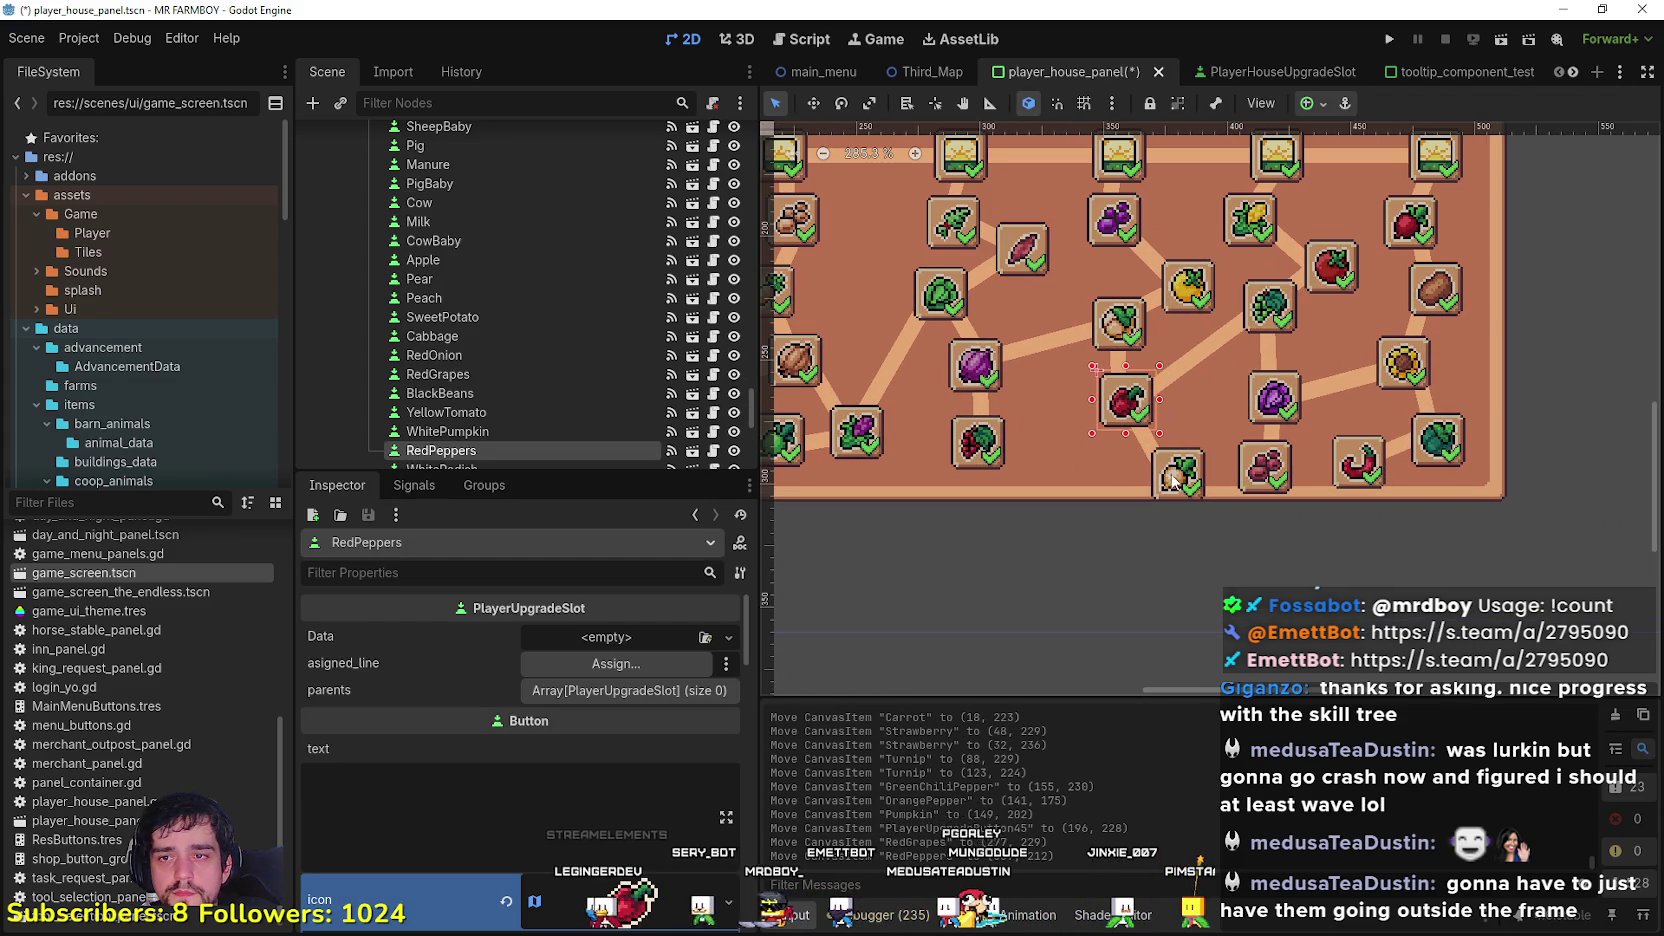
drag(1176, 481, 1170, 469)
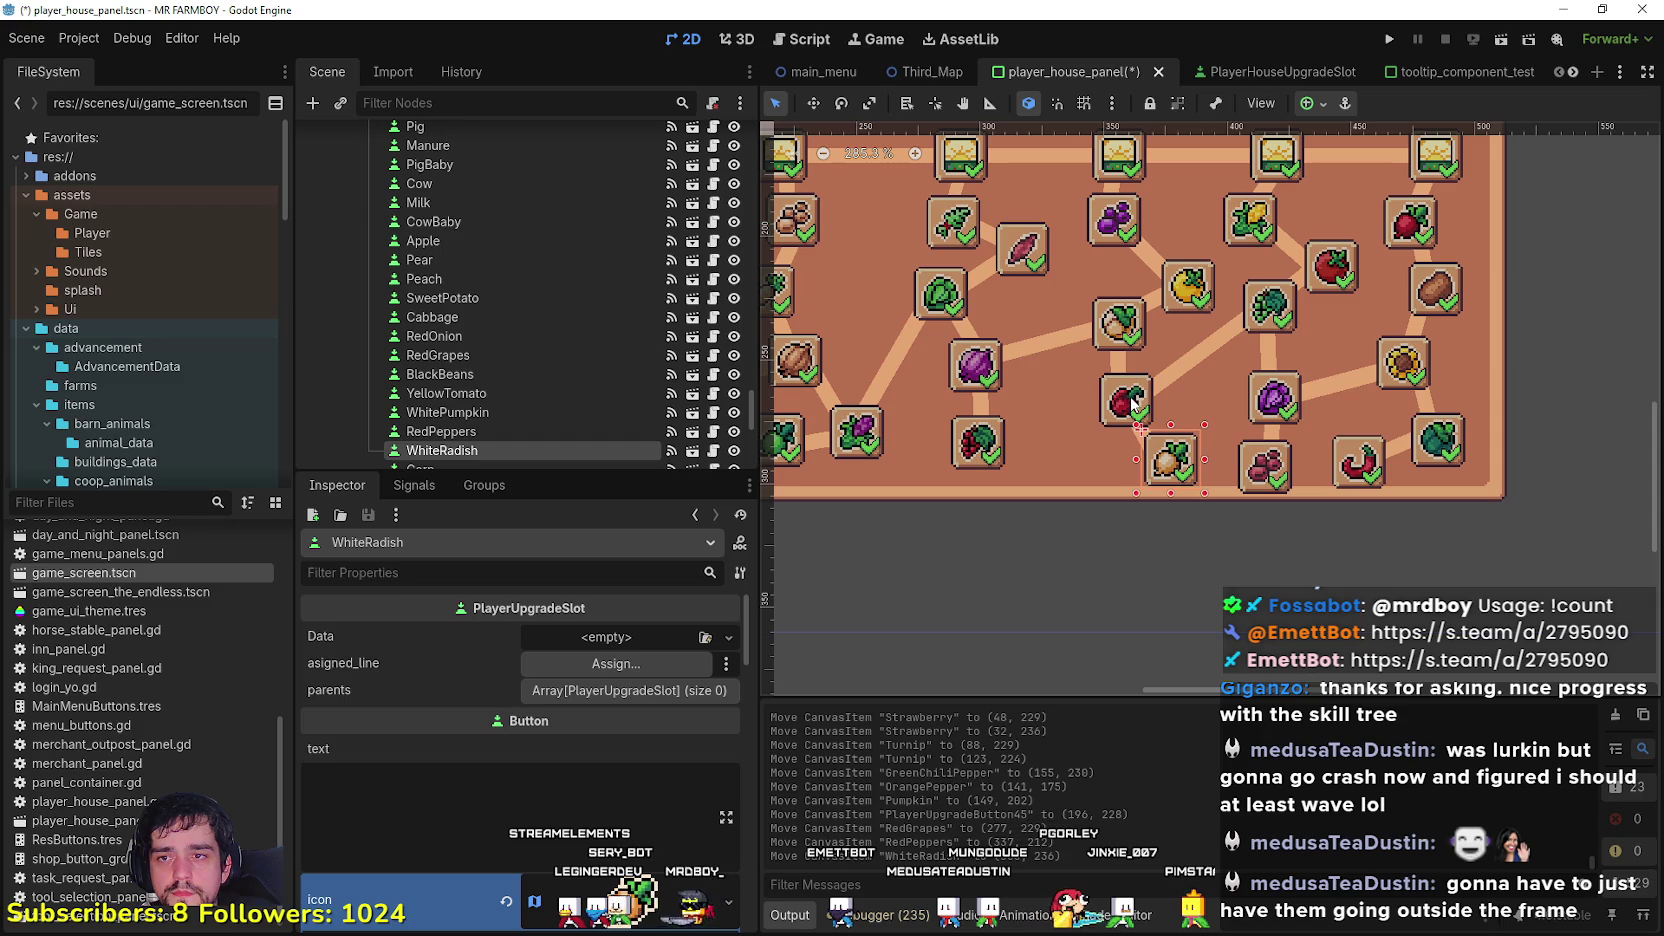
click(1118, 402)
drag(1118, 402, 1128, 397)
mouse_move(1181, 470)
mouse_down()
mouse_move(1205, 430)
mouse_move(1085, 462)
mouse_move(1175, 490)
mouse_up()
Step: Shift both slots further left and fit the RedPepperGreenGrapes connector to 60×6 between them
click(1192, 354)
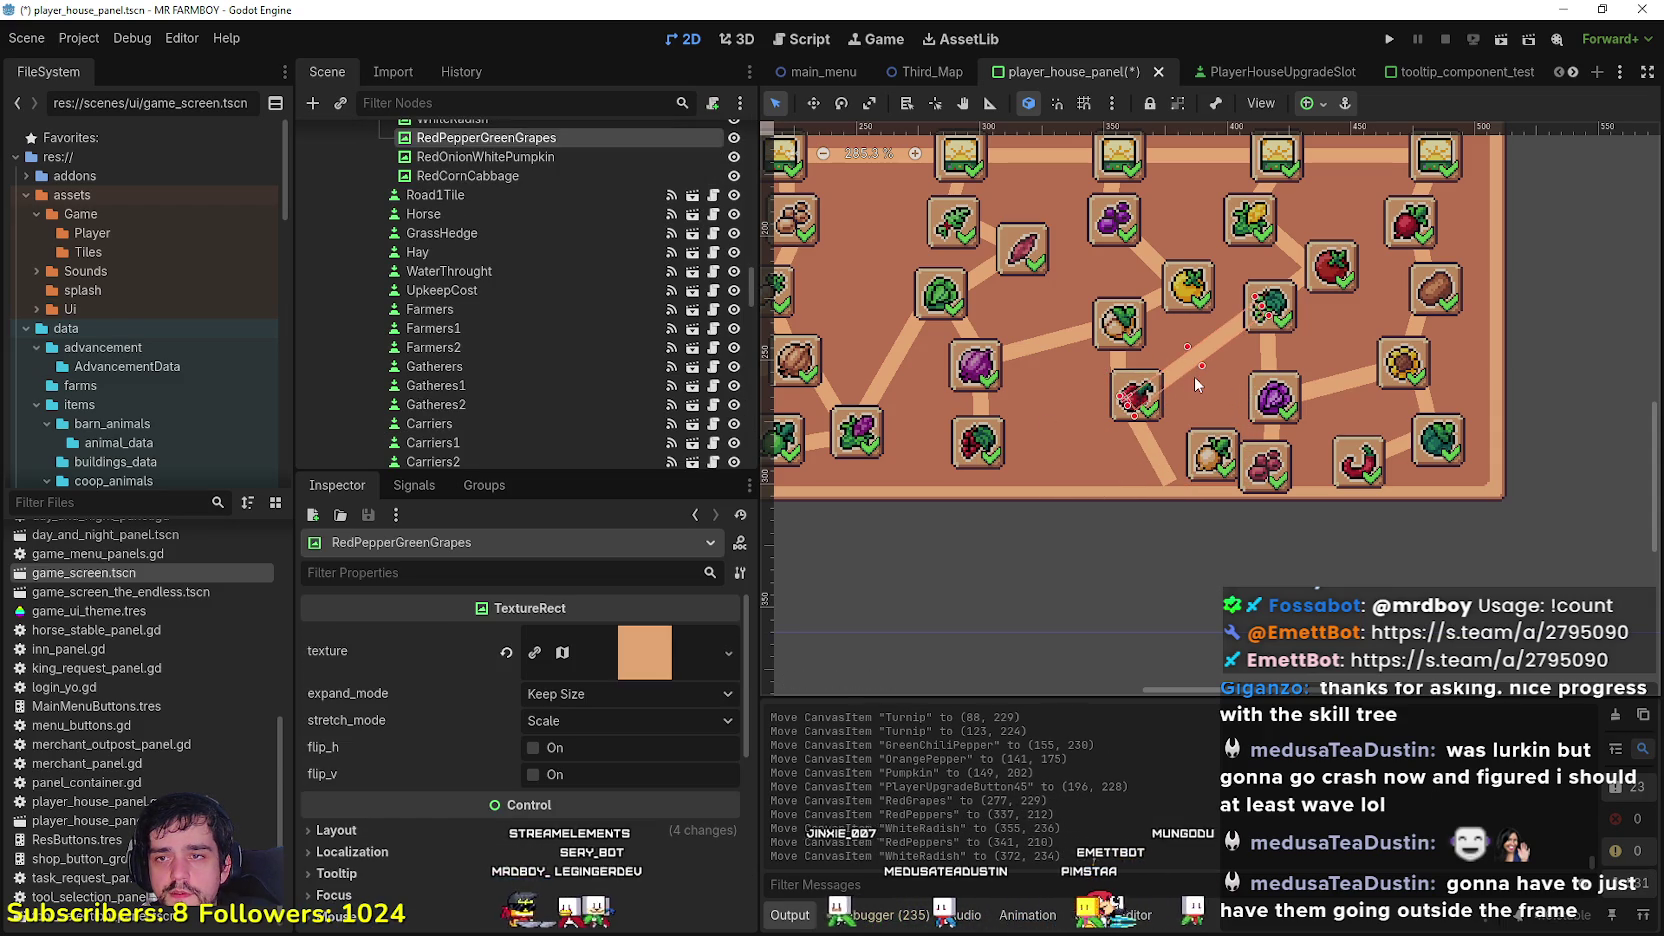
drag(1117, 398, 1090, 399)
mouse_move(1217, 448)
mouse_down()
mouse_move(1157, 441)
mouse_move(1177, 427)
mouse_up()
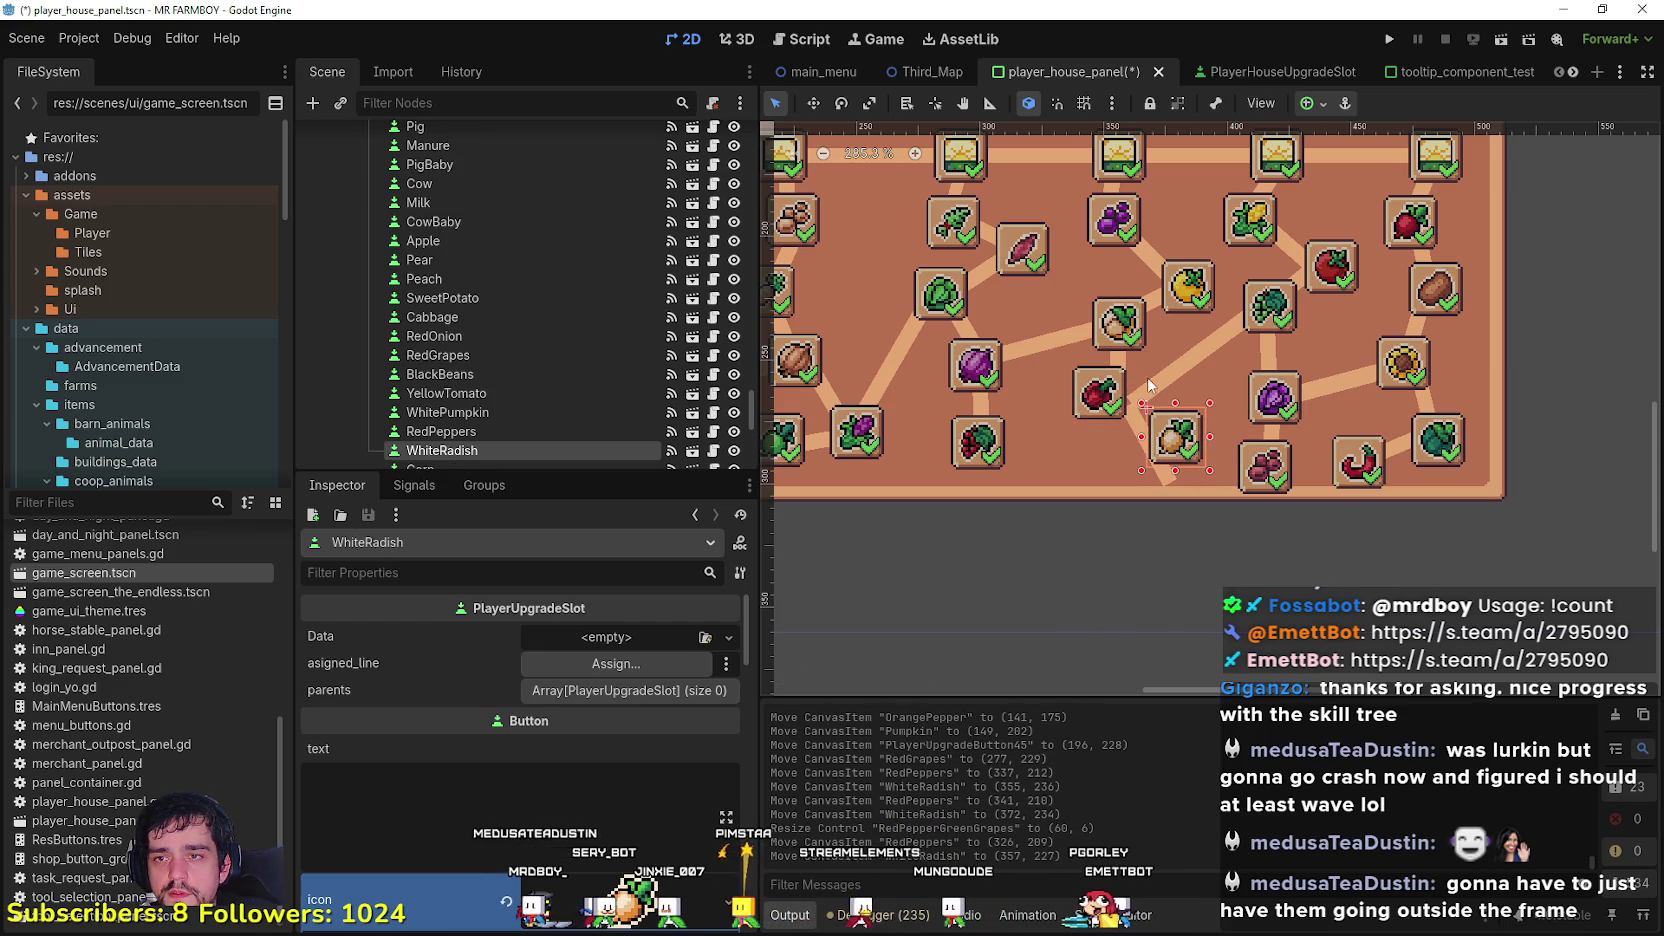
click(1155, 393)
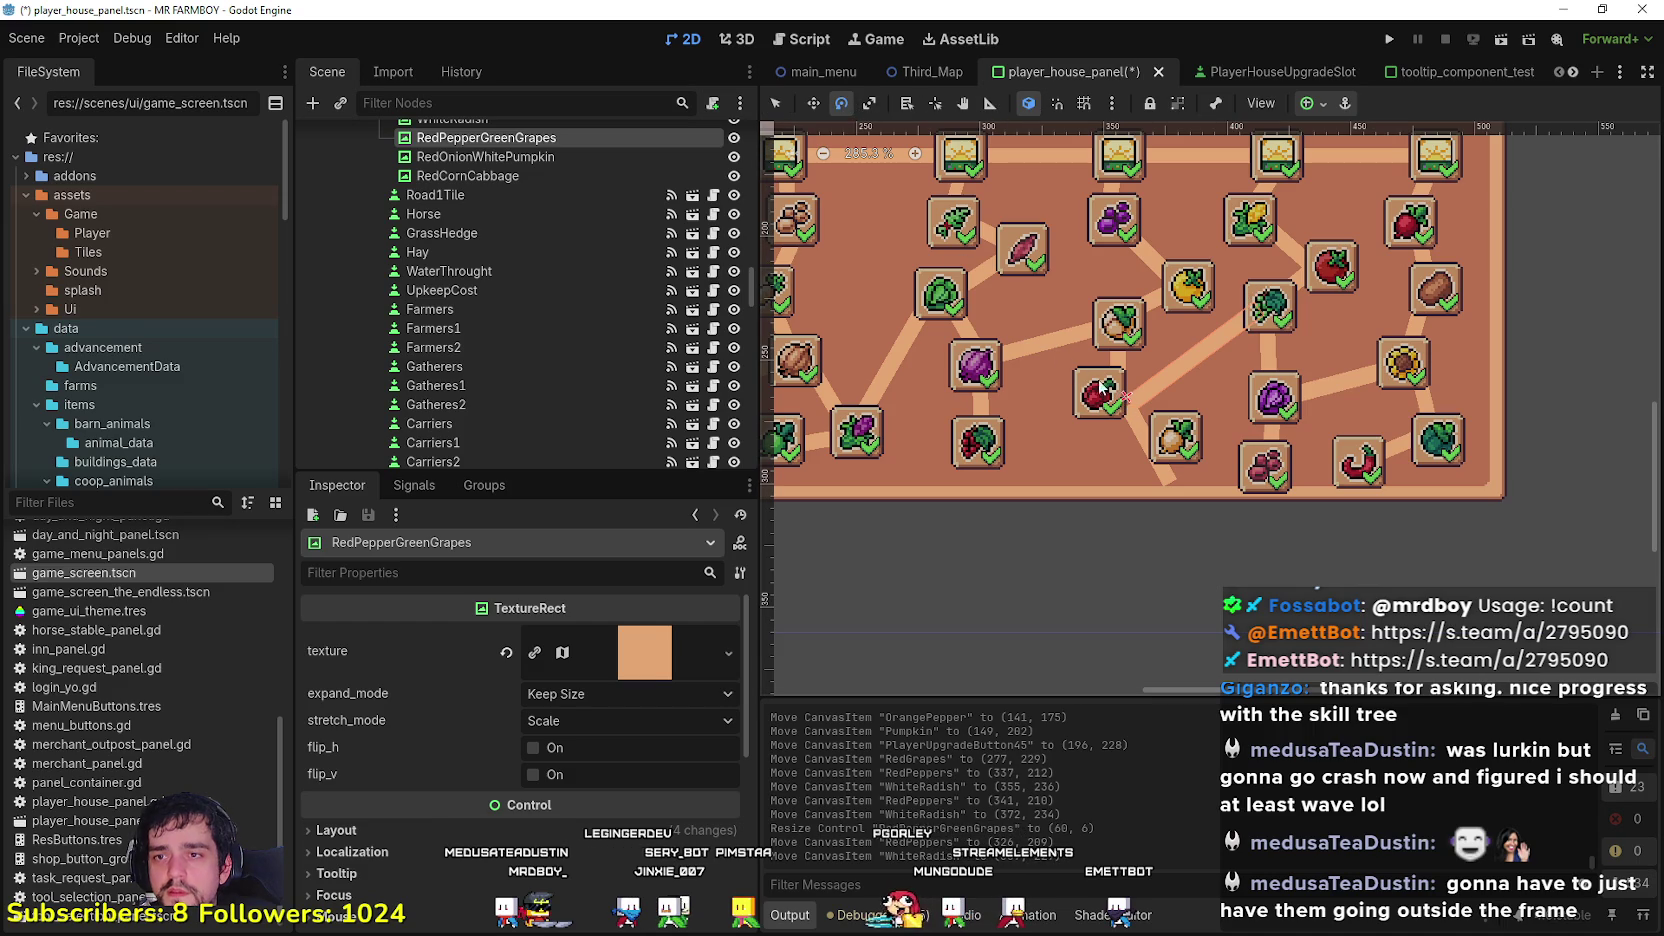
Step: Rotate the RedPepperGreenGrapes connector into alignment between its slots
mouse_move(1138, 400)
mouse_down()
mouse_move(1177, 432)
mouse_move(1150, 362)
mouse_move(1192, 388)
mouse_move(1174, 370)
mouse_up()
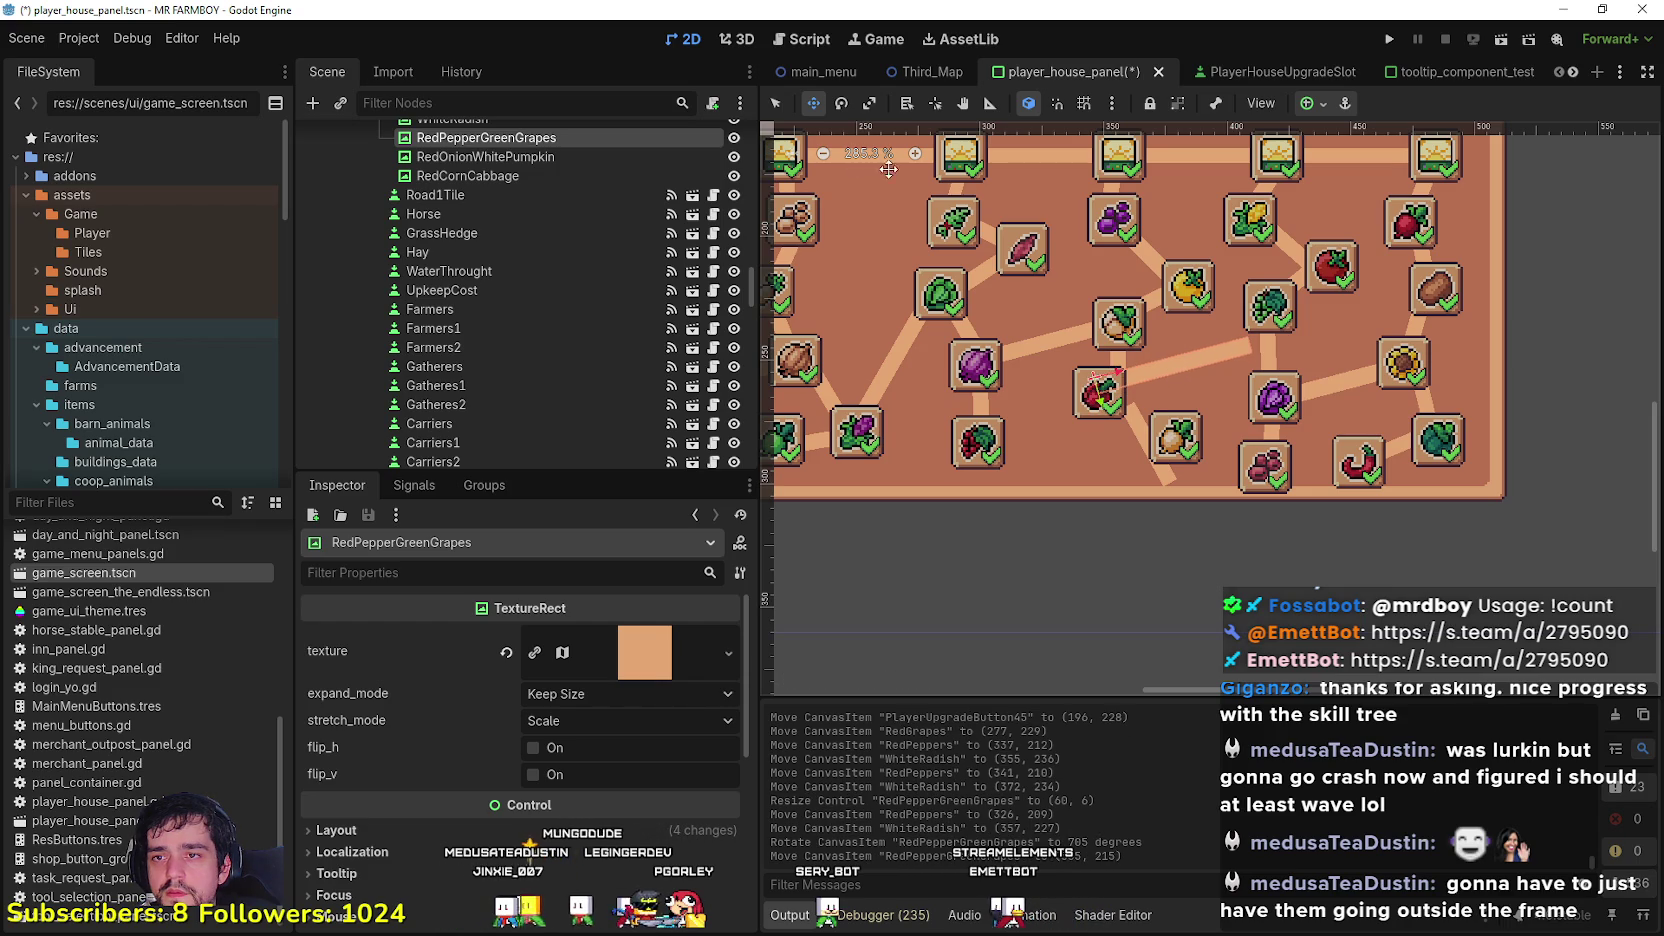
click(840, 104)
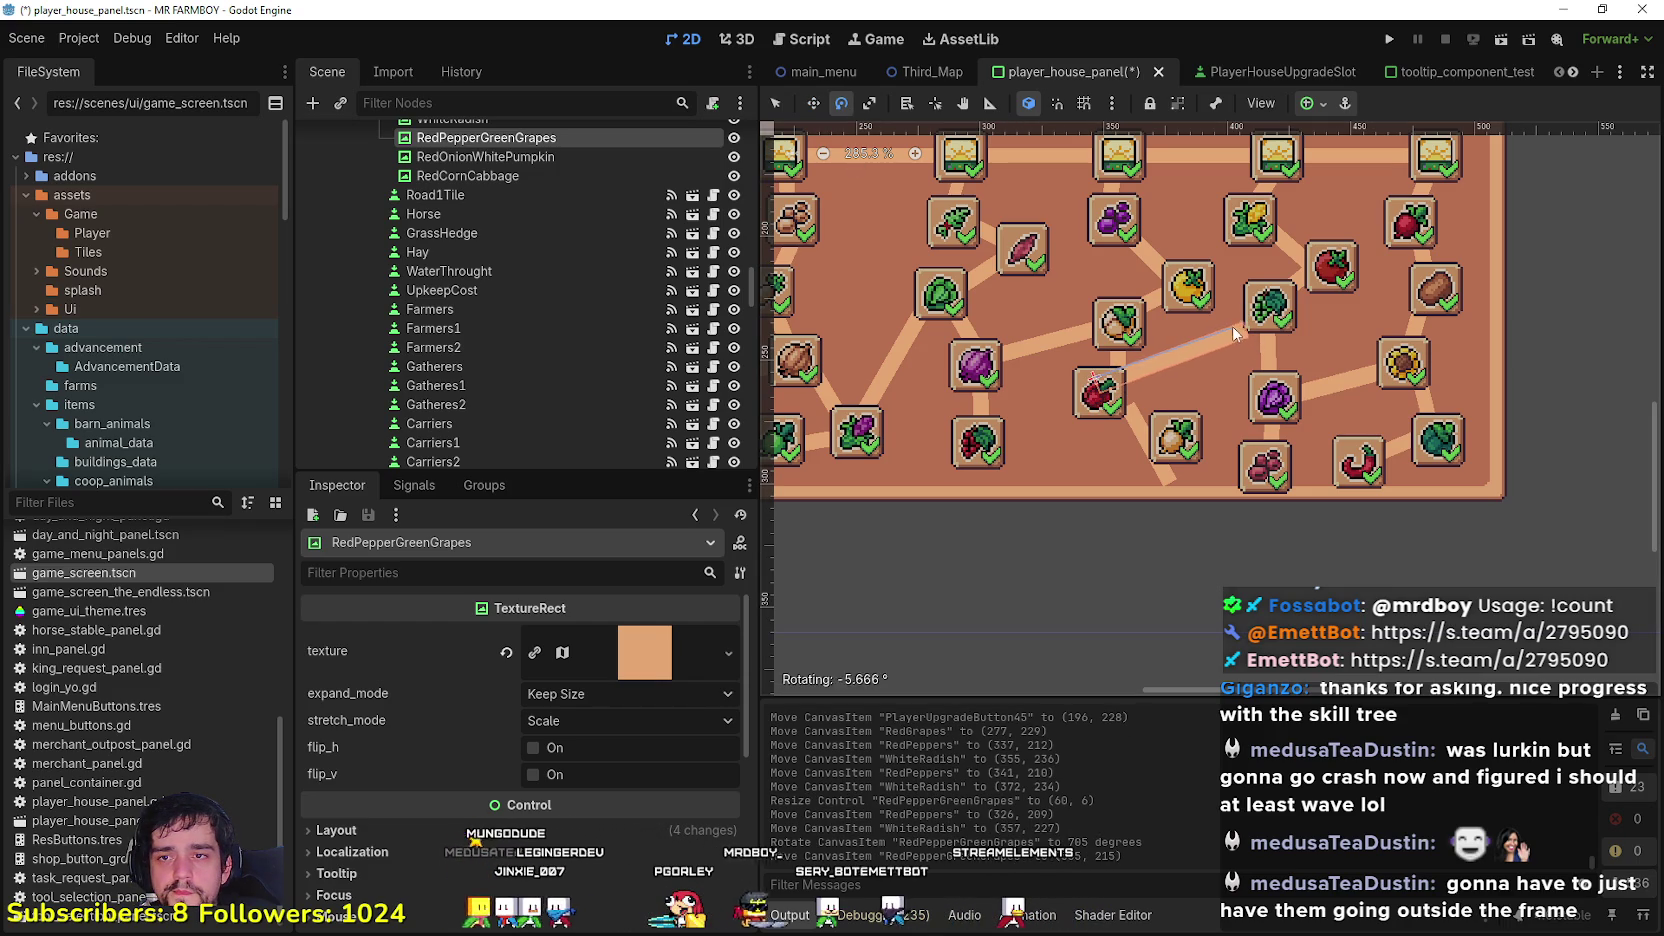
drag(1230, 328, 1240, 324)
key(q)
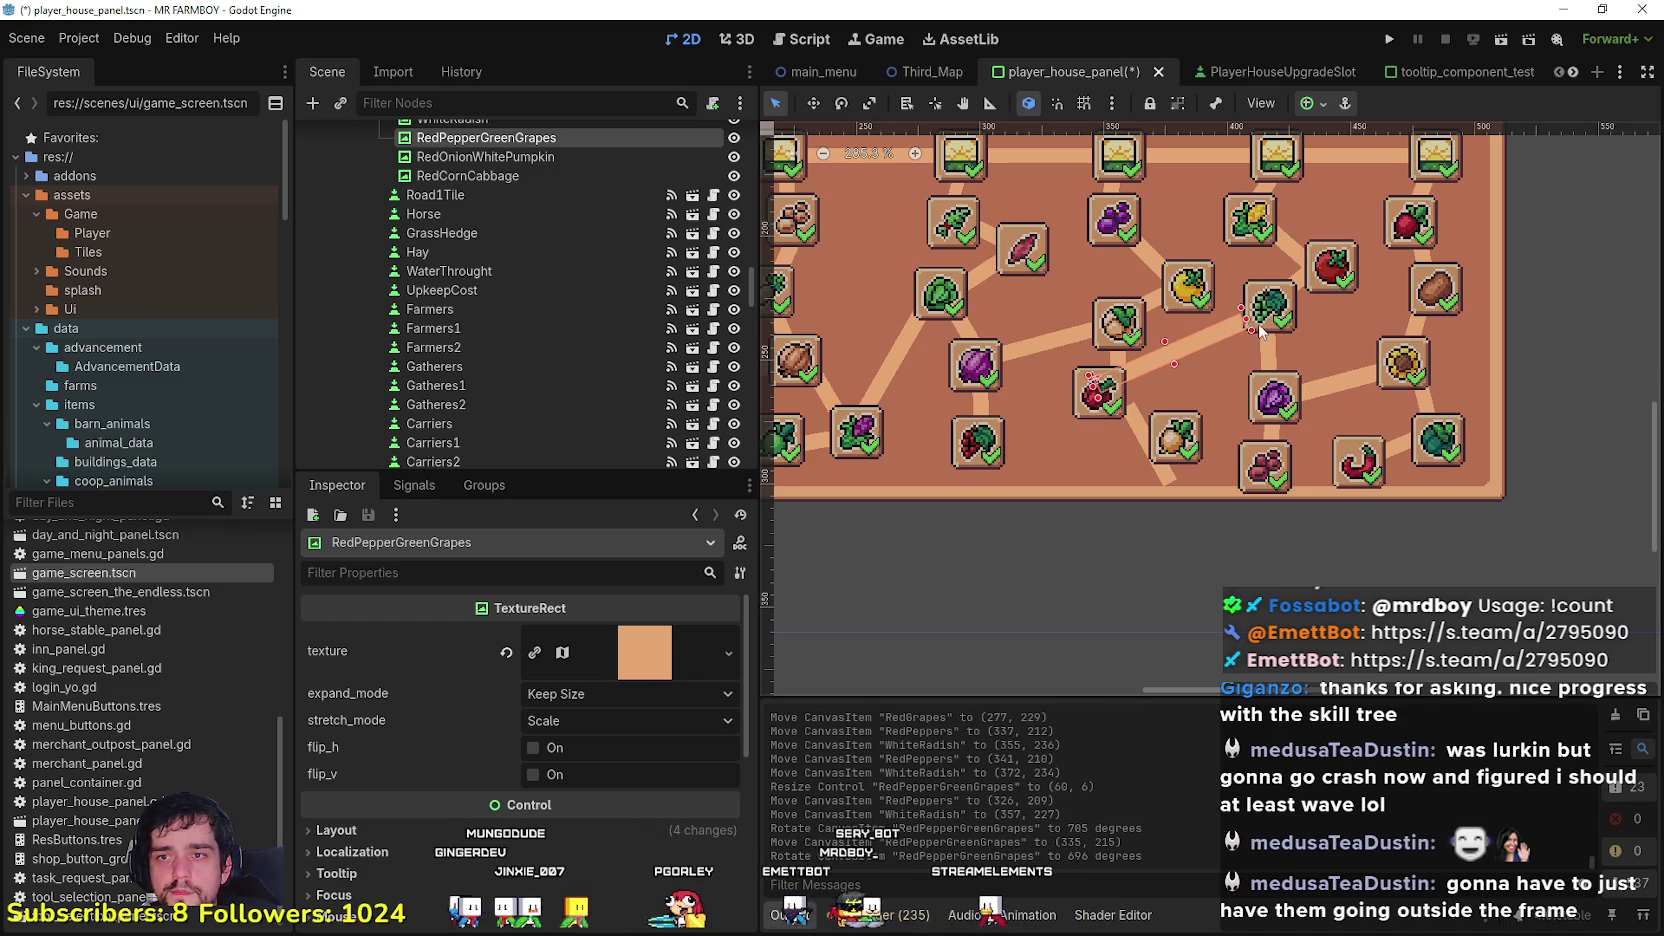
Step: Rotate the RedPepper line inside its slot toward its parent slot
click(1118, 372)
click(1118, 372)
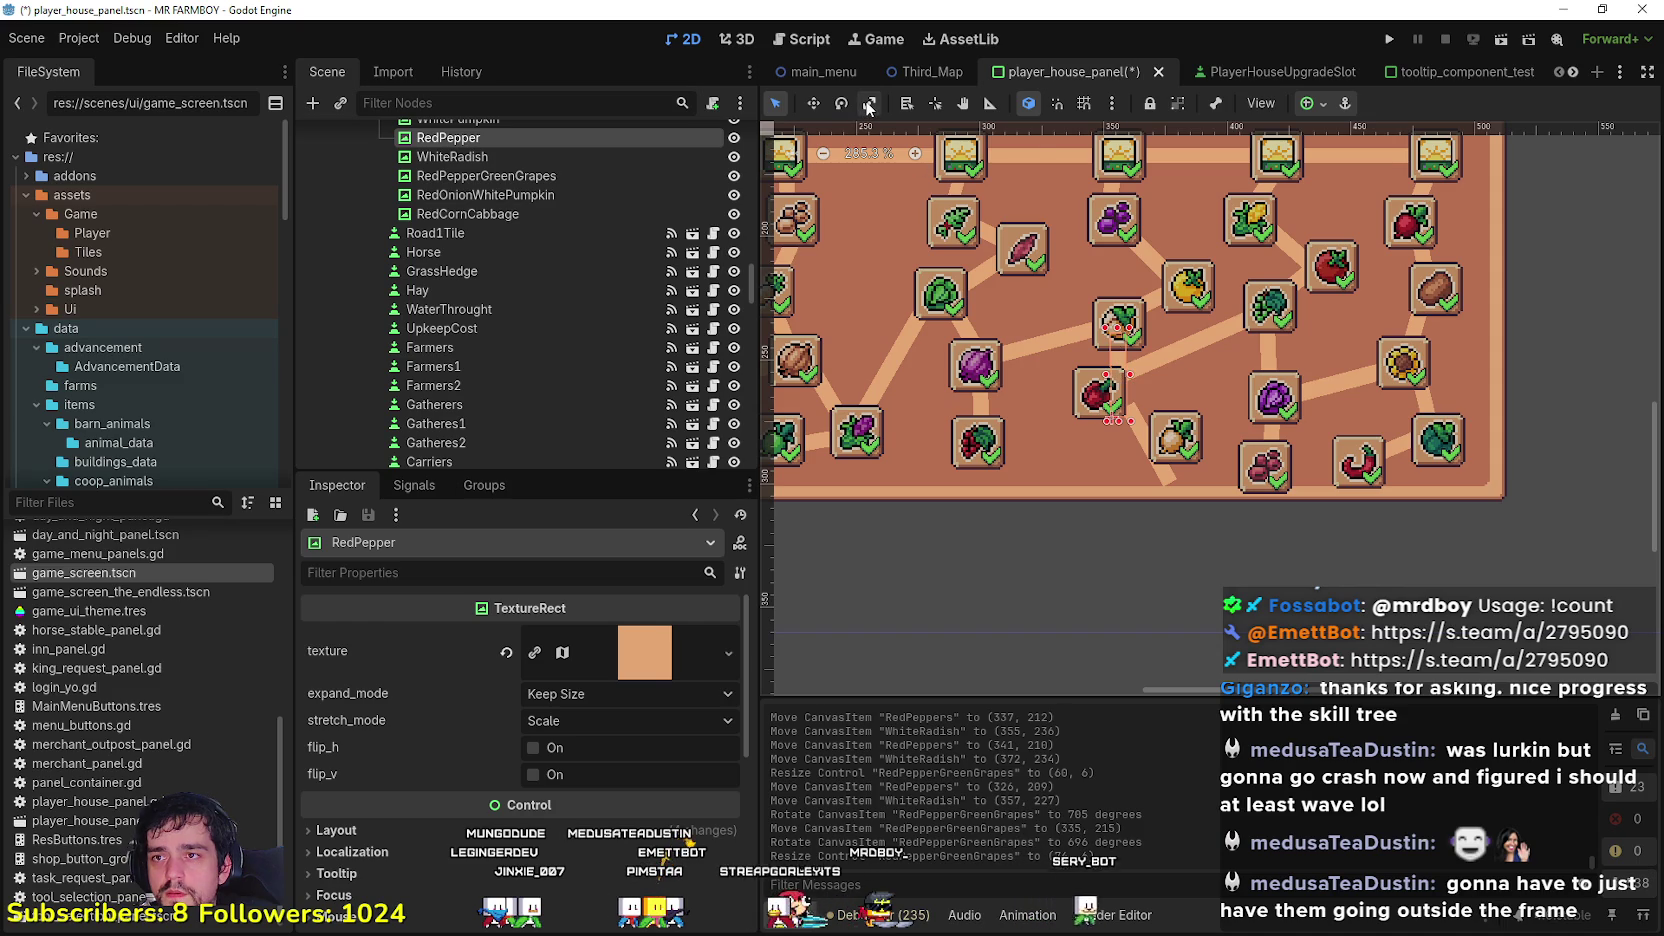
key(e)
mouse_move(1125, 365)
mouse_down()
mouse_move(1131, 378)
mouse_move(1098, 374)
mouse_move(1118, 325)
mouse_move(1105, 365)
mouse_up()
key(w)
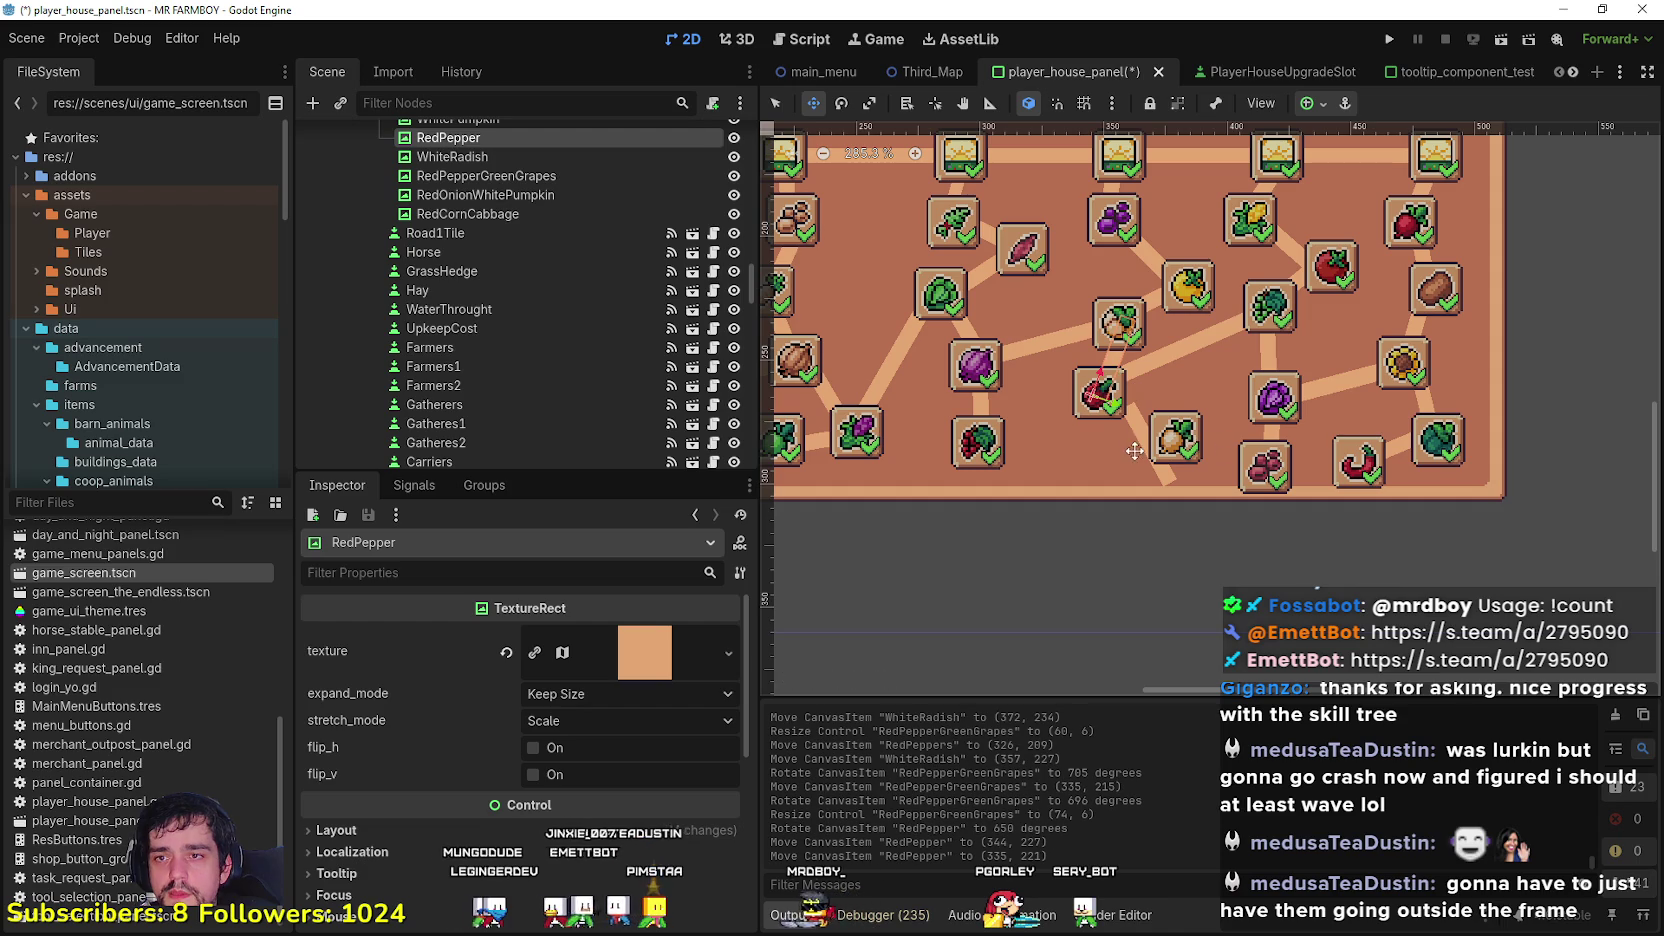
Step: Move and rotate the WhiteRadish line to 578° at (366, 245)
key(q)
mouse_move(1138, 424)
mouse_down()
mouse_move(1110, 412)
mouse_move(1155, 447)
mouse_move(1068, 397)
mouse_move(1141, 418)
mouse_up()
key(e)
key(w)
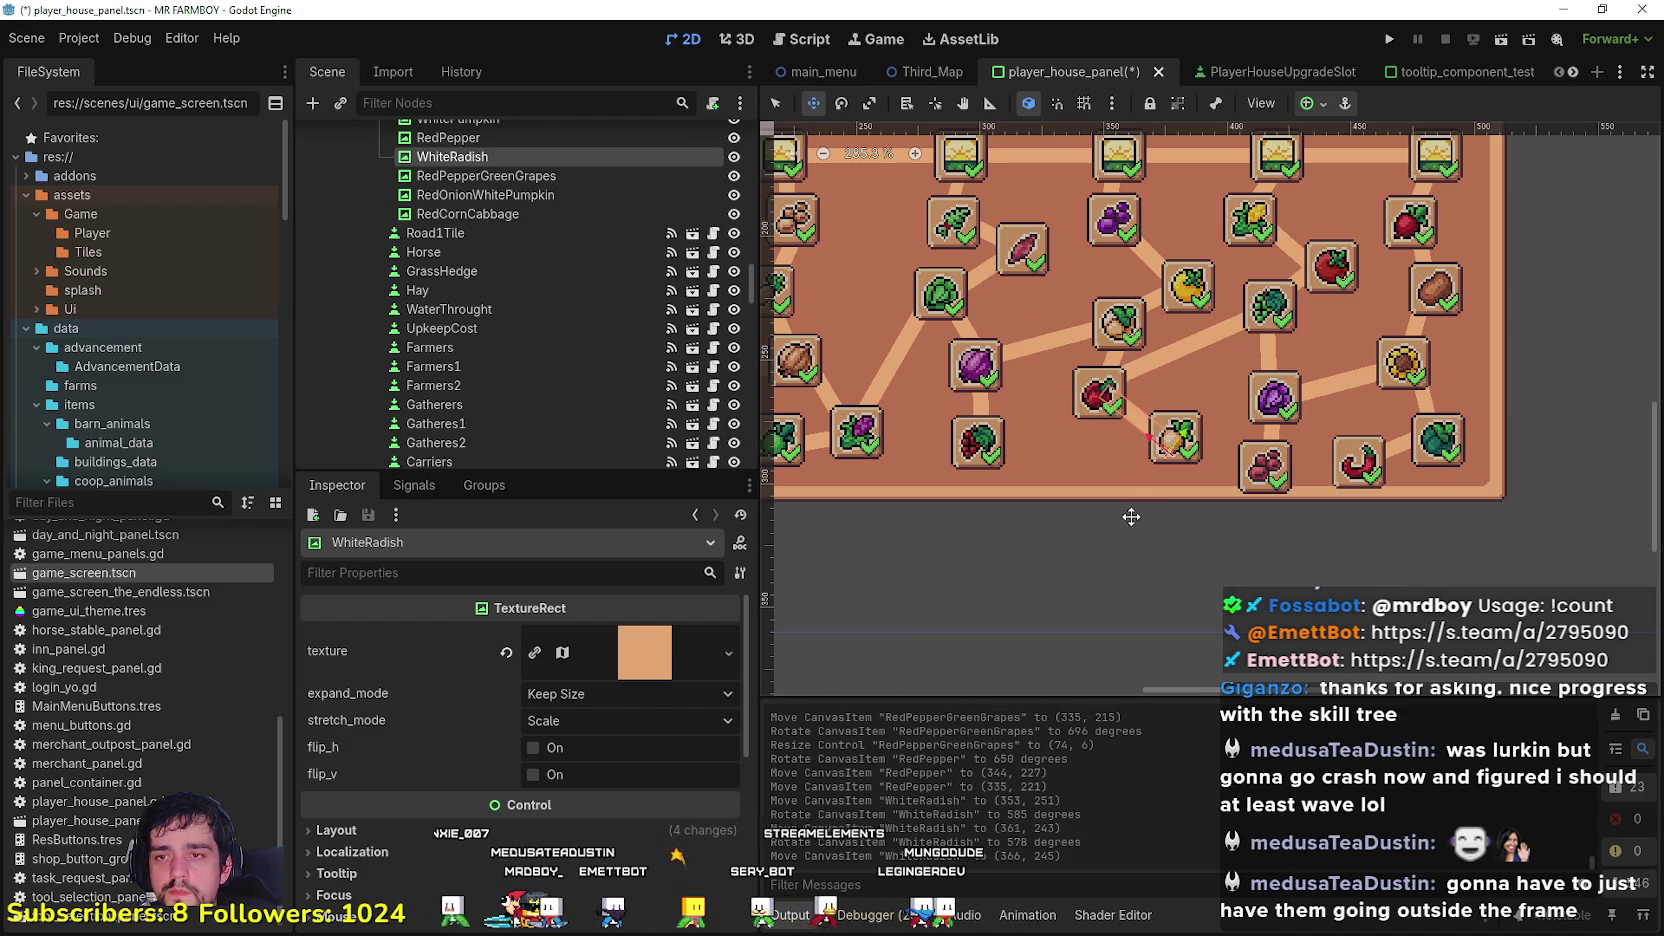
Step: Nudge the WhiteRadish line one pixel left and place the RedCabbage slot at (398, 202)
key(Left)
scroll(1139, 497, down, 2)
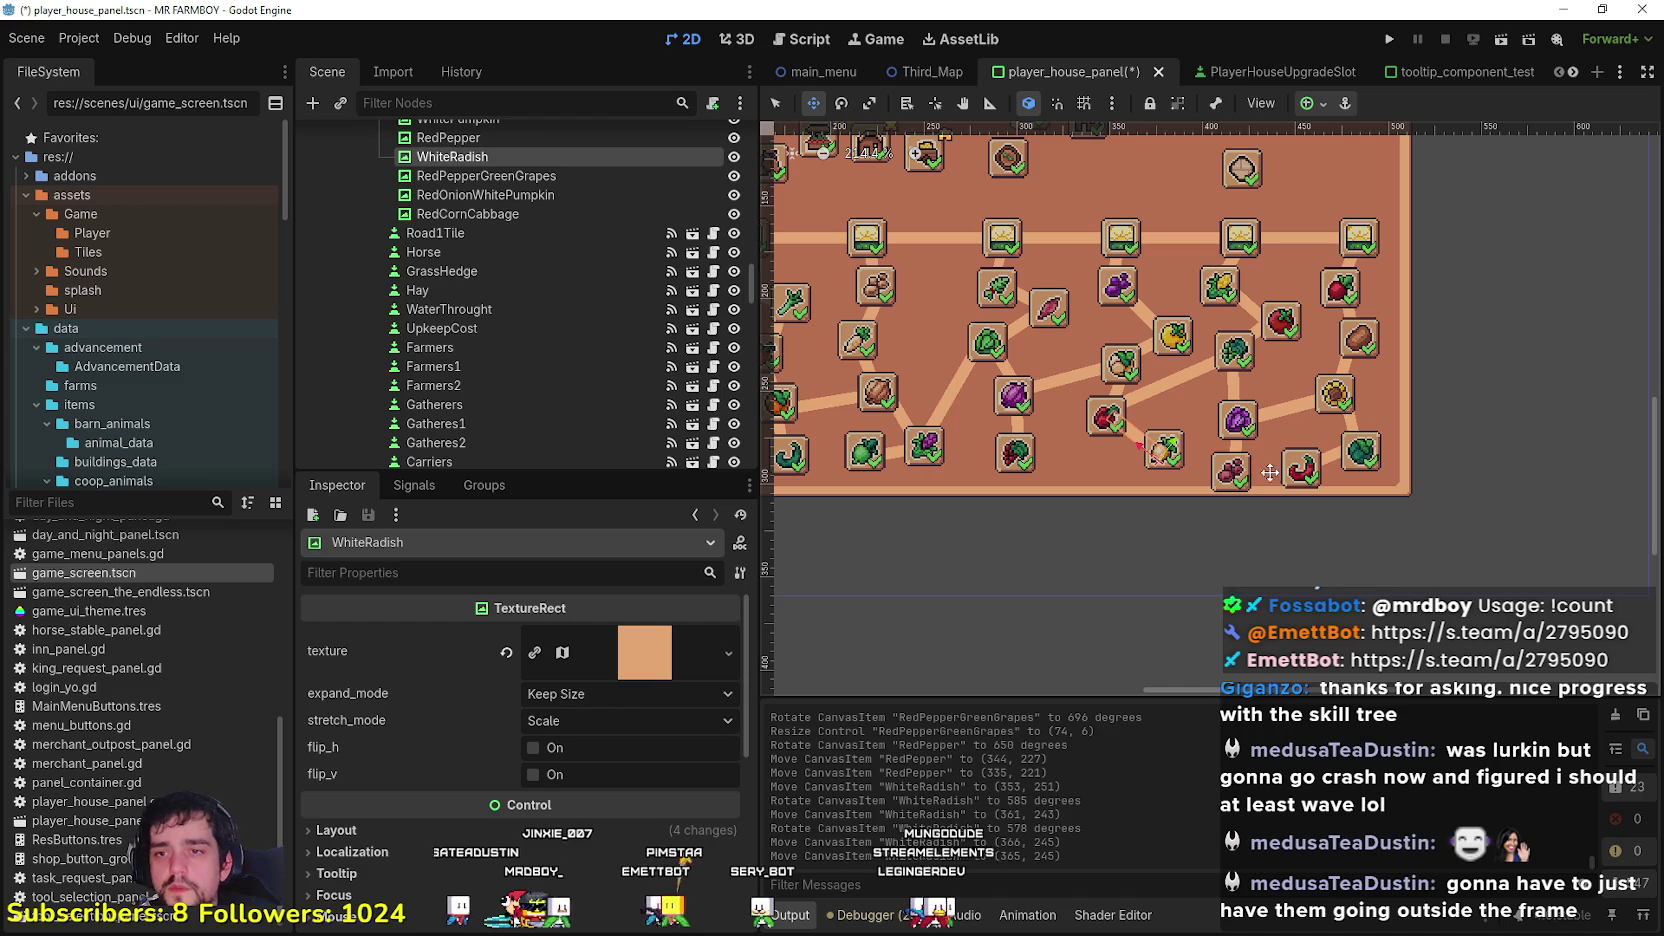
click(780, 103)
scroll(1215, 483, up, 1)
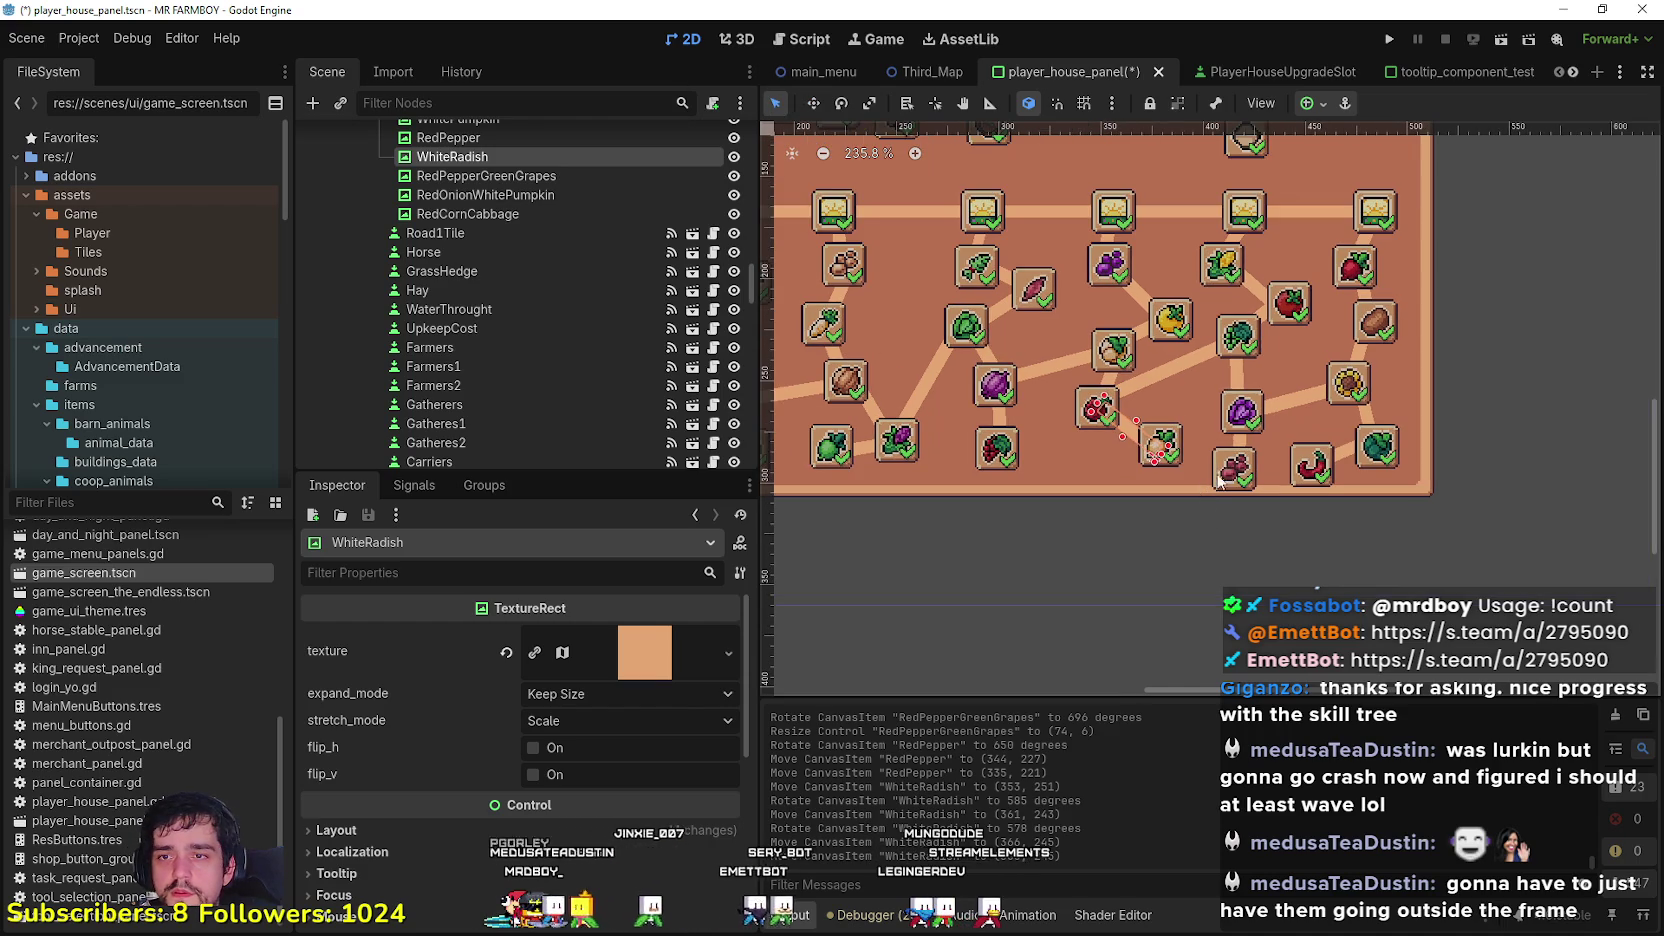
scroll(1247, 414, up, 1)
click(1244, 400)
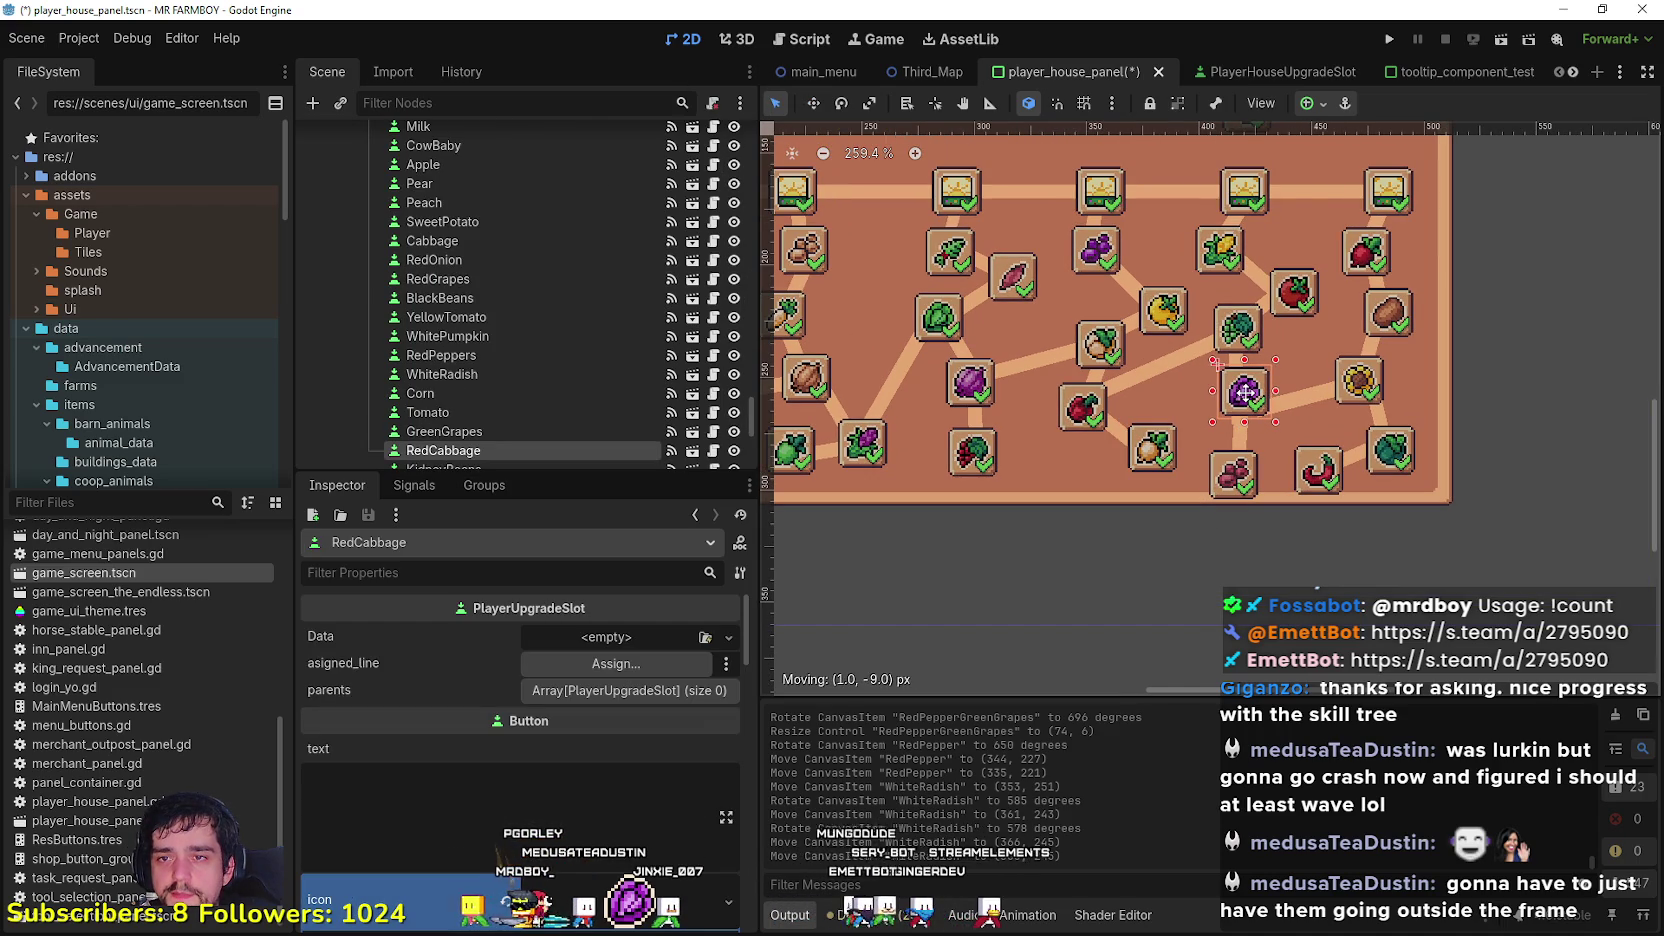
Step: Move the KidneyBeans slot upward and shift its connector line up and left
scroll(1221, 496, up, 1)
drag(1228, 480, 1224, 452)
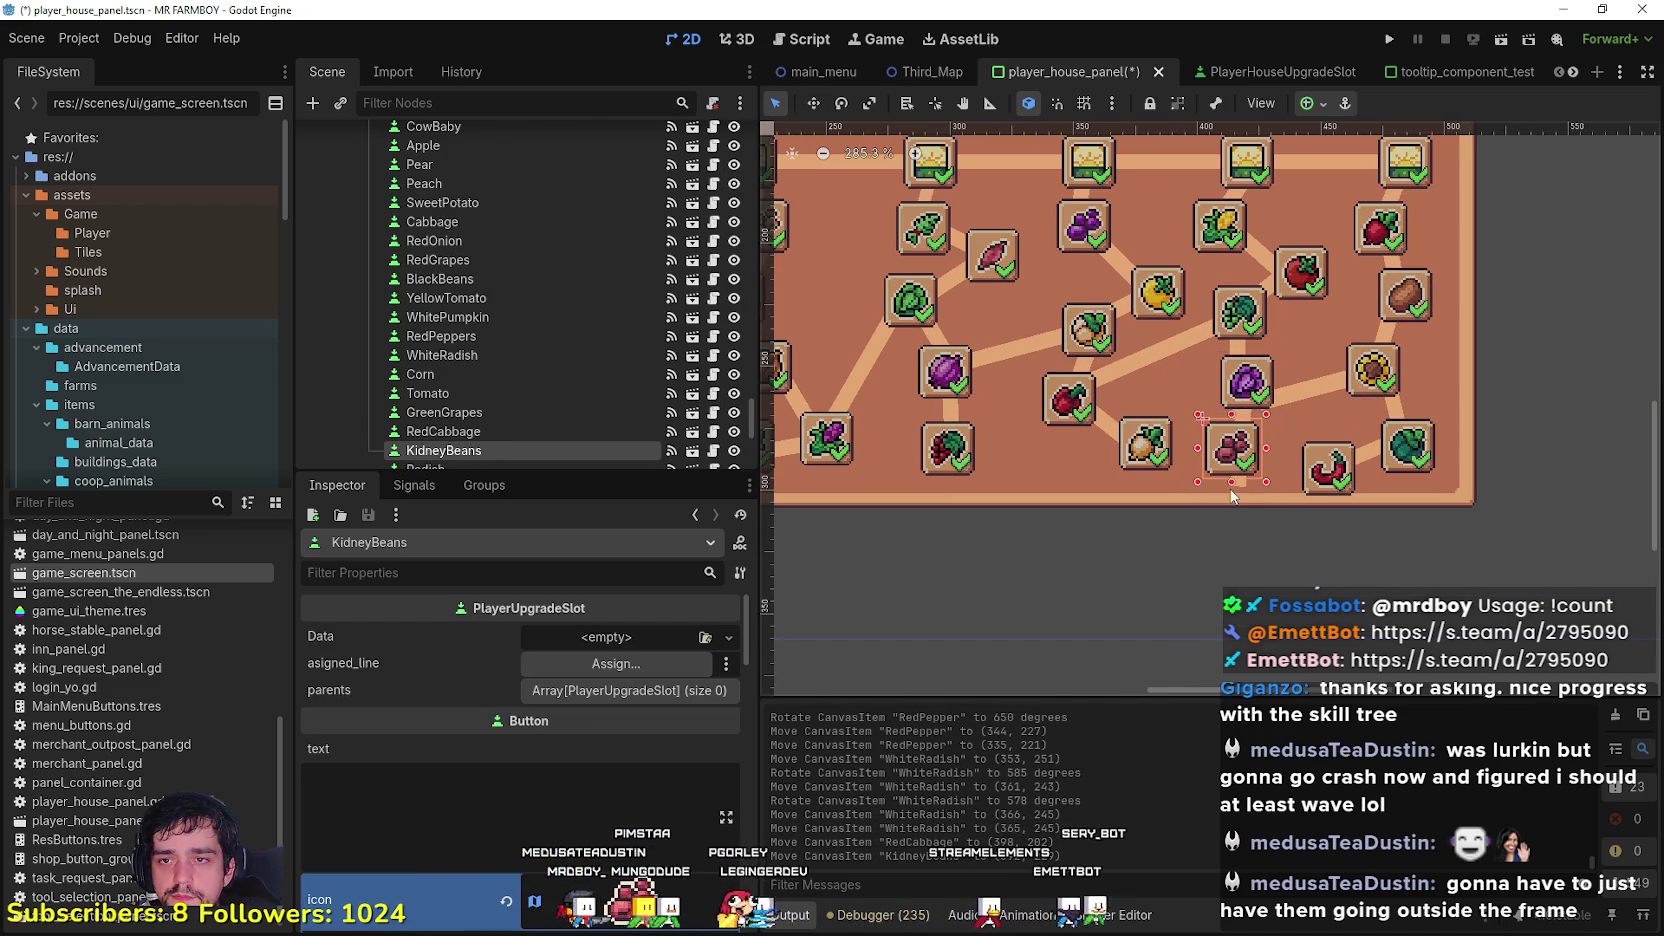
scroll(1216, 480, up, 3)
click(1240, 478)
click(1238, 460)
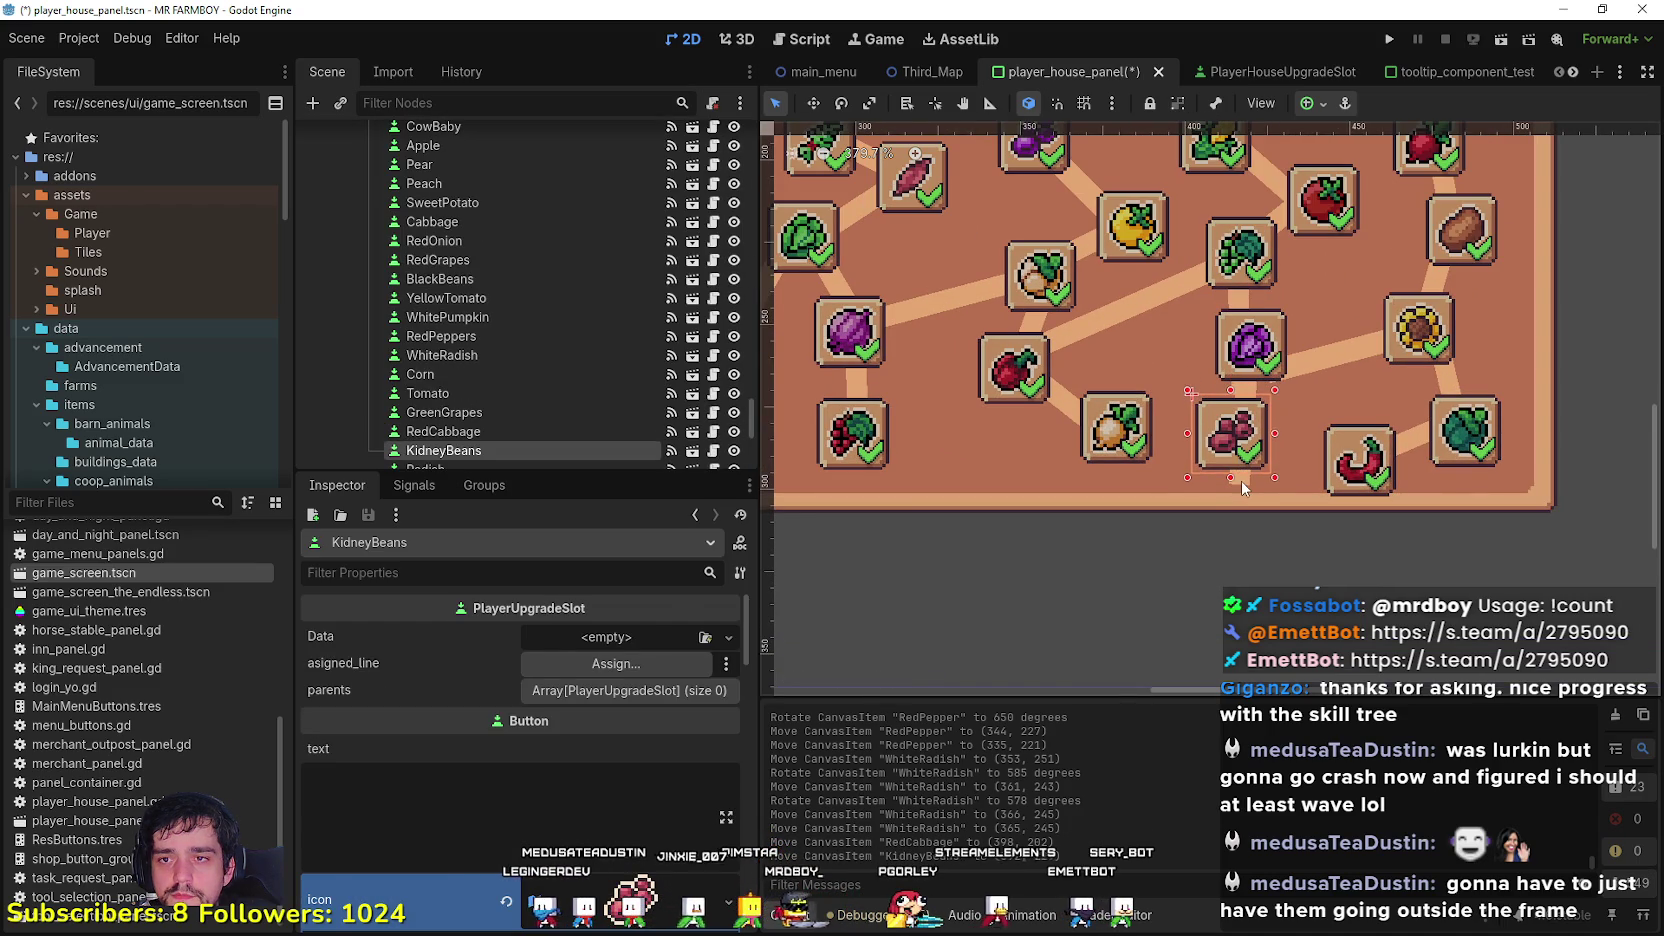
click(1241, 487)
drag(1236, 474, 1221, 438)
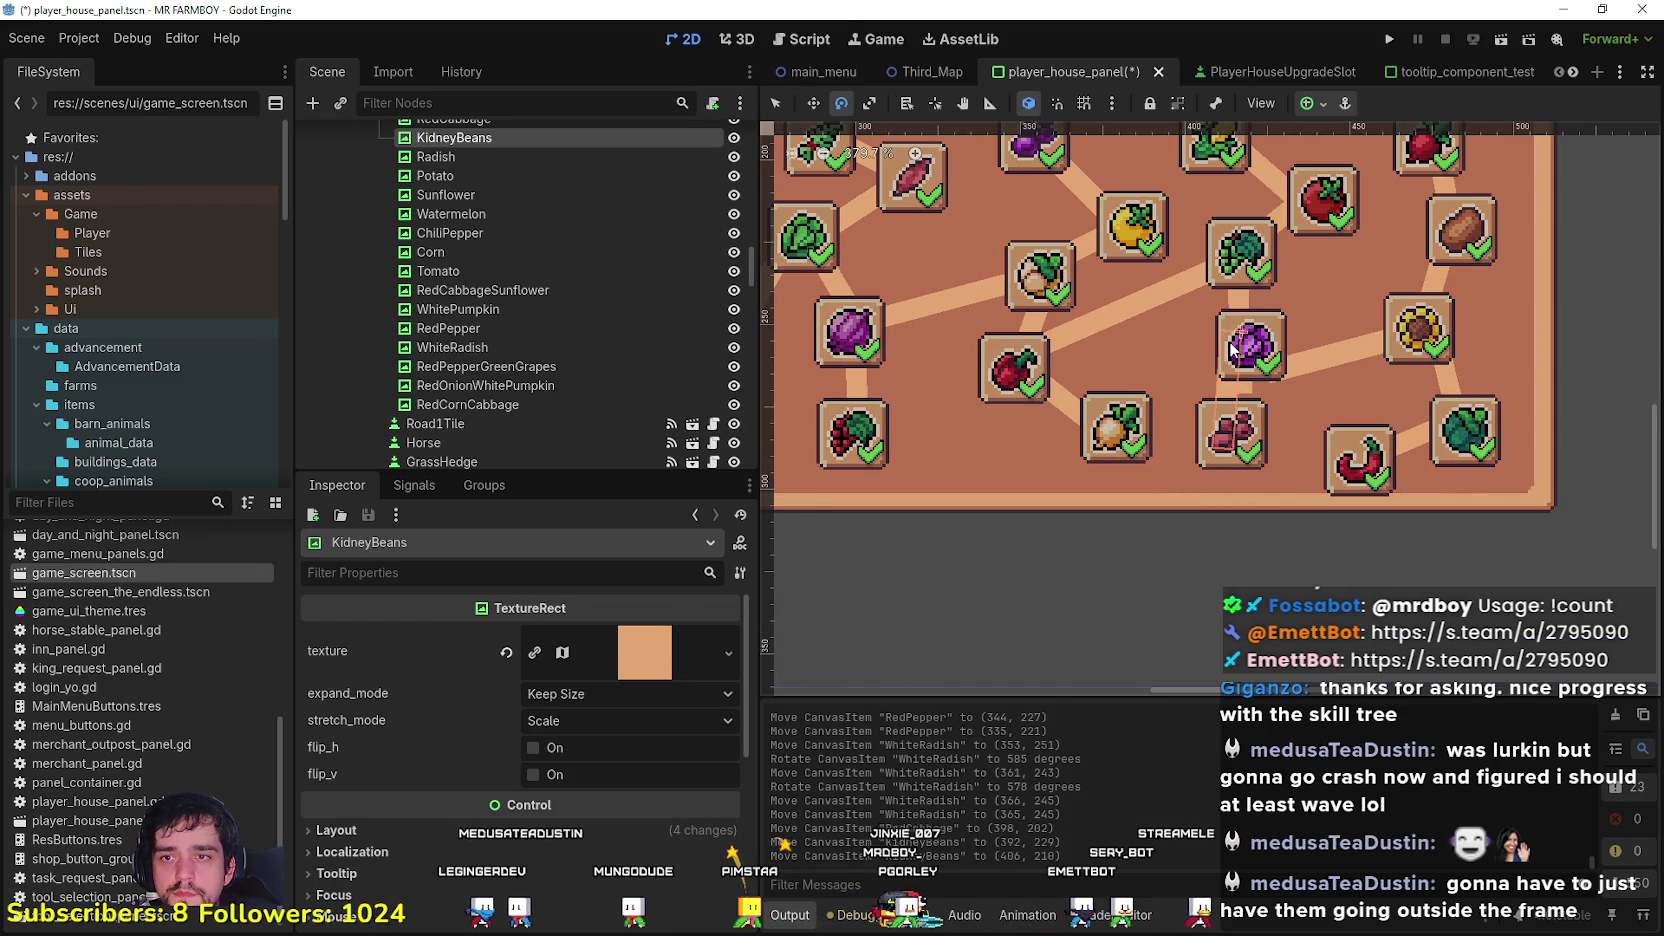
Step: Rotate the KidneyBeans line to 828° and nudge the RedCabbage line up to (410, 183)
mouse_move(1237, 352)
mouse_down()
mouse_move(1205, 381)
mouse_move(1232, 400)
mouse_up()
key(w)
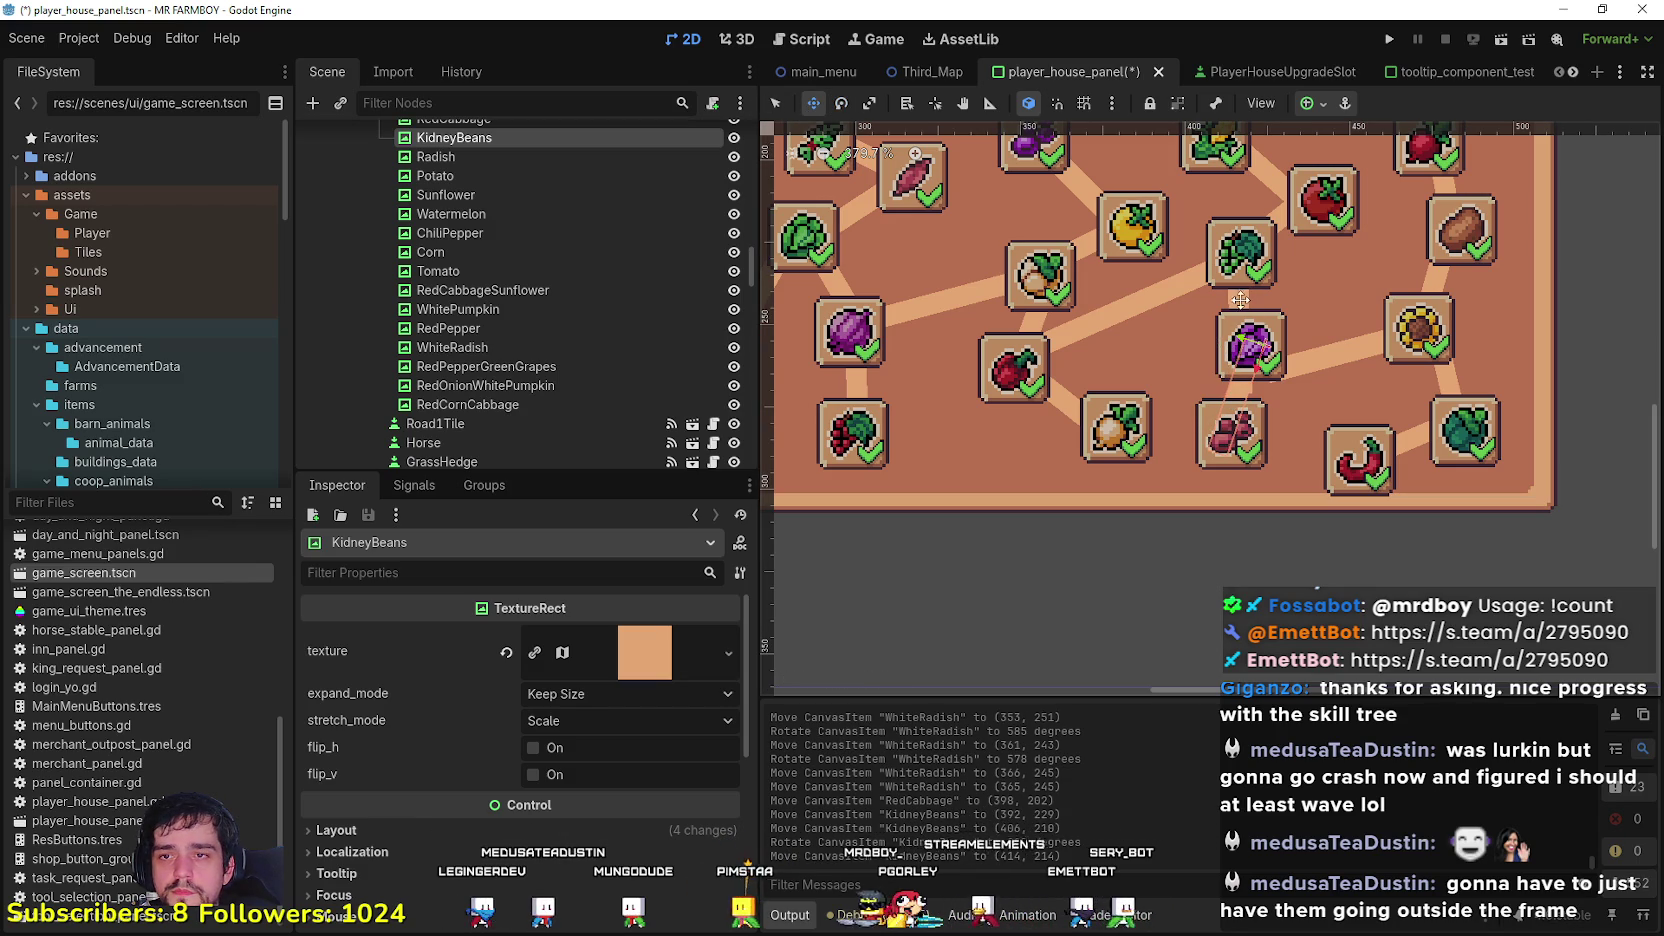
click(1240, 385)
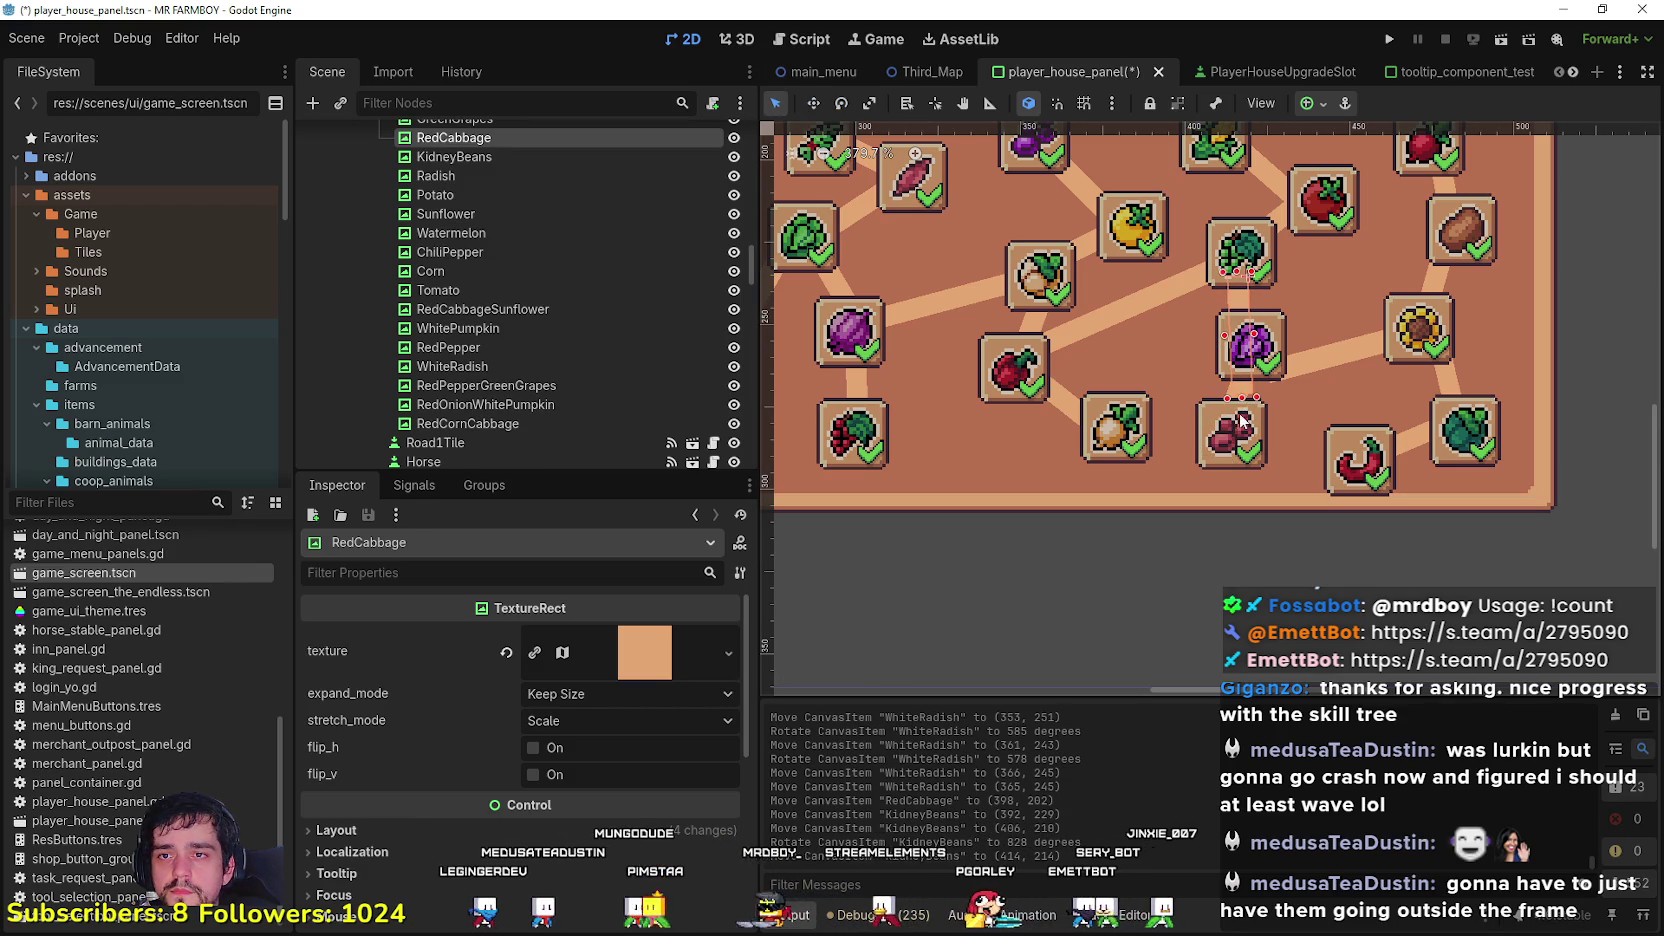
key(Up)
key(Up)
key(Up)
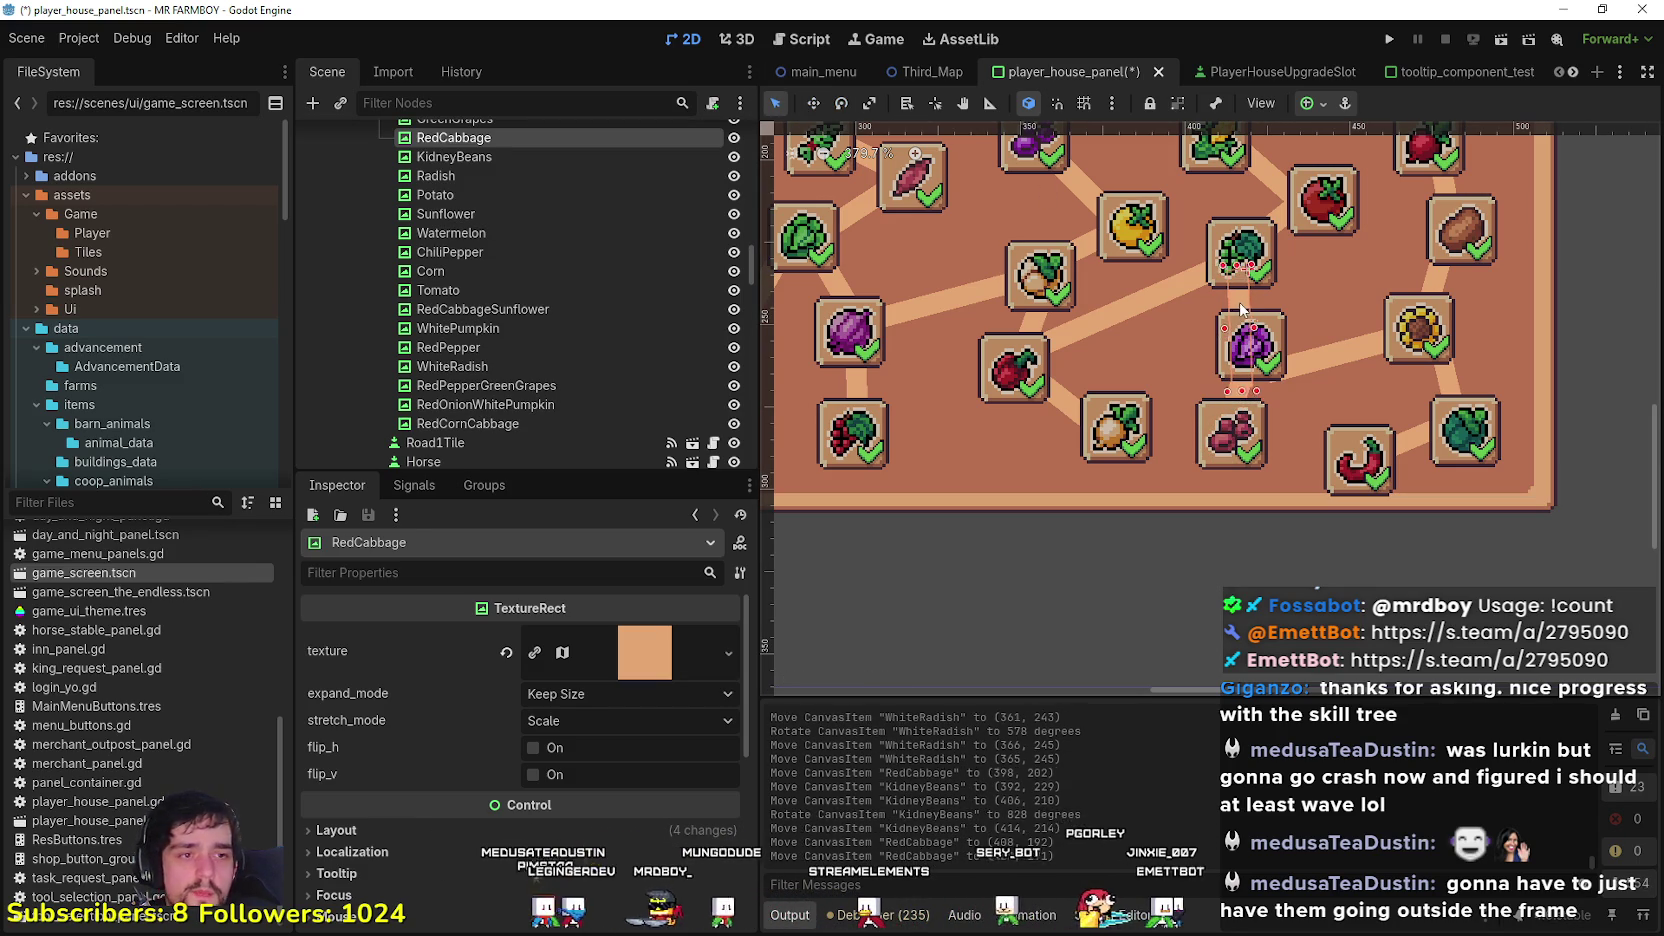
key(Up)
key(Up)
key(Right)
key(Right)
key(Up)
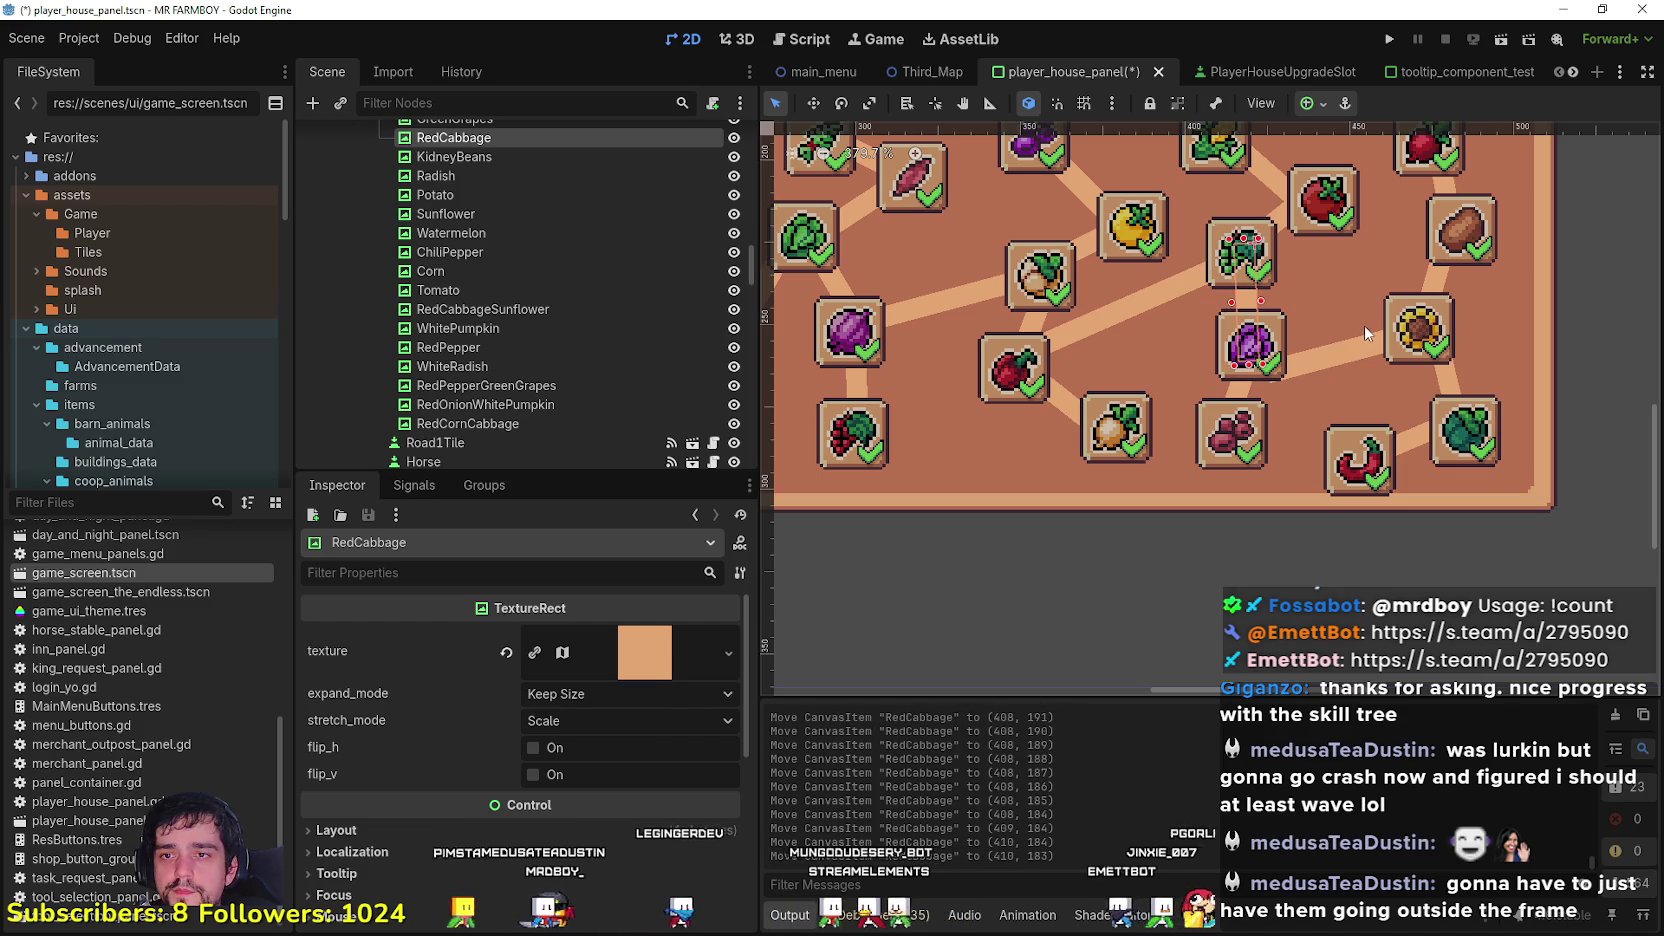
Step: Nudge the RedCabbageSunflower line up two pixels and the Sunflower slot up one
click(1338, 360)
key(Up)
key(Up)
key(Up)
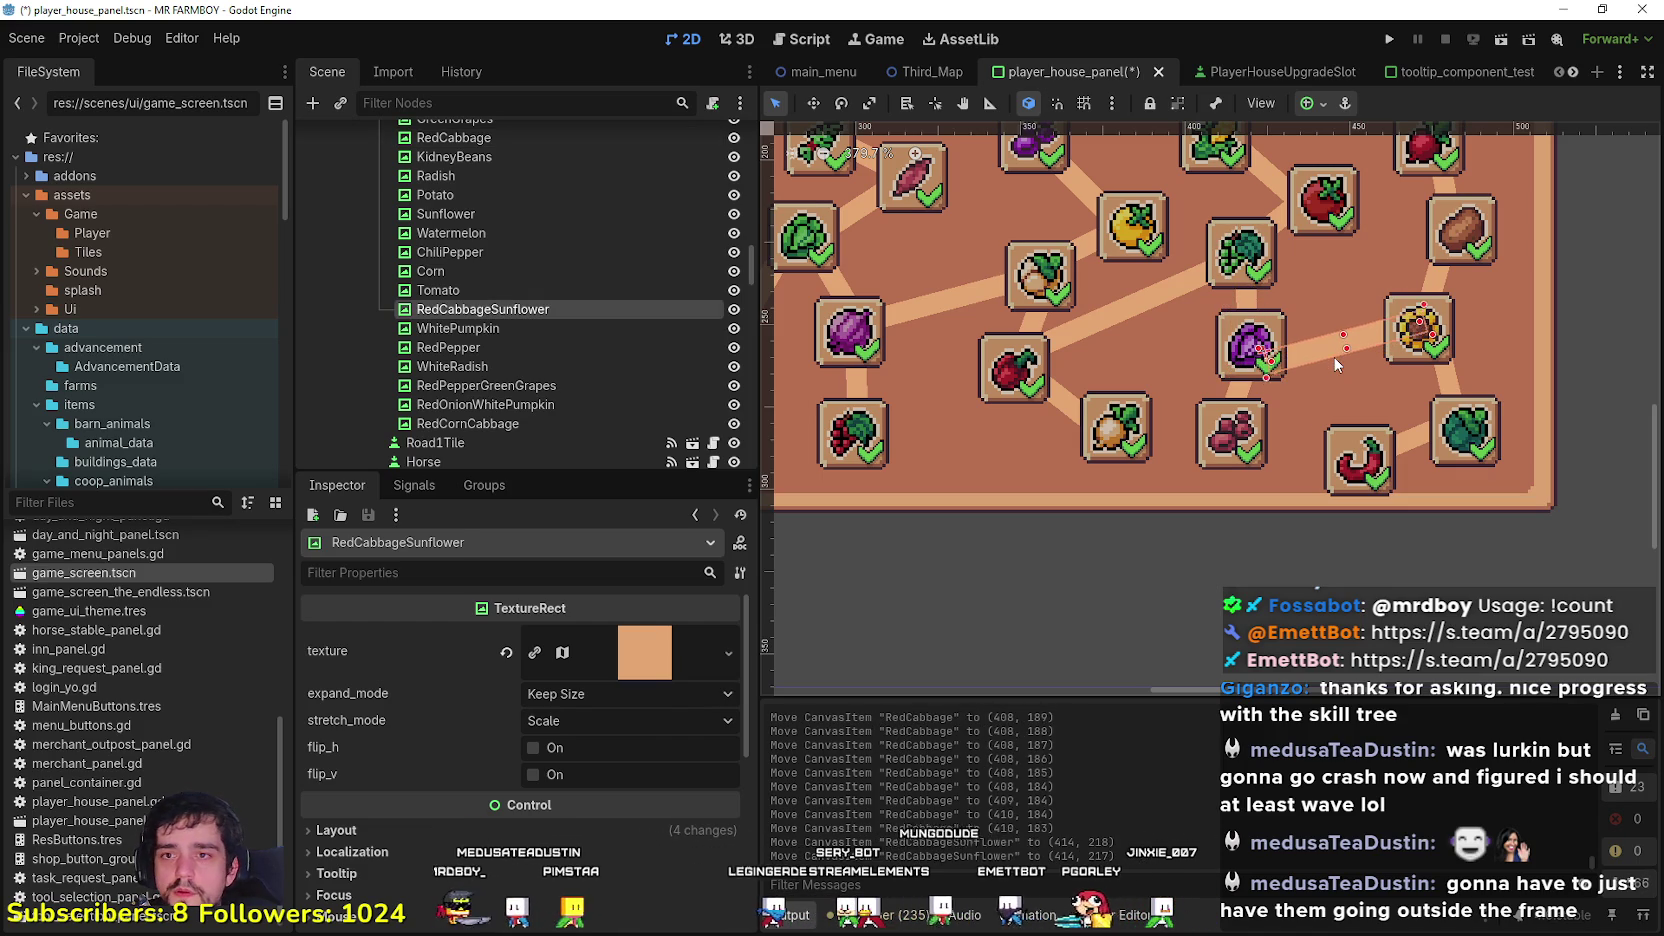
key(Up)
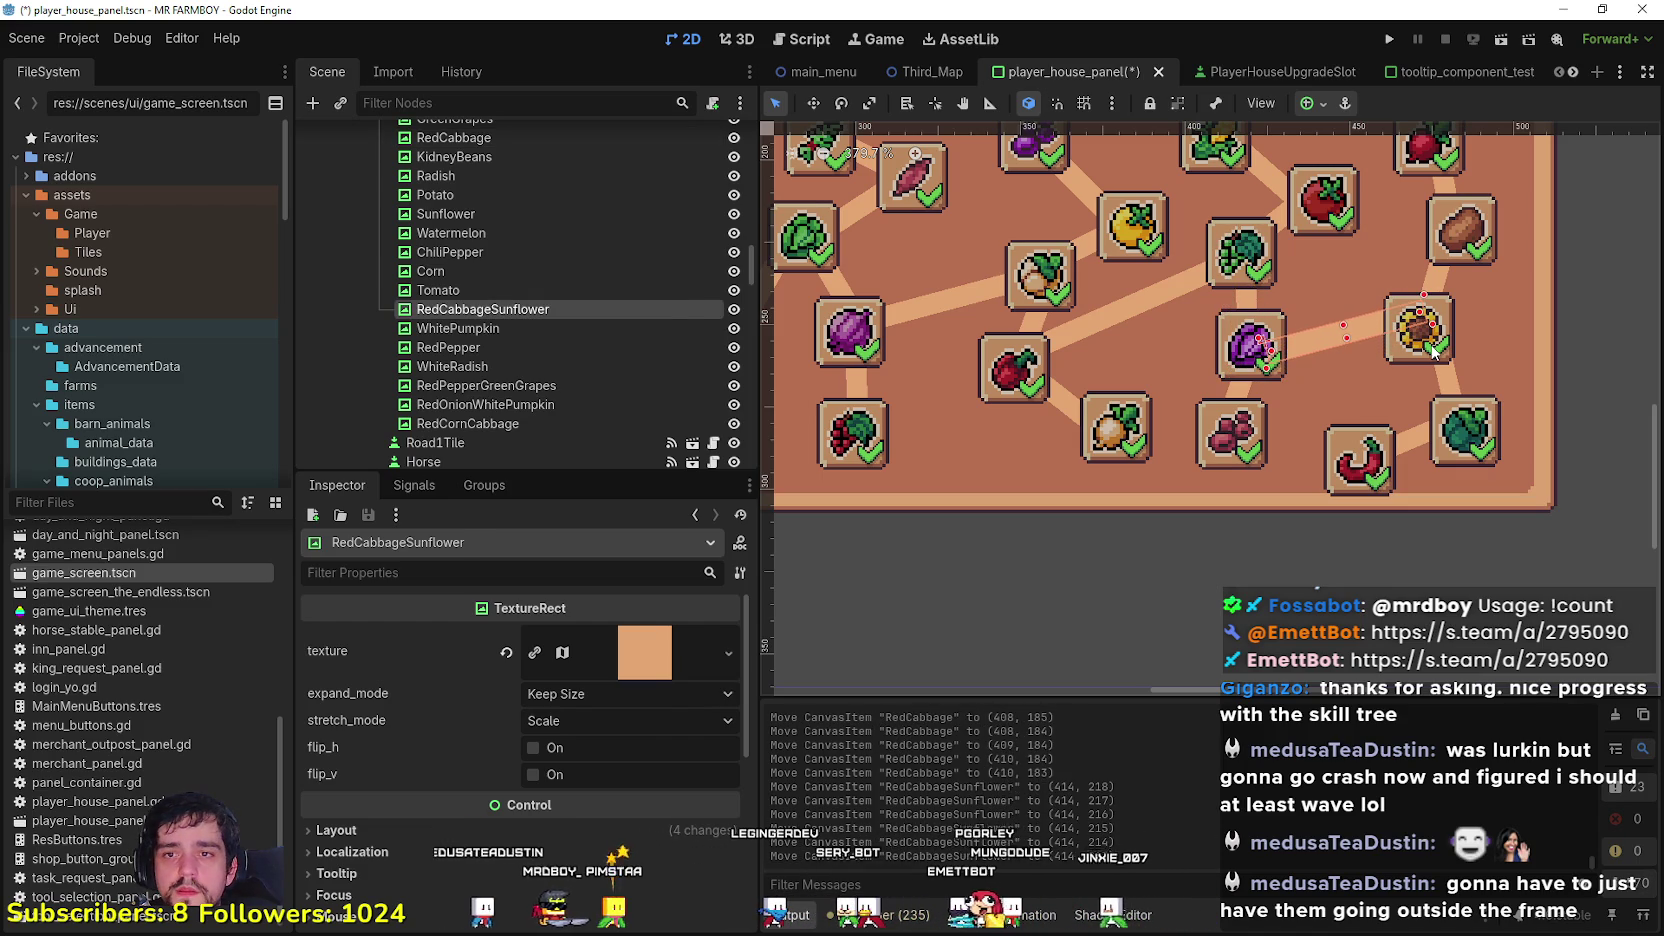
click(1432, 350)
key(Up)
key(Up)
key(Up)
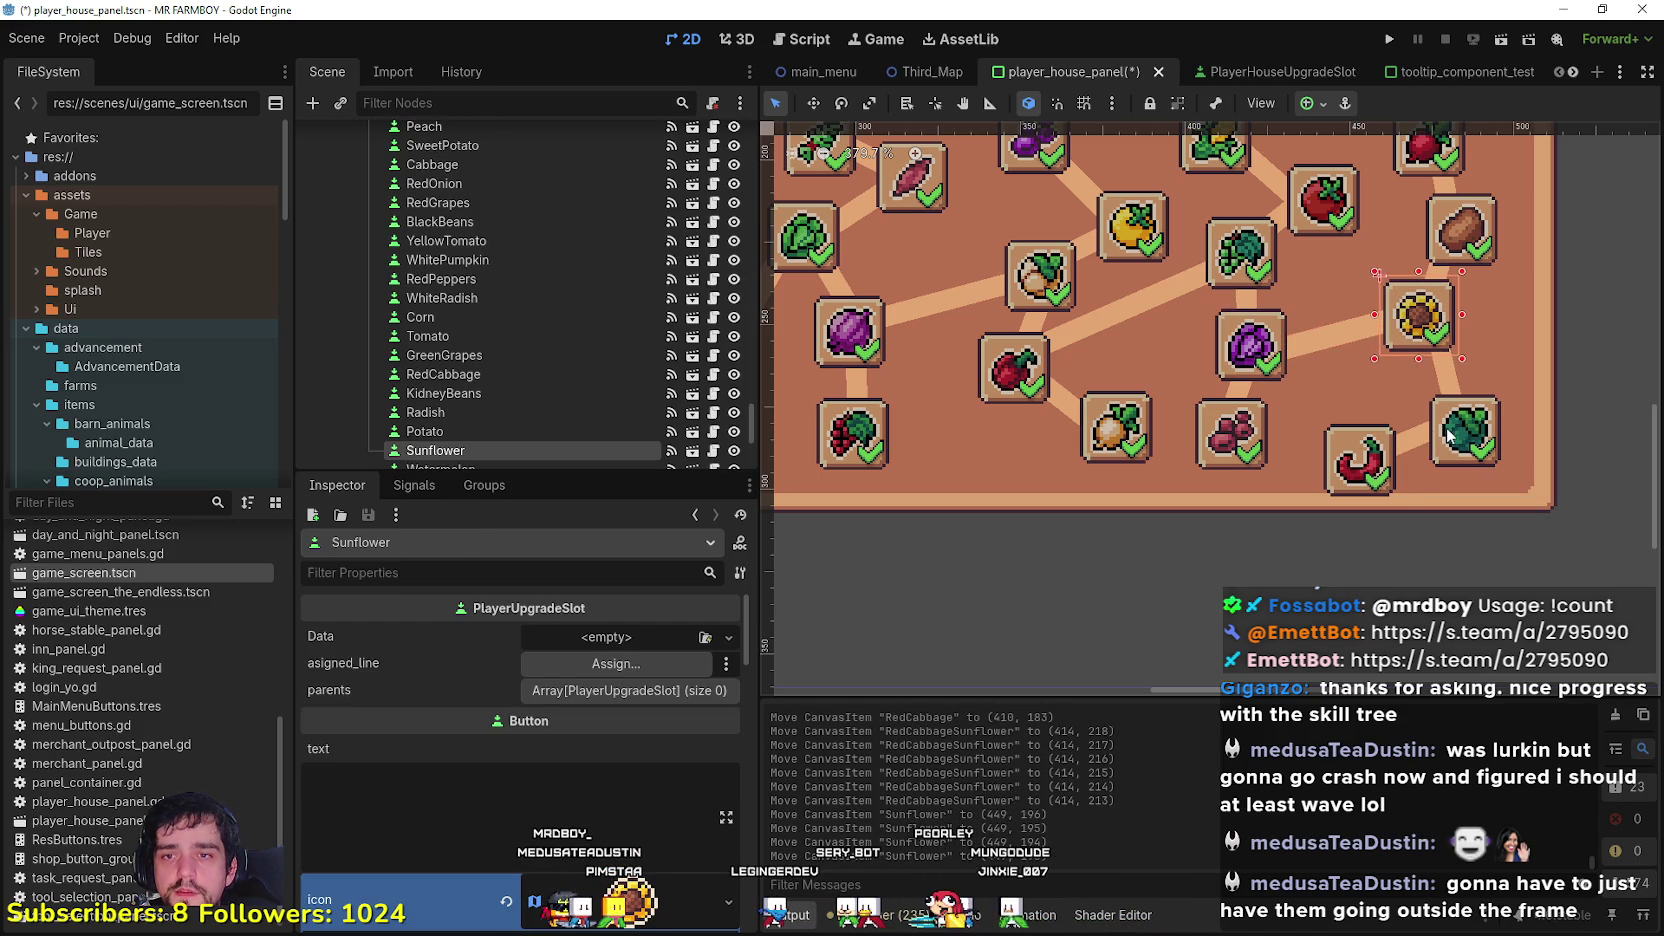
Step: Nudge the Watermelon slot up and left with the arrow keys
click(1448, 433)
key(Up)
key(Left)
key(Left)
key(Up)
key(Up)
key(Up)
key(Up)
key(Up)
key(Left)
key(Up)
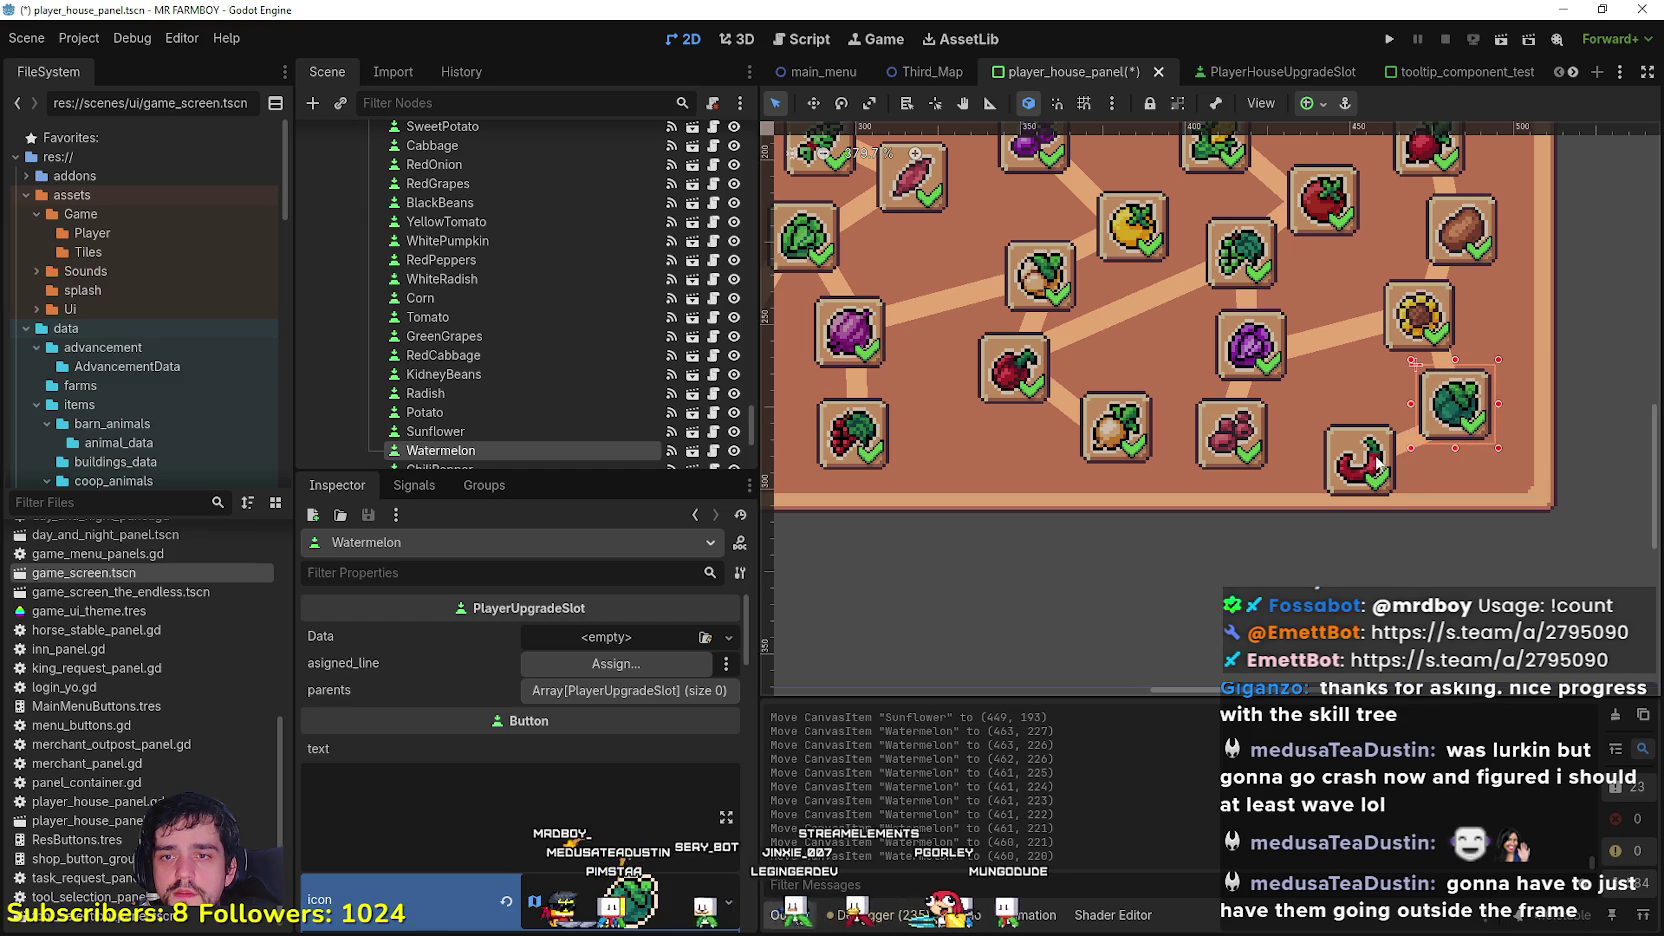
Step: Nudge the ChiliPepper slot up one pixel, check its connector line, then deselect
click(1405, 449)
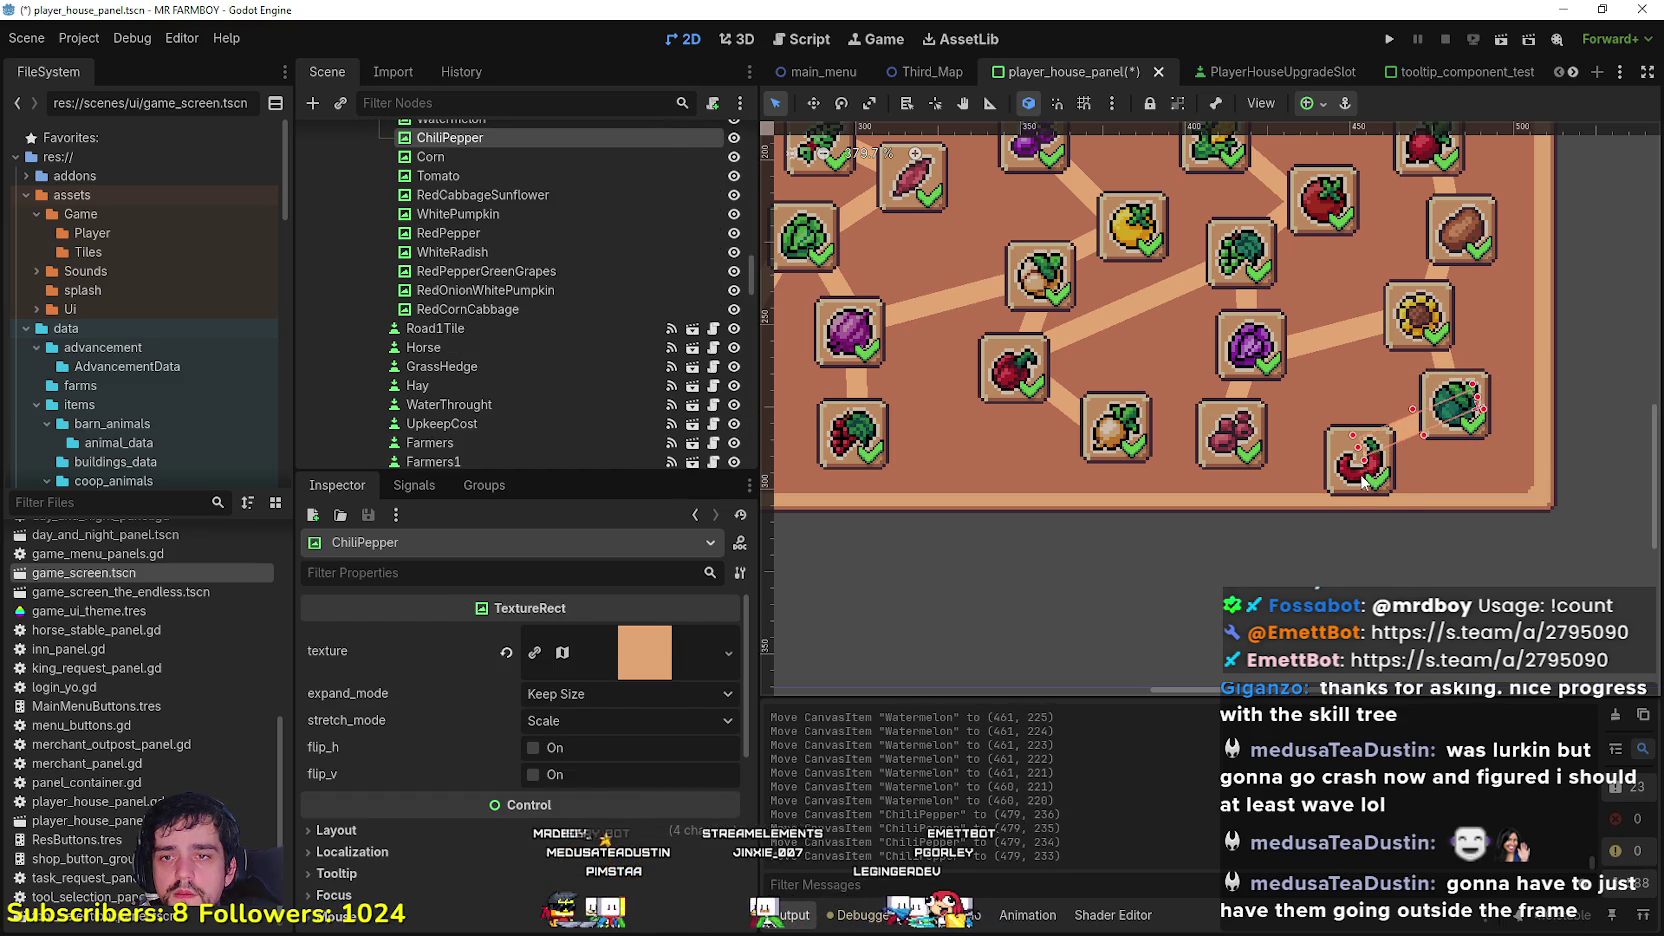
click(1362, 480)
key(Up)
key(Up)
key(Up)
key(Up)
key(Up)
scroll(1358, 474, down, 4)
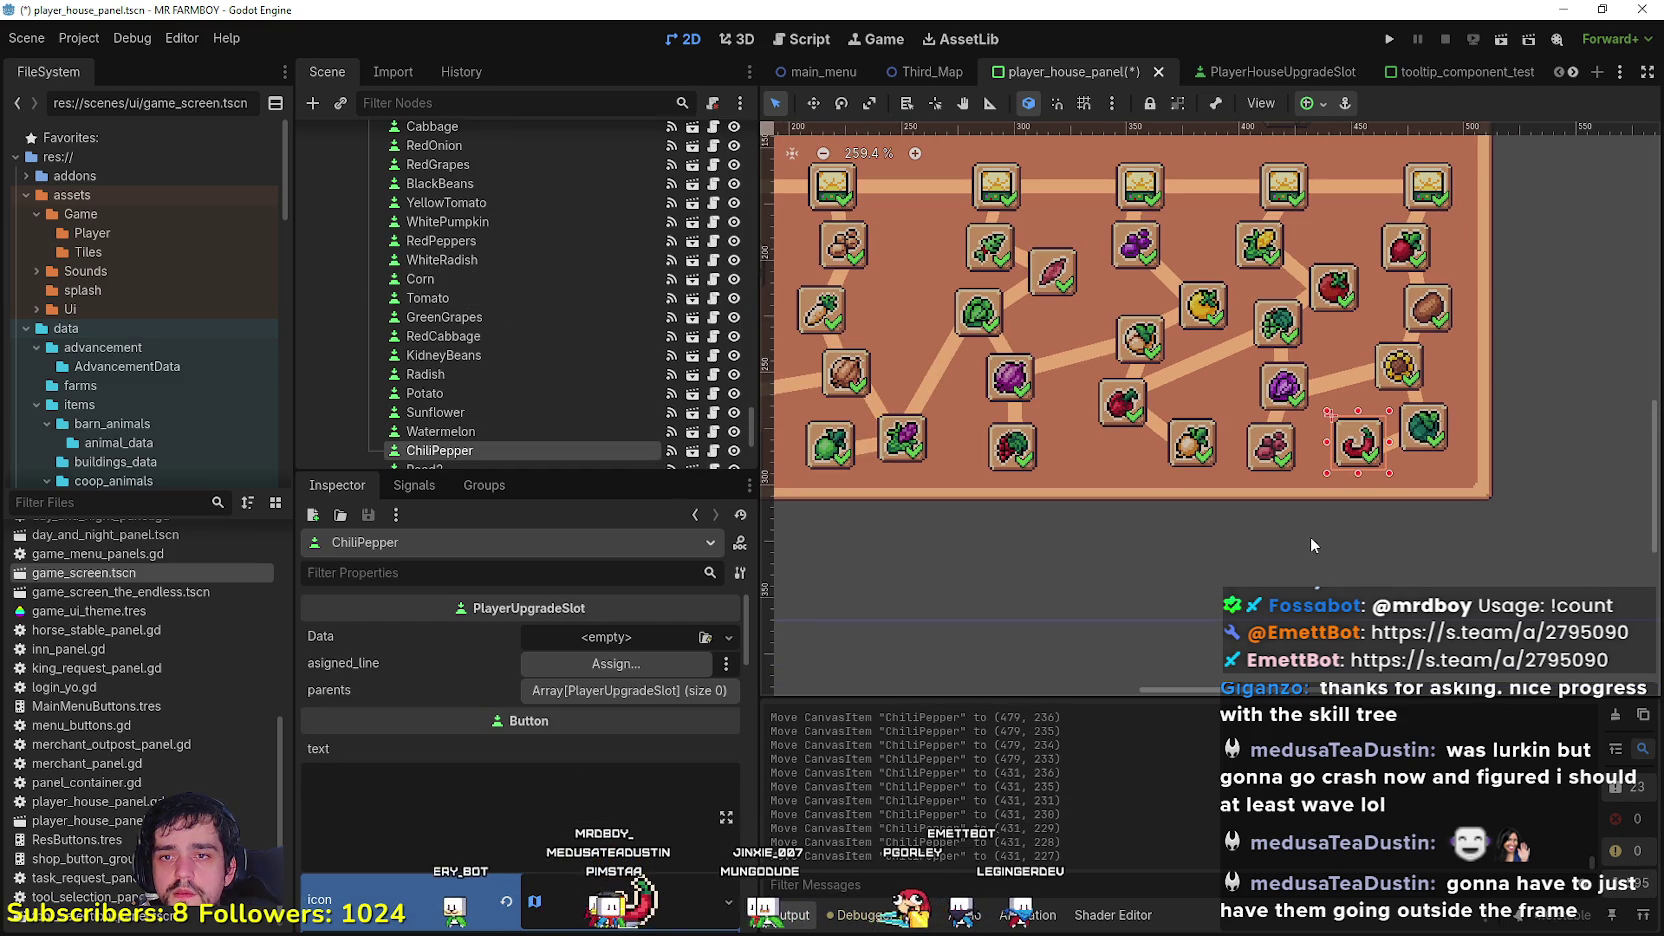
scroll(1394, 445, up, 3)
click(1394, 445)
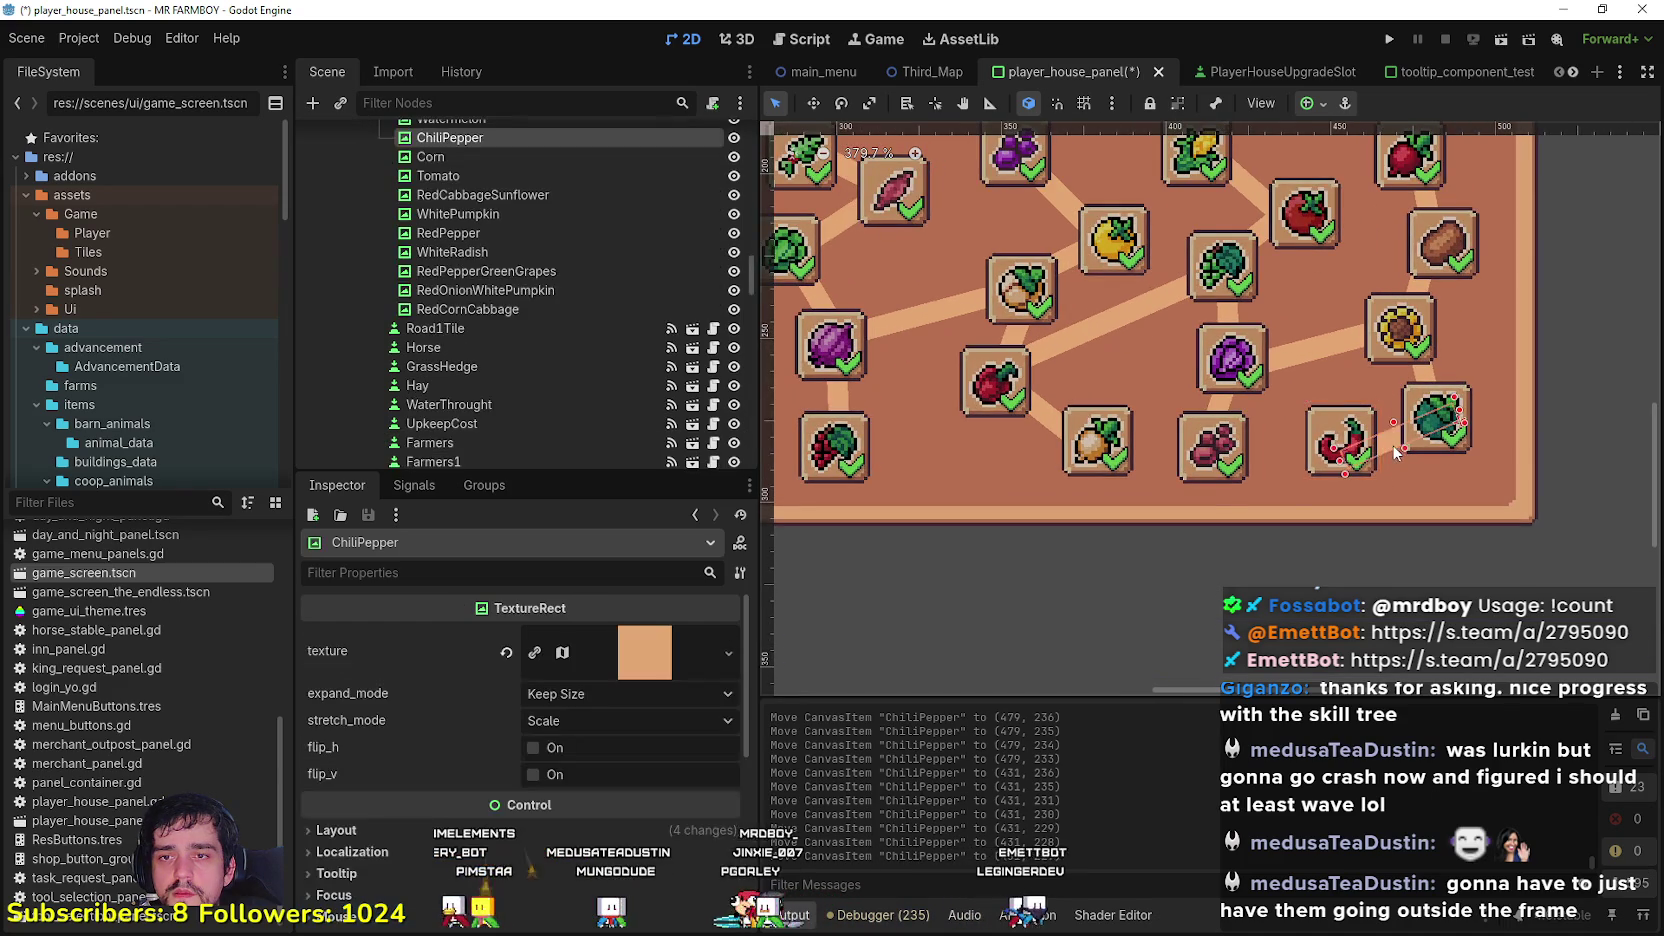
scroll(1390, 443, up, 3)
click(1377, 550)
scroll(1375, 550, down, 12)
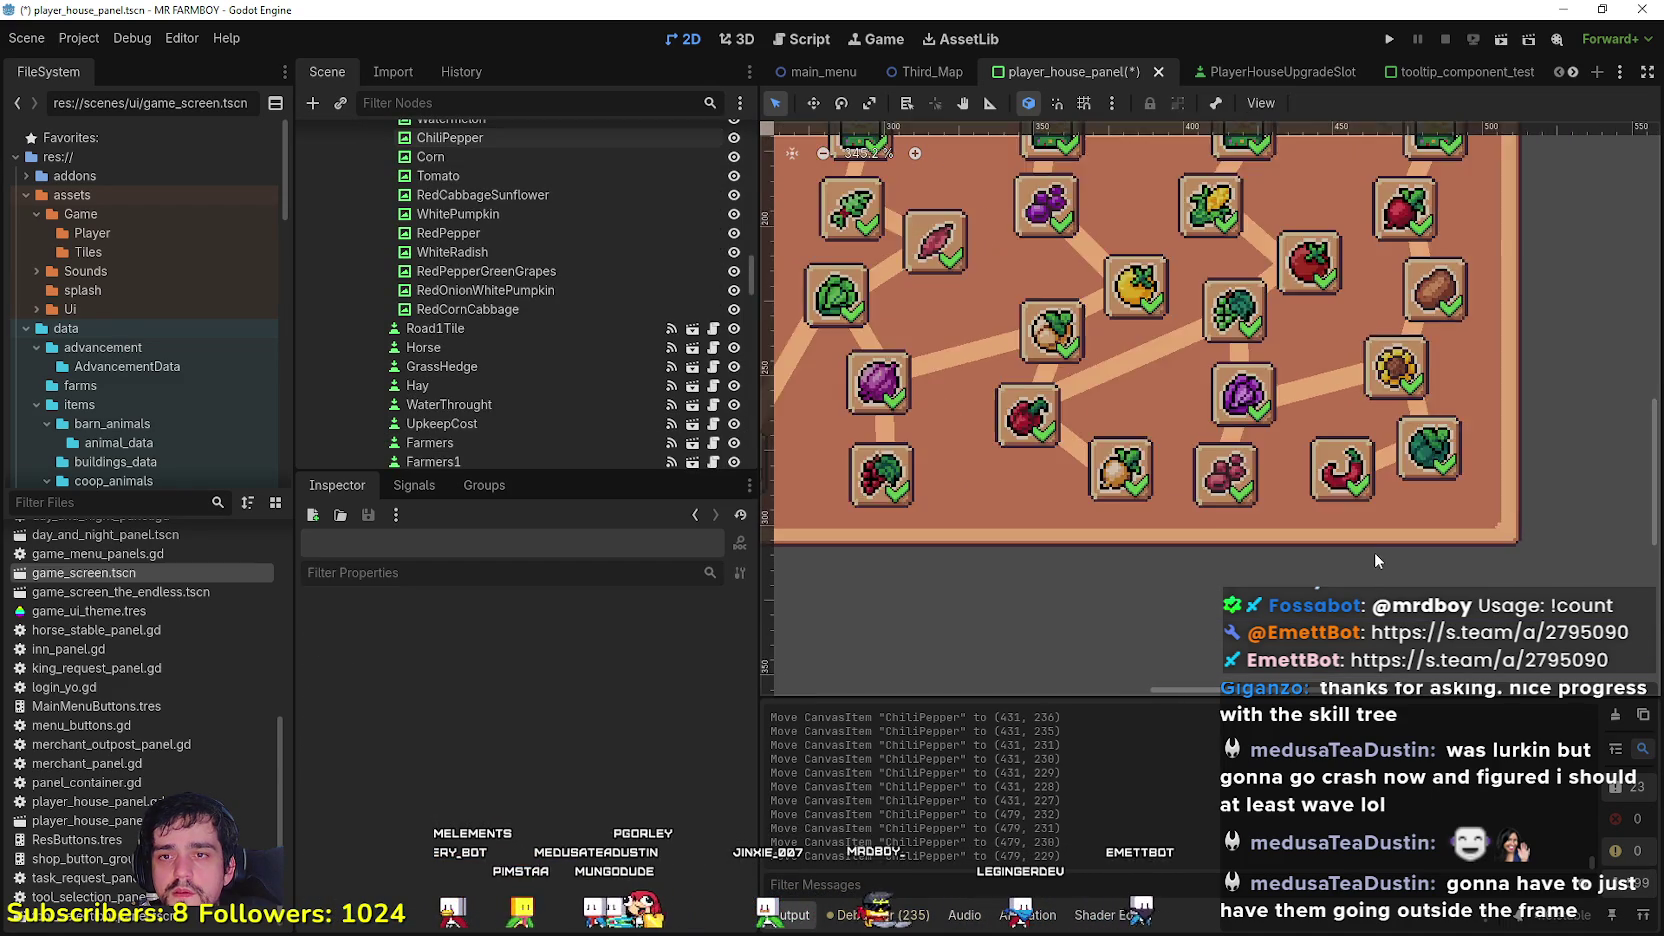
scroll(1190, 540, left, 2)
scroll(1187, 540, down, 1)
Step: Save player_house_panel.tscn and zoom around the canvas to review the skill tree layout
key(ctrl+s)
scroll(1205, 426, up, 2)
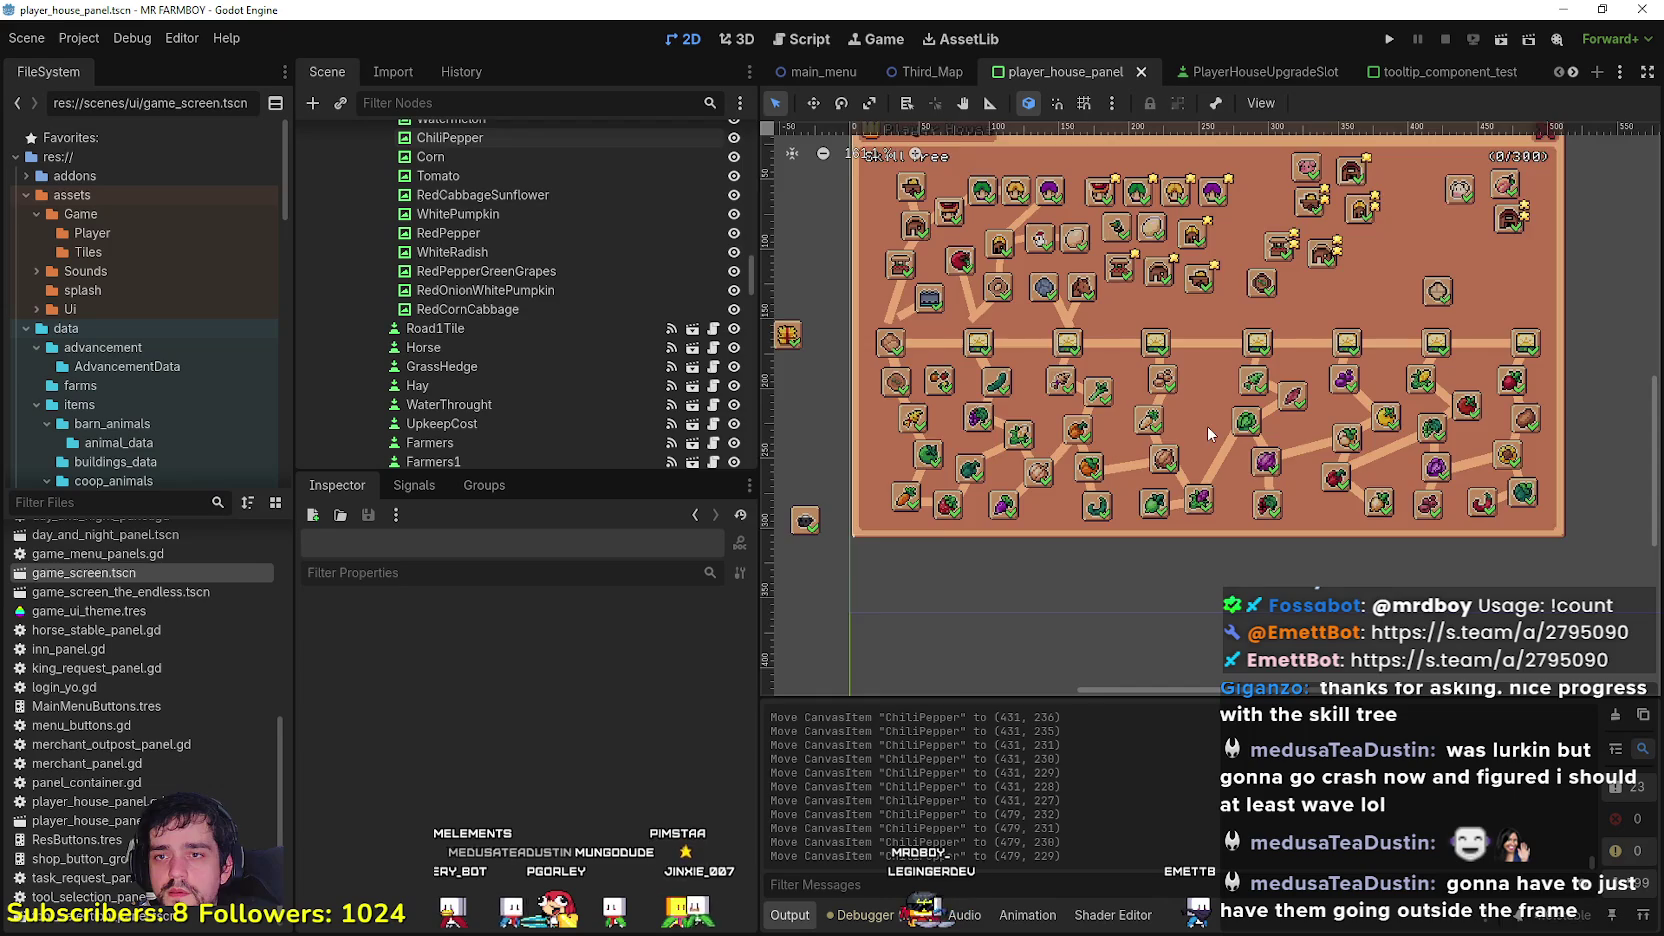
scroll(1206, 426, down, 3)
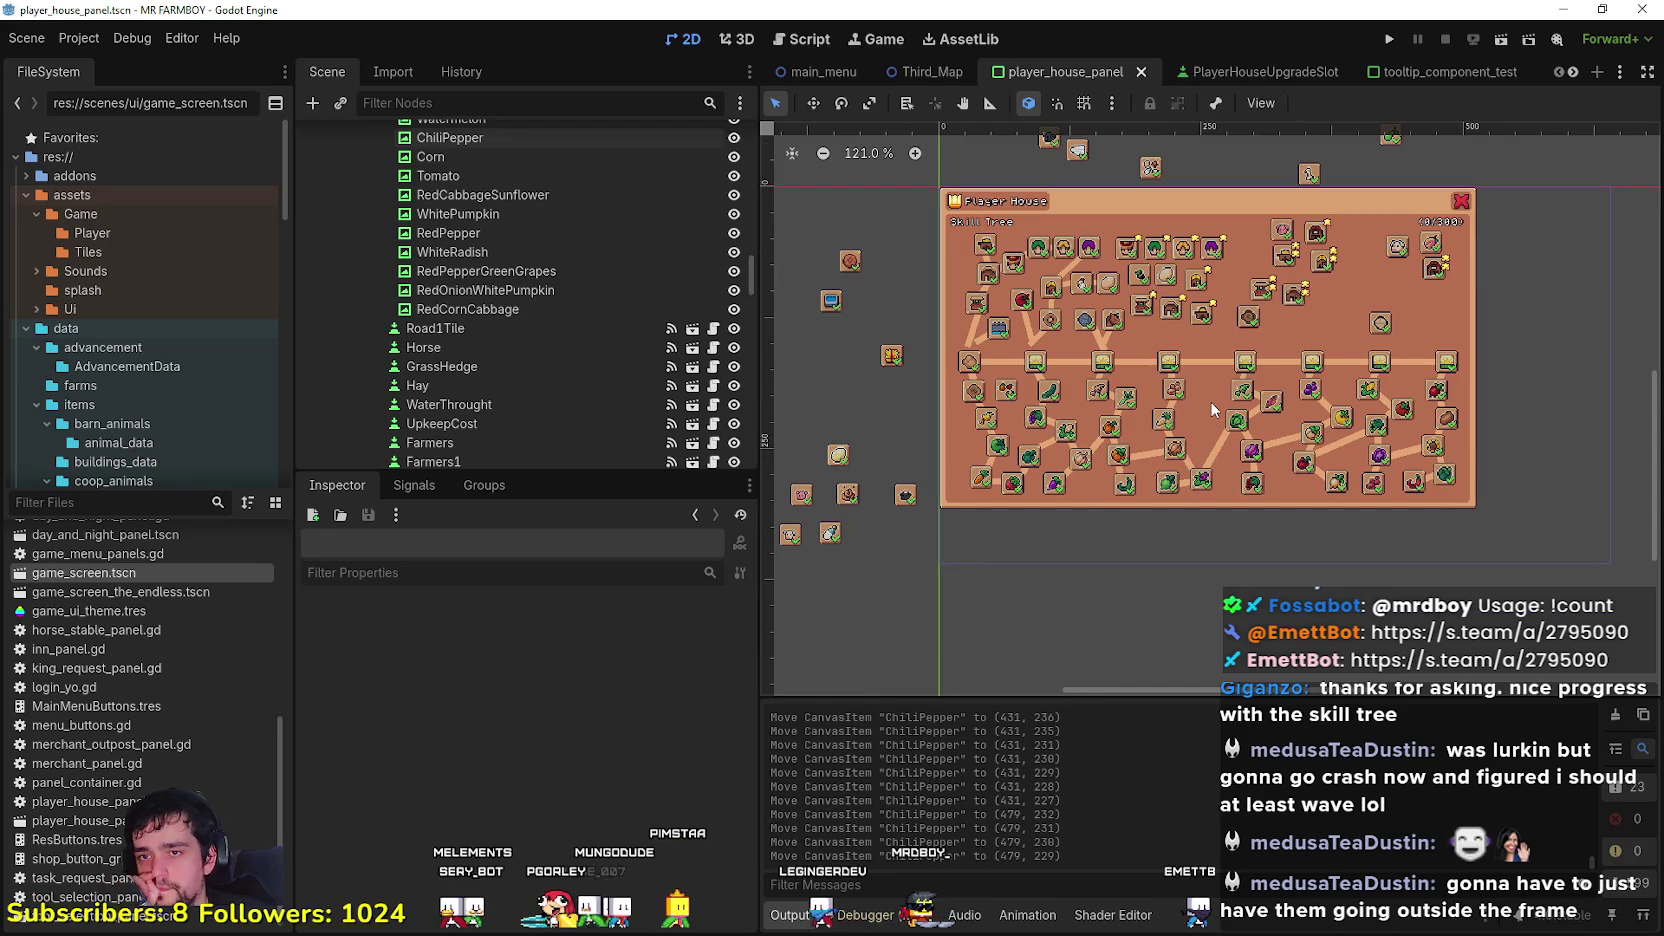
scroll(1180, 285, up, 5)
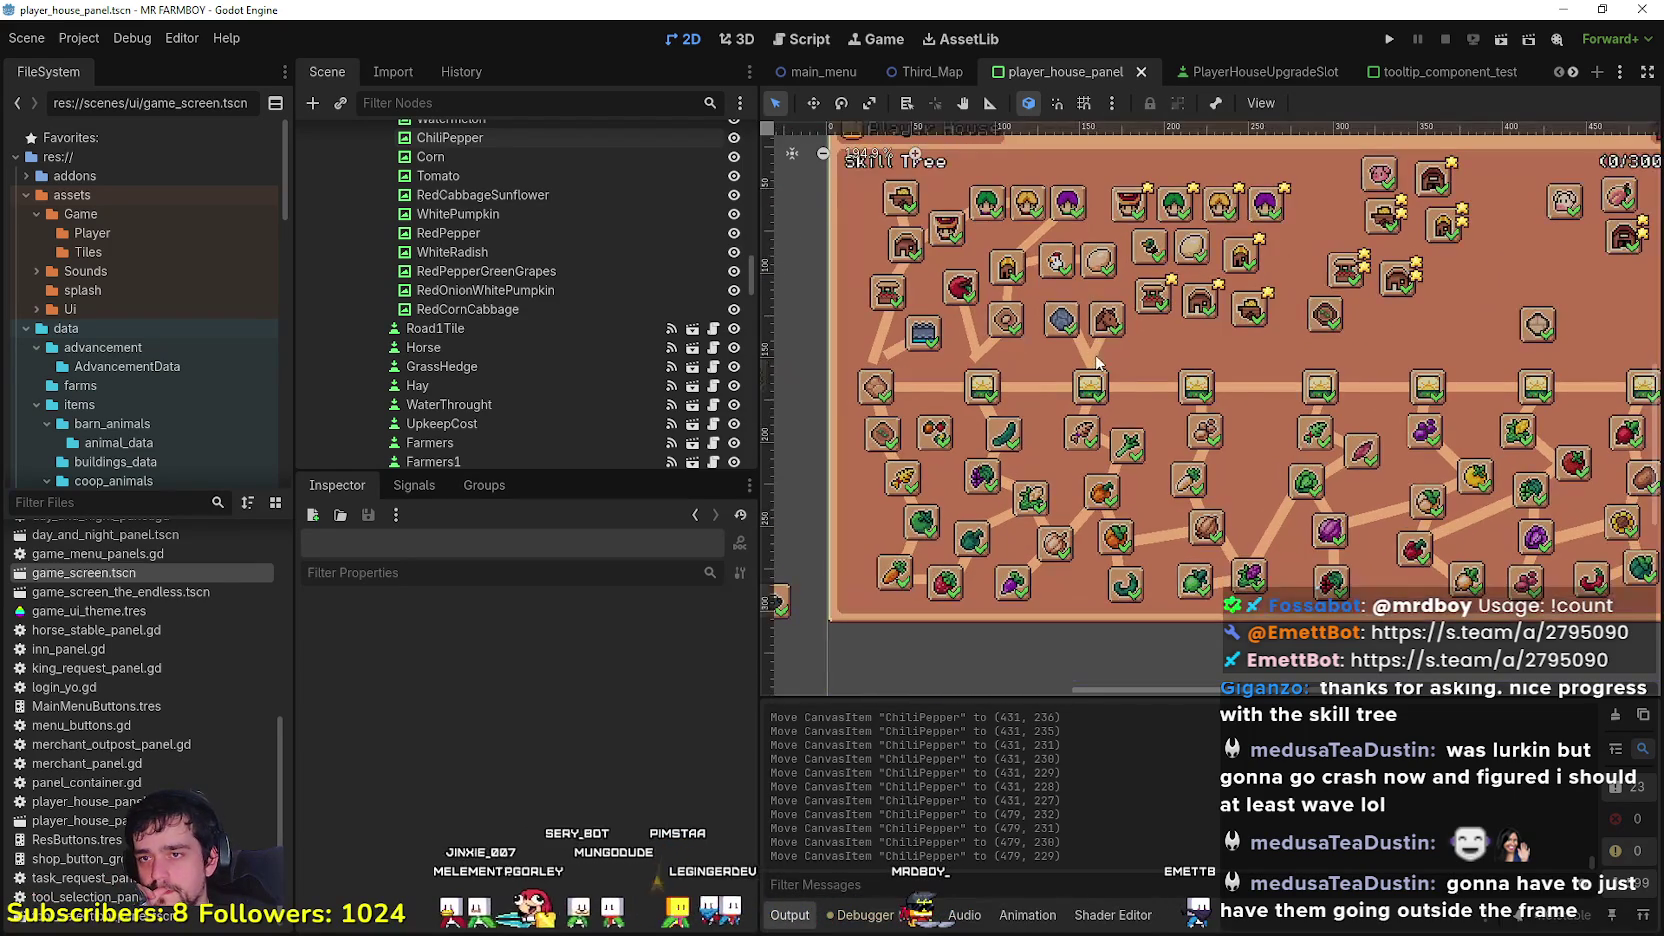
scroll(925, 376, down, 4)
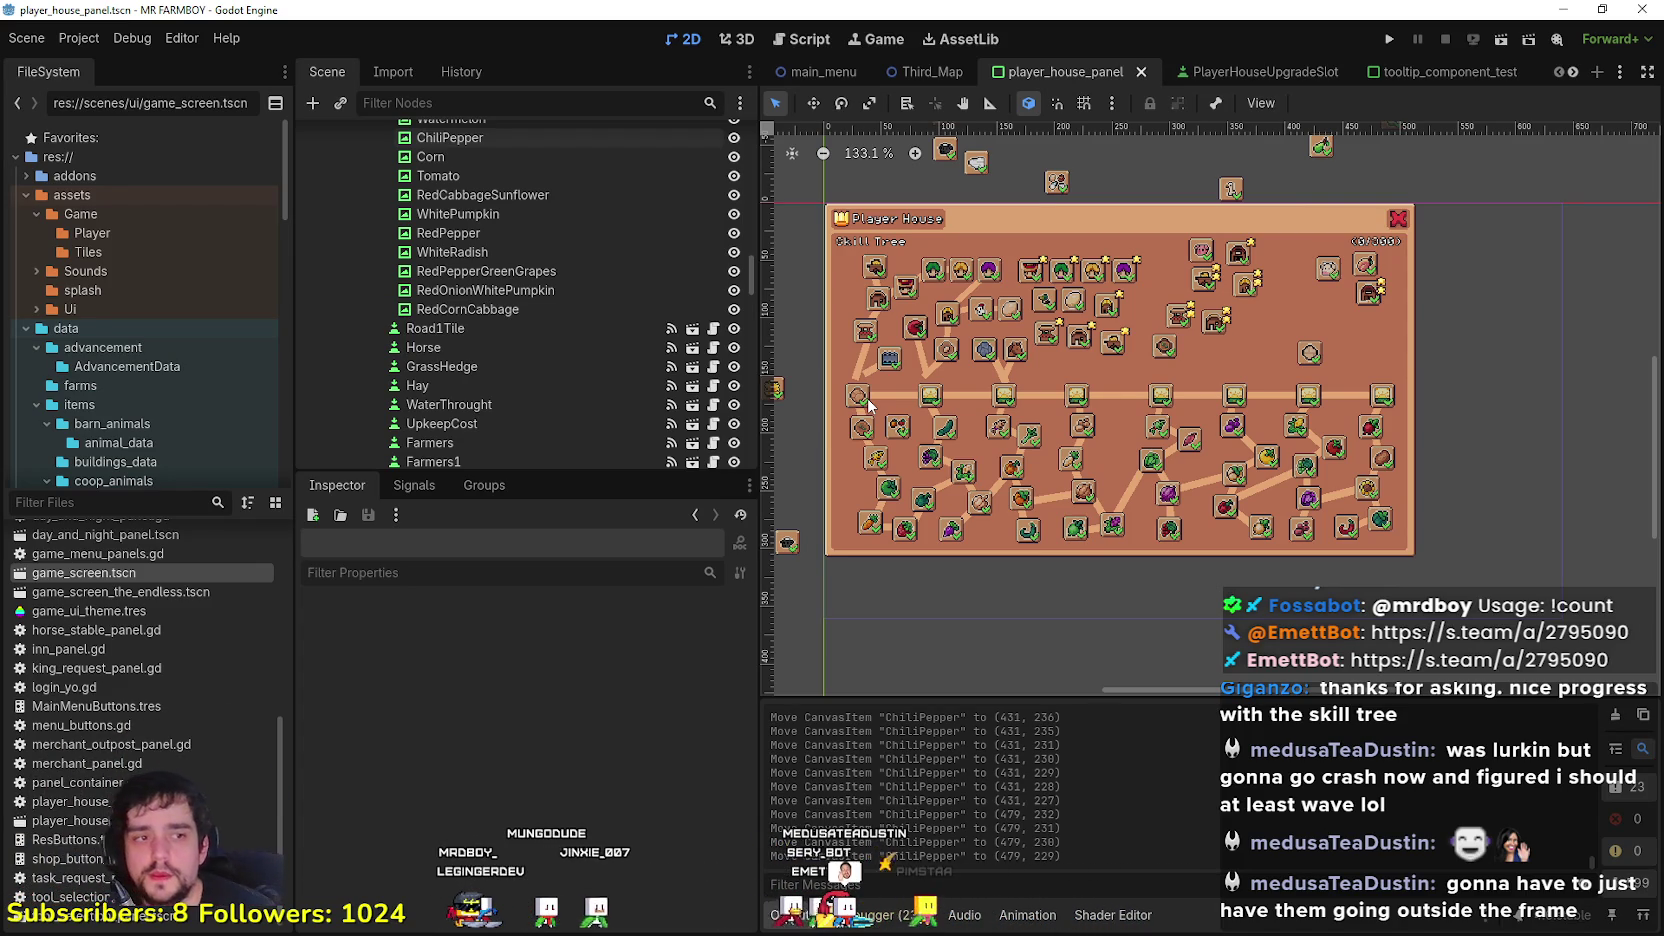
scroll(1092, 563, up, 2)
scroll(1037, 361, down, 2)
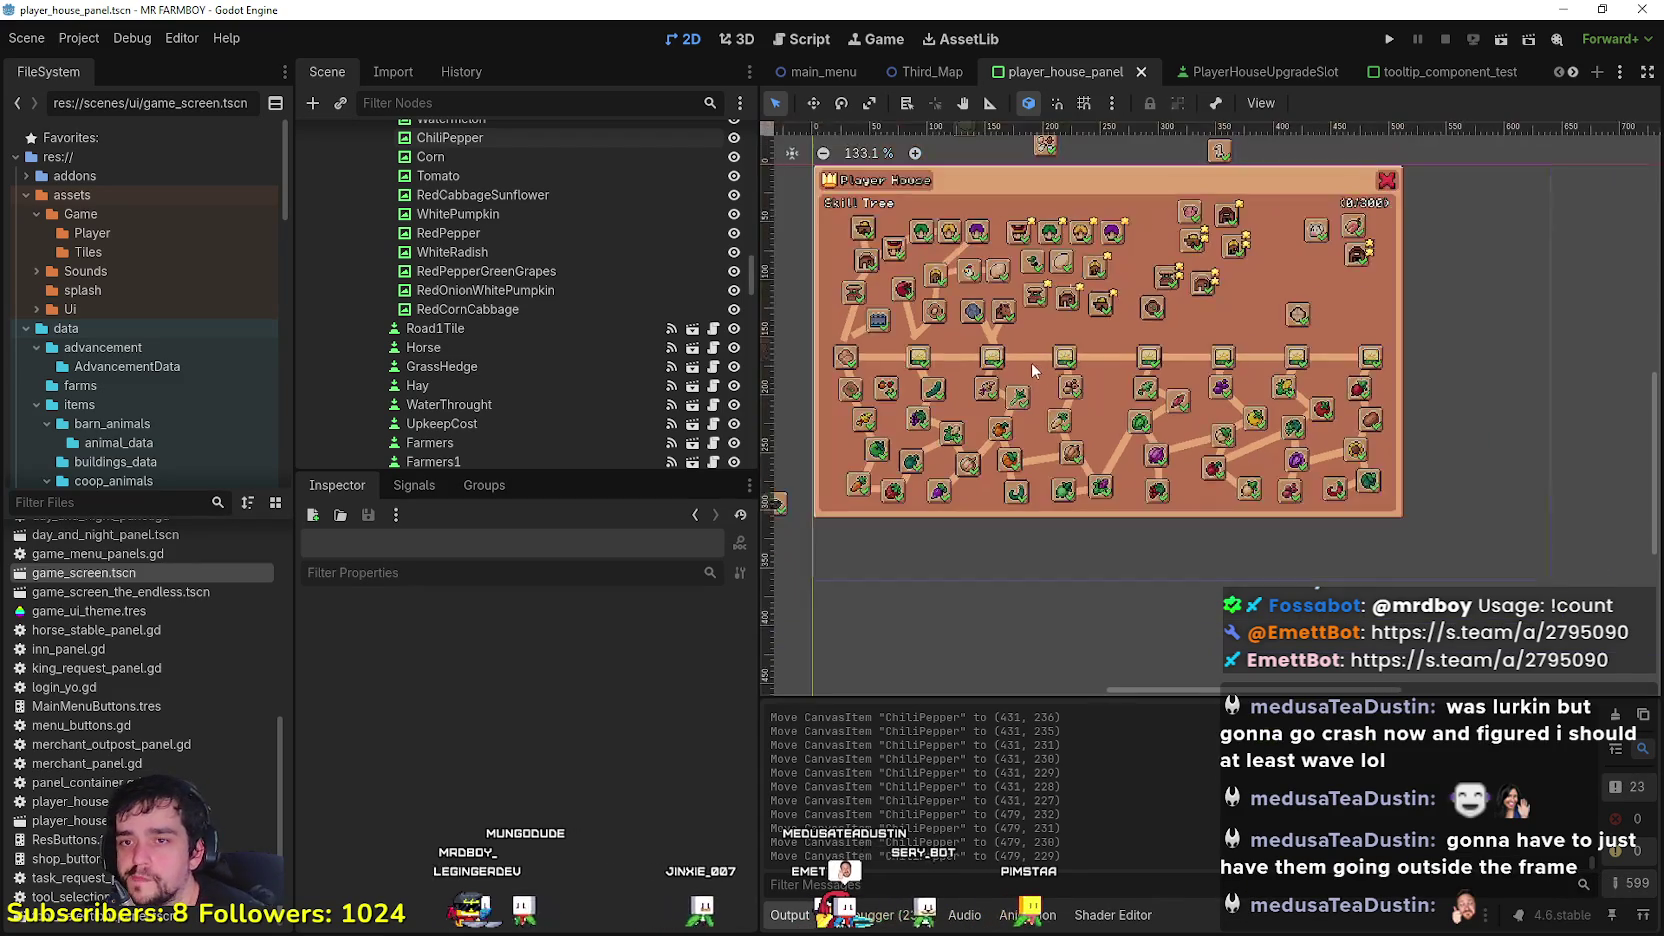
scroll(1117, 382, down, 1)
scroll(999, 390, up, 2)
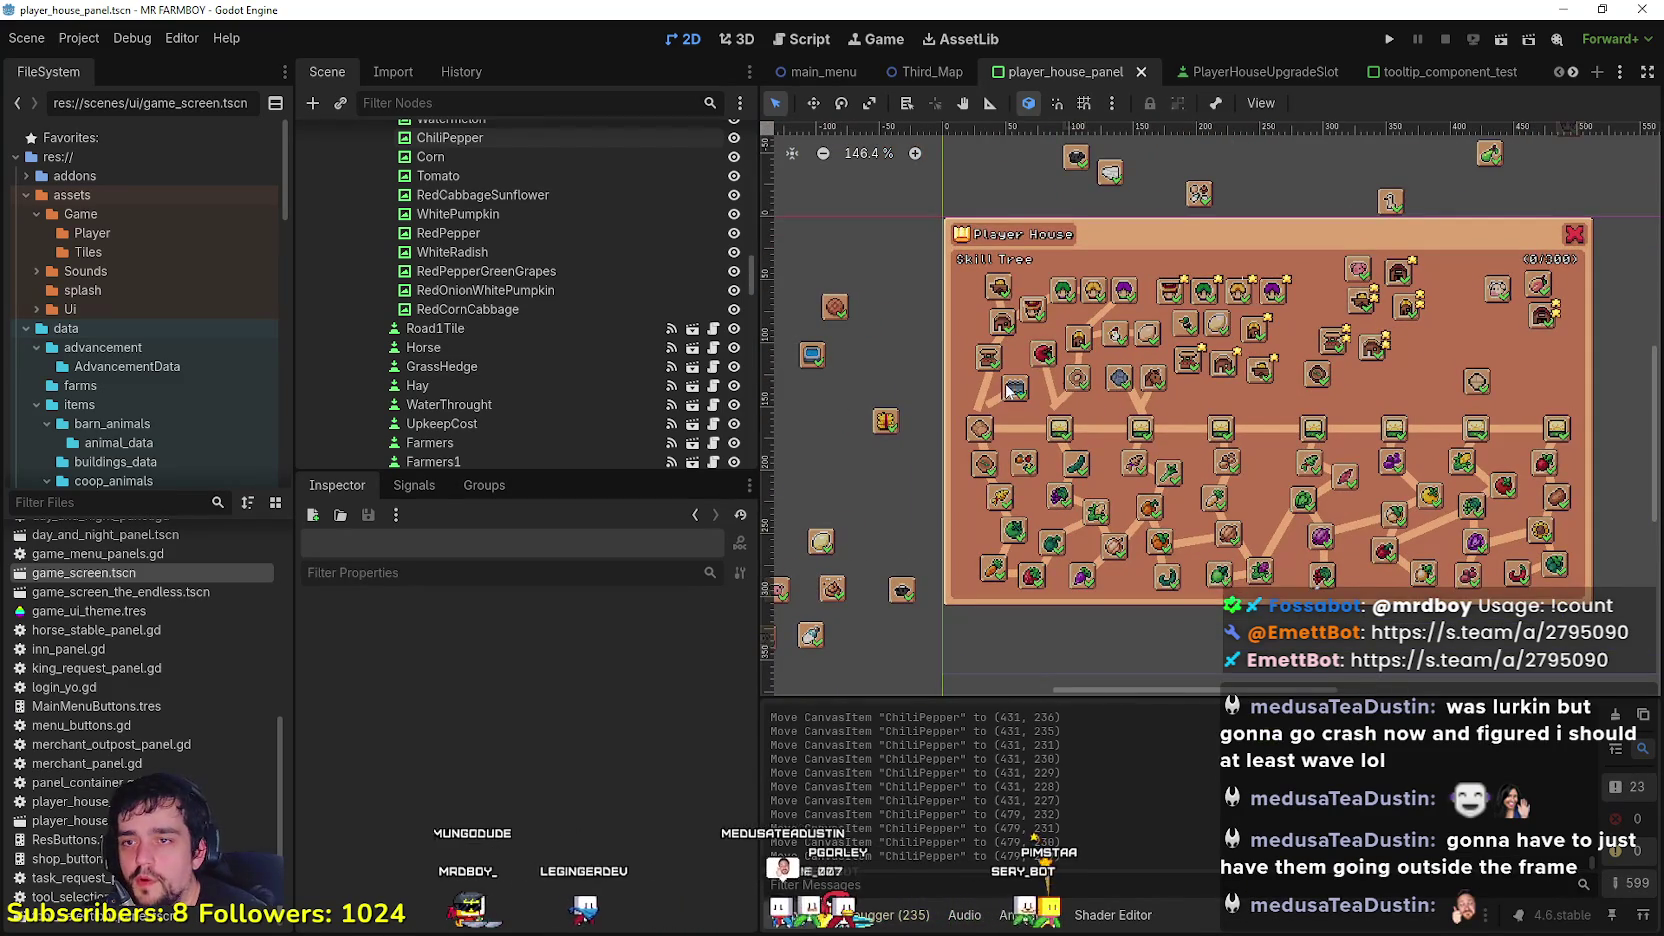
scroll(1014, 394, up, 9)
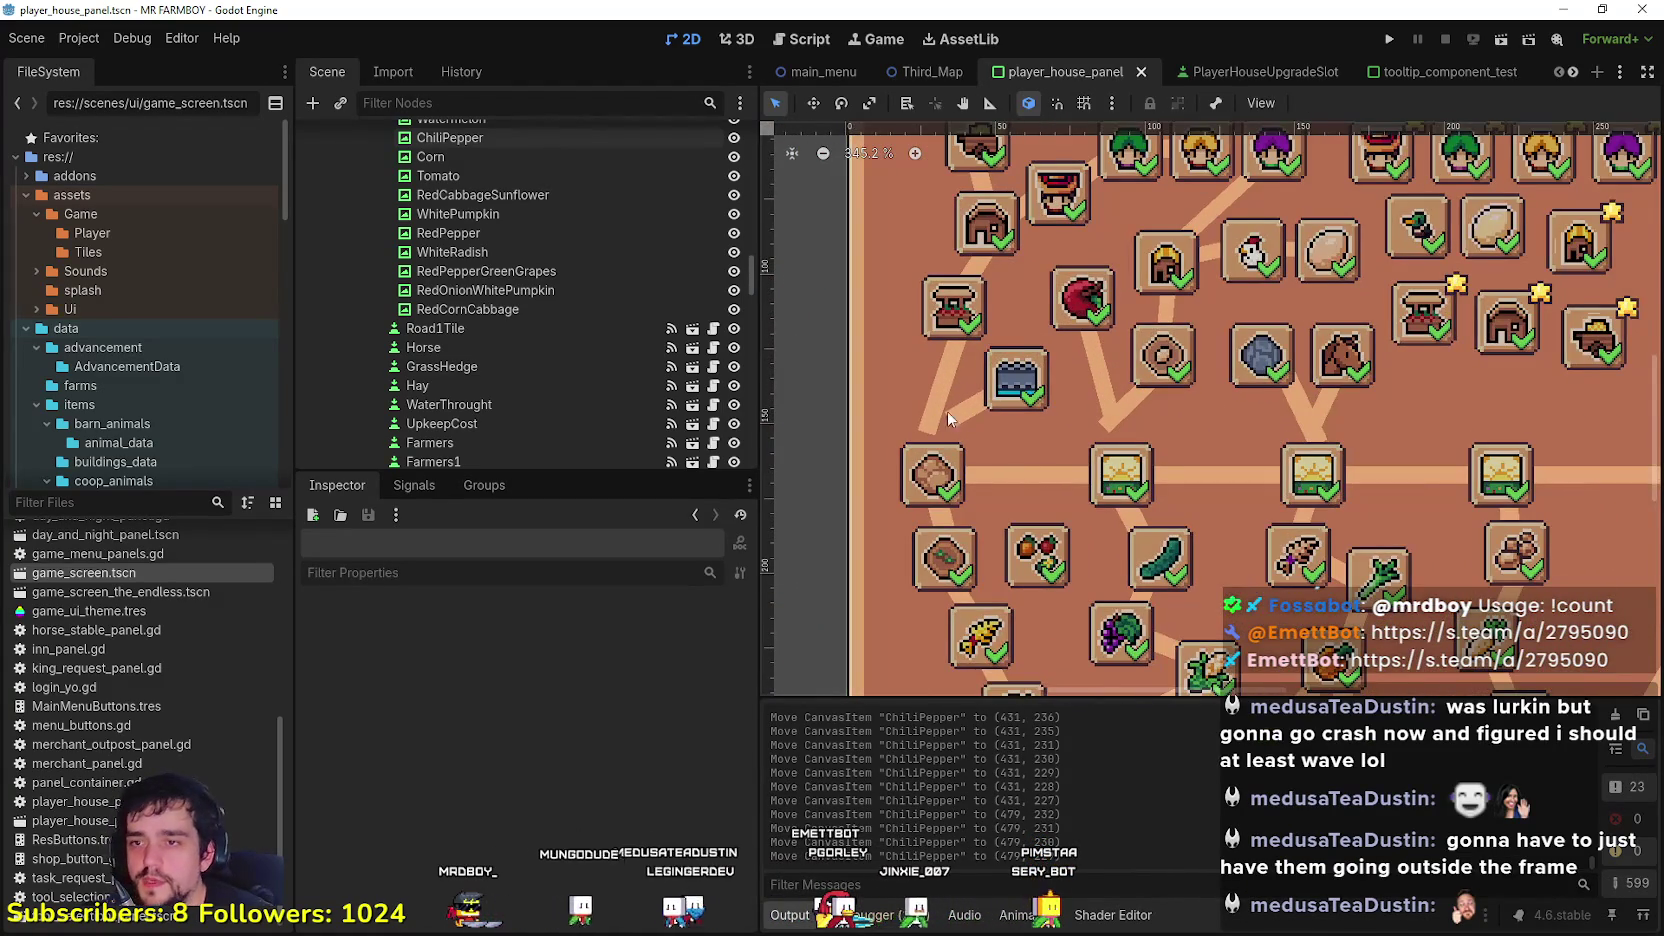
scroll(952, 400, up, 2)
click(960, 414)
Step: Move the BridgeLine connector down and reposition the Bridge slot slightly up-left
scroll(960, 414, up, 2)
mouse_move(975, 394)
mouse_down()
mouse_move(965, 455)
mouse_move(996, 449)
mouse_up()
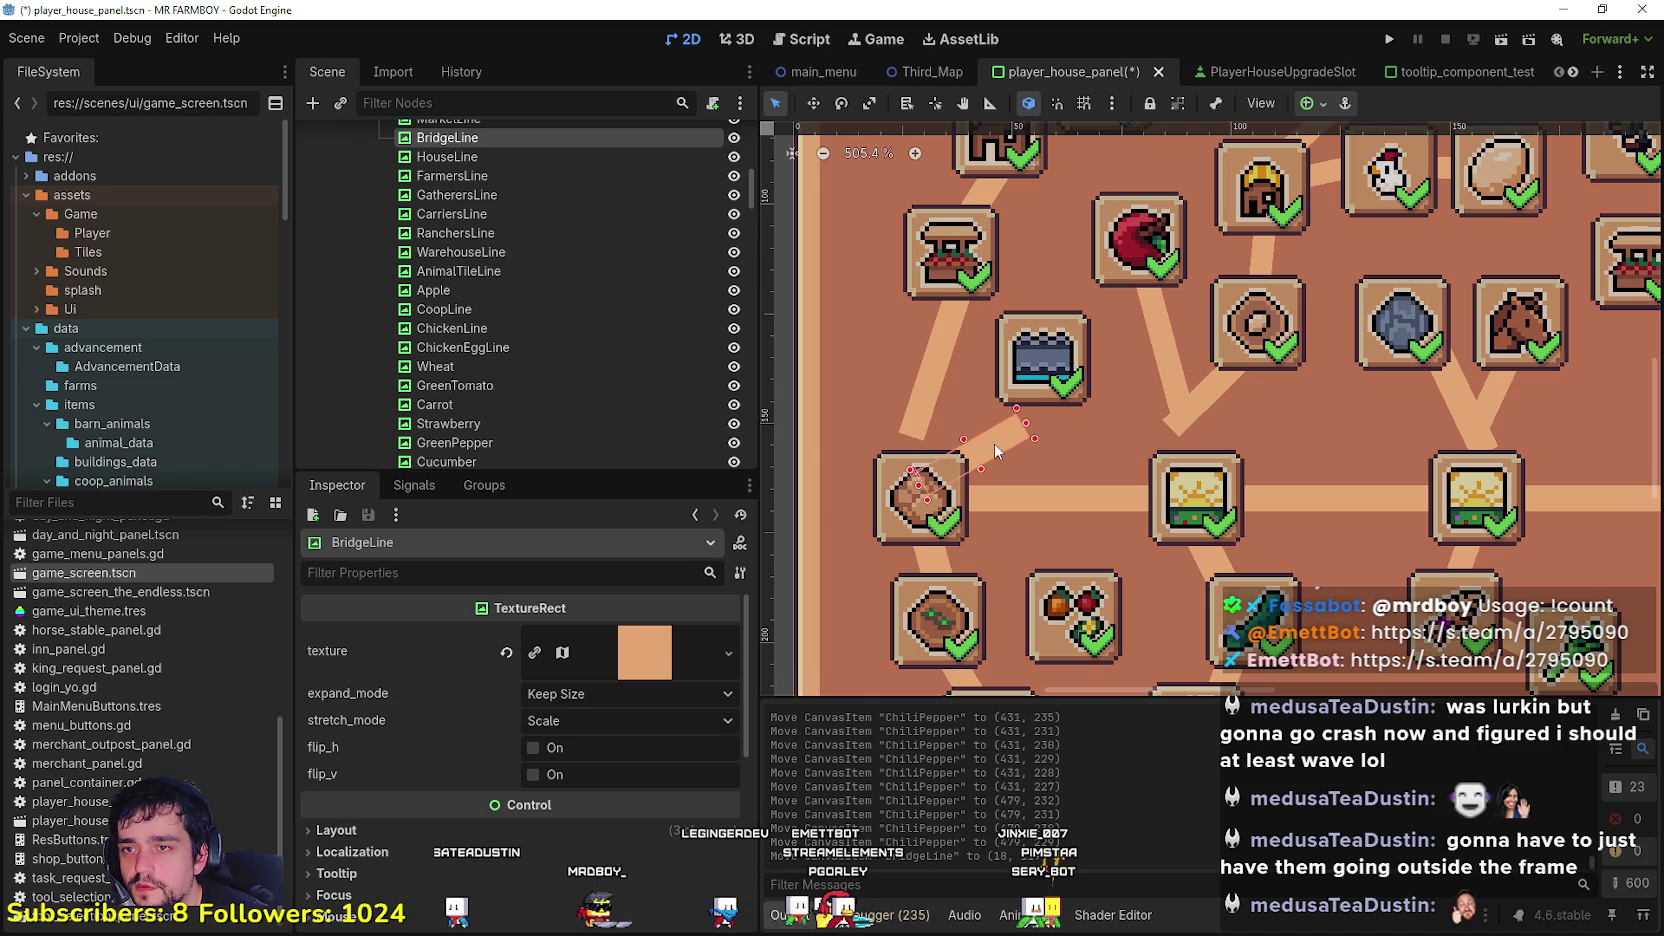
drag(1022, 381, 1028, 409)
scroll(1028, 415, down, 2)
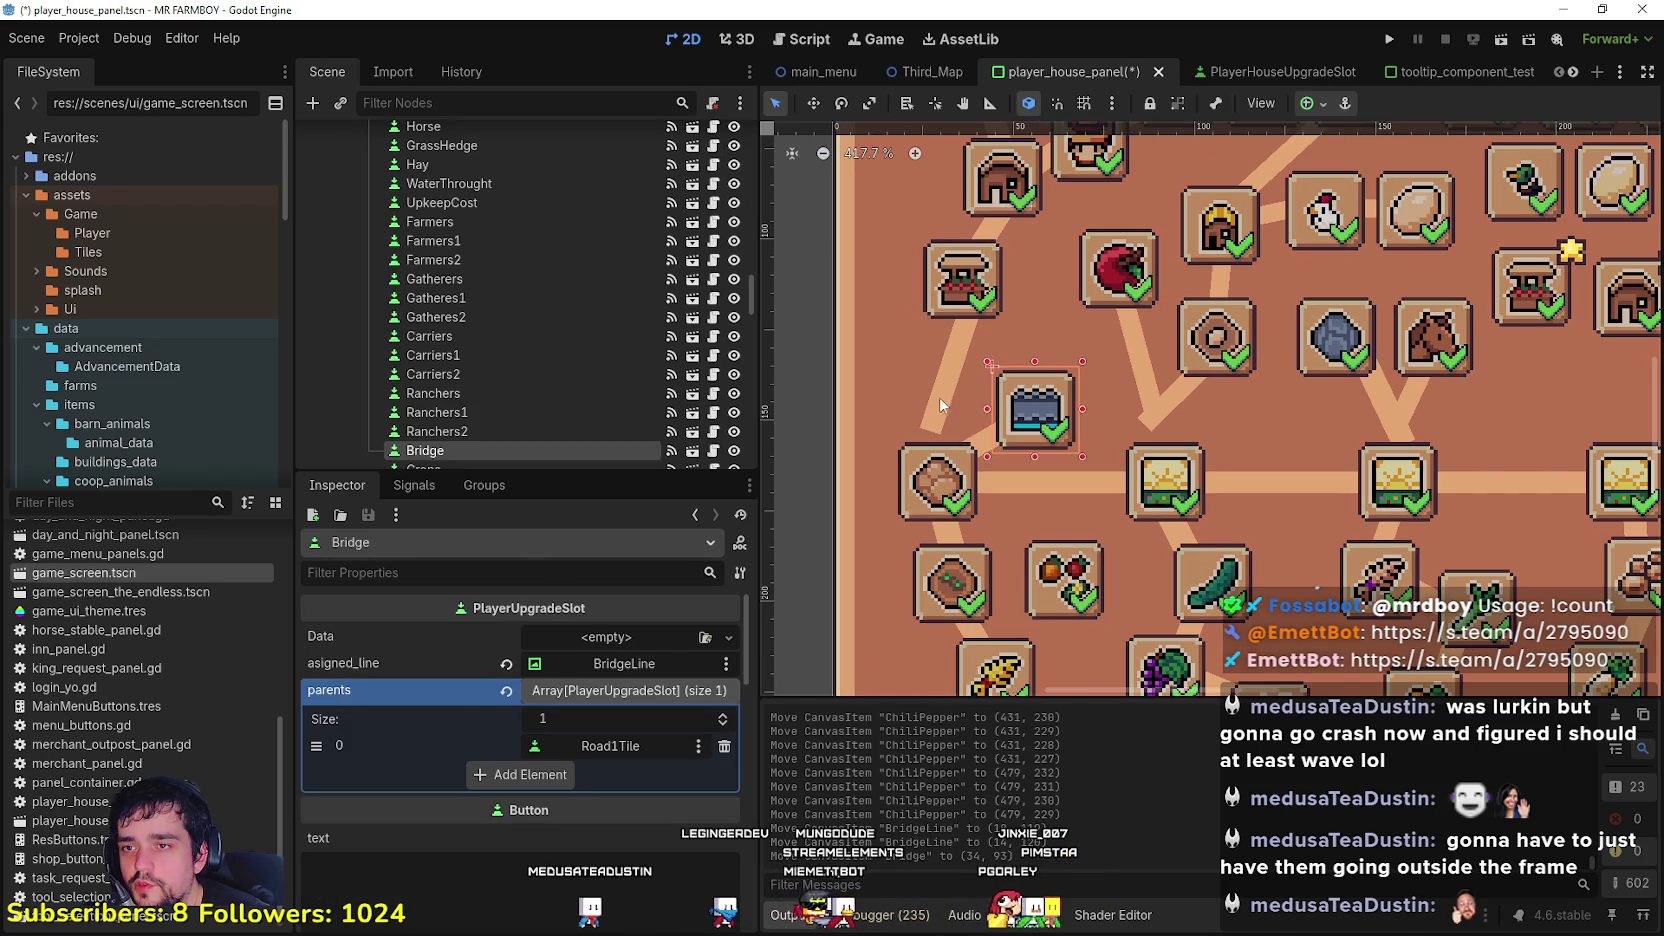
mouse_move(1017, 417)
mouse_down()
mouse_move(941, 403)
mouse_move(942, 440)
mouse_up()
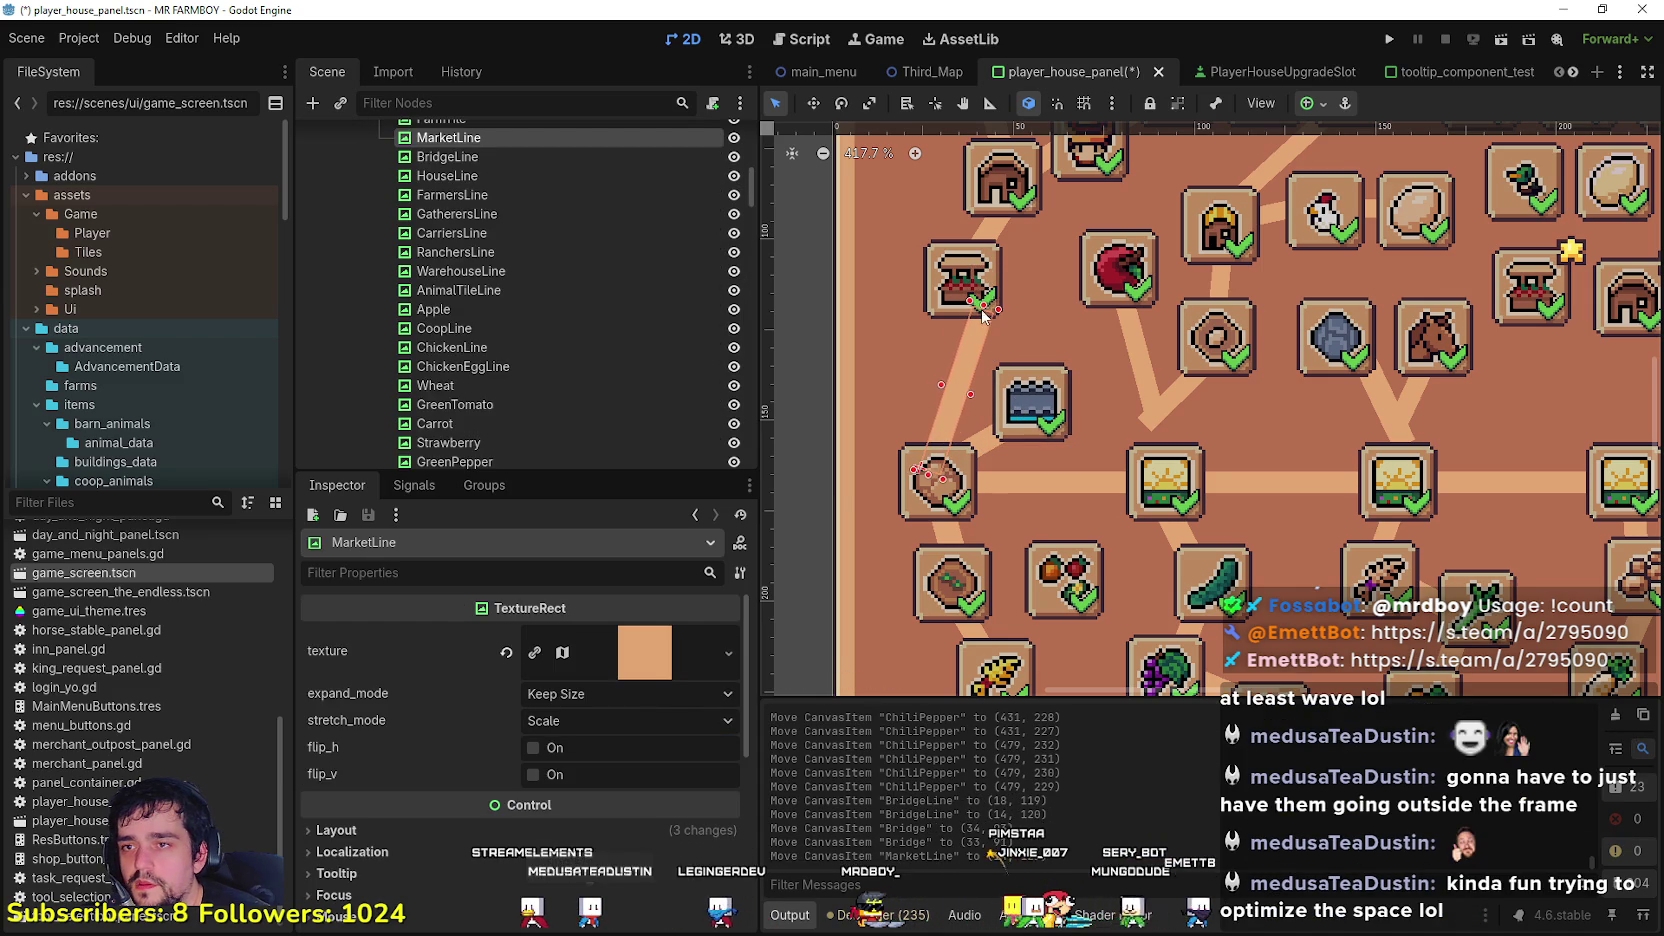
Step: Move the Market slot down-right and the HouseLine connector down
drag(962, 283, 971, 311)
scroll(944, 307, down, 3)
scroll(918, 374, up, 2)
drag(918, 374, 918, 418)
Step: Rotate the HouseLine connector to -82 degrees at (27, 82)
click(957, 367)
click(942, 372)
click(945, 377)
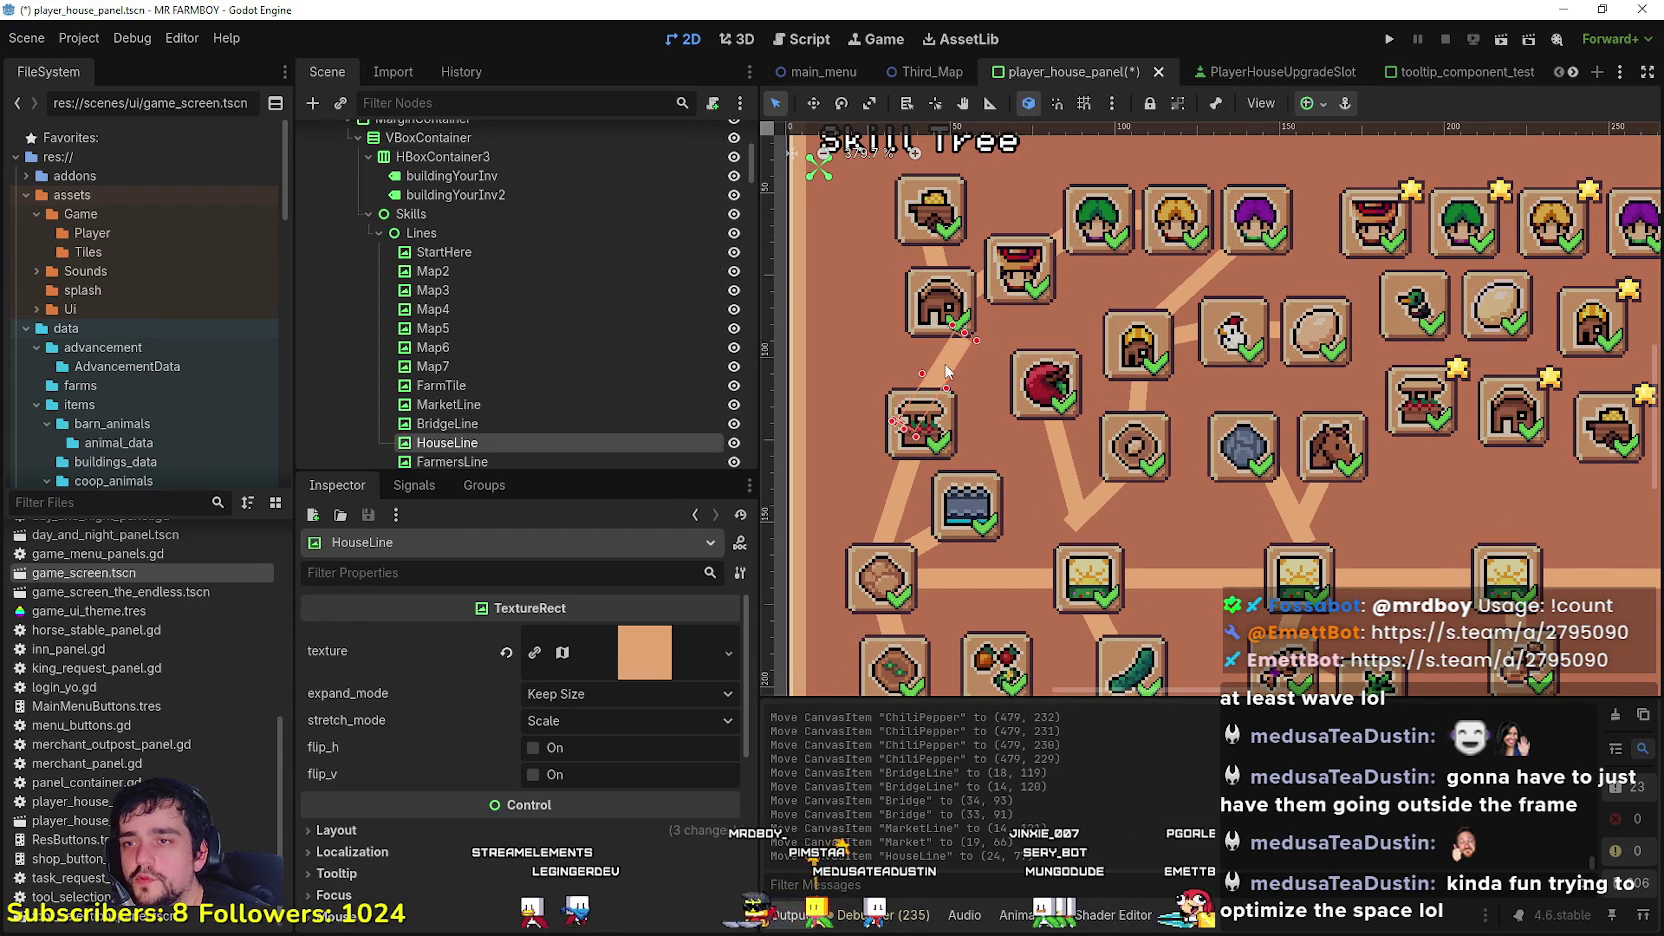
scroll(946, 303, down, 10)
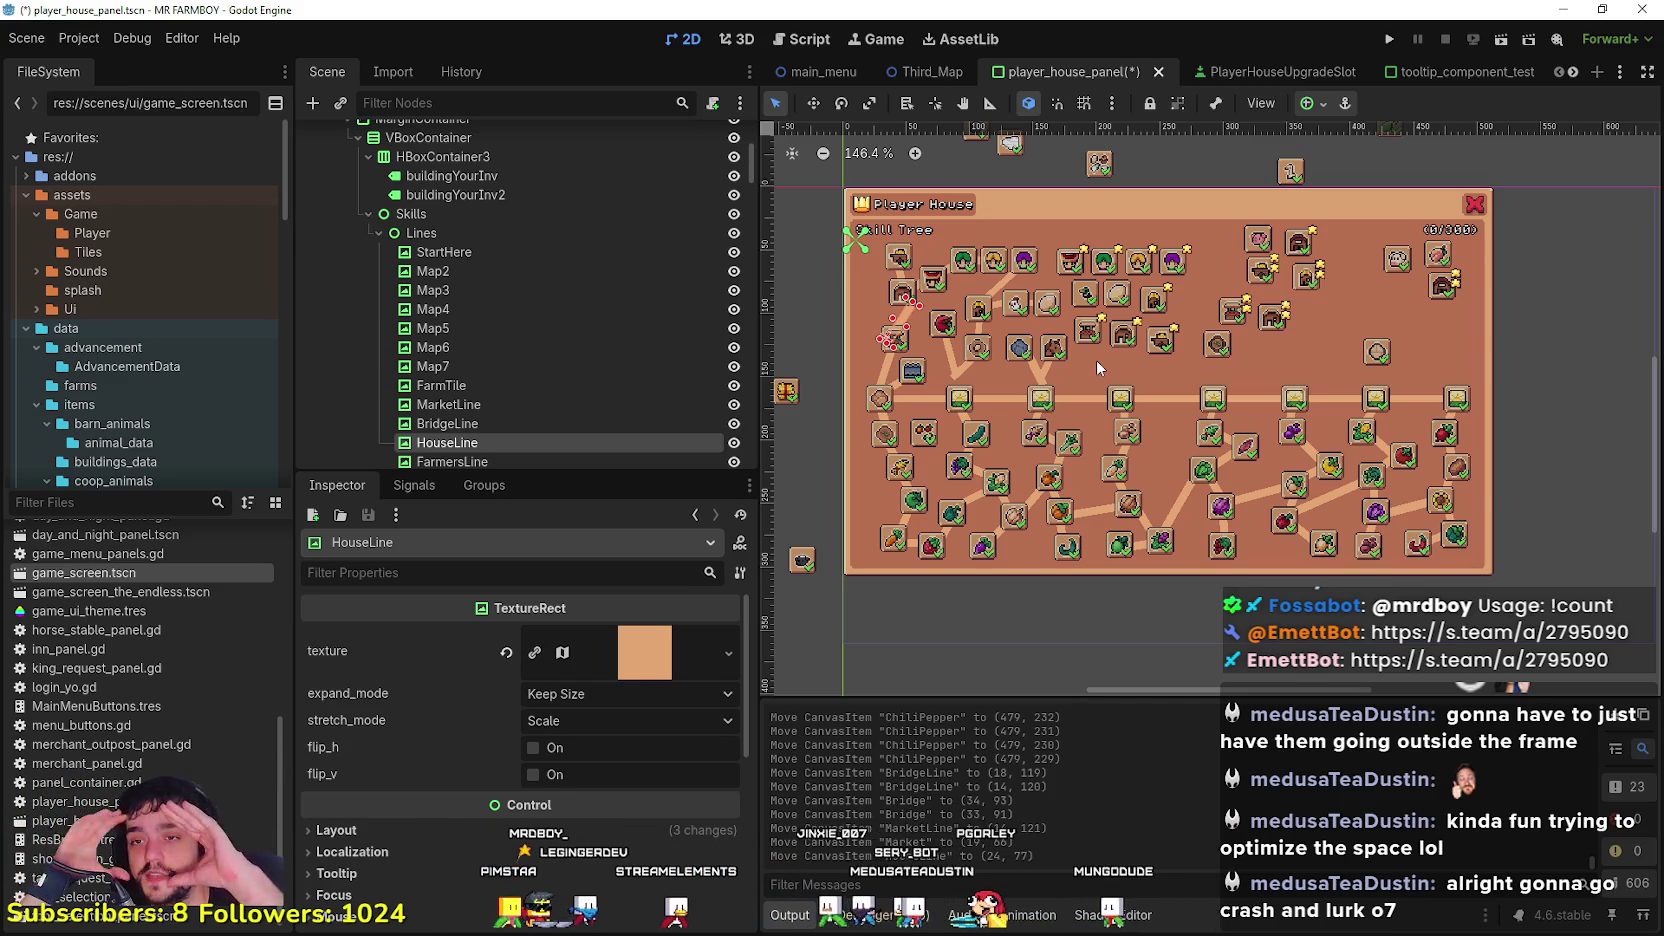
scroll(942, 424, up, 7)
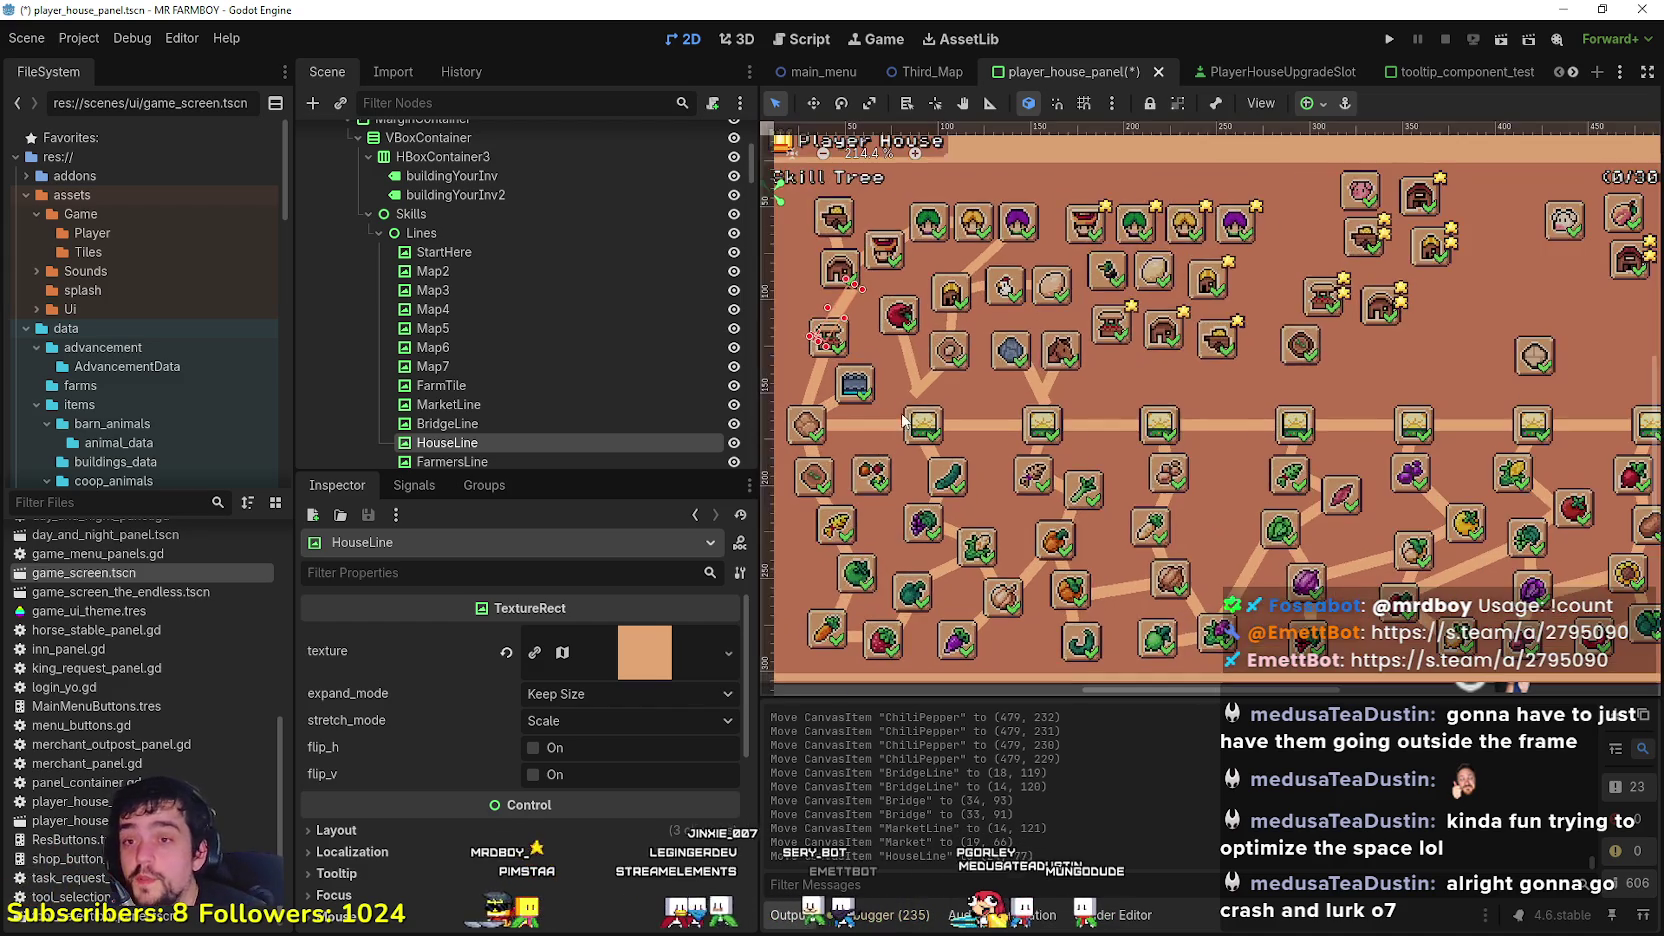
scroll(942, 424, down, 6)
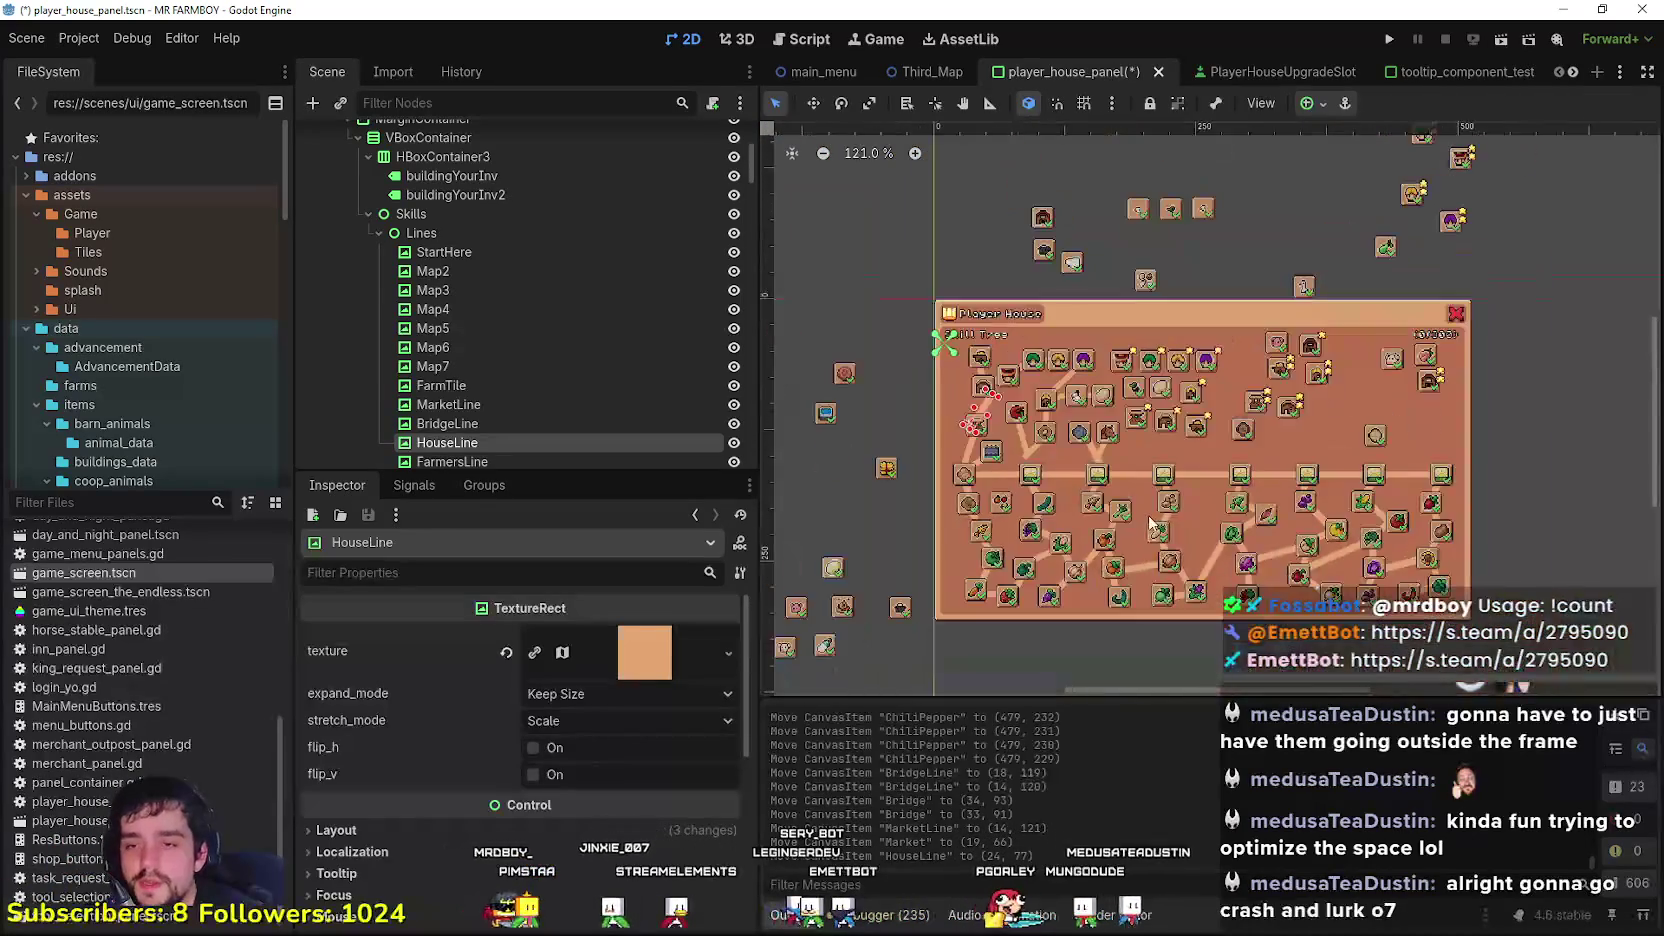
scroll(1022, 470, up, 3)
scroll(1022, 474, up, 12)
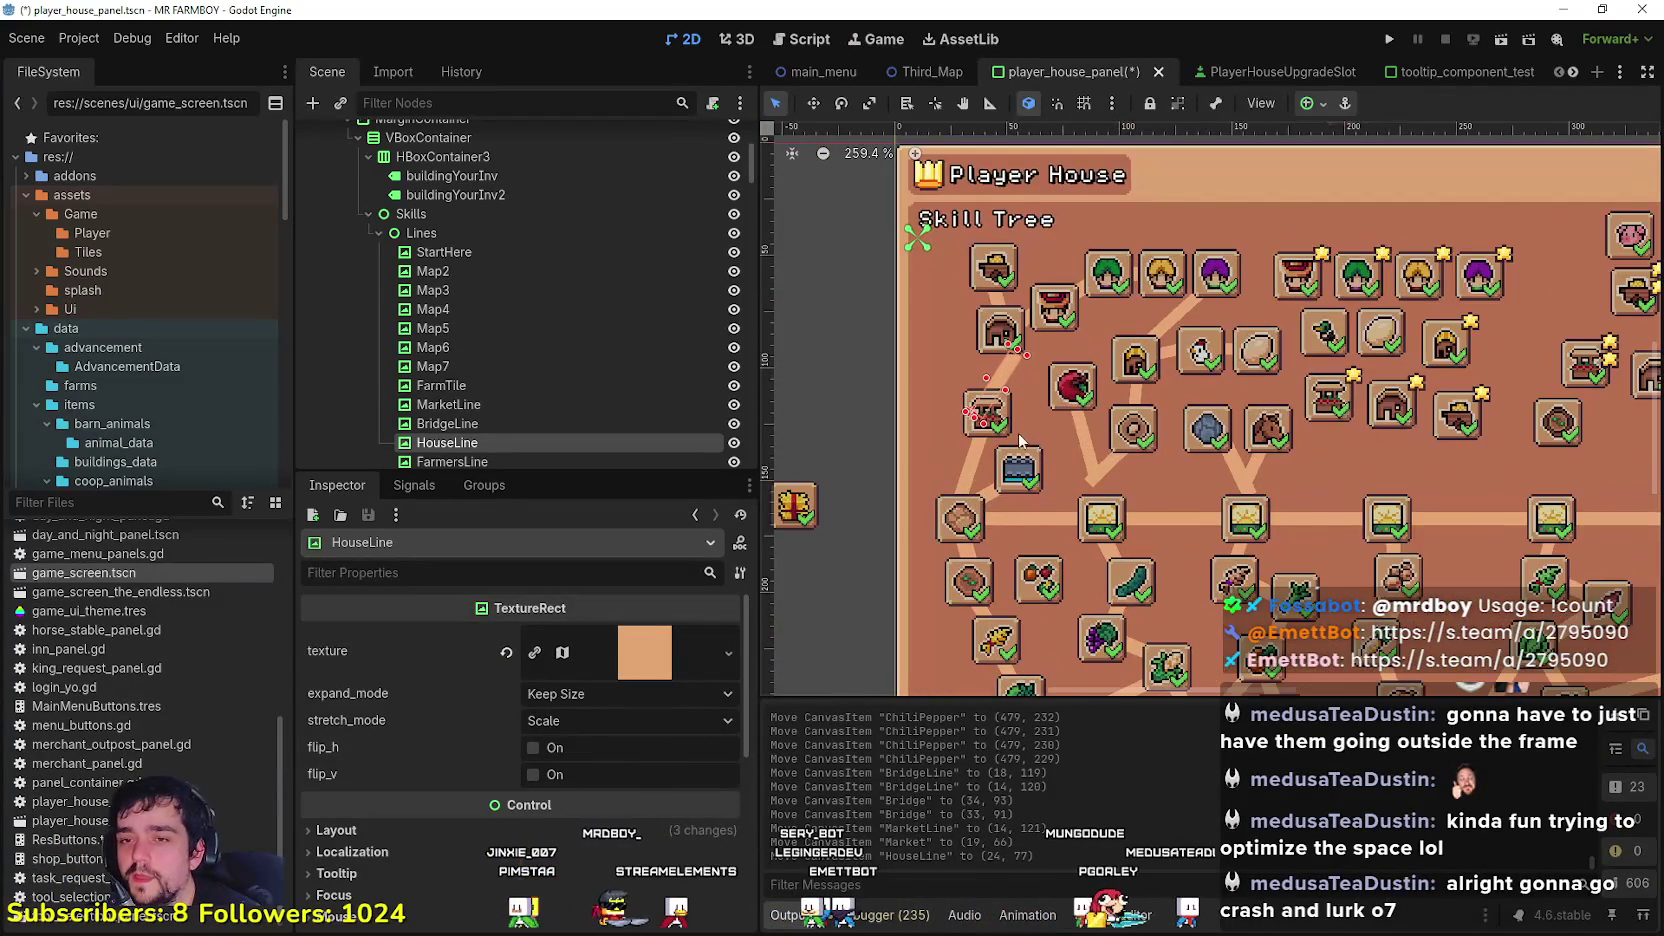
scroll(1005, 380, down, 1)
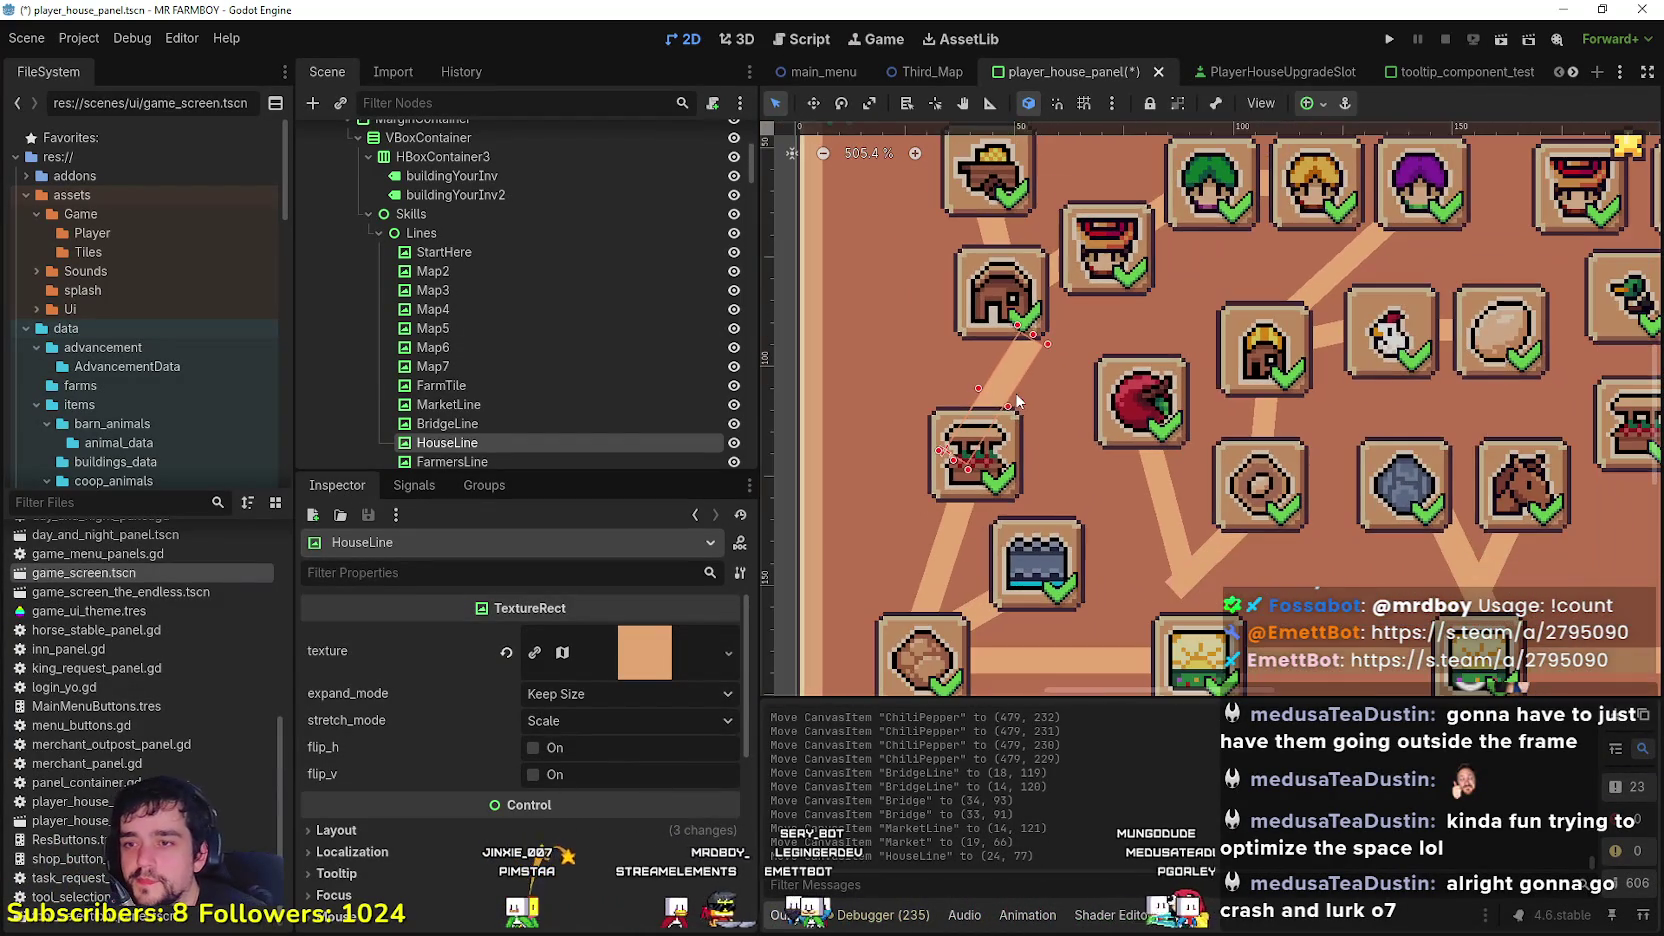
mouse_move(997, 353)
mouse_down()
mouse_move(966, 336)
mouse_move(988, 355)
mouse_move(977, 377)
mouse_up()
scroll(857, 211, down, 2)
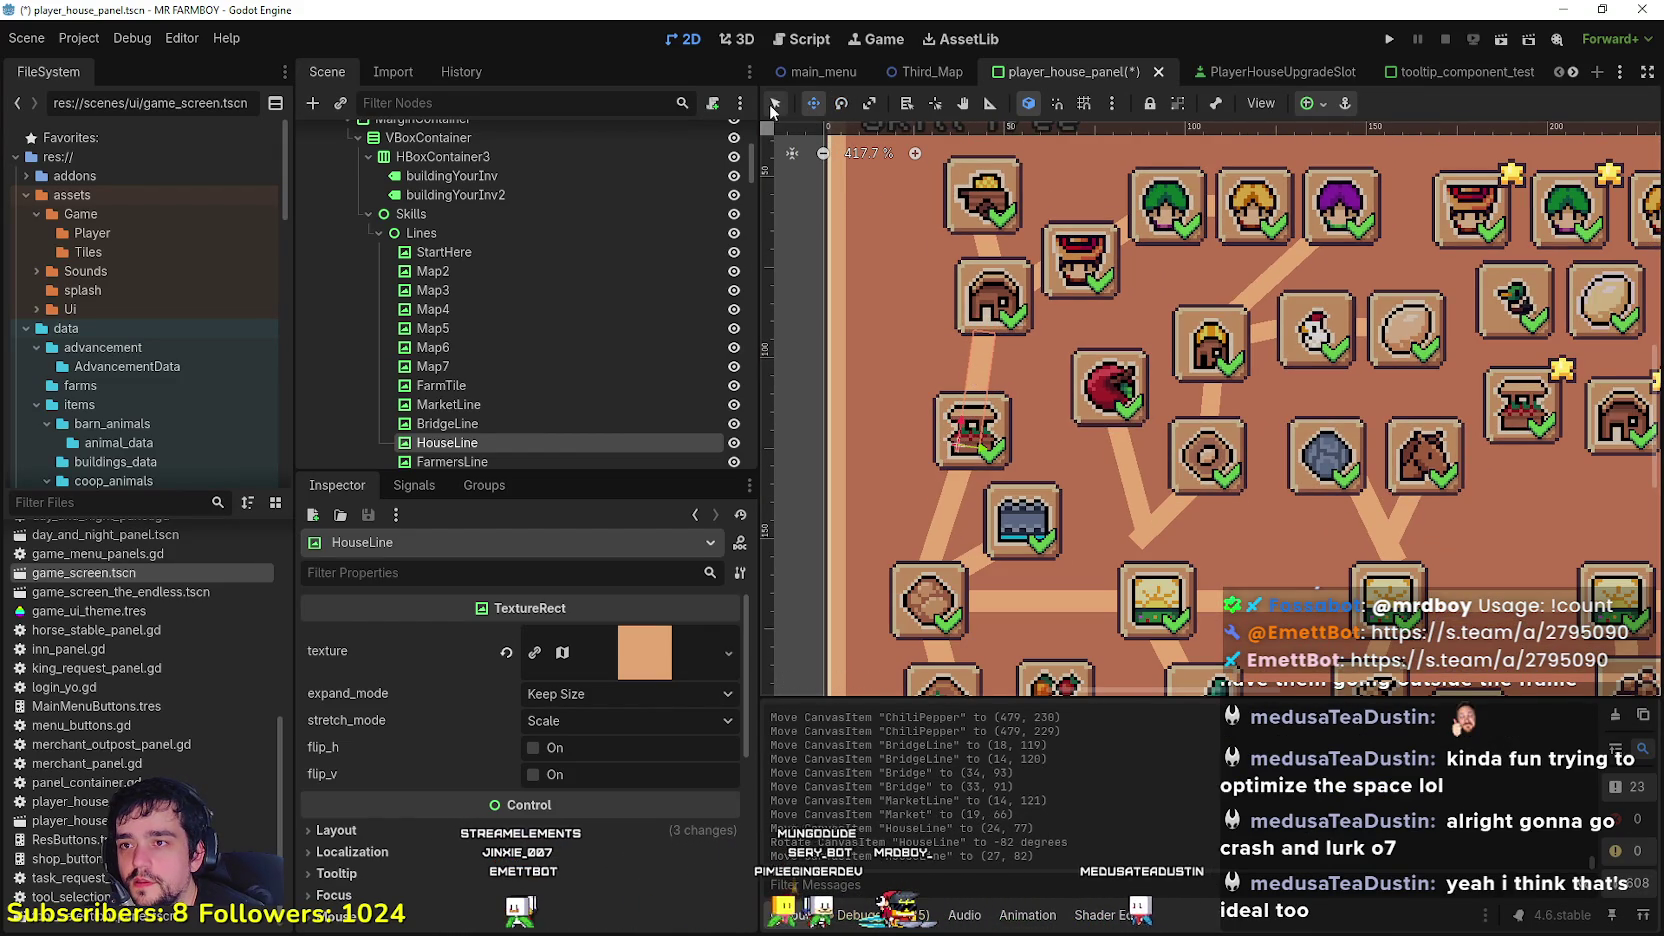
Step: Move the House slot left and rotate HouseLine toward it, to -106 degrees
drag(982, 302, 927, 311)
click(983, 362)
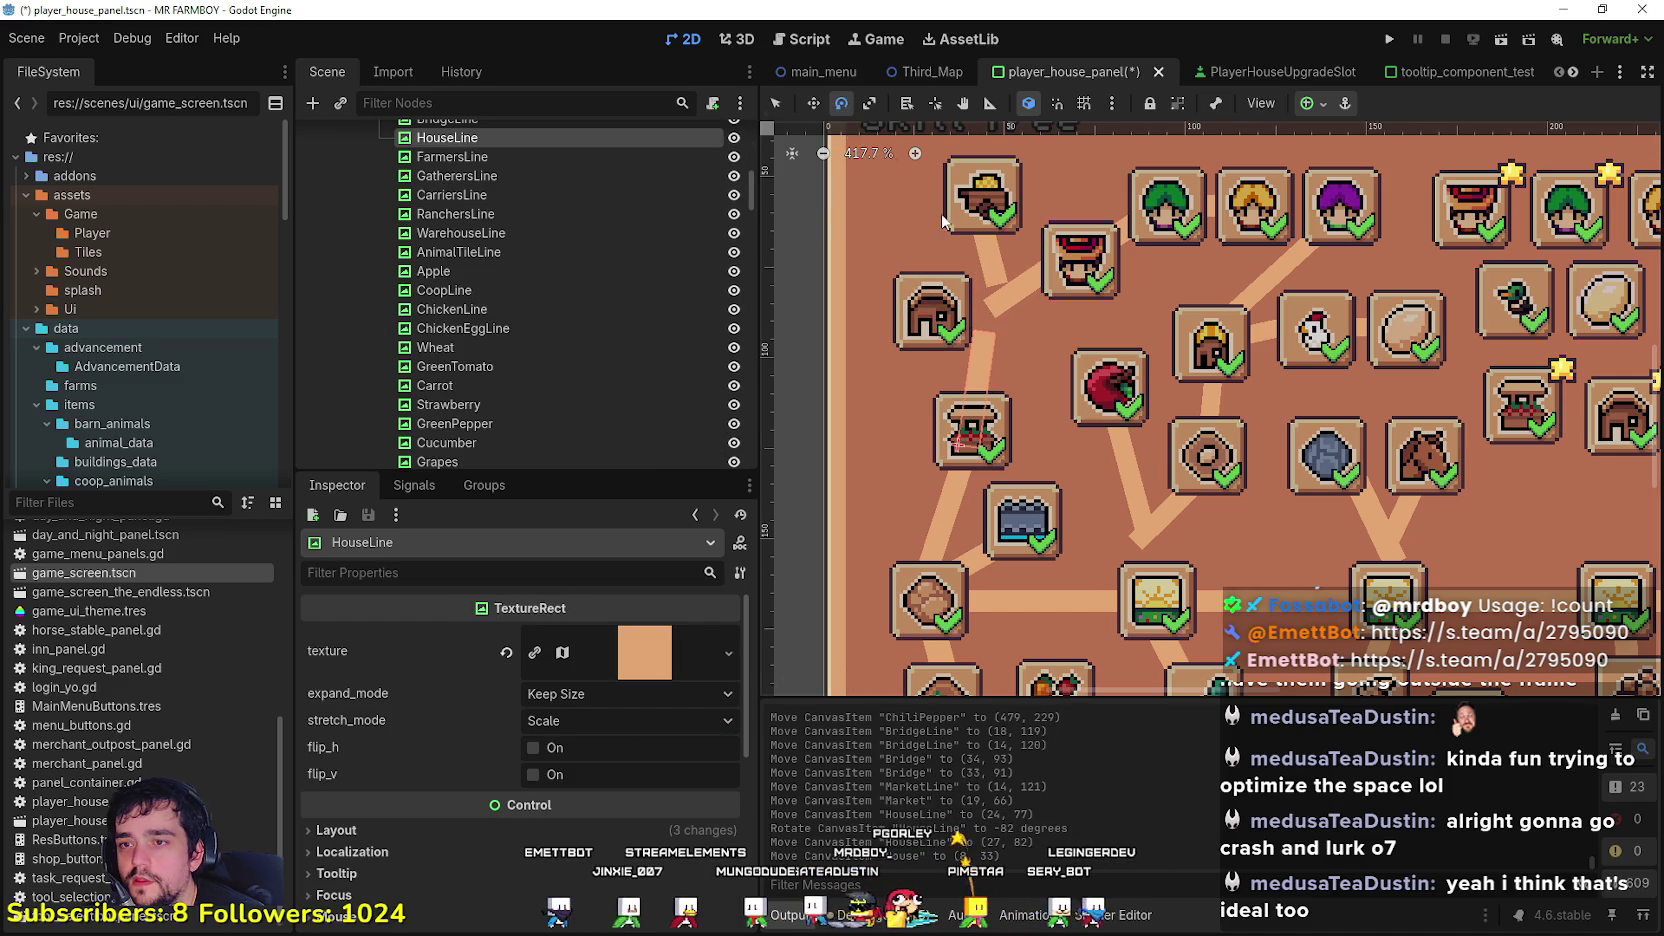
drag(990, 356, 947, 349)
scroll(947, 349, down, 3)
scroll(931, 178, up, 3)
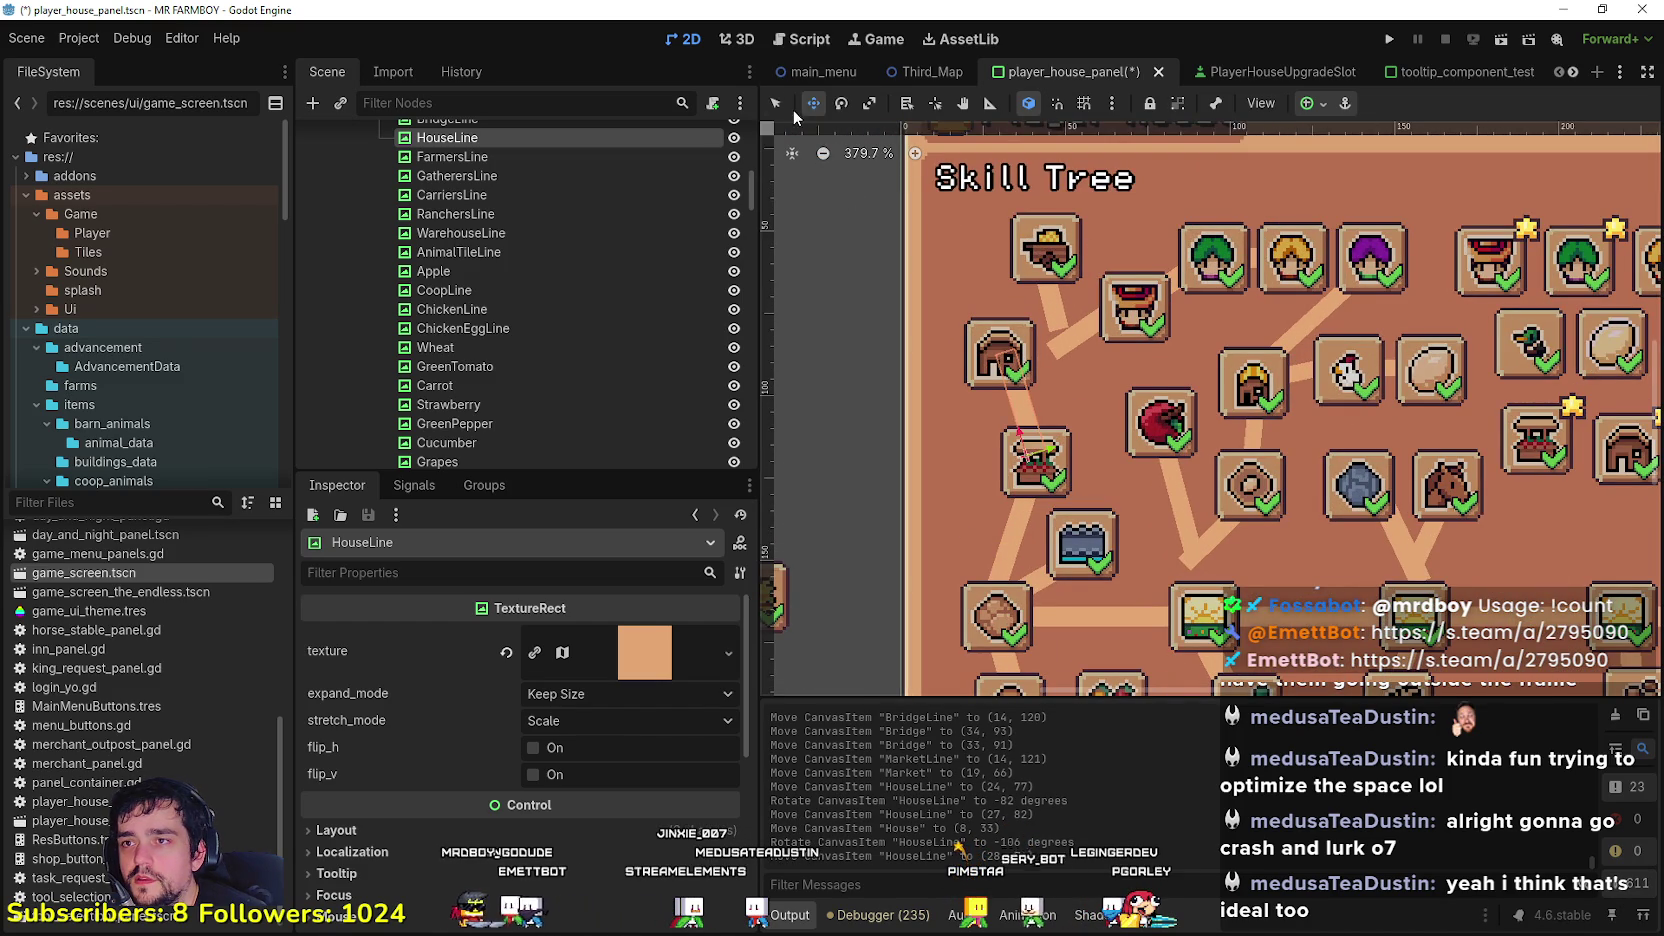
Step: Lower the Warehouse slot and reposition and rotate WarehouseLine to 112 degrees
click(1046, 268)
drag(1060, 240, 1043, 256)
mouse_move(1063, 323)
mouse_down()
mouse_move(1024, 300)
mouse_move(1003, 330)
mouse_move(850, 136)
mouse_up()
click(843, 104)
click(817, 104)
drag(995, 310, 1018, 310)
scroll(1068, 347, down, 3)
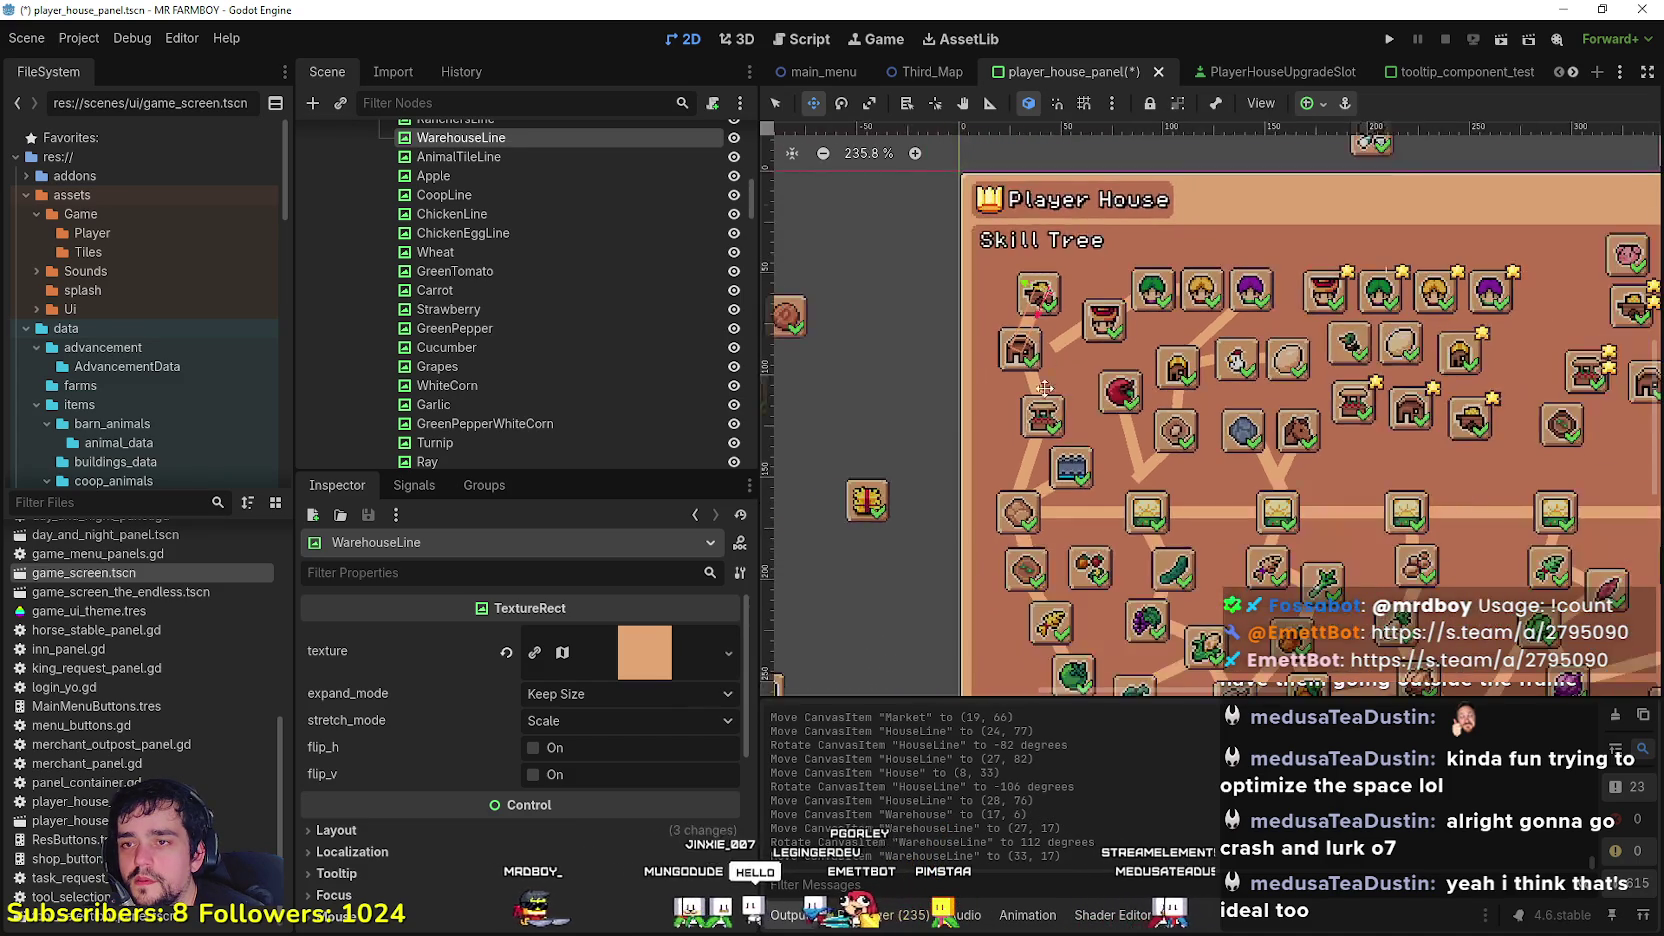
Step: Move the Farmers slot up-left and reposition and resize FarmersLine to meet it
key(q)
scroll(1060, 330, up, 2)
drag(1068, 328, 1017, 337)
scroll(1040, 320, down, 3)
scroll(1110, 290, up, 2)
scroll(1114, 283, up, 3)
drag(1147, 297, 1130, 244)
scroll(1133, 262, up, 1)
click(1093, 286)
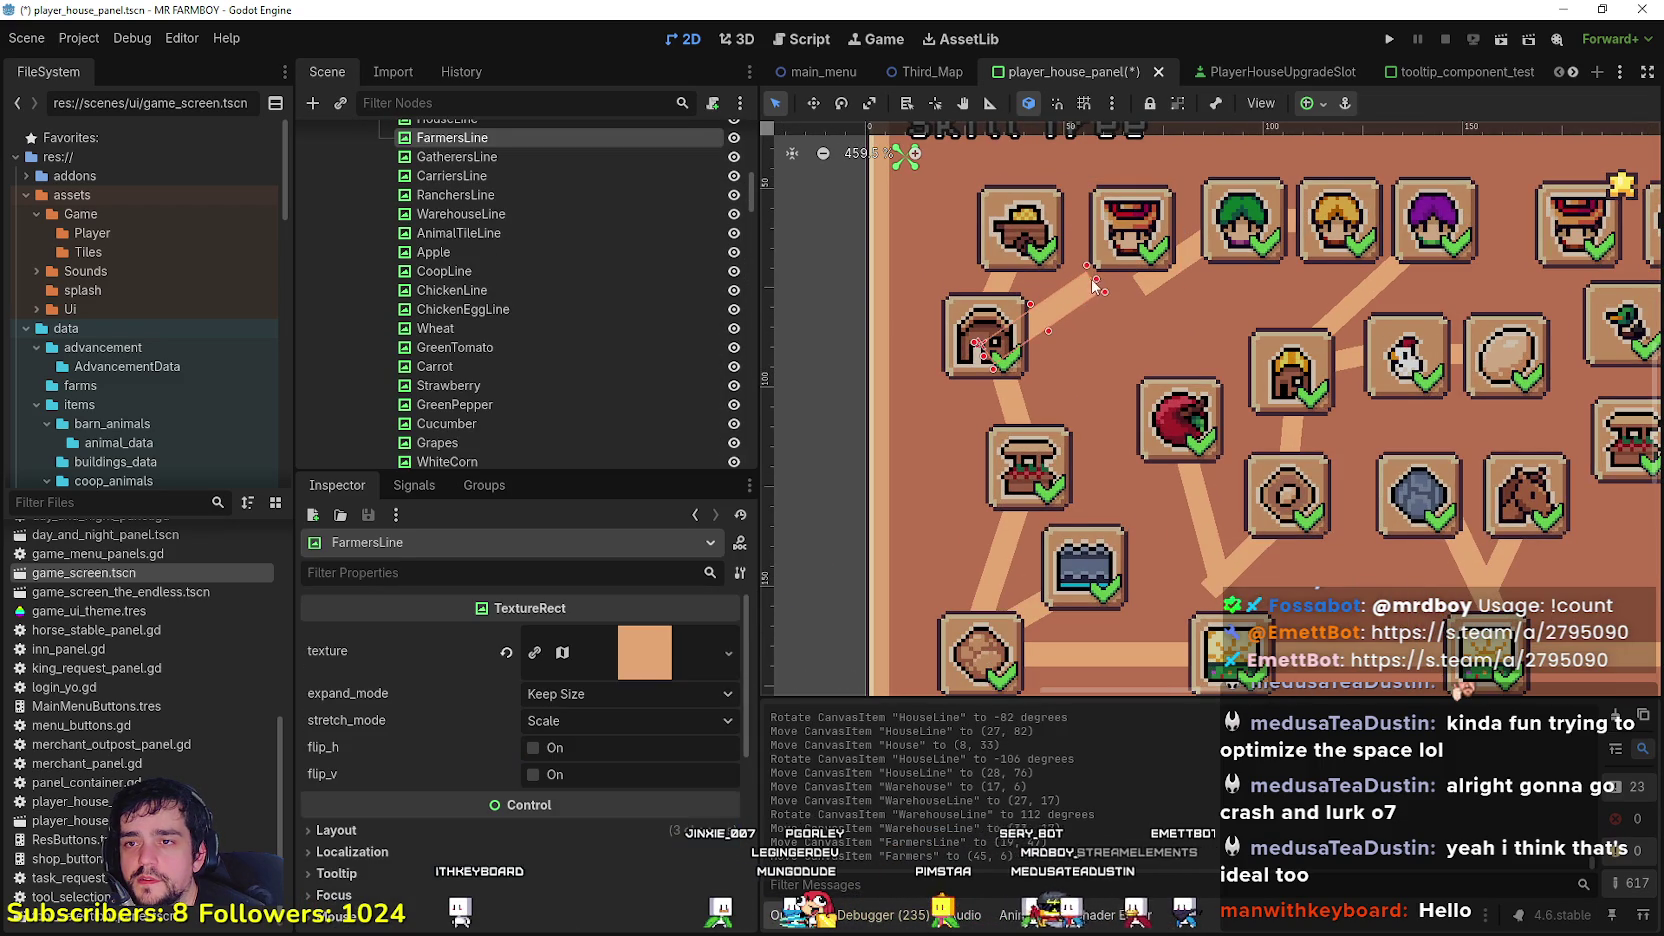
drag(1135, 236, 1136, 233)
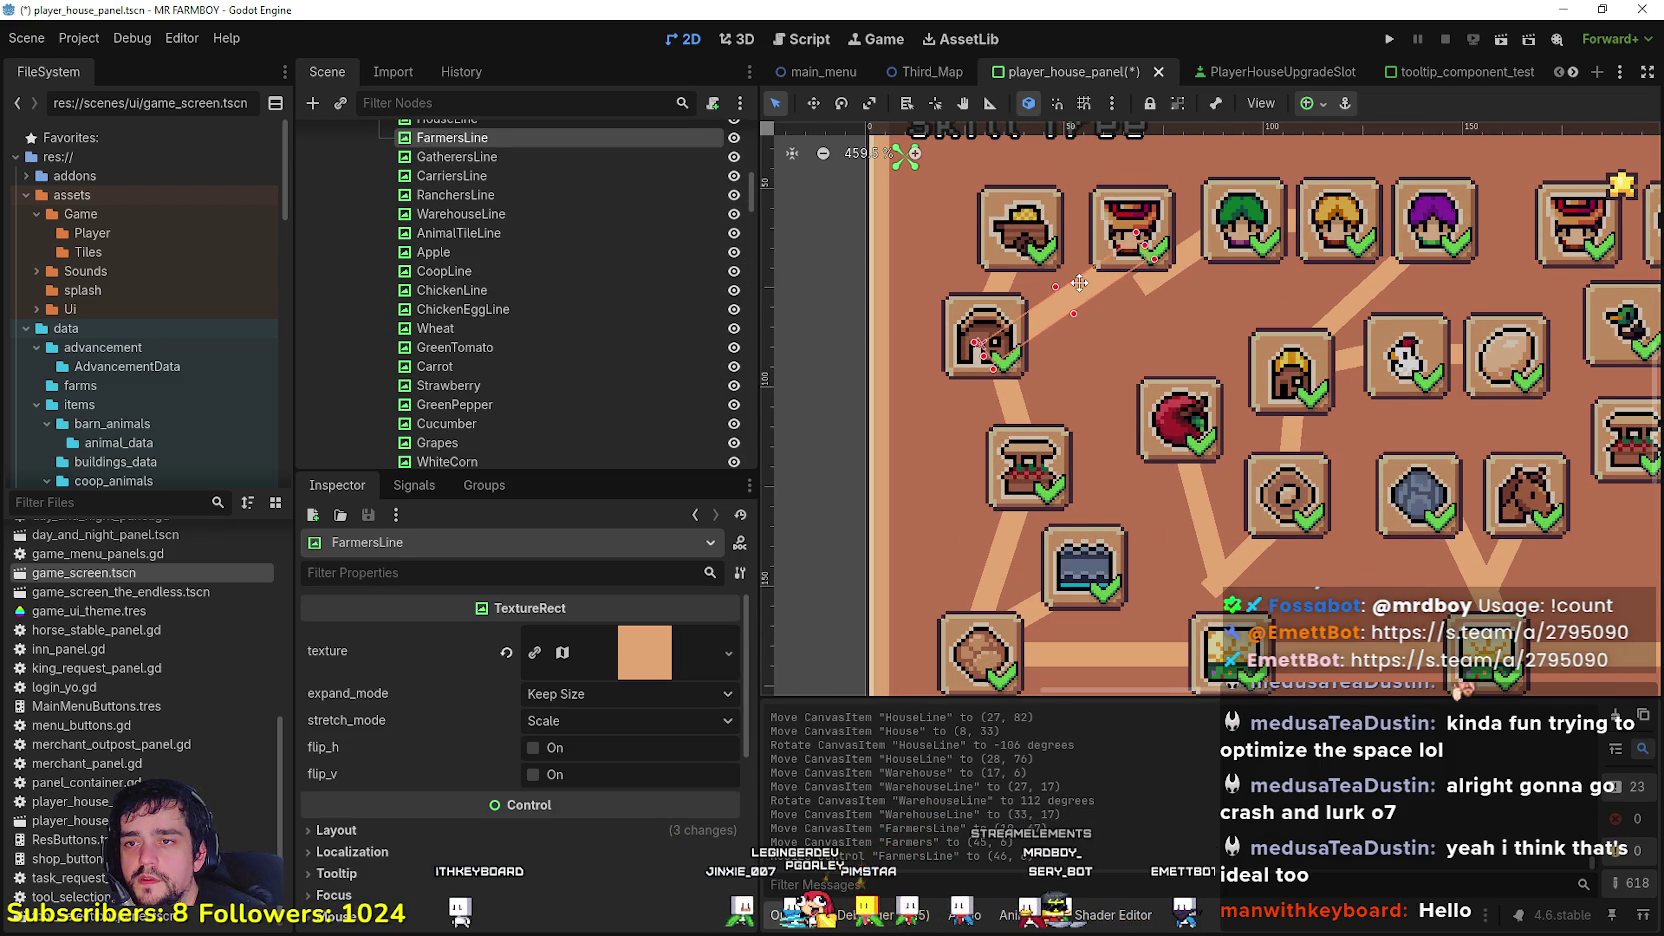
drag(1079, 281, 1080, 281)
scroll(1122, 280, down, 3)
click(1174, 263)
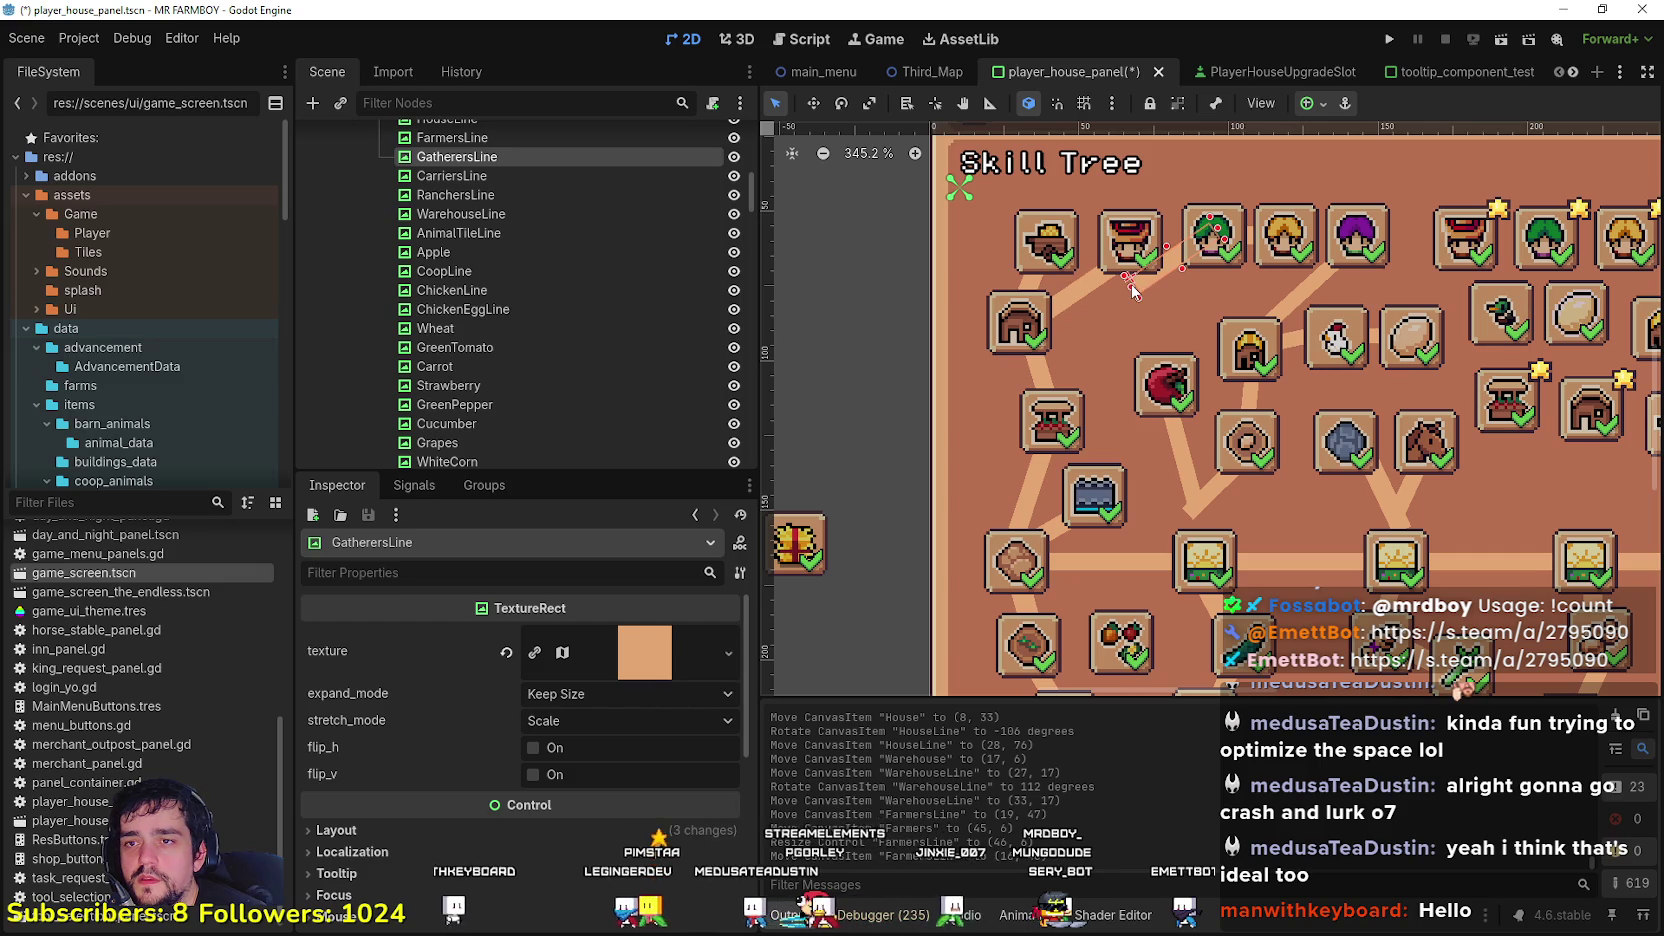
Step: Try rotating the GatherersLine connector, then cancel and return to selection mode
click(841, 103)
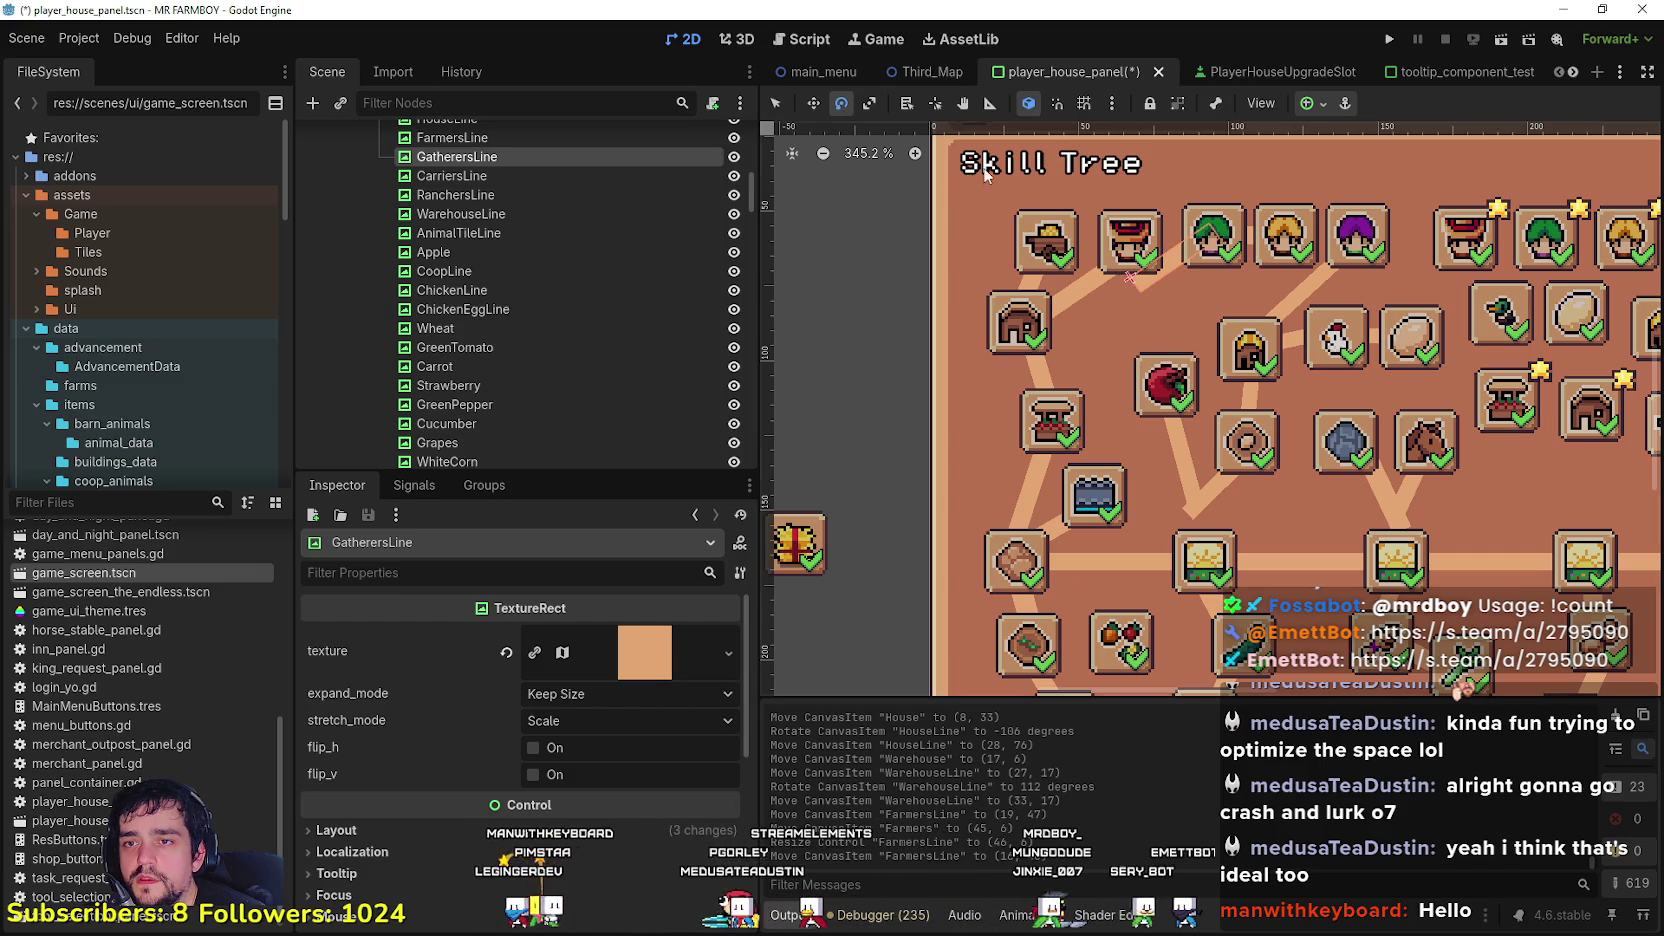
mouse_move(1190, 254)
mouse_down()
mouse_move(1202, 291)
mouse_move(1147, 242)
mouse_move(1164, 262)
mouse_up()
key(Escape)
click(813, 103)
scroll(1152, 248, down, 1)
scroll(1158, 253, up, 2)
key(q)
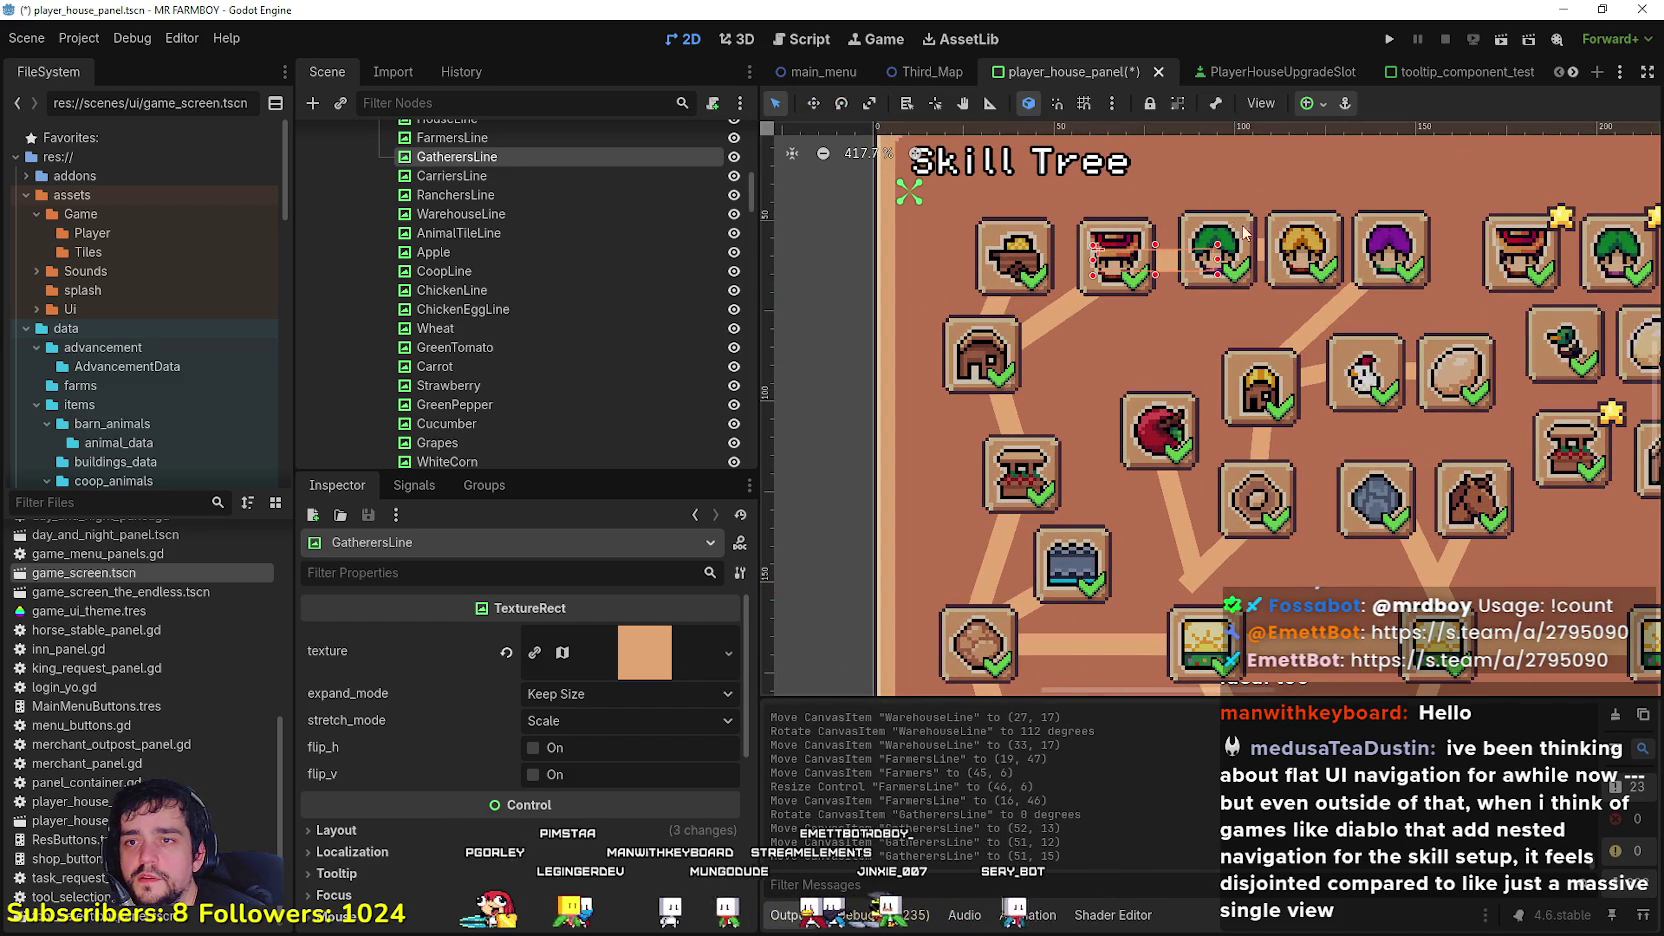
Step: Nudge the Gatherers and Carriers slots one pixel left and down, Carriers to (93, 6)
click(1230, 222)
key(Down)
key(Left)
key(Left)
key(Left)
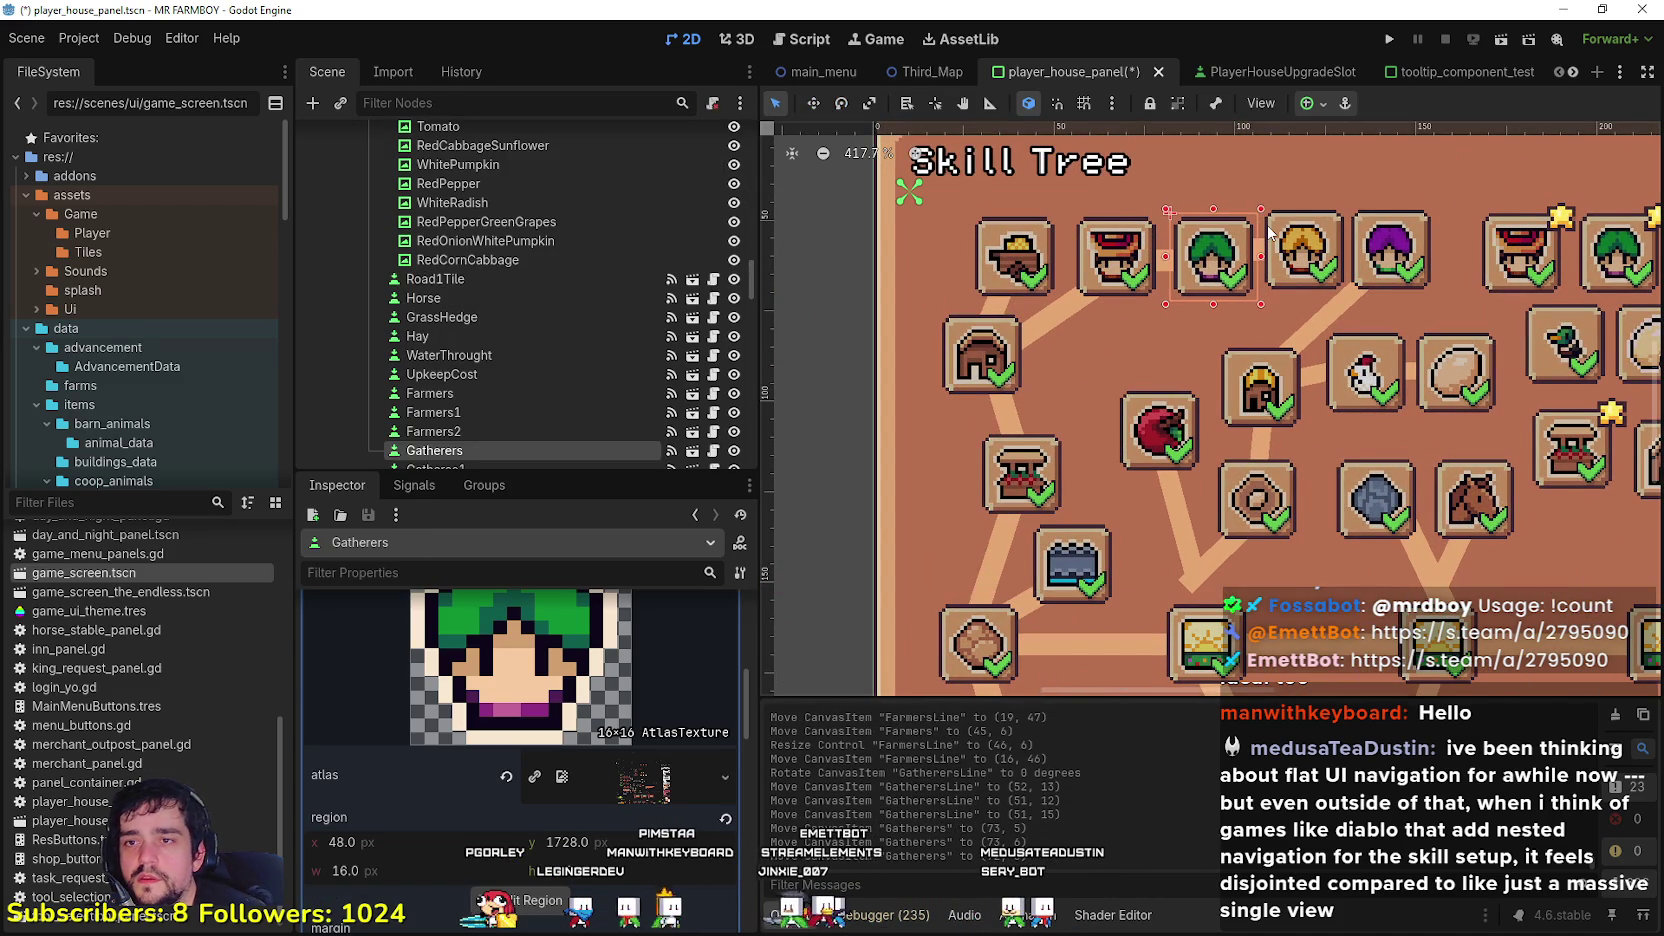
scroll(1270, 235, up, 2)
click(1287, 242)
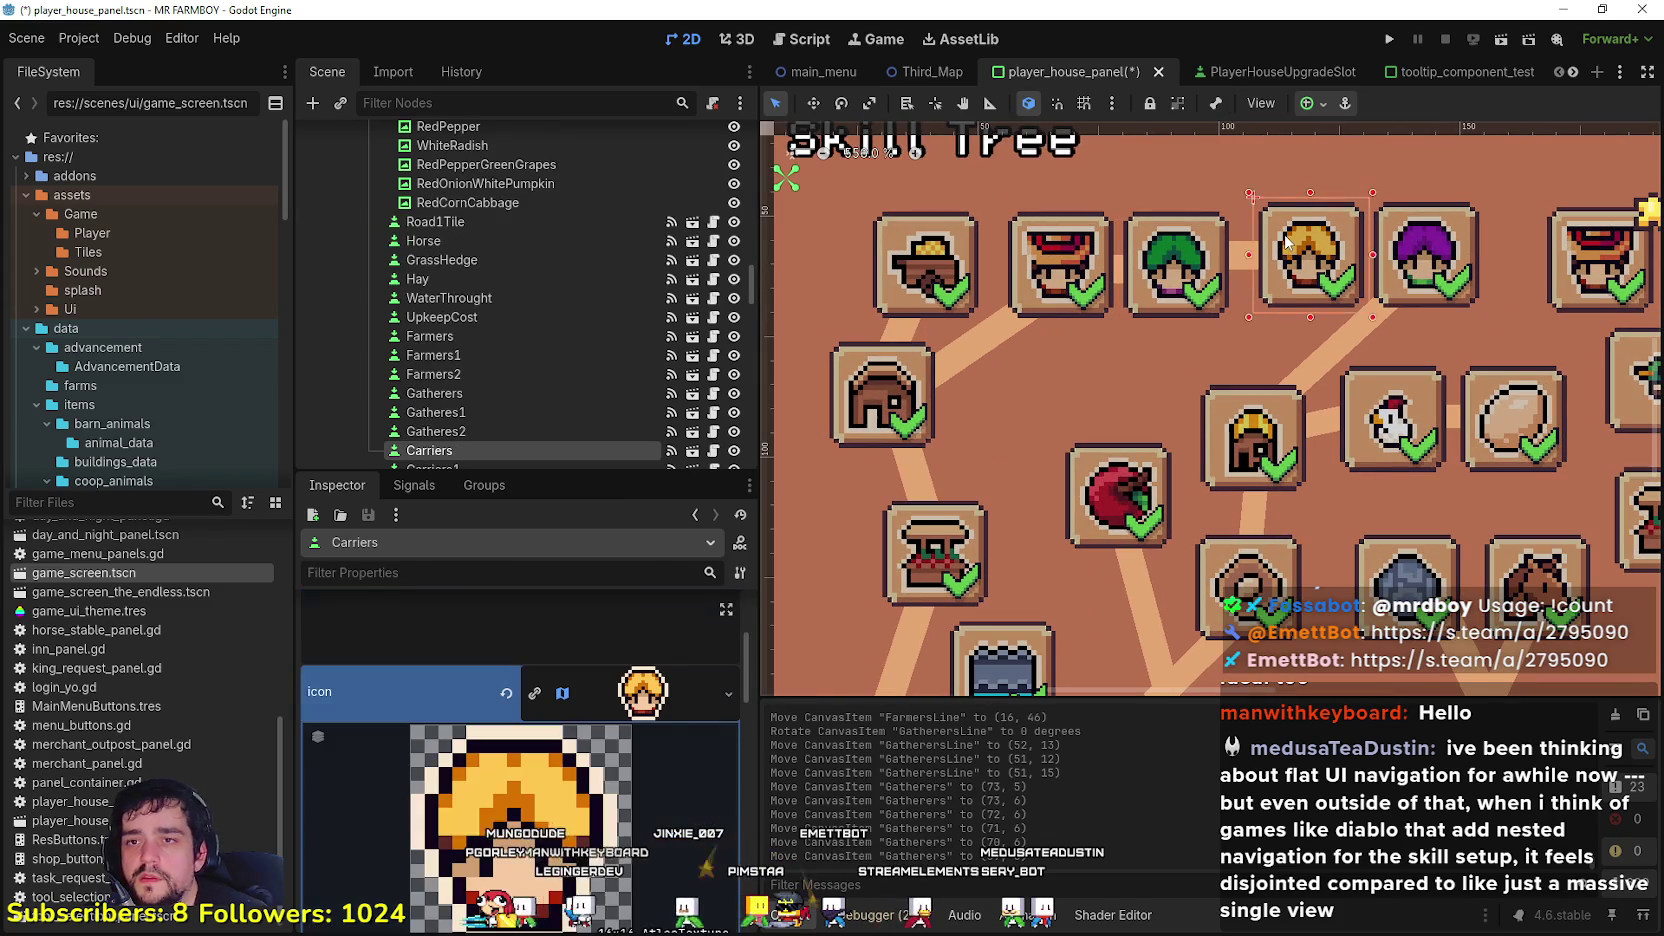
key(Left)
key(Left)
key(Down)
key(Down)
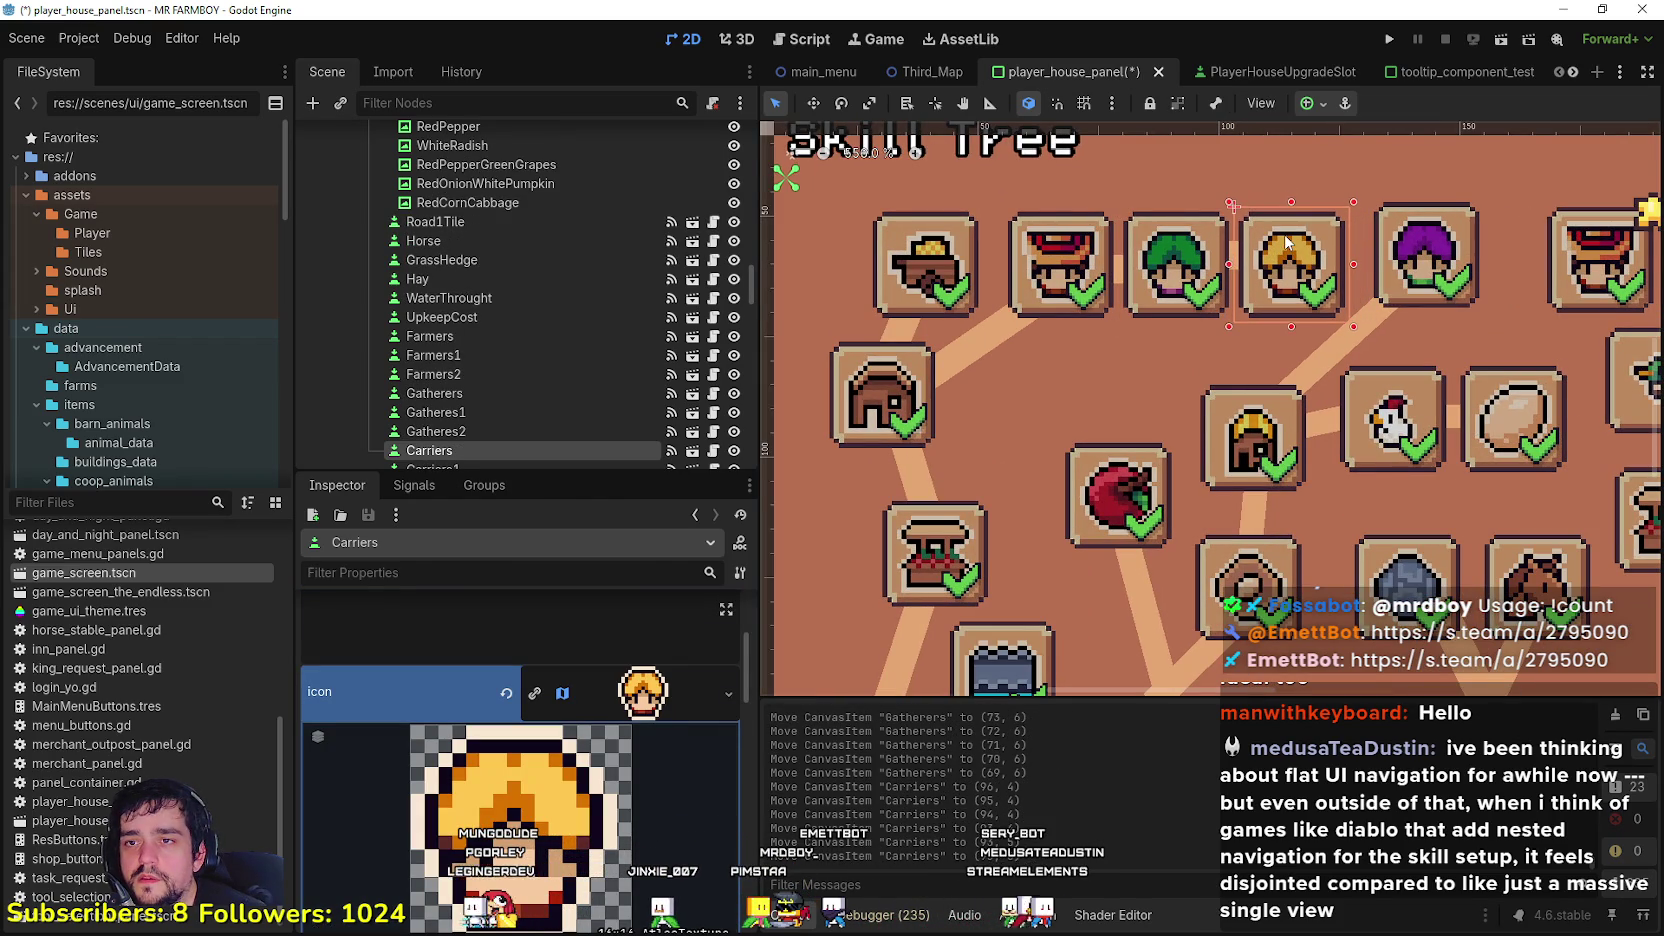
Step: Nudge the Ranchers slot two pixels left and one down to (117, 6)
click(1434, 258)
key(Left)
key(Left)
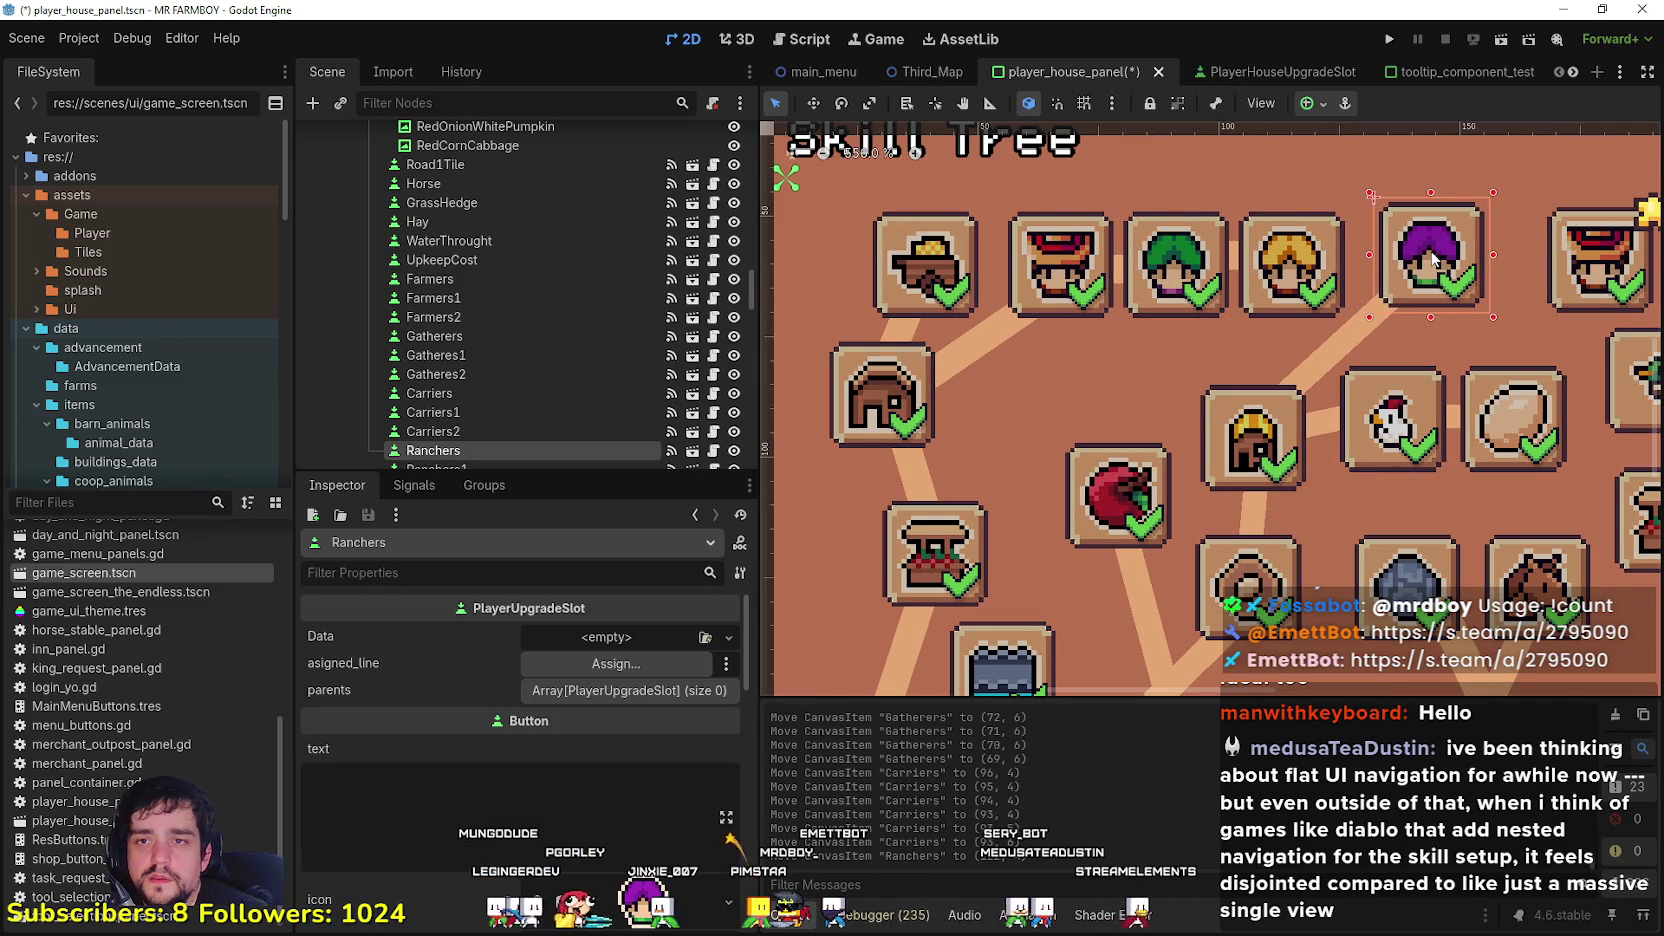
key(Left)
key(Left)
key(Down)
key(Down)
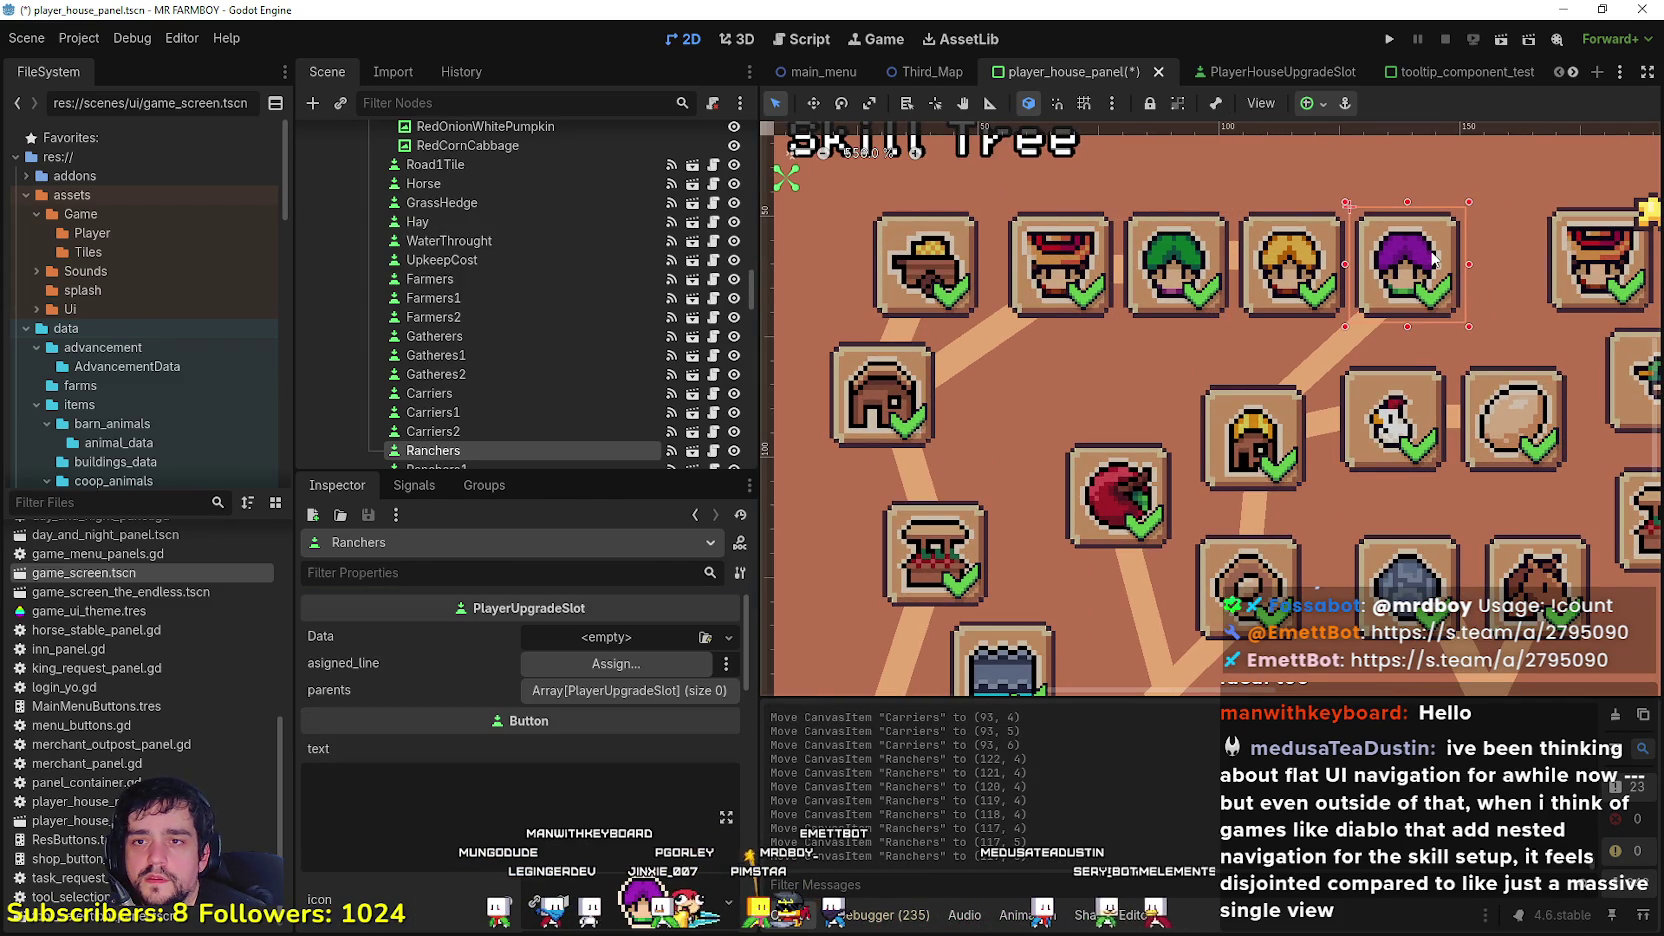
scroll(1232, 315, down, 3)
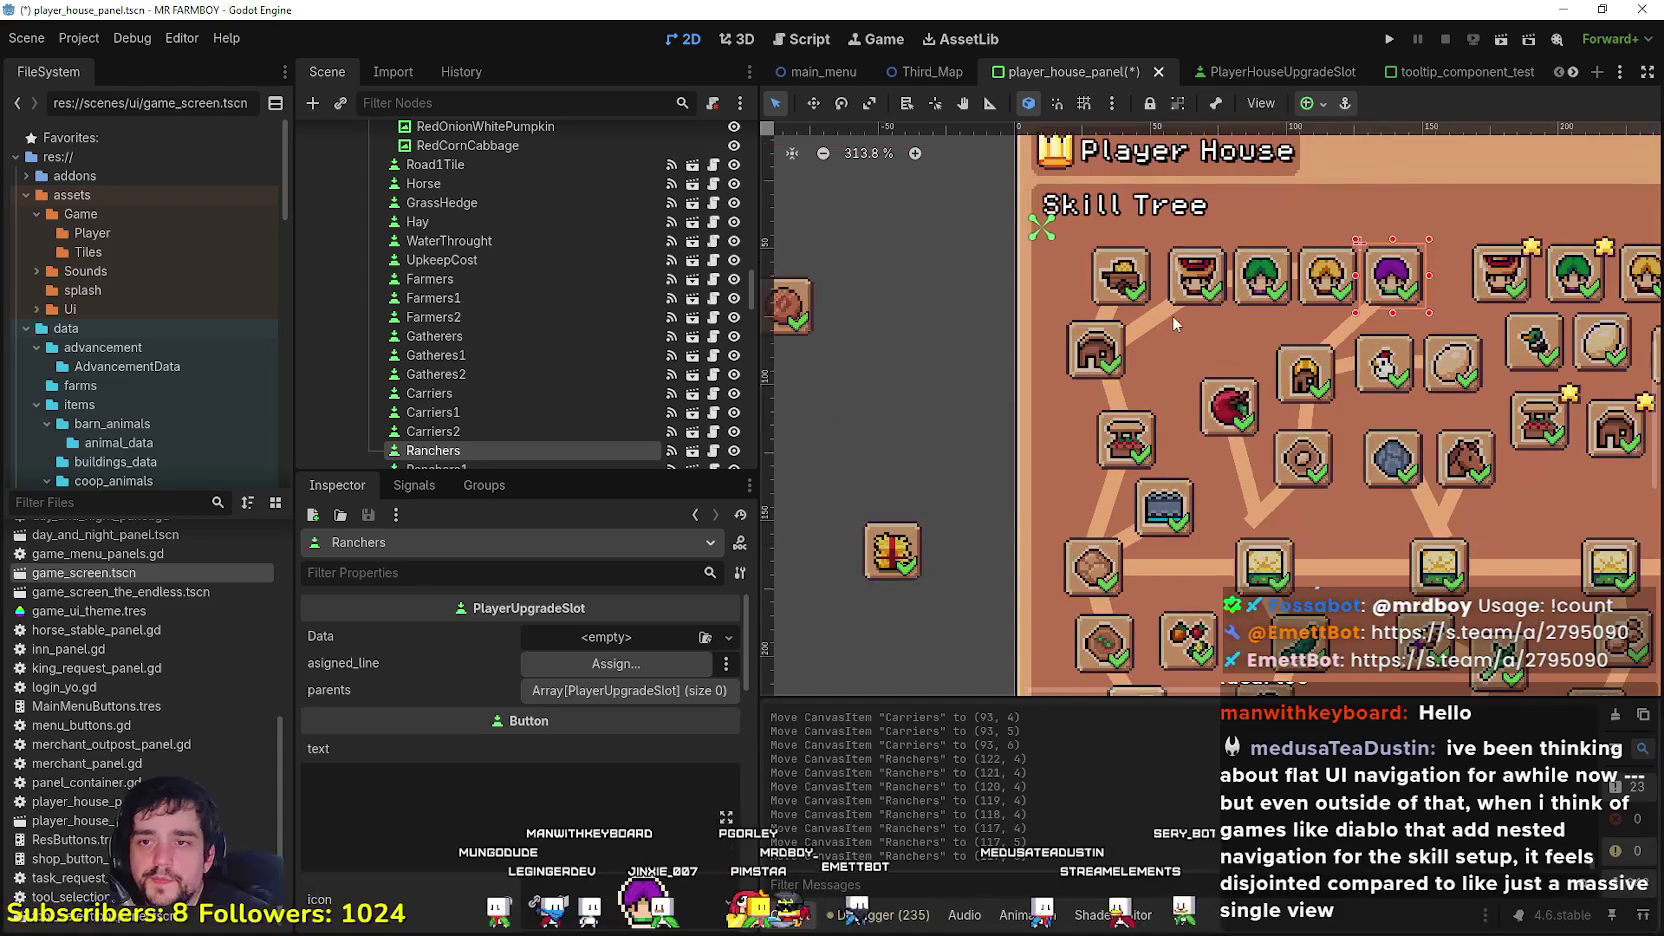
scroll(1213, 292, up, 1)
click(1227, 355)
scroll(1240, 330, up, 2)
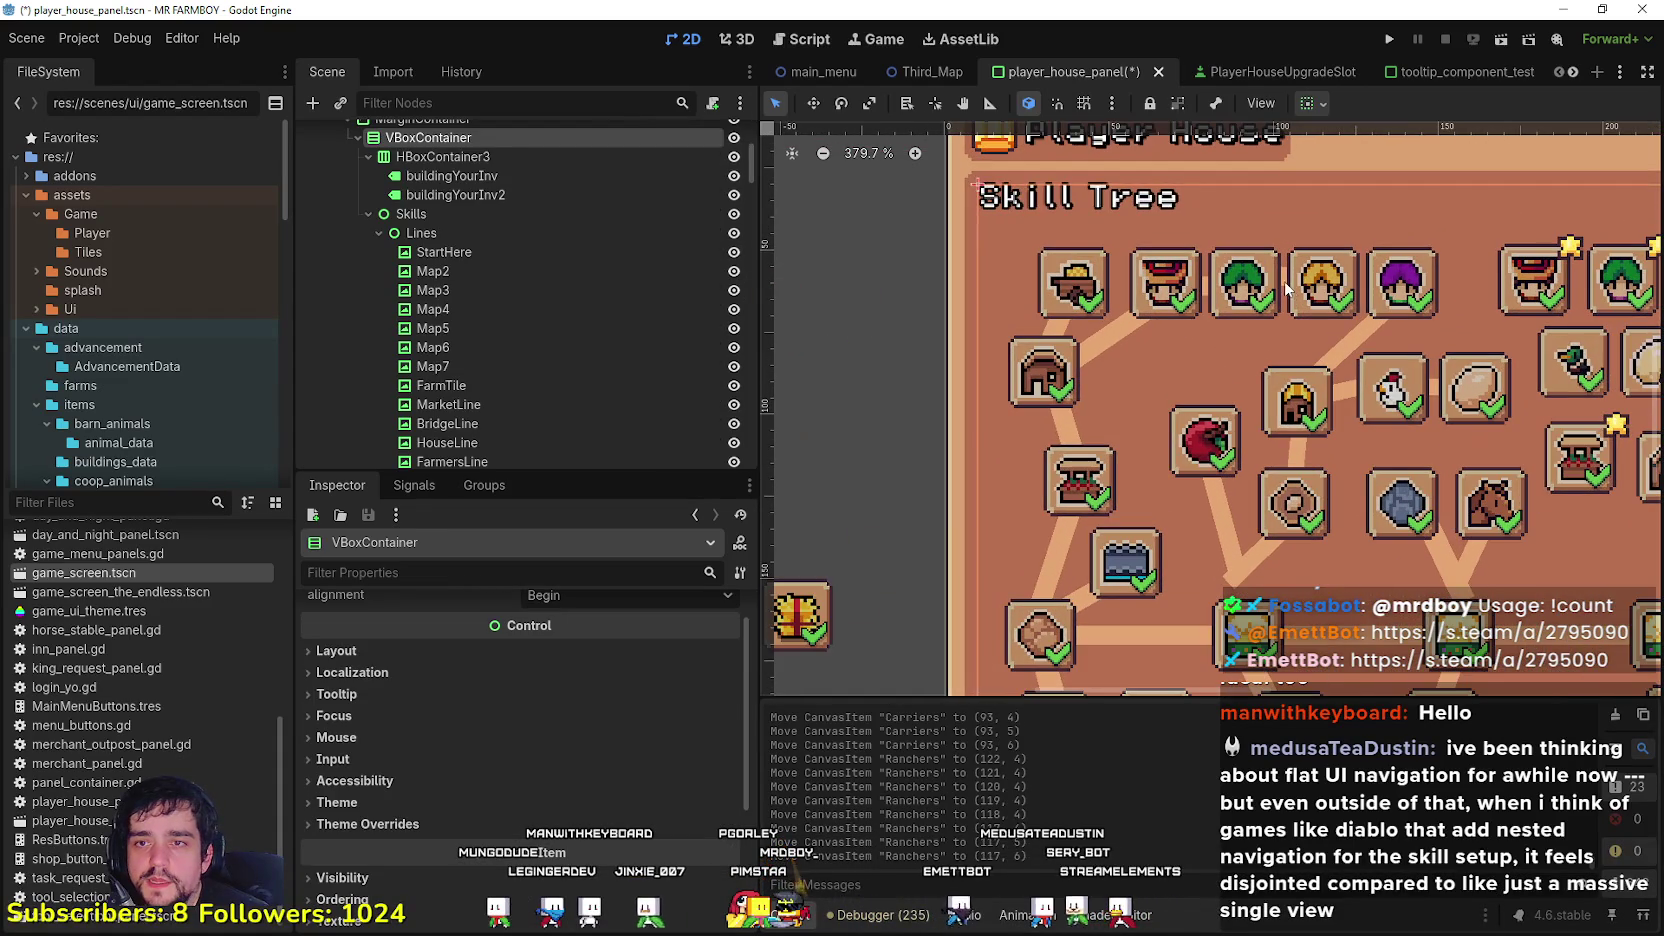
click(1297, 285)
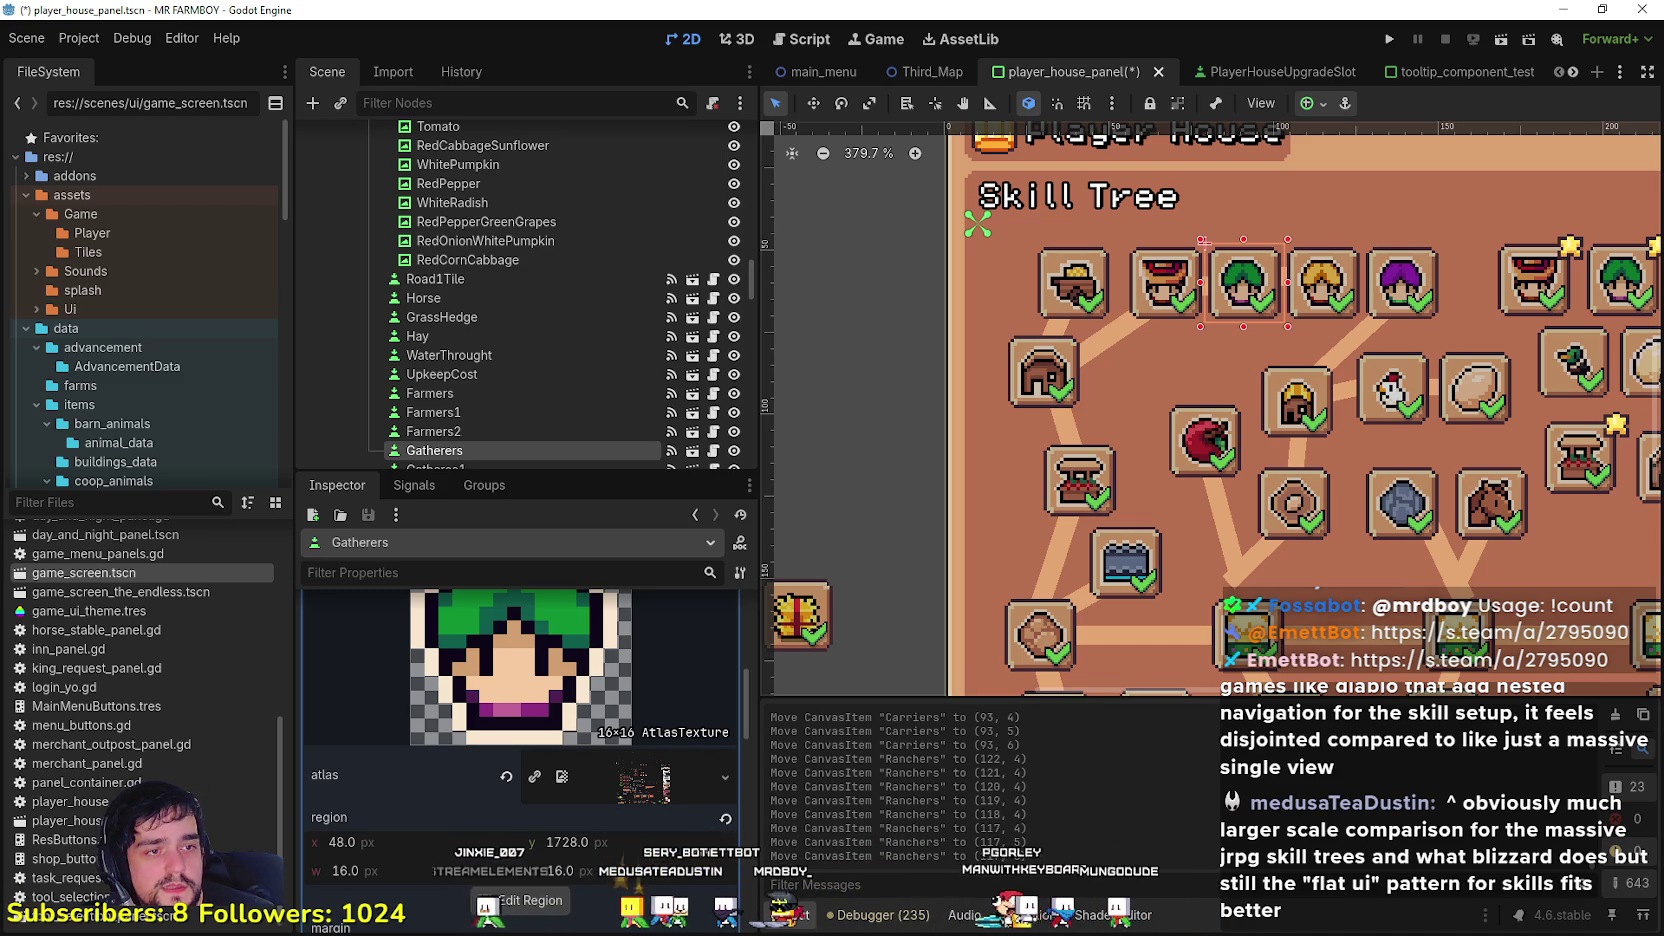
scroll(1183, 524, down, 3)
Step: Zoom in and compare the spacing between the Gatherers and Carriers slots
scroll(1285, 541, down, 2)
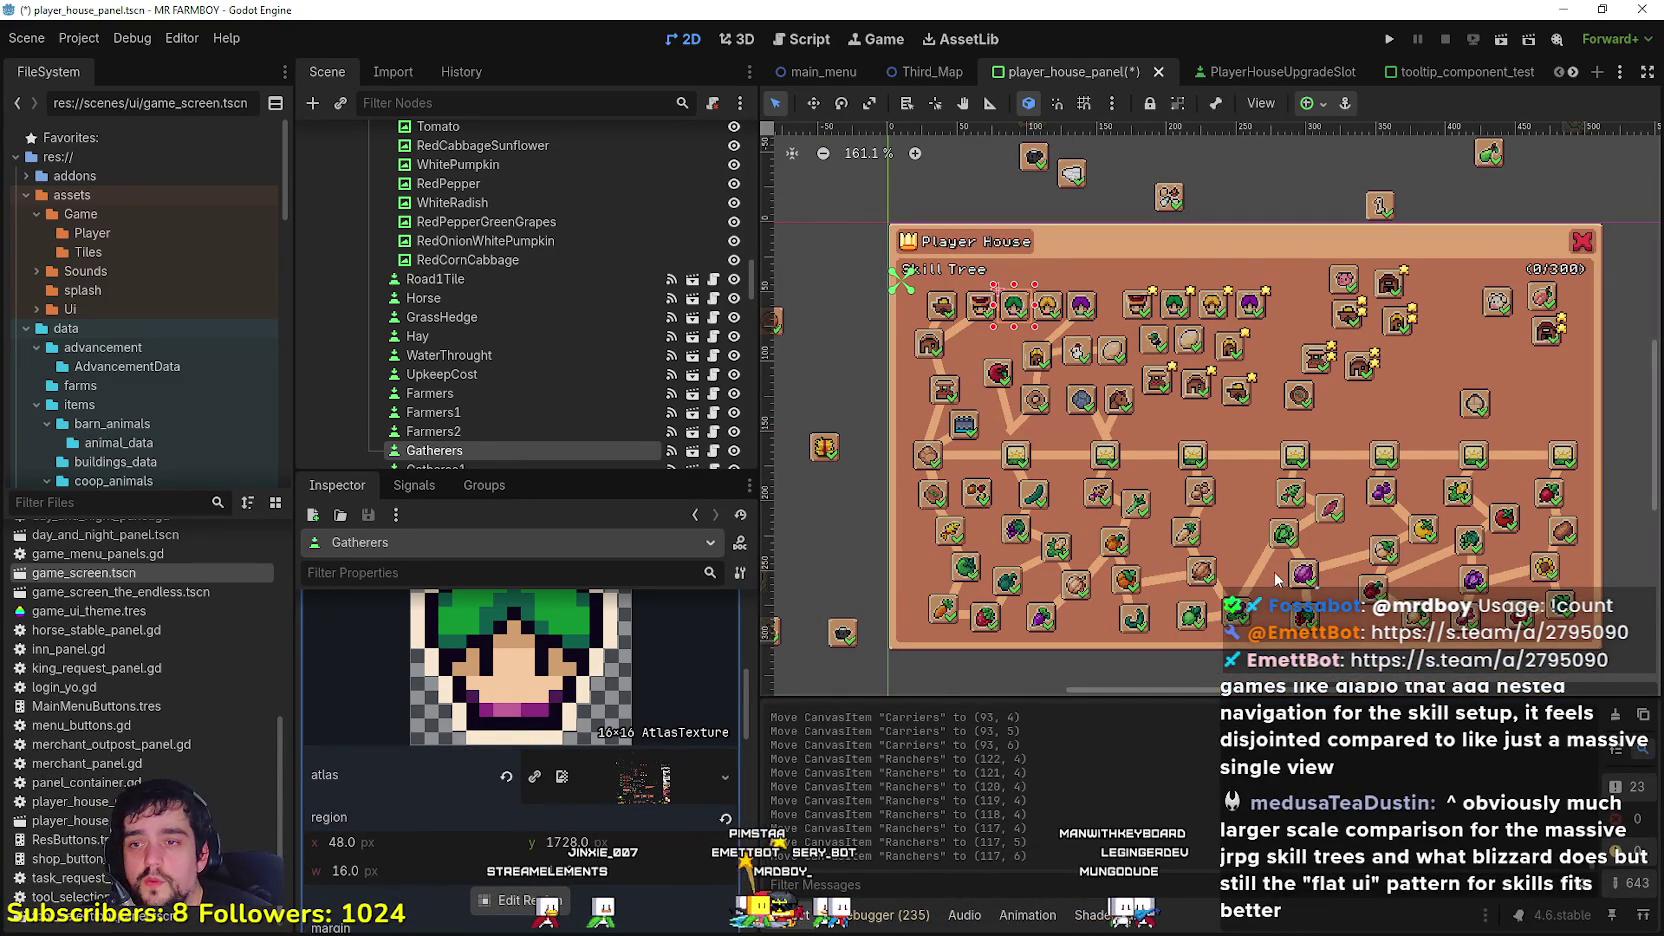
scroll(918, 488, up, 5)
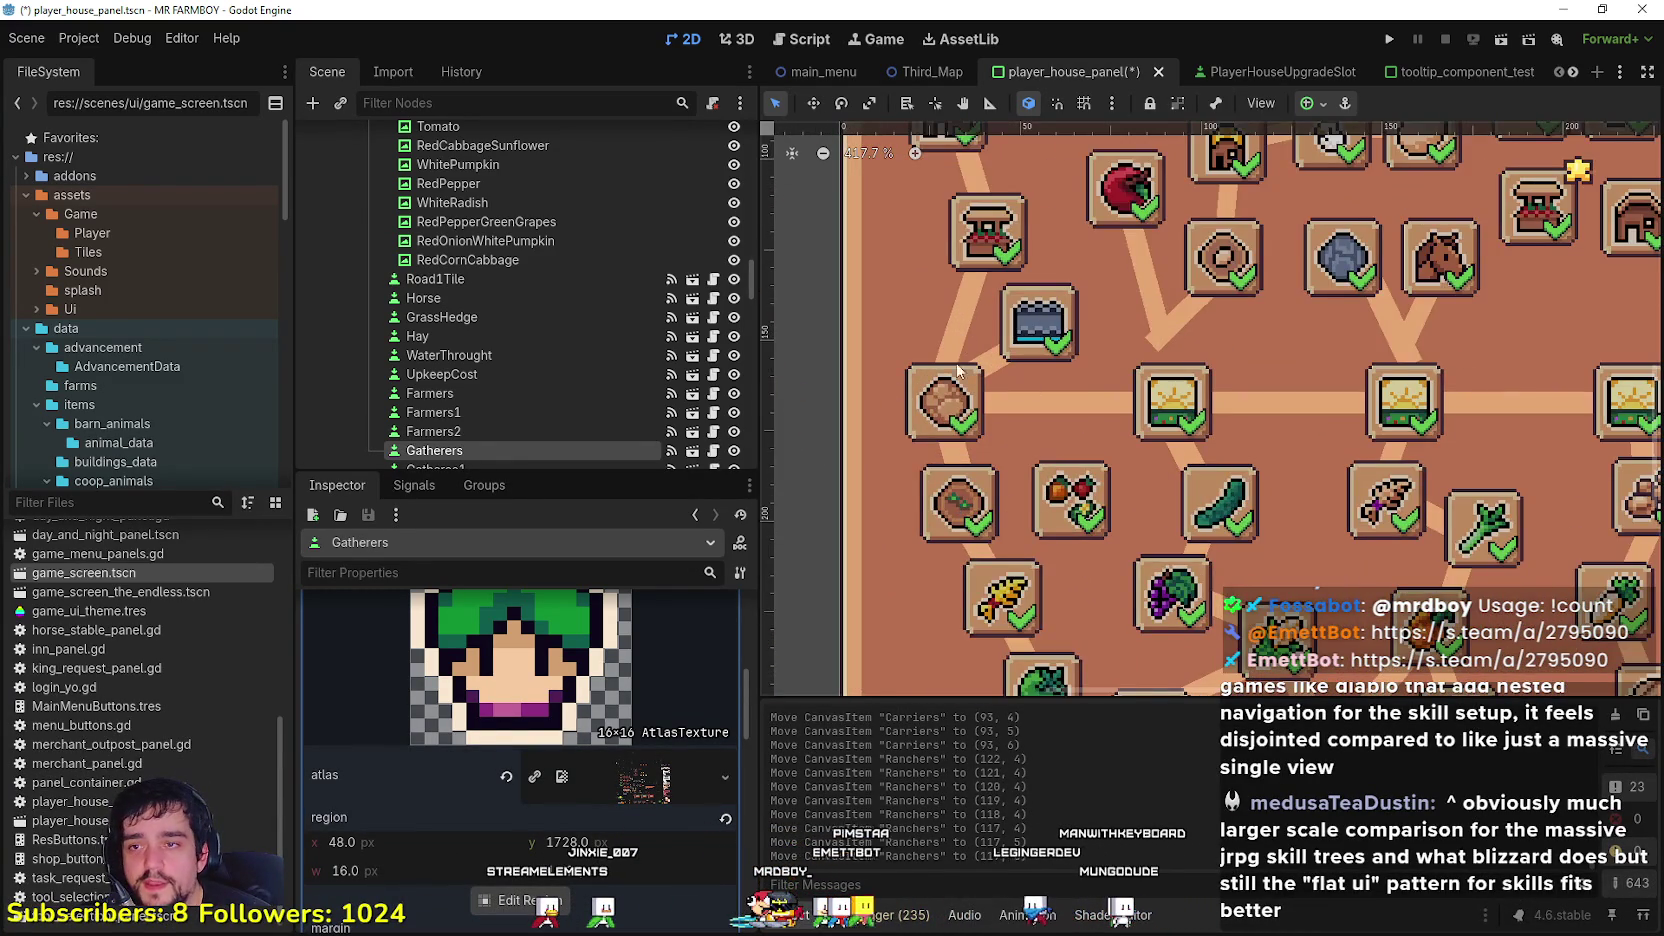
scroll(1004, 326, down, 4)
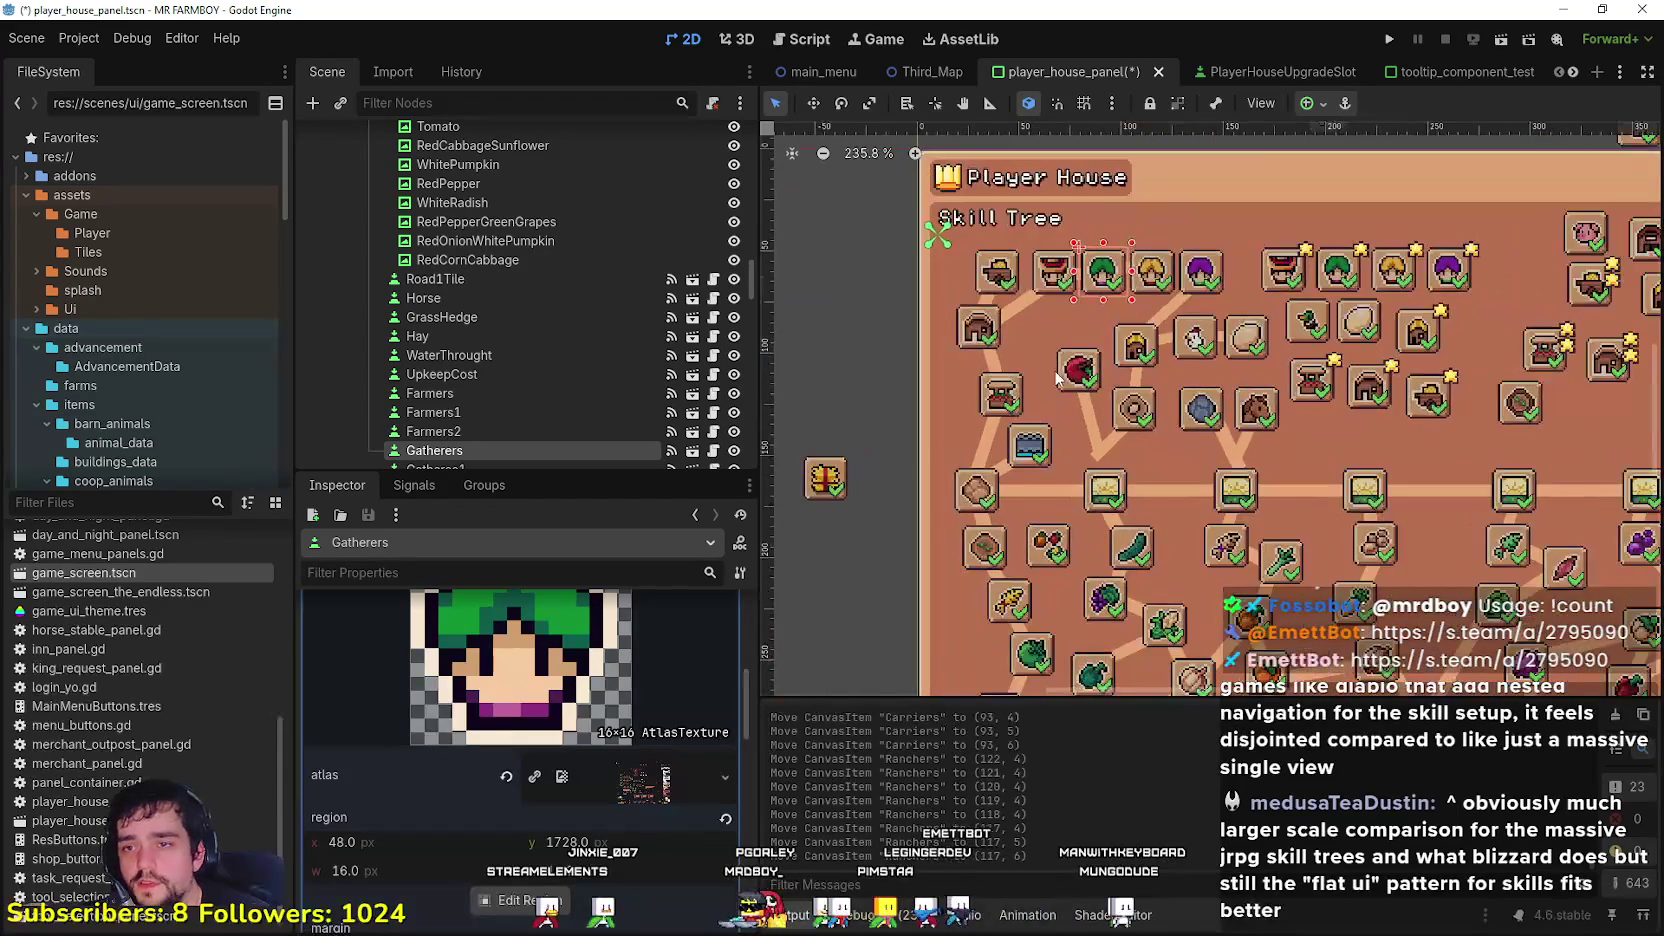
scroll(1060, 380, down, 4)
scroll(1120, 430, up, 3)
scroll(1130, 437, down, 3)
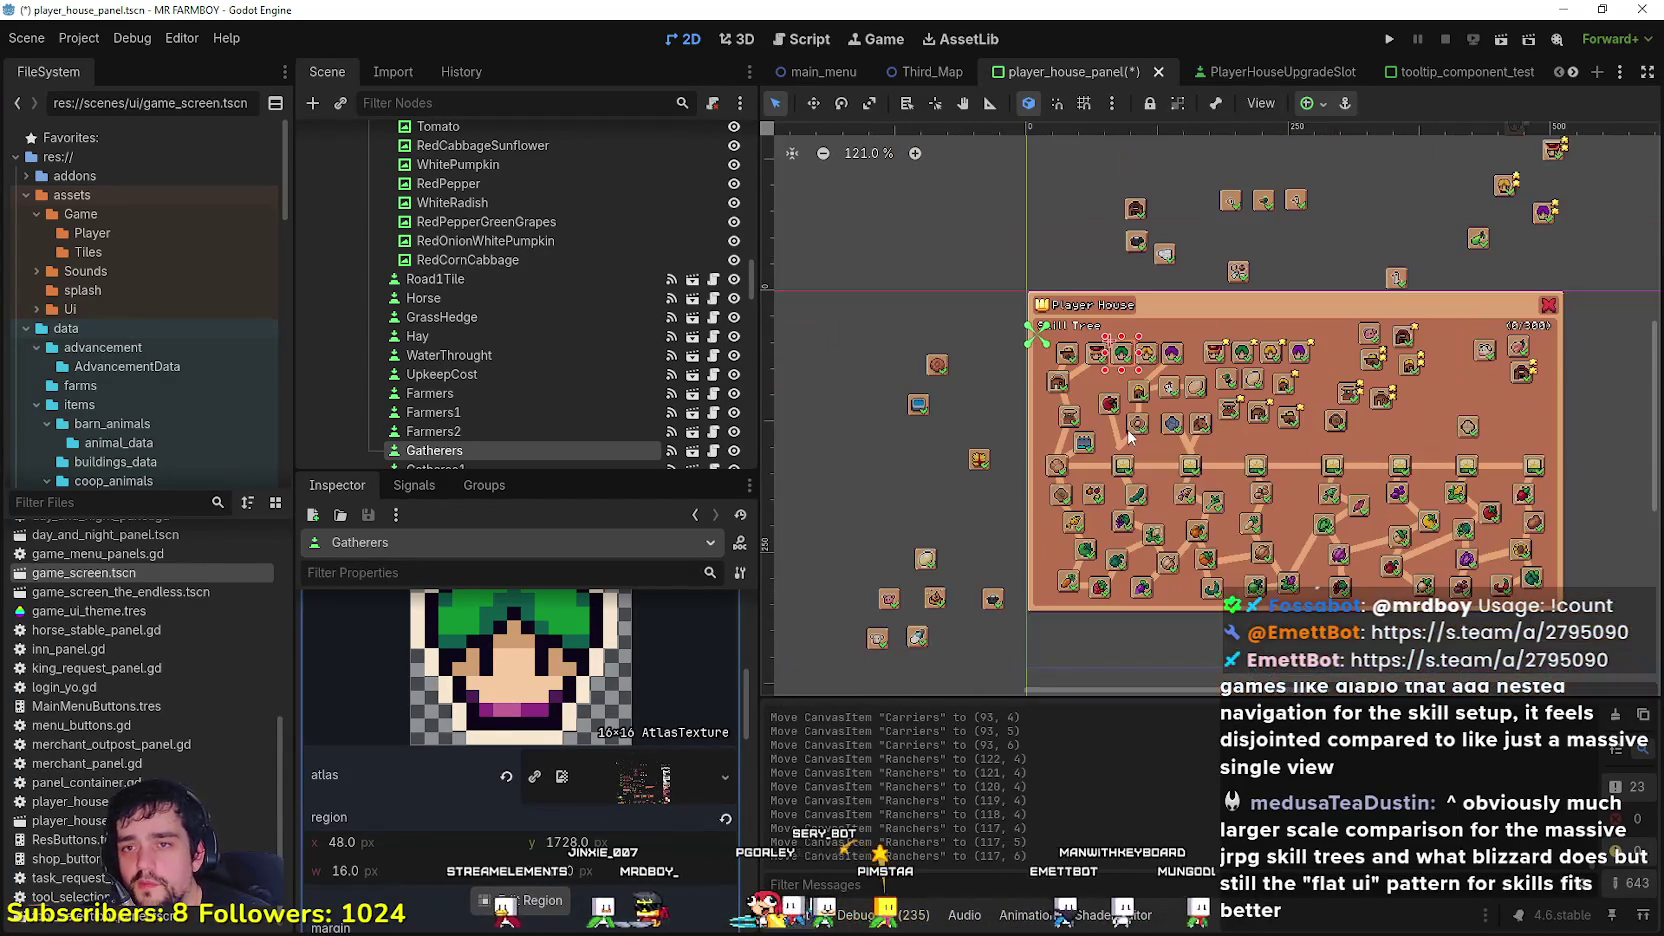
scroll(1264, 491, up, 2)
scroll(1424, 322, down, 2)
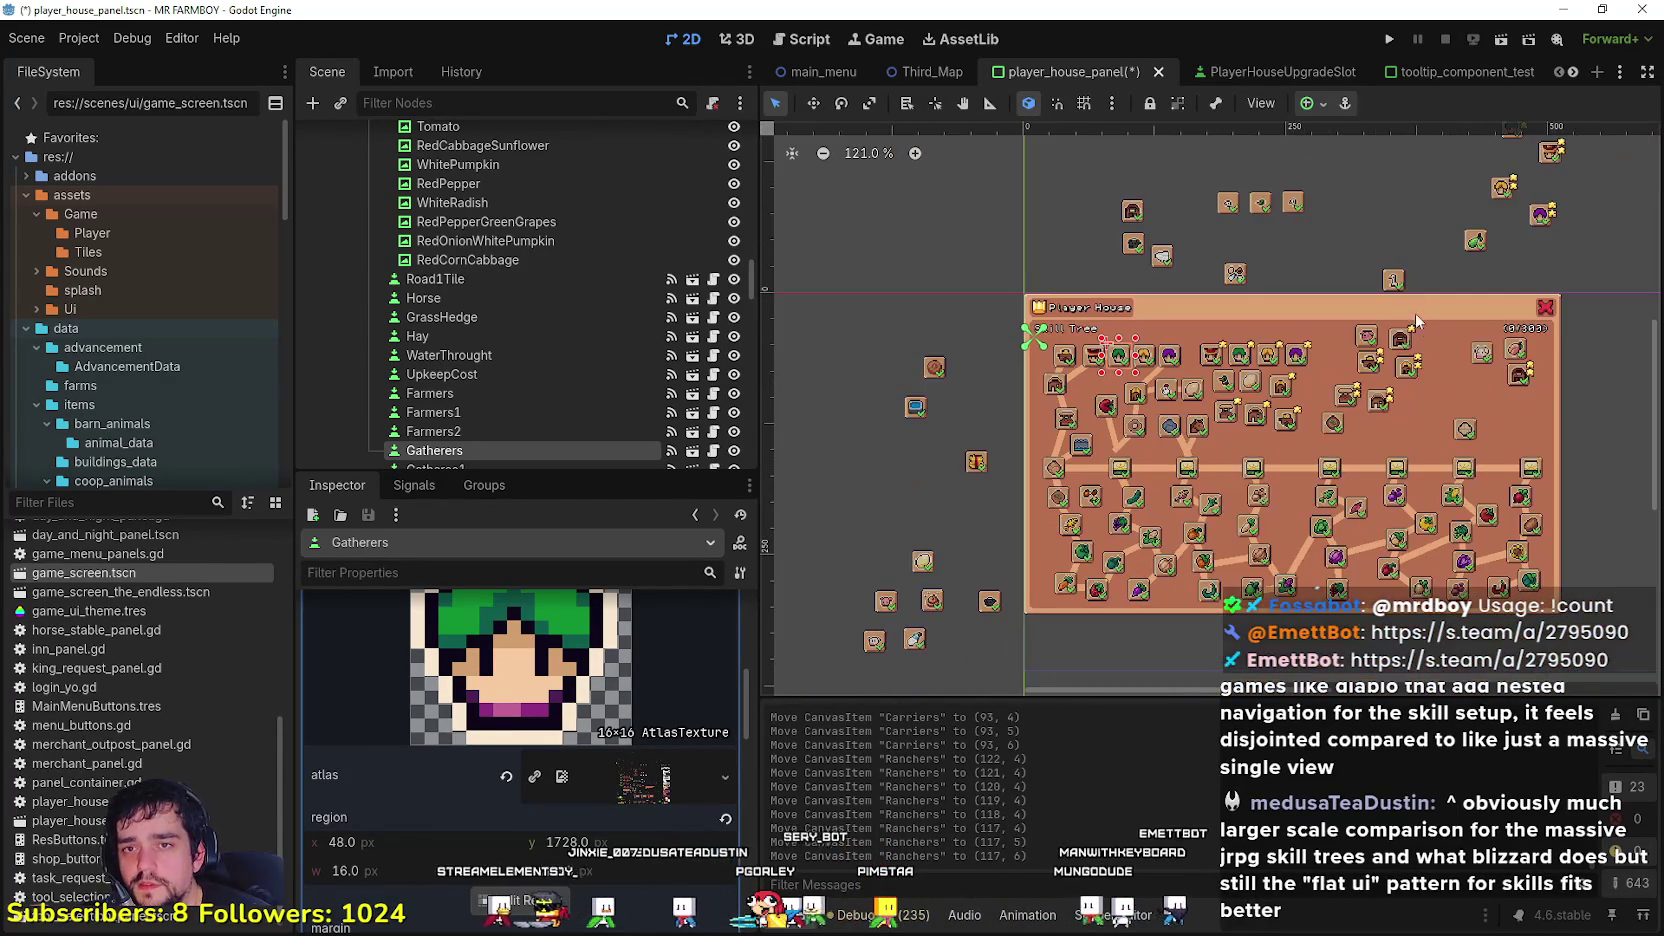
scroll(920, 320, up, 2)
scroll(920, 320, down, 2)
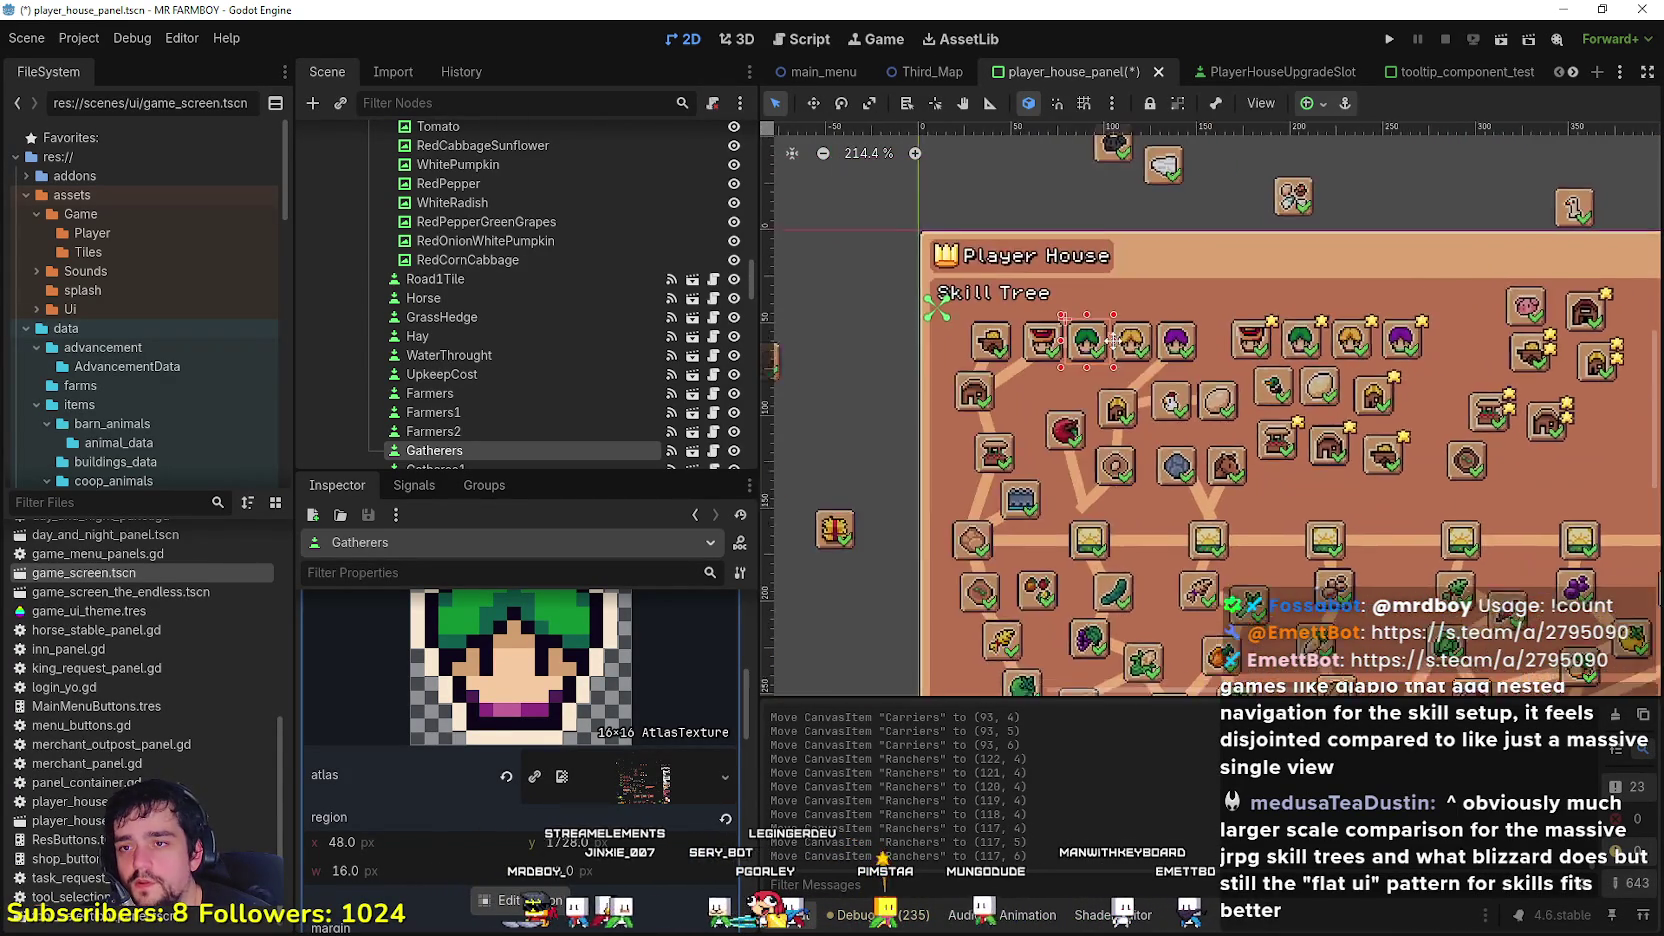
scroll(1175, 350, up, 7)
scroll(1127, 325, up, 3)
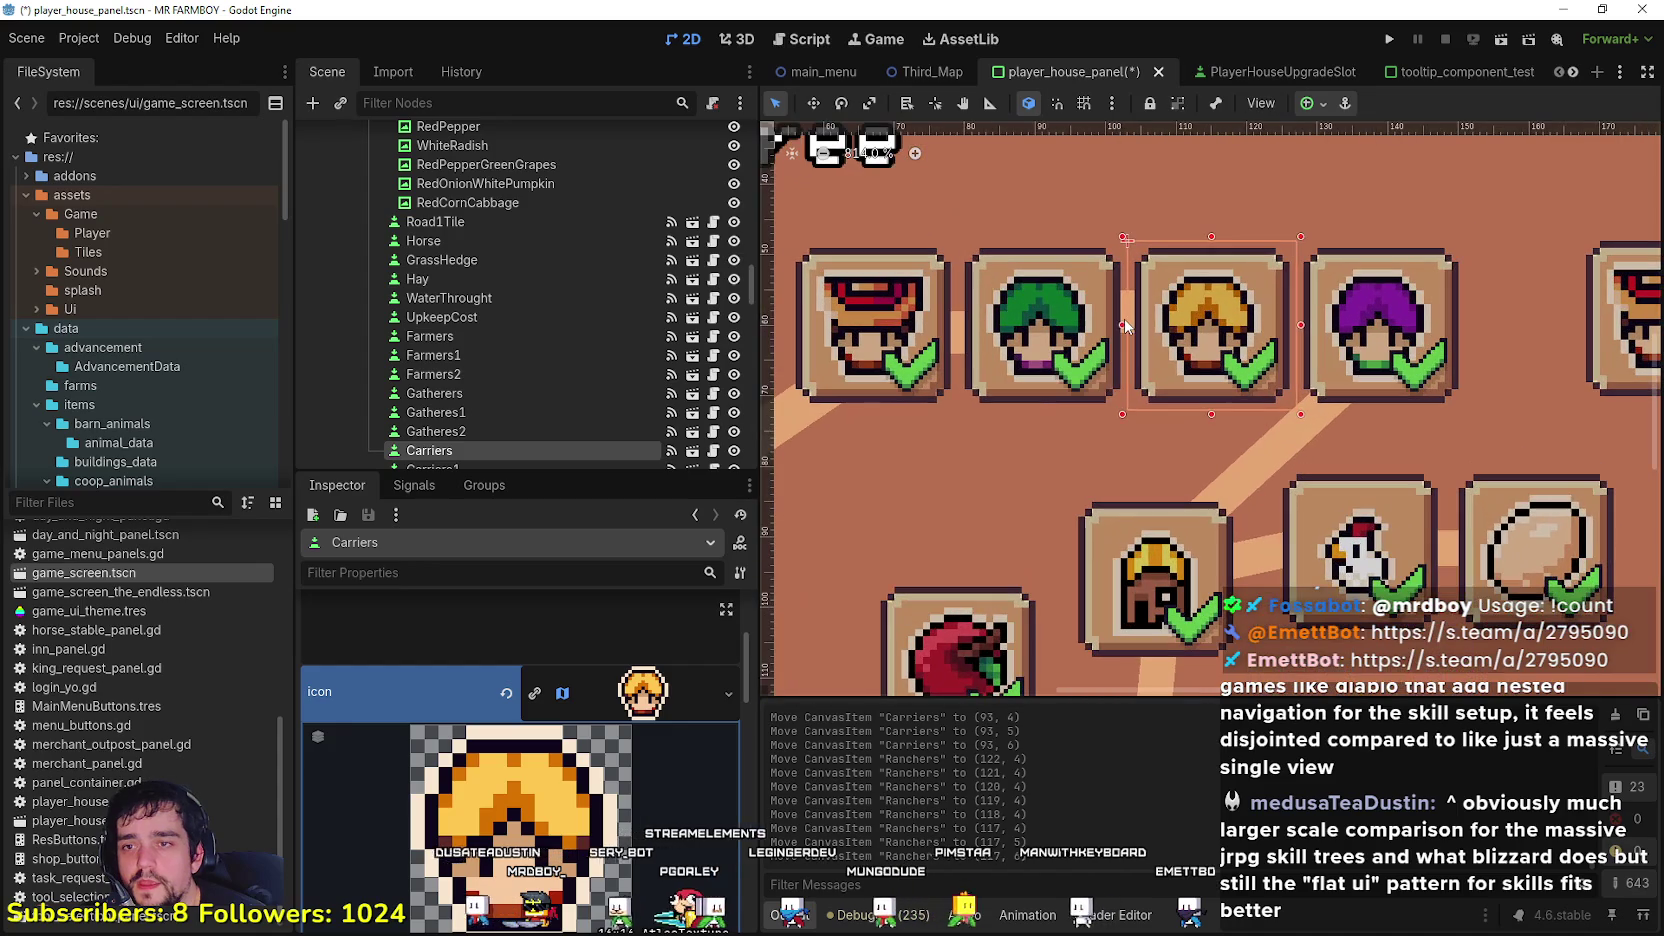
scroll(1131, 312, up, 3)
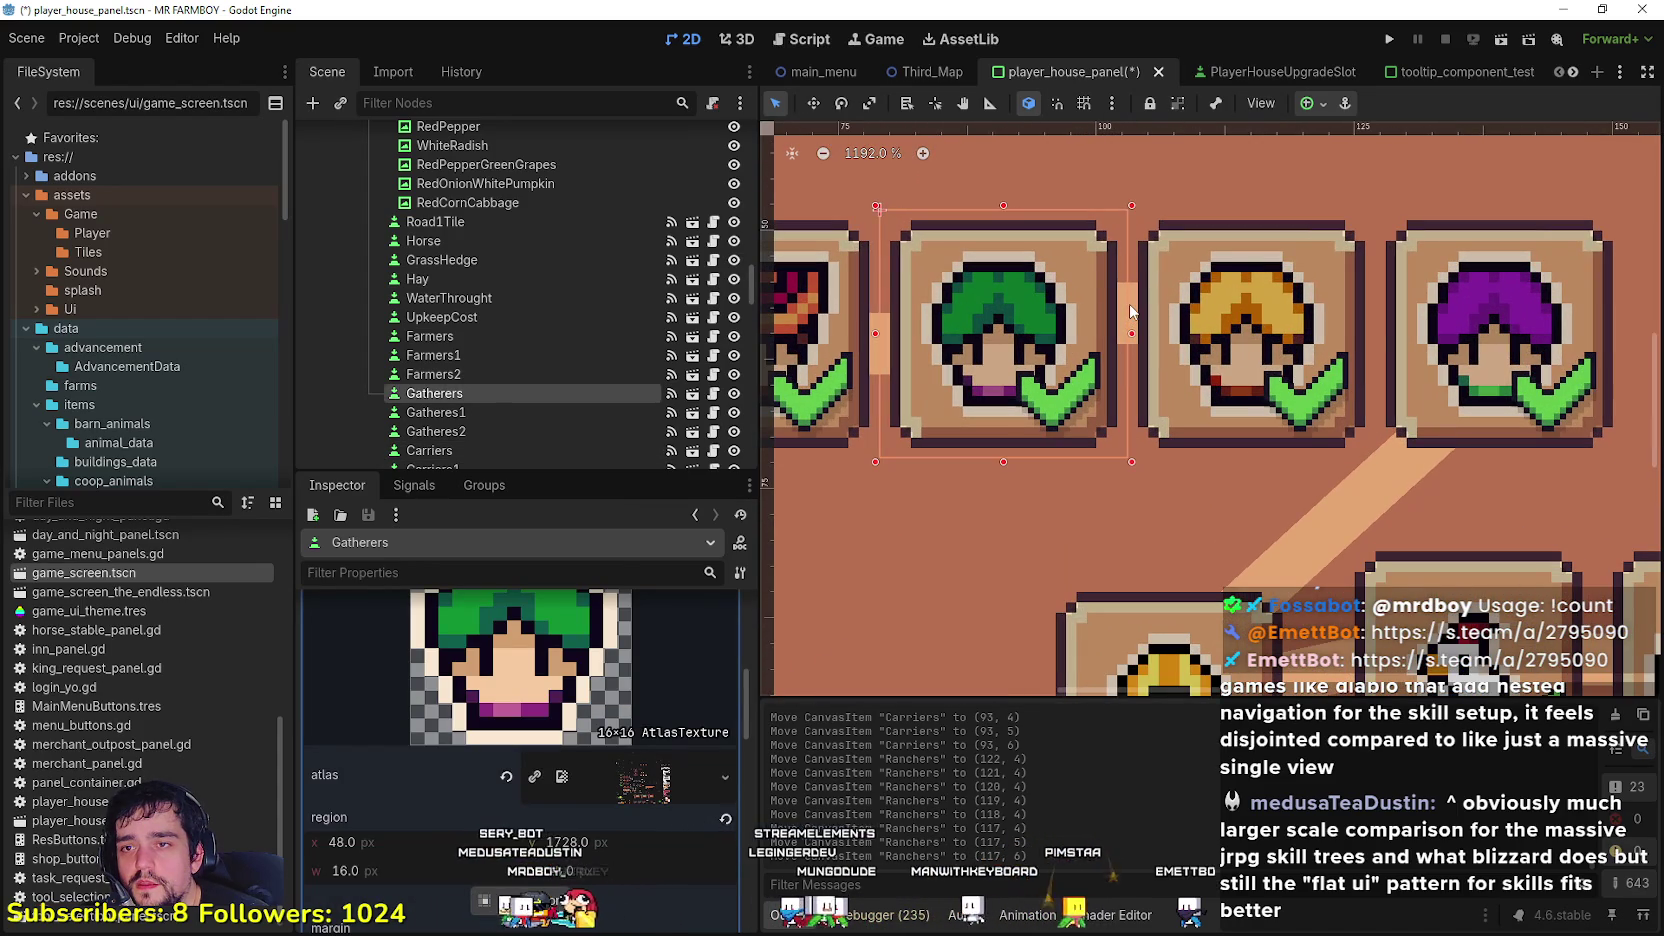
click(1131, 305)
click(1126, 299)
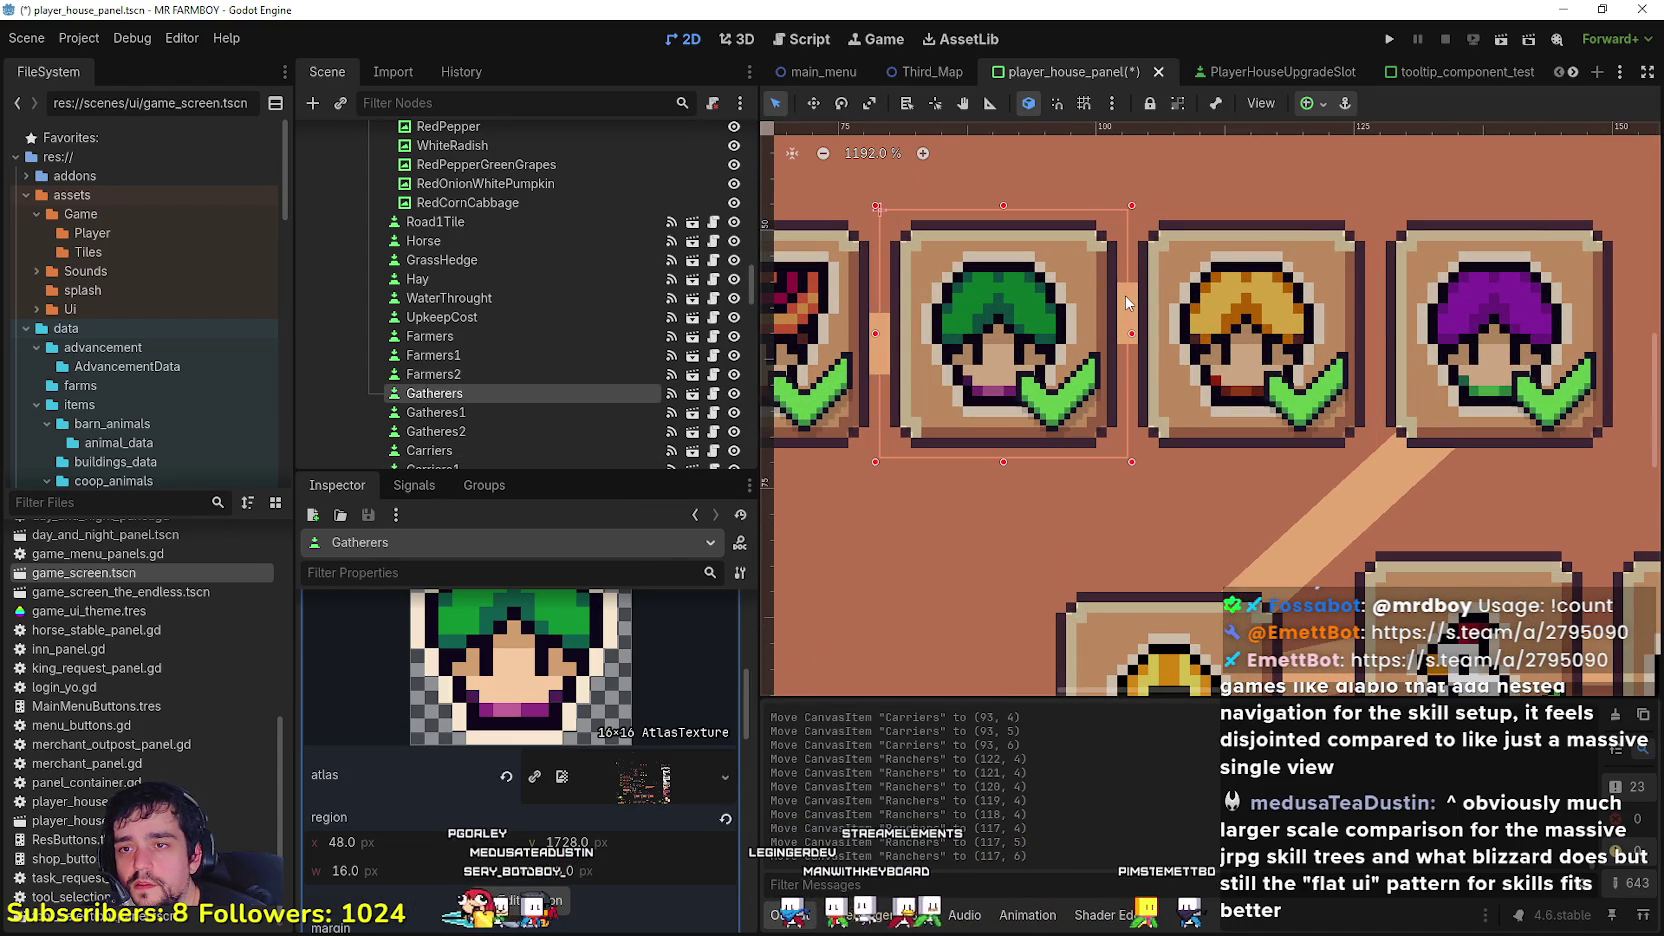
click(1145, 300)
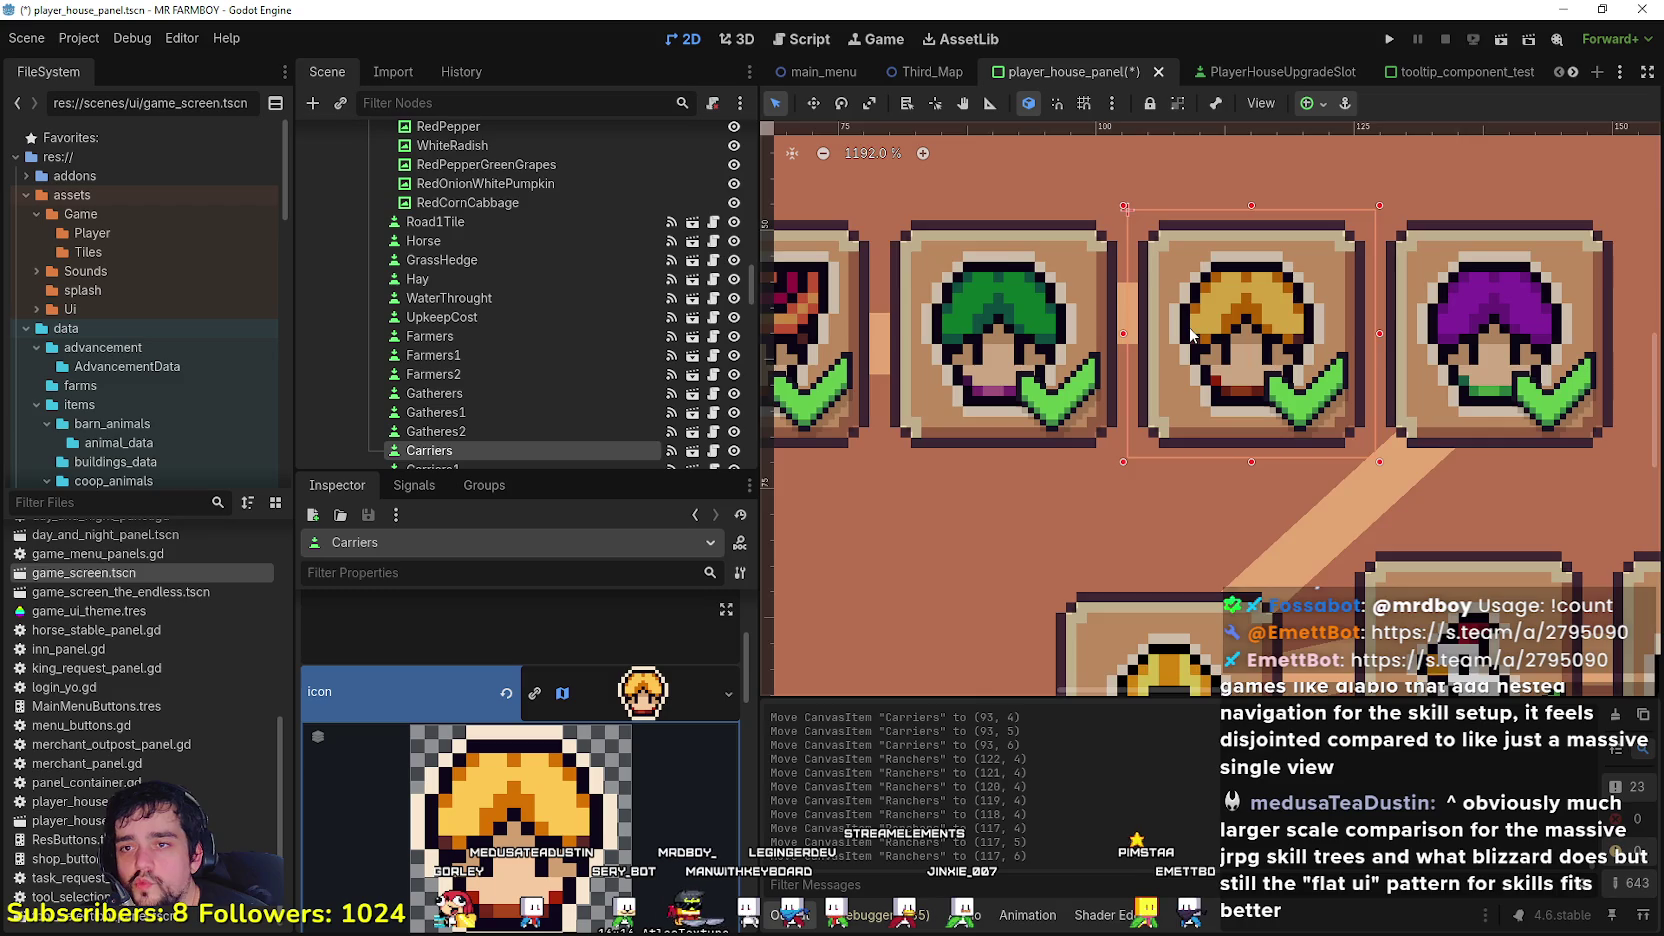
scroll(1190, 335, down, 2)
click(947, 329)
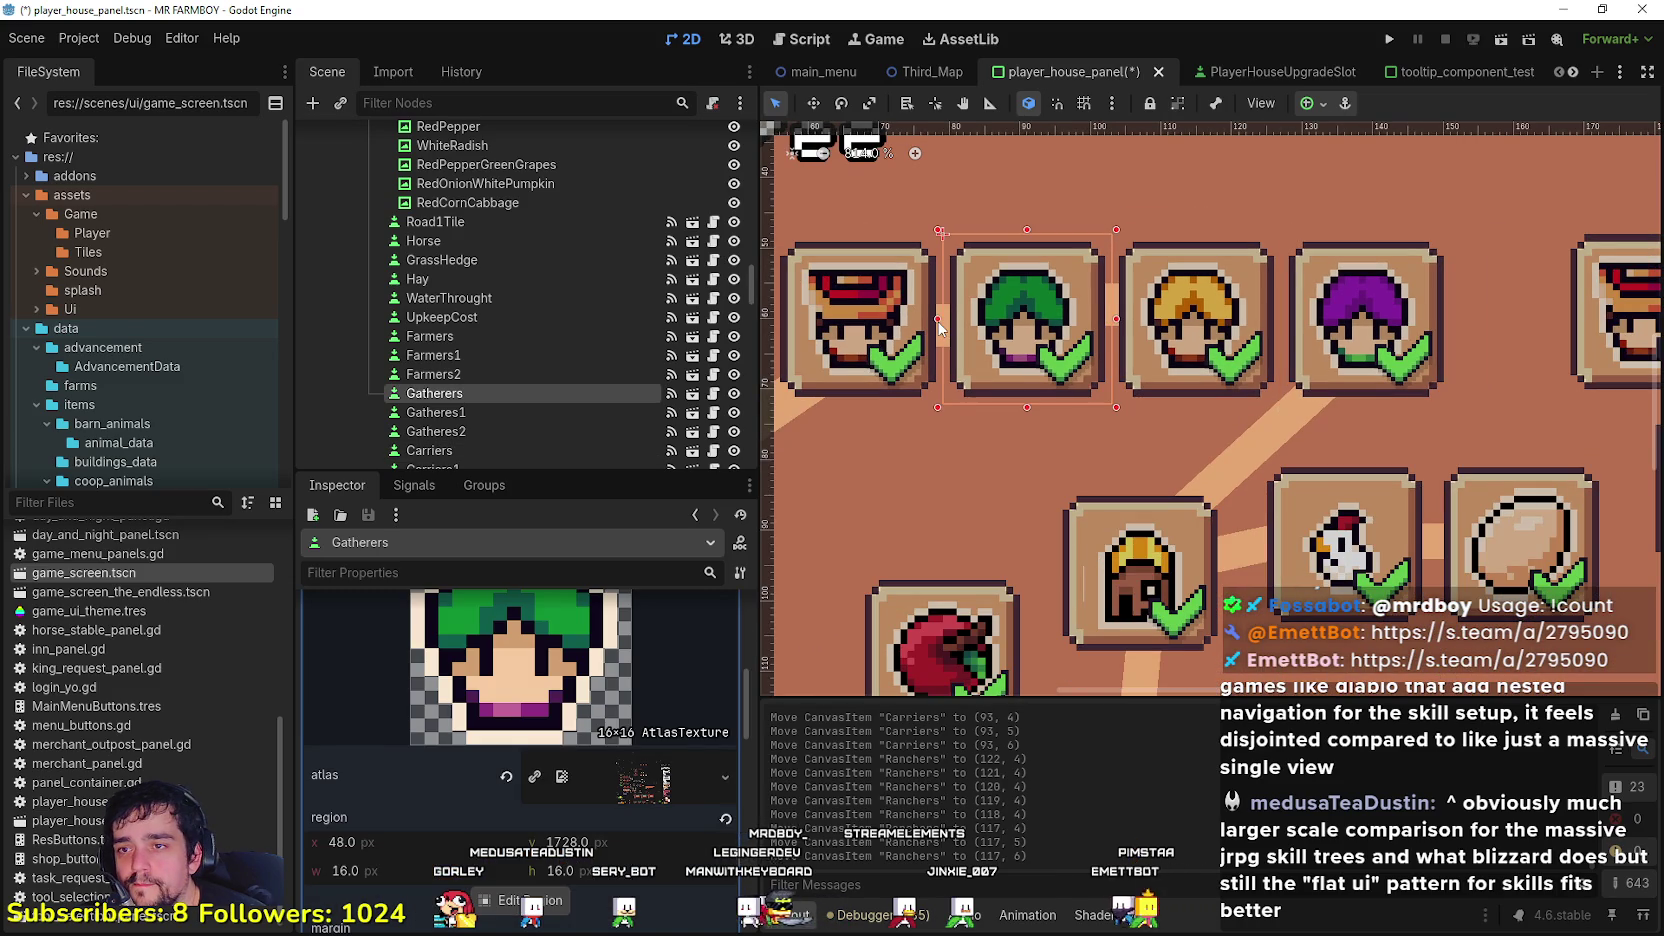
click(1121, 309)
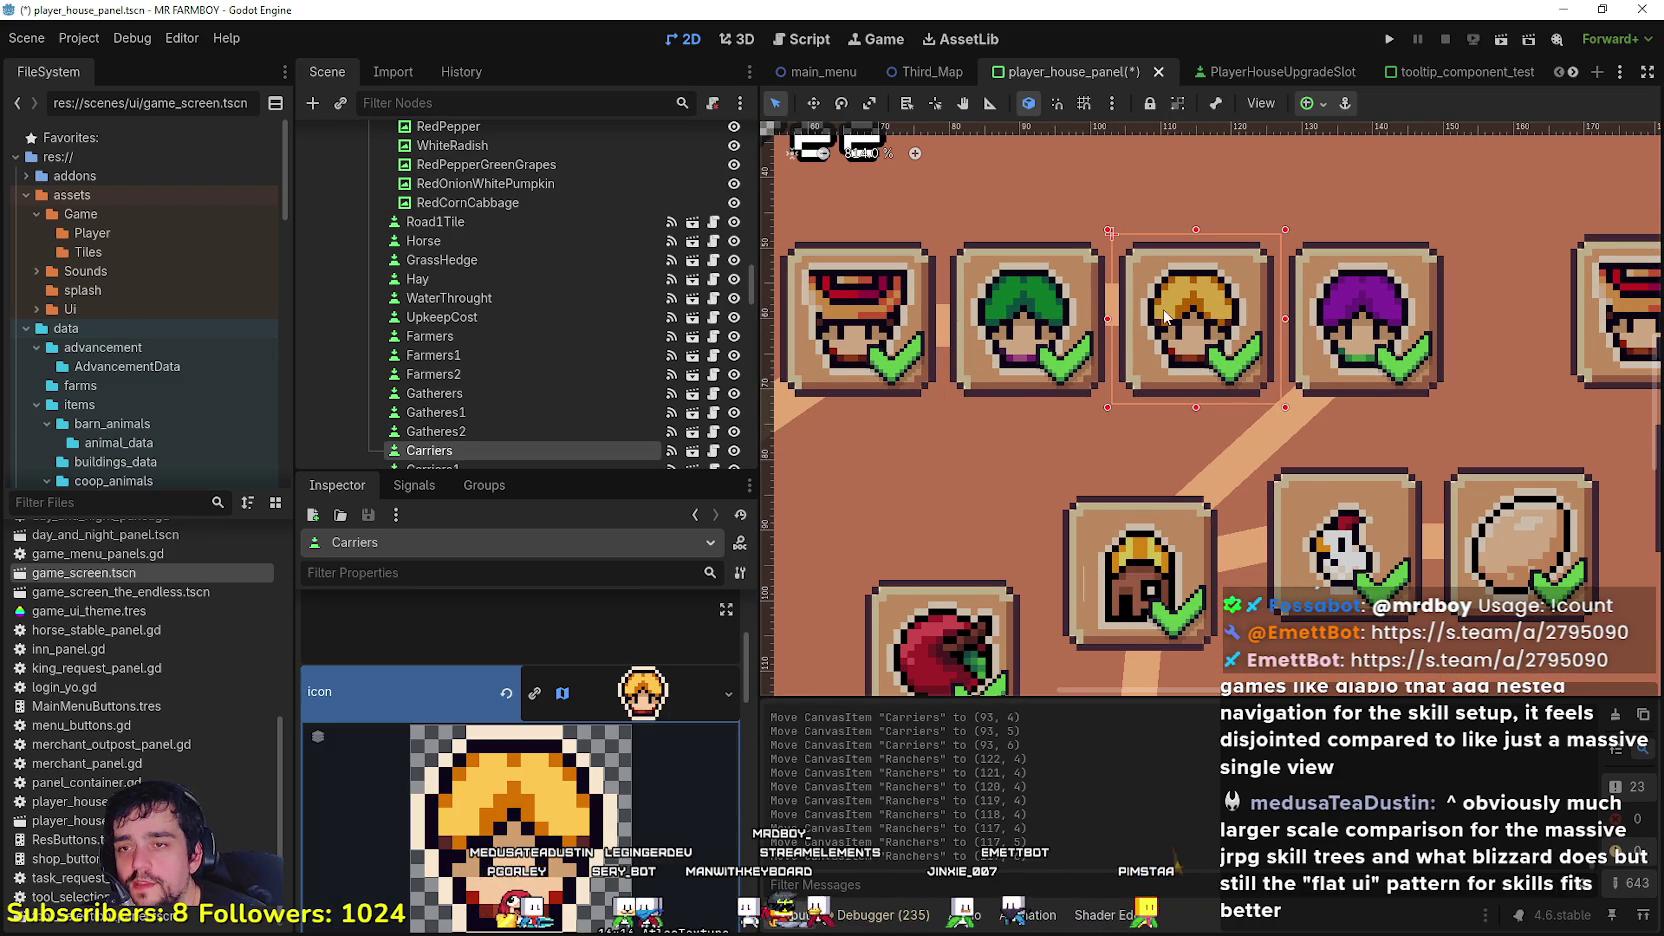
scroll(1160, 316, up, 1)
click(1112, 312)
scroll(1146, 313, up, 2)
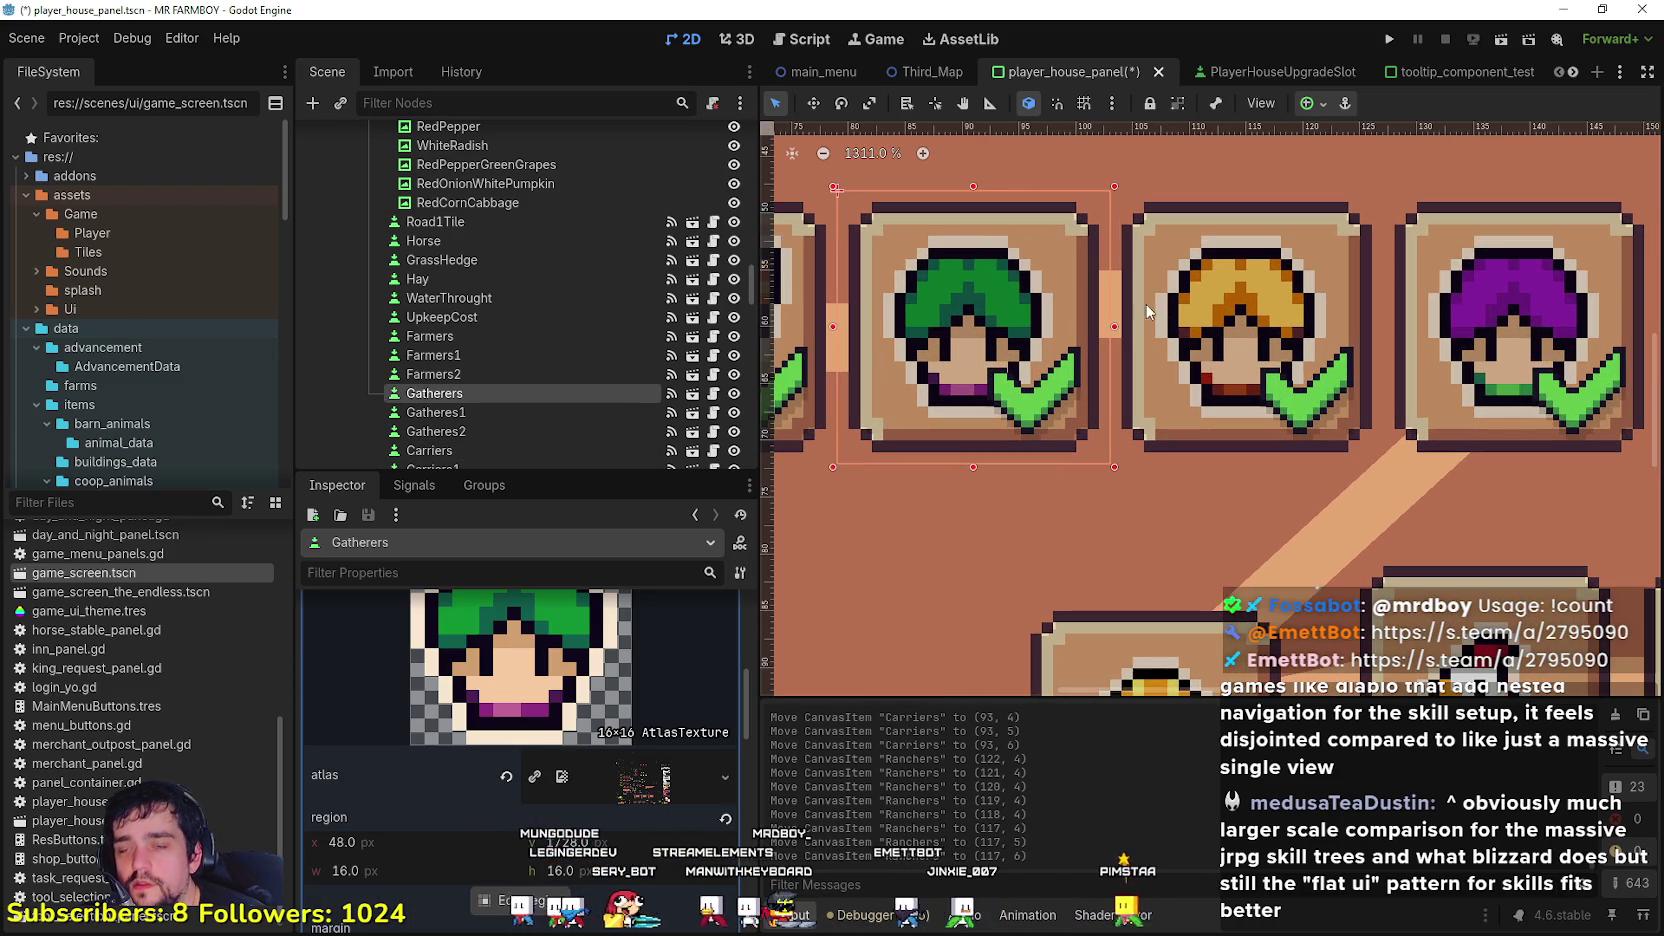
click(1141, 317)
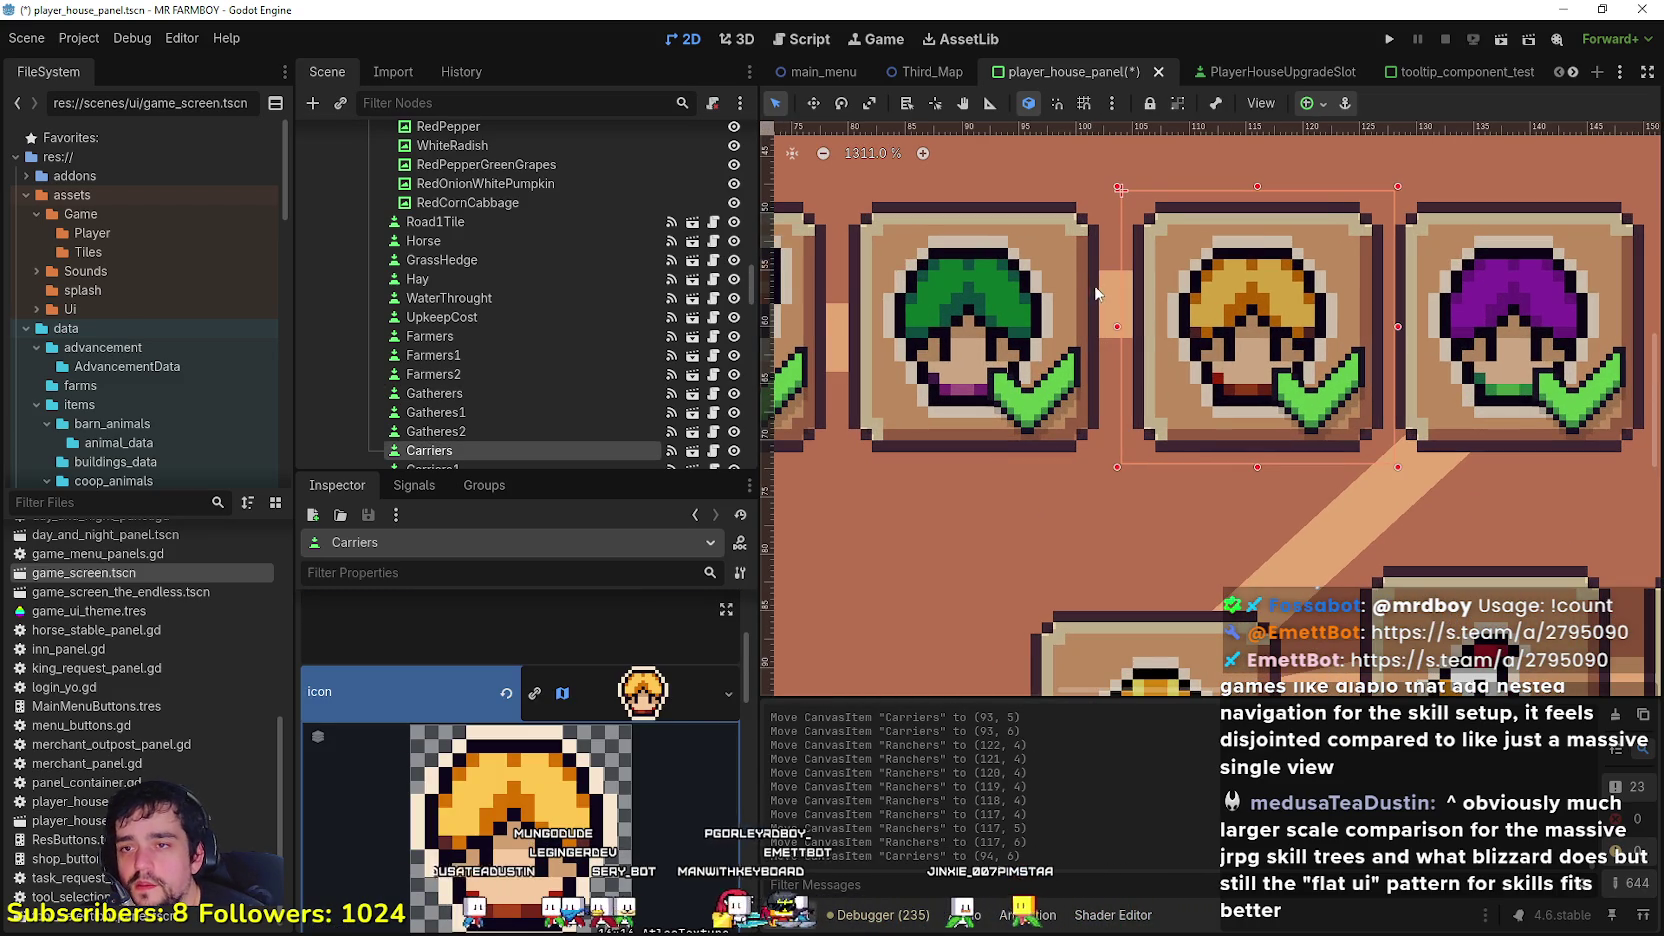
Step: Nudge the CarriersLine connector to (81, 15) between Gatherers and Carriers
click(1120, 301)
key(Right)
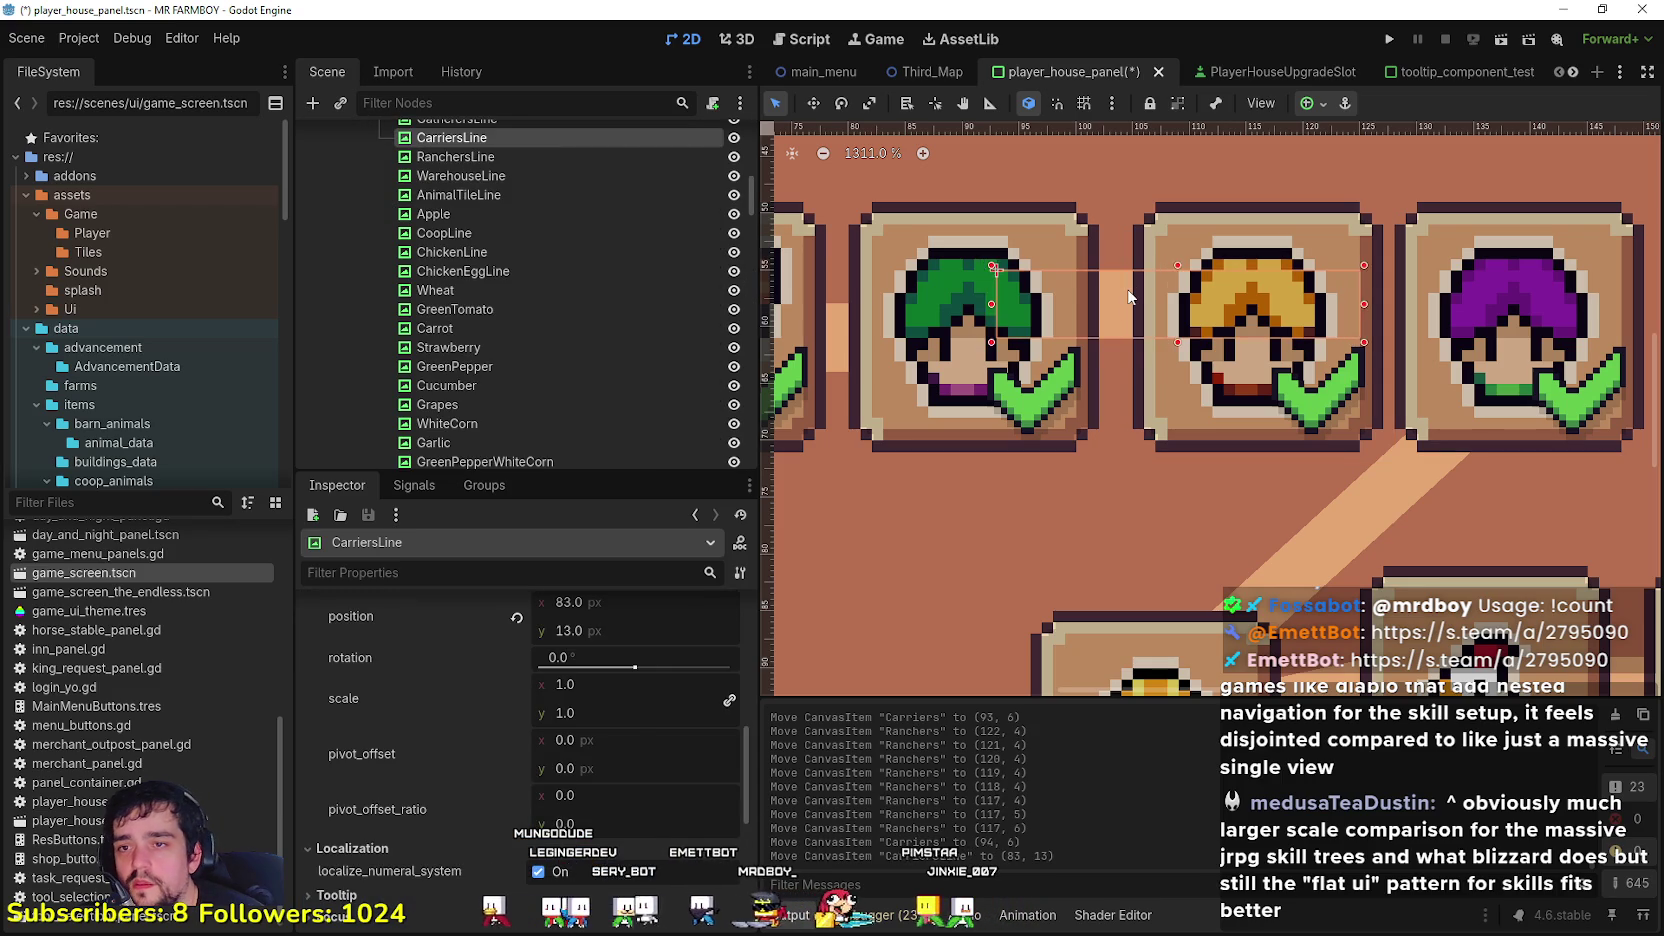
key(Down)
key(Down)
key(Left)
key(Left)
key(Down)
key(Up)
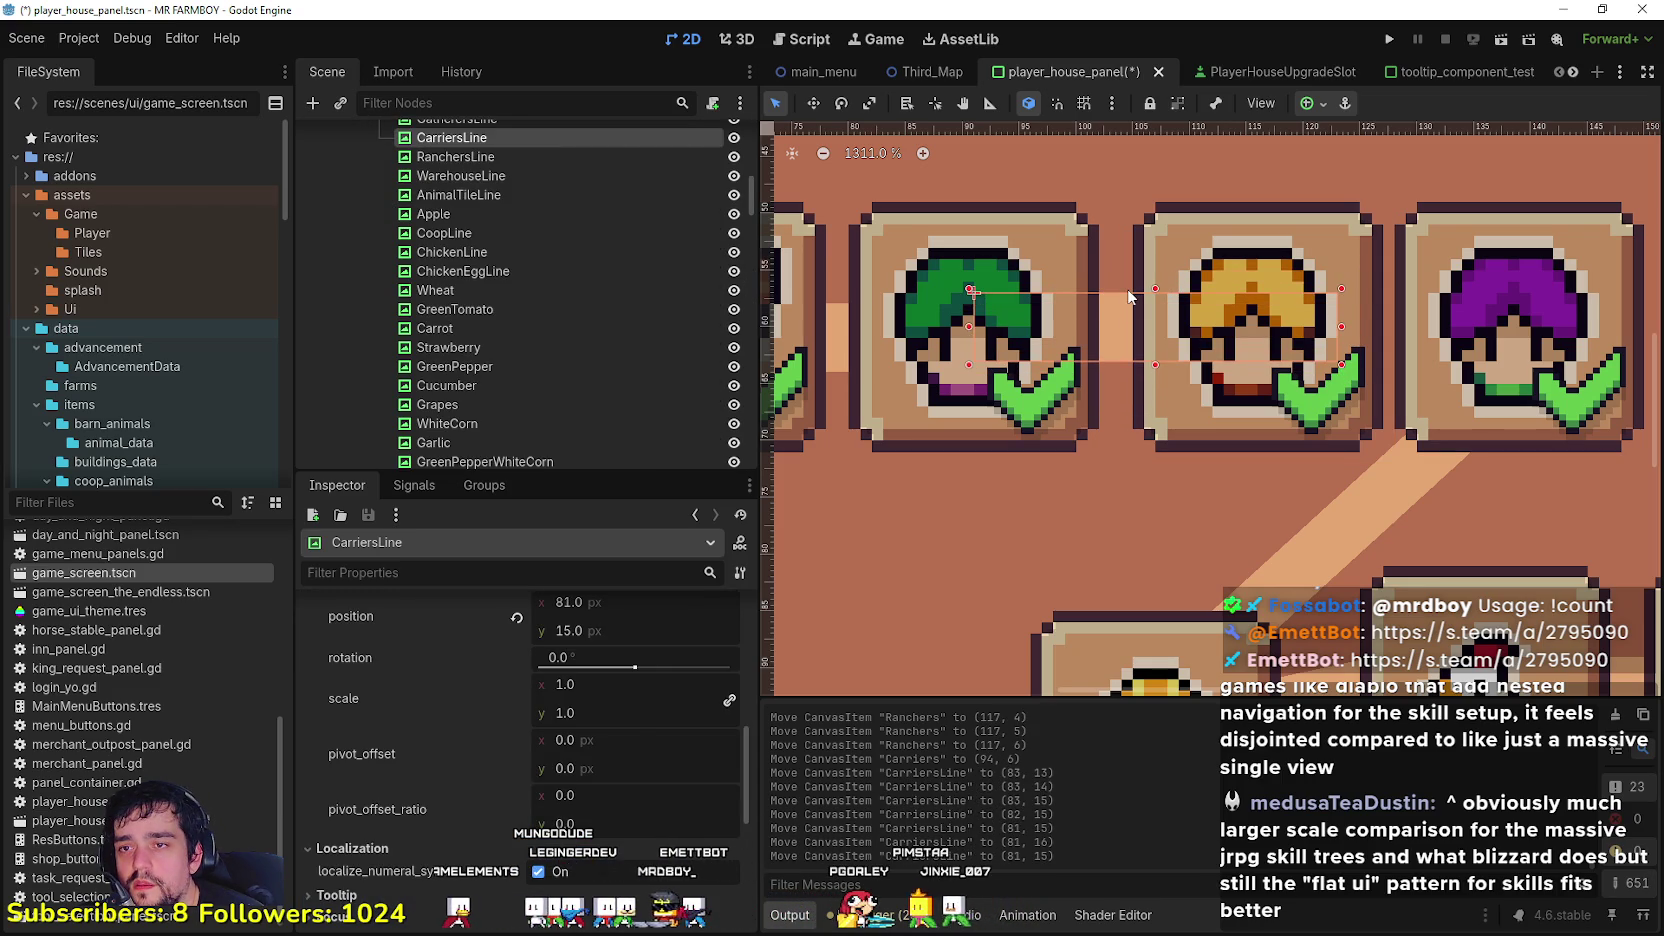
Step: Move the Carriers slot one pixel left to (94, 6)
click(1226, 403)
key(Left)
scroll(1238, 404, down, 2)
scroll(1240, 405, down, 5)
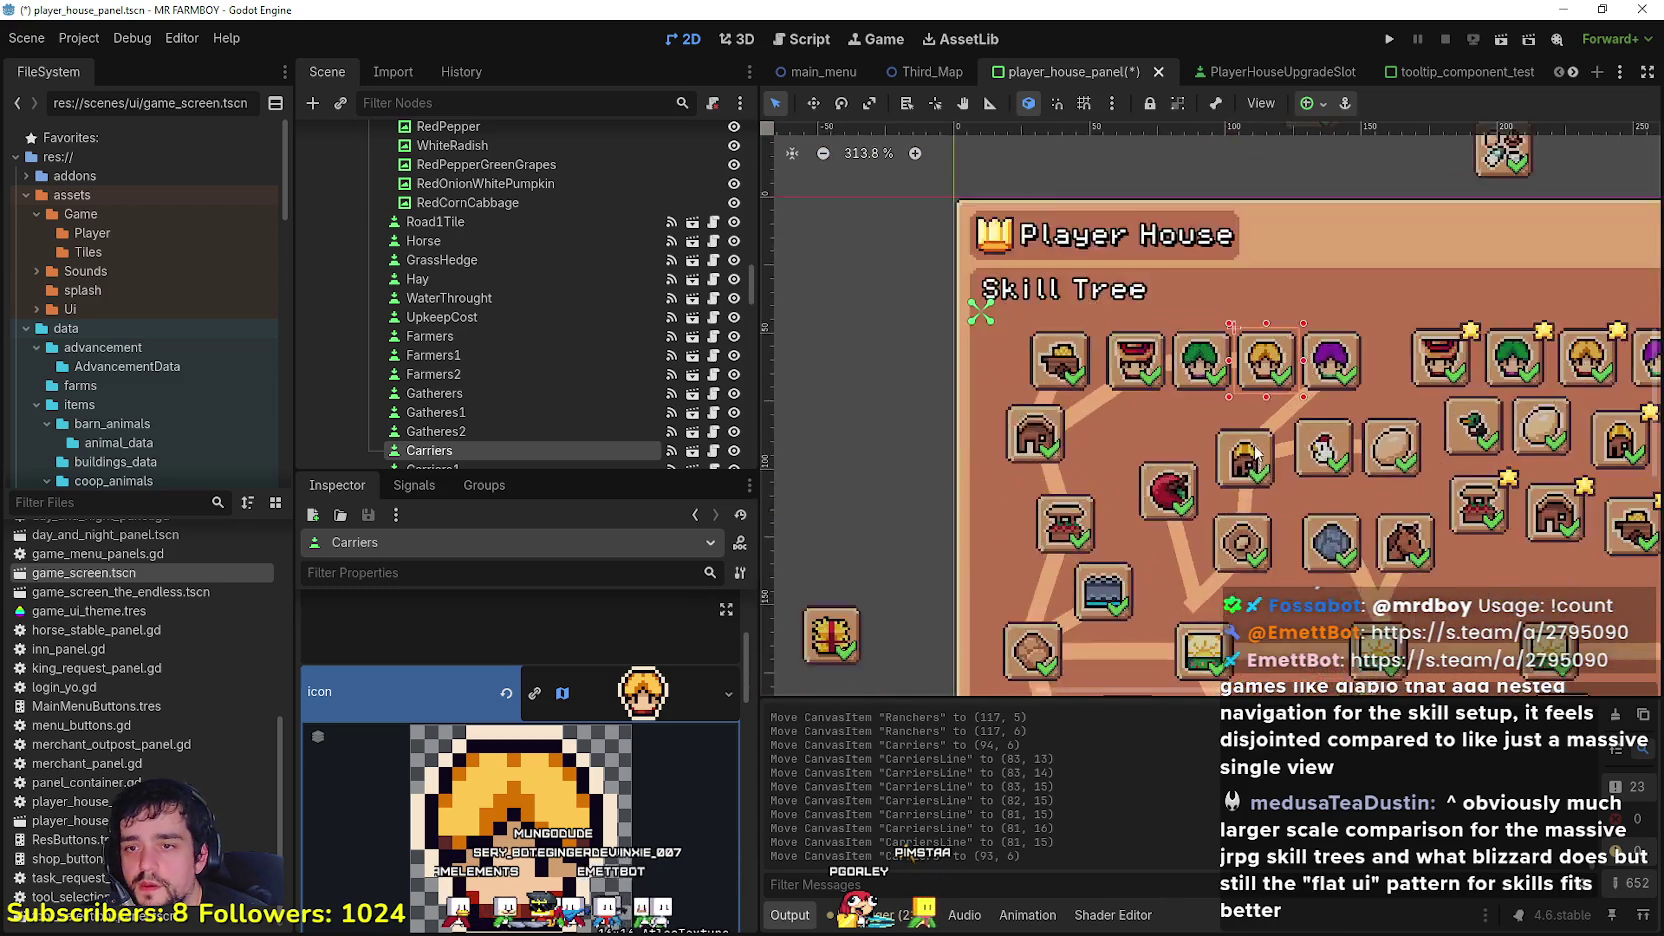
Step: Reposition the Apple slot and its connector line down and to the right
scroll(1108, 441, down, 3)
scroll(1124, 476, up, 3)
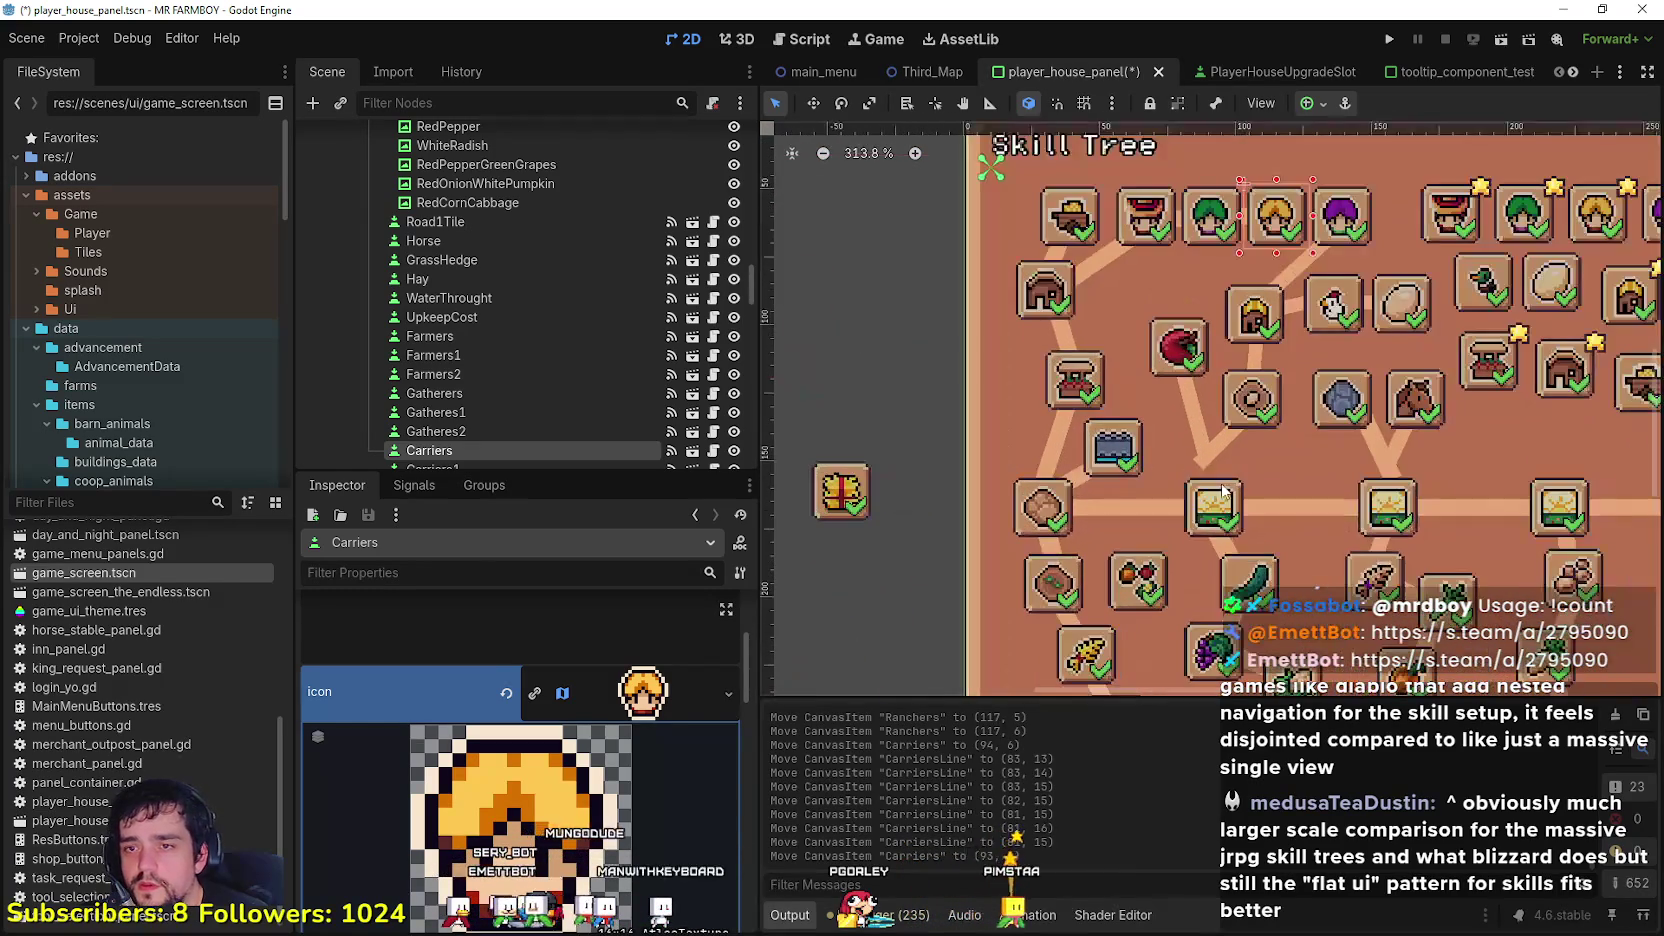
click(1209, 456)
scroll(1208, 460, up, 1)
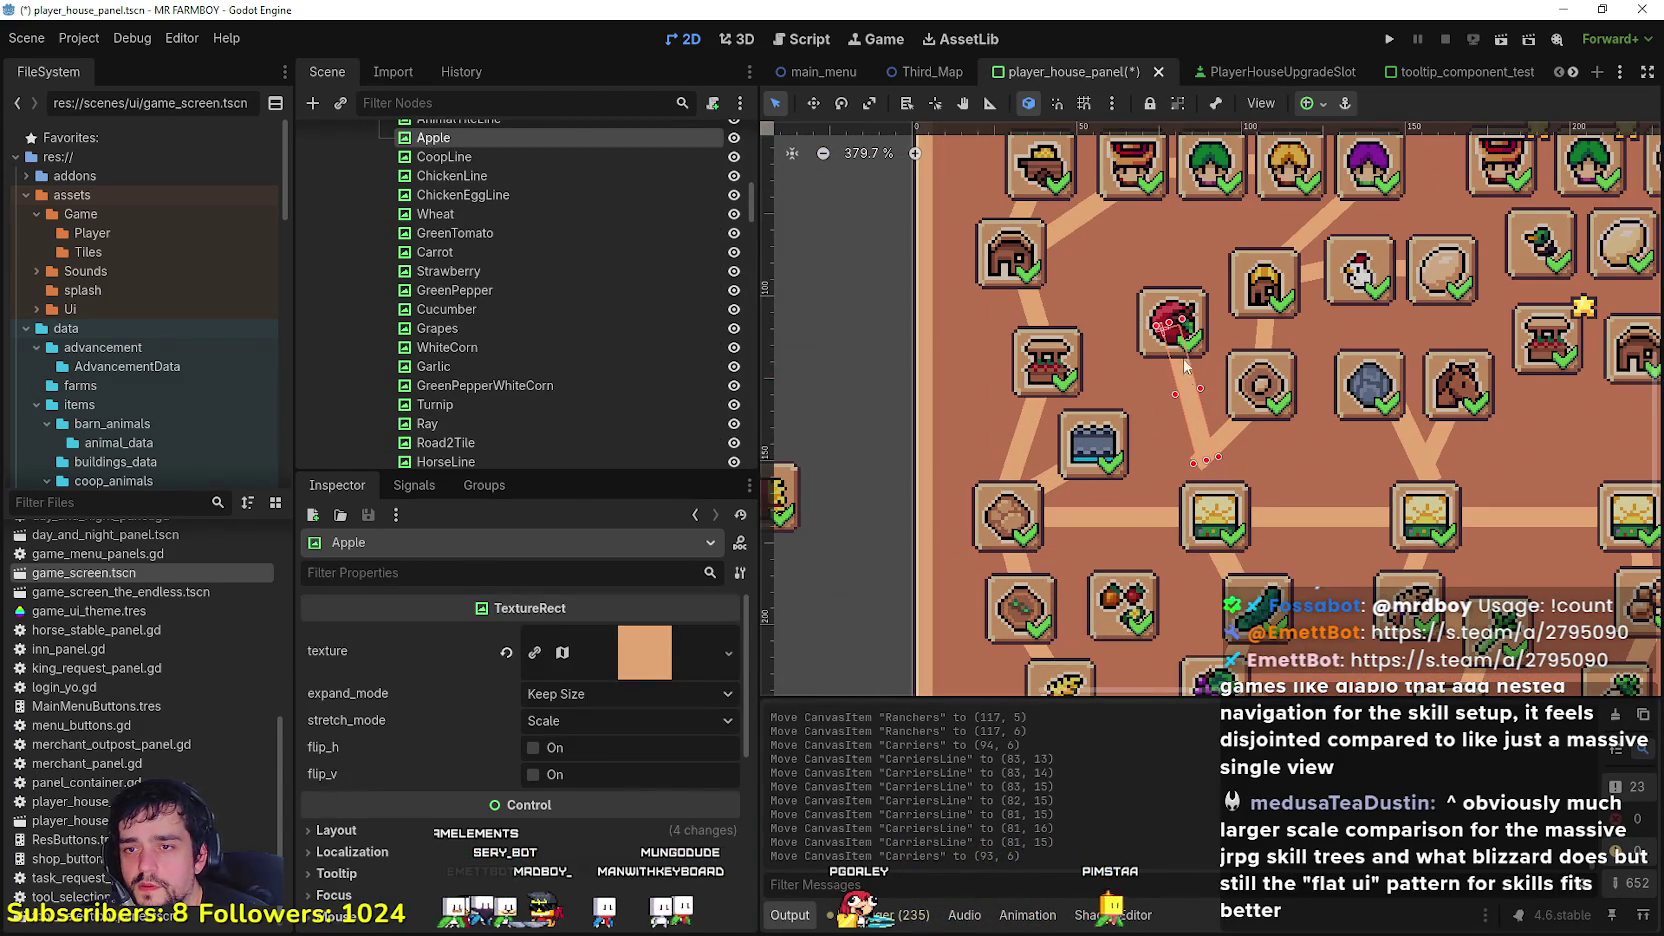
drag(1157, 320, 1143, 343)
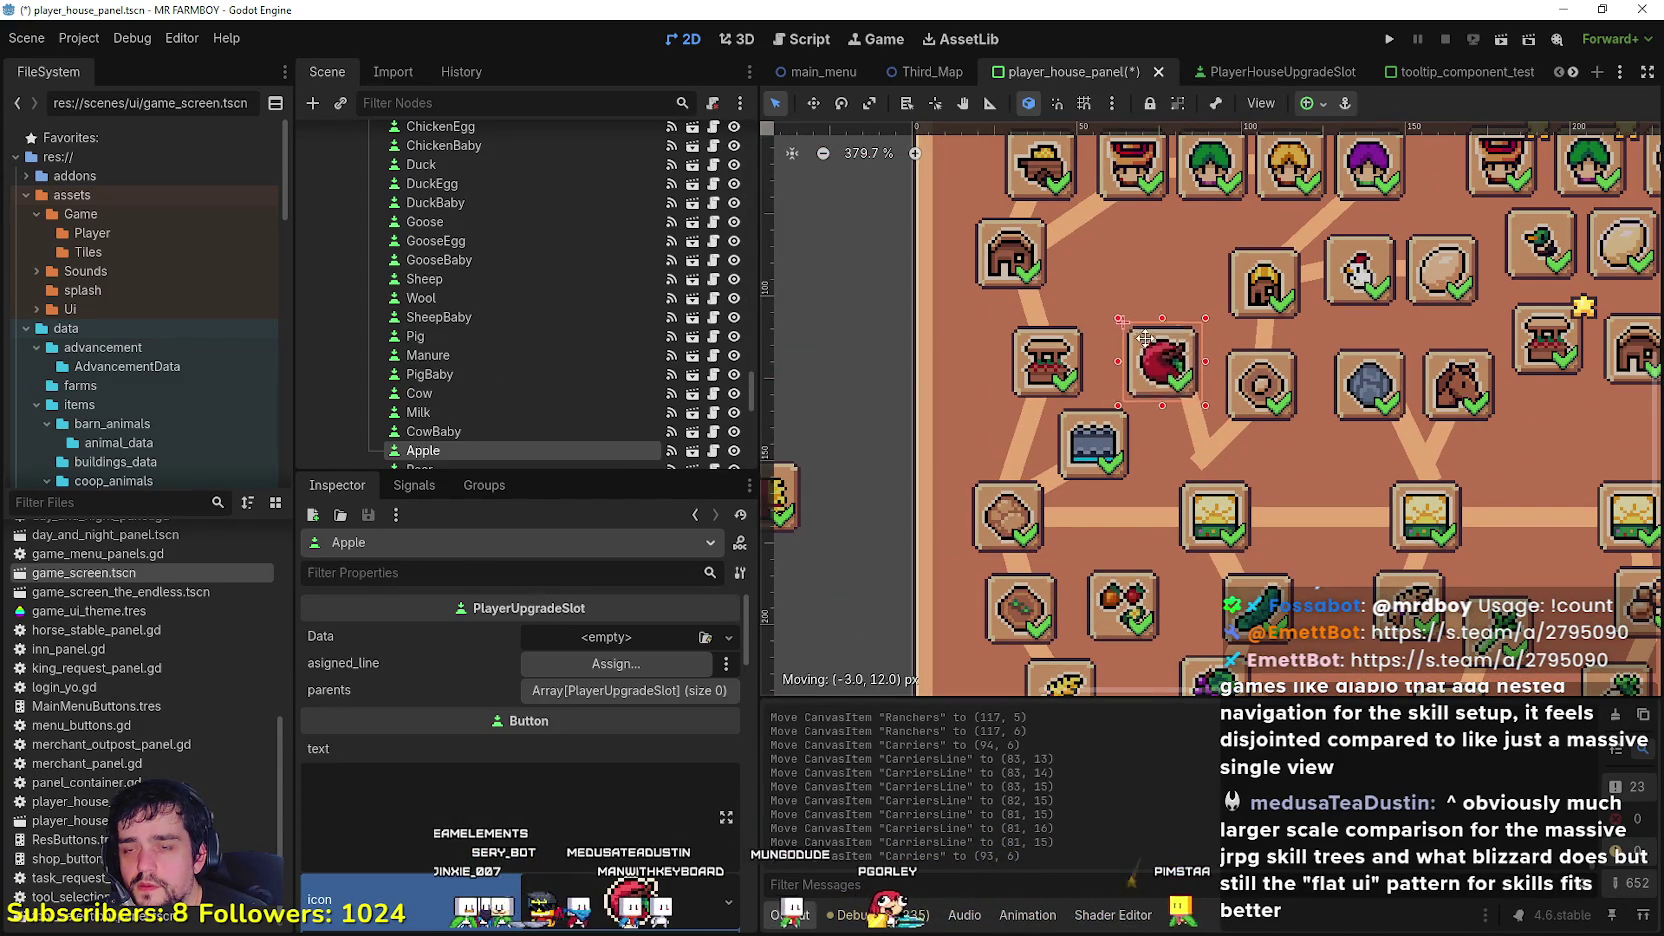
click(1199, 422)
drag(1199, 422, 1210, 490)
scroll(1194, 459, up, 3)
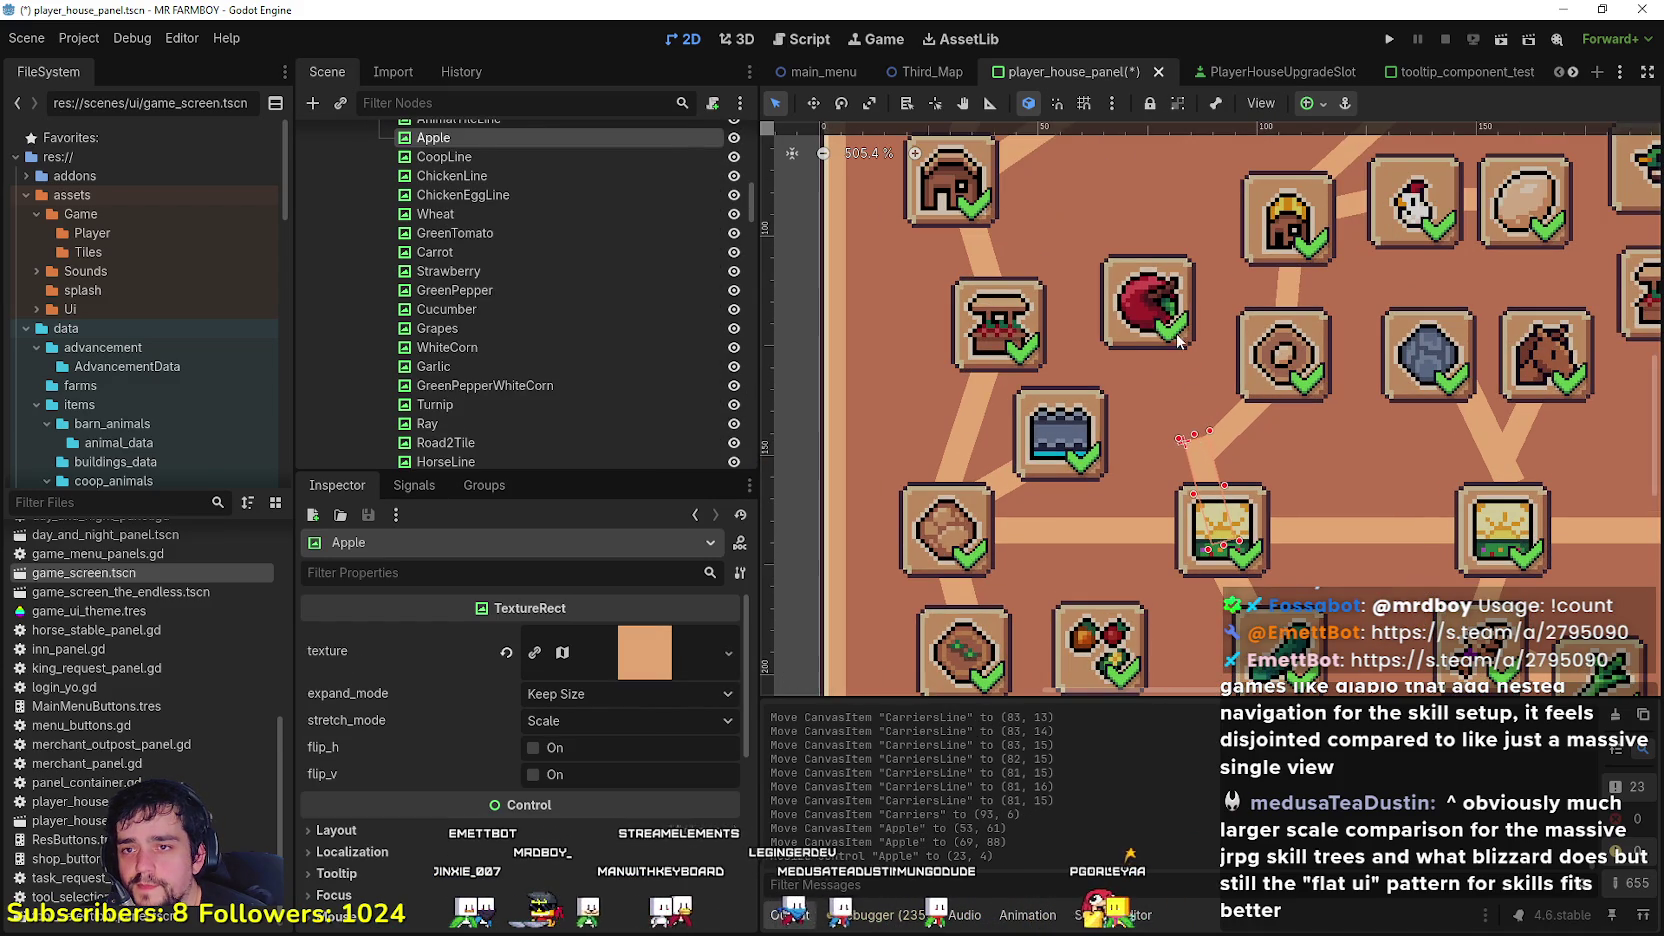
mouse_move(1150, 318)
mouse_down()
mouse_move(1178, 430)
mouse_move(1245, 413)
mouse_move(1256, 477)
mouse_move(1295, 414)
mouse_move(1260, 410)
mouse_move(1242, 446)
mouse_up()
click(1197, 468)
Step: Move the AnimalTile slot down beside Apple and nudge AnimalTileLine a few pixels right
click(842, 104)
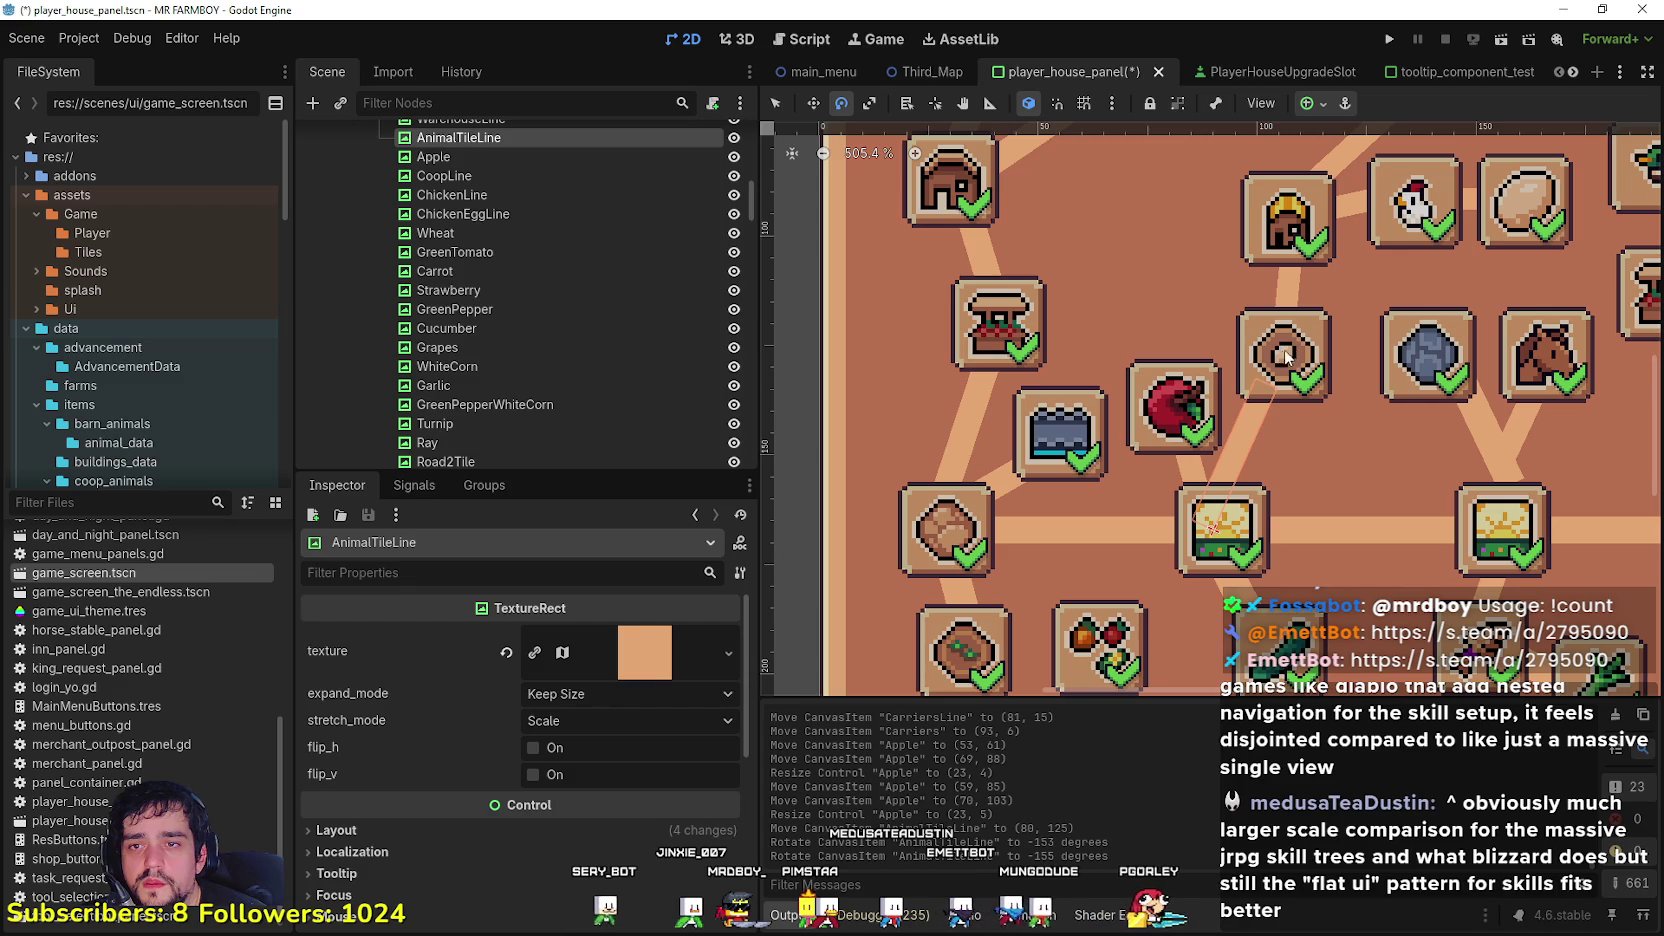
scroll(1250, 335, down, 1)
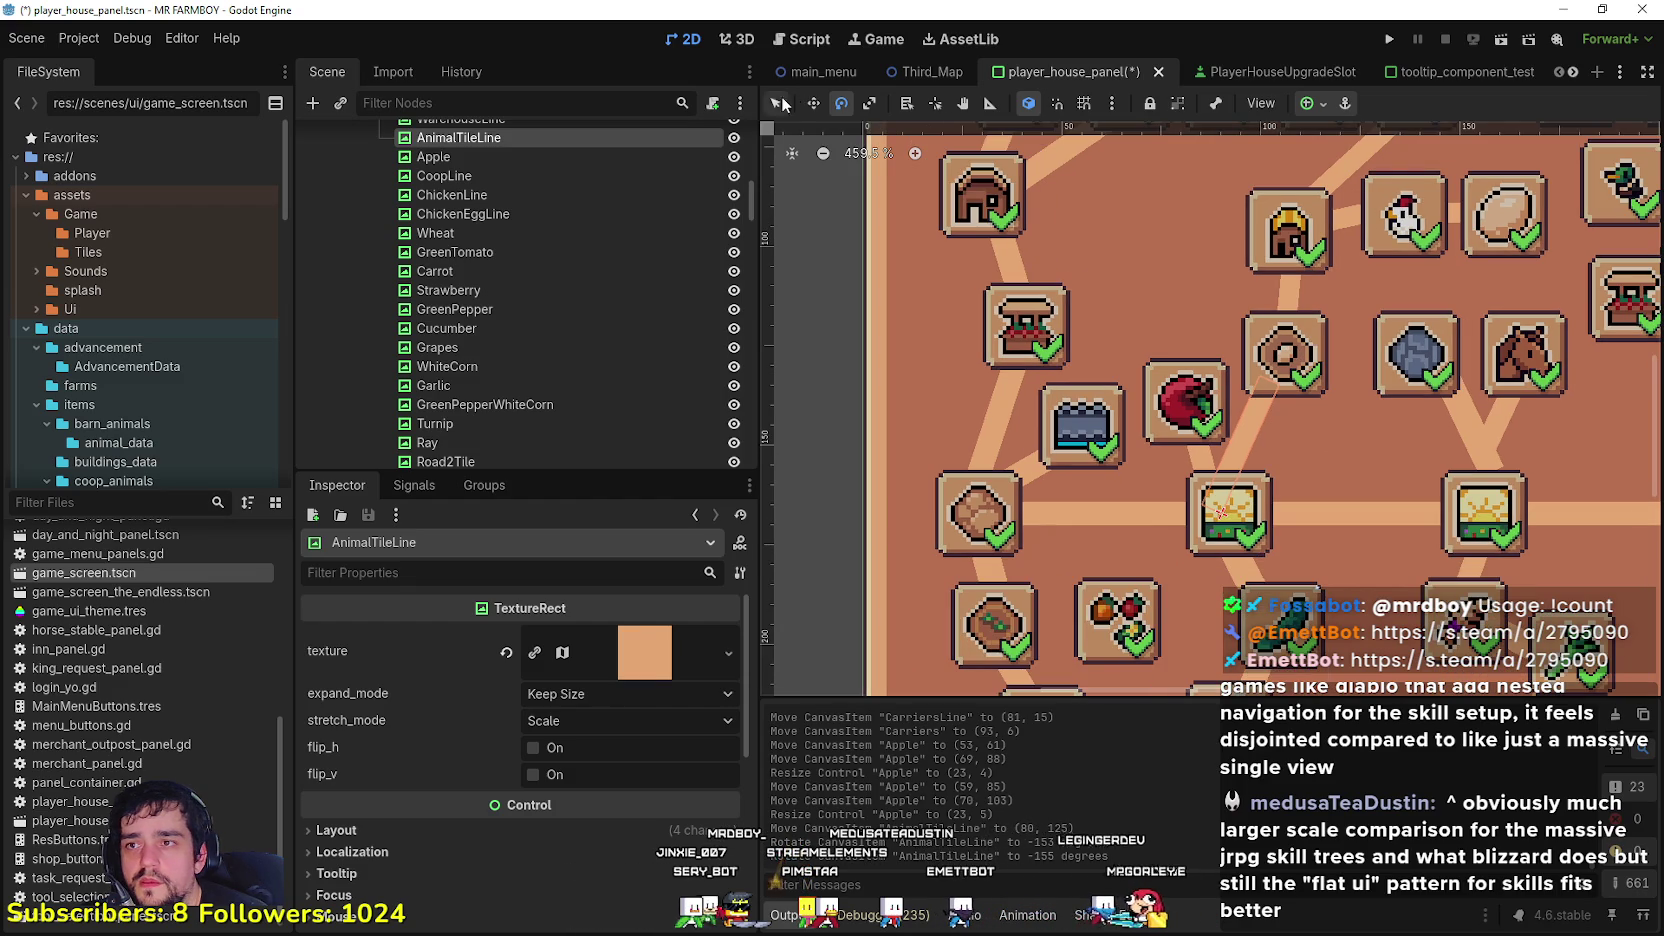
key(q)
click(1300, 343)
mouse_move(1300, 343)
mouse_down()
mouse_move(1300, 408)
mouse_move(1300, 390)
mouse_up()
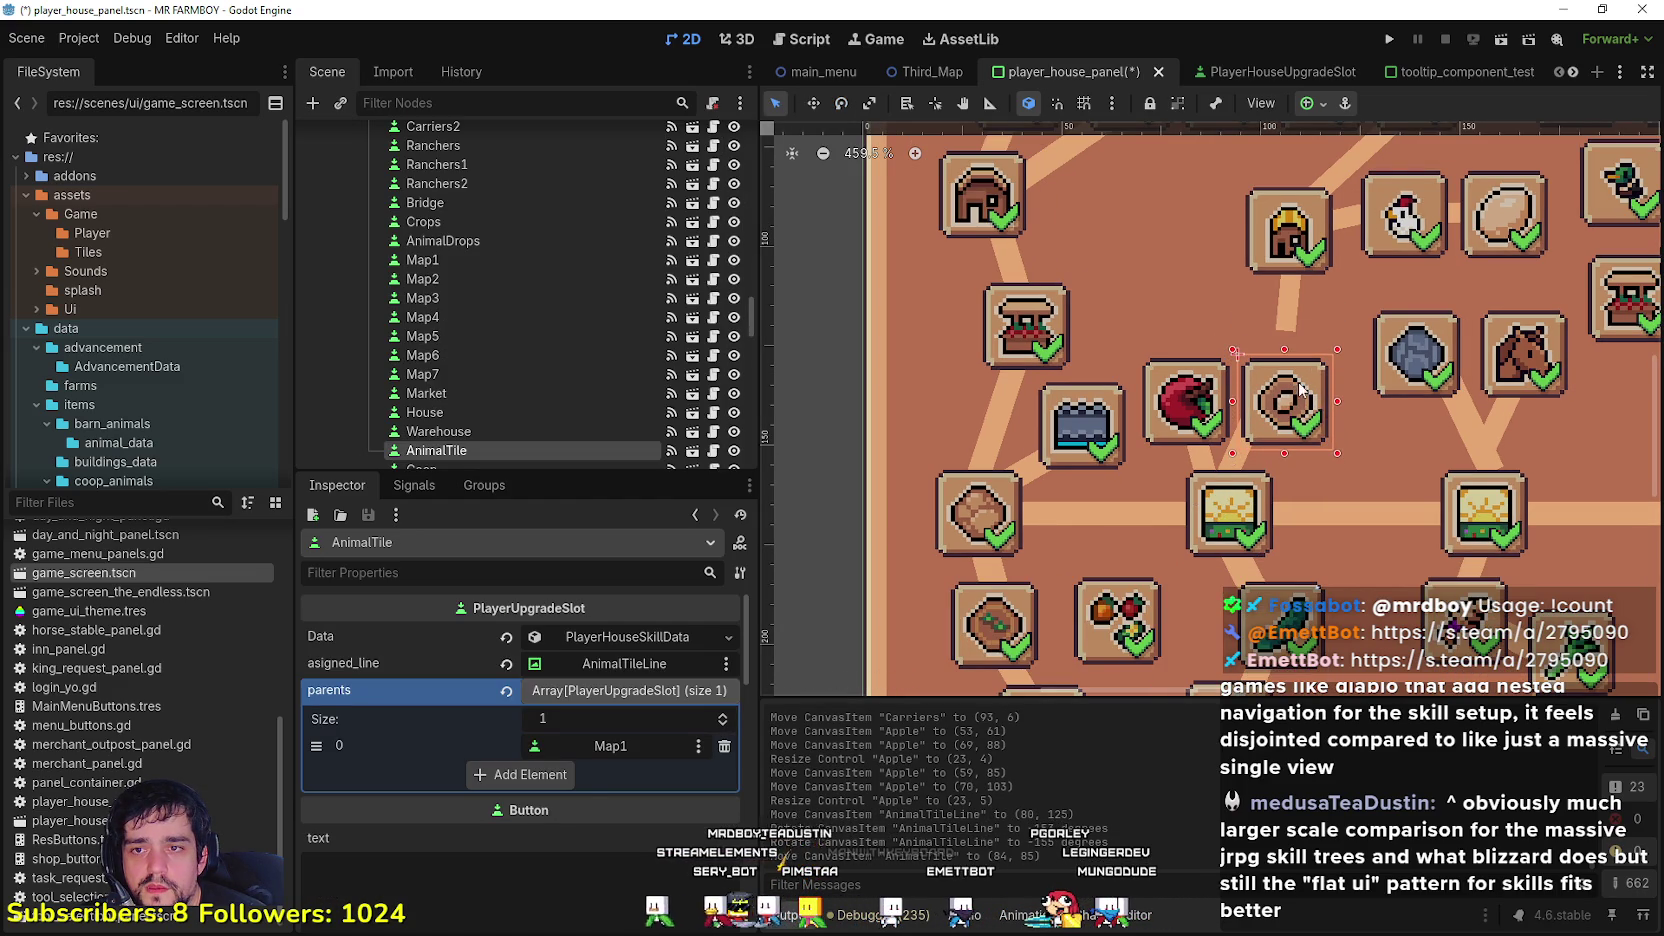
click(1233, 470)
key(Right)
key(Right)
key(Right)
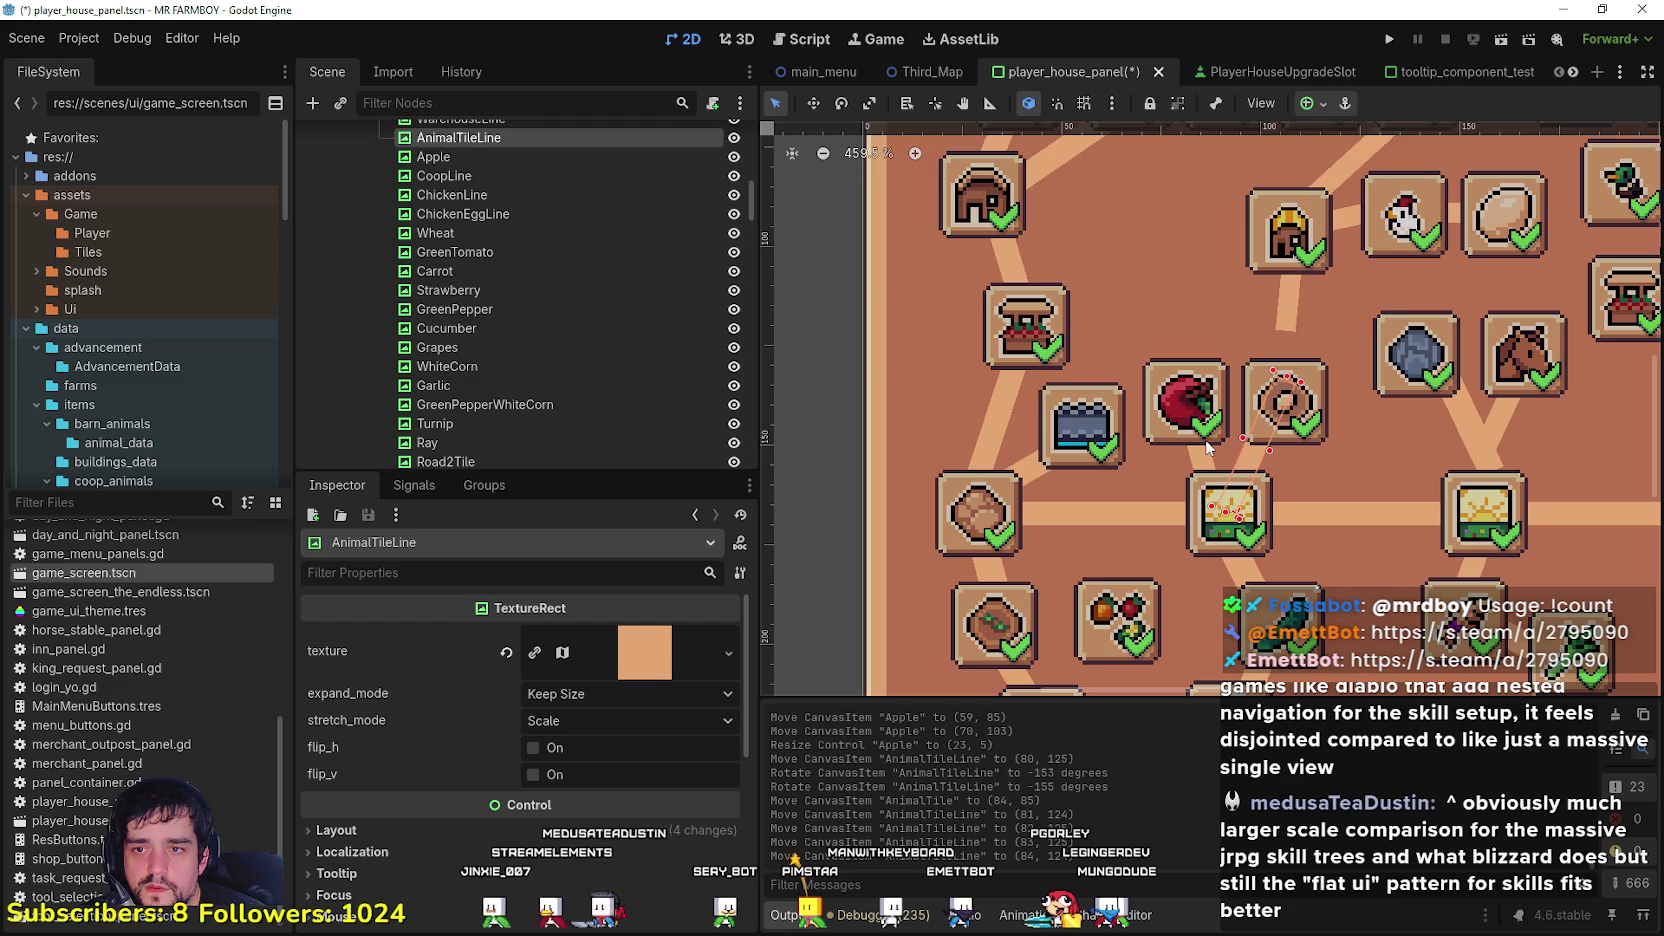
scroll(1213, 445, down, 5)
scroll(1190, 380, up, 3)
Step: Move the Coop slot left to (45, 43) and rotate CoopLine to 138° beside it
click(1177, 305)
scroll(1177, 305, down, 2)
scroll(1170, 310, down, 2)
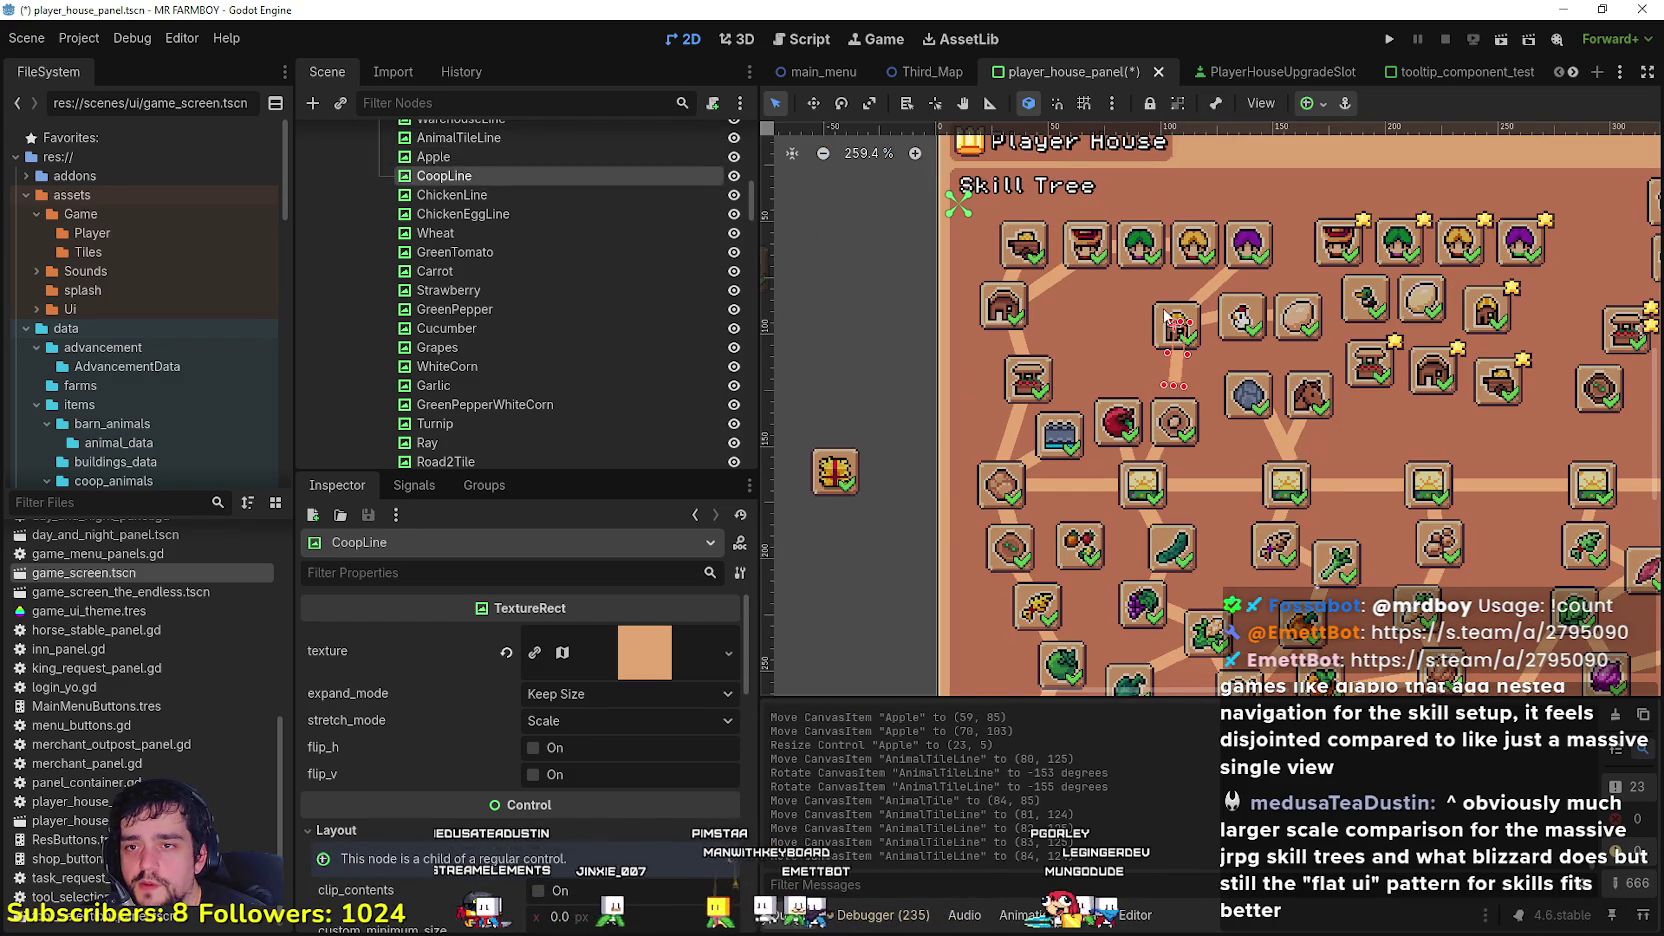
scroll(1157, 315, up, 2)
drag(1181, 304, 1059, 310)
scroll(1179, 388, down, 2)
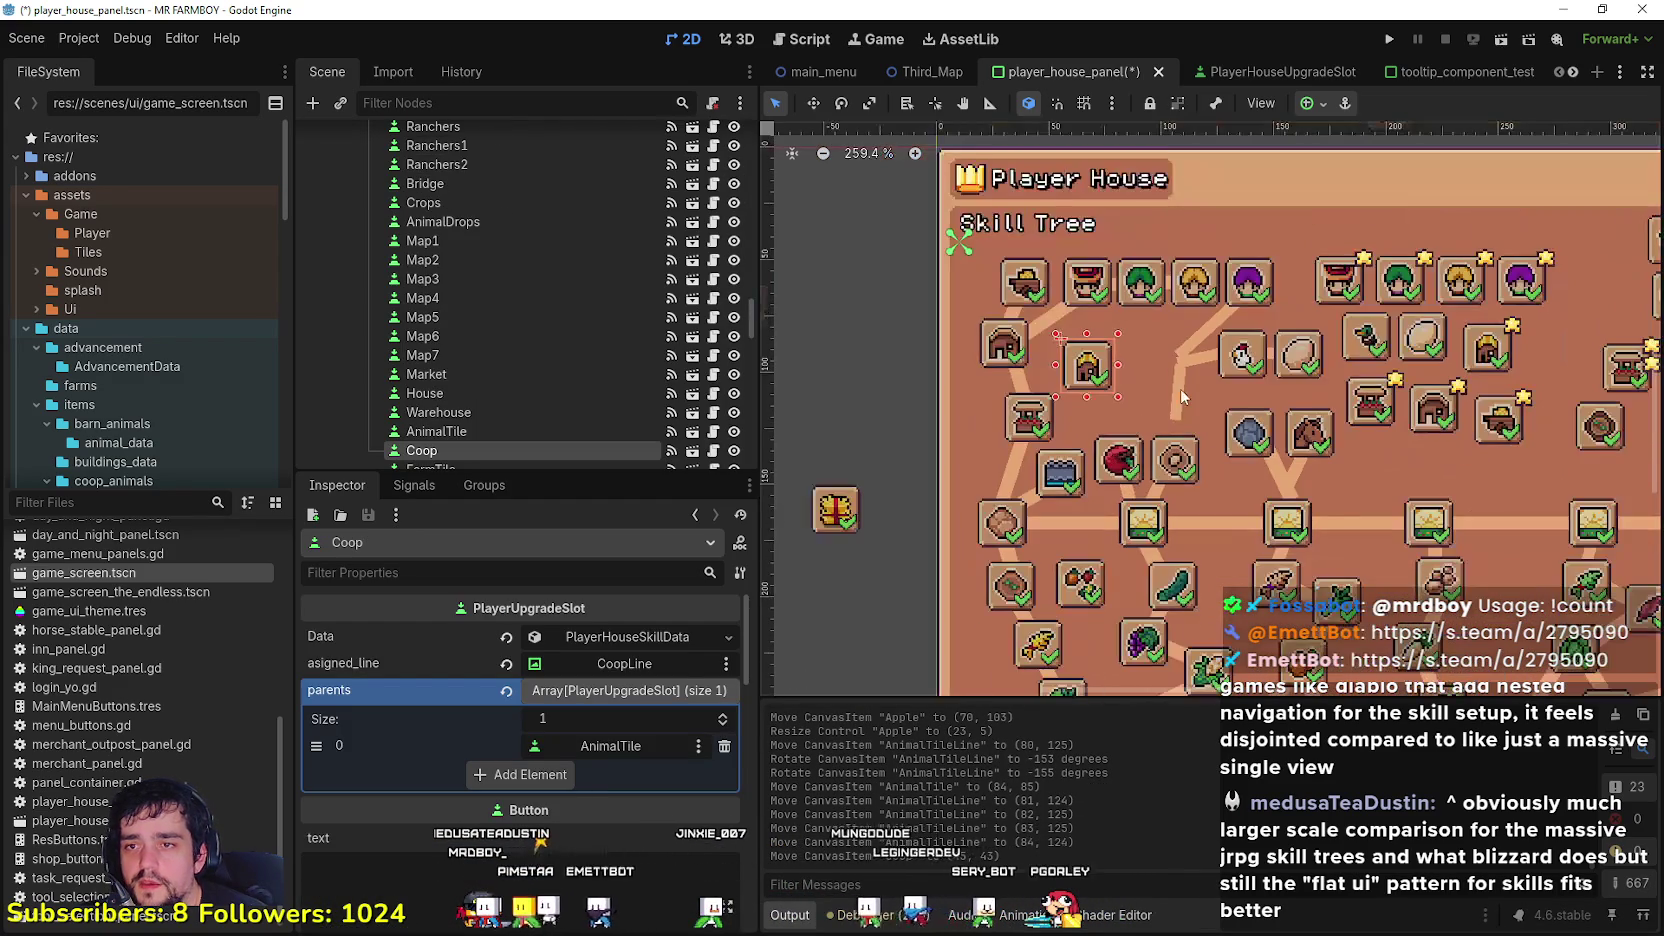
scroll(1179, 387, up, 3)
mouse_move(1179, 387)
mouse_down()
mouse_move(1174, 435)
mouse_move(1130, 370)
mouse_move(1144, 449)
mouse_move(1128, 436)
mouse_up()
key(e)
click(813, 103)
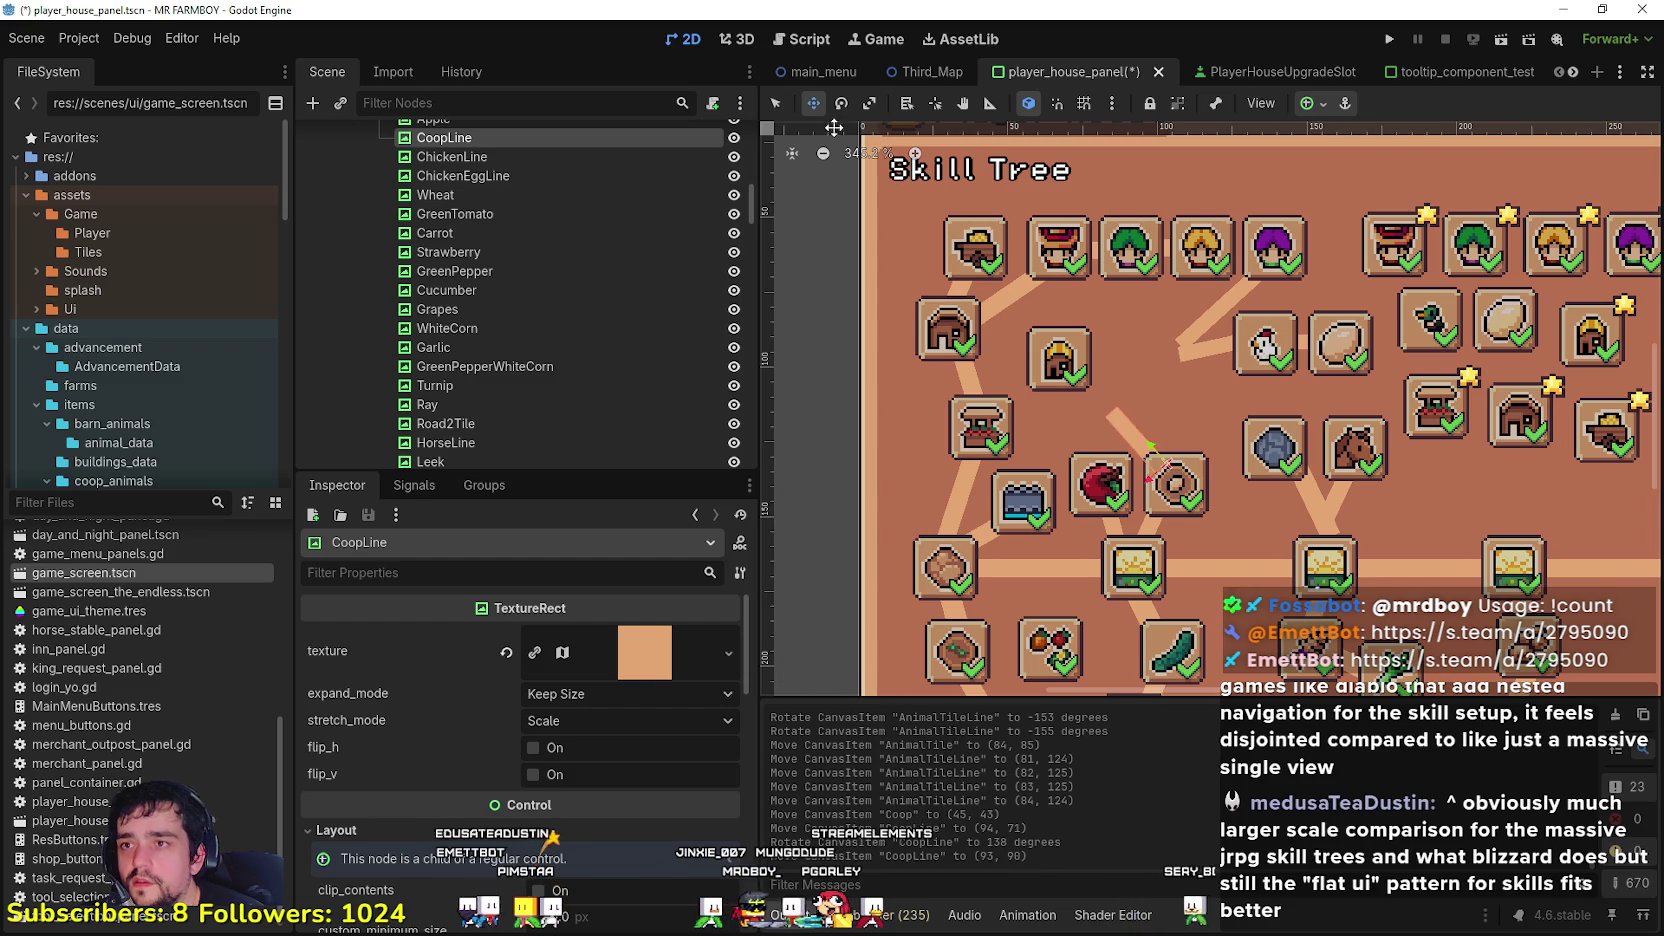
click(778, 104)
scroll(1075, 400, up, 2)
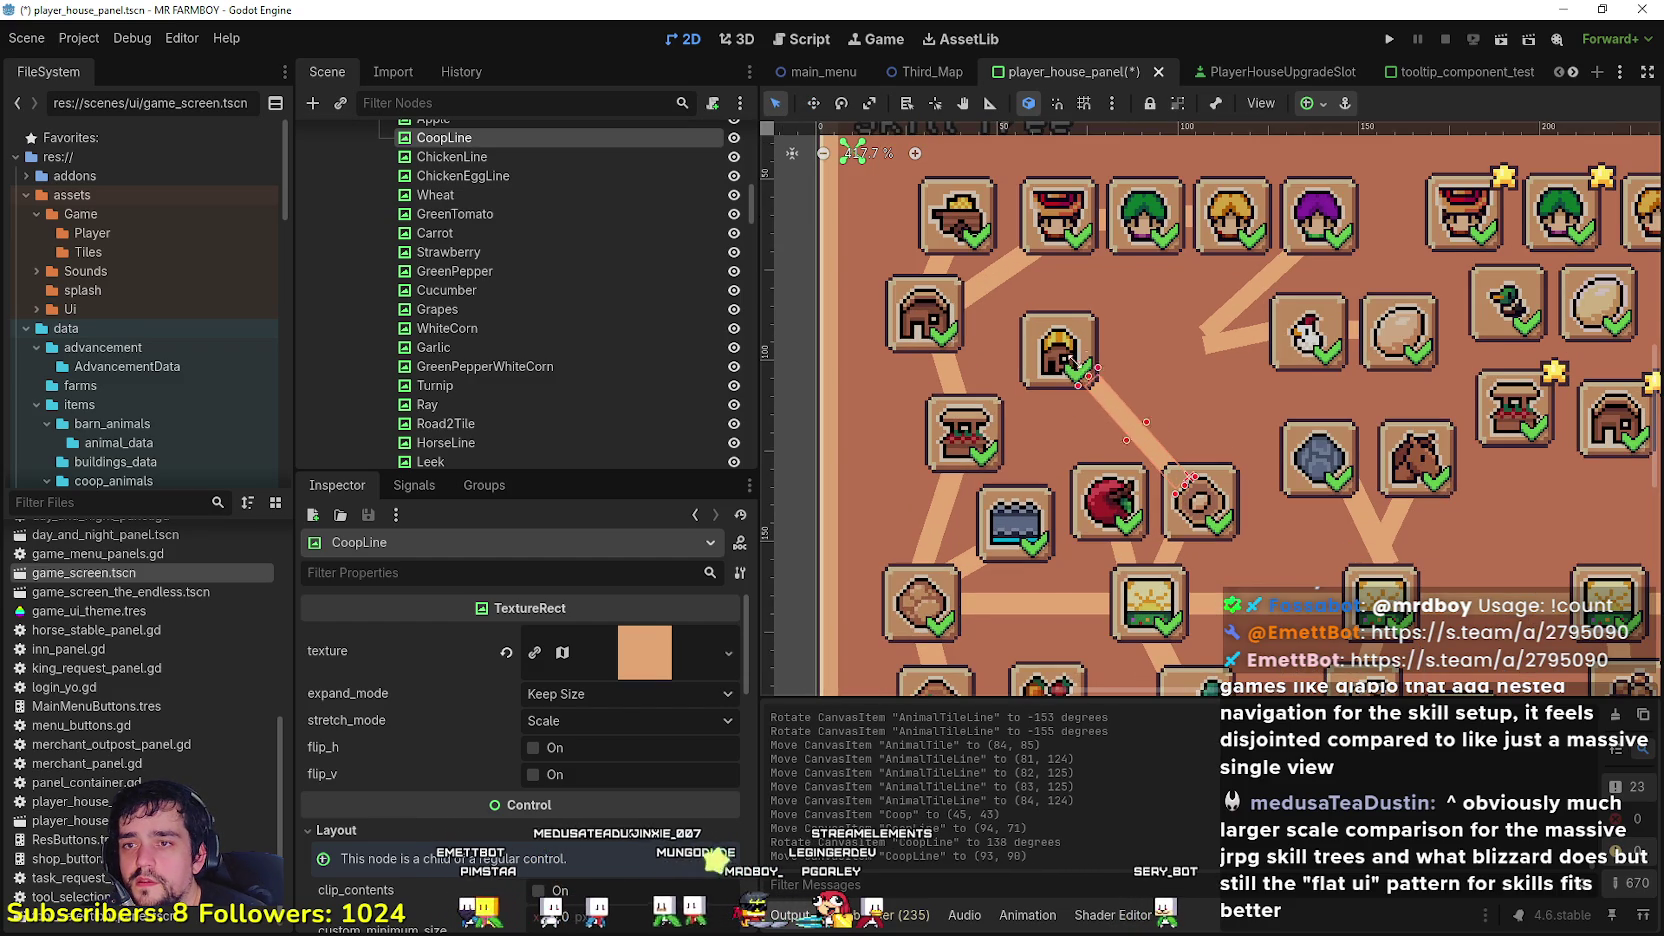
drag(1060, 345, 1199, 510)
scroll(1238, 346, down, 1)
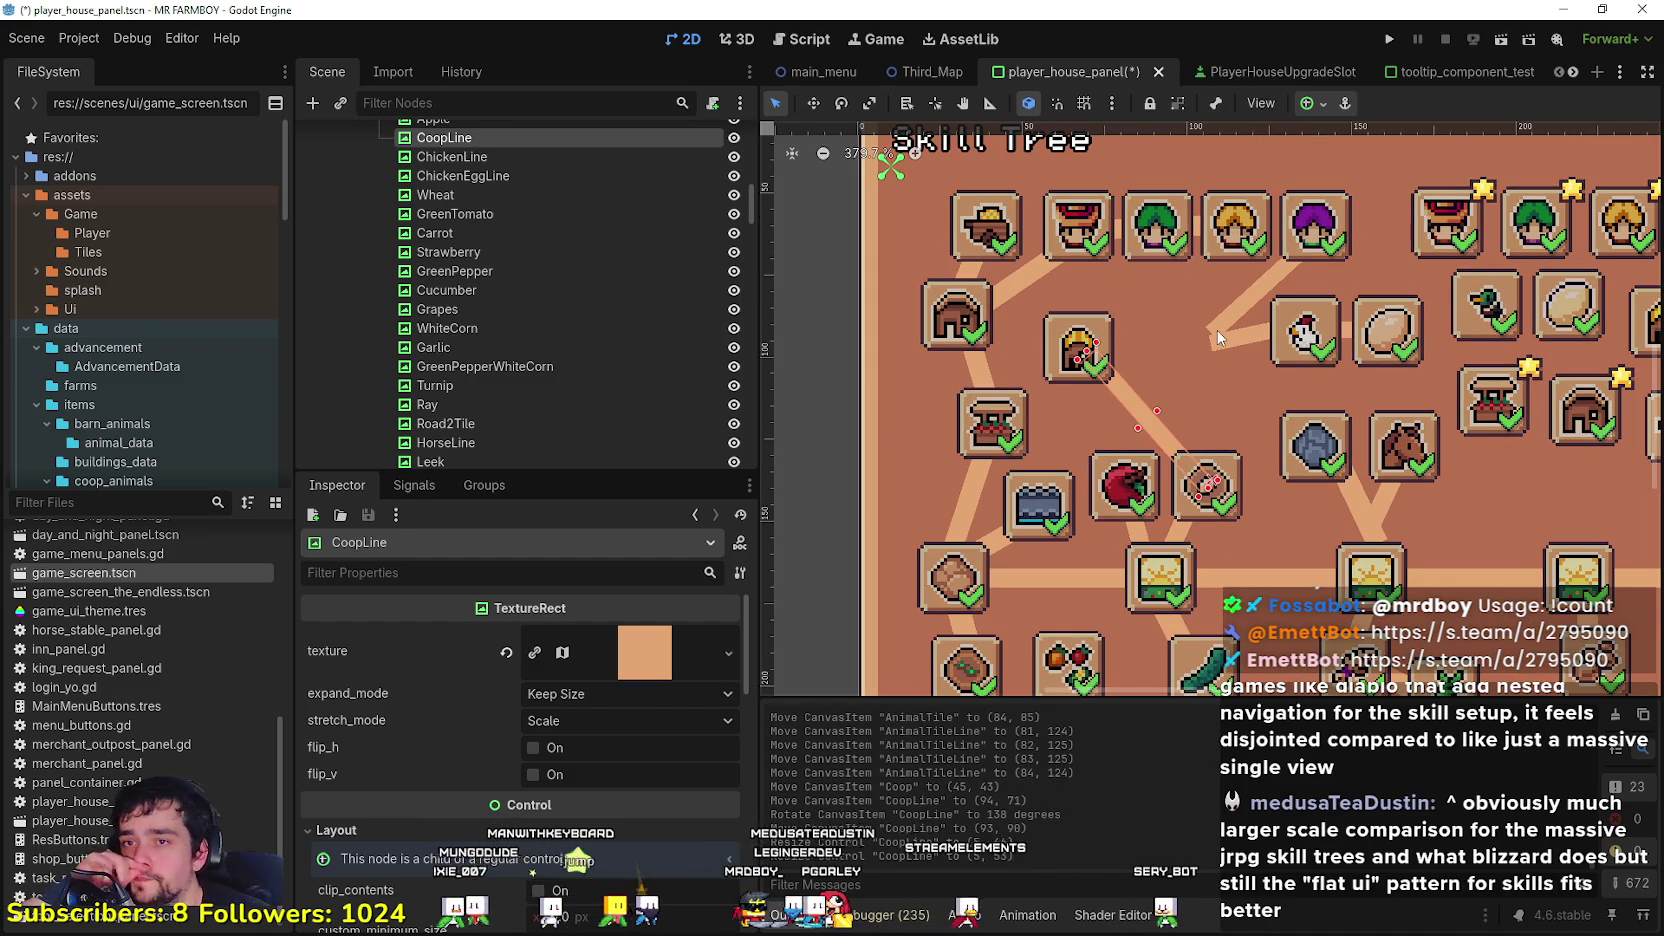
click(1217, 332)
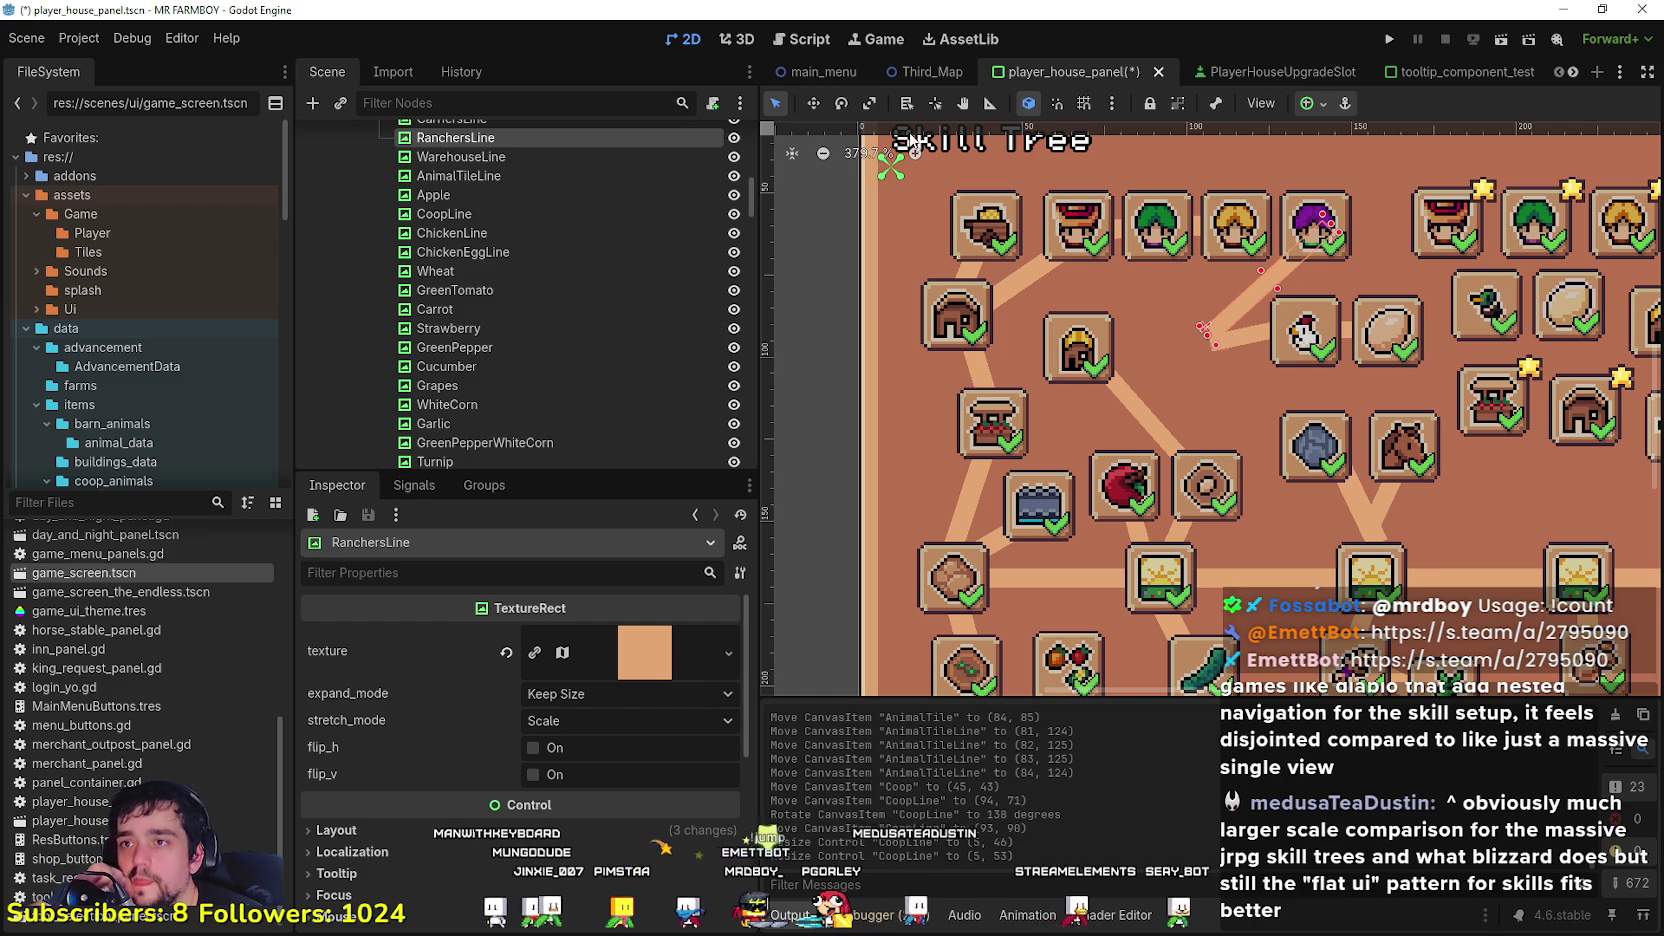
Step: Move RanchersLine left, rotate it -20° and lengthen it slightly
key(w)
drag(1235, 321, 1079, 353)
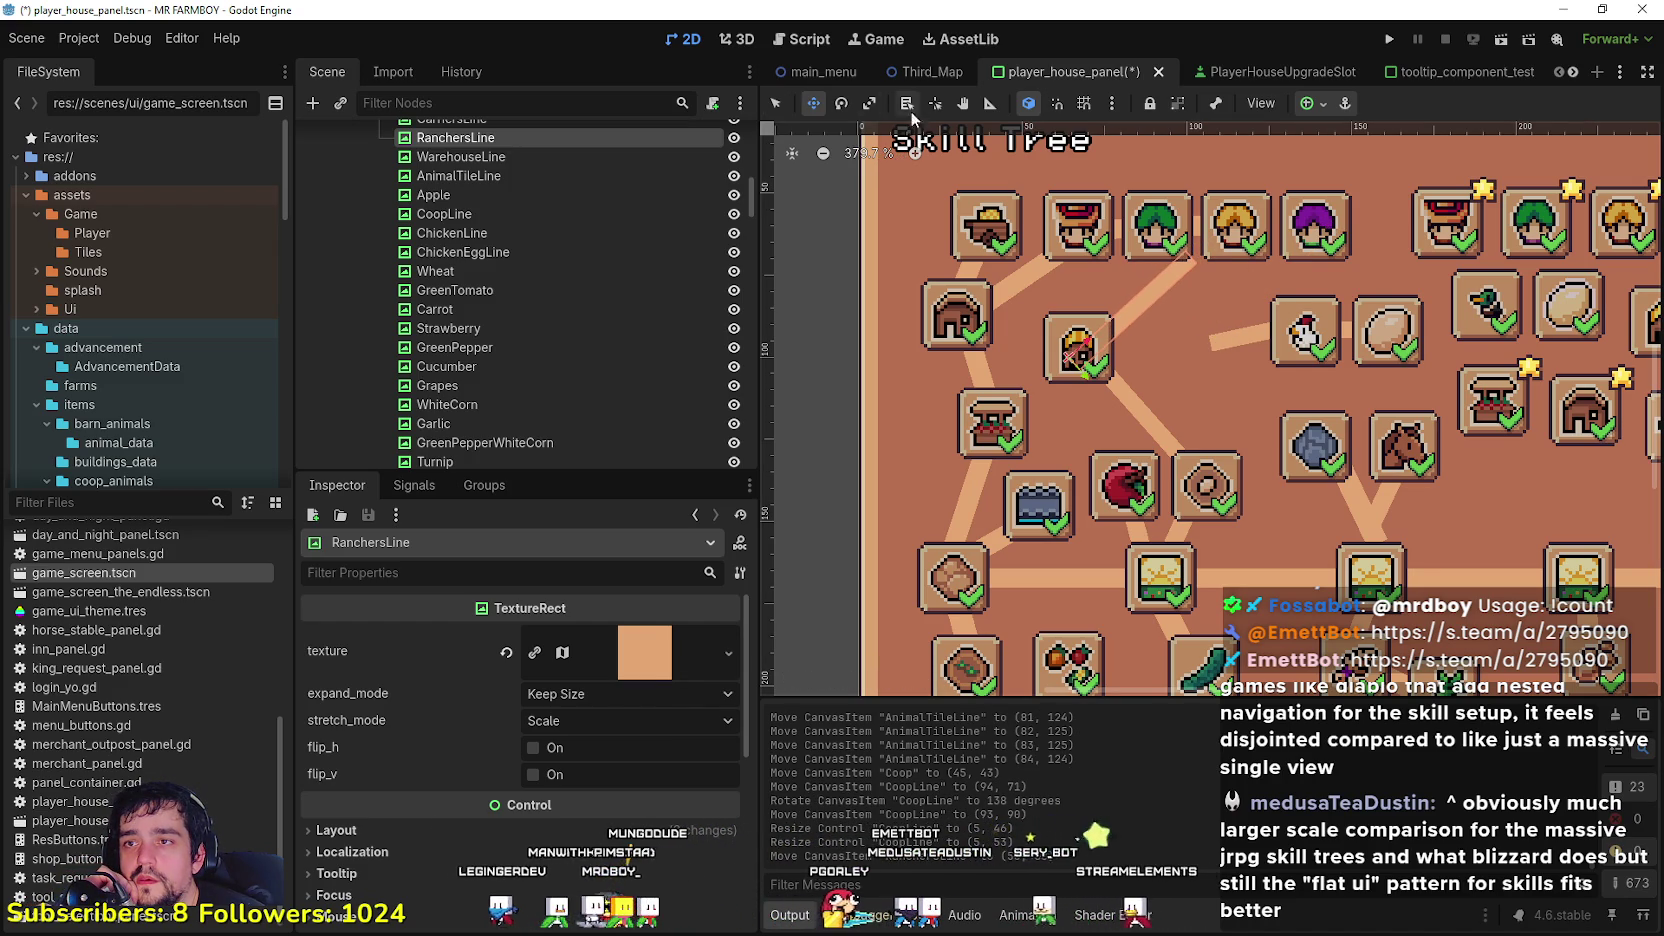
click(843, 105)
drag(1178, 270, 1236, 300)
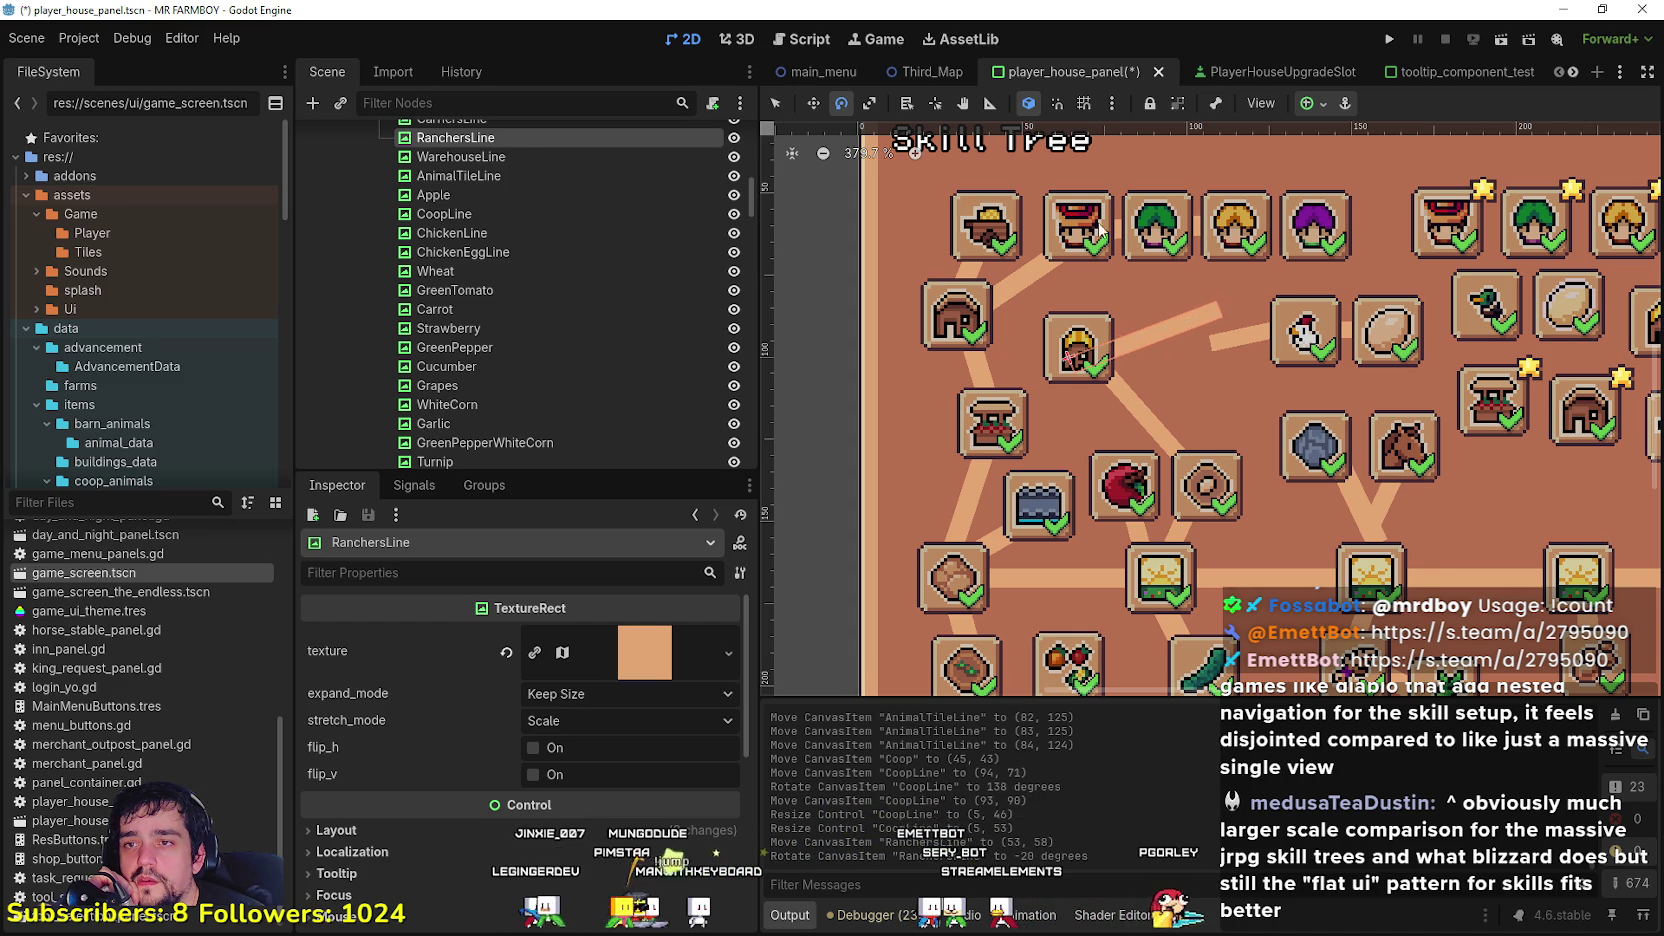
key(q)
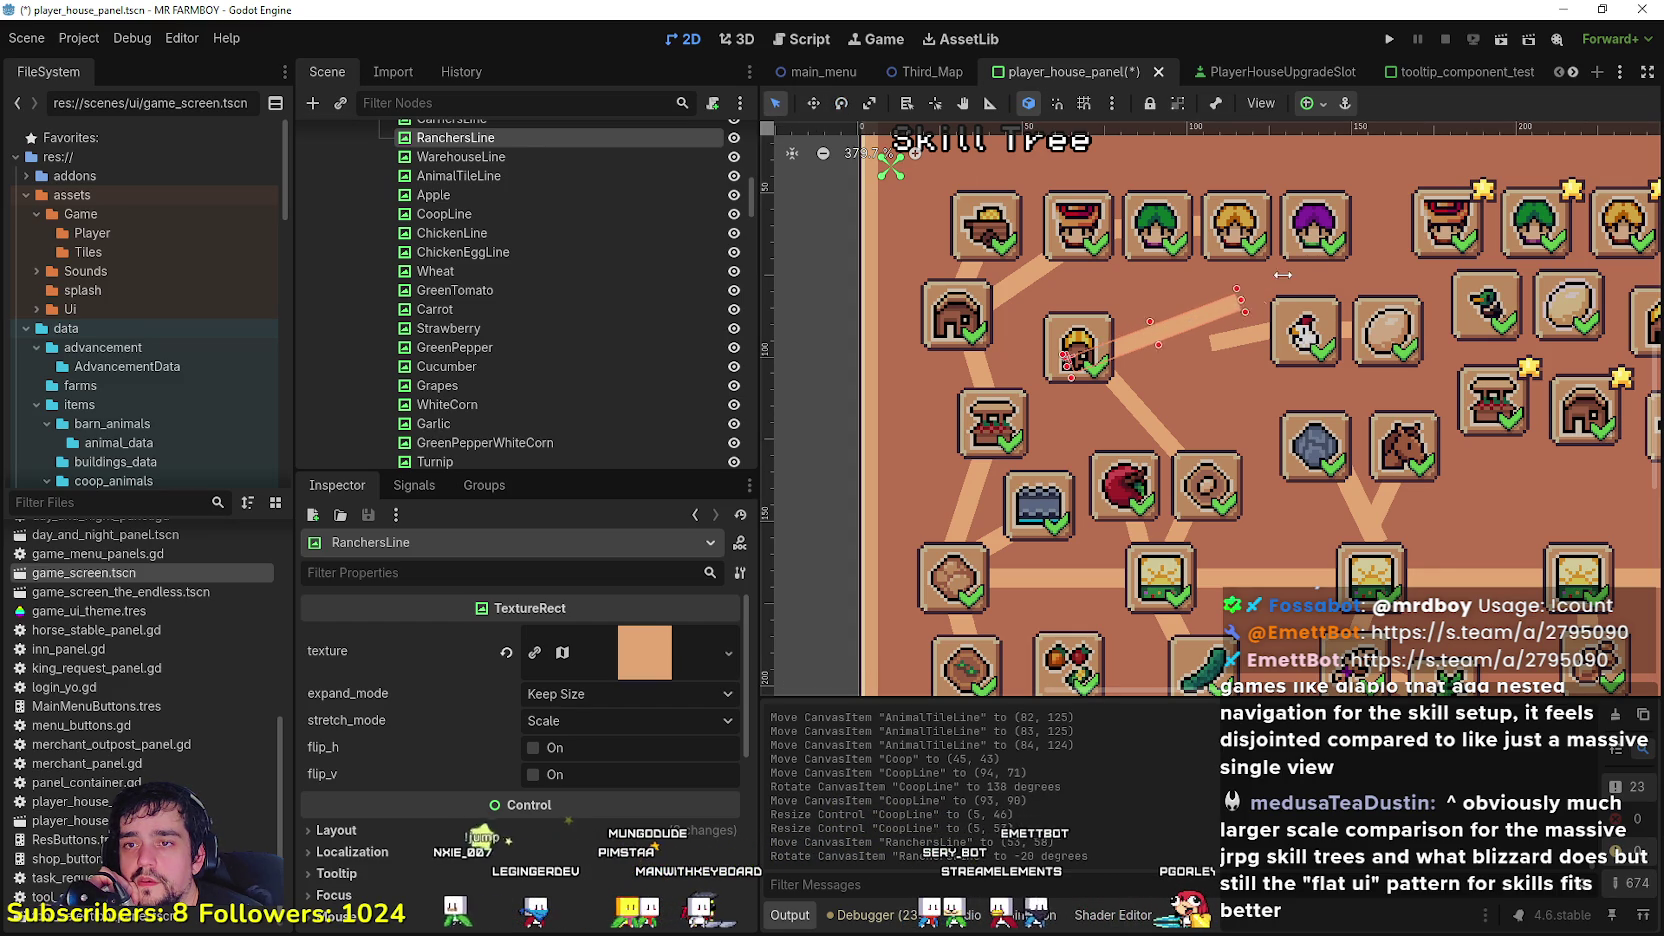
drag(1330, 251, 1338, 262)
drag(1166, 347, 1137, 318)
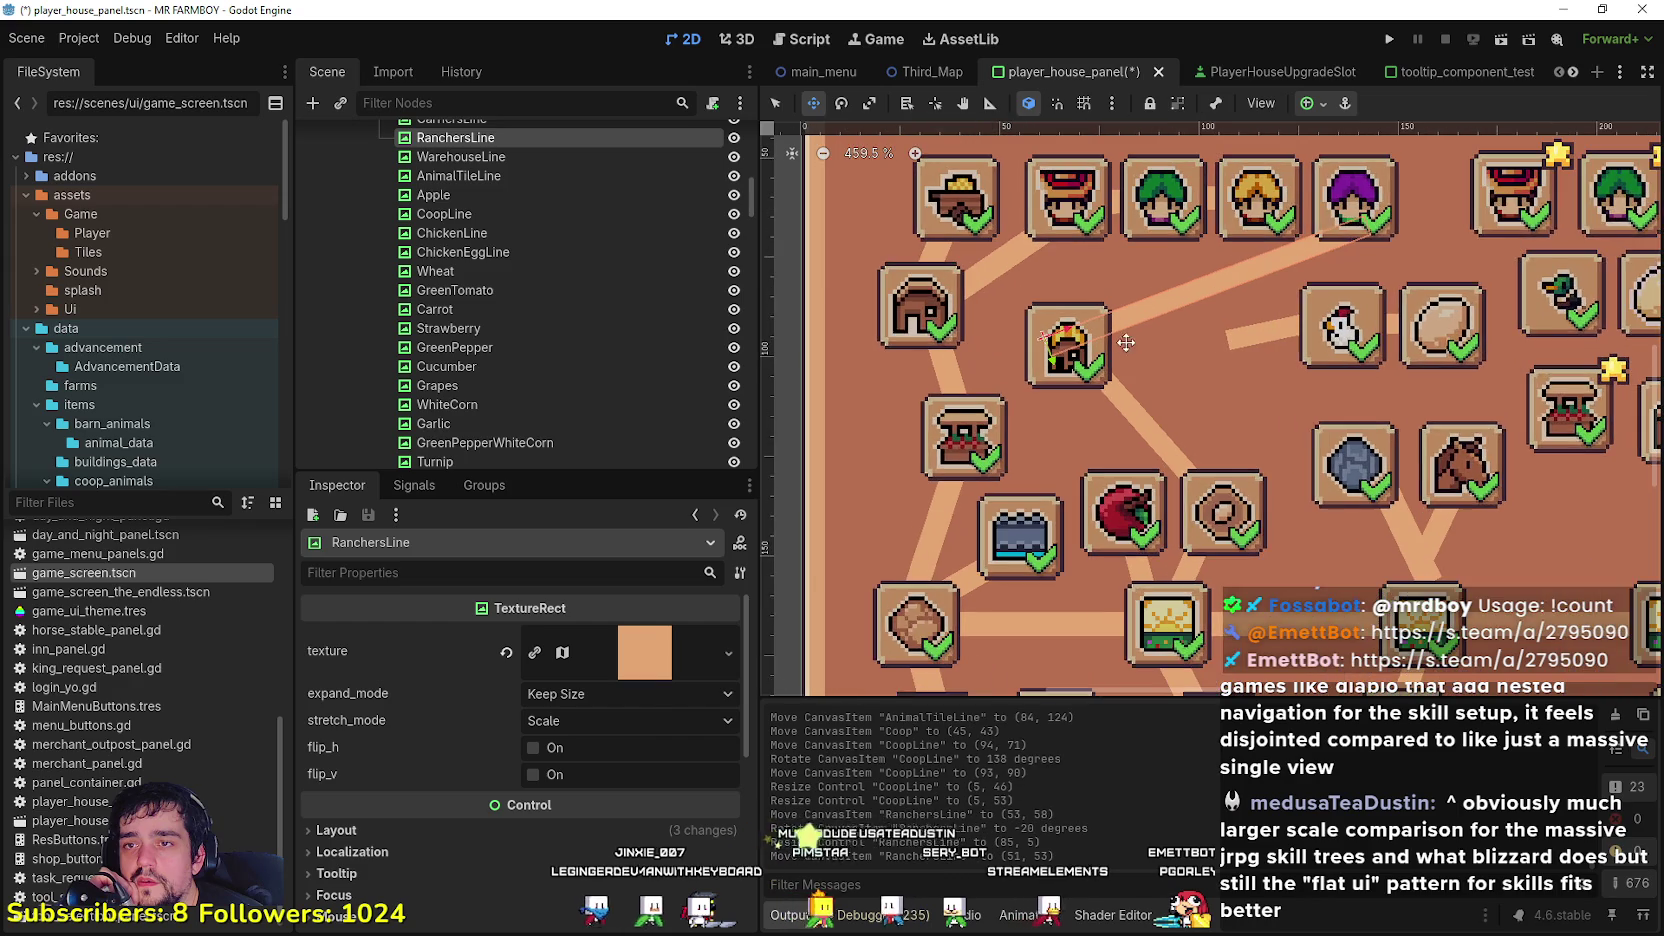
Step: Drag the Chicken slot left to (73, 44) and shift ChickenEggLine left
click(775, 103)
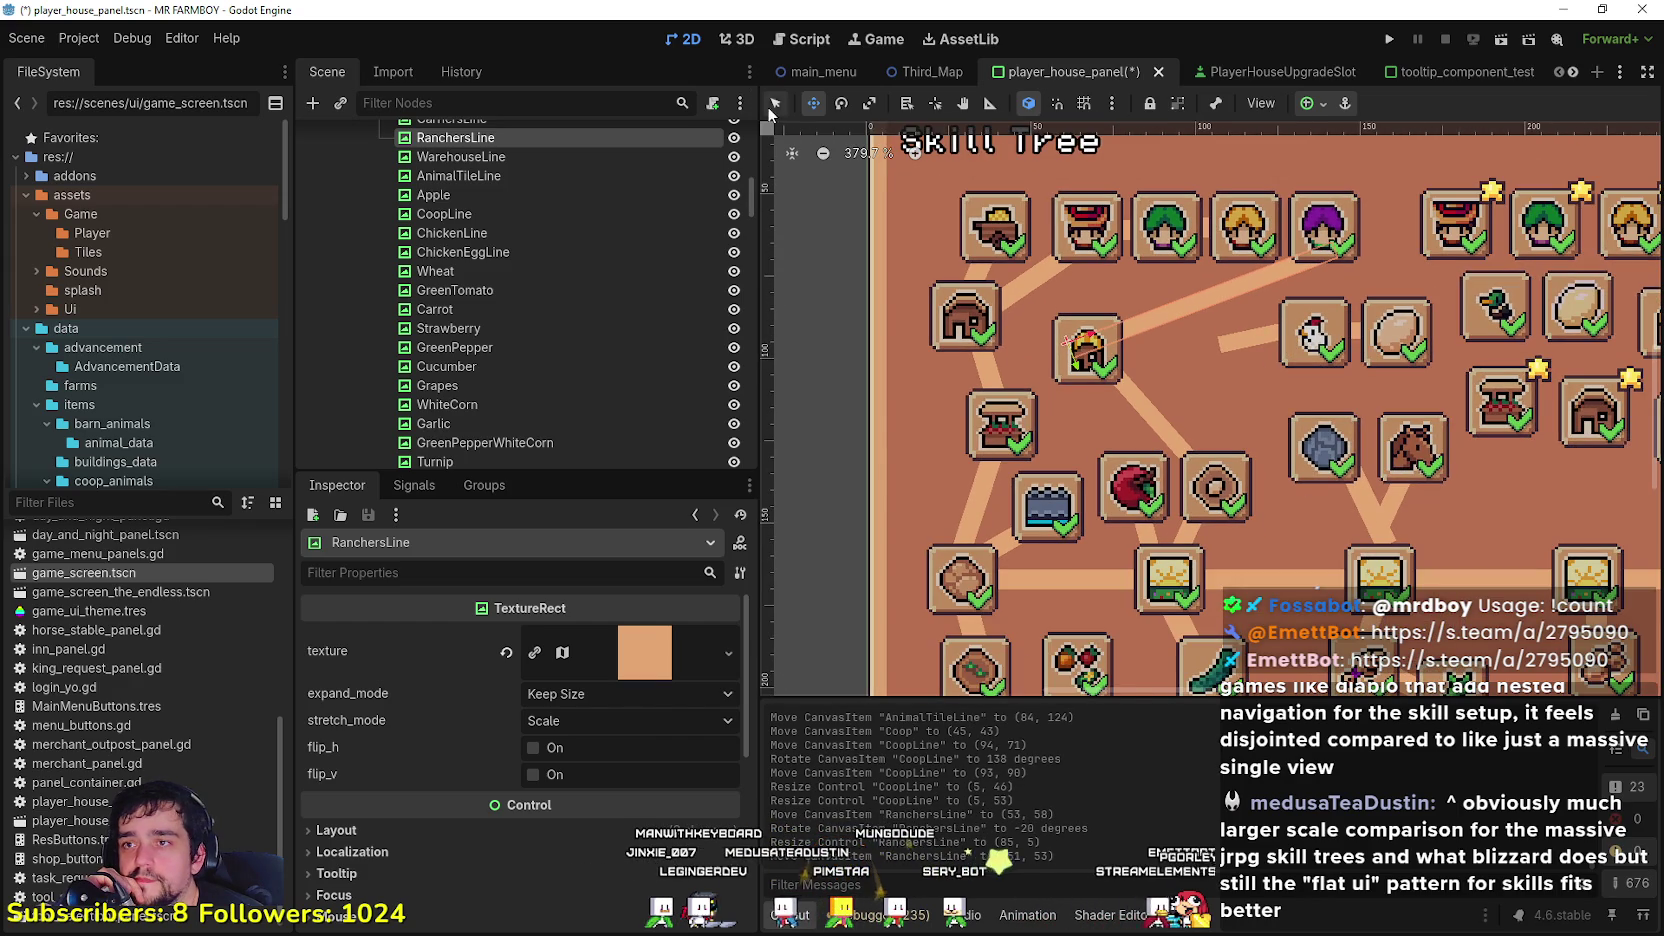
click(1248, 358)
mouse_move(1315, 367)
mouse_down()
mouse_move(1196, 322)
mouse_move(1195, 379)
mouse_move(1247, 341)
mouse_move(1235, 364)
mouse_move(1250, 375)
mouse_up()
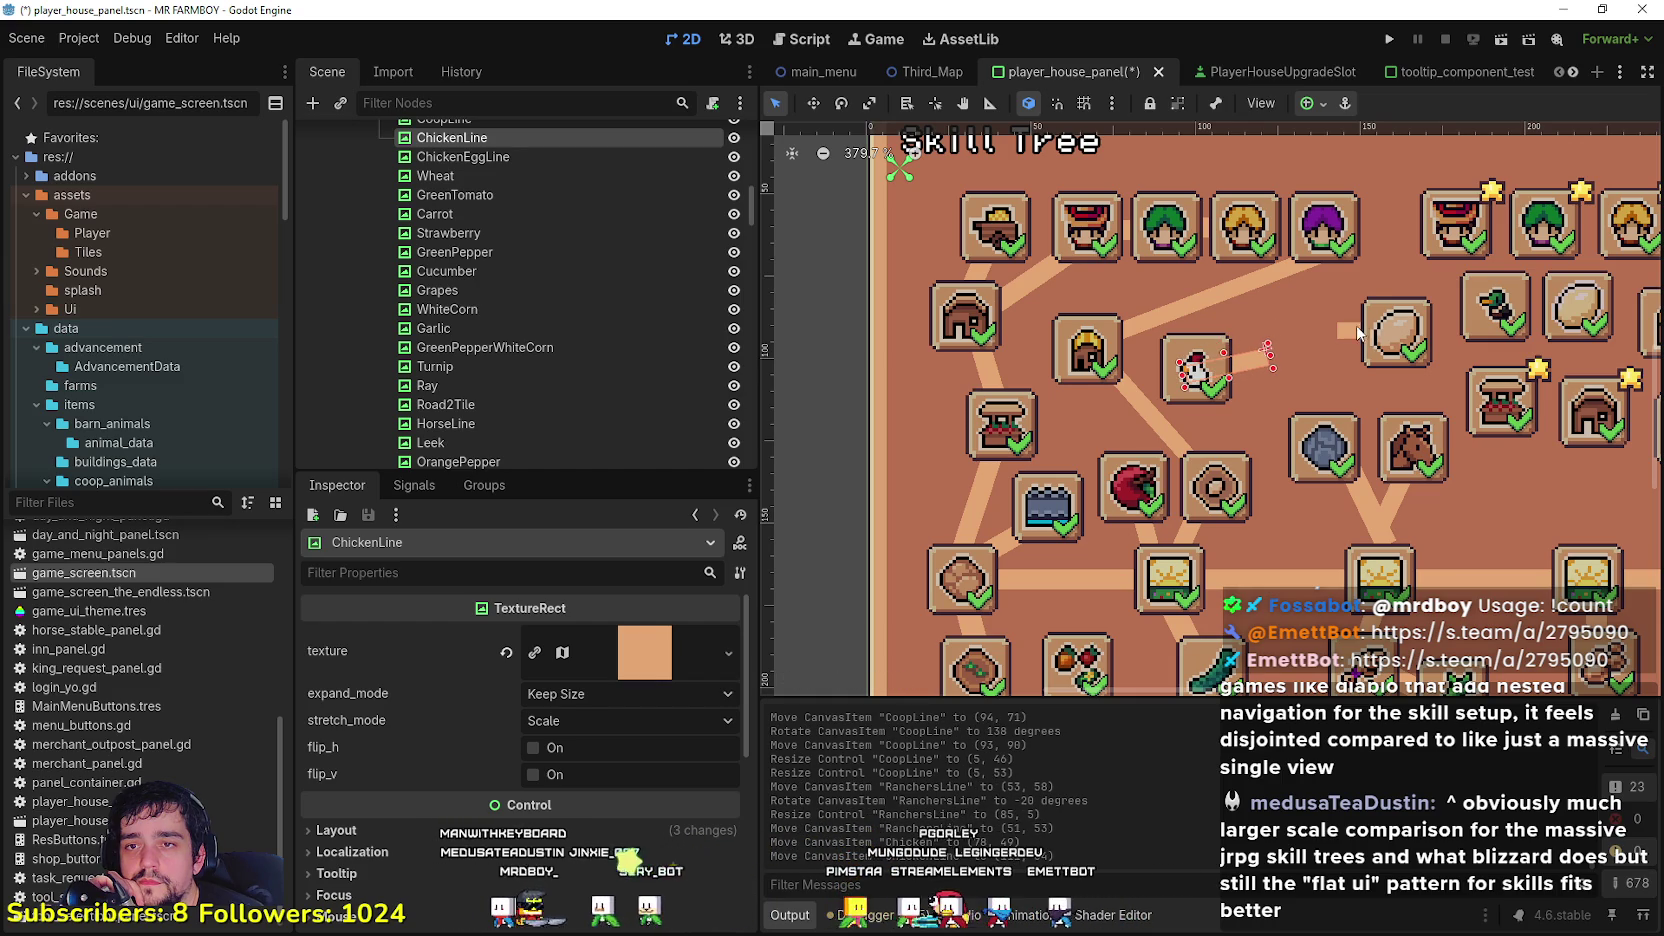
click(1350, 336)
mouse_move(1350, 338)
mouse_down()
mouse_move(1250, 360)
mouse_move(1155, 350)
mouse_up()
Step: Rotate ChickenLine to -92° and settle it beside the Chicken slot
click(813, 103)
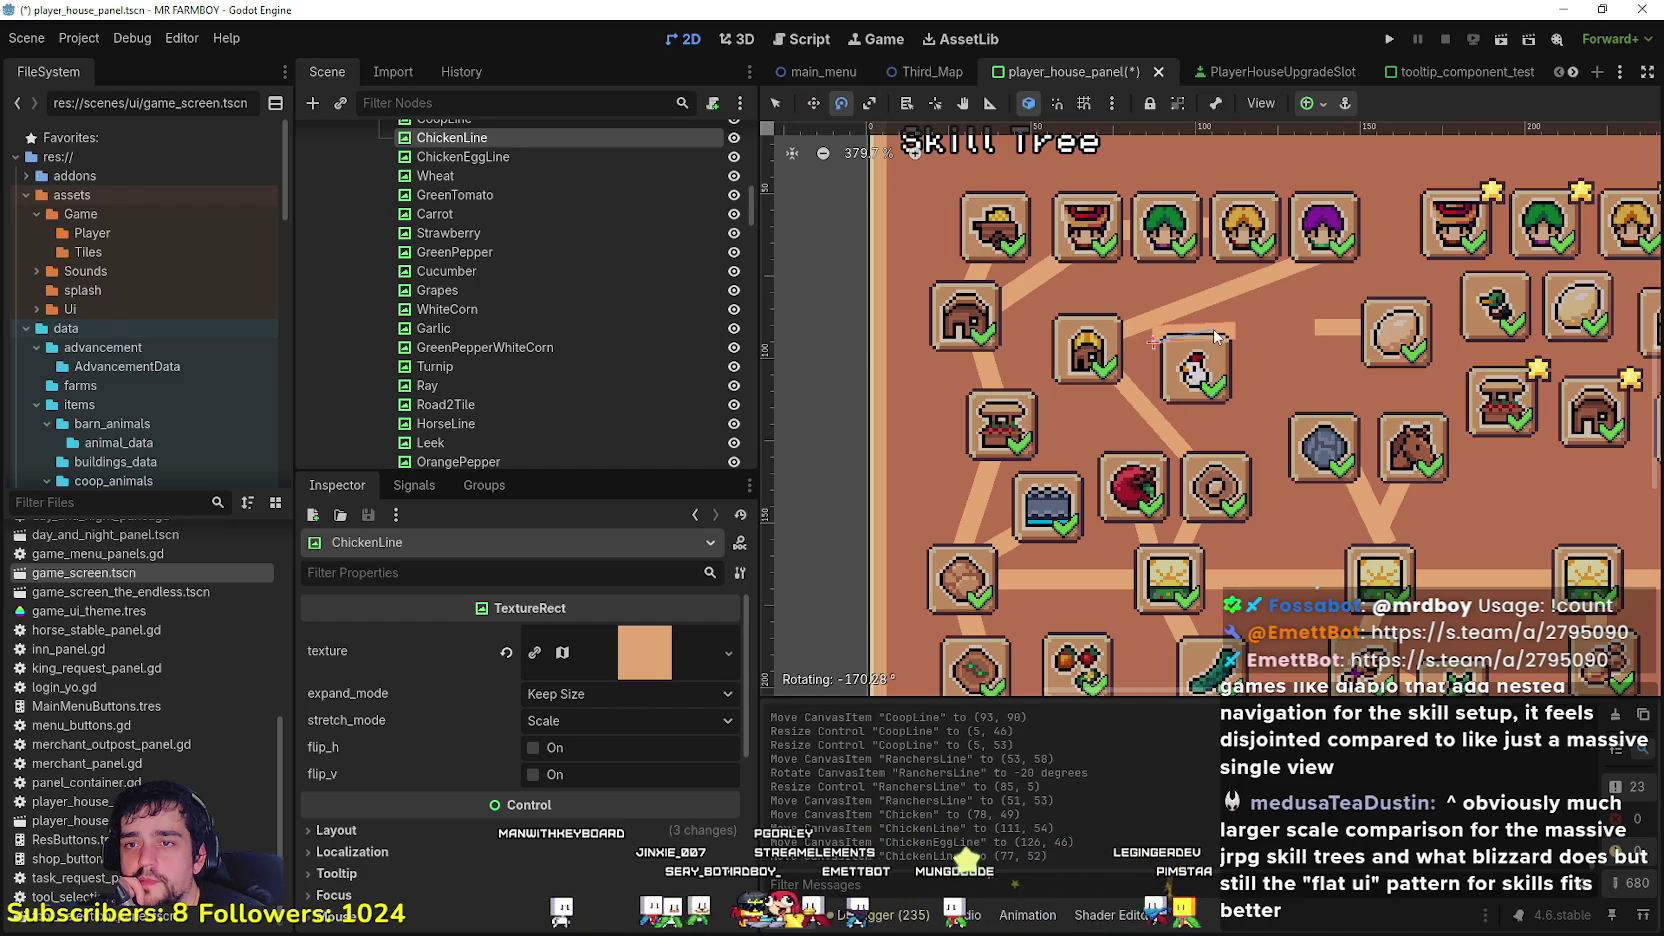
drag(1216, 337, 921, 187)
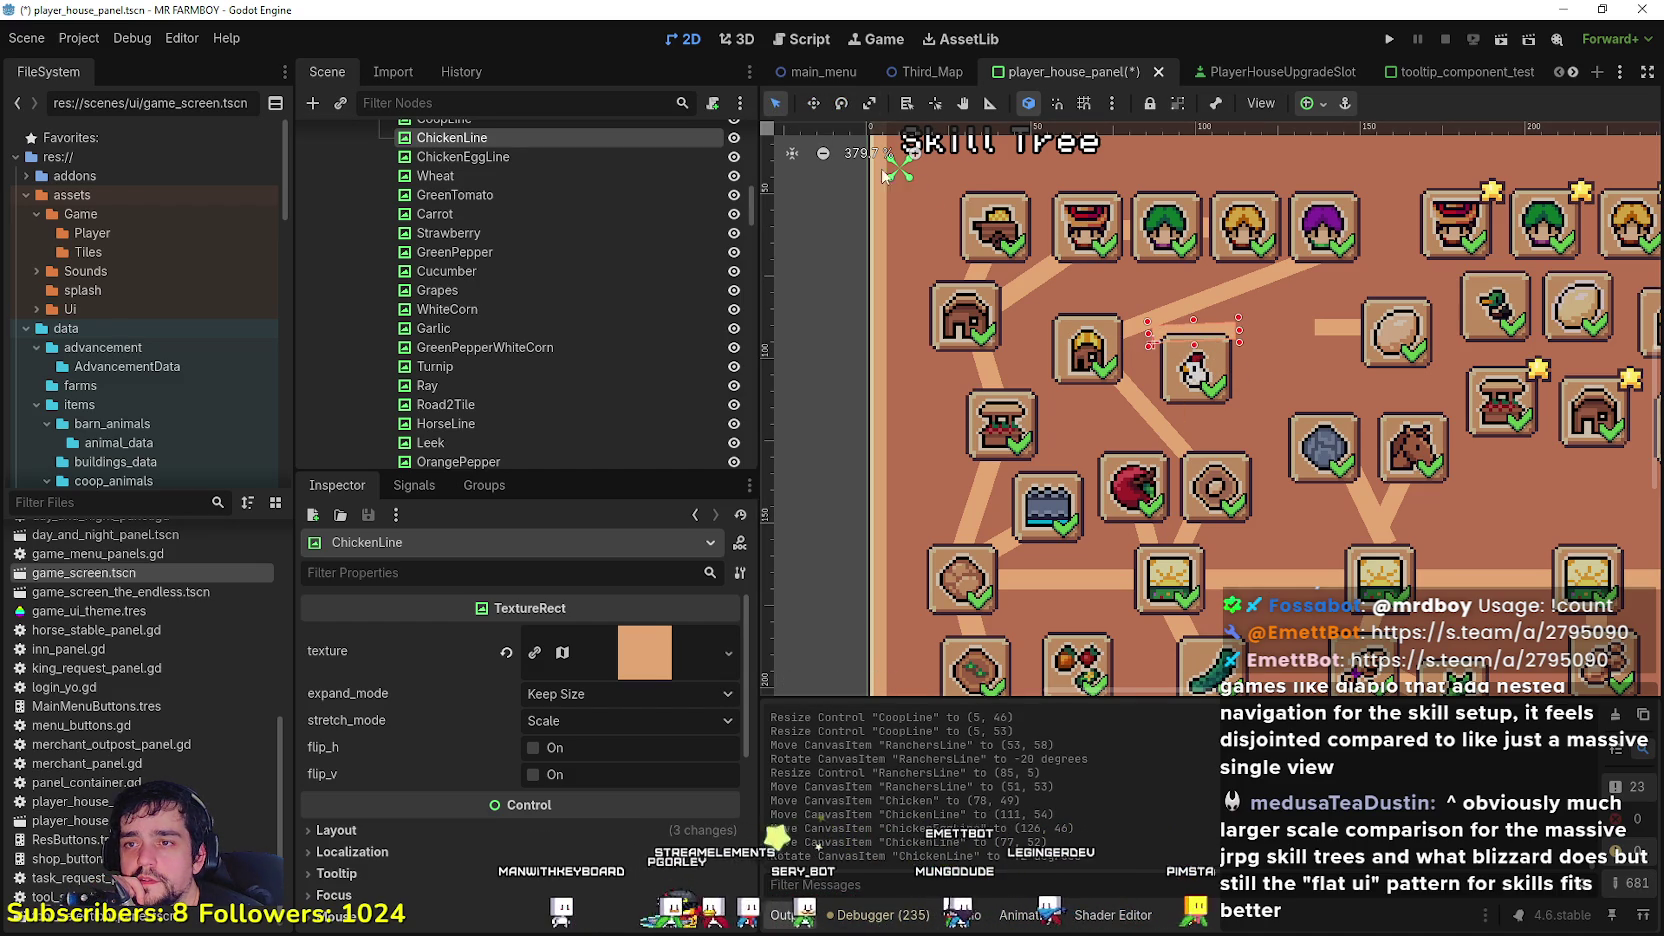
drag(1210, 317, 1137, 356)
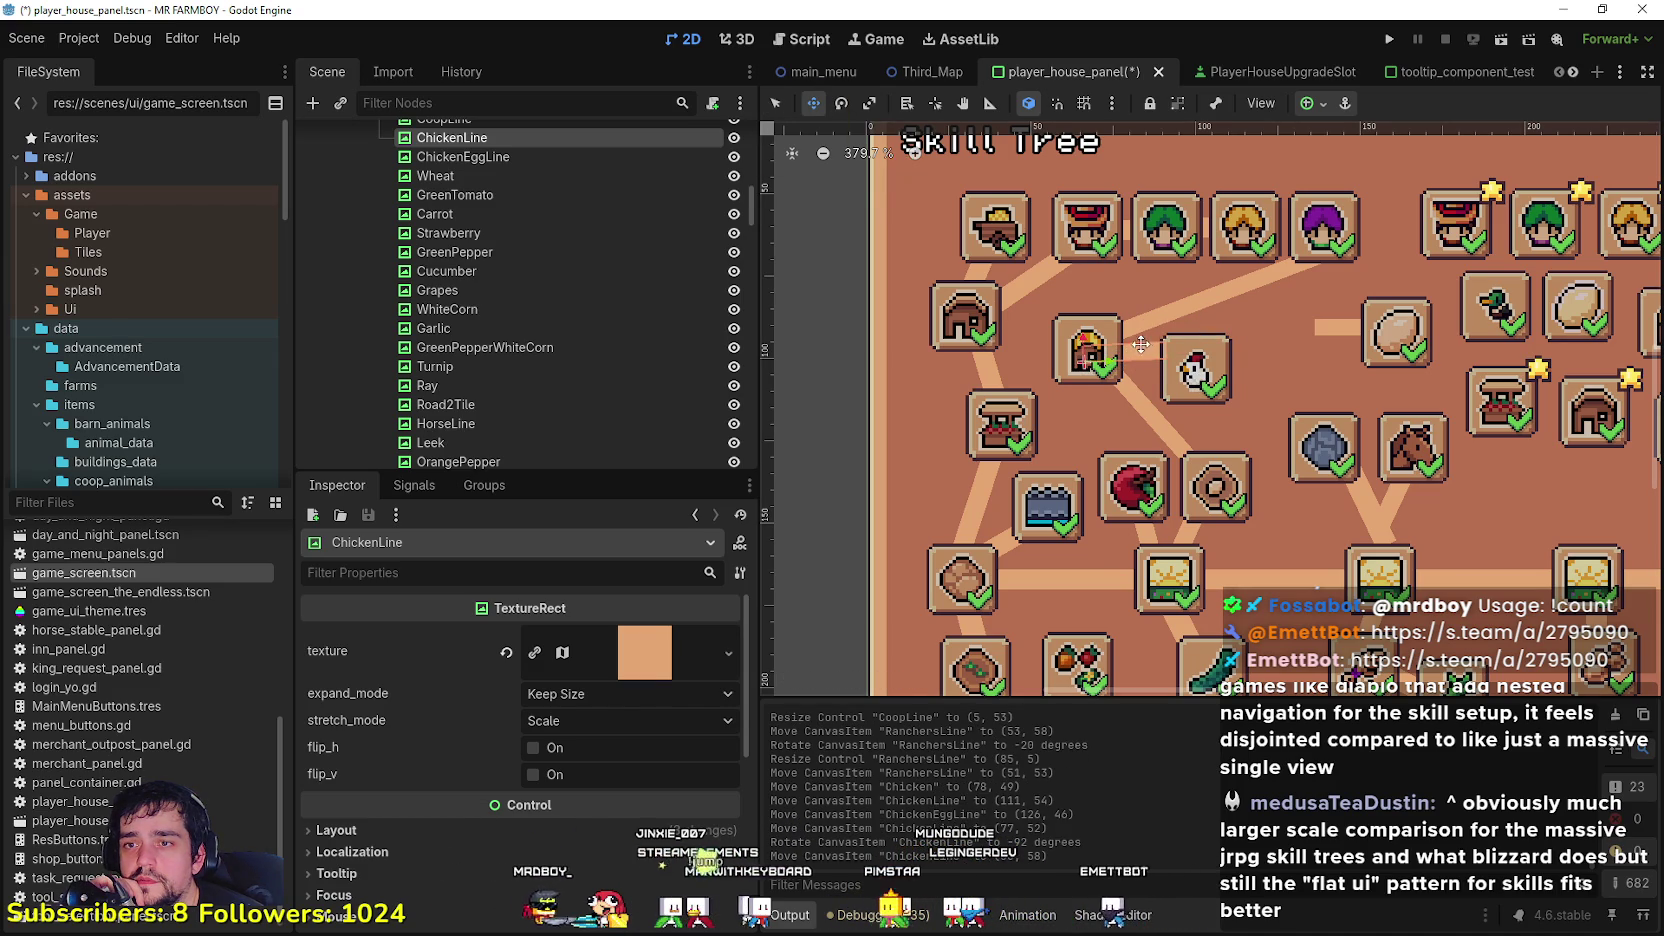
mouse_move(1141, 358)
mouse_down()
mouse_move(1204, 380)
mouse_move(1199, 358)
mouse_move(1222, 342)
mouse_move(1107, 370)
mouse_up()
scroll(1327, 402, down, 5)
scroll(1206, 362, up, 4)
scroll(1325, 395, down, 4)
scroll(1105, 380, up, 4)
Step: Move the ChickenEgg slot left to (101, 45) and reposition ChickenEggLine
drag(1278, 343, 1163, 352)
scroll(1152, 362, up, 3)
click(1152, 361)
scroll(1152, 361, down, 1)
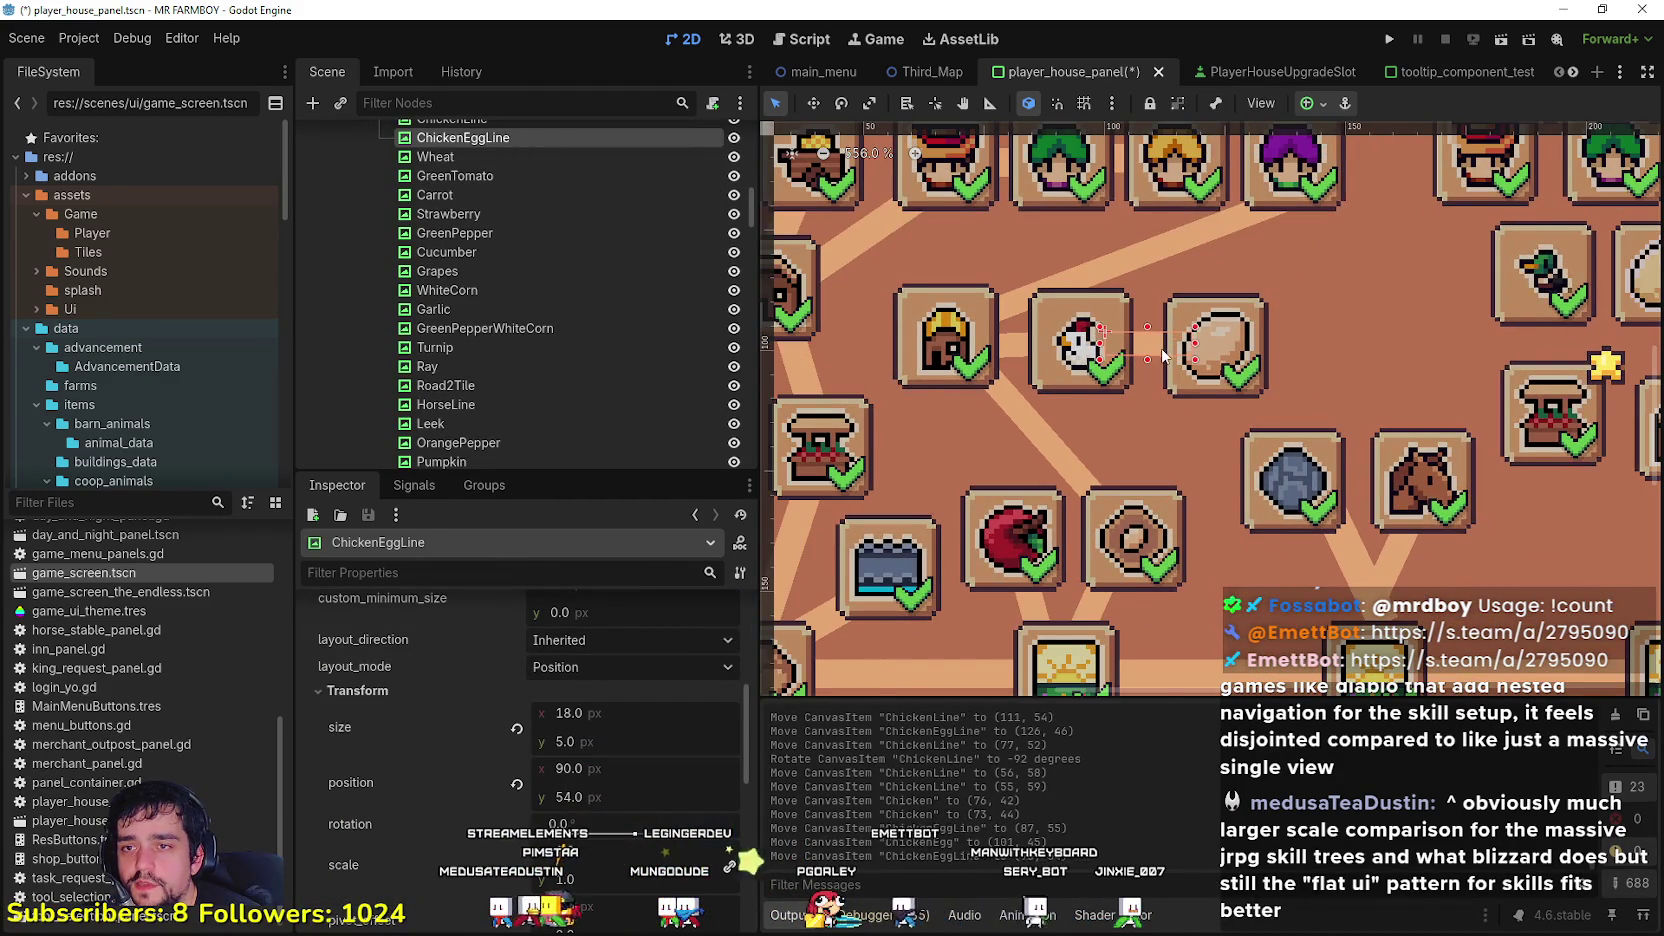
scroll(1221, 394, down, 3)
click(1219, 387)
scroll(1210, 387, down, 3)
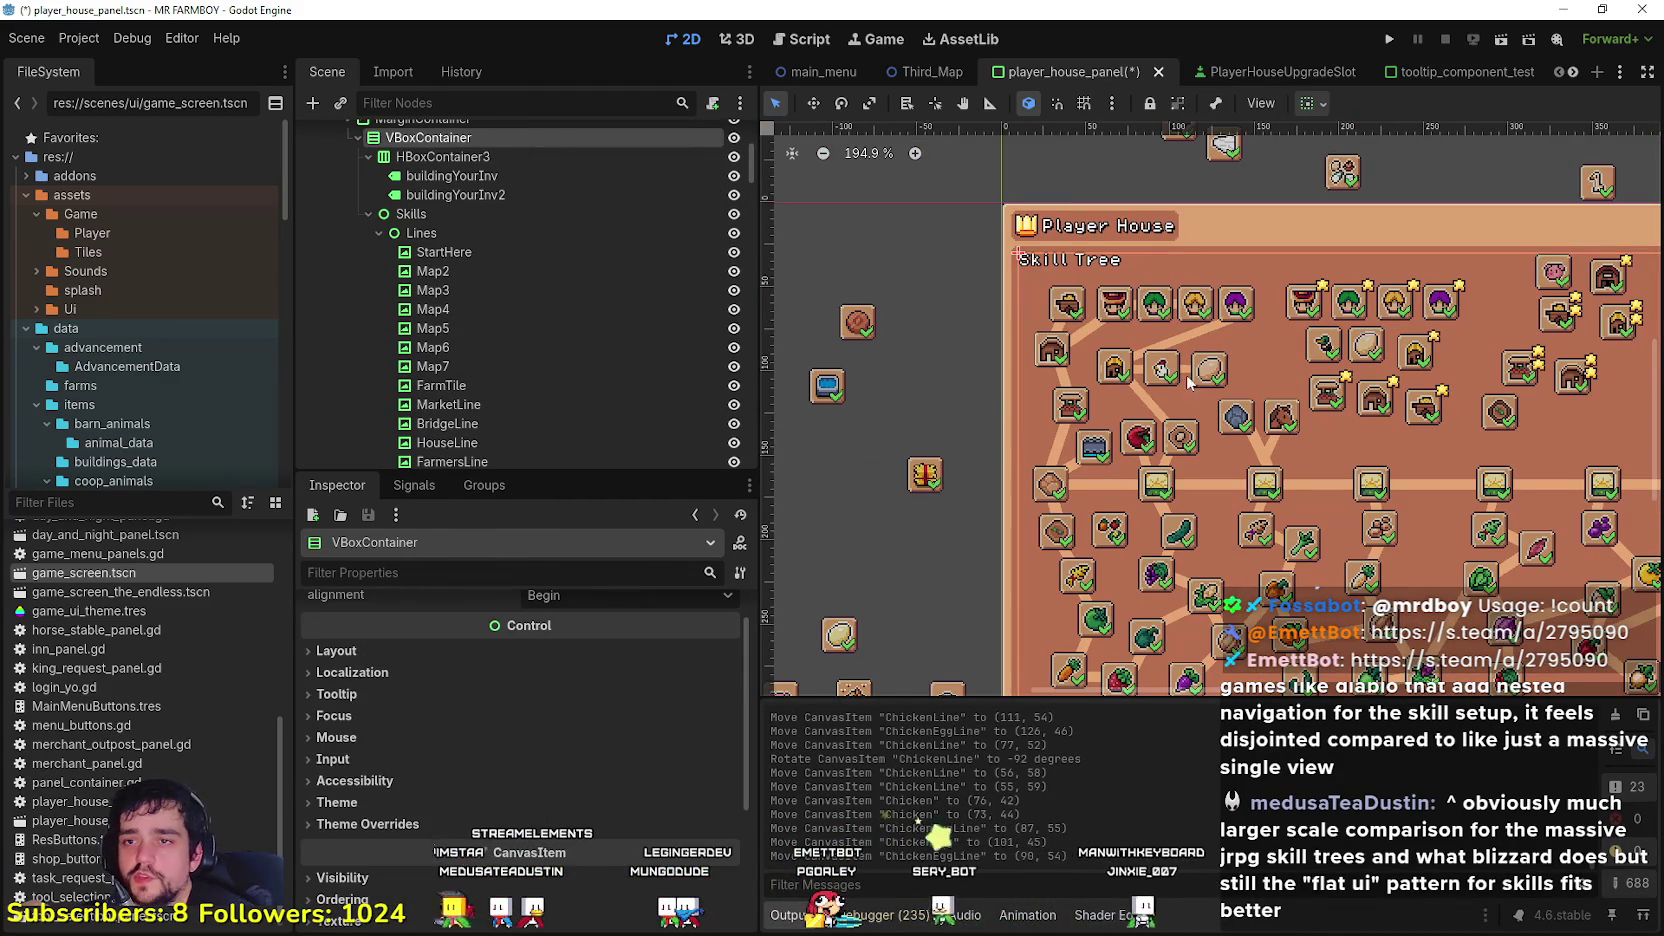
Step: Nudge the Road2Tile line into place below the rock slot
scroll(1175, 418, up, 1)
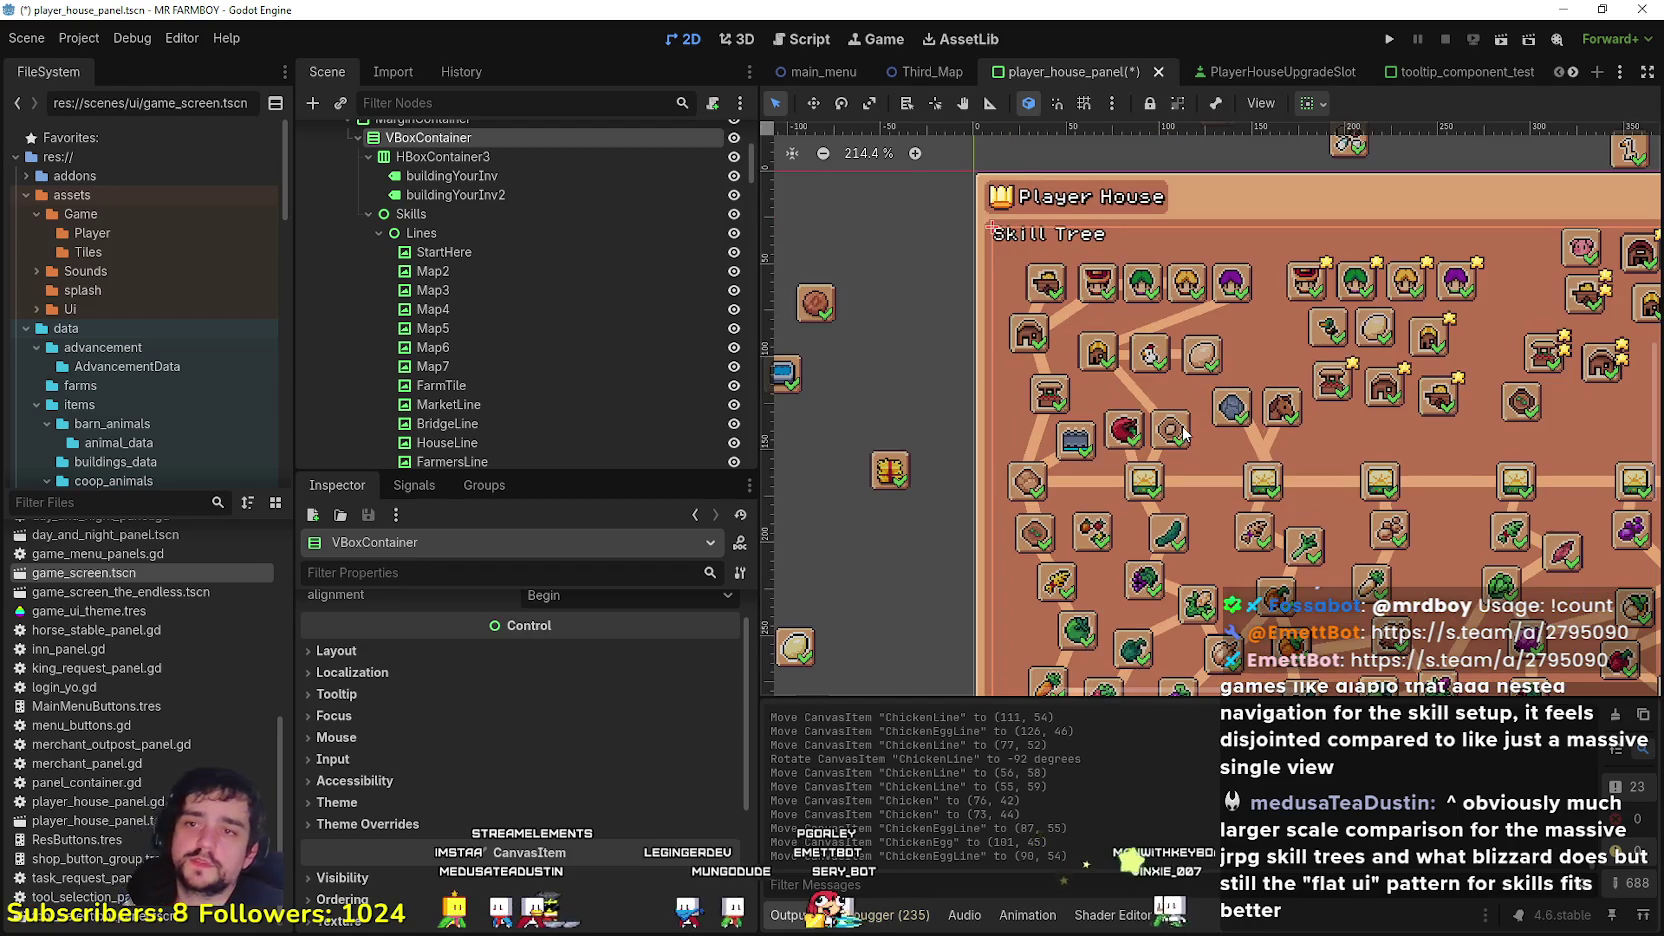
scroll(1210, 317, up, 3)
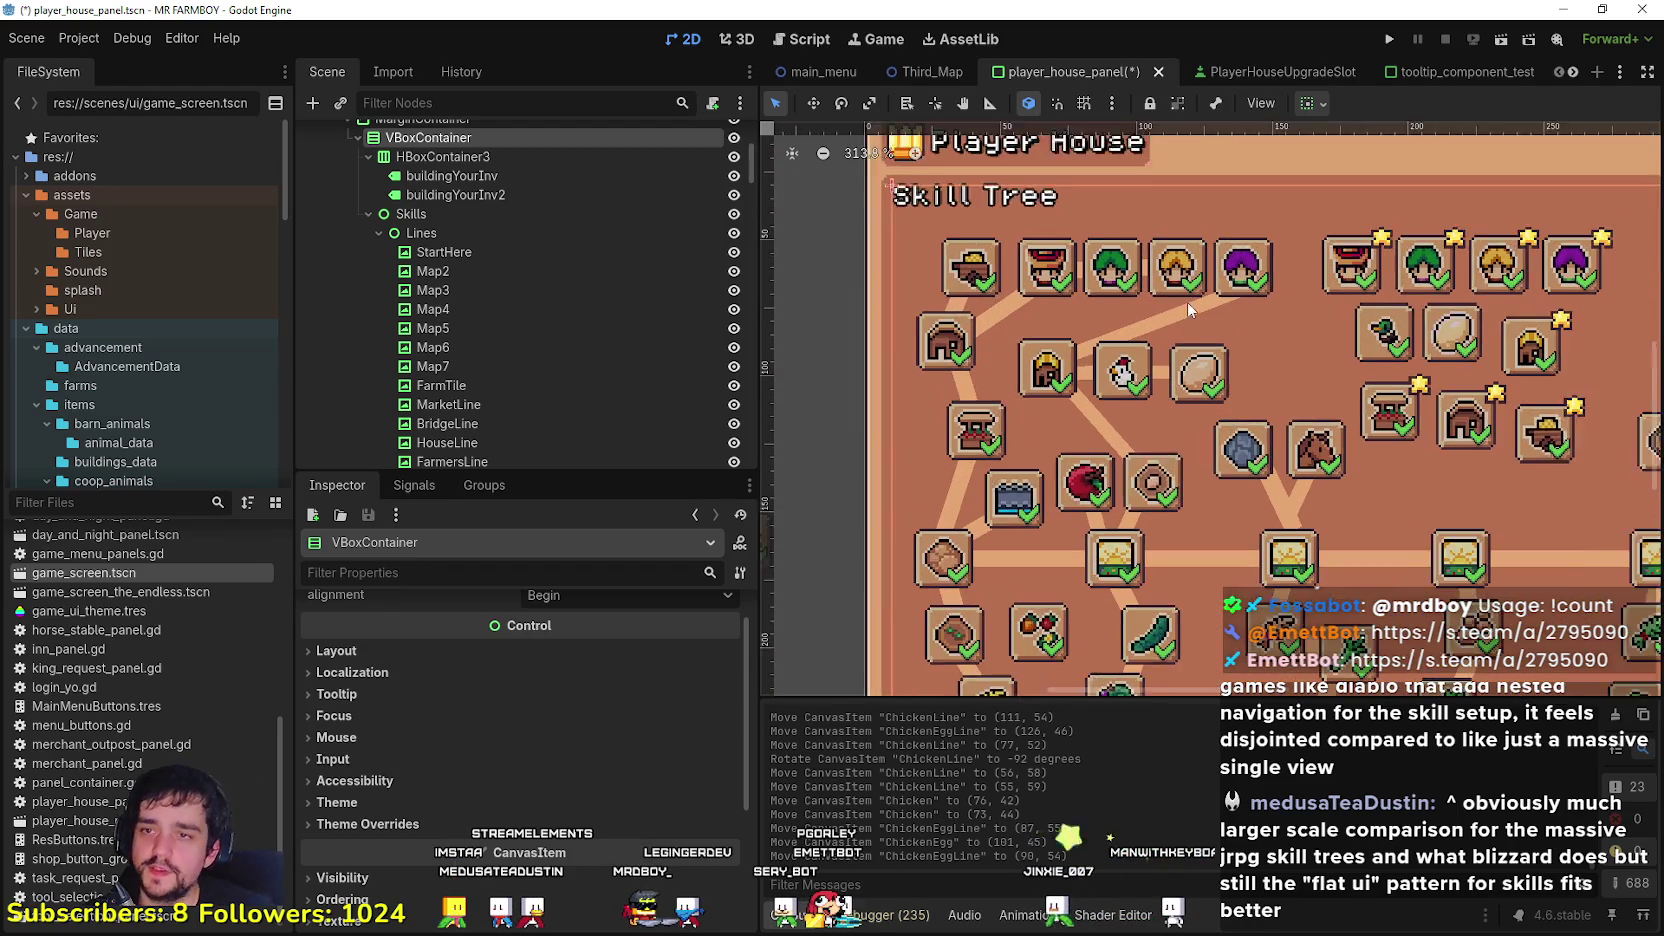
scroll(1163, 314, down, 5)
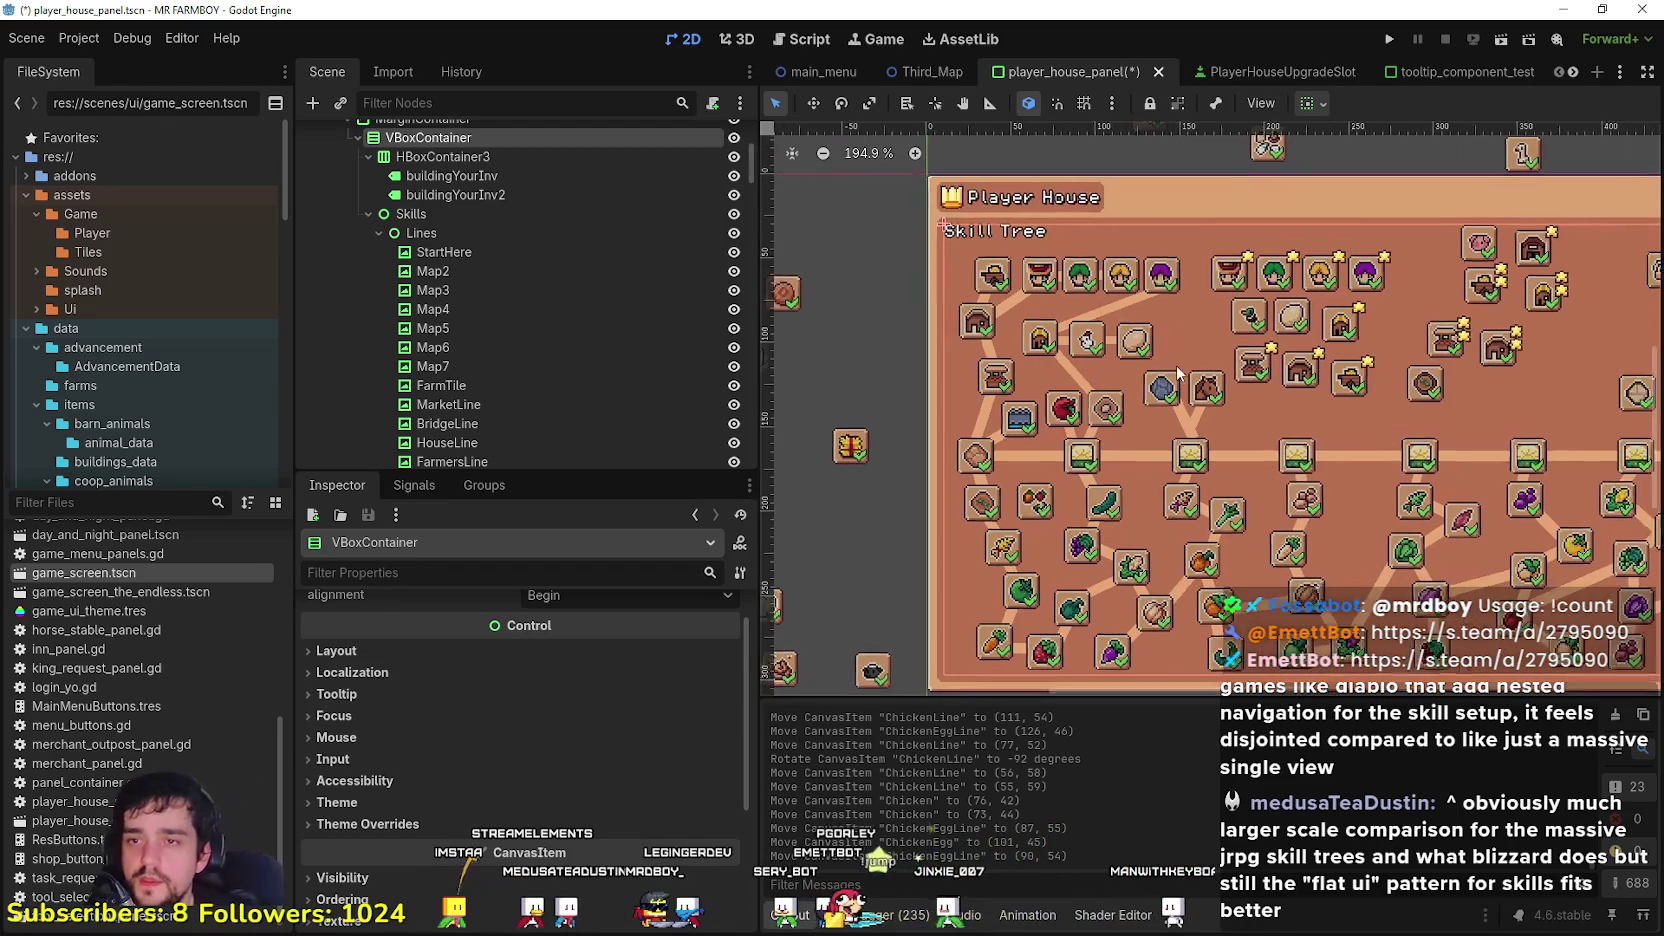
scroll(1135, 371, up, 8)
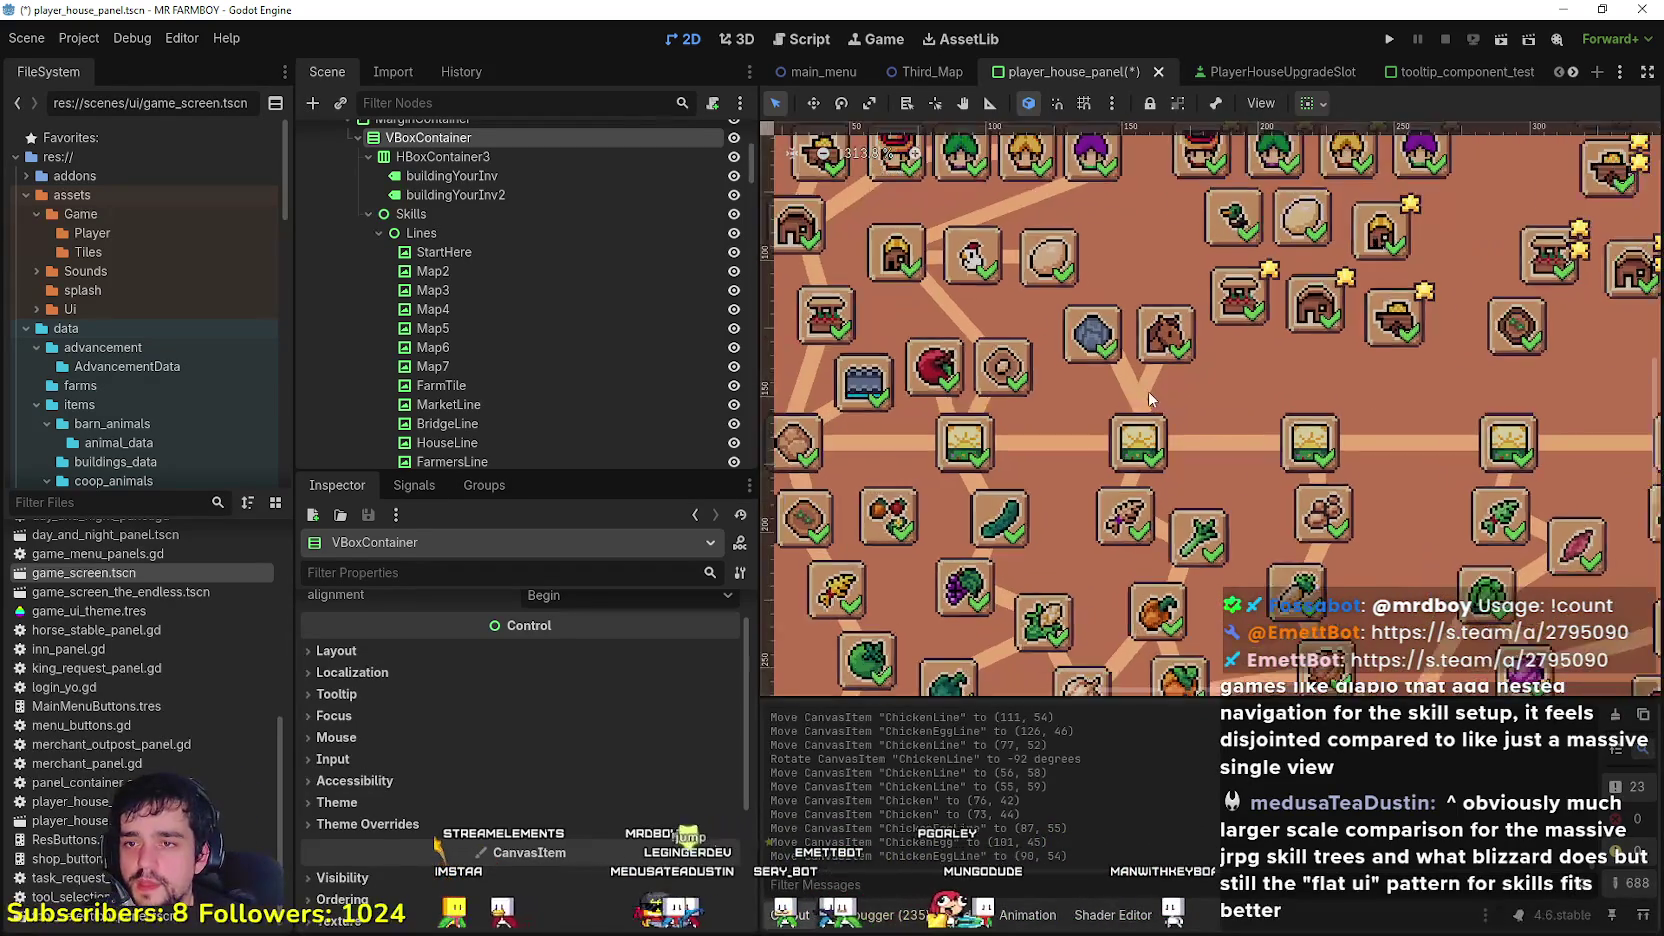
scroll(1062, 340, down, 5)
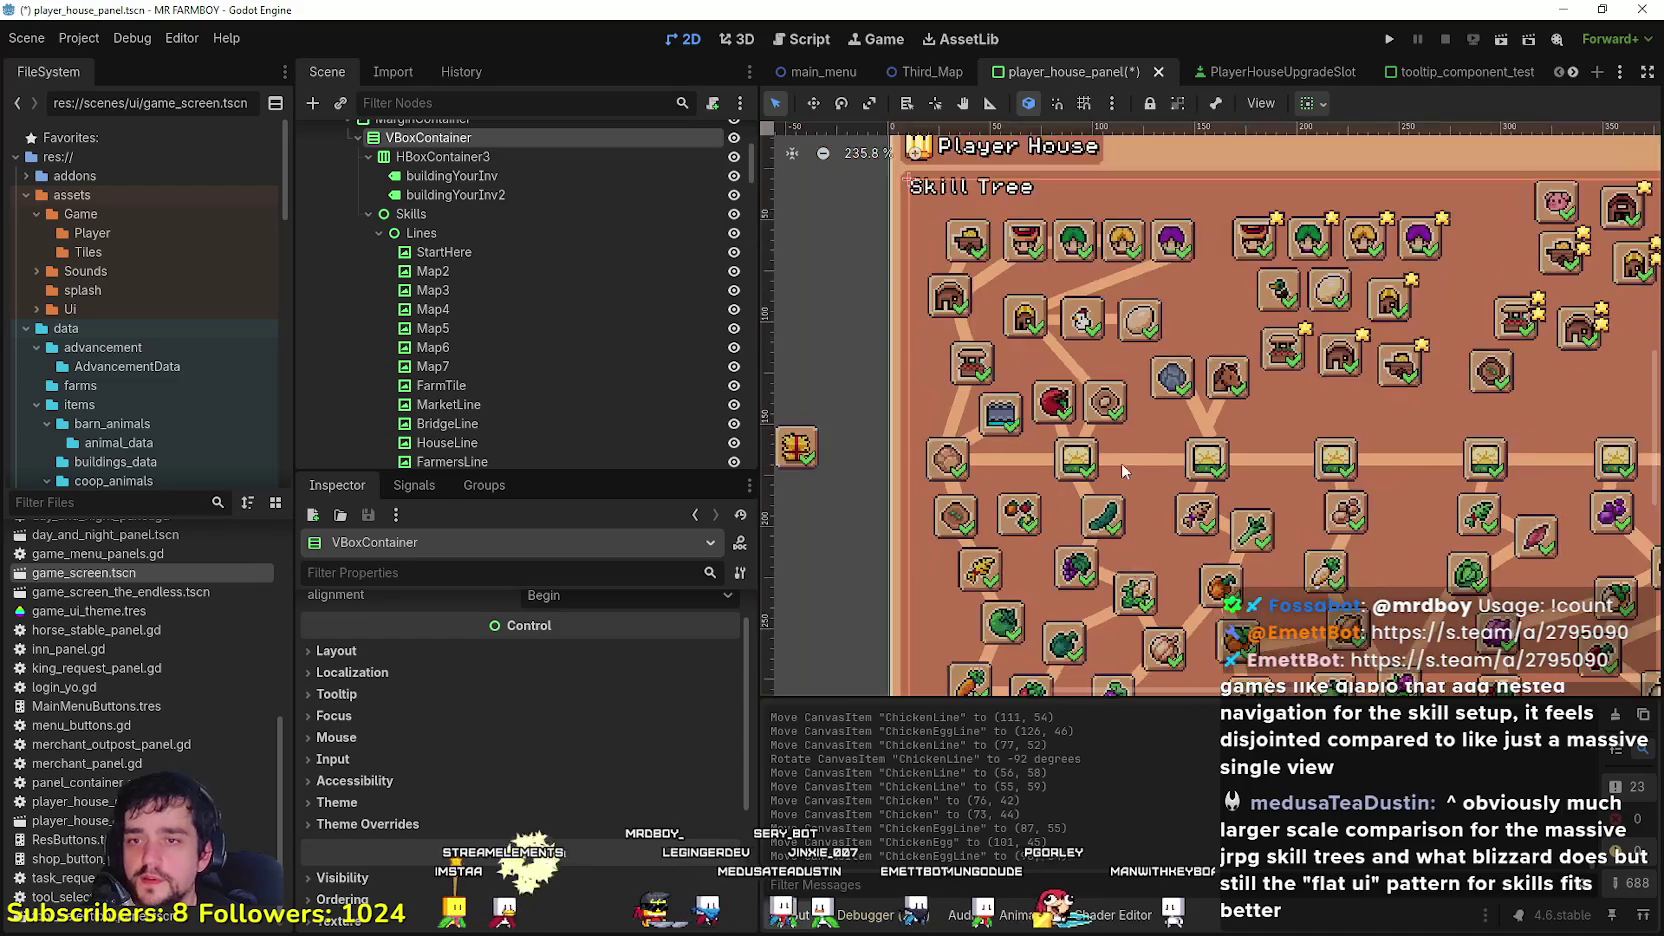
mouse_move(1178, 400)
mouse_down()
mouse_move(1184, 430)
mouse_move(1230, 437)
mouse_up()
scroll(1210, 450, up, 4)
click(1210, 447)
scroll(1213, 440, up, 3)
scroll(1230, 437, down, 2)
scroll(1190, 430, up, 1)
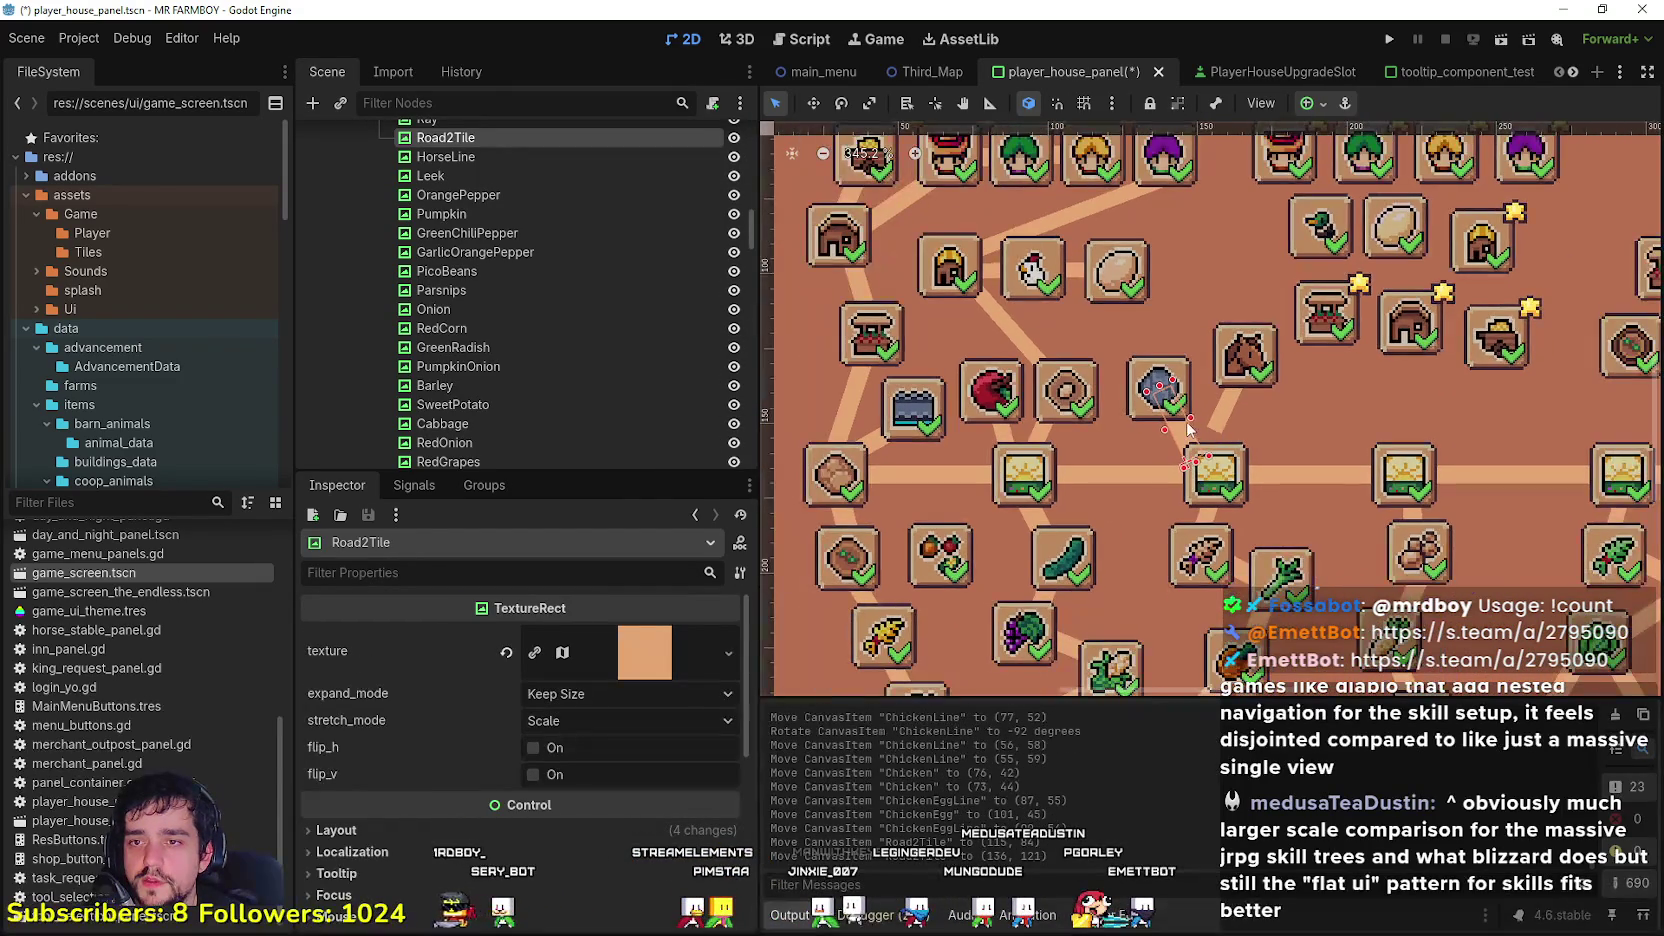
mouse_move(1227, 412)
mouse_down()
mouse_move(1248, 398)
mouse_move(1231, 388)
mouse_move(1202, 433)
mouse_move(1184, 430)
mouse_up()
Step: Place the Horse slot at (140, 84) and rotate Road2Tile toward the road
click(1237, 366)
click(1183, 447)
click(841, 103)
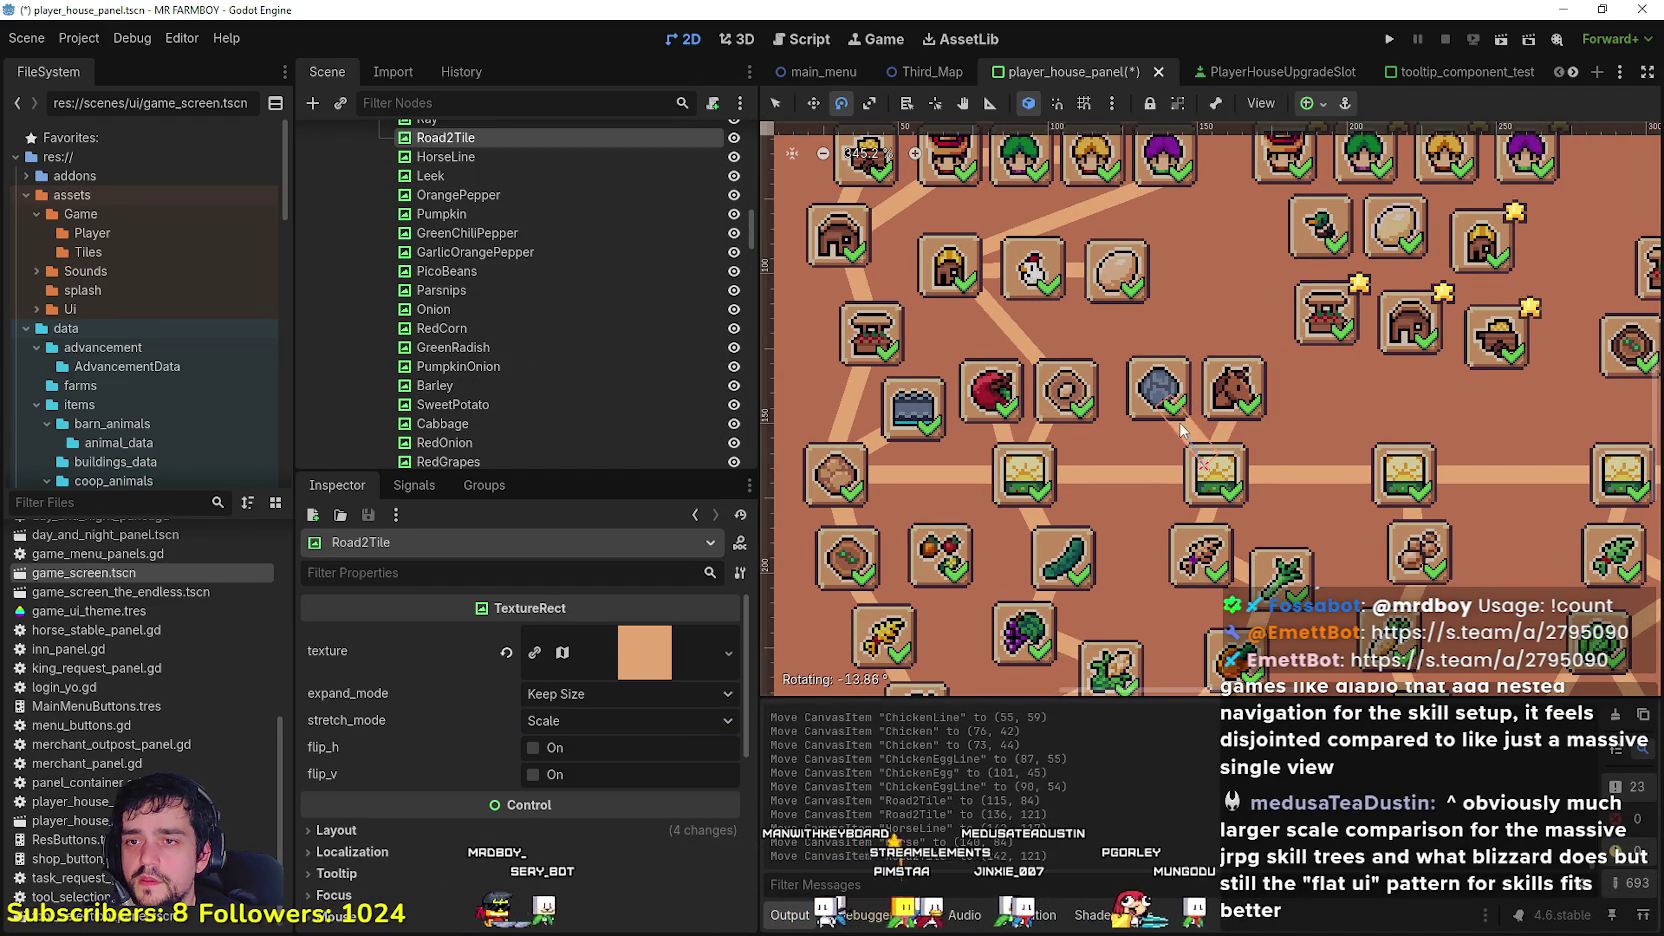
scroll(1236, 410, down, 1)
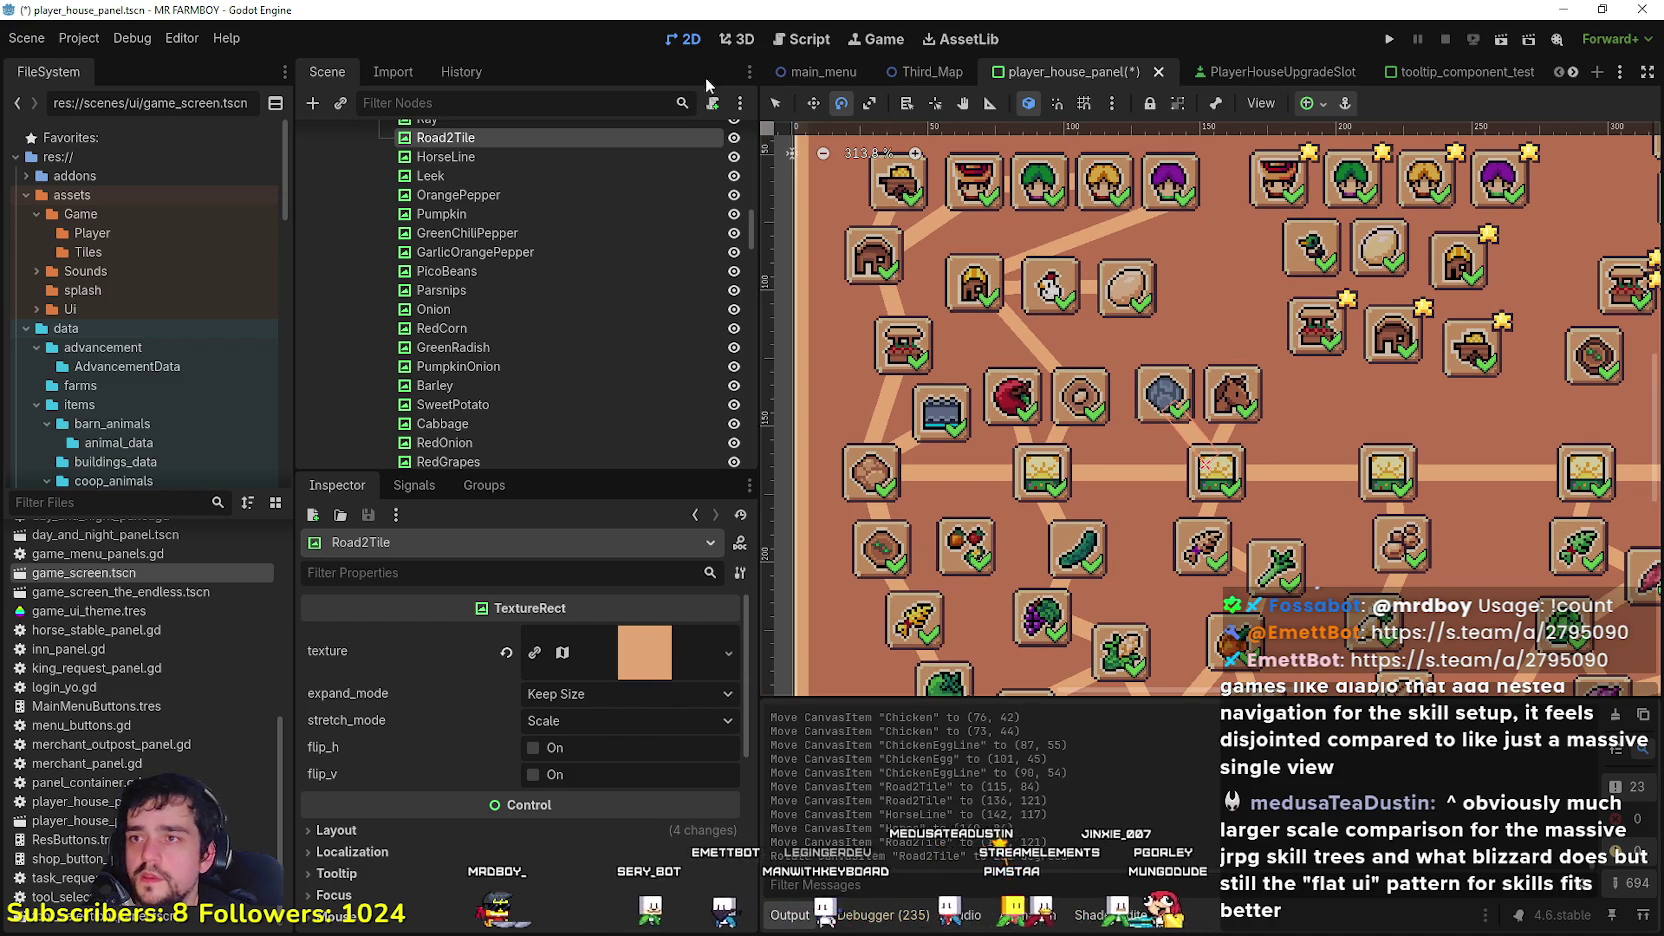
key(q)
scroll(1225, 395, down, 3)
scroll(1060, 410, down, 7)
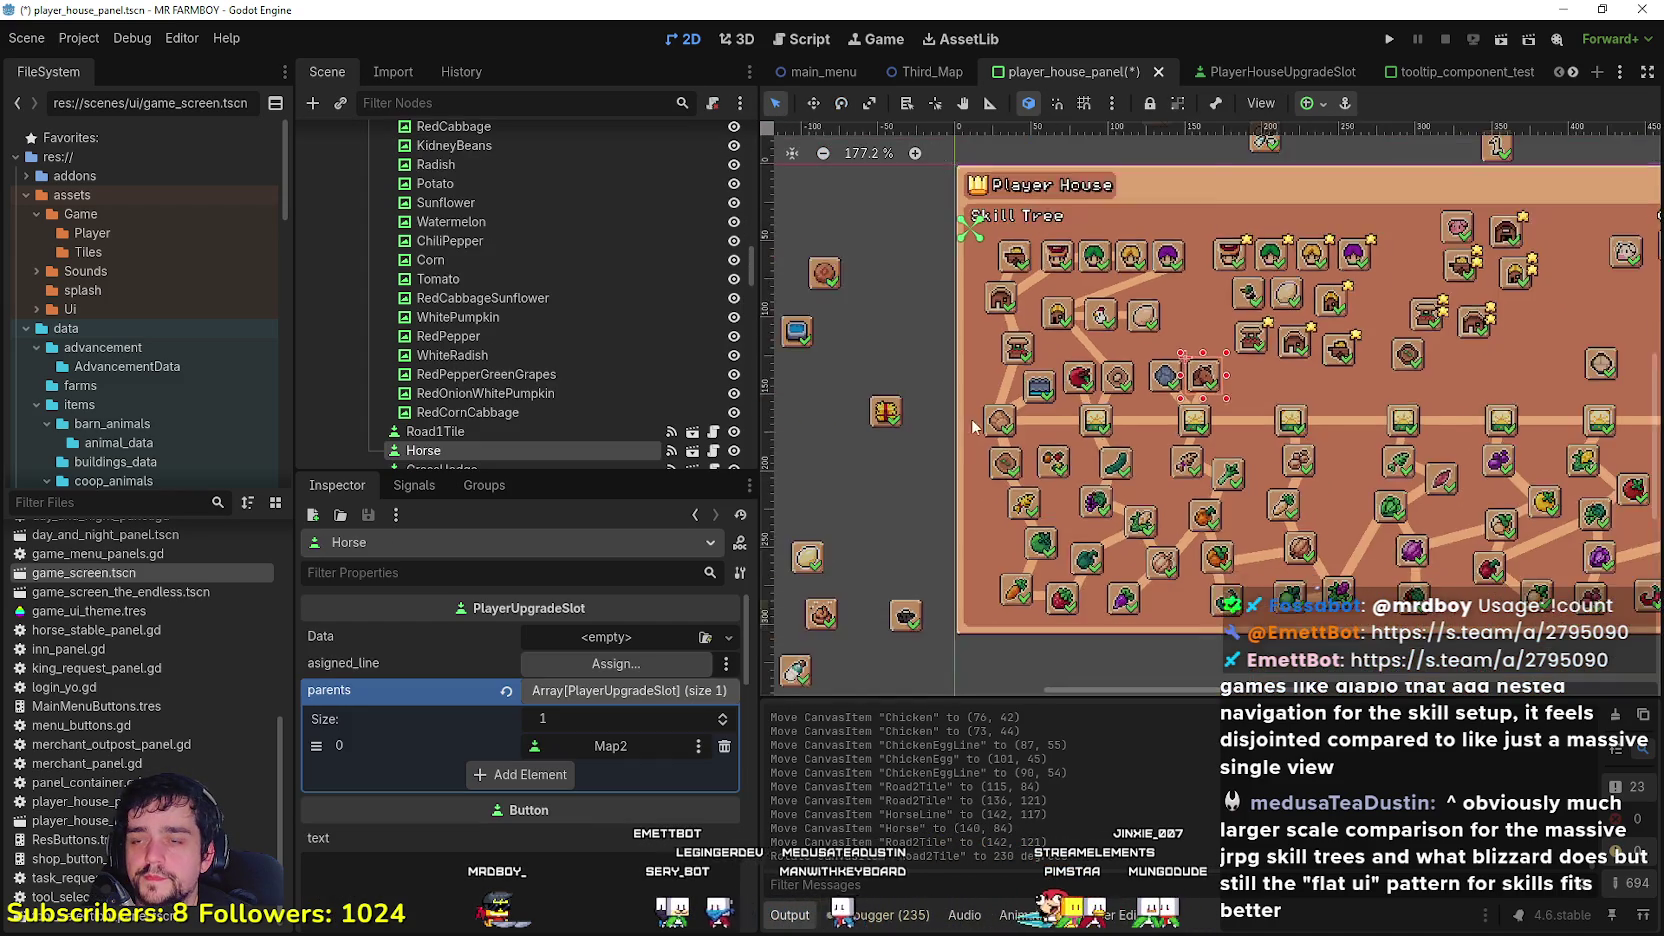
click(907, 478)
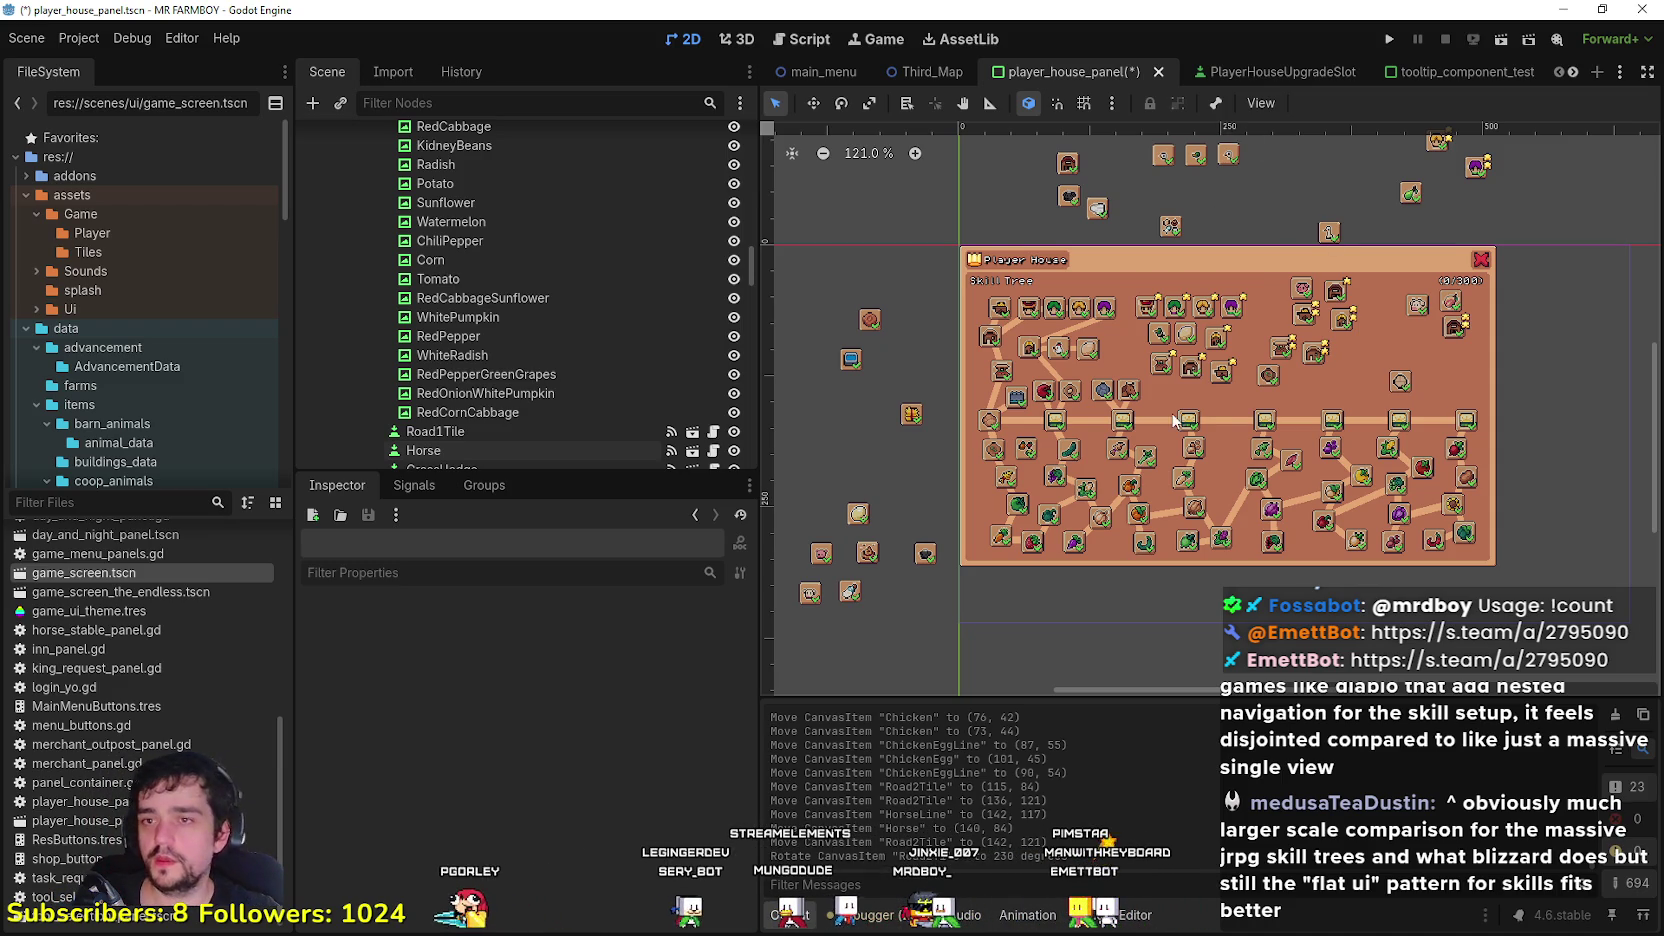
scroll(1175, 403, up, 2)
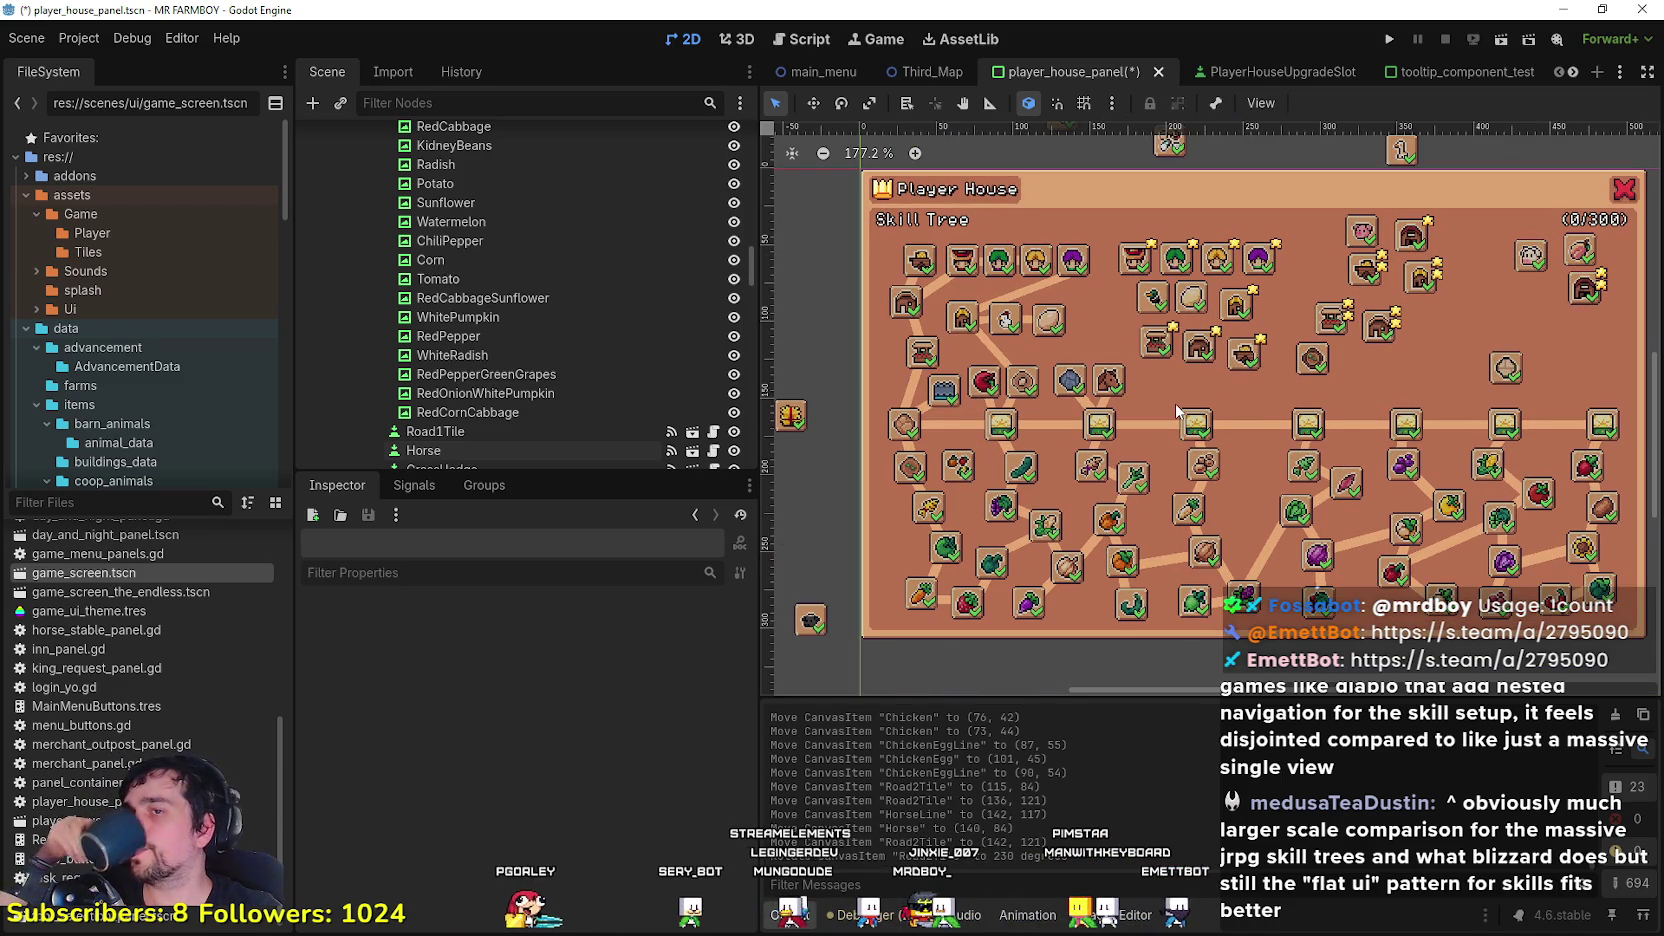
scroll(1175, 403, down, 3)
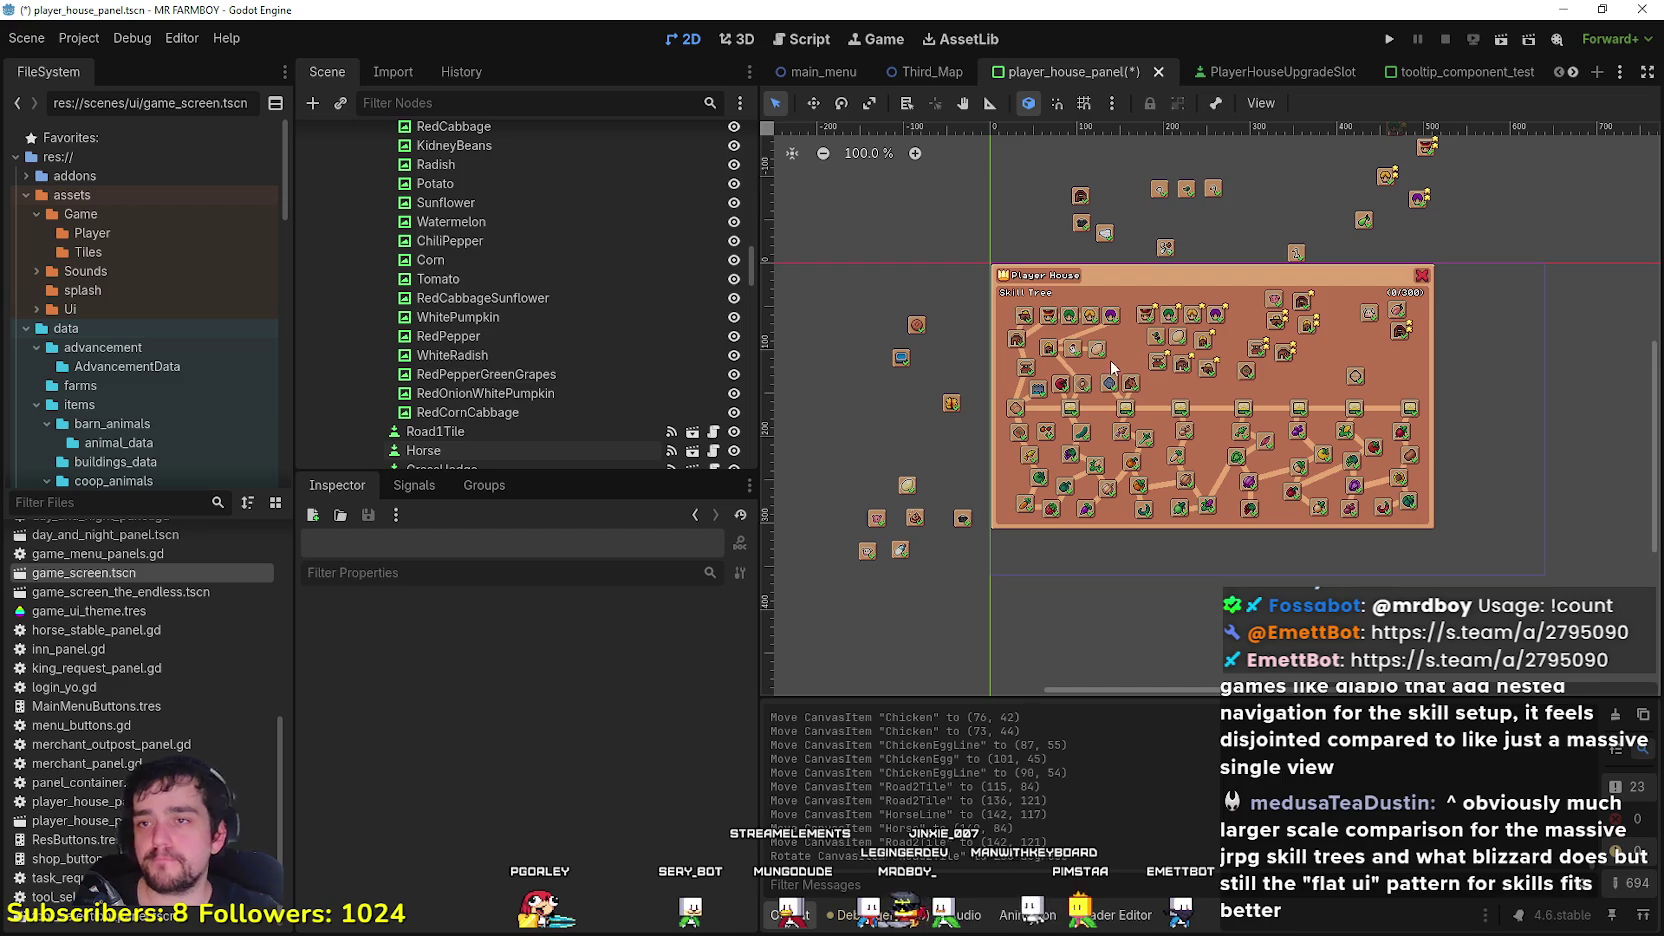
scroll(1120, 375, up, 3)
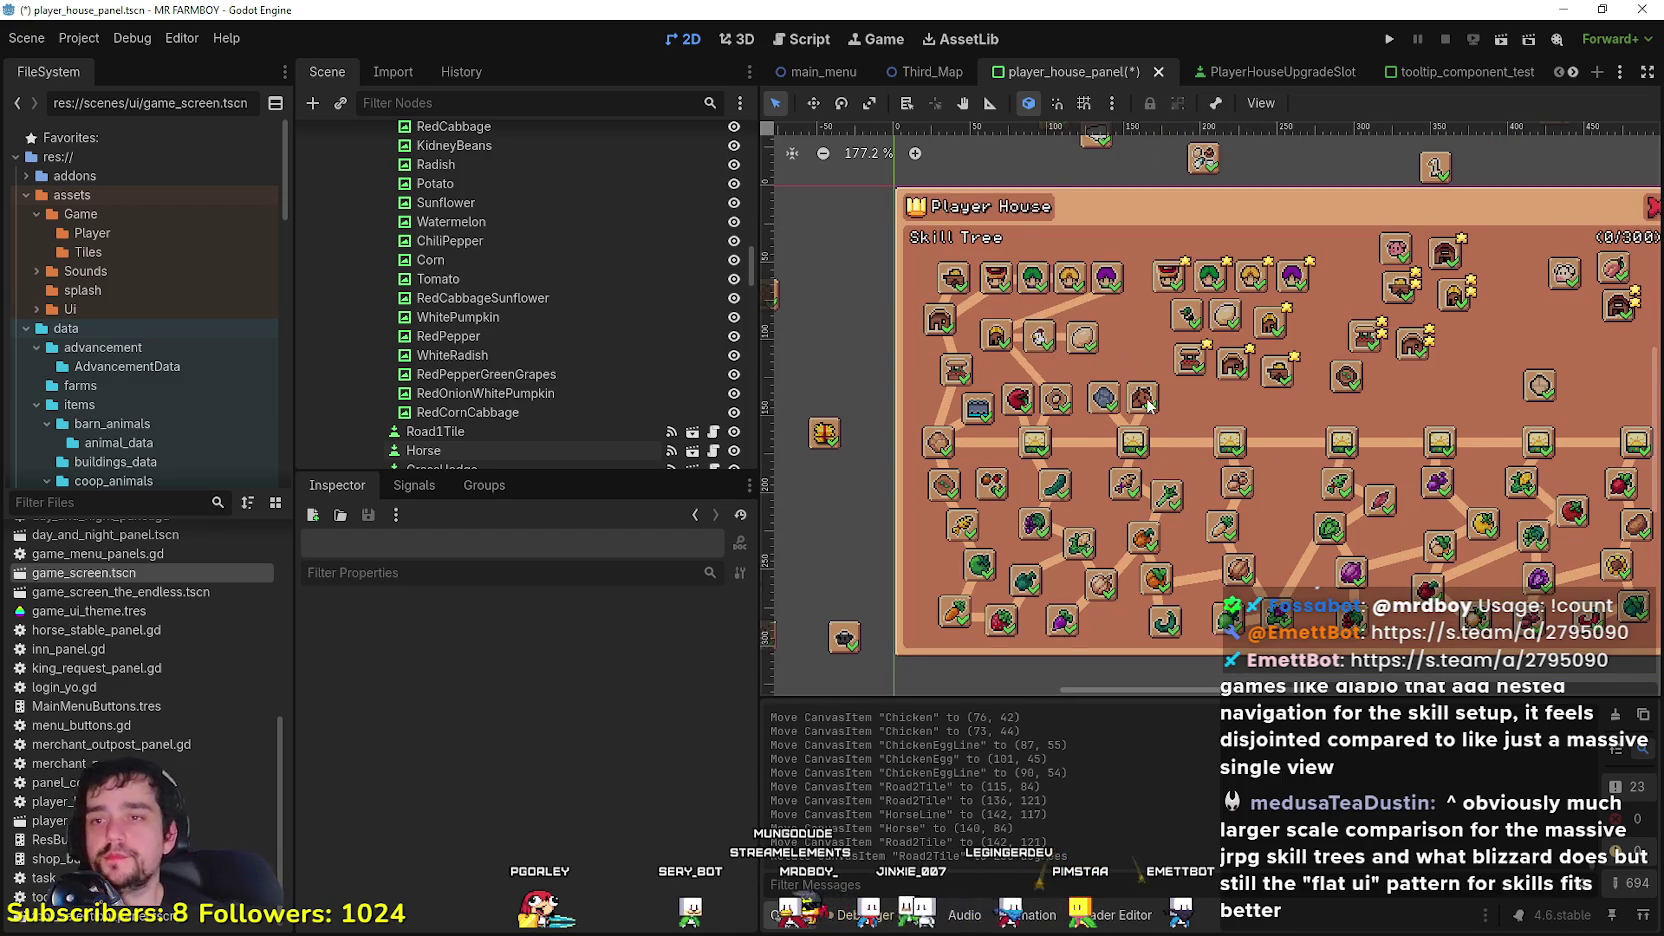
scroll(1160, 380, up, 2)
scroll(1206, 311, down, 3)
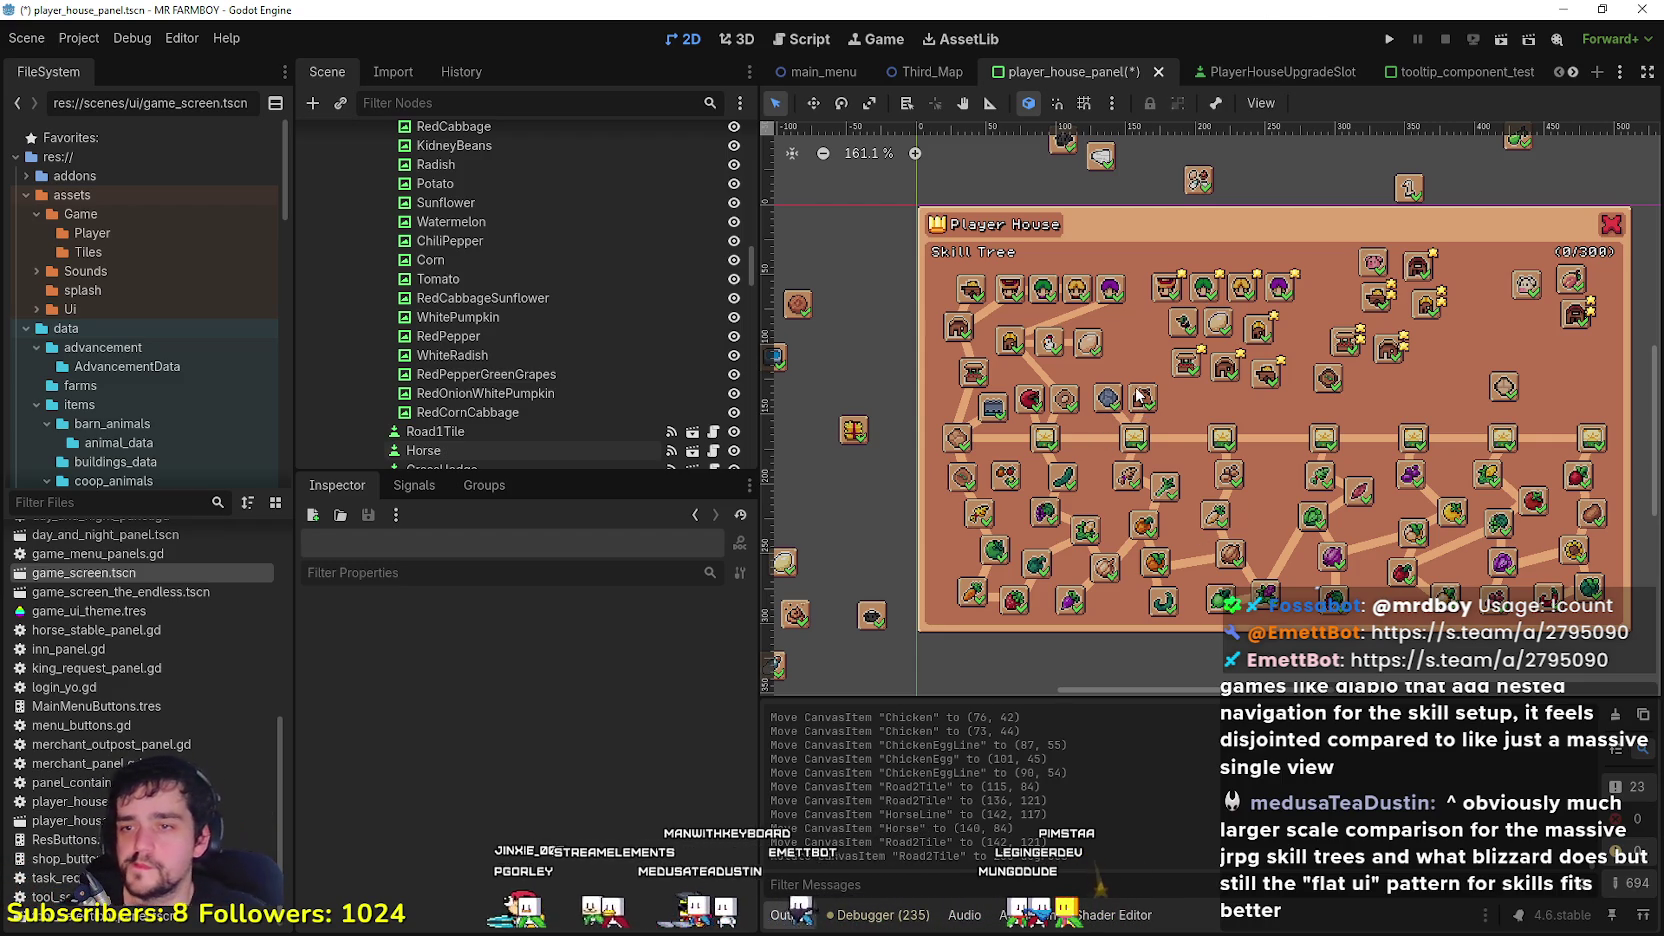
scroll(1178, 413, up, 2)
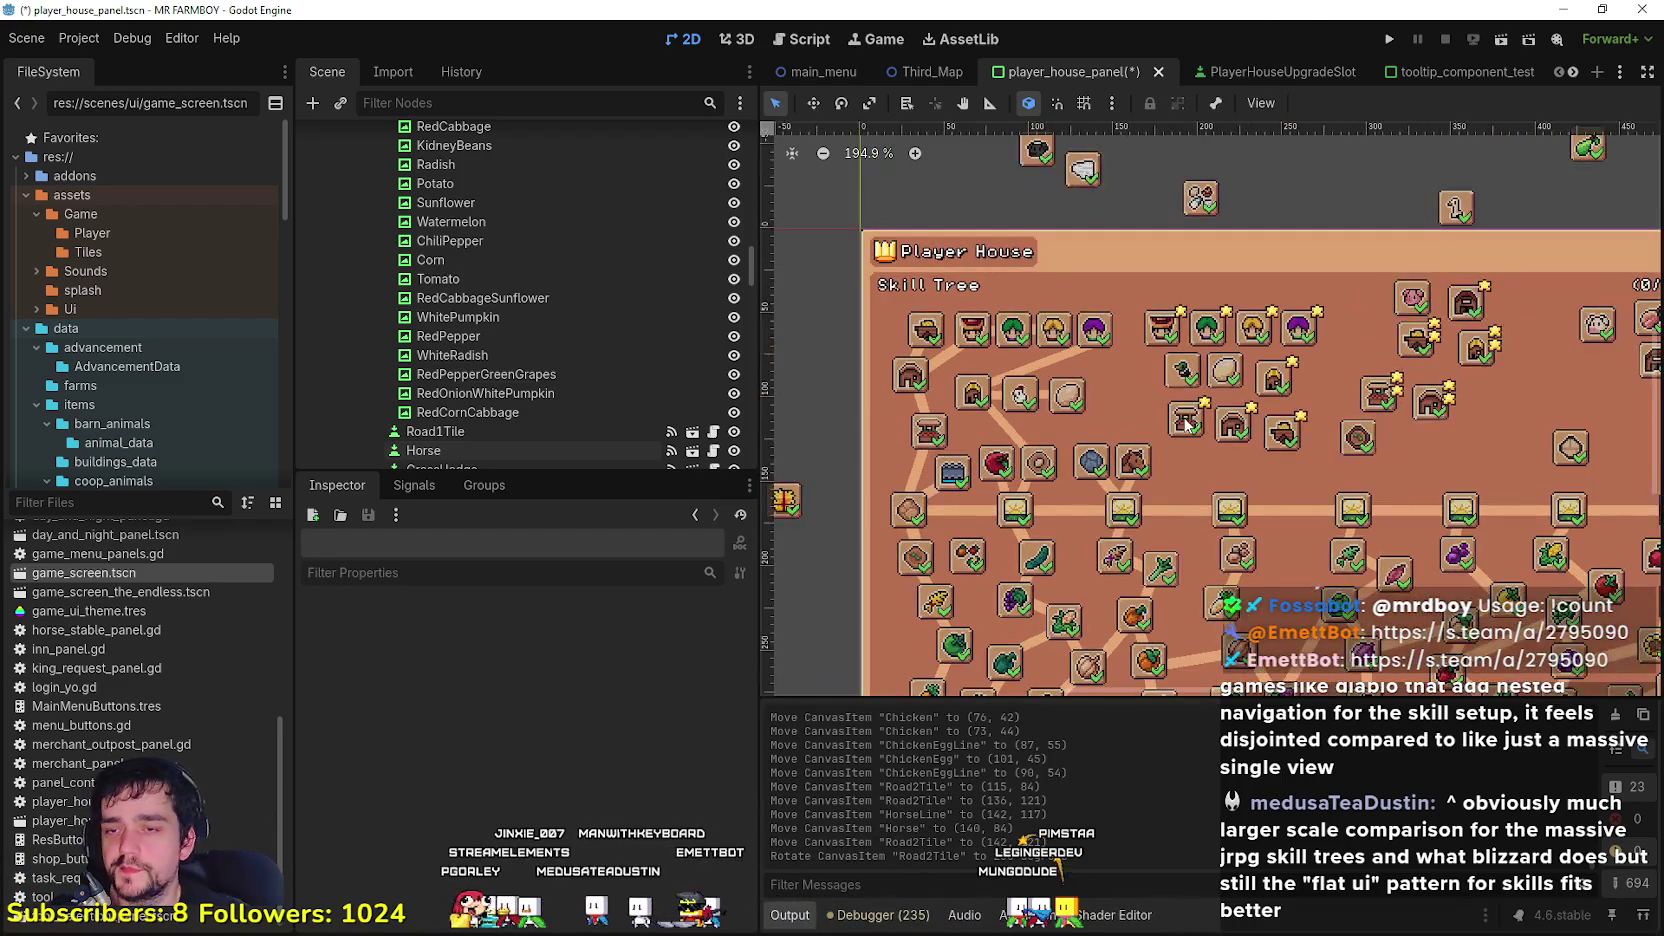
Step: Shift the Market1 upgrade slot up and to the left
click(1183, 428)
scroll(1184, 433, up, 2)
mouse_move(1184, 433)
mouse_down()
mouse_move(1122, 411)
mouse_move(1105, 427)
mouse_up()
scroll(1132, 430, down, 2)
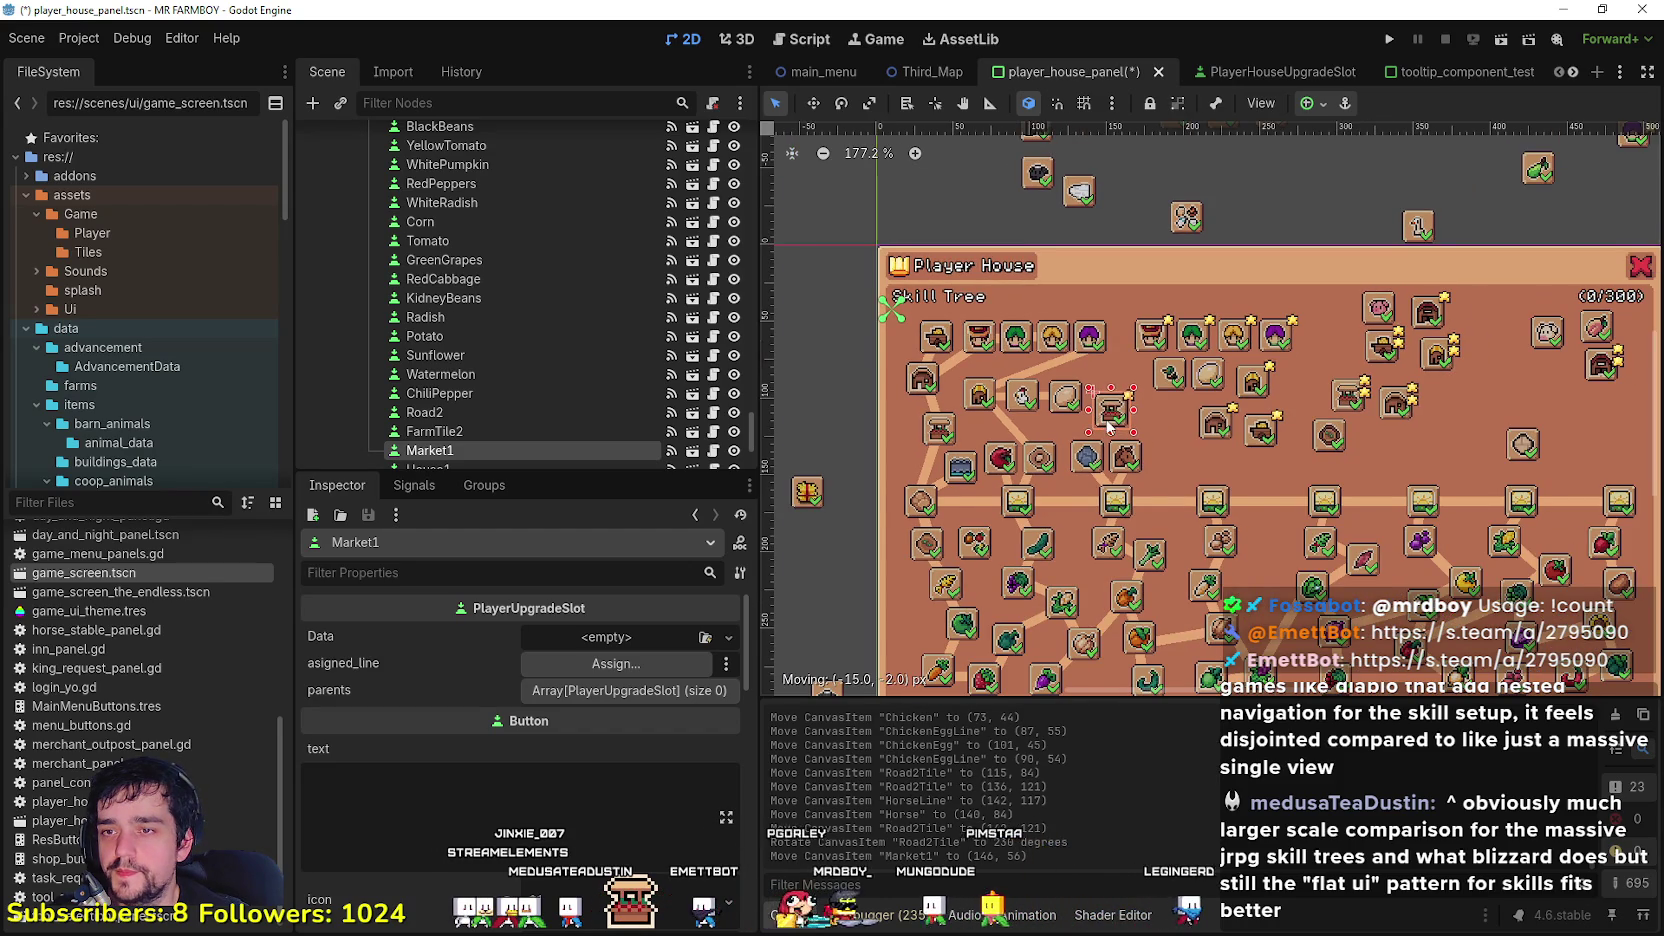
scroll(1134, 559, up, 1)
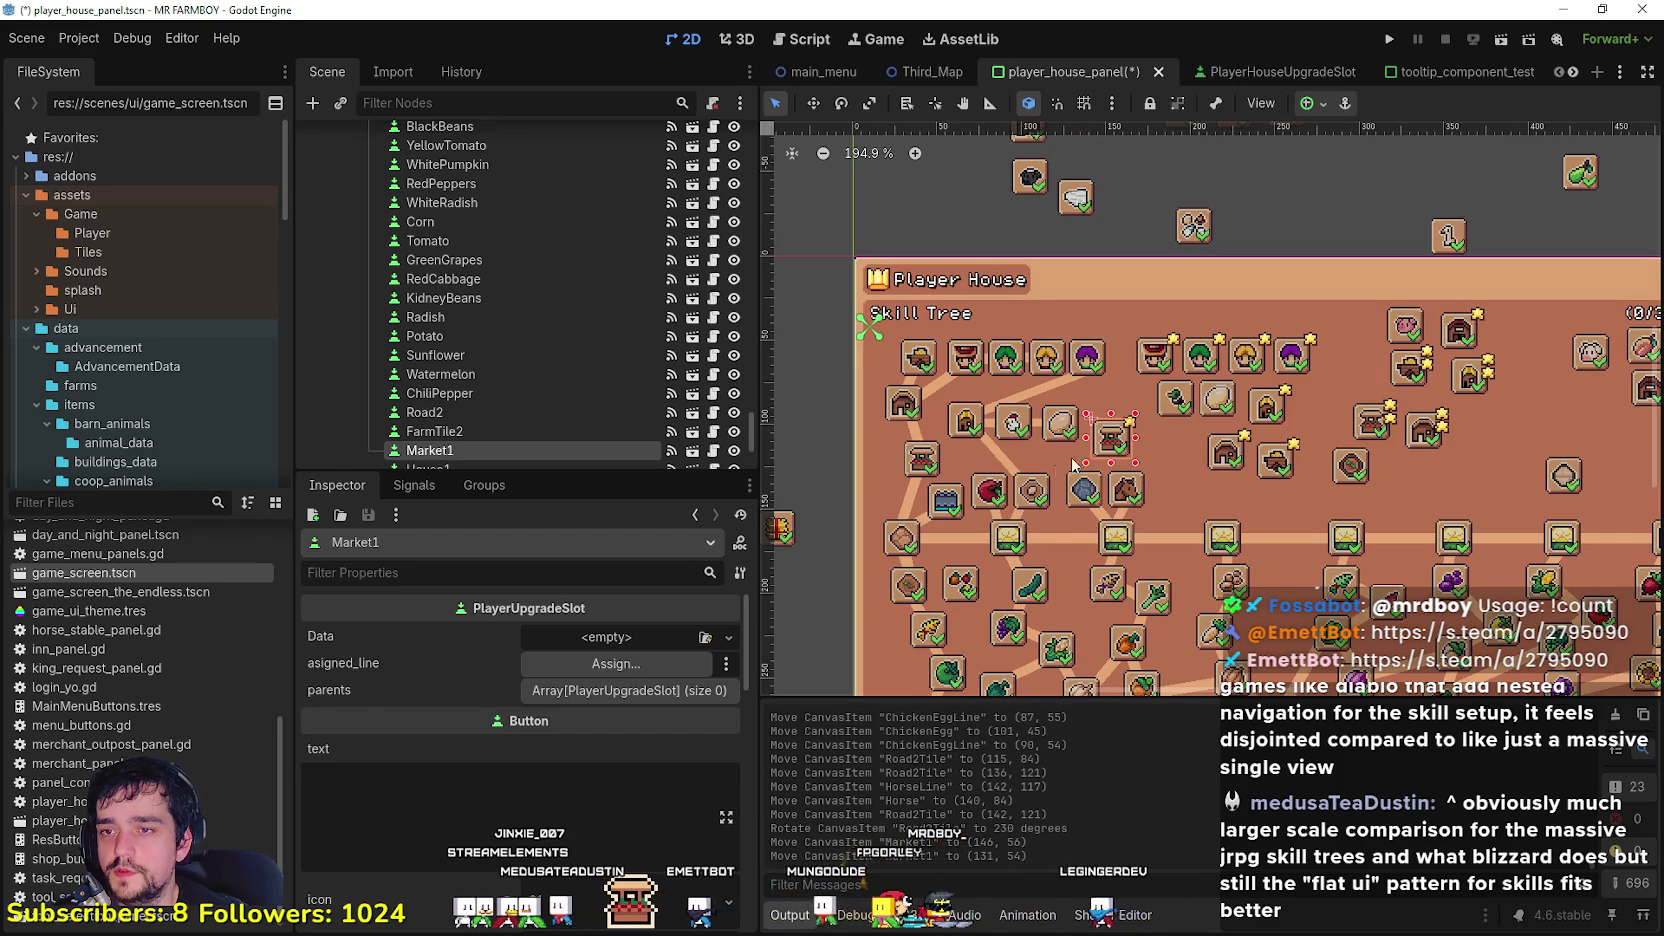
scroll(1130, 565, up, 2)
drag(1112, 438, 1104, 444)
Step: Duplicate the Road2Tile line and rename the copy Market1
click(1100, 535)
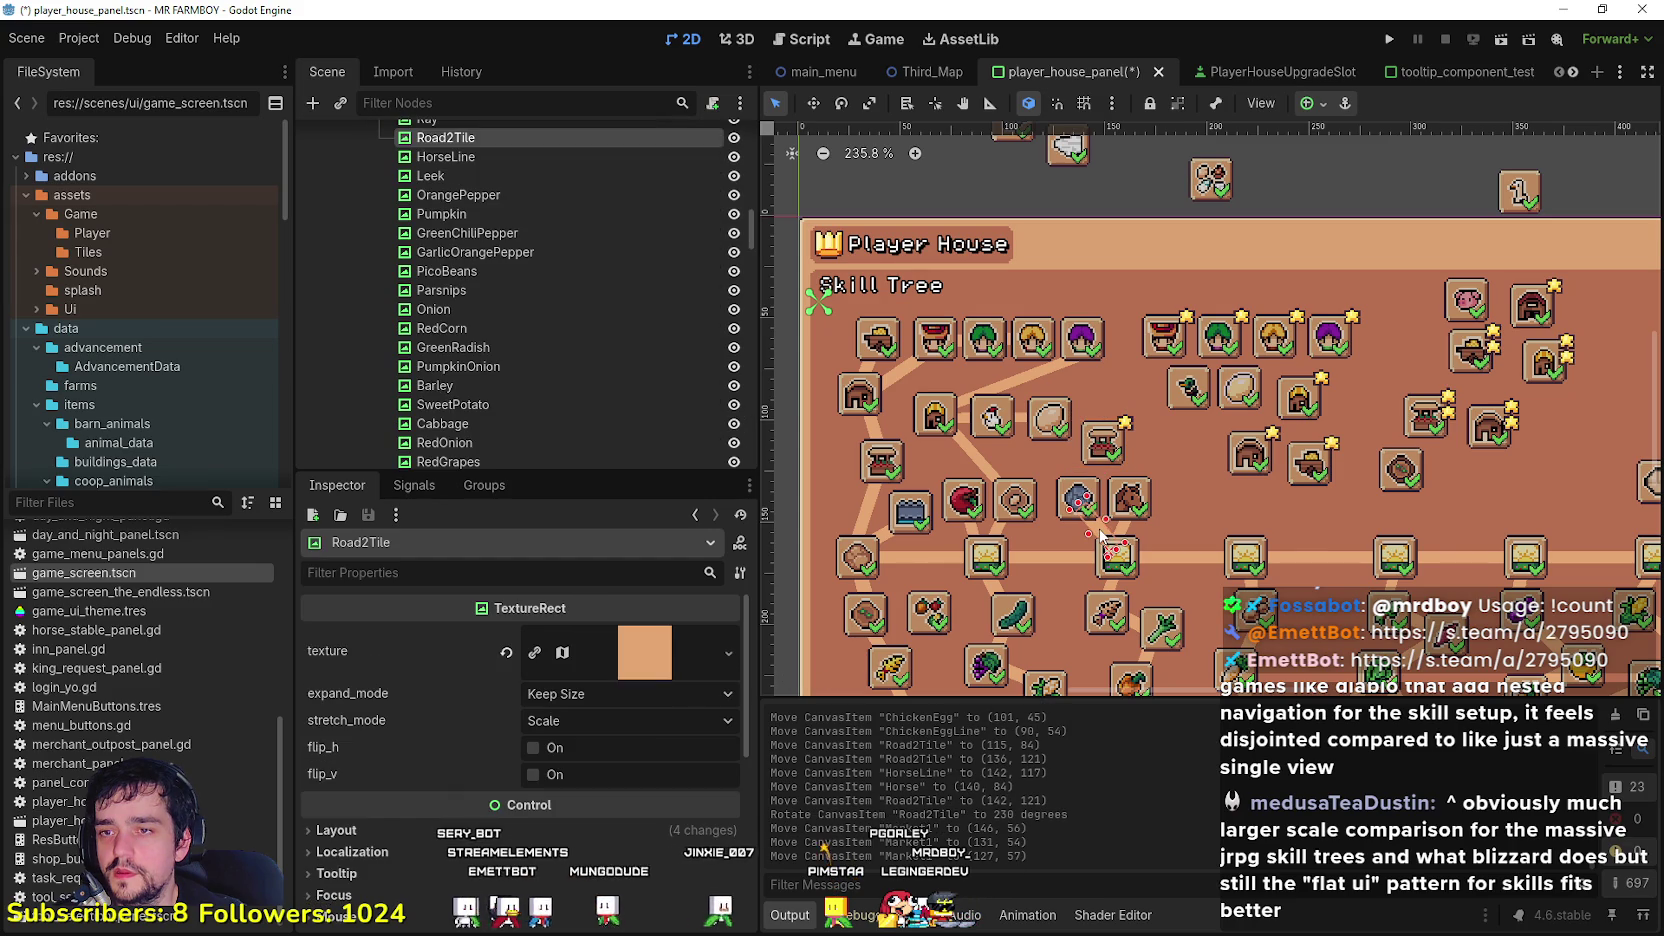
key(ctrl+d)
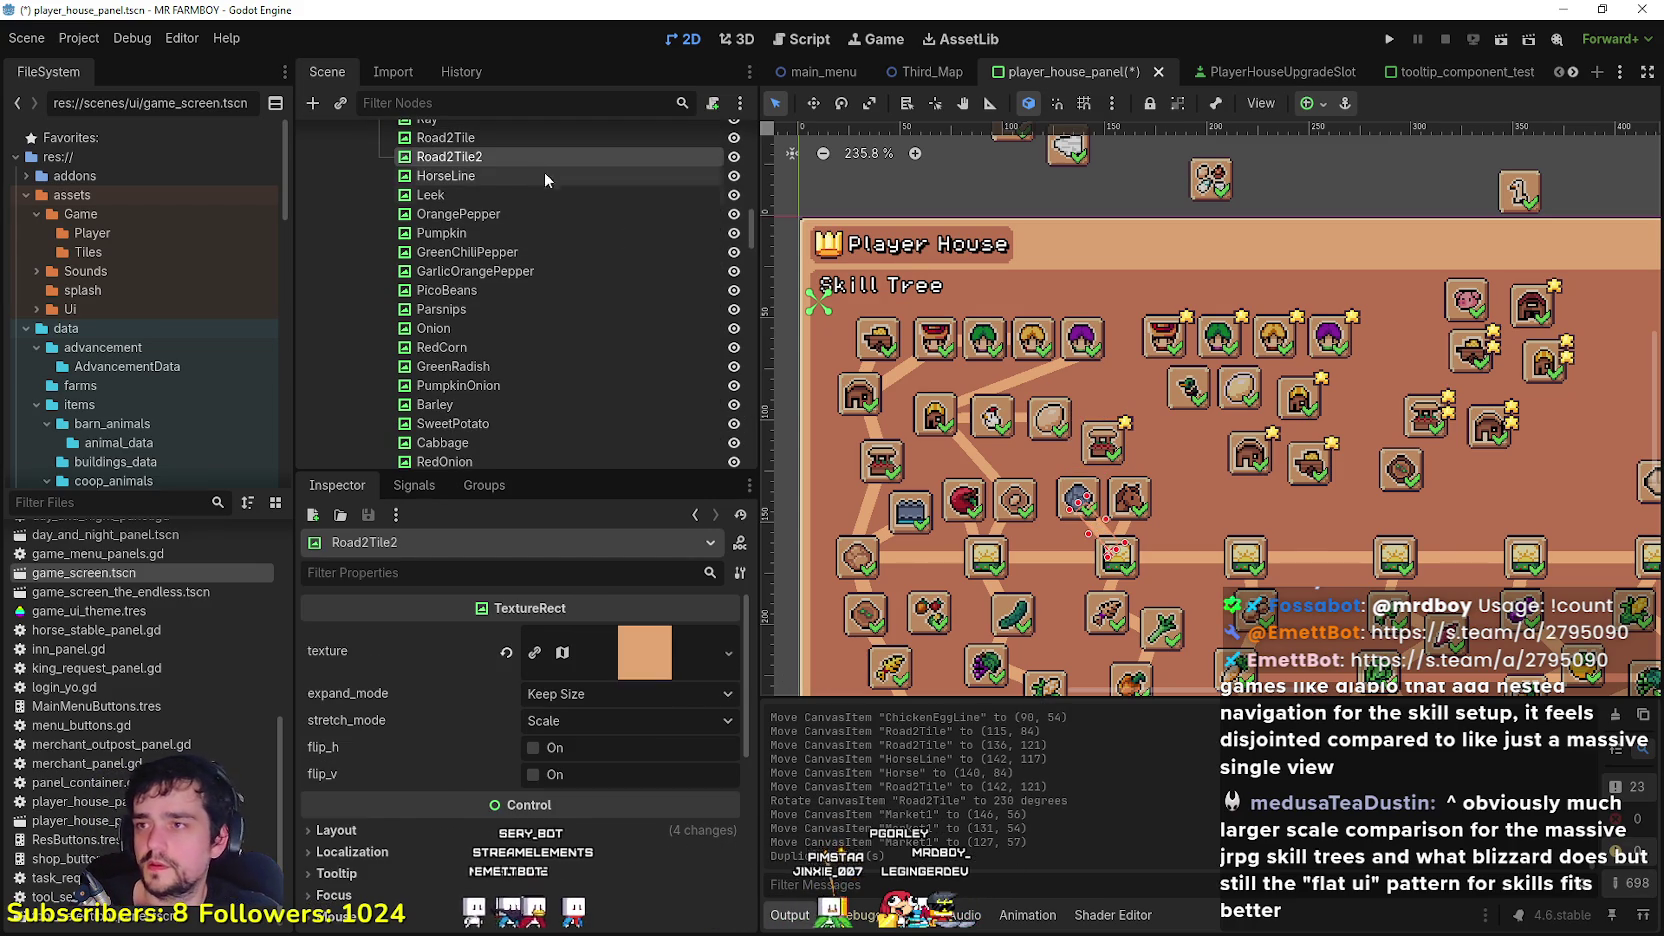
double_click(436, 156)
text(Market)
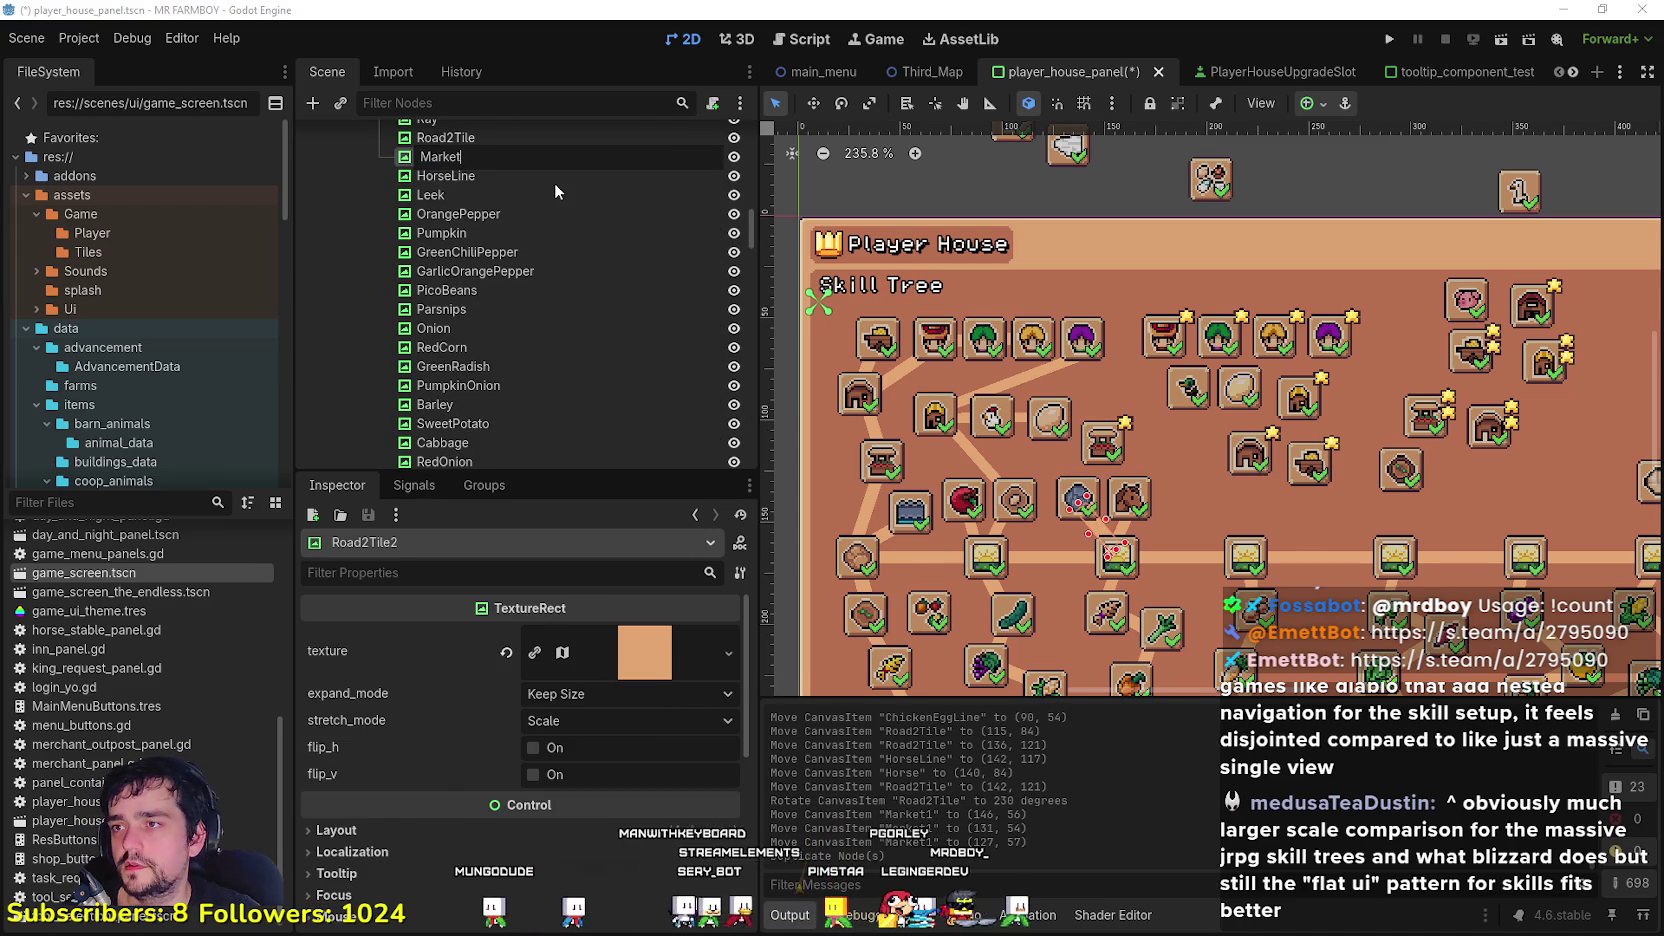
text(1)
key(Return)
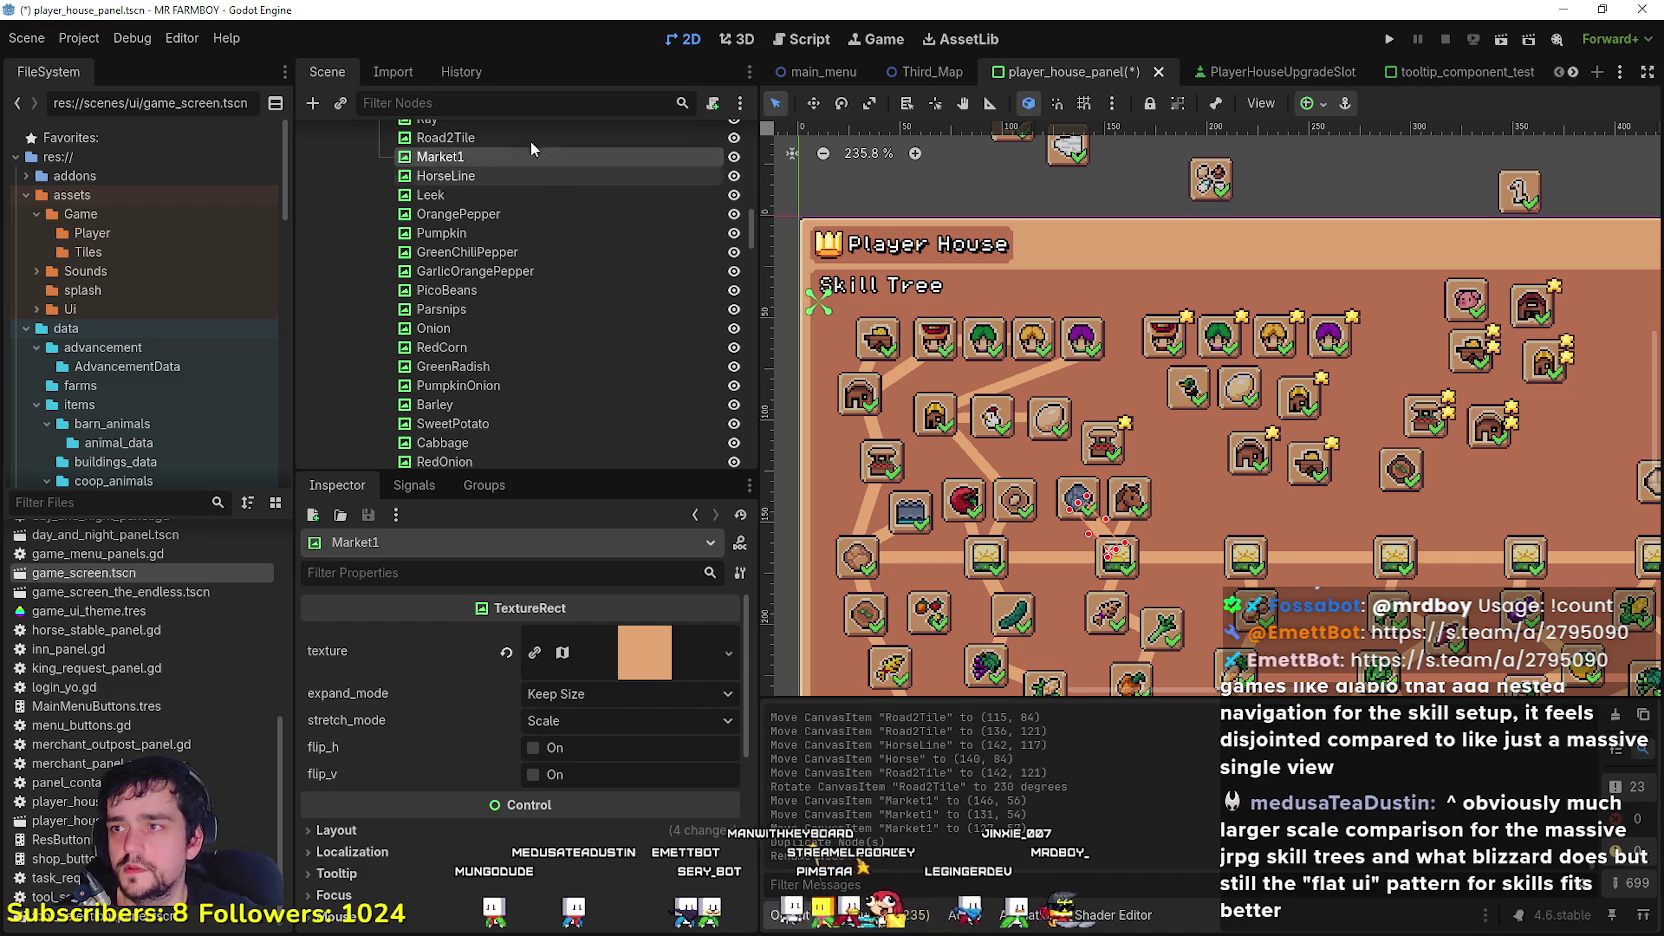
Step: Place the Market1 line at (122, 93) and rotate it to 298 degrees toward its slot
key(w)
scroll(1085, 495, up, 3)
mouse_move(1094, 513)
mouse_down()
mouse_move(1061, 461)
mouse_move(1080, 450)
mouse_up()
scroll(1061, 461, down, 2)
key(e)
scroll(1080, 450, up, 3)
key(w)
mouse_move(1091, 460)
mouse_down()
mouse_move(1074, 470)
mouse_move(1108, 445)
mouse_up()
click(842, 104)
scroll(1110, 432, down, 3)
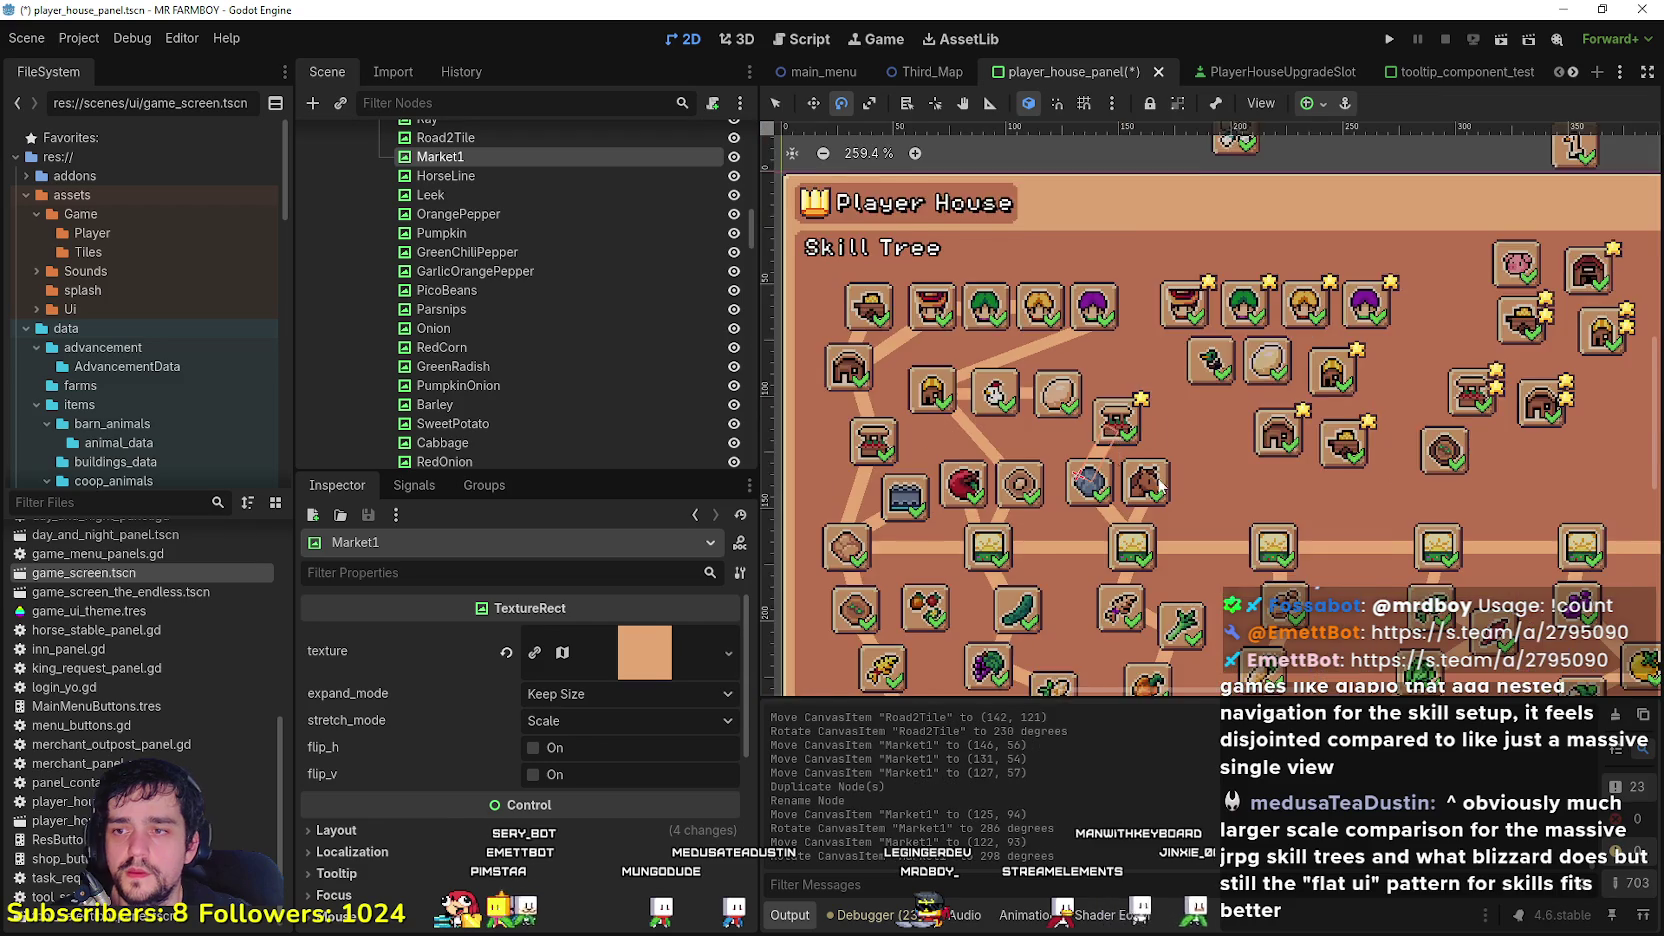
scroll(1160, 455, up, 1)
key(q)
scroll(1150, 440, up, 2)
Step: Move the House1, Farmers1 and Warehouse1 slots to their new spots
click(1143, 425)
scroll(1143, 425, down, 2)
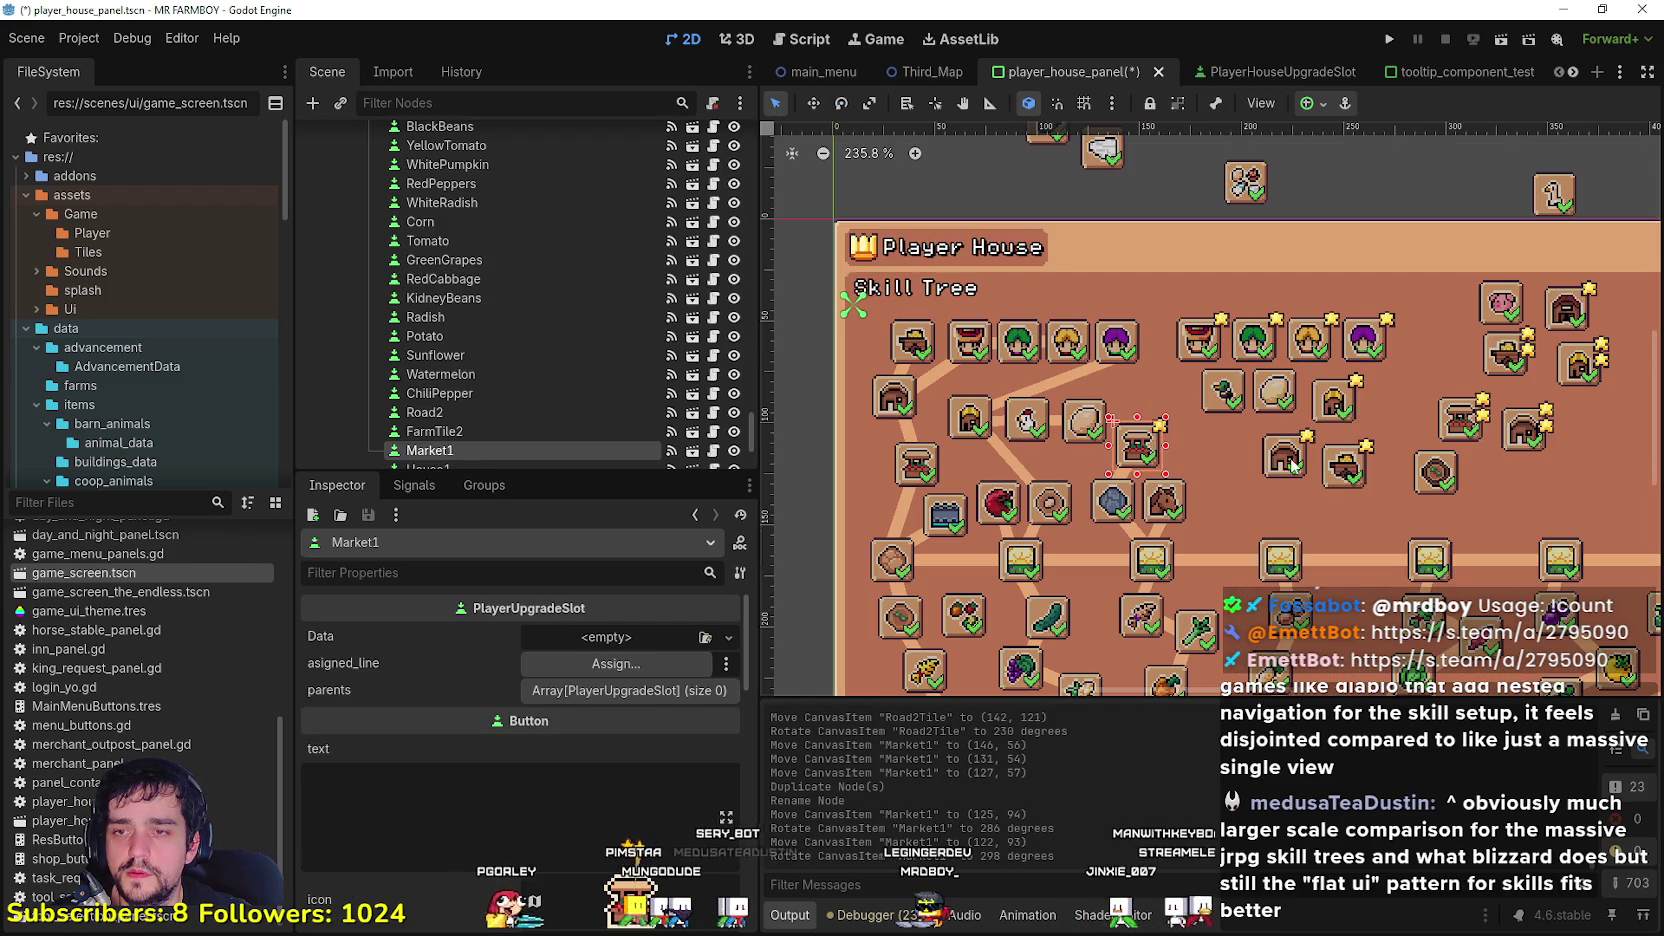
mouse_move(1279, 472)
mouse_down()
mouse_move(1193, 451)
mouse_move(1172, 384)
mouse_move(1158, 397)
mouse_up()
scroll(1227, 436, down, 1)
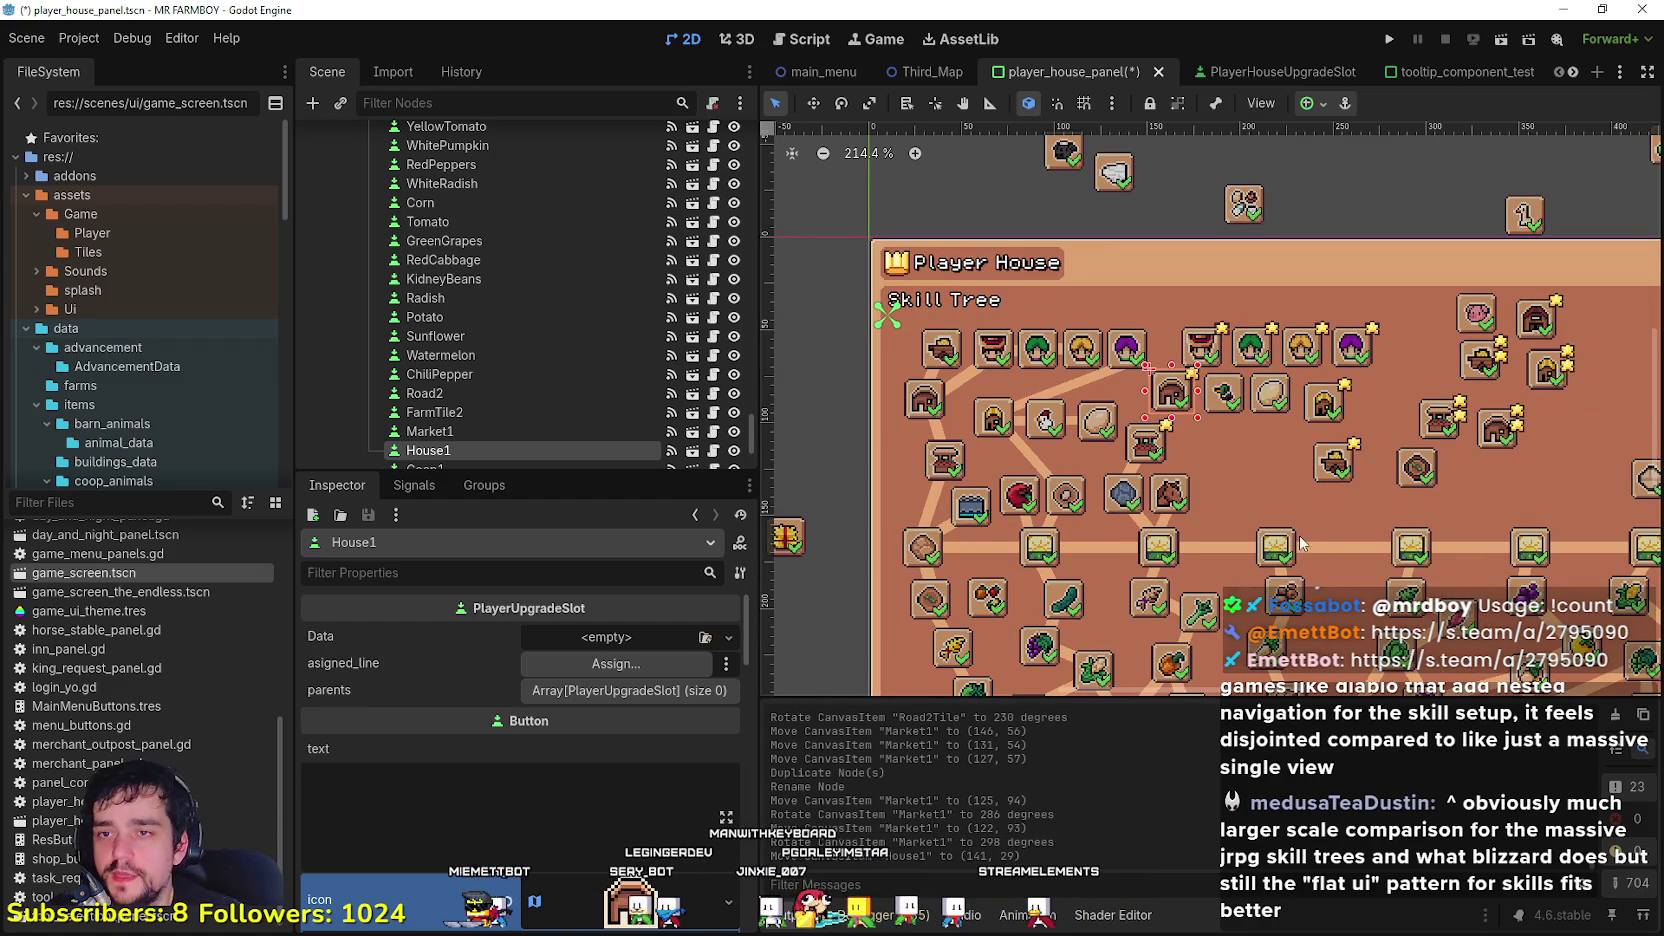
scroll(1244, 448, up, 3)
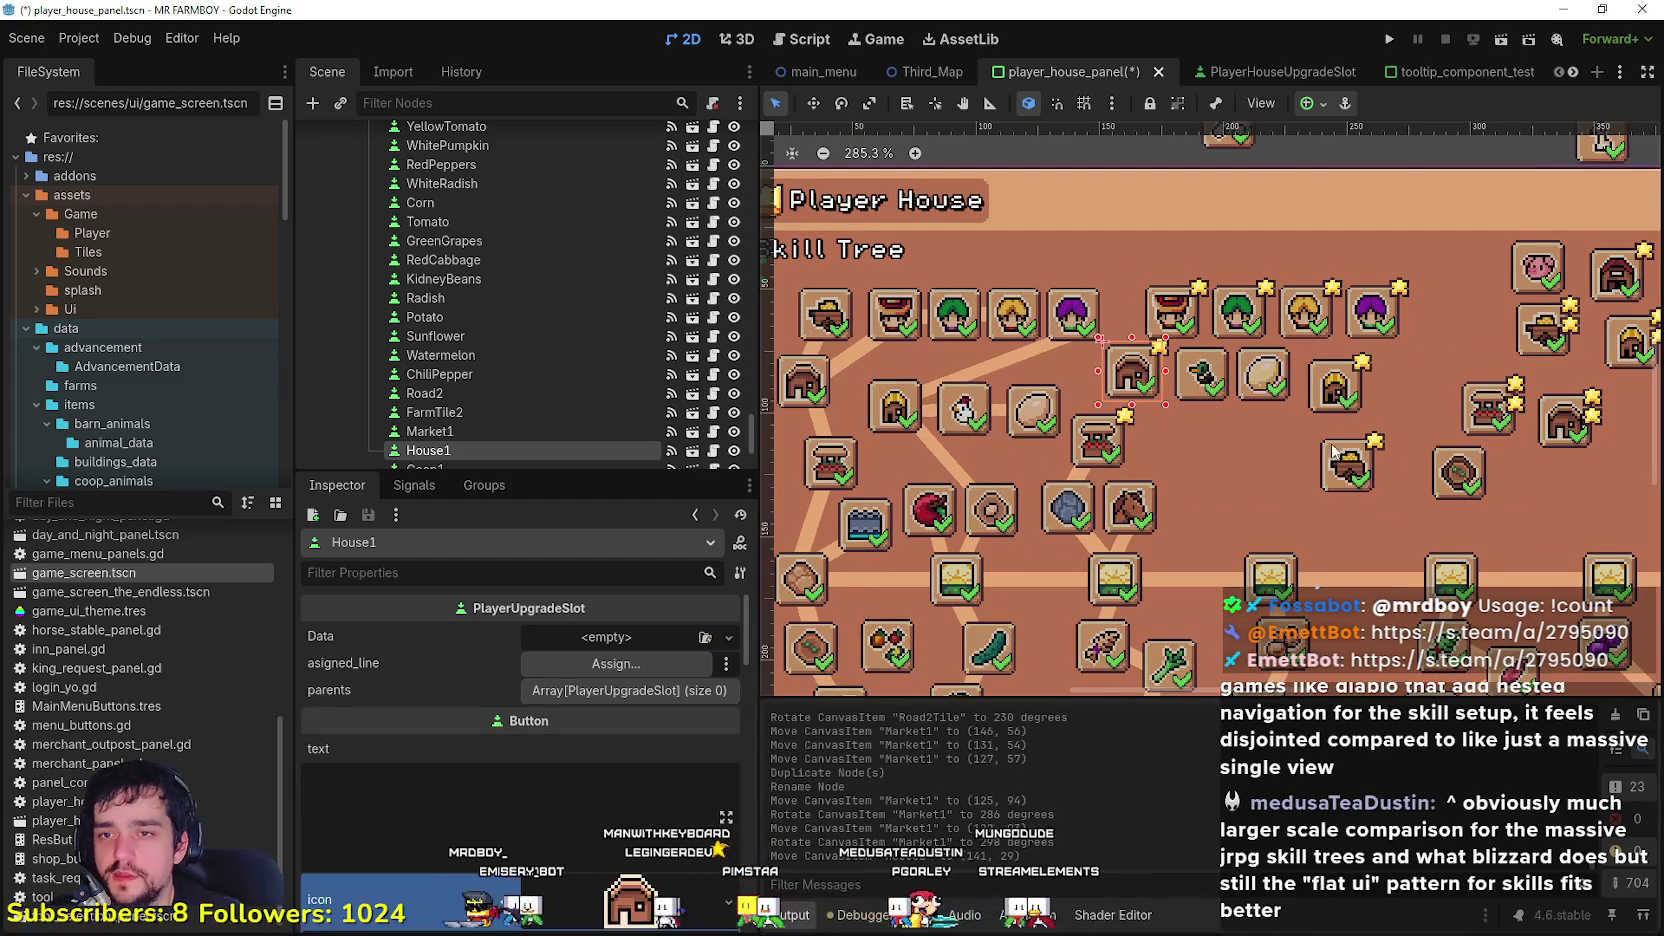
click(1346, 476)
drag(1165, 318, 1315, 244)
drag(1357, 474, 1162, 316)
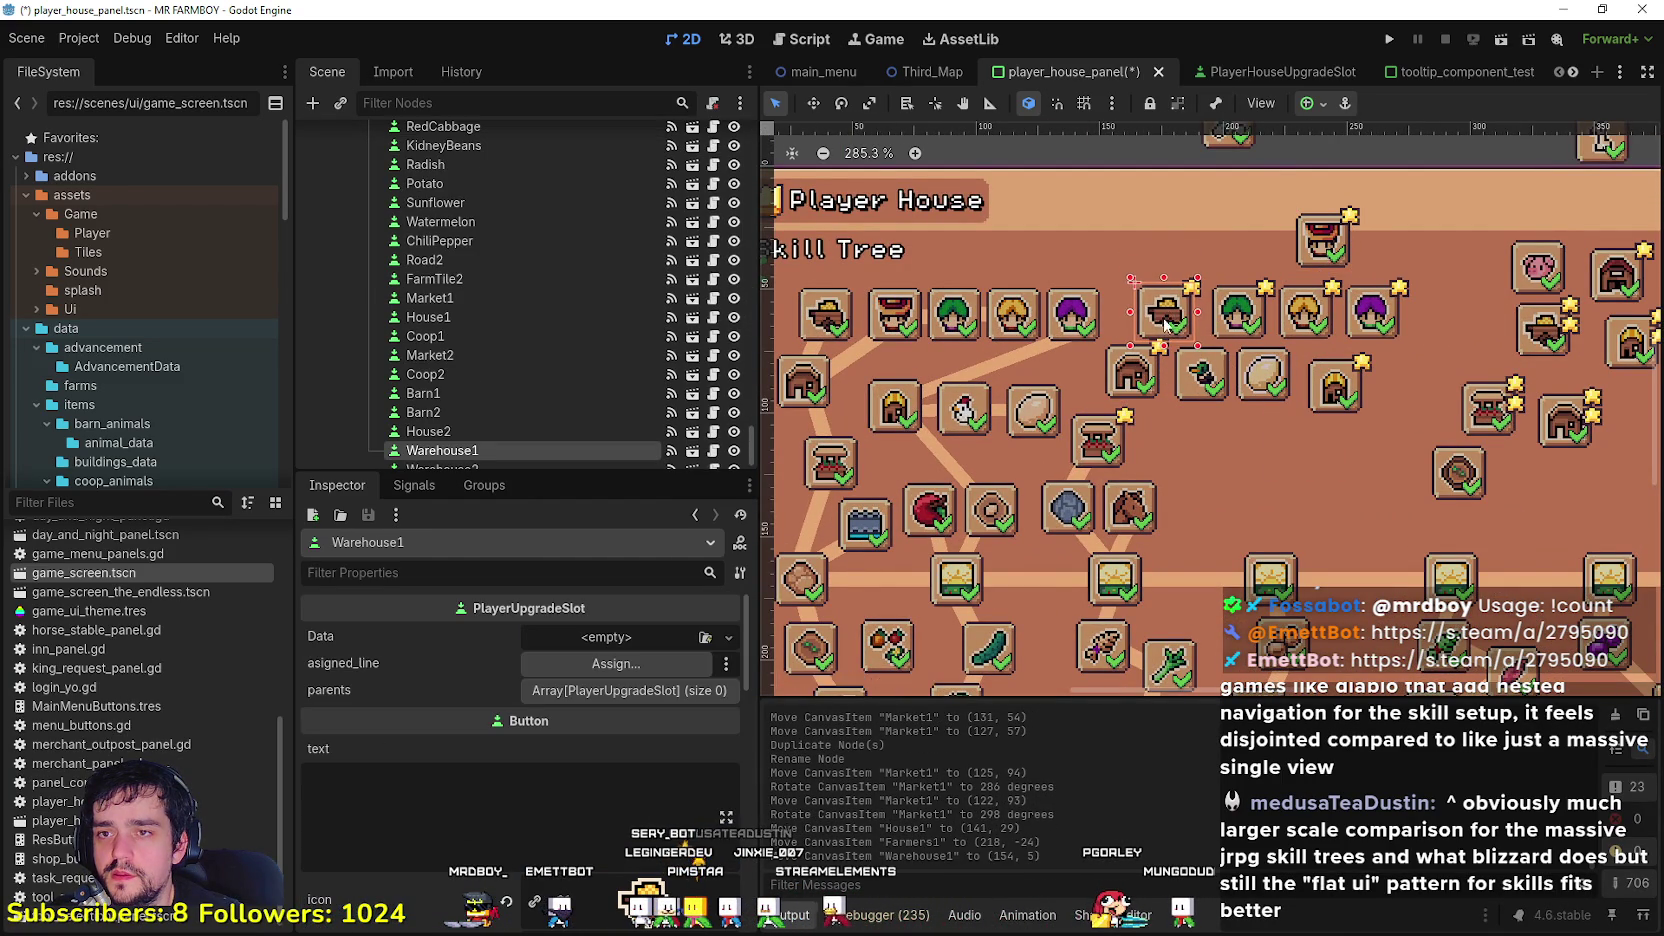
scroll(1150, 388, up, 3)
click(1128, 390)
mouse_move(1128, 393)
mouse_down()
mouse_move(1207, 382)
mouse_move(1295, 456)
mouse_move(1414, 472)
mouse_up()
Step: Move Coop1, then place Duck at (187, 55) and DuckEgg at (175, 33)
scroll(1137, 390, down, 2)
drag(1359, 417, 1182, 476)
mouse_move(1413, 460)
mouse_down()
mouse_move(1290, 427)
mouse_move(1252, 384)
mouse_up()
click(1305, 359)
click(1311, 367)
scroll(1275, 470, down, 3)
scroll(1264, 411, up, 3)
click(1272, 412)
scroll(1272, 397, down, 3)
click(1414, 426)
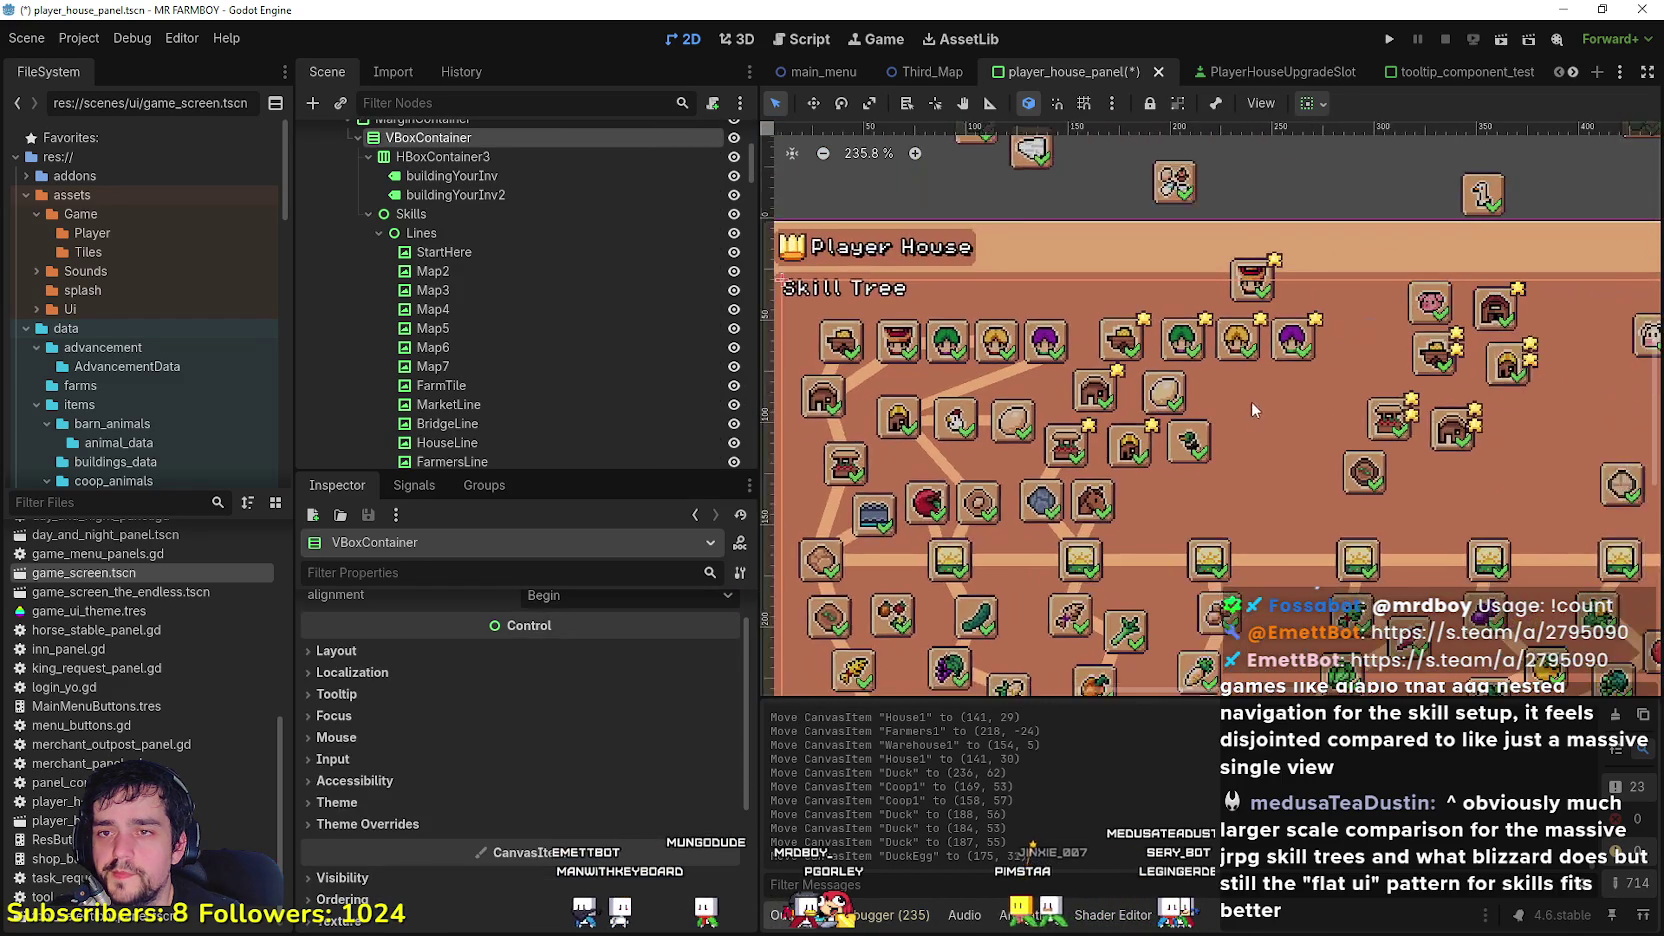
Step: Rename the Market2 line to House1 and position it at (136, 64)
scroll(1190, 420, up, 4)
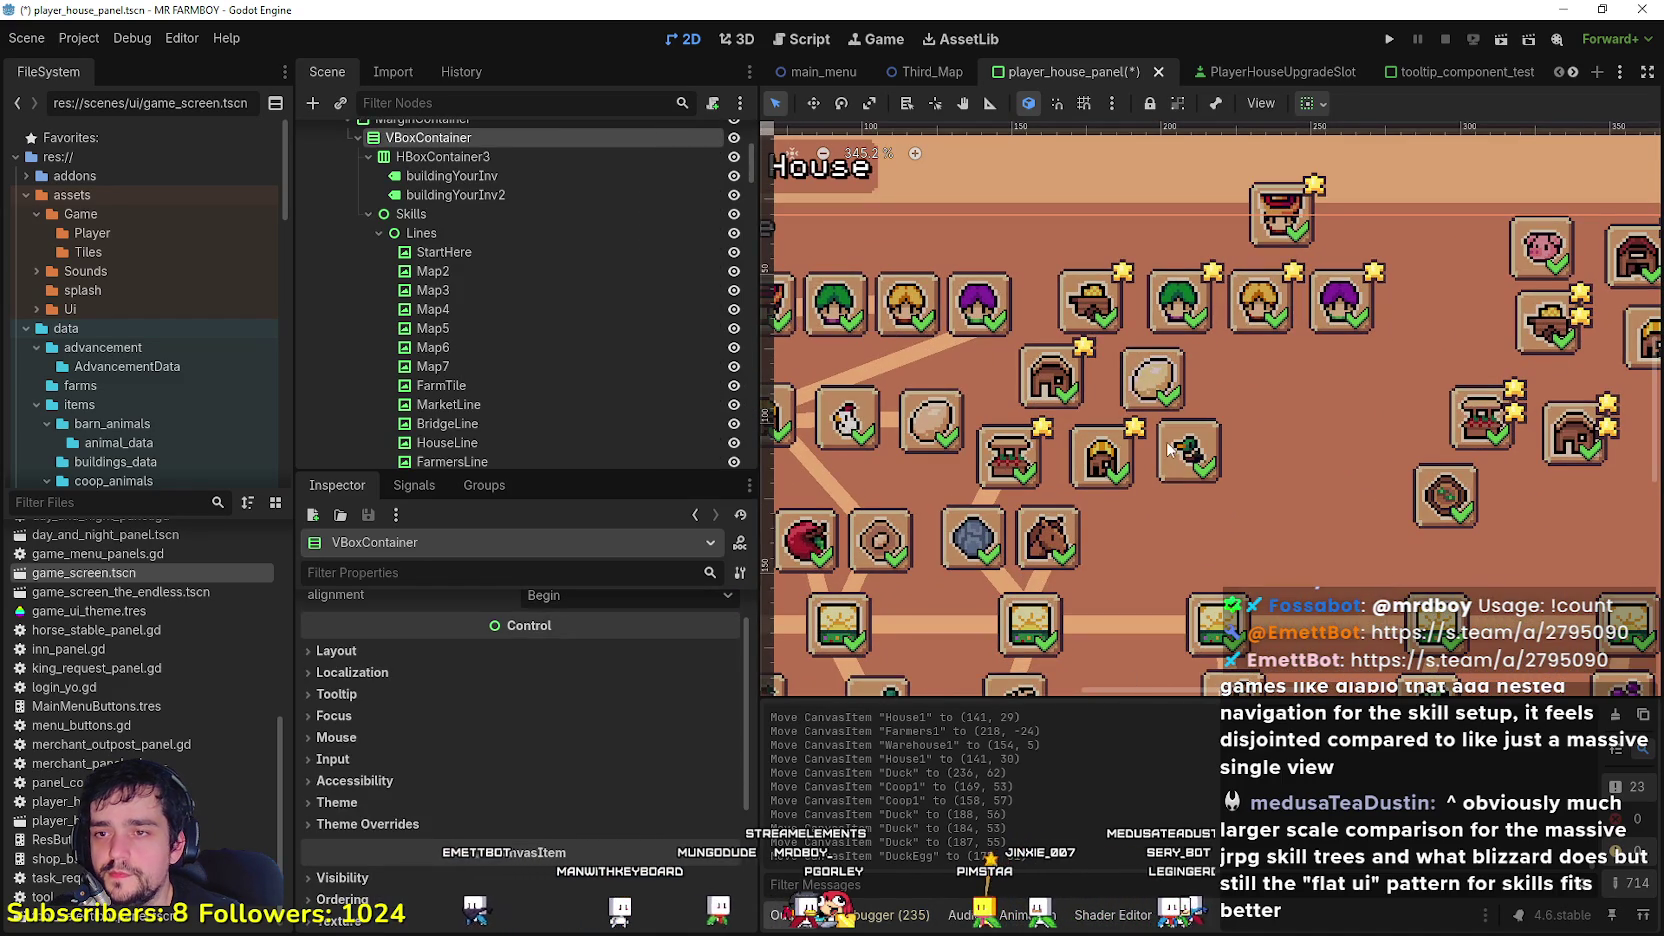
scroll(1115, 495, down, 4)
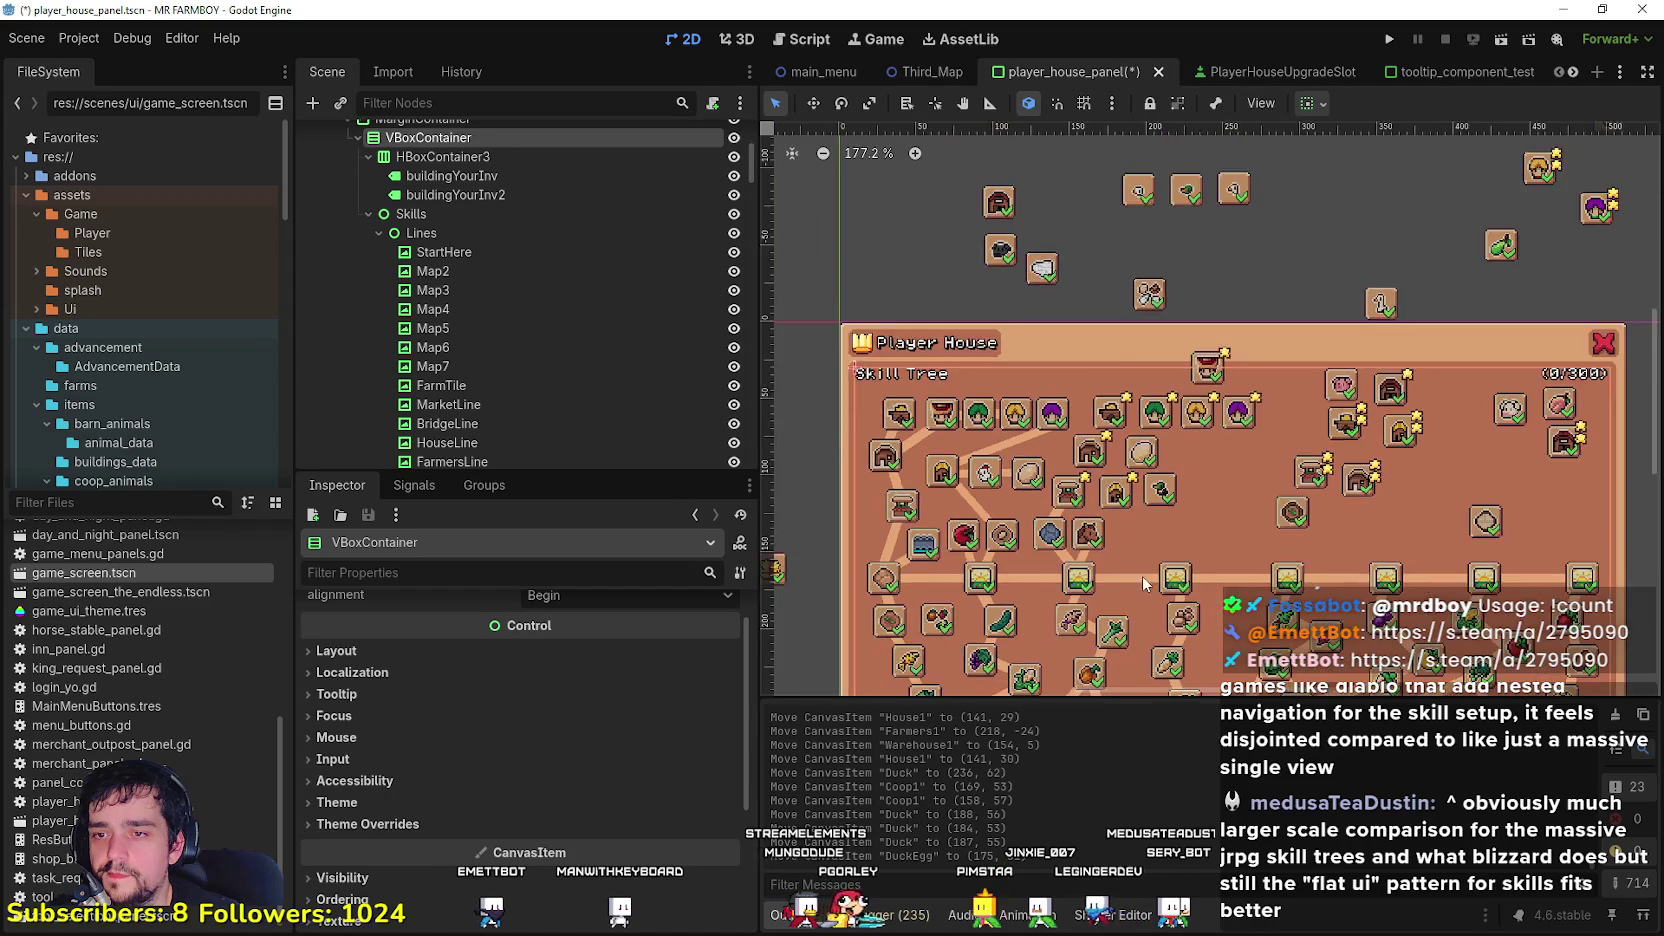
scroll(1156, 494, down, 1)
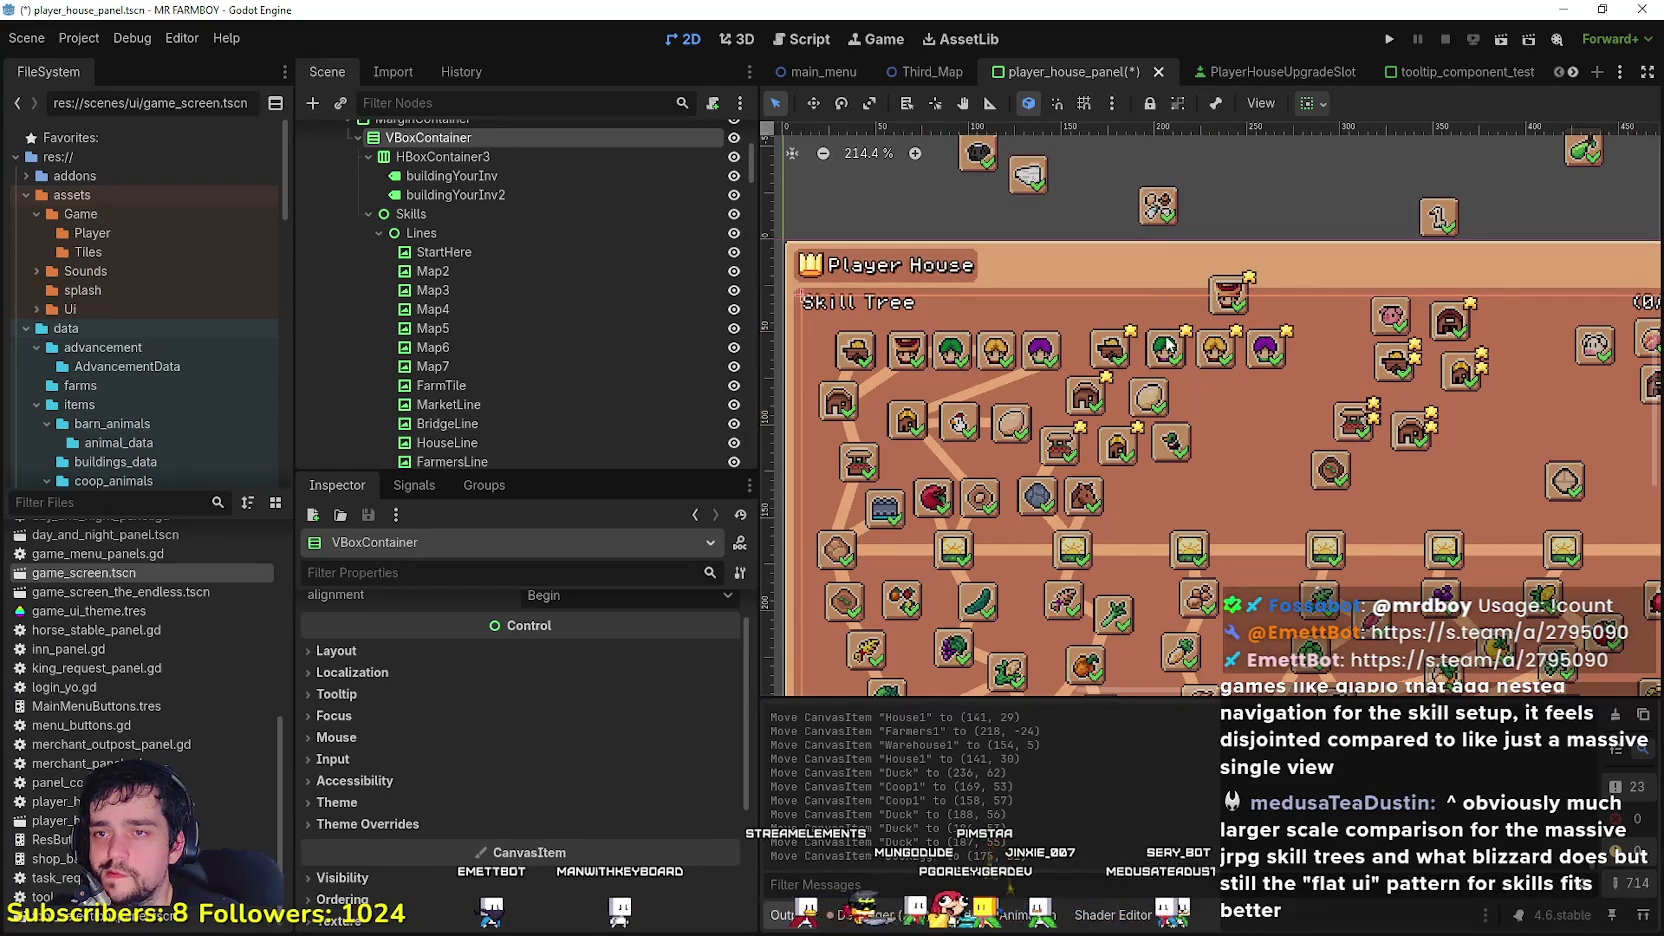
scroll(1101, 369, up, 2)
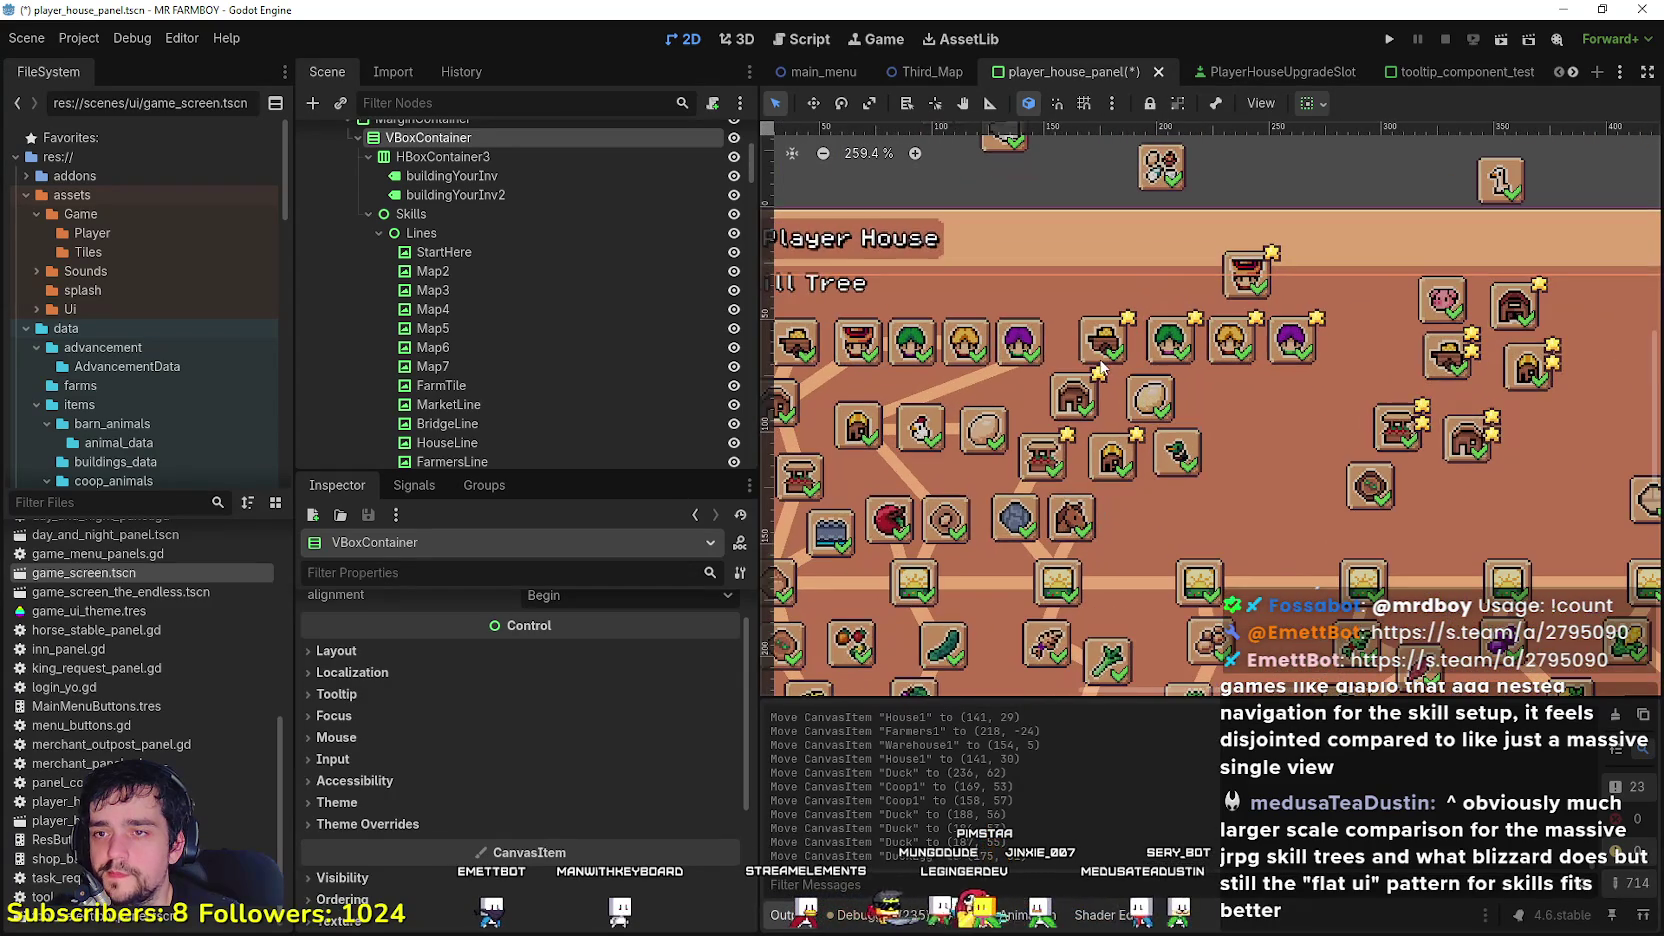
click(1019, 491)
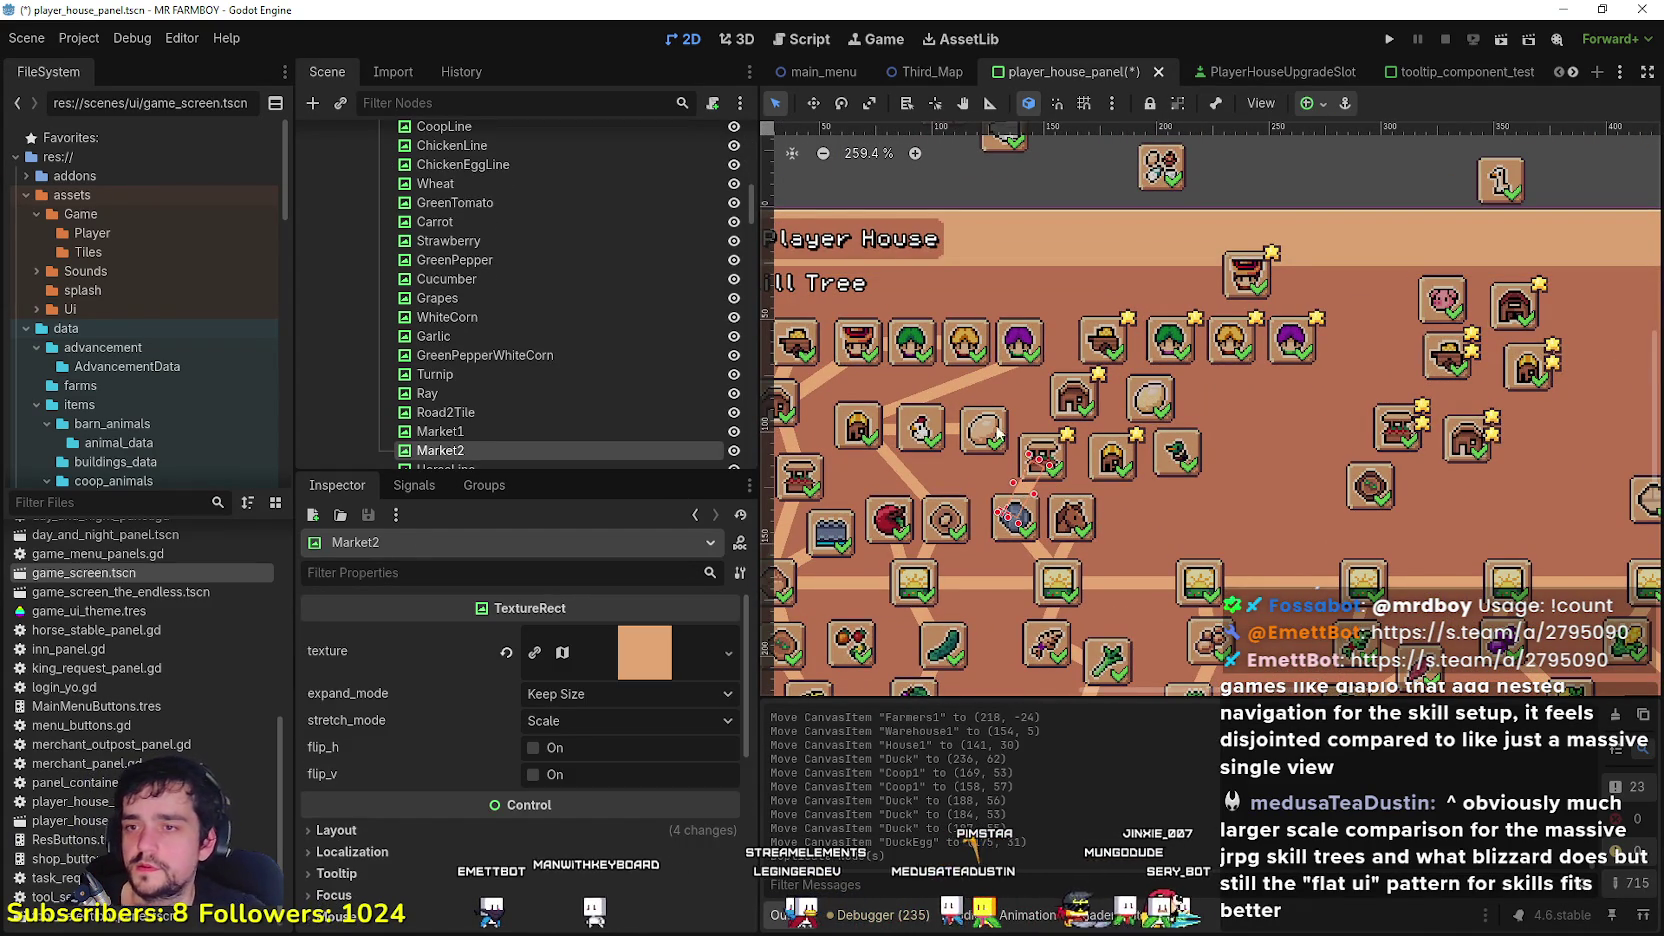
click(450, 465)
double_click(455, 452)
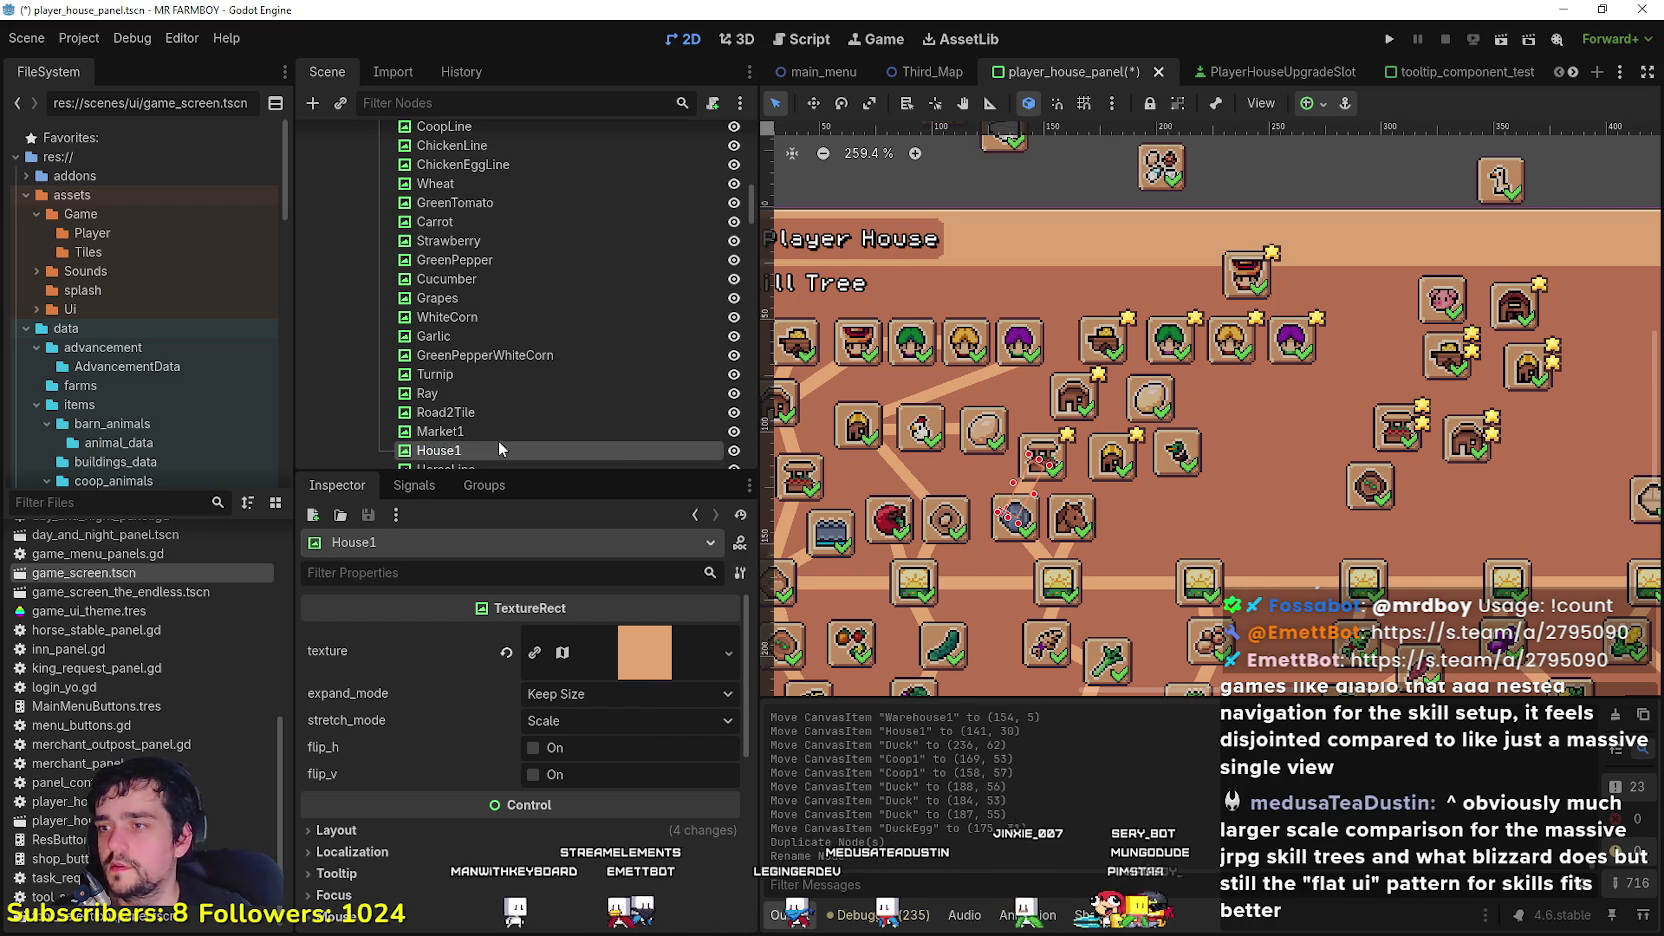
key(Return)
click(814, 103)
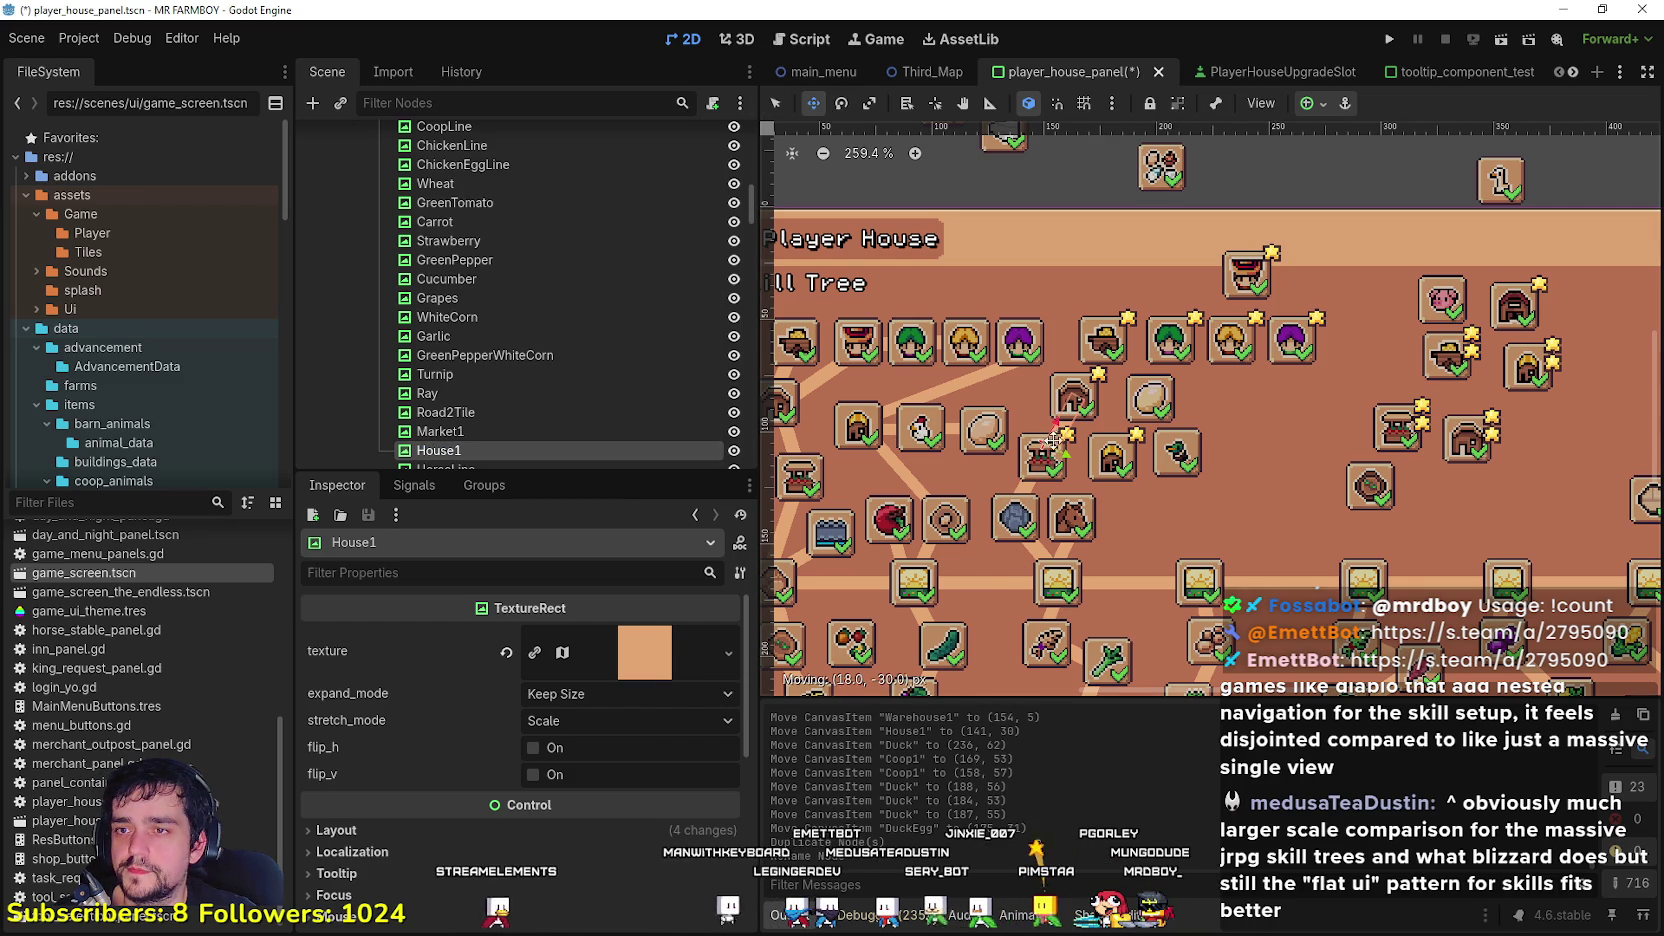
drag(1045, 441, 1045, 441)
Step: Duplicate the line twice, naming the copies Warehouse1 and Coop1
key(ctrl+d)
key(F2)
text(Ware)
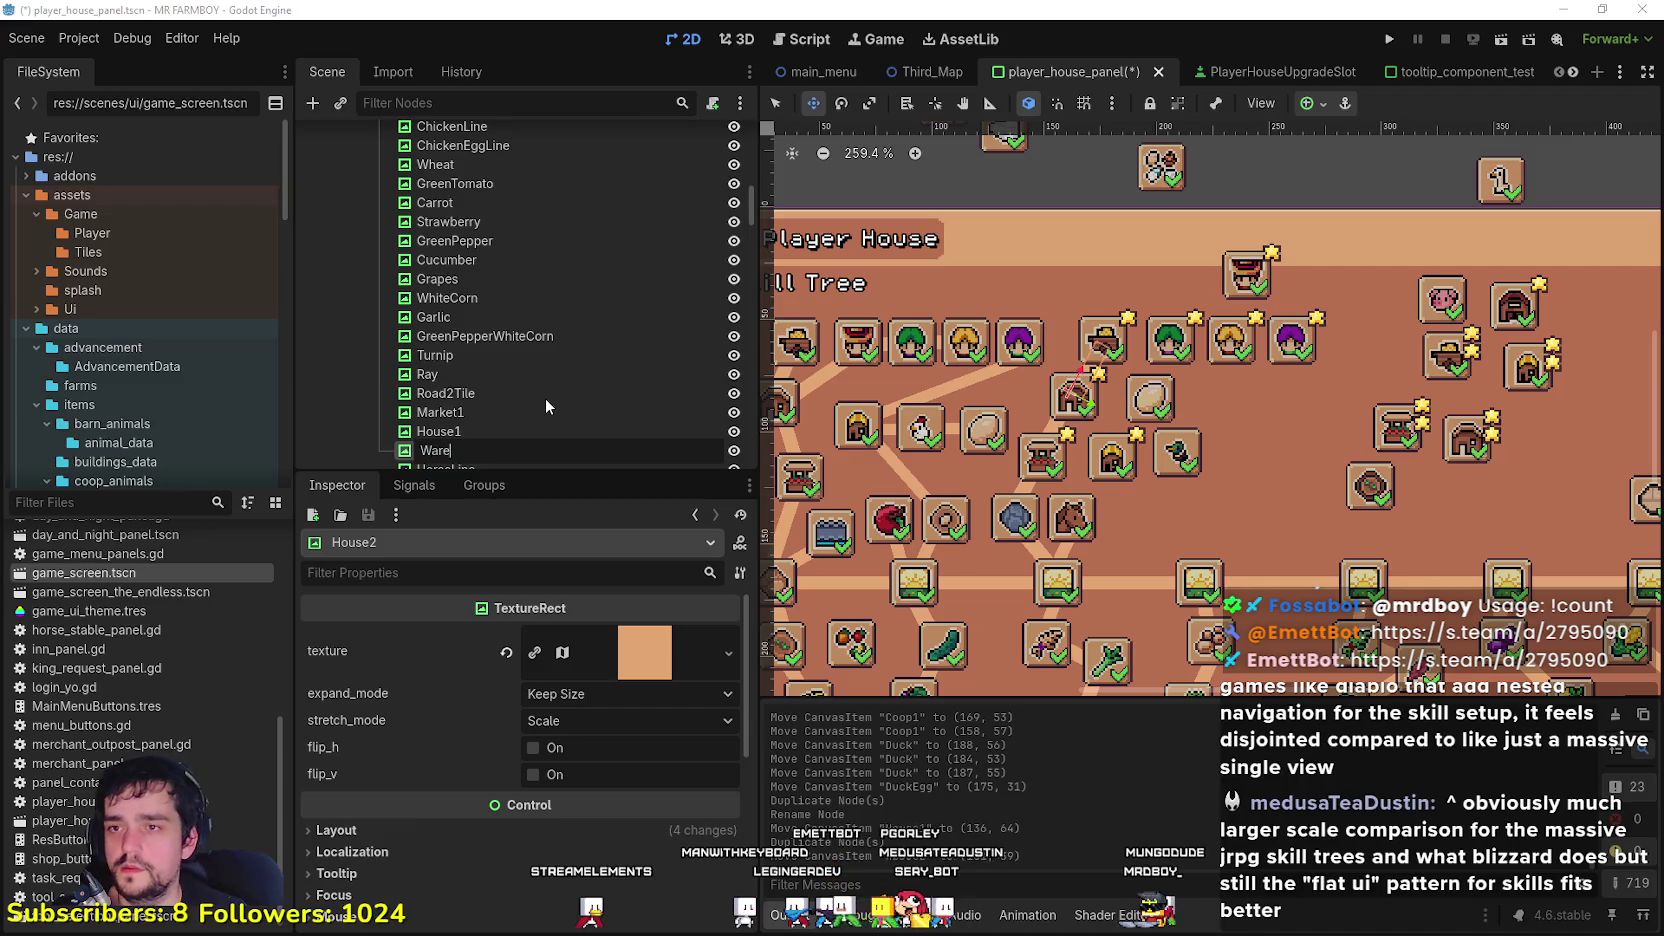
text(house1)
key(Return)
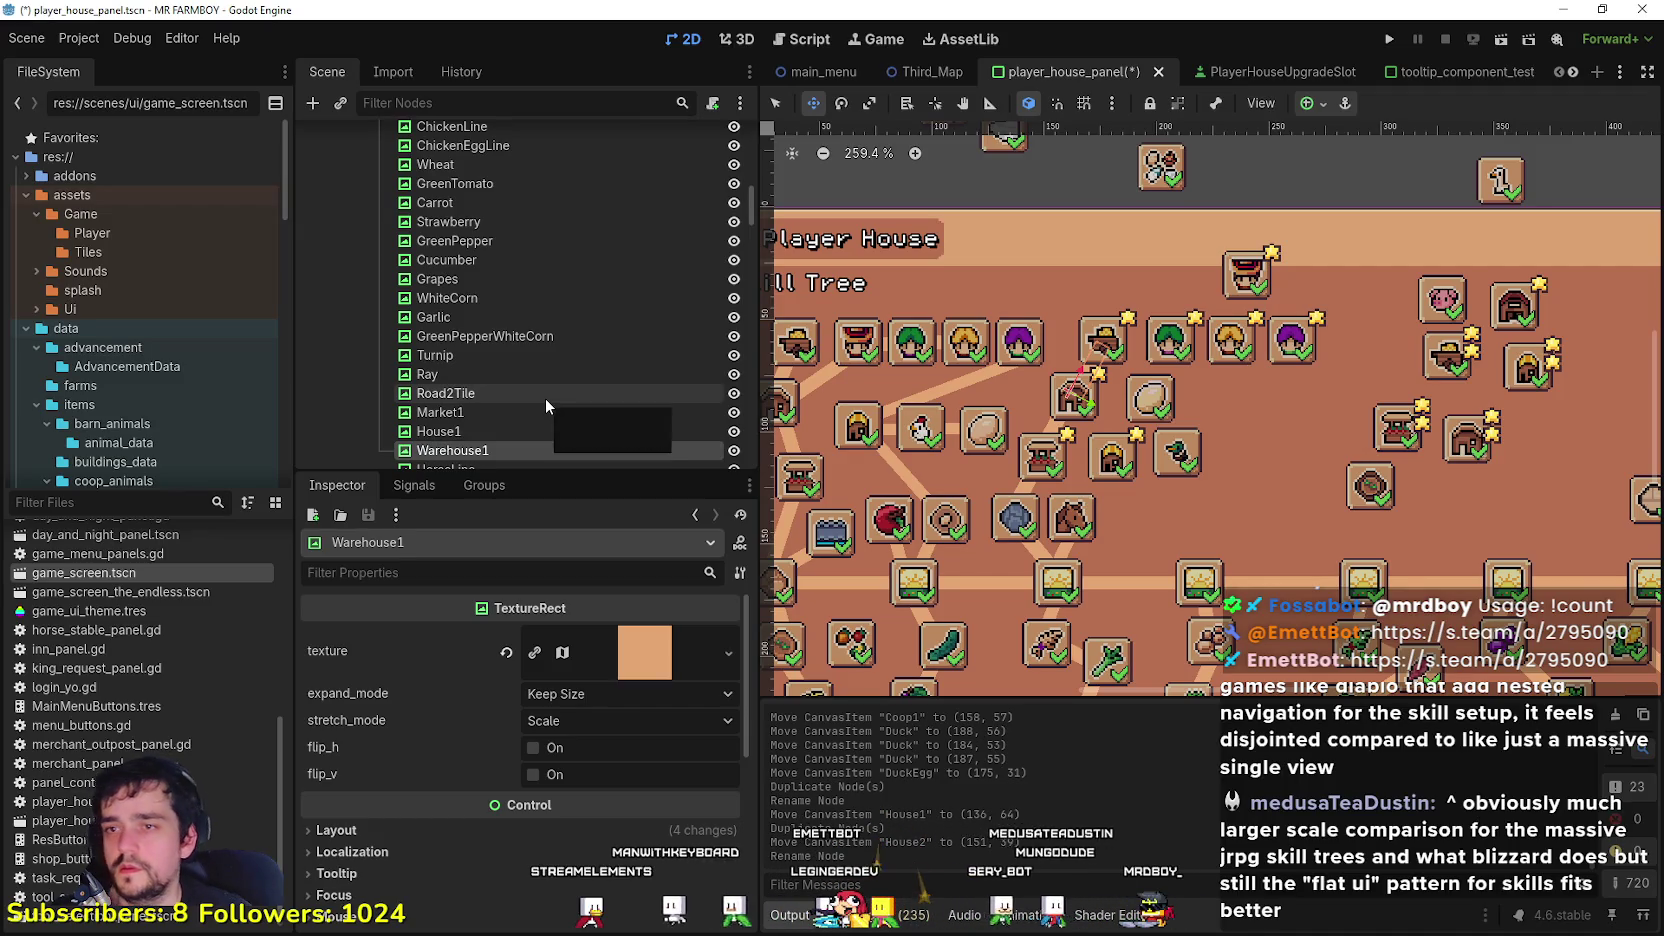
scroll(1137, 364, down, 1)
scroll(1137, 364, up, 2)
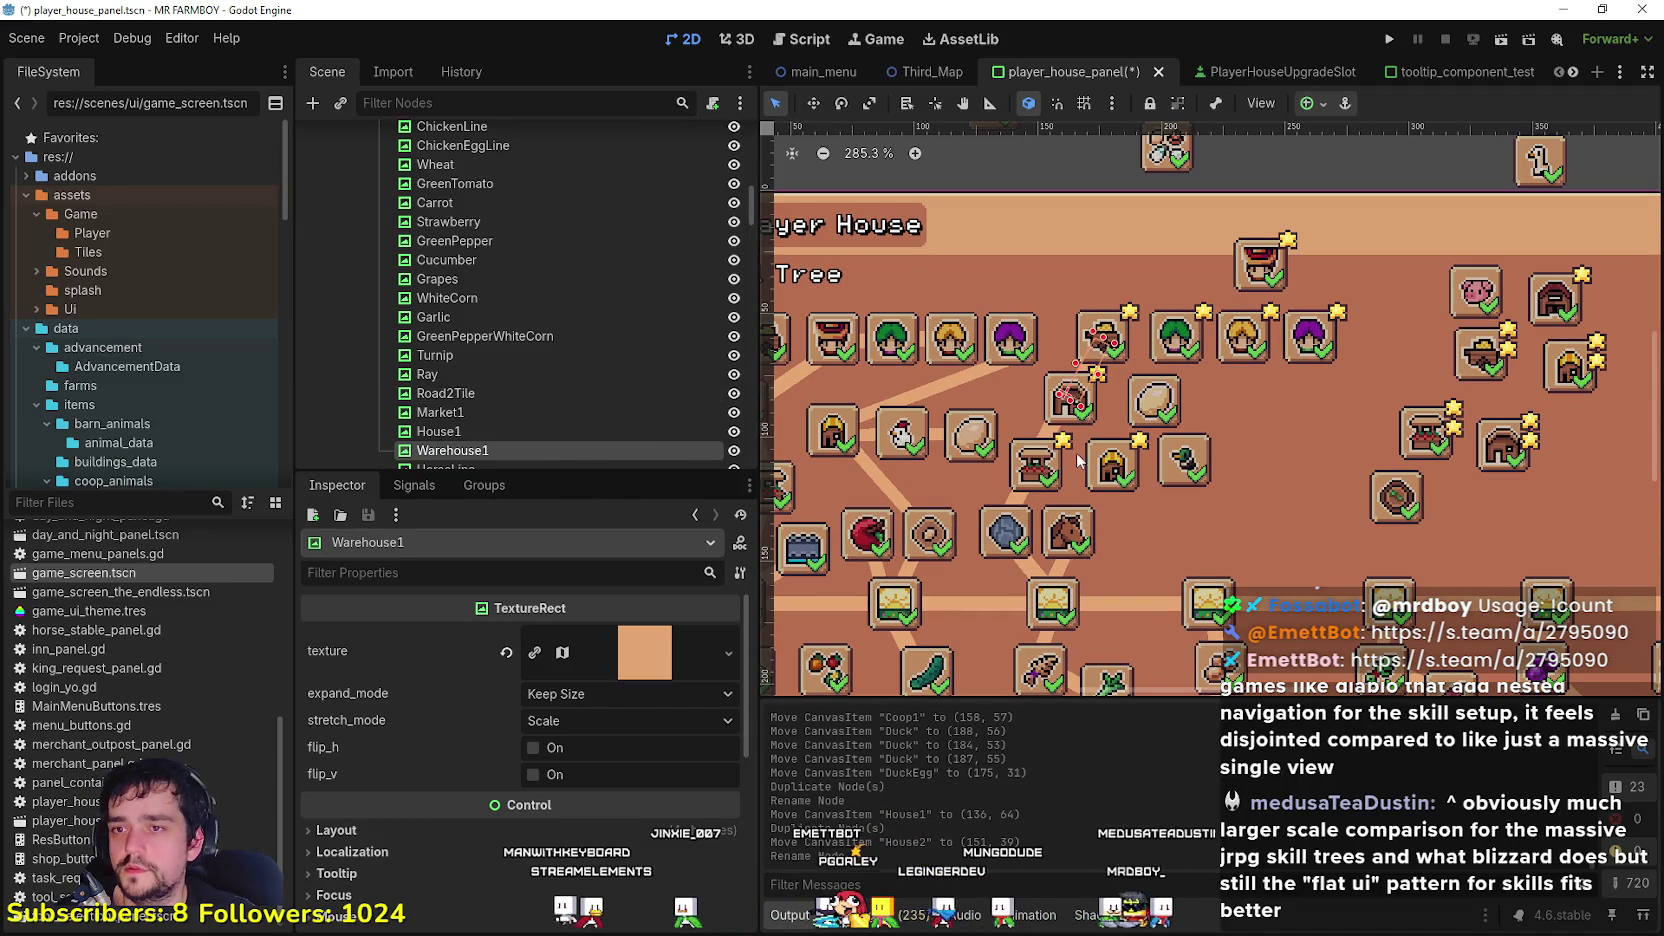
key(ctrl+d)
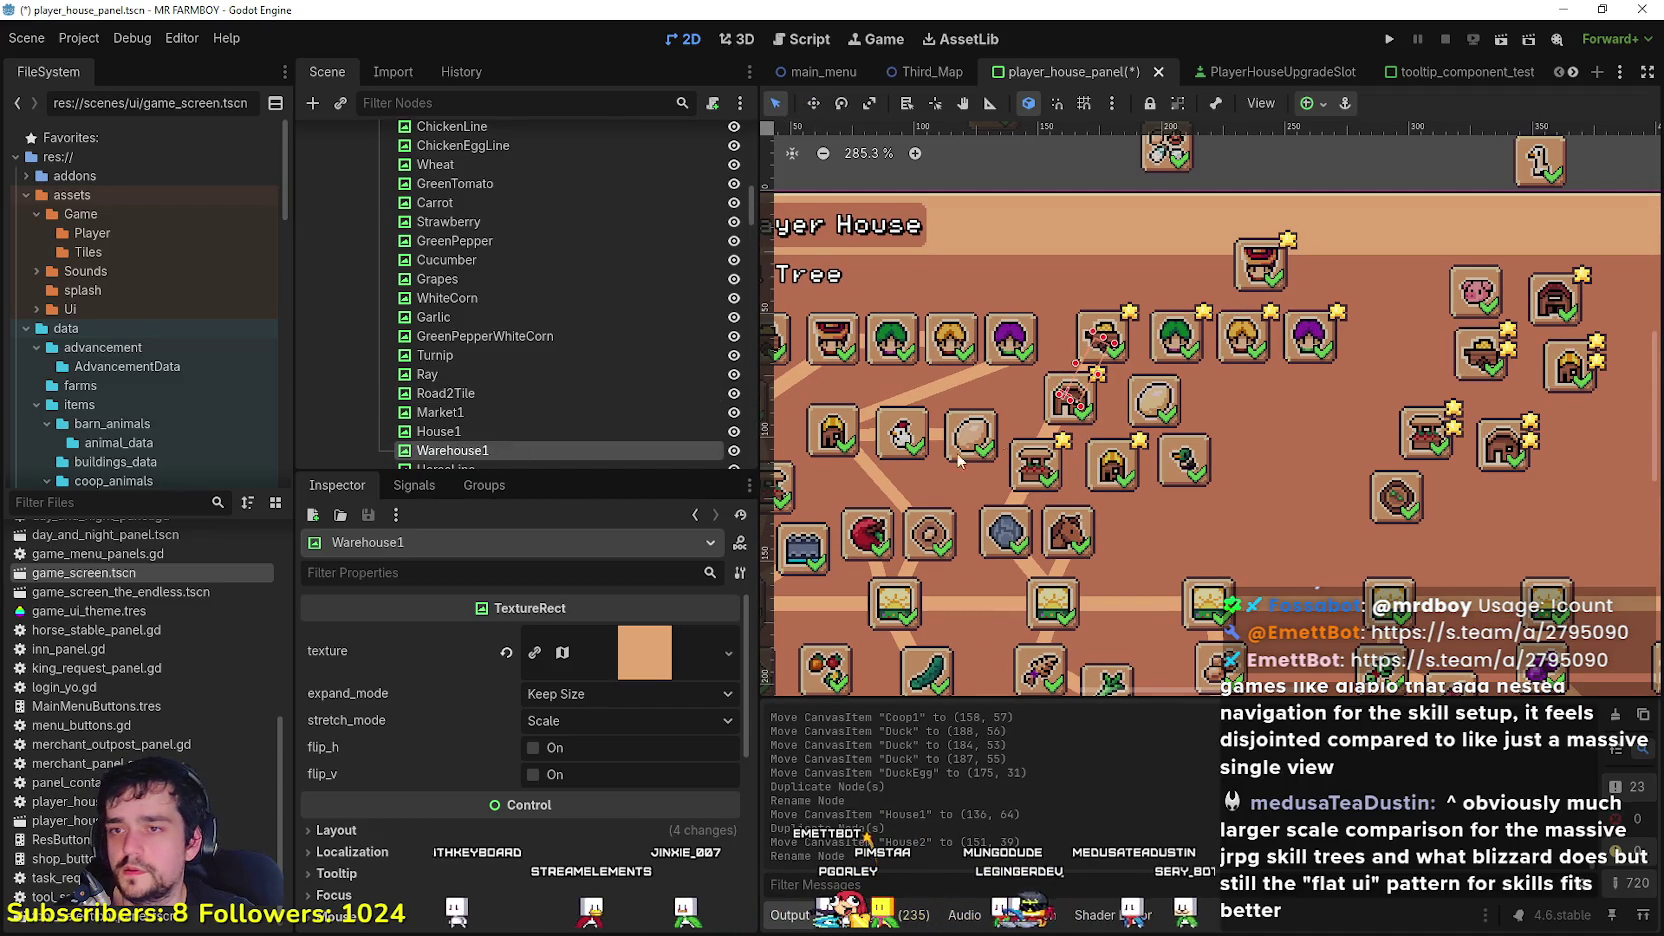
key(F2)
text(C)
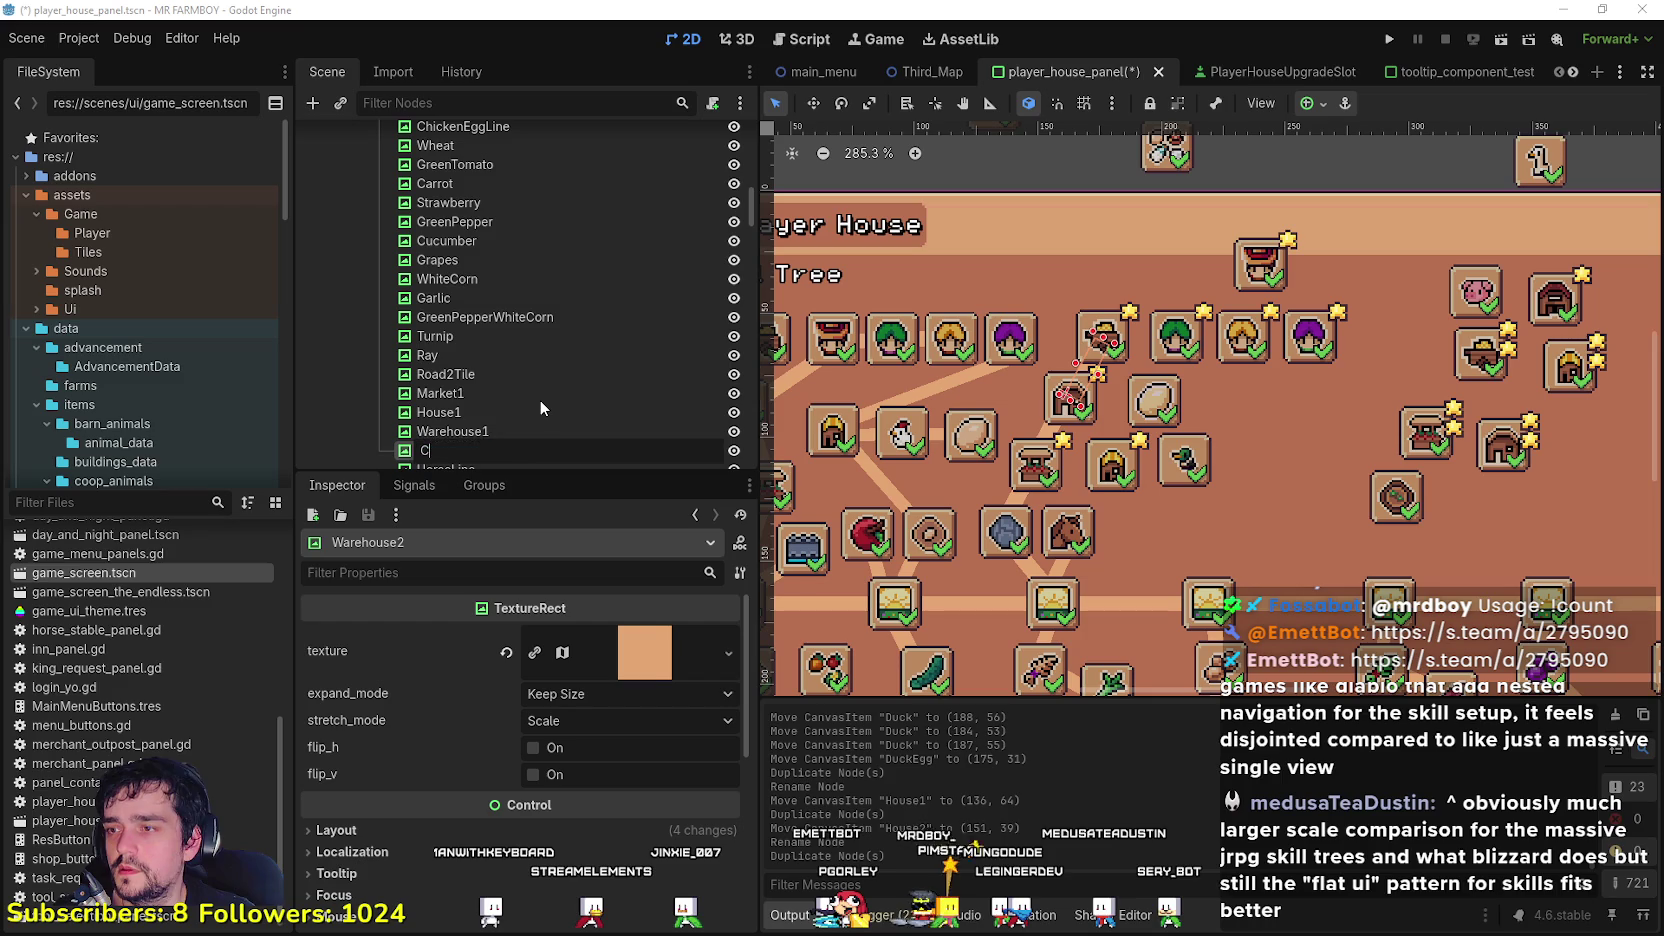
text(oop1)
key(Return)
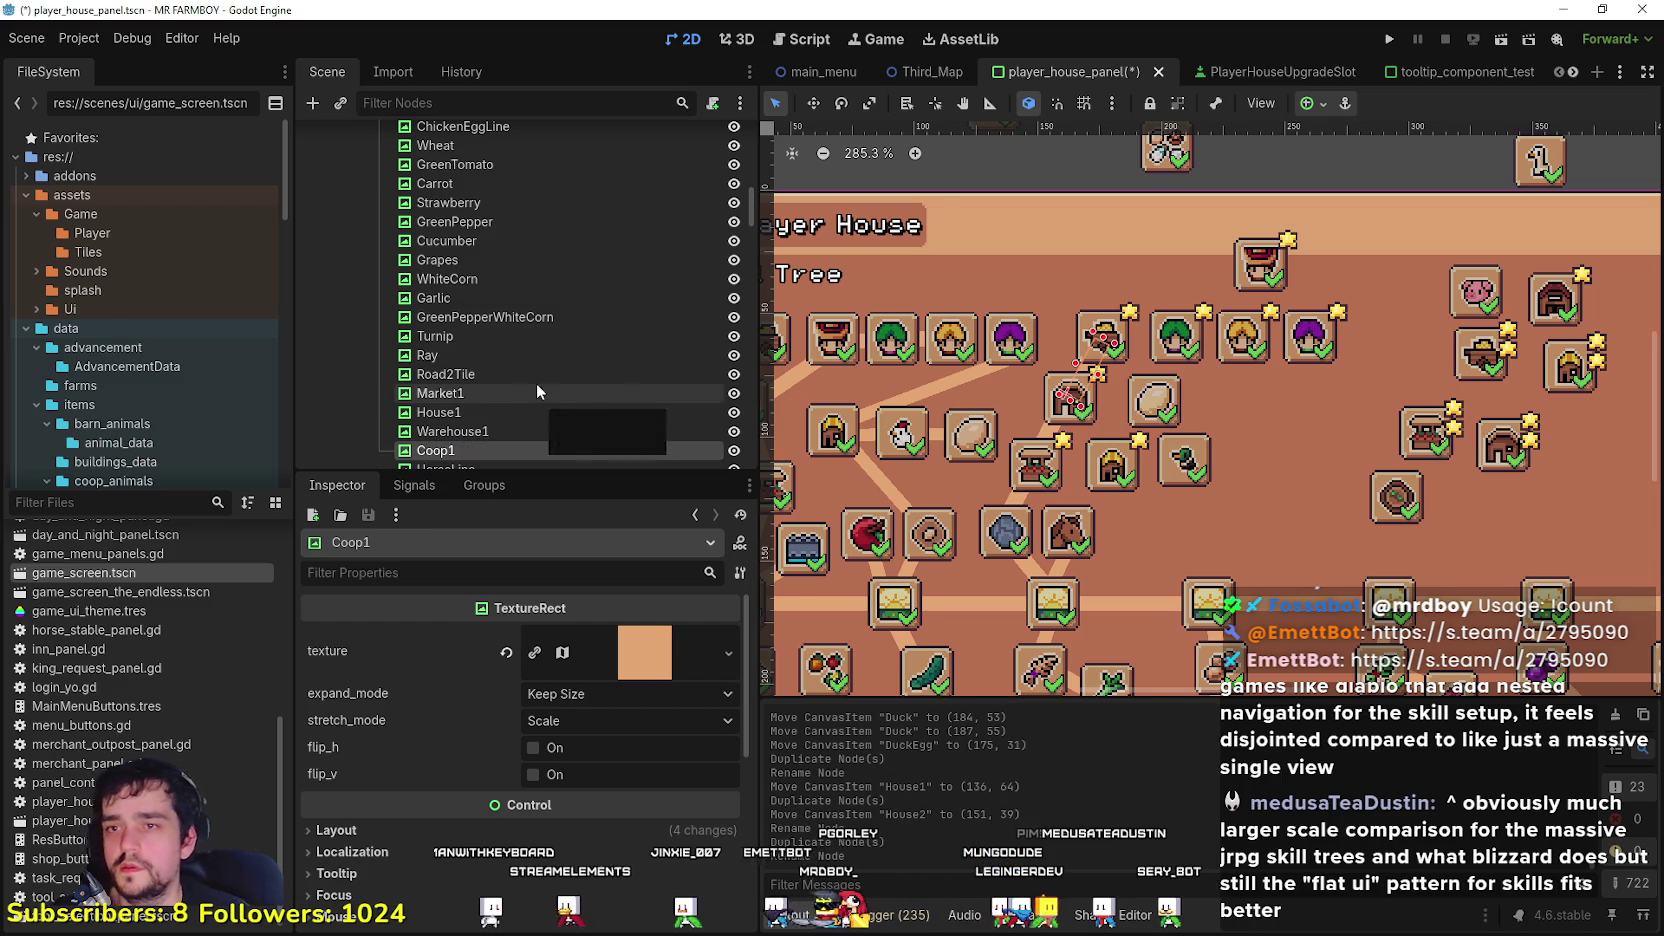
scroll(1100, 370, down, 1)
key(w)
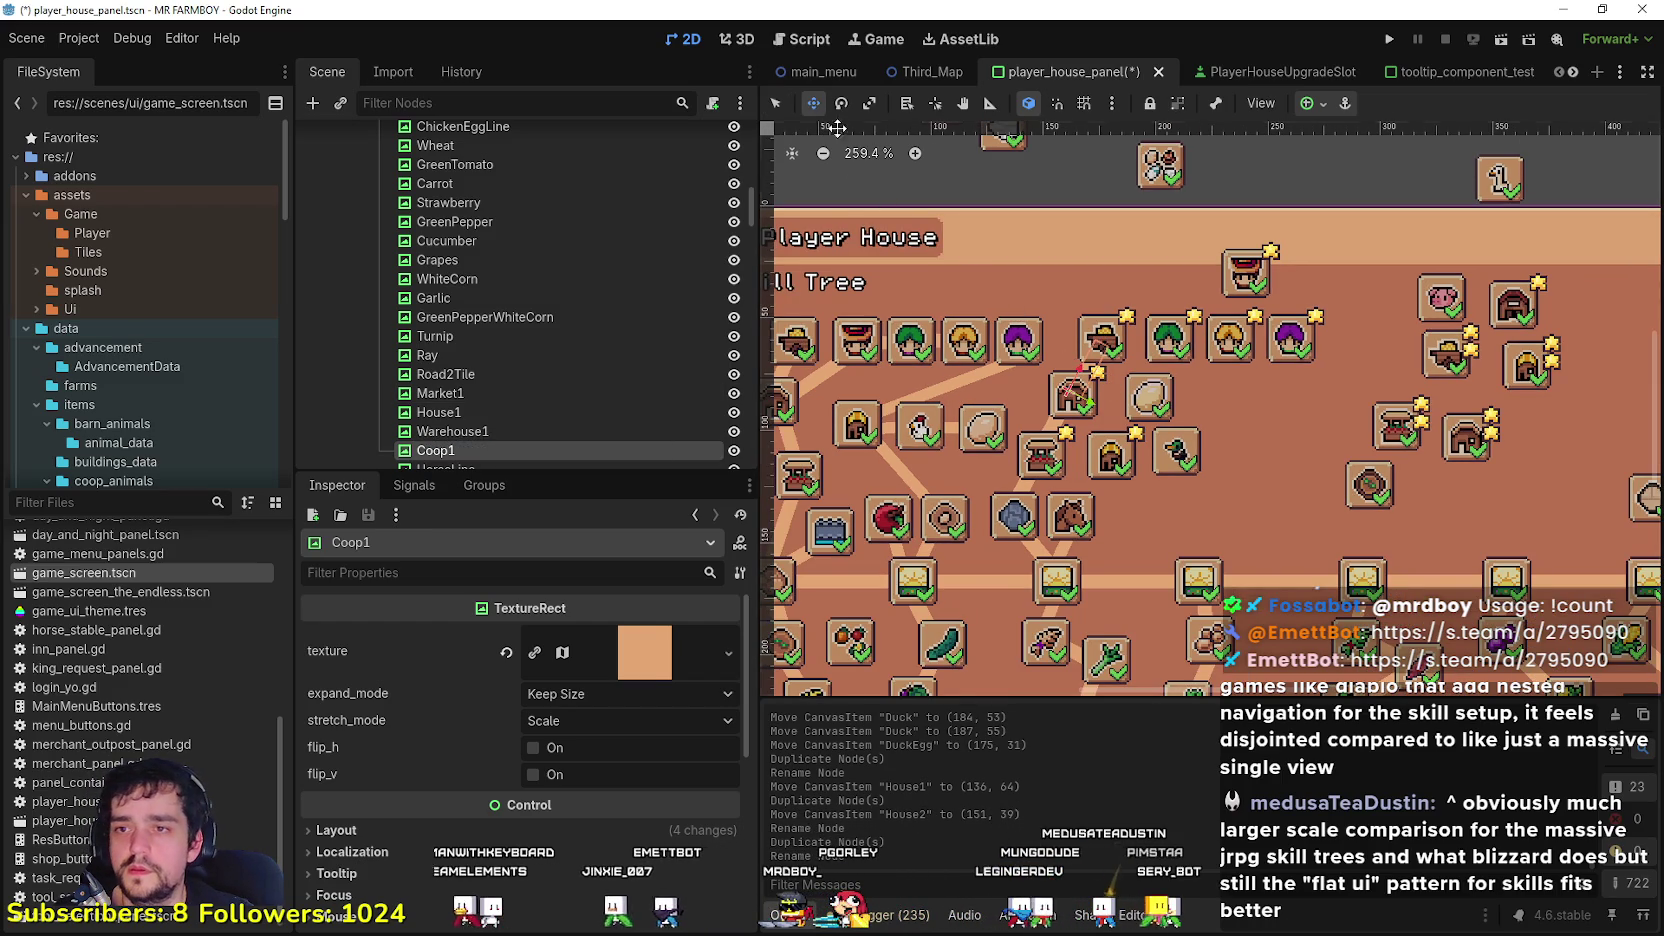
Step: Drag the Coop1 line down and left, then raise it slightly into place
mouse_move(1107, 396)
mouse_down()
mouse_move(1078, 525)
mouse_move(1005, 607)
mouse_up()
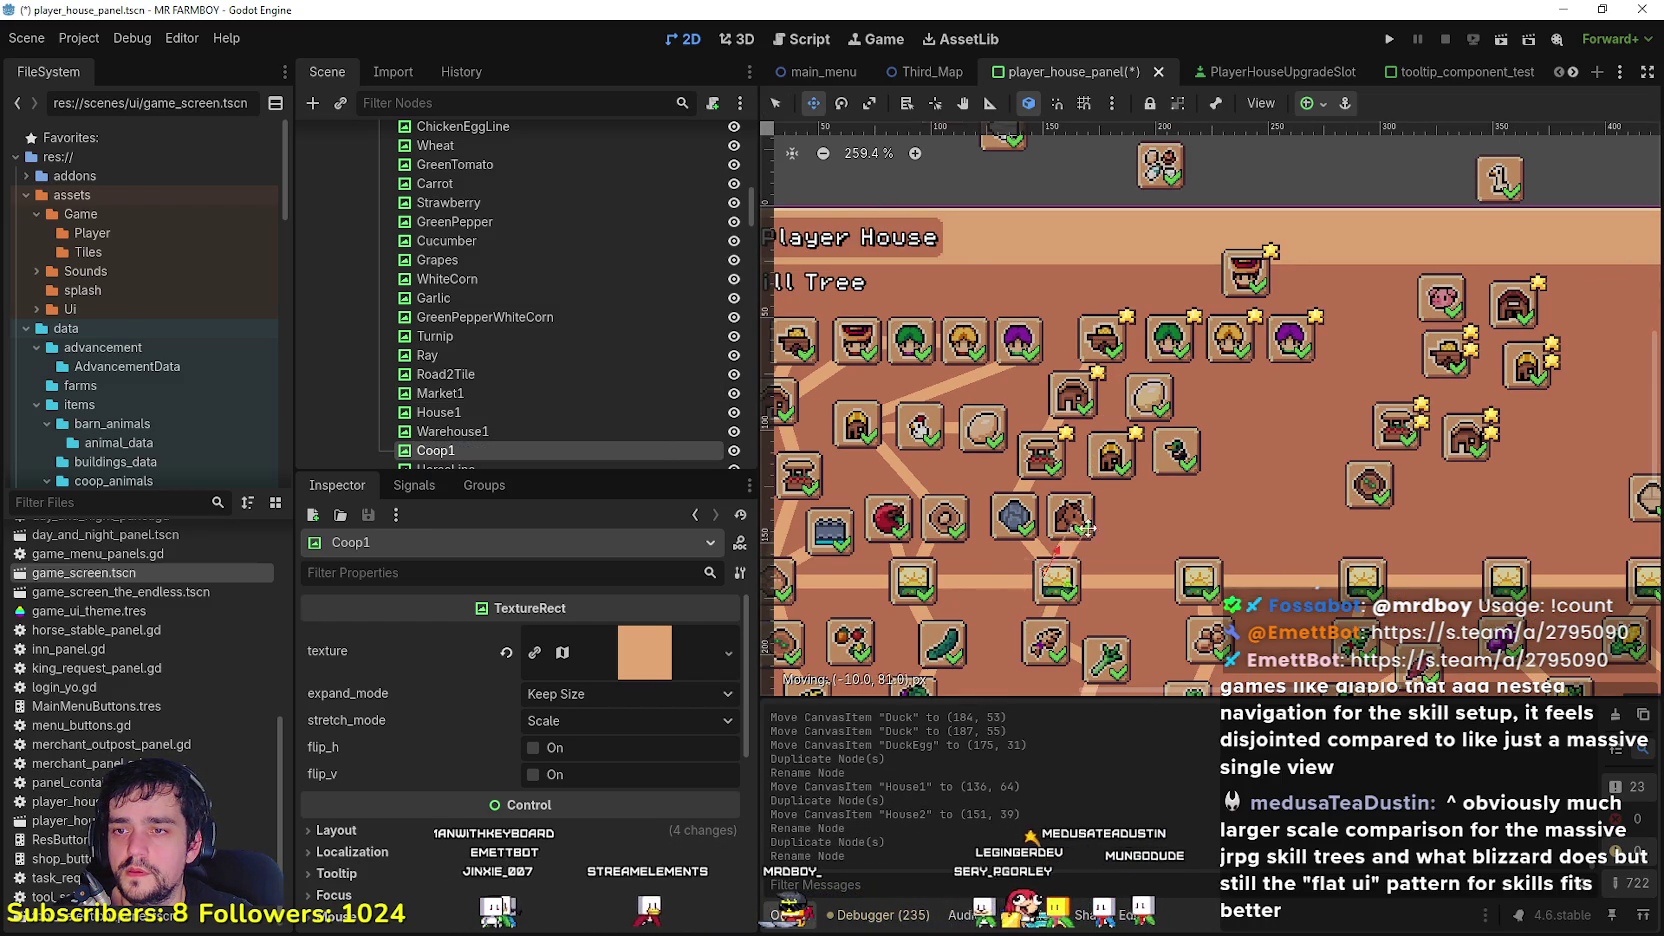
drag(1058, 512, 1003, 567)
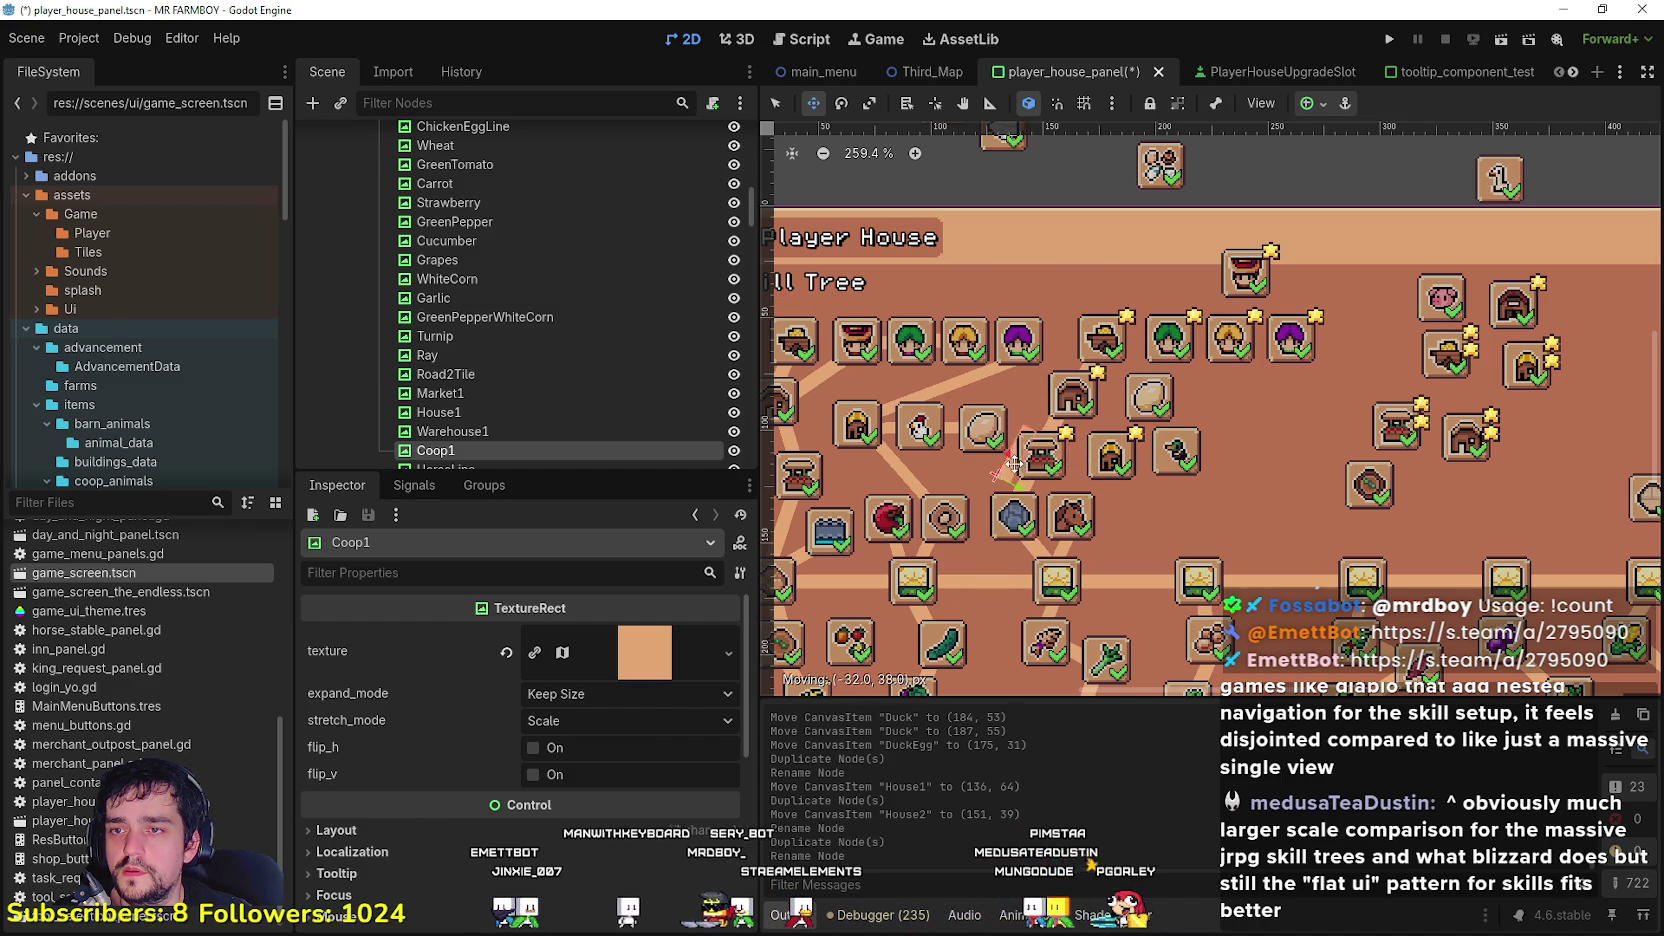
drag(1047, 507, 1073, 481)
scroll(1000, 500, left, 2)
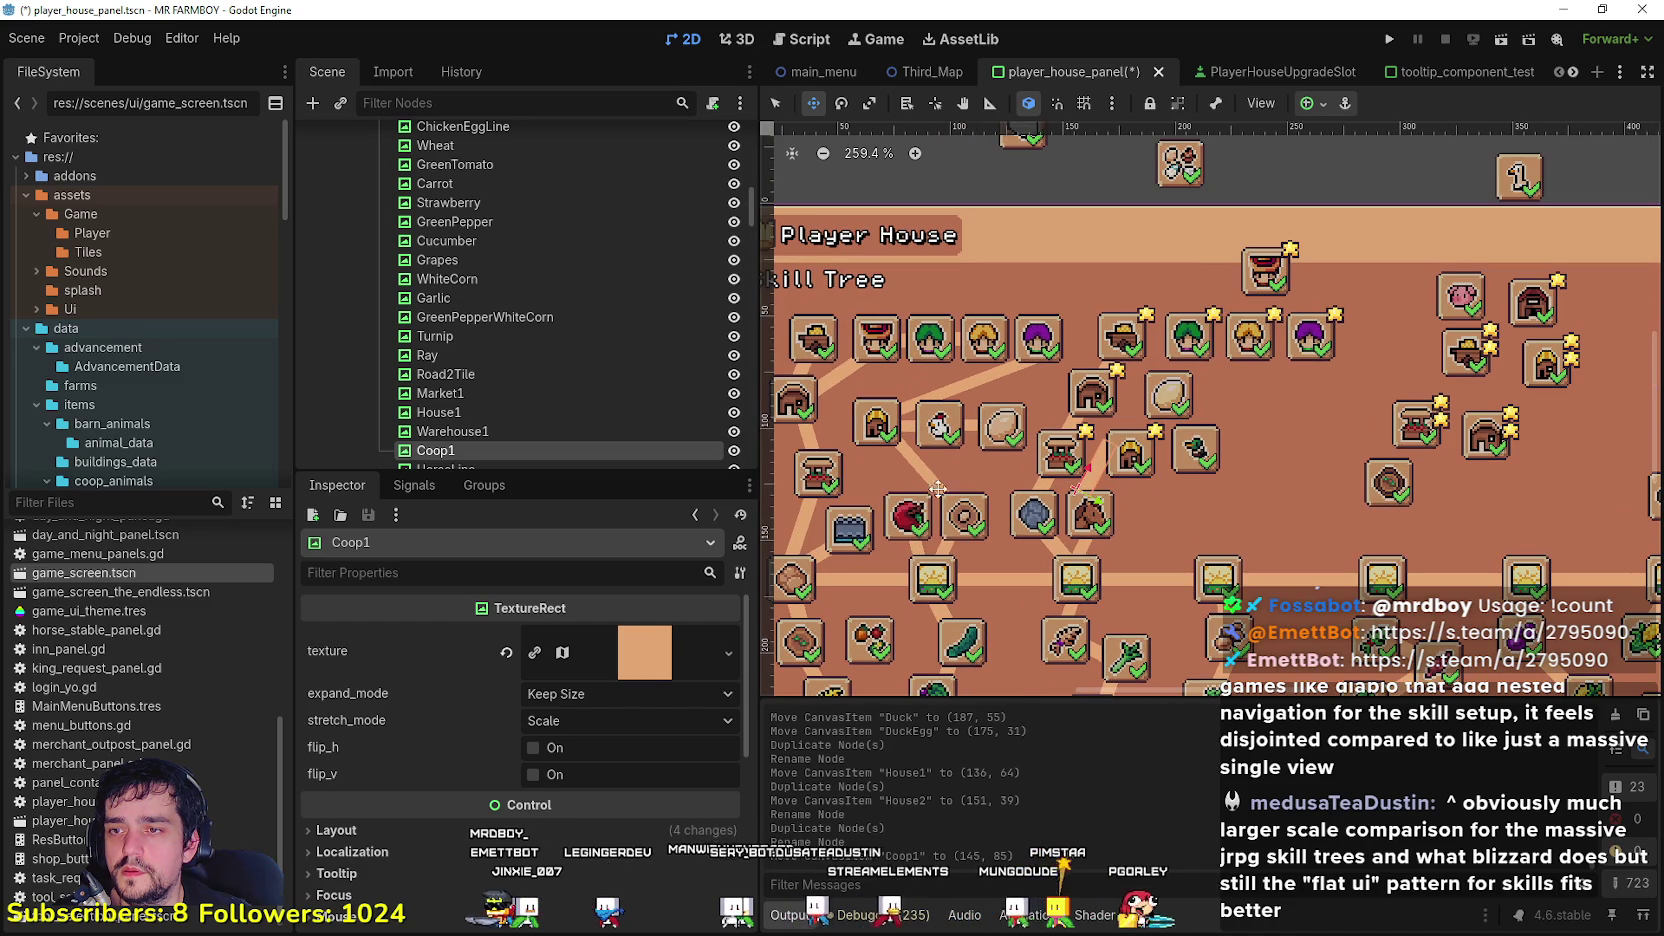
drag(1107, 467, 1115, 441)
Step: Rotate the Coop1 line to 356 degrees at about (141, 68) and duplicate it
key(e)
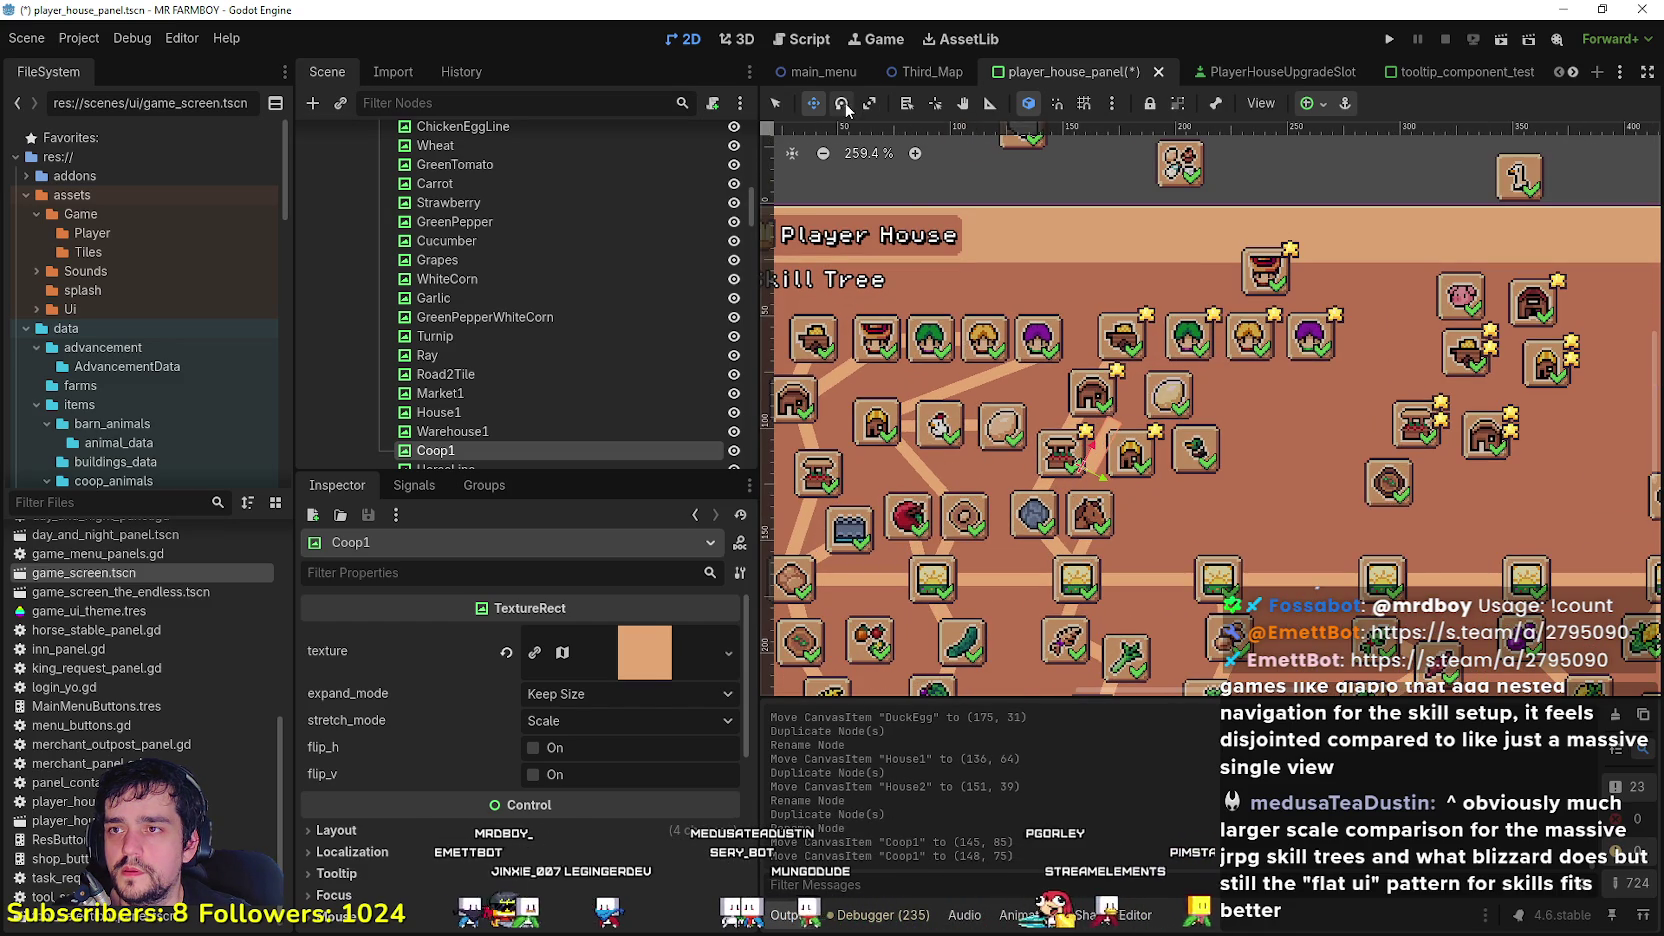
drag(1122, 462, 1064, 448)
key(w)
click(845, 103)
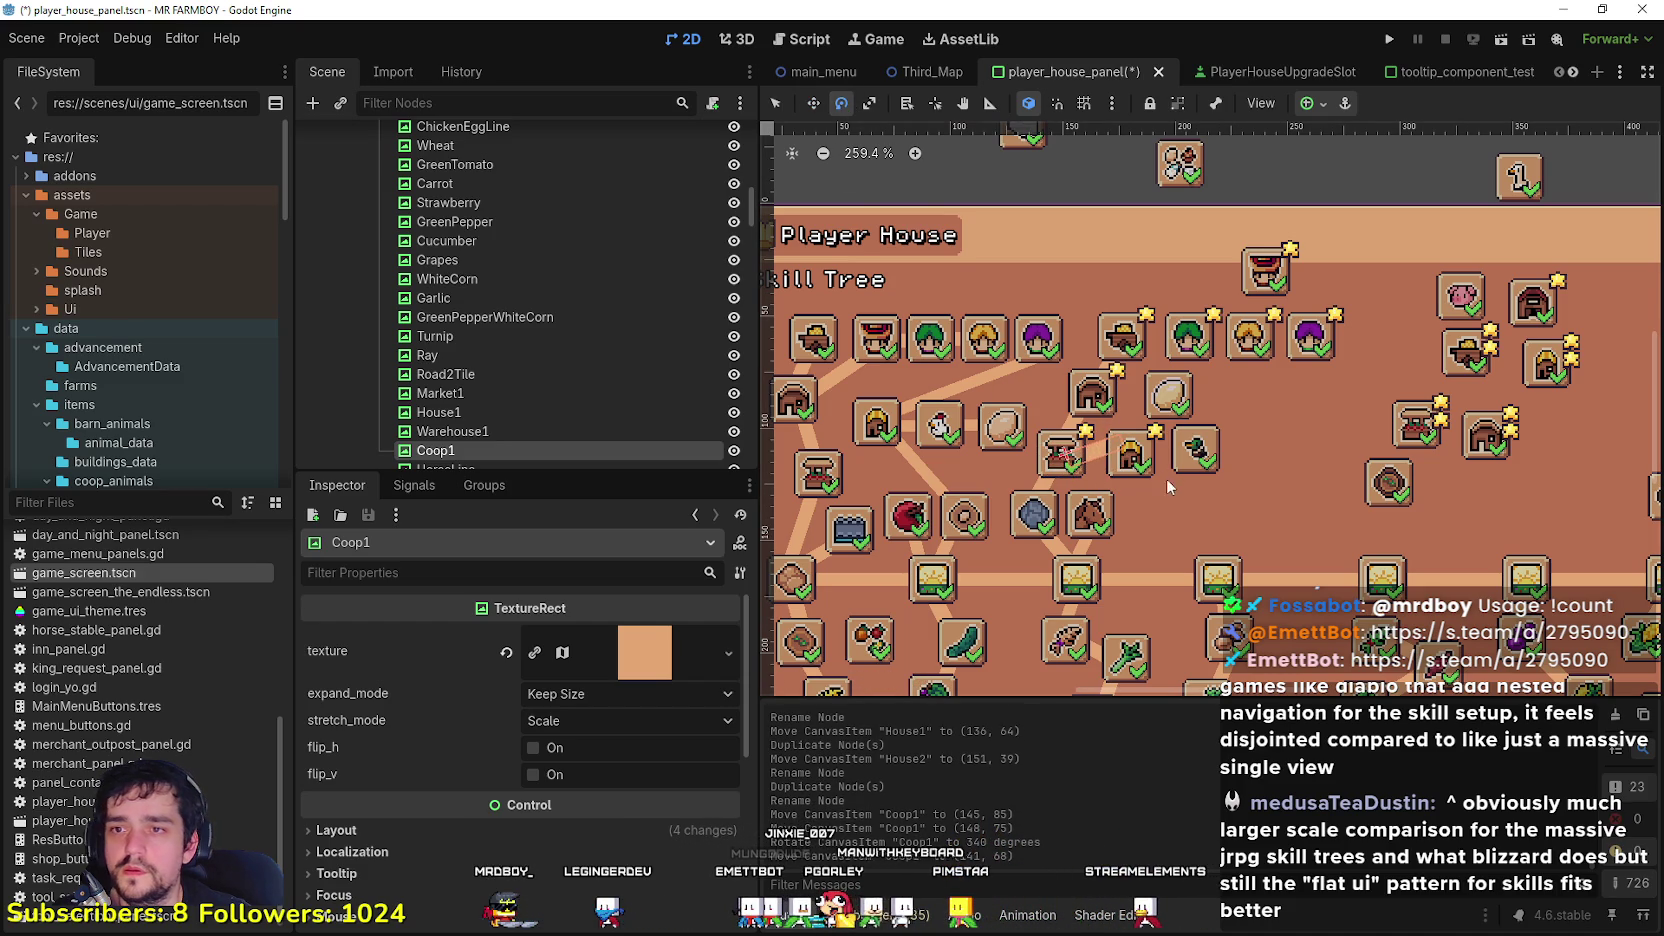
drag(1122, 462, 1091, 441)
key(w)
scroll(1100, 455, up, 3)
scroll(1095, 448, down, 3)
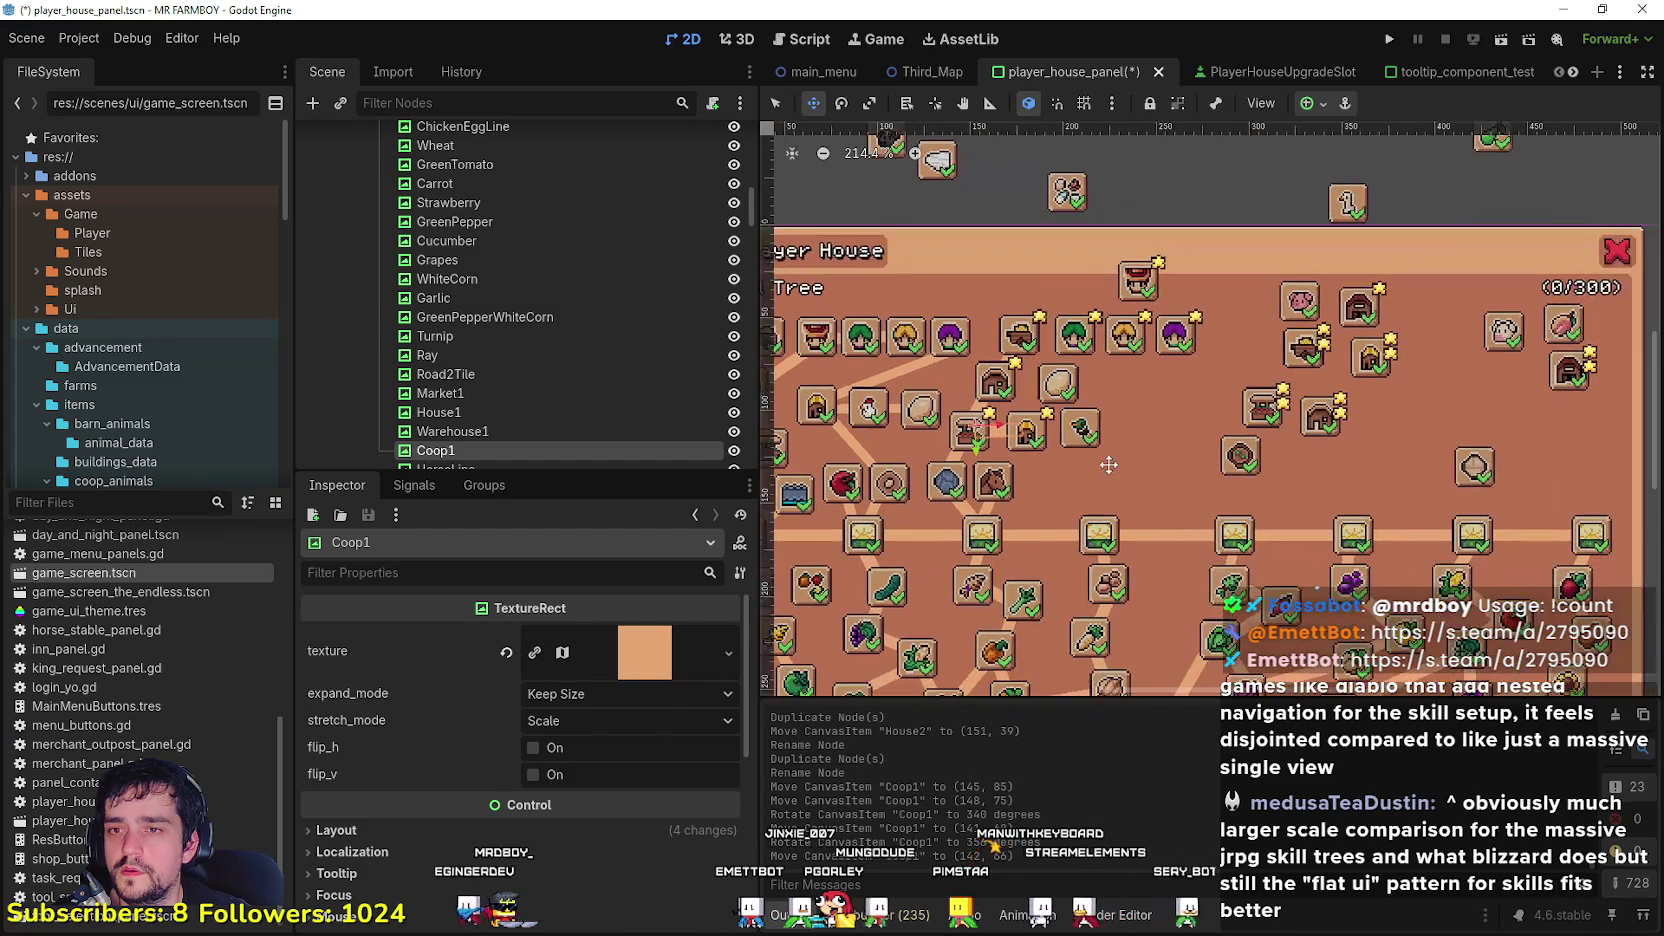
scroll(1105, 456, up, 2)
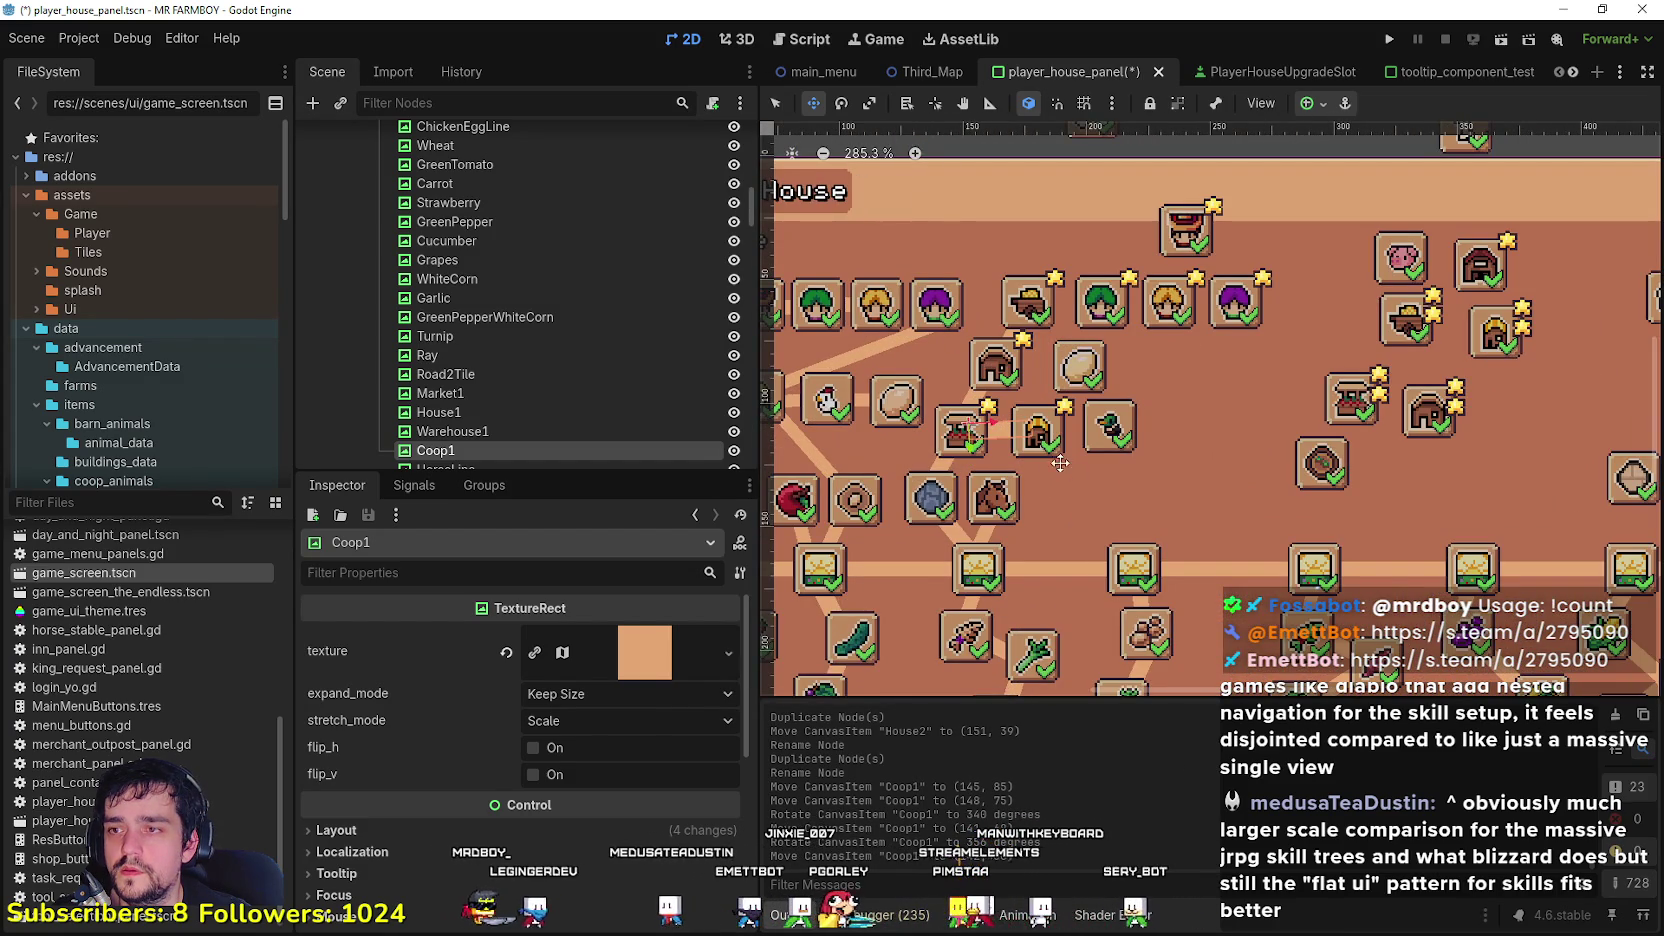
key(ctrl+d)
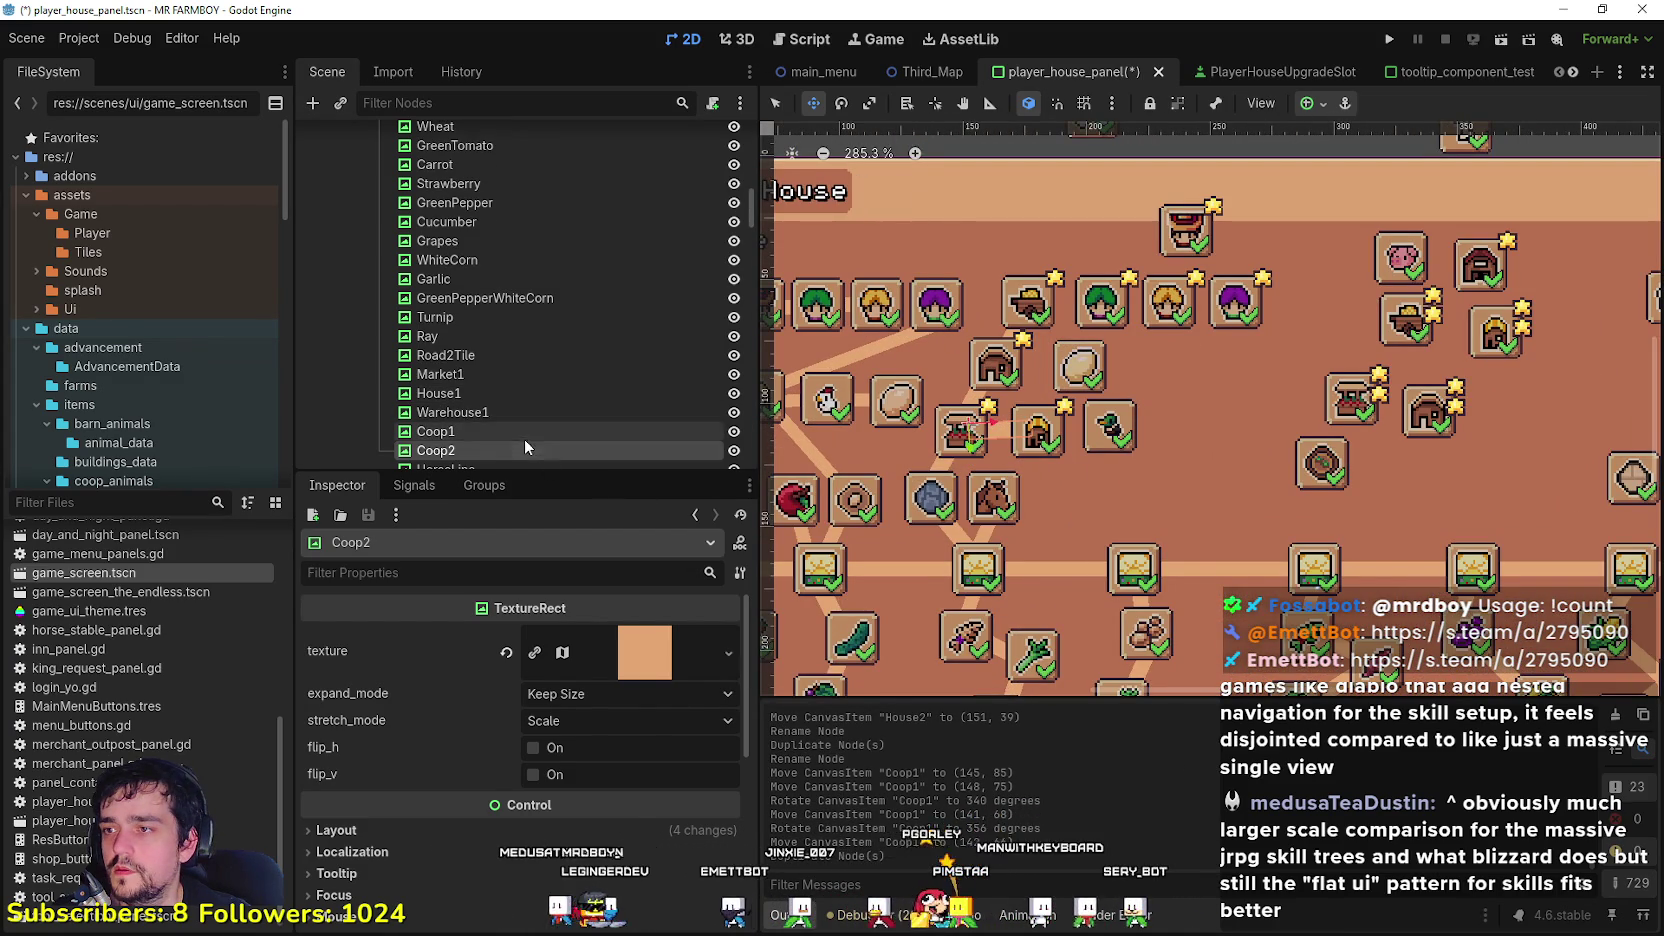
Step: Rename the duplicated line to Duck and place it at (170, 65)
key(F2)
text(Duck)
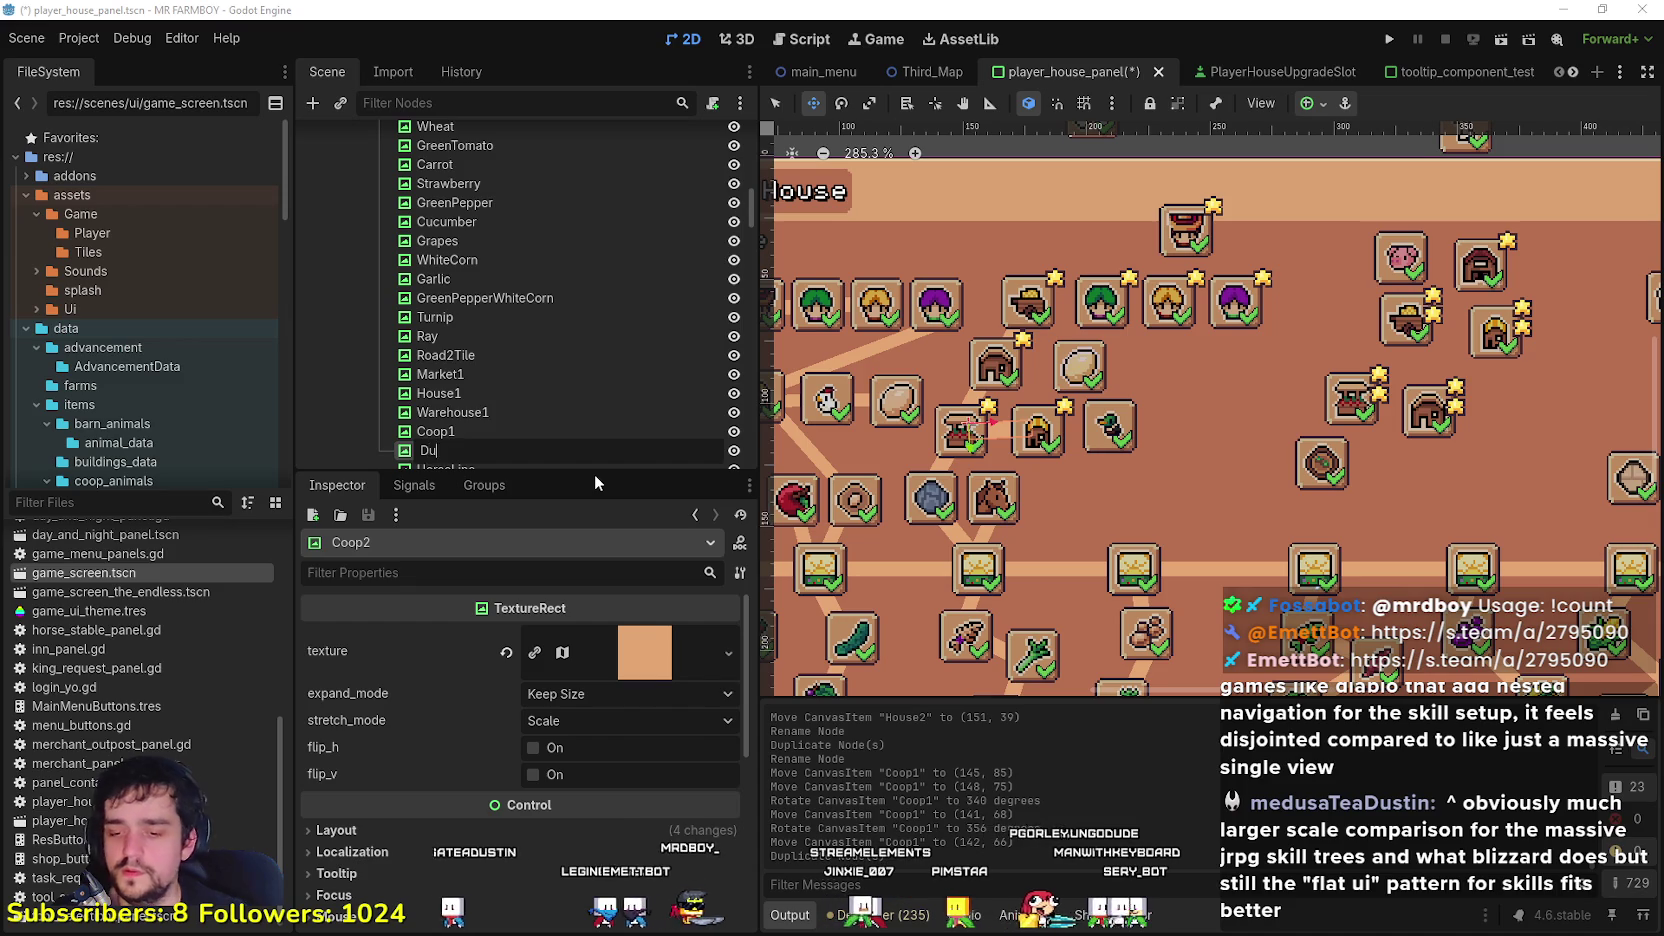
key(Return)
scroll(985, 424, up, 1)
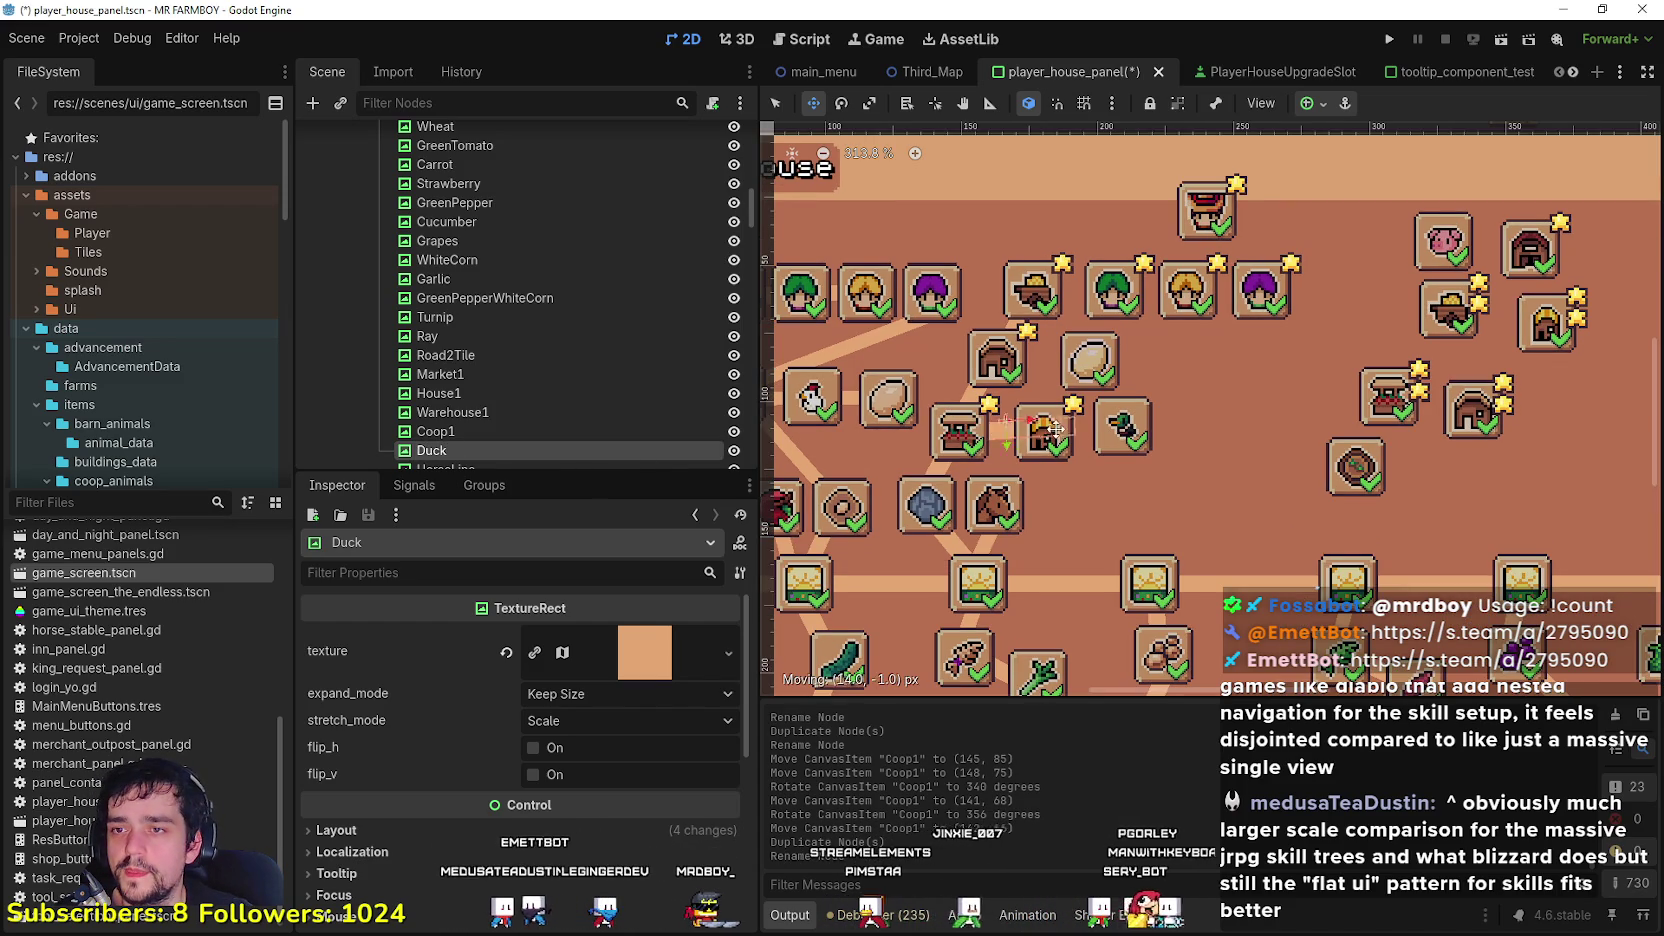
drag(1083, 430, 1083, 430)
scroll(1100, 366, up, 2)
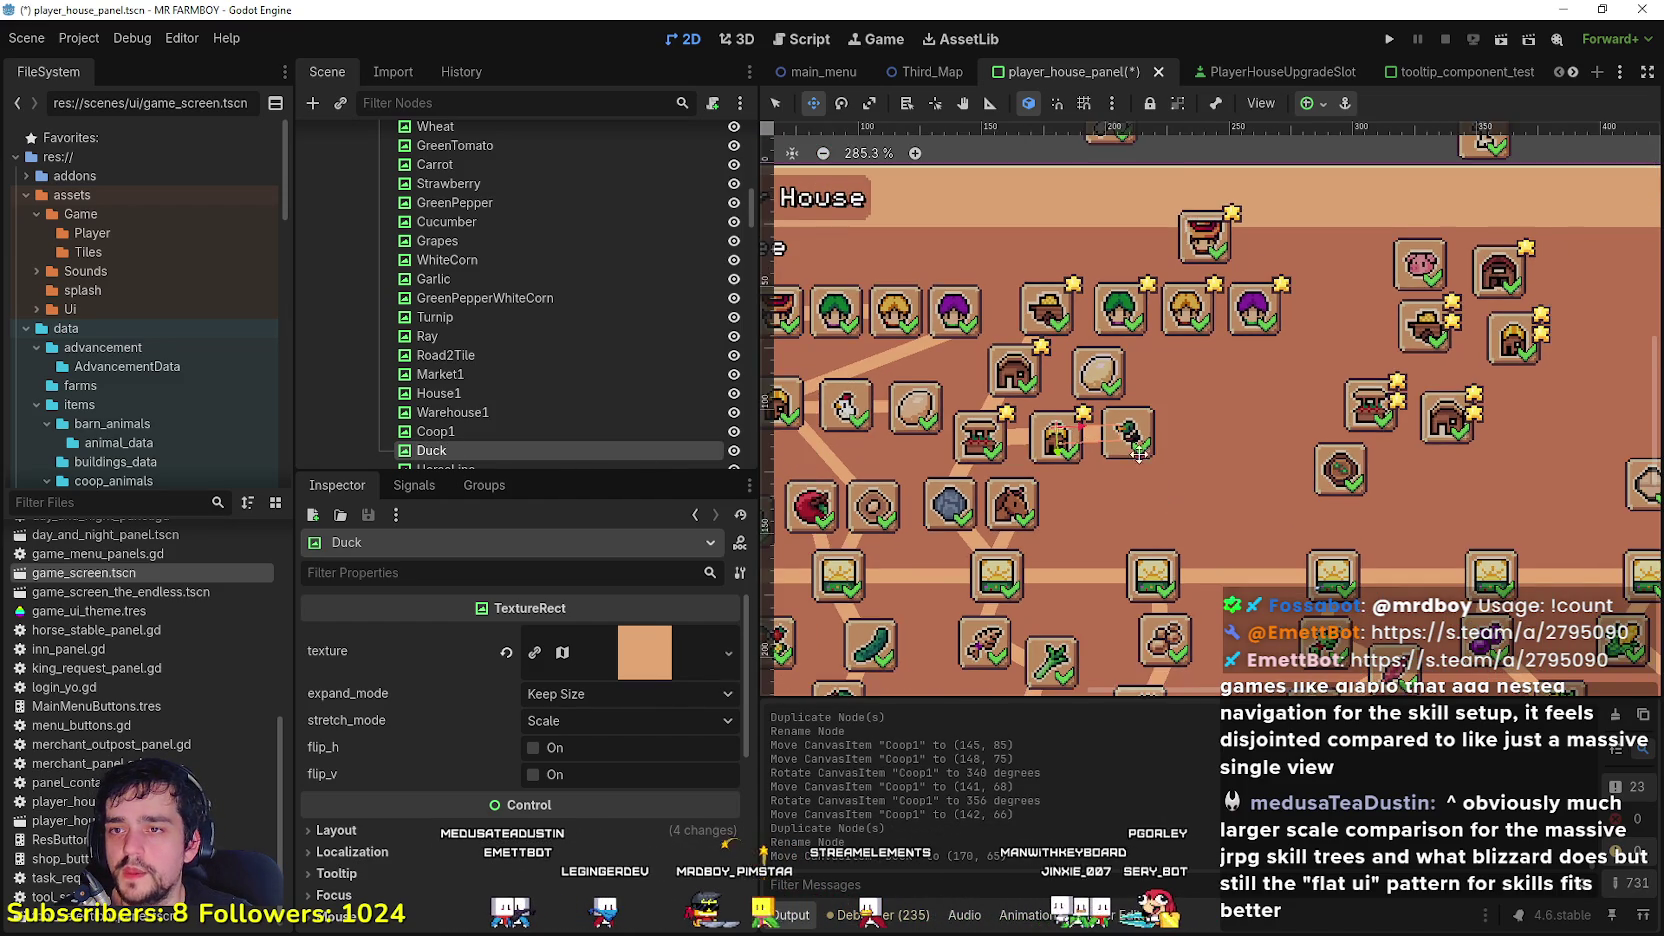
scroll(1000, 352, down, 8)
scroll(1165, 508, up, 6)
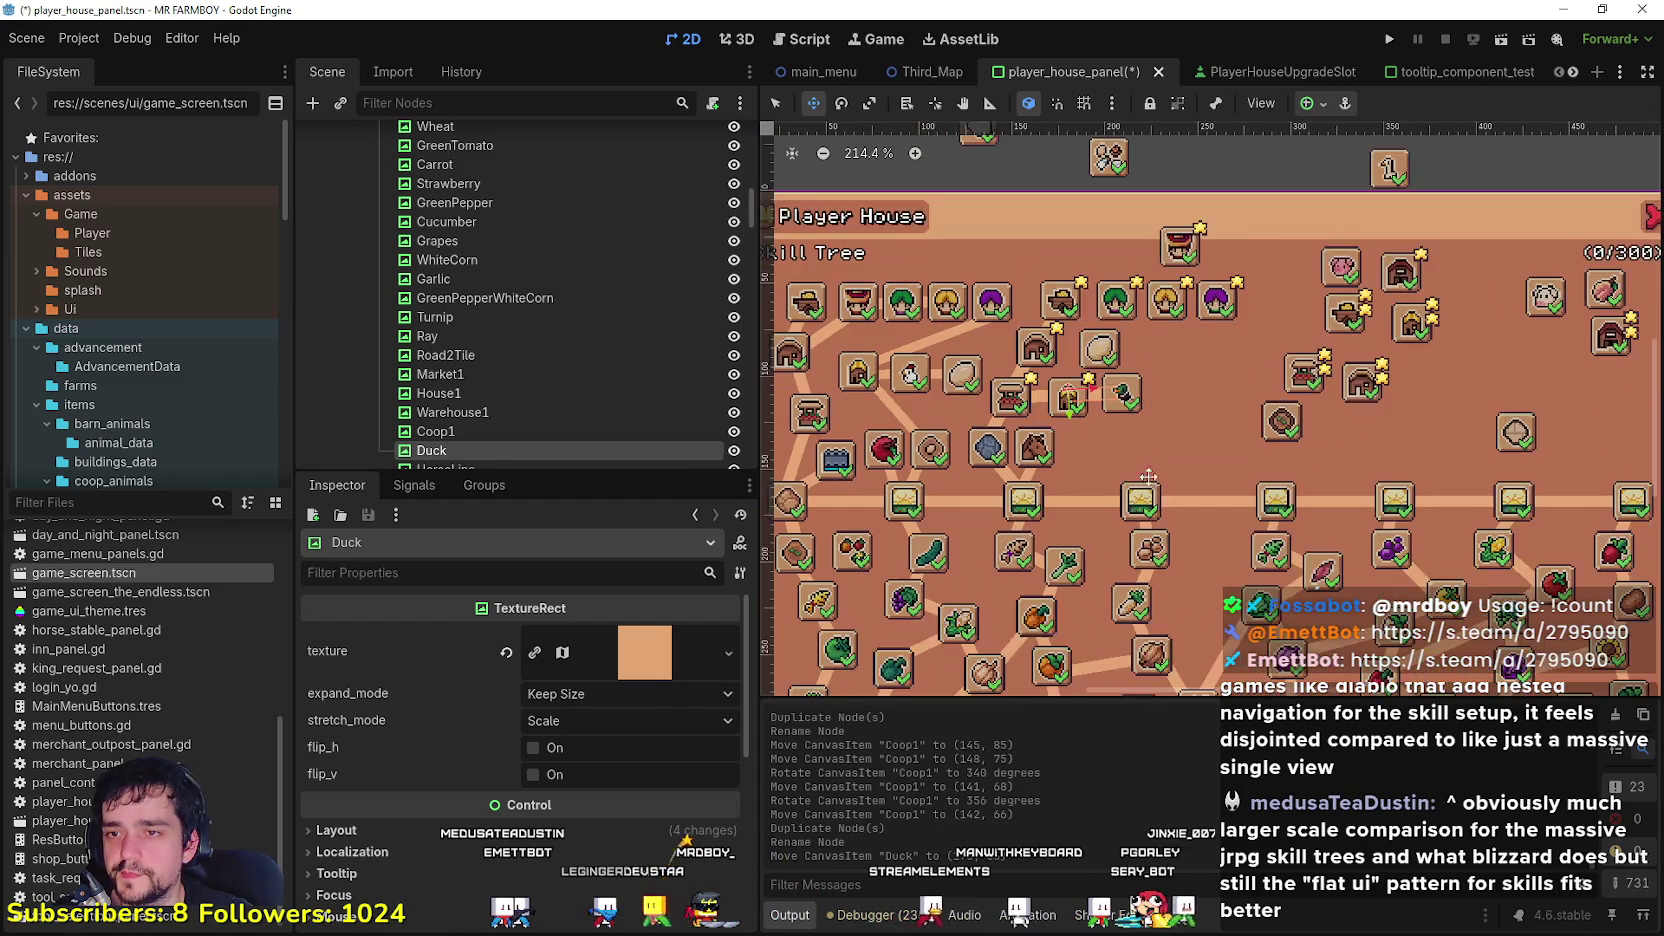
scroll(1165, 508, down, 3)
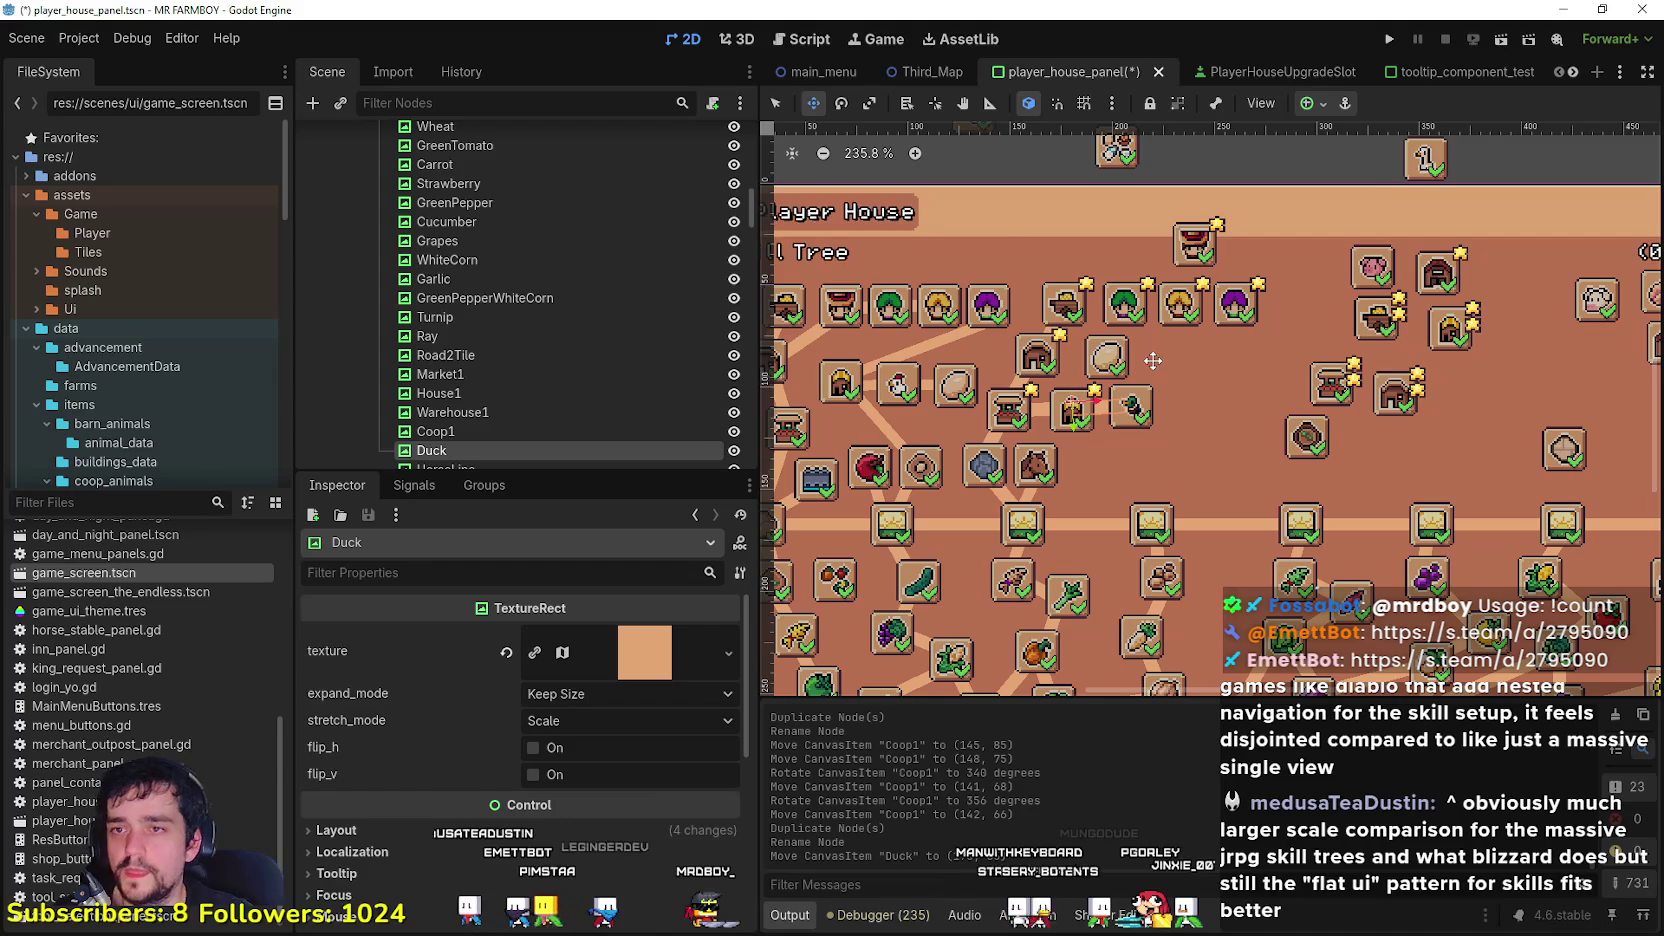
Step: Nudge the House1 slot into place at (141, 31)
click(773, 104)
scroll(1110, 527, down, 3)
click(1066, 254)
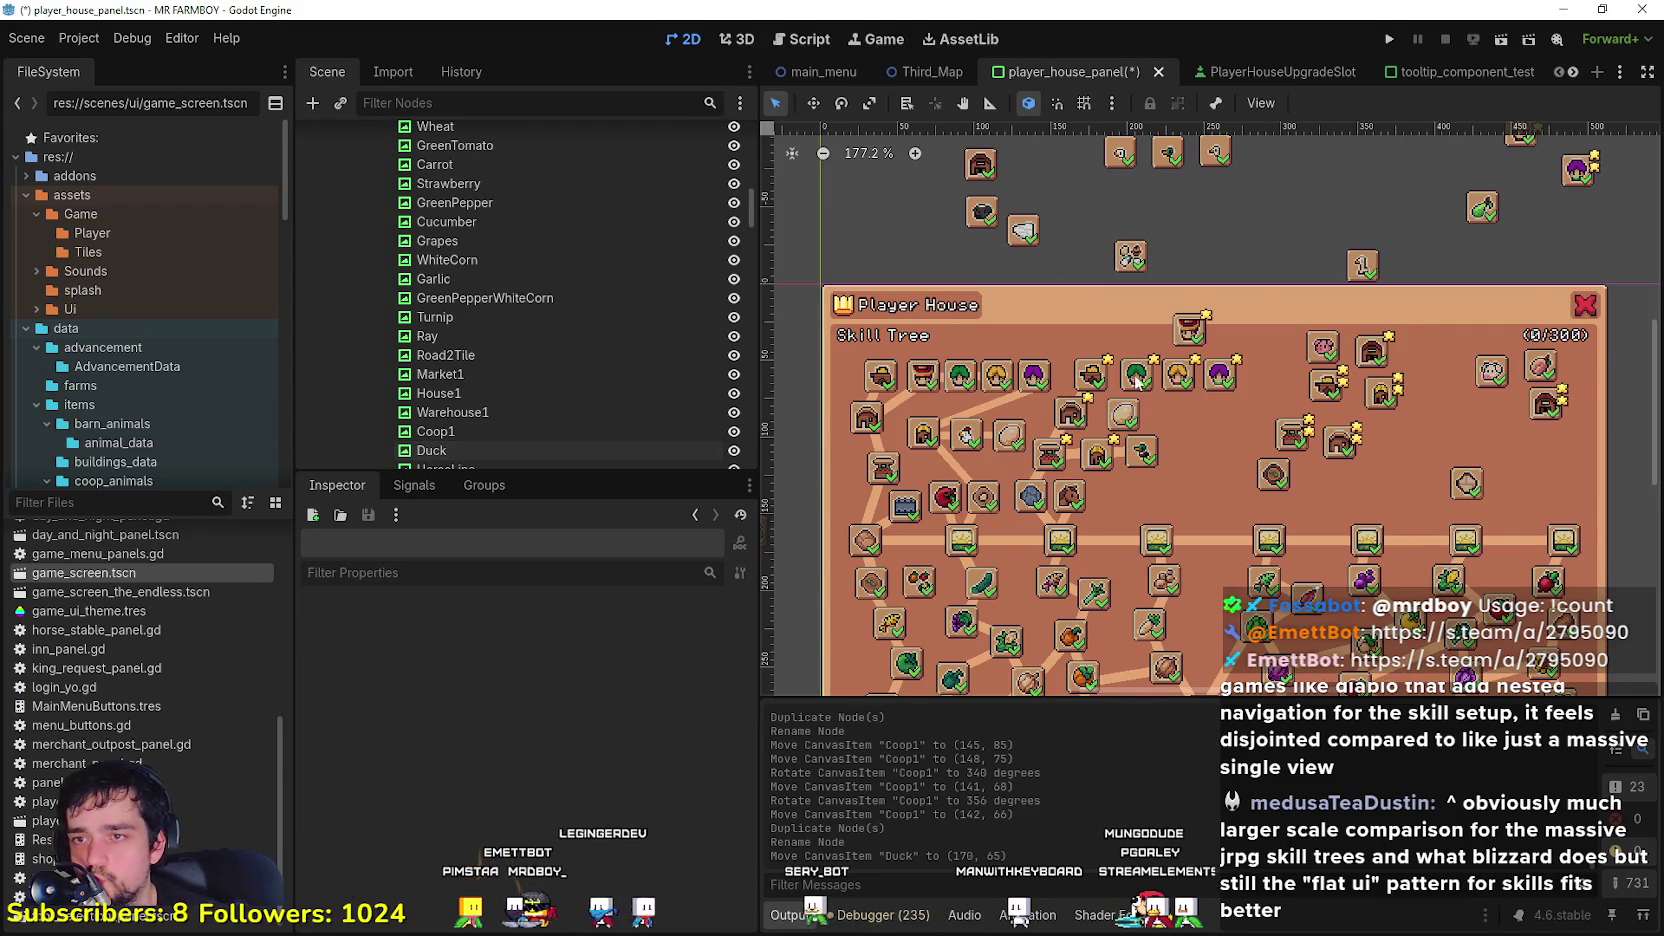
scroll(1137, 380, up, 6)
click(1073, 383)
scroll(1041, 405, up, 8)
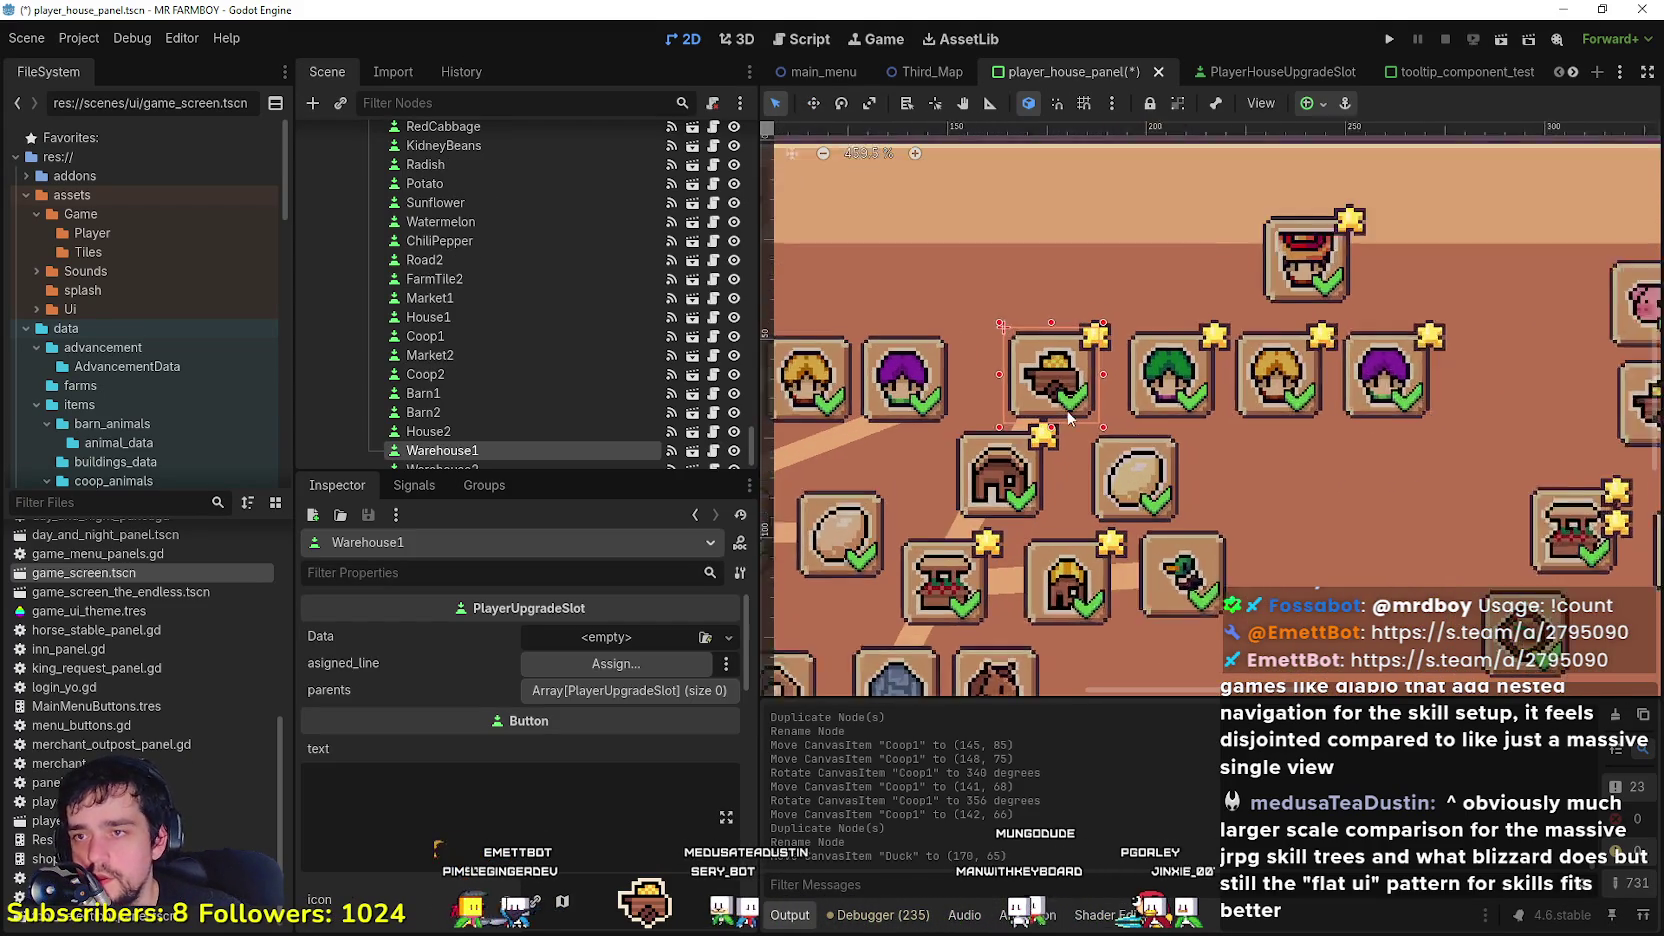
scroll(1041, 405, down, 6)
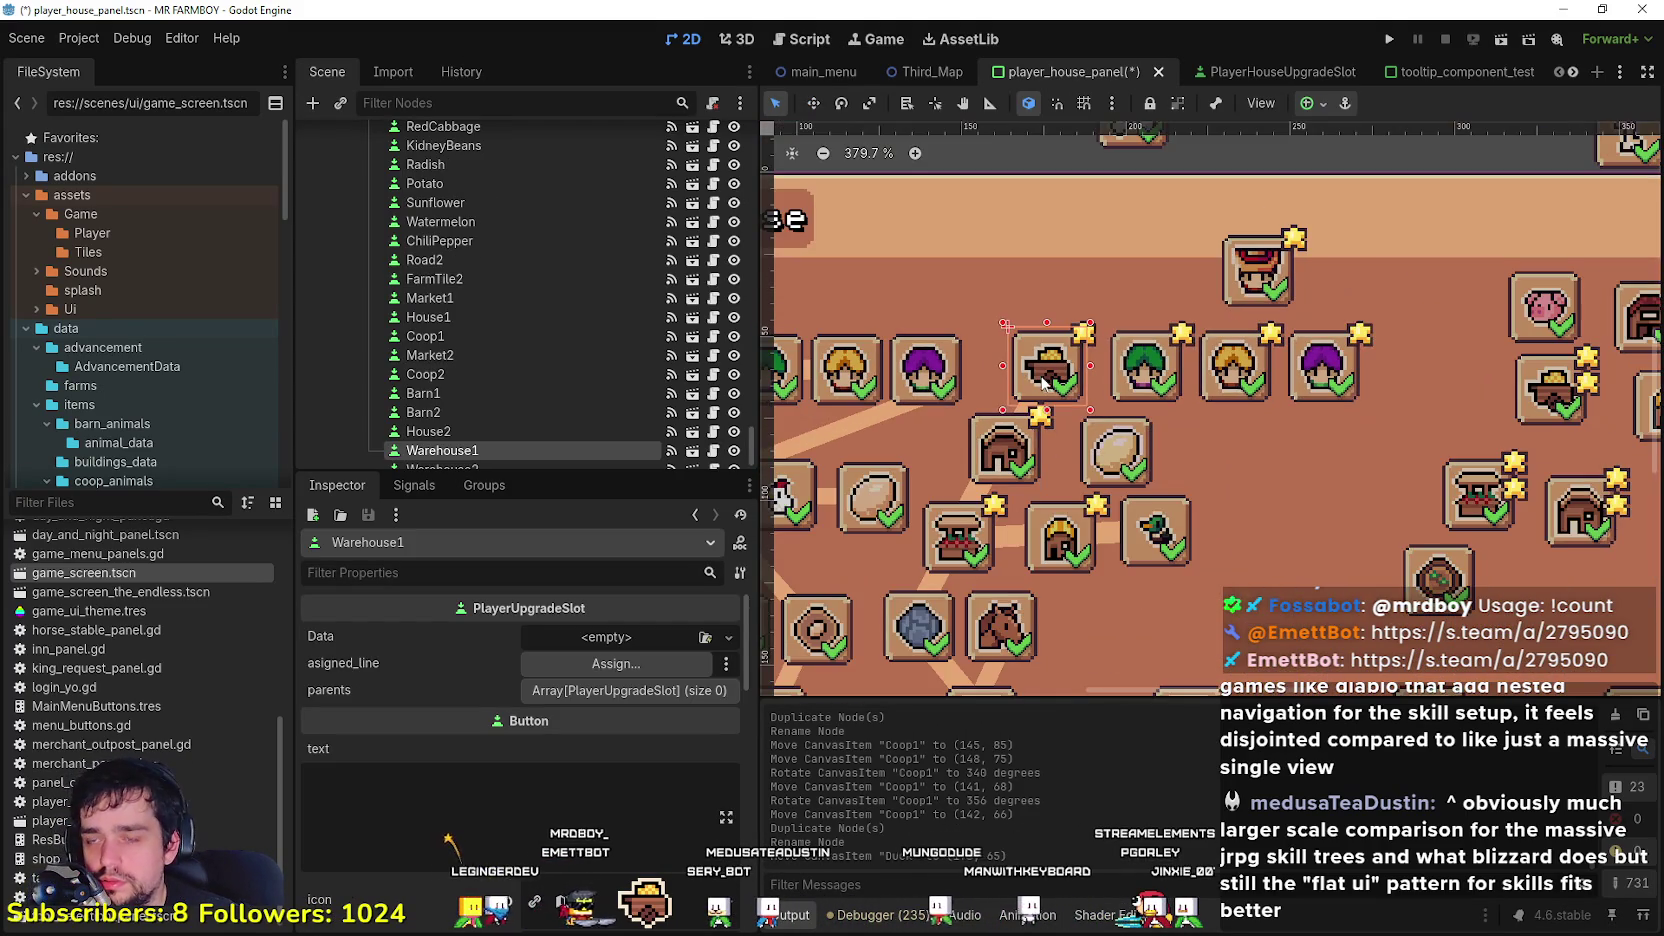
drag(1012, 458, 1025, 430)
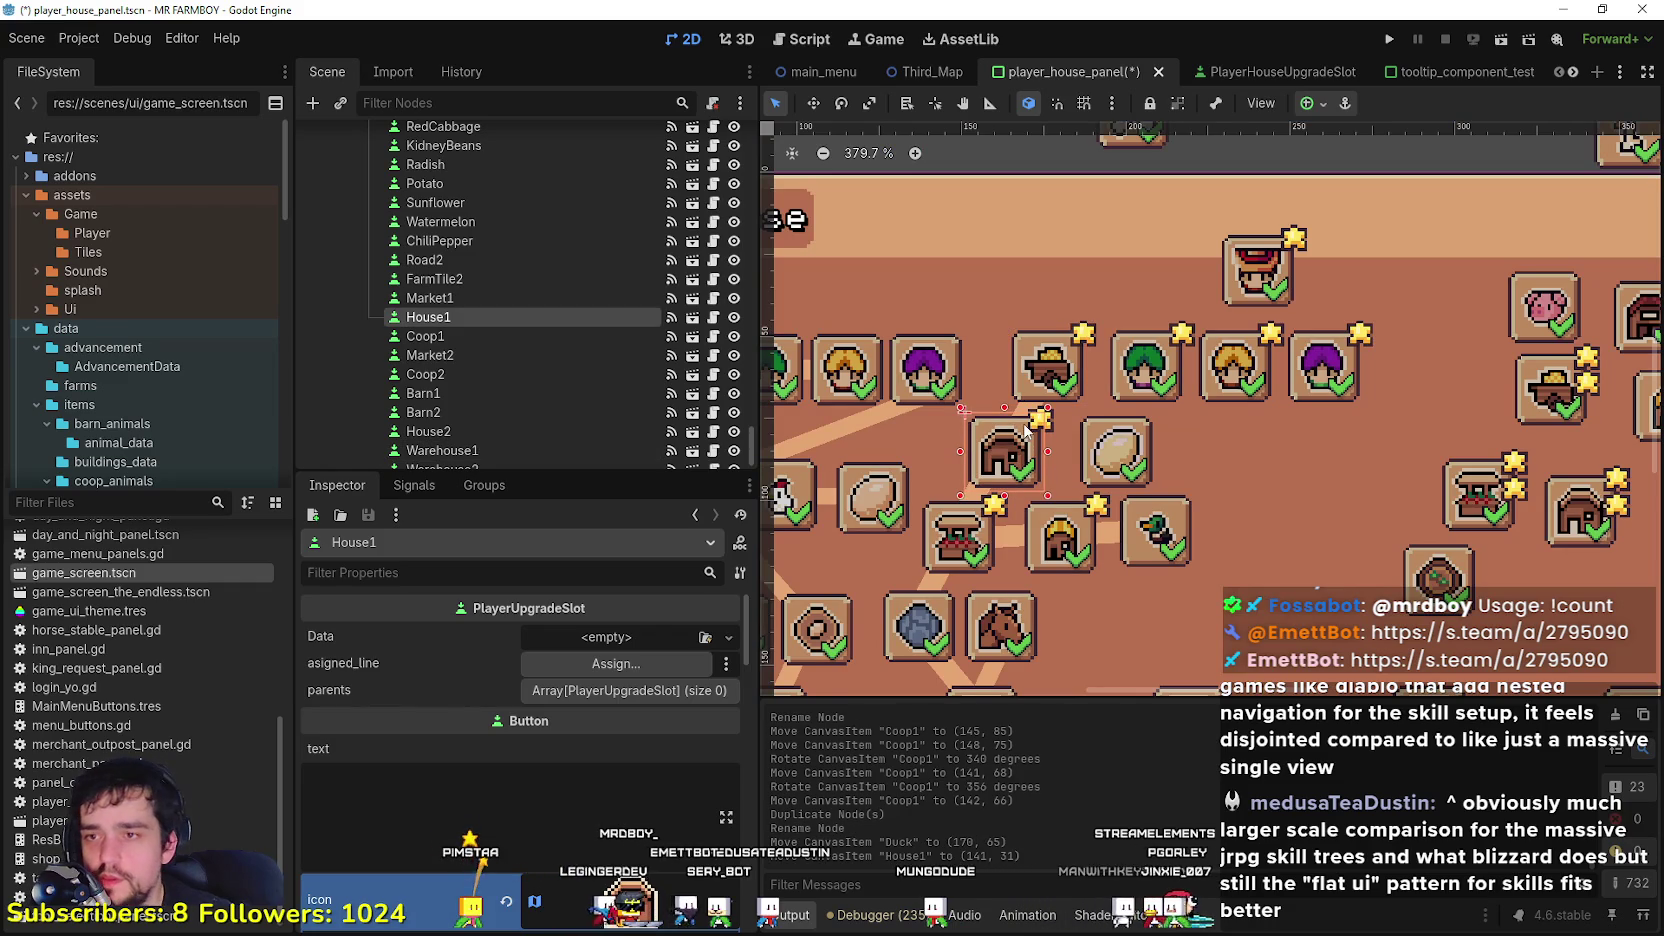
Step: Move the Farmers1 slot down and left to (211, 37)
click(1060, 370)
scroll(1060, 370, down, 4)
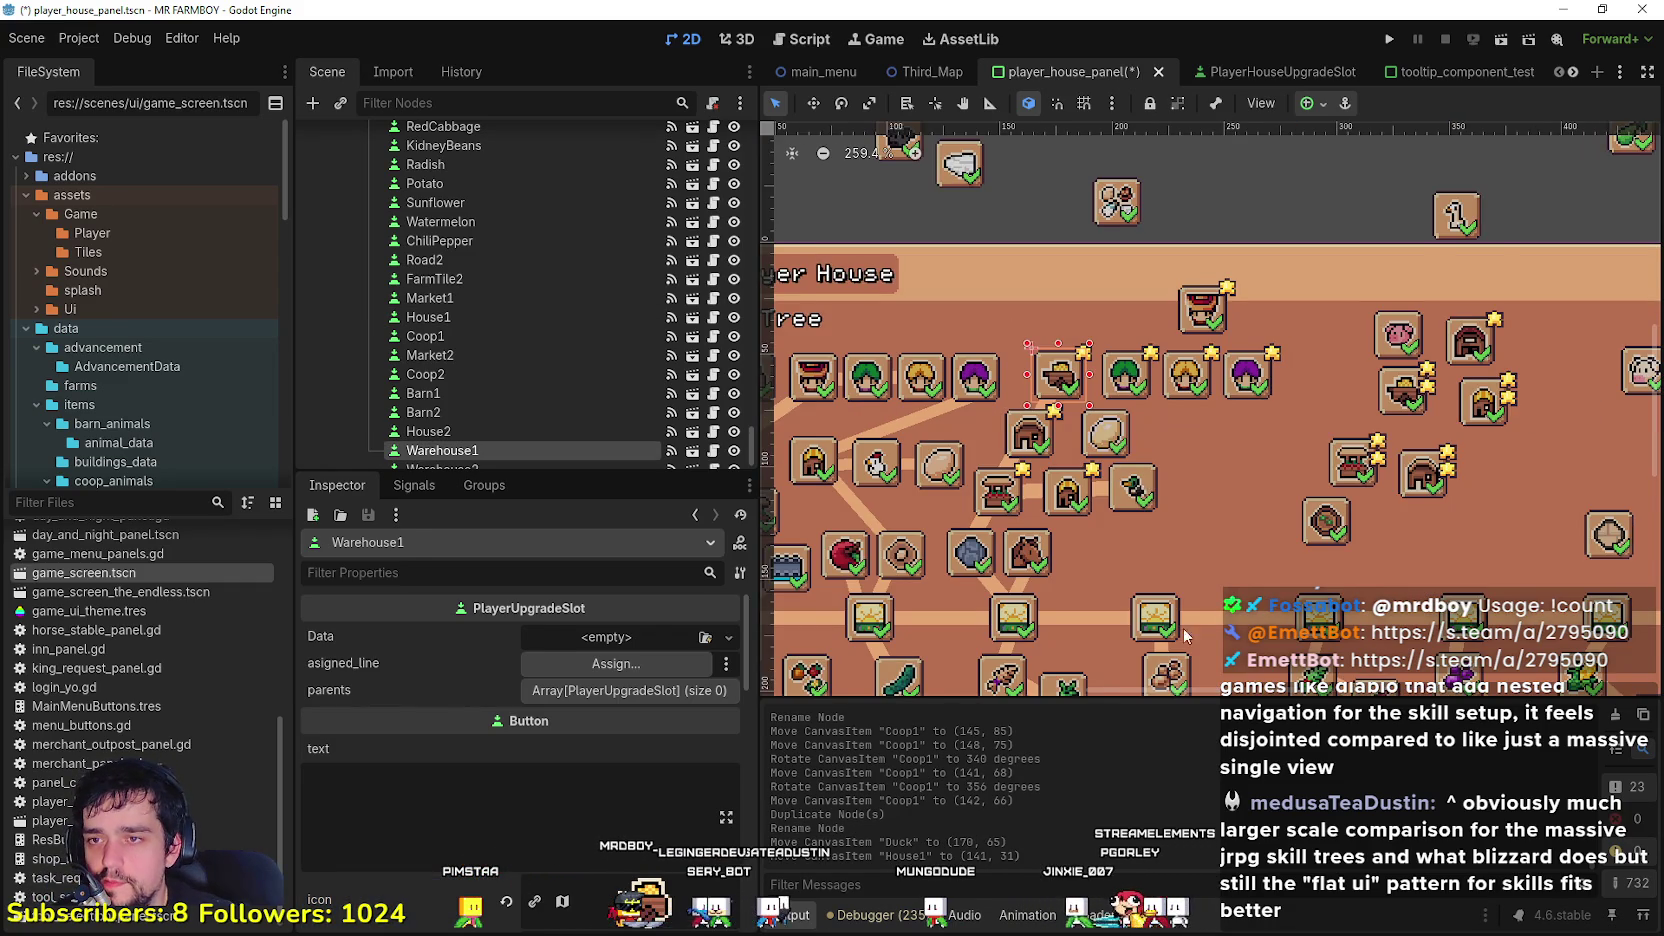
click(1105, 432)
scroll(1105, 432, down, 3)
drag(1110, 300, 1098, 402)
scroll(1155, 506, up, 1)
drag(1193, 352, 1111, 450)
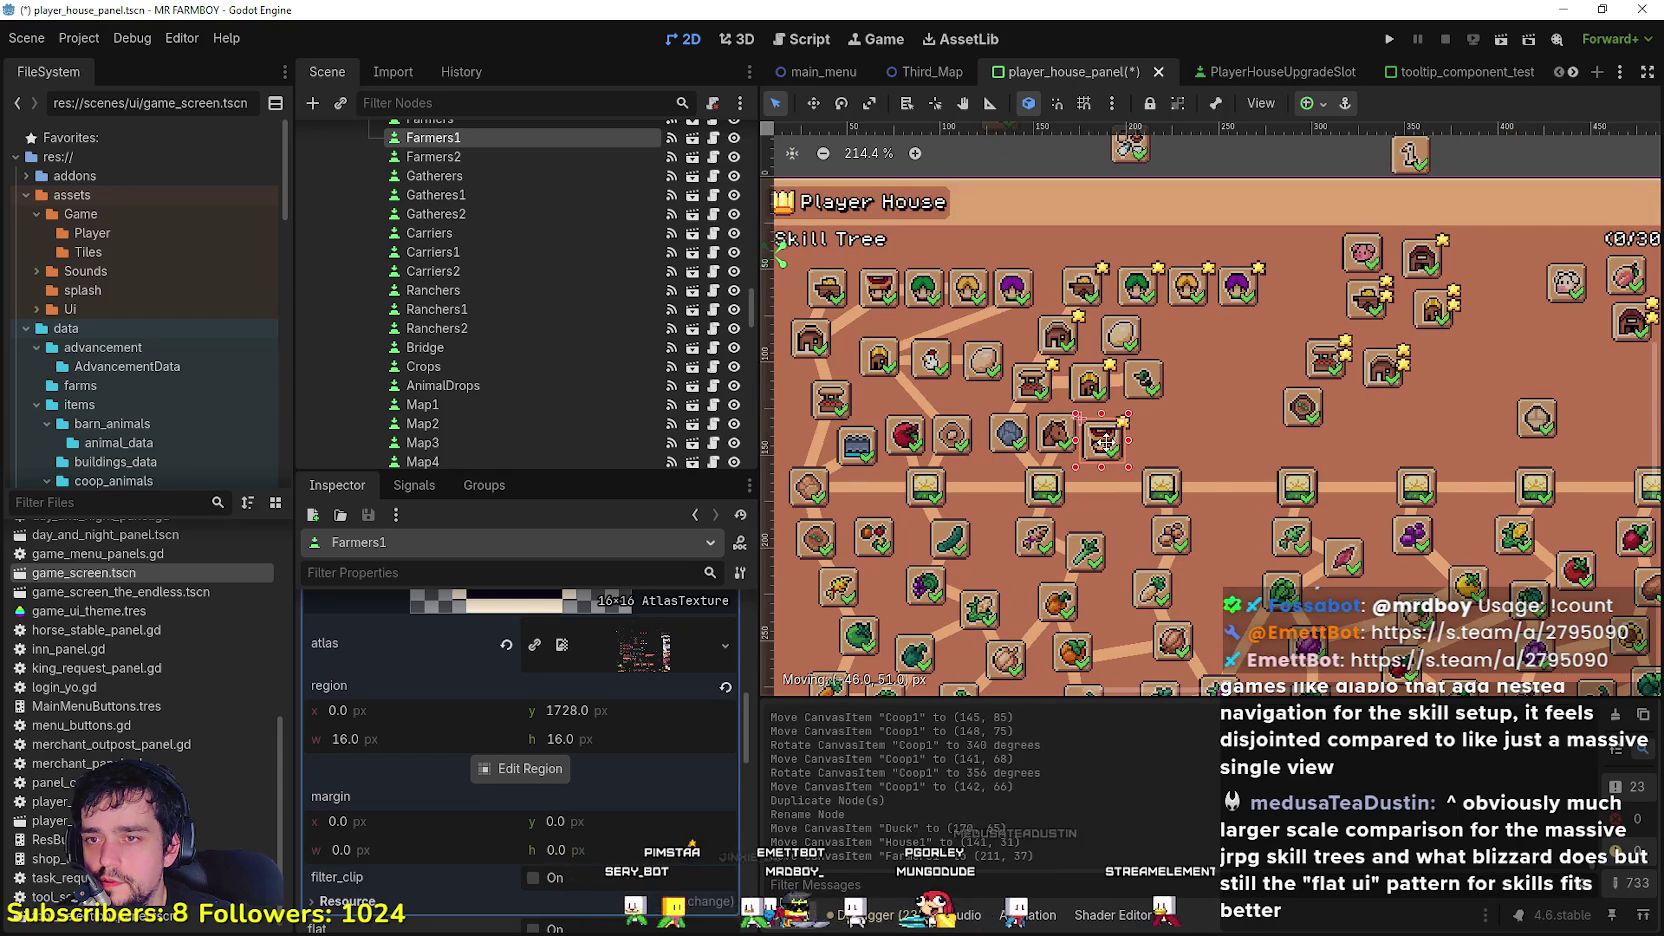
Step: Move Farmers1 to (170, 85), Gatheres1 to (198, 82), Carriers1 to (215, 52), and Ranchers1 beside them
scroll(1102, 487, up, 2)
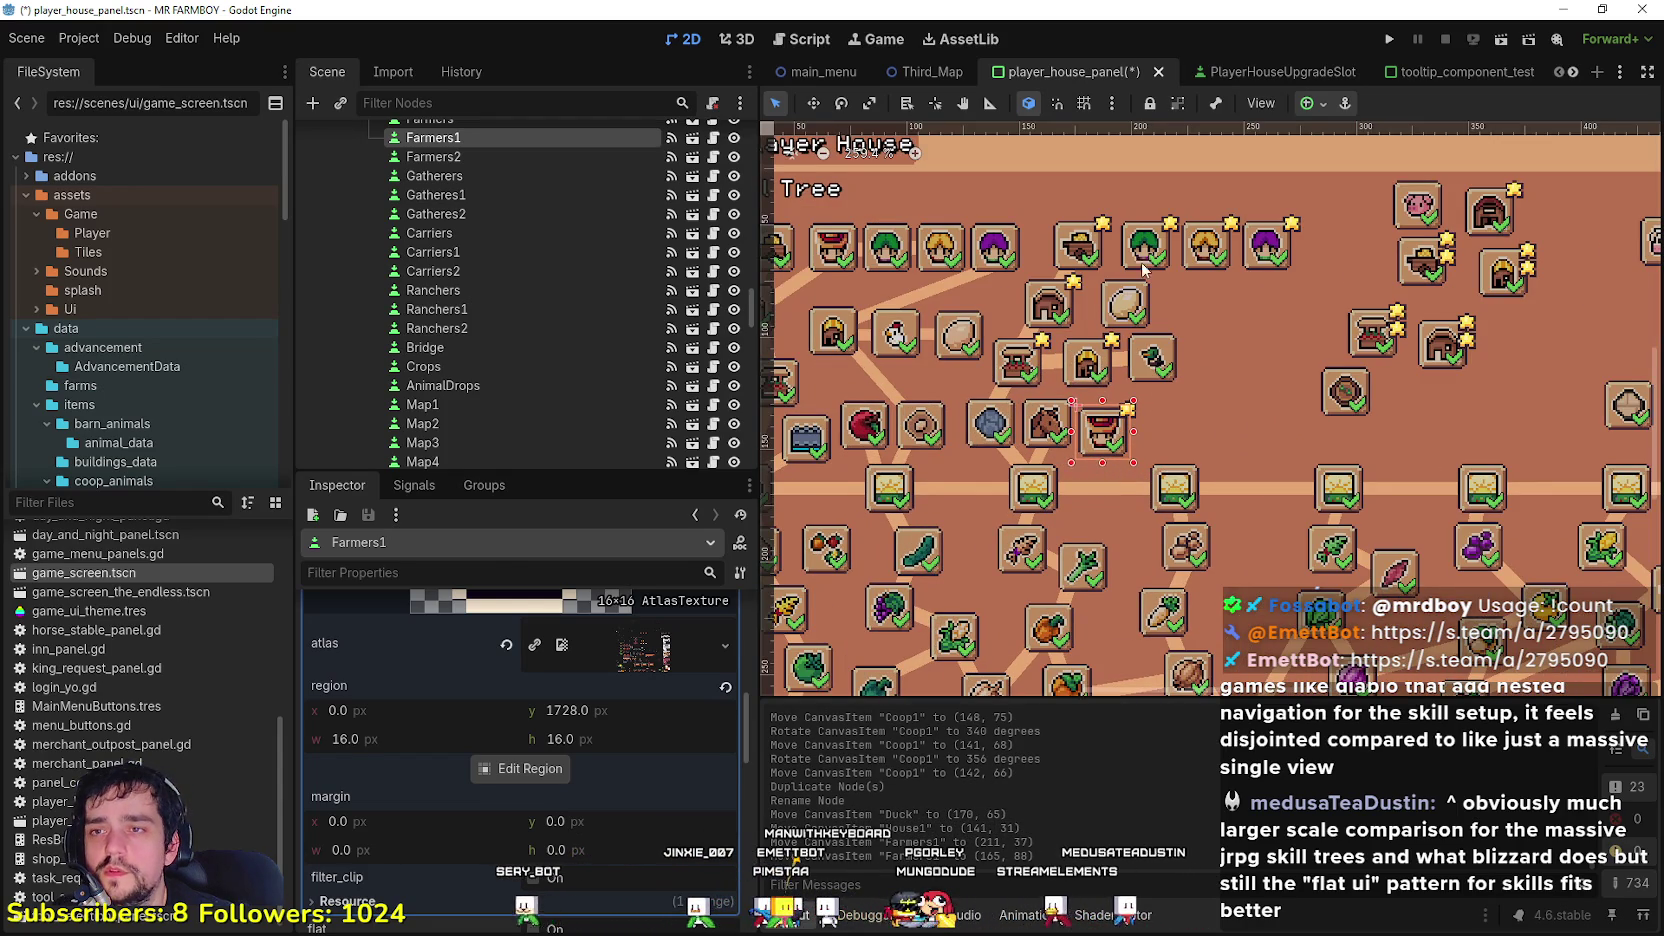
scroll(1148, 258, down, 1)
scroll(1143, 370, down, 1)
drag(1143, 370, 1153, 364)
click(1199, 214)
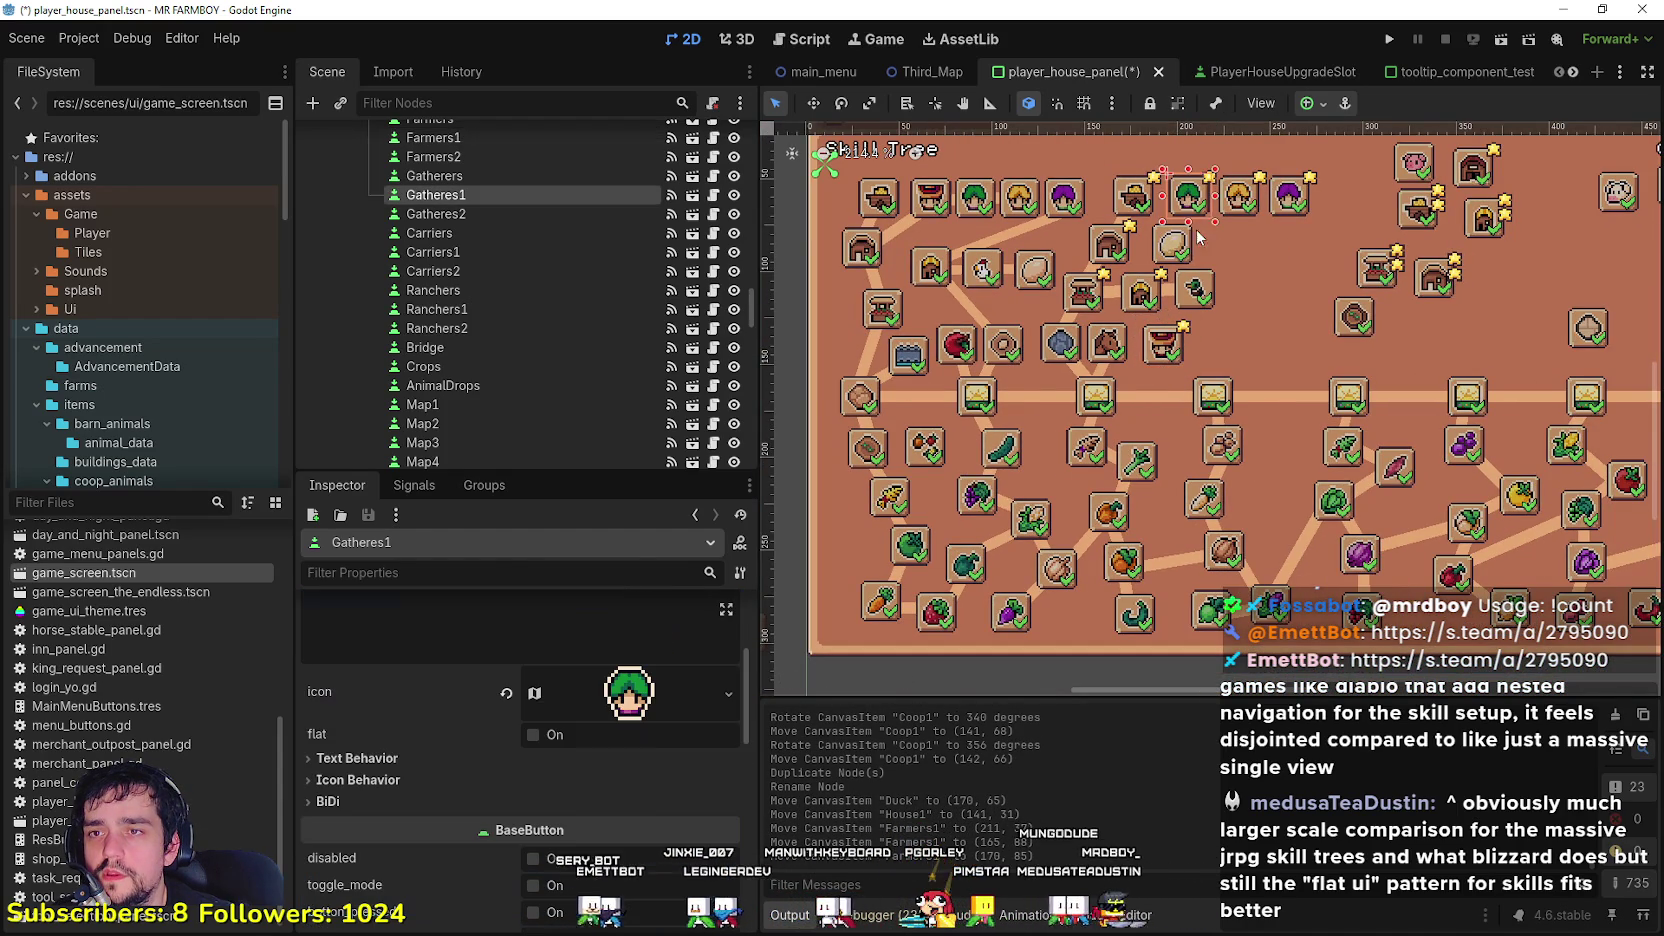
mouse_move(1193, 214)
mouse_down()
mouse_move(1232, 330)
mouse_move(1217, 339)
mouse_up()
drag(1239, 196, 1246, 273)
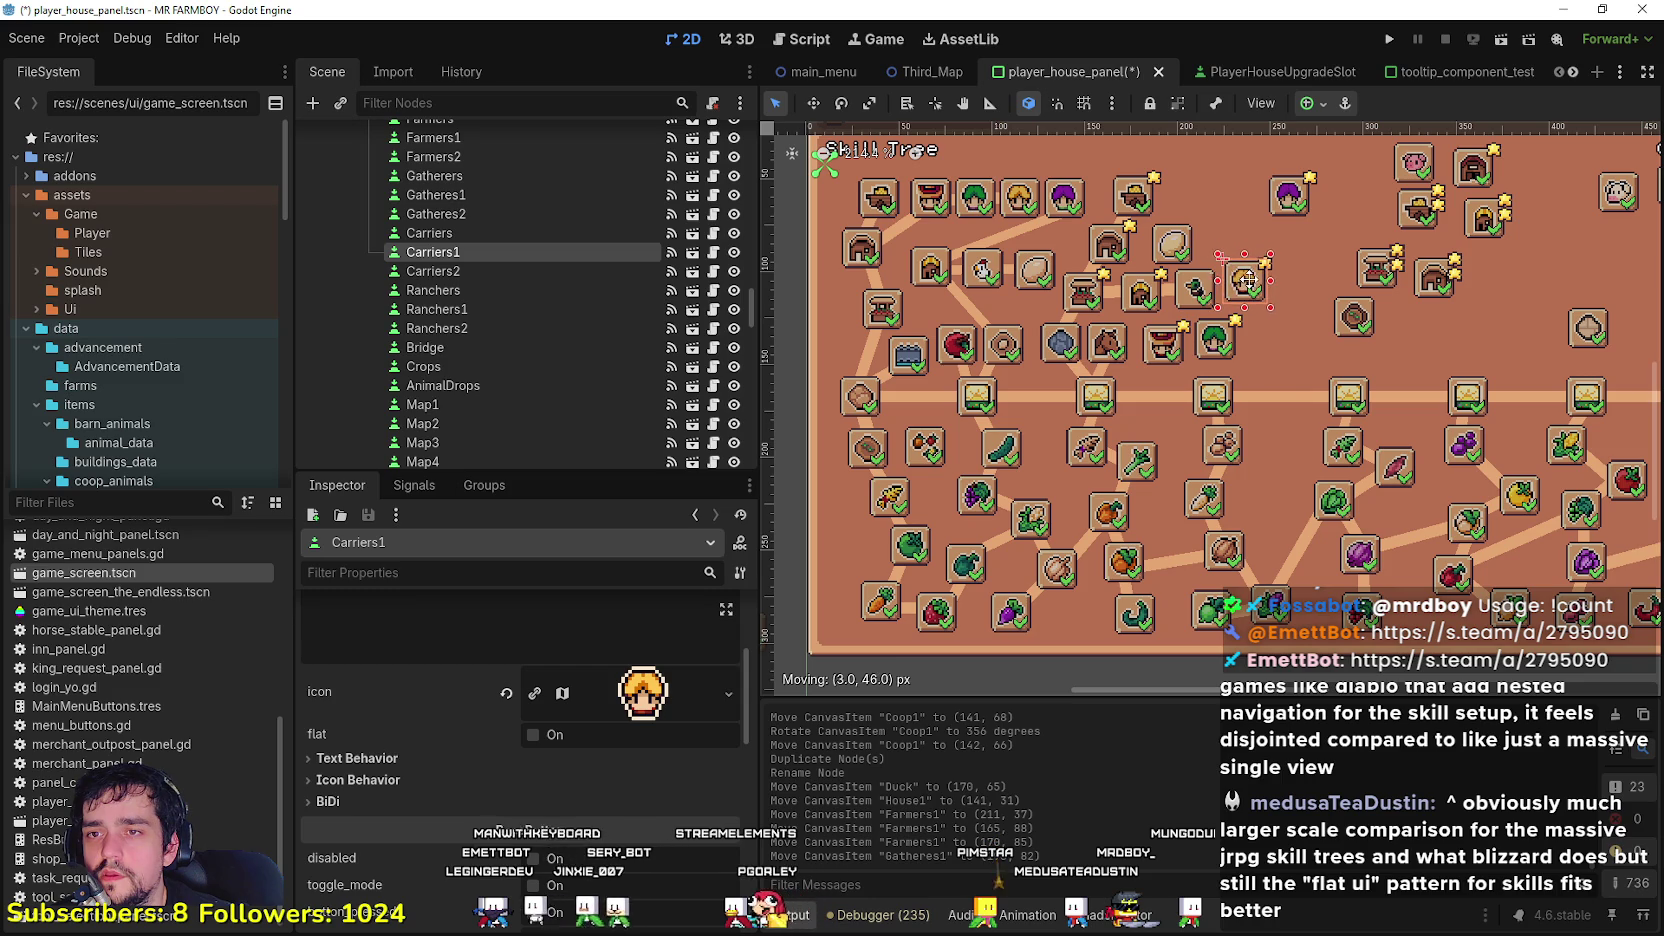
drag(1248, 283, 1248, 283)
drag(1287, 203, 1224, 227)
scroll(1218, 220, down, 1)
scroll(1148, 360, up, 4)
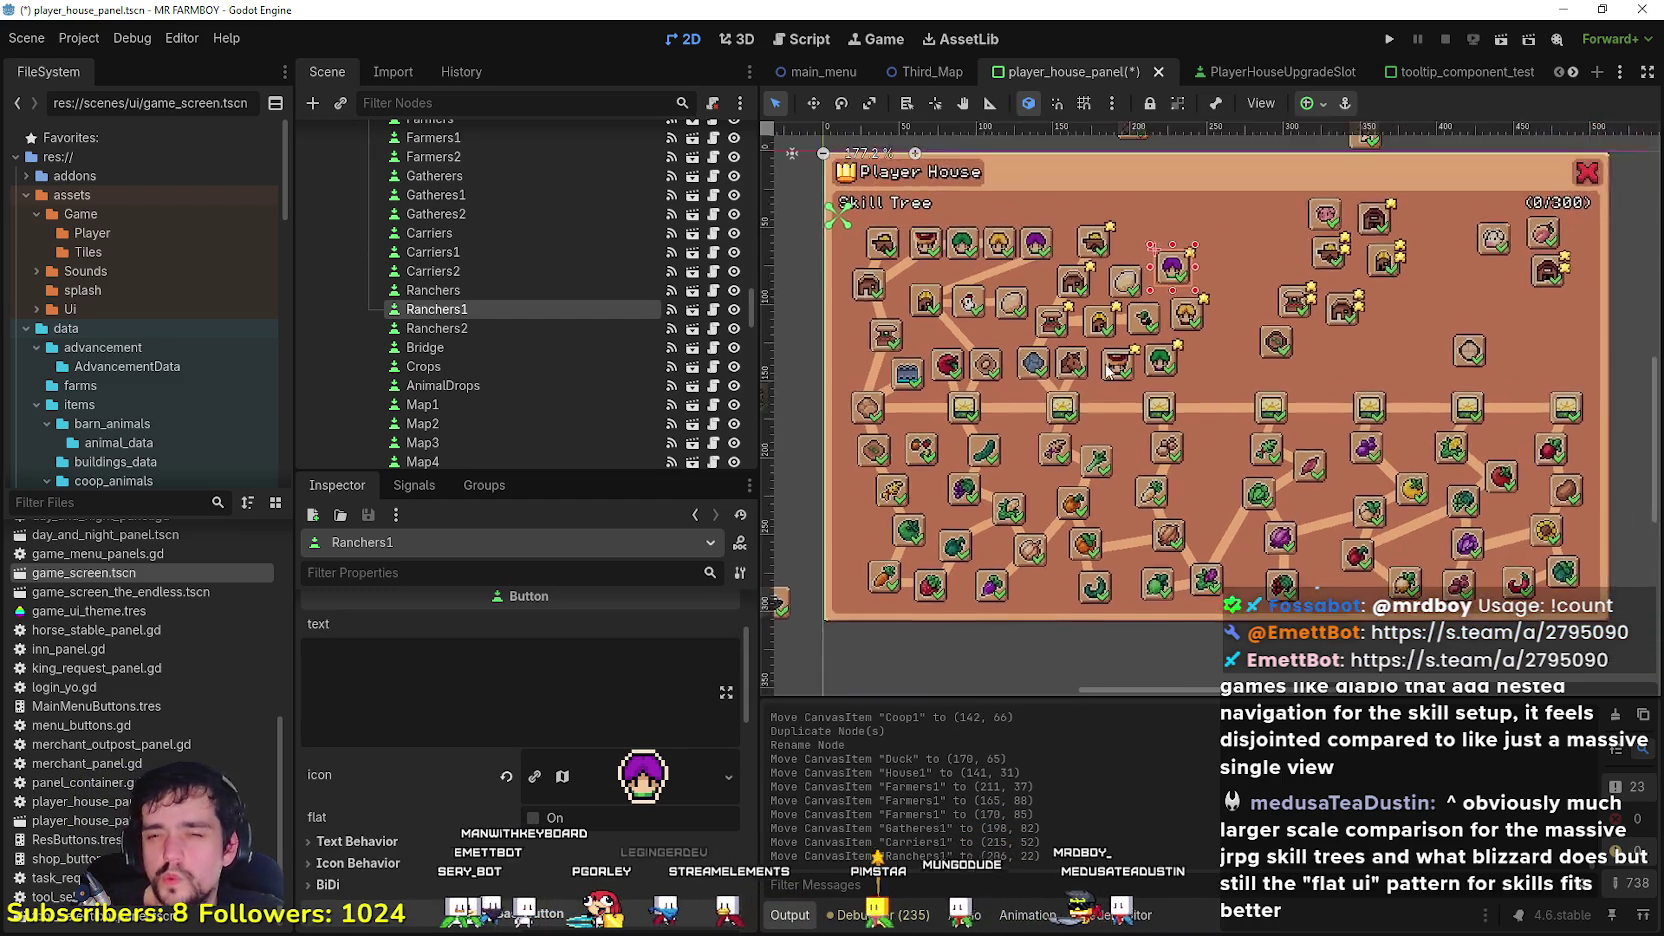
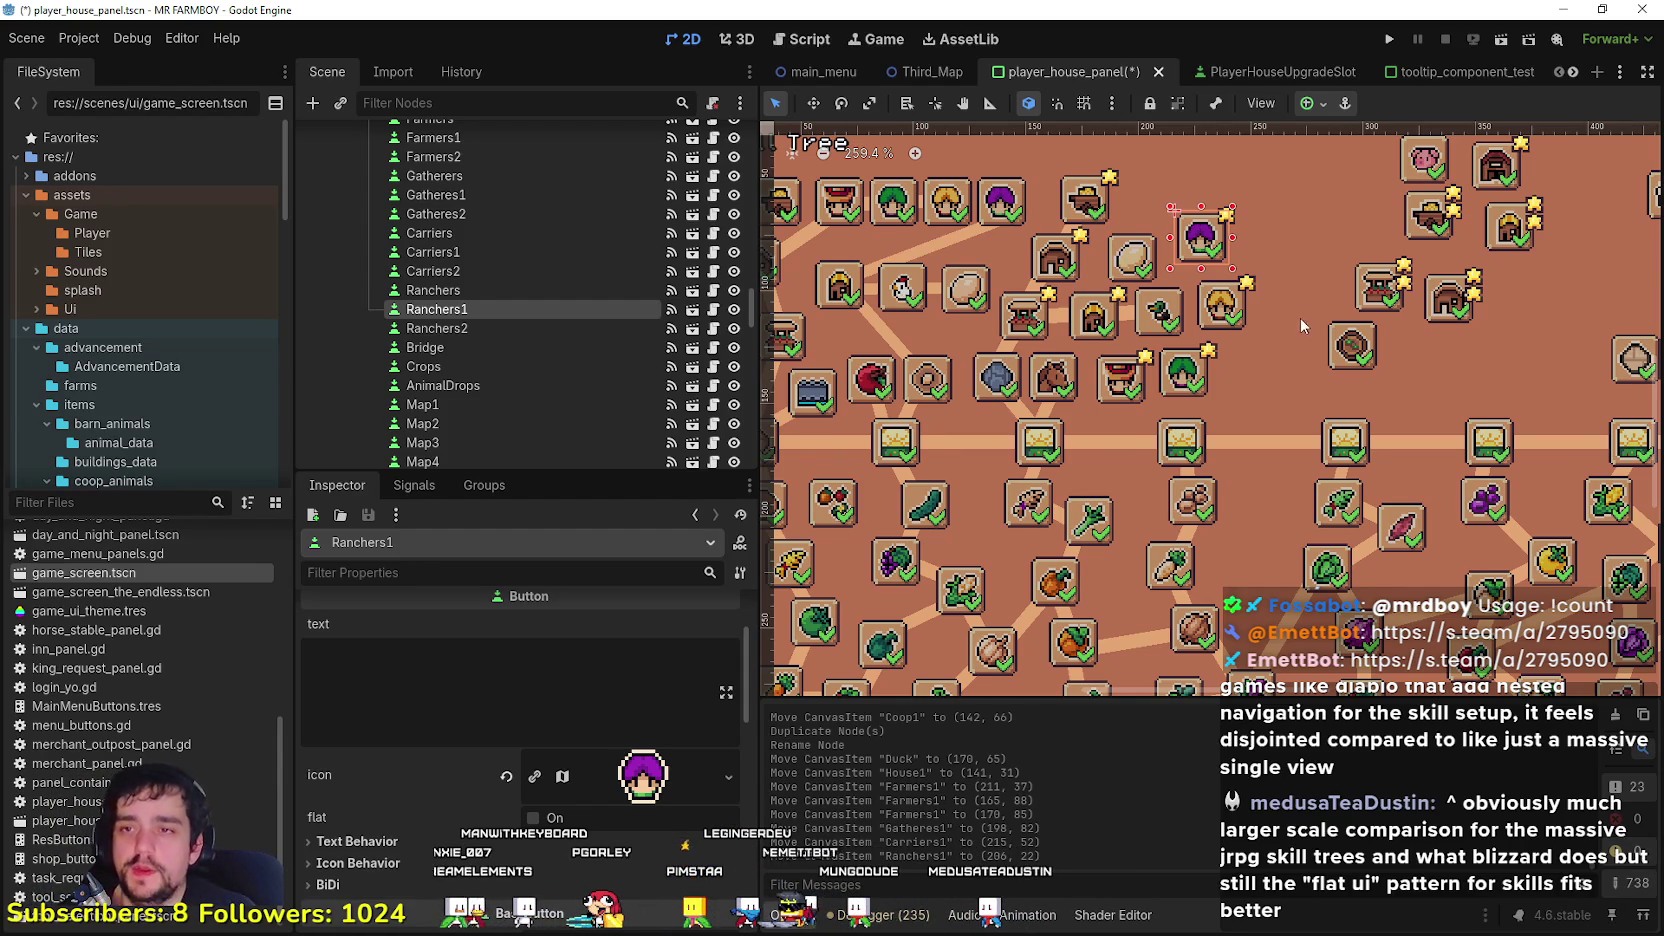
Step: Move the purple Ranchers1, yellow skill and green Gatheres1 icons up out of the tree
scroll(1300, 318, down, 6)
click(1188, 267)
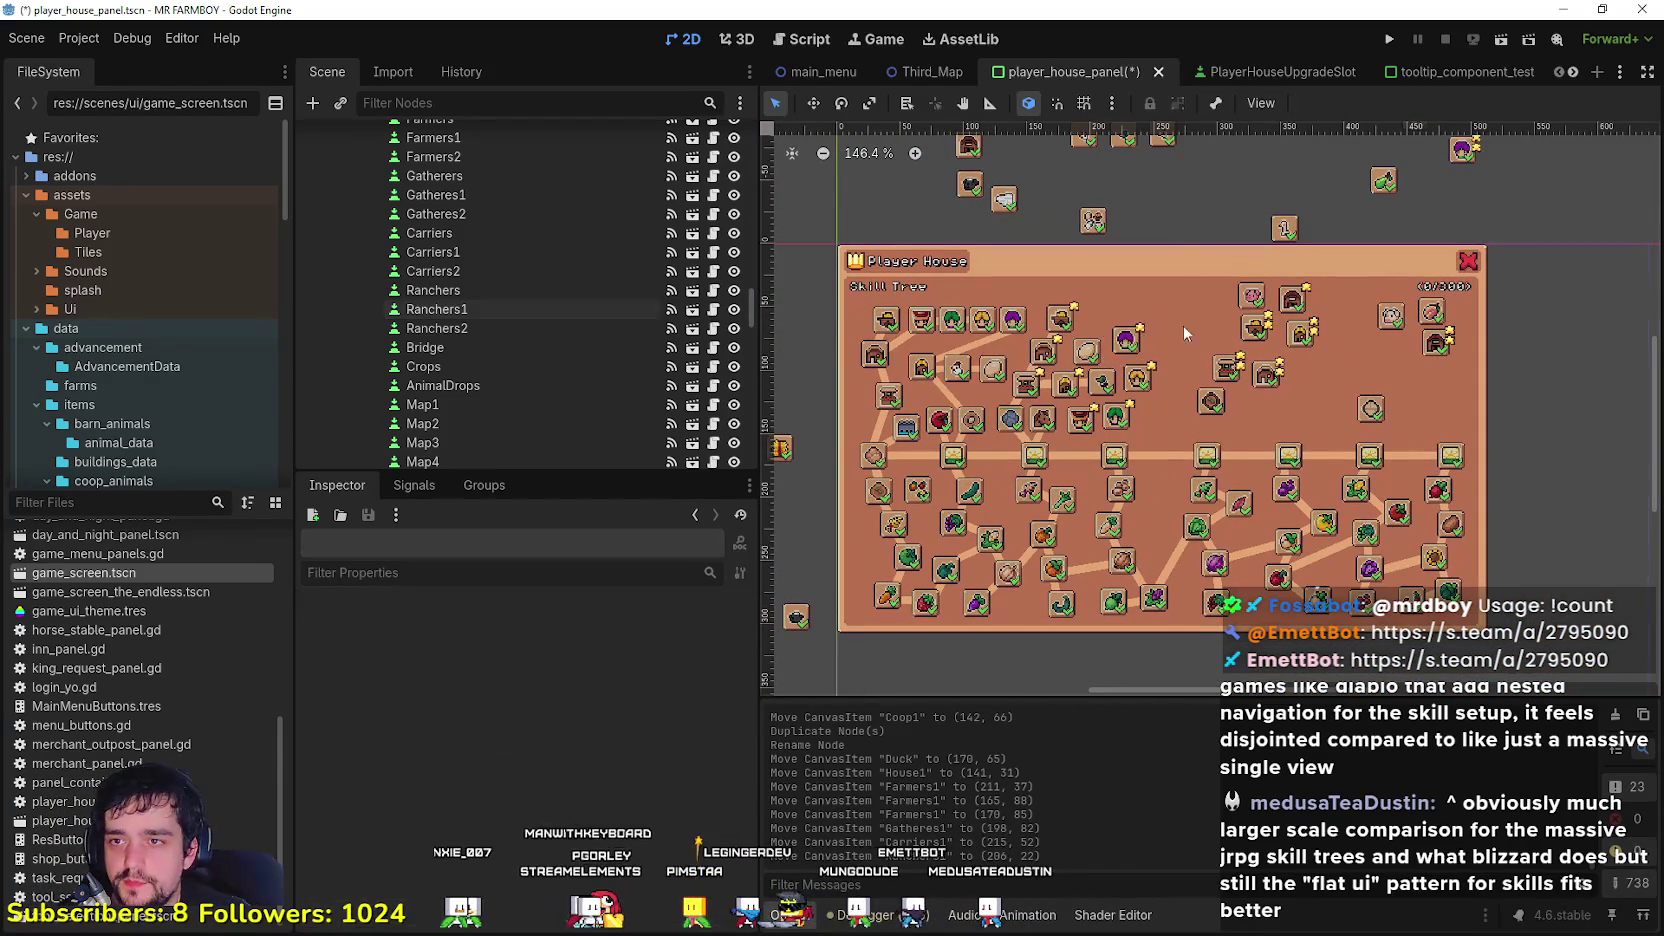
scroll(1023, 226, up, 3)
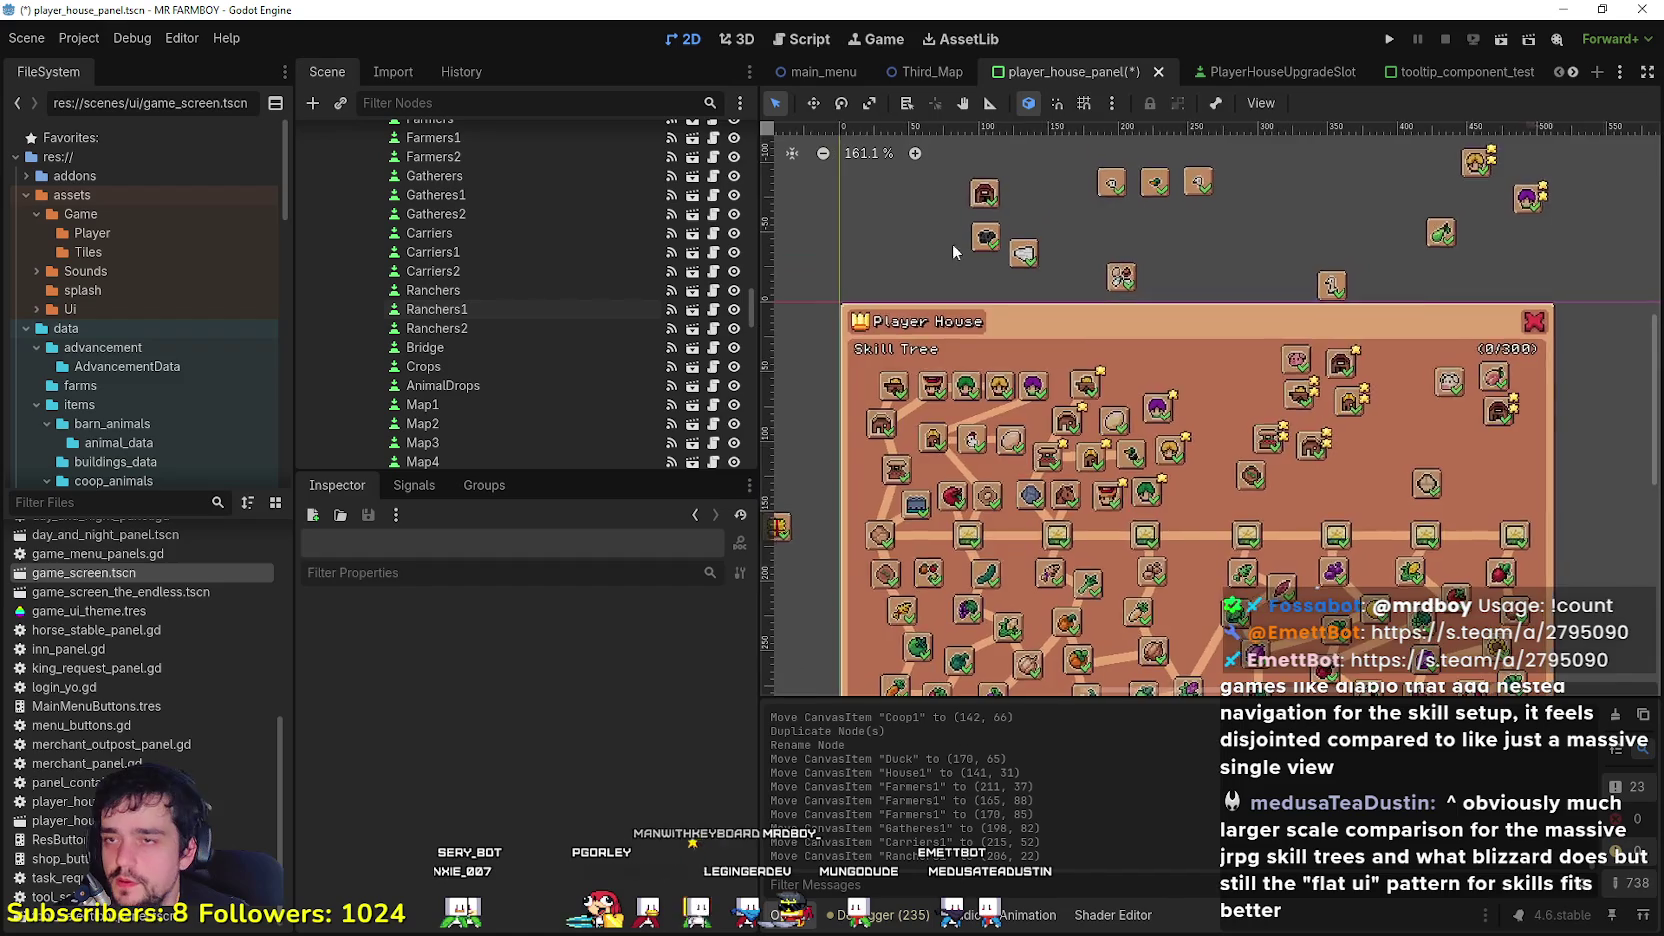
scroll(1150, 500, down, 1)
mouse_move(1207, 487)
mouse_down()
mouse_move(1221, 275)
mouse_move(1230, 286)
mouse_up()
drag(1218, 512, 1282, 280)
mouse_move(1200, 543)
mouse_down()
mouse_move(1336, 290)
mouse_move(1157, 545)
mouse_move(1315, 207)
mouse_up()
Step: Place the Barn slot in the skill tree, then the Sheep slot beside it
drag(1020, 218, 1168, 543)
scroll(1170, 545, up, 8)
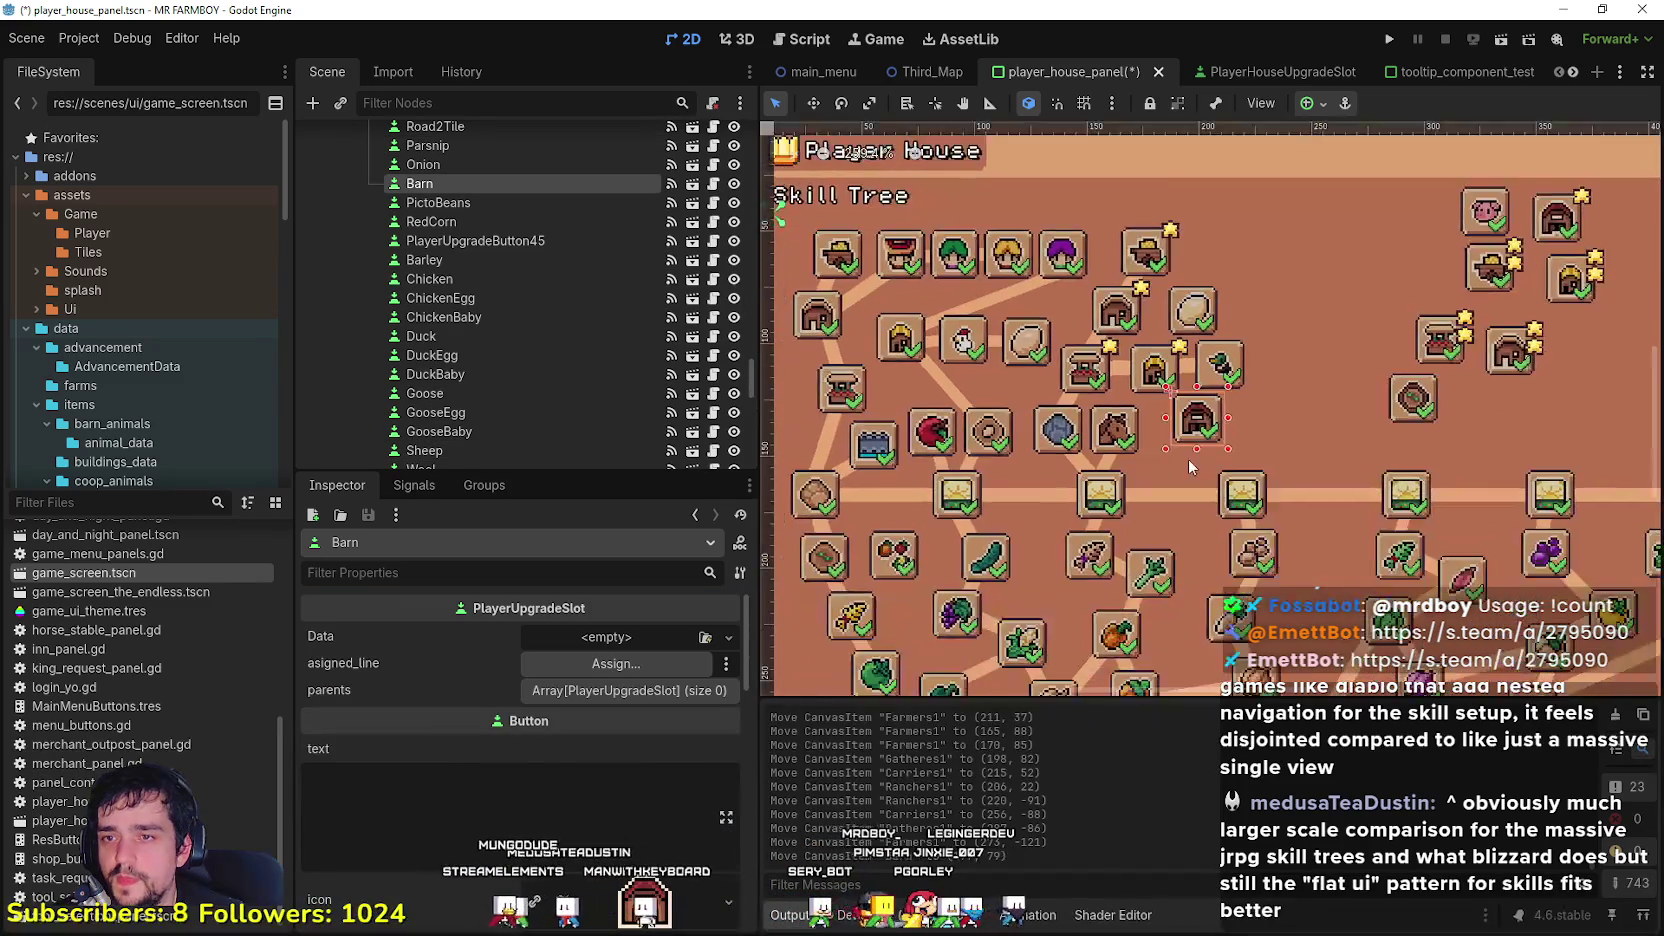
drag(1187, 396, 1168, 405)
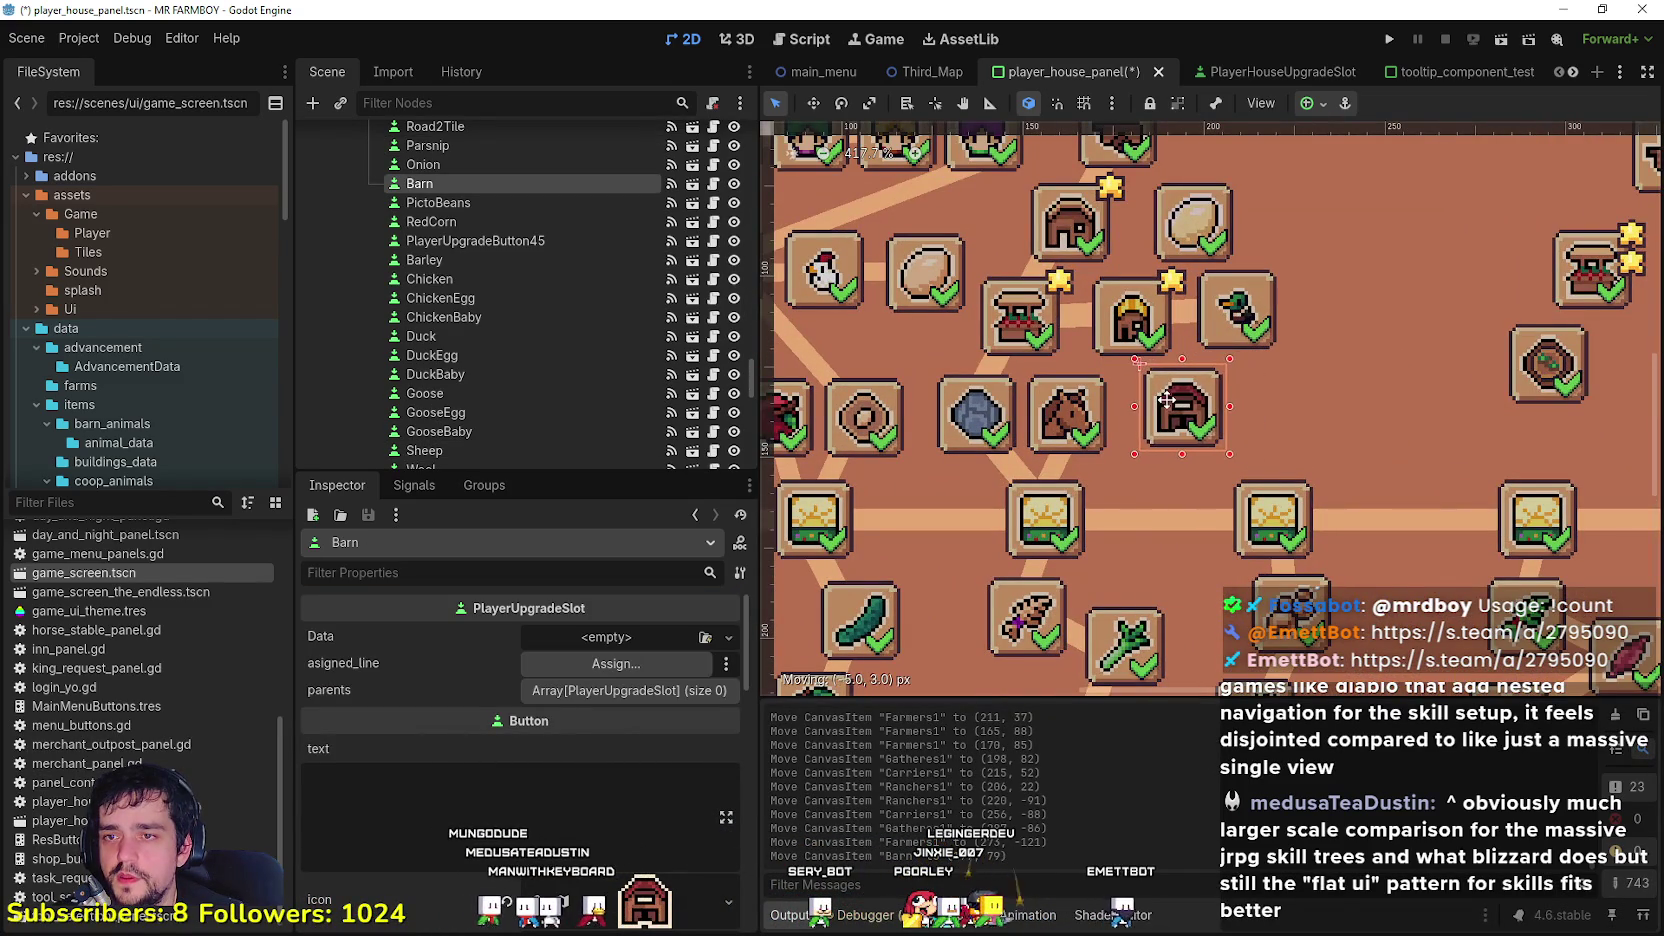
scroll(1170, 403, down, 4)
scroll(1233, 495, down, 2)
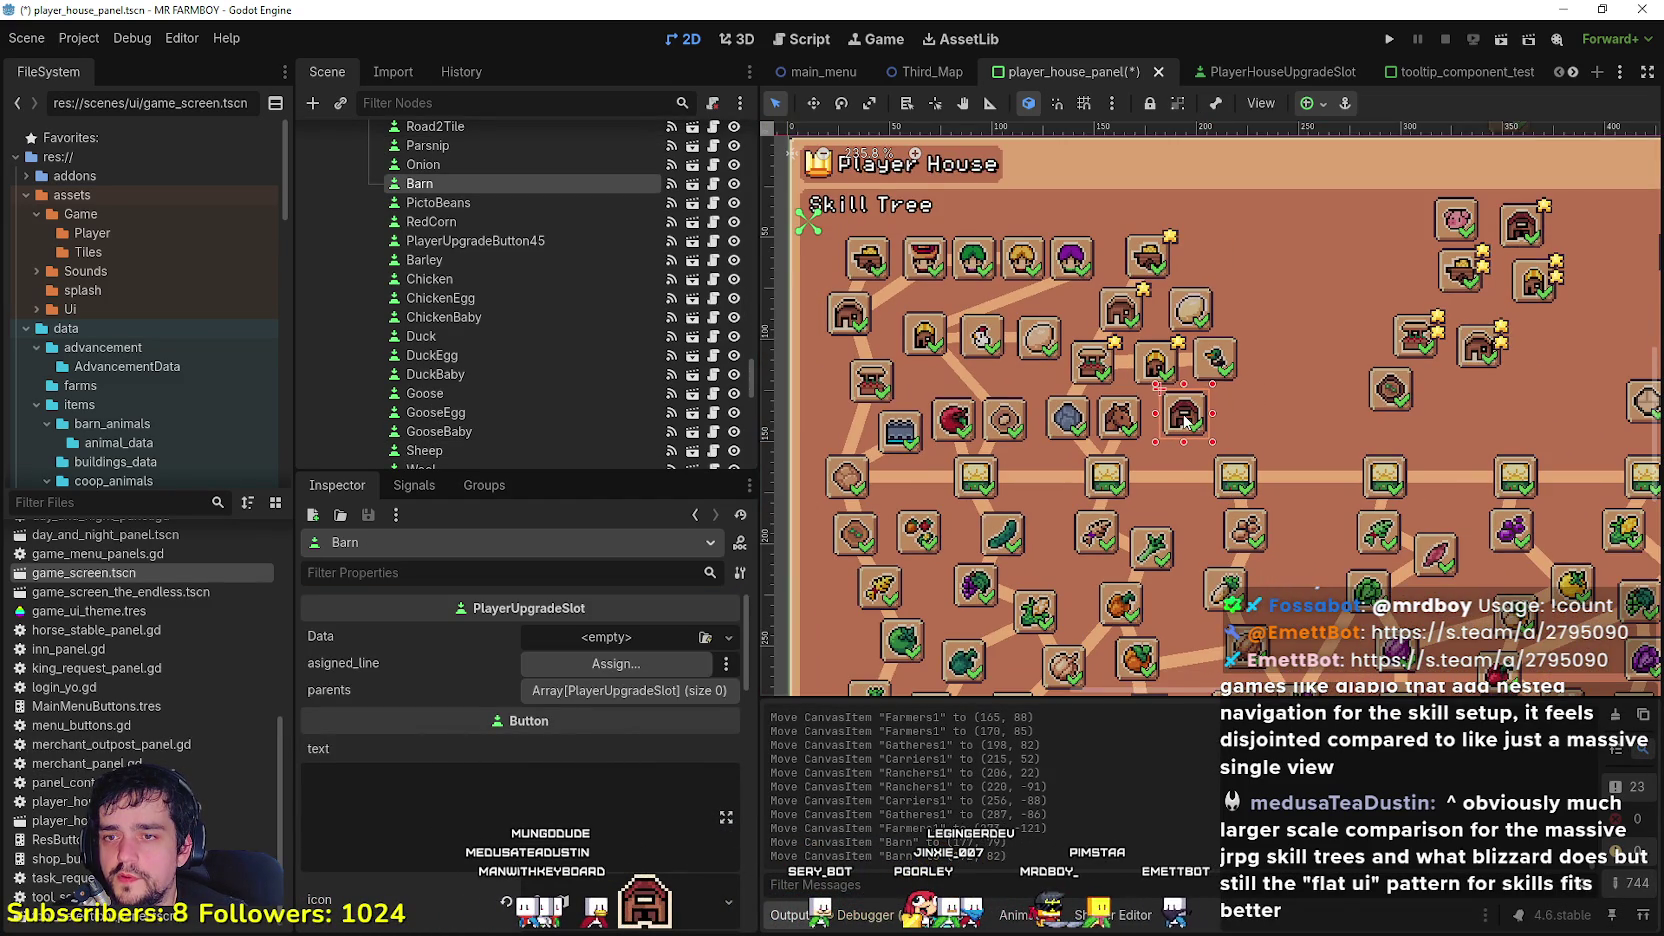
scroll(1186, 420, down, 1)
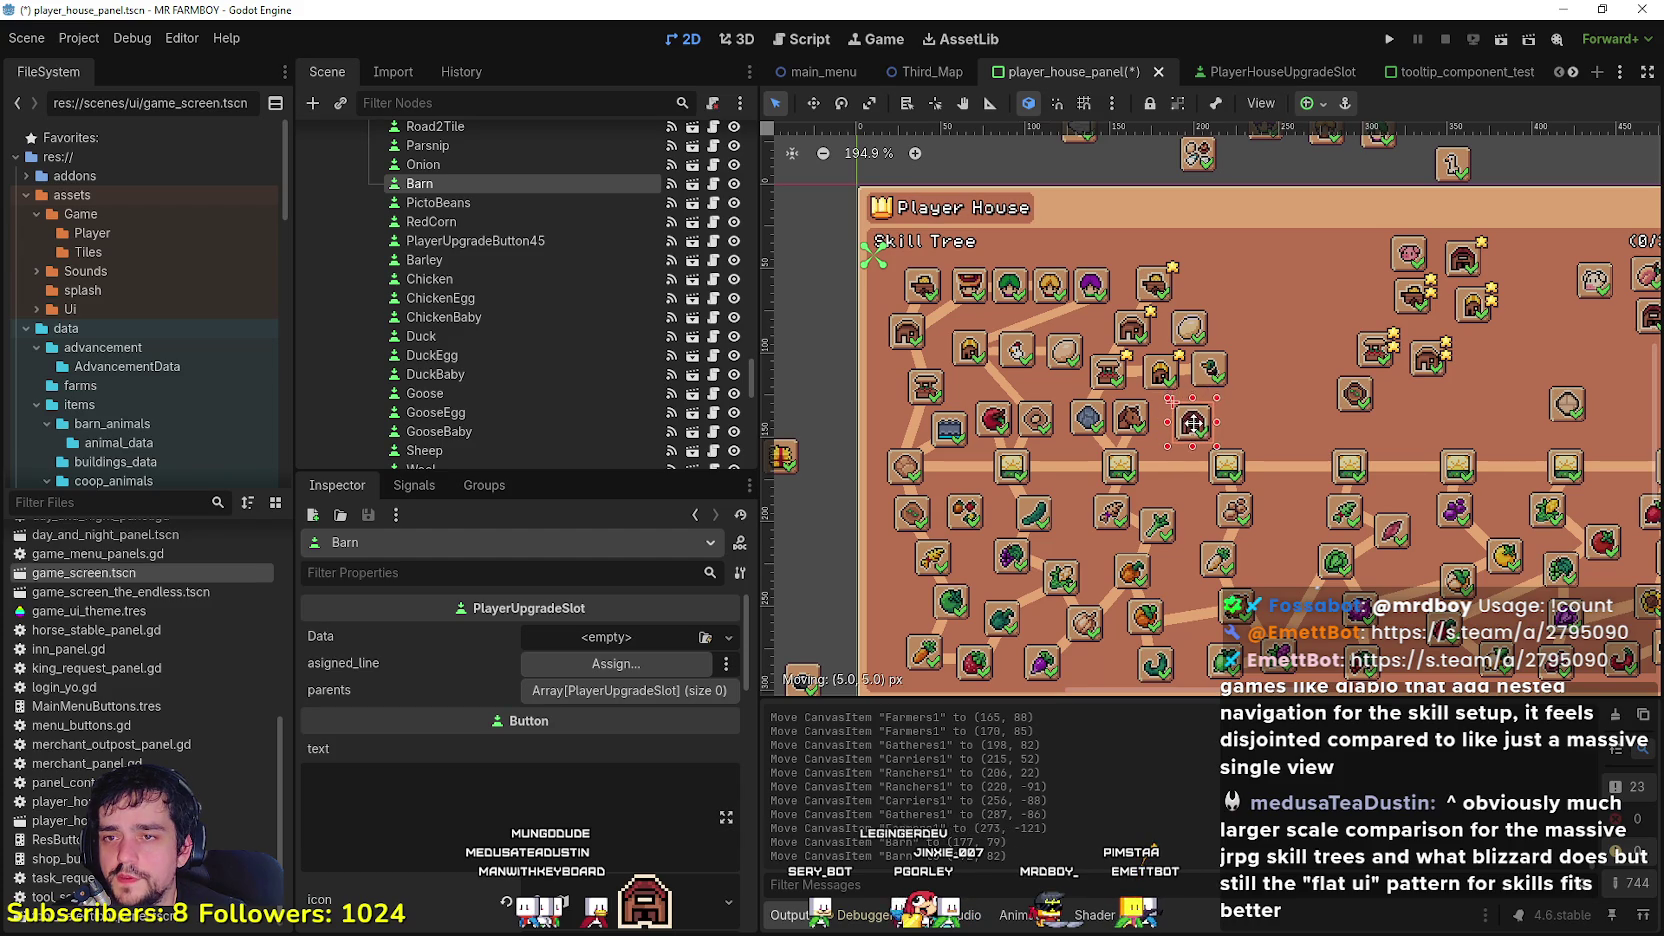
scroll(1193, 419, down, 2)
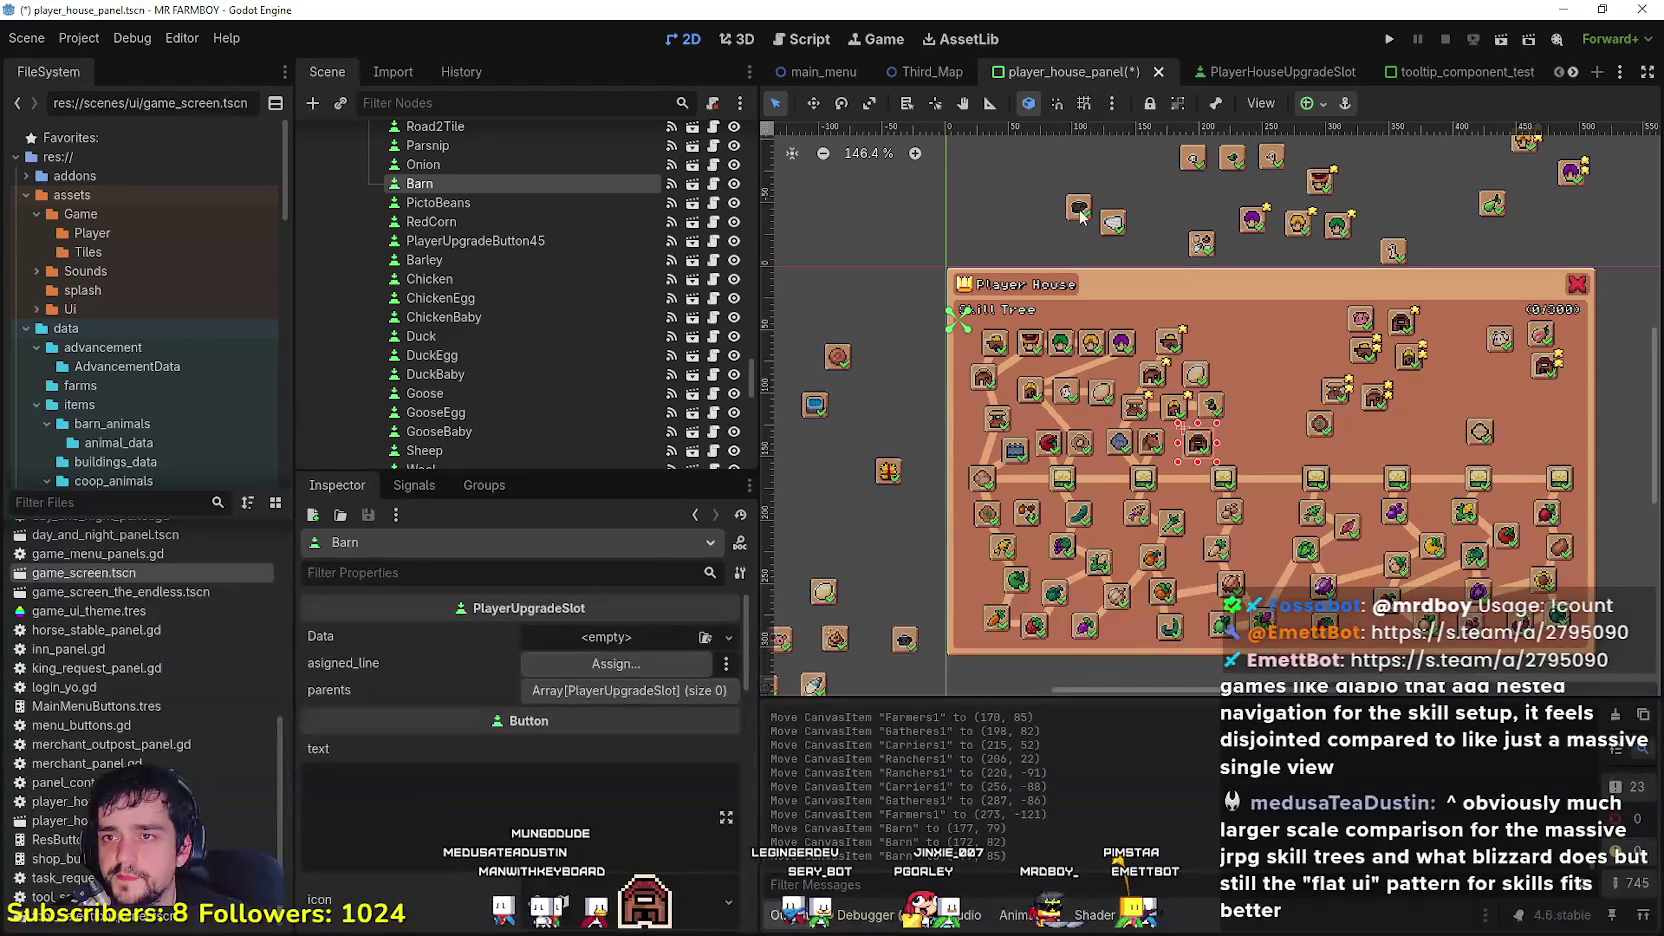
scroll(1080, 217, up, 1)
mouse_move(1232, 420)
mouse_down()
mouse_move(1285, 500)
mouse_move(1264, 487)
mouse_up()
scroll(1264, 487, up, 2)
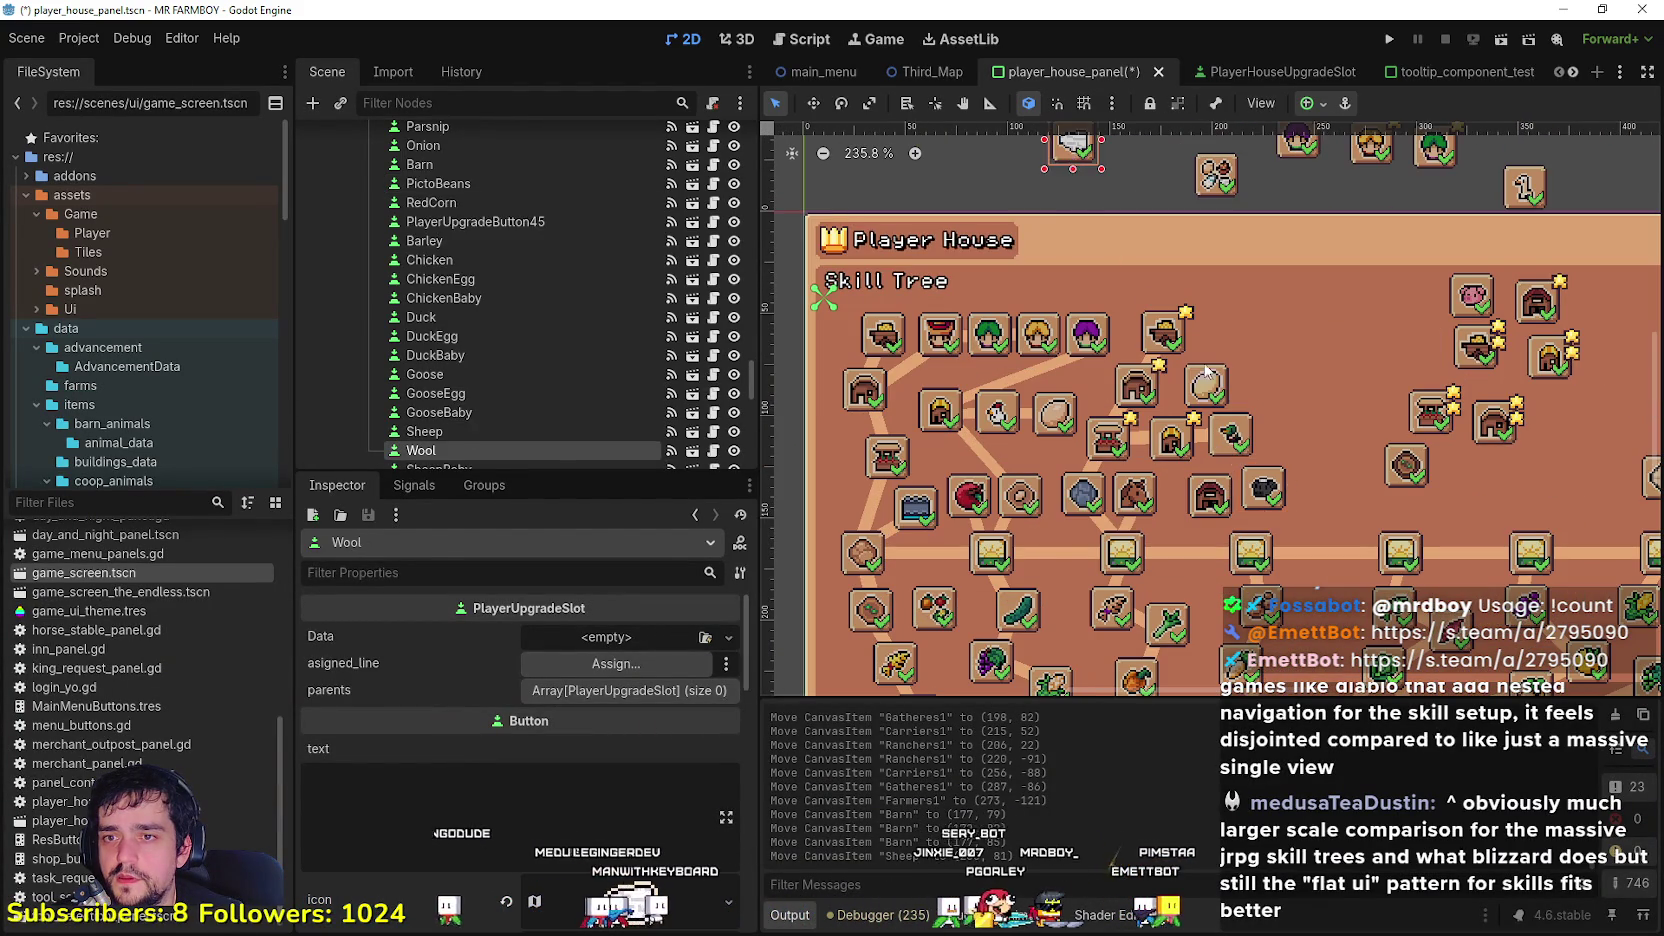
Step: Check the PlayerHouseUpgradeSlot scene, then return to player_house_panel
click(1256, 71)
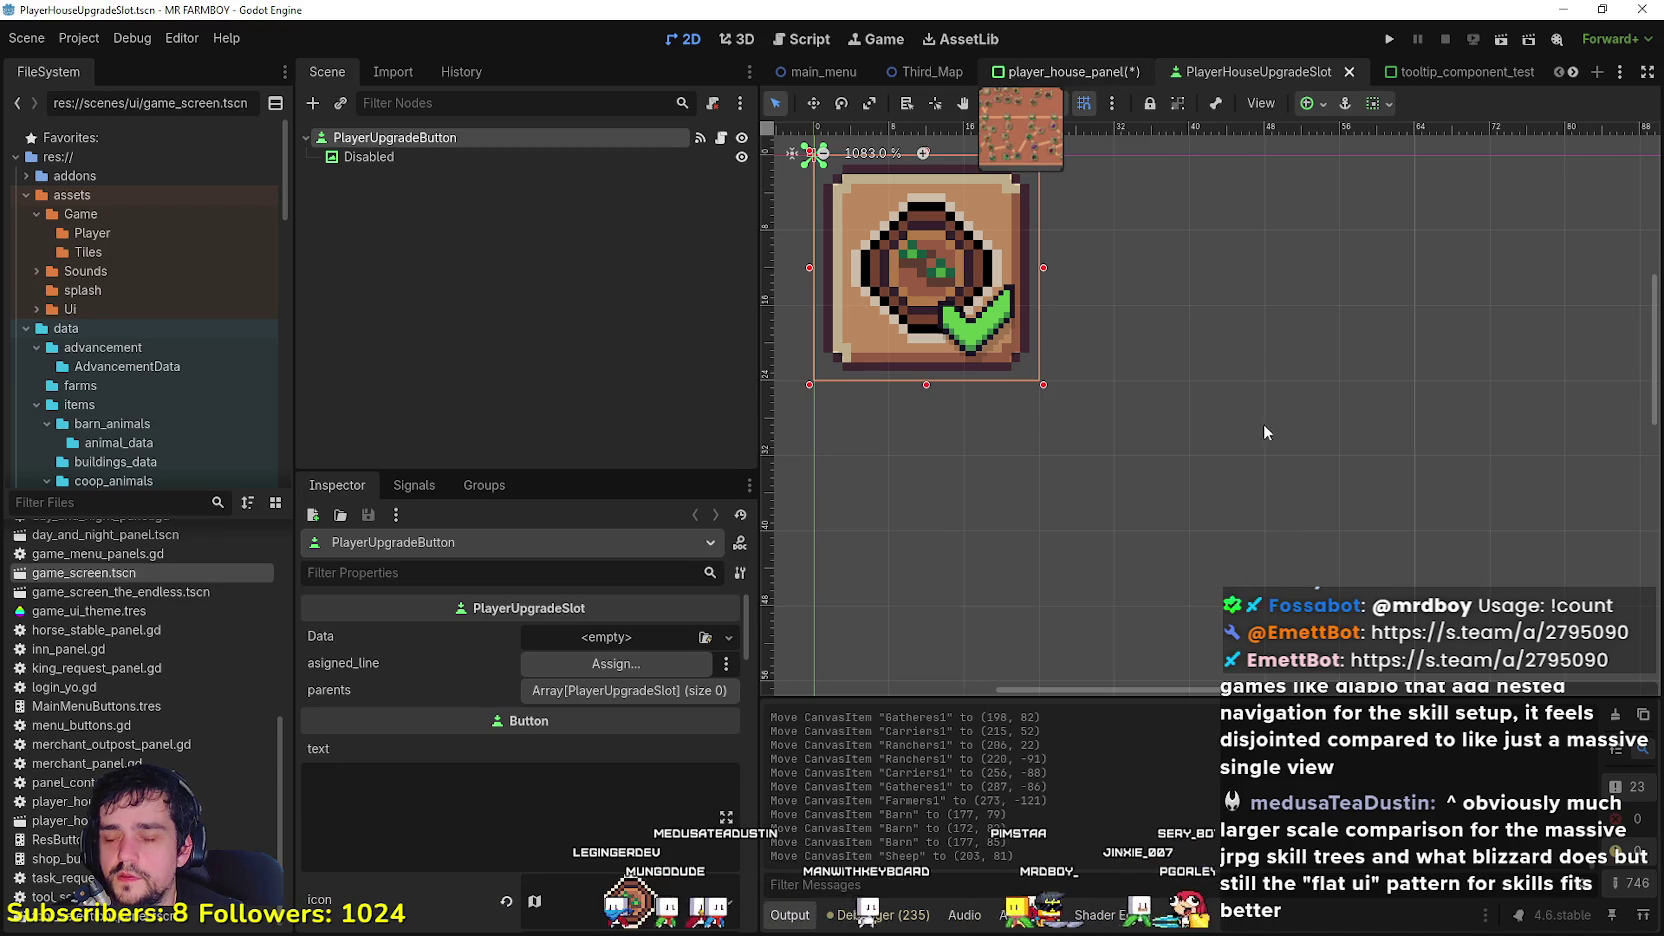
key(ctrl+shift+Tab)
scroll(1261, 437, down, 2)
scroll(1157, 322, up, 2)
Step: Drag the Wool slot into the tree beside Sheep and nudge Barn slightly left
drag(1200, 365, 1301, 458)
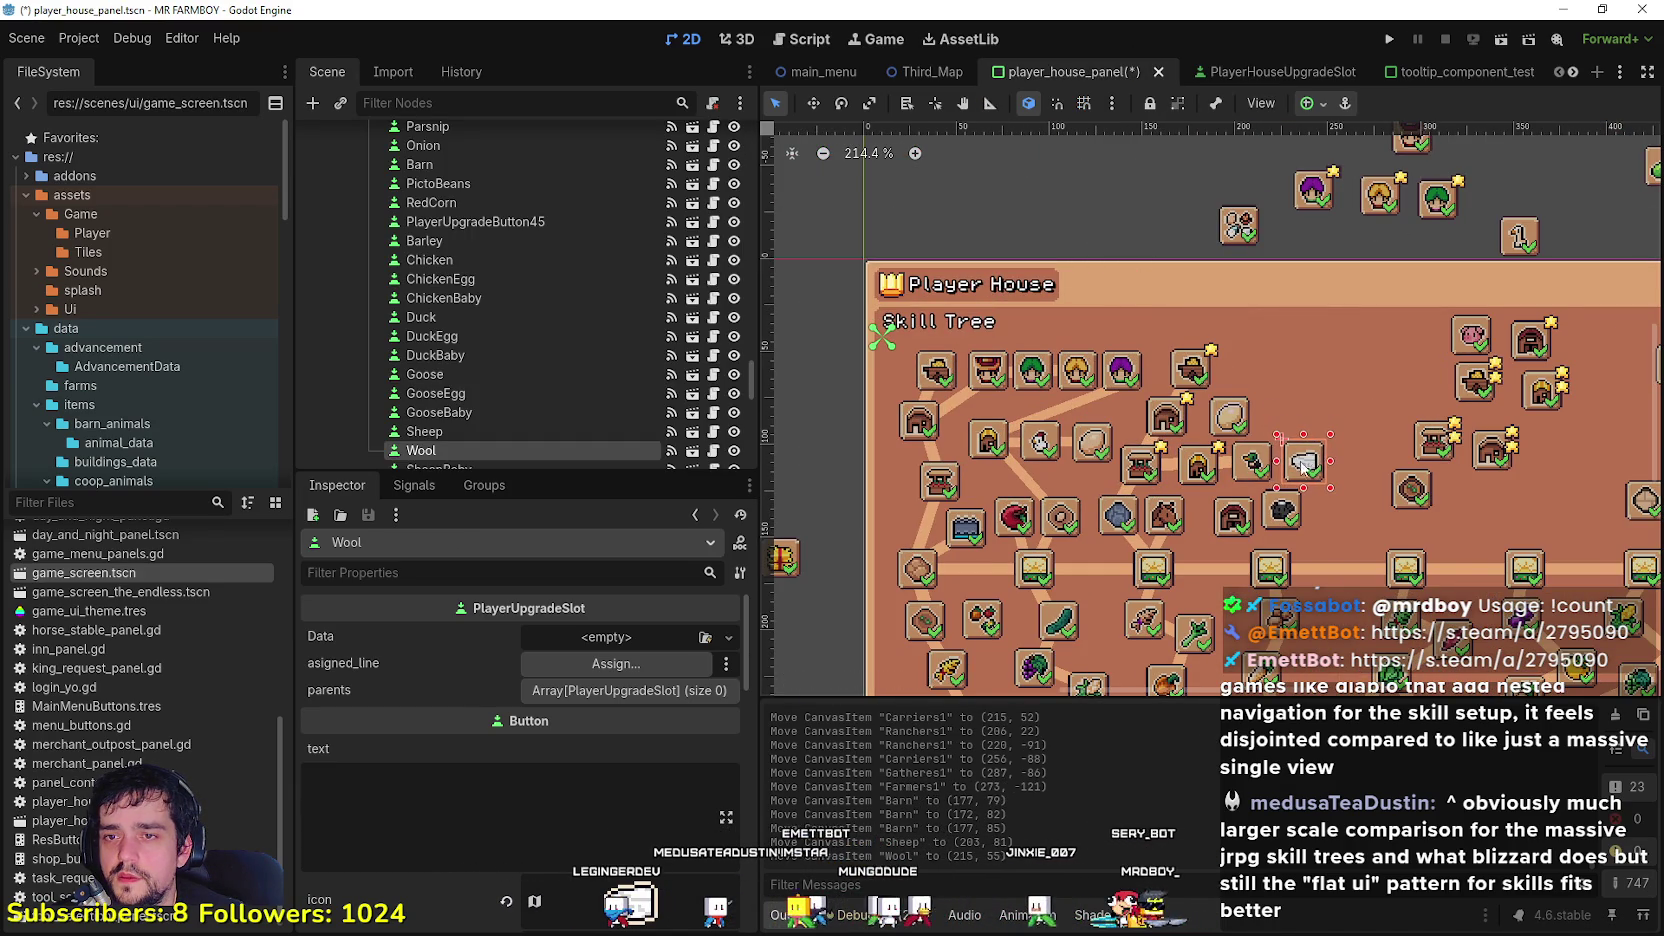
scroll(1305, 462, up, 5)
mouse_move(1231, 538)
mouse_down()
mouse_move(1190, 524)
mouse_move(1262, 501)
mouse_move(1247, 503)
mouse_up()
scroll(1178, 468, down, 4)
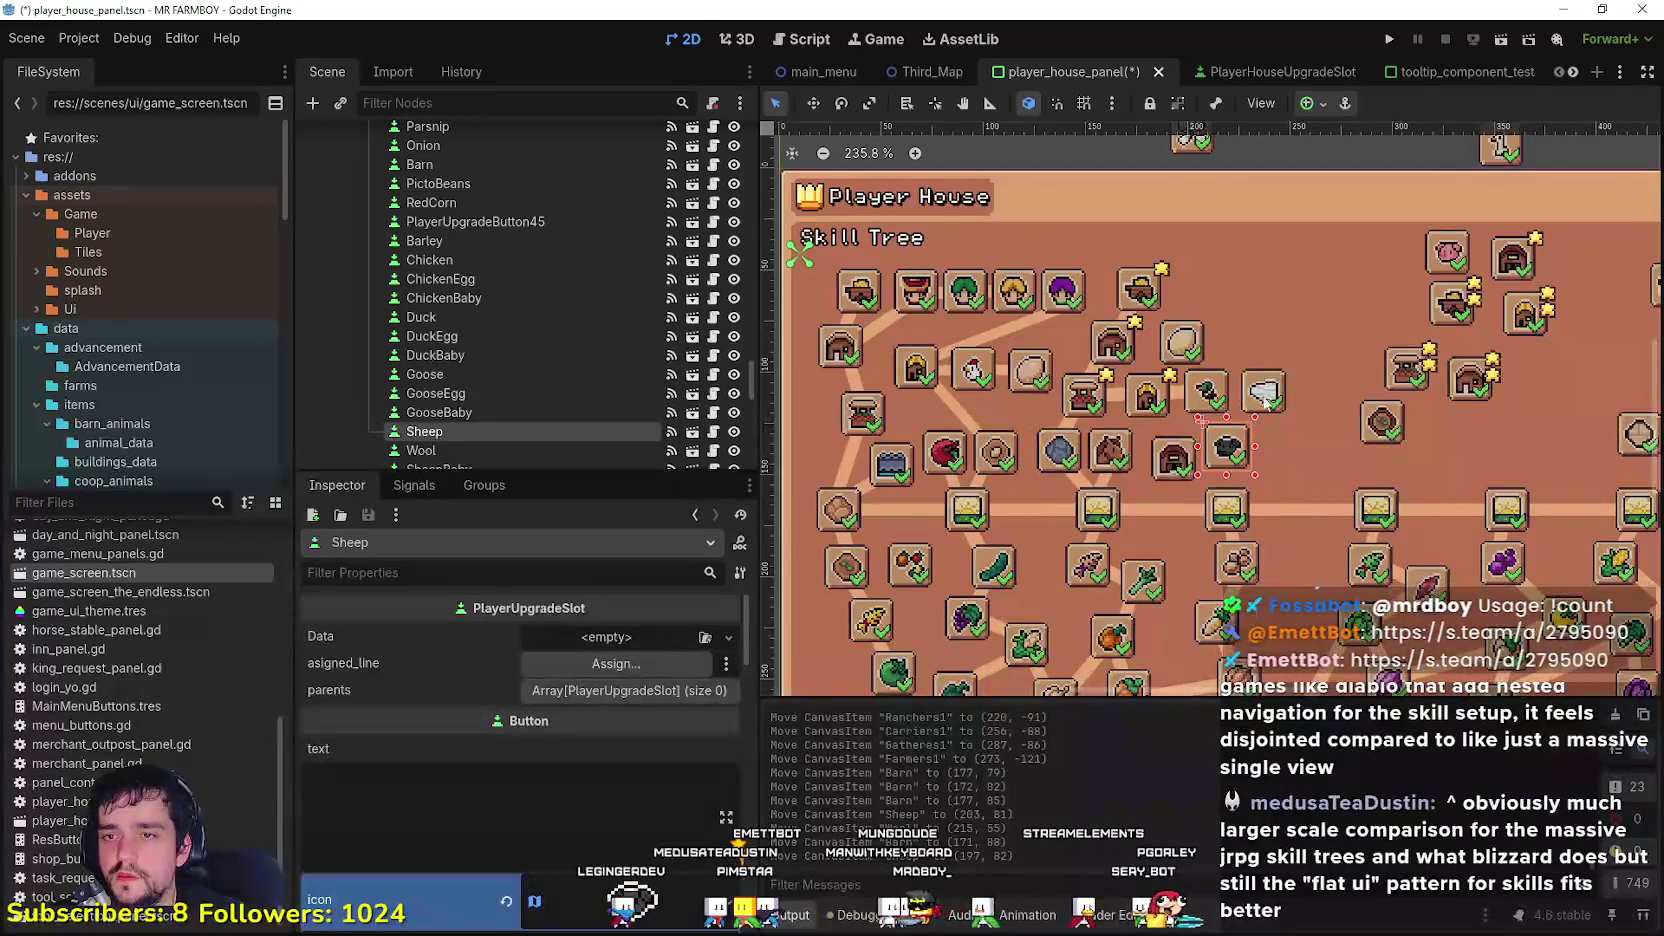
click(1262, 394)
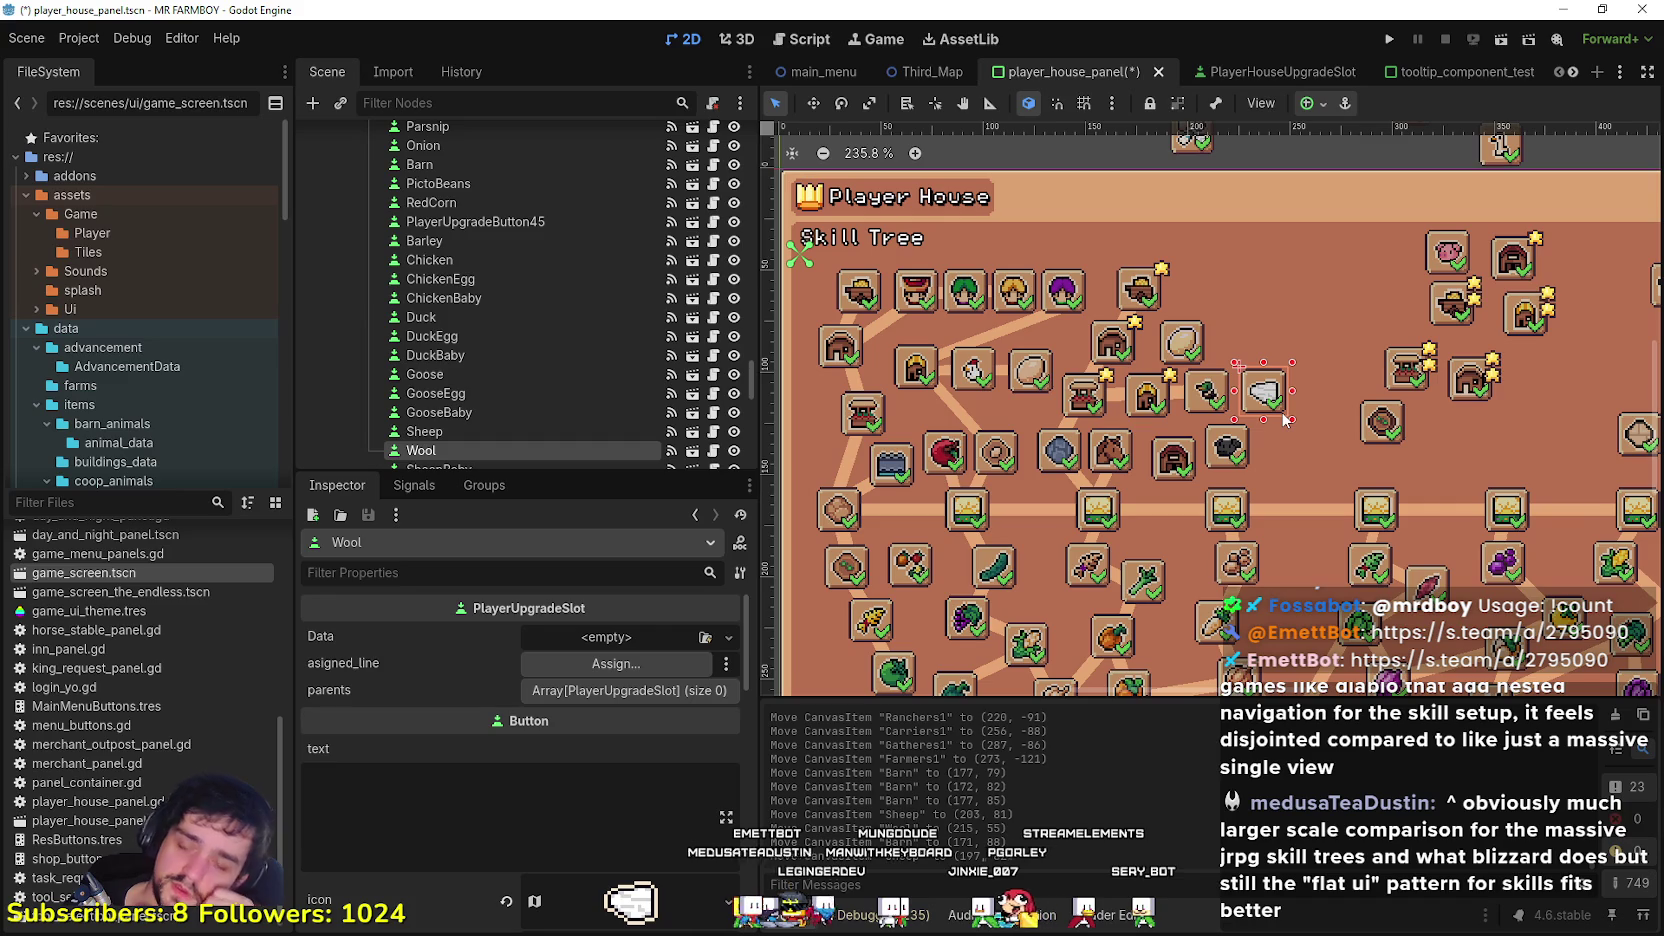
scroll(1284, 420, down, 4)
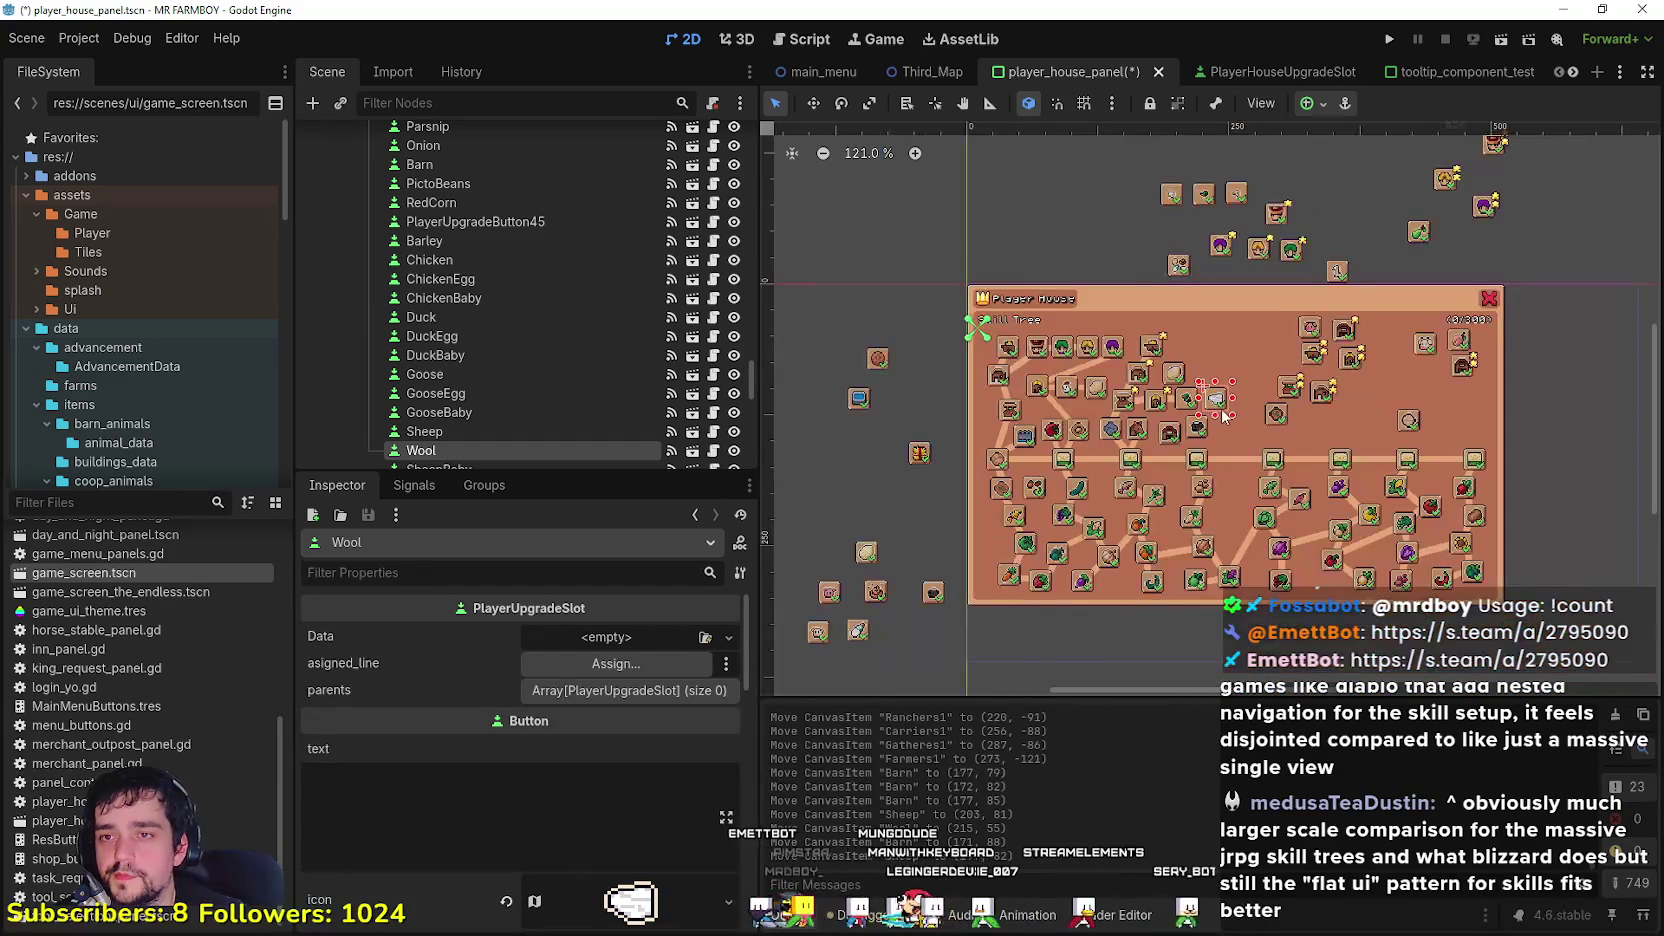
scroll(1224, 414, up, 4)
scroll(1160, 490, up, 2)
Step: Duplicate Road2Tile into a road line named Barn and align it with the Barn slot
click(1031, 466)
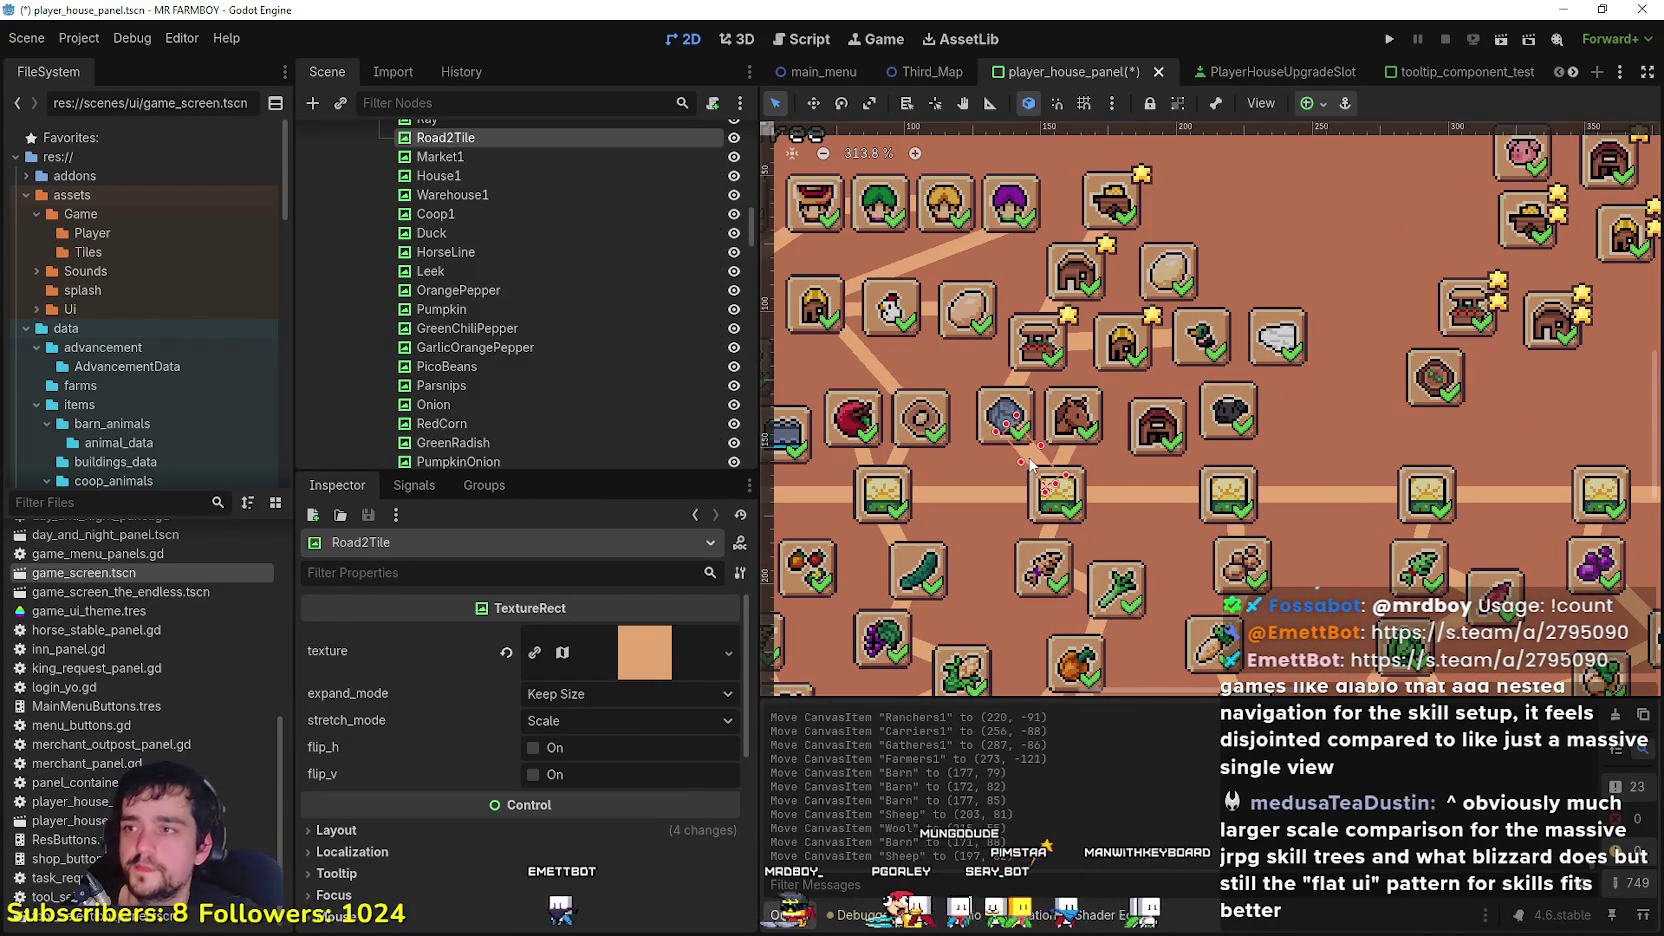
key(ctrl+d)
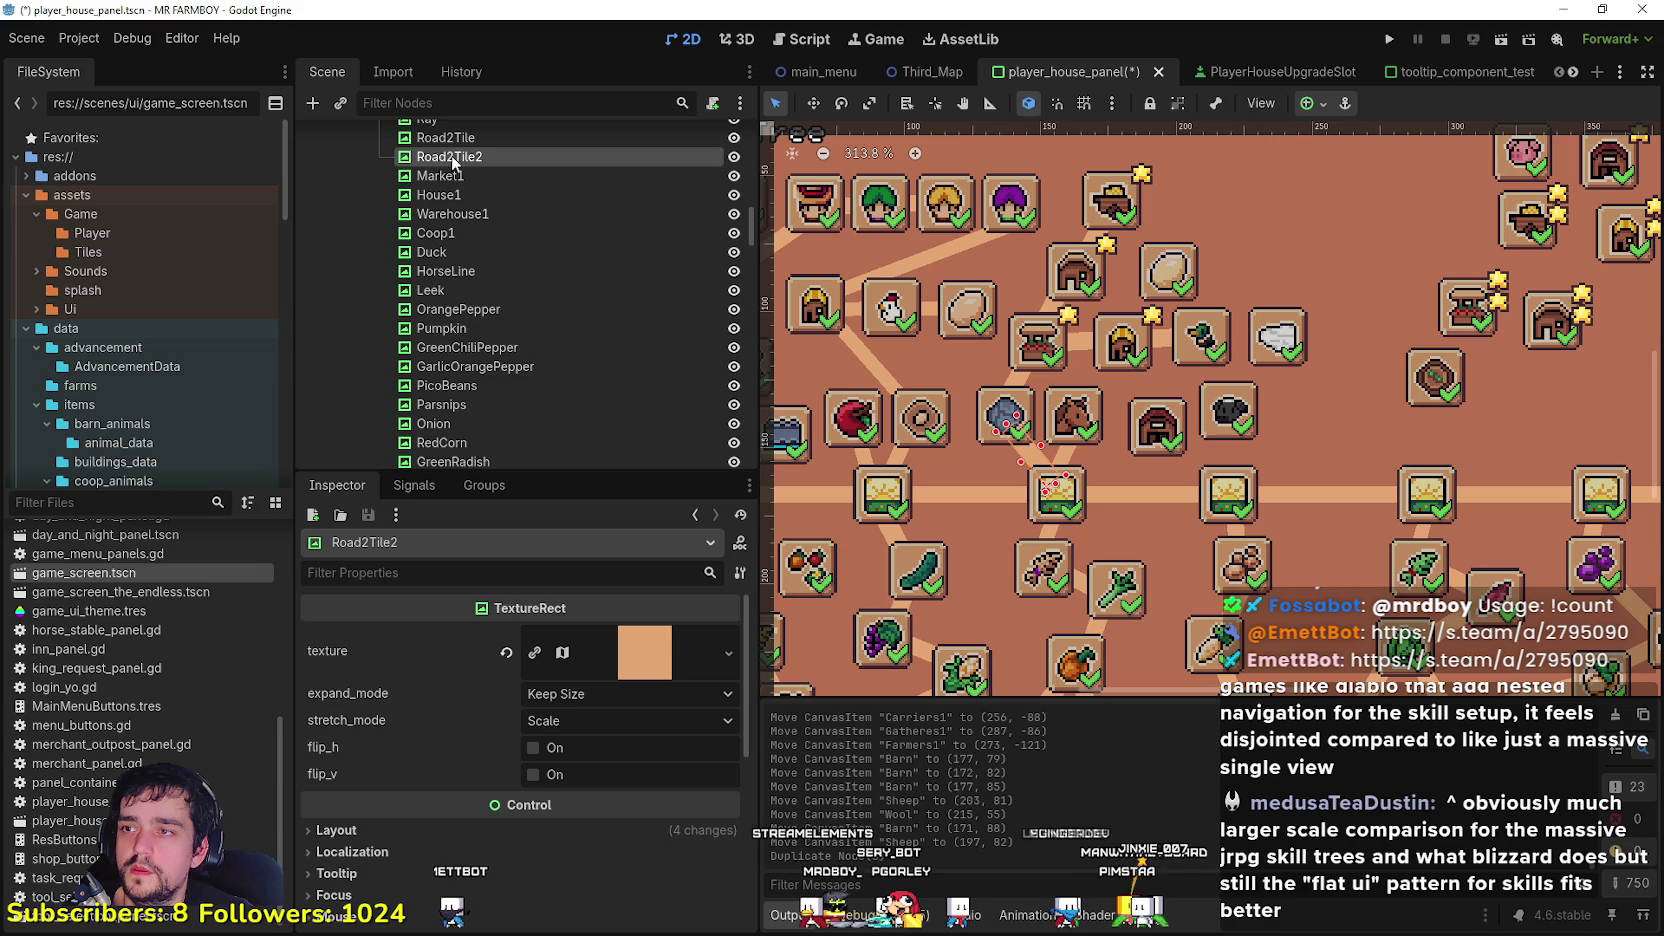
double_click(466, 157)
text(B)
key(Return)
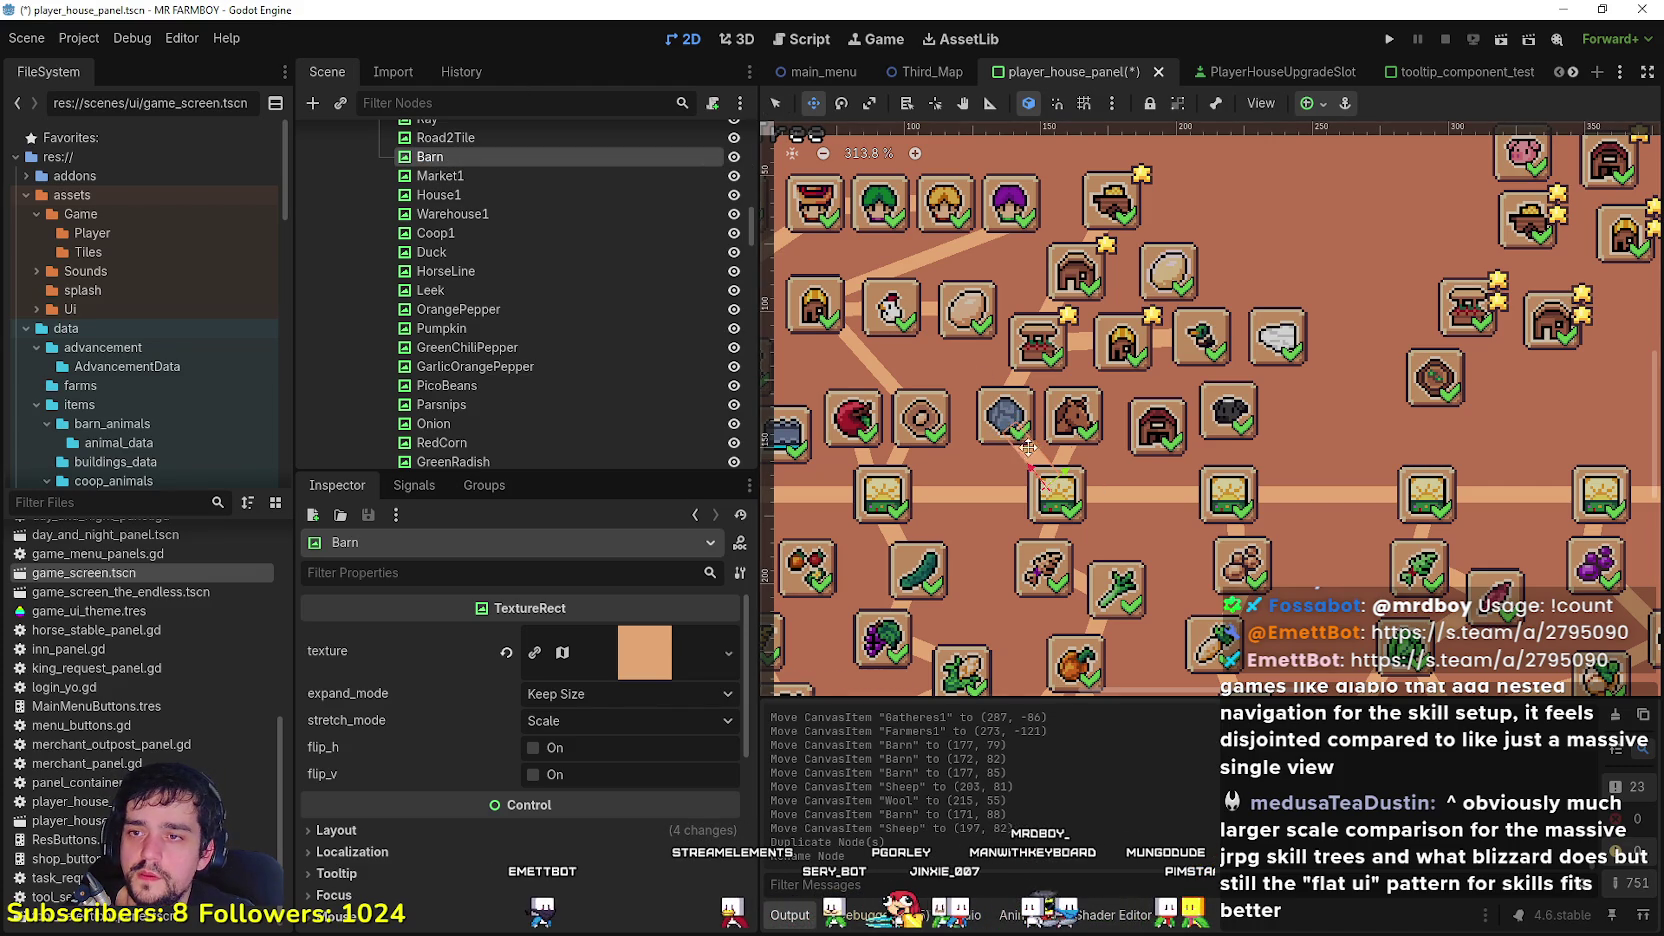
drag(1186, 450, 1187, 451)
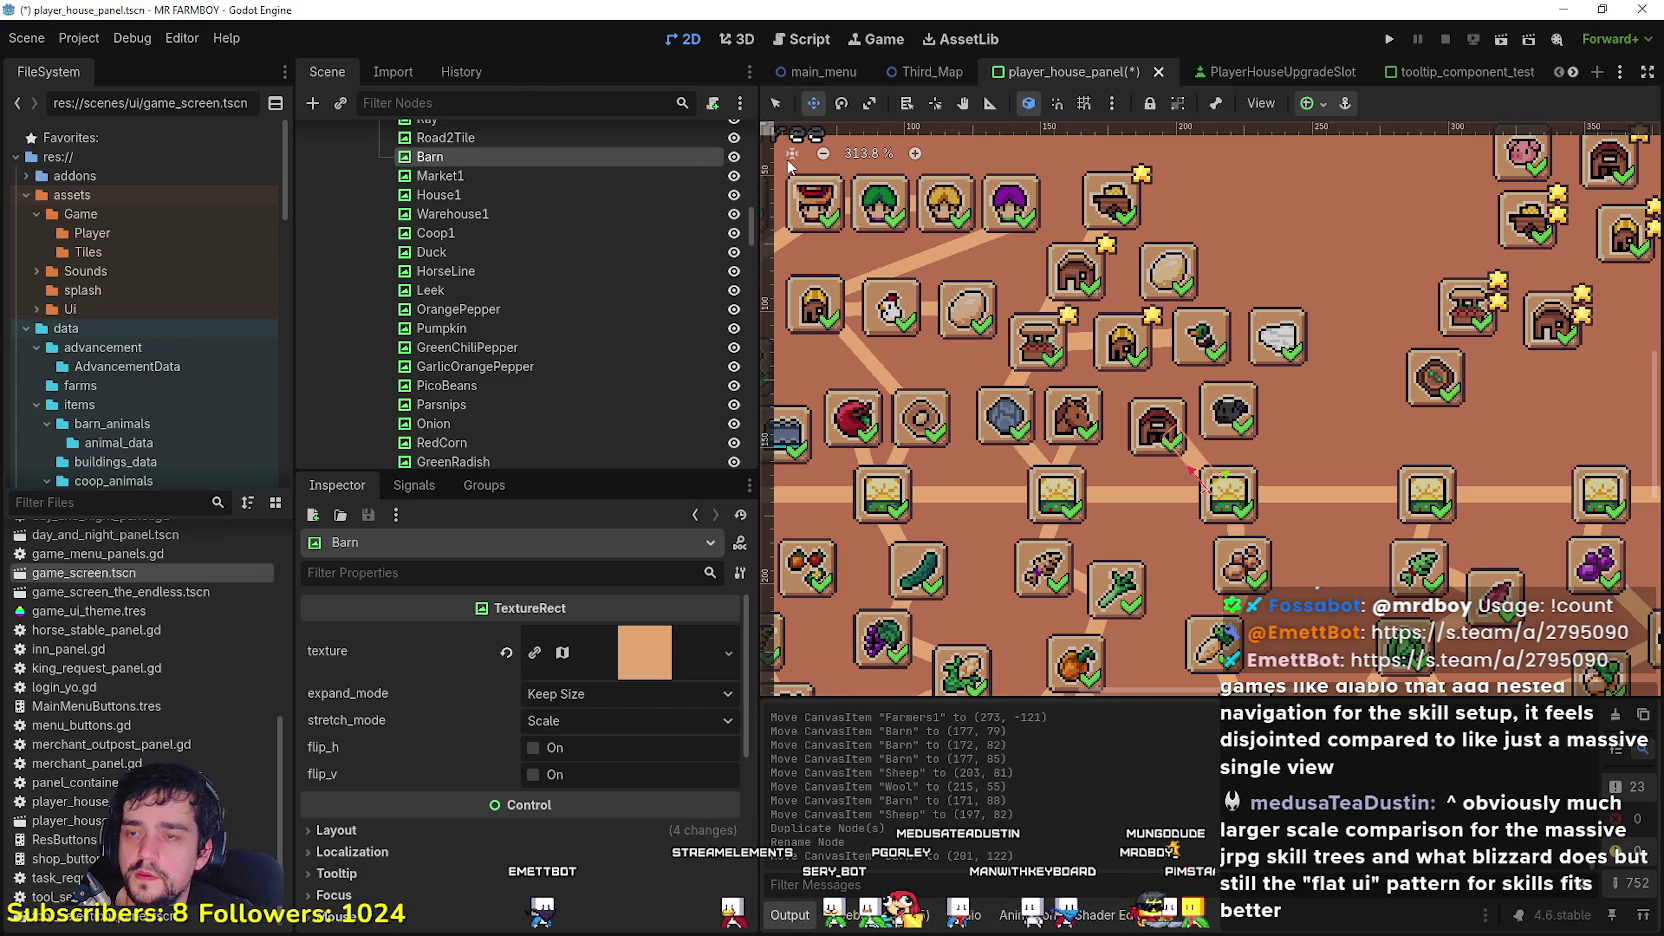
scroll(1160, 425, up, 2)
key(q)
click(1148, 428)
drag(1148, 428, 1236, 423)
Step: Duplicate Coop1 into a road line named Sheep and move it toward the sheep slot
click(1233, 420)
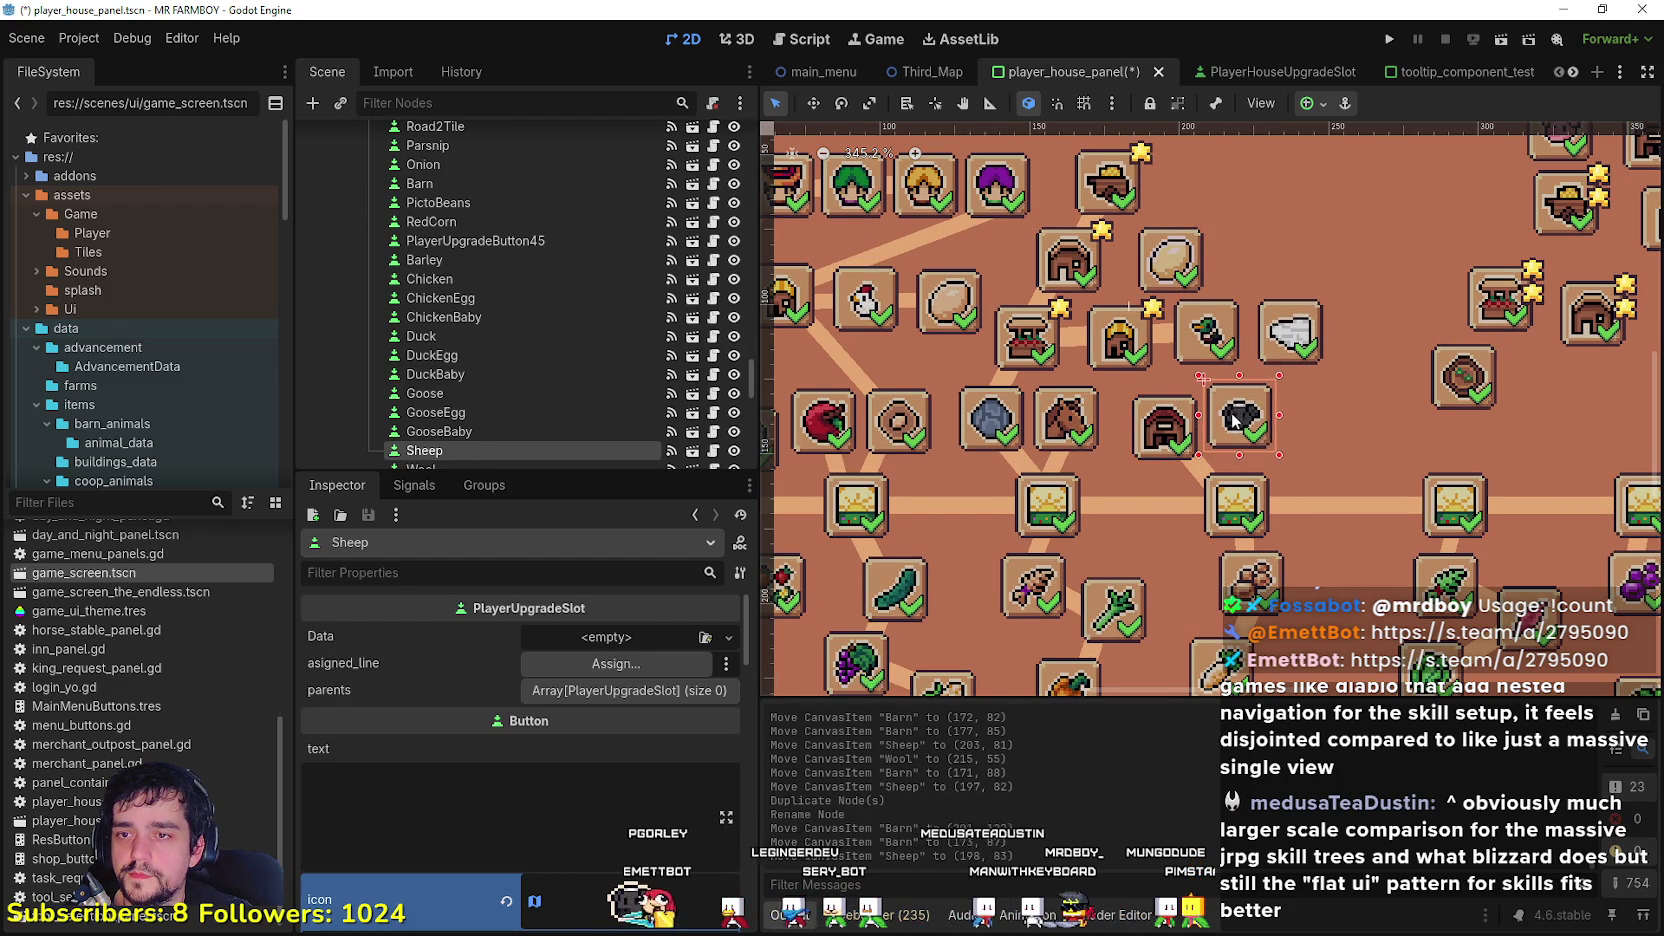
scroll(1228, 422, up, 1)
scroll(1228, 422, down, 2)
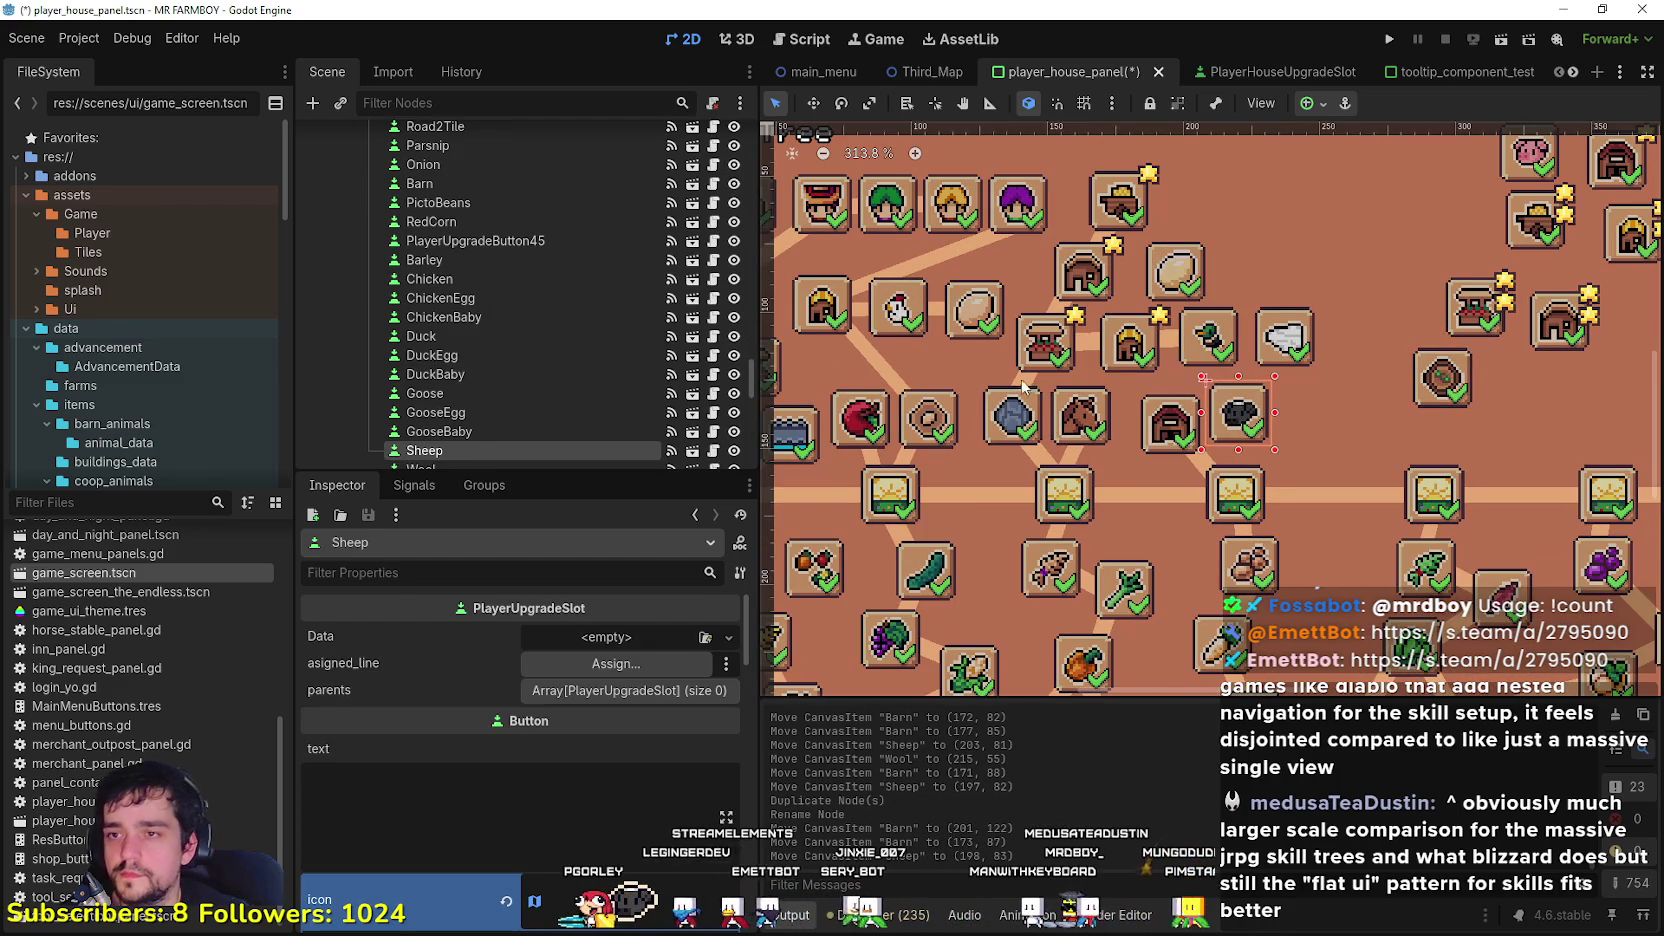
click(1080, 351)
key(ctrl+d)
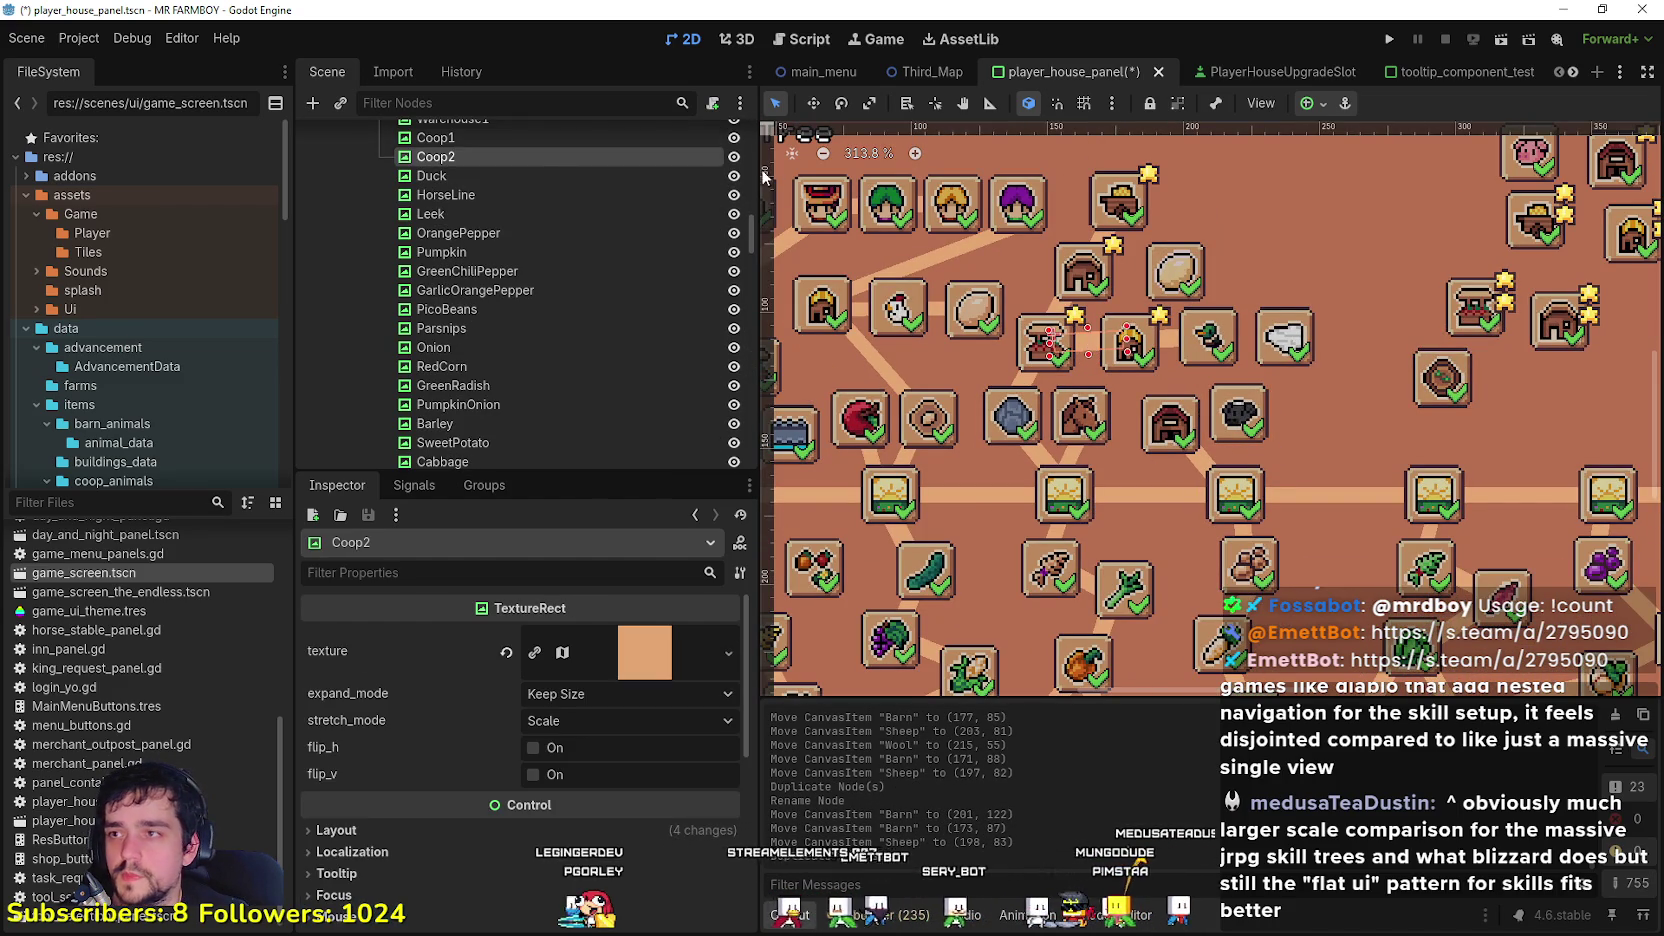
double_click(465, 162)
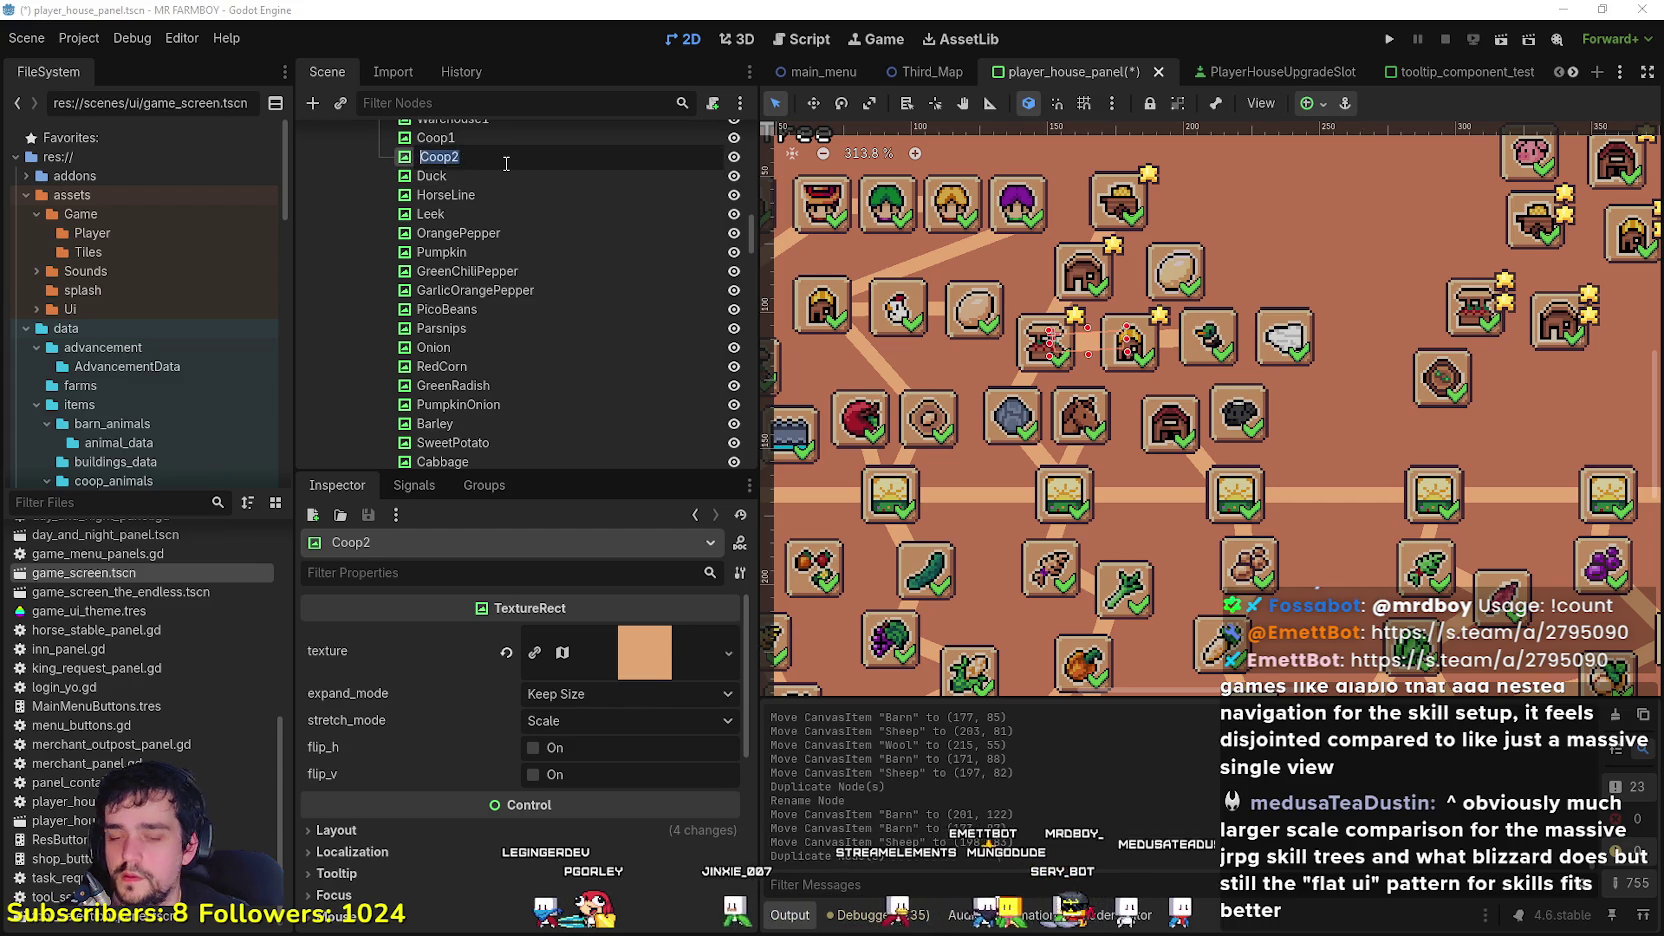
text(Shep)
key(BackSpace)
text(ep)
key(Return)
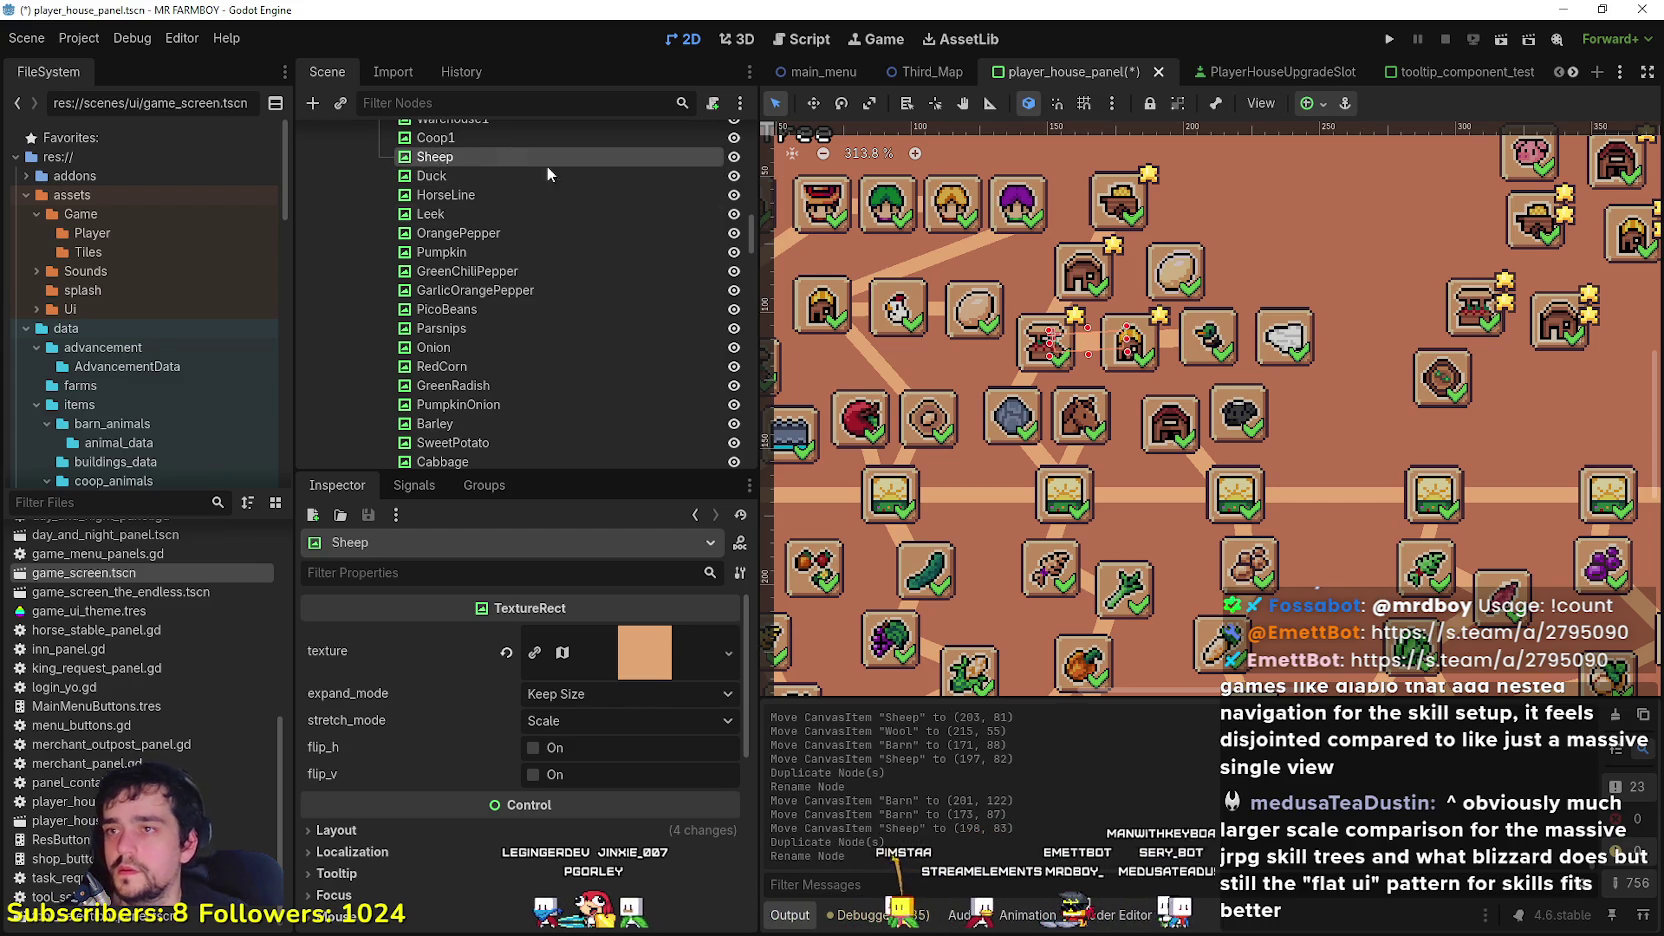
key(w)
scroll(1211, 328, up, 2)
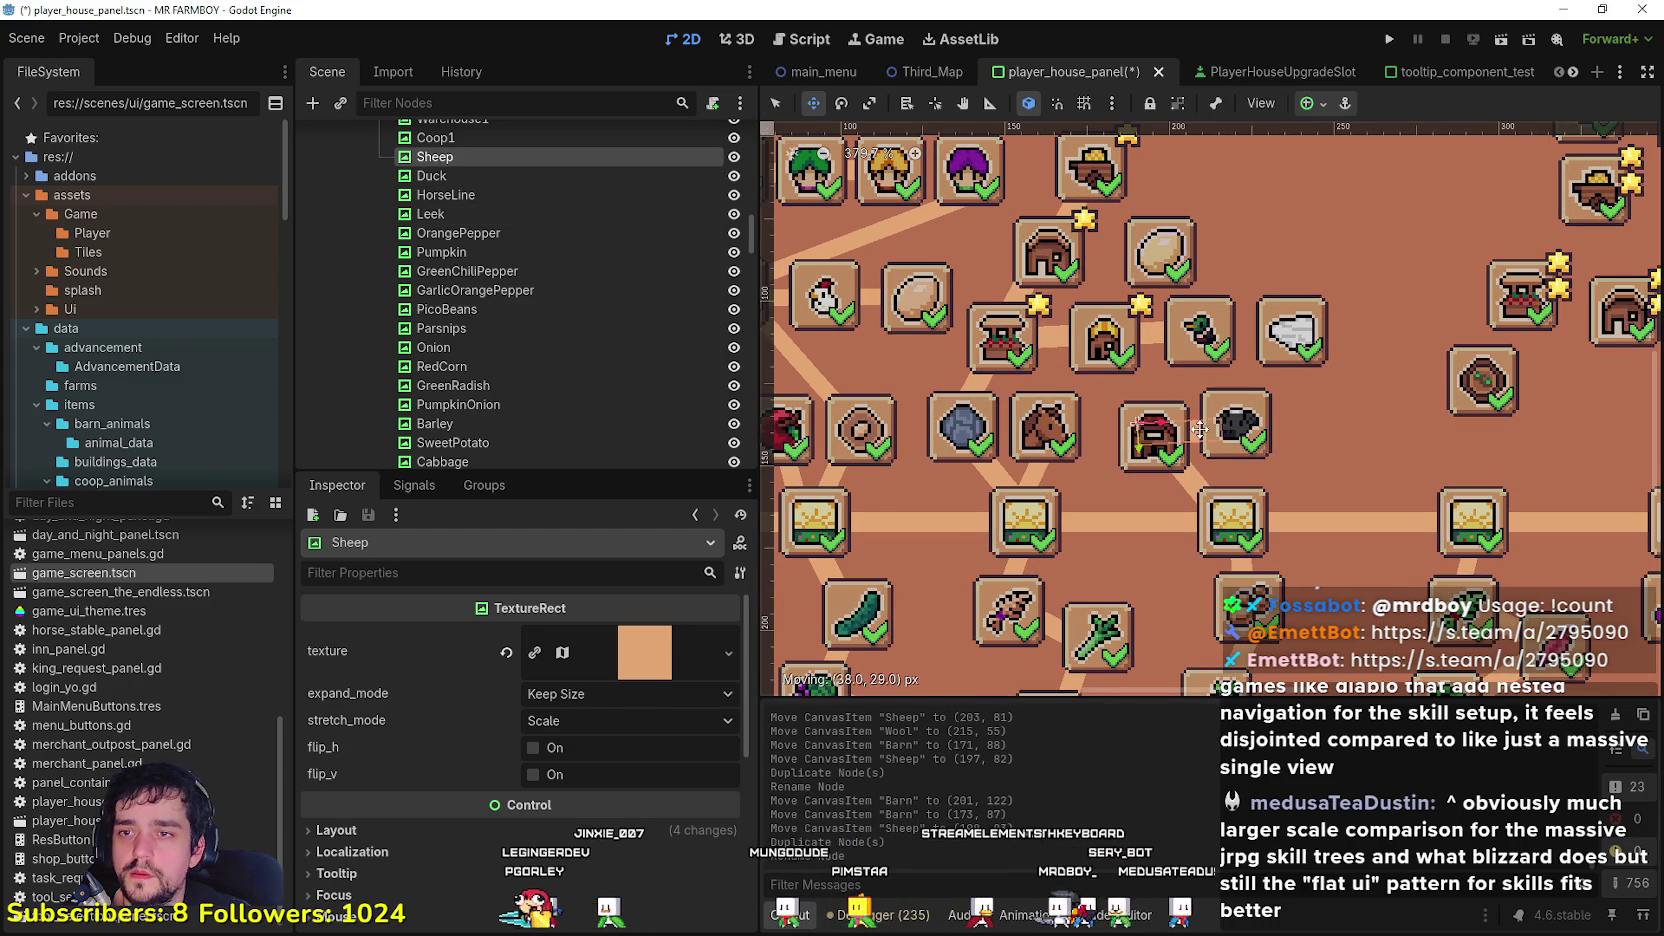
drag(1203, 427, 1205, 426)
scroll(1230, 410, down, 3)
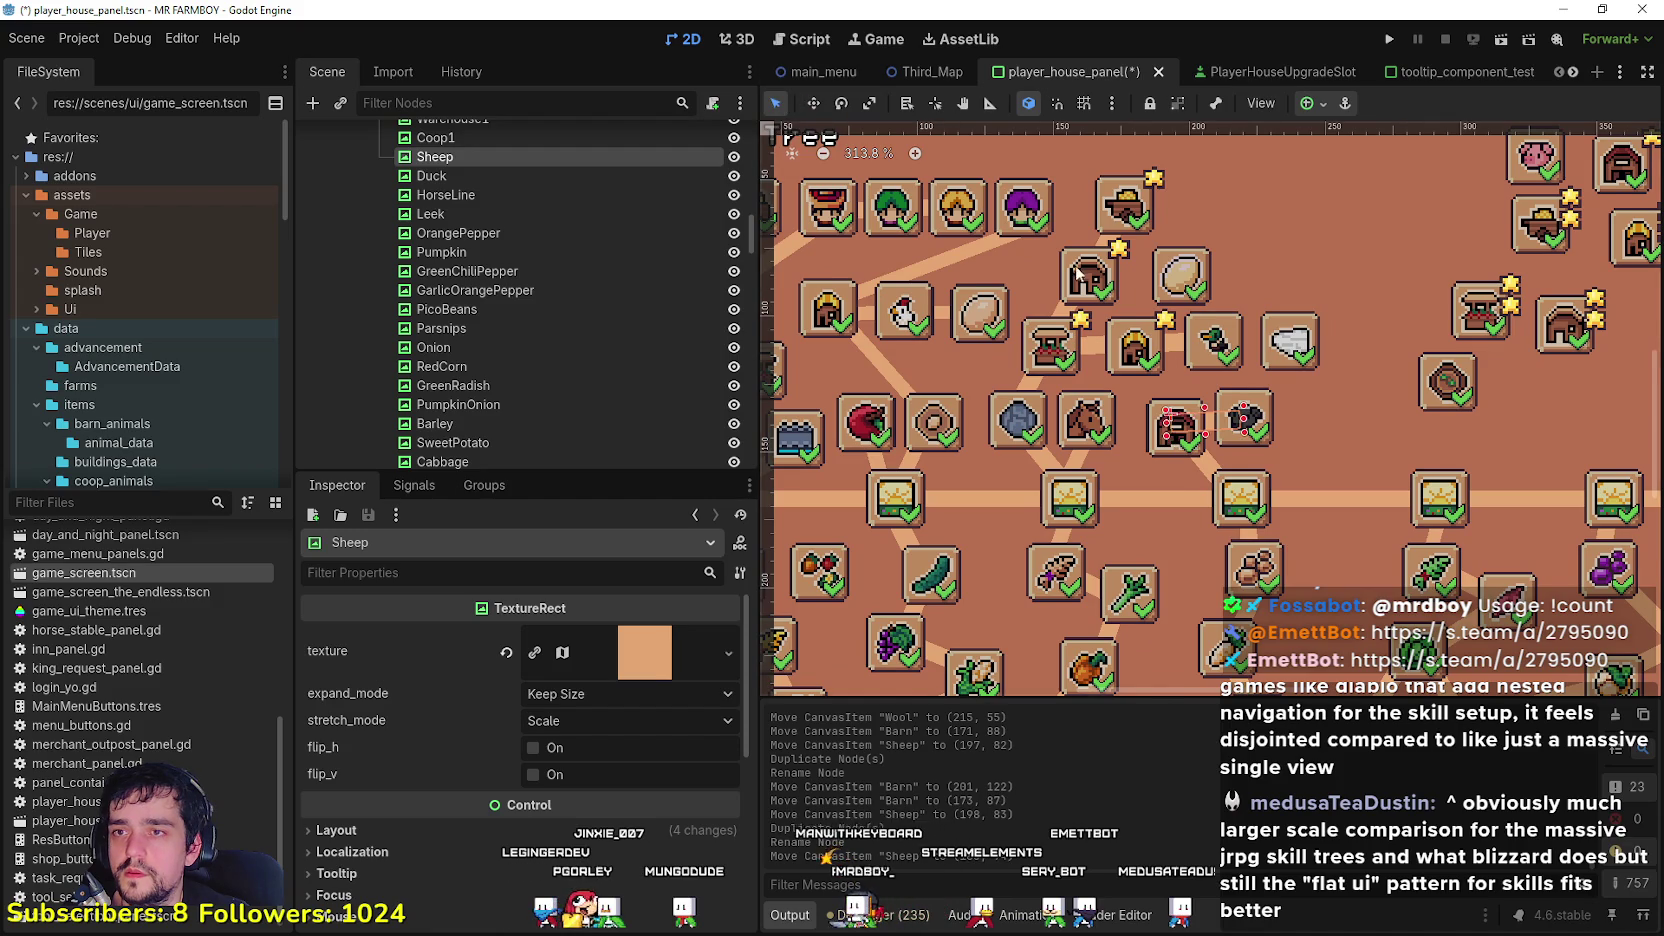
scroll(1080, 273, up, 2)
Step: Rename the Market2 road copy to Wool and place it at (209, 89) beside the sheep branch
click(1055, 325)
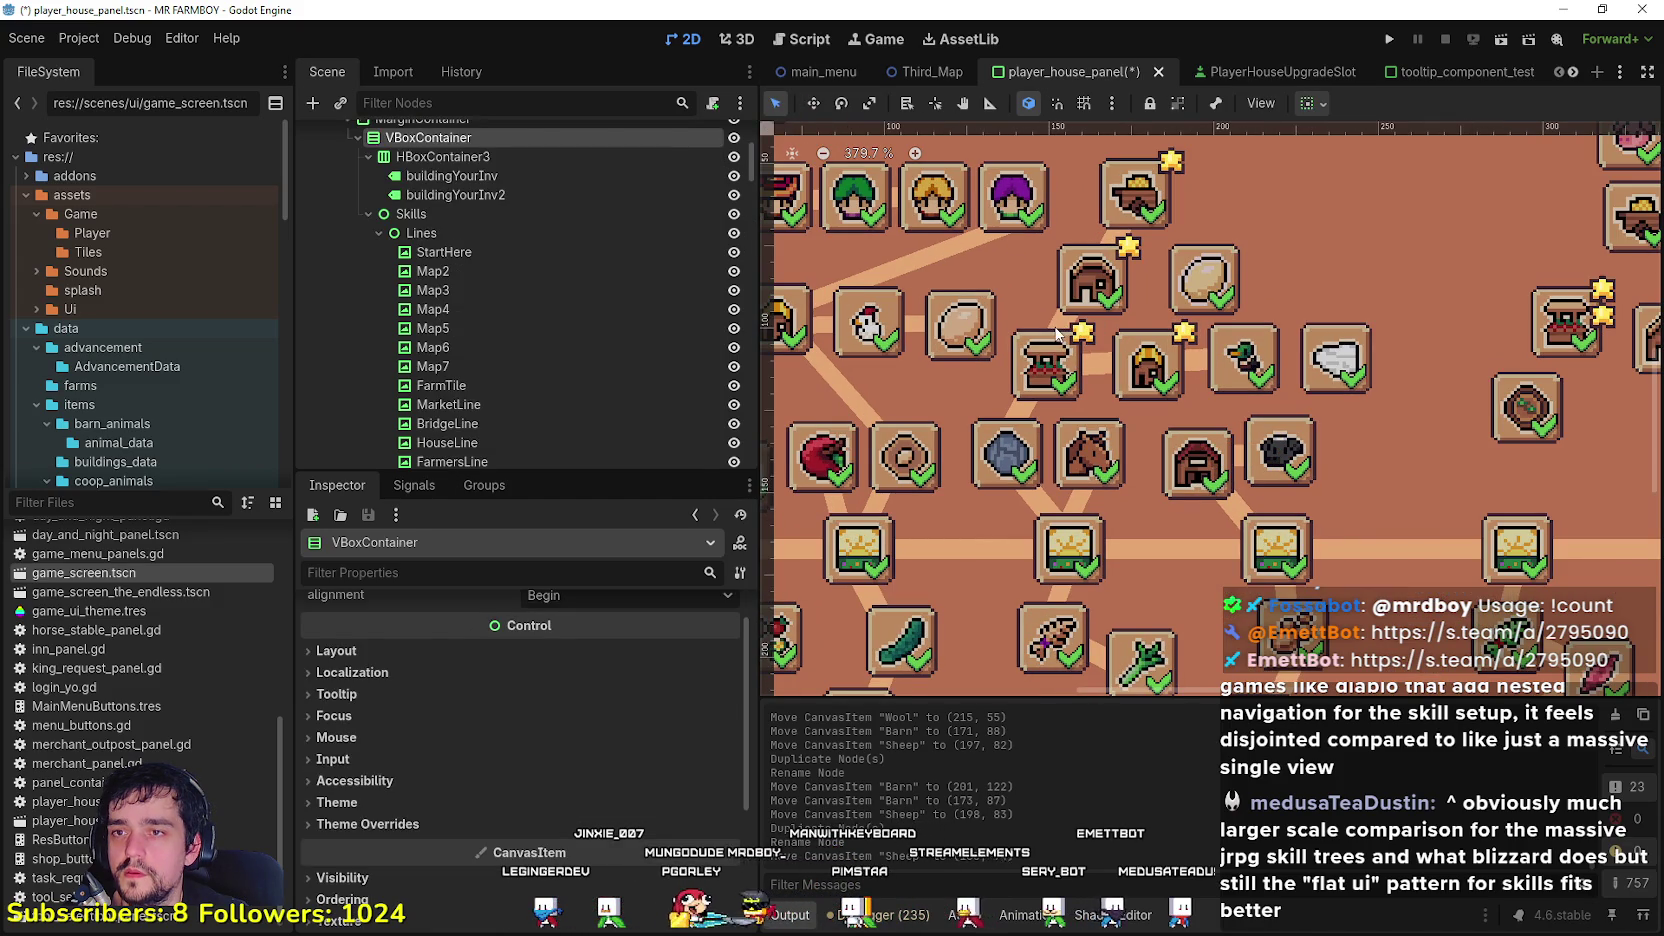
click(1058, 322)
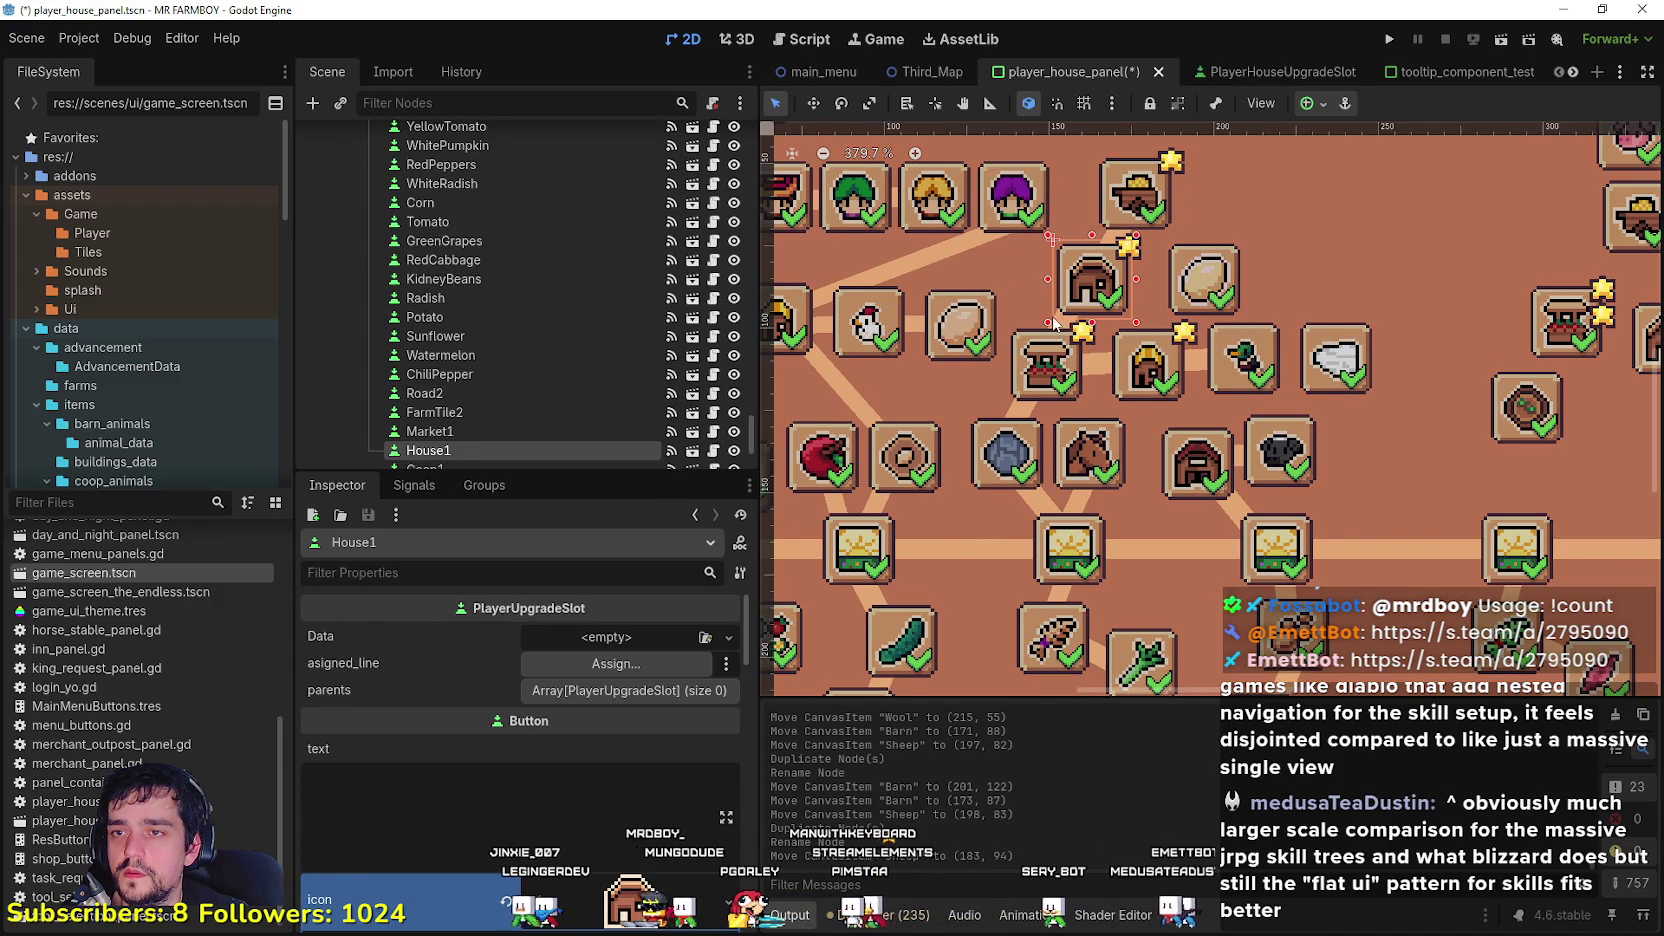
click(1055, 327)
scroll(1062, 332, up, 1)
click(1066, 324)
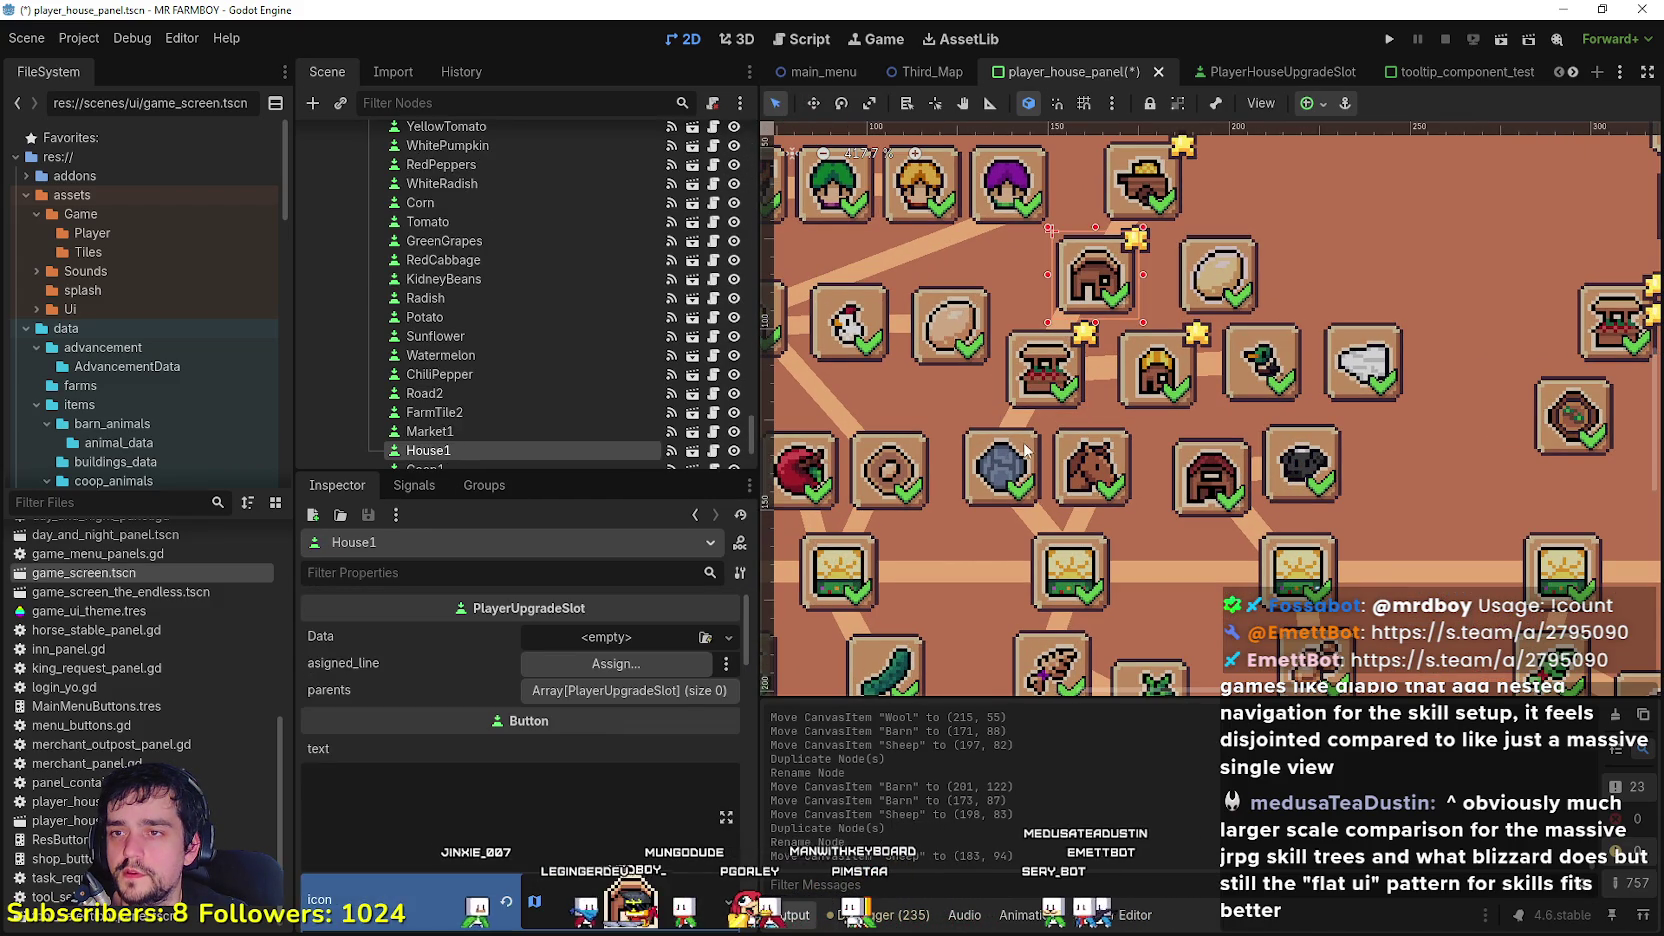
click(1014, 428)
scroll(1014, 428, down, 4)
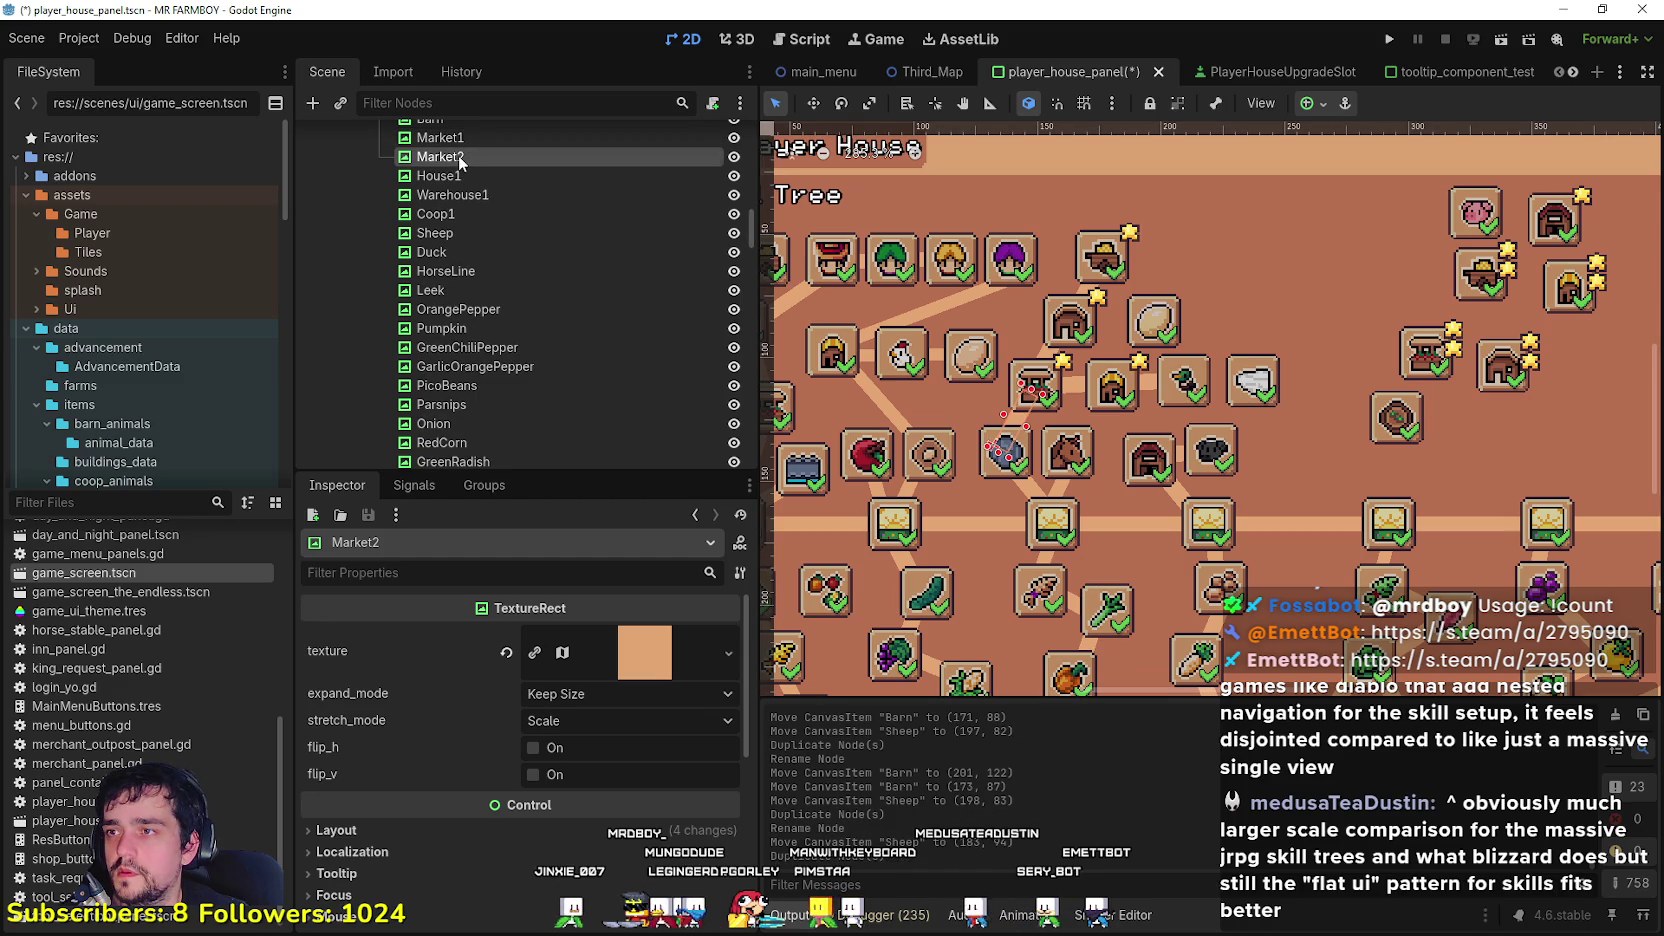
double_click(465, 156)
text(Wool)
key(Return)
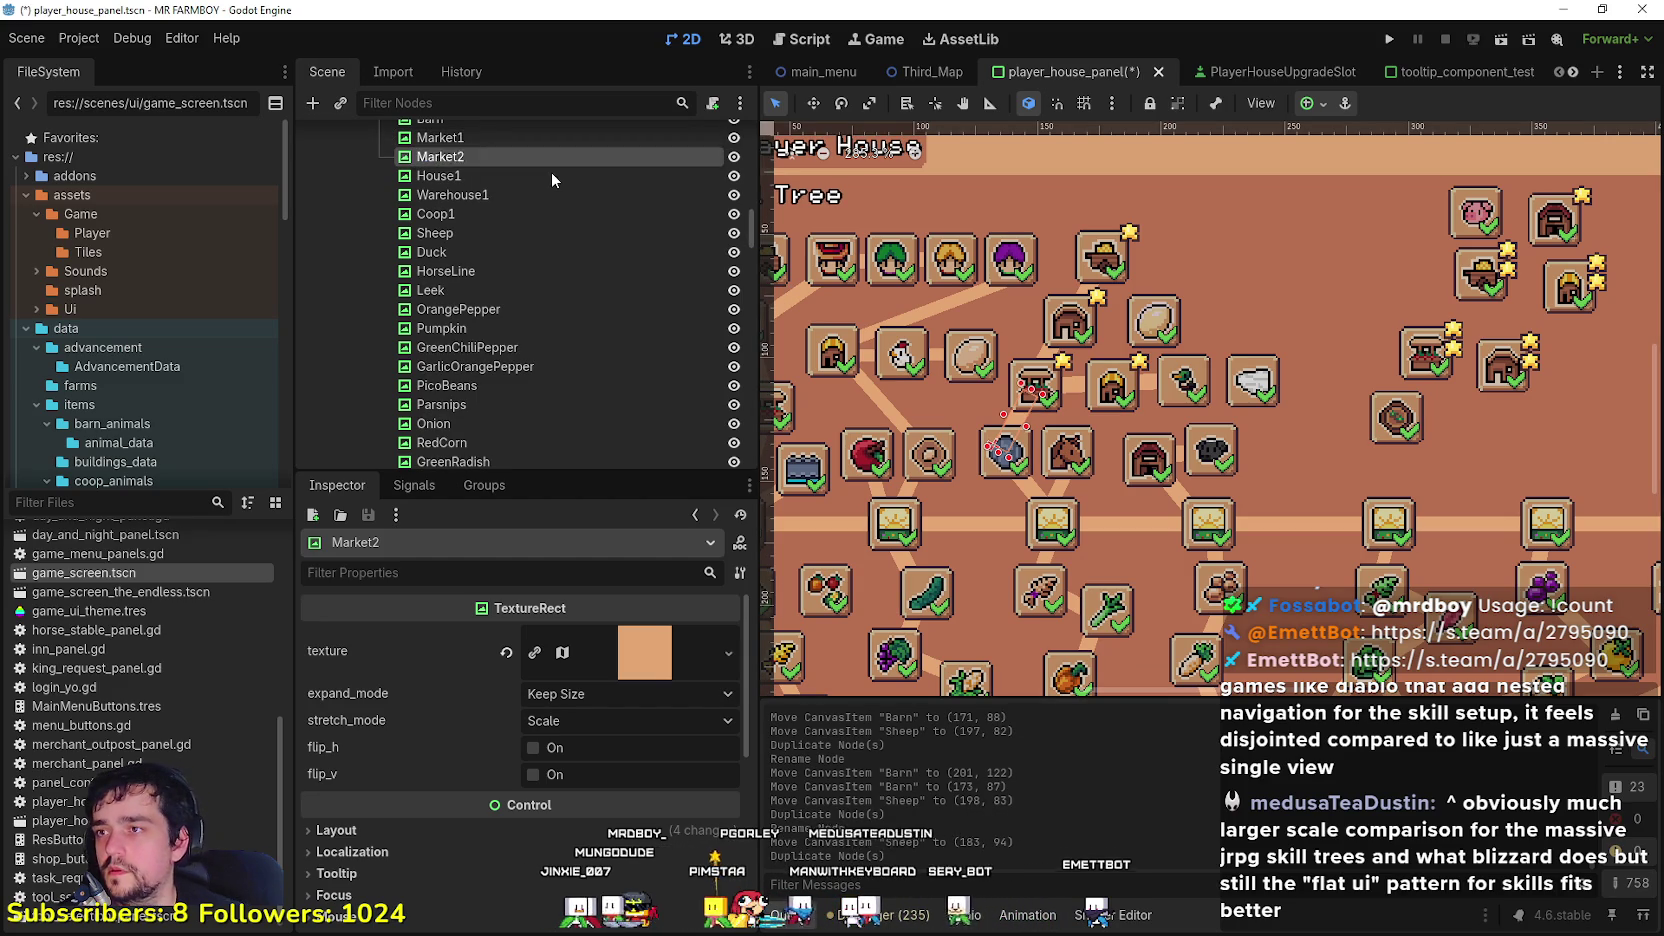
click(814, 104)
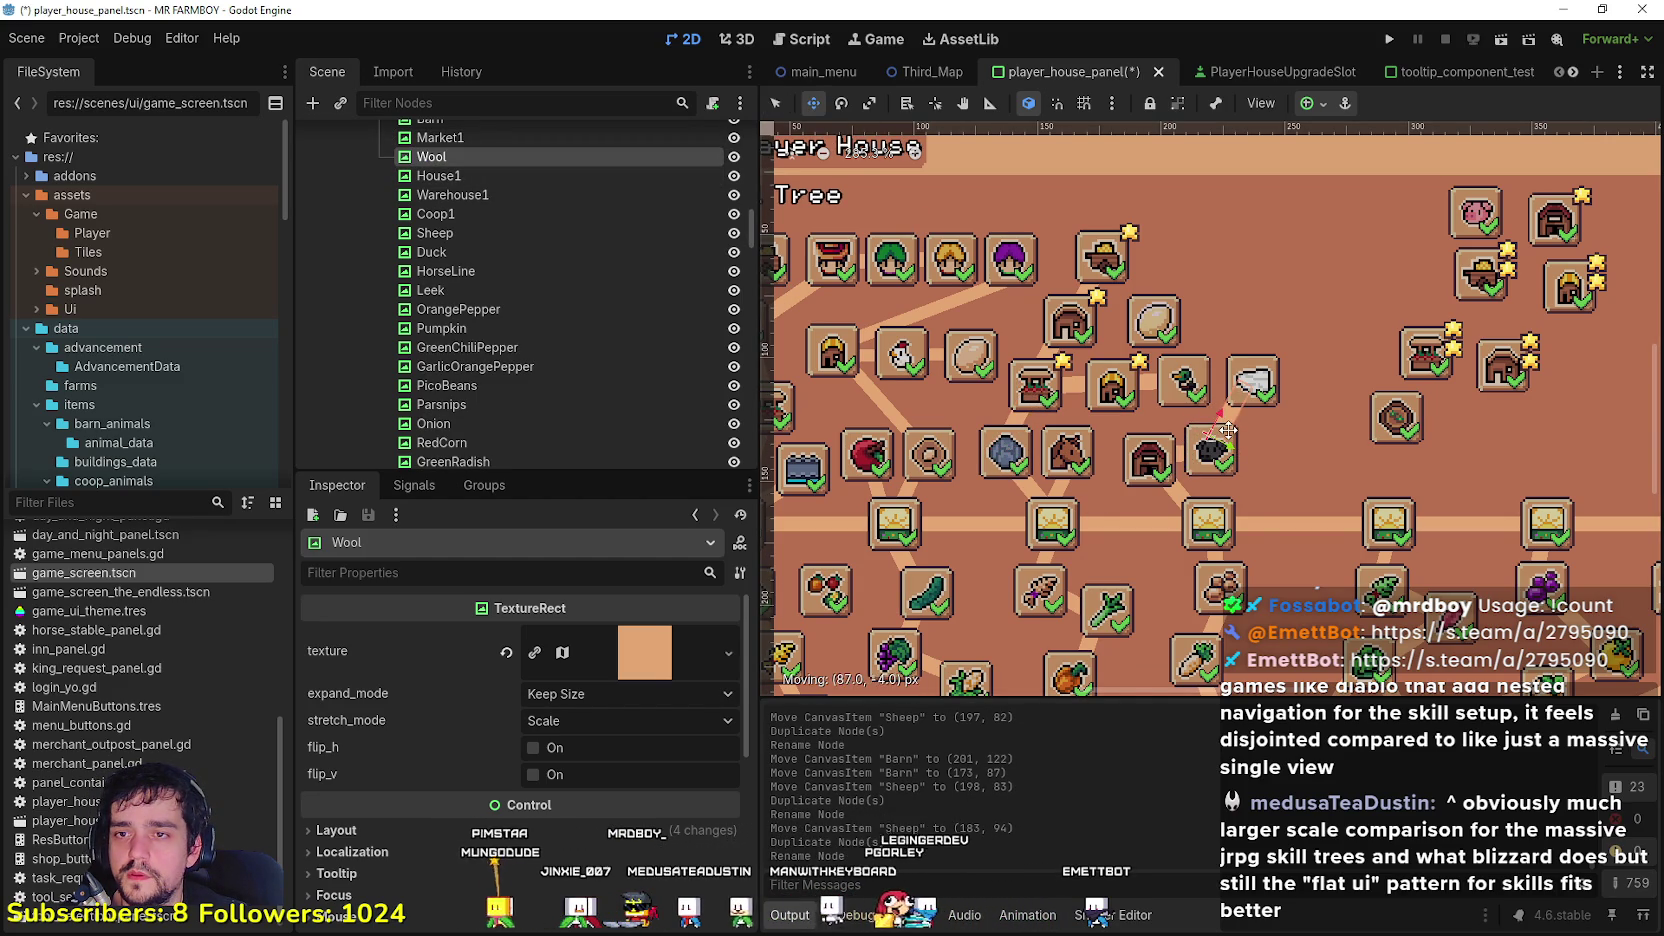
scroll(1228, 430, down, 2)
scroll(1125, 453, right, 3)
scroll(1099, 460, up, 3)
Step: Inspect the Duck, DuckEgg and Wool upgrade slots one by one
click(775, 103)
click(1062, 337)
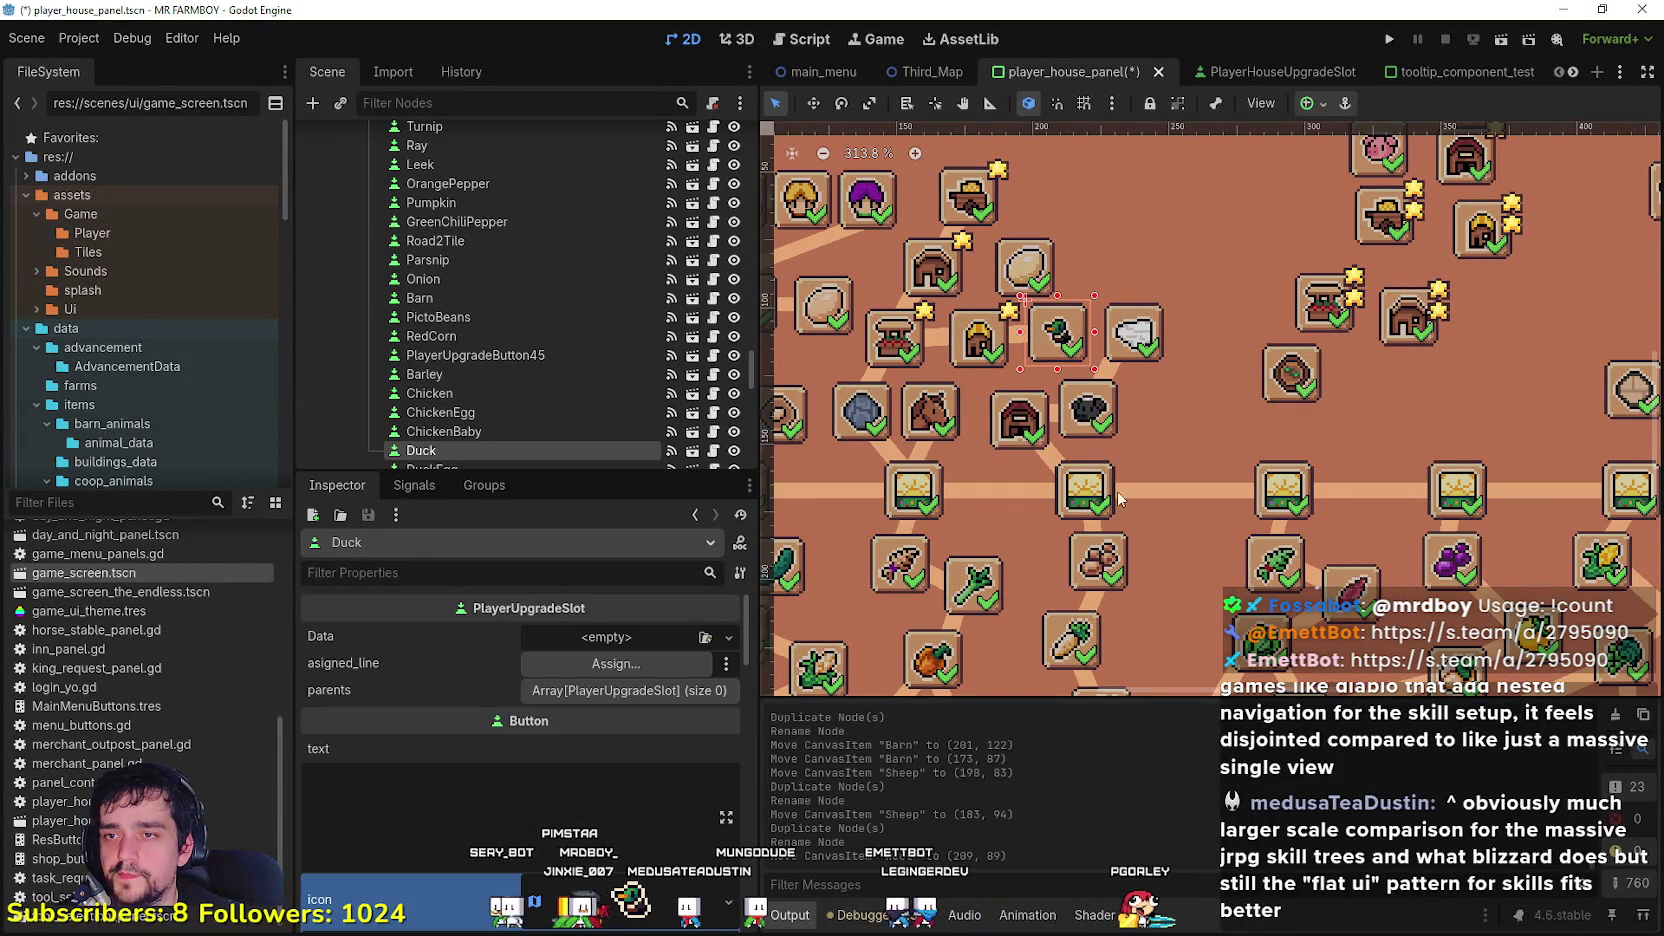
click(1017, 262)
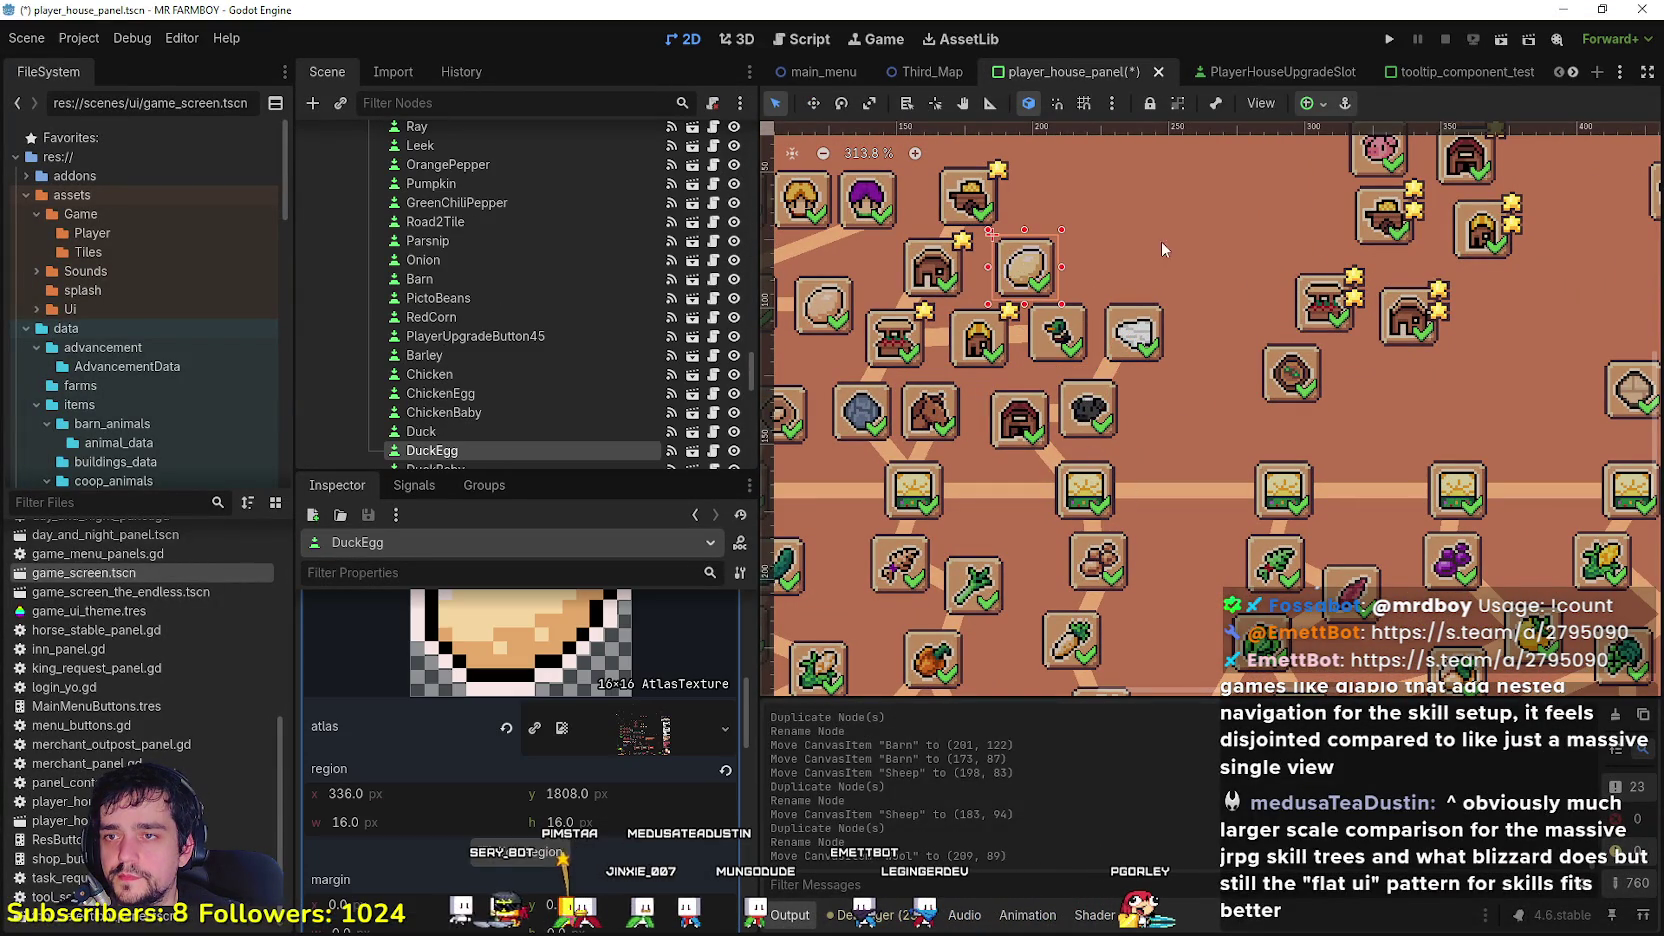
click(1145, 338)
scroll(1030, 465, down, 3)
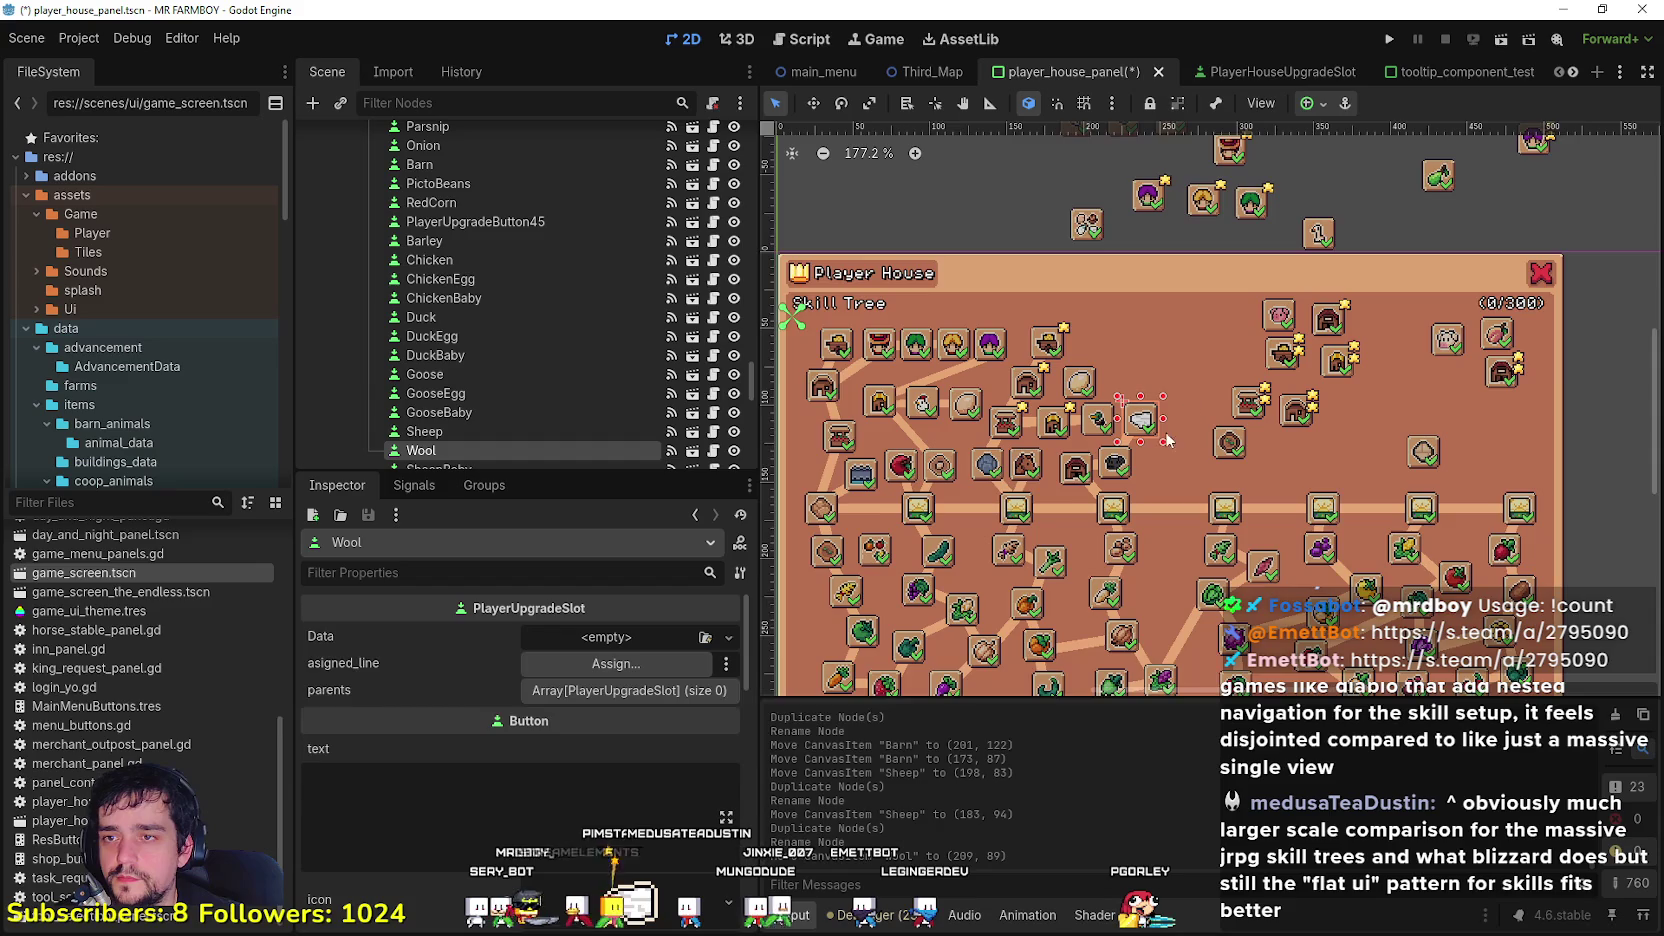
scroll(1150, 528, up, 1)
scroll(1143, 518, down, 1)
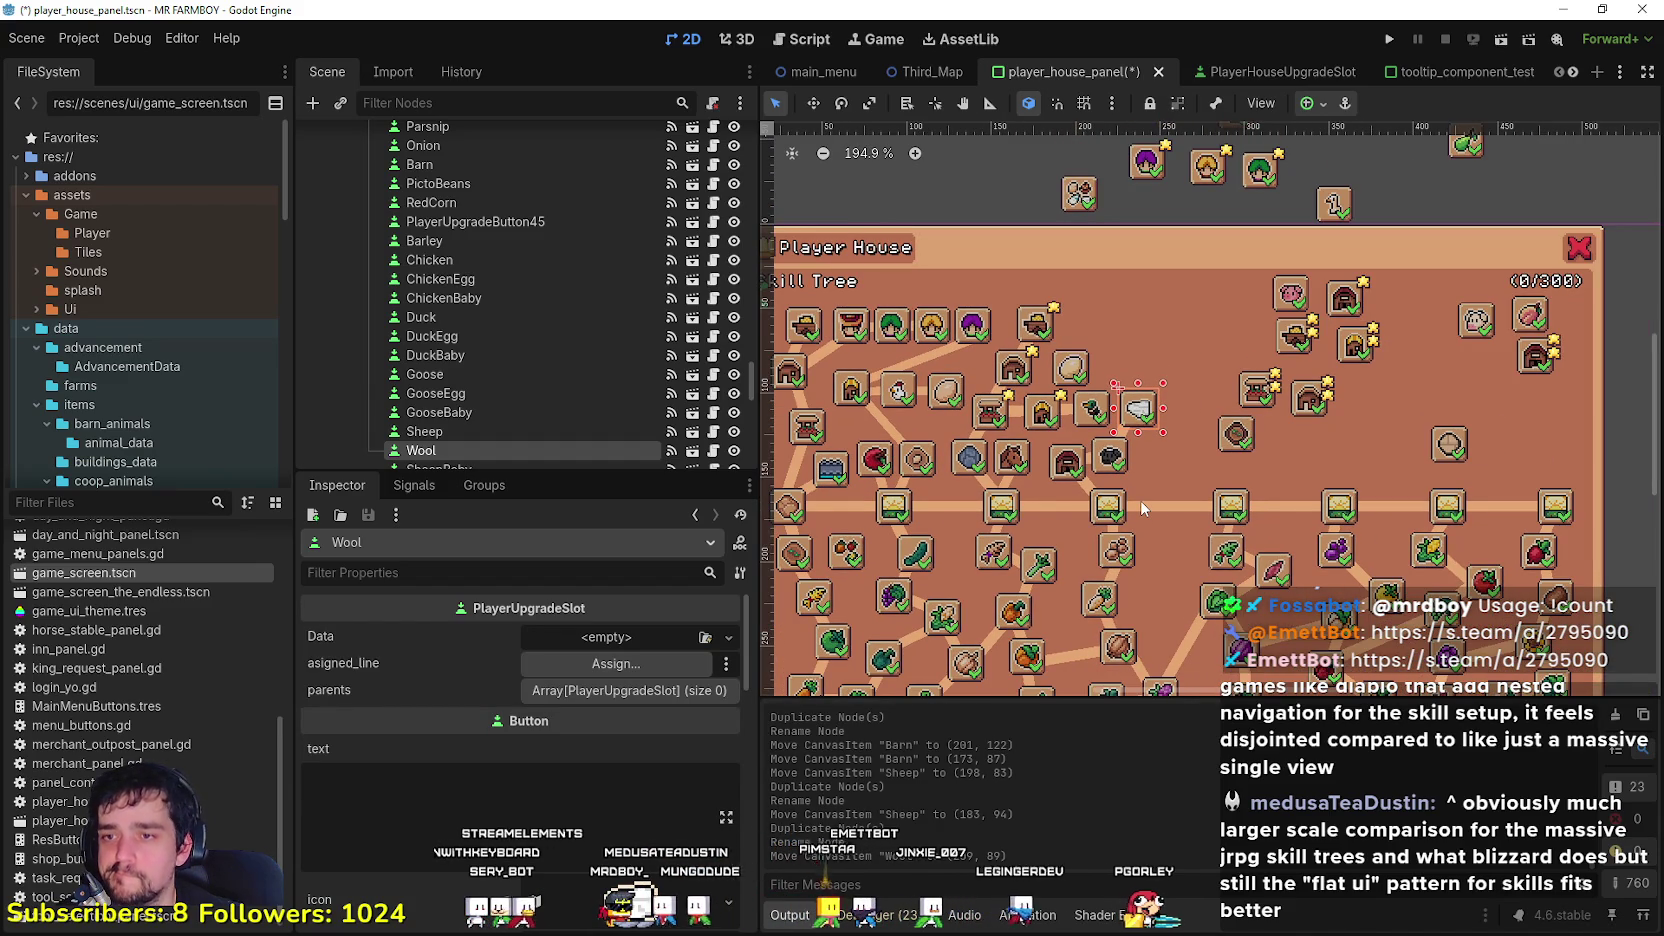
scroll(1141, 503, up, 2)
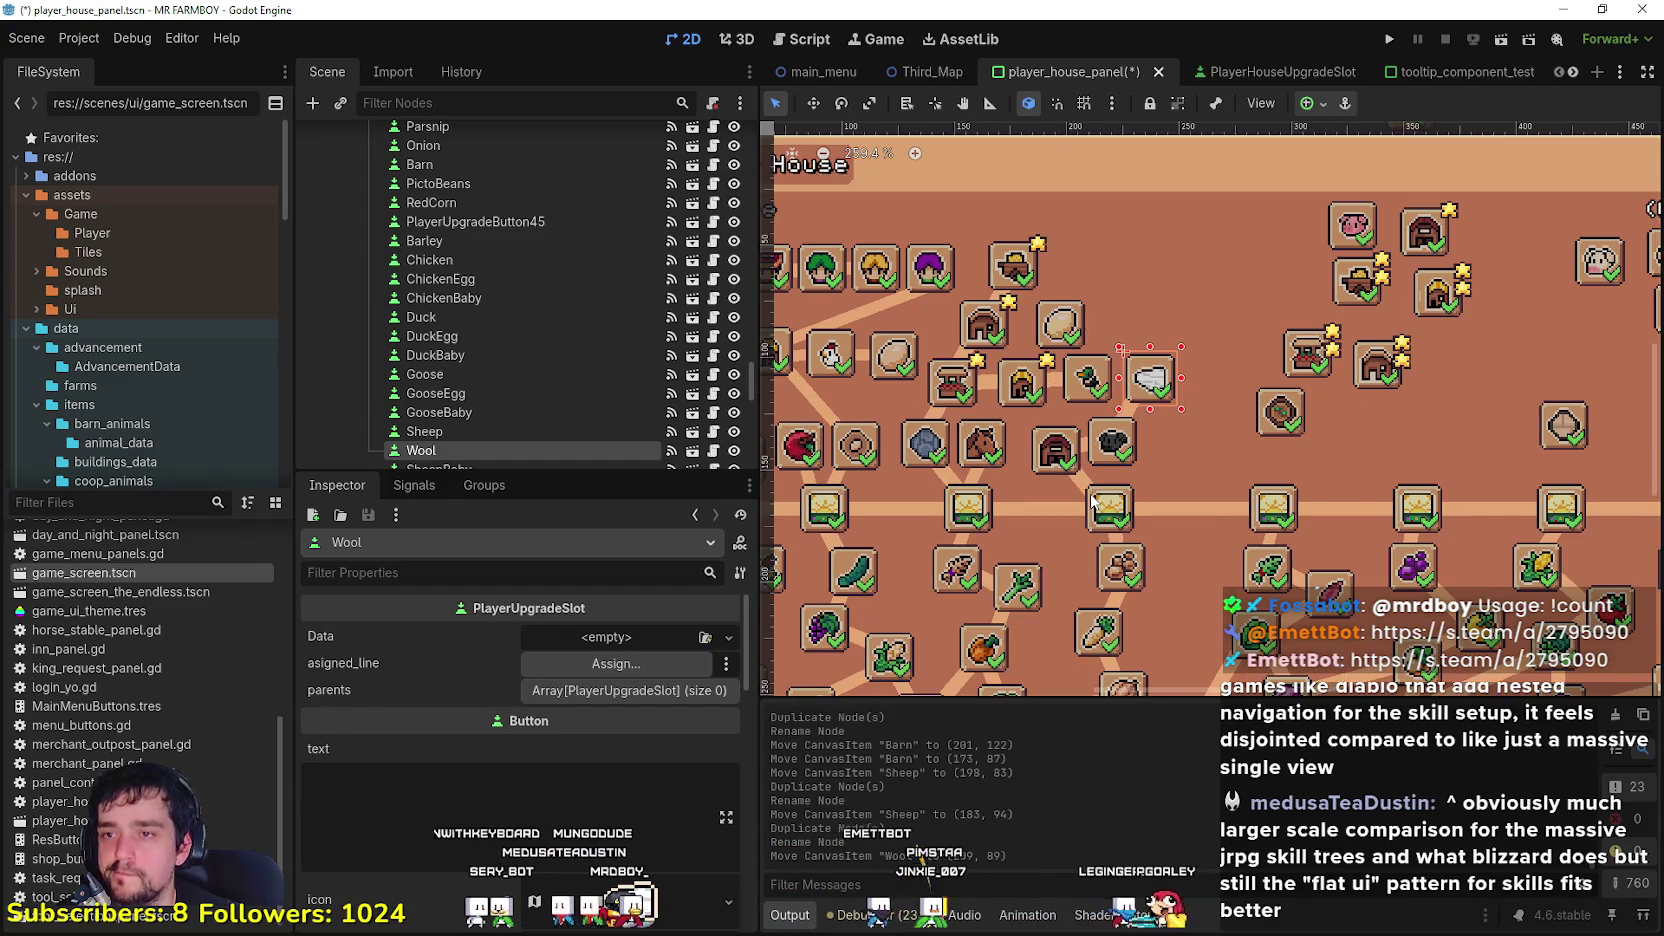
scroll(1091, 498, down, 2)
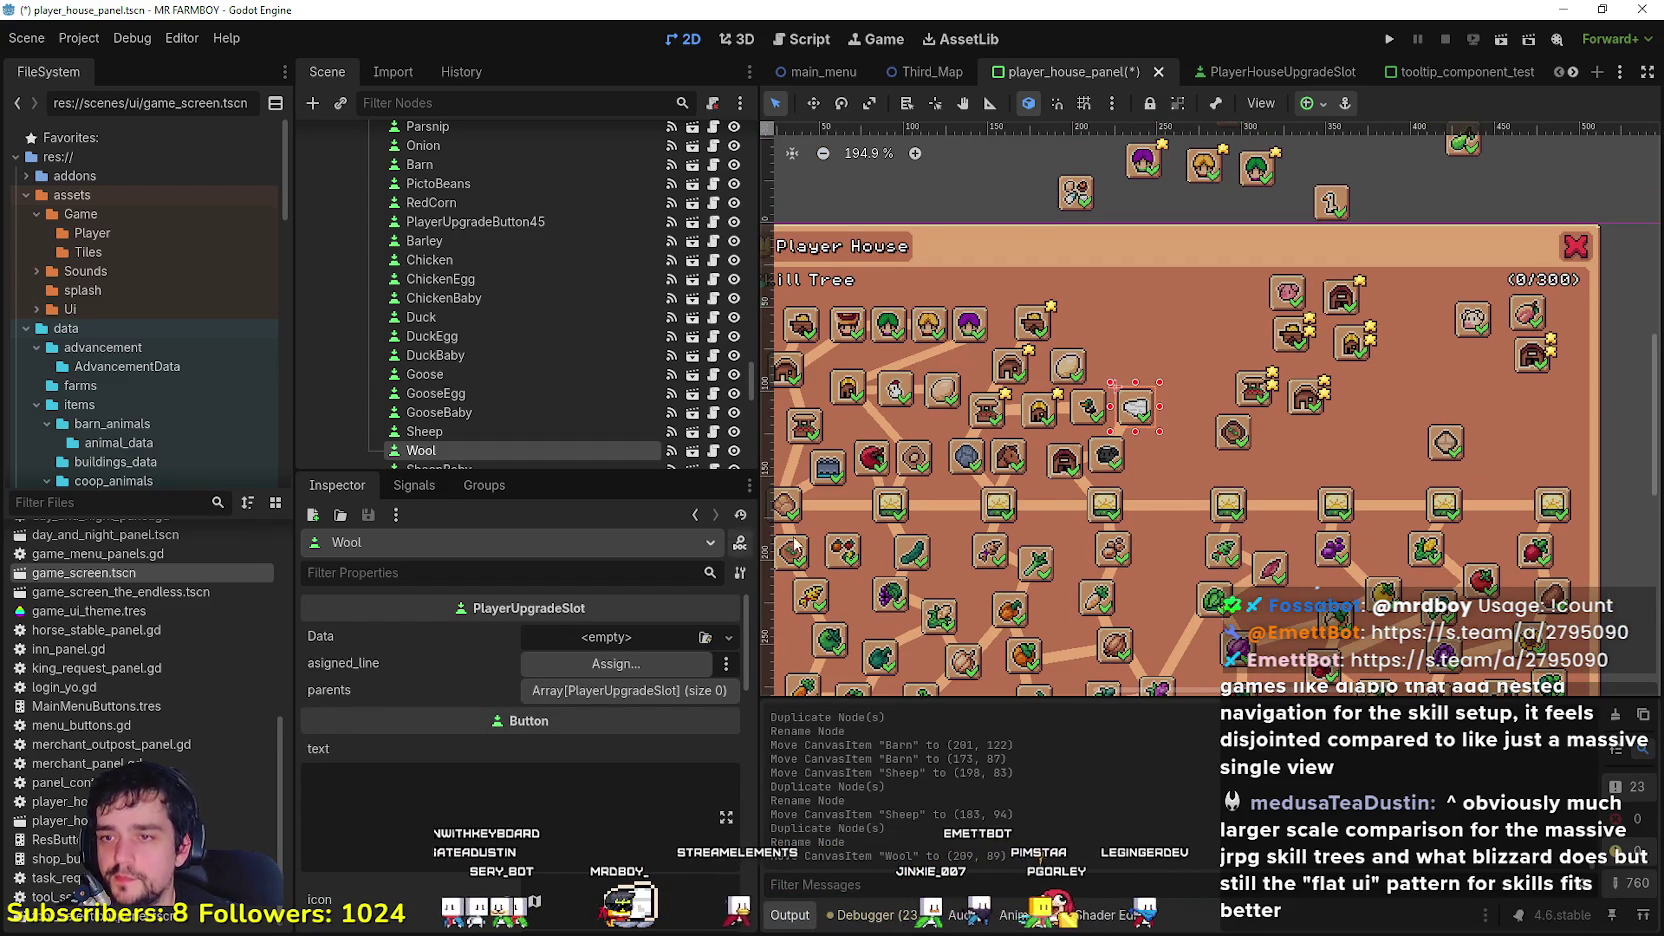
scroll(1058, 504, up, 2)
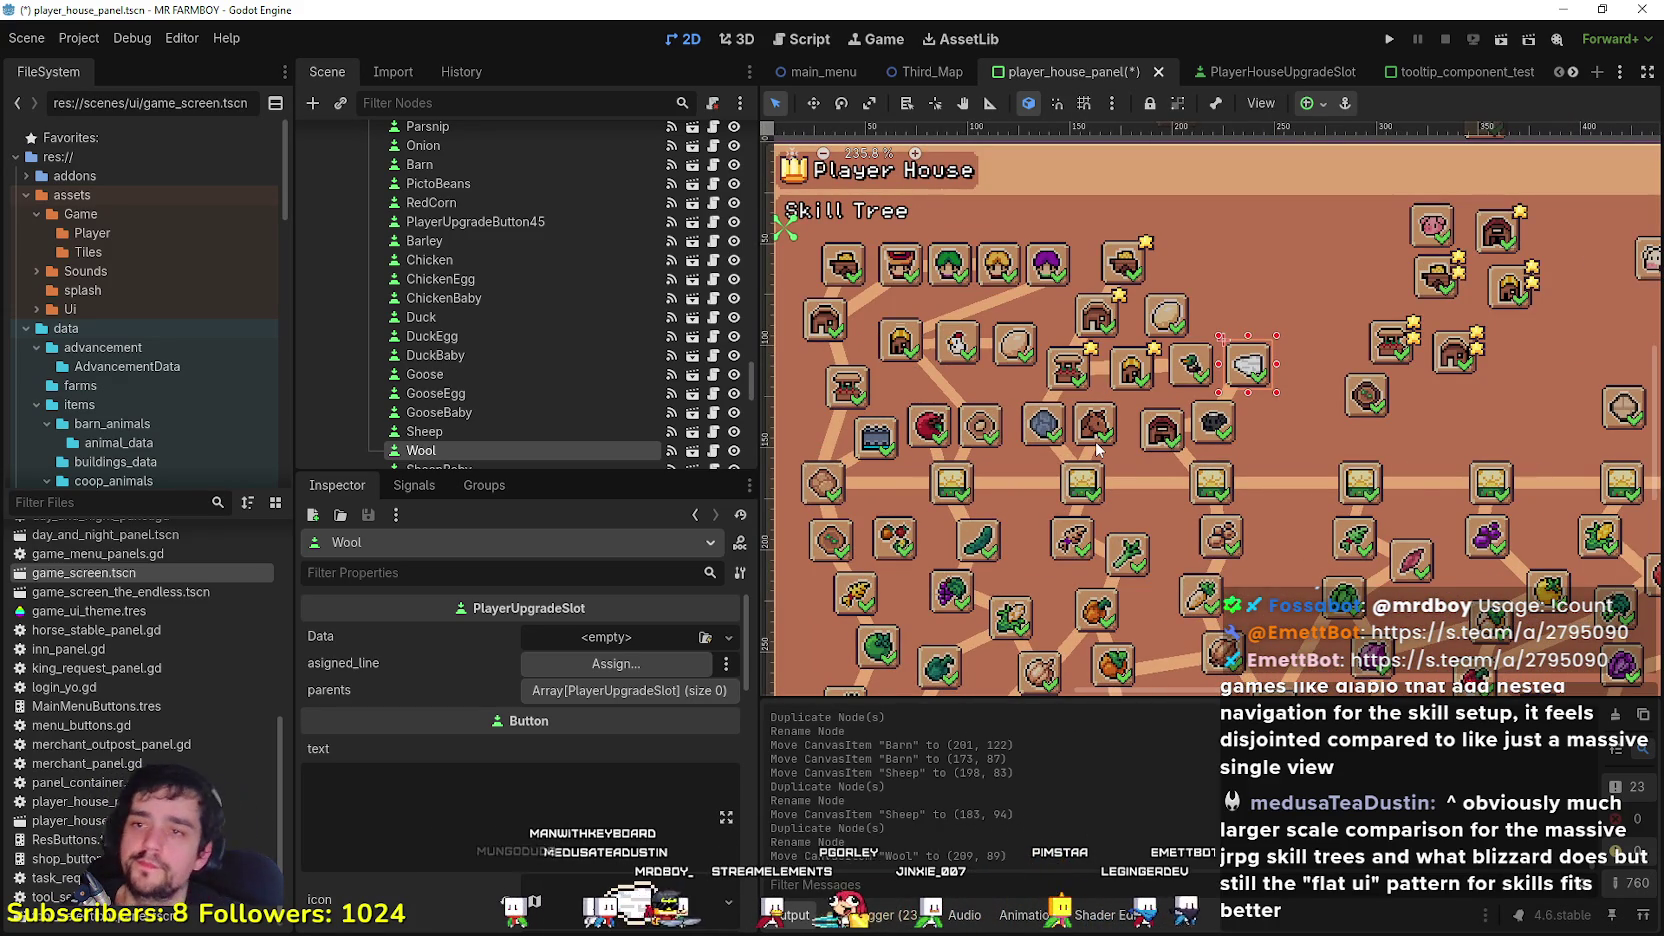
scroll(1097, 450, down, 4)
scroll(1277, 494, up, 3)
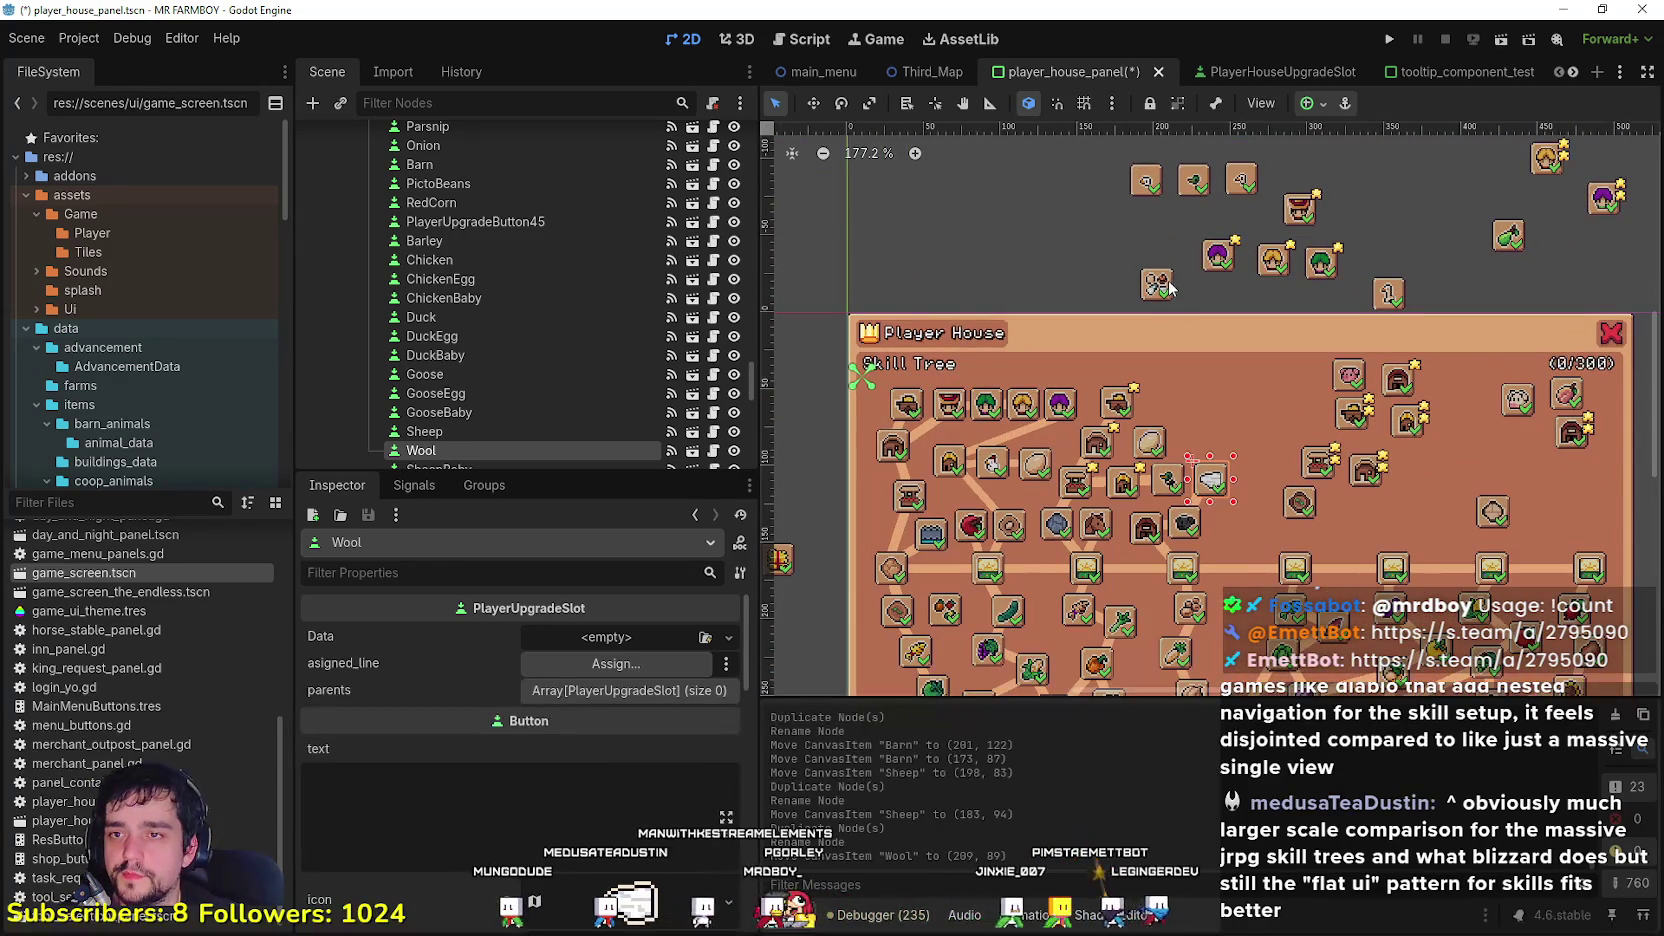
Step: Move the Crops button out of the tree to (50, -100) above the panel
click(1105, 270)
scroll(1060, 247, down, 2)
drag(997, 515, 1007, 230)
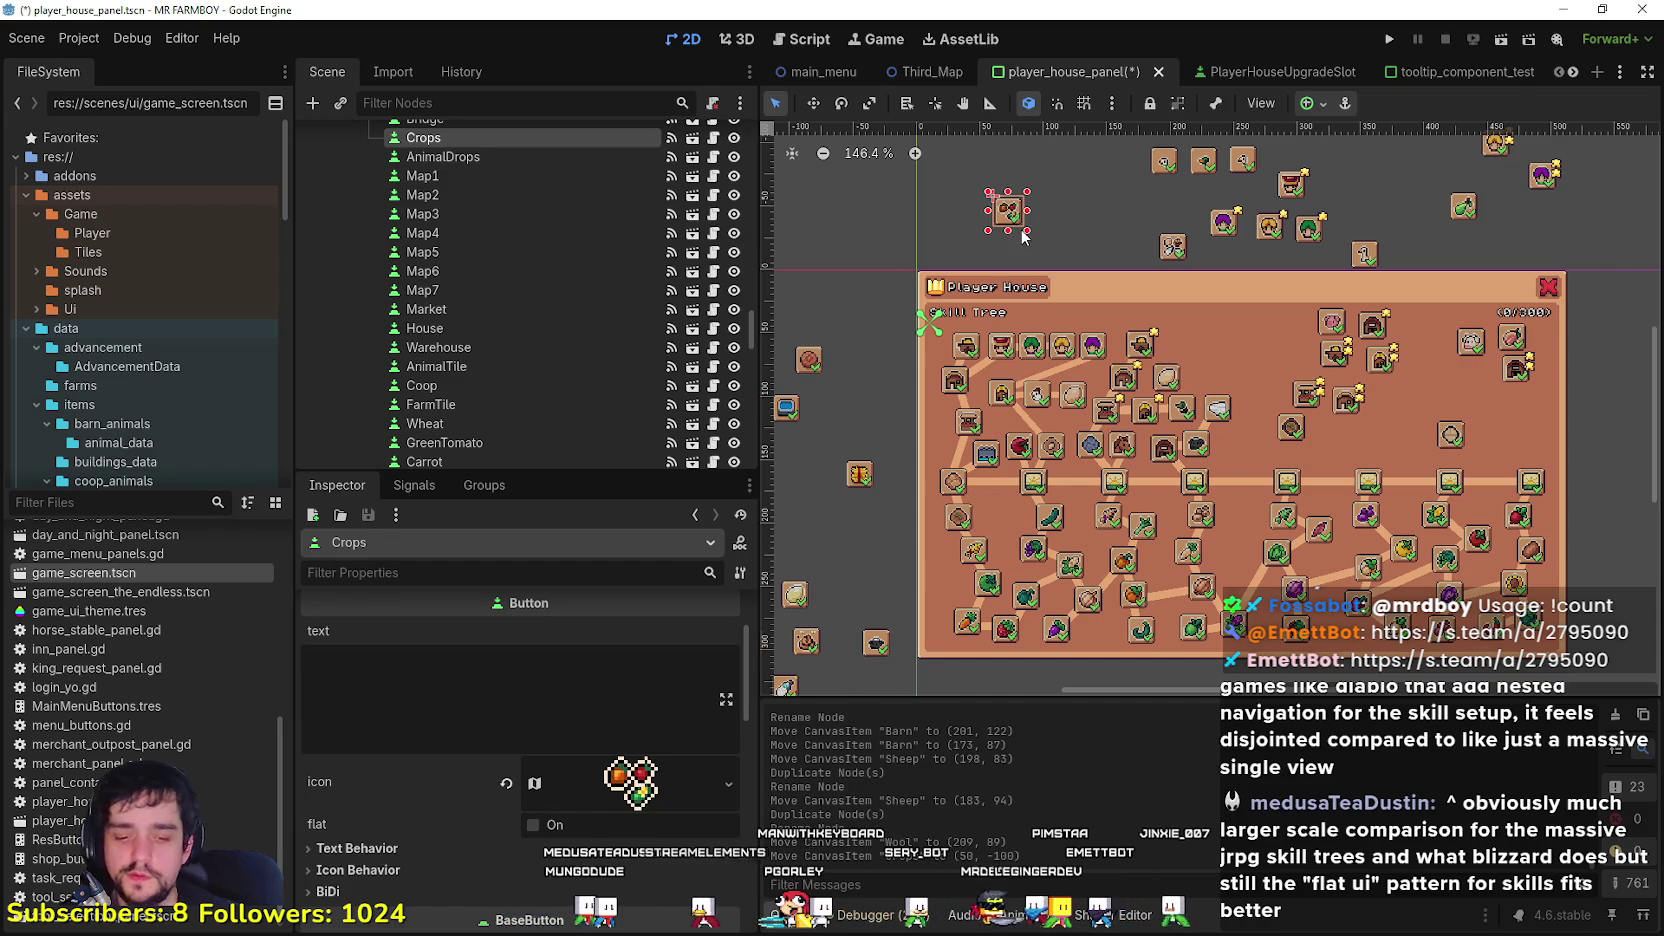
Step: Place the AnimalDrops button beside Crops at (18, -98) above the panel
mouse_move(1178, 250)
mouse_down()
mouse_move(1022, 245)
mouse_move(973, 217)
mouse_up()
click(1048, 248)
scroll(1048, 250, up, 2)
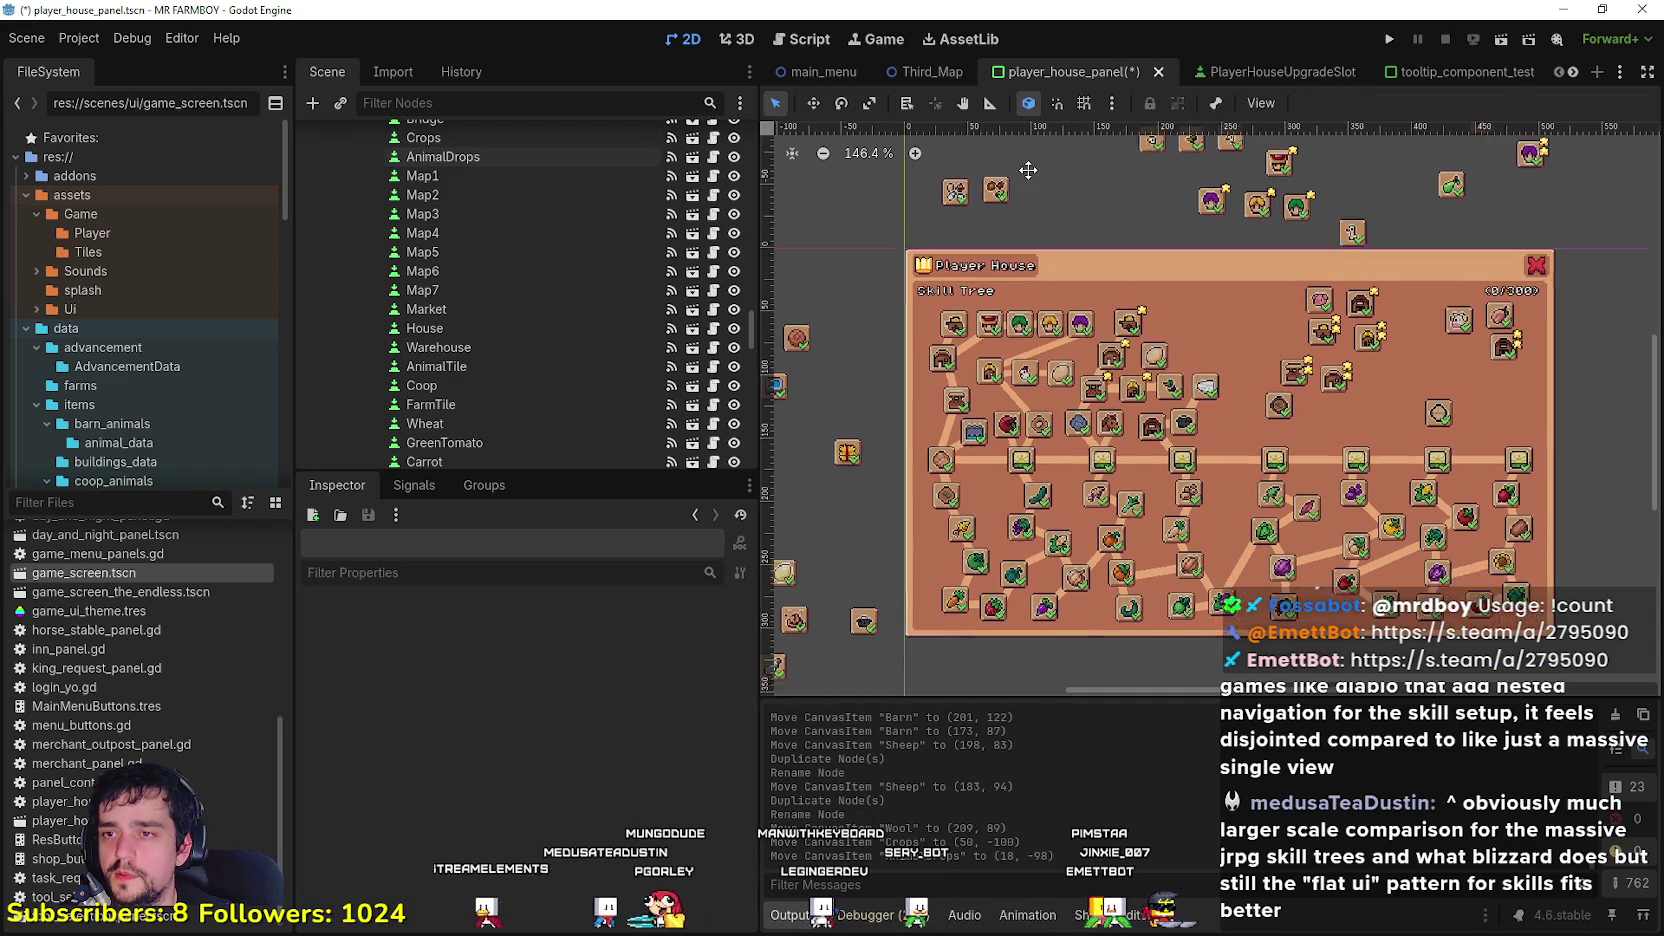
scroll(1148, 438, left, 3)
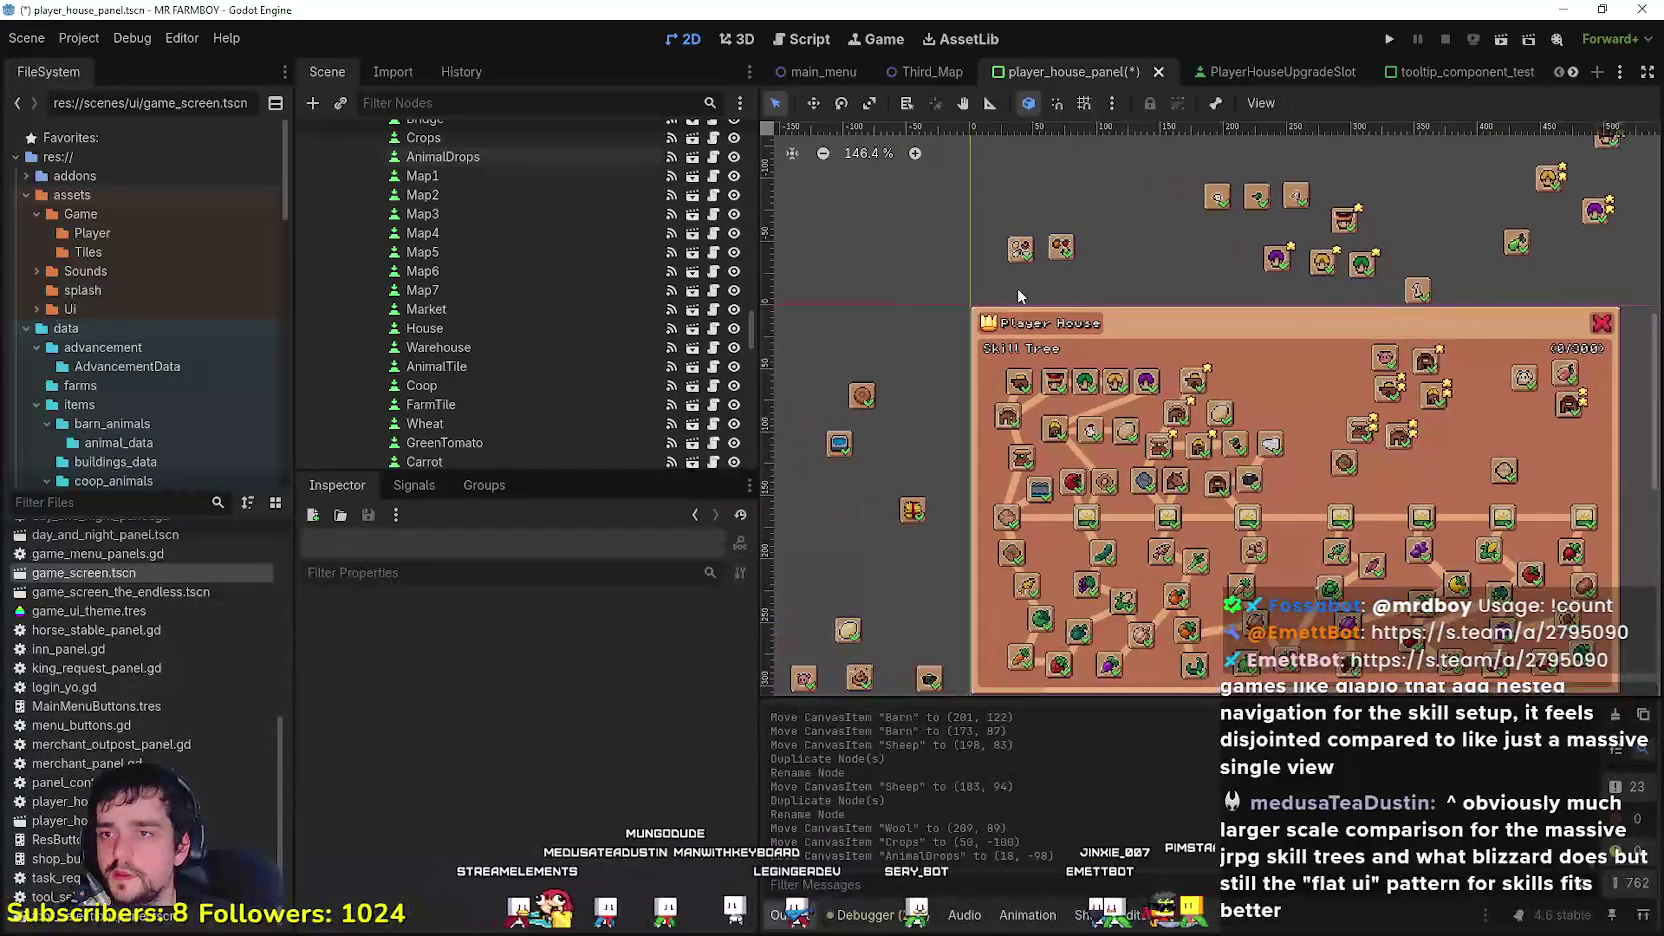
scroll(1161, 270, right, 2)
scroll(1100, 245, right, 2)
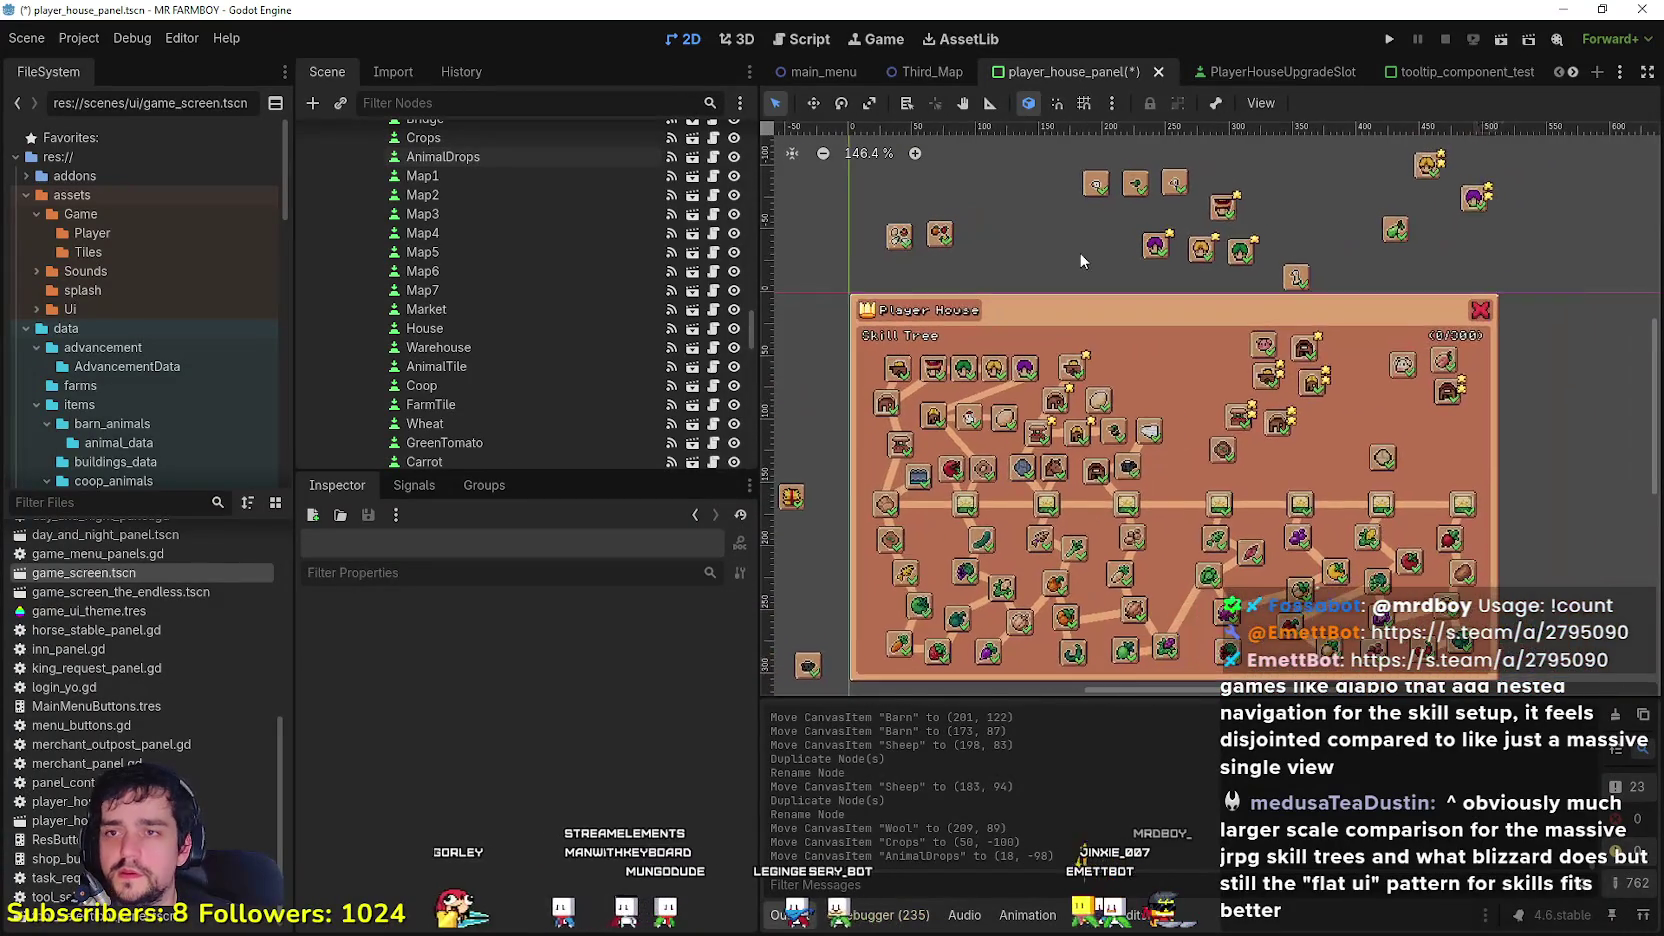
scroll(1075, 246, up, 3)
scroll(1230, 450, down, 3)
scroll(1190, 408, right, 1)
scroll(1167, 402, down, 2)
scroll(1150, 394, up, 1)
Step: Nudge the Wool slot to (223, 83) beside the dark sheep slot
click(1045, 355)
scroll(1042, 356, up, 2)
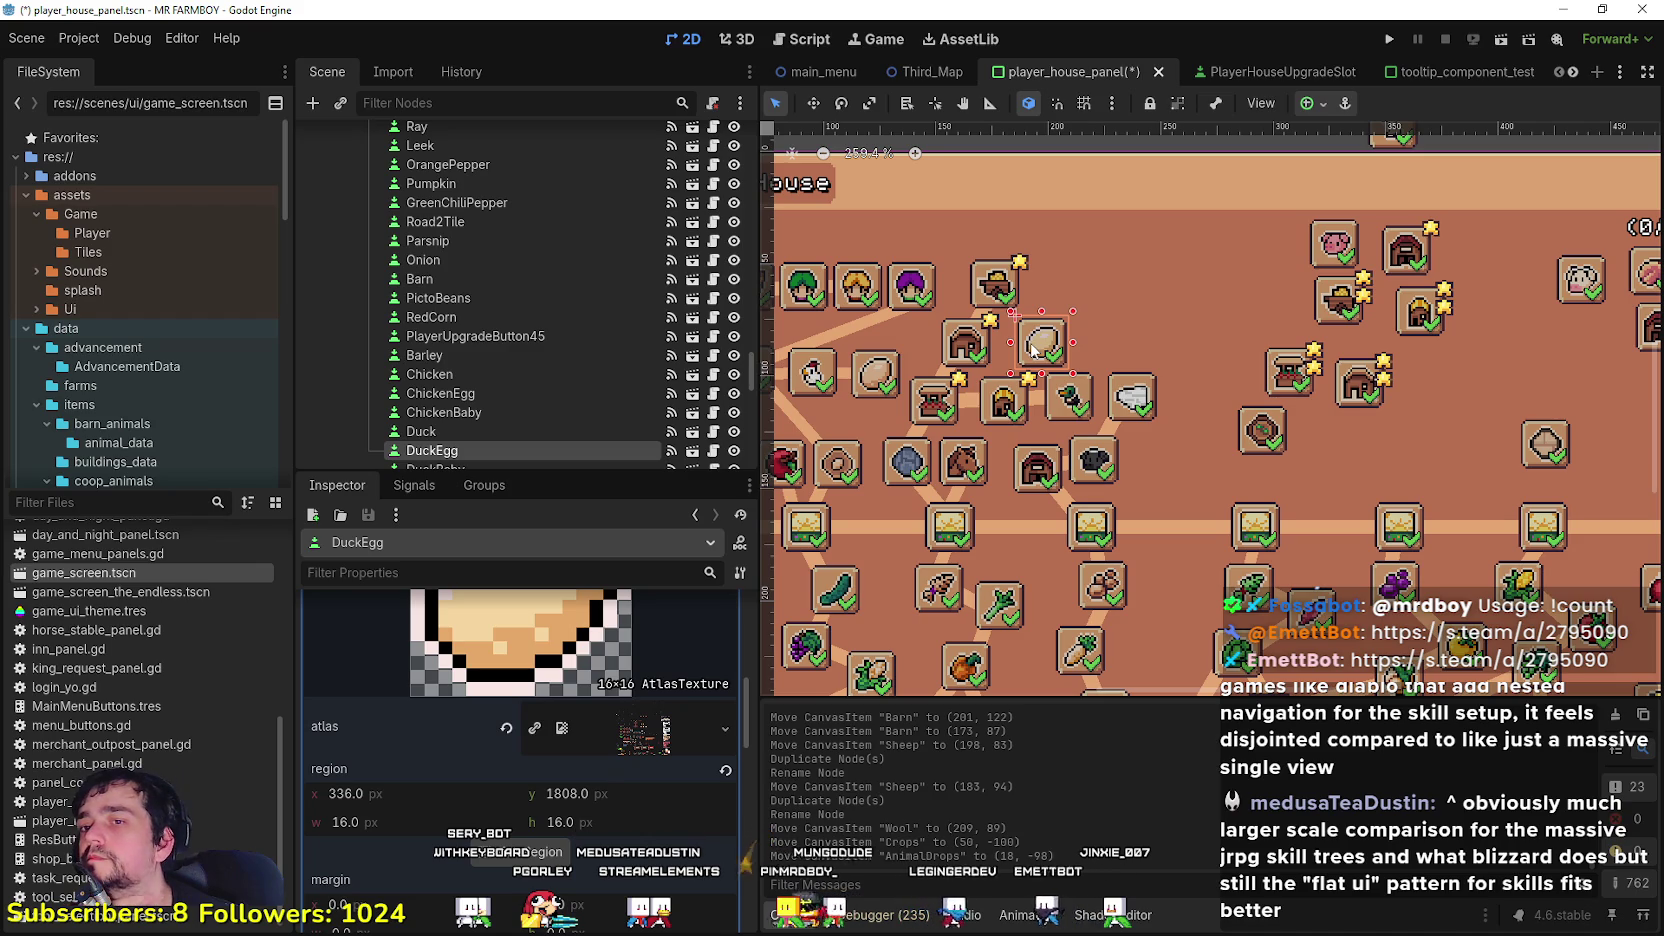
scroll(1086, 385, down, 3)
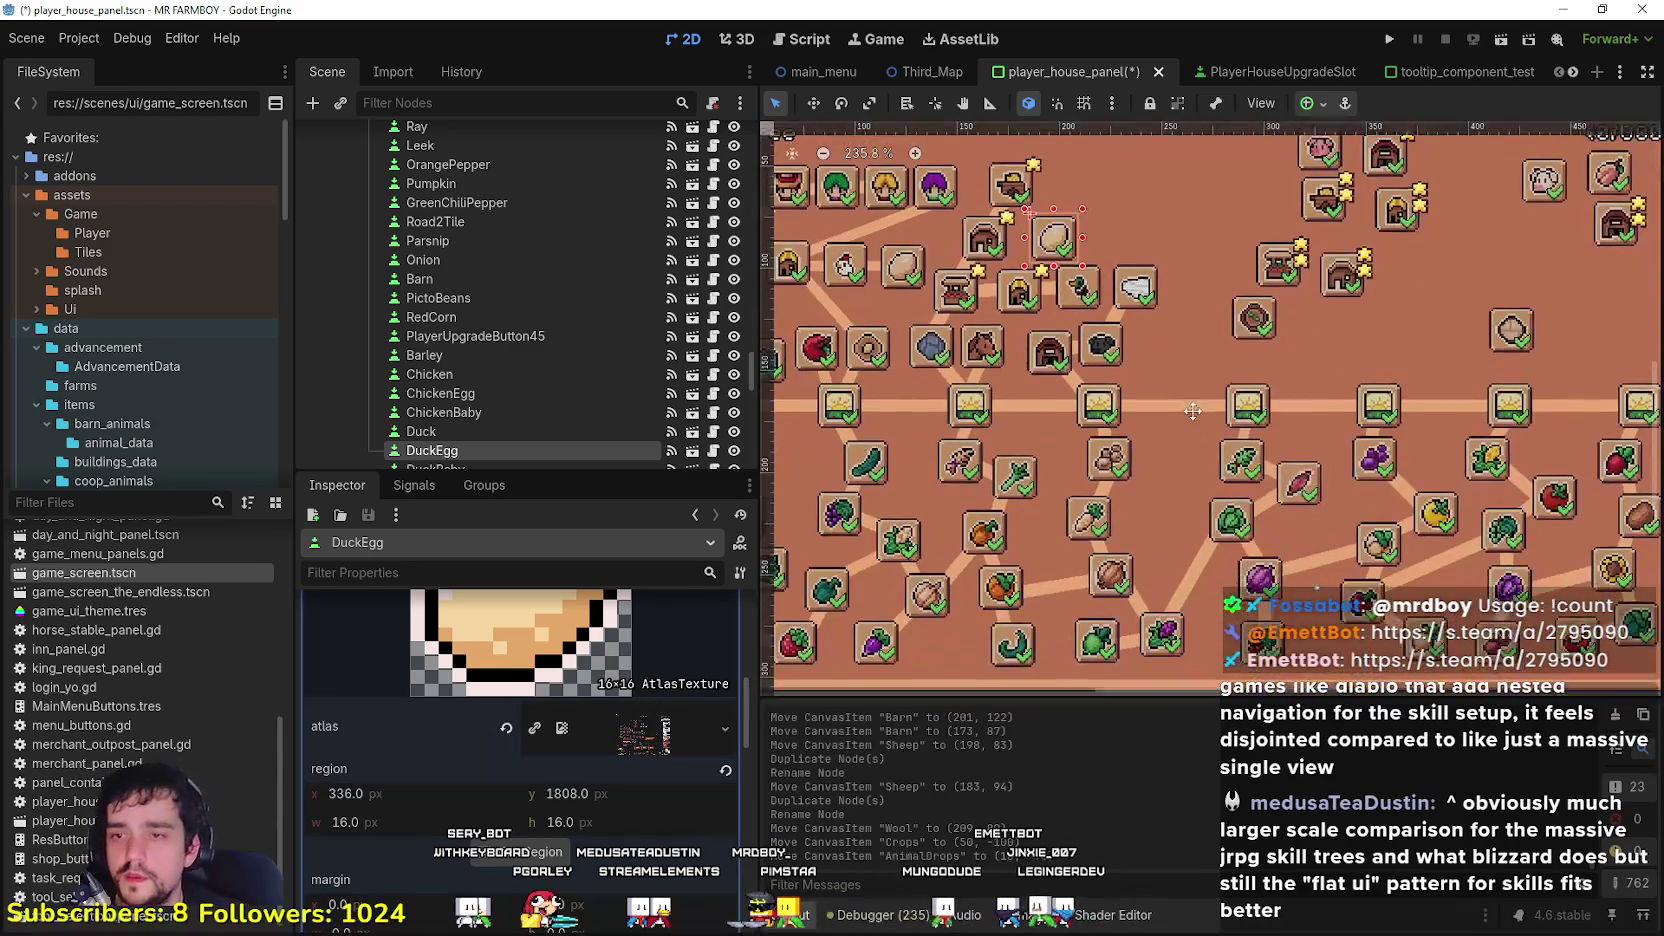
scroll(1160, 440, up, 2)
scroll(1160, 440, up, 1)
mouse_move(1140, 338)
mouse_down()
mouse_move(1160, 404)
mouse_move(1130, 385)
mouse_up()
scroll(1155, 402, up, 5)
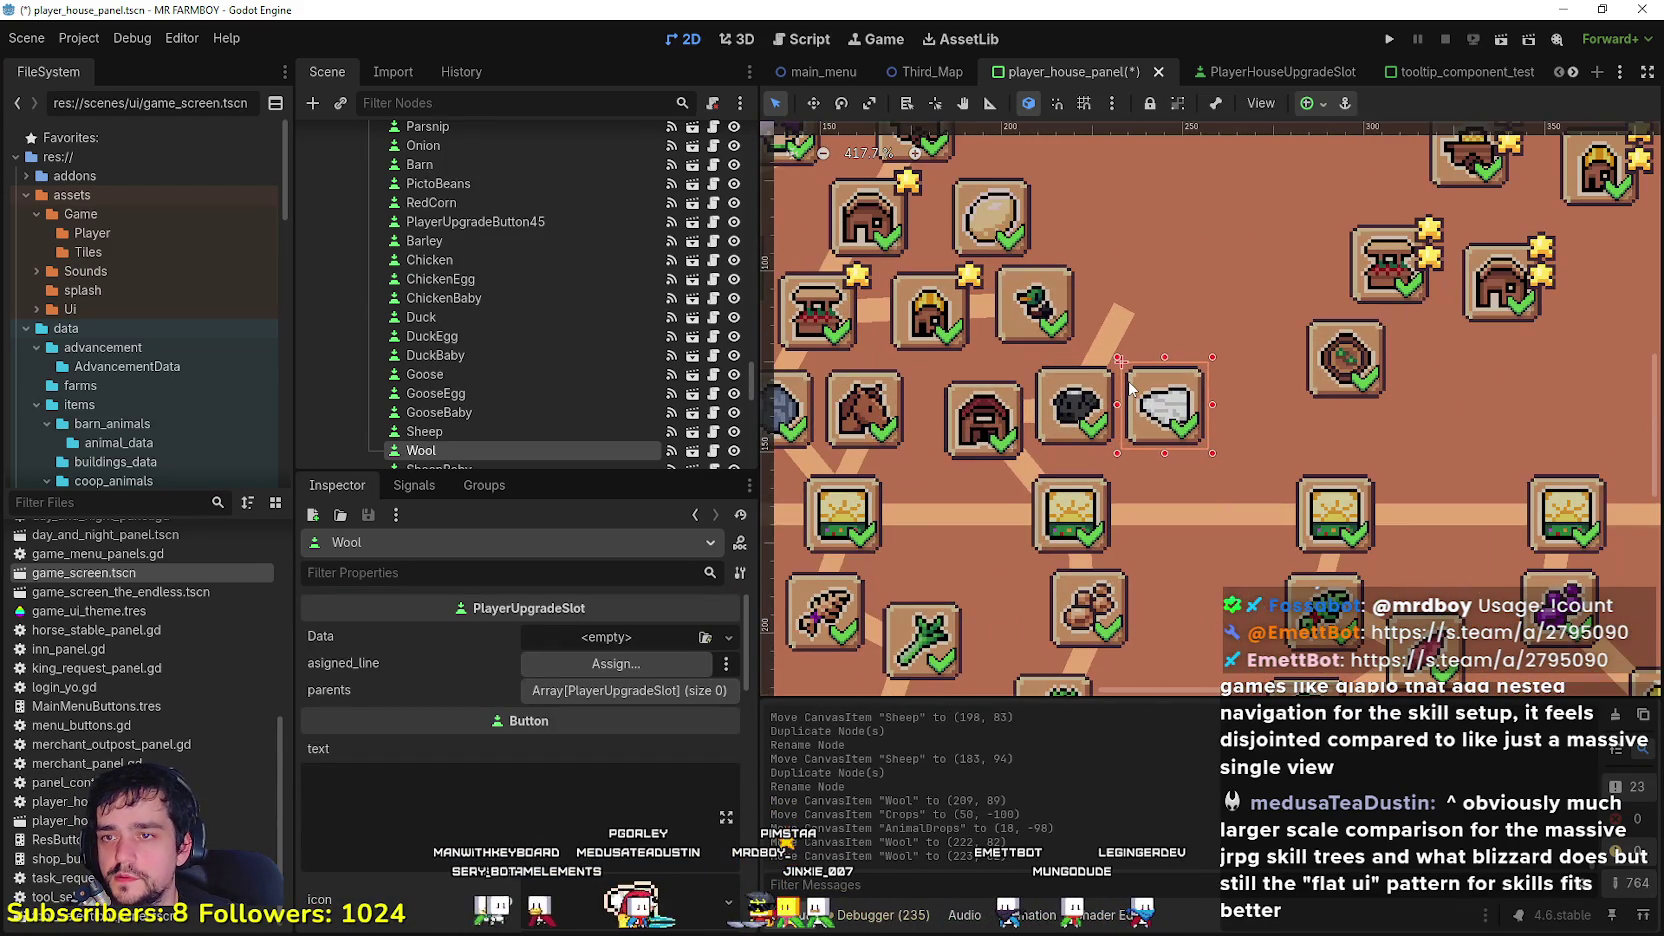
click(1121, 320)
scroll(1122, 322, down, 1)
scroll(1122, 316, down, 2)
Step: Reset the Wool line's rotation to 0° and move it to (209, 91) between sheep and wool
drag(1158, 313, 1136, 365)
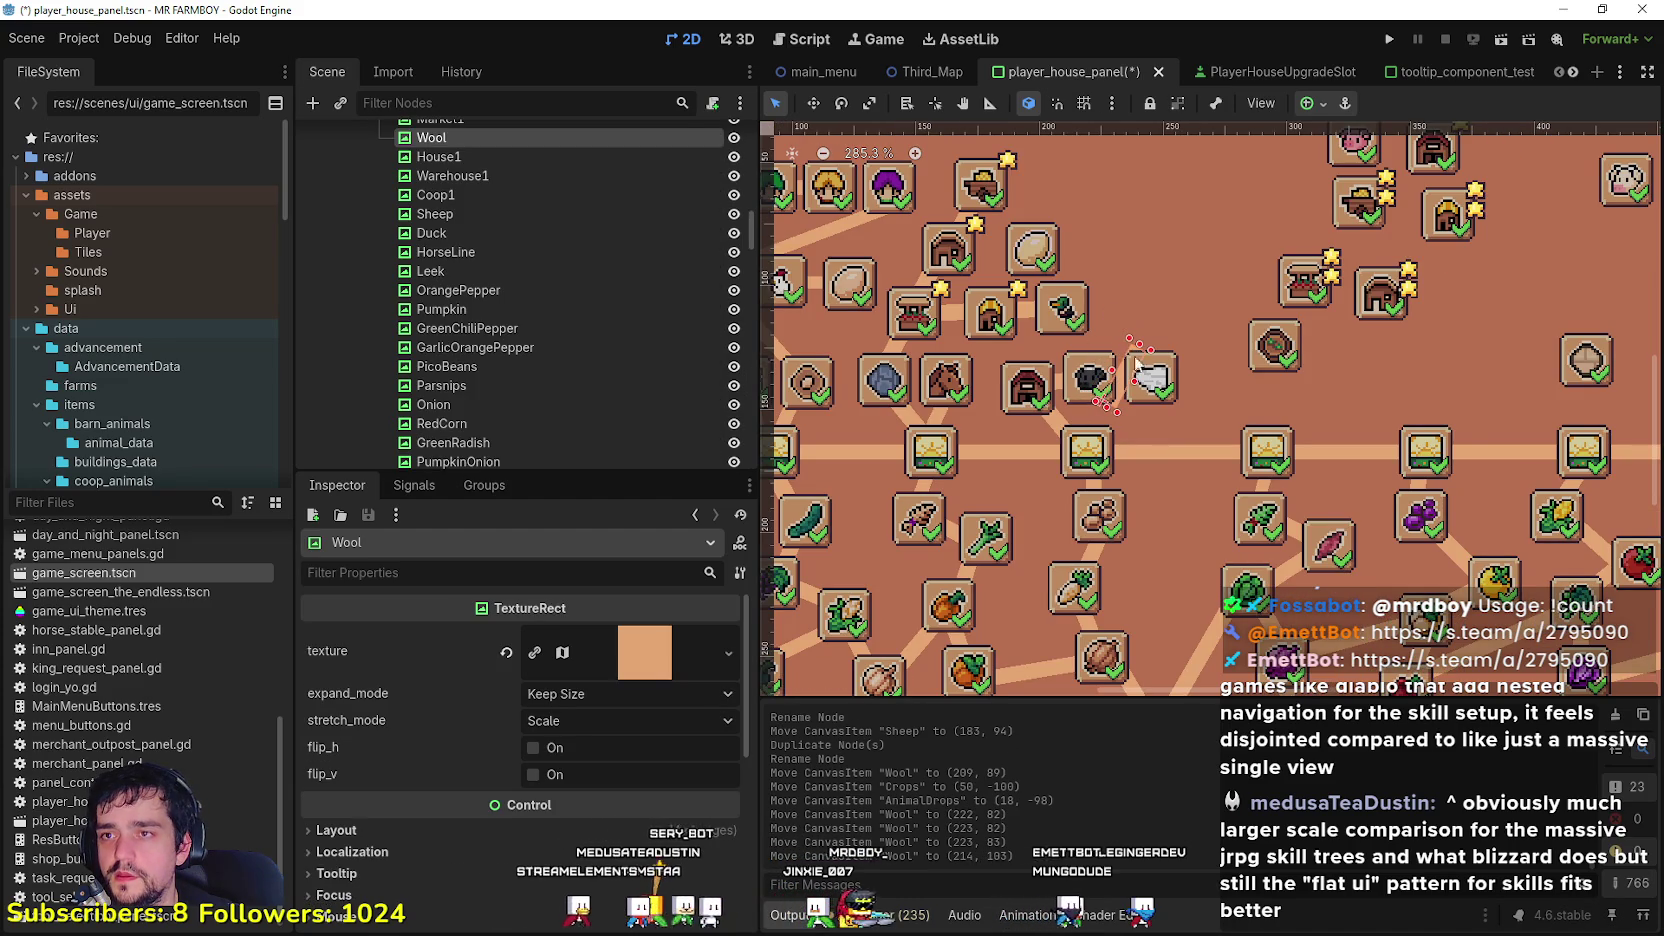
click(610, 830)
scroll(586, 850, down, 2)
scroll(580, 830, down, 2)
click(576, 766)
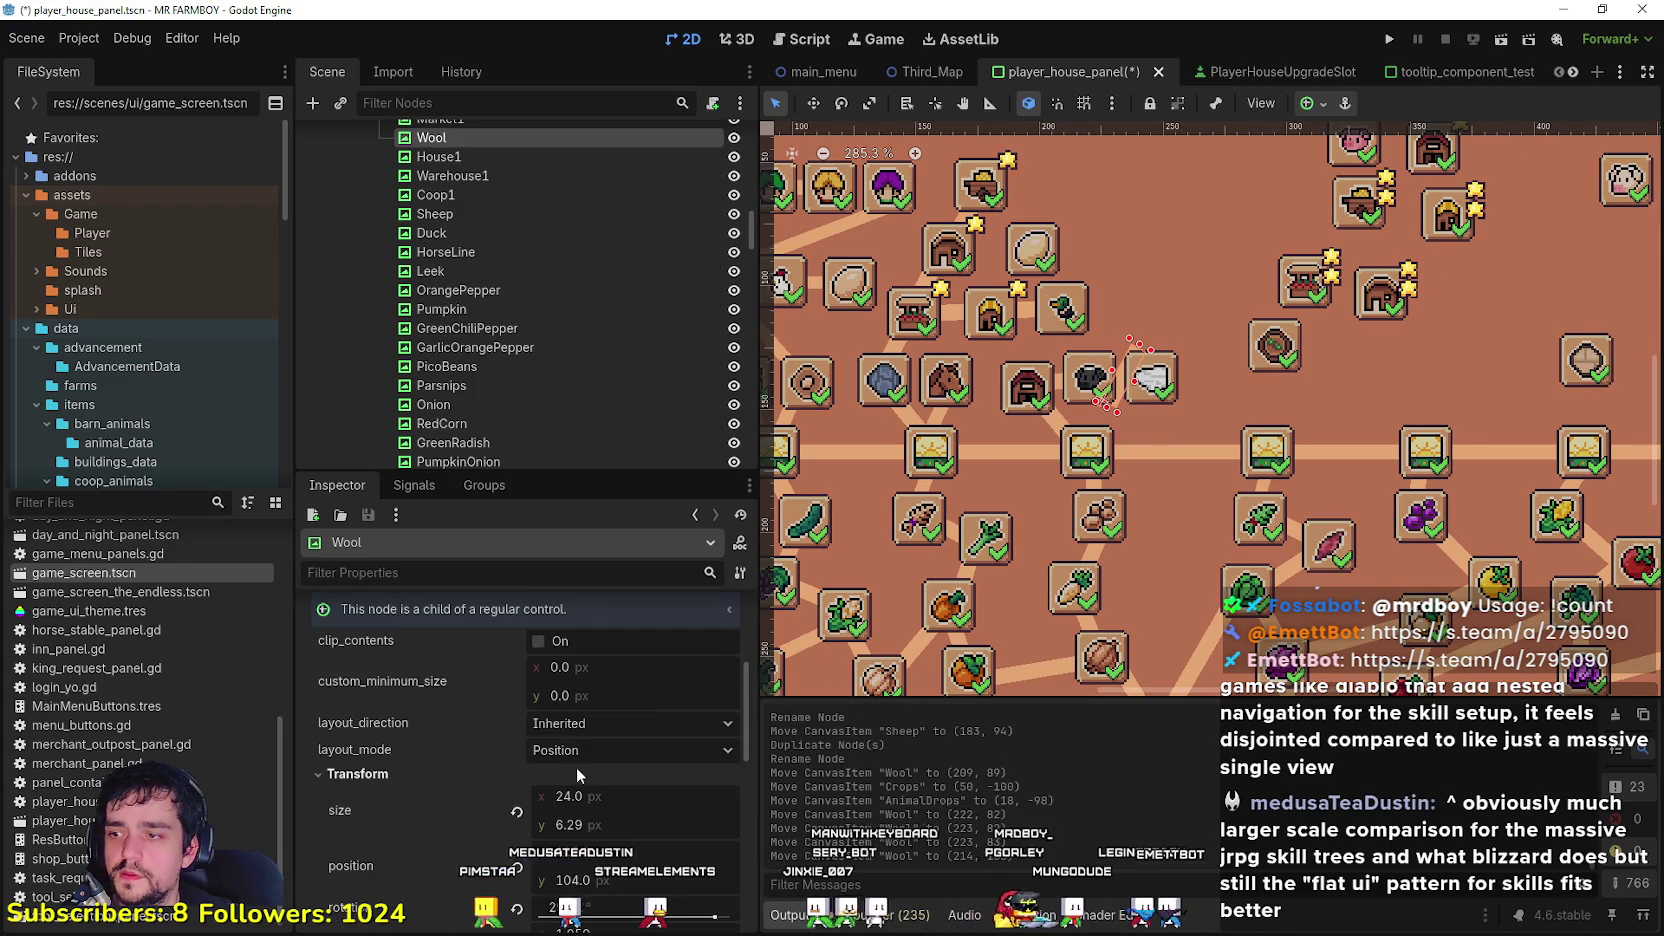
scroll(576, 766, down, 2)
click(516, 784)
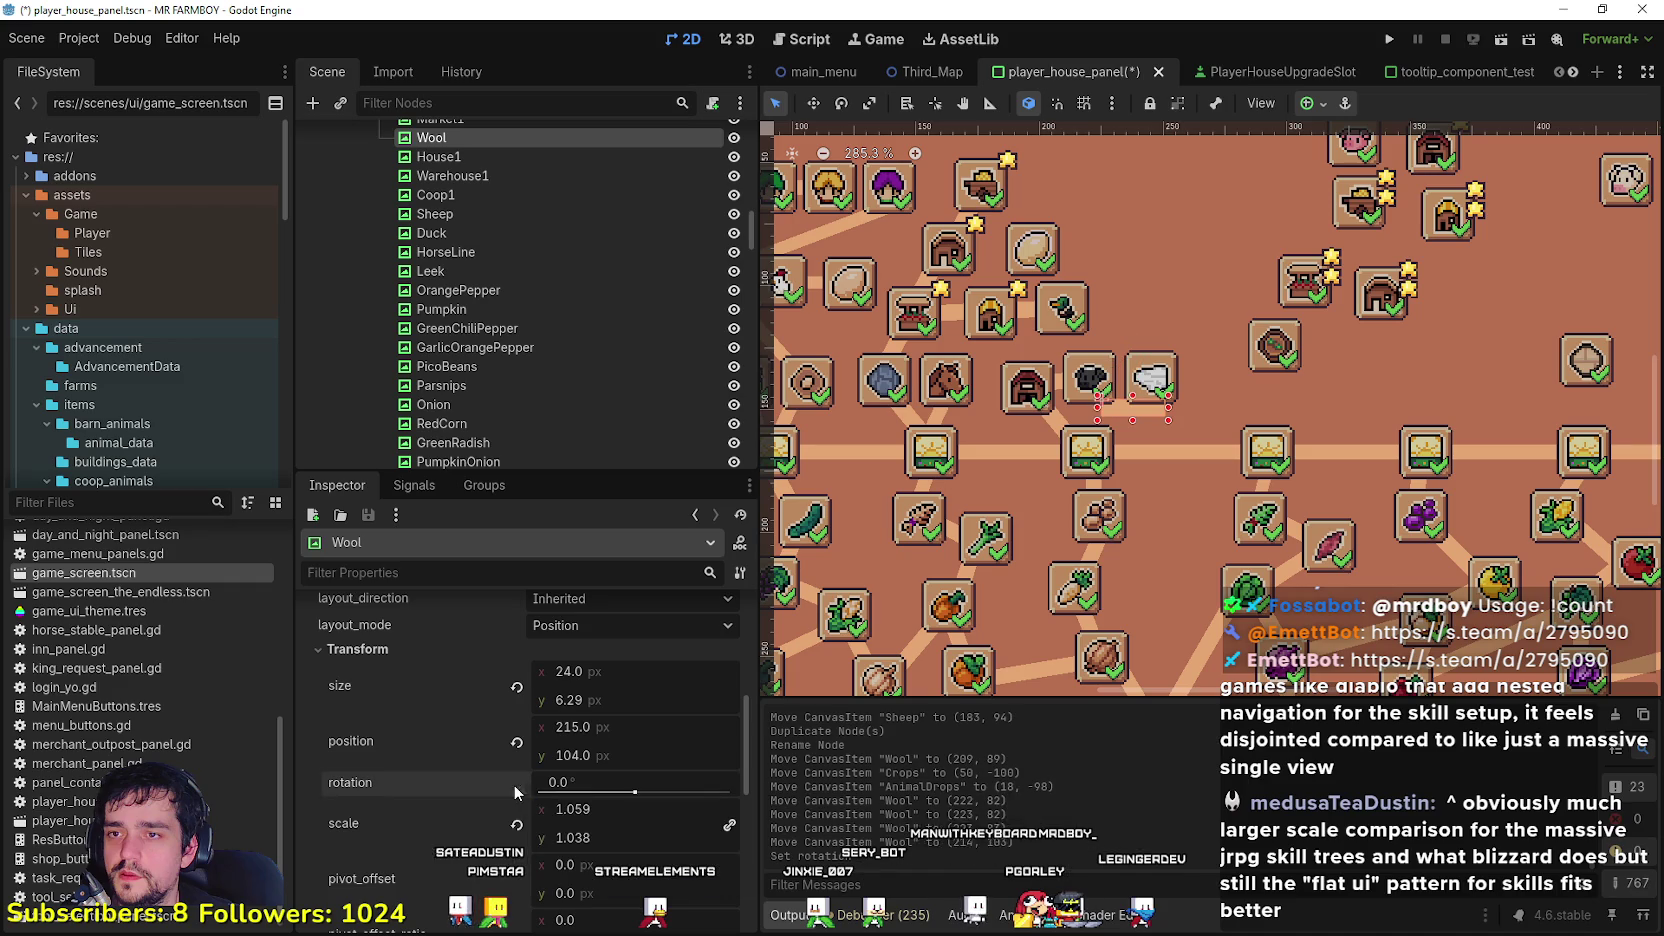
click(816, 103)
scroll(1079, 342, up, 2)
drag(1115, 422, 1097, 383)
scroll(1097, 383, down, 2)
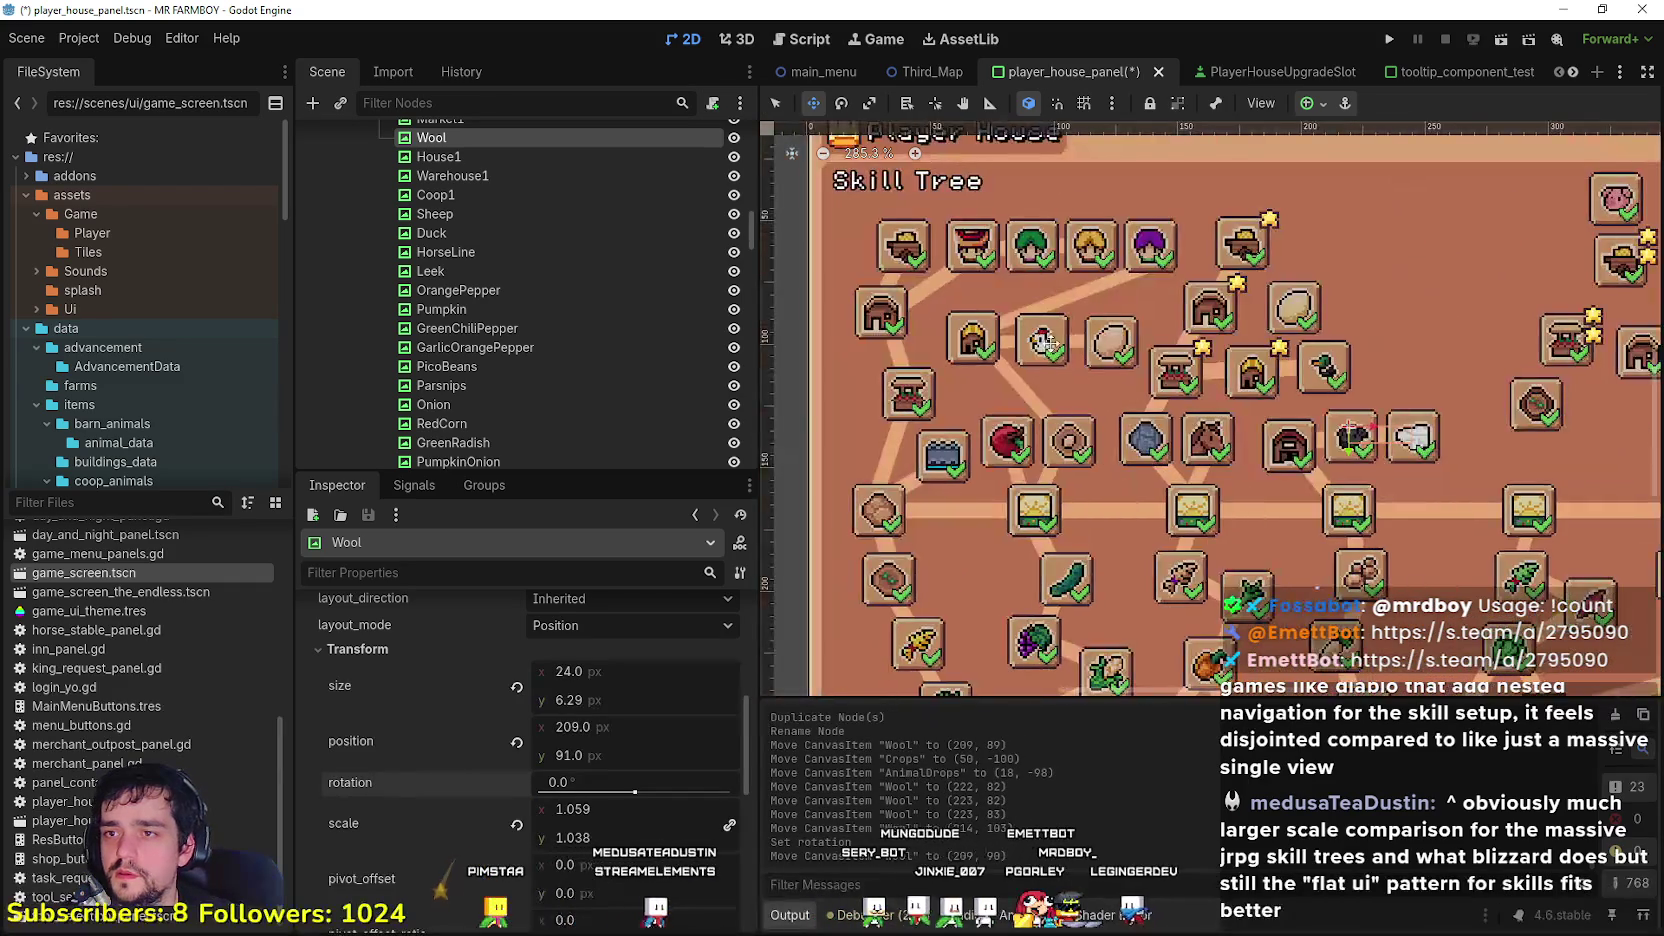
Step: Nudge the ChickenEgg slot up-left and move the DuckEgg slot beside the duck
key(q)
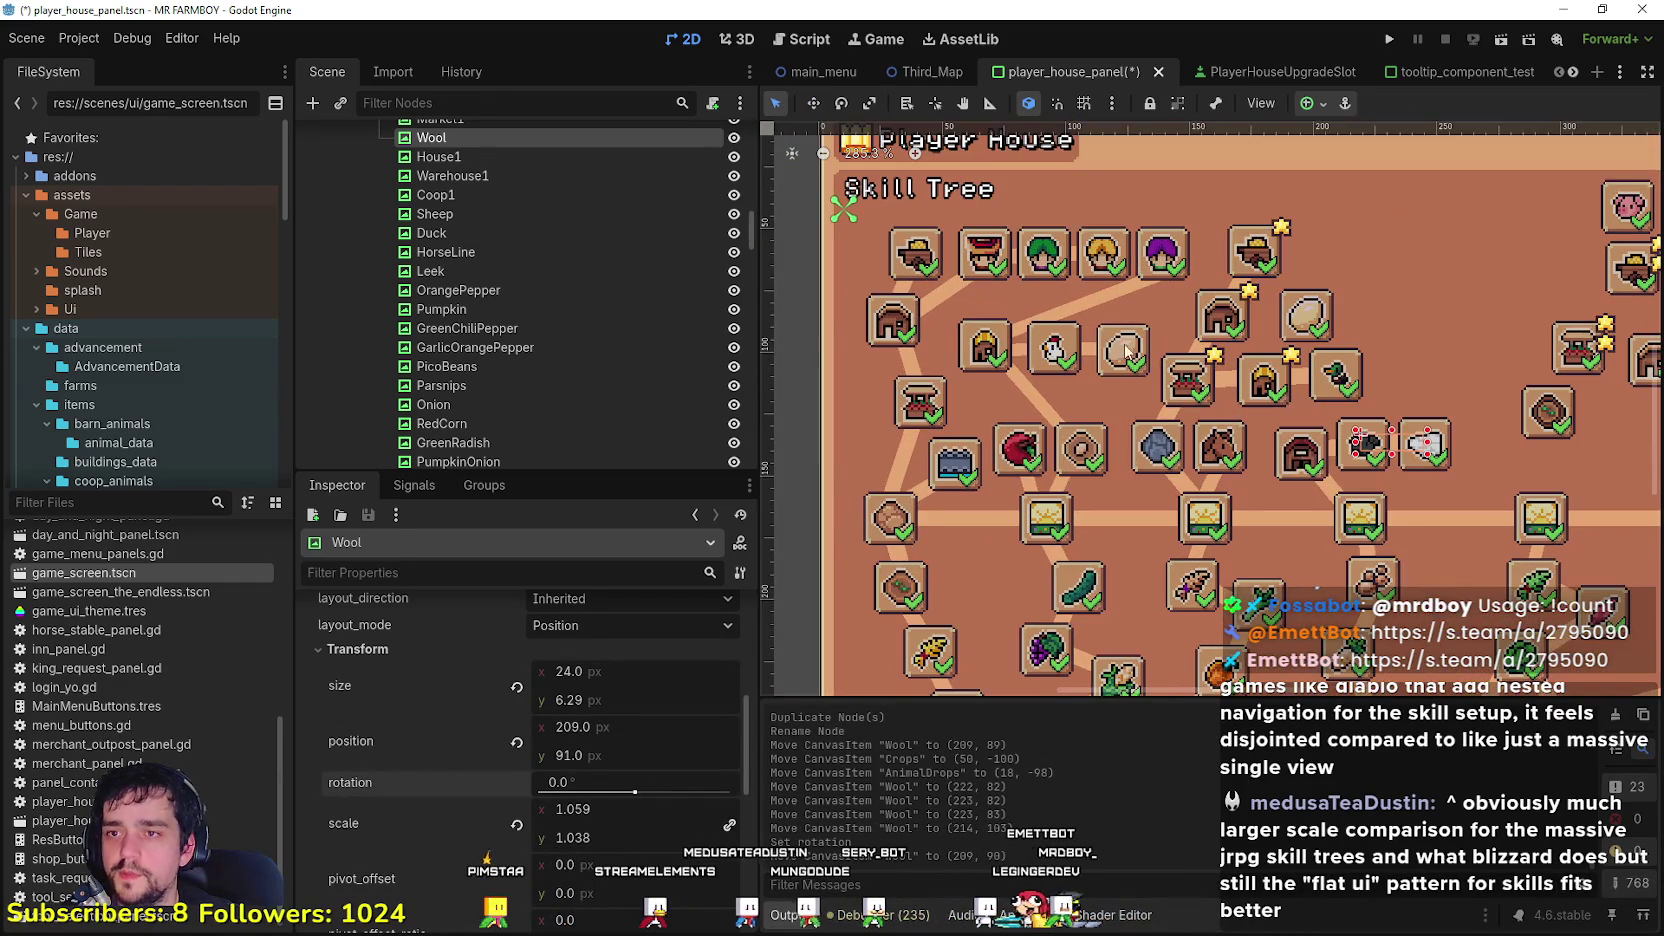
click(1105, 355)
scroll(1105, 355, up, 5)
drag(1111, 345, 1097, 340)
scroll(1110, 360, down, 2)
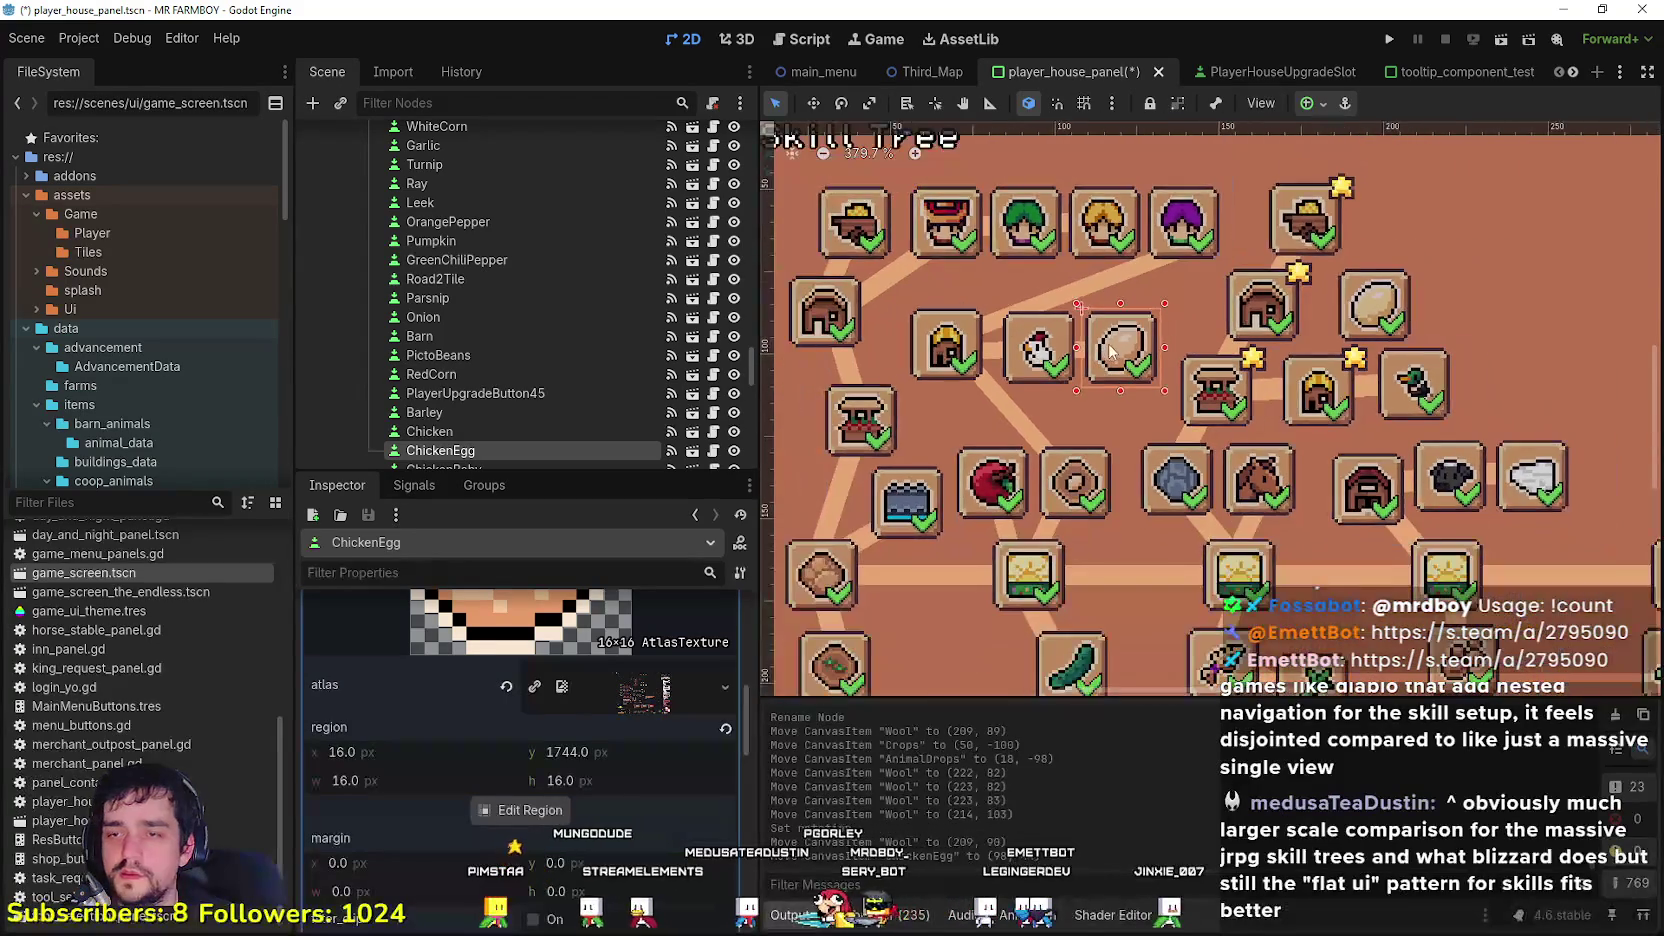
scroll(1133, 375, up, 1)
scroll(1133, 375, down, 1)
scroll(1300, 330, up, 1)
mouse_move(1255, 315)
mouse_down()
mouse_move(1340, 337)
mouse_move(1329, 369)
mouse_up()
click(1331, 470)
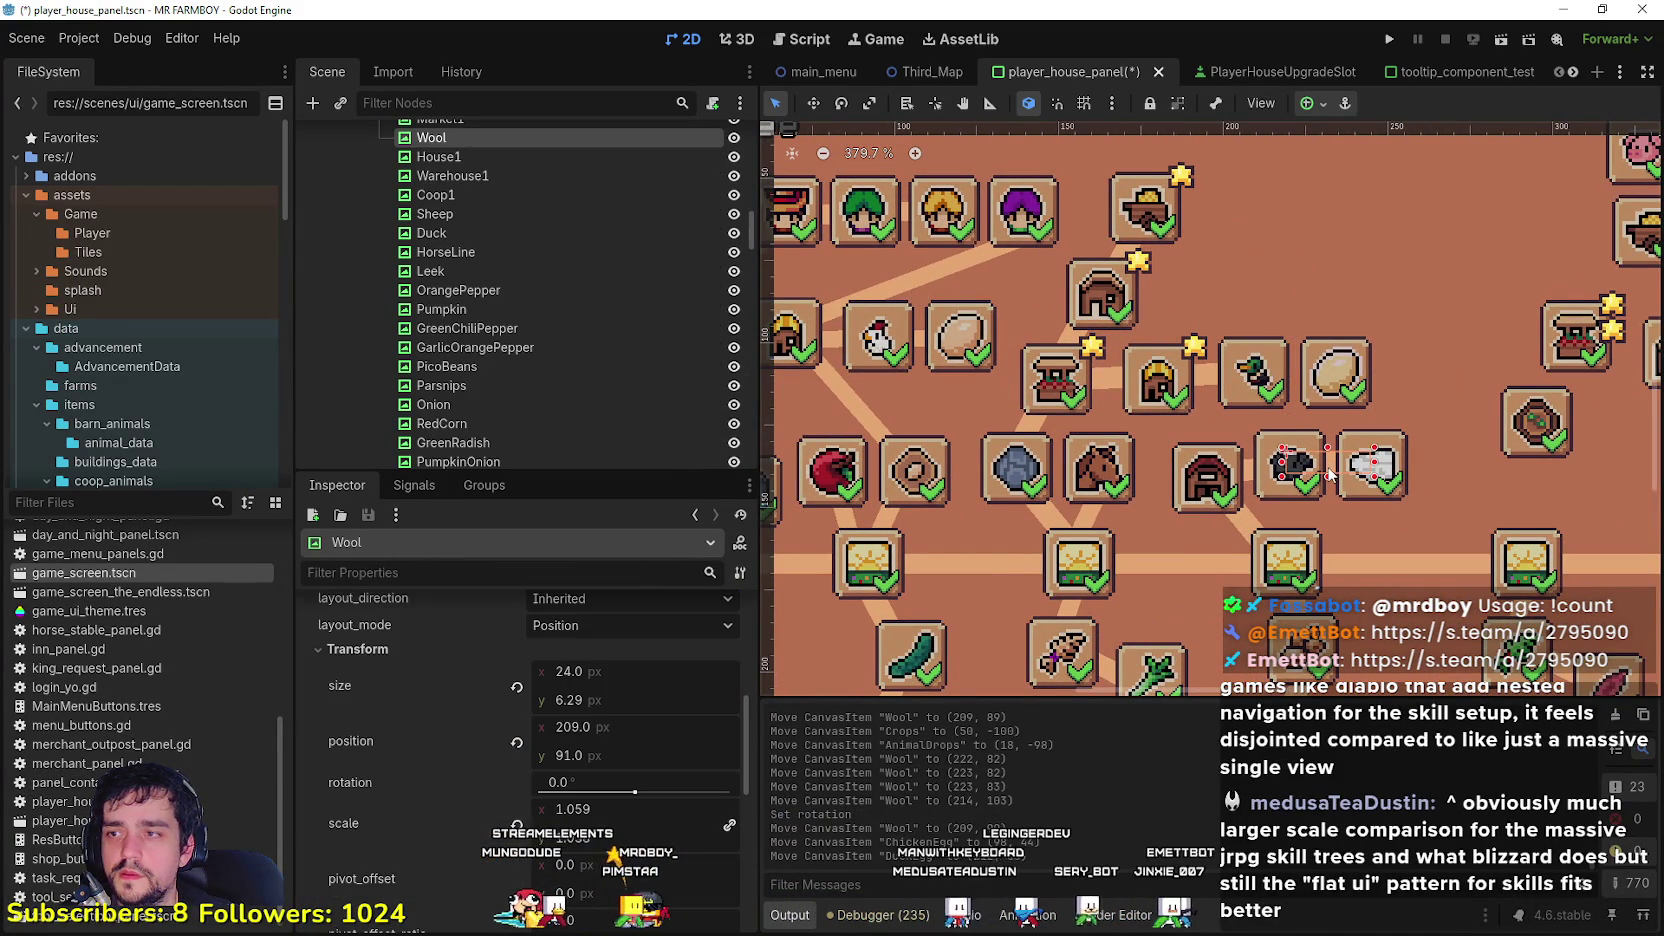
Step: Duplicate the Wool line as DuckEgg and place it at (202, 64) linking duck to duck egg
key(ctrl+d)
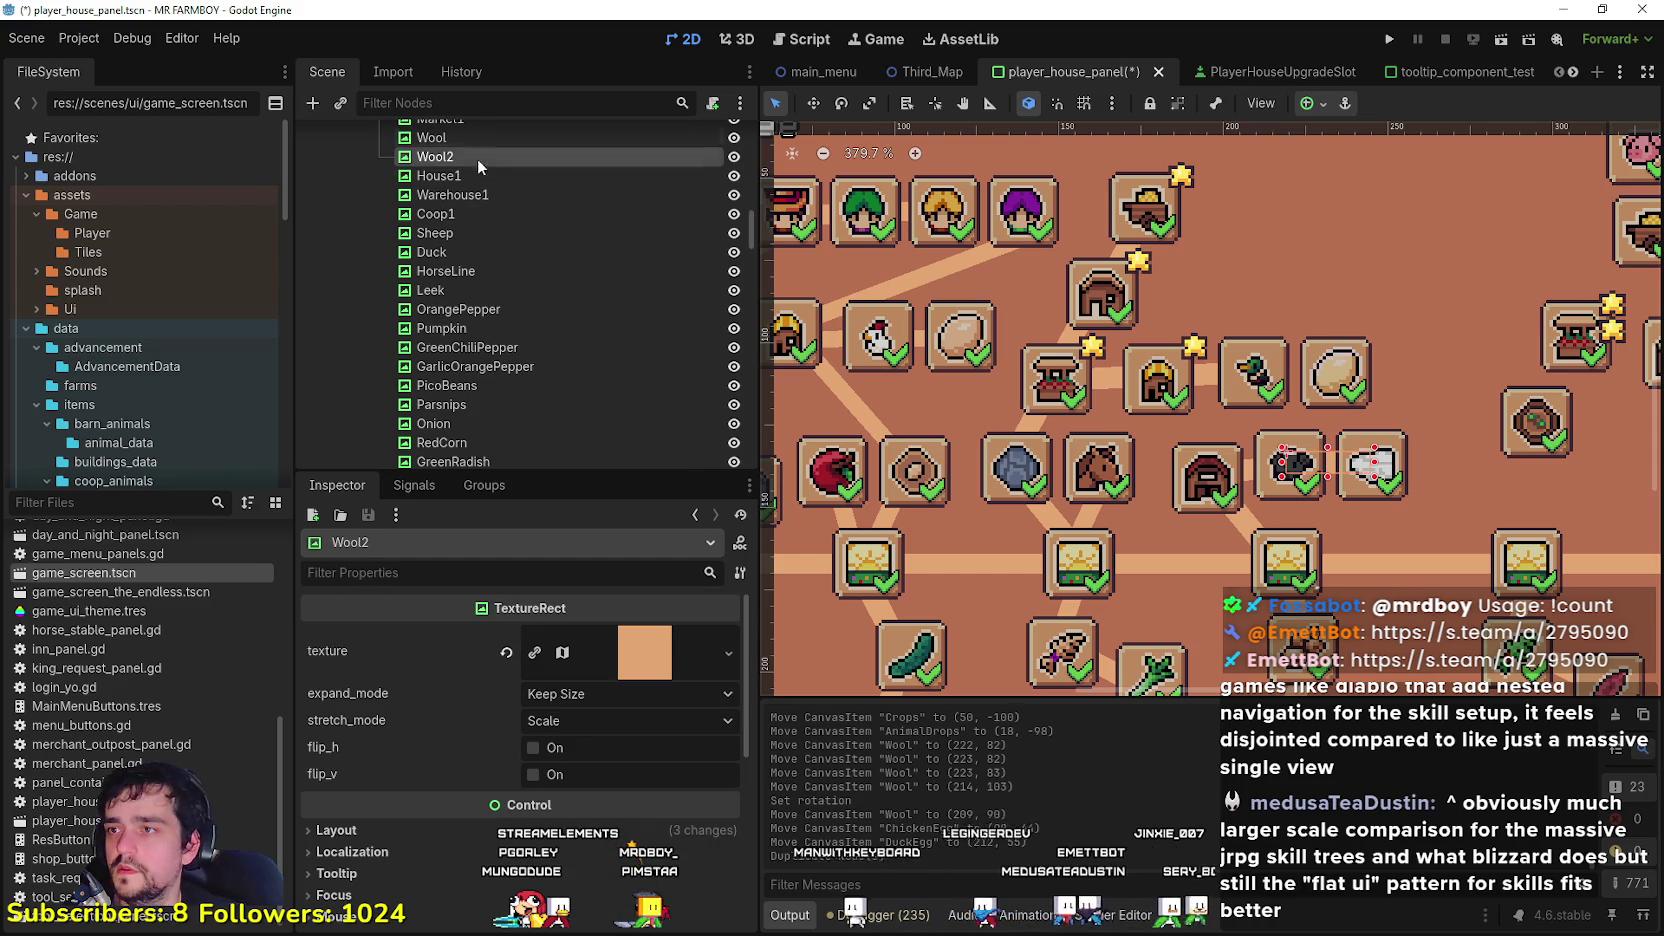
key(F2)
text(Du)
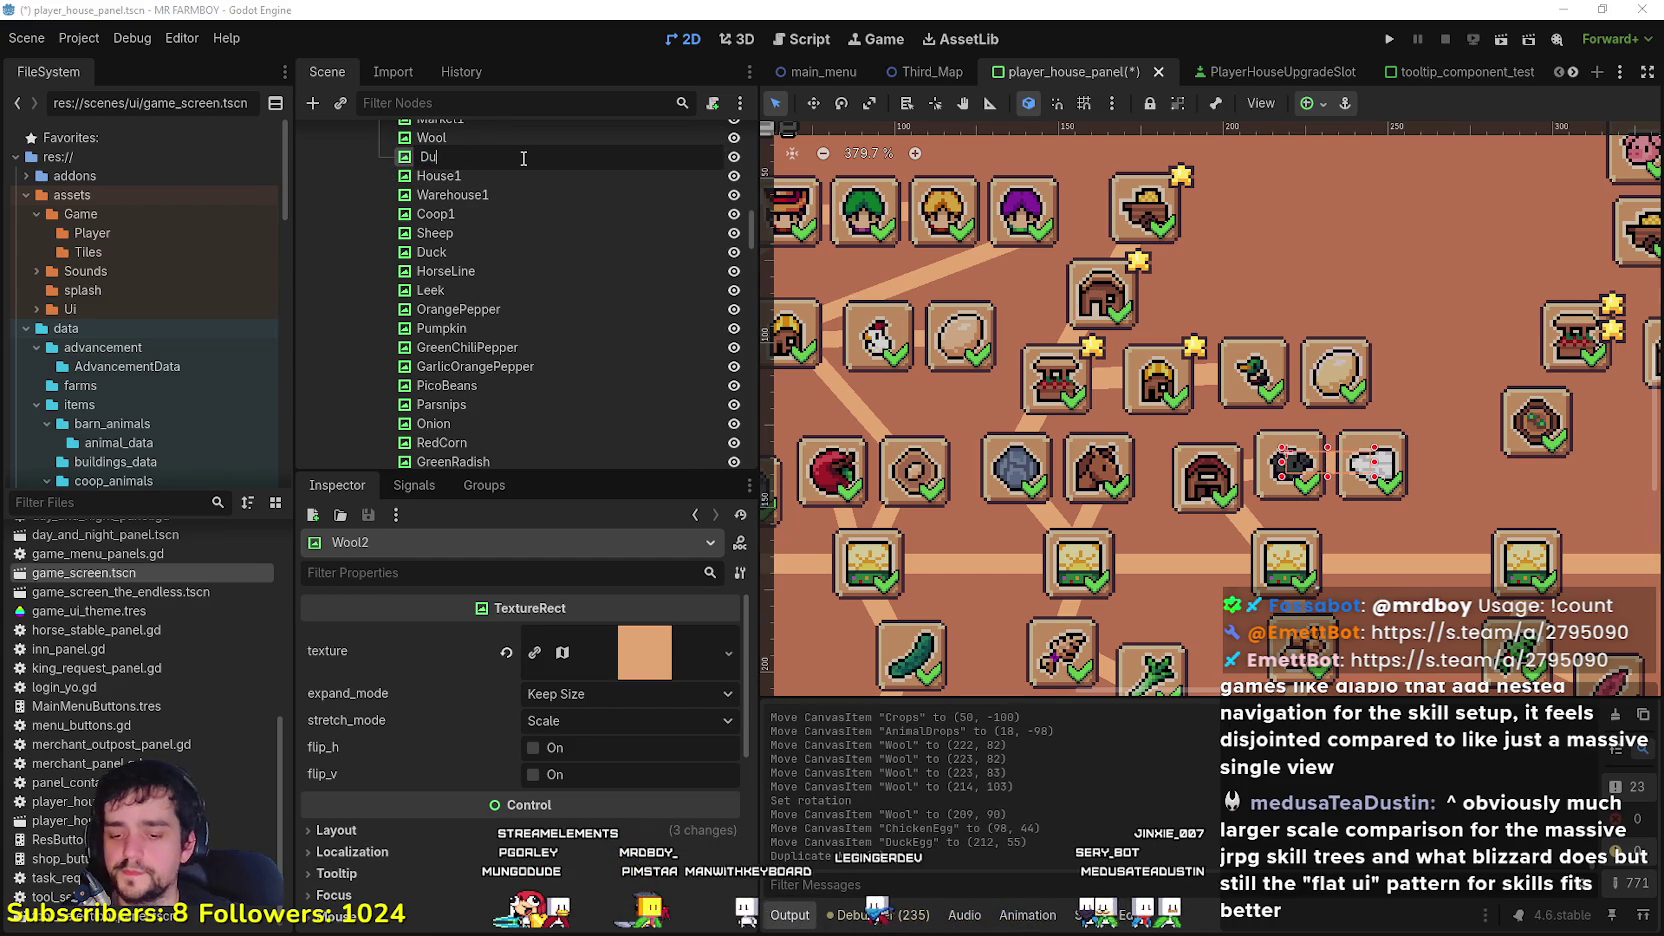
text(ckEg)
key(Return)
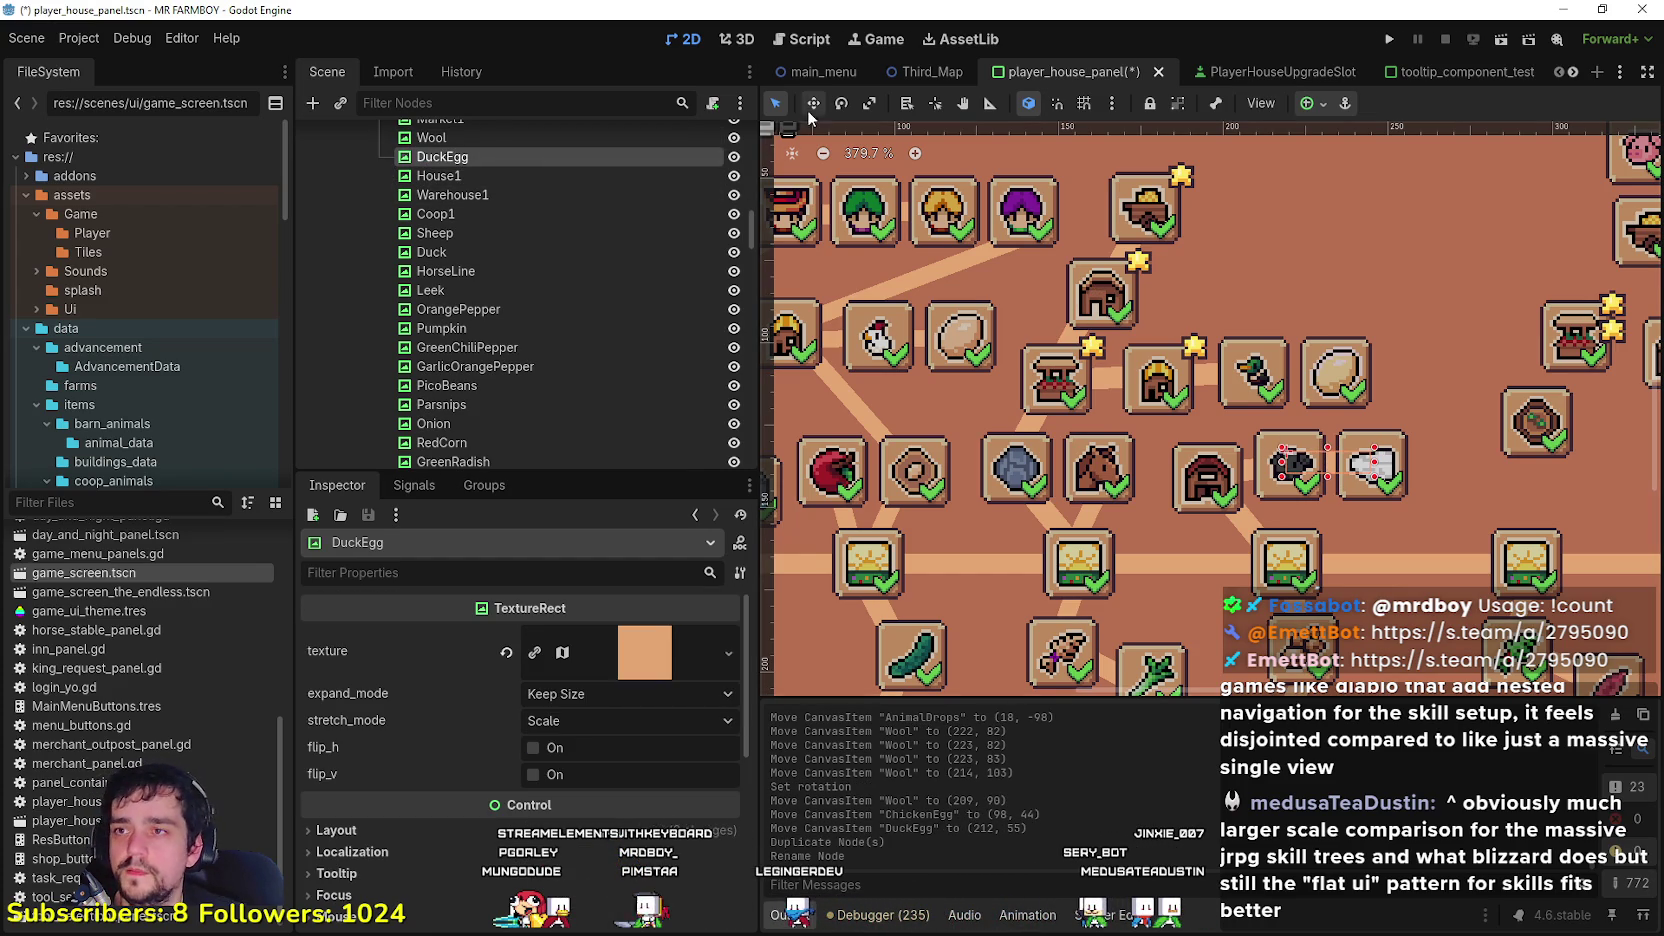
drag(1335, 458, 1310, 372)
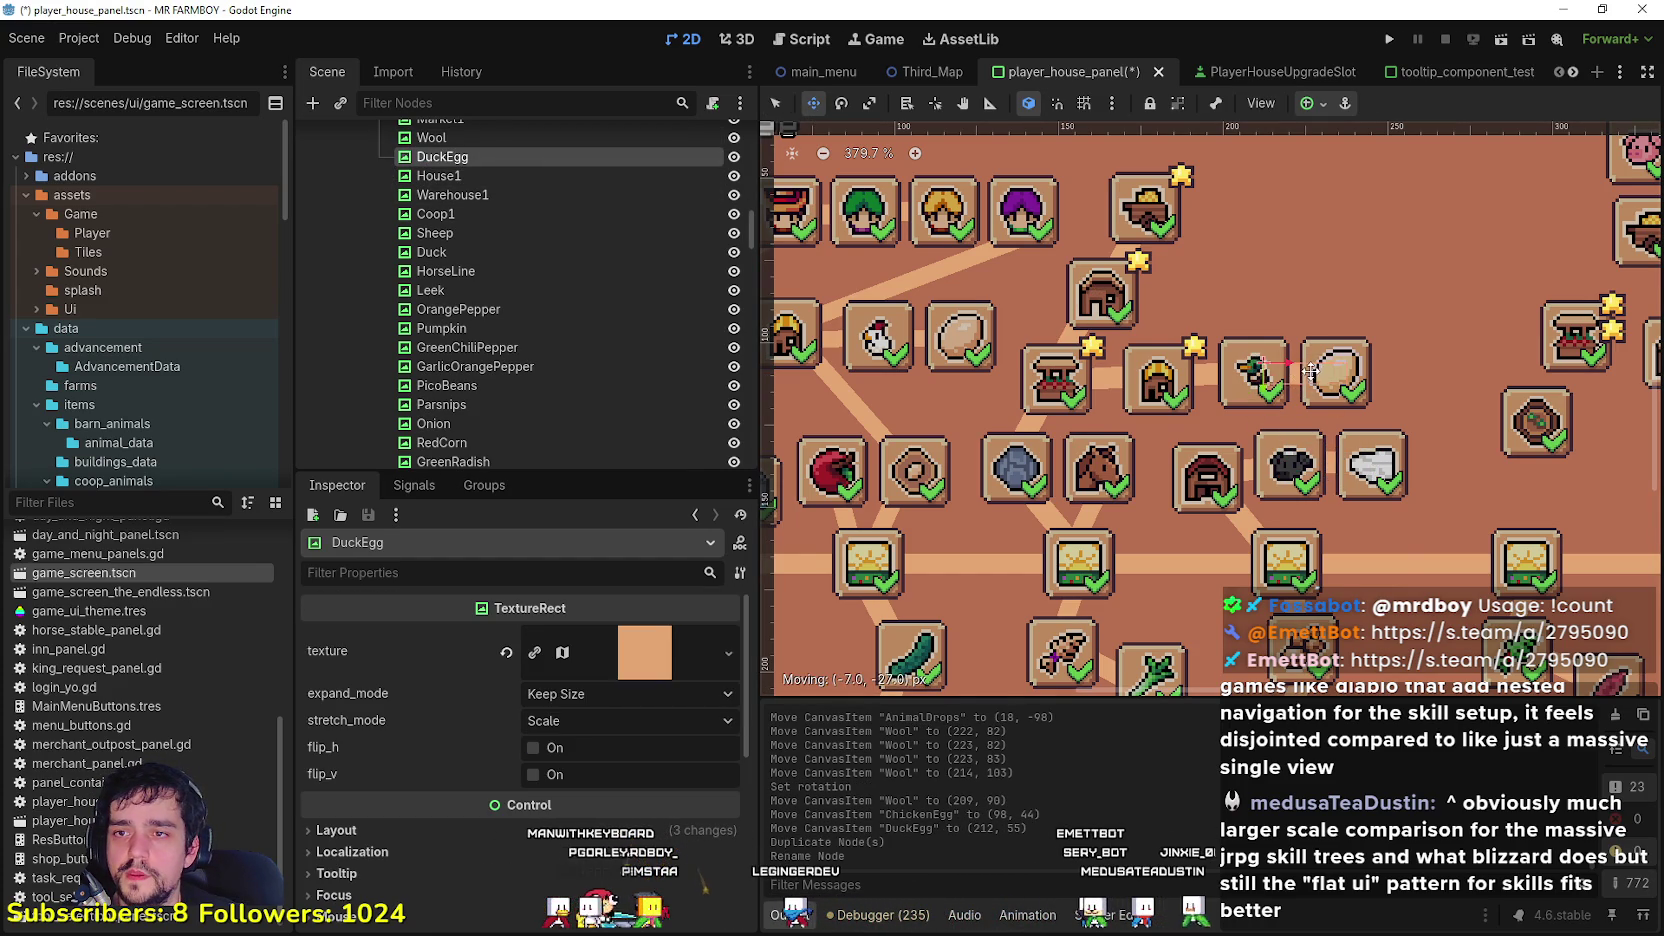
scroll(1139, 488, down, 2)
scroll(1139, 488, down, 3)
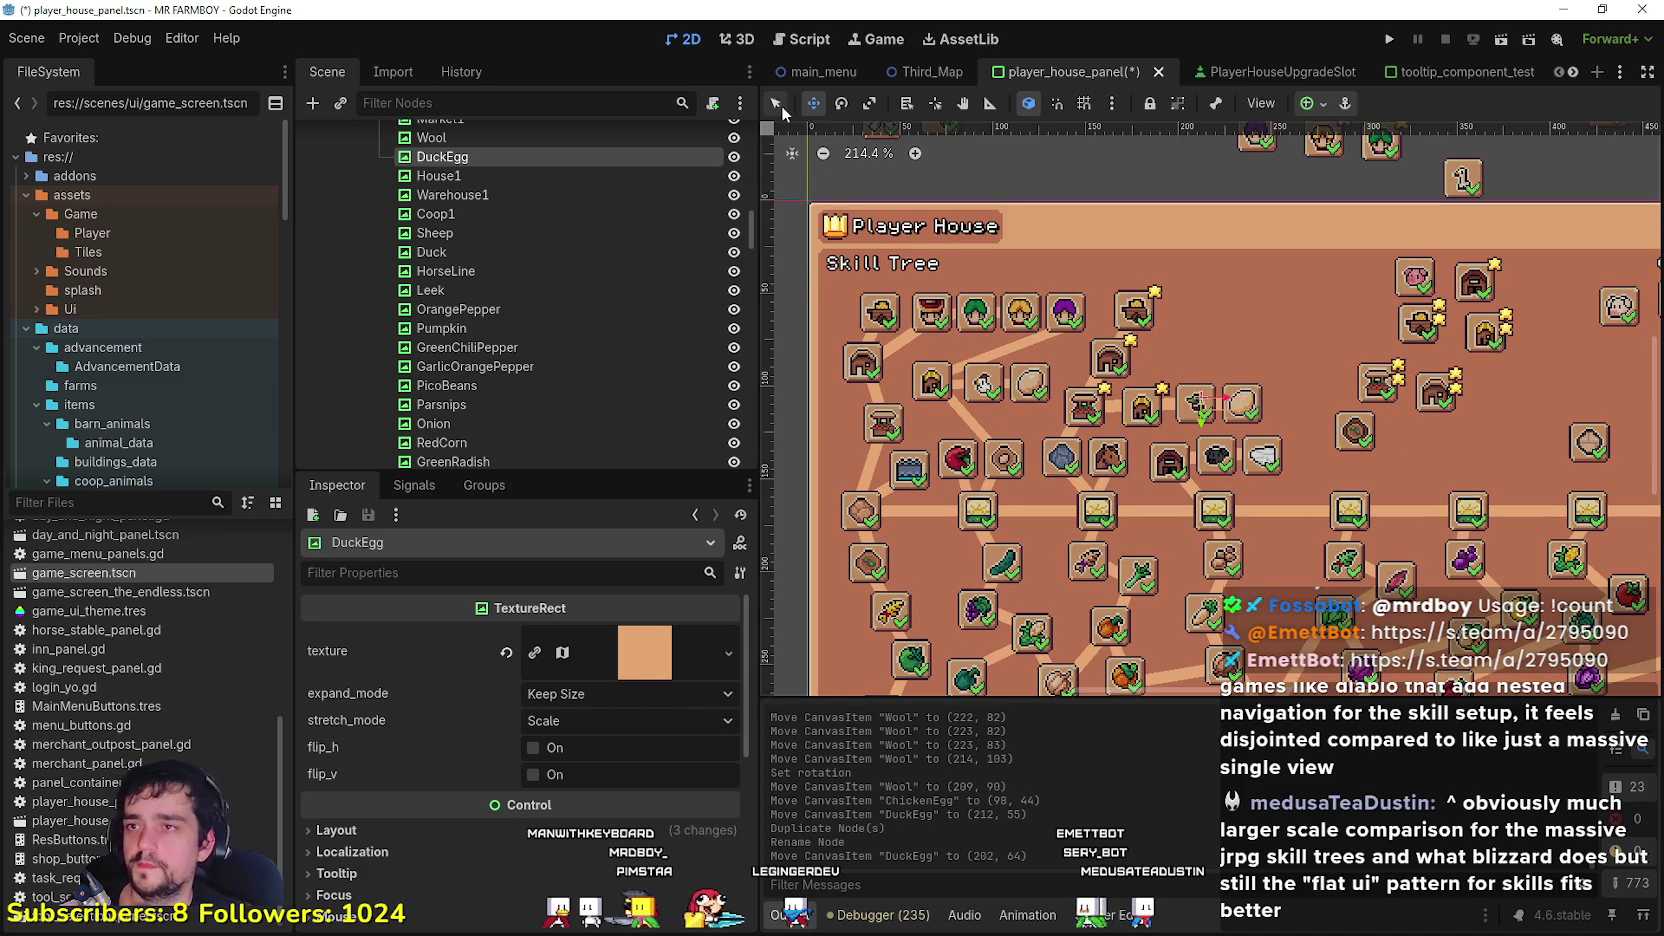
Step: Drag the Farmers1 icon from above the panel down-left into the skill tree
click(1198, 153)
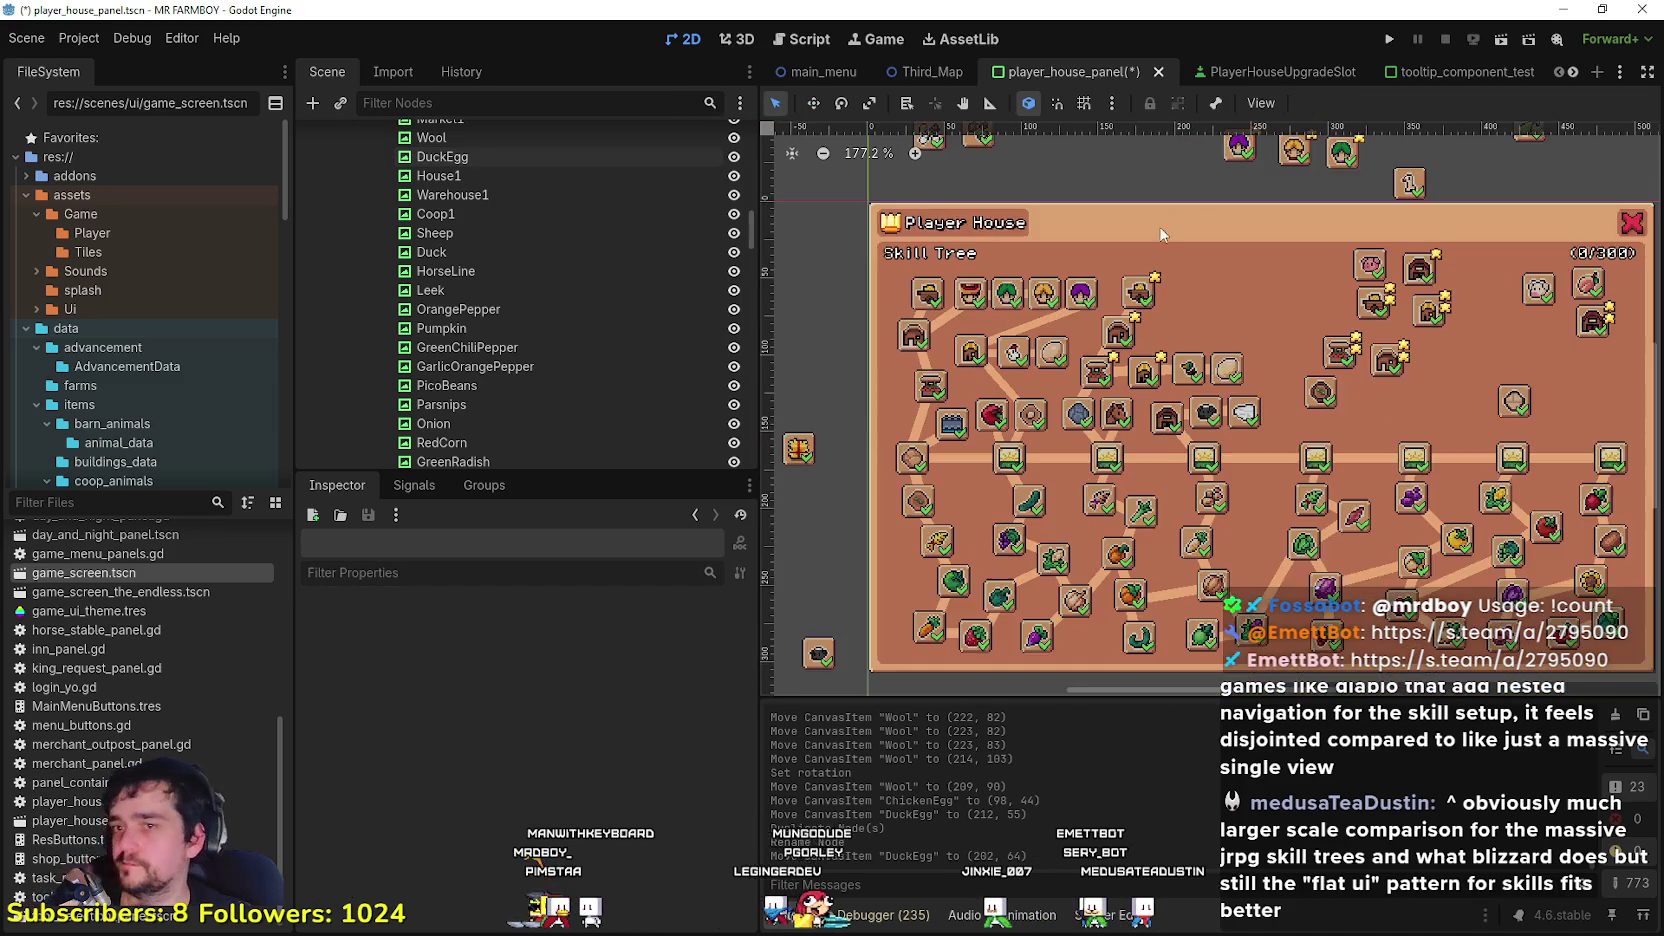
scroll(1157, 218, down, 1)
scroll(1089, 231, down, 2)
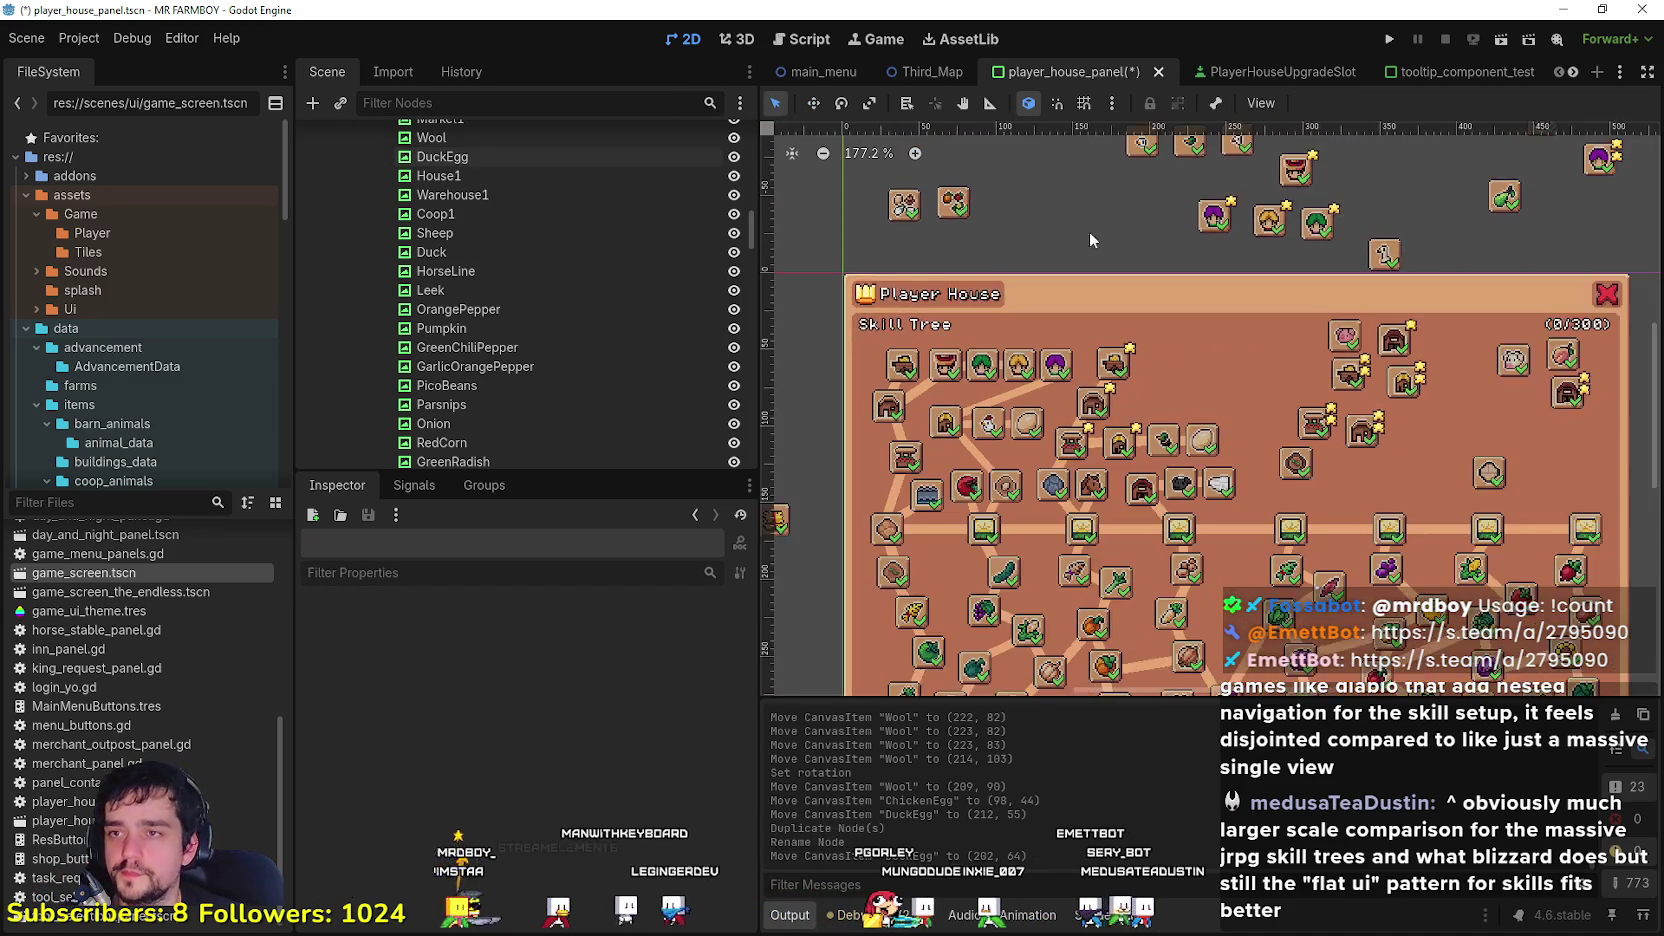
scroll(1214, 283, up, 3)
scroll(1188, 295, down, 2)
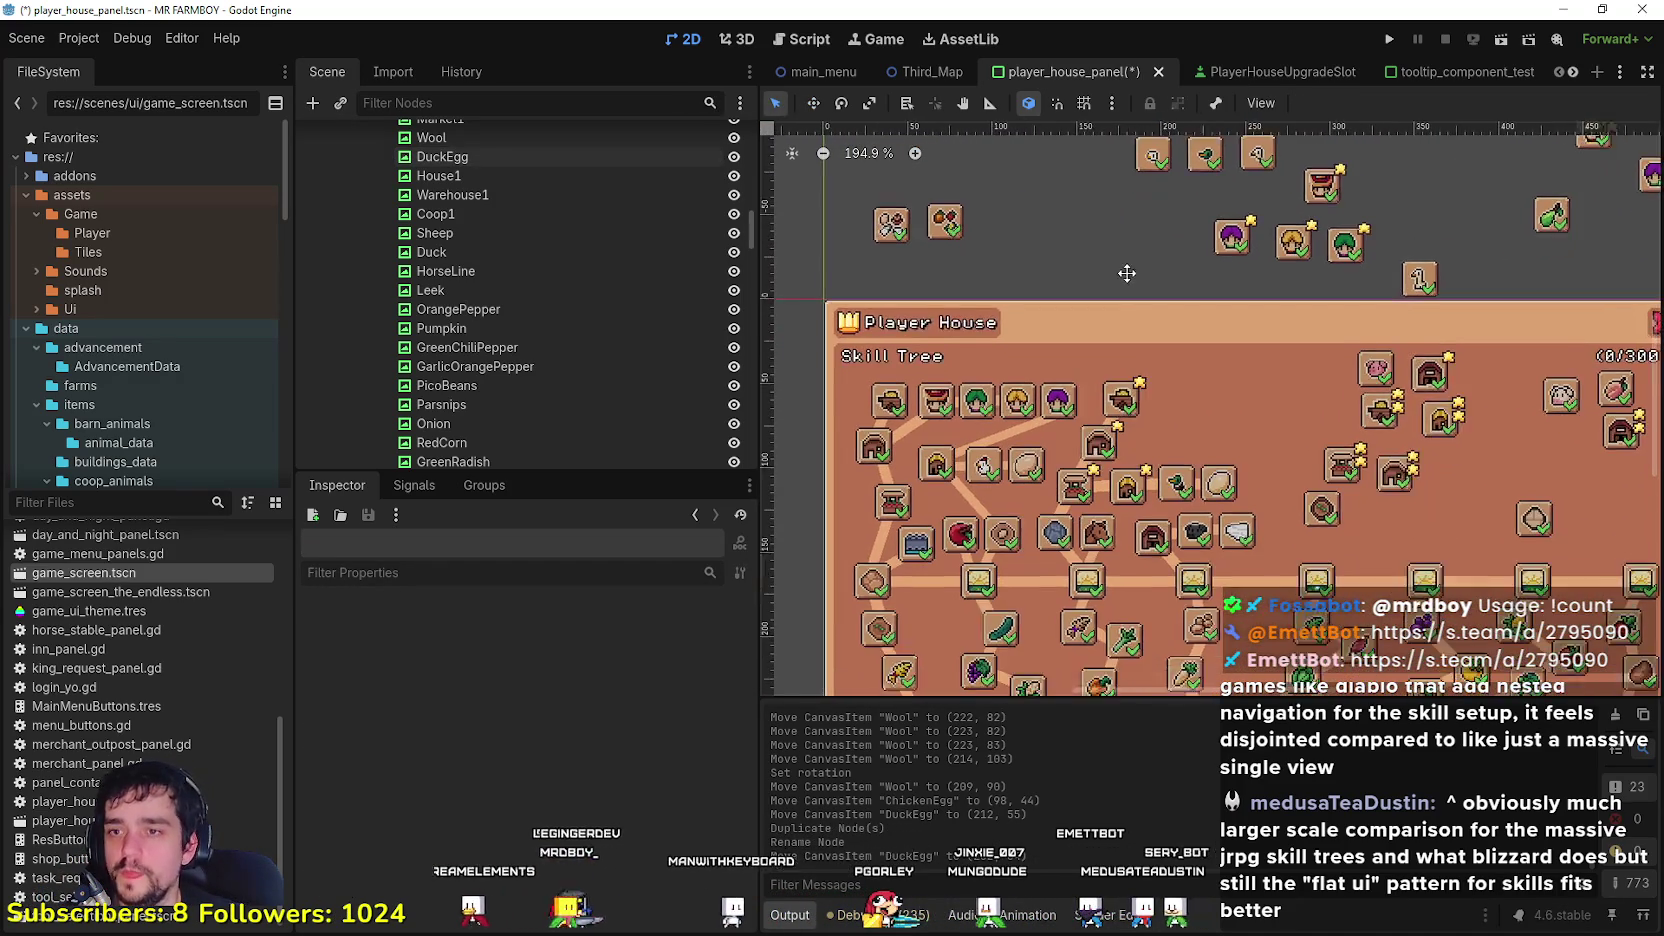
mouse_move(1333, 183)
mouse_down()
mouse_move(1175, 440)
mouse_move(1155, 432)
mouse_up()
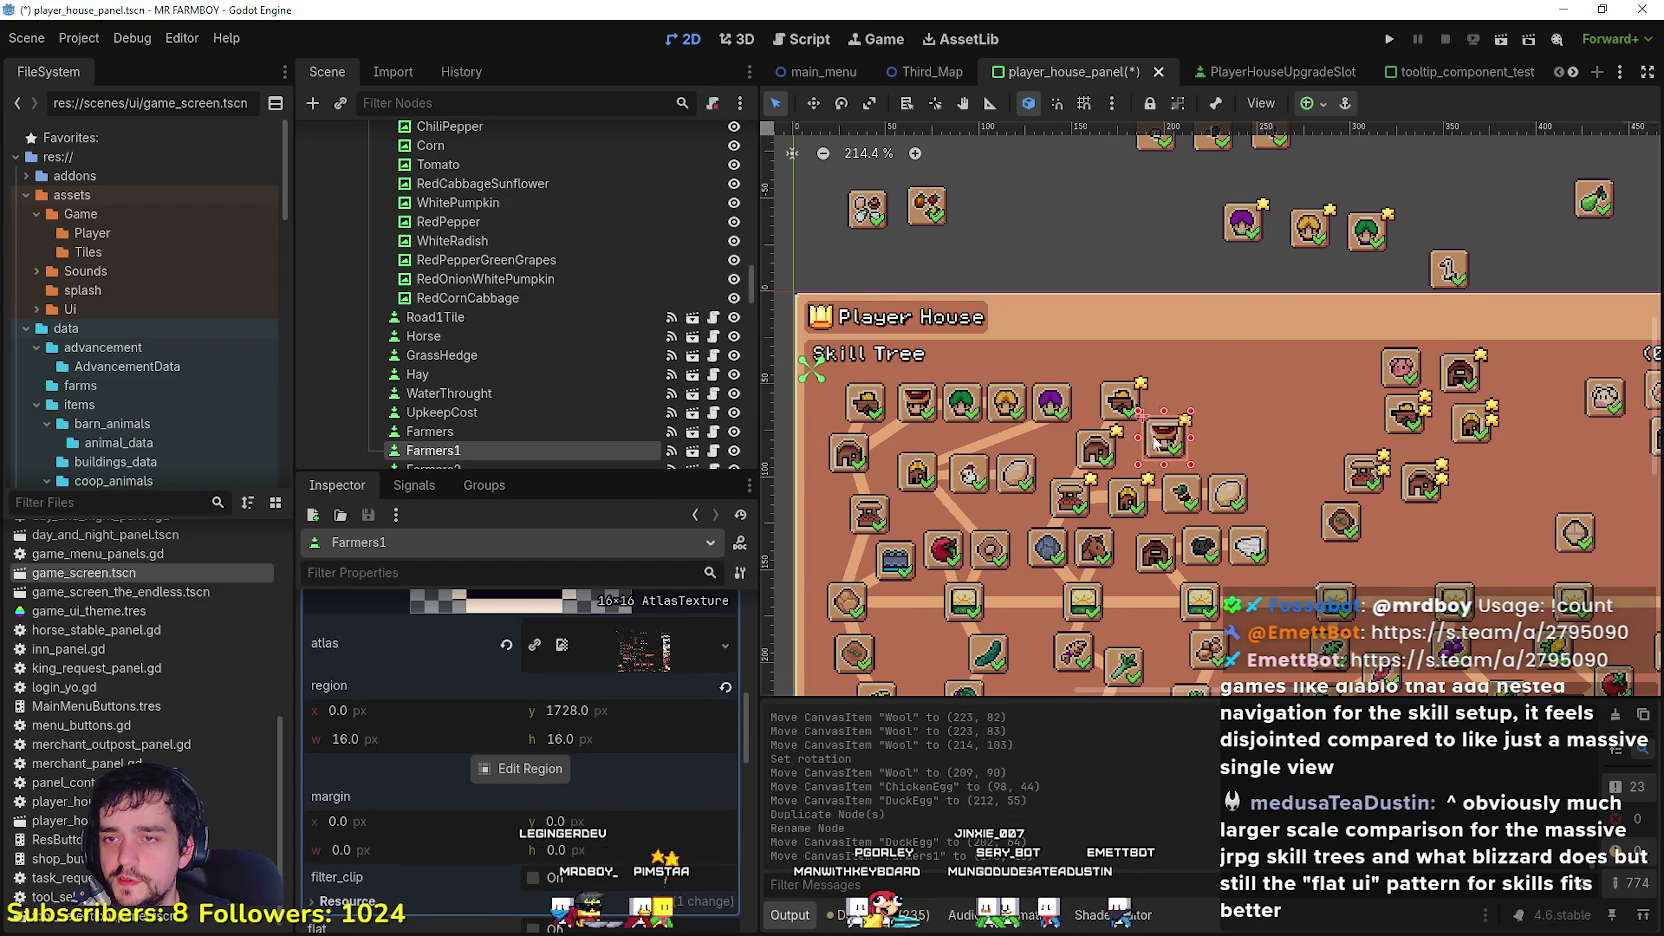
Step: Move the green, orange and purple upgrade icons down into the skill tree area
scroll(1160, 420, up, 7)
scroll(1196, 375, down, 1)
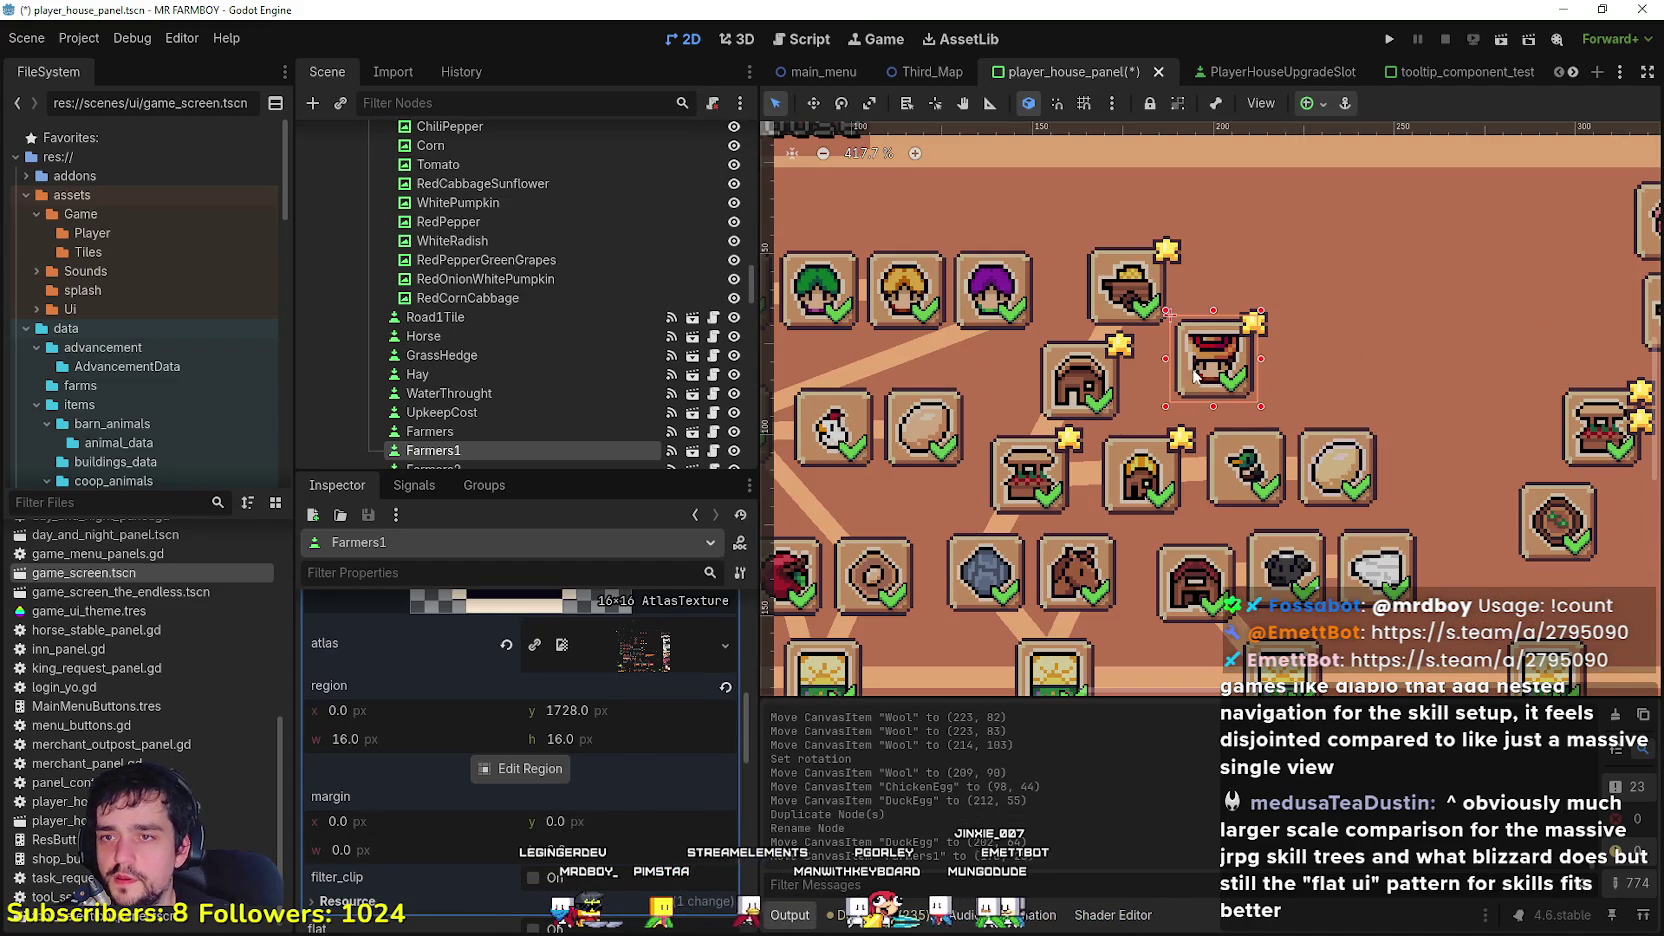
scroll(1190, 382, down, 2)
scroll(1187, 380, down, 4)
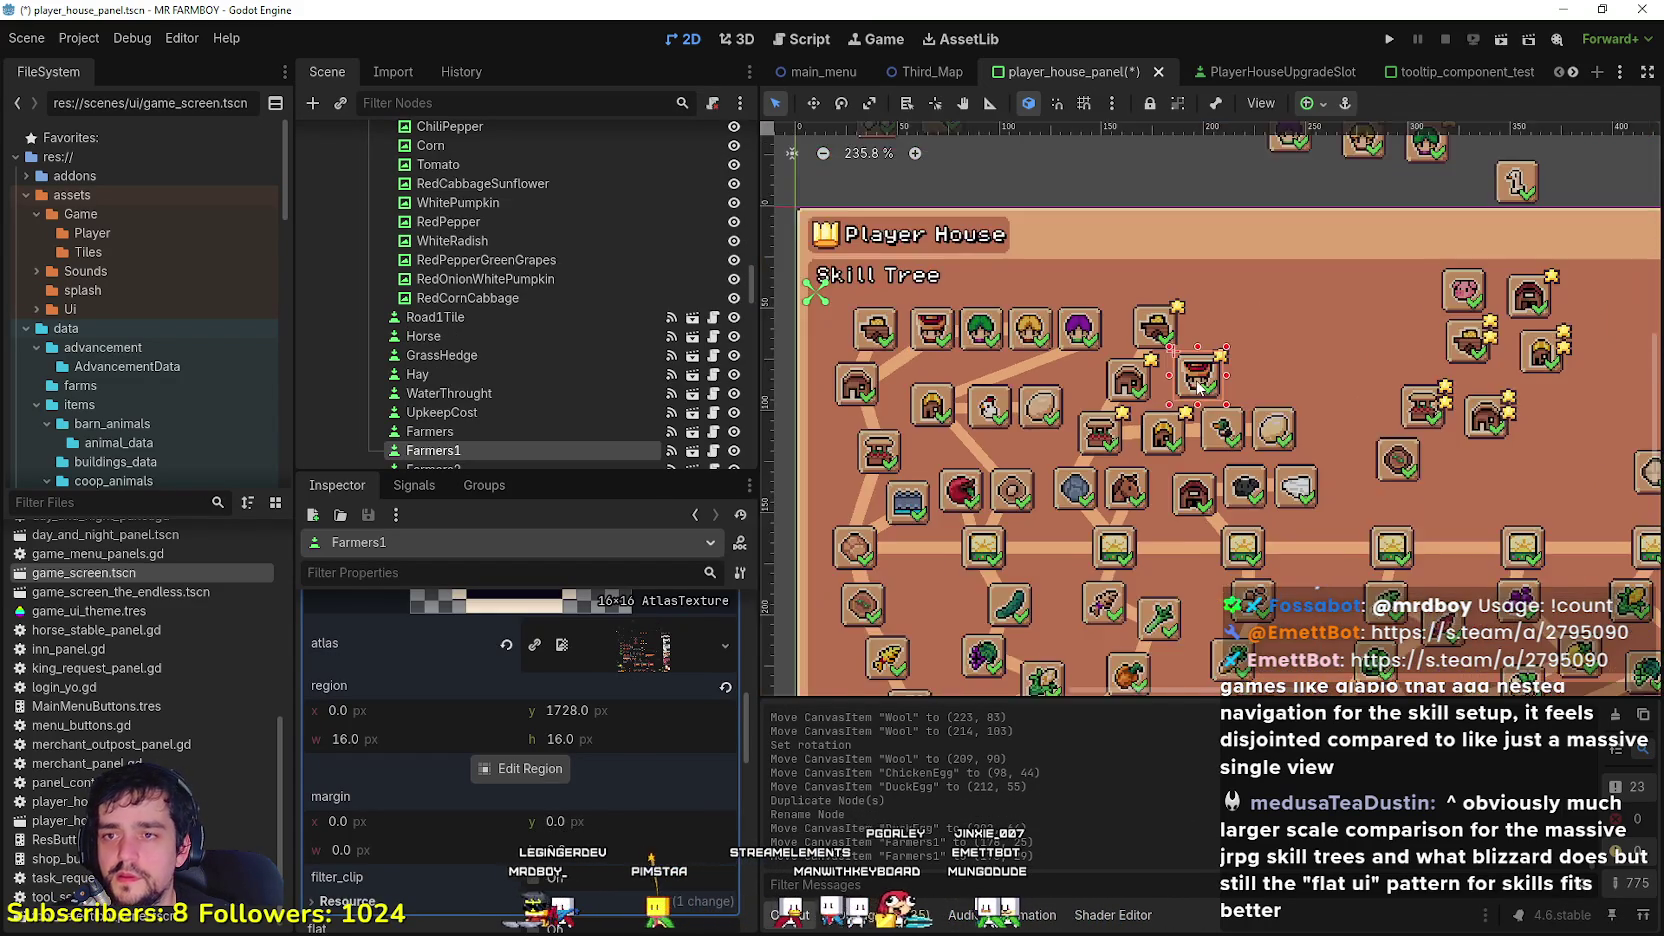
click(1220, 195)
click(1285, 205)
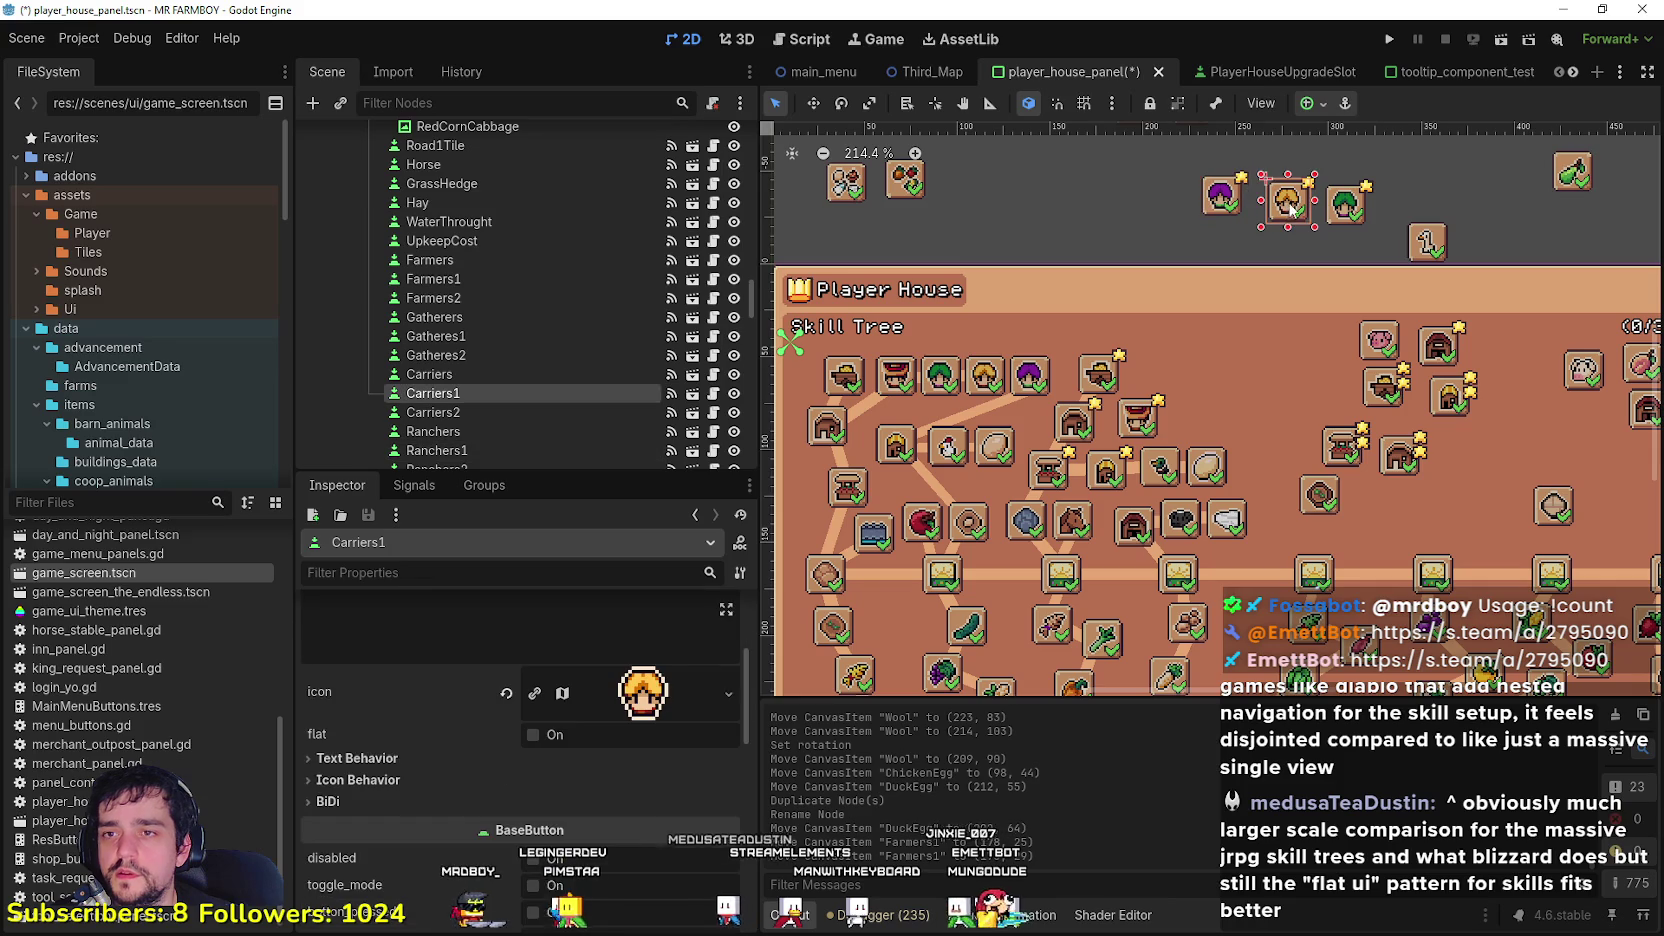
mouse_move(1345, 205)
mouse_down()
mouse_move(1190, 410)
mouse_move(1178, 355)
mouse_move(1169, 370)
mouse_up()
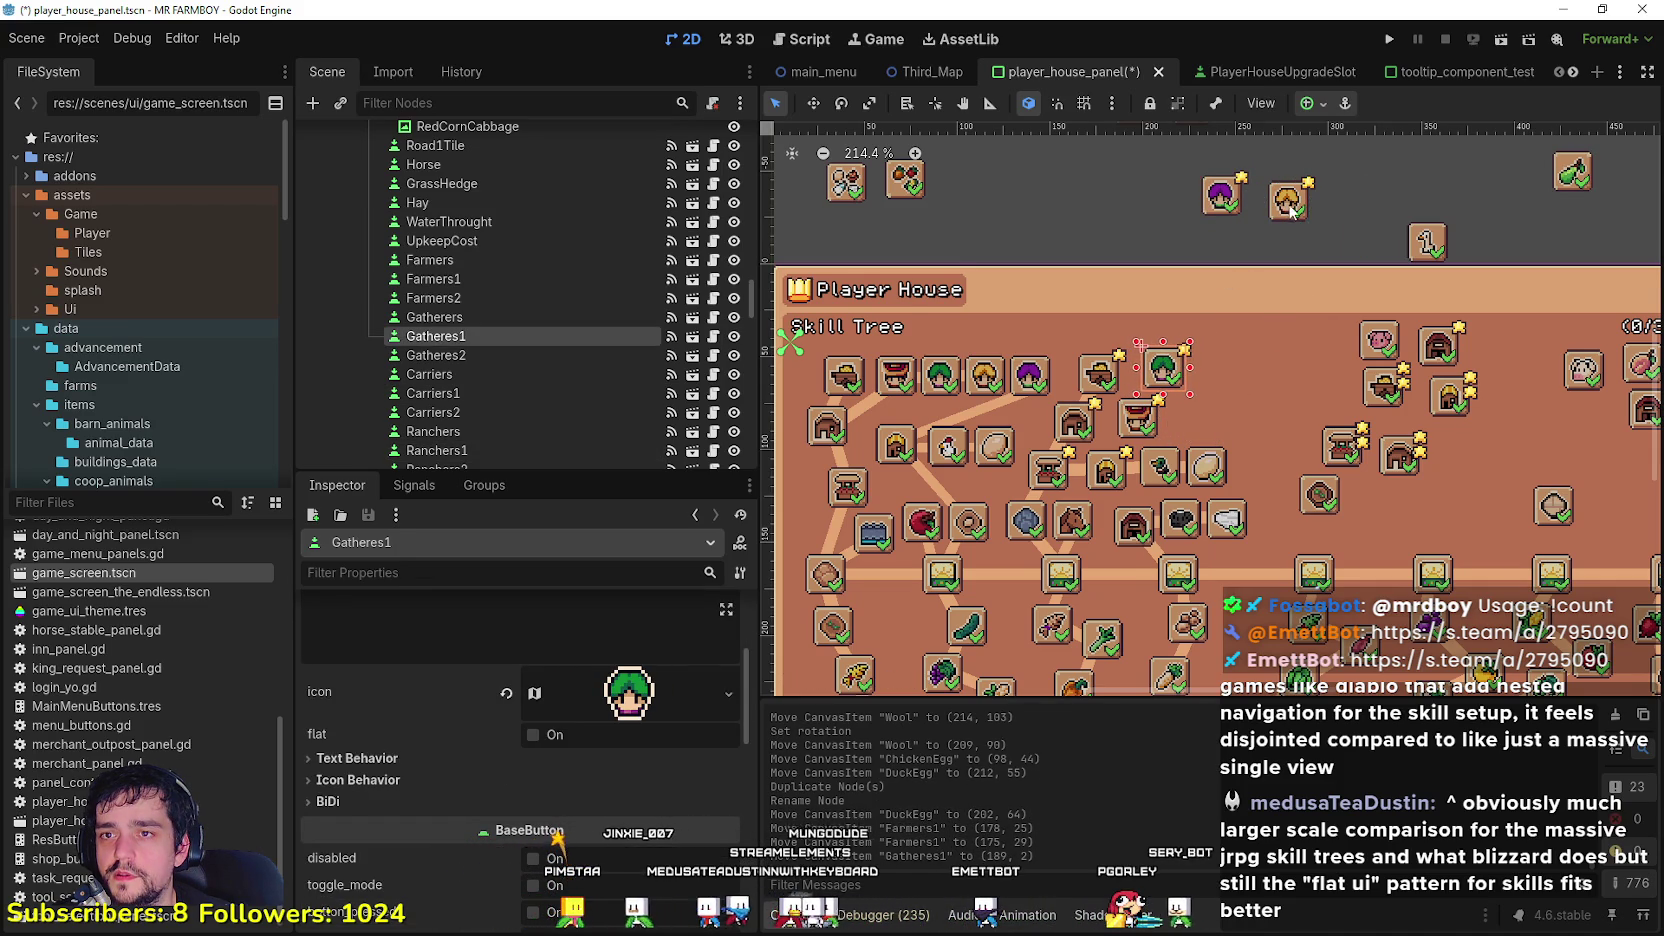
scroll(1288, 198, up, 1)
mouse_move(1288, 200)
mouse_down()
mouse_move(1200, 450)
mouse_move(1172, 459)
mouse_up()
mouse_move(1211, 188)
mouse_down()
mouse_move(1262, 352)
mouse_move(1215, 396)
mouse_up()
click(1122, 230)
scroll(1115, 340, down, 2)
scroll(1115, 340, left, 2)
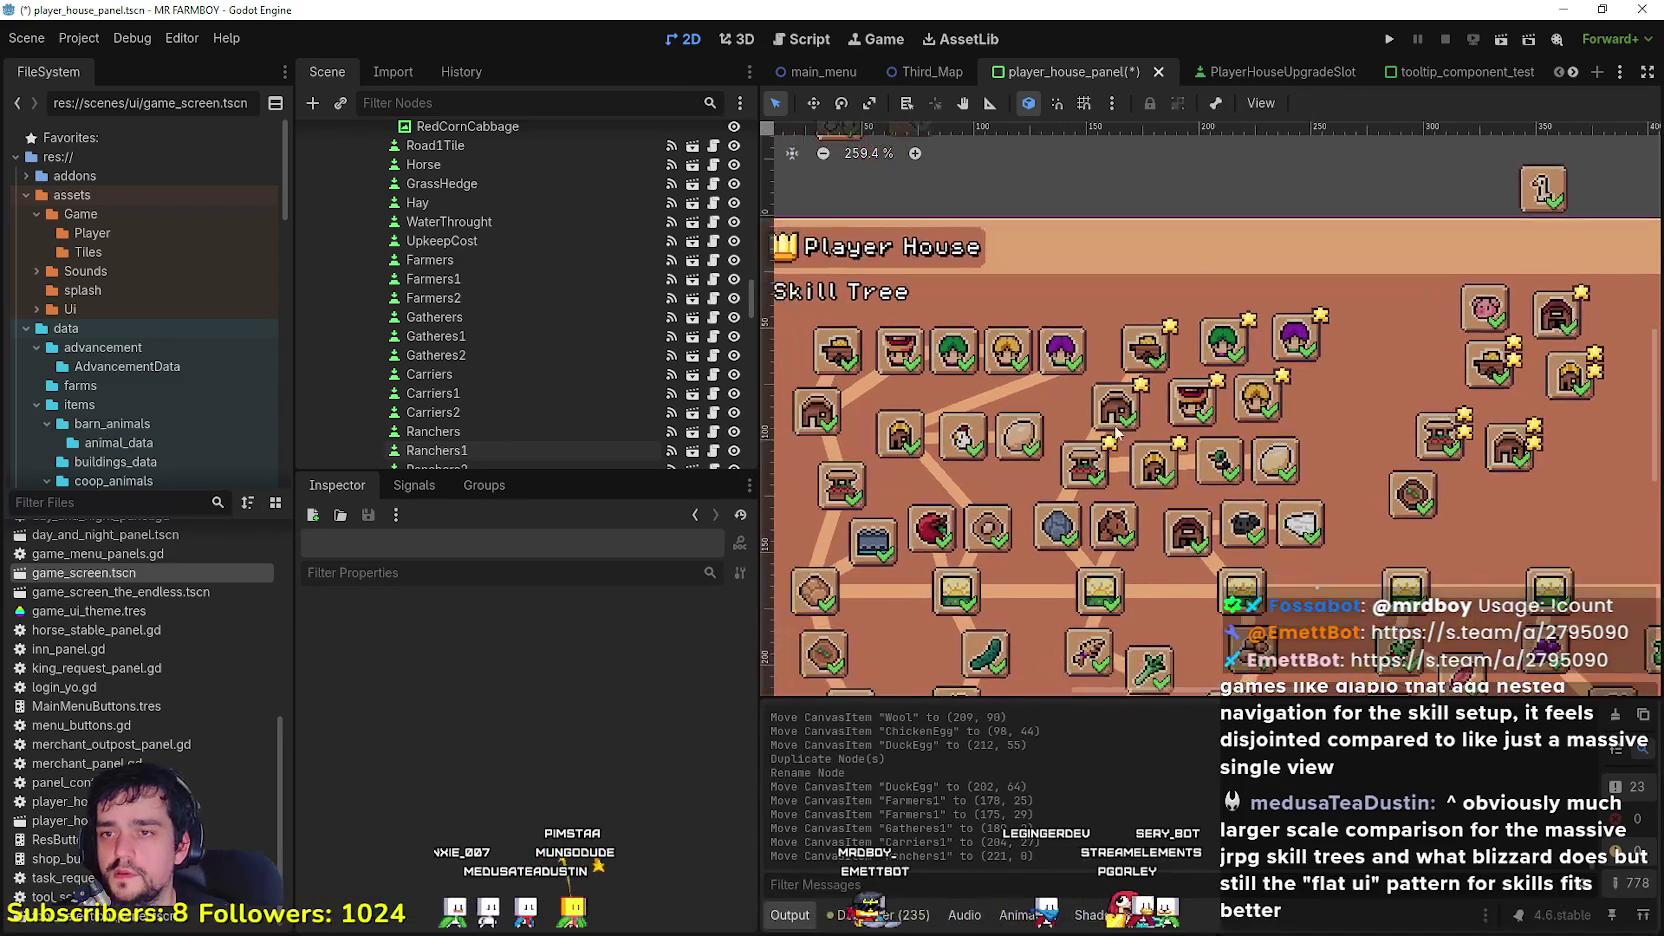
scroll(1108, 440, up, 2)
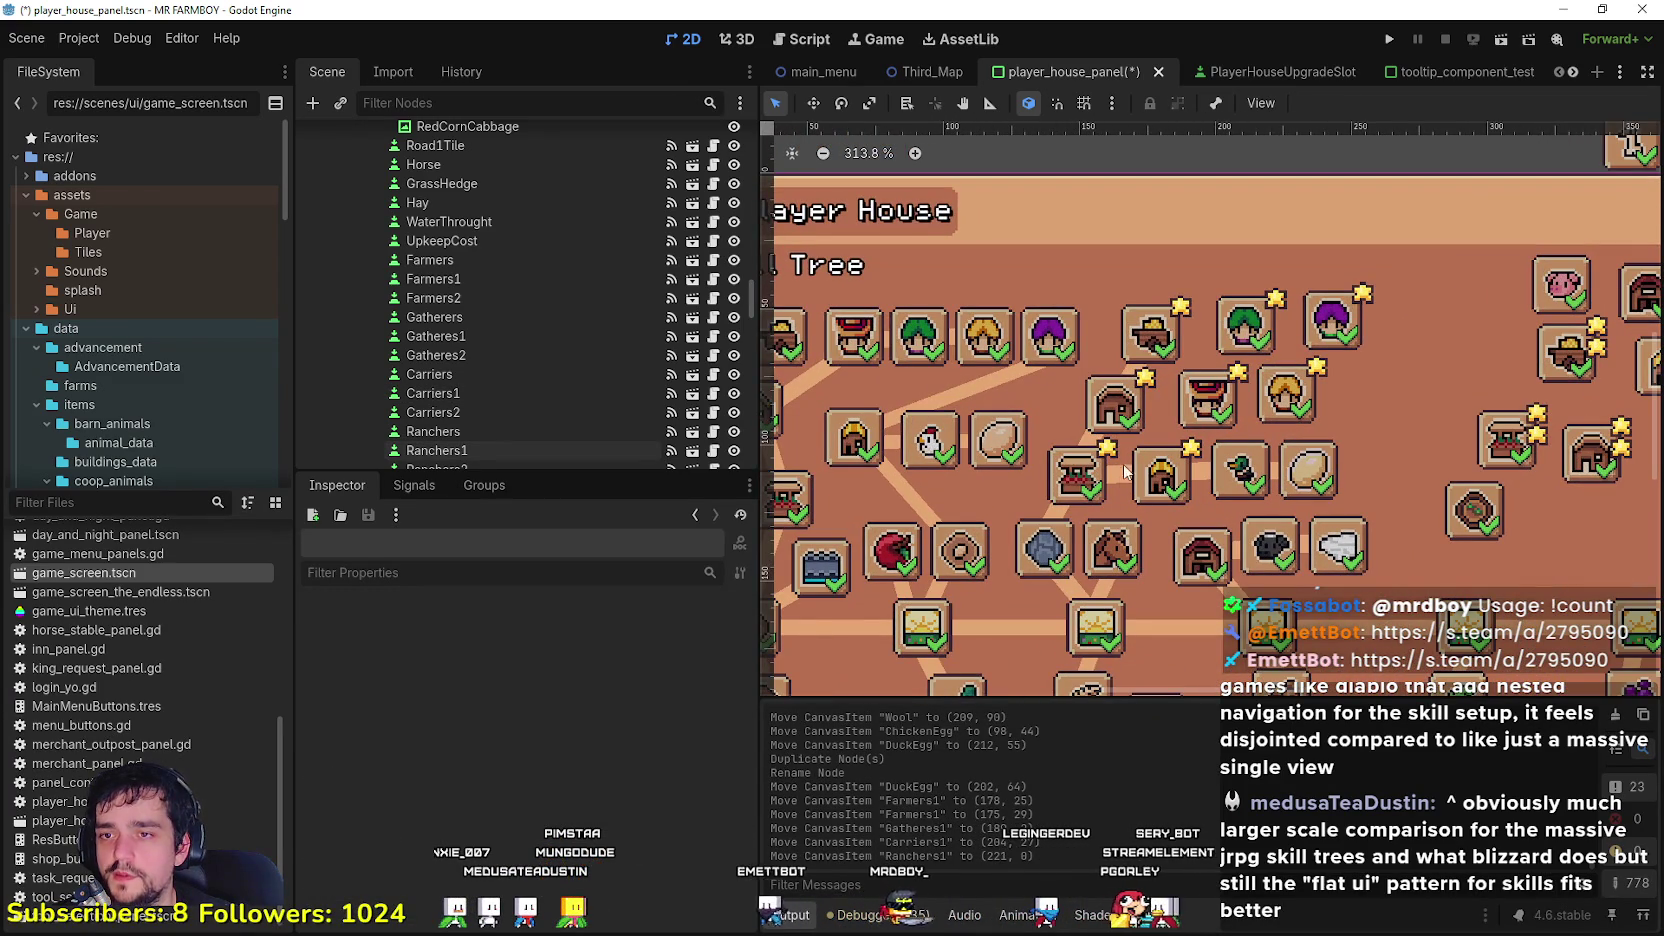
Step: Duplicate the Coop1 connector as Farmers1 and place it between the new icons
click(1122, 480)
key(ctrl+d)
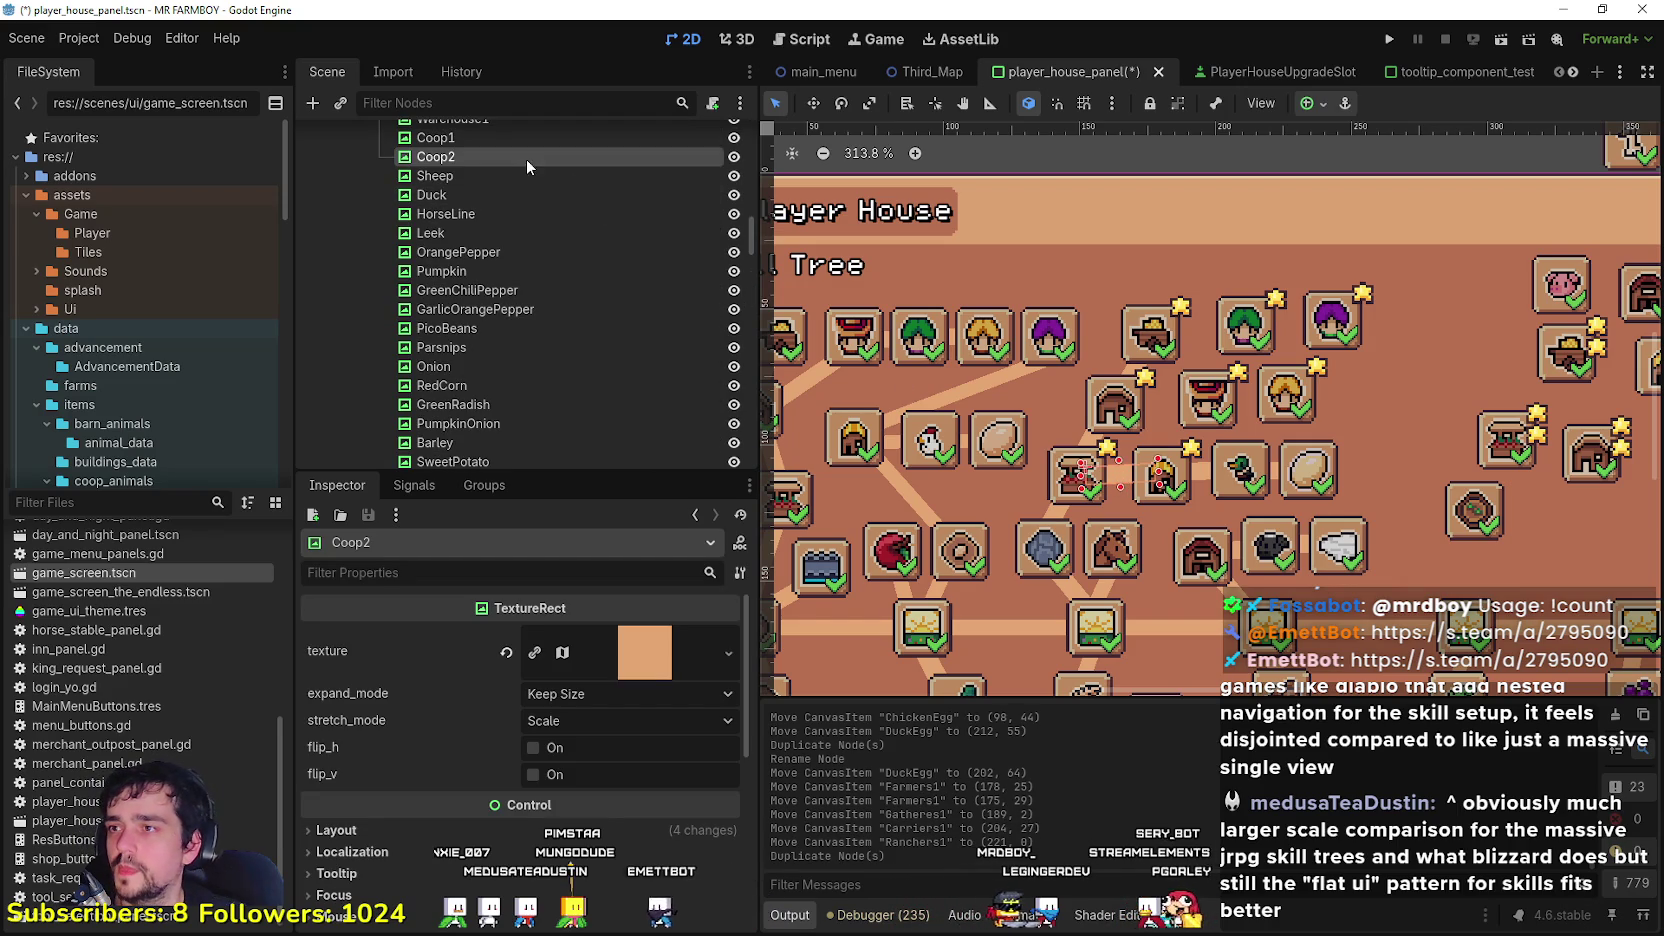
double_click(451, 158)
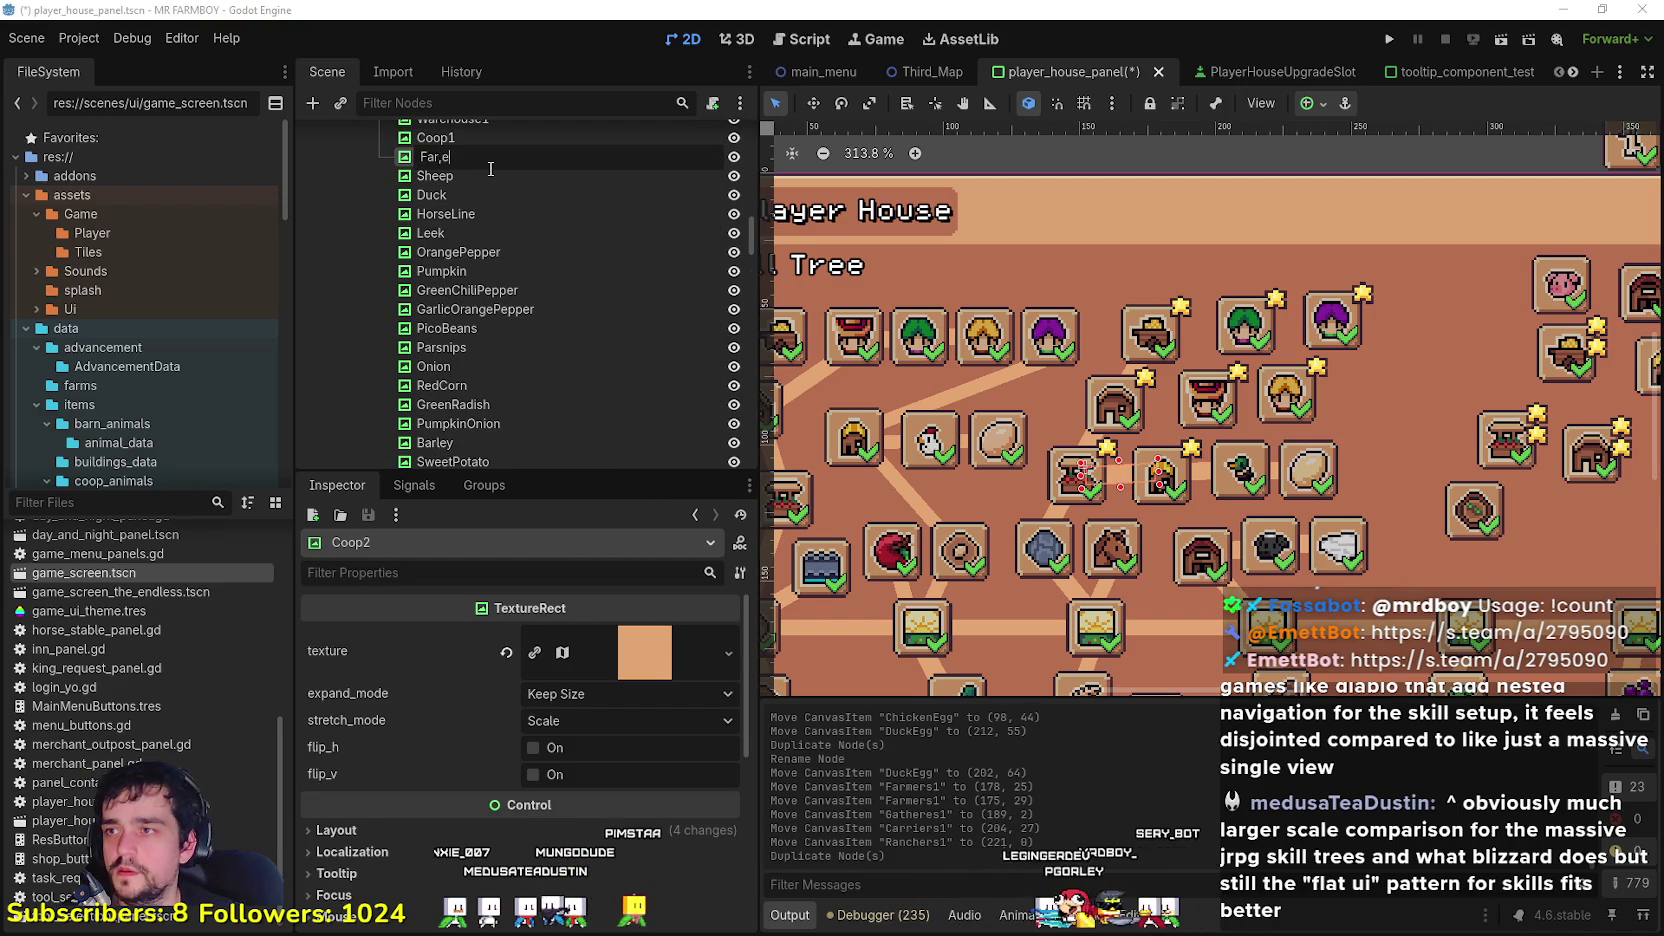
text(1)
key(Return)
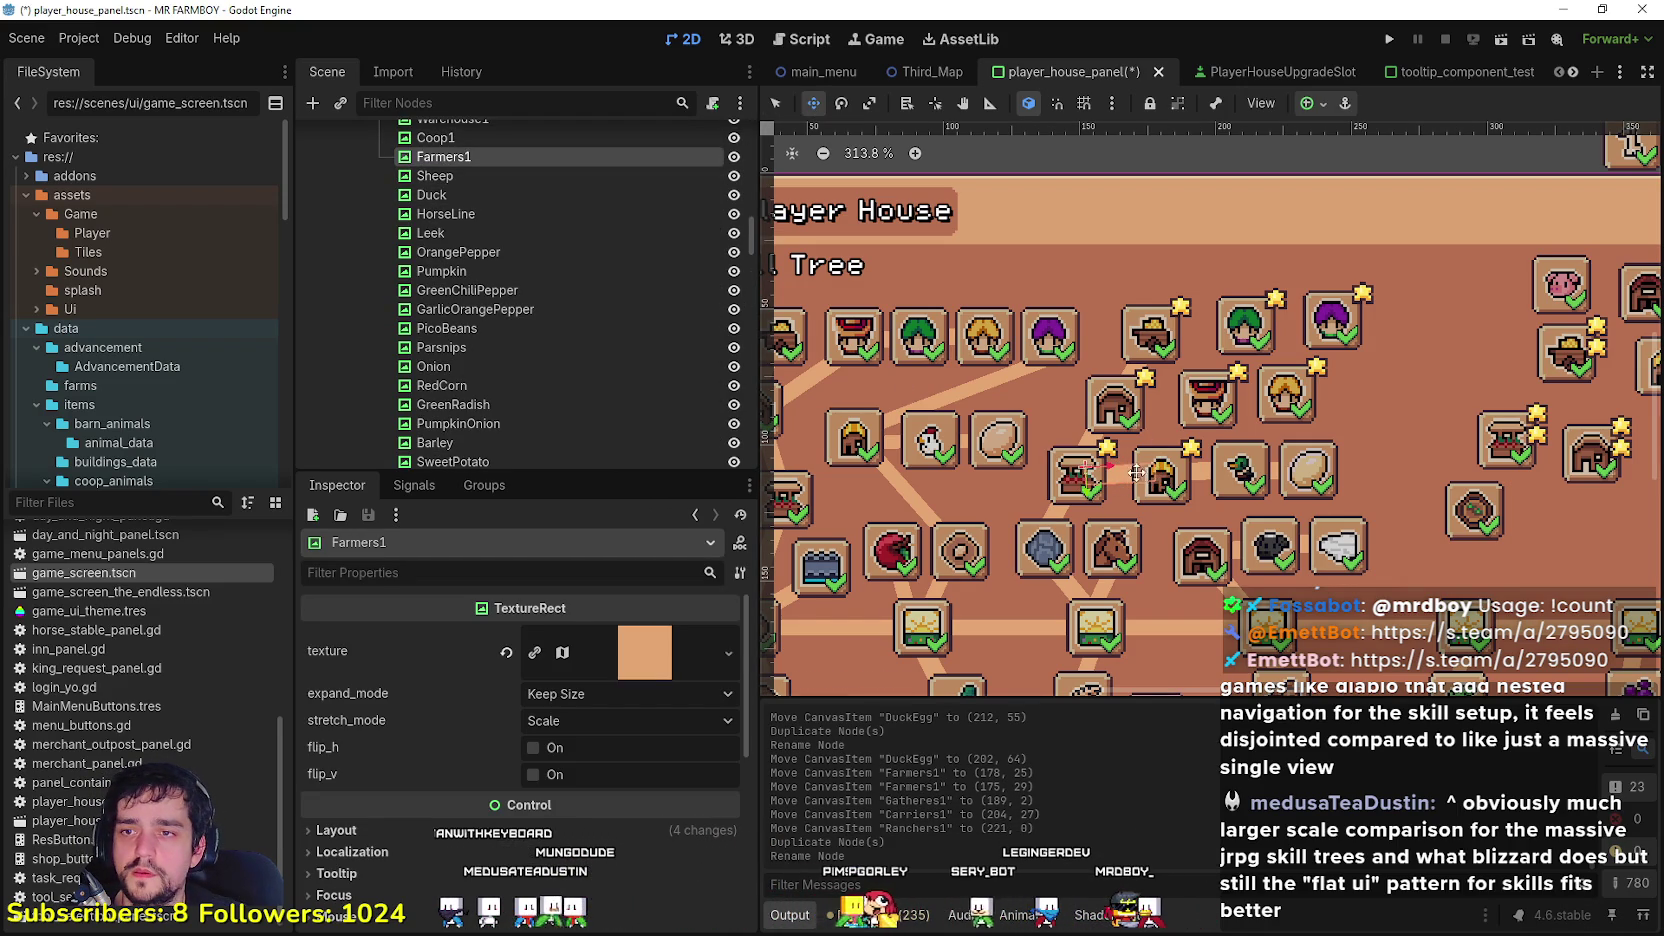
drag(1173, 398, 1226, 389)
Step: Duplicate Farmers1 as Gatheres1 and shift it upward into place
key(ctrl+d)
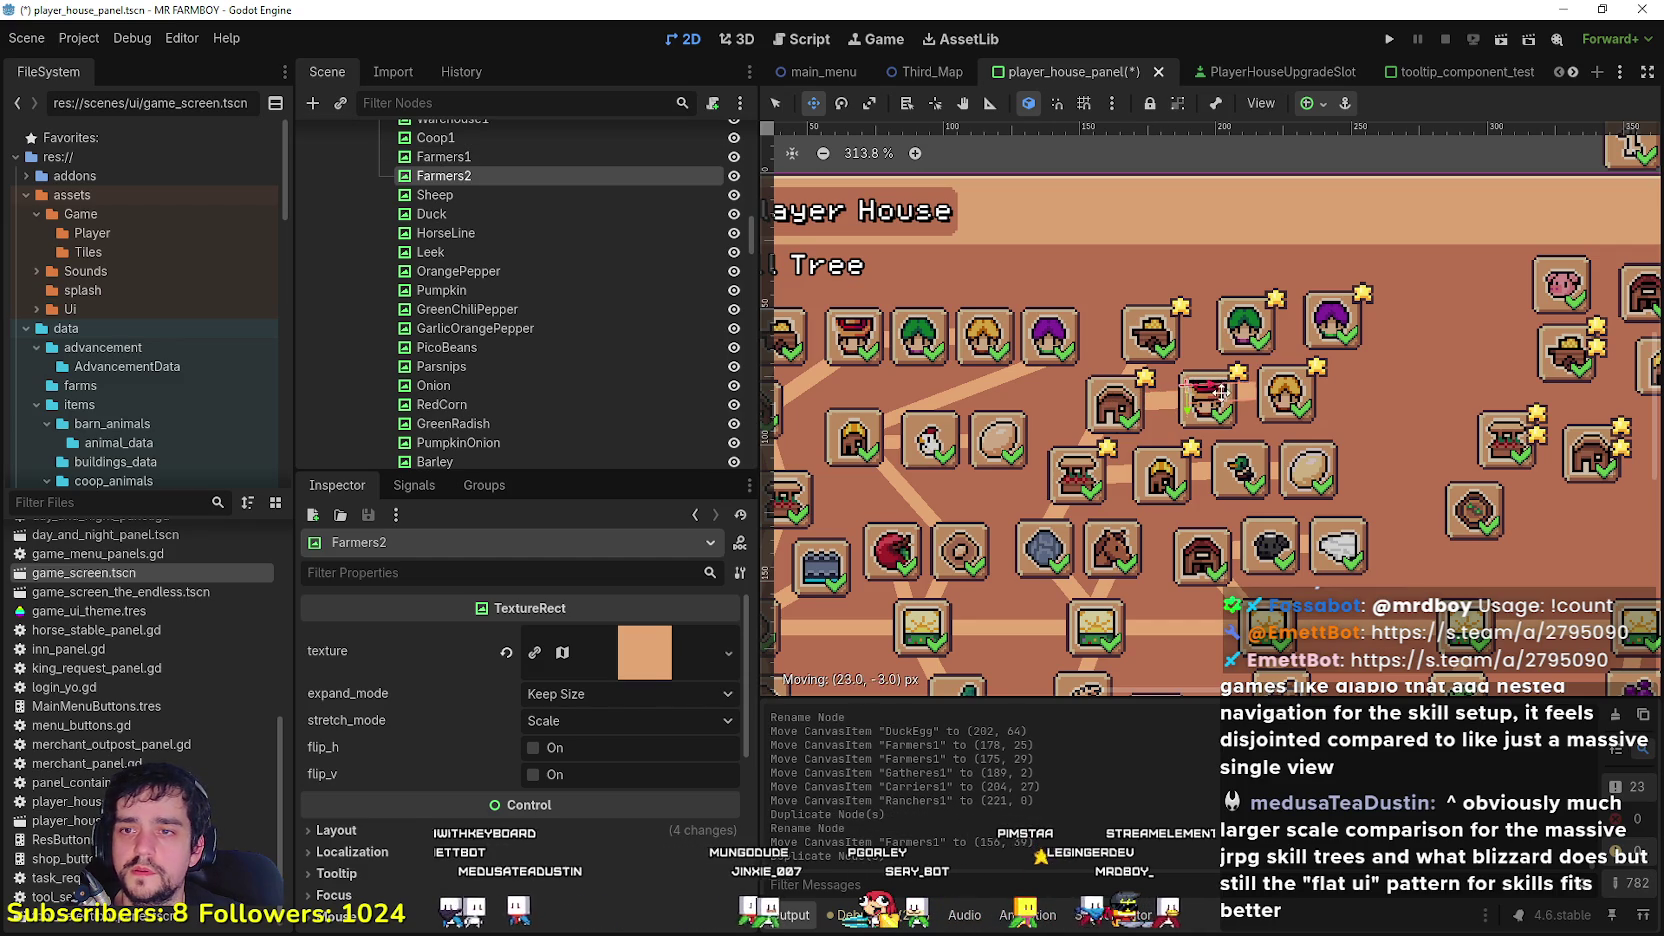
double_click(466, 177)
text(Gatheres)
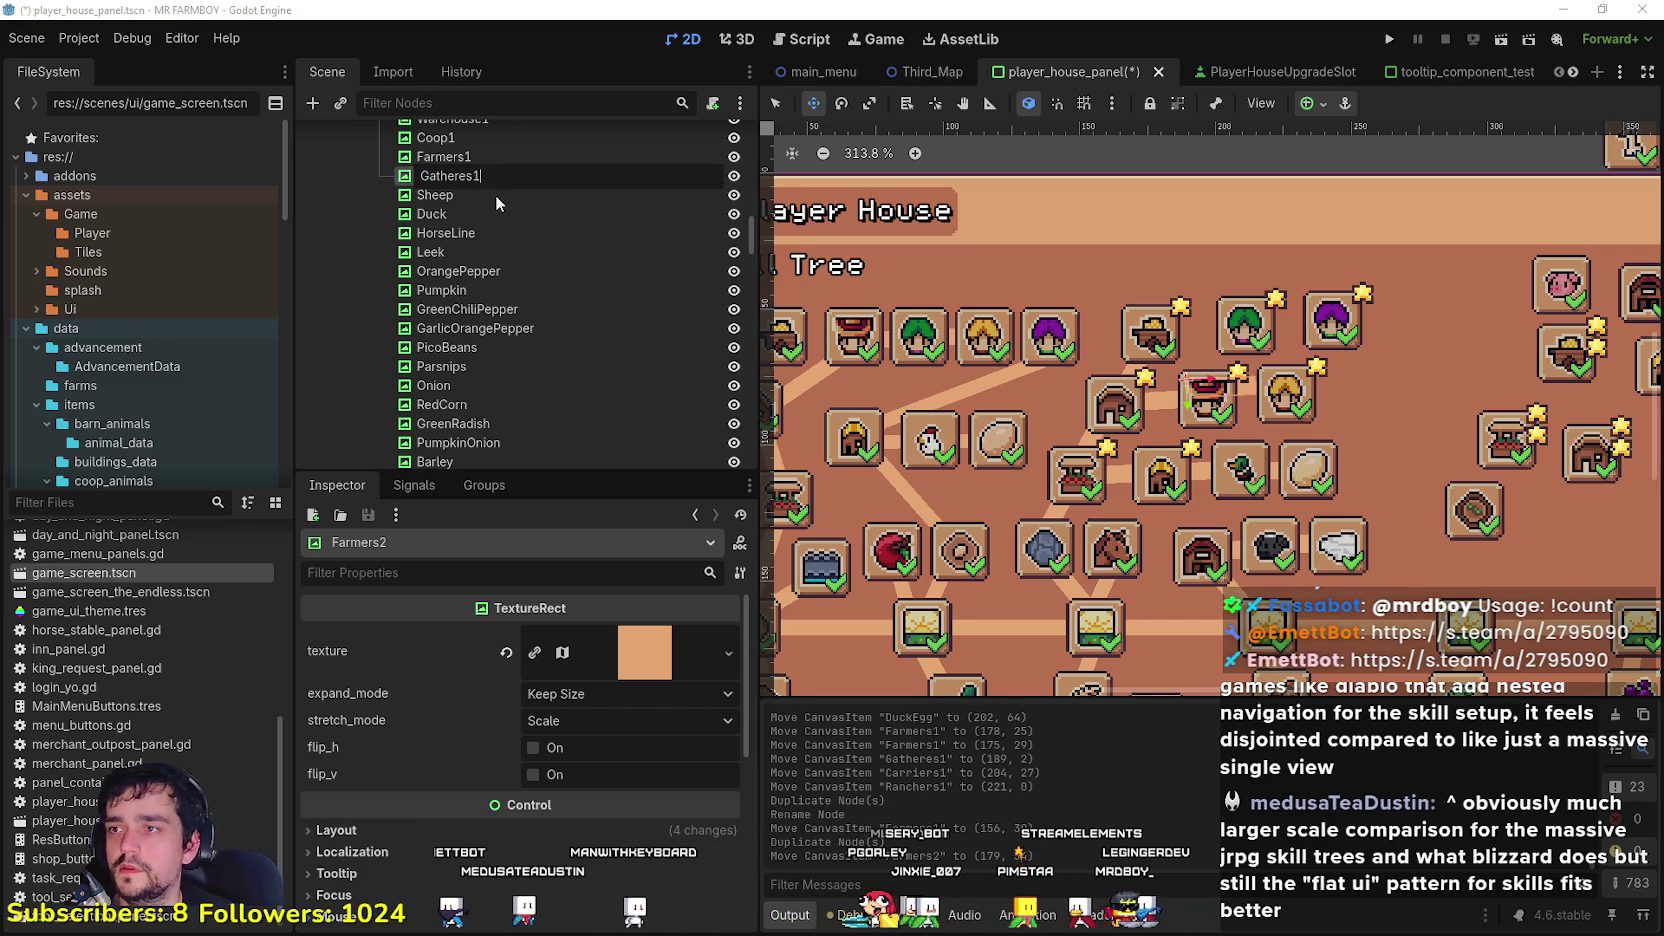
text(1)
key(Return)
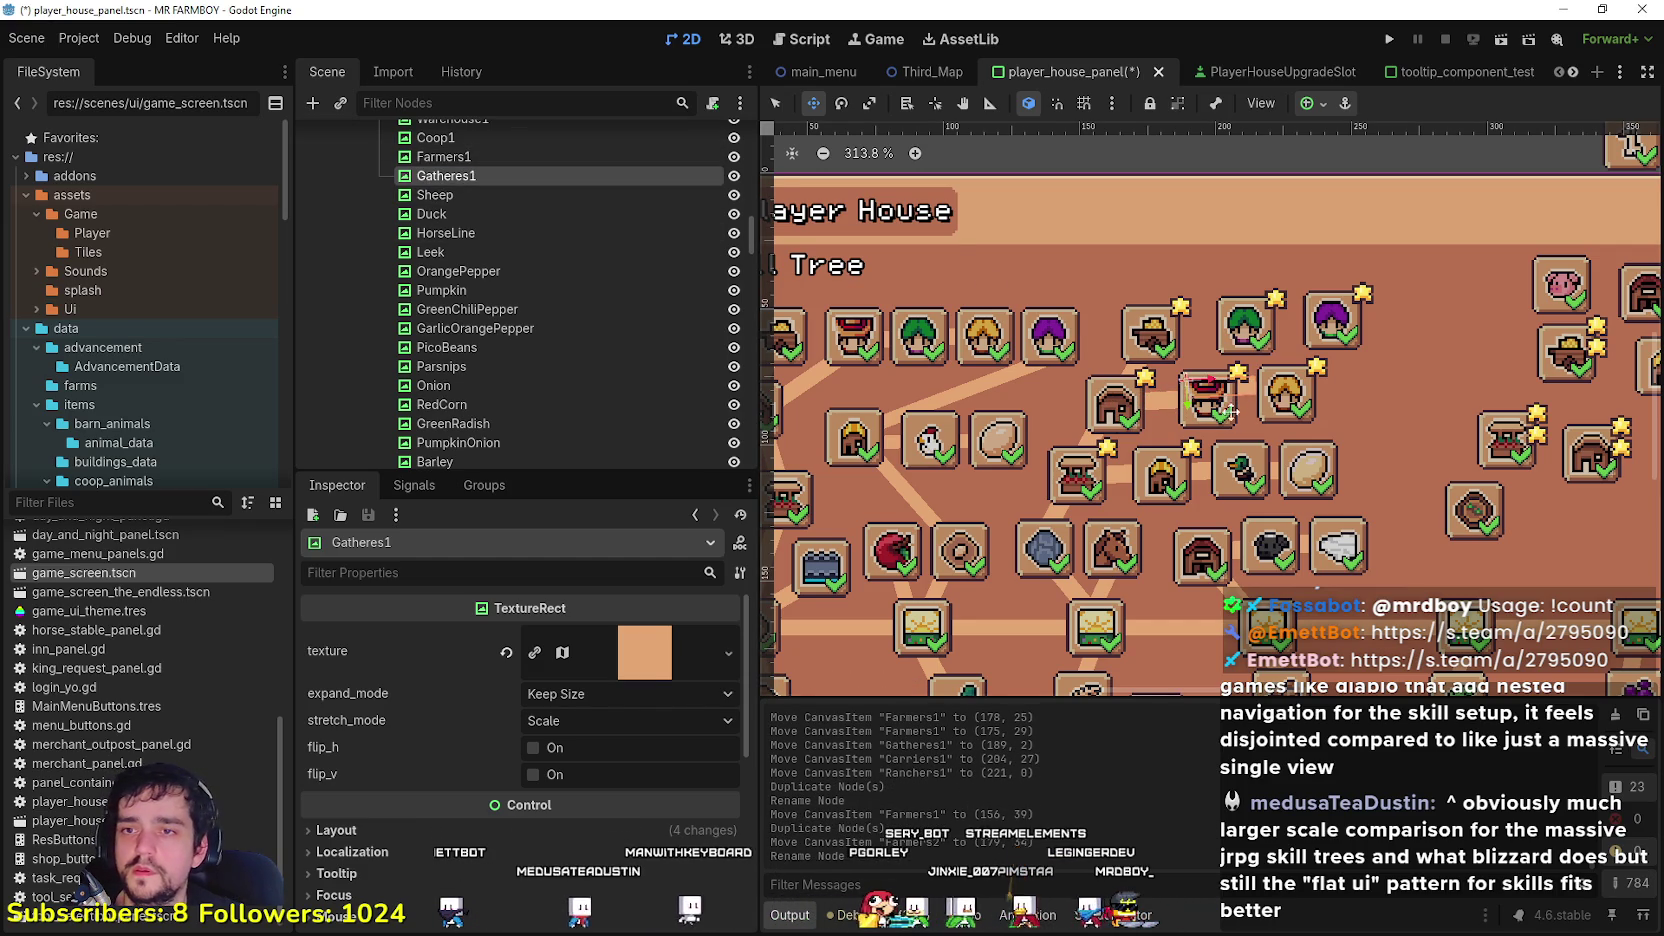
drag(1252, 384, 1239, 346)
drag(1248, 337, 1240, 325)
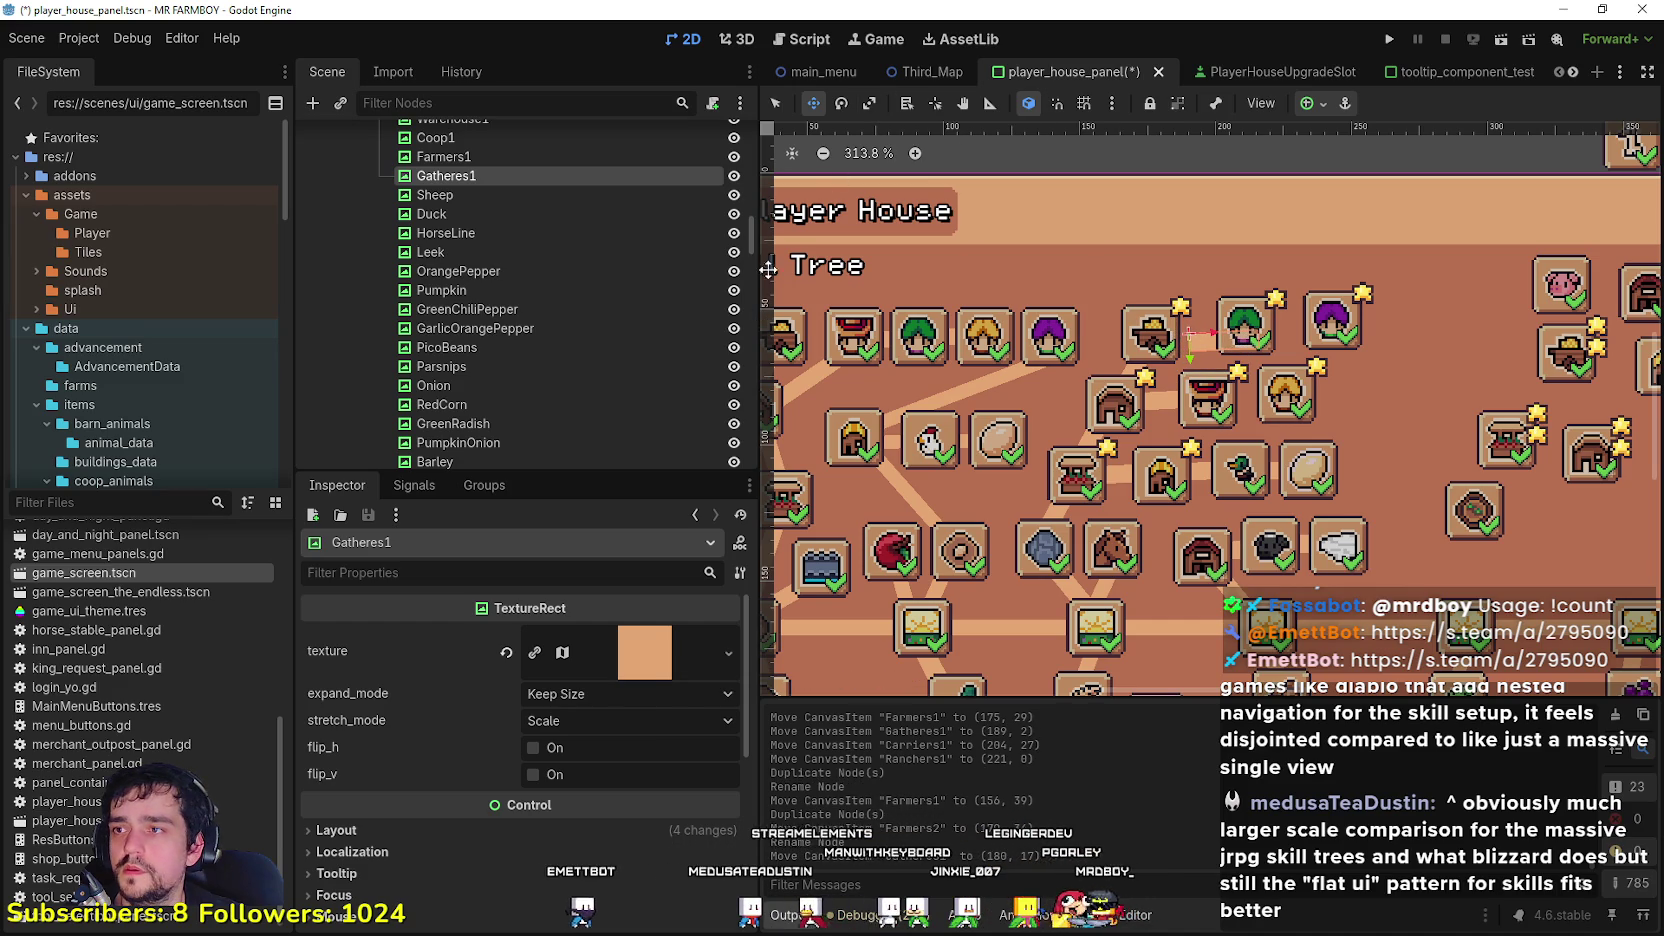
Step: Duplicate Gatheres1 as Carriers1 near the green icon
key(ctrl+d)
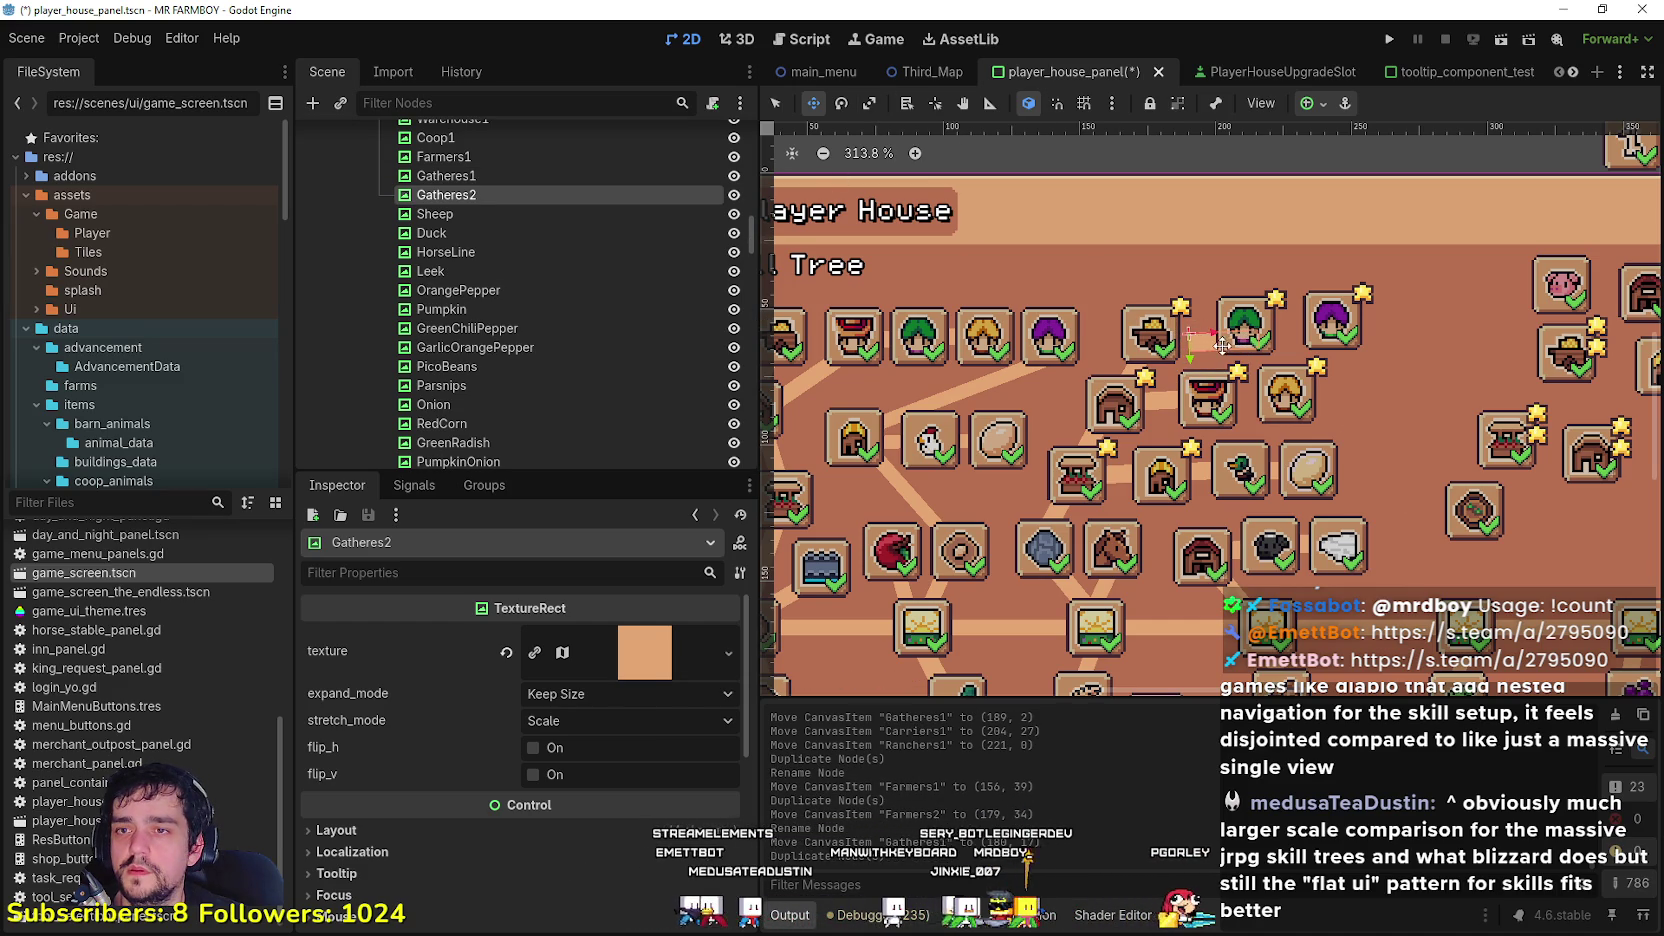
drag(1260, 345, 1260, 345)
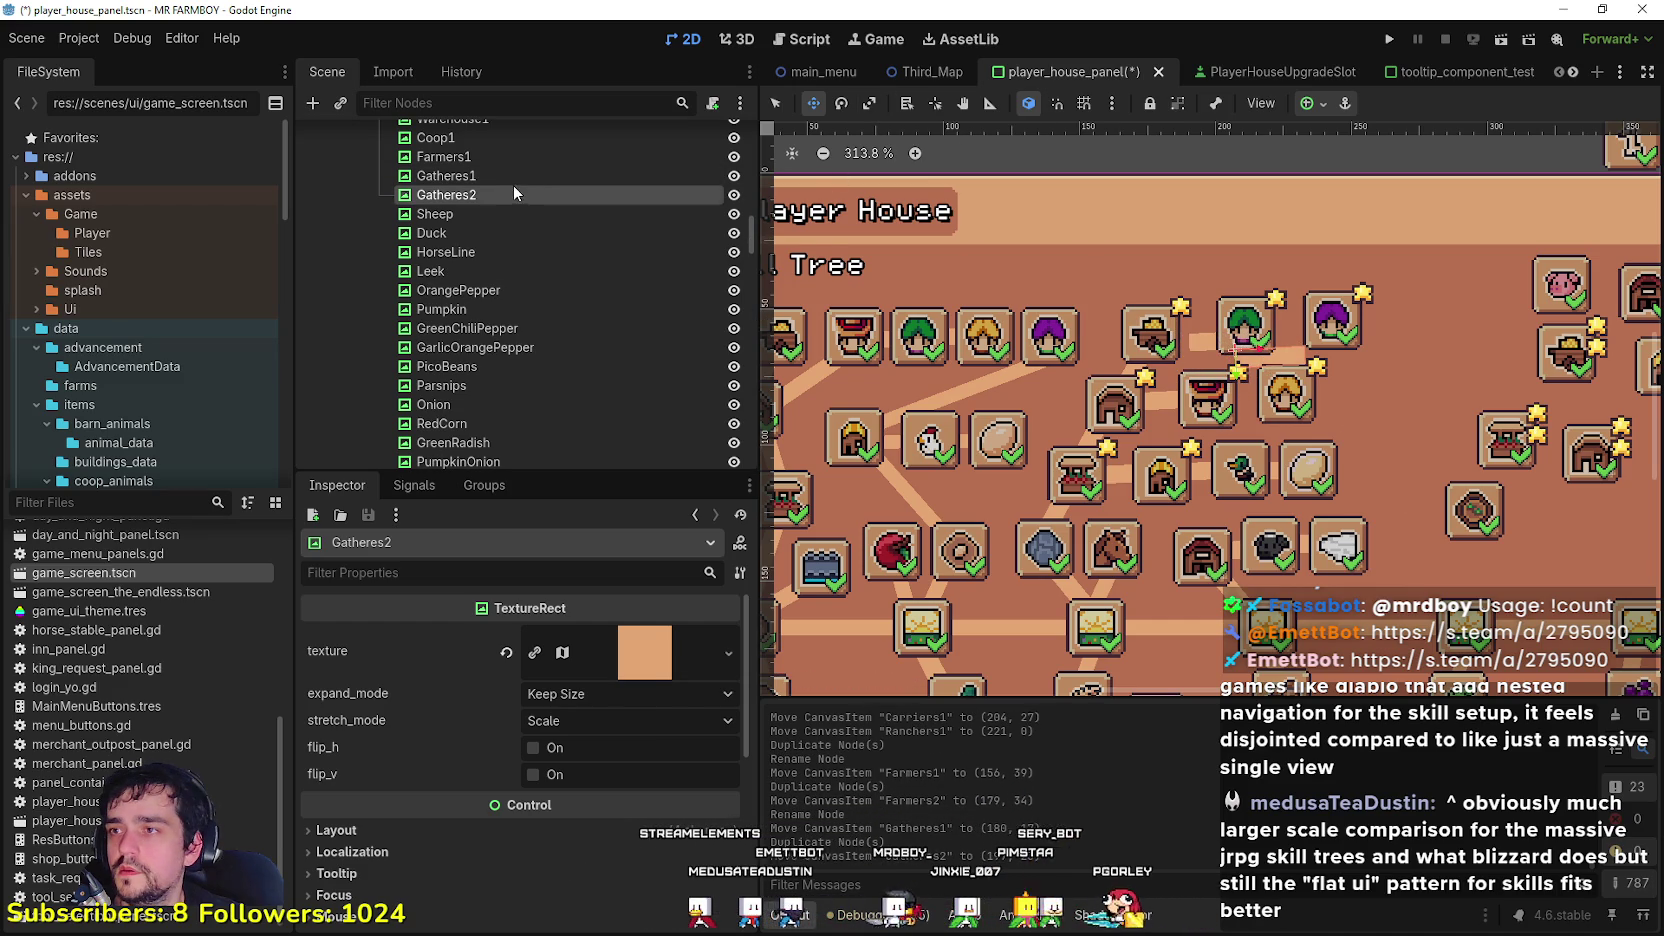
double_click(470, 192)
text(Carriers1)
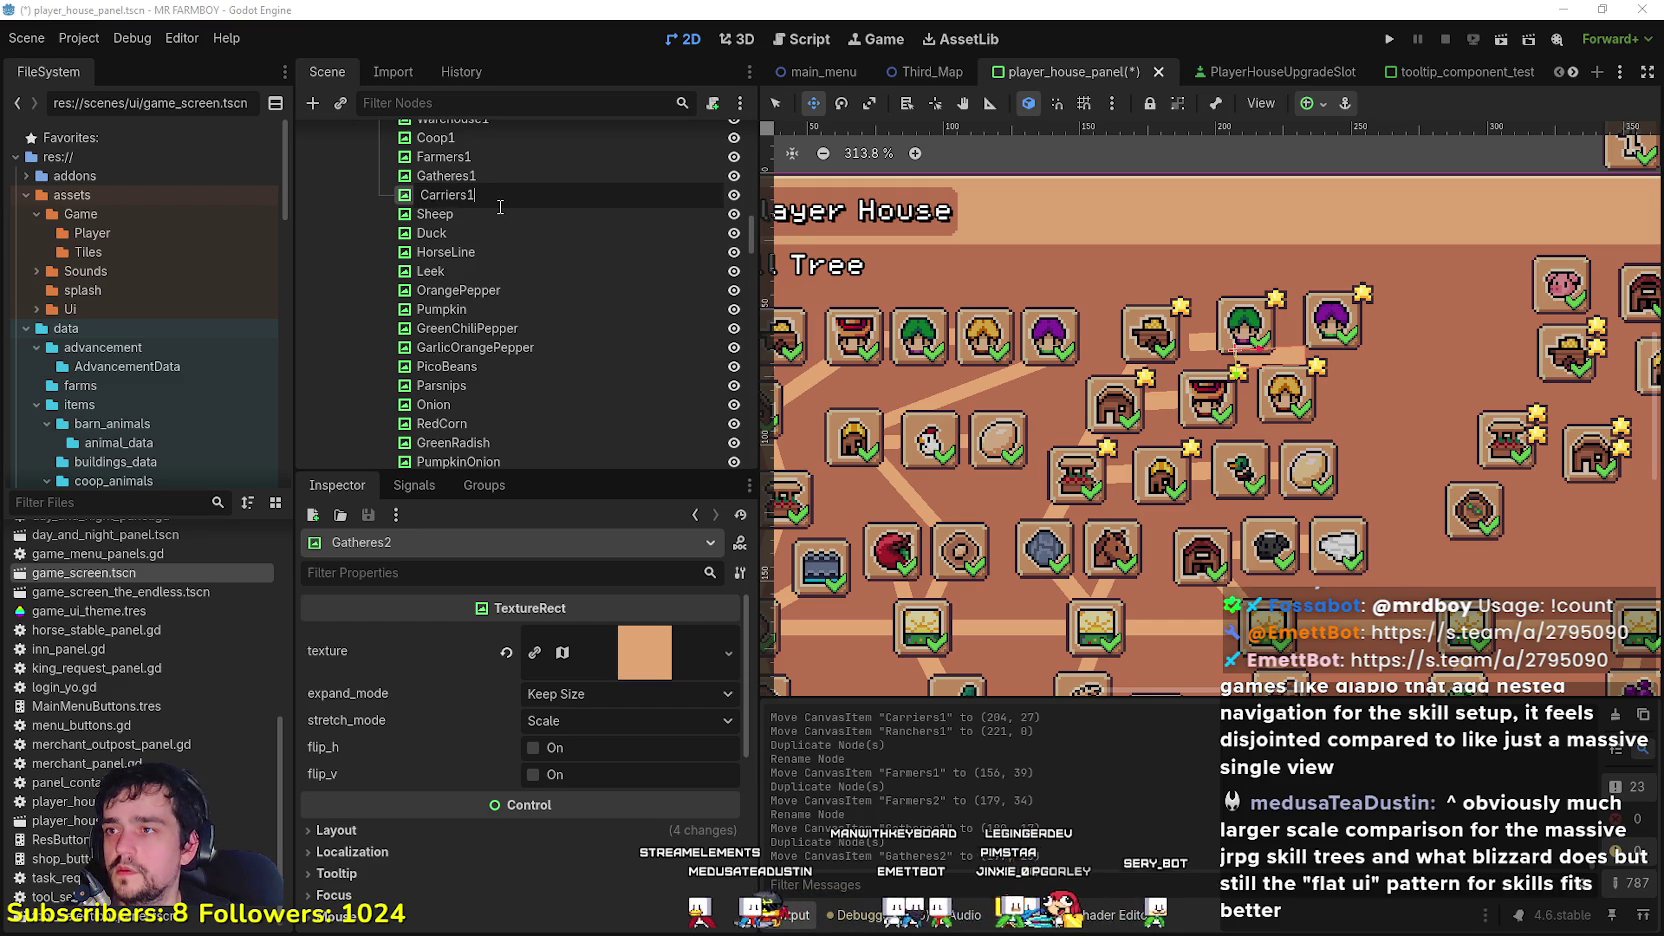
key(Return)
Step: Duplicate Carriers1, rename the copy Ranchers1 and nudge it into place
key(ctrl+d)
drag(1300, 347, 1306, 338)
double_click(440, 214)
key(BackSpace)
text(hers1)
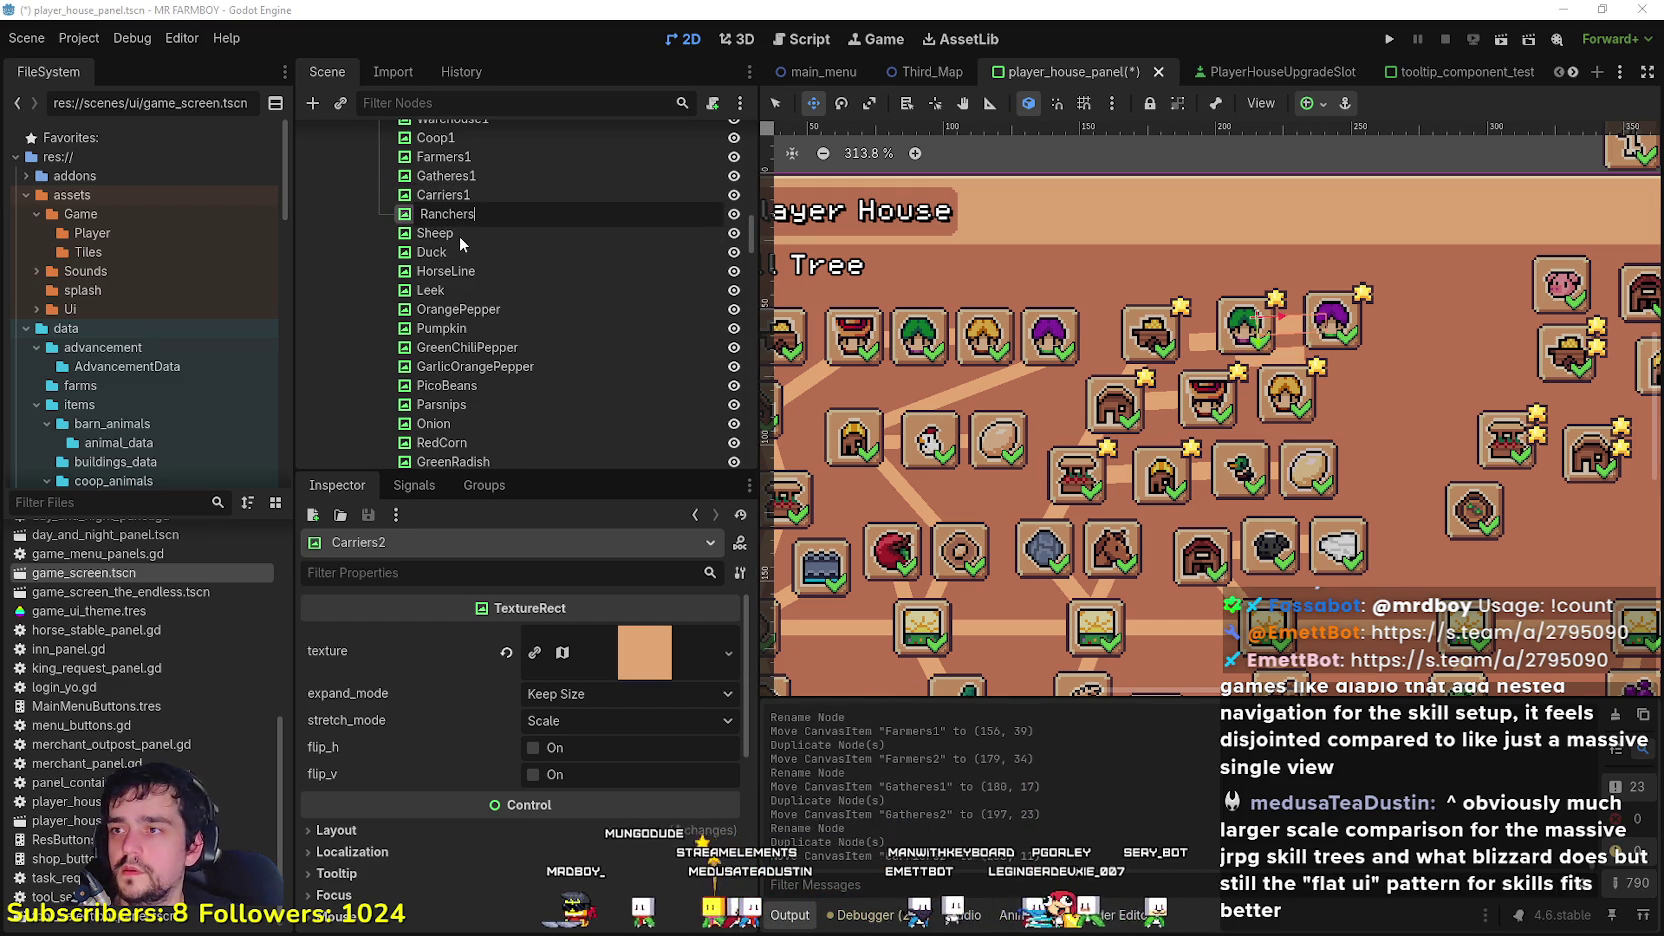
key(Return)
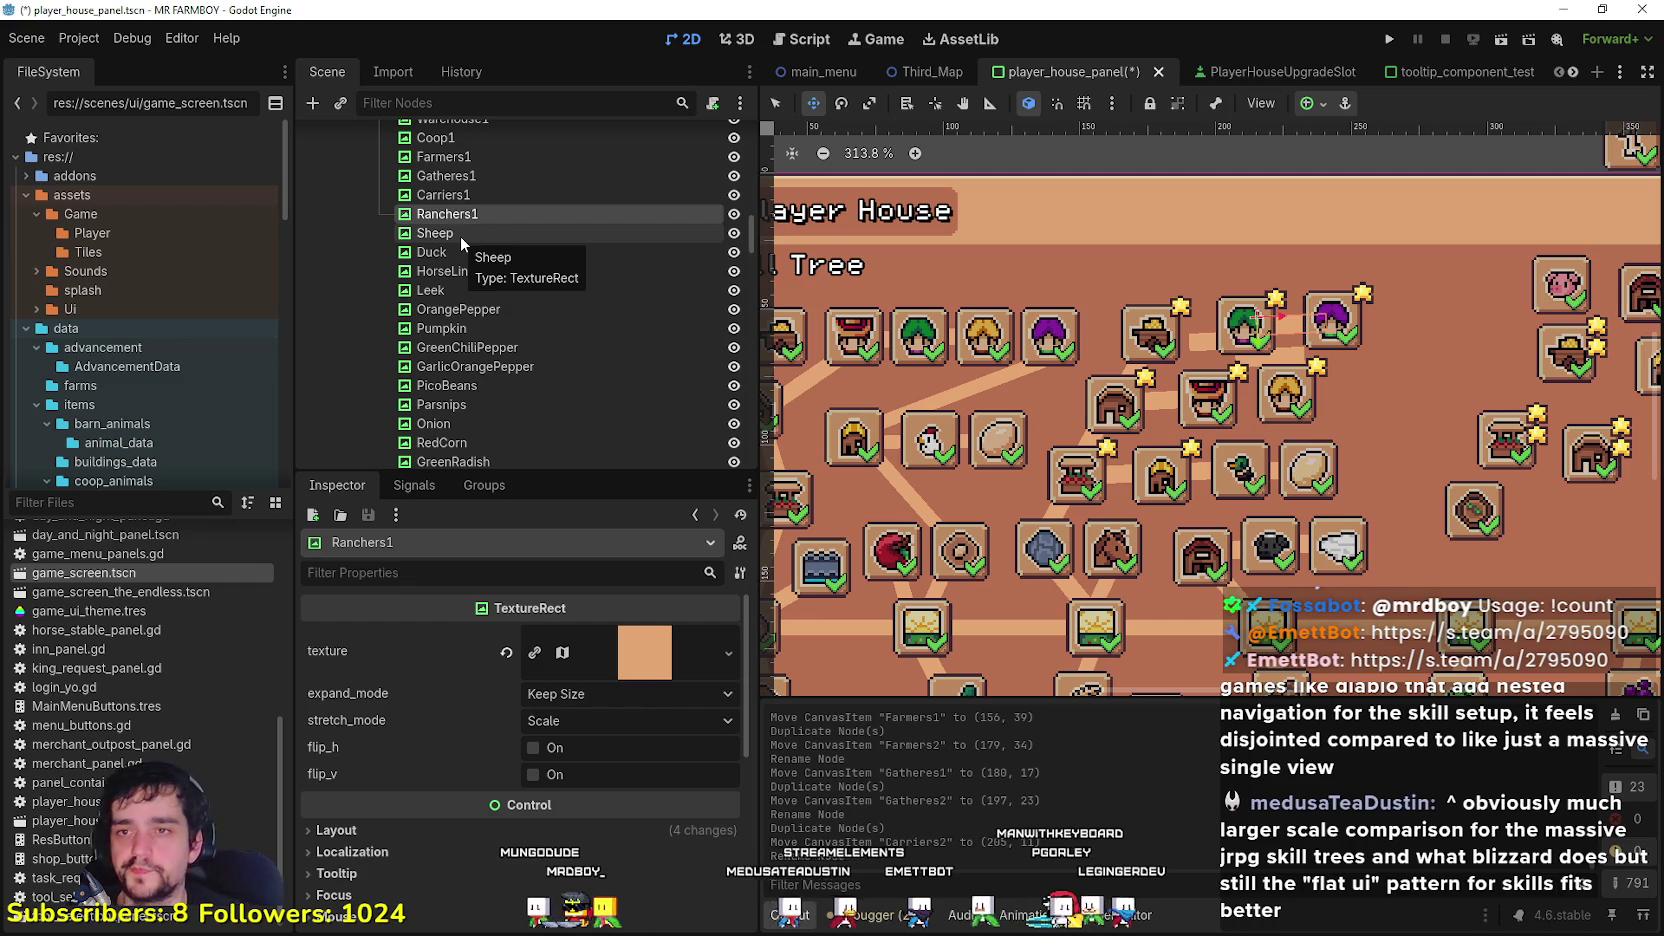
scroll(1183, 488, up, 1)
scroll(1183, 488, down, 5)
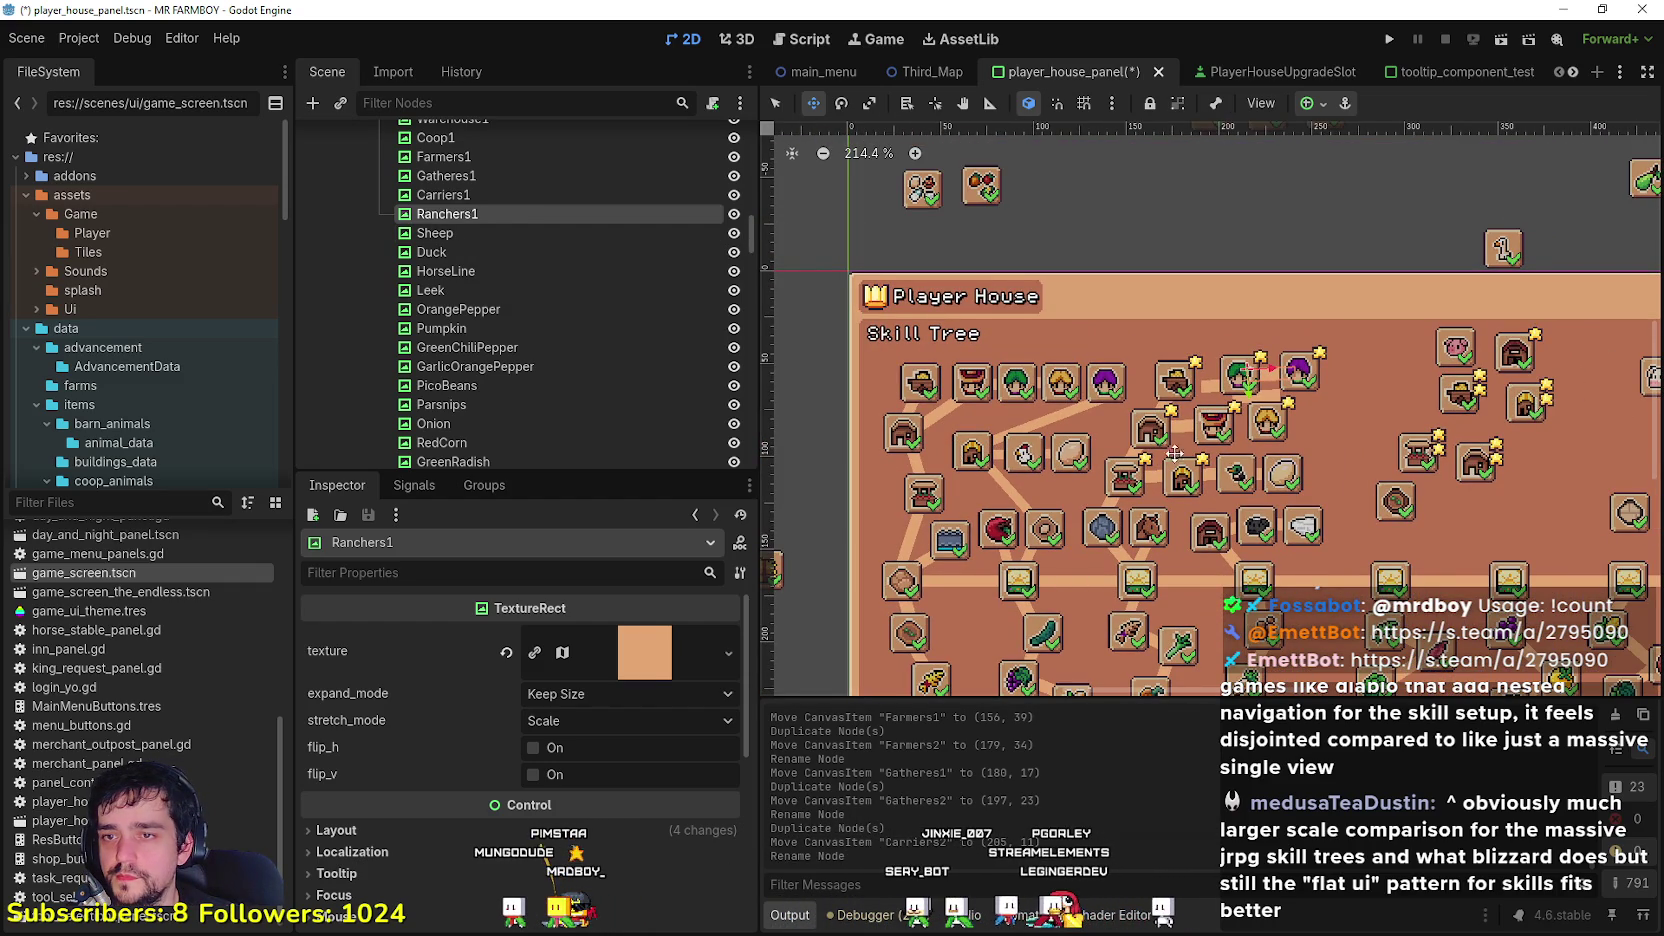
scroll(1226, 451, up, 3)
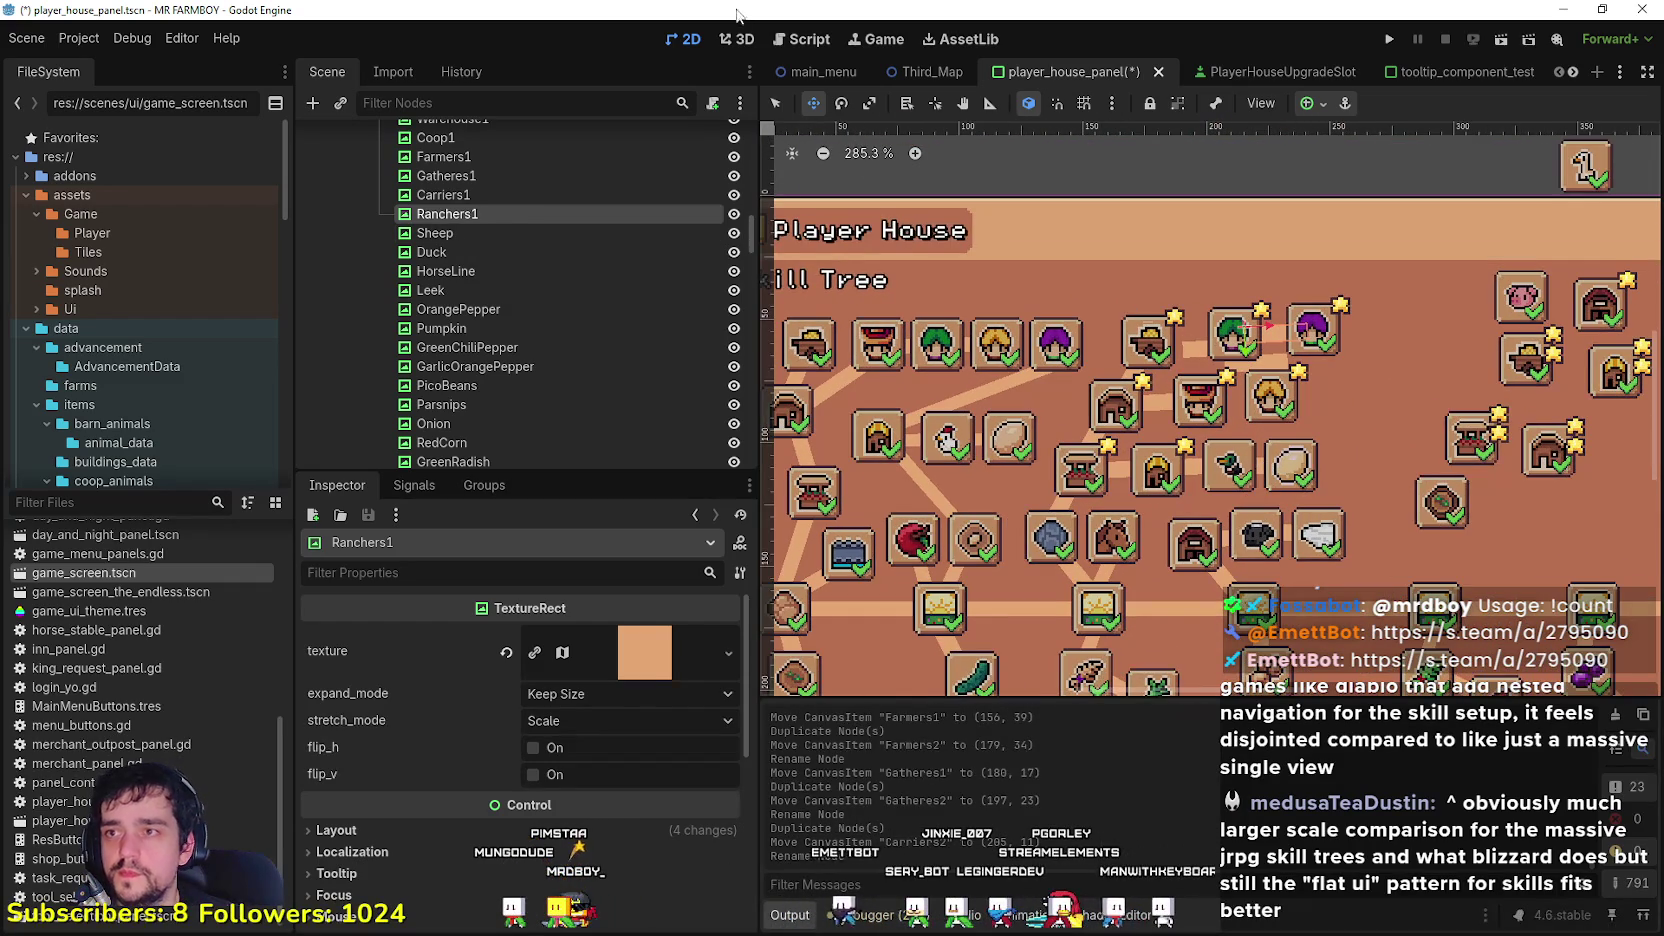
scroll(1305, 395, up, 1)
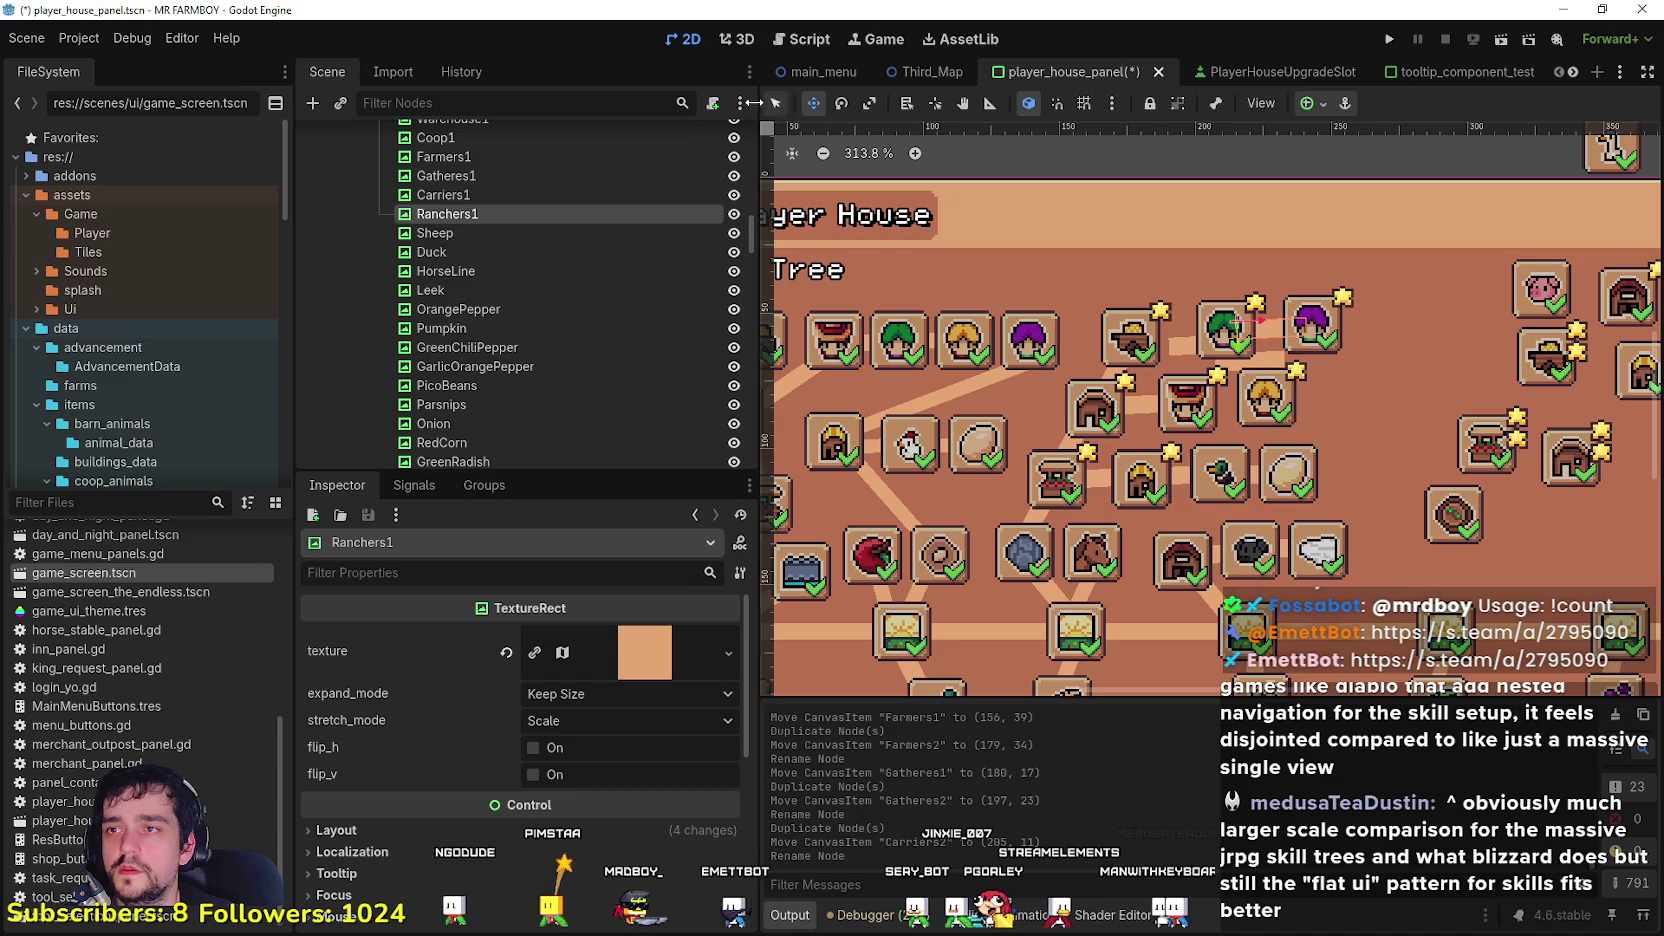
click(515, 179)
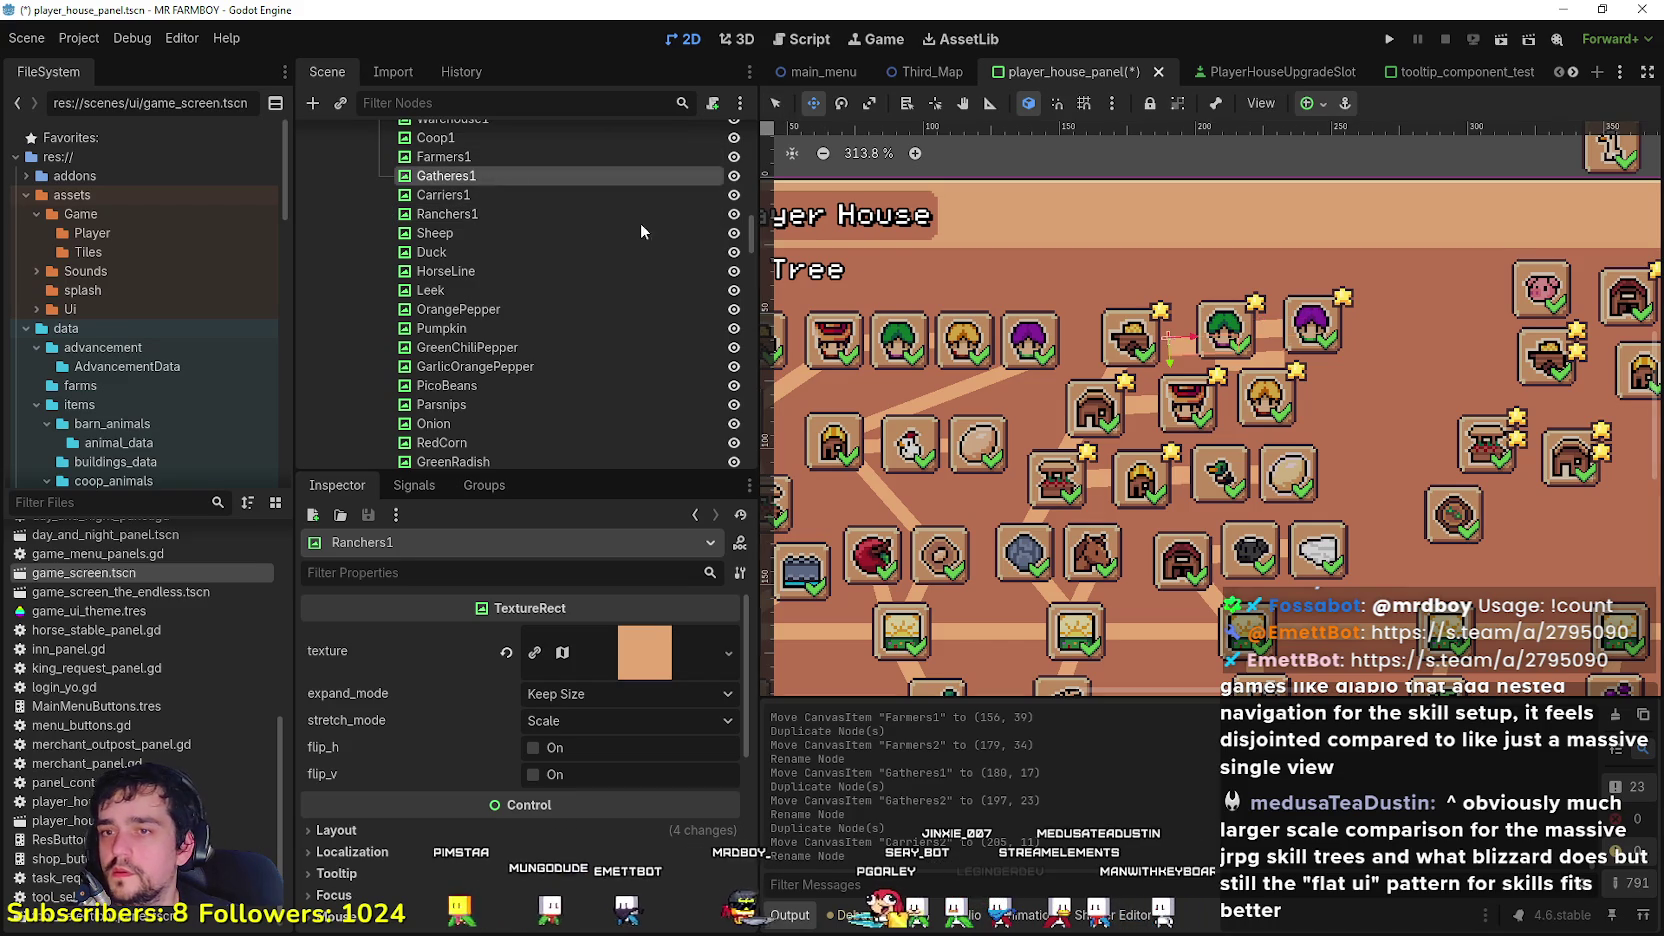
Step: Reposition and rotate the Gatheres1 and Carriers1 connectors toward their icons
drag(1174, 339, 1185, 391)
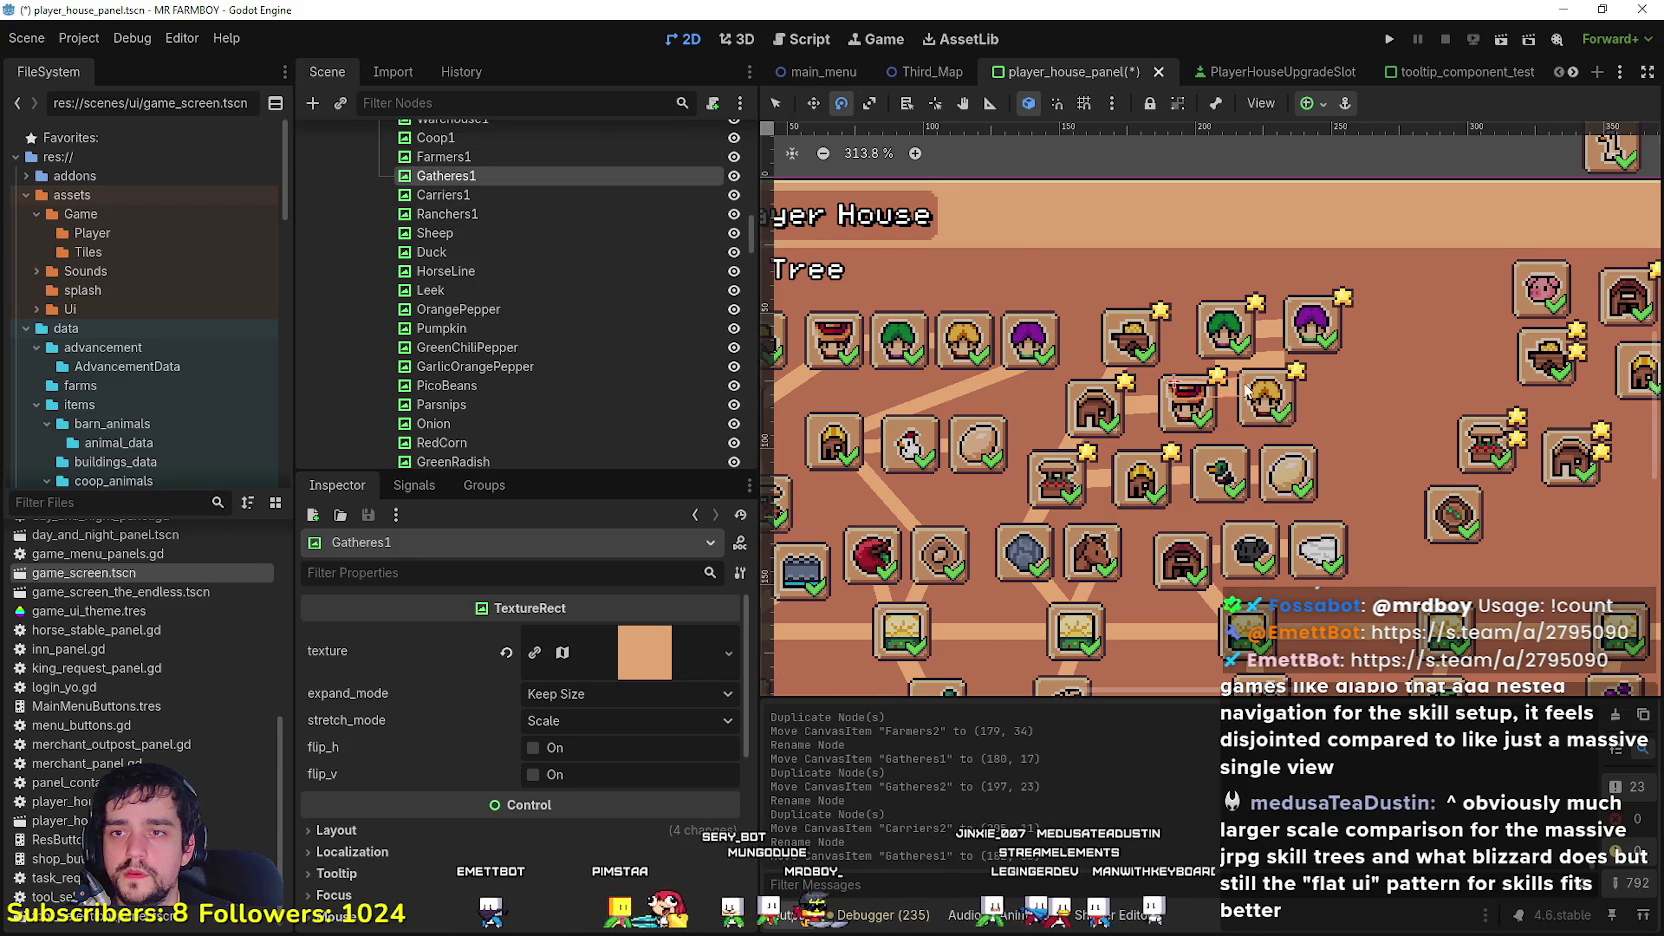
drag(1212, 341, 1190, 377)
click(495, 199)
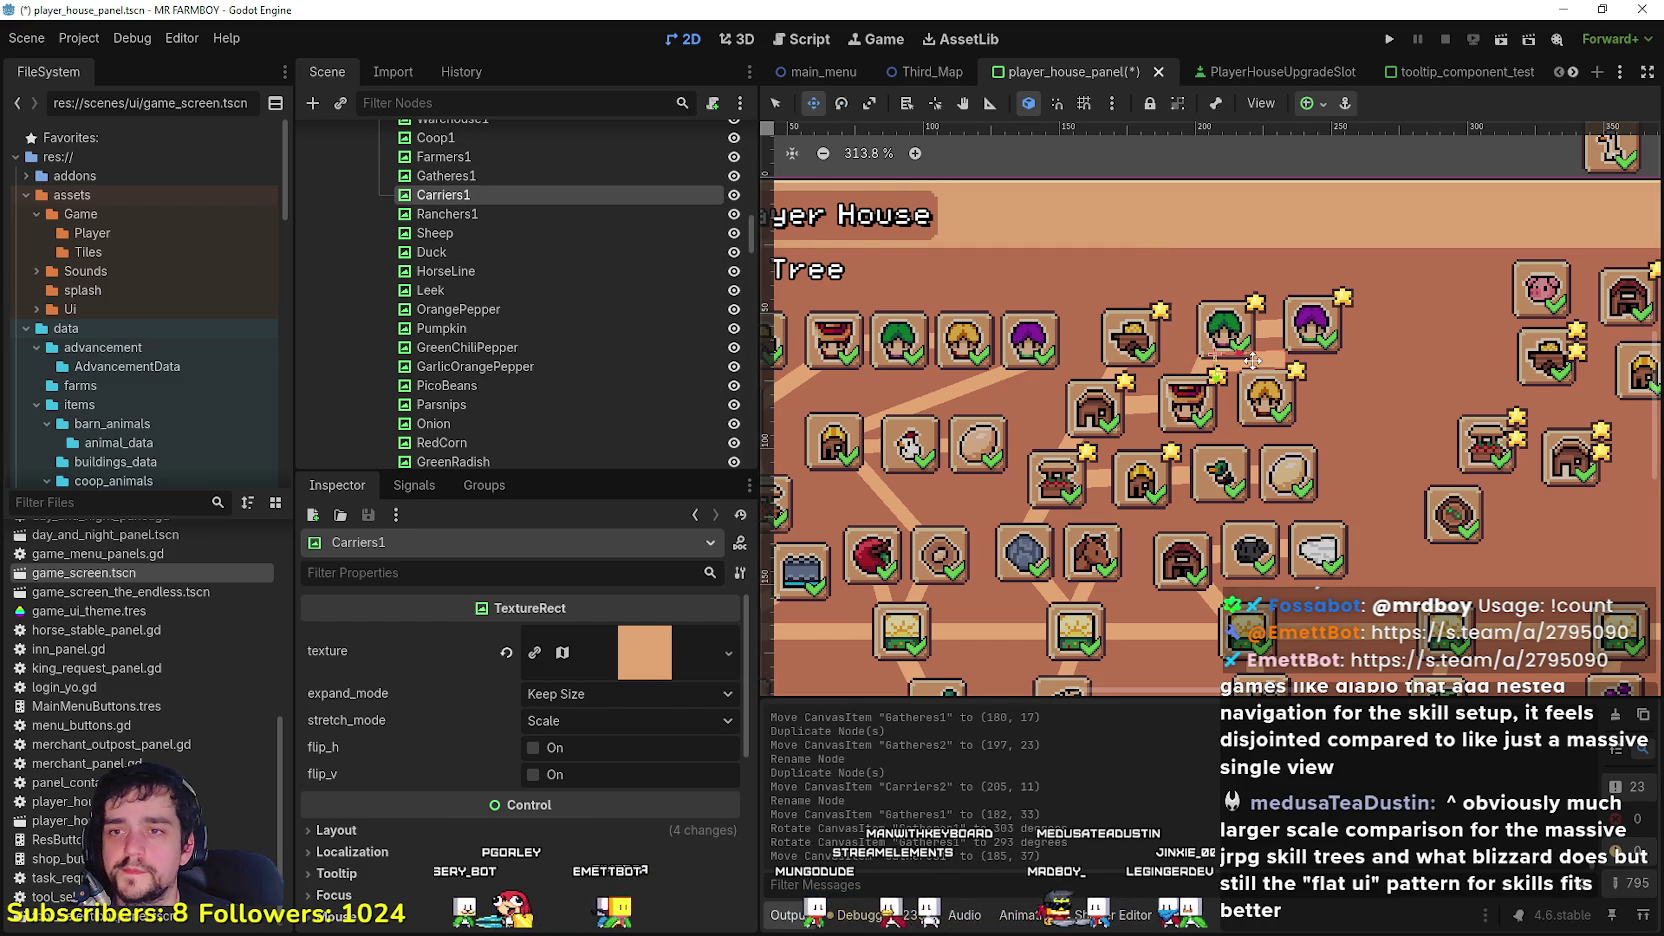
drag(1260, 351, 1261, 351)
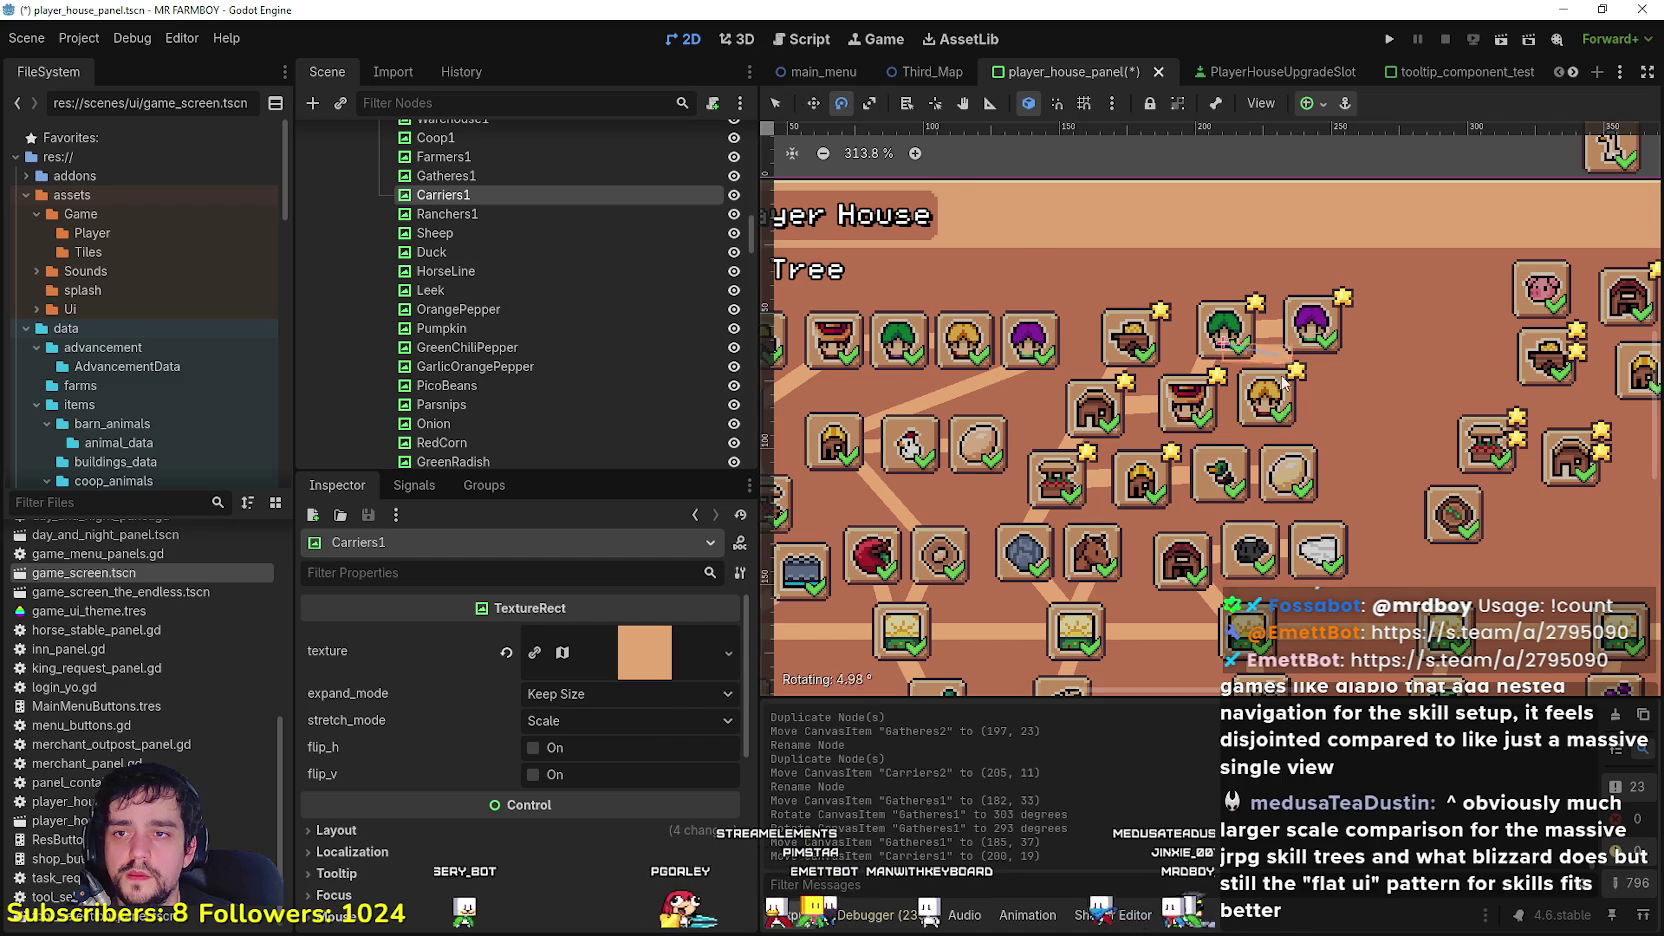
drag(1284, 372, 1283, 373)
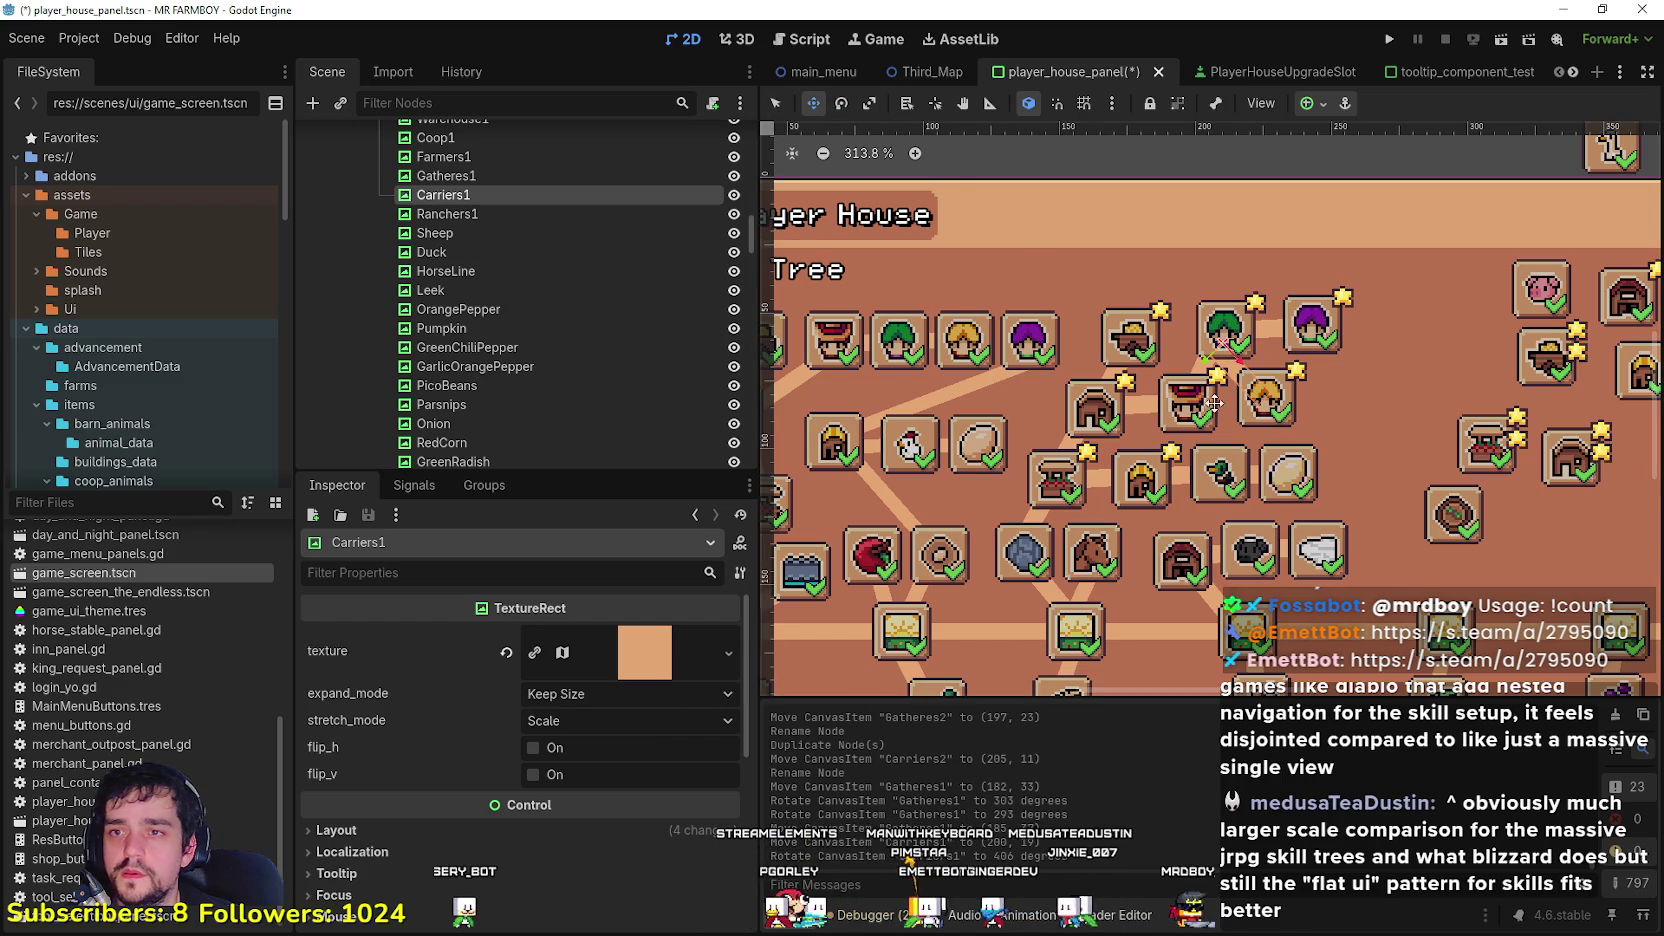
drag(1253, 374, 1253, 374)
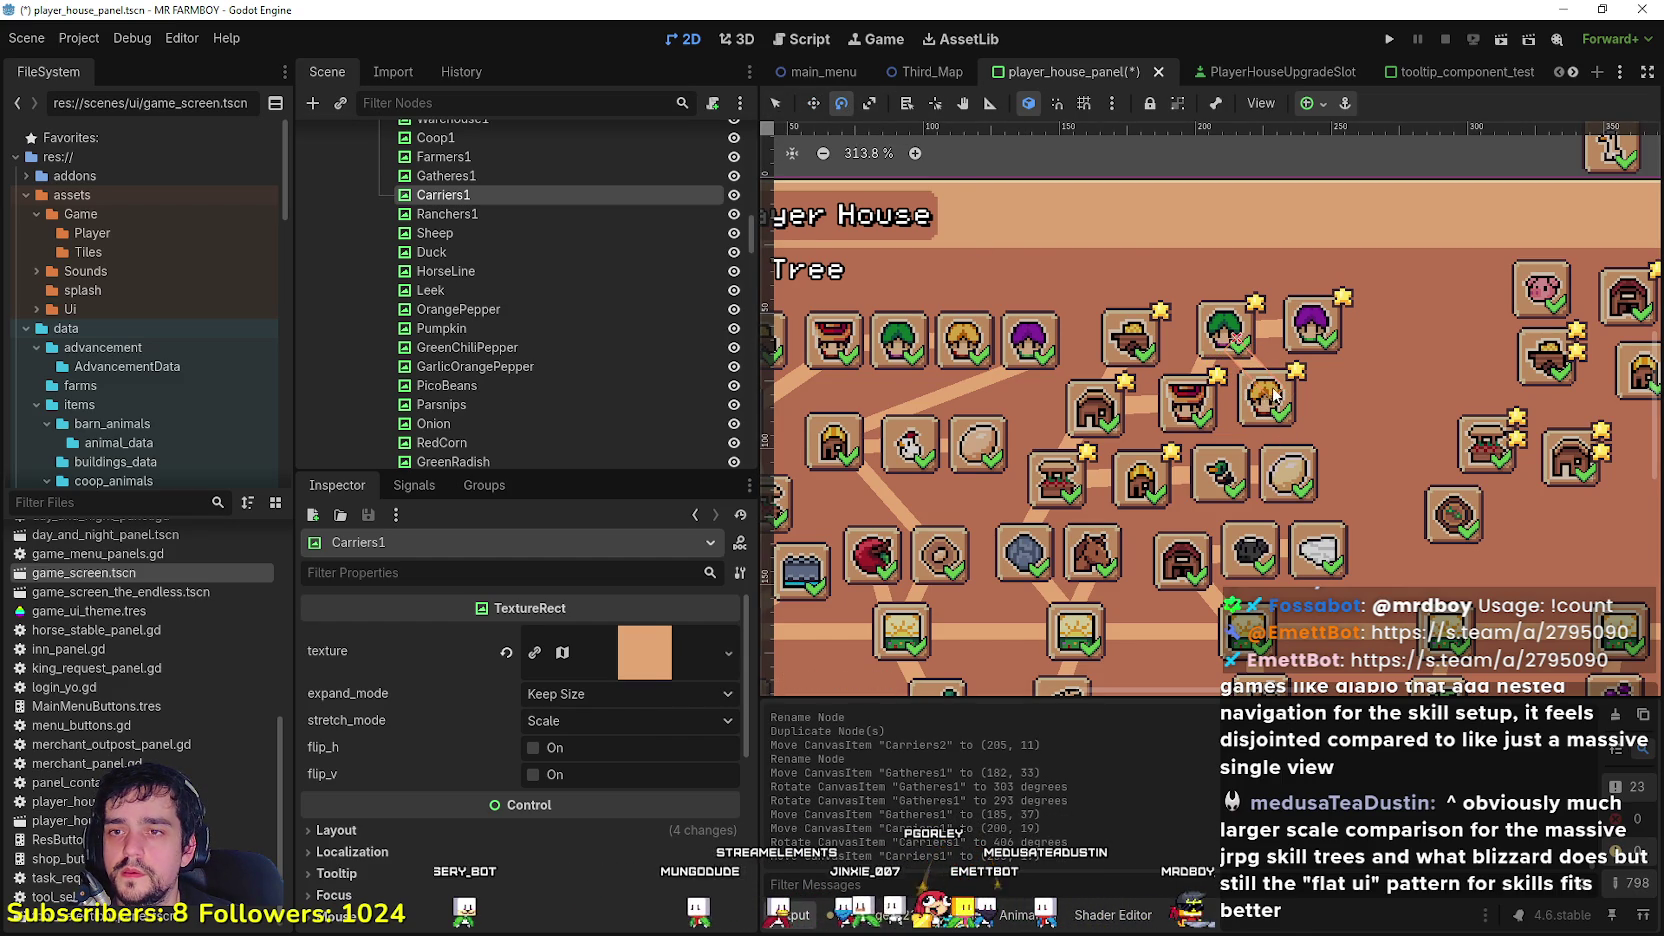
drag(1262, 402, 1262, 402)
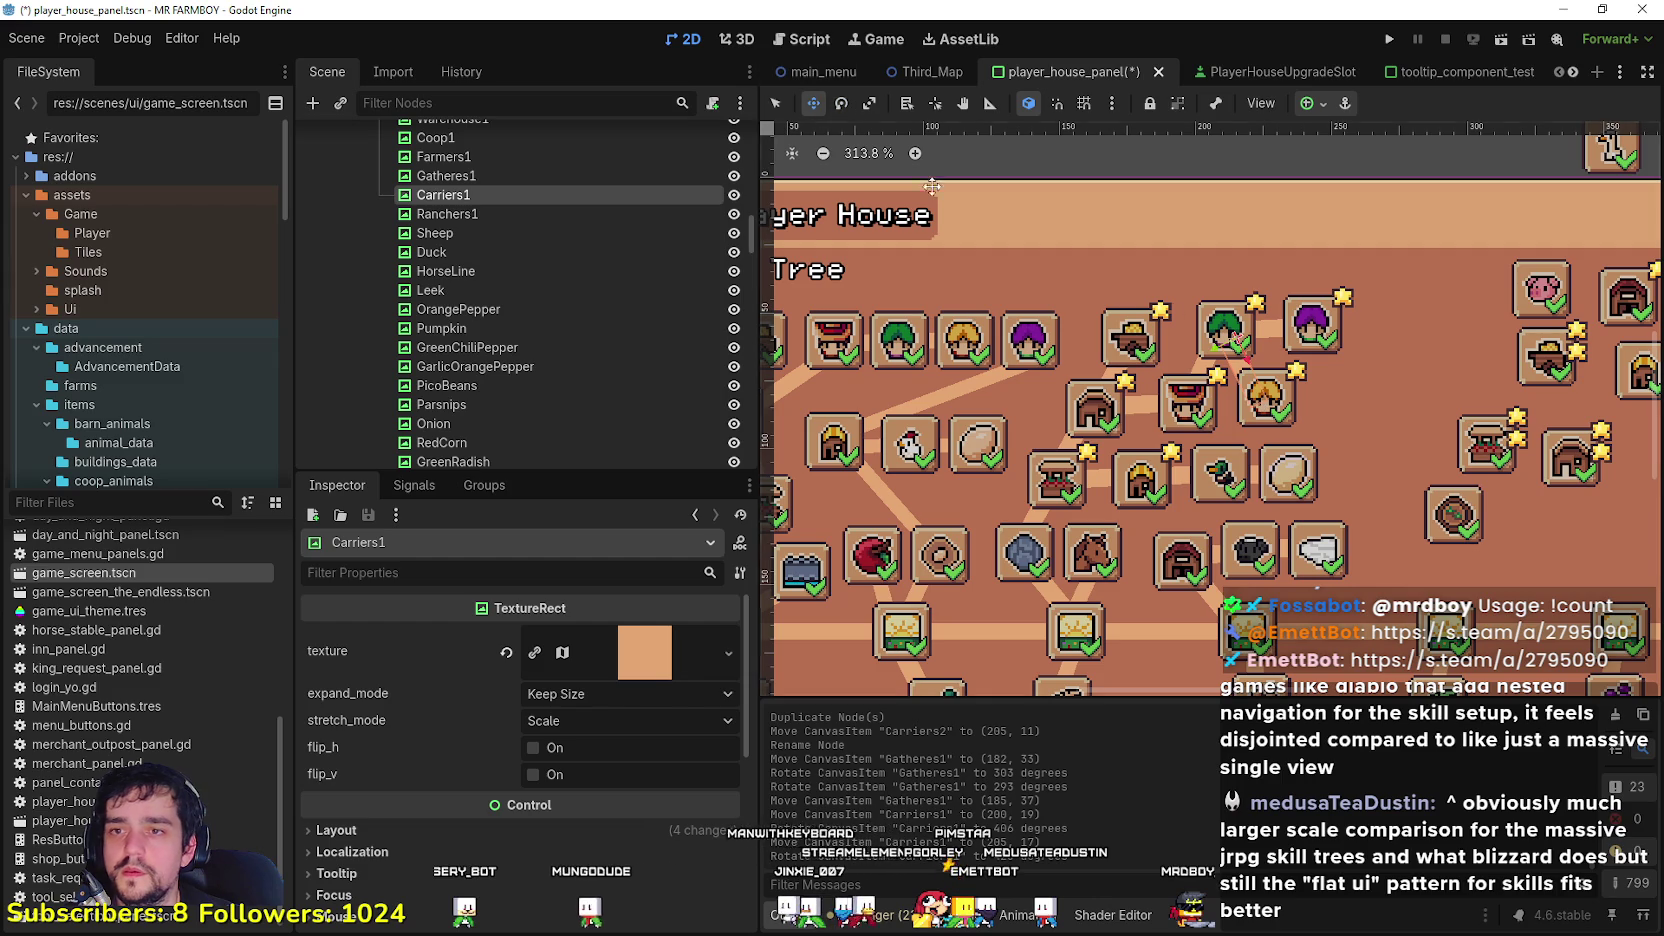
drag(1246, 374, 1250, 371)
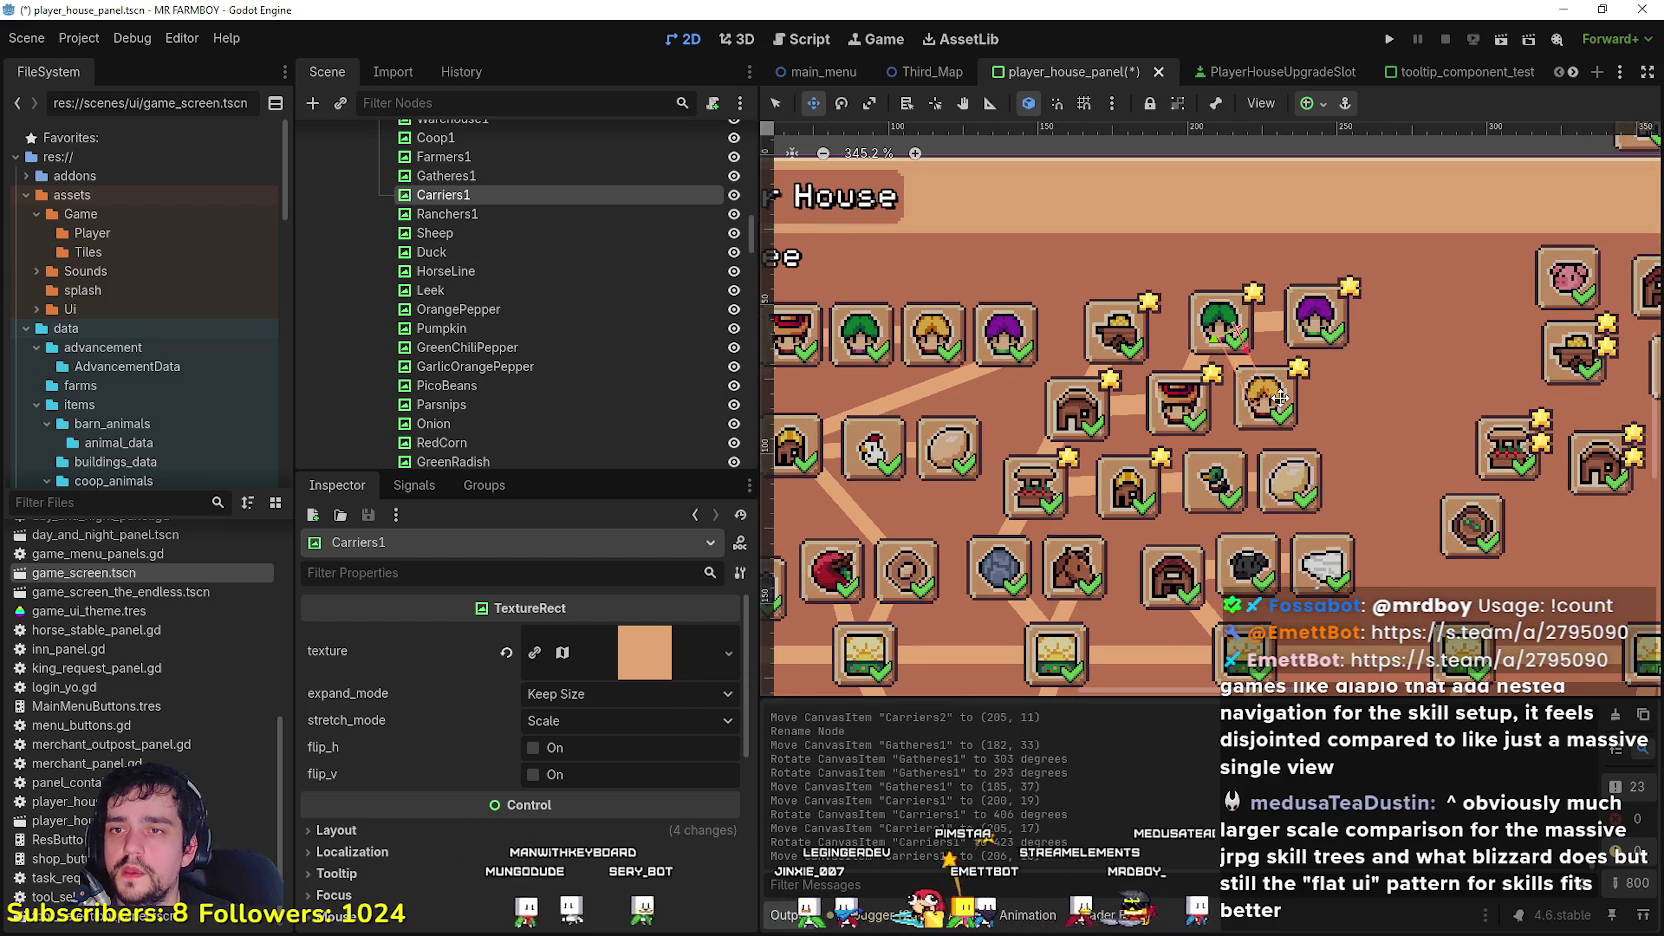
scroll(1254, 372, down, 3)
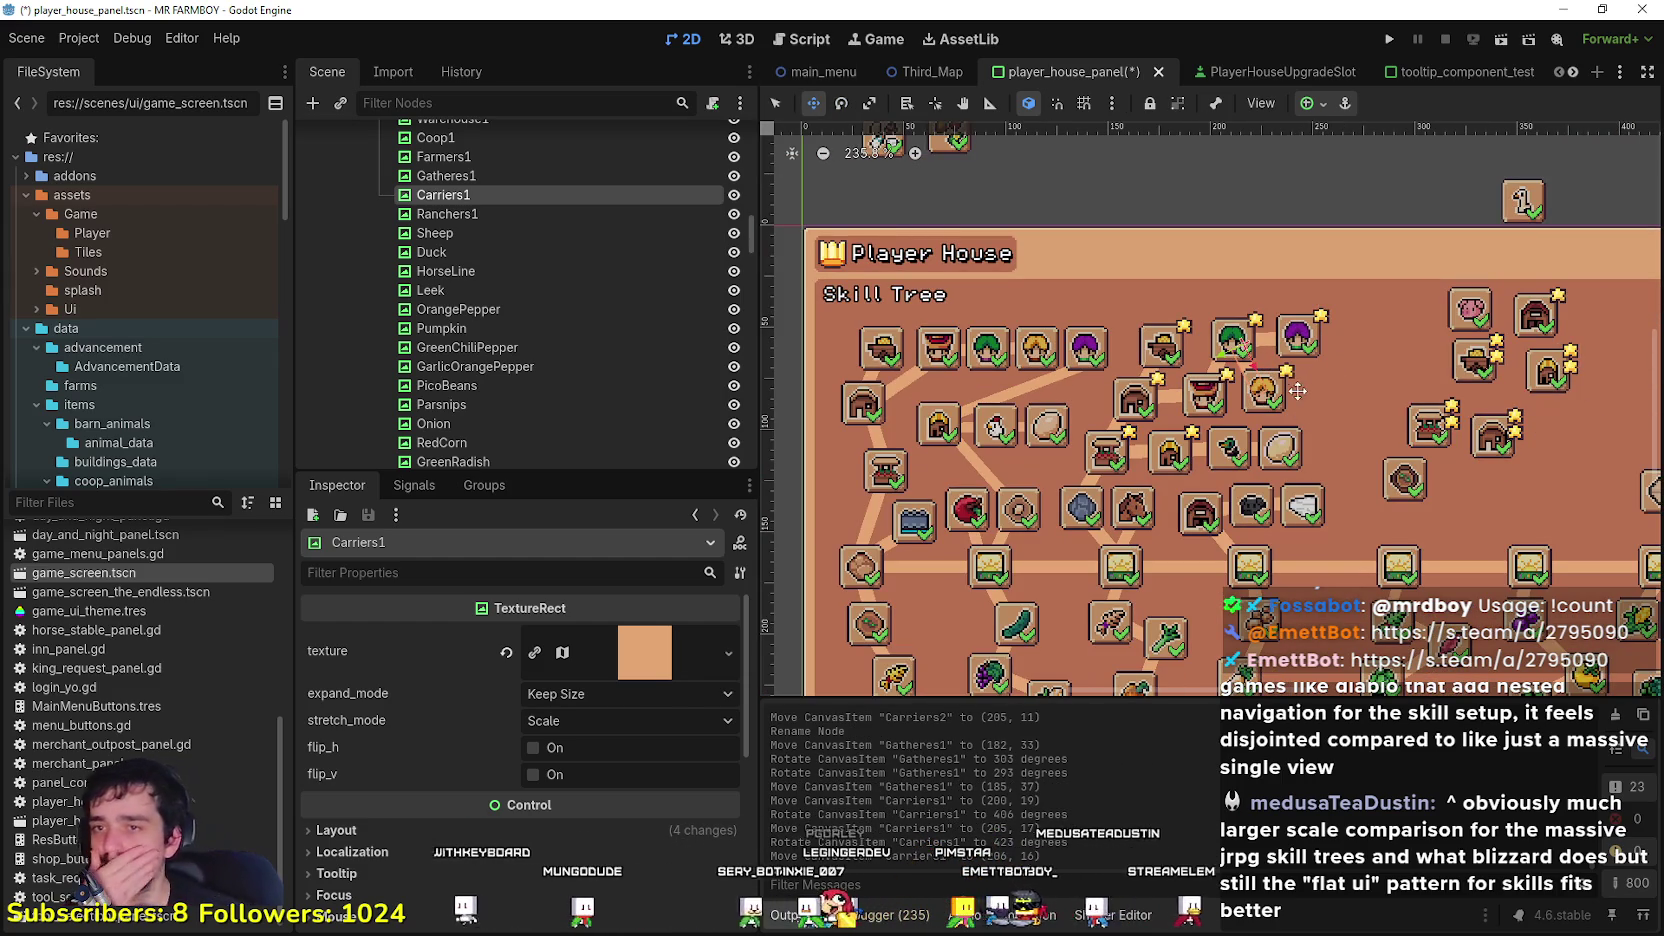
scroll(1290, 410, up, 2)
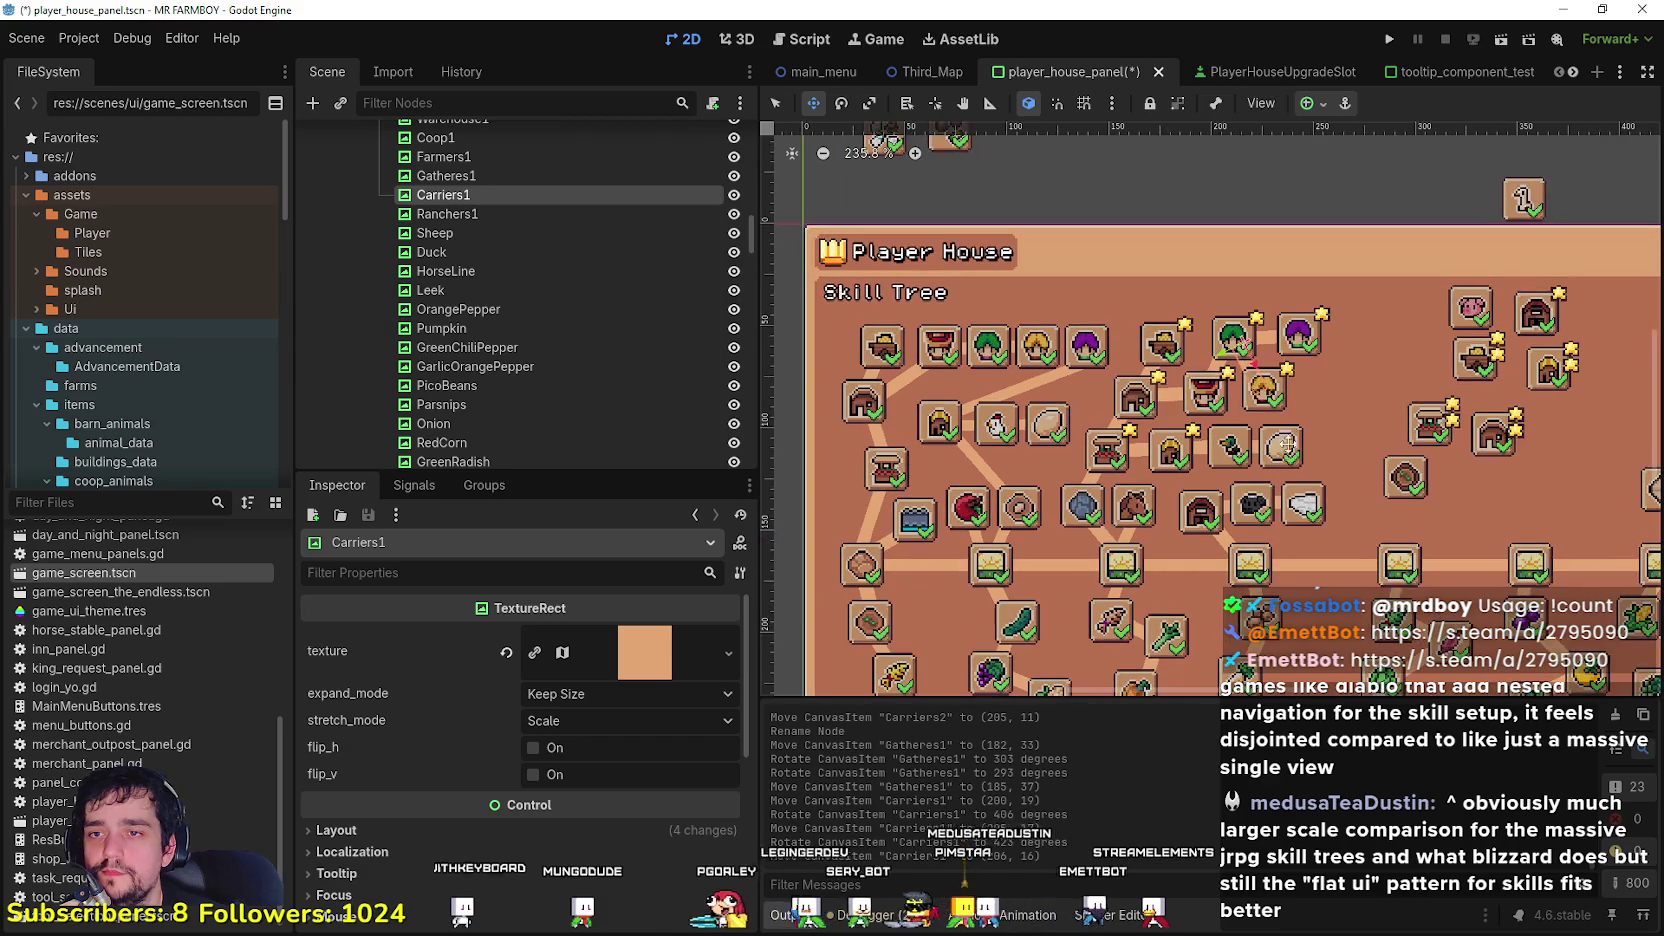
Step: Nudge the Ranchers1 piece up slightly to about (204, 9)
key(q)
scroll(1338, 364, up, 2)
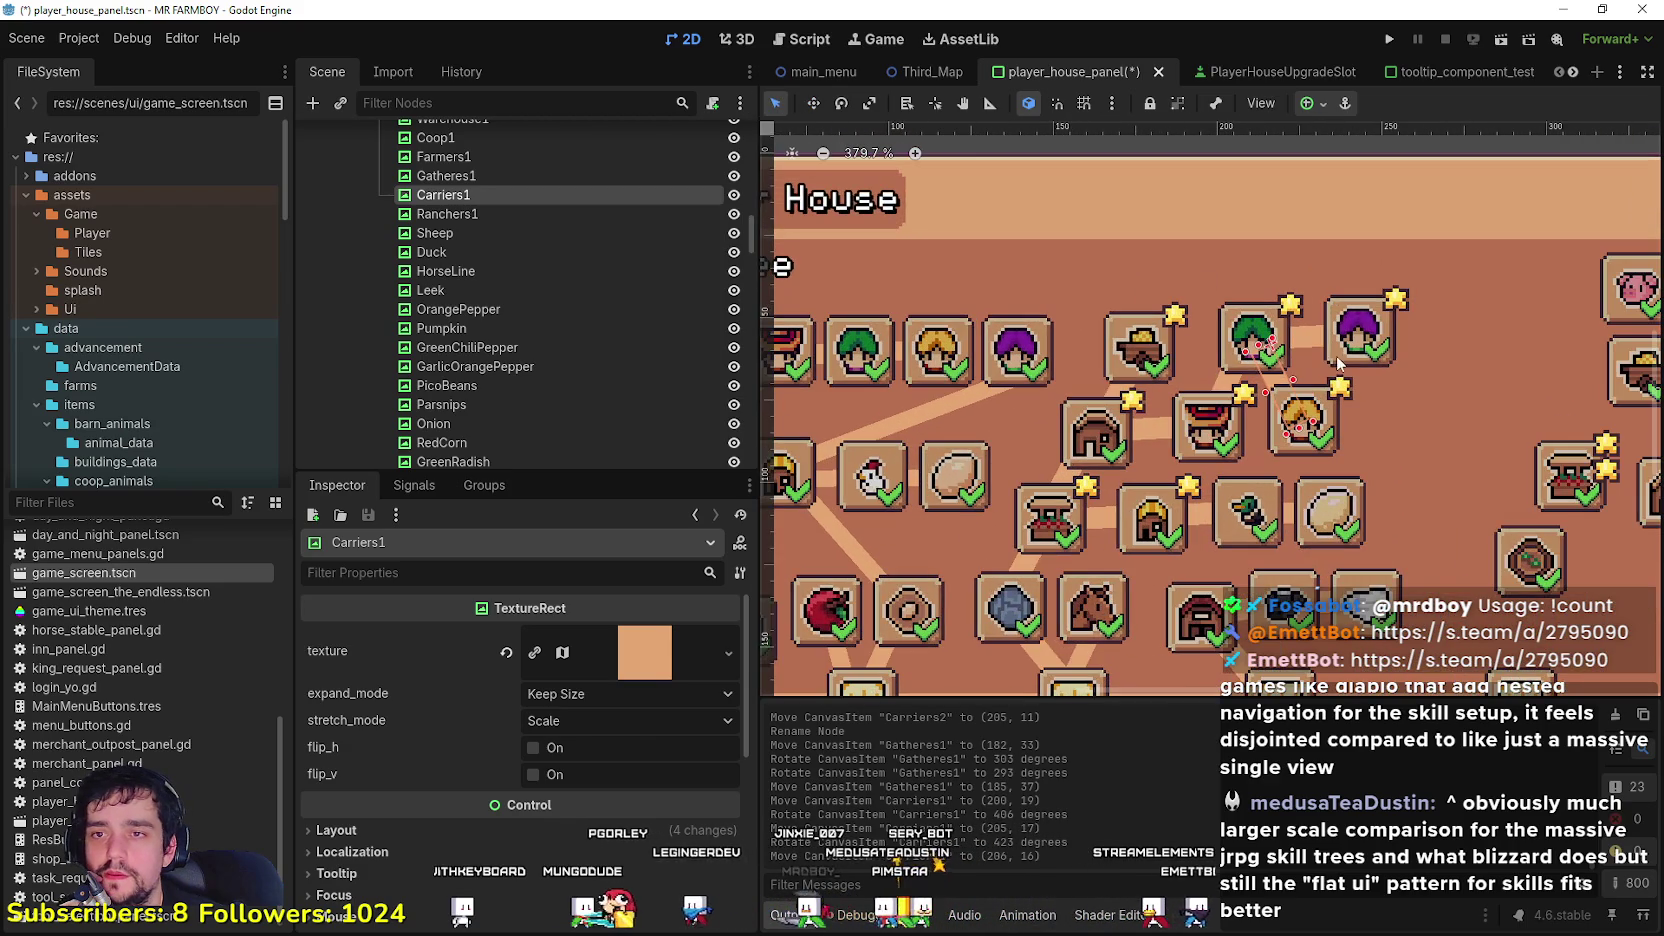
click(1311, 345)
drag(1318, 348, 1311, 322)
scroll(1338, 476, down, 2)
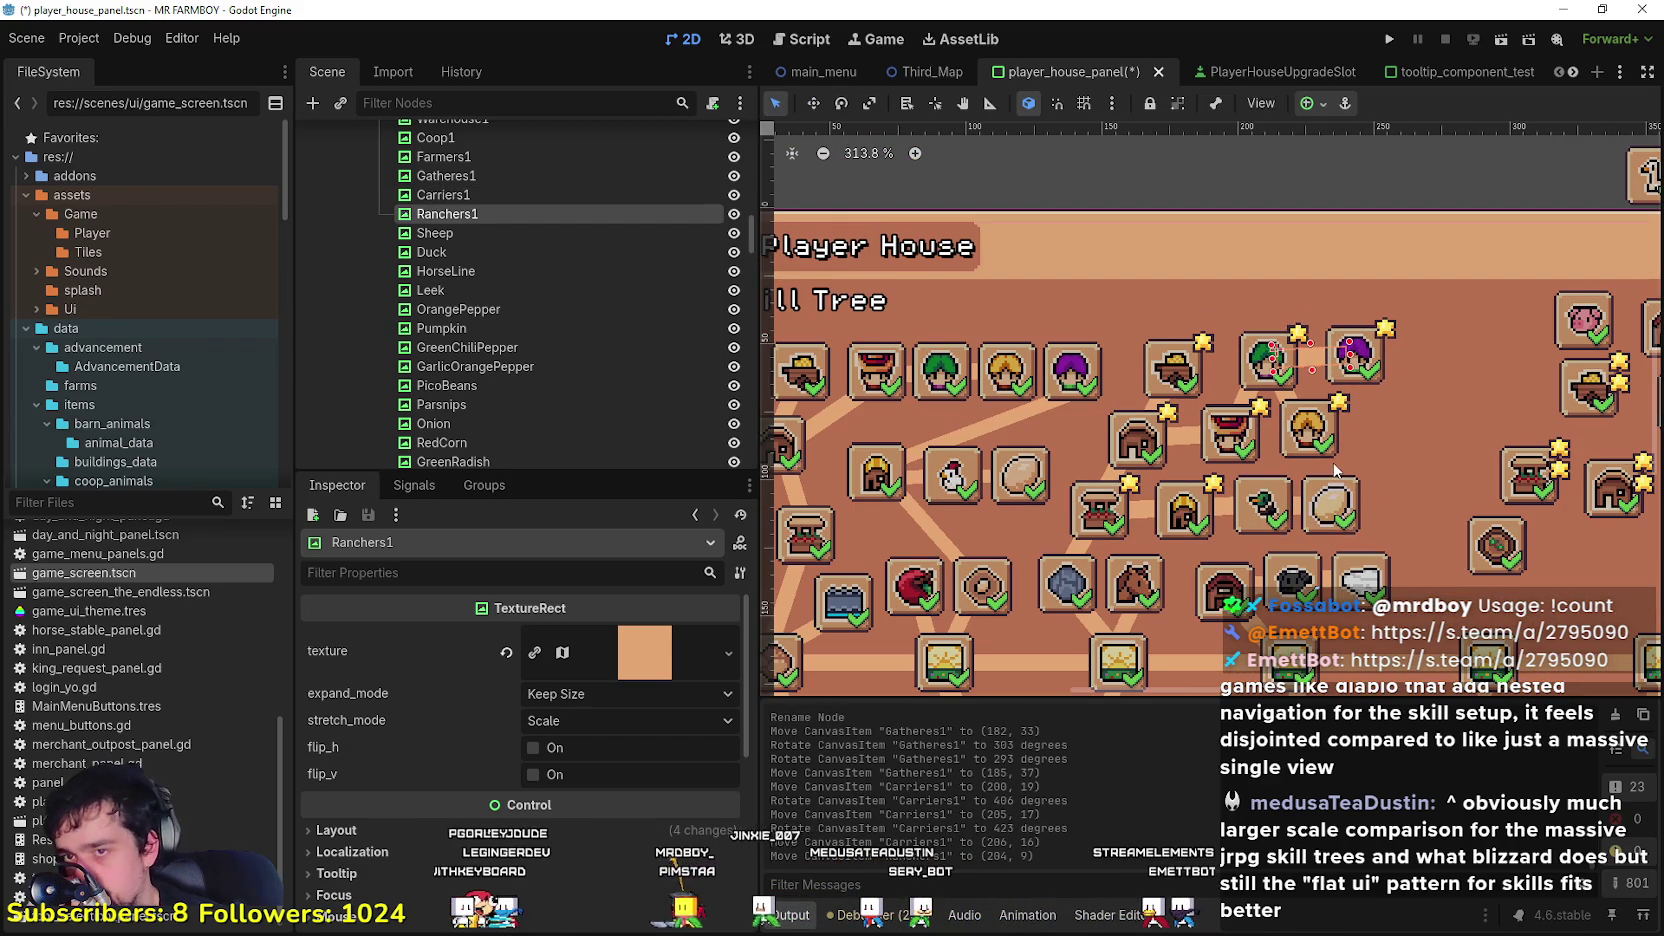
scroll(1330, 455, down, 1)
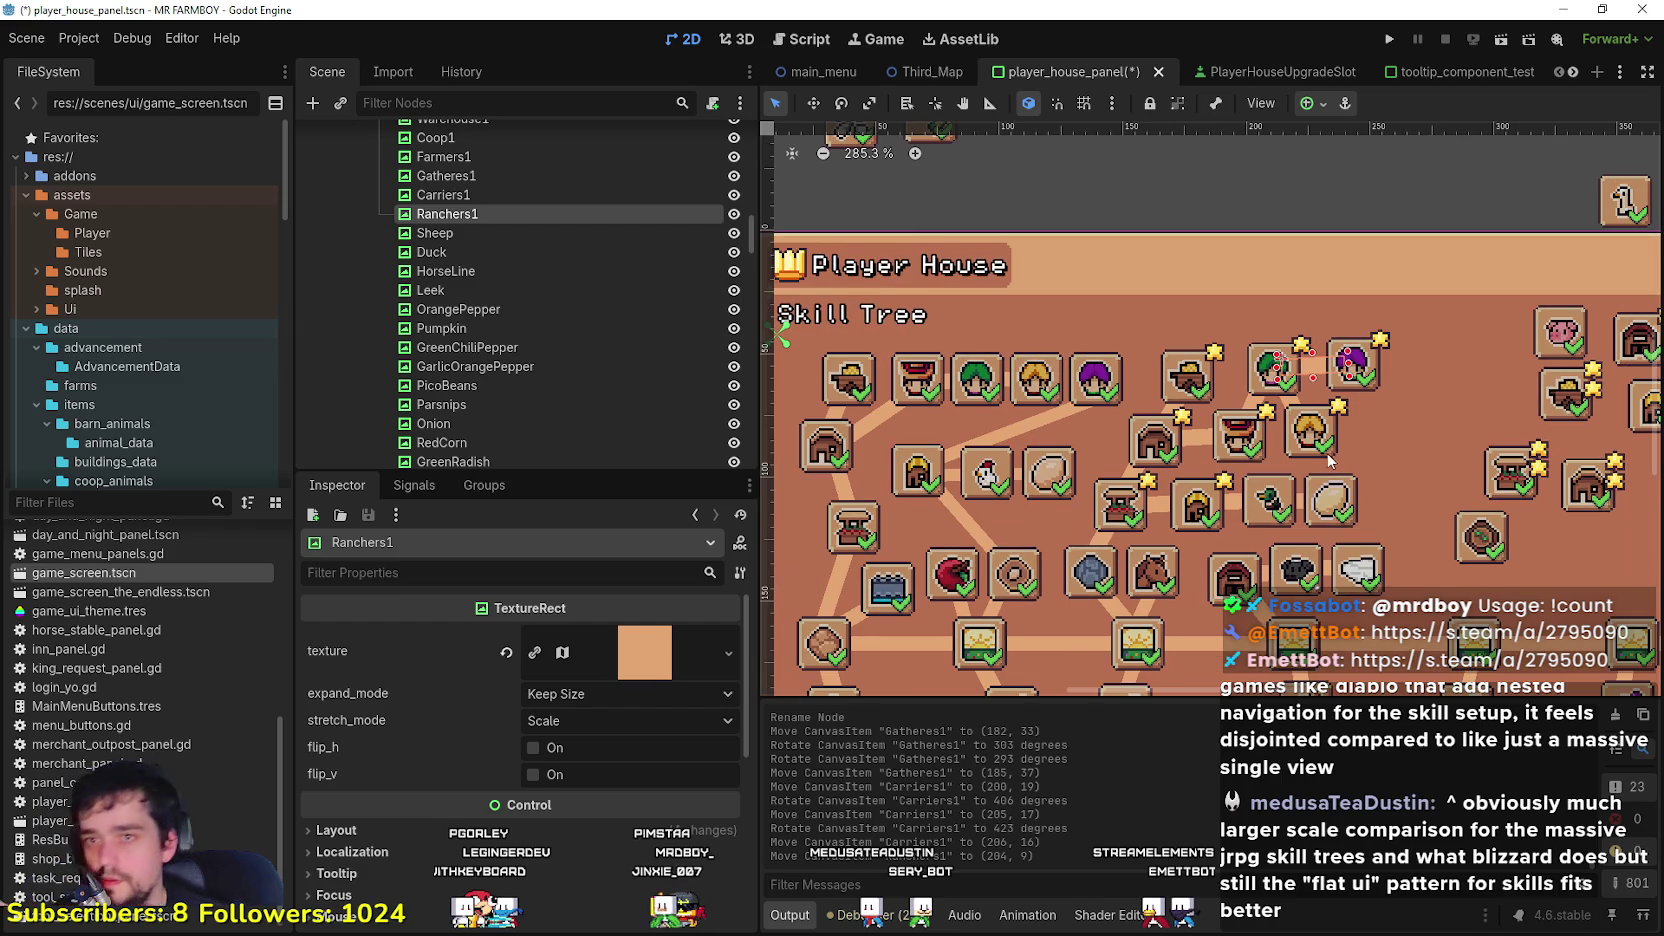
Step: Save the player house panel scene and select the purple Ranchers1 slot
key(ctrl+s)
scroll(1320, 458, down, 5)
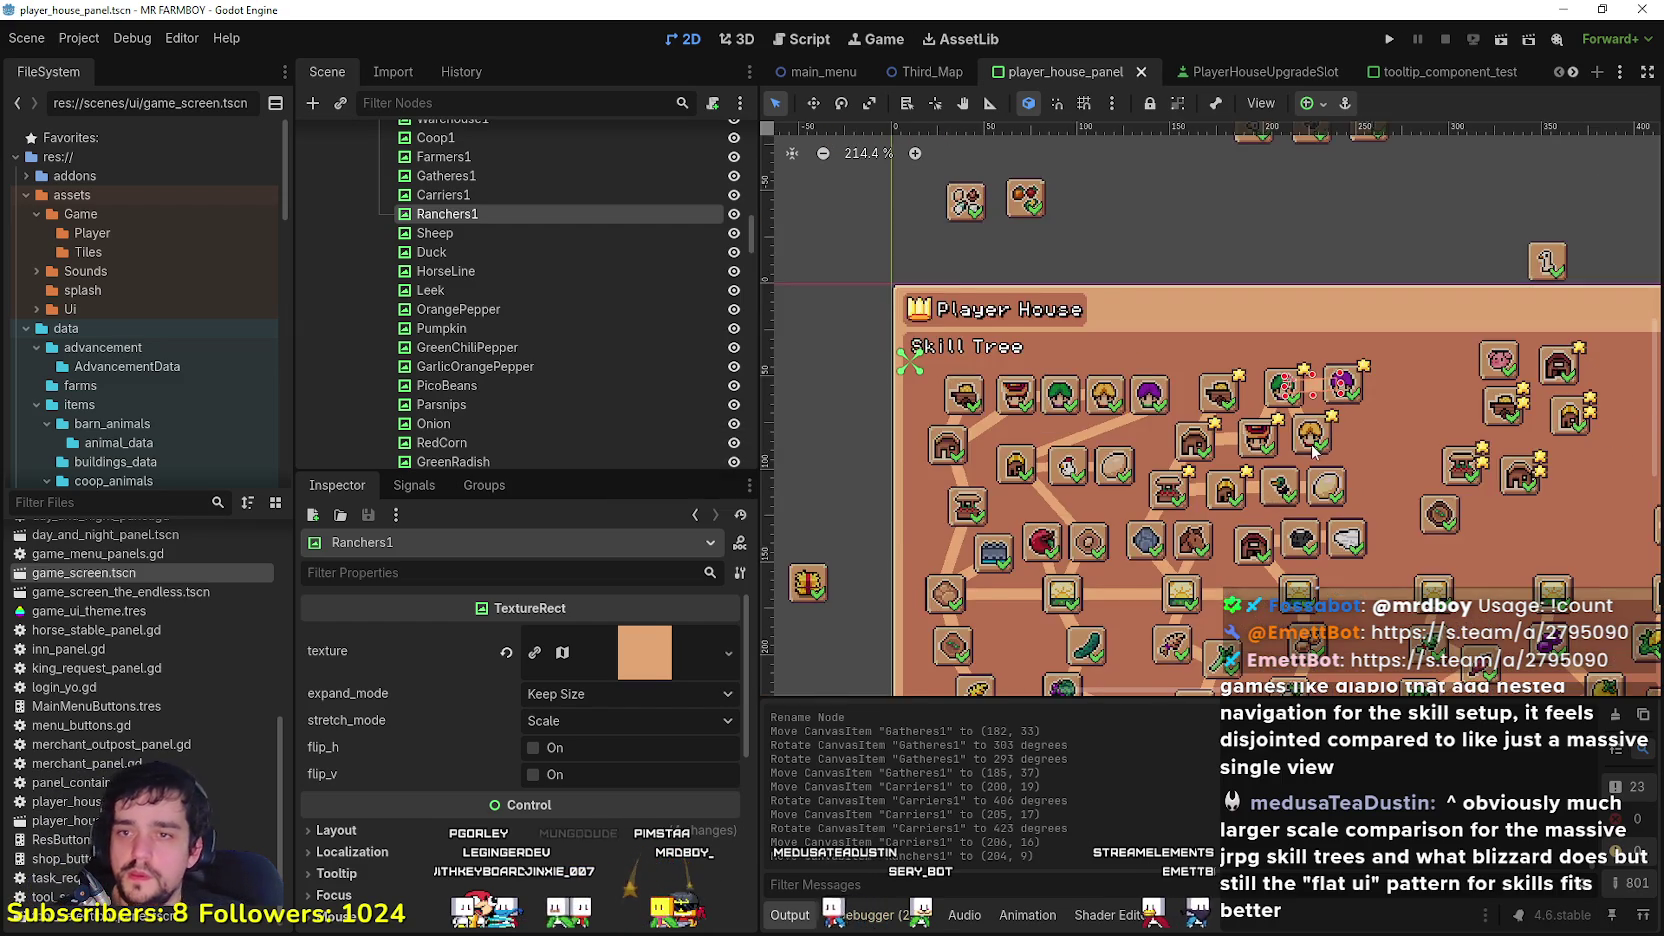
scroll(1236, 374, up, 2)
click(1221, 158)
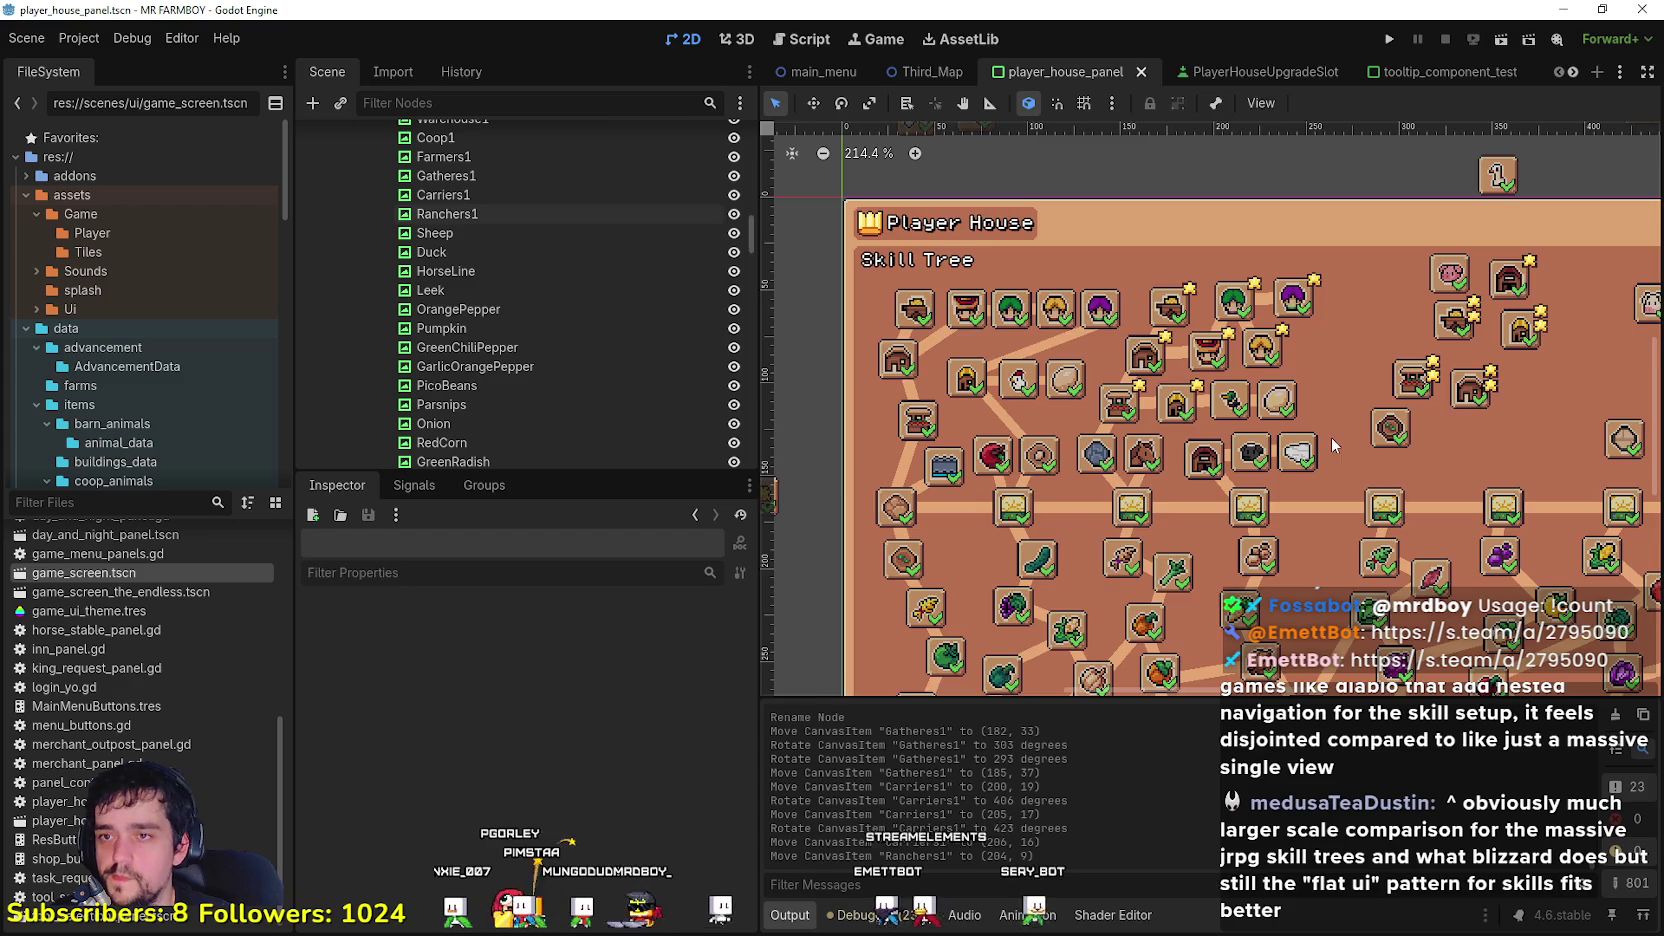
scroll(1331, 437, down, 3)
scroll(1166, 458, up, 1)
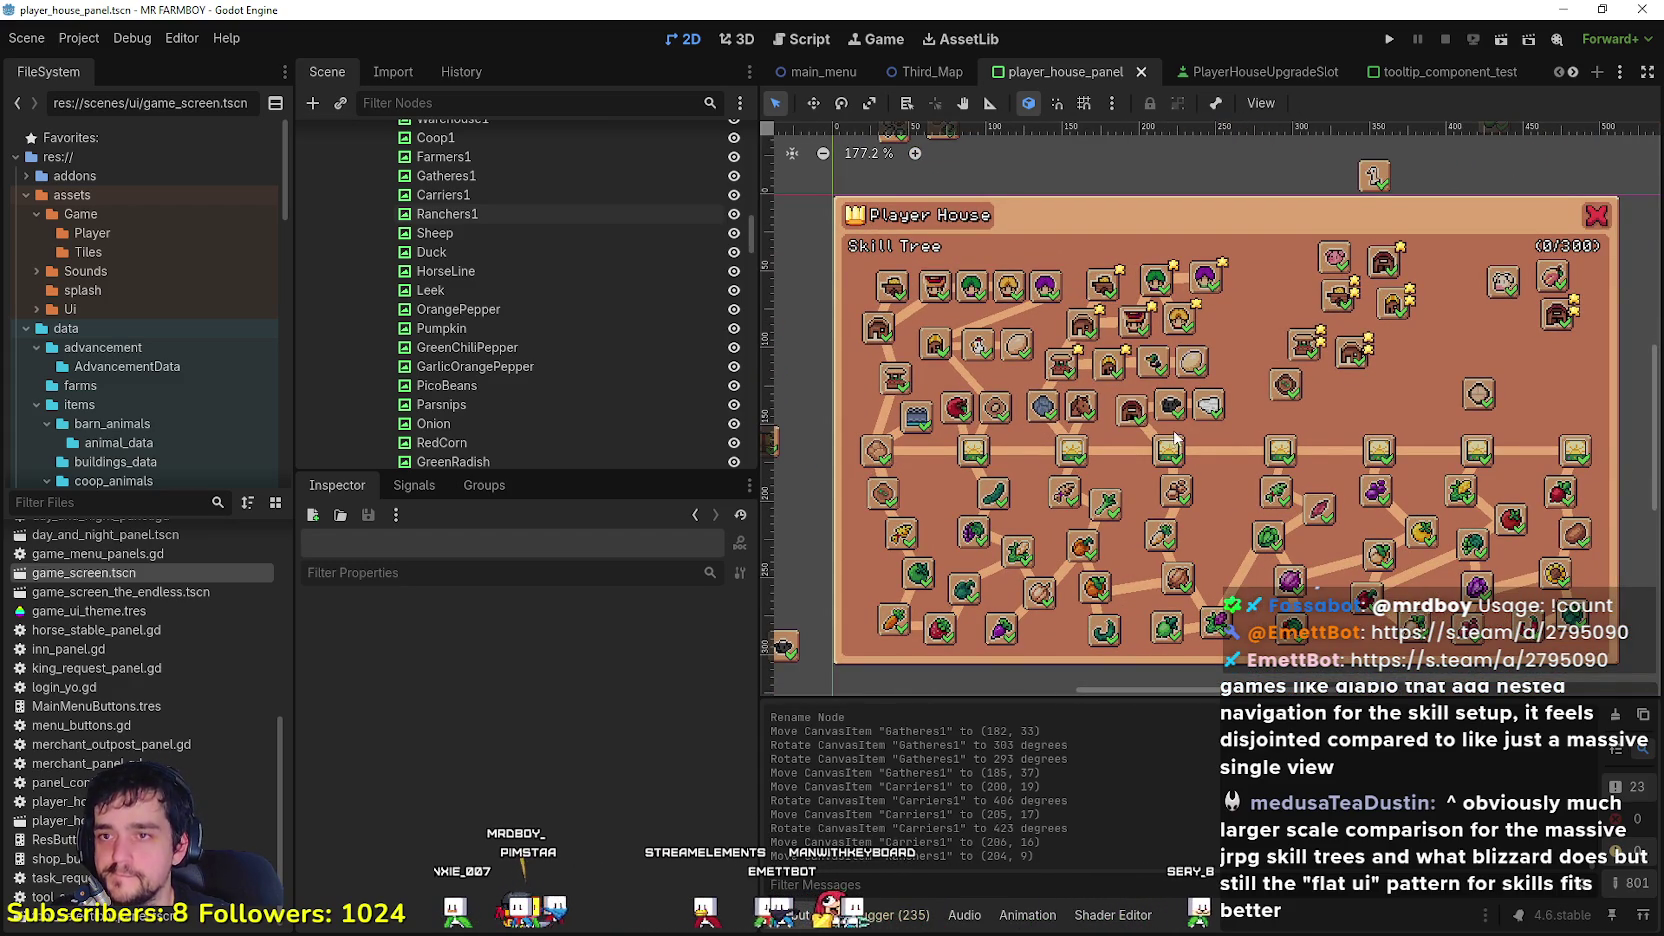
click(1205, 287)
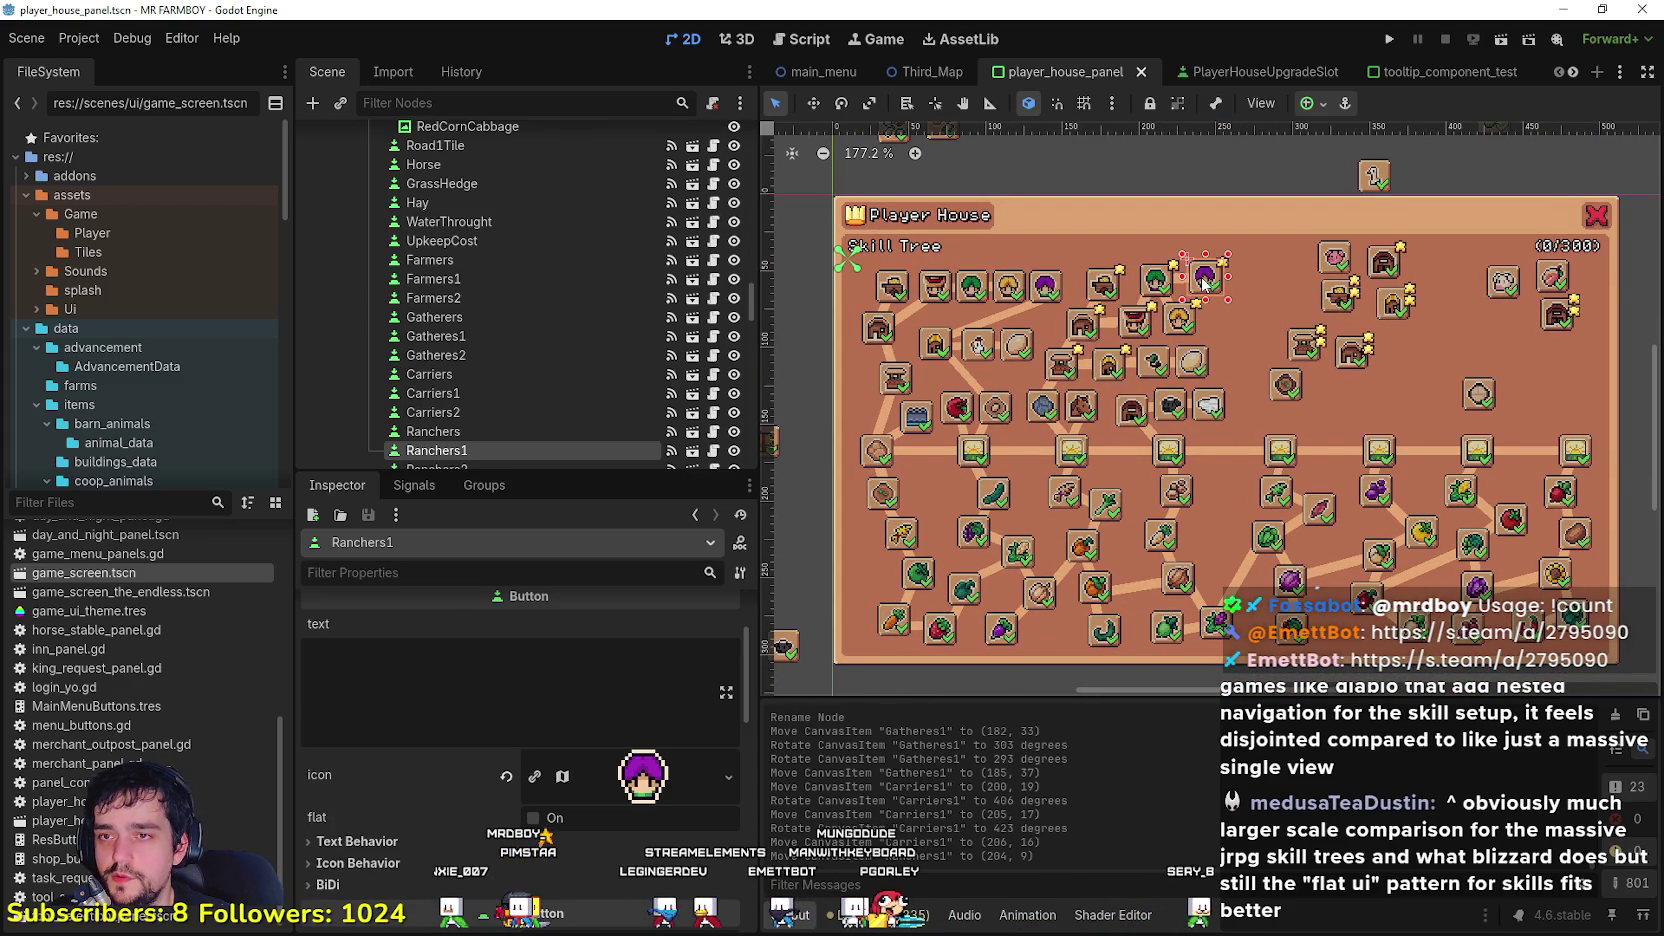
Step: Nudge the Farmers1 hat icon slightly left
scroll(1145, 370, up, 4)
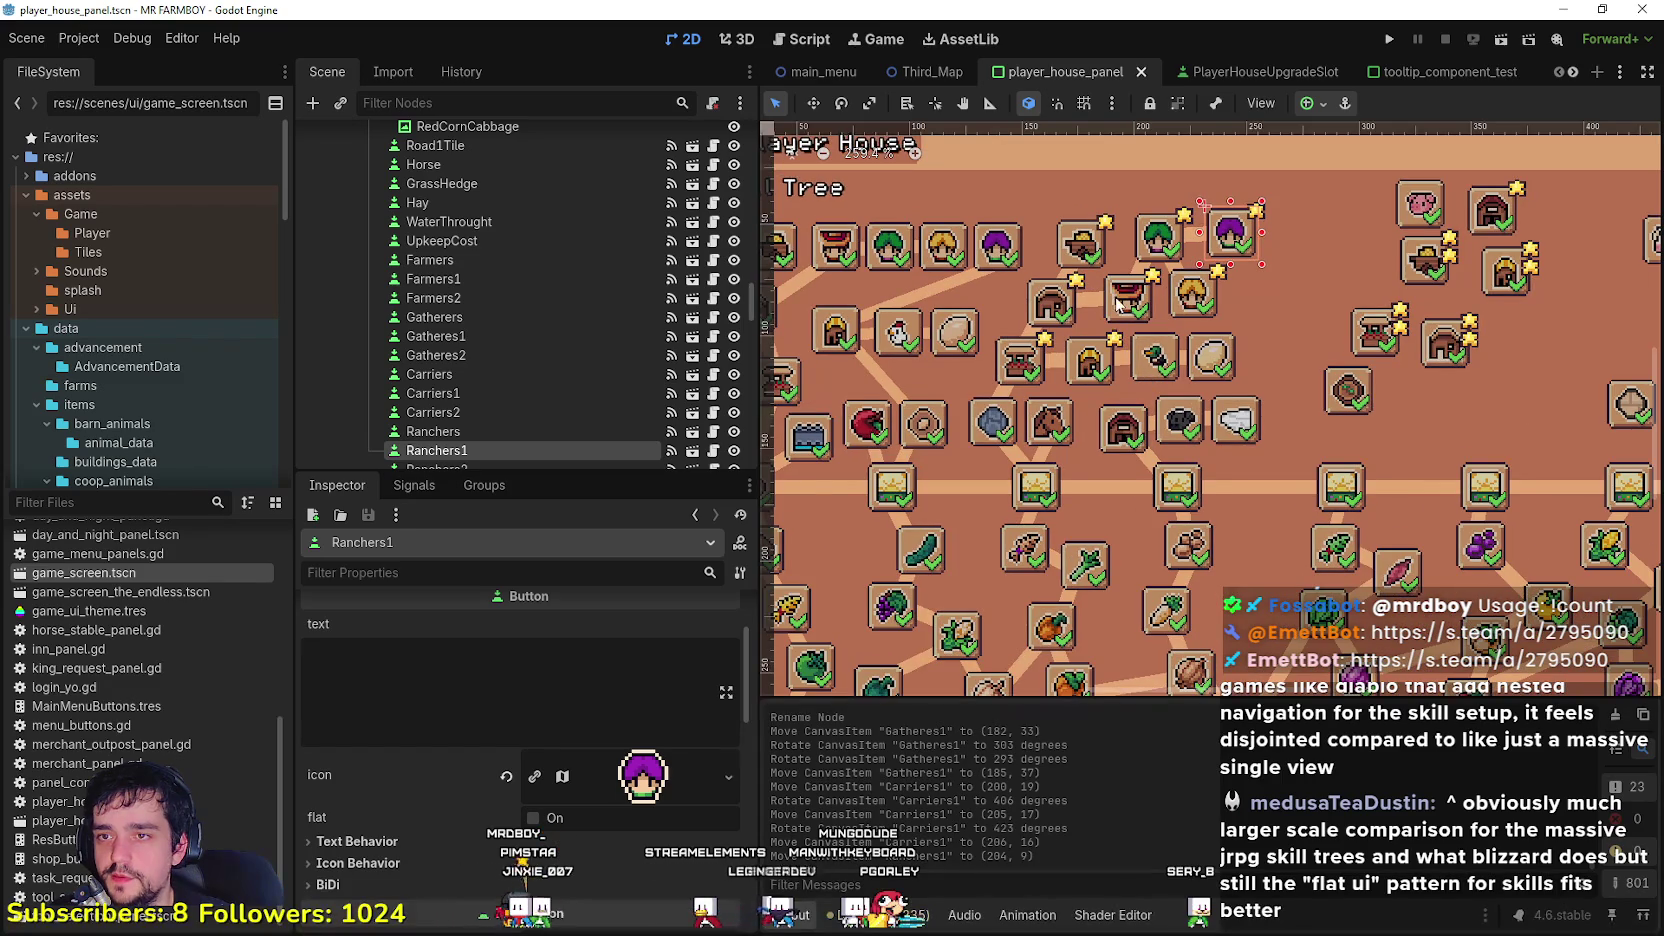
scroll(1120, 305, up, 5)
drag(1117, 314, 1096, 318)
Step: Move the Carriers1 icon up beside the green icon and Ranchers1 down-left
click(1094, 402)
scroll(1214, 400, down, 3)
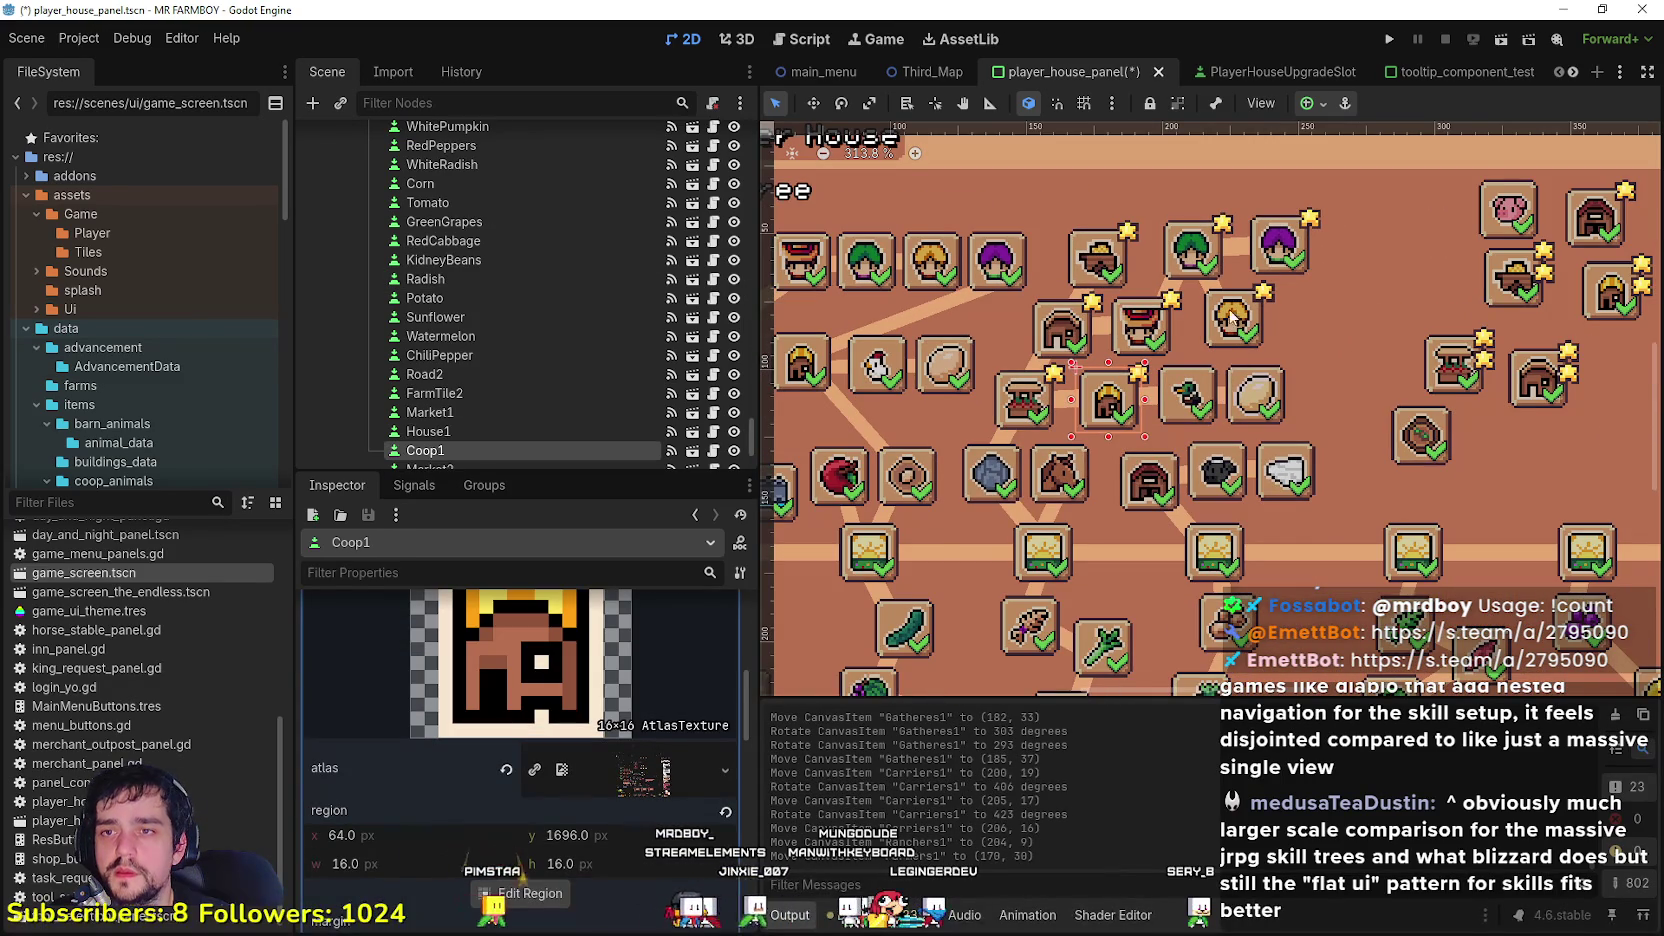
click(1282, 258)
scroll(1284, 252, down, 2)
drag(1250, 302, 1340, 177)
drag(1268, 257, 1227, 326)
drag(1322, 198, 1268, 246)
Step: Move the Carriers1 connector line down-left with the Move tool
scroll(1190, 322, up, 1)
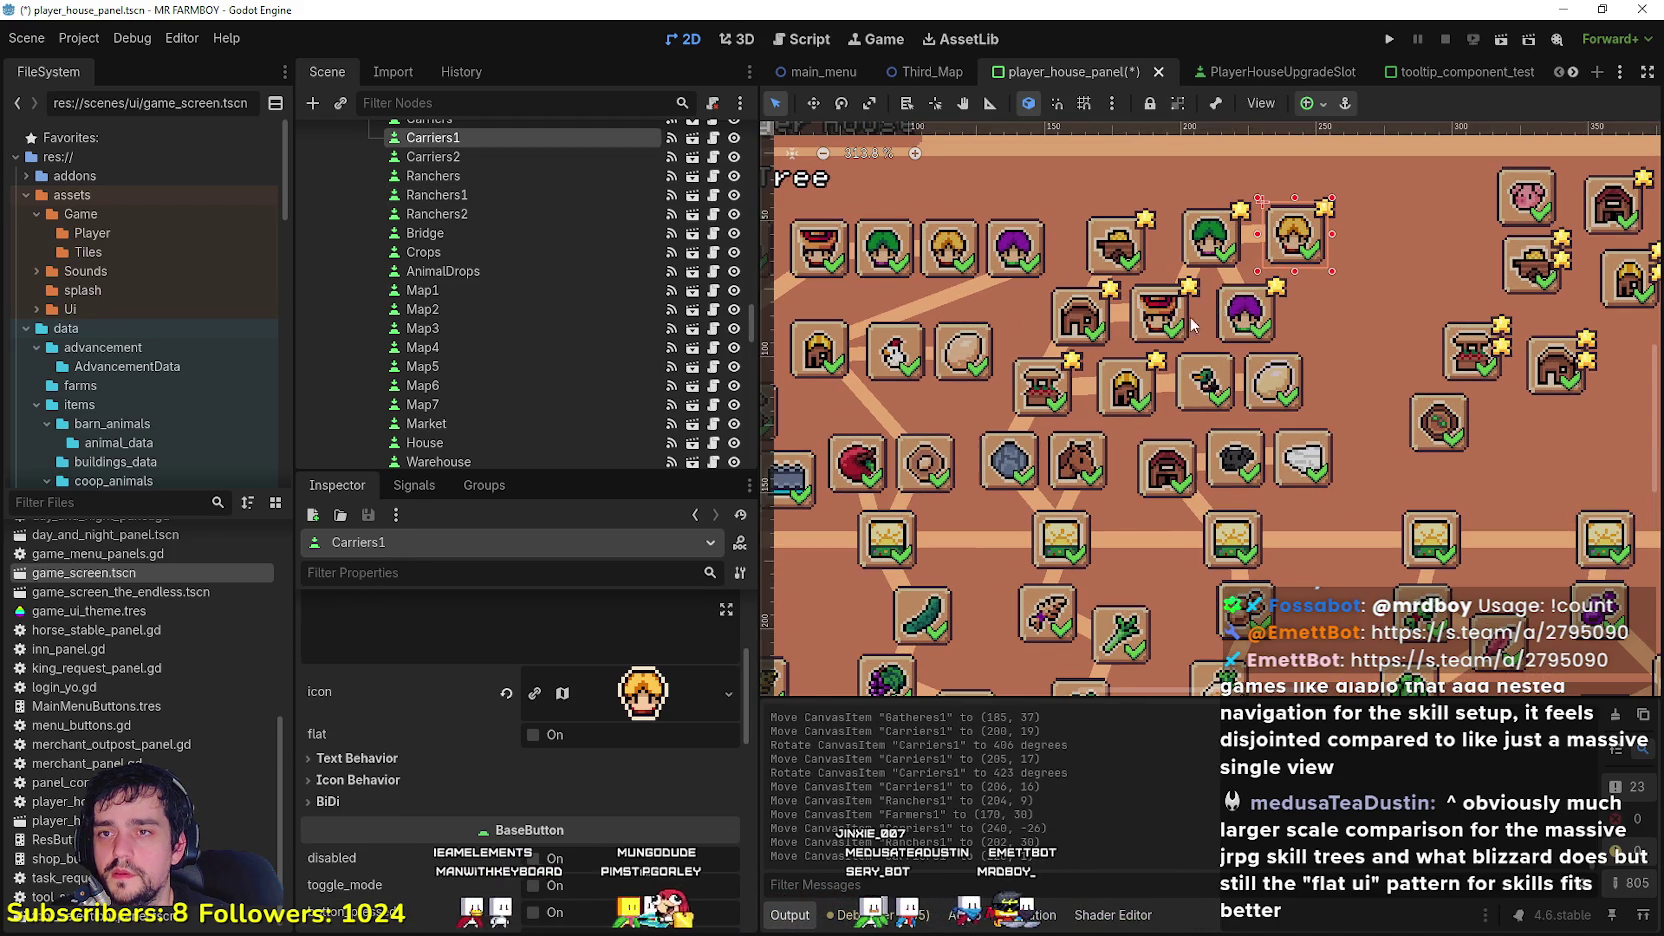
click(1232, 286)
click(813, 103)
mouse_move(1268, 253)
mouse_down()
mouse_move(1212, 385)
mouse_move(1297, 290)
mouse_move(1248, 381)
mouse_move(1332, 337)
mouse_up()
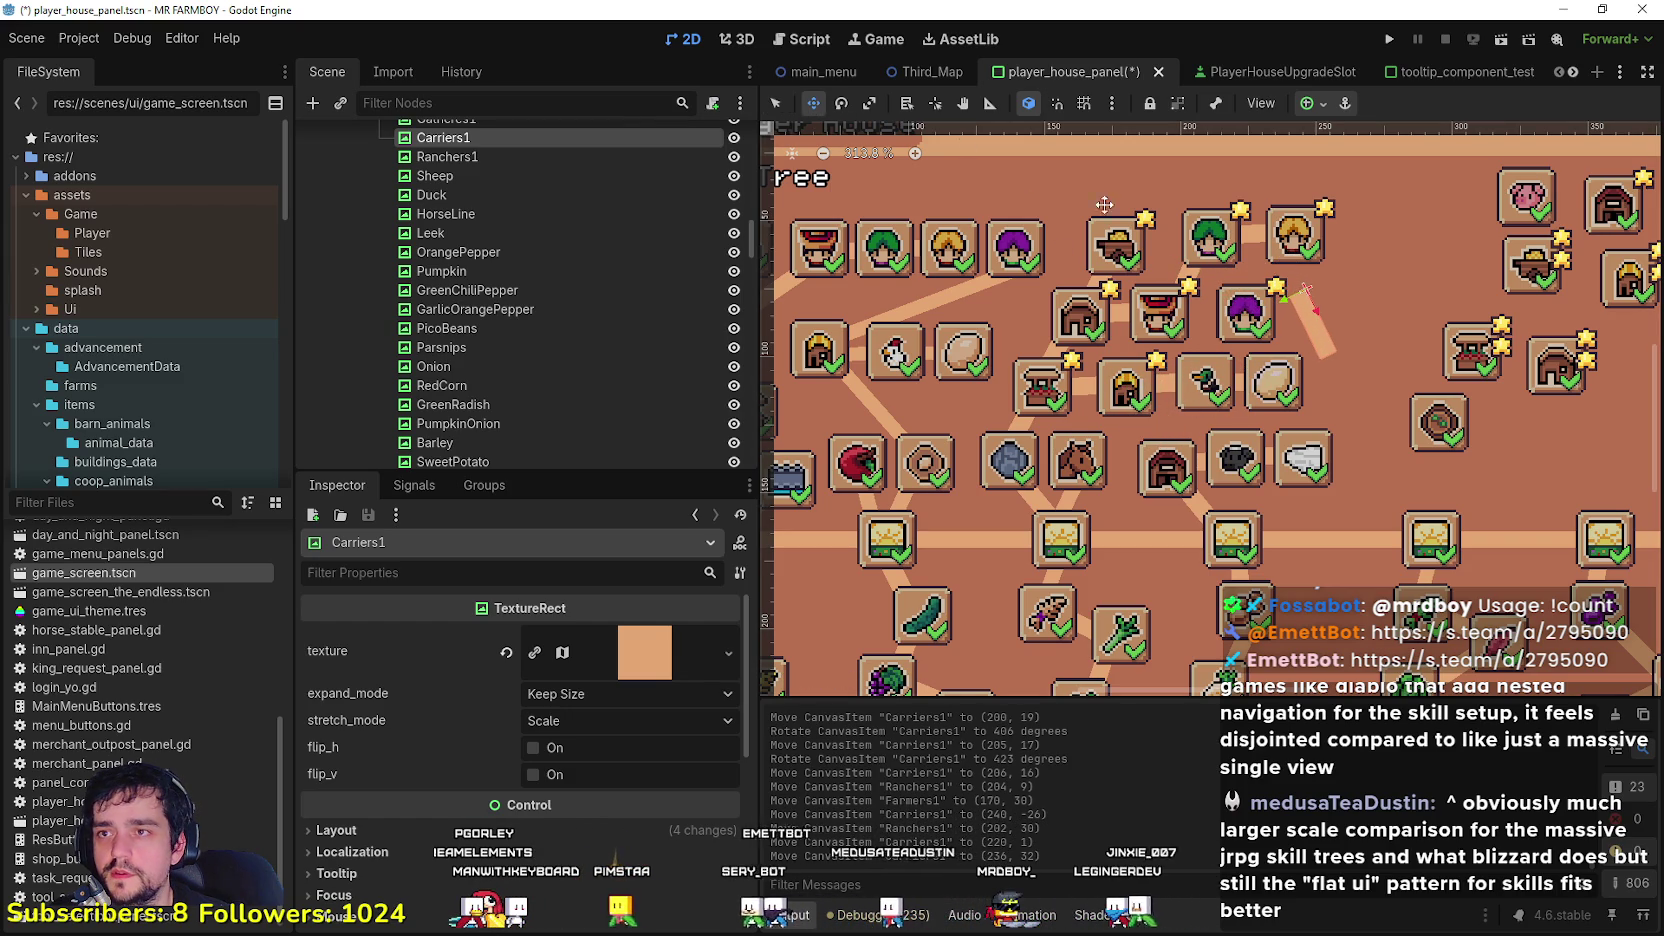
Step: Rotate the Carriers1 line up-right to 329° and shift it left and down
key(s)
click(845, 103)
drag(1318, 326, 1364, 262)
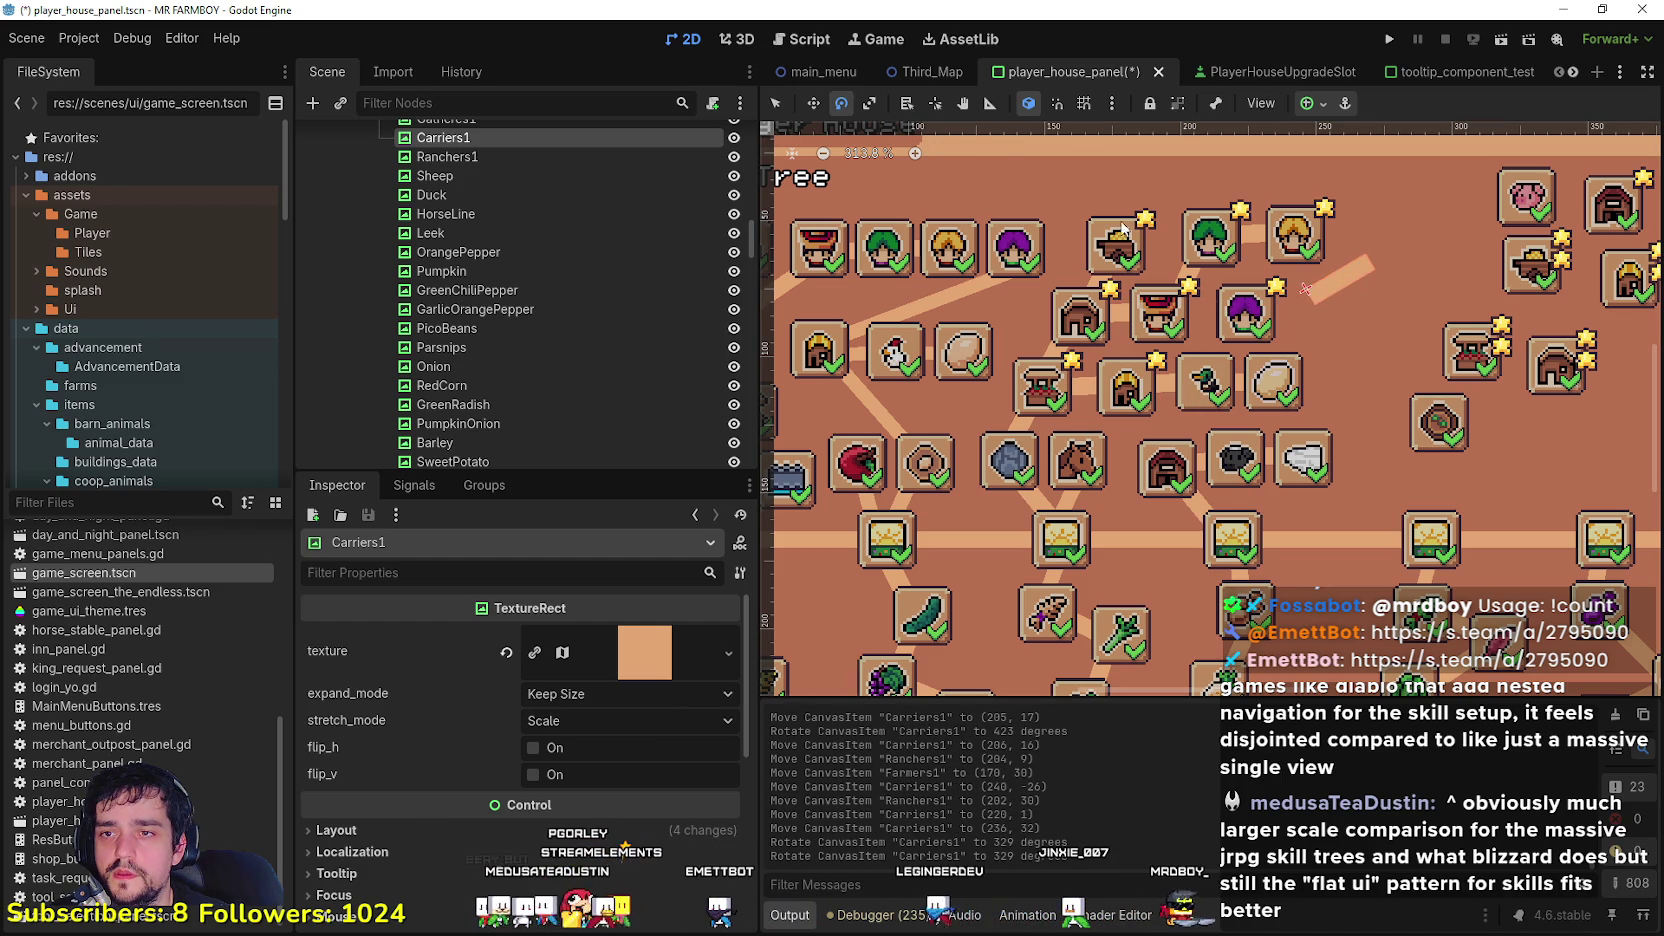
key(w)
drag(1298, 319, 1147, 367)
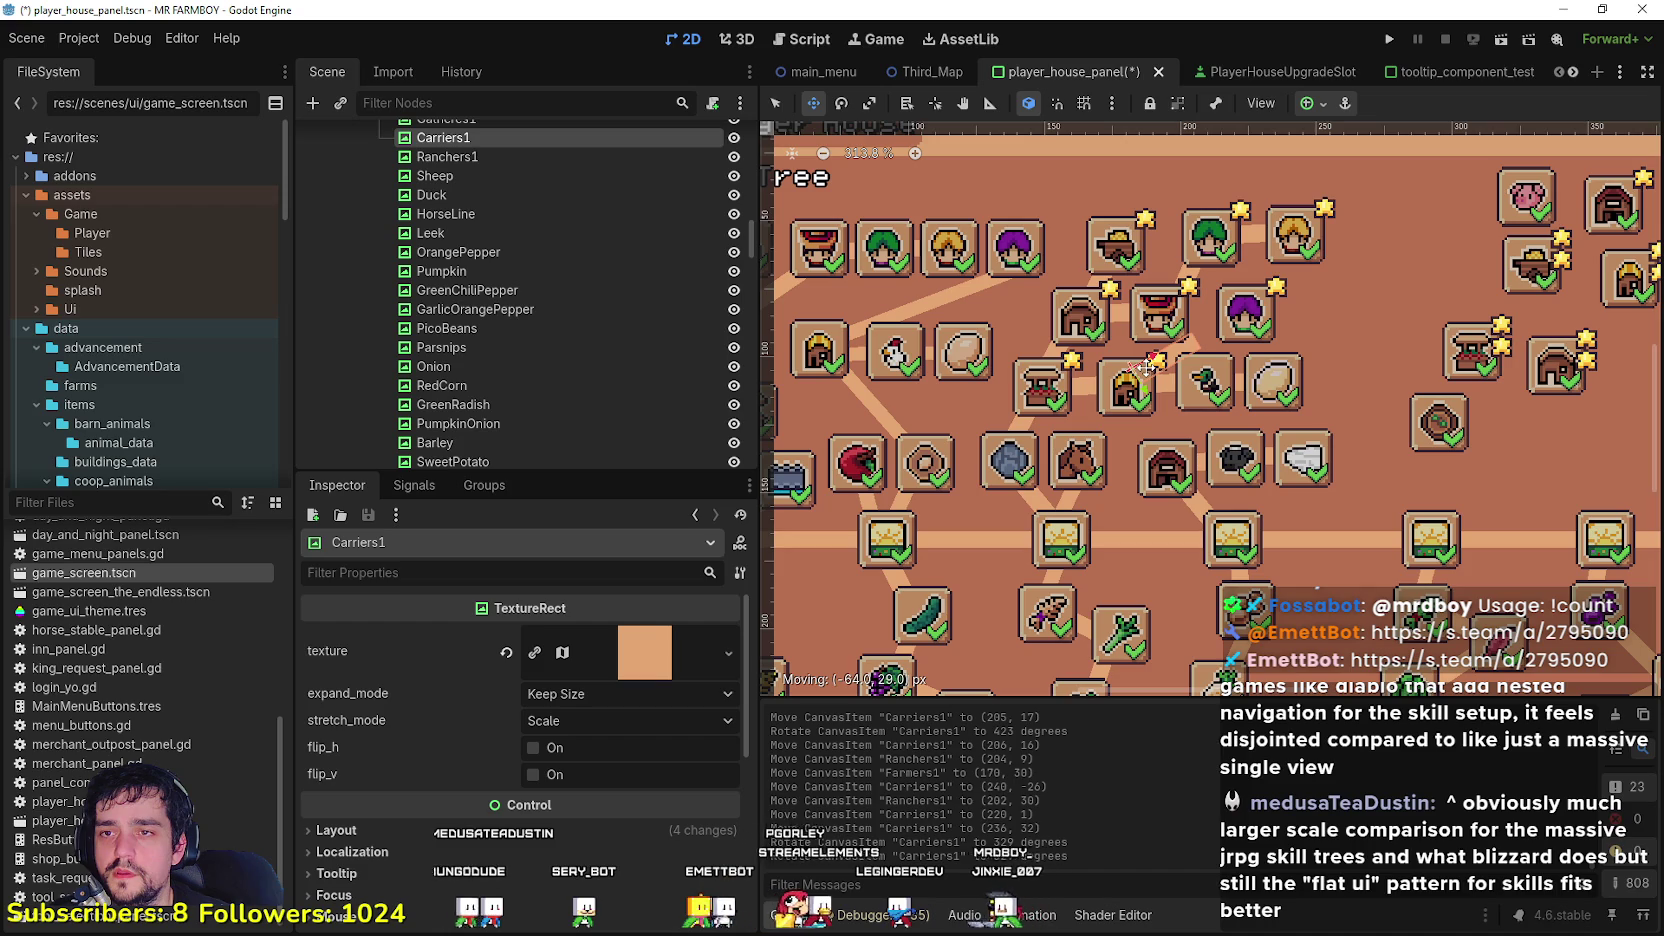
click(784, 105)
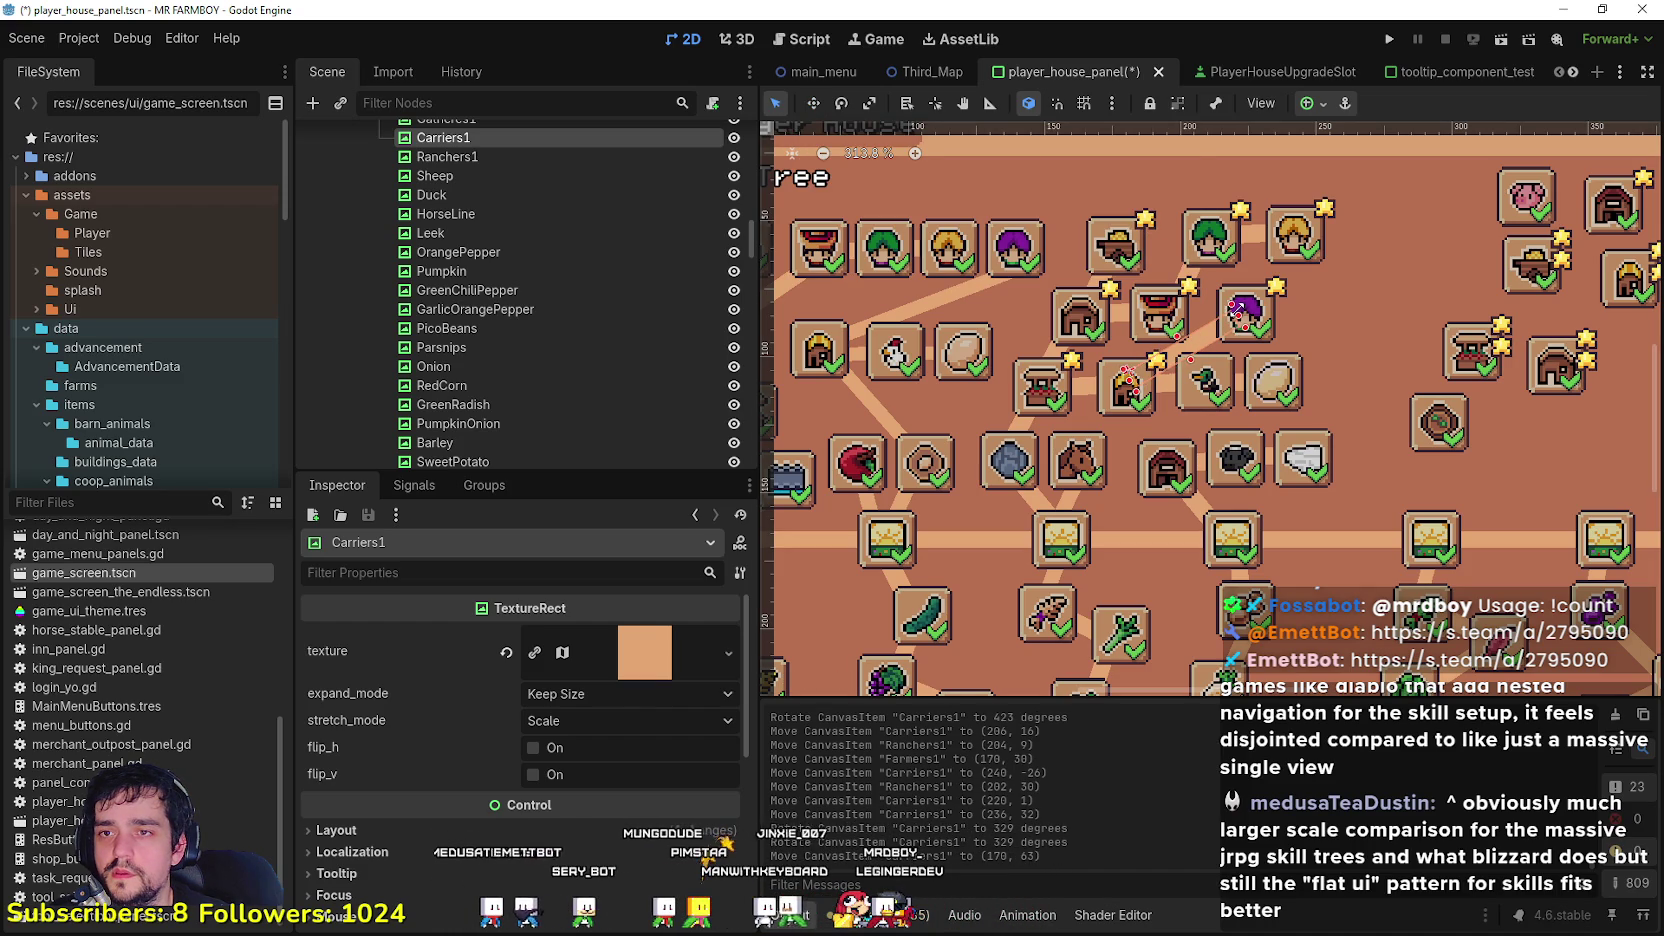
Step: Nudge the Duck piece right to about (171, 68) and select Coop1
scroll(1152, 410, up, 2)
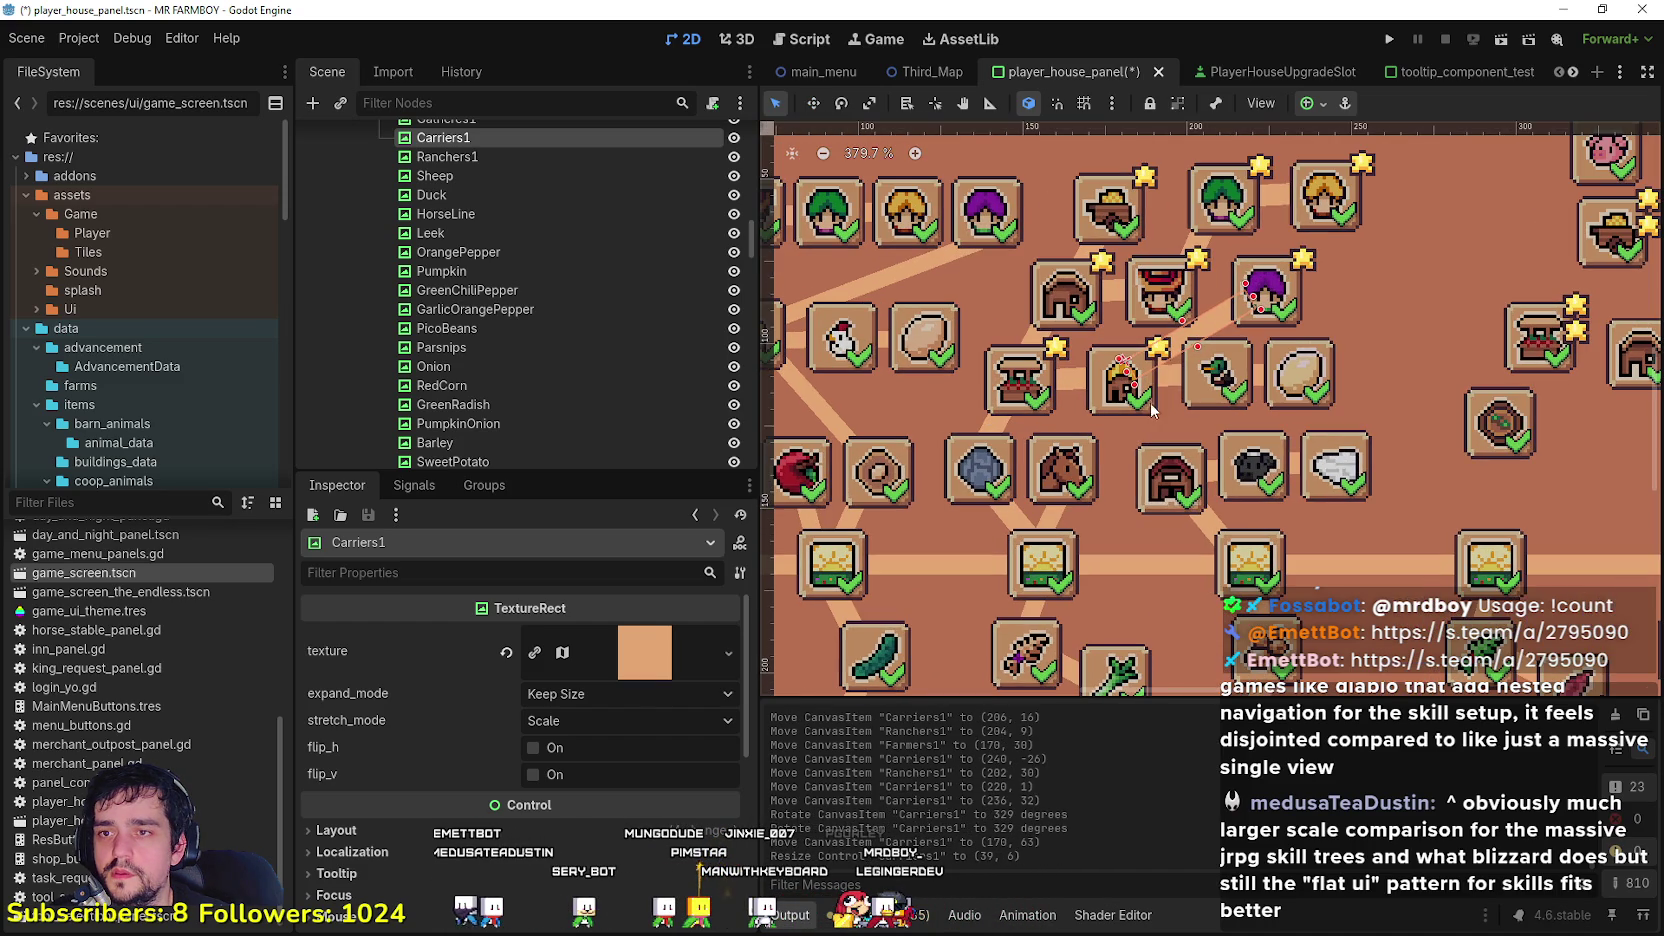
click(1213, 390)
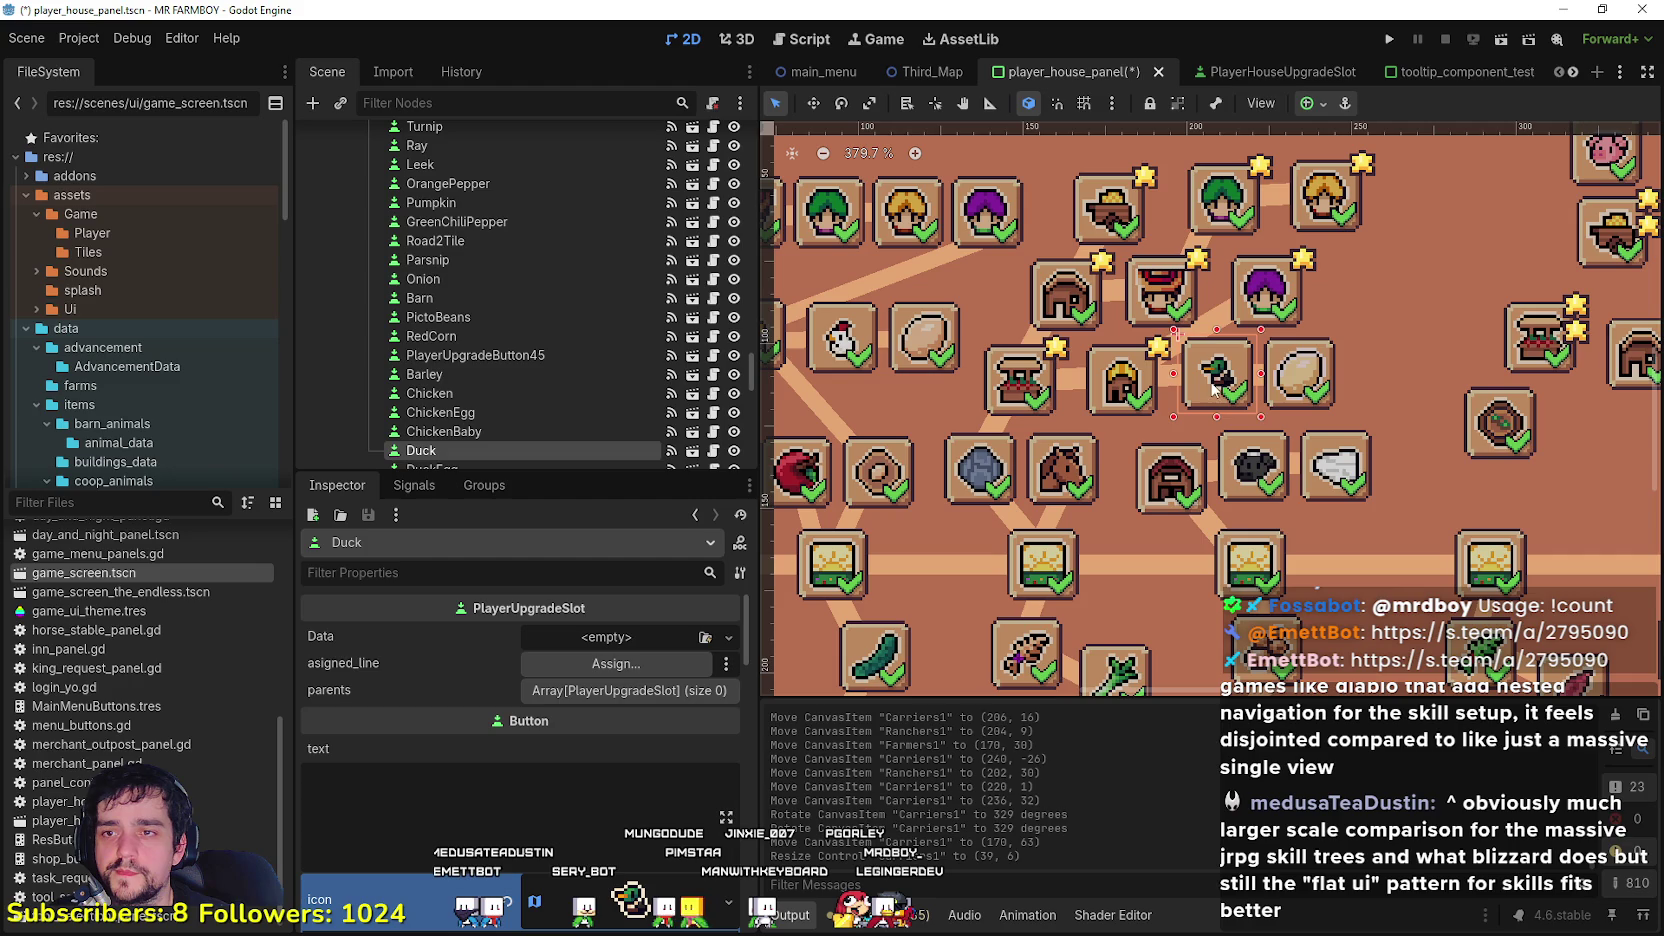
drag(1213, 390, 1328, 382)
mouse_move(1220, 397)
mouse_down()
mouse_move(1240, 383)
mouse_move(1200, 379)
mouse_move(1238, 378)
mouse_up()
click(1135, 382)
click(1097, 367)
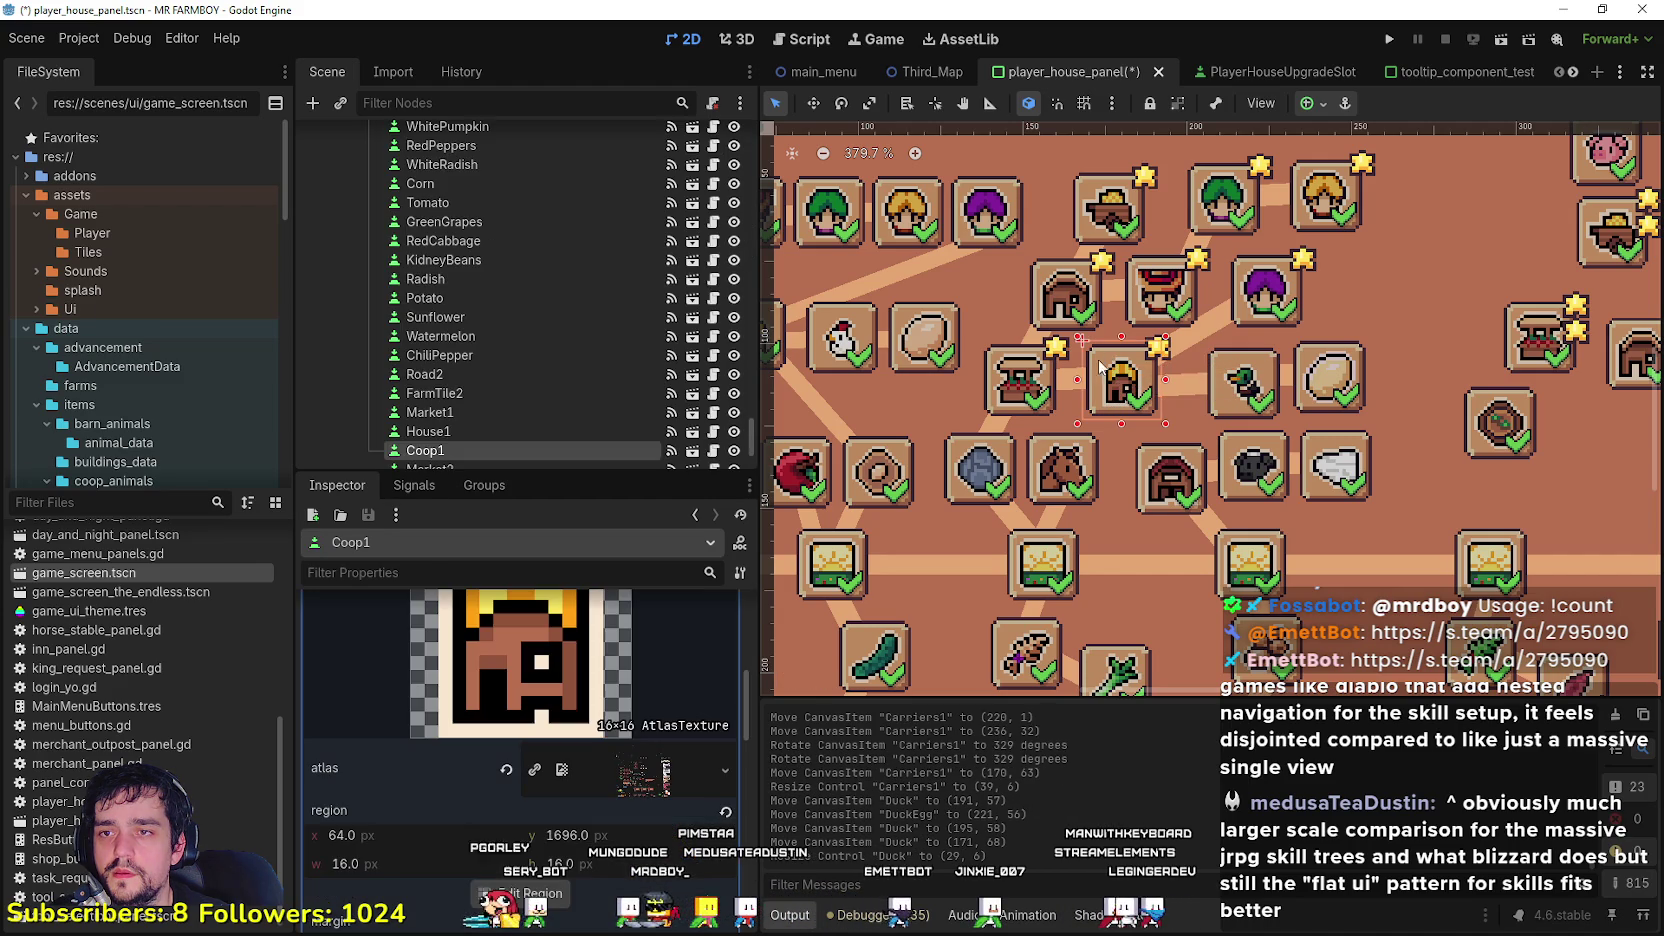
Step: Move Coop1 down, rotate it to 375°, and nudge the Carriers1 line
drag(1106, 372, 1107, 382)
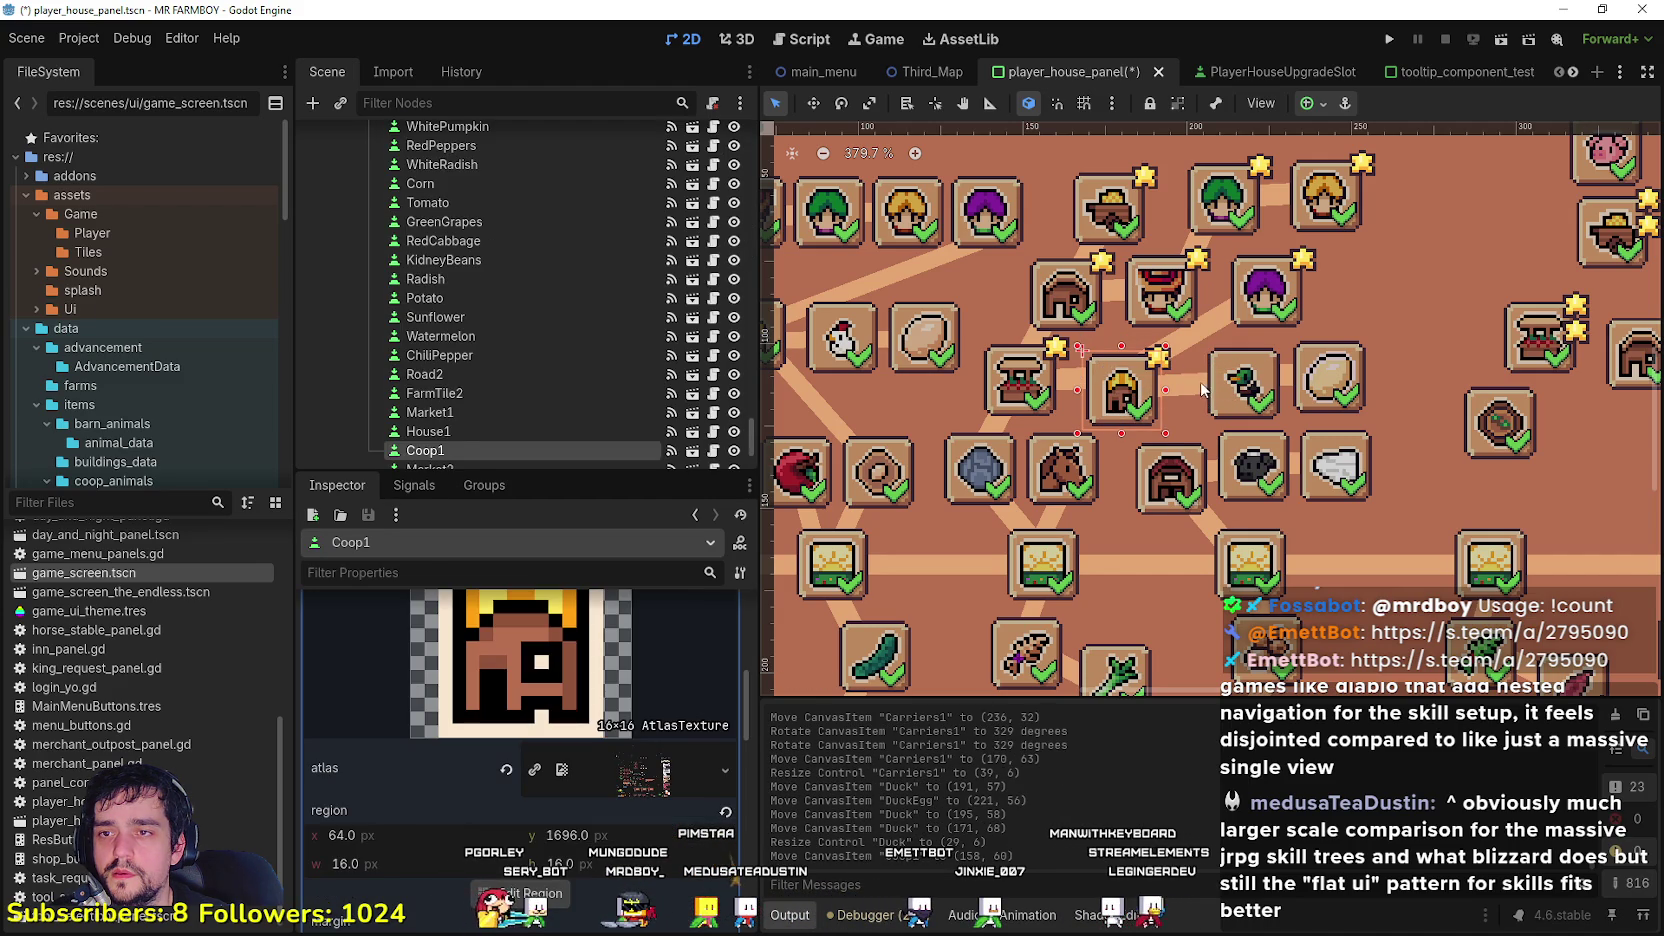
click(1170, 390)
click(1070, 387)
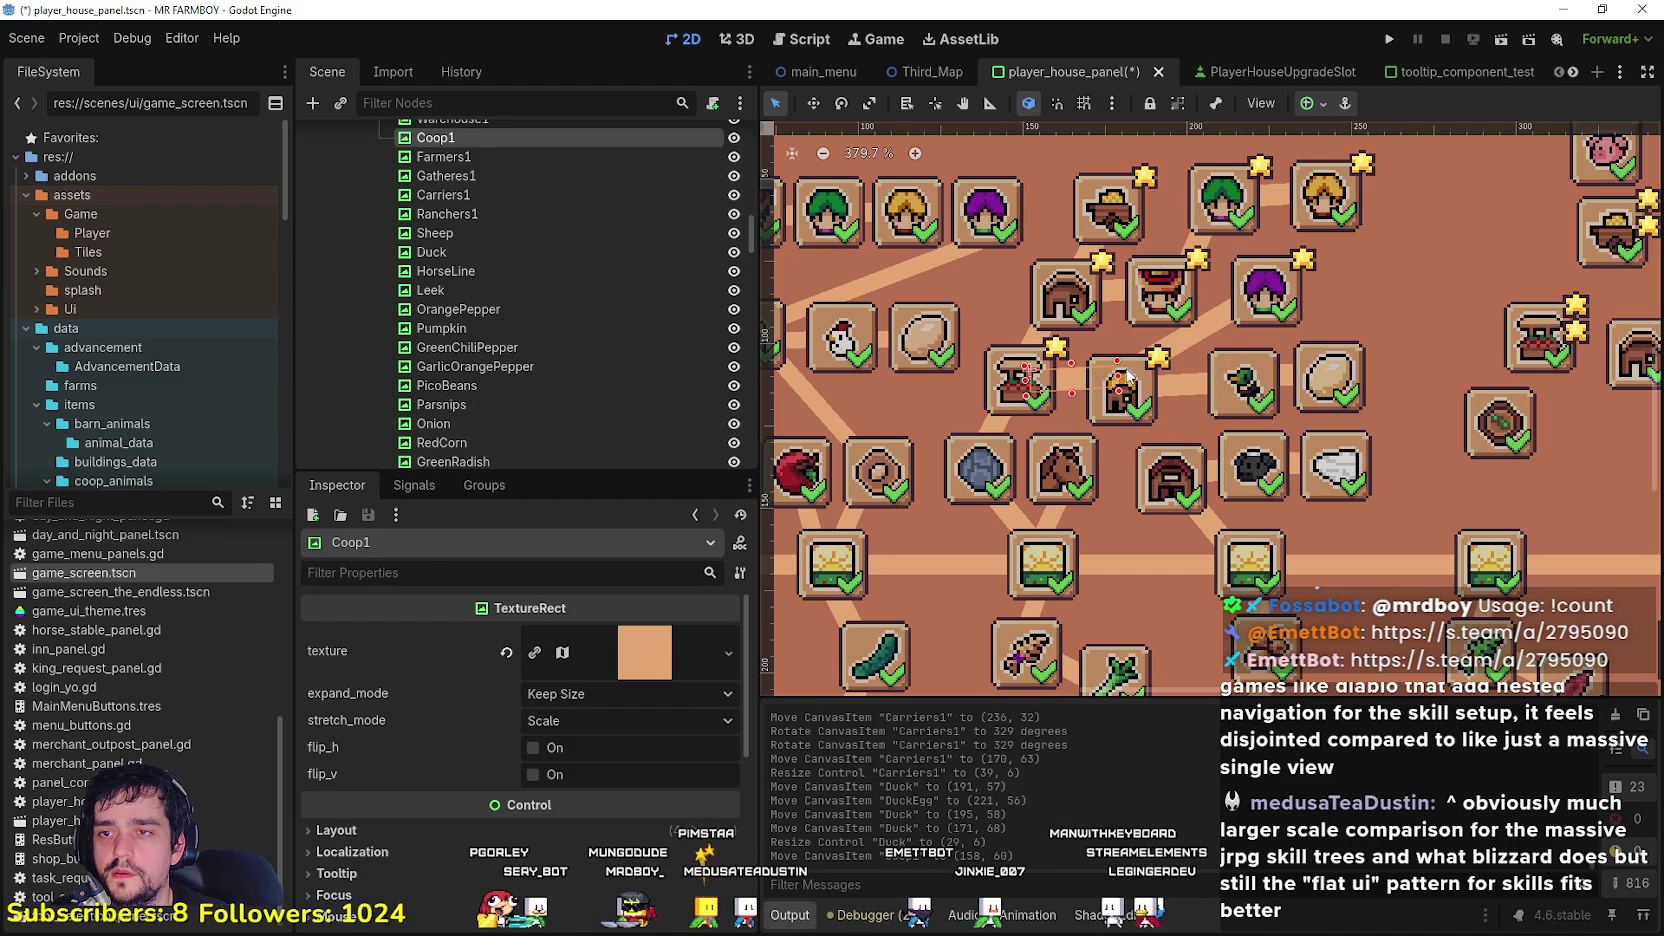
drag(1097, 408, 1024, 381)
click(813, 103)
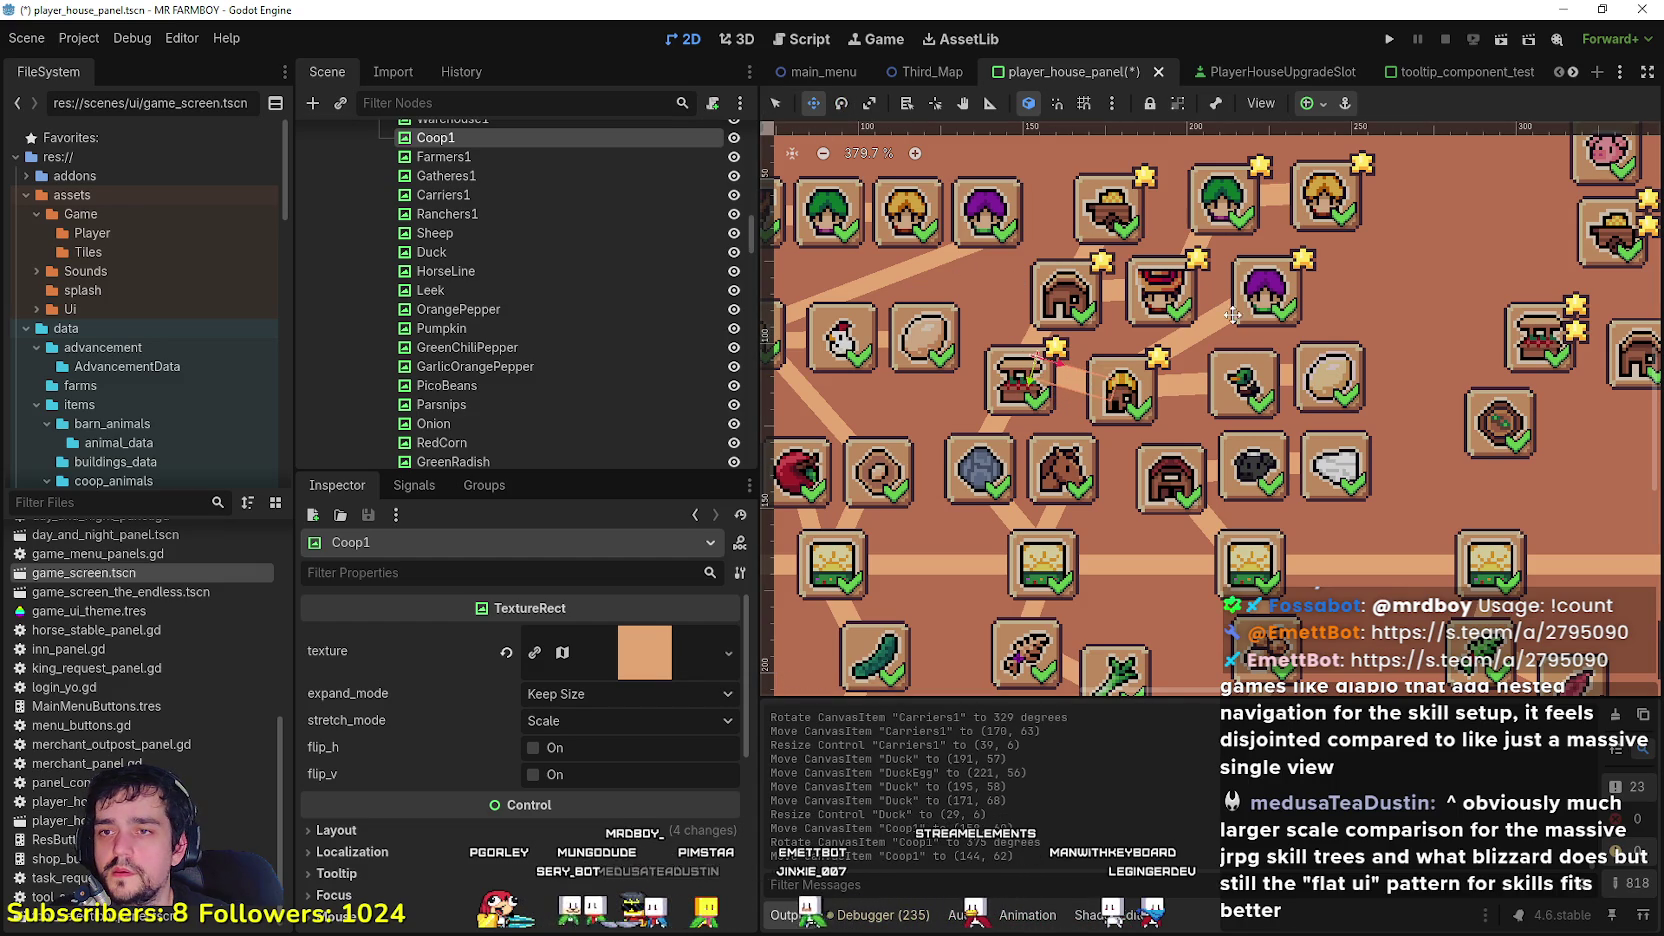
key(q)
drag(1208, 337, 1250, 296)
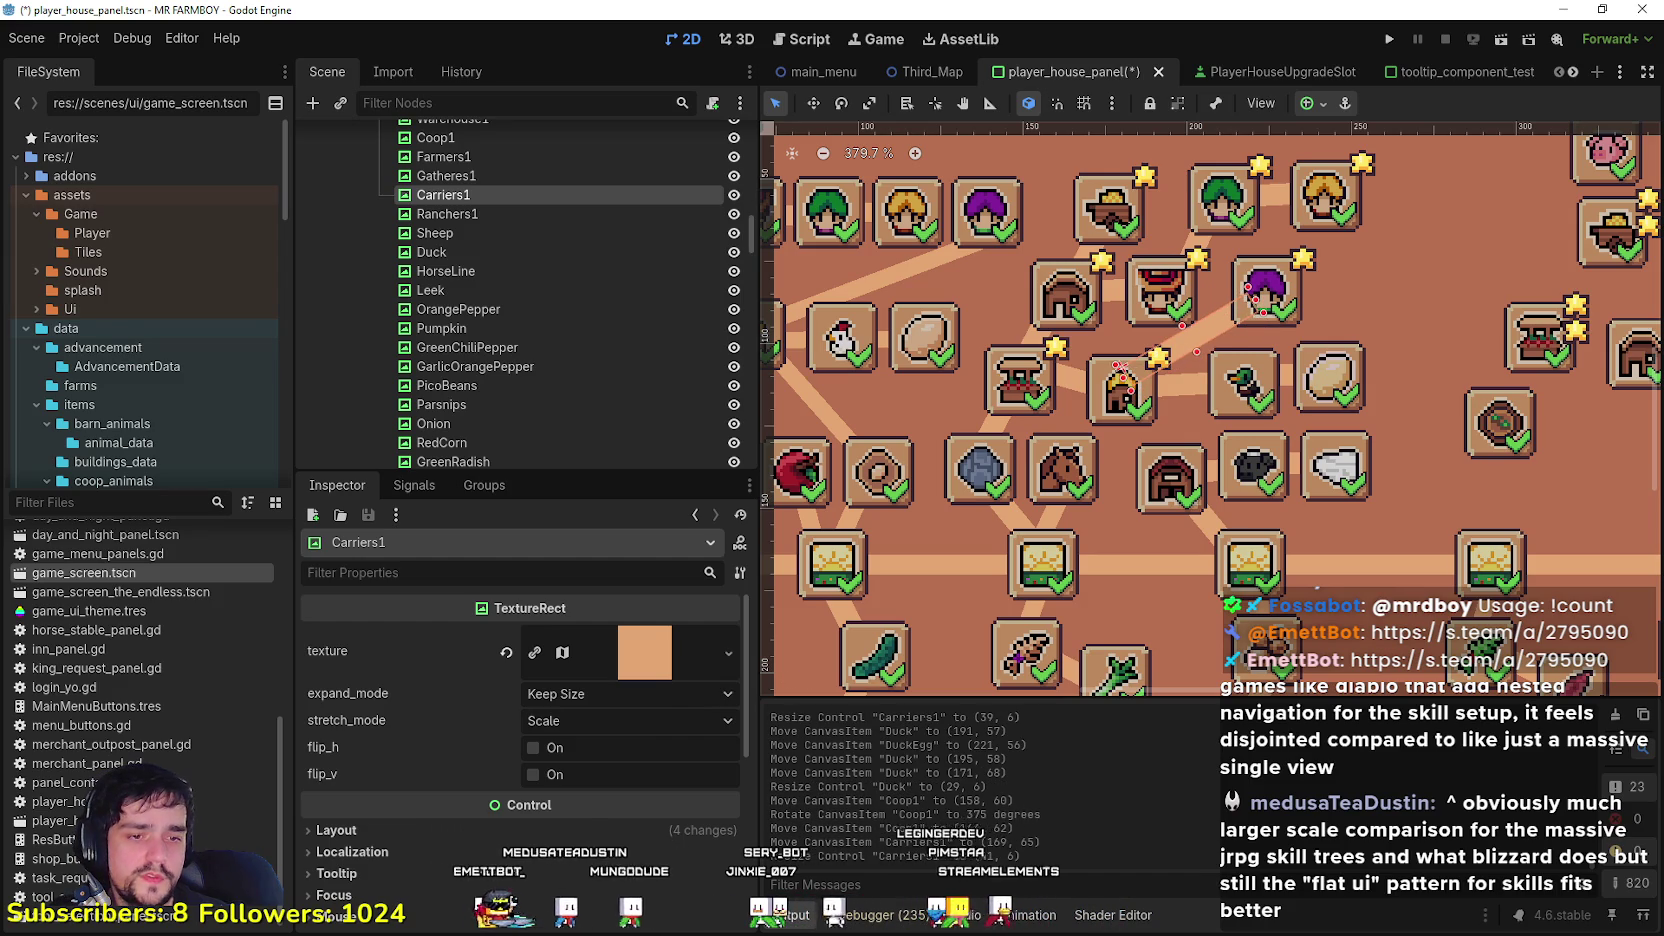
Step: Skip to the next song in the music player and return to the editor
key(alt+Tab)
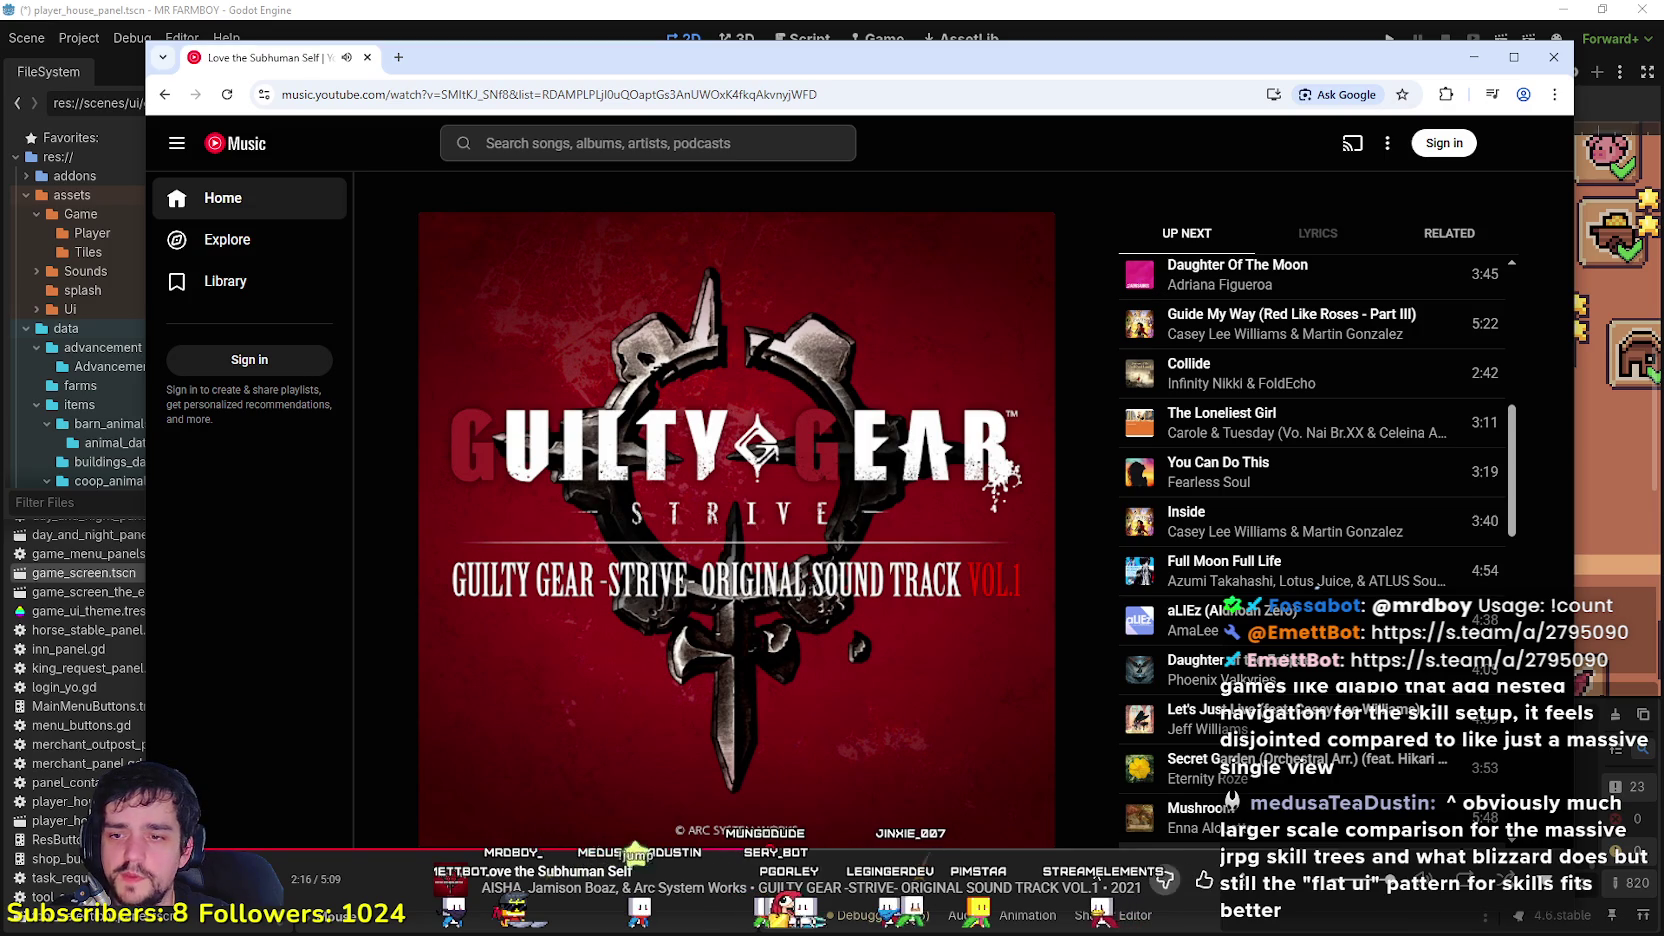
key(j)
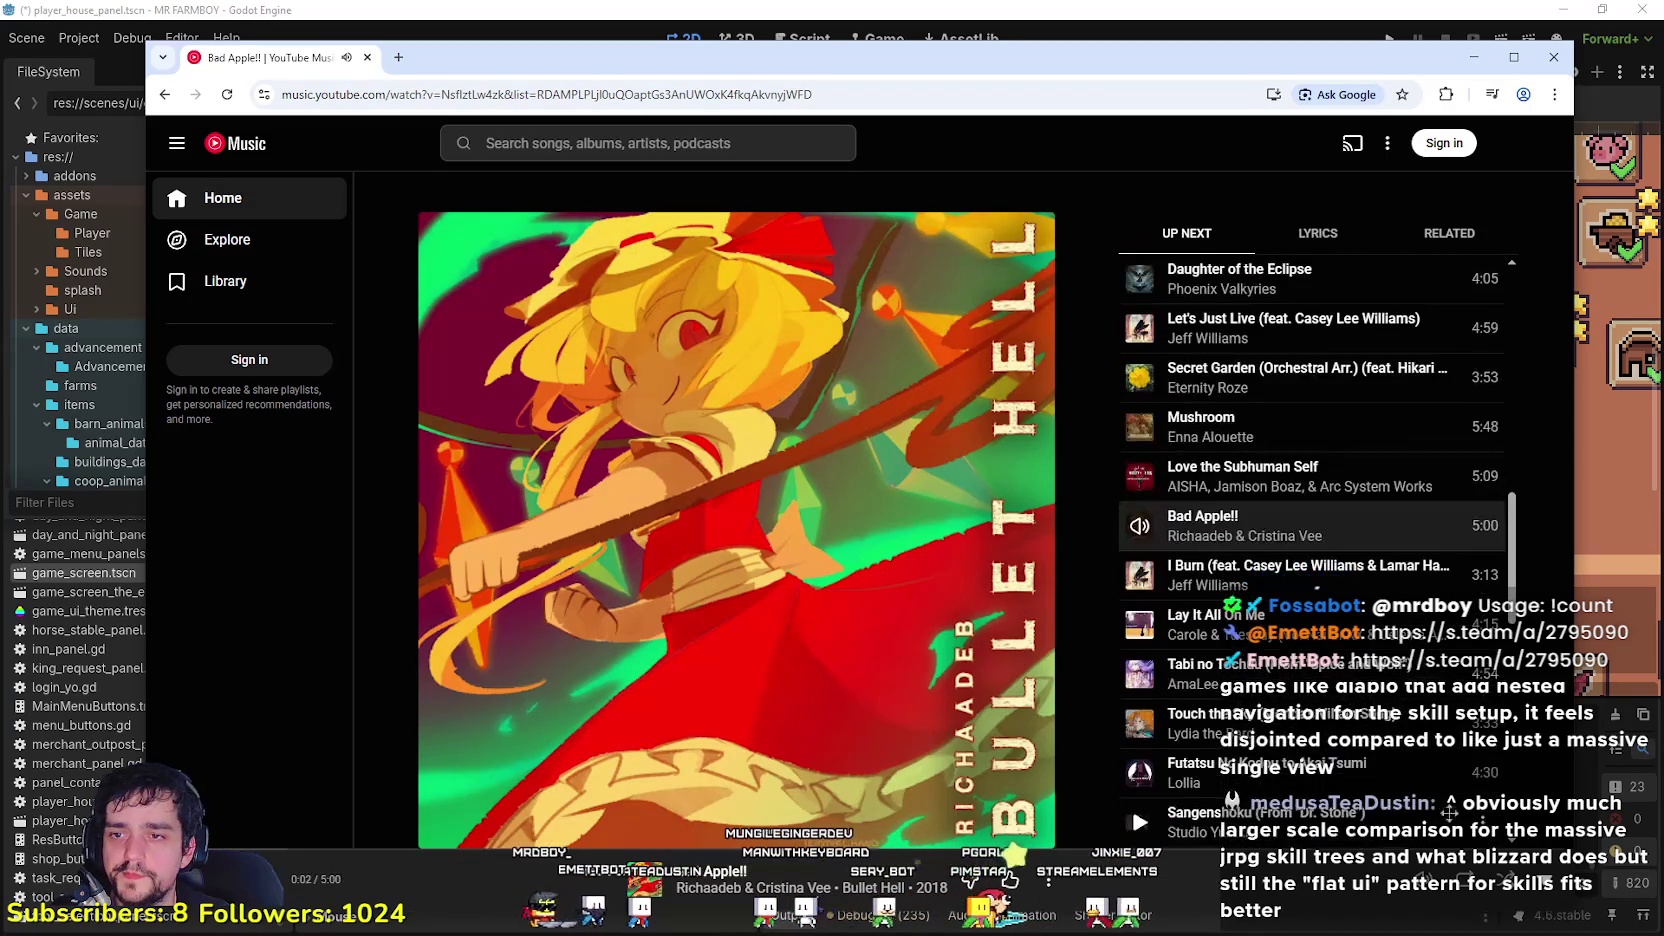
key(alt+Tab)
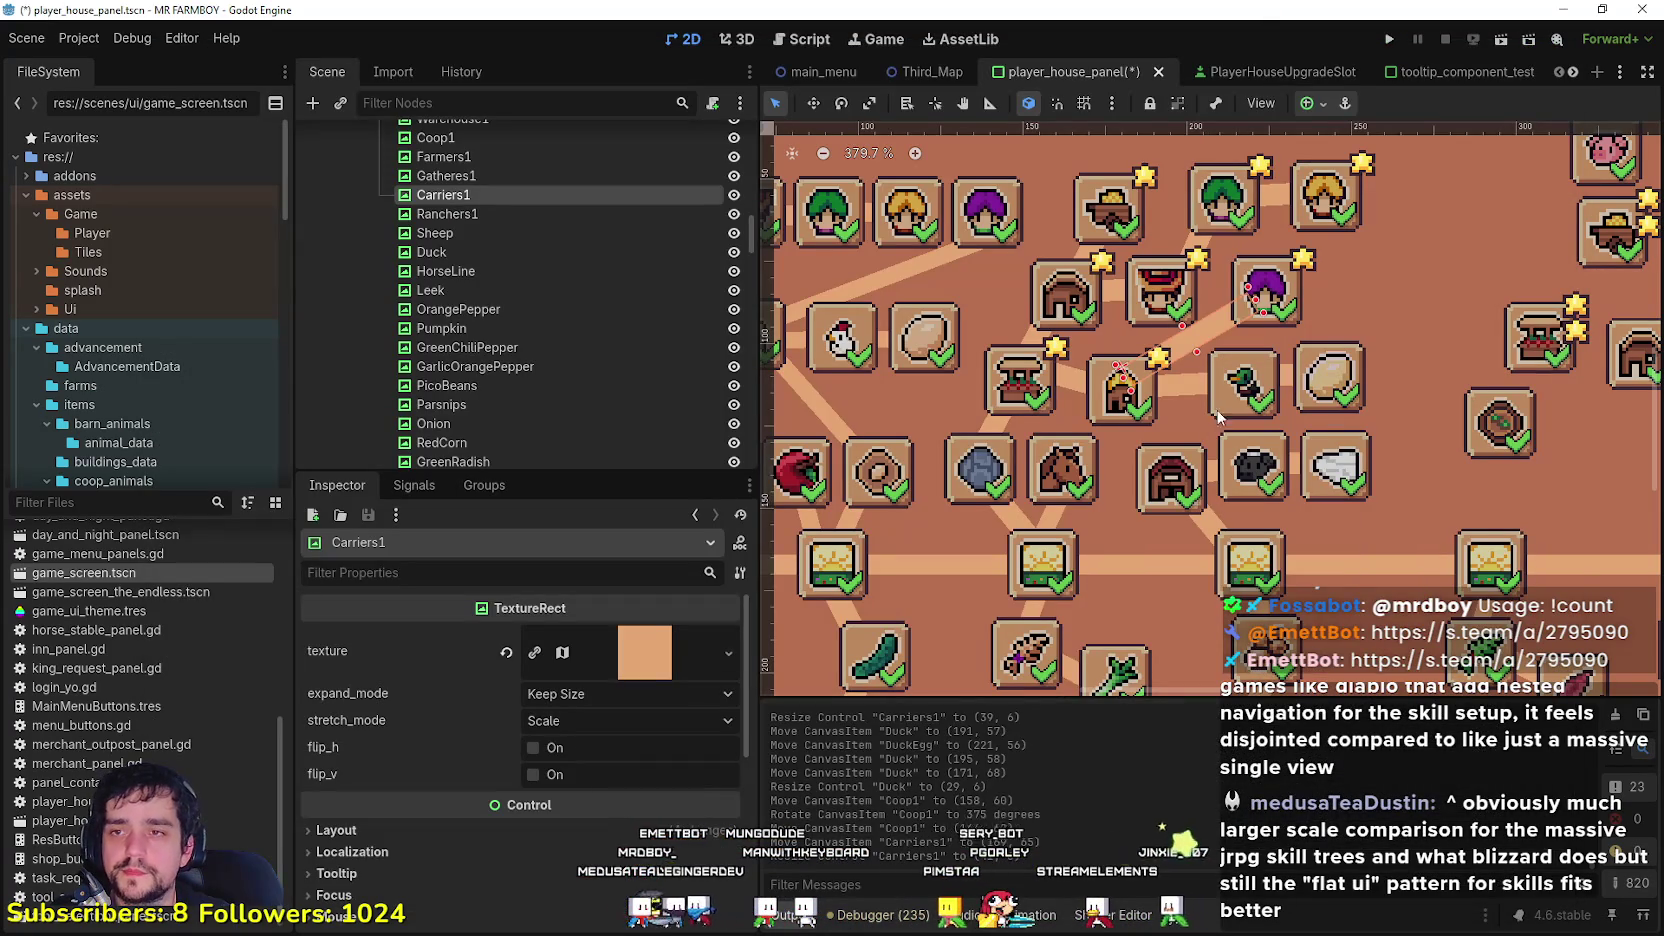
Step: Nudge the Duck slot left and select the DuckEgg piece
scroll(1205, 400, up, 1)
click(1200, 388)
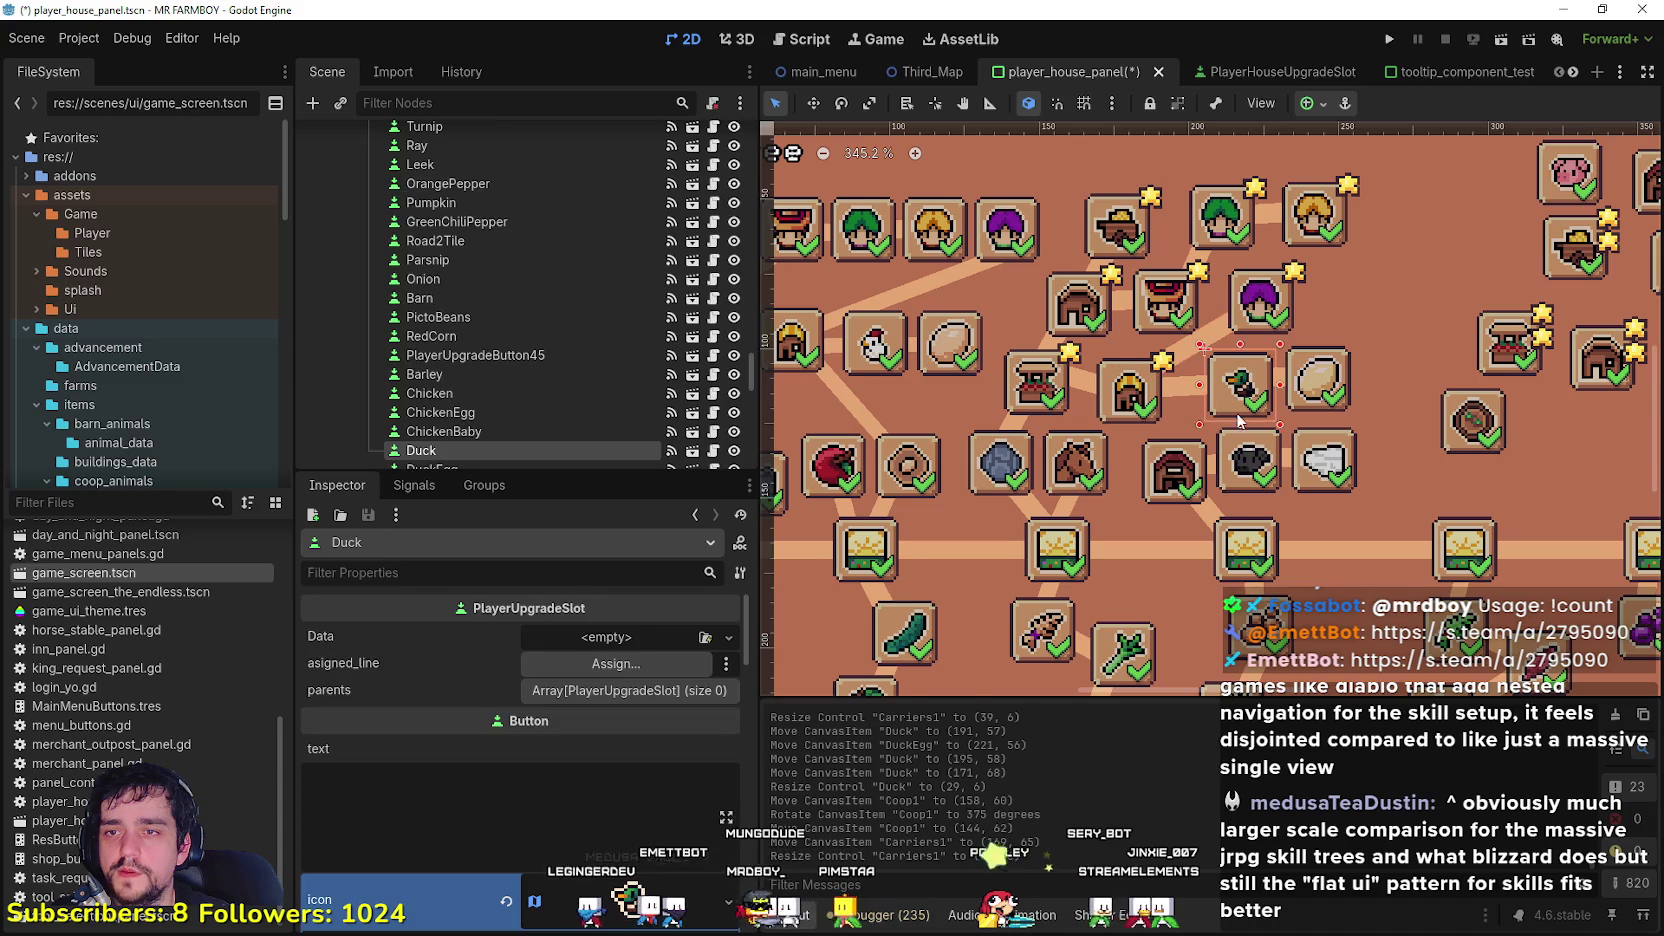
drag(1200, 388, 1185, 388)
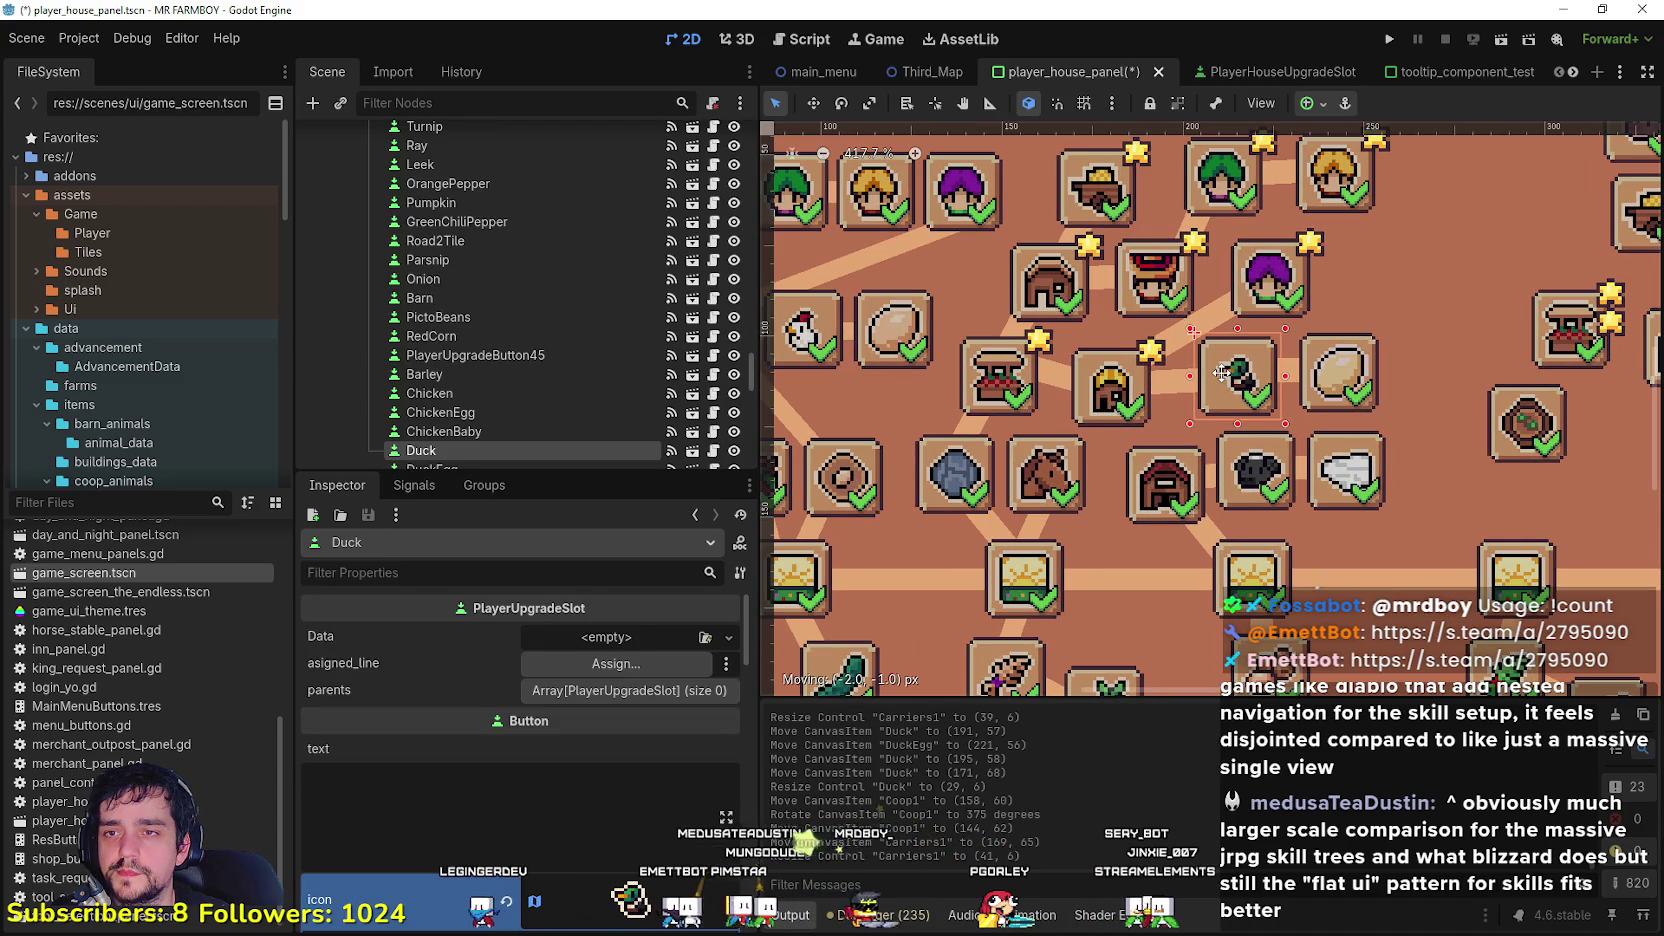
click(1245, 398)
click(1318, 378)
click(1291, 372)
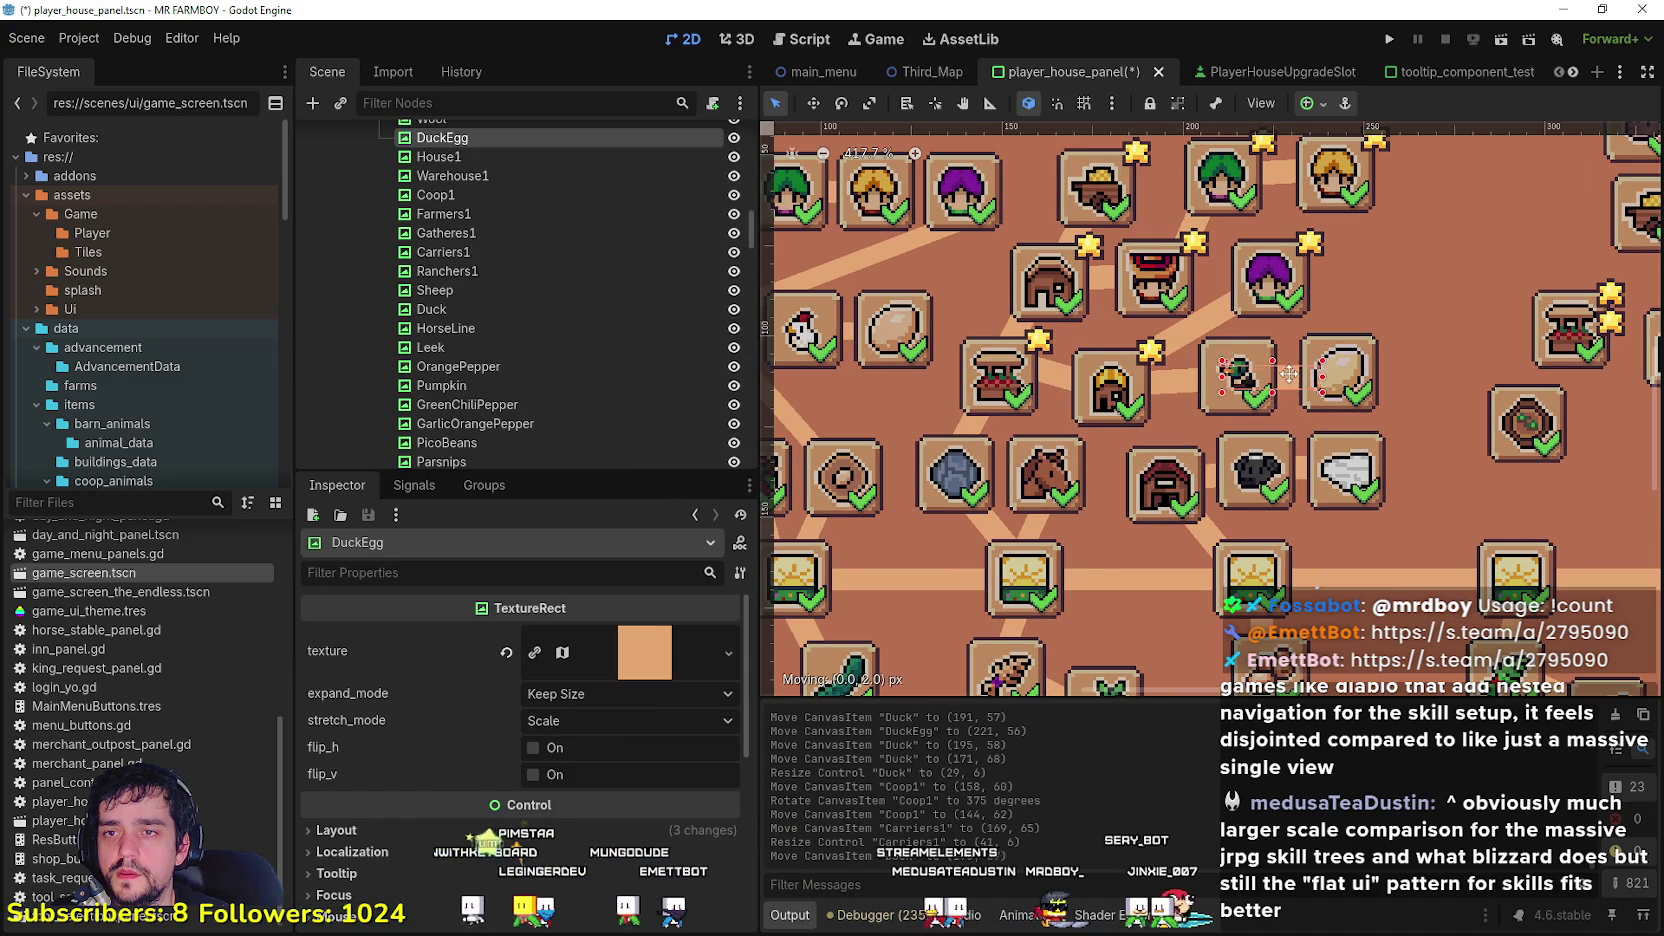
scroll(1290, 368, down, 2)
click(1348, 368)
scroll(1330, 345, down, 2)
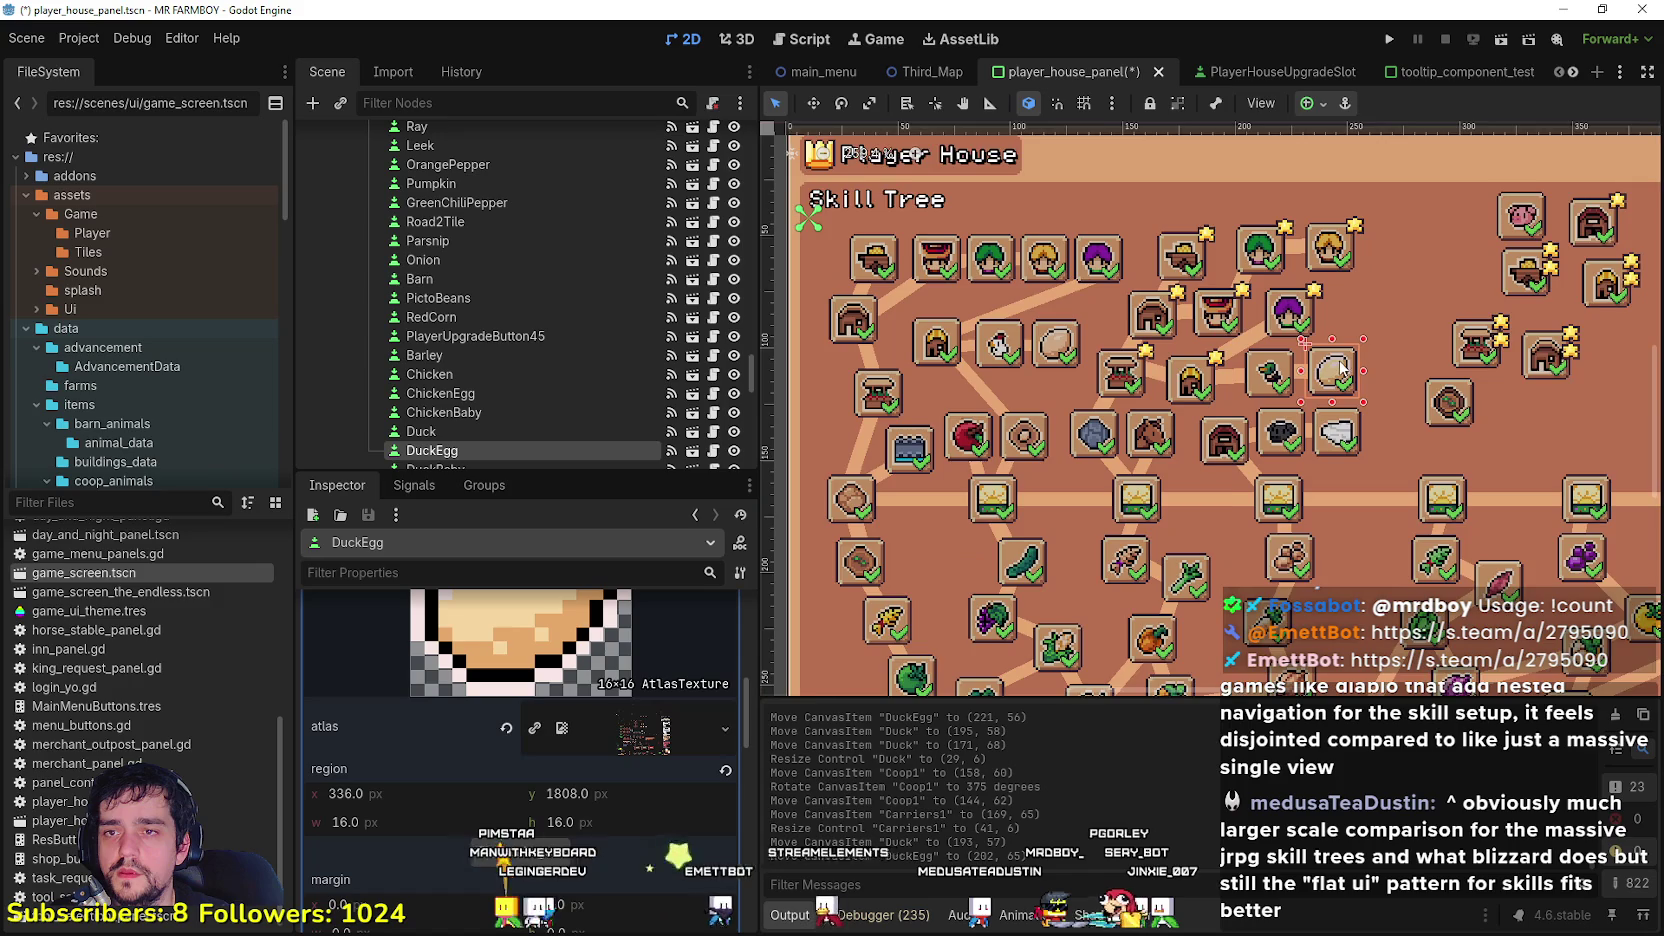
scroll(1310, 335, up, 1)
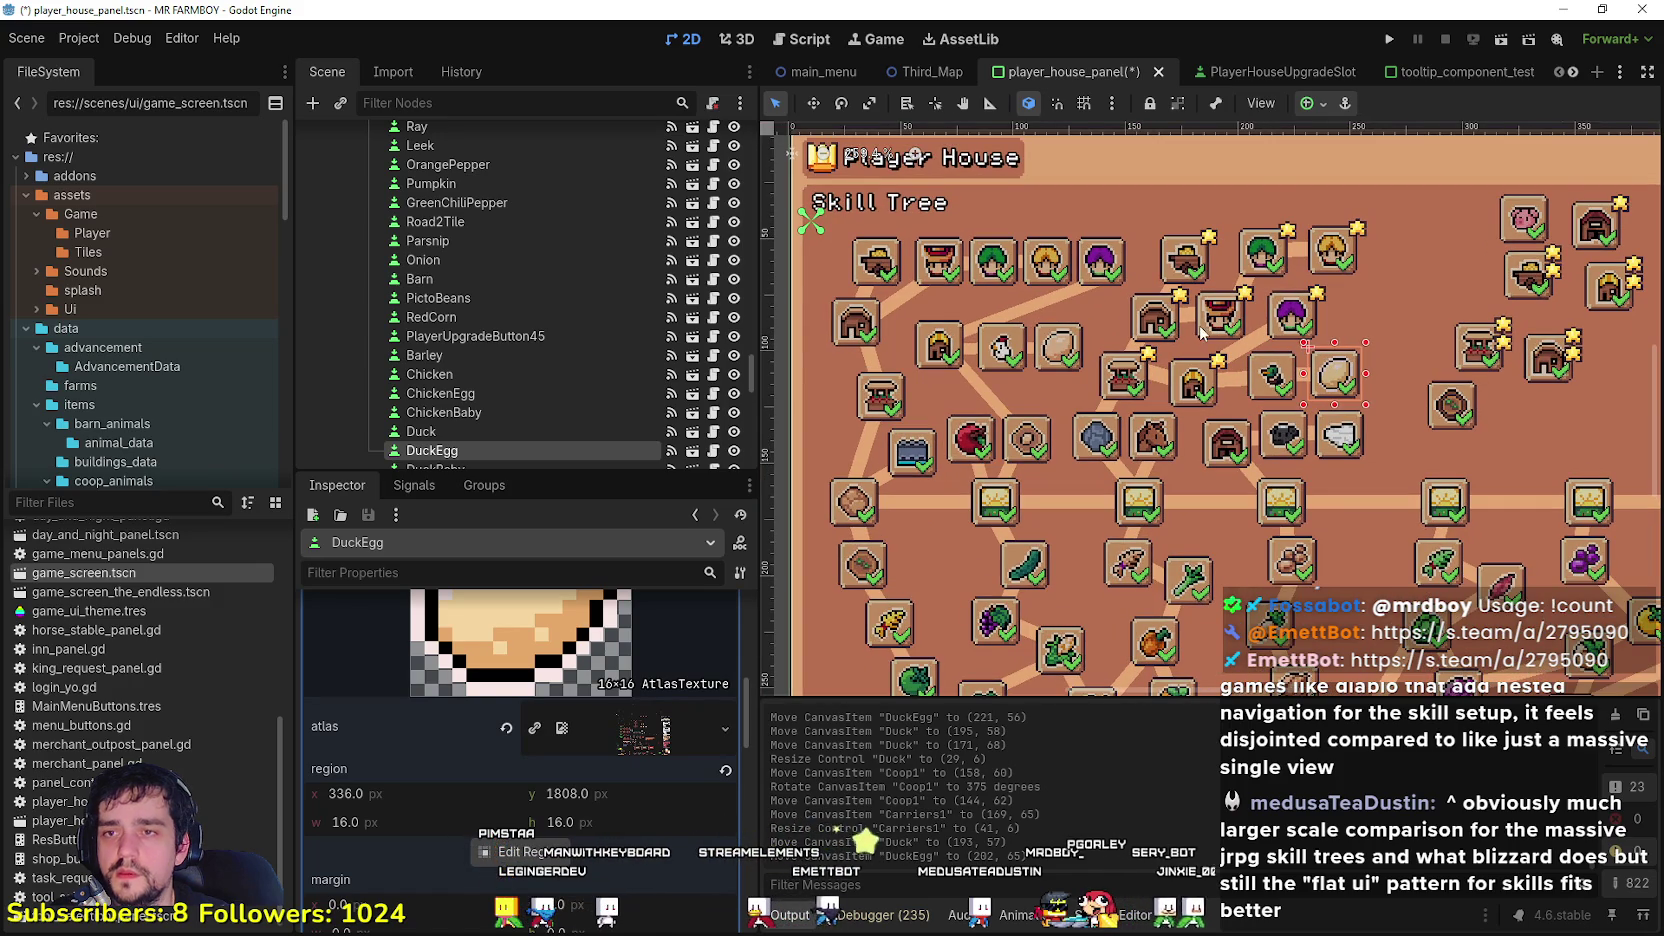
scroll(1209, 320, up, 3)
Step: Save the player house panel scene
click(1276, 350)
scroll(1270, 348, up, 1)
scroll(1350, 410, down, 2)
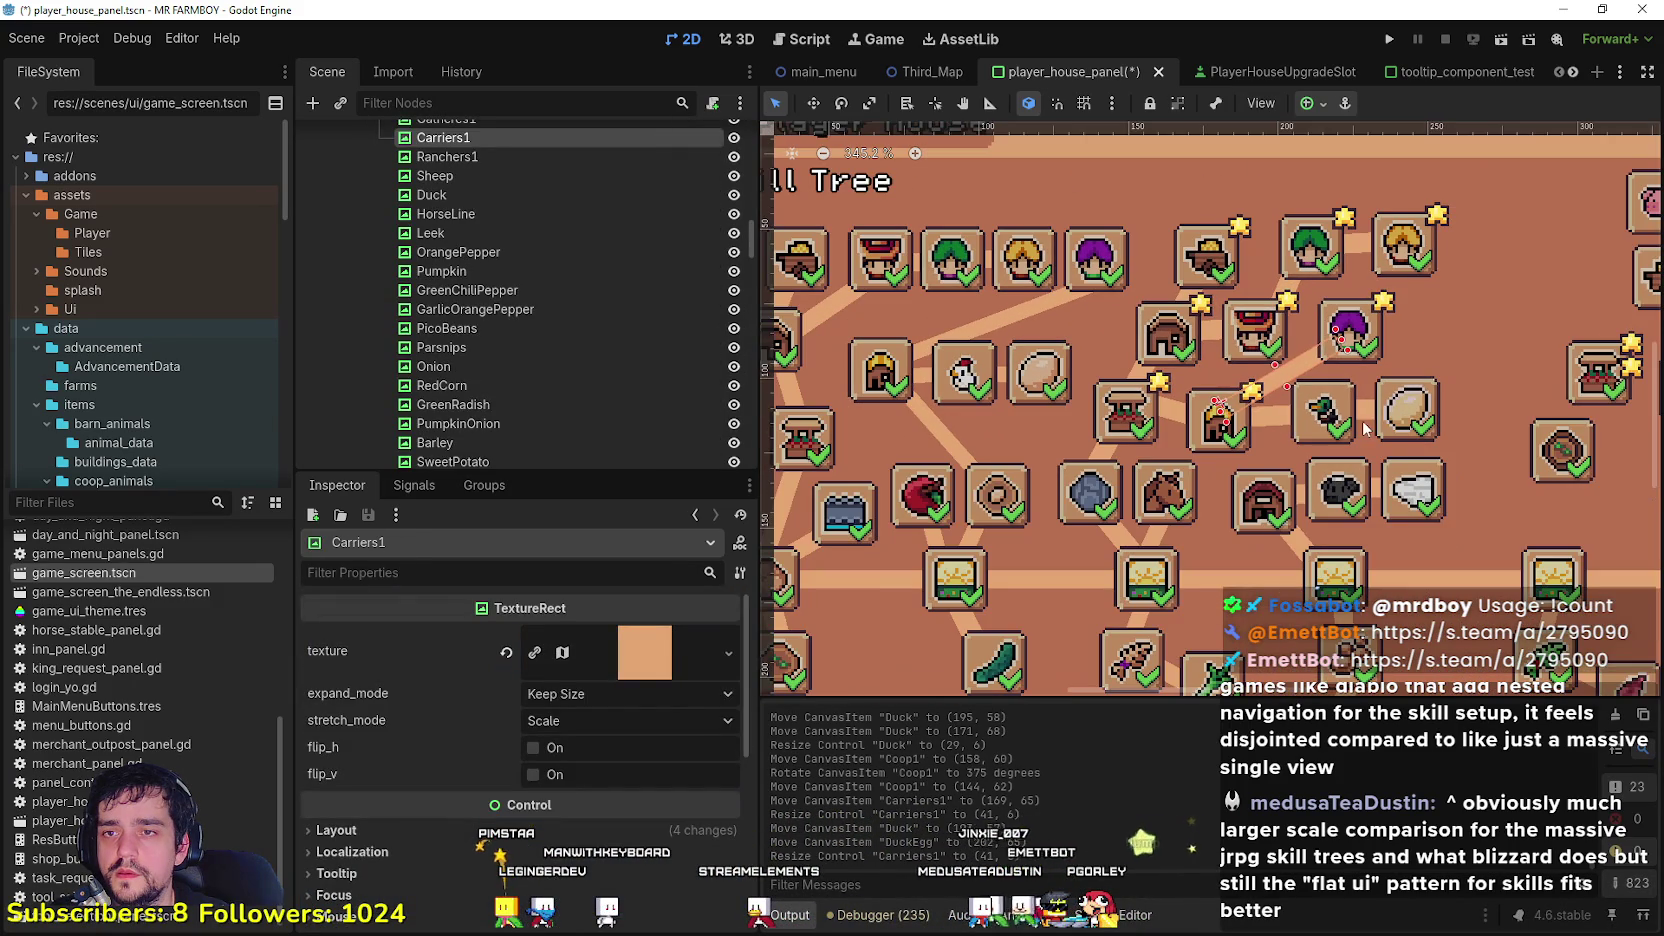
click(1350, 420)
scroll(1362, 404, down, 3)
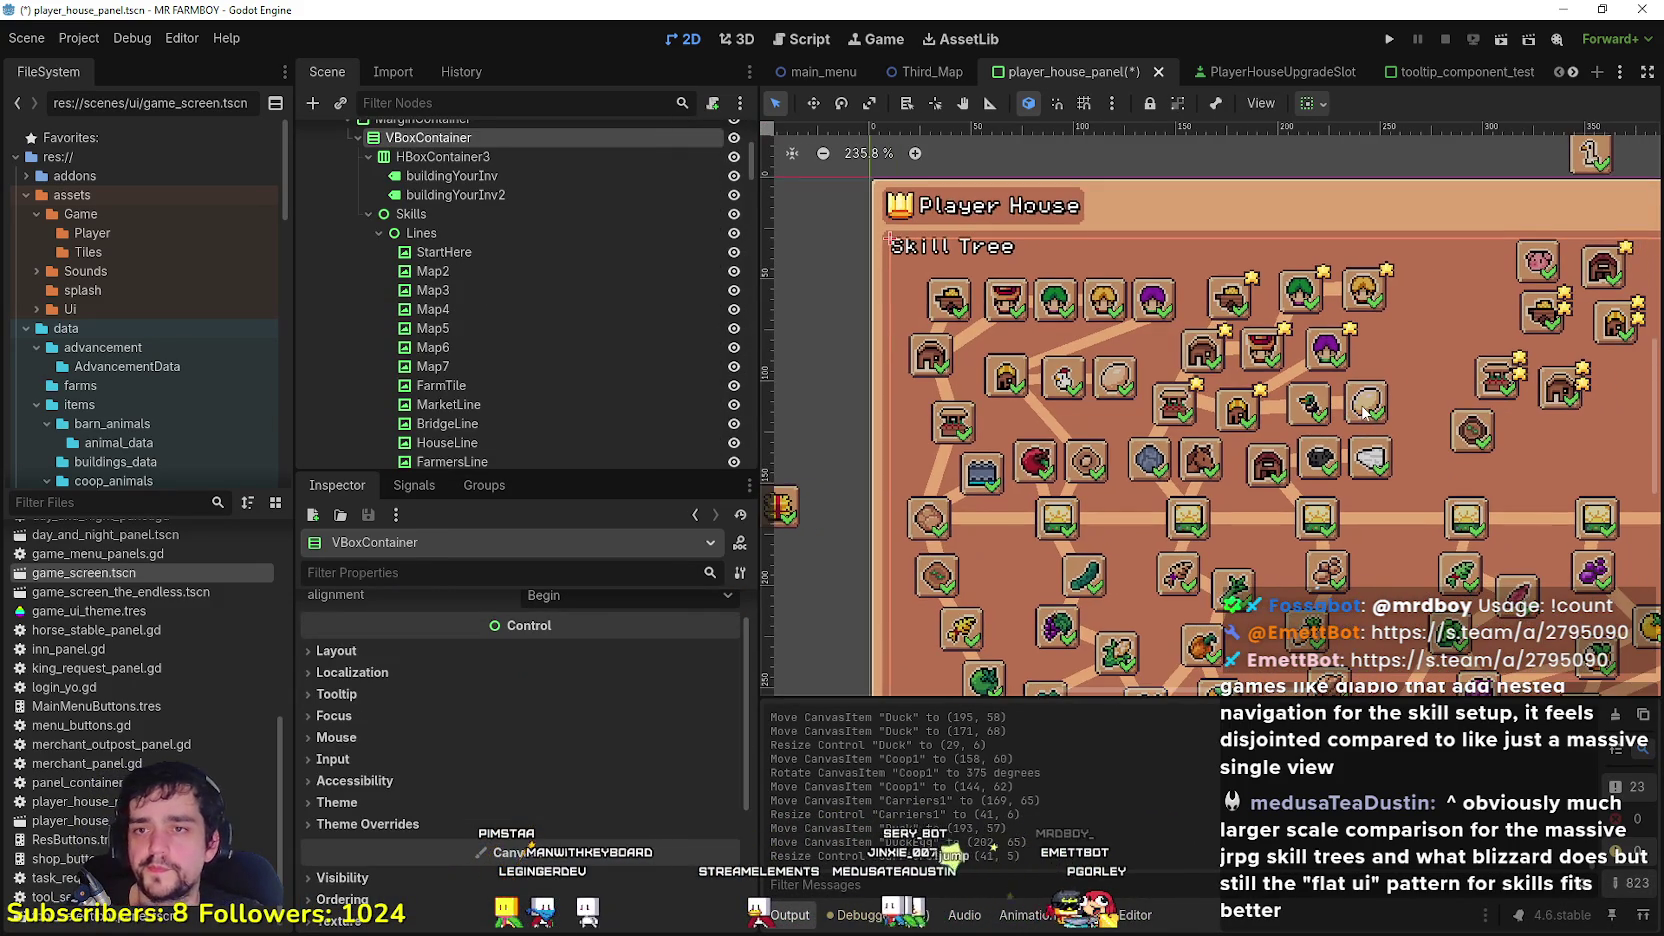
key(ctrl+s)
Step: Shift the Carriers1 villager slot left to (217, 1), then deselect it
scroll(1366, 410, down, 1)
scroll(1352, 310, up, 1)
click(1350, 310)
scroll(1350, 305, up, 3)
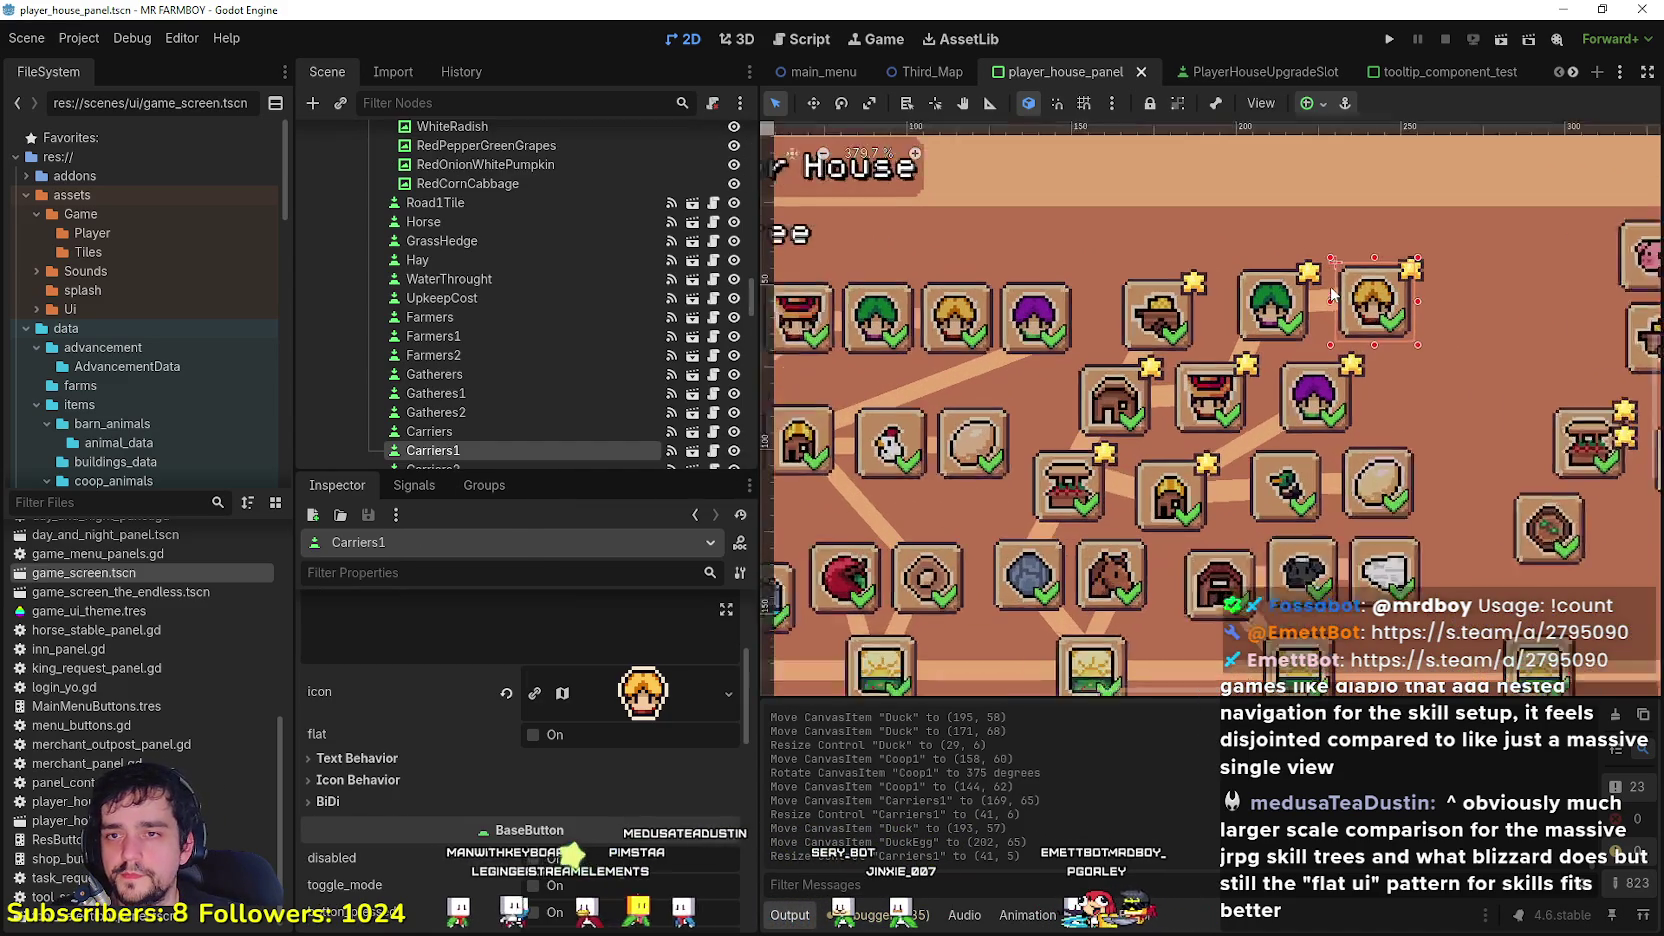
drag(1360, 292, 1348, 292)
scroll(1236, 272, down, 5)
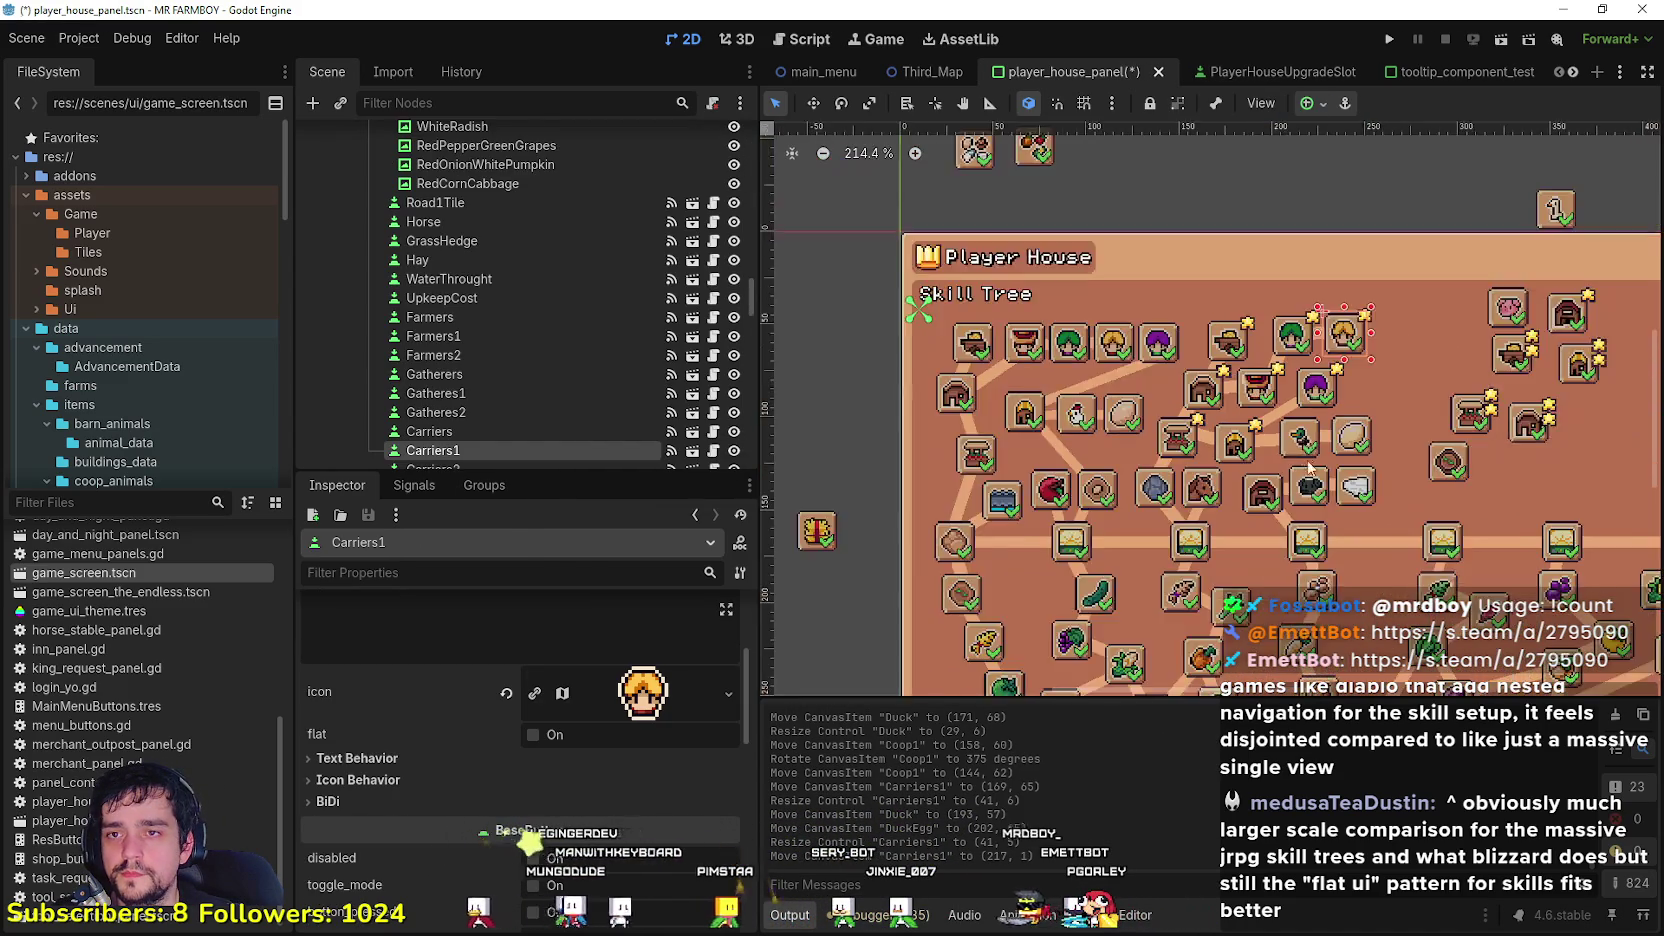
click(1245, 218)
scroll(1260, 330, down, 2)
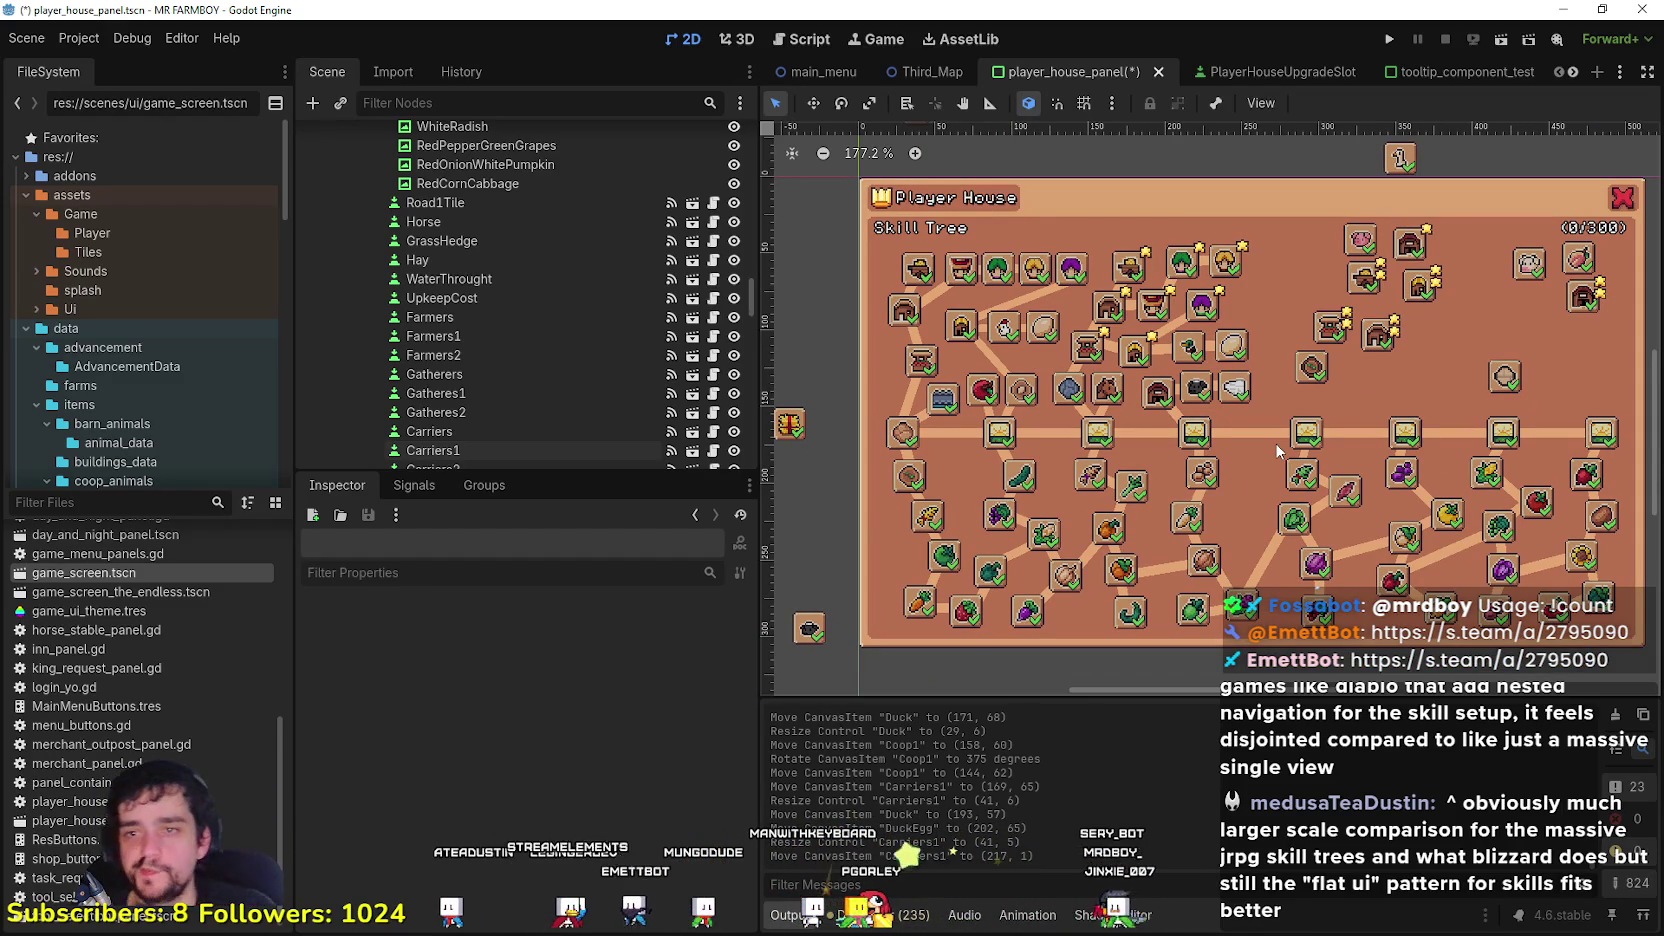
Step: Lower FarmTile2 and Market2, and shift Warehouse2 and Coop2 down-left beside the carriage slot
scroll(1344, 413, up, 1)
drag(1190, 322, 1184, 352)
scroll(1200, 400, down, 2)
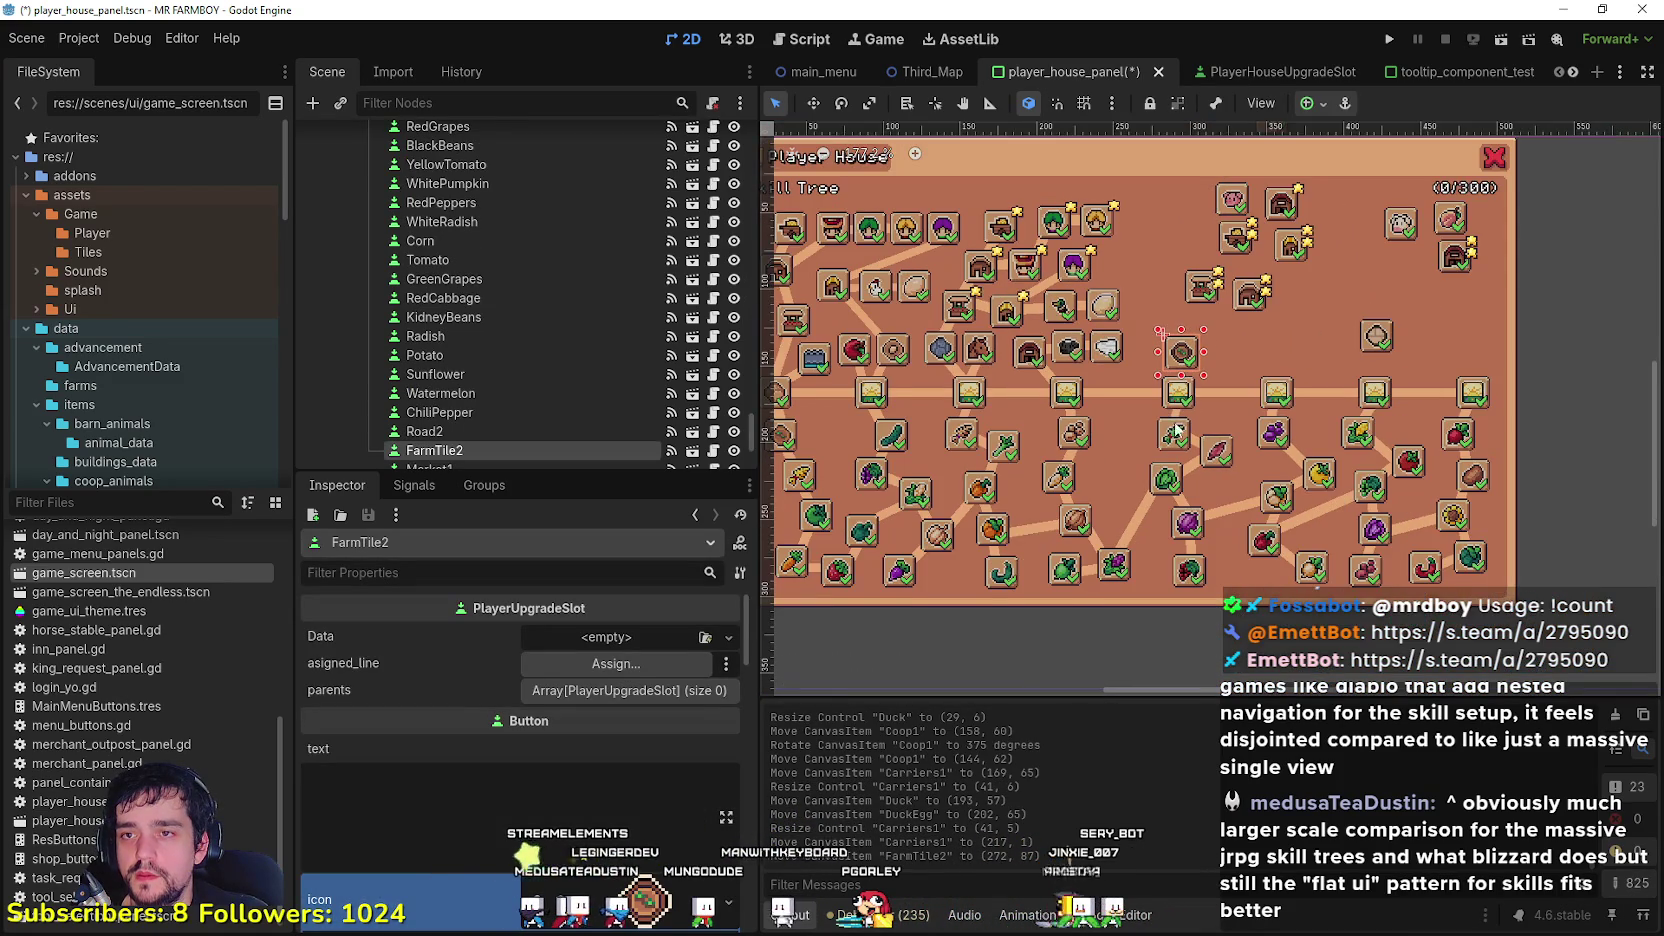
scroll(1190, 340, up, 1)
click(1192, 340)
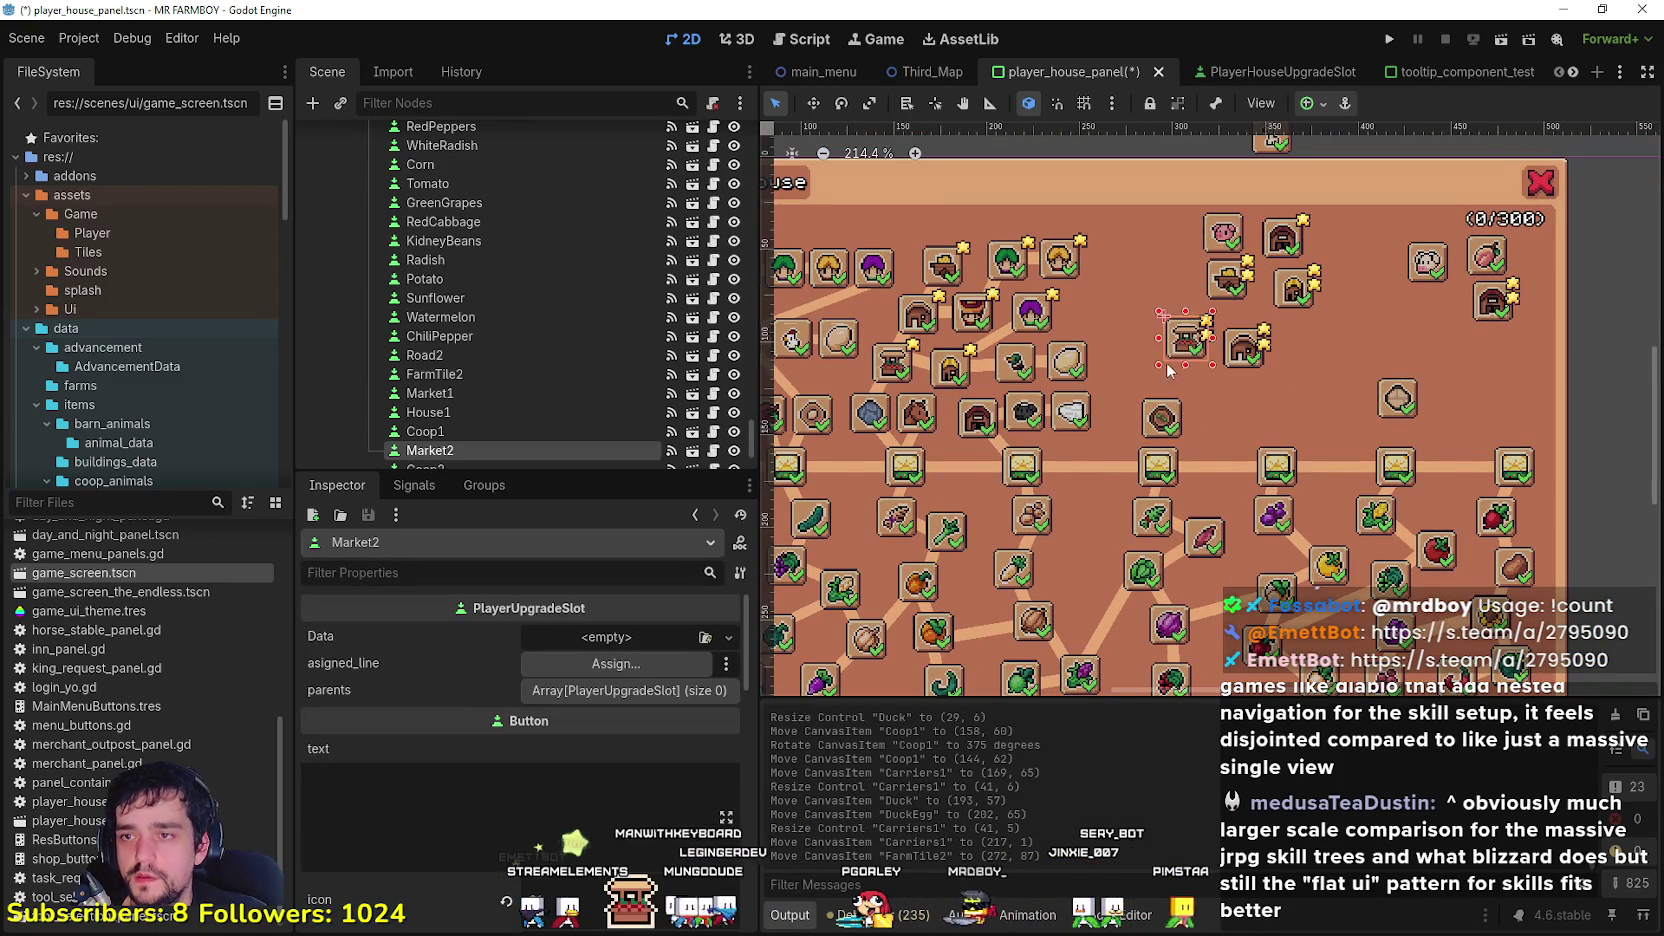
mouse_move(1218, 340)
mouse_down()
mouse_move(1177, 362)
mouse_move(1255, 350)
mouse_move(1232, 360)
mouse_up()
drag(1263, 276, 1233, 306)
click(1327, 280)
mouse_move(1327, 280)
mouse_down()
mouse_move(1295, 302)
mouse_move(1317, 290)
mouse_move(1312, 306)
mouse_move(1258, 312)
mouse_up()
scroll(1295, 295, down, 2)
click(1268, 283)
scroll(1268, 285, up, 3)
scroll(1260, 308, down, 1)
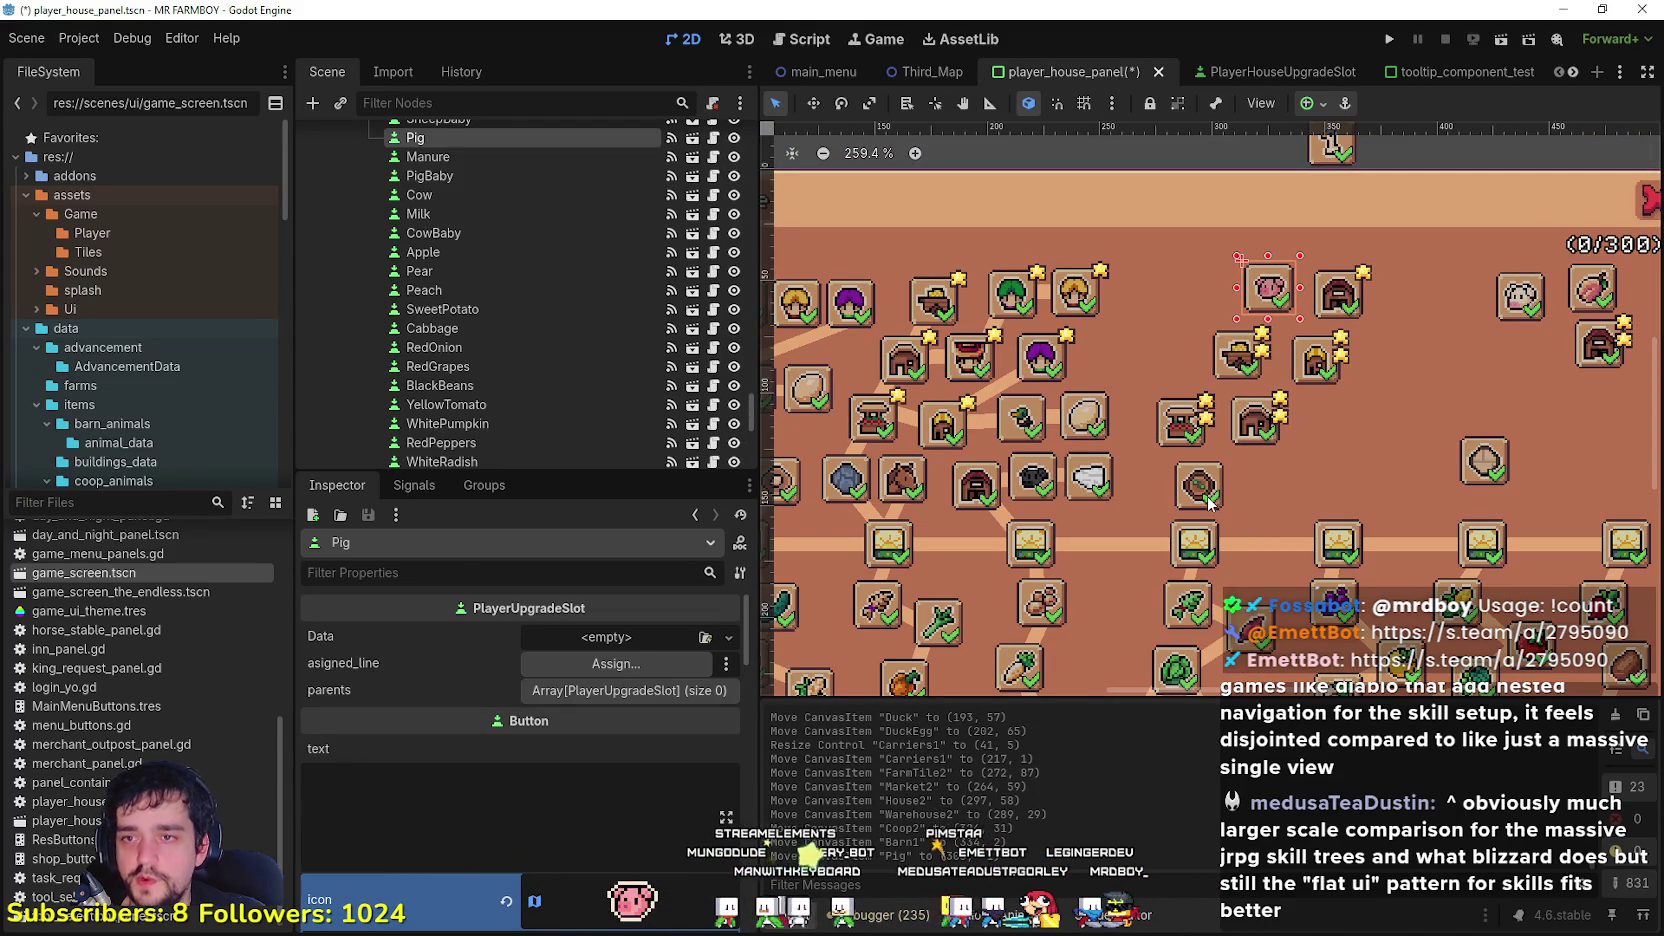
scroll(1204, 487, down, 2)
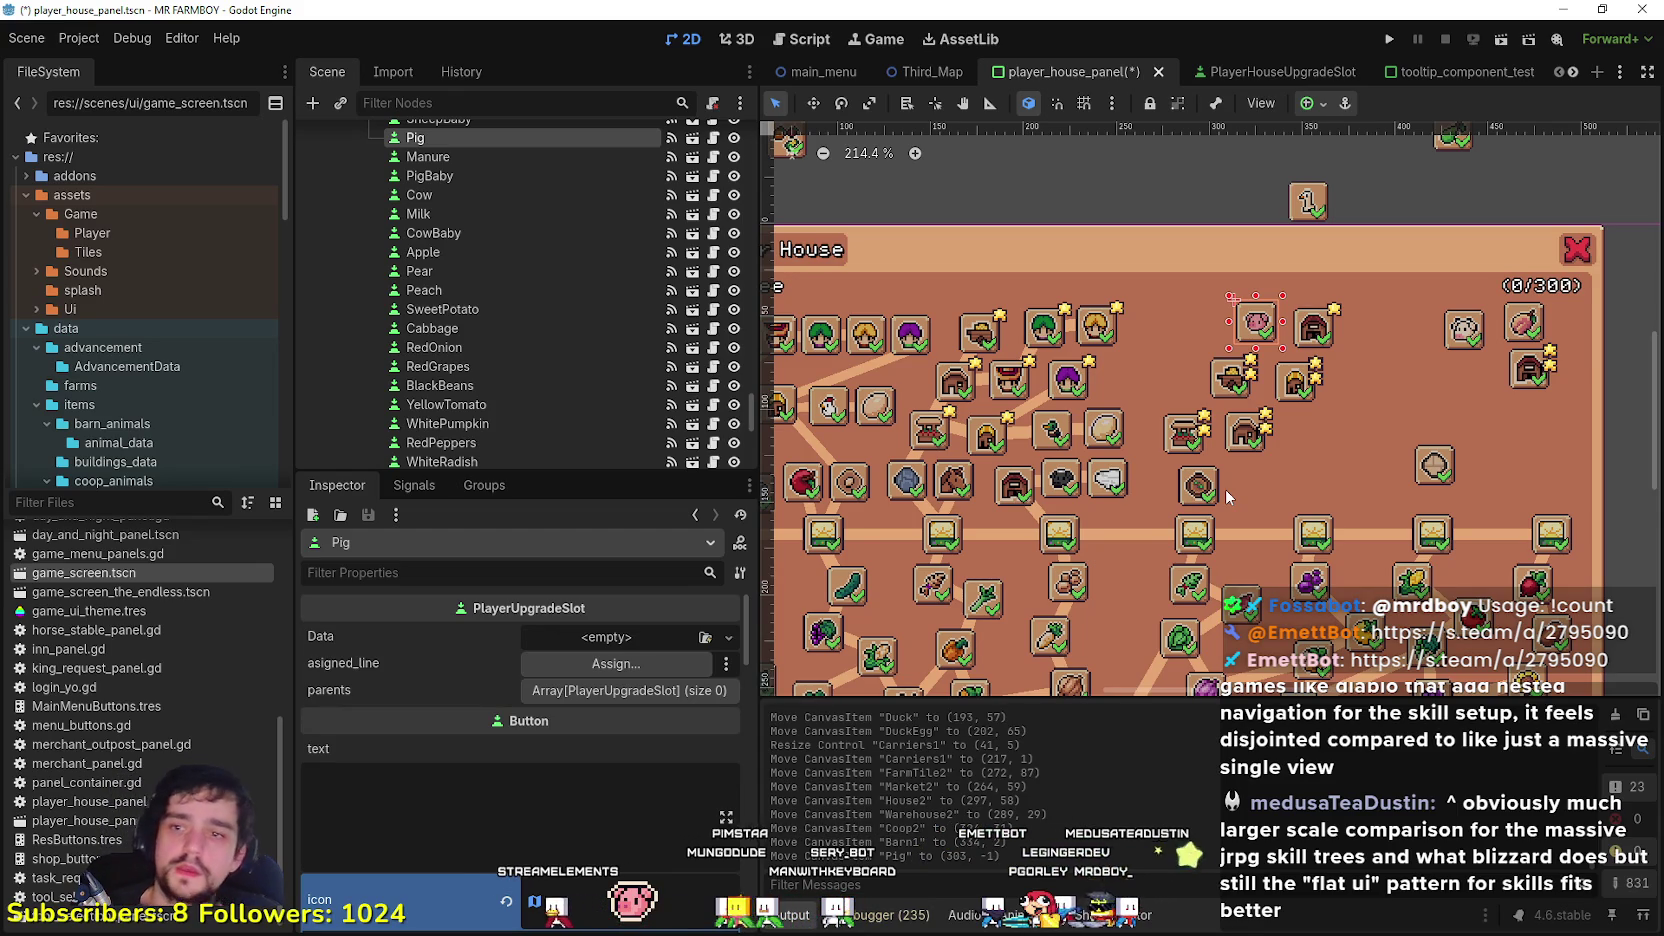
scroll(1228, 497, down, 1)
Step: Bring FarmTile2 up beside Pig, then lower Market2, House2, Warehouse2 and Coop2 (Coop2 at 305, 48)
click(1222, 487)
drag(1199, 497, 1212, 357)
scroll(1258, 345, up, 1)
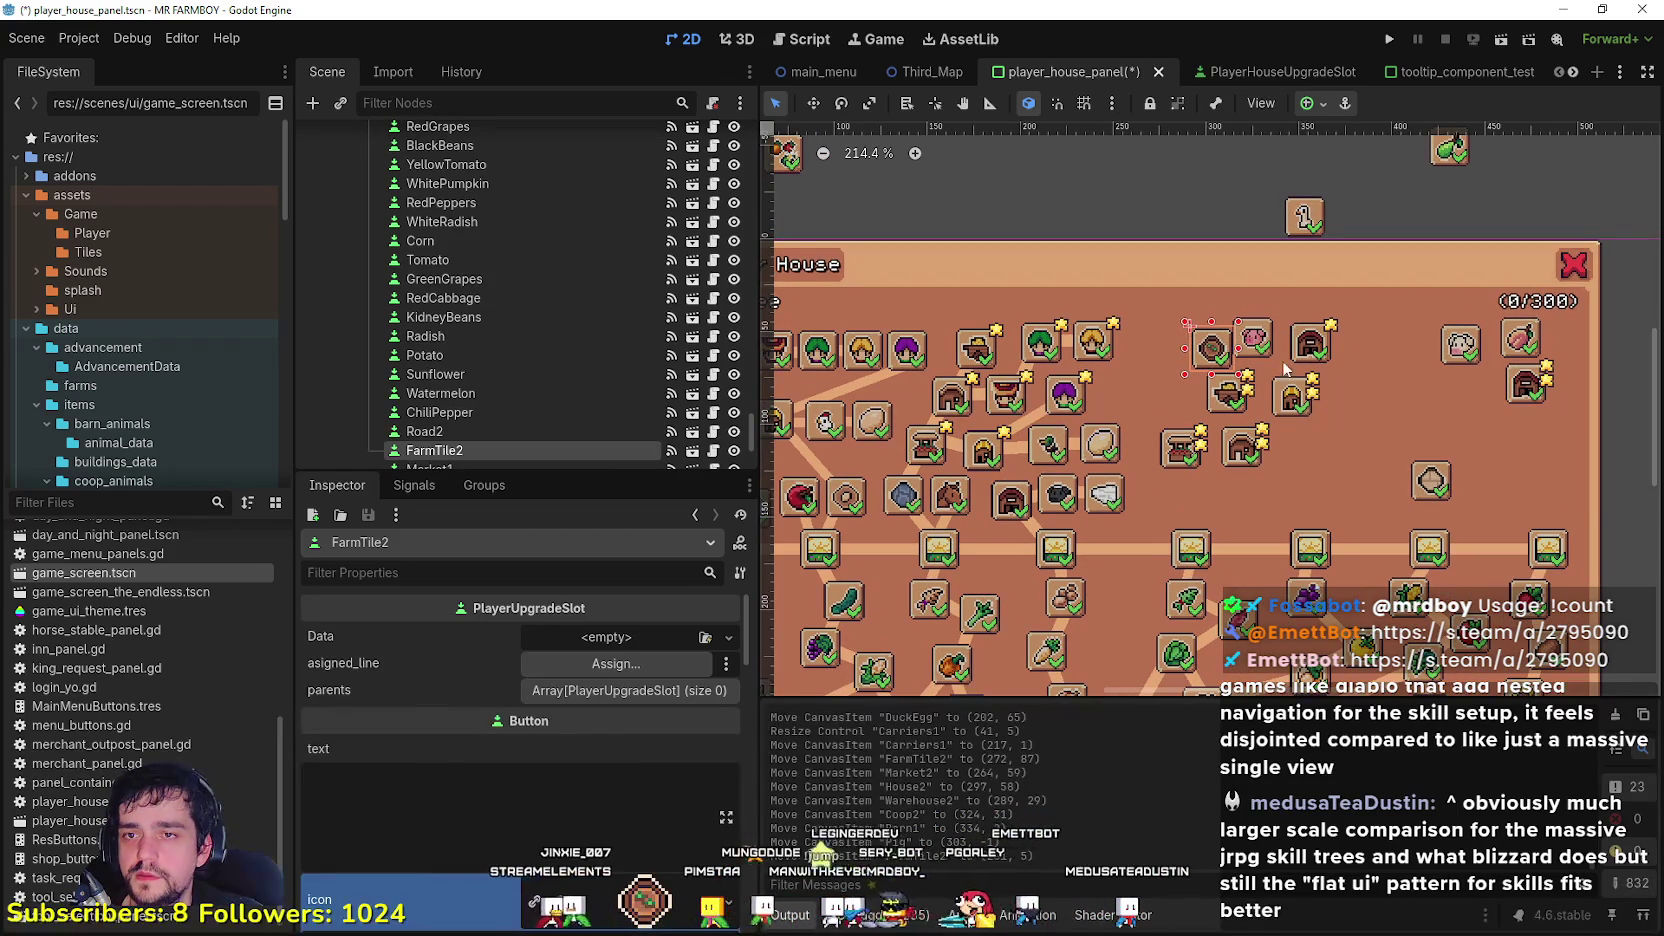
click(1184, 458)
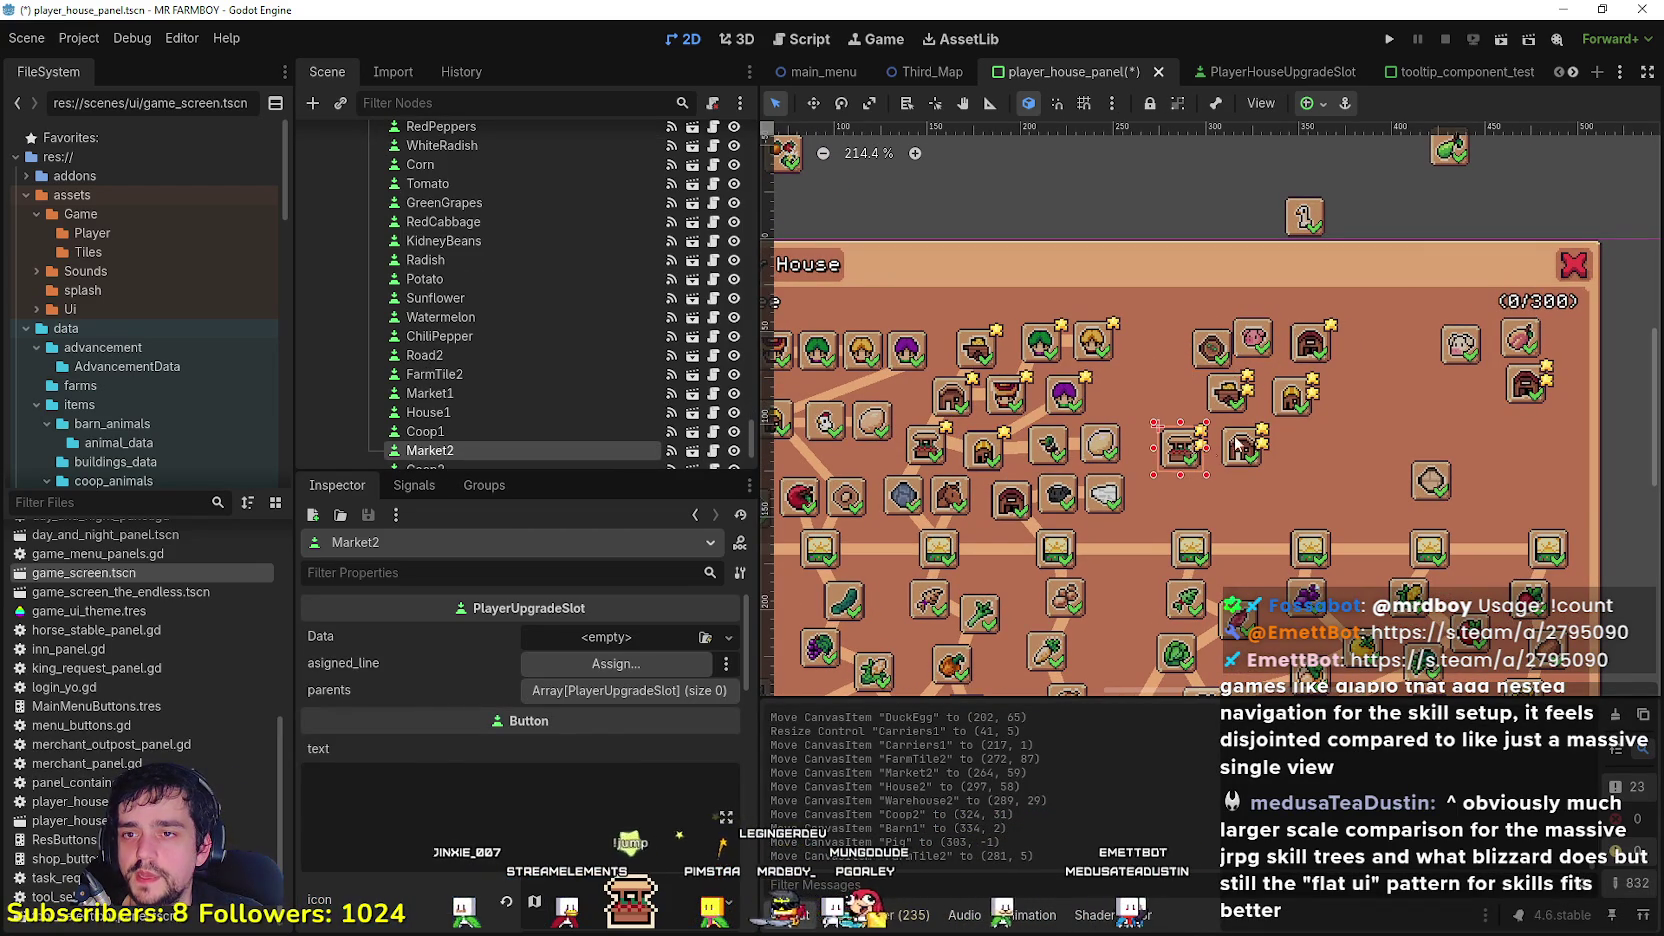
drag(1163, 460, 1176, 498)
scroll(1176, 497, down, 2)
drag(1228, 446, 1220, 487)
scroll(1223, 458, up, 2)
drag(1215, 402, 1182, 442)
drag(1277, 404, 1228, 448)
scroll(1235, 455, down, 3)
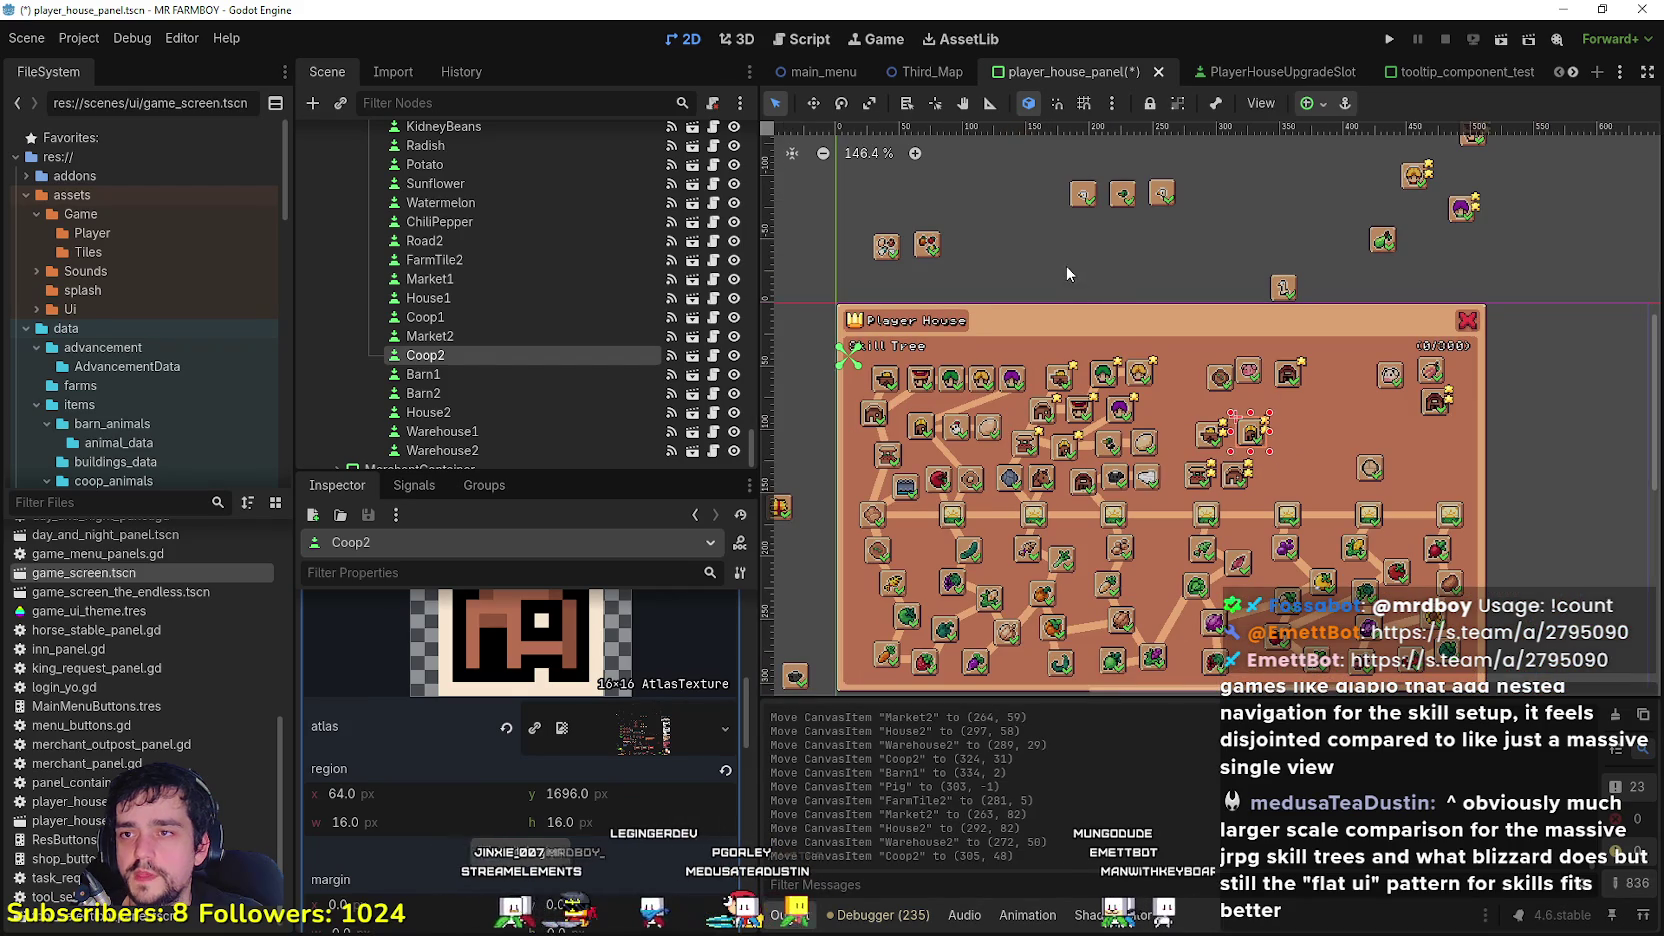
click(1079, 276)
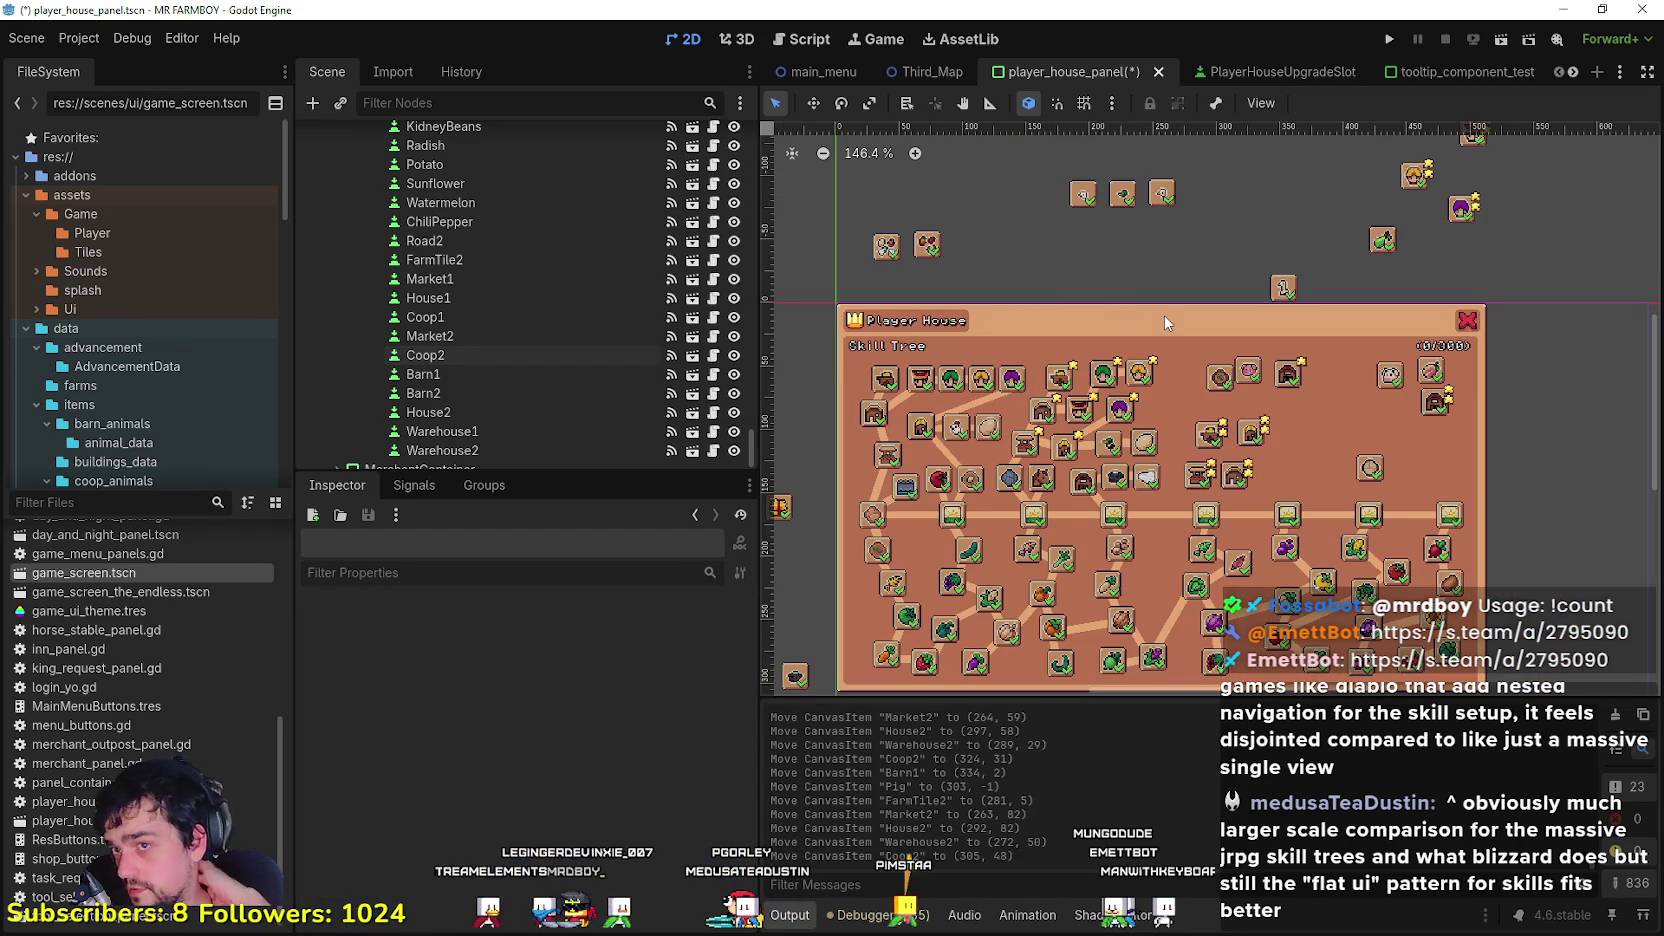
scroll(1065, 441, up, 3)
scroll(1098, 490, up, 2)
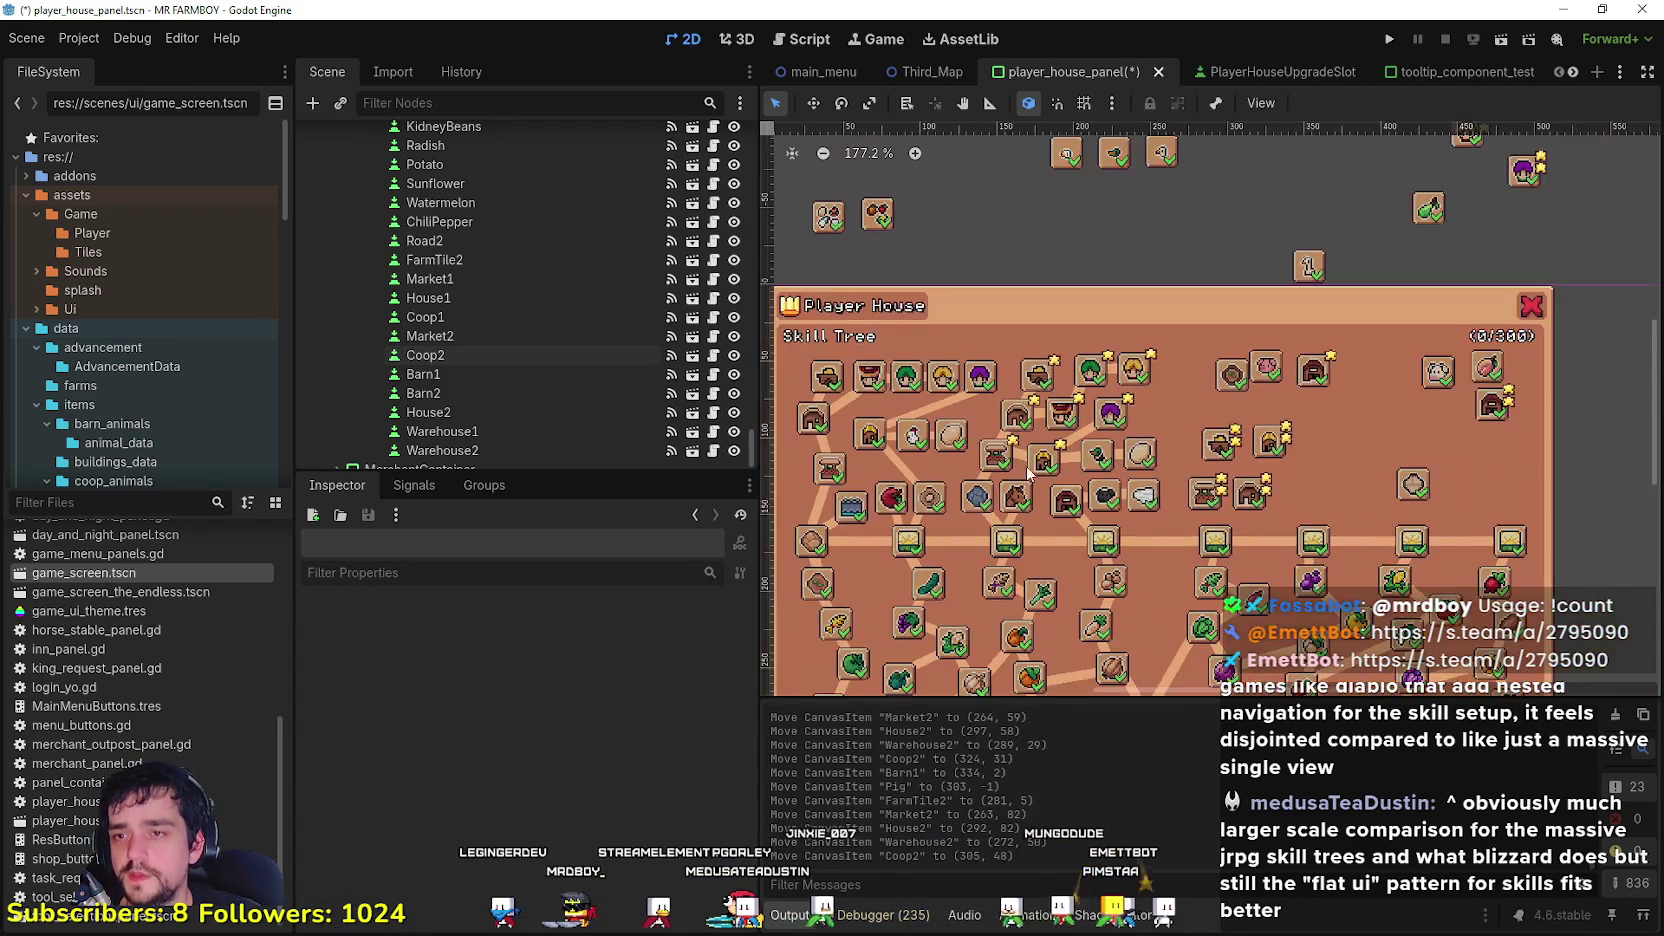
click(1066, 445)
scroll(1055, 468, down, 1)
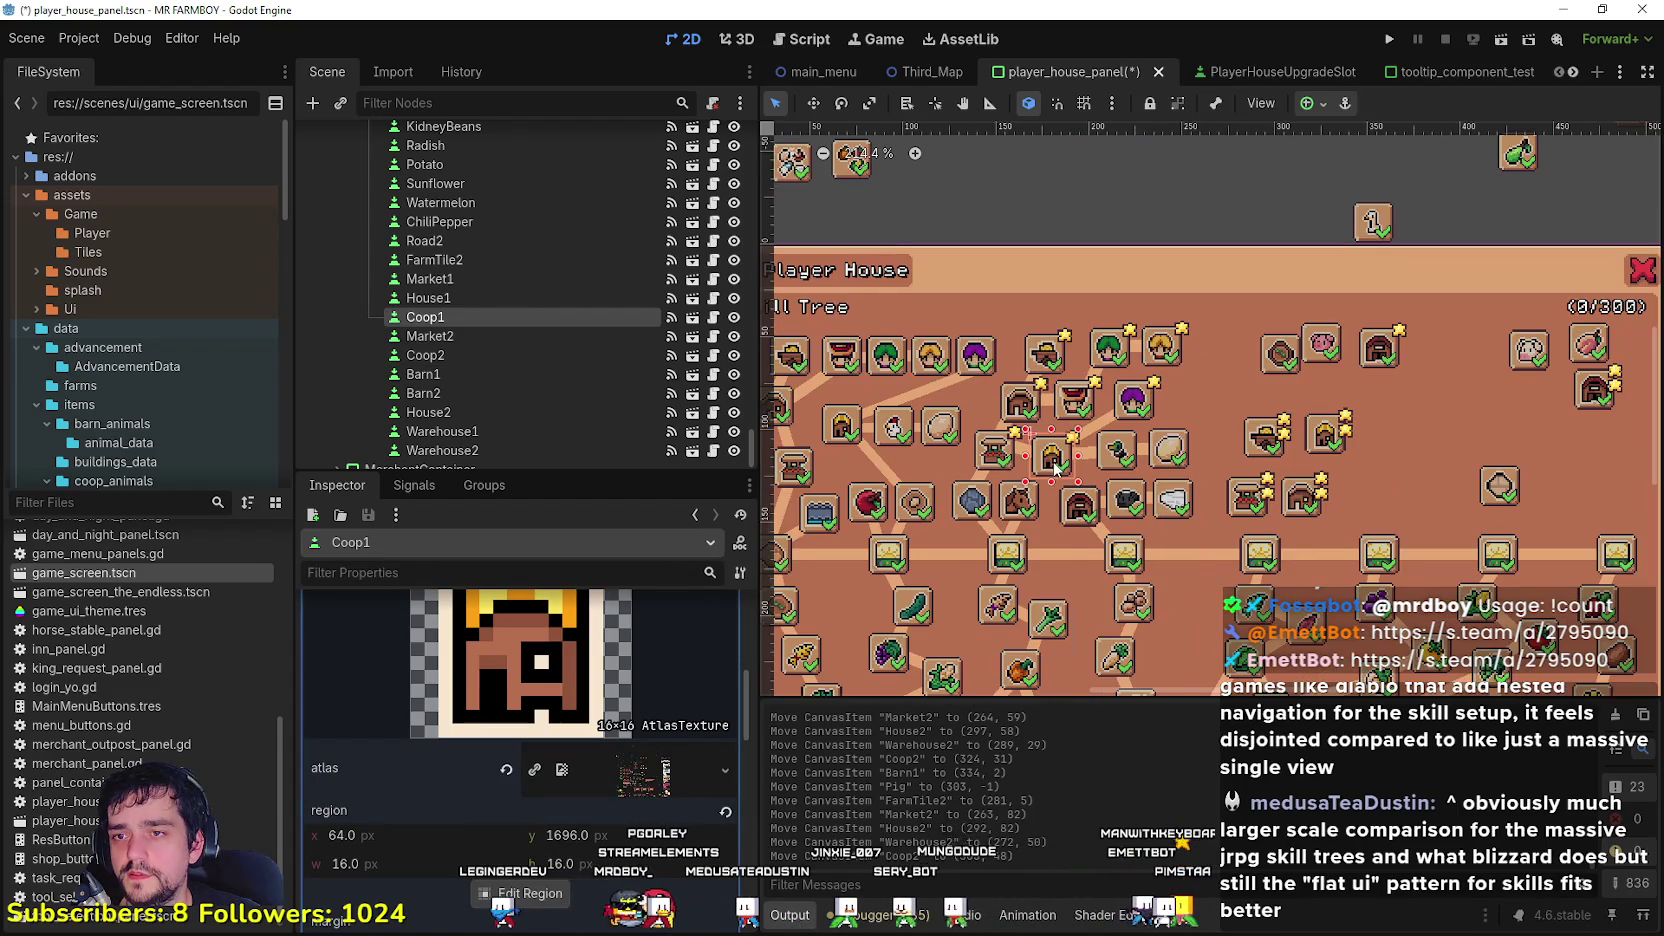
scroll(1118, 470, down, 2)
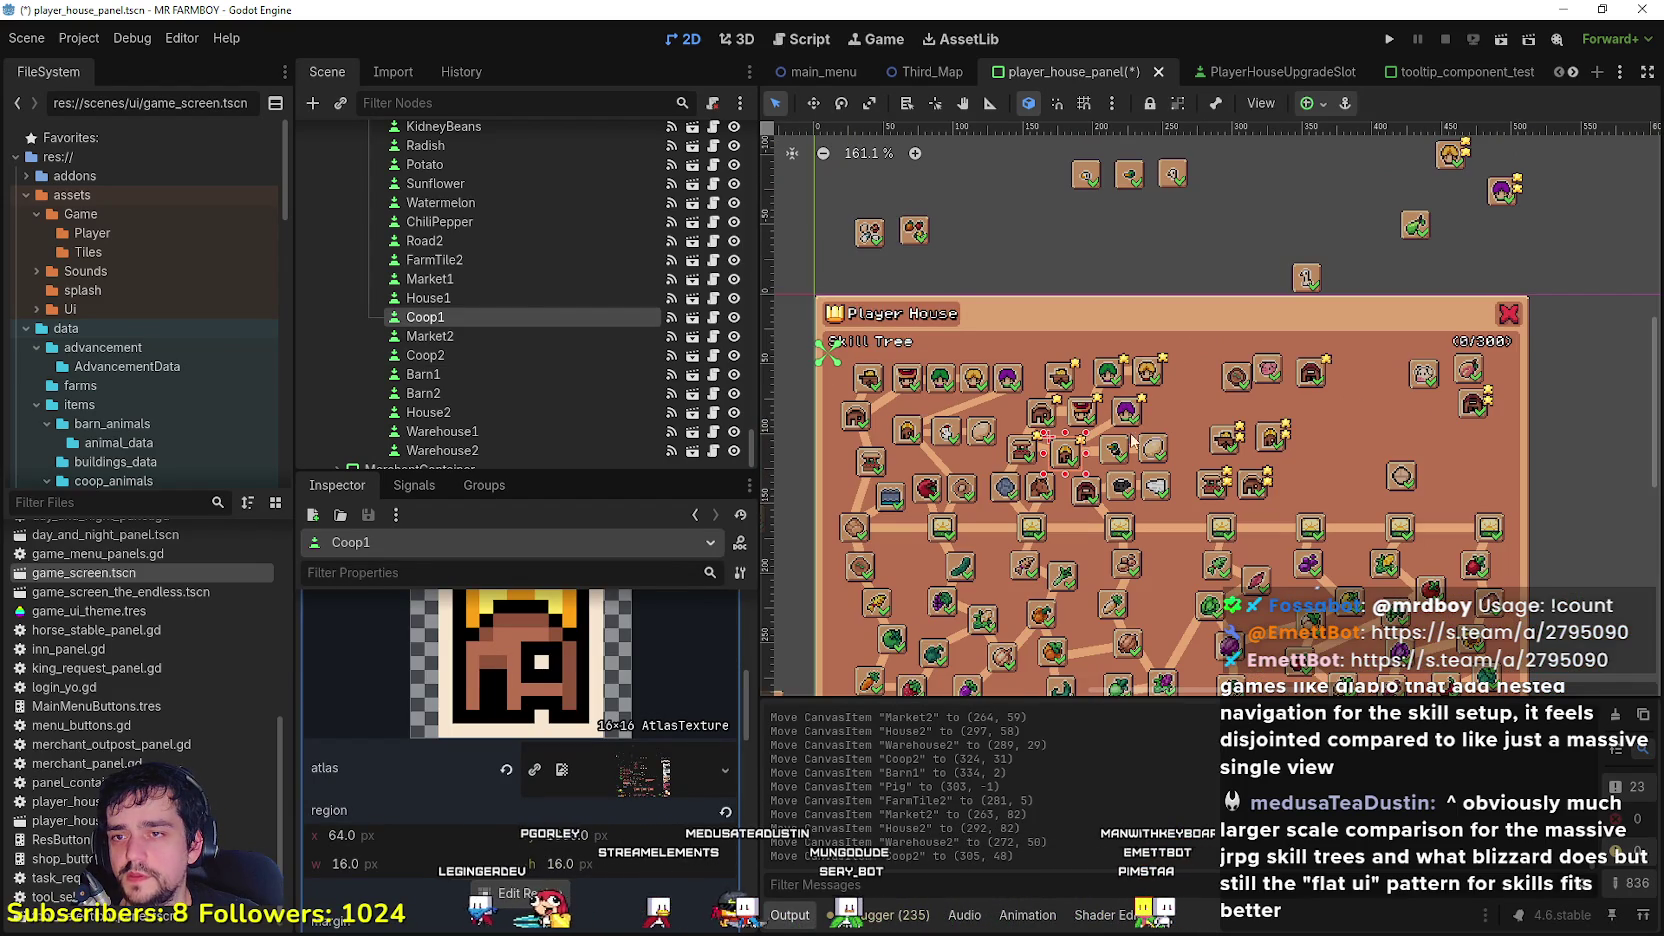
click(1086, 175)
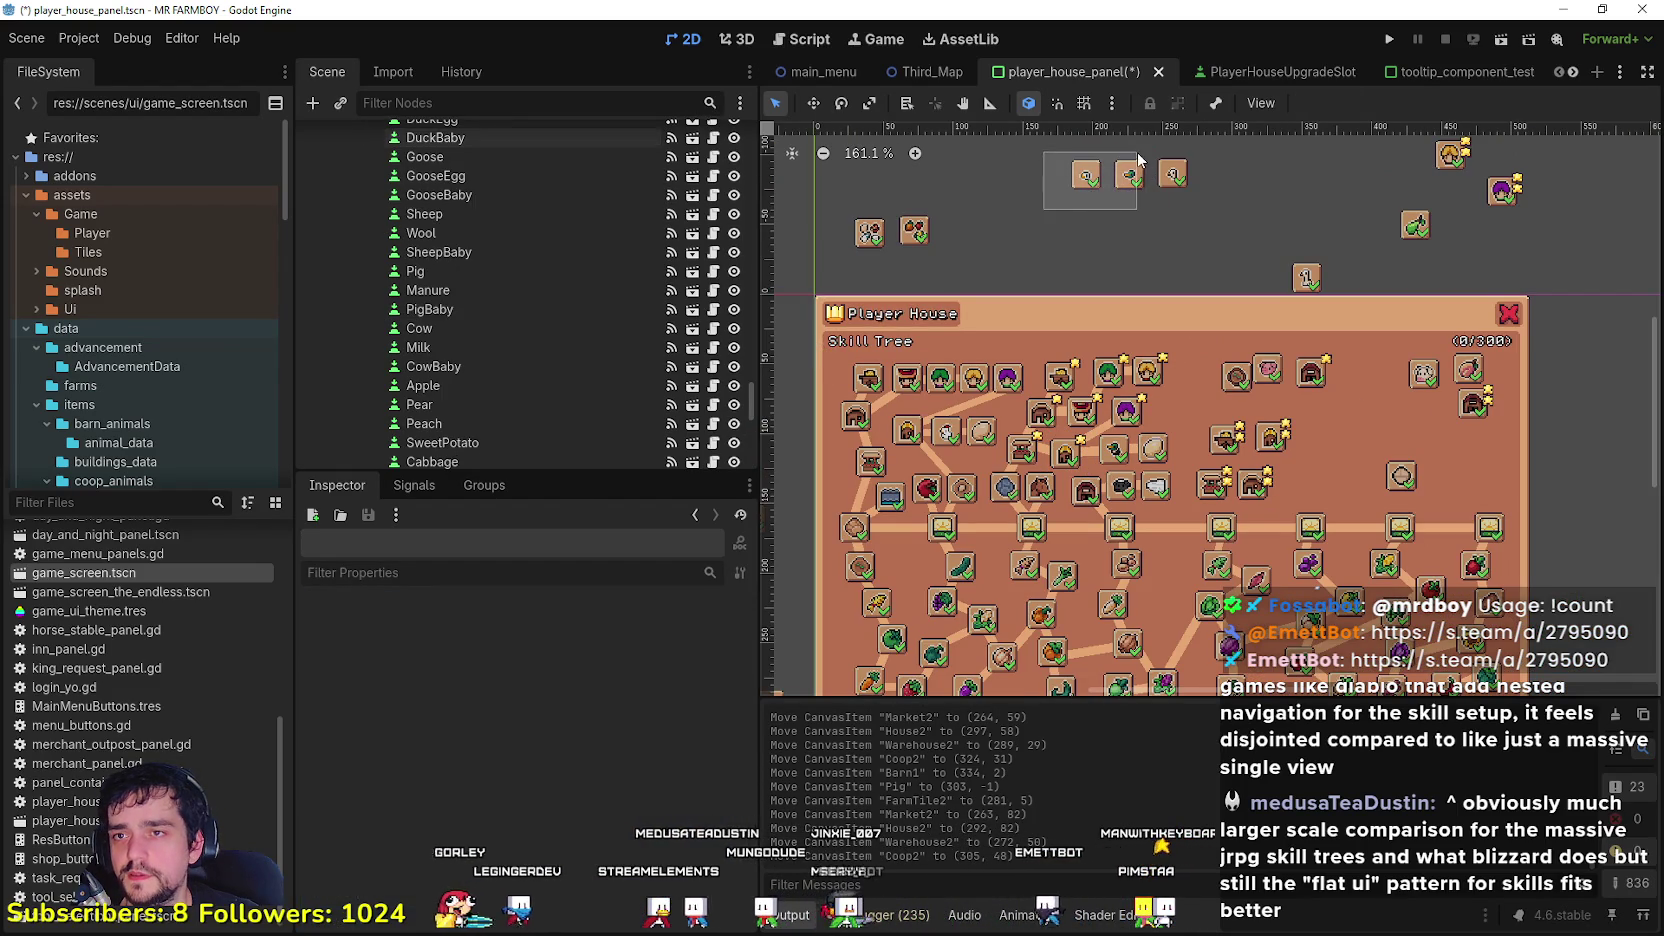
Step: Shift ChickenBaby and GooseBaby, then bring DuckBaby from above the panel into the tree
scroll(1095, 182, up, 1)
mouse_move(1084, 174)
mouse_down()
mouse_move(1098, 255)
mouse_move(1200, 413)
mouse_move(1182, 470)
mouse_move(1150, 322)
mouse_move(1096, 258)
mouse_up()
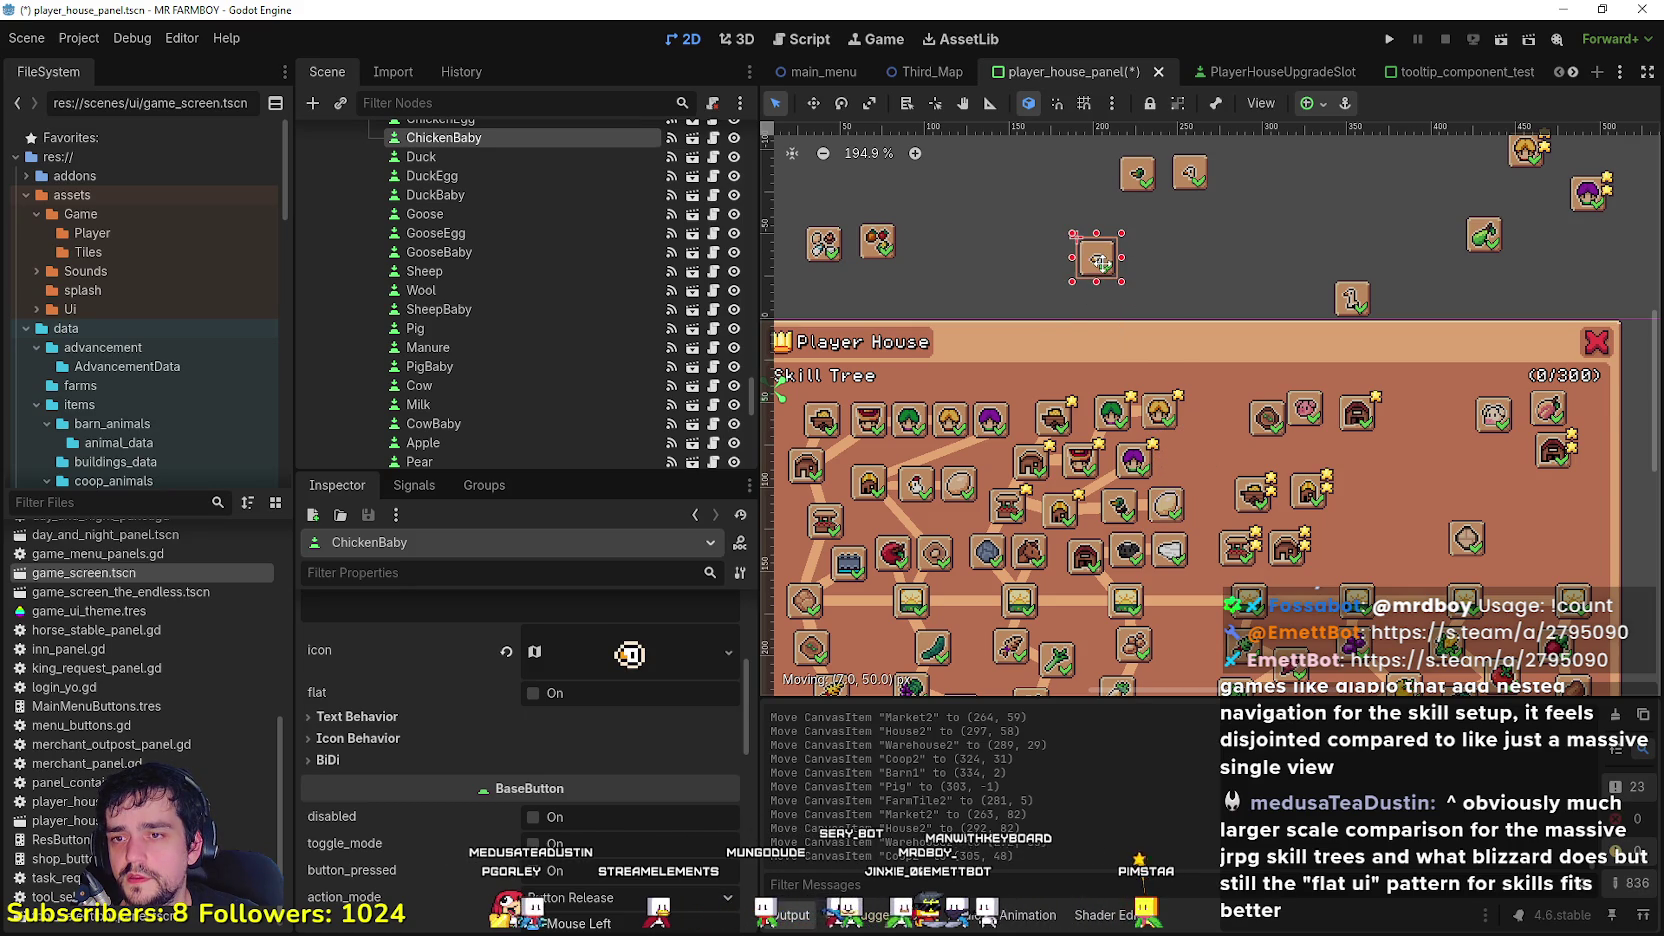
drag(1192, 175, 1382, 277)
click(1155, 194)
mouse_move(1140, 174)
mouse_down()
mouse_move(1211, 334)
mouse_move(1196, 461)
mouse_up()
scroll(1159, 507, up, 4)
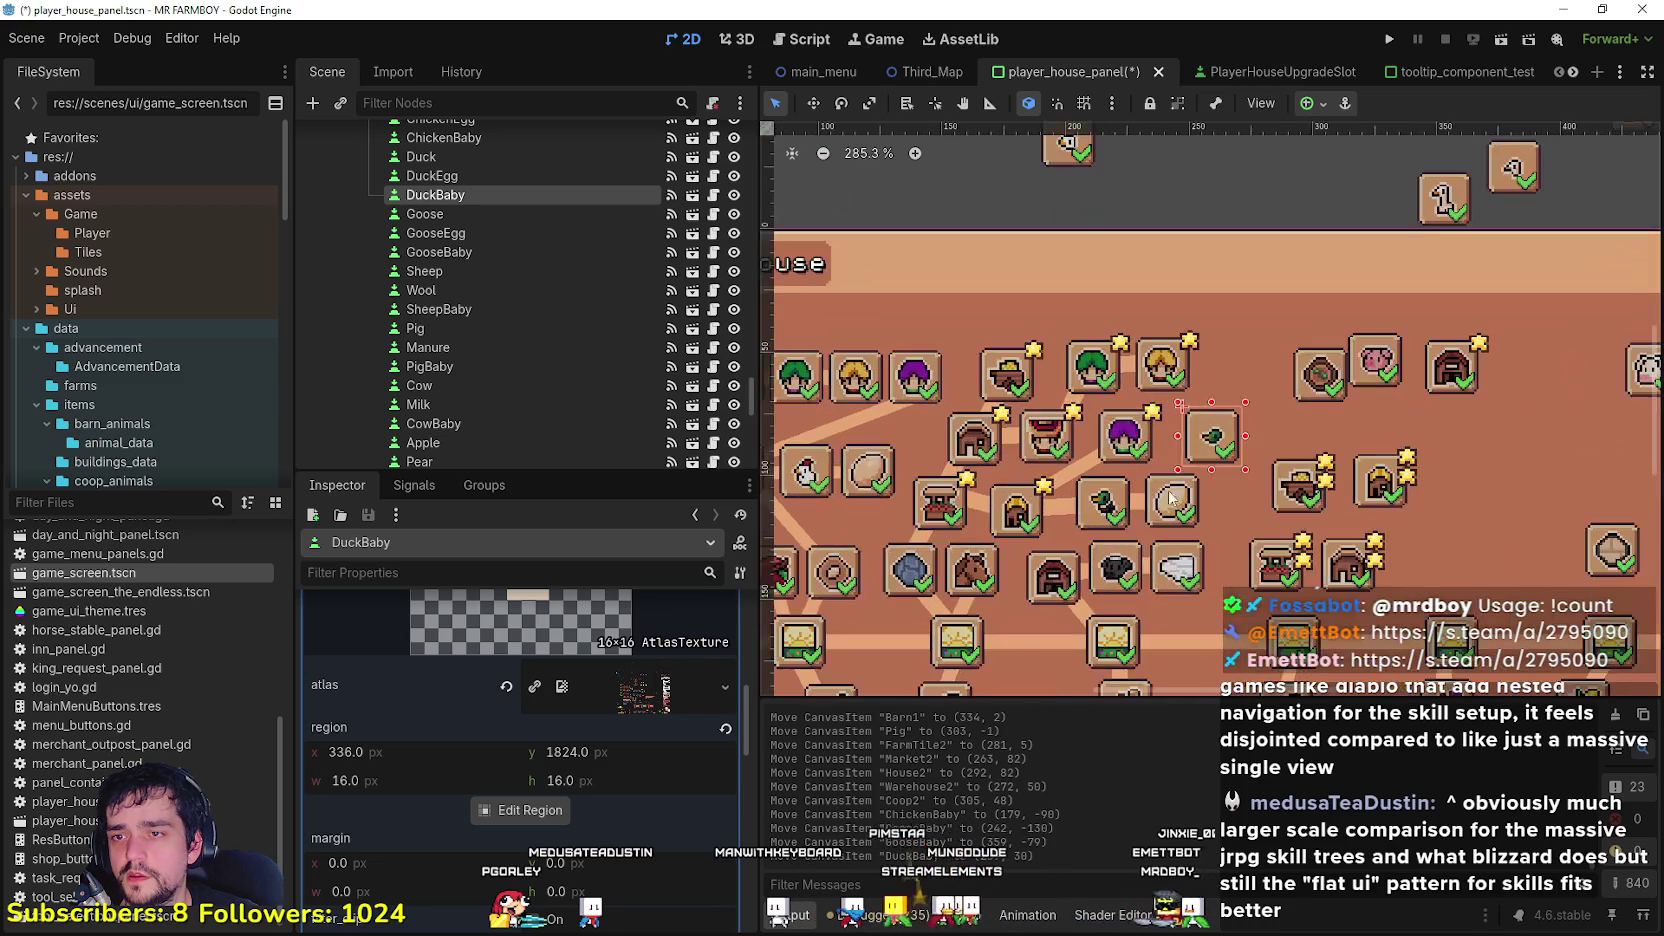
scroll(1213, 441, down, 3)
drag(1211, 447, 1224, 403)
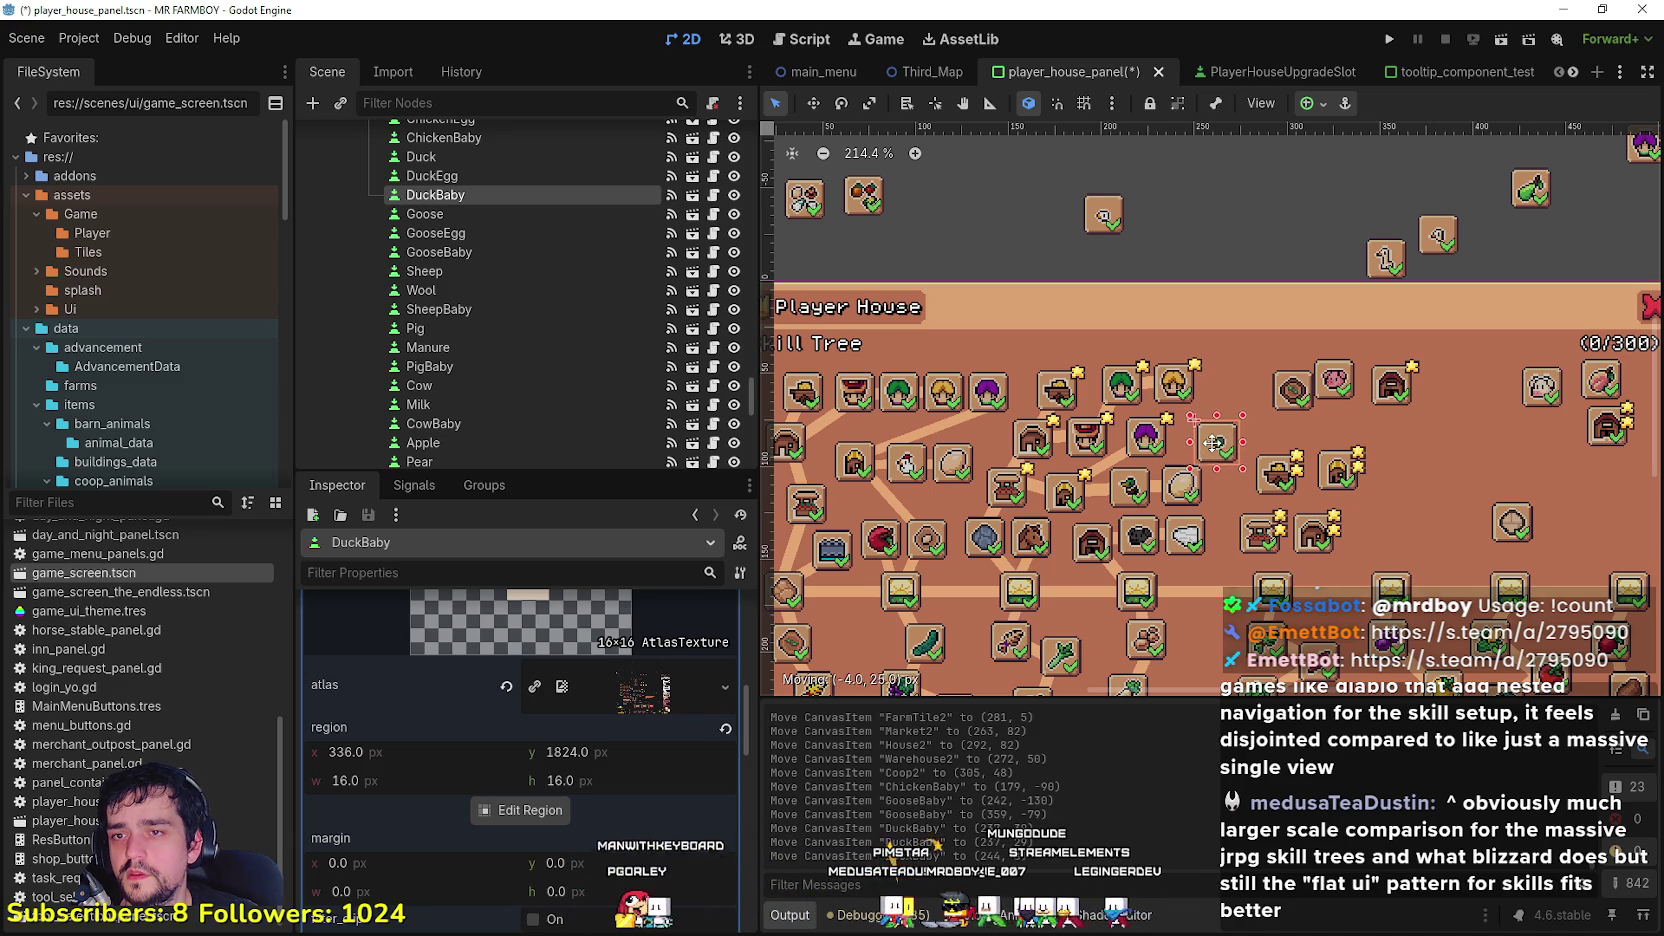
drag(1213, 443, 1213, 443)
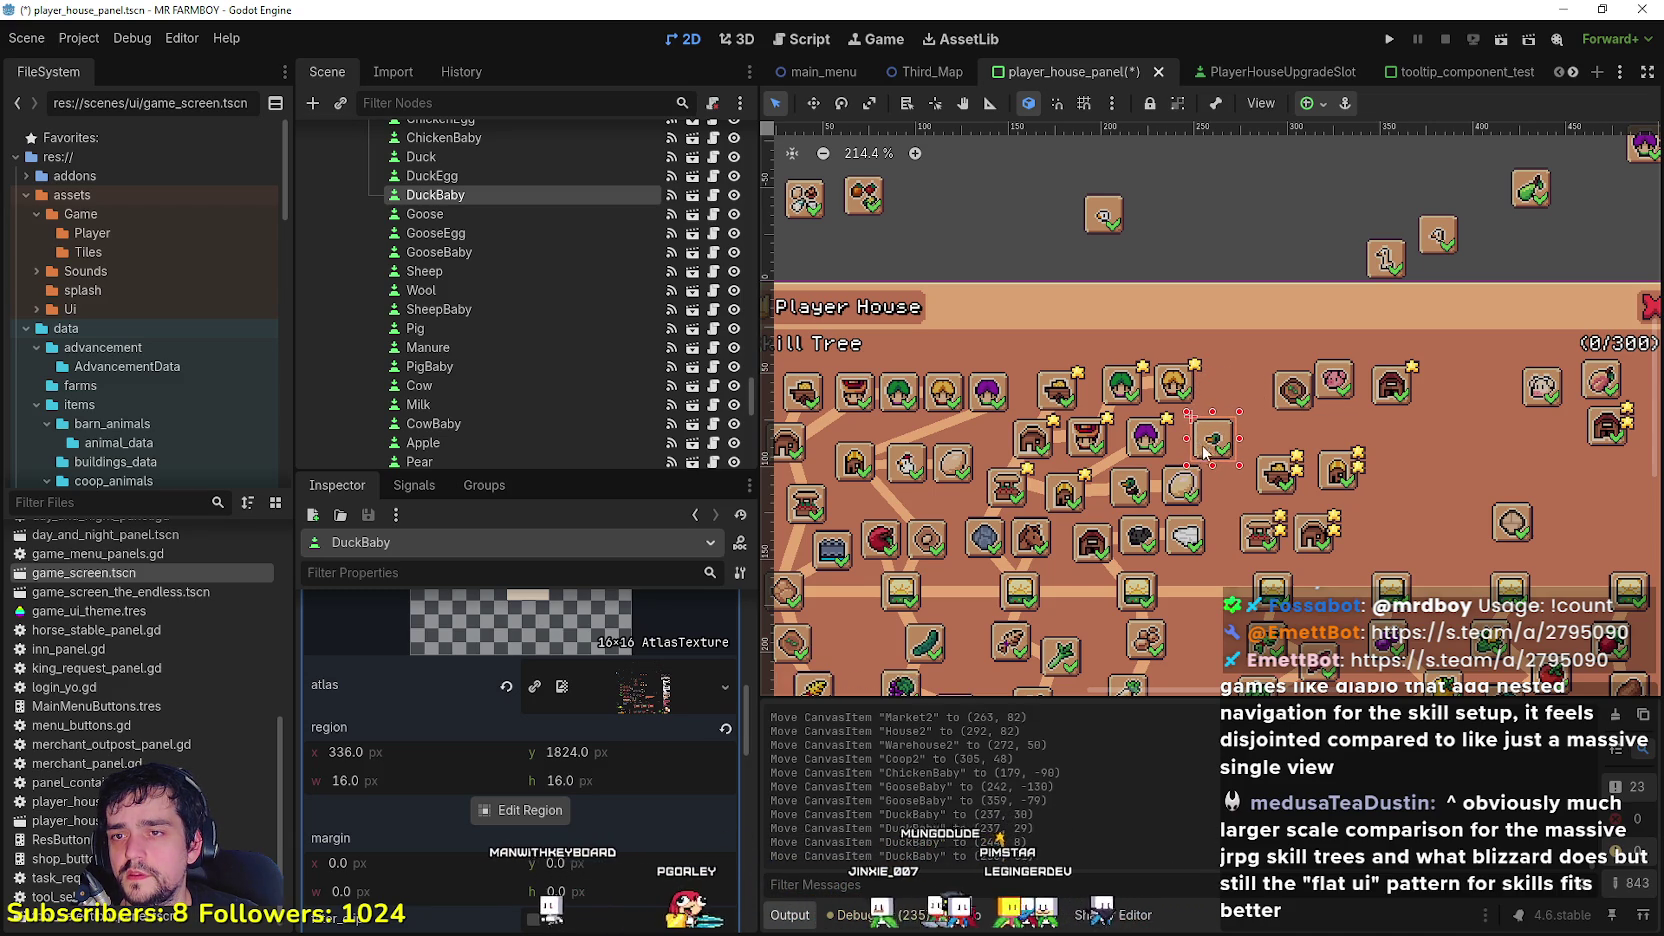
scroll(1190, 490, up, 2)
scroll(1190, 490, down, 3)
drag(1219, 439, 1211, 437)
Step: Reposition ChickenBaby, move DuckBaby up-right, and raise DuckEgg beside the duckling
scroll(1117, 237, up, 4)
mouse_move(1117, 237)
mouse_down()
mouse_move(1092, 234)
mouse_move(1142, 214)
mouse_up()
scroll(1220, 365, down, 4)
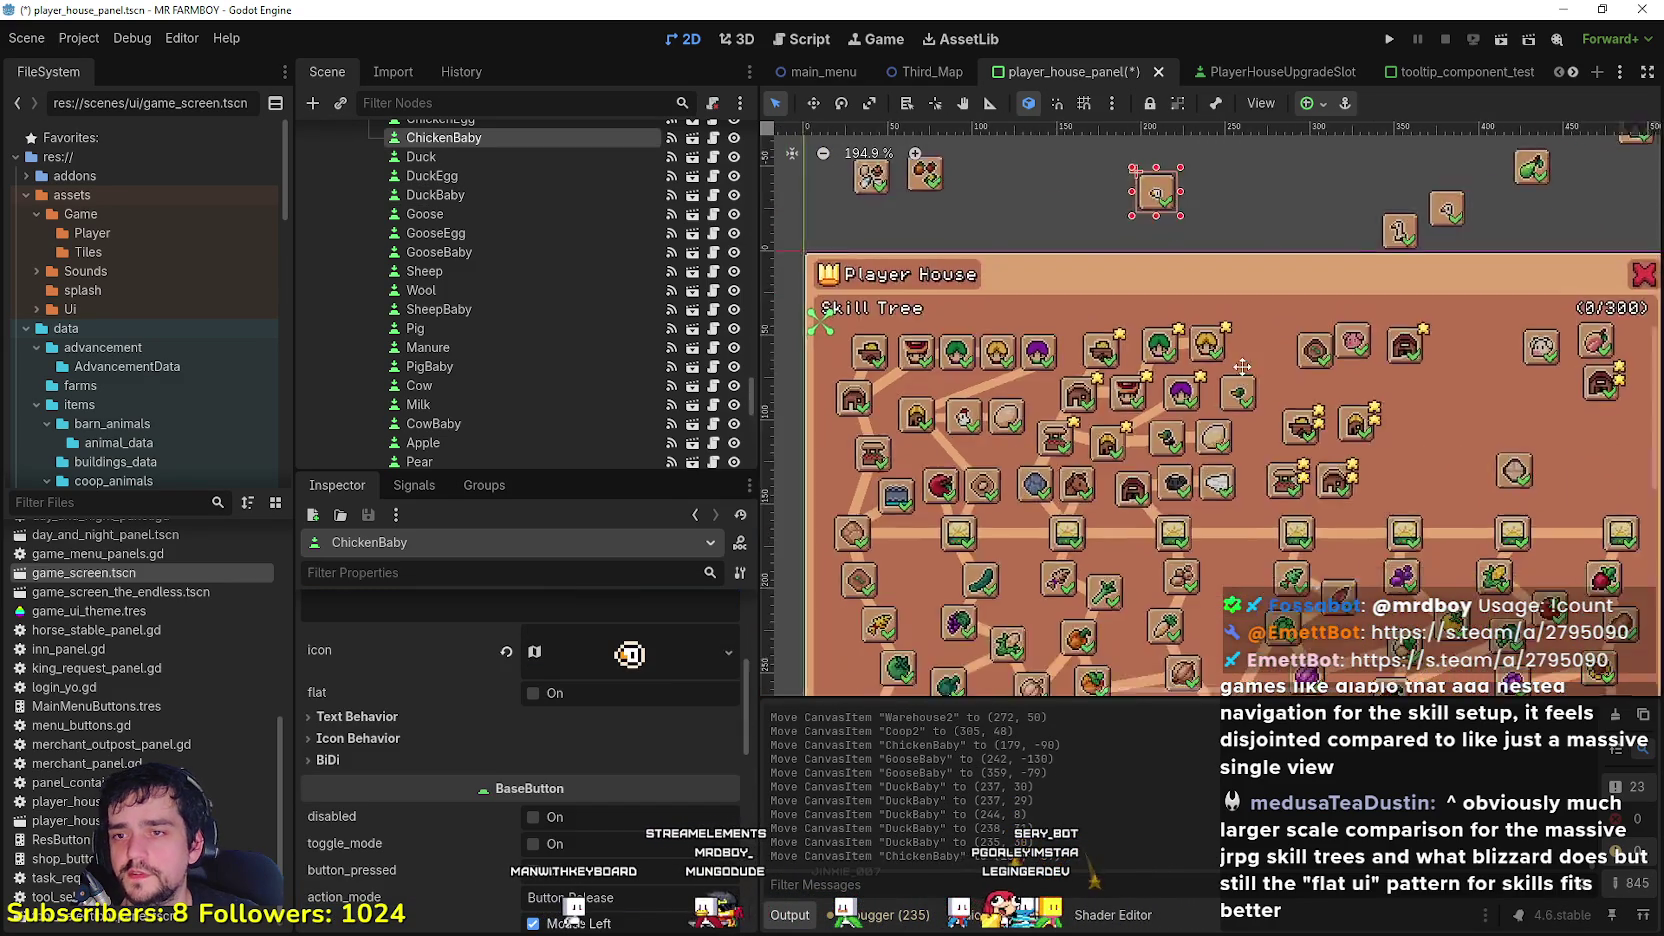
scroll(1200, 400, up, 2)
scroll(1160, 420, down, 2)
mouse_move(1150, 430)
mouse_down()
mouse_move(1150, 240)
mouse_move(1160, 415)
mouse_up()
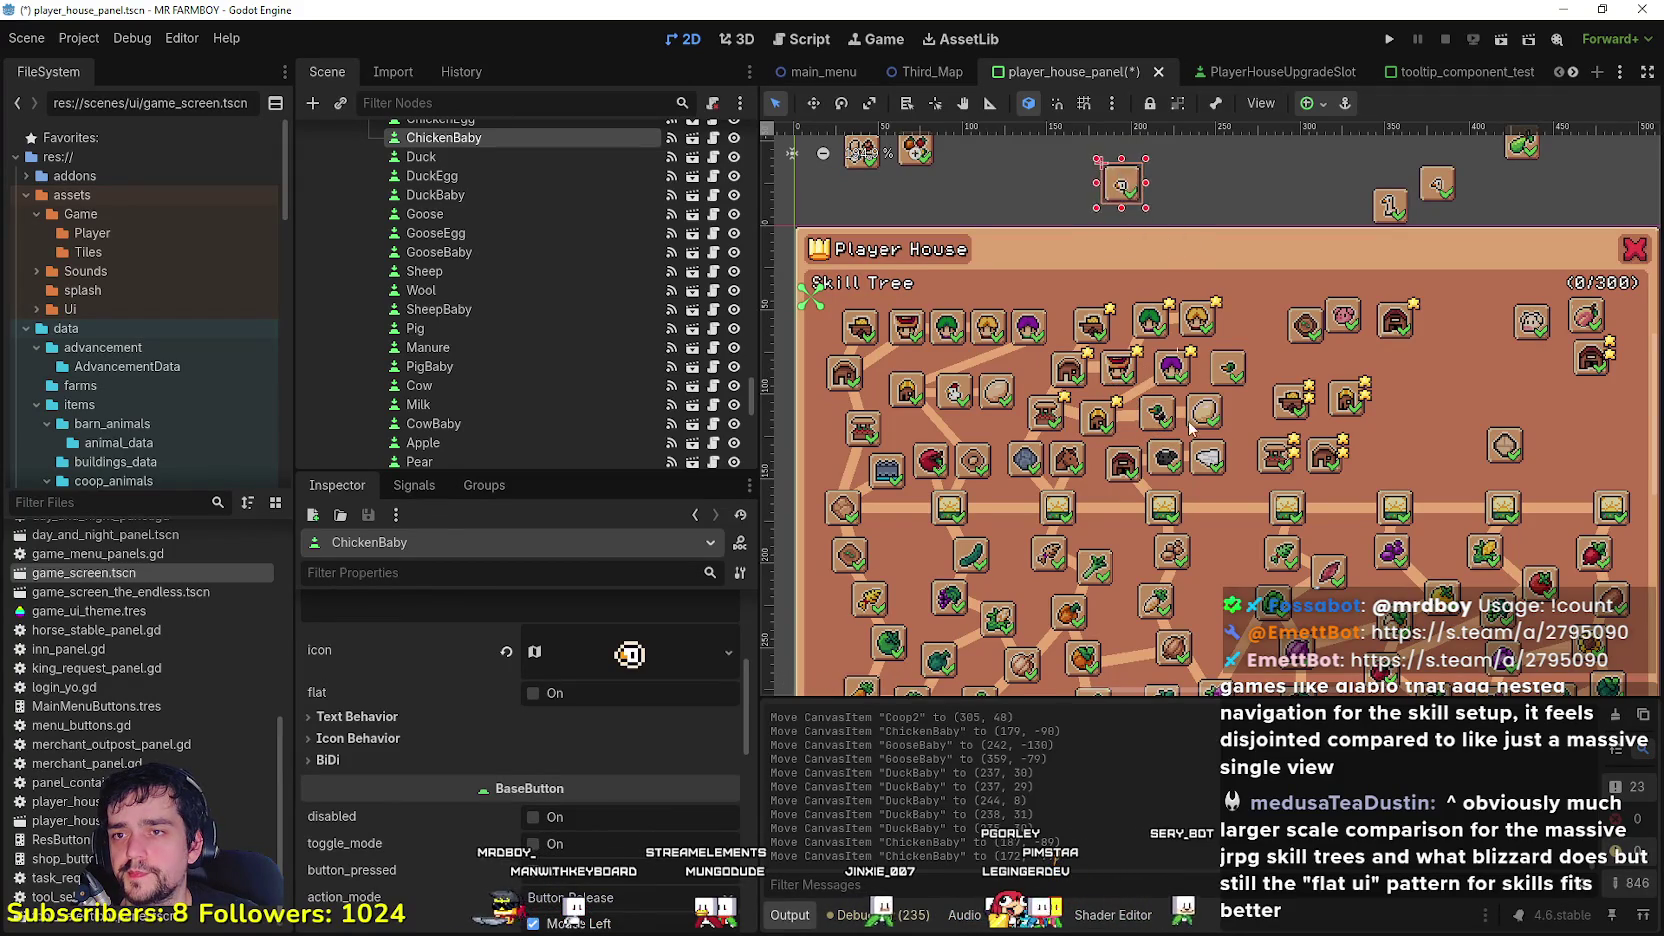
scroll(1207, 412, up, 2)
click(1207, 420)
click(1240, 355)
scroll(1213, 403, down, 1)
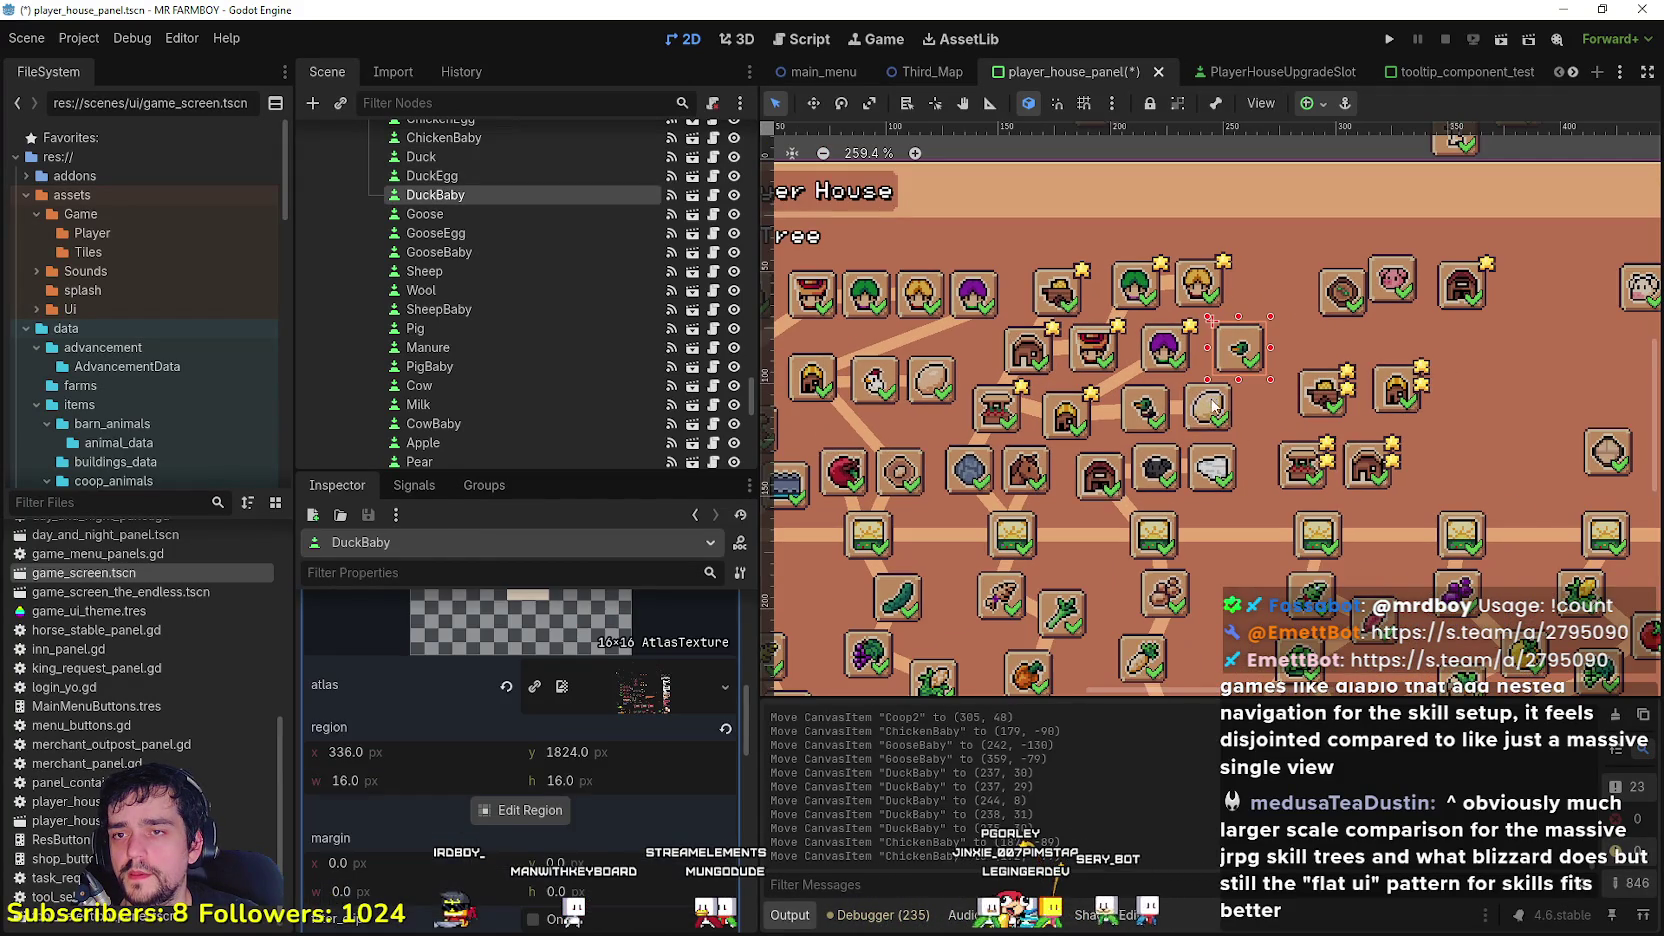
click(1208, 412)
drag(1233, 405, 1257, 322)
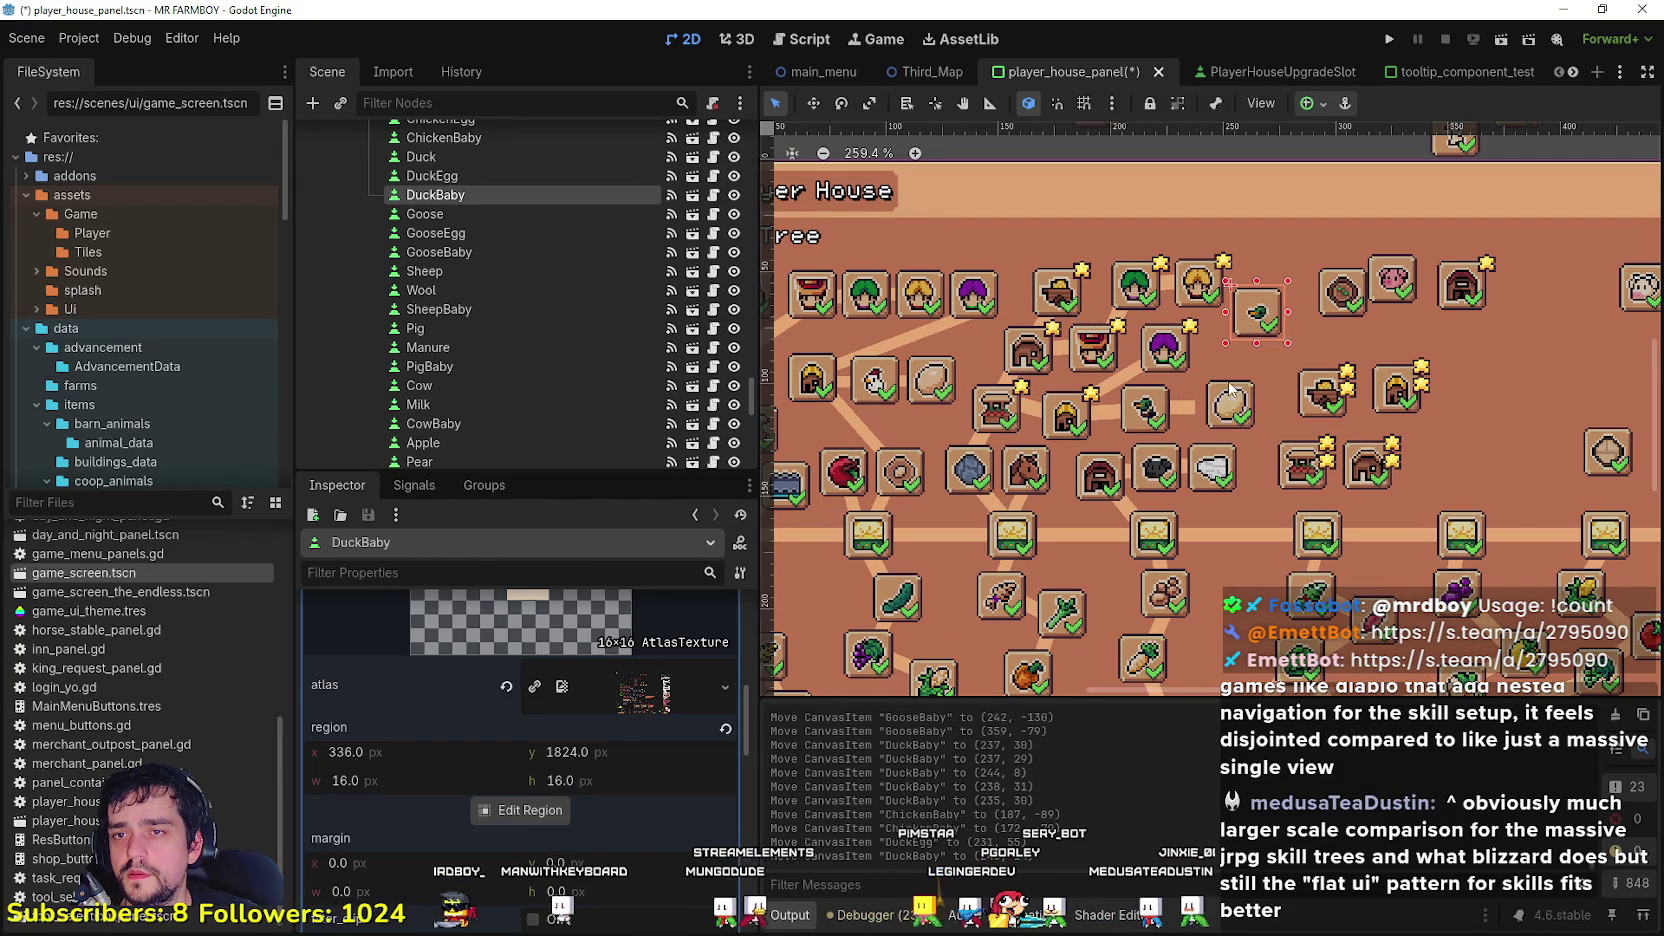
drag(1232, 414, 1235, 377)
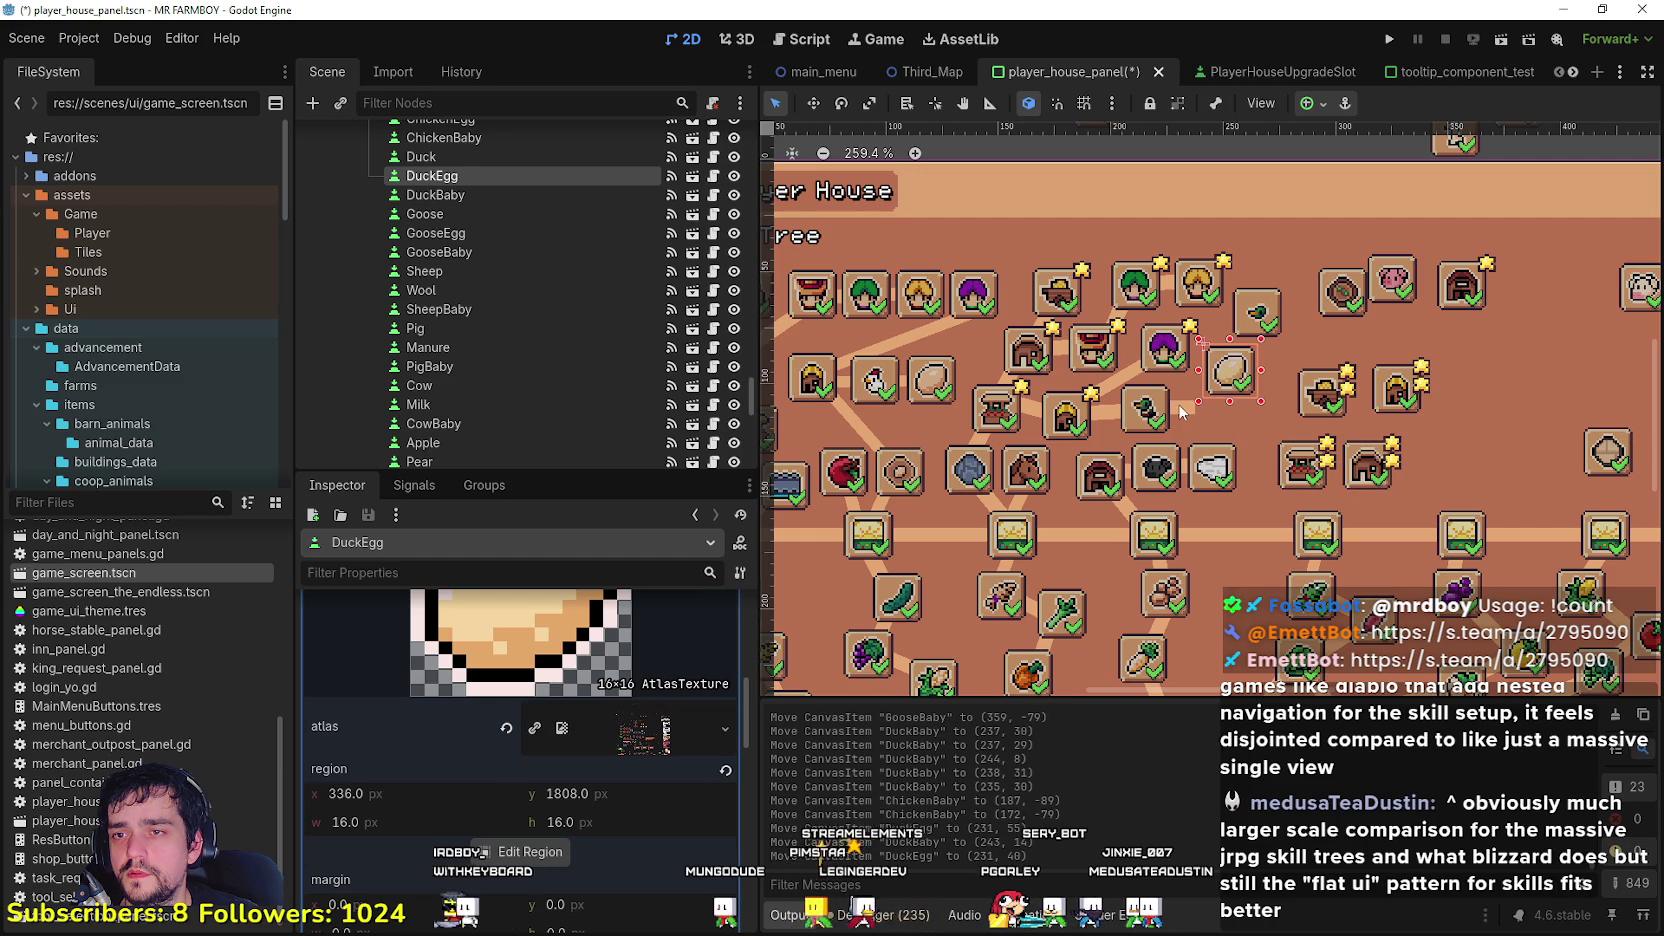
Step: Move the Duck slot right, nudge DuckBaby up, and shift DuckEgg up-right
click(1146, 410)
drag(1146, 415, 1180, 414)
click(1262, 315)
drag(1268, 318, 1273, 302)
drag(1237, 376, 1247, 361)
drag(1183, 418, 1208, 418)
scroll(1195, 400, down, 3)
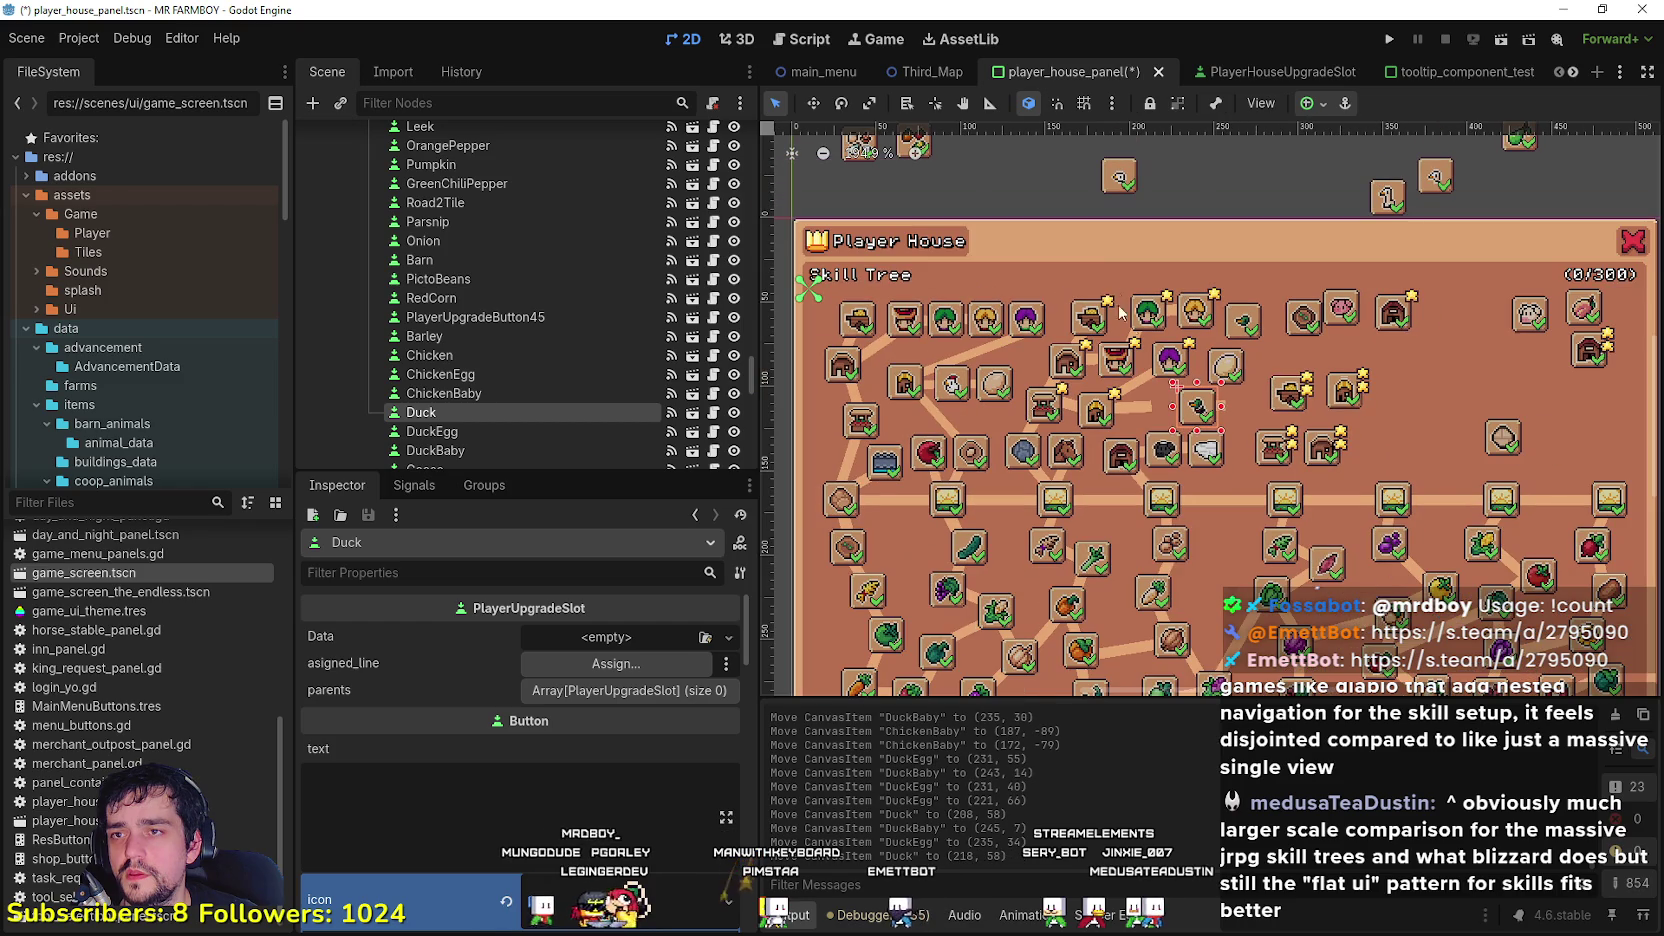
Step: Bring ChickenBaby down beside Duck at (190, 60) and settle the Duck slot into place
mouse_move(1120, 178)
mouse_down()
mouse_move(1131, 393)
mouse_move(1151, 410)
mouse_up()
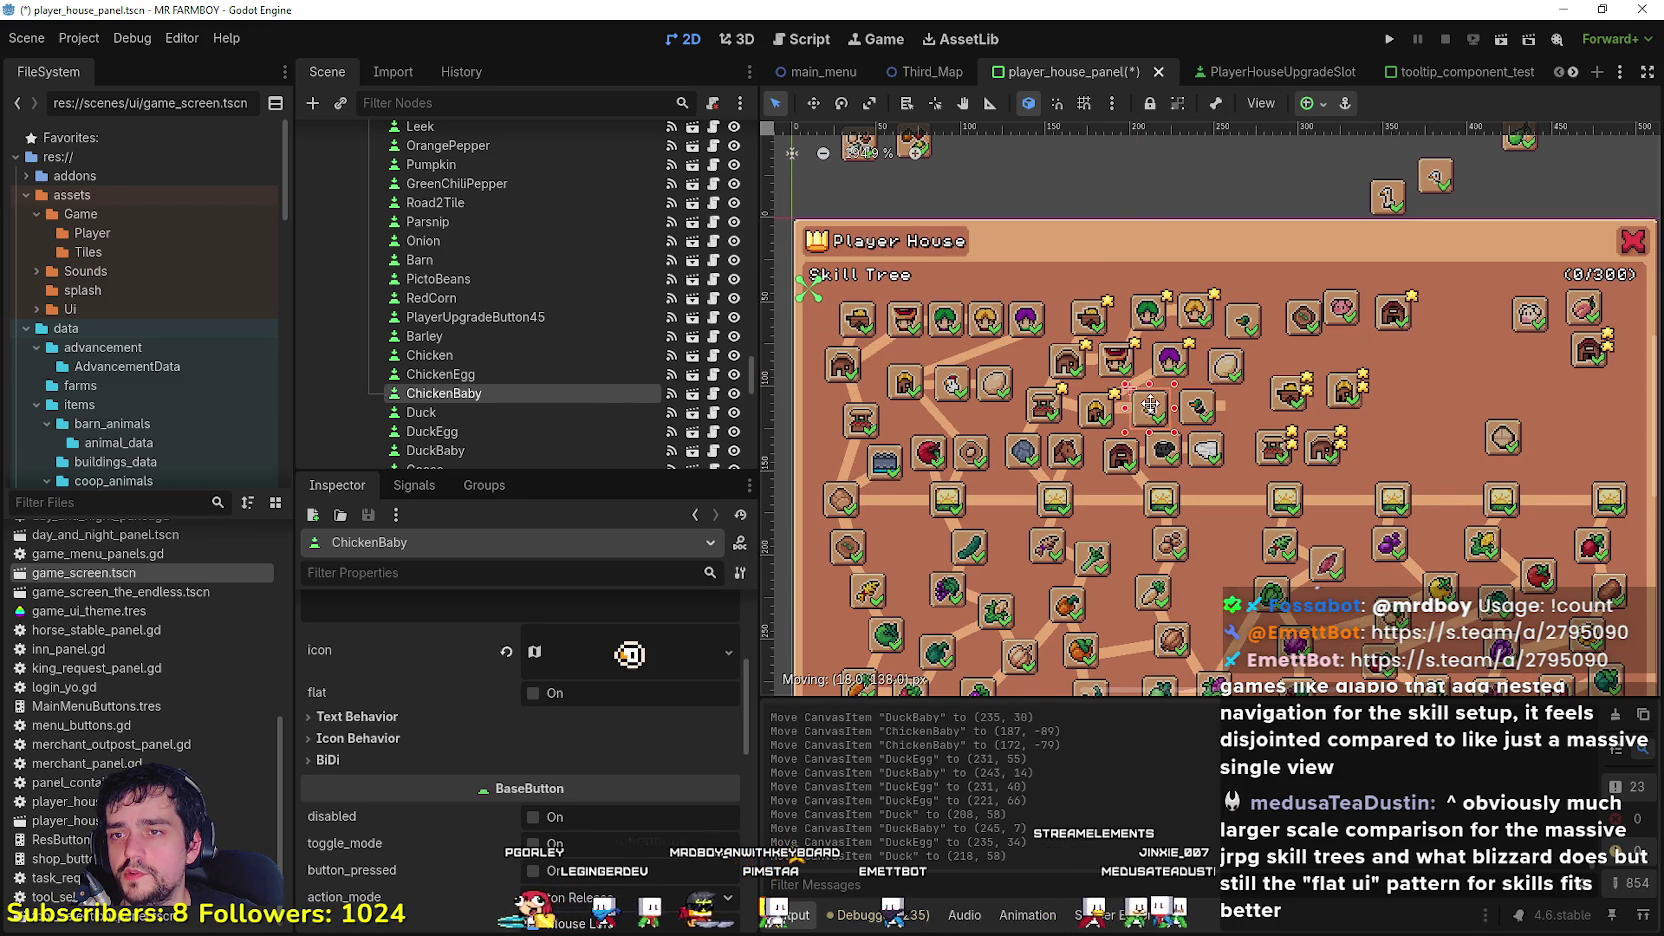
scroll(1142, 448, up, 2)
scroll(1131, 421, up, 6)
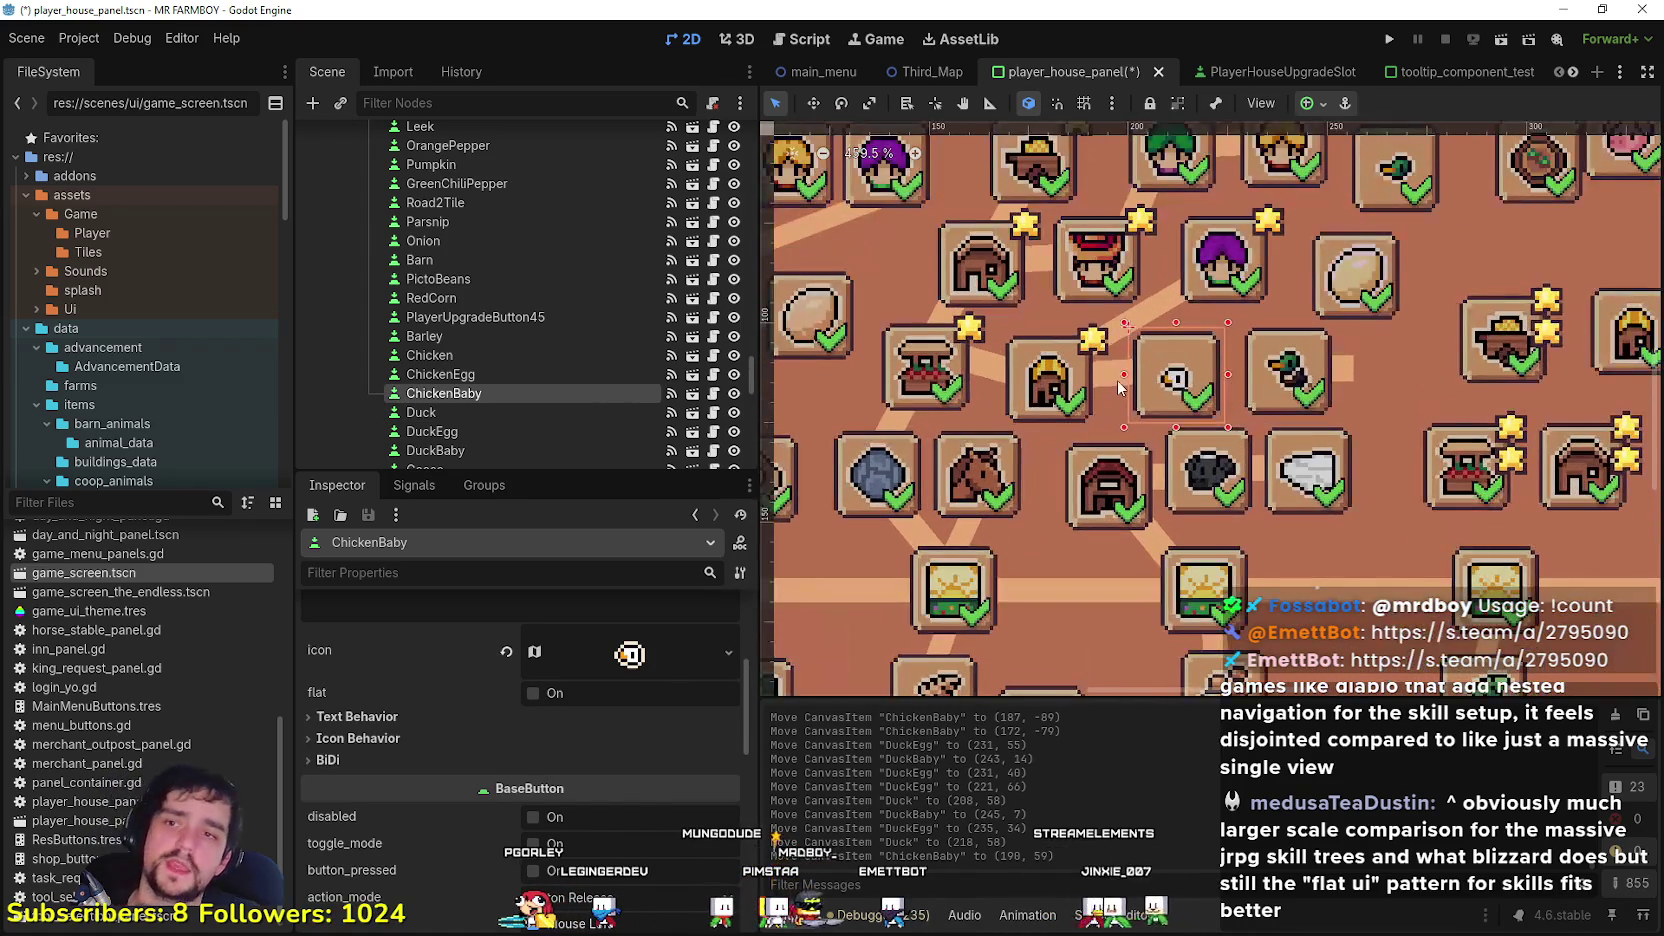
click(1122, 392)
scroll(1122, 392, down, 2)
click(1106, 388)
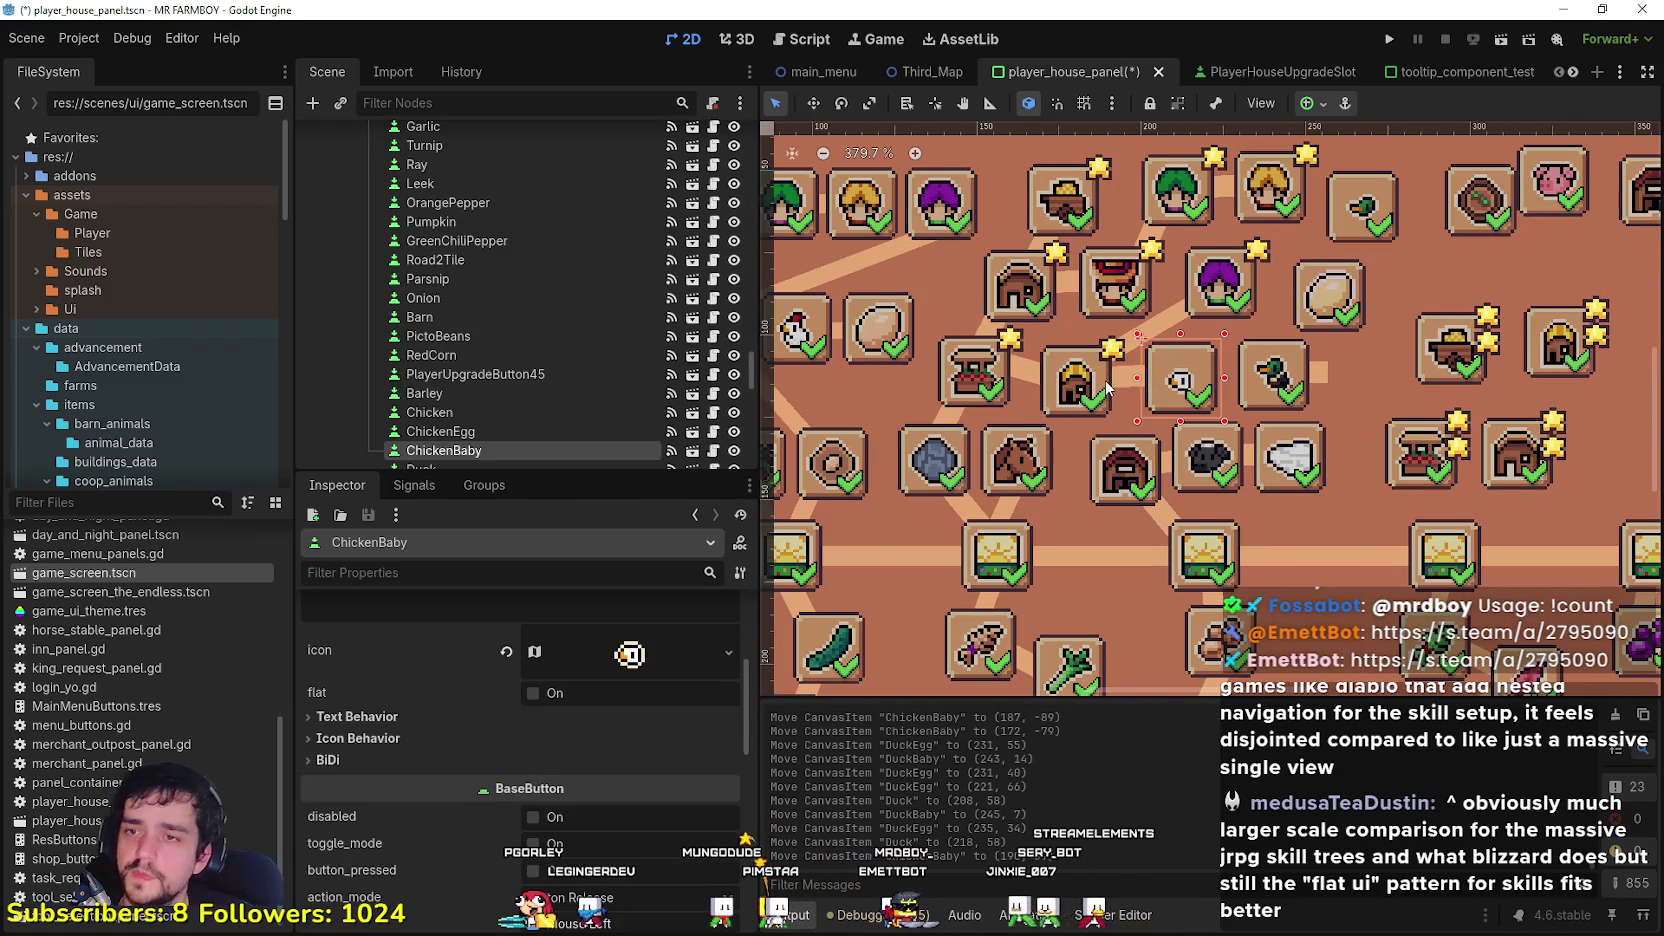
scroll(1127, 380, up, 3)
click(1125, 385)
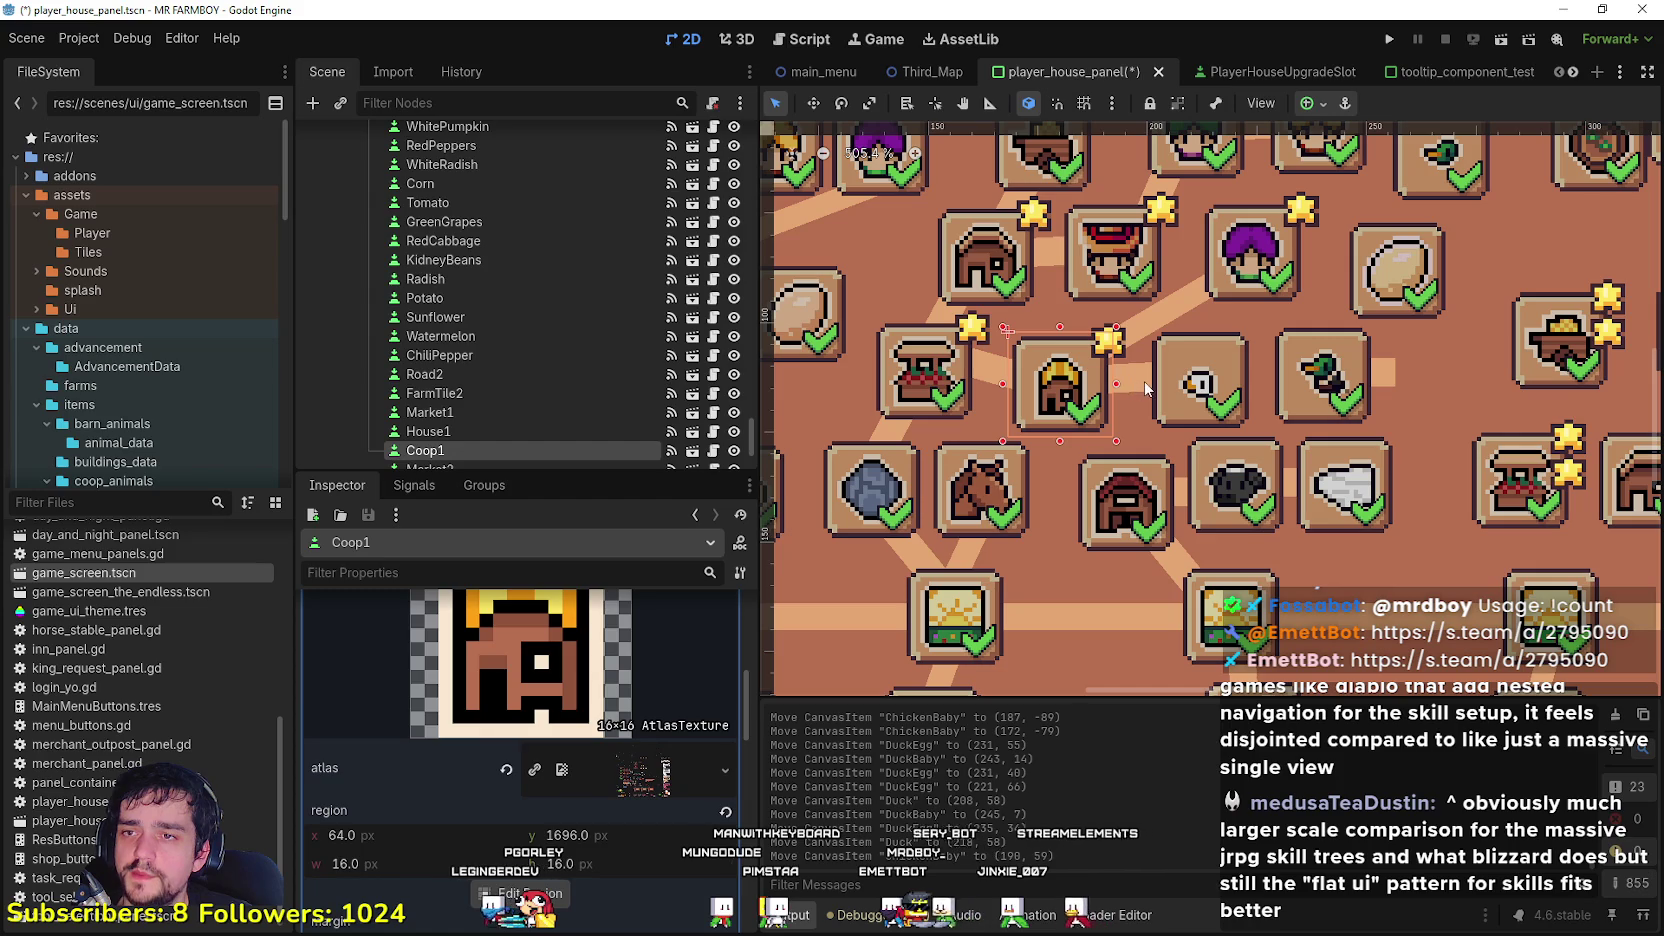
click(1138, 392)
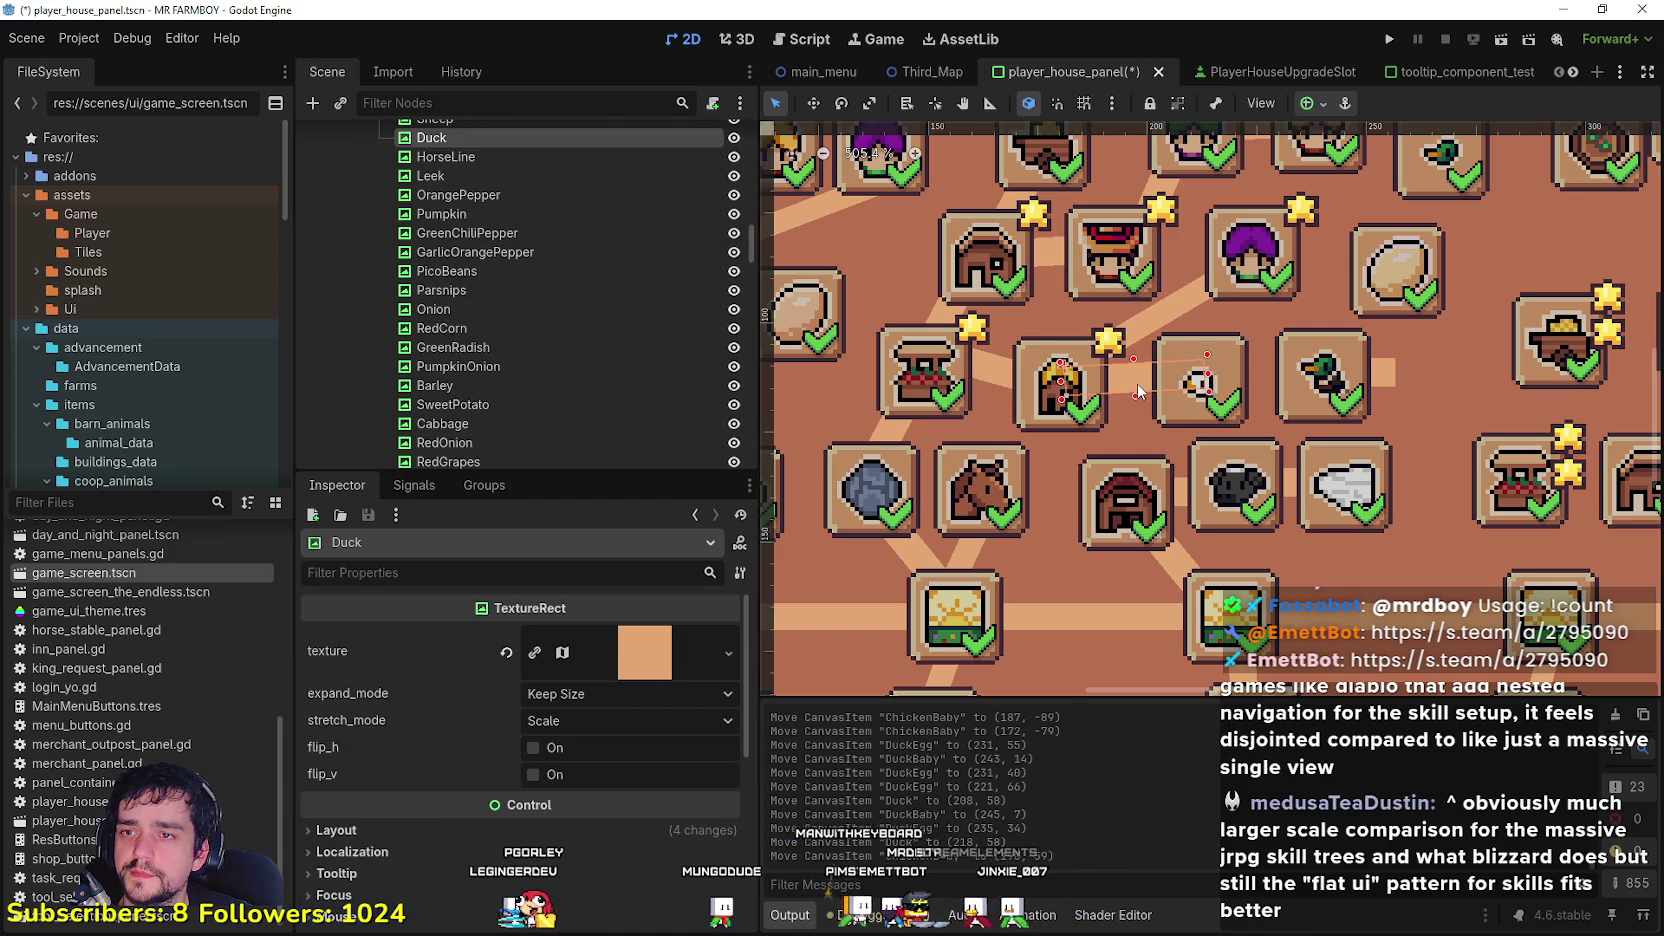
scroll(1138, 400, down, 2)
click(1214, 392)
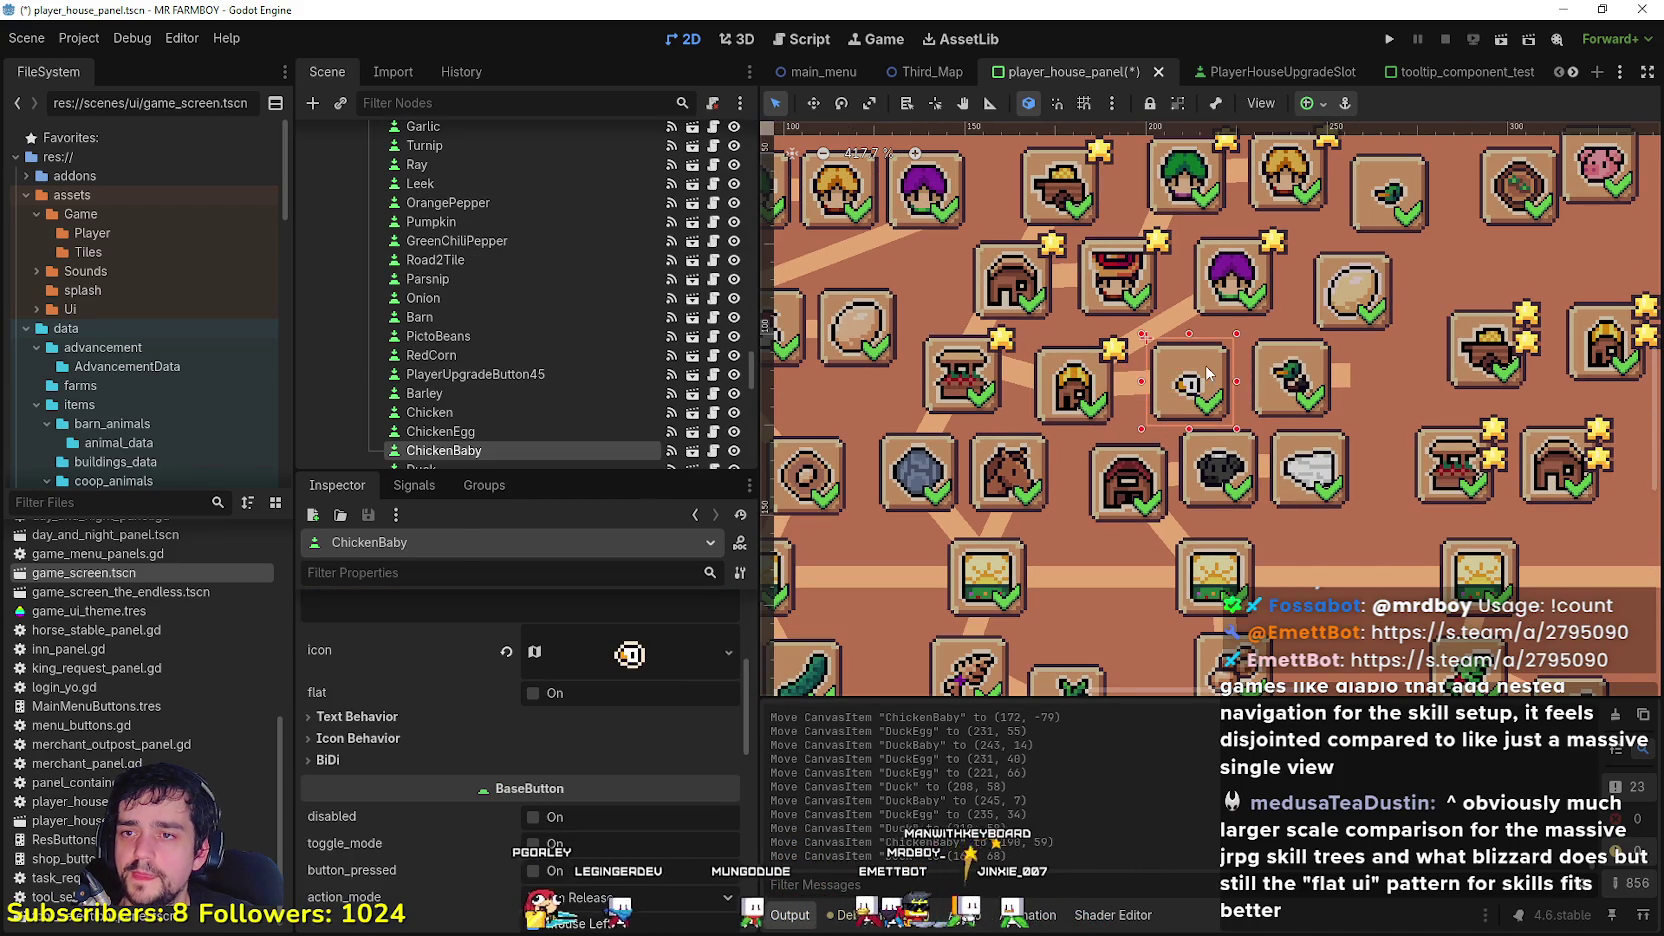
scroll(1245, 385, down, 2)
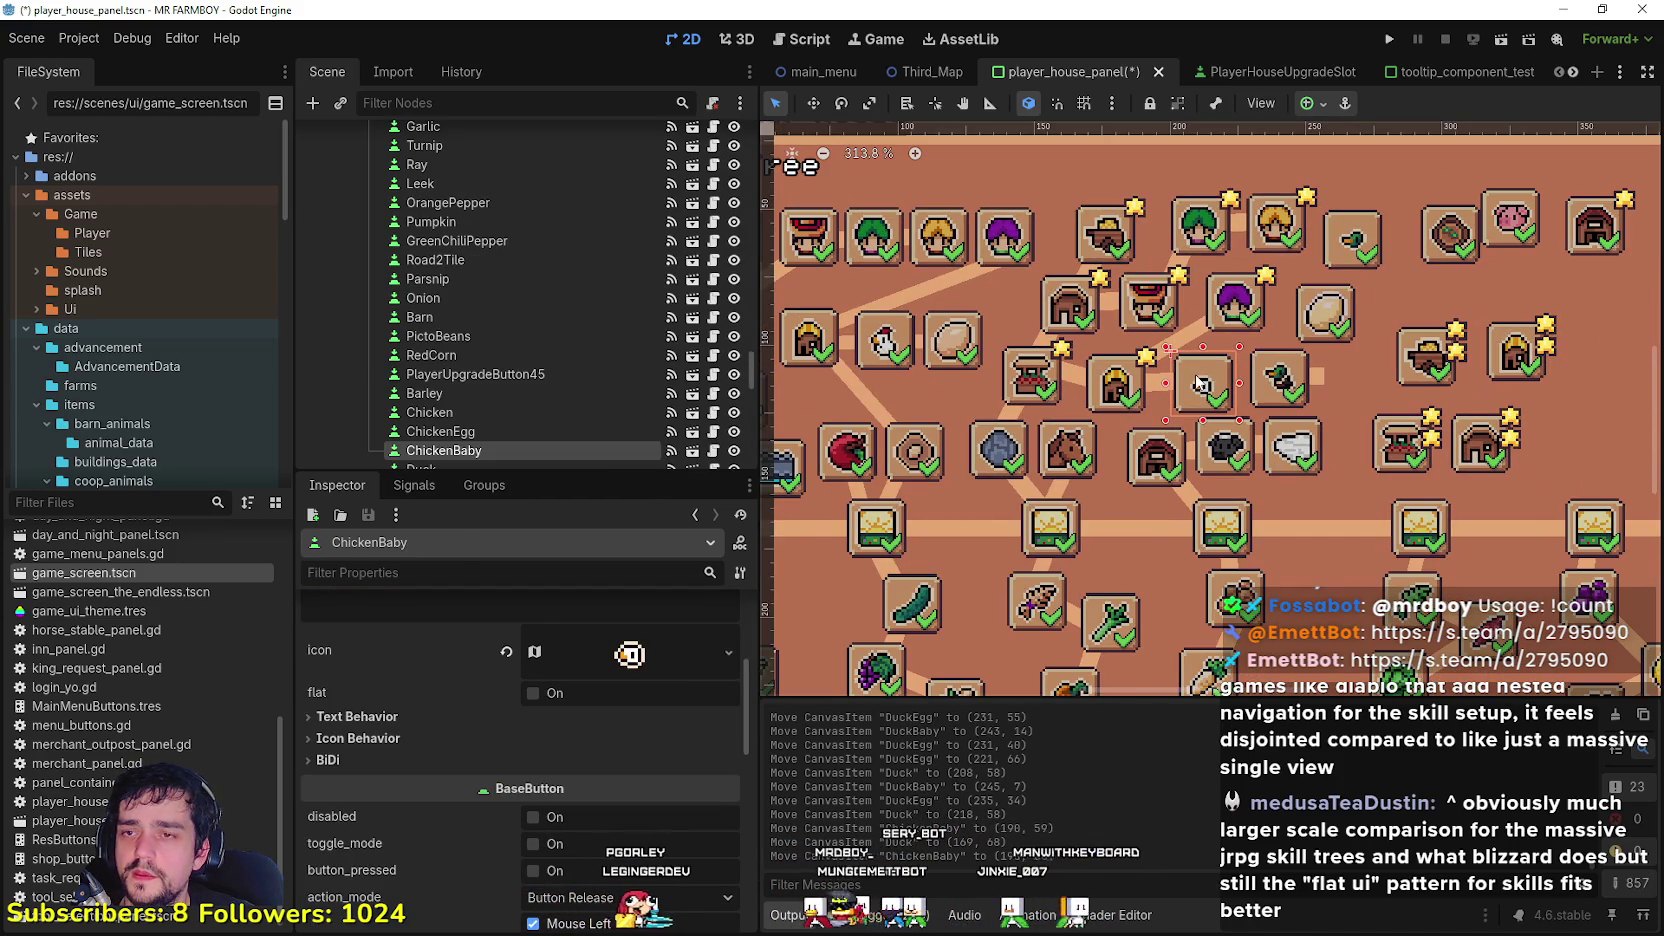
scroll(1200, 380, up, 2)
drag(1296, 384, 1288, 371)
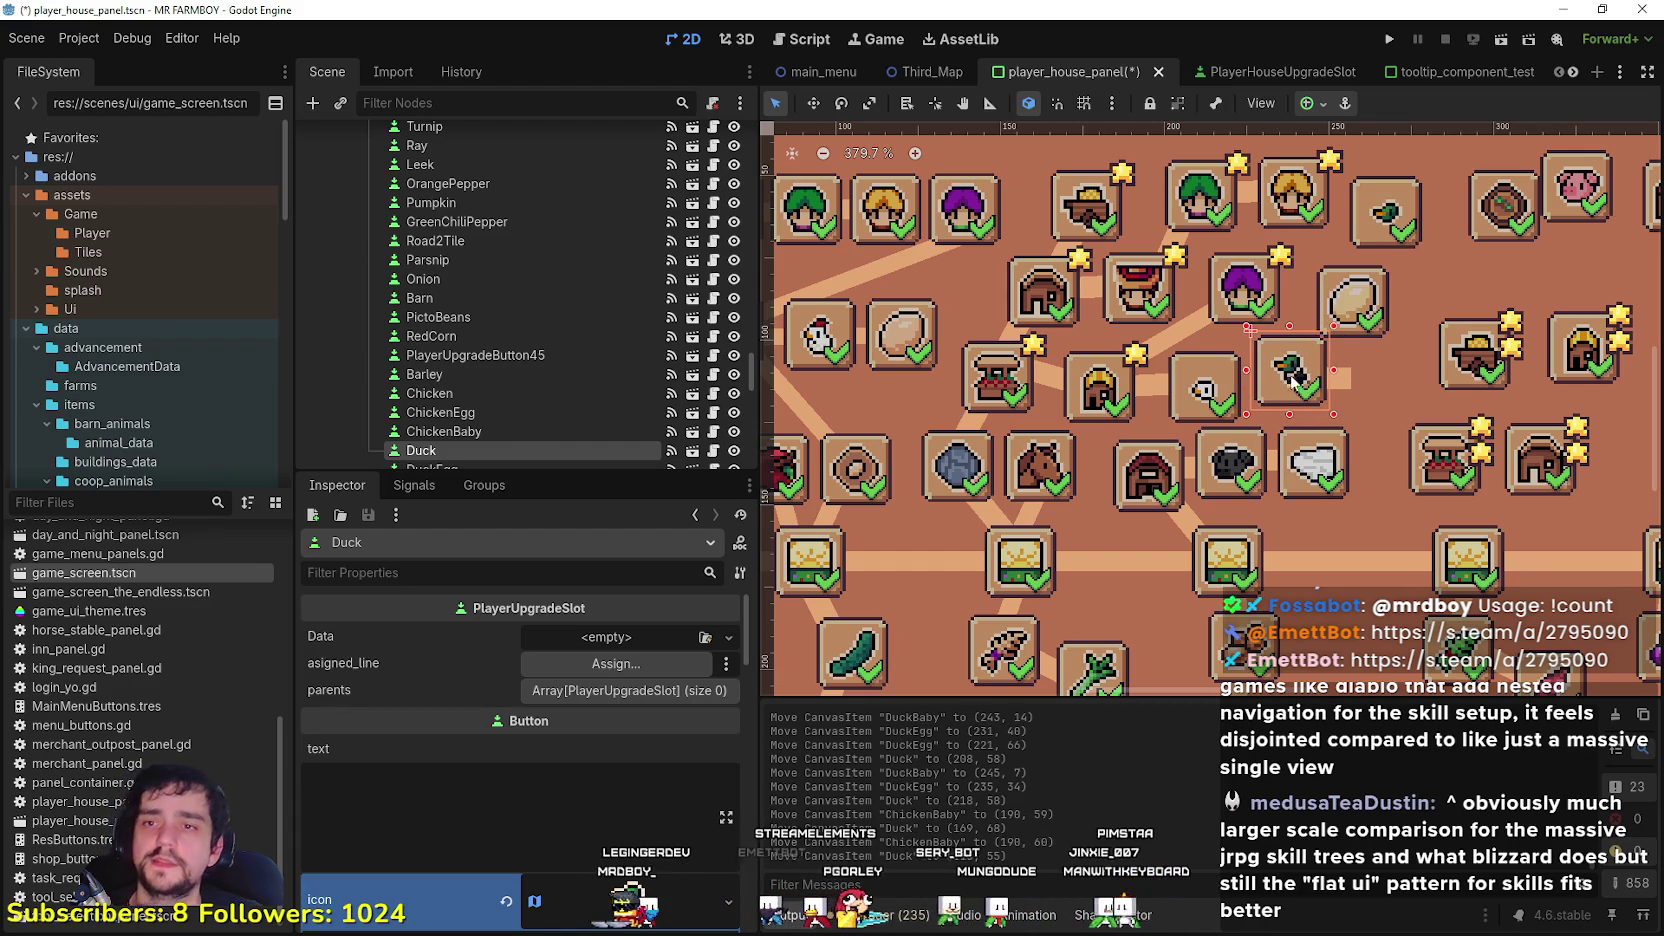
click(1288, 378)
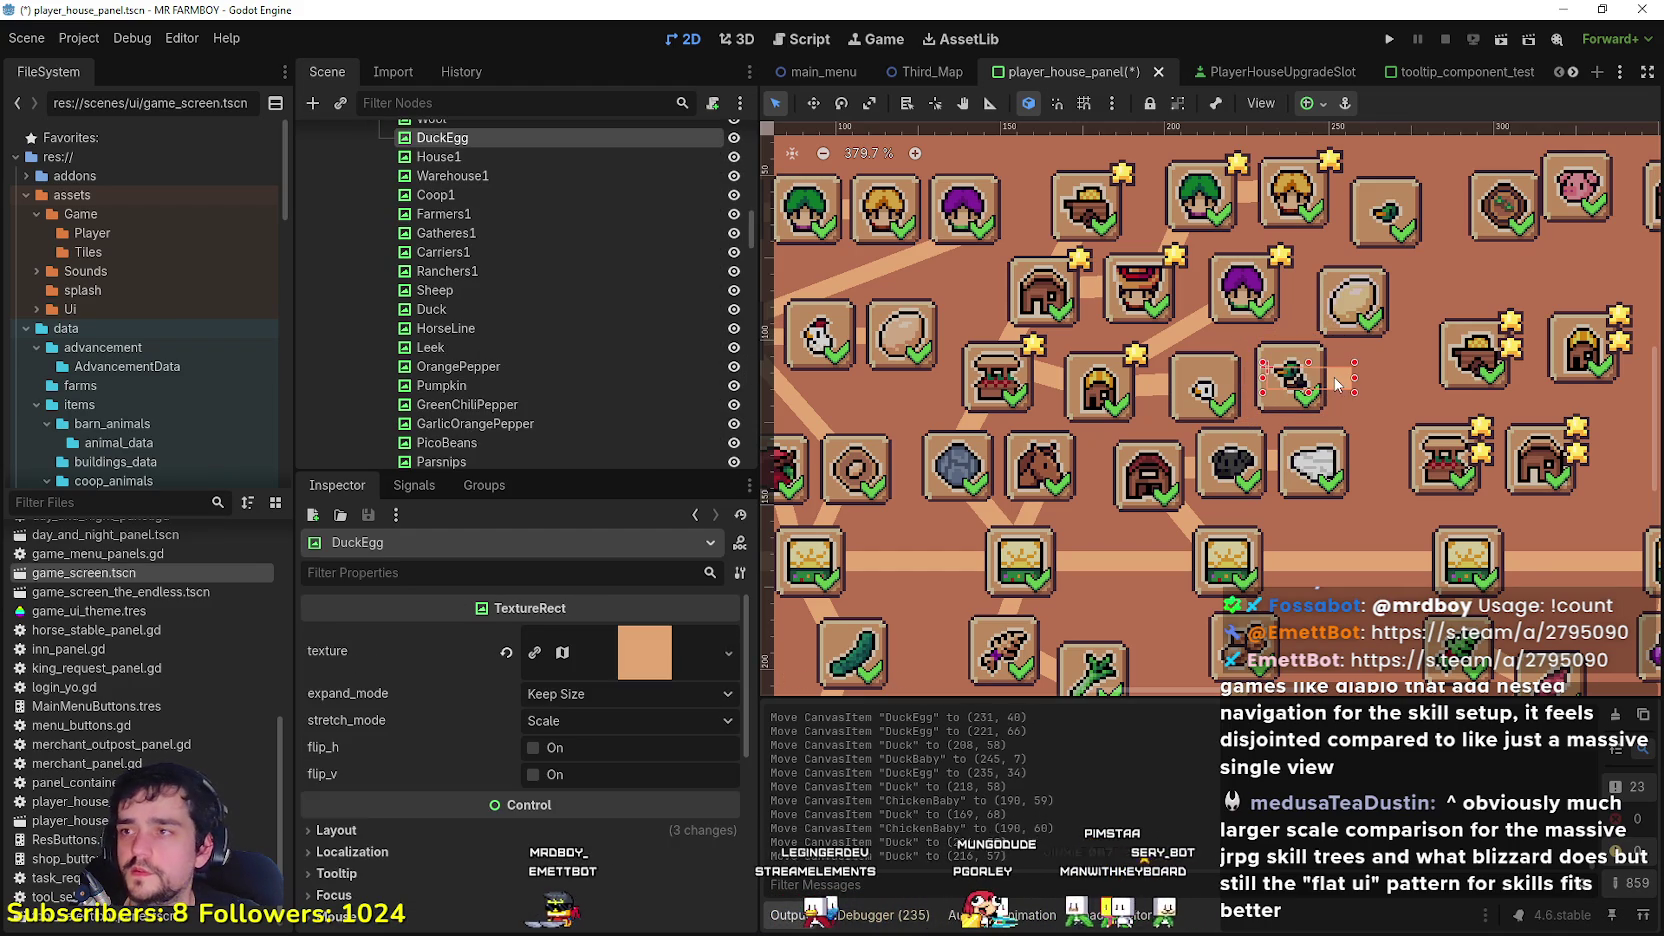
Step: Raise DuckEgg about 26 px, rotate it to -44° at (225, 64), and nudge DuckBaby
mouse_move(1338, 383)
mouse_down()
mouse_move(1348, 325)
mouse_move(1343, 357)
mouse_up()
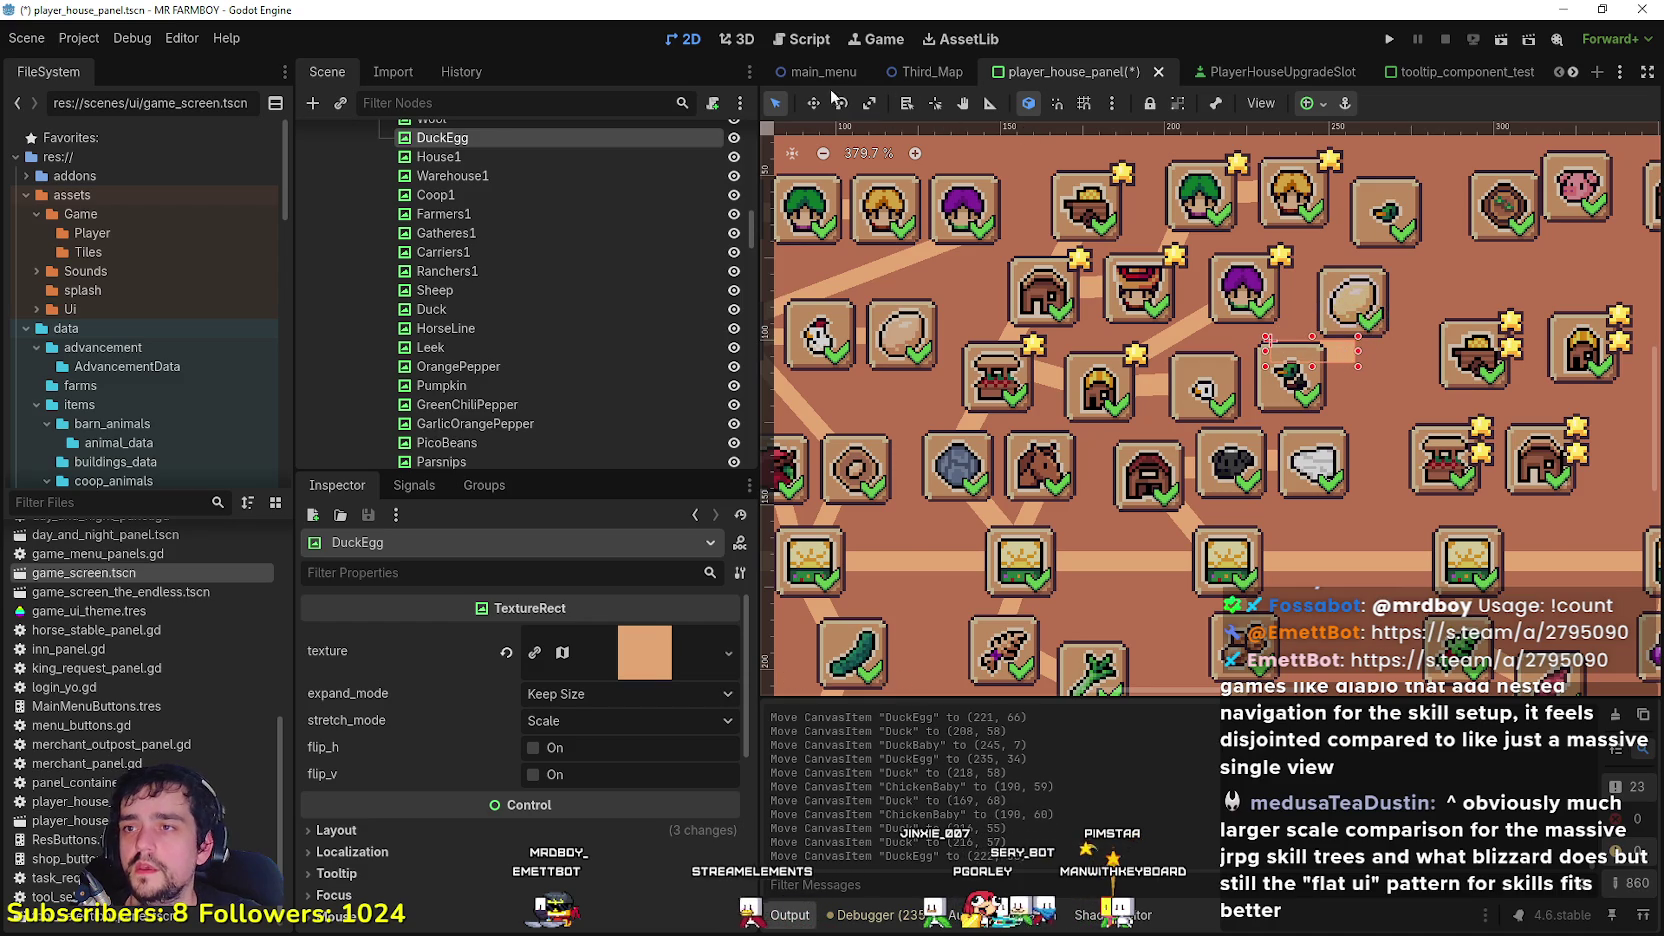
scroll(1248, 358, down, 3)
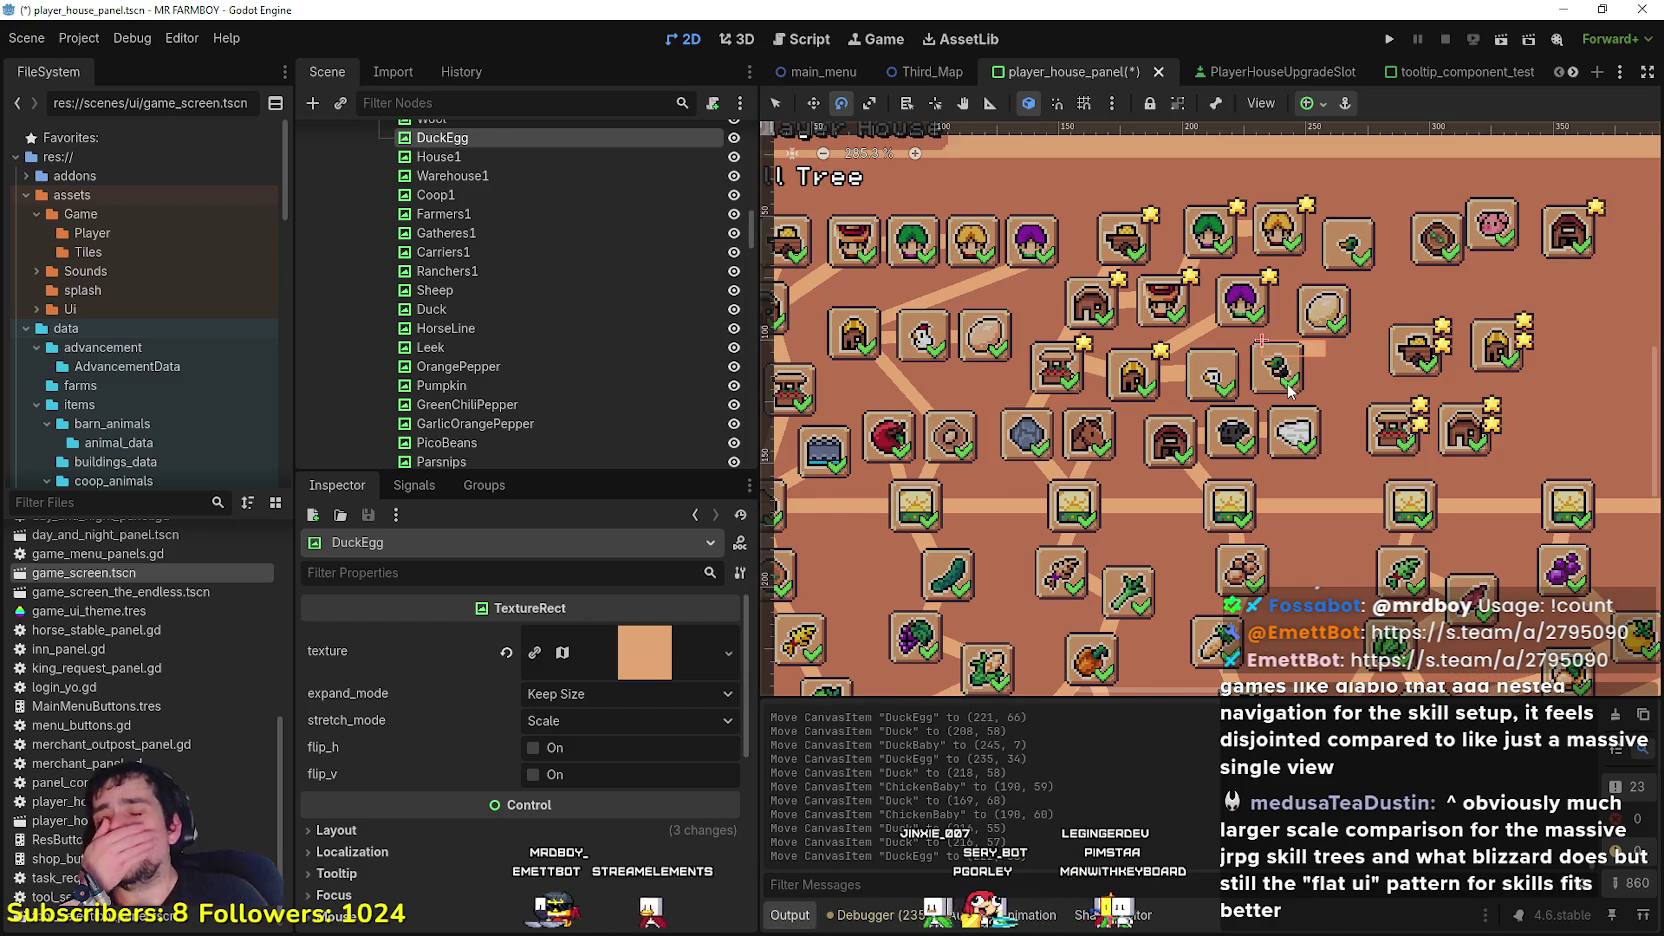
scroll(1298, 376, up, 4)
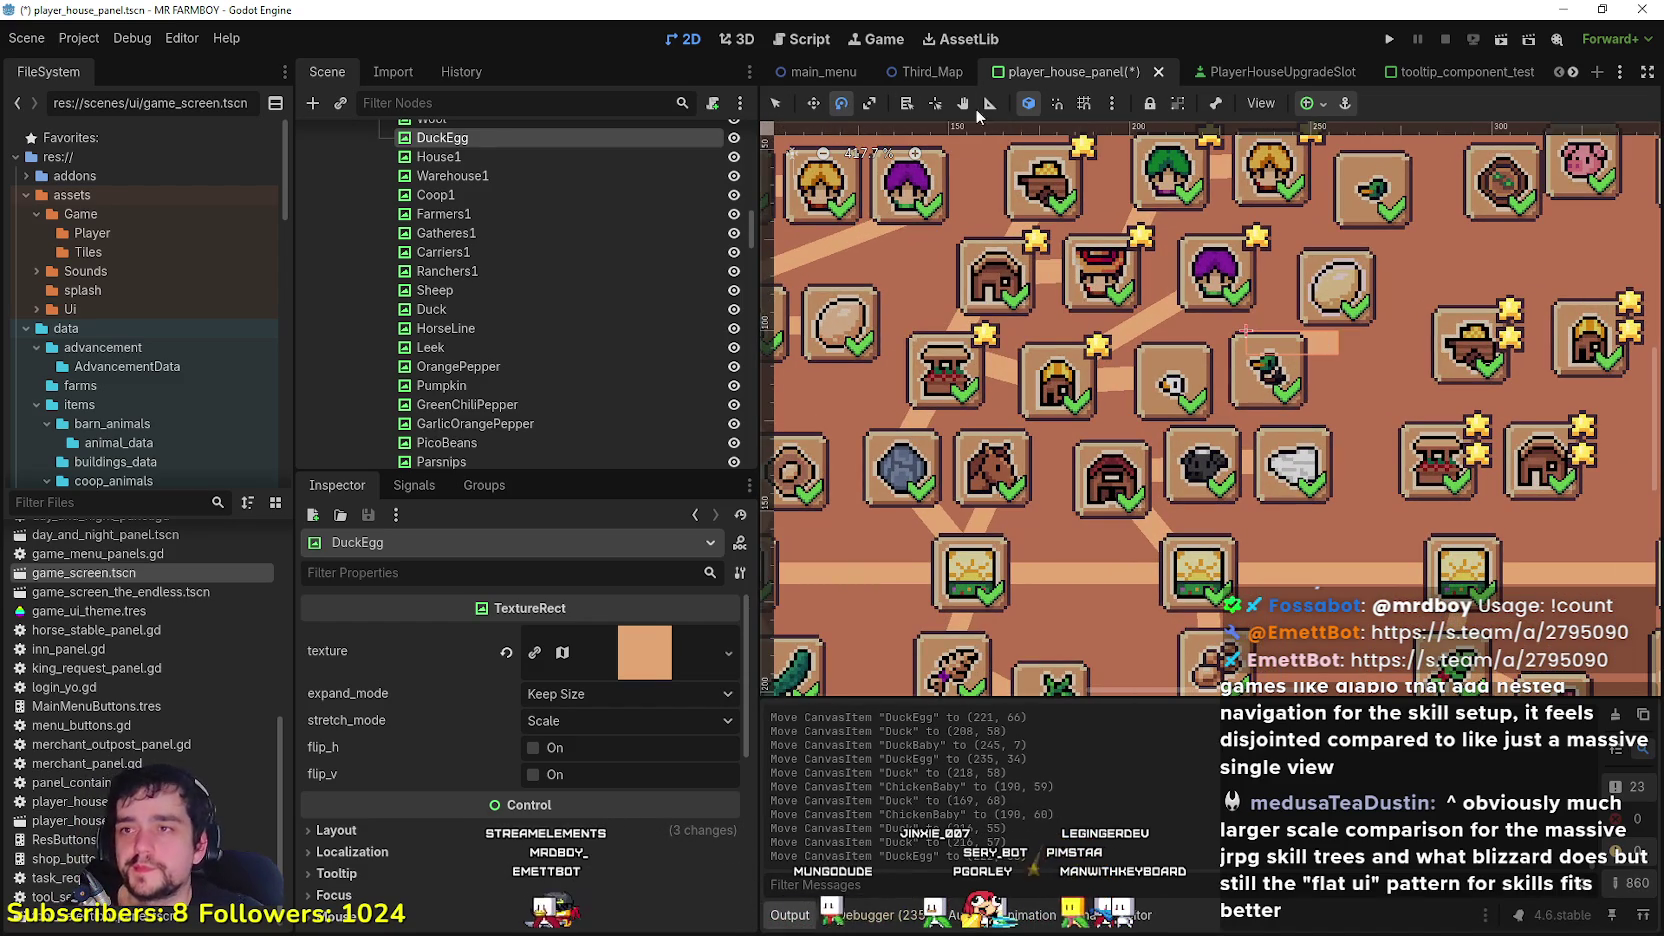
drag(1310, 292, 1293, 338)
scroll(1260, 370, down, 3)
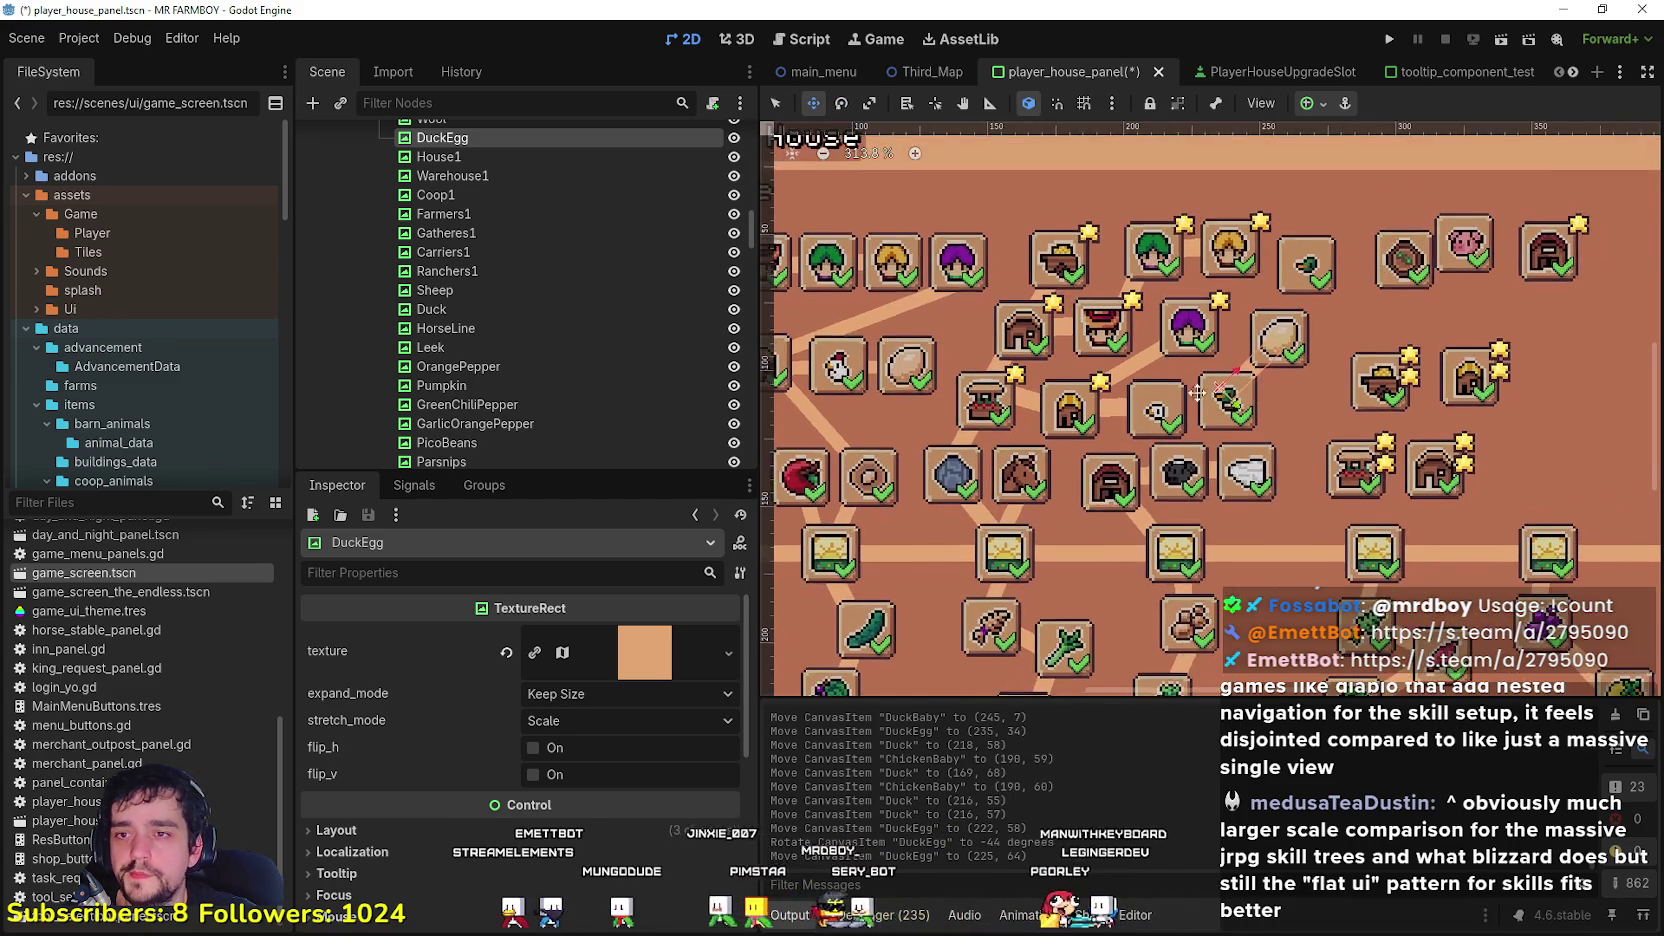
scroll(1230, 400, up, 2)
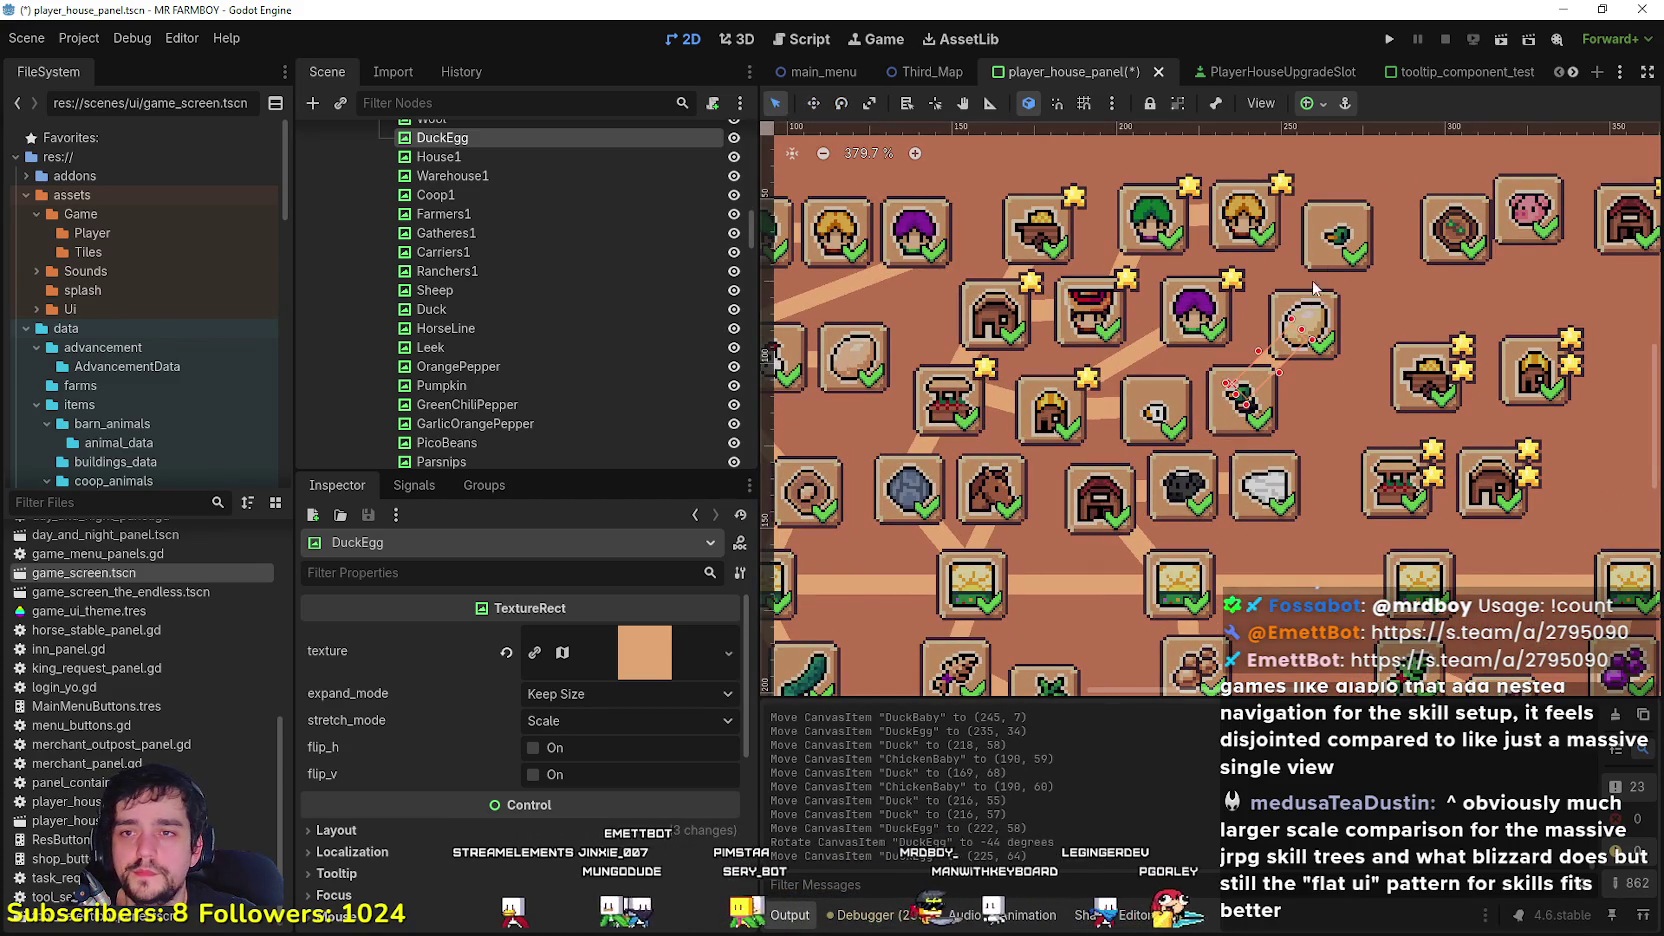
drag(1328, 270, 1331, 236)
click(1263, 358)
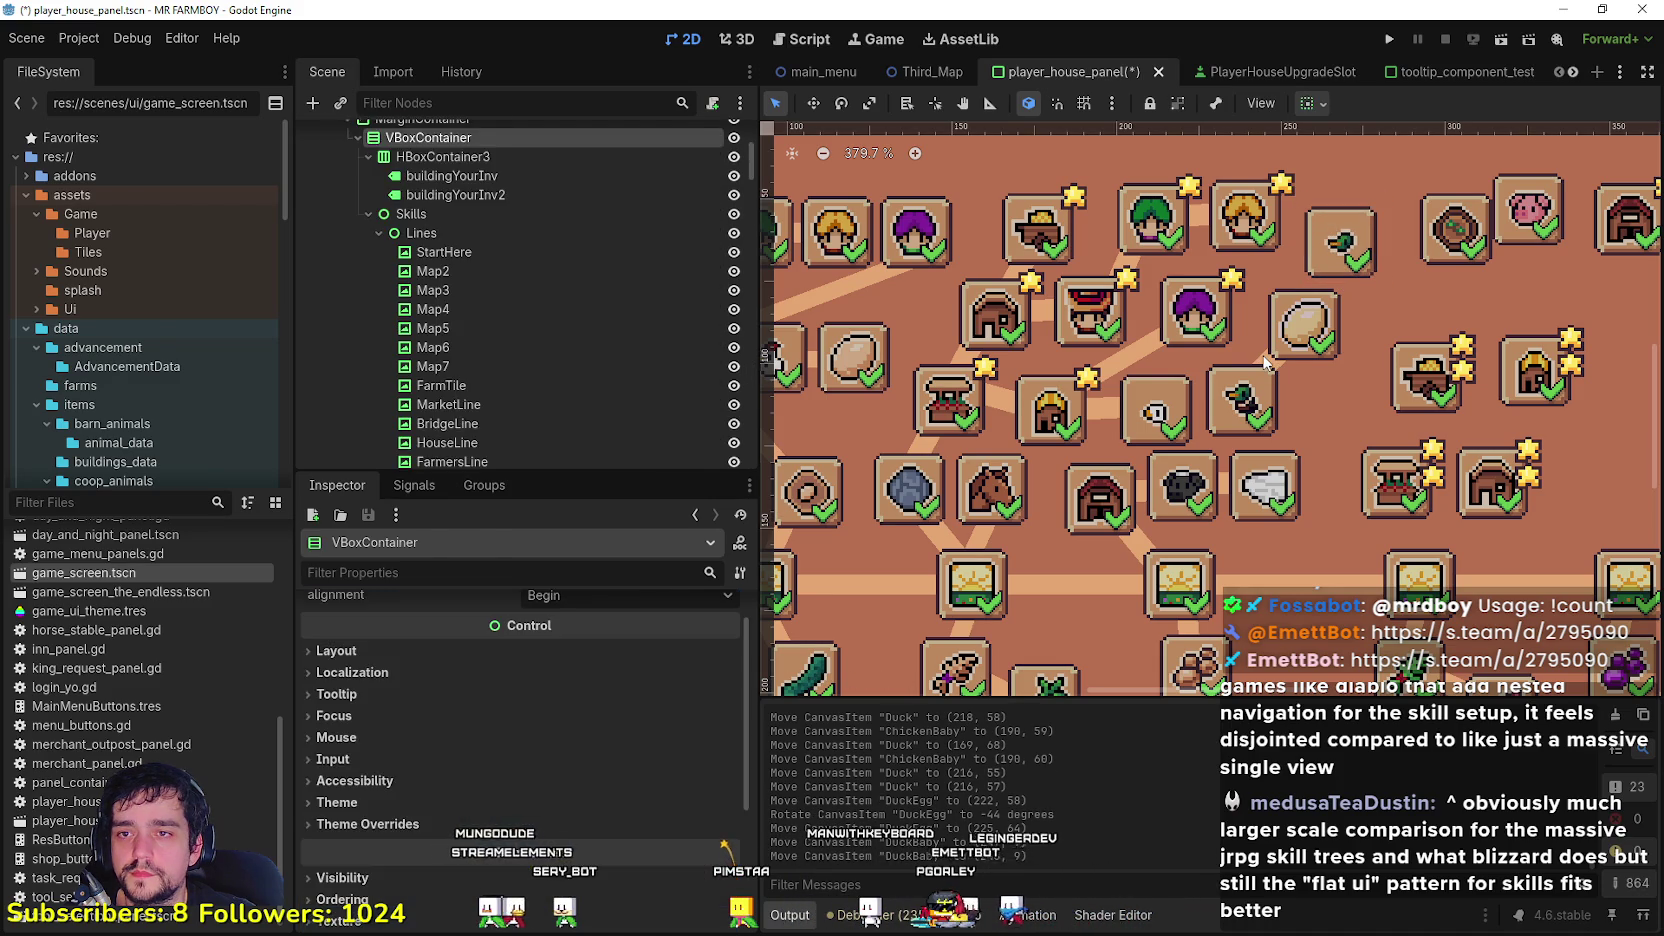
Step: Duplicate the DuckEgg piece and rename the copy DuckBaby
click(1265, 362)
key(ctrl+d)
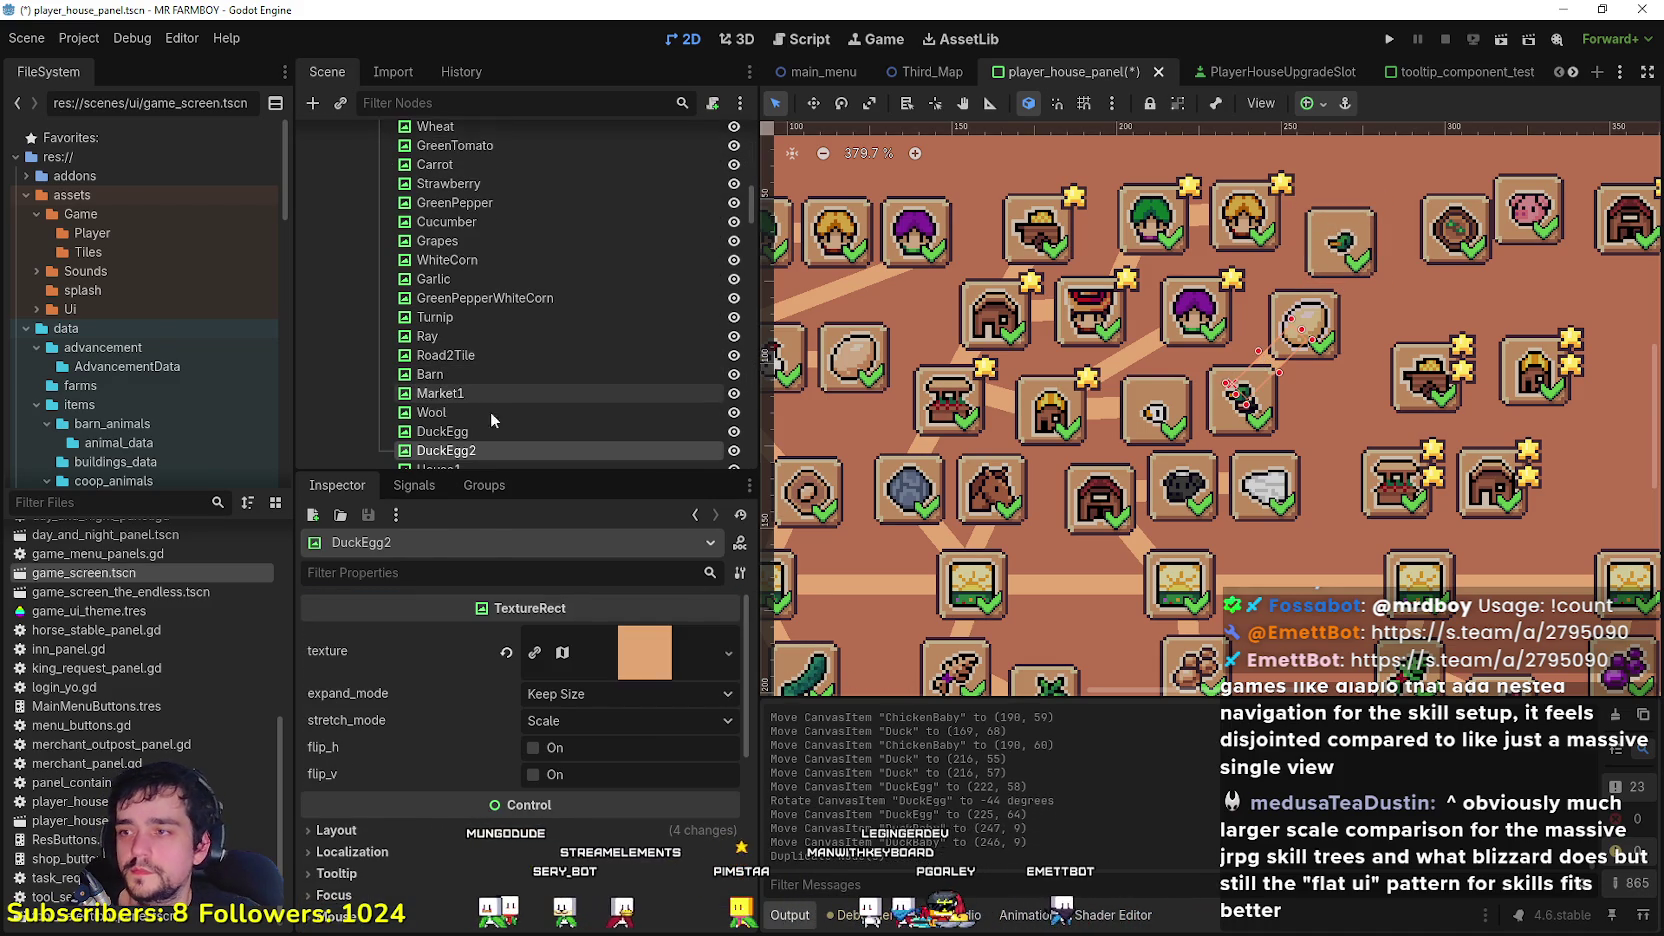
double_click(469, 450)
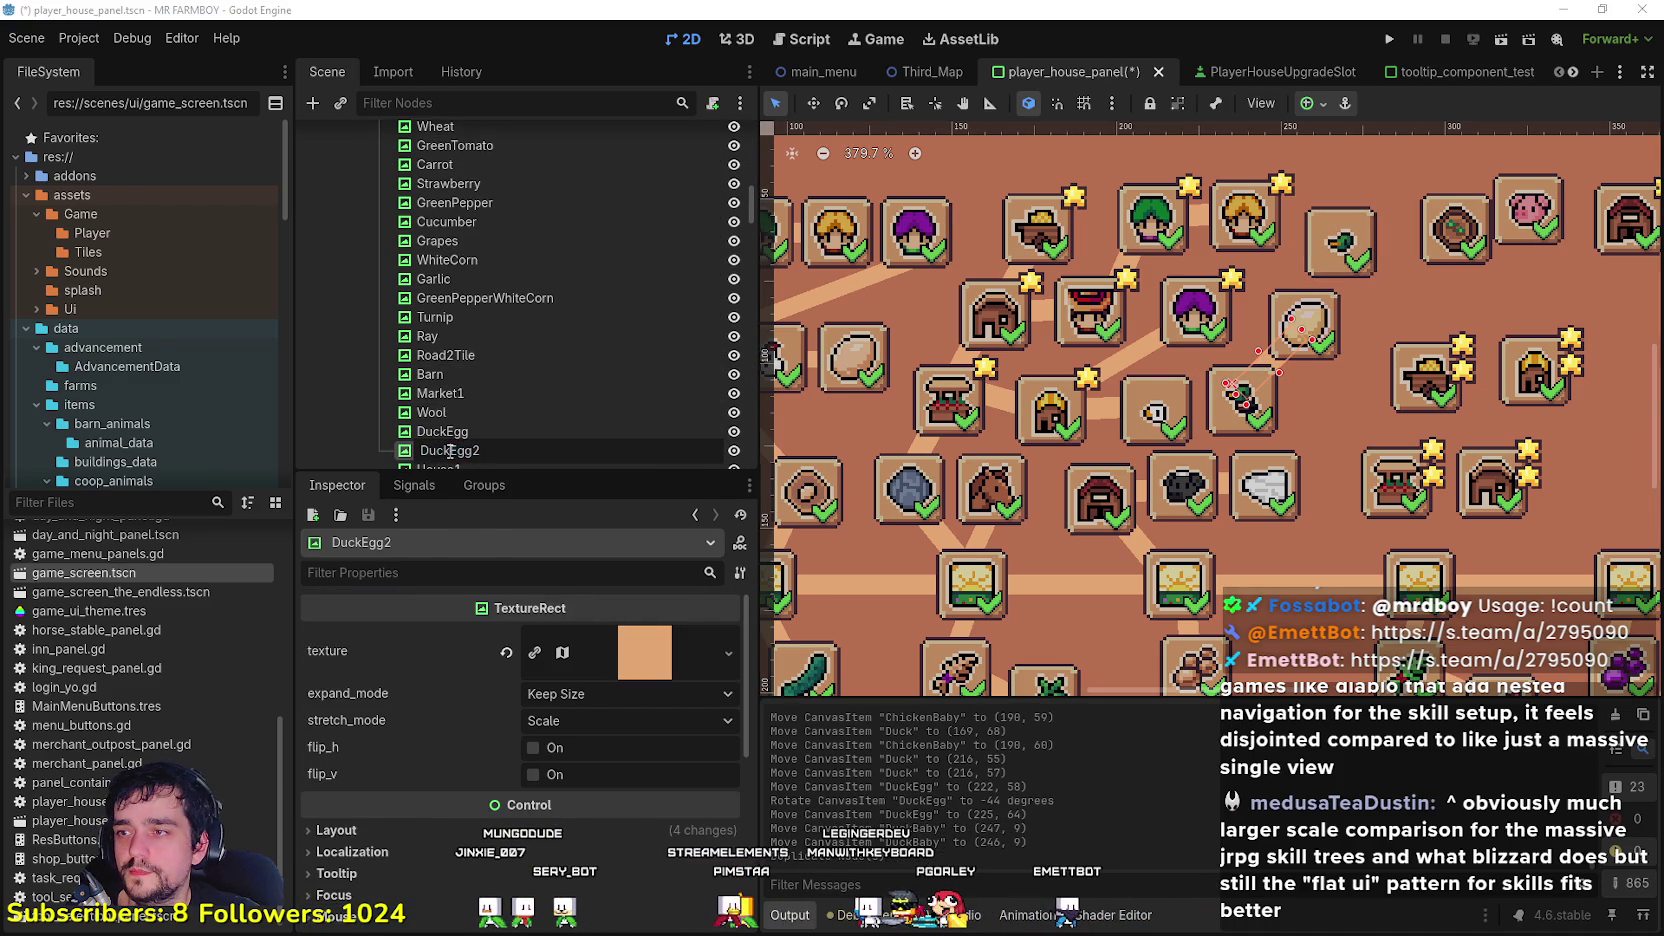
text(Baby)
key(Return)
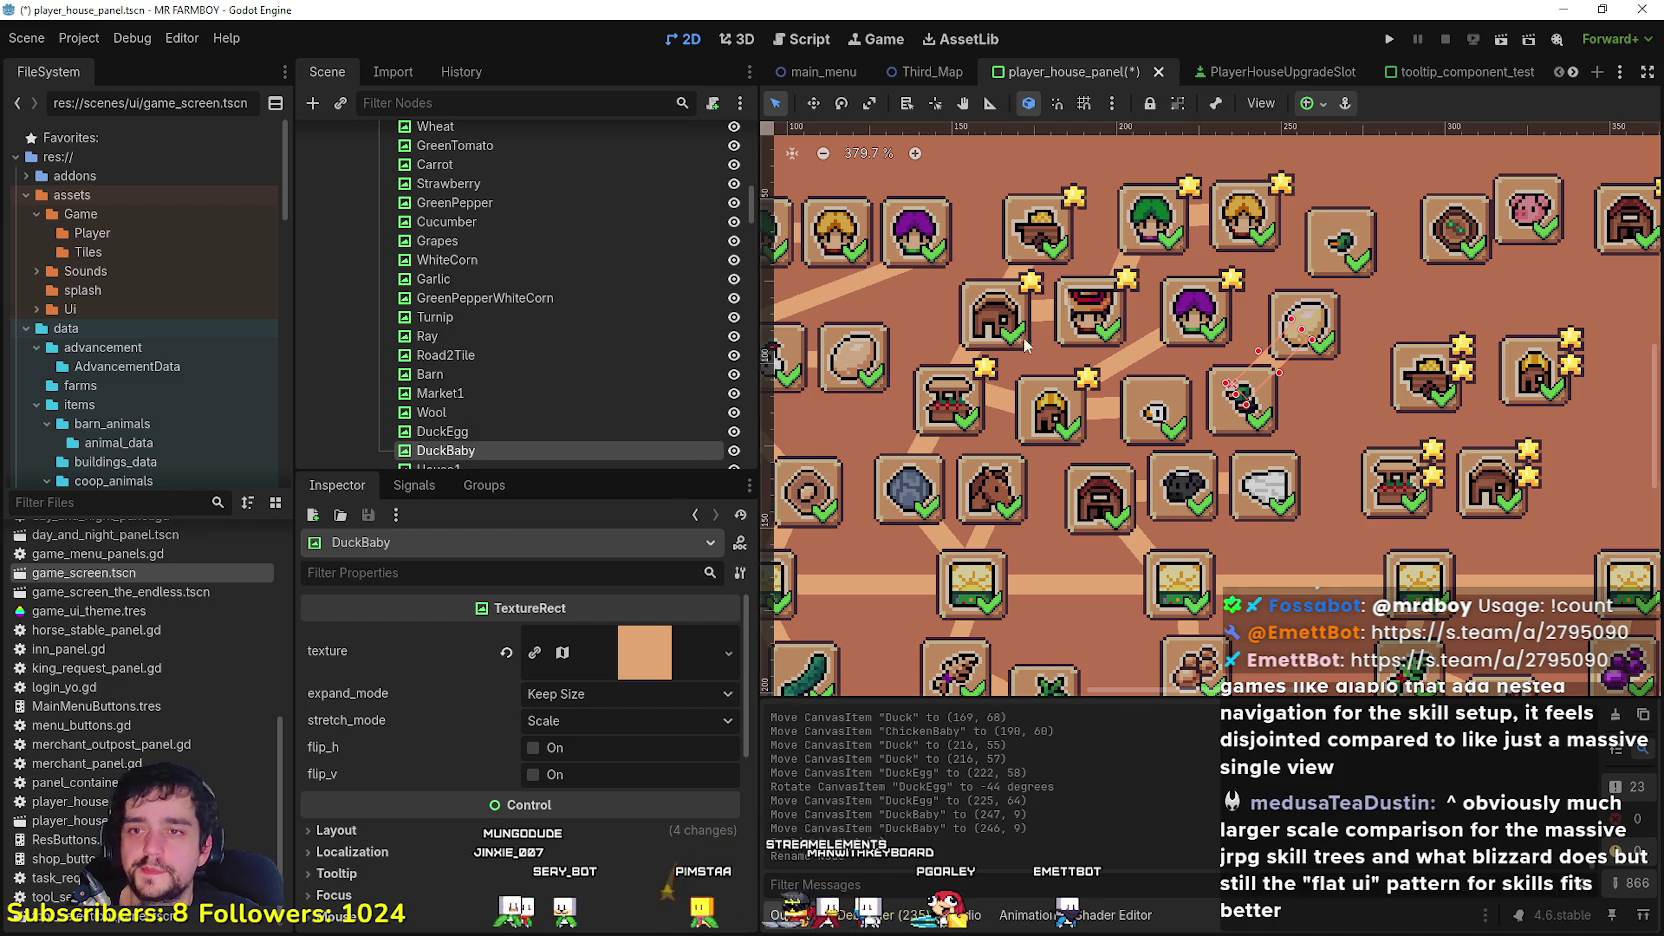
Step: Place DuckBaby on the egg tile at (245, 42), rotated -62°, and save the scene
click(1290, 318)
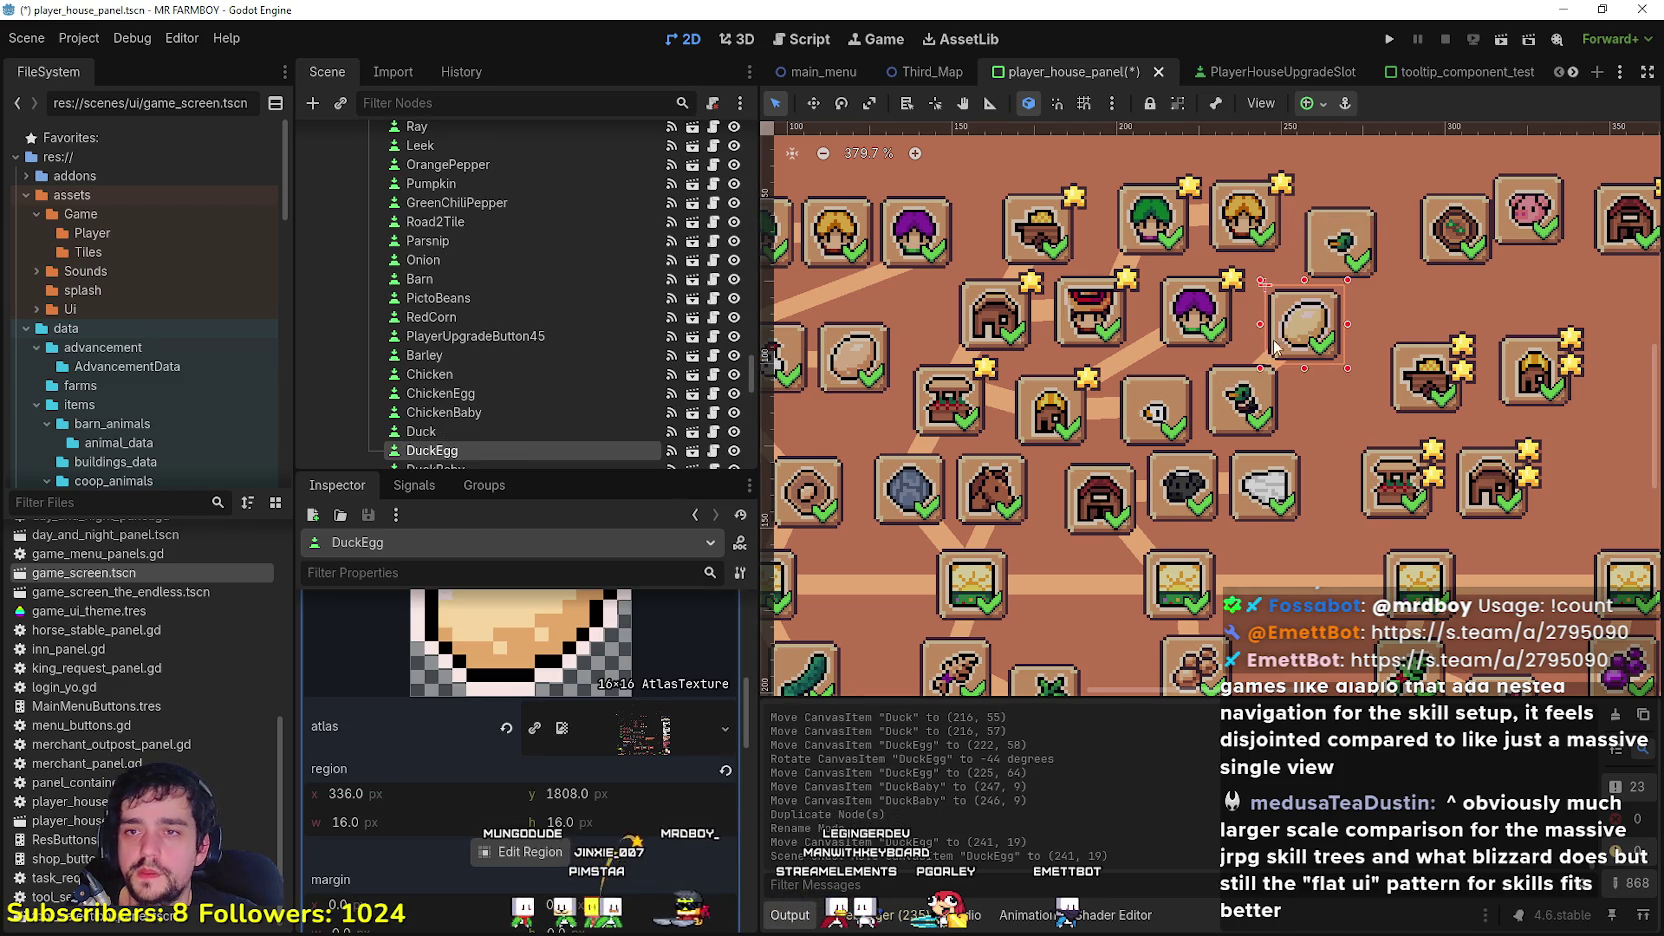
click(1263, 366)
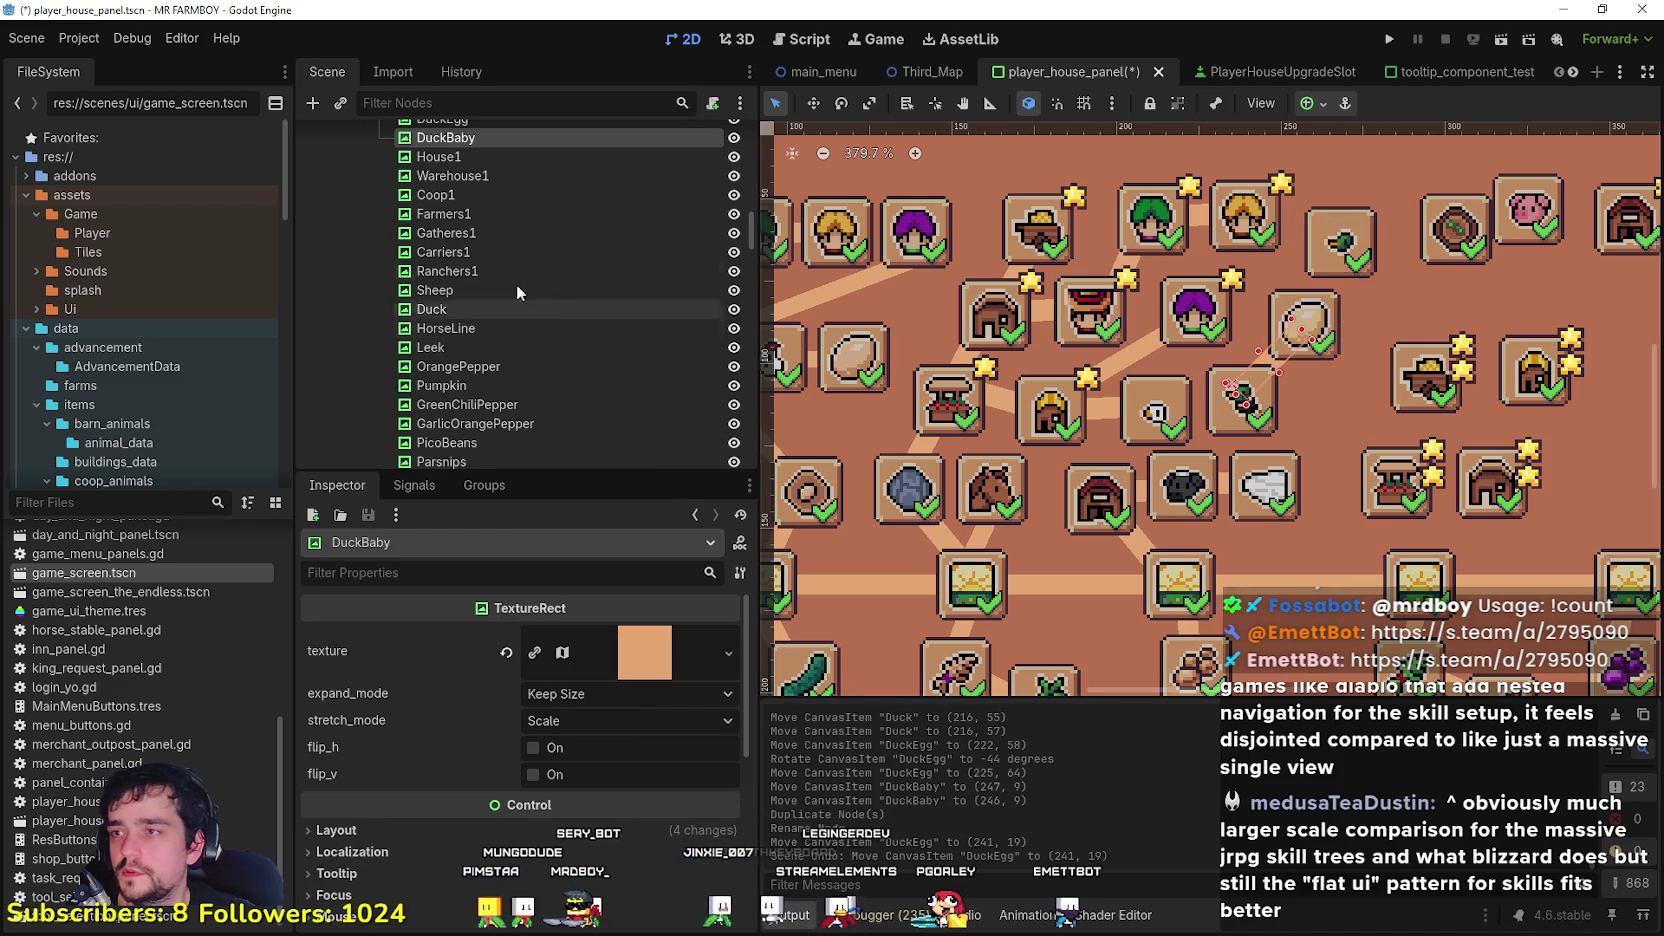
key(w)
mouse_move(1224, 374)
mouse_down()
mouse_move(1290, 295)
mouse_move(1089, 200)
mouse_up()
click(841, 103)
key(w)
drag(1319, 276, 1324, 278)
scroll(1324, 278, down, 1)
key(ctrl+s)
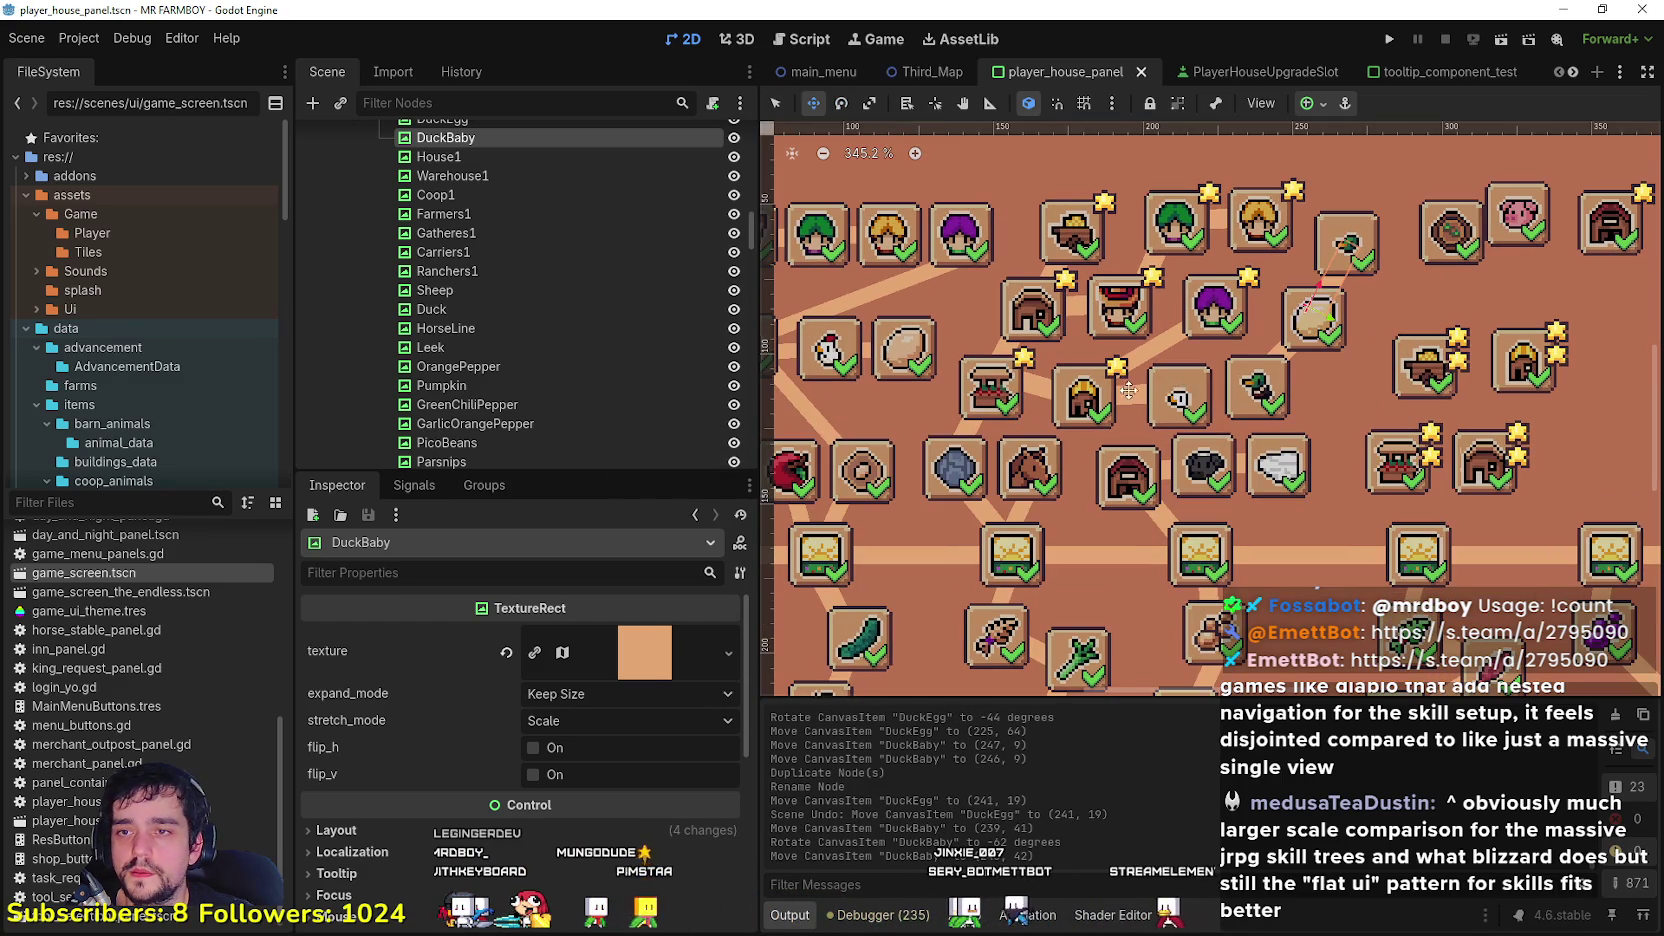
Step: Move the Duck slot right to (198, 68) and duplicate it as Duck2
key(q)
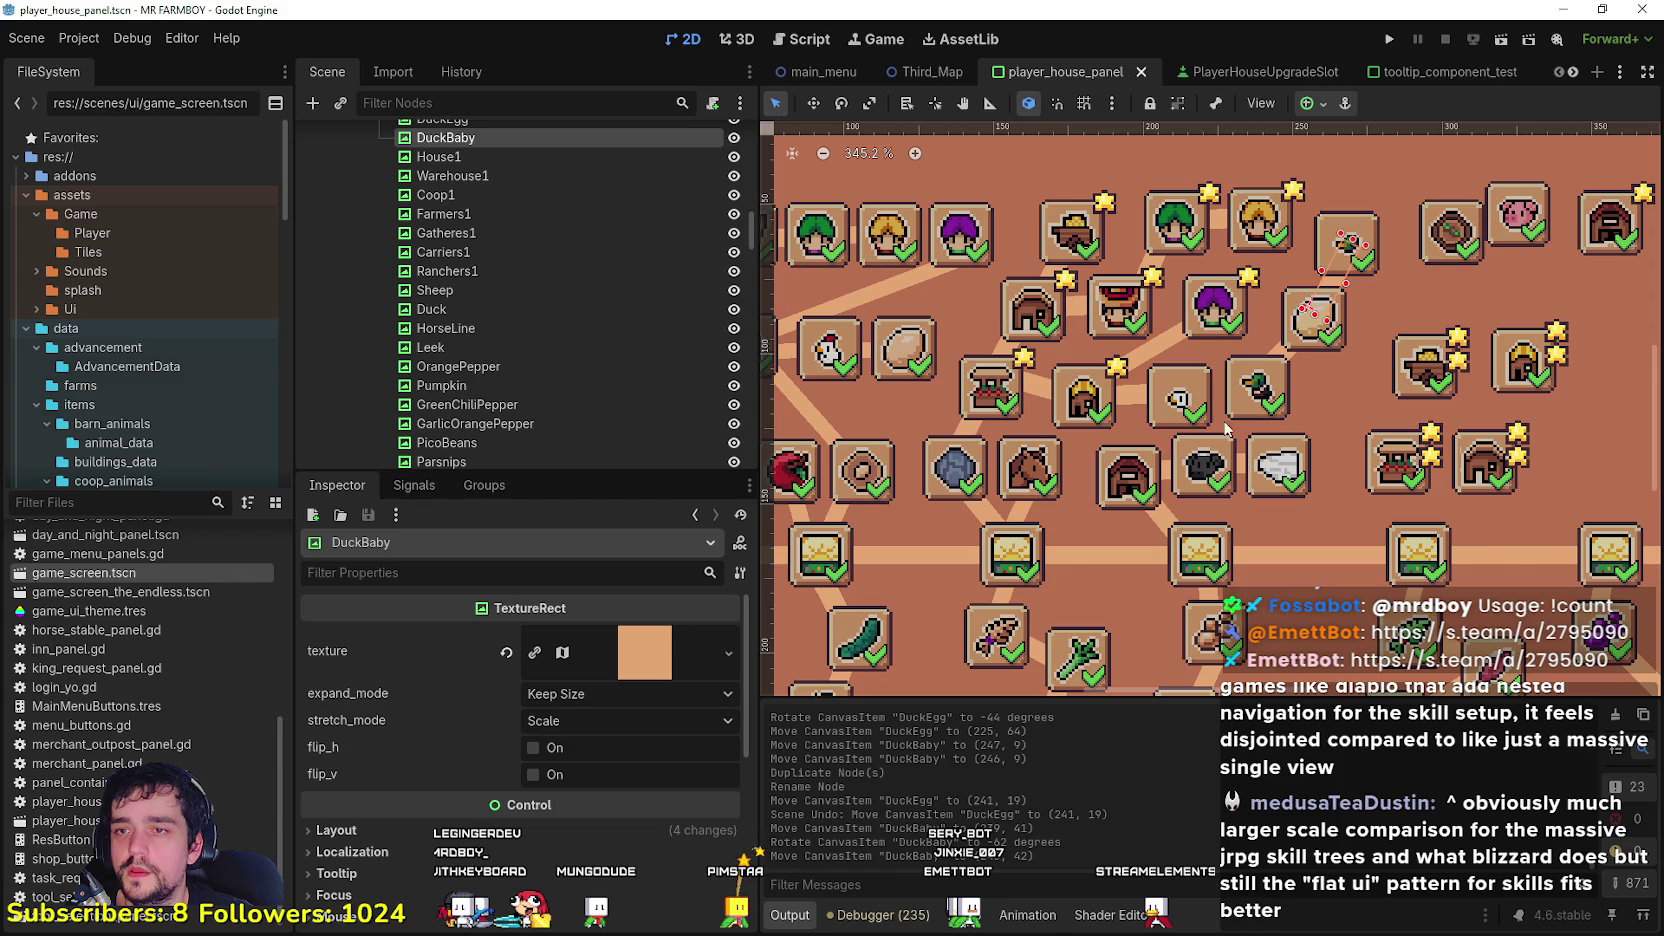
click(1136, 404)
scroll(1136, 404, up, 1)
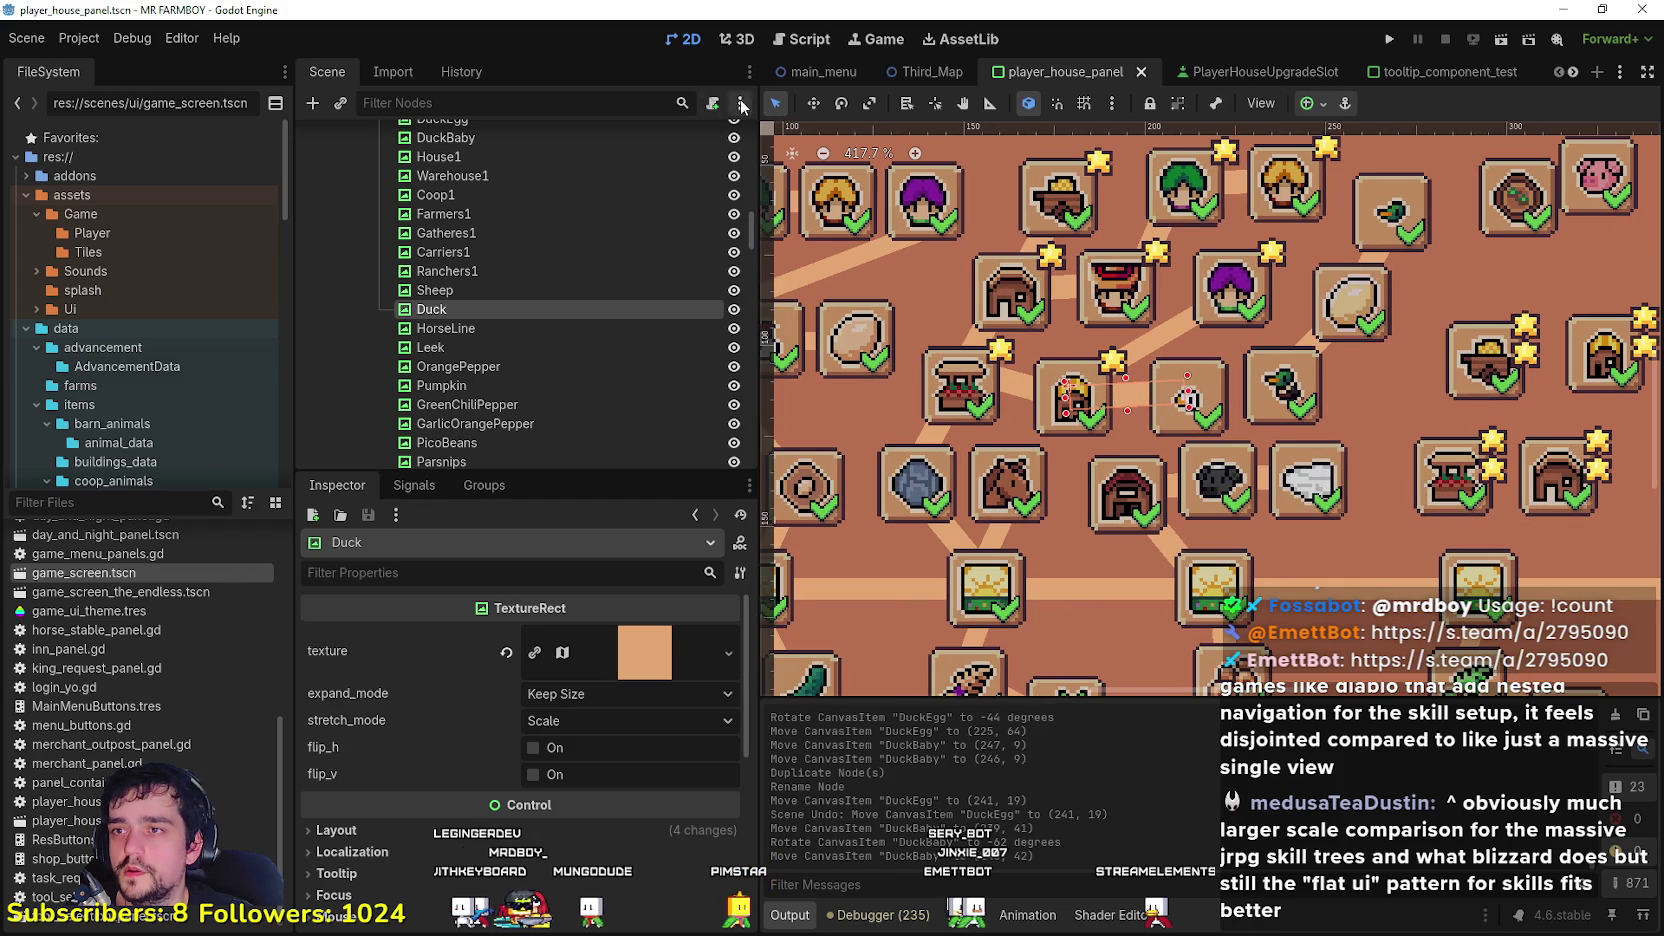
mouse_move(1126, 390)
mouse_down()
mouse_move(1229, 388)
mouse_move(1131, 396)
mouse_up()
key(ctrl+d)
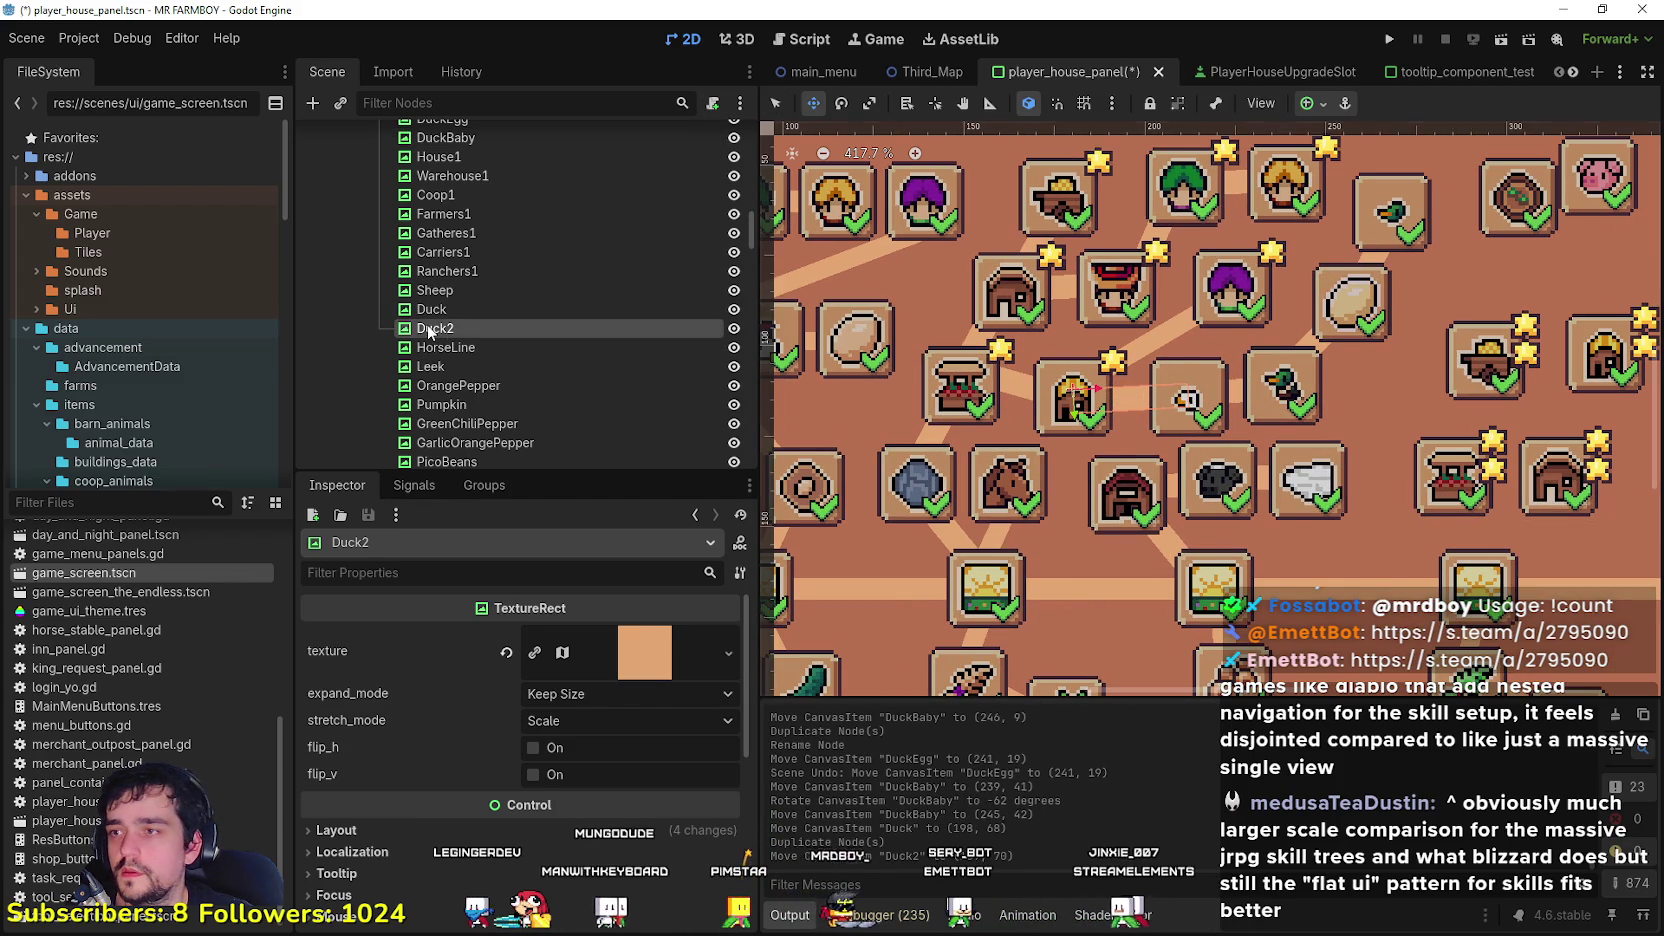
Step: Rename the Duck2 copy to ChickenBaby
double_click(509, 330)
text(ChickenBaby)
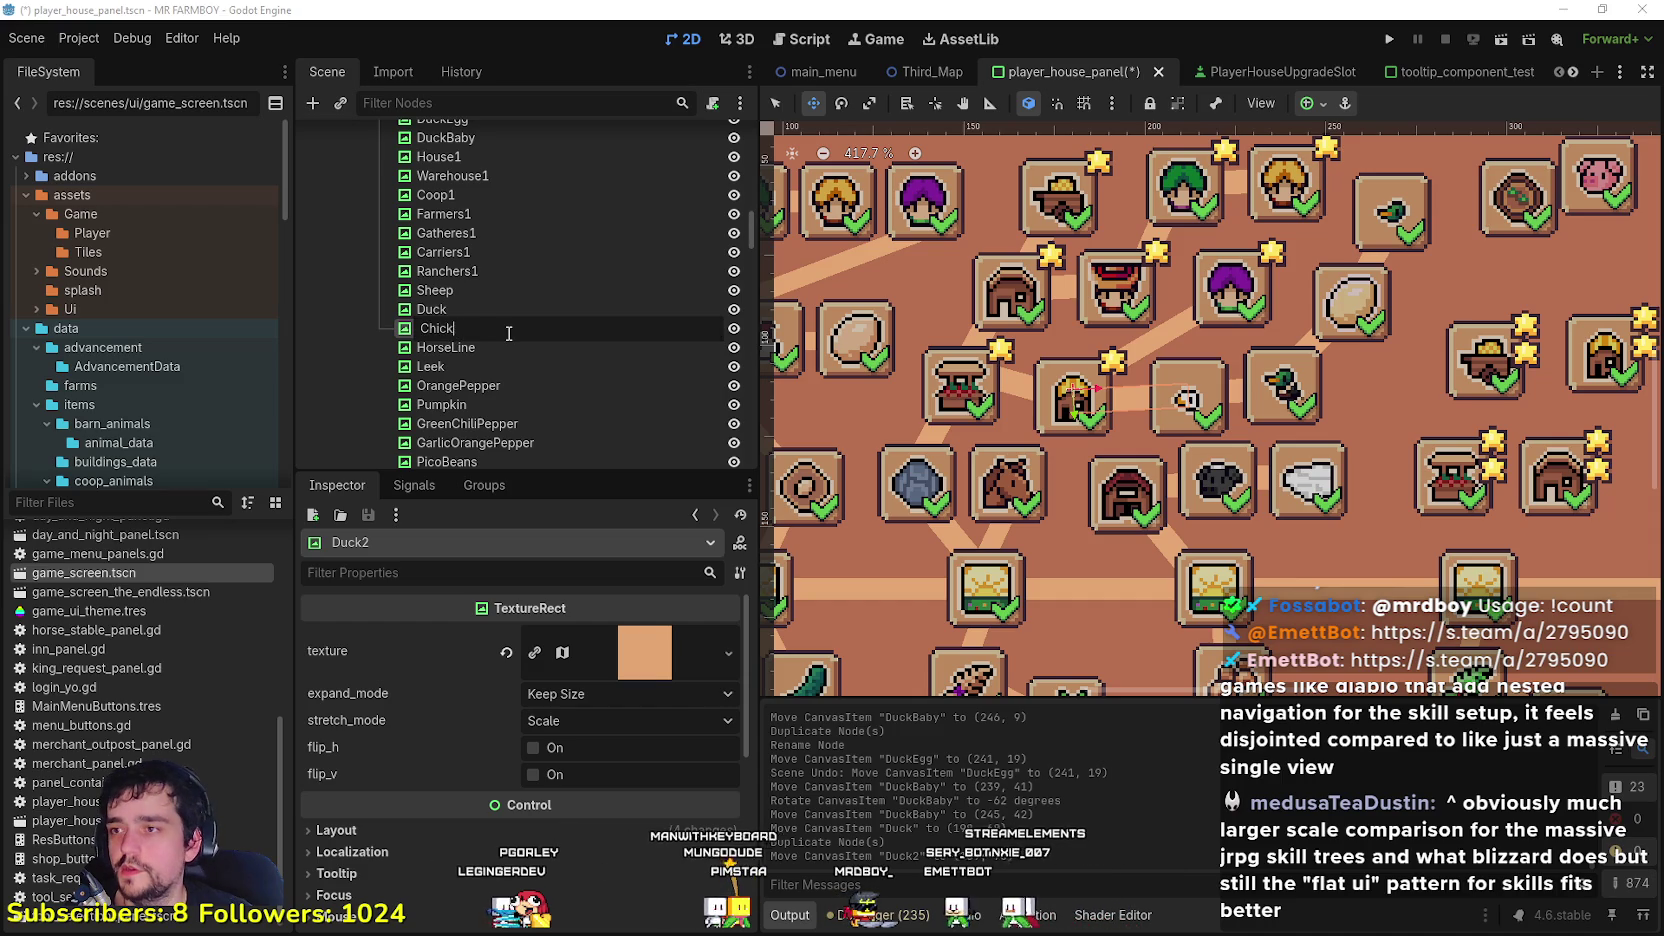
key(Return)
scroll(1245, 458, down, 10)
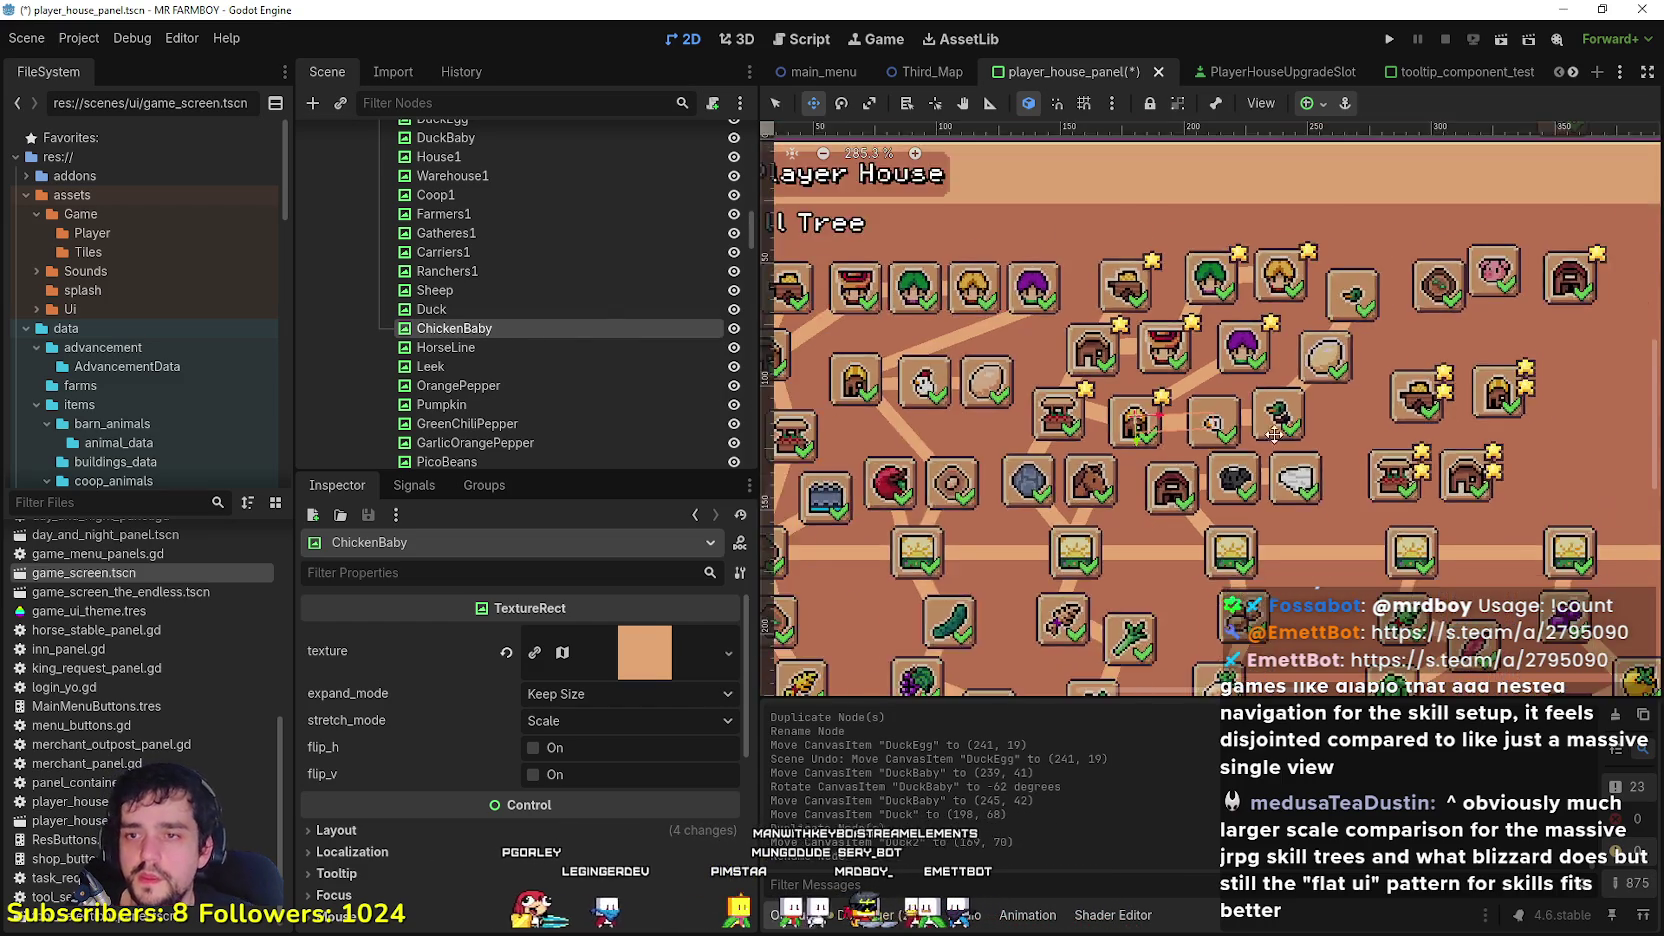
scroll(1245, 458, up, 2)
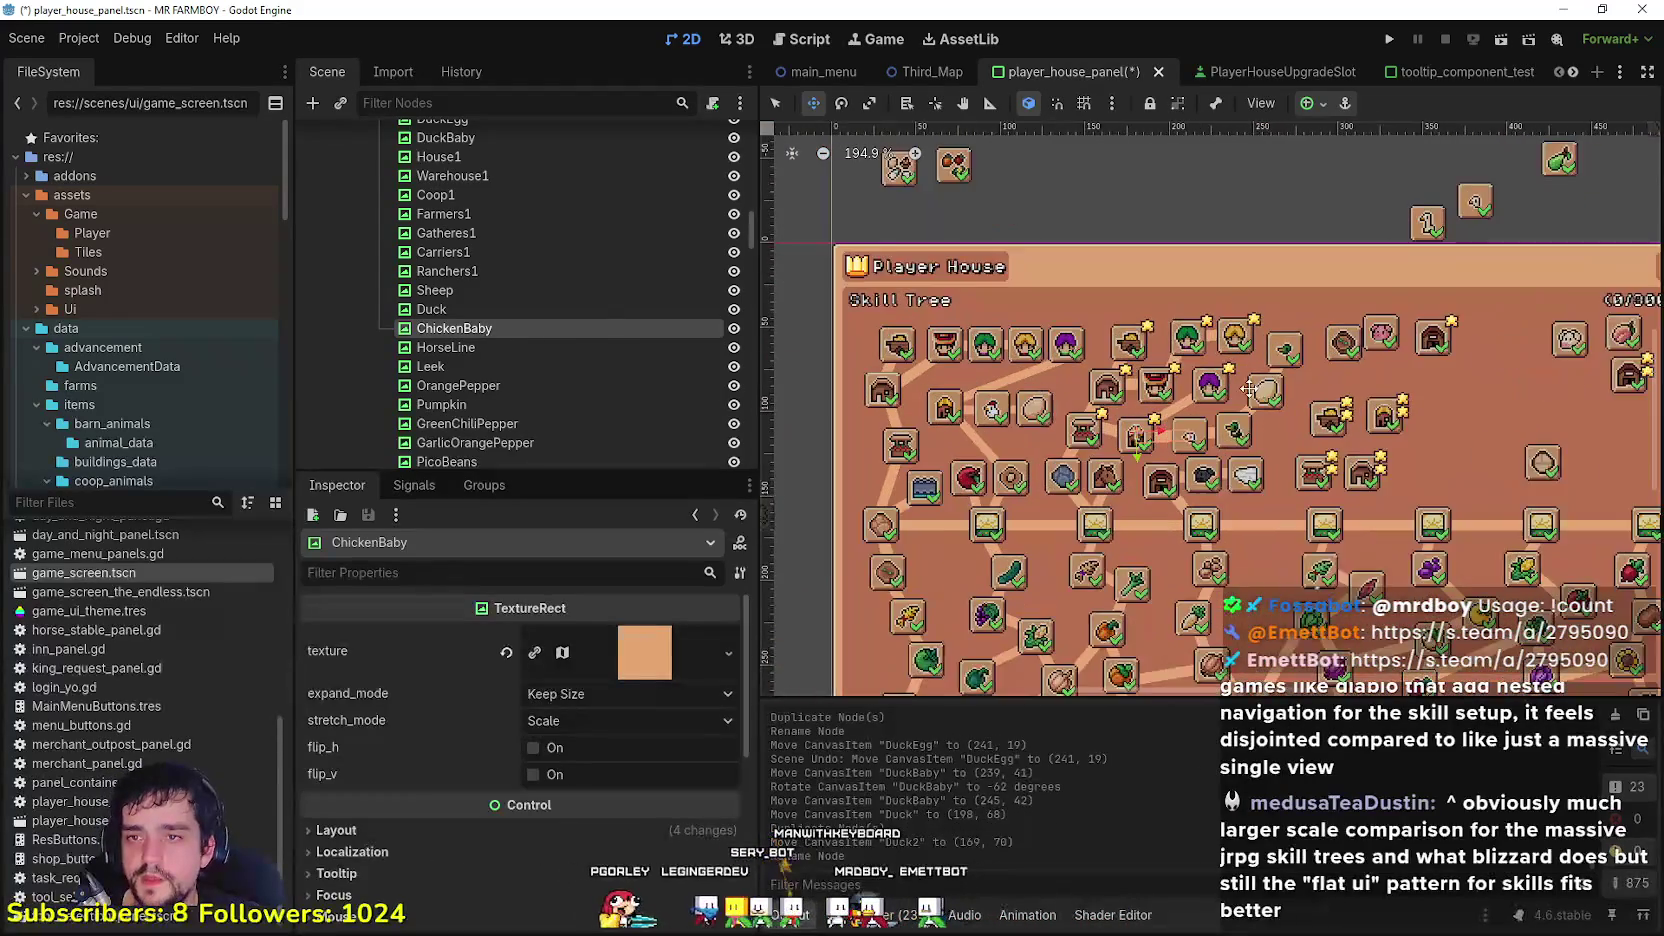
scroll(1272, 394, up, 1)
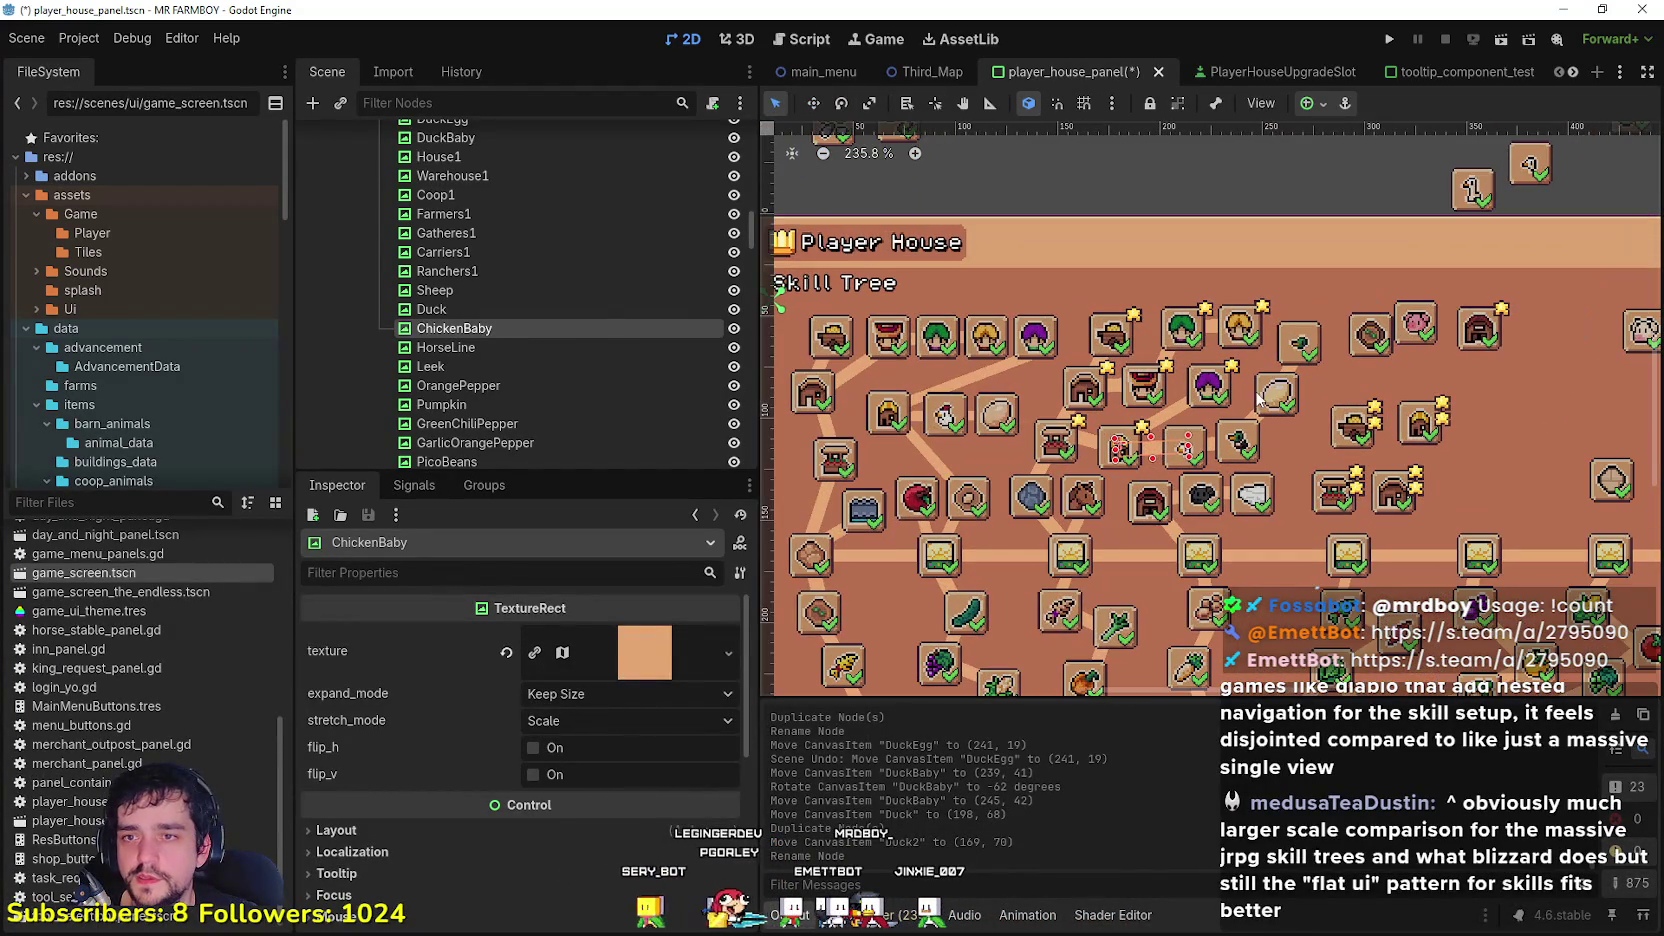
Step: Nudge DuckEgg slightly to (232, 33), then box-select the five loose buttons outside the panel
click(1272, 394)
scroll(1272, 394, up, 2)
mouse_move(1274, 396)
mouse_down()
mouse_move(1260, 390)
mouse_move(1282, 392)
mouse_up()
scroll(1268, 397, up, 2)
click(1330, 330)
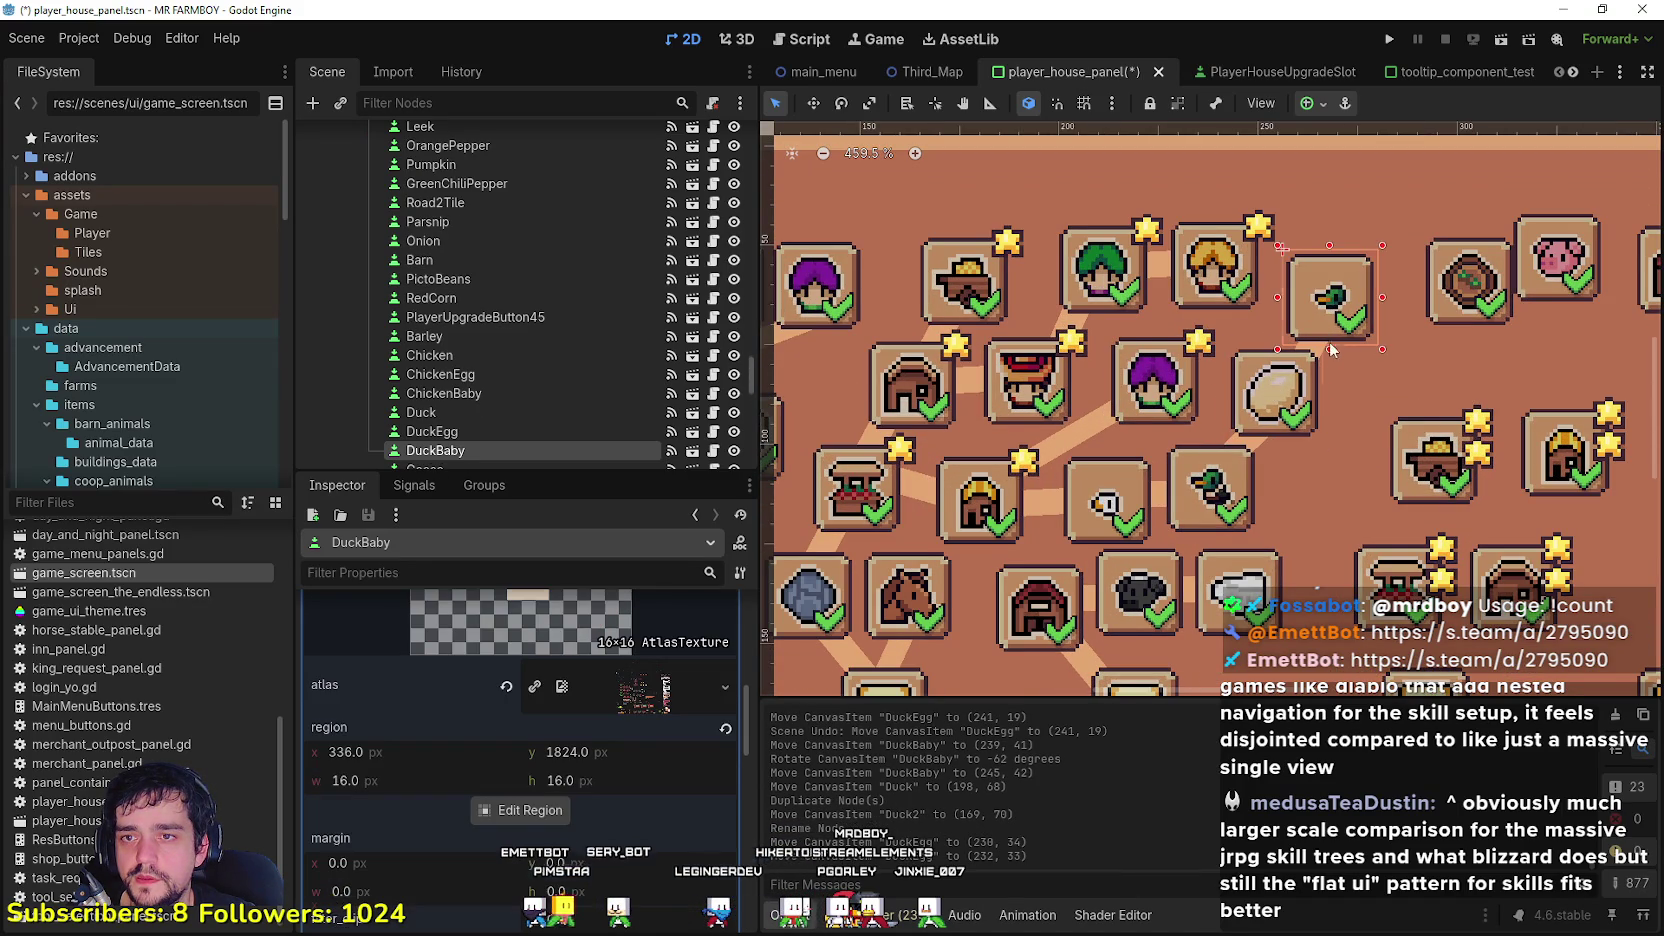
scroll(1326, 514, down, 6)
scroll(1330, 530, up, 3)
scroll(1322, 422, down, 4)
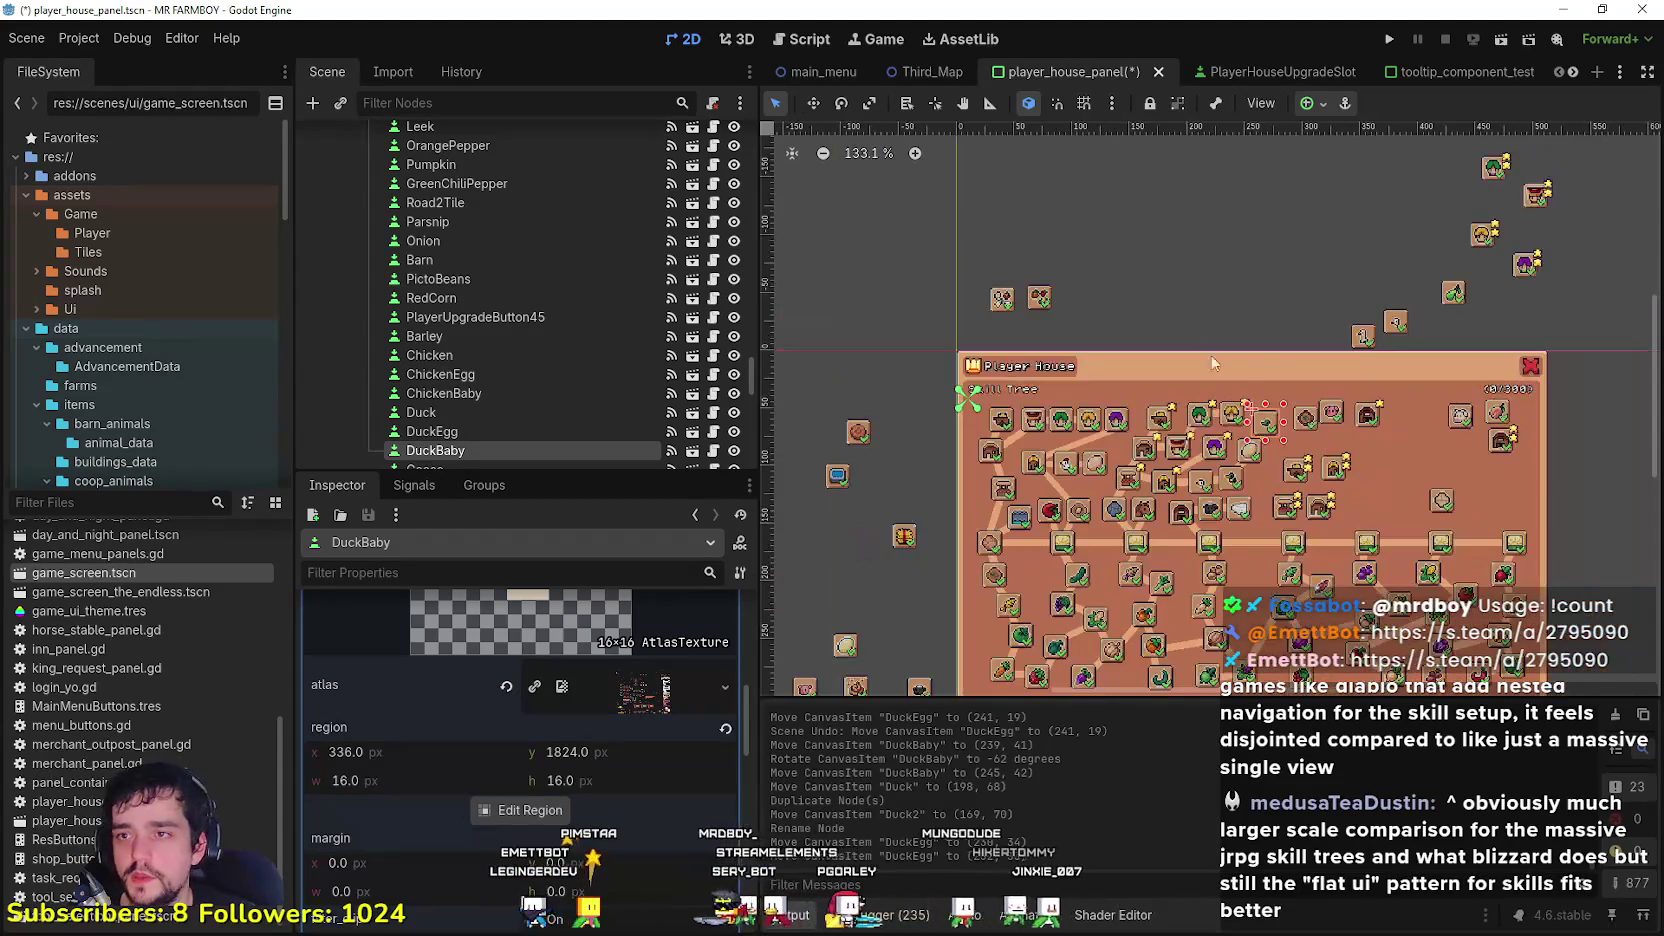
scroll(1041, 548, down, 1)
mouse_move(809, 663)
mouse_down()
mouse_move(898, 488)
mouse_move(932, 482)
mouse_up()
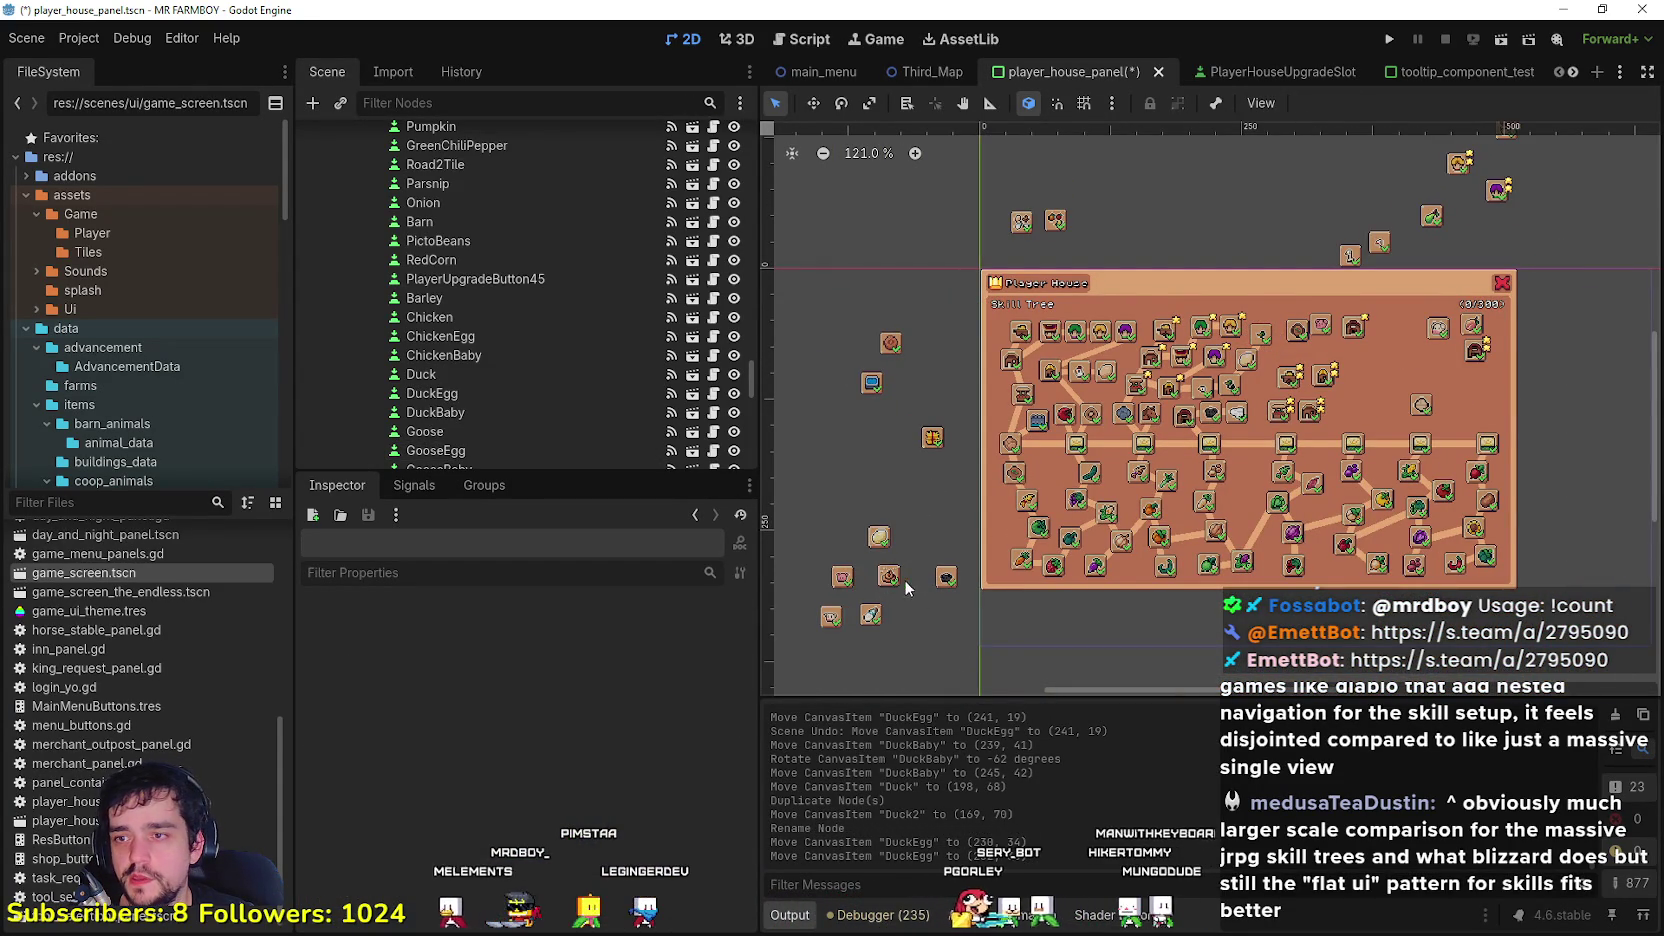
Step: Move the Manure and PigBaby buttons from the bottom-left up to the top of the skill tree
scroll(904, 578, up, 2)
mouse_move(902, 578)
mouse_down()
mouse_move(1475, 243)
mouse_move(1431, 243)
mouse_up()
click(831, 578)
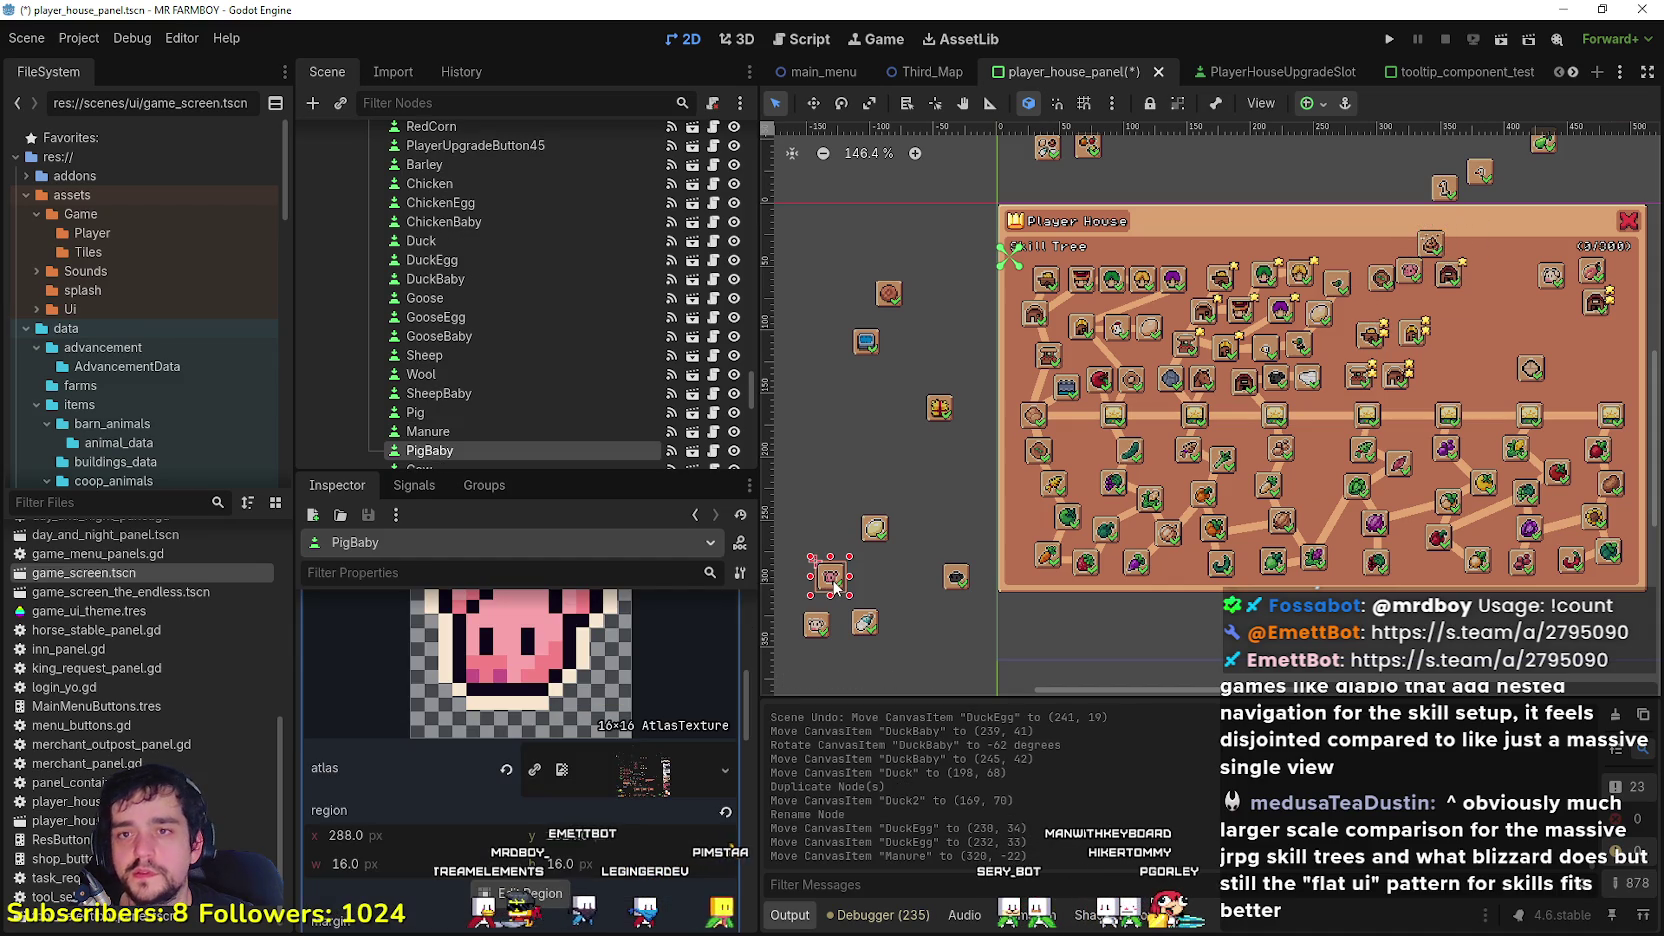
mouse_move(835, 584)
mouse_down()
mouse_move(1374, 286)
mouse_move(1361, 260)
mouse_move(1490, 223)
mouse_move(1470, 240)
mouse_up()
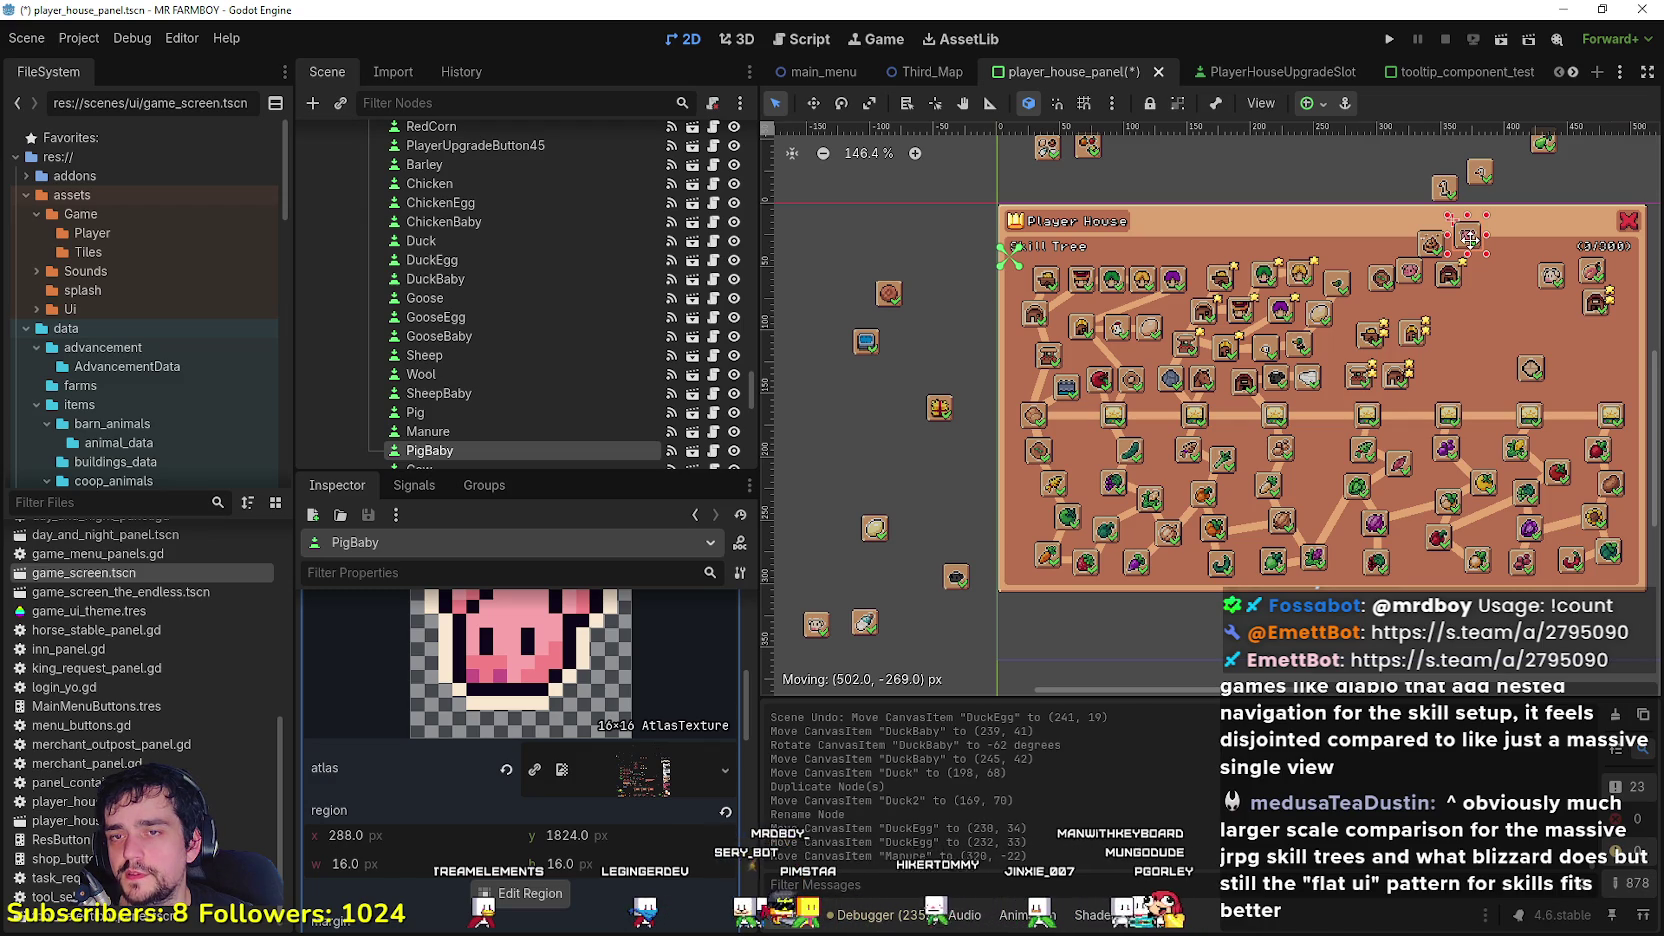
drag(1470, 240, 1469, 241)
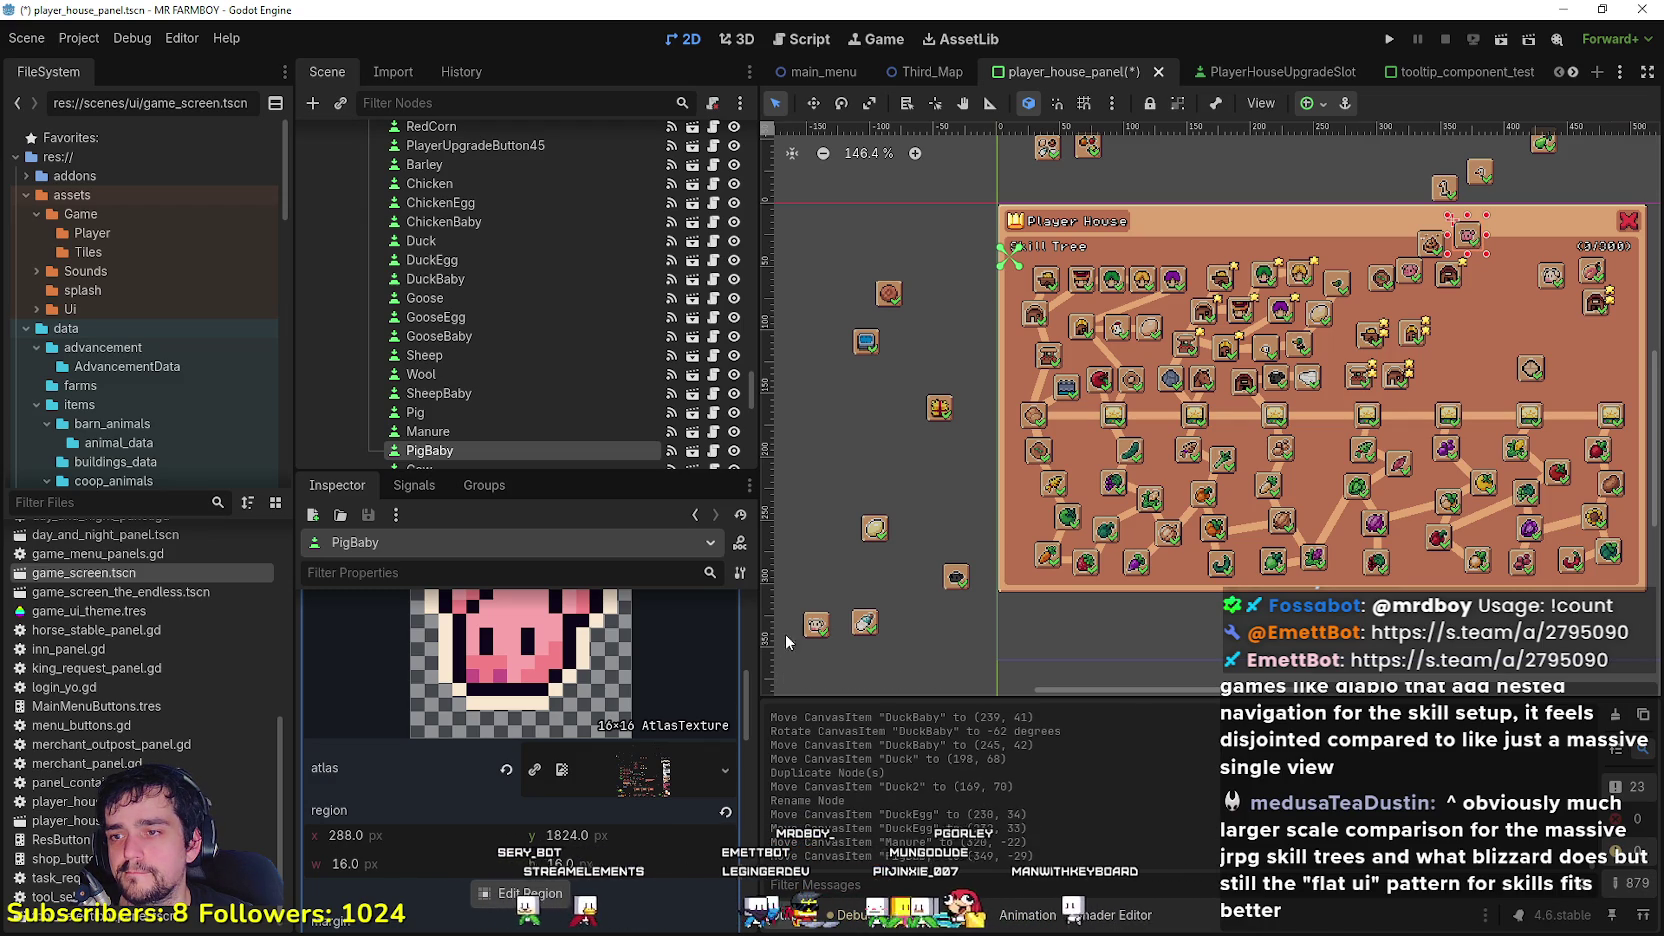
Step: Open the upgrade slot scene behind SheepBaby, then return to player_house_panel
click(955, 573)
double_click(955, 573)
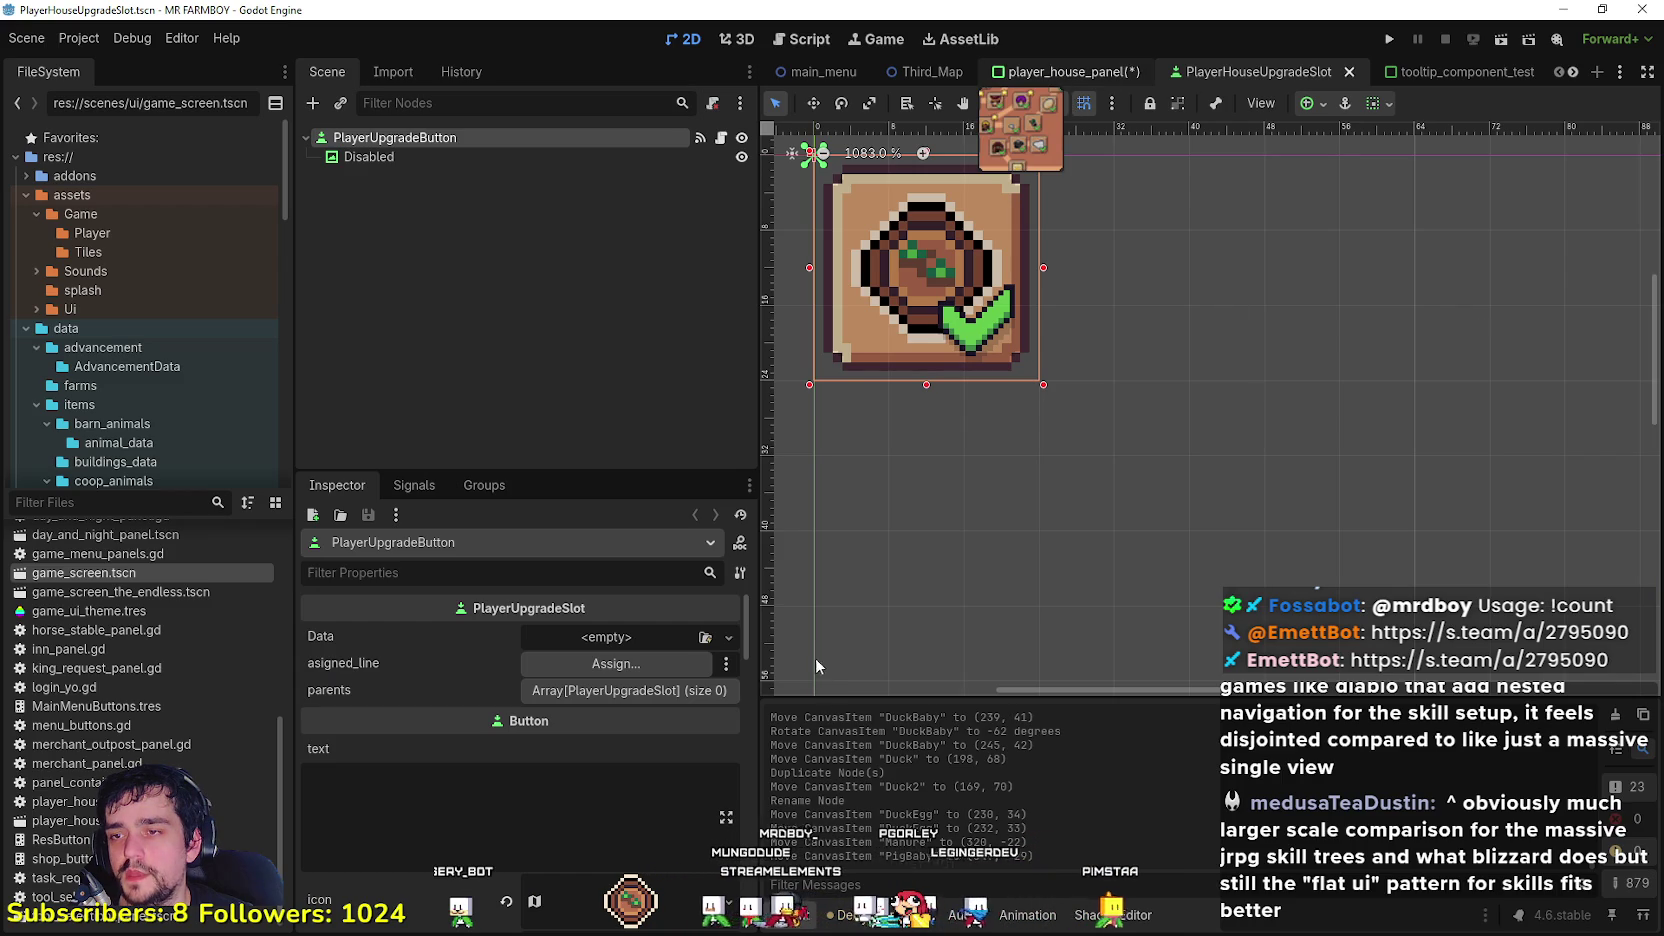
key(ctrl+shift+Tab)
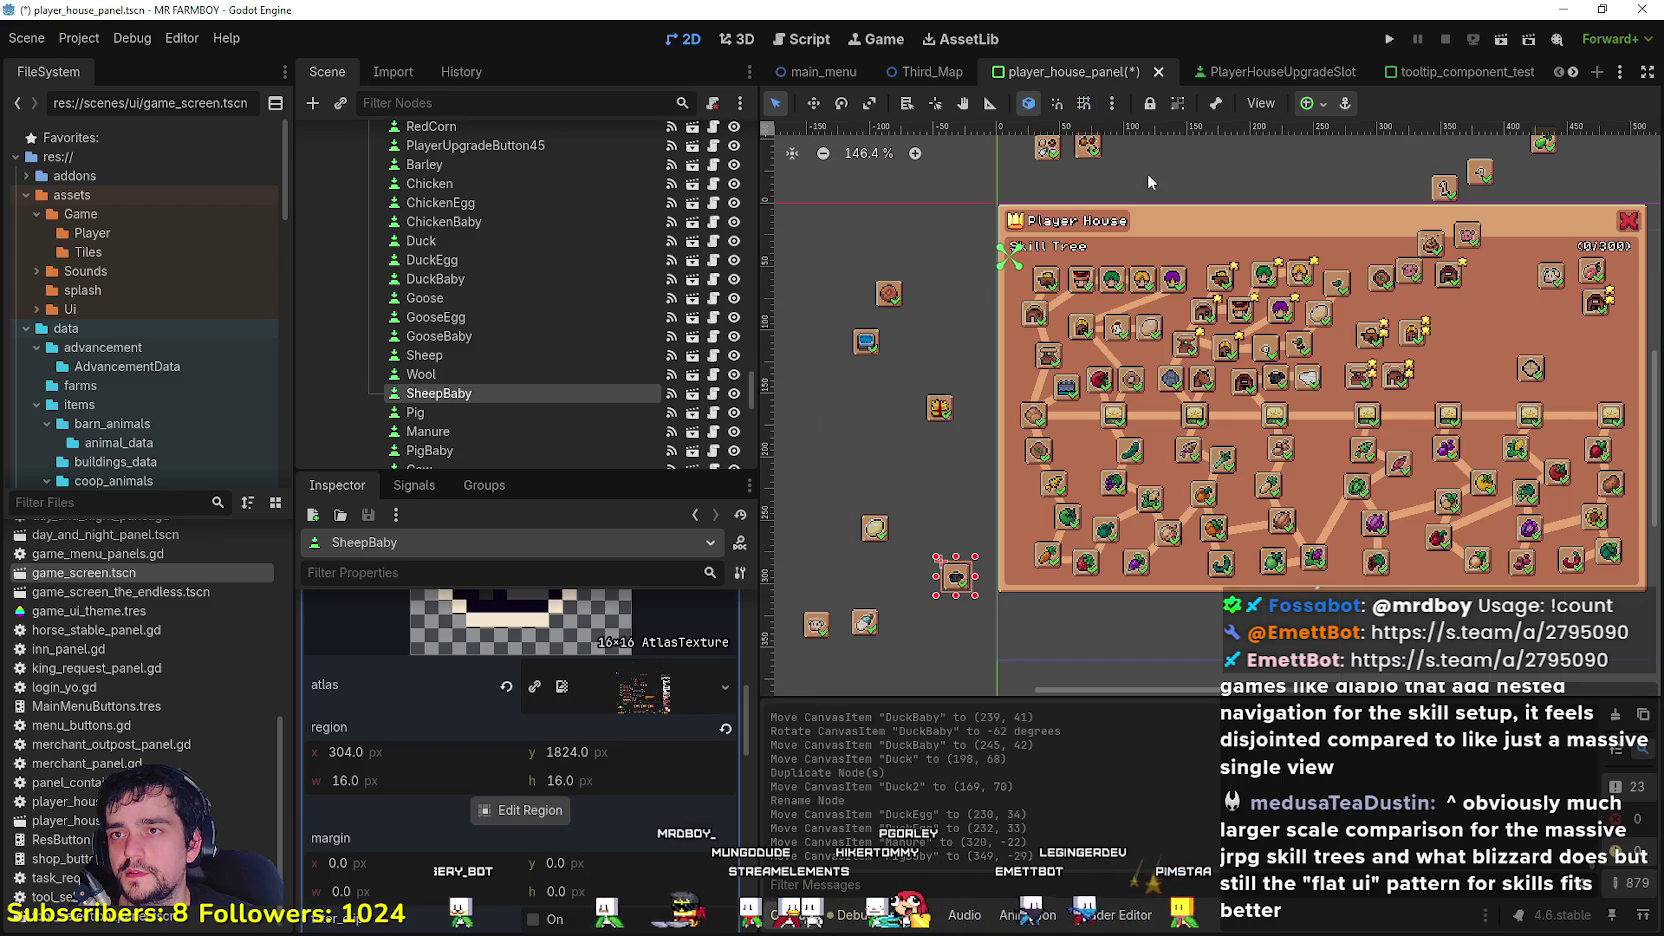
Step: Move SheepBaby up into the skill tree at (331, 28), undoing an accidental panel shift
mouse_move(958, 570)
mouse_down()
mouse_move(1405, 368)
mouse_move(1478, 280)
mouse_up()
scroll(1398, 370, up, 1)
scroll(1398, 370, down, 3)
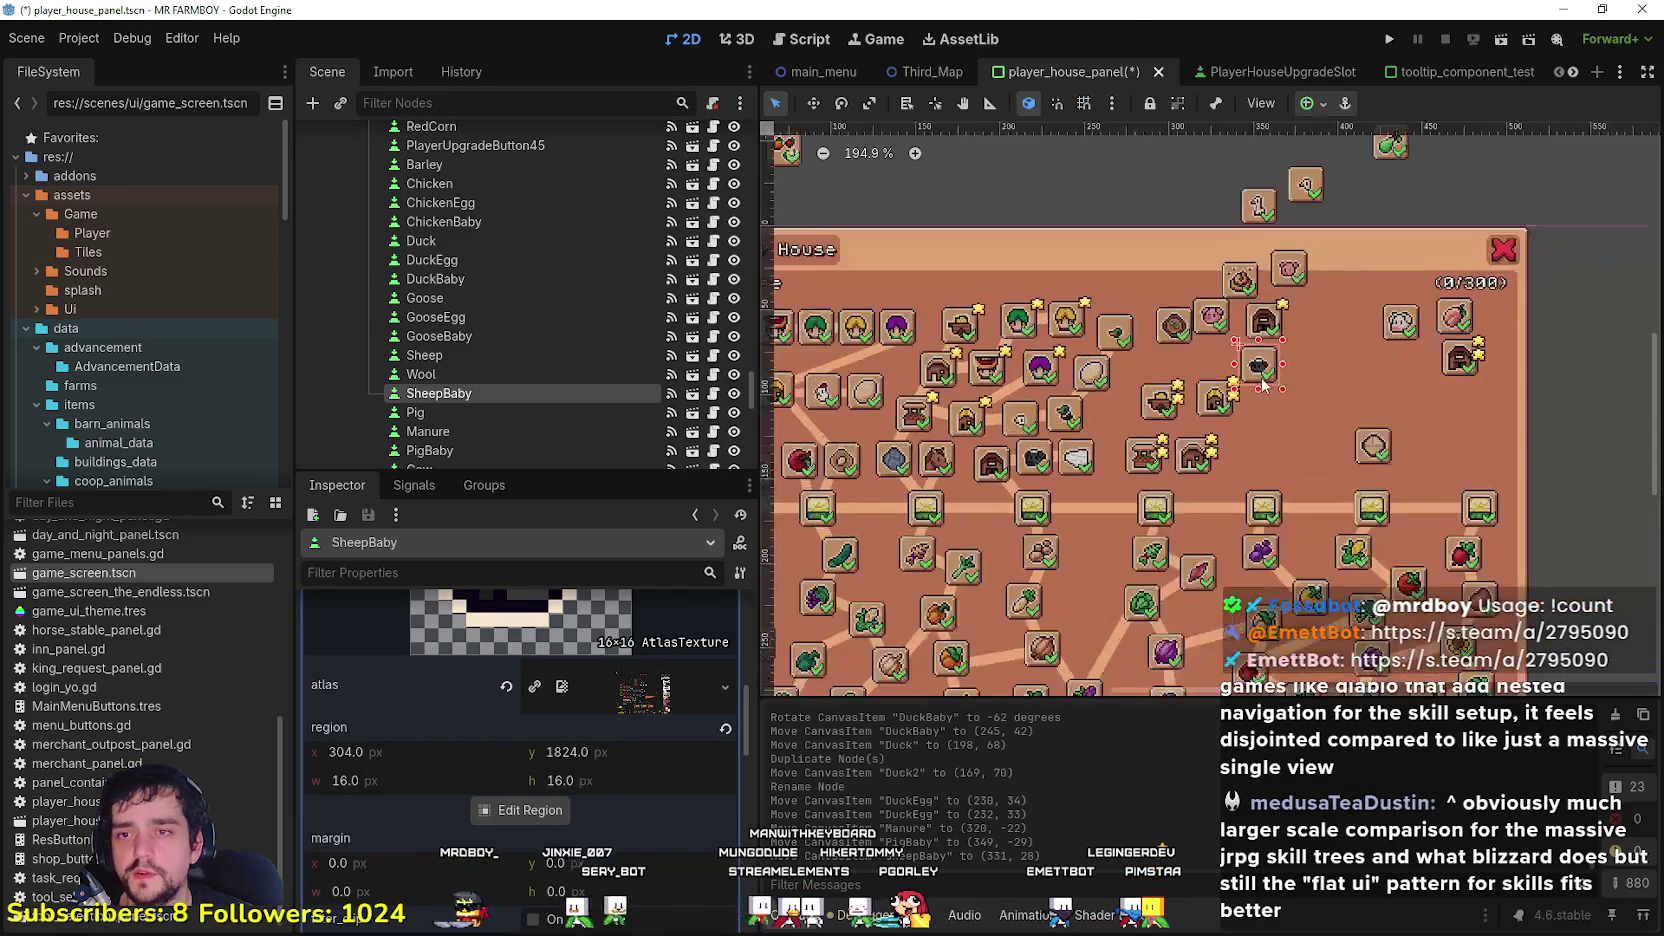
scroll(1272, 446, up, 1)
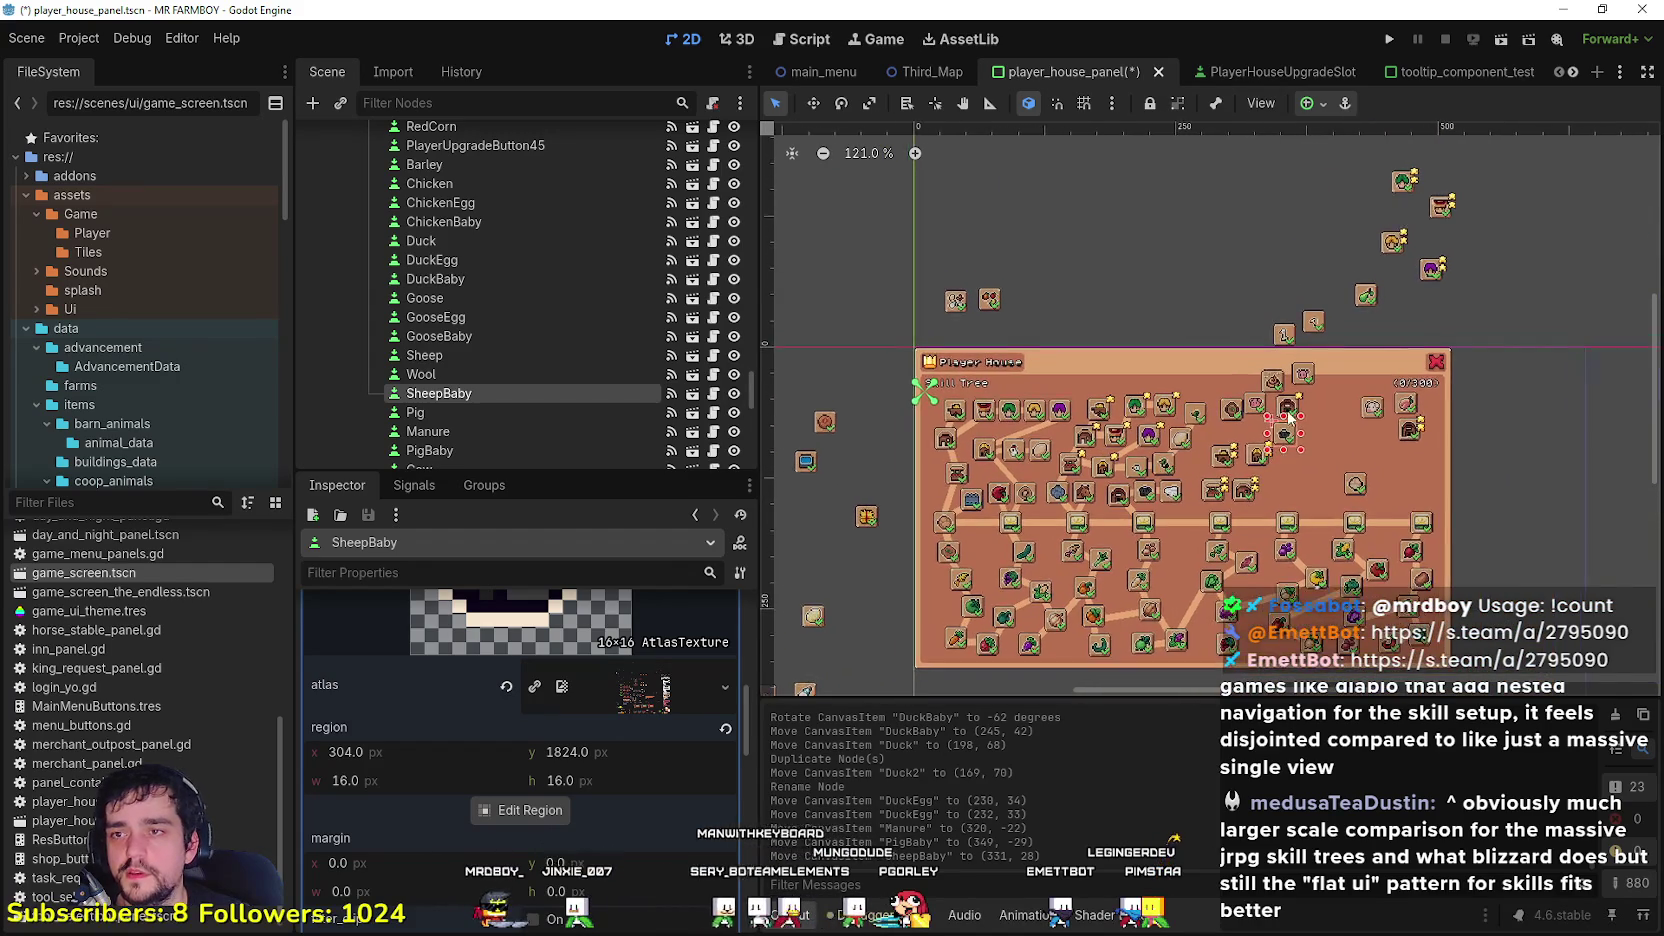
mouse_move(1268, 349)
mouse_down()
mouse_move(1292, 318)
mouse_move(1286, 284)
mouse_up()
key(ctrl+z)
Step: Raise the Goose slot about 49 px higher, to (336, -110) above the panel
click(1283, 328)
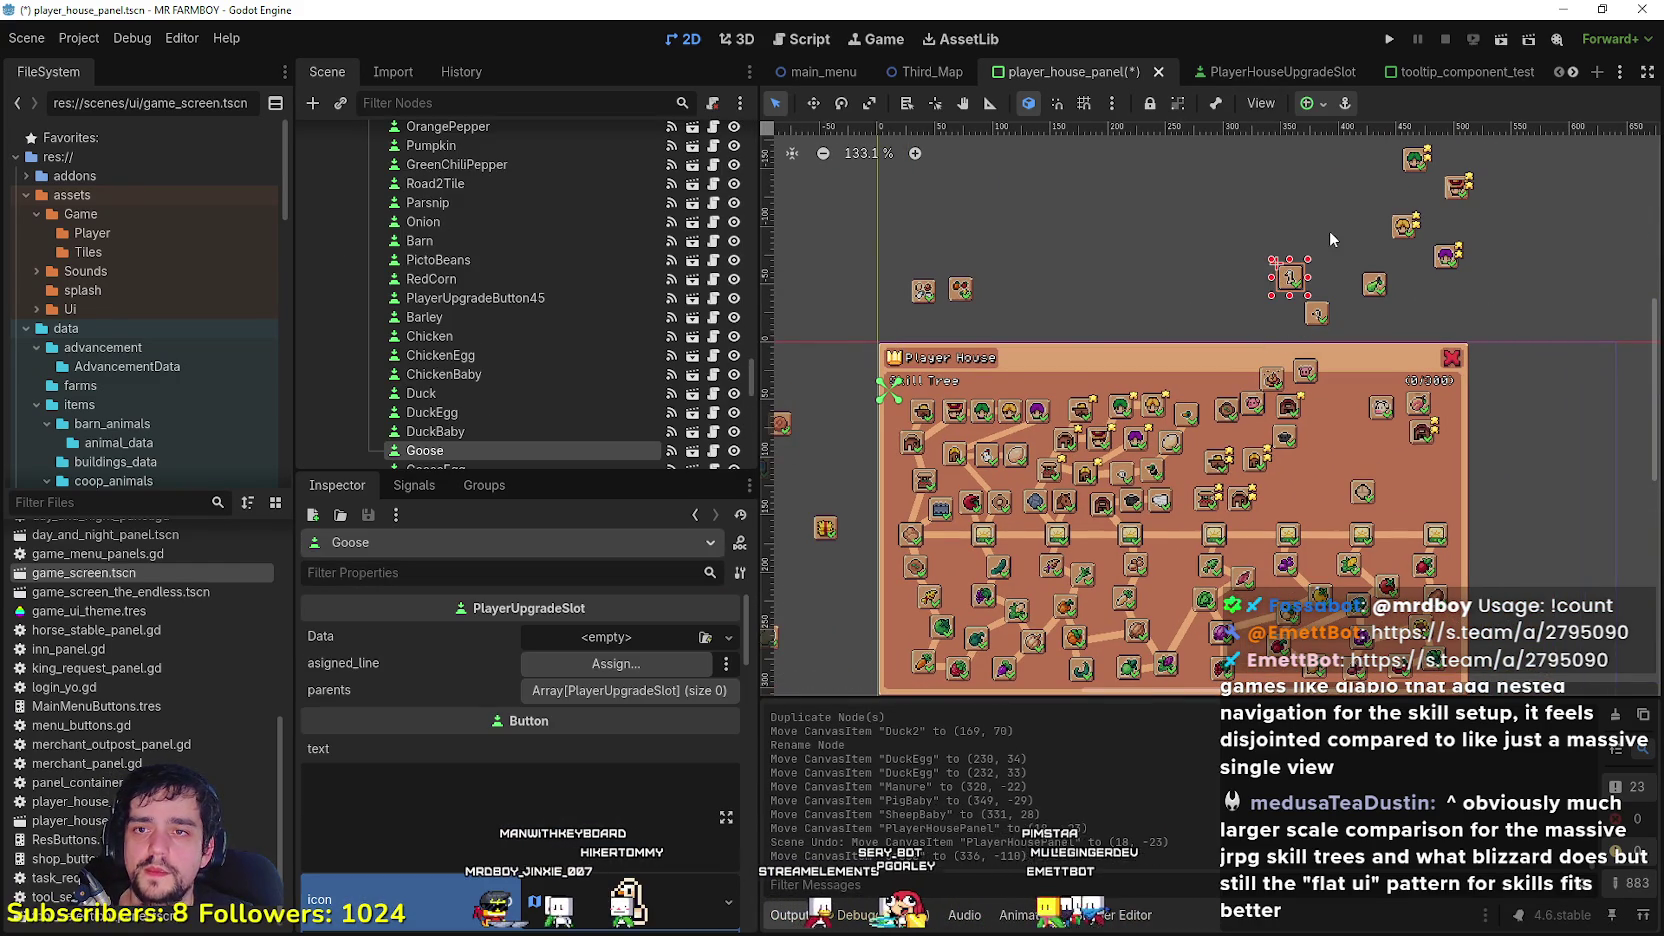
click(1326, 244)
scroll(1326, 244, down, 3)
scroll(1284, 448, up, 3)
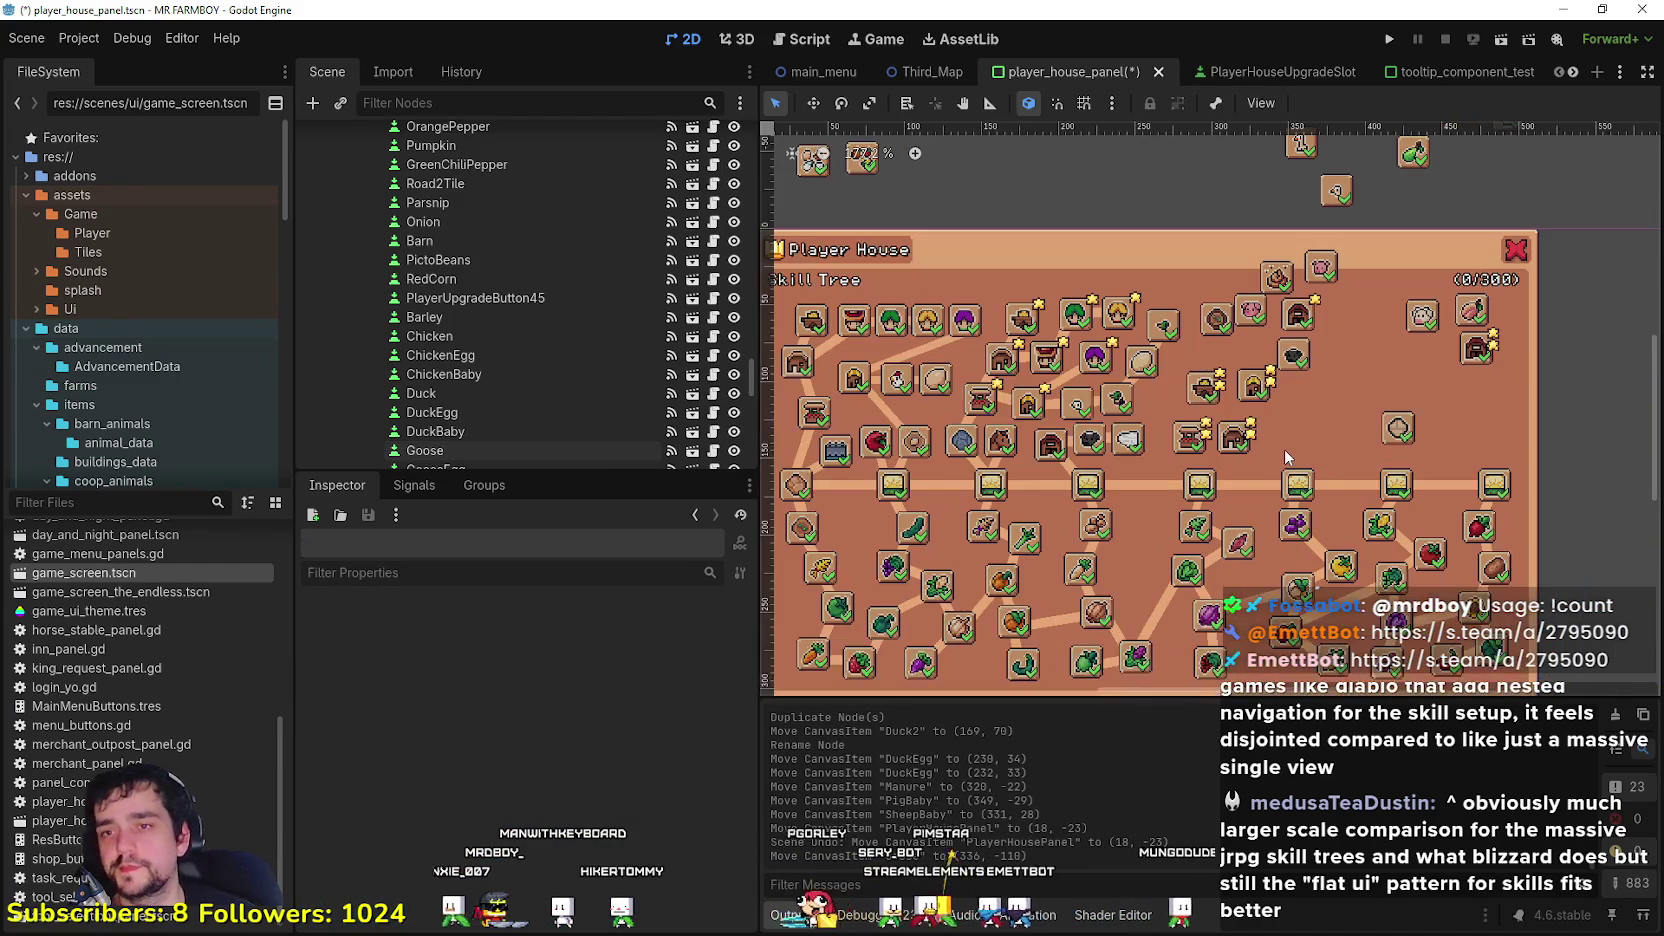
scroll(1270, 460, up, 1)
scroll(1358, 365, down, 3)
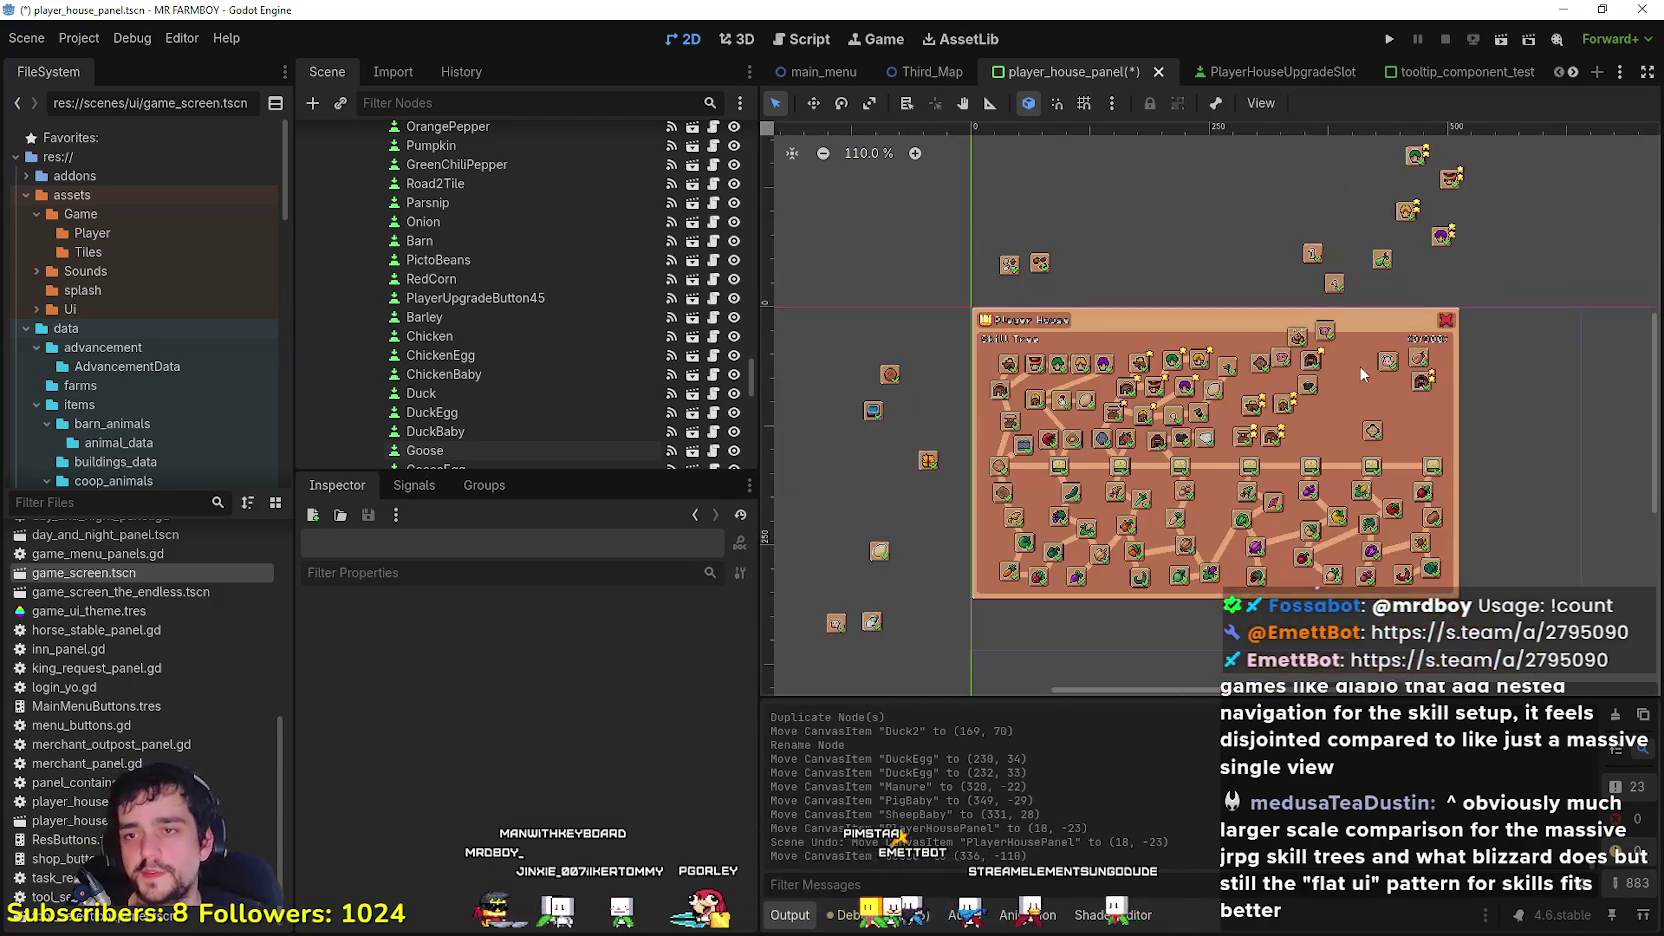
scroll(1317, 294, up, 4)
scroll(1303, 404, down, 4)
scroll(1303, 404, up, 1)
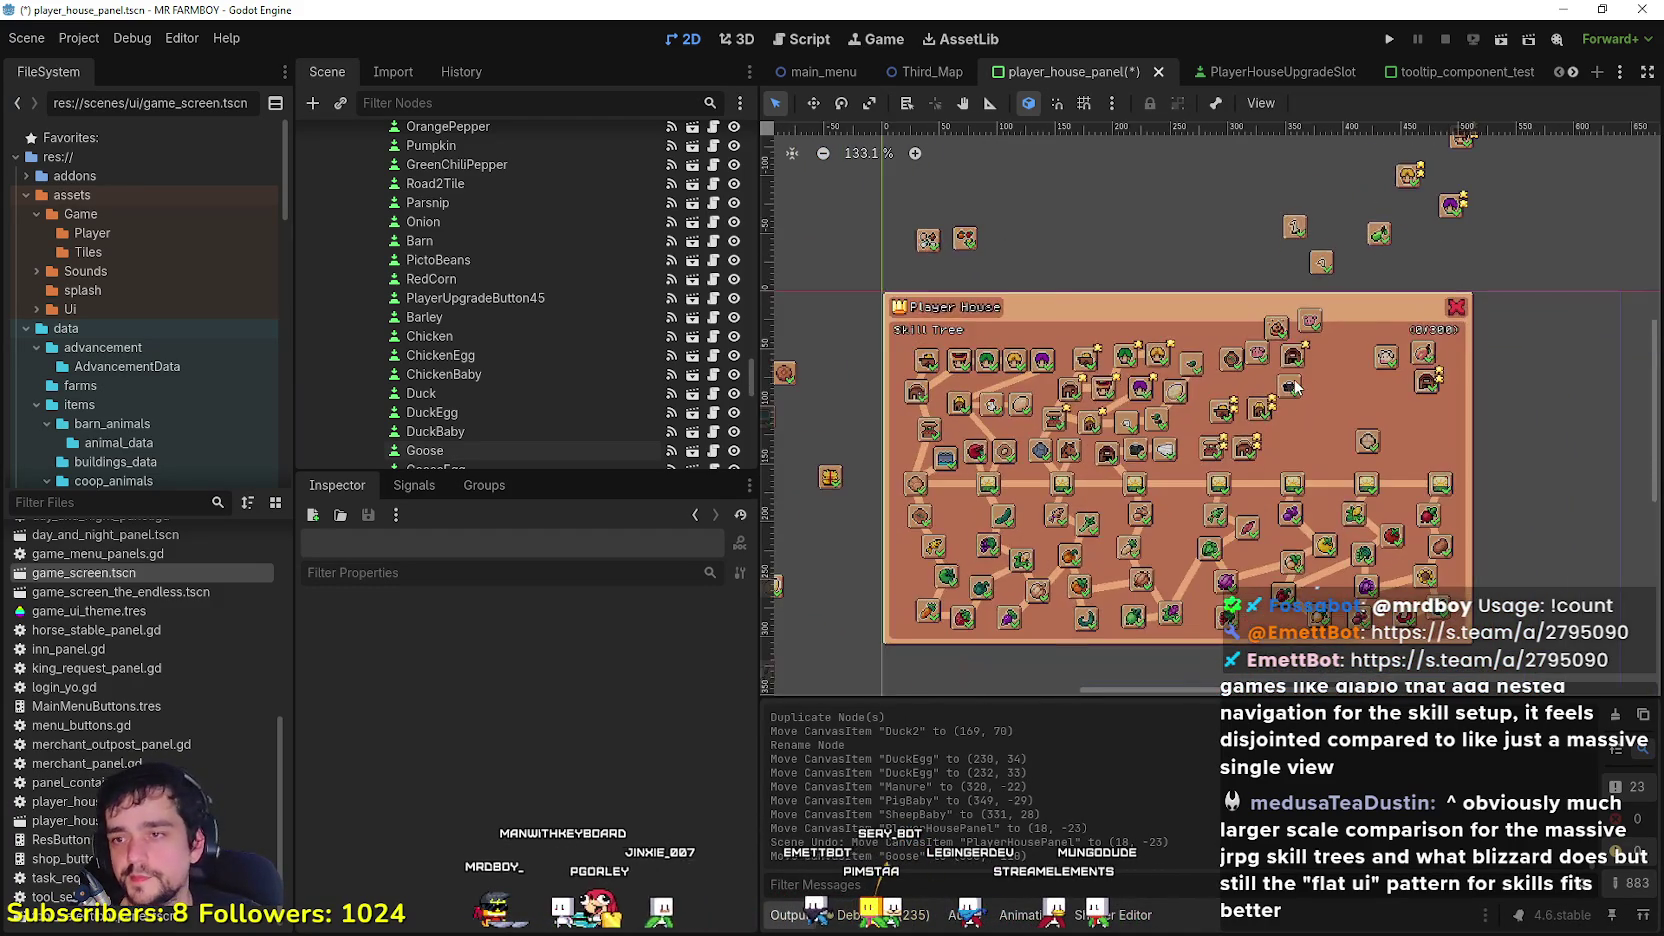
scroll(1316, 448, down, 2)
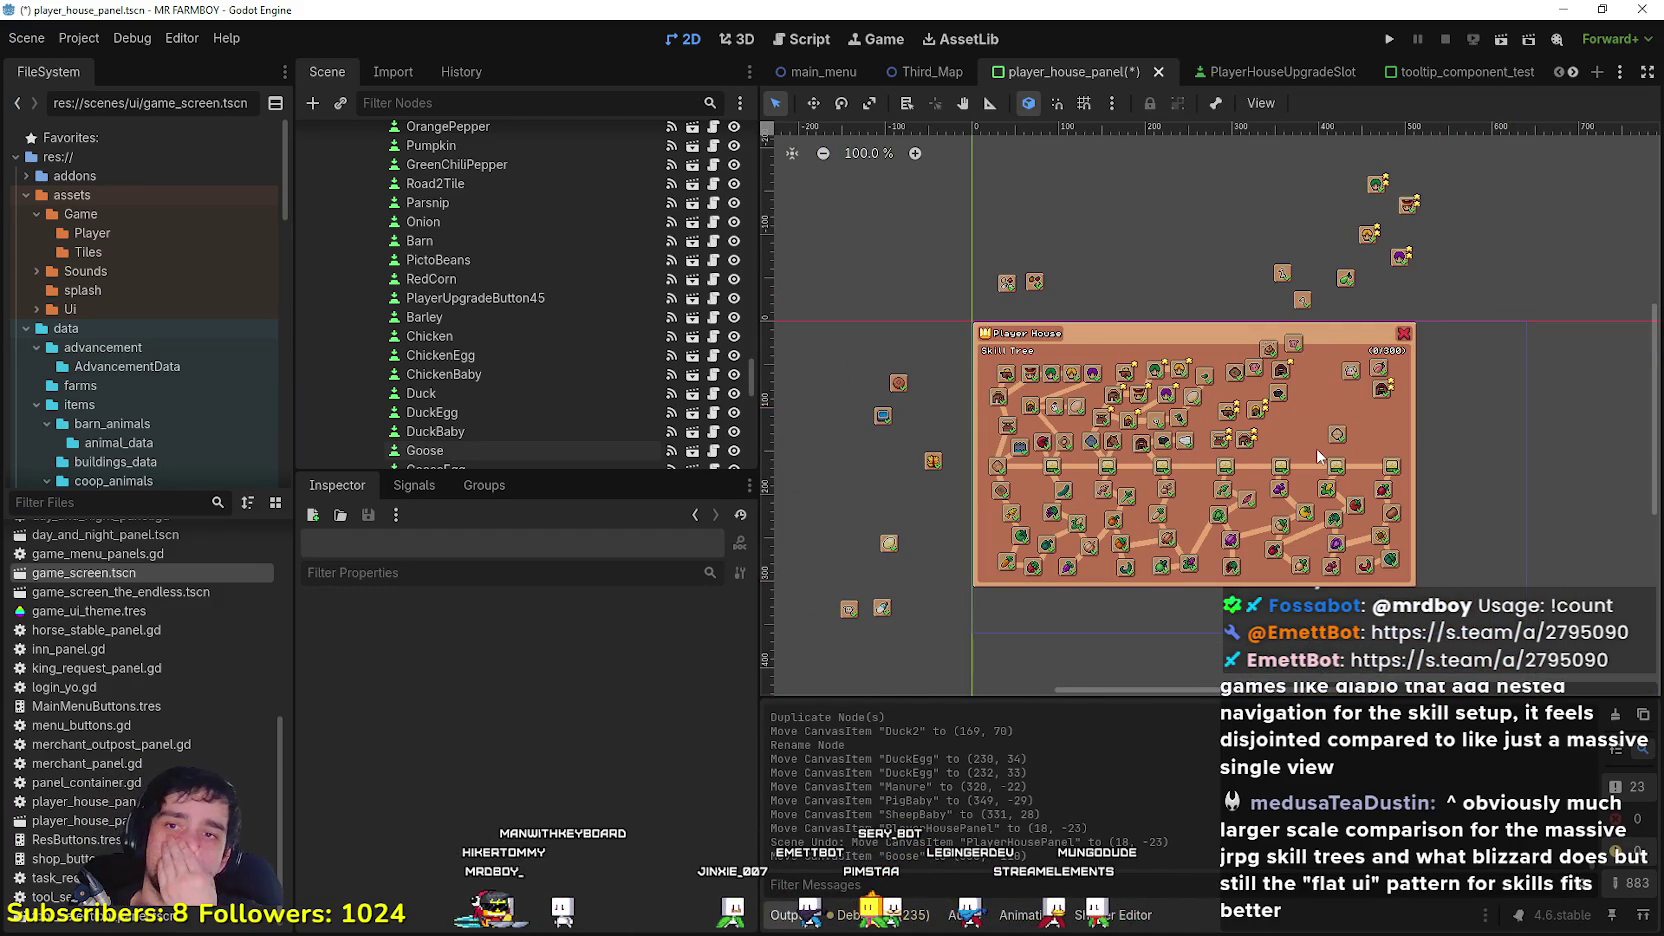
scroll(1316, 448, up, 3)
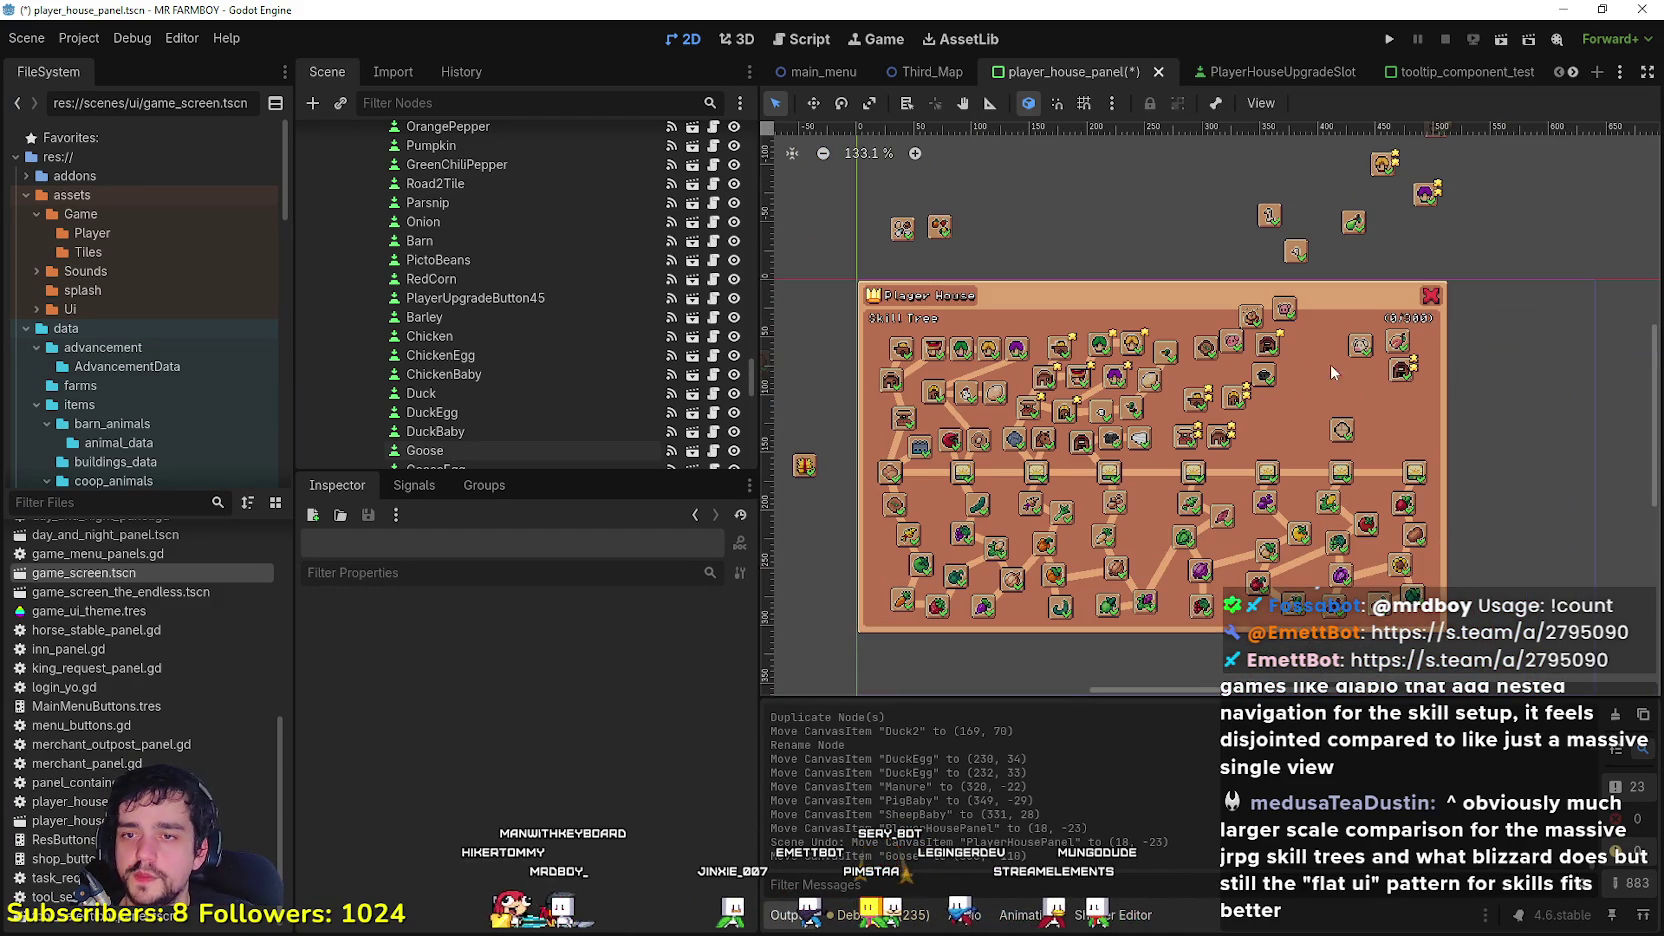
scroll(1248, 478, up, 3)
scroll(1428, 380, down, 2)
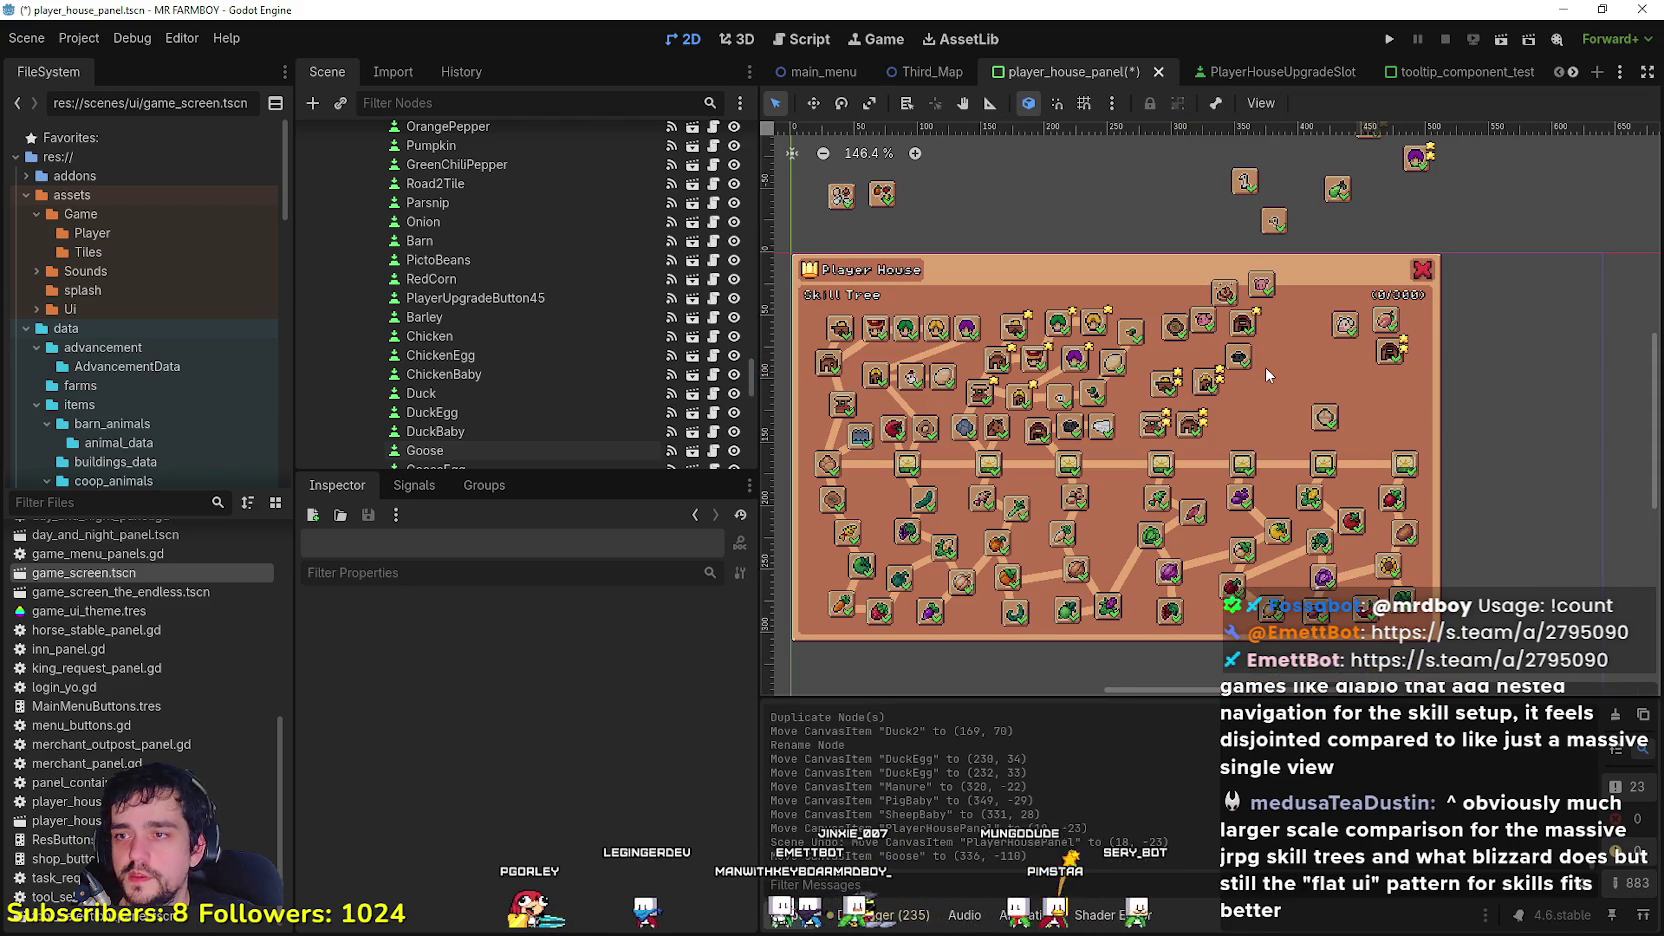
scroll(1266, 369, up, 3)
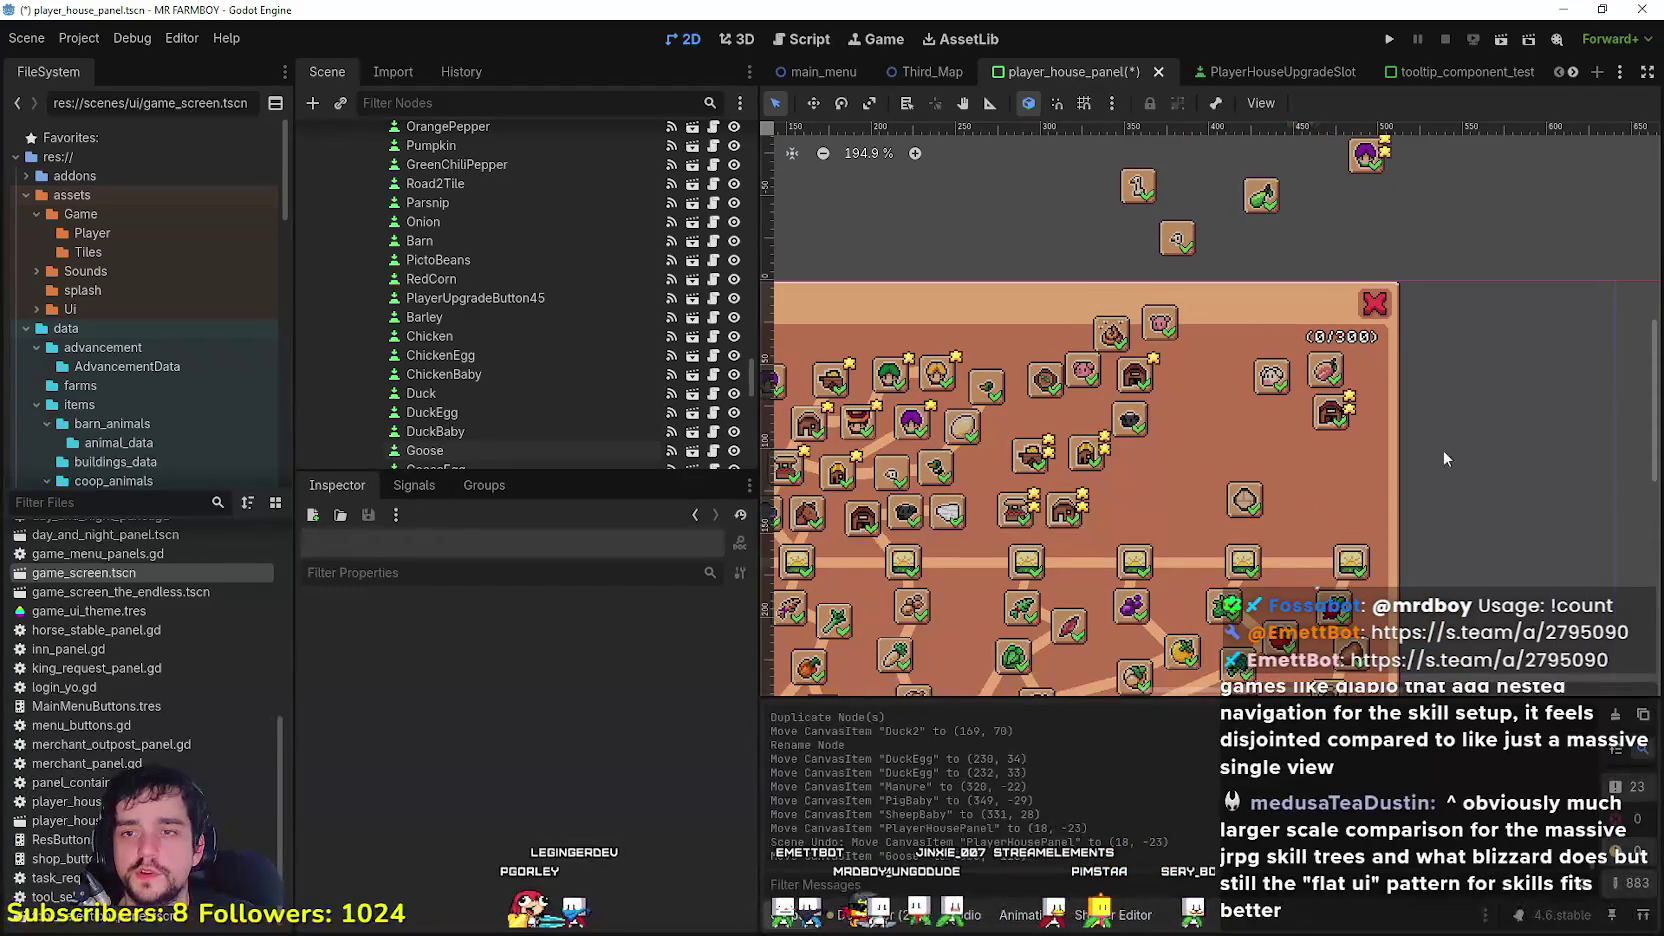
scroll(1355, 415, up, 1)
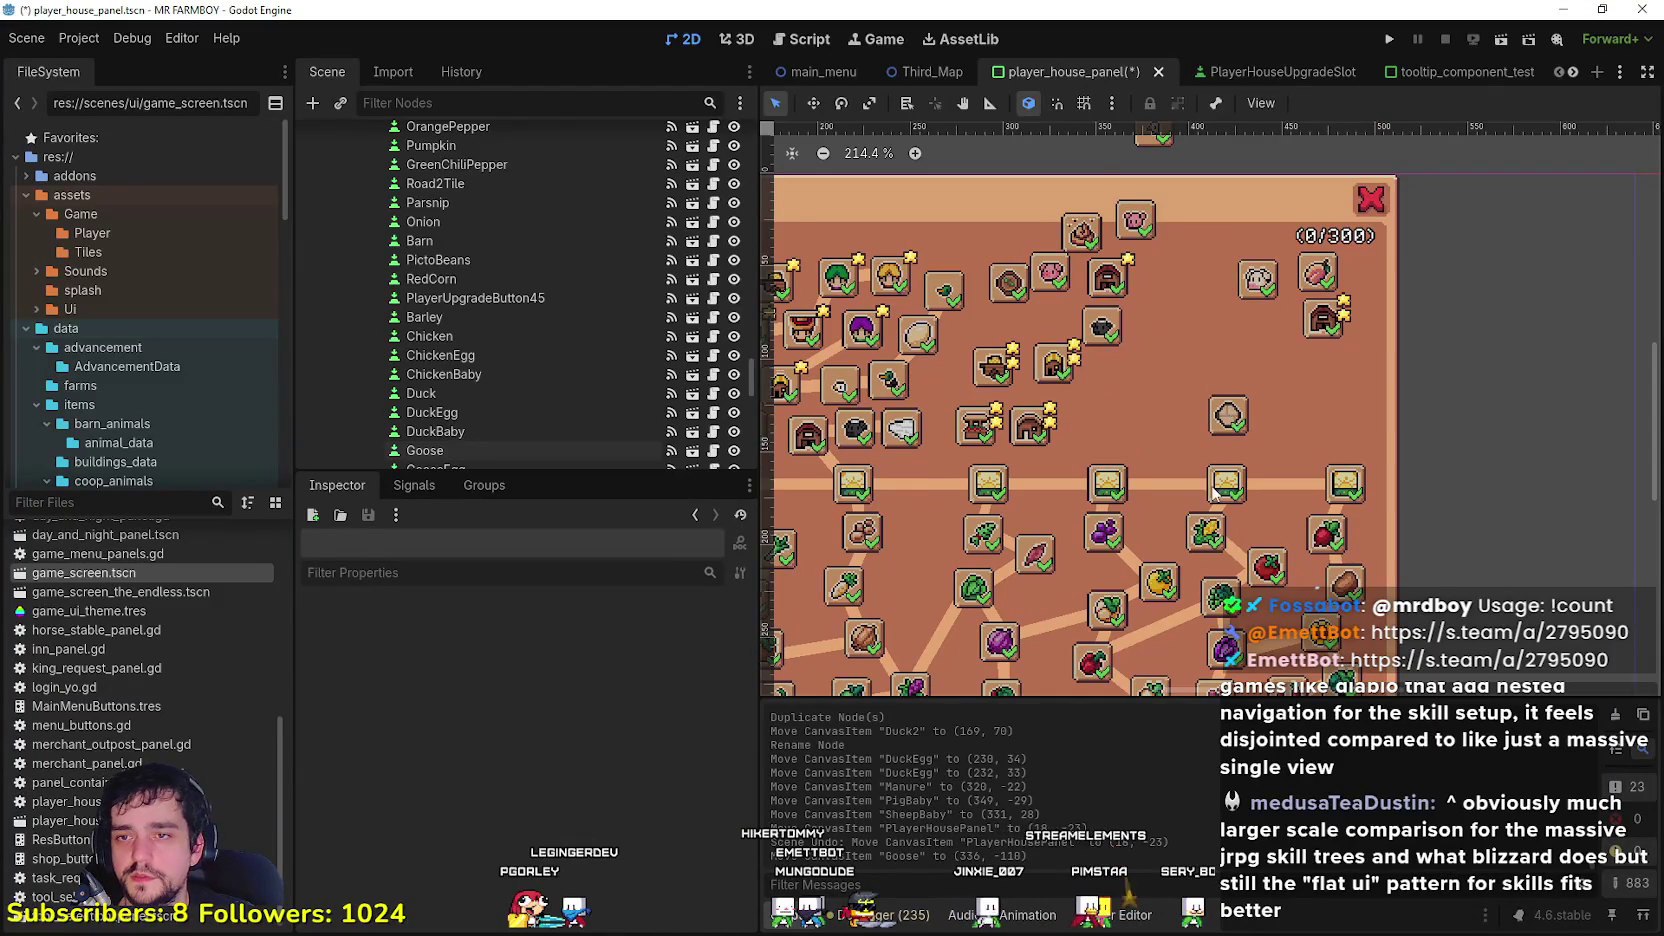
scroll(1222, 472, up, 2)
Step: Nudge the Road2 slot by (8, 6) px to (412, 82)
drag(1230, 408, 1260, 430)
scroll(1262, 435, down, 2)
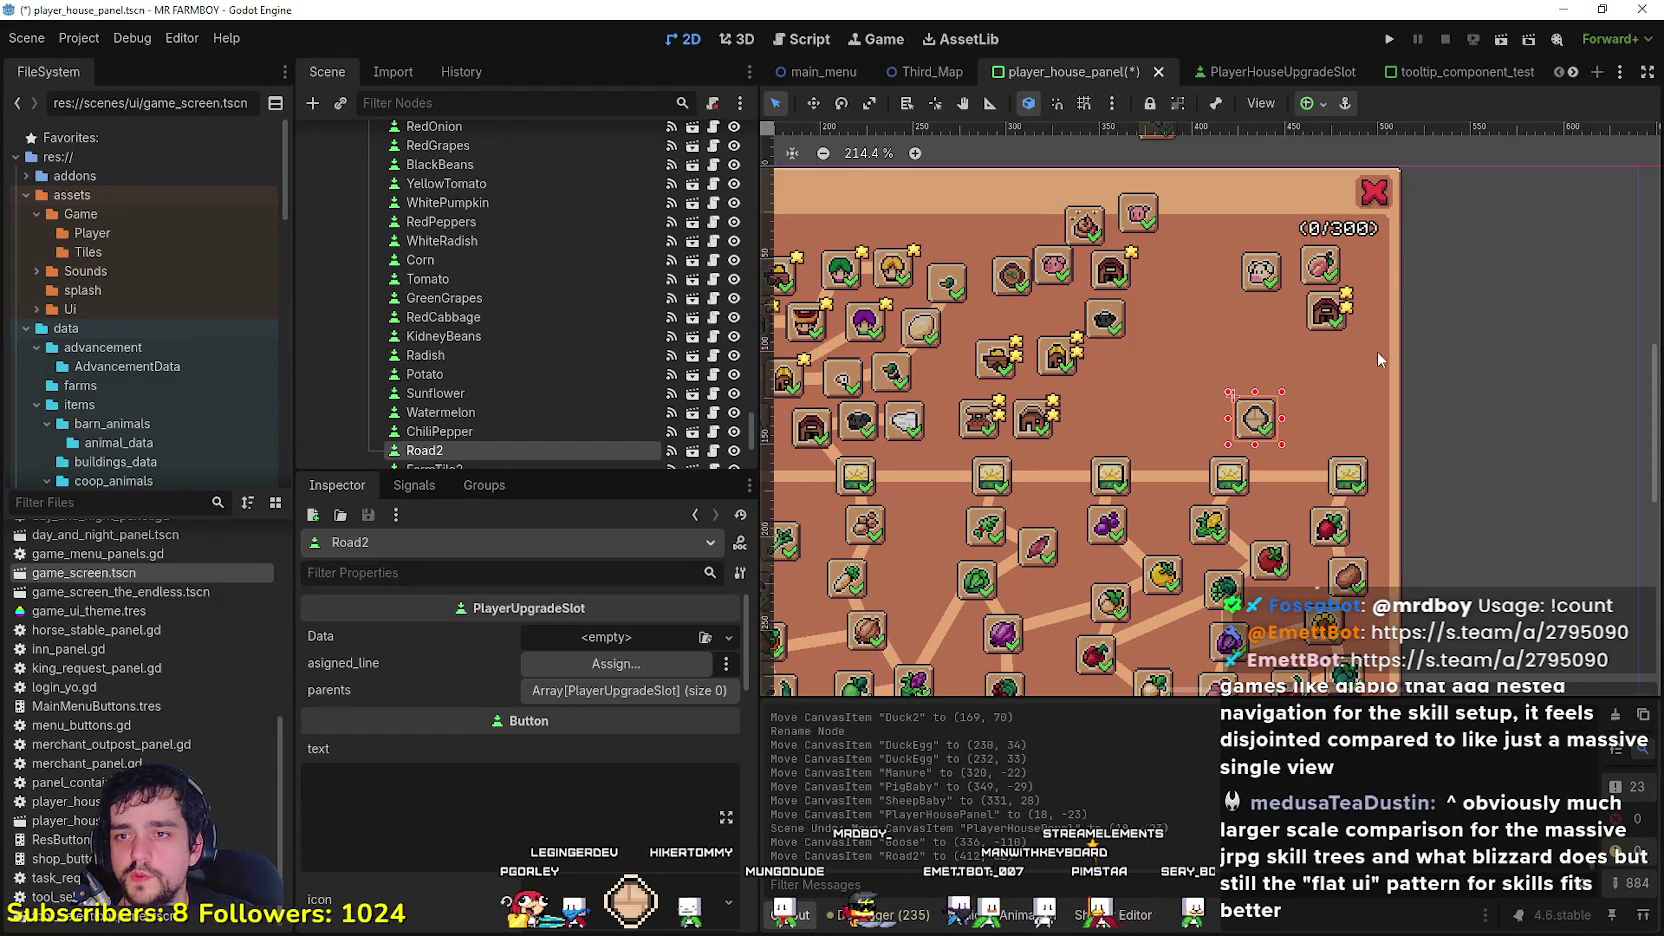
scroll(1270, 385, down, 1)
scroll(1369, 537, down, 4)
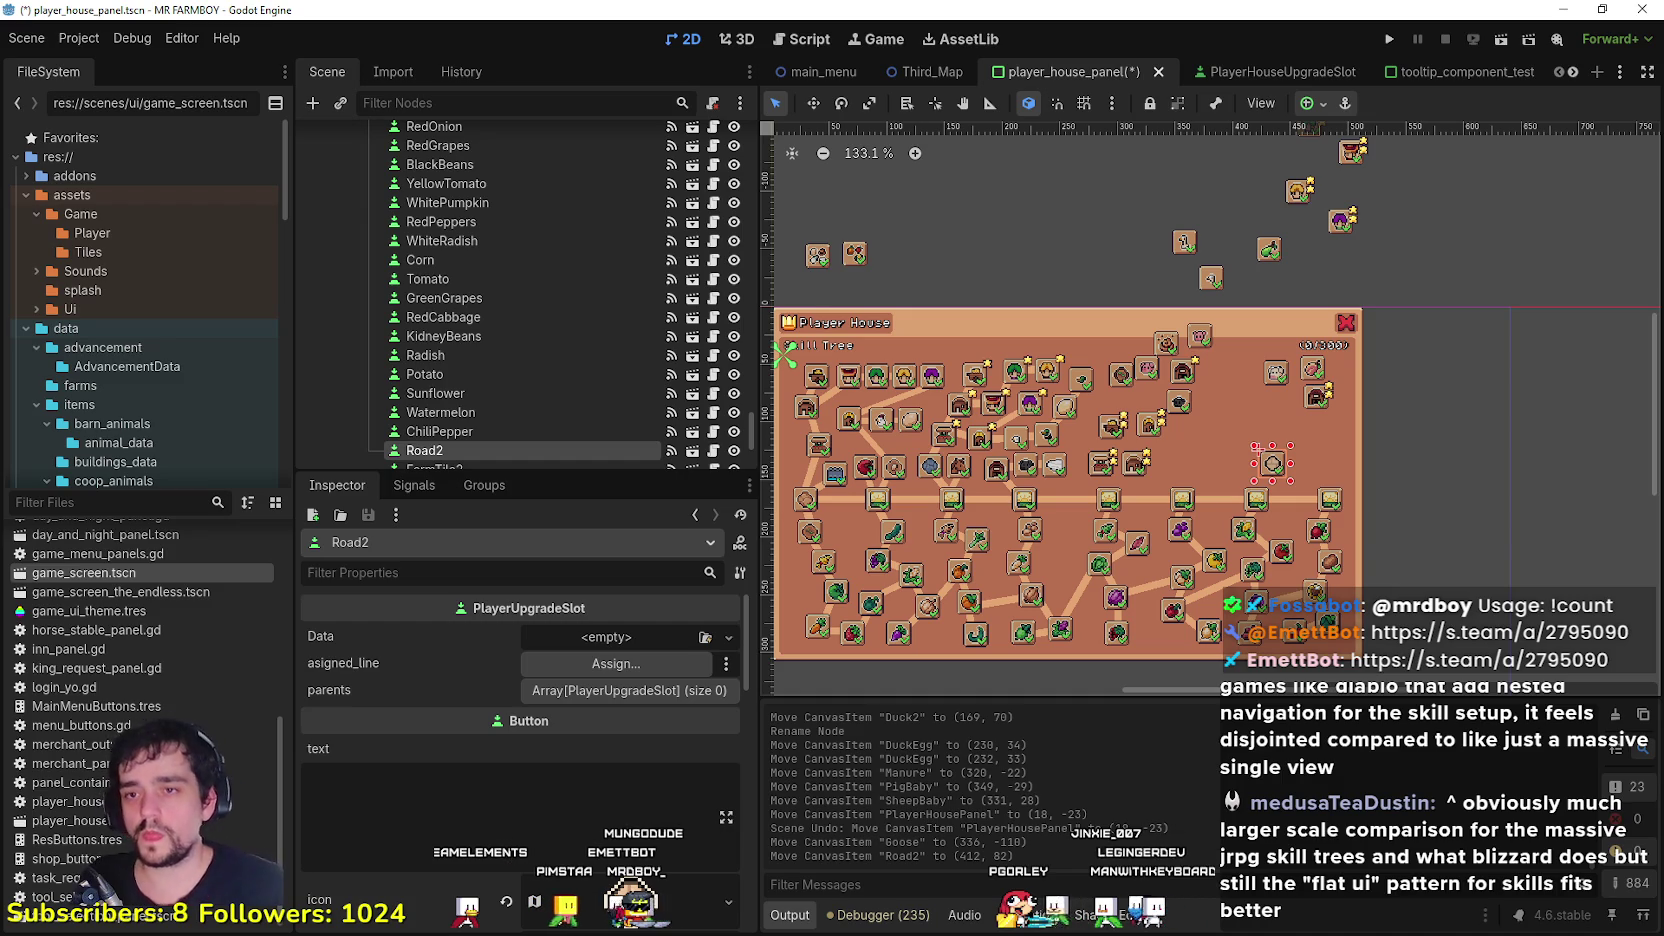
scroll(1319, 510, down, 1)
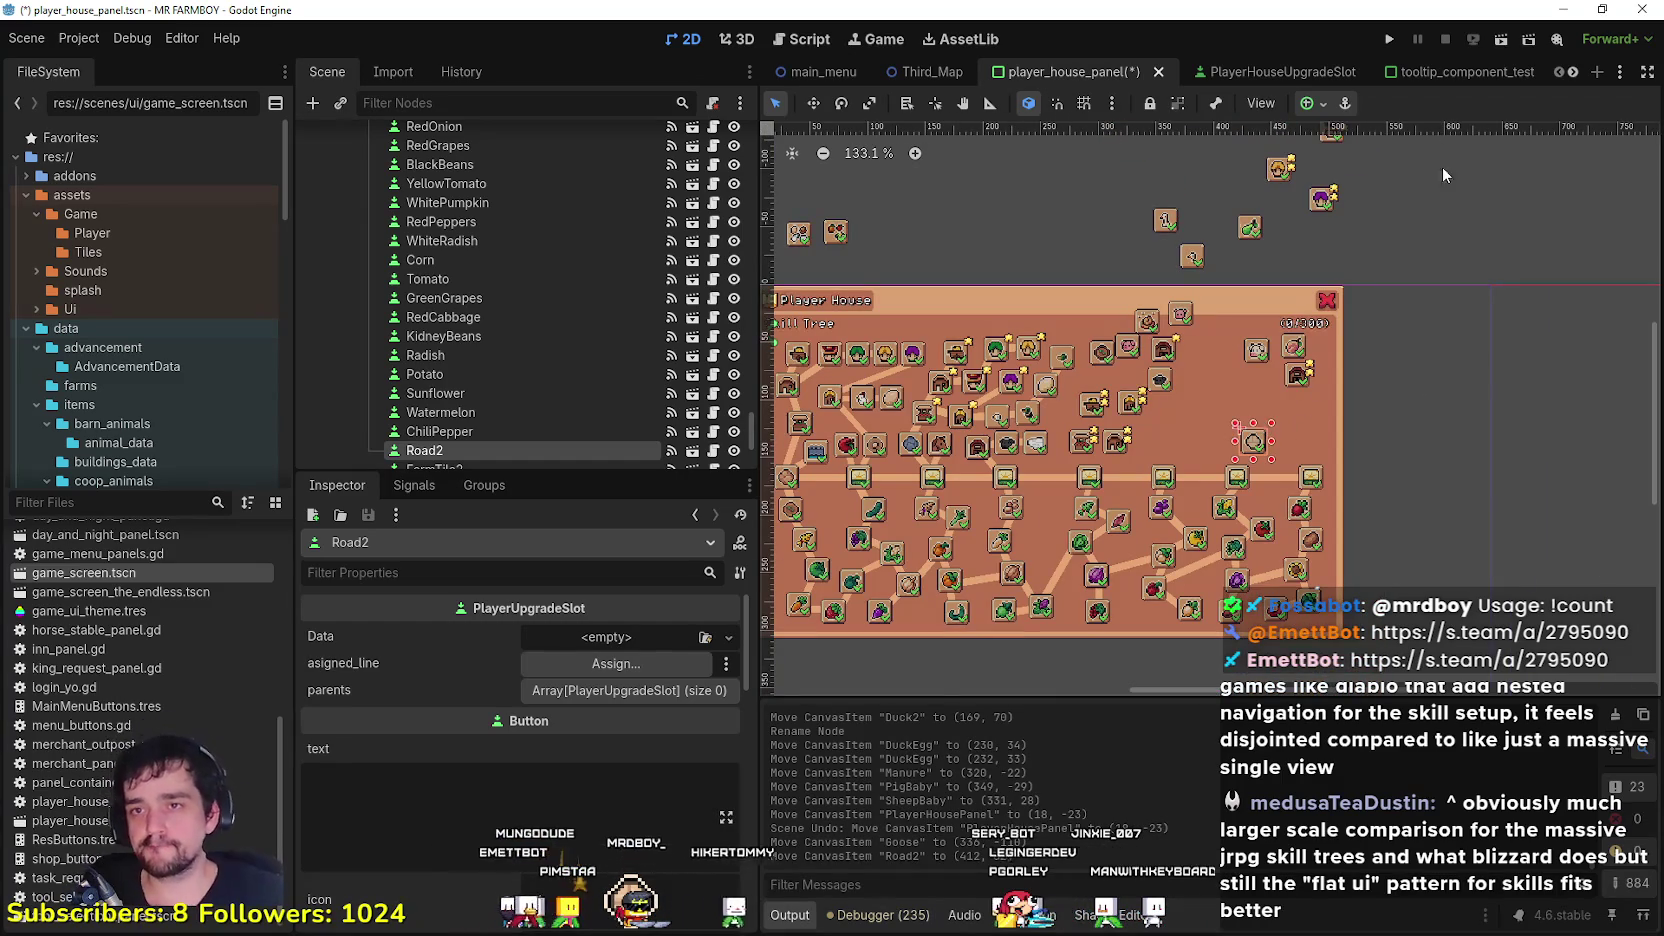
Step: Place the Cow, CowBaby and Milk slots in the skill tree's upper right near Road2
scroll(1440, 325, up, 2)
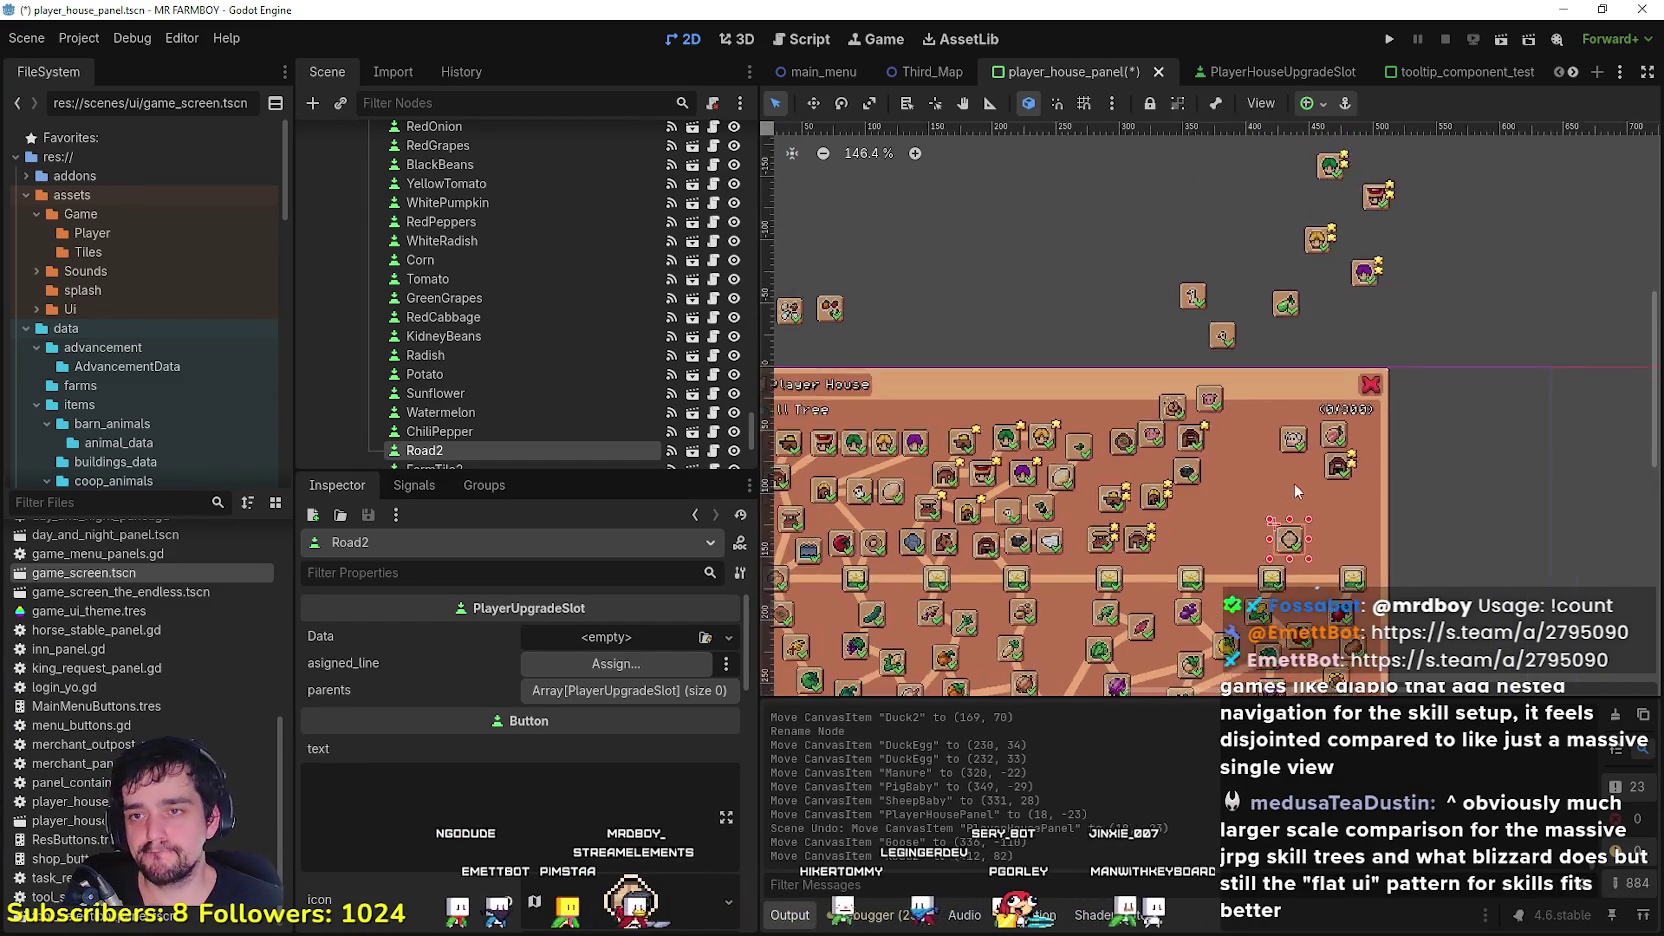
drag(1292, 447, 1292, 502)
scroll(1444, 538, down, 1)
scroll(1444, 538, down, 3)
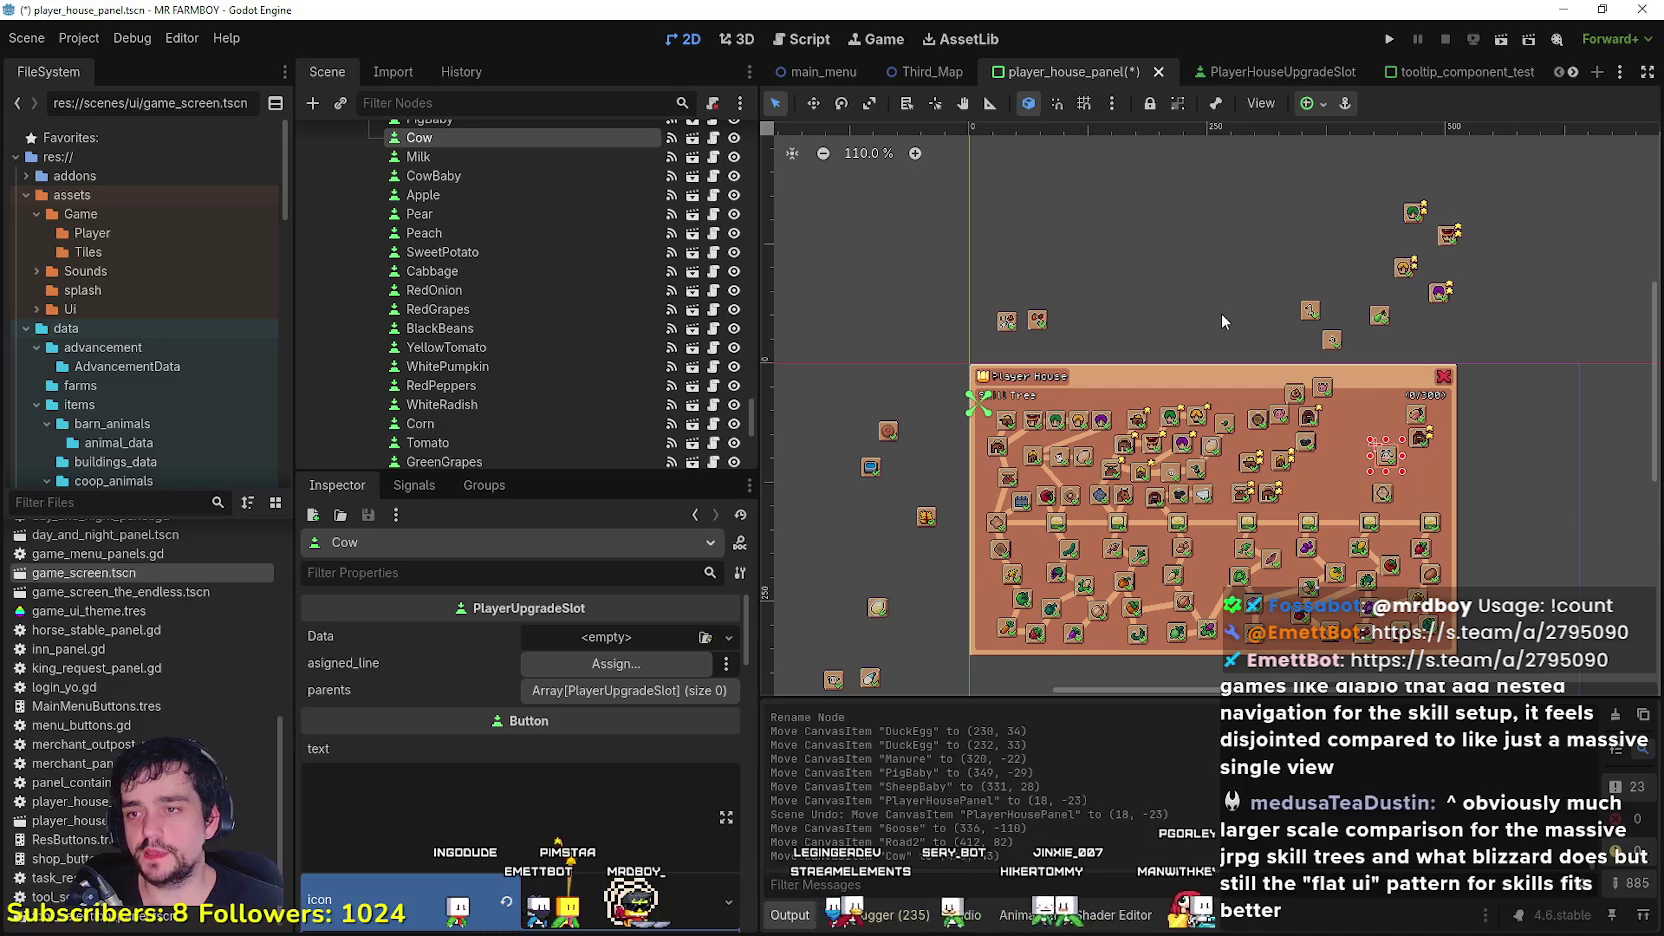
scroll(846, 560, up, 3)
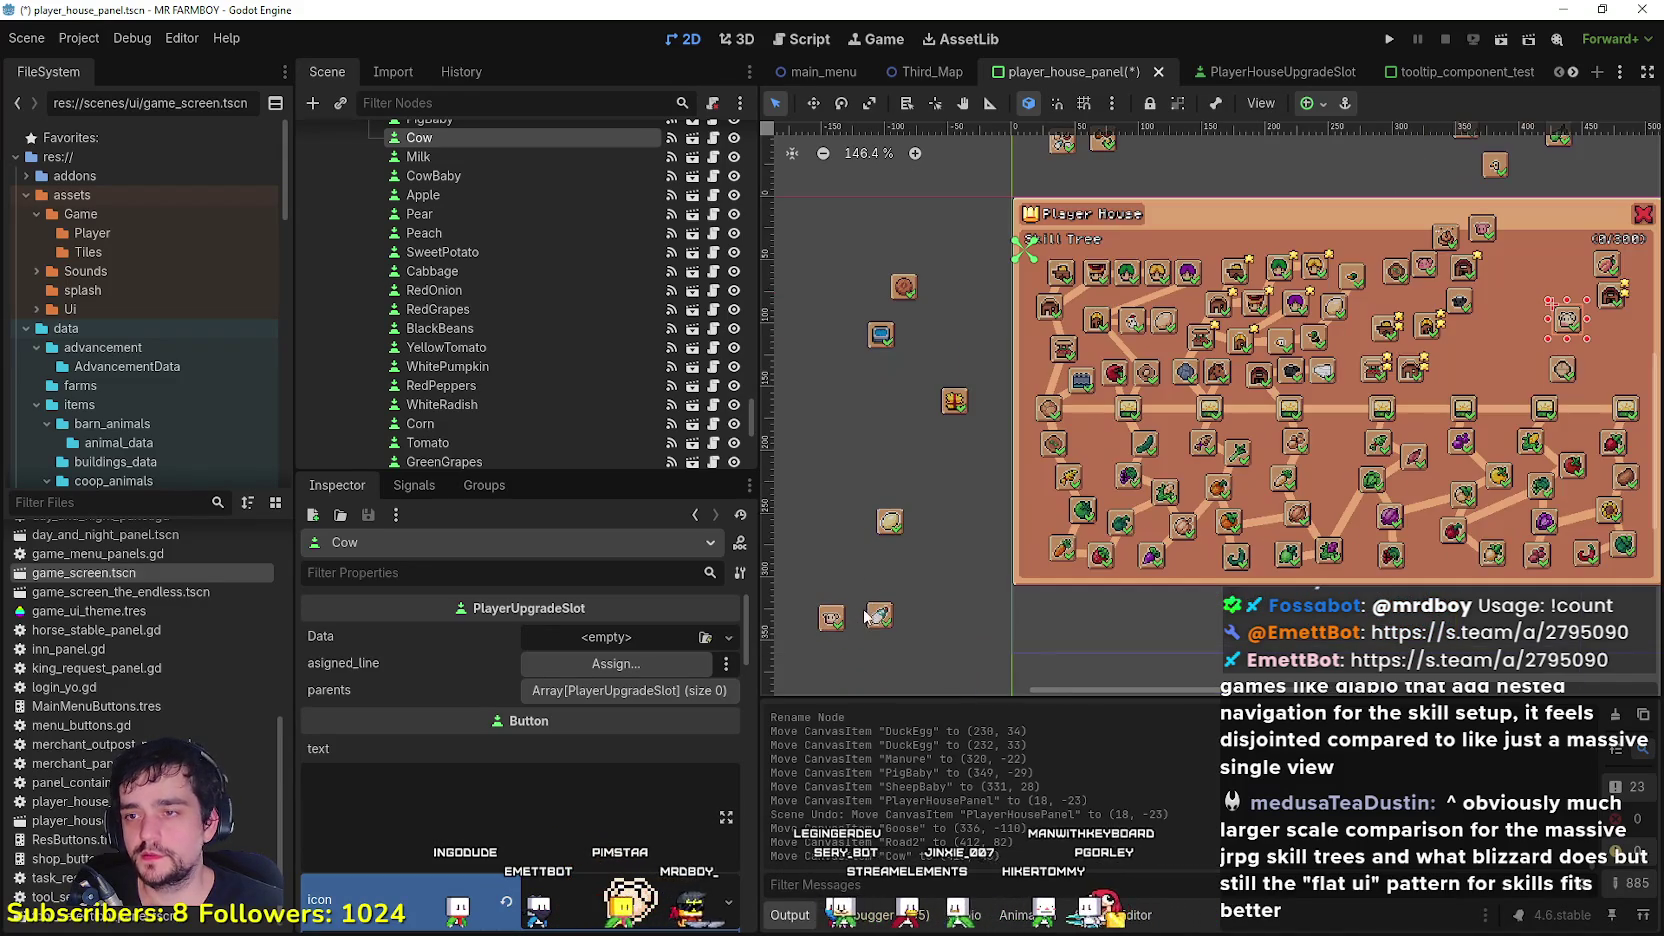
click(836, 624)
drag(836, 626, 1270, 467)
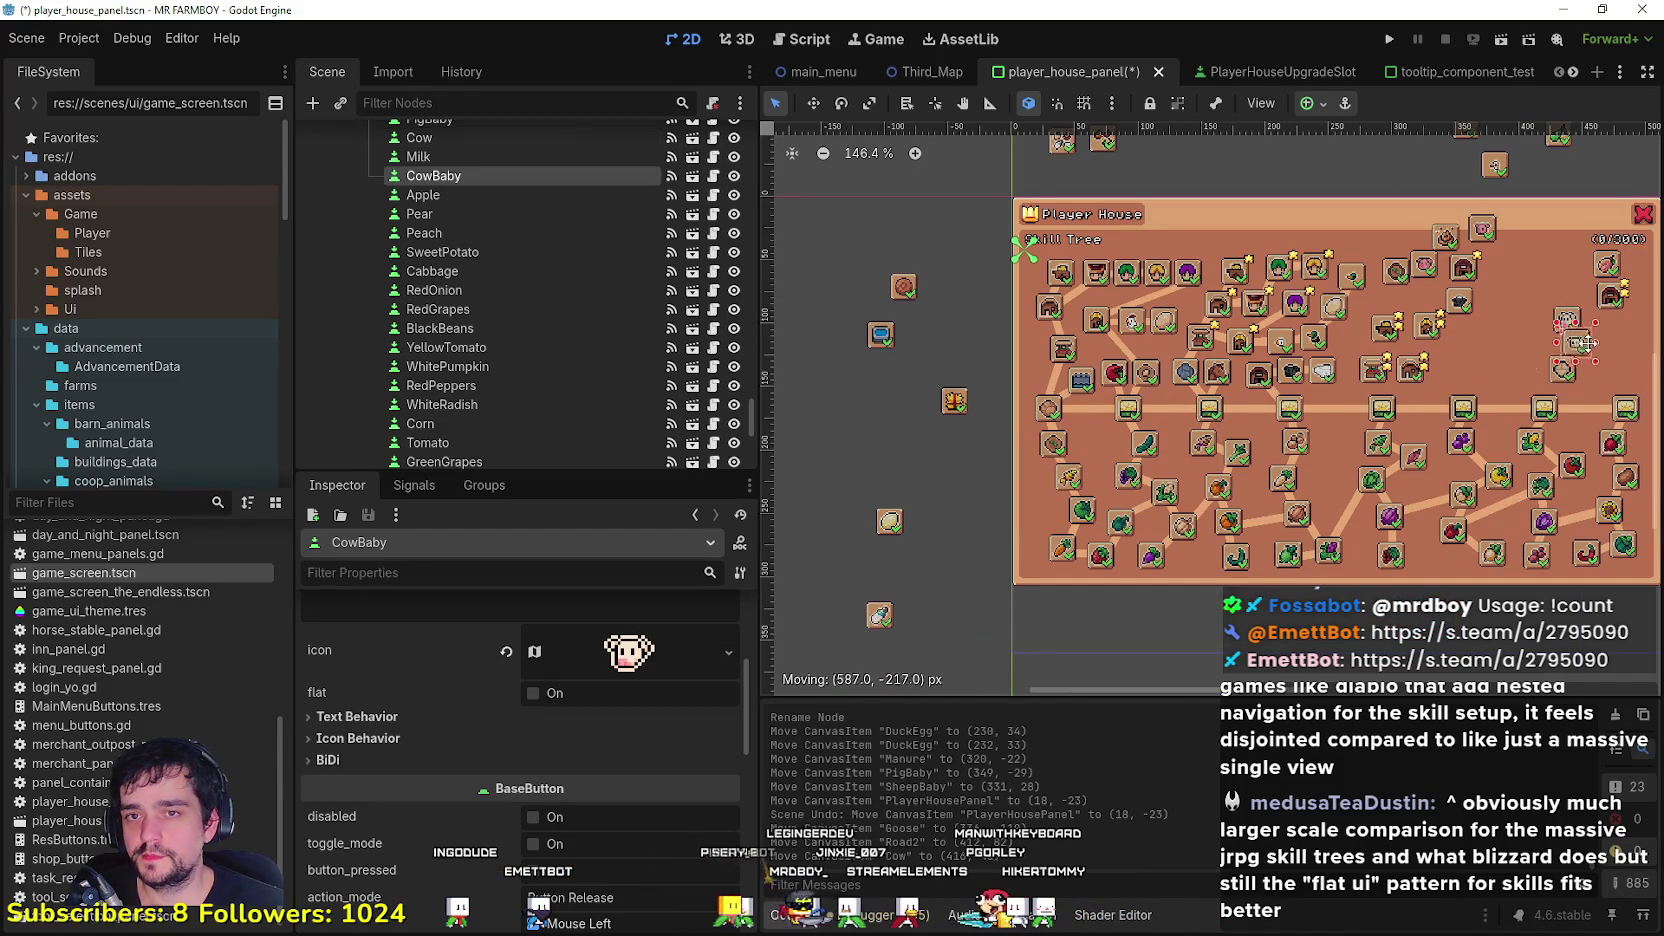
drag(1596, 337, 1596, 338)
mouse_move(879, 617)
mouse_down()
mouse_move(1553, 323)
mouse_move(1570, 280)
mouse_up()
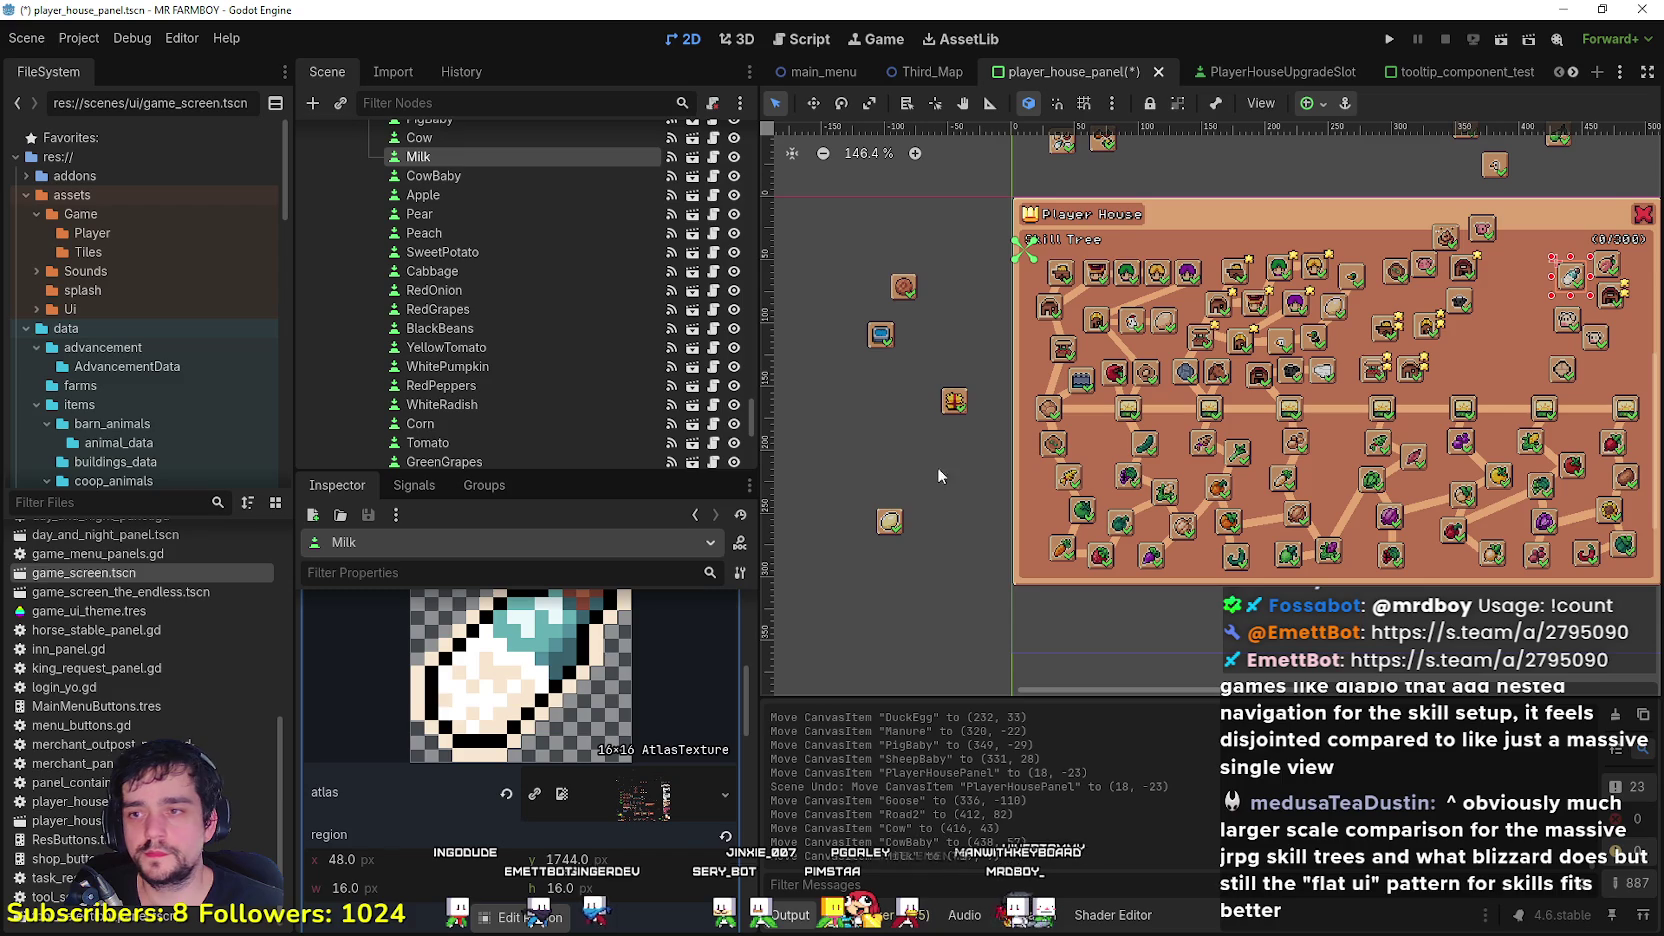
Step: Park GooseEgg above the panel at (397, -66) and open the PlayerHouseUpgradeSlot scene
click(890, 521)
drag(890, 521, 952, 408)
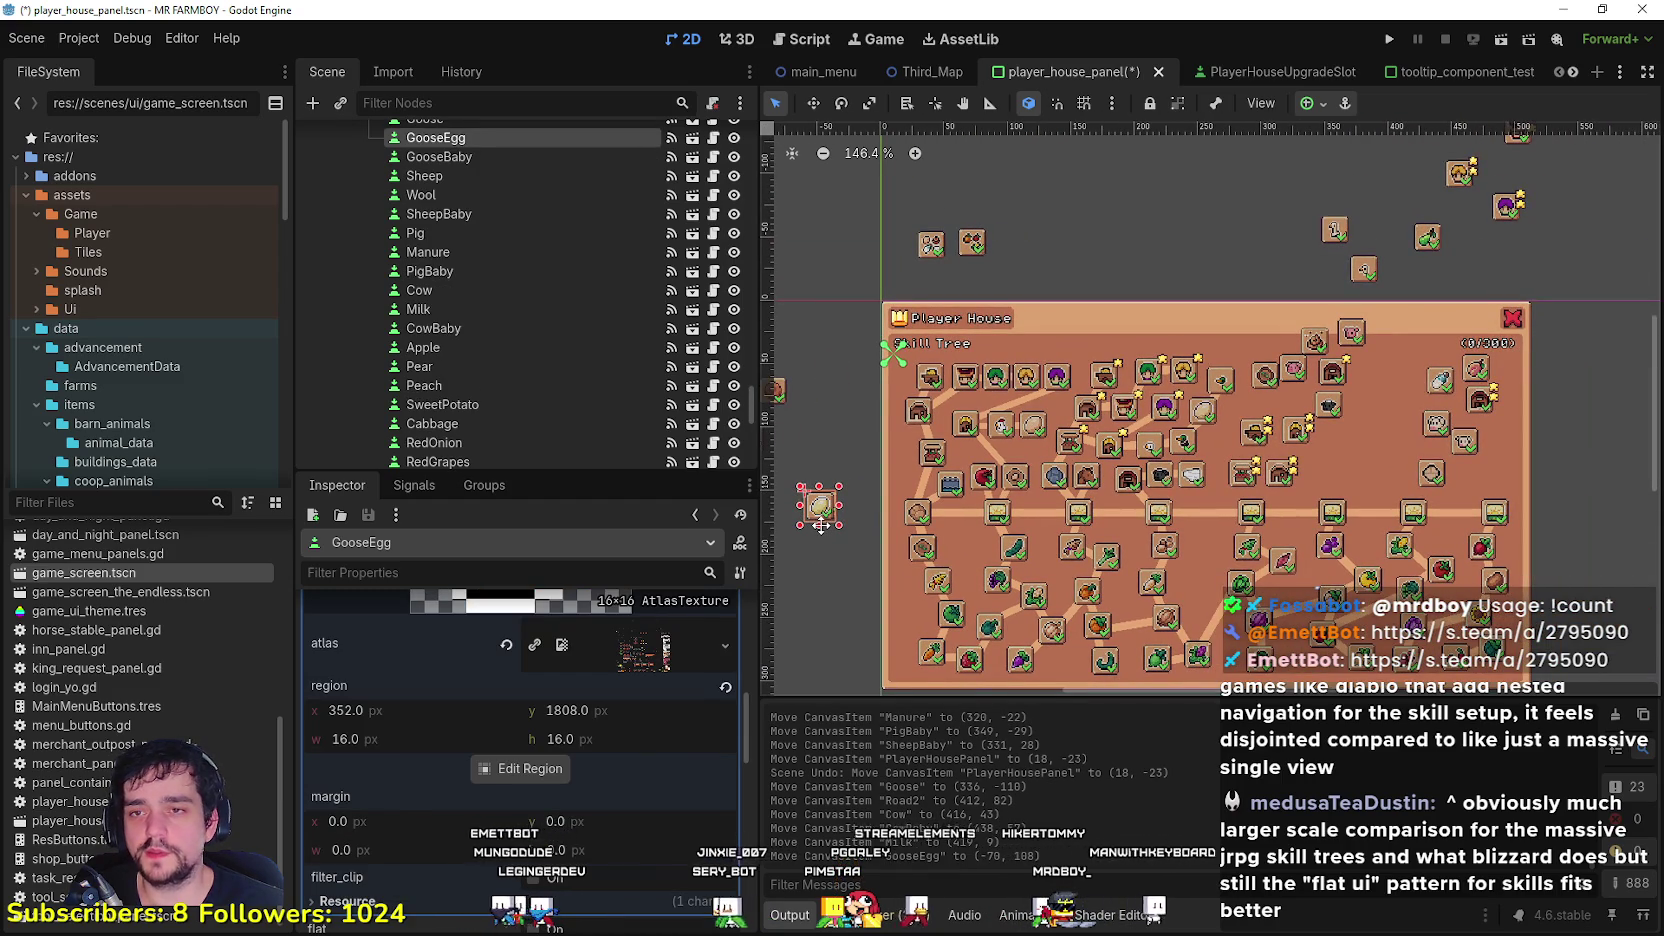
mouse_move(820, 524)
mouse_down()
mouse_move(1420, 364)
mouse_move(1398, 370)
mouse_up()
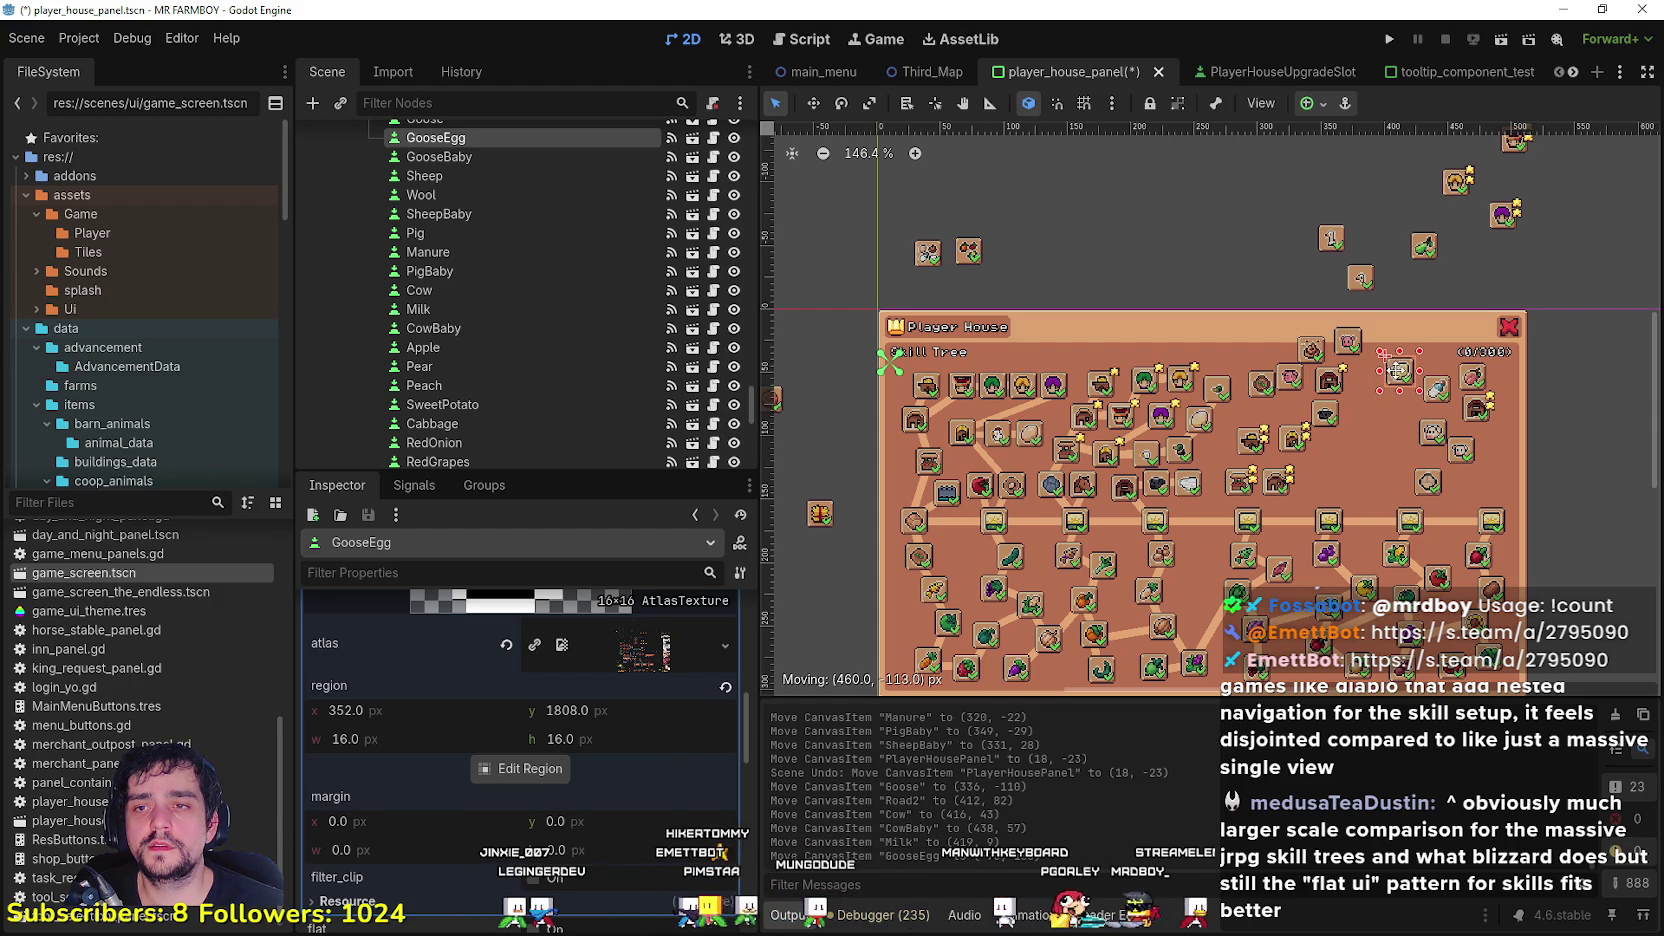
drag(1398, 400, 1397, 403)
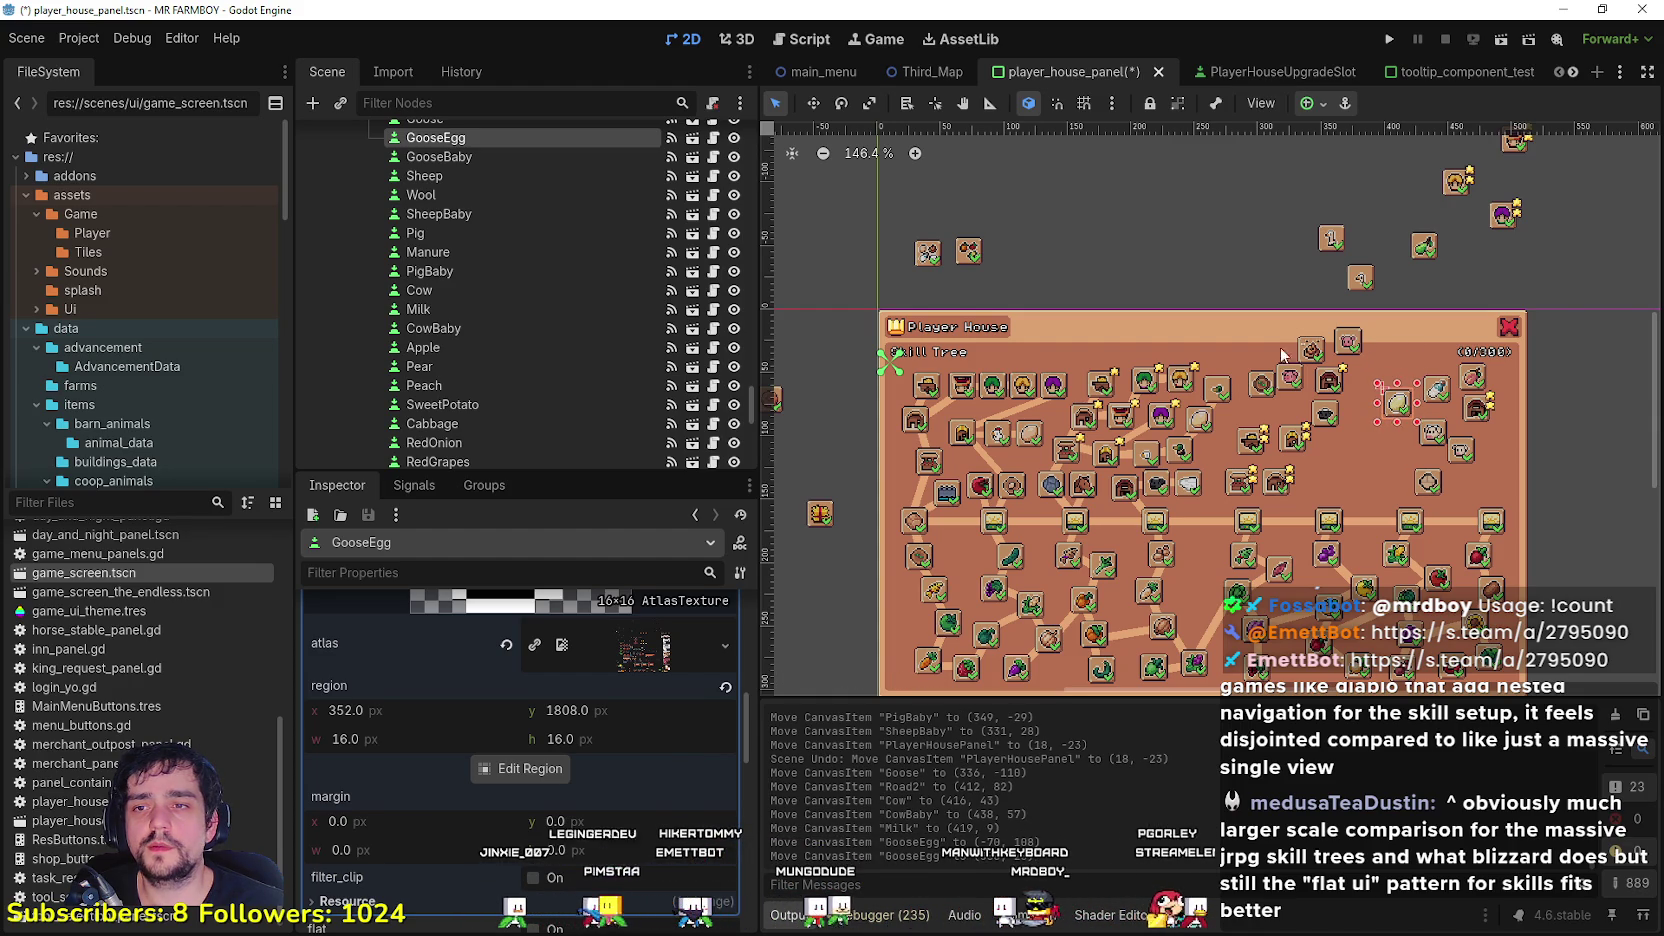
scroll(1360, 430, up, 2)
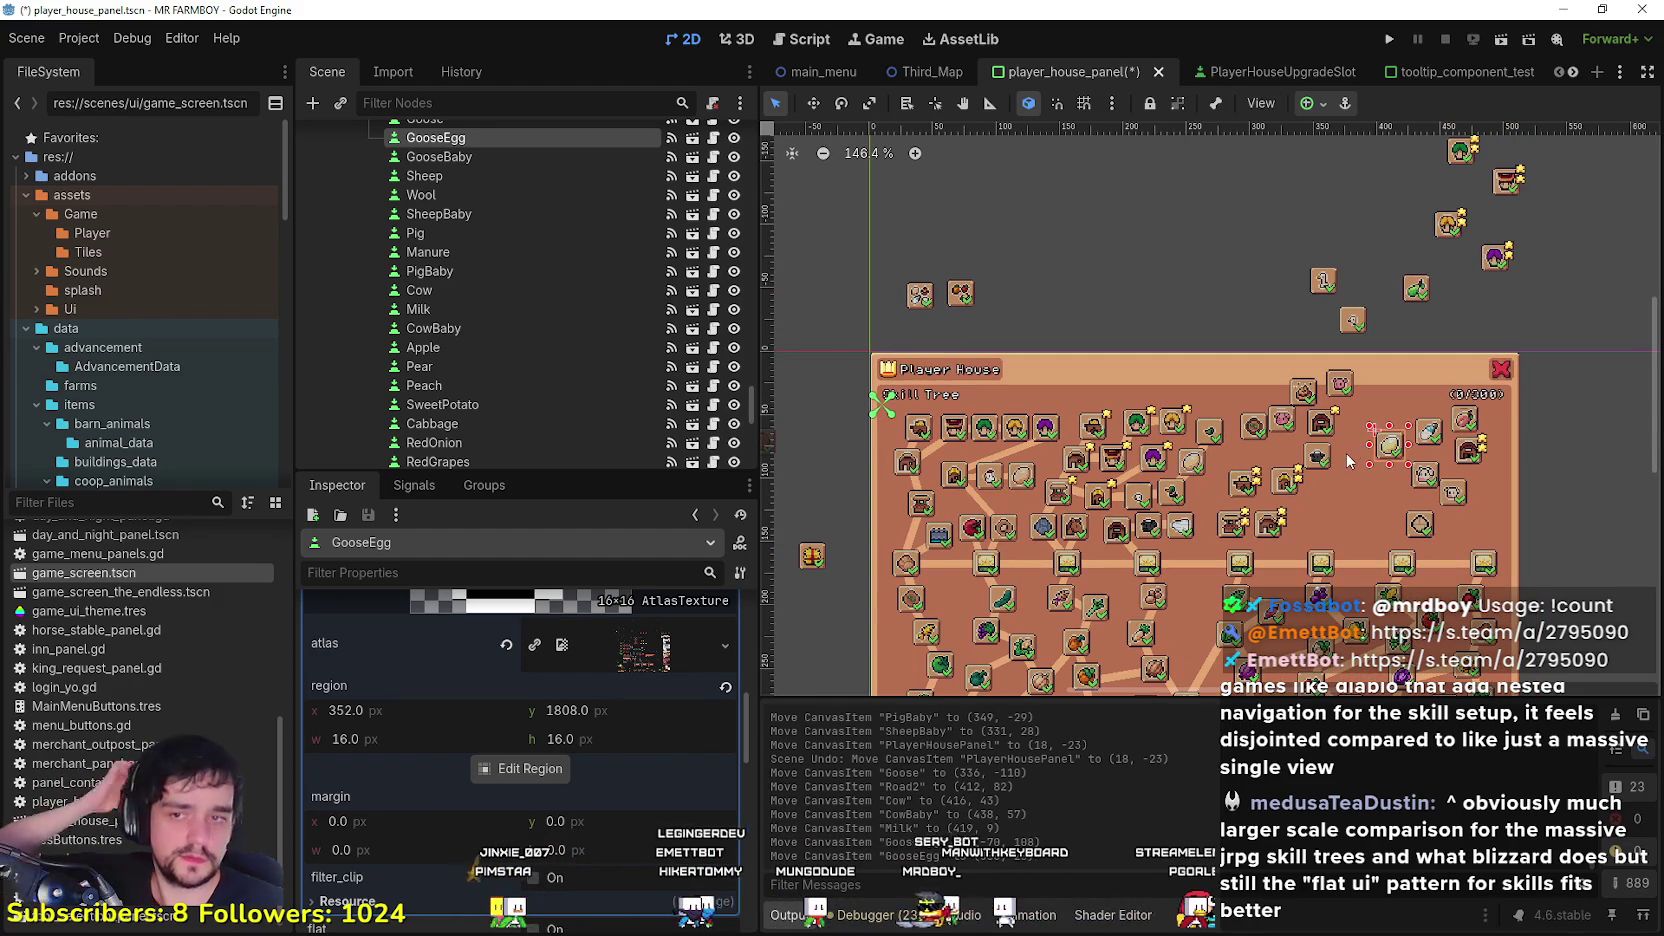
scroll(1349, 441, right, 3)
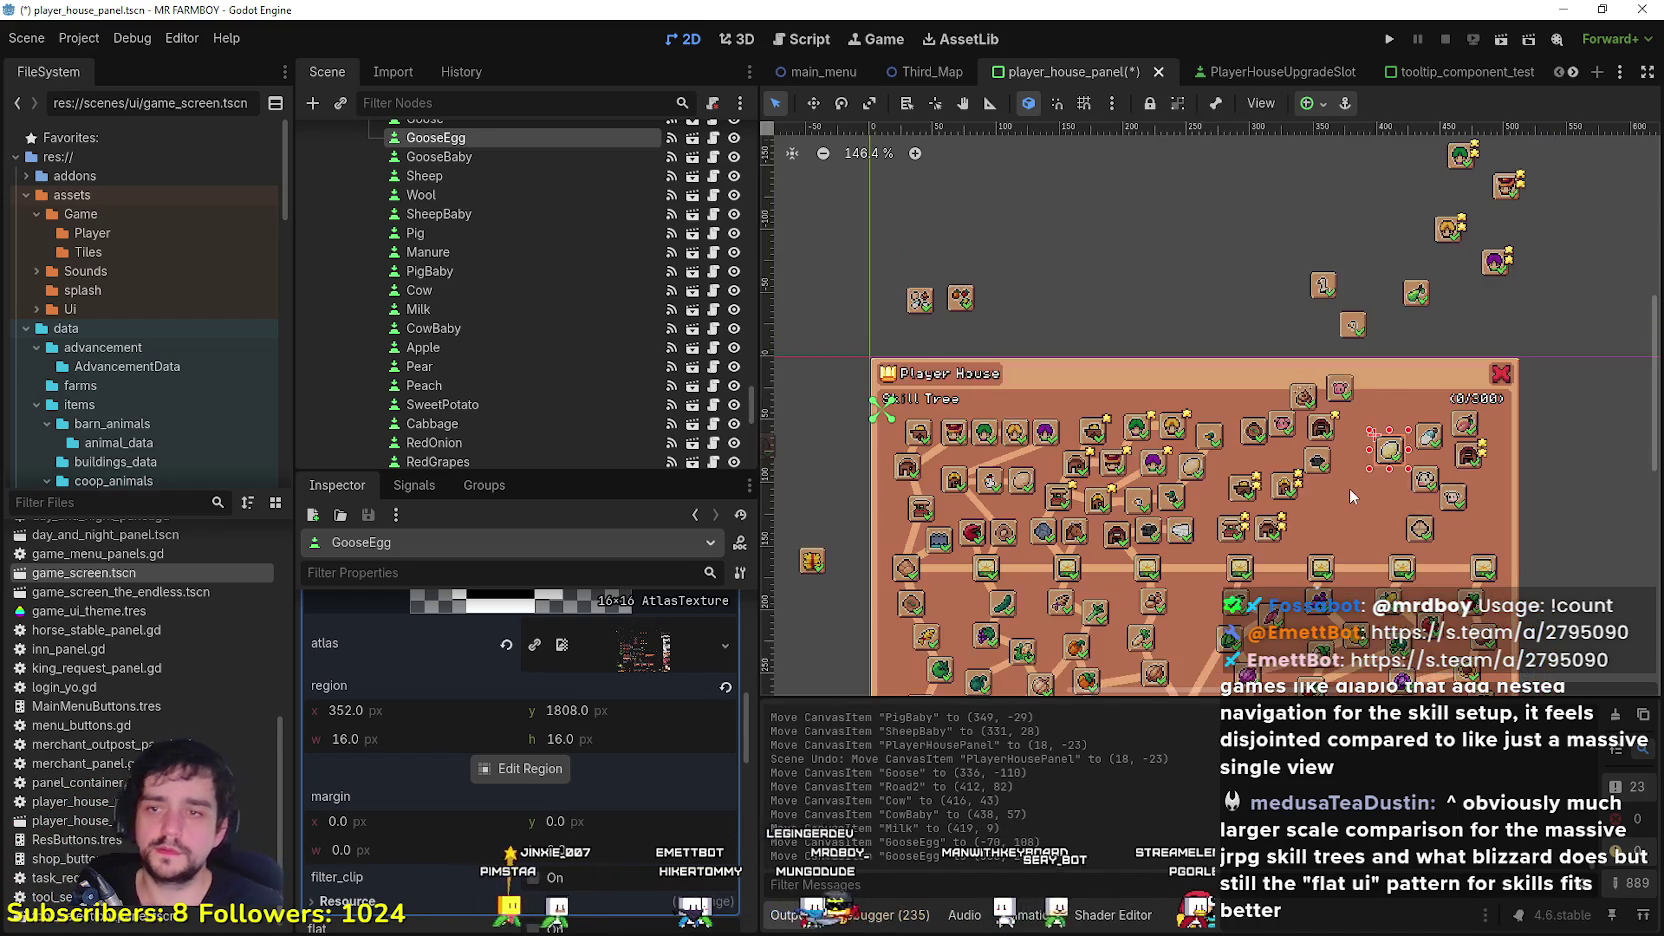
scroll(1348, 488, up, 2)
scroll(1272, 518, up, 1)
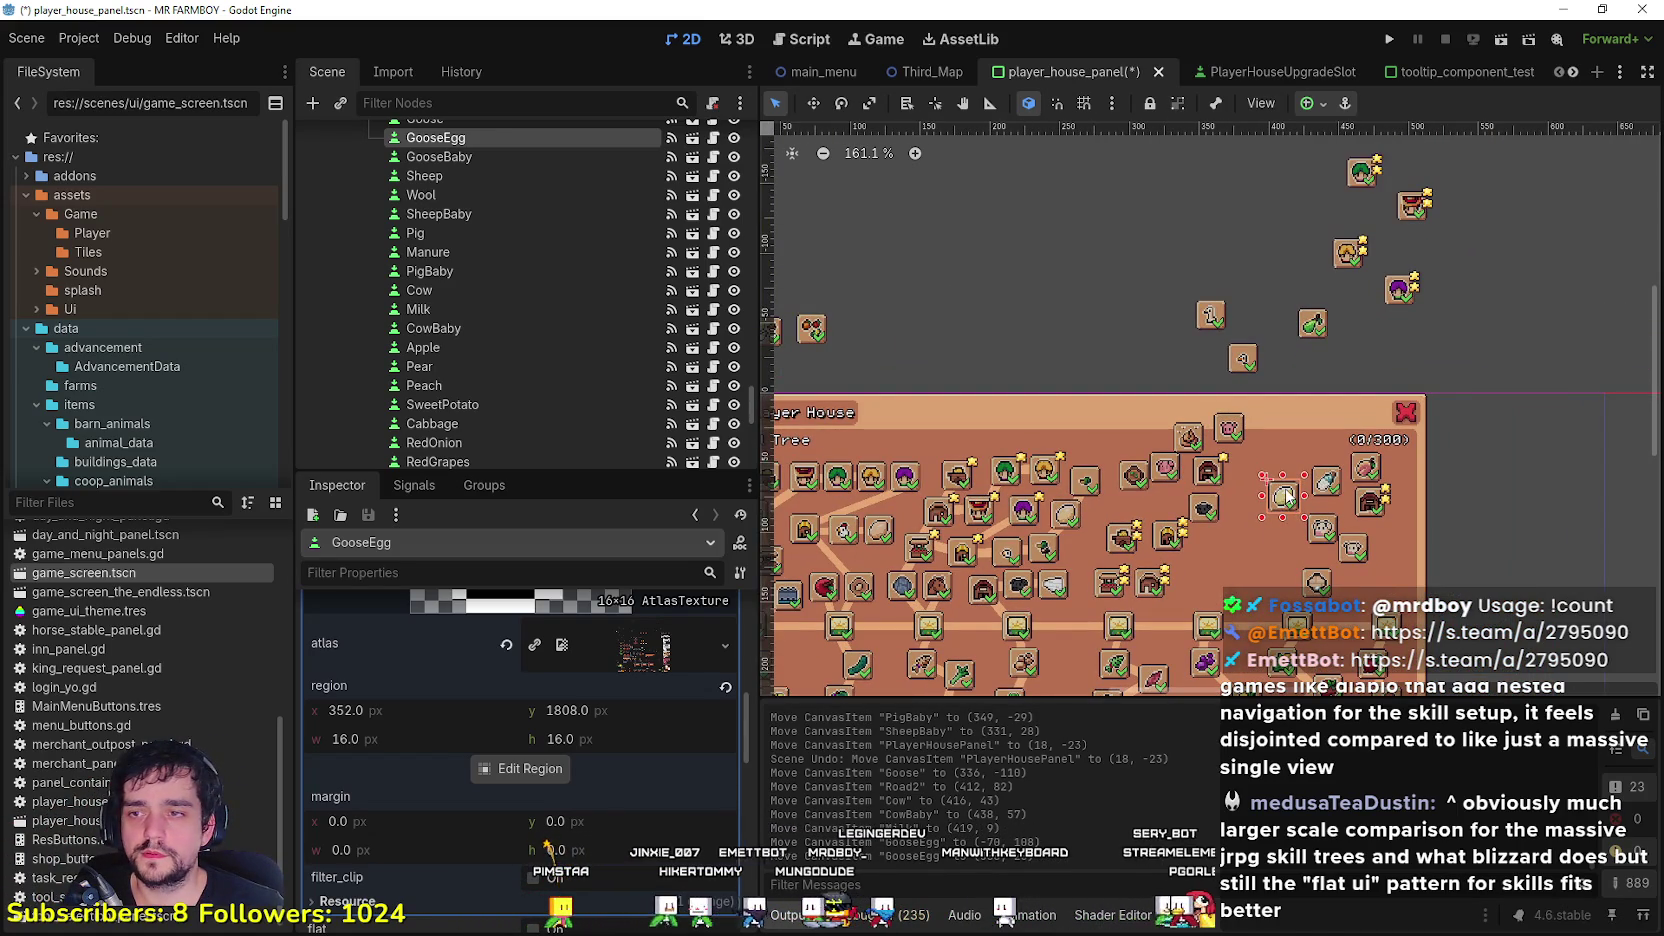
drag(1290, 470, 1296, 368)
scroll(1288, 370, up, 3)
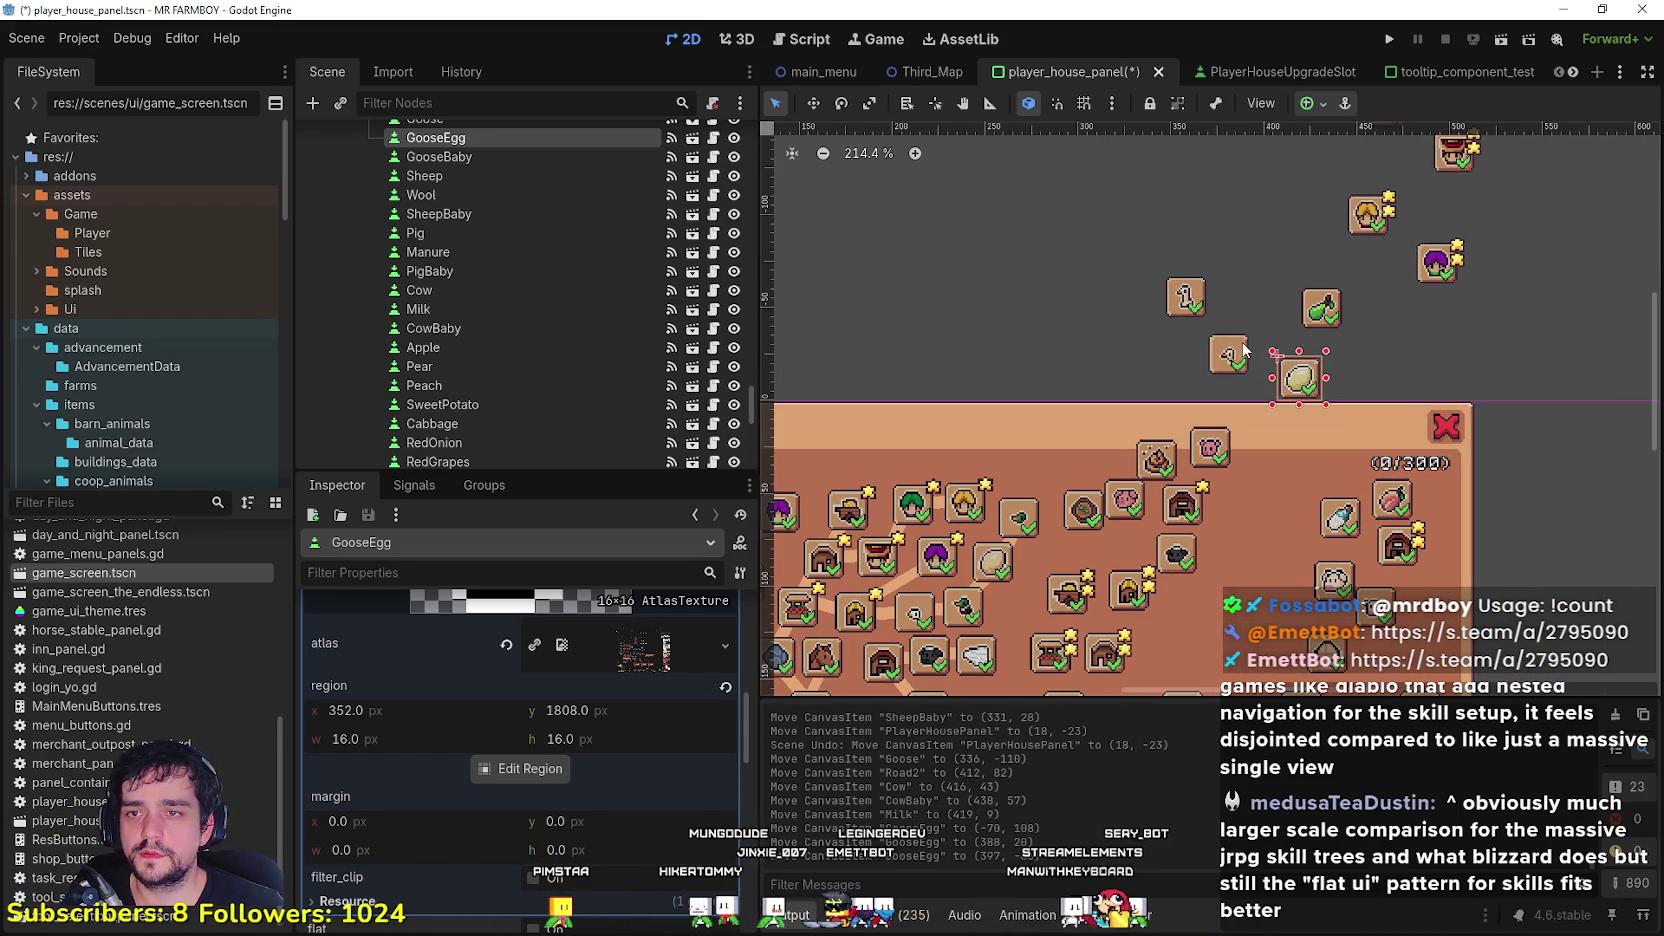
double_click(1230, 366)
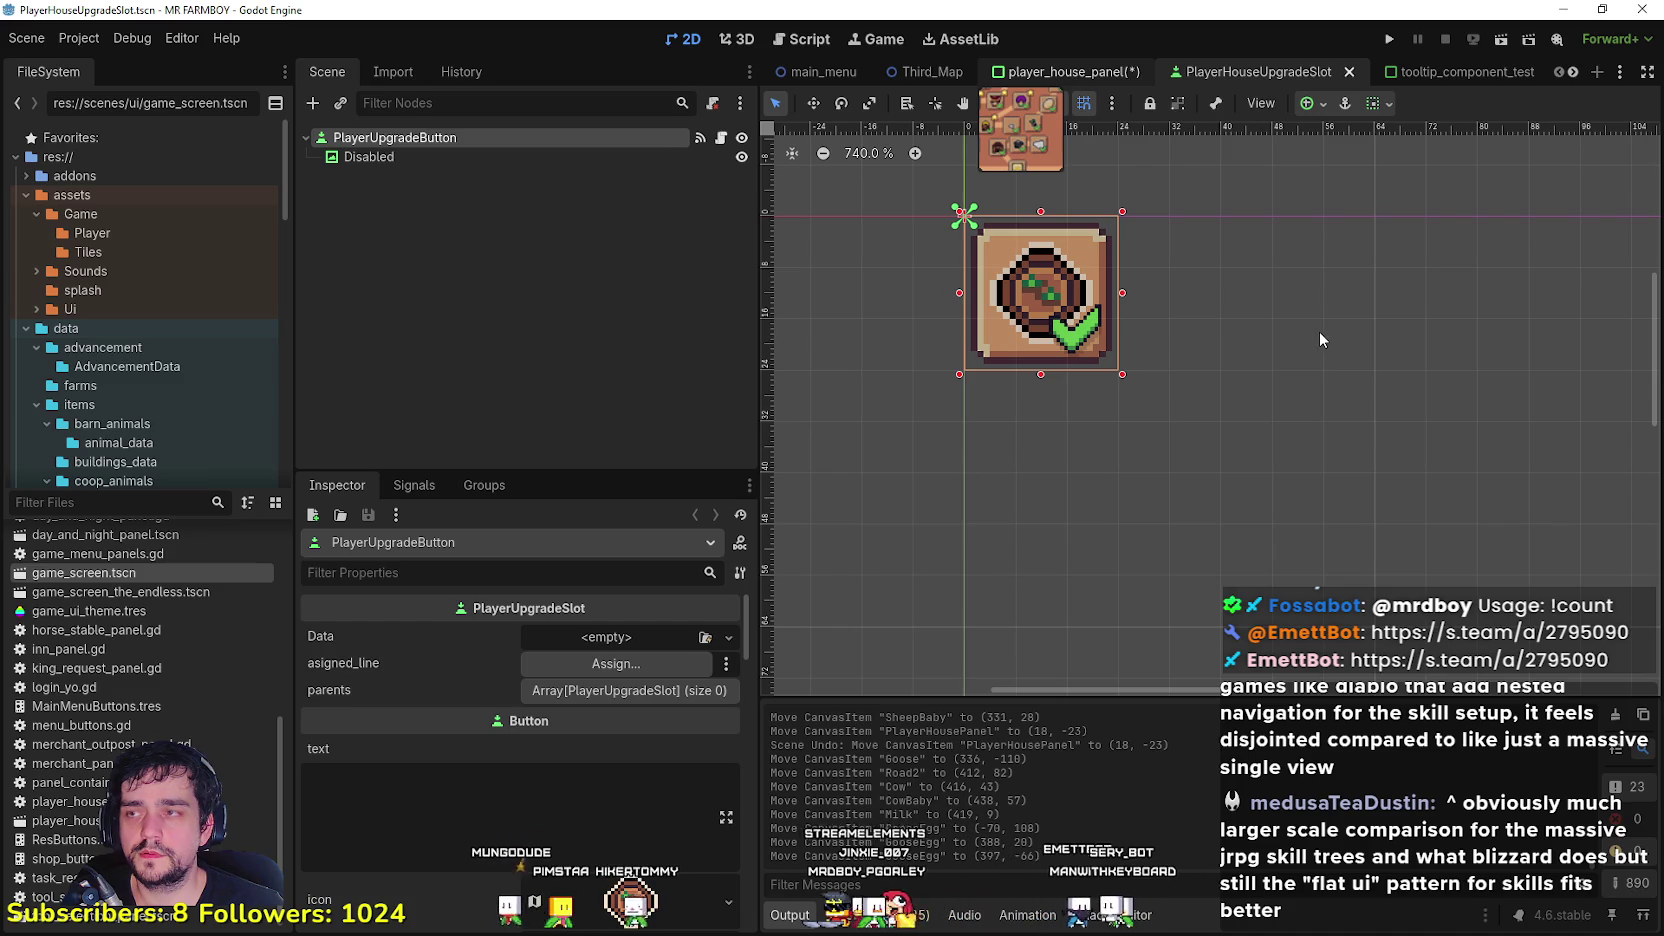
Step: Return to the player house panel and box-select the three stray slots left of it
key(ctrl+shift+Tab)
scroll(1066, 406, down, 8)
scroll(1413, 500, up, 2)
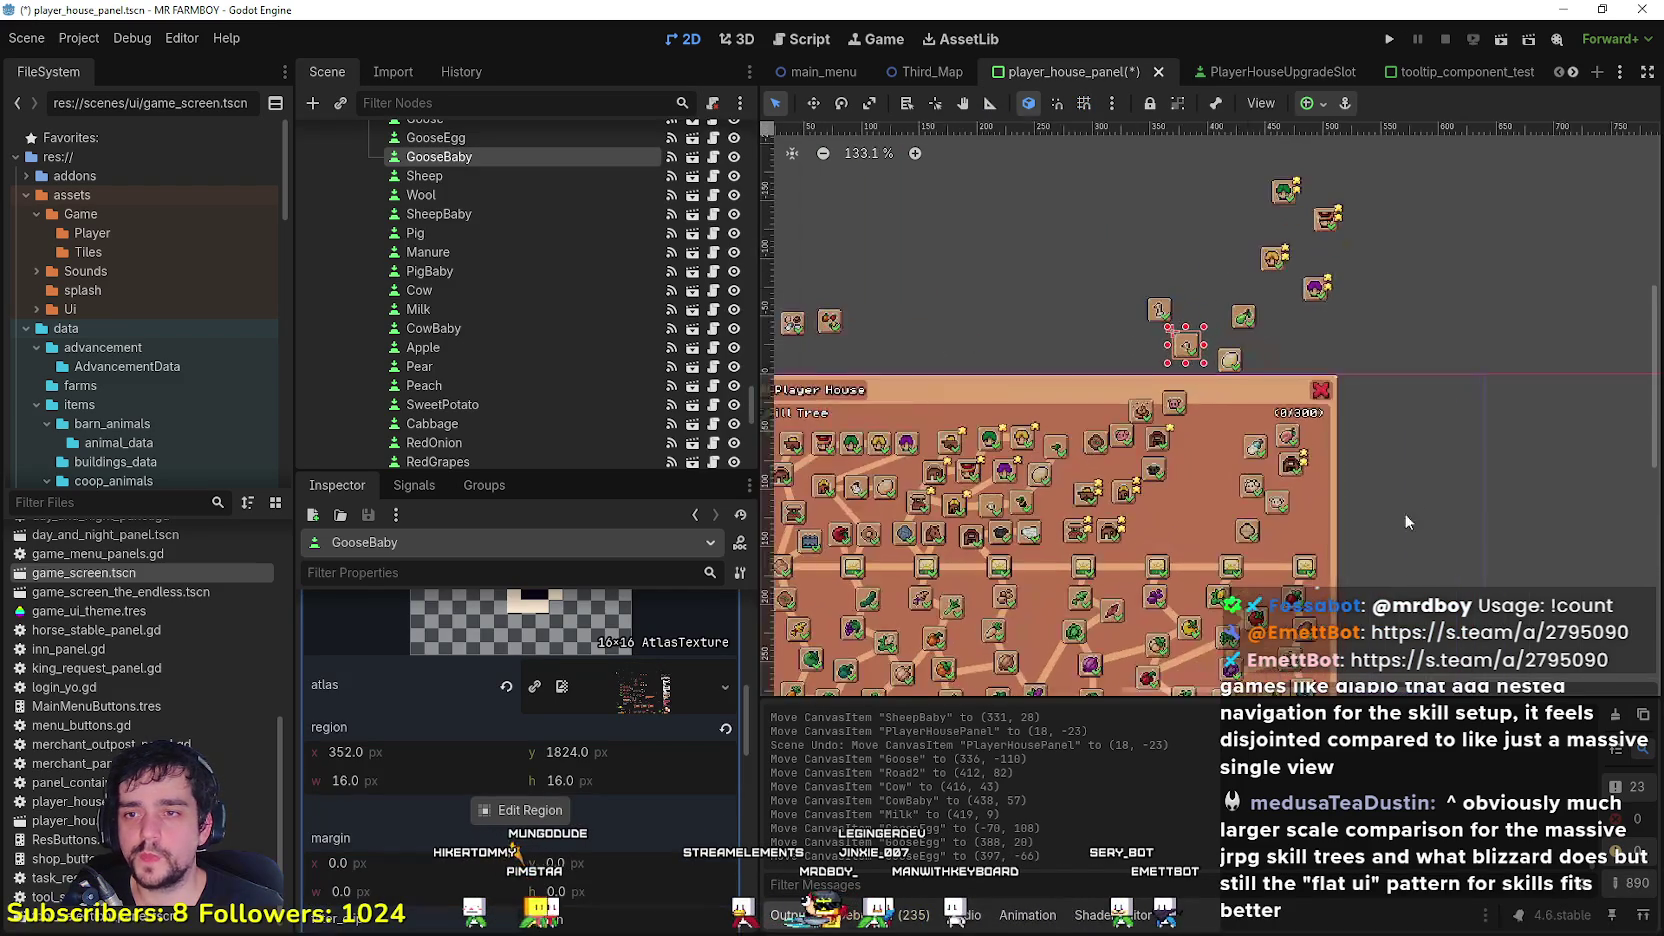
scroll(1144, 282, left, 3)
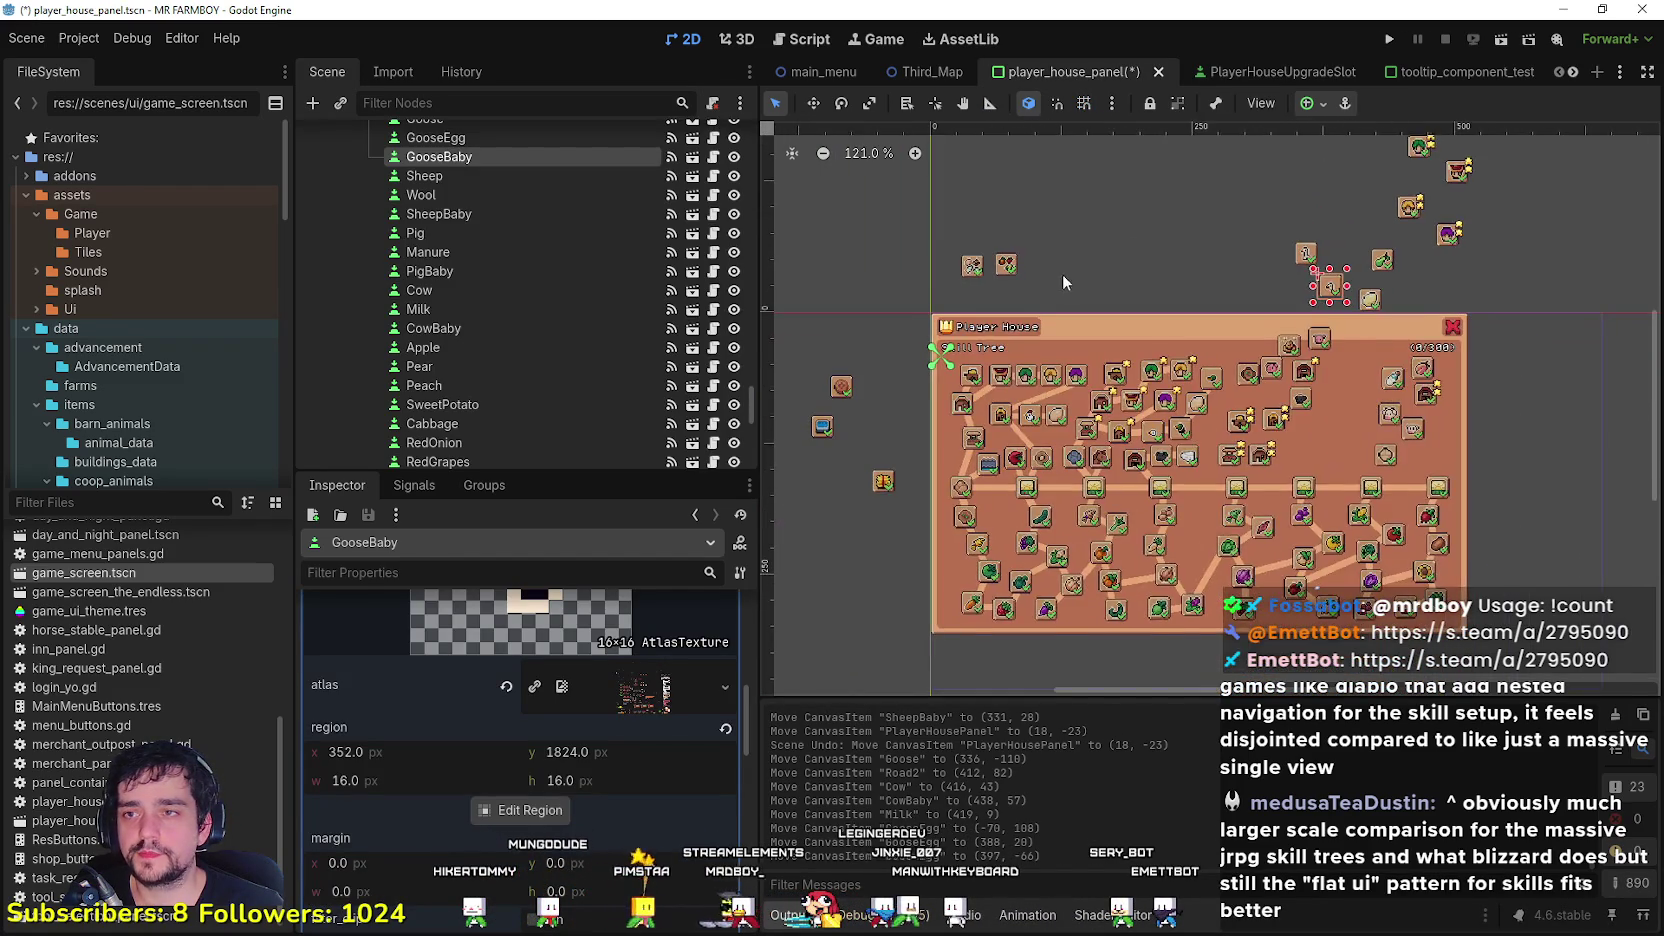
scroll(1066, 274, down, 2)
scroll(1044, 281, up, 1)
click(946, 298)
drag(946, 298, 955, 296)
drag(857, 488, 972, 335)
scroll(893, 487, down, 3)
mouse_move(931, 483)
mouse_down()
mouse_move(961, 484)
mouse_move(1080, 380)
mouse_up()
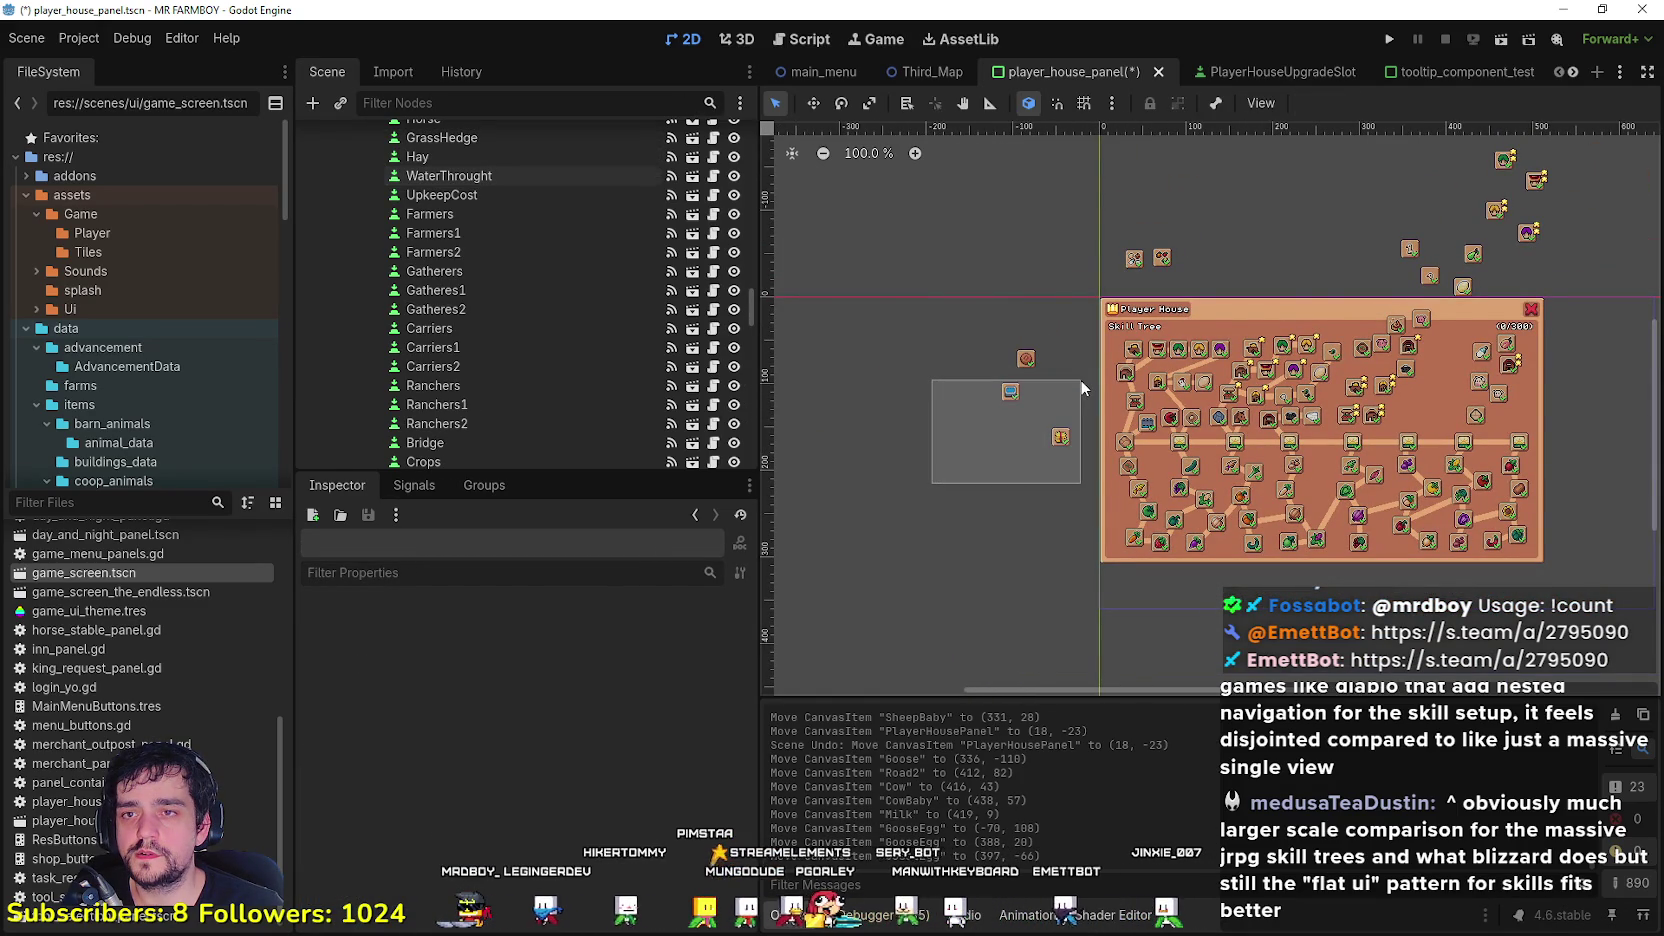
drag(1080, 380, 1075, 380)
scroll(1025, 413, down, 3)
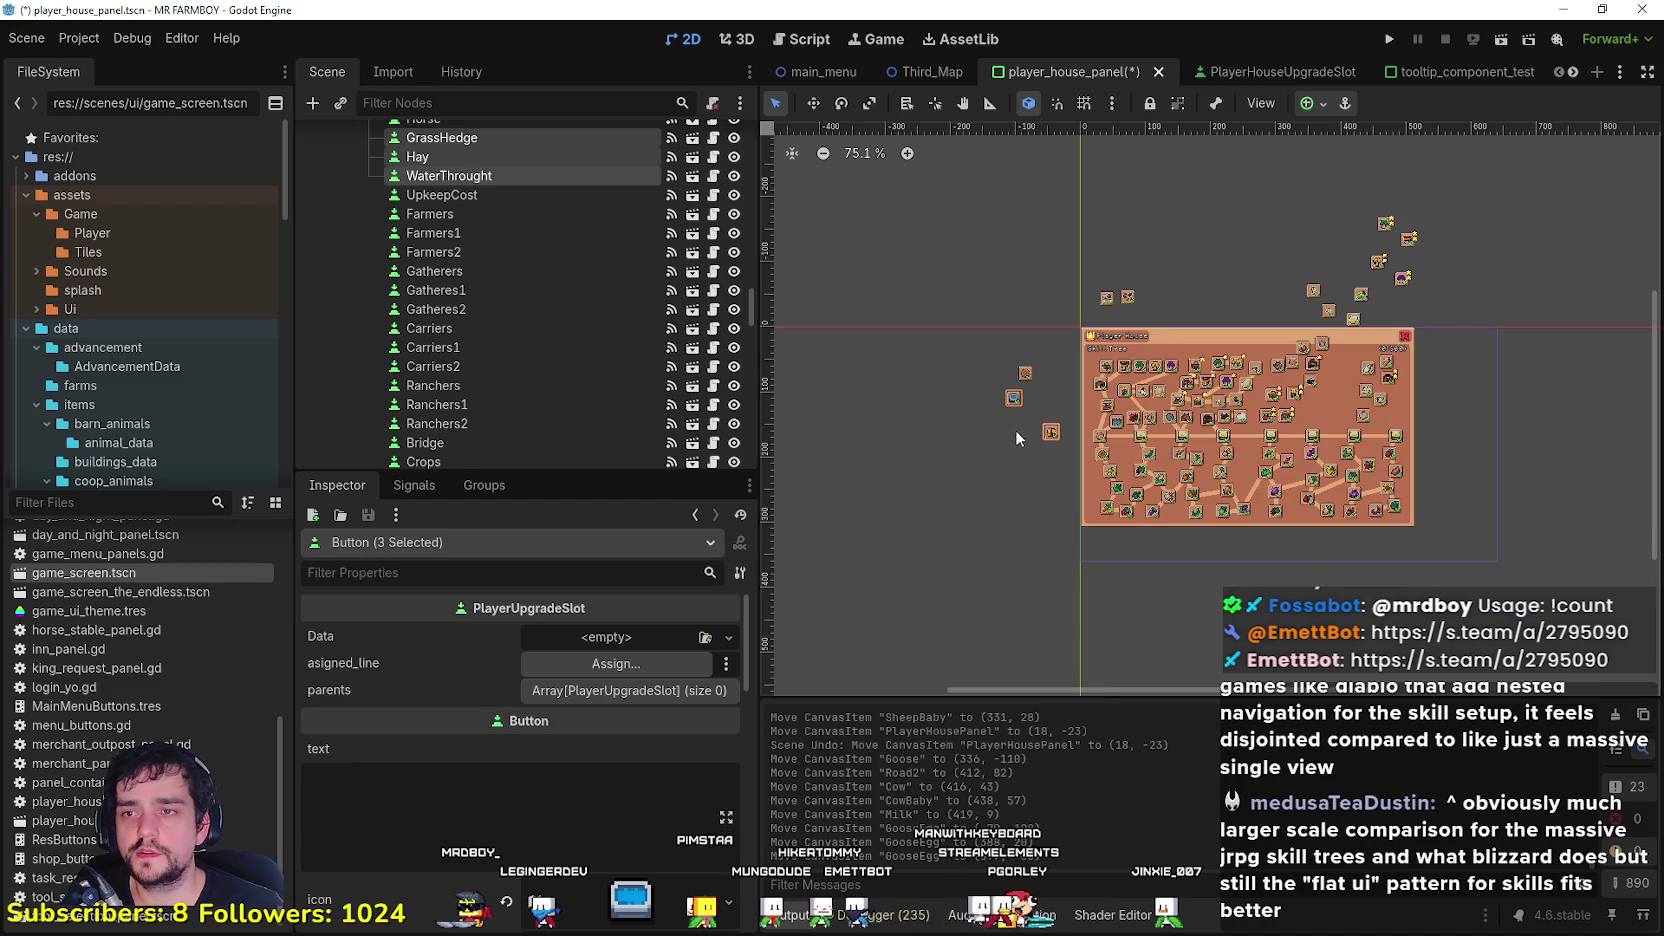
scroll(1049, 431, up, 8)
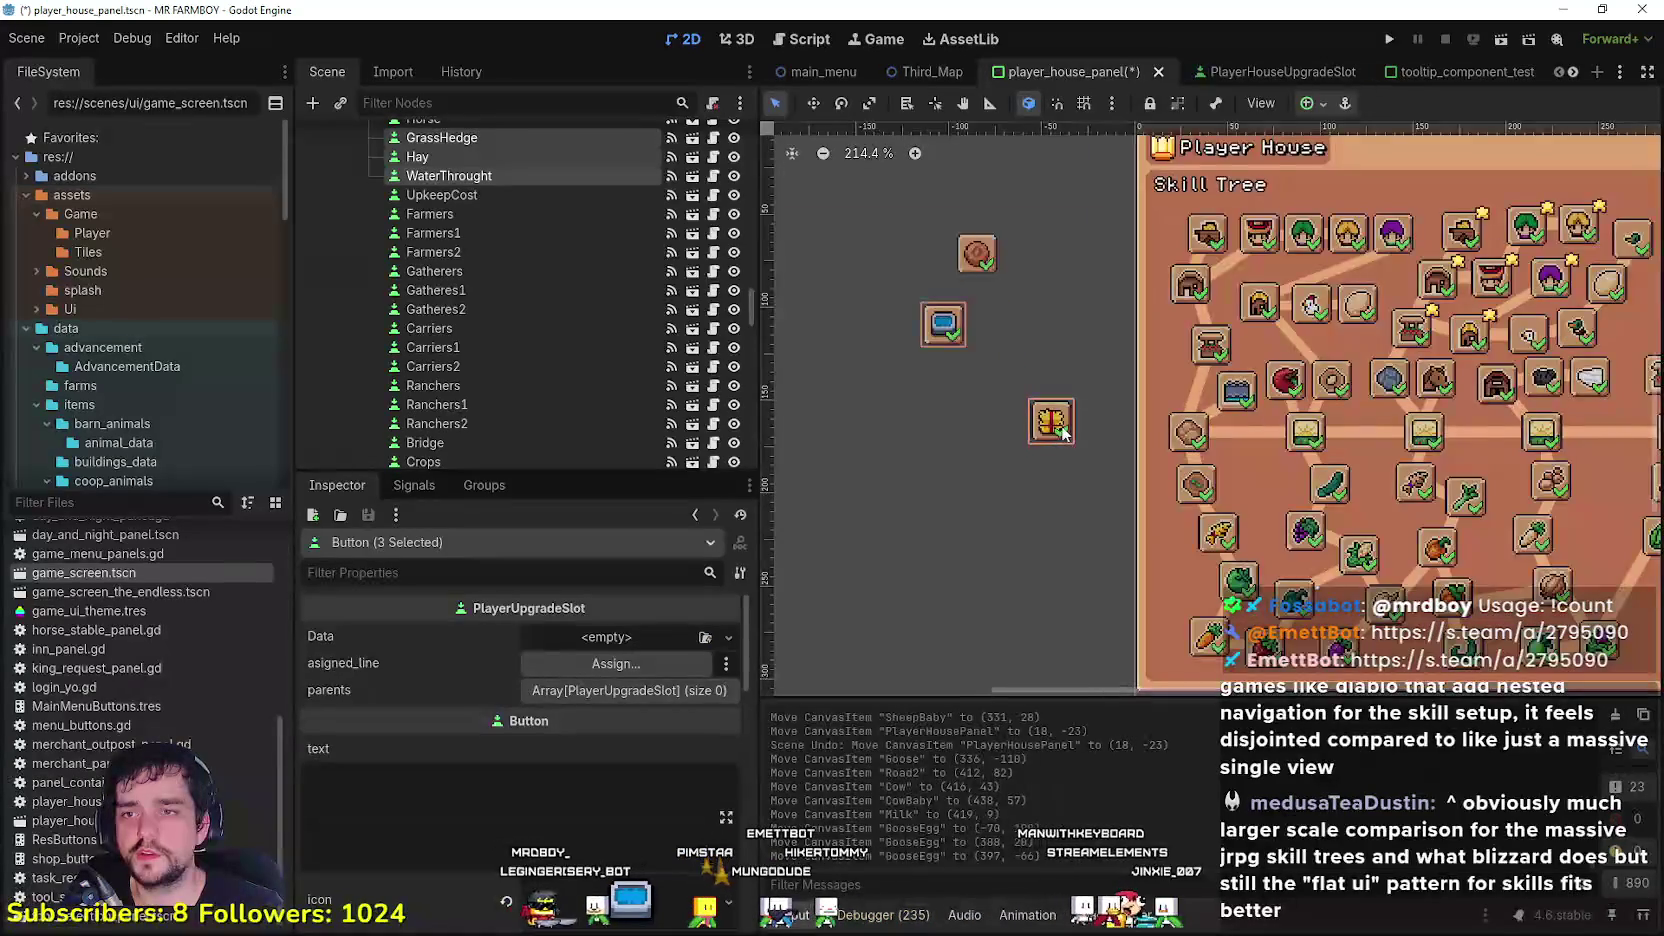
click(1005, 388)
Step: Reposition the WaterThrought and Hay slots outside the panel's left side
mouse_move(979, 358)
mouse_down()
mouse_move(957, 393)
mouse_move(1043, 384)
mouse_move(1046, 422)
mouse_up()
scroll(1008, 455, down, 4)
click(1019, 464)
scroll(911, 416, right, 4)
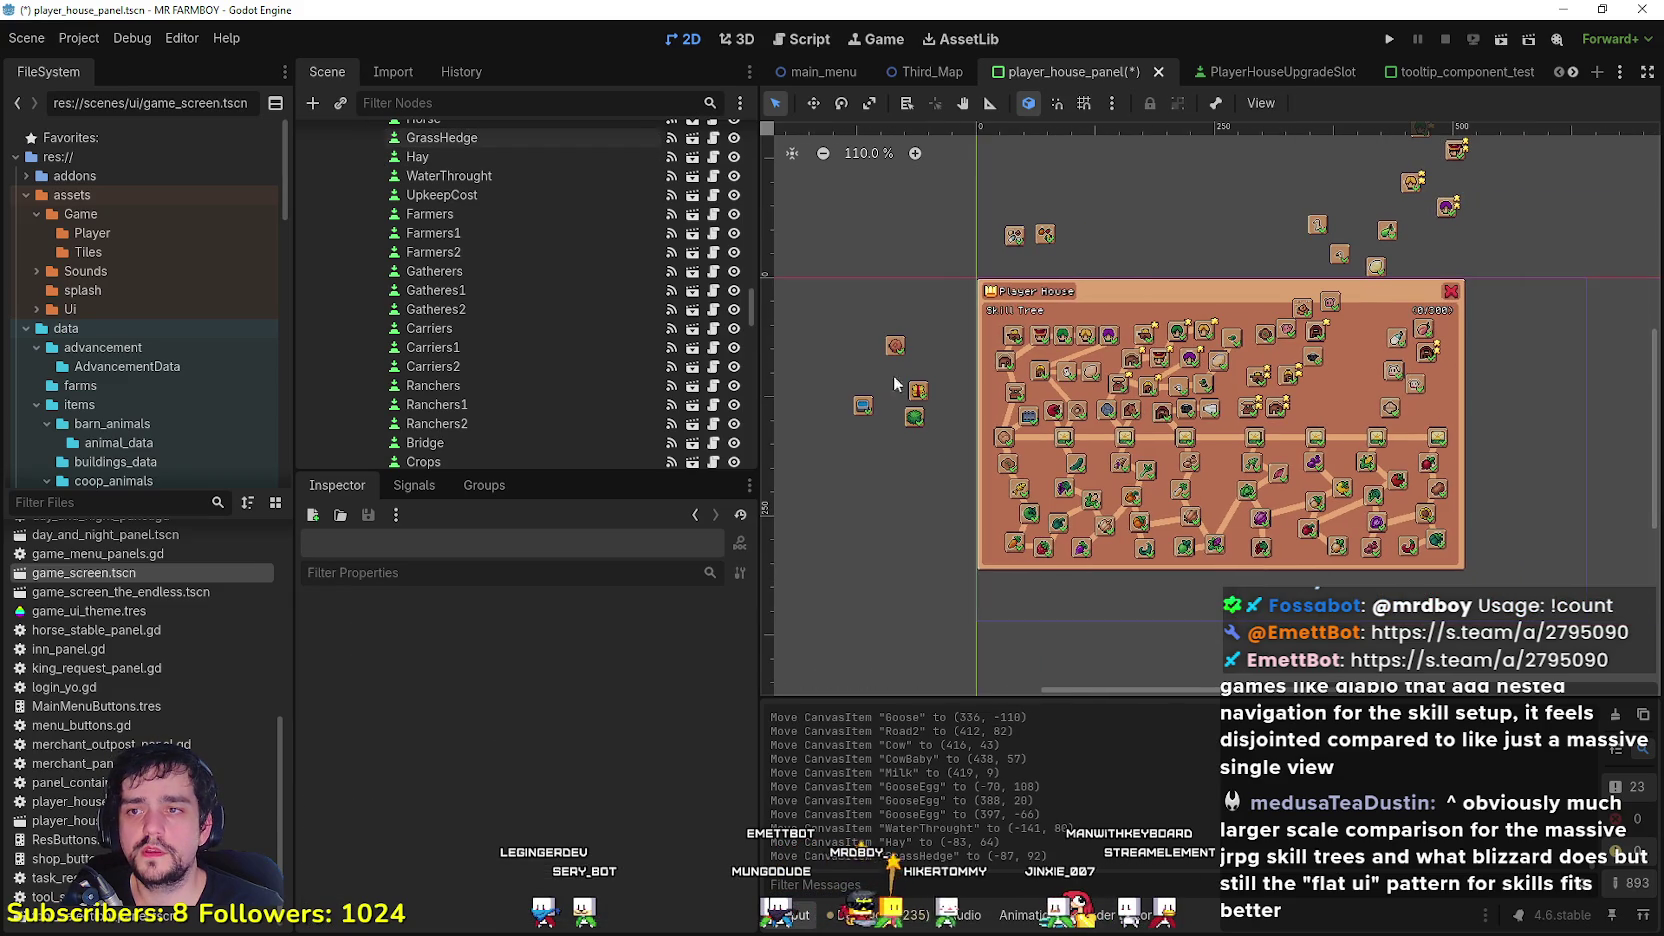
Step: Shift the Pear slot left and down into the skill tree
click(895, 345)
click(930, 278)
scroll(845, 369, up, 4)
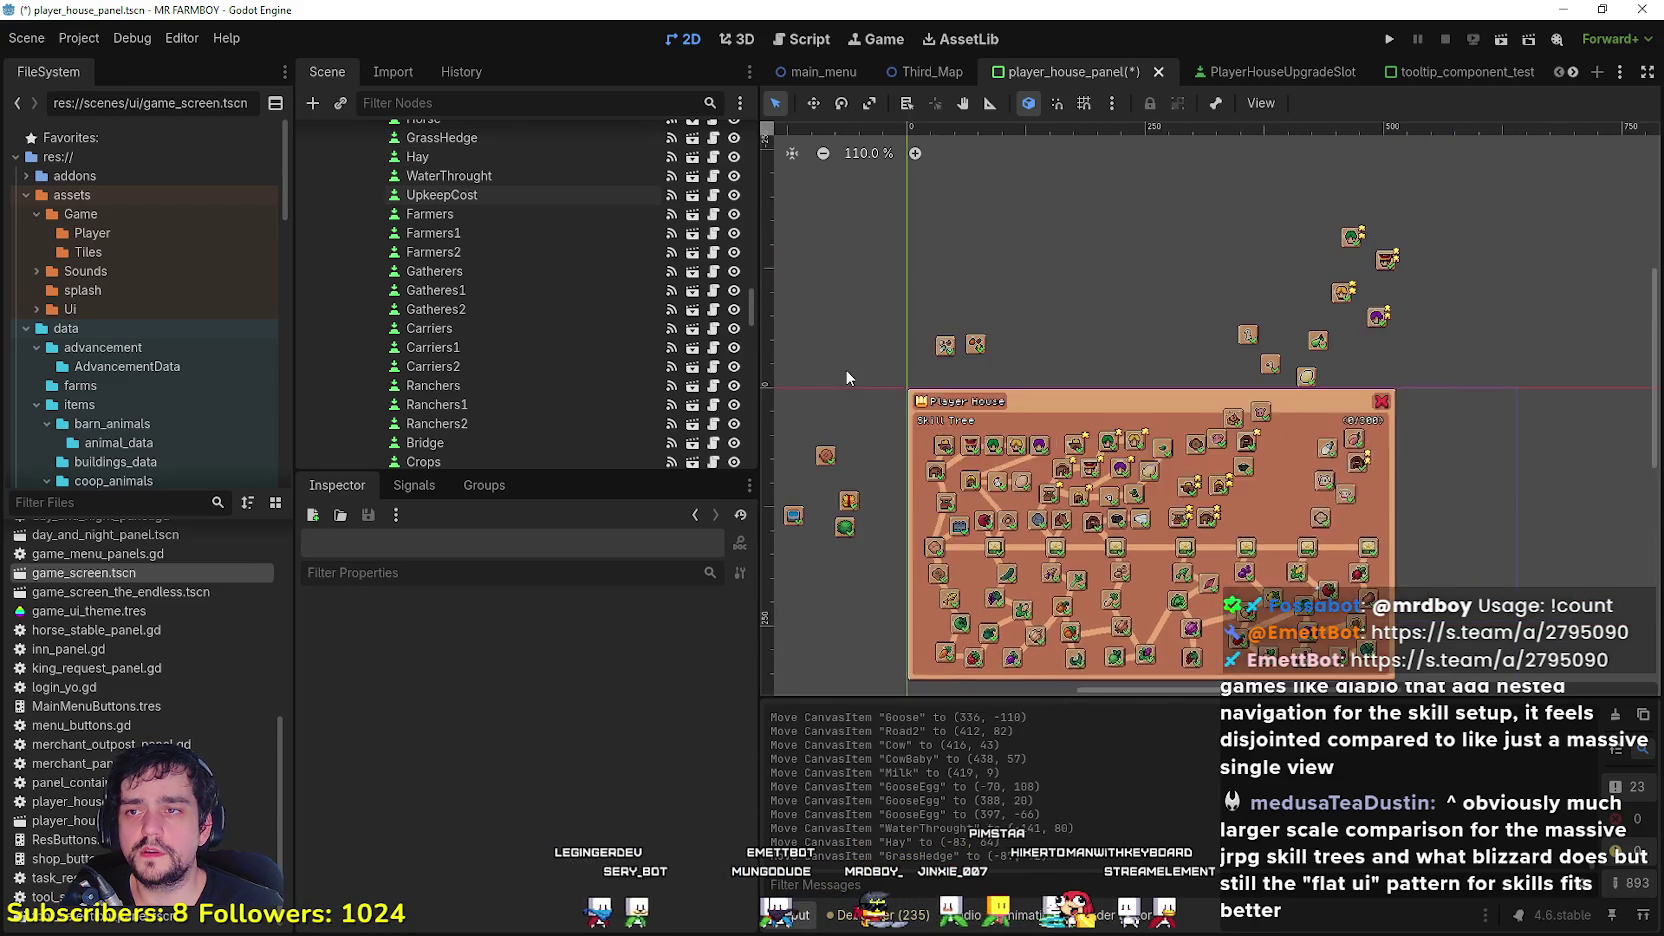
scroll(1035, 317, right, 4)
scroll(1069, 318, up, 1)
scroll(1294, 311, left, 3)
scroll(1294, 311, down, 2)
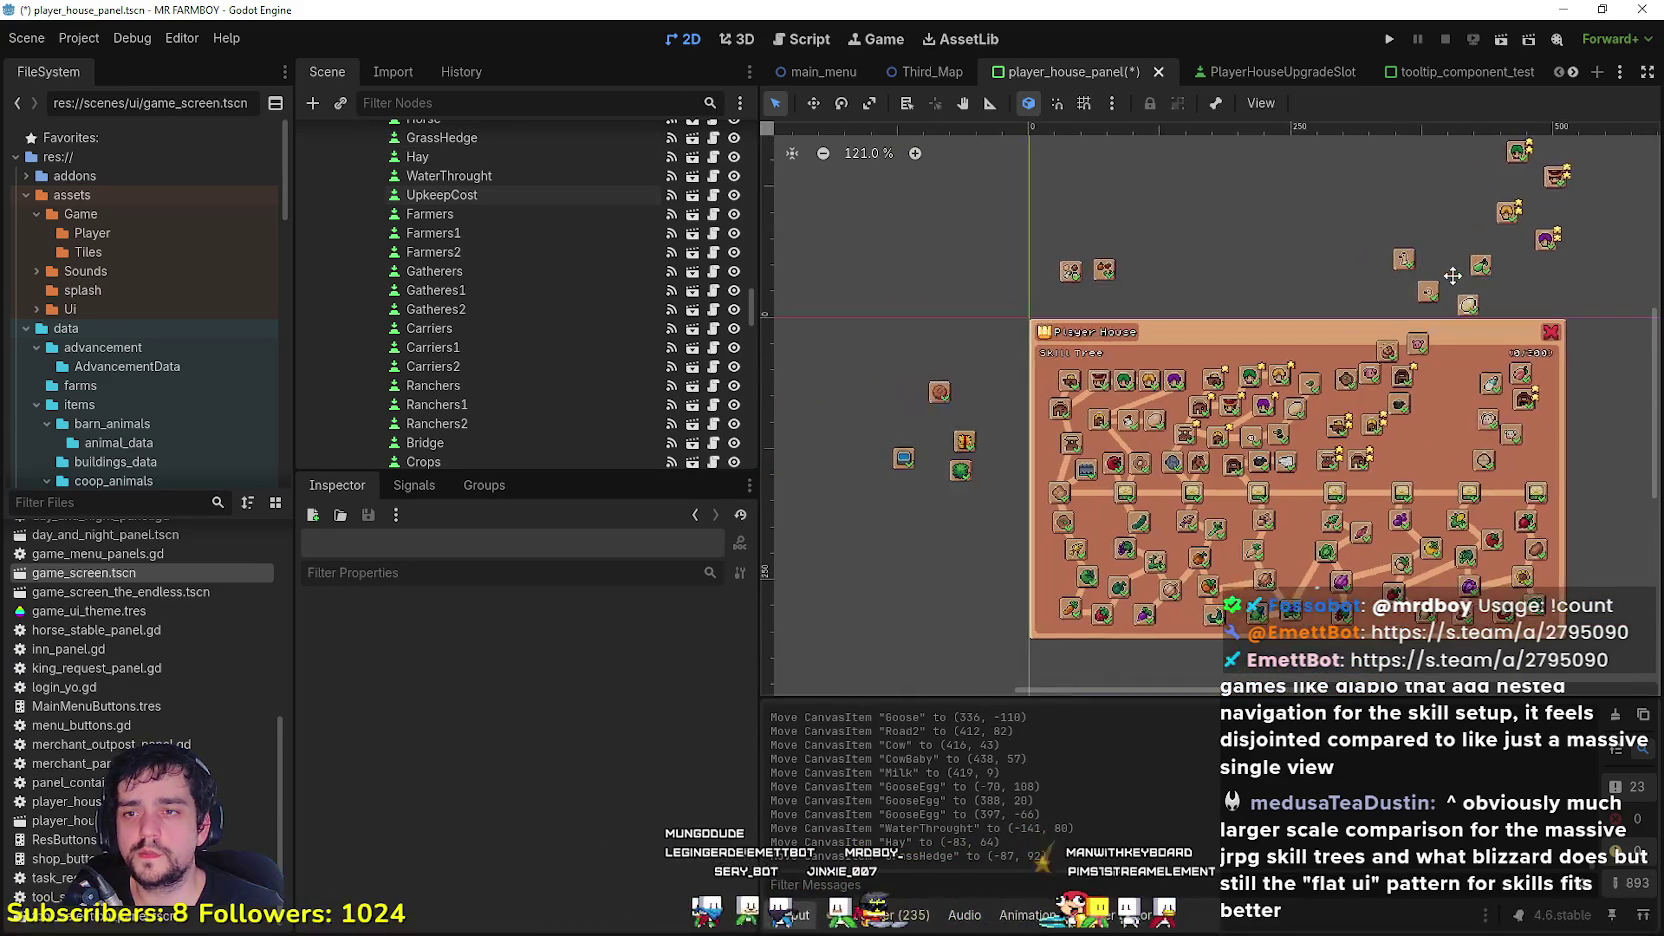
scroll(1300, 330, up, 2)
scroll(1330, 370, right, 5)
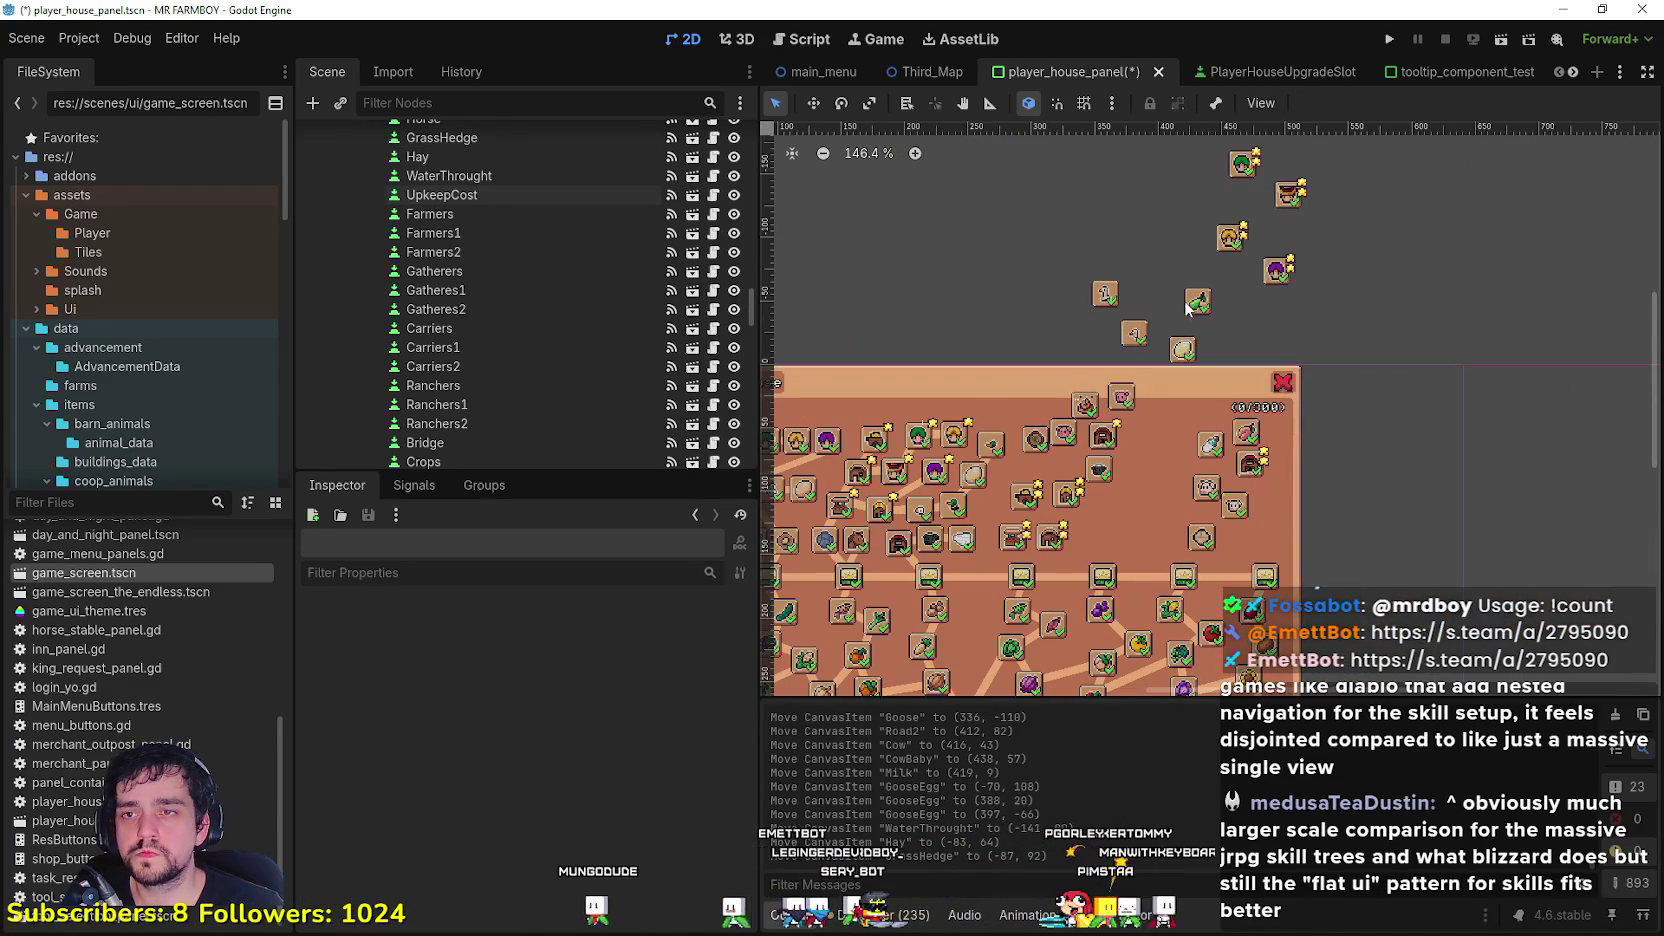
mouse_move(1196, 306)
mouse_down()
mouse_move(1050, 288)
mouse_move(1005, 315)
mouse_move(1090, 345)
mouse_move(1145, 540)
mouse_move(1130, 505)
mouse_move(1120, 517)
mouse_up()
scroll(1362, 566, down, 1)
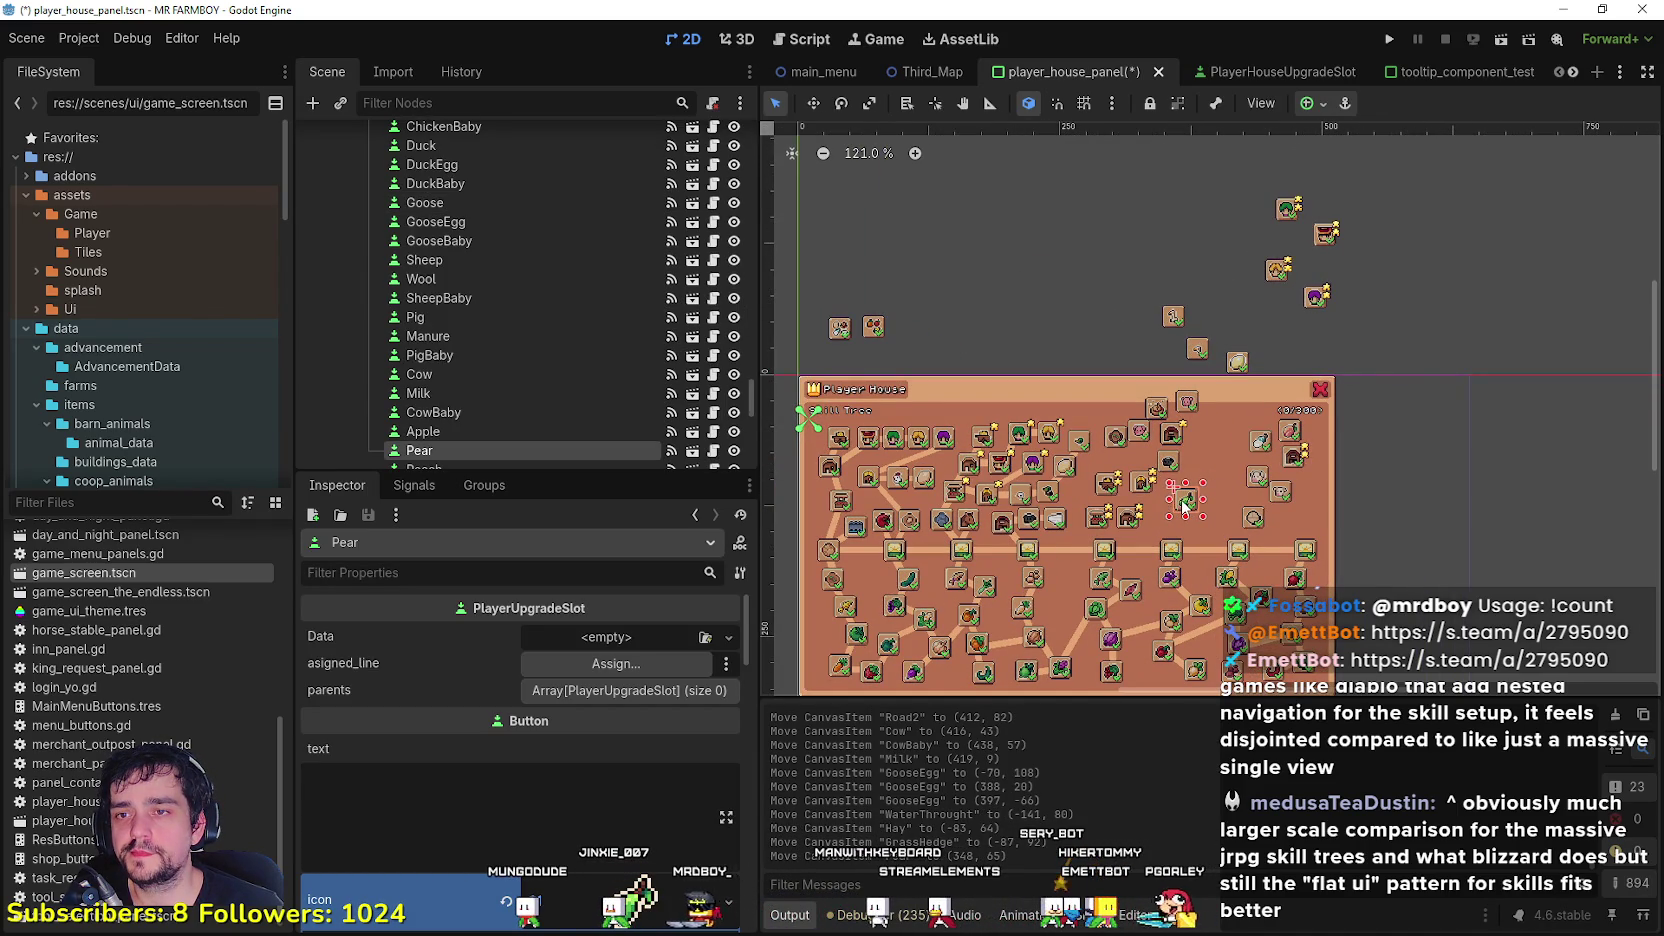
Step: Nudge the Pear slot up and left so it sits above the panel
scroll(1190, 500, down, 1)
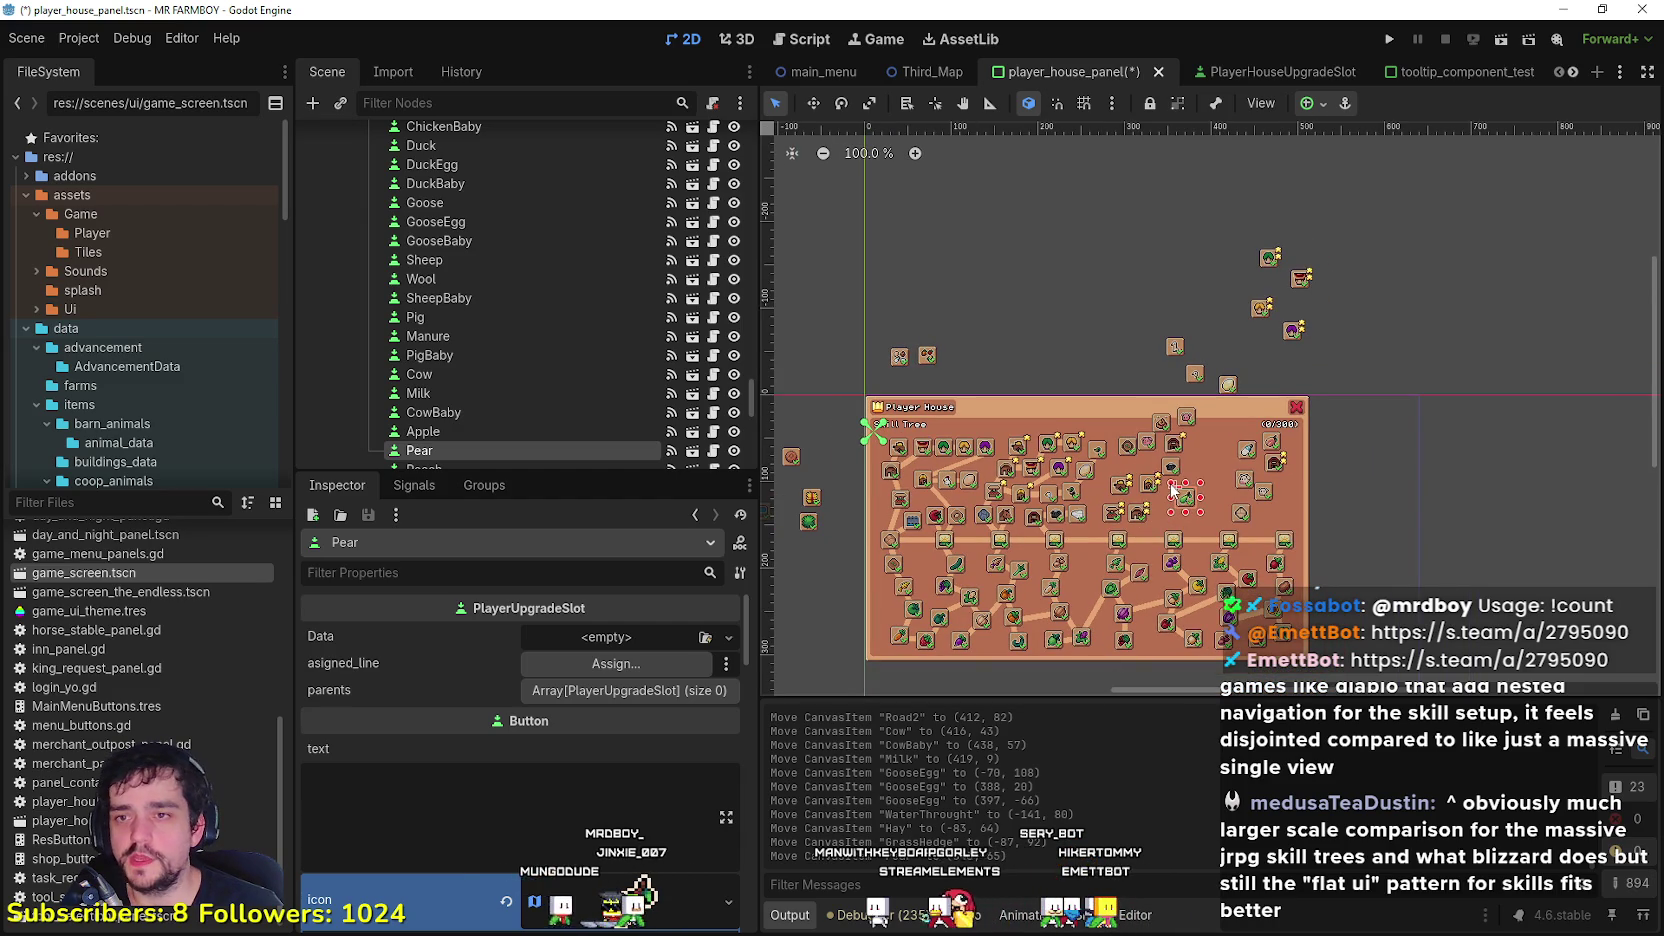
key(Up)
key(Up)
key(Up)
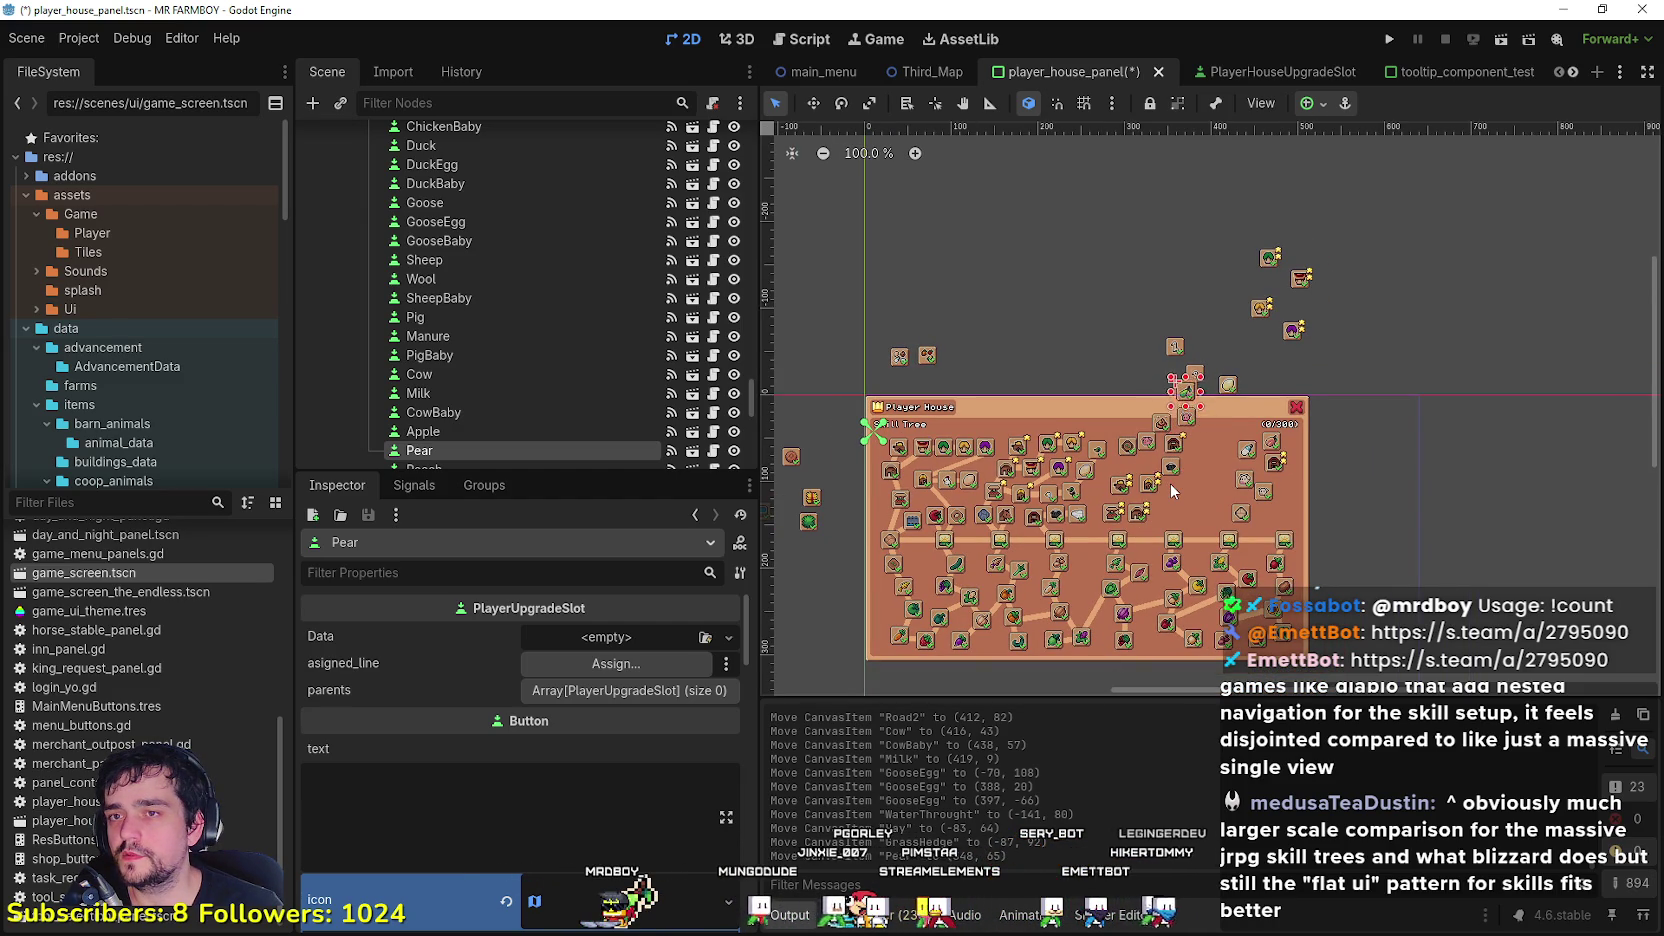
key(Up)
key(Up)
key(Up)
key(Left)
key(Left)
key(Left)
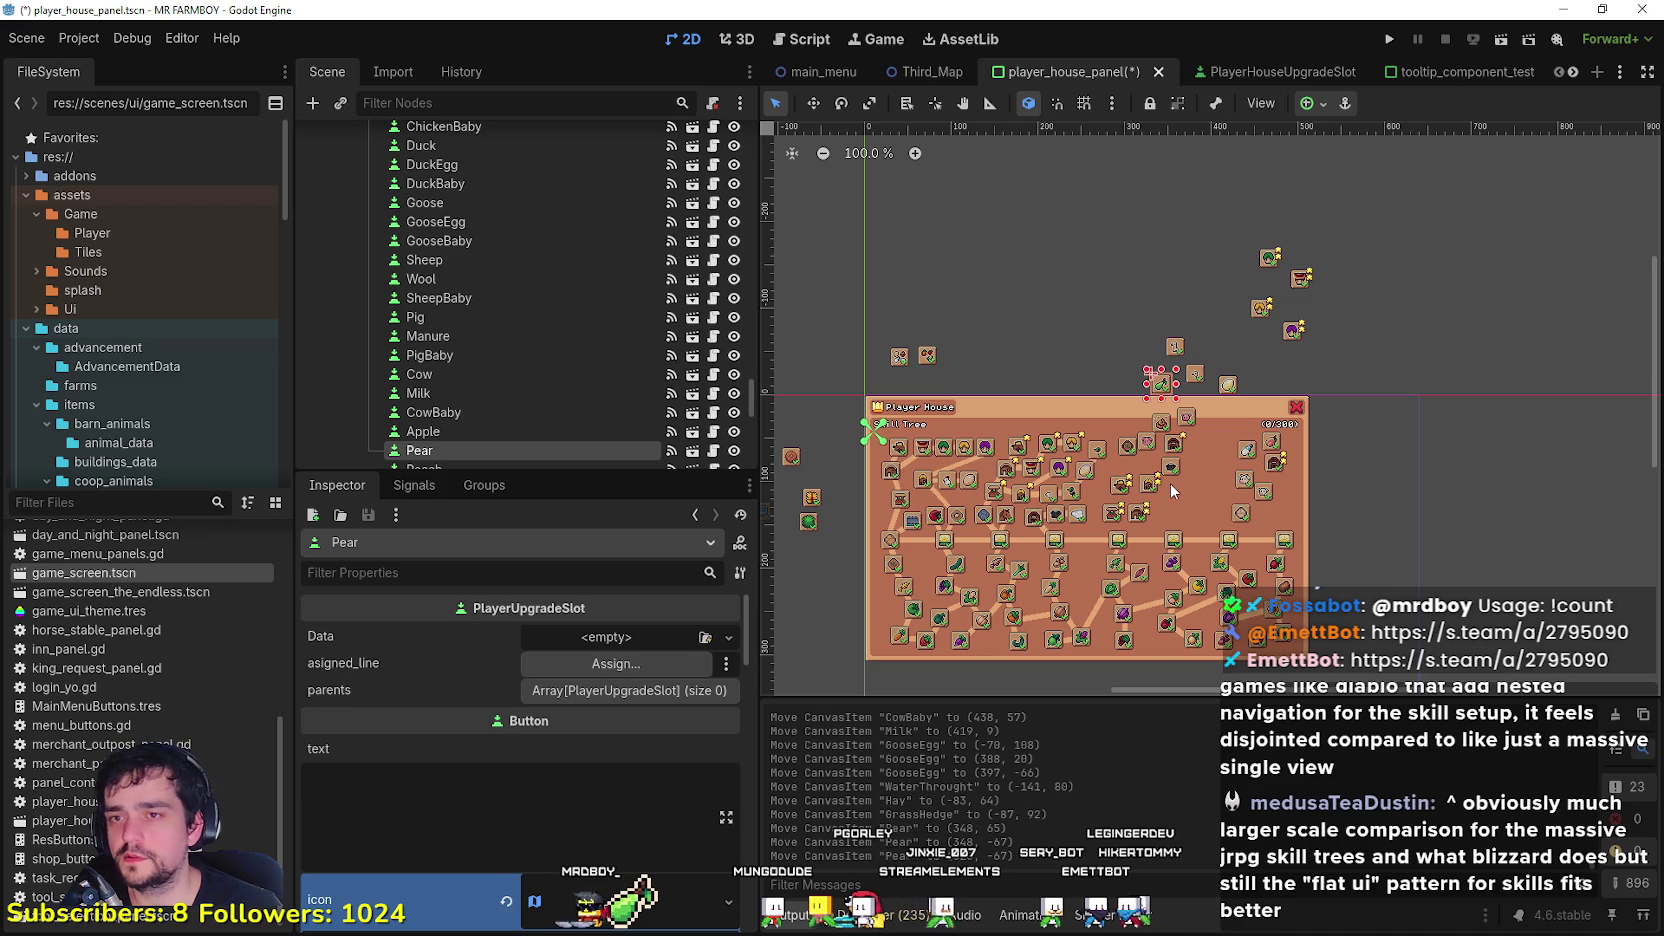
scroll(514, 365, down, 3)
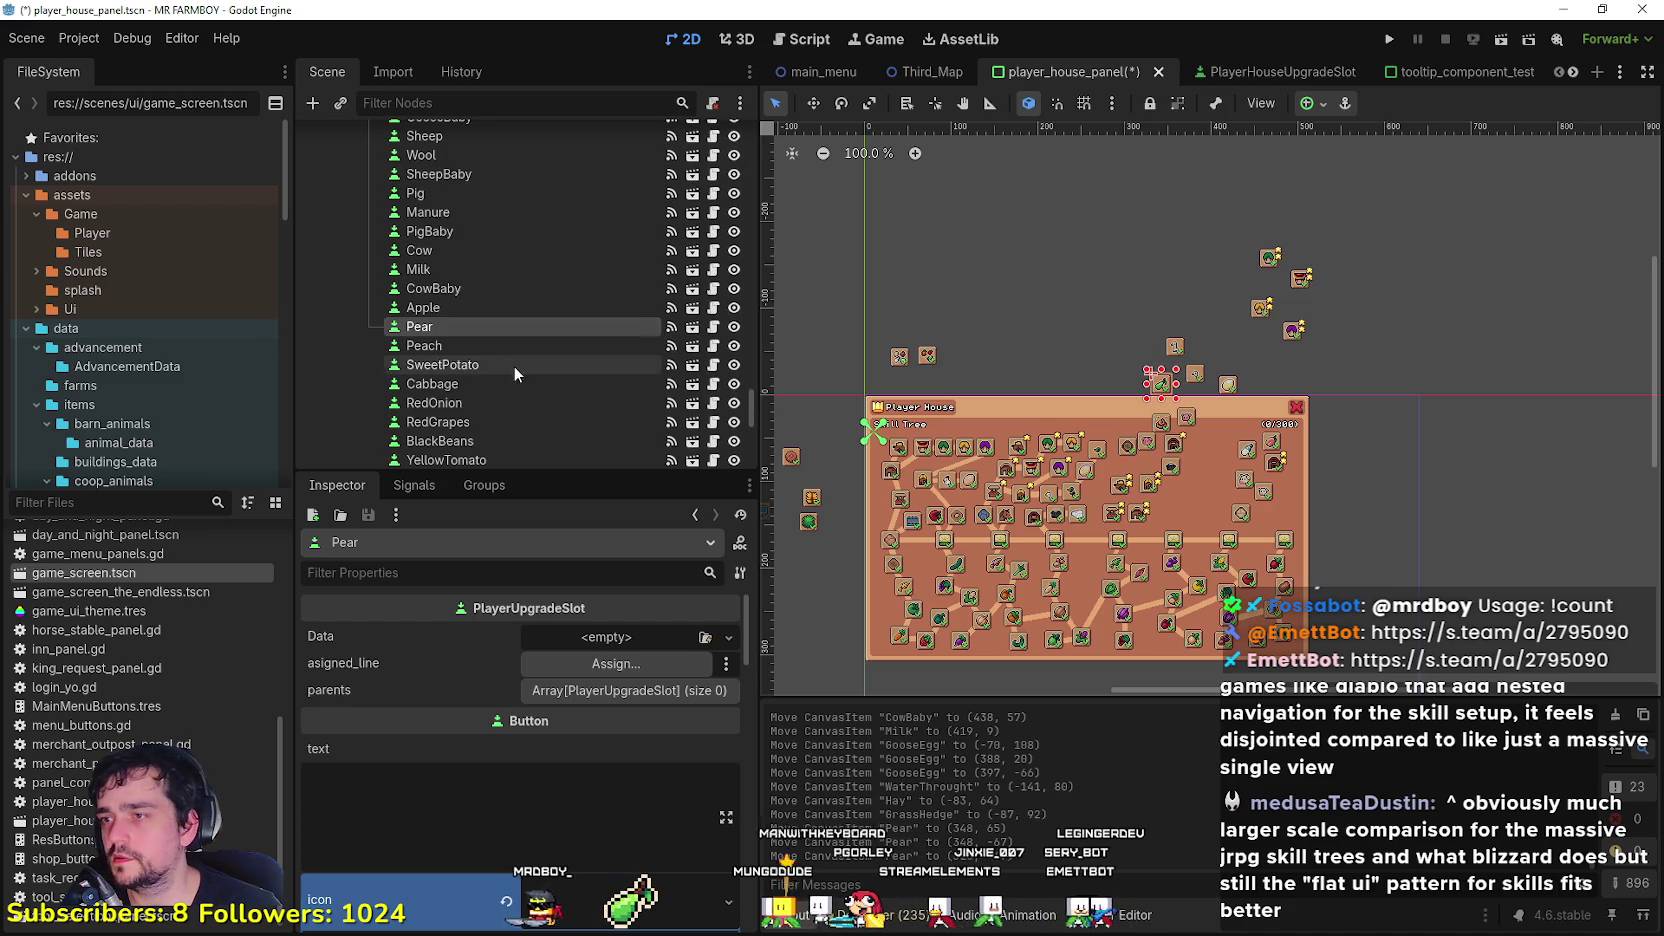
Step: Duplicate the Pear slot and name the copy Cherry
click(482, 306)
scroll(918, 541, up, 5)
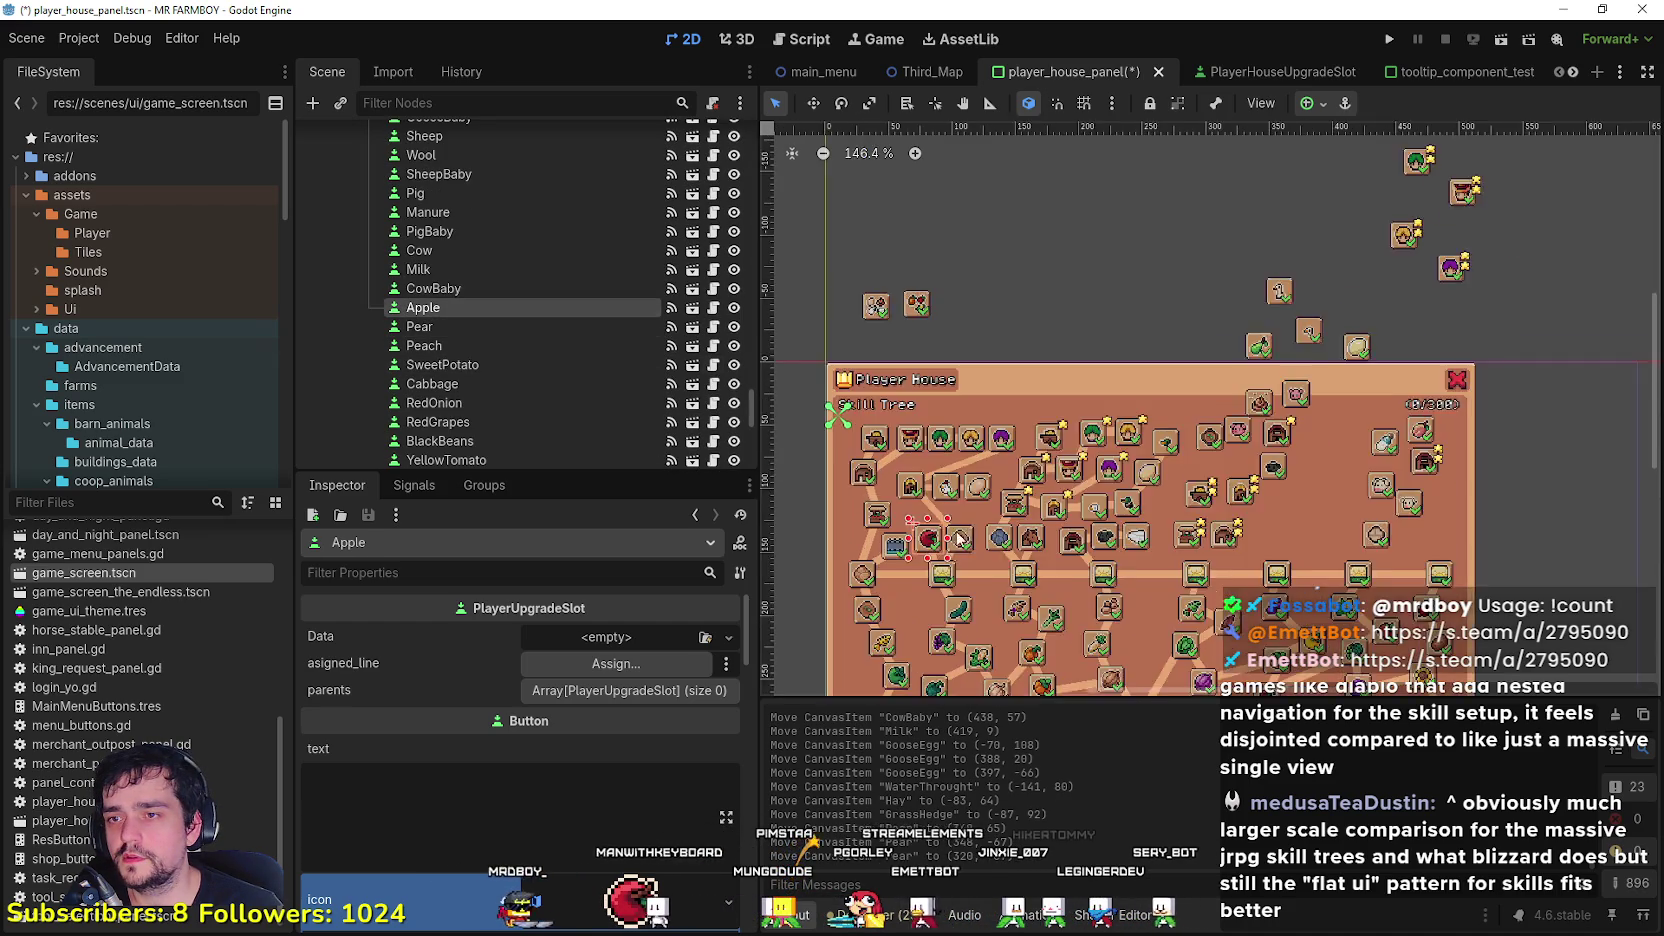
scroll(918, 541, down, 3)
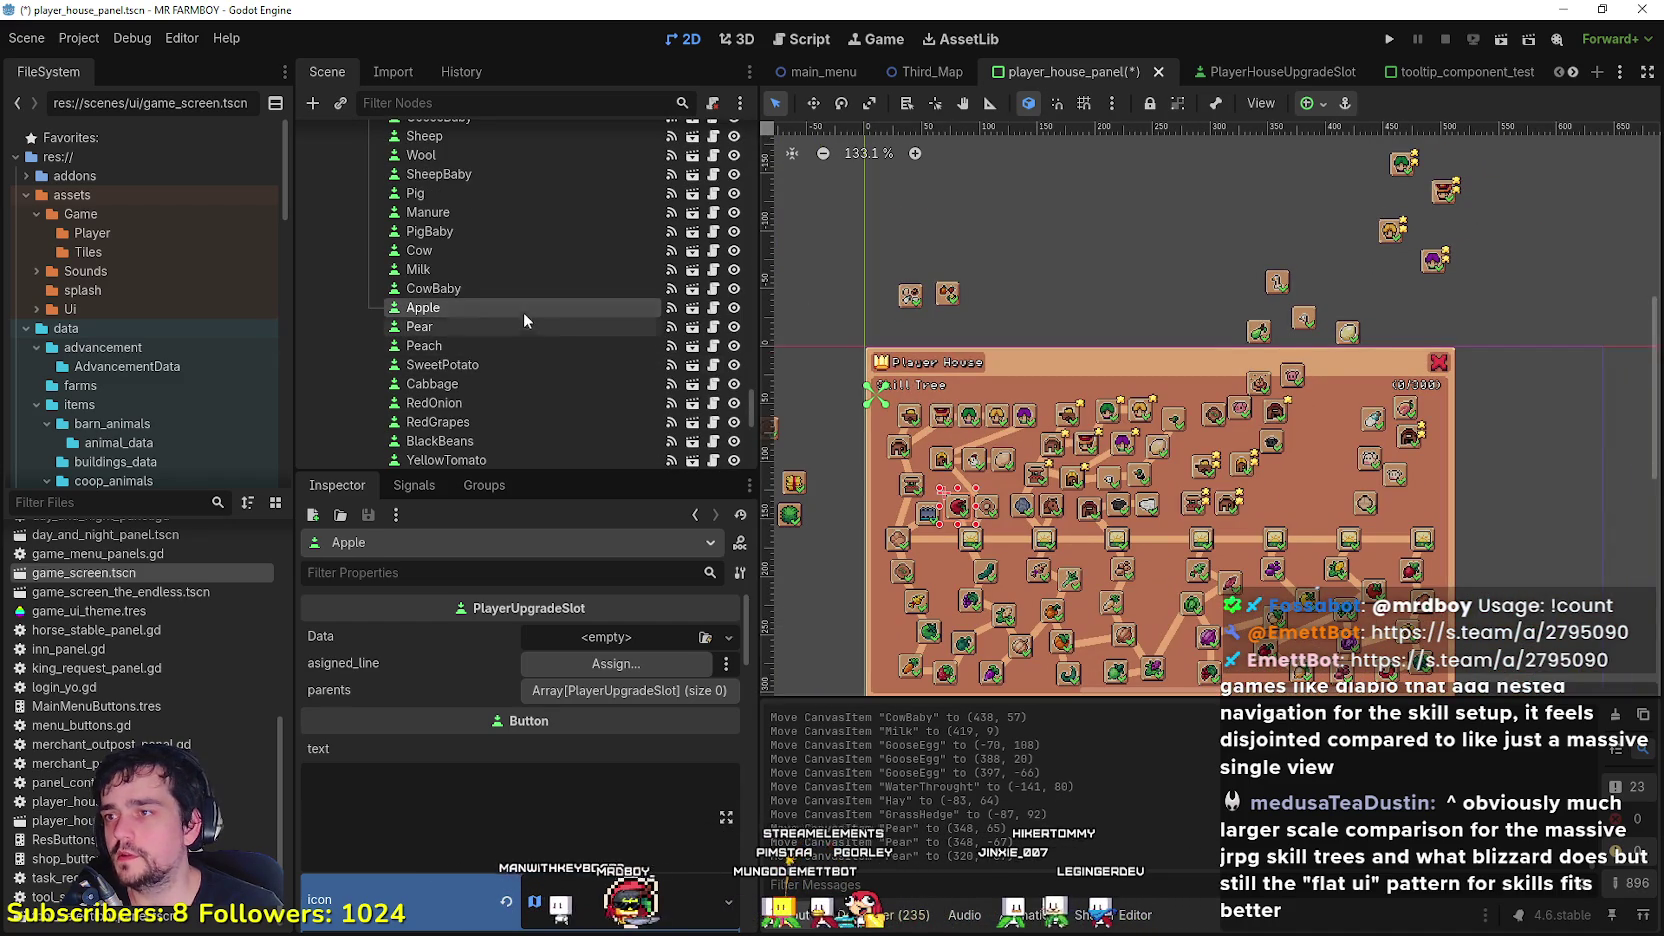
click(463, 326)
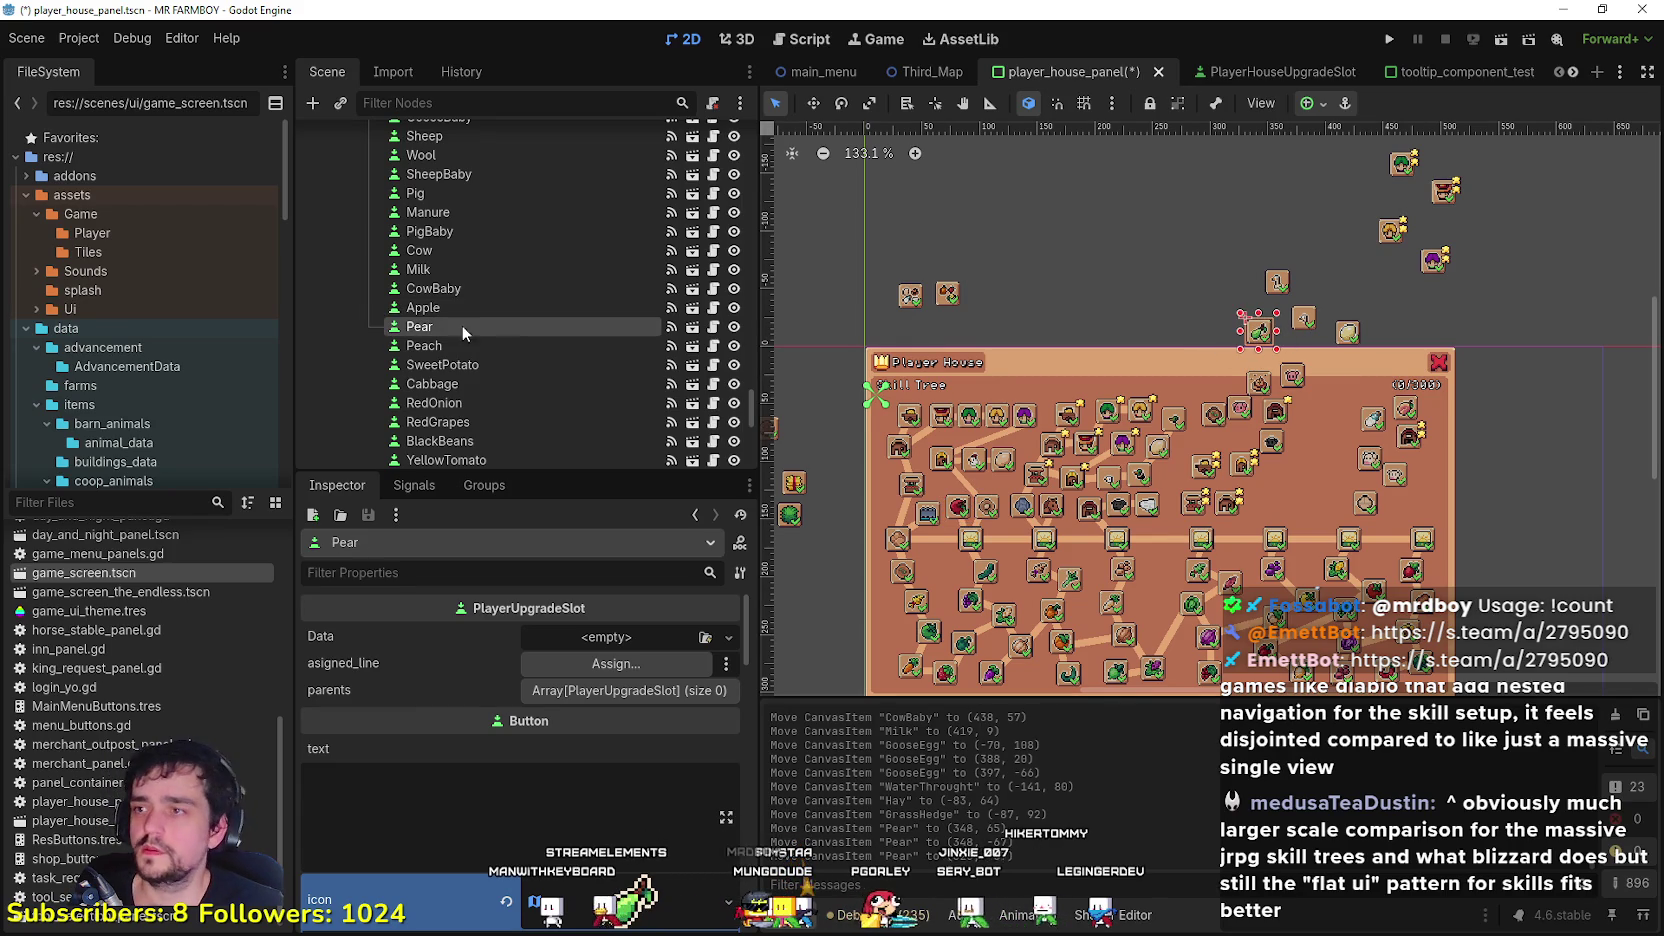
key(ctrl+d)
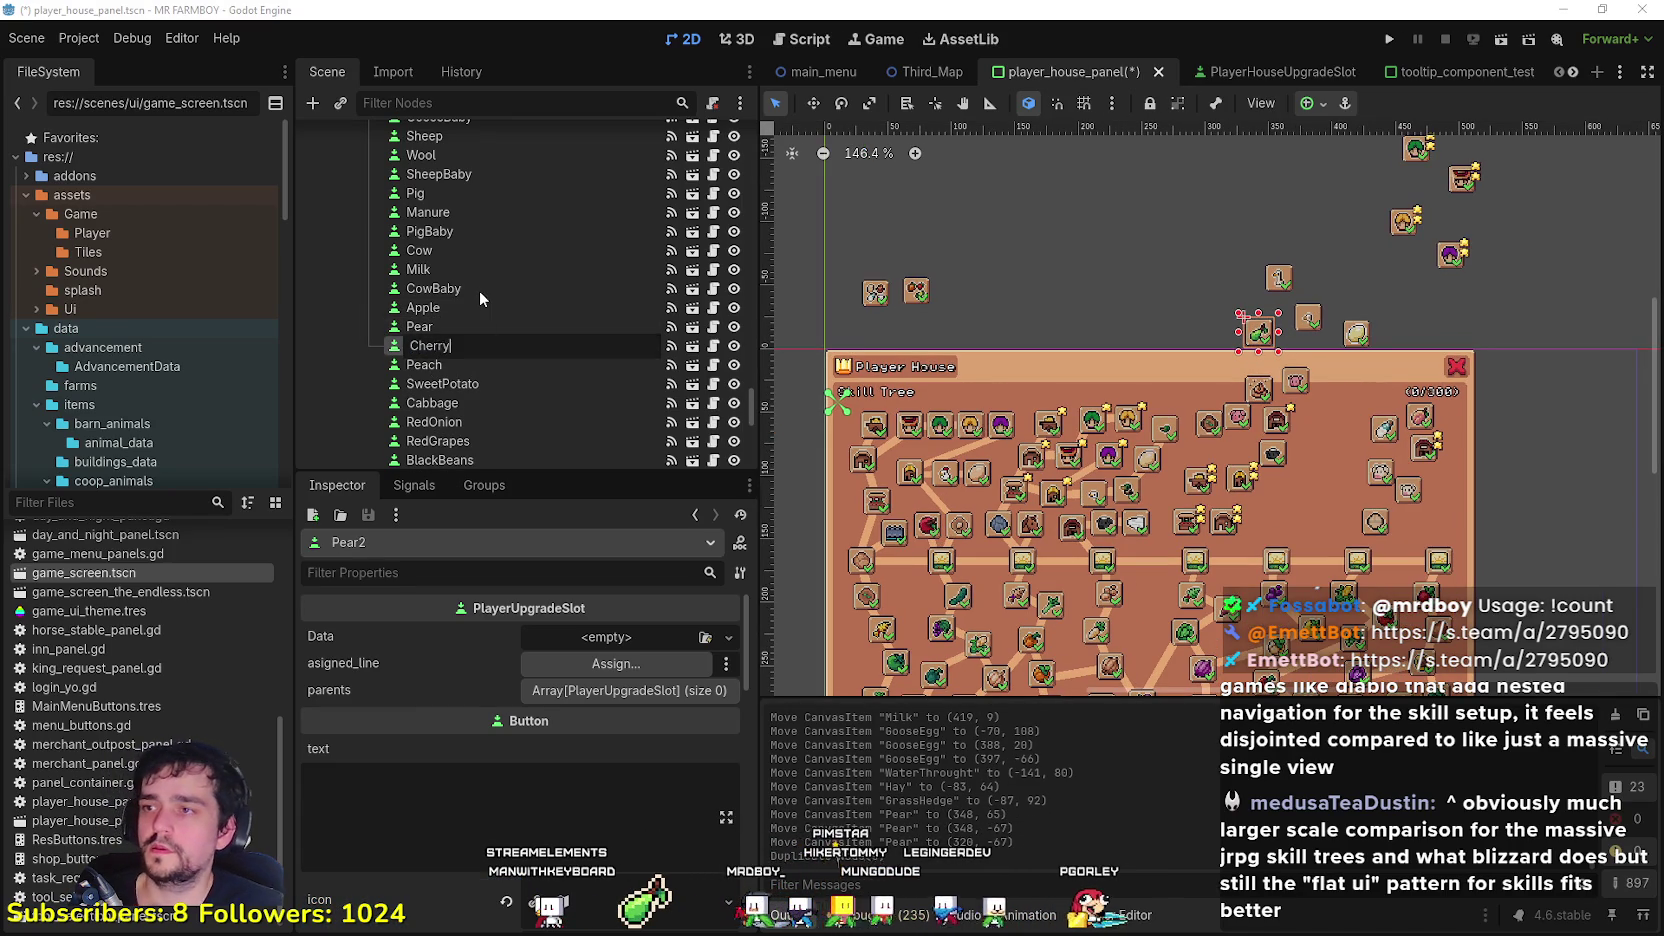
key(Return)
text(Cherry)
key(Return)
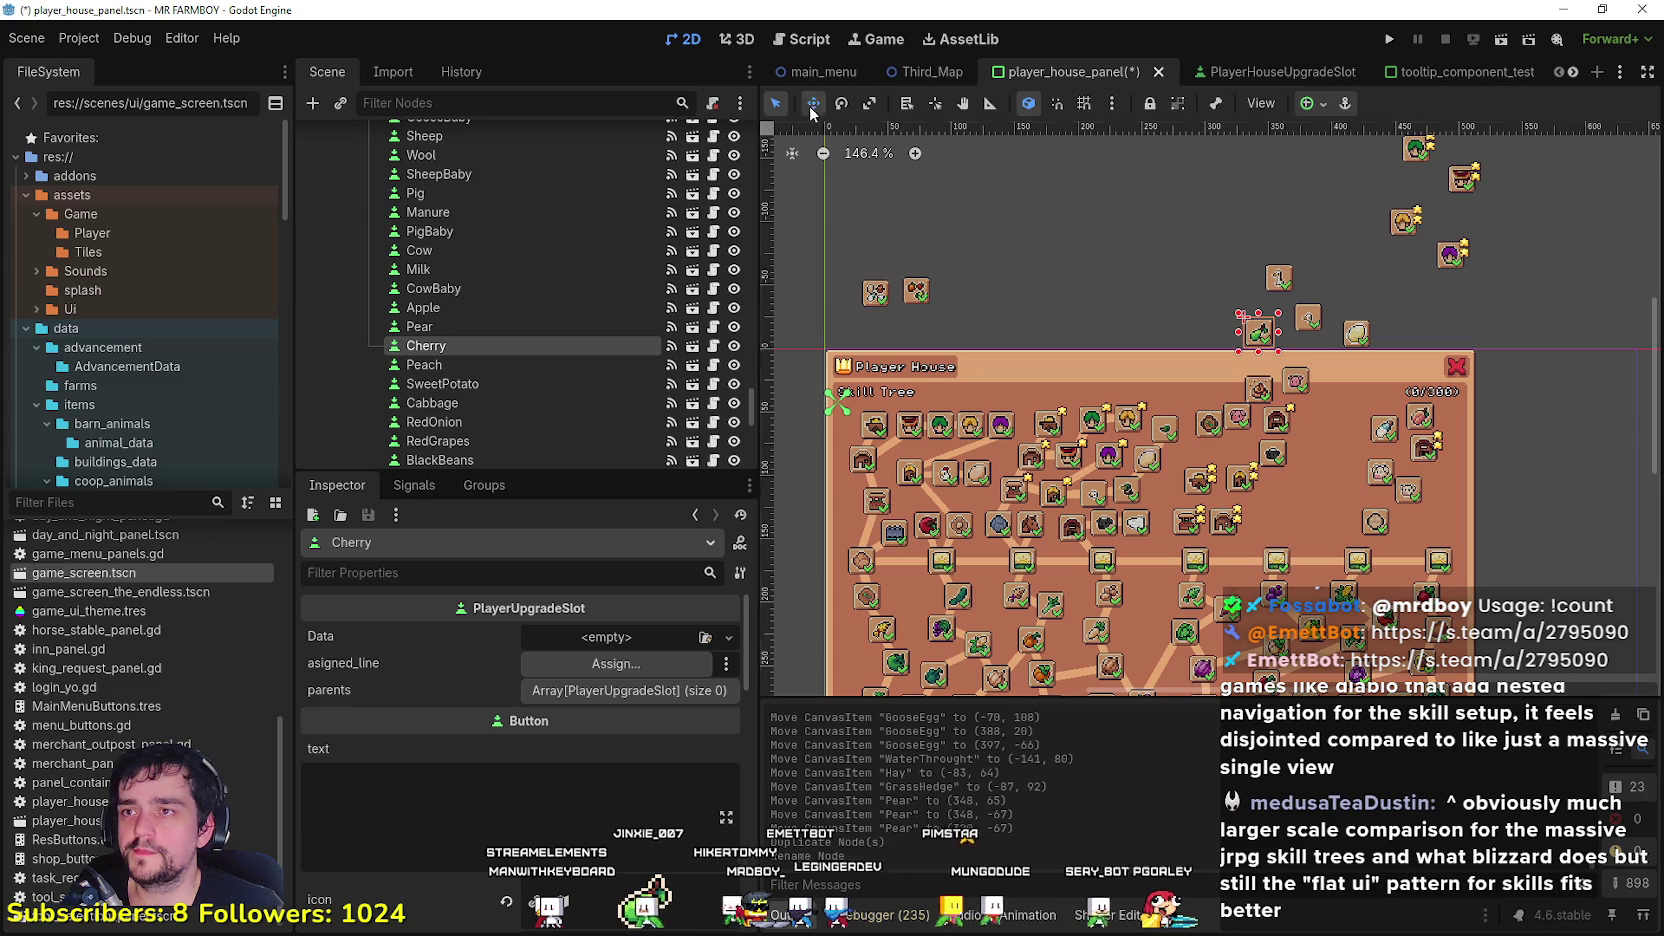
Step: Move the Cherry slot left of Pear to (291, -71)
drag(1293, 347, 1252, 342)
scroll(533, 760, down, 3)
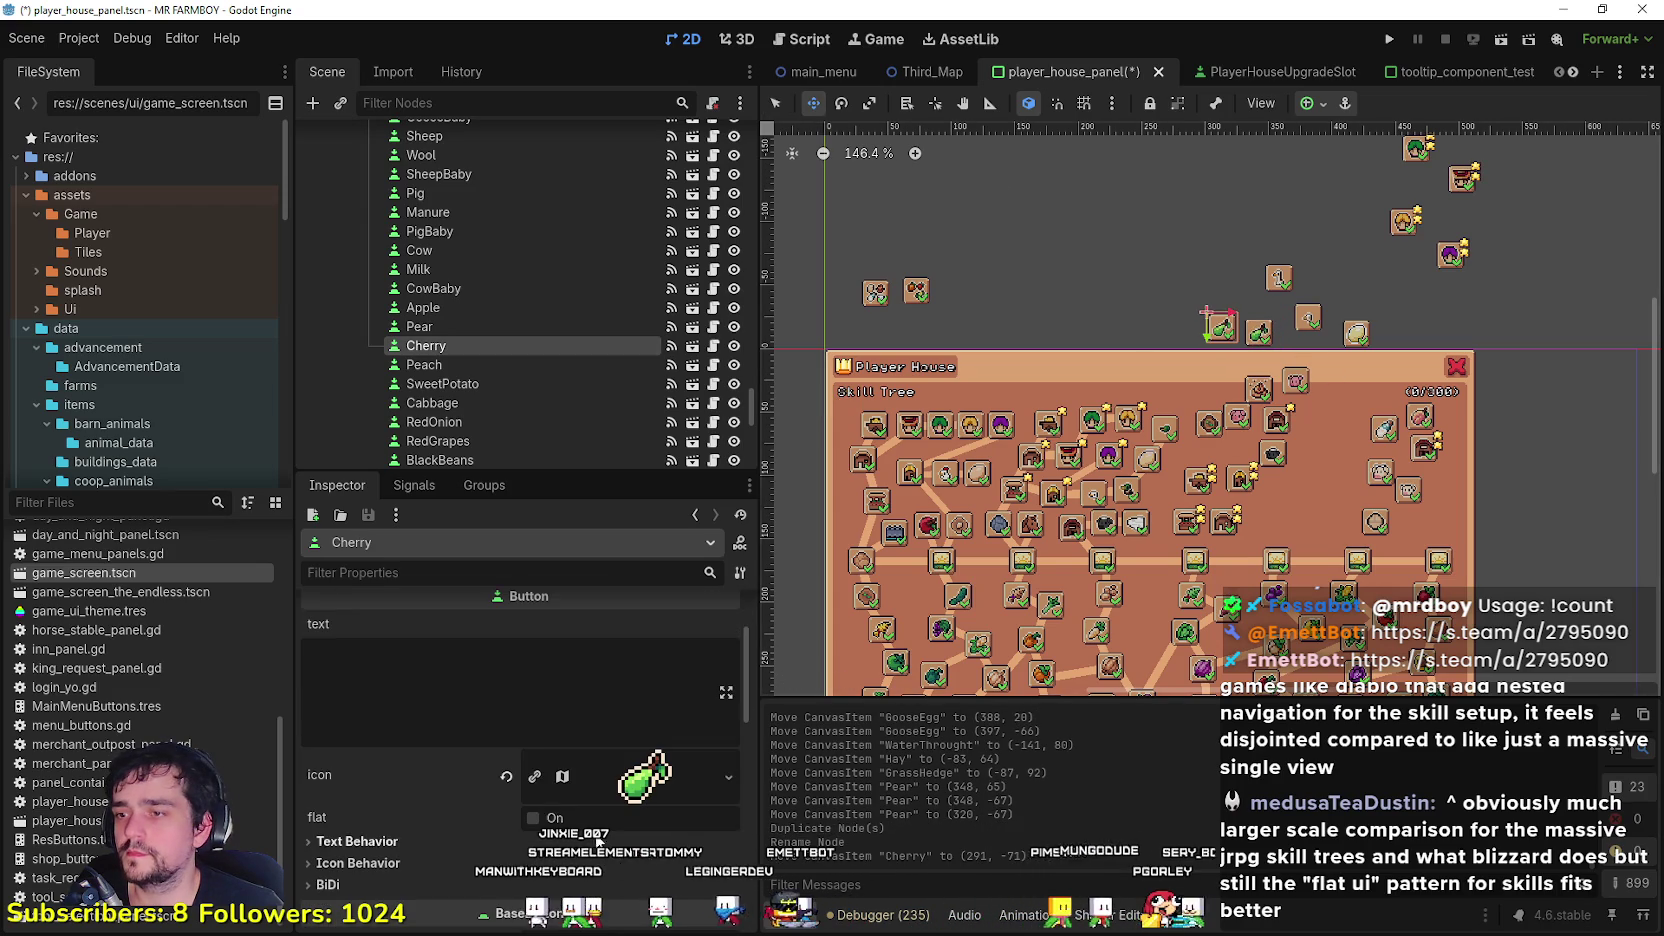
Step: Set Cherry's icon atlas region to the cherry sprite at 144, 1648
click(645, 775)
scroll(525, 820, down, 3)
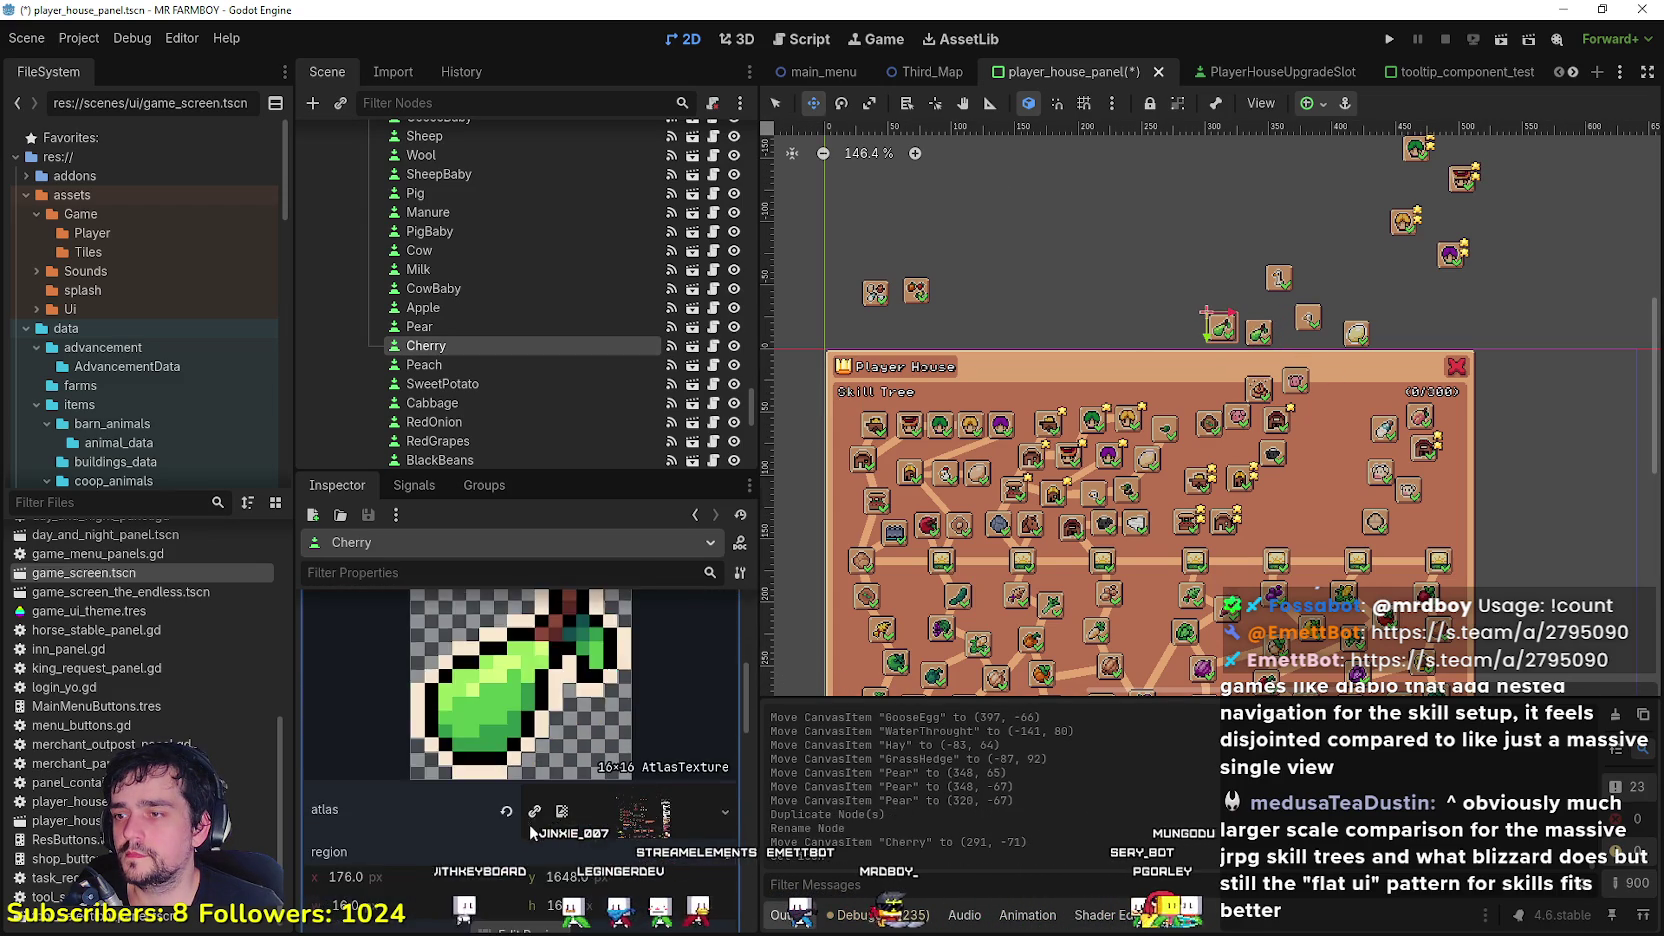
click(523, 812)
scroll(740, 420, down, 5)
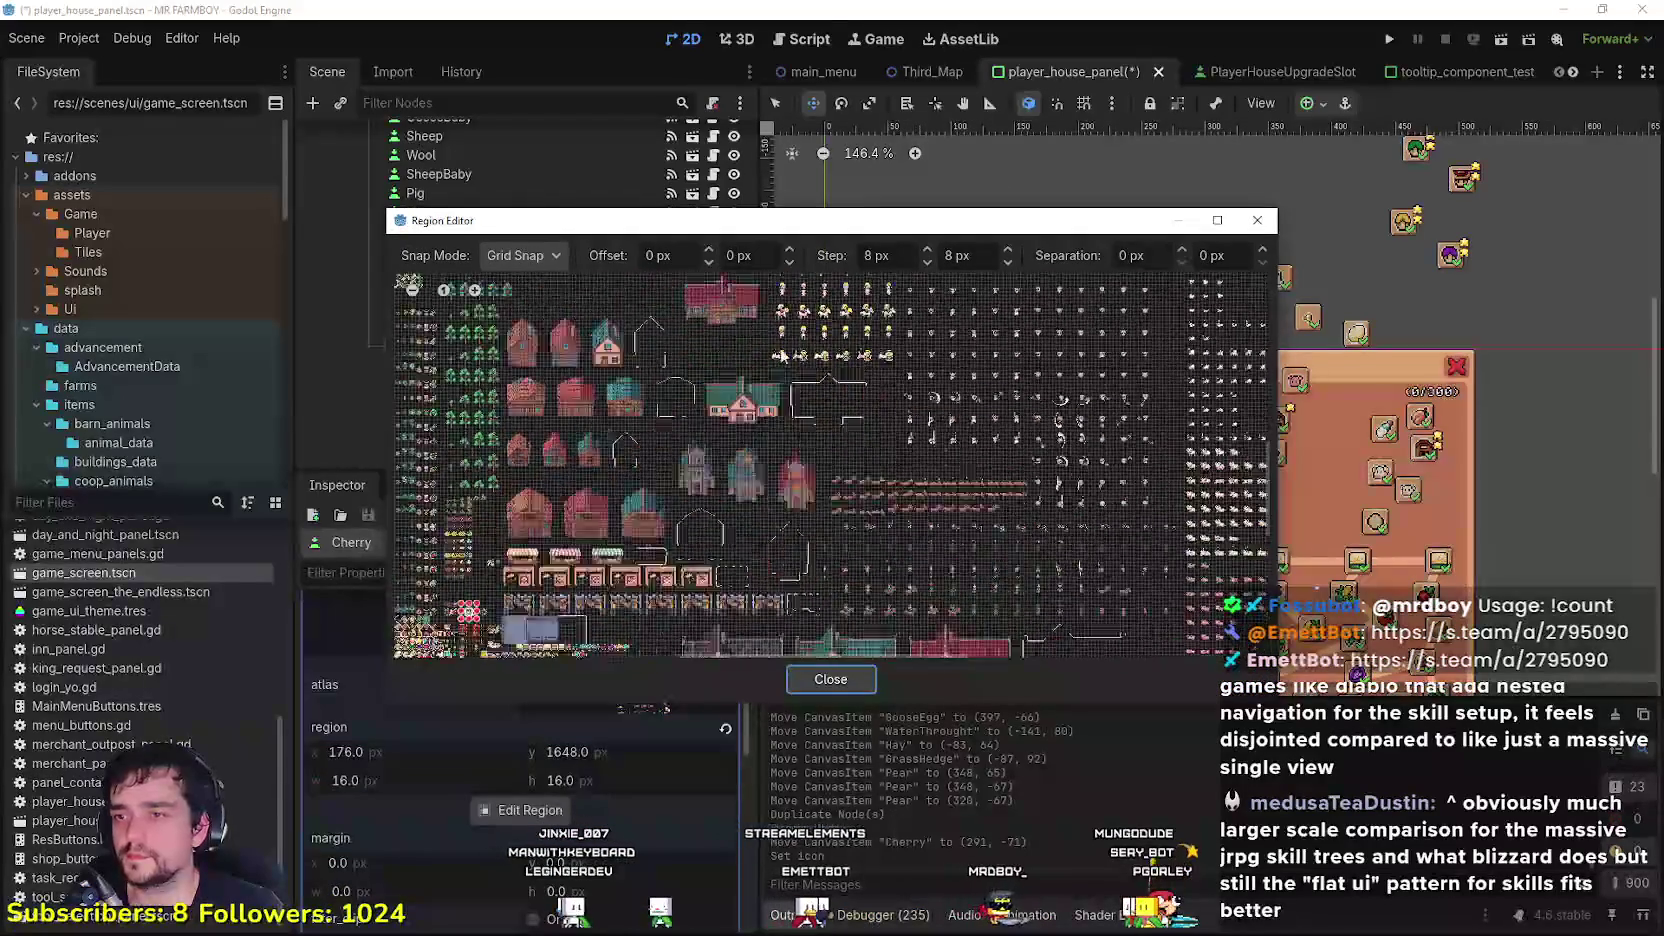
scroll(820, 598, up, 5)
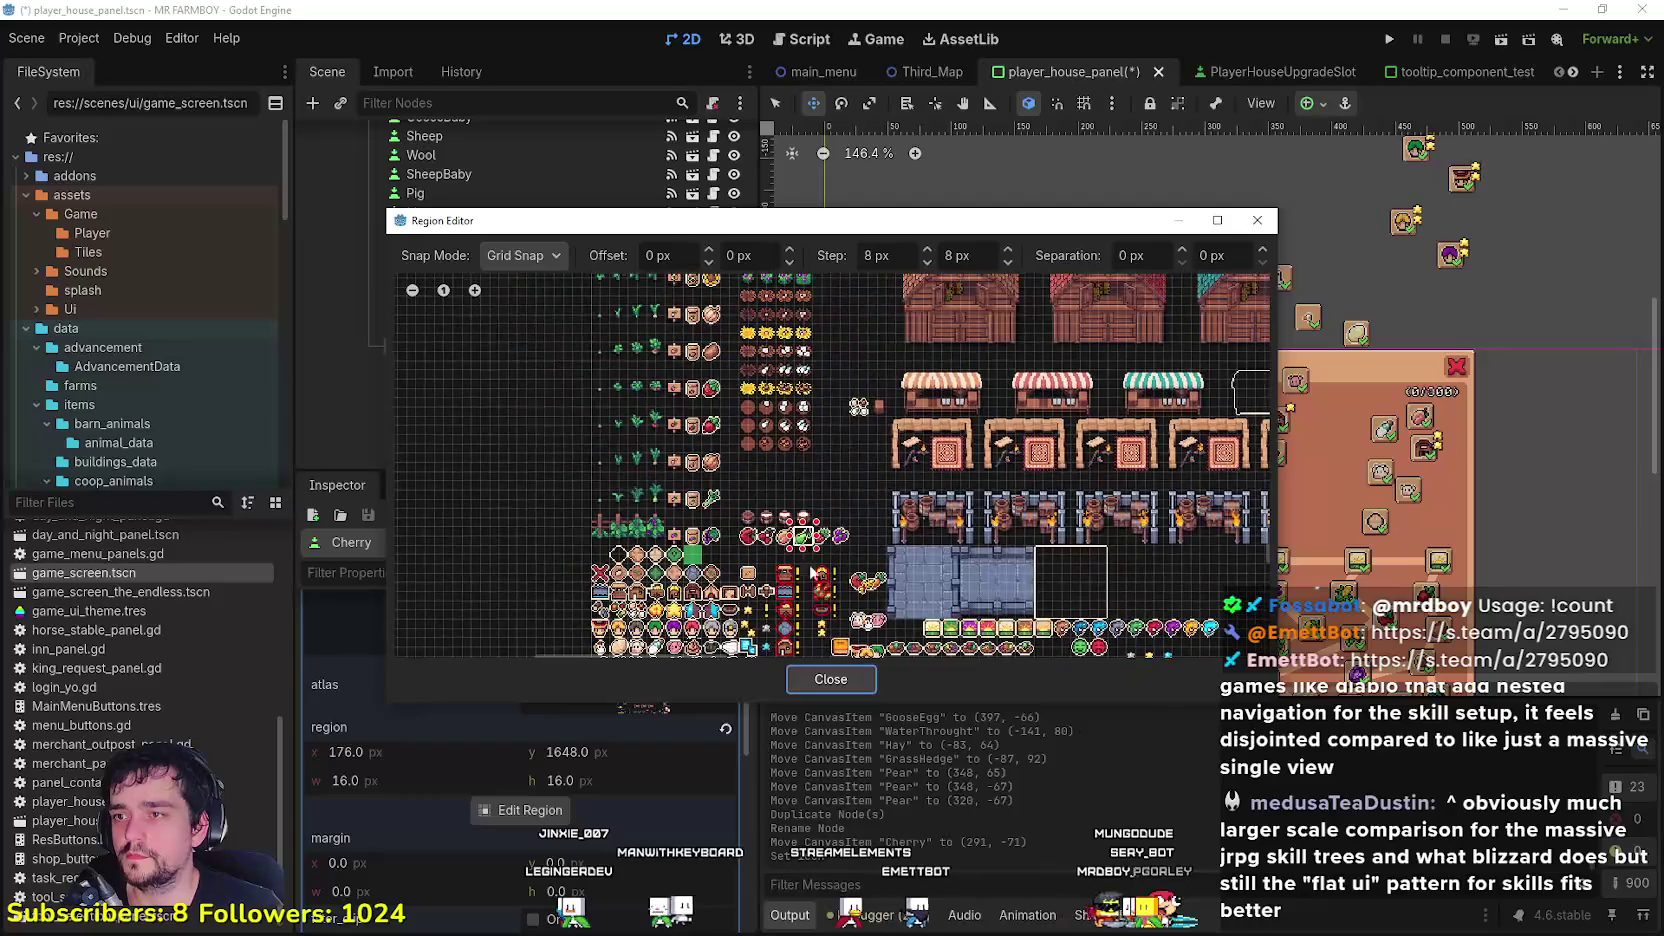
mouse_move(824, 490)
mouse_down()
mouse_move(833, 445)
mouse_move(725, 317)
mouse_move(762, 533)
mouse_up()
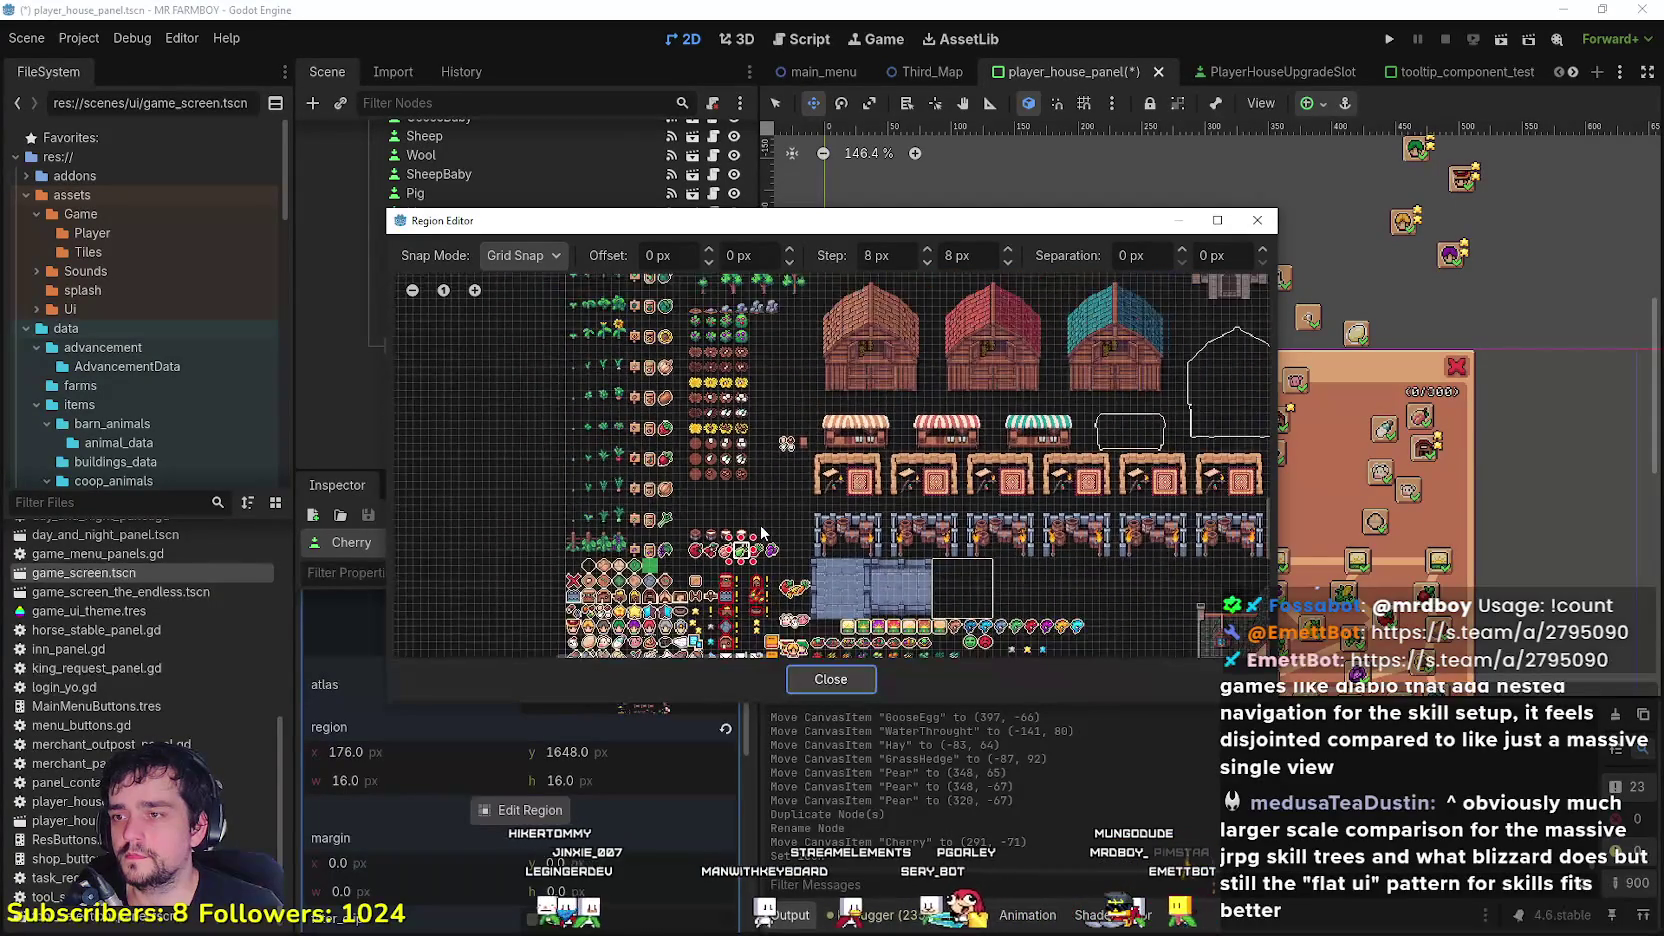
scroll(774, 404, down, 5)
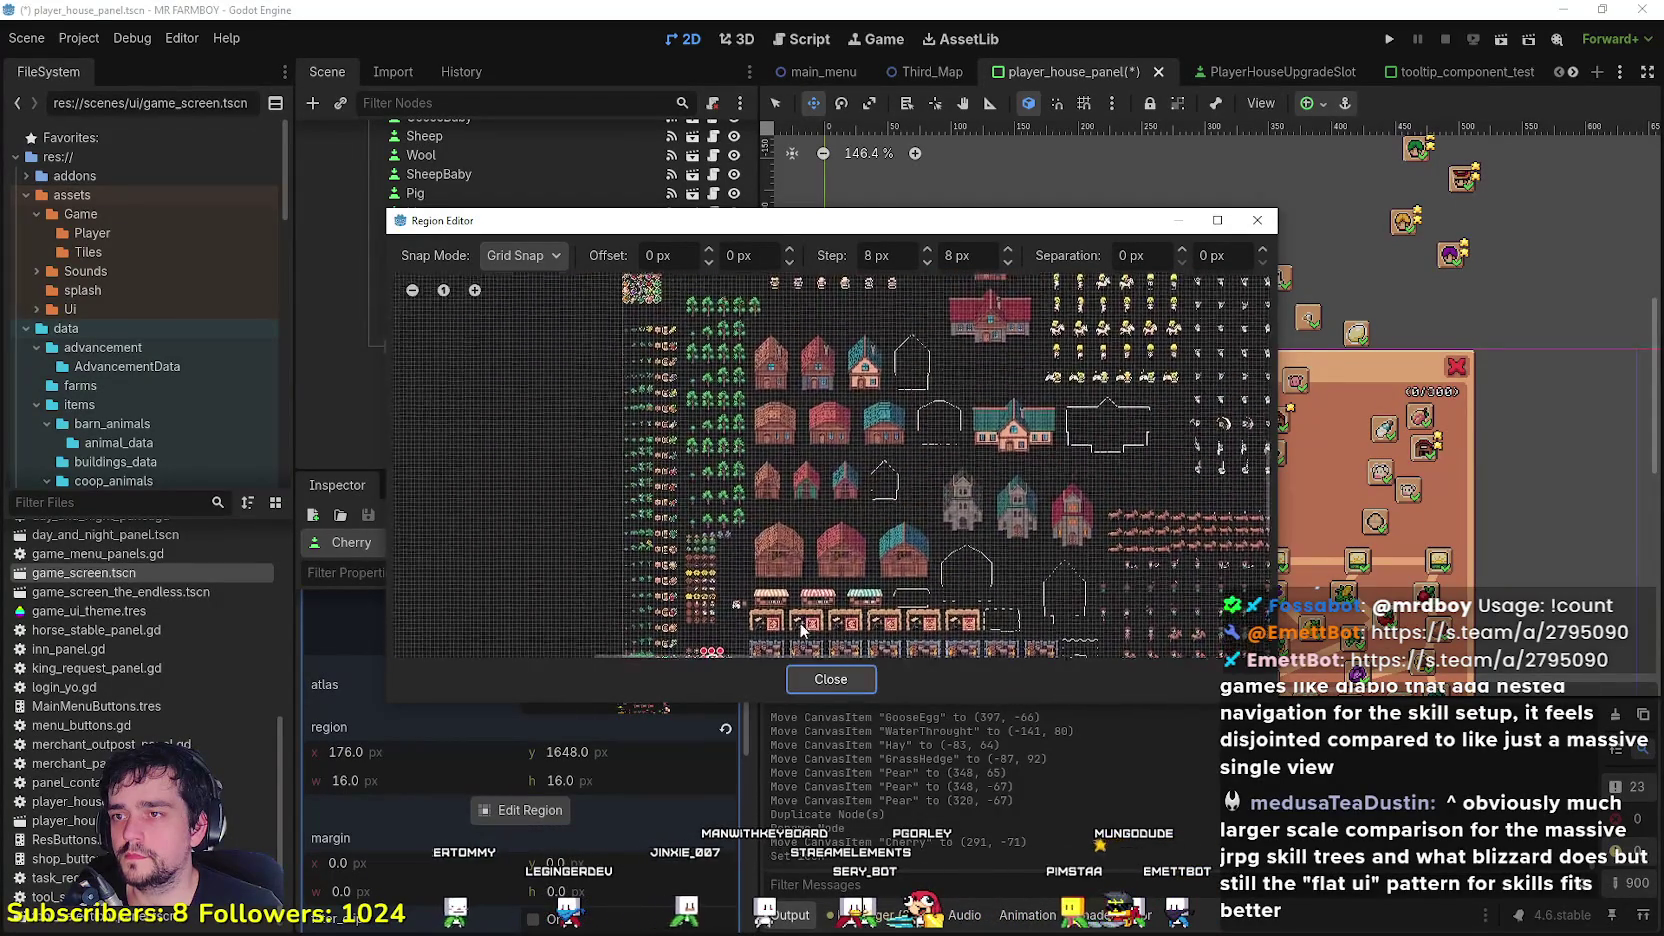
drag(805, 340, 703, 441)
scroll(700, 440, up, 2)
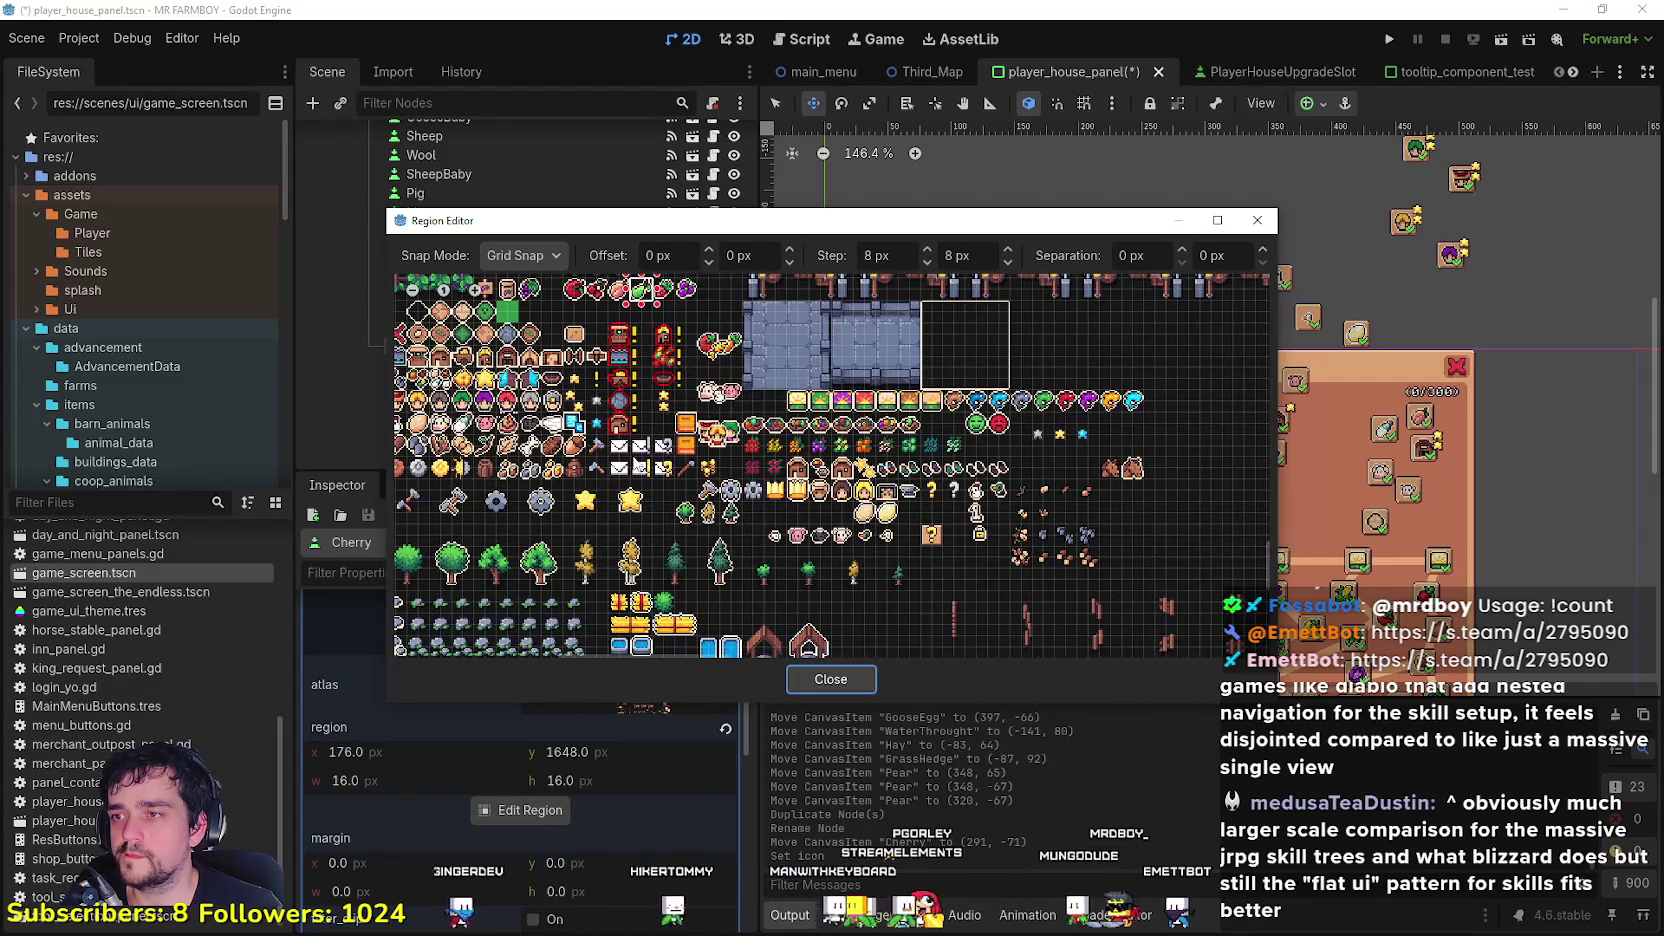
scroll(505, 420, down, 1)
scroll(505, 420, up, 2)
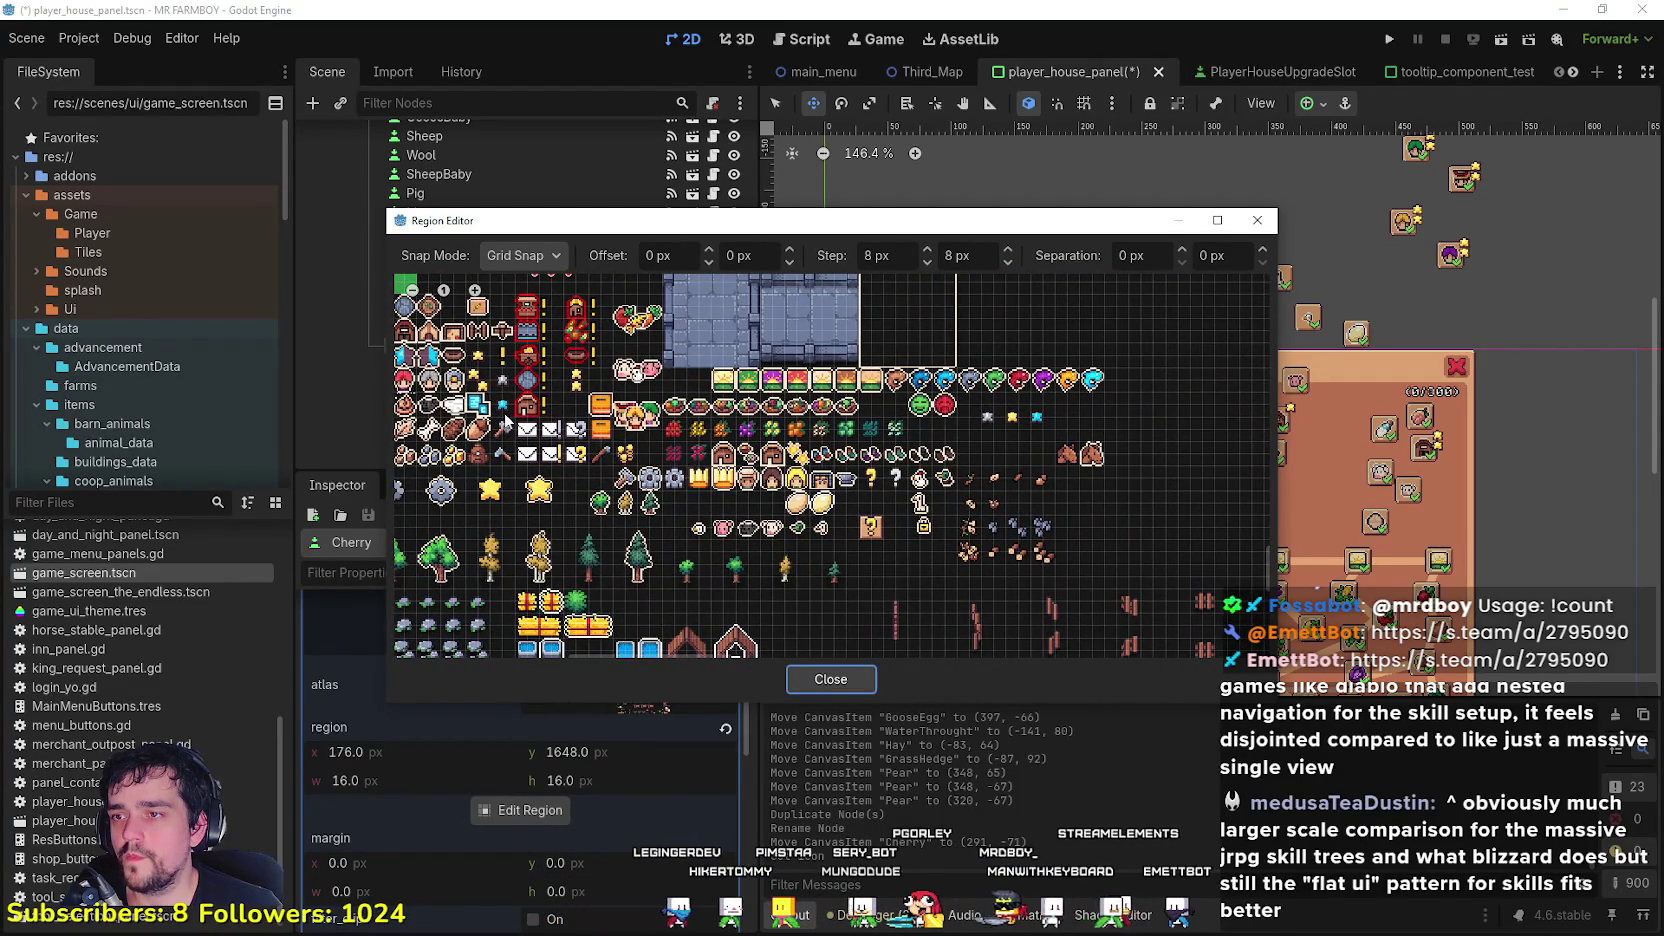
scroll(750, 490, down, 2)
scroll(1008, 563, down, 1)
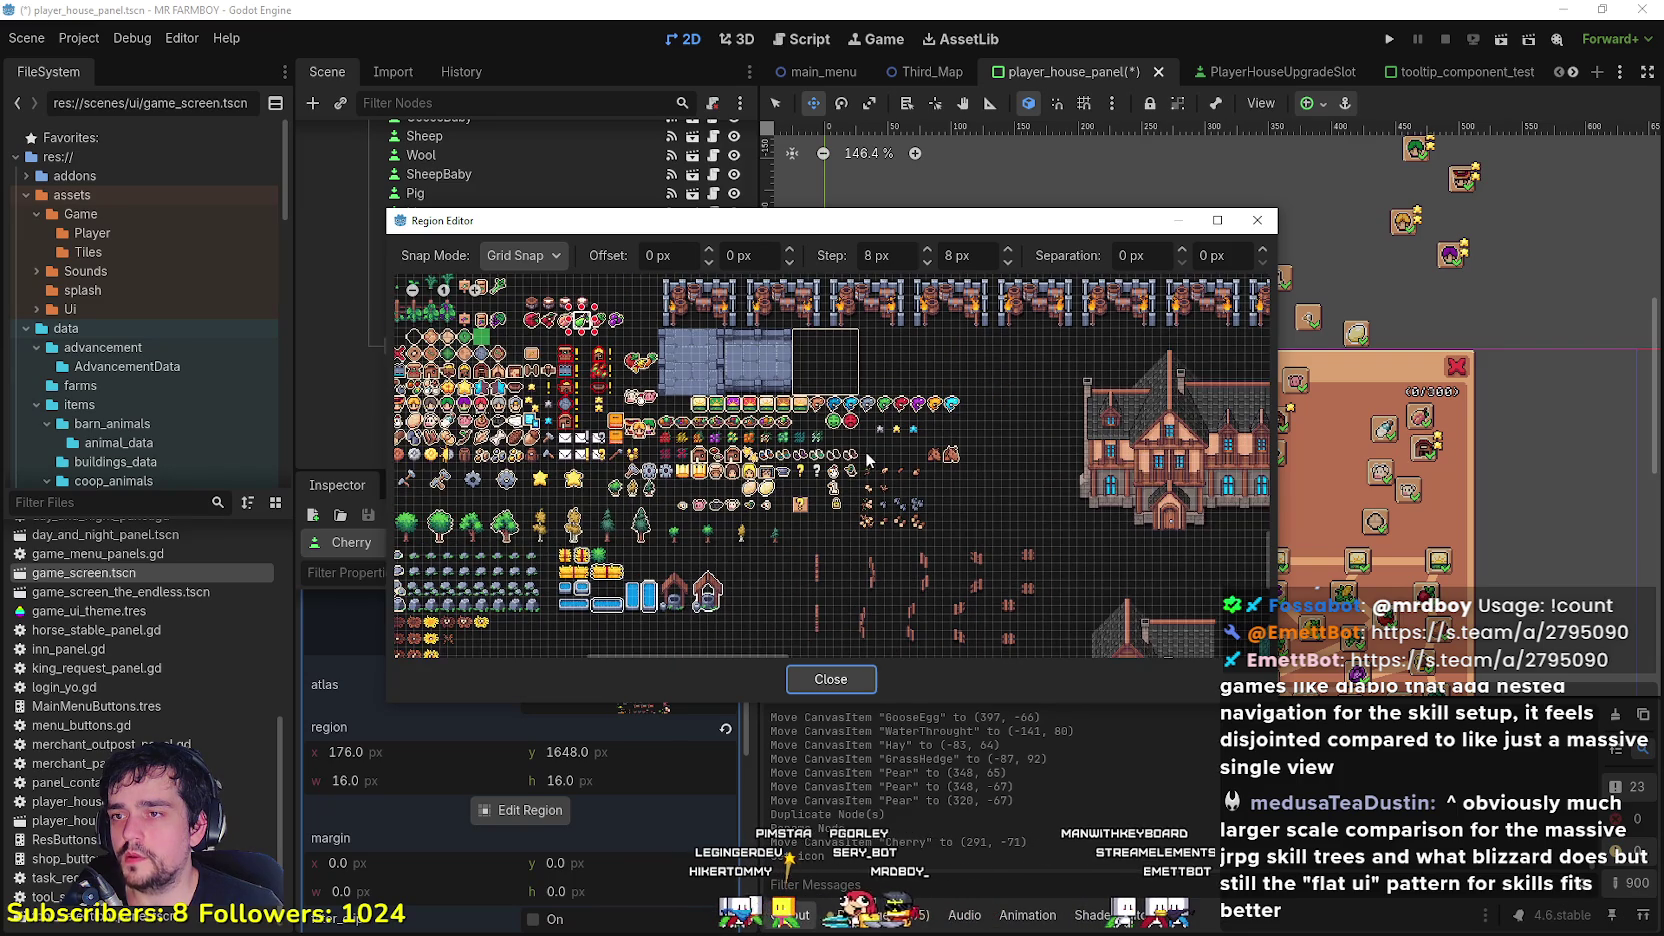
scroll(700, 420, right, 5)
scroll(535, 560, right, 6)
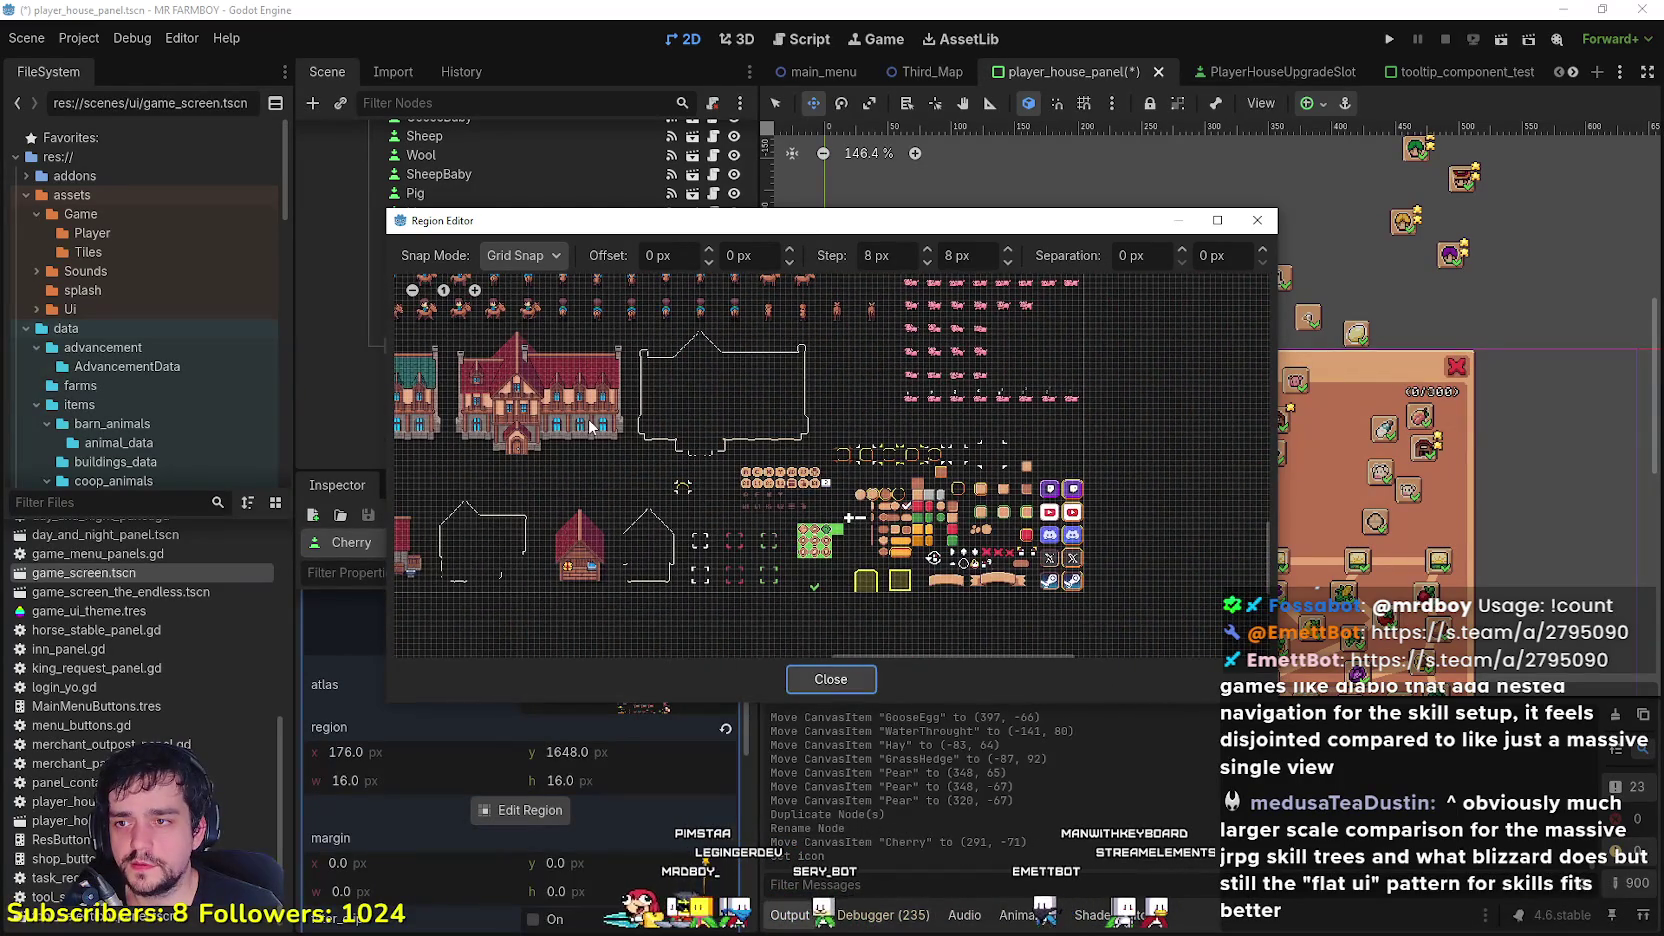
scroll(590, 427, left, 8)
scroll(968, 562, up, 5)
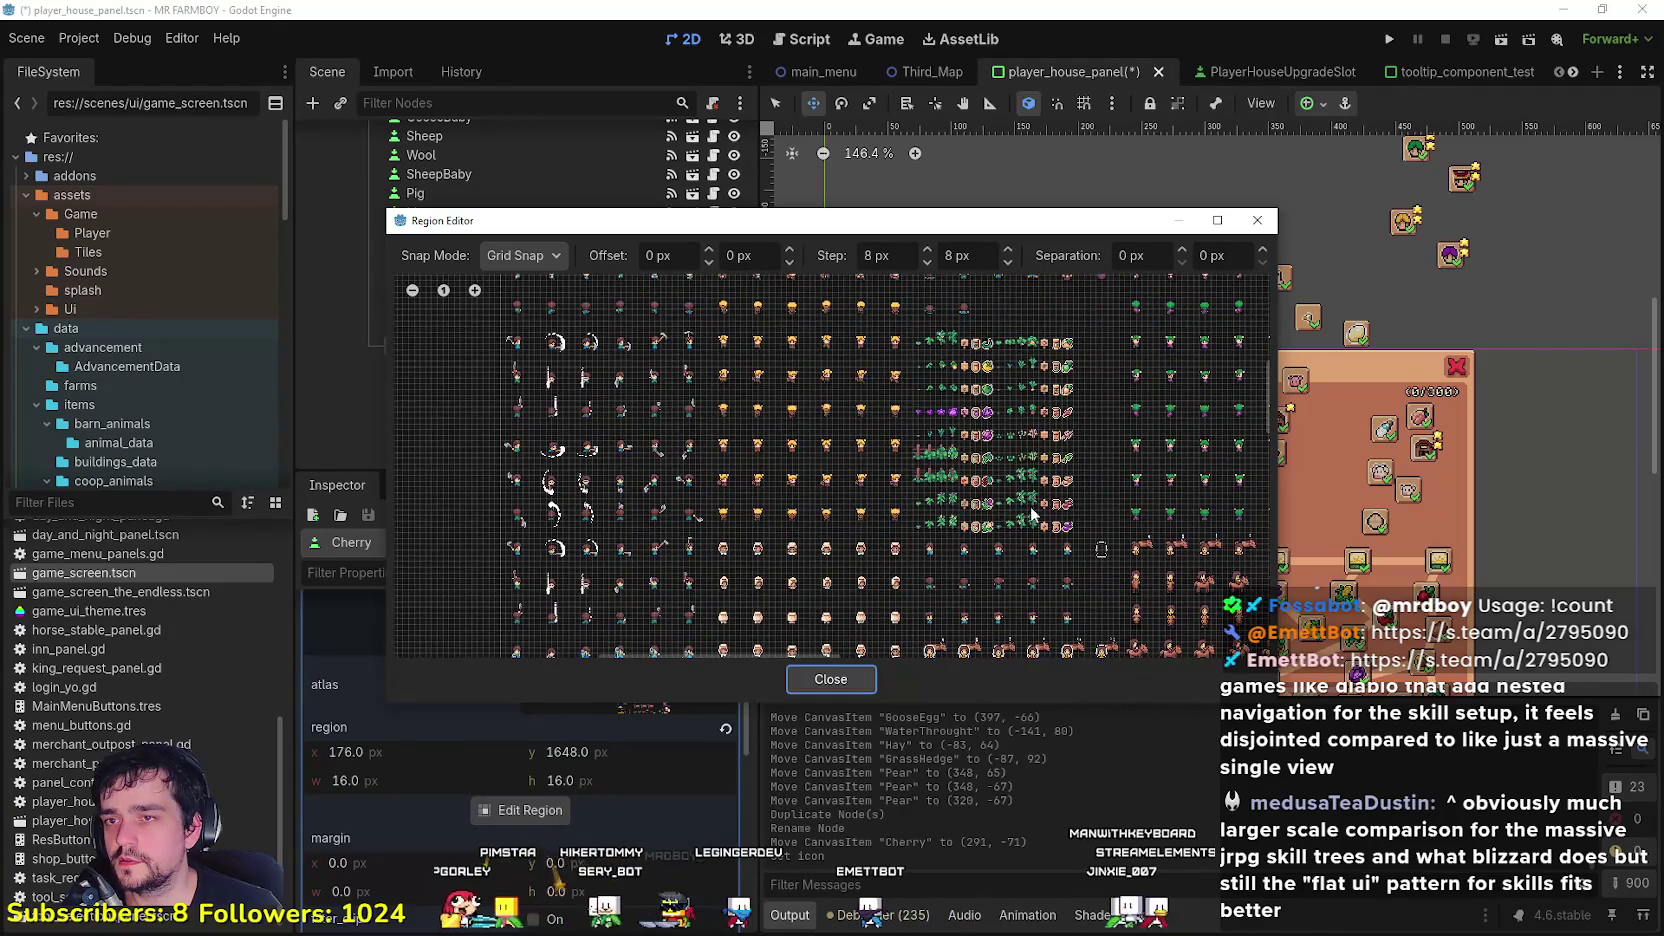
scroll(1044, 481, down, 5)
scroll(923, 604, right, 3)
scroll(824, 569, down, 5)
scroll(803, 582, up, 7)
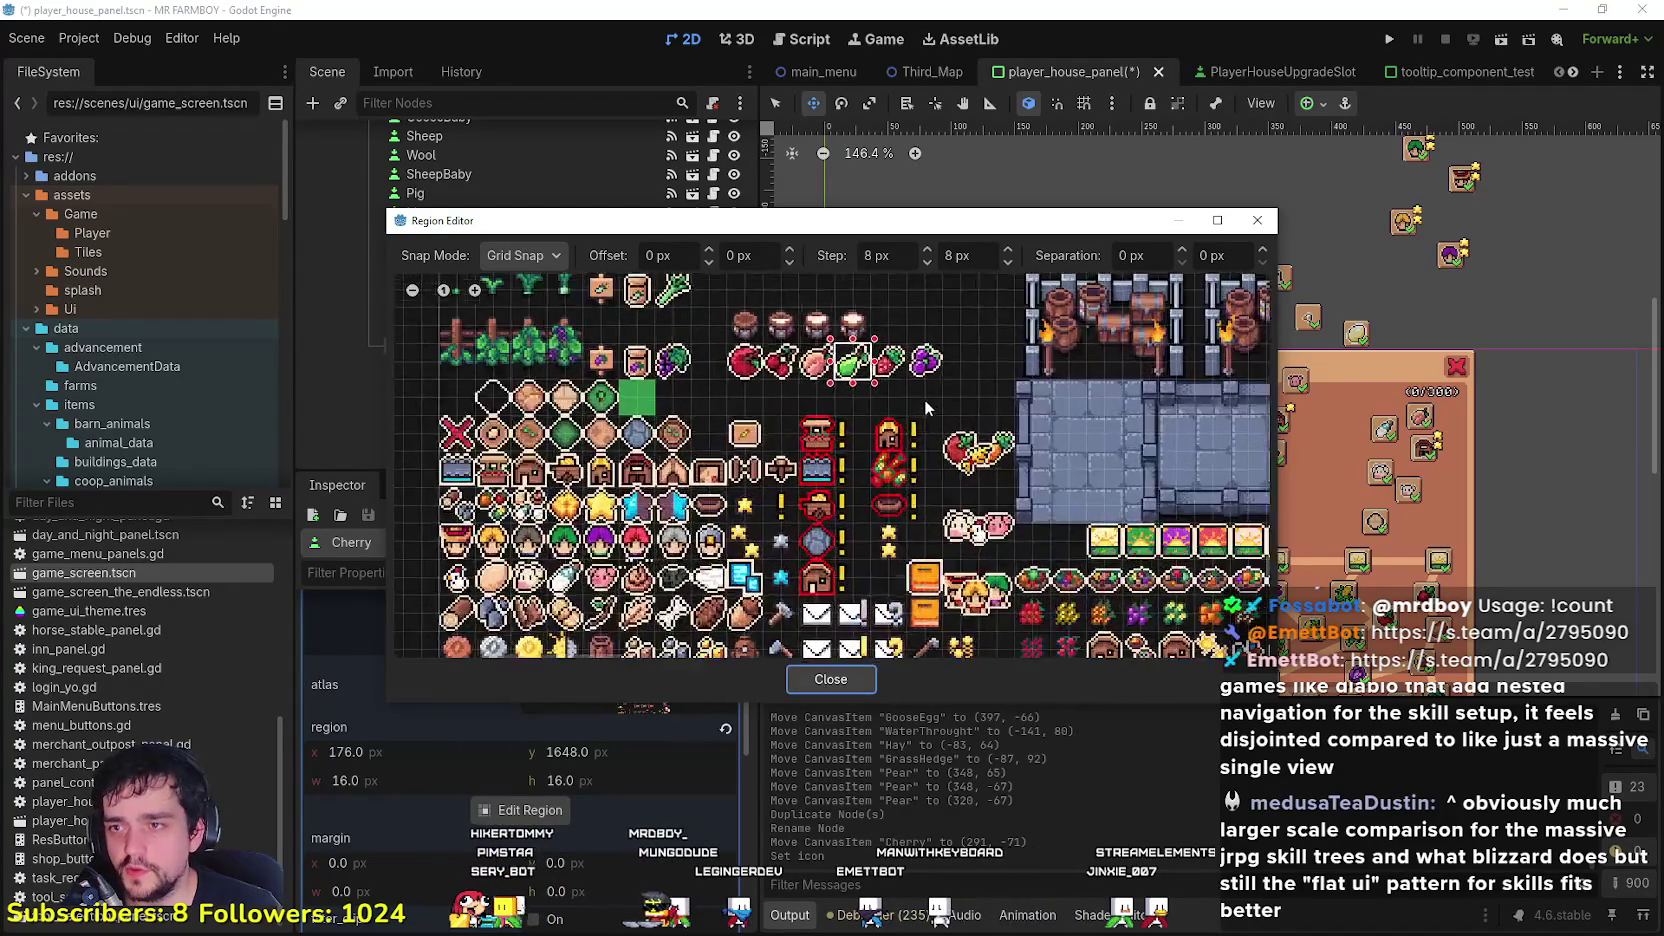
click(795, 545)
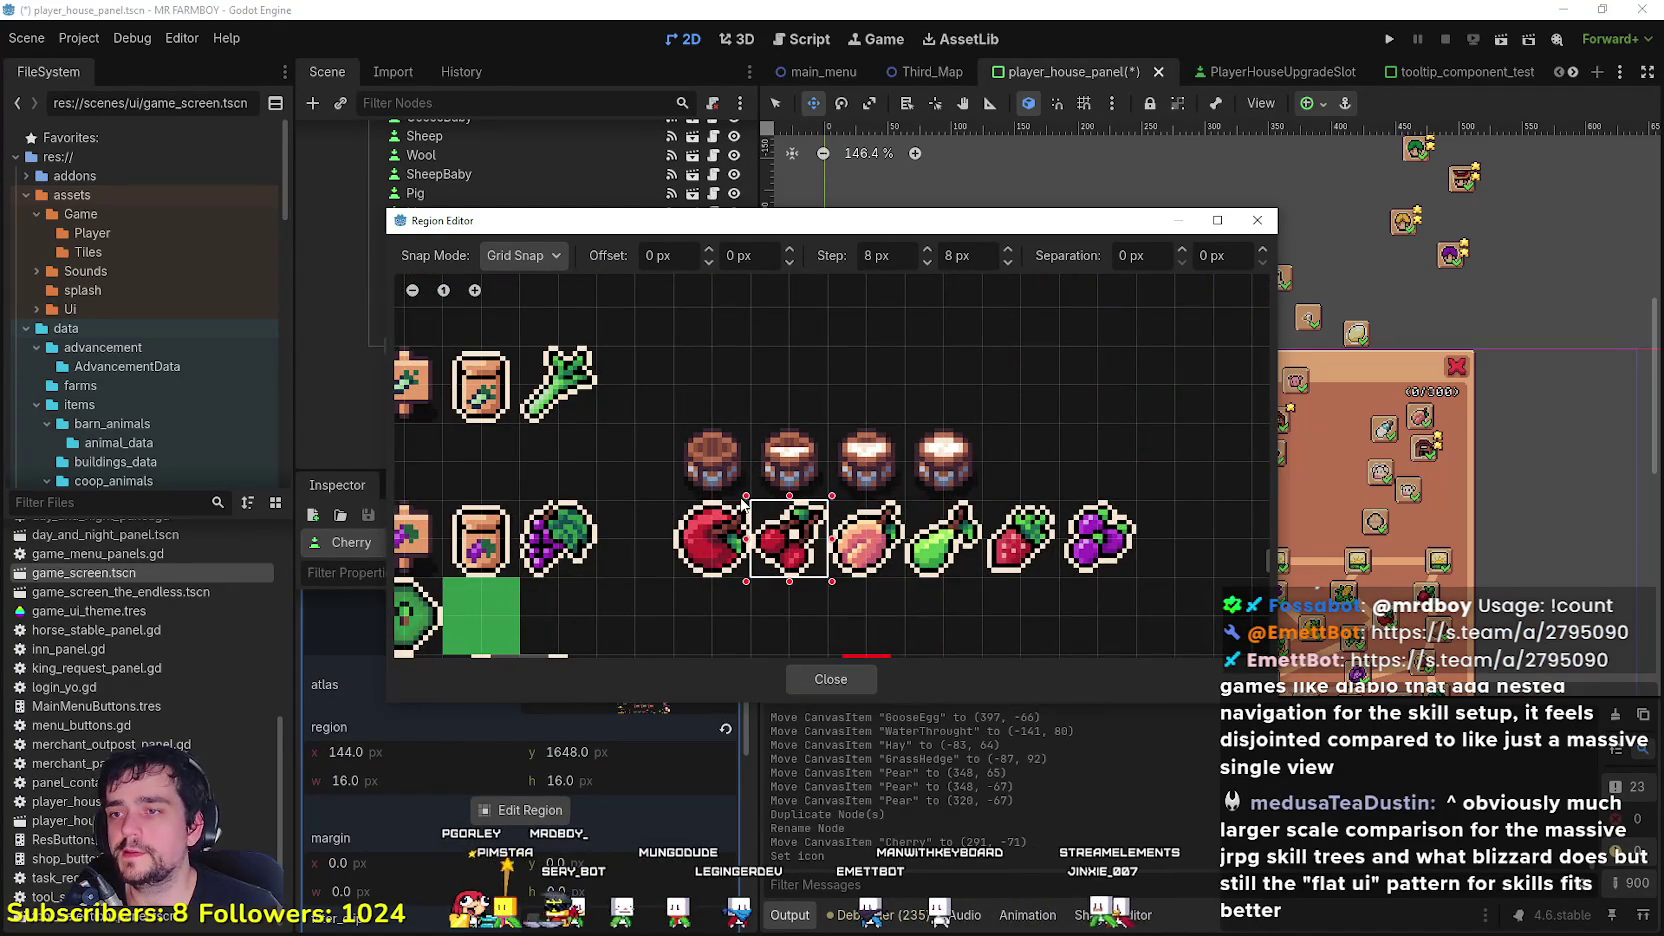
click(830, 679)
scroll(1193, 428, up, 2)
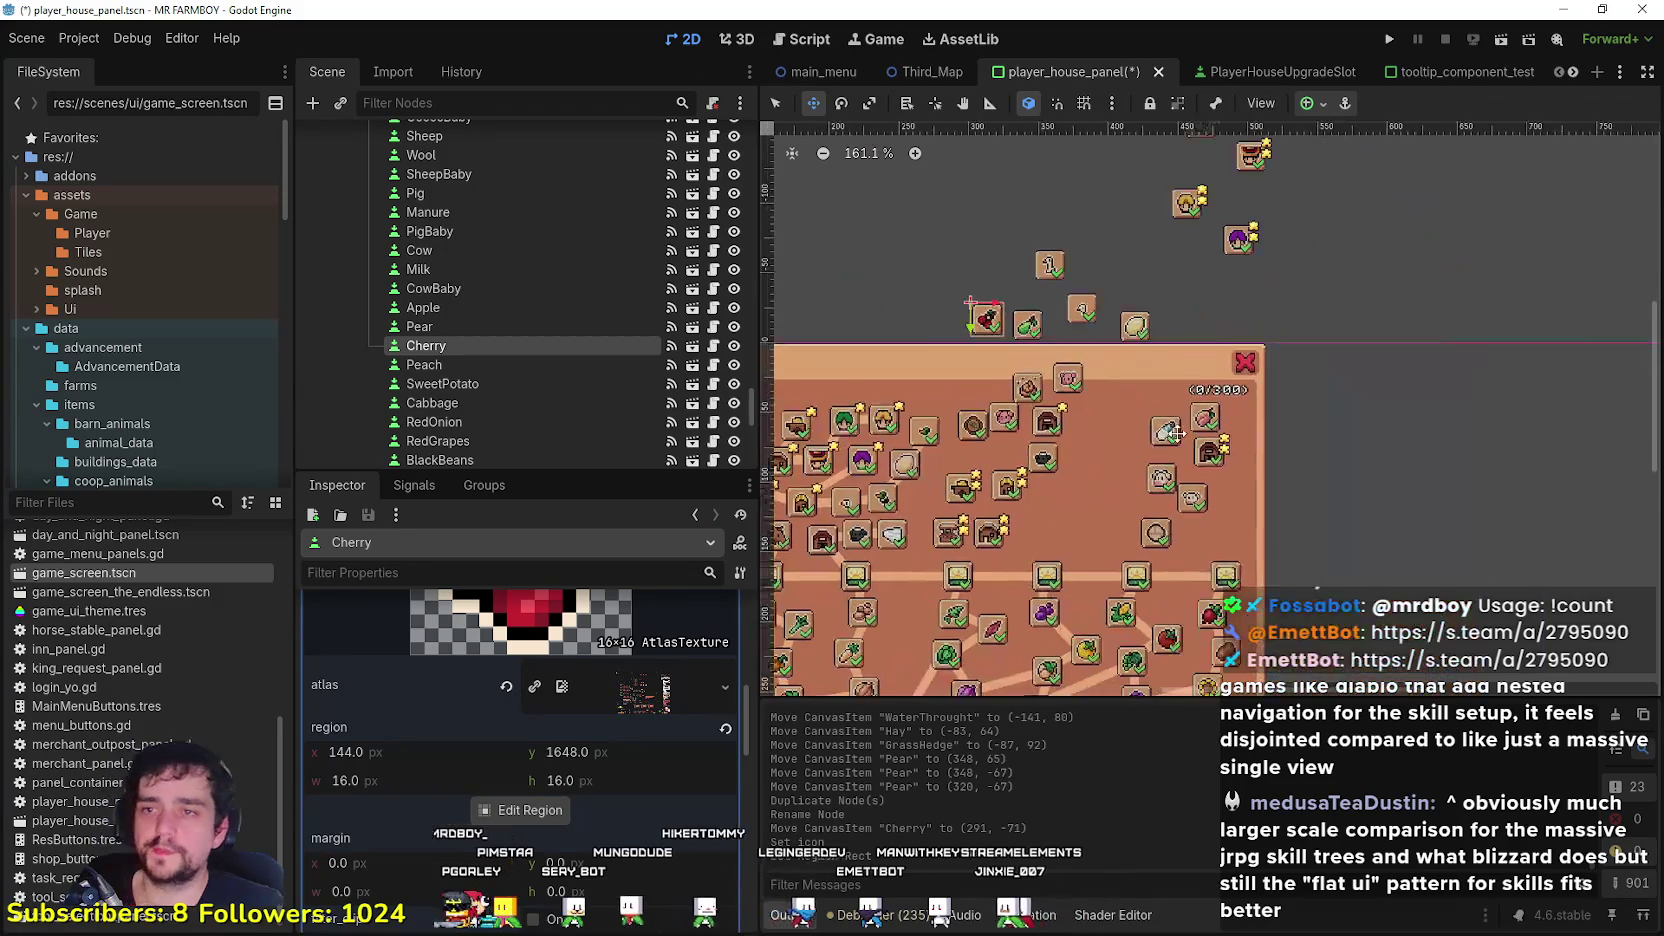
Step: Save the scene
key(ctrl+s)
scroll(1117, 388, down, 3)
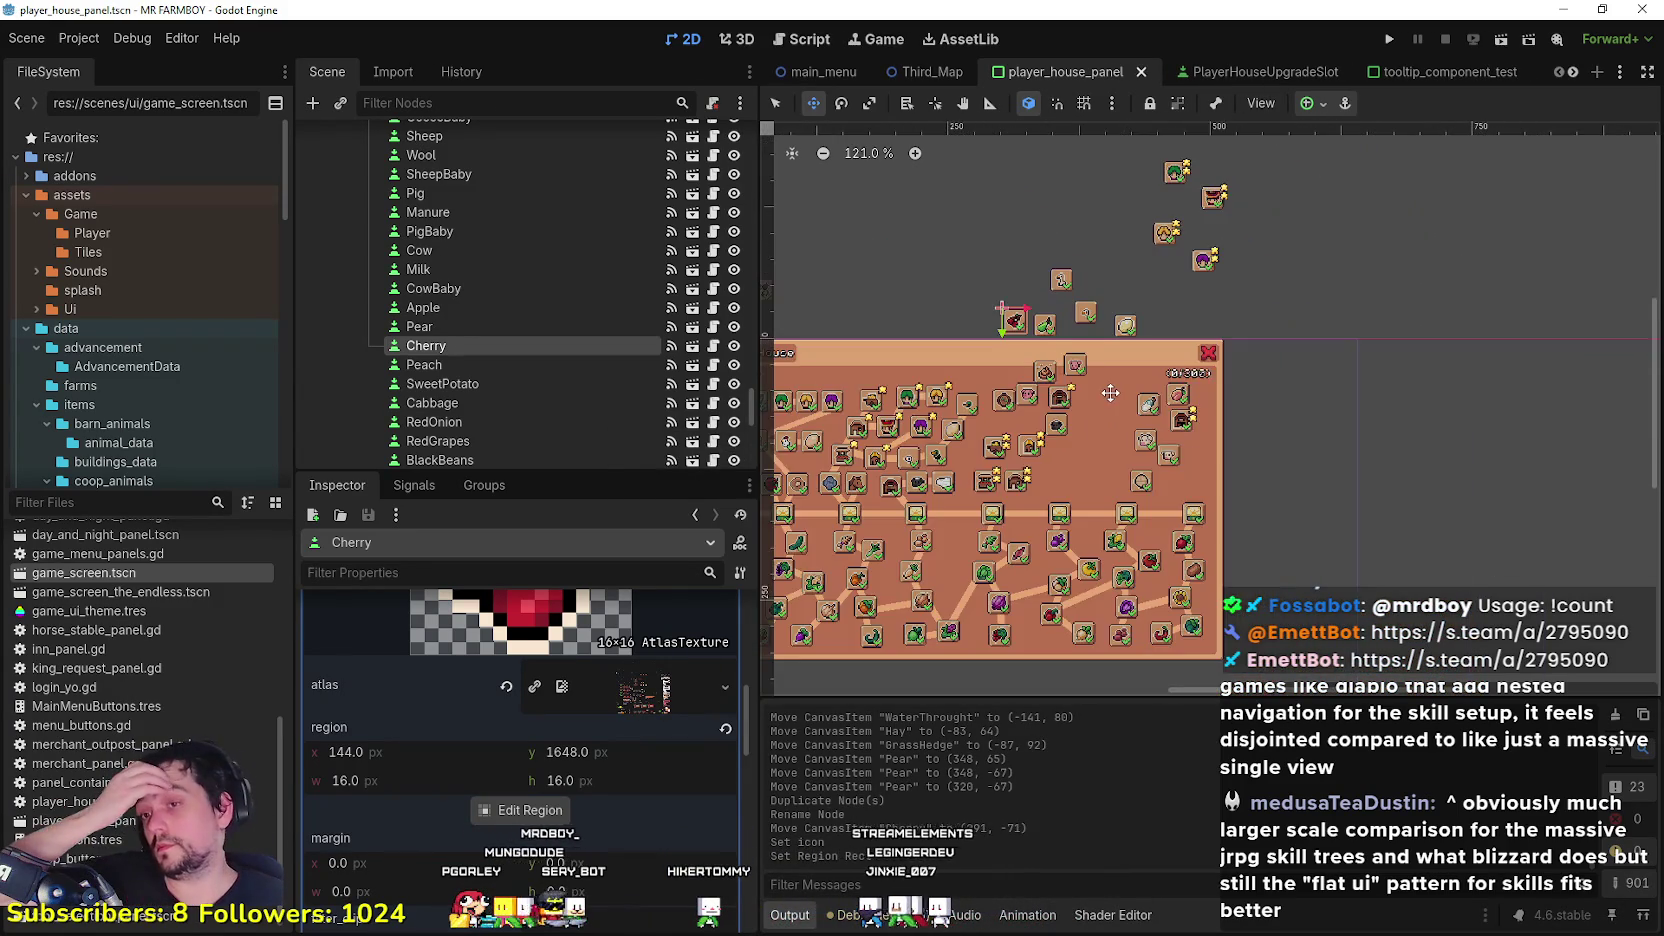
scroll(1190, 388, up, 6)
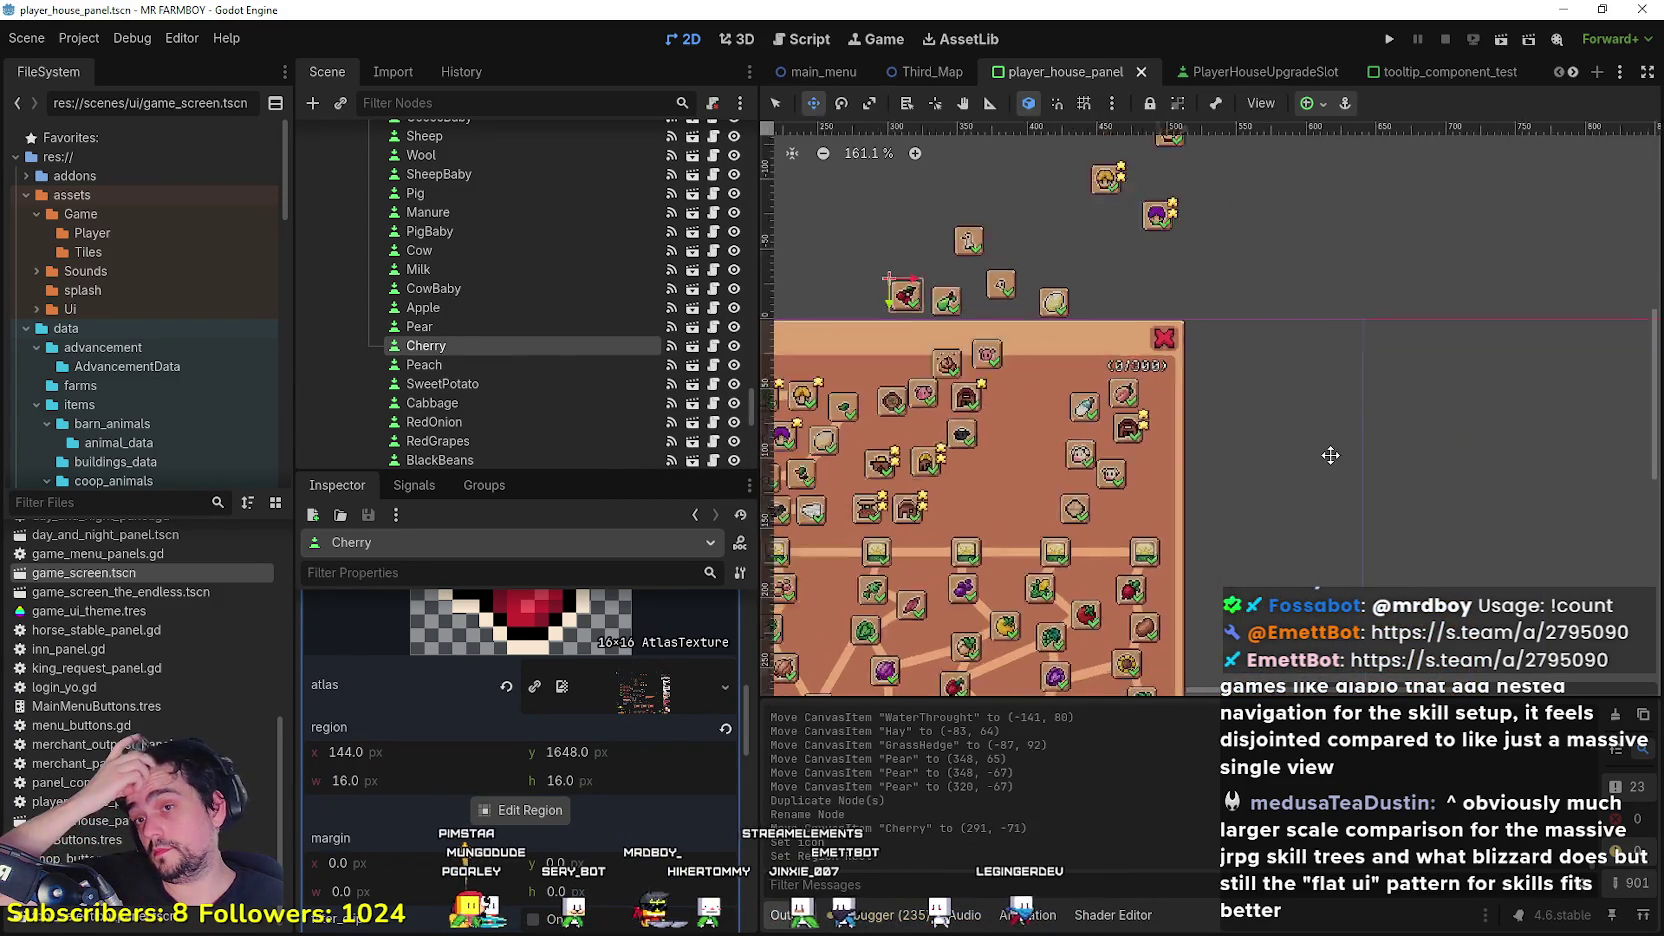
Step: Move the Peach slot beside Road2, to (415, 86)
drag(1254, 381, 1327, 393)
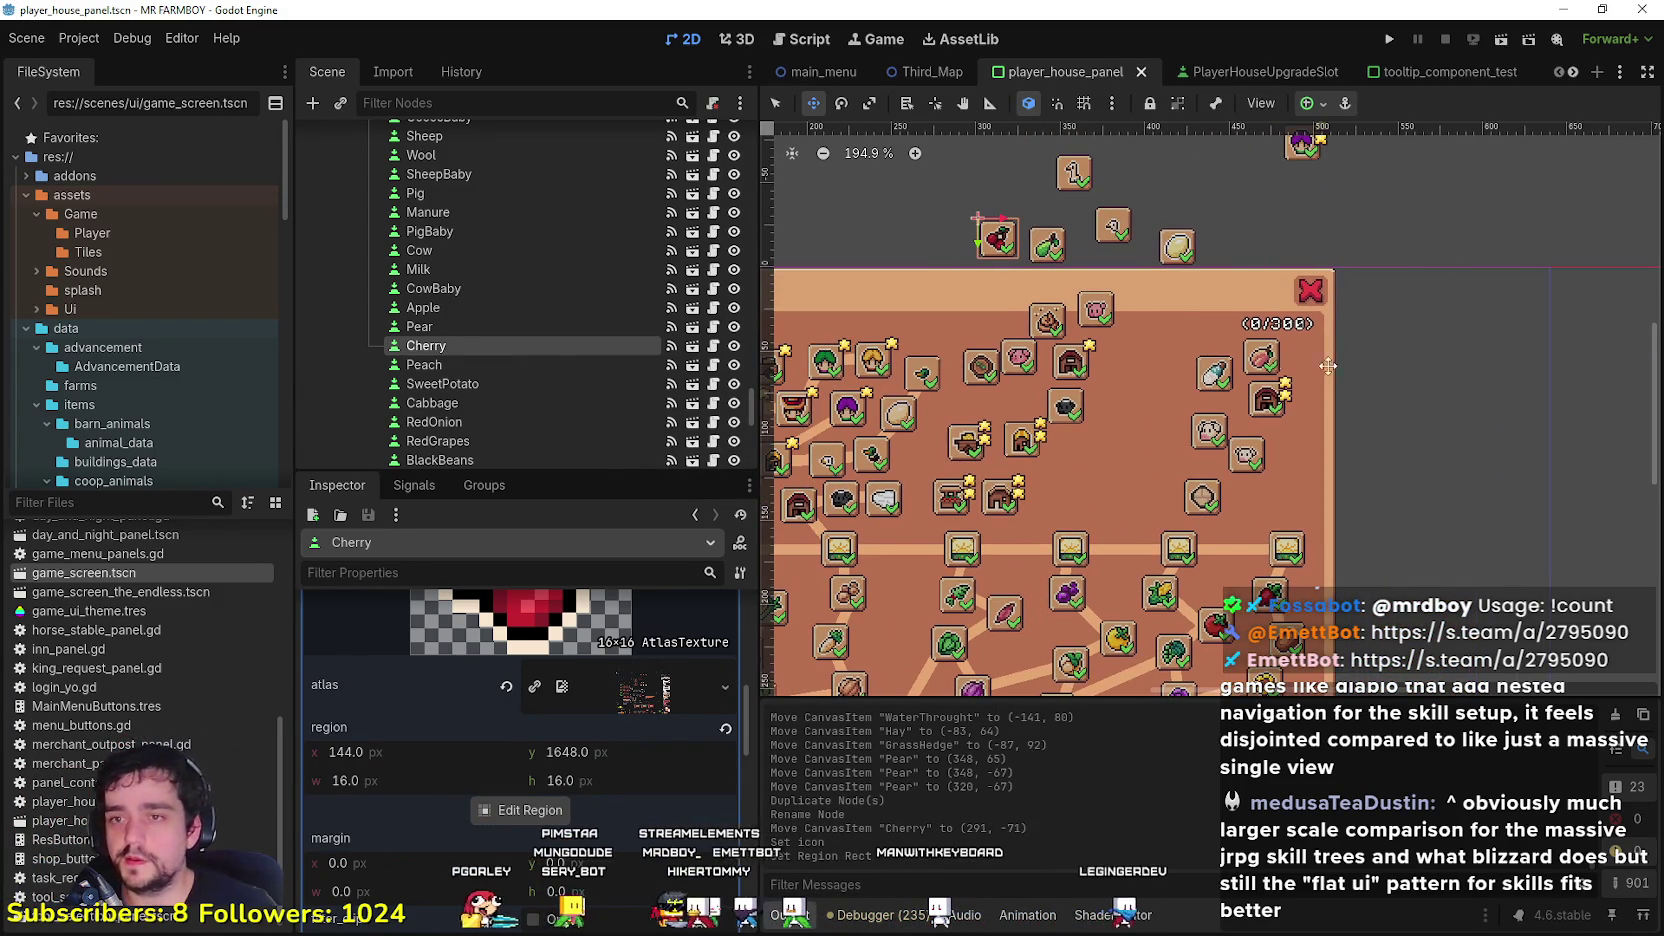
scroll(1240, 352, up, 2)
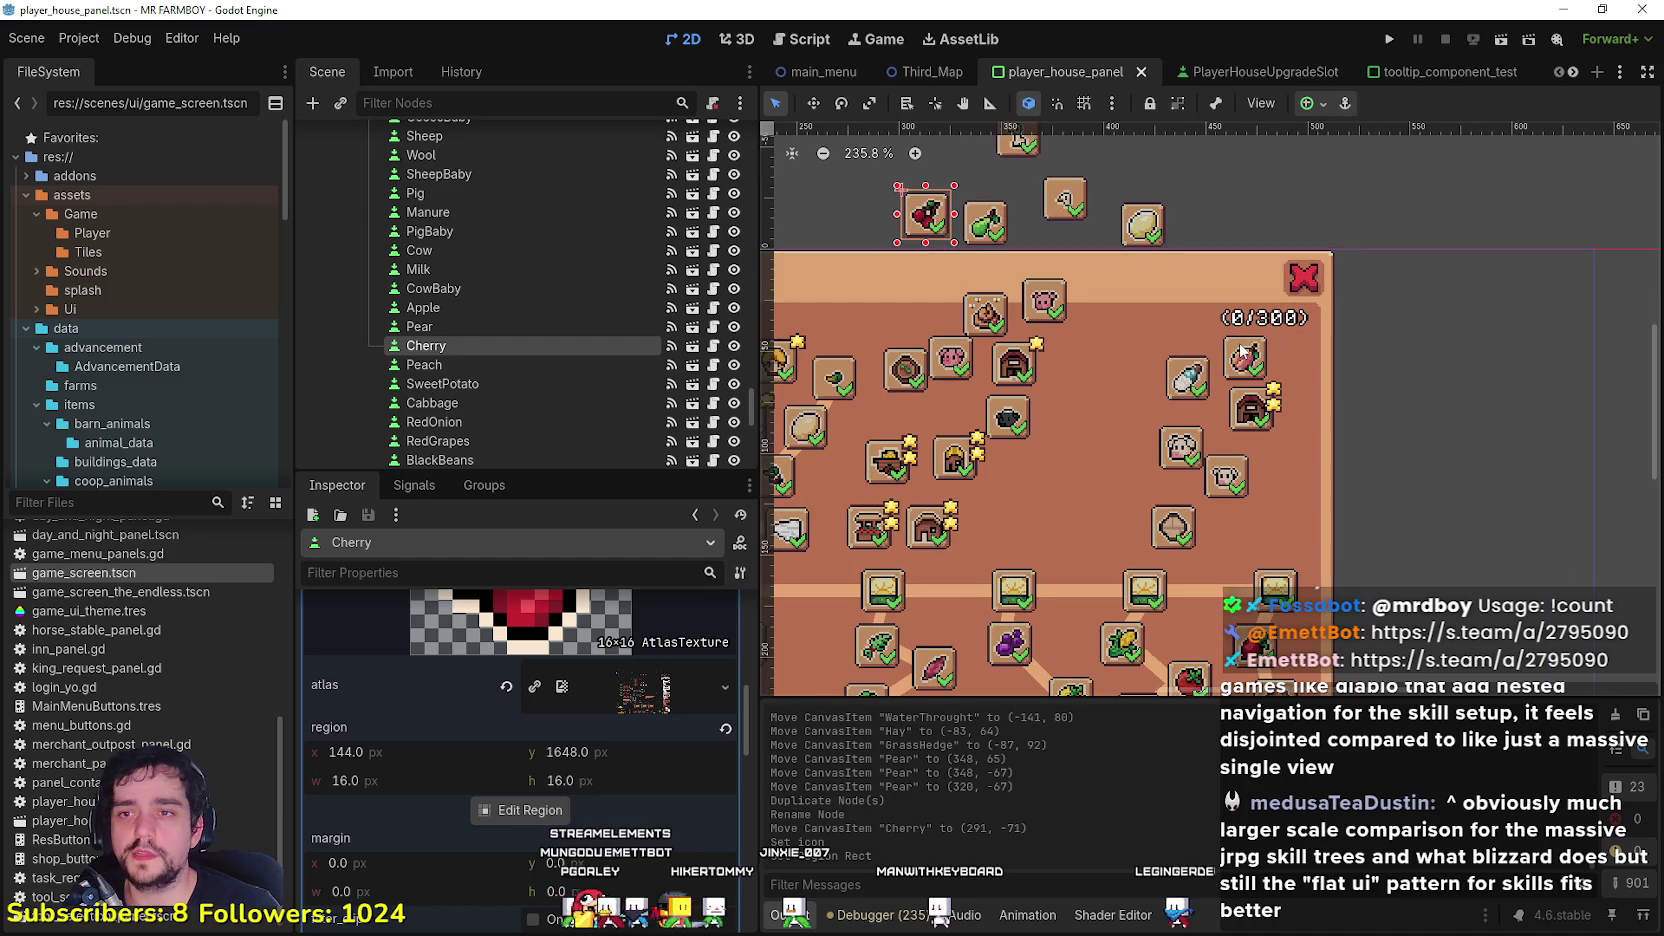
mouse_move(1241, 350)
mouse_down()
mouse_move(1228, 550)
mouse_move(1219, 533)
mouse_up()
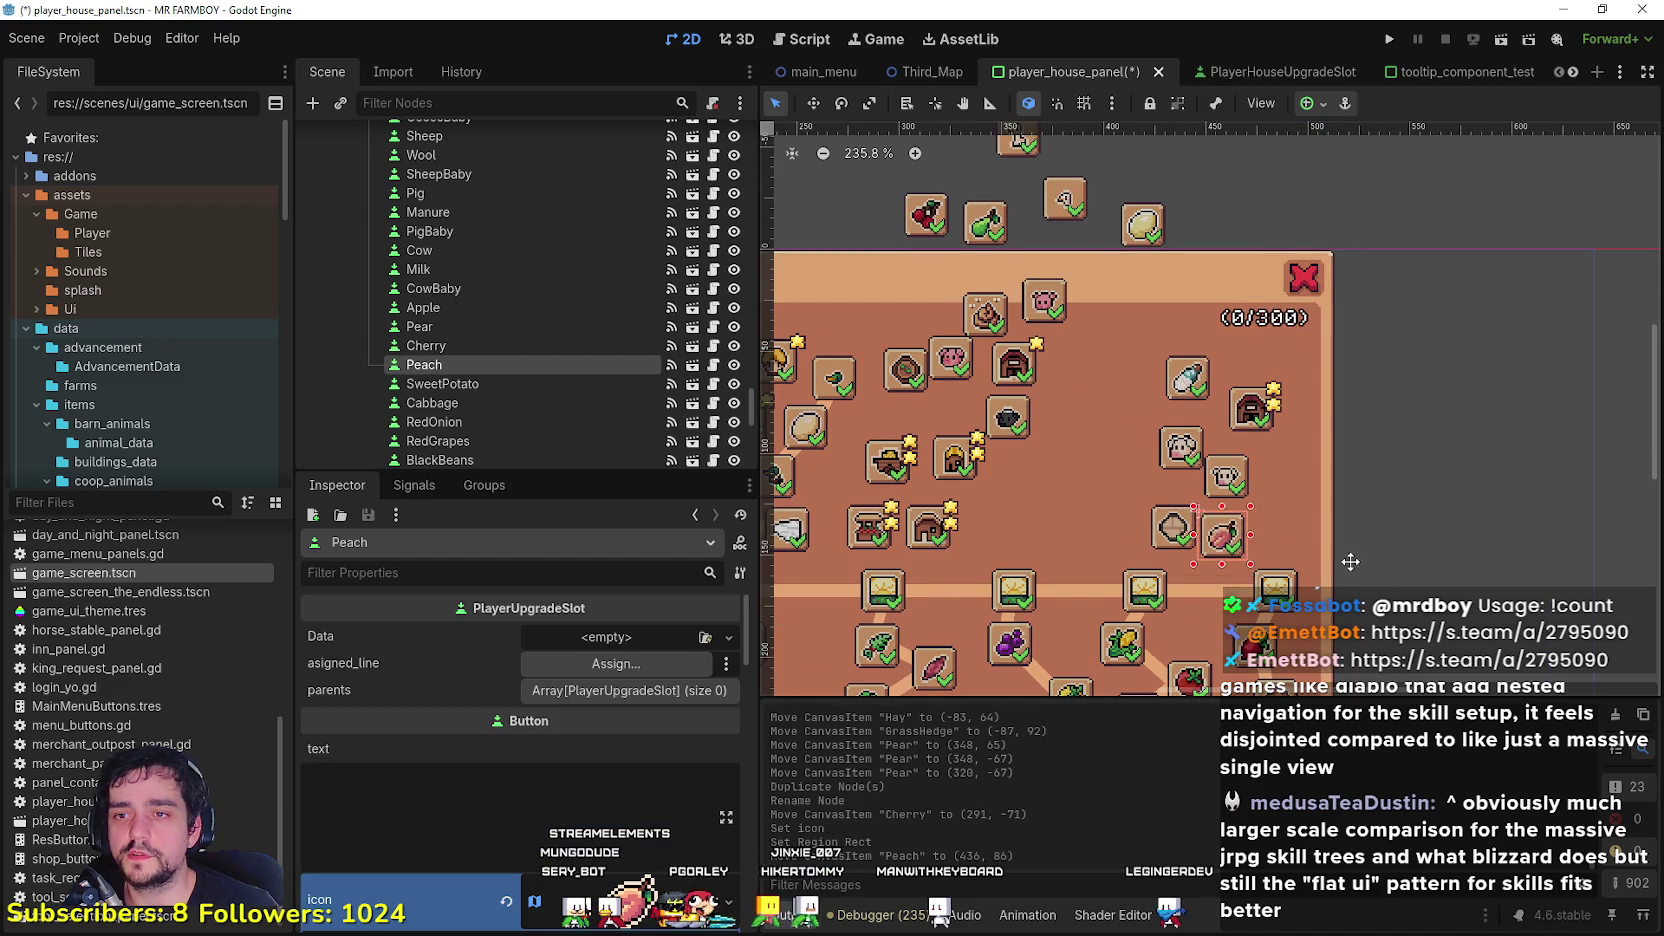
scroll(1243, 367, up, 1)
Step: Shift Road2 left to (388, 87) and check its alignment with Peach
mouse_move(1250, 367)
mouse_down()
mouse_move(1209, 367)
mouse_move(1290, 384)
mouse_move(1262, 386)
mouse_up()
scroll(1262, 390, down, 2)
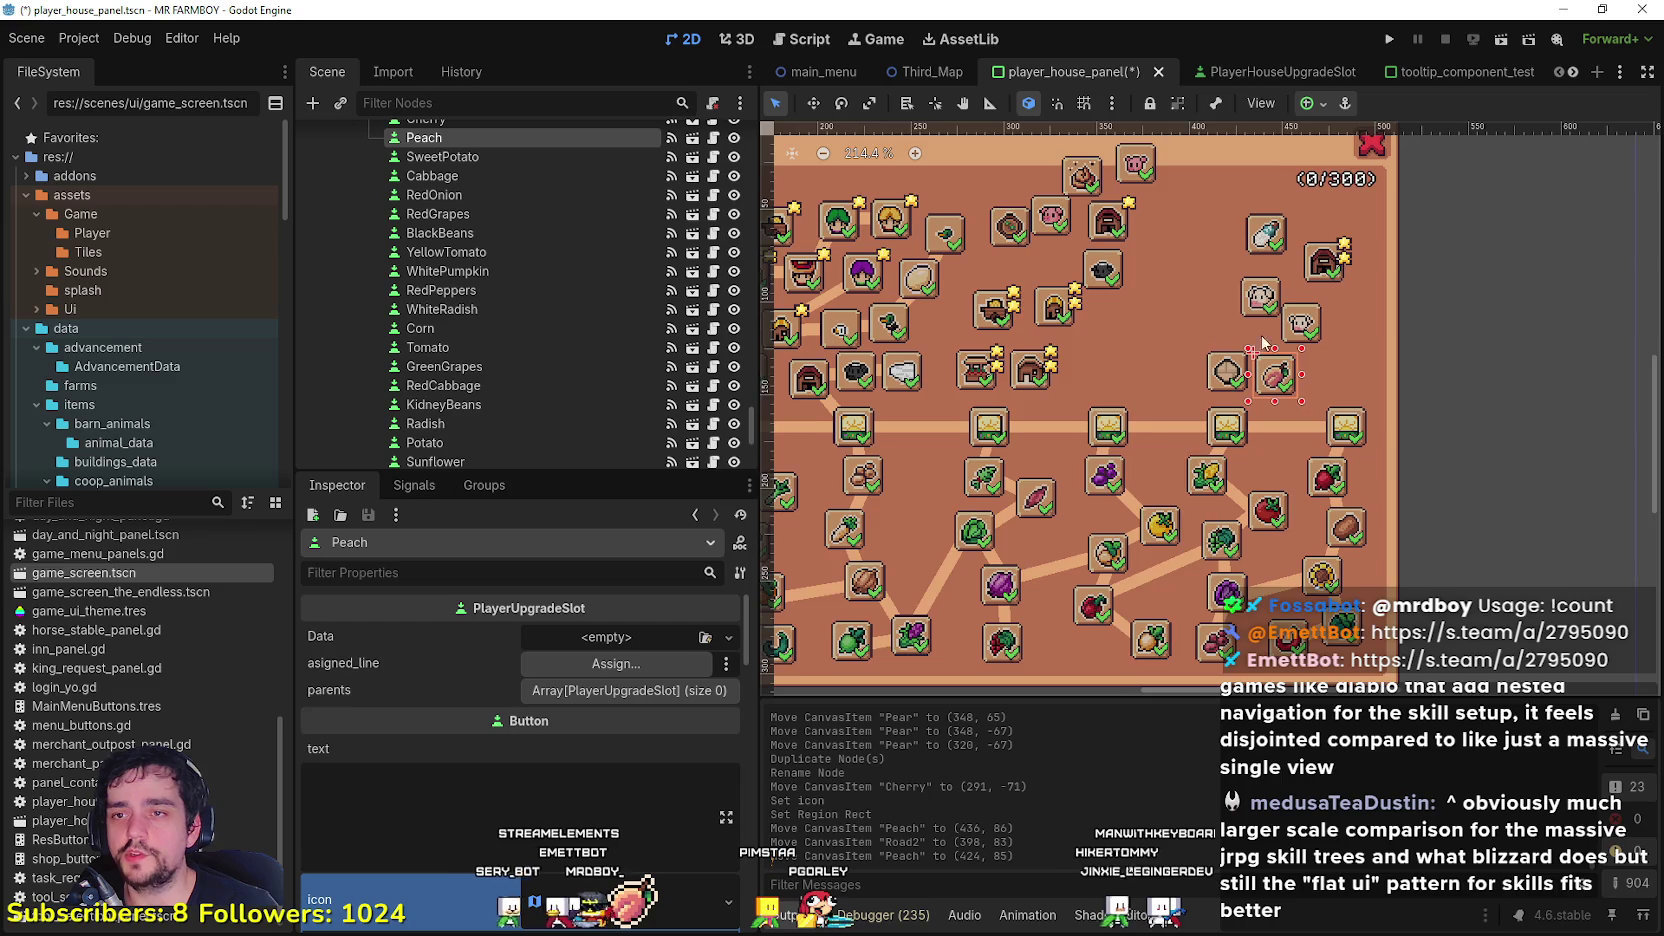
scroll(1218, 333, up, 1)
mouse_move(1392, 409)
mouse_down()
mouse_move(1375, 410)
mouse_move(1452, 411)
mouse_move(1432, 411)
mouse_up()
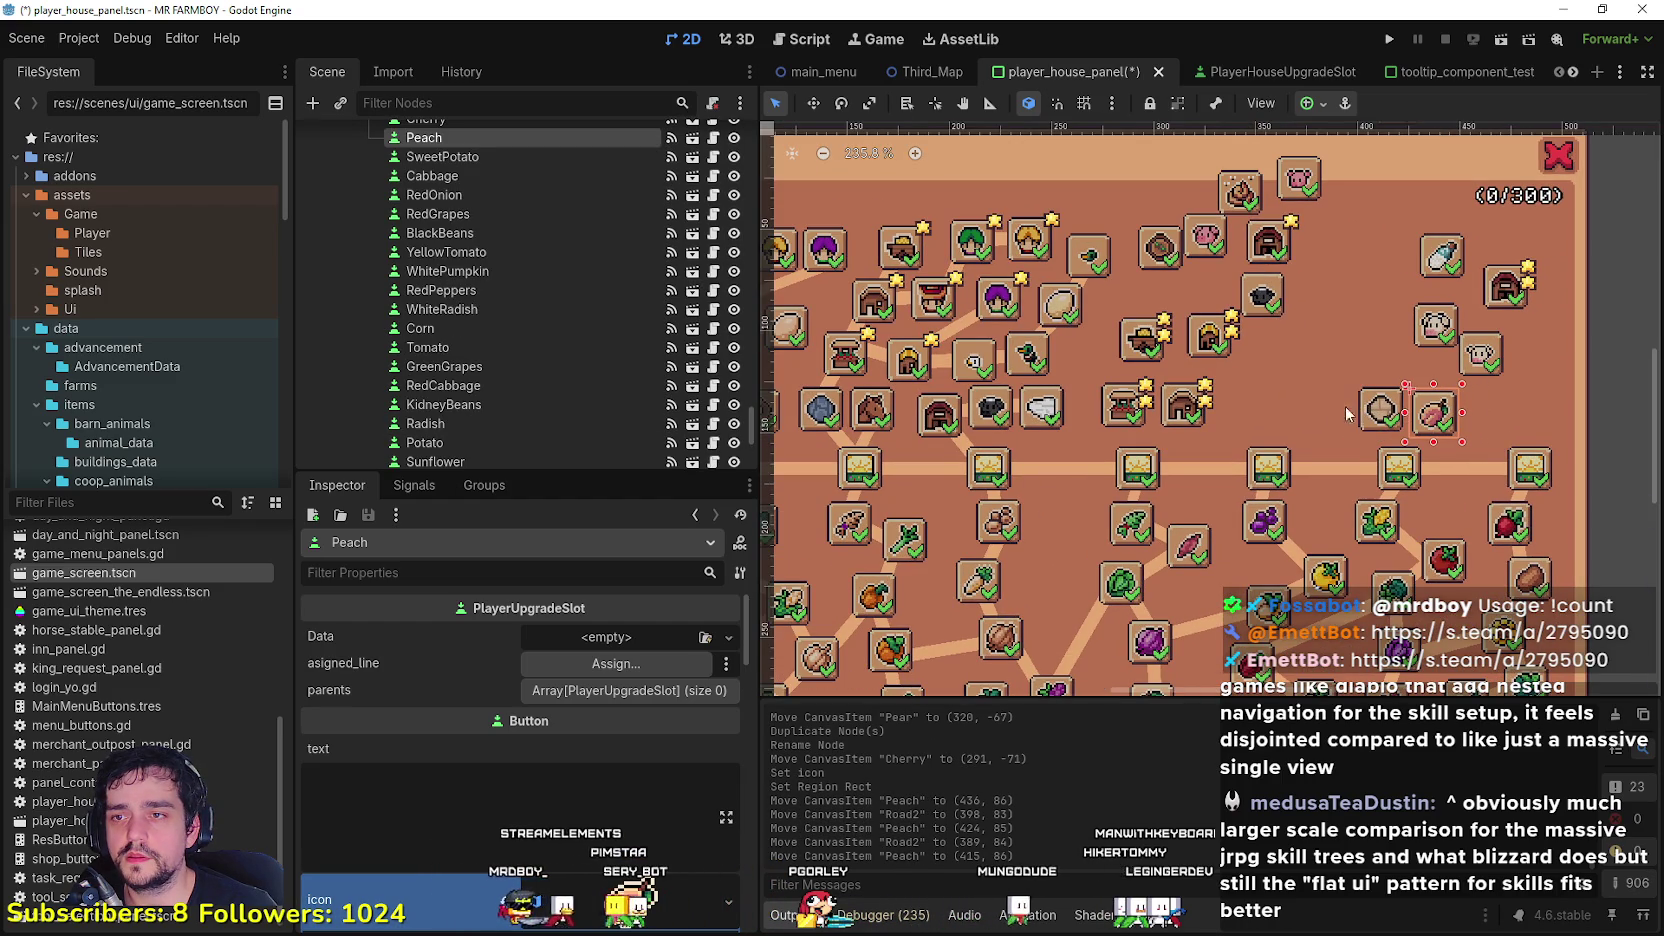
scroll(1360, 410, down, 2)
scroll(1360, 410, left, 3)
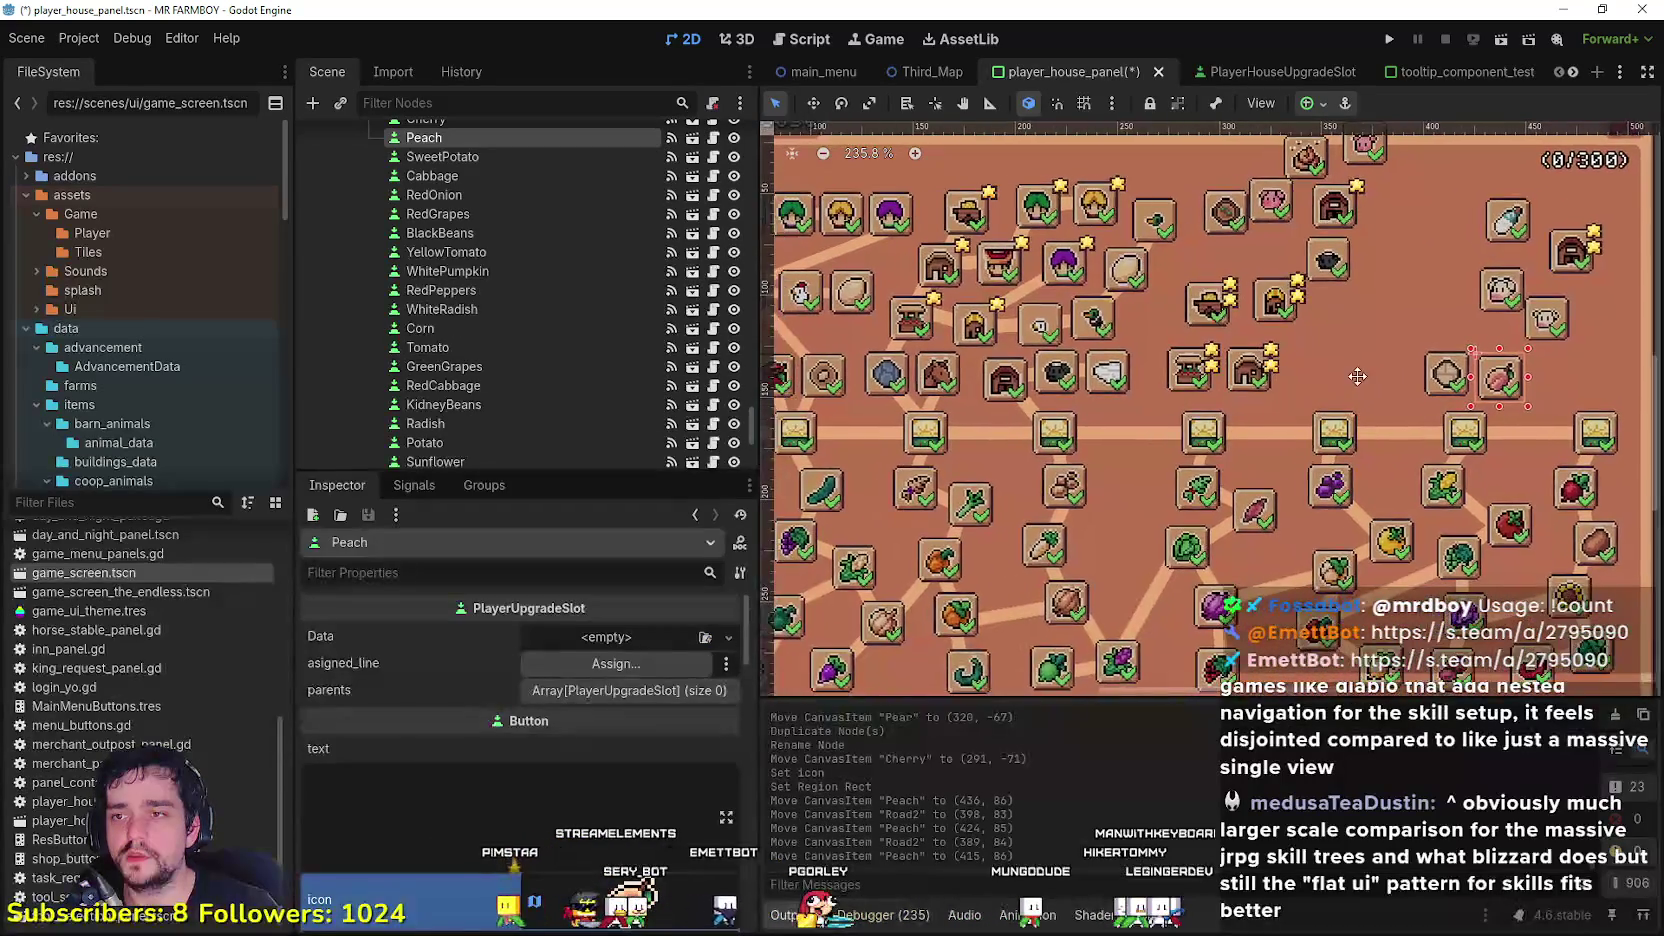
scroll(1357, 376, right, 3)
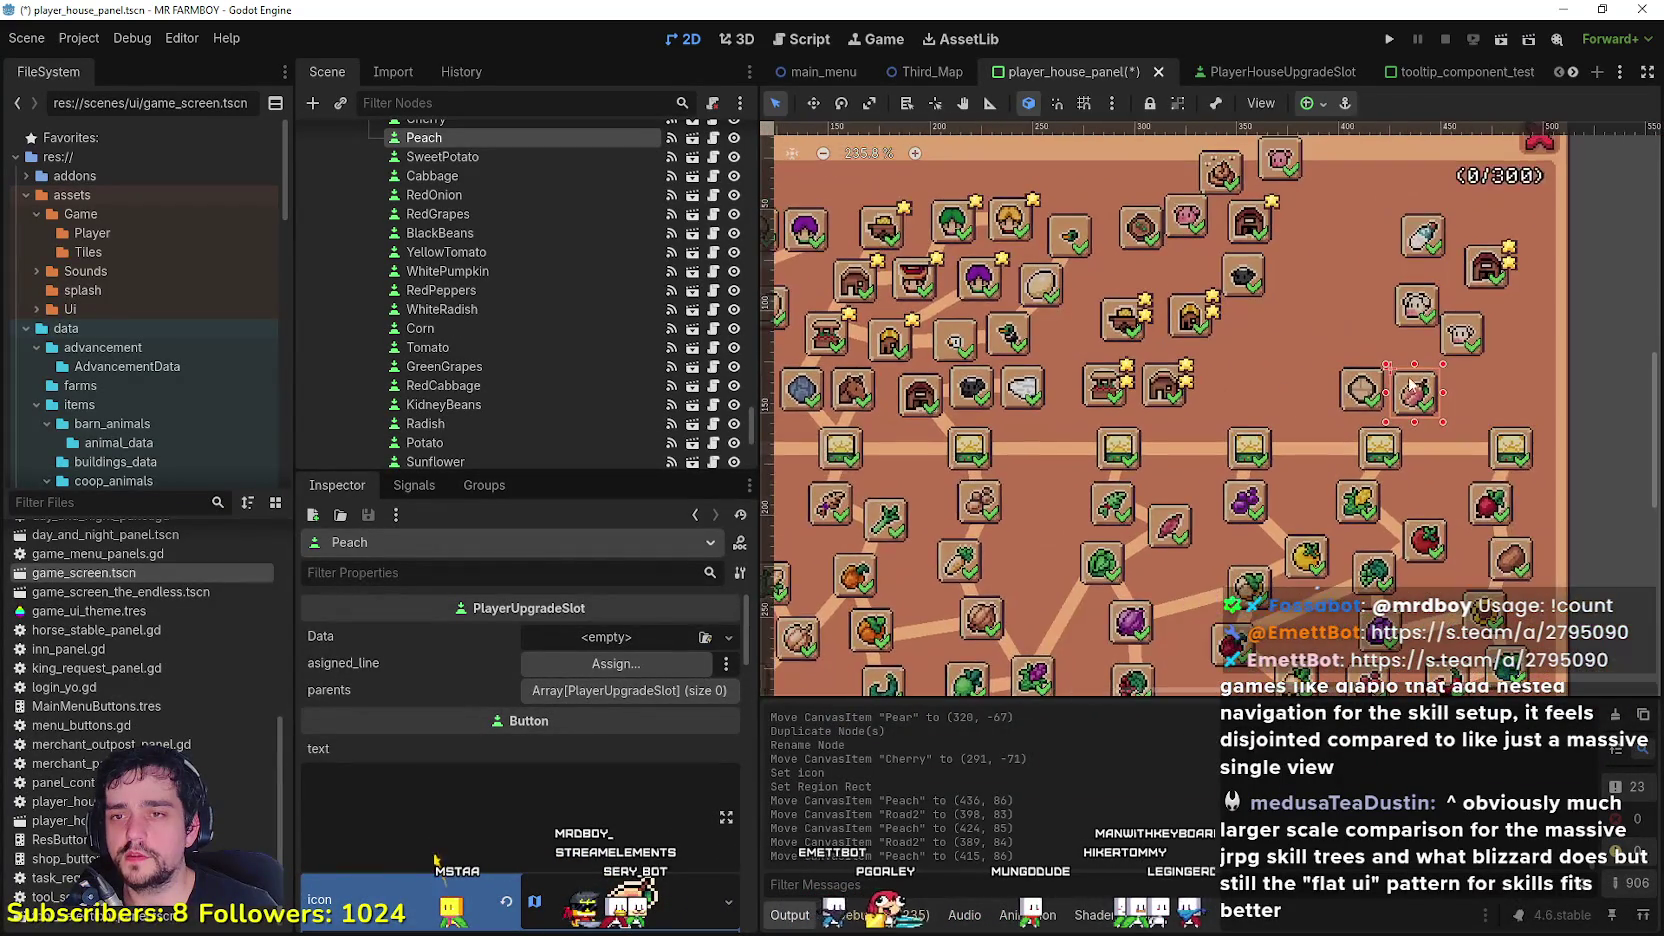
scroll(1410, 385, up, 1)
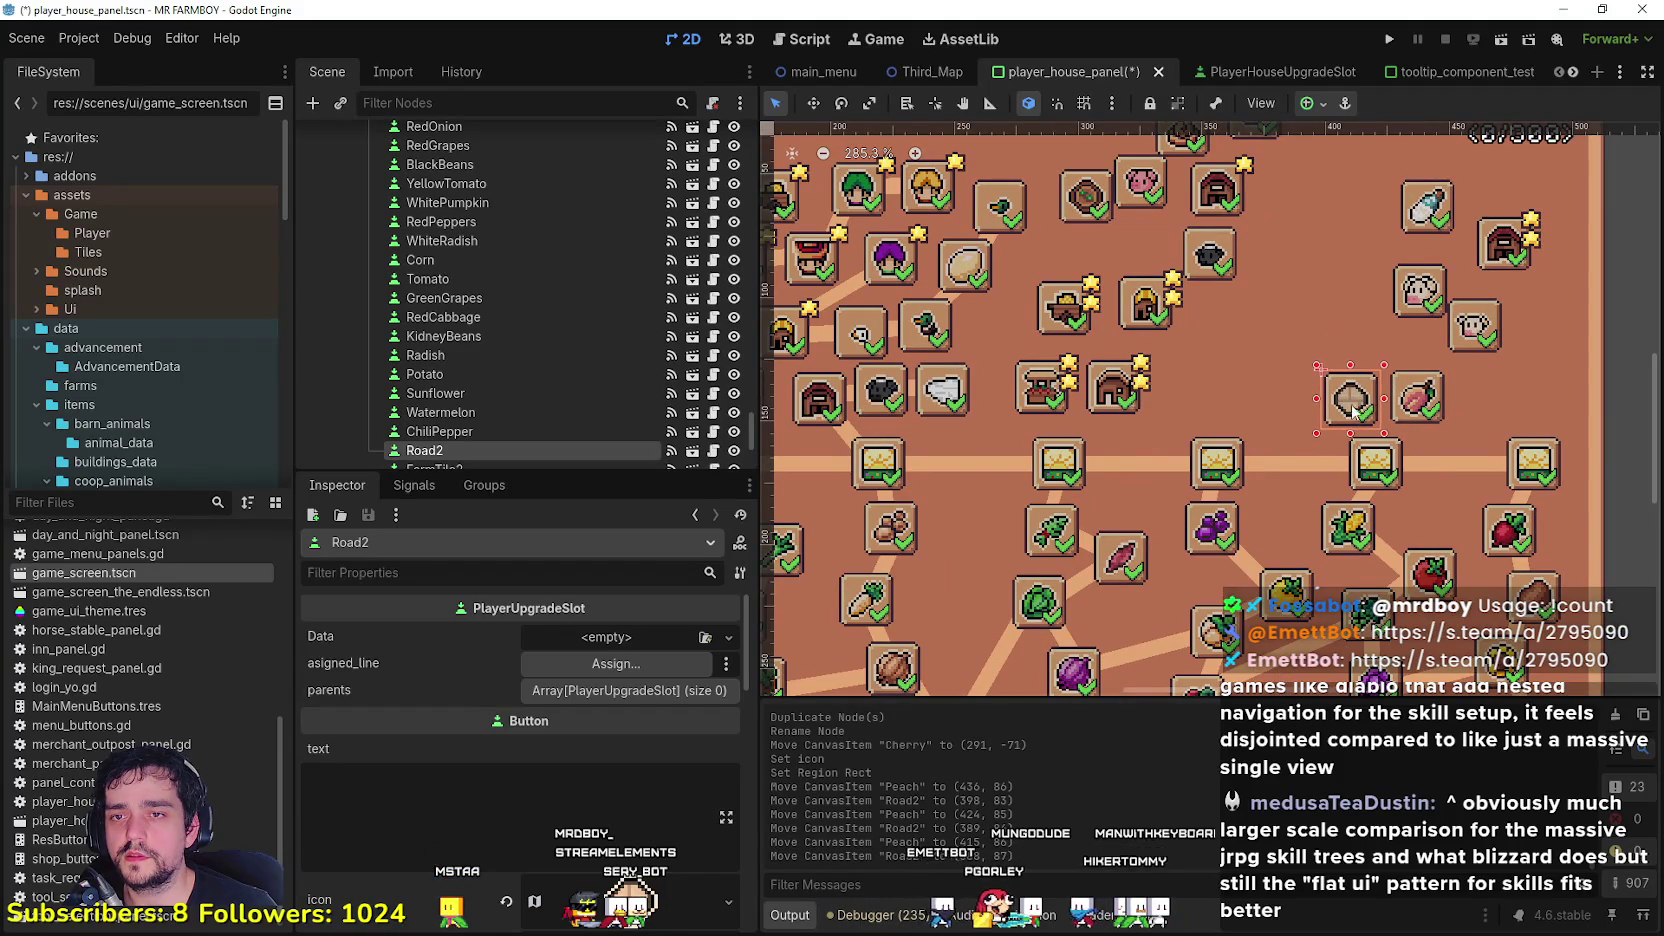
scroll(1312, 430, down, 2)
scroll(1137, 403, left, 3)
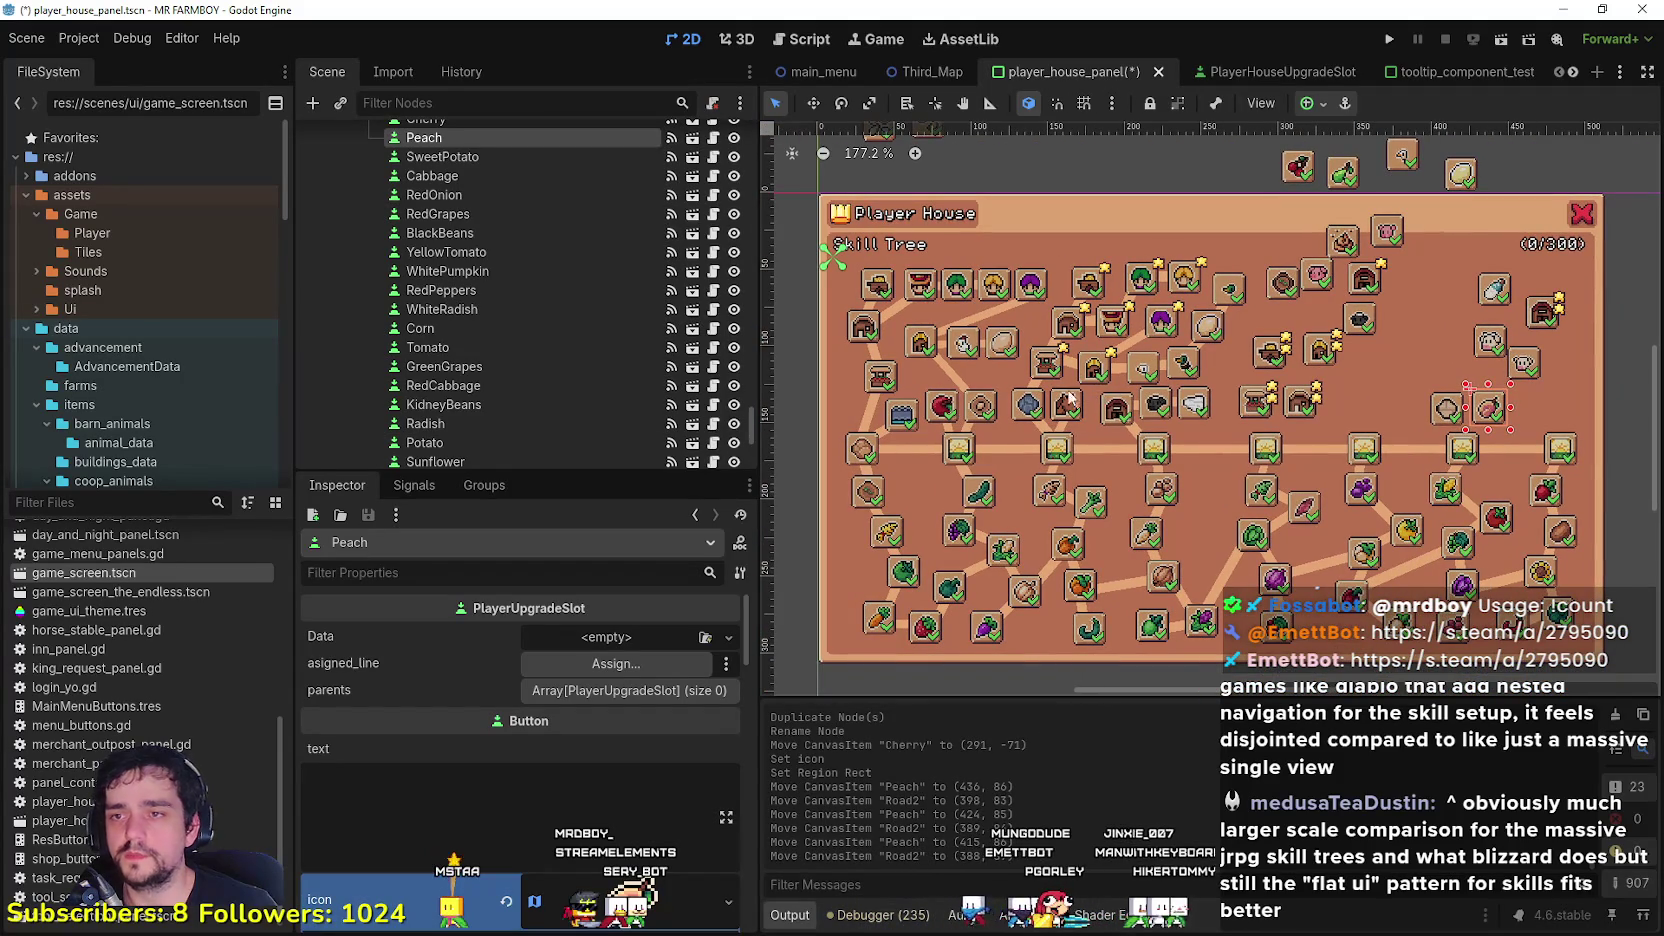
scroll(1314, 397, up, 2)
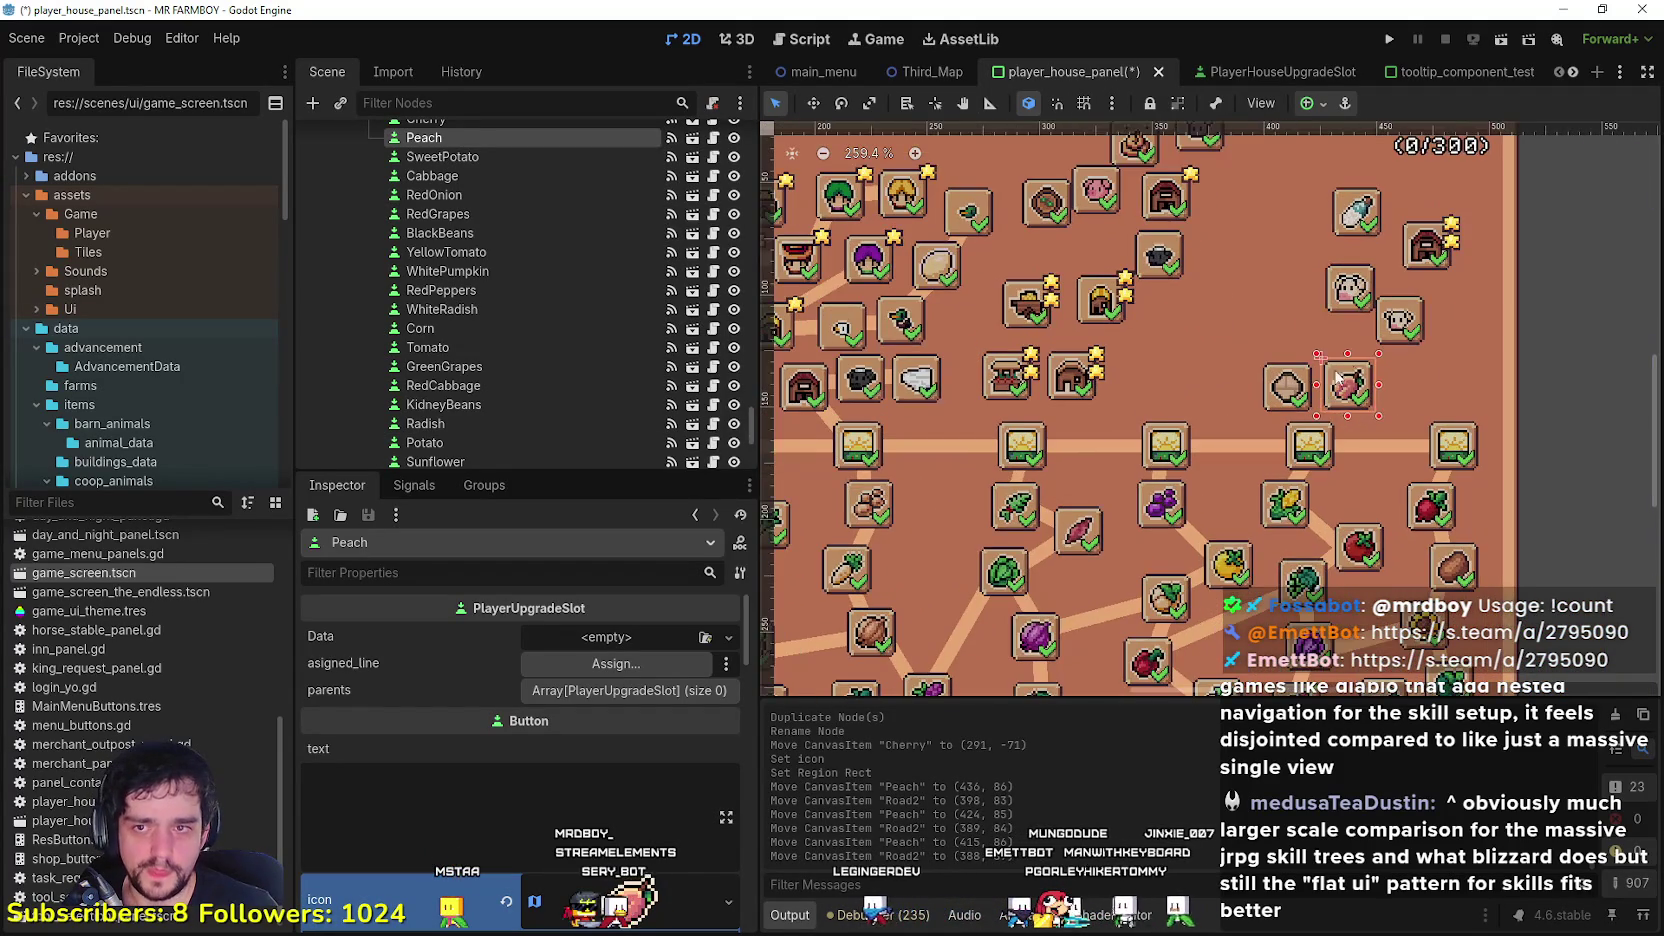
scroll(1298, 428, up, 1)
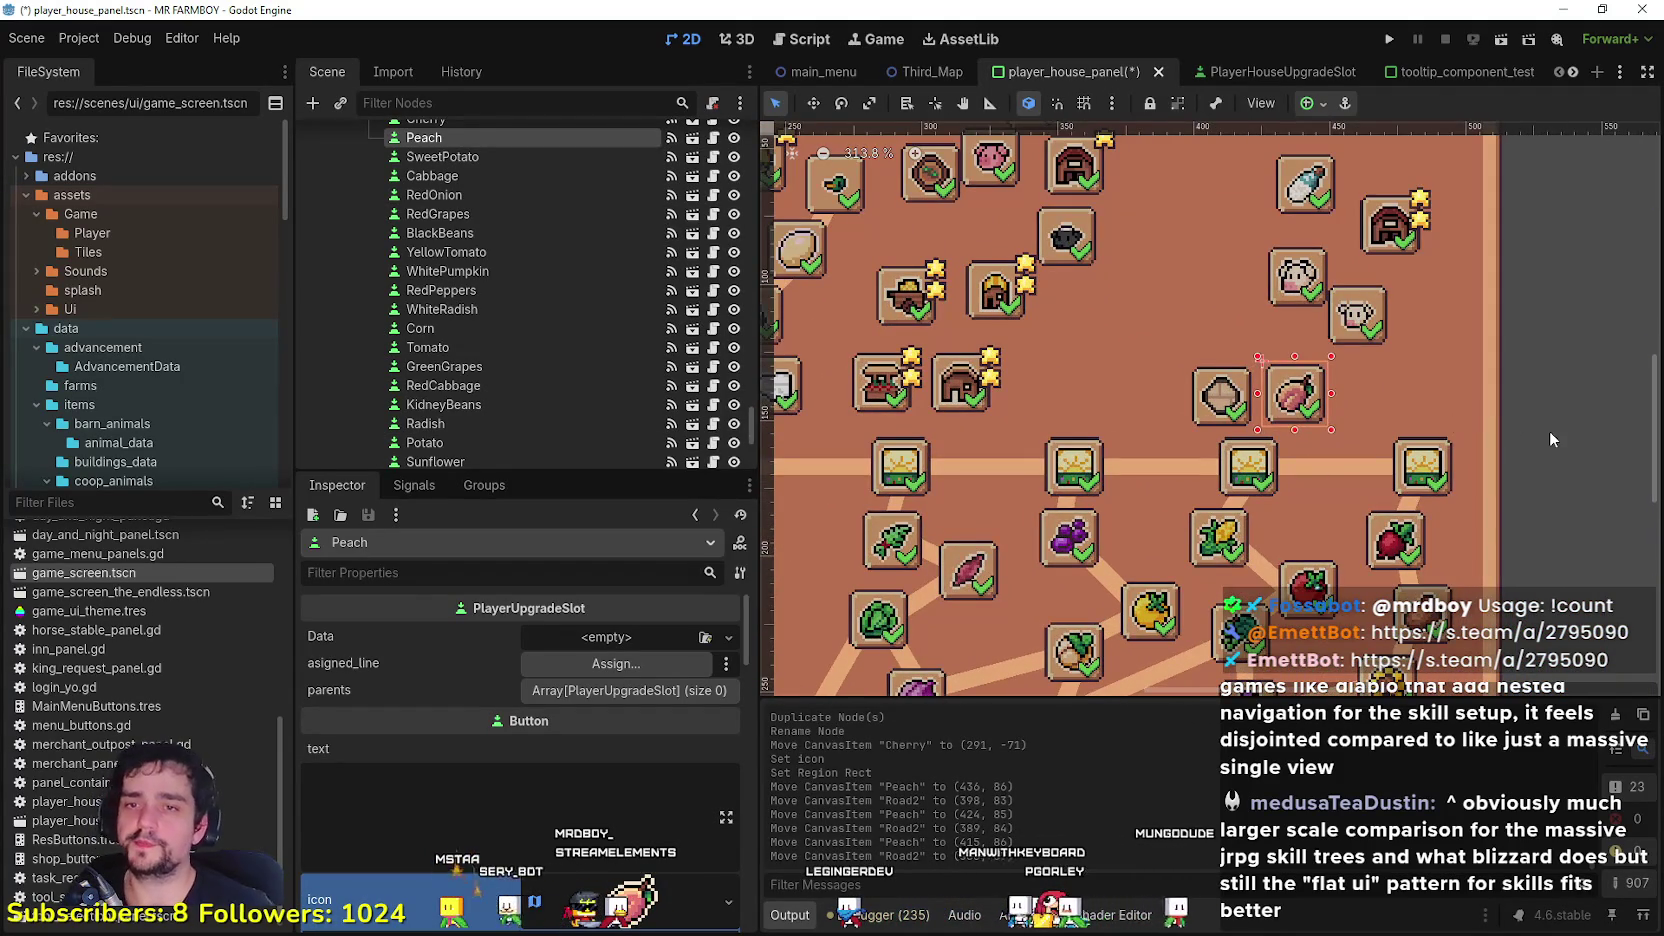
Step: Select the Peach slot, then the Barn connector line piece
click(1550, 430)
scroll(1508, 438, down, 3)
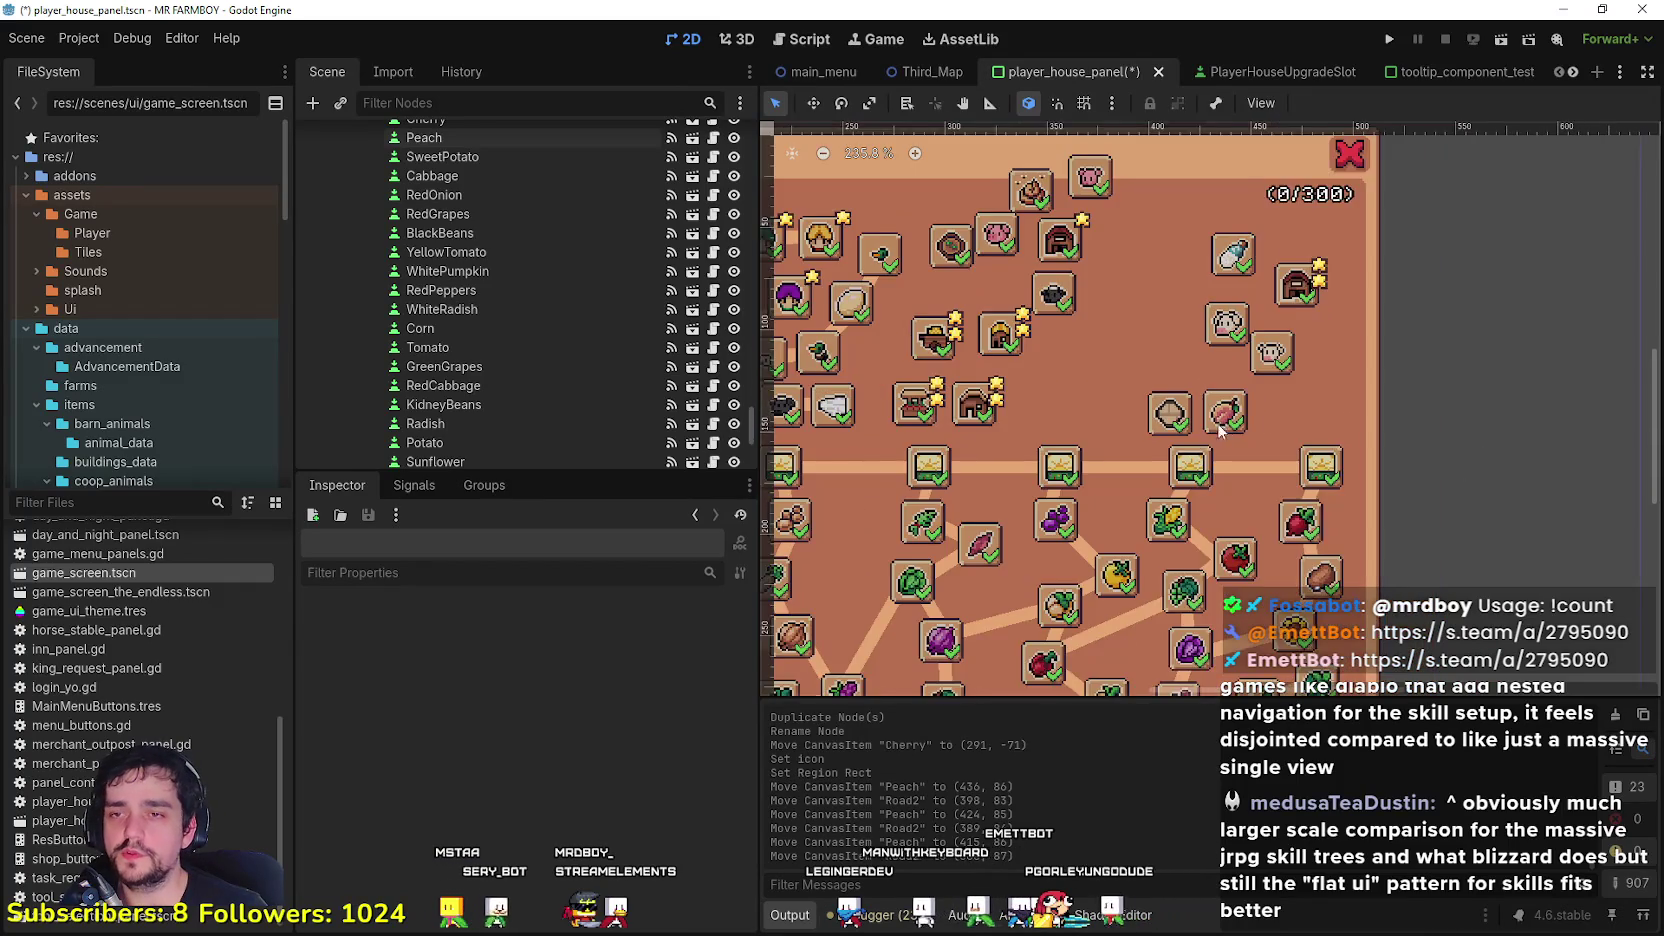
drag(1219, 426, 1252, 443)
click(1248, 435)
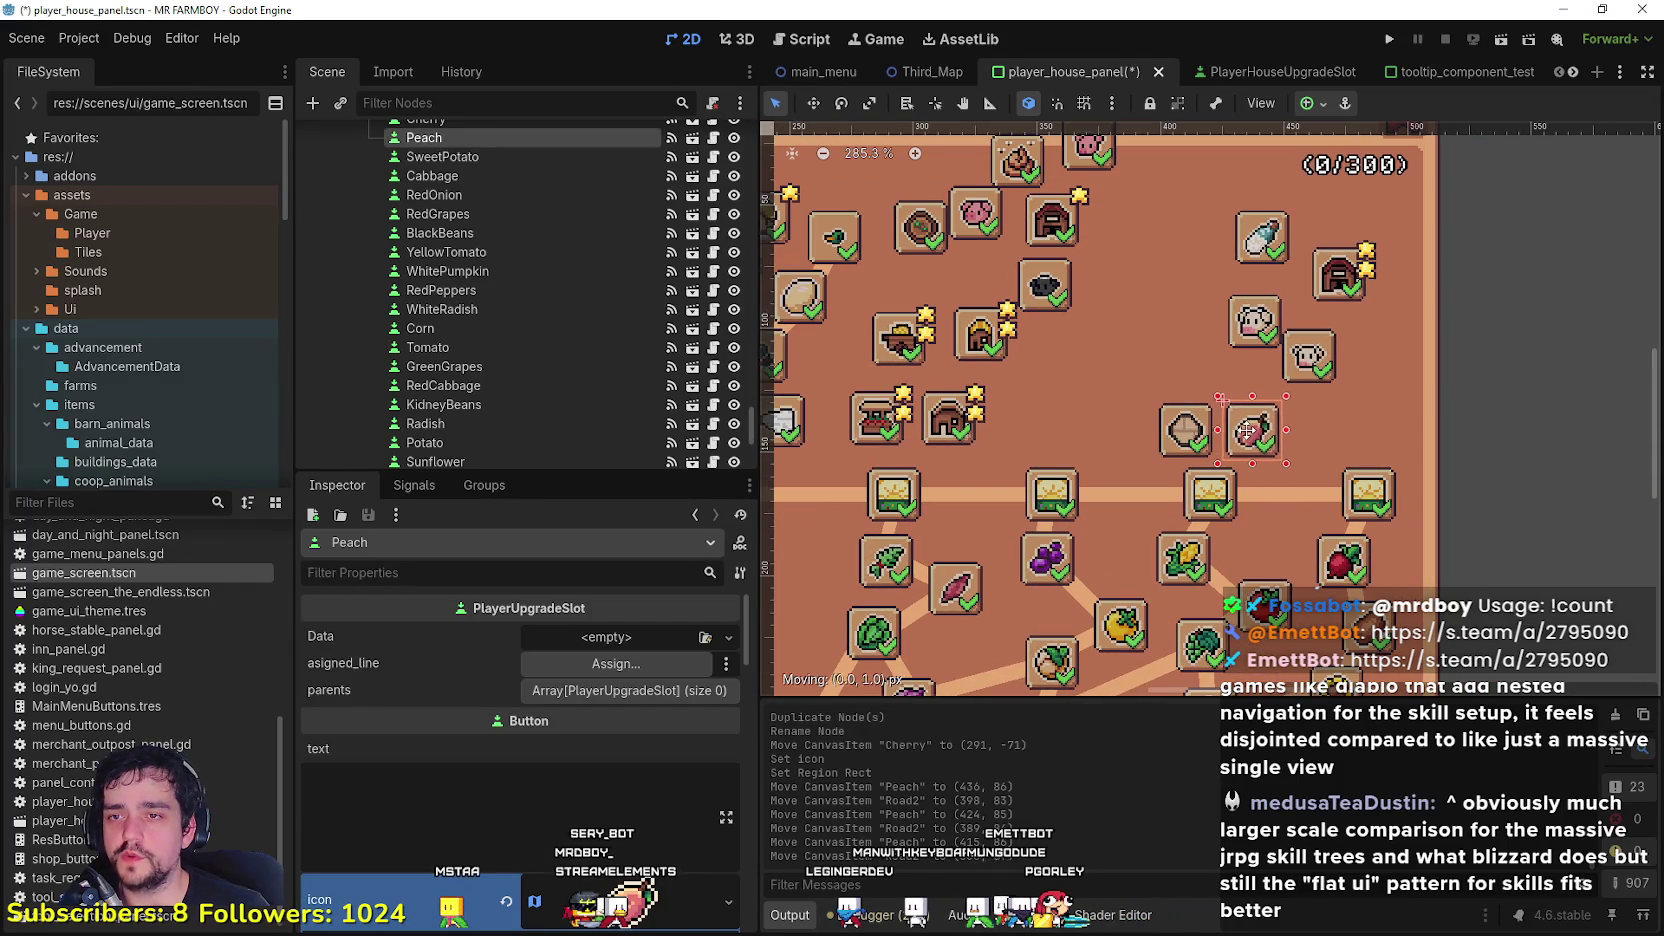
scroll(1218, 510, left, 5)
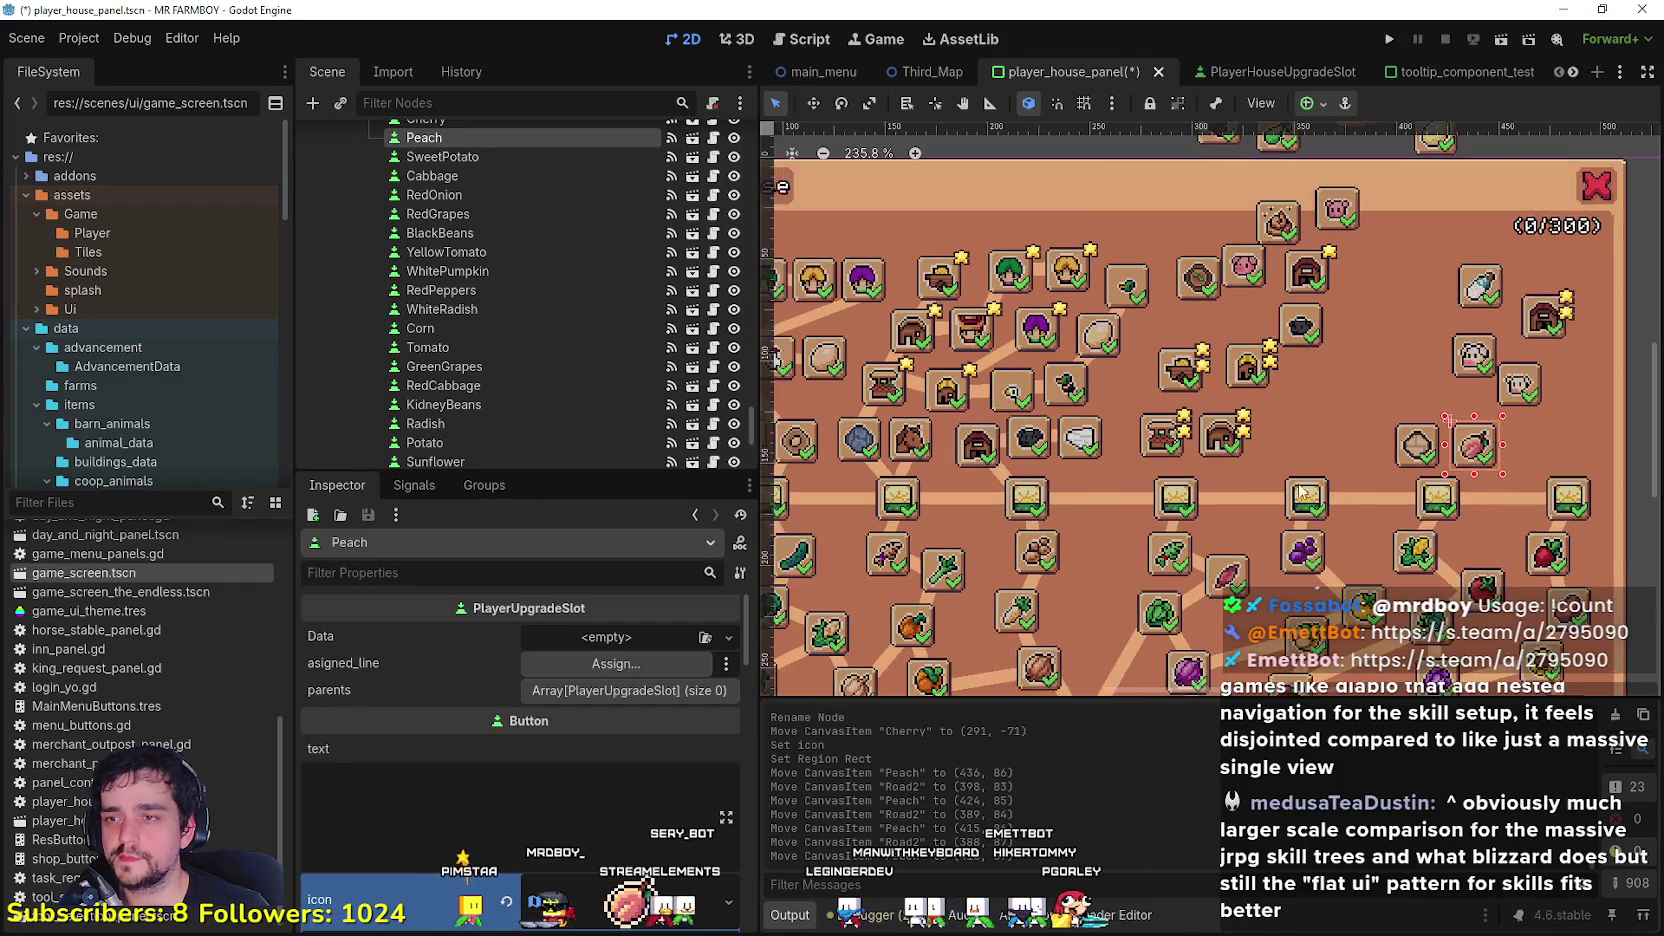
click(1002, 480)
Step: Duplicate the Barn connector piece and rename the copy to Road3
key(ctrl+d)
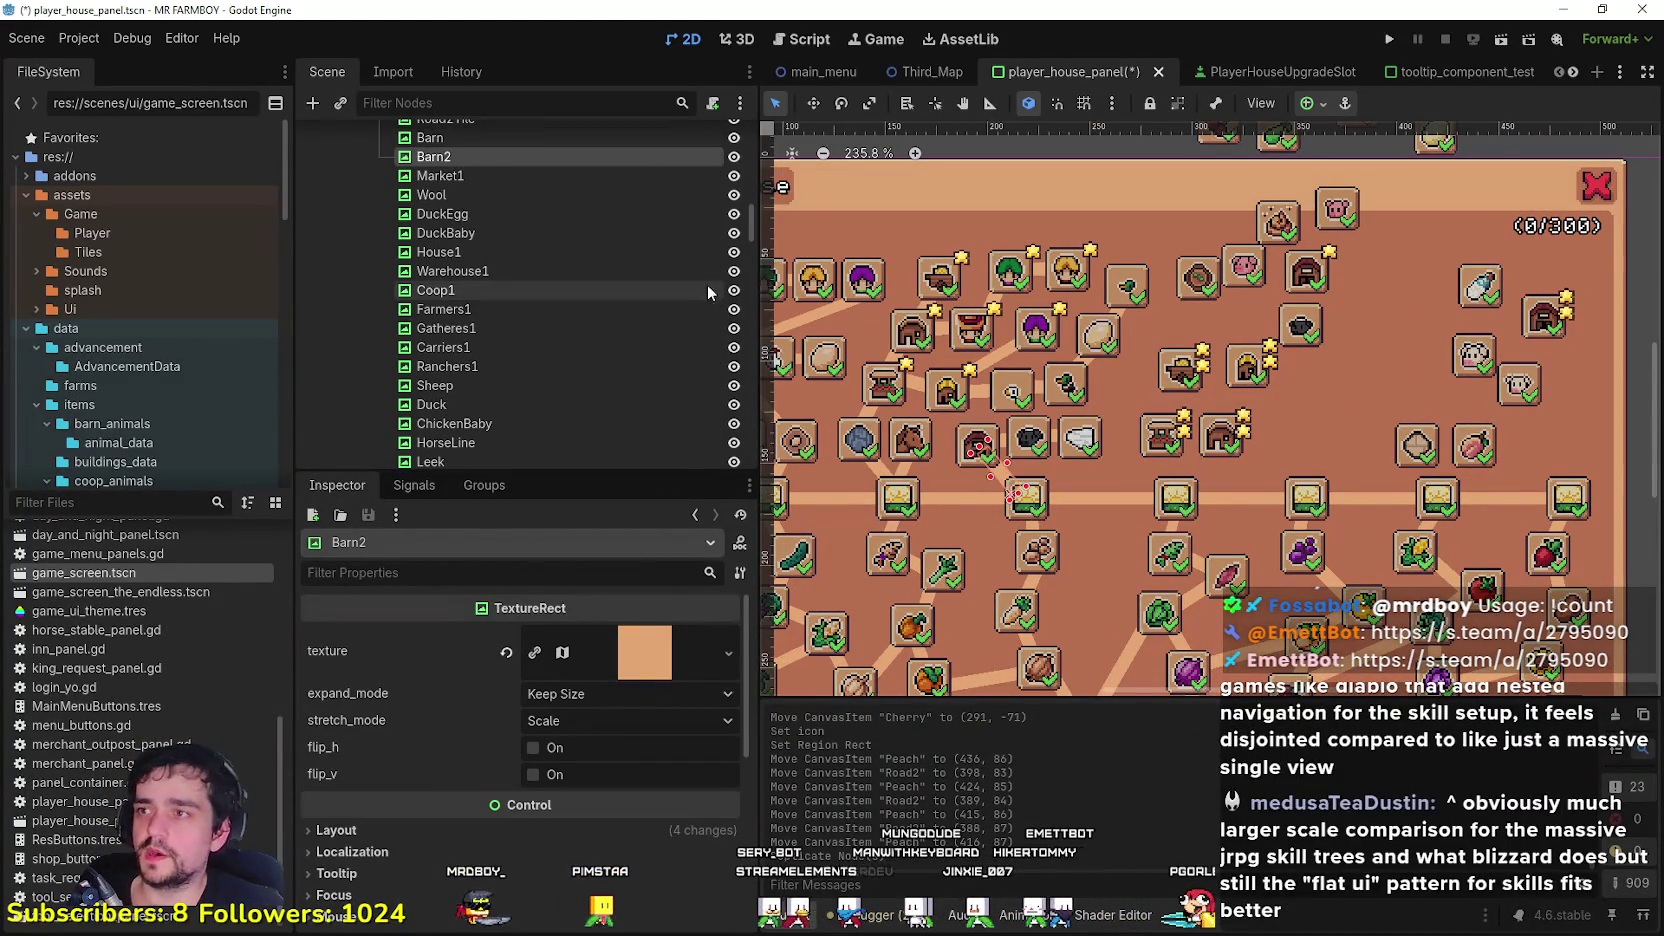
double_click(435, 156)
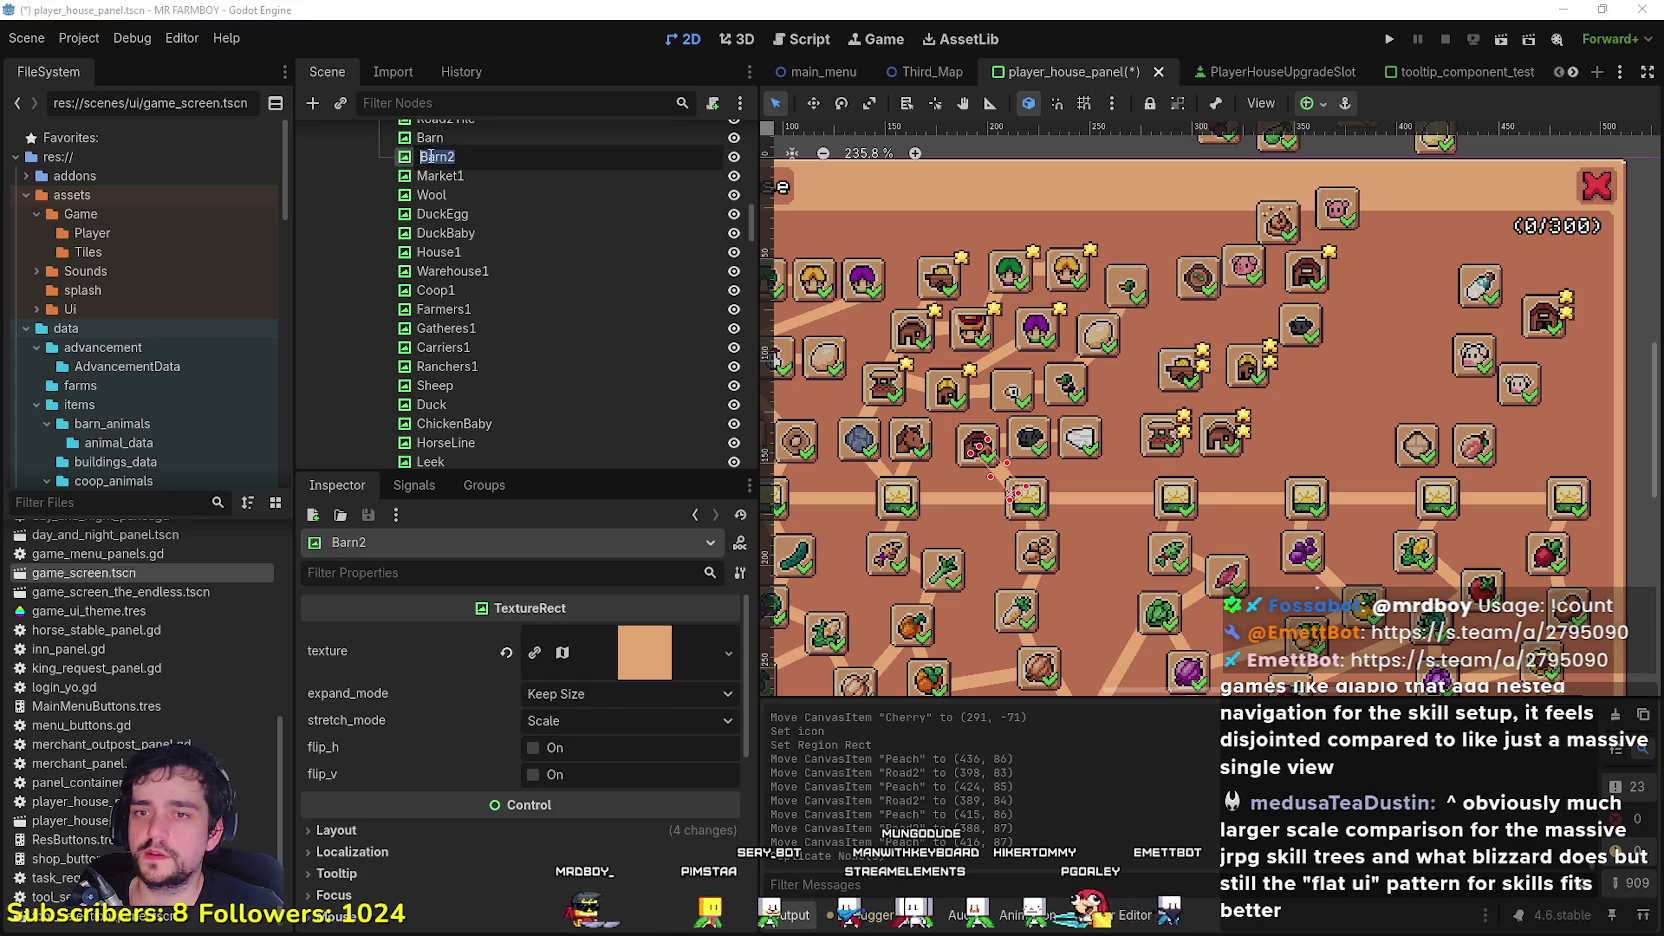
text(Road)
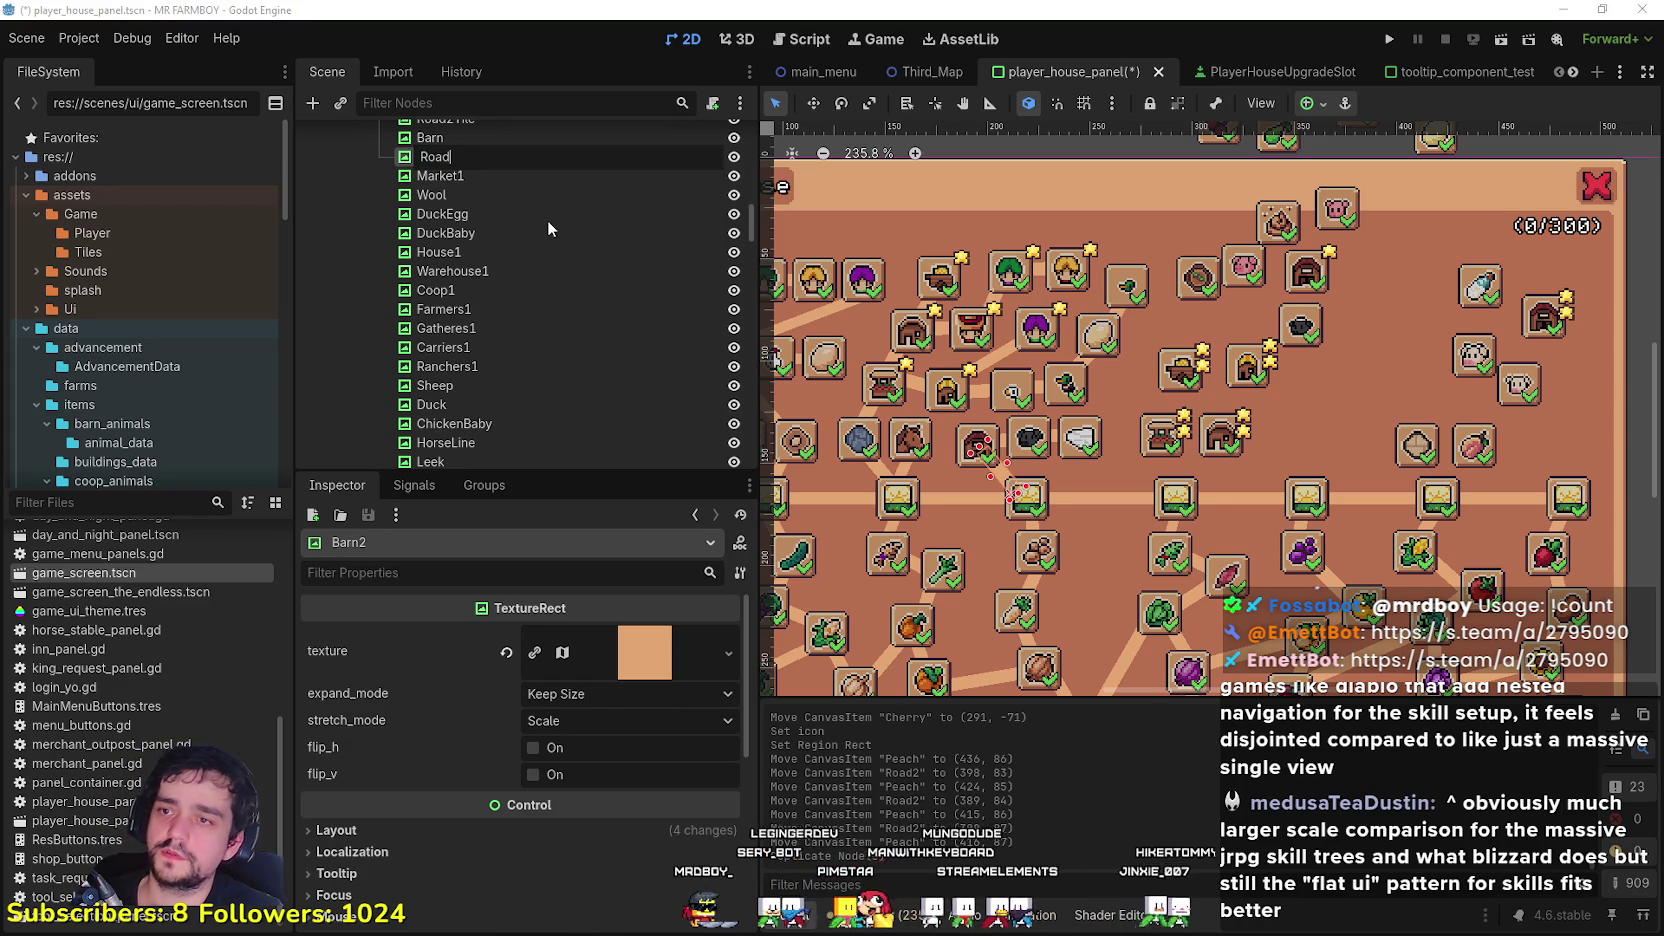
key(Escape)
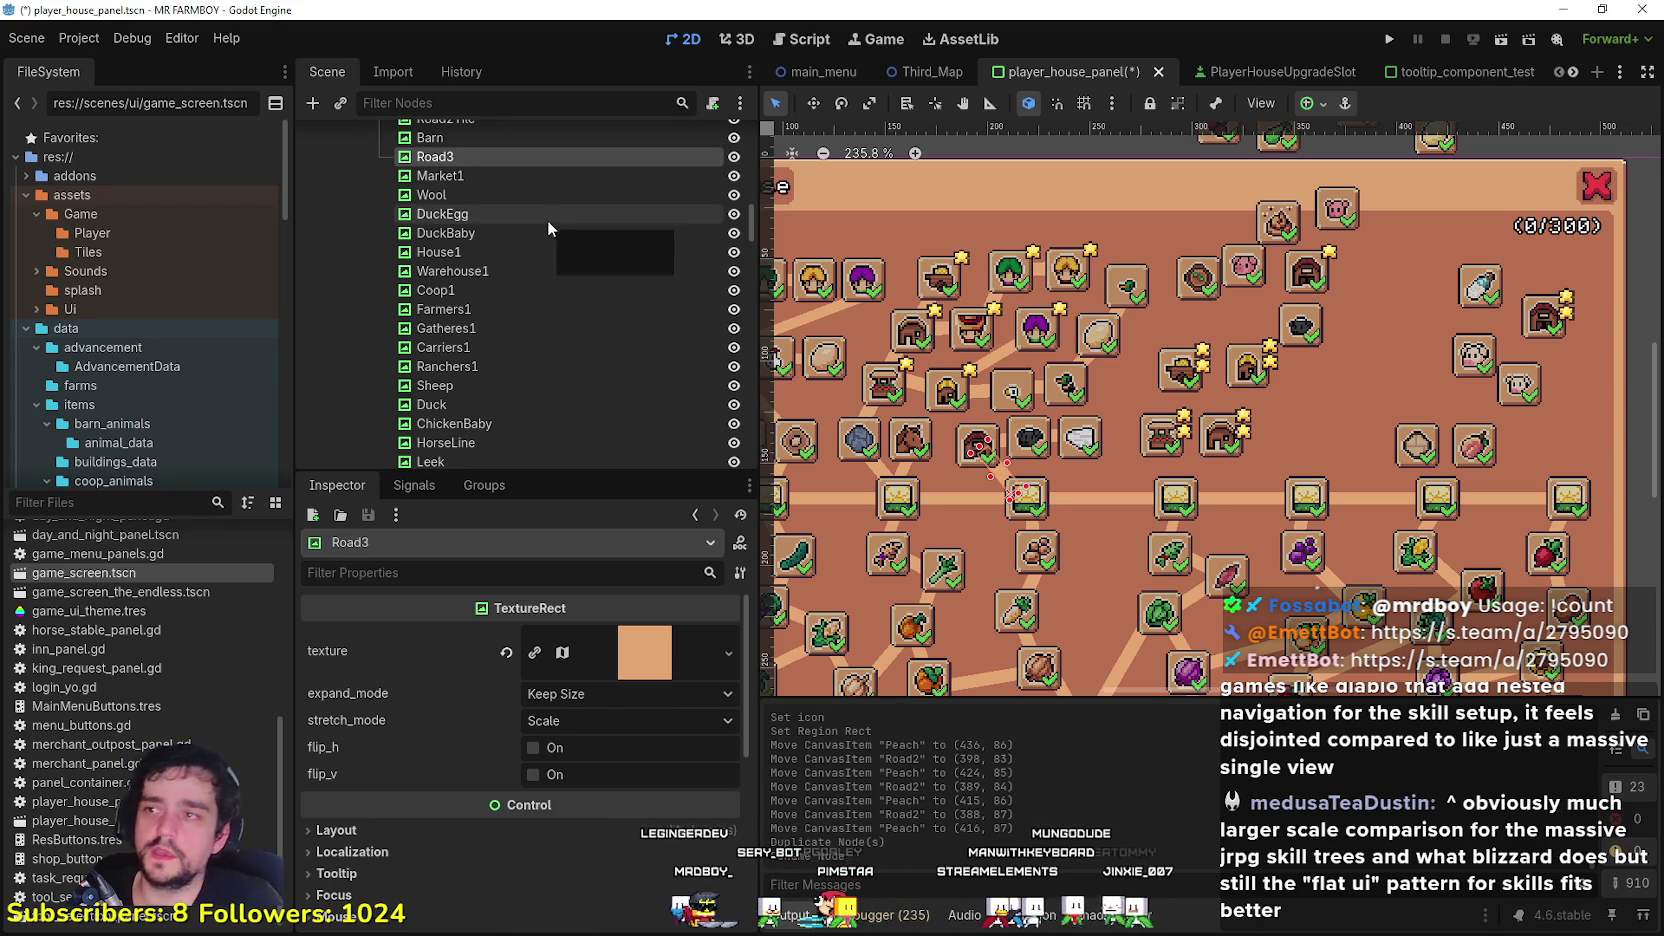
click(812, 104)
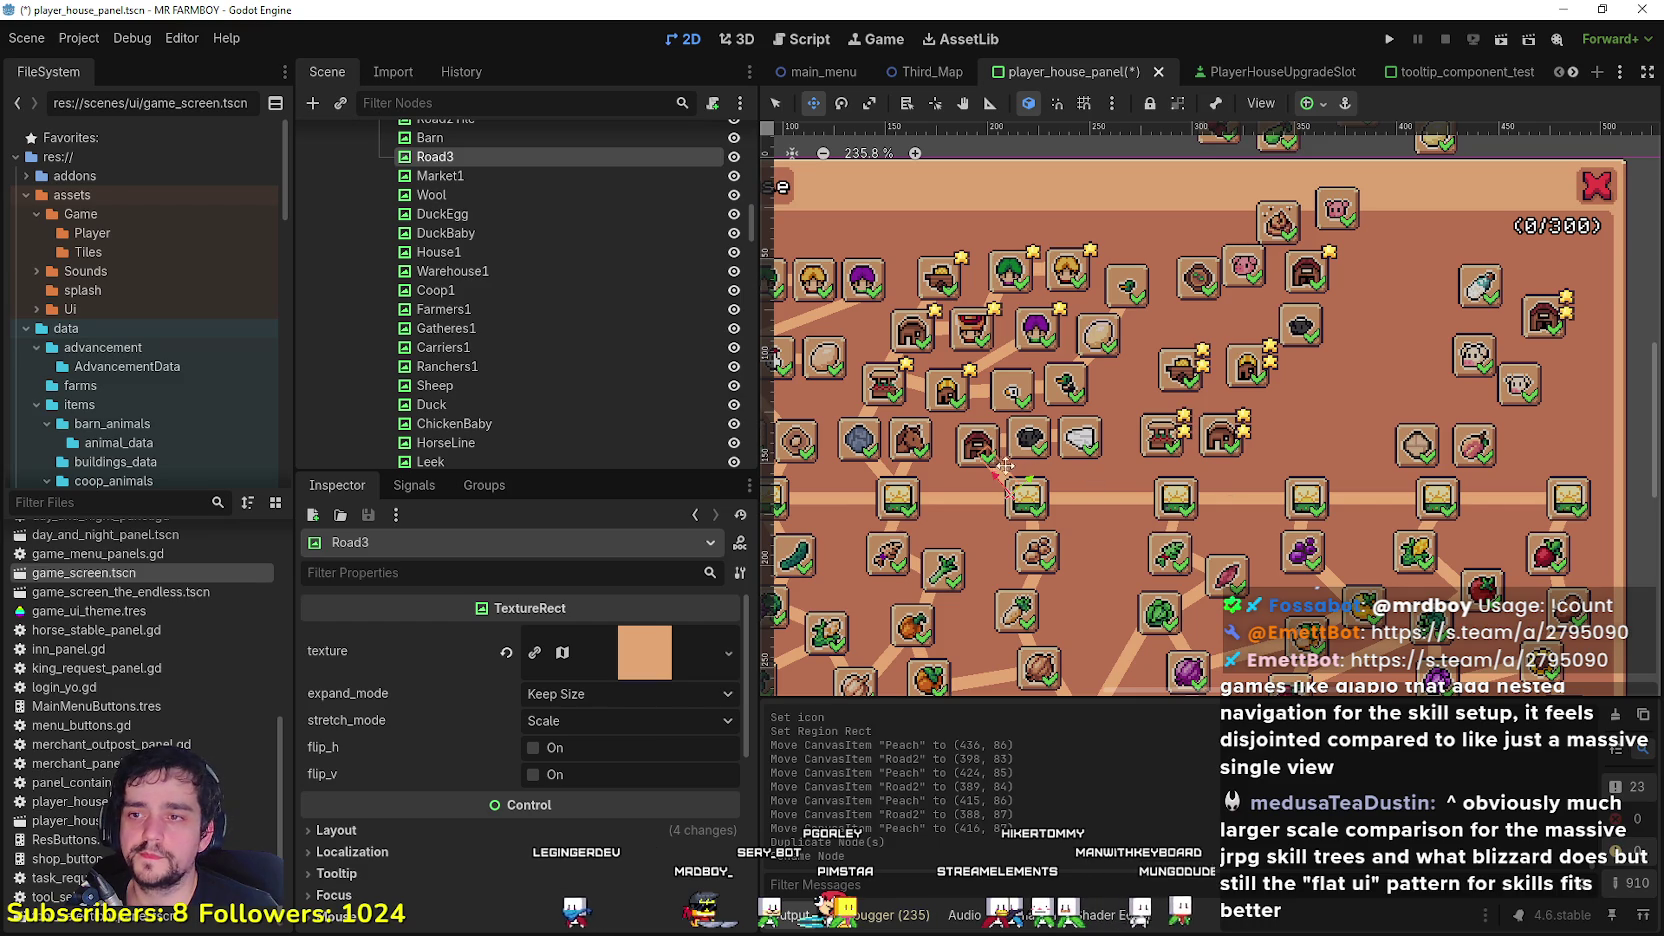
scroll(1424, 466, up, 4)
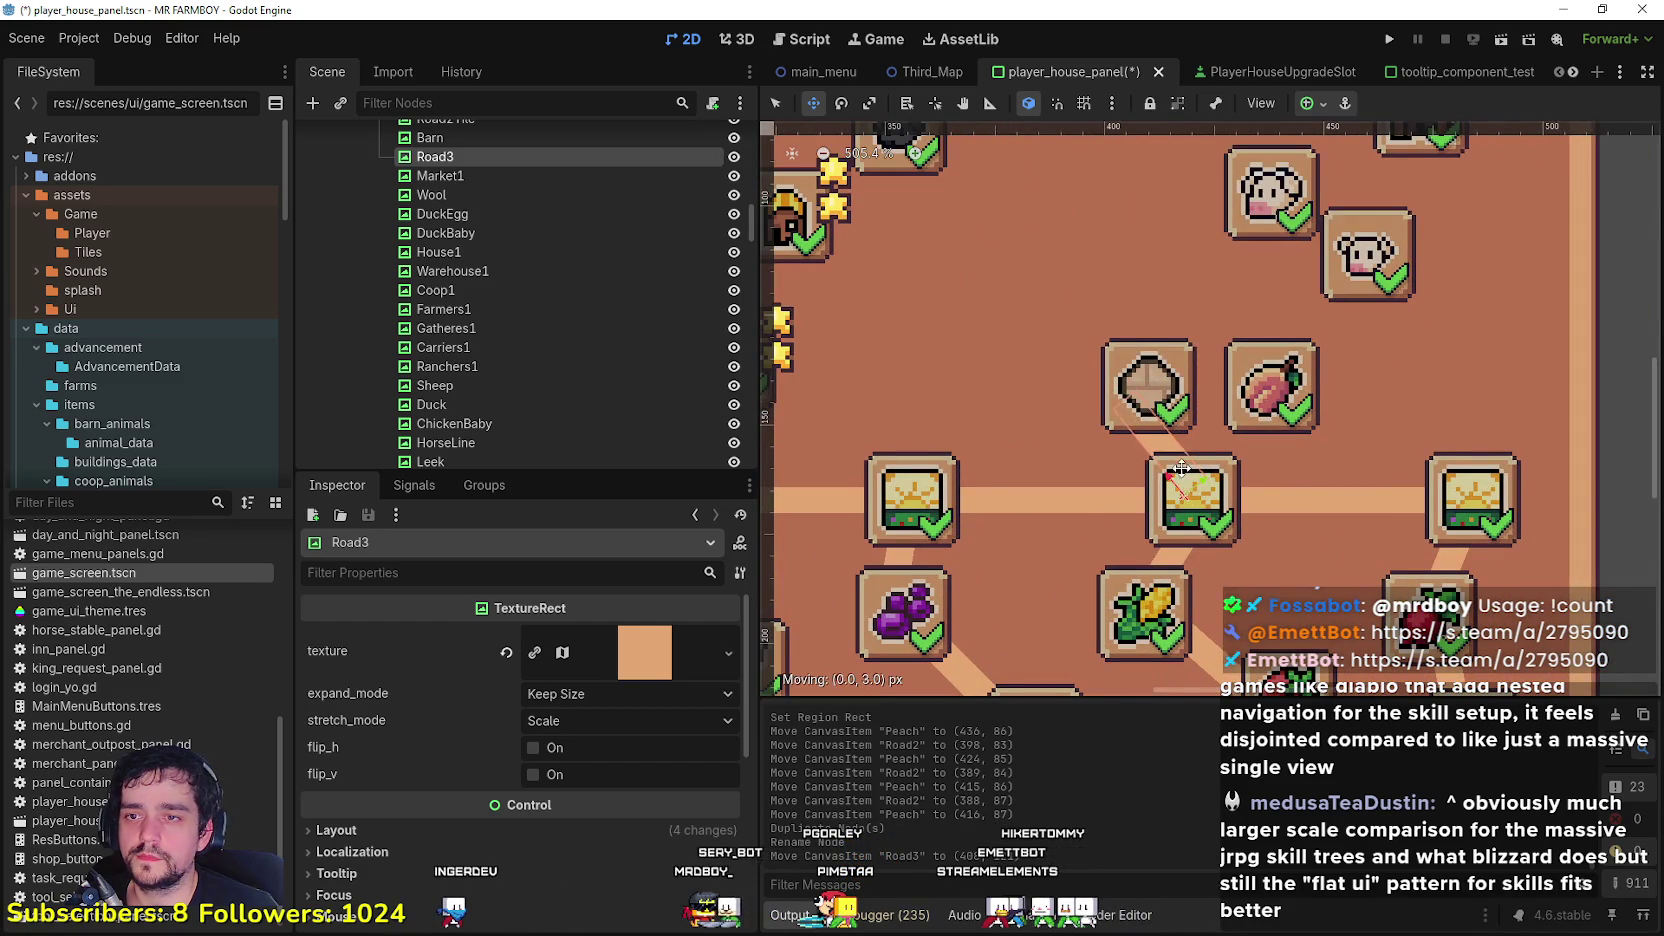
scroll(1143, 354, down, 2)
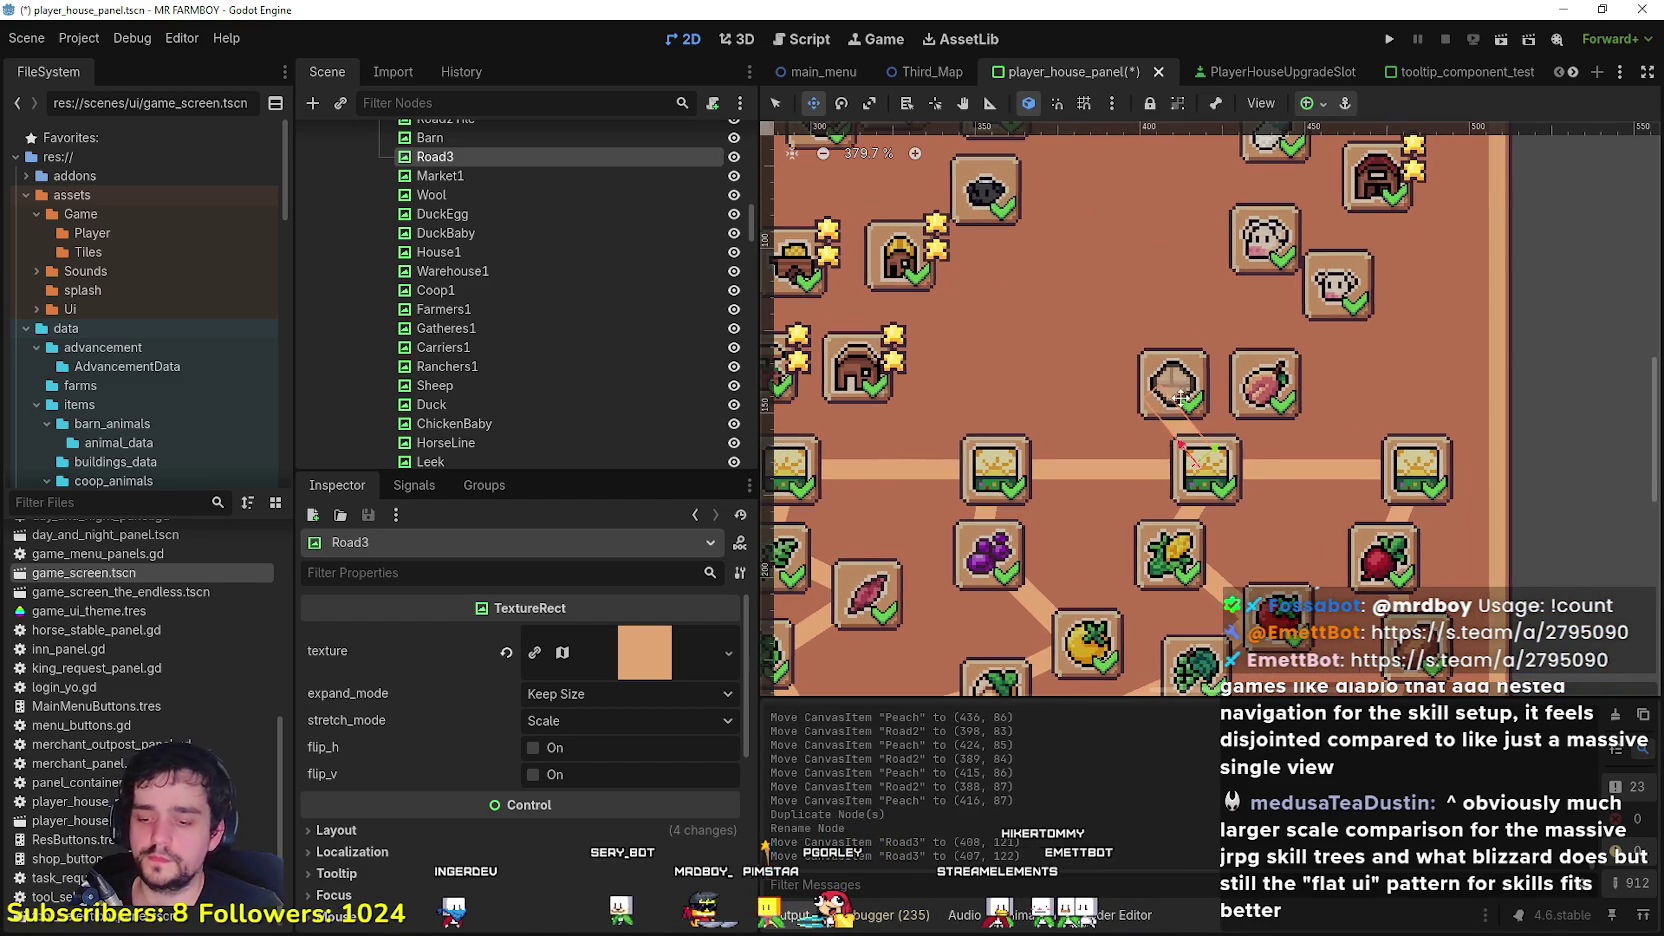
Step: Duplicate Road3 as a Peach connector and move it toward the Peach slot
key(ctrl+d)
click(456, 177)
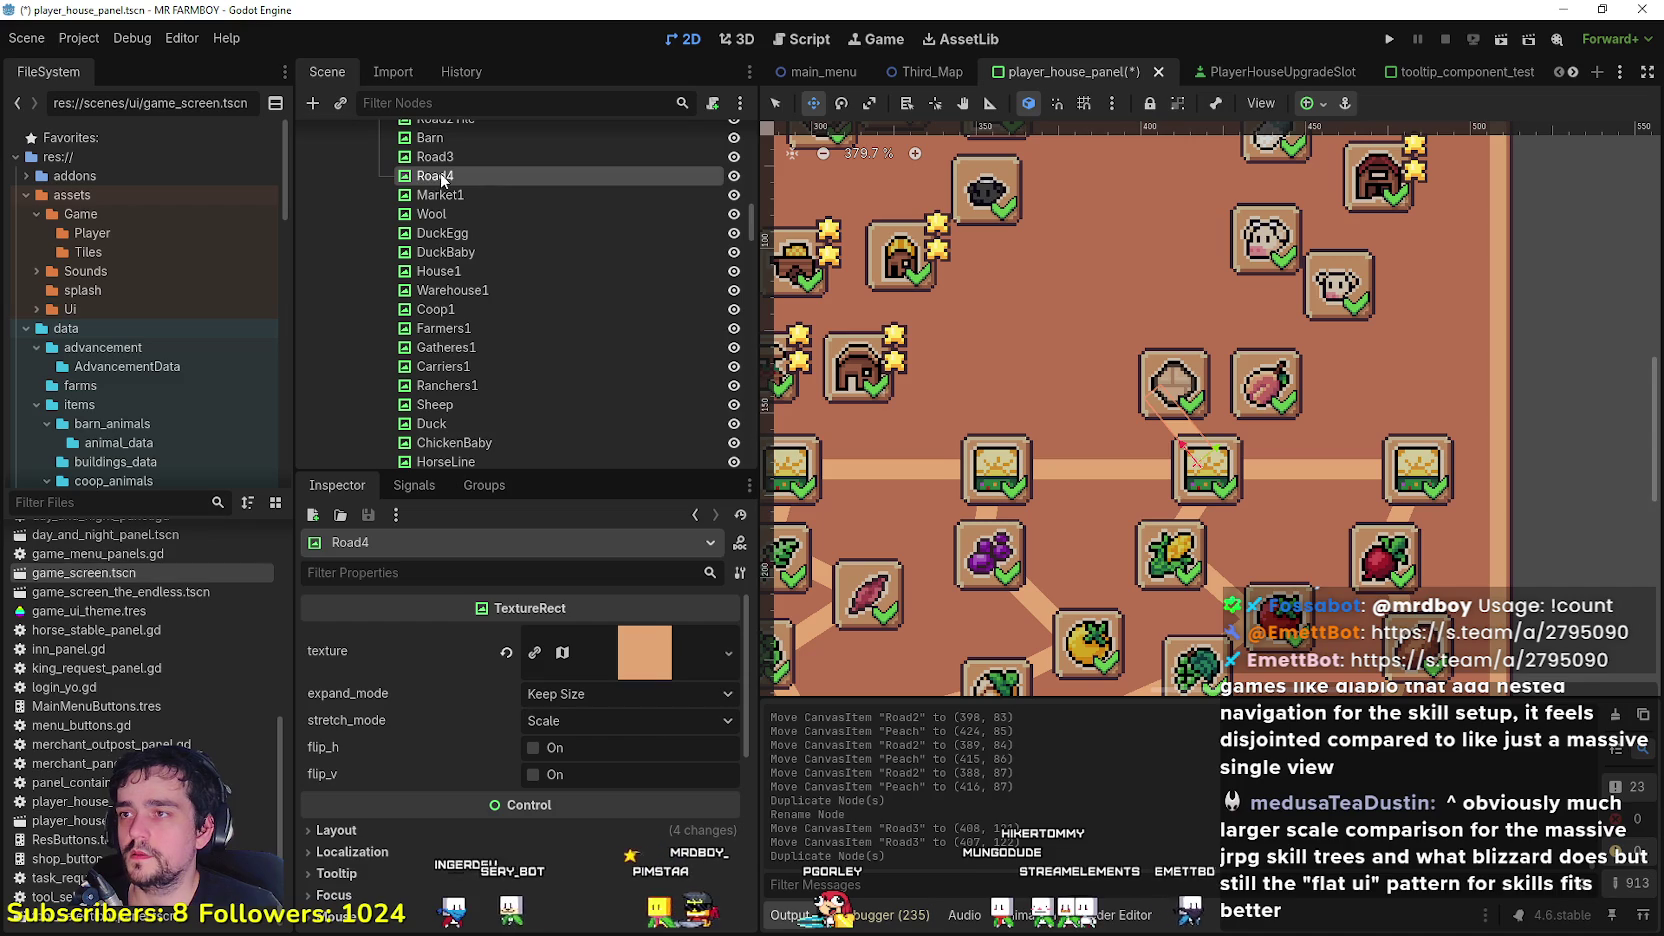
text(Peach)
key(Escape)
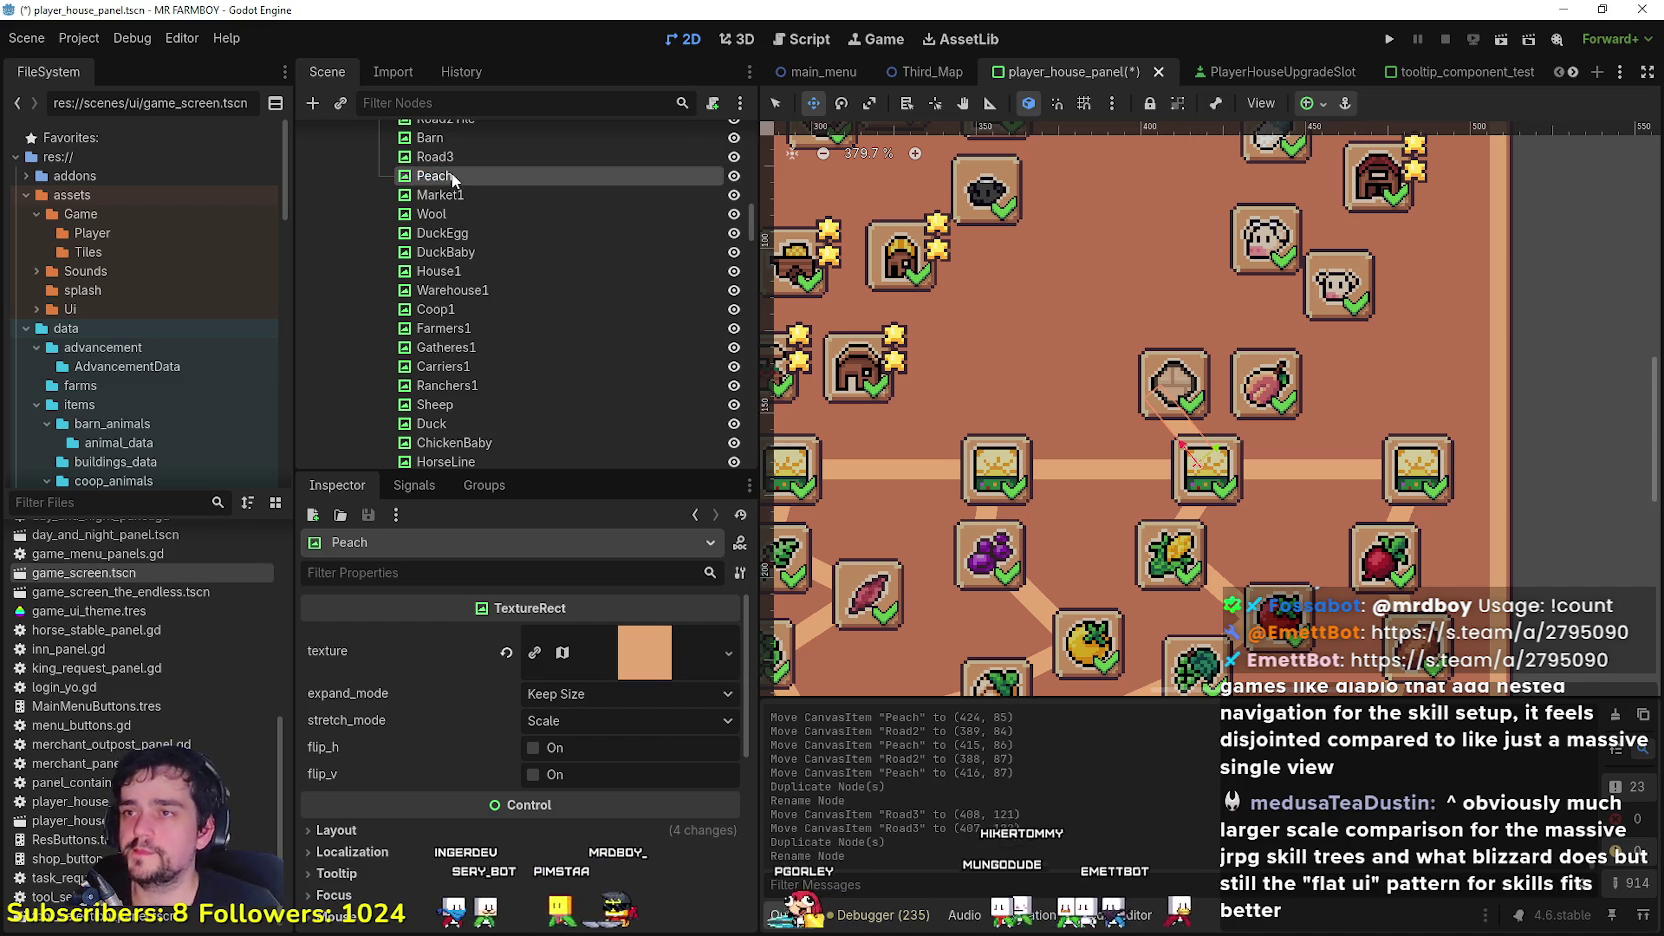
mouse_move(1180, 456)
mouse_down()
mouse_move(1240, 455)
mouse_move(1290, 410)
mouse_up()
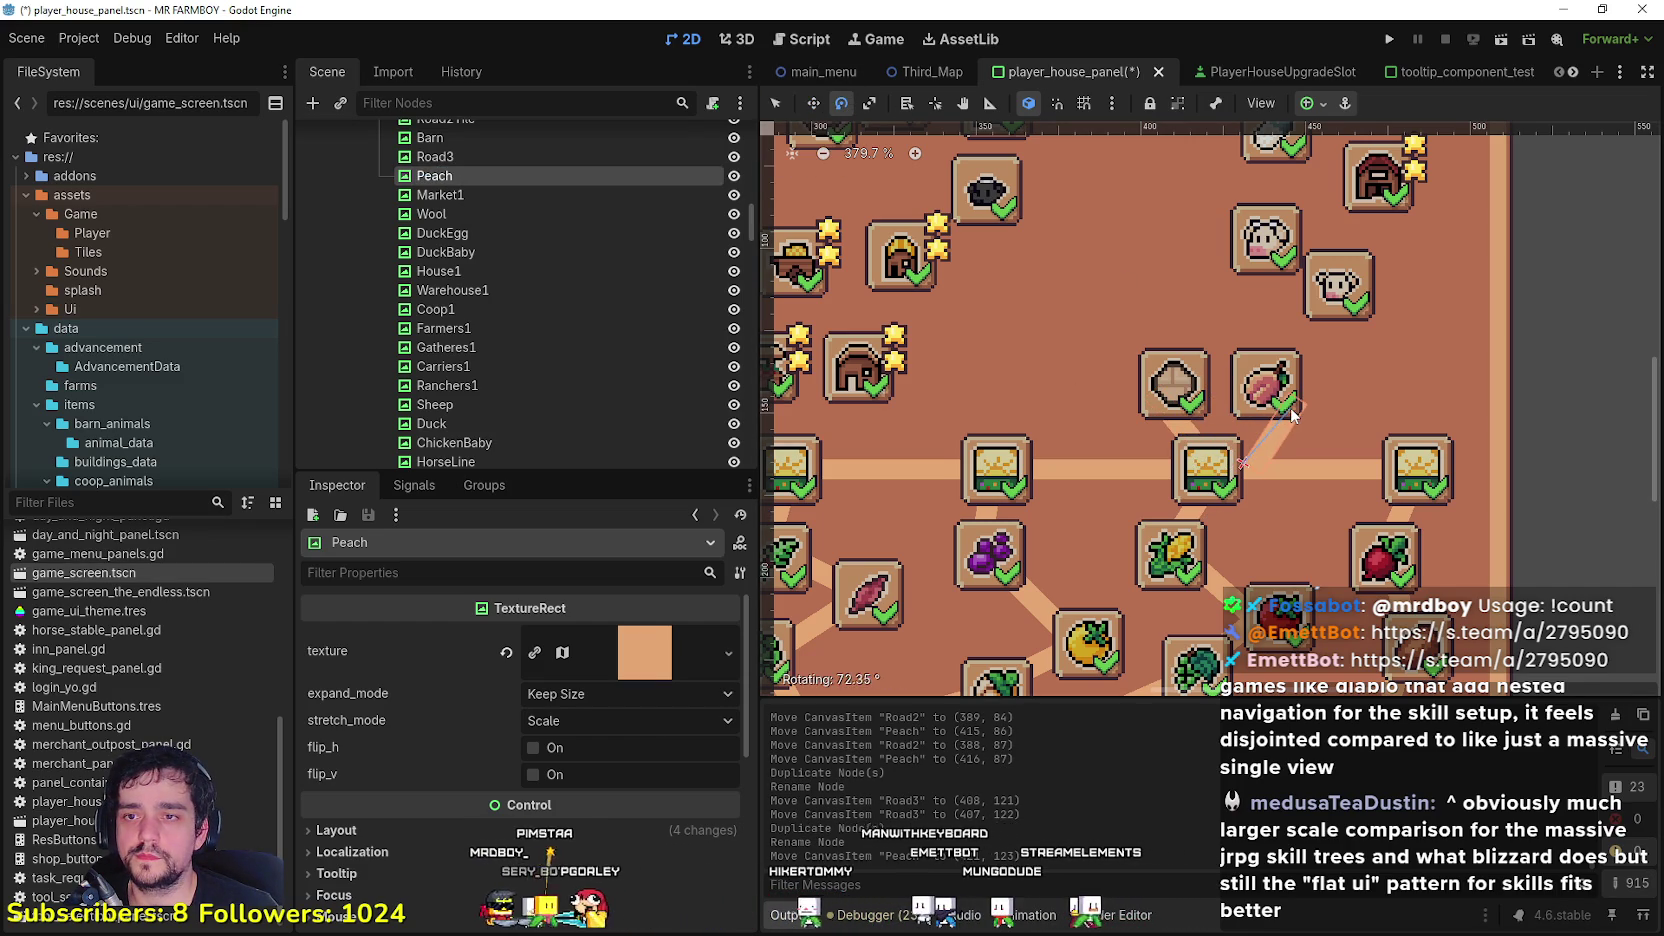
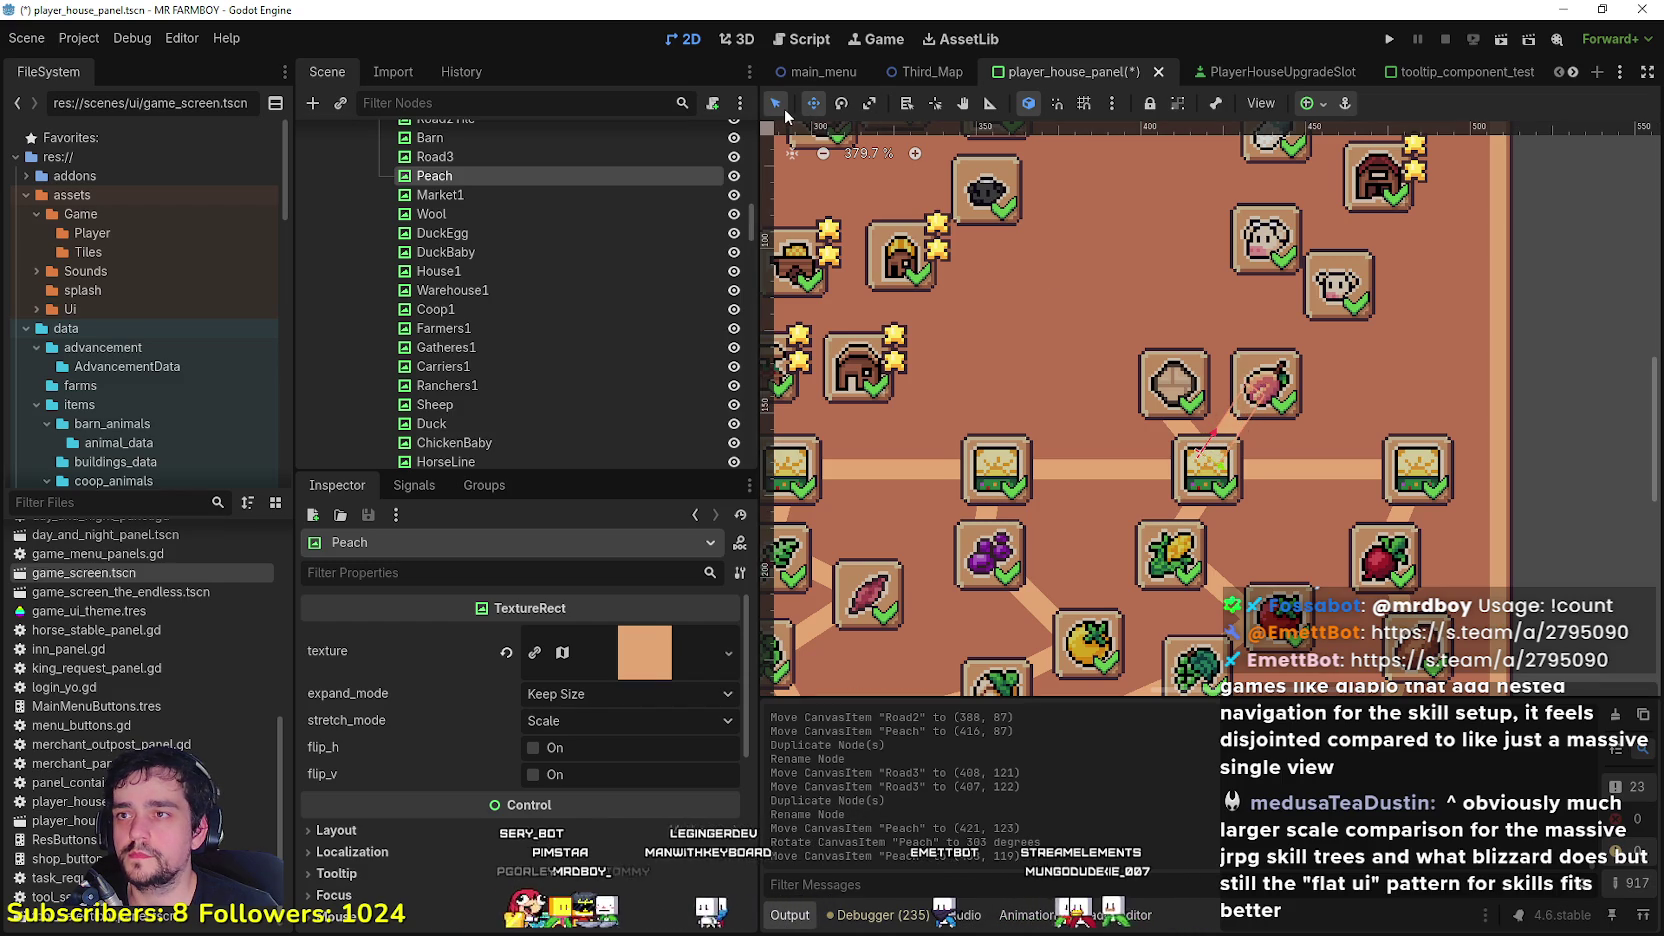
Step: Nudge the Road3 and Road2 connector lines into place and shift the Peach slot slightly left
click(1177, 432)
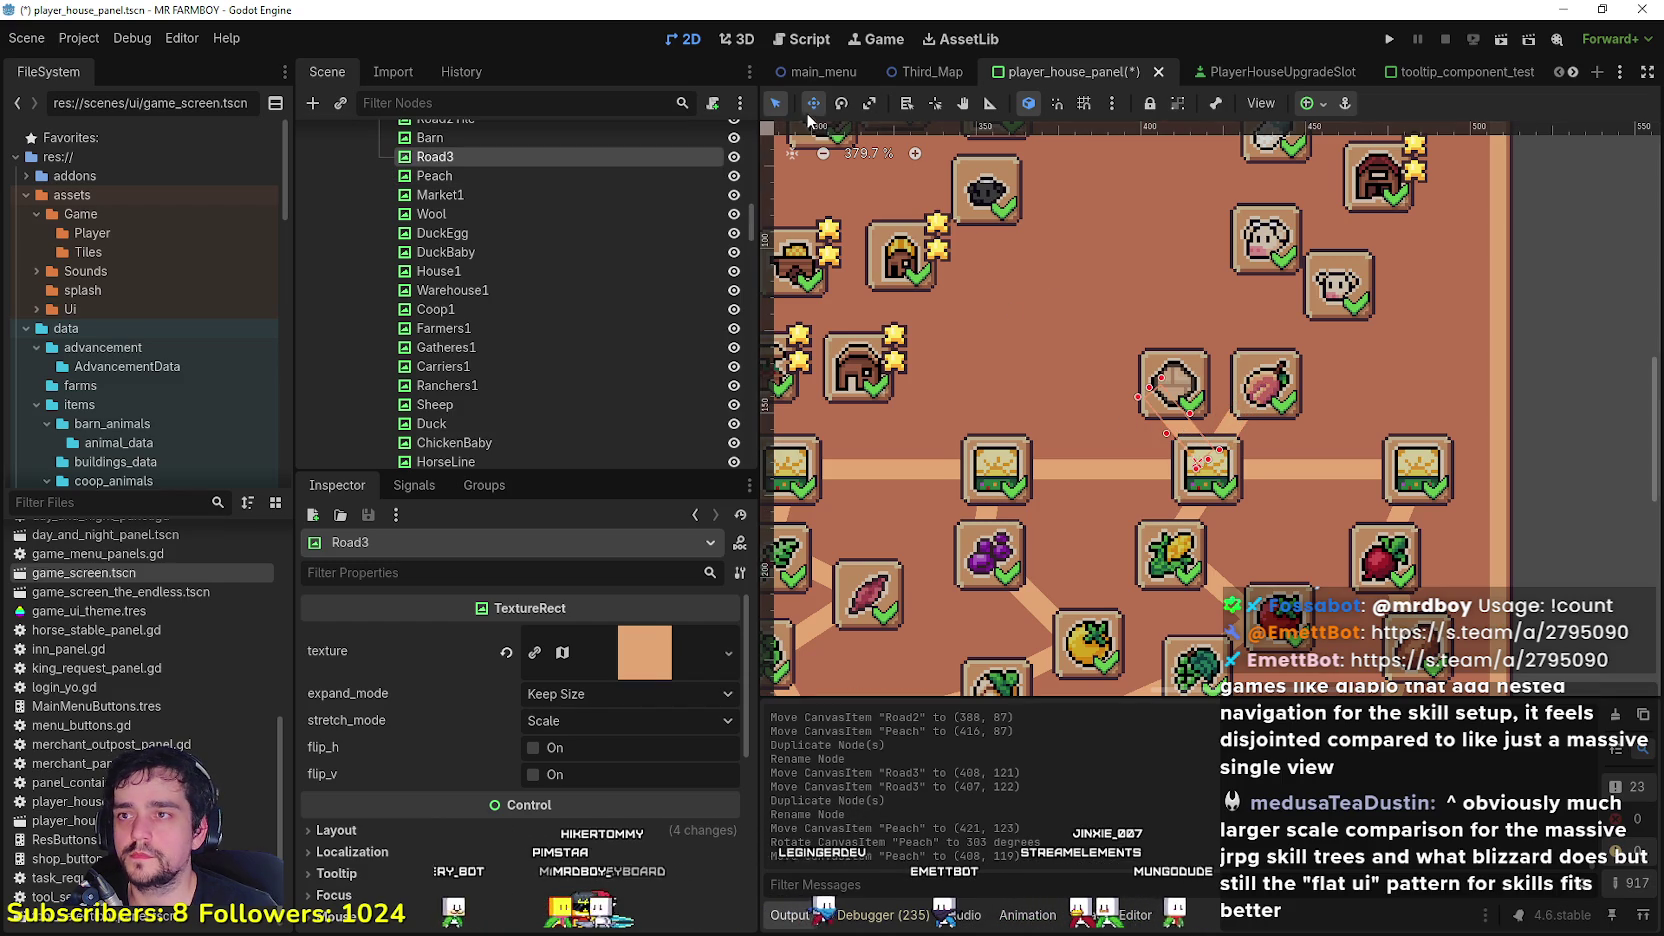
mouse_move(1180, 410)
mouse_down()
mouse_move(1188, 377)
mouse_move(1173, 368)
mouse_up()
click(1227, 426)
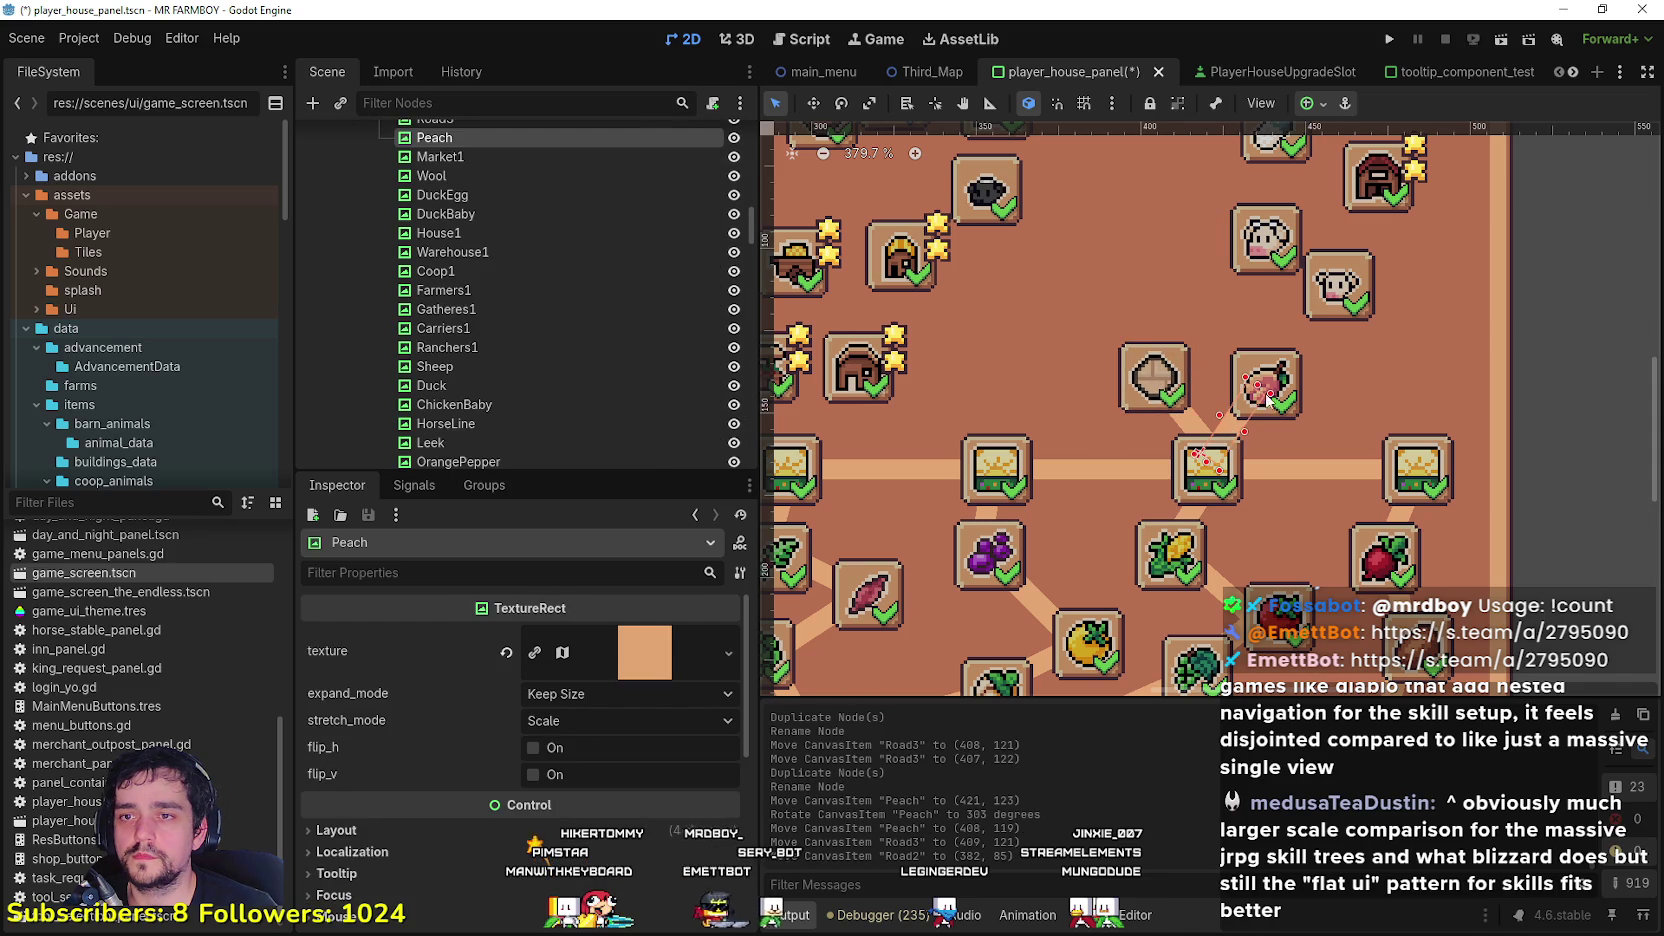
drag(1285, 392, 1265, 393)
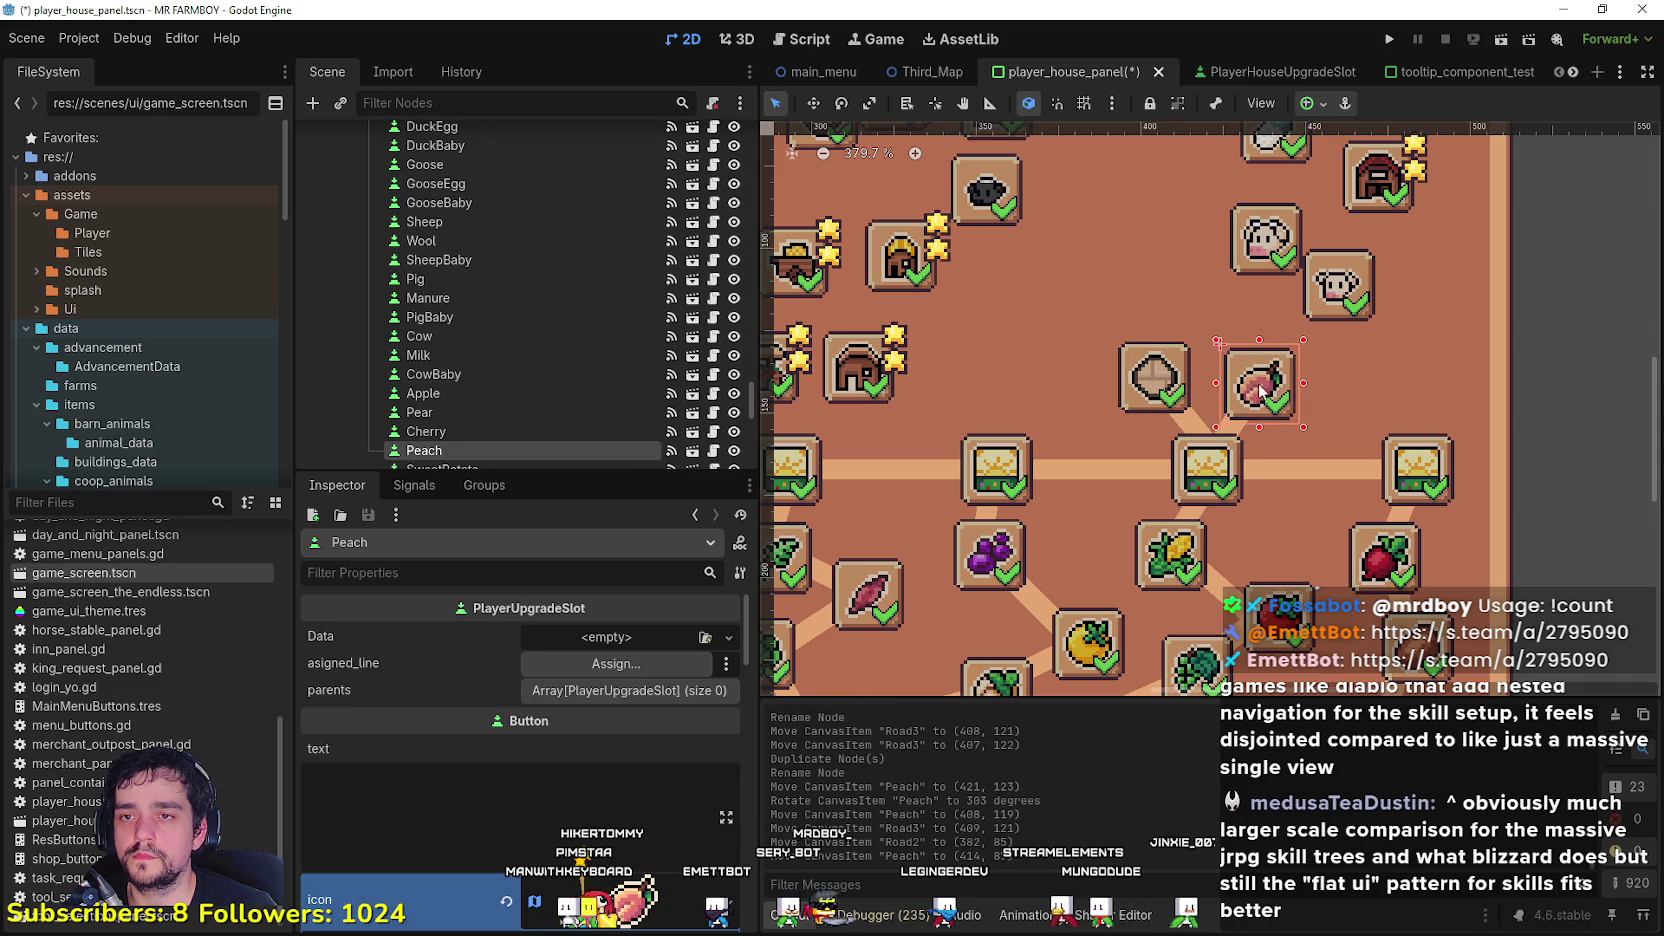
drag(1145, 375, 1154, 380)
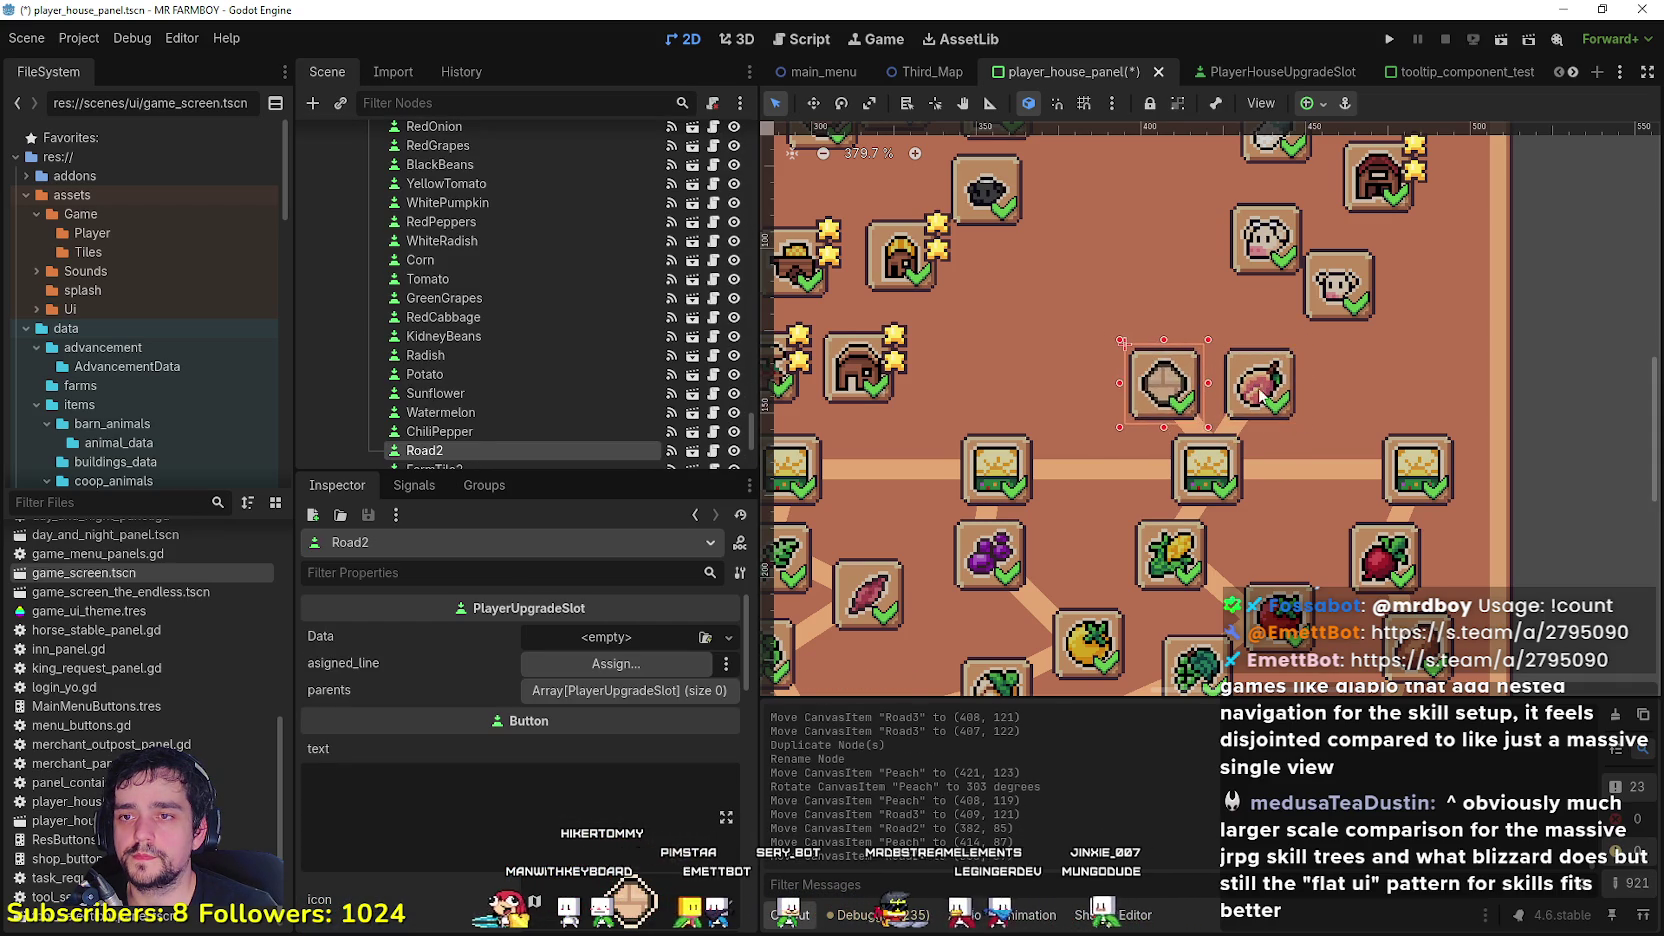
scroll(1282, 423, down, 2)
scroll(1282, 423, up, 1)
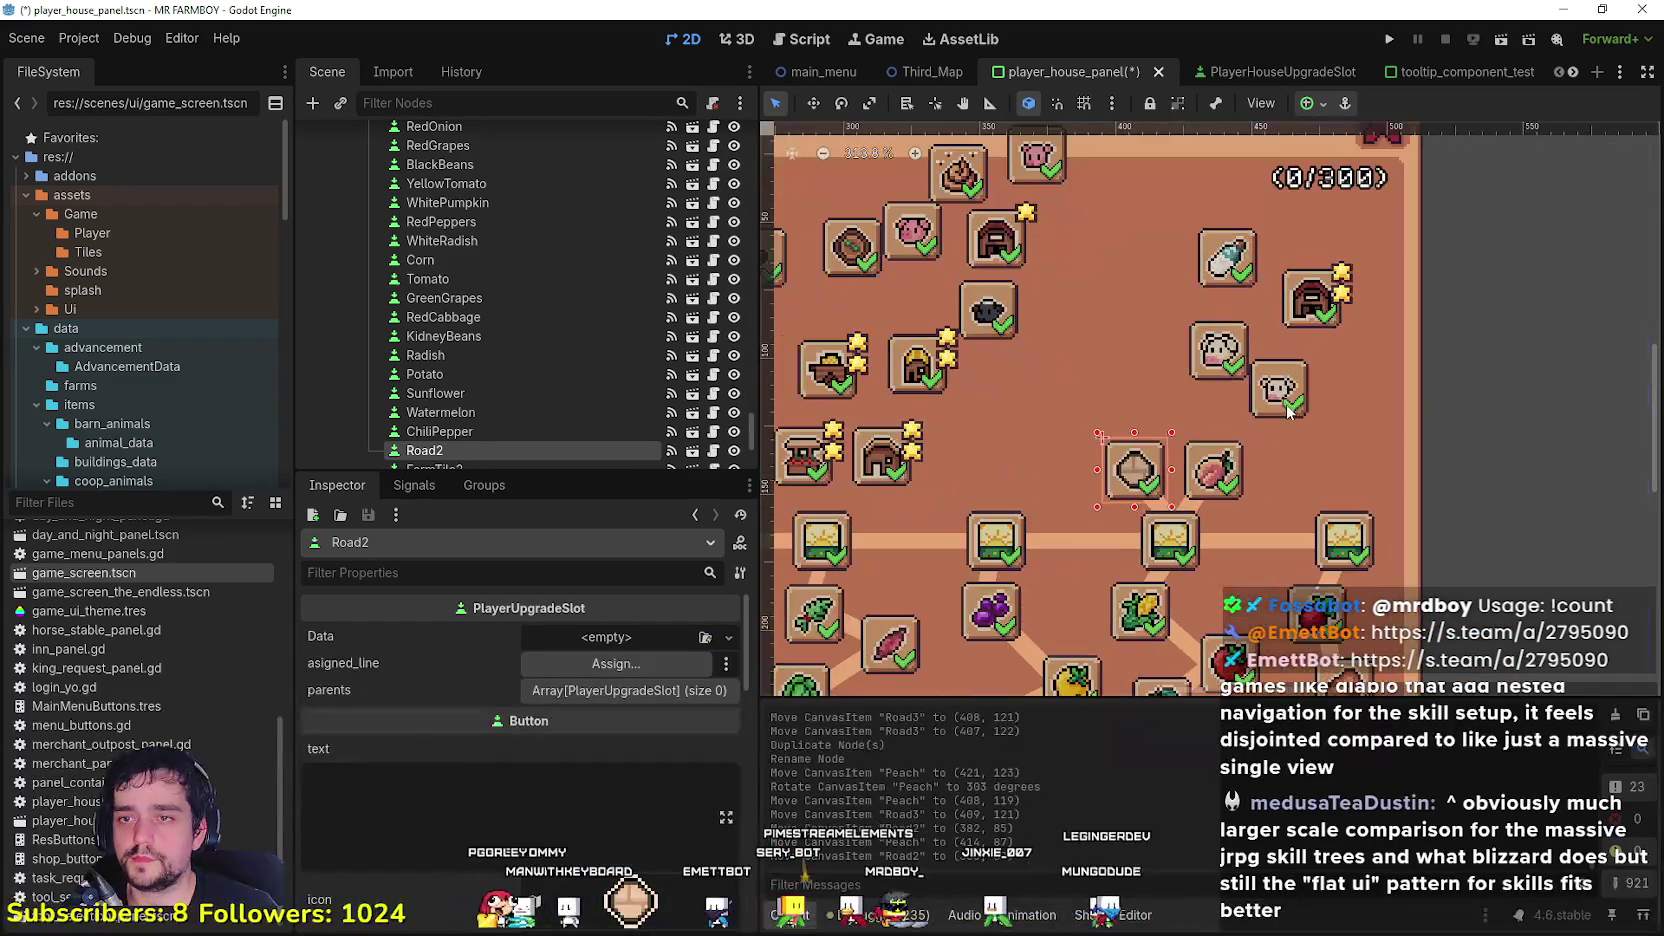
Step: Move the Cow, CowBaby and Milk slots roughly into one horizontal row
drag(1225, 365, 1163, 355)
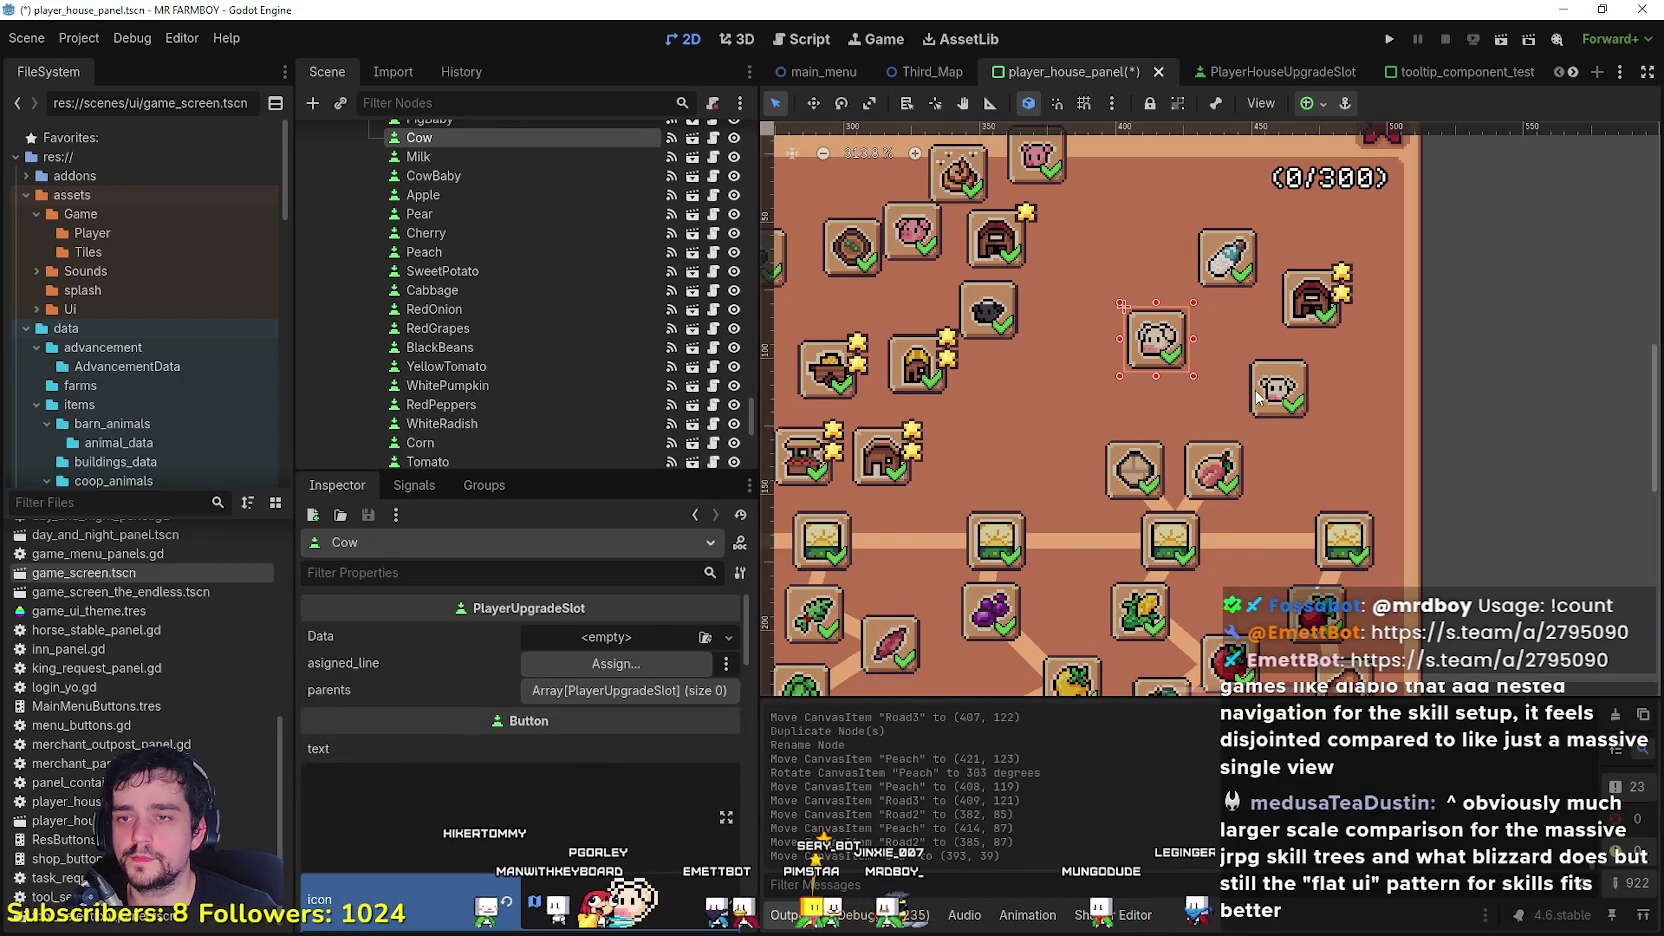
click(1256, 397)
scroll(1256, 400, down, 3)
mouse_move(1270, 402)
mouse_down()
mouse_move(1214, 376)
mouse_move(1253, 363)
mouse_up()
drag(1229, 296, 1177, 389)
click(1213, 318)
click(1170, 396)
click(1222, 325)
mouse_move(1222, 325)
mouse_down()
mouse_move(1197, 337)
mouse_move(1309, 416)
mouse_up()
Step: Align Milk between the two cow slots and pull CowBaby in beside Milk
click(1178, 385)
click(1205, 336)
scroll(1210, 337, up, 1)
scroll(1215, 337, up, 4)
mouse_move(1165, 340)
mouse_down()
mouse_move(1213, 450)
mouse_move(1199, 437)
mouse_up()
scroll(1213, 450, up, 1)
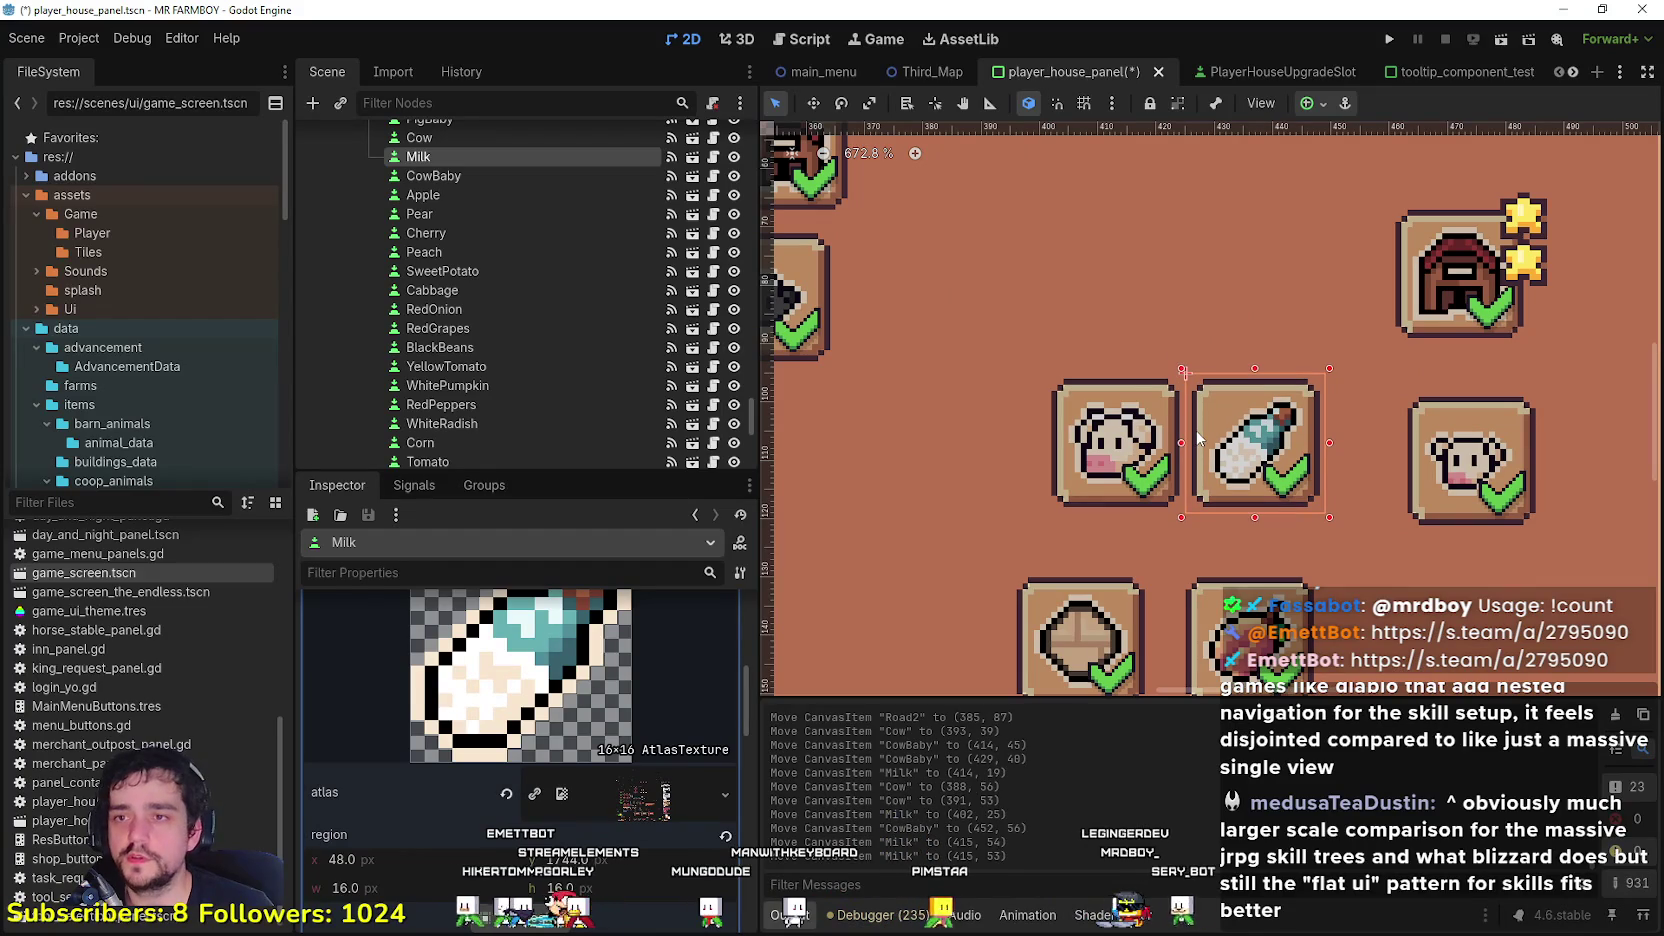
drag(1479, 437, 1409, 437)
scroll(1360, 503, down, 3)
scroll(1360, 503, down, 3)
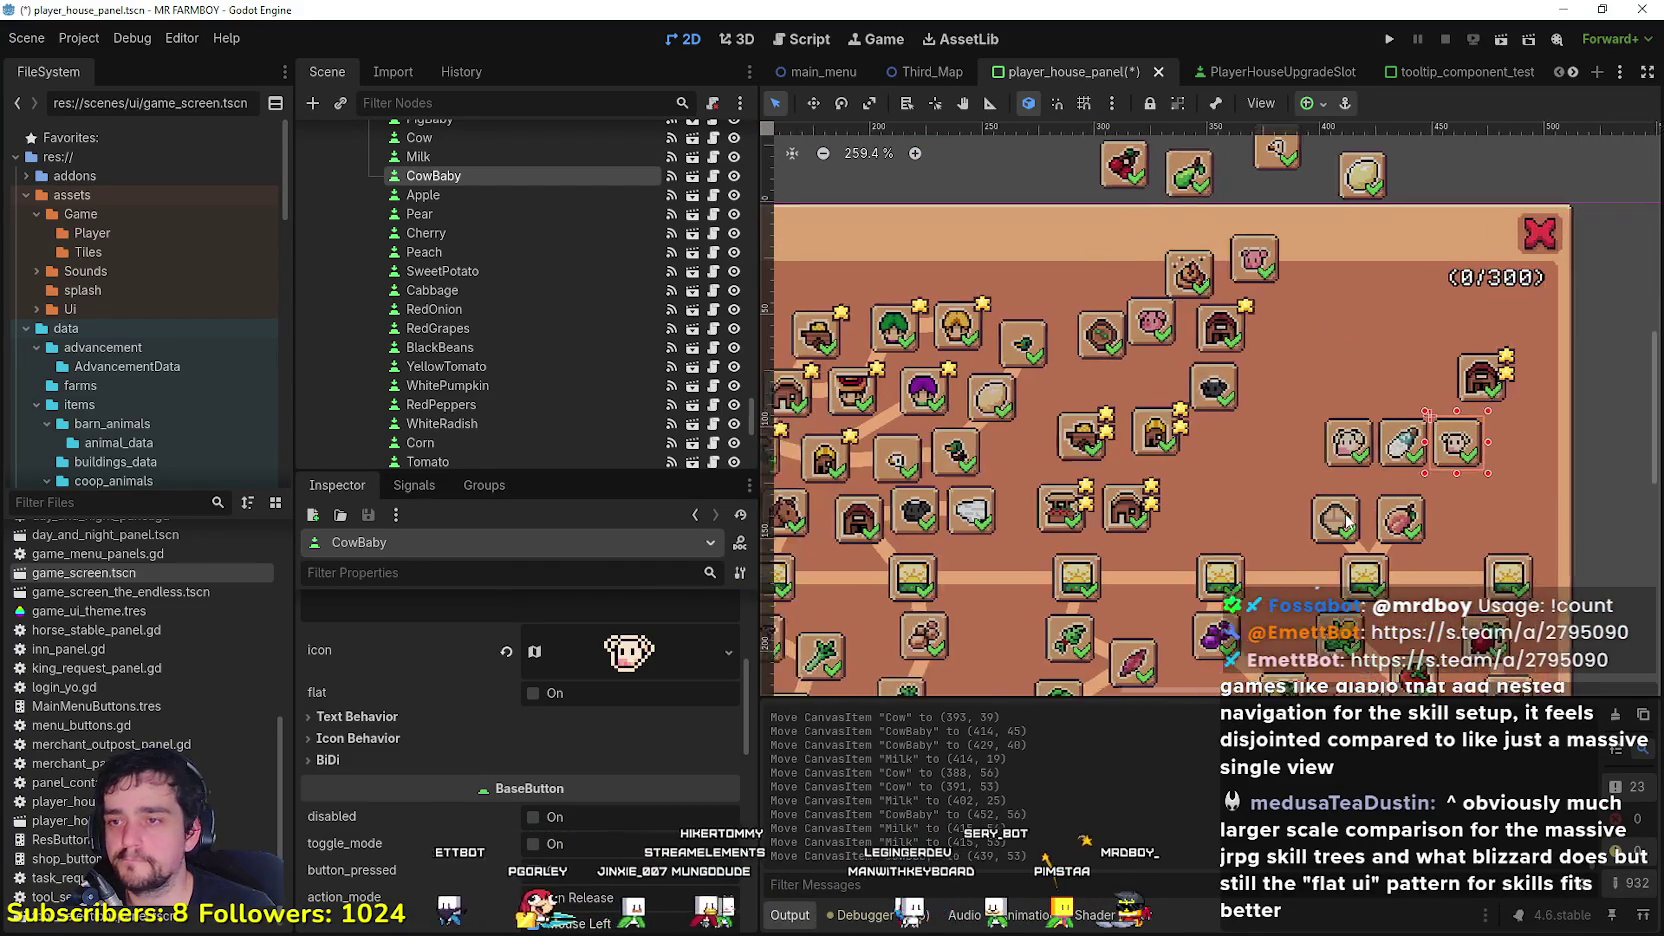
scroll(967, 424, up, 1)
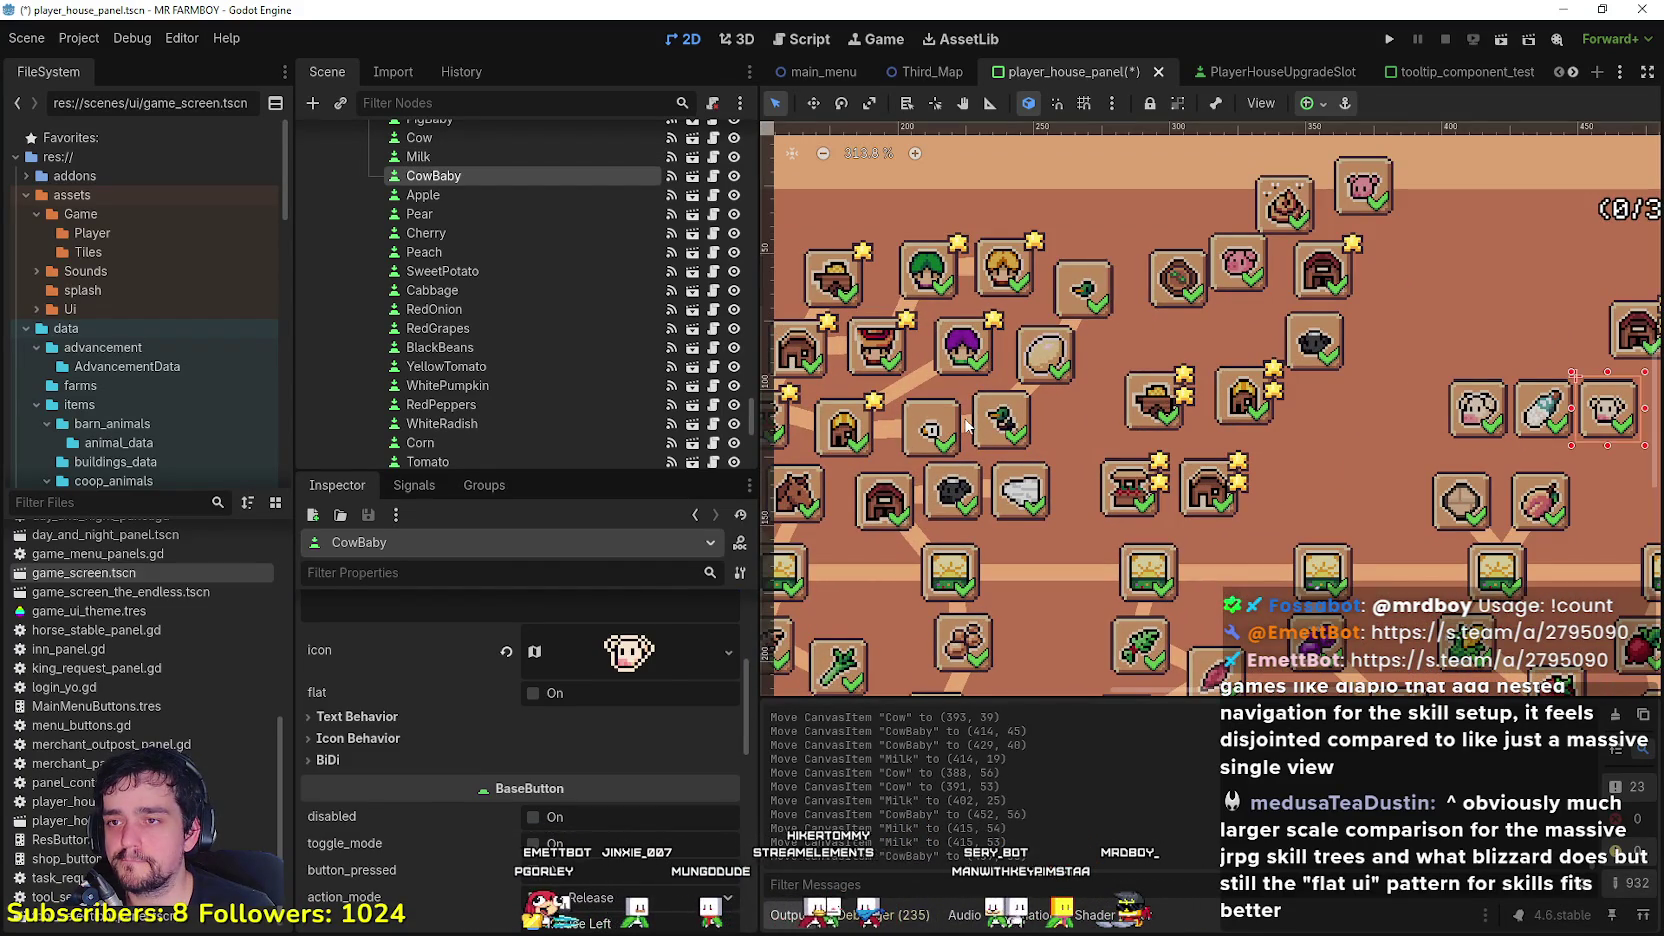
click(966, 425)
scroll(960, 430, down, 4)
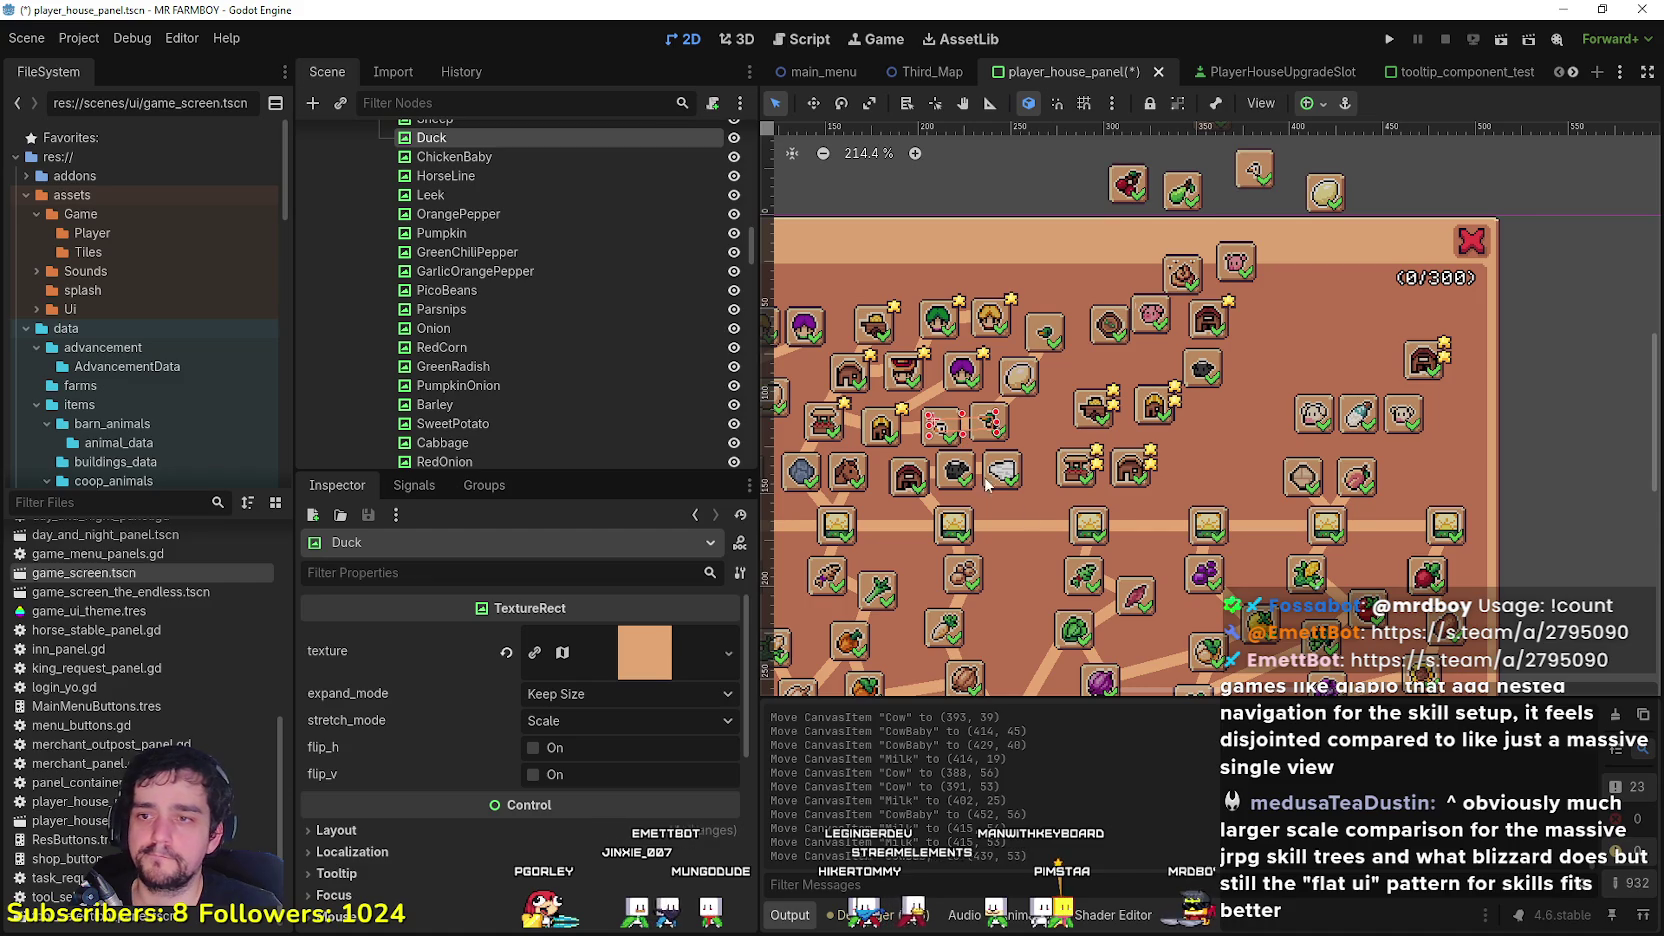
Step: Duplicate the Duck connector, place it between Cow and Milk, and straighten it to 0° rotation
key(ctrl+d)
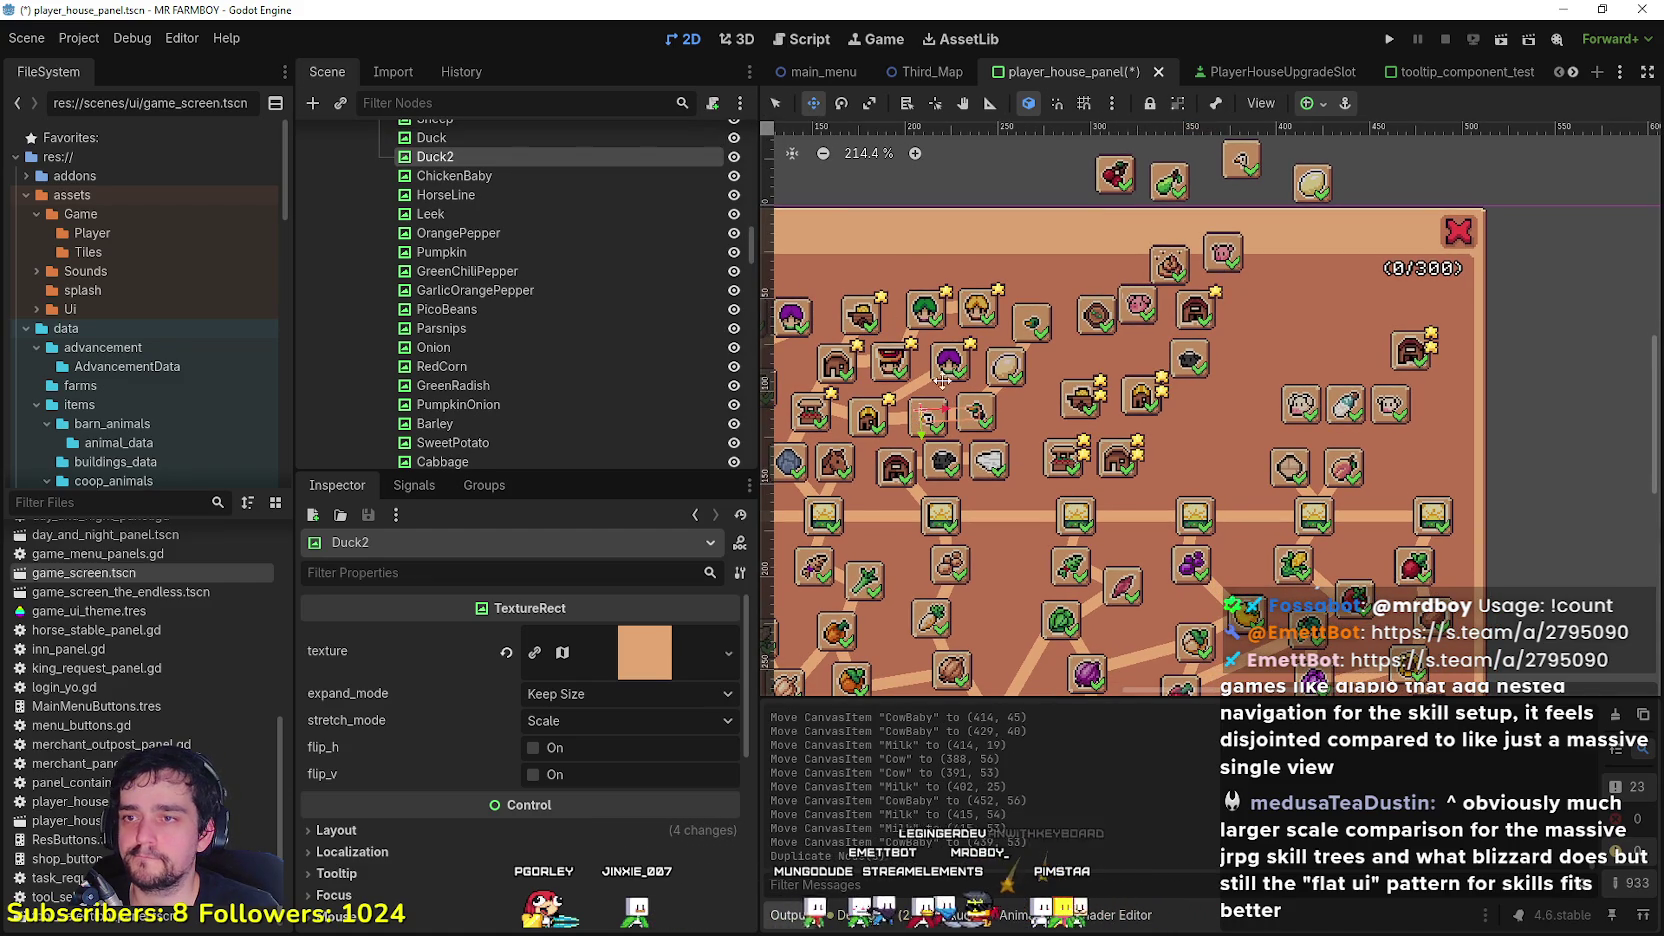
drag(946, 410, 1300, 404)
scroll(1310, 400, up, 6)
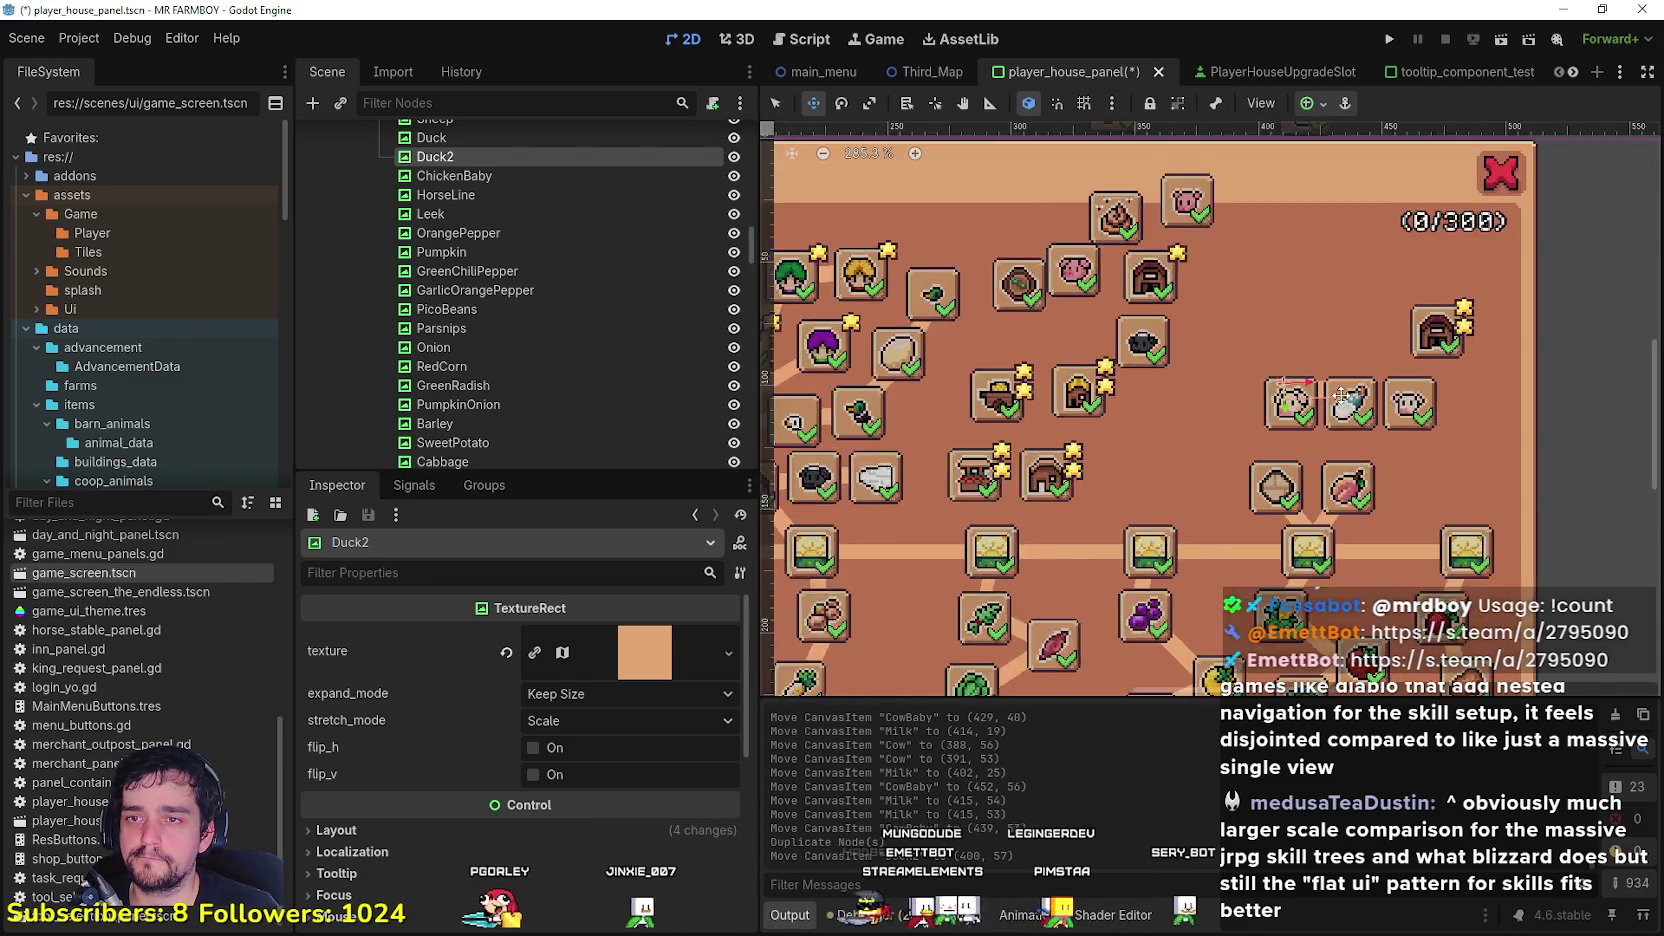
scroll(1316, 394, up, 2)
scroll(540, 810, down, 3)
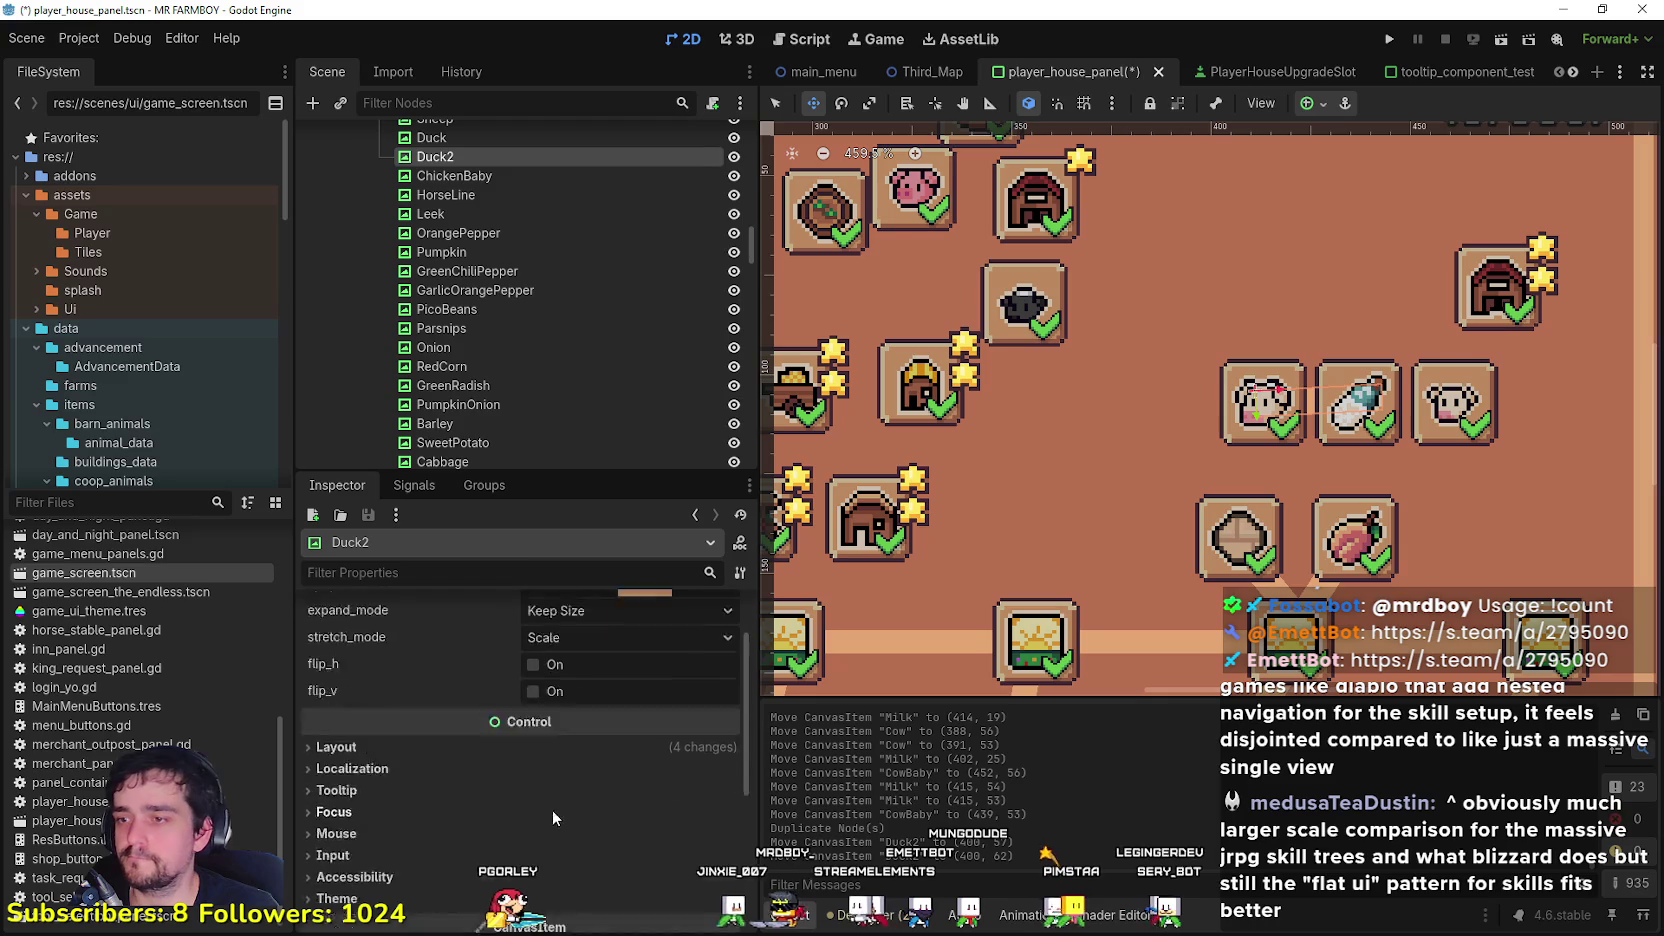
click(624, 706)
click(585, 789)
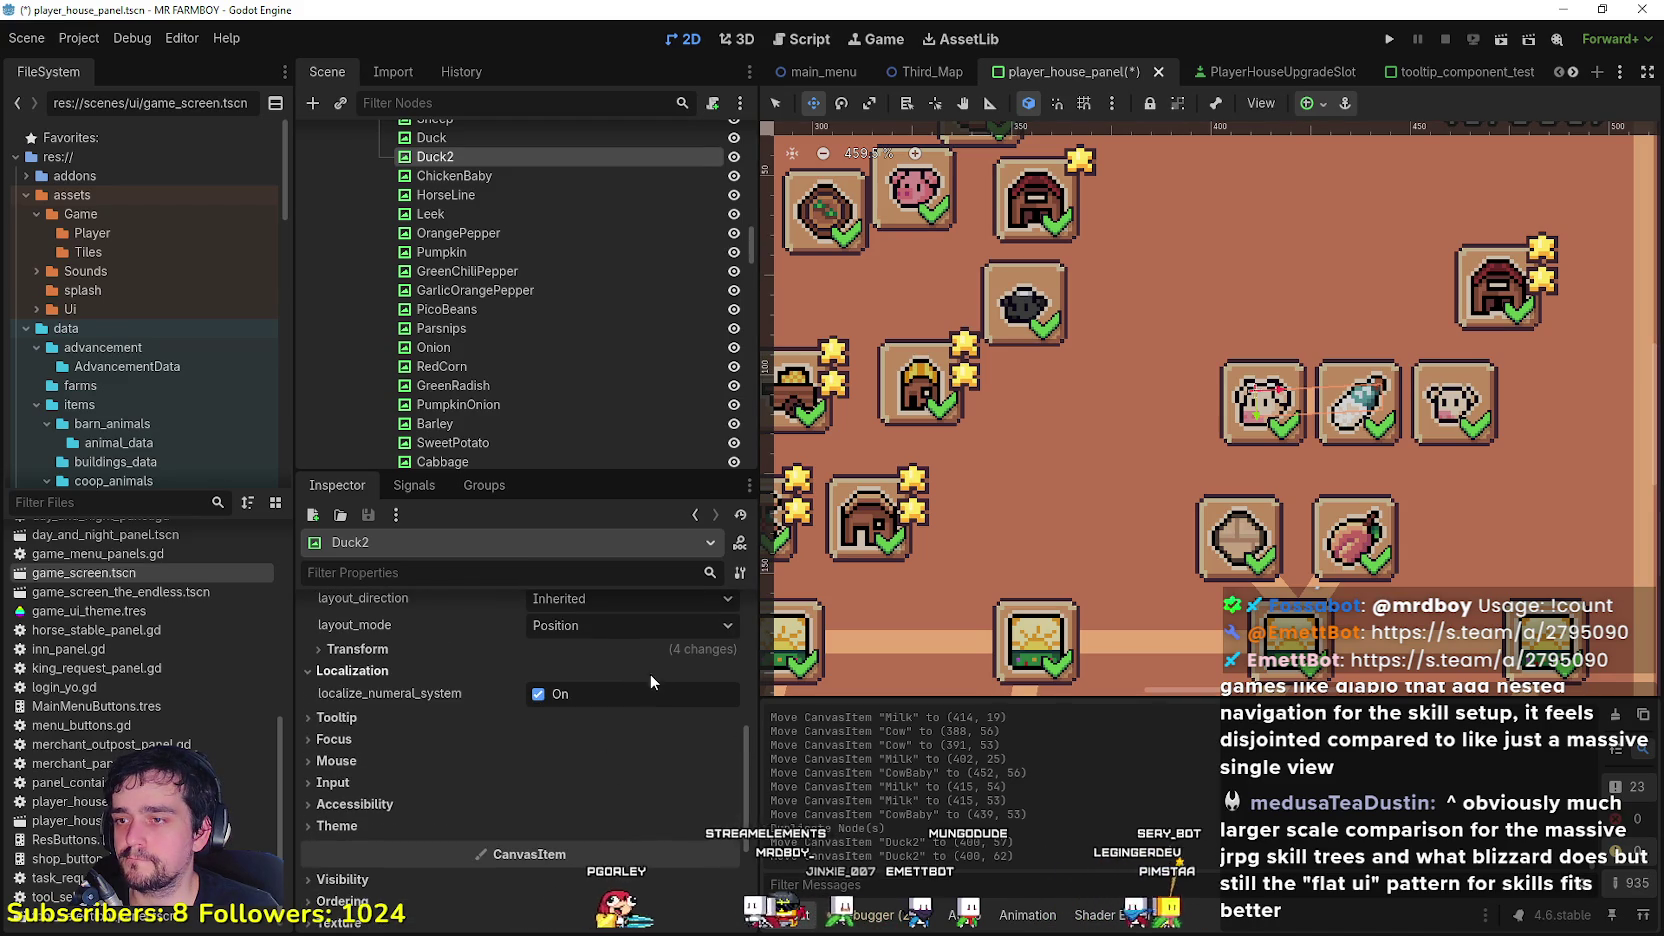
click(650, 651)
drag(653, 754, 600, 750)
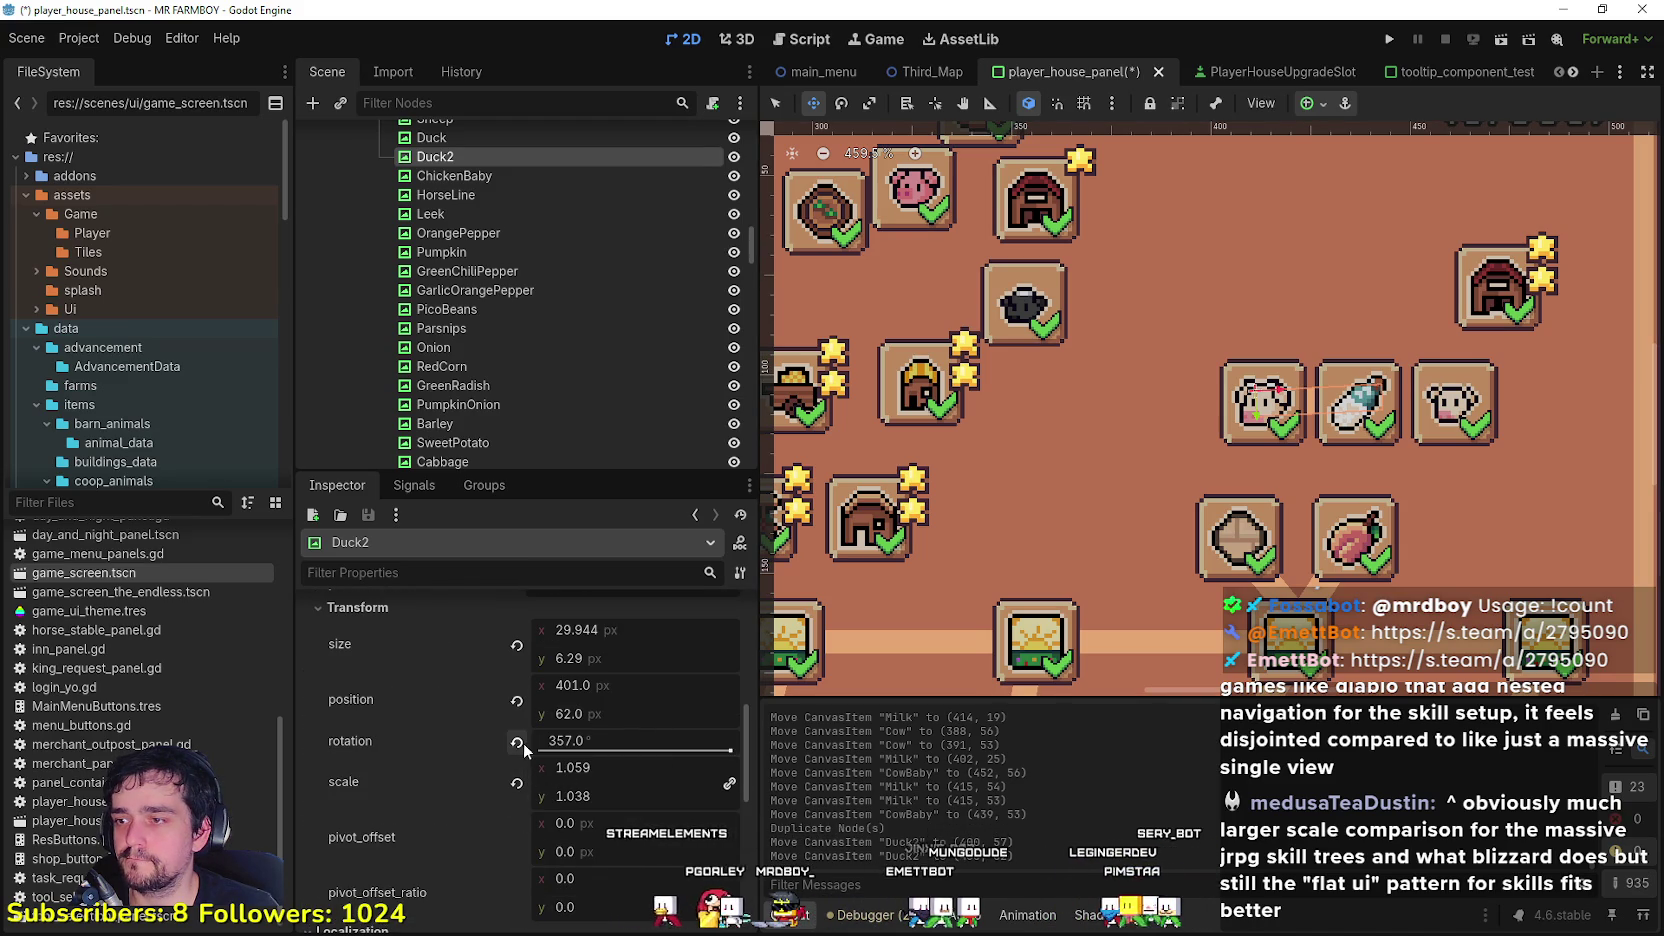
scroll(1000, 400, down, 2)
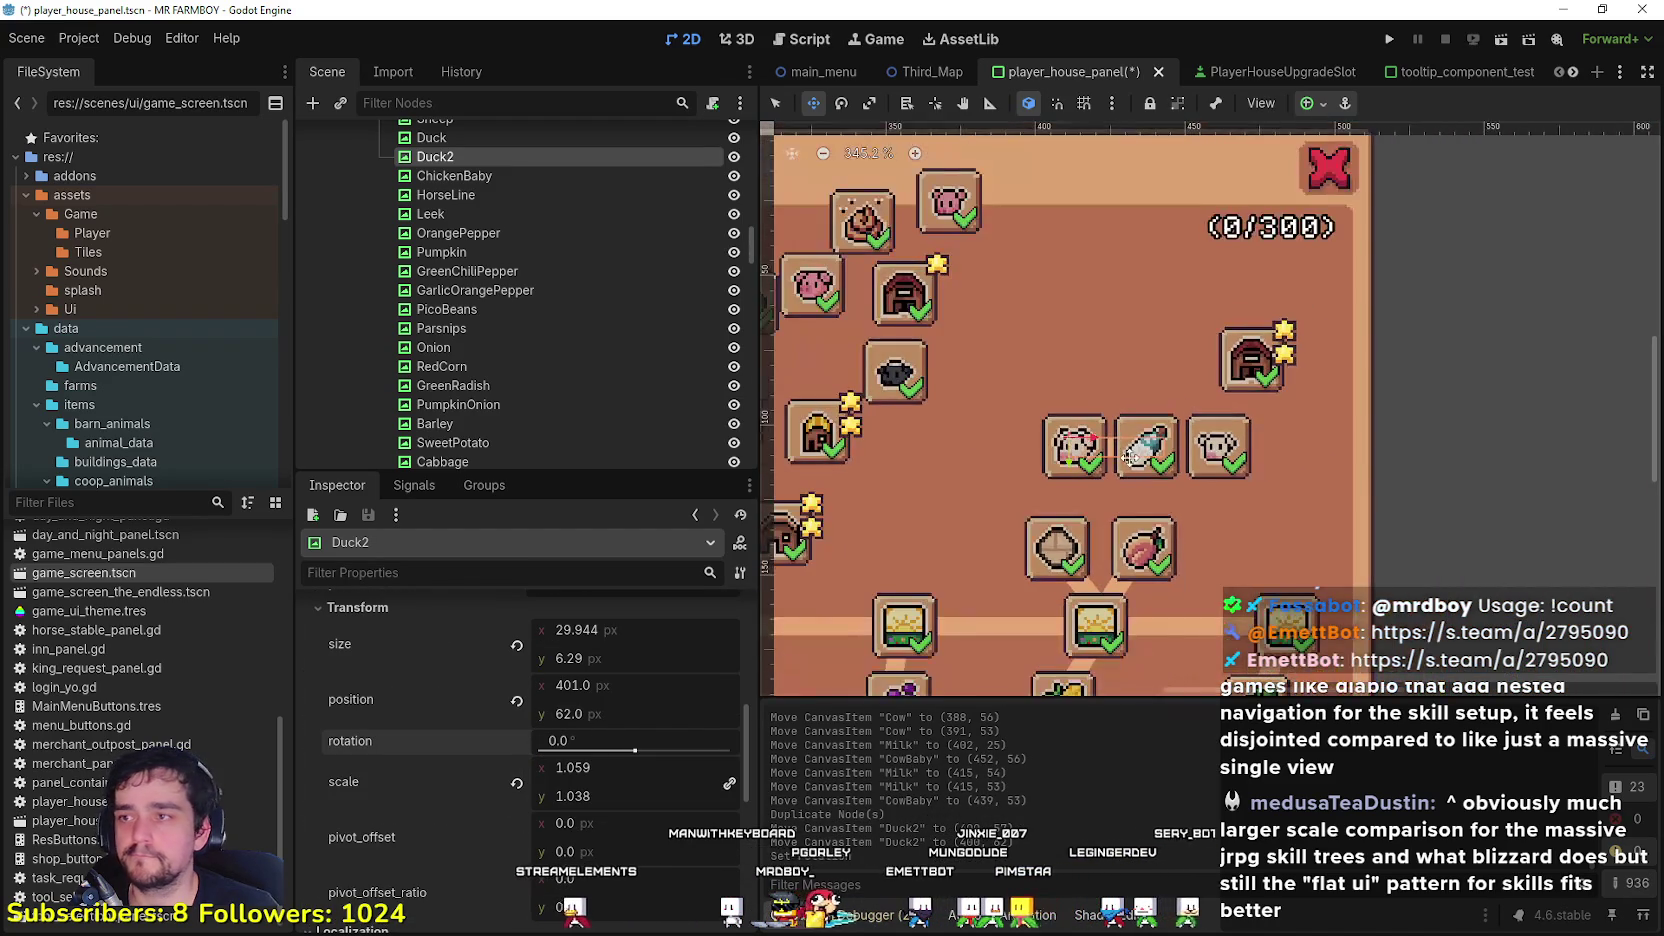
Step: Rename the connector Milk, then duplicate it as CowBaby and place it between Milk and CowBaby
double_click(445, 159)
text(Cow)
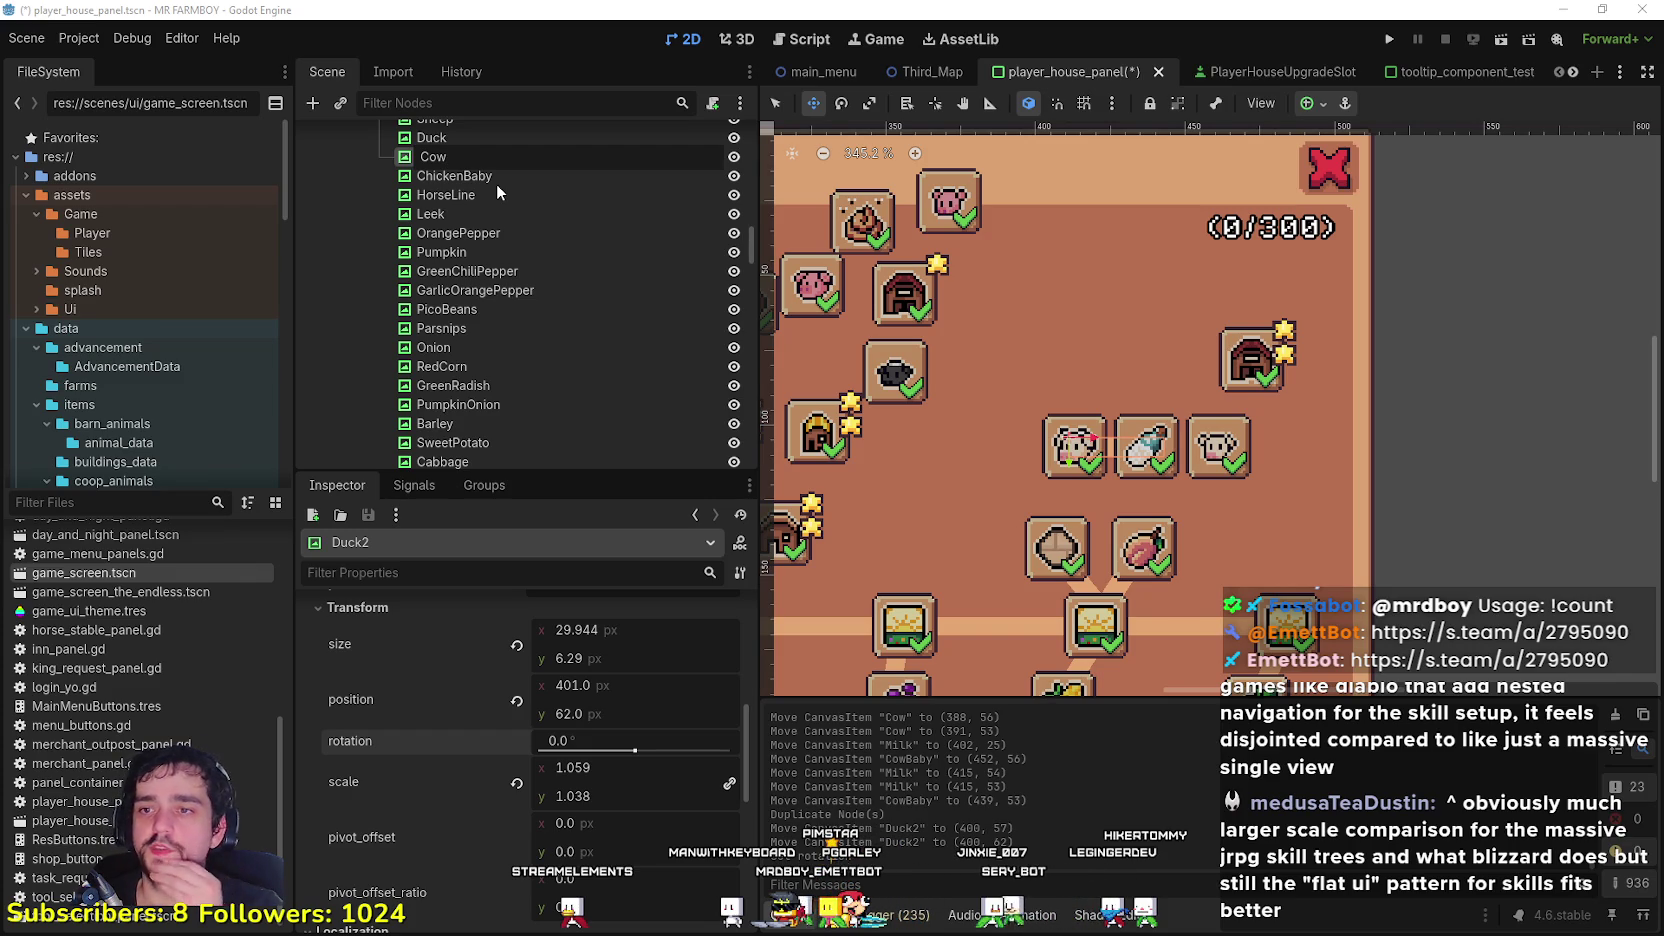
key(BackSpace)
key(BackSpace)
key(BackSpace)
text(Milk)
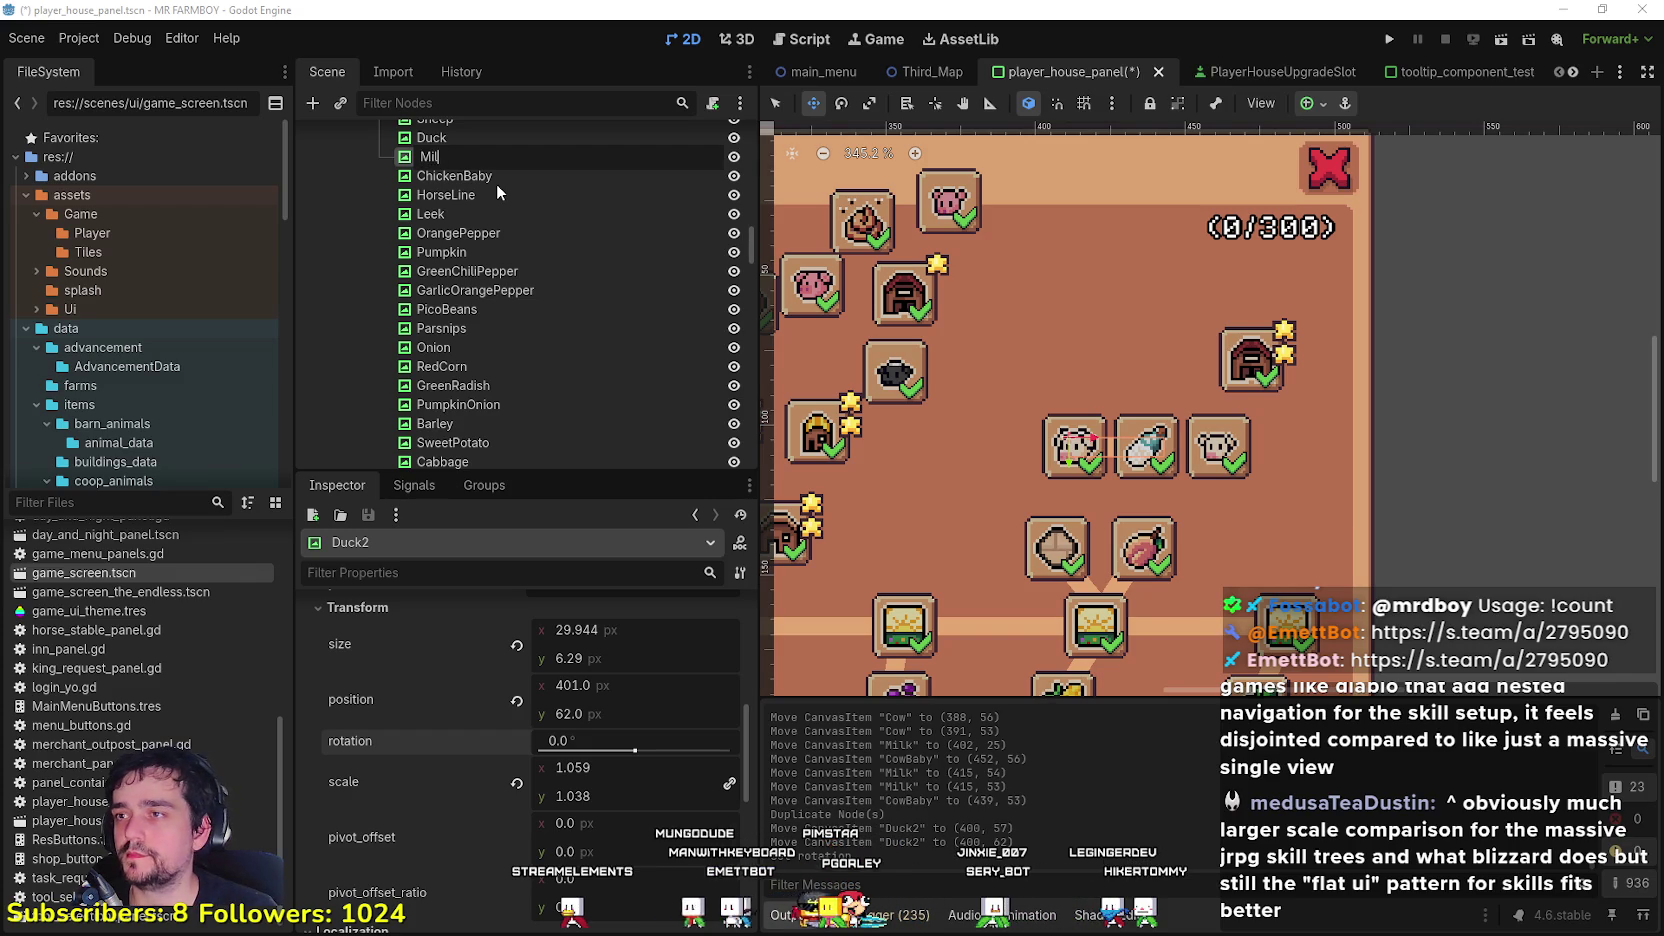
key(Return)
key(ctrl+d)
double_click(434, 175)
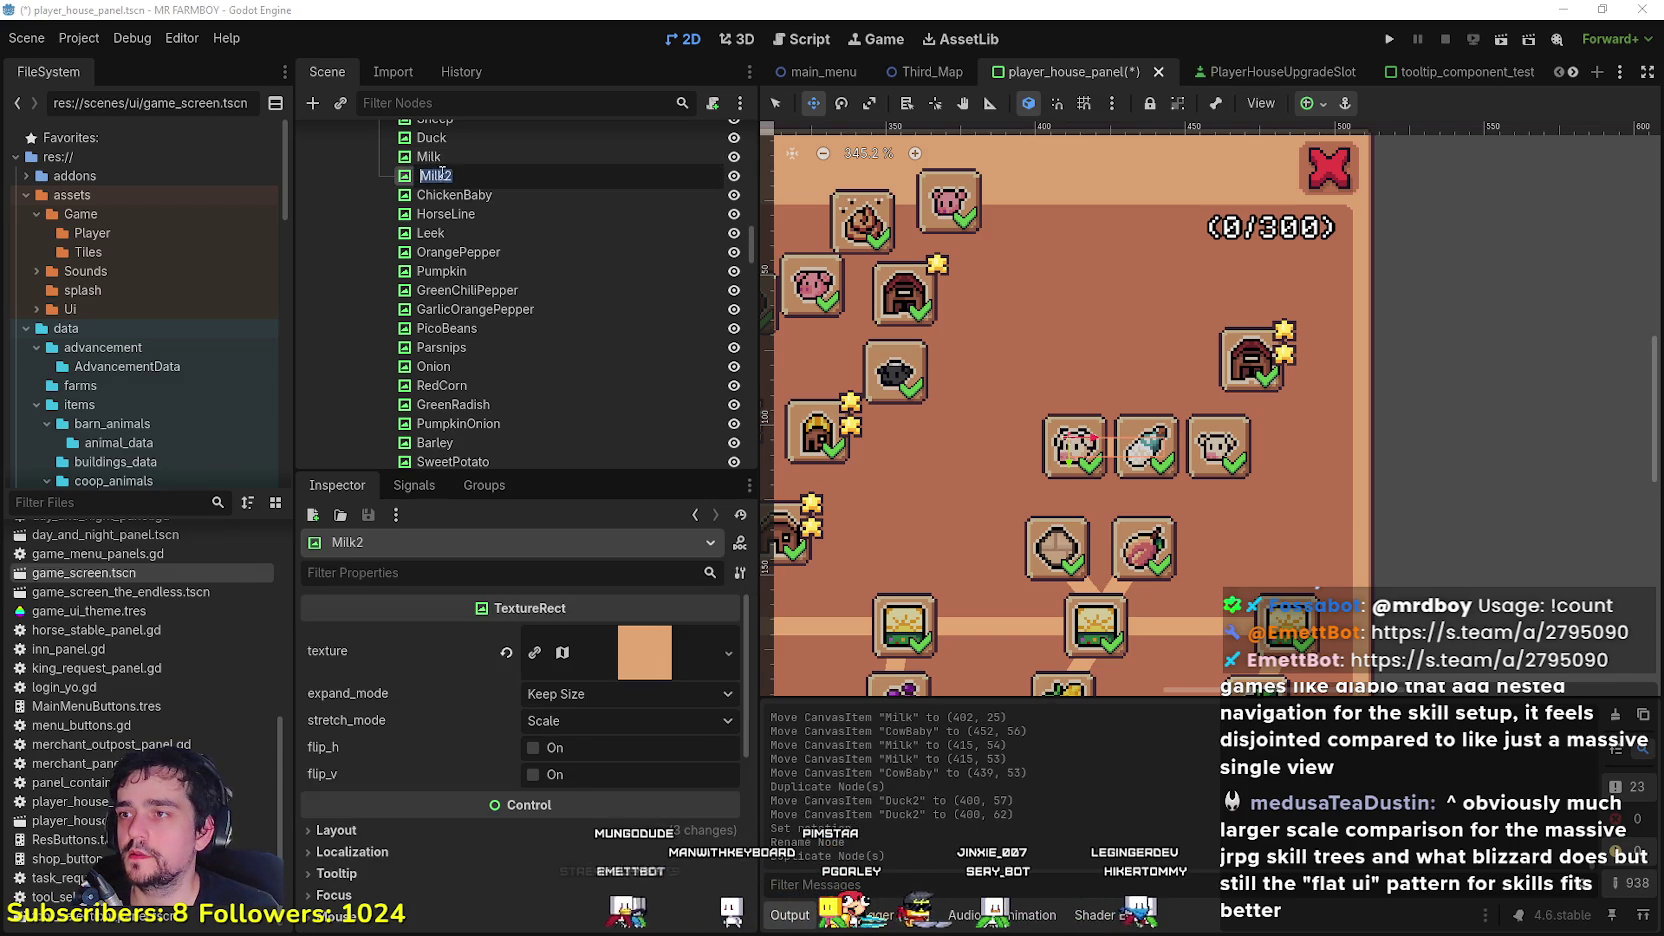
text(CowBaby)
key(Return)
scroll(1145, 487, up, 3)
drag(1145, 487, 1264, 477)
Step: Move the GooseBaby and GooseEgg slots up into the goose row
scroll(1170, 490, down, 5)
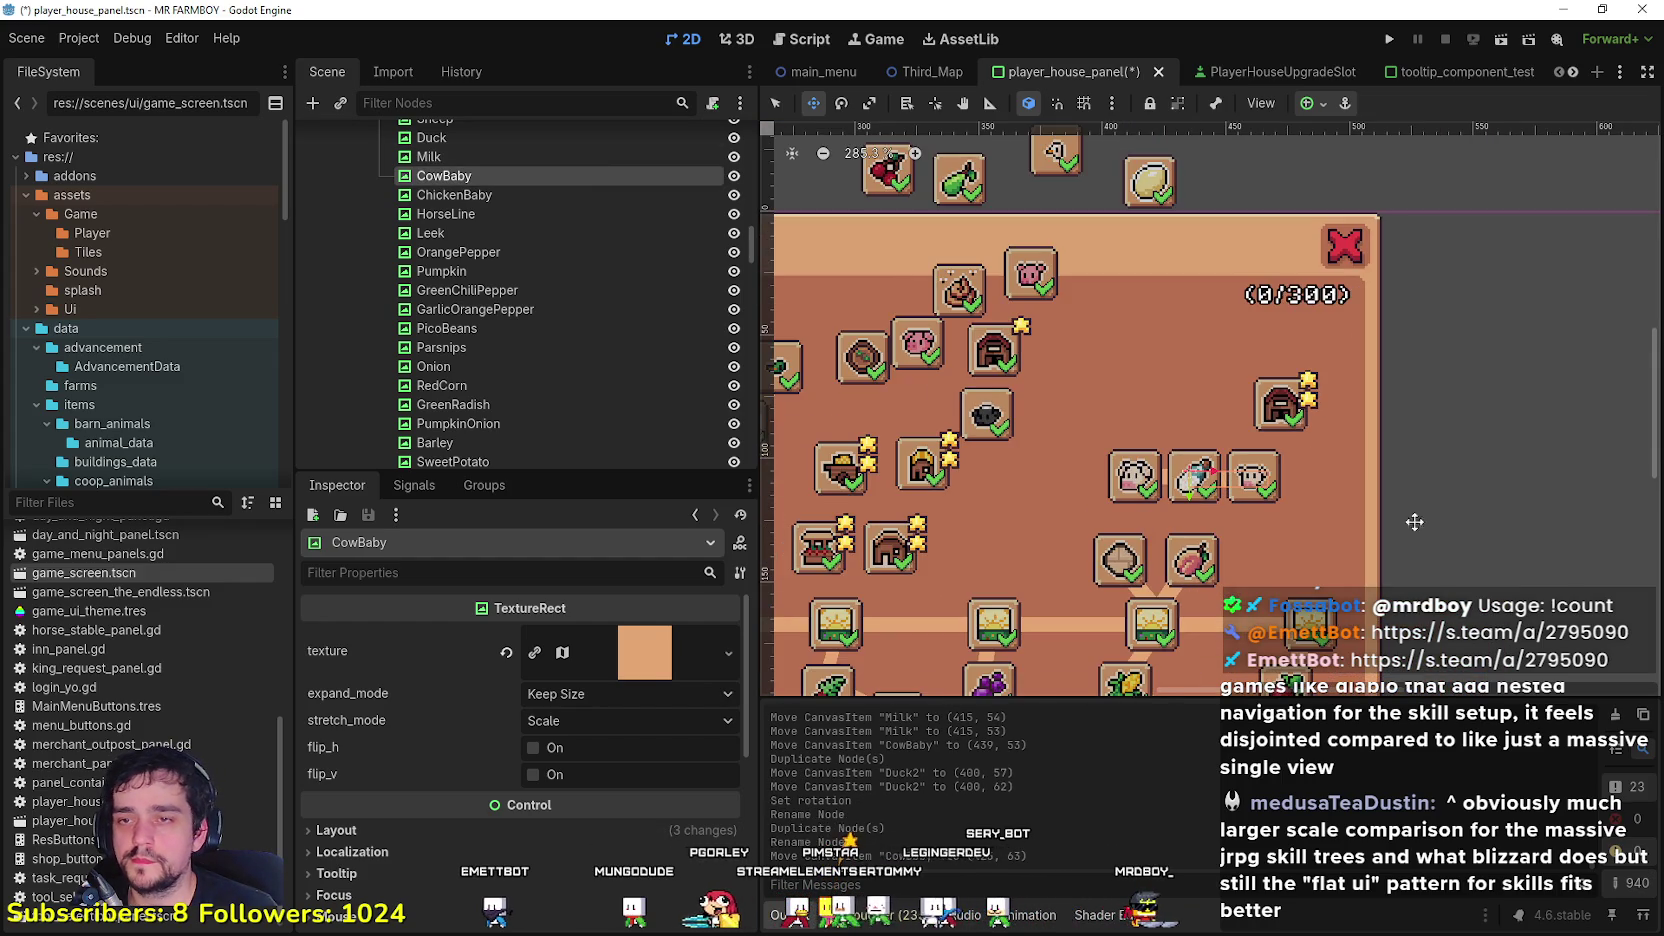
scroll(1210, 500, down, 2)
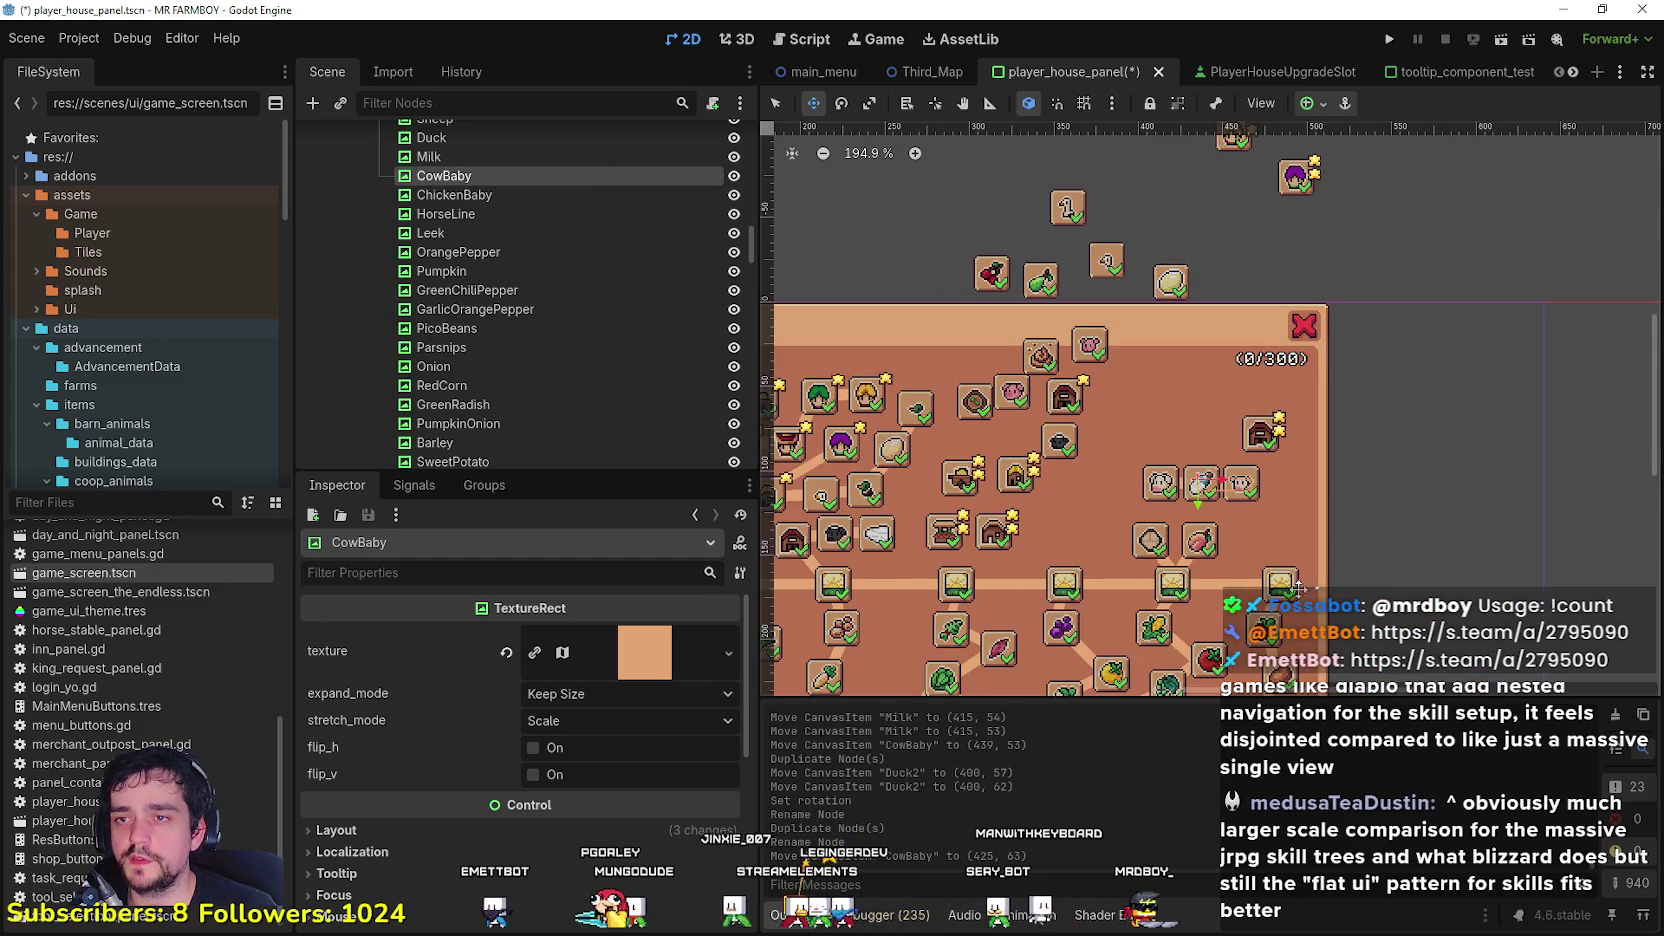
scroll(1296, 612, up, 1)
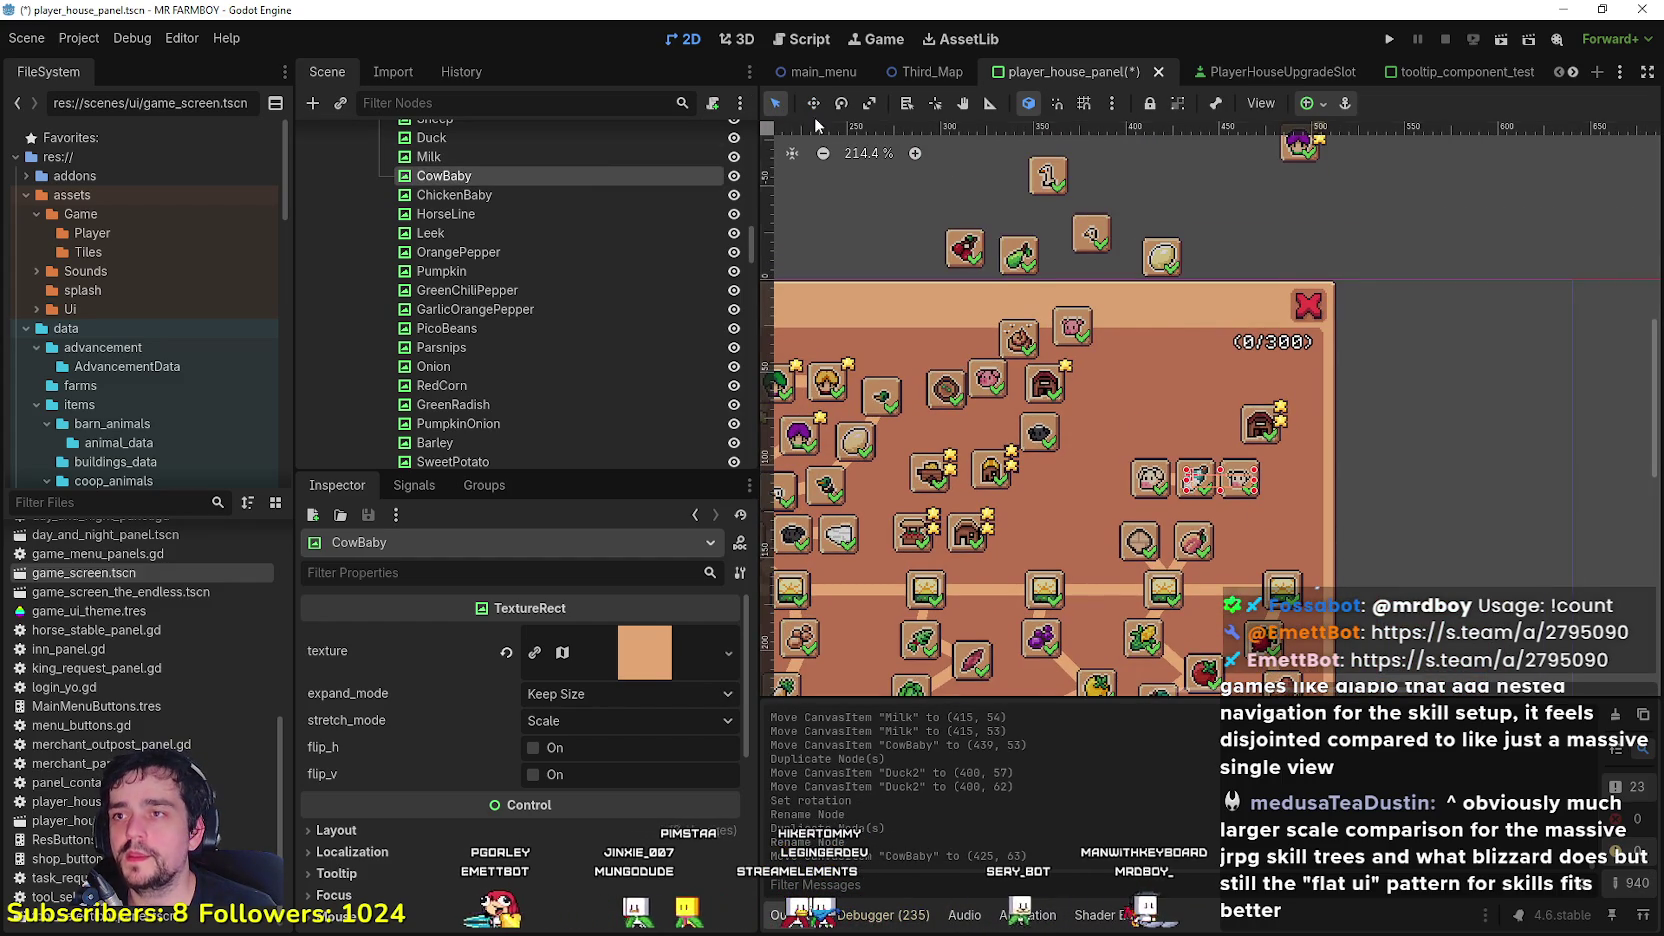
scroll(1083, 218, up, 2)
mouse_move(1107, 258)
mouse_down()
mouse_move(1130, 204)
mouse_move(1164, 184)
mouse_up()
drag(1192, 288, 1106, 203)
scroll(1106, 203, up, 10)
Step: Line up GooseEgg and GooseBaby in the goose row and nudge the Cow slot two pixels left
drag(1152, 290, 1139, 270)
click(1328, 305)
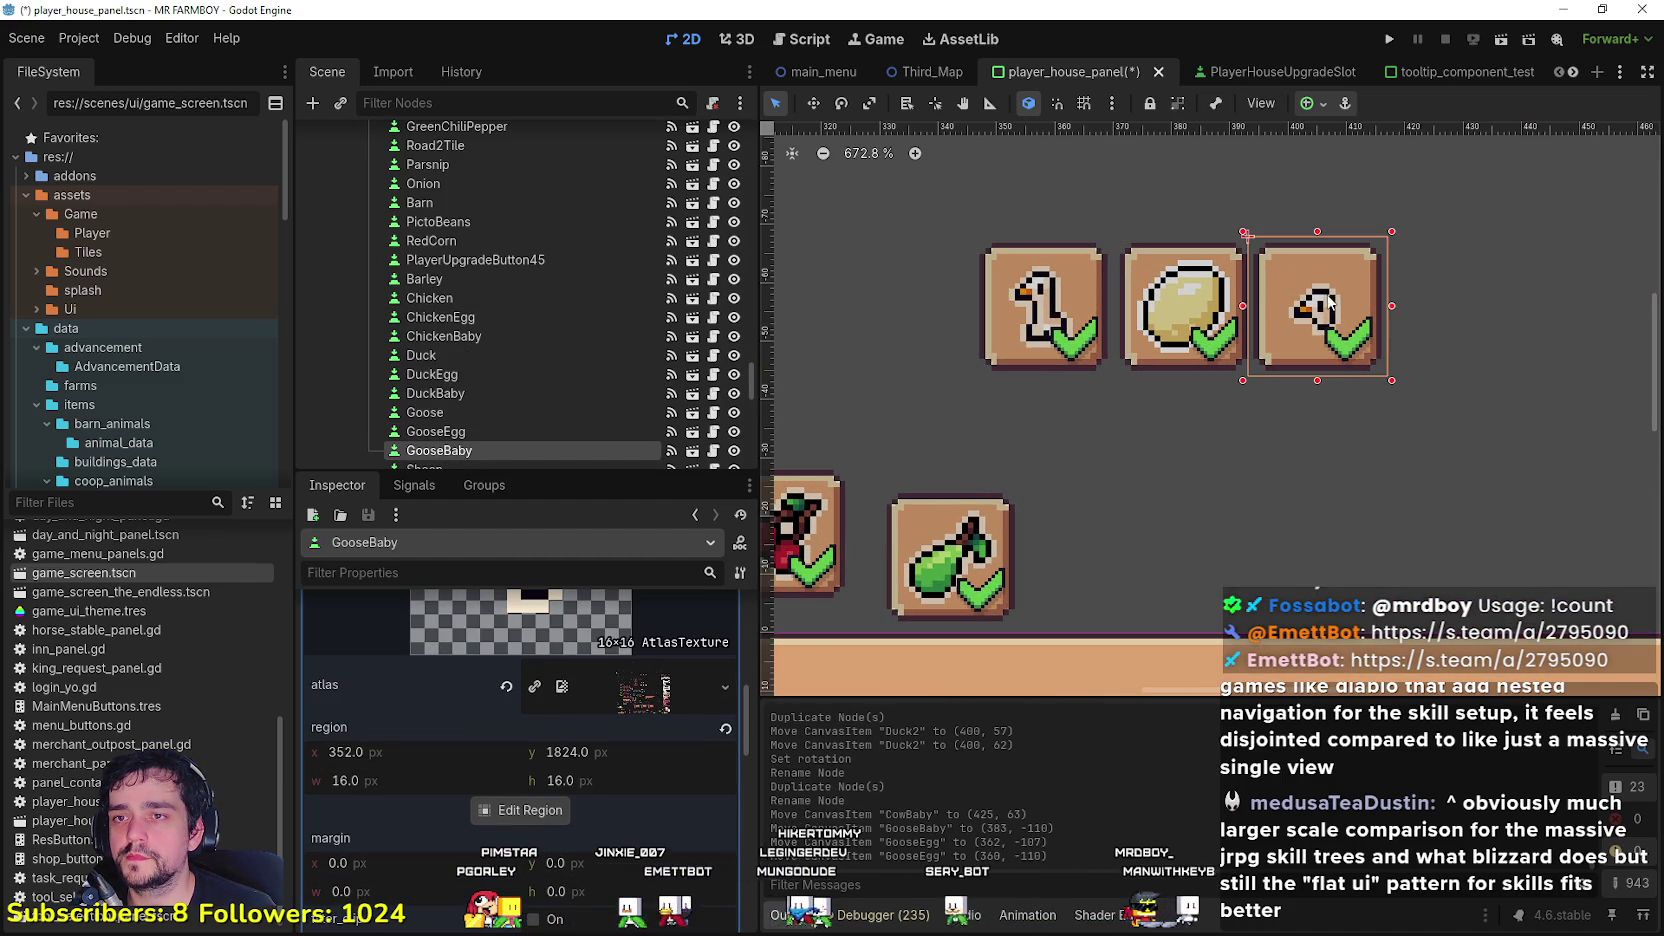
drag(1361, 307, 1368, 307)
scroll(1360, 320, down, 12)
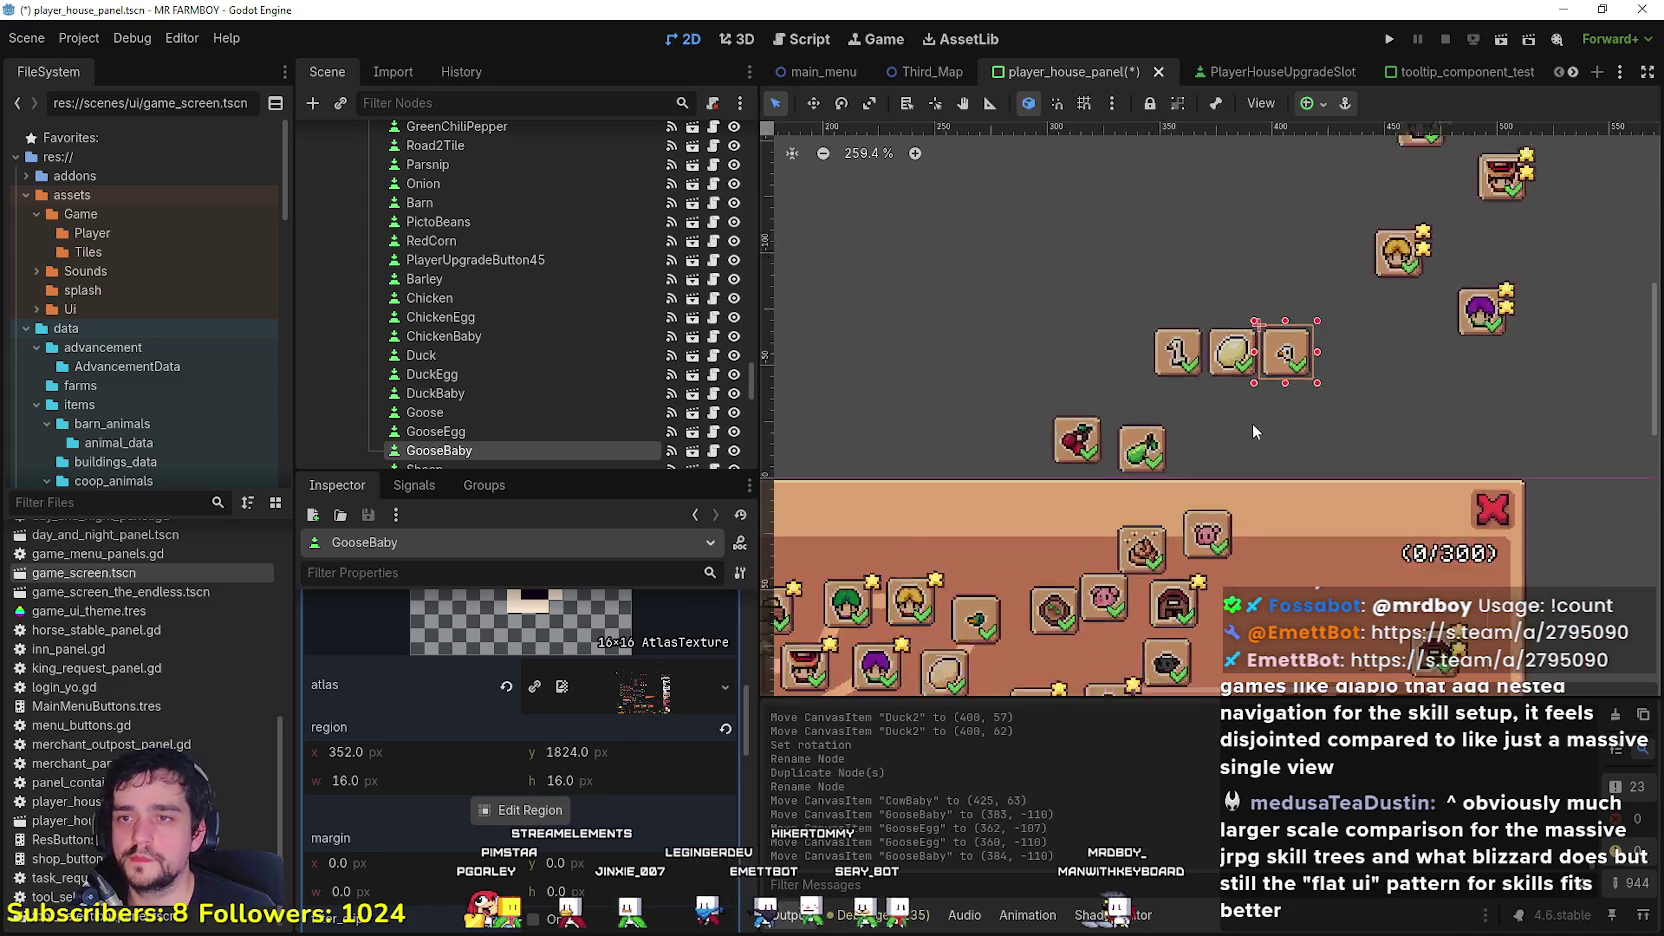
scroll(1392, 533, down, 5)
scroll(1392, 533, up, 4)
scroll(1392, 533, down, 3)
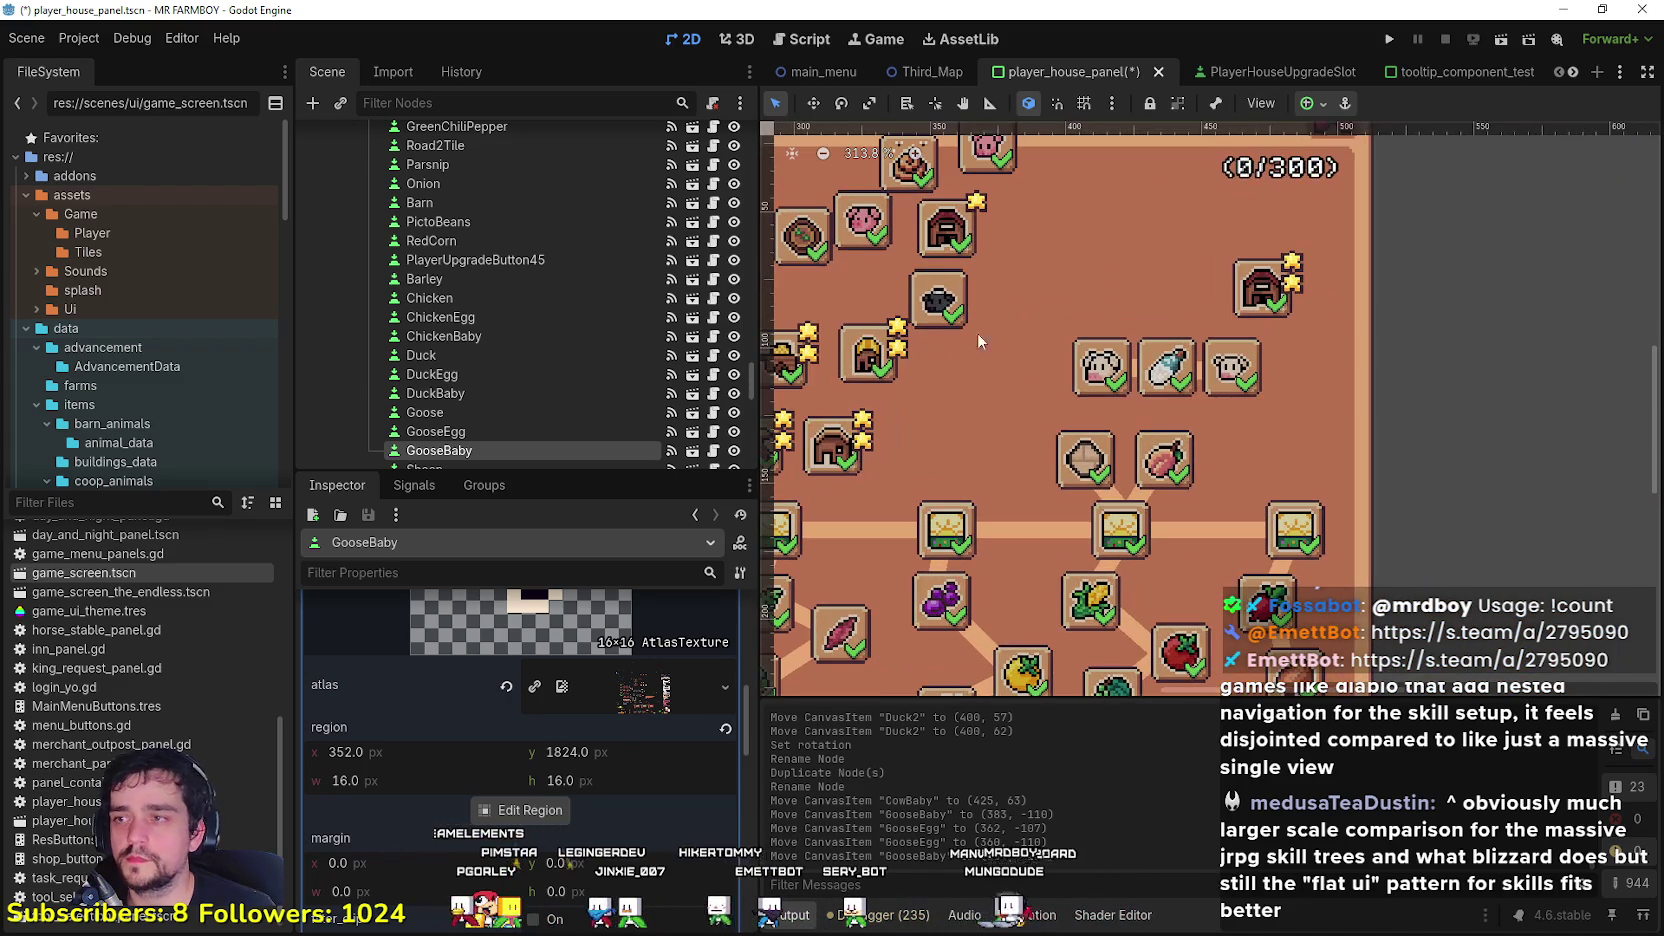
scroll(1140, 363, up, 9)
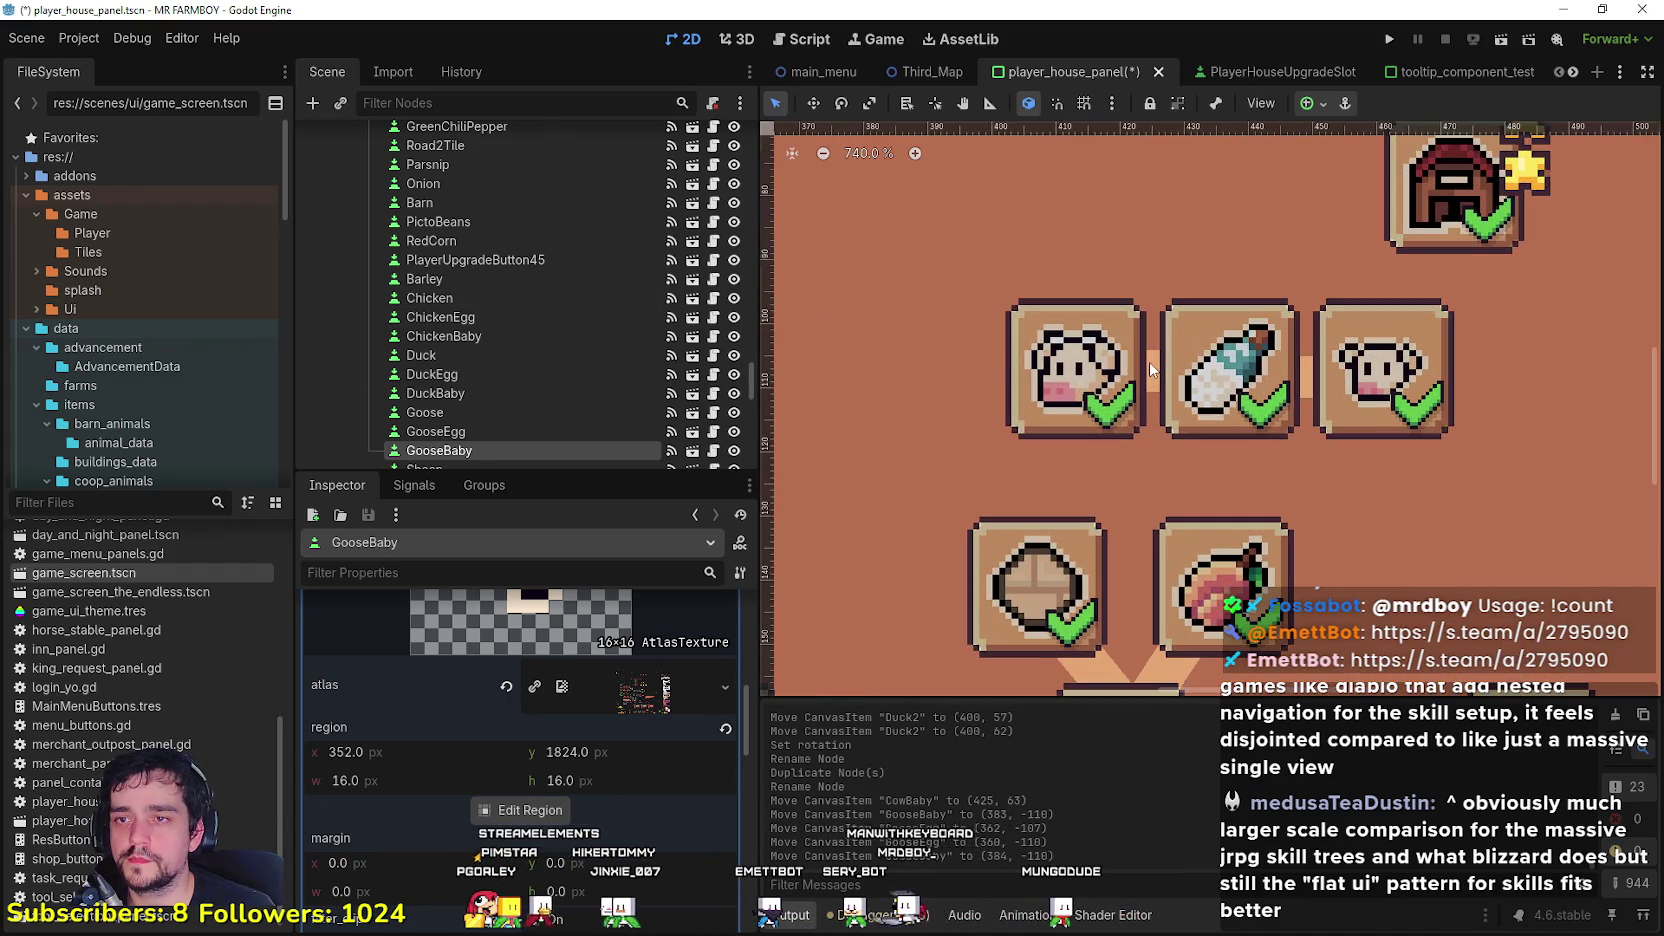
click(1149, 362)
key(Left)
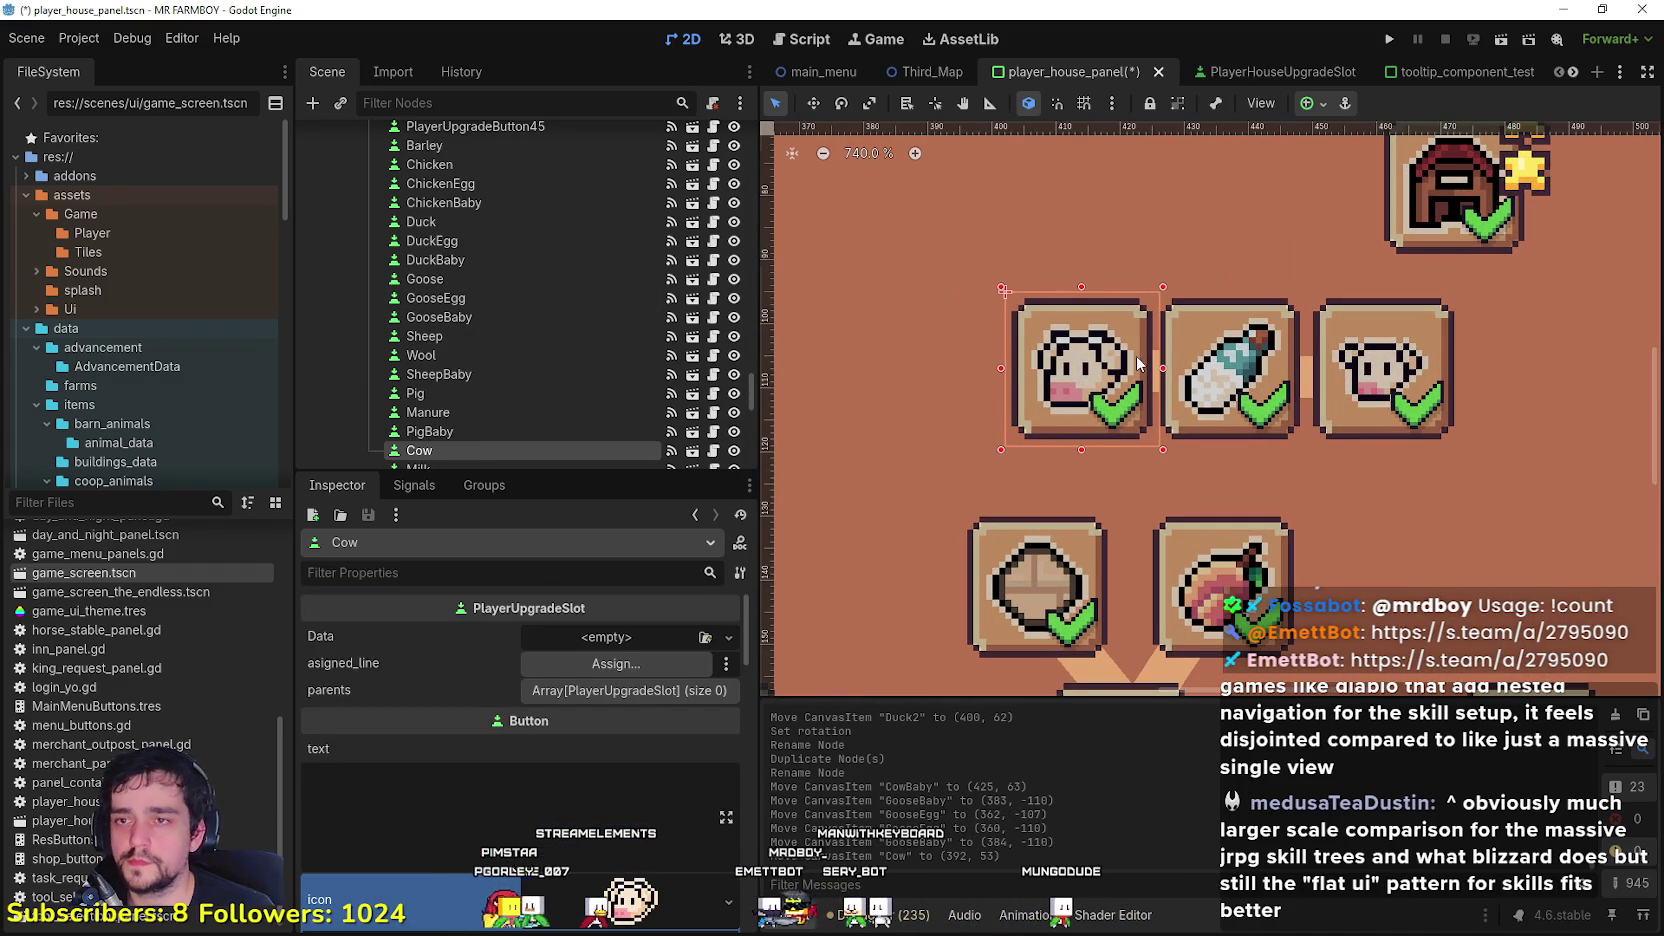
key(Left)
key(Left)
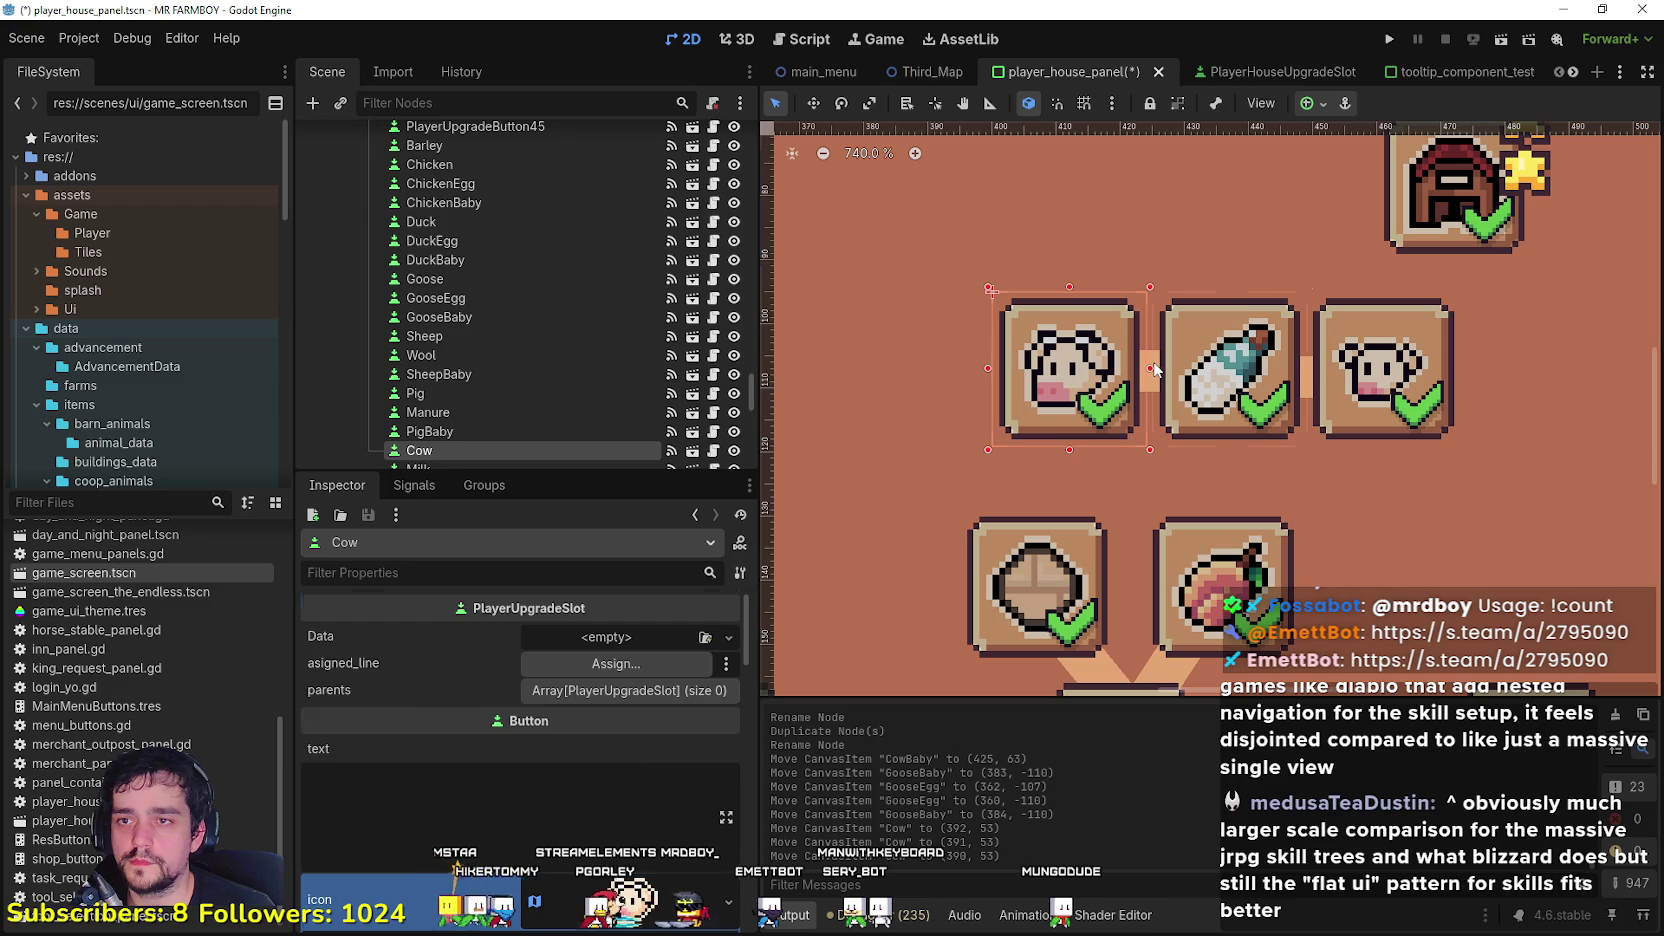
Step: Duplicate the Milk connector into the goose row as GooseEgg, then copy it as GooseBaby beside it
click(1152, 369)
scroll(1149, 367, down, 11)
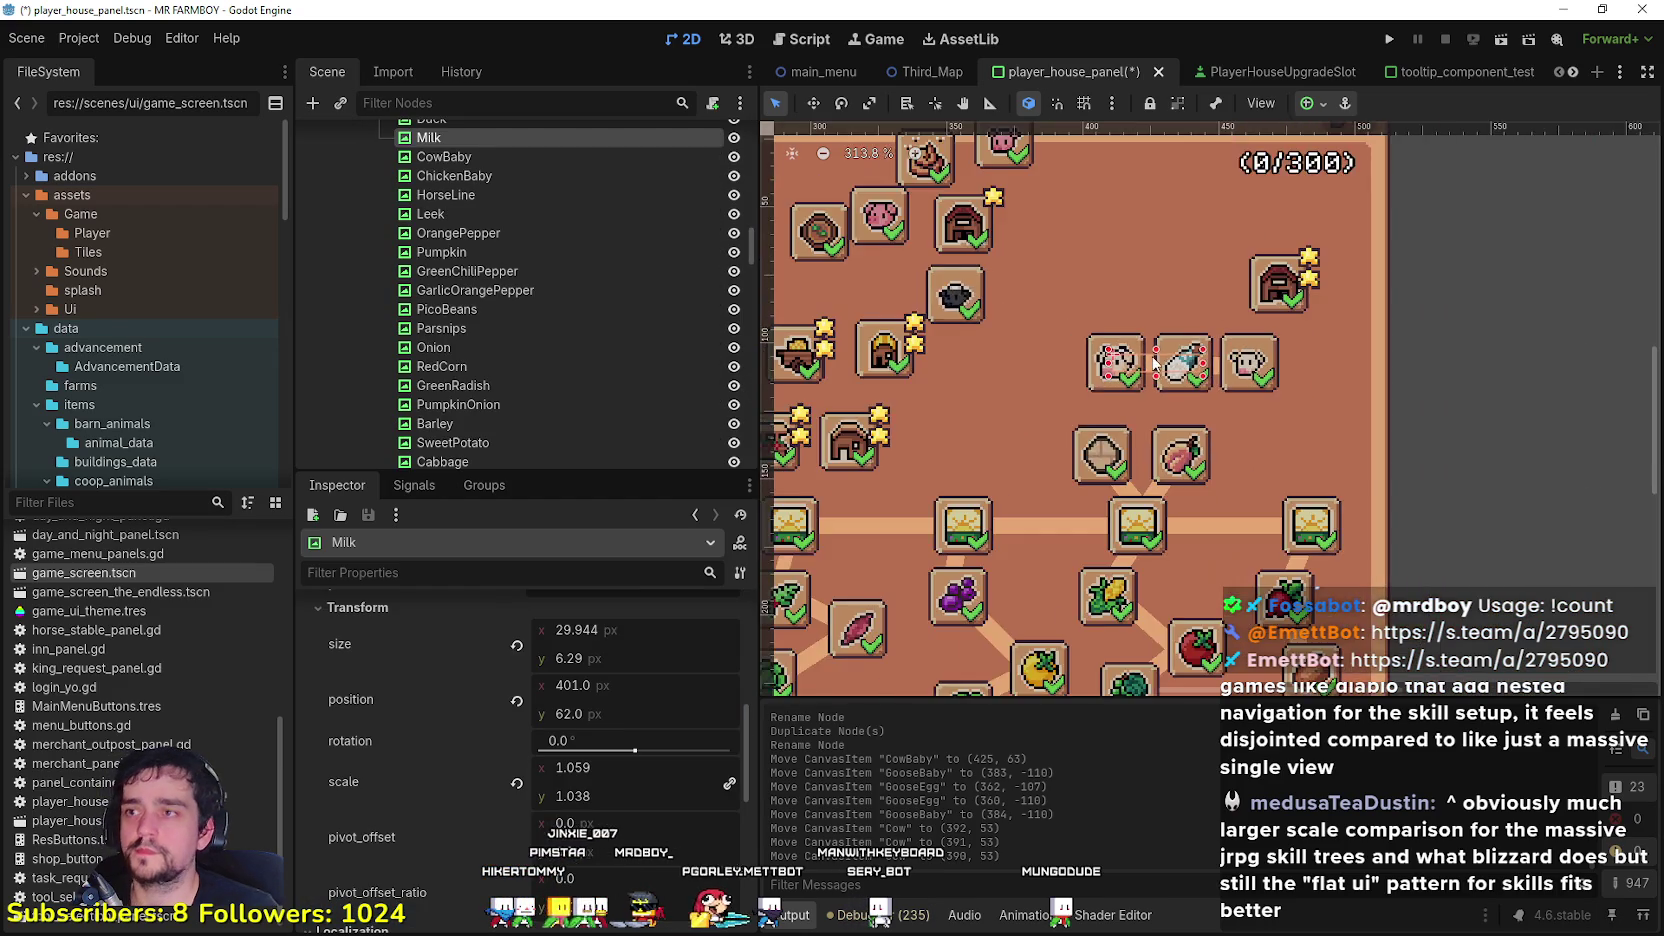
key(ctrl+d)
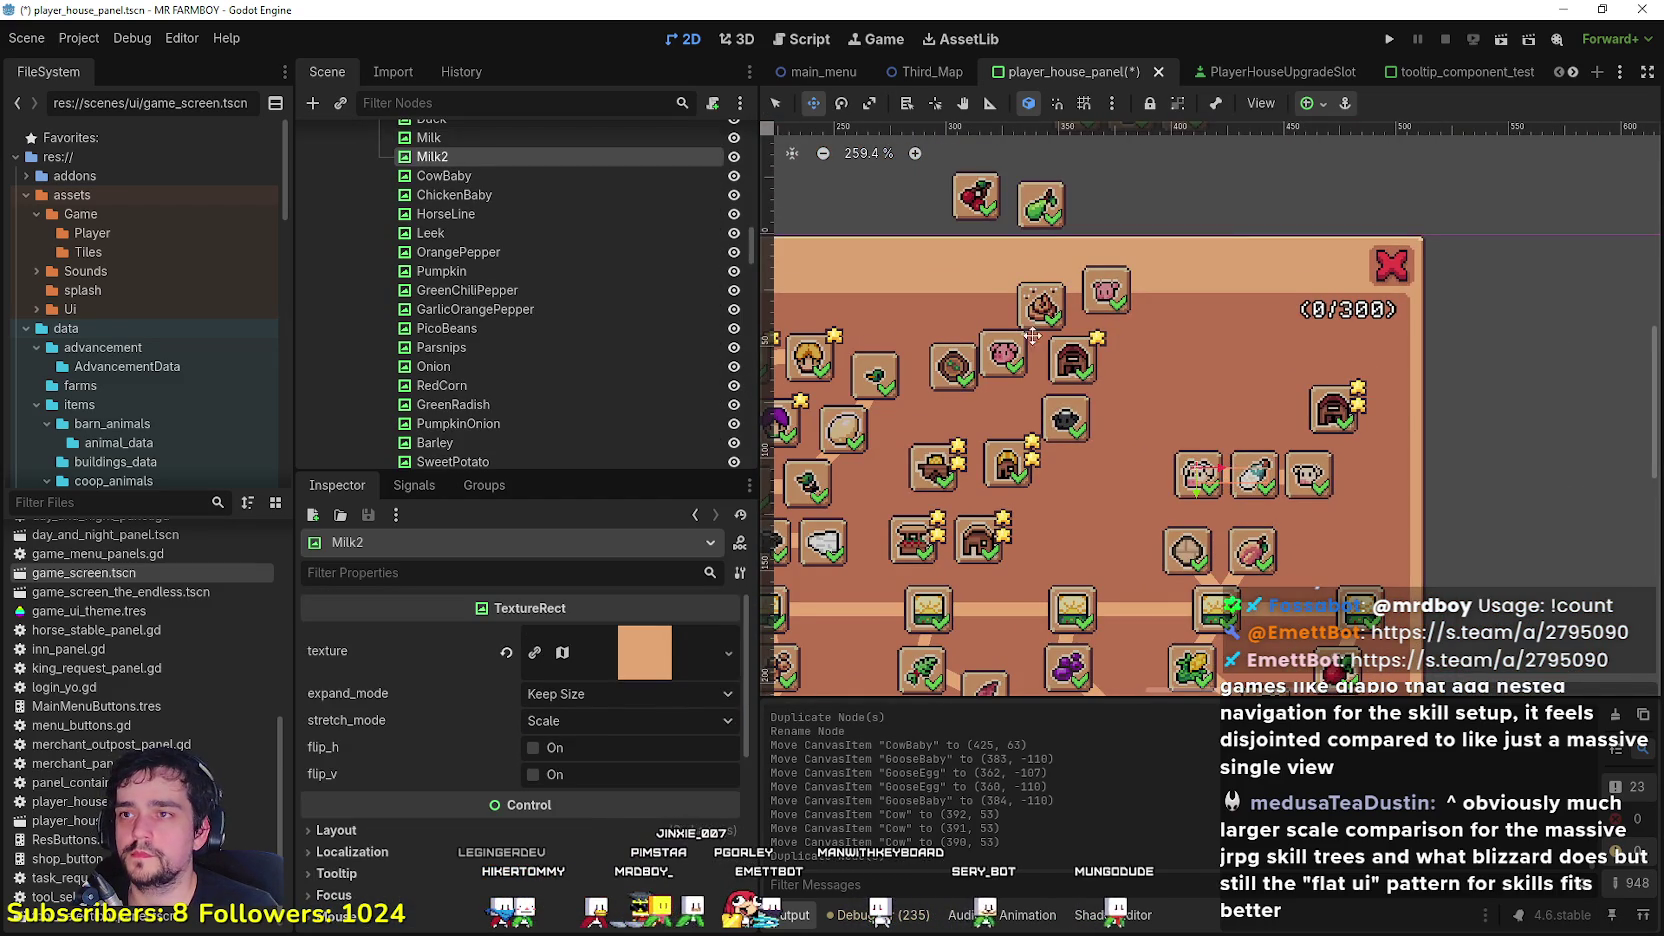
drag(1147, 238, 1226, 320)
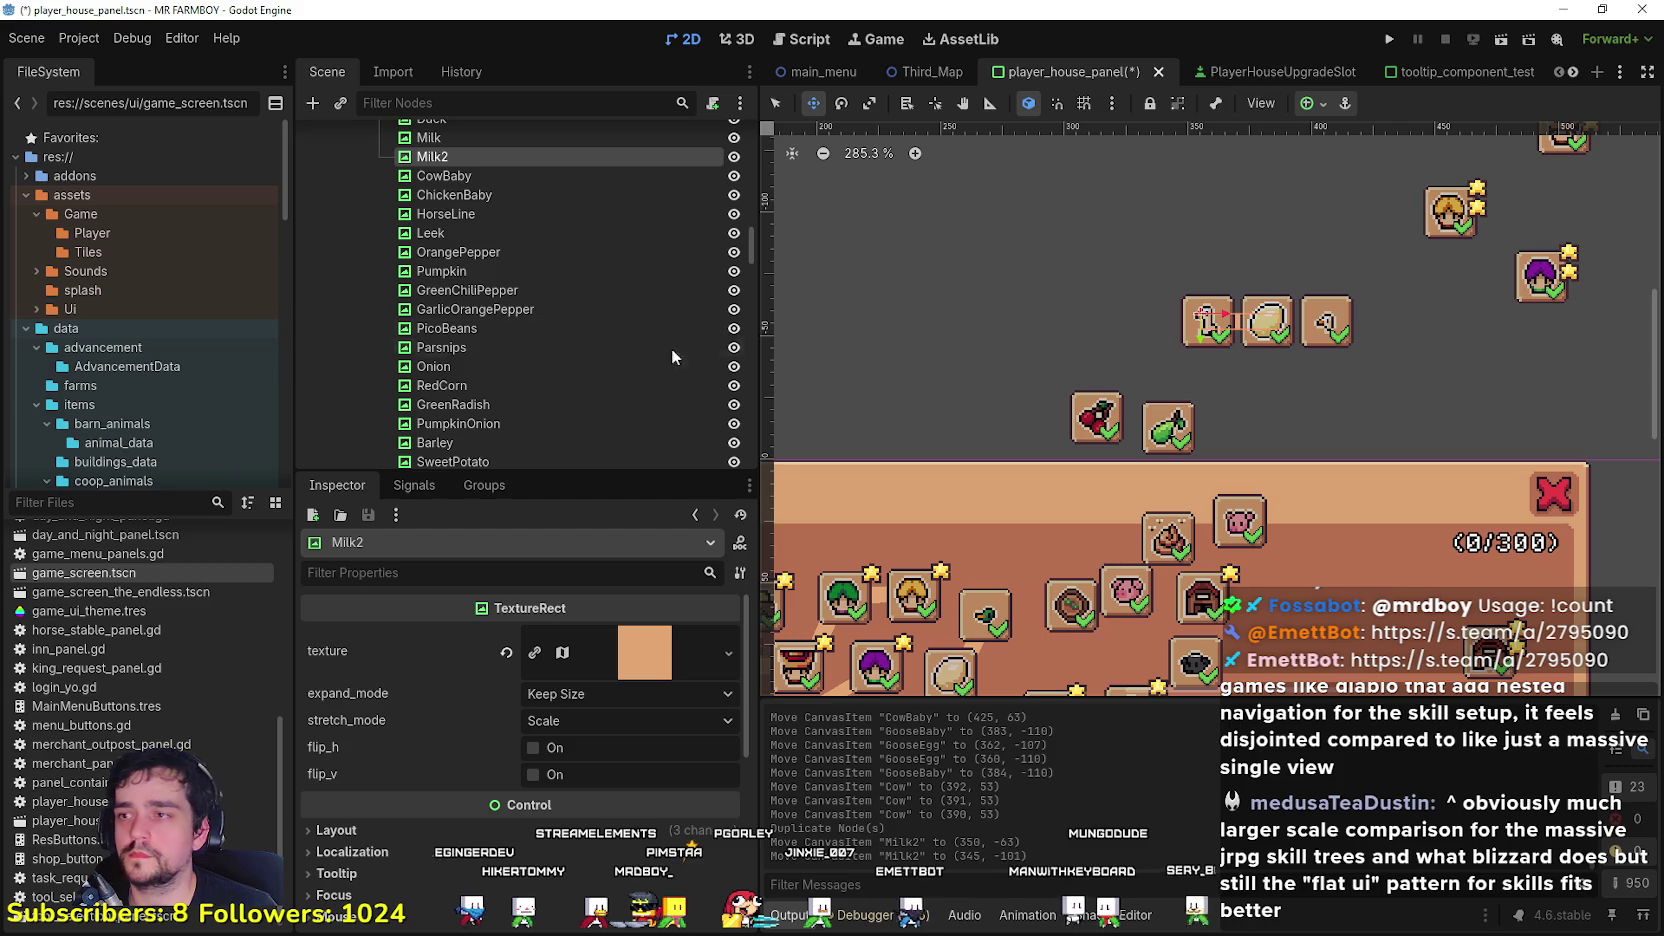
key(F2)
text(GooseE)
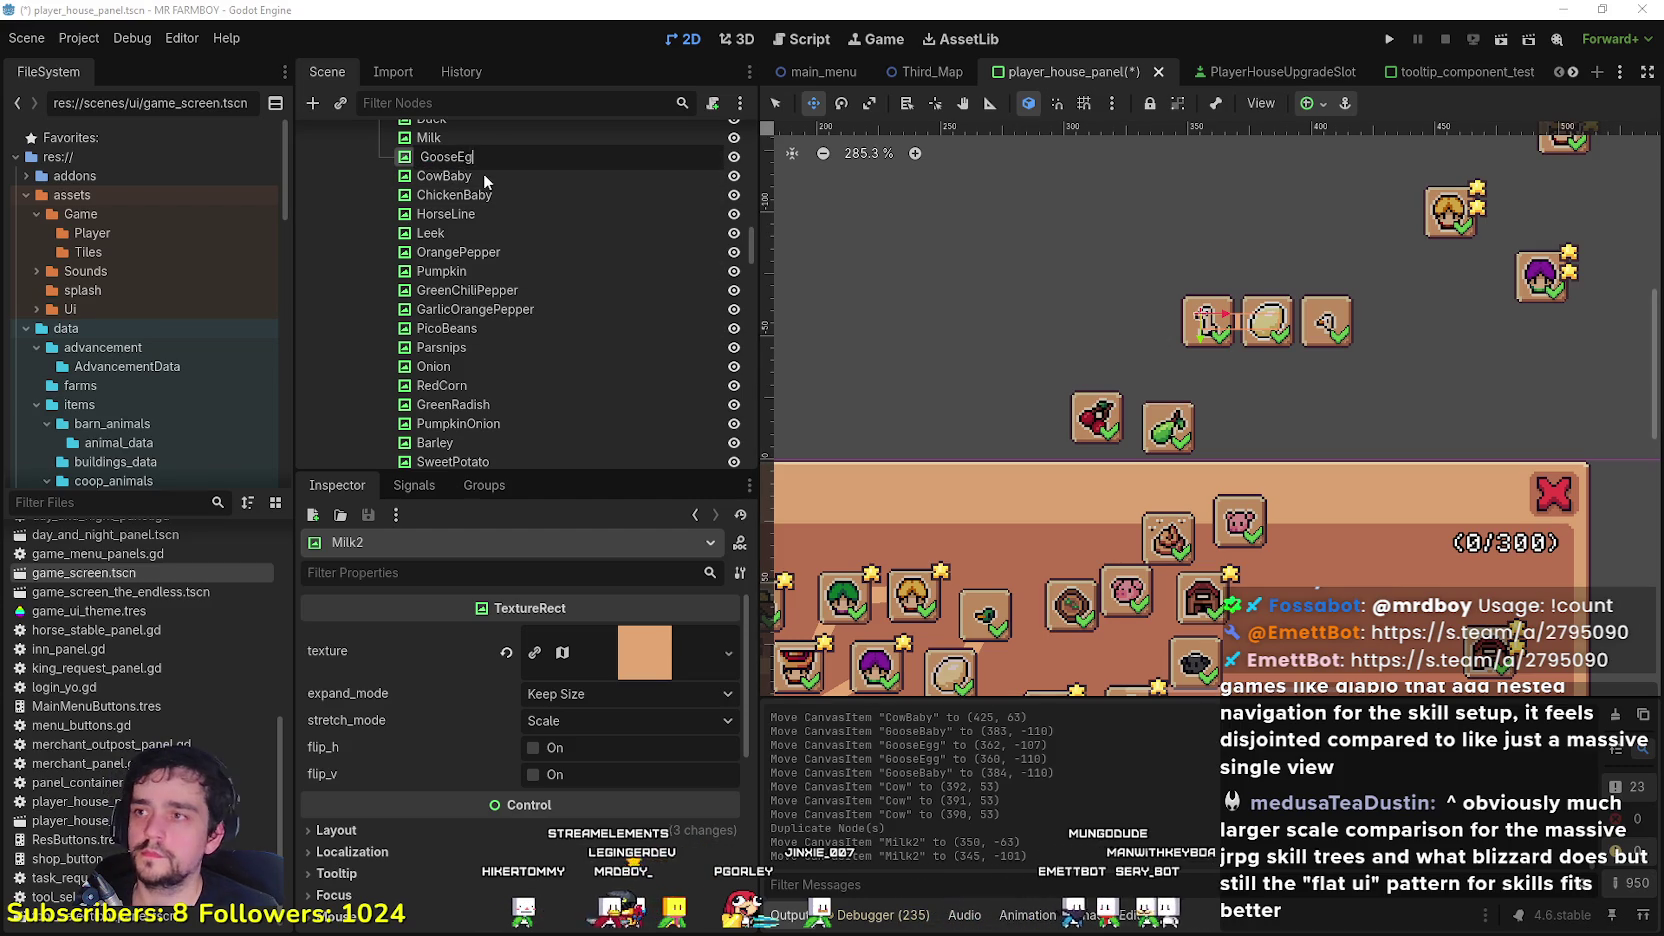
text(g)
key(Return)
key(ctrl+d)
key(F2)
key(BackSpace)
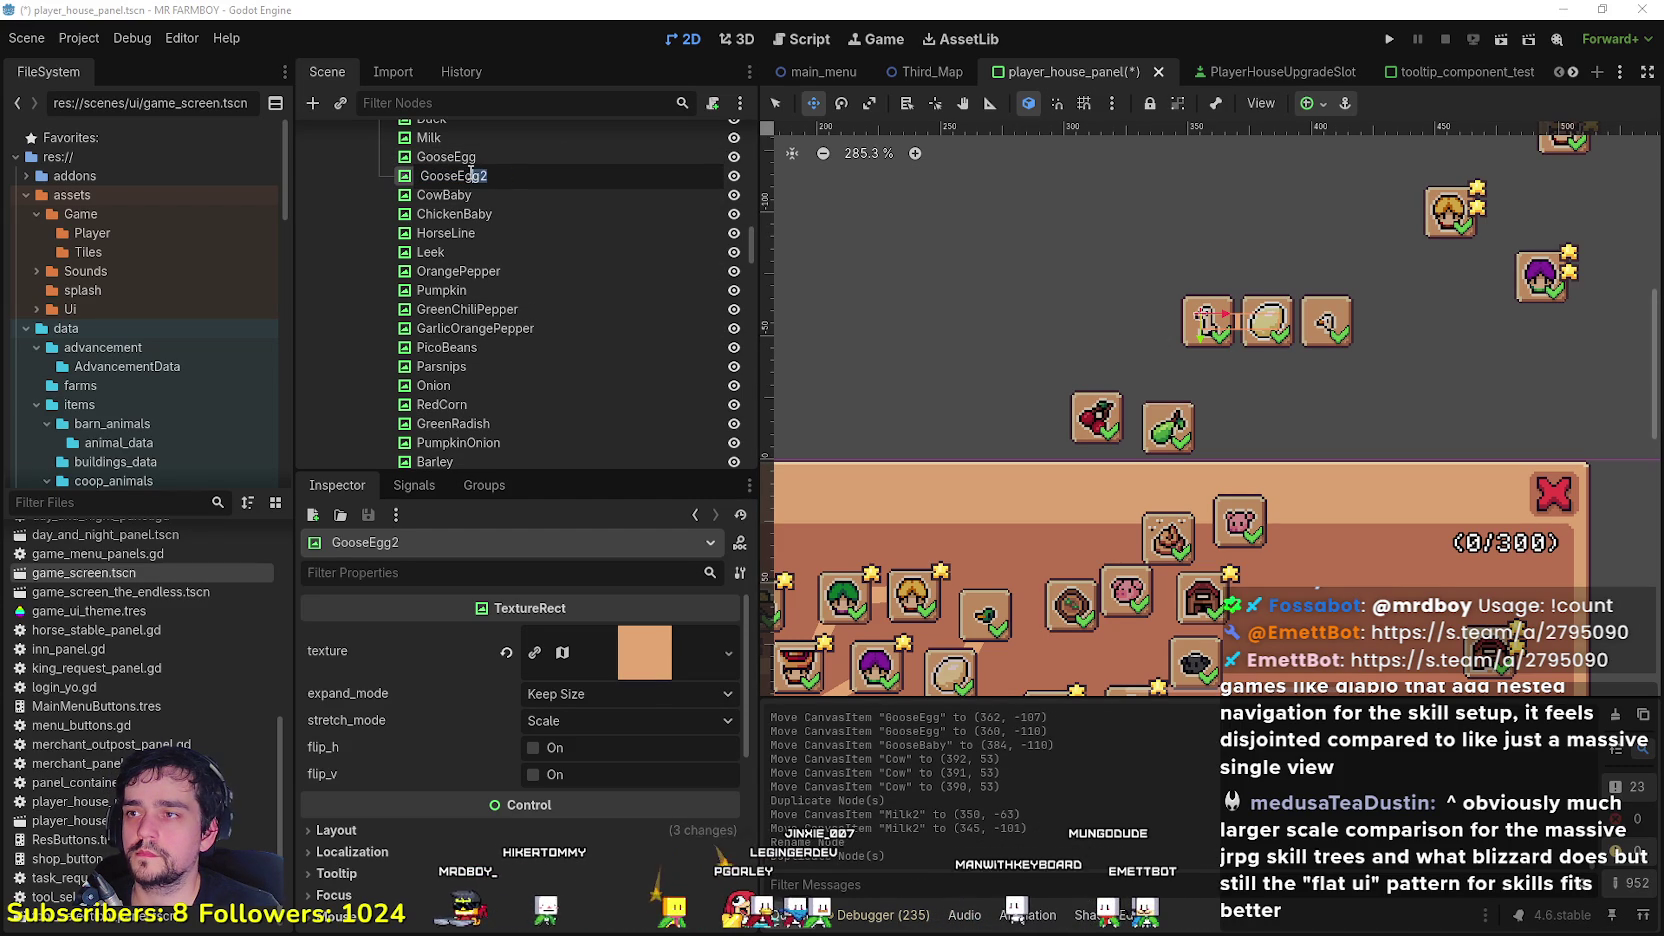
text(aby)
key(Return)
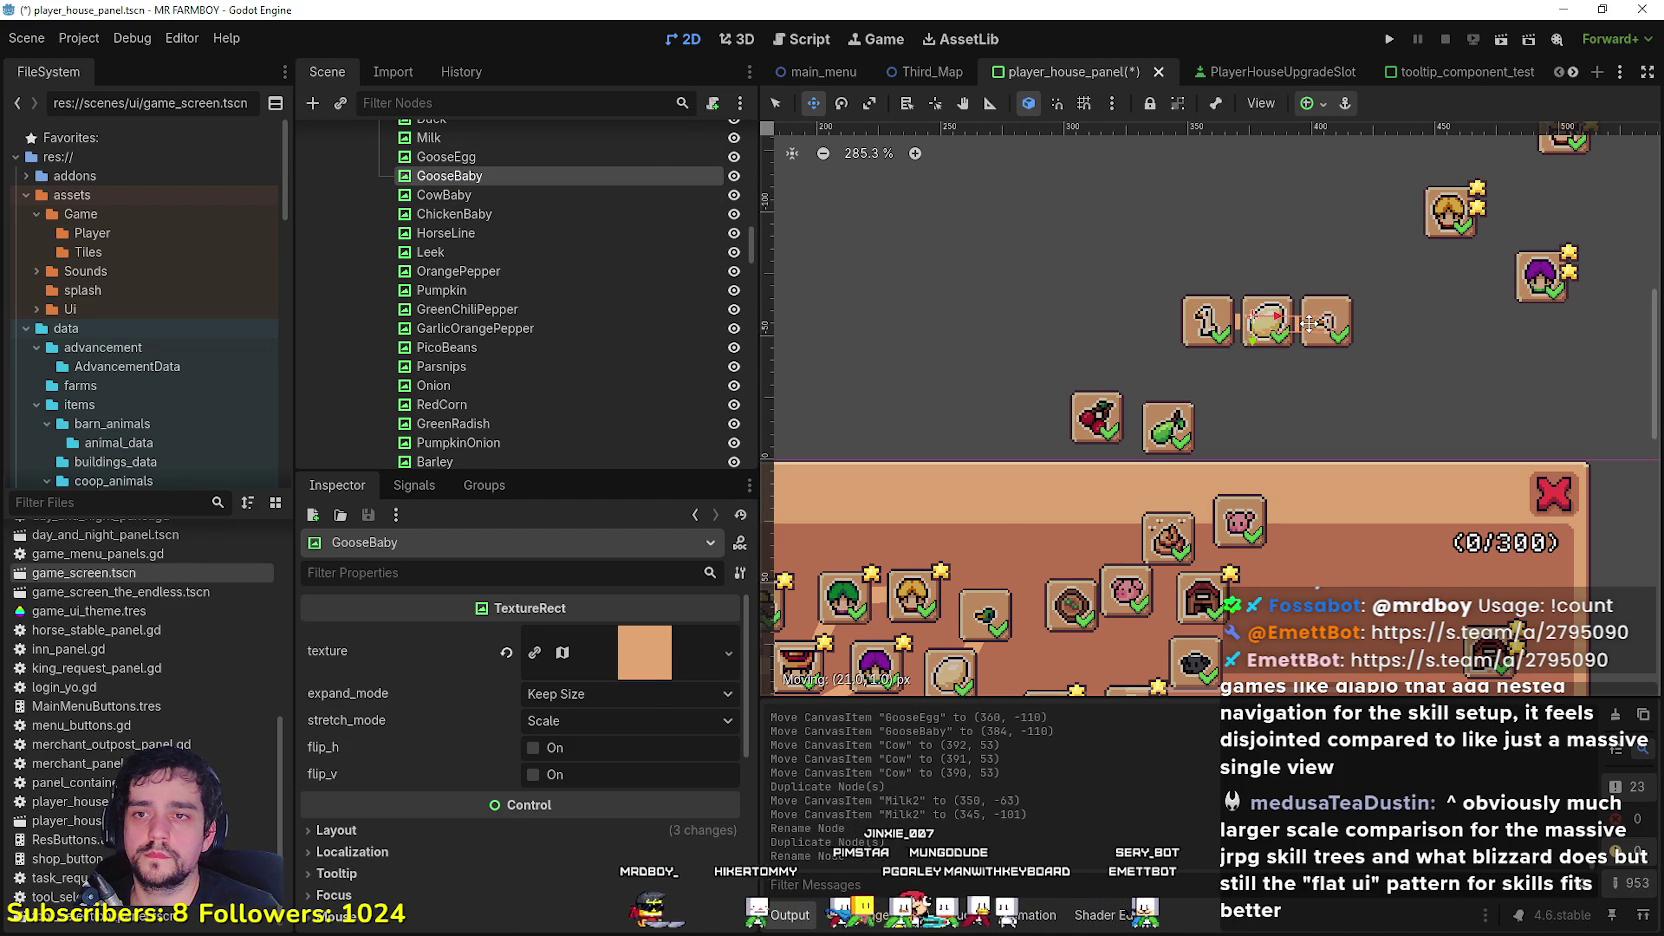
drag(1308, 321, 1308, 321)
Step: Shift the Barn2 slot to the left
scroll(1350, 325, down, 4)
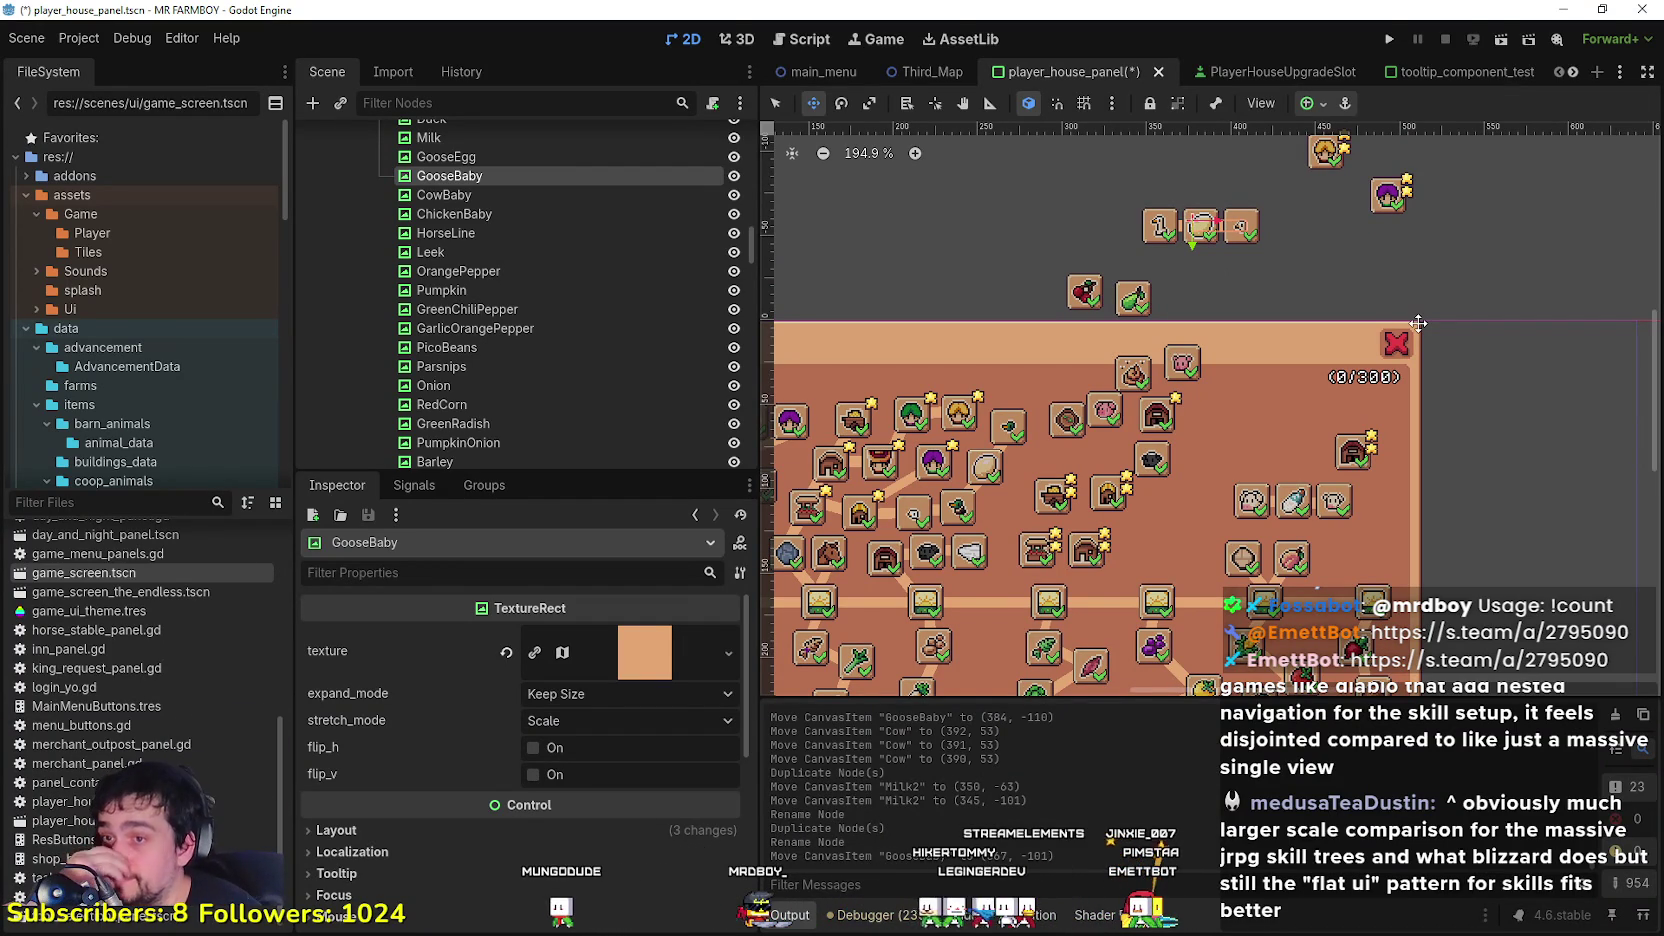
scroll(1418, 322, down, 2)
scroll(1100, 330, down, 2)
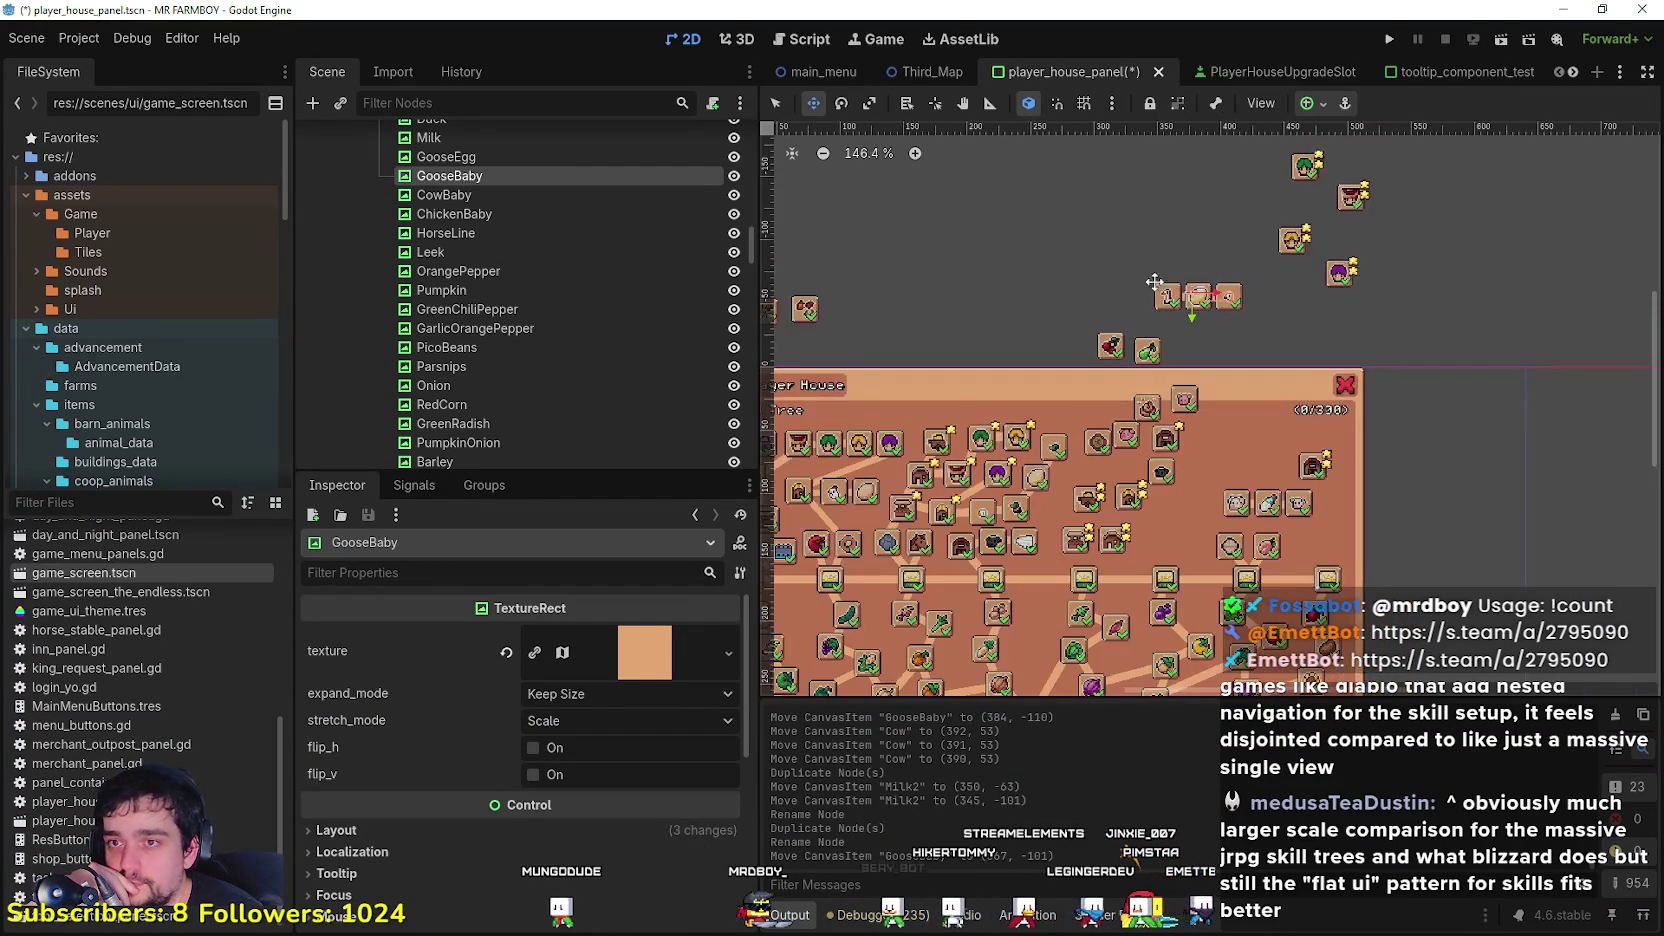
scroll(1366, 474, up, 4)
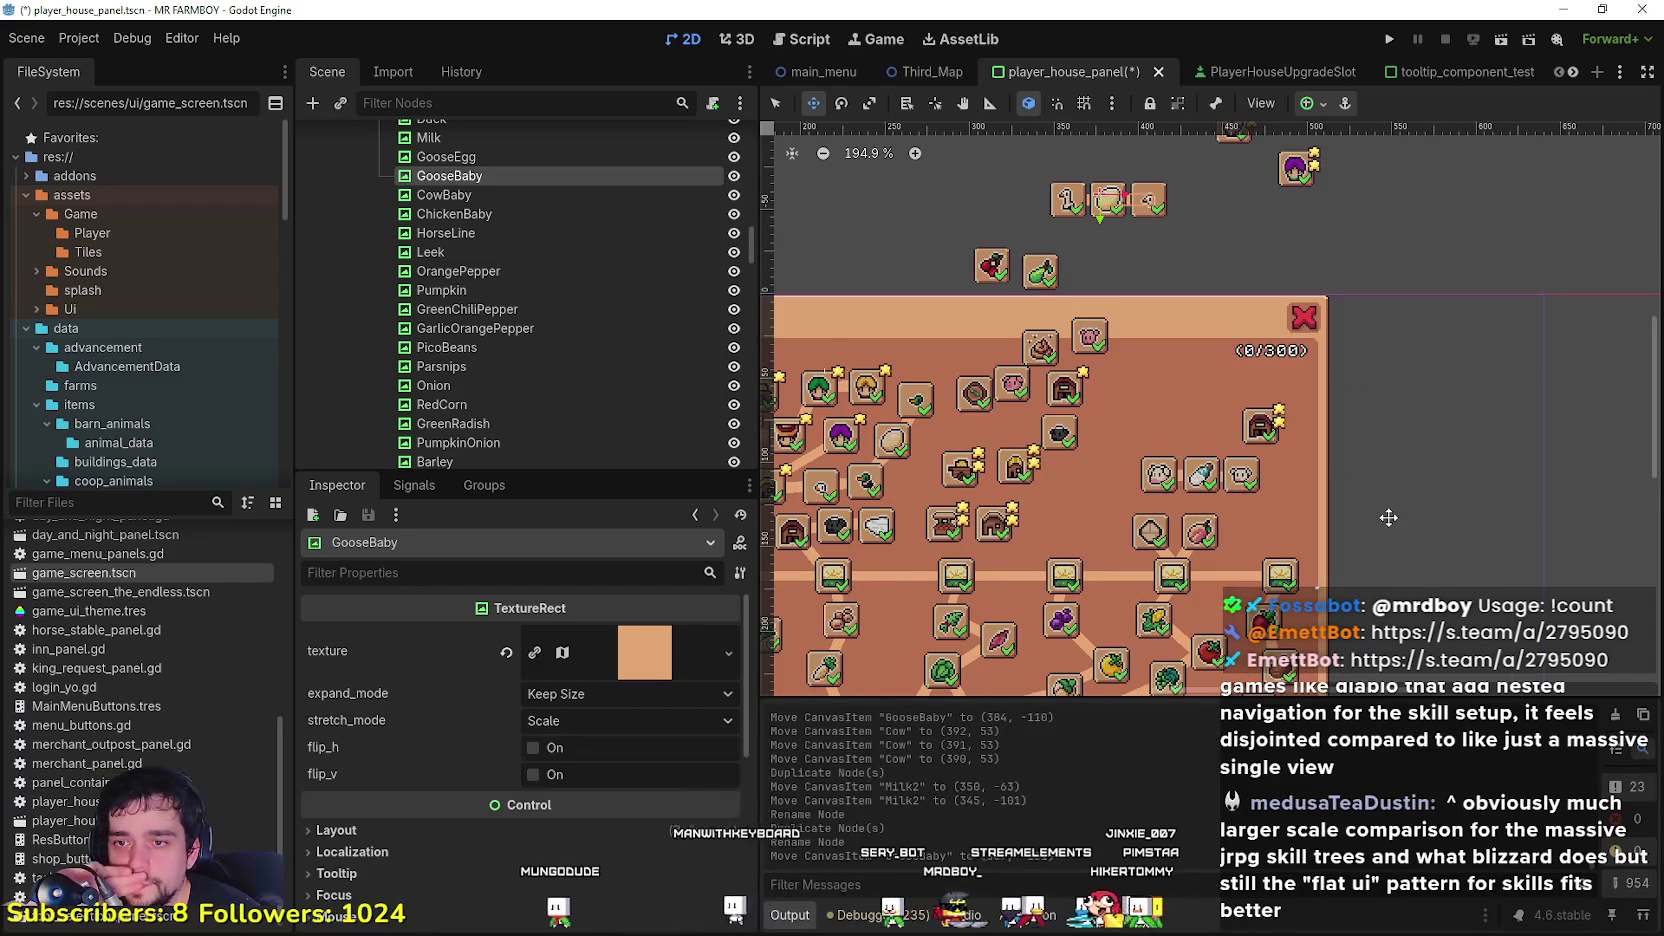
scroll(1385, 512, up, 2)
scroll(1378, 493, down, 2)
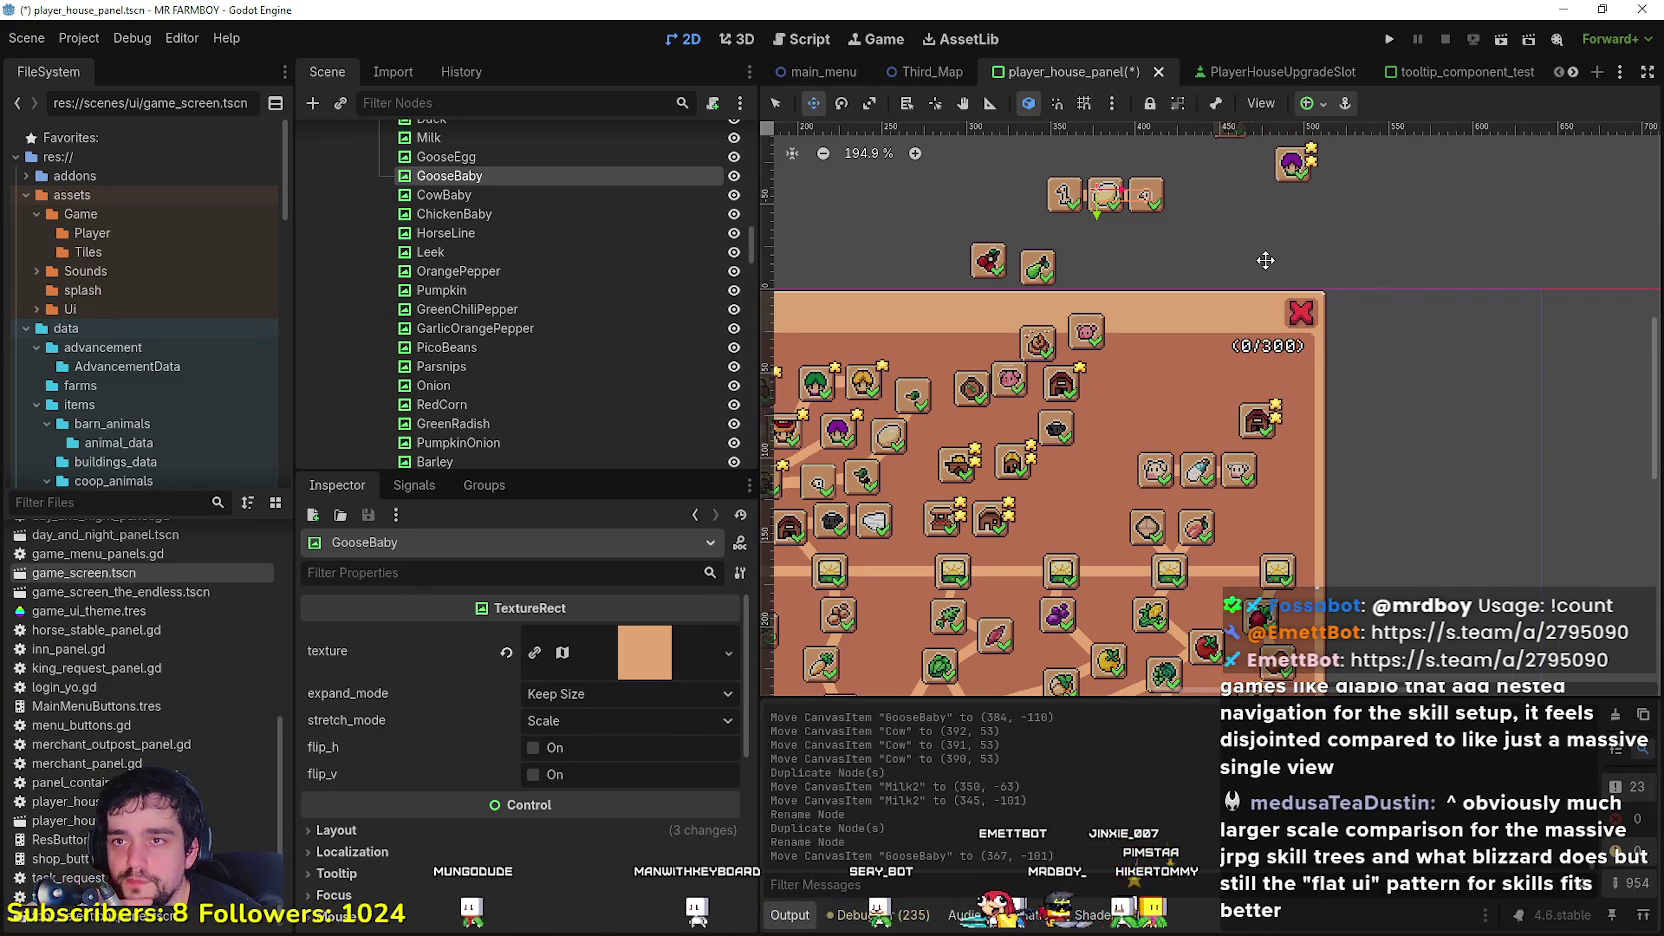
scroll(1254, 458, up, 3)
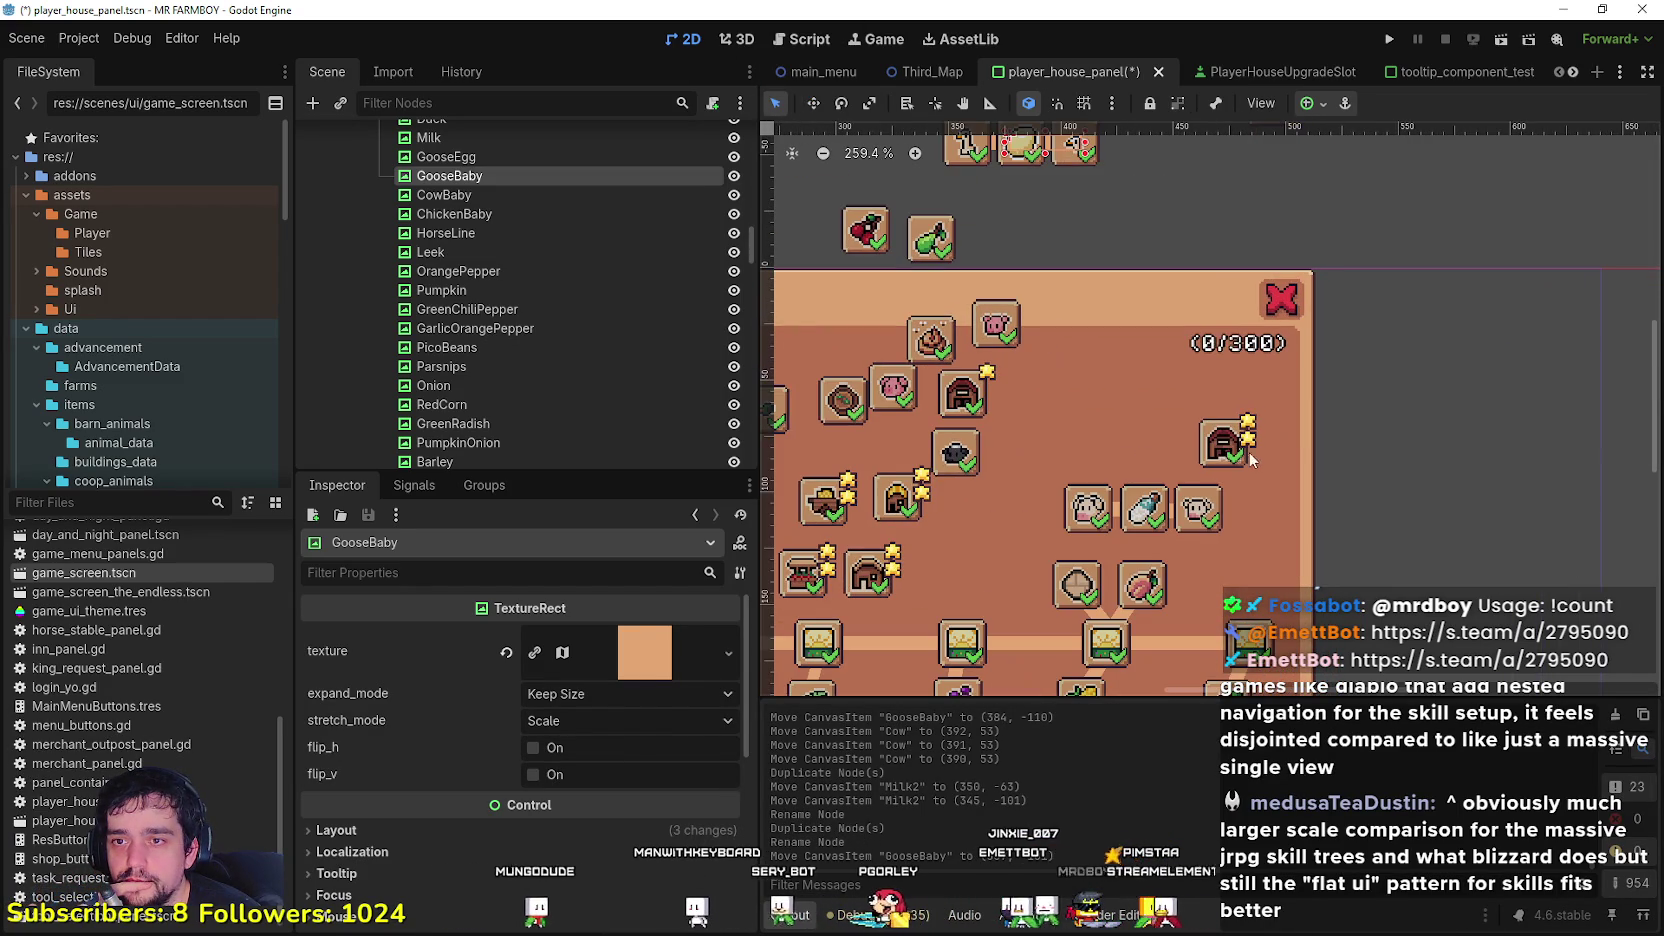
mouse_move(1225, 465)
mouse_down()
mouse_move(1091, 447)
mouse_move(1105, 455)
mouse_up()
scroll(1188, 470, up, 3)
scroll(1210, 428, down, 1)
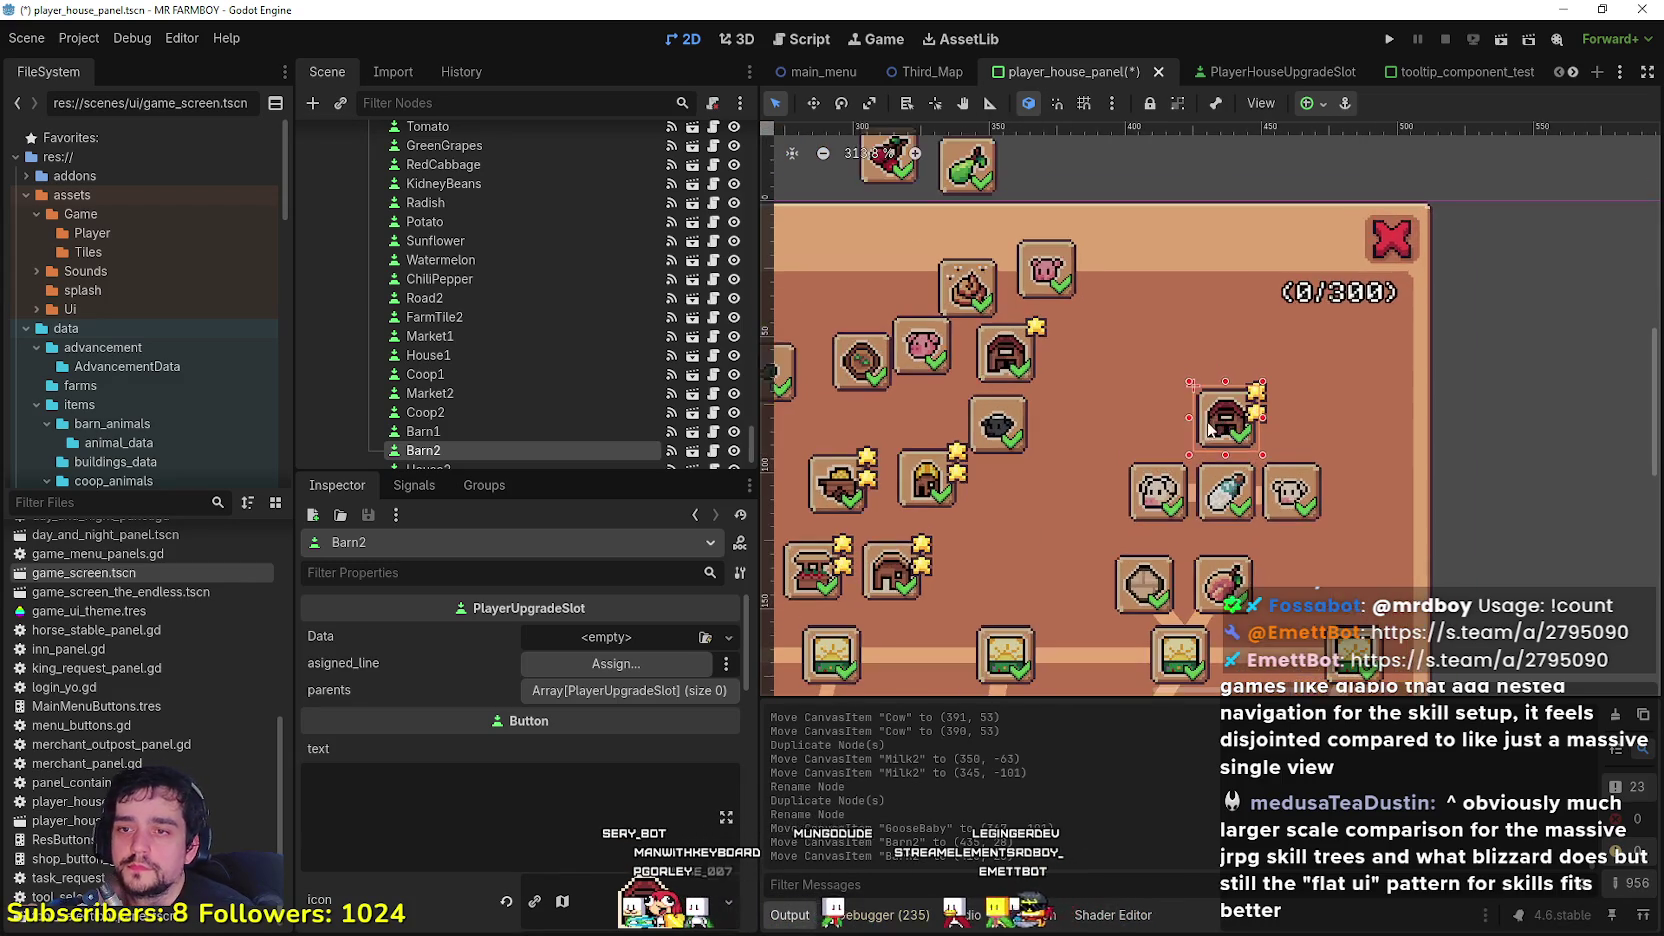
scroll(1387, 481, down, 3)
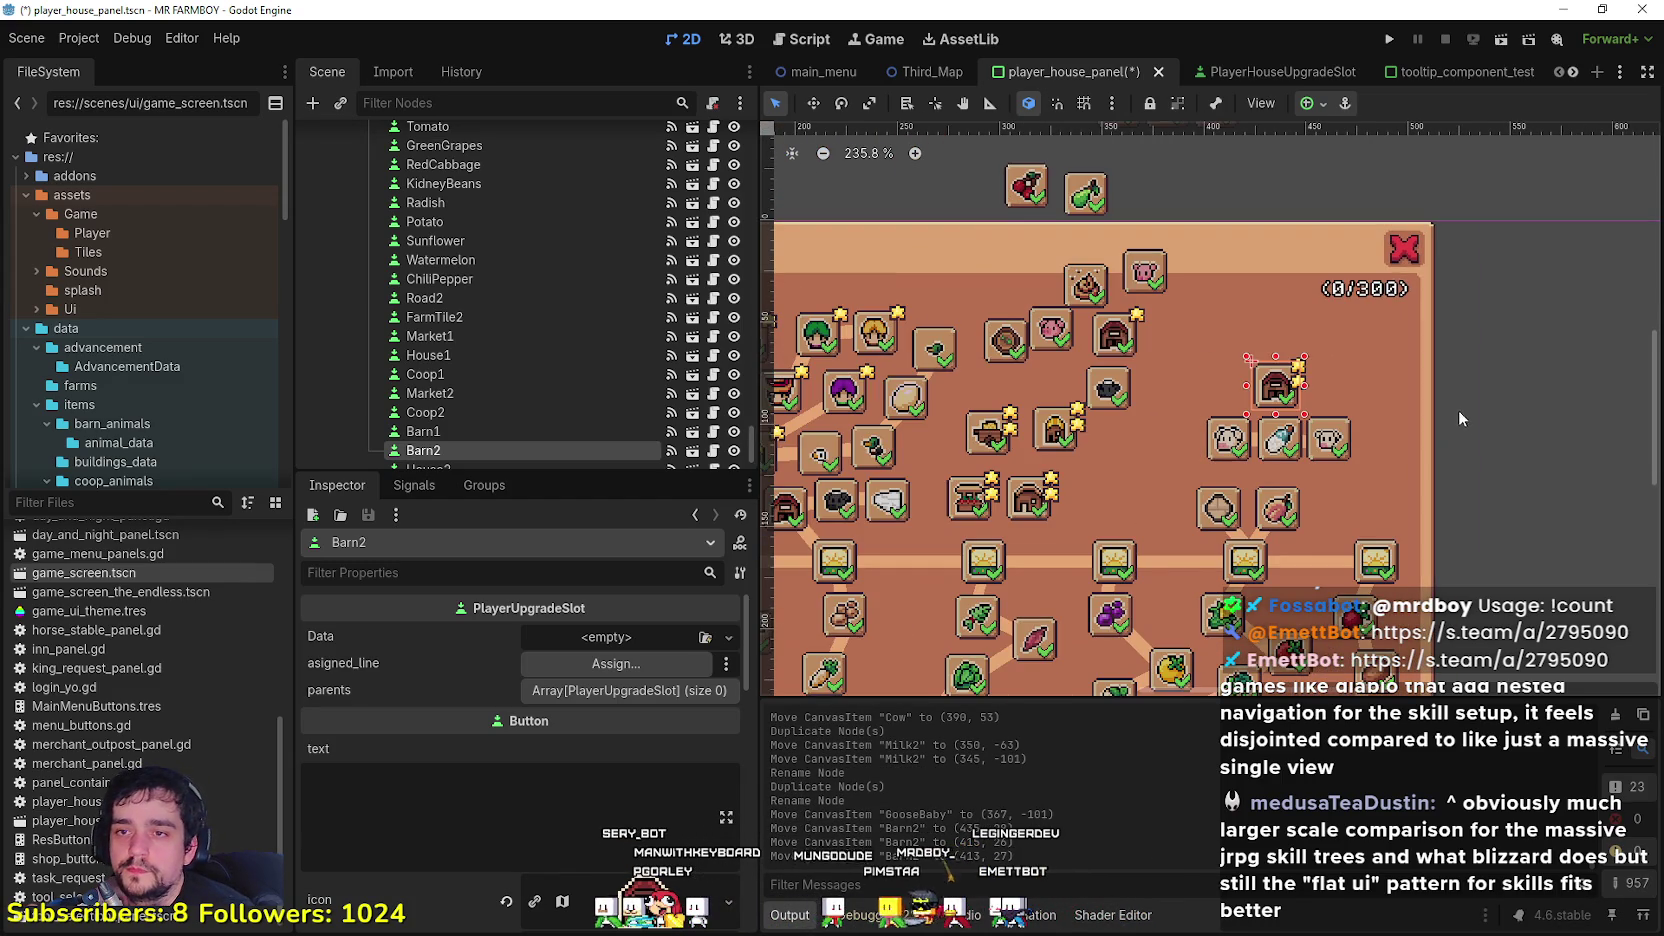
Step: Nudge six selected upgrade slots right and down, then move Barn2 further left
drag(1459, 341, 1199, 465)
scroll(1220, 458, up, 2)
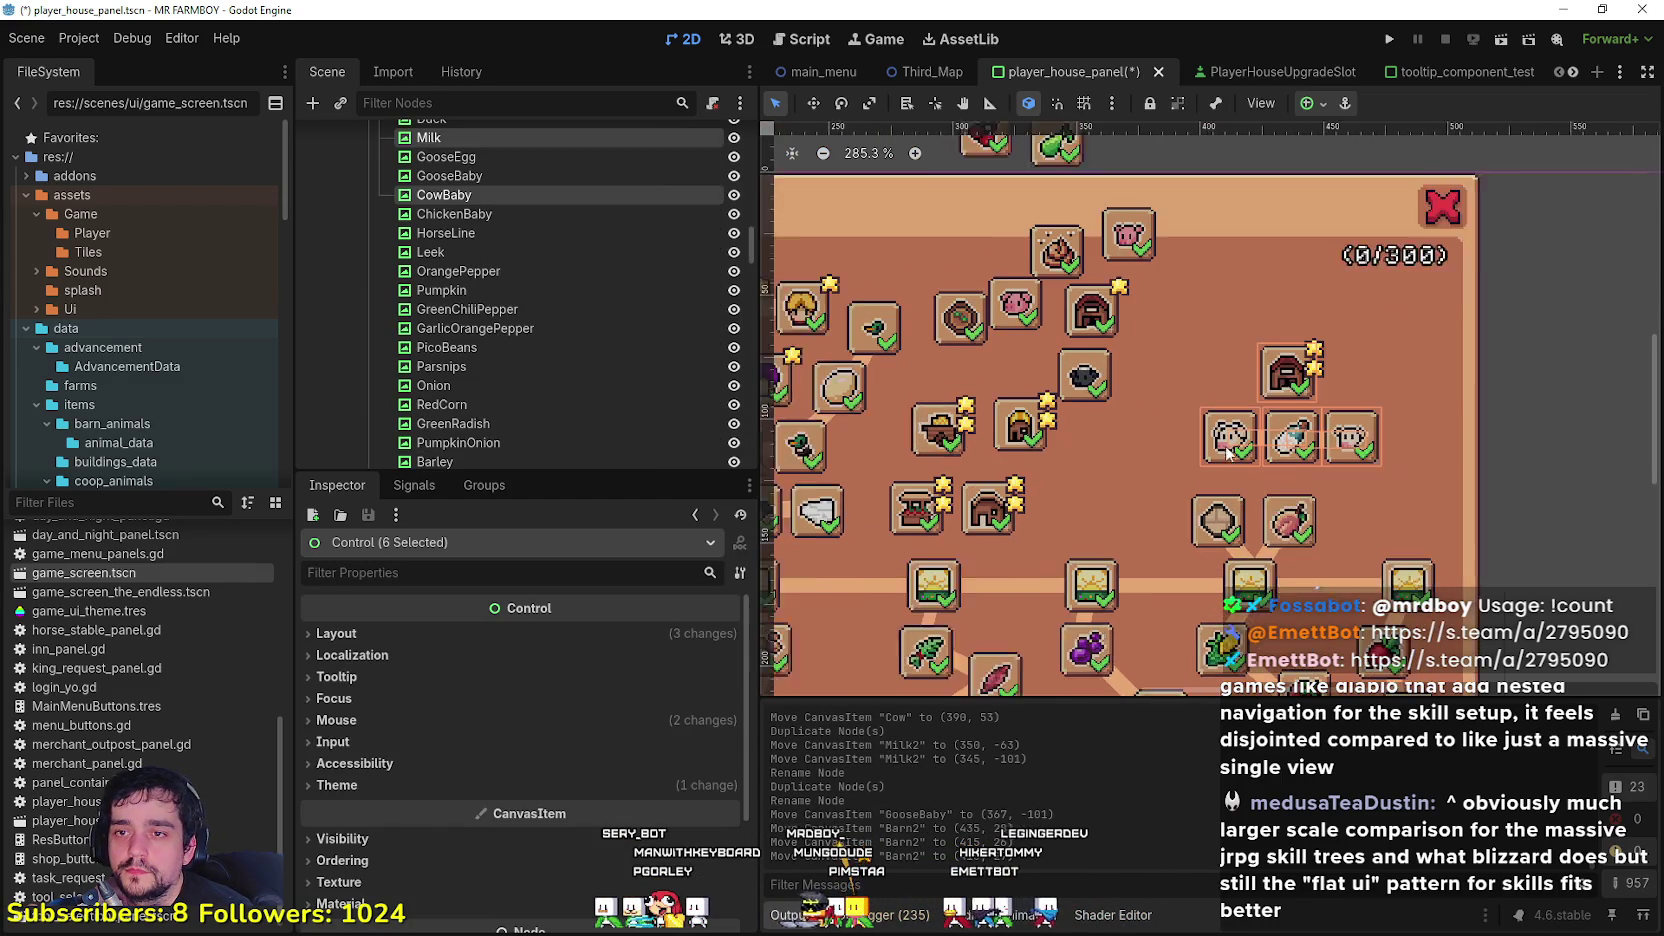
scroll(1224, 455, up, 1)
key(Right)
key(Right)
key(Right)
key(Right)
key(Right)
key(Down)
key(Down)
key(Down)
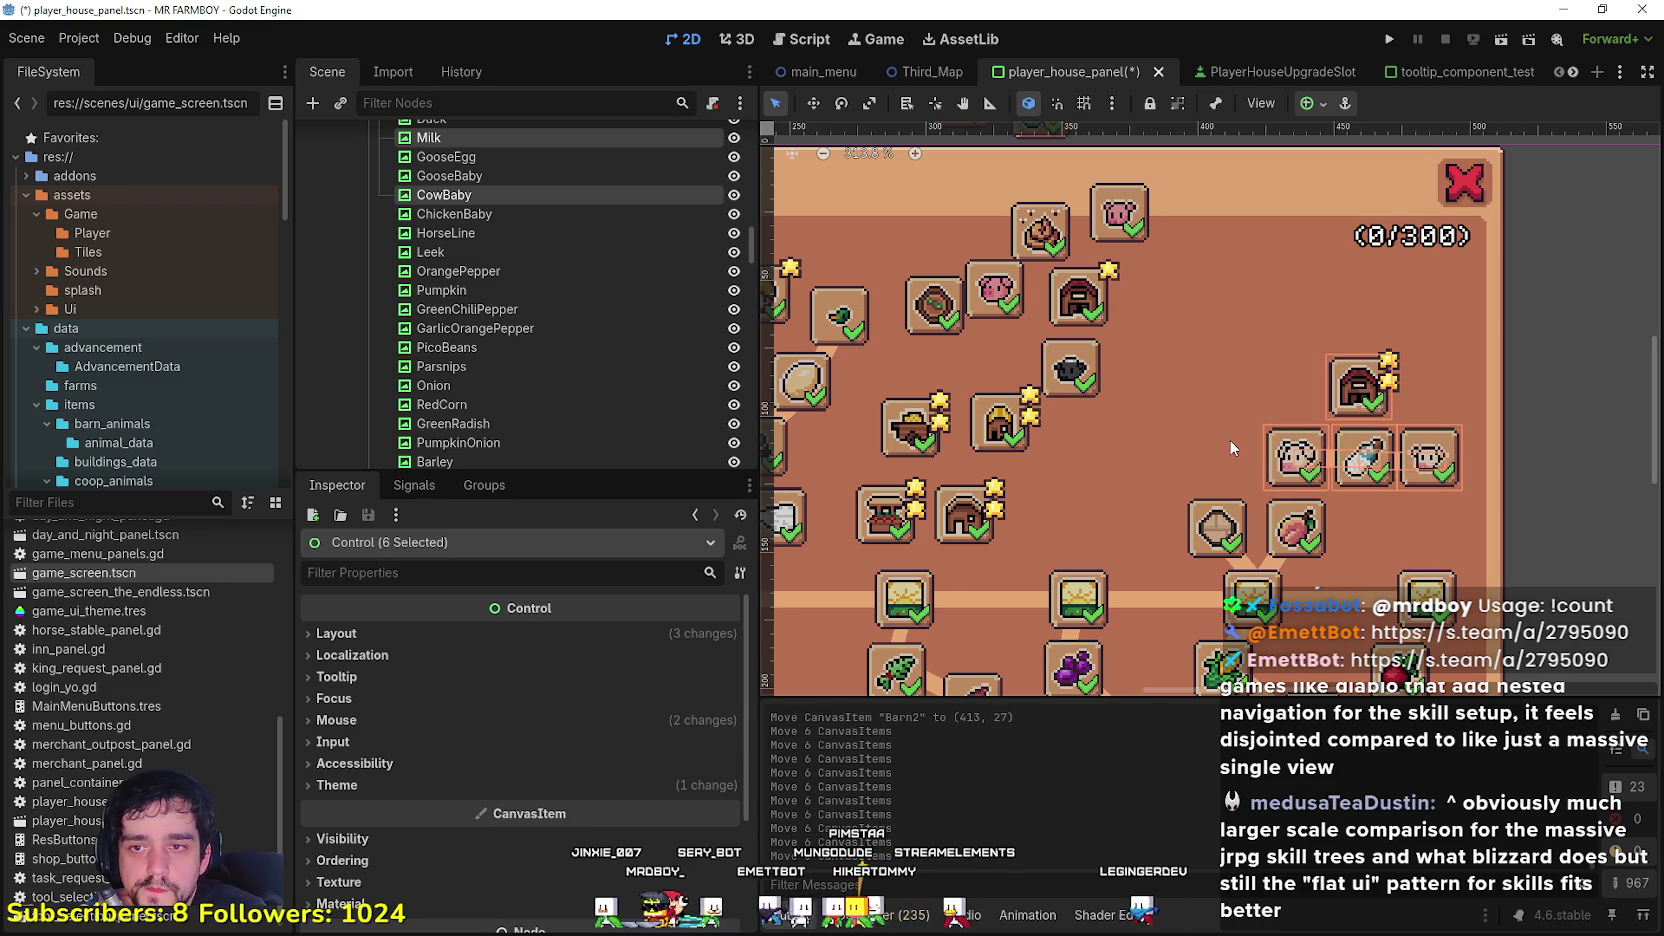
scroll(1228, 439, down, 3)
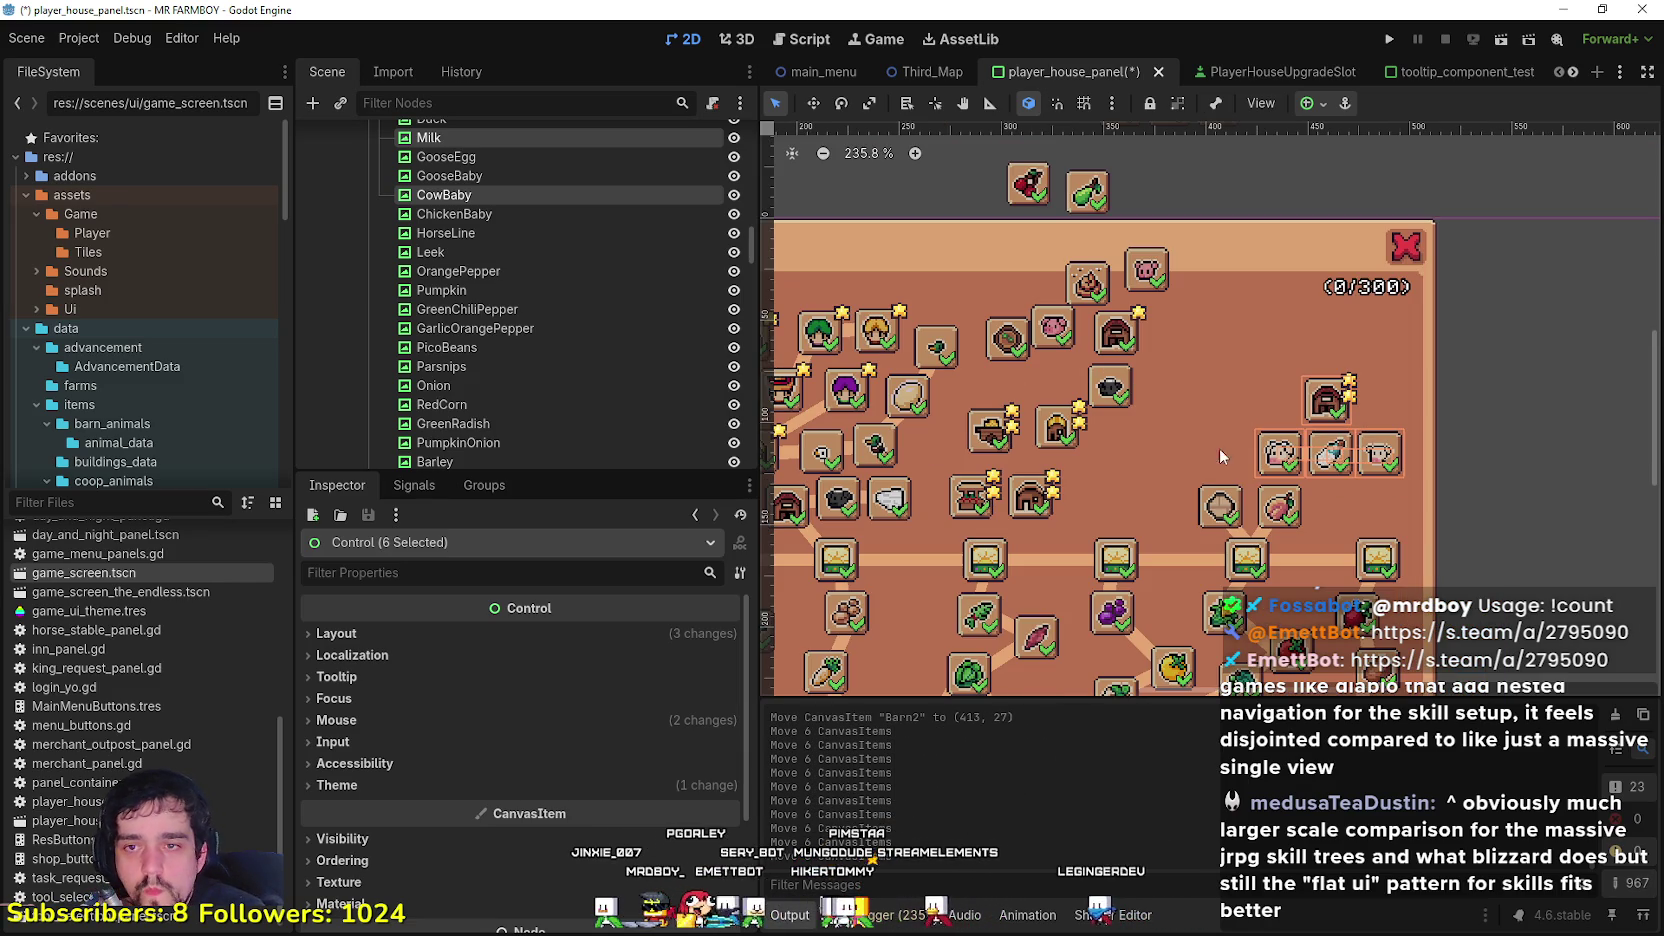
click(1510, 484)
scroll(1317, 397, up, 3)
mouse_move(1326, 400)
mouse_down()
mouse_move(1265, 402)
mouse_move(1285, 402)
mouse_up()
scroll(1540, 468, down, 3)
click(1540, 468)
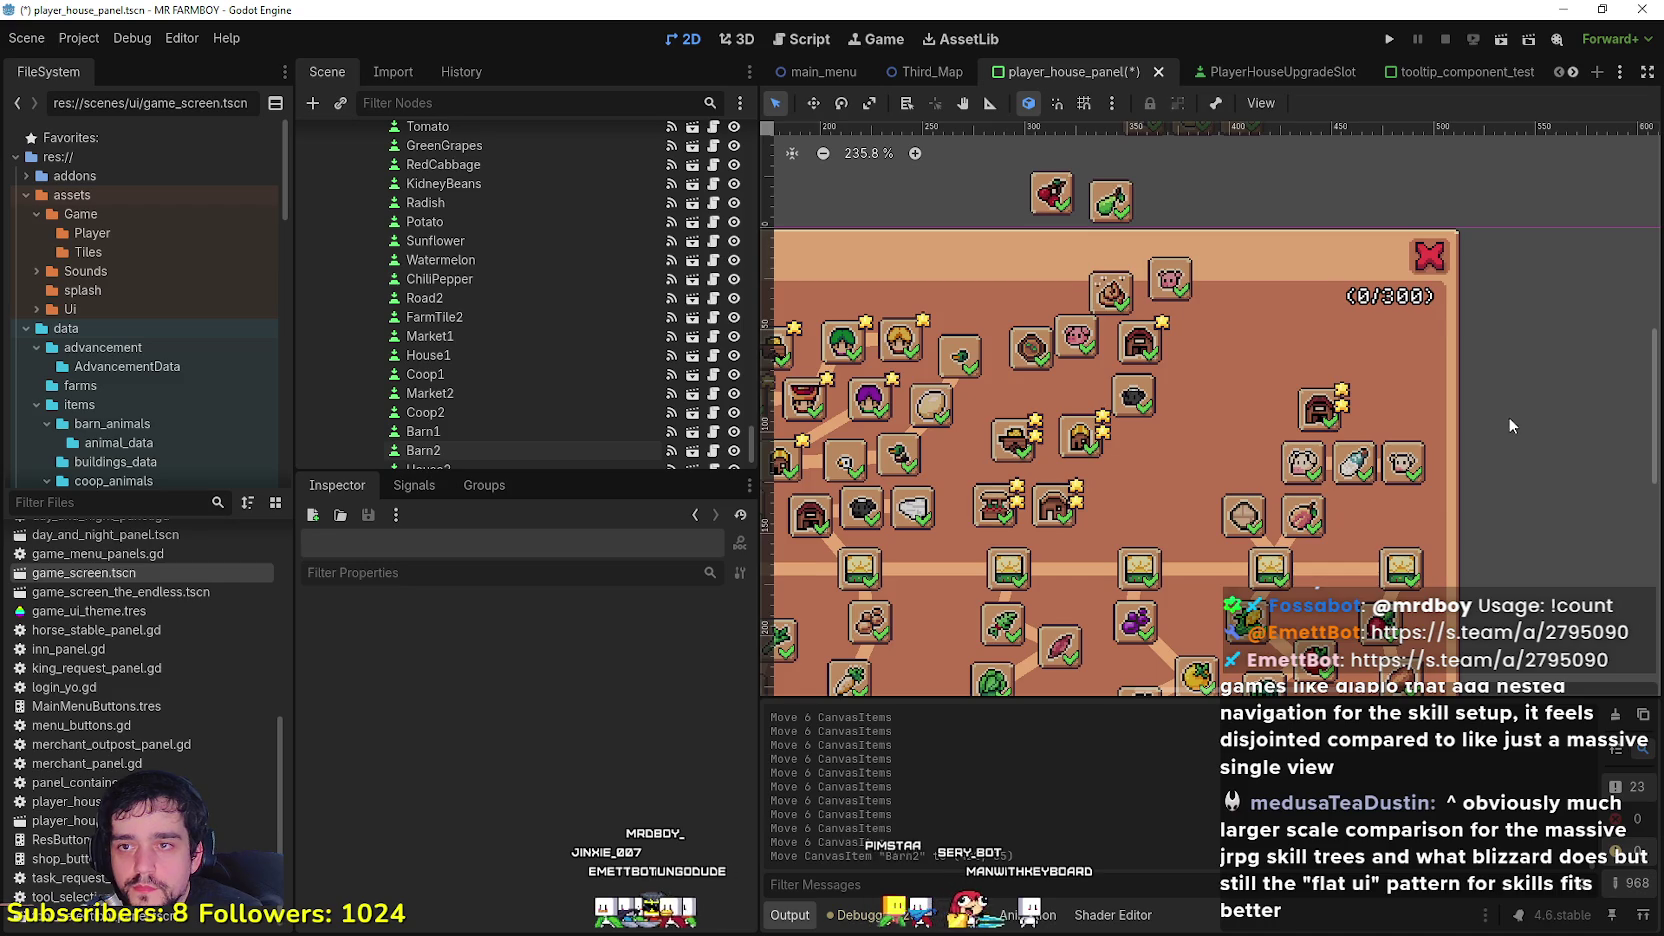
scroll(1508, 416, down, 2)
scroll(1511, 422, up, 1)
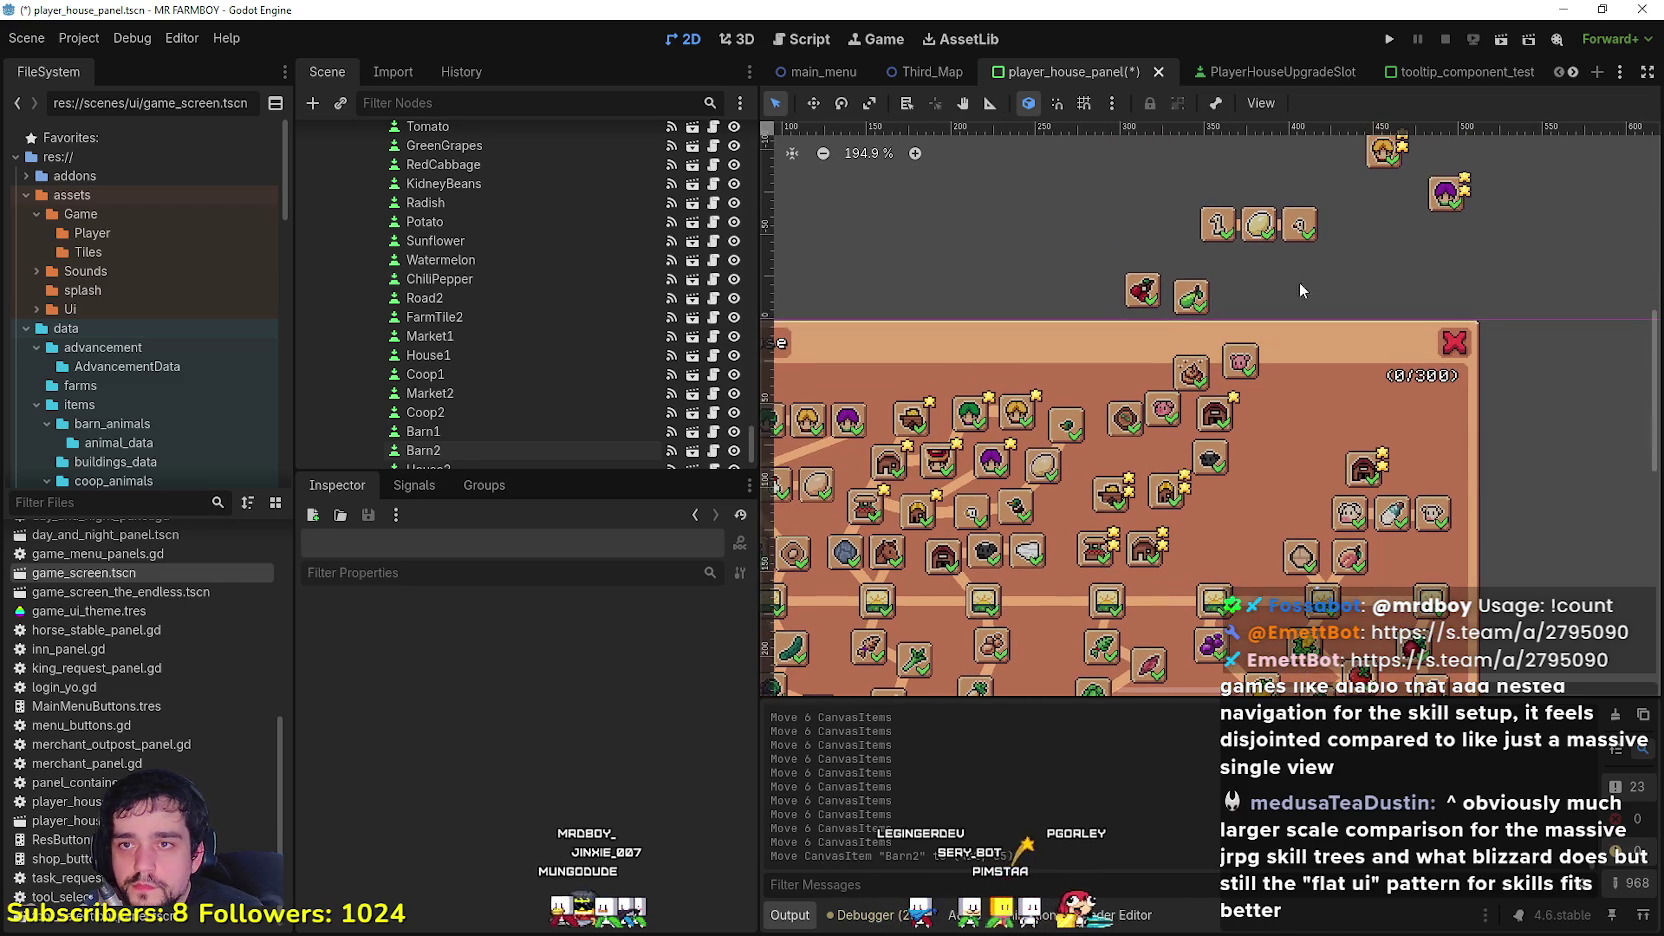
scroll(1299, 235, up, 4)
Step: Move the goose row down into the panel and line Barn2 up right after it
mouse_move(1325, 198)
mouse_down()
mouse_move(1180, 252)
mouse_move(1262, 262)
mouse_move(1425, 523)
mouse_up()
scroll(1340, 420, down, 3)
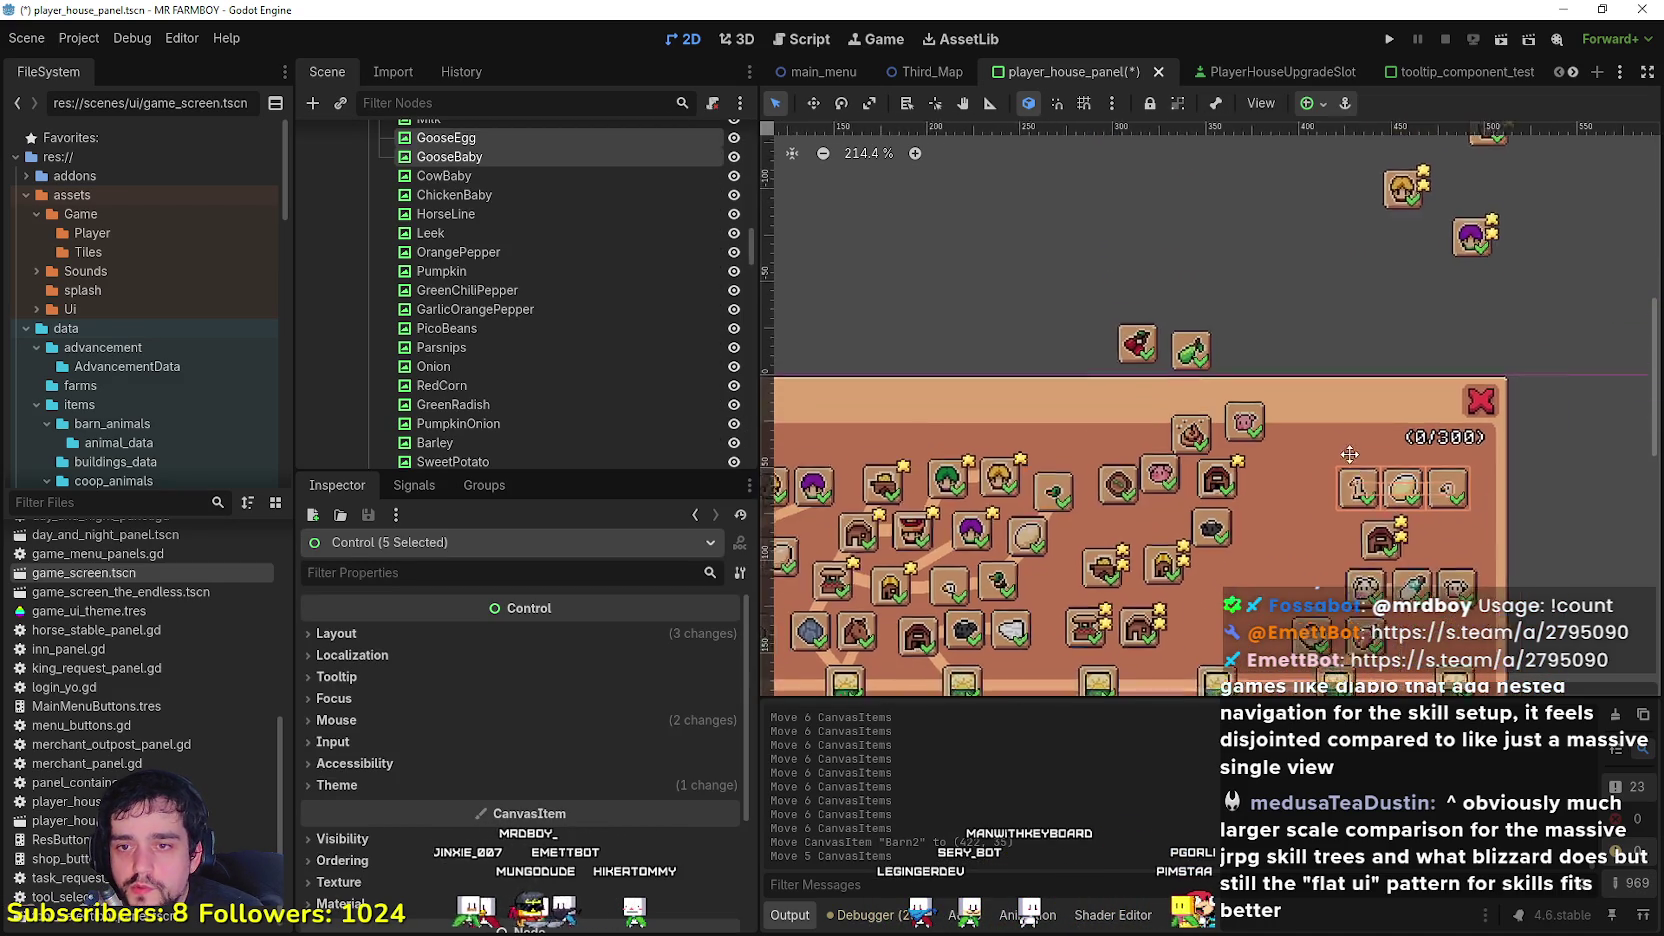
mouse_move(1340, 412)
mouse_down()
mouse_move(1280, 445)
mouse_move(1324, 408)
mouse_move(1282, 452)
mouse_move(1280, 494)
mouse_move(1281, 408)
mouse_up()
click(1352, 482)
drag(1352, 482, 1460, 470)
click(1515, 383)
mouse_move(1550, 350)
mouse_down()
mouse_move(1477, 354)
mouse_move(1232, 445)
mouse_move(1271, 470)
mouse_up()
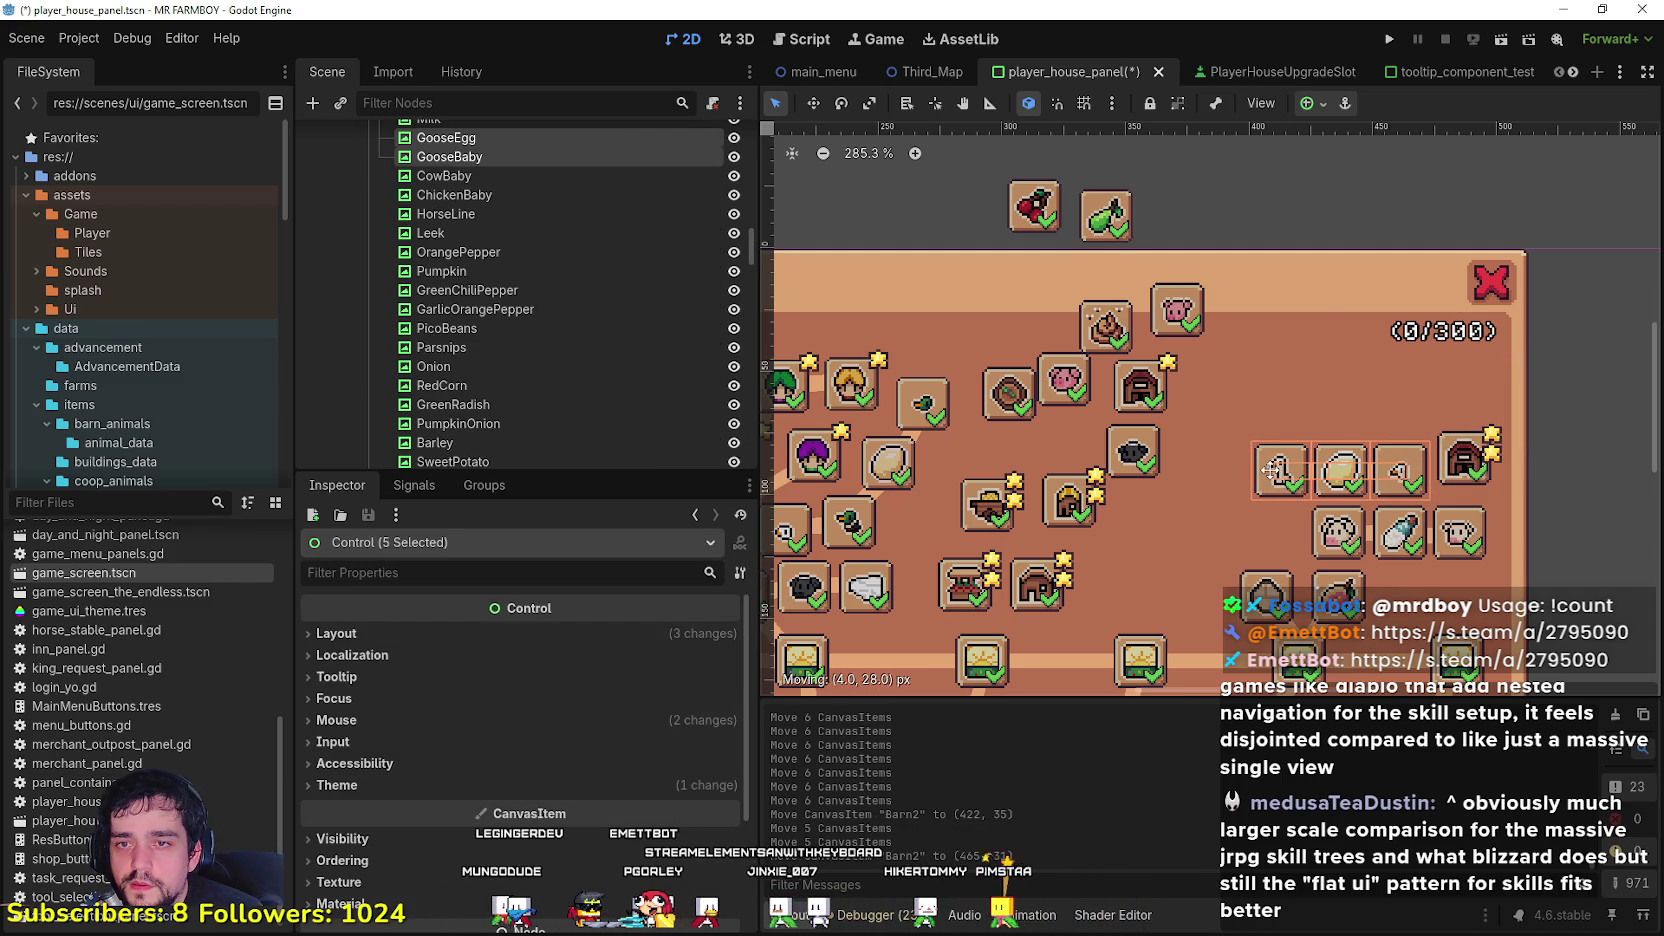
drag(1480, 460, 1467, 458)
scroll(1467, 458, down, 5)
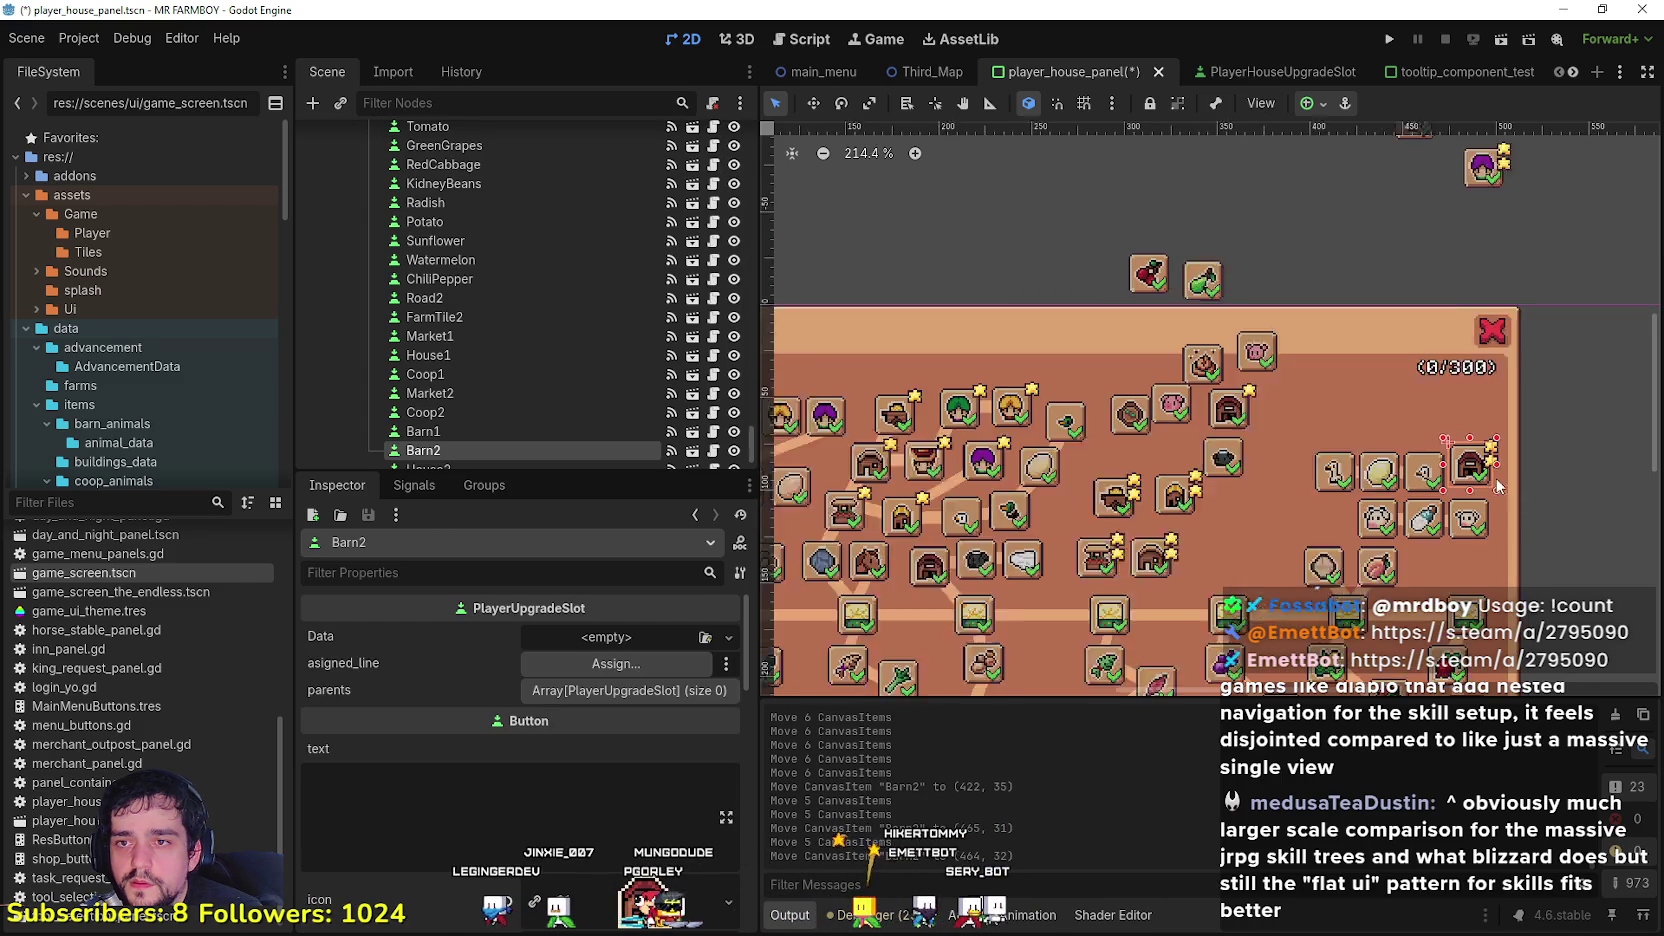
Step: Drag Barn2 down to (455, 87) so it ends the row beneath the cow slots
click(1550, 514)
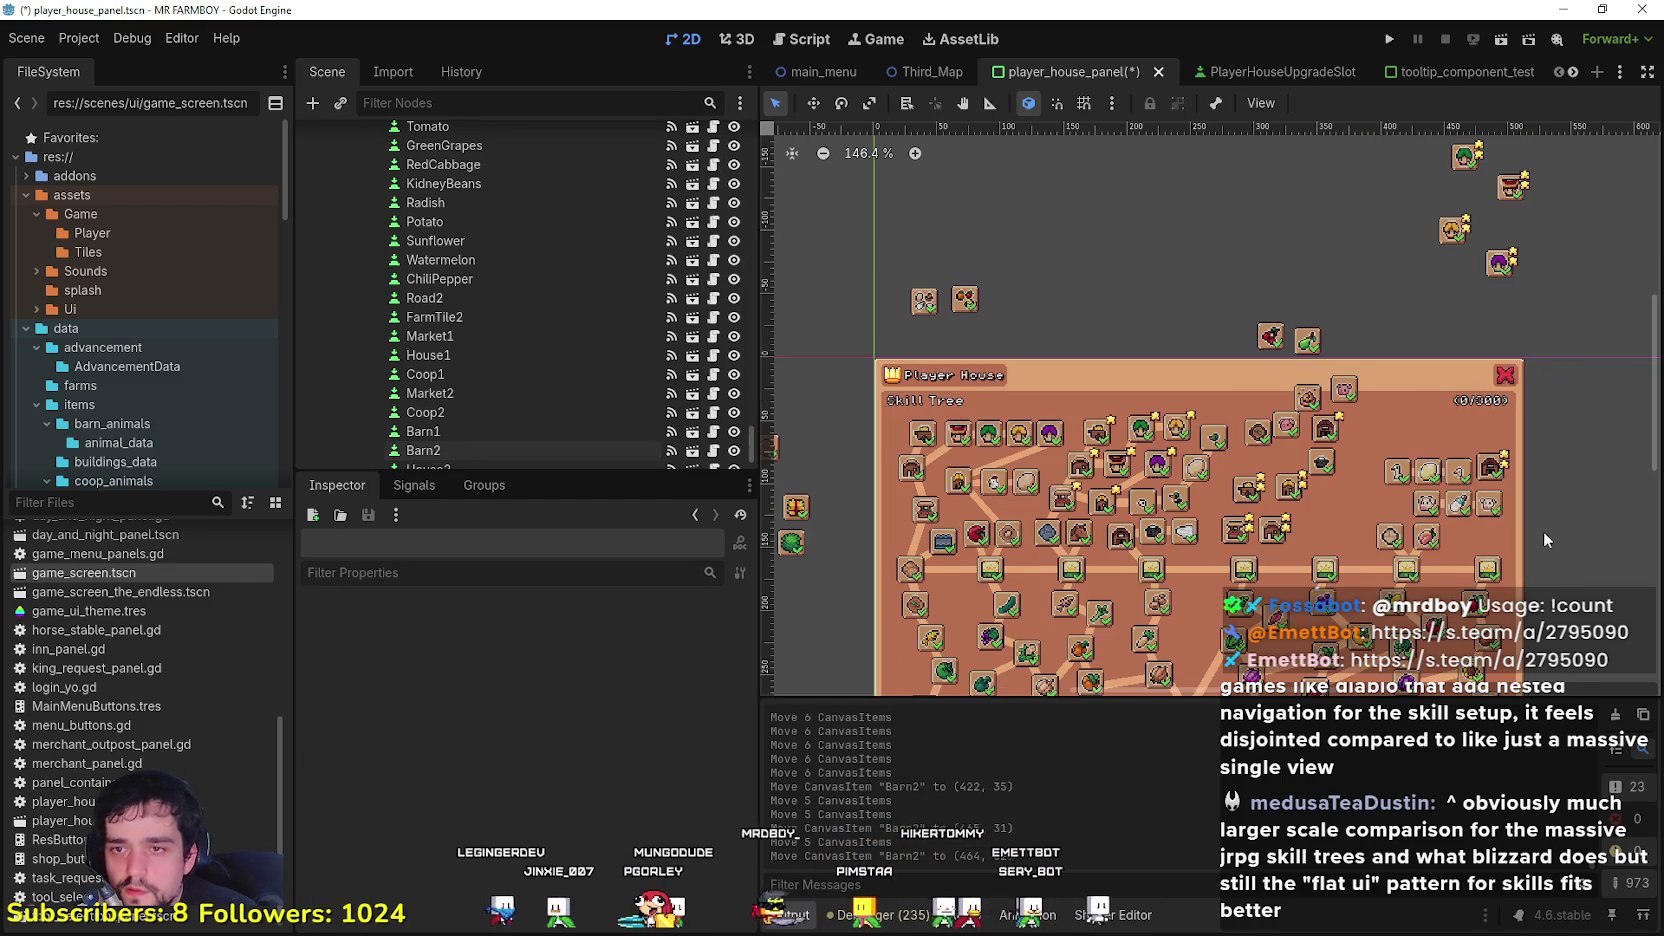
scroll(1543, 530, down, 2)
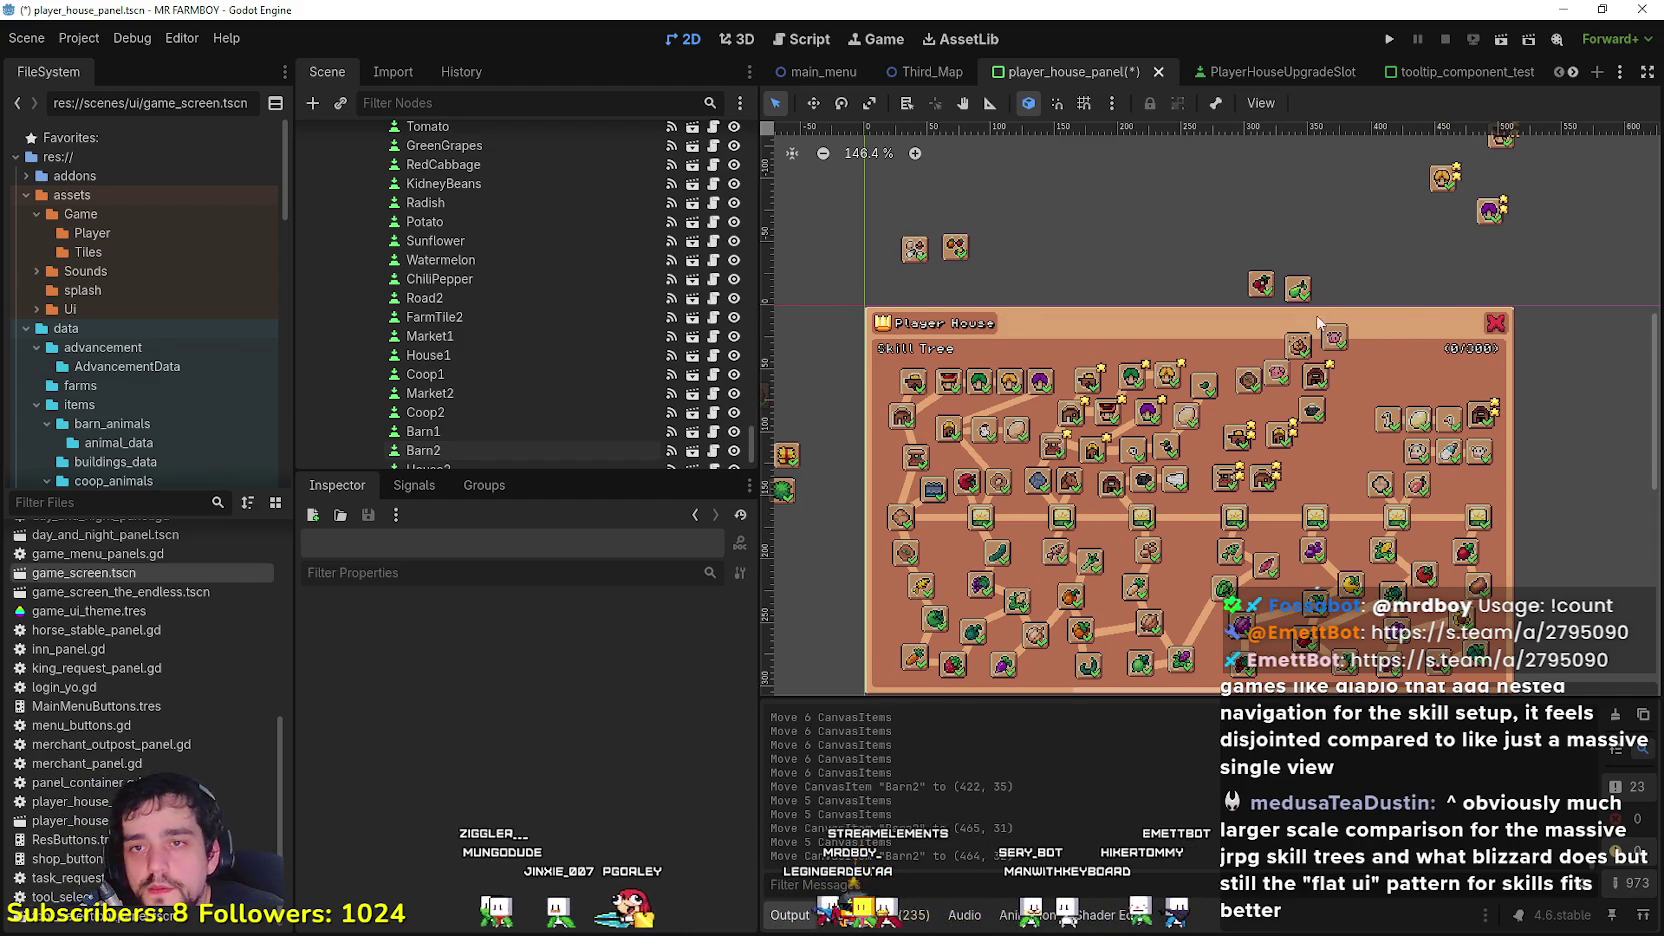
scroll(1366, 214, down, 2)
mouse_move(1362, 216)
mouse_down()
mouse_move(1467, 132)
mouse_move(1345, 176)
mouse_up()
scroll(1427, 425, up, 3)
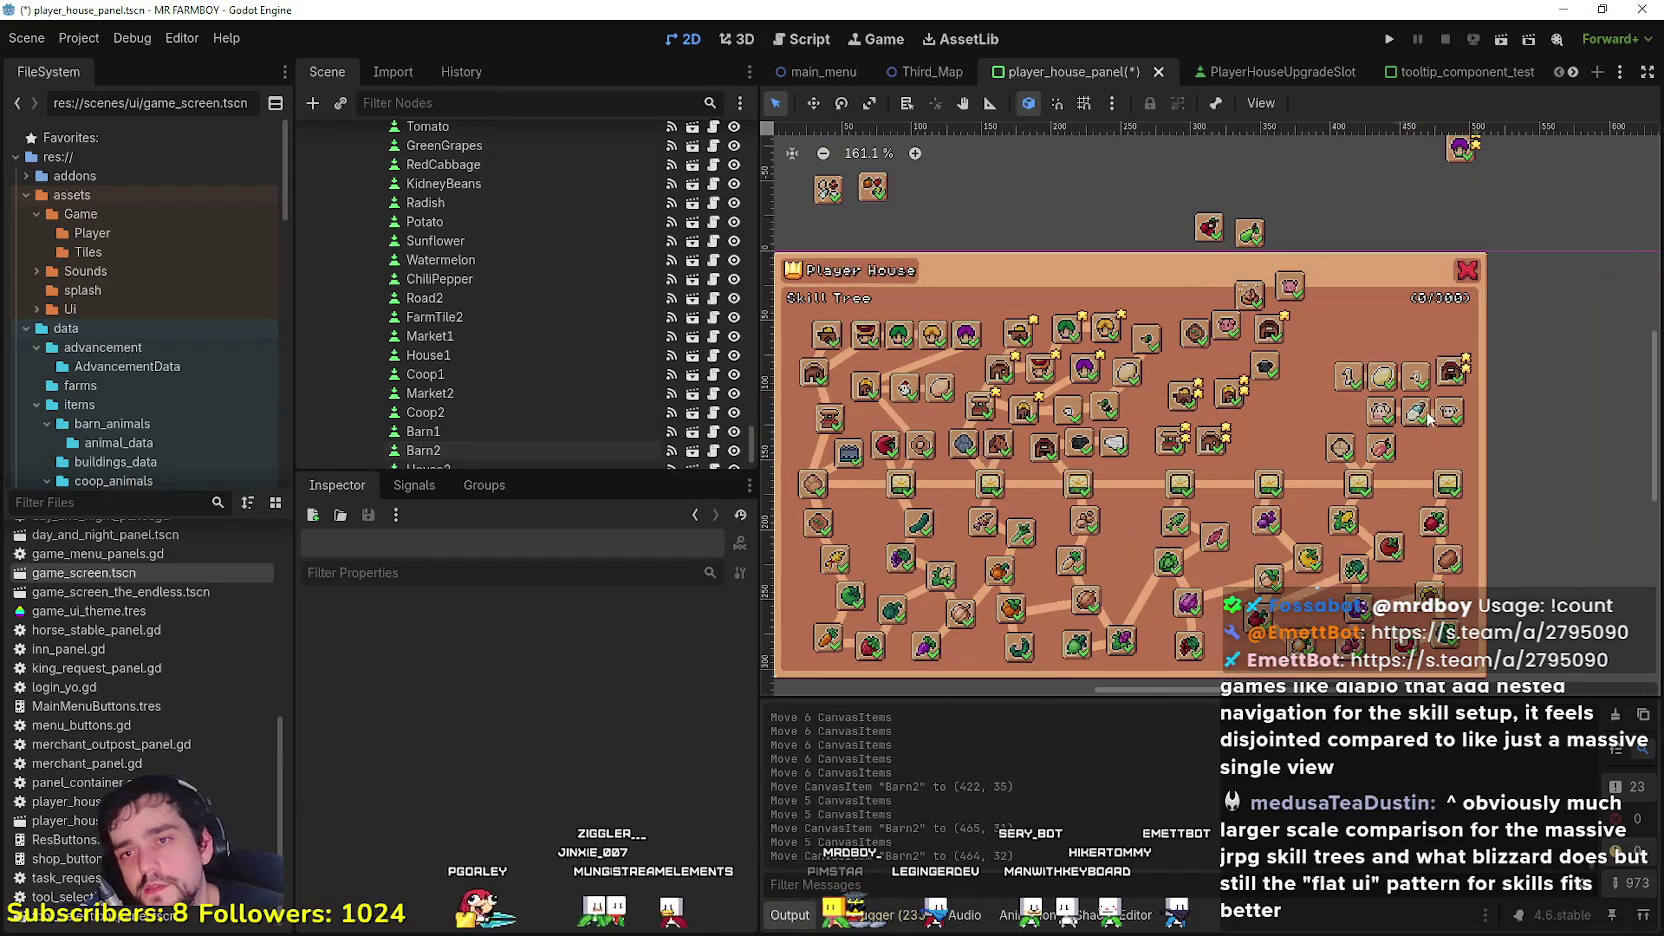
scroll(1430, 412, up, 4)
scroll(1320, 412, down, 1)
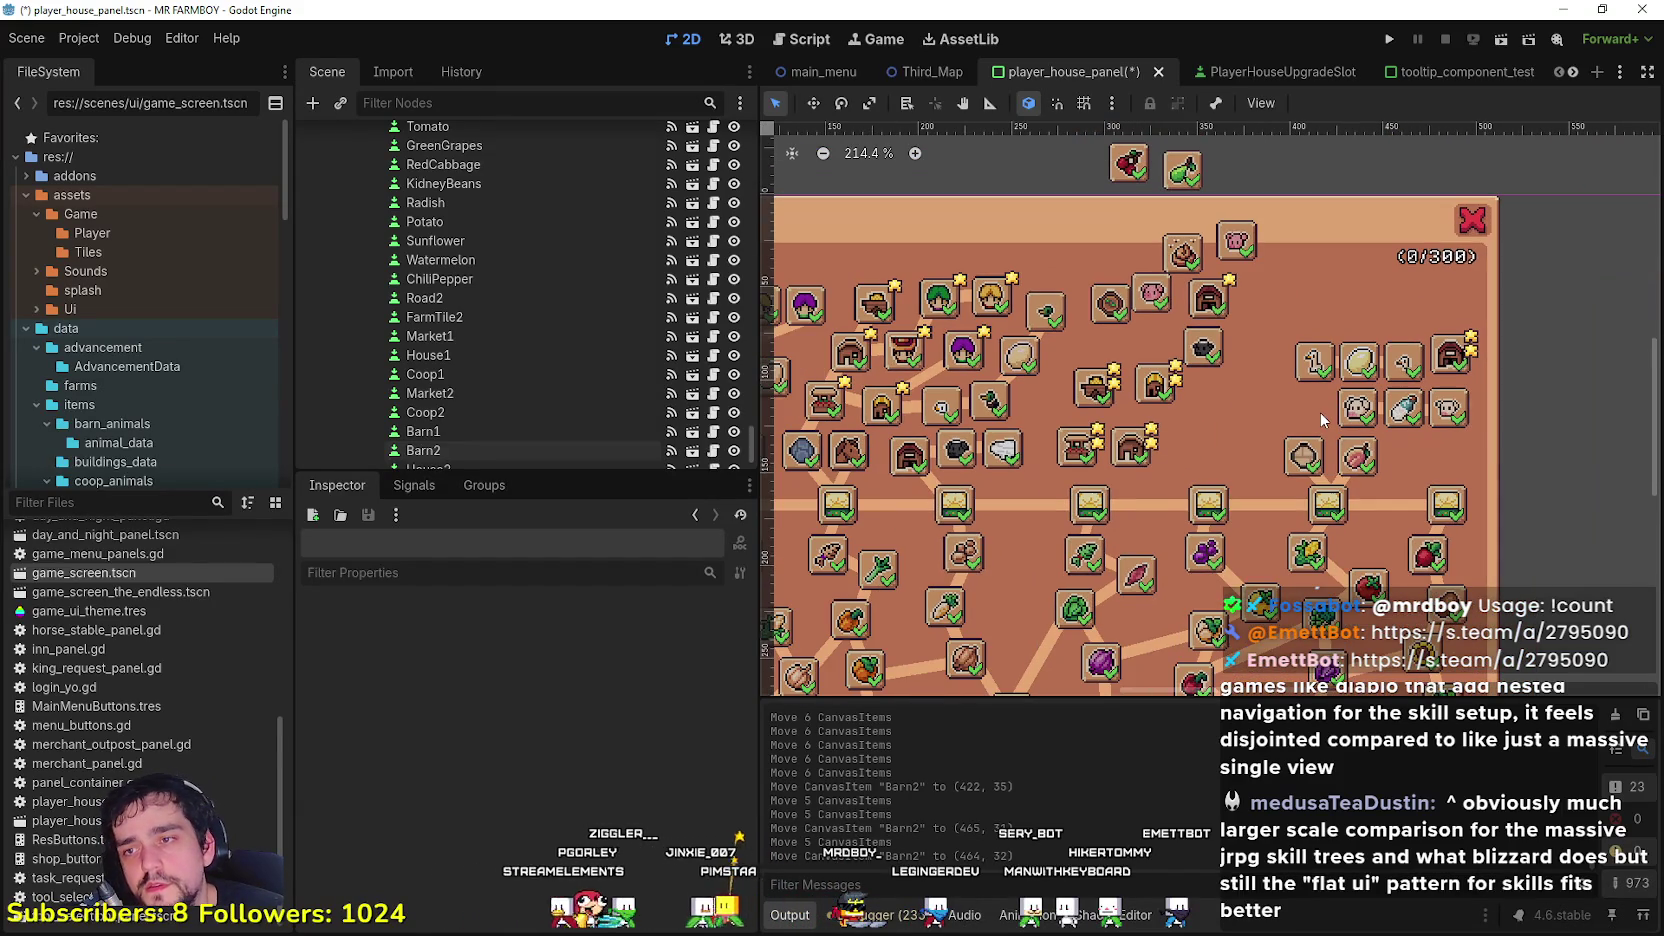
scroll(1320, 412, up, 2)
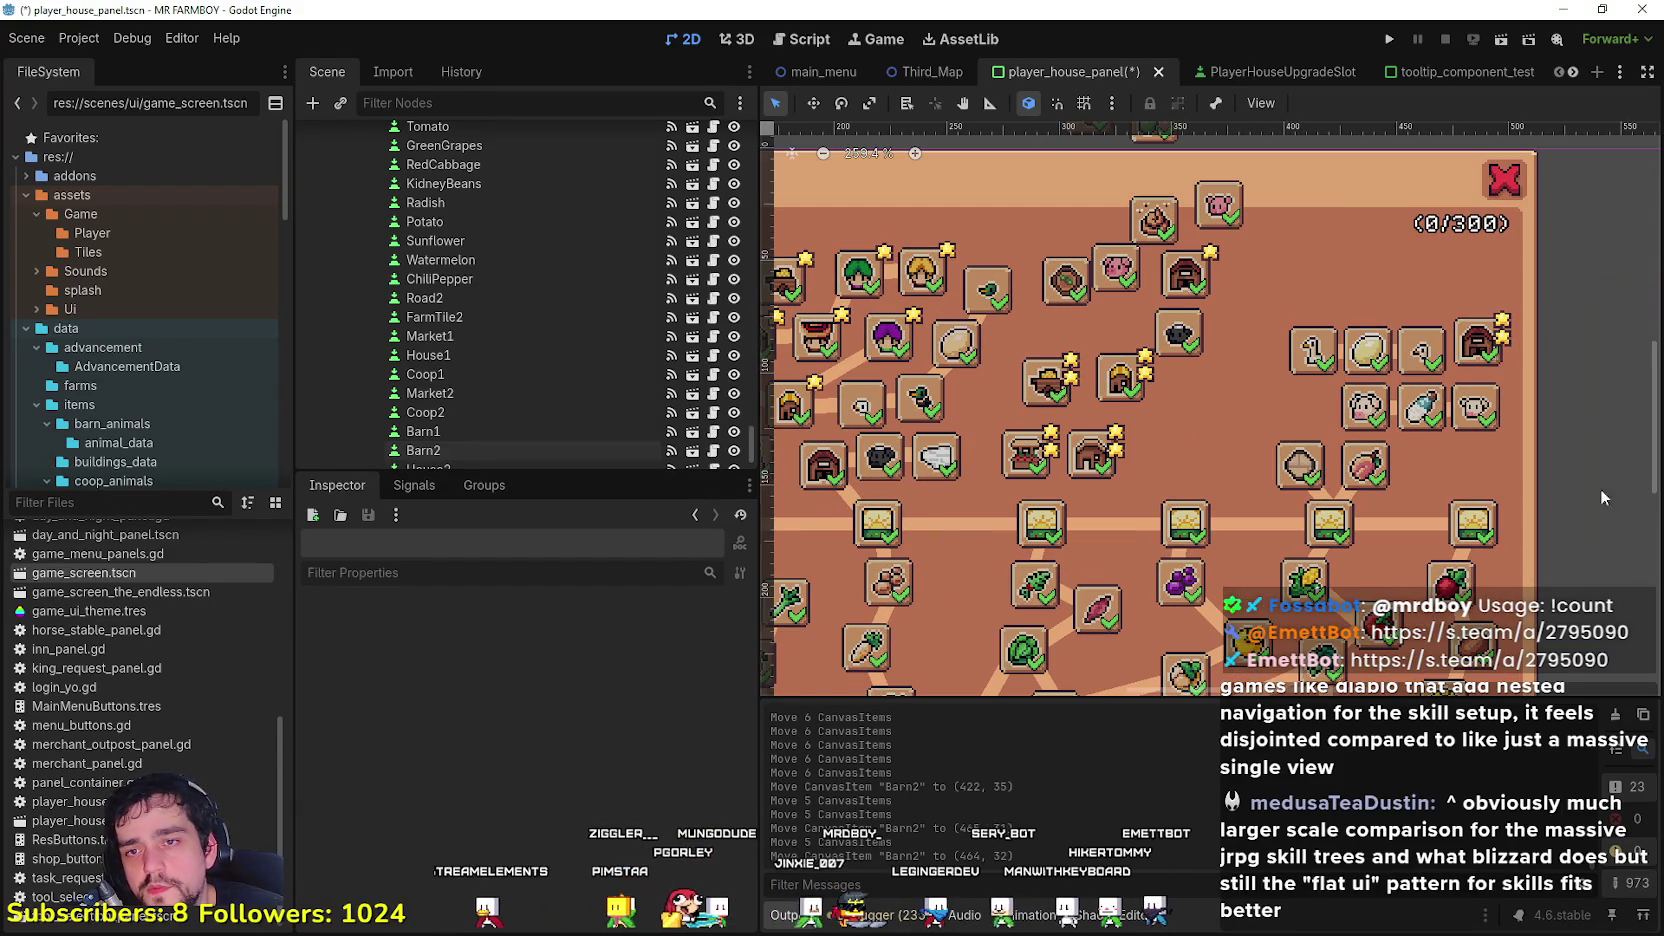
scroll(1498, 497, down, 3)
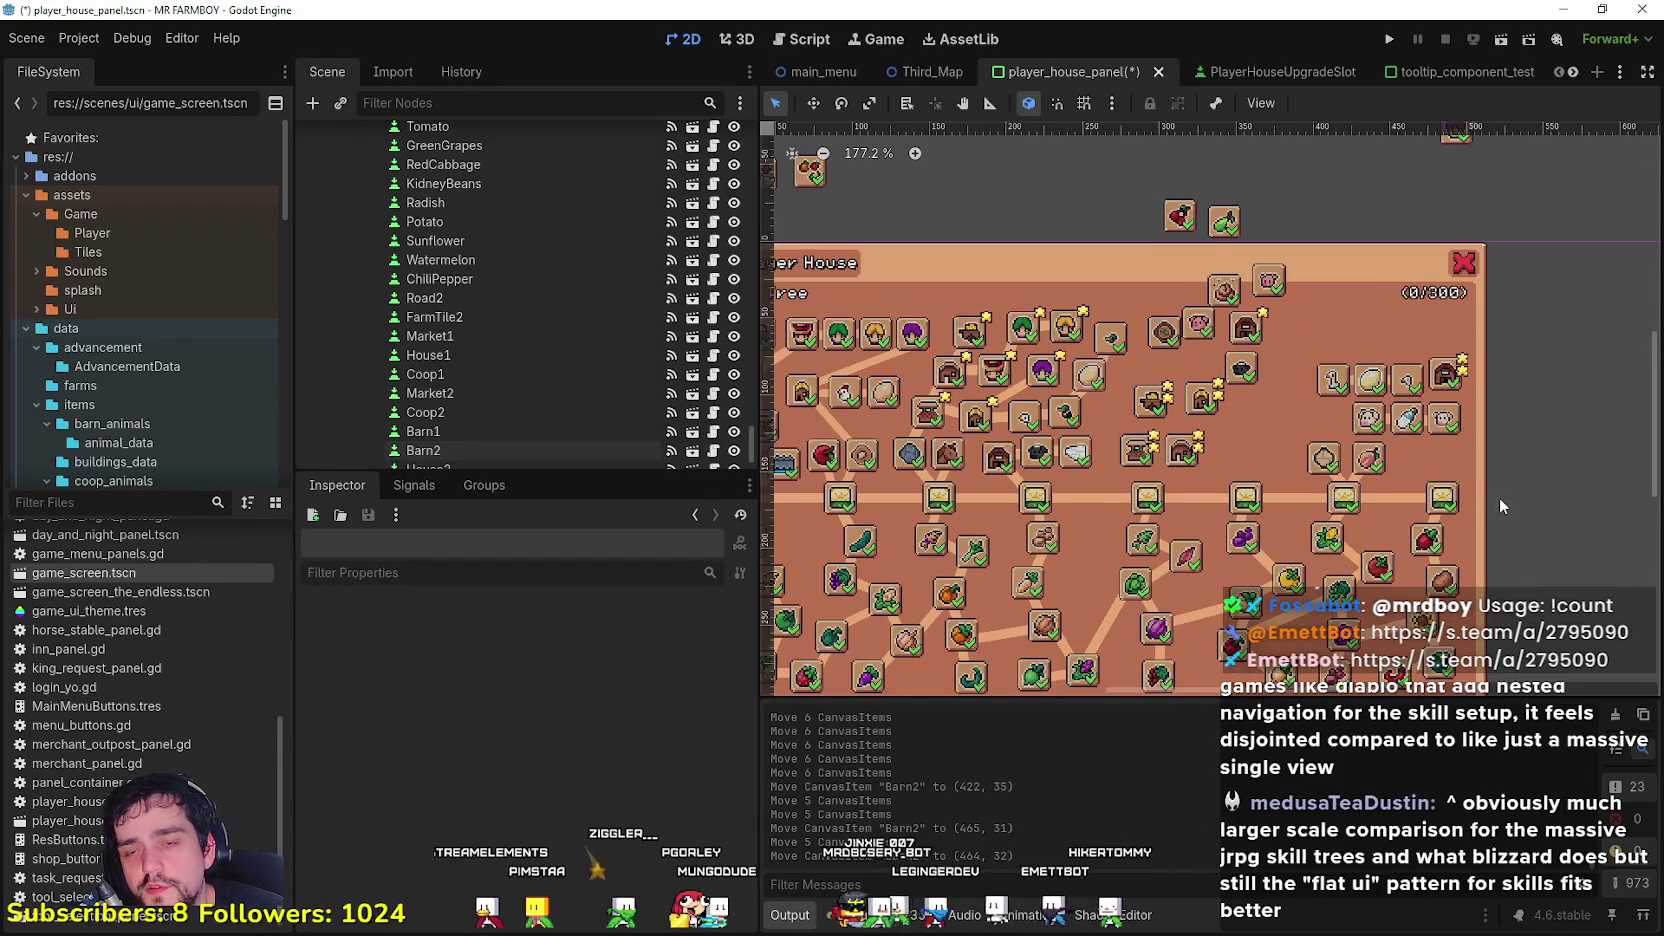
scroll(1416, 465, up, 2)
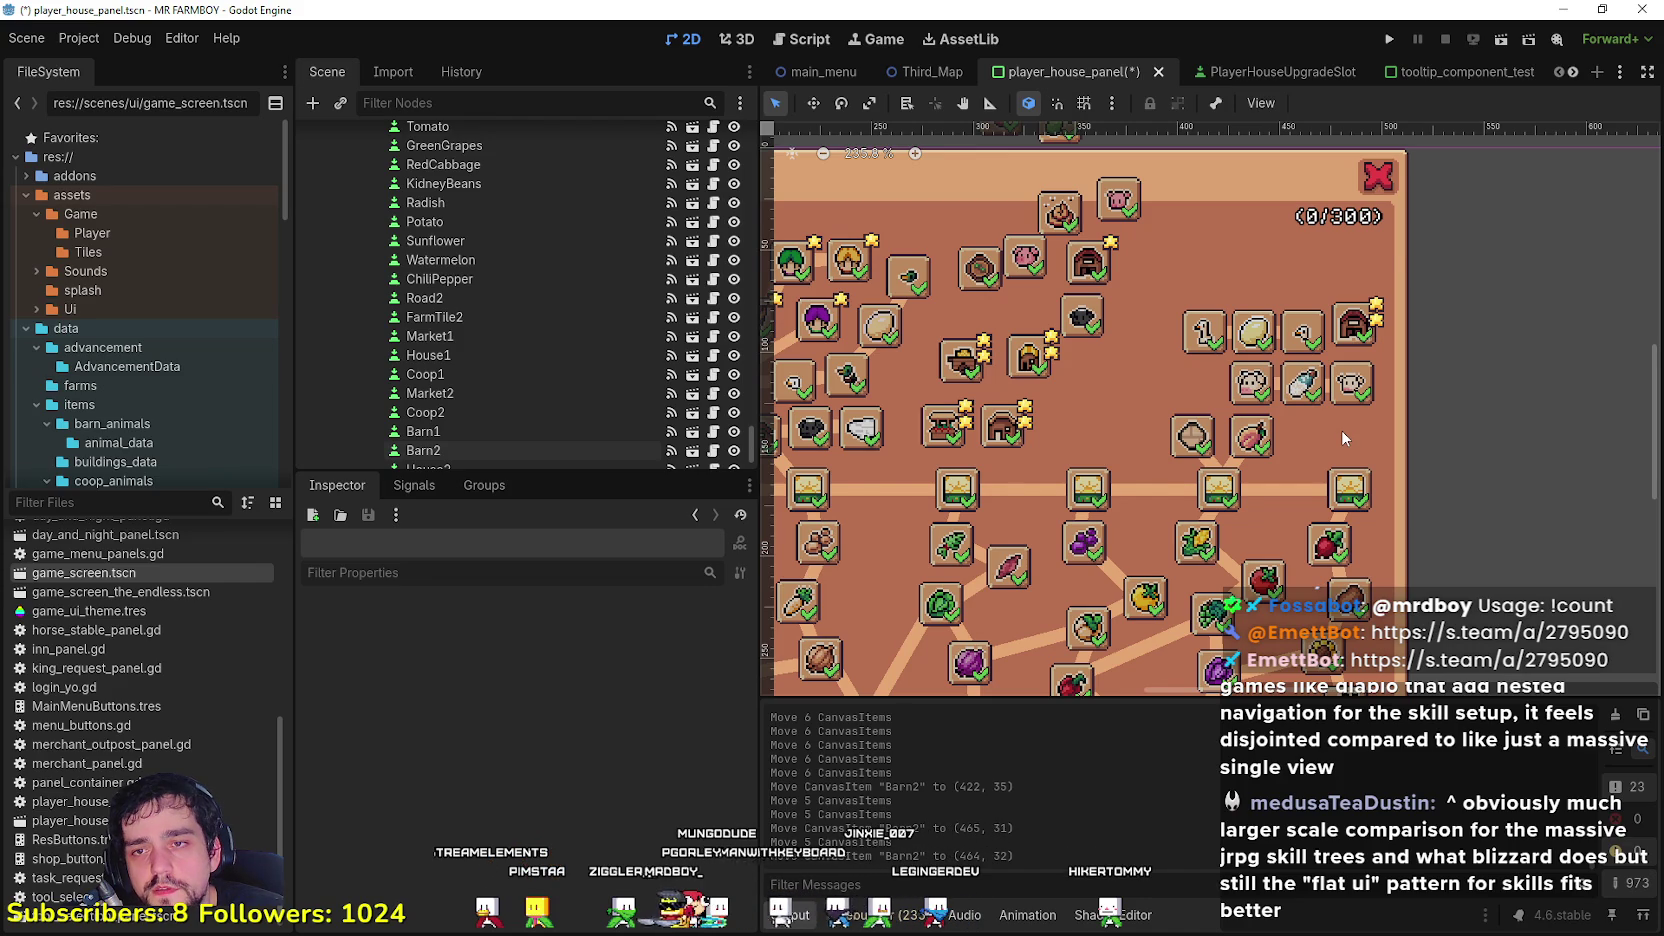
scroll(1342, 429, down, 3)
scroll(1396, 396, up, 2)
scroll(1396, 396, up, 1)
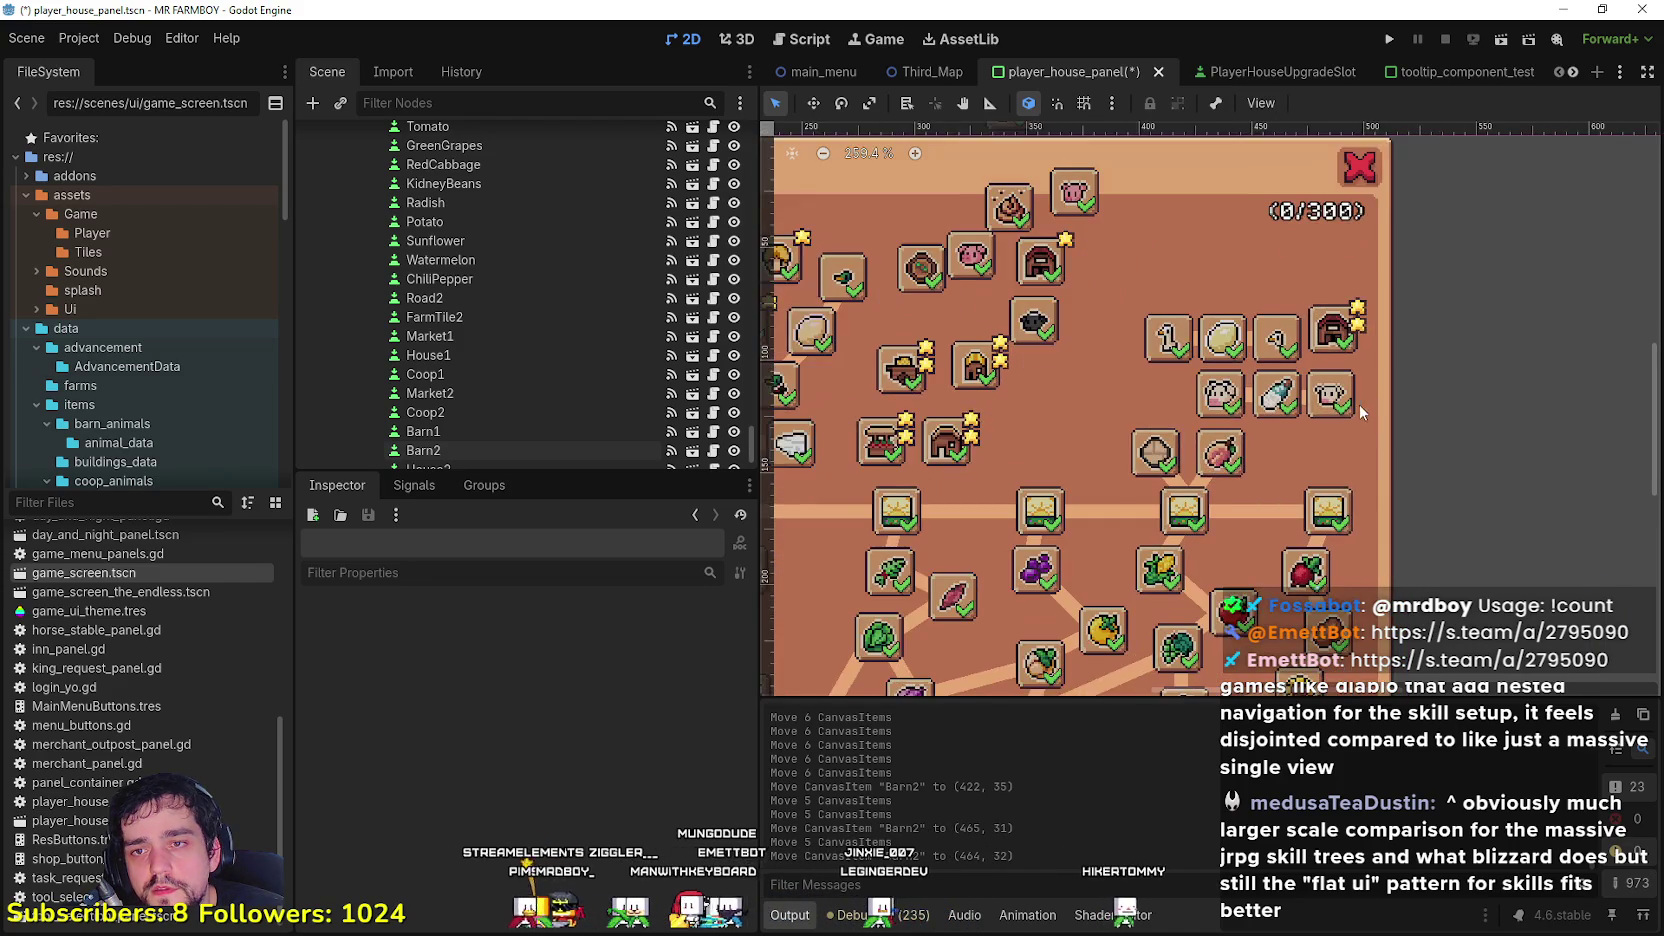
click(1330, 395)
drag(1322, 327, 1305, 450)
scroll(1305, 450, down, 3)
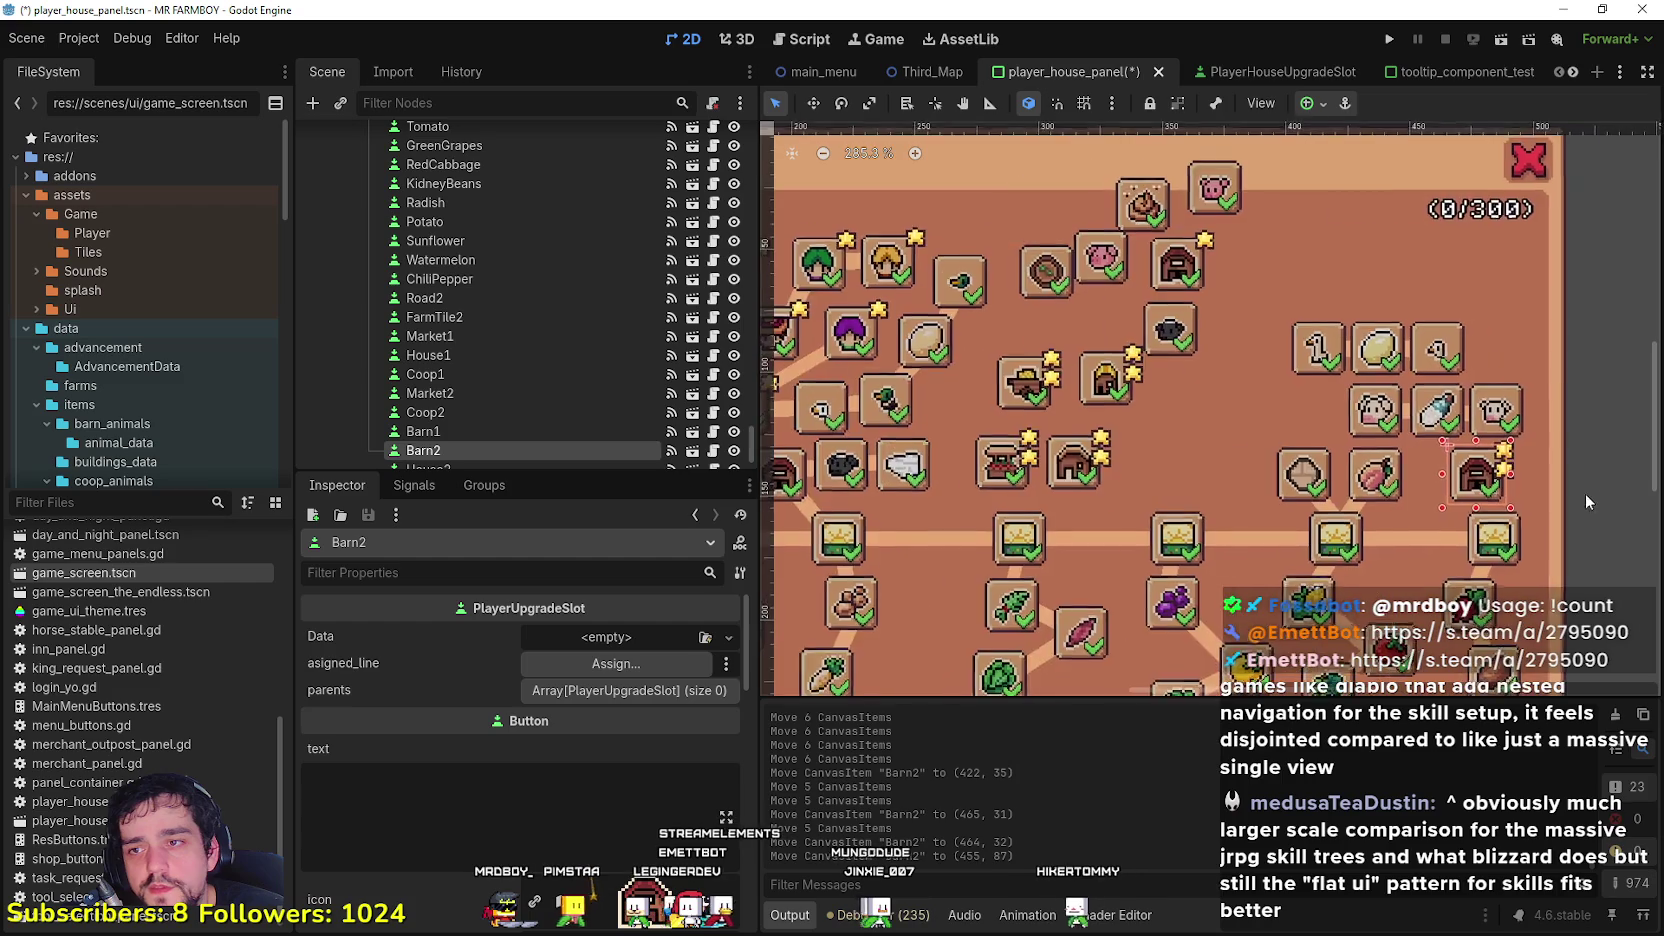
drag(1076, 362, 1116, 356)
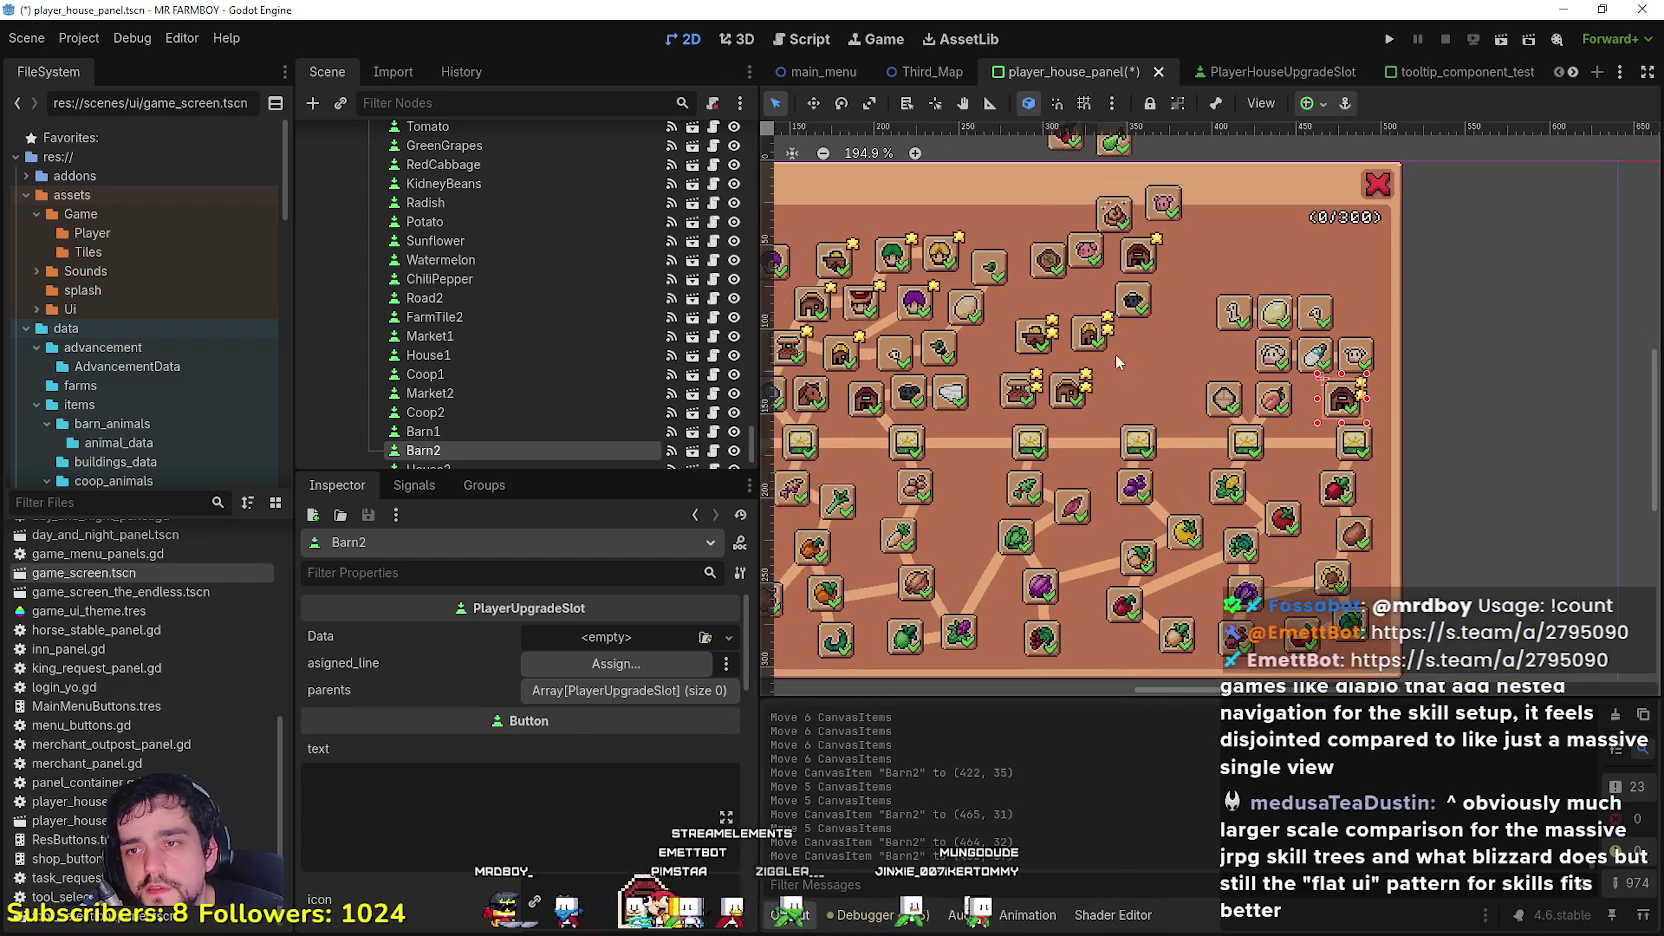
scroll(1290, 390, up, 4)
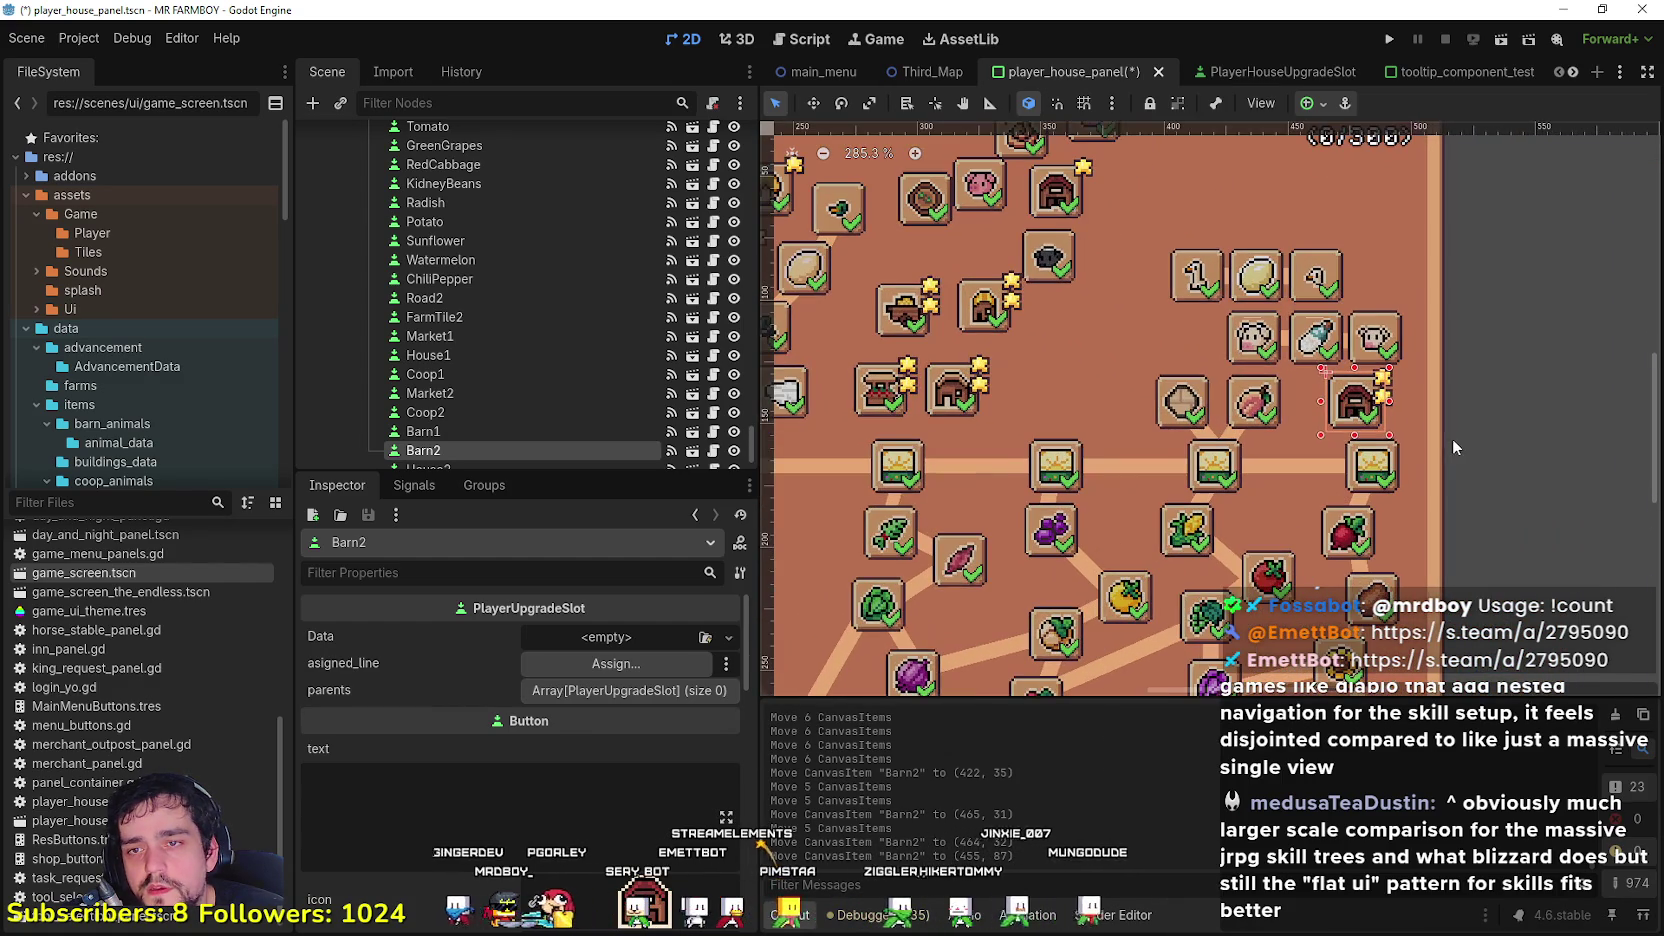
Step: Duplicate Road3 as a connector named Barn2 and move it right toward the Barn2 slot
click(1210, 444)
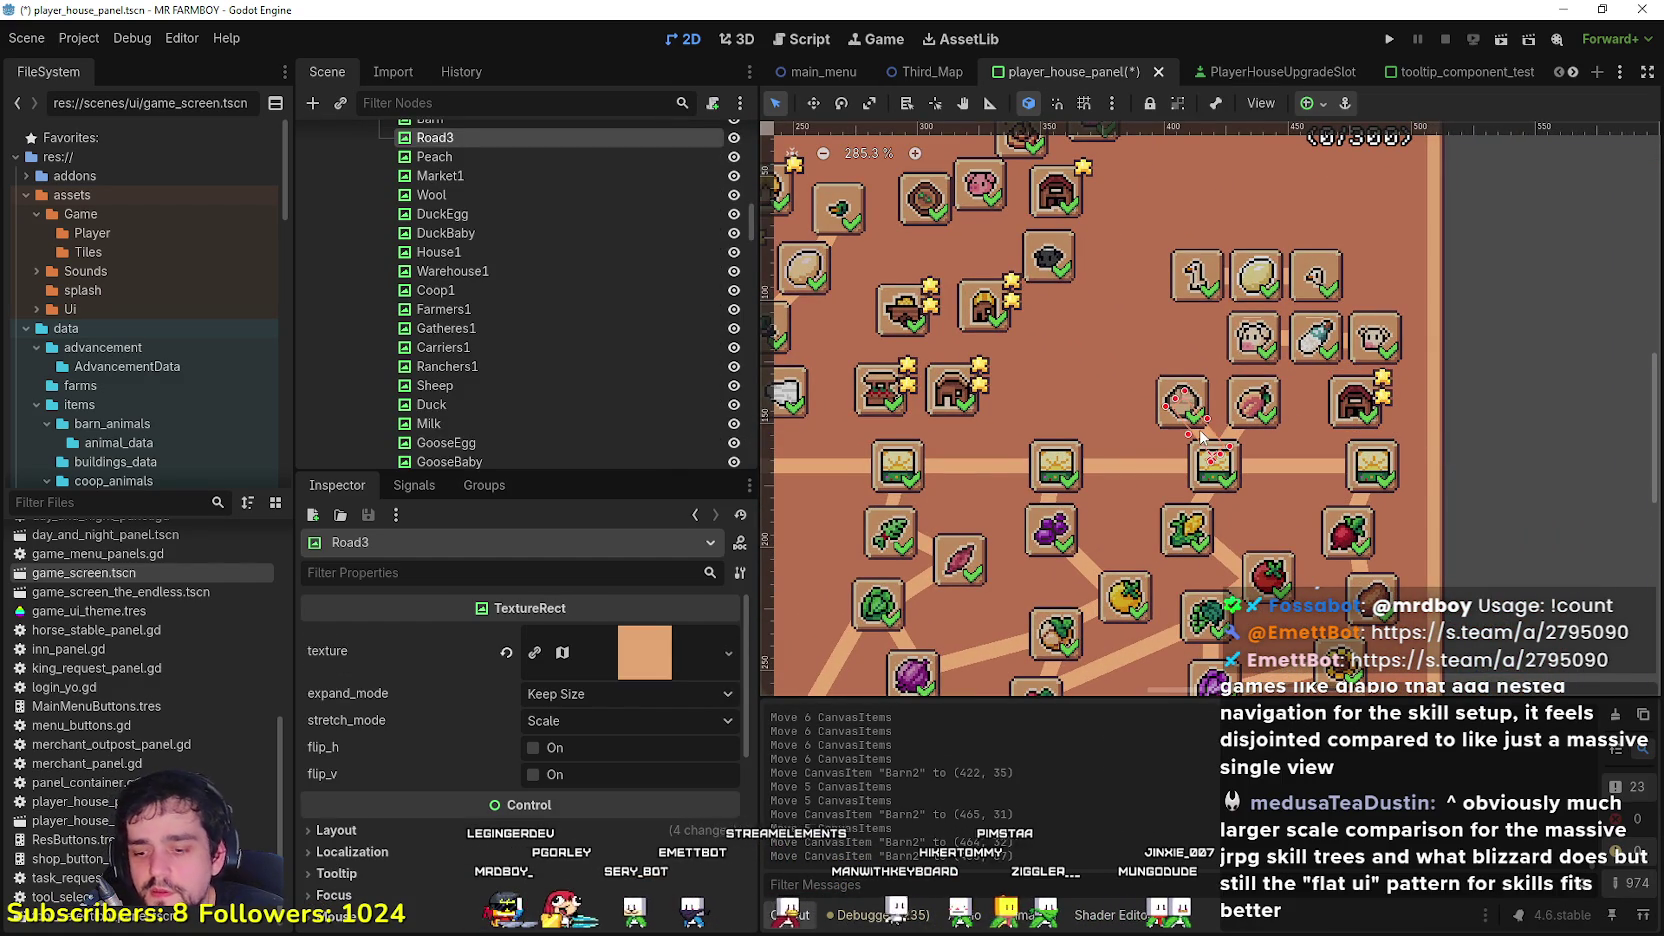
key(ctrl+d)
click(470, 158)
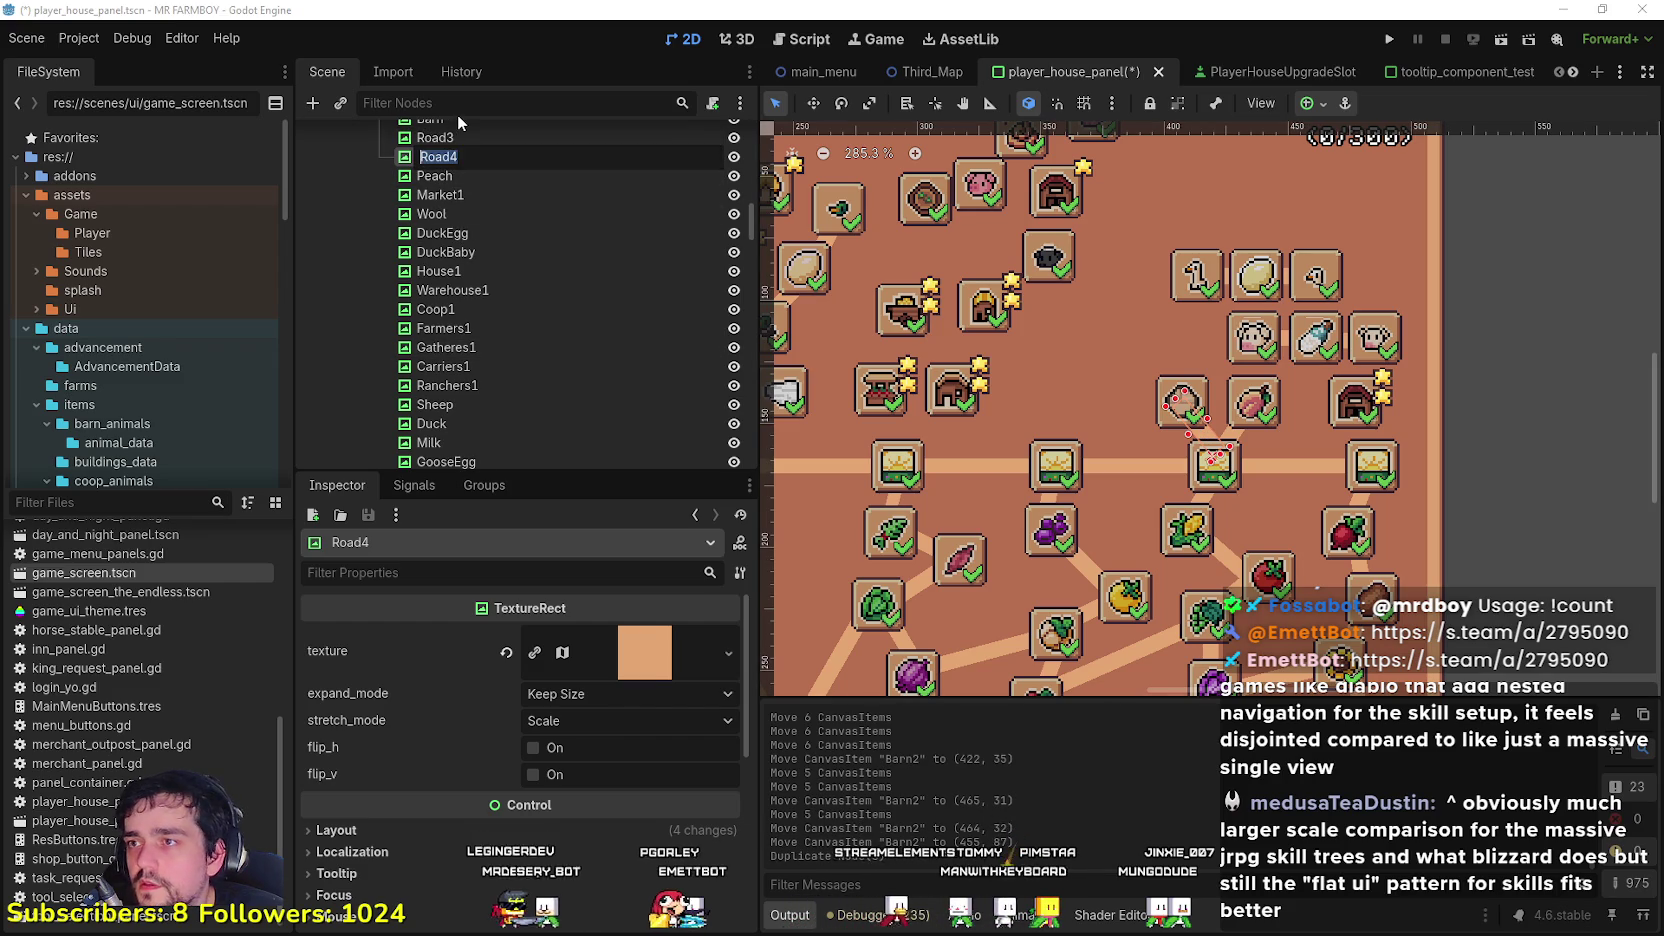
text(Barn2)
key(Return)
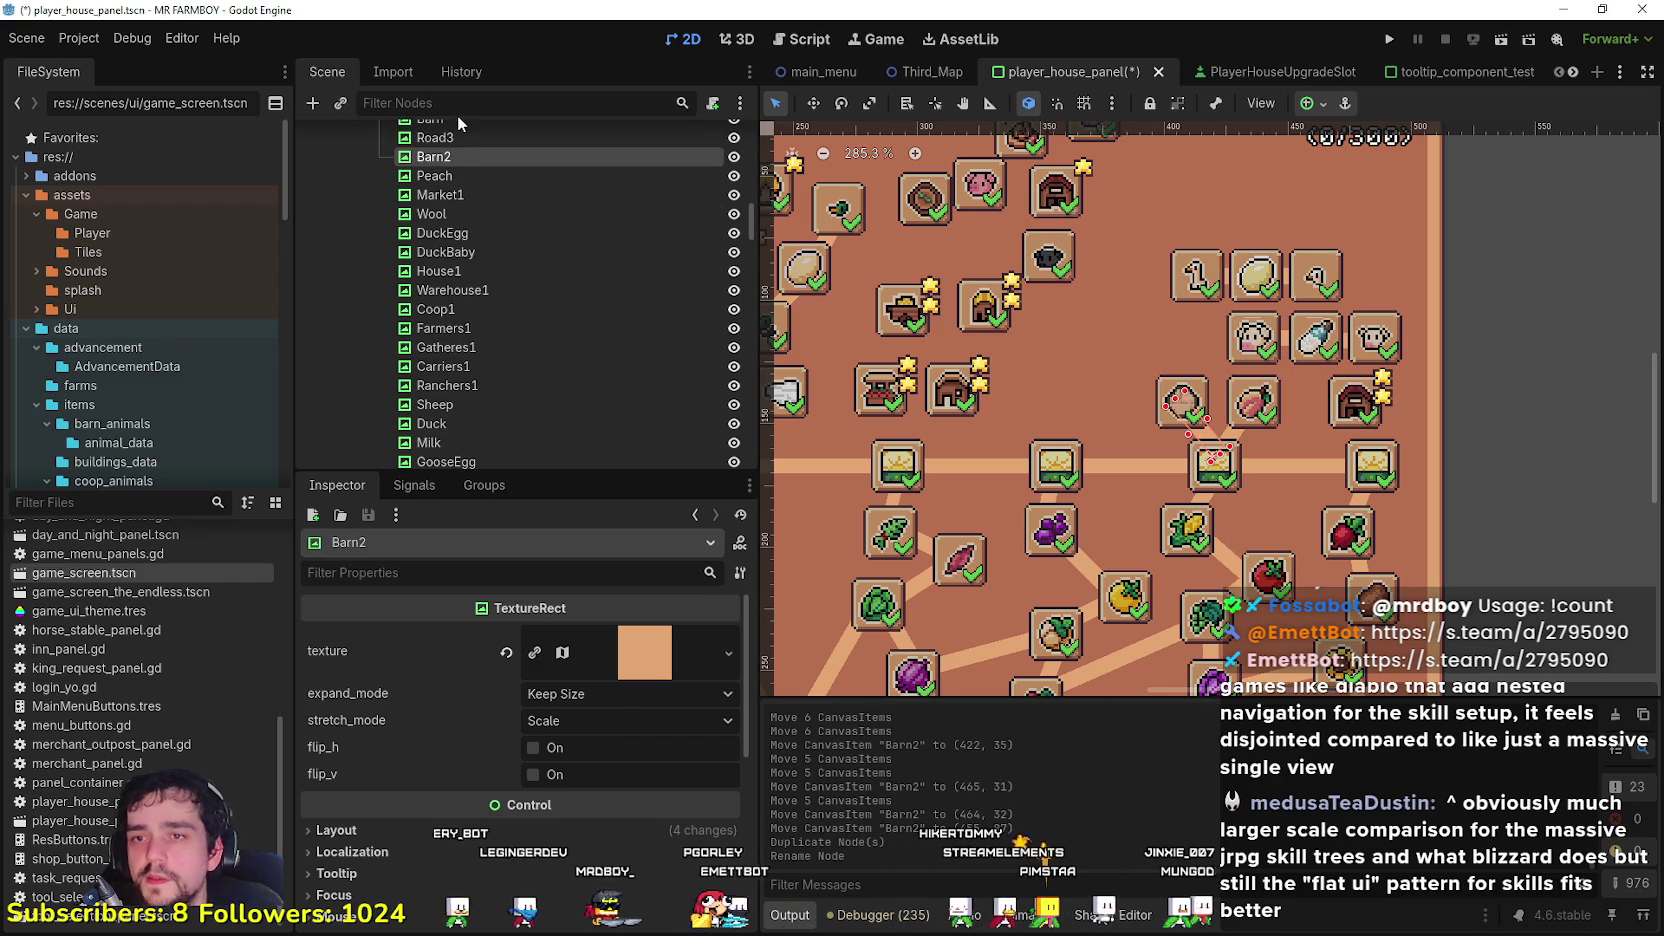
scroll(1304, 555, up, 2)
drag(1197, 450, 1391, 432)
click(841, 103)
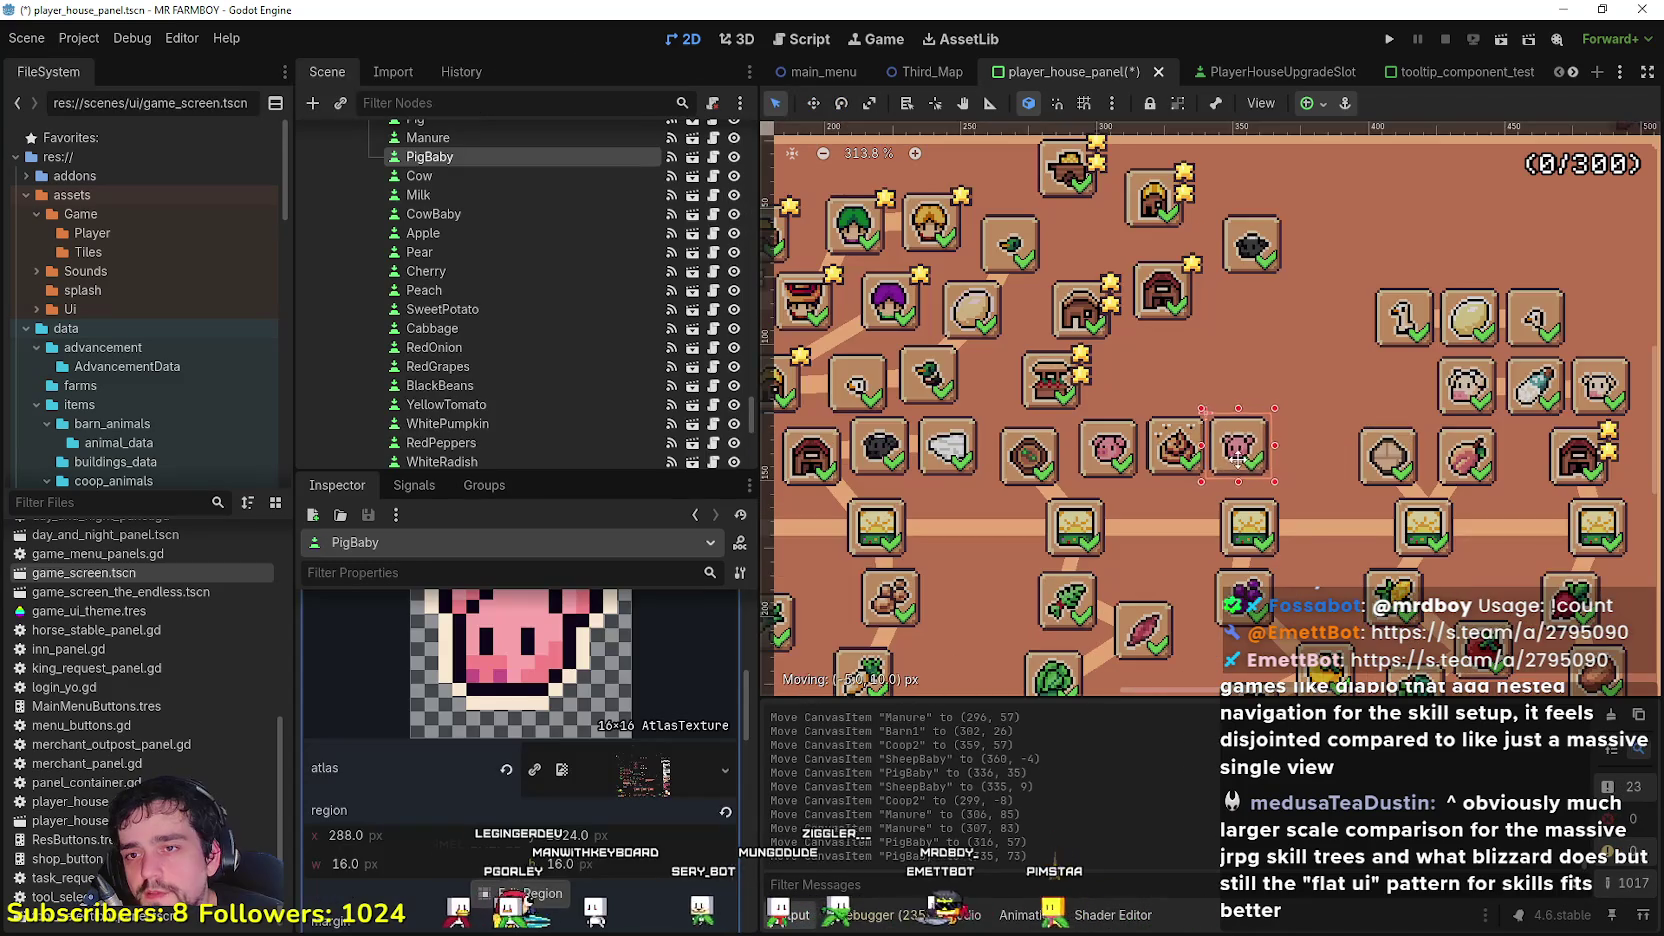
Step: Line up the Pig, Manure and PigBaby upgrade slots in one row at y=83
scroll(1175, 445, up, 1)
click(1095, 468)
scroll(1100, 448, up, 2)
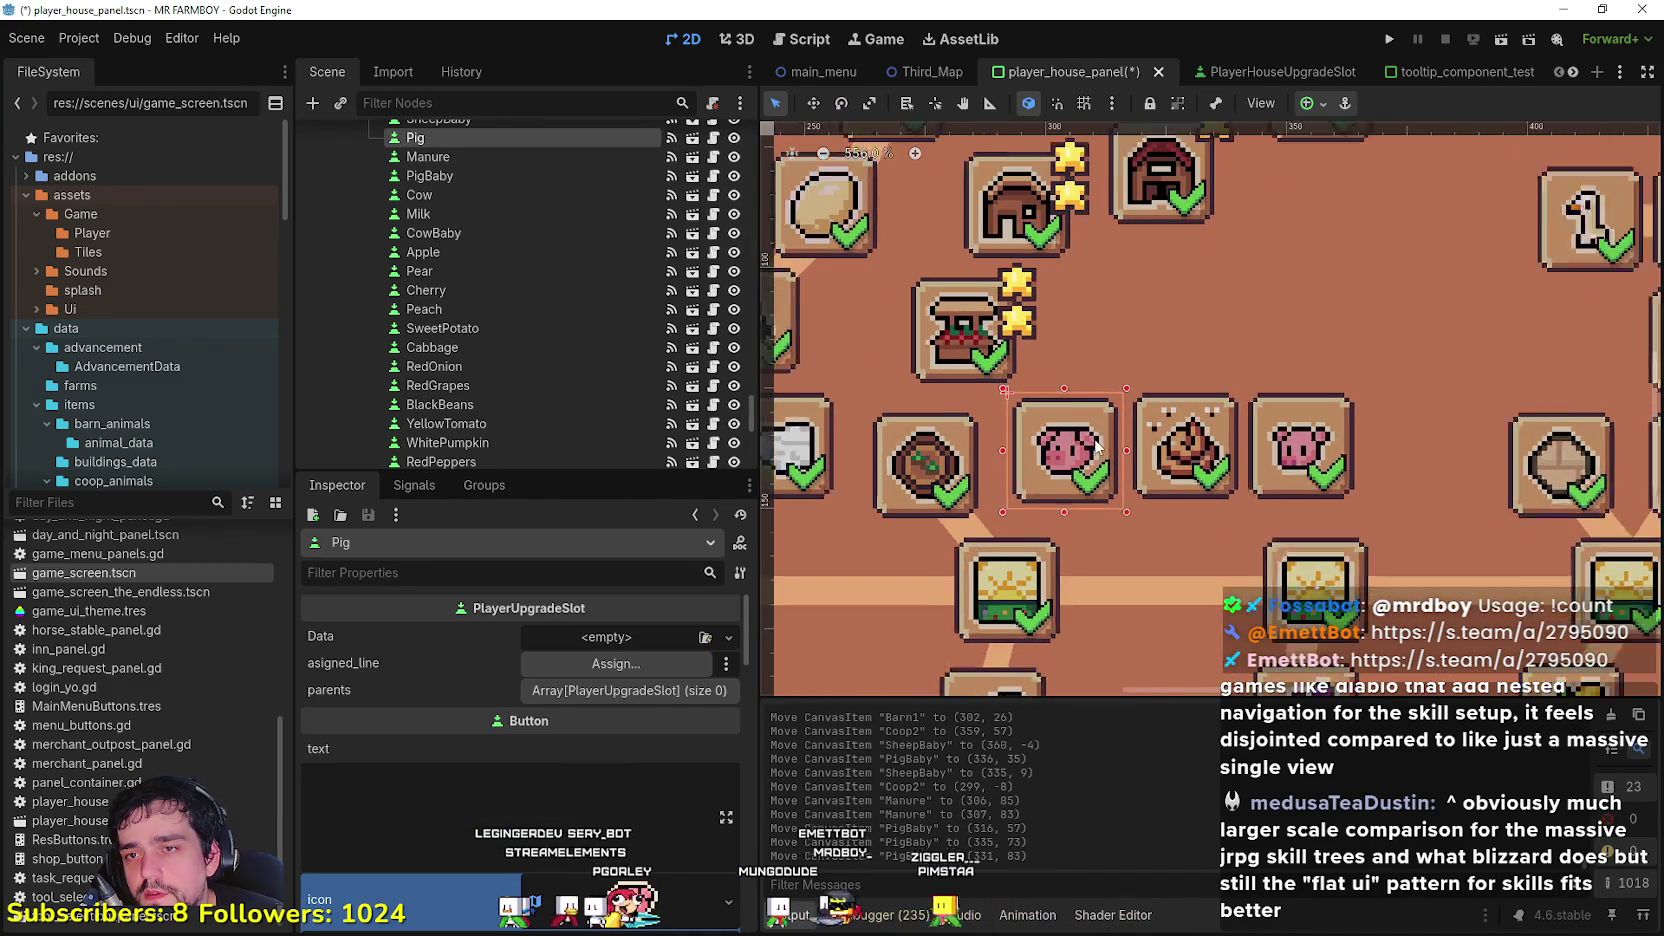
drag(1118, 430, 1112, 430)
scroll(1125, 432, down, 3)
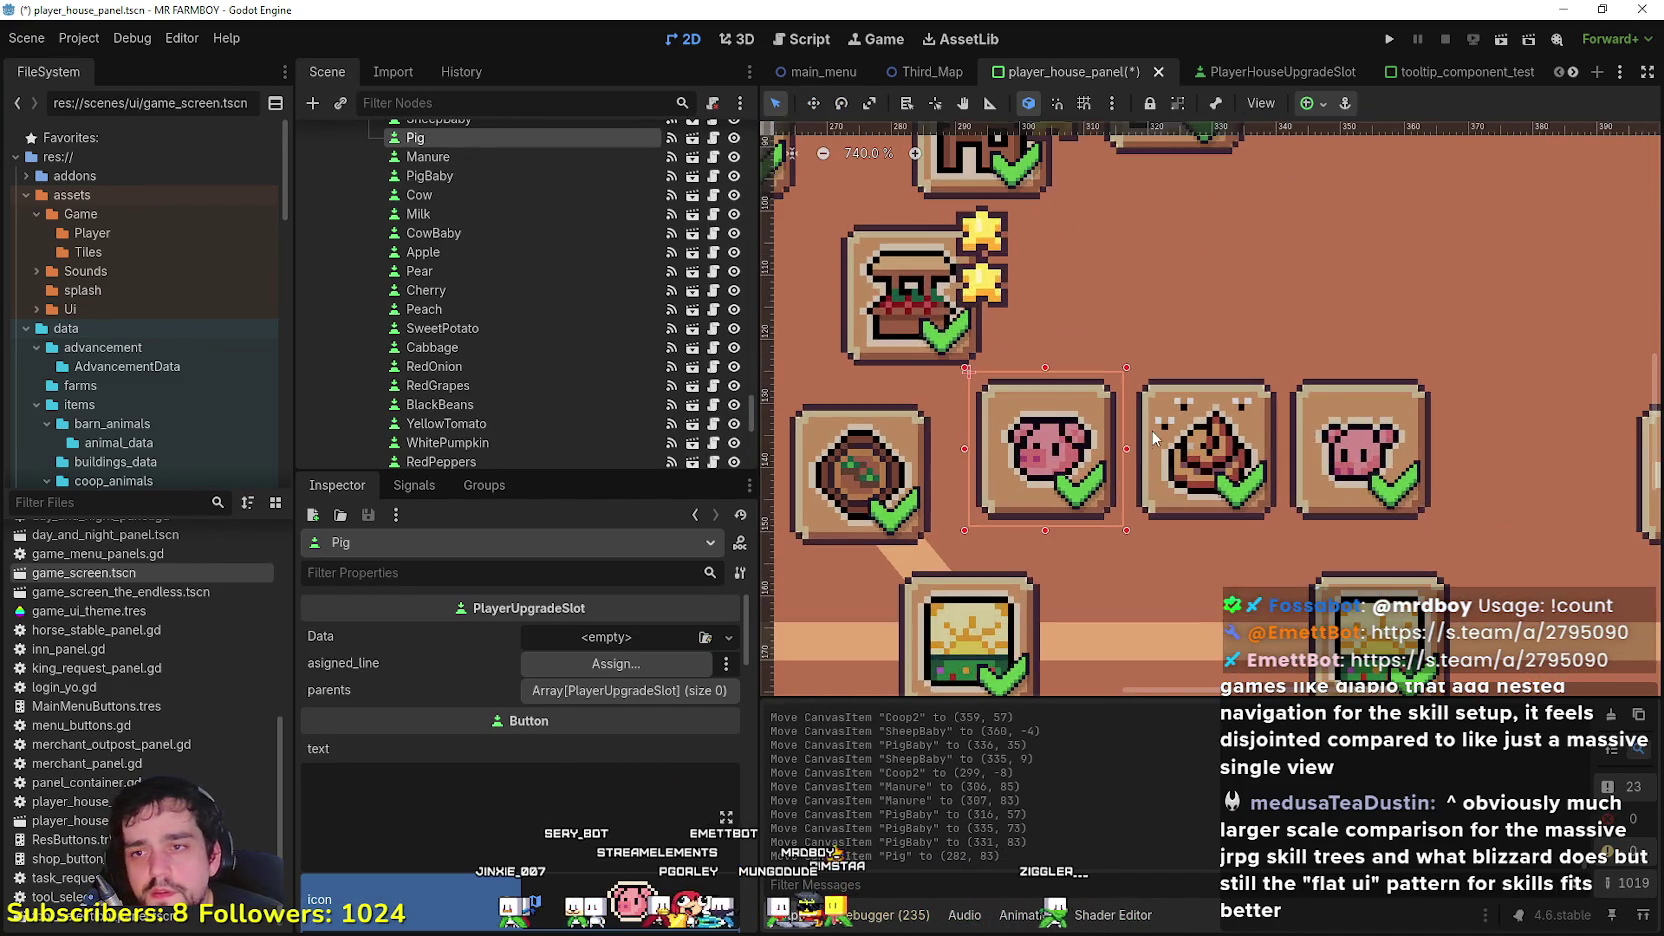
click(1203, 450)
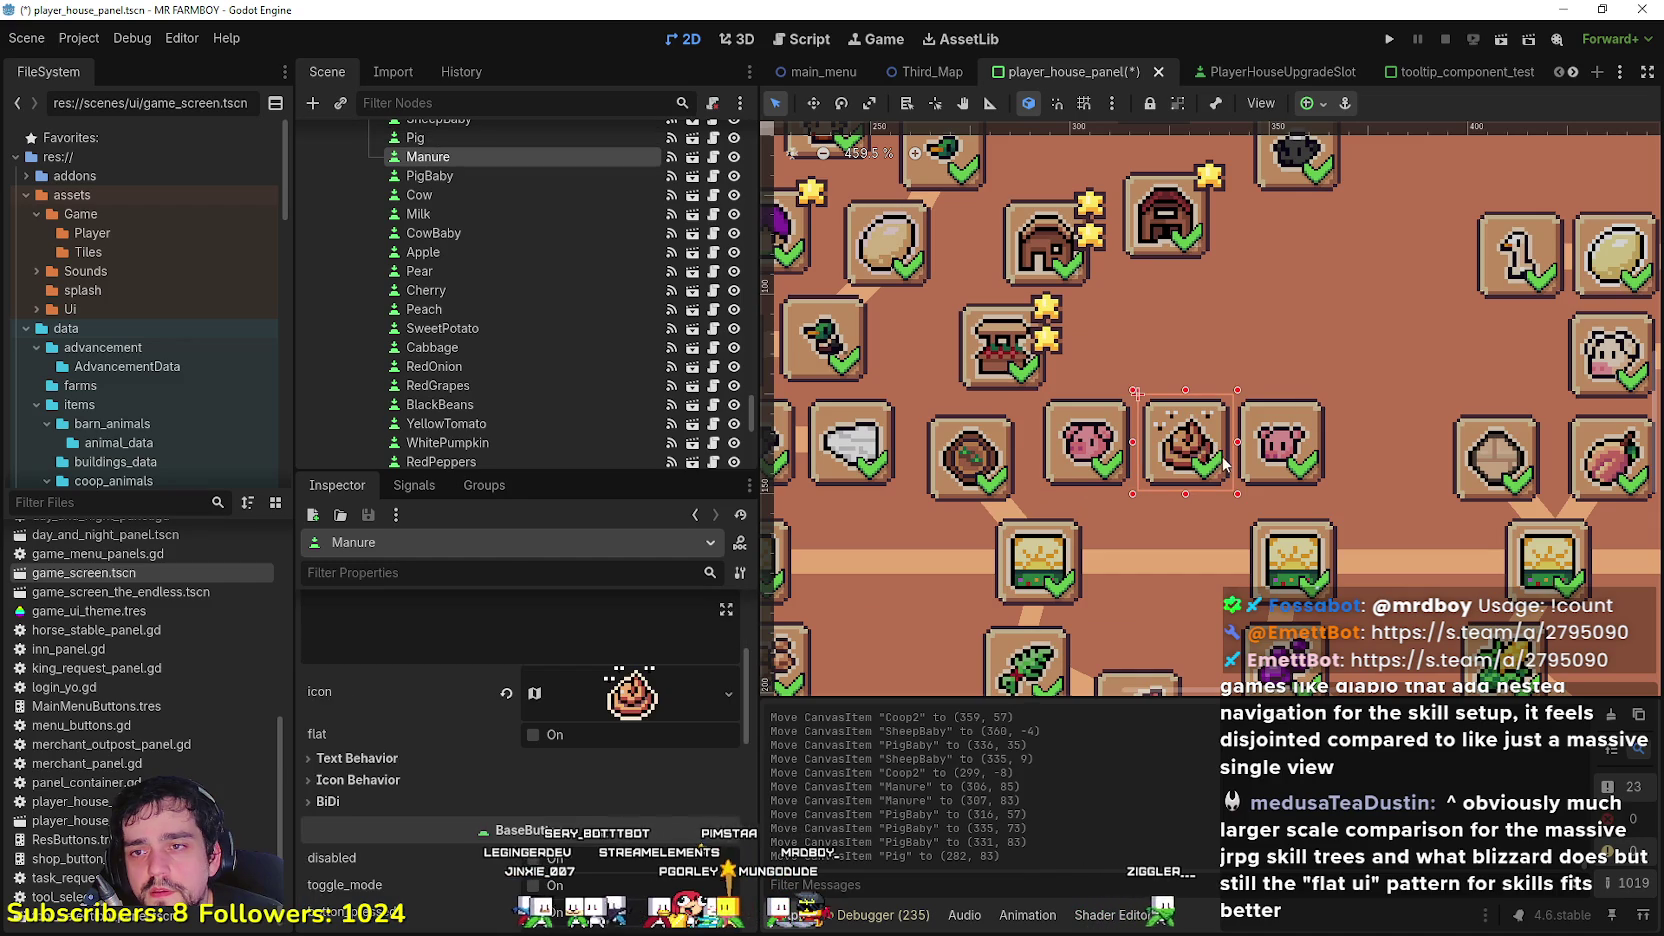
drag(1203, 450, 1270, 452)
click(1272, 452)
scroll(1281, 549, down, 3)
scroll(1140, 500, up, 3)
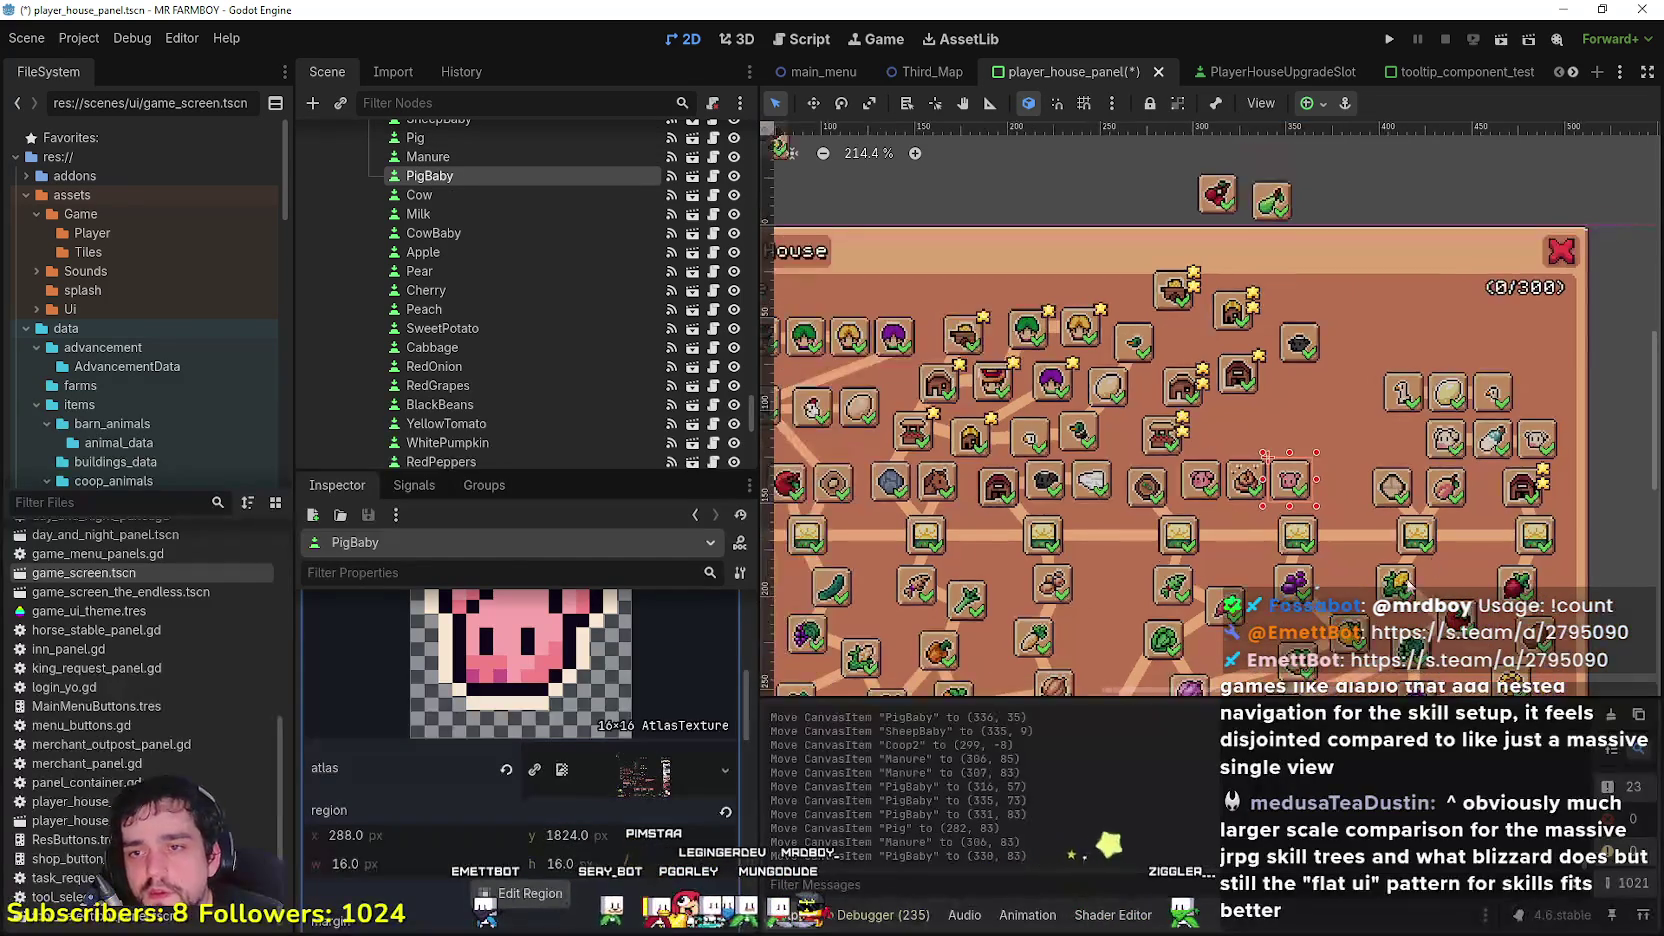
Step: Rotate and move the FarmTile2 connector to (255, 84), angled diagonally toward the row below
click(1145, 507)
scroll(1145, 507, up, 3)
mouse_move(1149, 495)
mouse_down()
mouse_move(1172, 535)
mouse_move(1200, 530)
mouse_move(1180, 467)
mouse_up()
click(1165, 535)
click(813, 103)
scroll(1180, 467, down, 2)
scroll(1180, 467, down, 2)
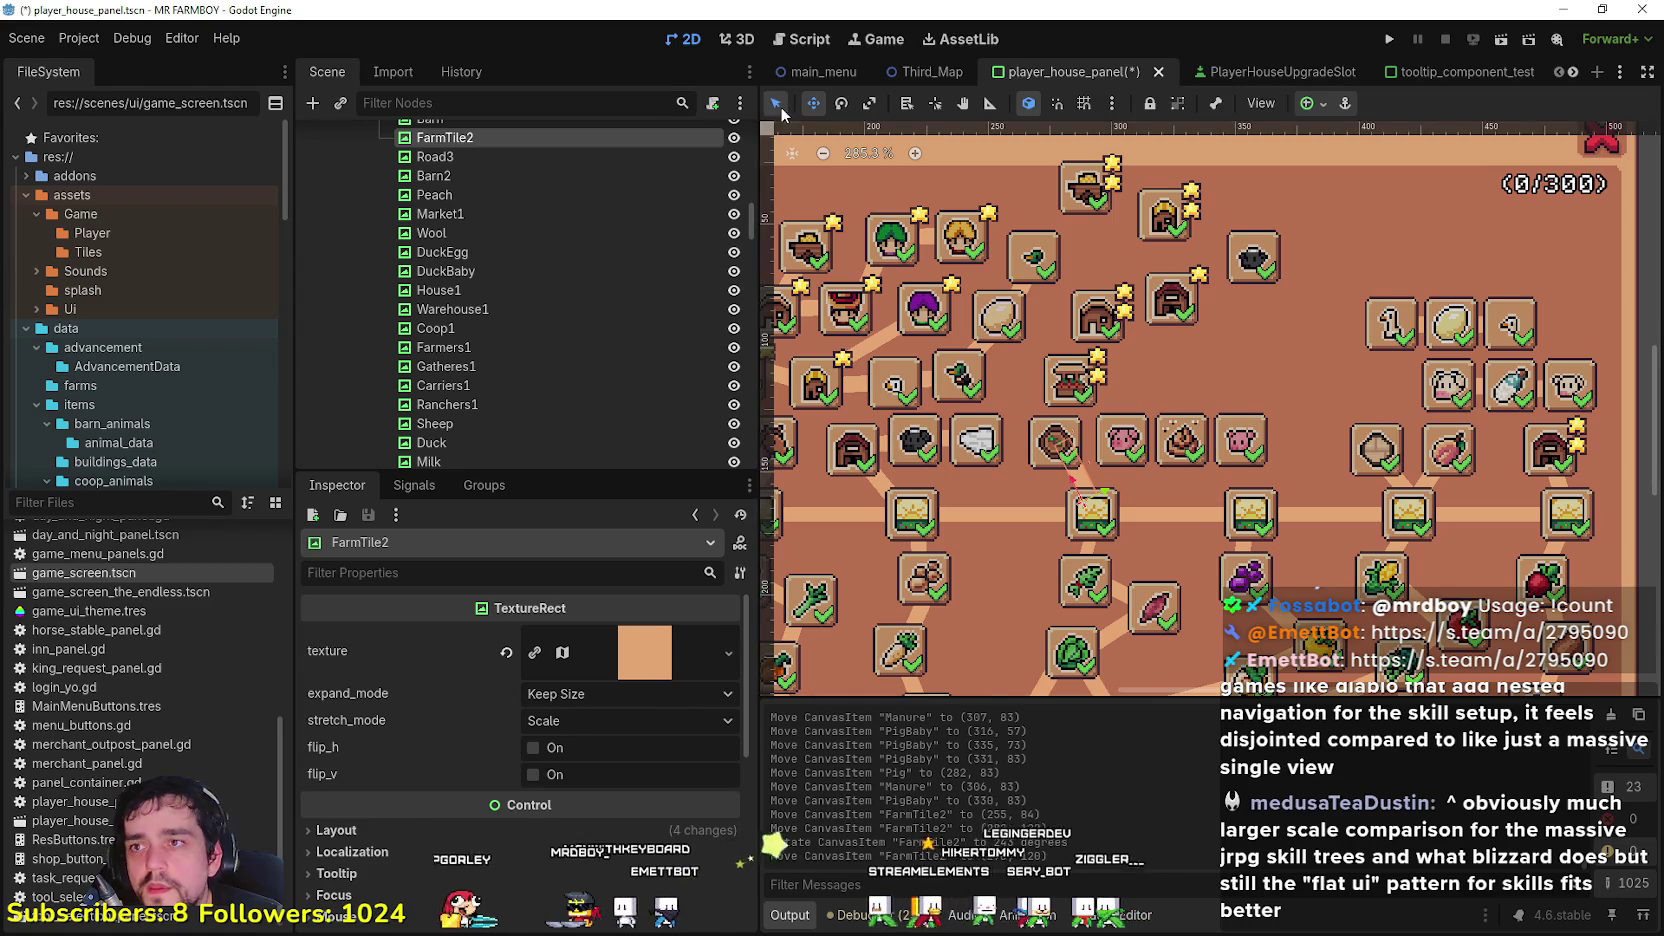
Step: Duplicate the Peach connector line and place the Peach2 copy under the leftmost sun tile
click(776, 103)
scroll(1425, 508, up, 4)
click(1366, 425)
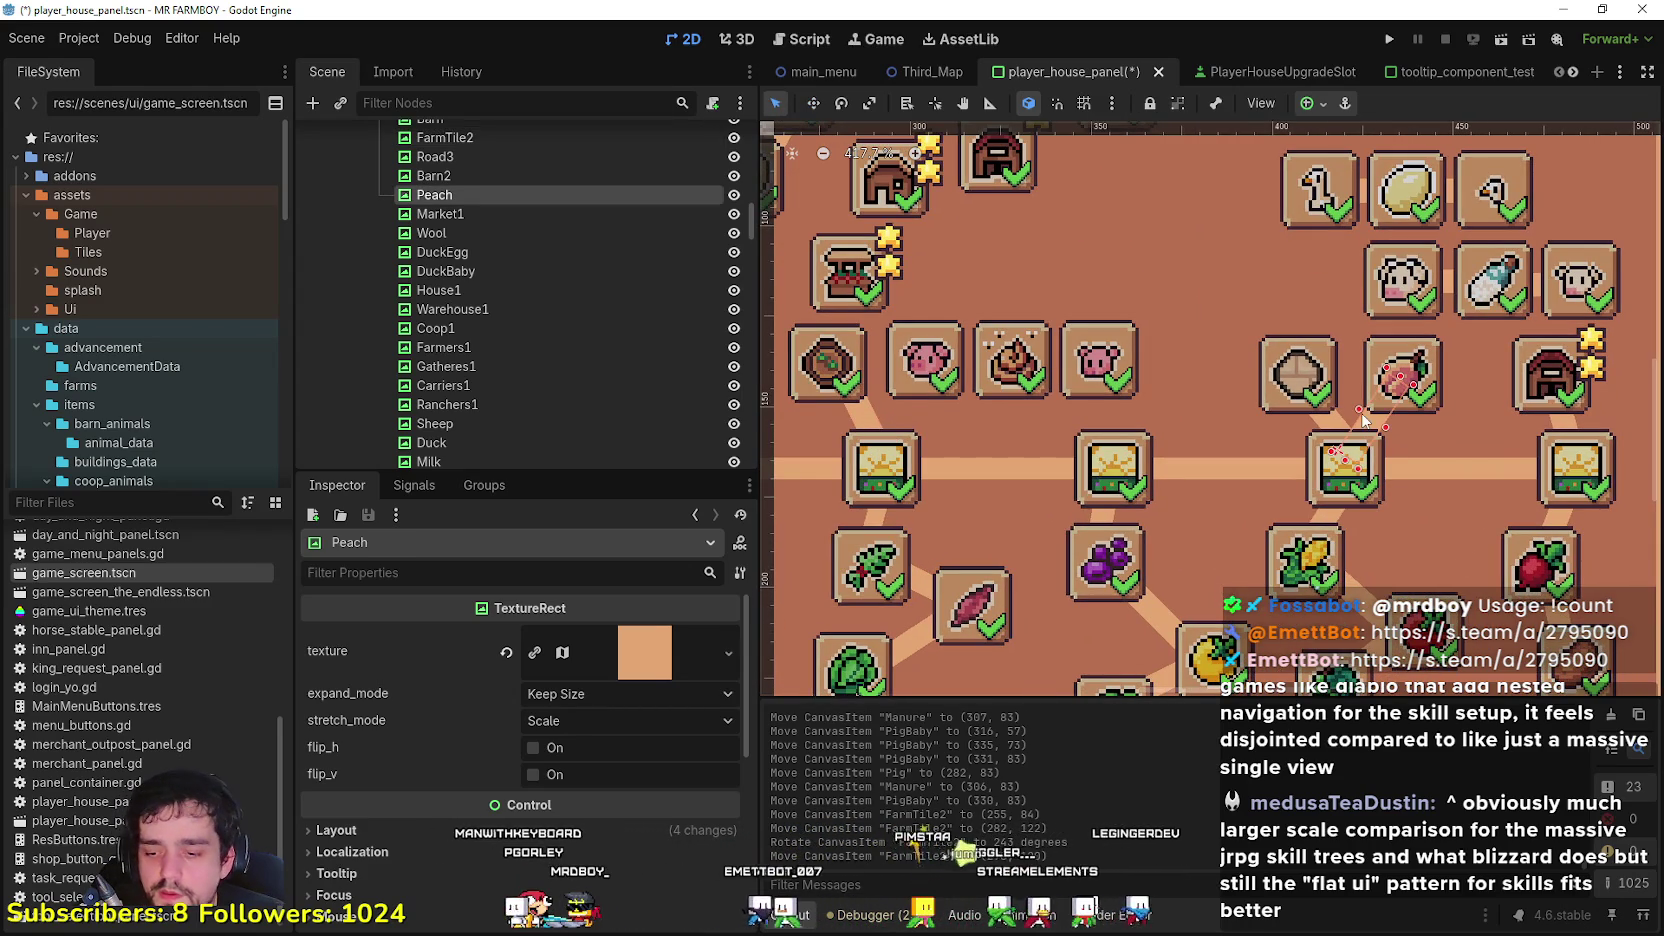
key(ctrl+d)
key(w)
drag(1376, 427, 908, 424)
Step: Duplicate the Milk connector, rename the copy Manure, and move it onto the pig row
scroll(991, 438, down, 3)
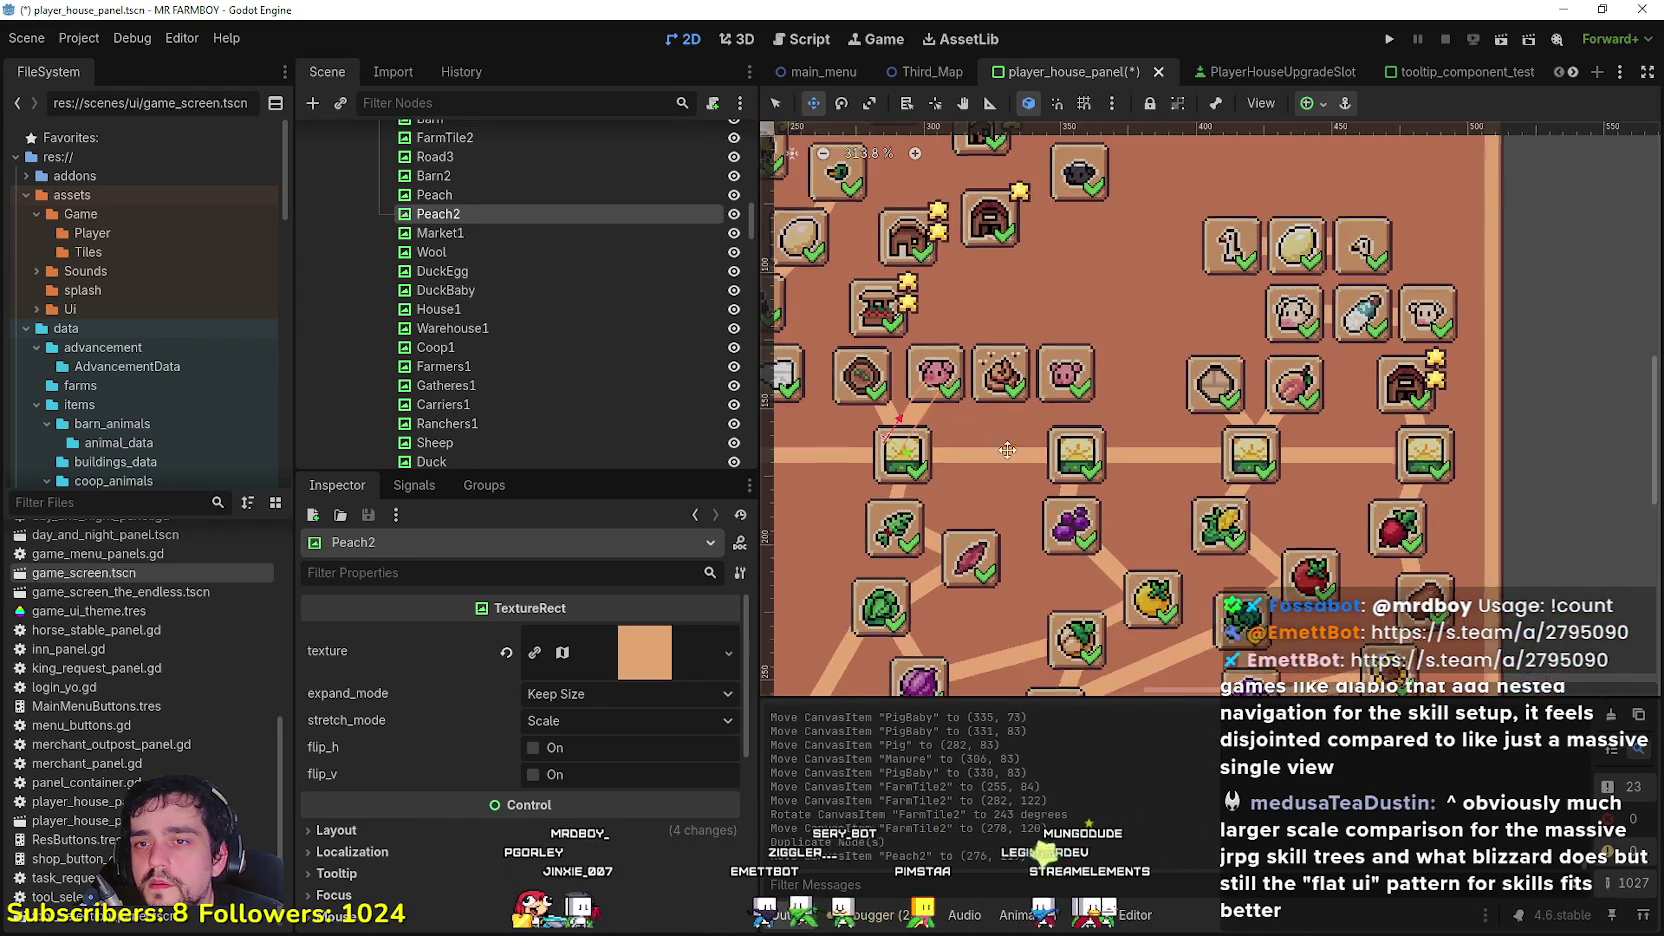
drag(1046, 353, 1248, 421)
scroll(1258, 374, up, 1)
scroll(1300, 373, right, 3)
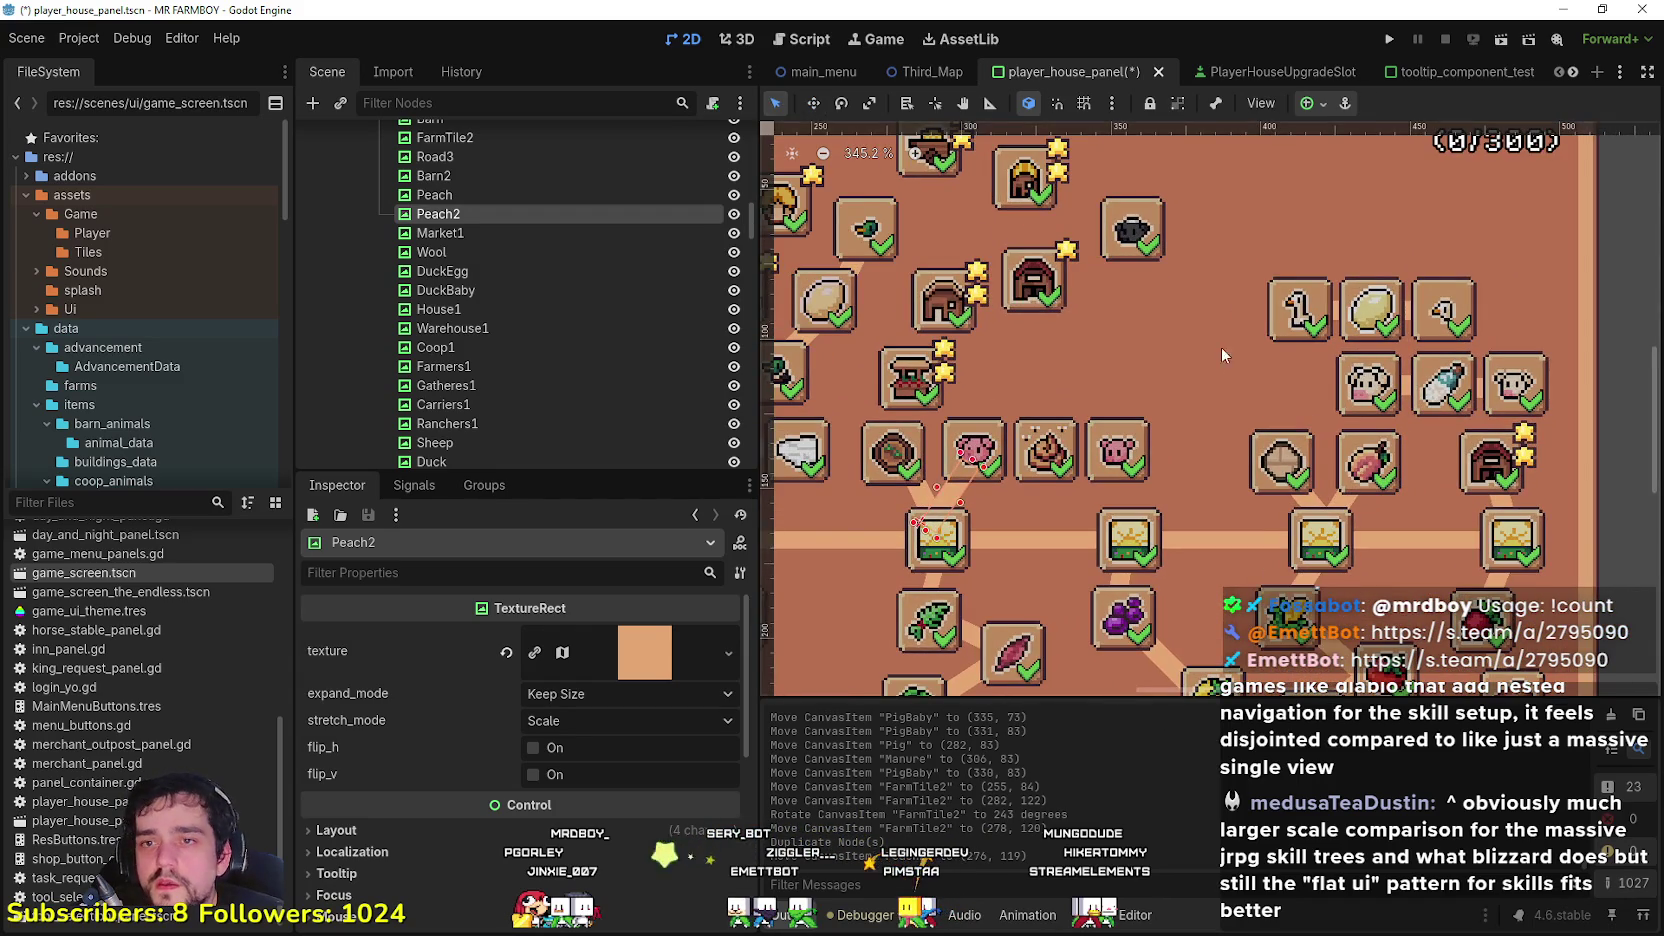
scroll(1462, 456, up, 3)
click(1386, 365)
key(ctrl+d)
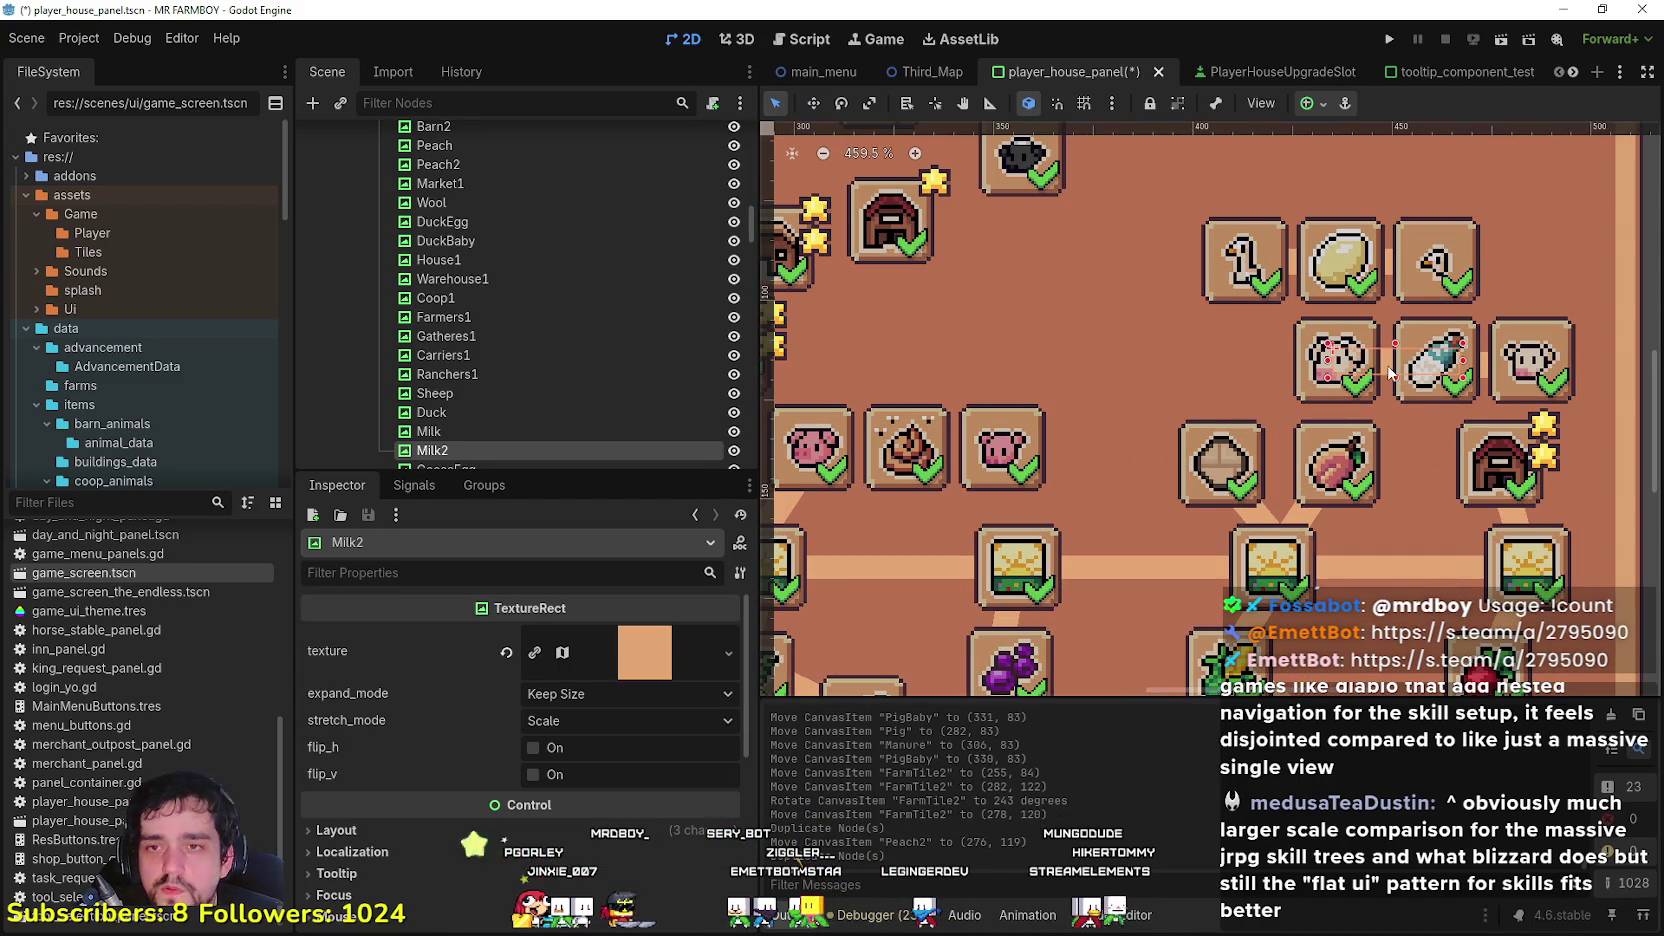
scroll(498, 436, down, 2)
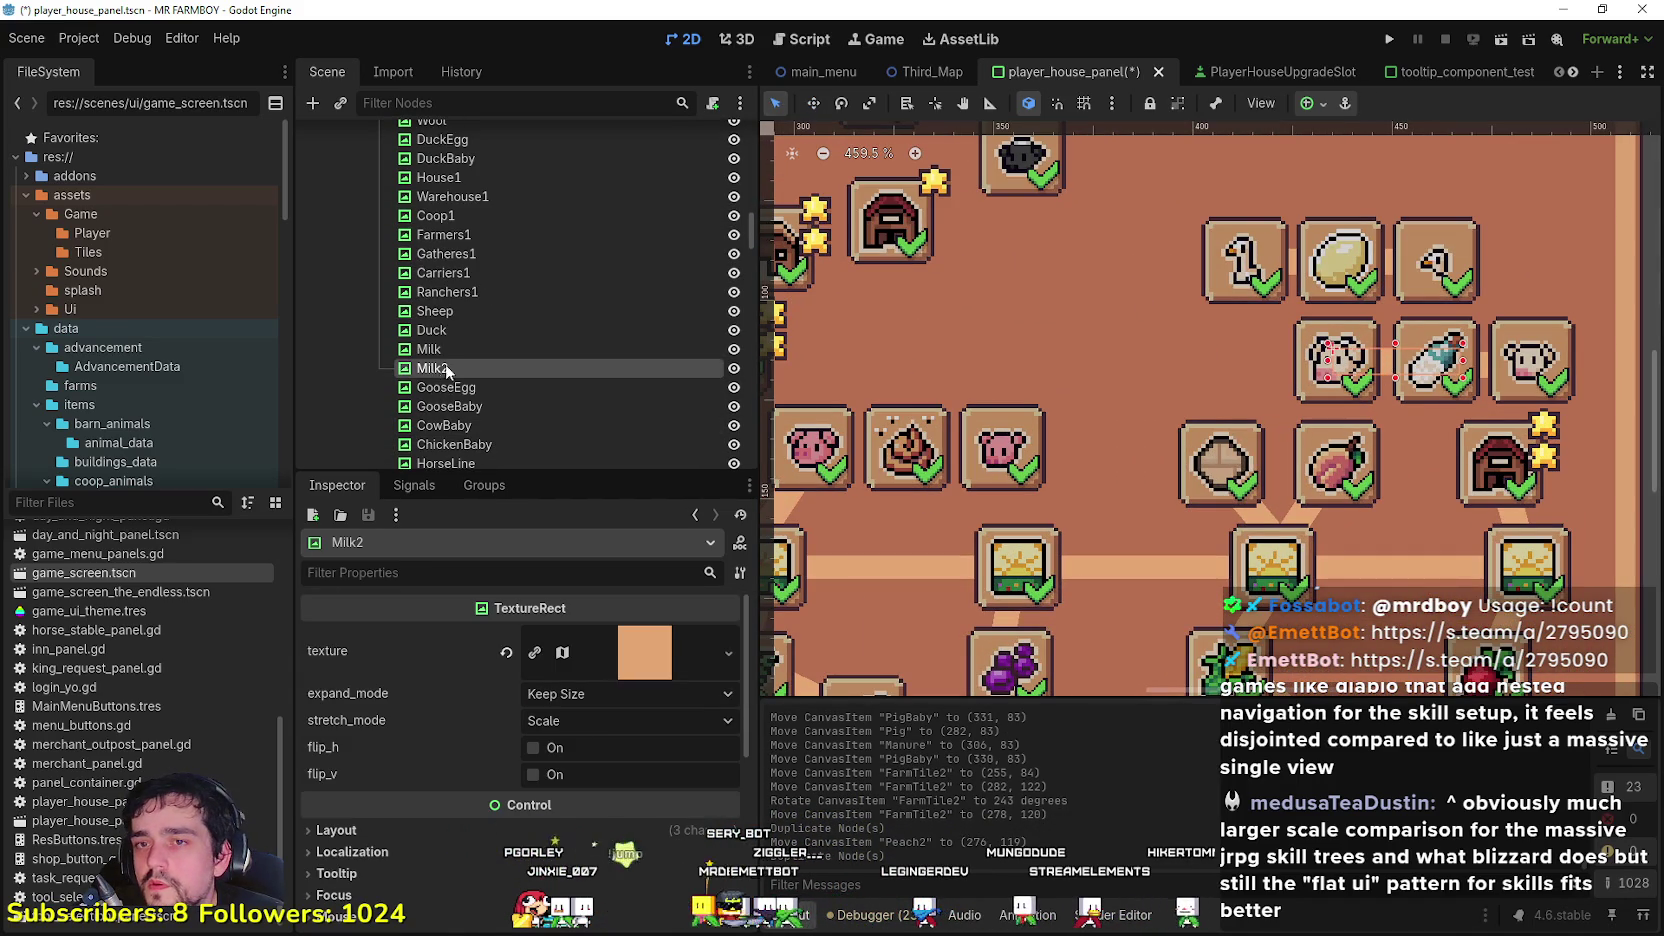
double_click(455, 370)
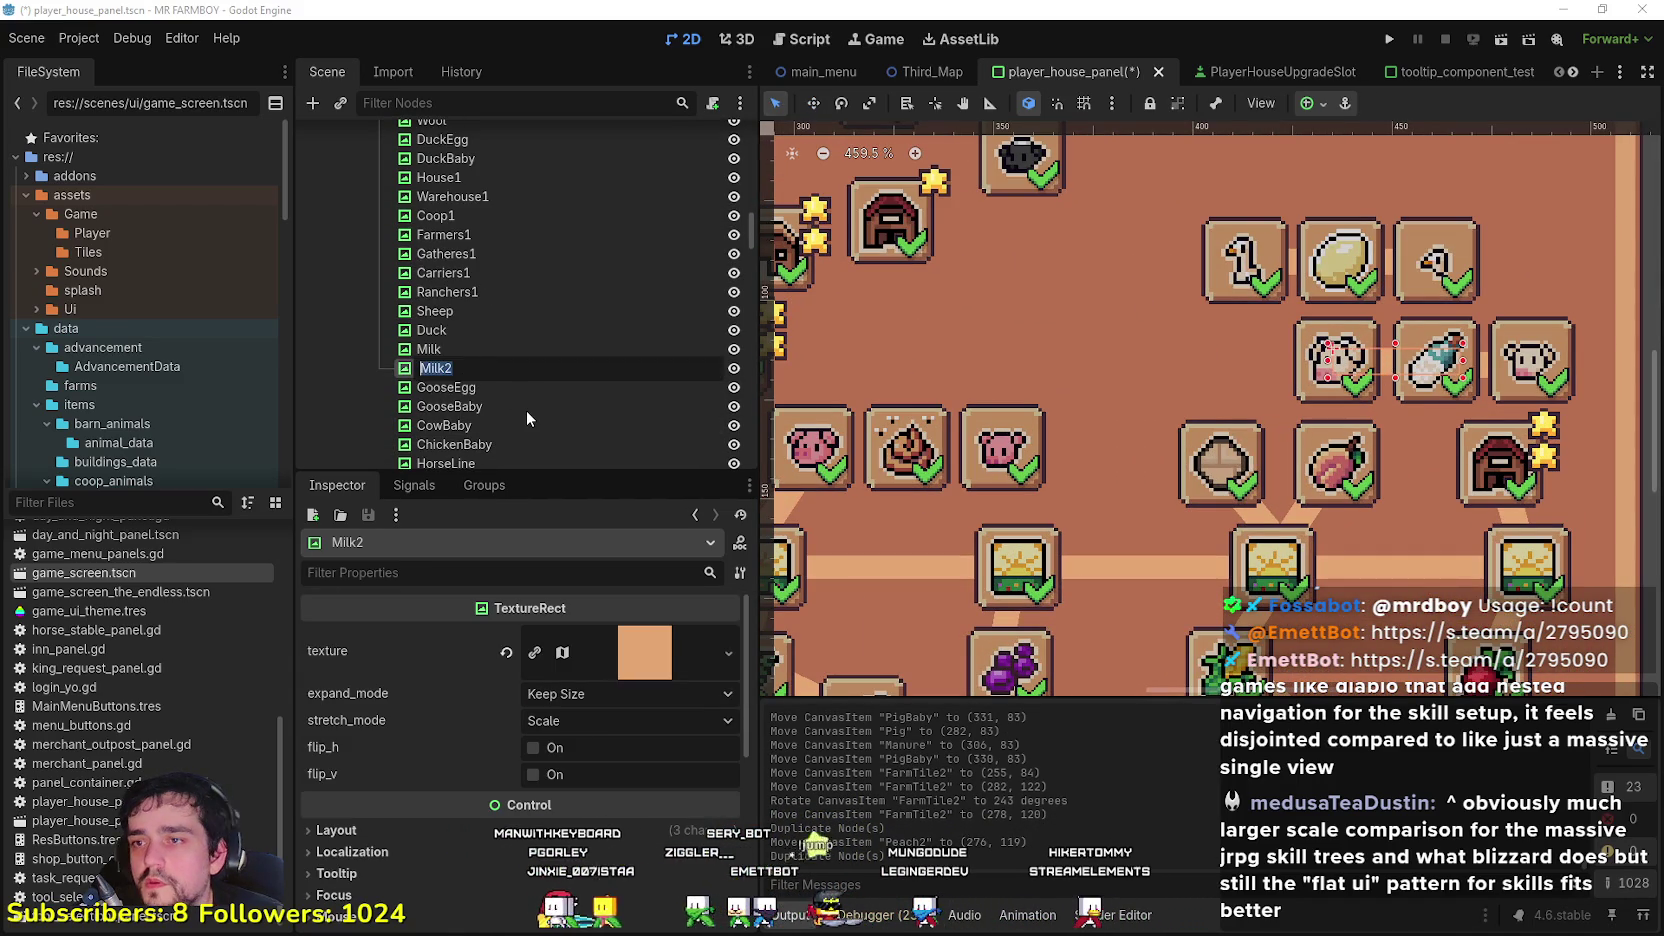
text(Manure)
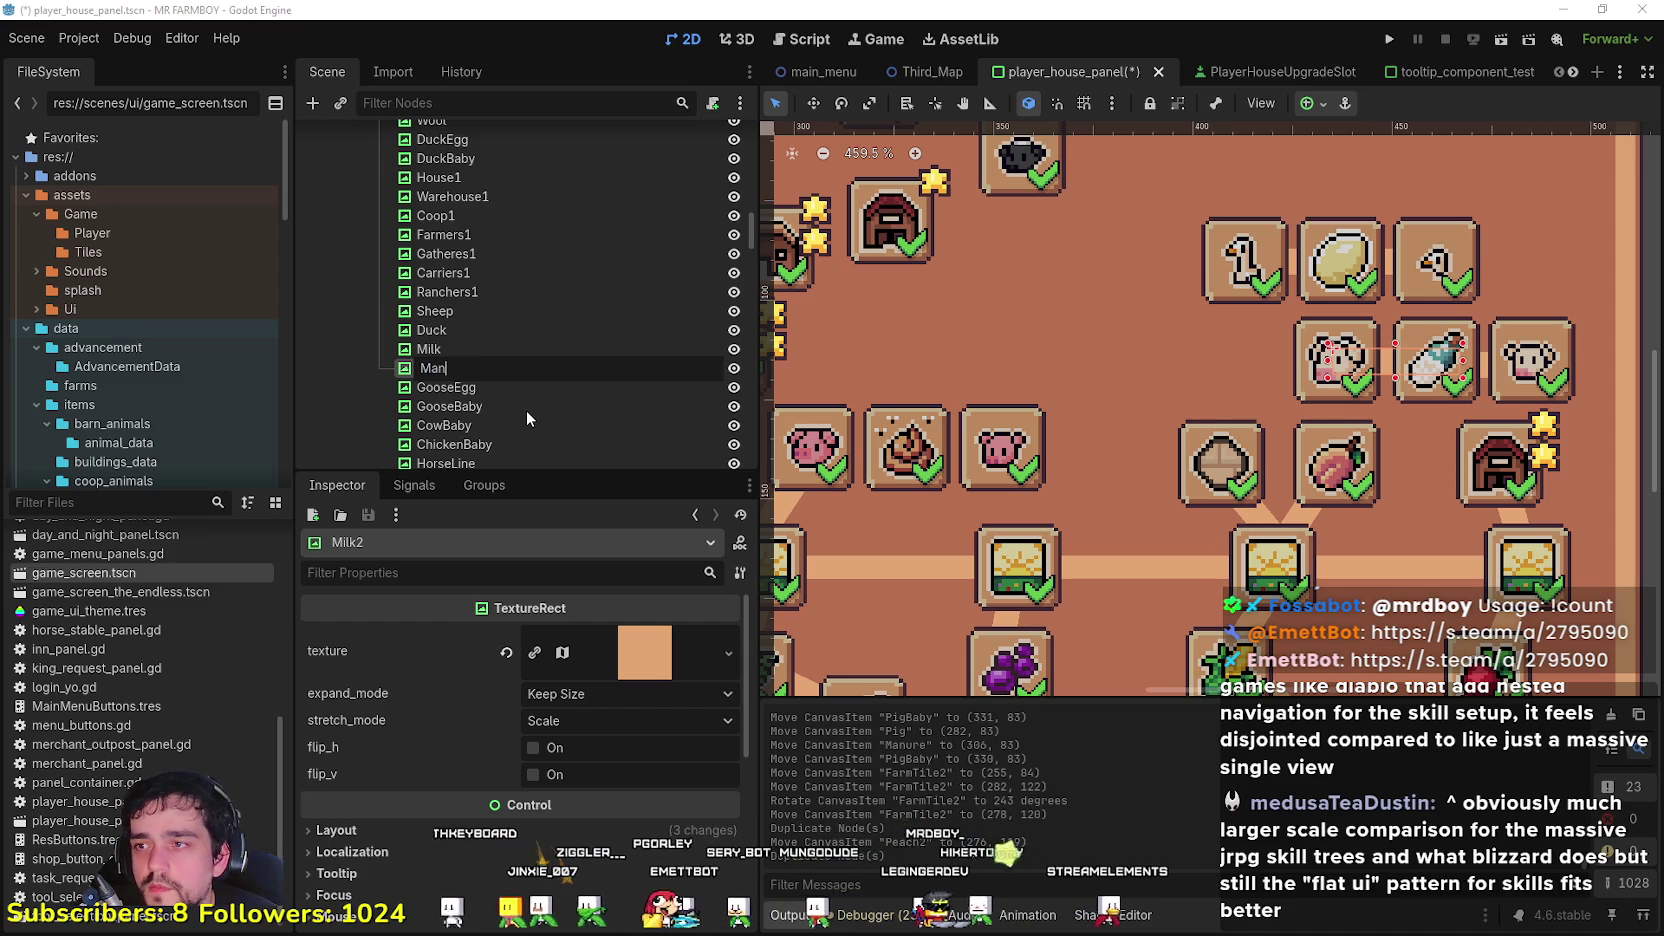
key(Return)
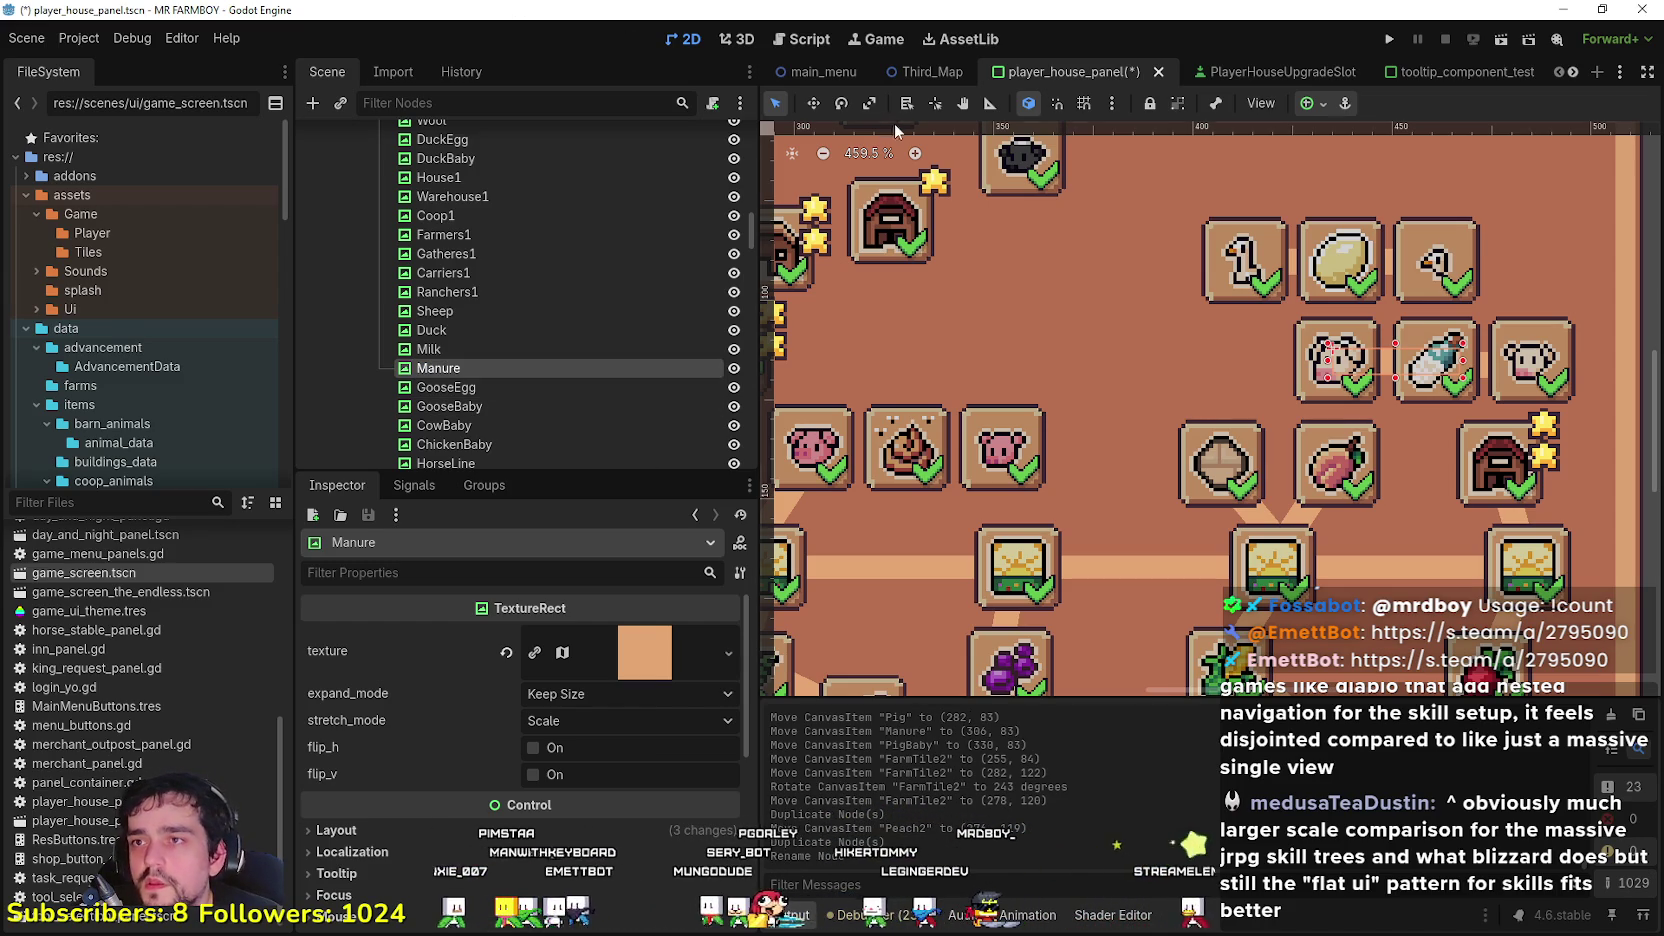
click(813, 103)
mouse_move(1347, 360)
mouse_down()
mouse_move(1066, 425)
mouse_move(815, 450)
mouse_up()
Step: Duplicate the Manure connector, place it further along the row, and rename it PigBaby
scroll(1090, 435, down, 1)
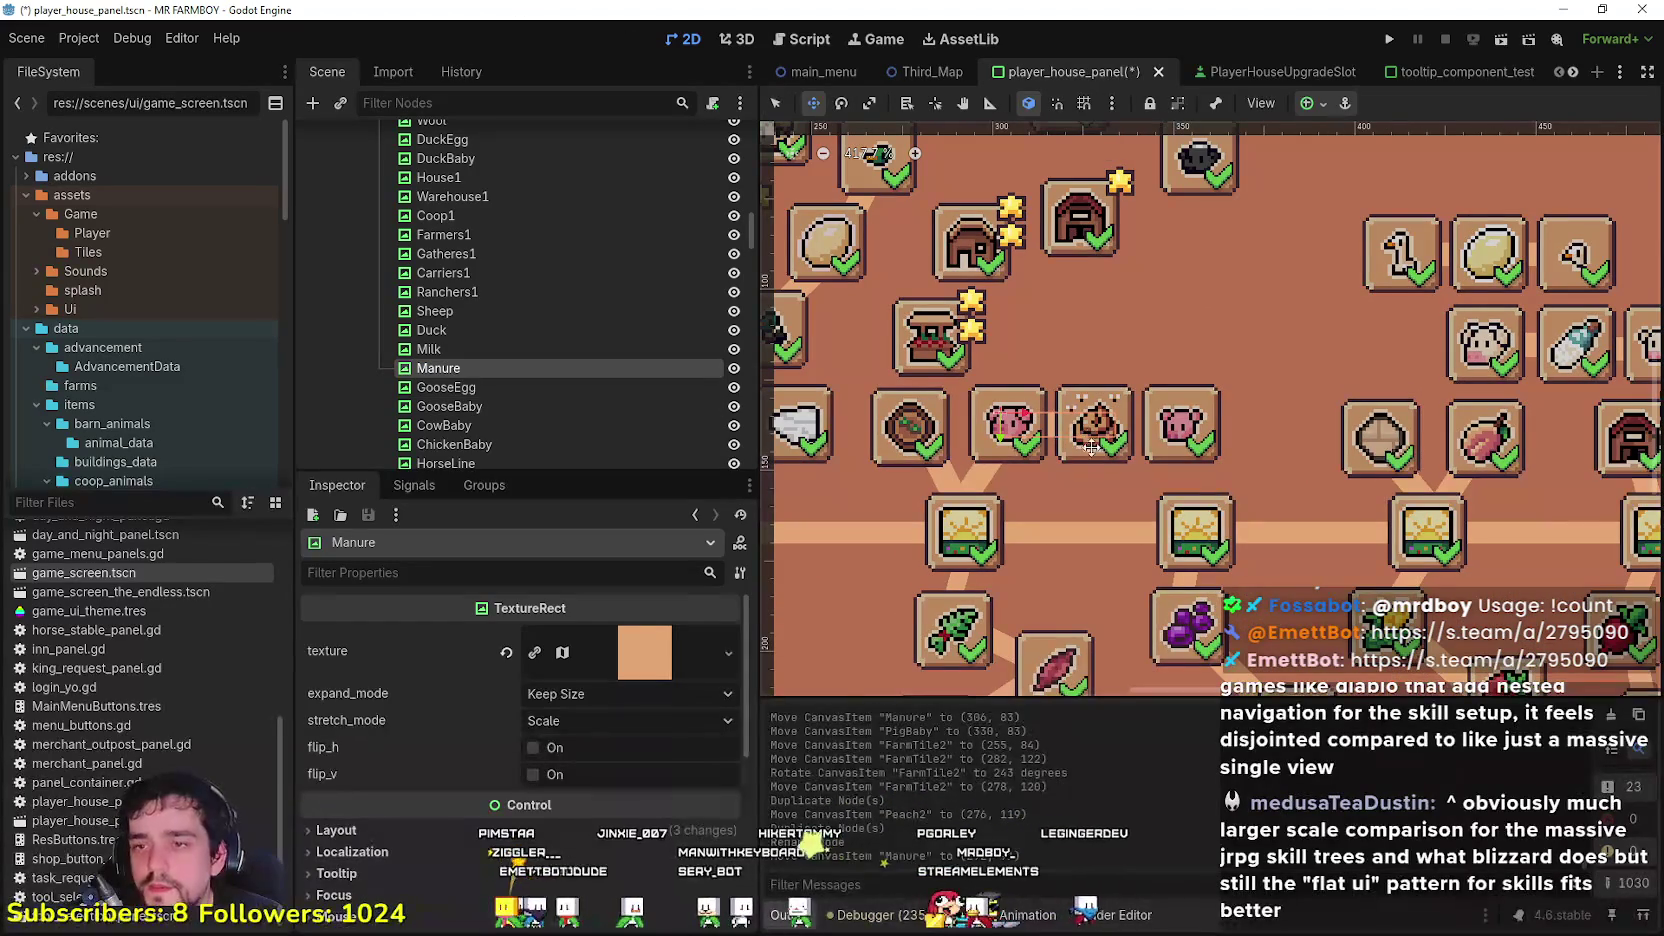
key(ctrl+d)
drag(1090, 445, 1137, 440)
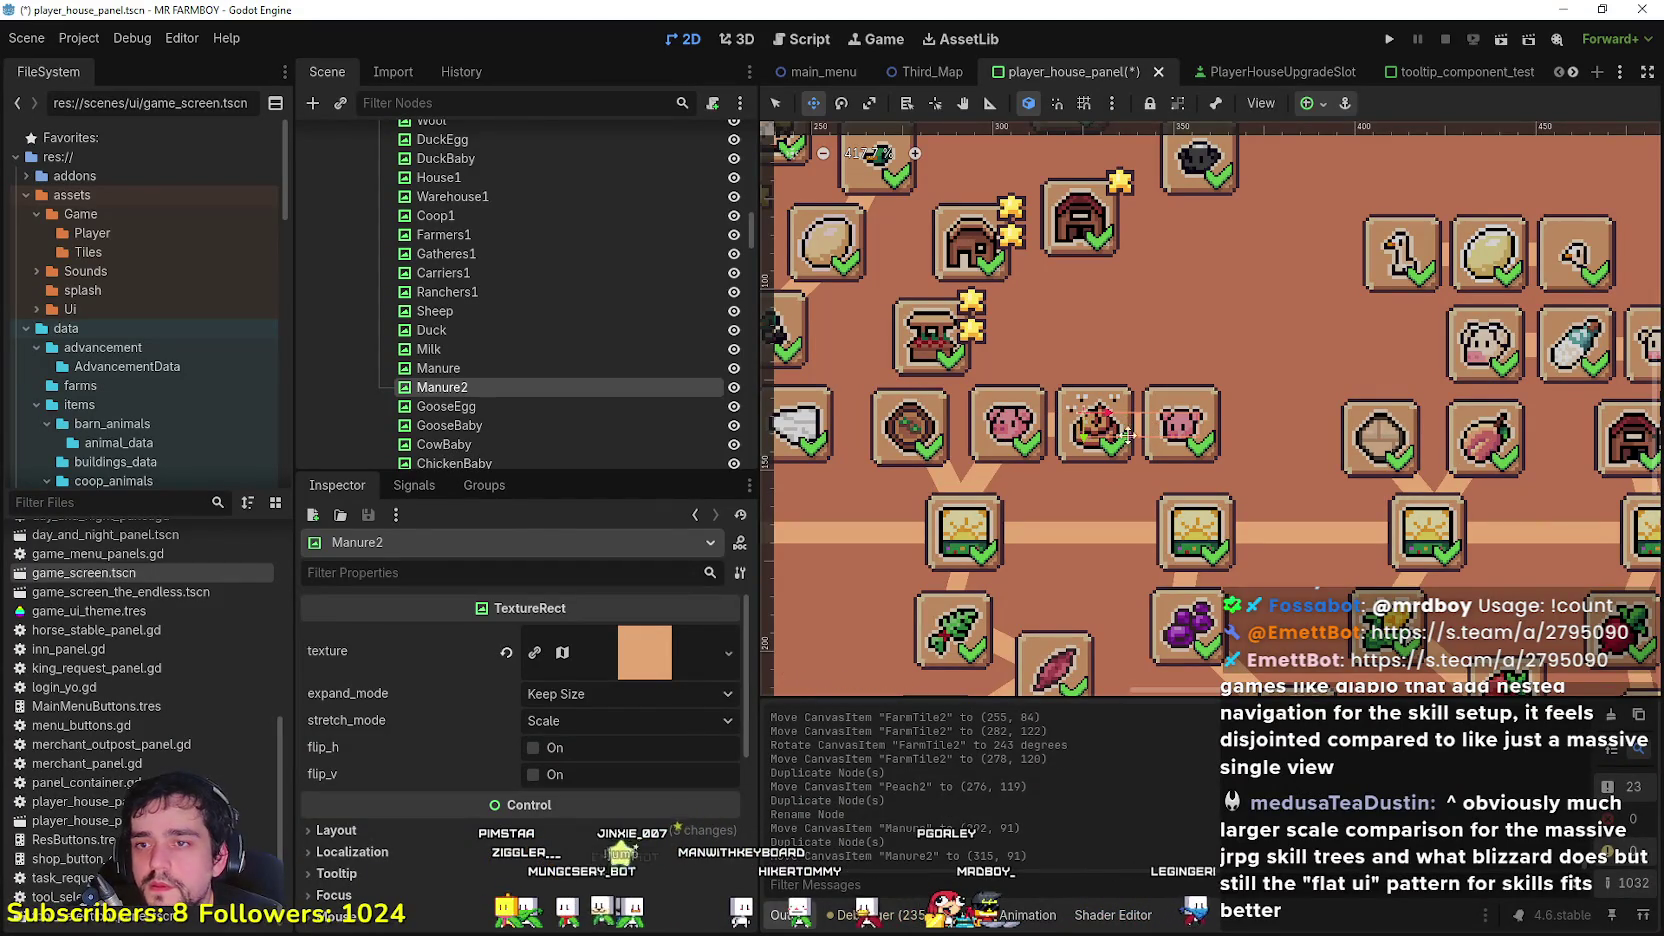
double_click(470, 386)
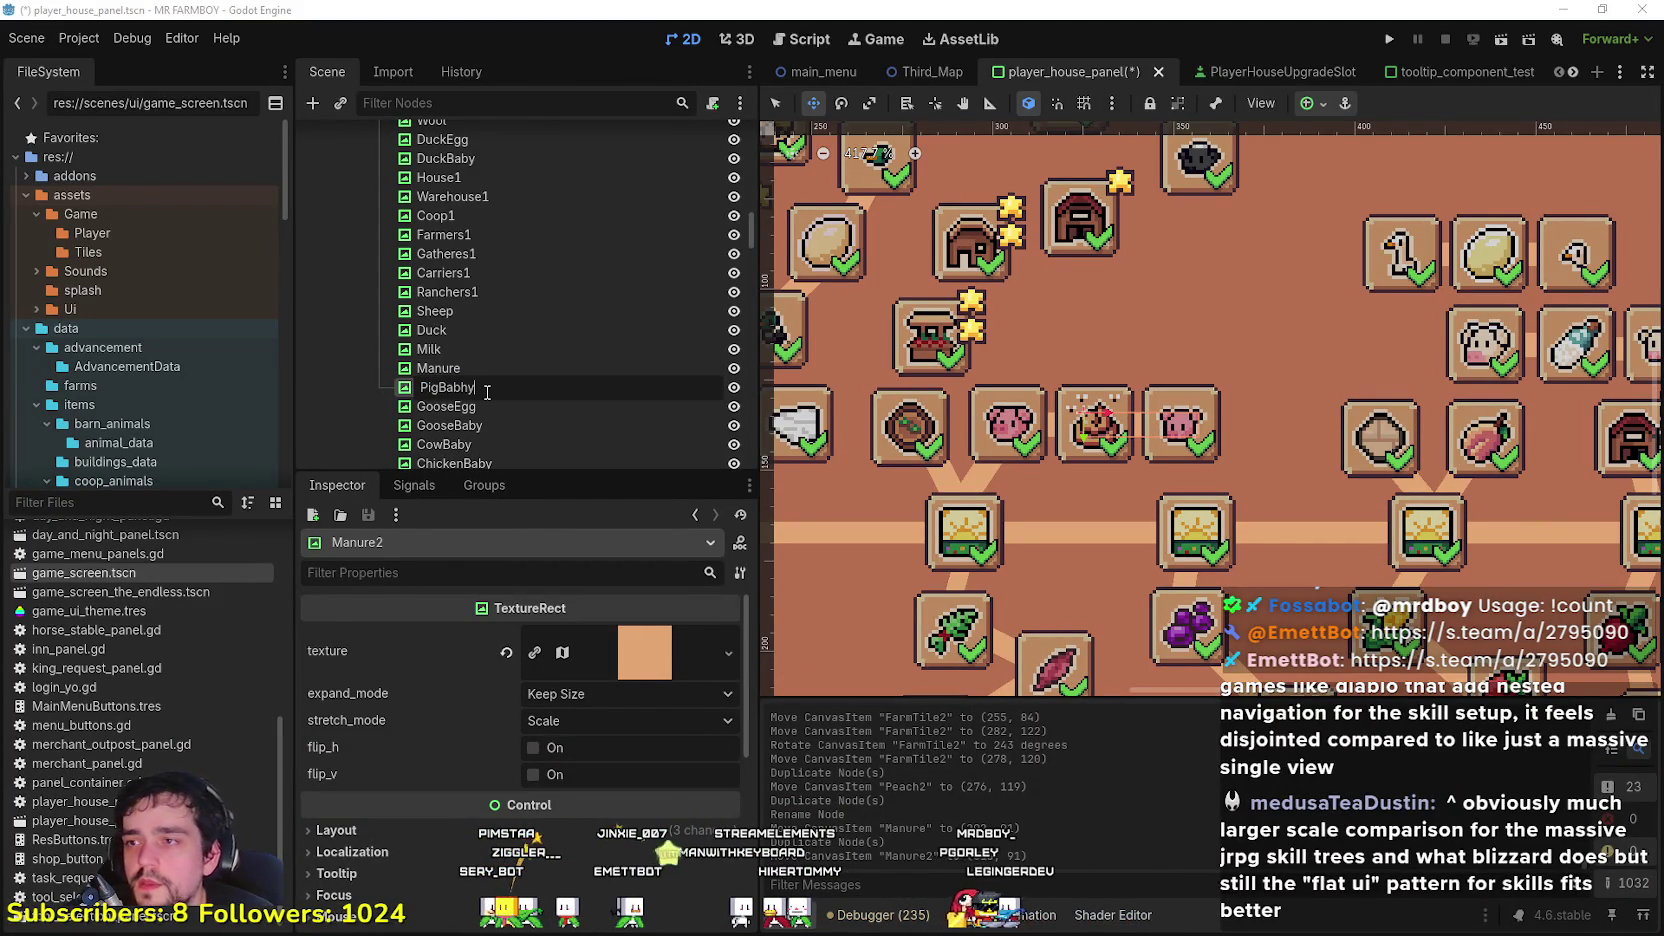
key(Return)
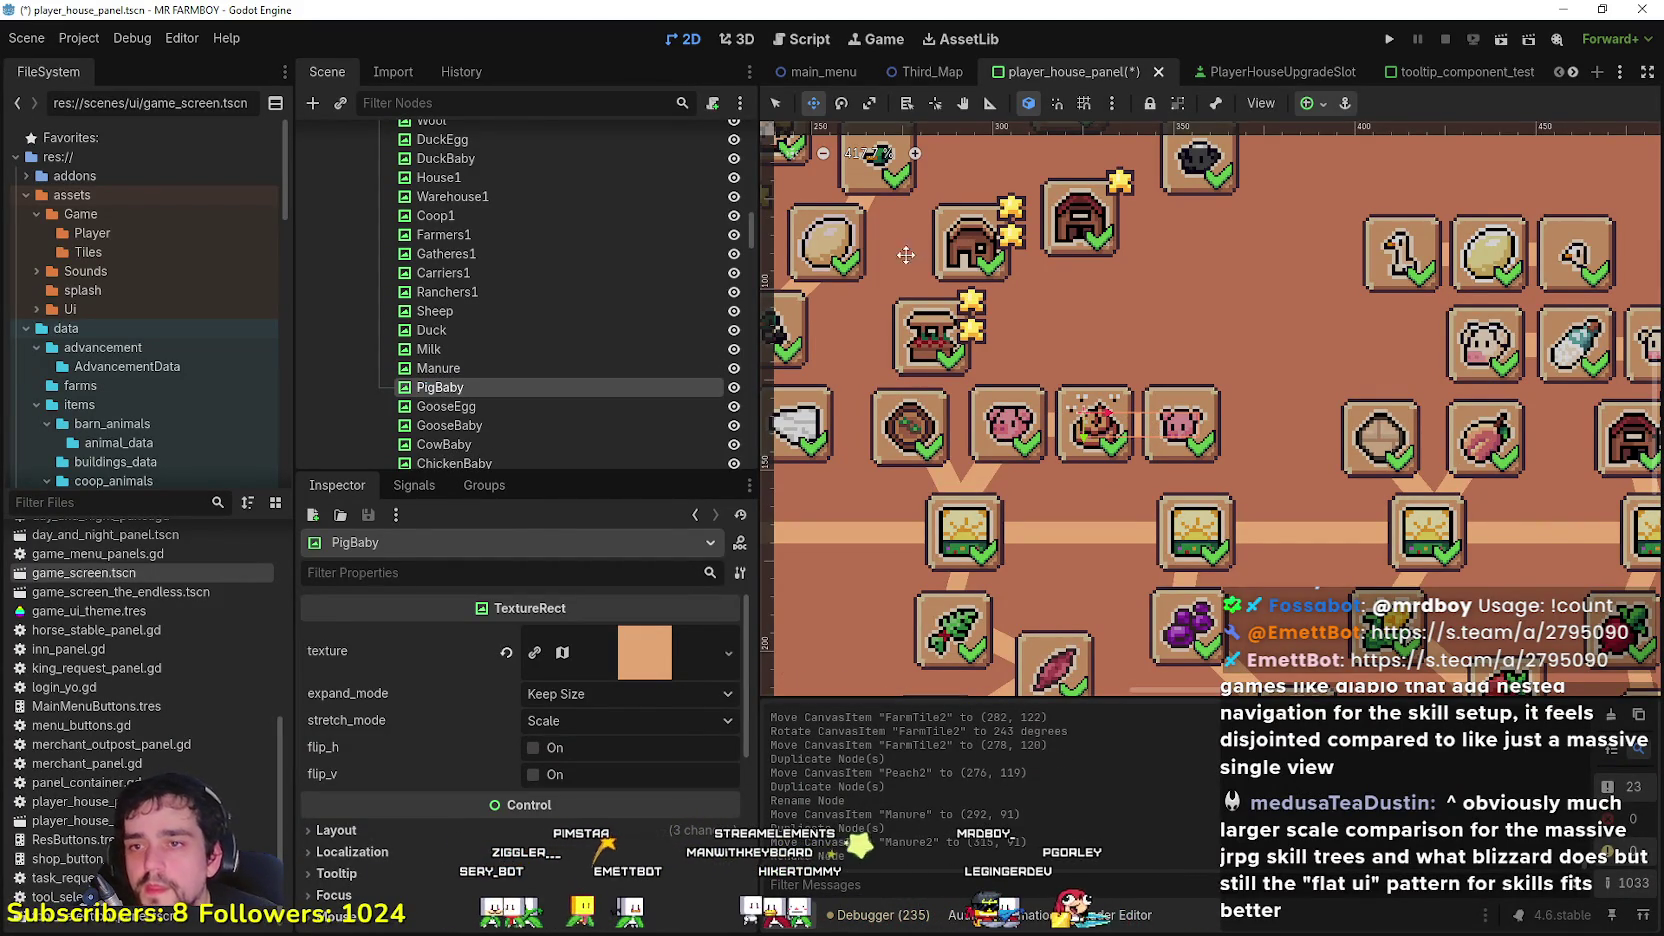
Step: Move the SheepBaby slot down and left, and place the Barn1 slot beside it
scroll(1028, 356, down, 1)
drag(1096, 243, 1141, 283)
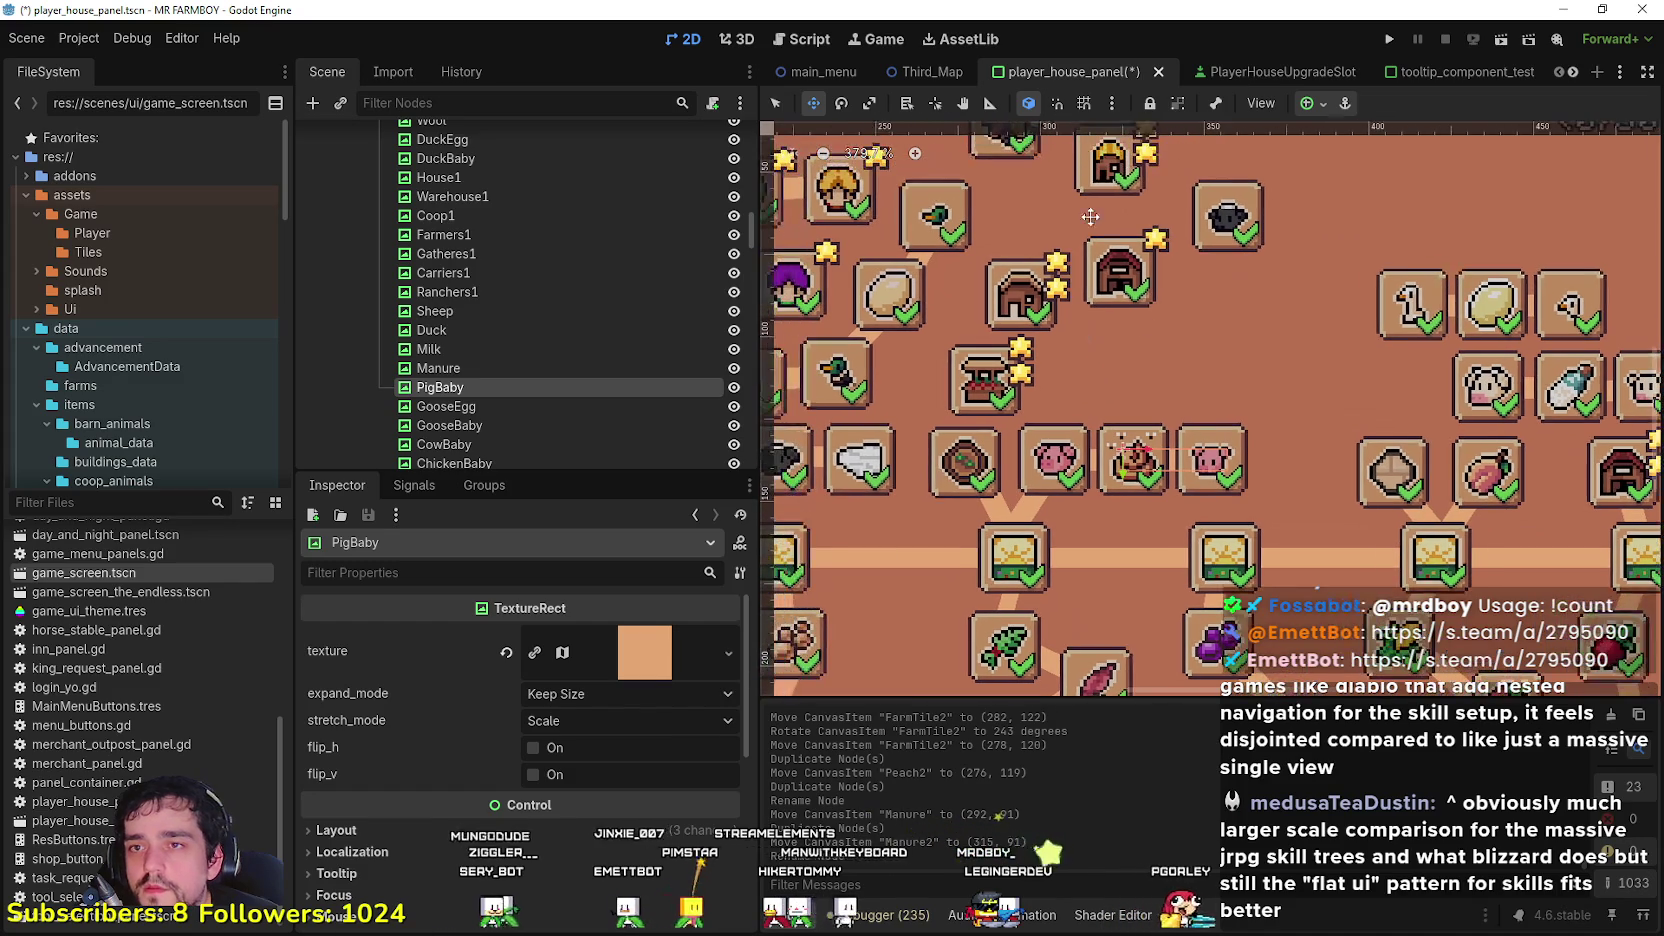
click(1200, 235)
scroll(1210, 230, up, 2)
mouse_move(1212, 232)
mouse_down()
mouse_move(1162, 447)
mouse_move(1083, 413)
mouse_move(1145, 410)
mouse_up()
scroll(1083, 413, down, 1)
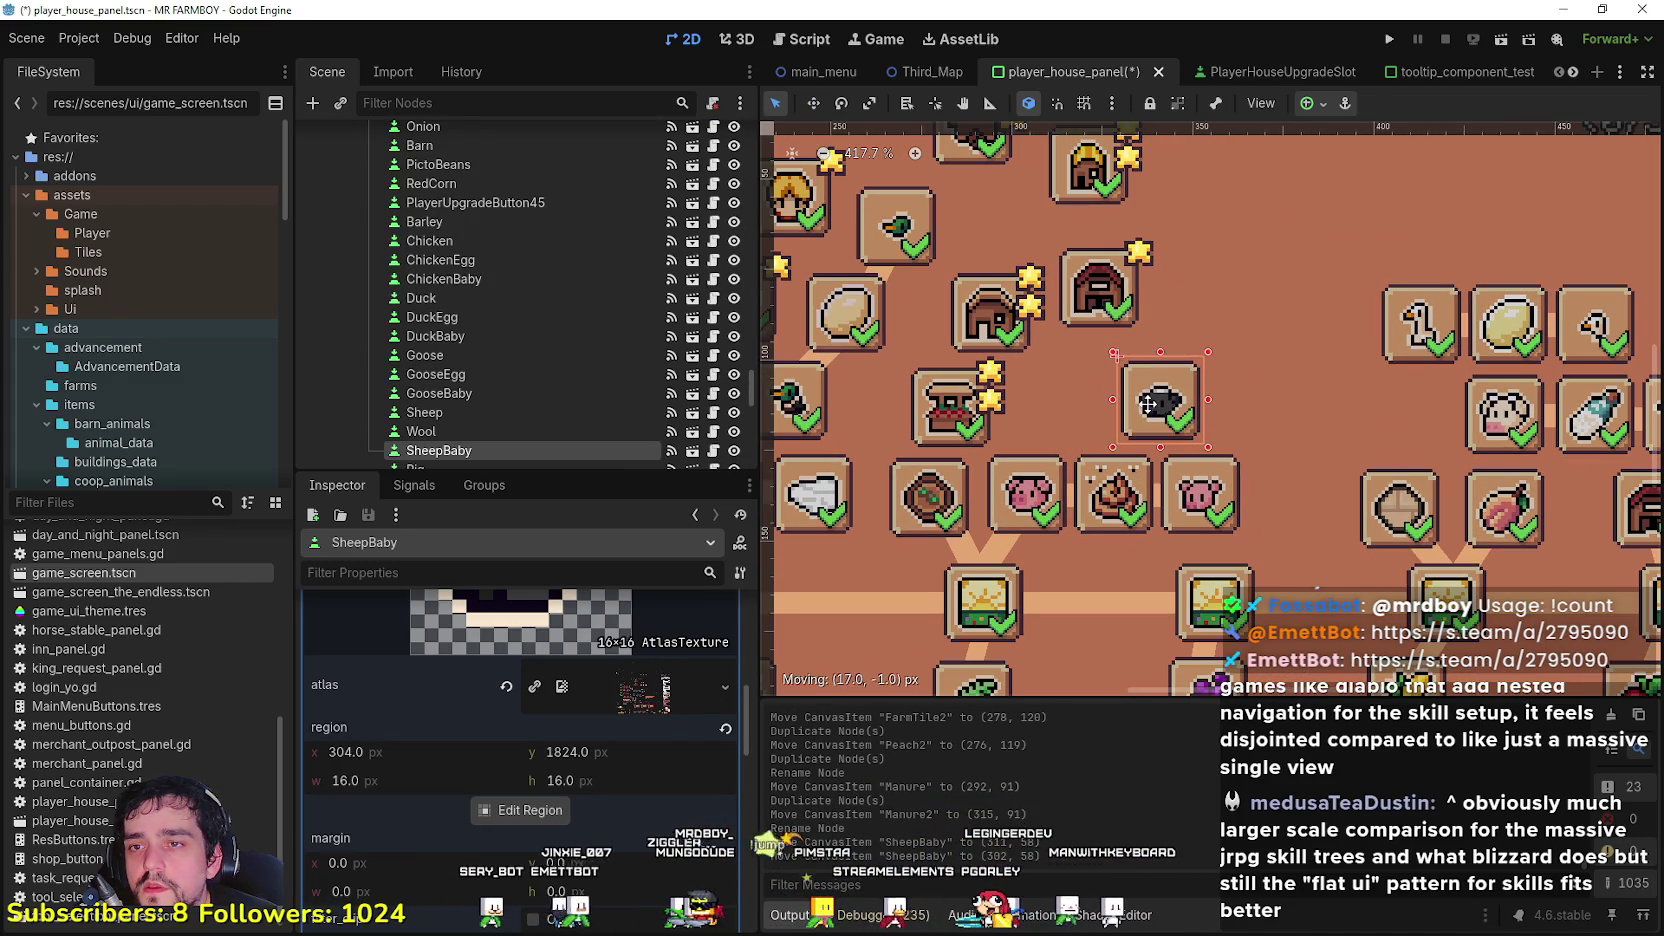
click(1090, 298)
mouse_move(1090, 298)
mouse_down()
mouse_move(1056, 405)
mouse_move(1152, 405)
mouse_move(1062, 414)
mouse_move(1122, 418)
mouse_up()
click(1146, 407)
click(1063, 421)
Step: Raise the sheep slot a row, shift it 40 px left, and move PigBaby beside the barn
scroll(1123, 440, up, 1)
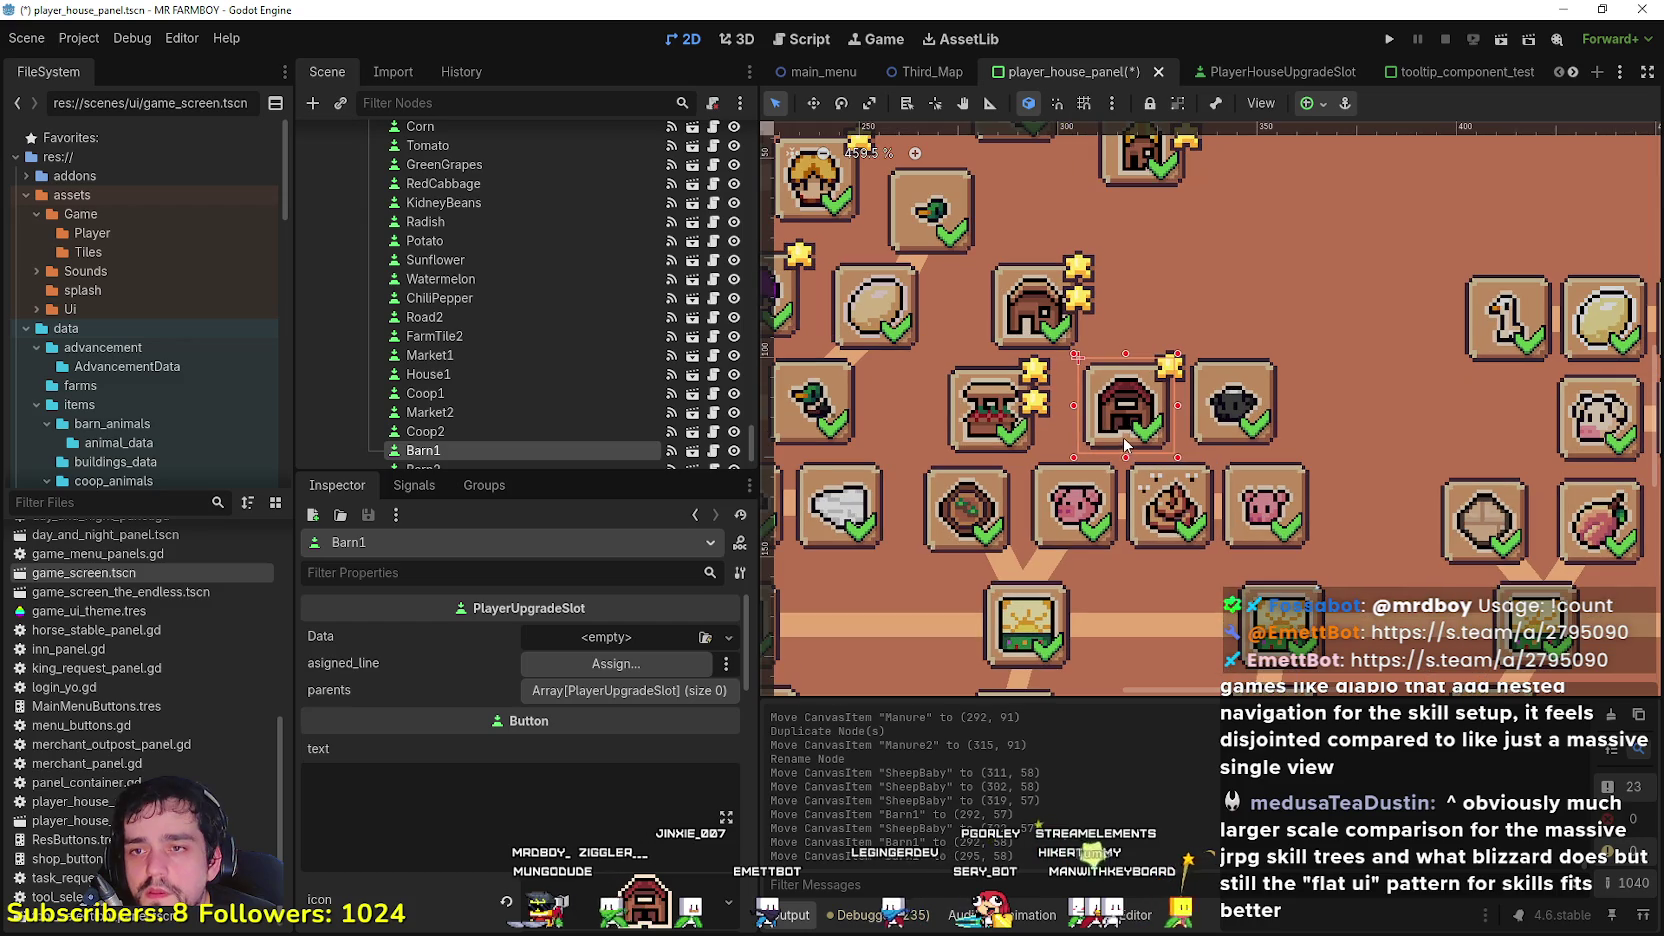
scroll(1240, 505, down, 1)
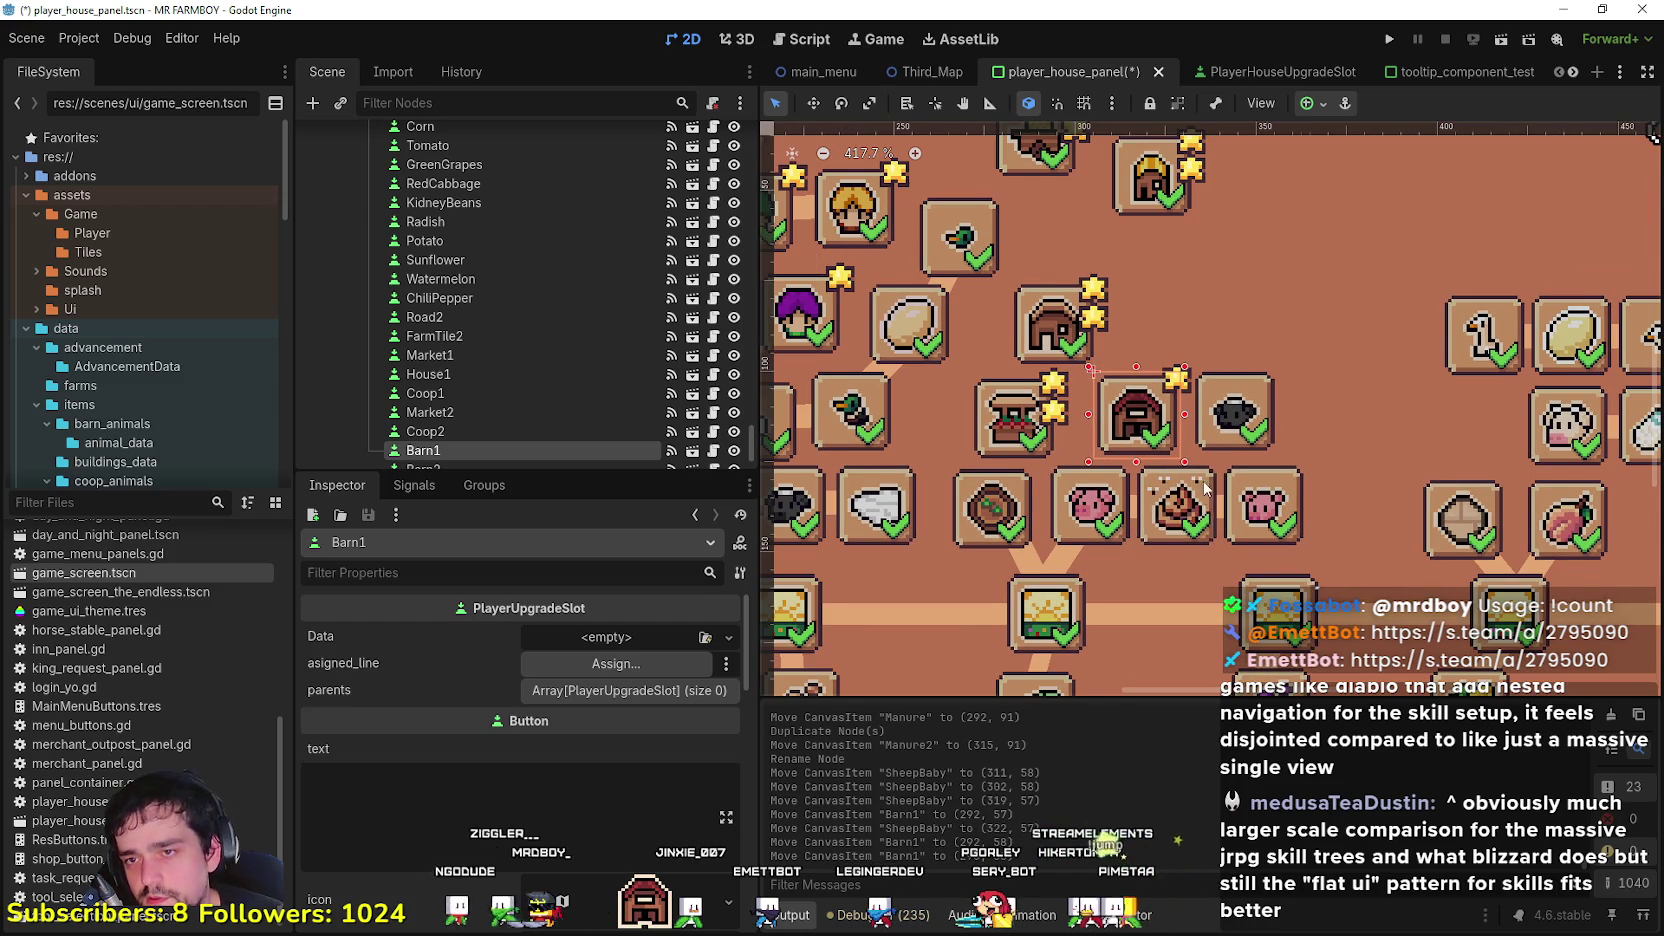
scroll(1207, 497, down, 5)
scroll(1163, 453, up, 4)
scroll(1163, 453, up, 1)
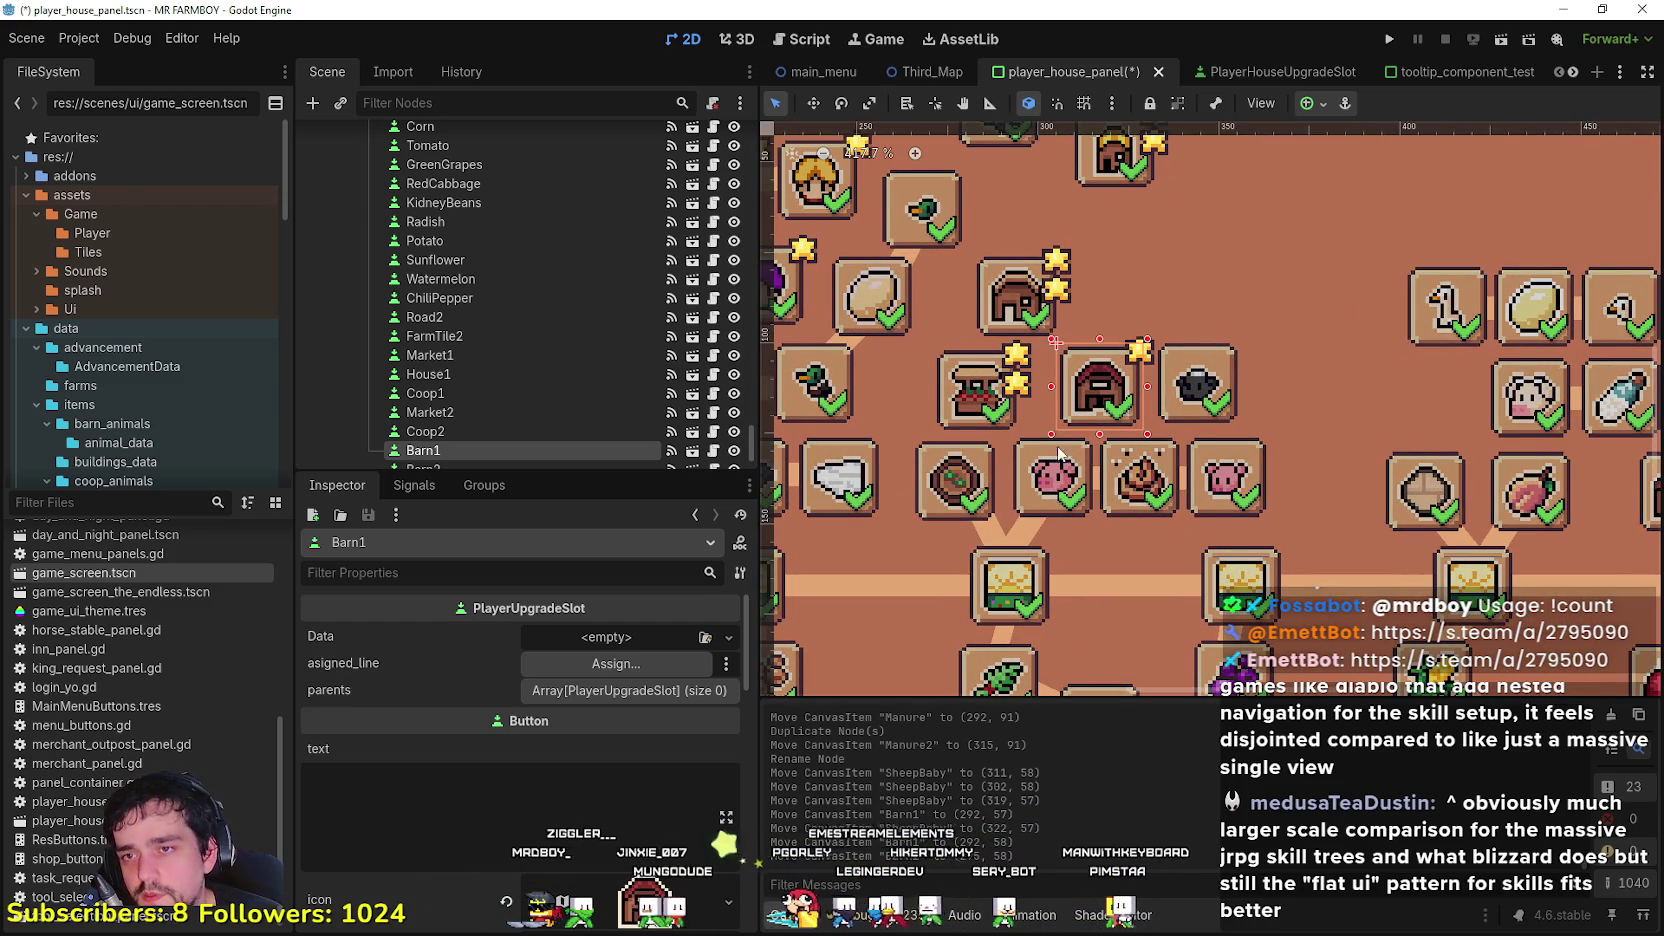
drag(1183, 366, 1183, 263)
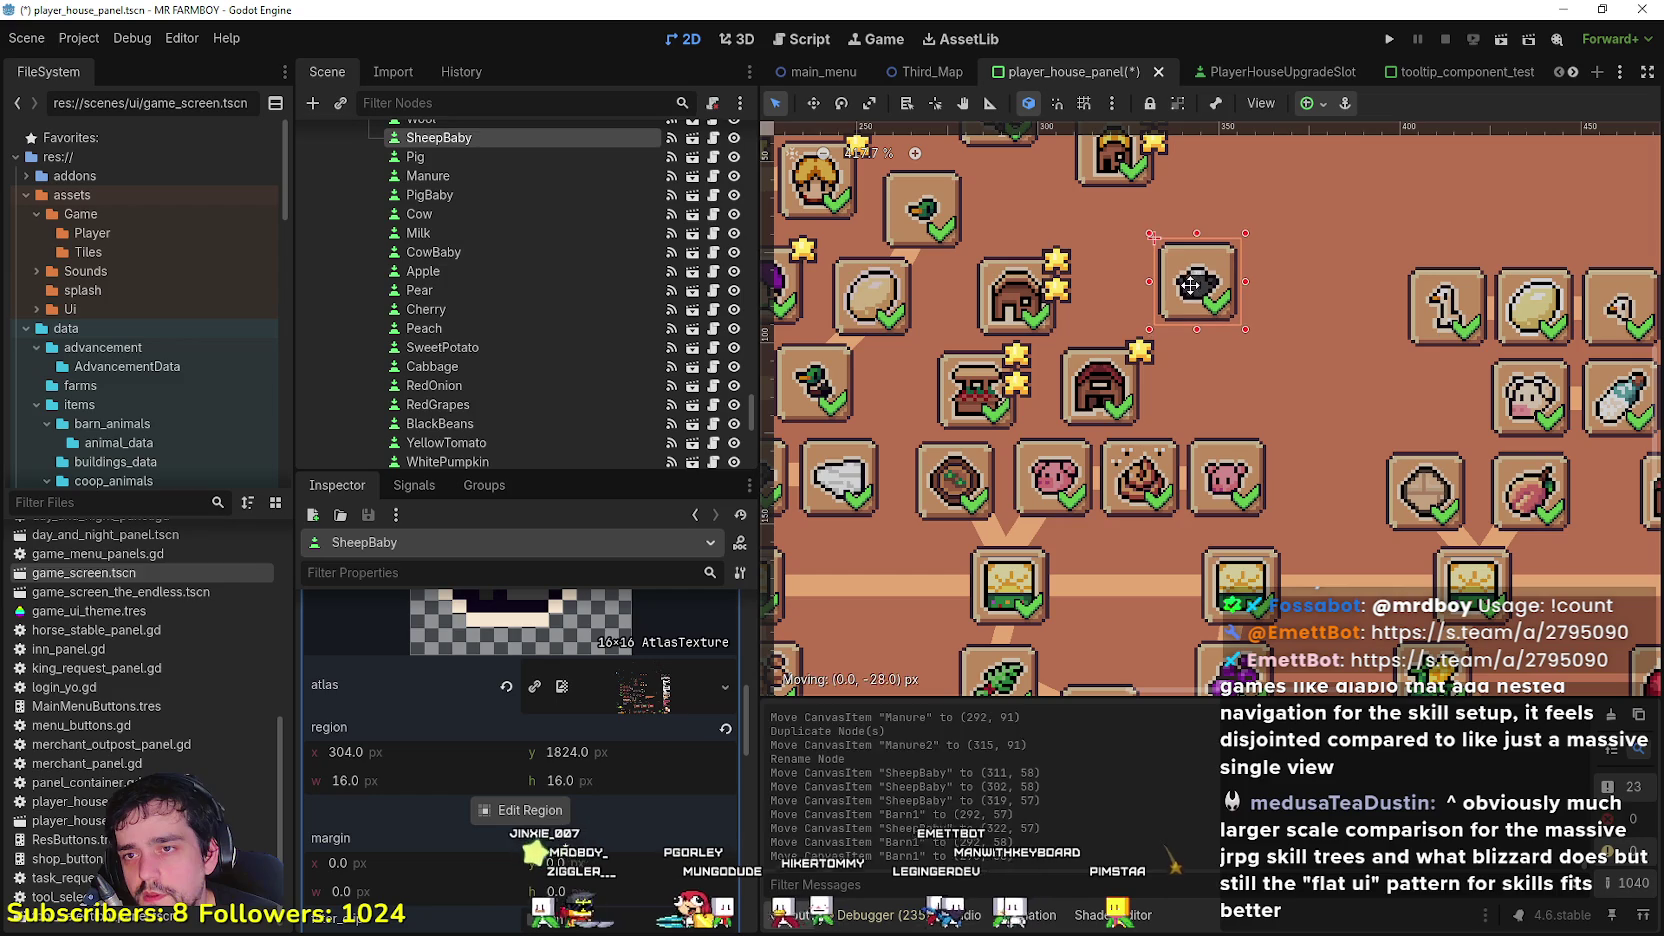
click(1226, 462)
drag(1226, 462, 1208, 367)
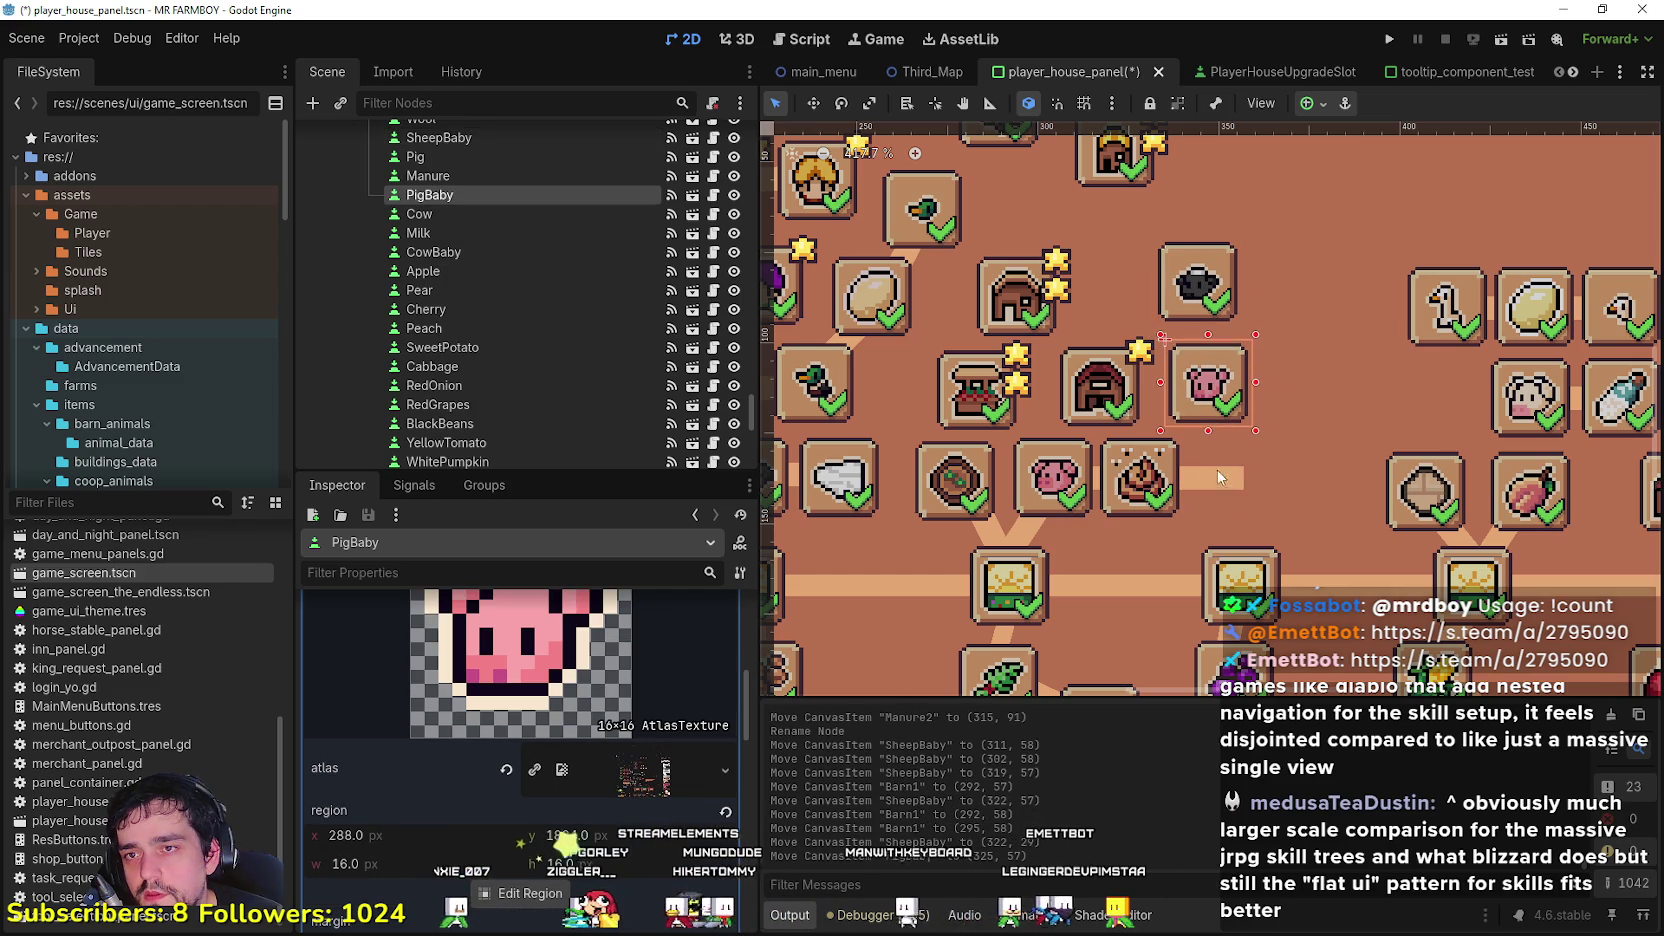
drag(1180, 283, 1140, 283)
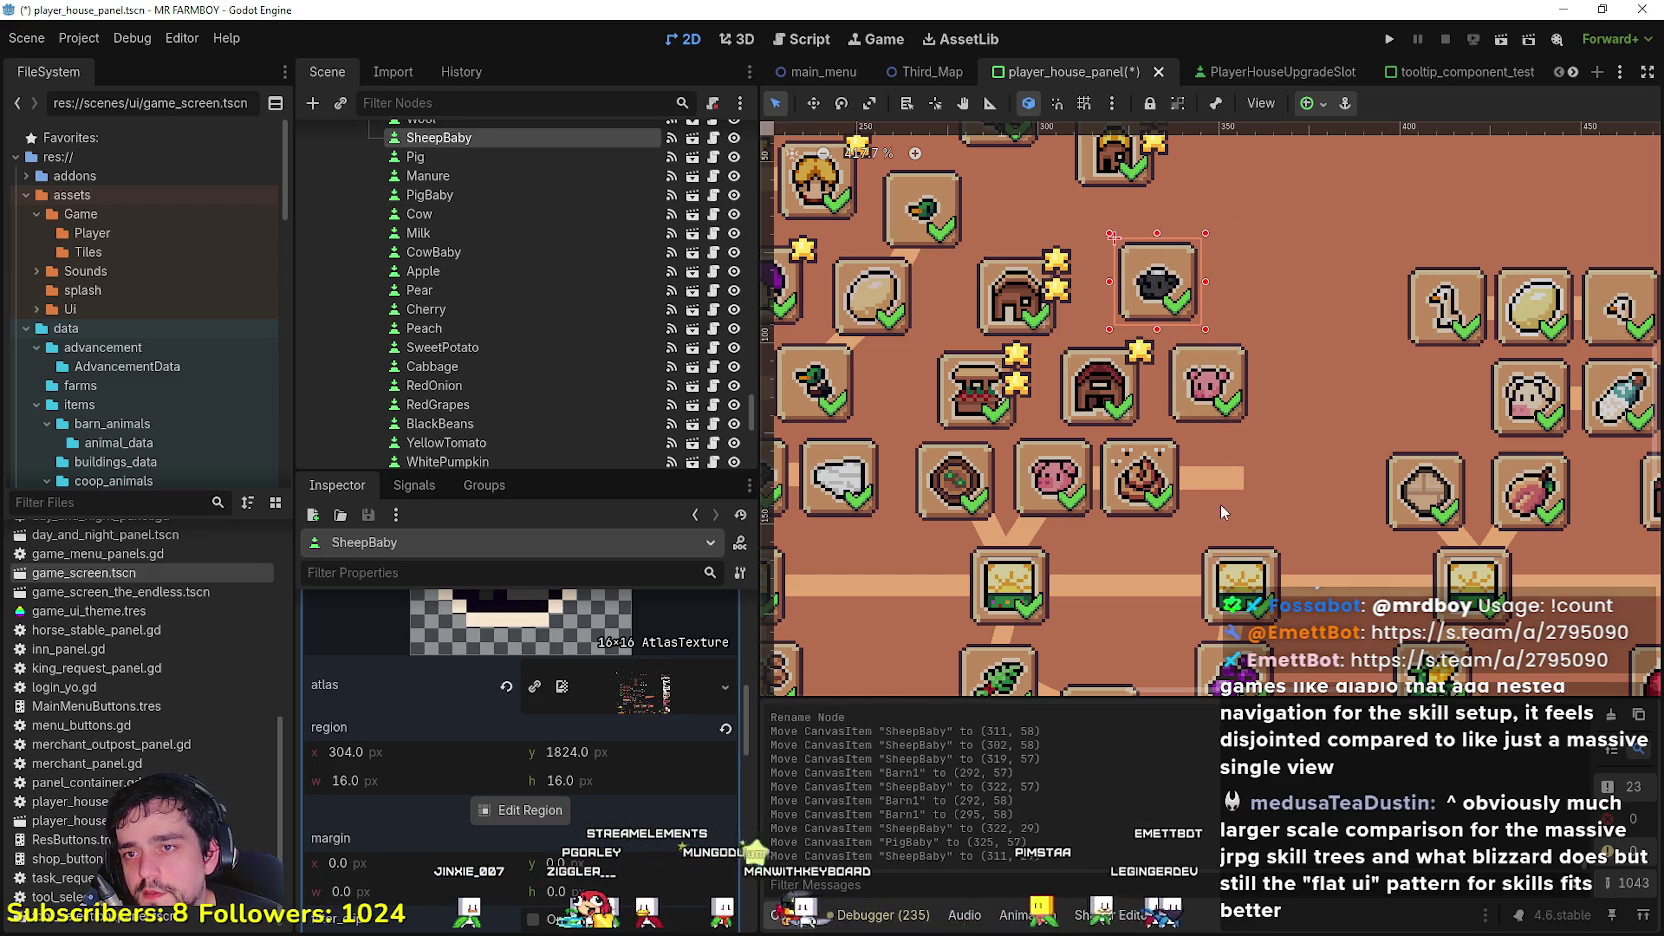
Step: Move the PigBaby connector up beside the barn and shift the piglet slot about 33 px right
click(1222, 482)
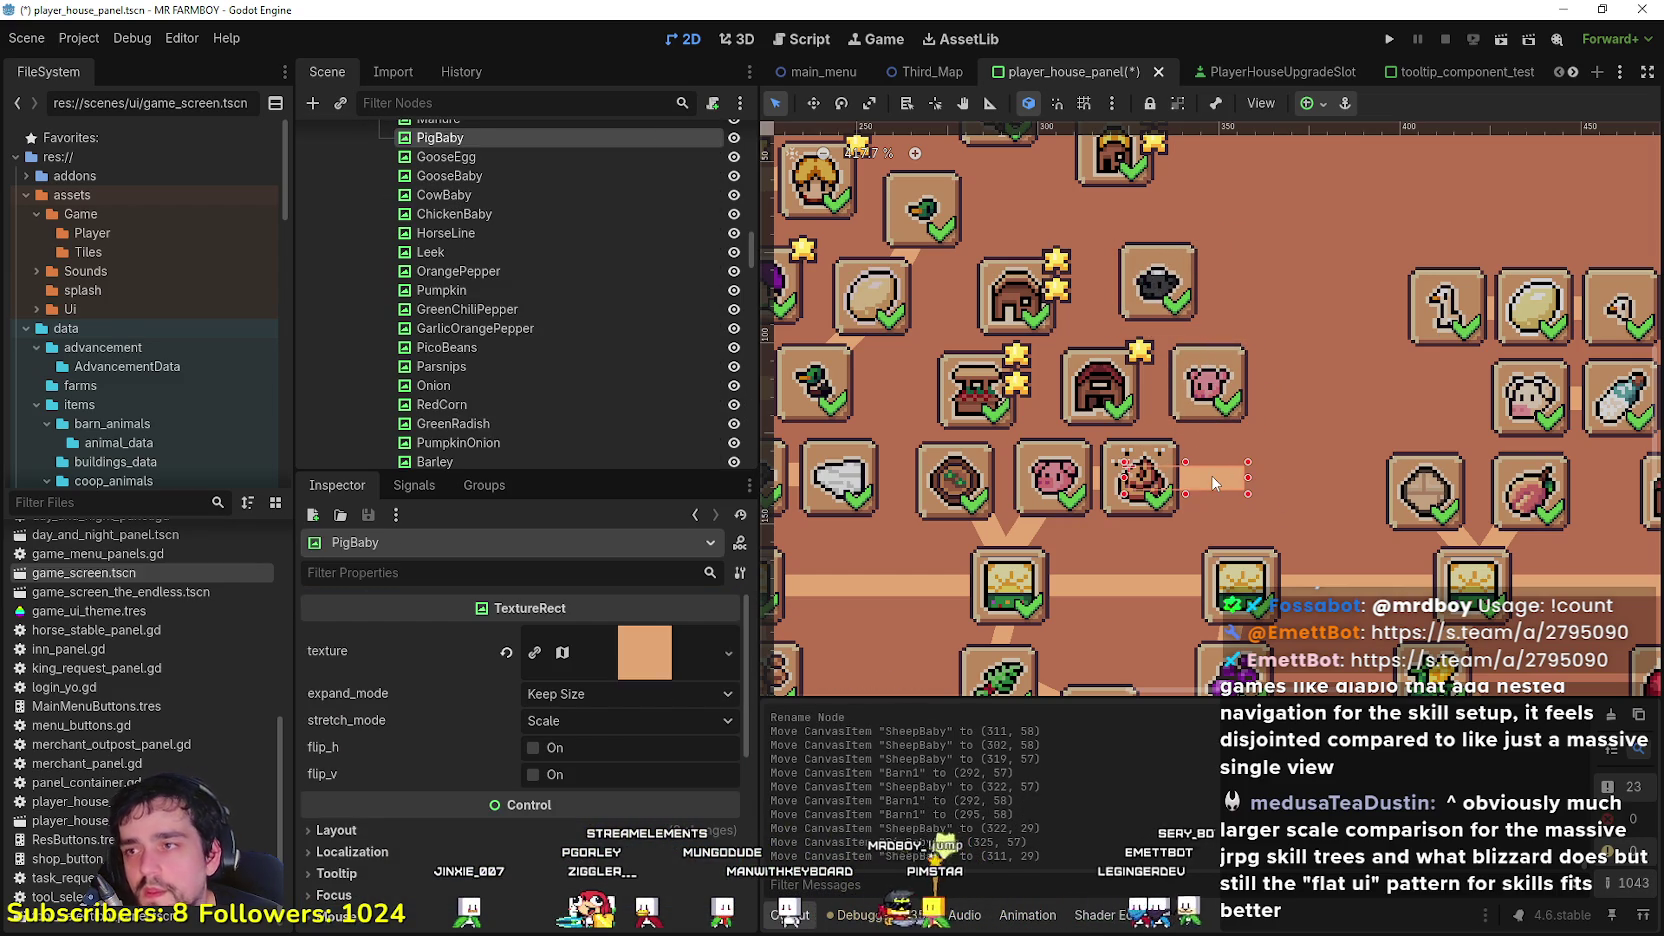
mouse_move(1215, 479)
mouse_down()
mouse_move(1164, 373)
mouse_move(1188, 388)
mouse_up()
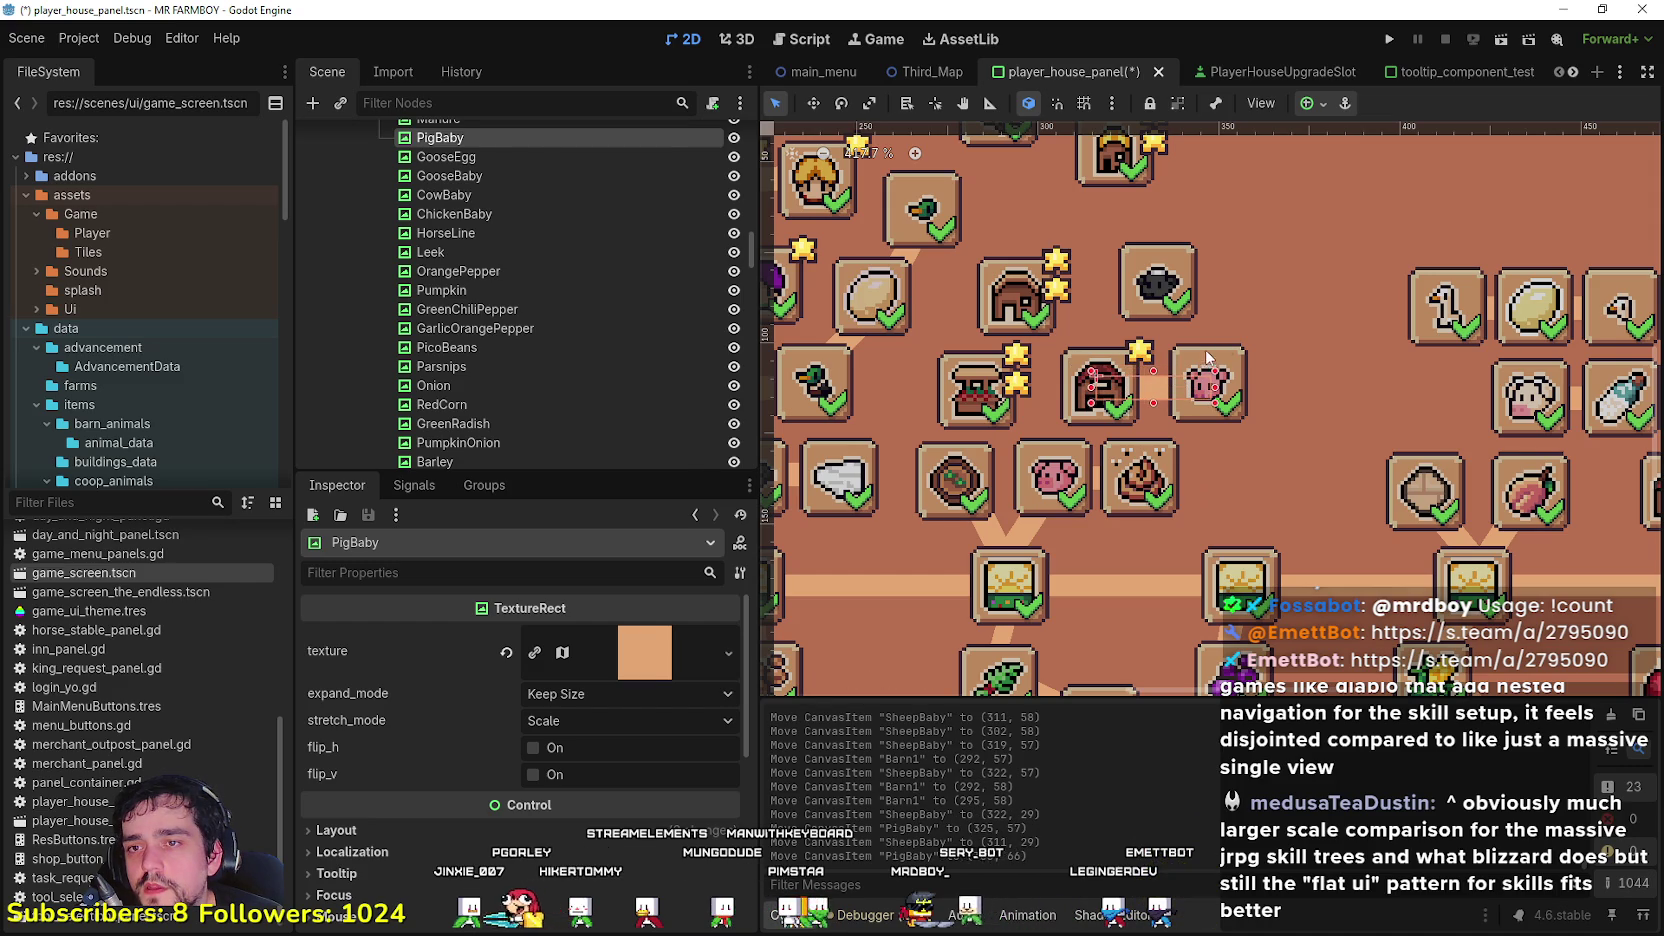
click(1208, 360)
scroll(1210, 380, down, 5)
scroll(1268, 458, up, 4)
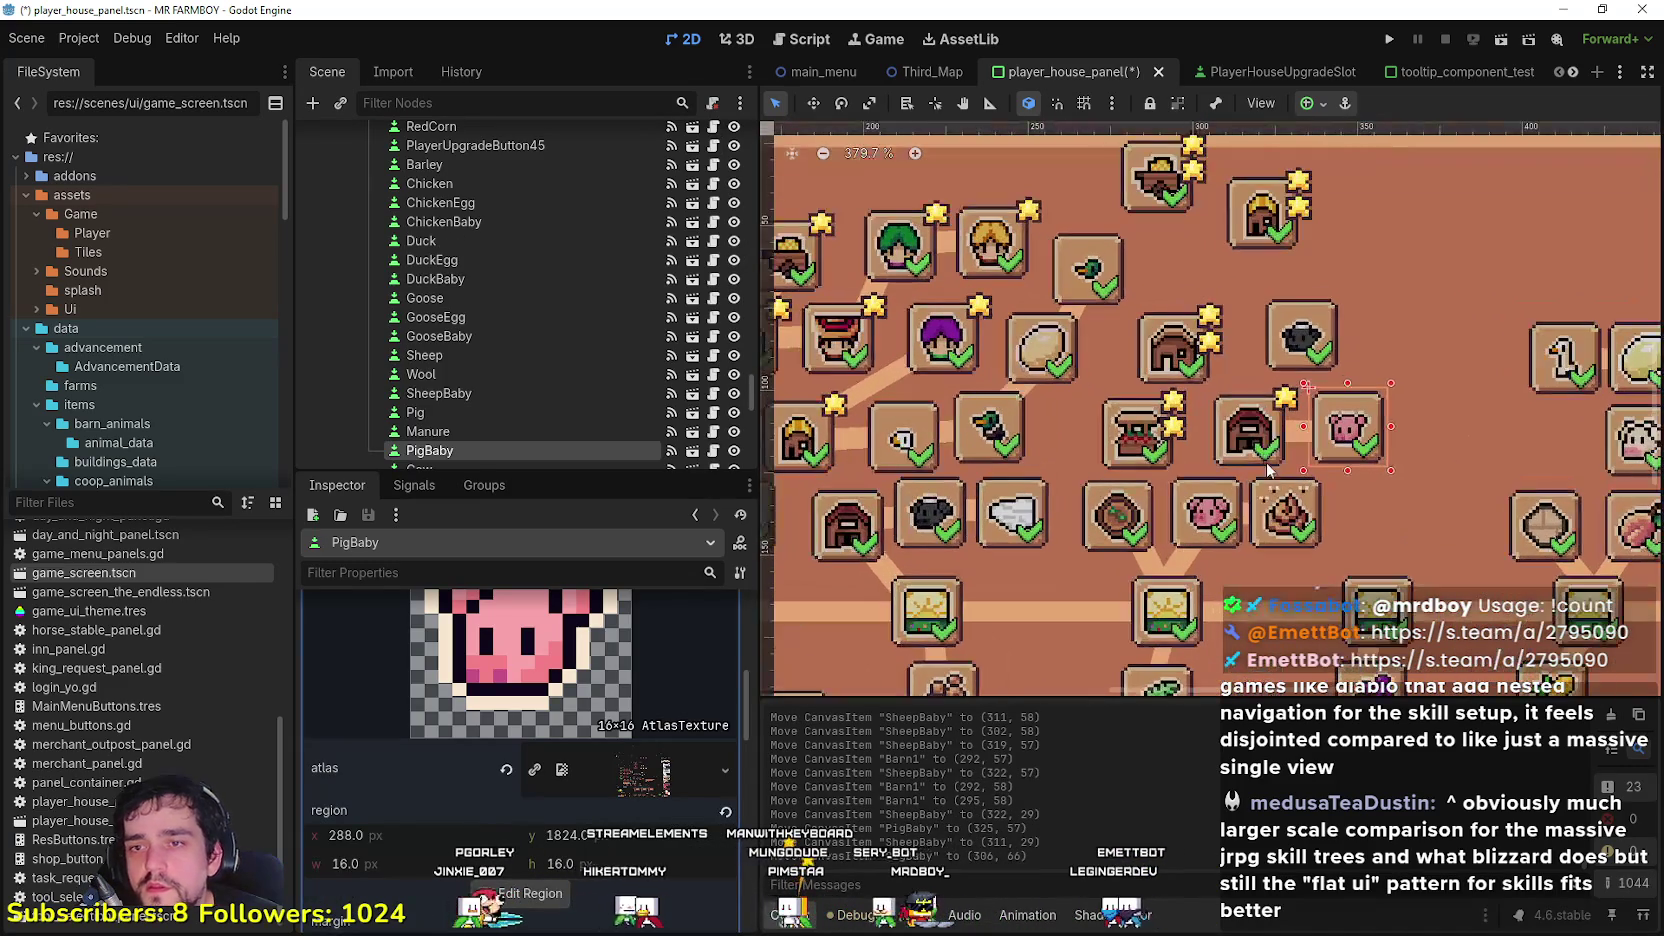
scroll(1260, 529, up, 1)
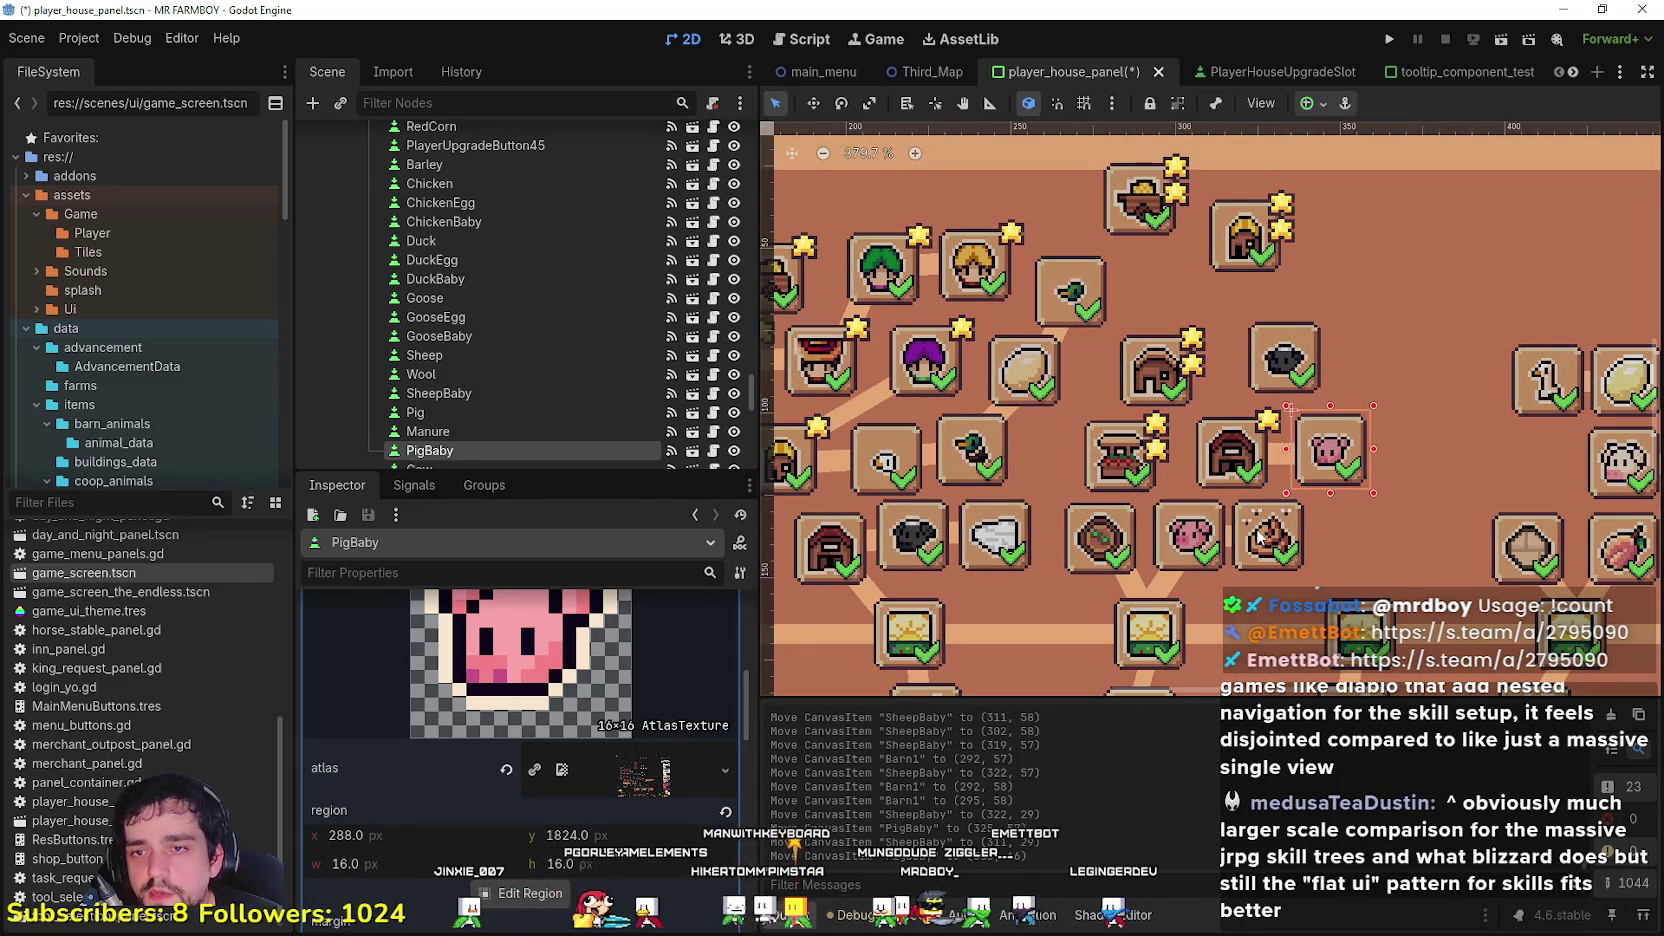
click(1260, 537)
scroll(1258, 545, up, 4)
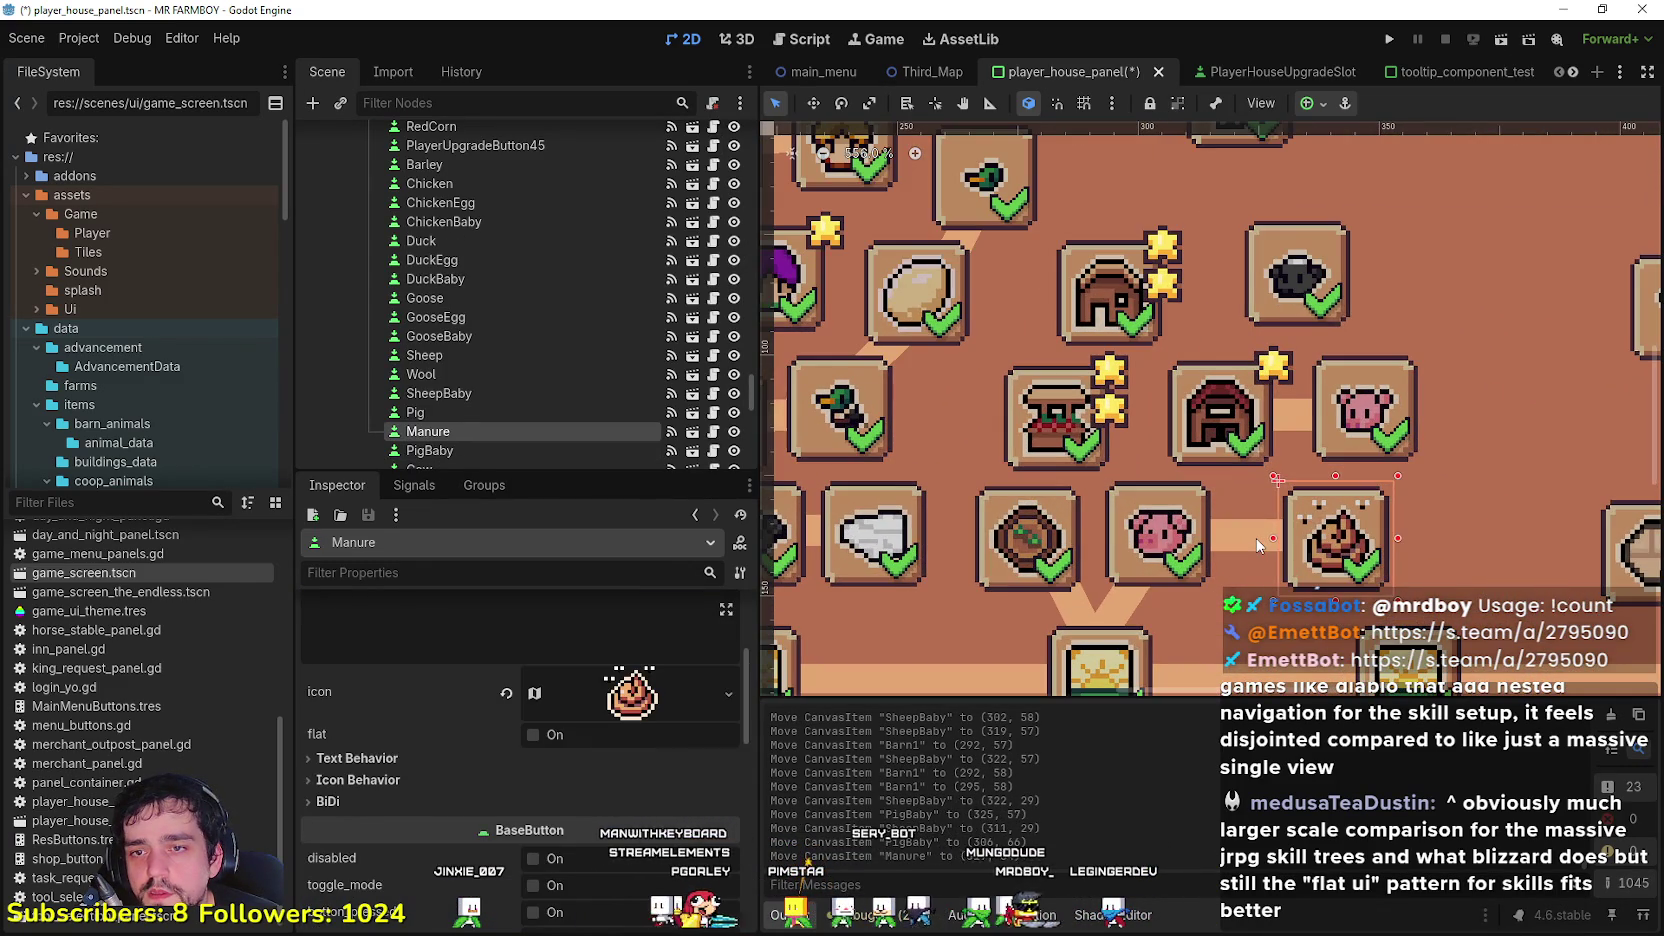
click(1254, 541)
drag(1143, 527, 1176, 525)
Step: Duplicate the Peach2 connector line below the slots
click(1120, 600)
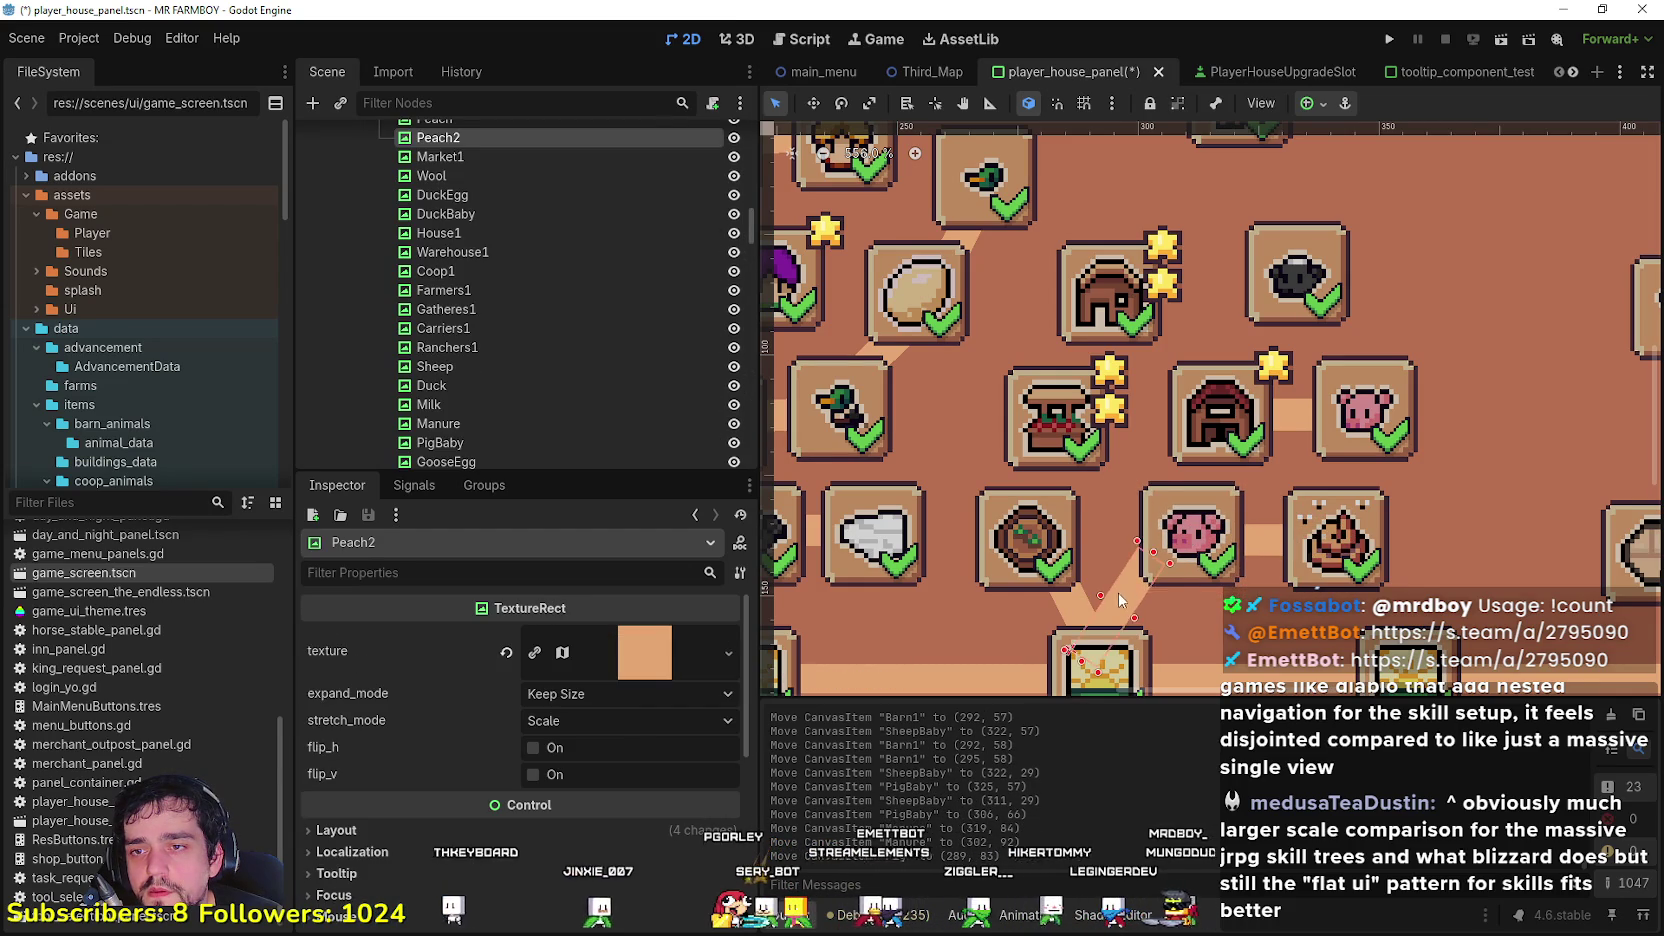
scroll(1150, 550, down, 6)
scroll(1170, 515, up, 5)
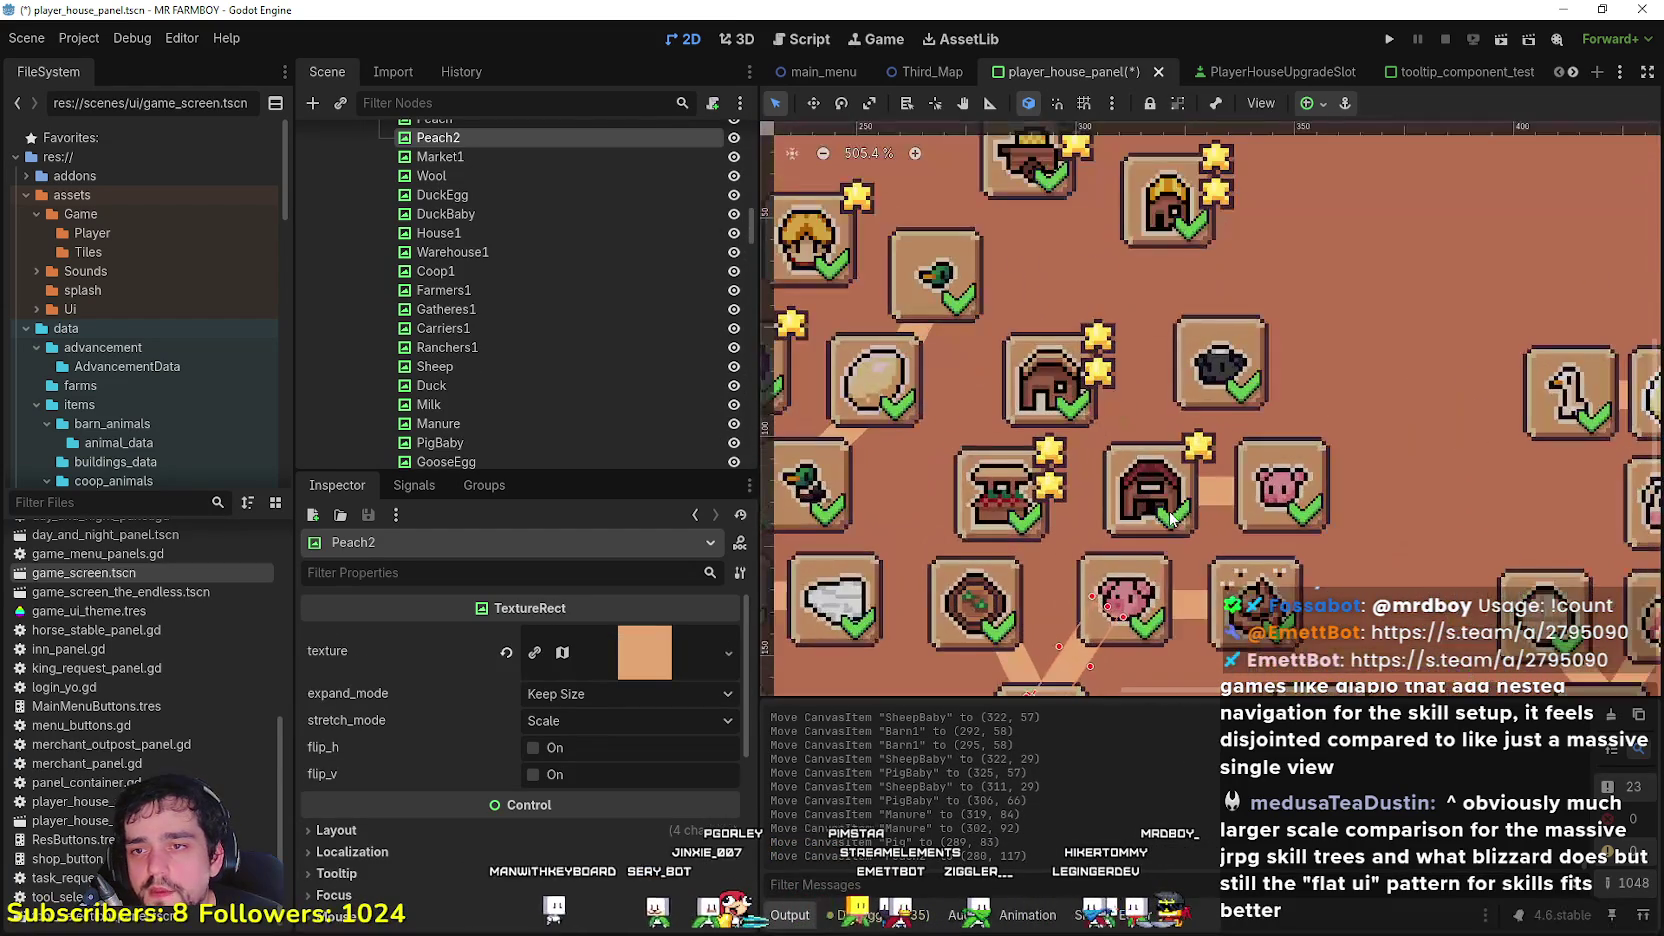
scroll(1105, 640, down, 2)
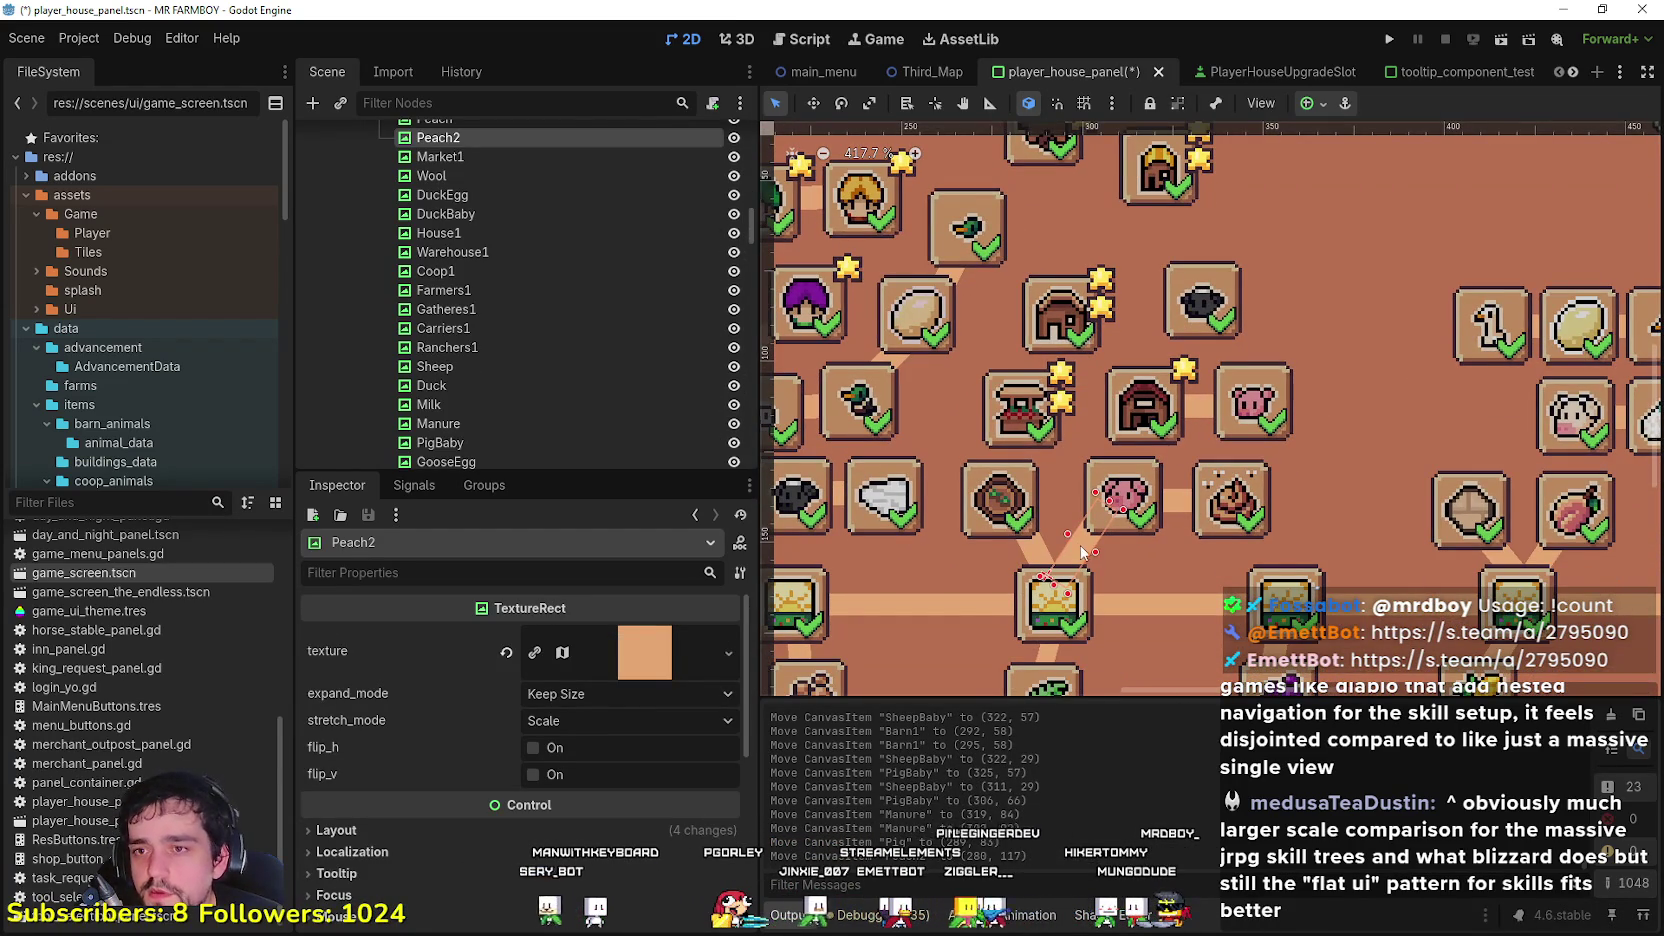
key(ctrl+d)
Step: Move the copied connector toward the barn, rename it Barn1, and rotate it toward the pig slot
drag(1073, 533, 1119, 439)
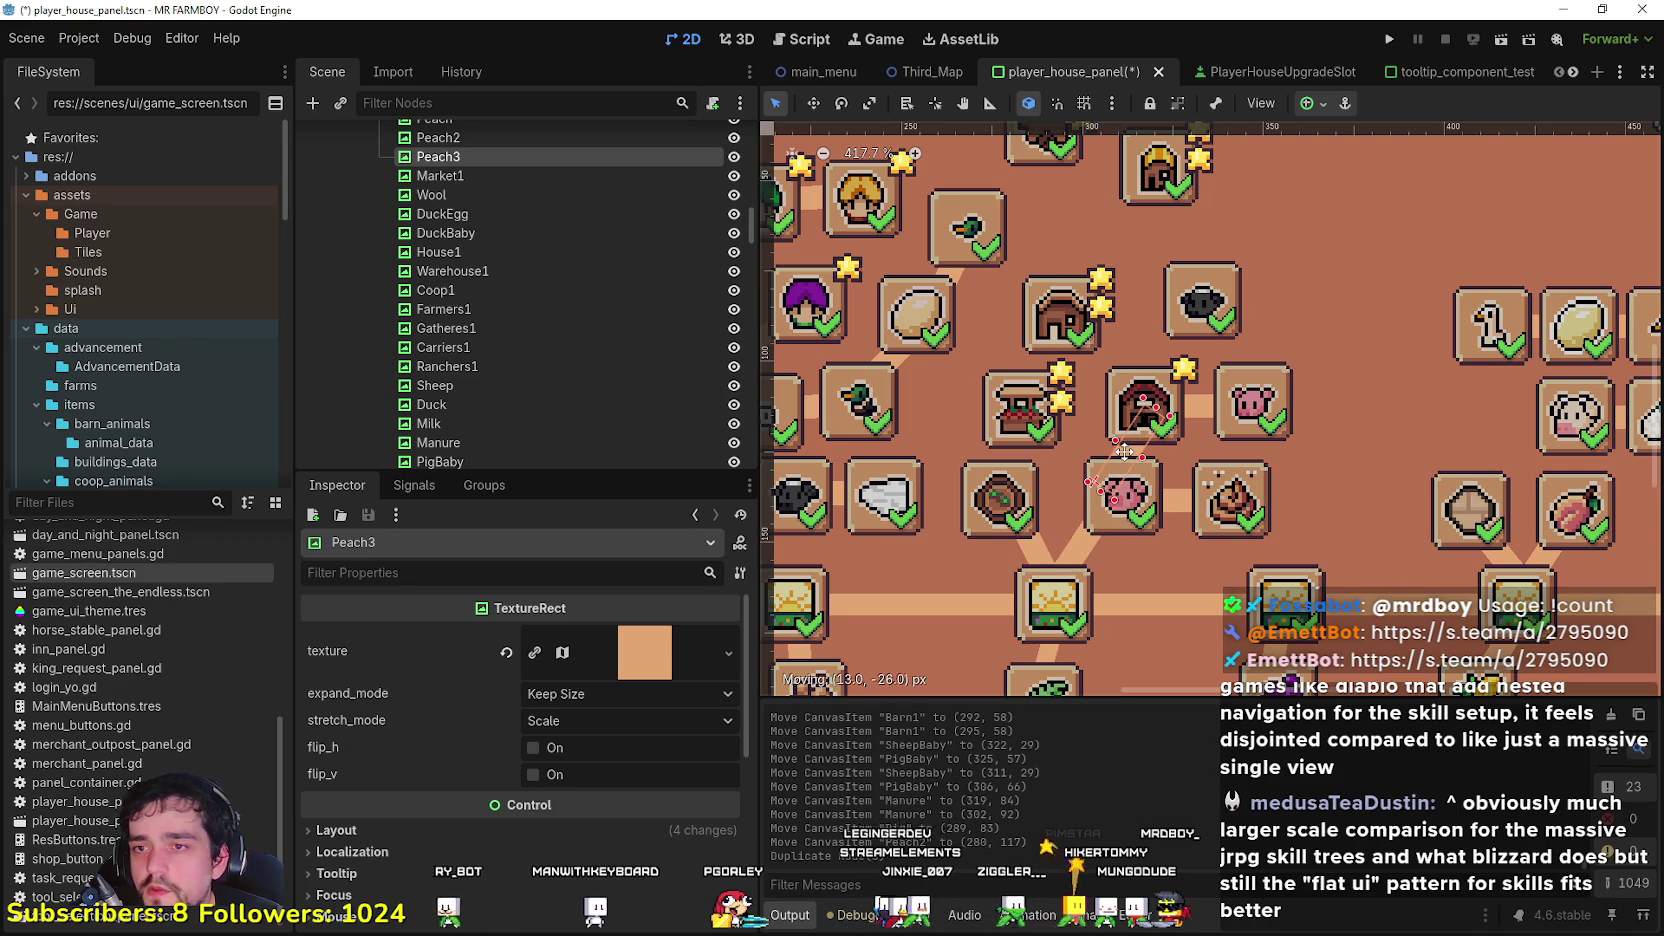
double_click(459, 160)
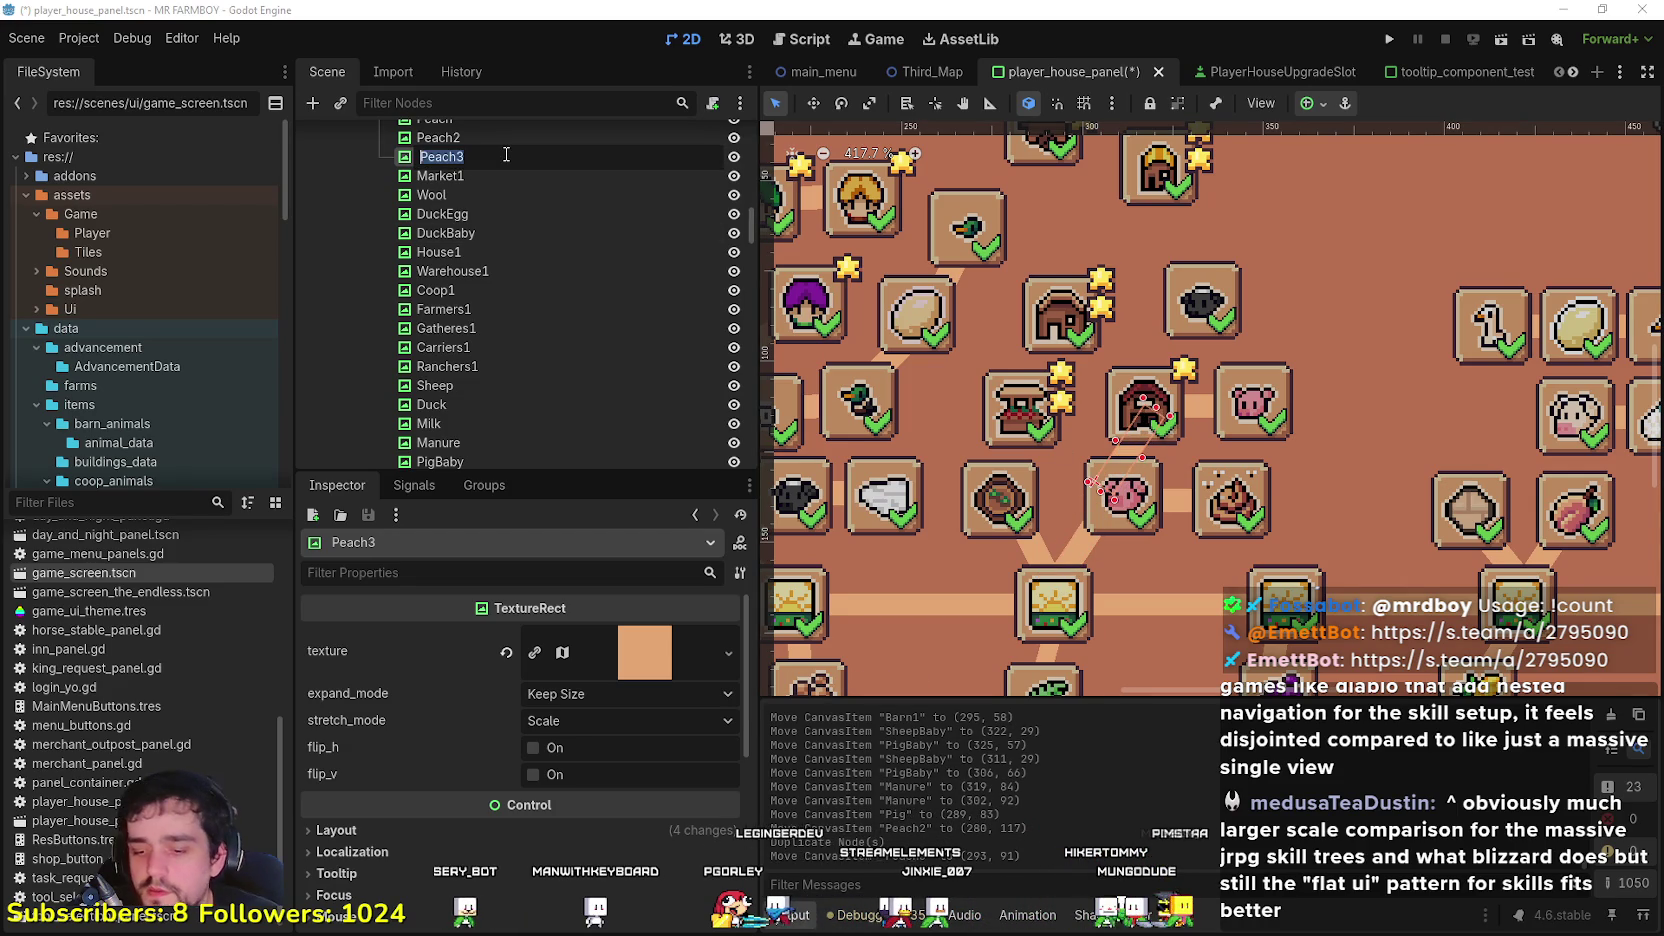
text(Barn1)
key(Return)
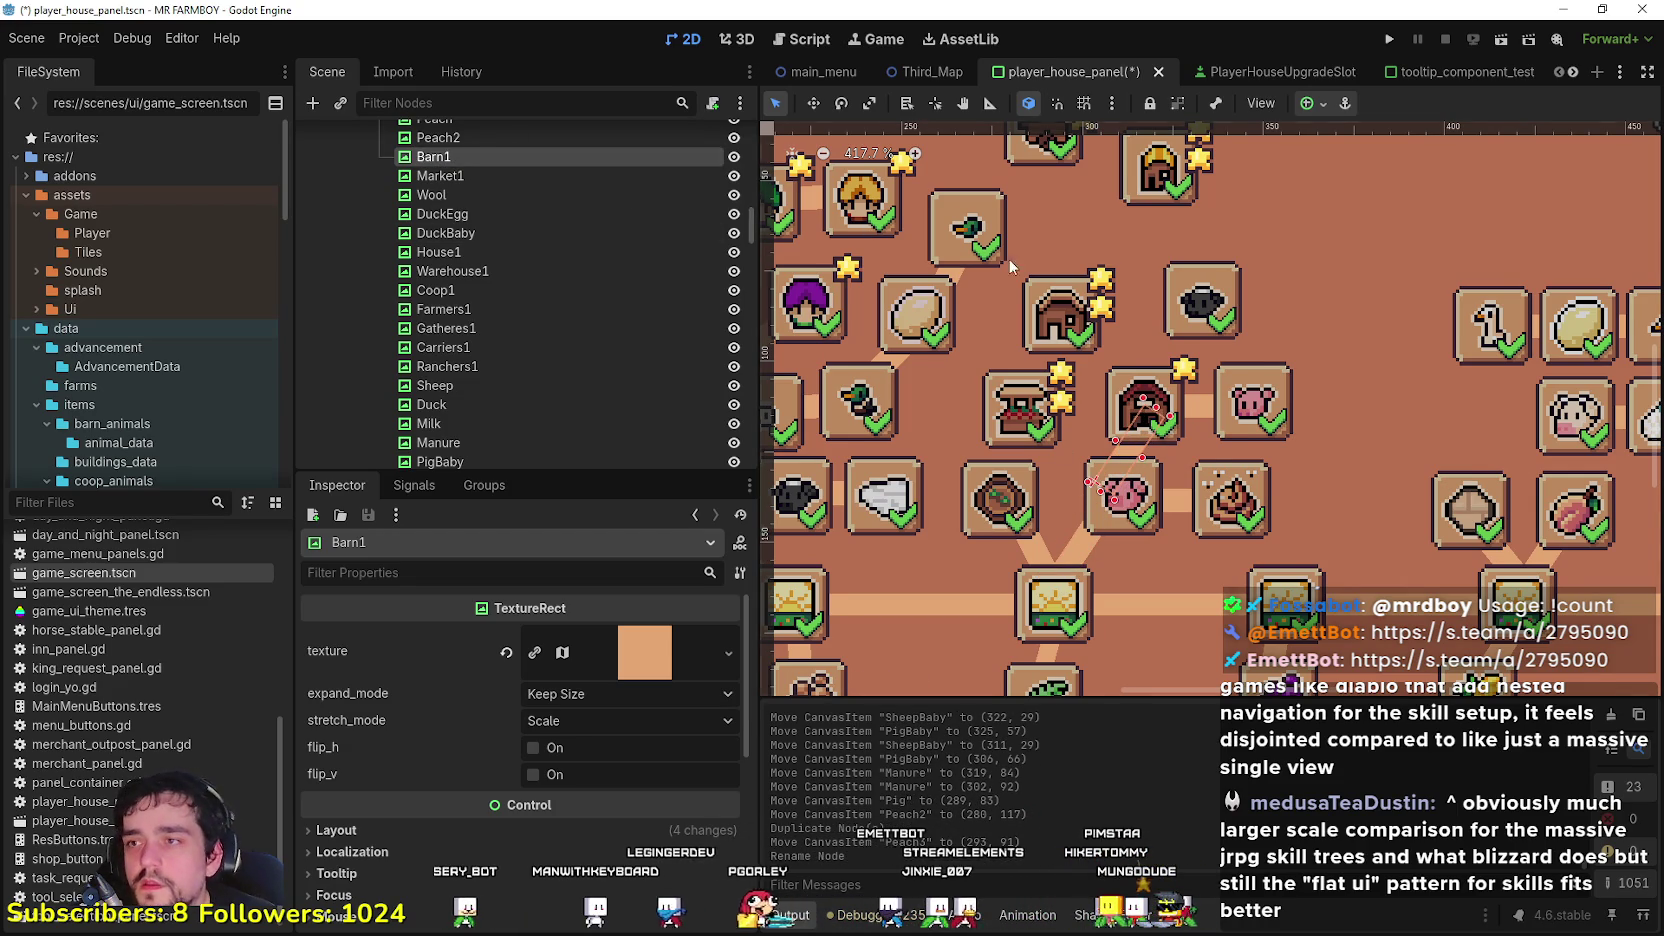
scroll(1143, 437, up, 3)
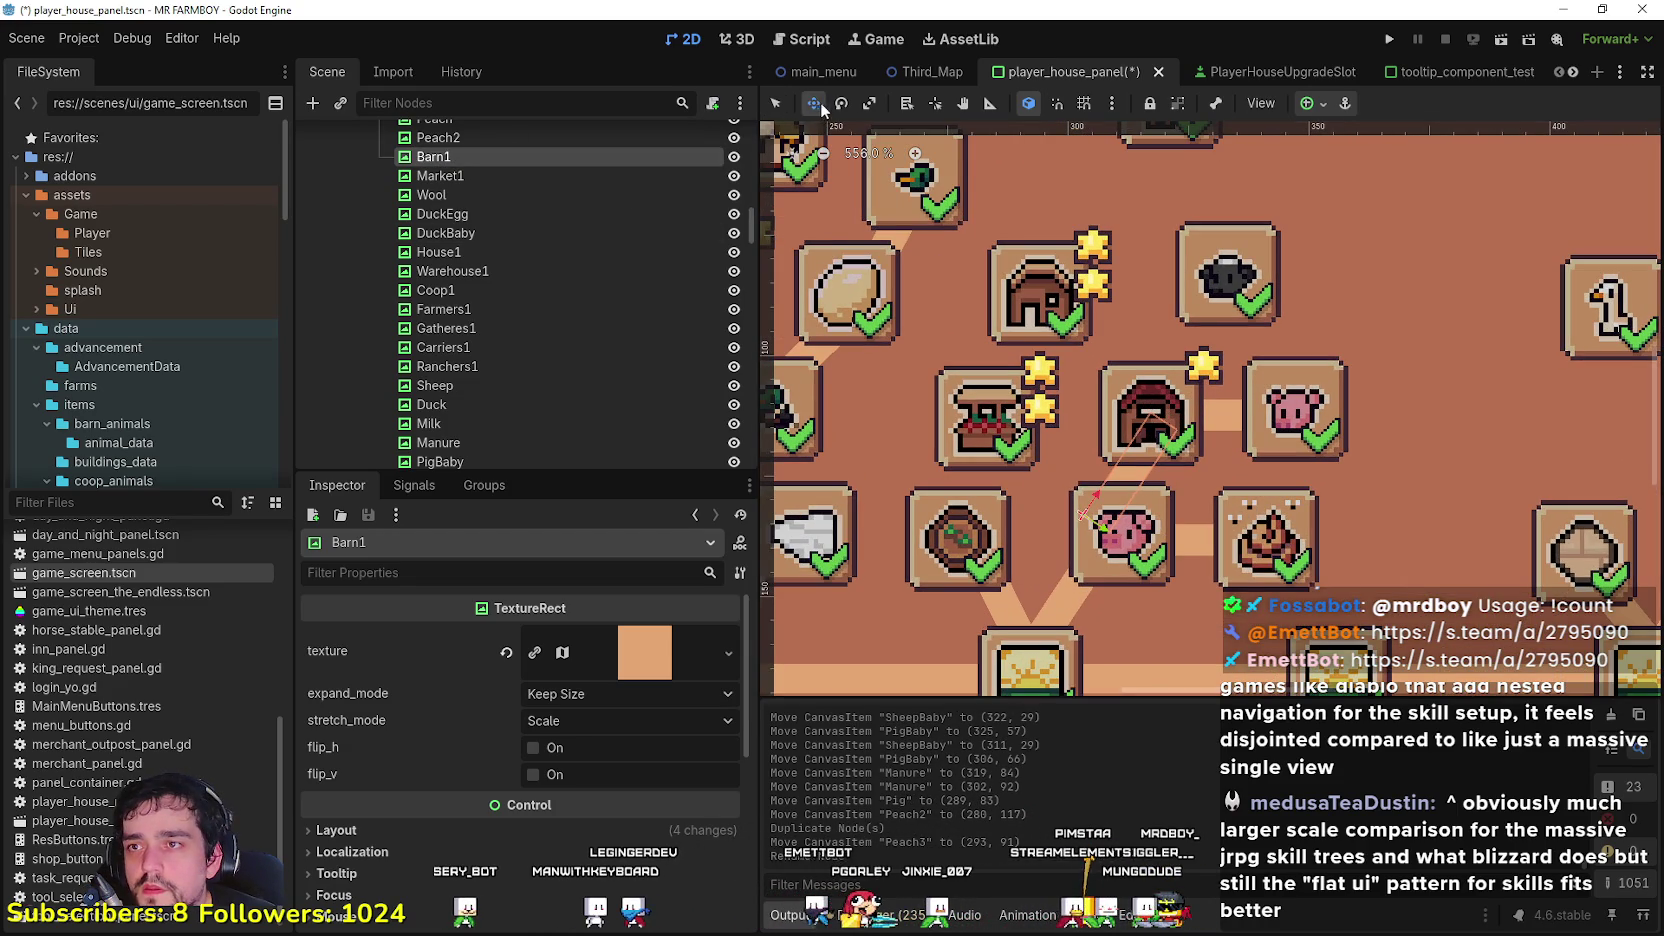
drag(1150, 422, 1116, 479)
scroll(1181, 431, down, 4)
key(q)
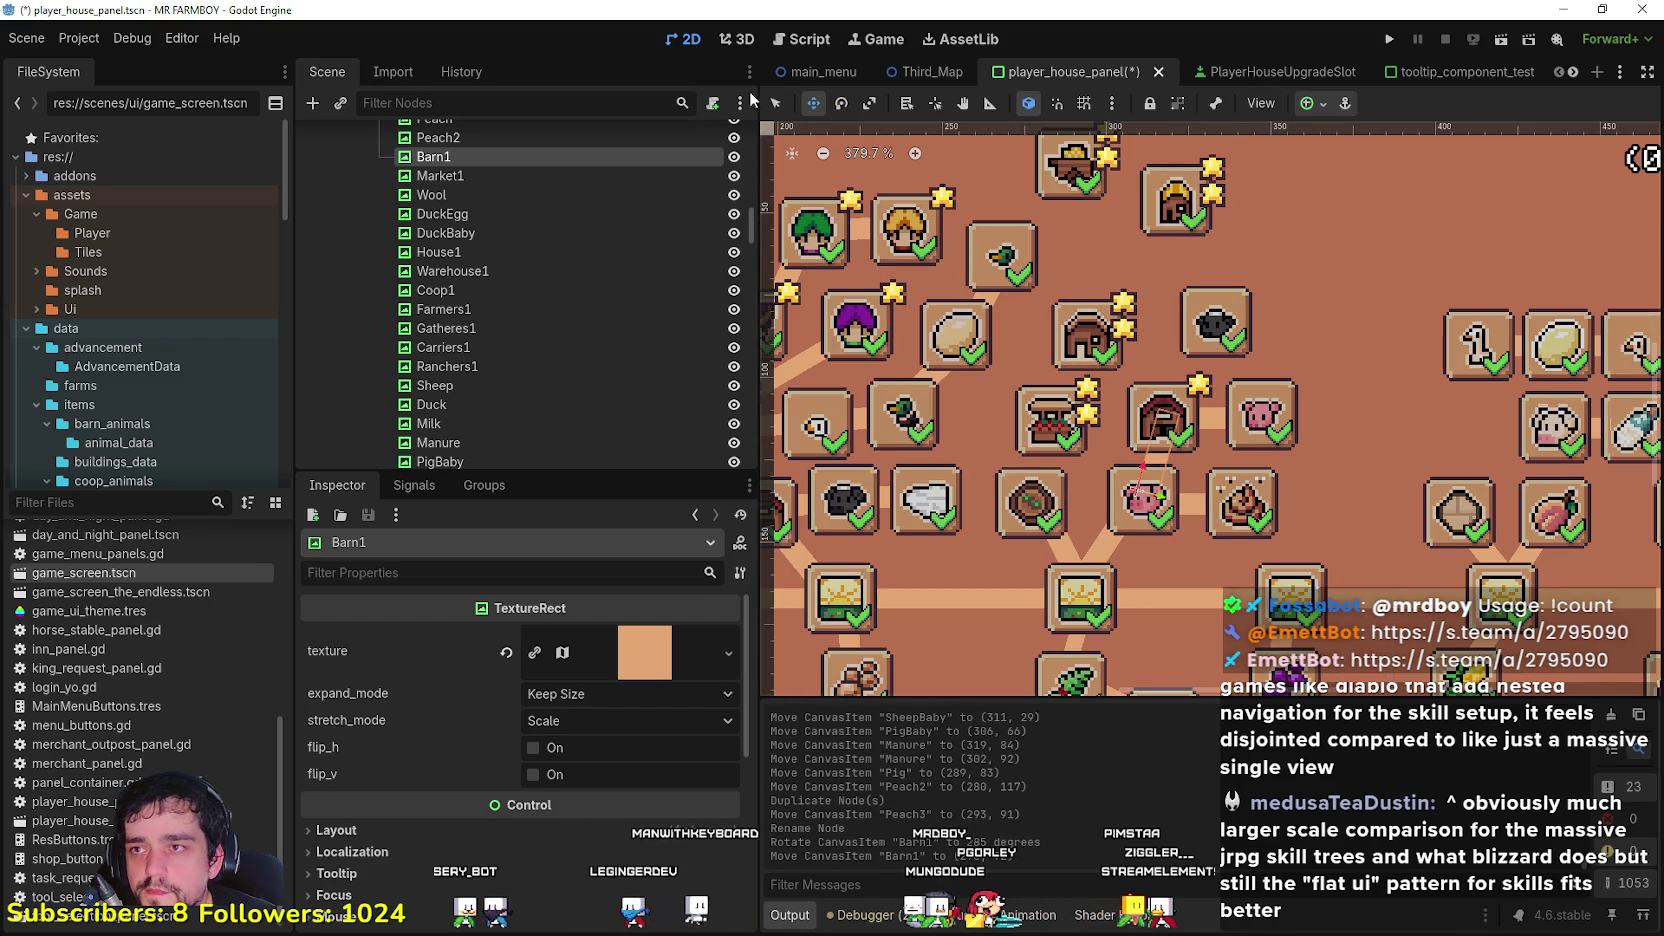
Step: Check Barn1's placement against the SheepBaby slot, Pig slot and PigBaby connector
scroll(1211, 332, up, 2)
click(1211, 332)
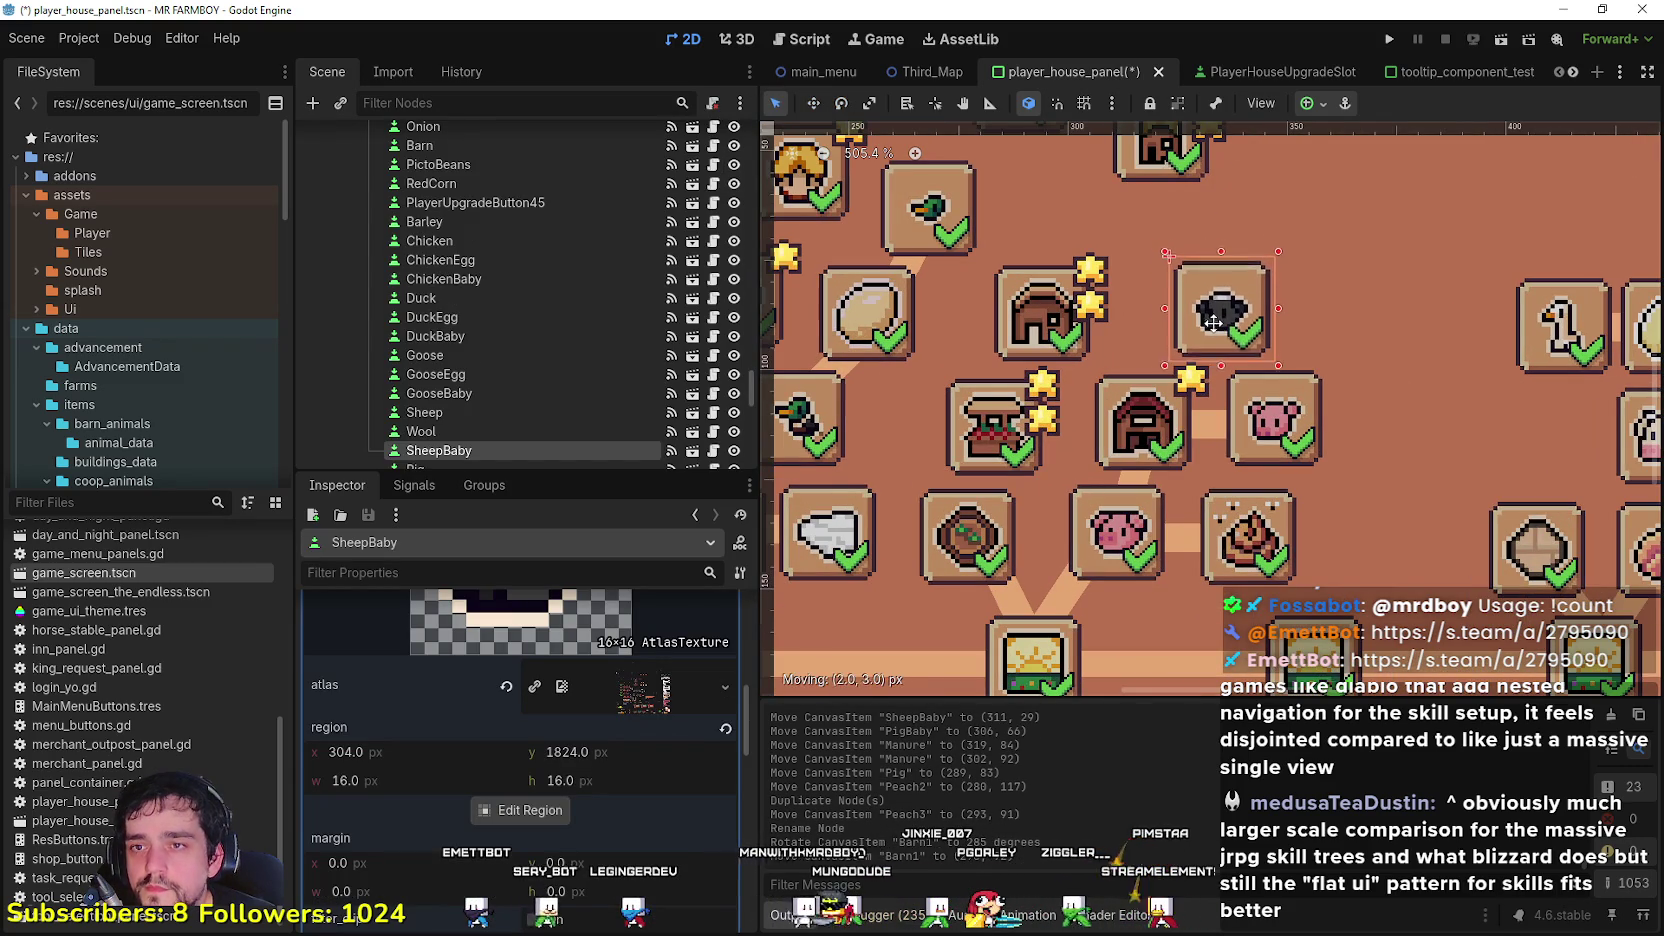
click(1133, 478)
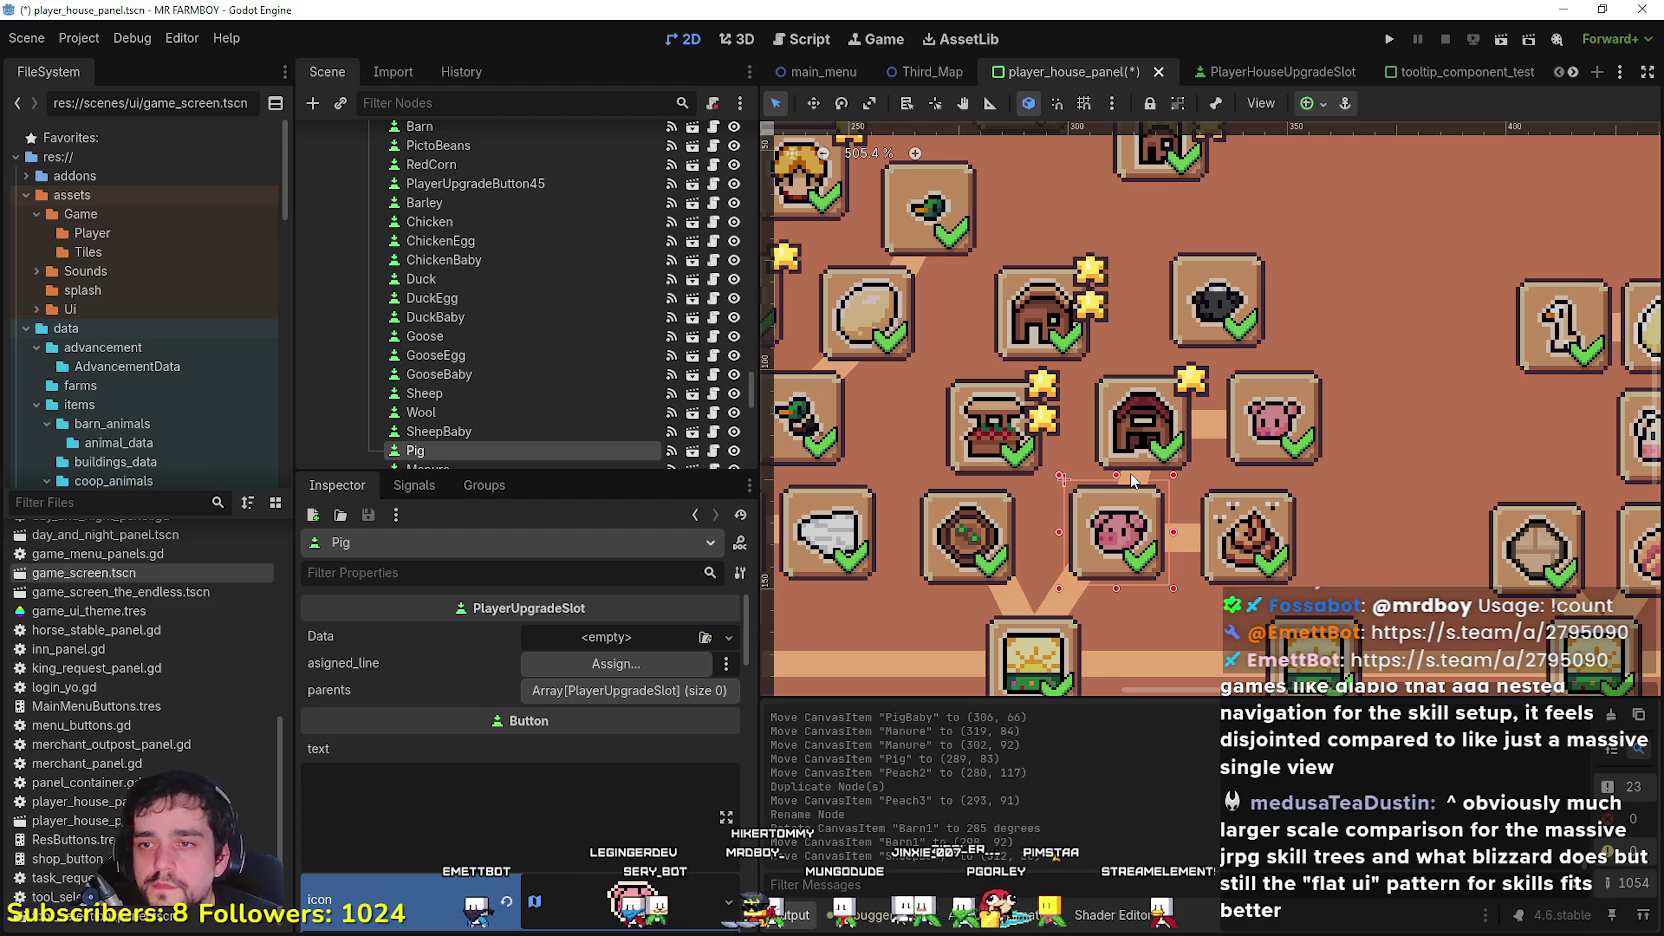
scroll(1140, 482, up, 4)
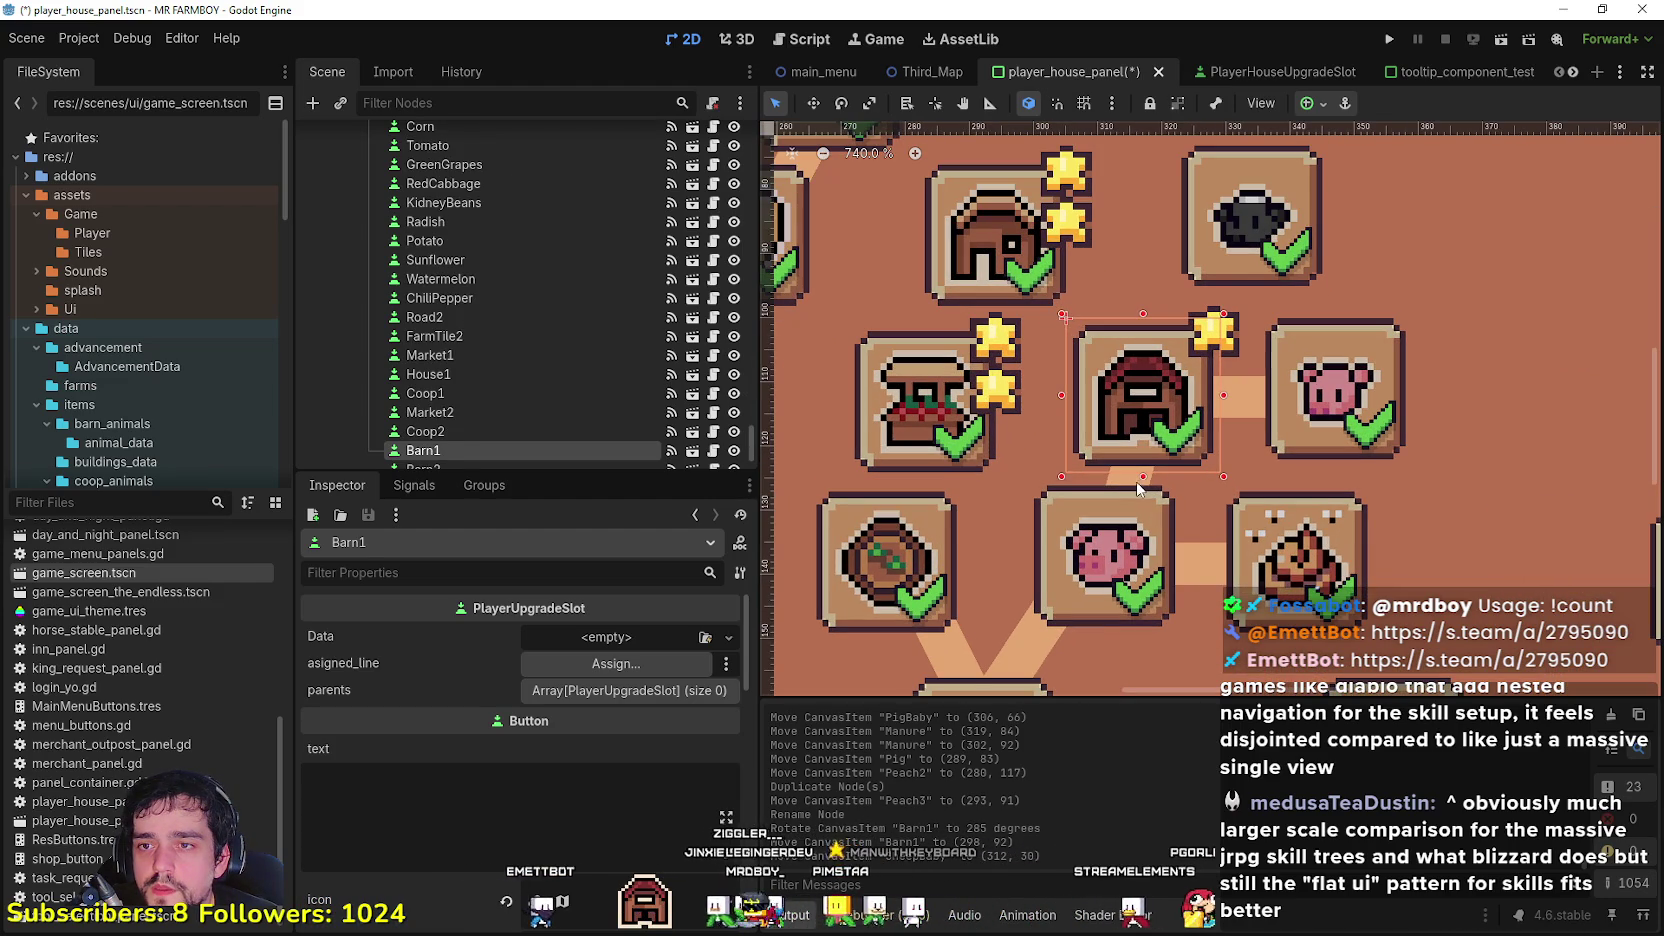
click(1133, 487)
click(1242, 408)
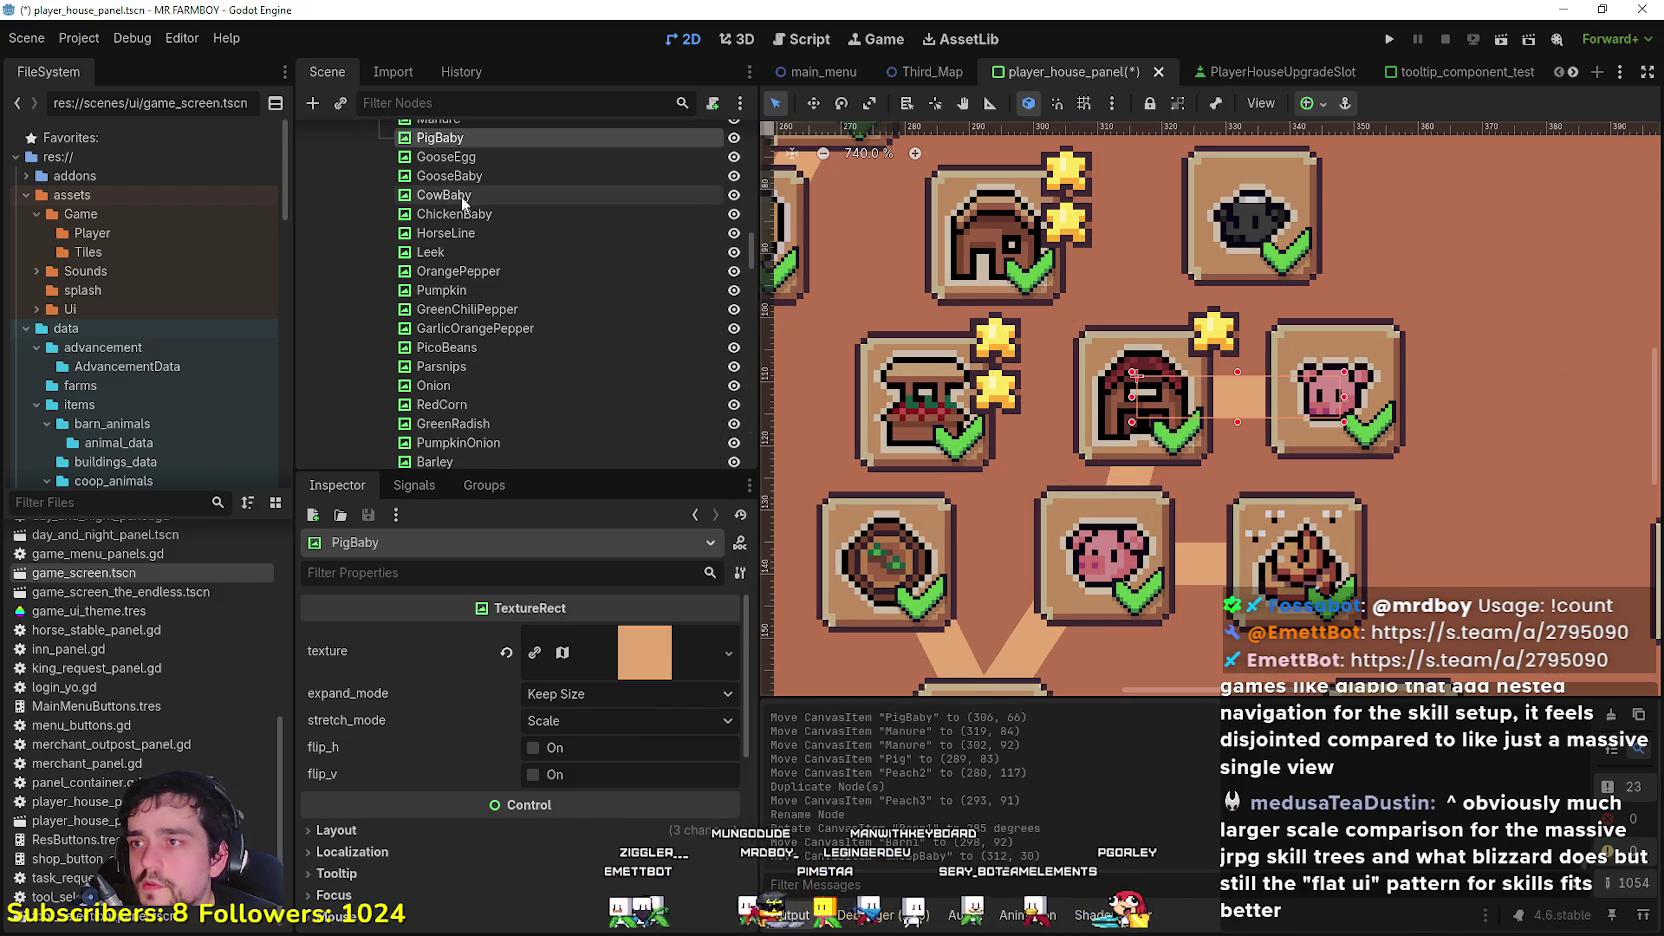
scroll(500, 237, up, 2)
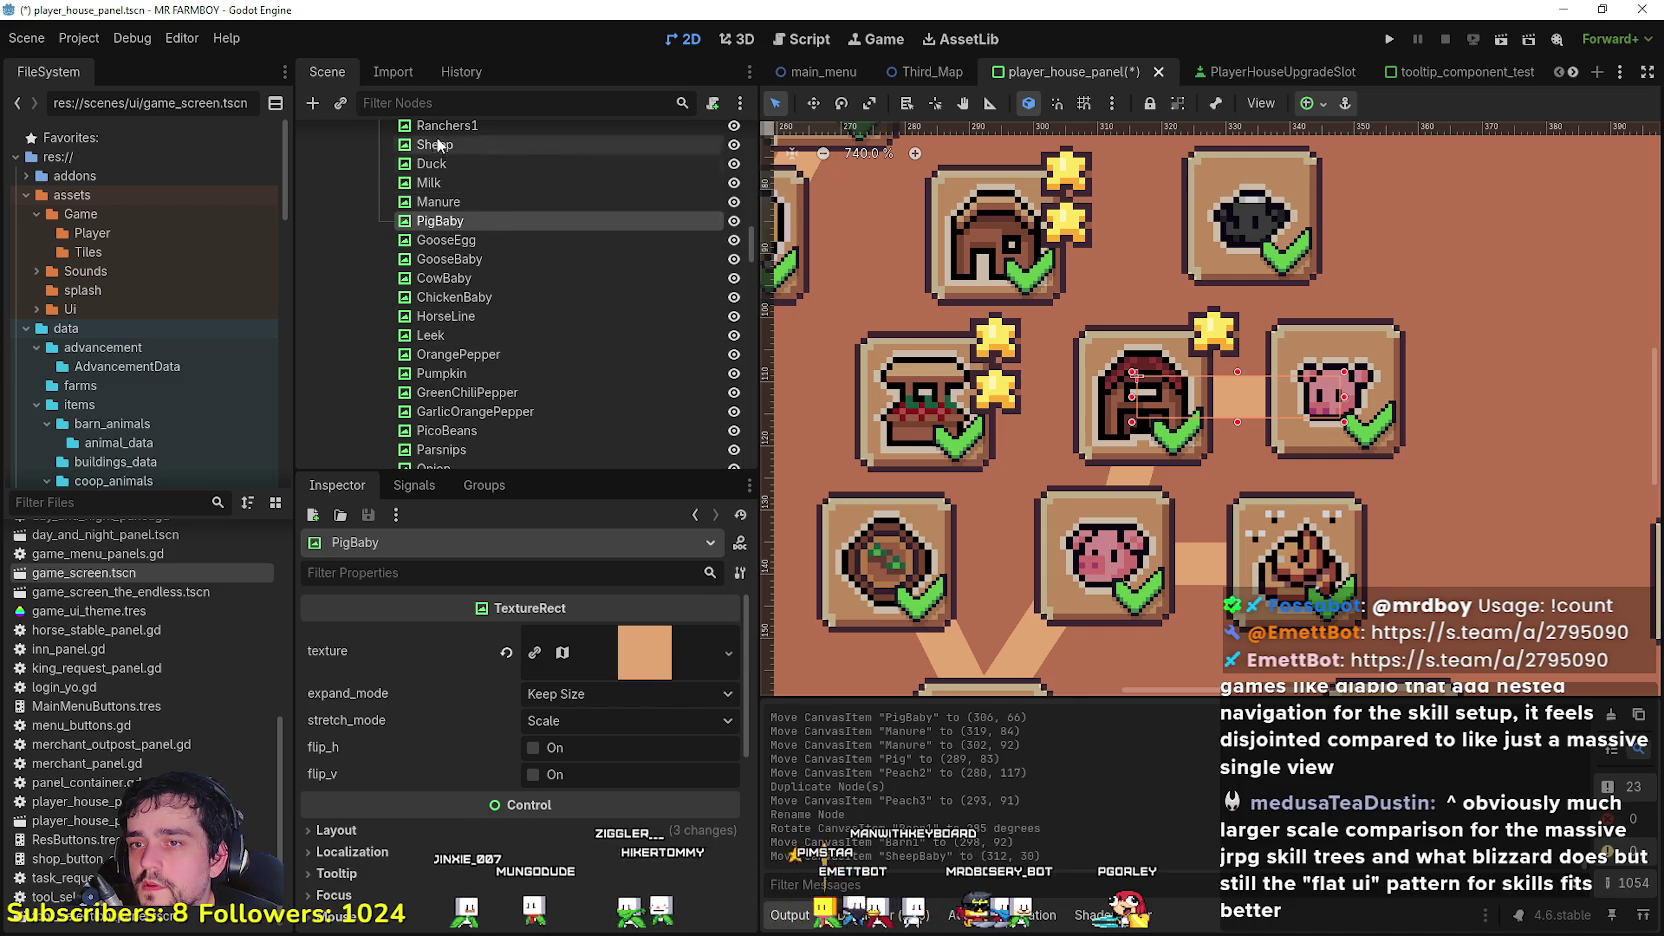
click(1131, 485)
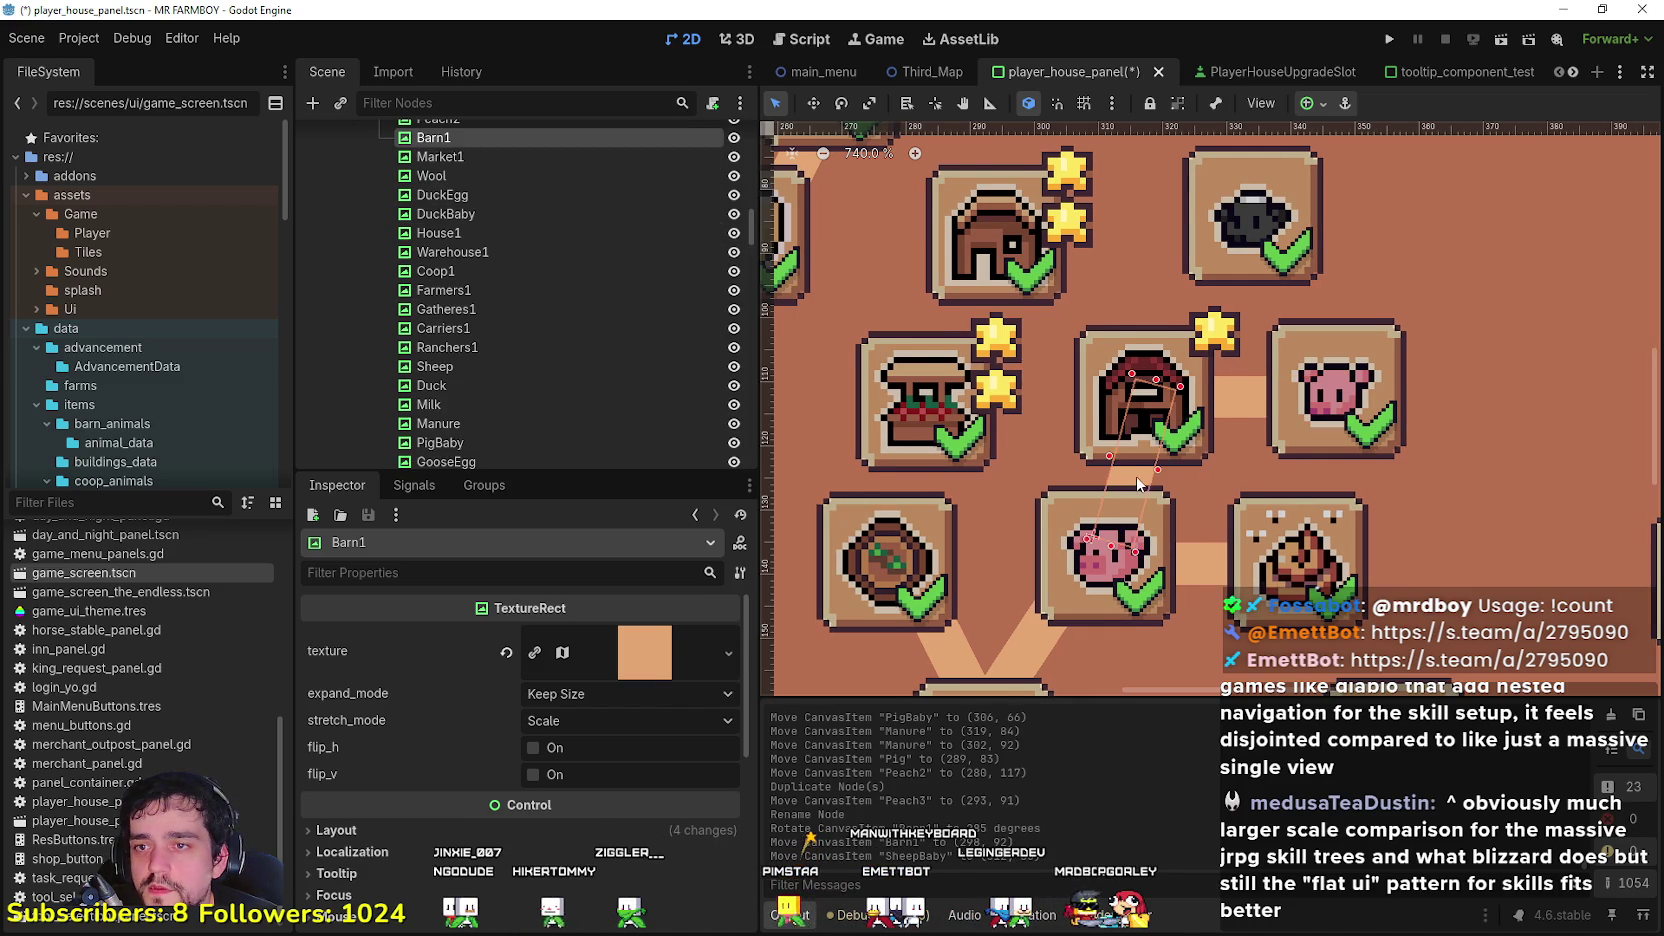
scroll(786, 325, down, 2)
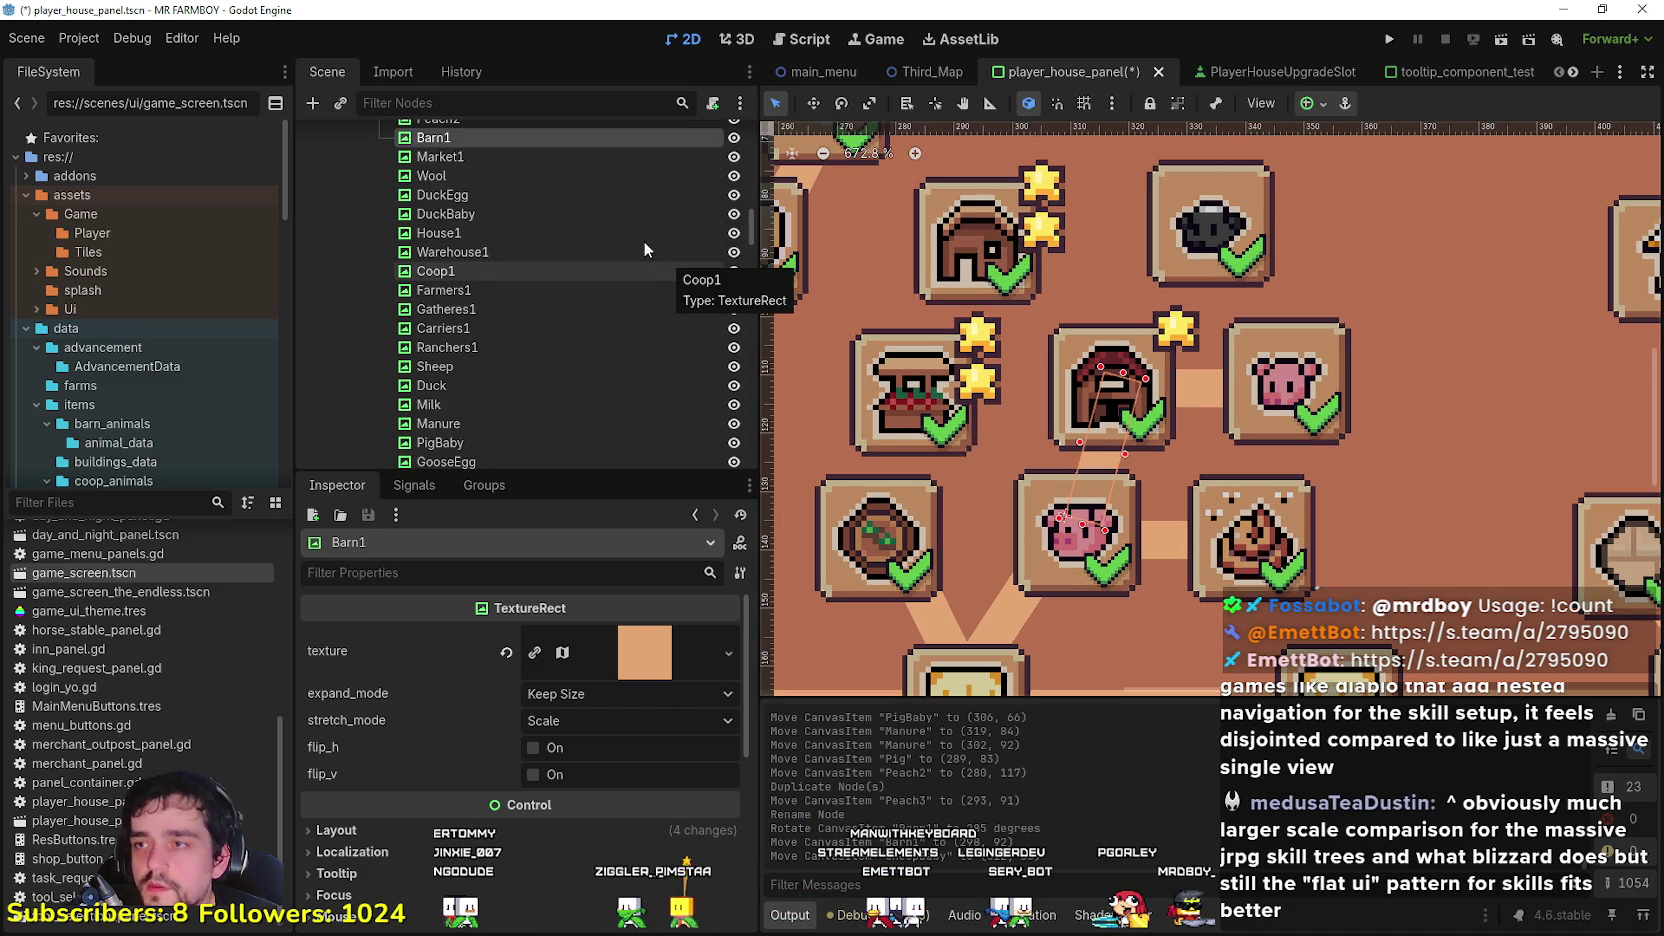
Step: Duplicate Barn1, rename the copy SheepBaby, and move it up toward the black sheep slot
key(ctrl+d)
click(447, 159)
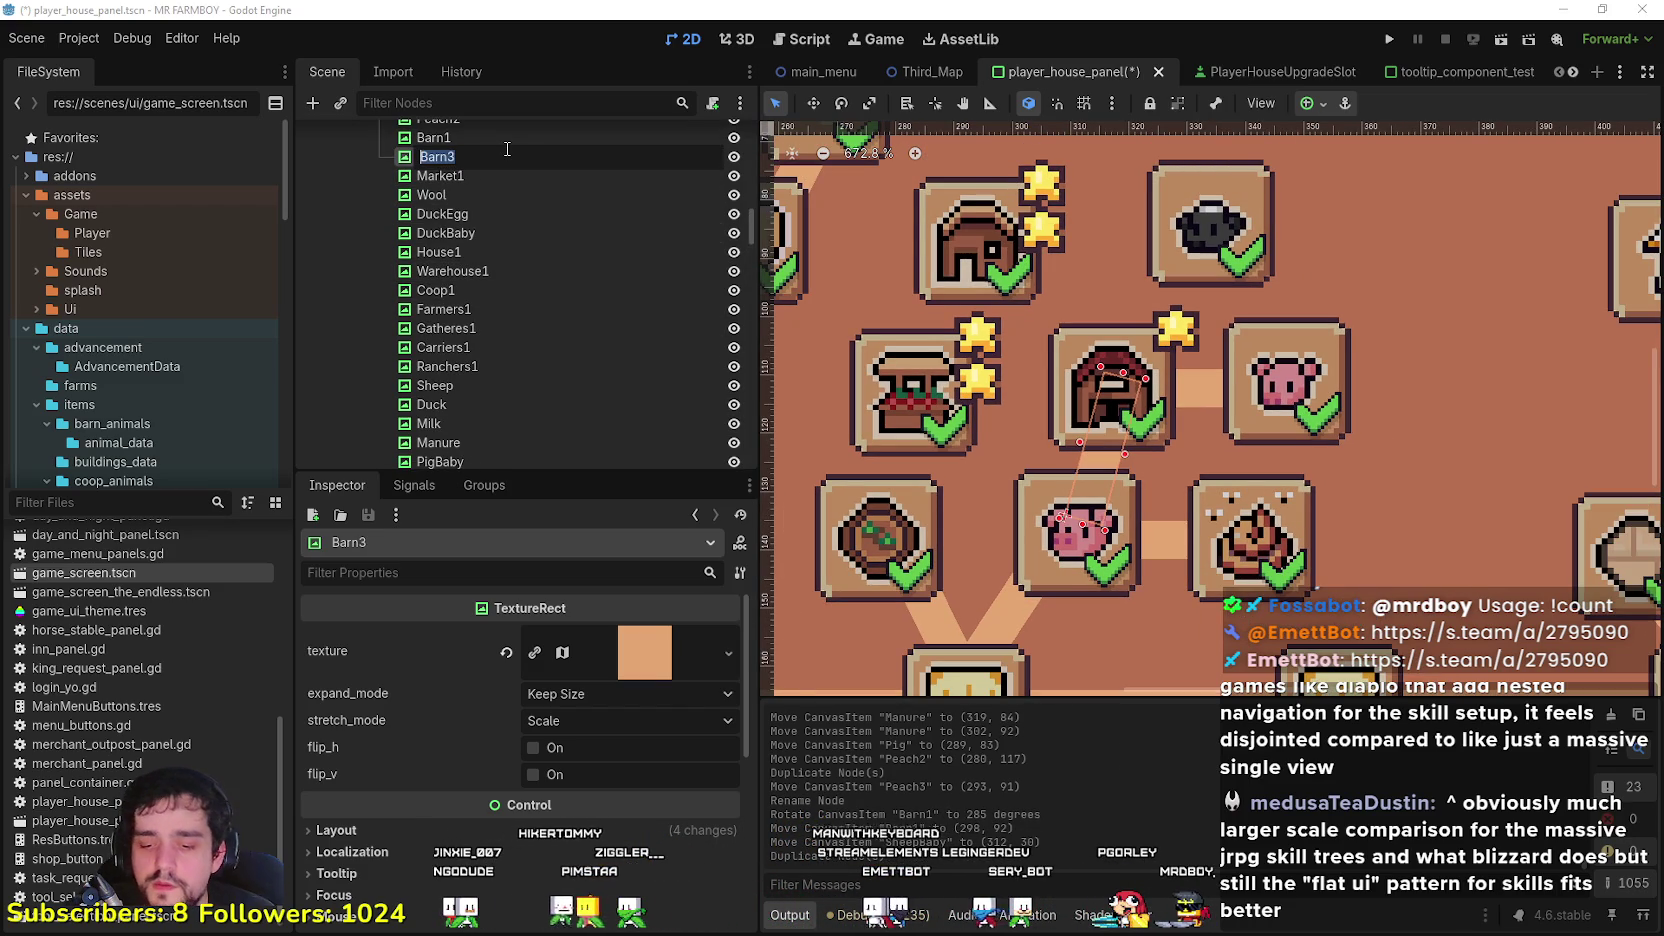
text(SheepBag)
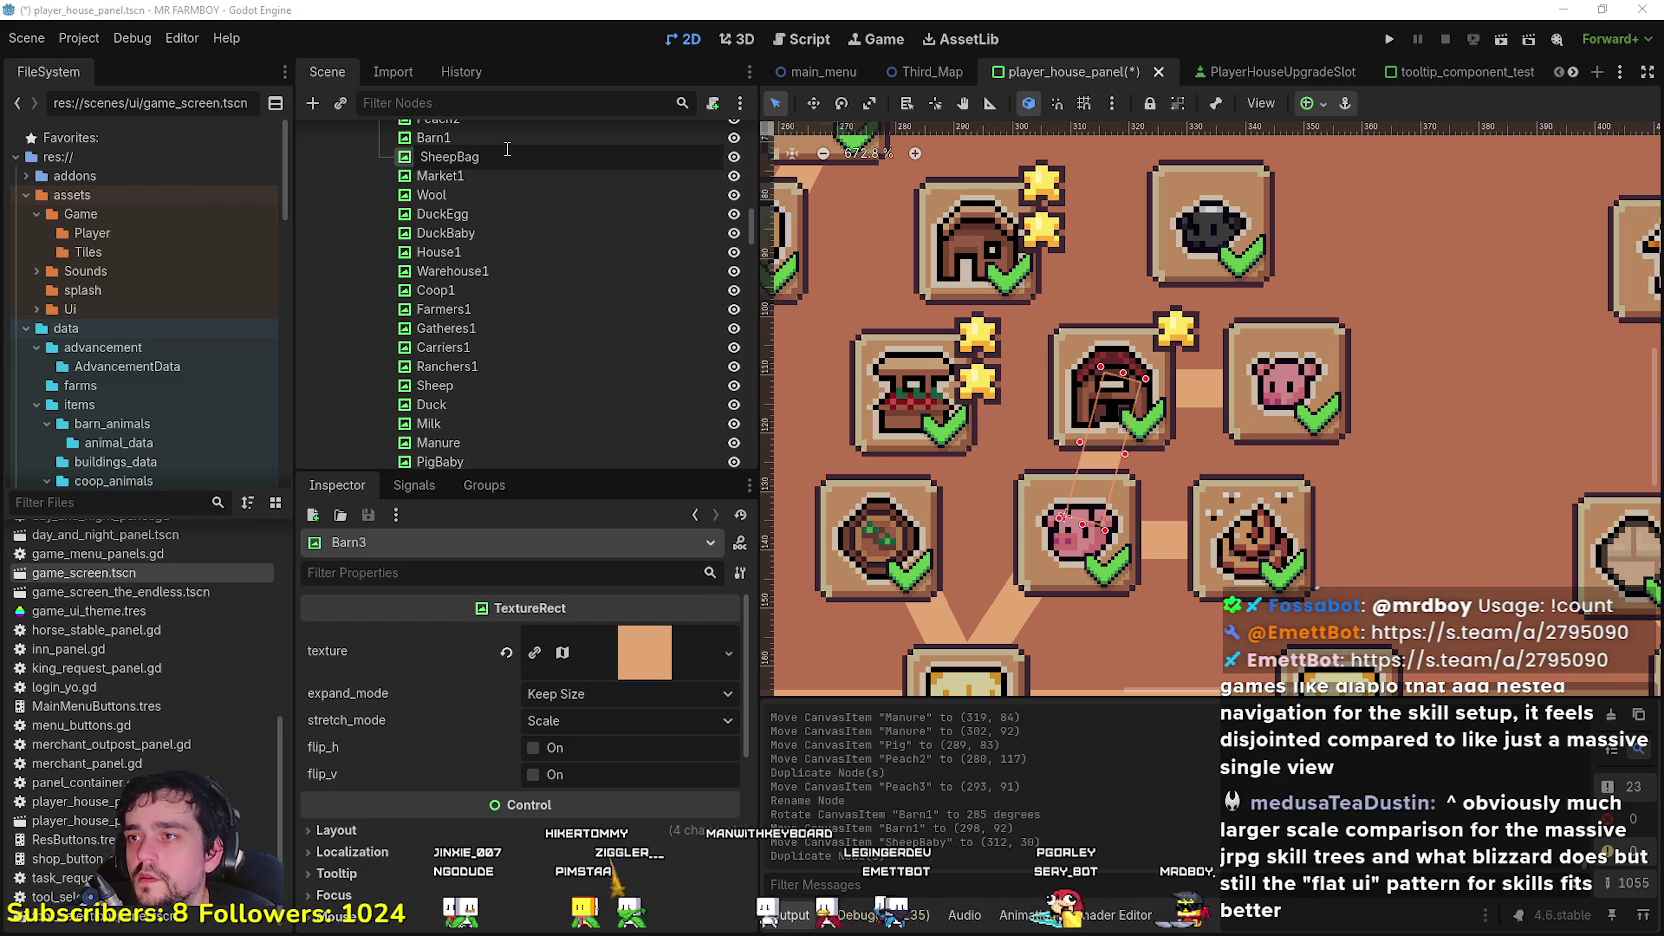
text(by)
key(Return)
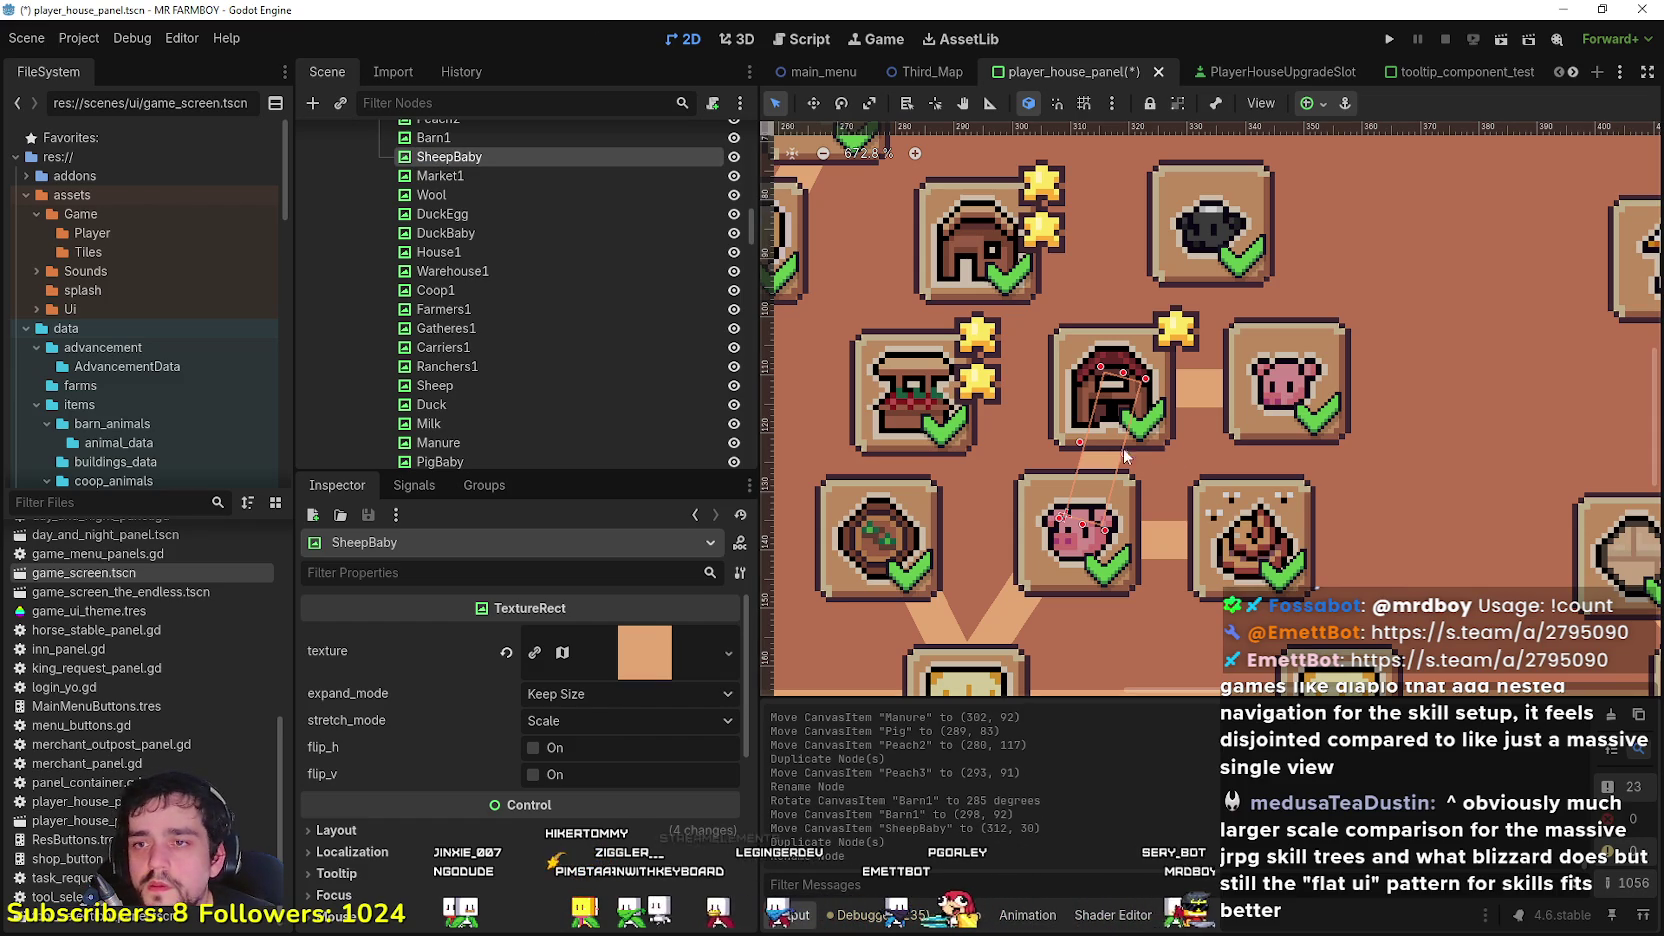
click(813, 103)
mouse_move(1112, 410)
mouse_down()
mouse_move(1176, 302)
mouse_move(1113, 240)
mouse_up()
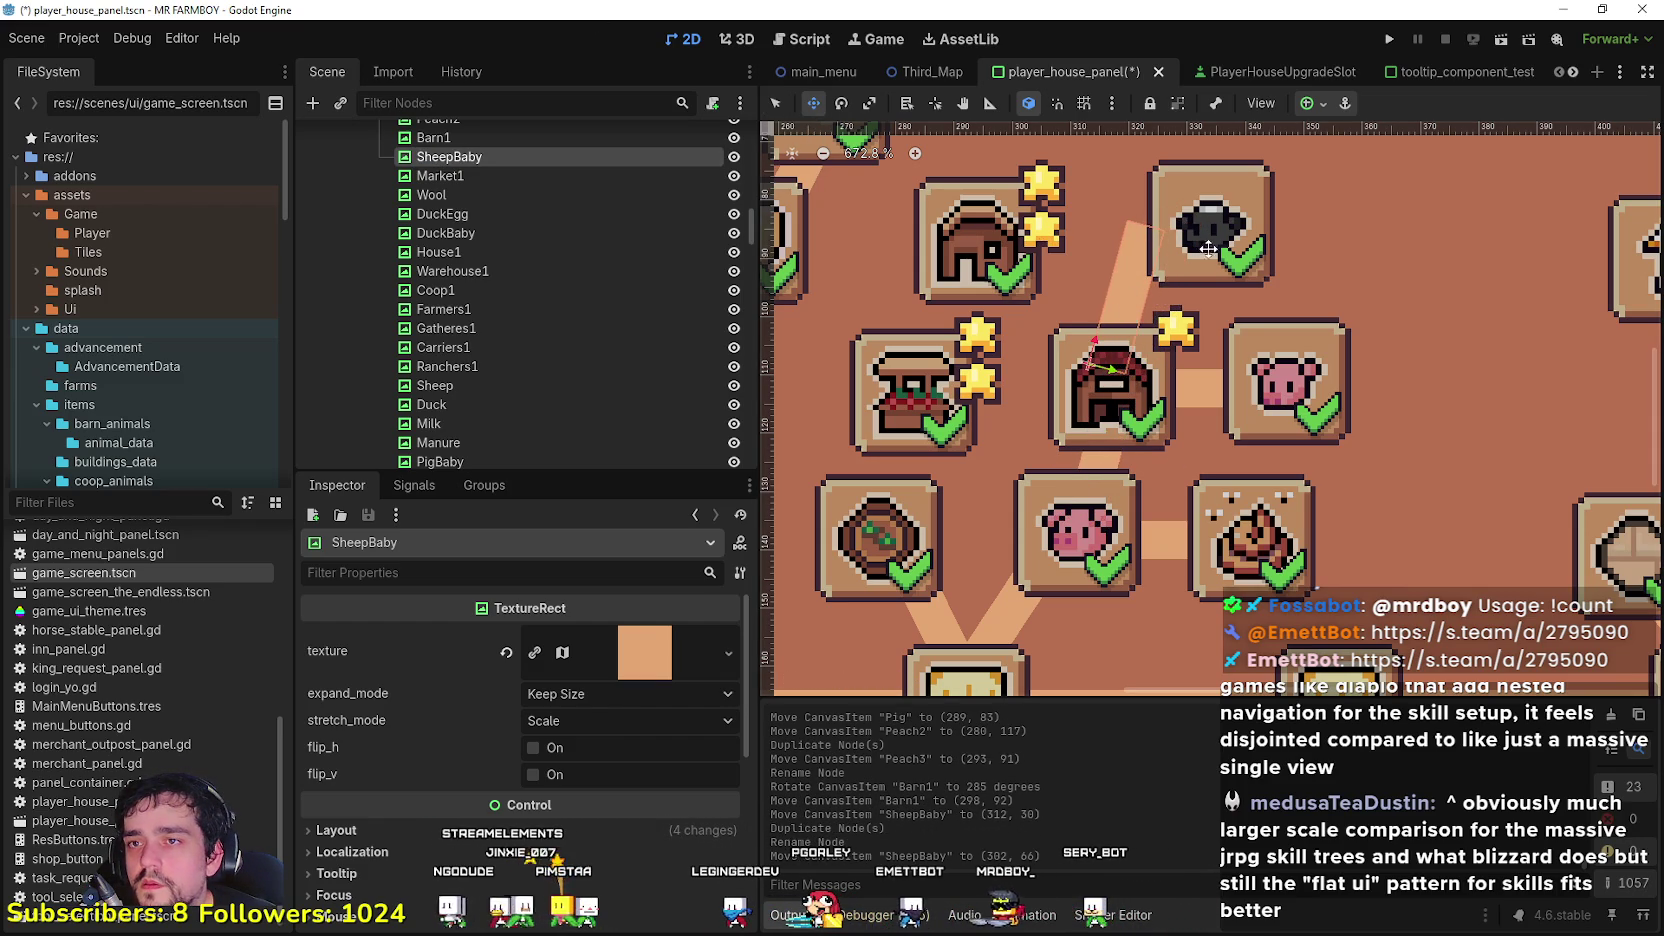
scroll(1113, 232, down, 2)
scroll(1113, 232, up, 3)
Step: Nudge the black sheep slot left to meet its SheepBaby connector
key(q)
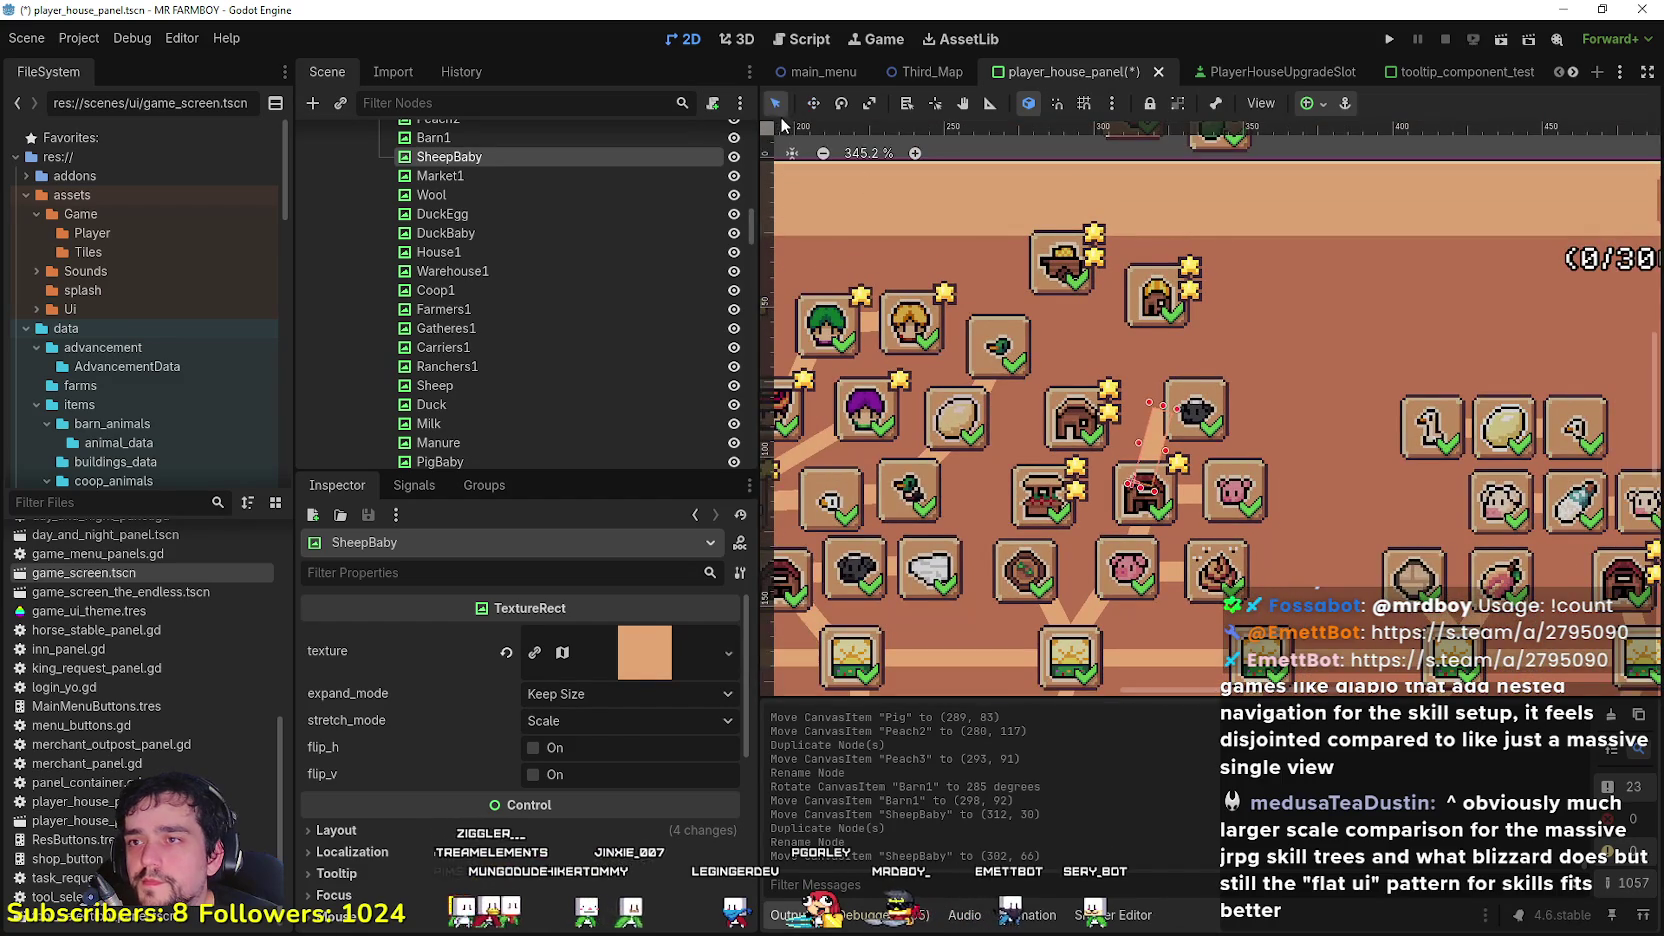
scroll(1258, 523, up, 2)
drag(1174, 376, 1134, 378)
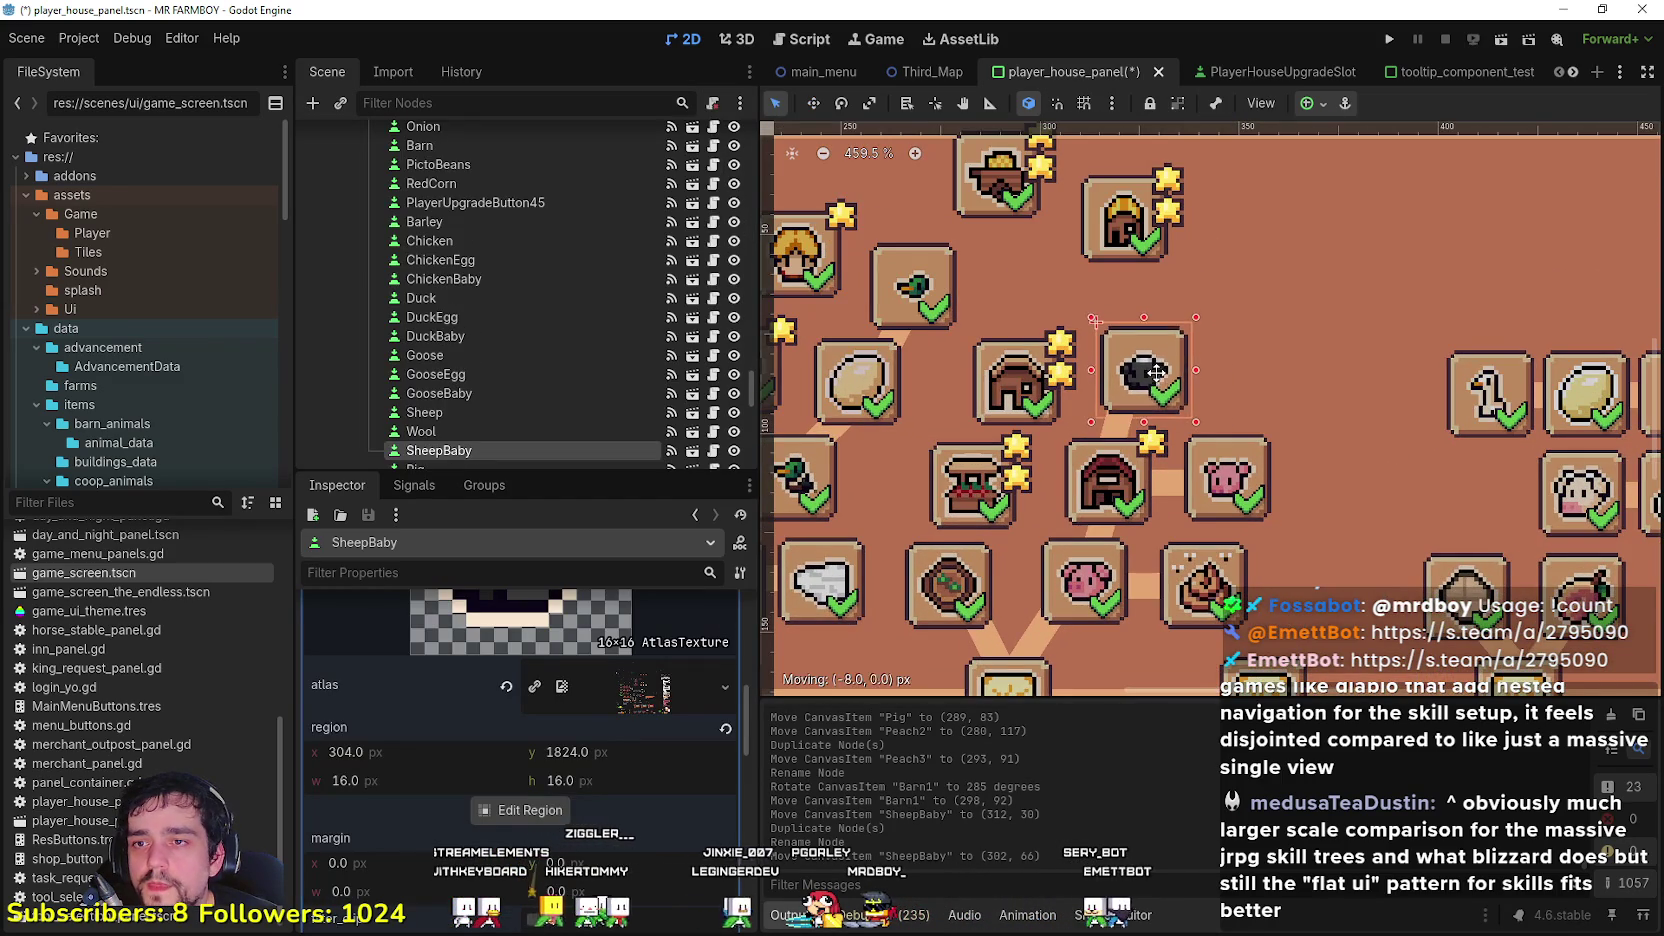
scroll(1173, 488, down, 2)
scroll(1173, 488, down, 2)
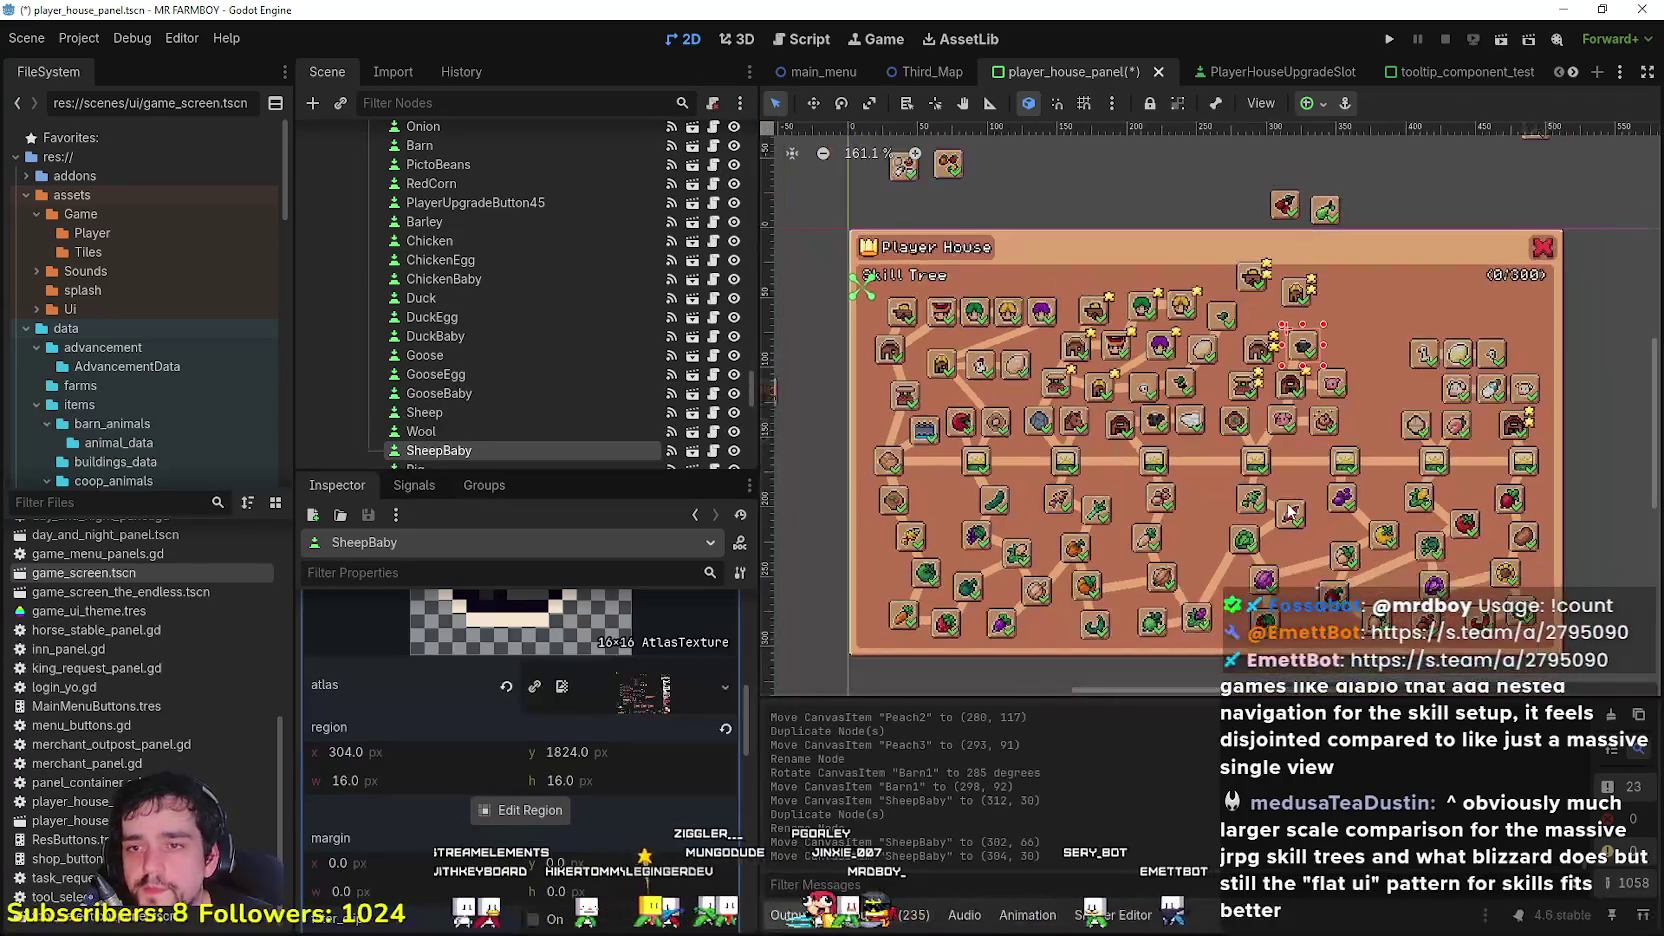
Step: Zoom out to the whole panel and move the Coop2 slot down-right to (346, 84)
scroll(1306, 480, down, 1)
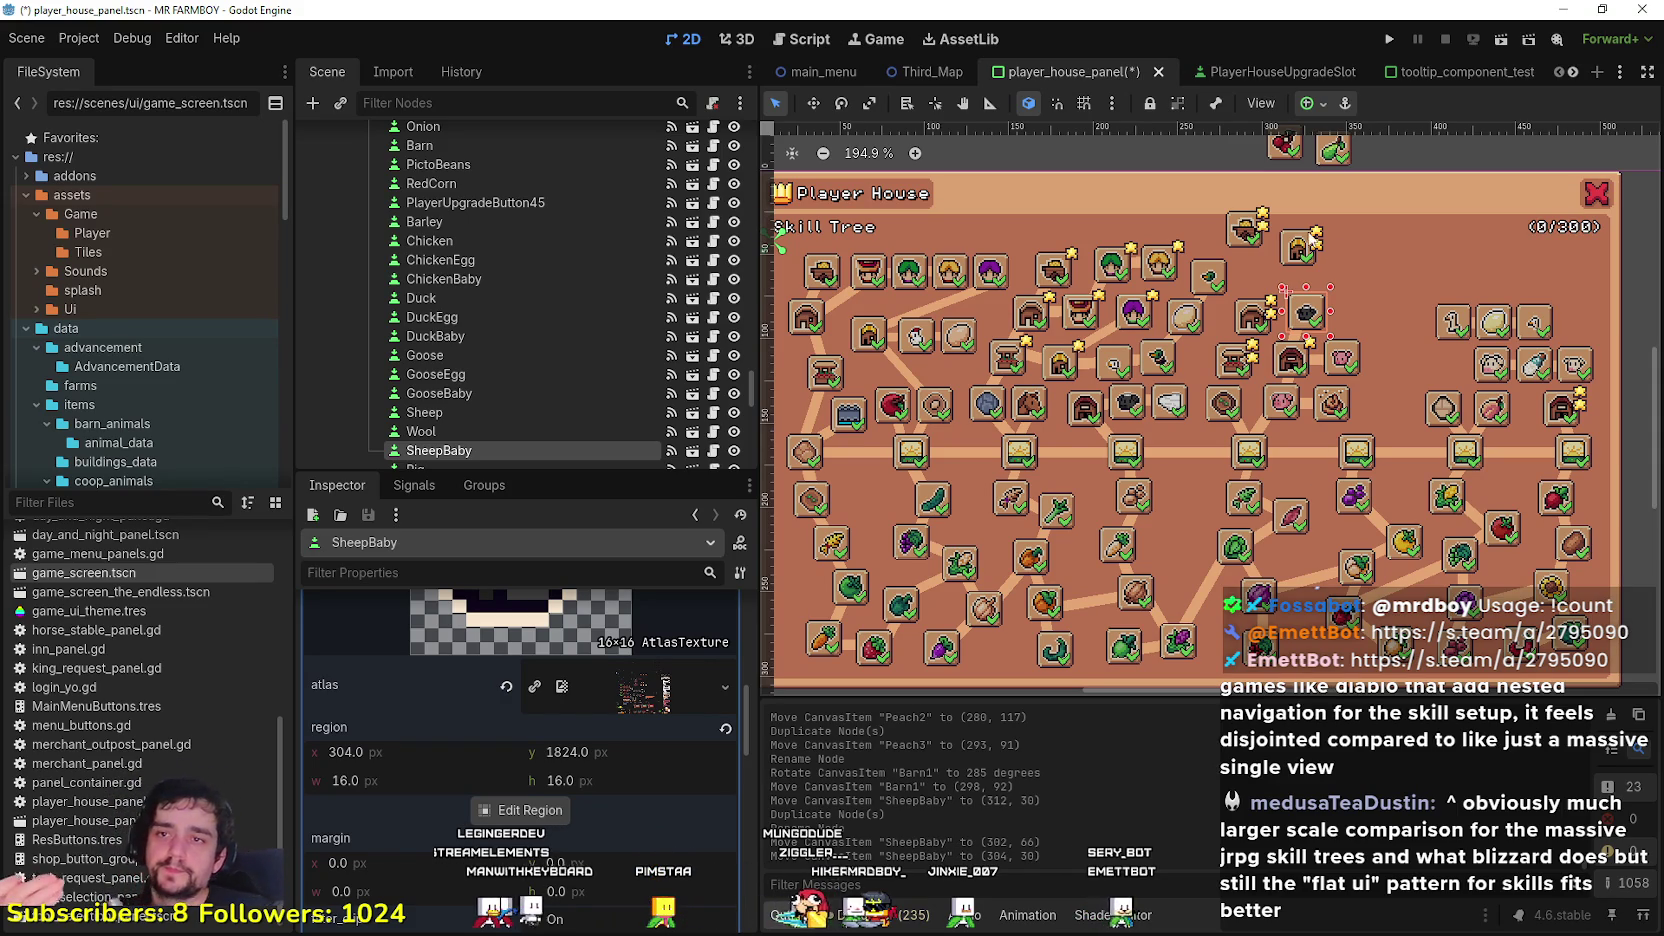
scroll(1336, 277, down, 2)
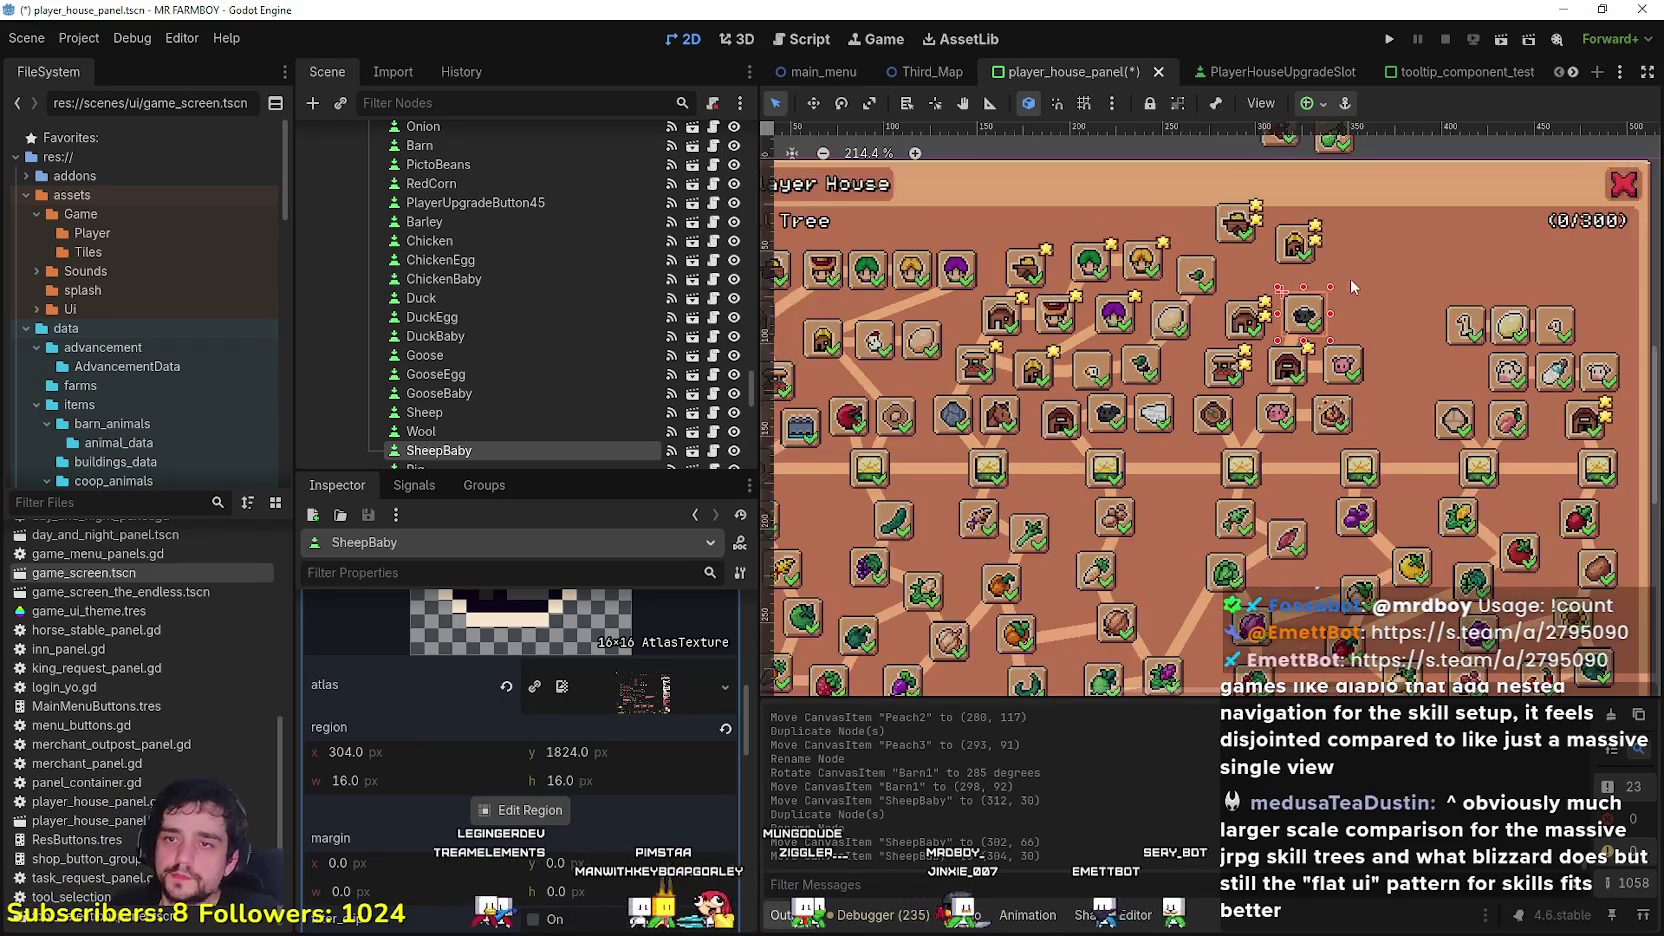
scroll(1330, 317, up, 1)
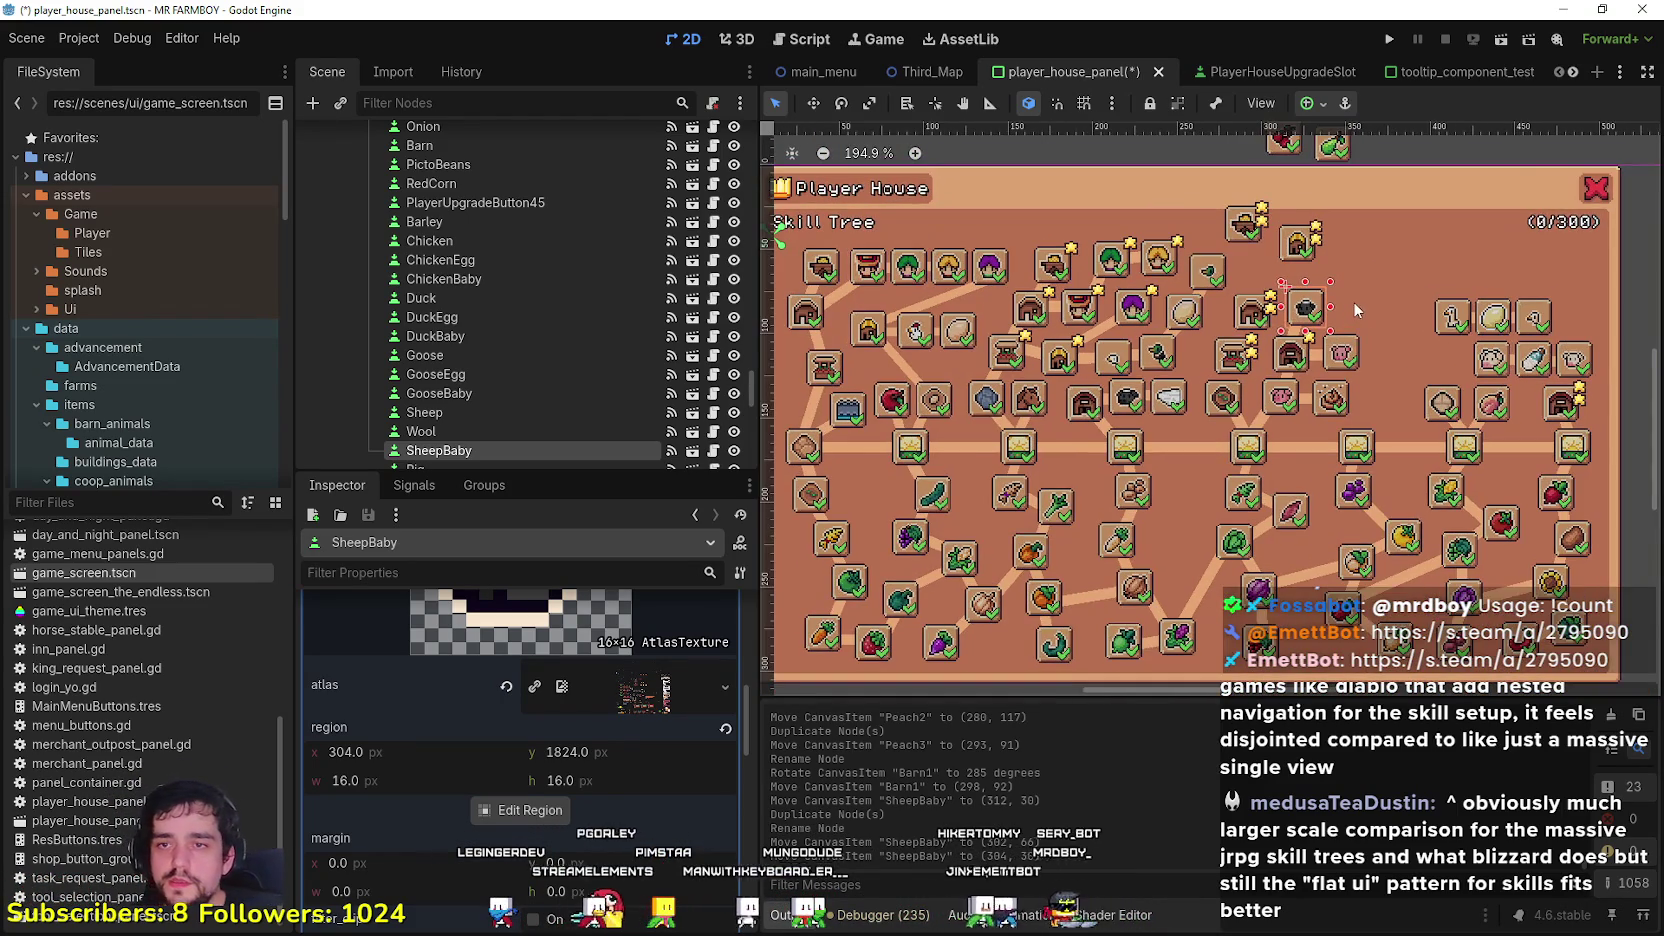
scroll(1337, 357, up, 1)
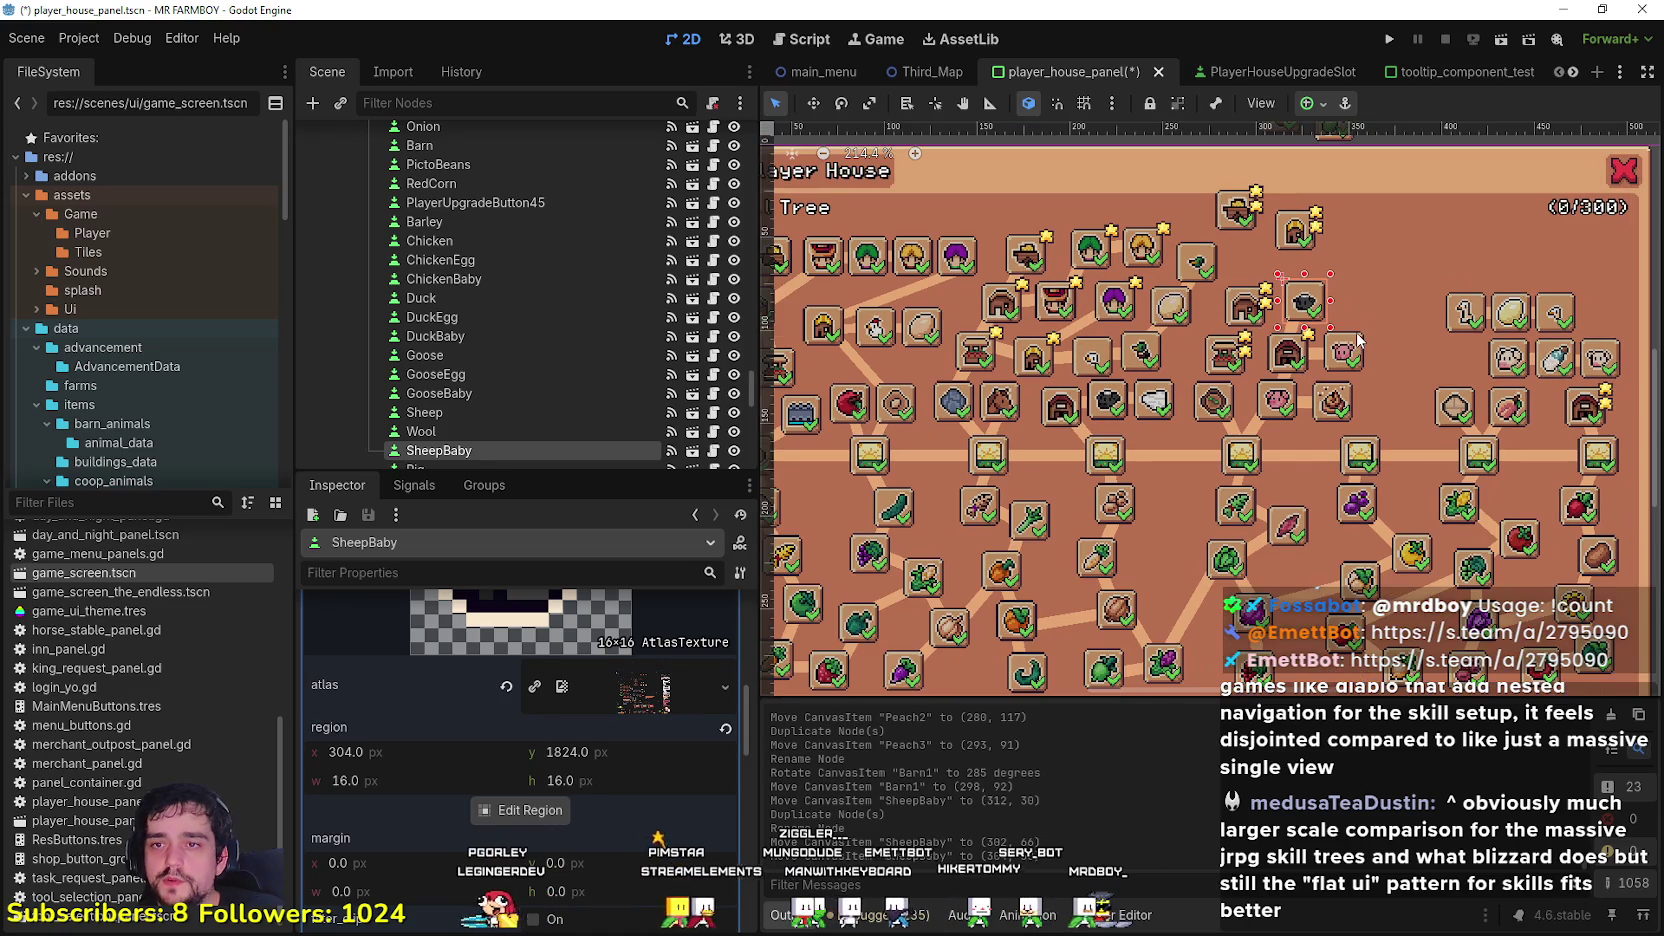
scroll(1358, 340, down, 1)
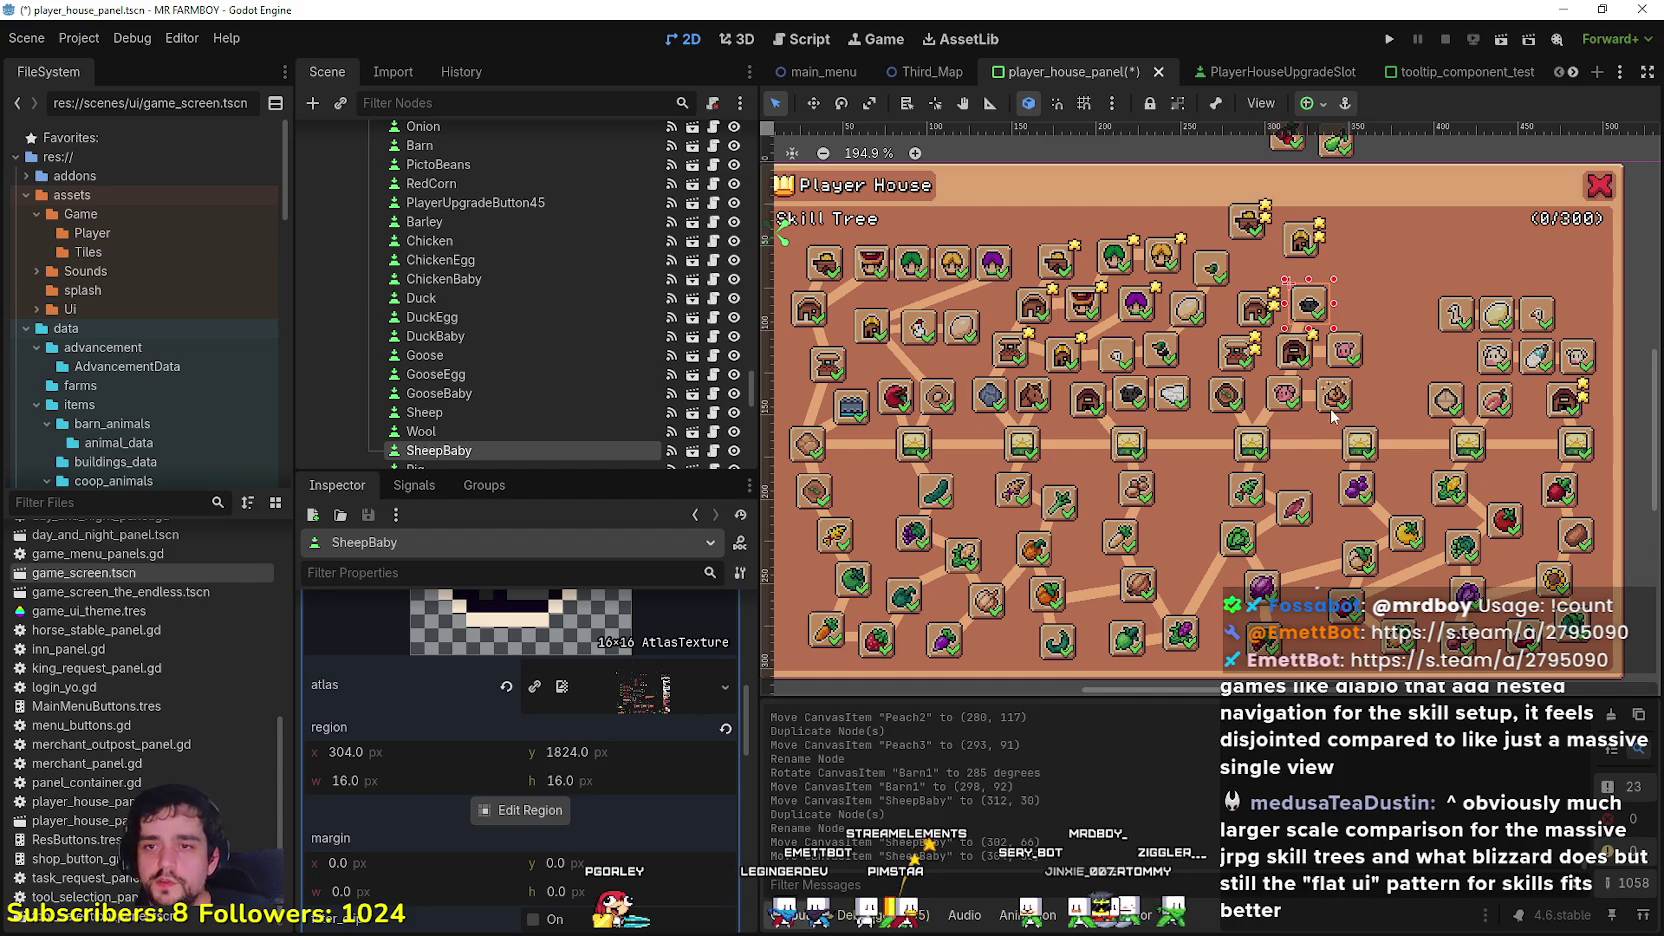
drag(1306, 419, 1261, 502)
scroll(1268, 320, up, 1)
mouse_move(1268, 318)
mouse_down()
mouse_move(1365, 358)
mouse_move(1340, 352)
mouse_move(1358, 500)
mouse_up()
scroll(1340, 650, up, 3)
click(1188, 478)
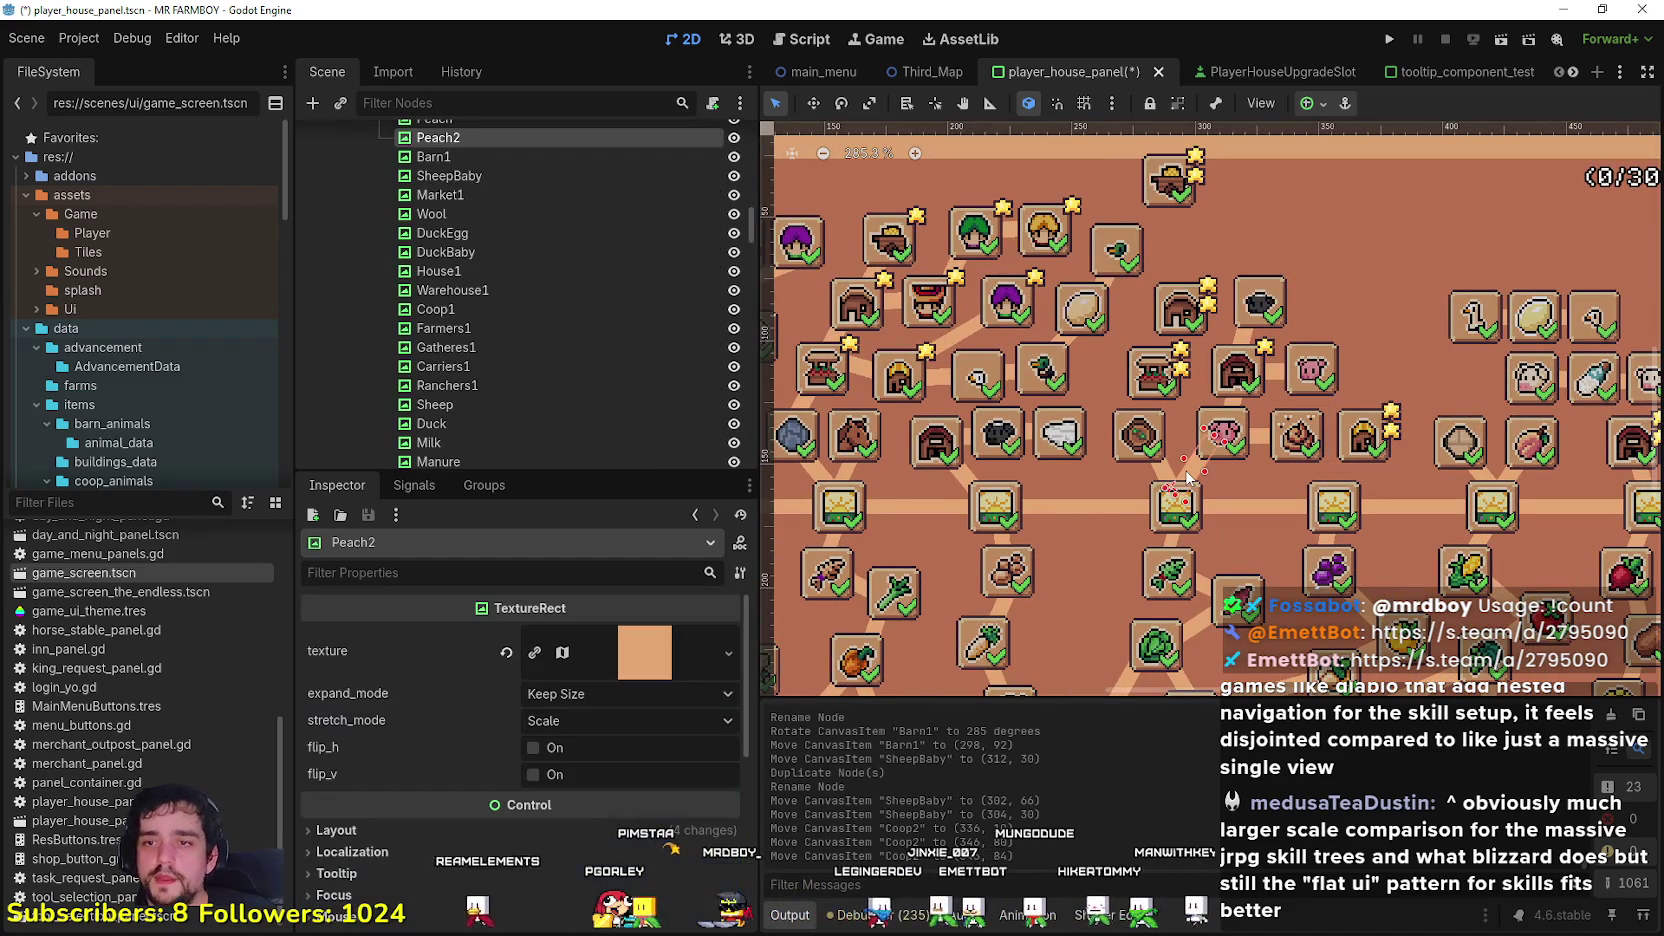
Step: Duplicate Peach2 and move the Peach3 copy about 63 px to the right
key(ctrl+d)
key(w)
drag(1167, 467, 1345, 470)
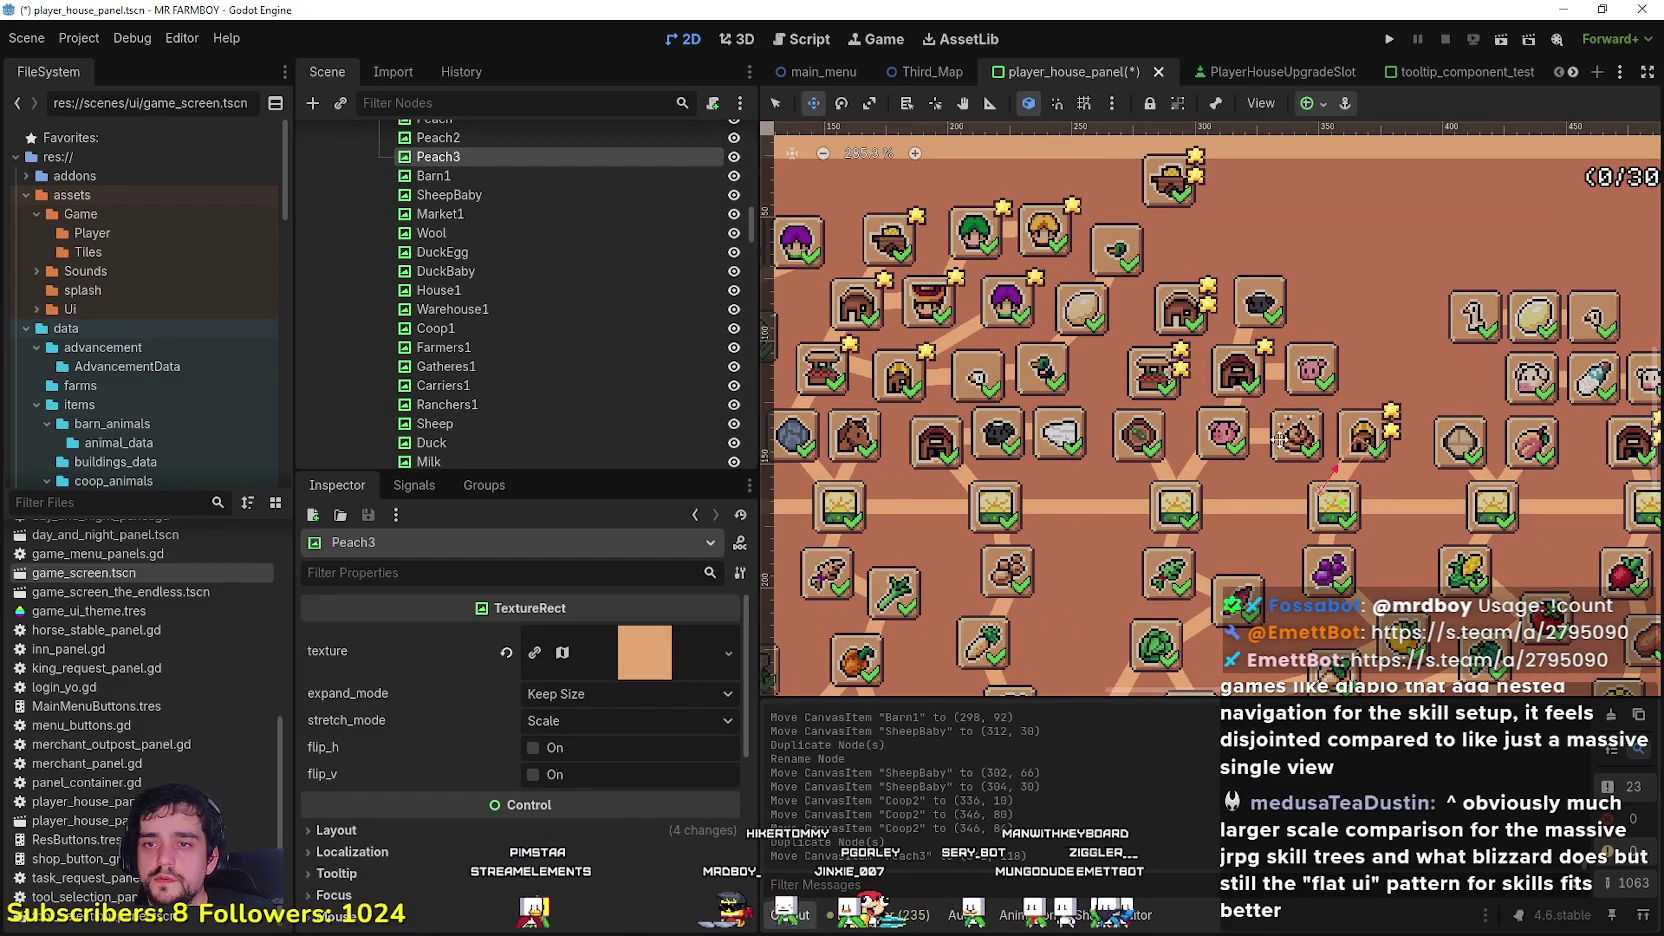
scroll(1345, 470, down, 4)
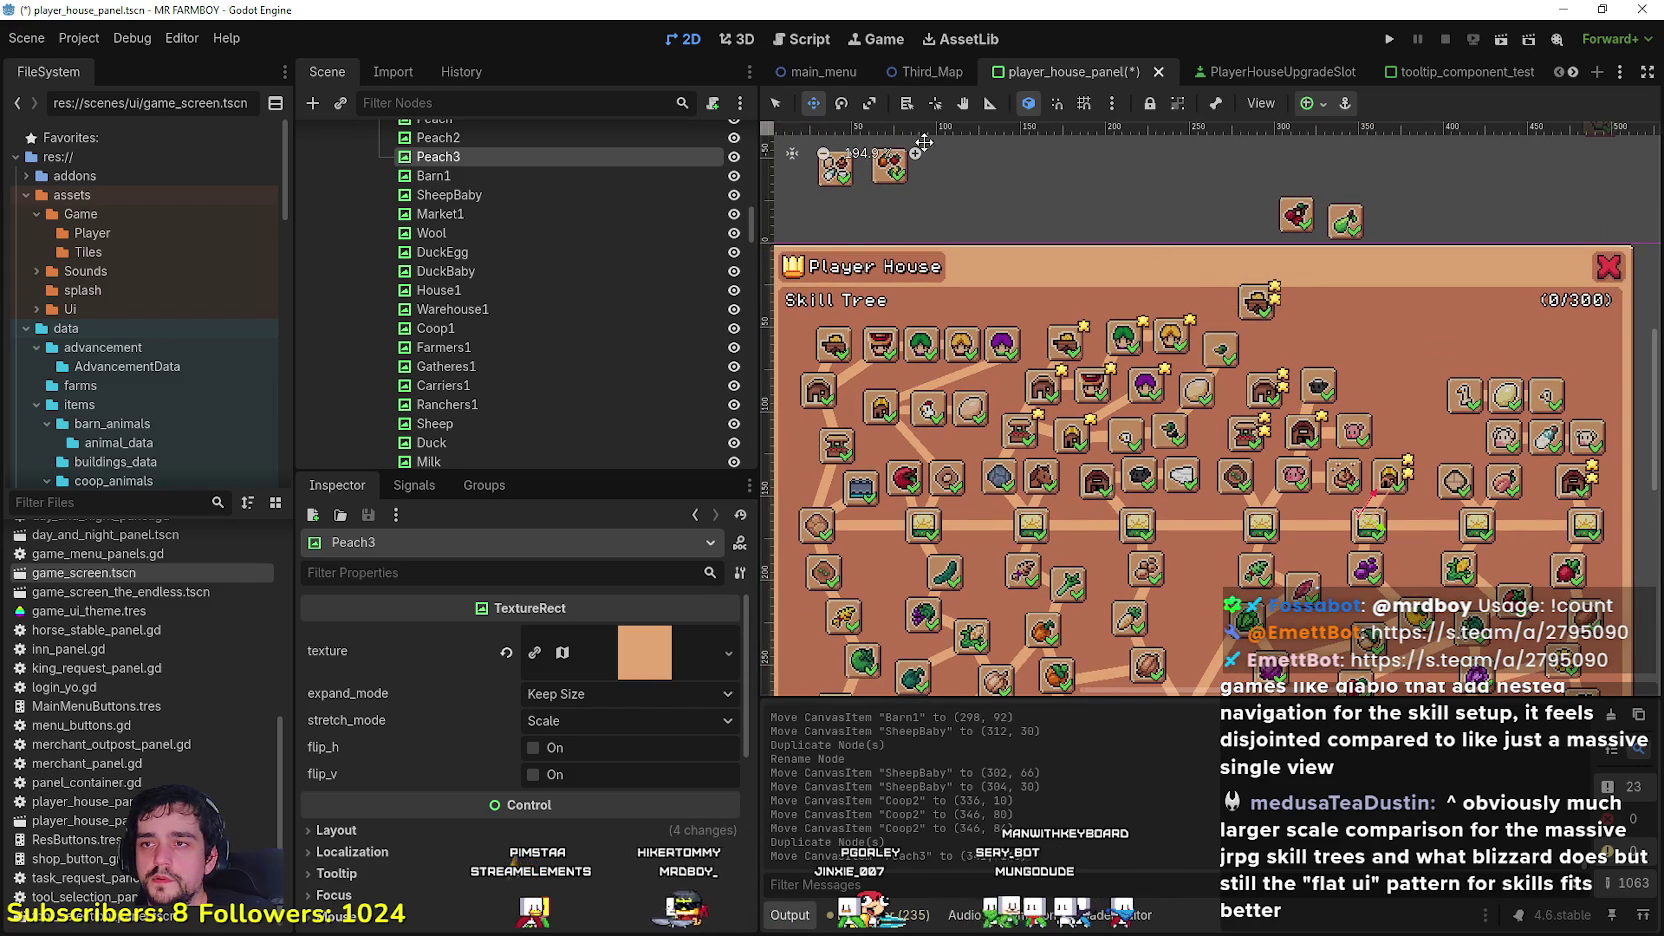
Step: Move Warehouse2 down-right, Cherry to the left, and Pear down beside the warehouse slot
drag(1255, 312, 1284, 346)
scroll(1338, 235, up, 1)
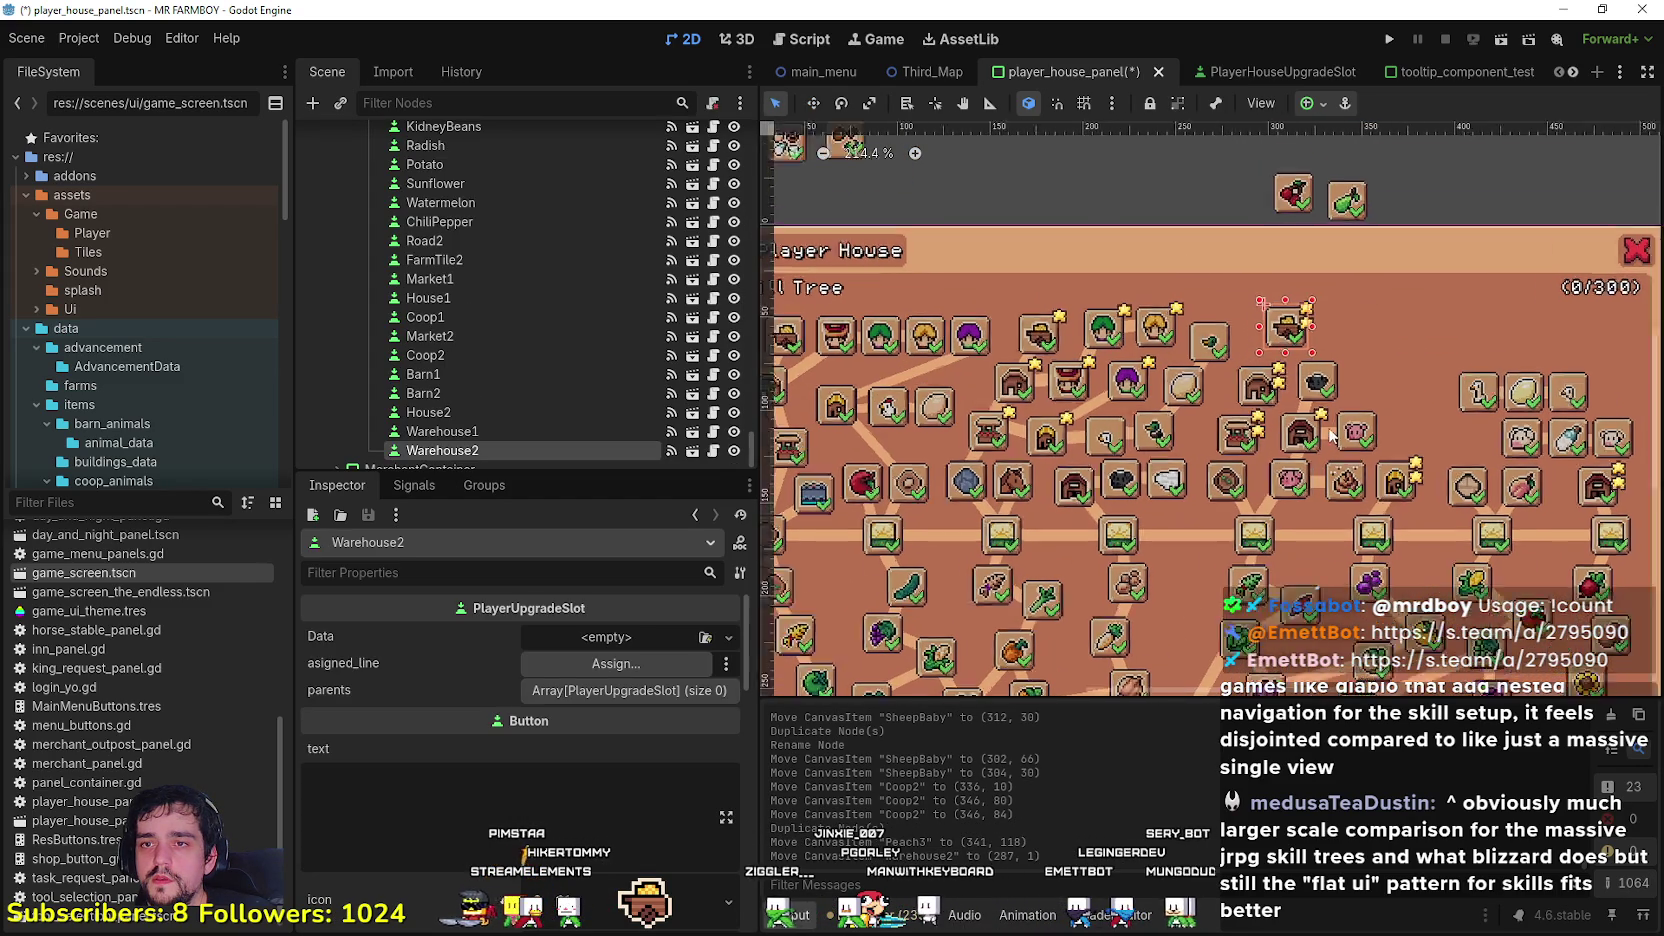
click(1292, 200)
drag(1287, 216, 1229, 209)
drag(1351, 205, 1346, 340)
scroll(1346, 345, down, 2)
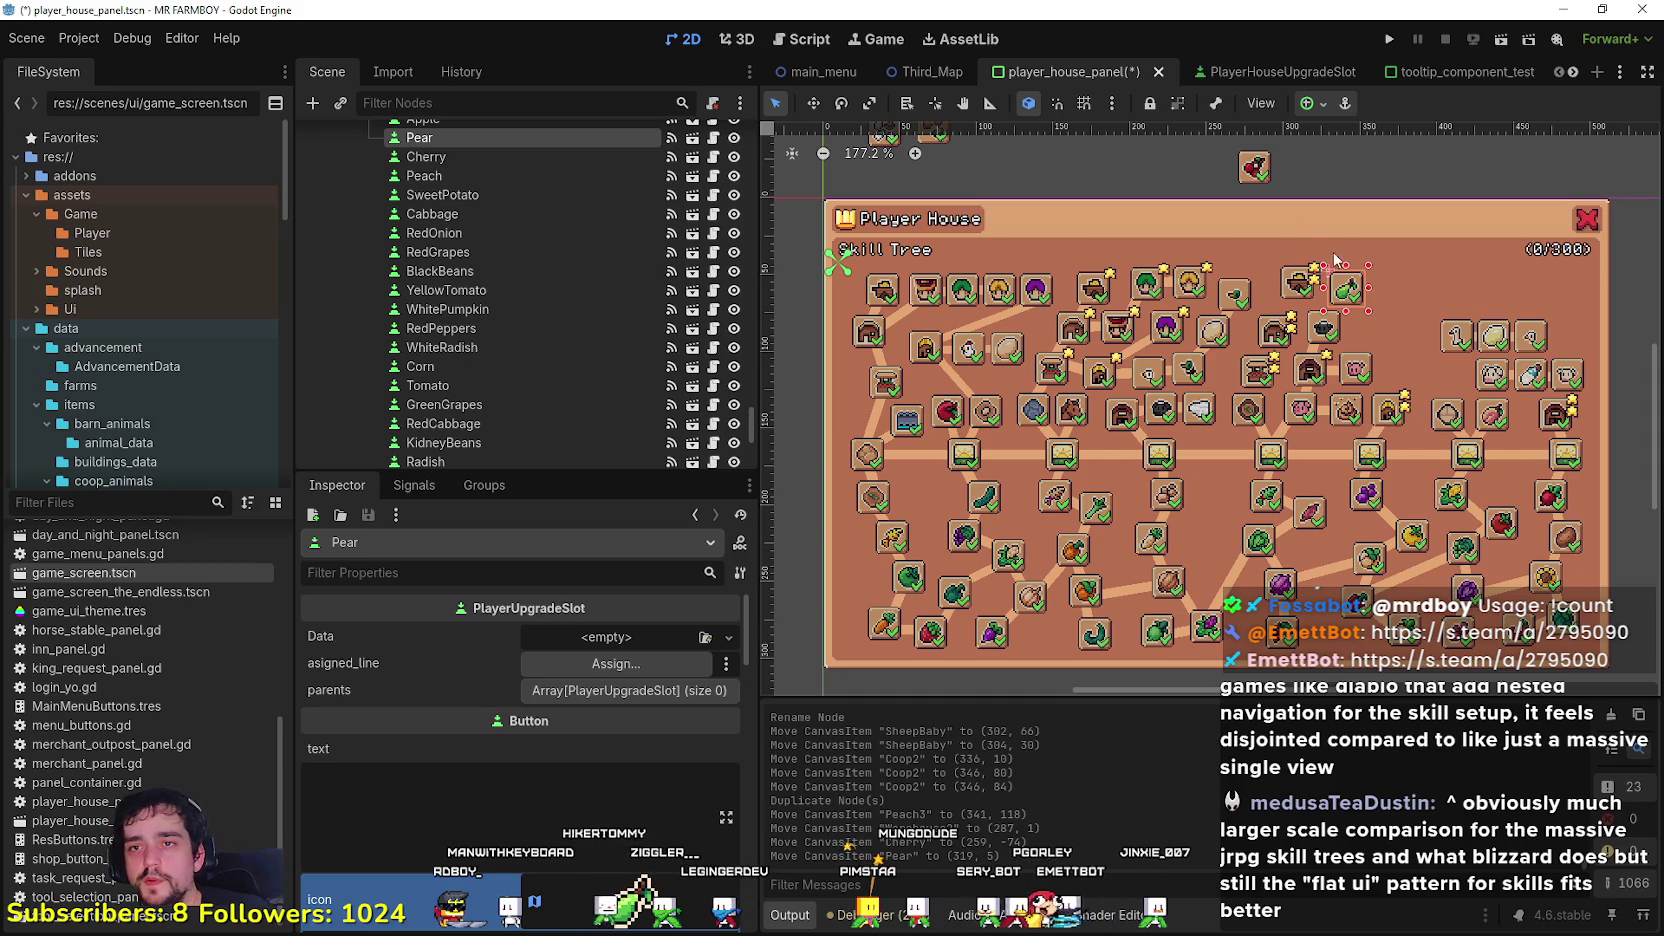
Step: Drag the Pear slot down, then back up to its new spot
mouse_move(1338, 292)
mouse_down()
mouse_move(1366, 329)
mouse_move(1352, 274)
mouse_move(1318, 470)
mouse_move(1328, 547)
mouse_move(1292, 416)
mouse_move(1290, 508)
mouse_up()
scroll(1366, 329, up, 2)
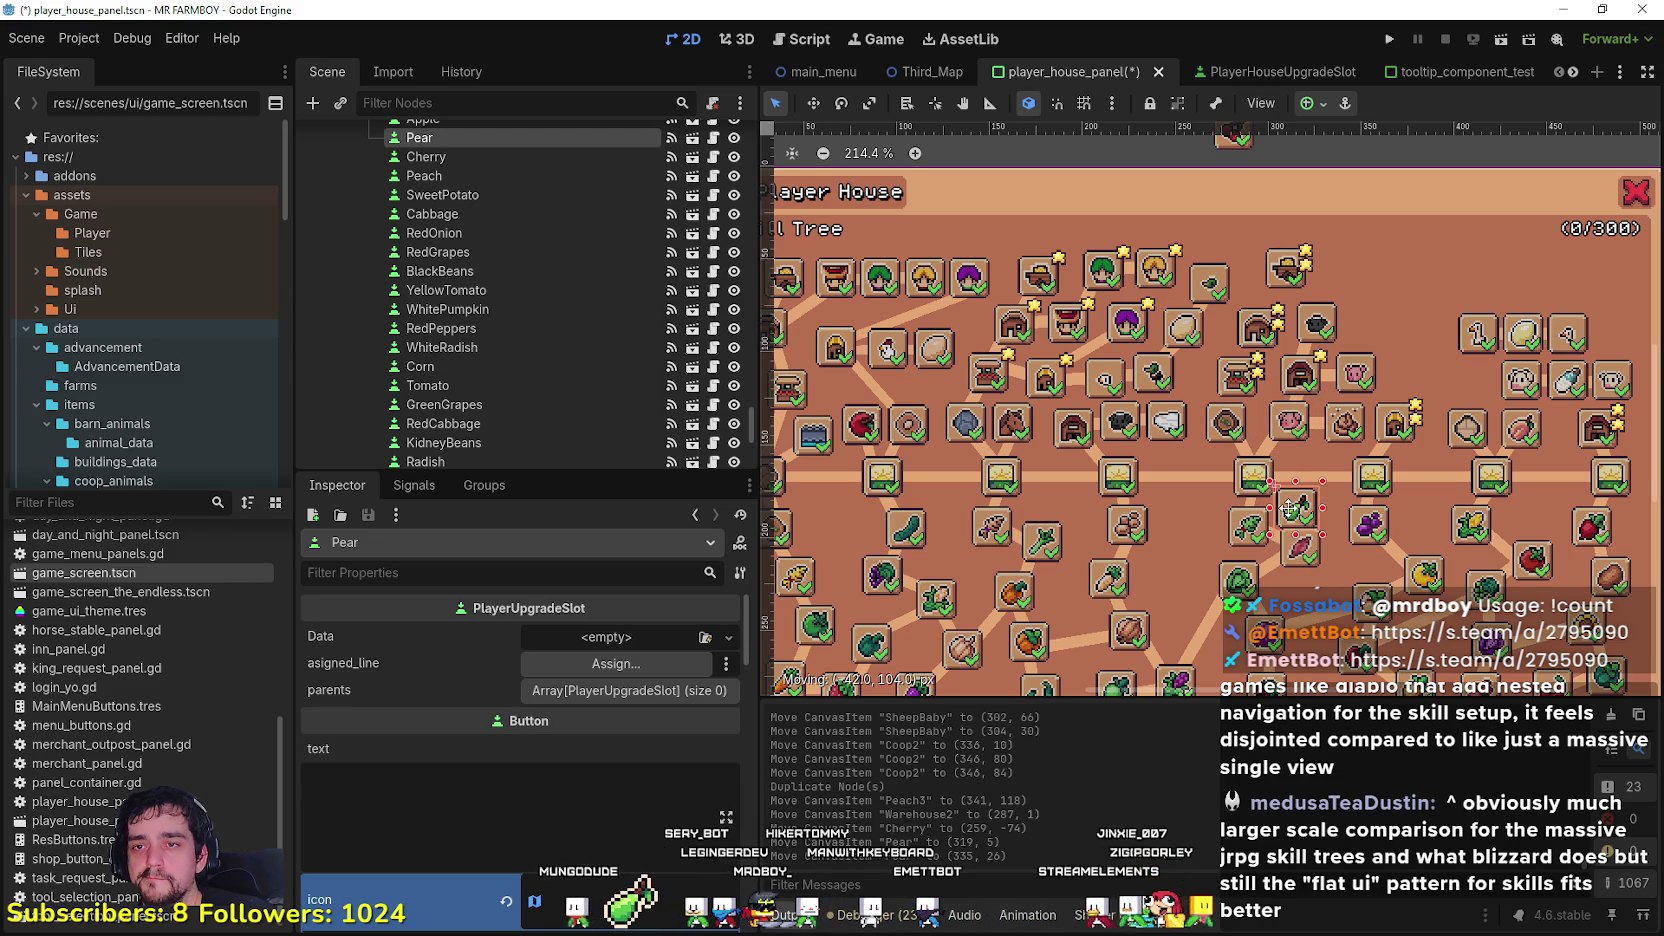
drag(1290, 508, 1362, 198)
scroll(1345, 348, down, 2)
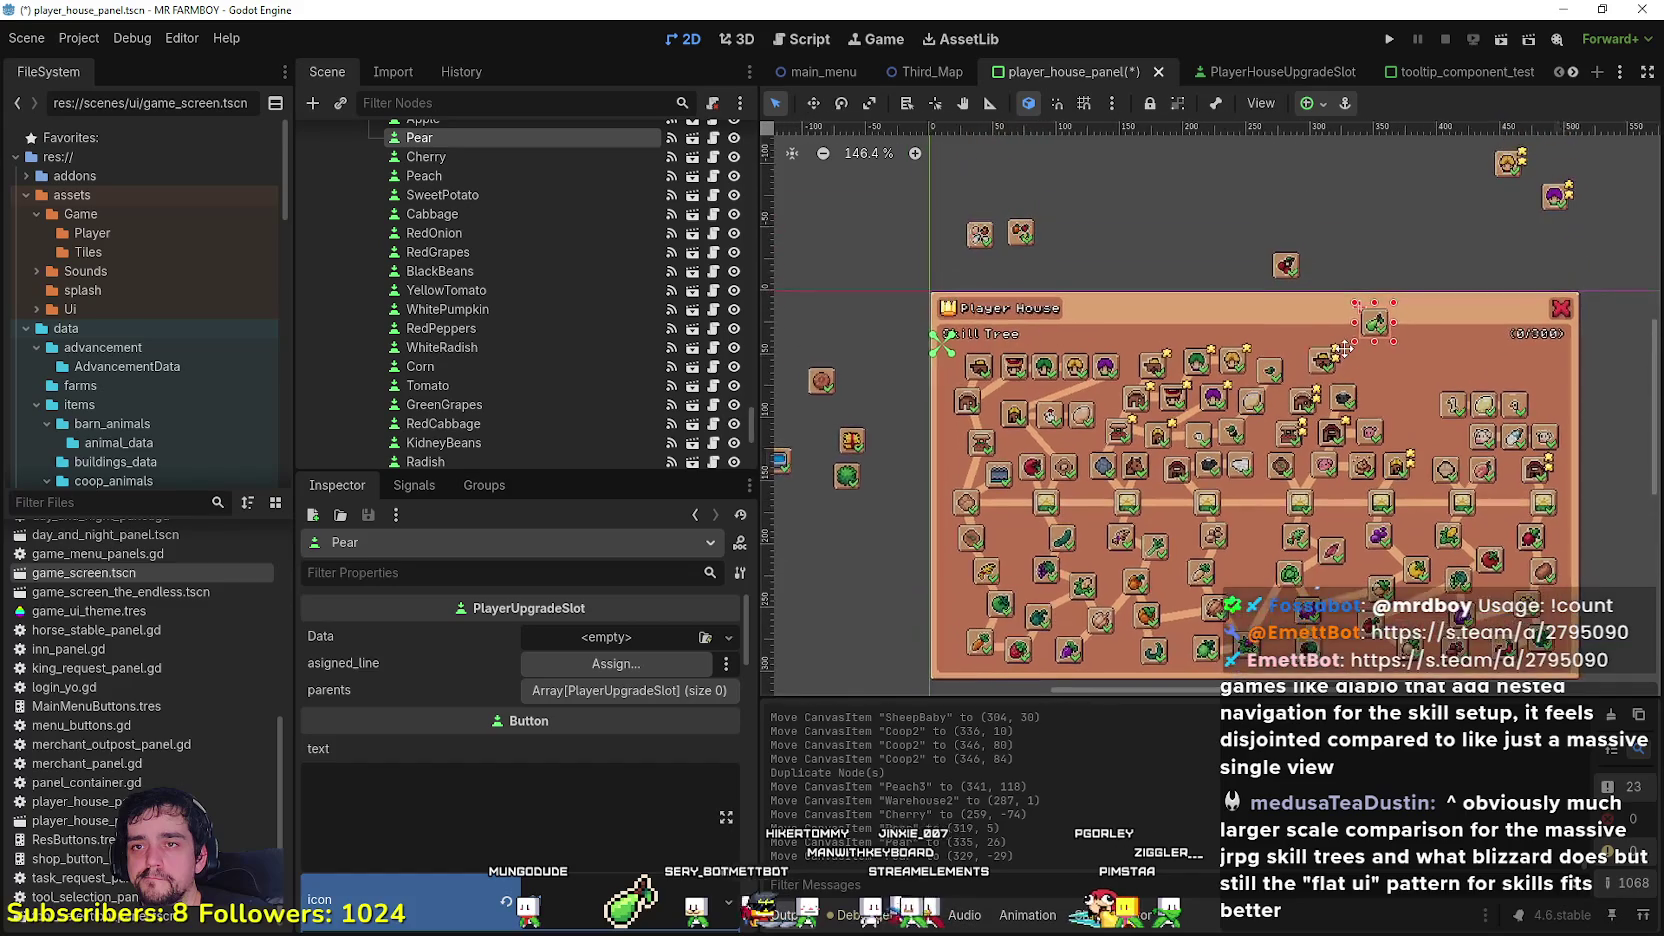
scroll(1242, 270, up, 1)
Step: Move the Cherry slot up and left so it sits above the panel at (172, -89)
click(1287, 270)
mouse_move(1284, 272)
mouse_down()
mouse_move(1212, 236)
mouse_move(1190, 276)
mouse_move(1142, 591)
mouse_move(1150, 242)
mouse_up()
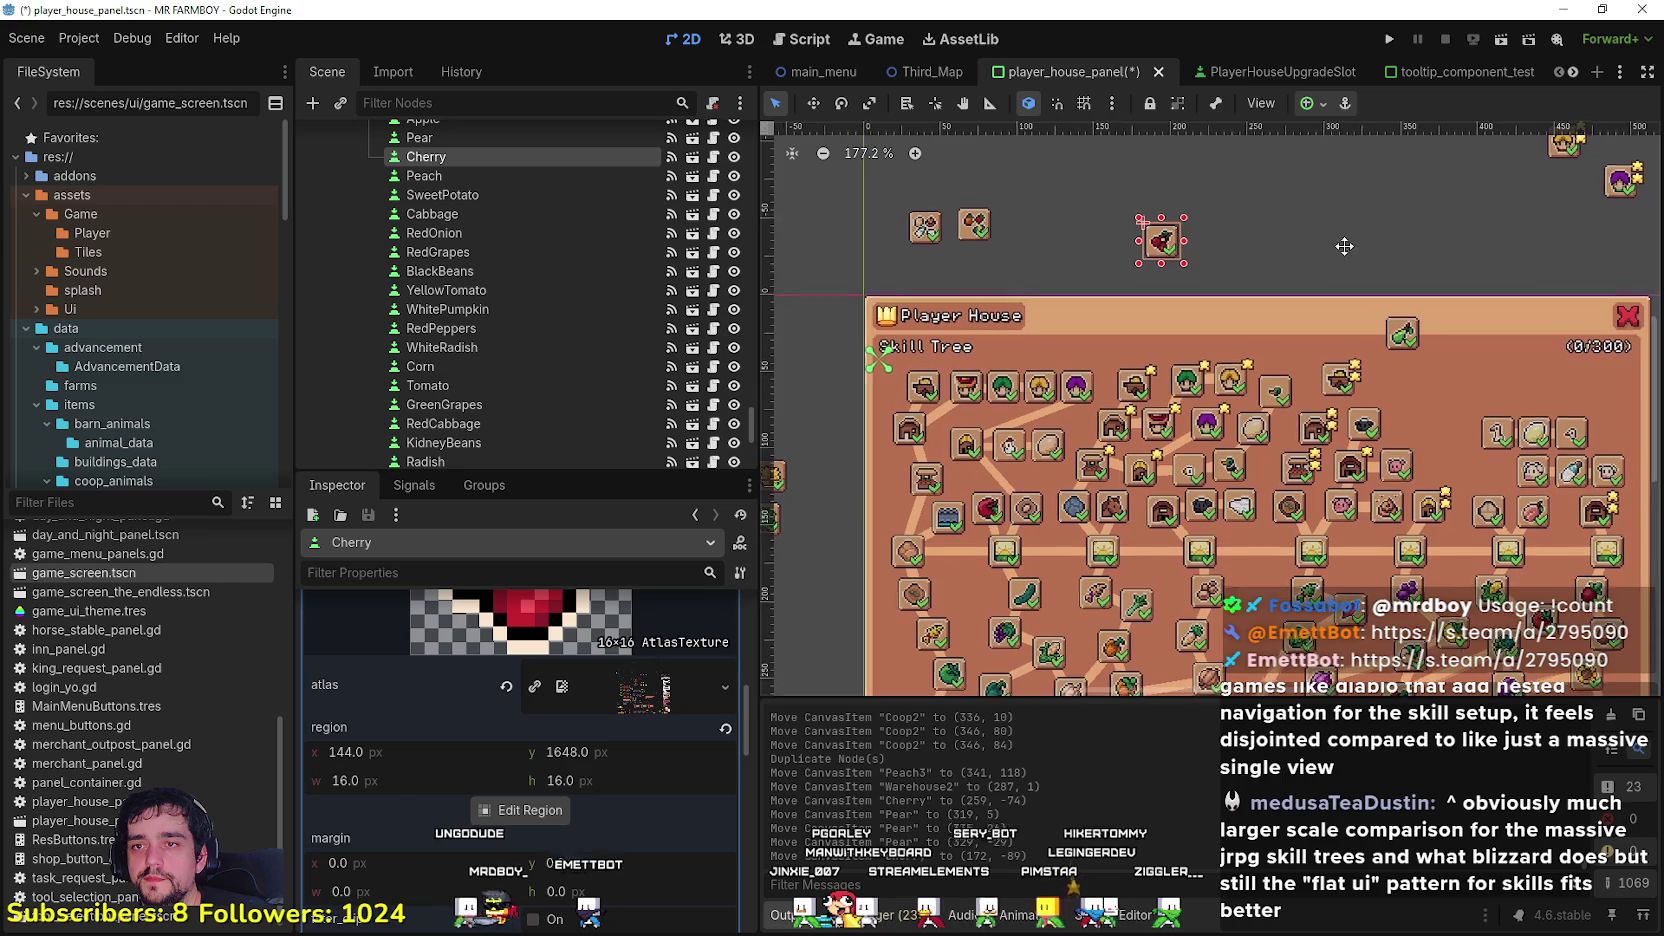
scroll(1242, 324, up, 1)
scroll(1207, 441, down, 1)
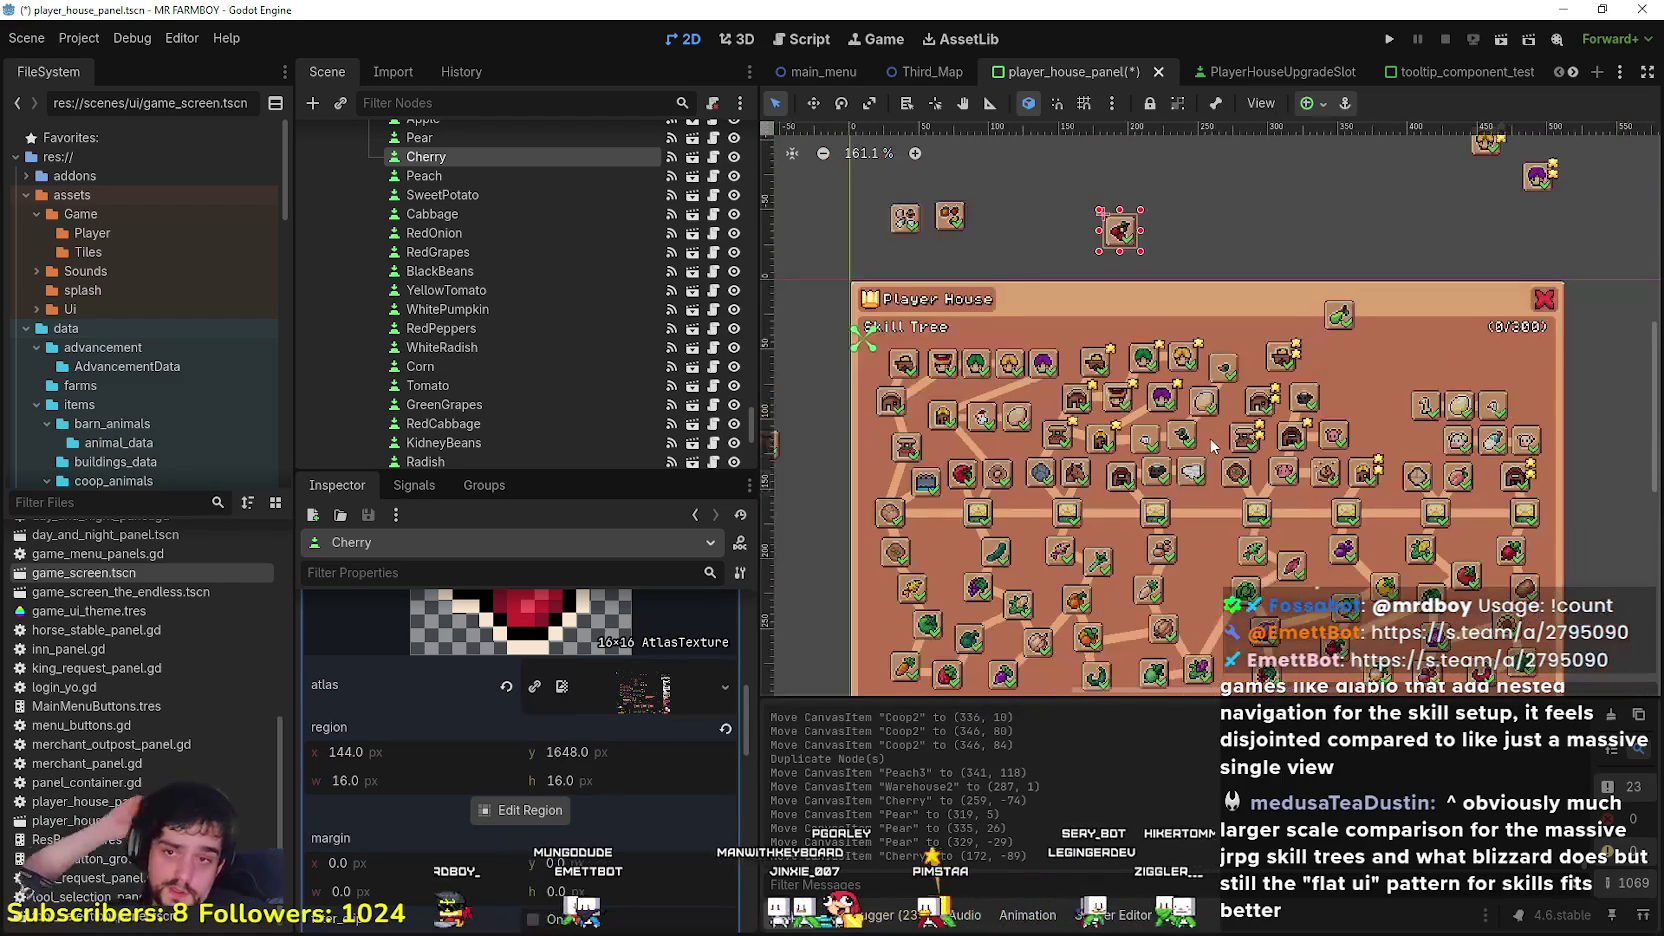
scroll(1260, 431, up, 2)
scroll(1260, 431, up, 2)
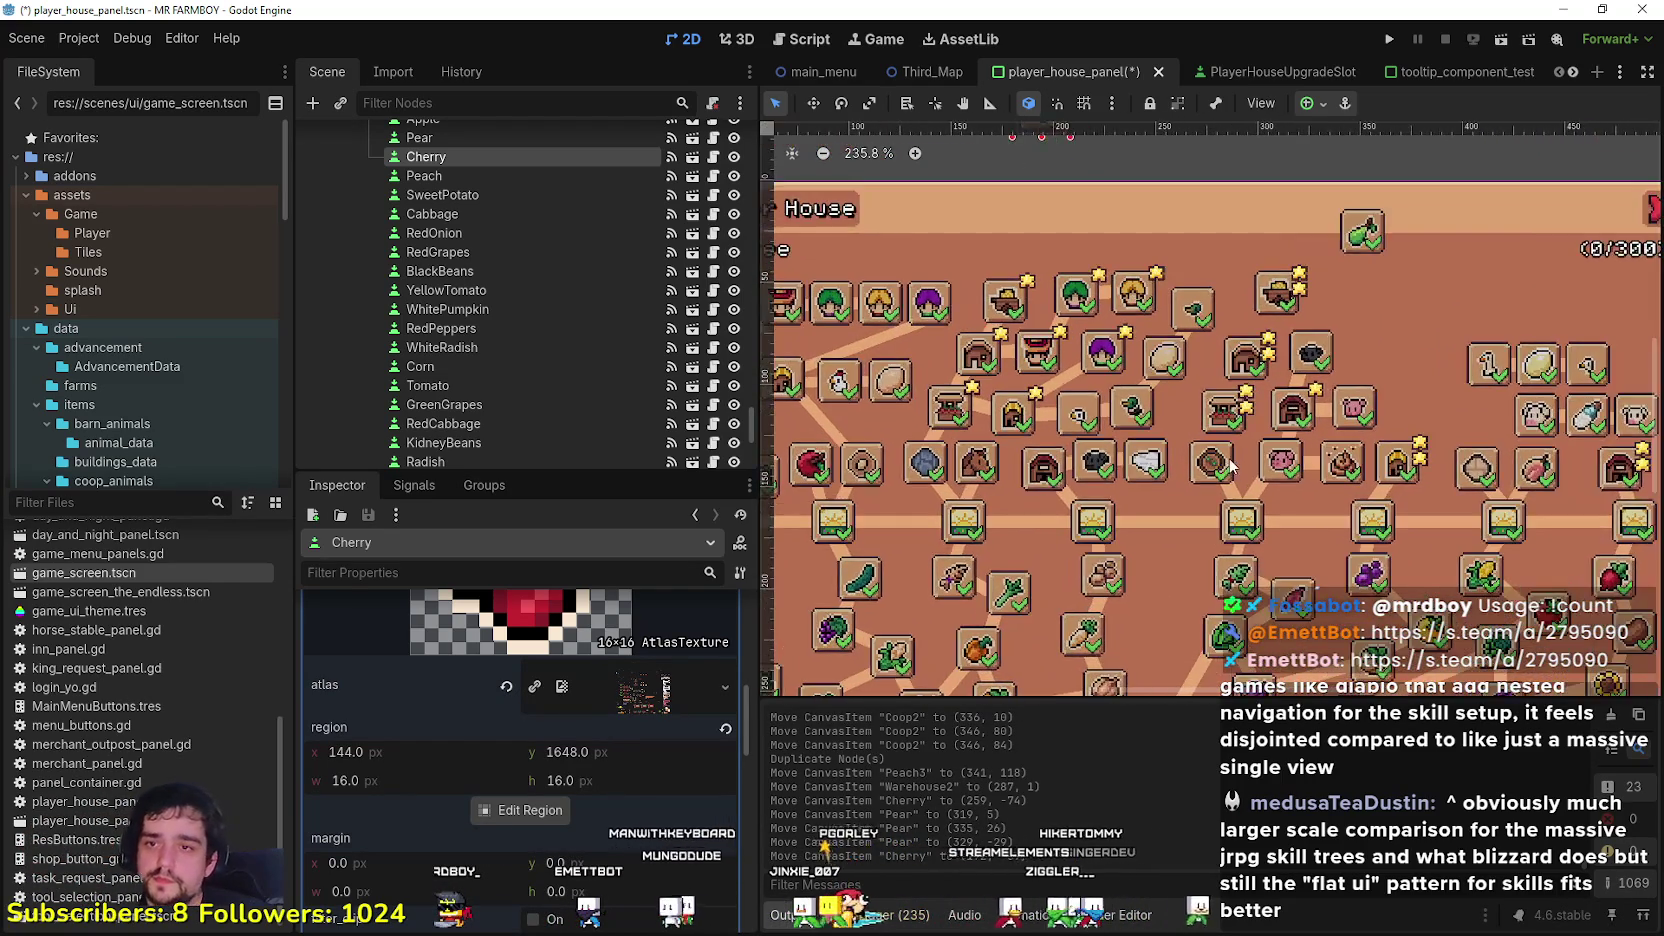
scroll(1260, 470, down, 2)
scroll(1259, 470, down, 2)
scroll(1231, 443, up, 2)
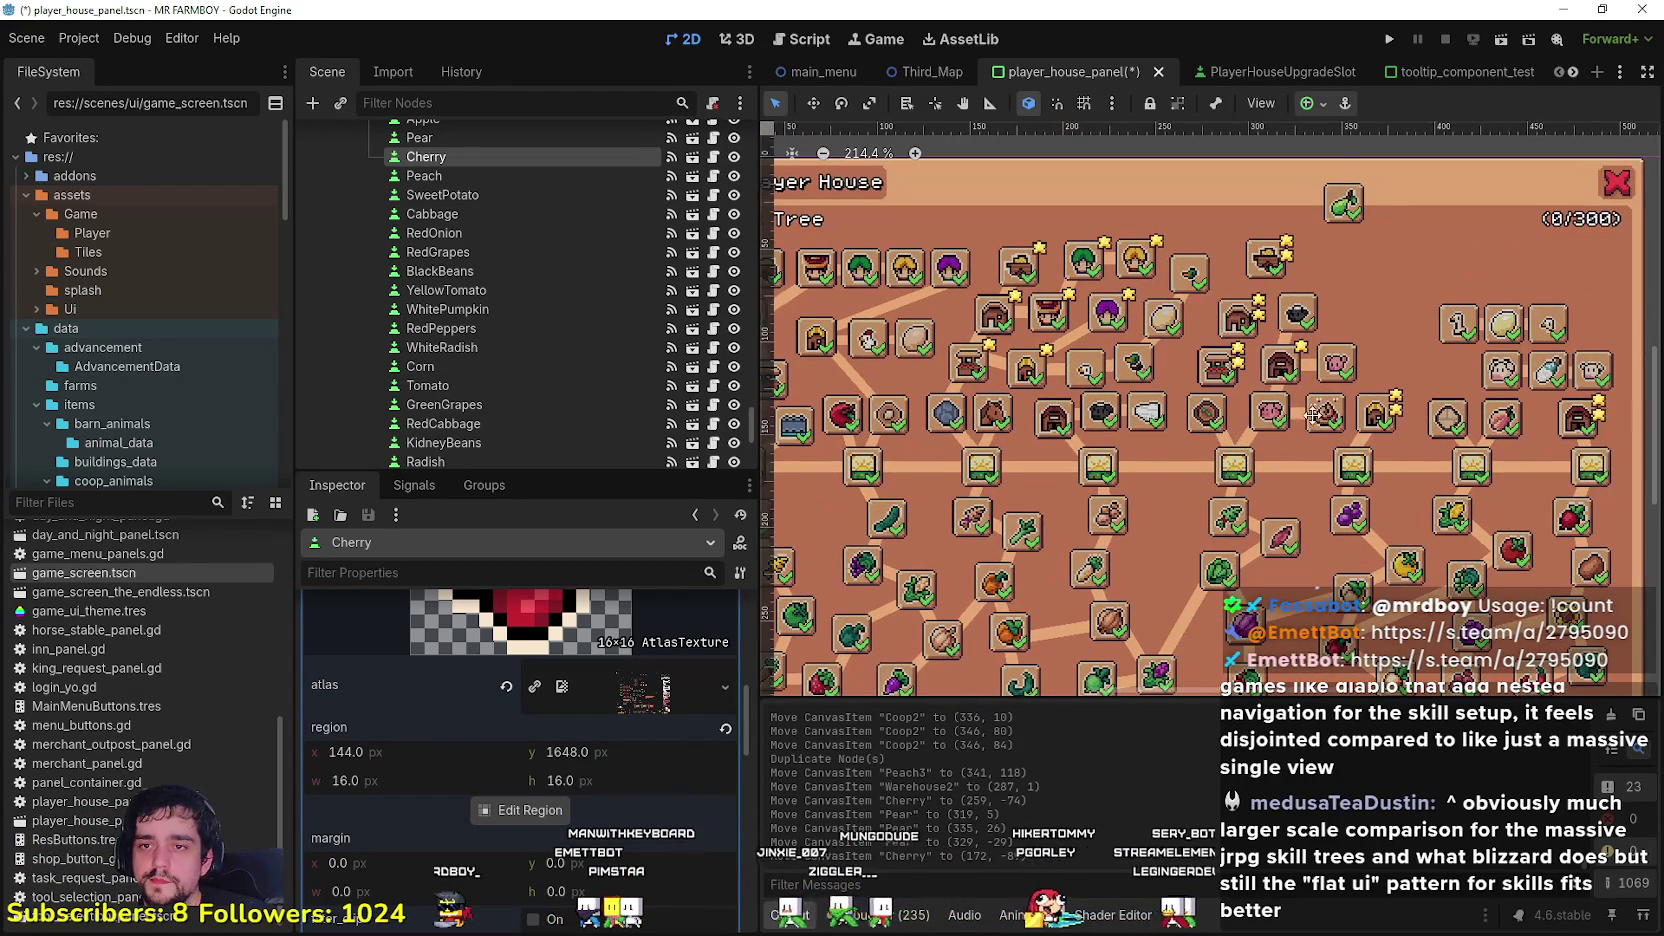
scroll(1313, 421, up, 1)
click(1313, 425)
scroll(1313, 428, up, 2)
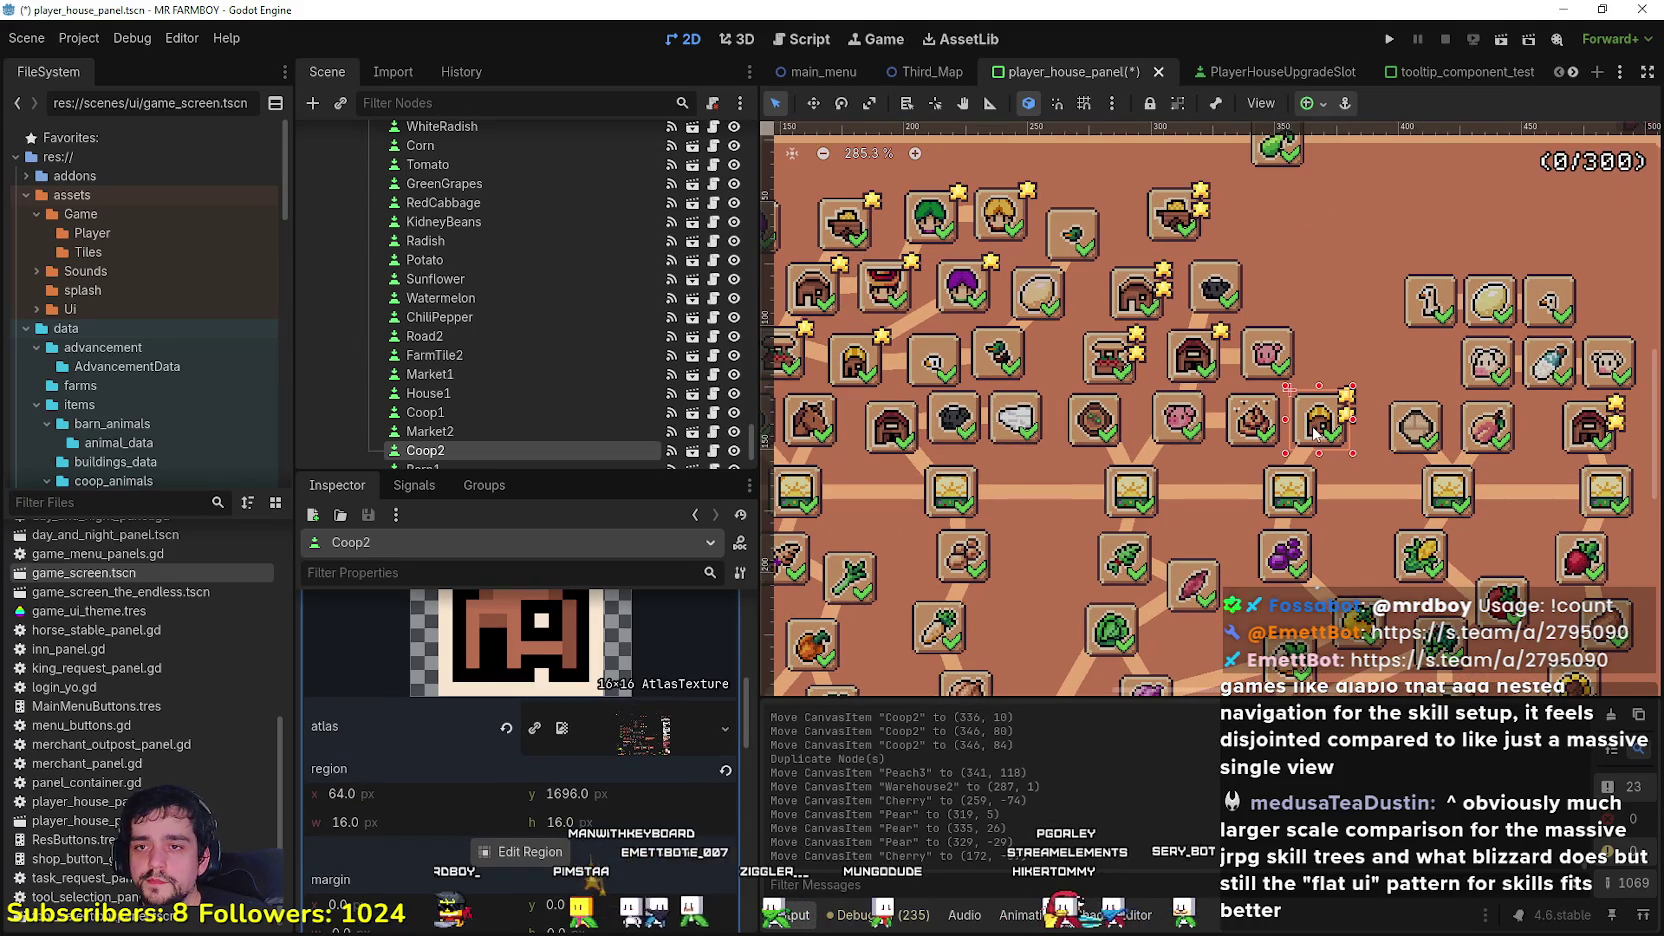
Step: Nudge the Coop2, Manure and Pig slots slightly to the right
drag(1313, 428, 1325, 435)
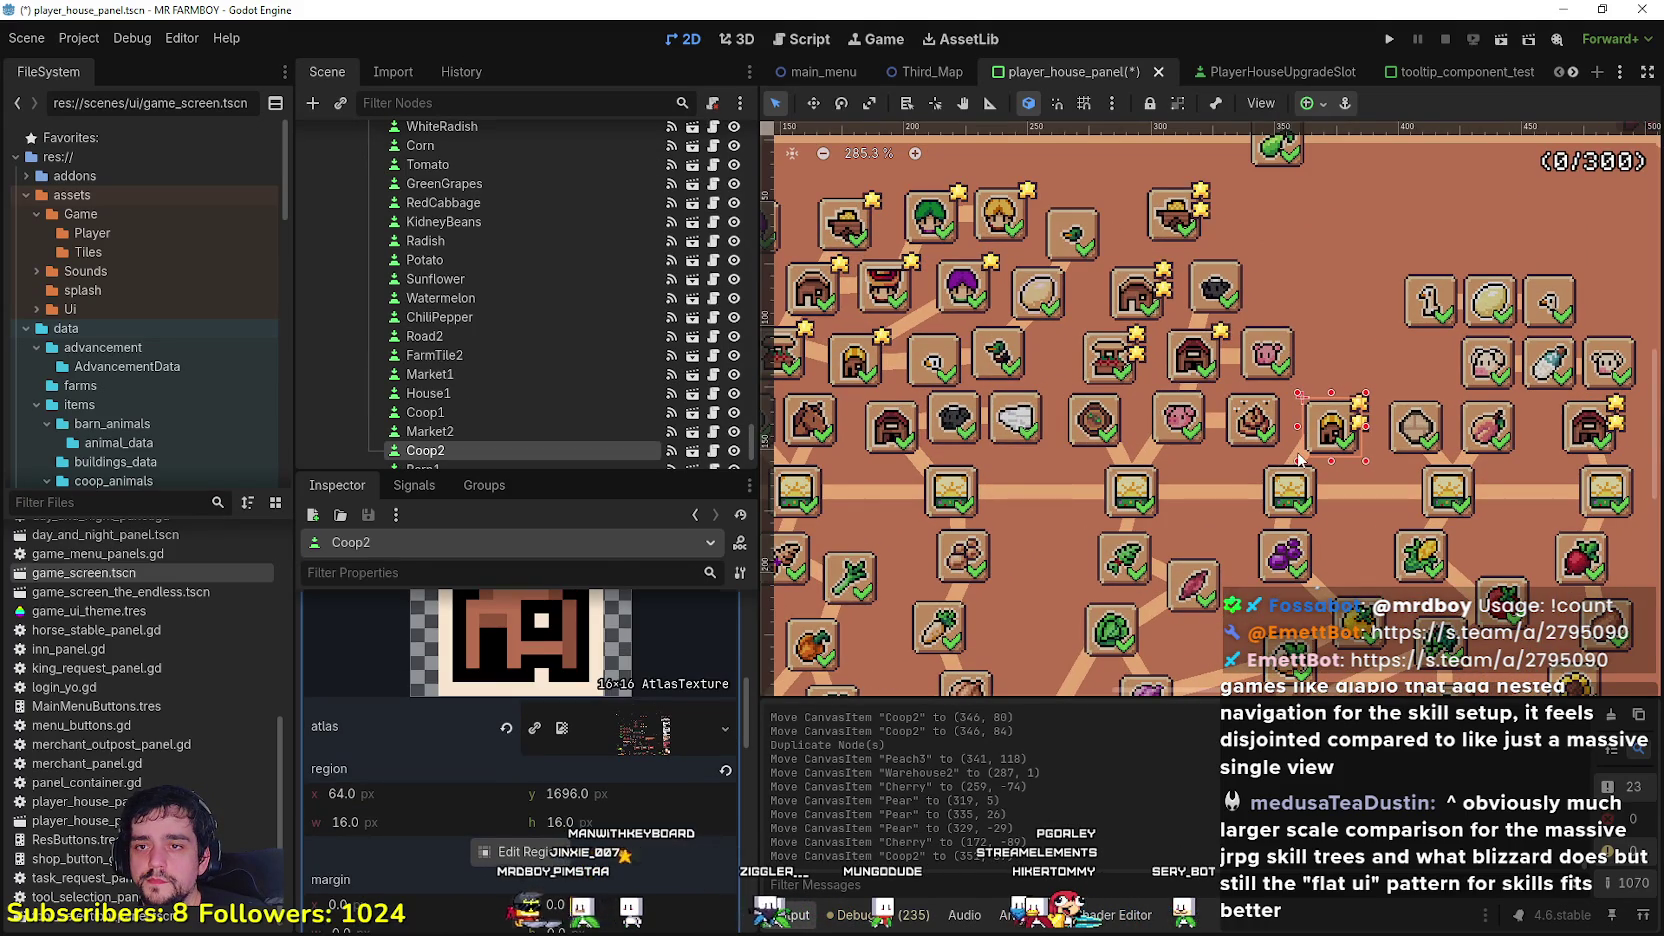
click(1299, 459)
scroll(1299, 458, up, 1)
scroll(1312, 445, down, 1)
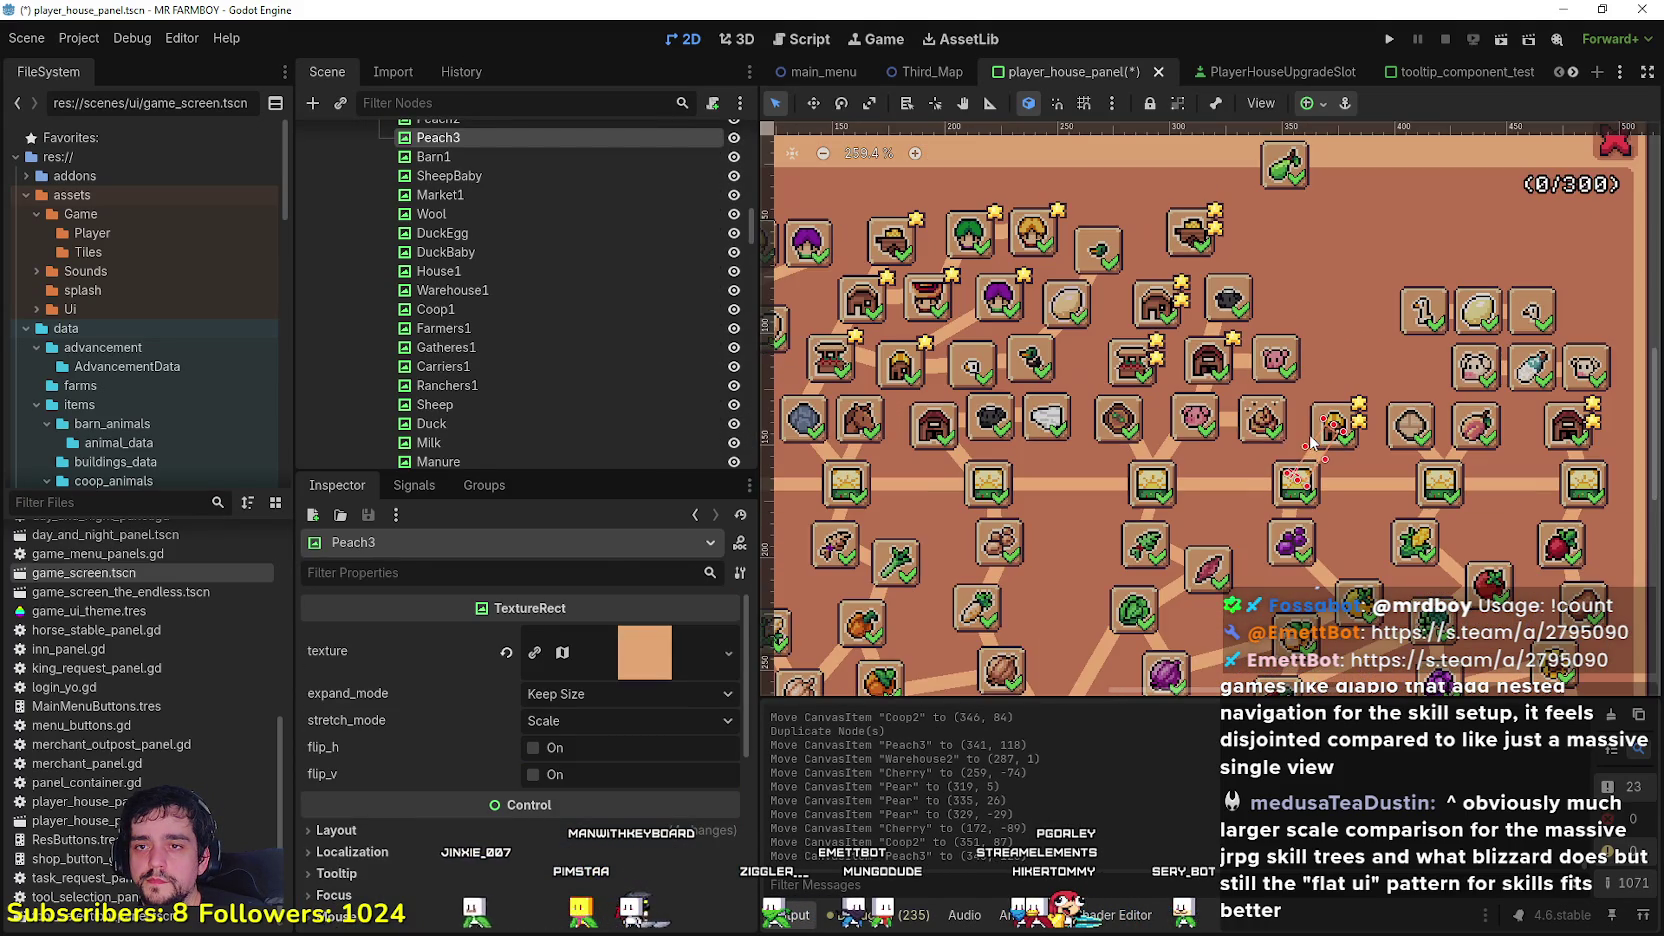
click(1243, 425)
drag(1260, 425, 1272, 425)
scroll(1232, 432, up, 1)
scroll(1232, 432, up, 3)
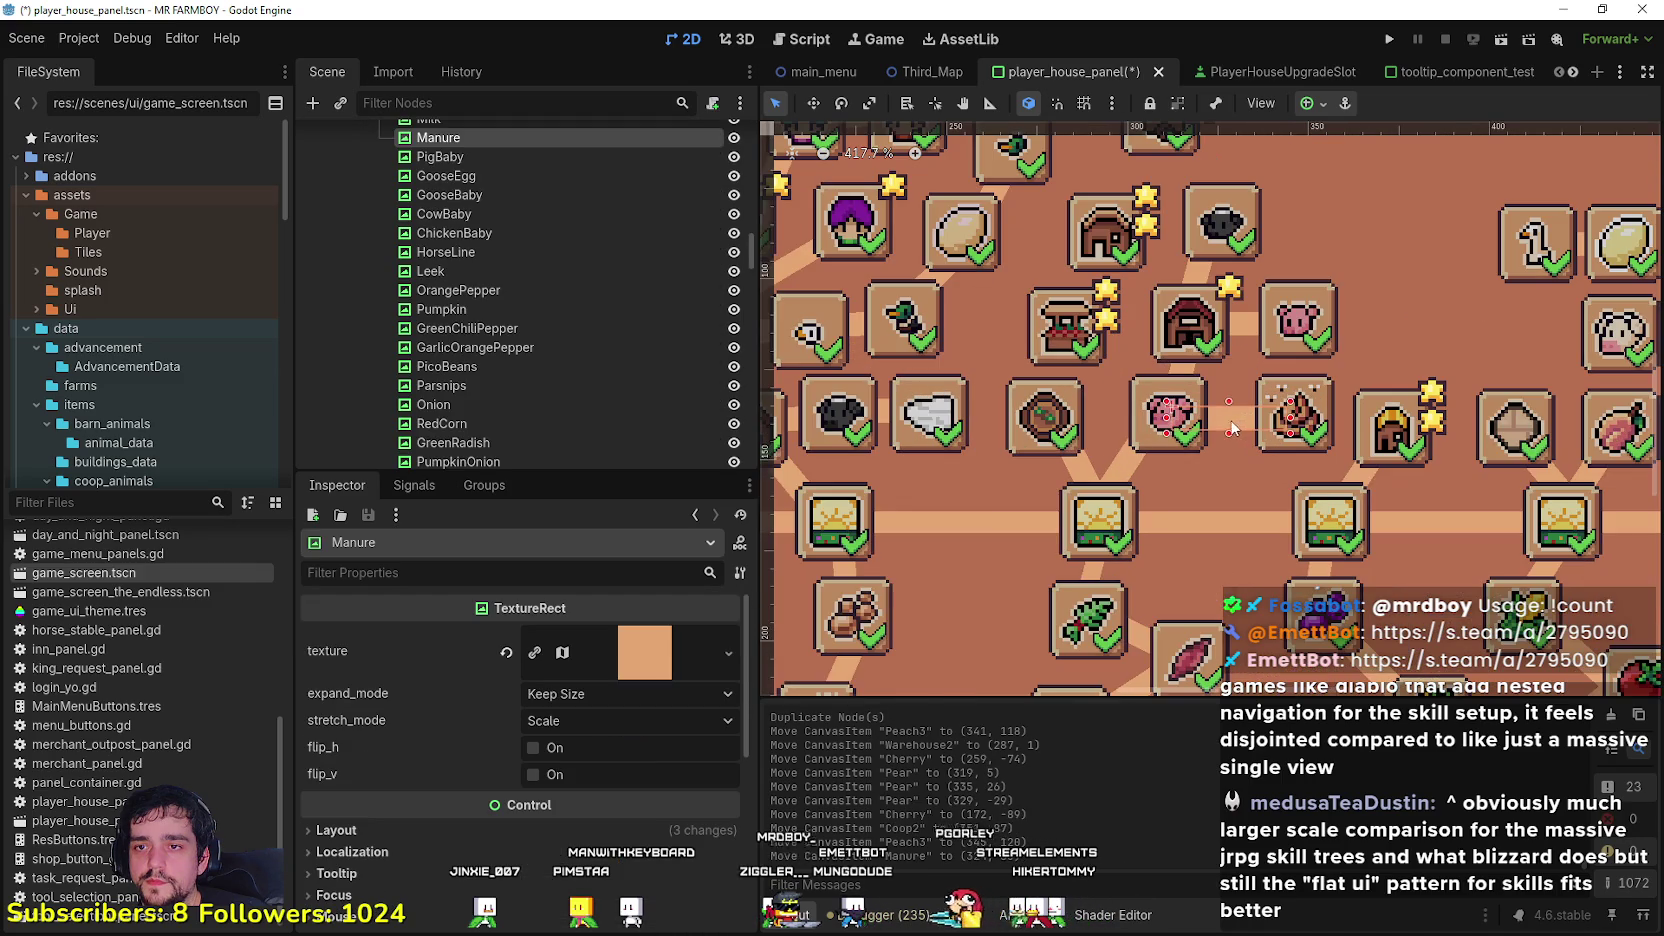
click(1148, 432)
drag(1148, 432, 1167, 442)
Step: Rotate the Peach2 connector line to 316° and place it at (283, 114)
click(1136, 460)
click(843, 103)
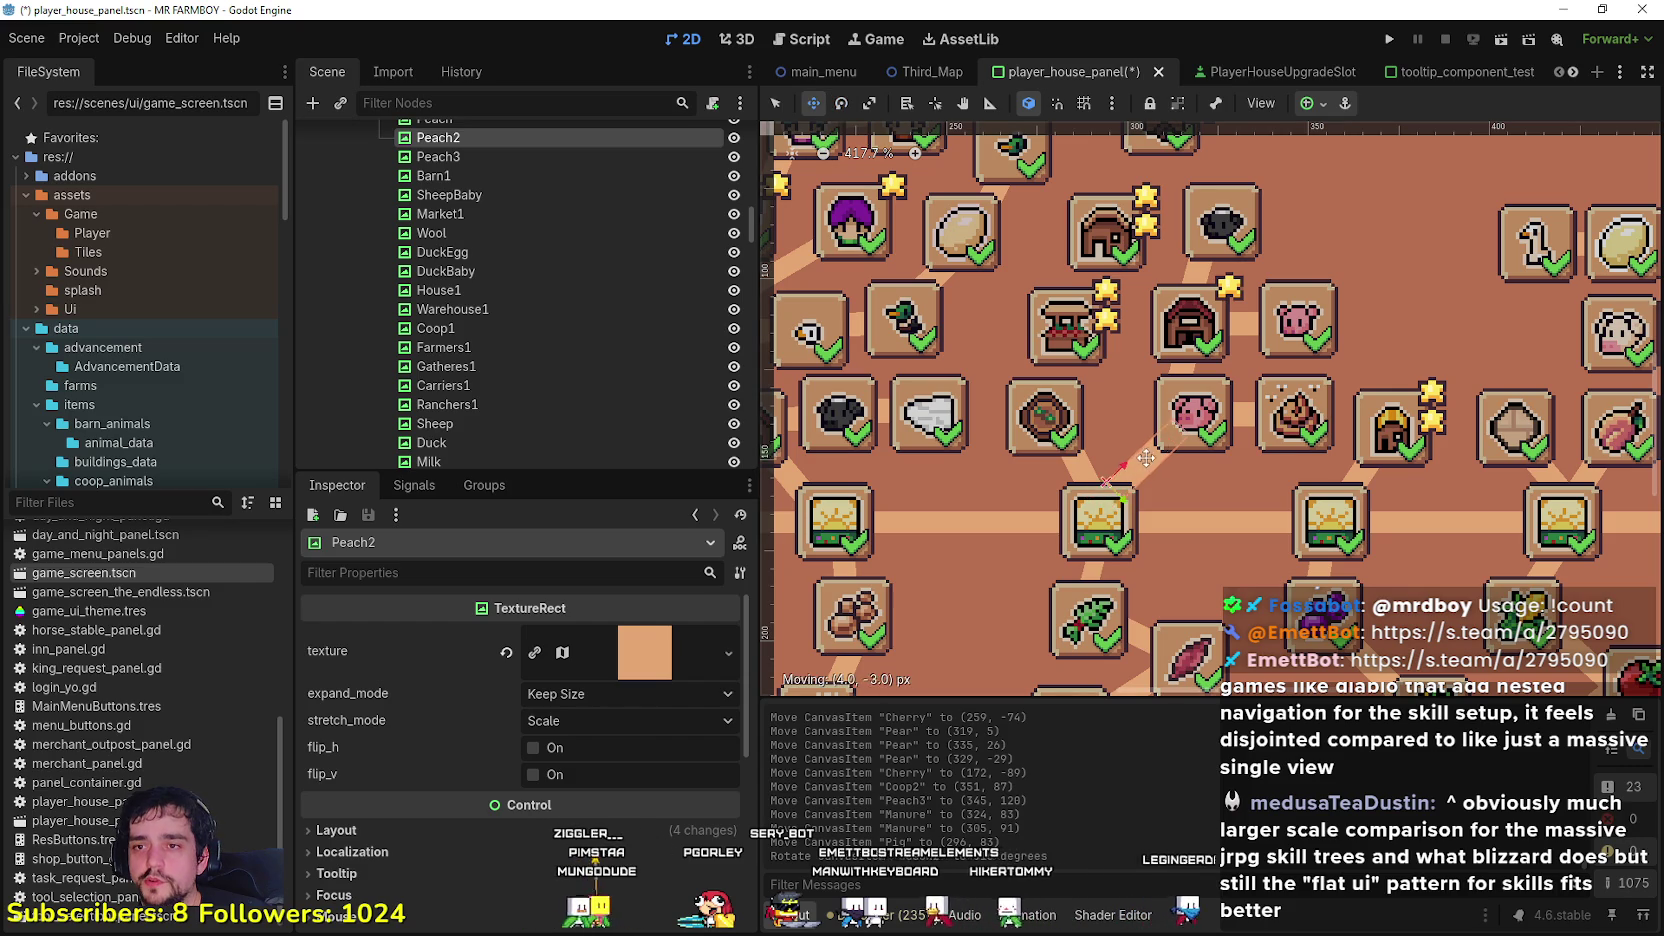
drag(1145, 456, 1146, 455)
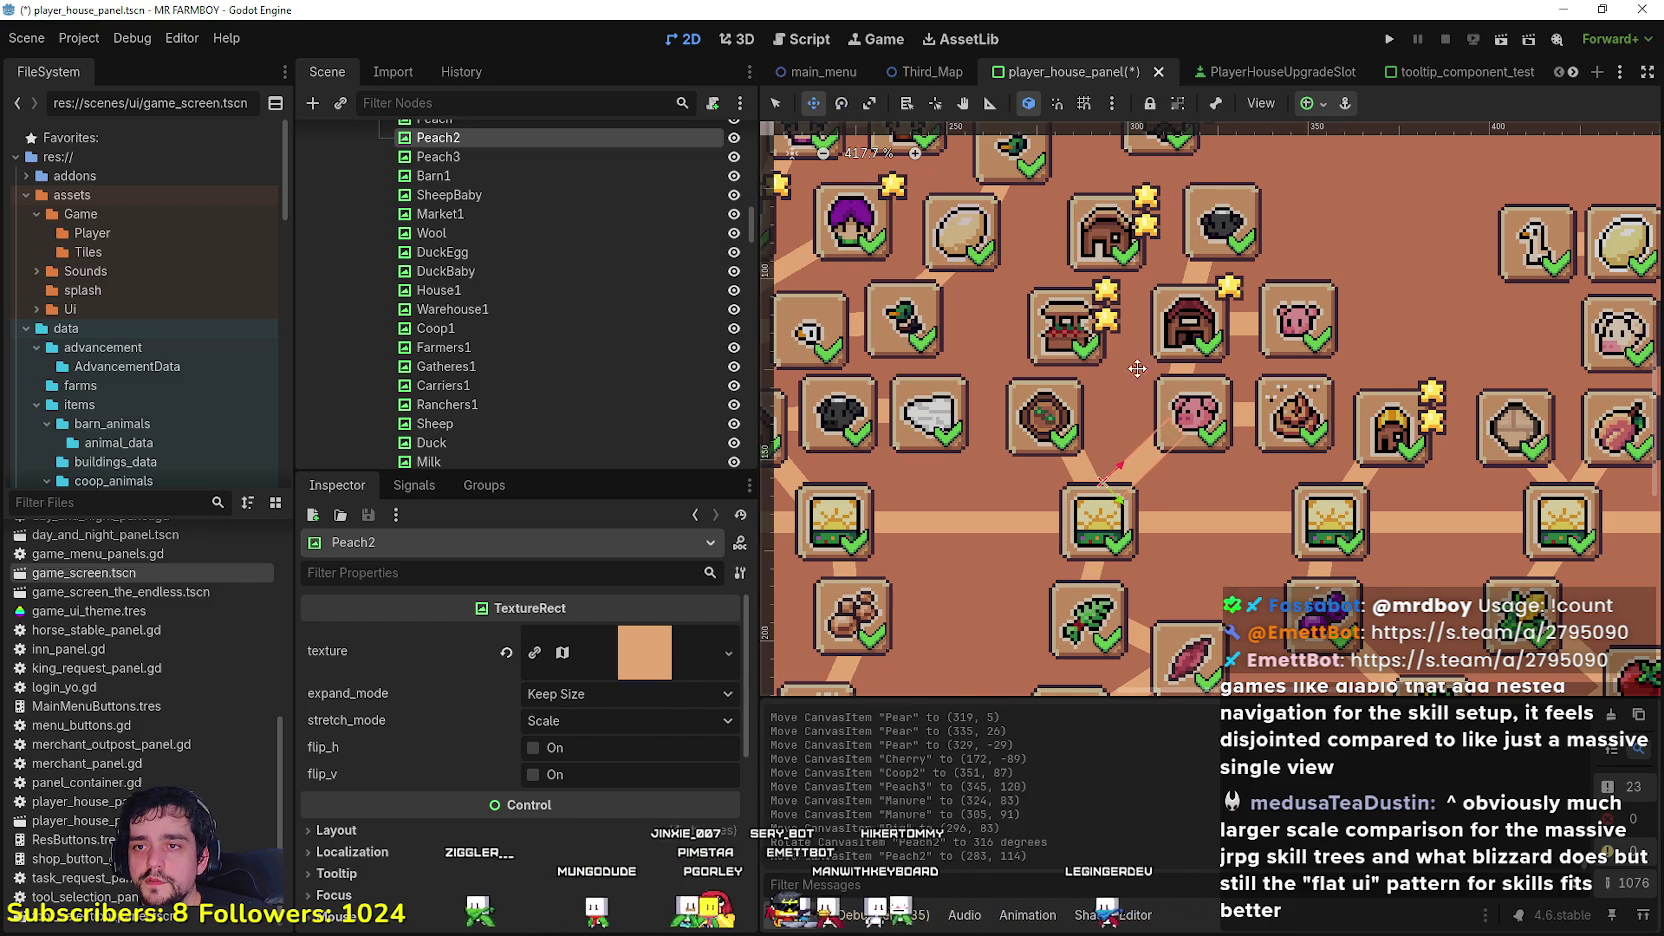
scroll(1161, 387, down, 3)
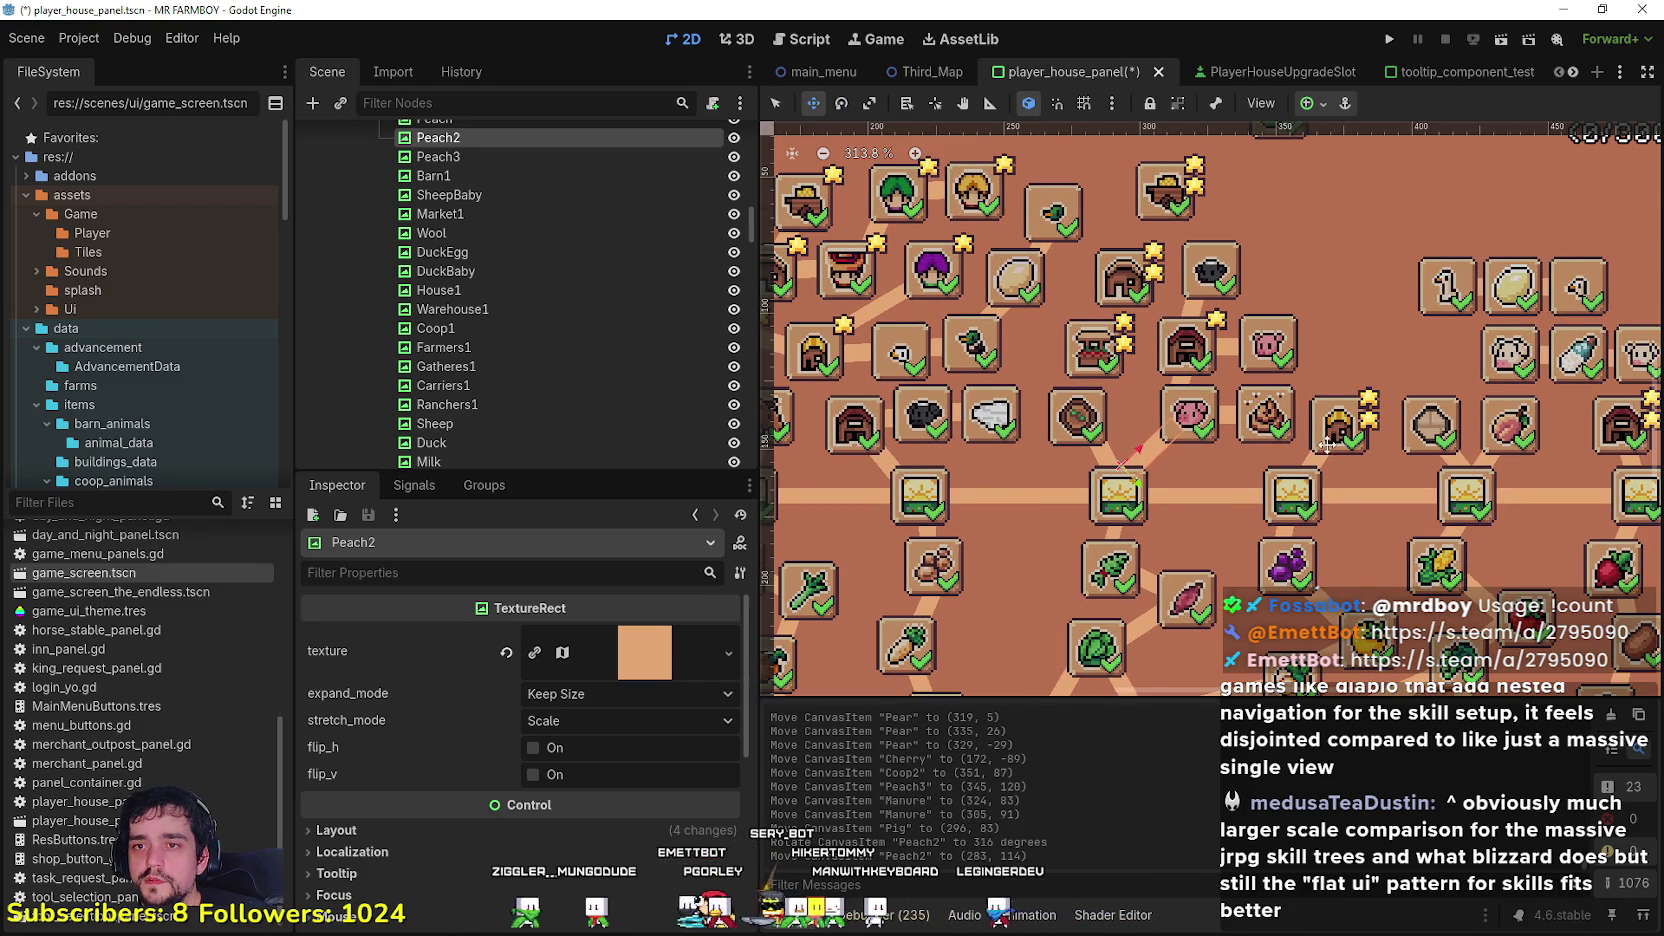
scroll(1257, 398, up, 2)
scroll(1166, 398, left, 1)
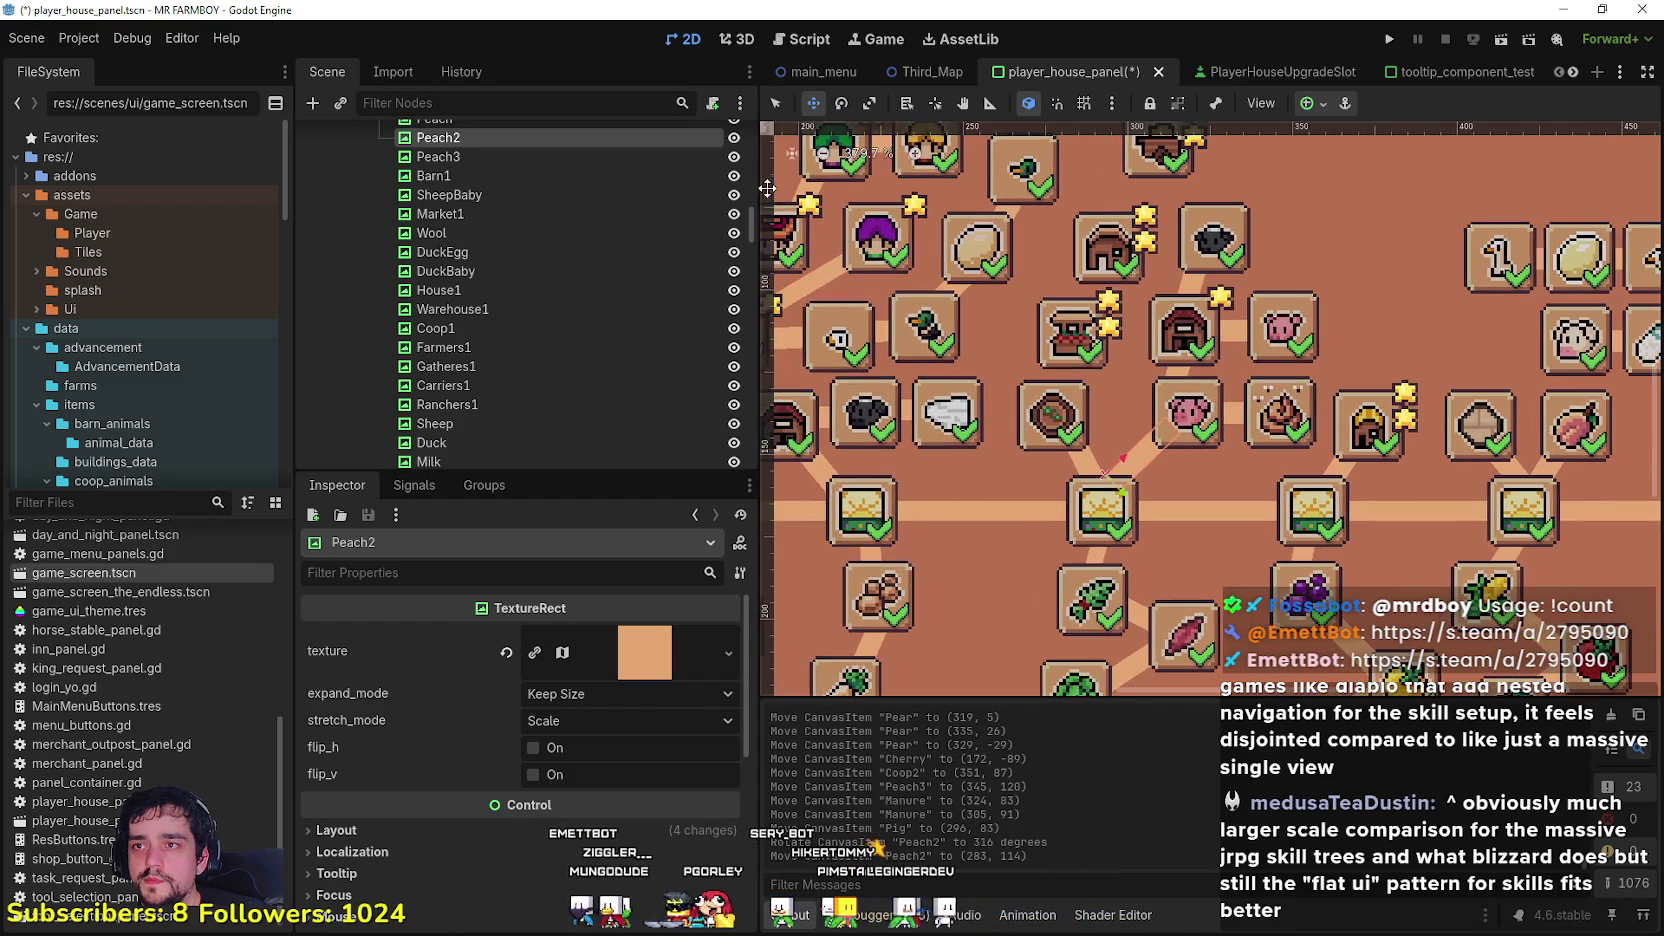
Step: Reposition the Pig slot and bring the Manure slot into line beside it
click(776, 104)
mouse_move(1184, 398)
mouse_down()
mouse_move(1224, 420)
mouse_move(1288, 398)
mouse_move(1268, 398)
mouse_up()
click(1227, 412)
scroll(1303, 362, down, 4)
click(1302, 352)
scroll(1309, 380, down, 1)
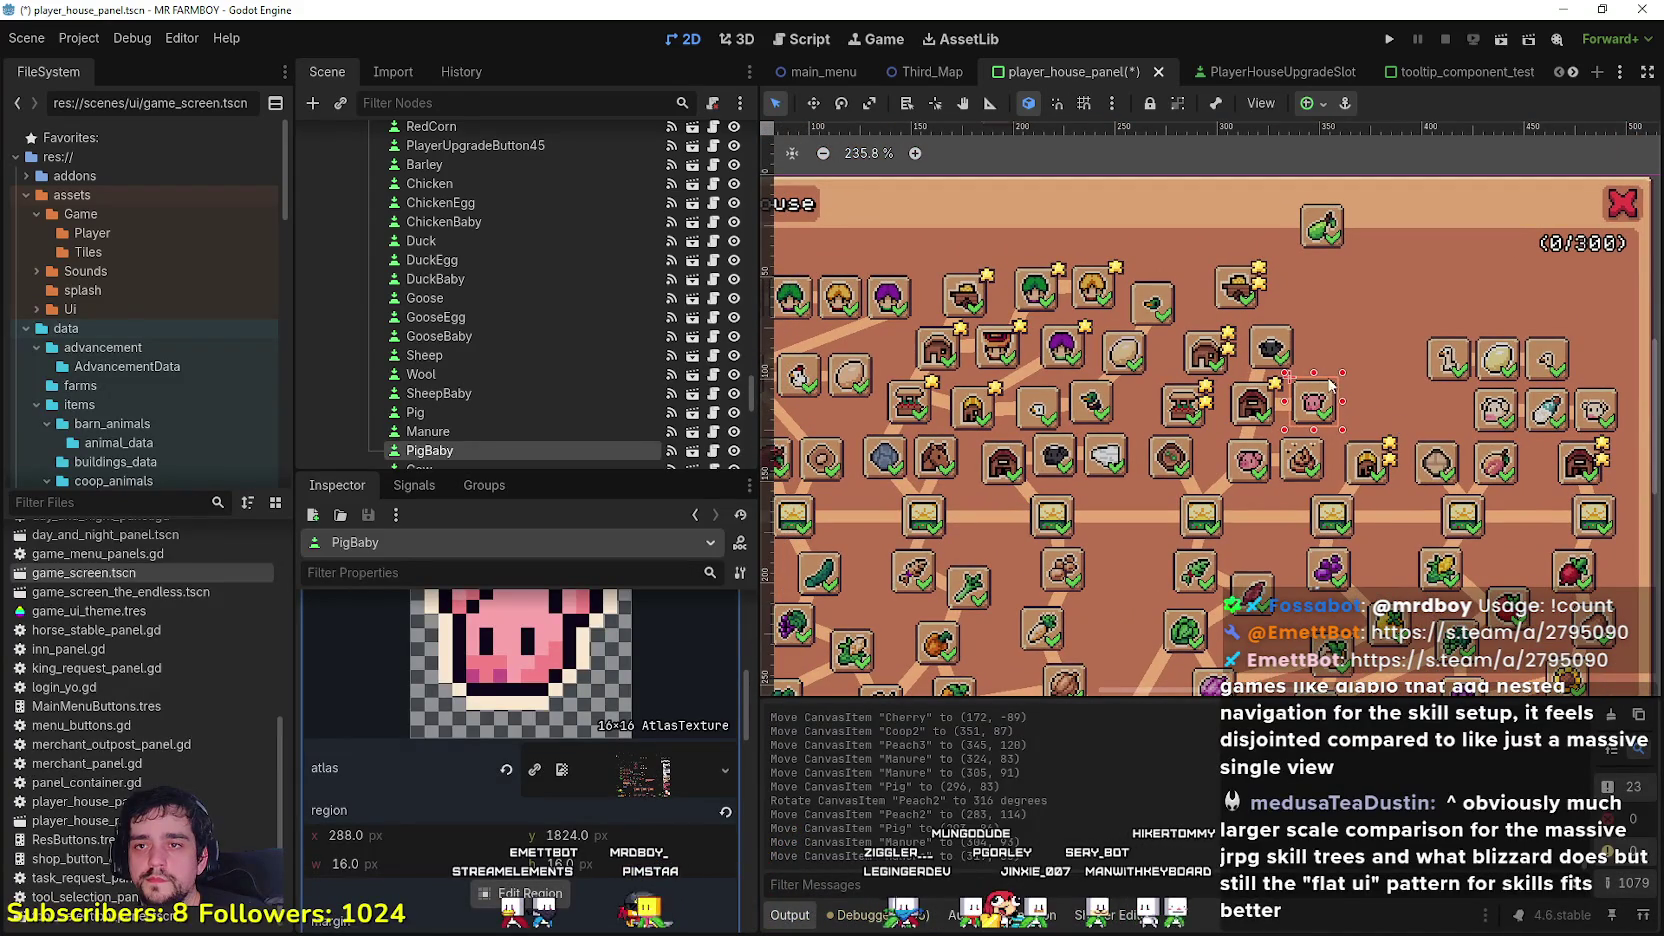
Step: Bring the Skill Tree header into view and move the House2 slot up to (270, 31)
scroll(1285, 560, down, 1)
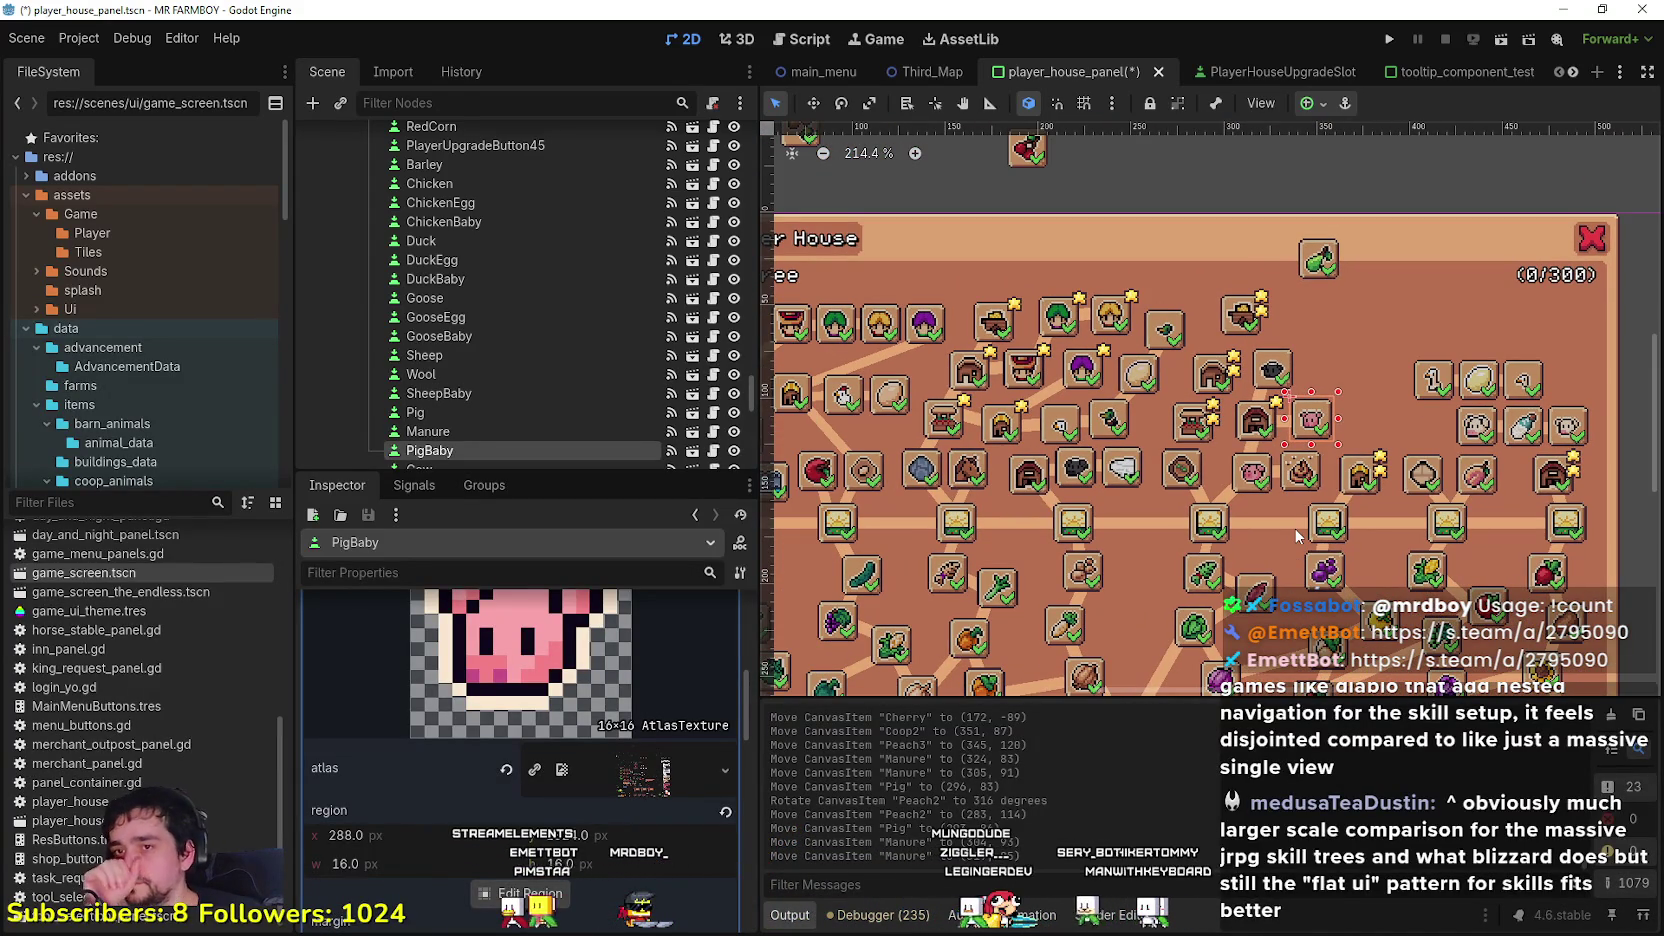
scroll(1188, 470, up, 4)
click(1178, 472)
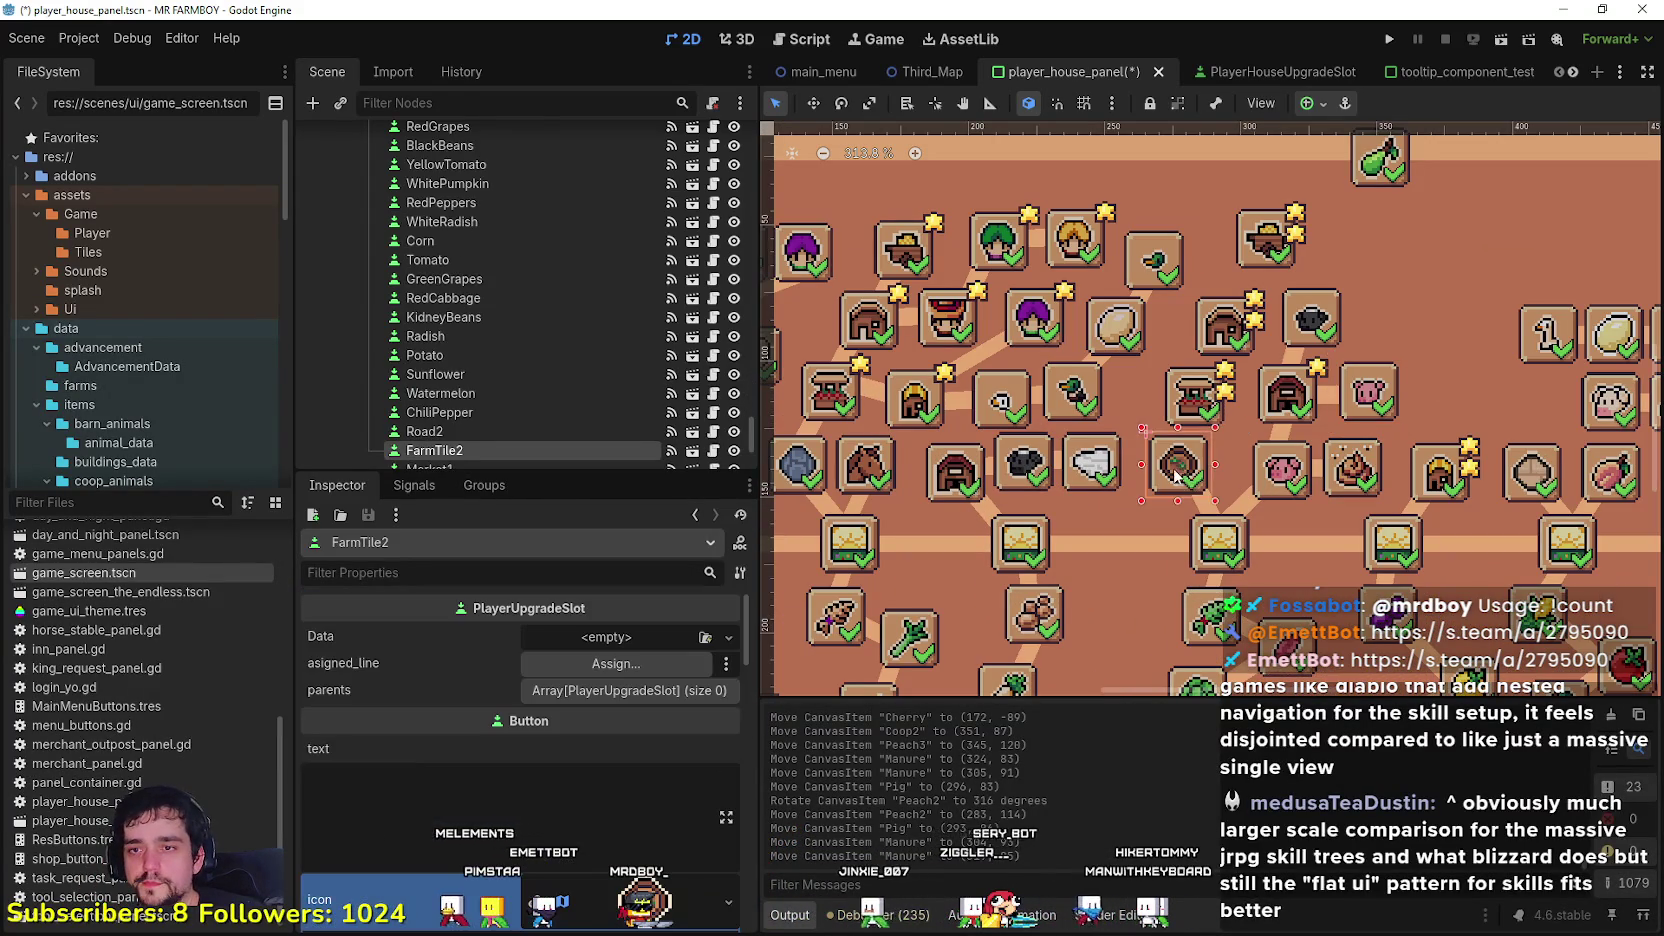
scroll(1180, 468, down, 2)
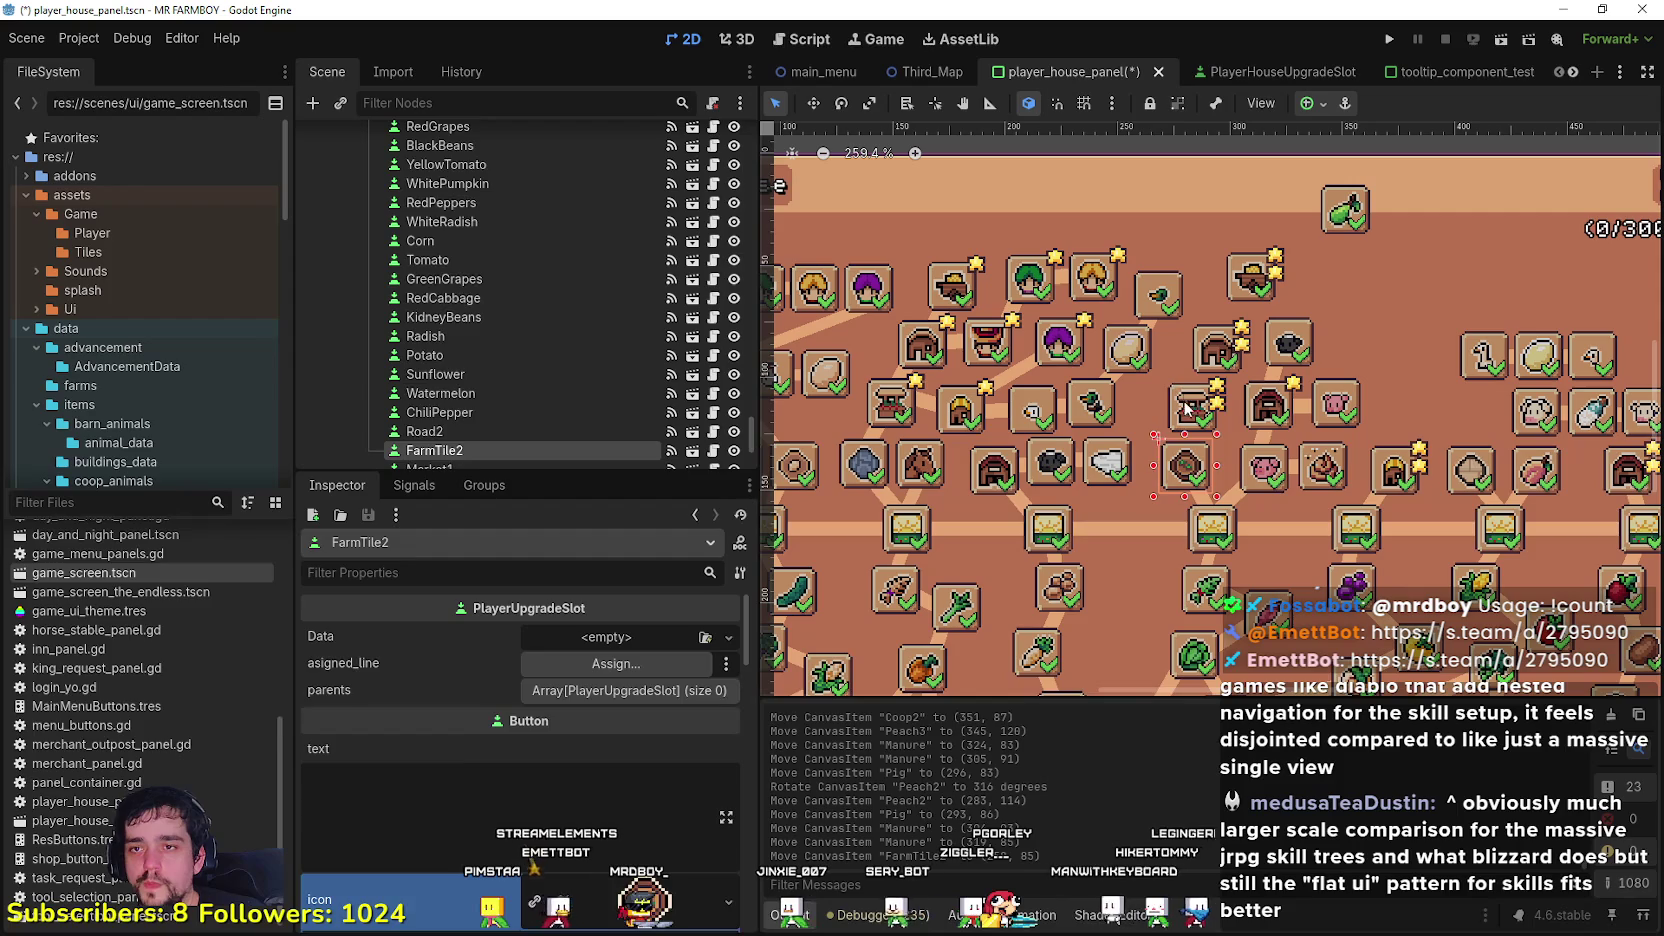
click(1186, 405)
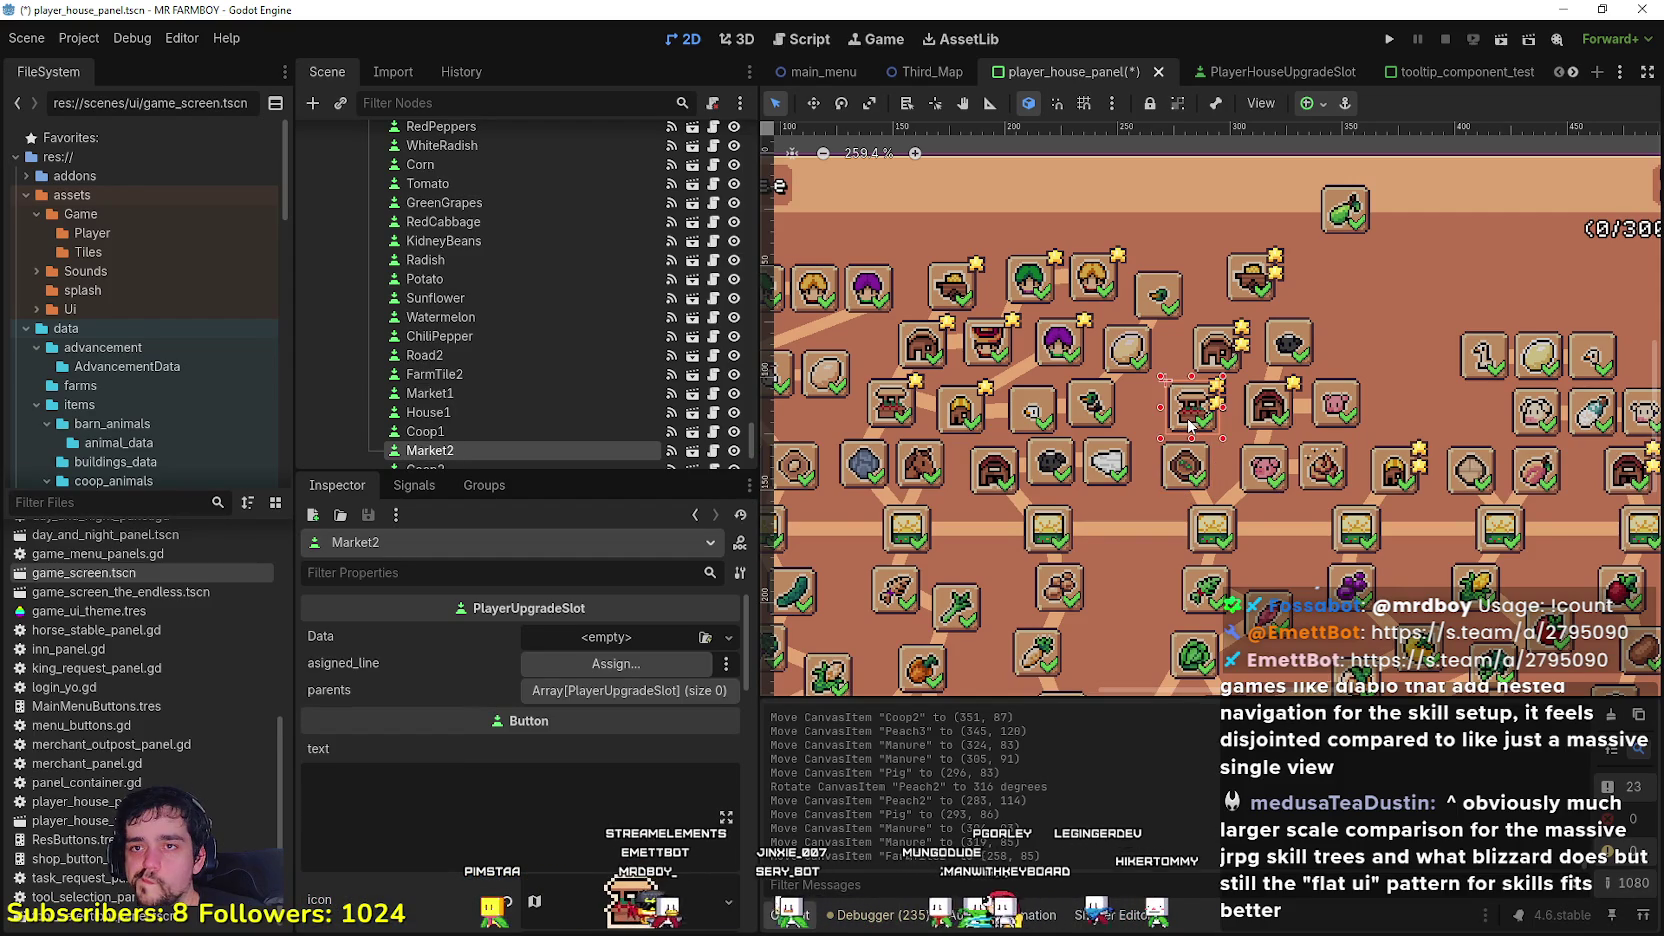
scroll(1188, 425, down, 3)
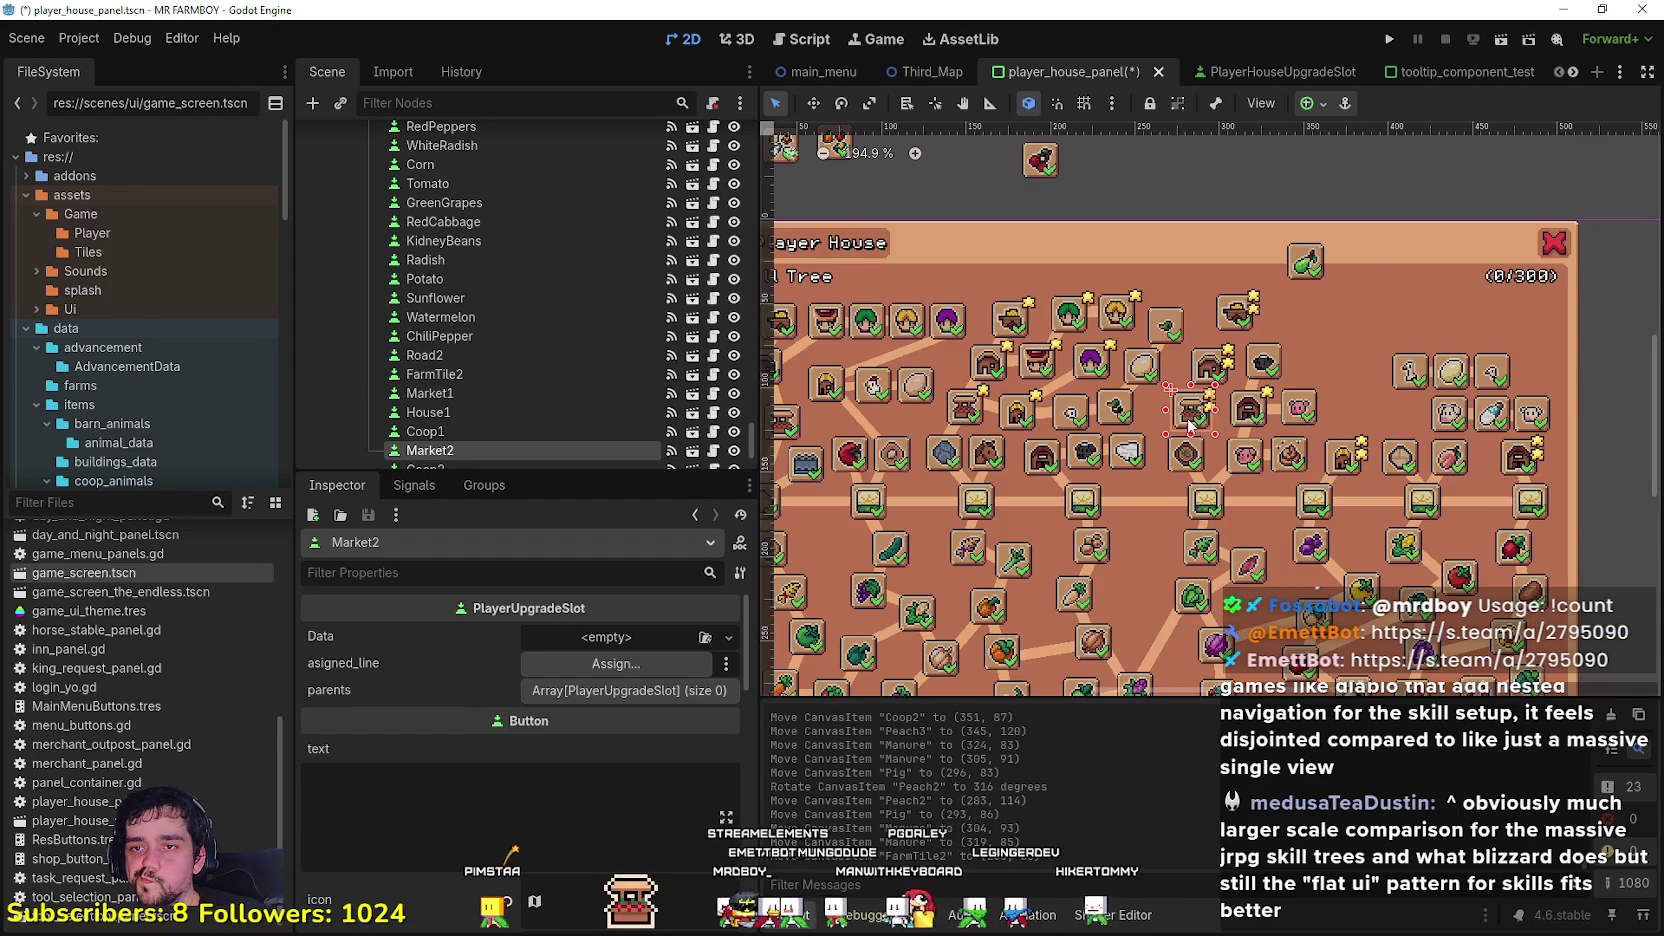
scroll(1190, 425, up, 3)
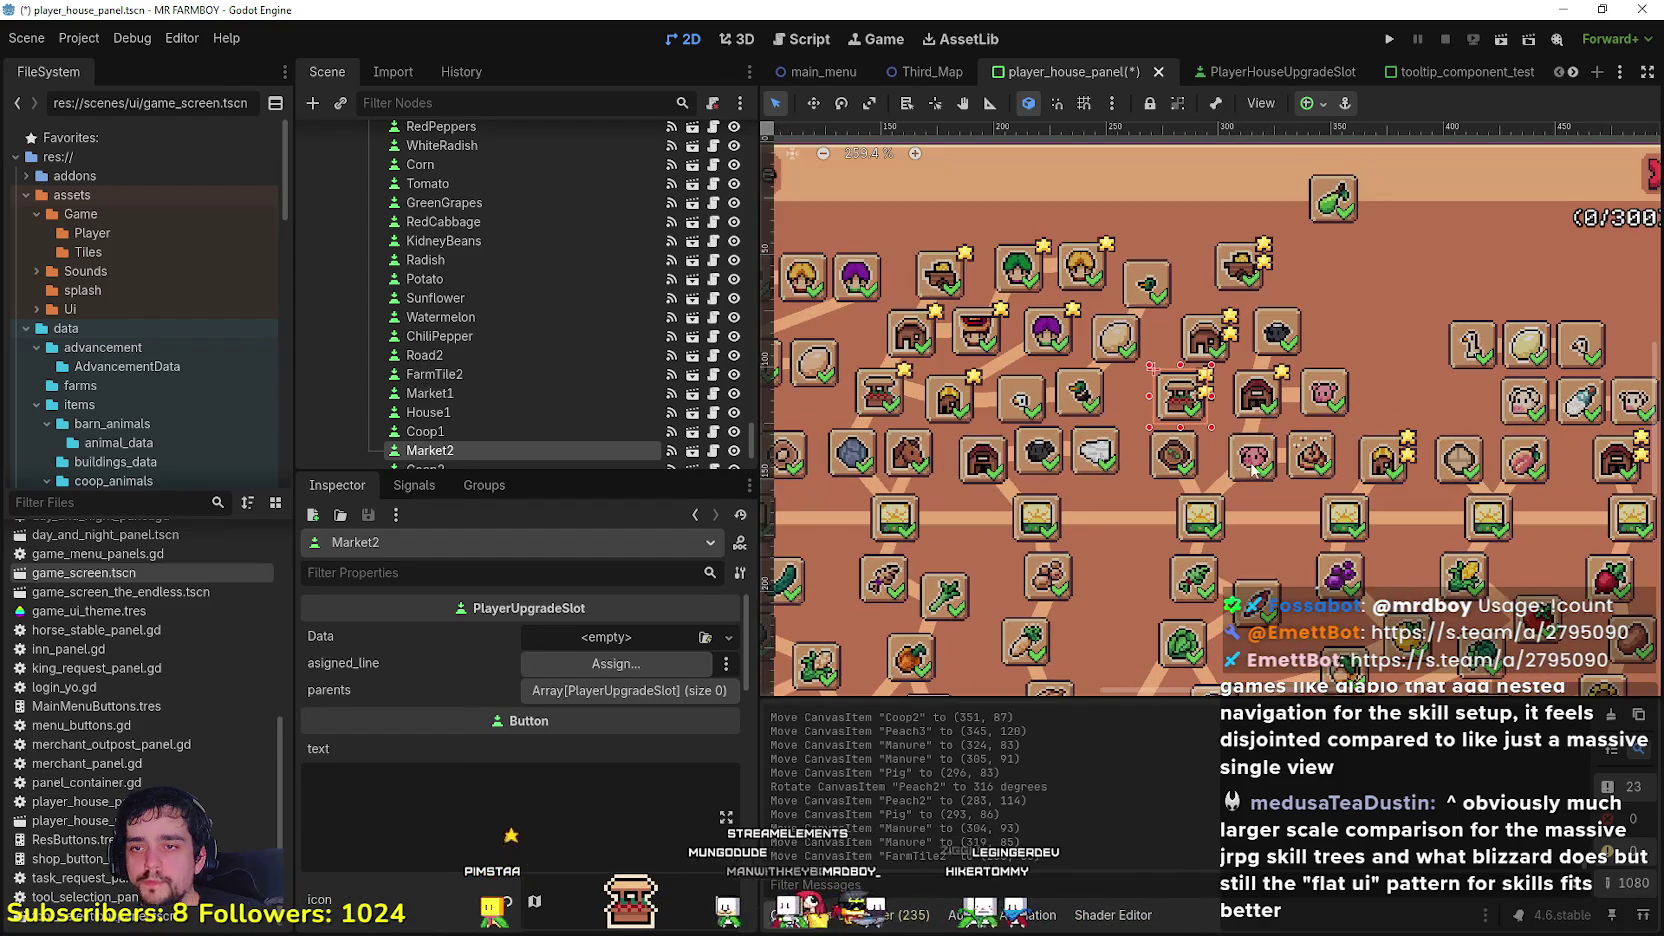
scroll(1253, 467, down, 3)
mouse_move(1253, 467)
mouse_down()
mouse_move(1409, 449)
mouse_move(1268, 399)
mouse_move(1232, 346)
mouse_up()
scroll(1409, 449, up, 2)
click(1238, 340)
scroll(1234, 437, up, 1)
Step: Shift the FarmTile2 slot right along the pig row, then nudge it 6 px further
click(1207, 452)
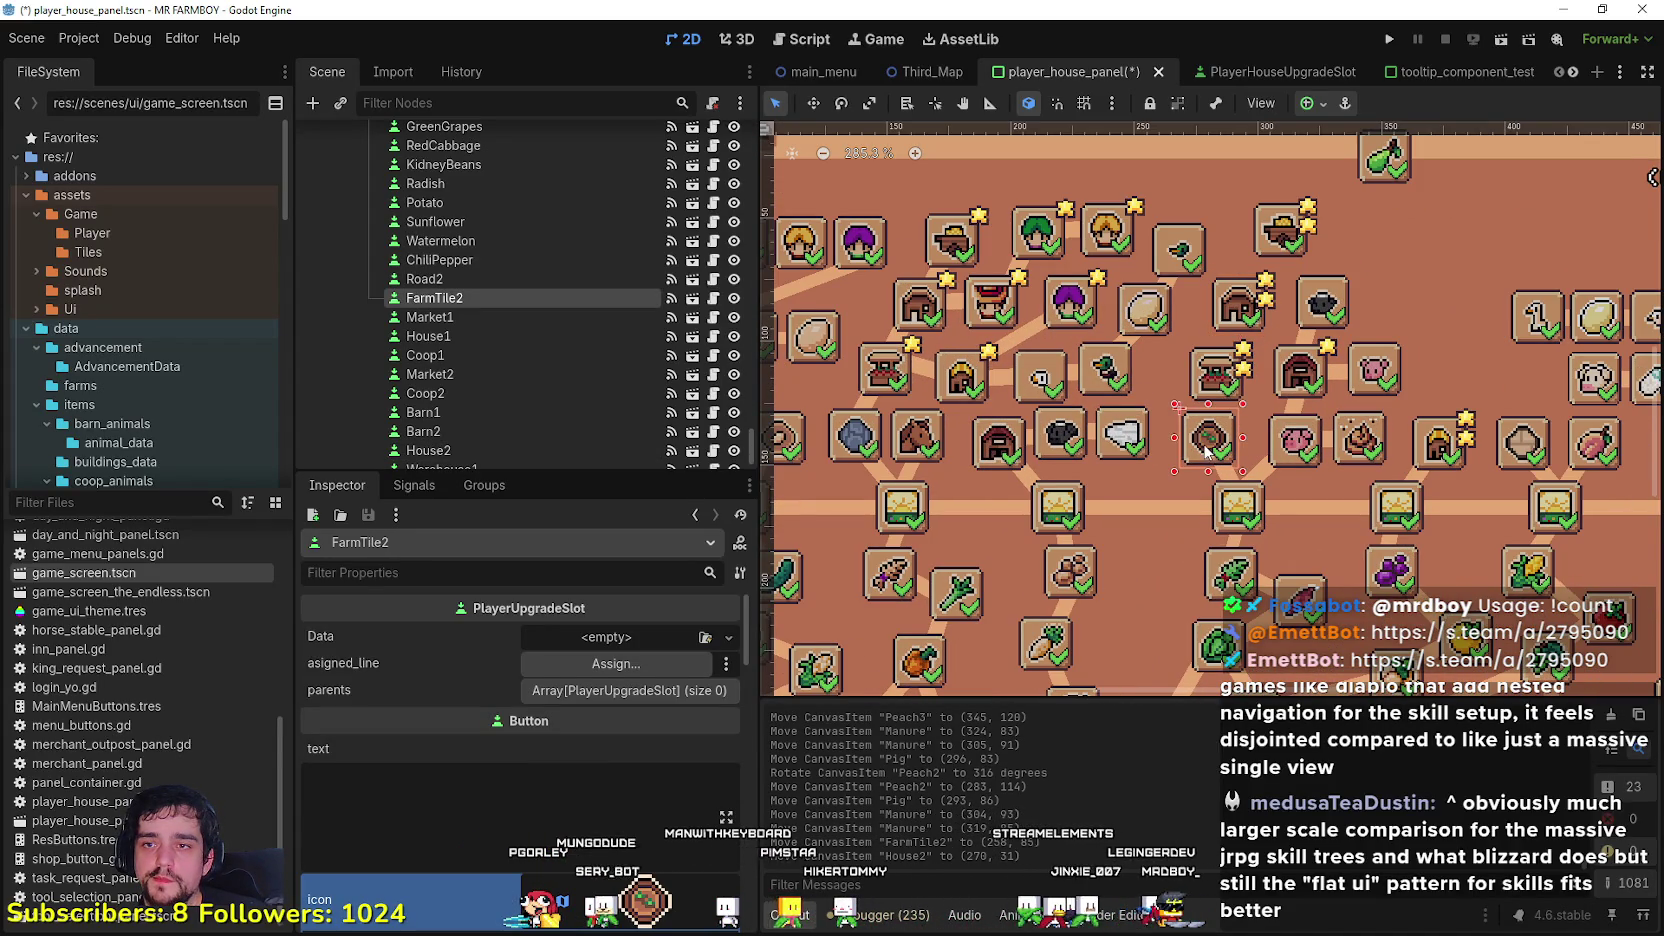
drag(1184, 440, 1305, 430)
scroll(1305, 430, down, 2)
scroll(1305, 430, up, 3)
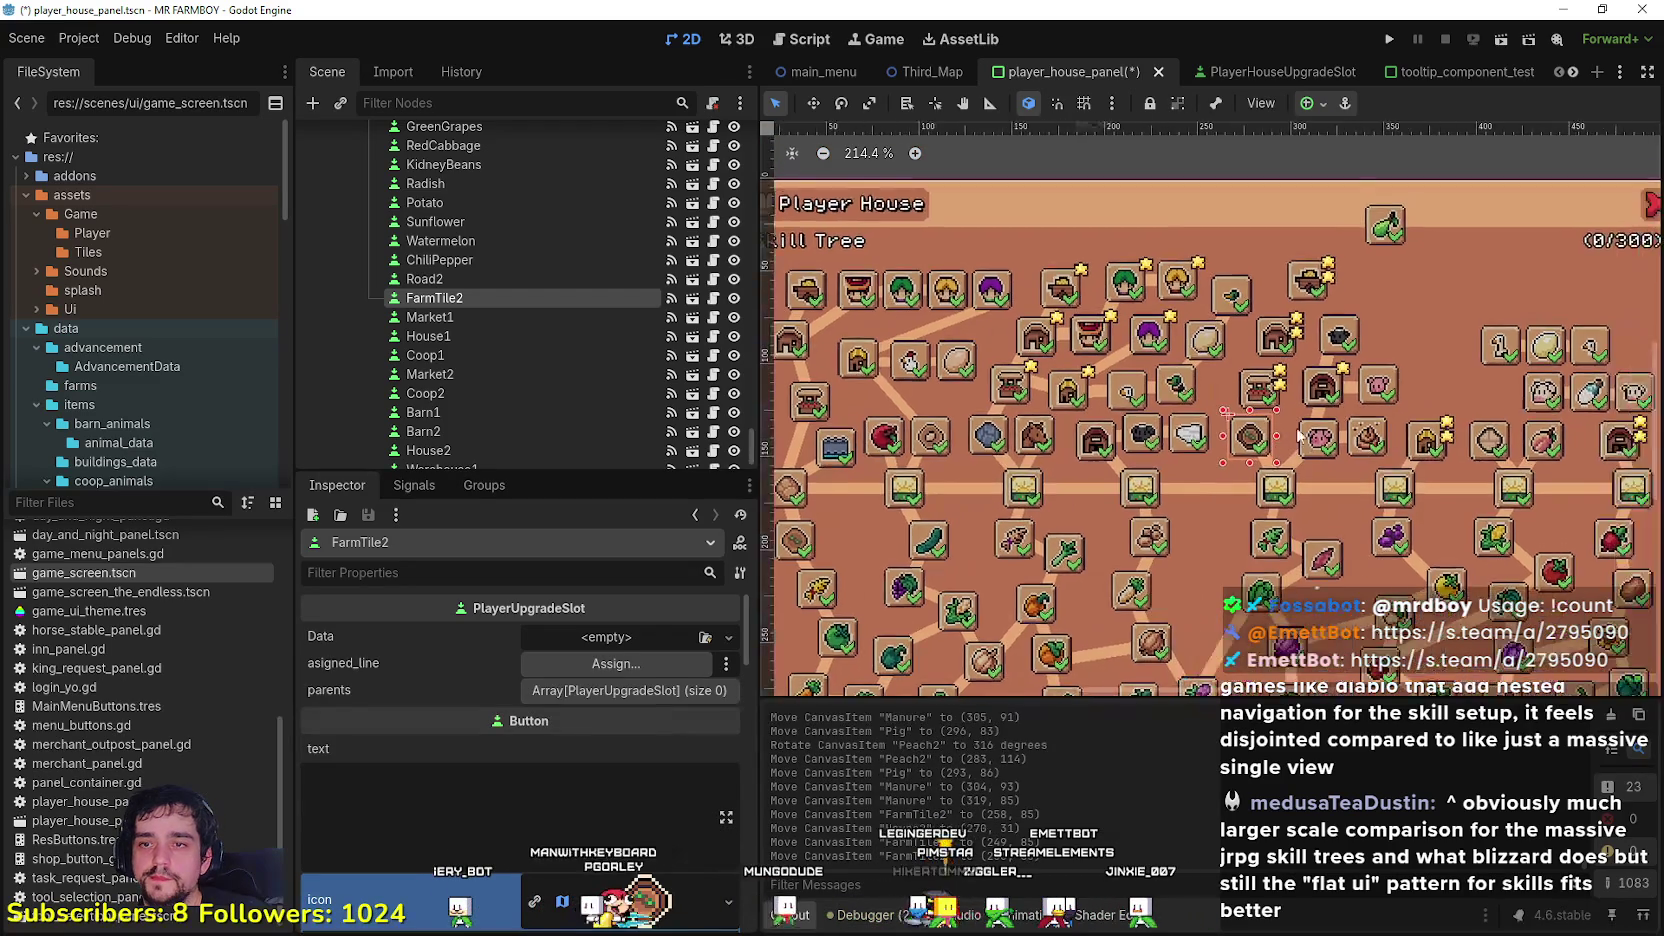
drag(1148, 481, 1160, 481)
scroll(1226, 455, down, 4)
click(1245, 398)
scroll(1241, 470, up, 2)
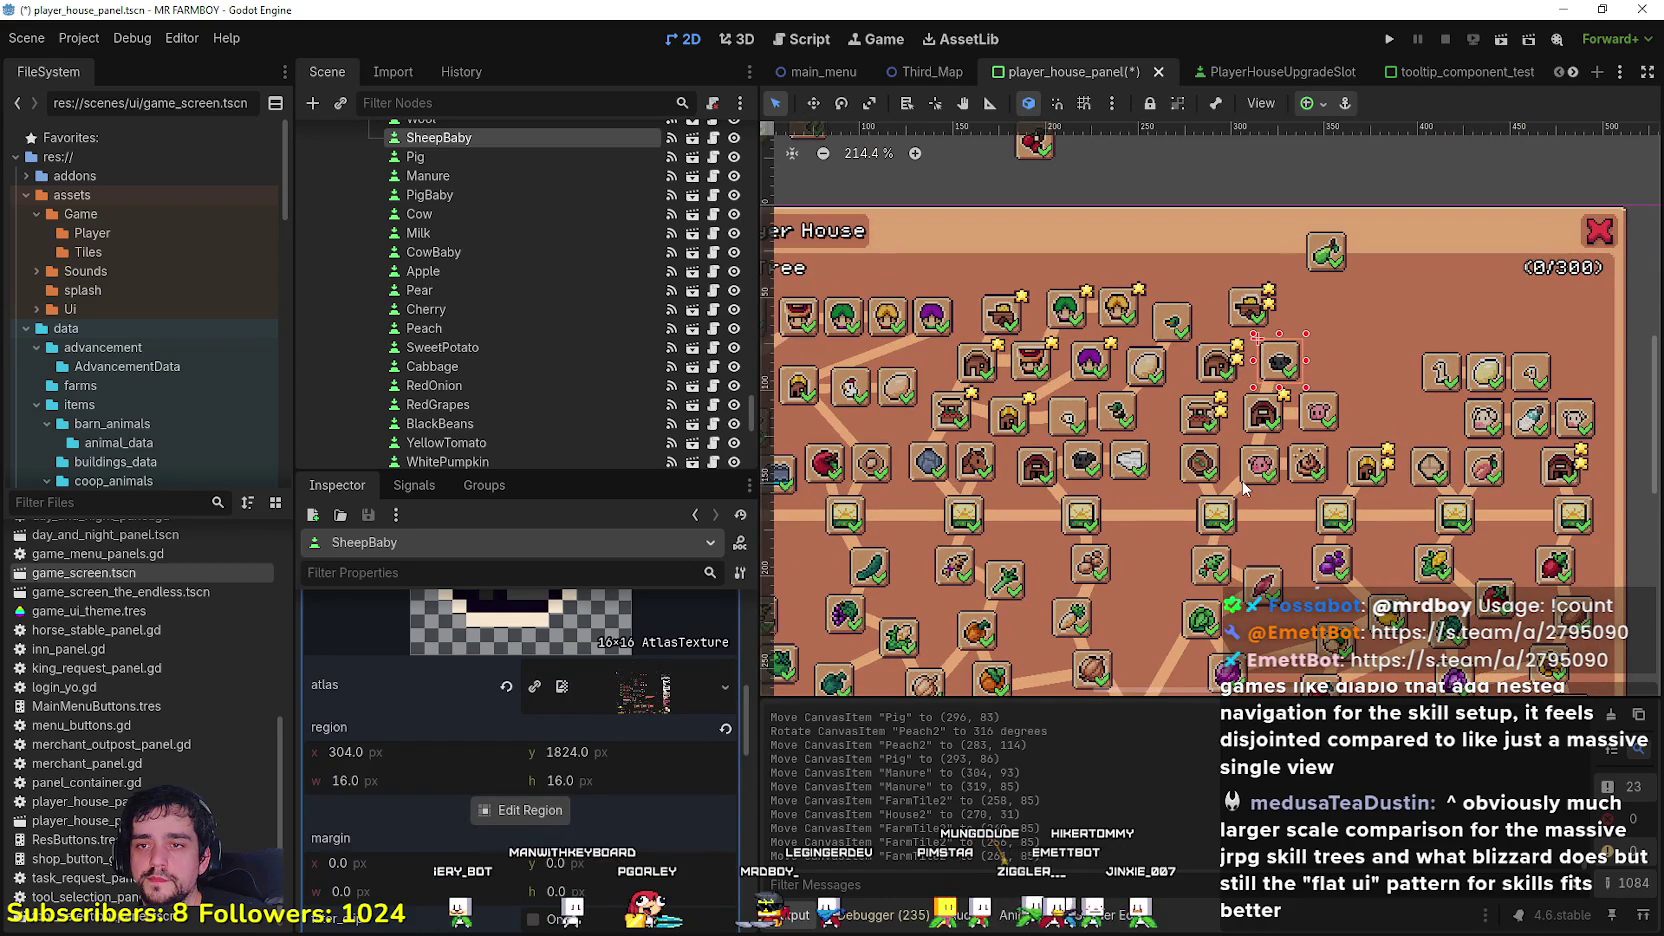
Step: Shift Warehouse2 slightly left, raise SheepBaby up-right, and undo a stray Barn1 move
drag(1246, 310, 1224, 312)
scroll(1252, 410, up, 1)
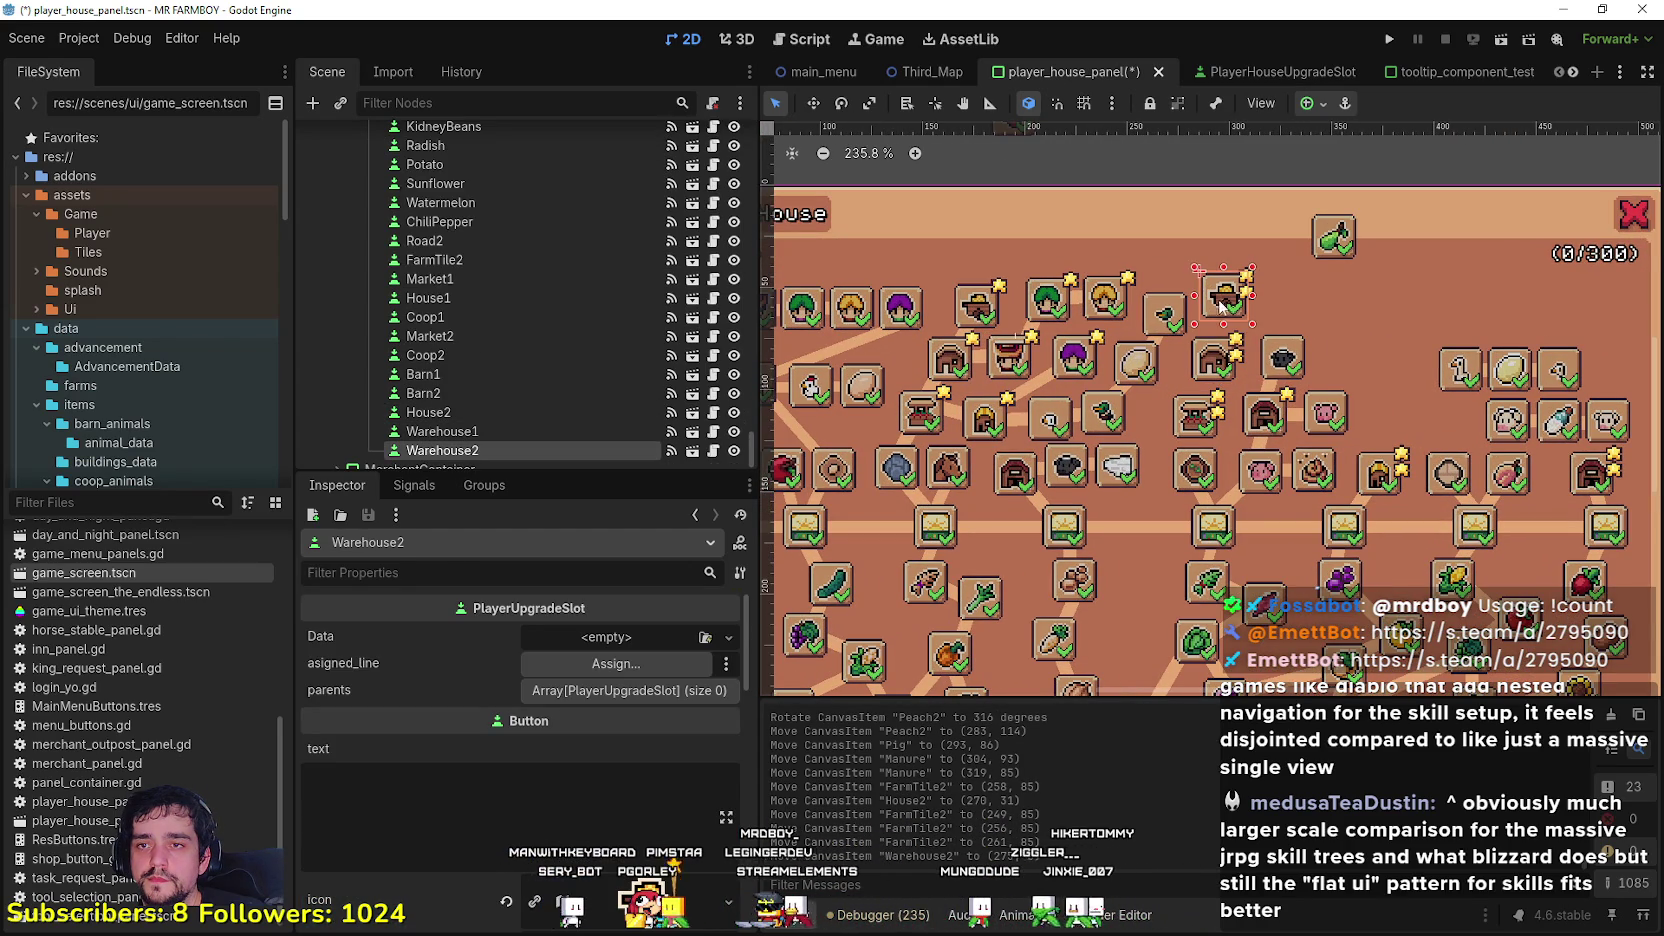
drag(1221, 307, 1226, 305)
scroll(1226, 305, up, 1)
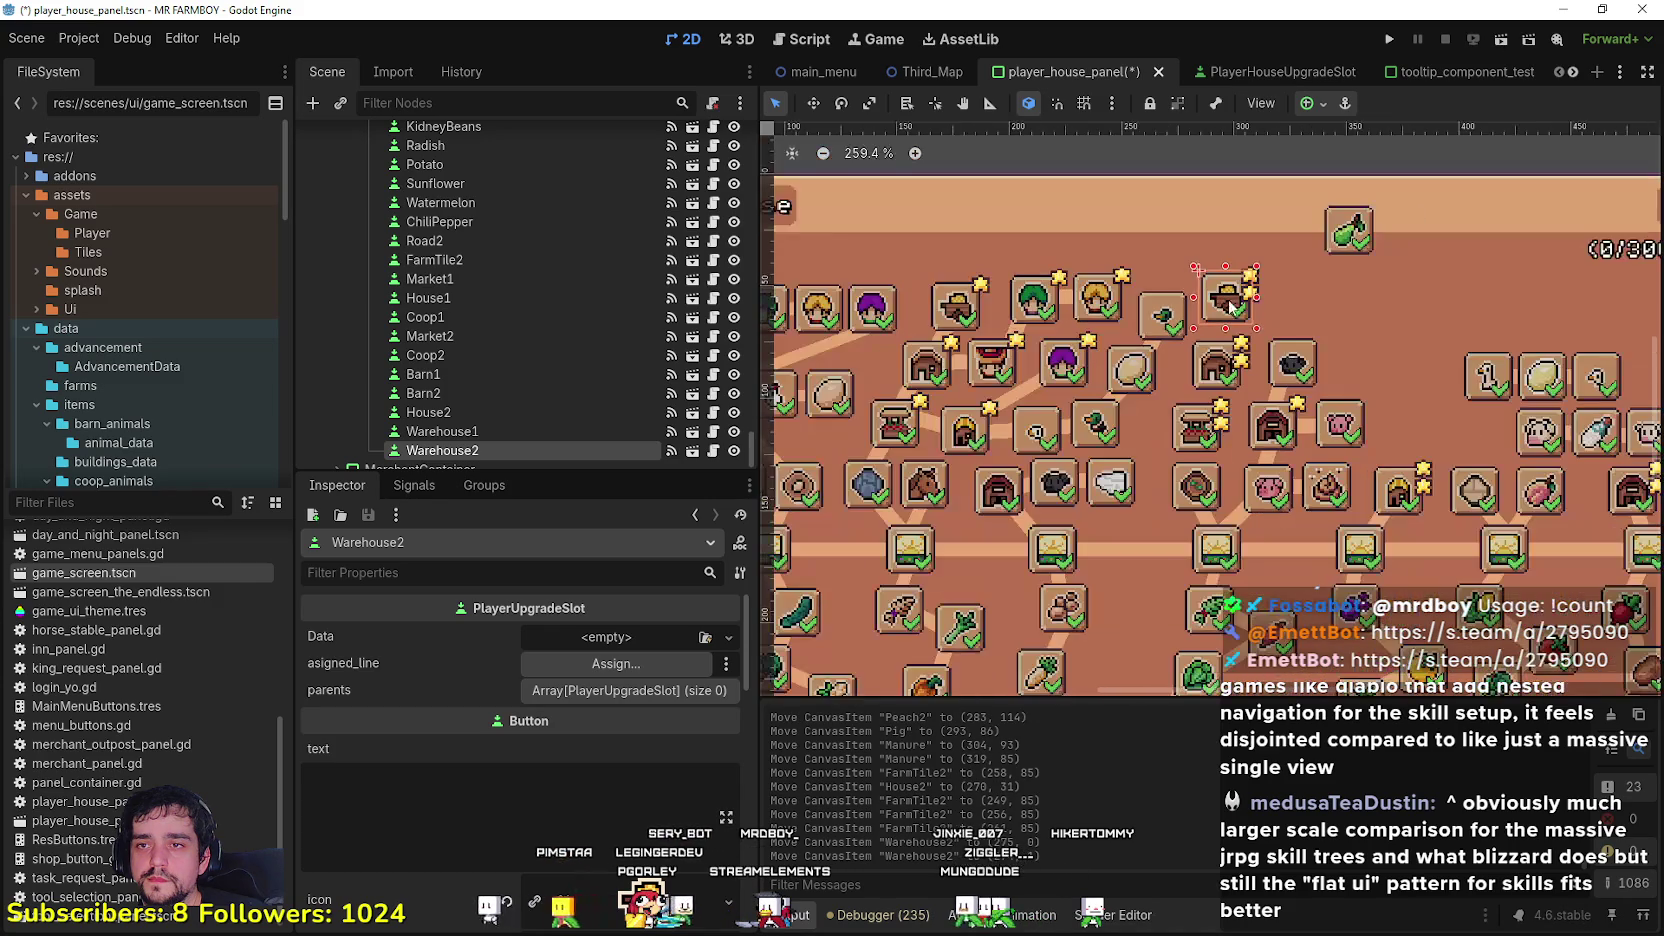
drag(1290, 374, 1310, 318)
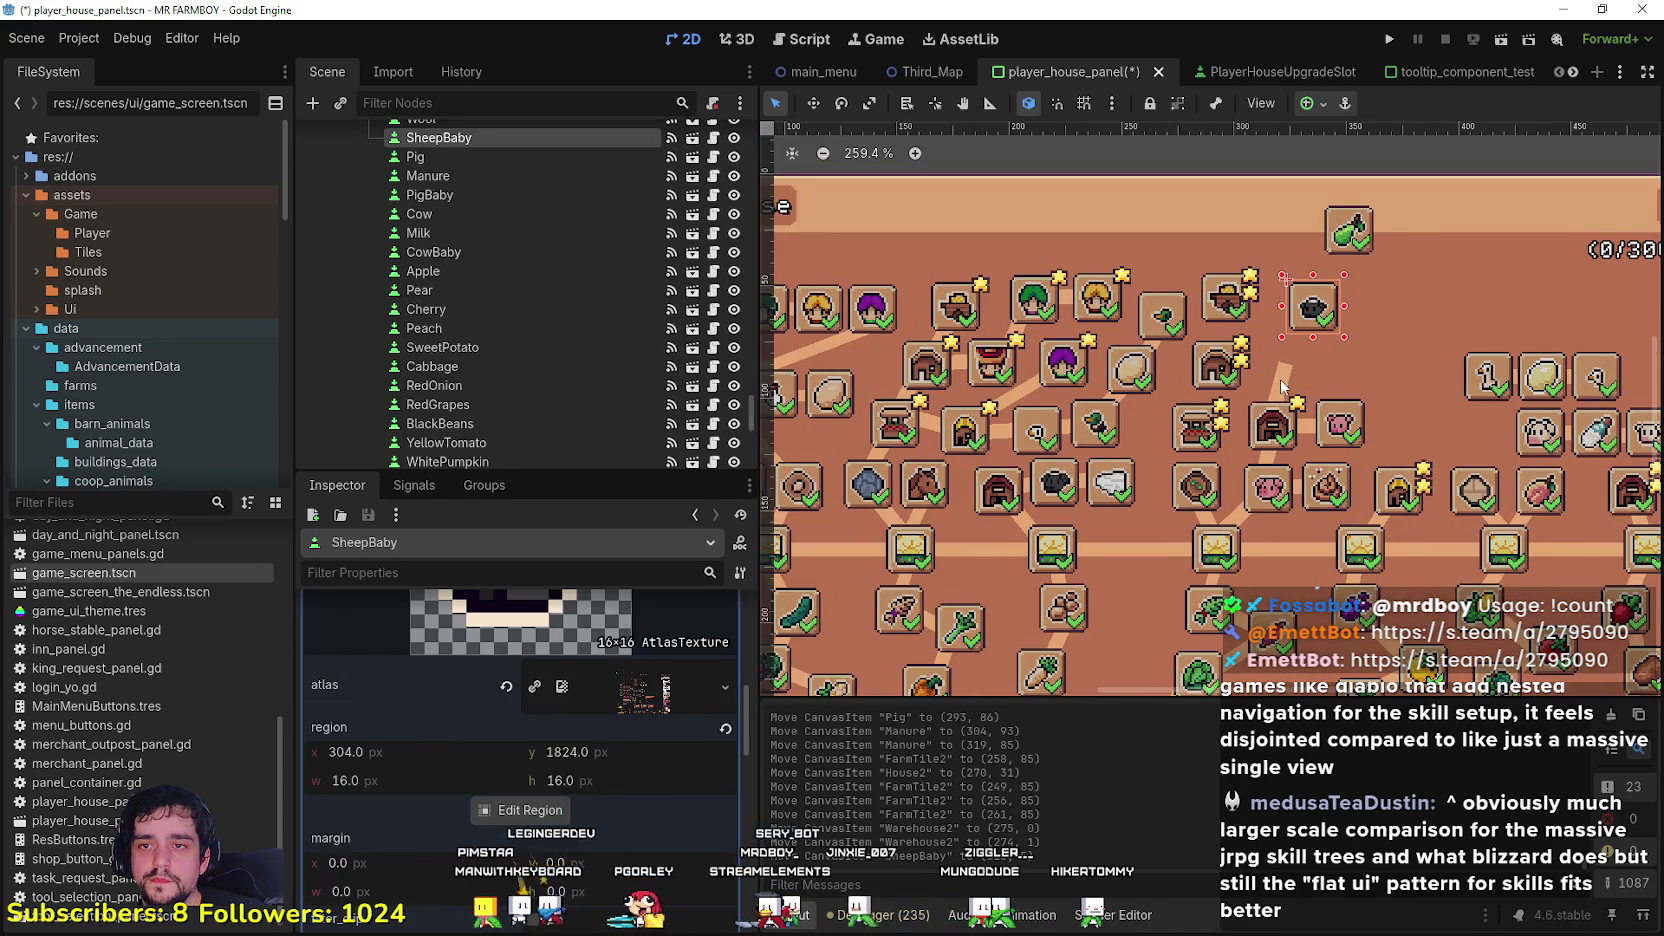
mouse_move(1278, 443)
mouse_down()
mouse_move(1298, 330)
mouse_move(1326, 285)
mouse_move(1328, 315)
mouse_move(1376, 303)
mouse_up()
key(ctrl+z)
key(ctrl+z)
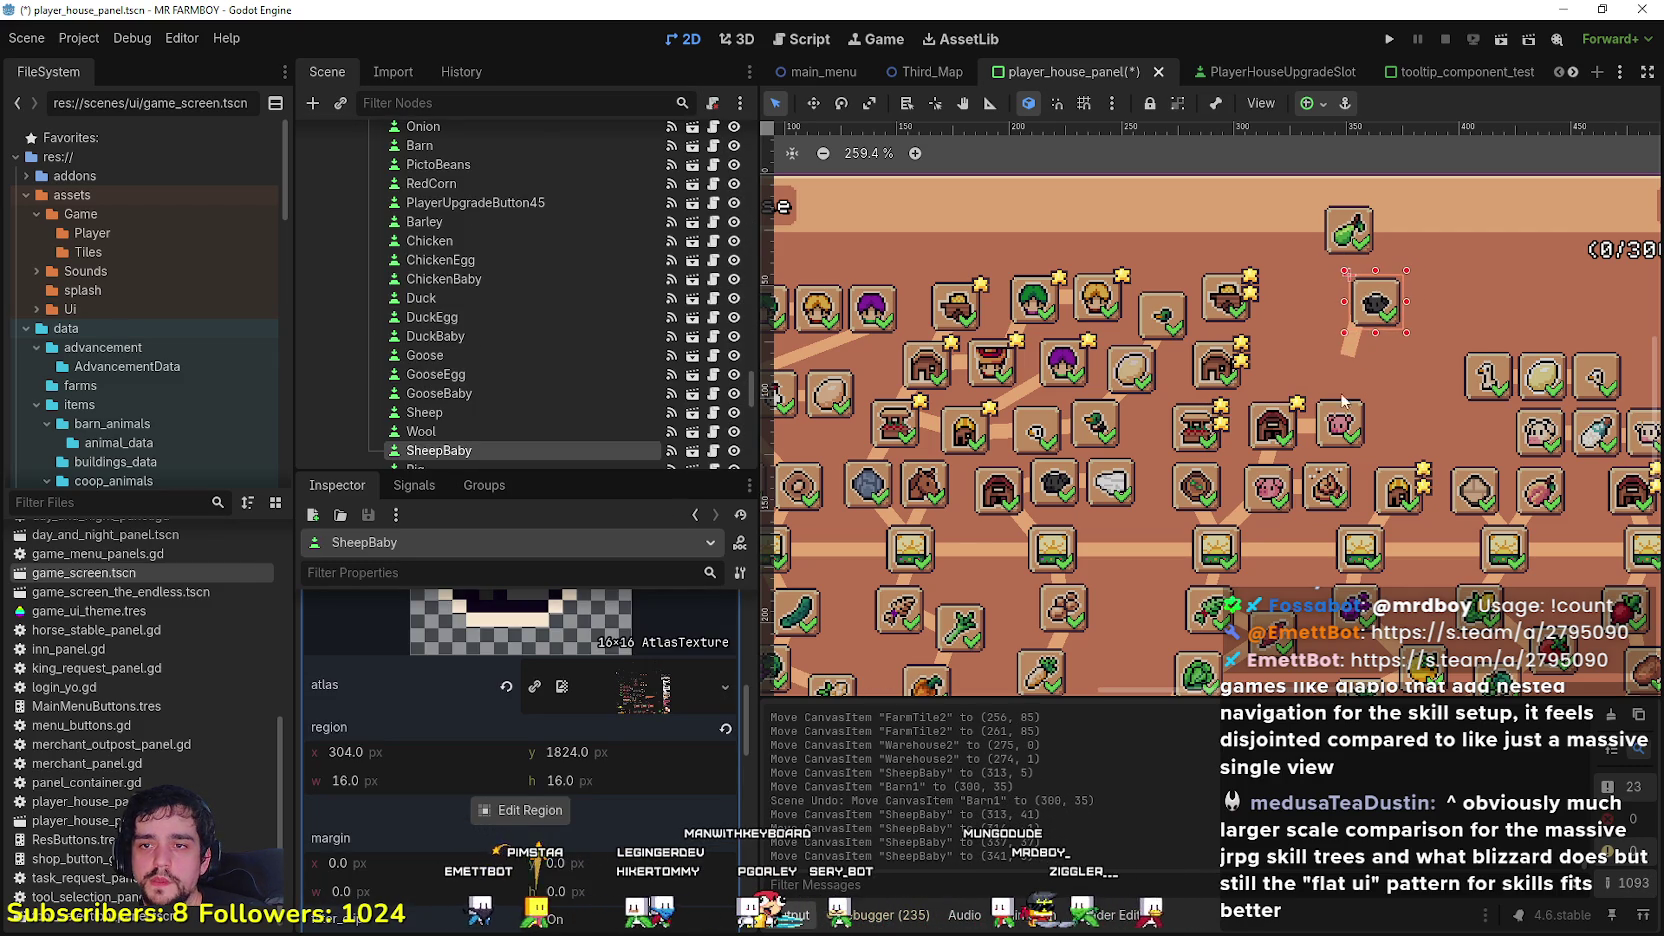
Step: Move the PigBaby slot and the Barn1 connector up and to the right
mouse_move(1366, 414)
mouse_down()
mouse_move(1400, 344)
mouse_move(1360, 343)
mouse_move(1390, 310)
mouse_move(1383, 354)
mouse_up()
click(1345, 355)
scroll(1345, 355, up, 2)
mouse_move(1257, 448)
mouse_down()
mouse_move(1302, 344)
mouse_move(1380, 352)
mouse_move(1369, 362)
mouse_up()
scroll(1369, 360, down, 2)
Step: Shift Pear to (302, -34), lift Pig and Manure to (311, 59) and (338, 58), and realign Barn1
drag(1340, 238, 1290, 226)
click(1318, 468)
scroll(1318, 468, up, 1)
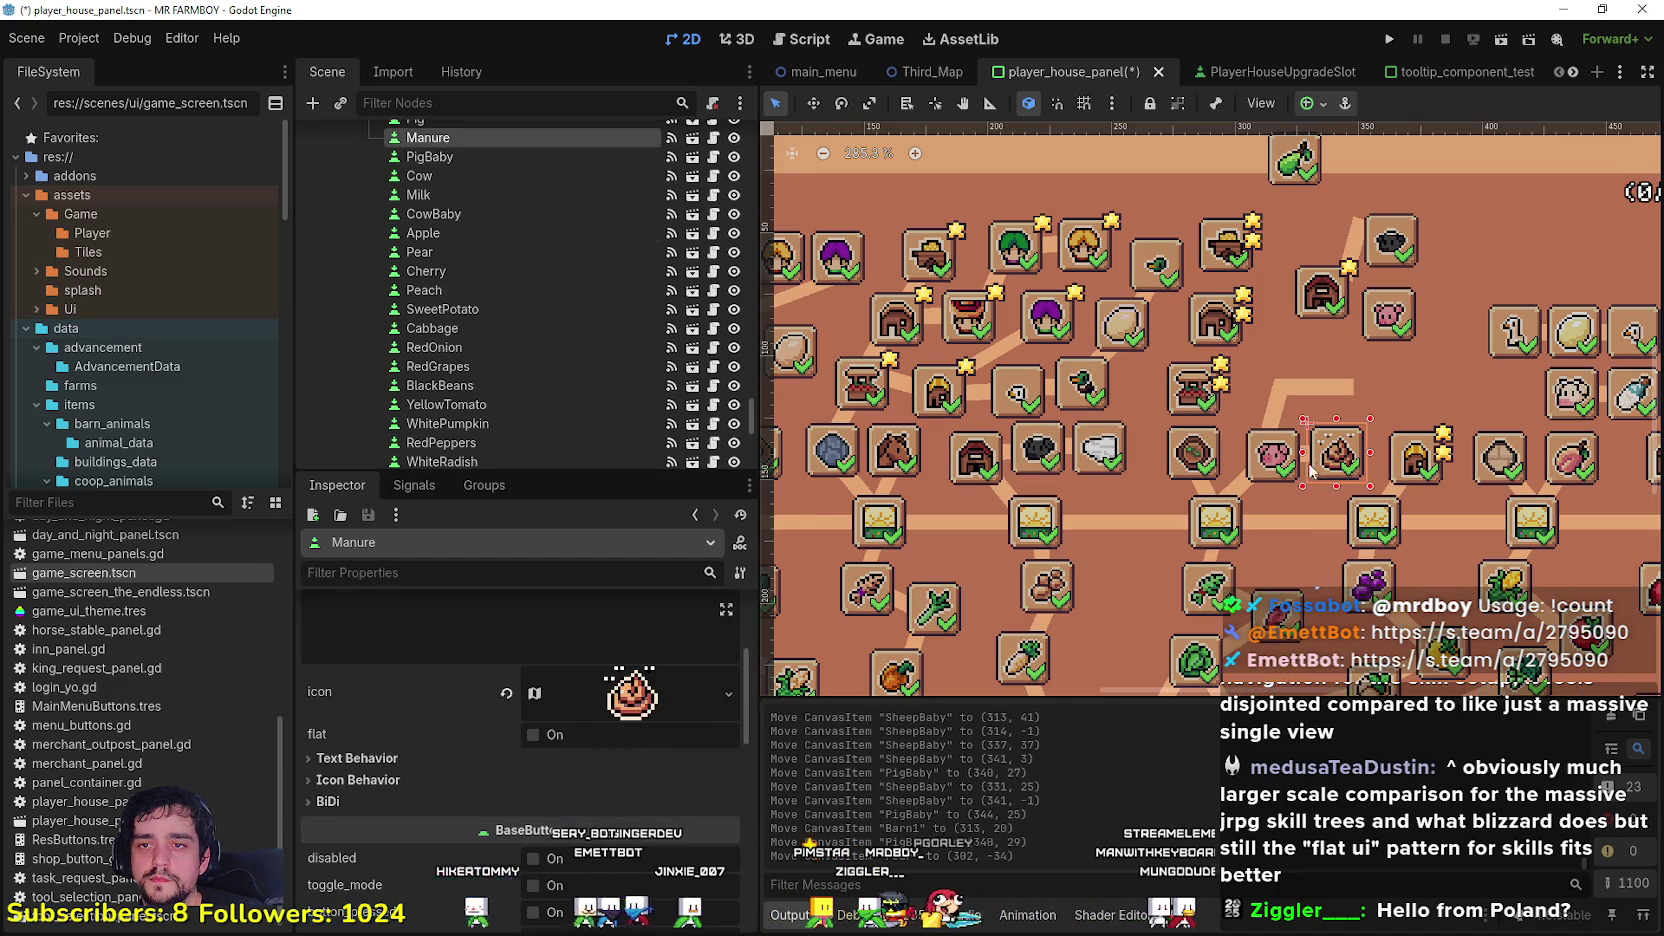
mouse_move(1276, 474)
mouse_down()
mouse_move(1312, 378)
mouse_move(1320, 390)
mouse_up()
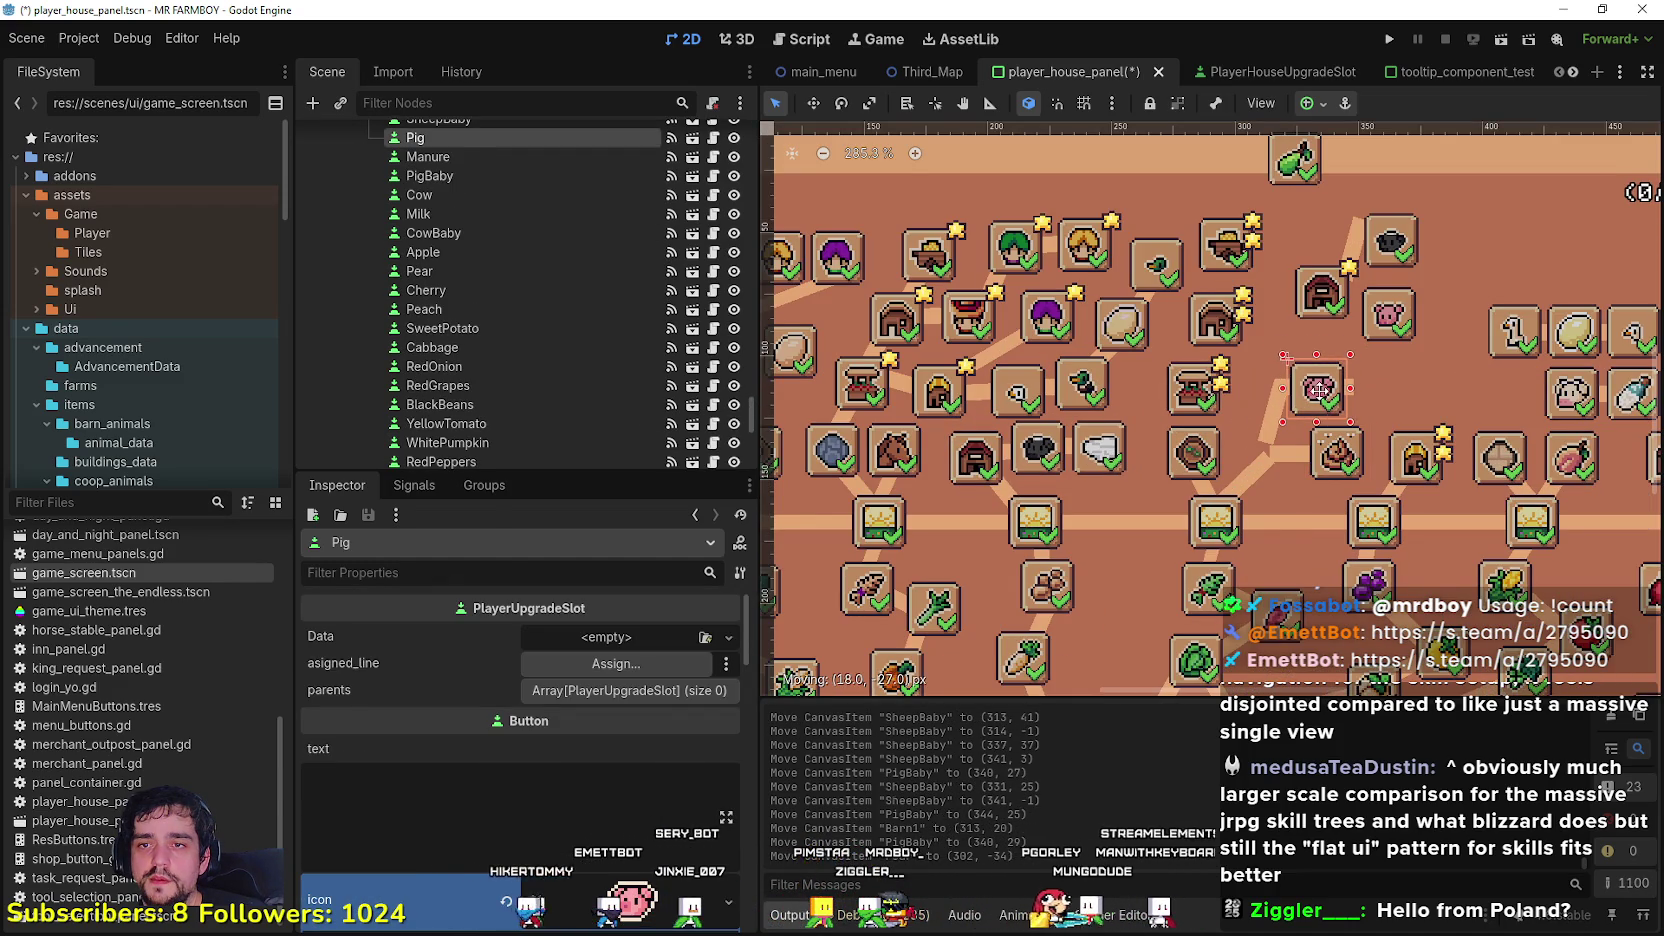
drag(1336, 468, 1371, 398)
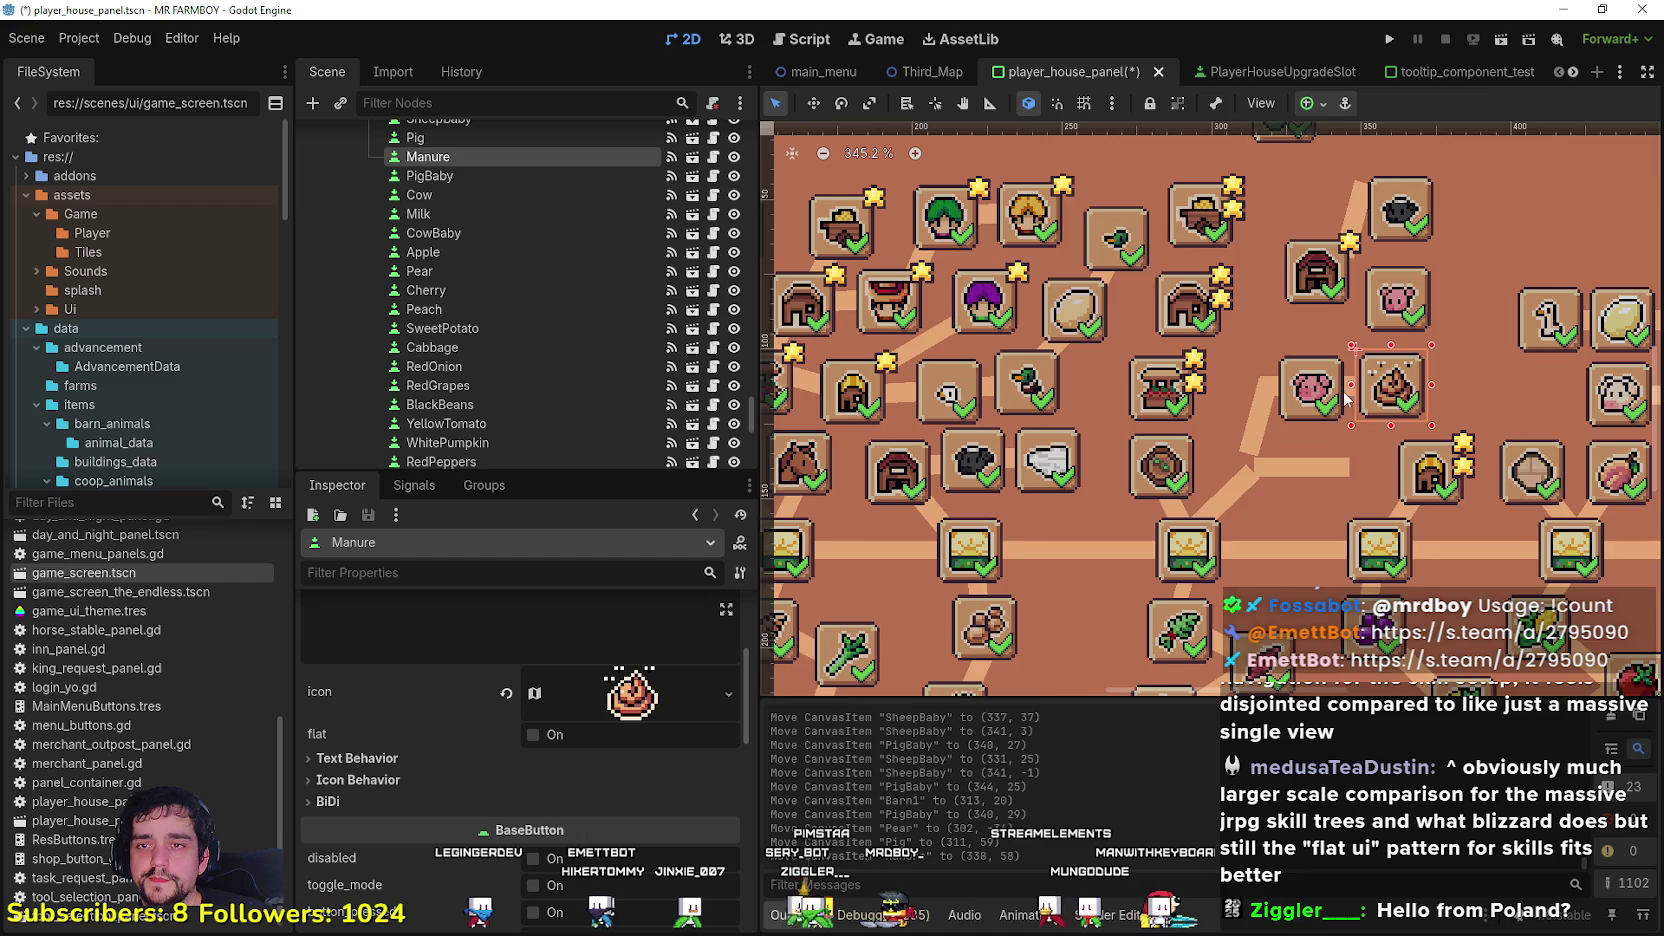
scroll(1326, 395, up, 1)
click(1276, 414)
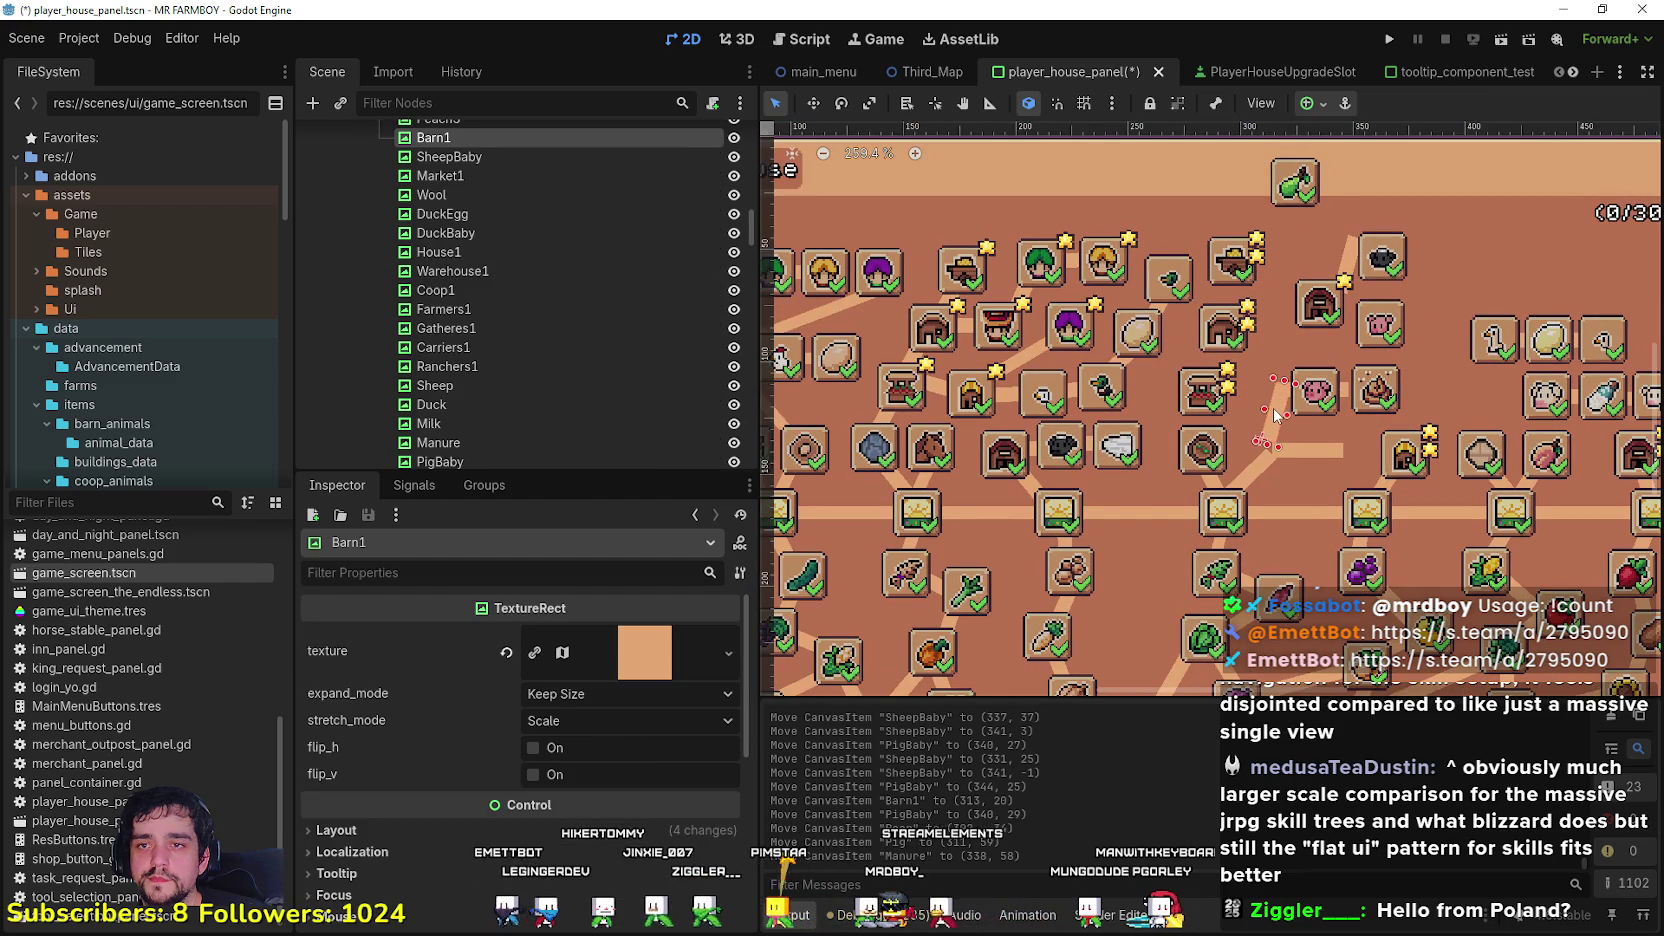
drag(1276, 414, 1311, 342)
scroll(1318, 220, up, 2)
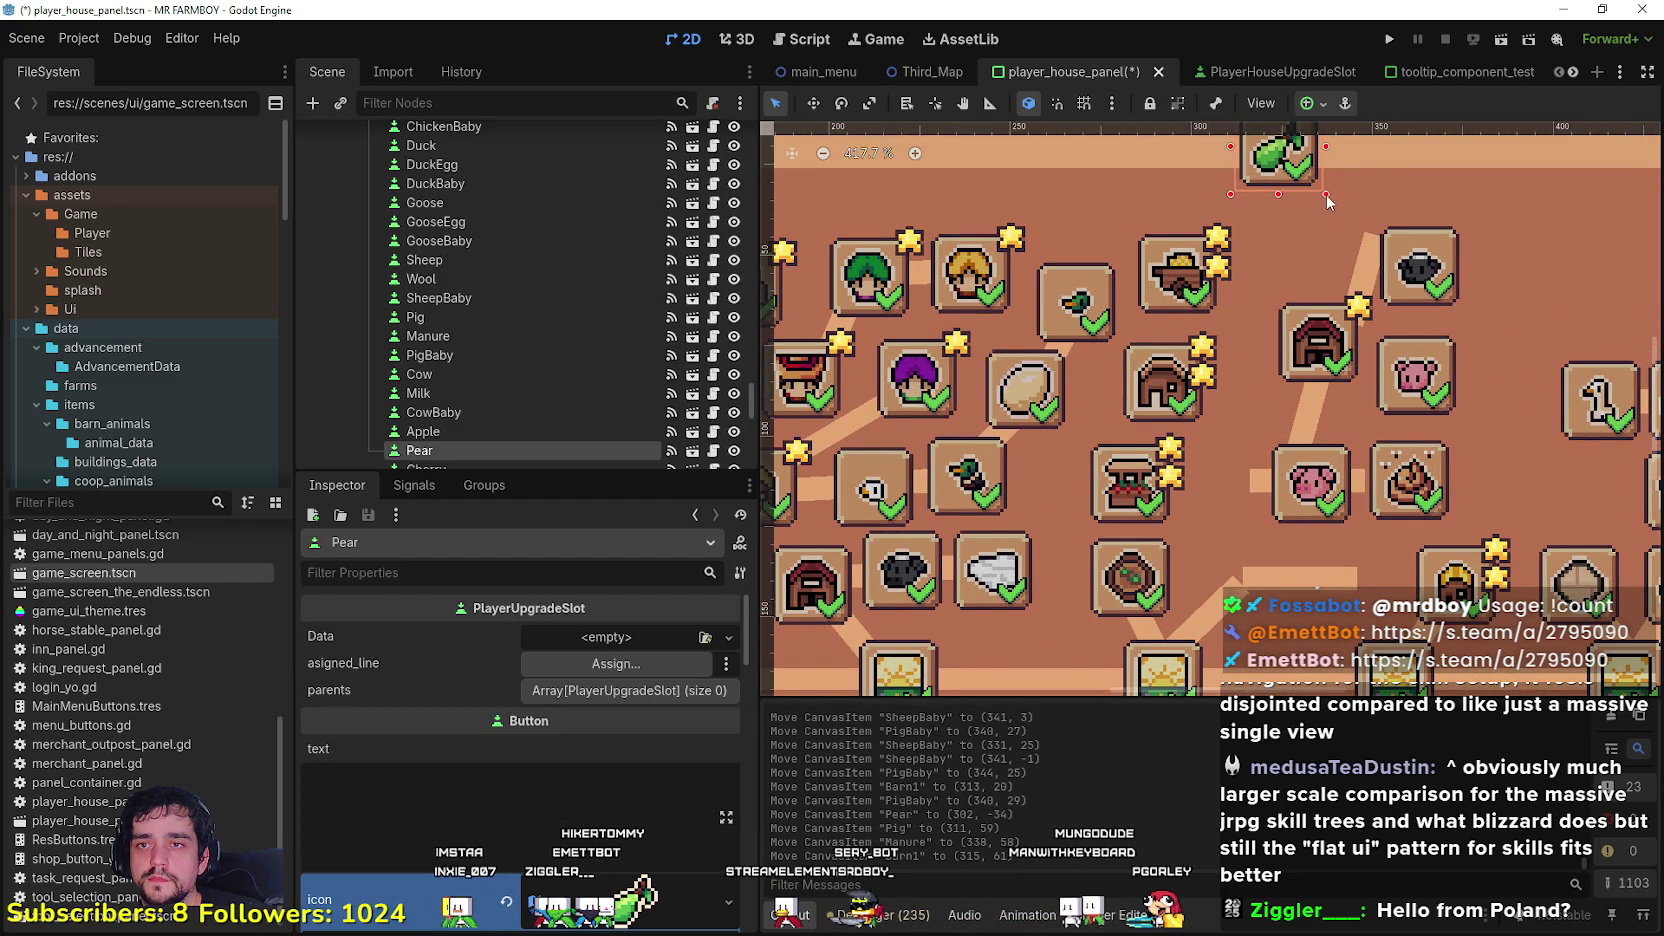
Step: Shift the SheepBaby connector line and move the Pear slot down
scroll(1331, 292, down, 2)
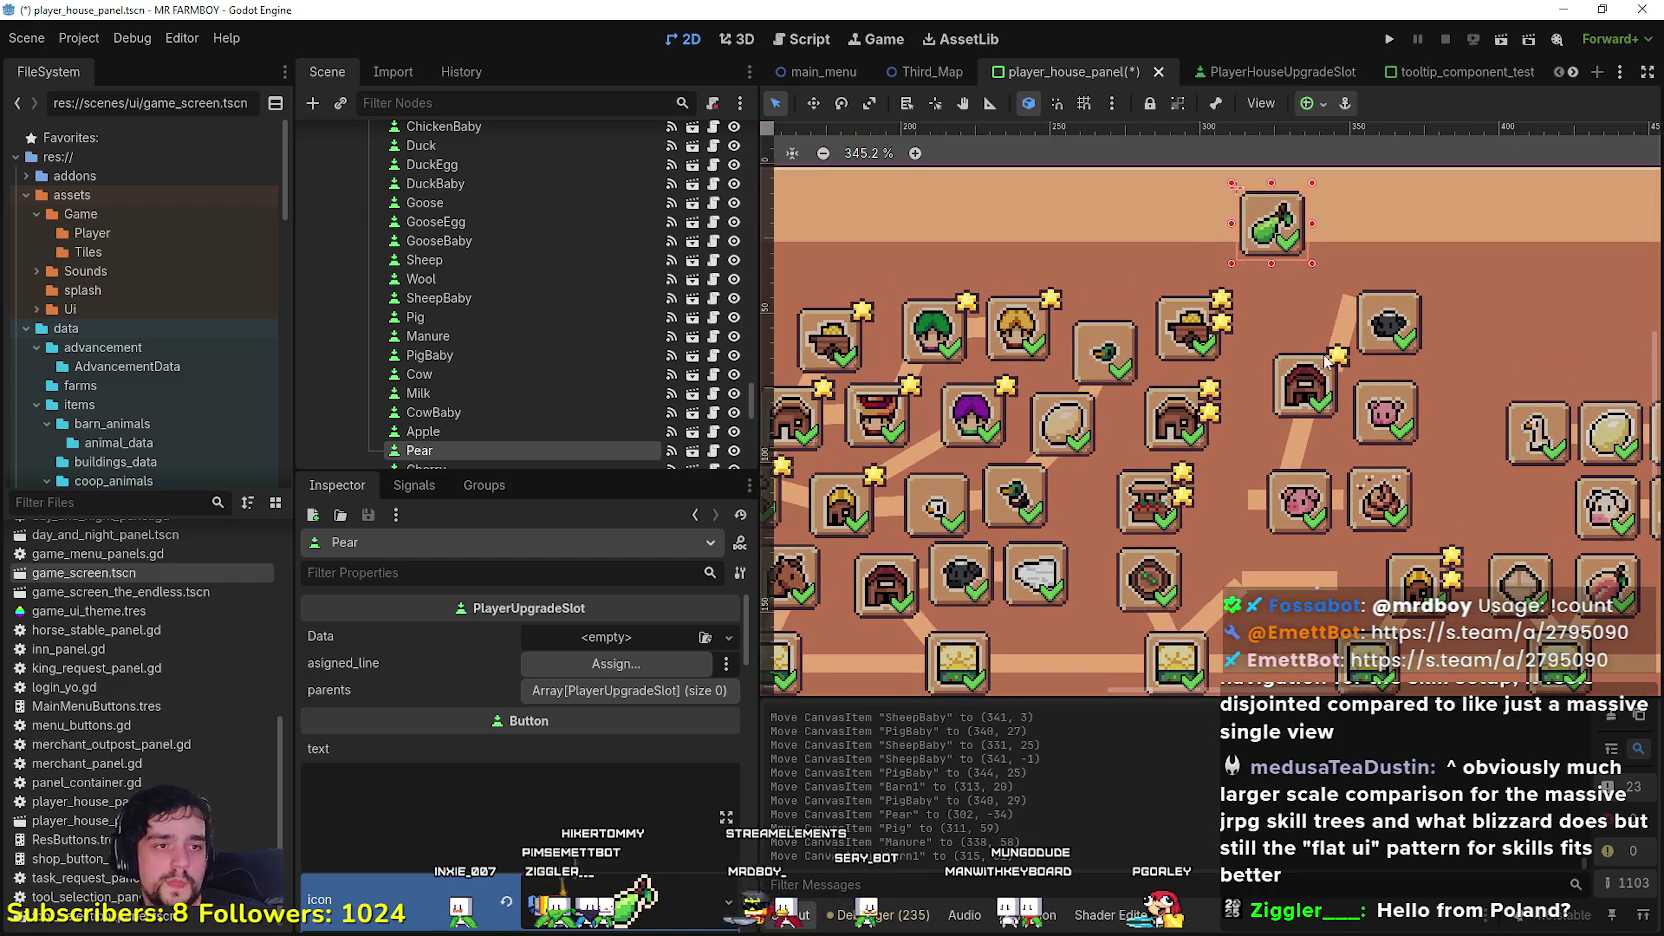
scroll(1300, 293, up, 2)
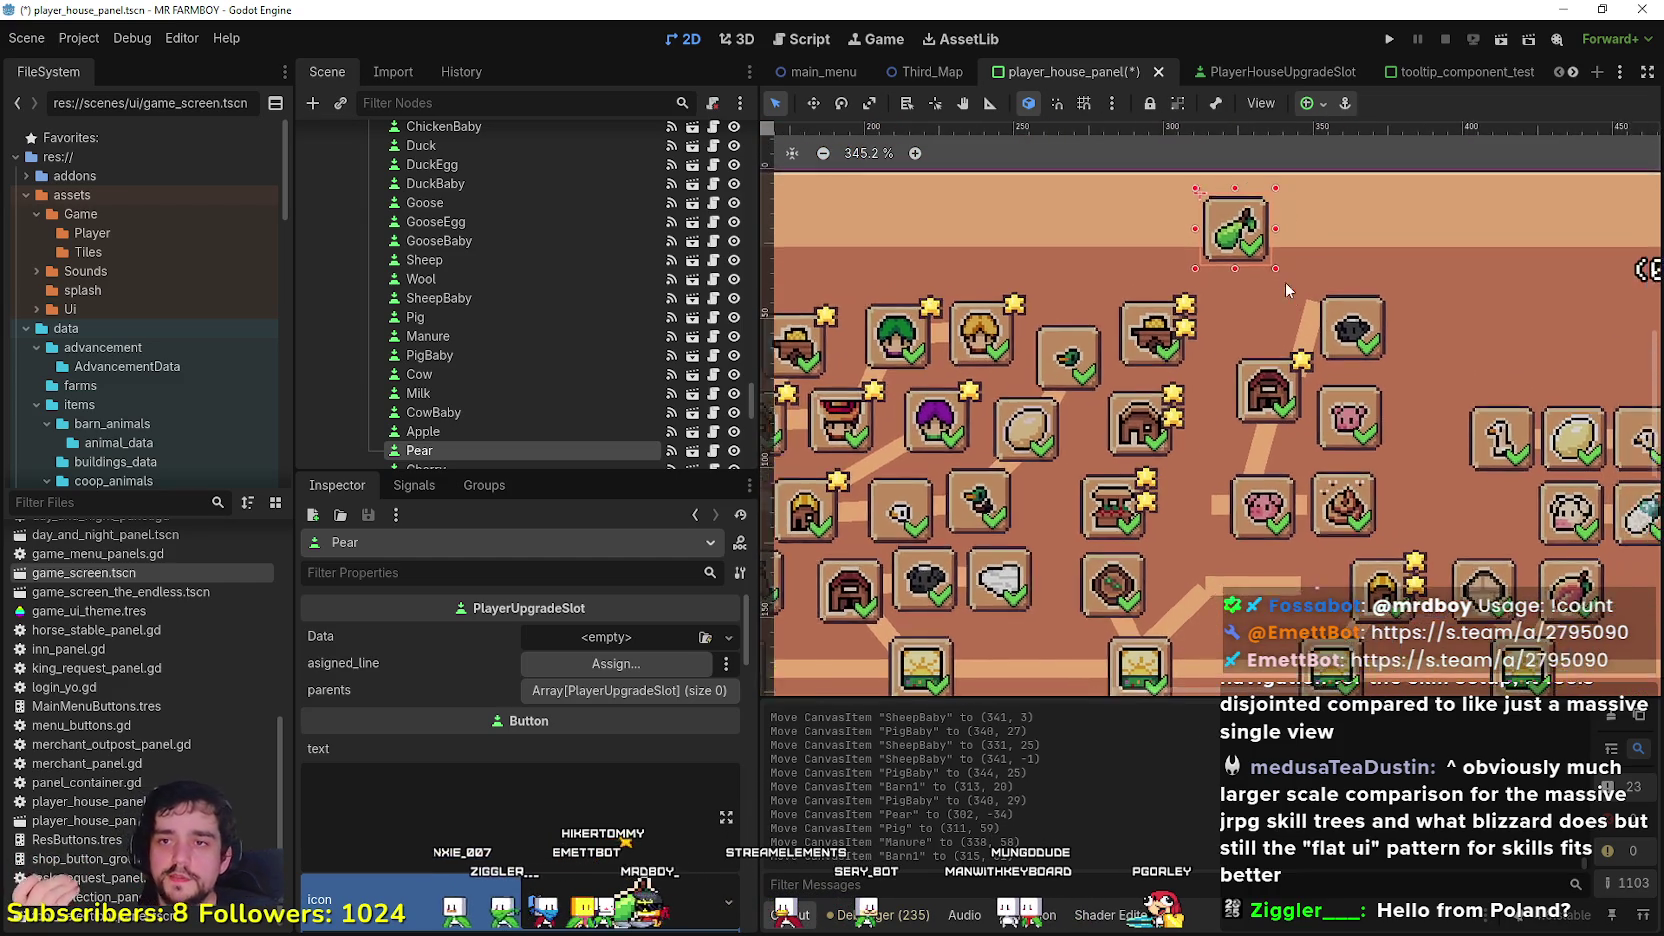
click(1320, 348)
mouse_move(1320, 348)
mouse_down()
mouse_move(1297, 348)
mouse_move(1318, 377)
mouse_up()
key(w)
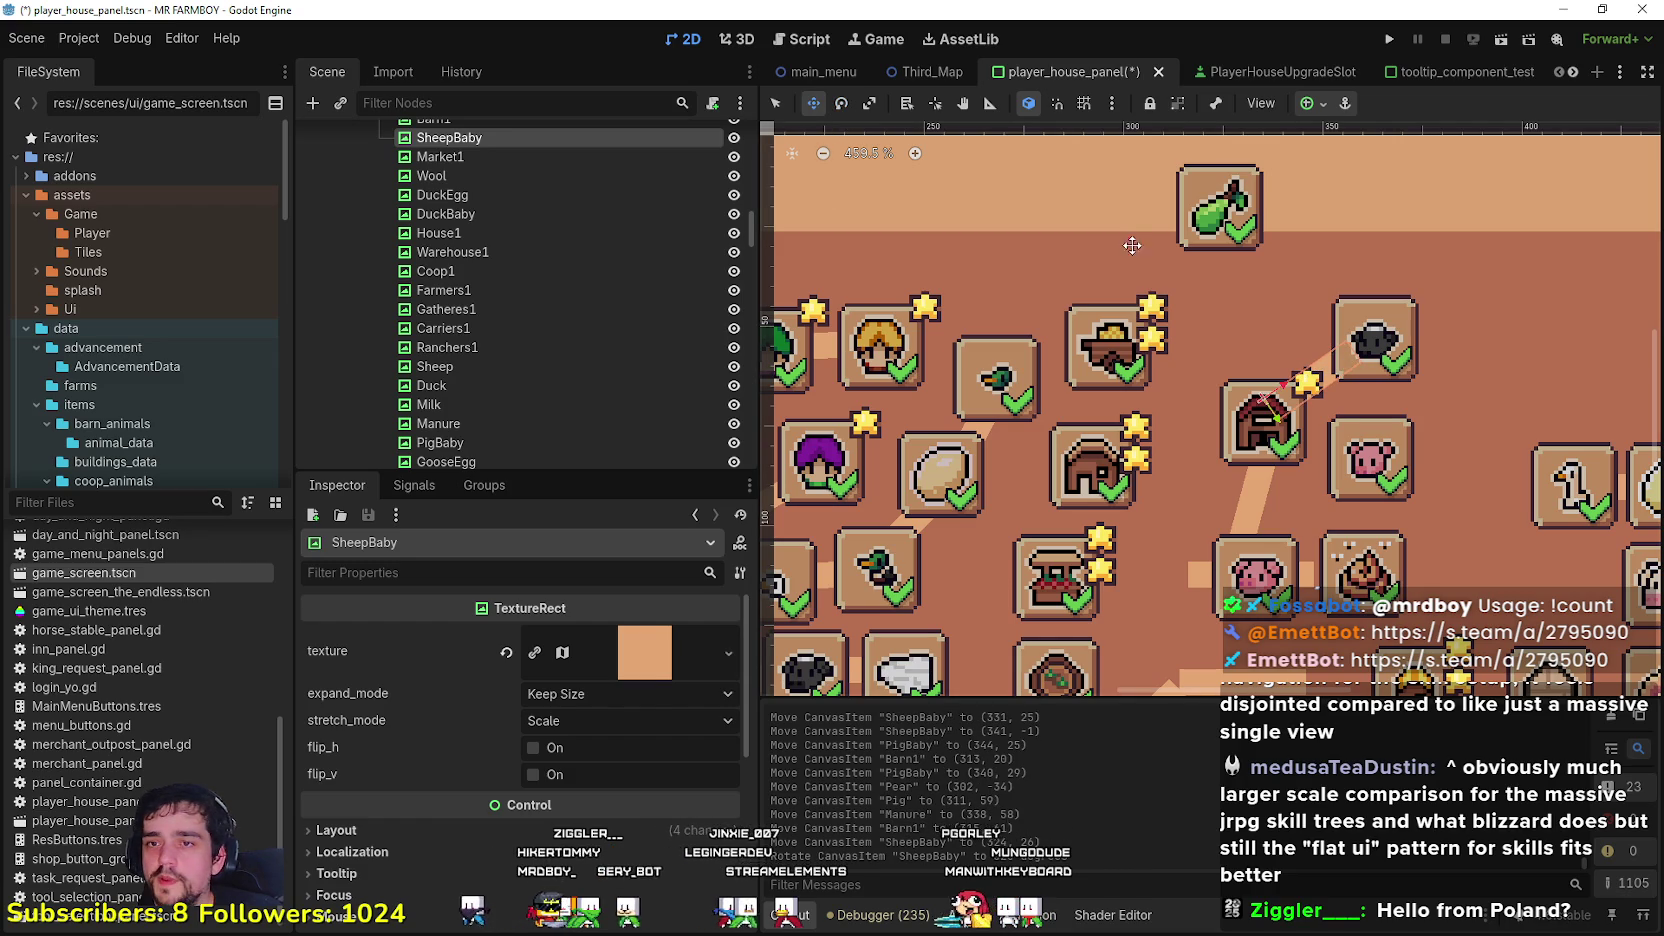
scroll(1285, 330, down, 5)
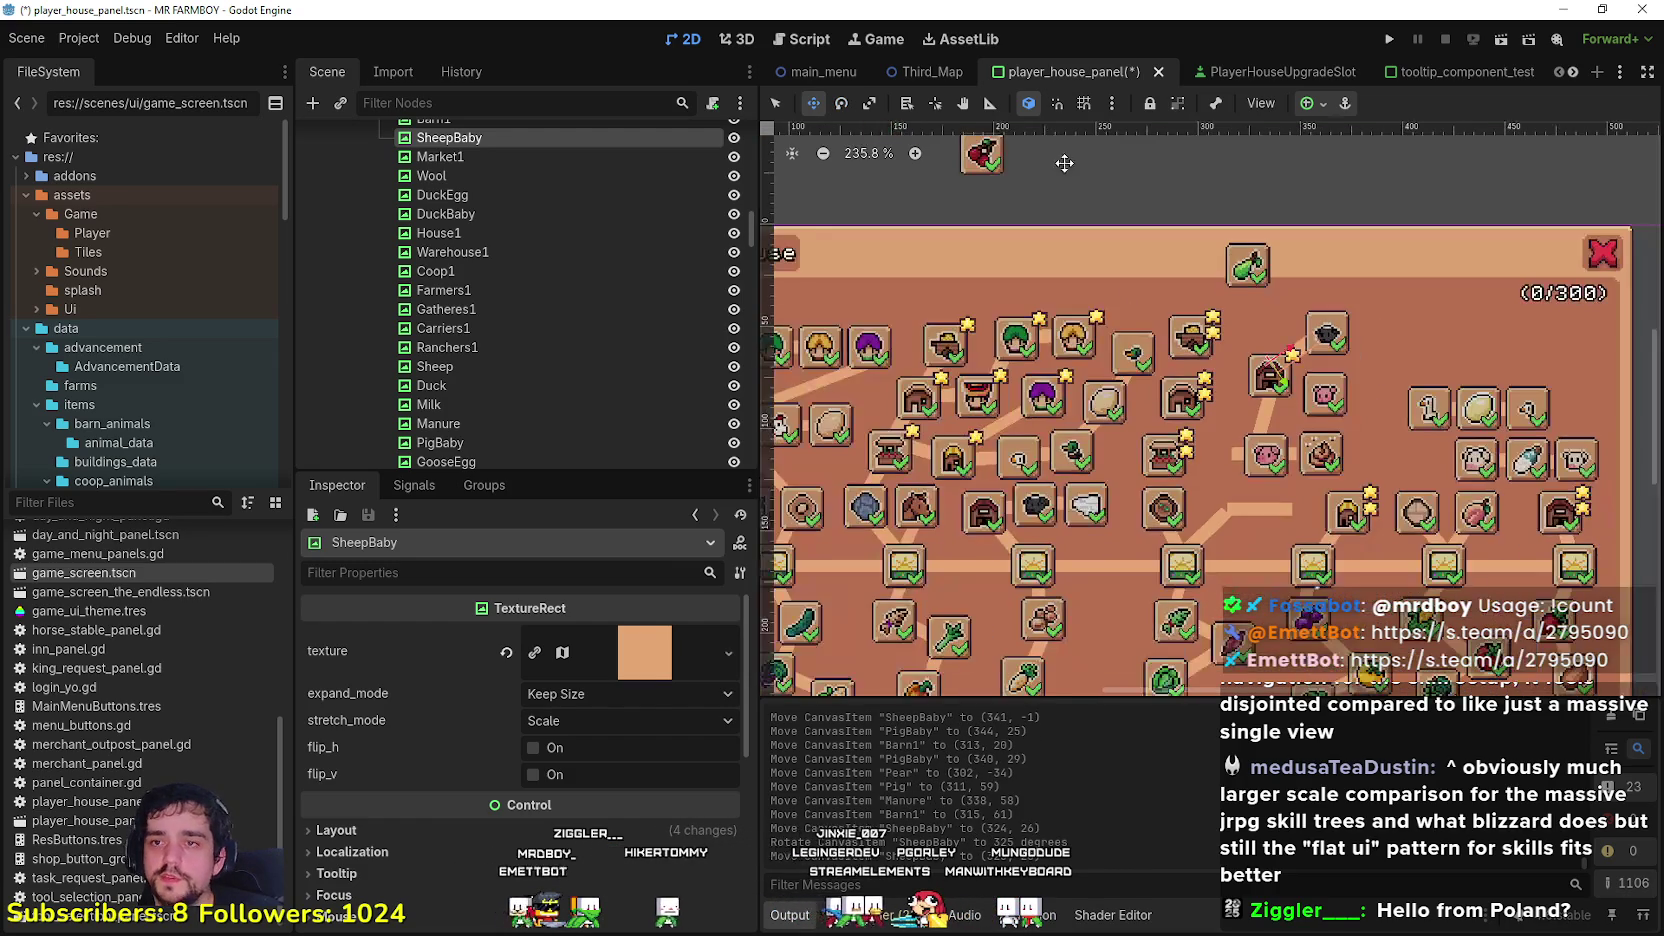
click(775, 103)
scroll(1190, 285, up, 2)
mouse_move(1272, 295)
mouse_down()
mouse_move(1292, 493)
mouse_move(1263, 432)
mouse_move(1337, 404)
mouse_move(1361, 292)
mouse_up()
scroll(1296, 490, down, 3)
scroll(1262, 415, up, 2)
Step: Fit the Manure connector into the pig row and move the PigBaby connector up-left
click(1313, 405)
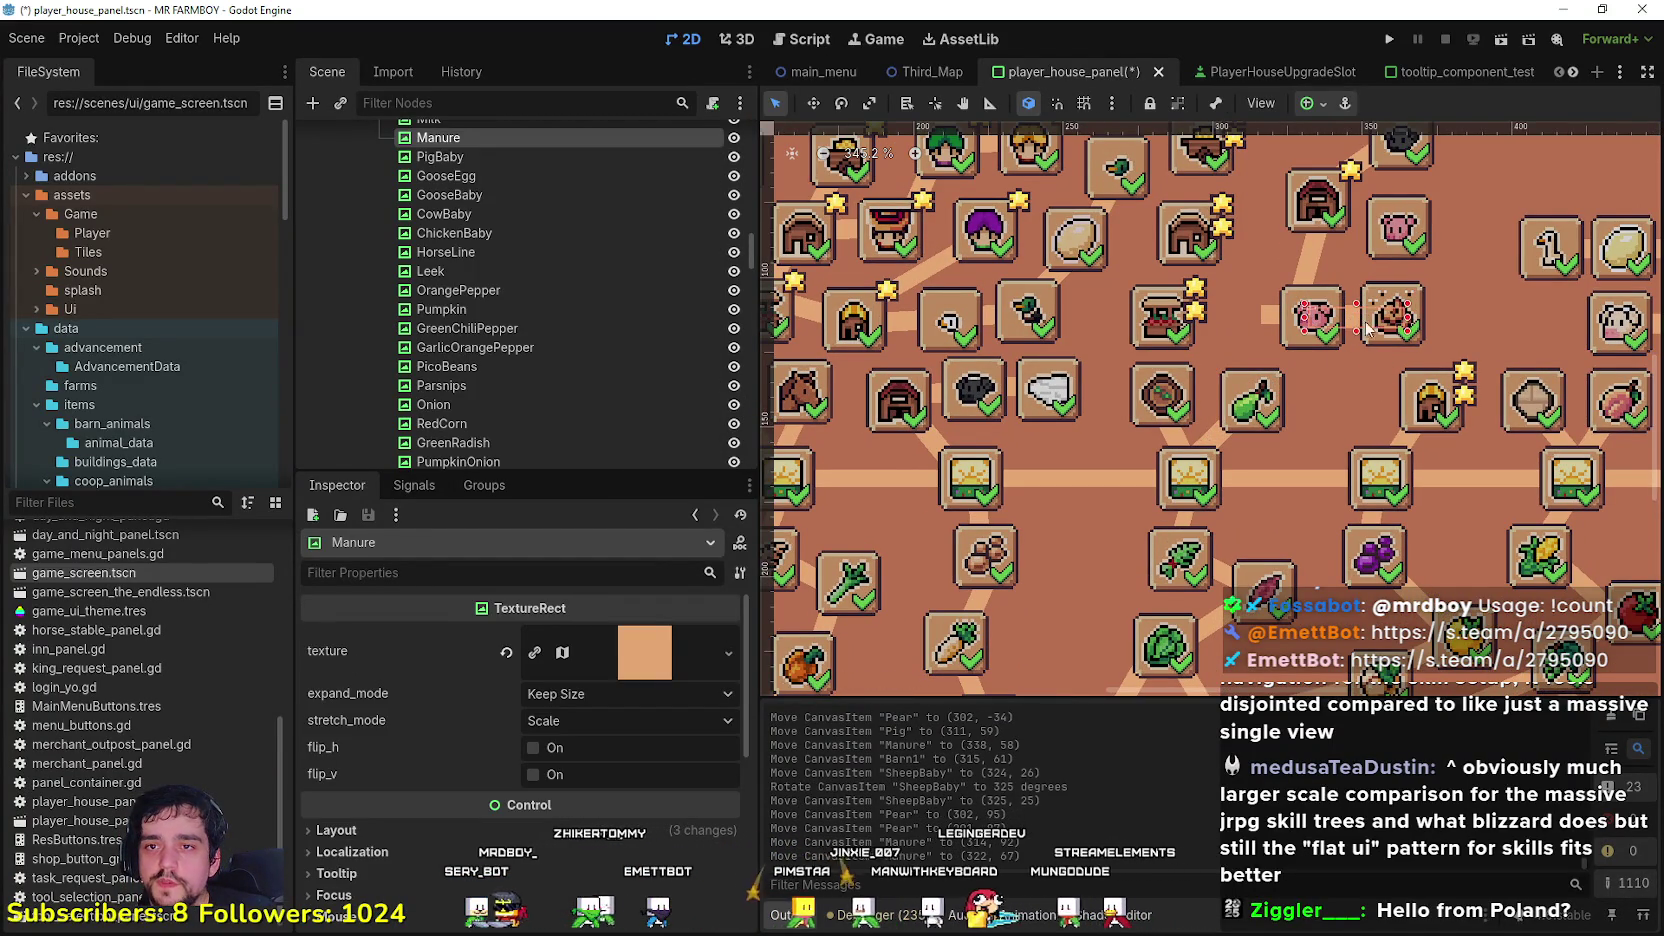
scroll(1446, 304, up, 1)
drag(1245, 368, 1262, 367)
click(1196, 400)
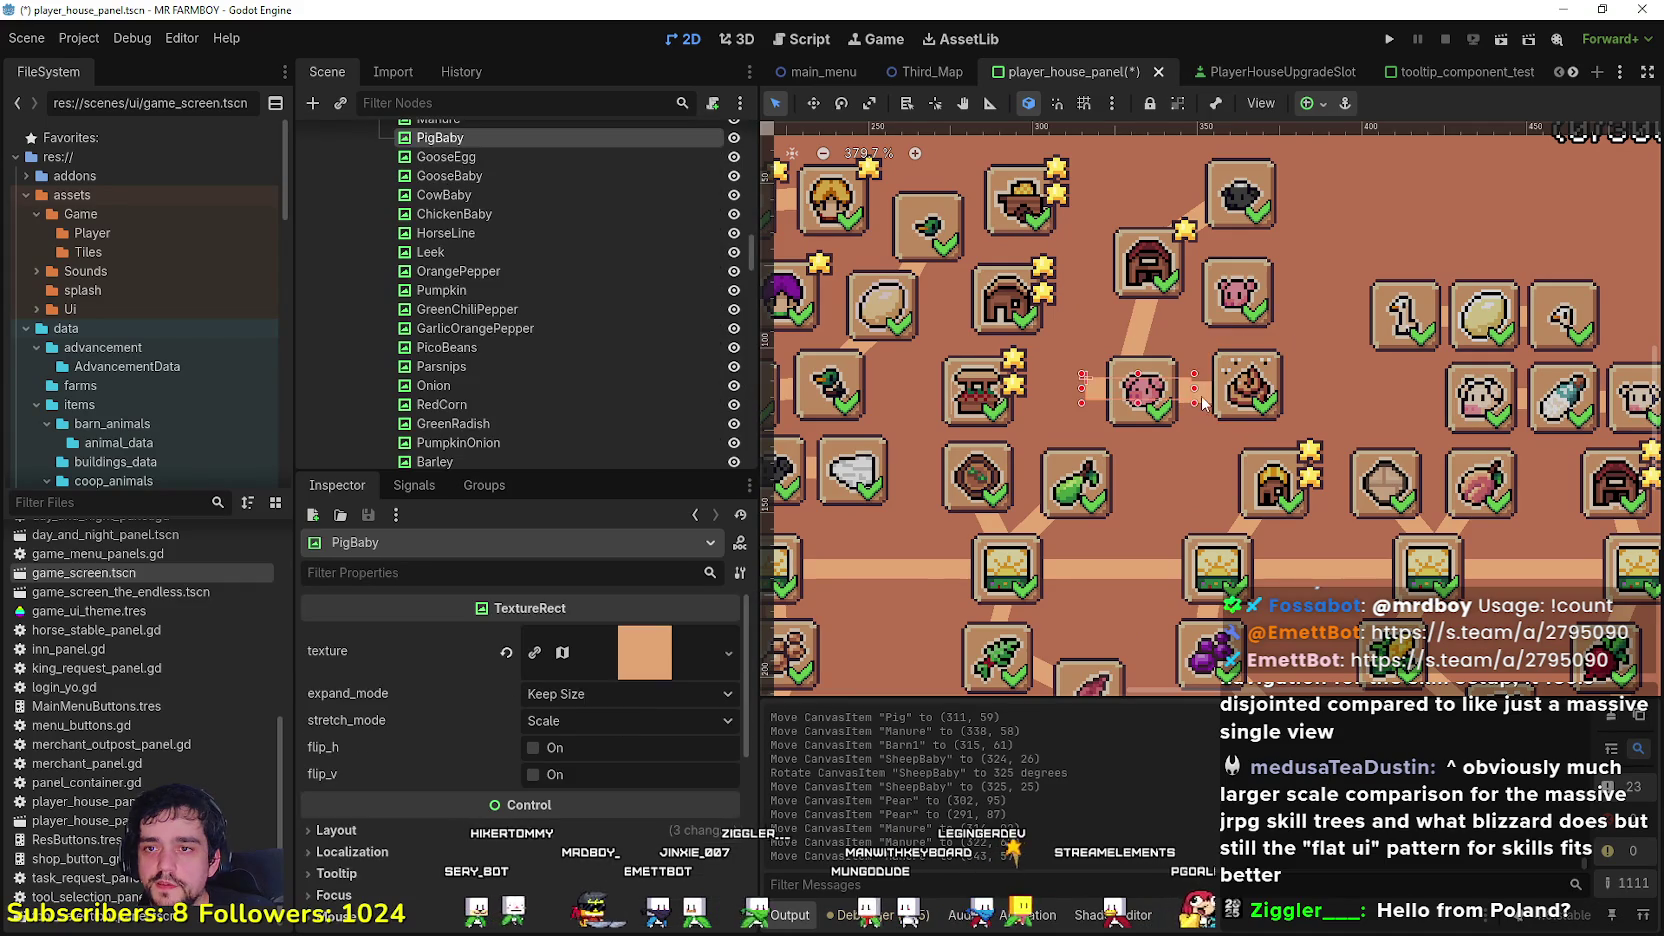
click(1208, 402)
scroll(1208, 402, up, 3)
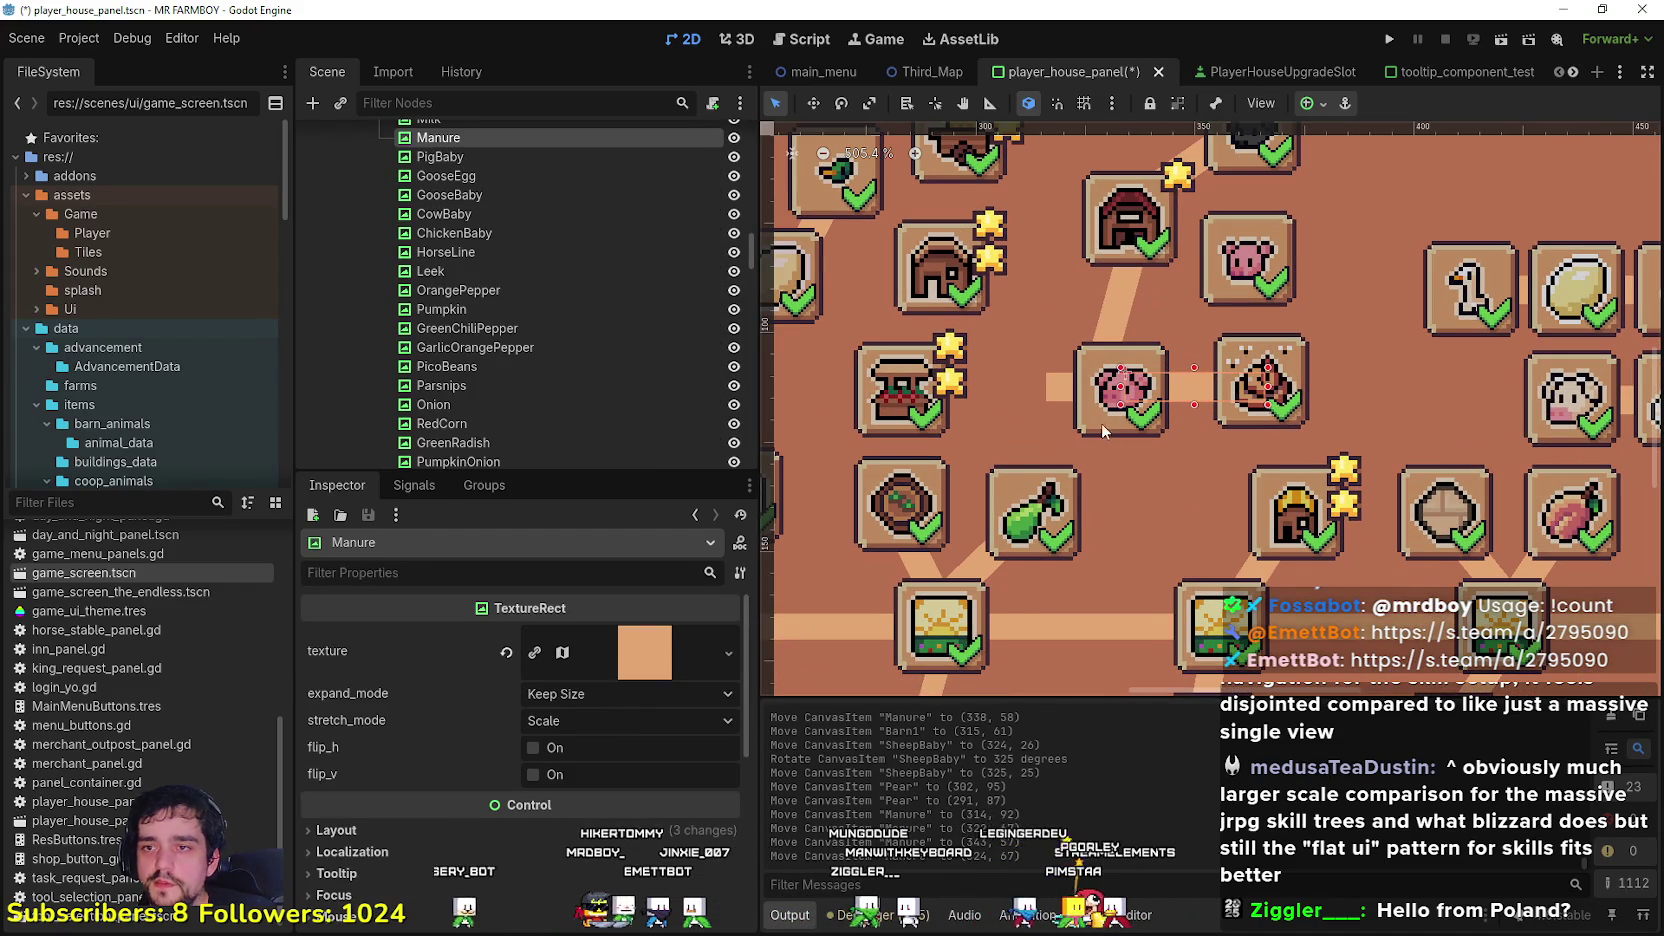
mouse_move(1050, 385)
mouse_down()
mouse_move(1022, 448)
mouse_move(976, 393)
mouse_move(1029, 343)
mouse_move(1190, 277)
mouse_move(1147, 241)
mouse_up()
scroll(1147, 241, down, 1)
scroll(1200, 260, up, 2)
Step: Nudge the SheepBaby and PigBaby connectors and the Pig slot slightly
drag(1266, 286, 1256, 270)
drag(1260, 397, 1262, 368)
scroll(1305, 455, down, 2)
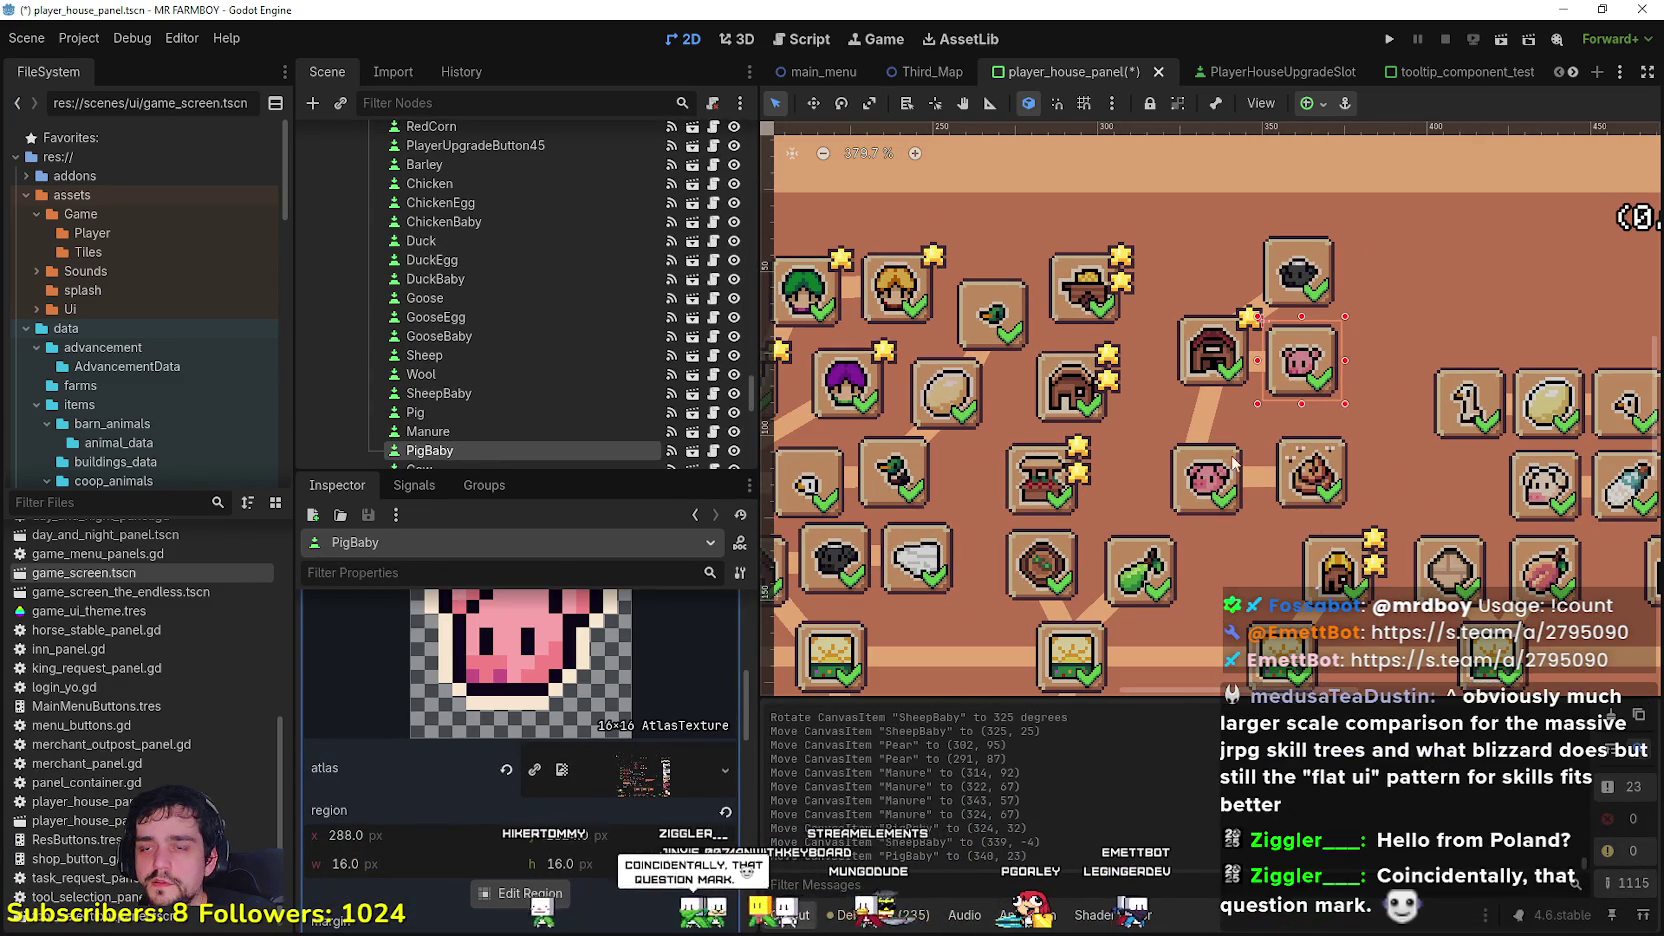
drag(1209, 473, 1250, 473)
scroll(1200, 475, down, 3)
click(1182, 495)
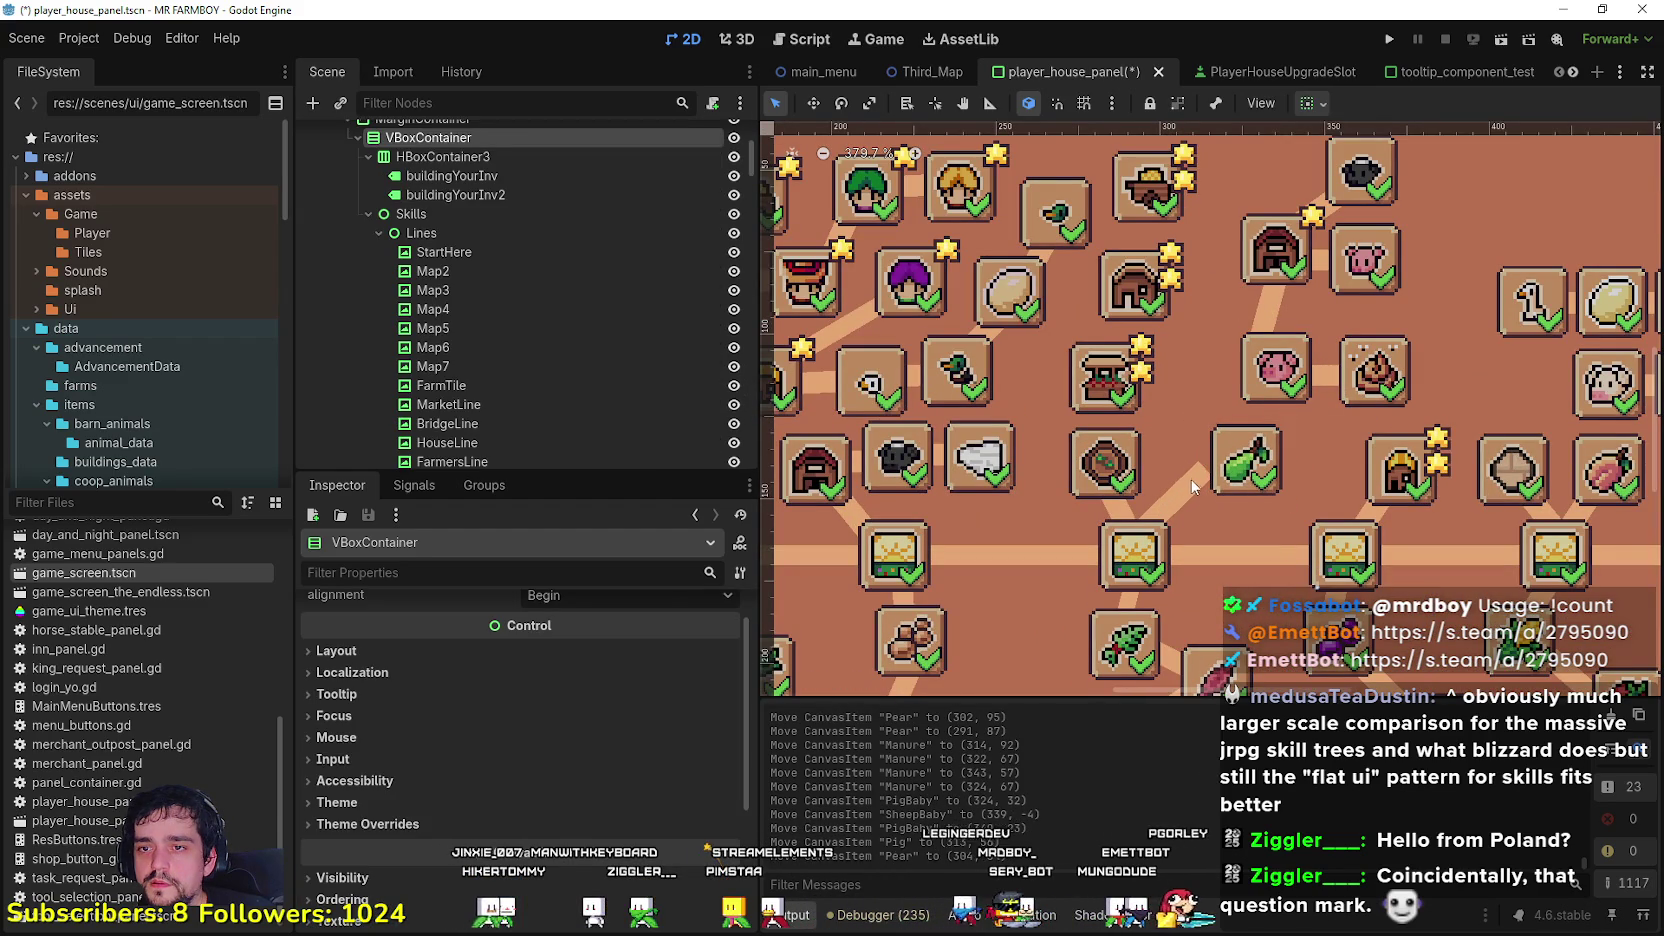
Step: Rename the Peach3 line to Coop2 and the Peach2 line to Pear
click(1198, 487)
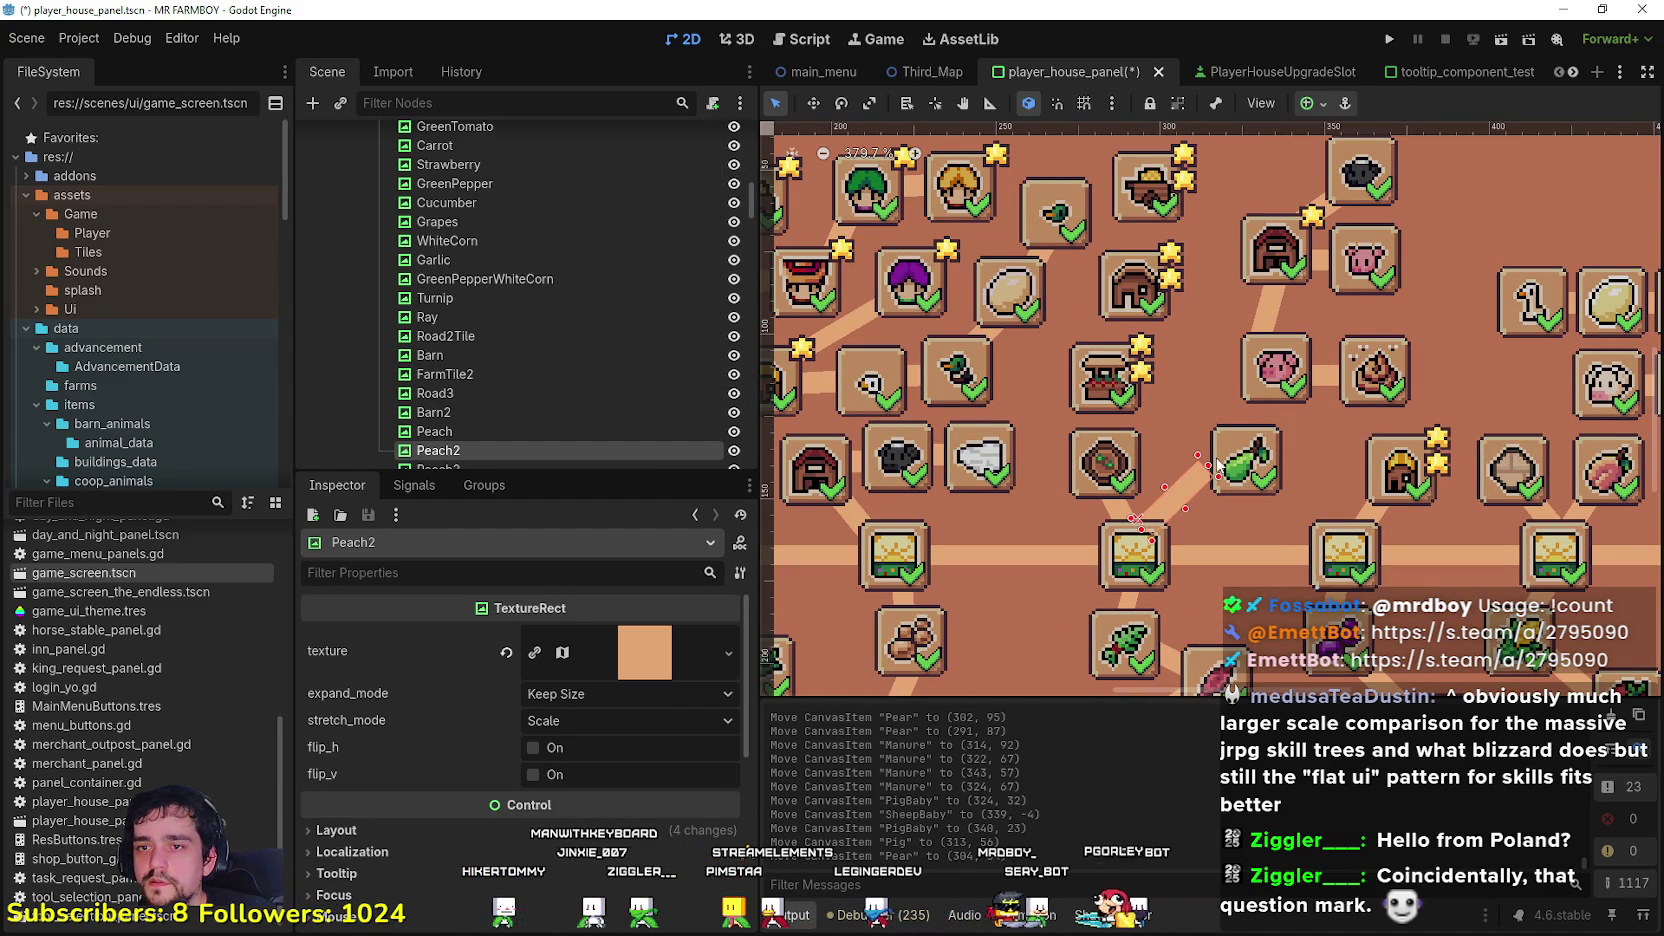
scroll(660, 418, down, 2)
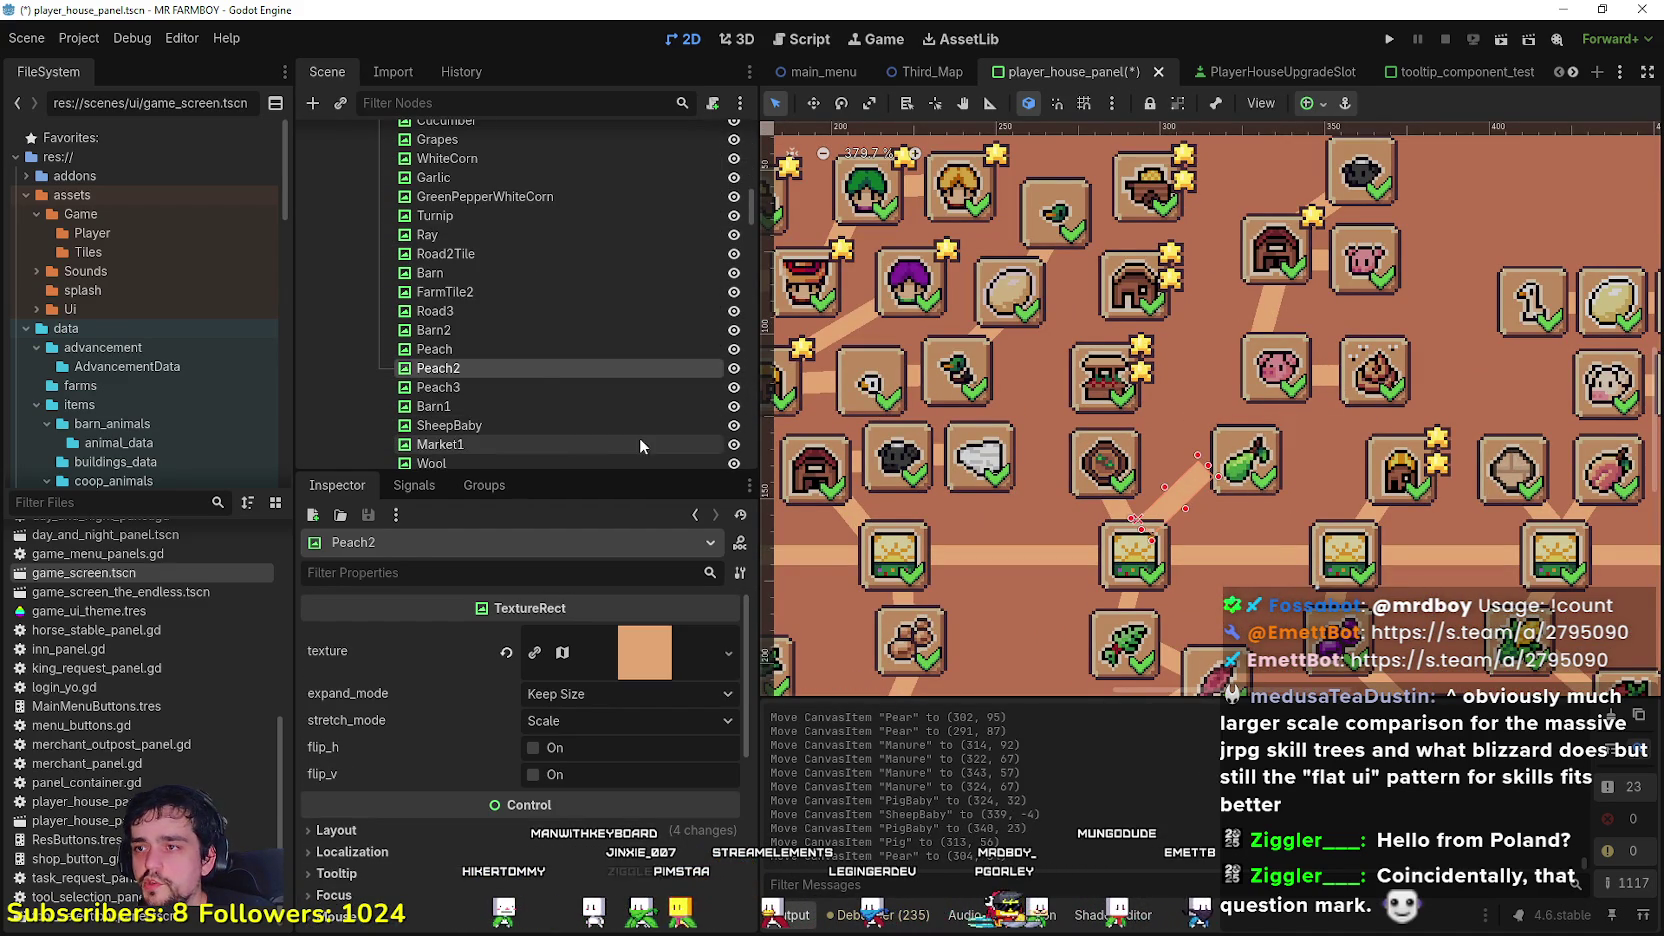
scroll(1235, 426, down, 3)
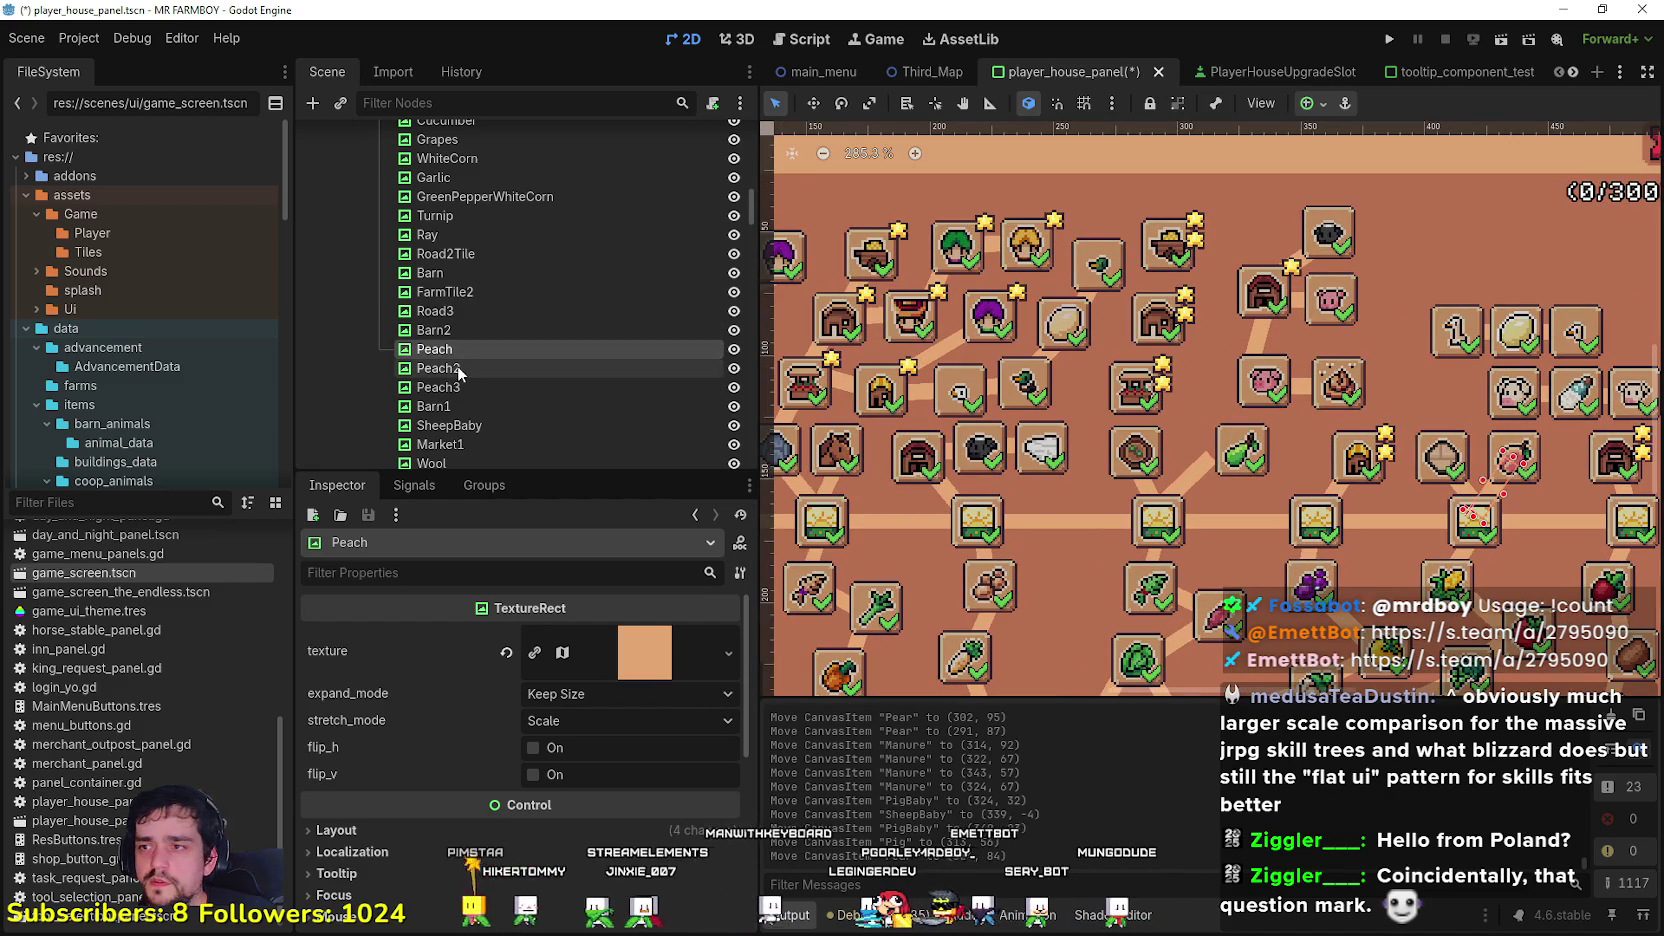
click(478, 389)
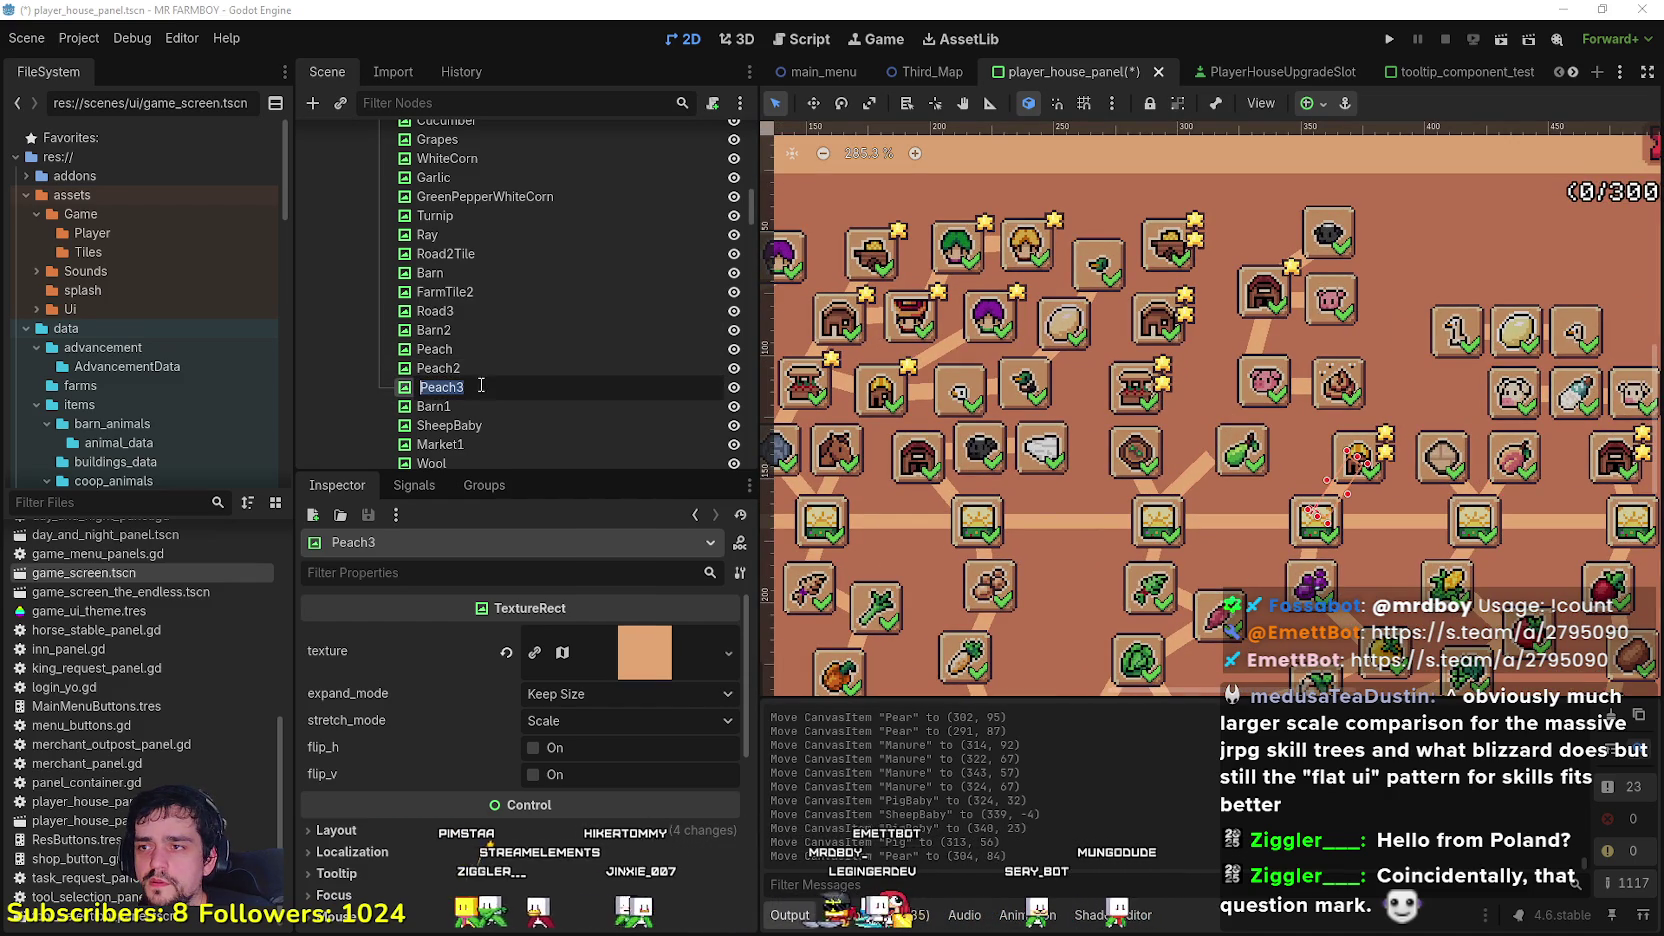
text(Coop2)
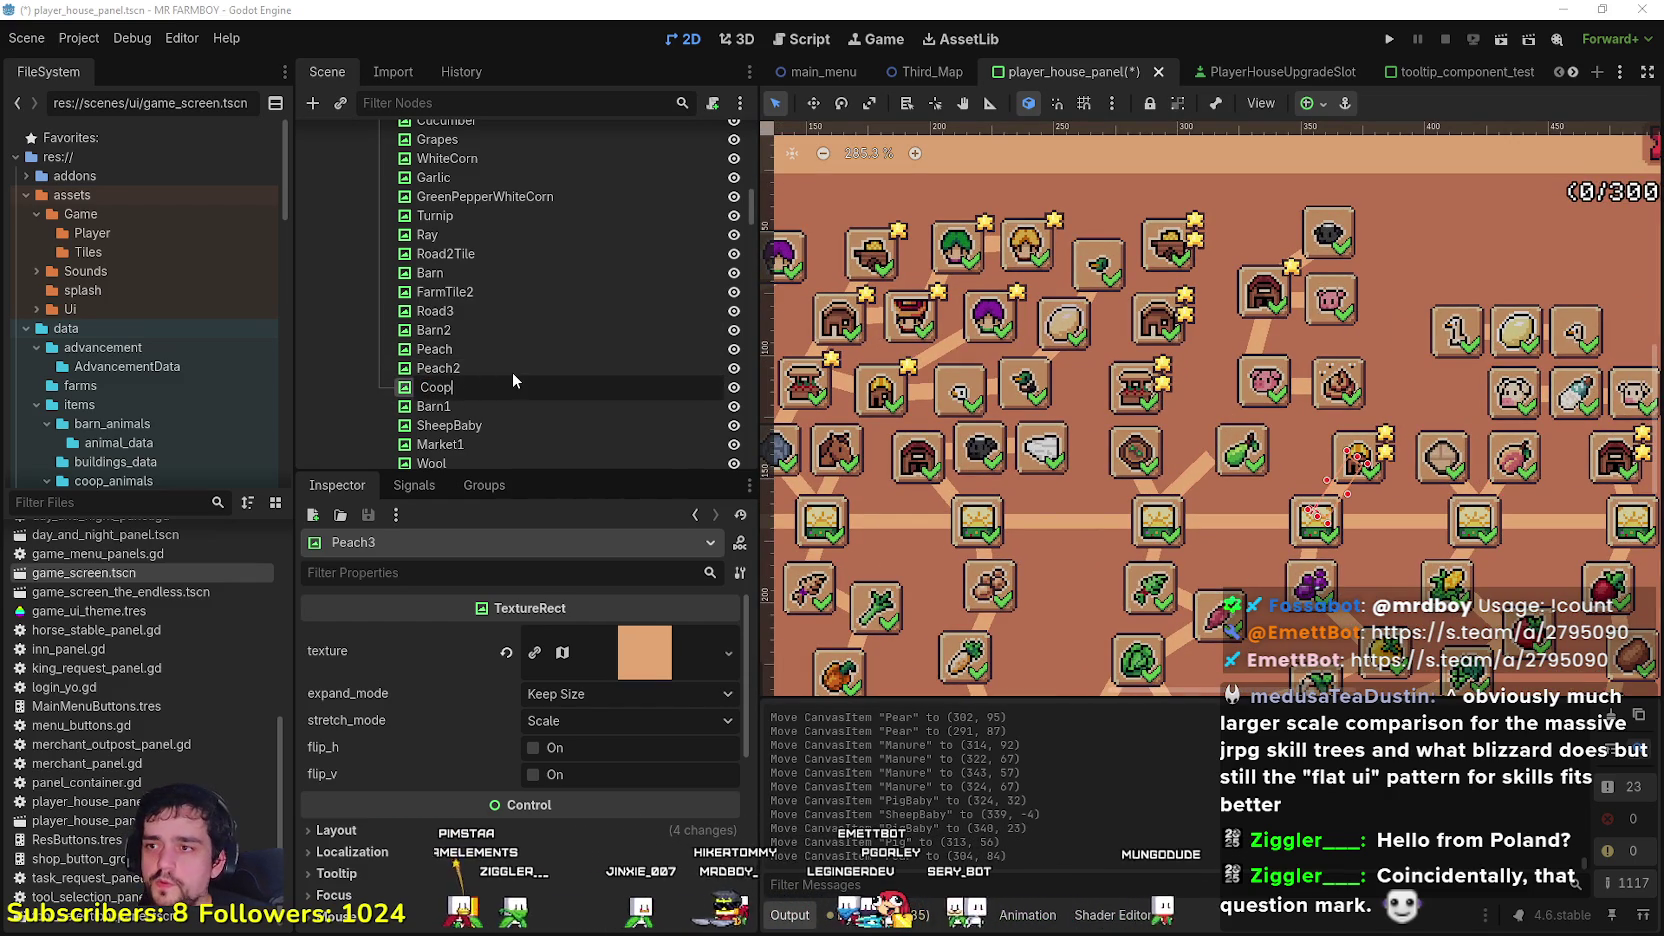
key(Return)
click(518, 370)
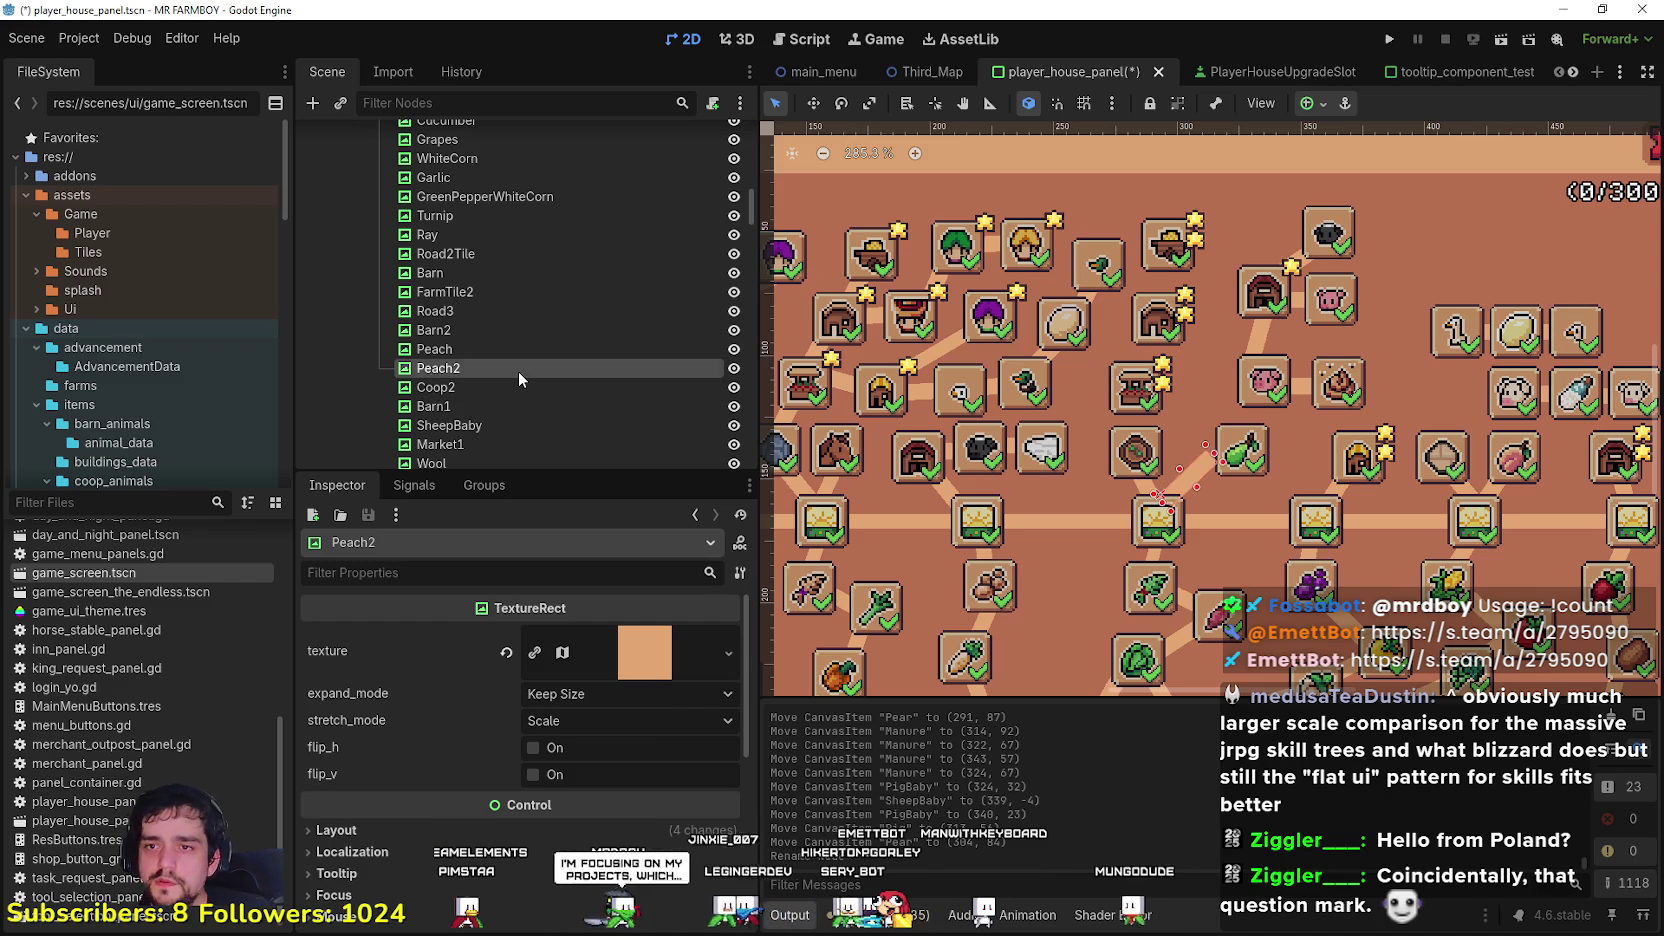
click(520, 370)
text(ar)
key(Return)
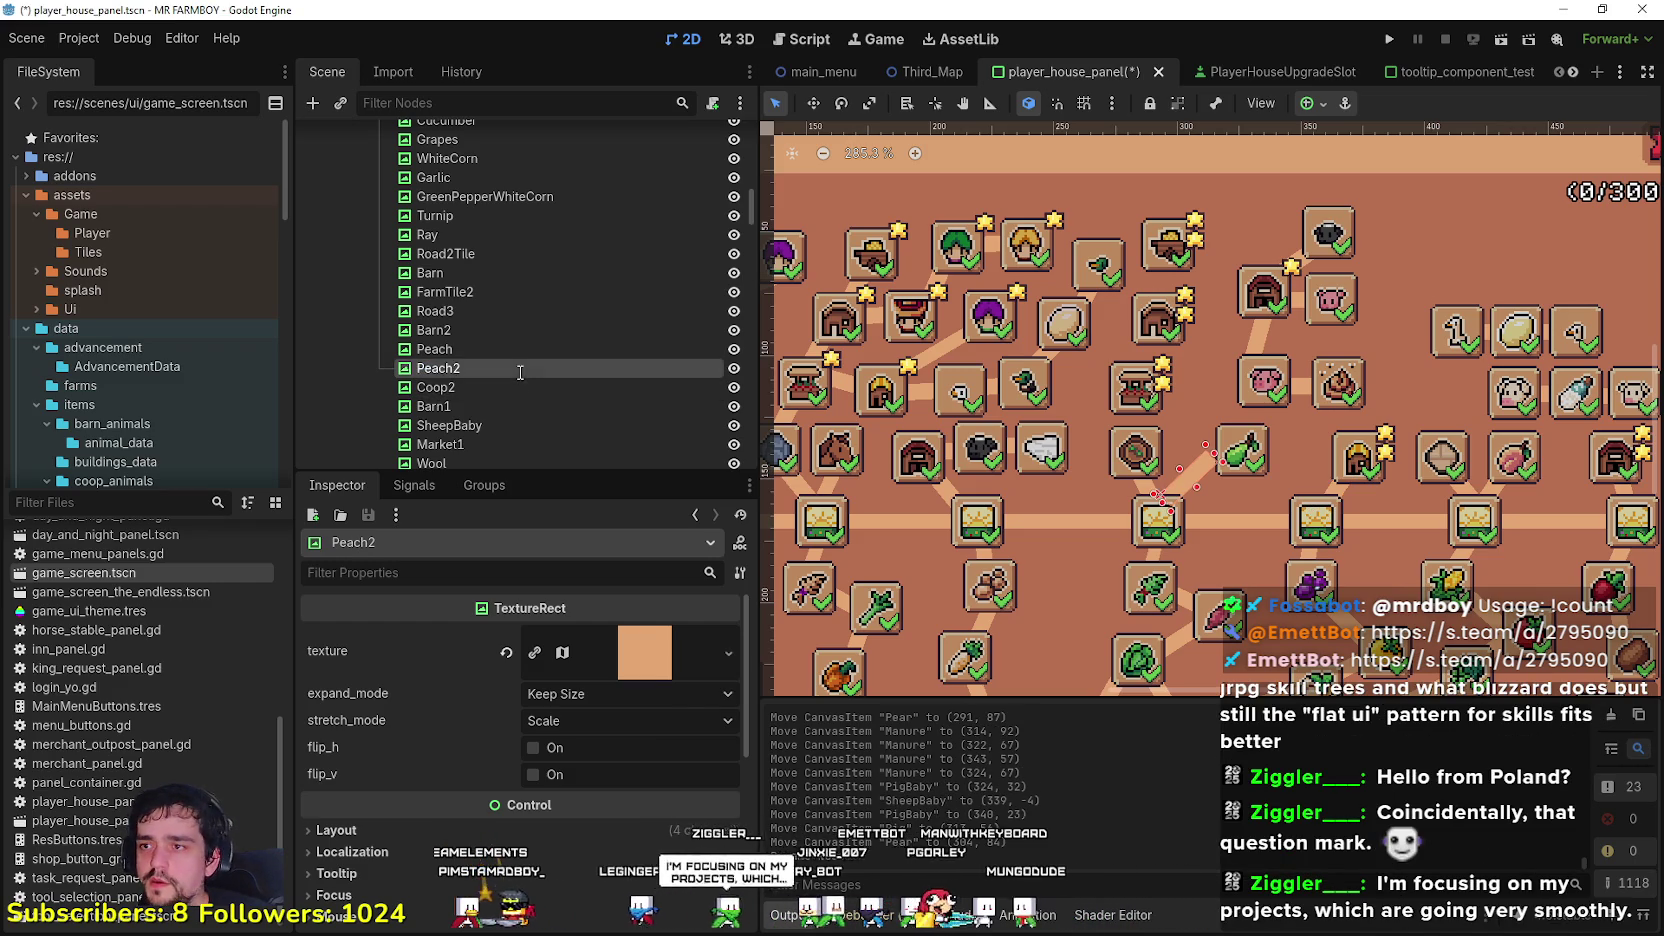
Step: Move the Pig slot left and the pear slot right around the Pear connector
scroll(1172, 488, up, 5)
scroll(1240, 470, up, 2)
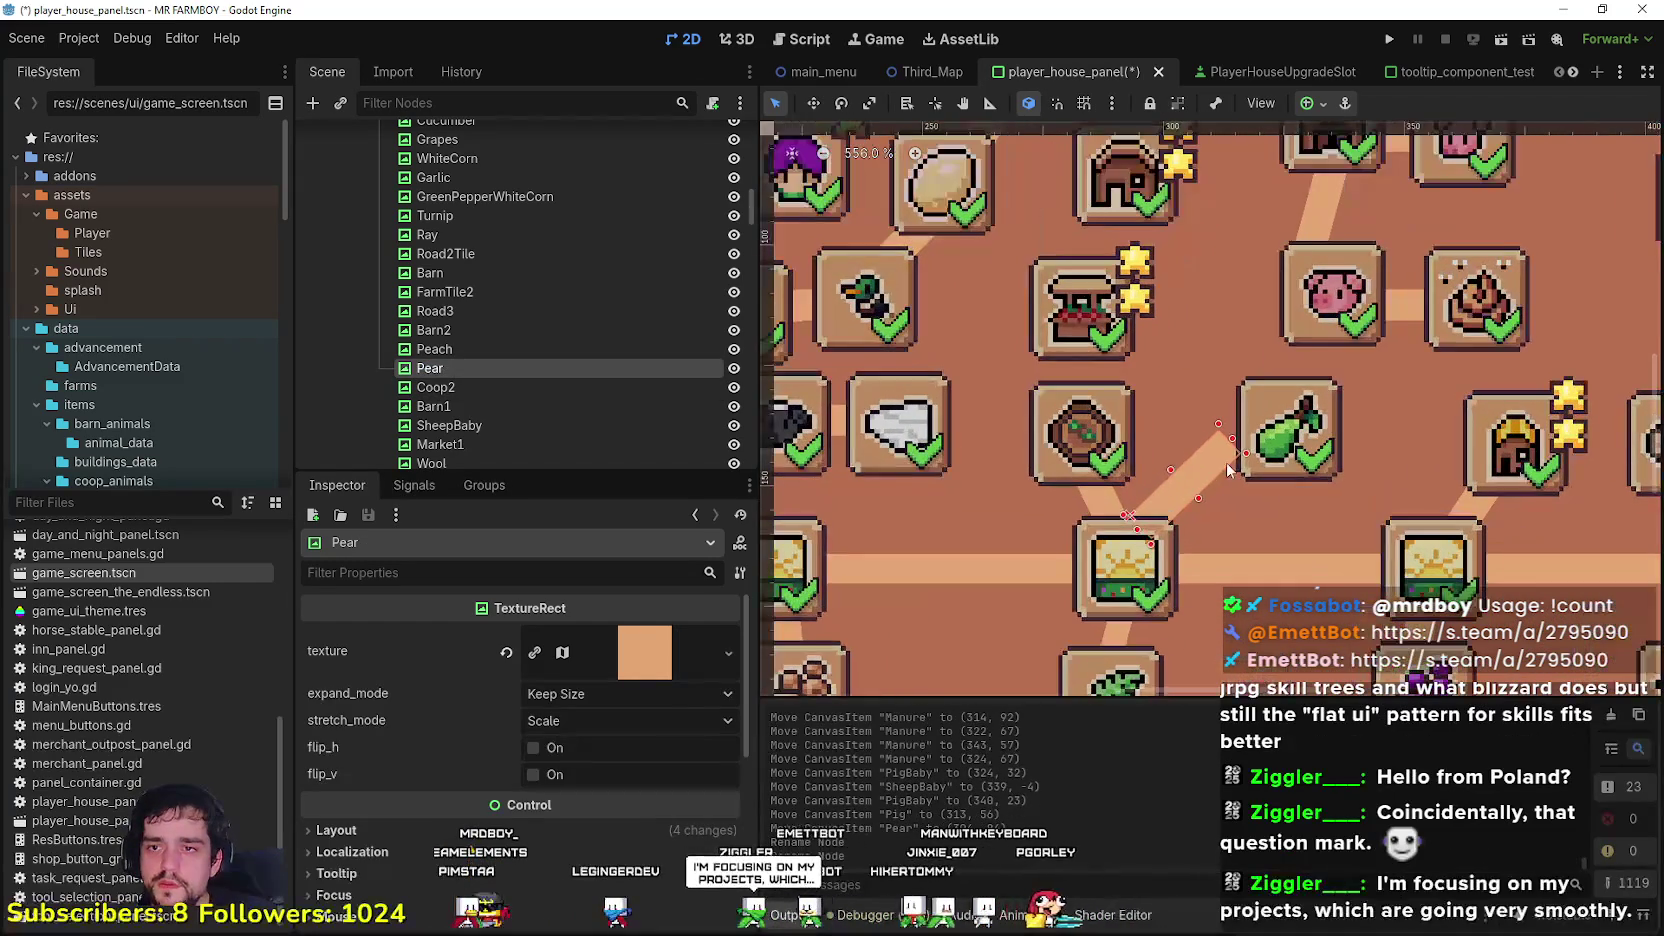
drag(1278, 430, 1216, 432)
scroll(1170, 512, down, 5)
click(1195, 443)
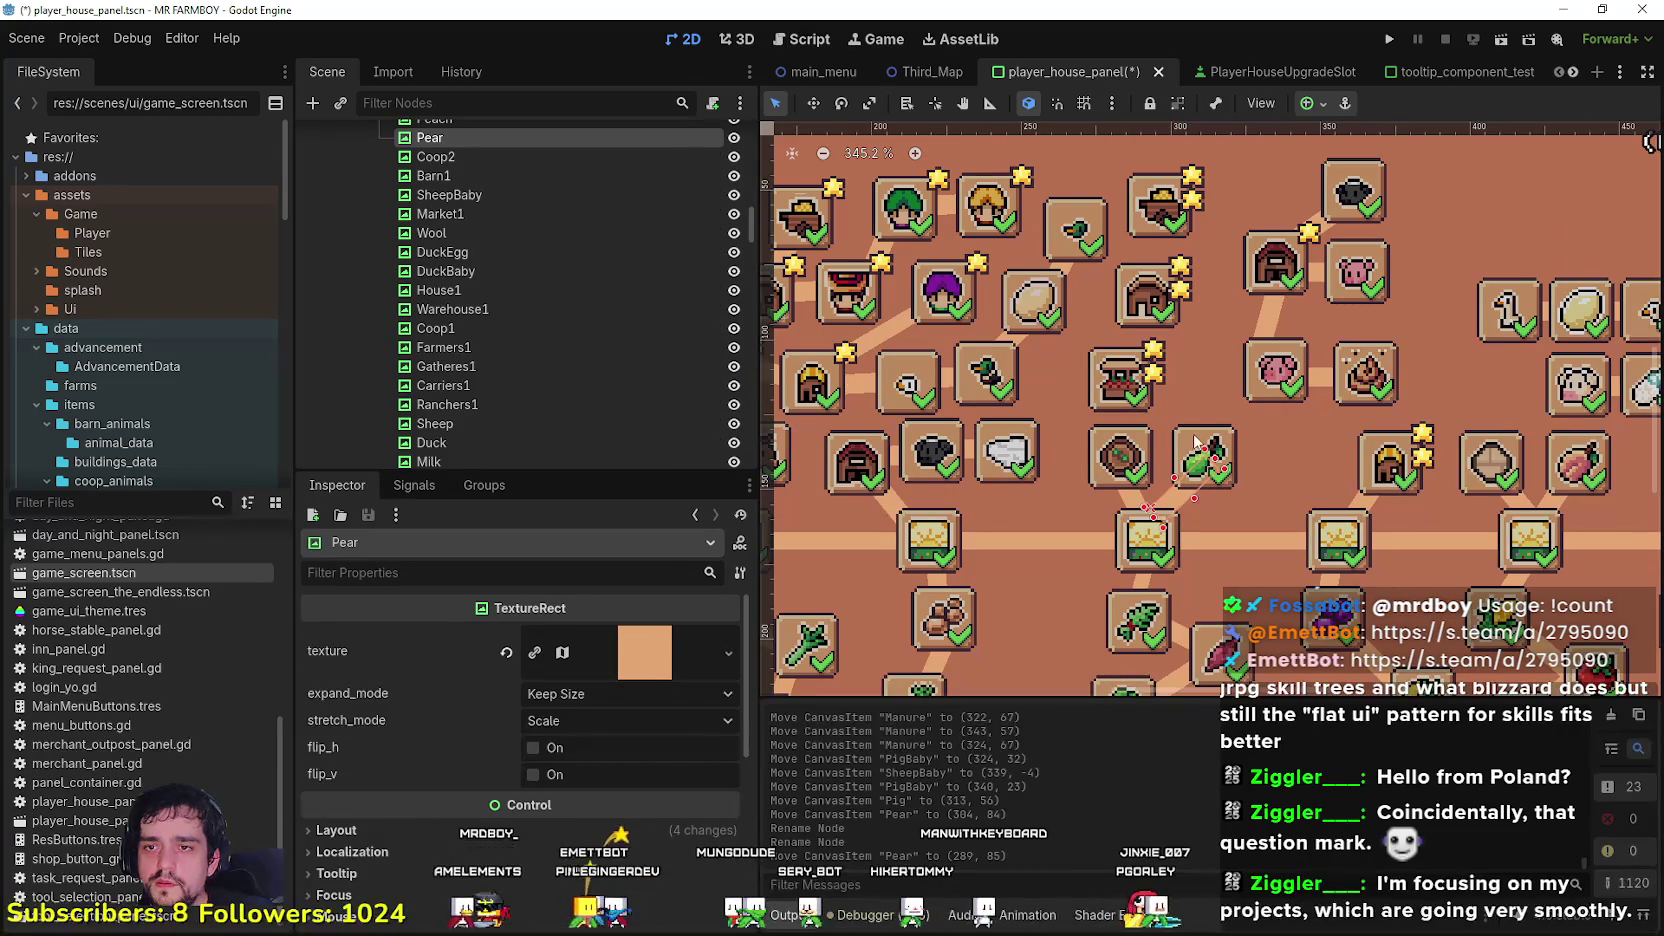
click(1191, 442)
scroll(1220, 440, down, 2)
scroll(1245, 425, up, 1)
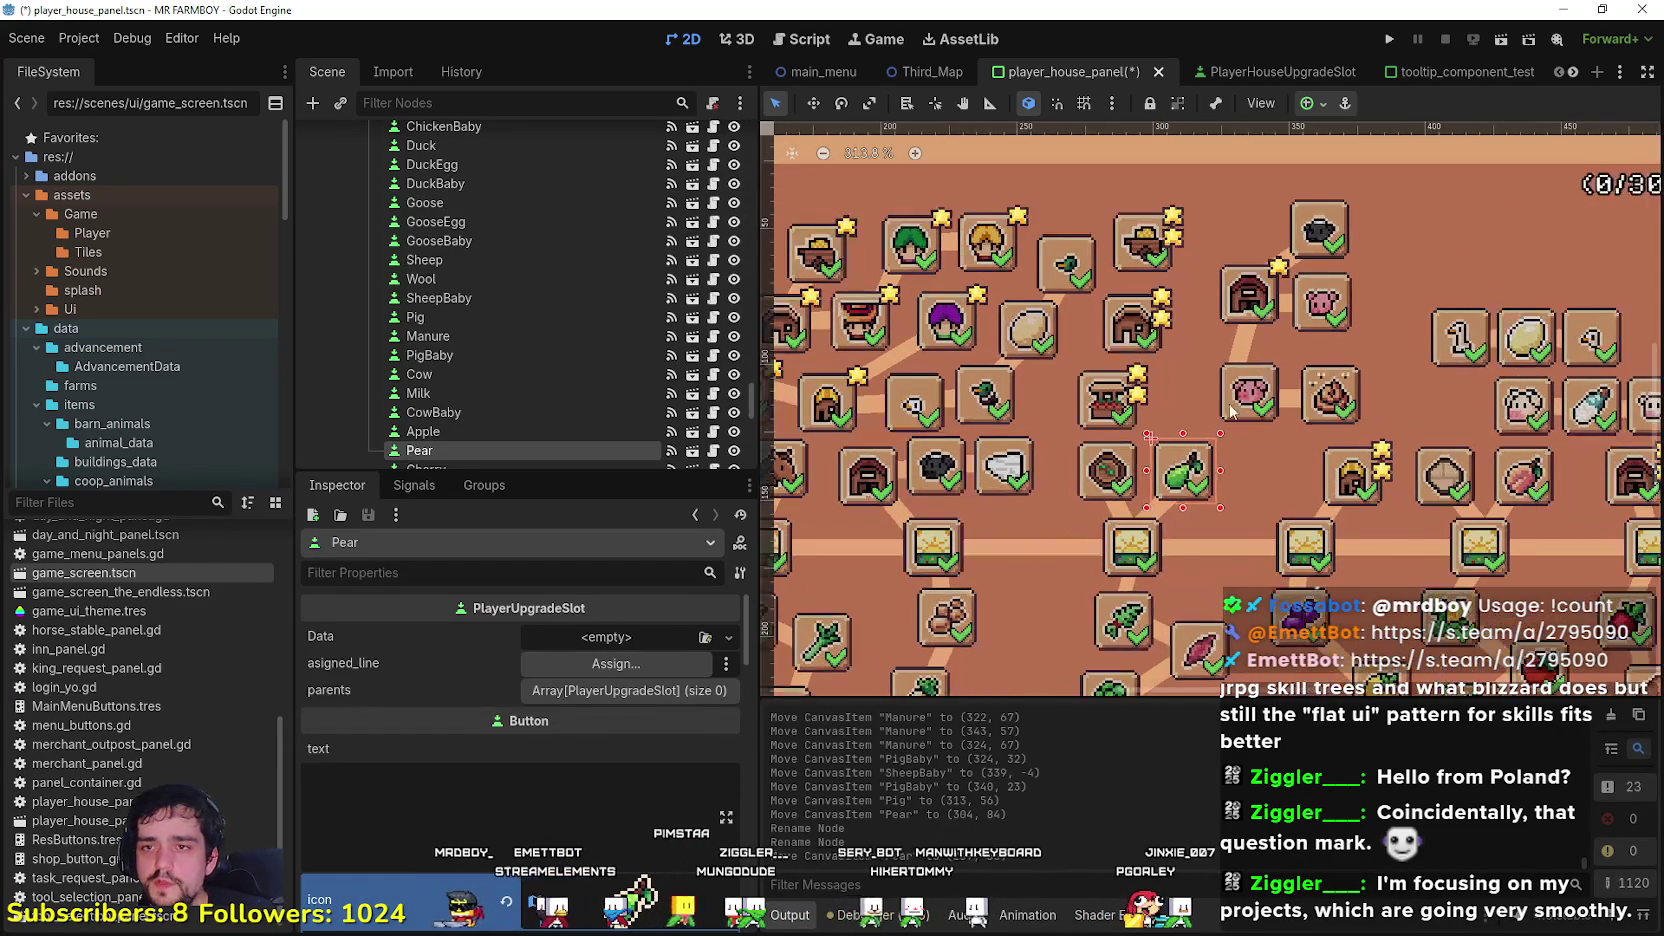
click(1232, 402)
drag(1233, 402, 1184, 409)
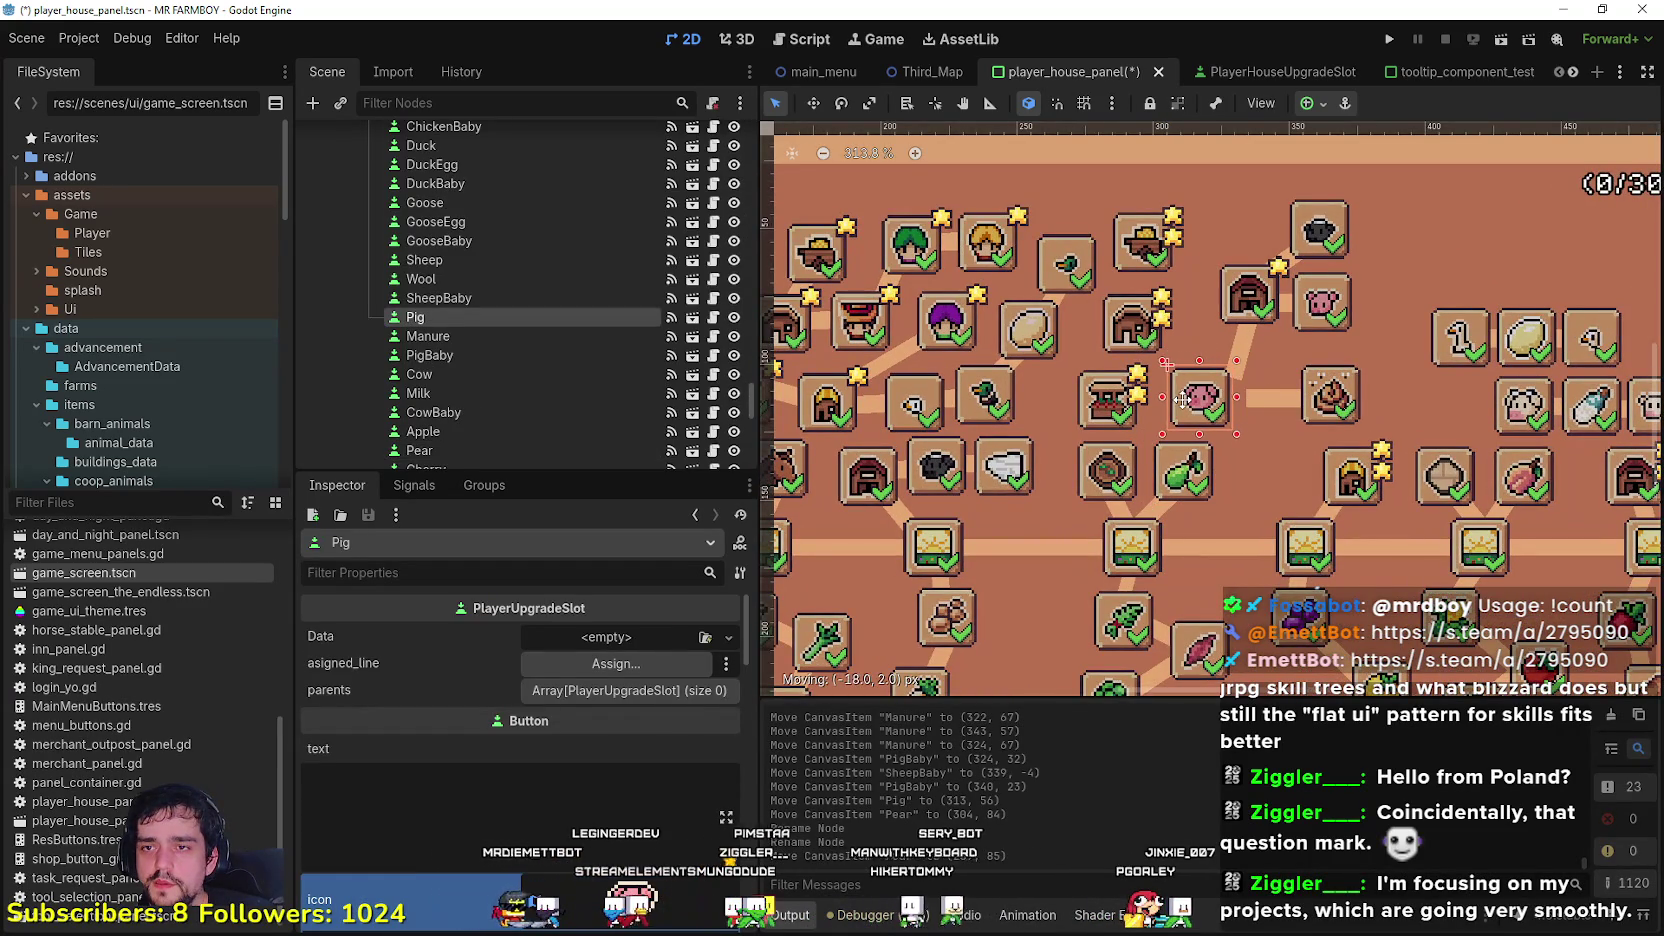
click(1189, 476)
drag(1189, 476, 1231, 481)
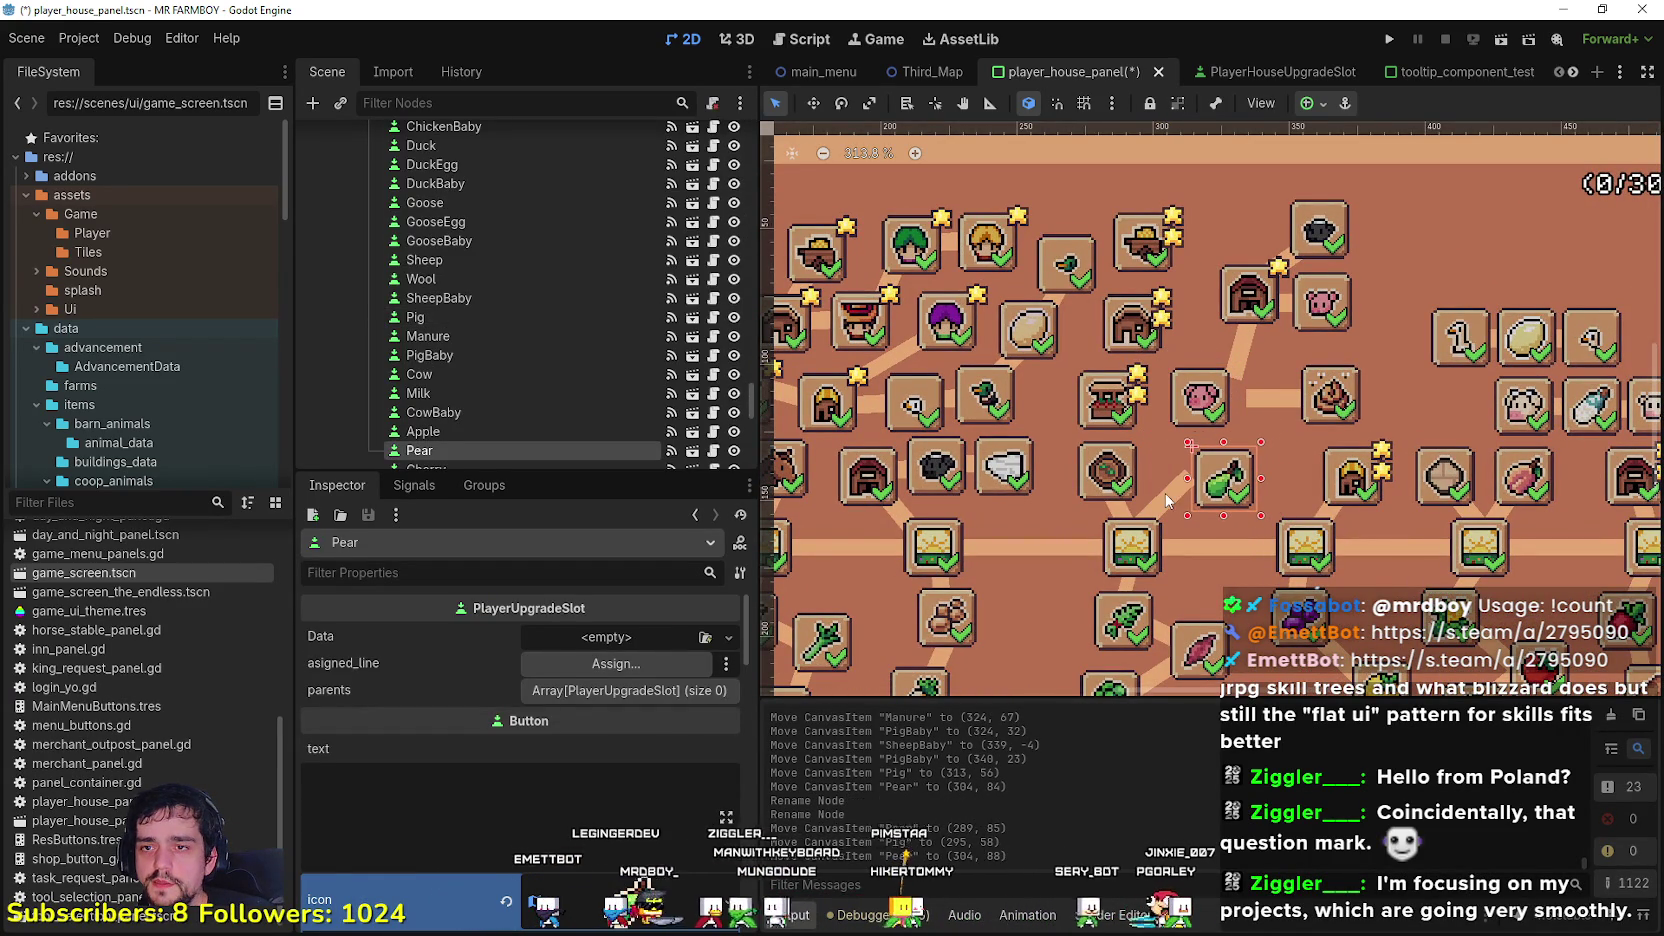
Step: Rotate the Pear connector line to 335° and nudge the pear slot into place
click(1192, 475)
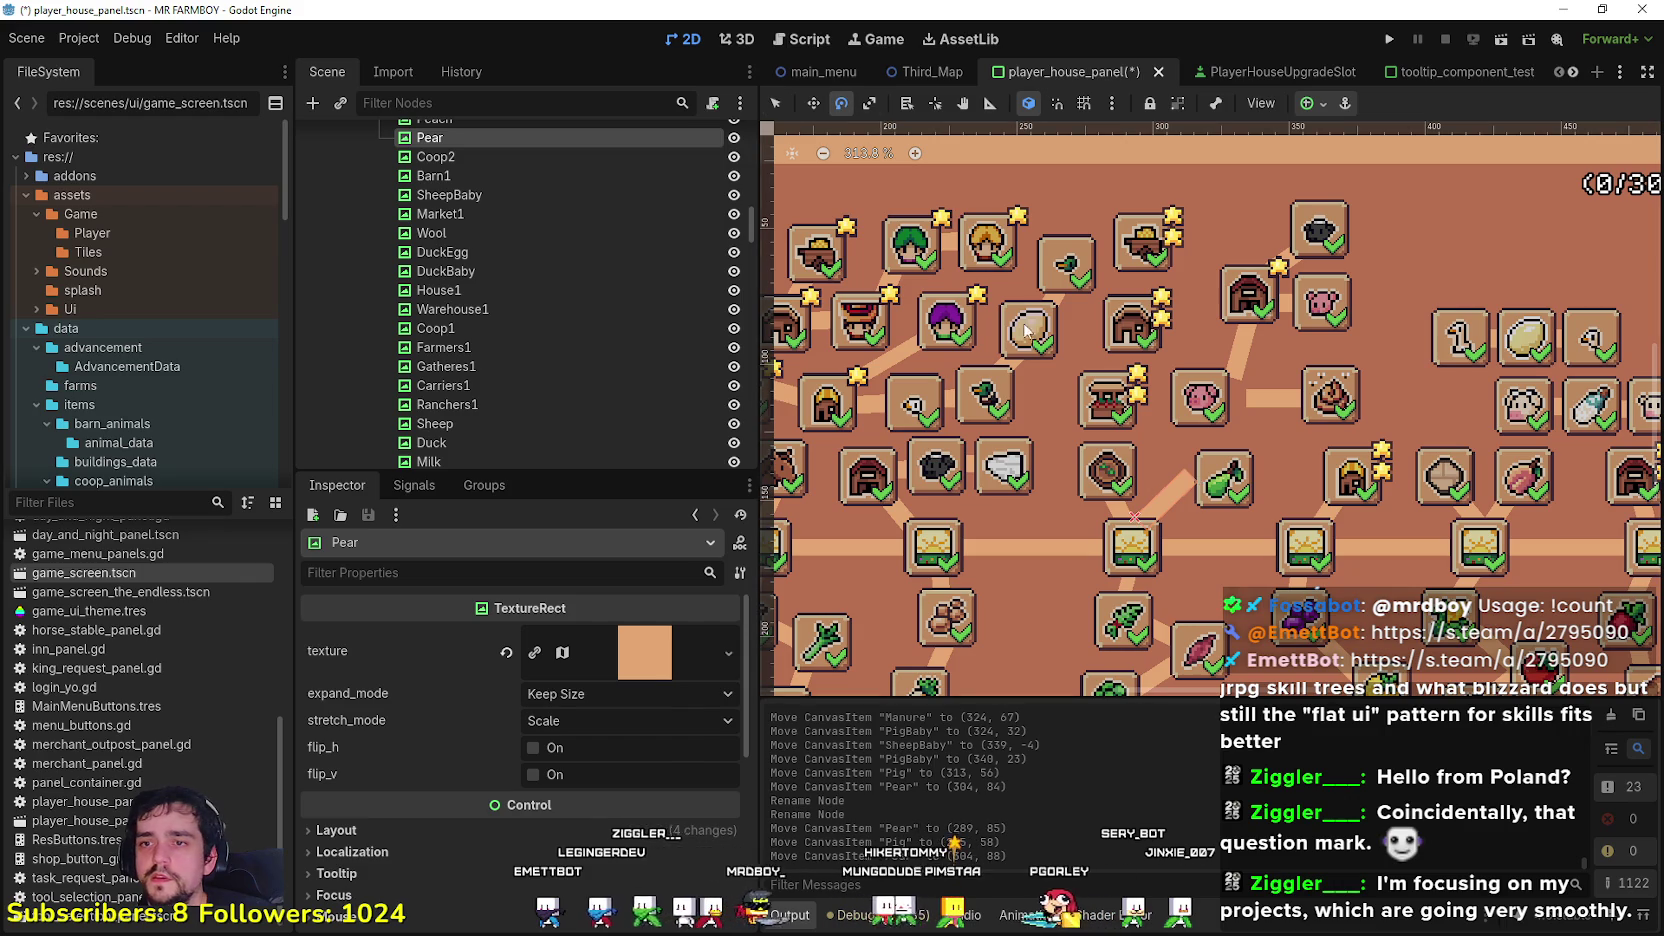
mouse_move(1195, 478)
mouse_down()
mouse_move(1205, 505)
mouse_move(1182, 526)
mouse_up()
click(782, 106)
drag(1218, 468, 1181, 419)
scroll(1205, 505, down, 4)
scroll(1180, 410, up, 3)
click(1188, 418)
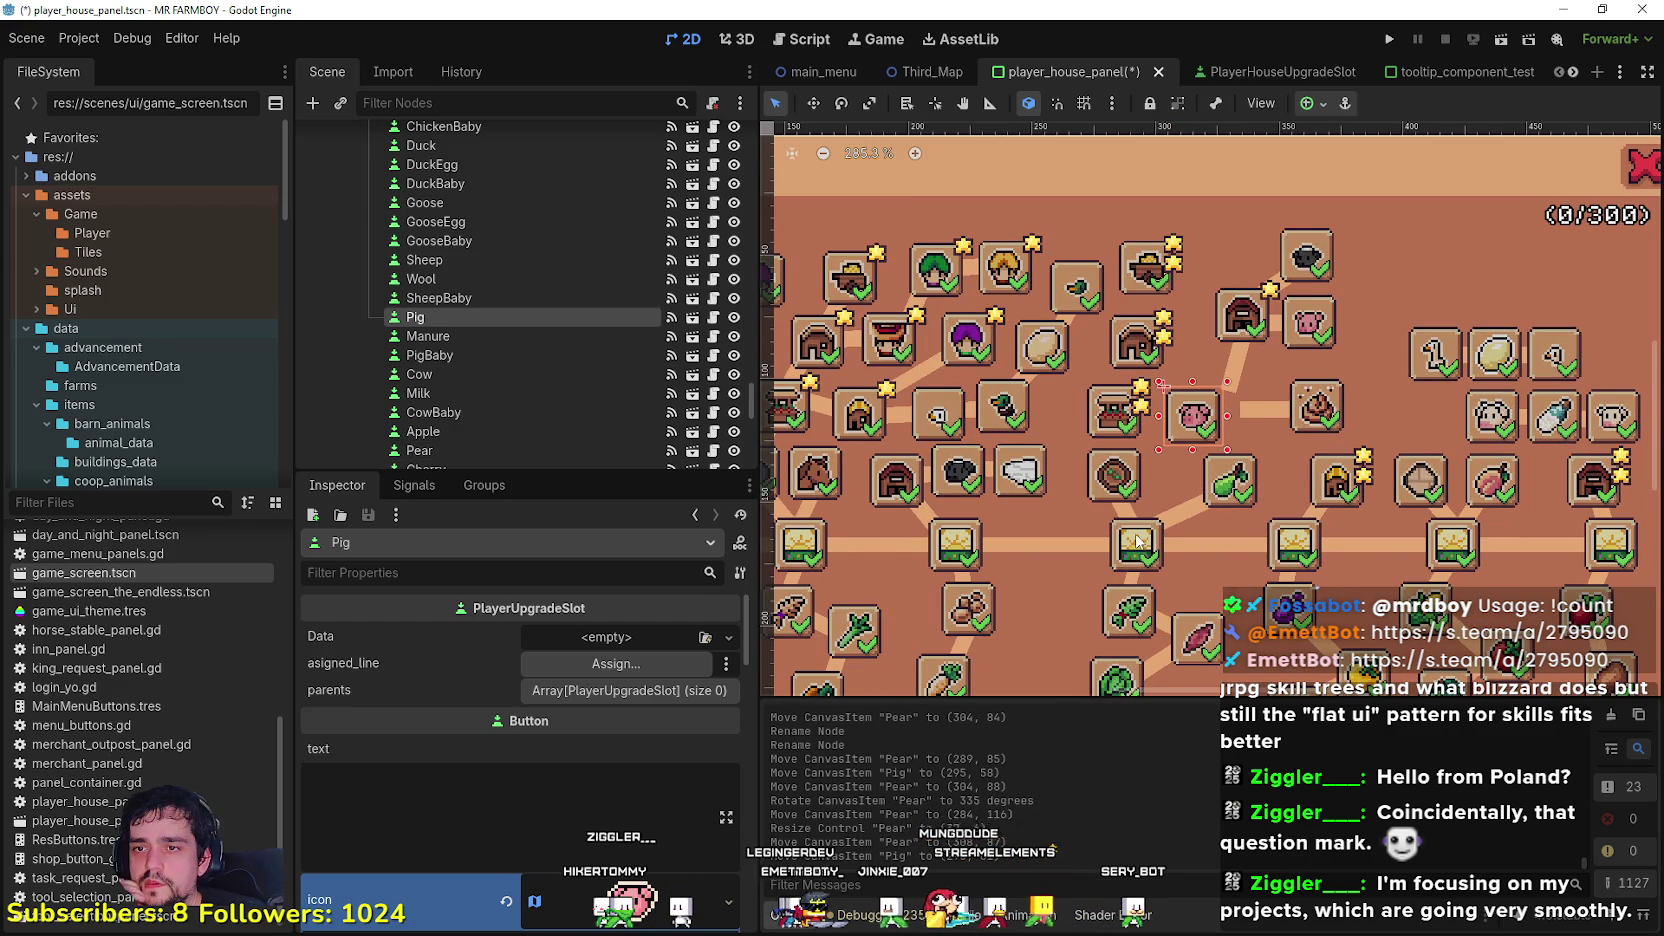
scroll(1155, 512, up, 1)
Step: Duplicate the Barn1 connector line and rename the copy Pig
click(1243, 360)
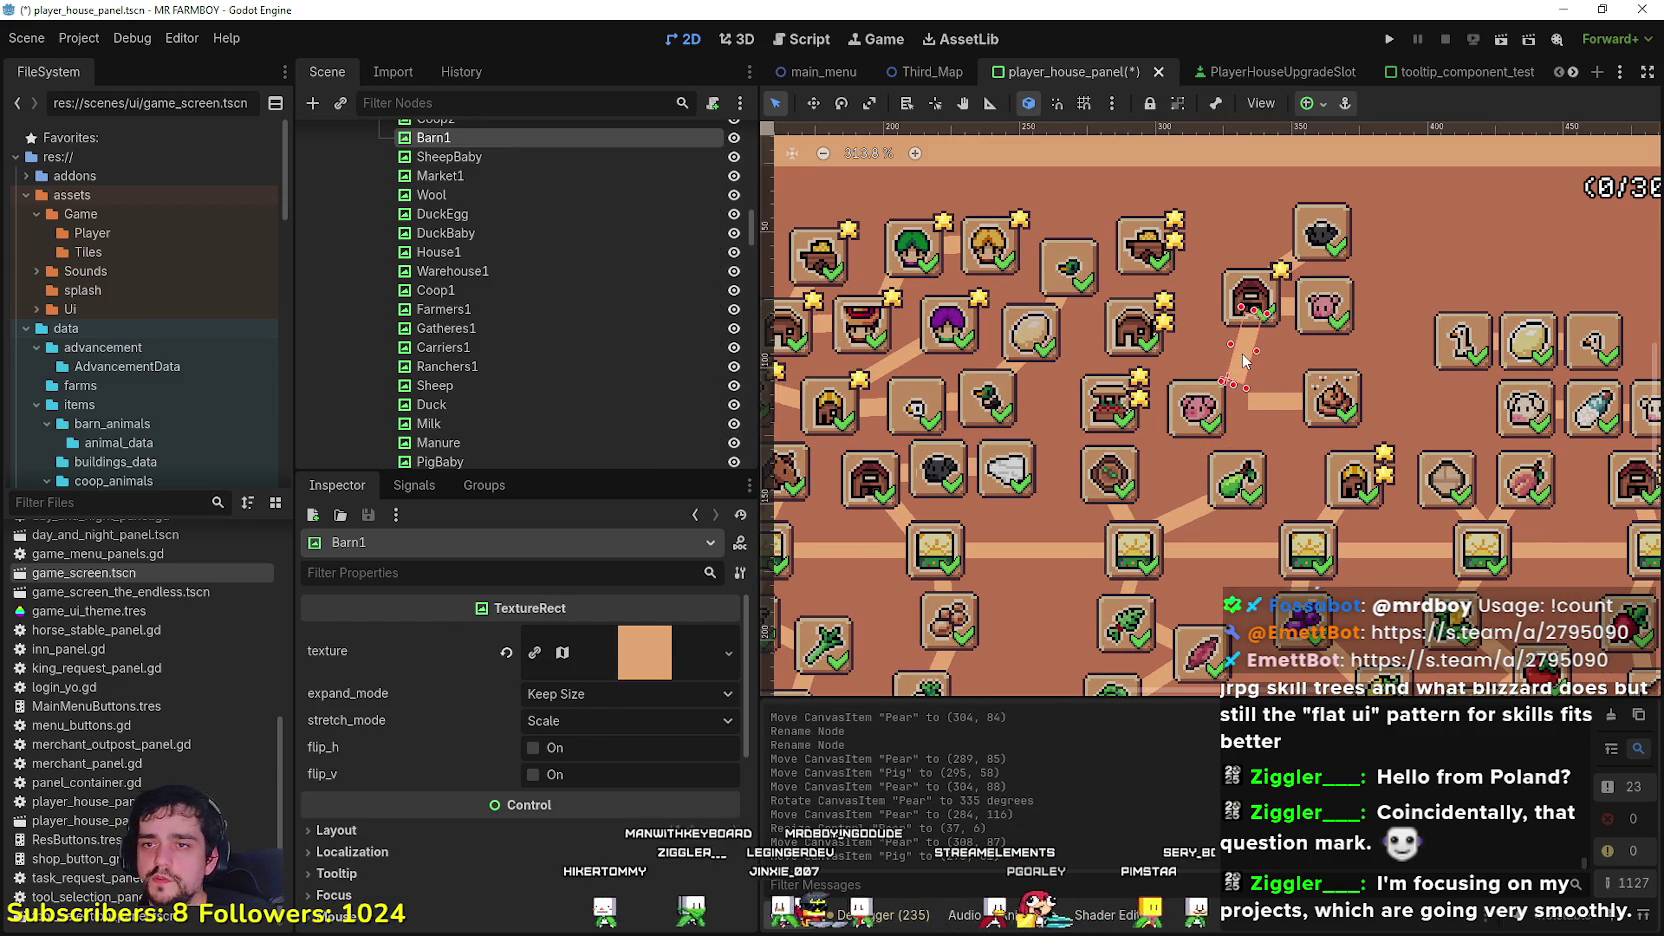
key(ctrl+d)
click(493, 156)
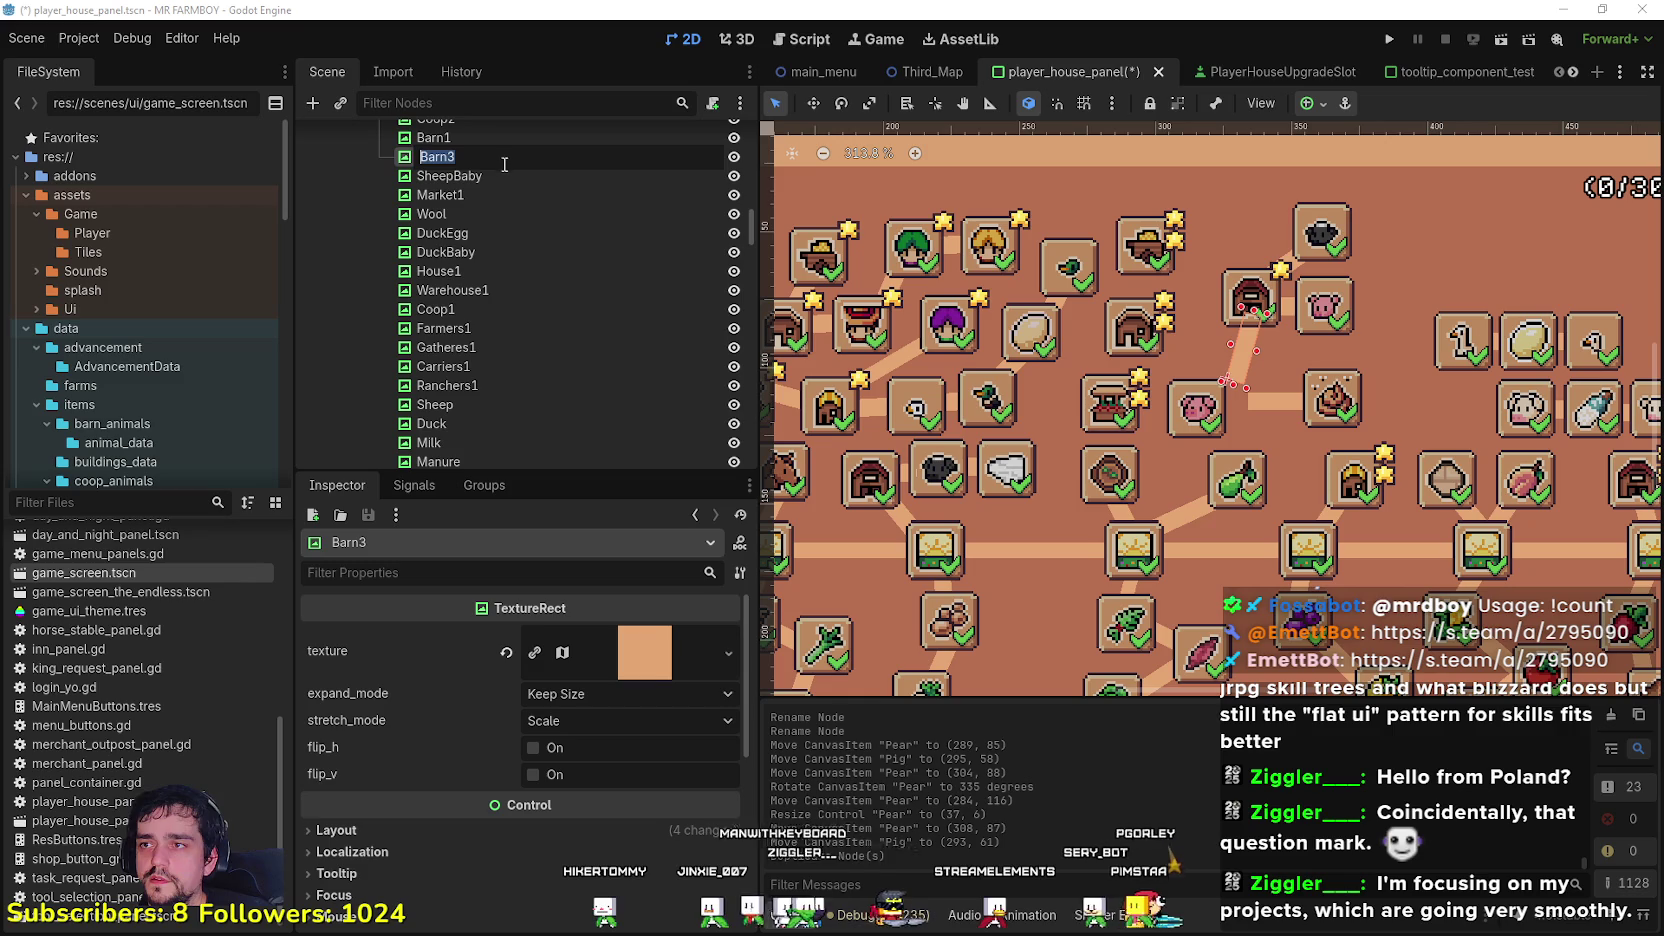
text(Pig)
key(Return)
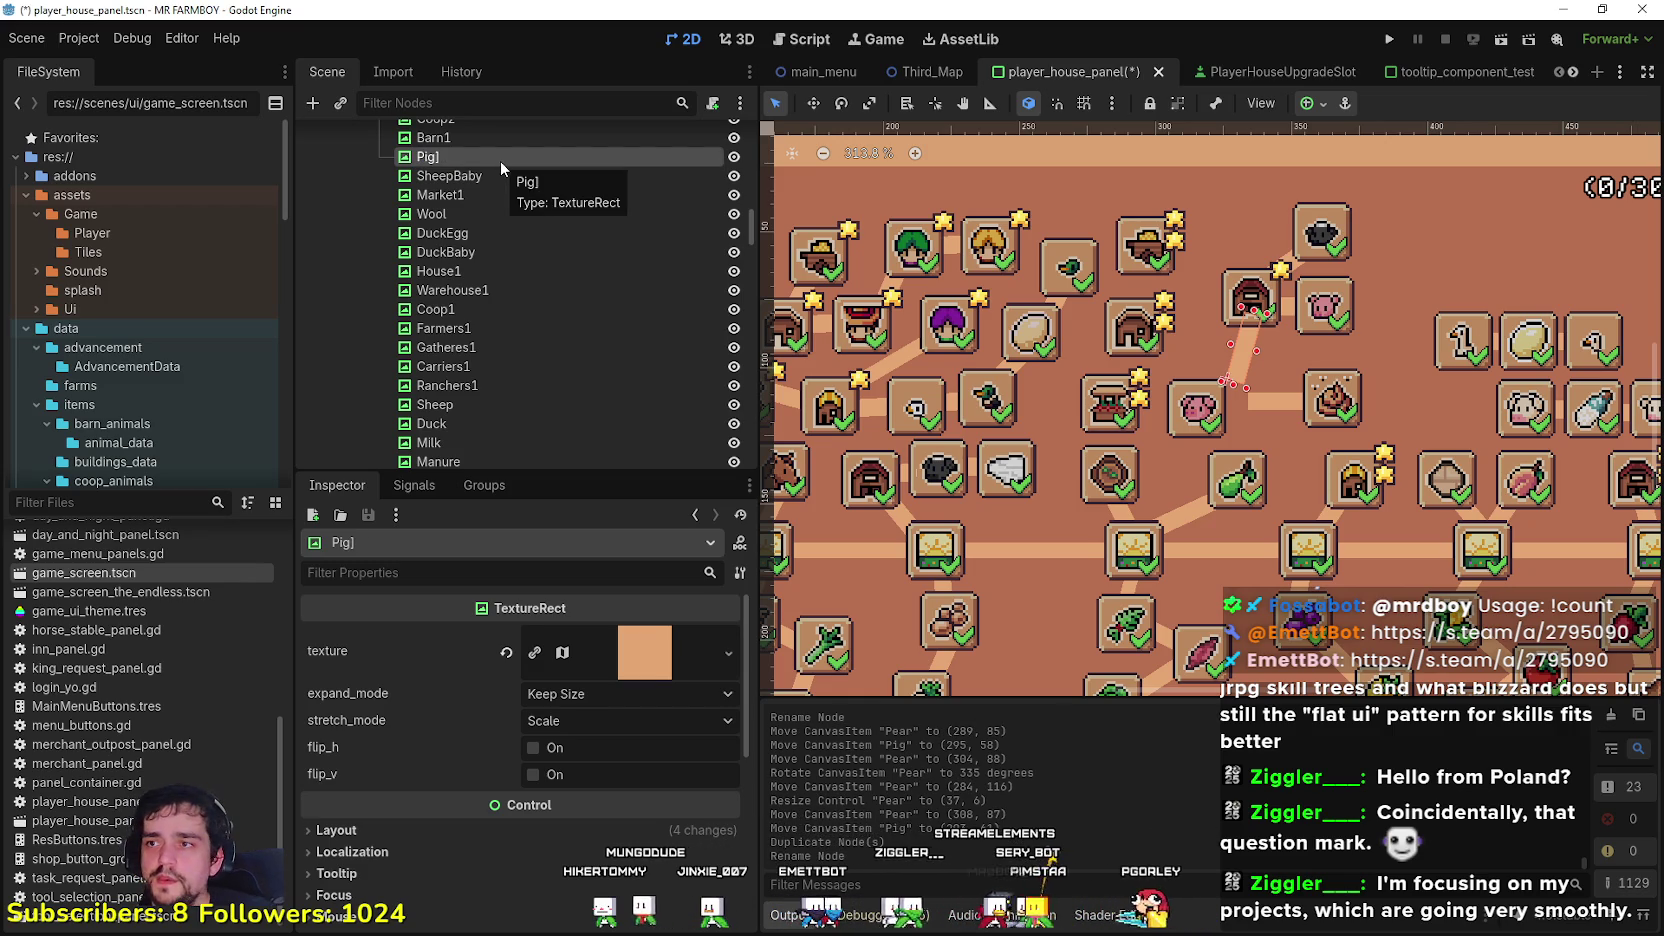
click(500, 160)
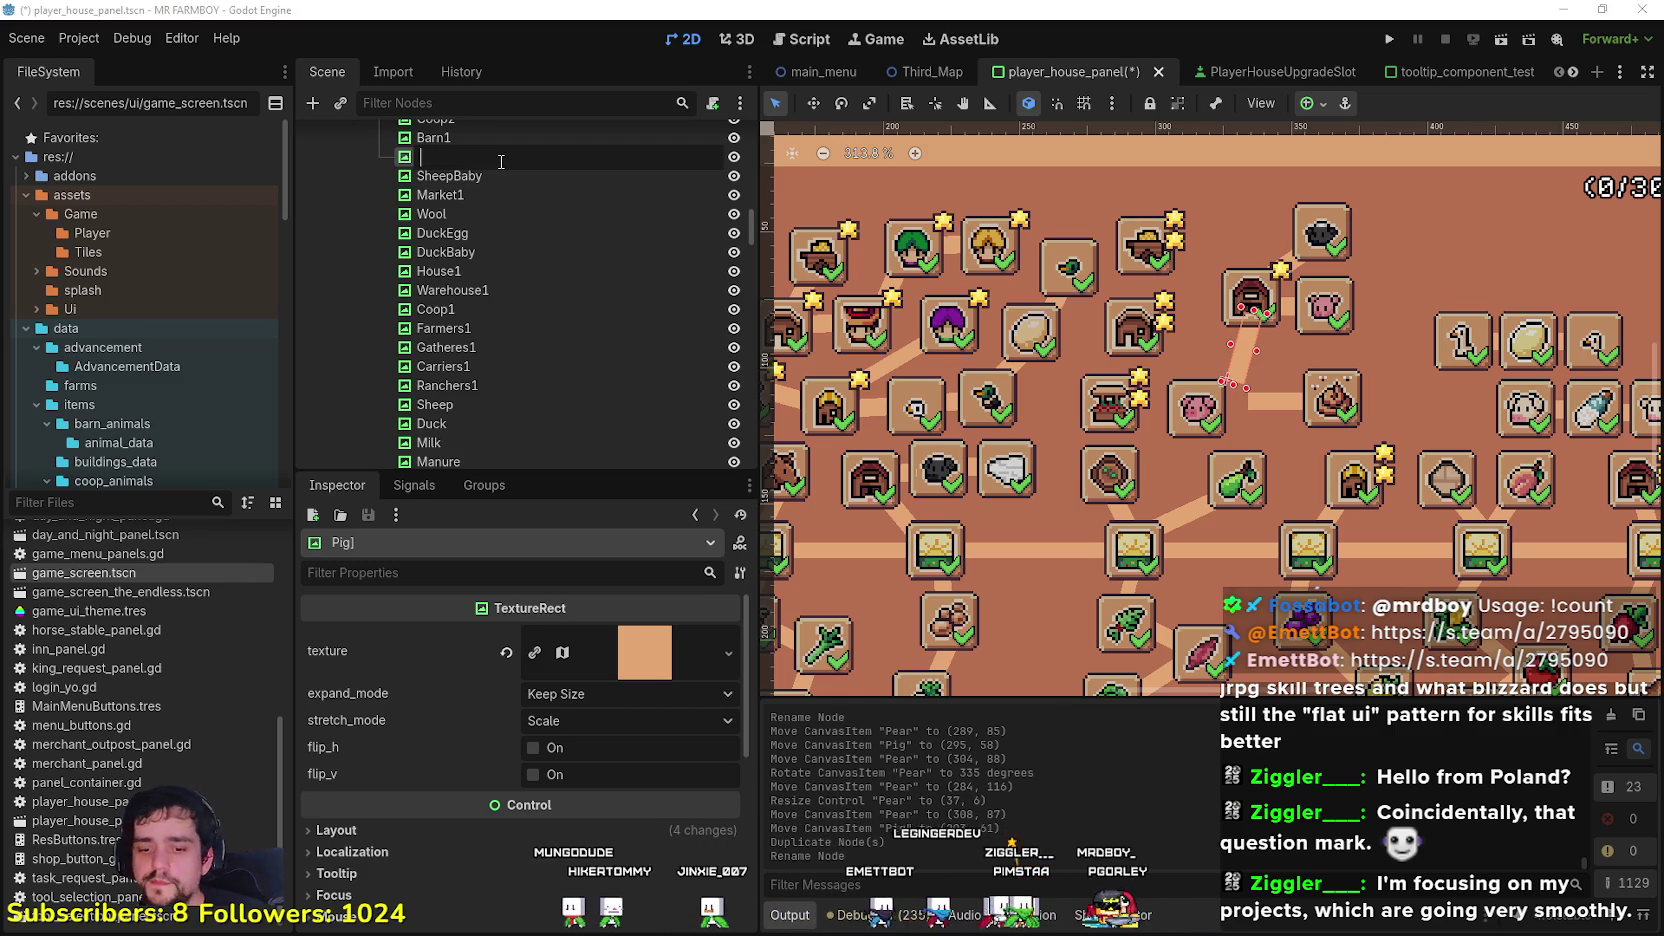
text(Pig)
key(Return)
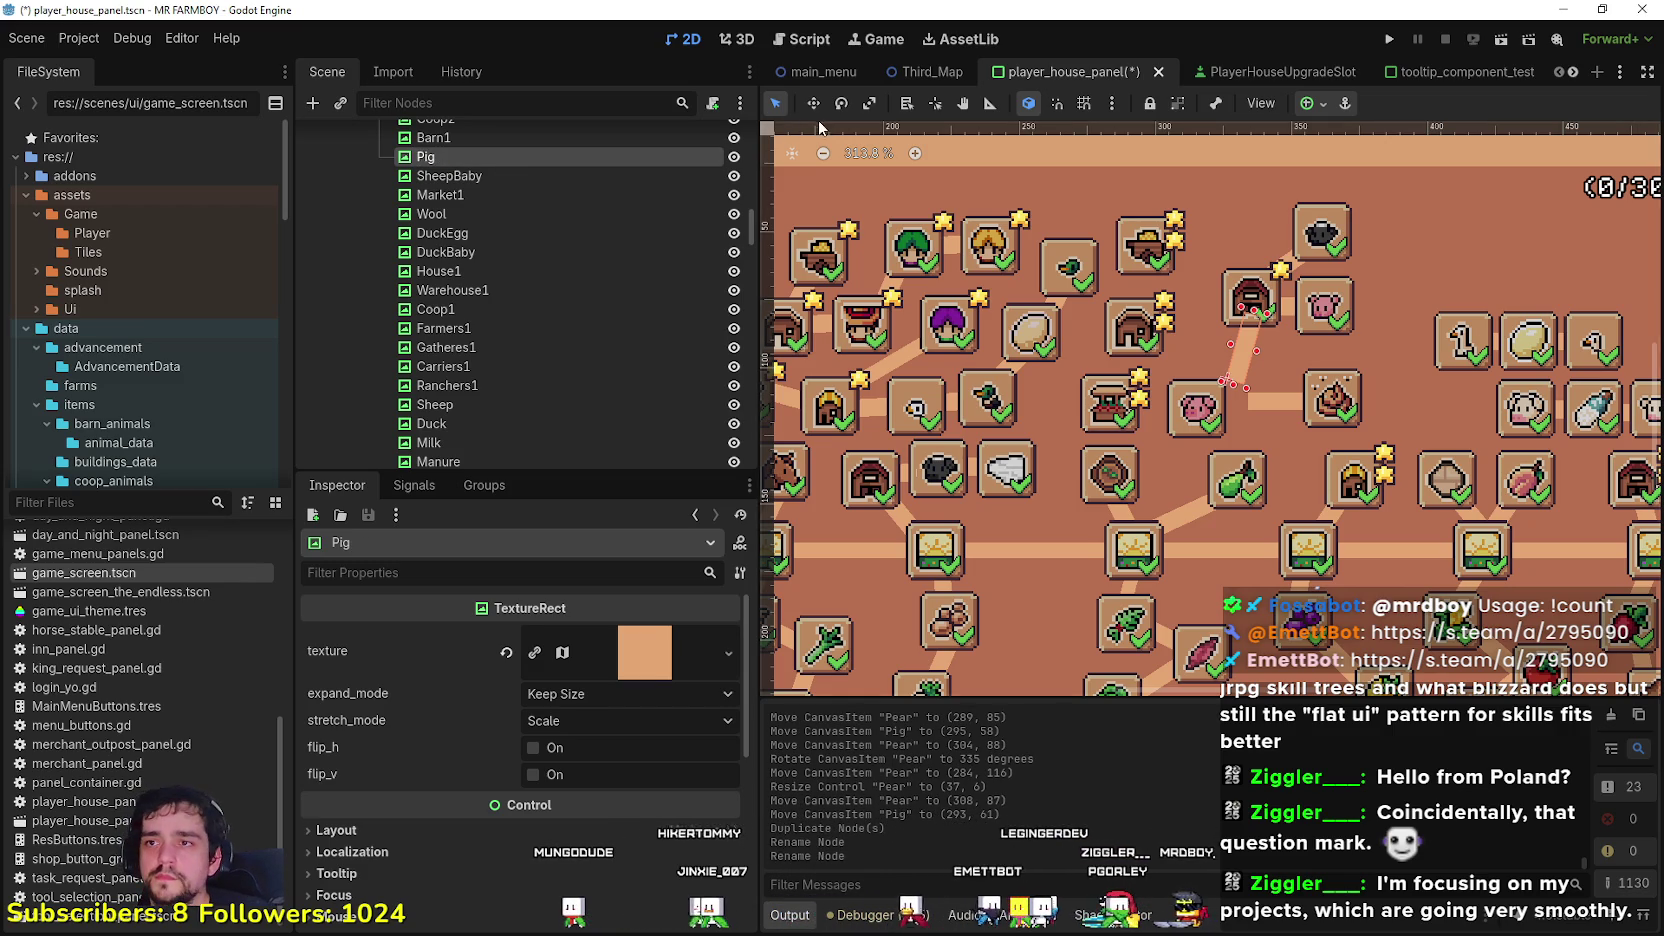
Step: Move, stretch and rotate the Pig connector line into place
click(815, 113)
scroll(1190, 405, up, 1)
drag(1265, 332, 1149, 537)
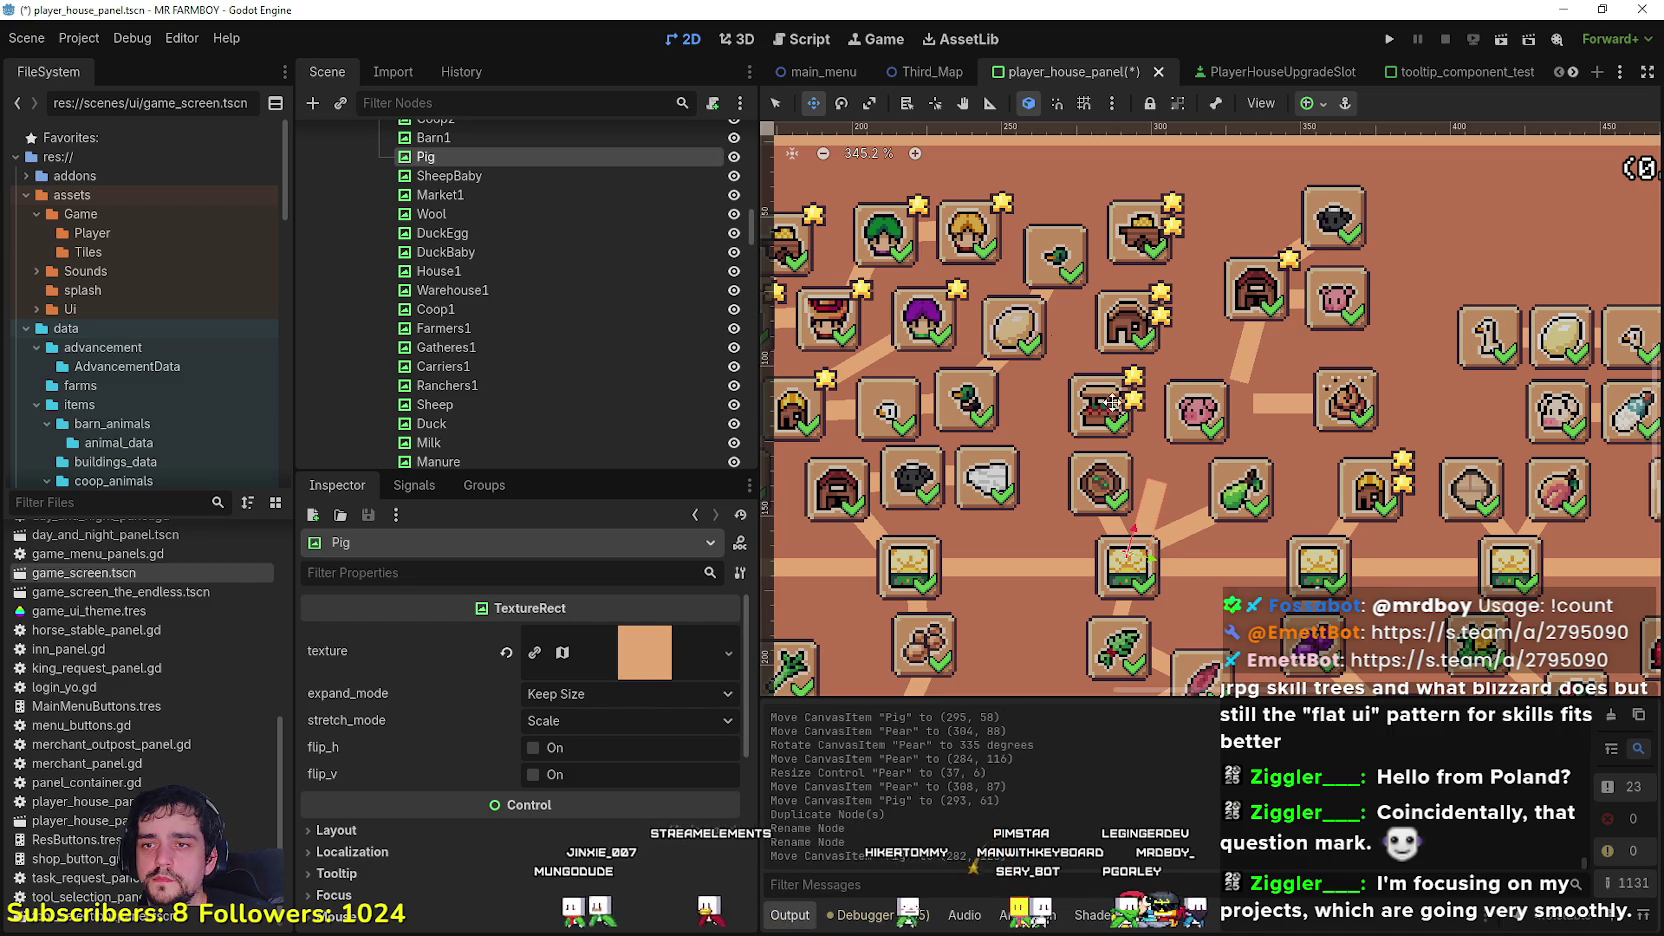
drag(1160, 479, 1168, 412)
click(841, 104)
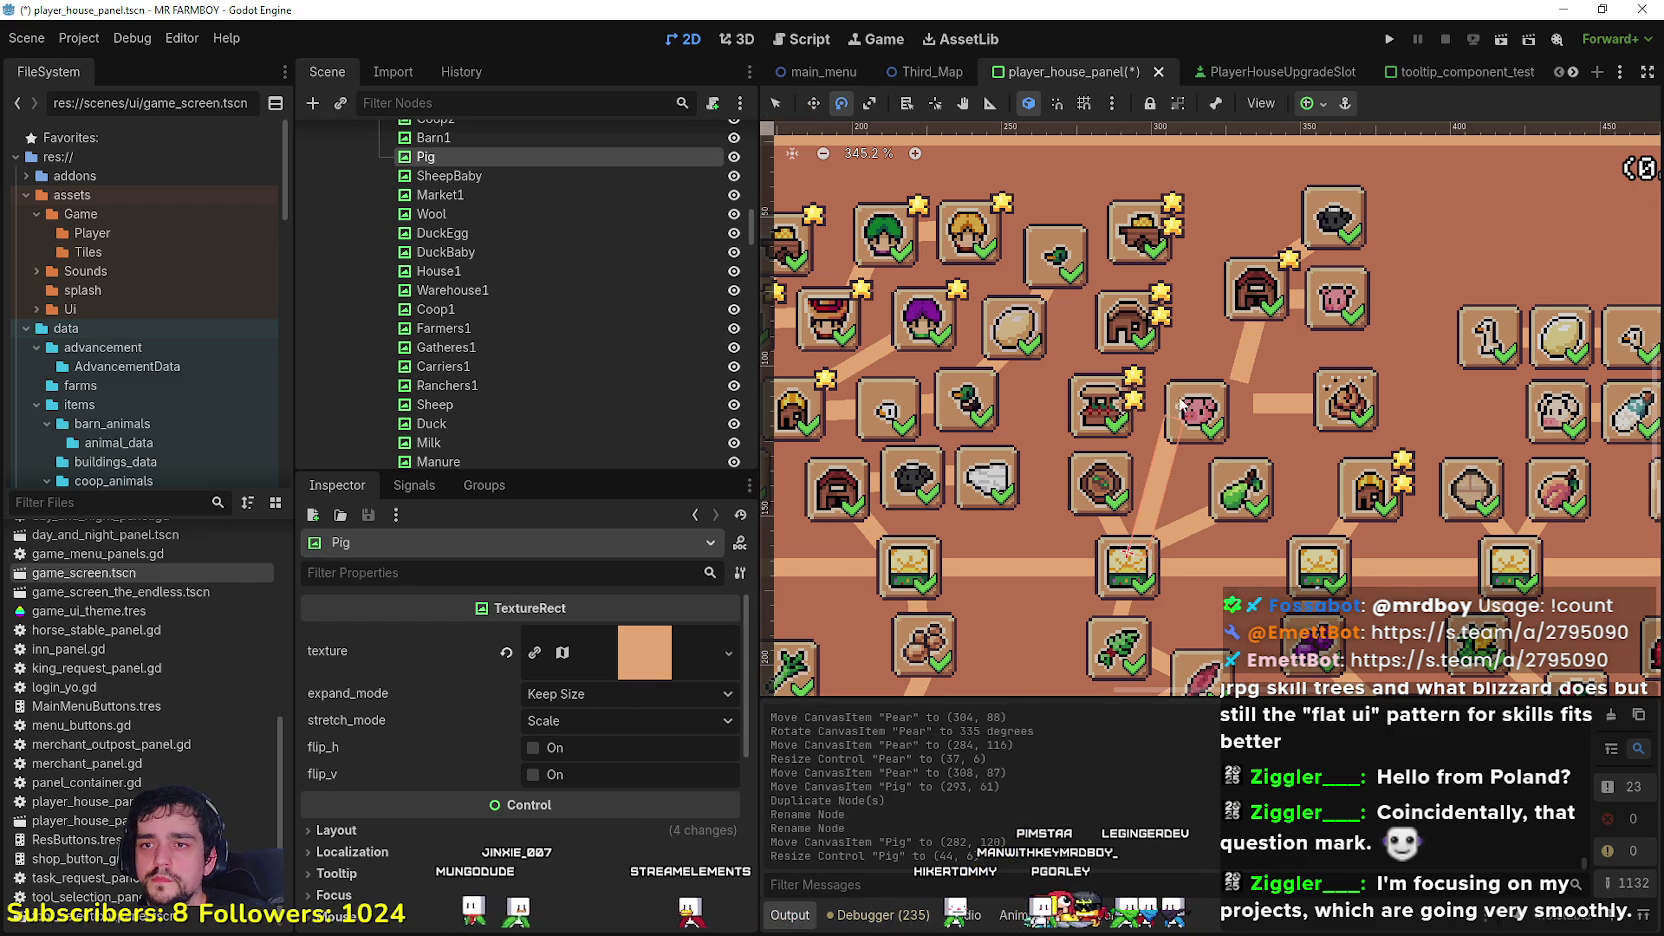
drag(1090, 530, 1079, 593)
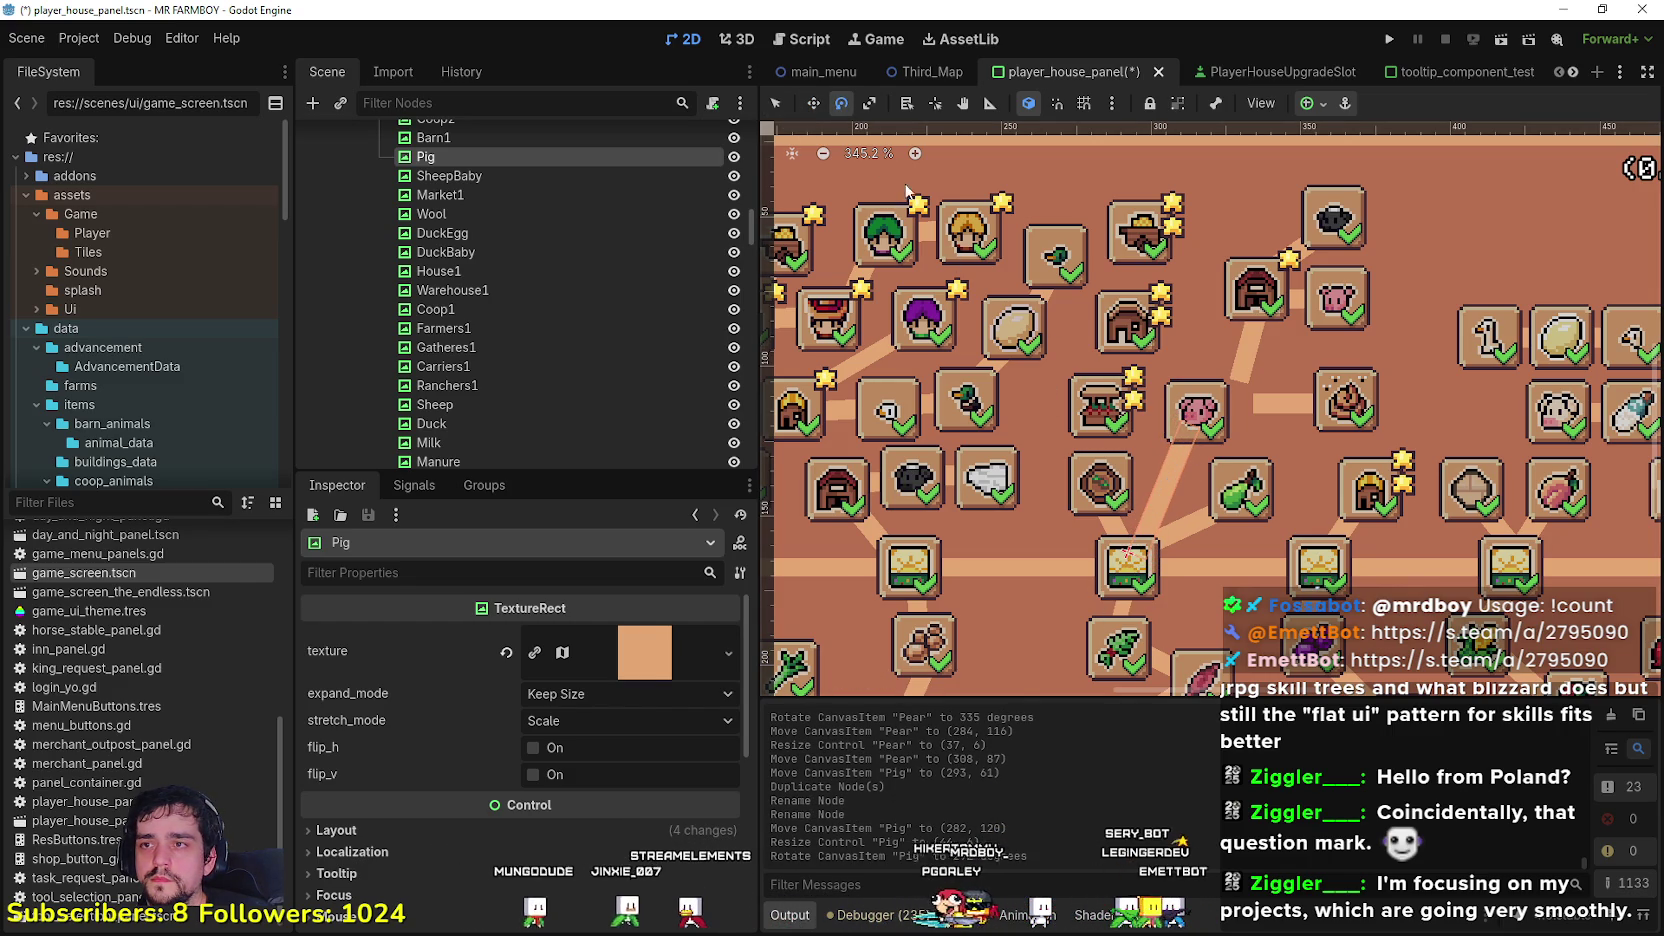
drag(1139, 474, 1177, 451)
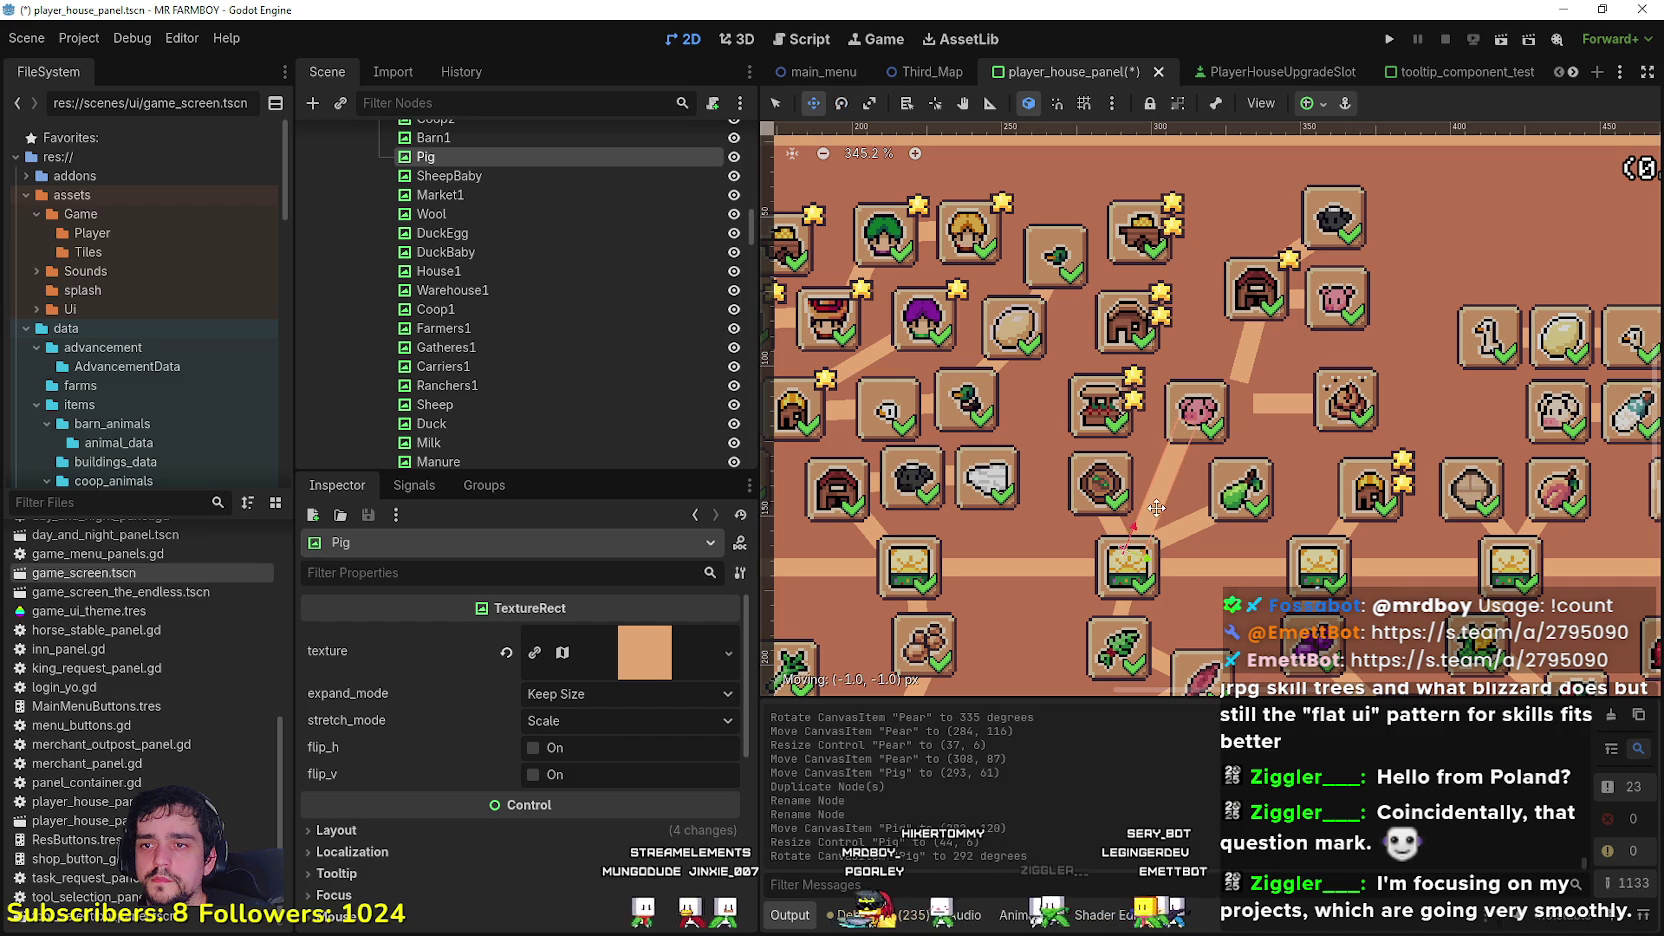
Step: Shift the Barn1 slot to its new spot beside the Pig slot
click(775, 104)
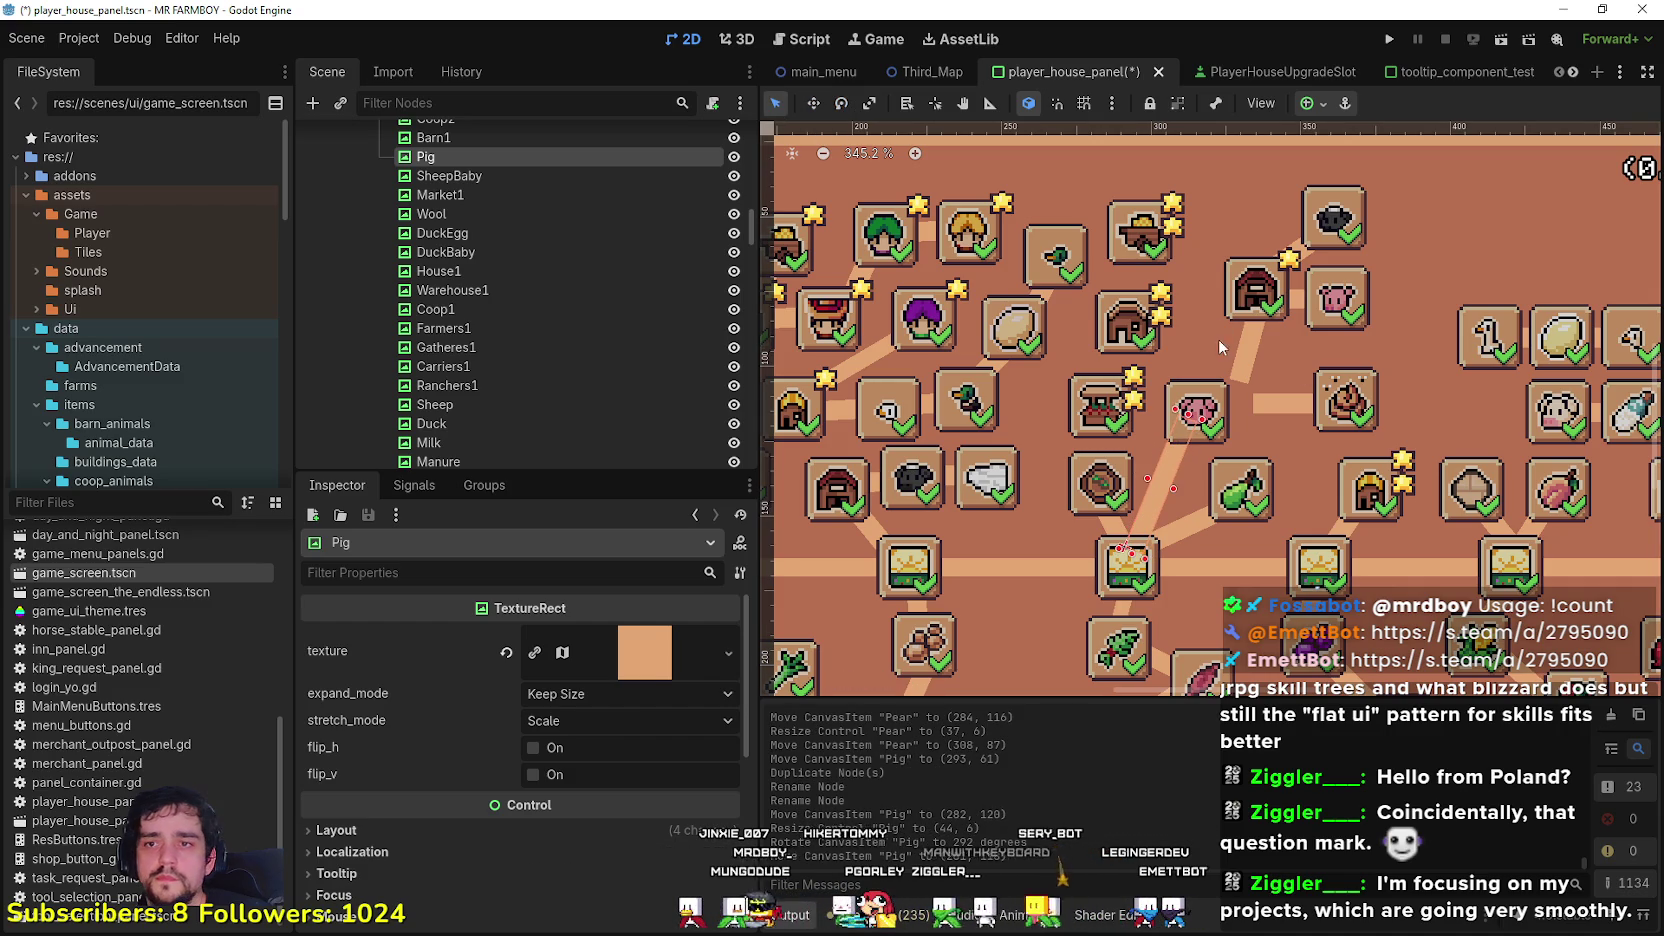
drag(1256, 350, 1209, 369)
mouse_move(1250, 300)
mouse_down()
mouse_move(1232, 320)
mouse_move(1295, 316)
mouse_up()
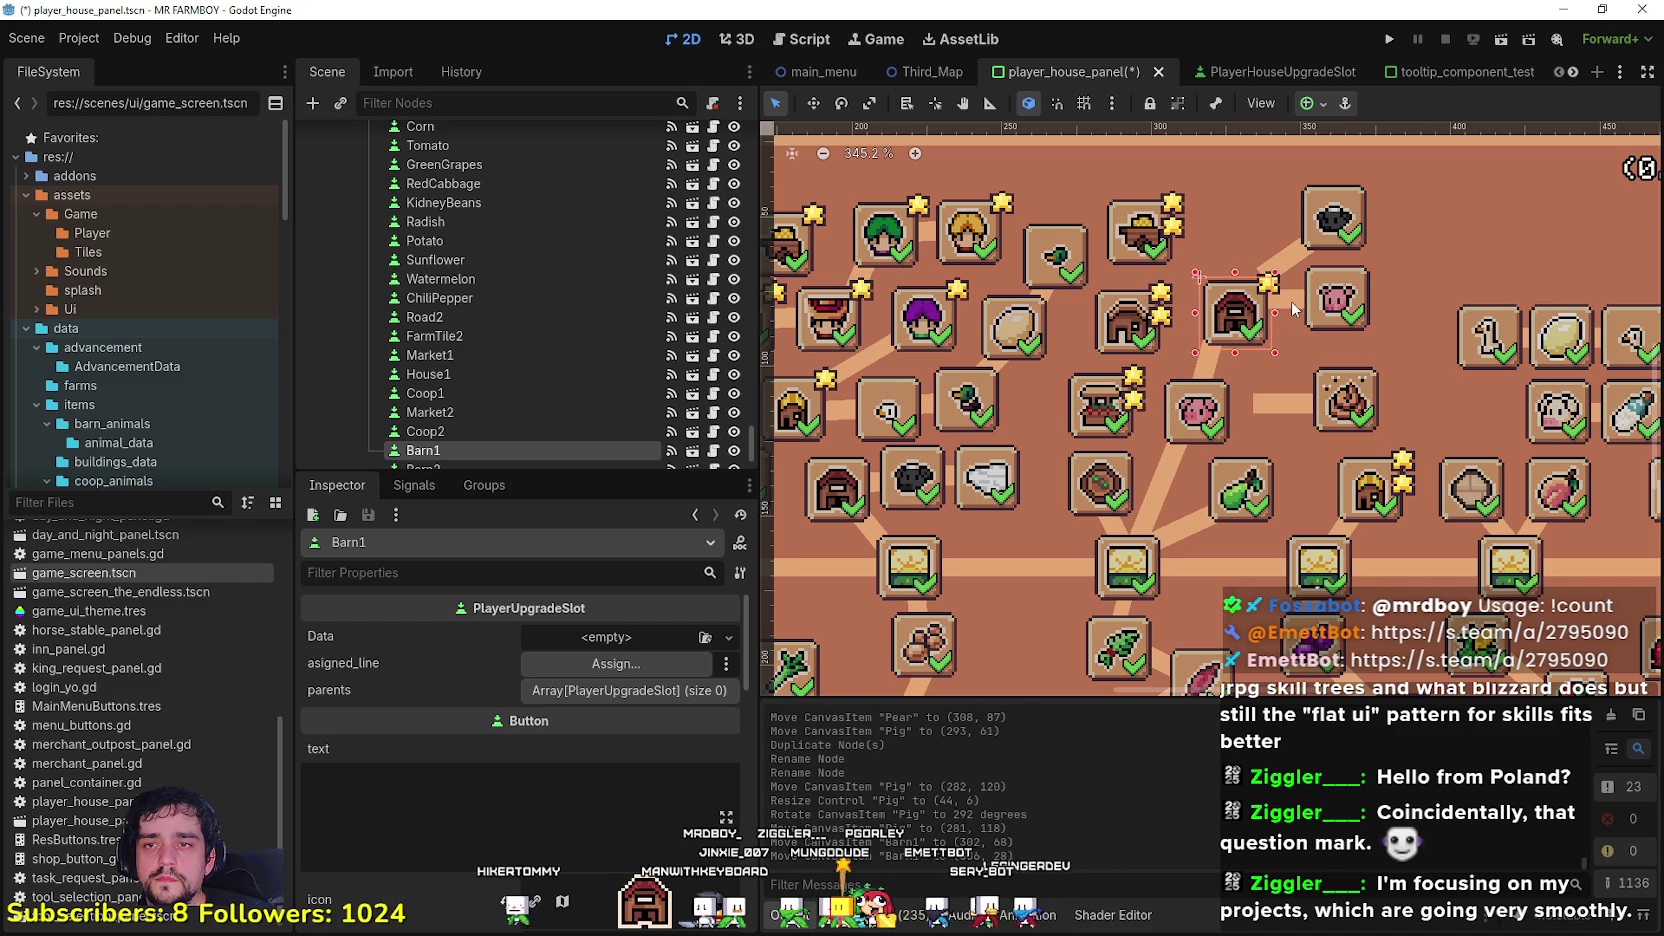
click(1295, 303)
mouse_move(1293, 300)
mouse_down()
mouse_move(1279, 309)
mouse_move(1332, 298)
mouse_move(1319, 310)
mouse_up()
Step: Nudge SheepBaby down-left and move the Manure slot left beside Pig
drag(1333, 210, 1234, 281)
drag(1315, 239, 1294, 249)
scroll(1360, 394, up, 1)
drag(1257, 403, 1198, 410)
drag(1345, 405, 1299, 408)
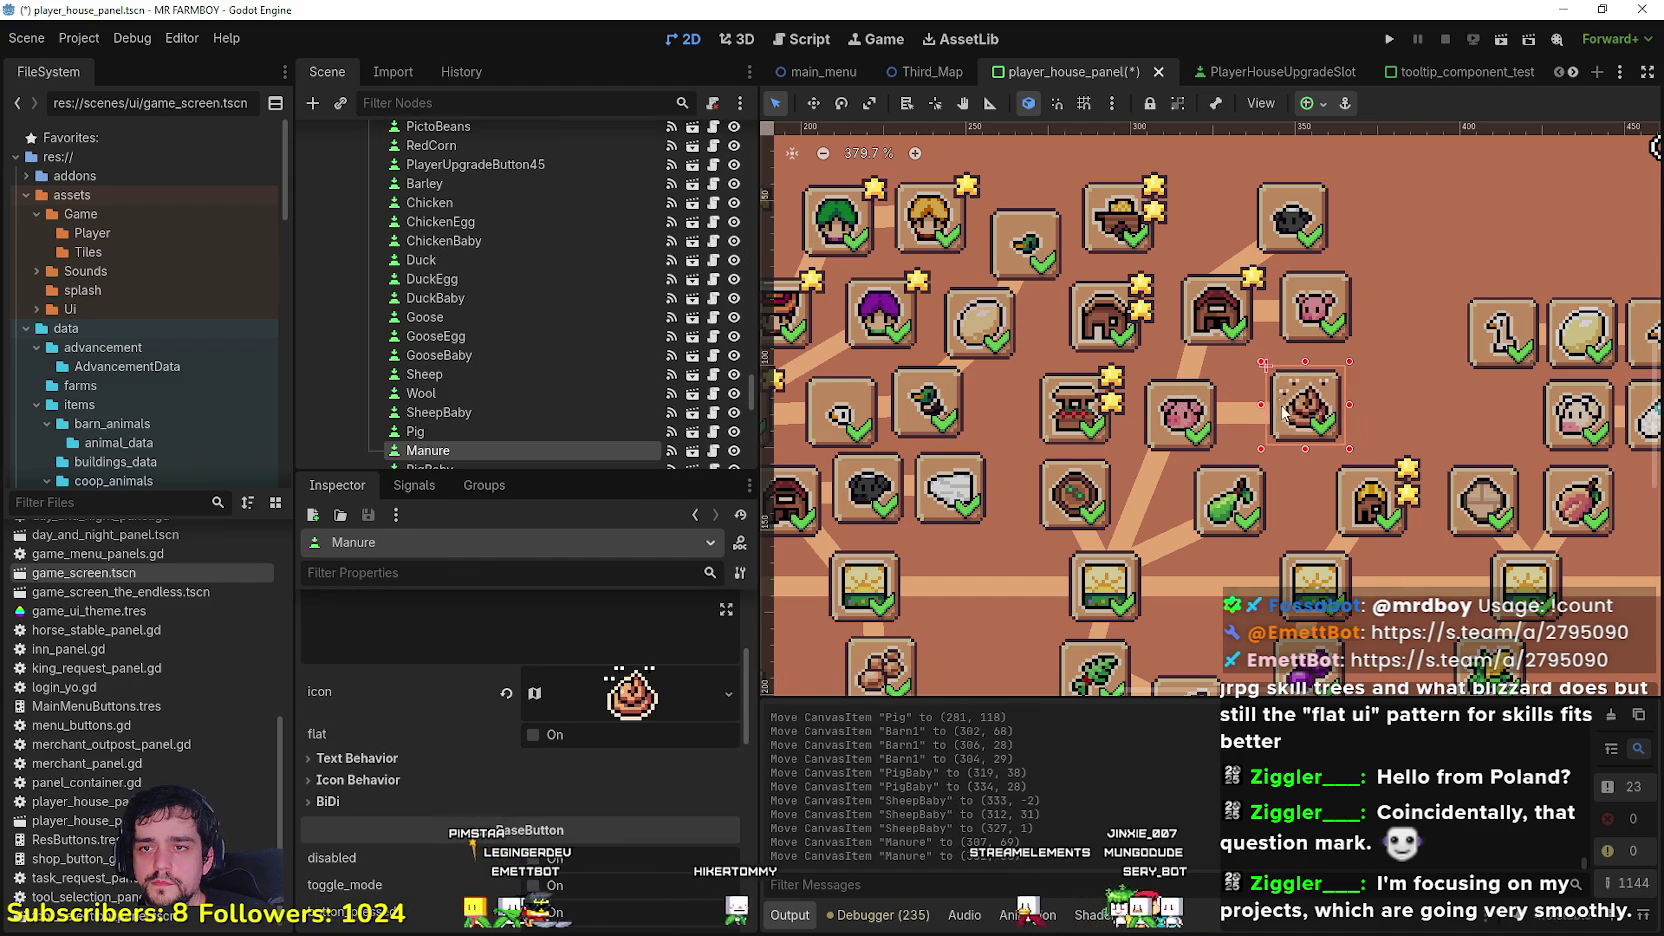
scroll(1268, 450, down, 7)
scroll(1265, 457, down, 3)
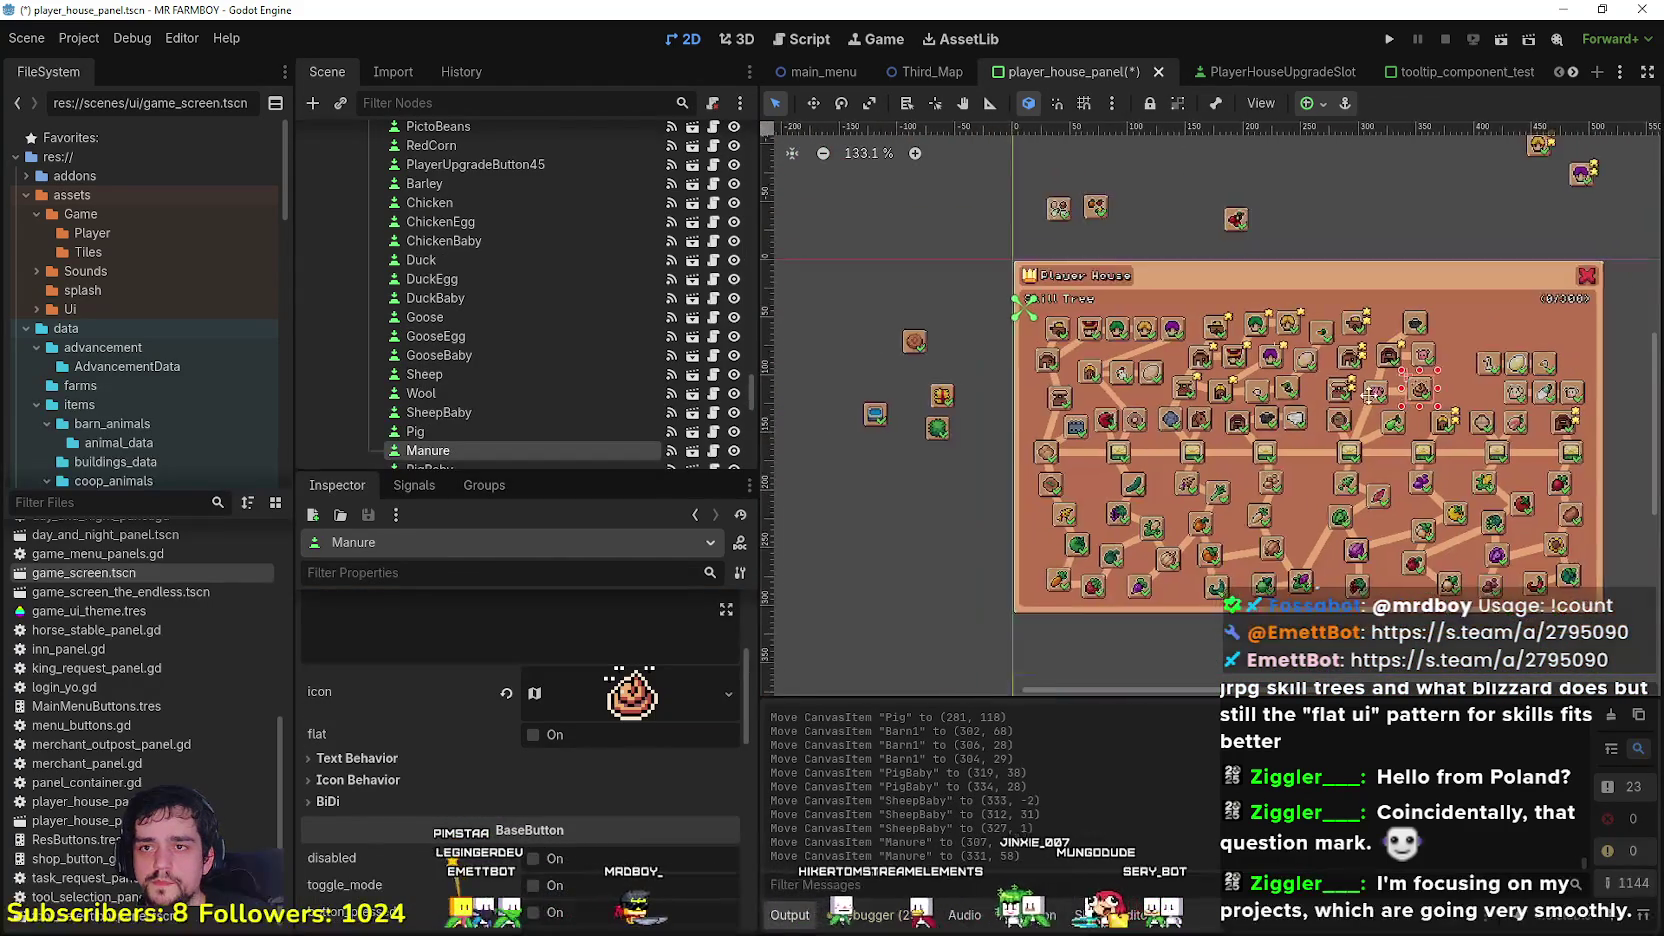
scroll(1261, 390, up, 1)
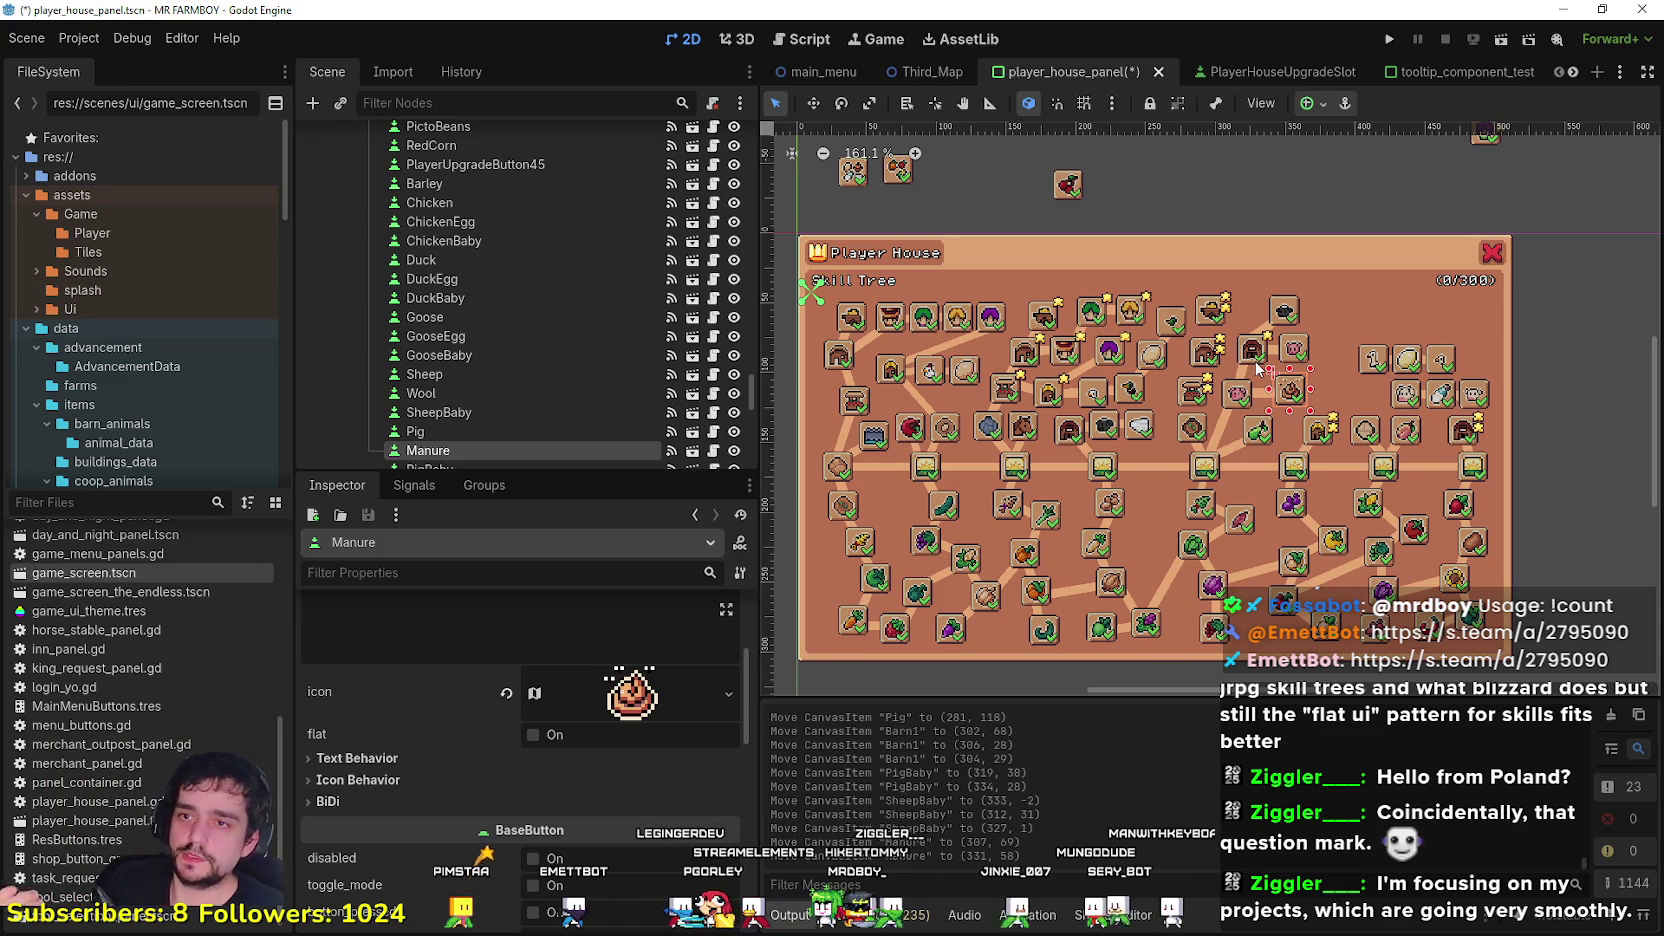
scroll(1258, 368, down, 5)
scroll(1298, 368, up, 4)
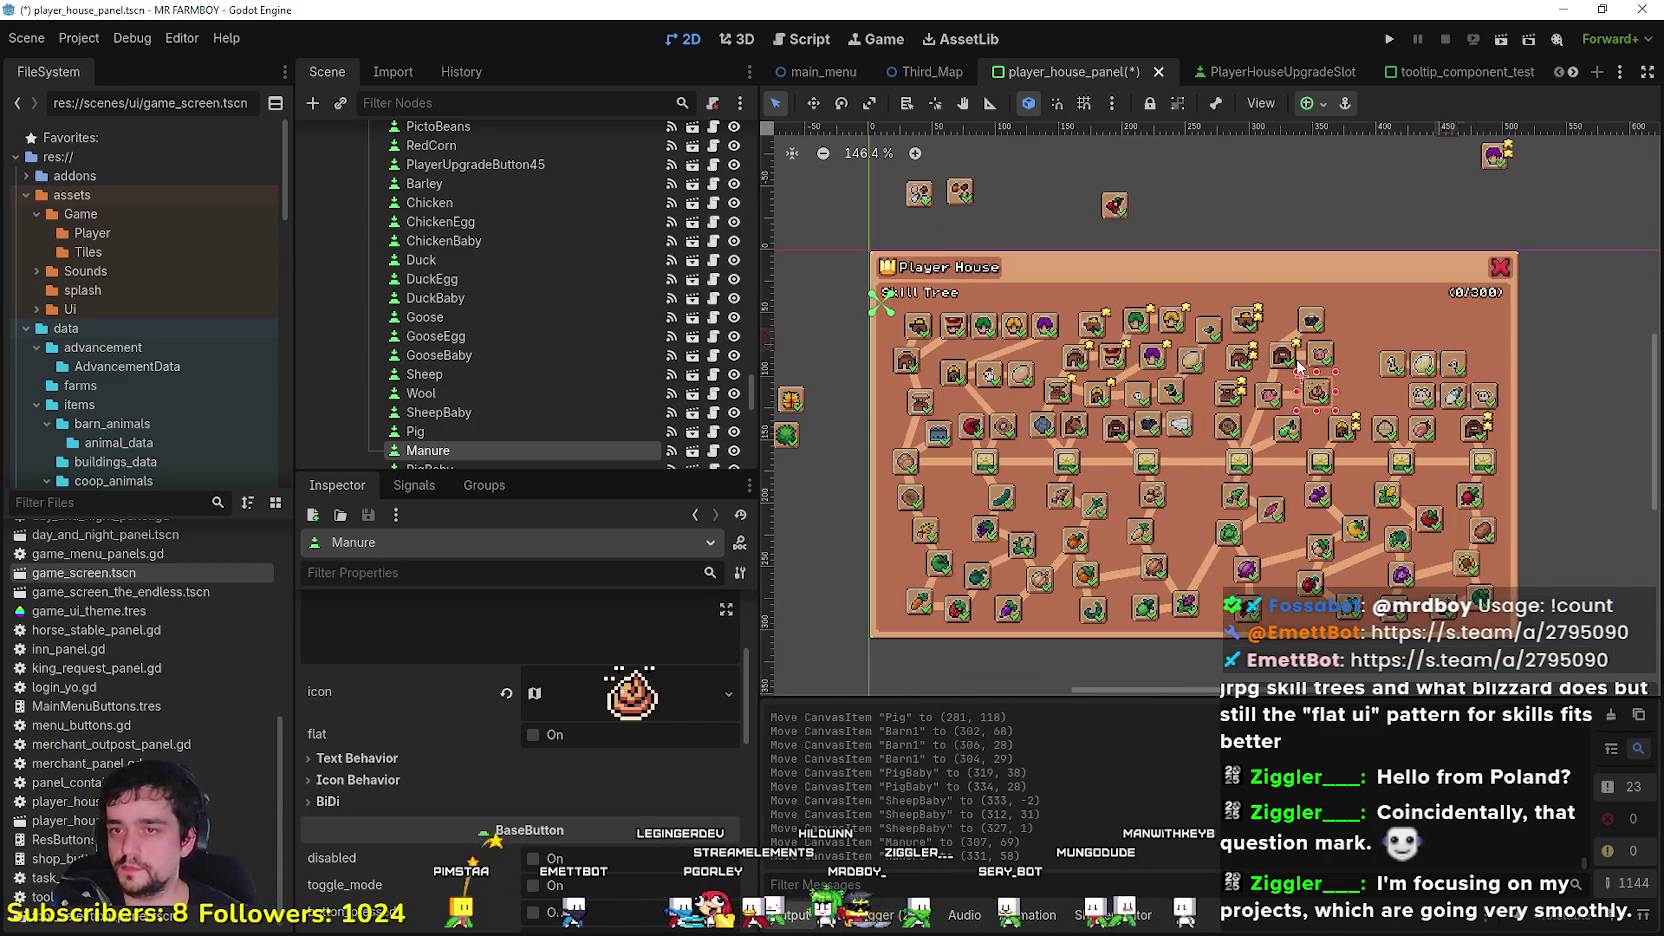
scroll(1517, 420, up, 2)
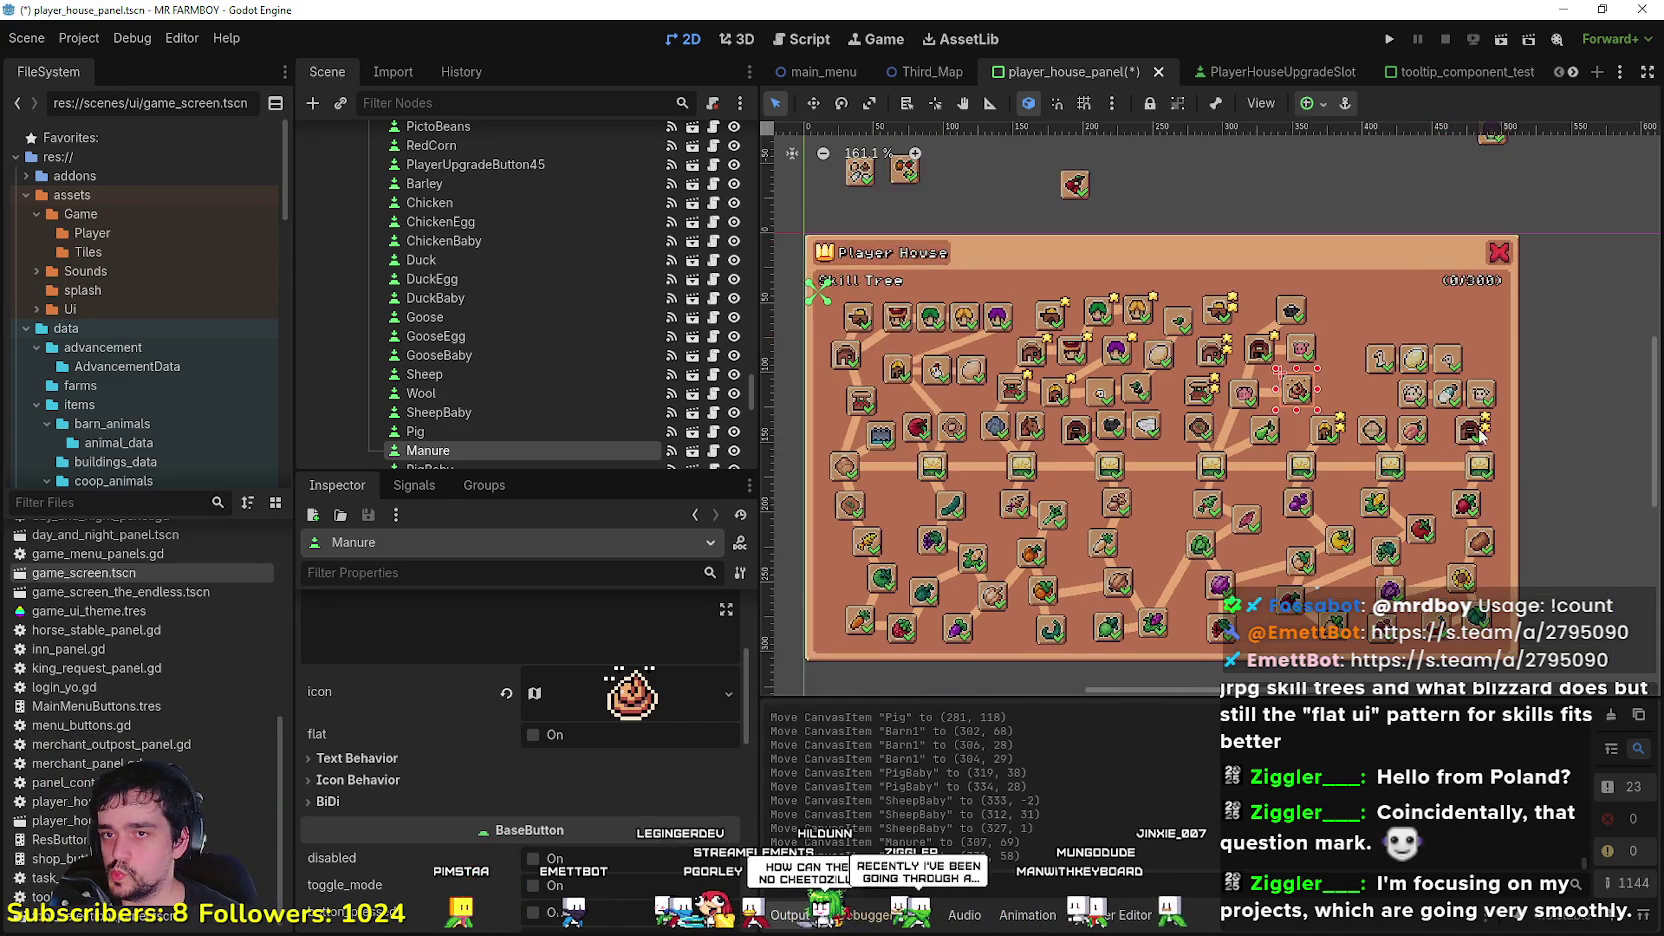
scroll(1437, 398, down, 1)
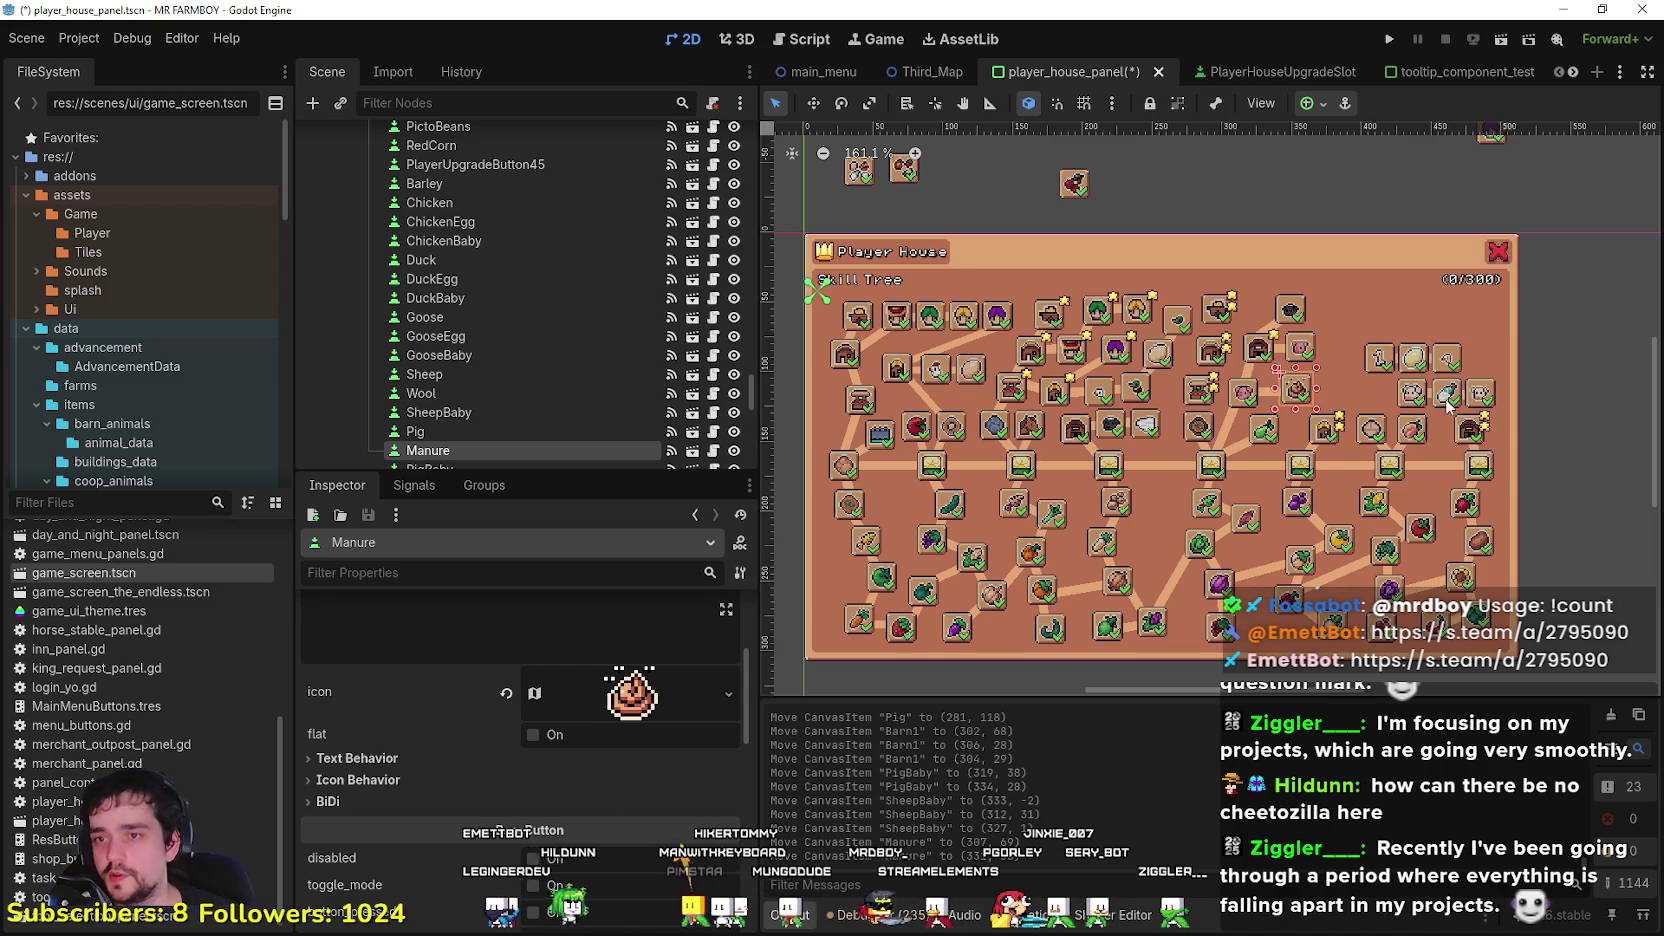
scroll(1020, 411, down, 4)
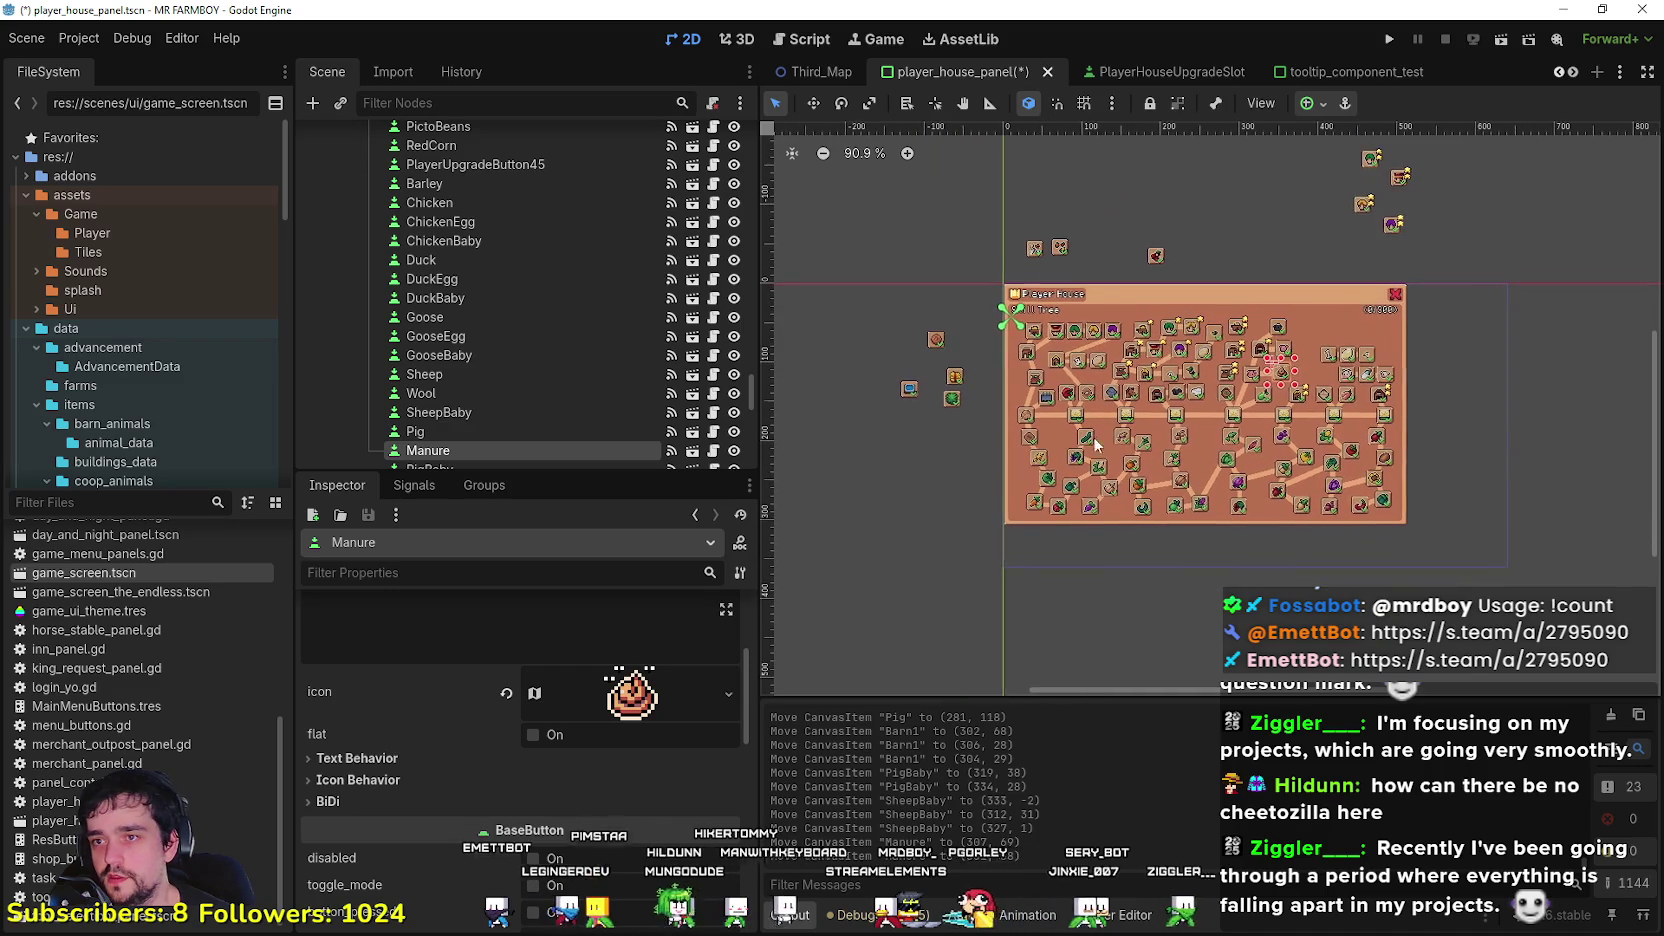
scroll(1251, 326, up, 4)
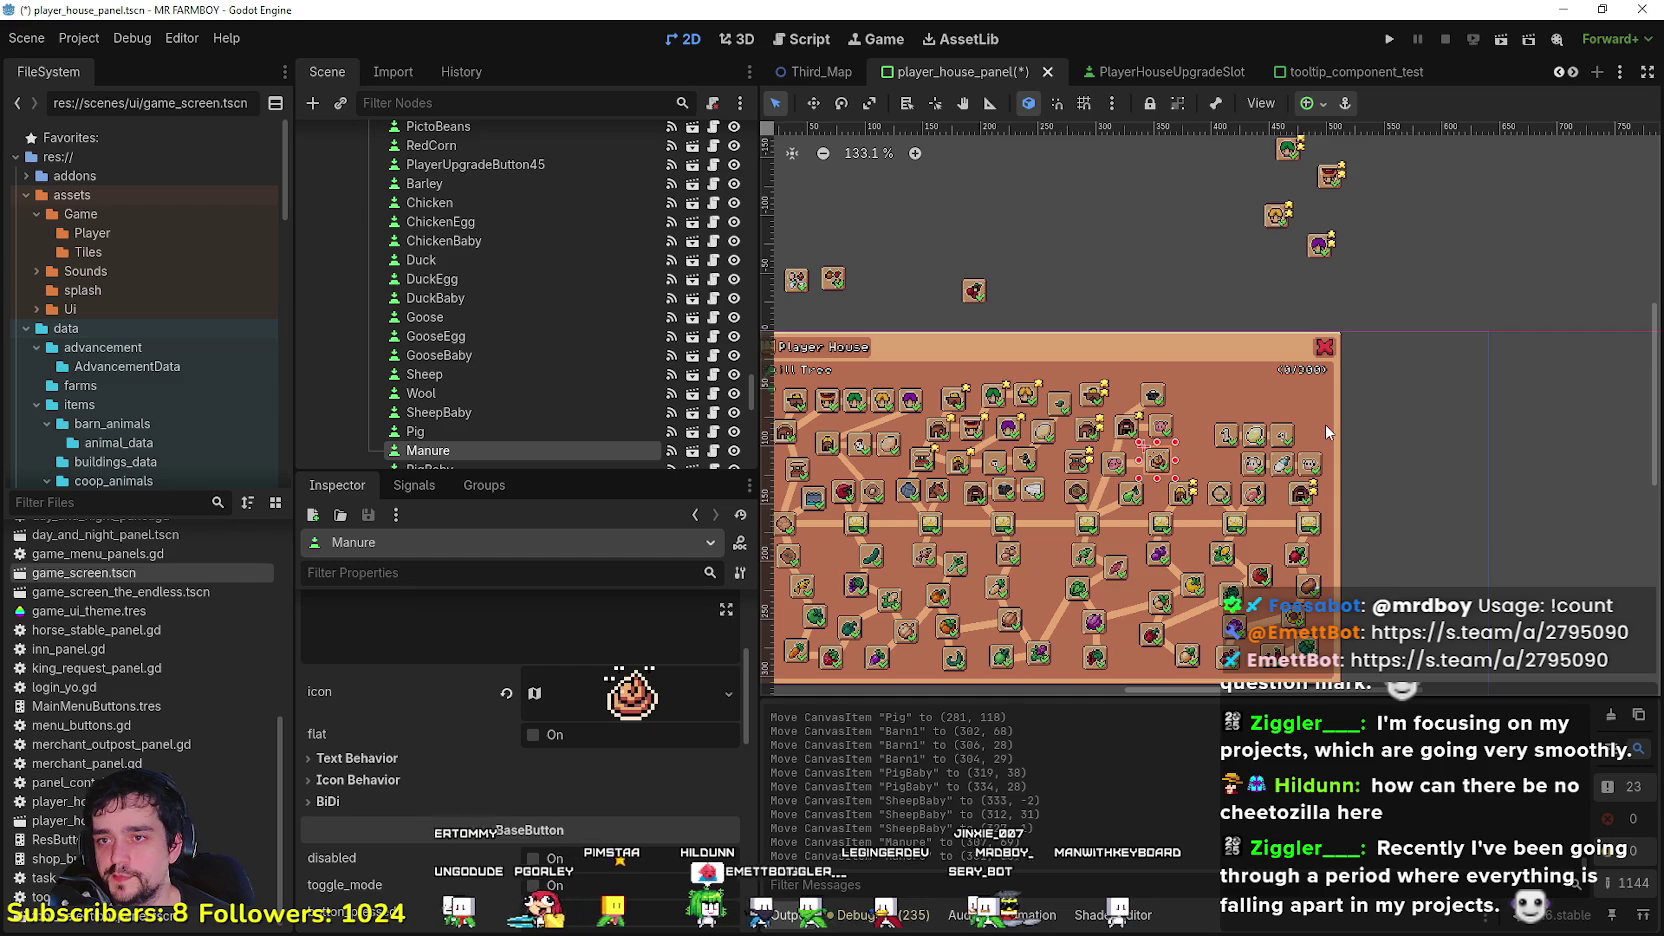
scroll(1325, 424, up, 3)
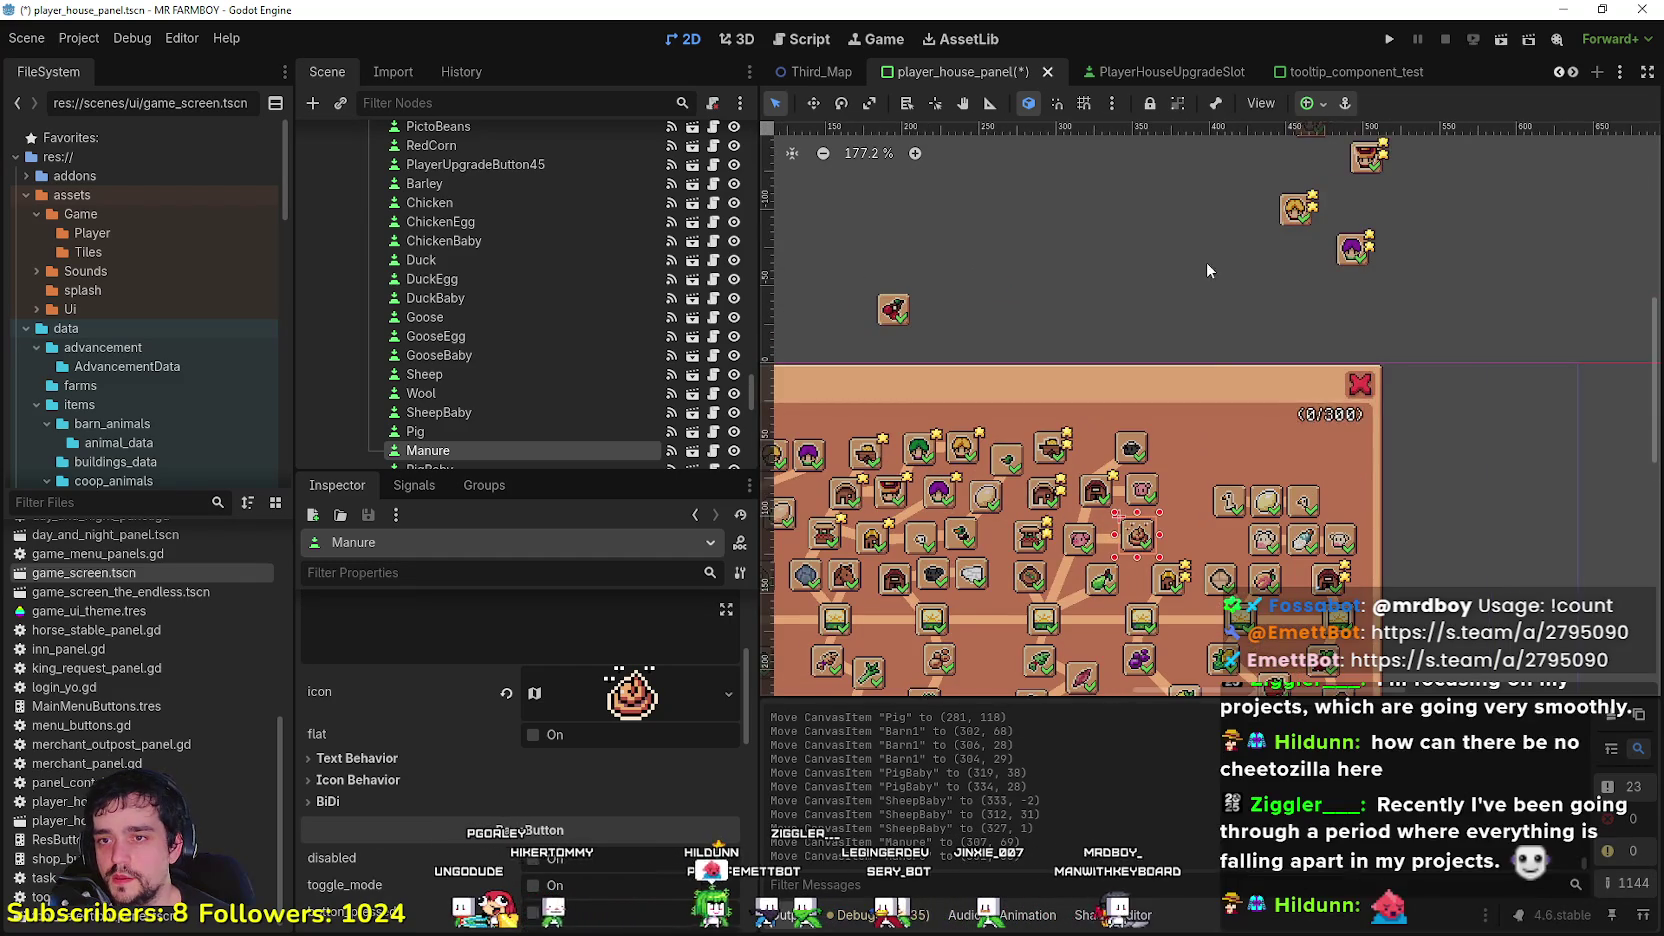
scroll(1187, 313, down, 1)
scroll(1173, 316, down, 3)
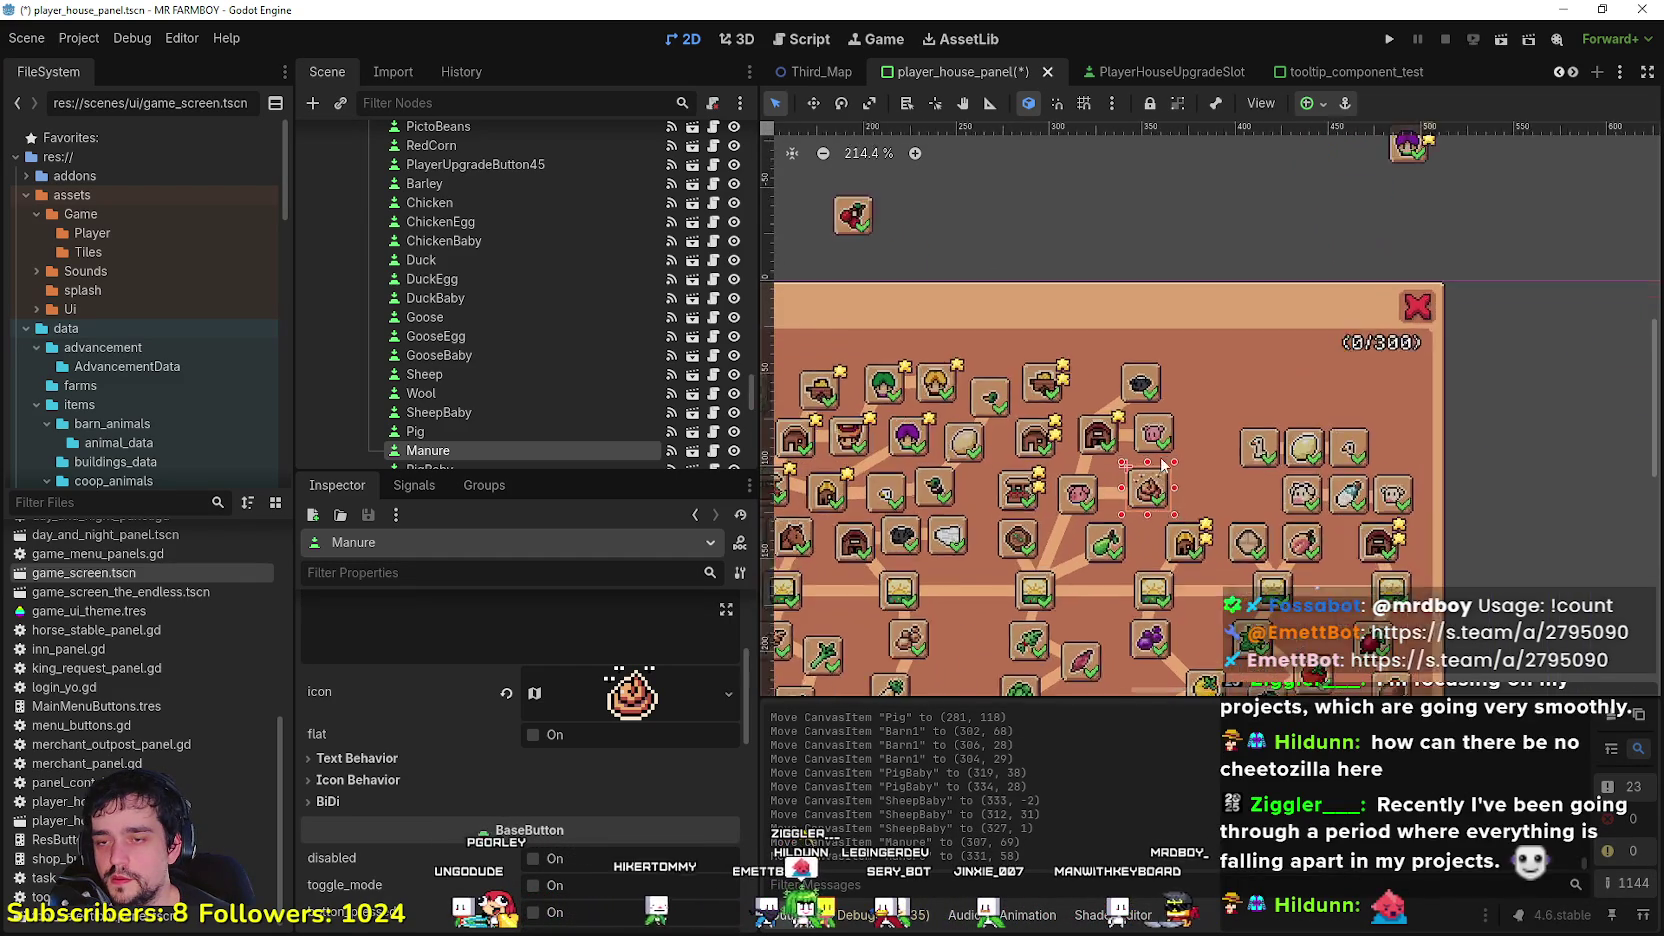
click(1195, 404)
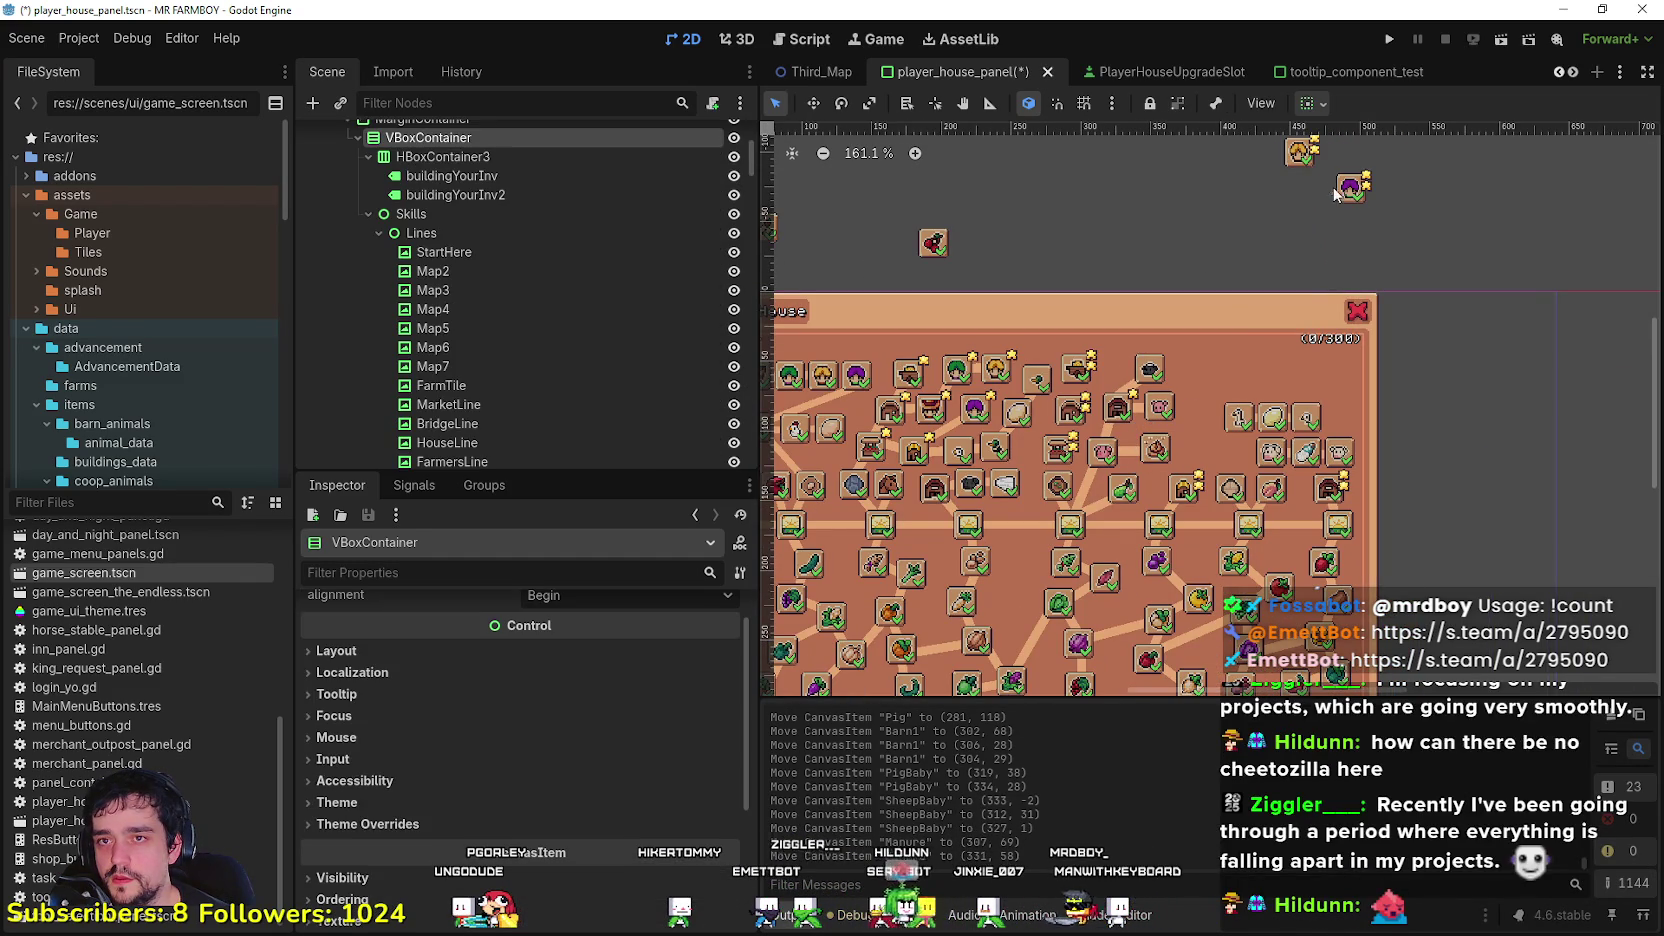
Step: Move the Farmers2 slot down and to the left into its new spot
click(1340, 188)
scroll(1284, 234, up, 3)
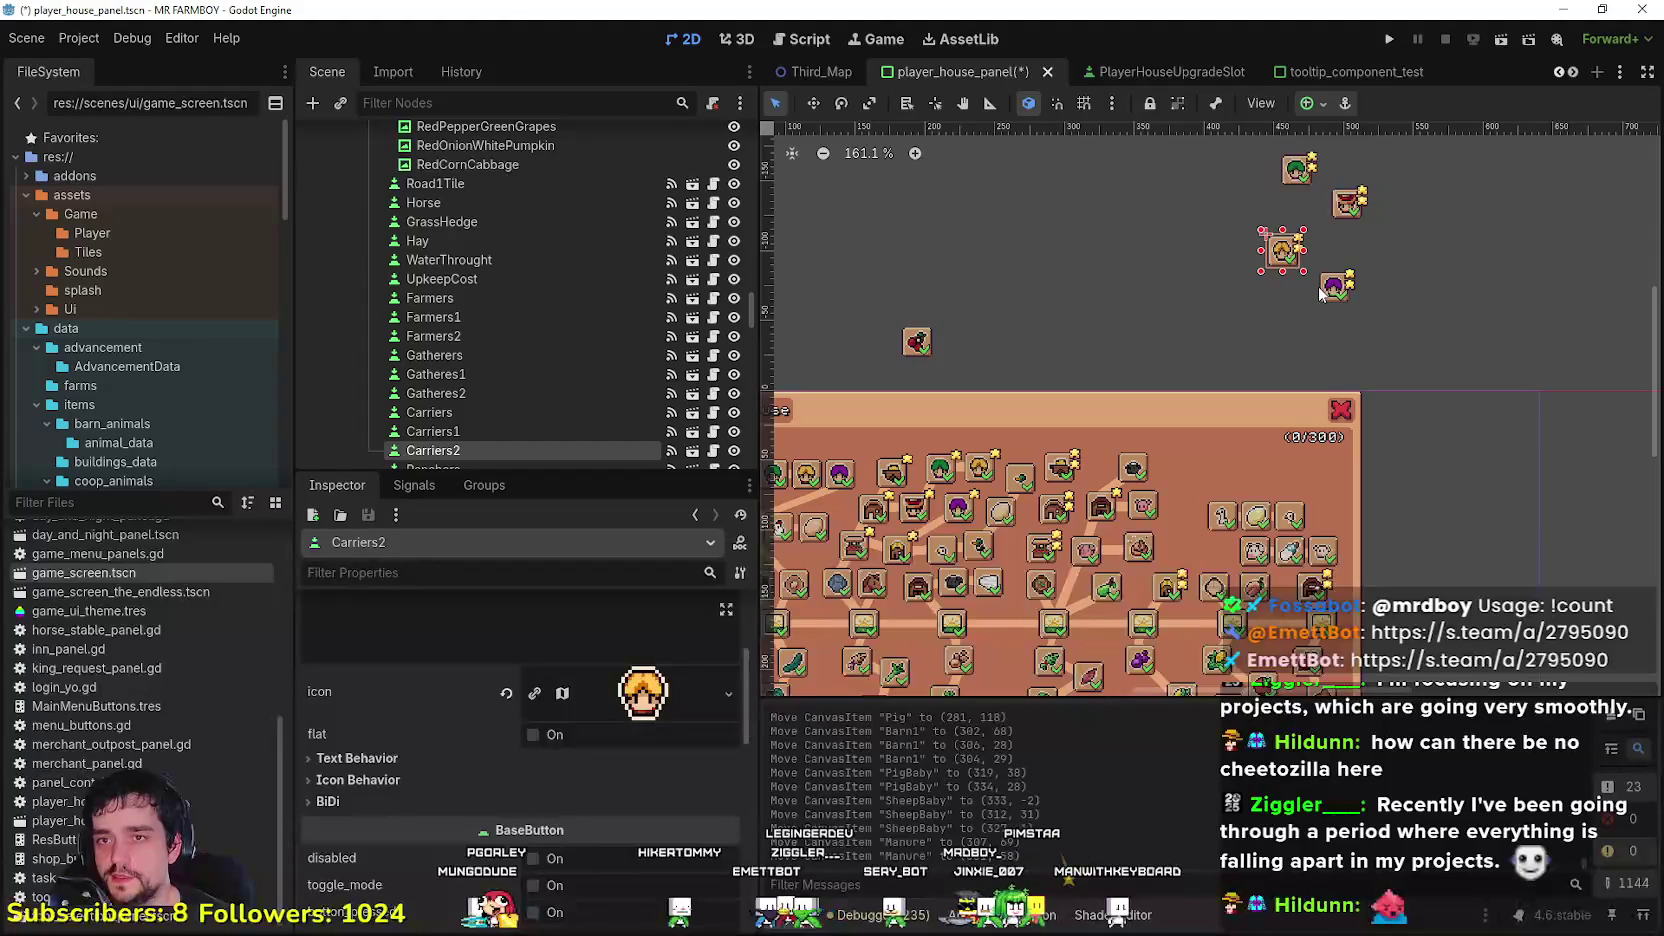
scroll(1086, 508, up, 4)
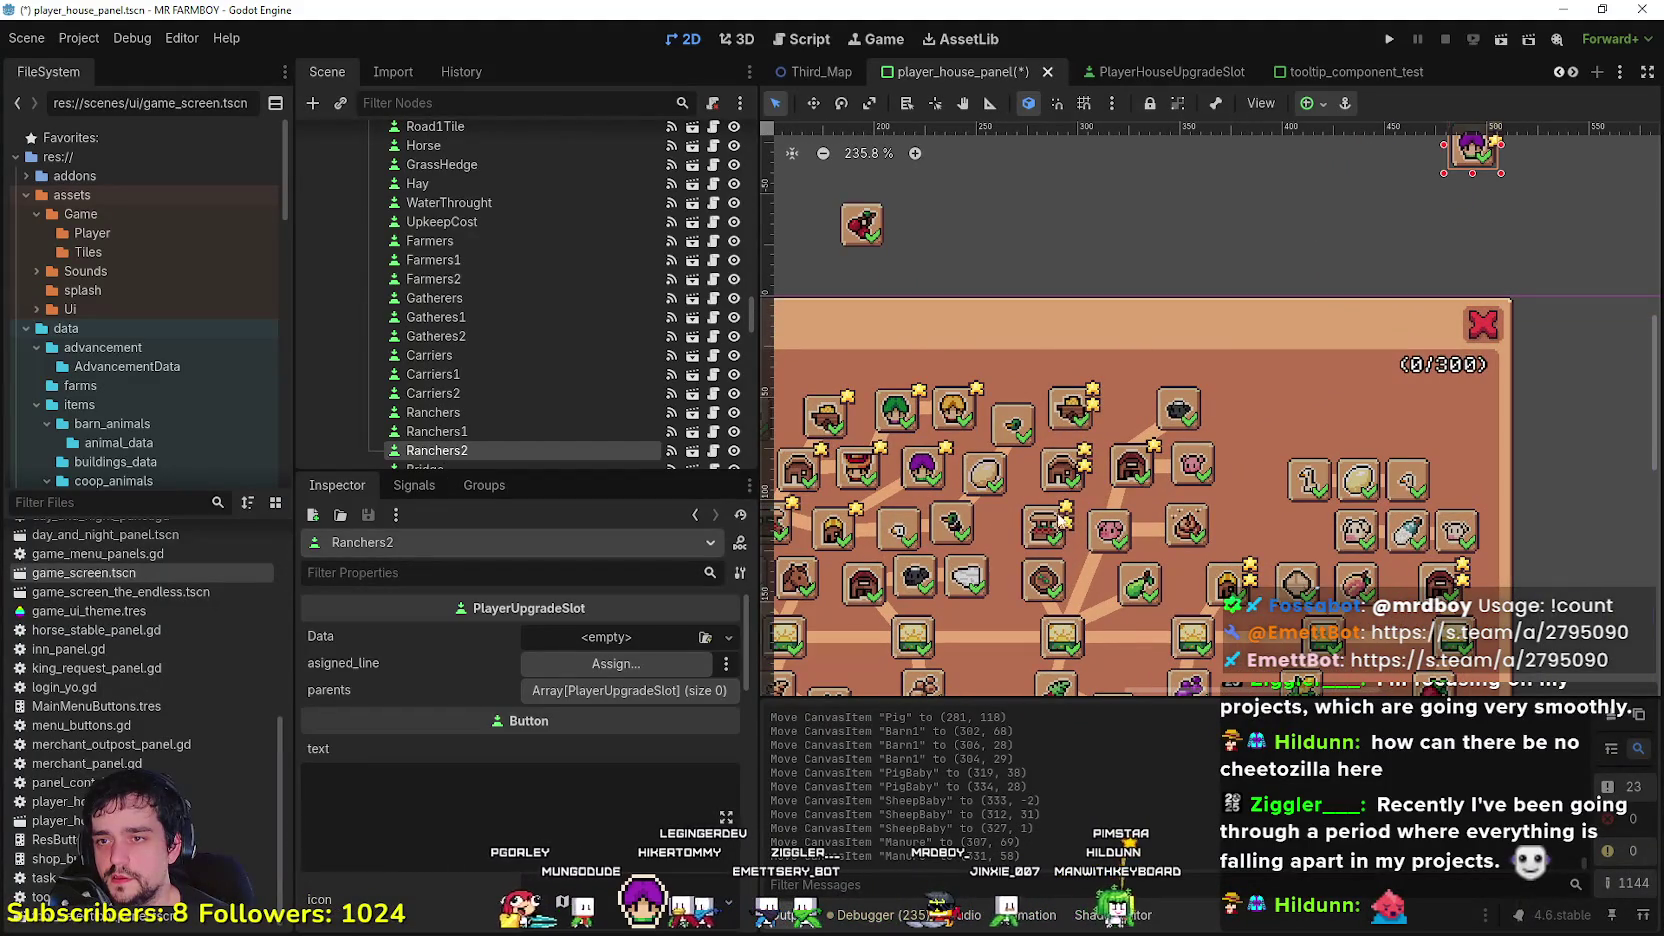
click(1041, 530)
scroll(1260, 470, down, 3)
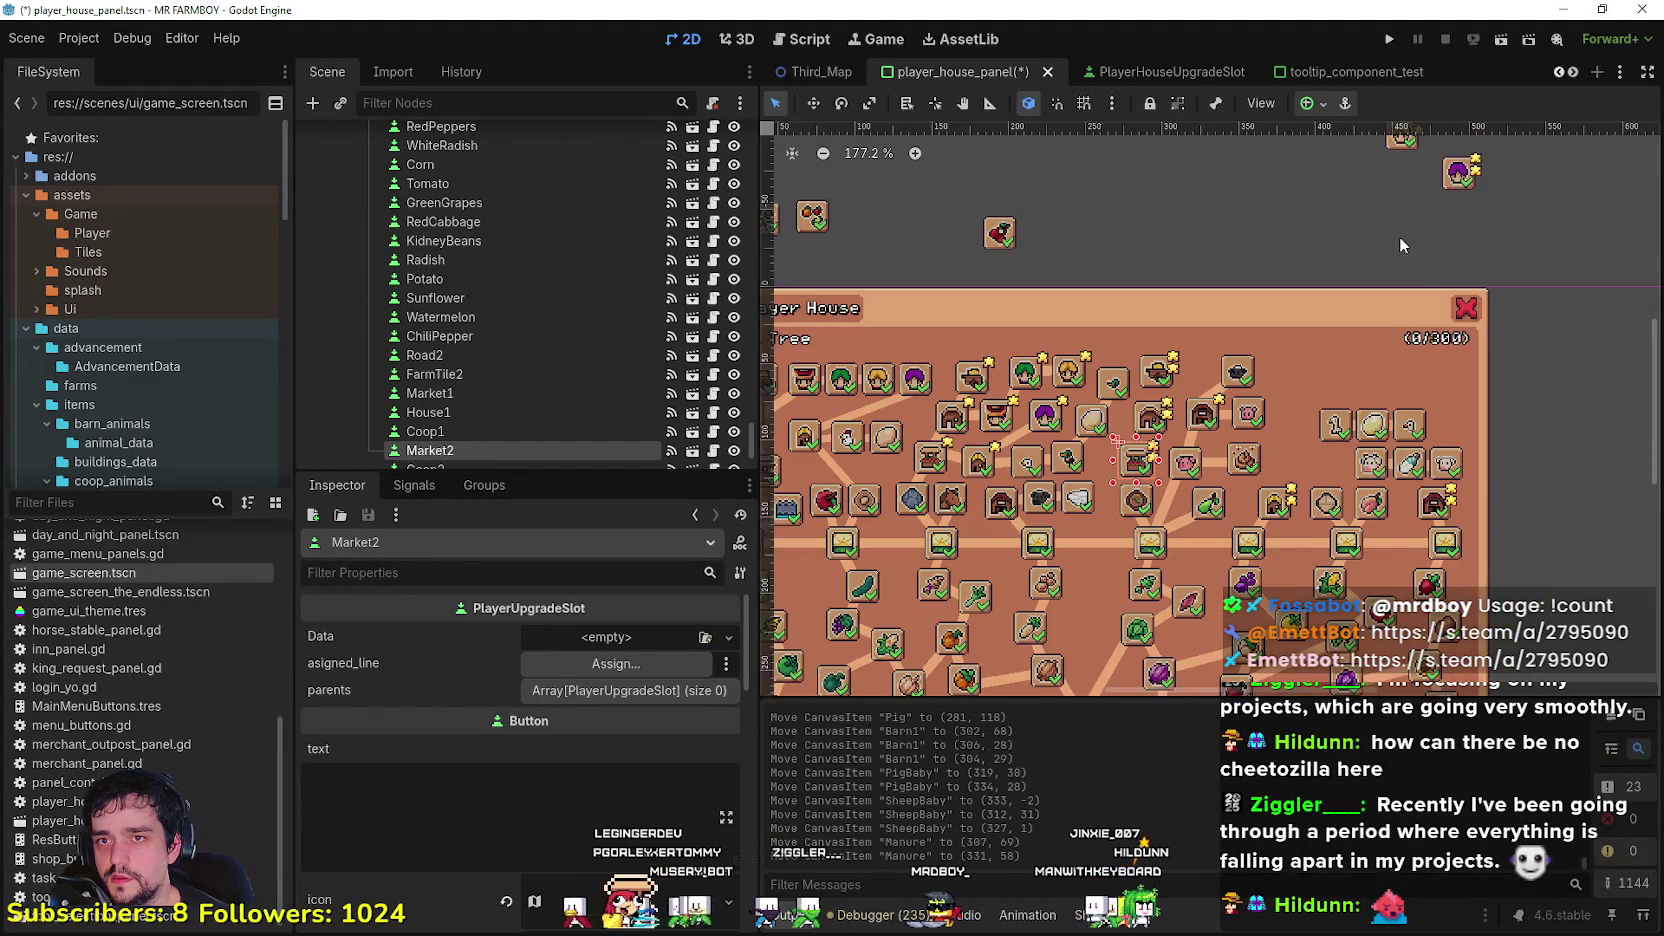
scroll(1346, 302, down, 2)
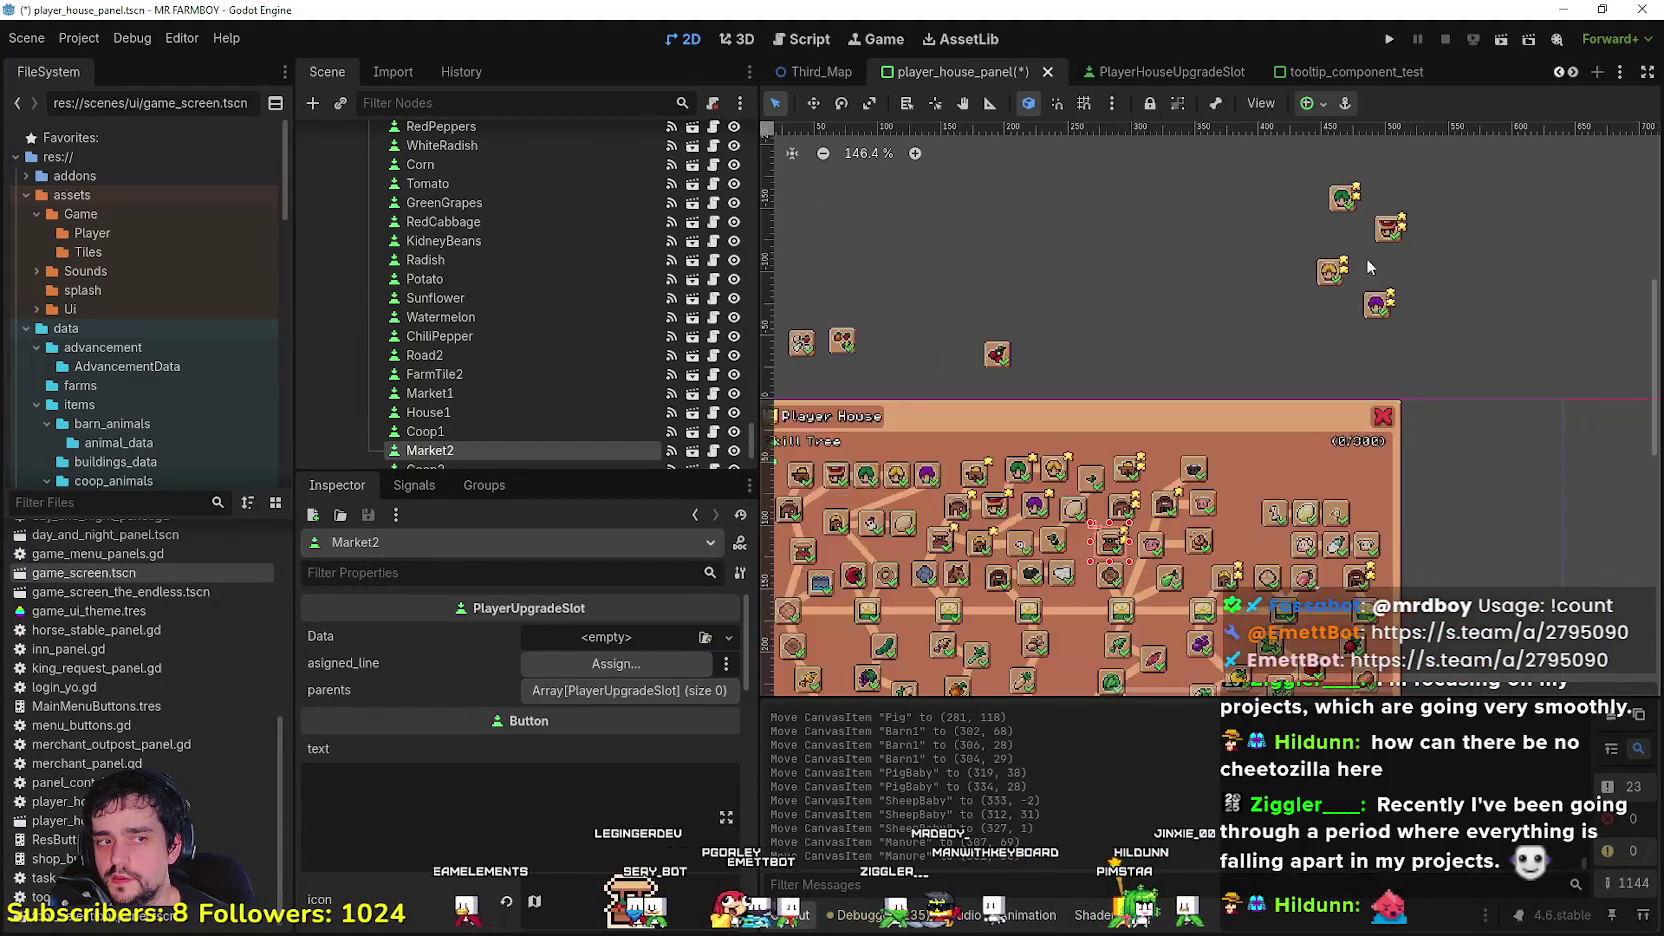
mouse_move(1391, 226)
mouse_down()
mouse_move(1308, 306)
mouse_move(1159, 385)
mouse_up()
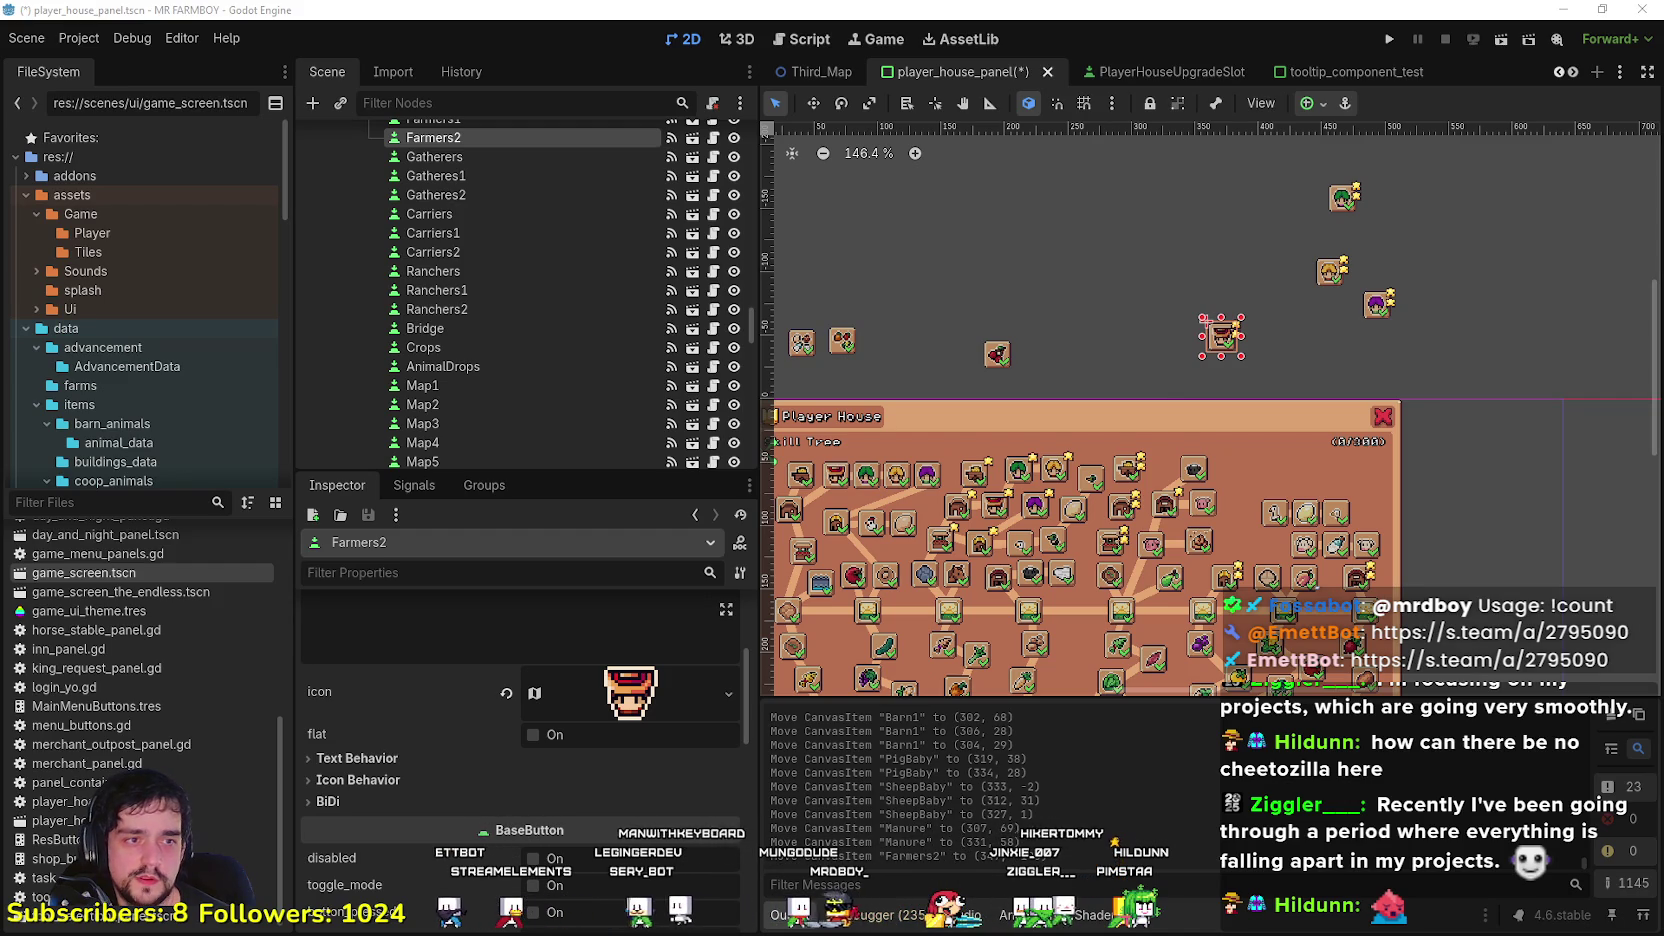
scroll(1309, 287, up, 1)
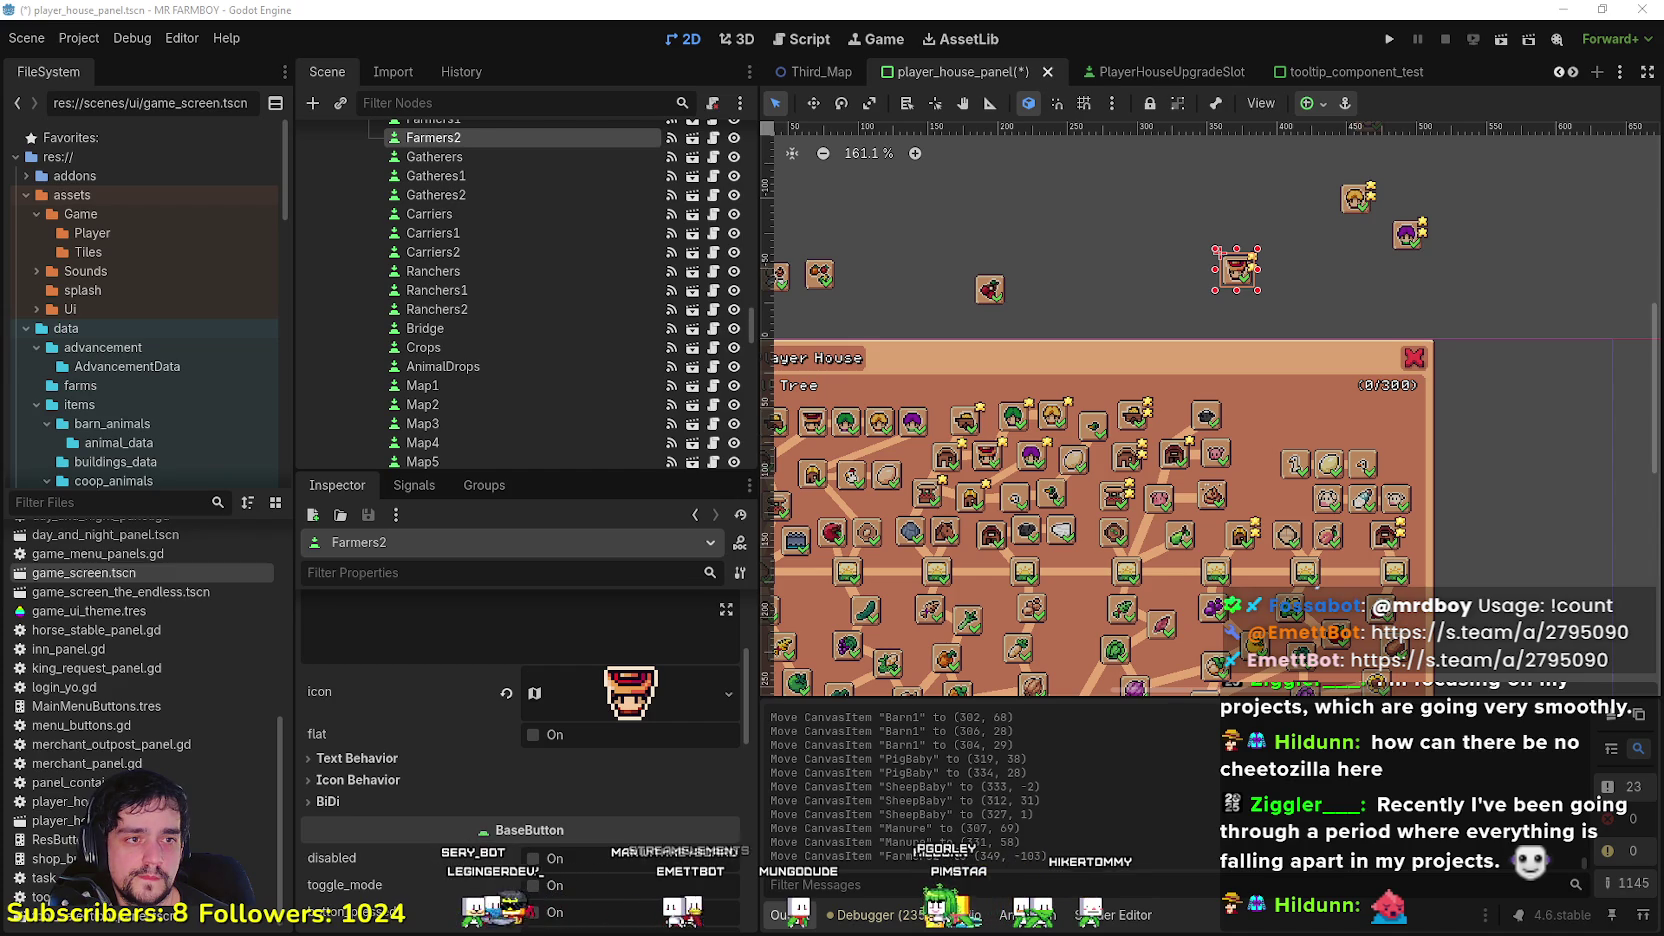
scroll(1236, 270, up, 1)
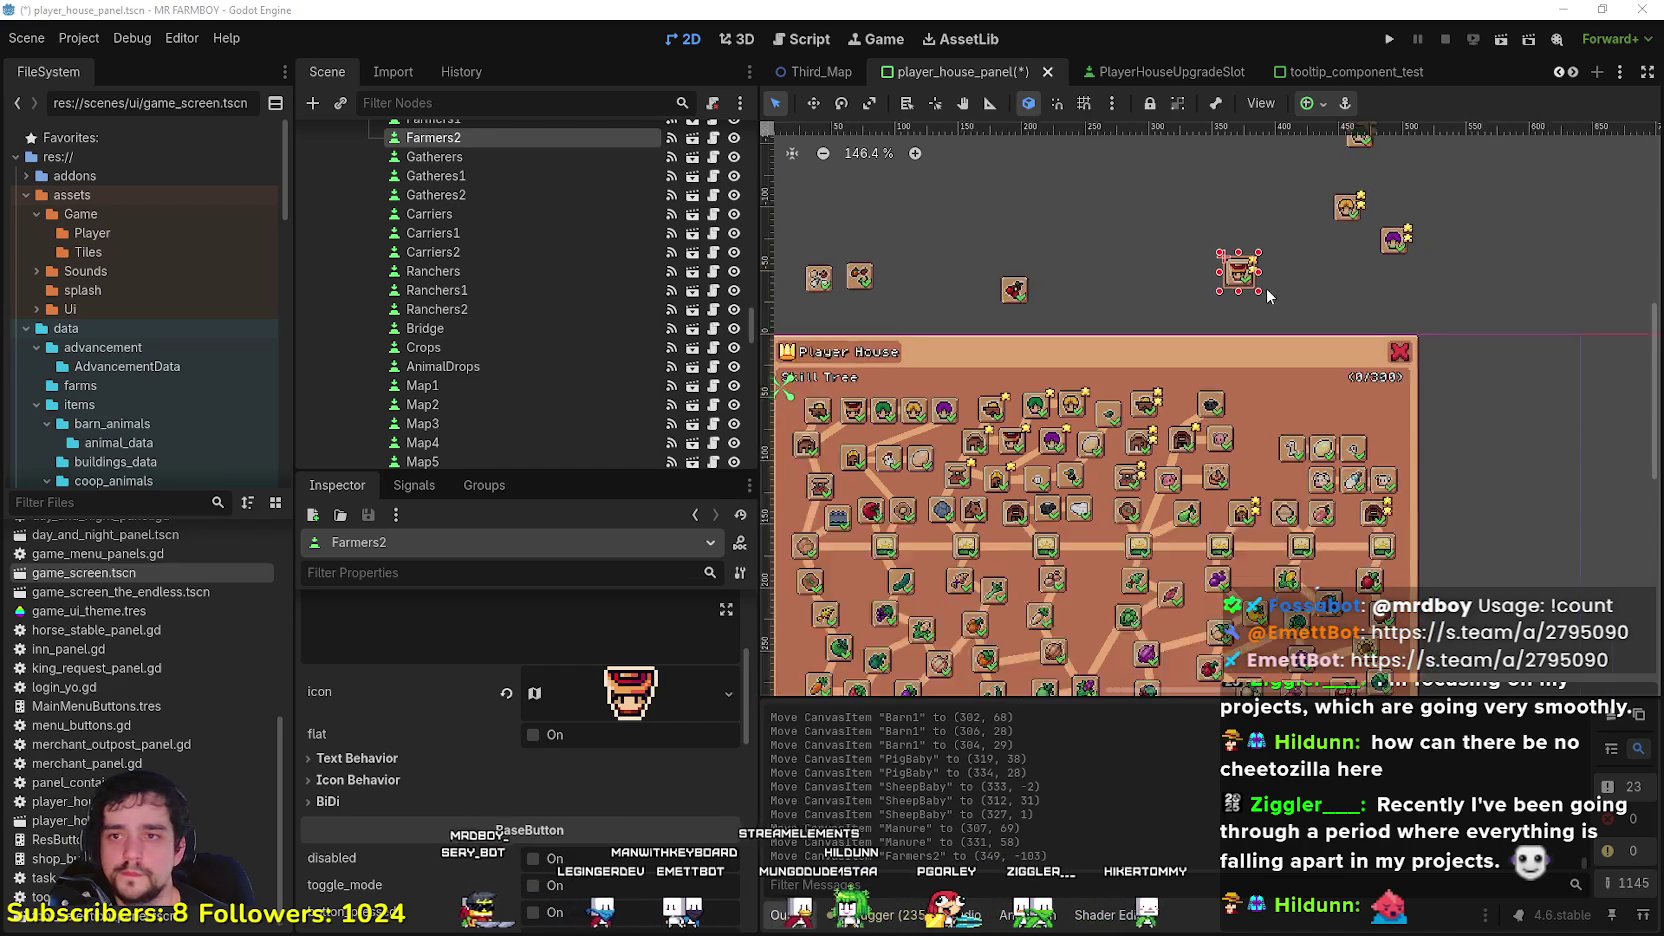
drag(1236, 272, 1240, 282)
Step: Select the top-right slot cluster, including the goose row, and drag it about 29 px down-left
mouse_move(927, 328)
mouse_down()
mouse_move(960, 290)
mouse_move(1076, 266)
mouse_up()
click(1113, 229)
scroll(1153, 254, down, 2)
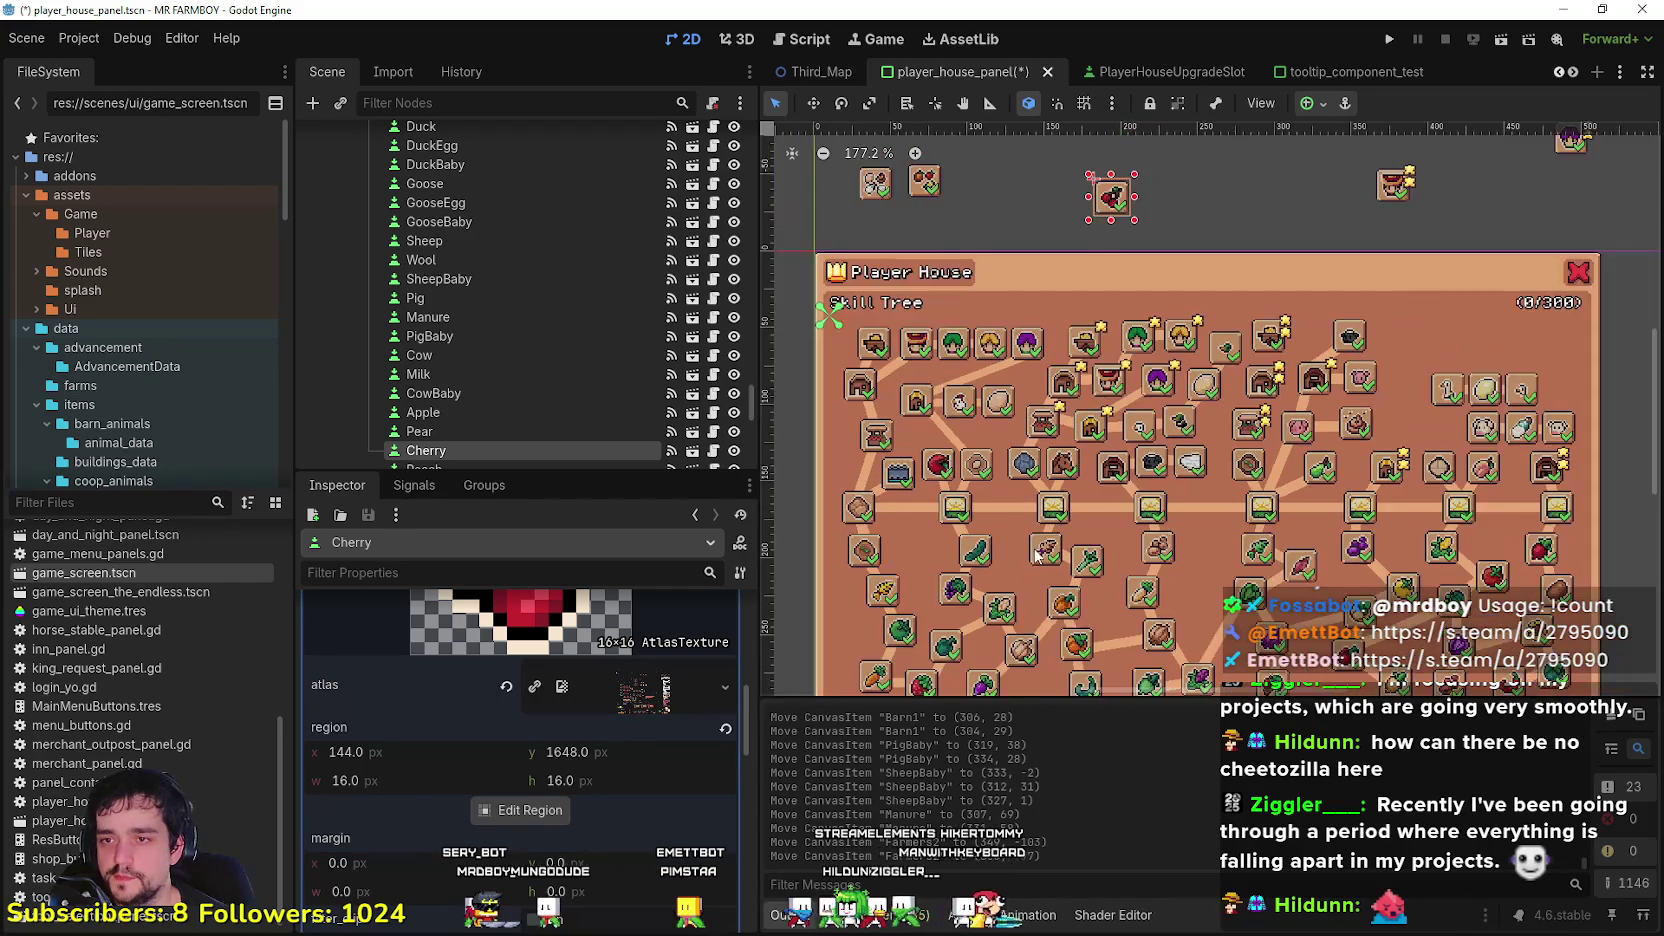
scroll(980, 679, down, 2)
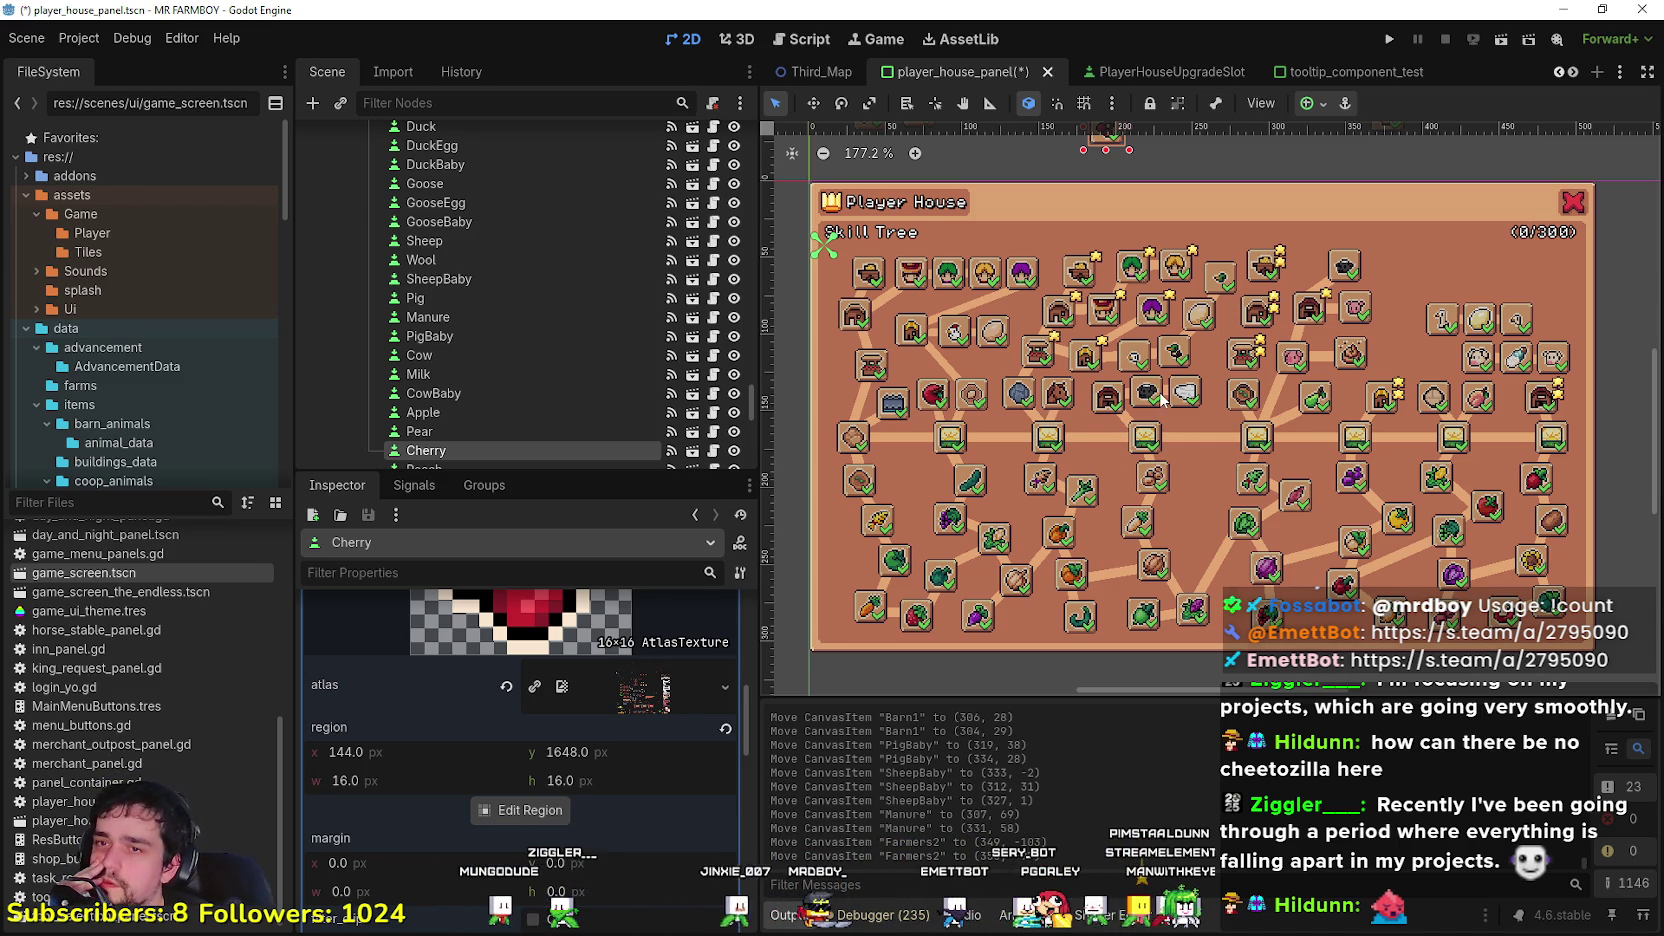
scroll(1103, 300, up, 5)
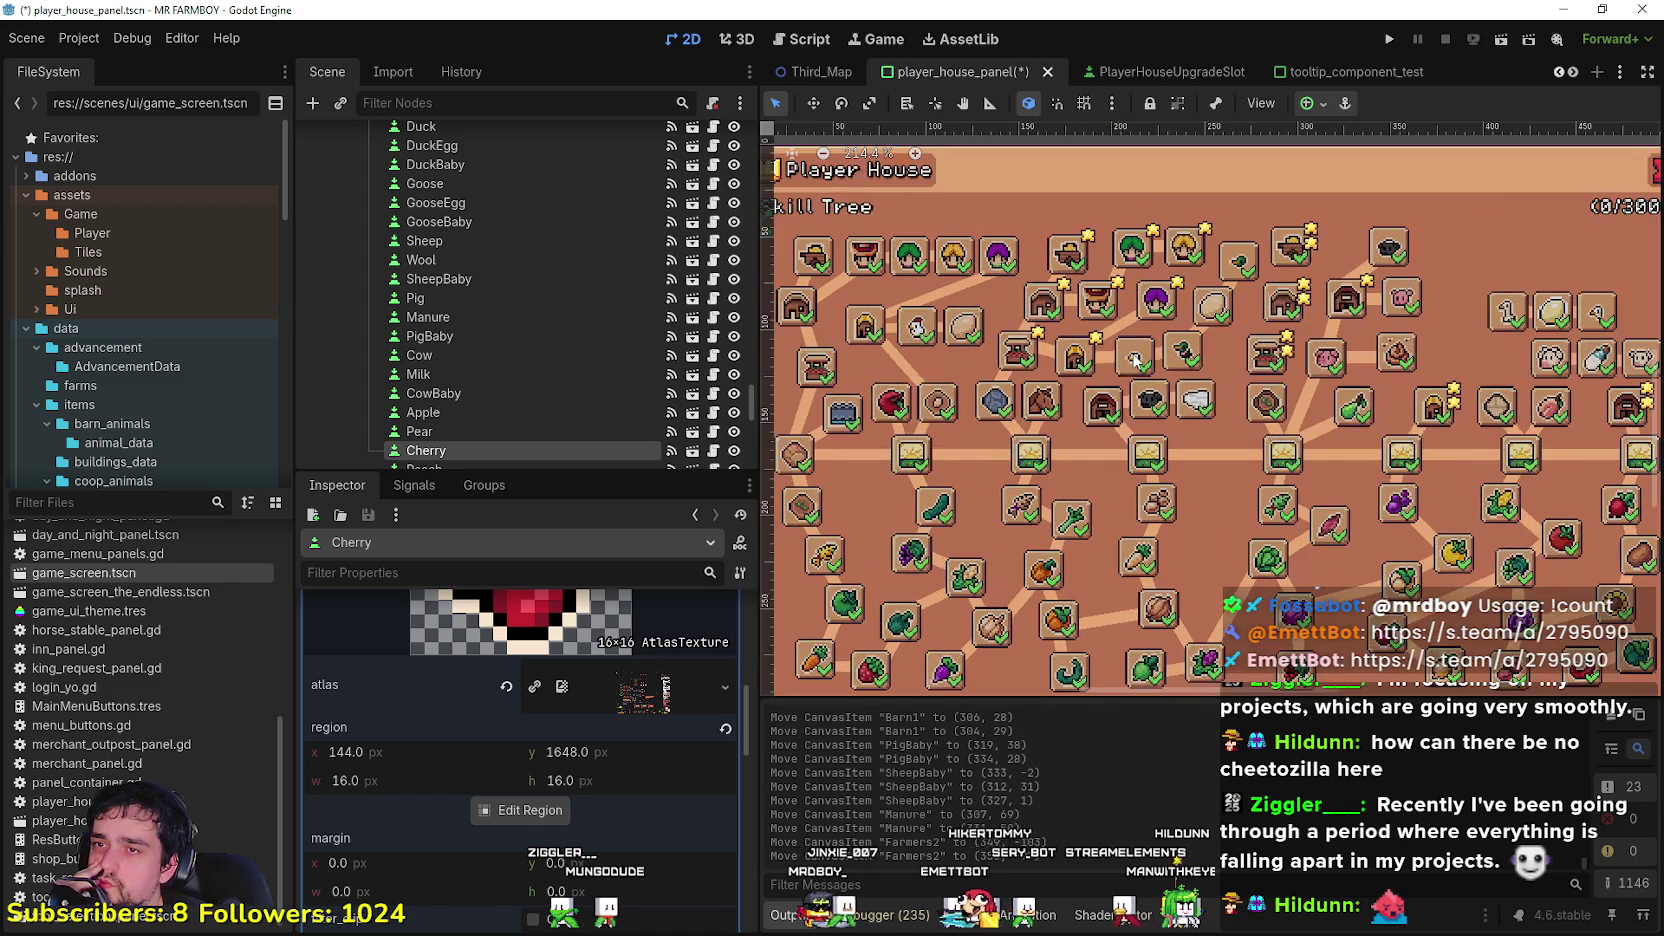
click(1101, 198)
click(1101, 198)
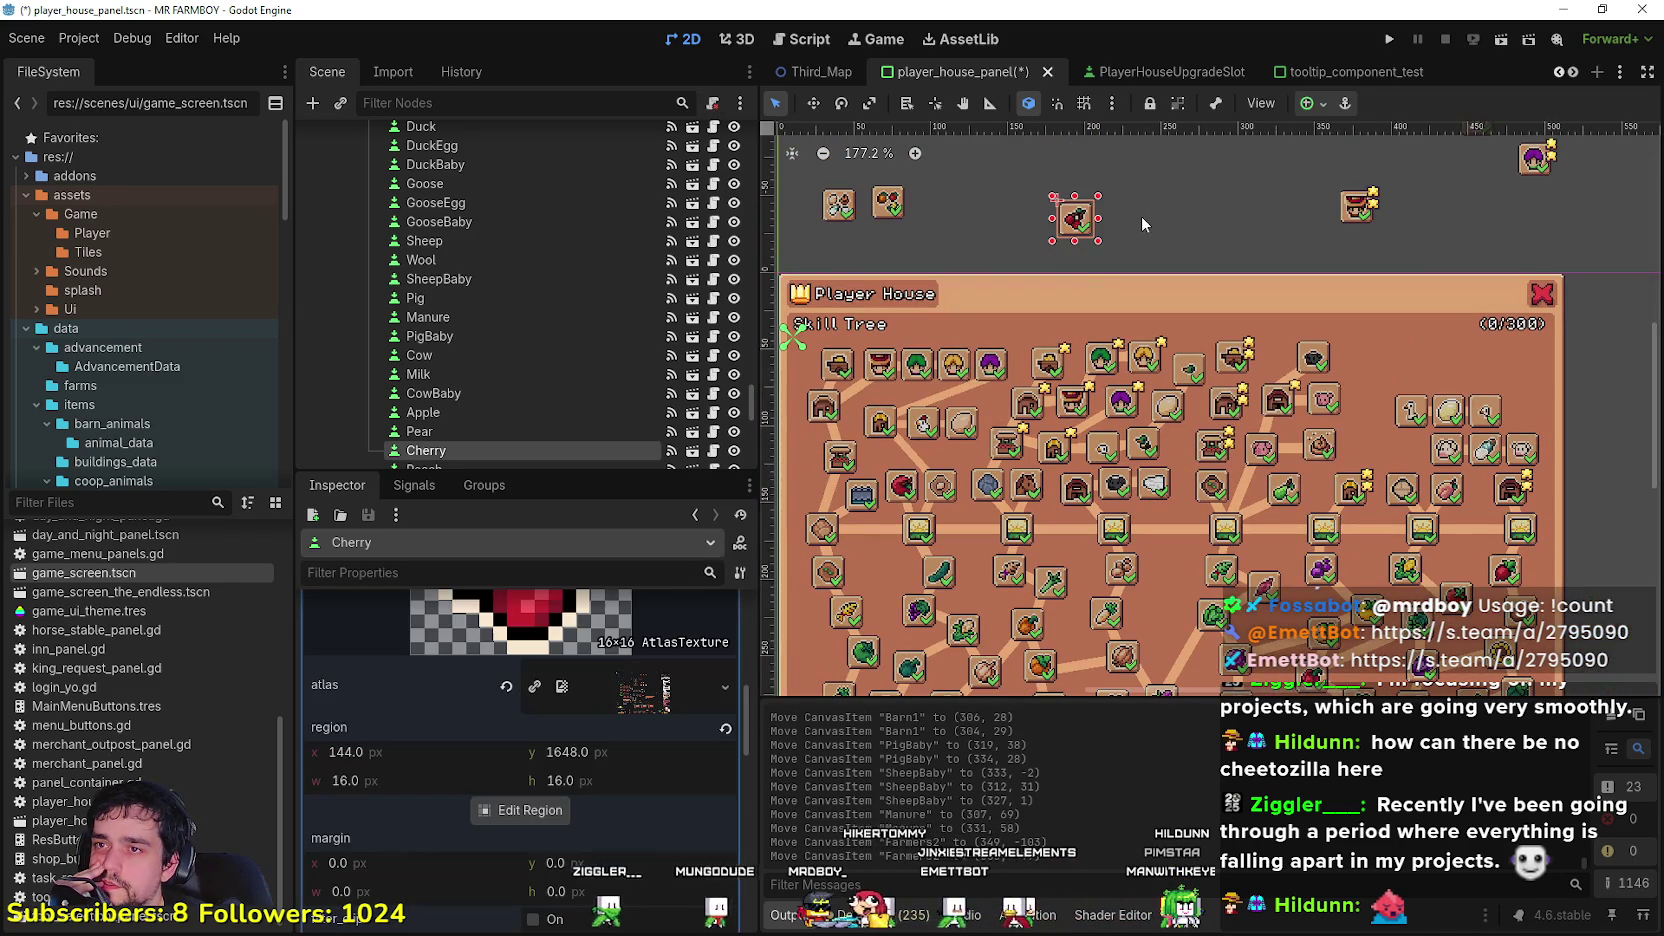
scroll(1136, 220, down, 1)
drag(1144, 236, 1112, 227)
scroll(1290, 296, right, 2)
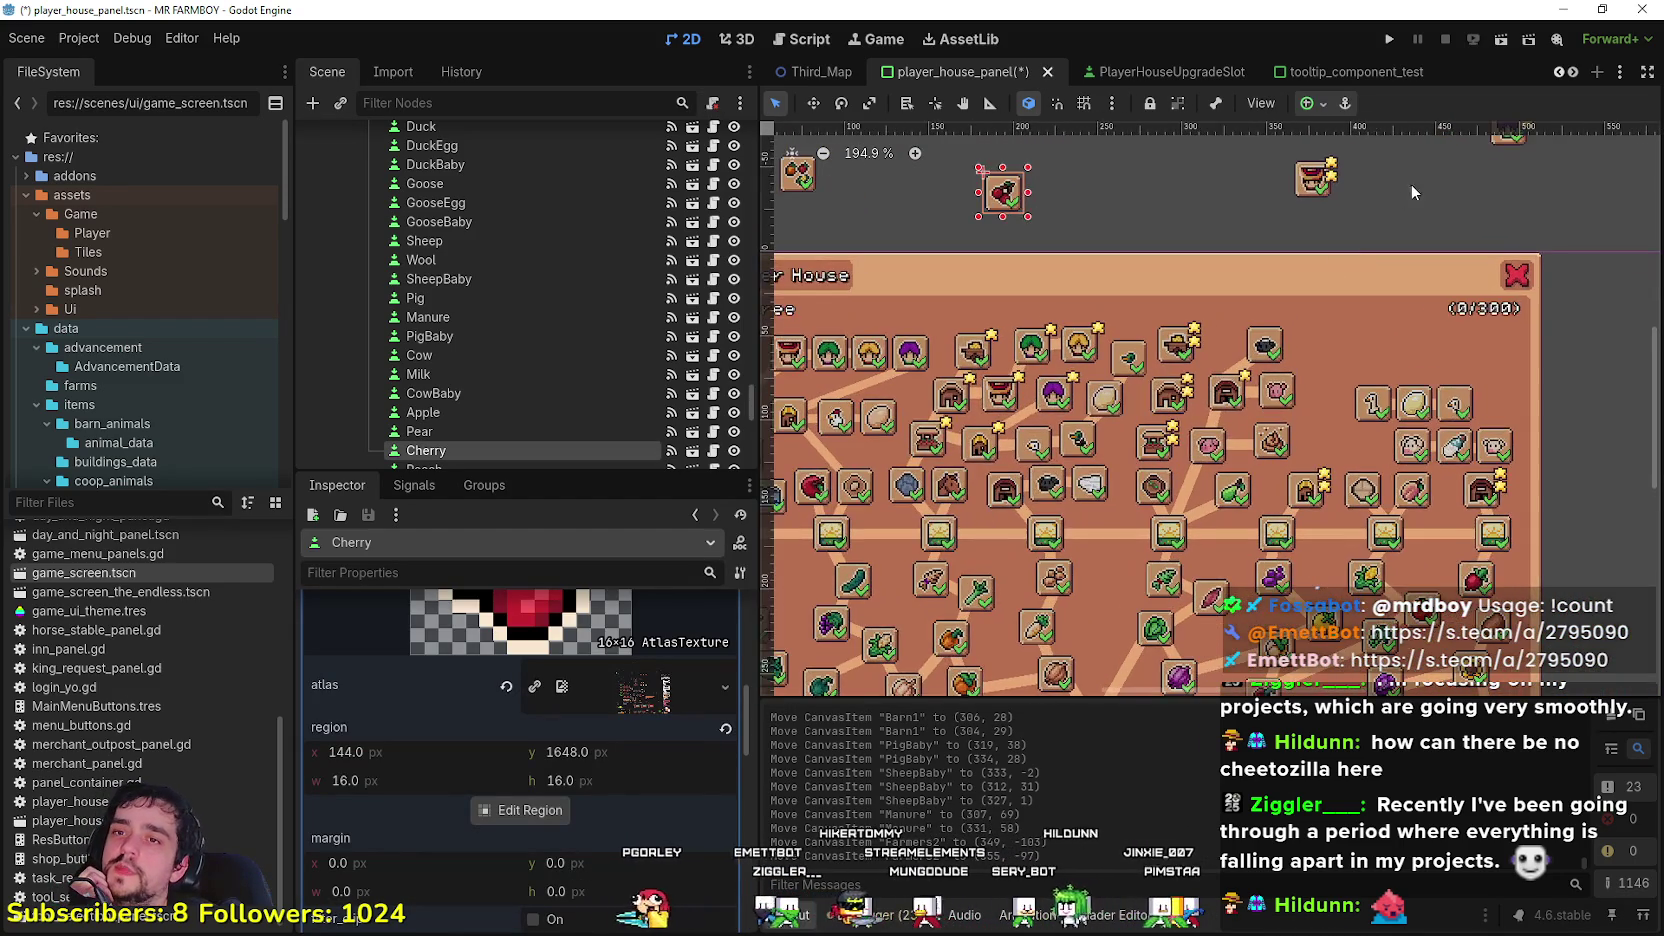
scroll(1568, 413, up, 4)
scroll(1568, 413, right, 2)
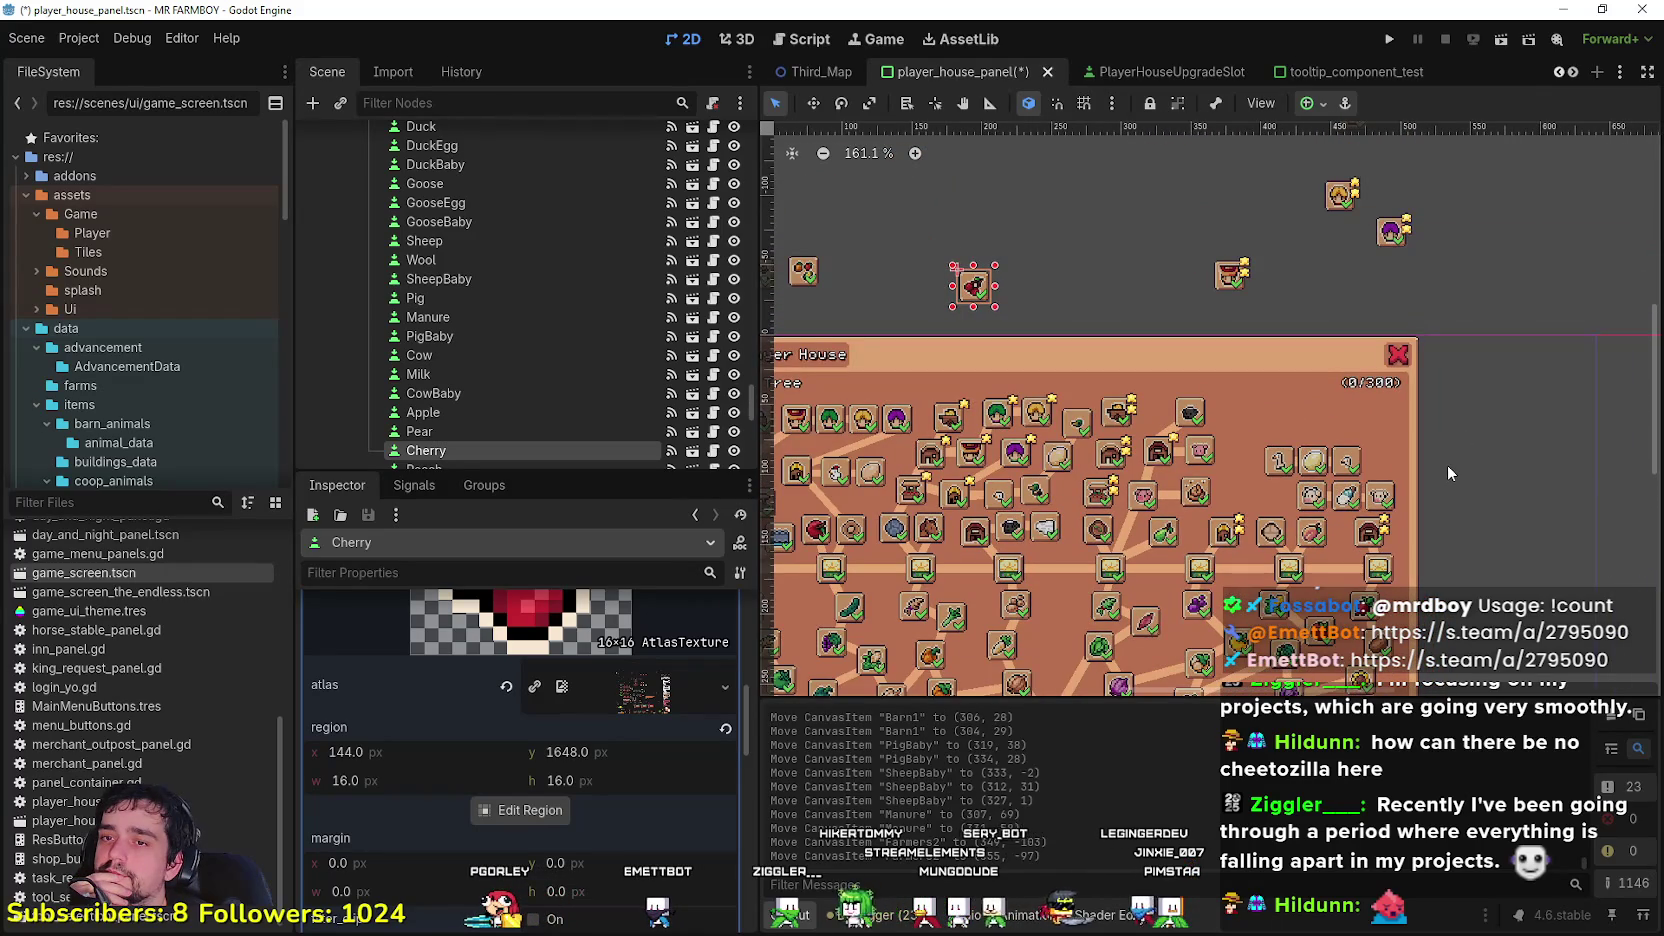
scroll(1447, 430, down, 2)
scroll(1447, 396, up, 3)
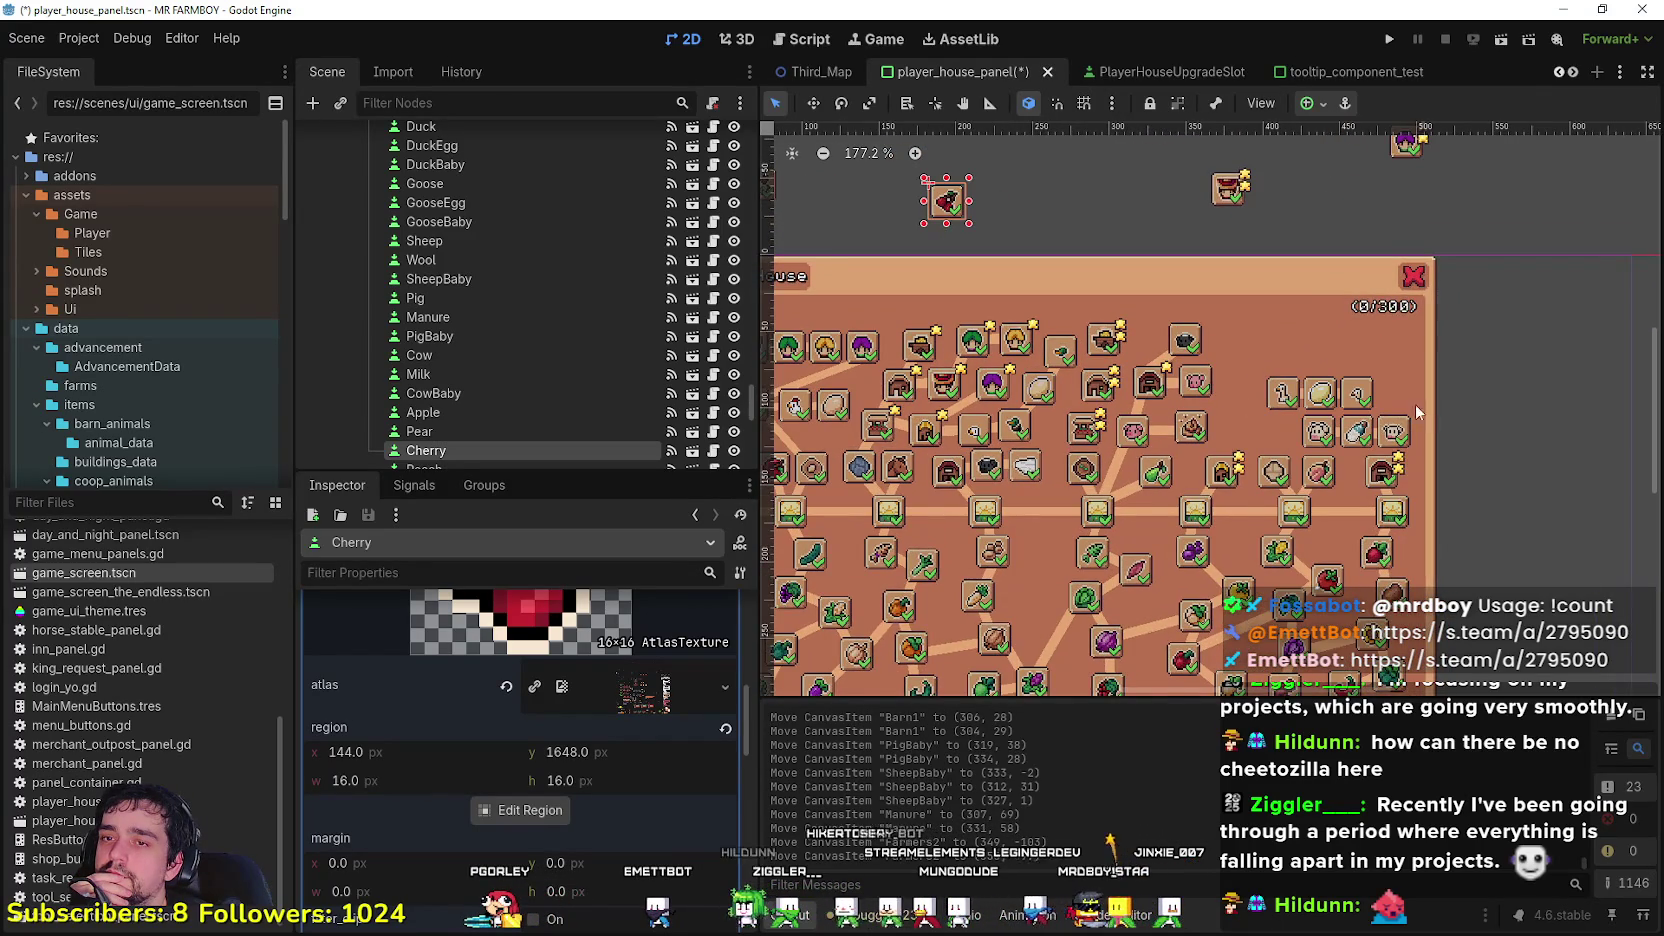
mouse_move(1477, 338)
mouse_down()
mouse_move(1200, 425)
mouse_move(1187, 382)
mouse_move(1208, 390)
mouse_up()
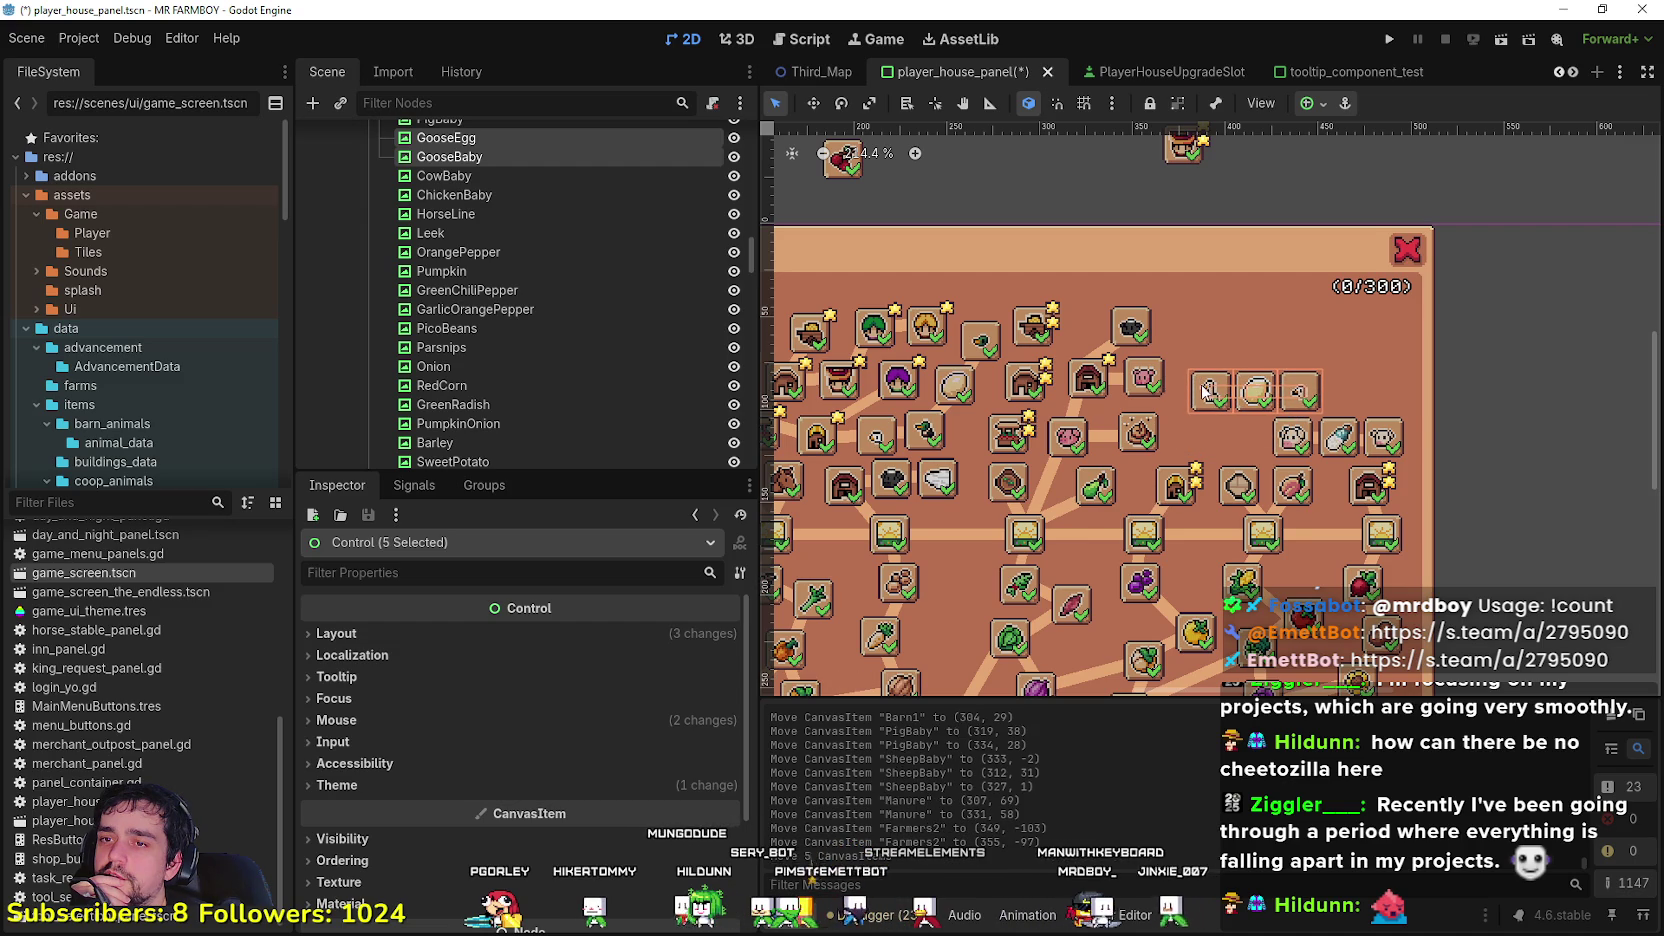
Step: Move the CowBaby slot up to the panel's right edge
scroll(1474, 431, down, 1)
scroll(1474, 425, up, 3)
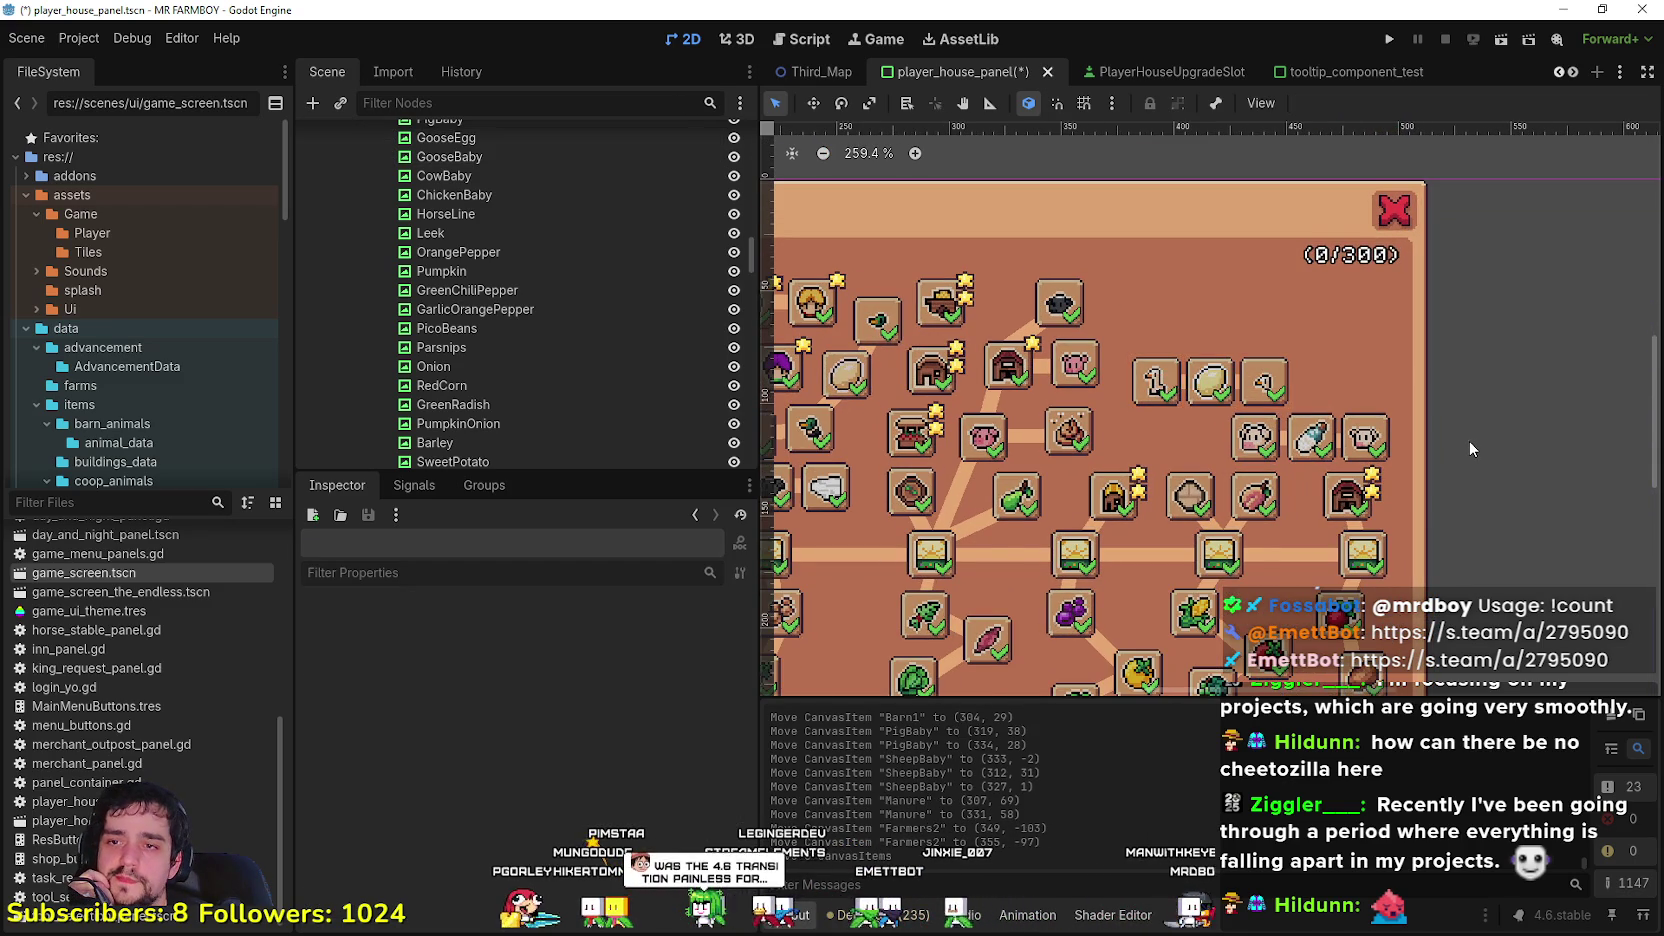
scroll(1469, 441, down, 2)
click(1291, 437)
scroll(1476, 461, down, 2)
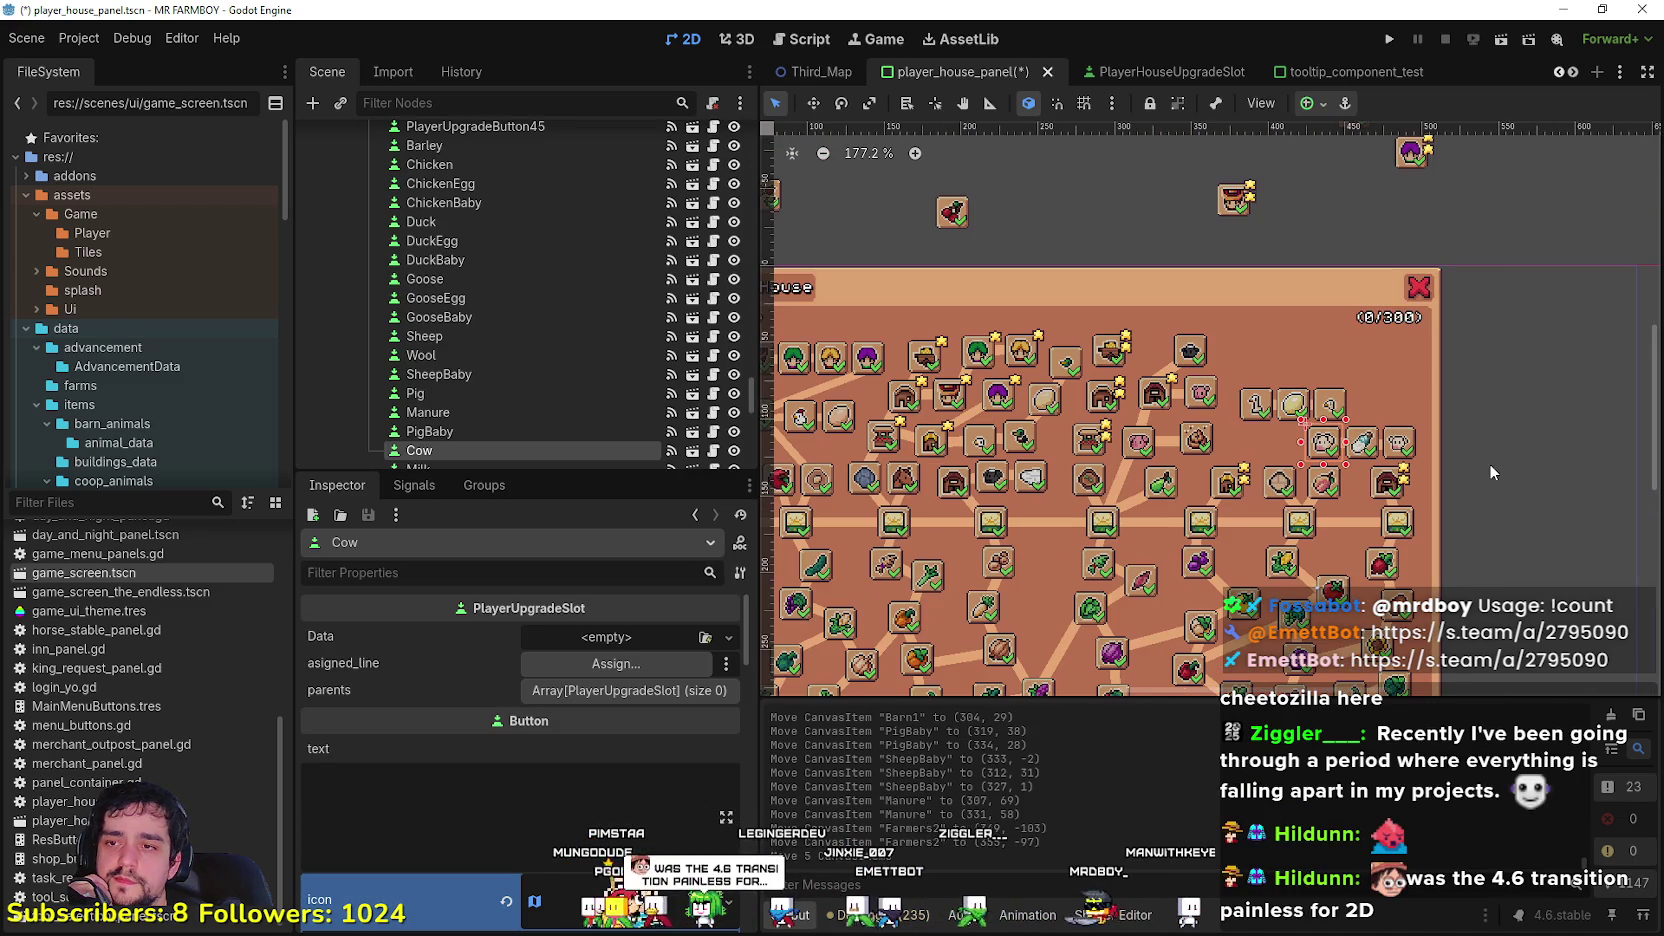
scroll(1490, 463, up, 2)
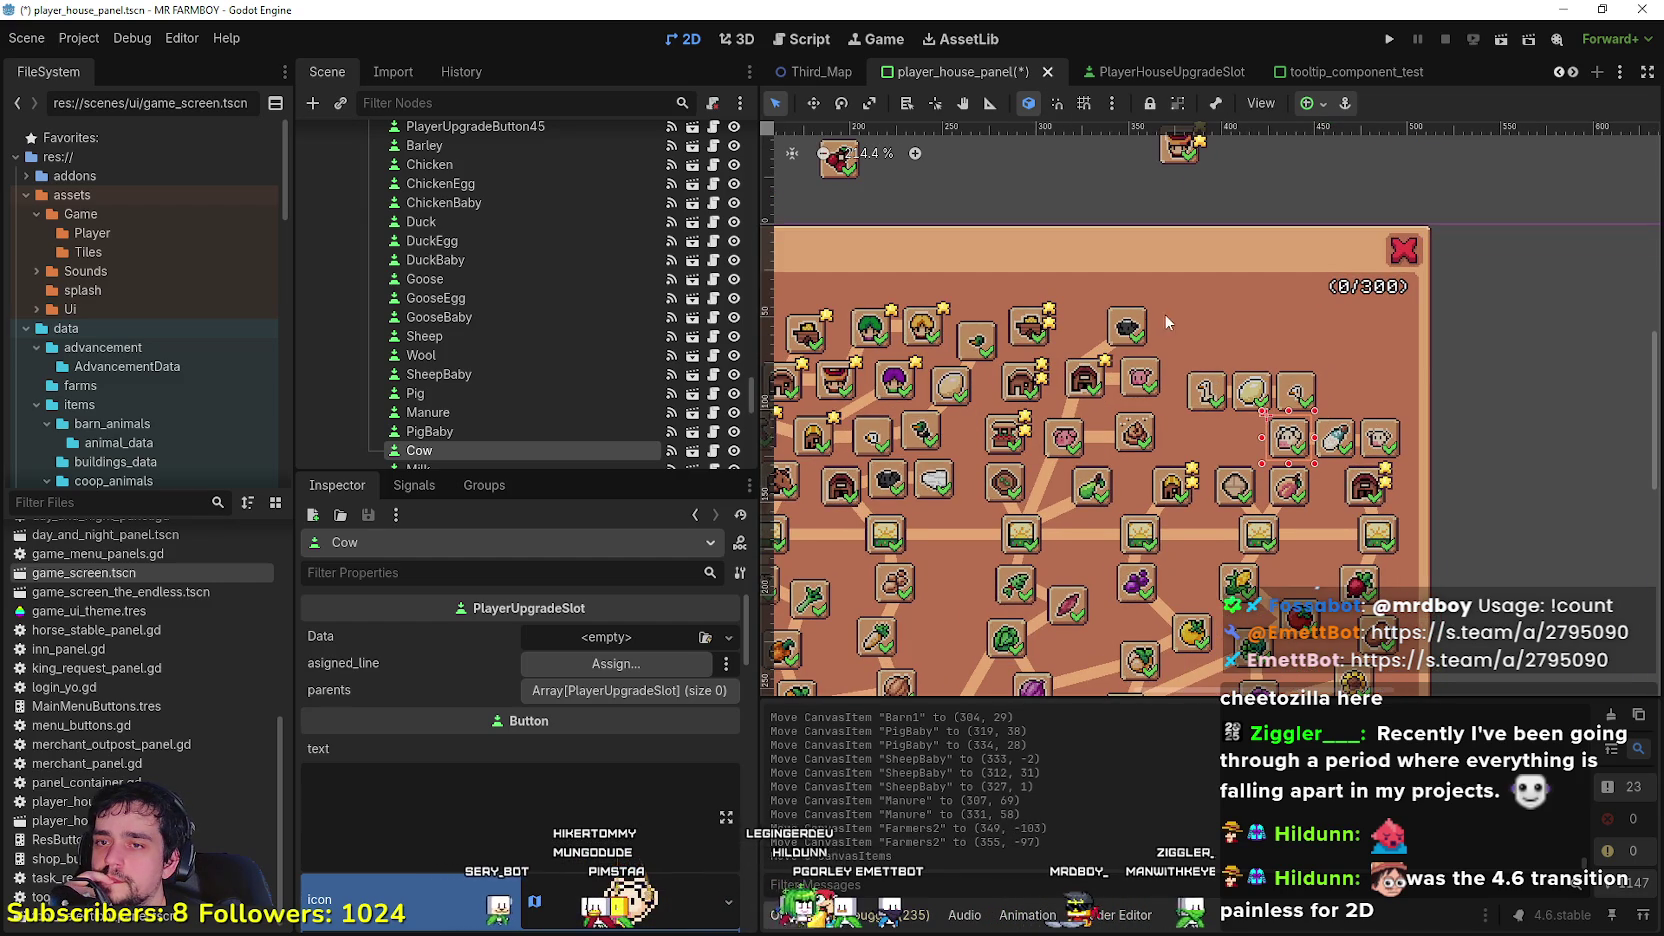
scroll(1478, 437, up, 2)
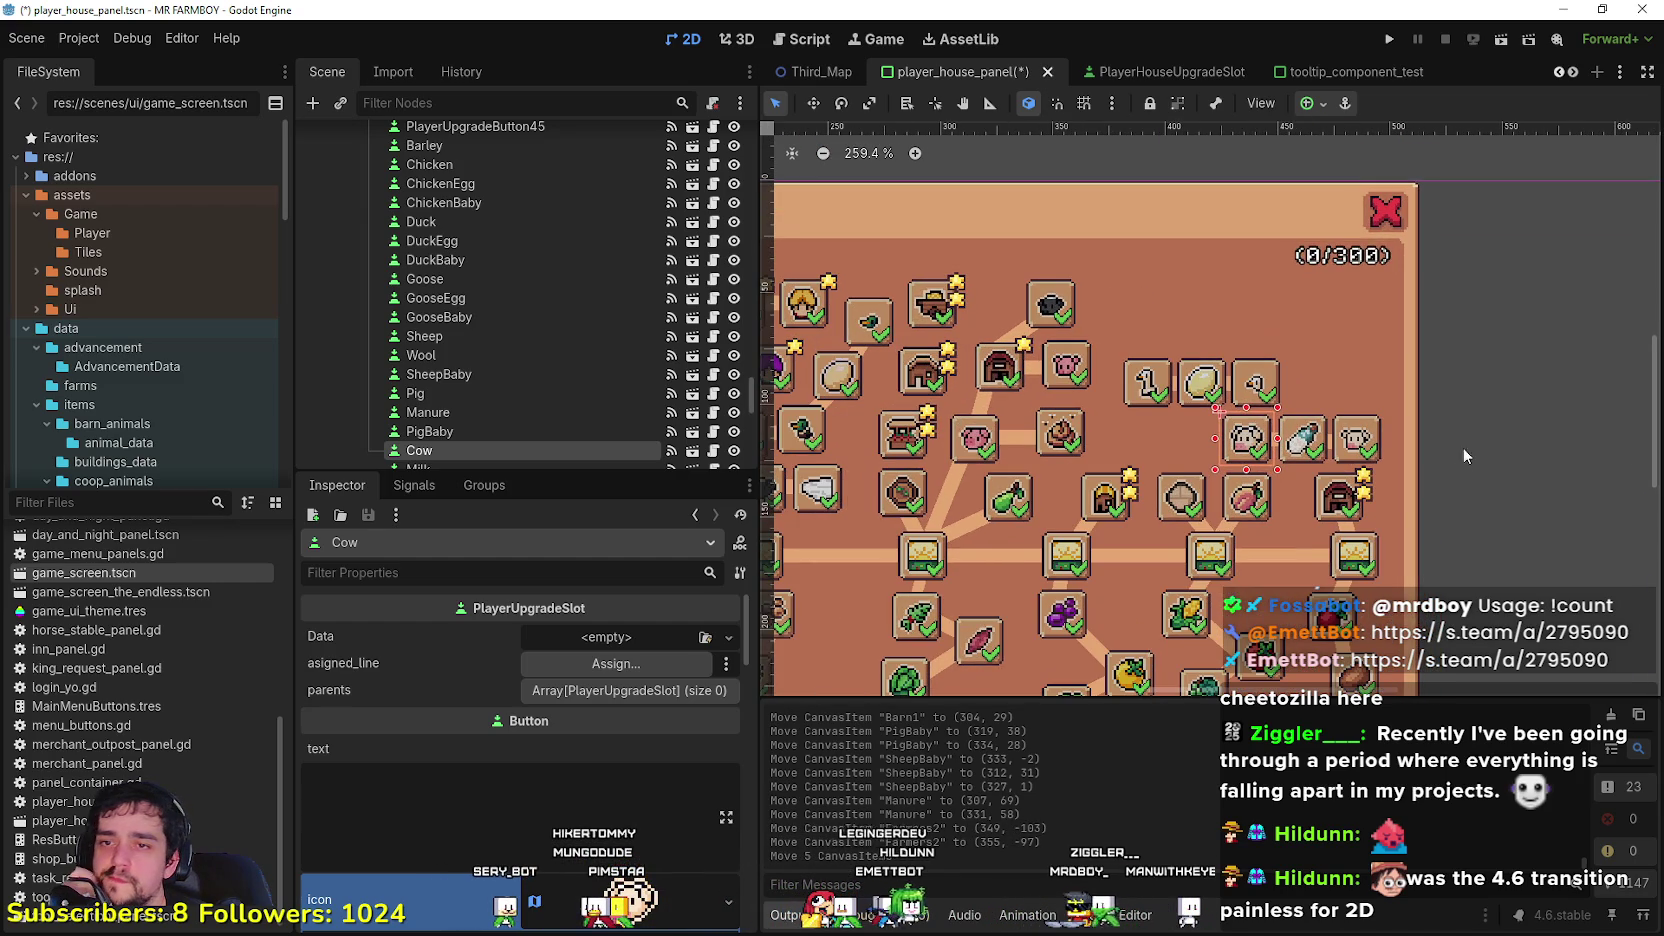
click(1304, 451)
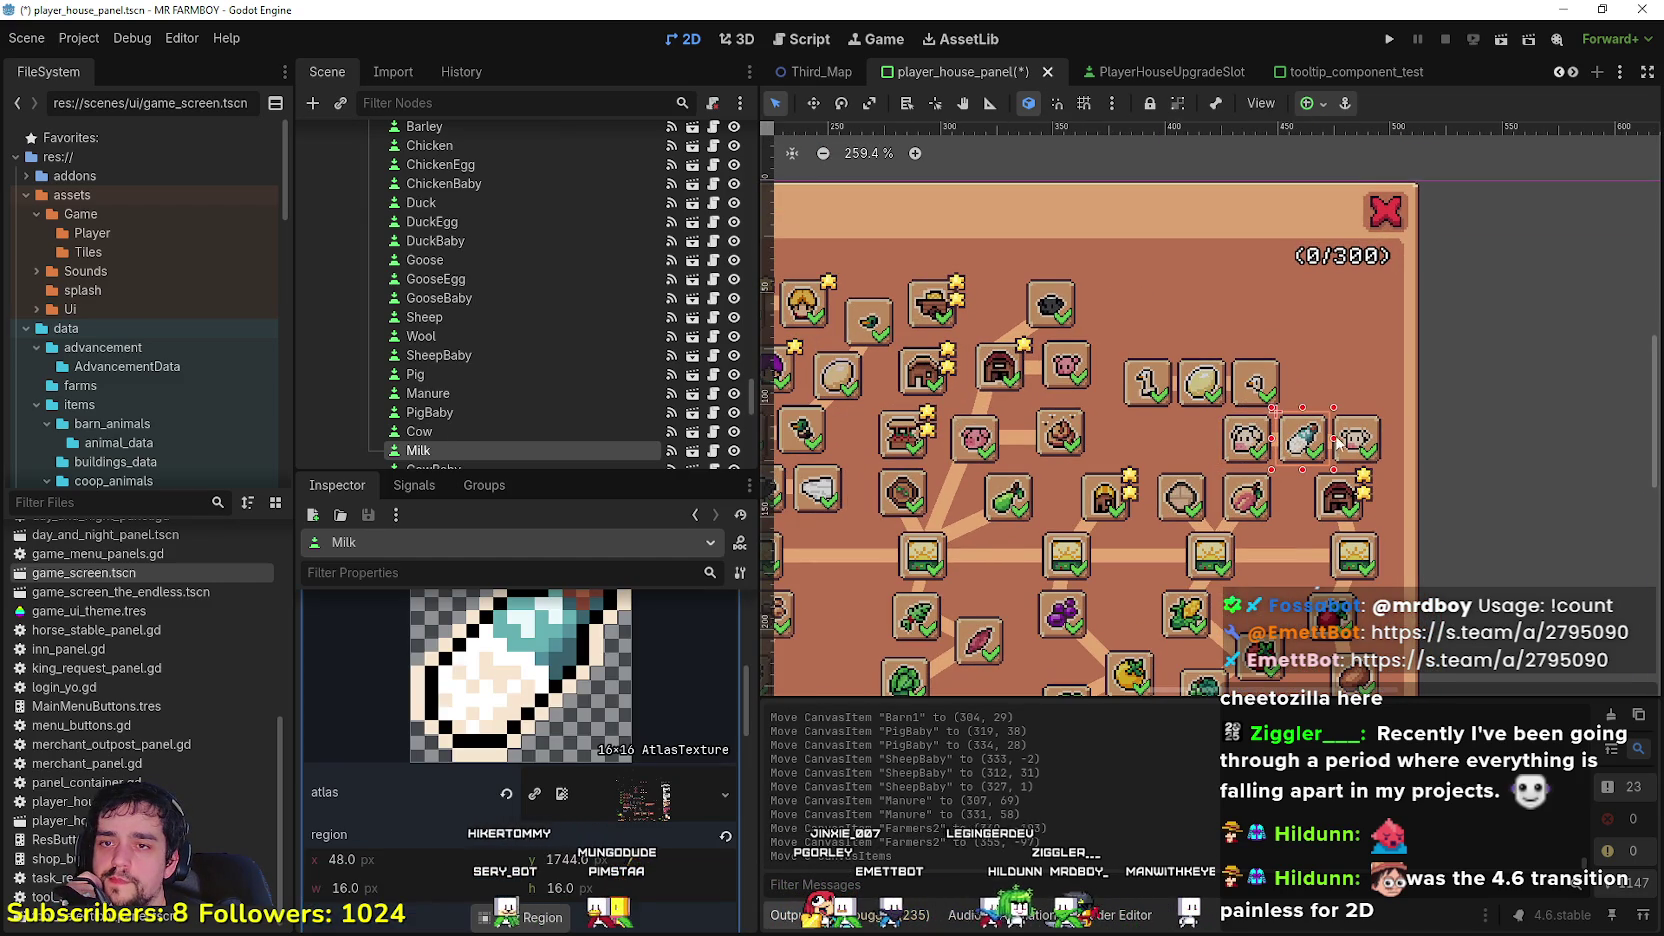
drag(1370, 462, 1468, 357)
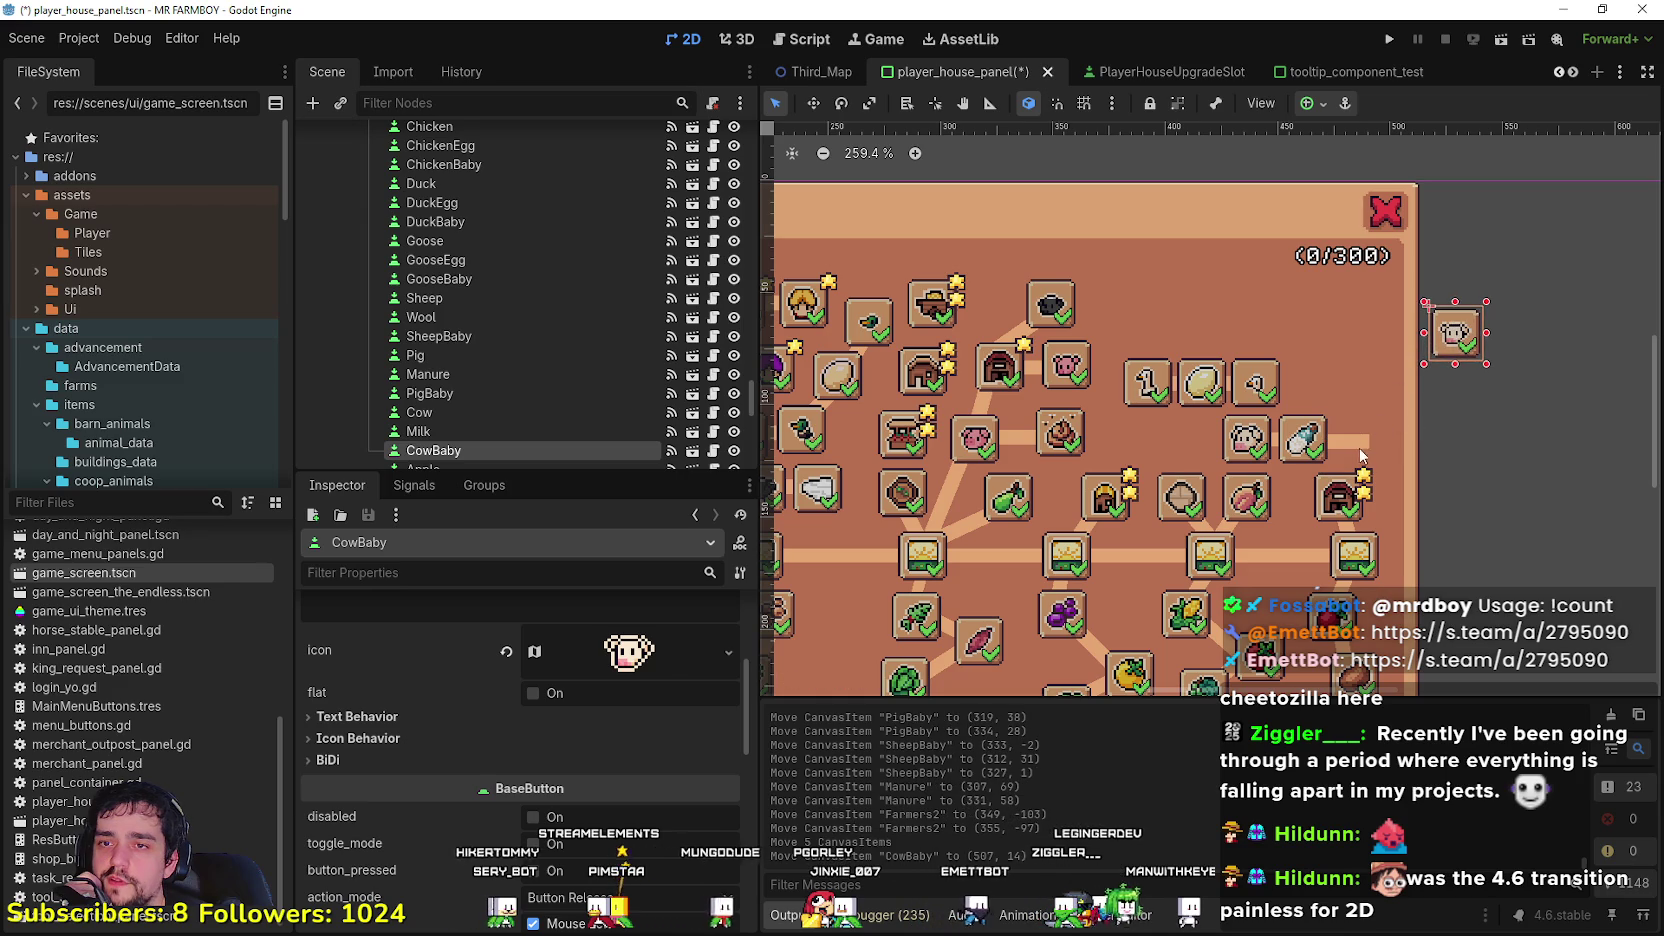
mouse_move(1360, 451)
mouse_down()
mouse_move(1462, 398)
mouse_move(1423, 346)
mouse_up()
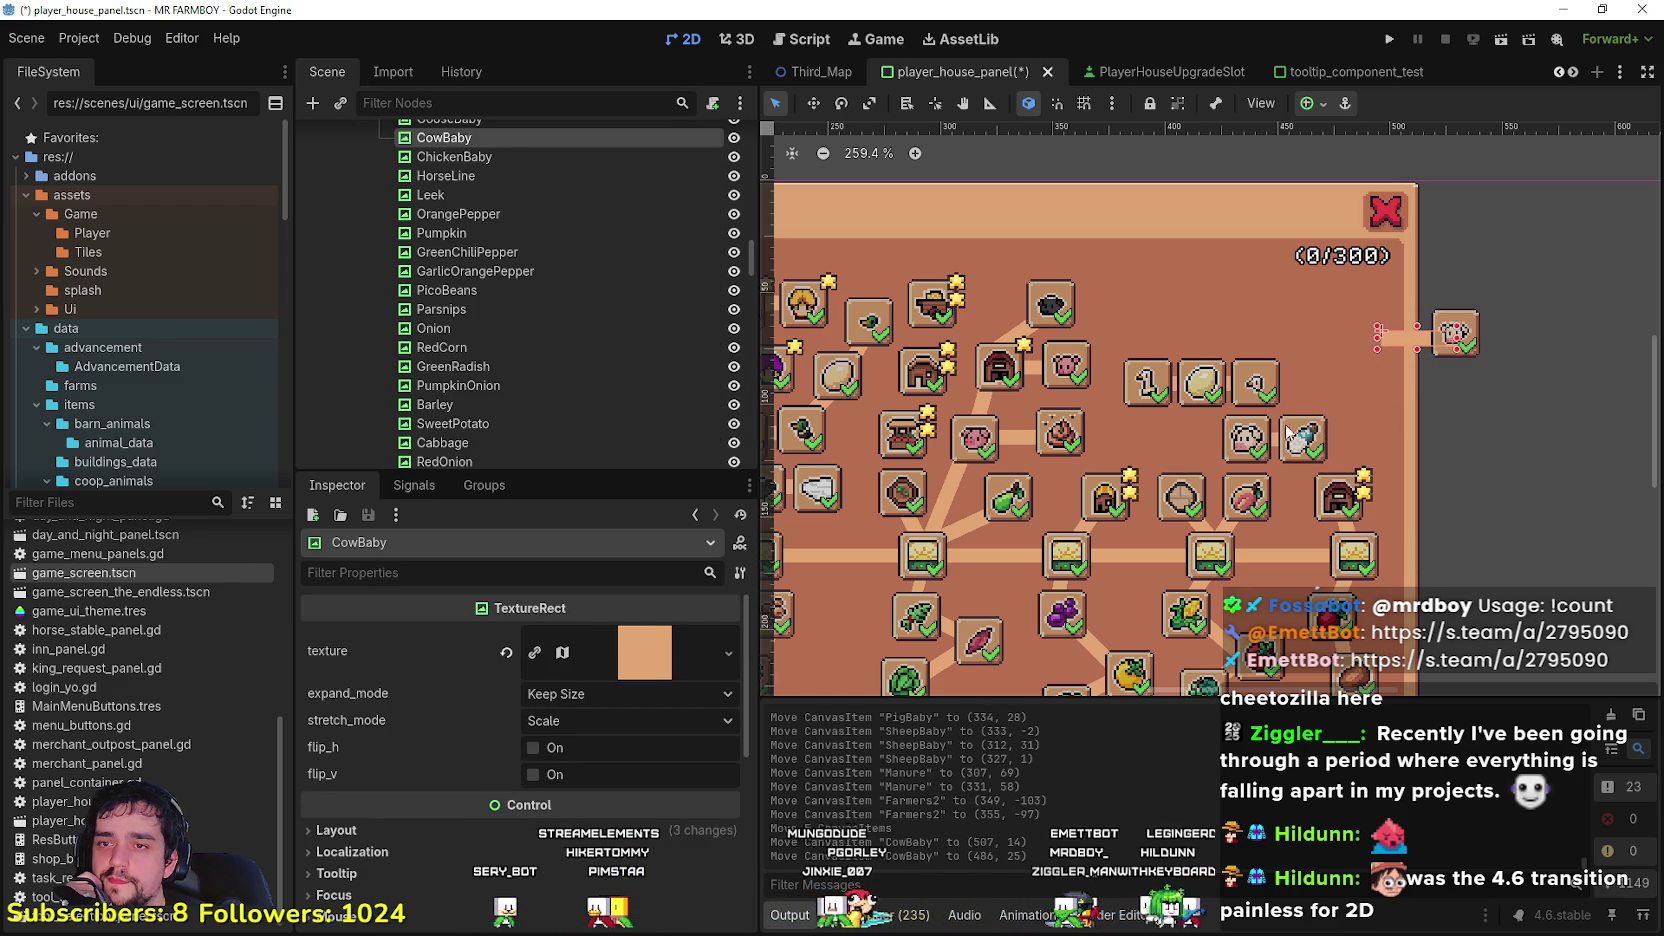
Step: Bring the Milk slot, its connector and the Cow slot up beside CowBaby
drag(1300, 440, 1382, 335)
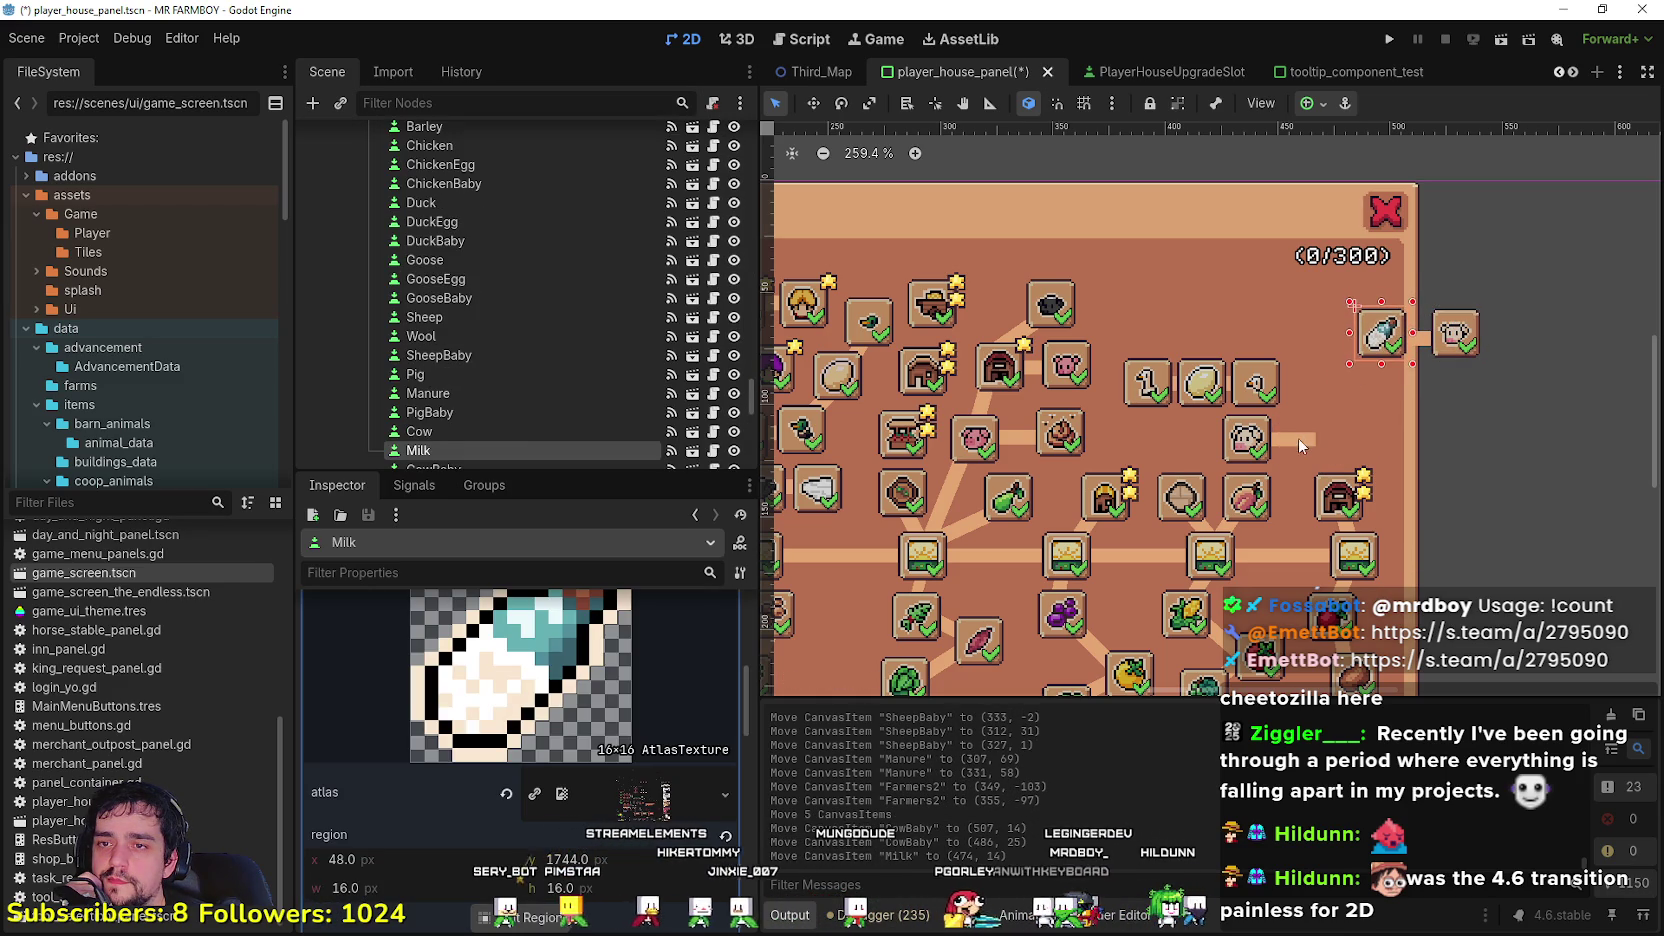
click(1287, 455)
mouse_move(1287, 450)
mouse_down()
mouse_move(1375, 350)
mouse_move(1330, 338)
mouse_up()
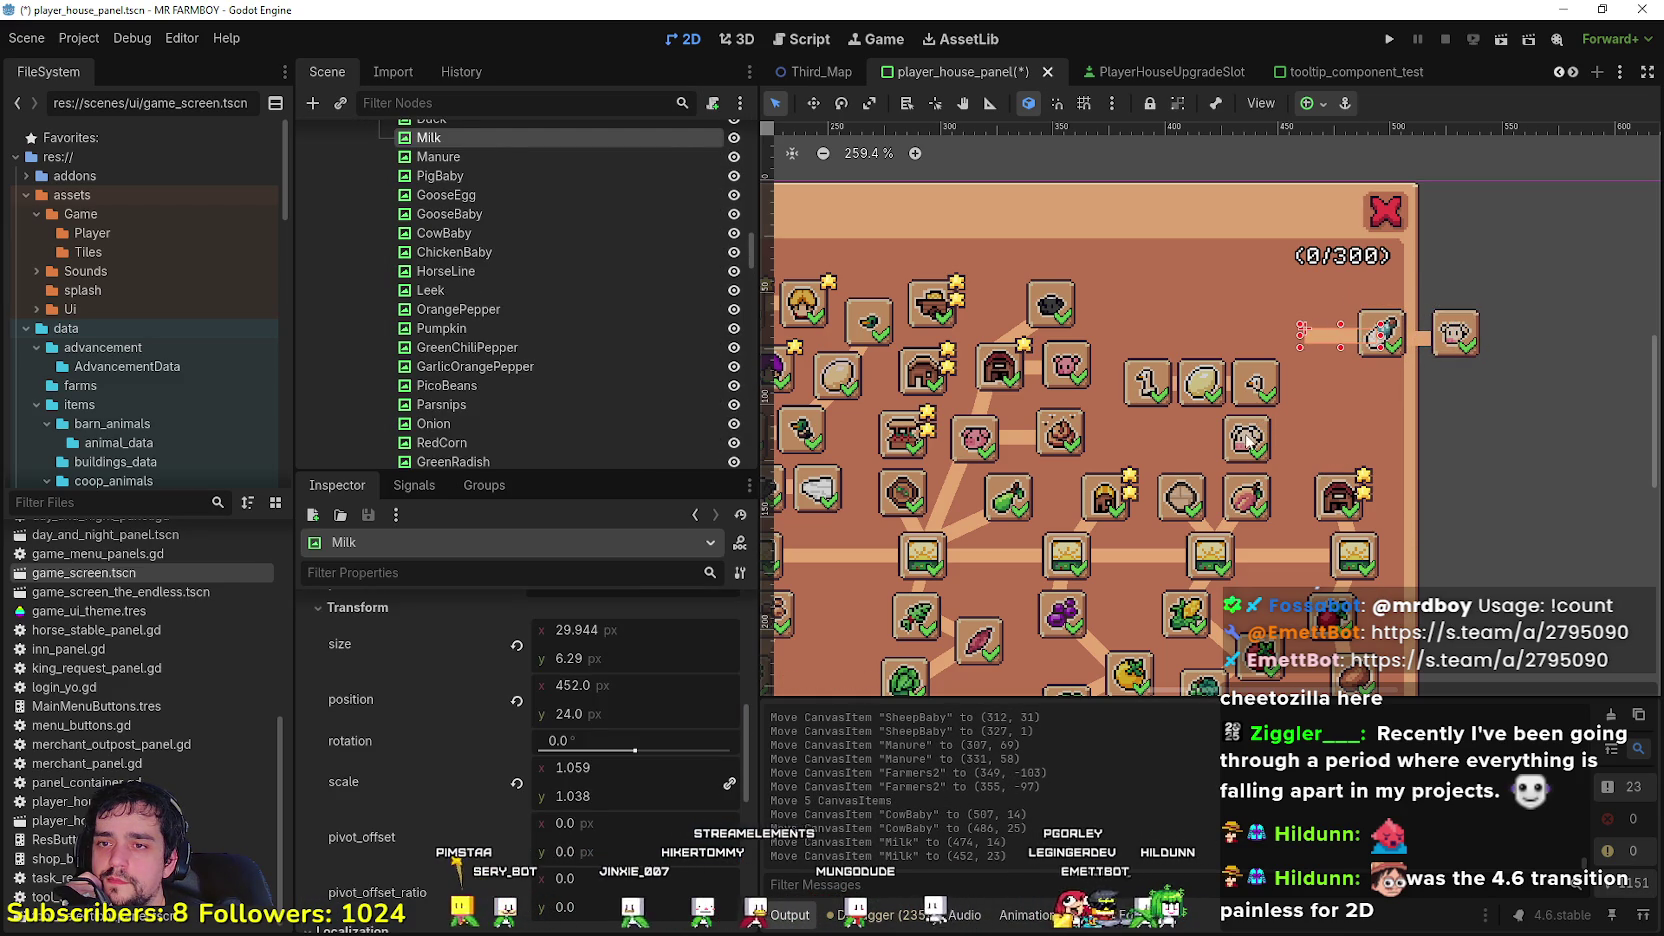
click(1250, 445)
drag(1250, 445, 1322, 368)
Step: Move the Goose slot beside the Manure icon, to (359, 58)
click(1152, 398)
mouse_move(1143, 415)
mouse_down()
mouse_move(1189, 372)
mouse_move(1166, 416)
mouse_move(1295, 338)
mouse_move(1302, 310)
mouse_move(1281, 366)
mouse_up()
scroll(1208, 373, up, 2)
Step: Move GooseEgg left and GooseBaby up-left, tilting the GooseBaby connector to about -69°
drag(1342, 305, 1273, 310)
drag(1415, 311, 1298, 226)
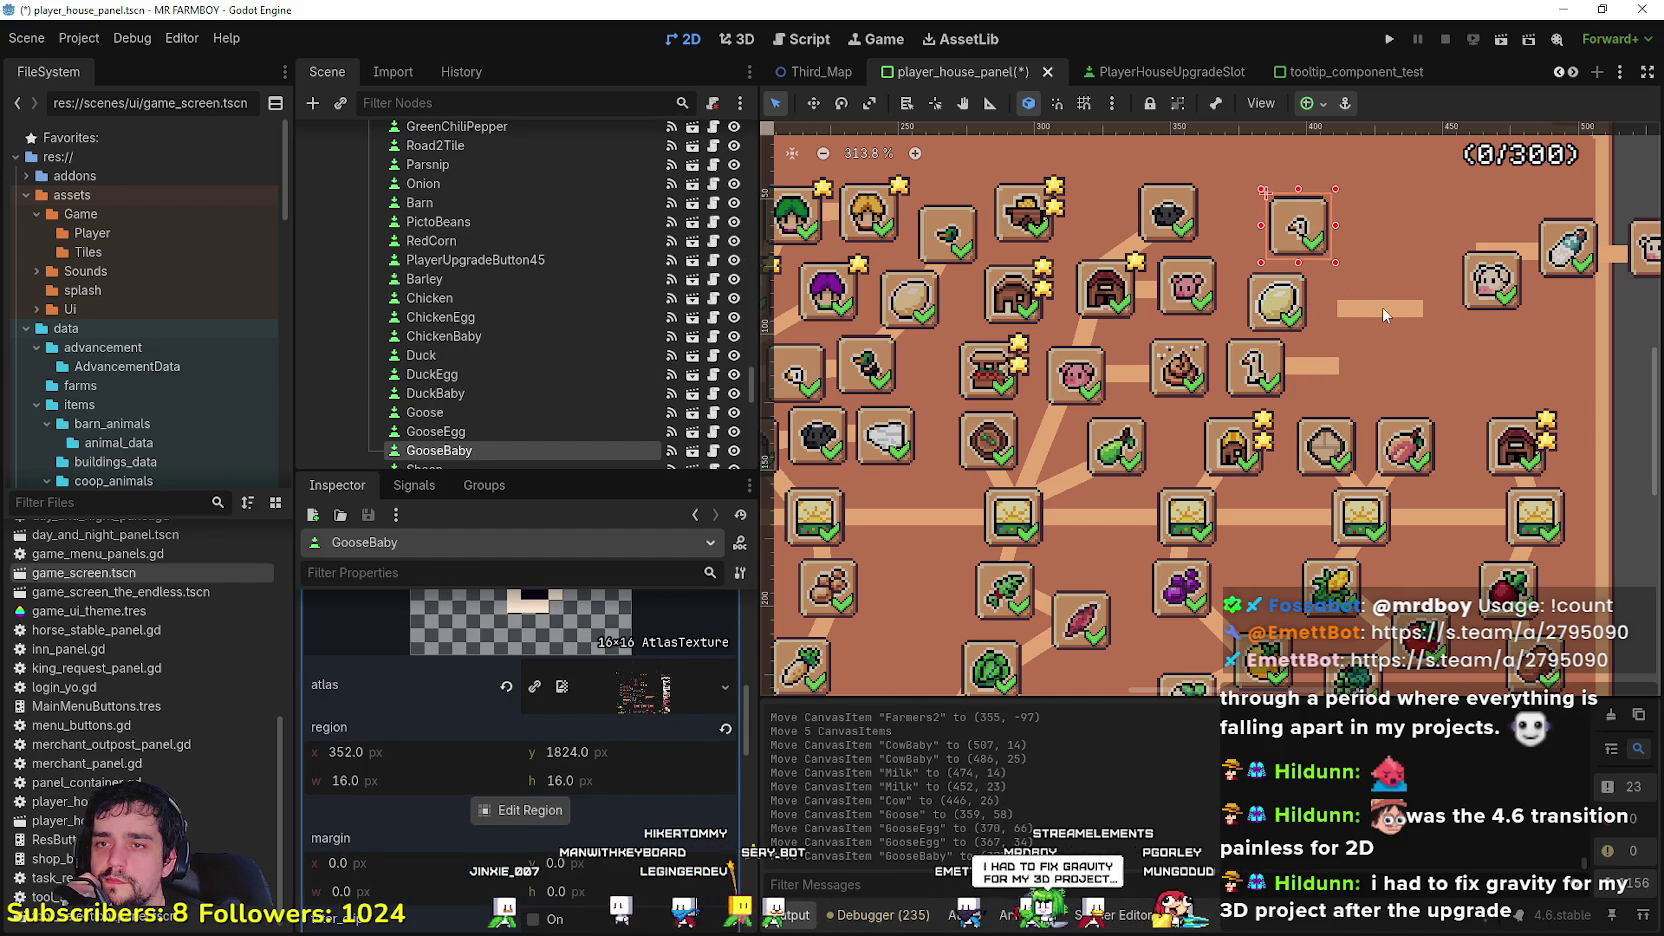
mouse_move(1388, 312)
mouse_down()
mouse_move(1402, 312)
mouse_move(1284, 245)
mouse_up()
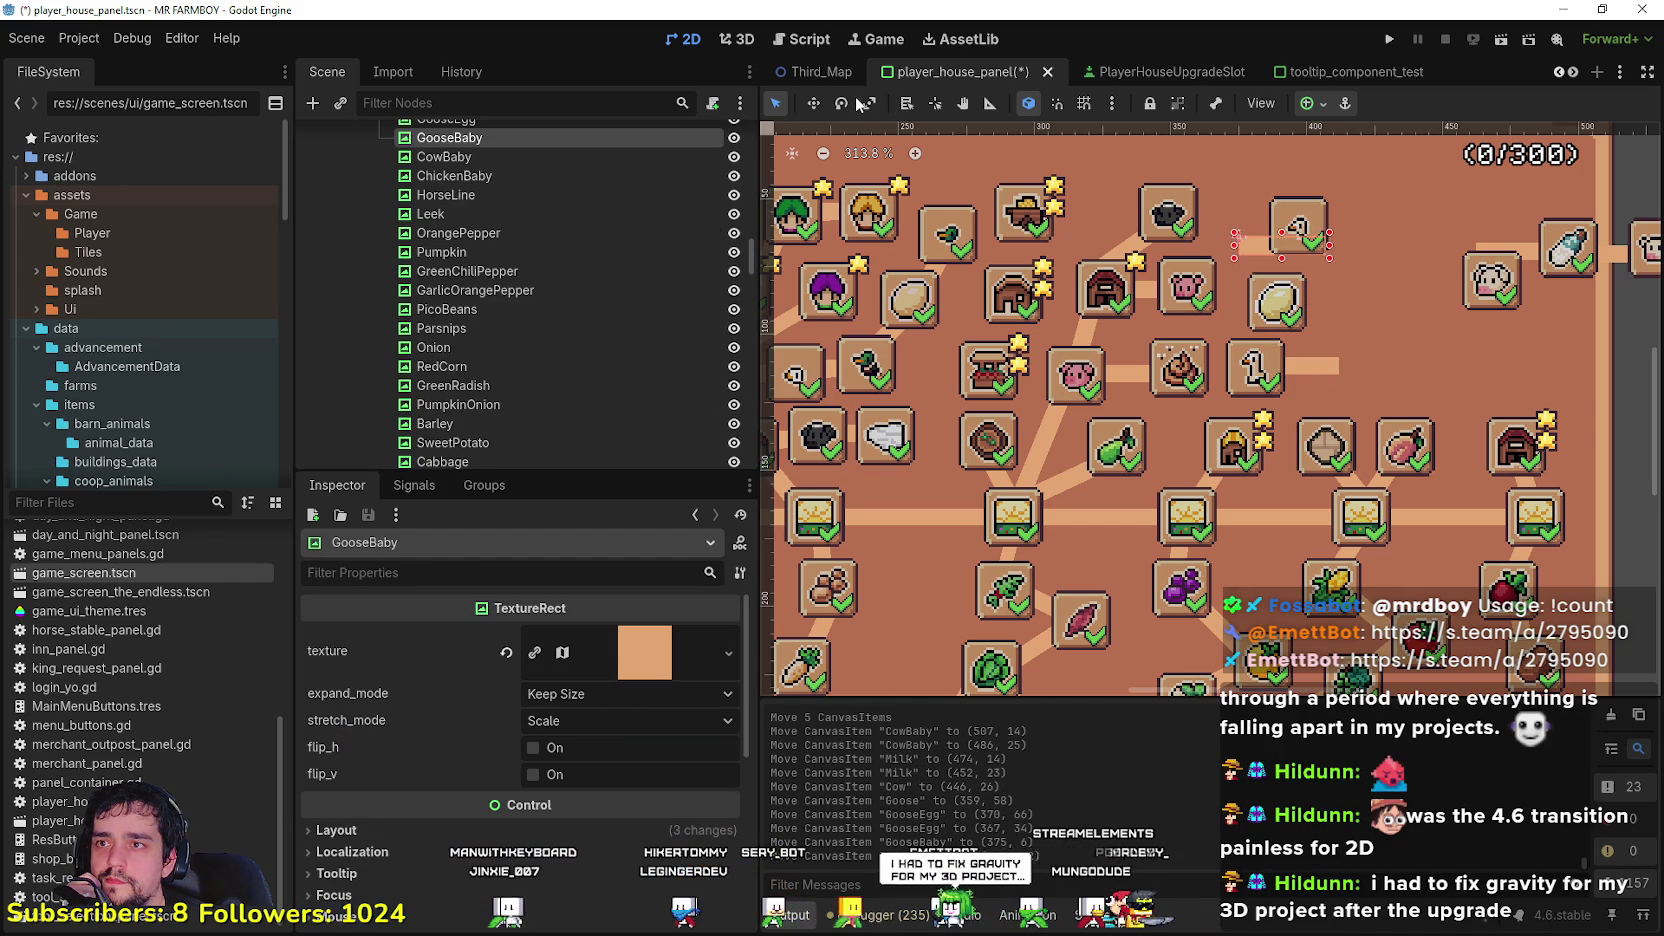
scroll(1301, 347, up, 3)
mouse_move(1313, 355)
mouse_down()
mouse_move(1285, 300)
mouse_move(1268, 305)
mouse_move(1306, 390)
mouse_up()
scroll(1250, 340, down, 1)
scroll(1306, 390, down, 2)
scroll(1306, 390, up, 1)
Step: Rotate the GooseEgg connector to nearly vertical and nudge it slightly down
key(q)
scroll(1315, 400, up, 2)
click(1322, 412)
click(1322, 410)
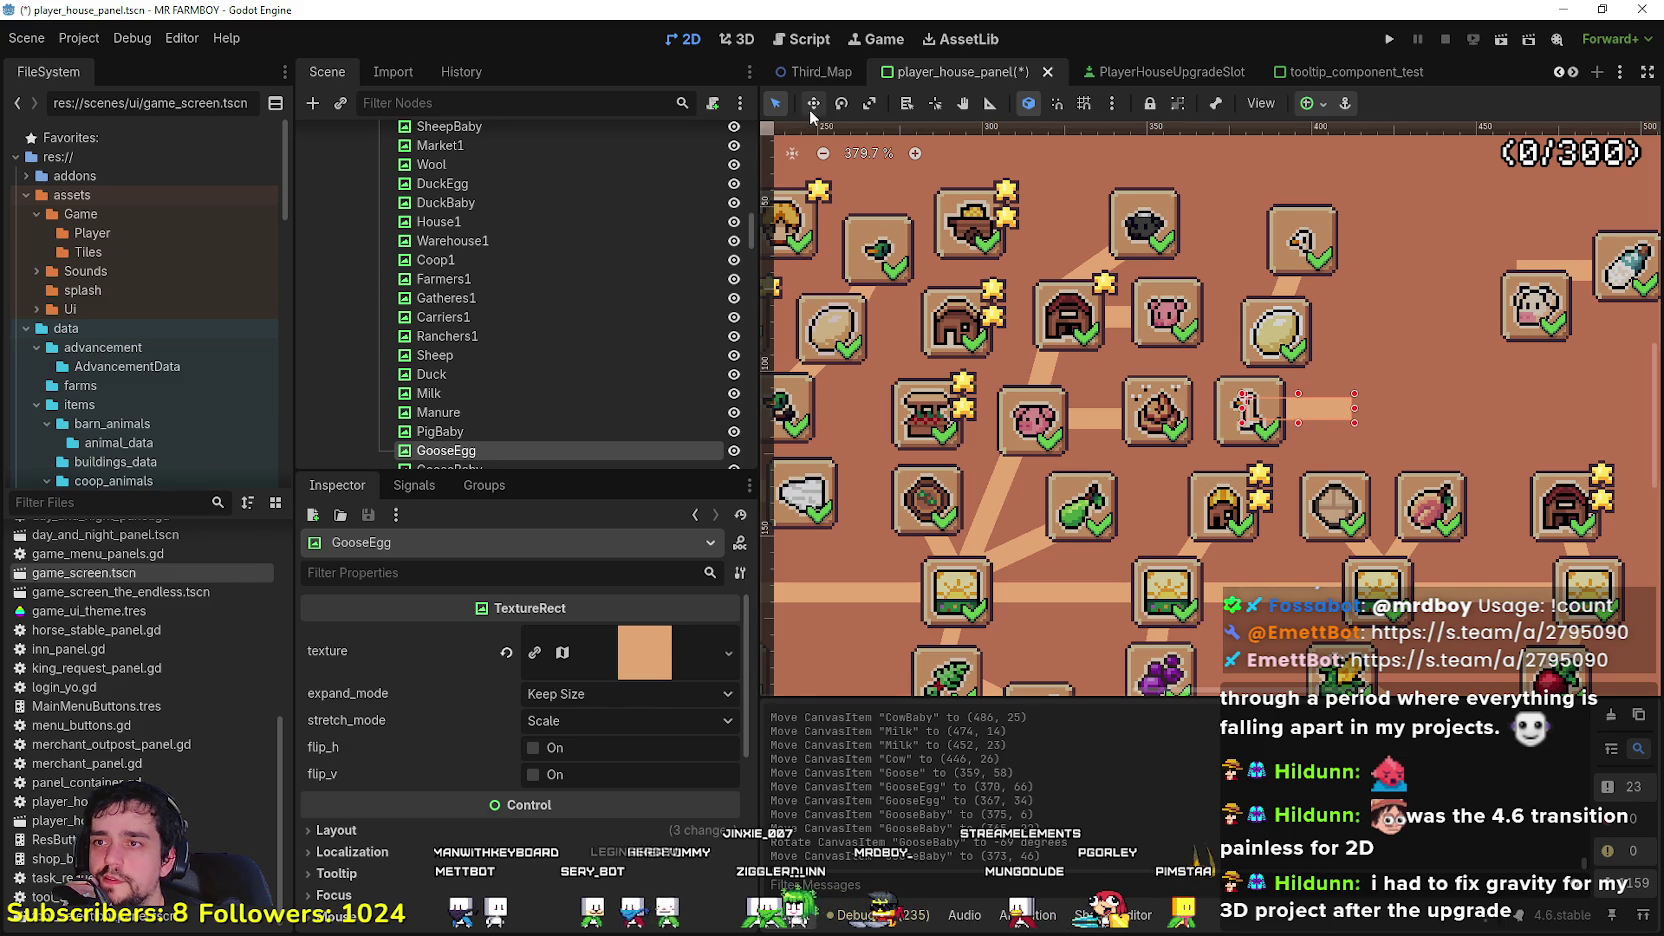
mouse_move(1320, 400)
mouse_down()
mouse_move(1257, 333)
mouse_move(1270, 345)
mouse_up()
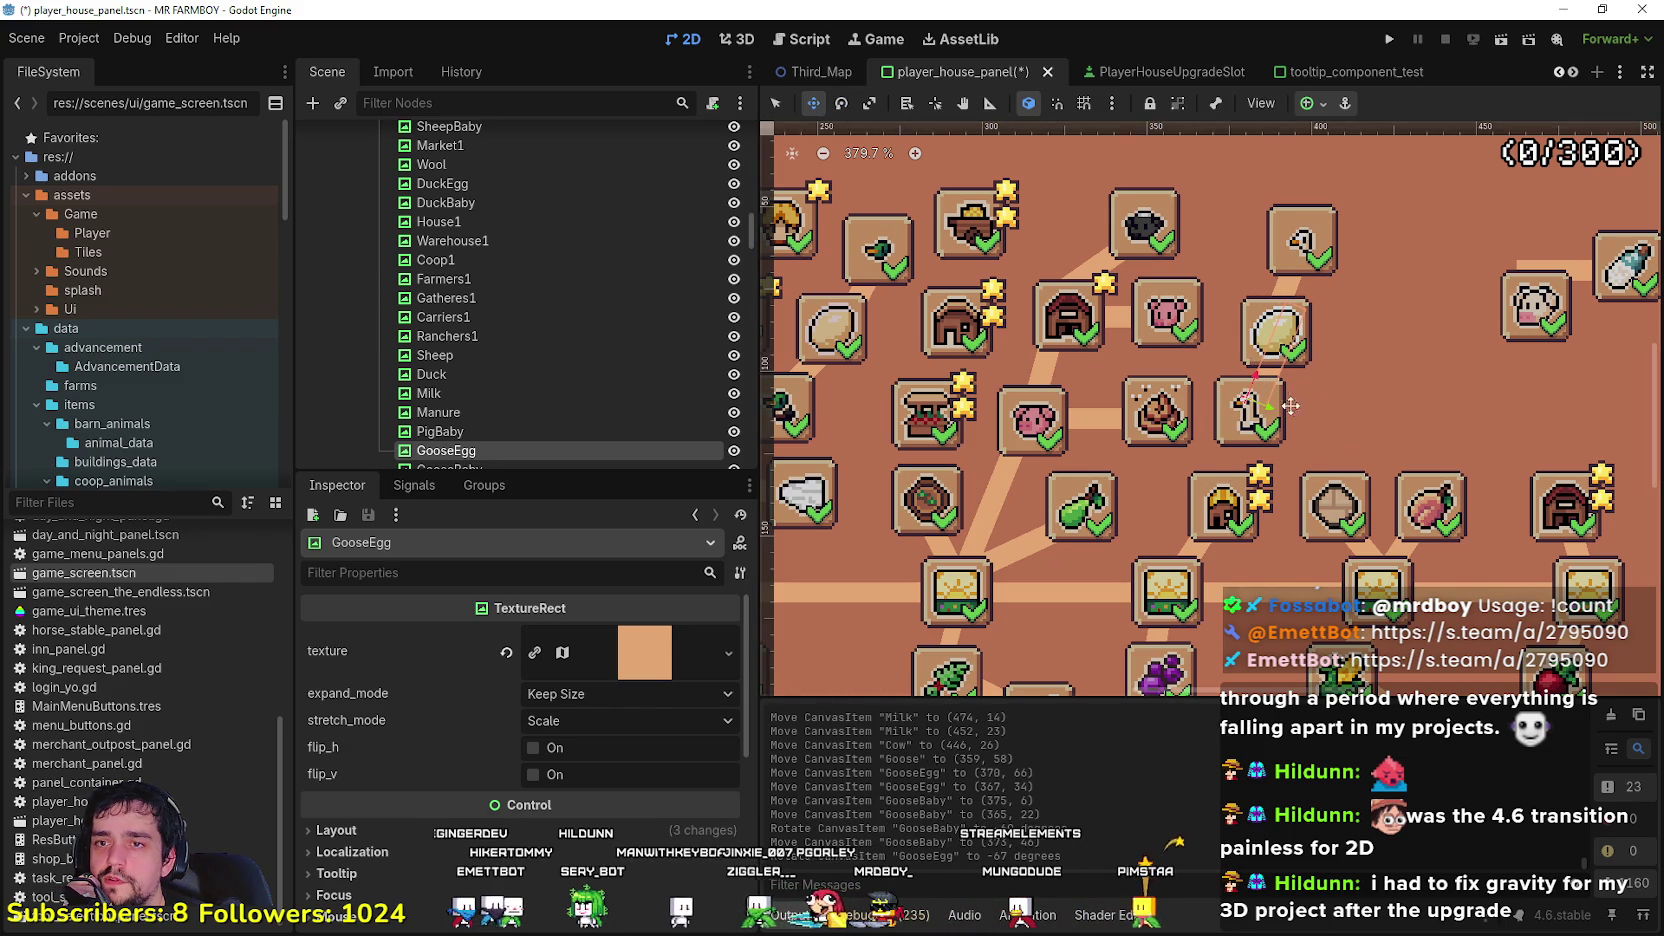
scroll(1260, 418, down, 3)
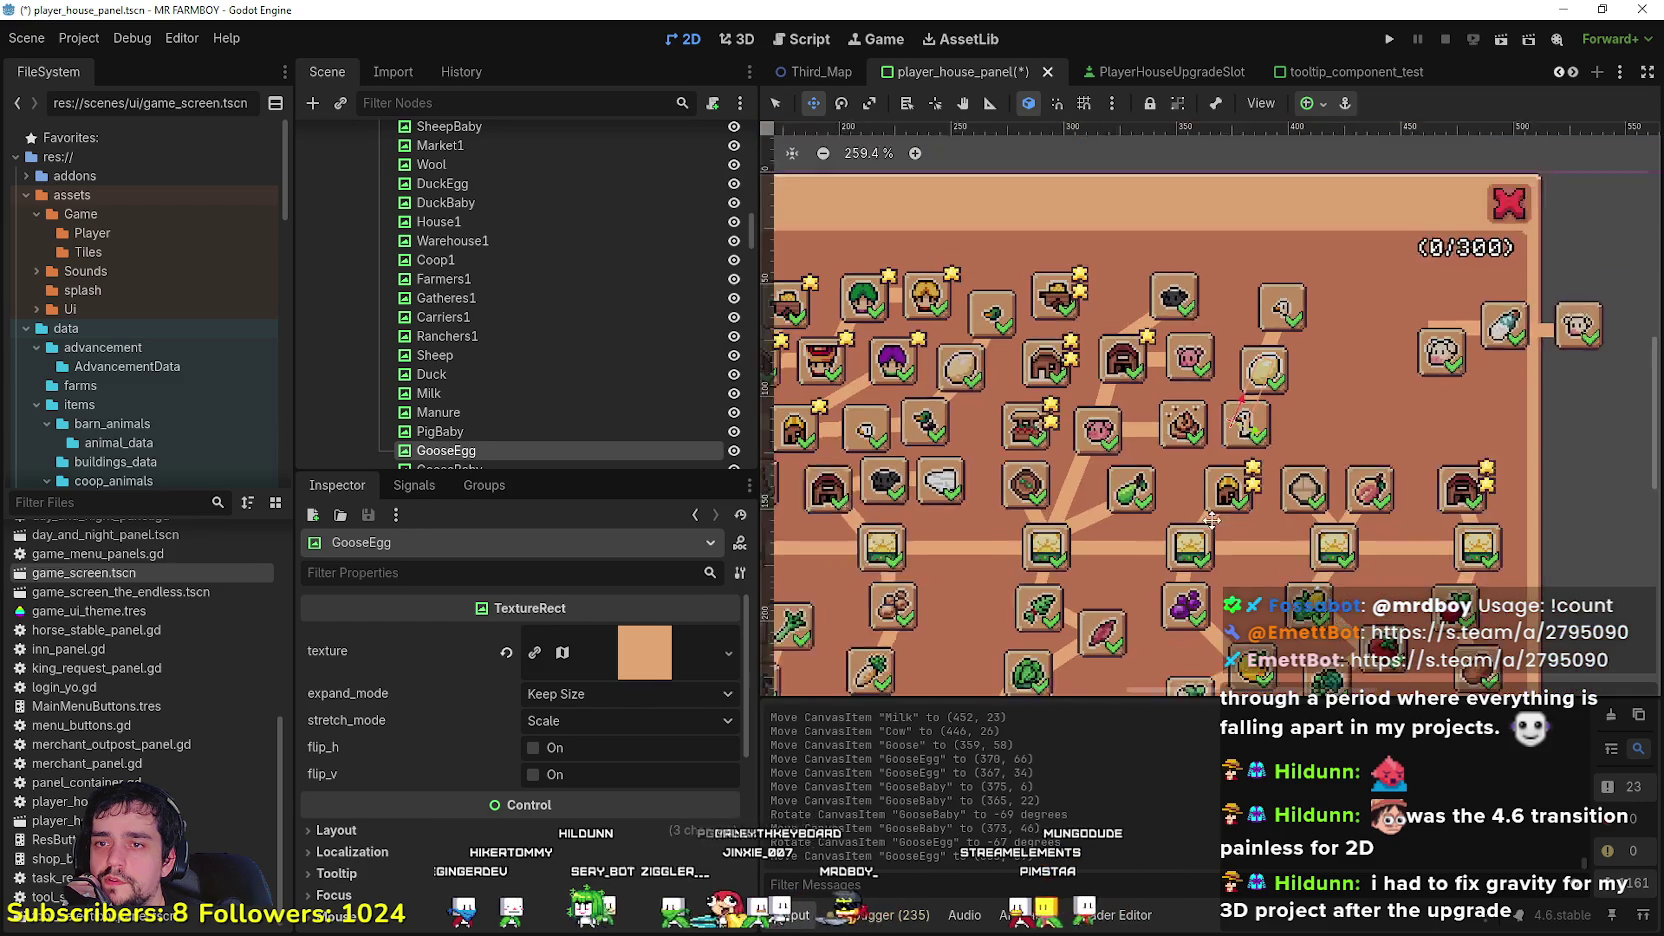
scroll(1213, 519, down, 1)
click(779, 104)
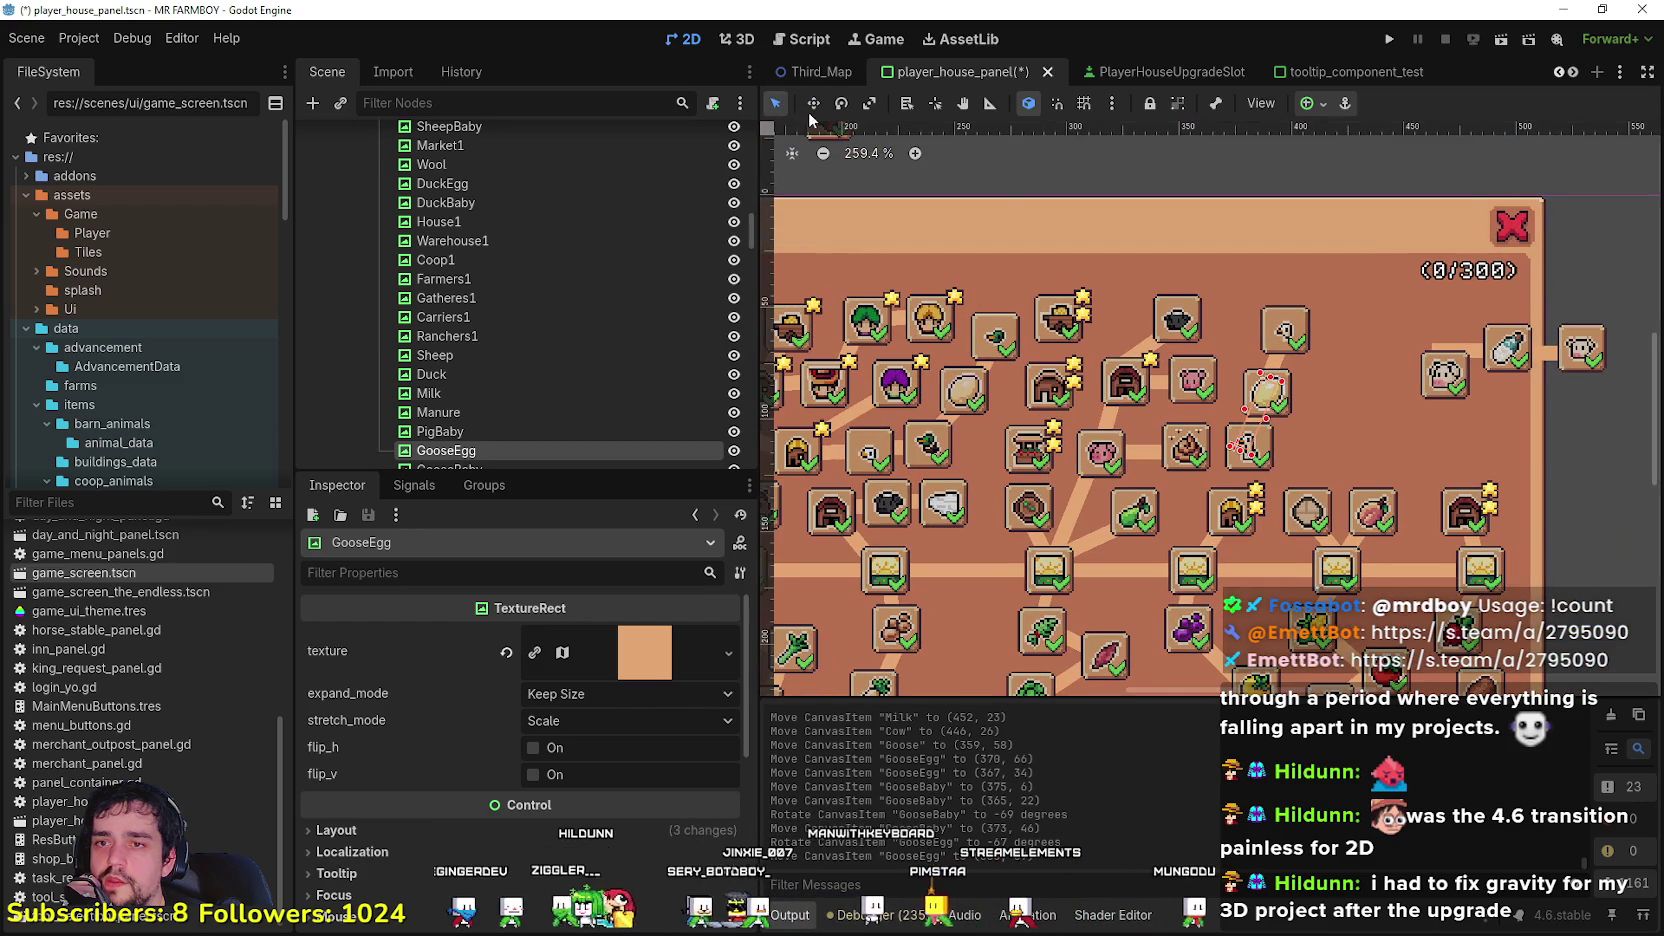
scroll(1268, 475, down, 1)
key(w)
scroll(1268, 475, up, 2)
drag(1270, 447, 1271, 459)
scroll(632, 436, down, 2)
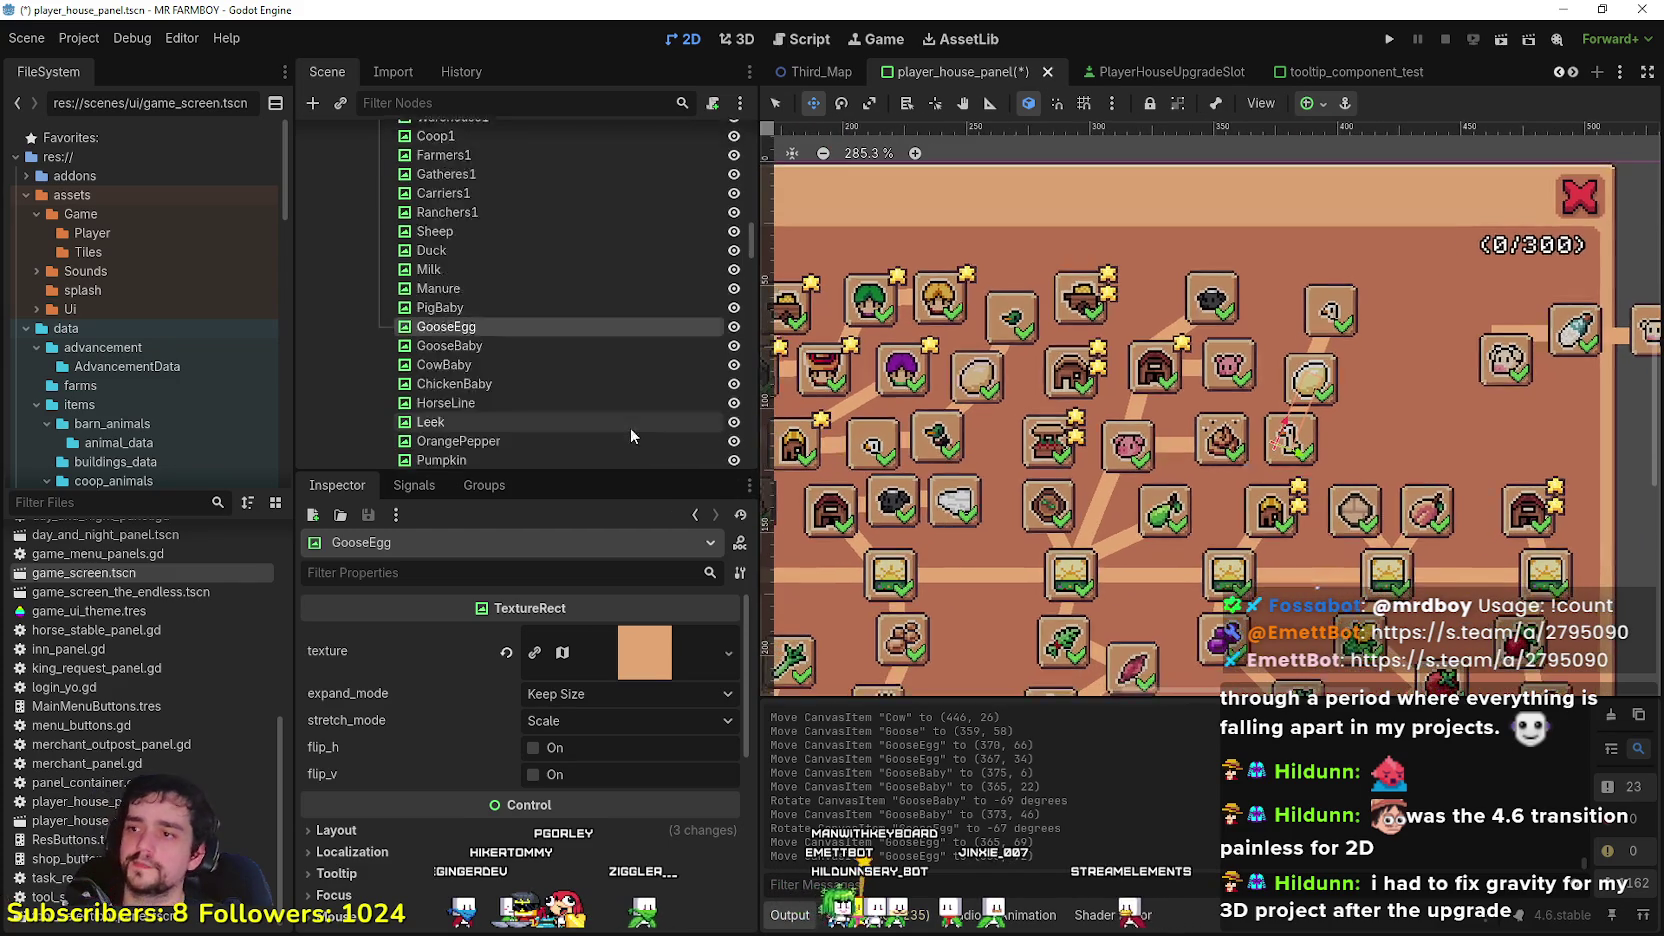
scroll(633, 430, down, 1)
Step: Duplicate the GooseEgg connector as Goose above GooseEgg and move it onto the building icon
key(ctrl+d)
drag(475, 307, 477, 286)
double_click(450, 285)
key(BackSpace)
key(BackSpace)
key(BackSpace)
key(BackSpace)
key(Return)
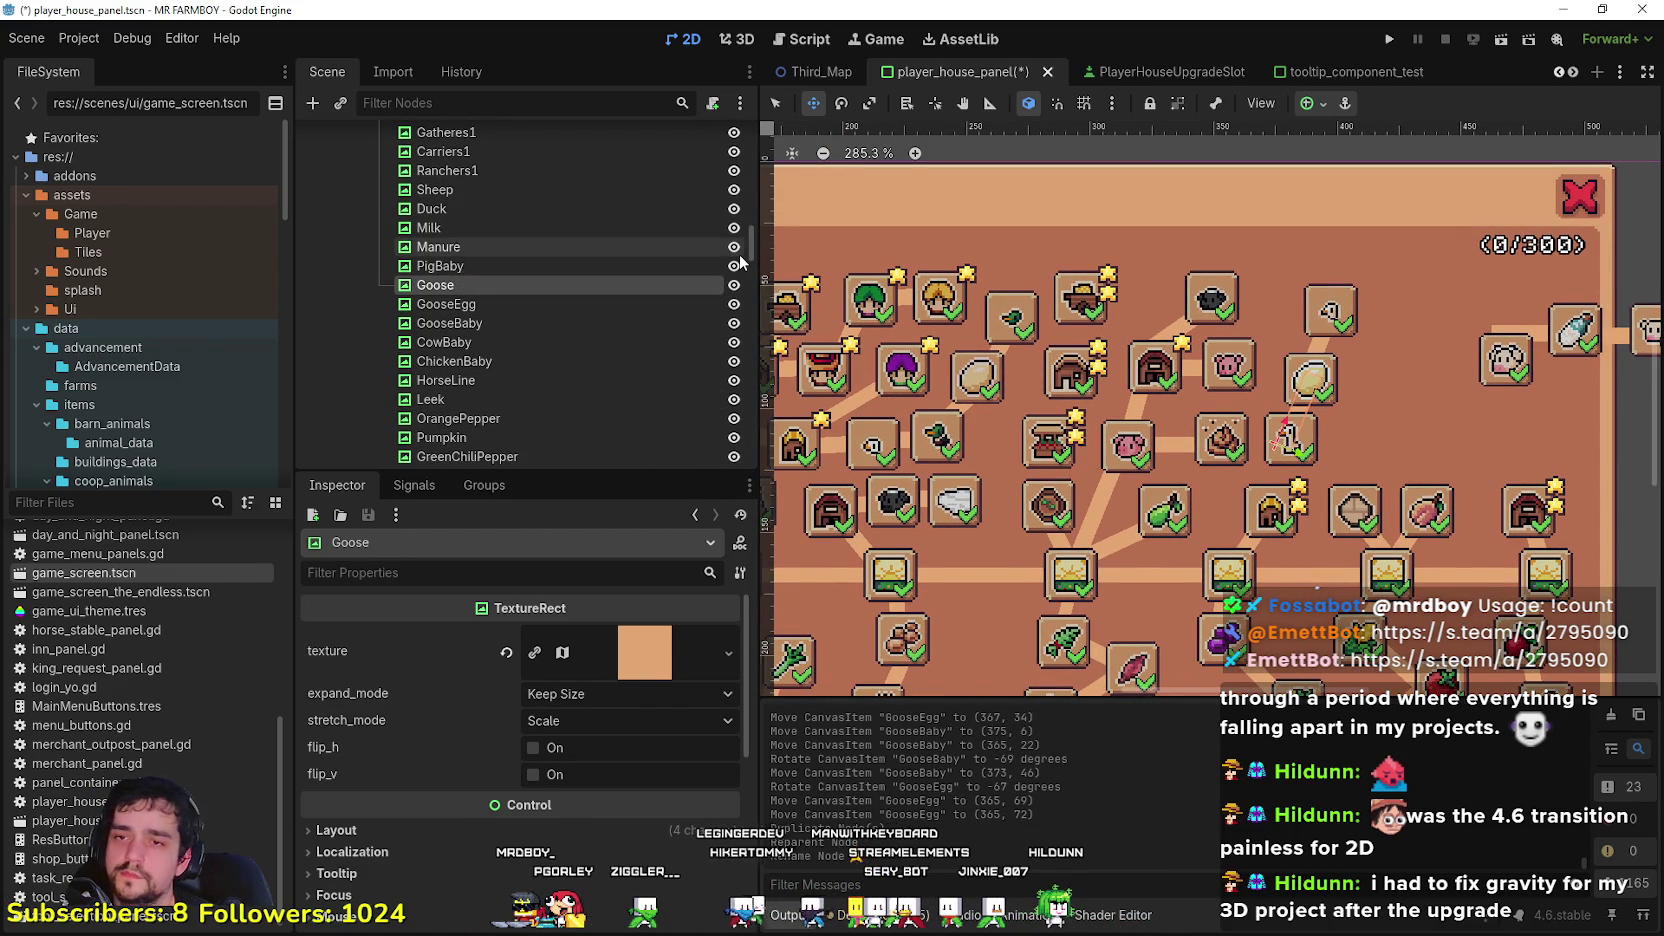
scroll(1283, 420, up, 2)
drag(1283, 420, 1258, 494)
scroll(1304, 500, down, 1)
scroll(1033, 356, down, 3)
key(q)
scroll(1420, 361, up, 2)
click(1396, 355)
Step: Shift the Cow slot left into its row
drag(1396, 355, 1393, 440)
scroll(1393, 440, down, 6)
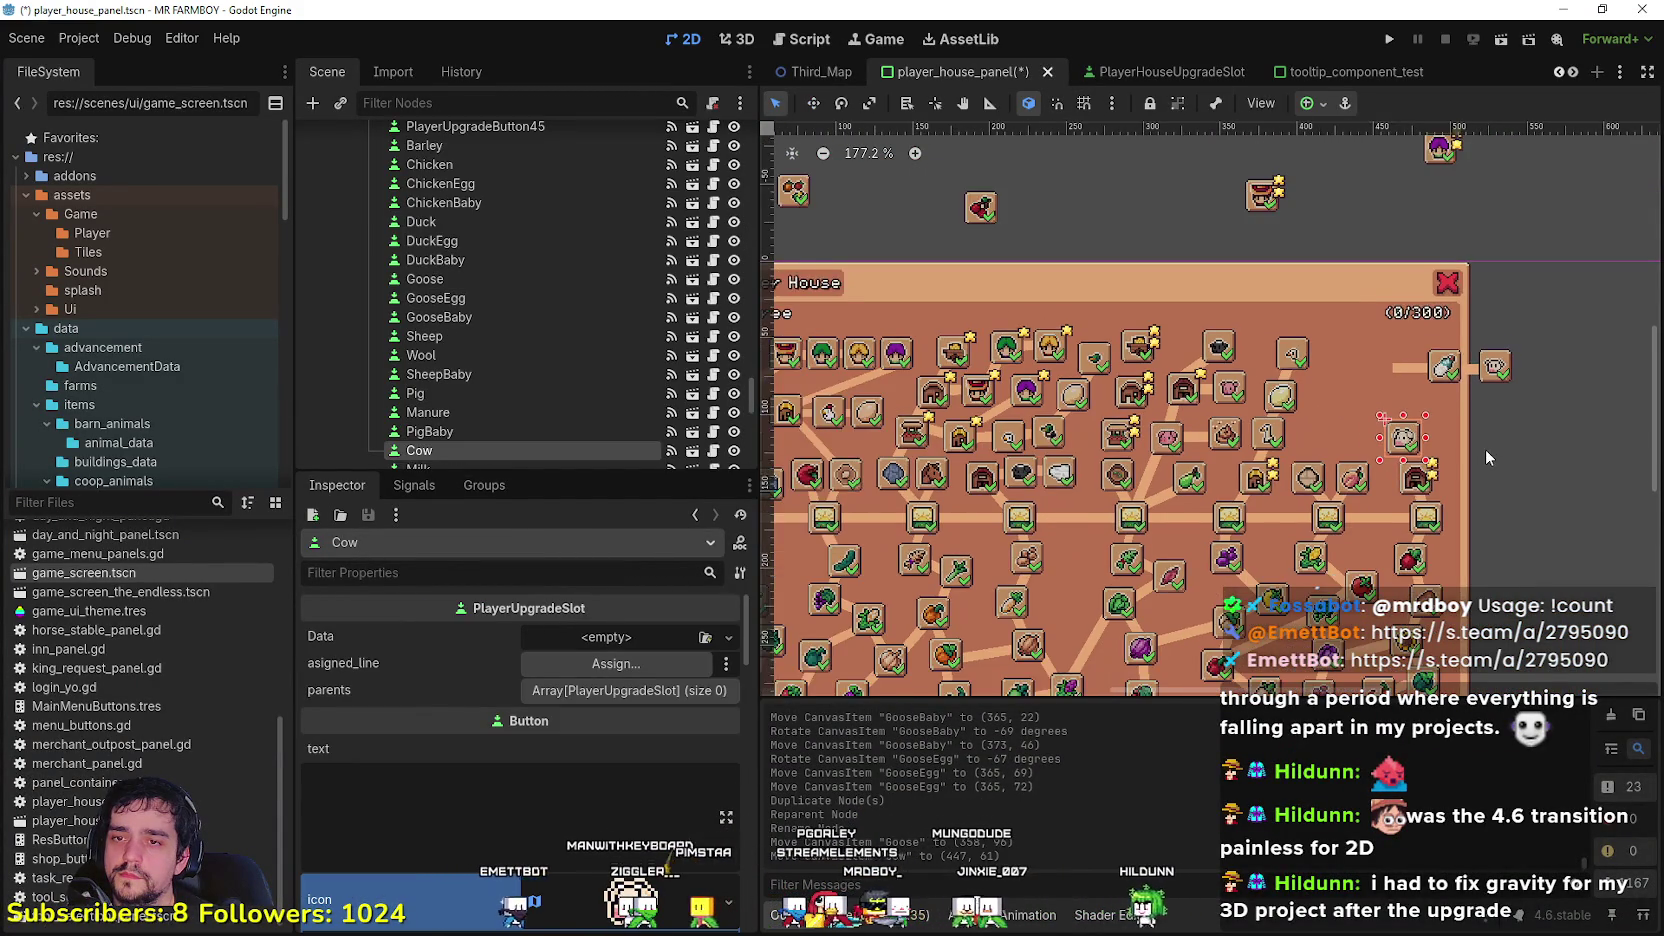
scroll(1350, 420, up, 3)
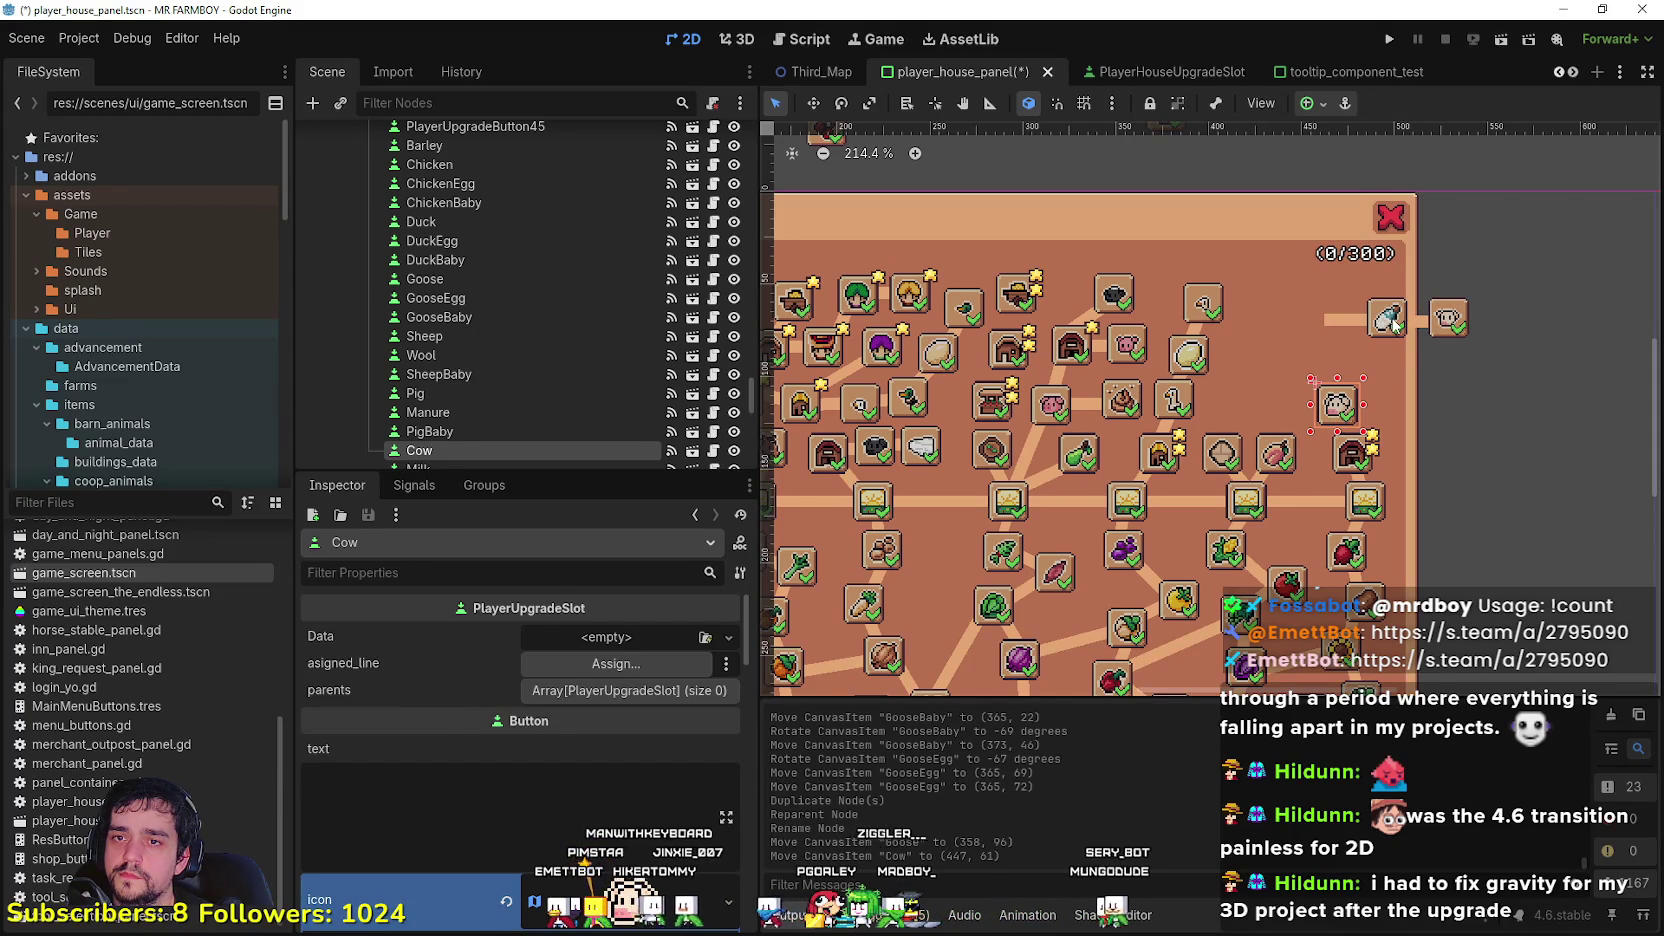
click(1390, 318)
click(1338, 405)
drag(1338, 405, 1332, 384)
scroll(1209, 399, down, 1)
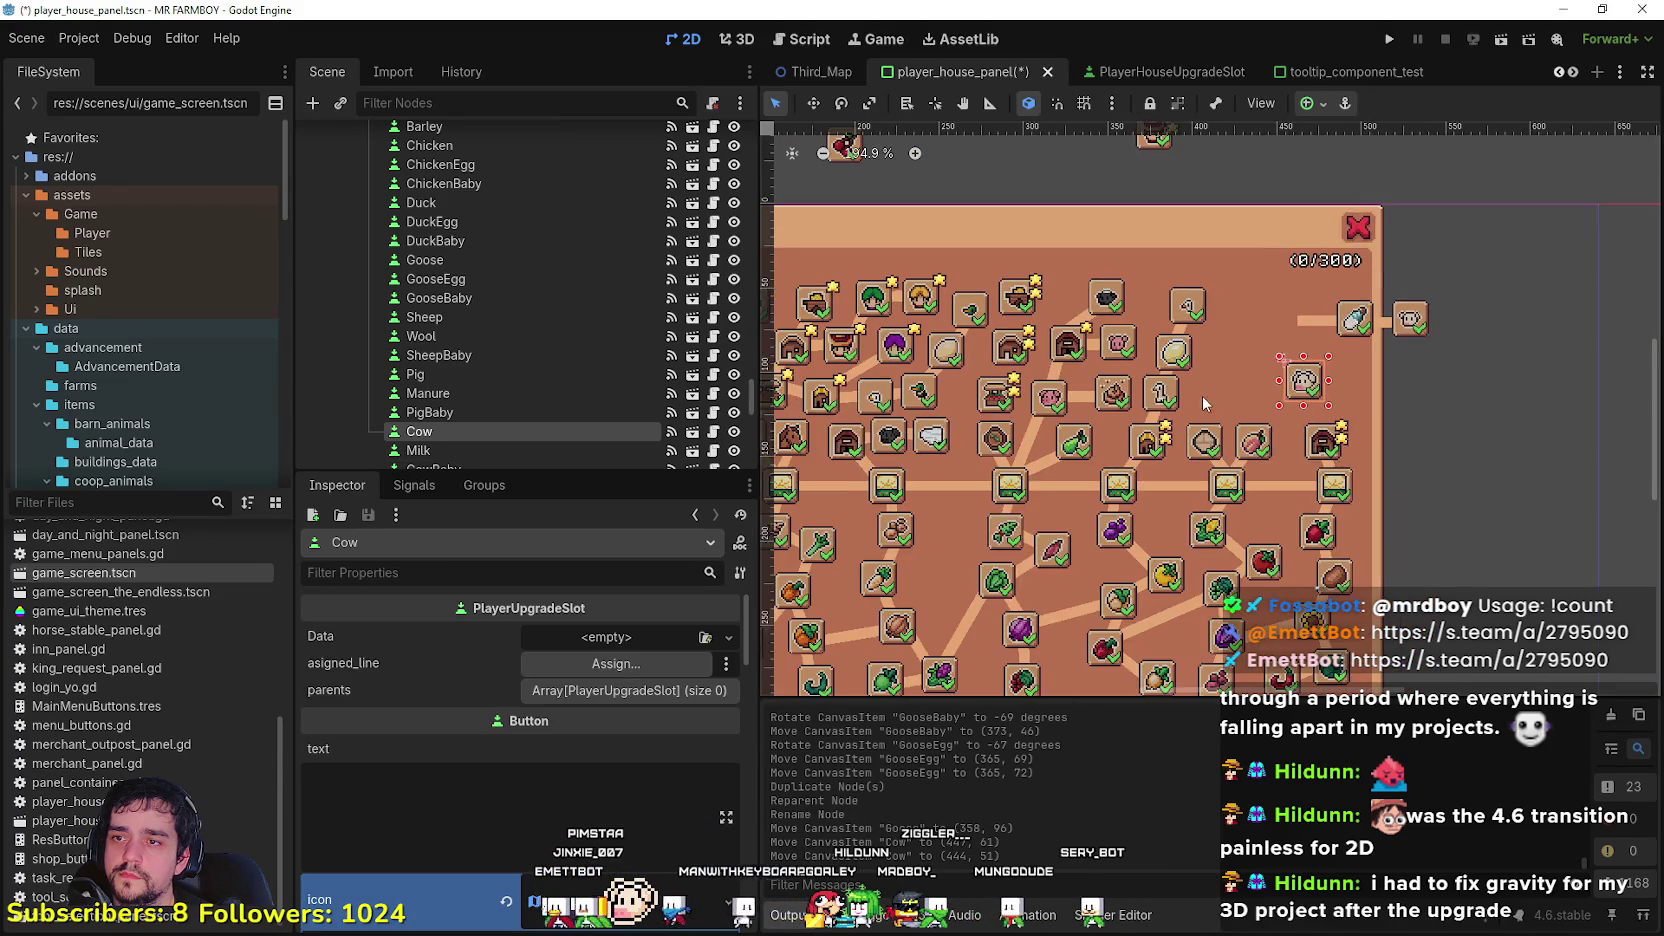
scroll(1208, 393, left, 2)
scroll(1355, 437, down, 2)
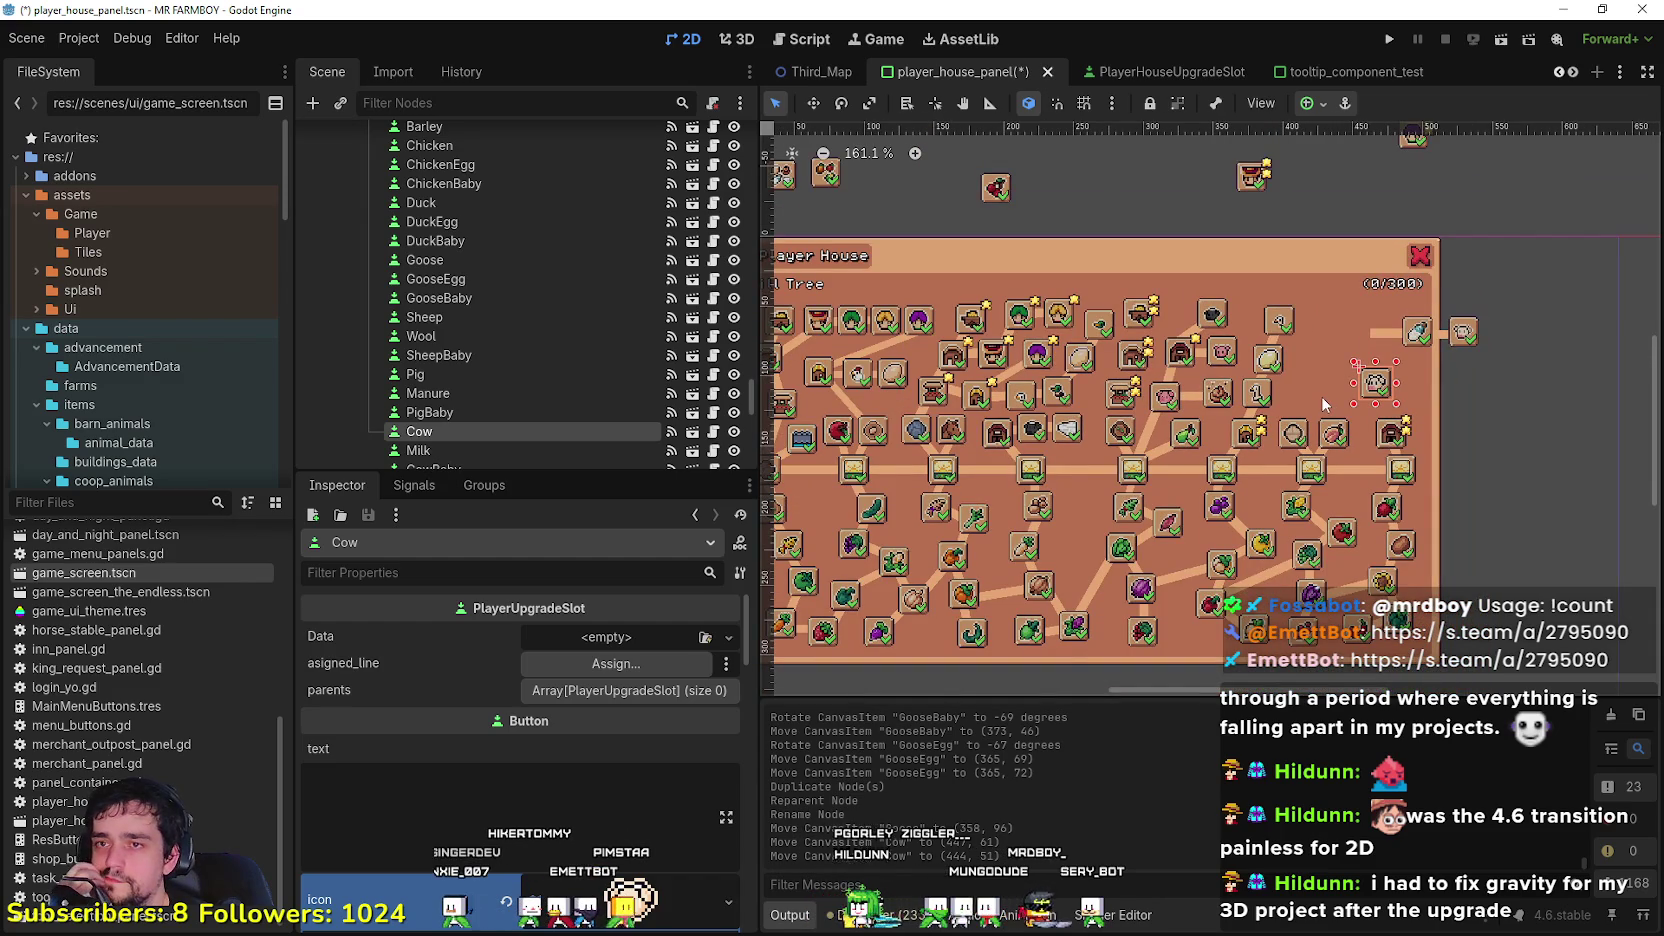
scroll(1321, 398, up, 3)
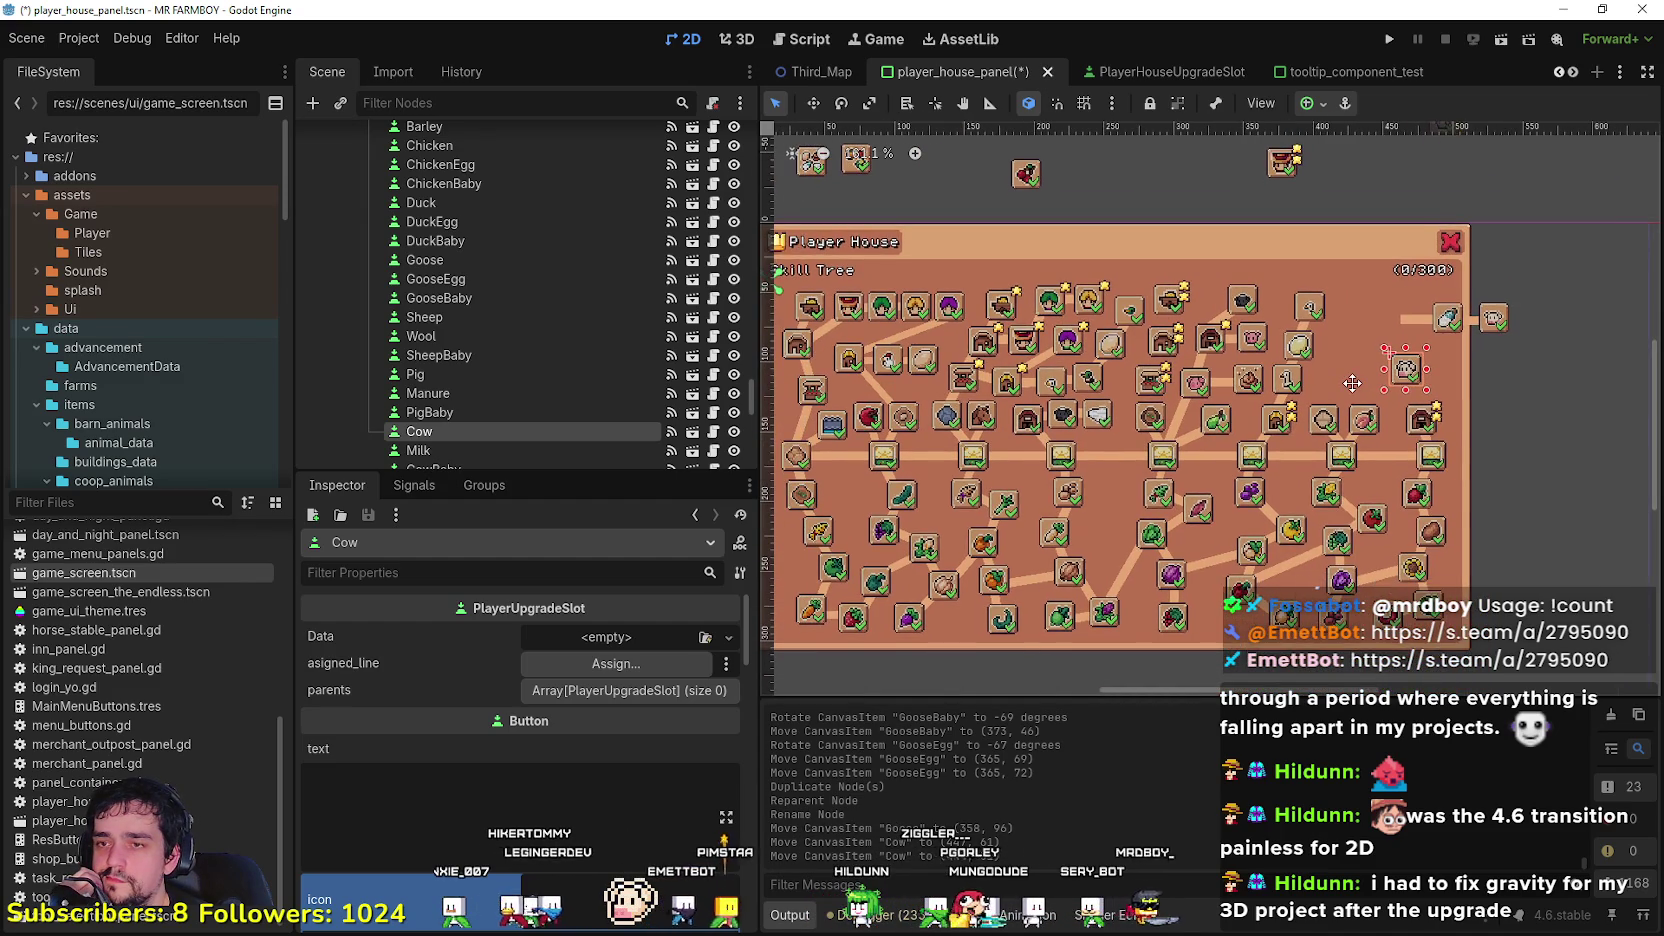
scroll(1345, 405, up, 2)
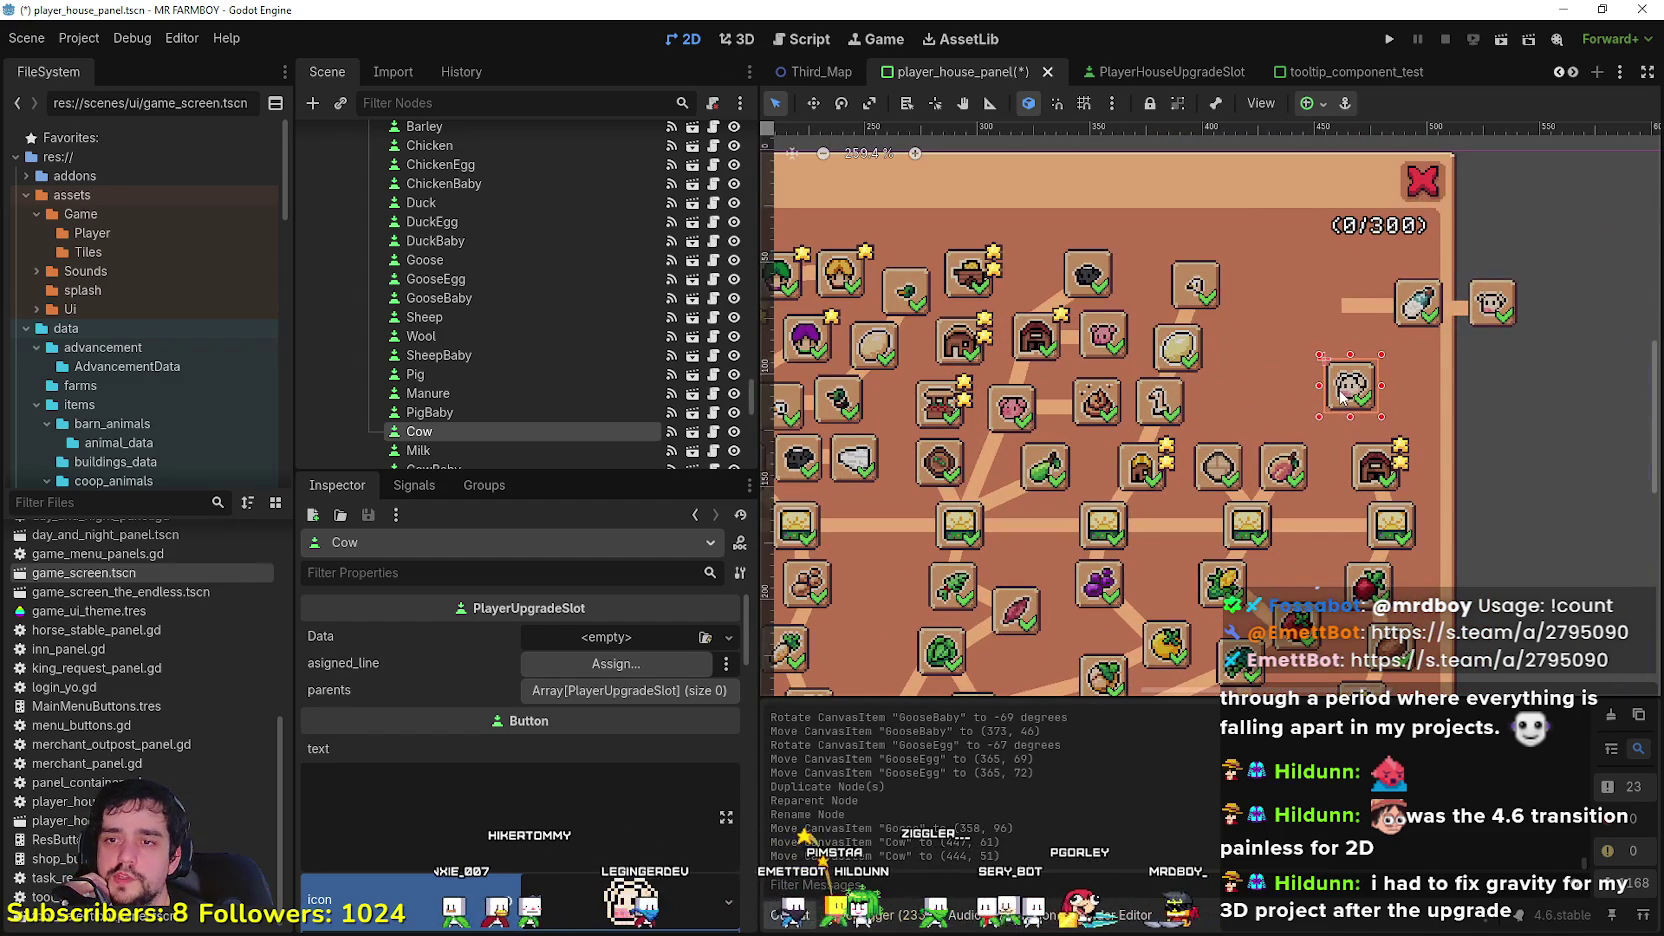
mouse_move(1338, 398)
mouse_down()
mouse_move(1239, 414)
mouse_move(1250, 399)
mouse_up()
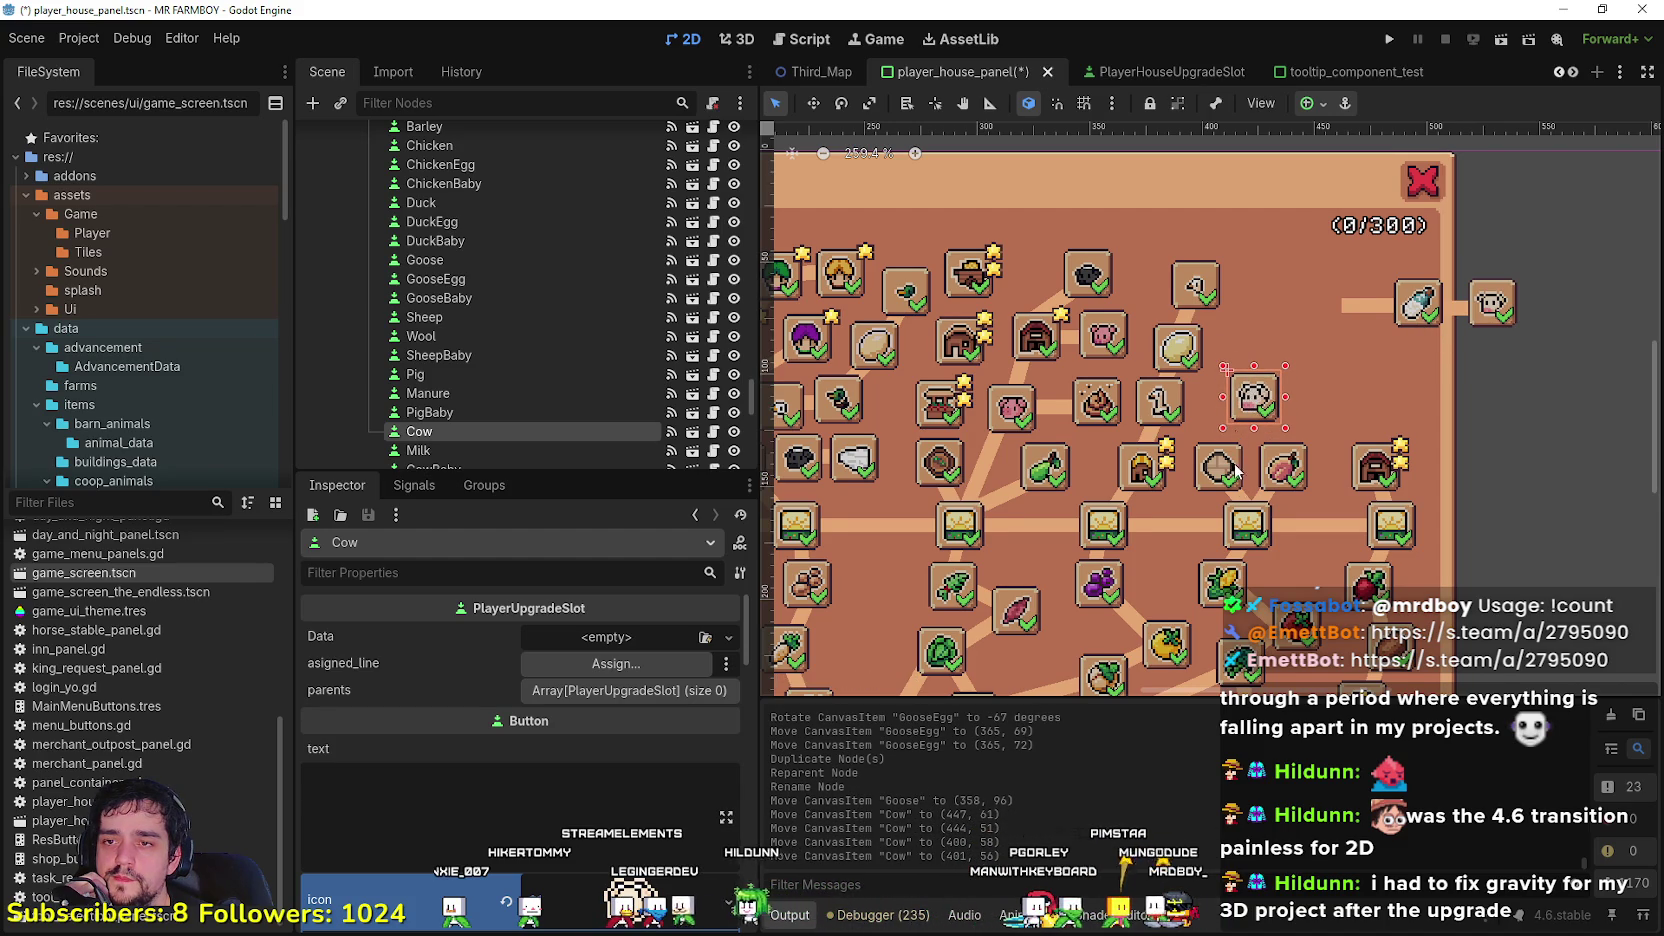
Step: Move the Milk connector down-left and rotate it upward to about -84°
click(1420, 280)
drag(1420, 280, 1321, 386)
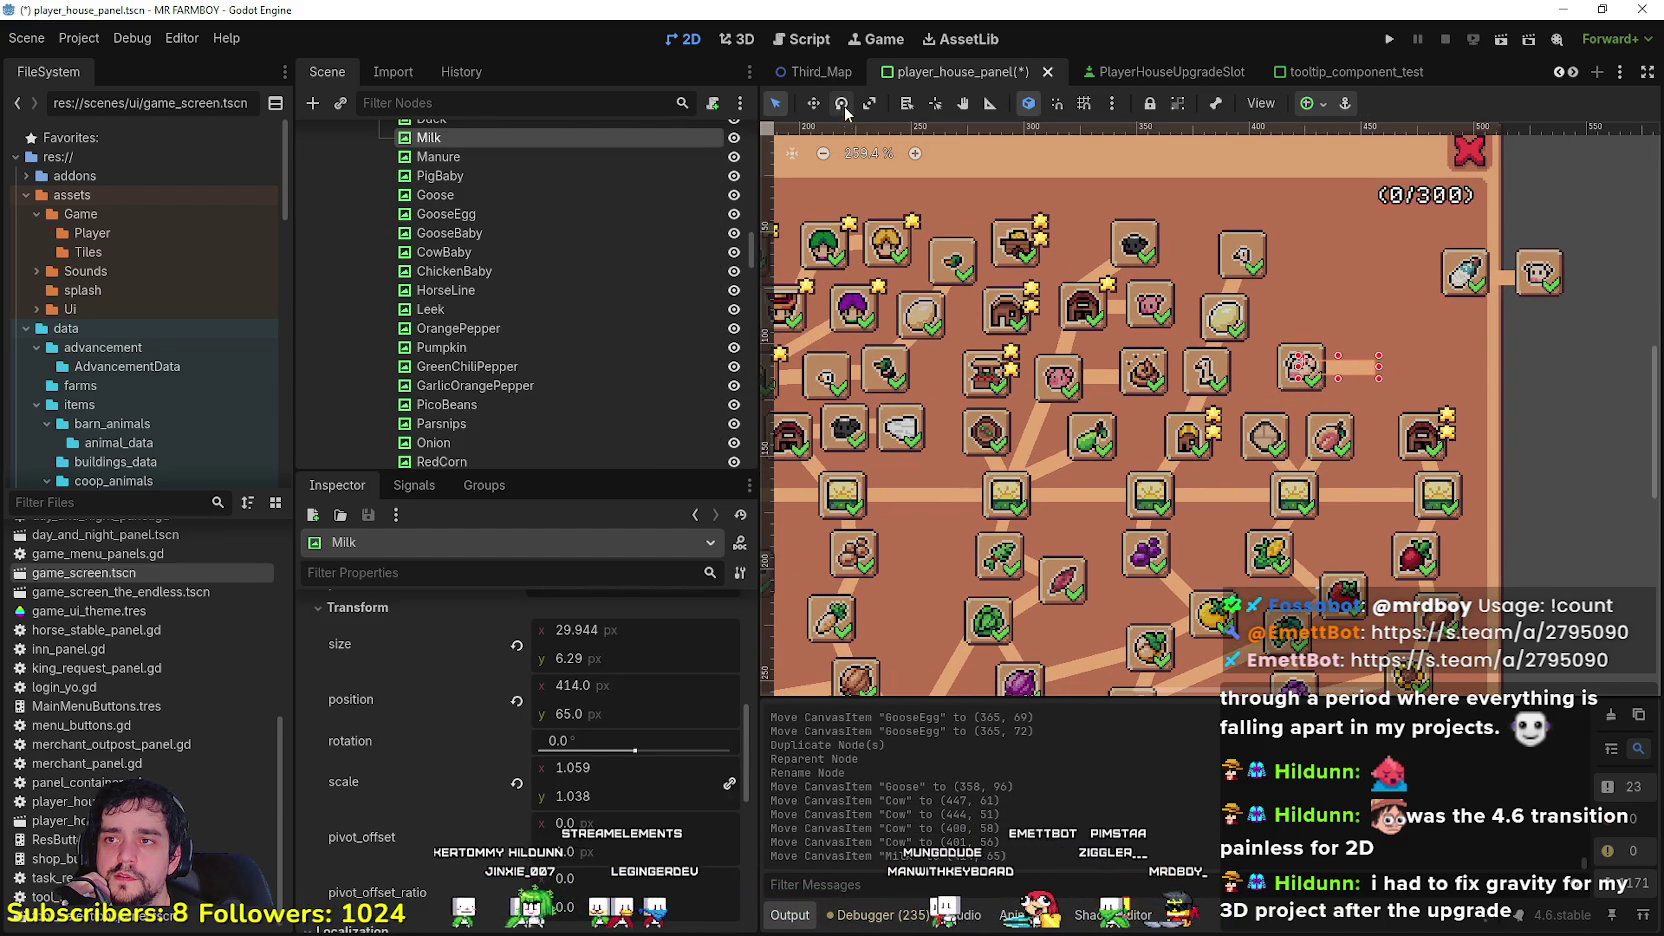
drag(1321, 378, 1313, 322)
key(q)
Step: Move the Milk slot left and place the CowBaby connector and slot beside it
mouse_move(1468, 272)
mouse_down()
mouse_move(1287, 292)
mouse_move(1316, 300)
mouse_up()
drag(1500, 282, 1347, 301)
drag(1540, 283, 1386, 302)
scroll(1397, 332, down, 4)
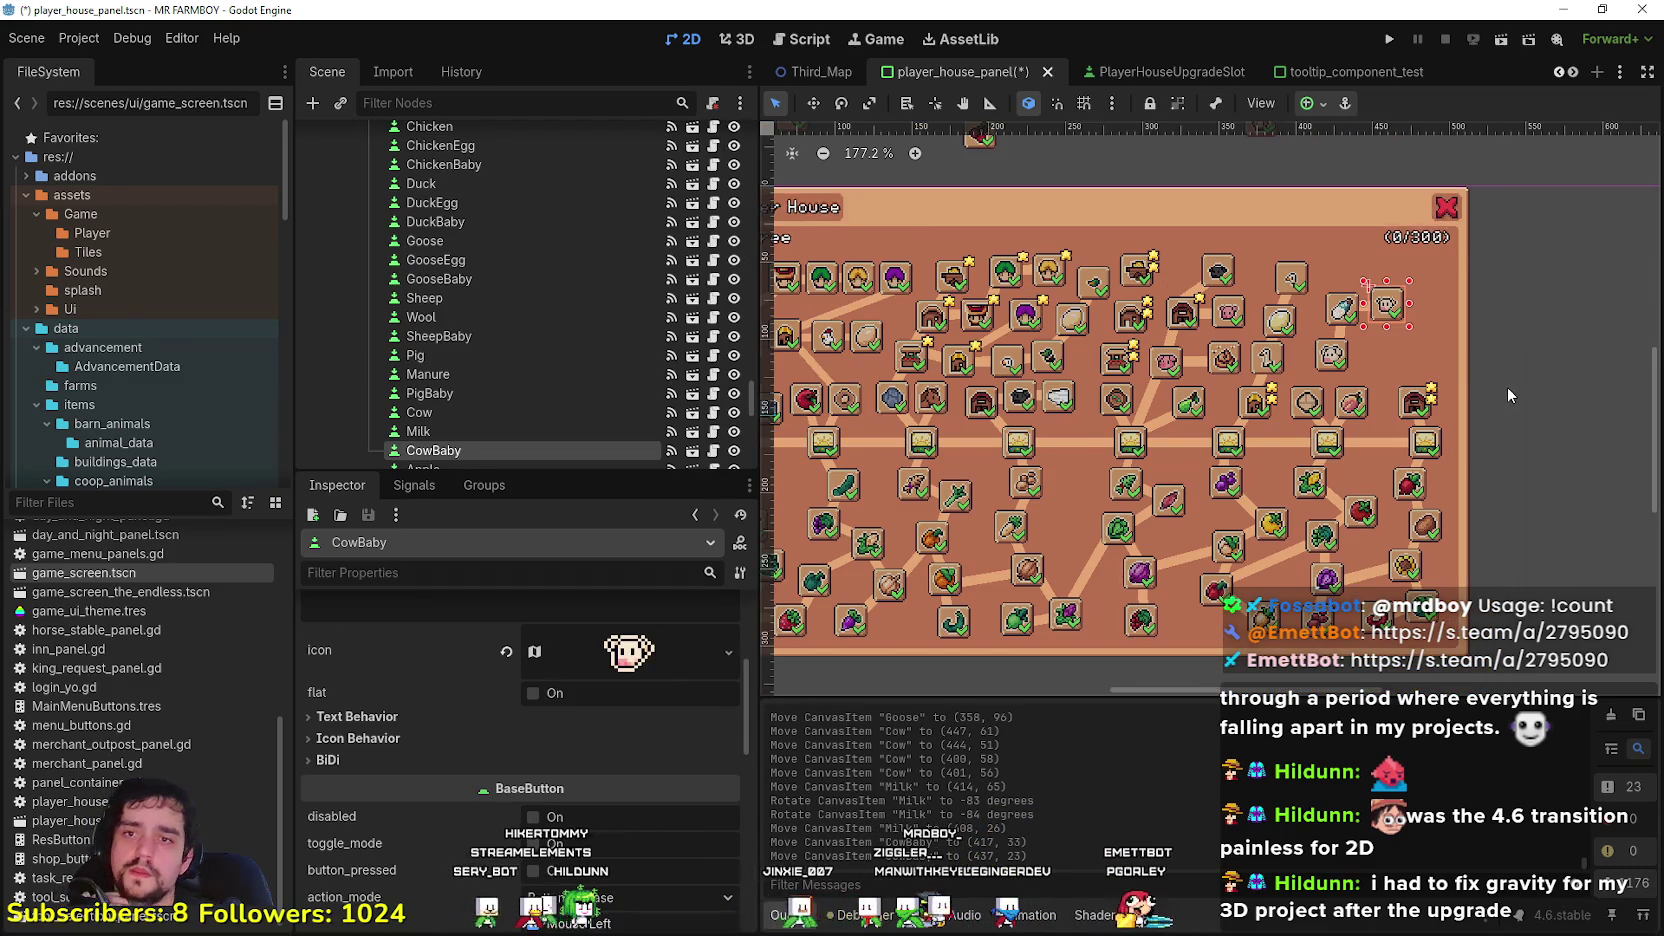
click(1507, 387)
scroll(1498, 391, down, 4)
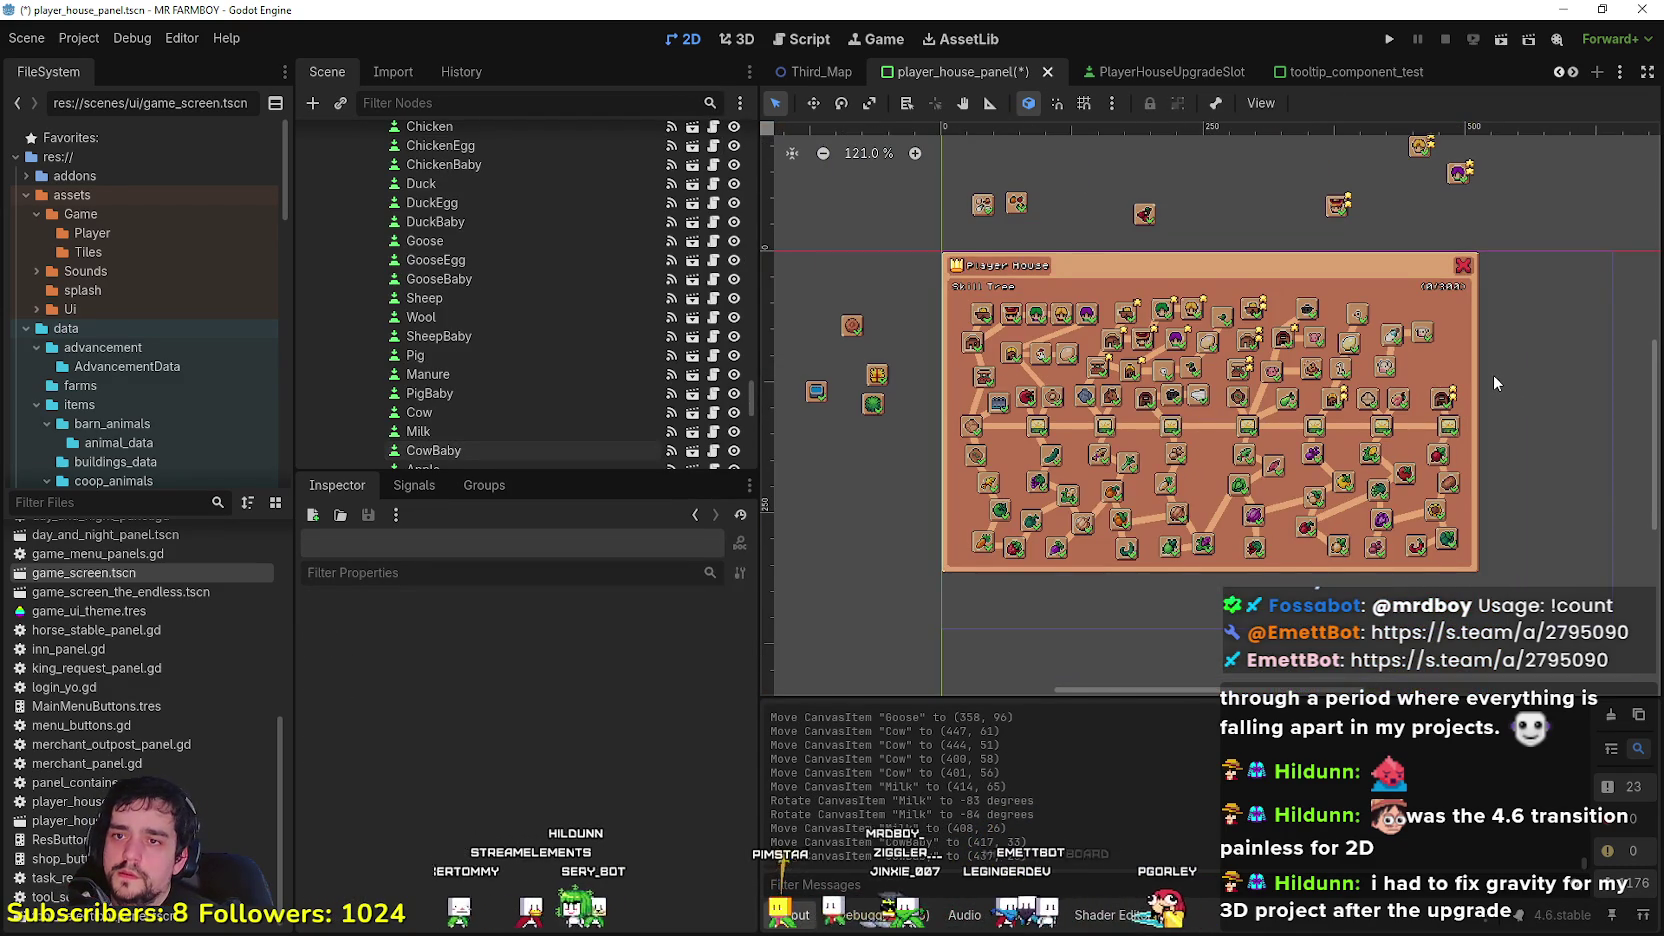
scroll(1492, 374, up, 2)
scroll(1488, 386, up, 2)
scroll(1487, 388, down, 7)
scroll(1485, 380, down, 2)
scroll(1436, 280, up, 6)
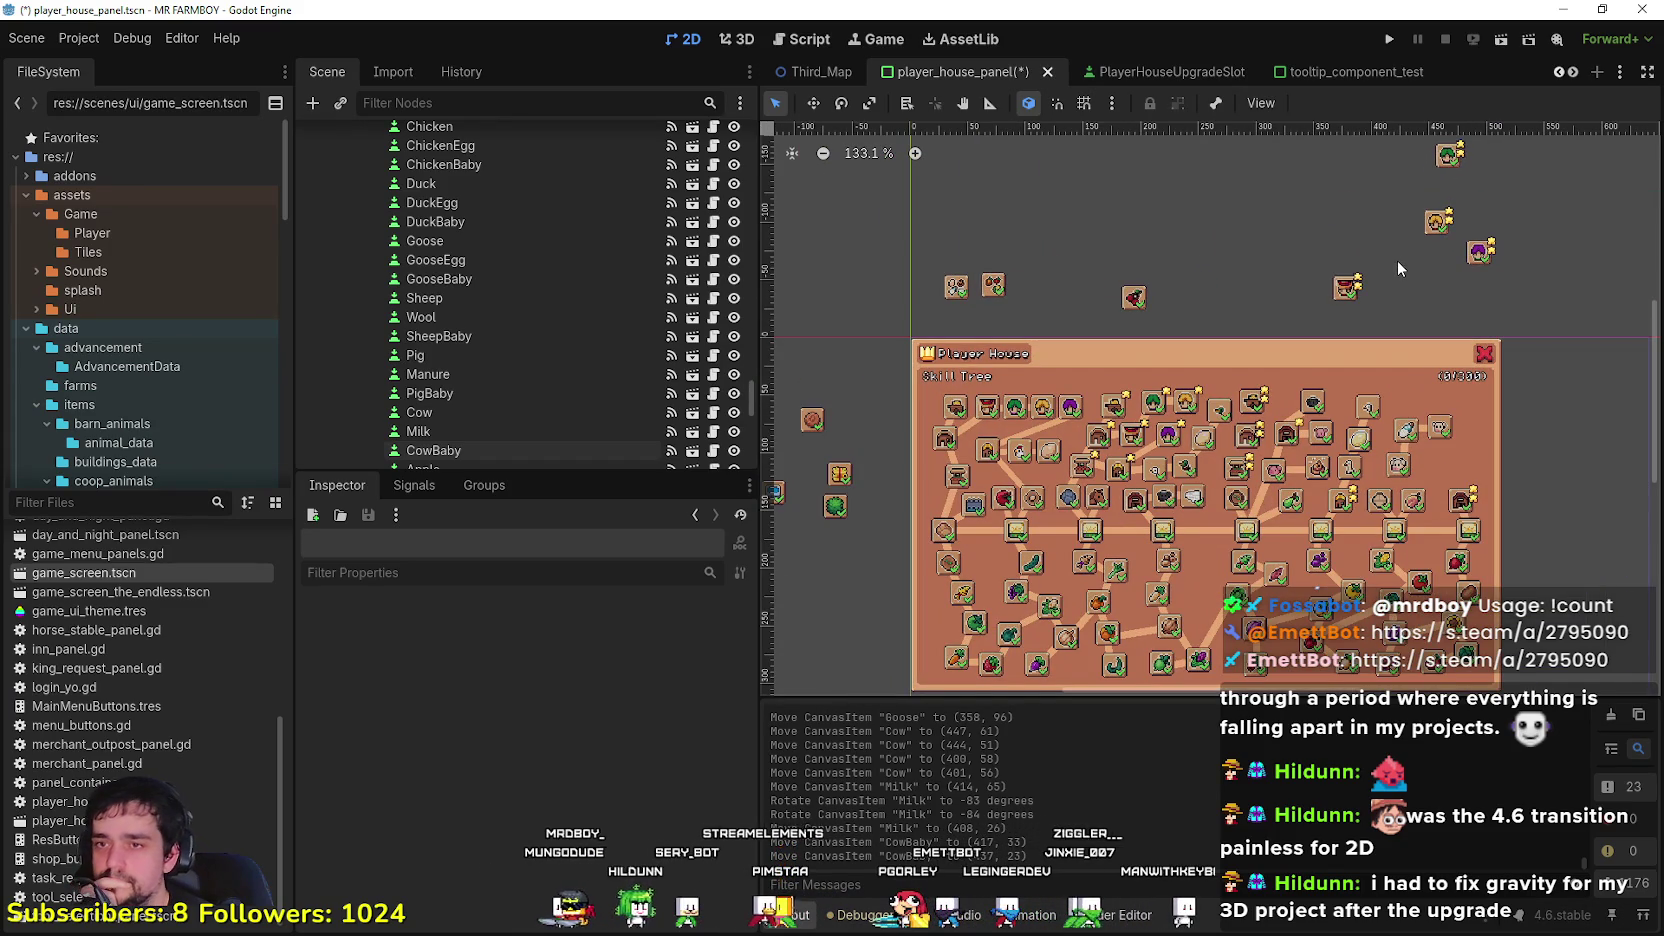
mouse_move(1398, 262)
mouse_down()
mouse_move(1405, 293)
mouse_move(1308, 205)
mouse_up()
scroll(1300, 264, up, 2)
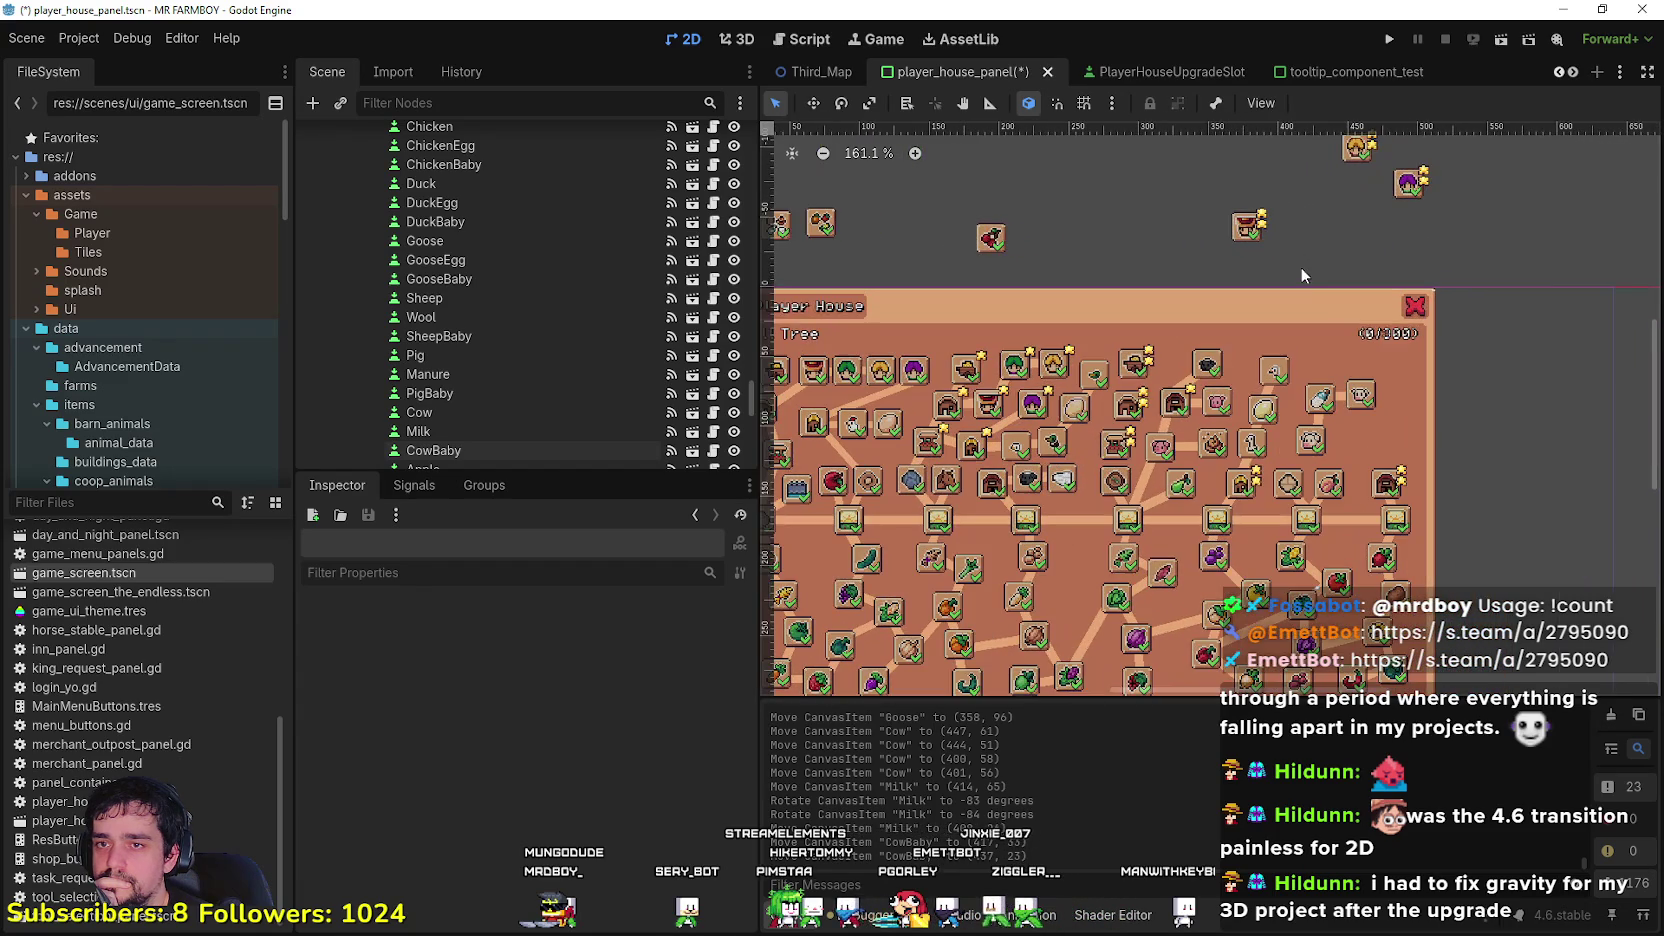
scroll(1310, 248, down, 2)
scroll(1476, 486, down, 1)
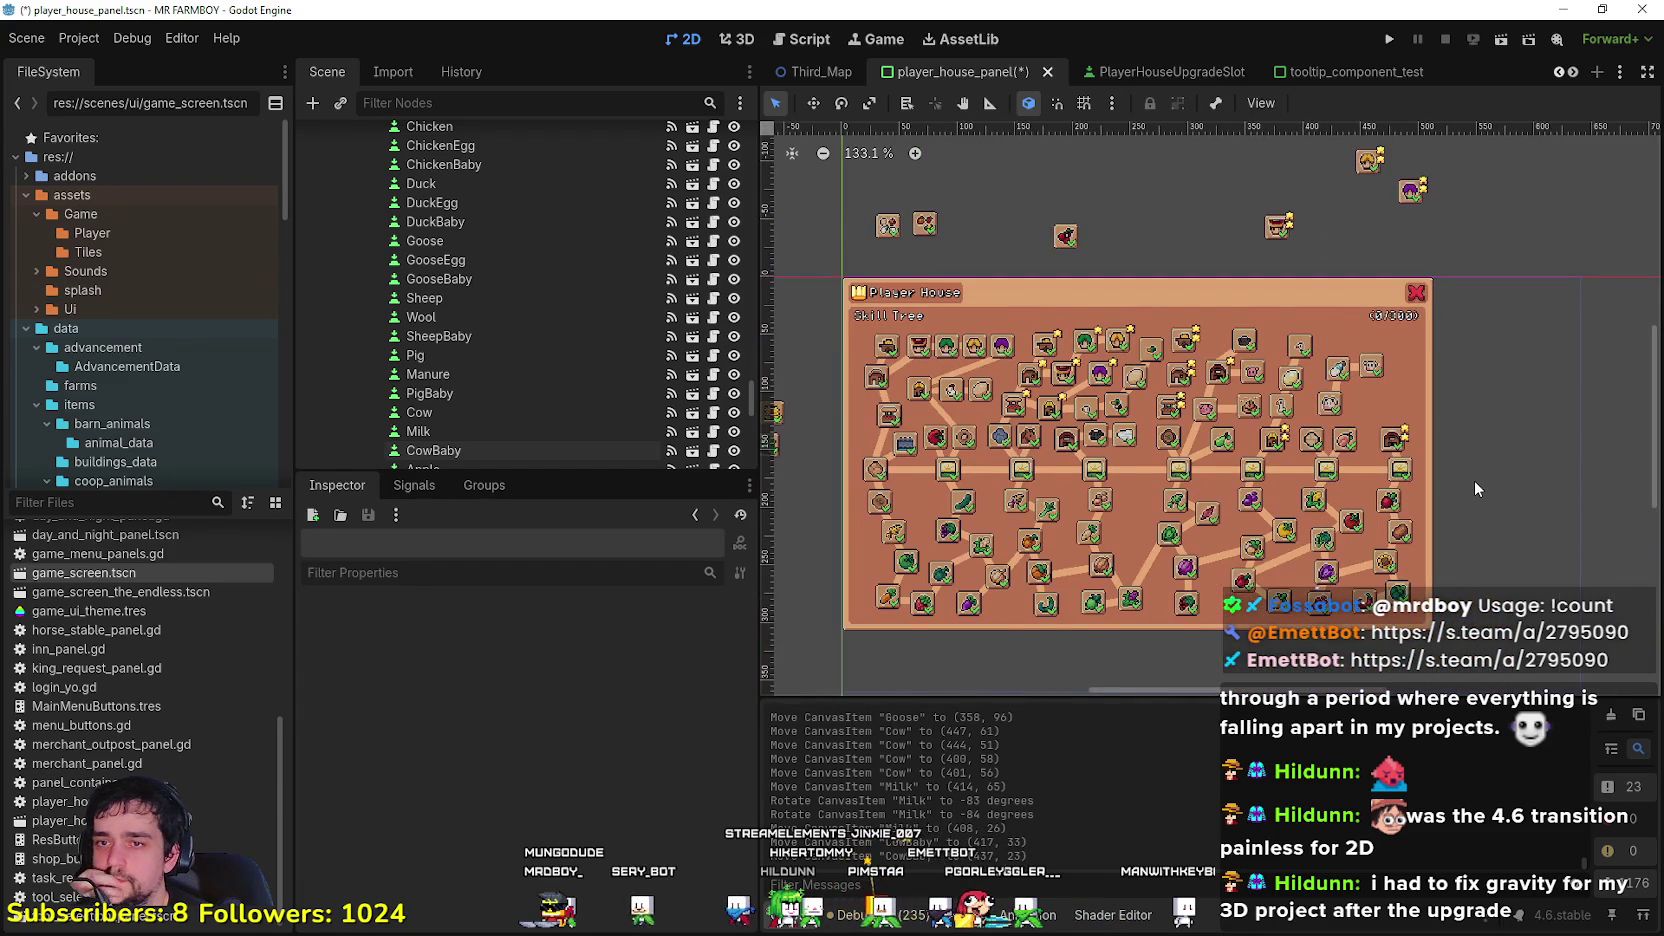
scroll(1474, 480, up, 2)
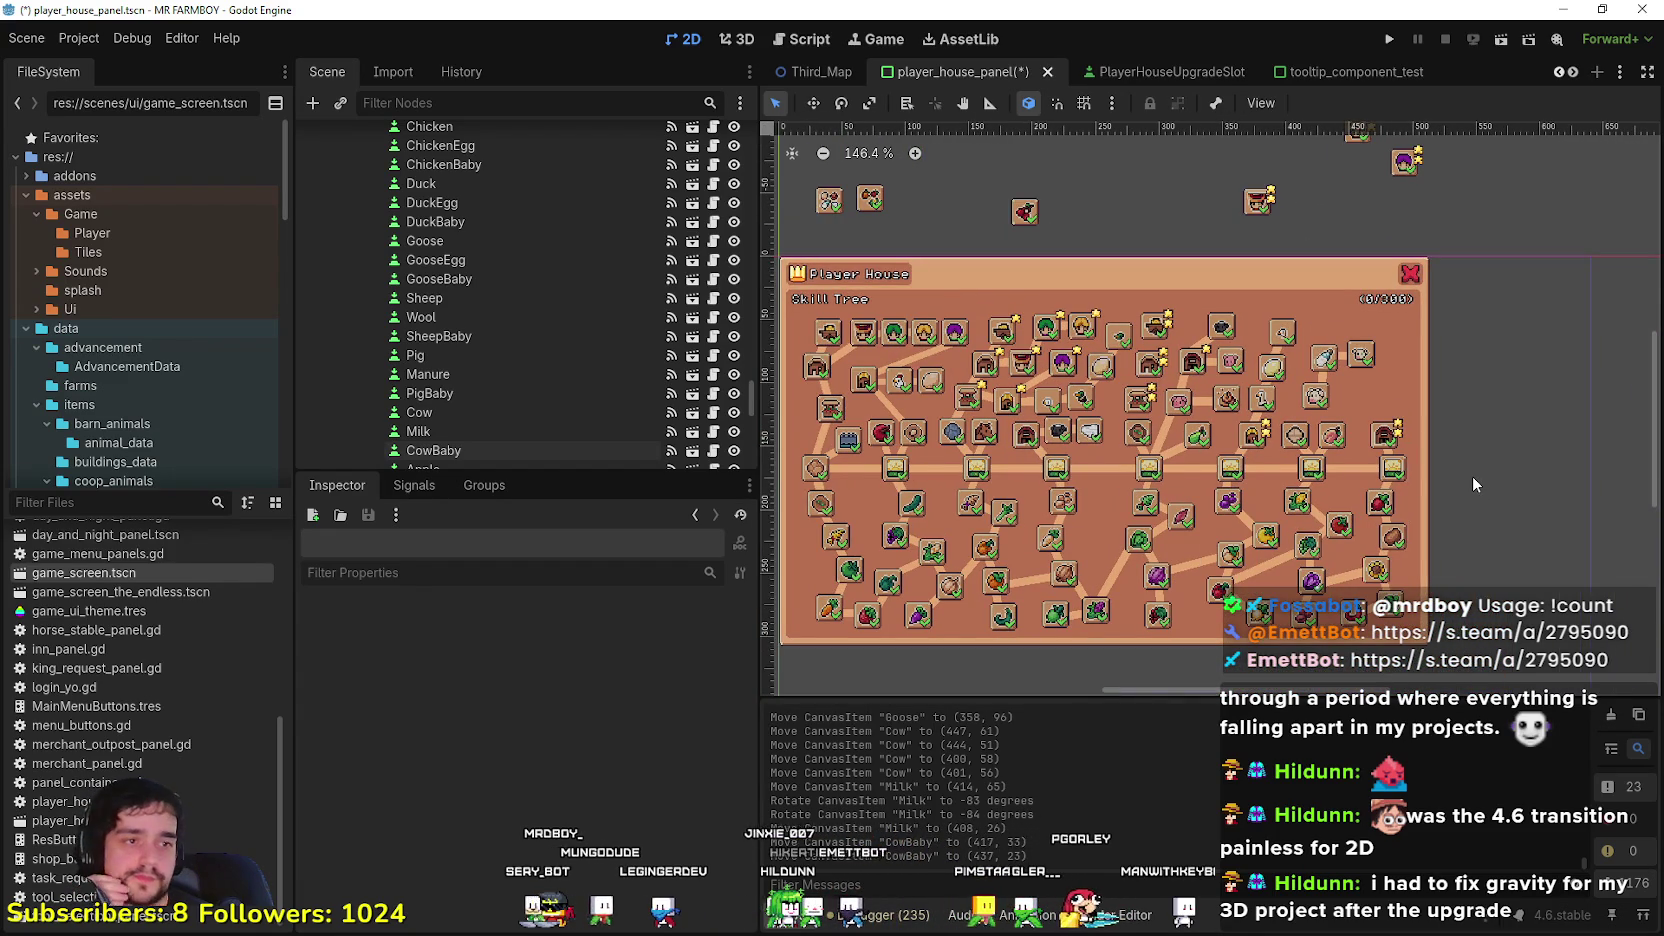
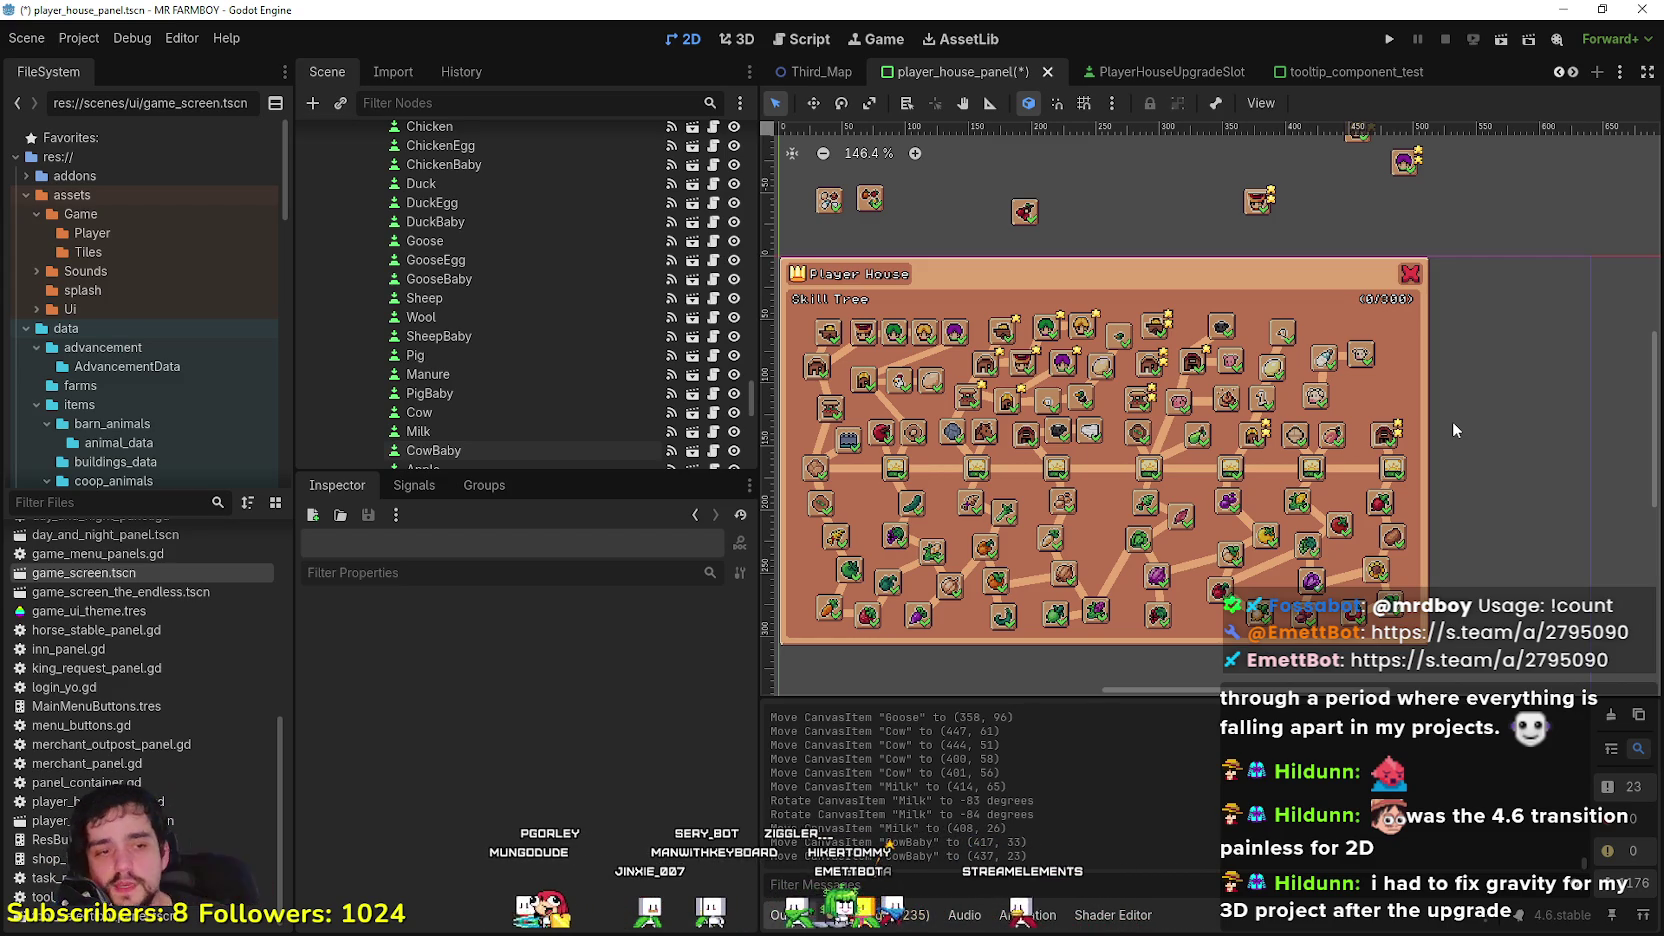
Step: Zoom over the Player House skill tree, then switch to the web browser
scroll(1375, 415, down, 1)
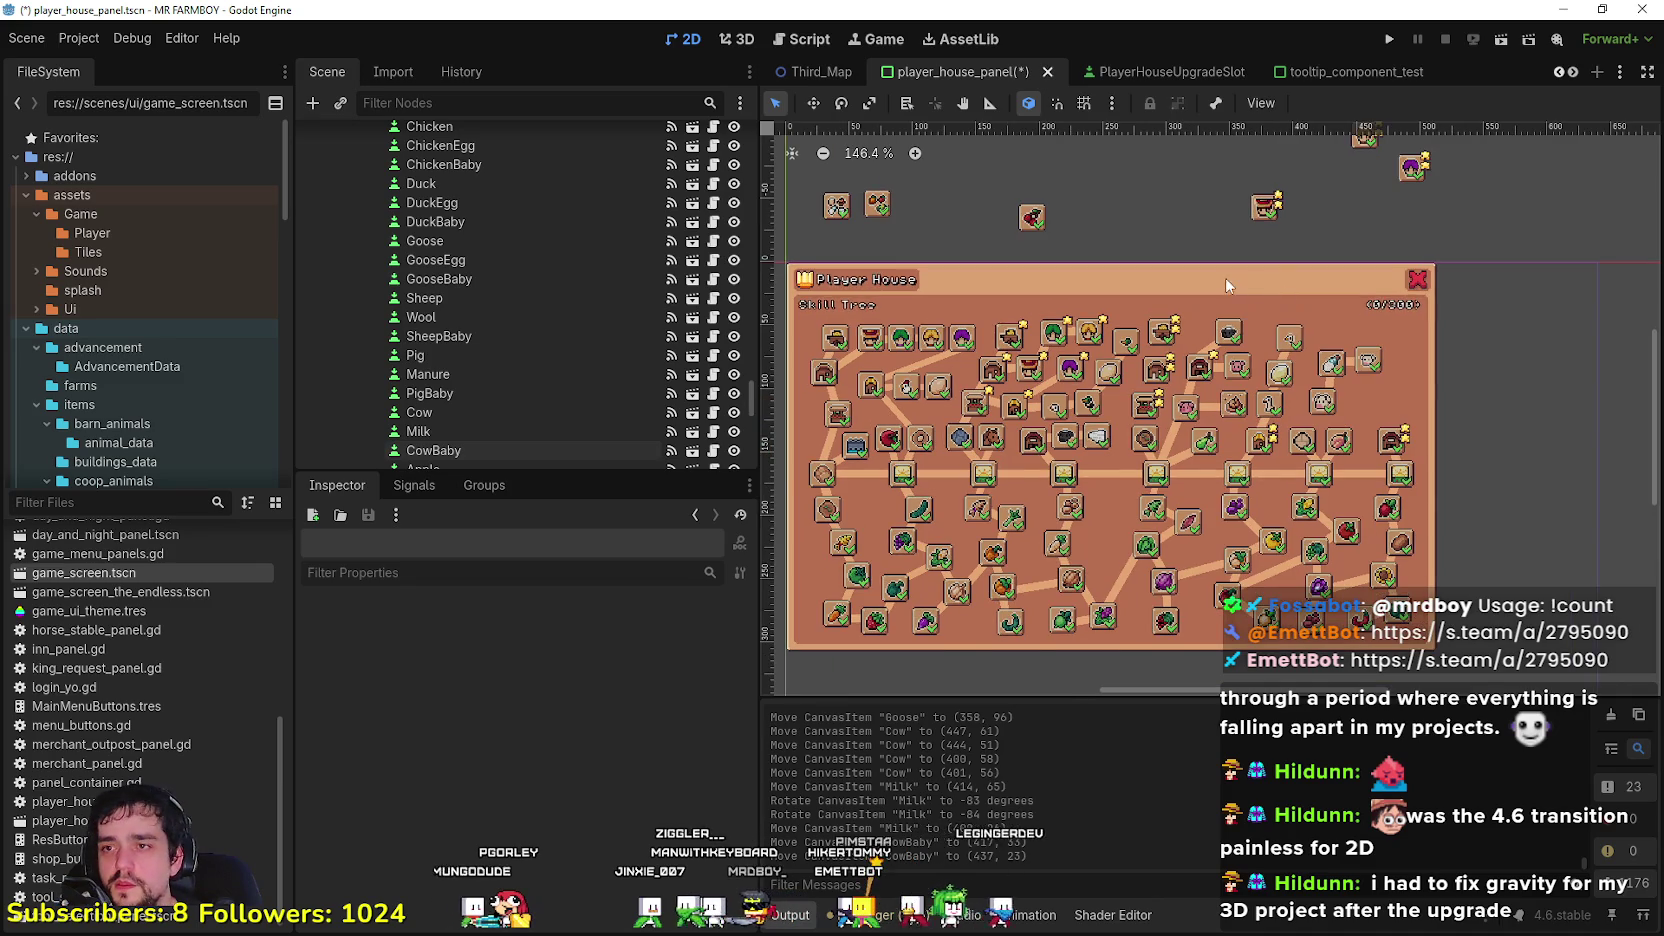
scroll(1322, 276, down, 1)
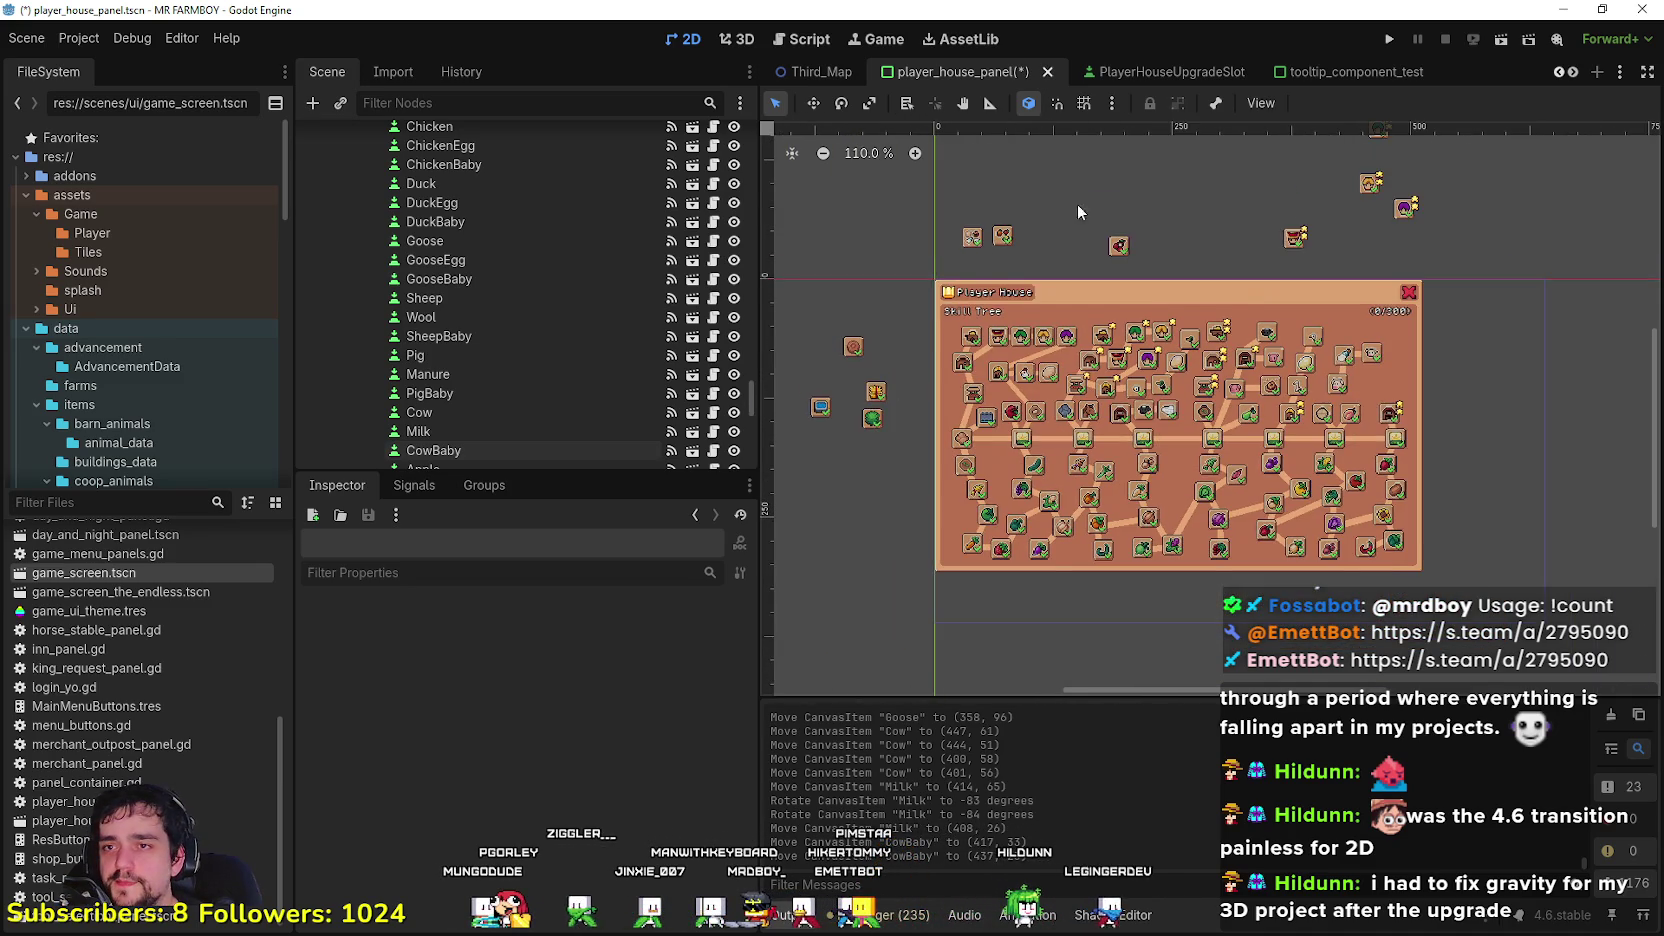
scroll(1150, 215, up, 1)
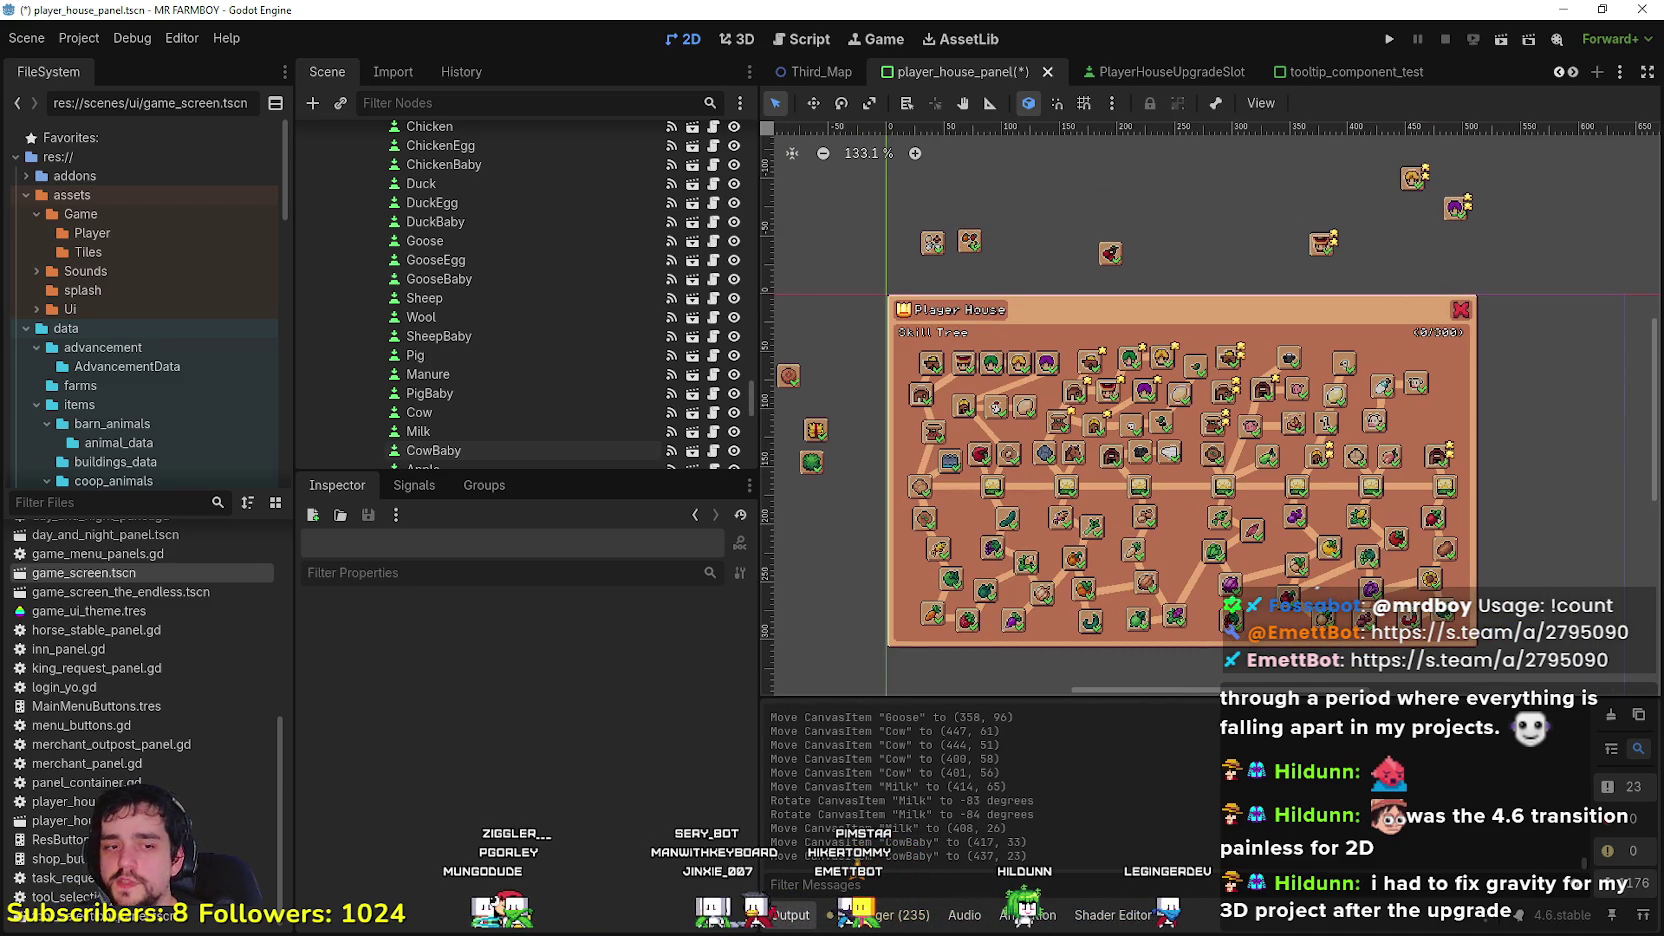
key(alt+Tab)
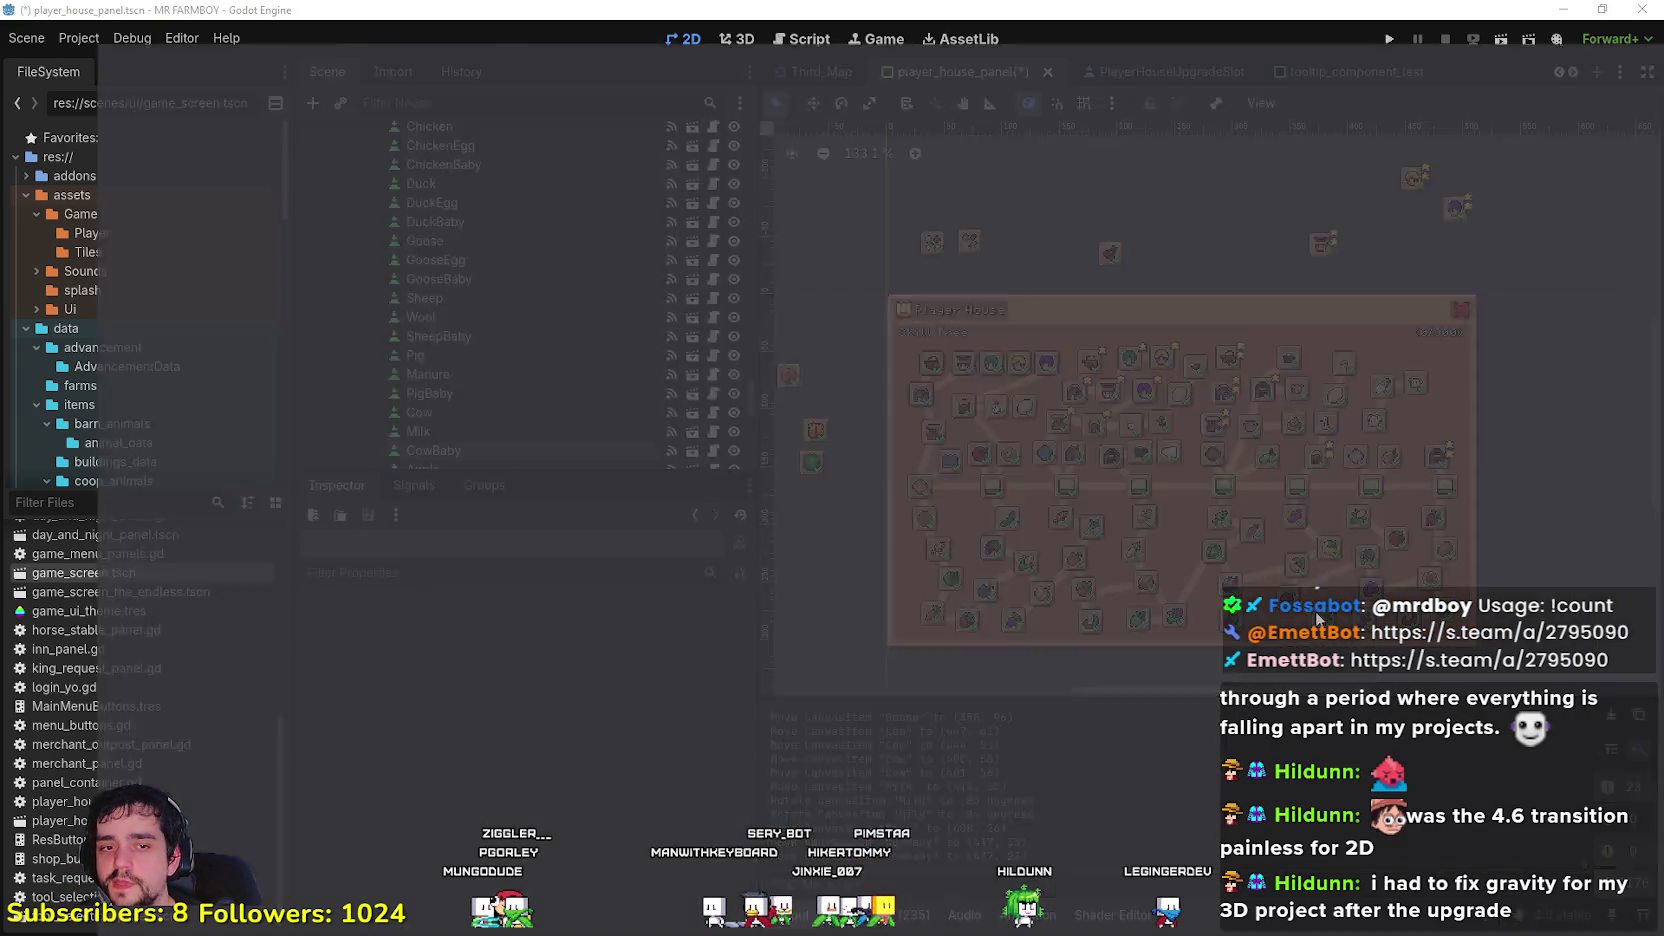
Step: View the Godot Interactive Changelog, then return to and reload the Godot download archive
click(1396, 10)
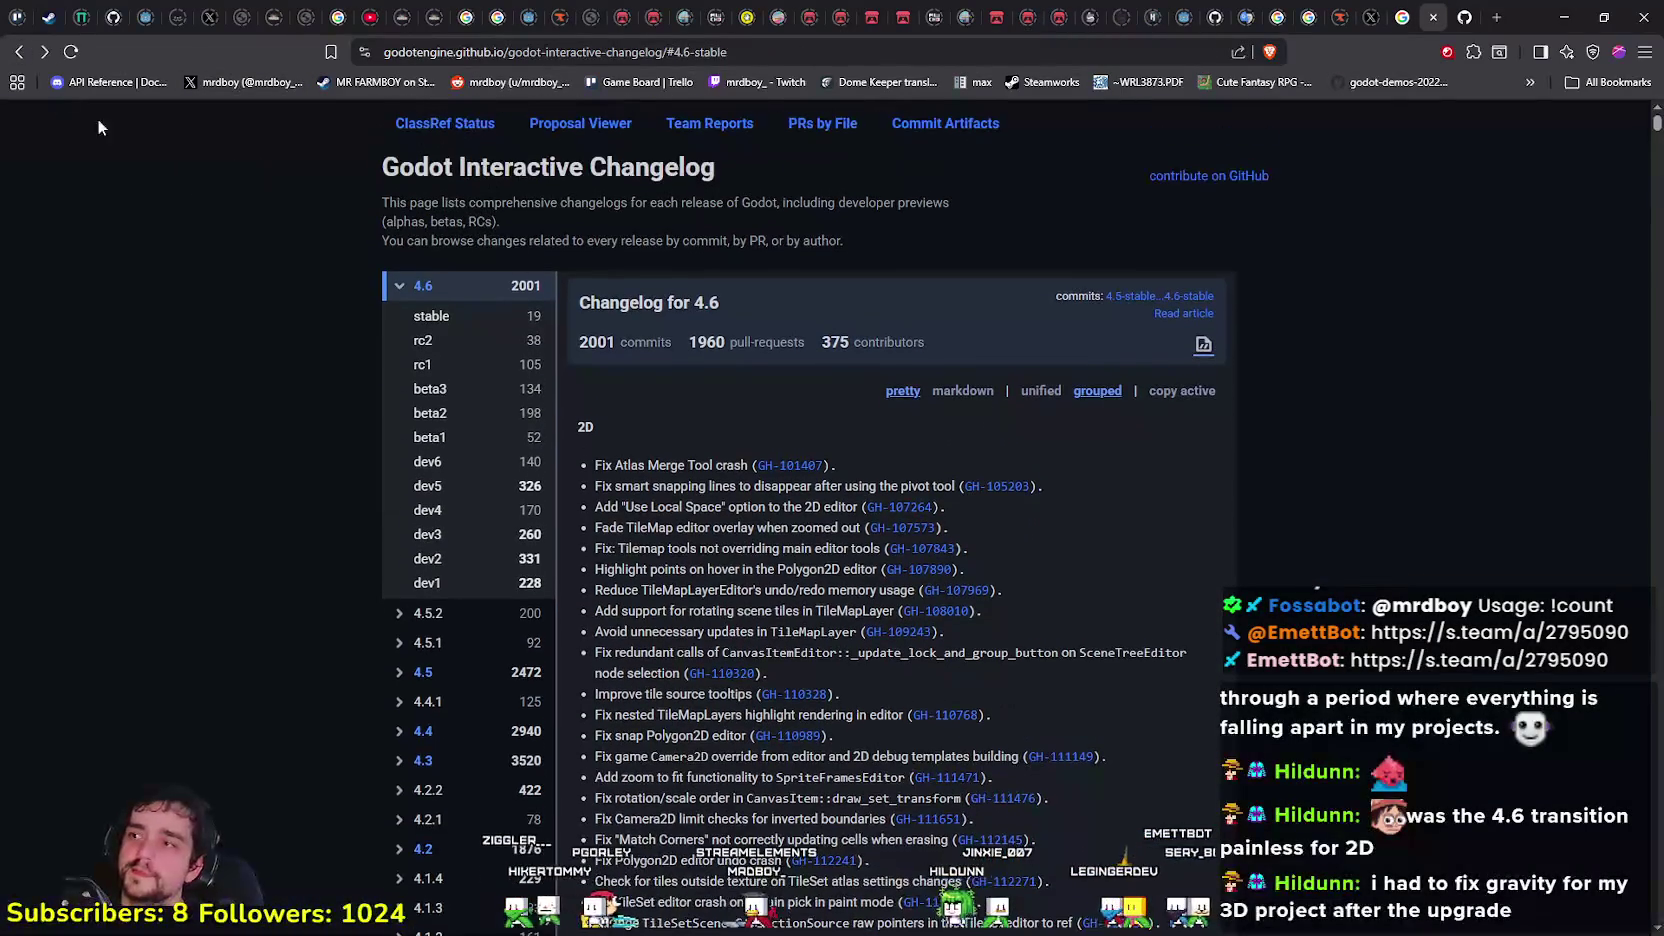
click(18, 51)
right_click(330, 567)
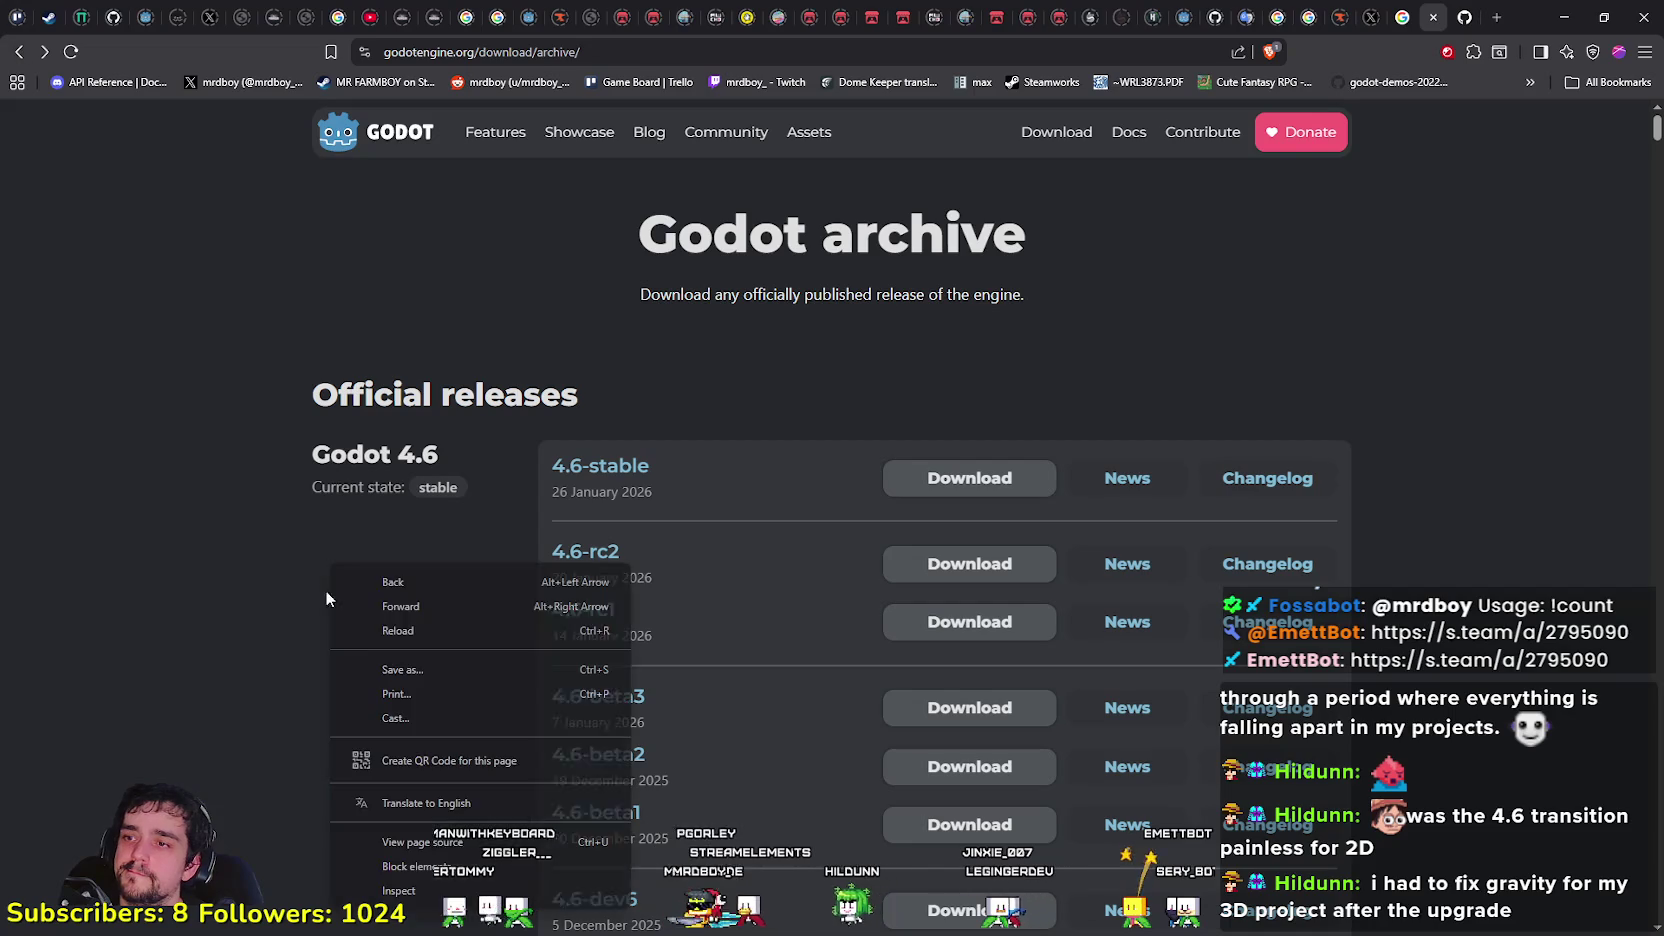
click(368, 631)
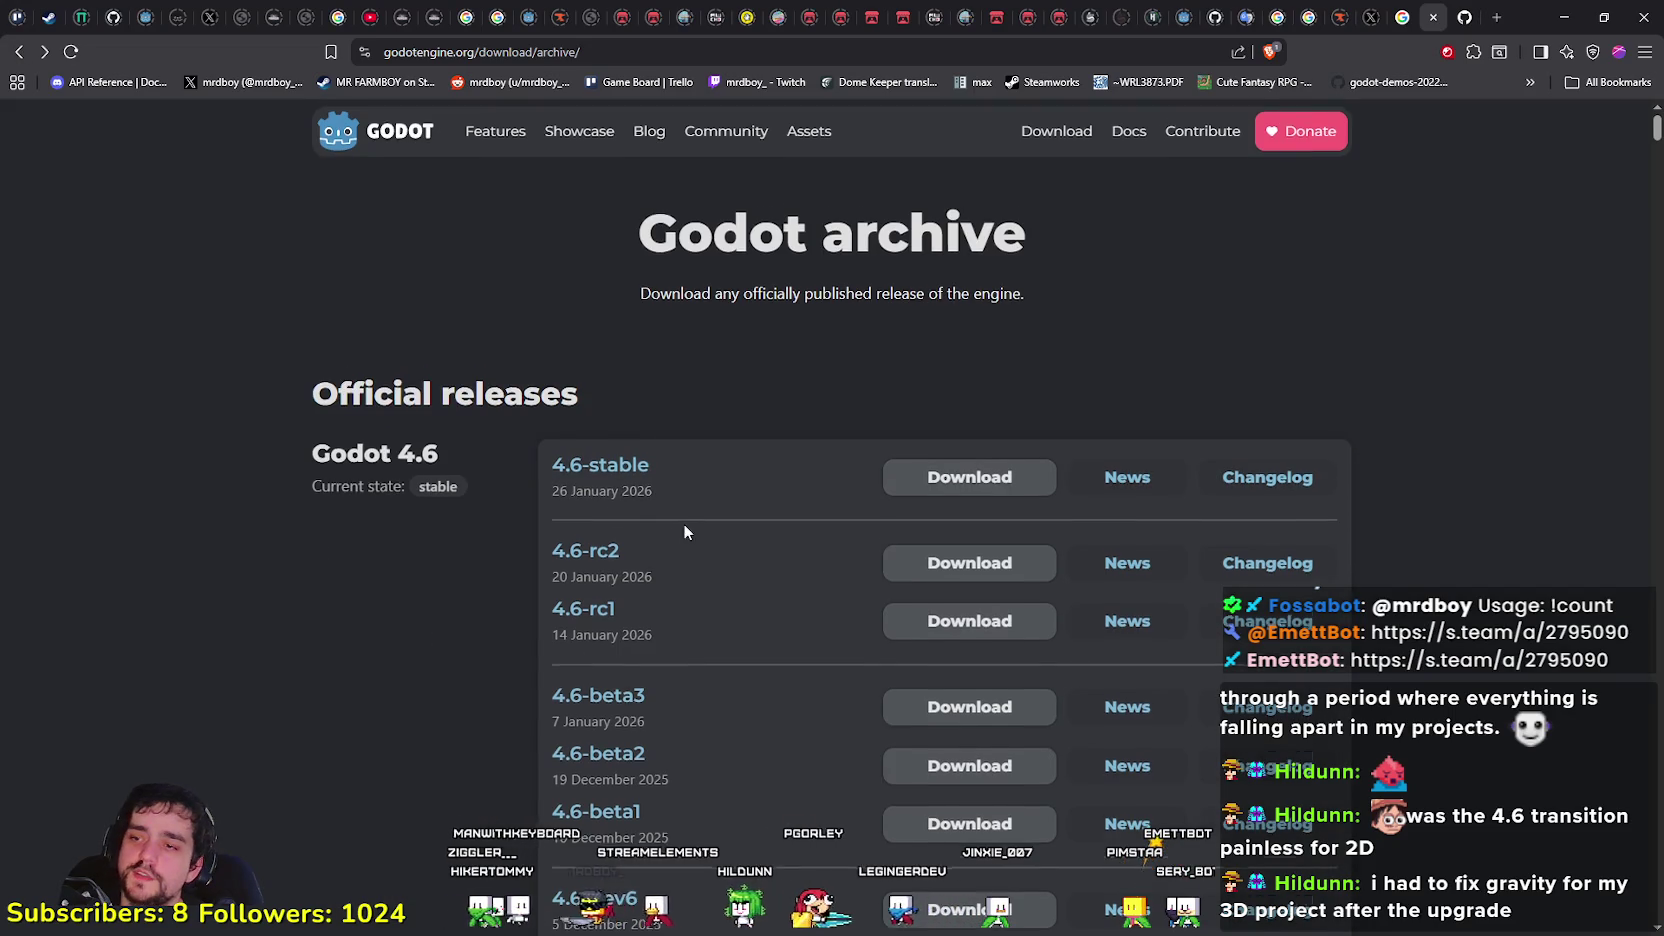
Step: Scroll through the Godot releases list, then minimize the browser to return to Godot
scroll(684, 523, down, 2)
scroll(660, 710, down, 5)
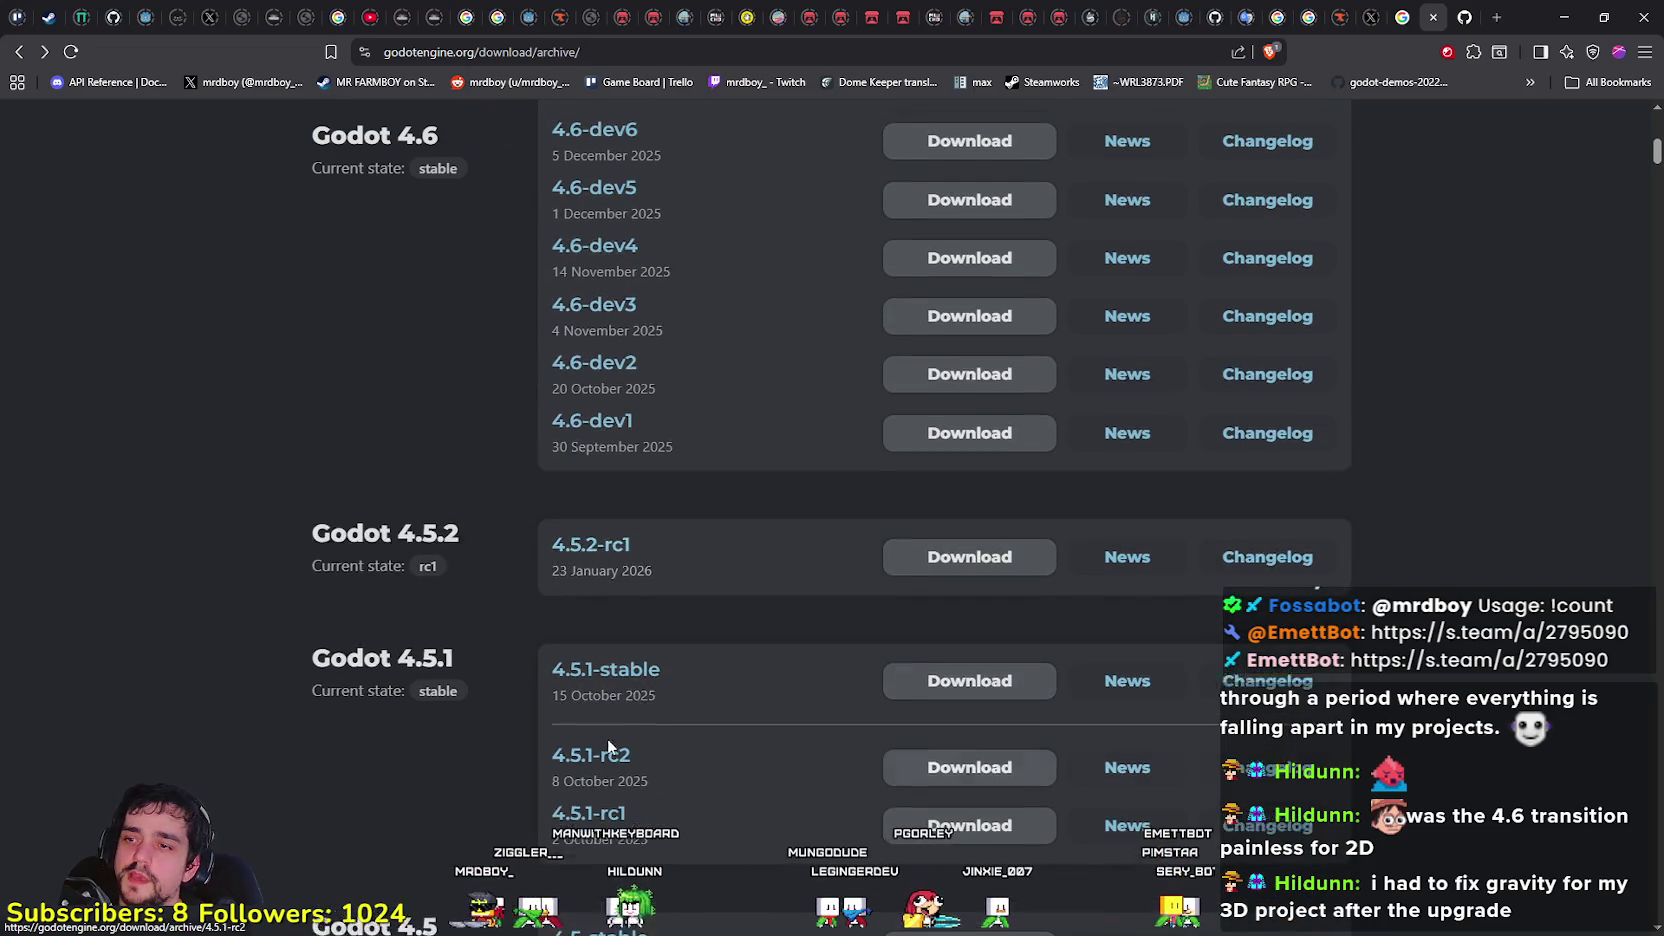
scroll(630, 580, down, 1)
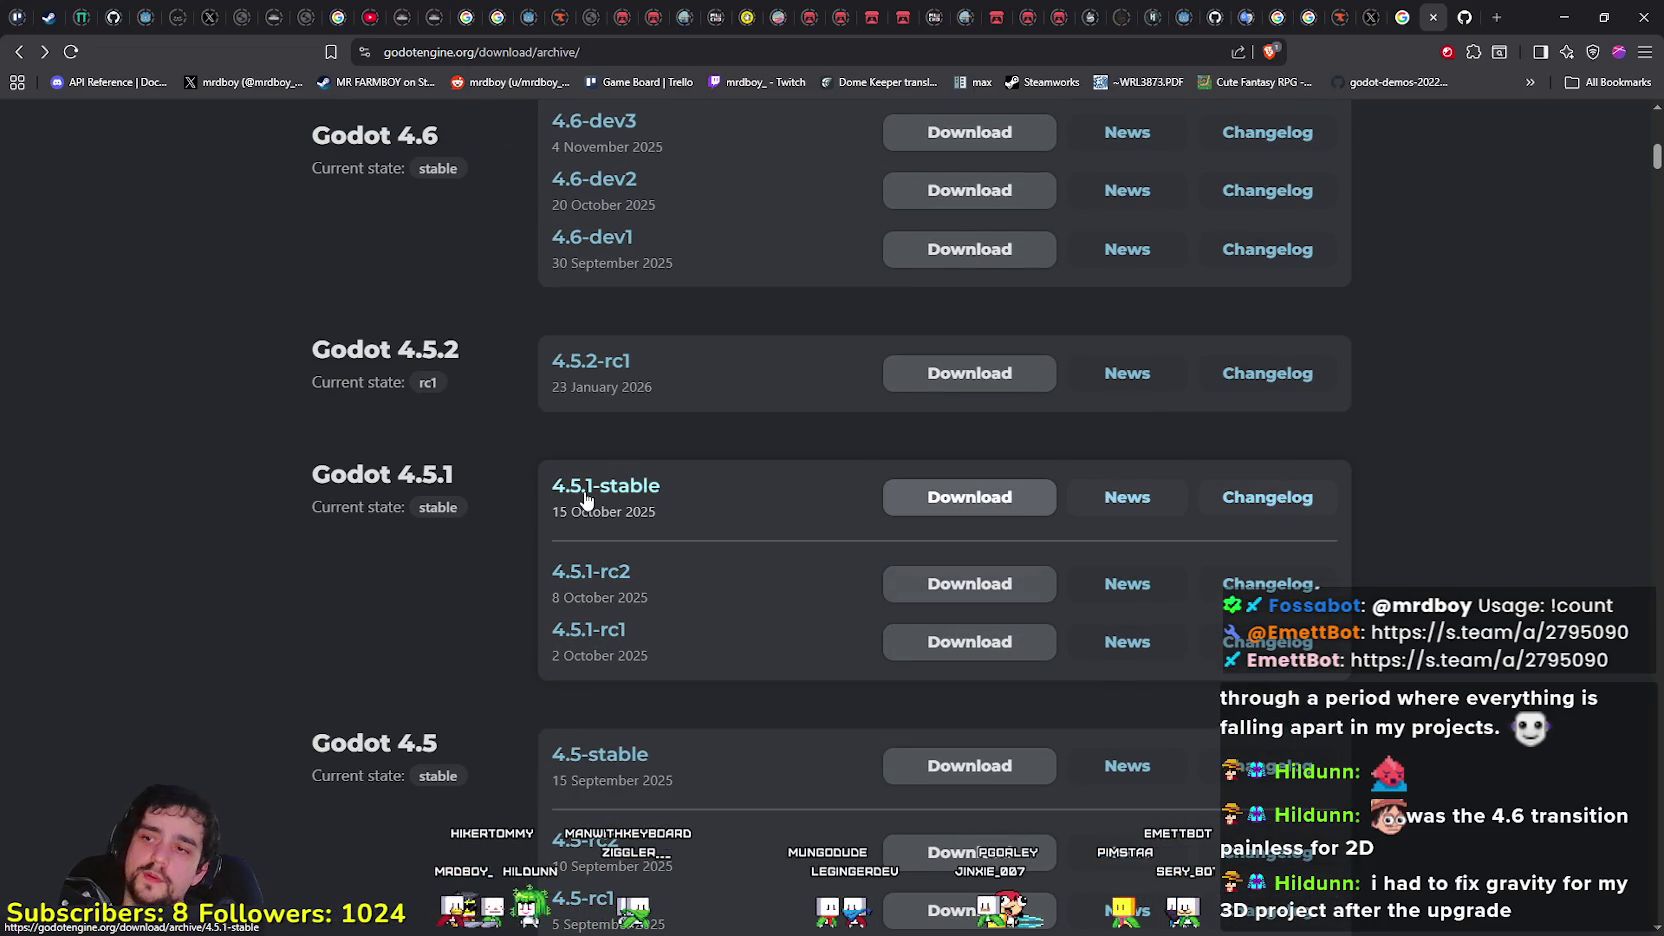
scroll(800, 520, up, 7)
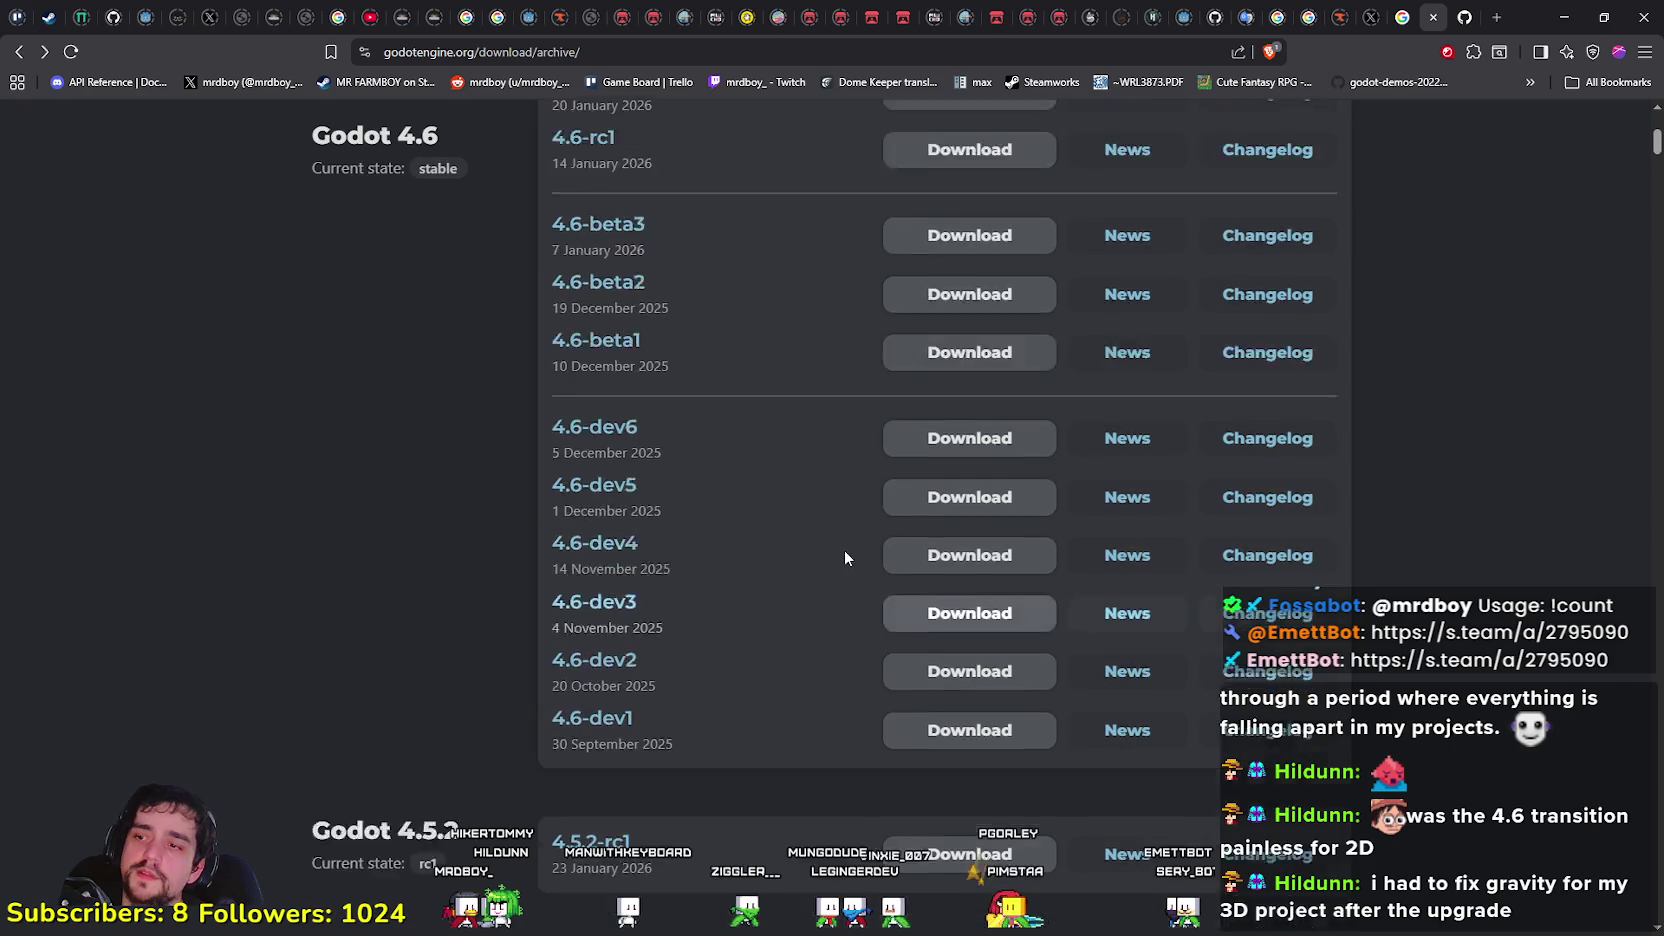
scroll(738, 540, down, 5)
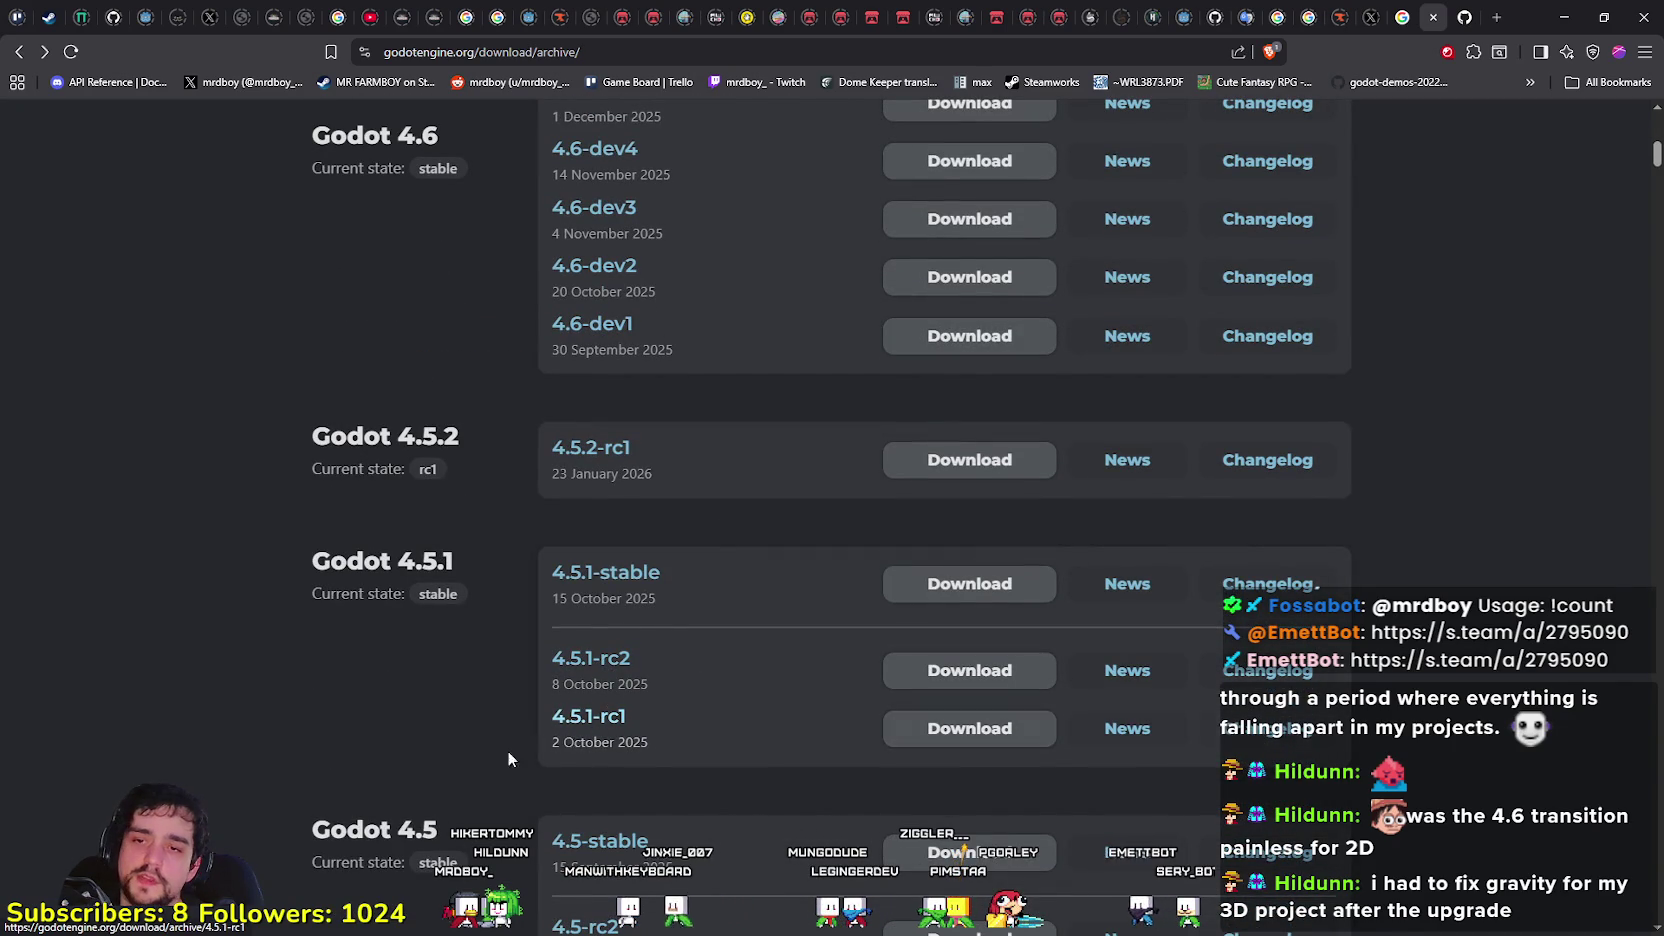
scroll(545, 752, down, 2)
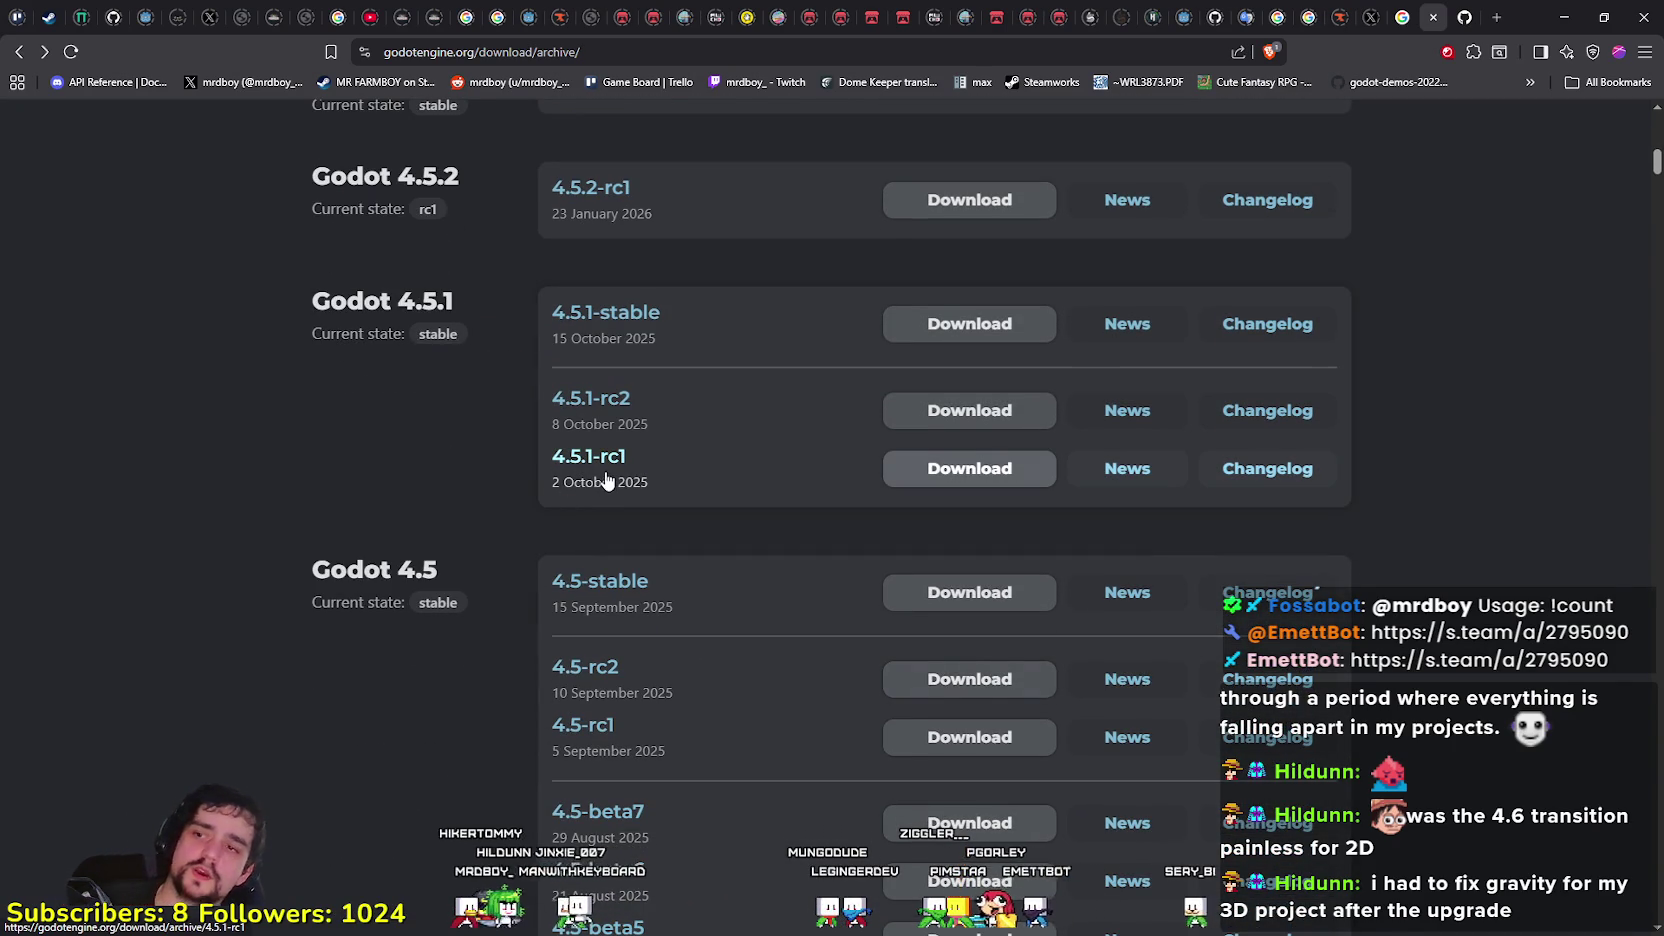
scroll(614, 474, up, 10)
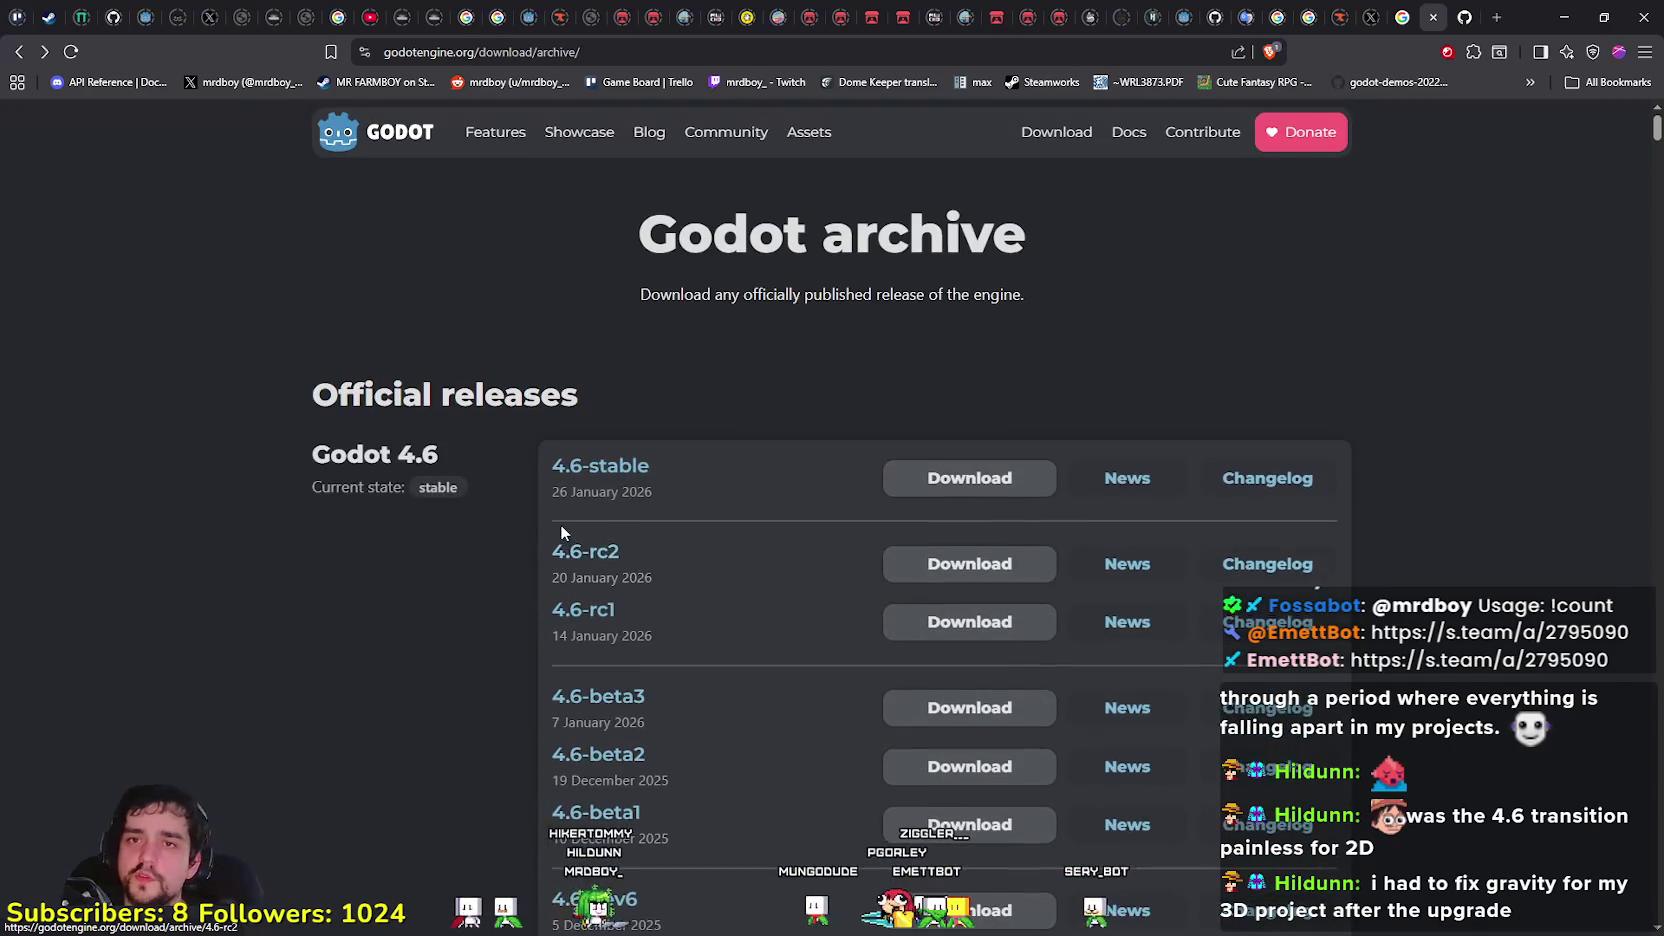
click(1571, 22)
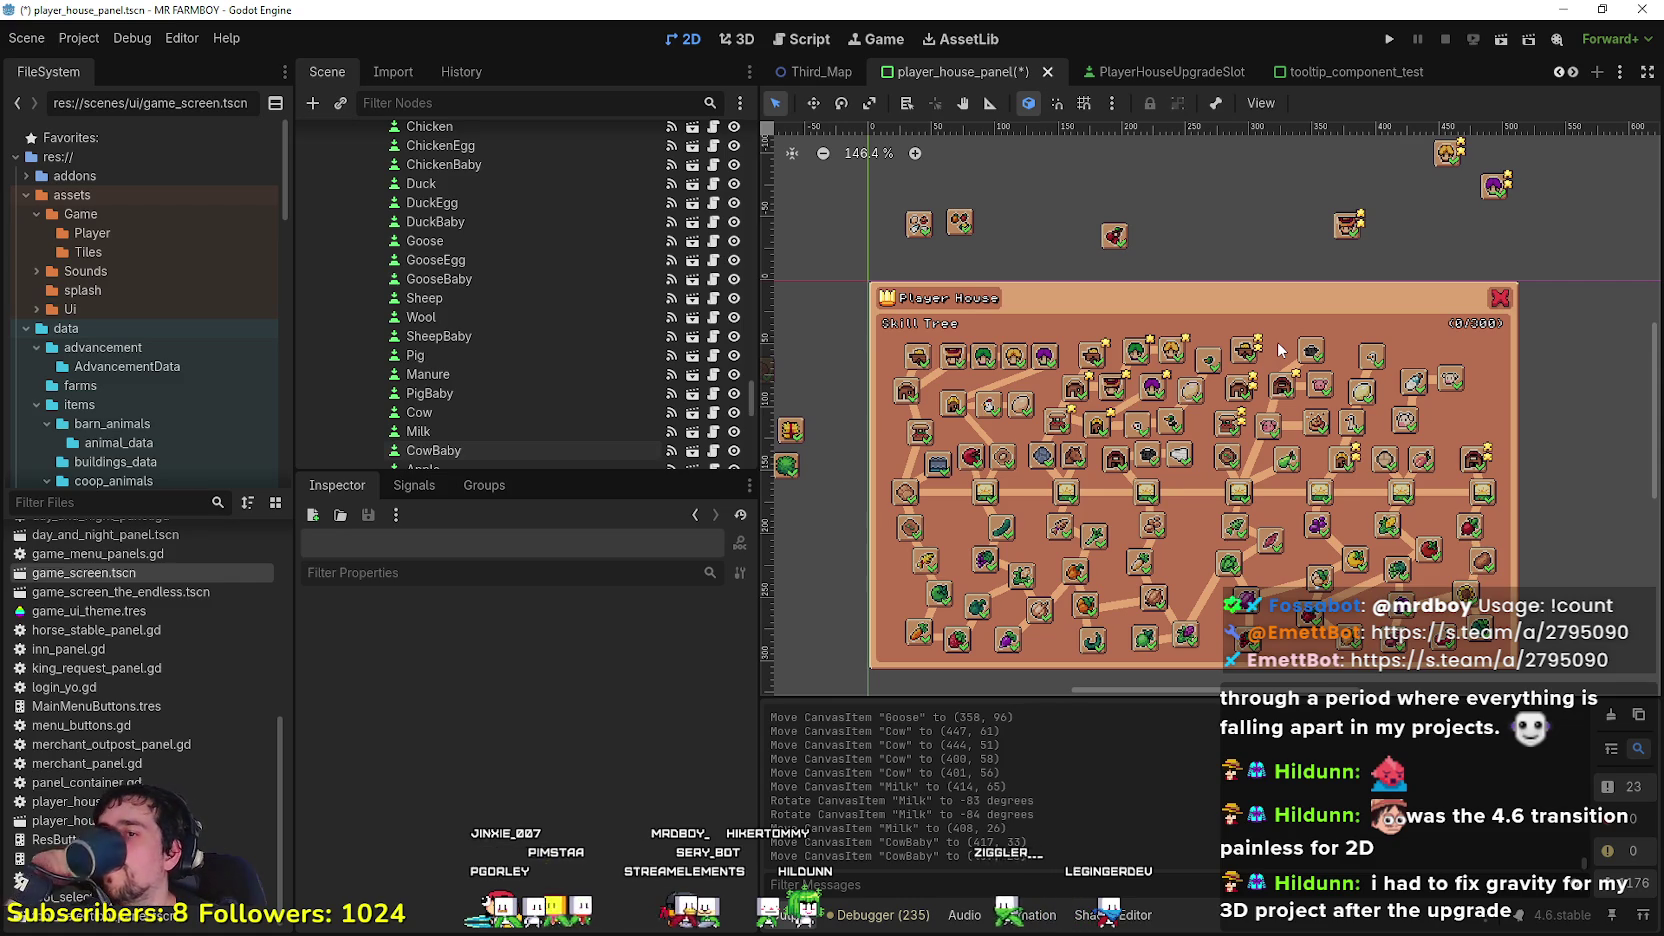
scroll(1277, 341, up, 4)
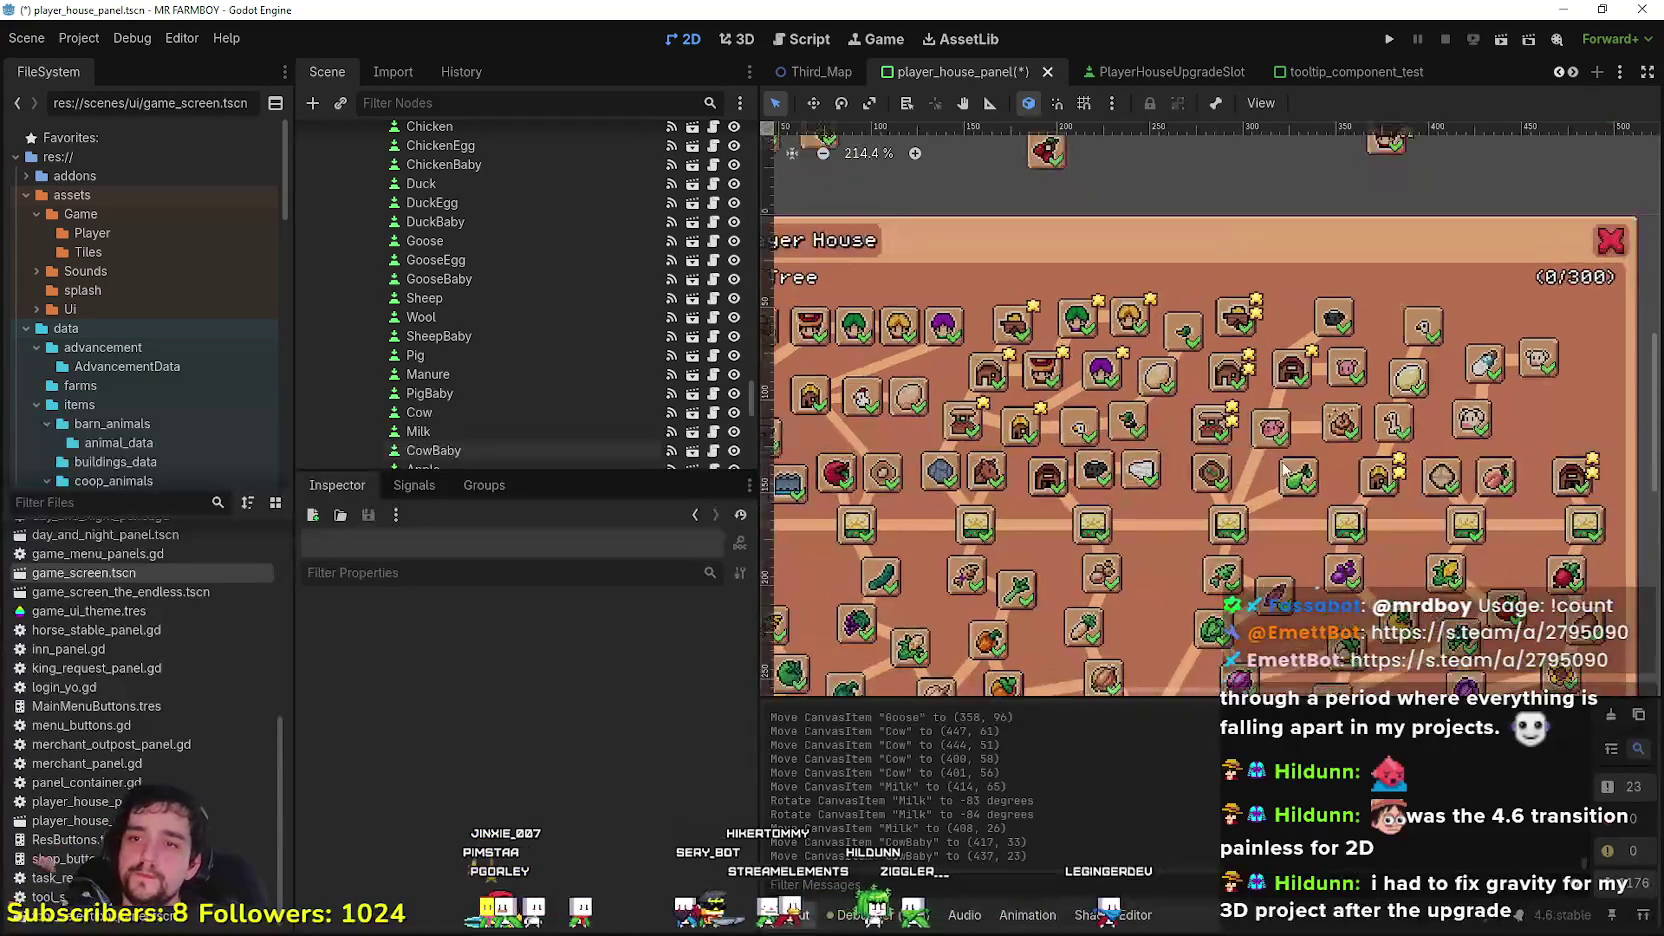
scroll(1284, 467, down, 4)
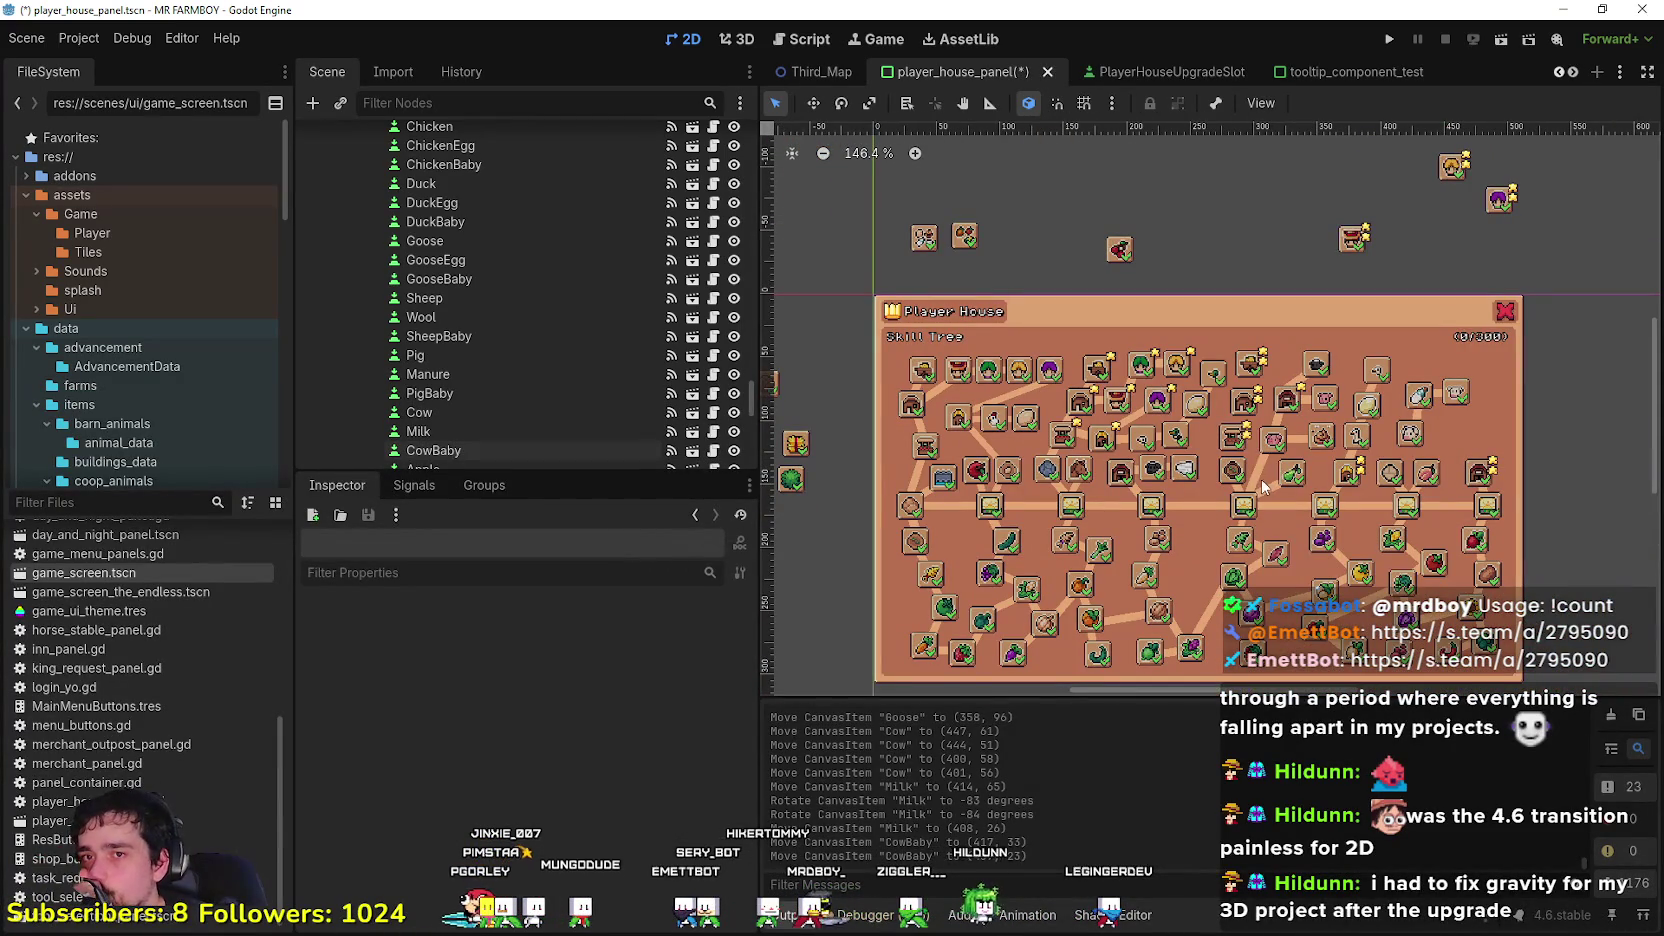
scroll(1424, 438, up, 1)
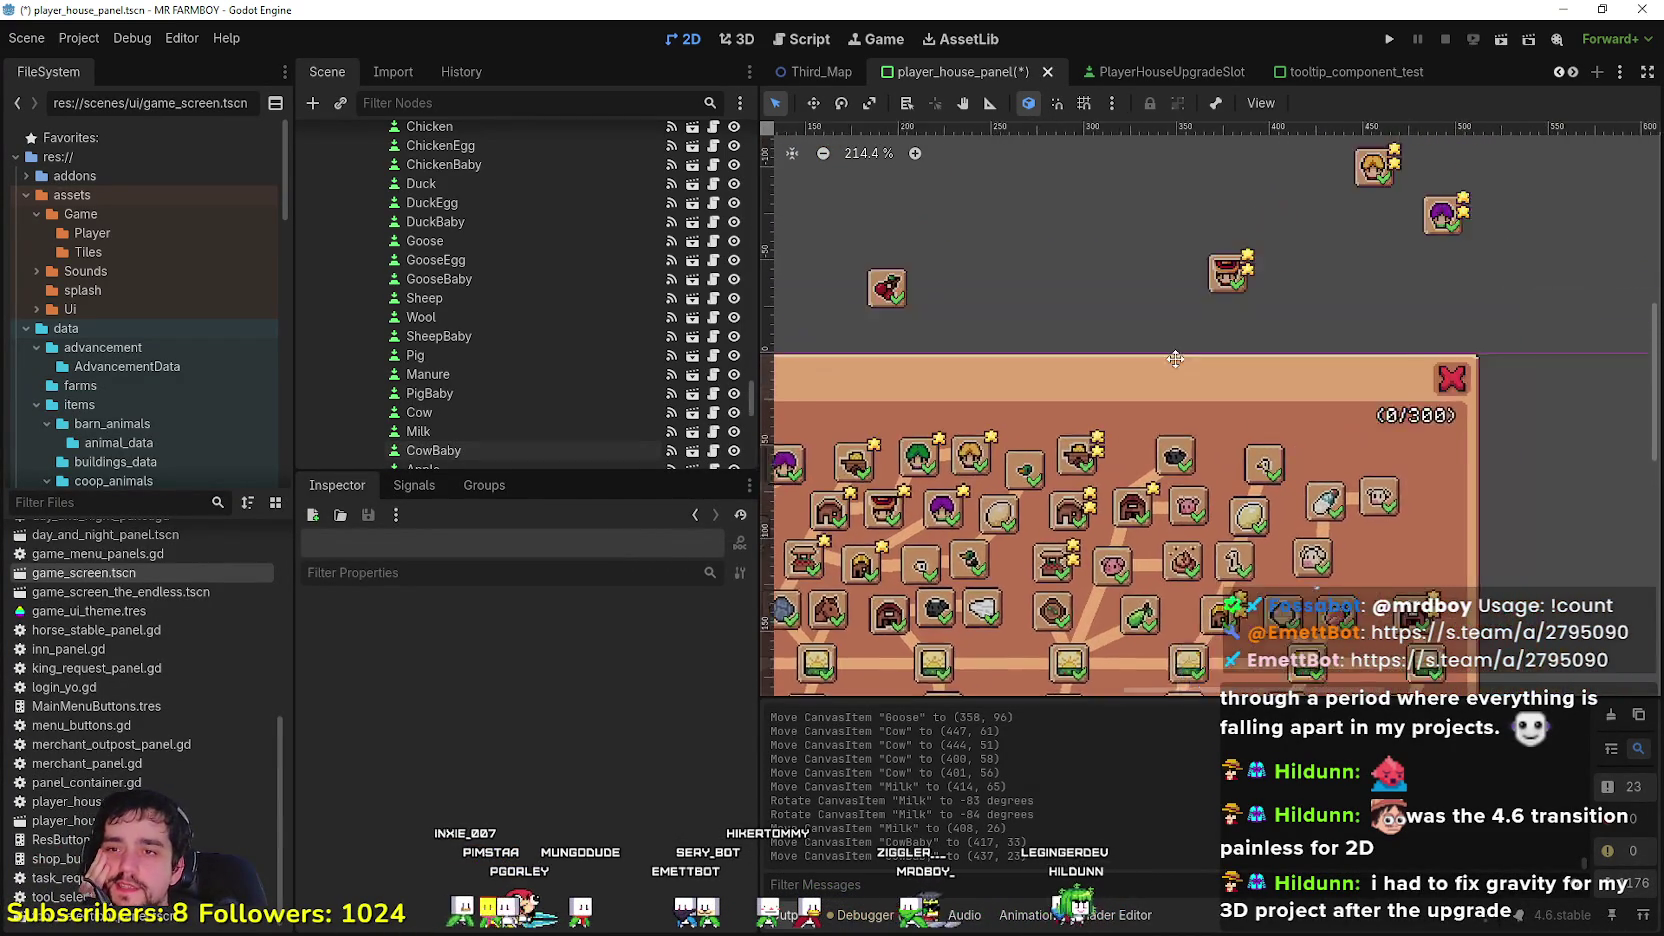
scroll(1380, 494, down, 5)
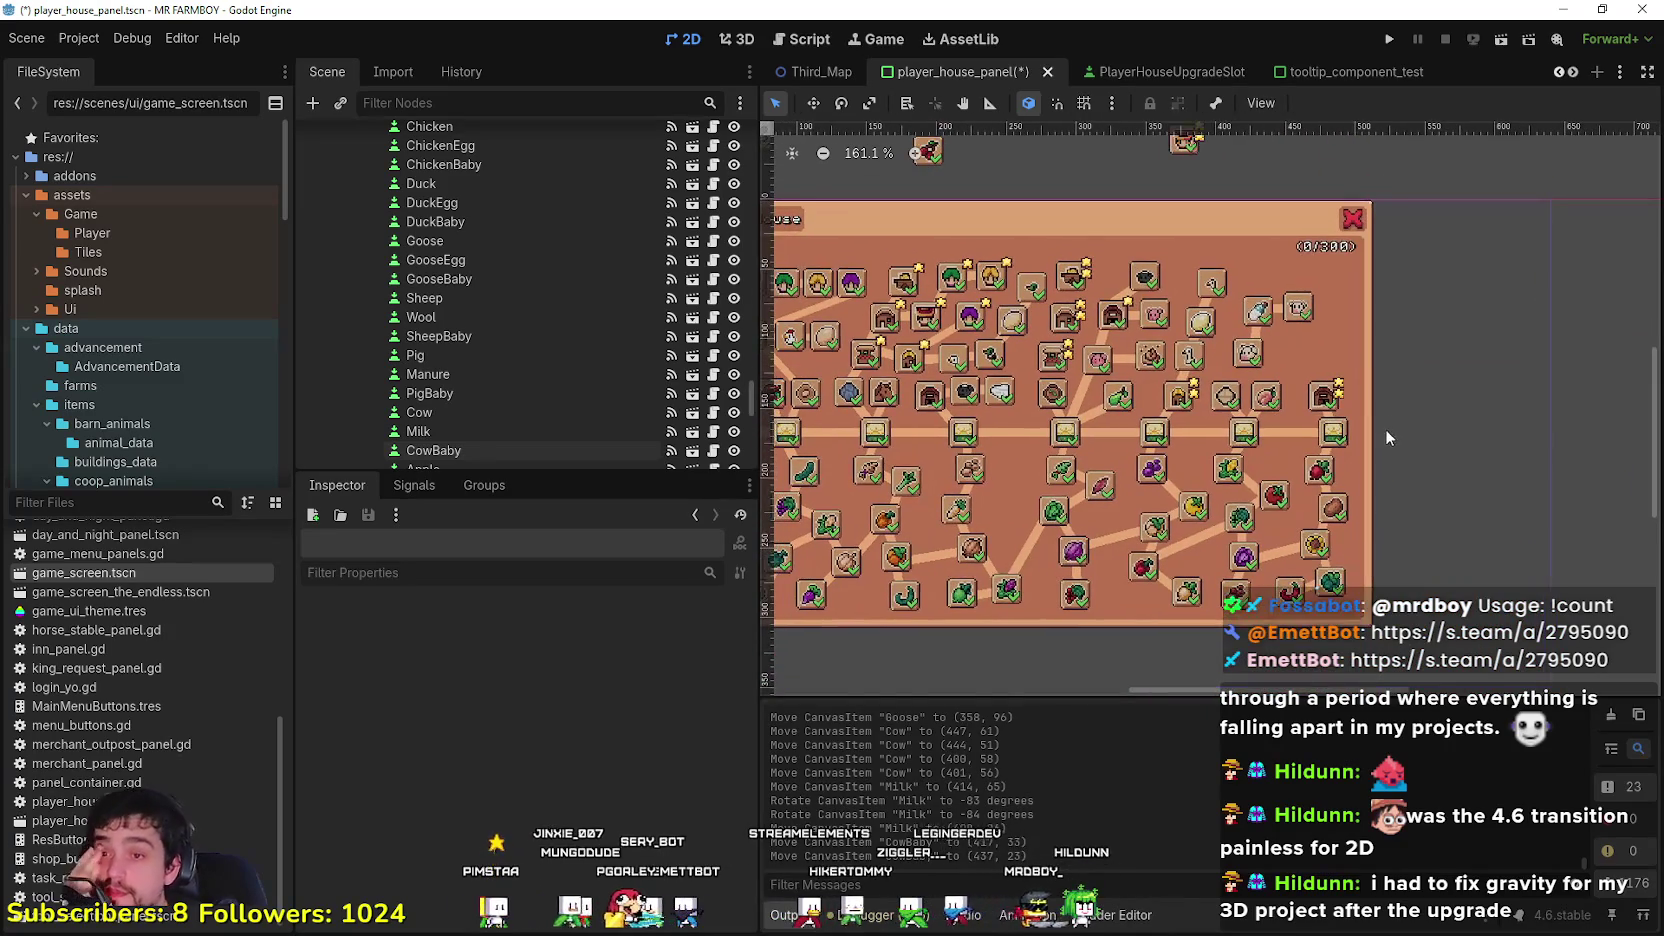
scroll(1420, 400, up, 4)
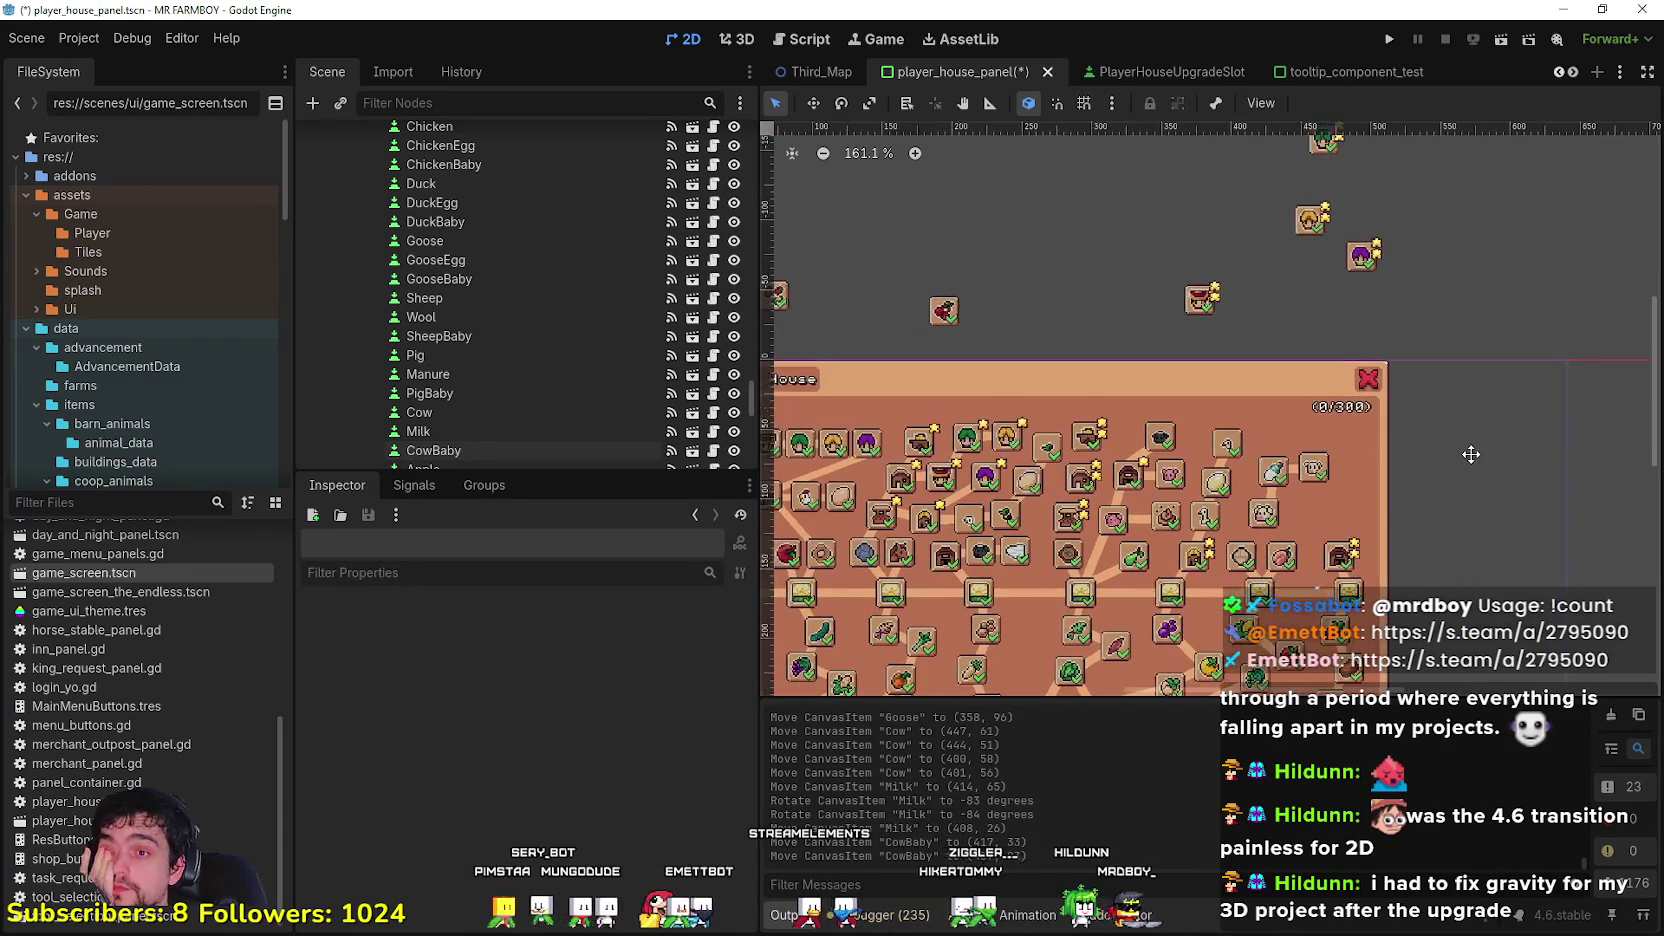
scroll(1124, 502, up, 3)
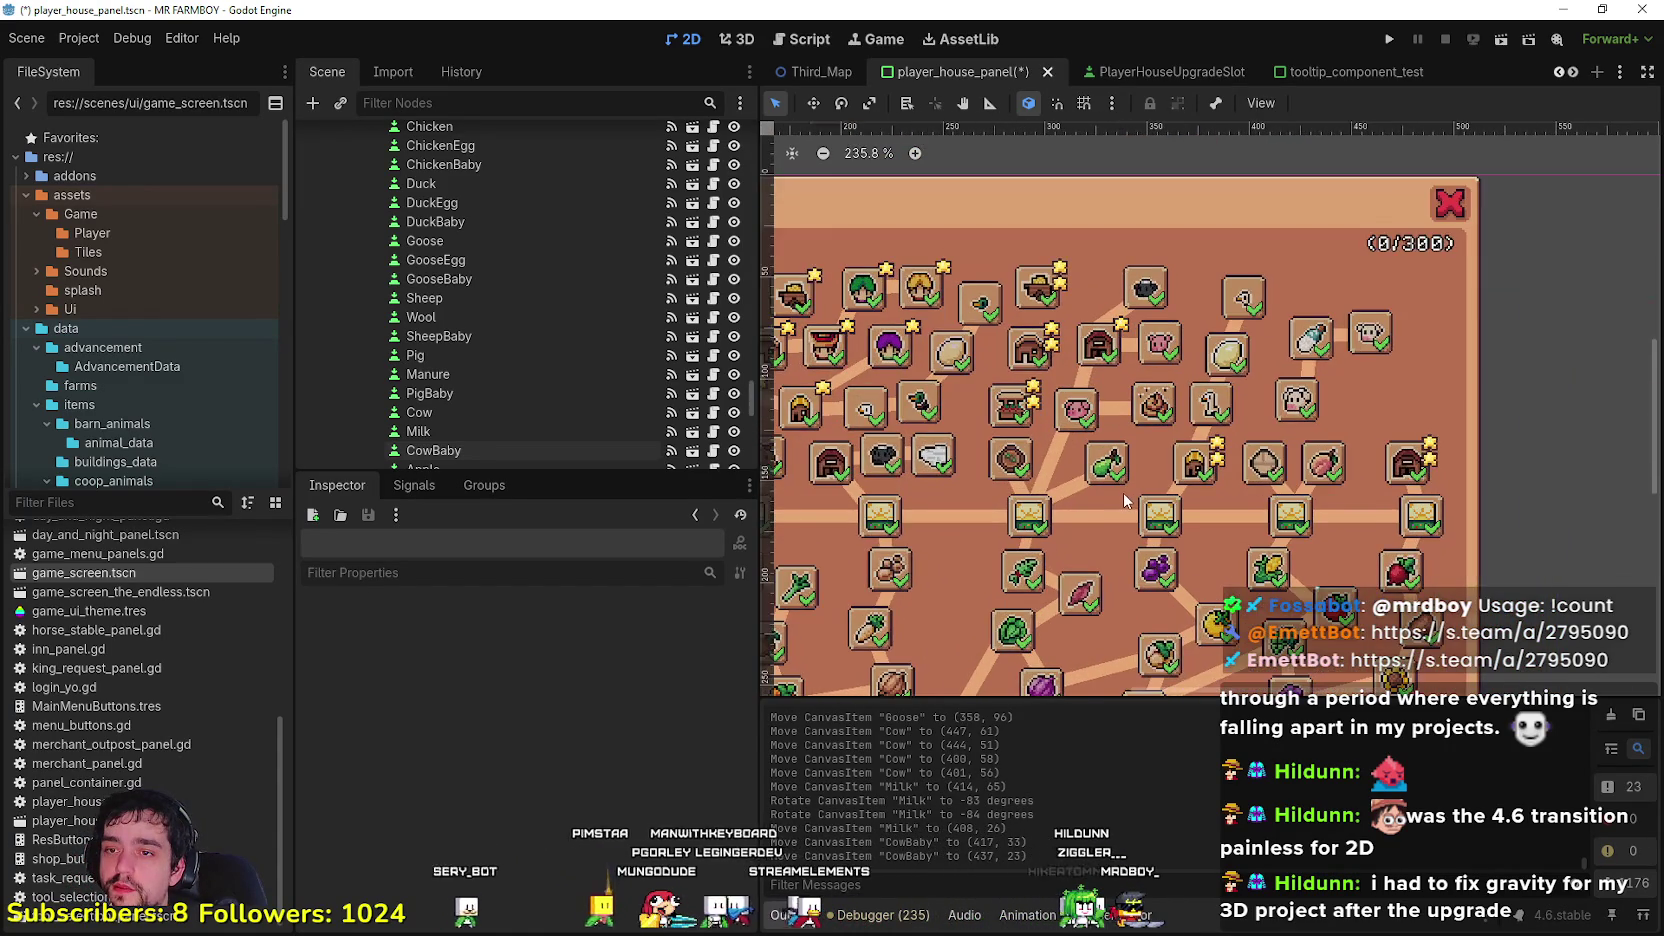
scroll(1140, 480, up, 3)
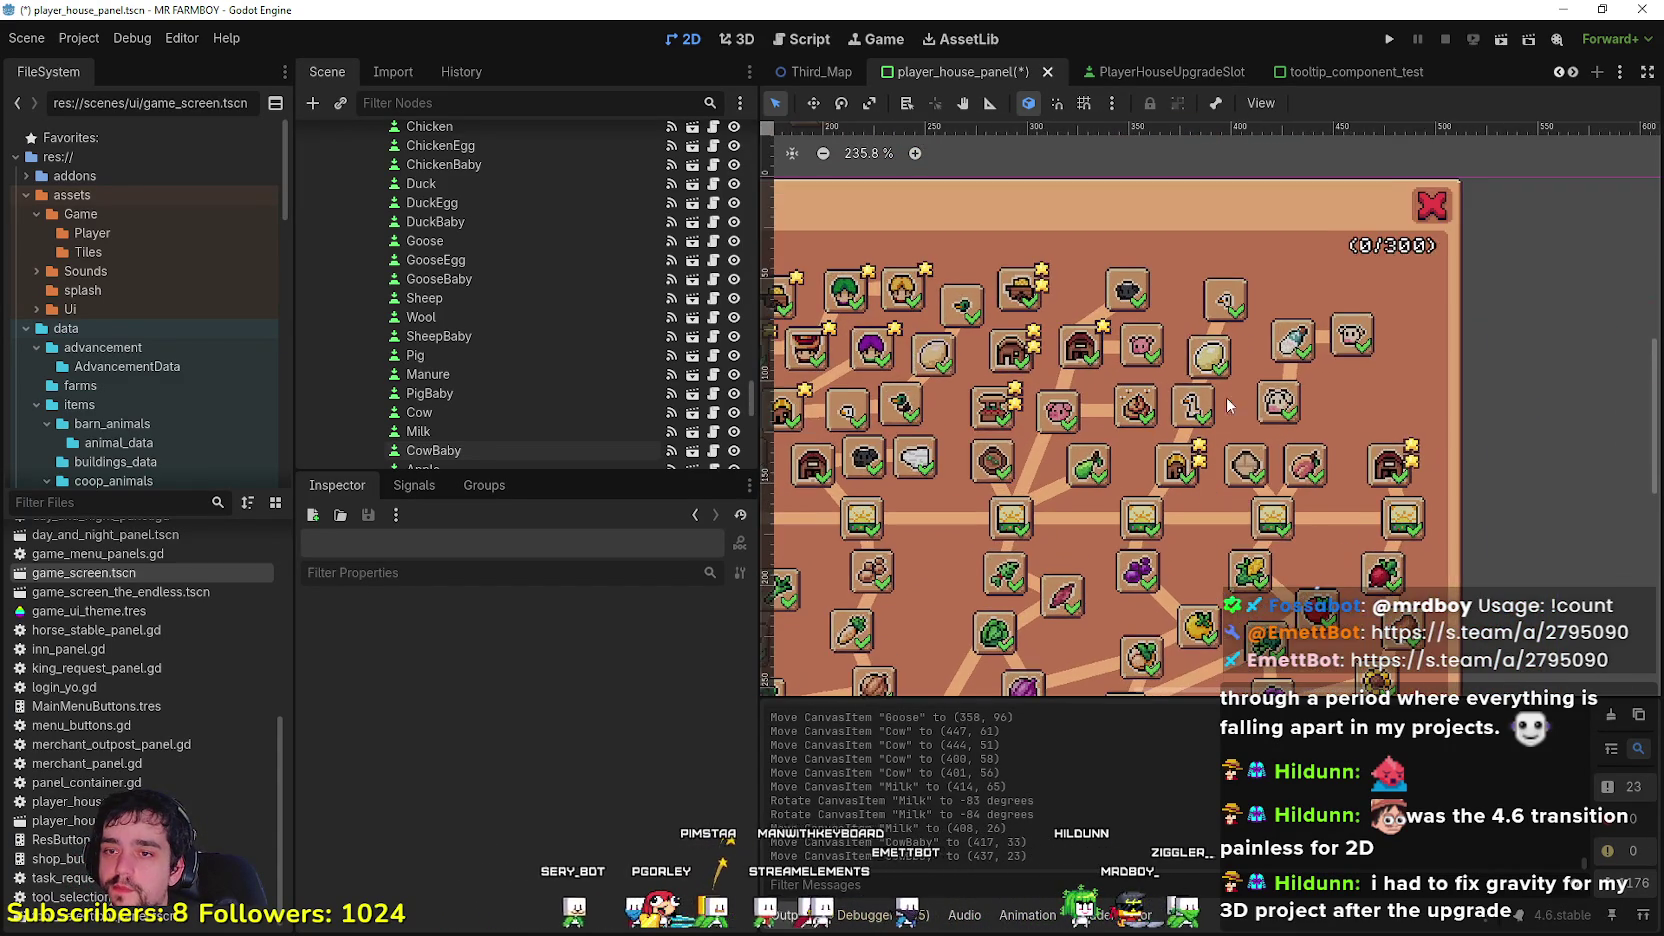
scroll(1168, 456, down, 4)
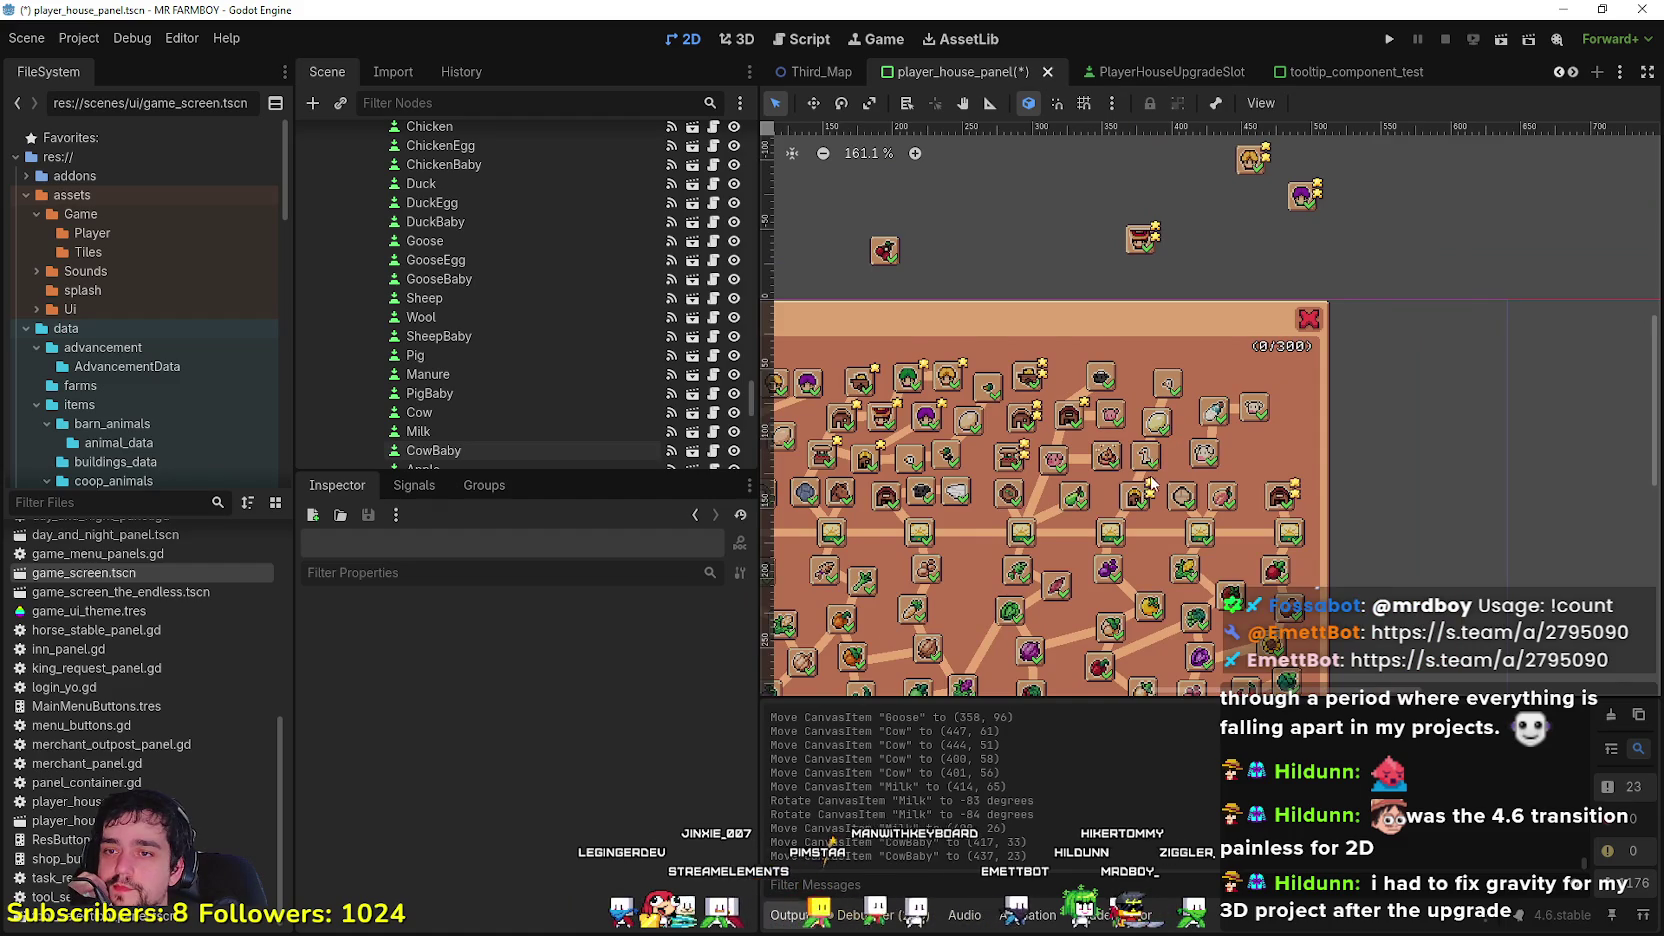
scroll(1148, 488, up, 2)
scroll(1174, 423, up, 2)
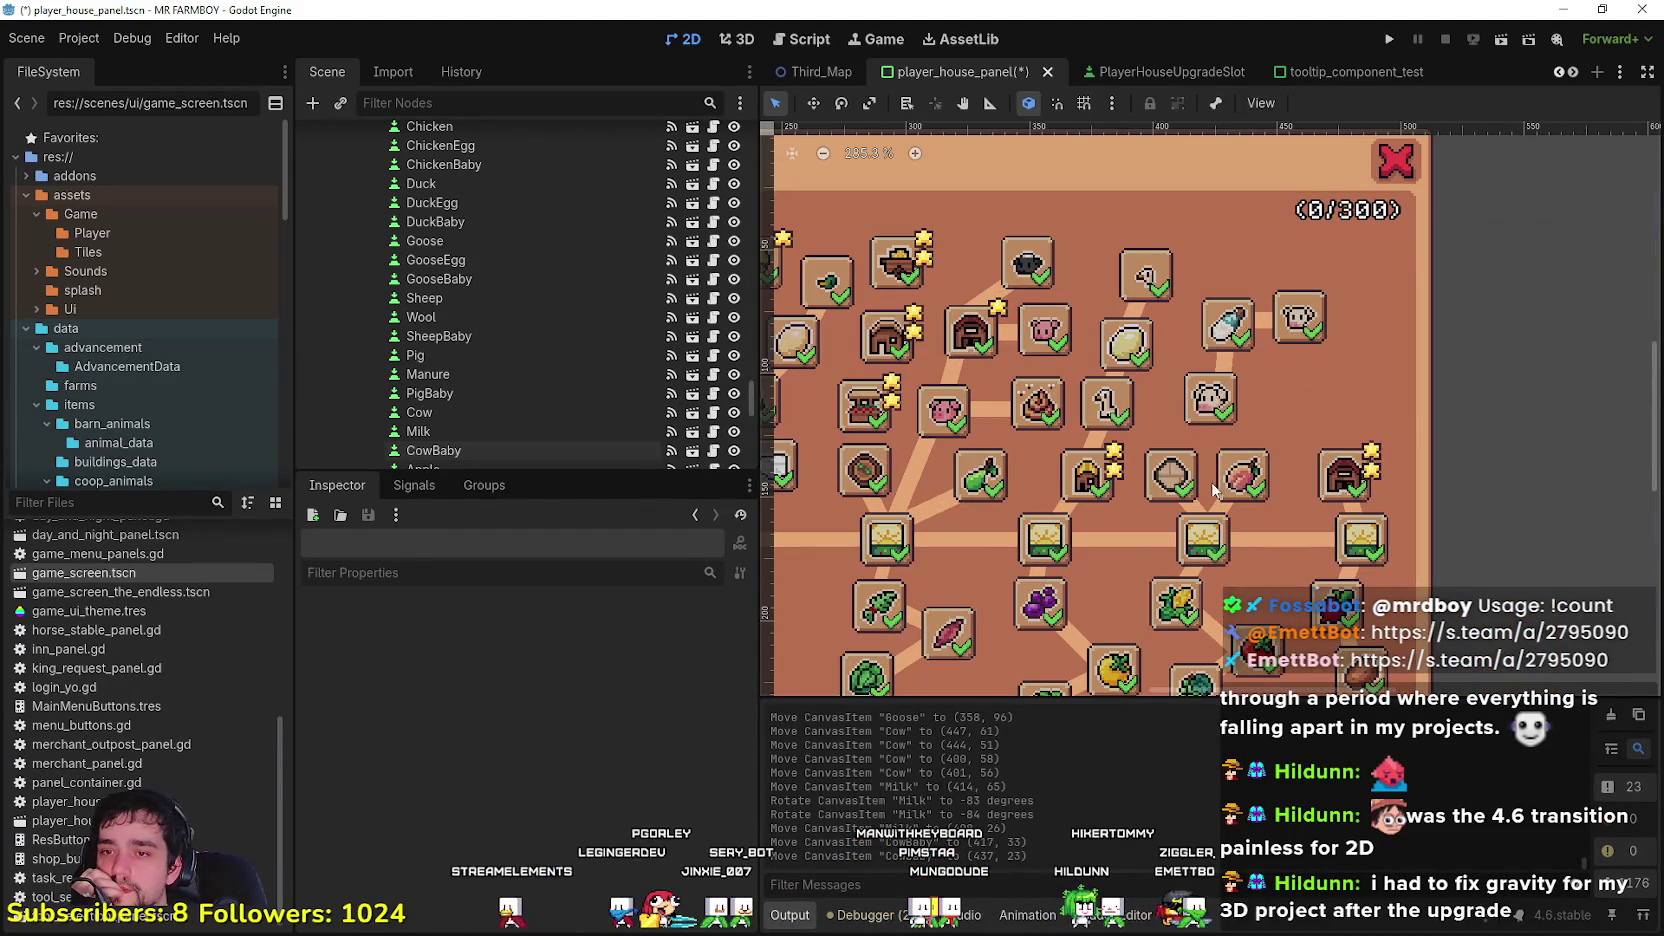
drag(1238, 478, 1280, 436)
Step: Move the Peach slot down-left and rotate its connecting line to meet it
click(1250, 477)
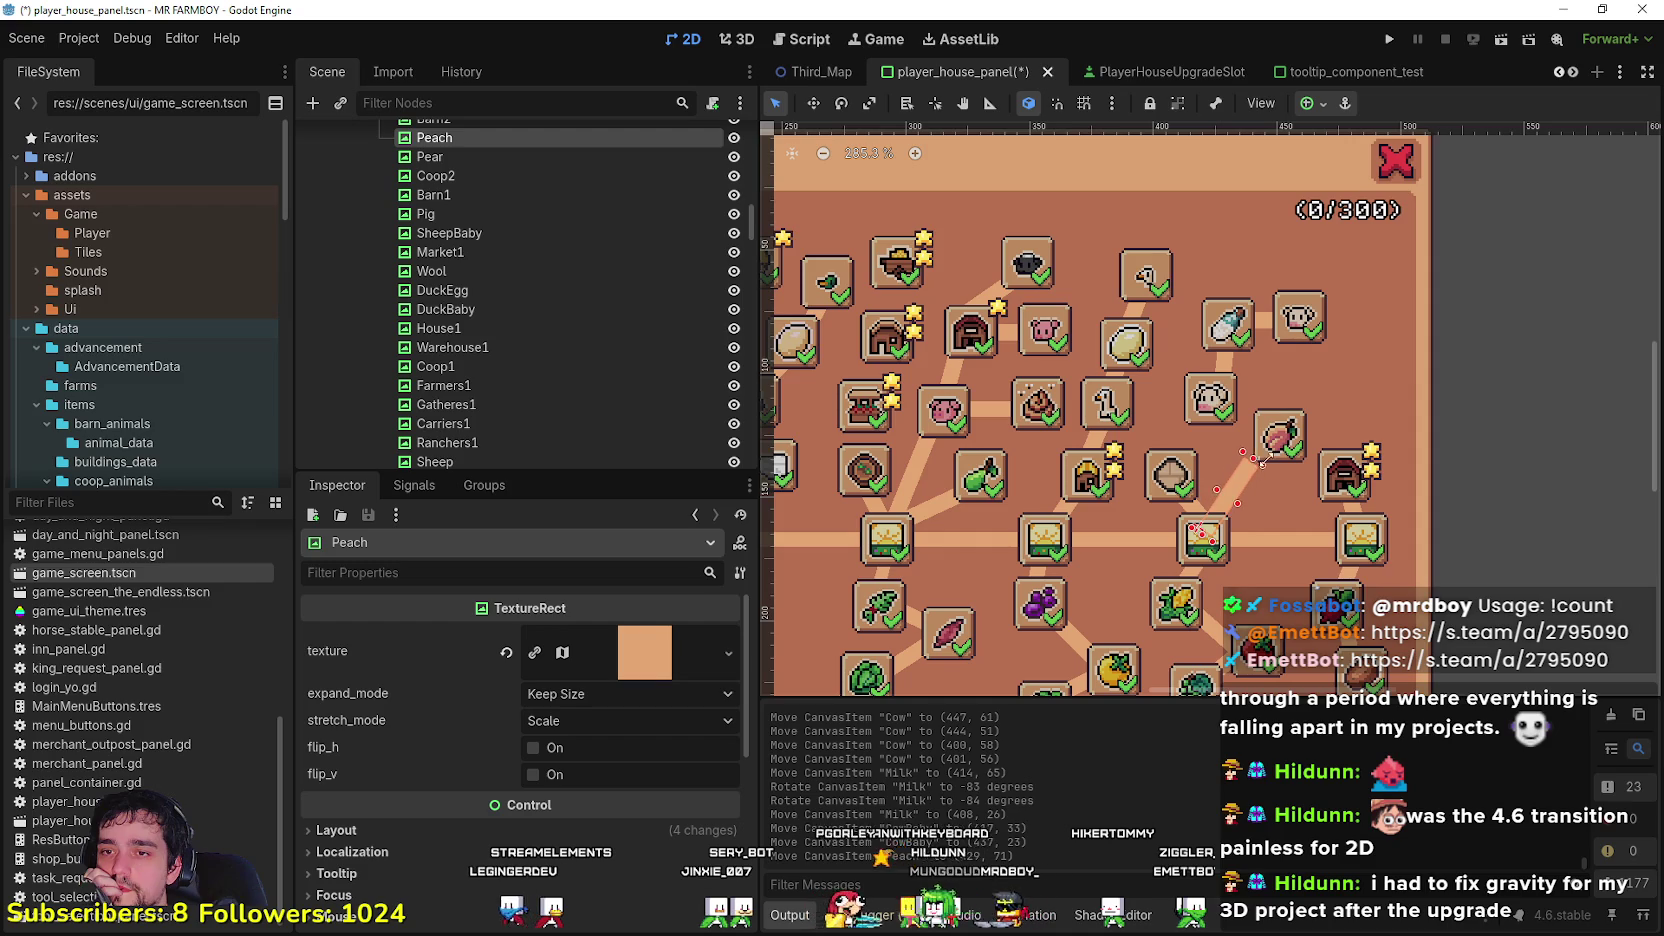
mouse_move(1277, 440)
mouse_down()
mouse_move(1267, 485)
mouse_move(1275, 467)
mouse_up()
click(1233, 505)
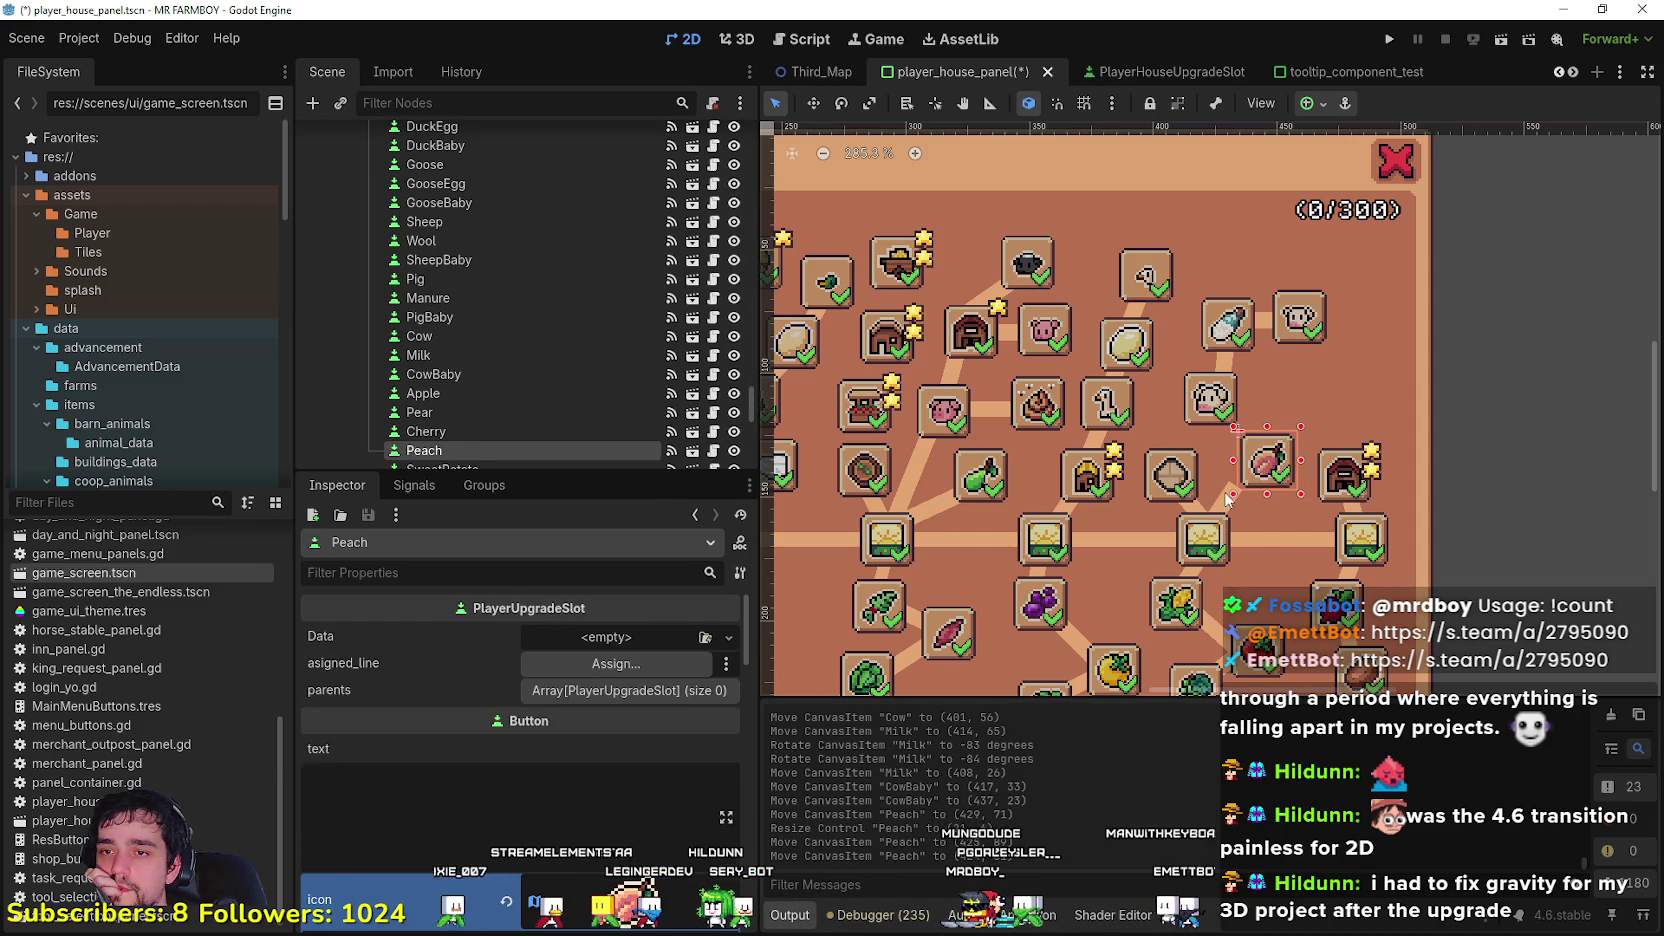
click(1240, 494)
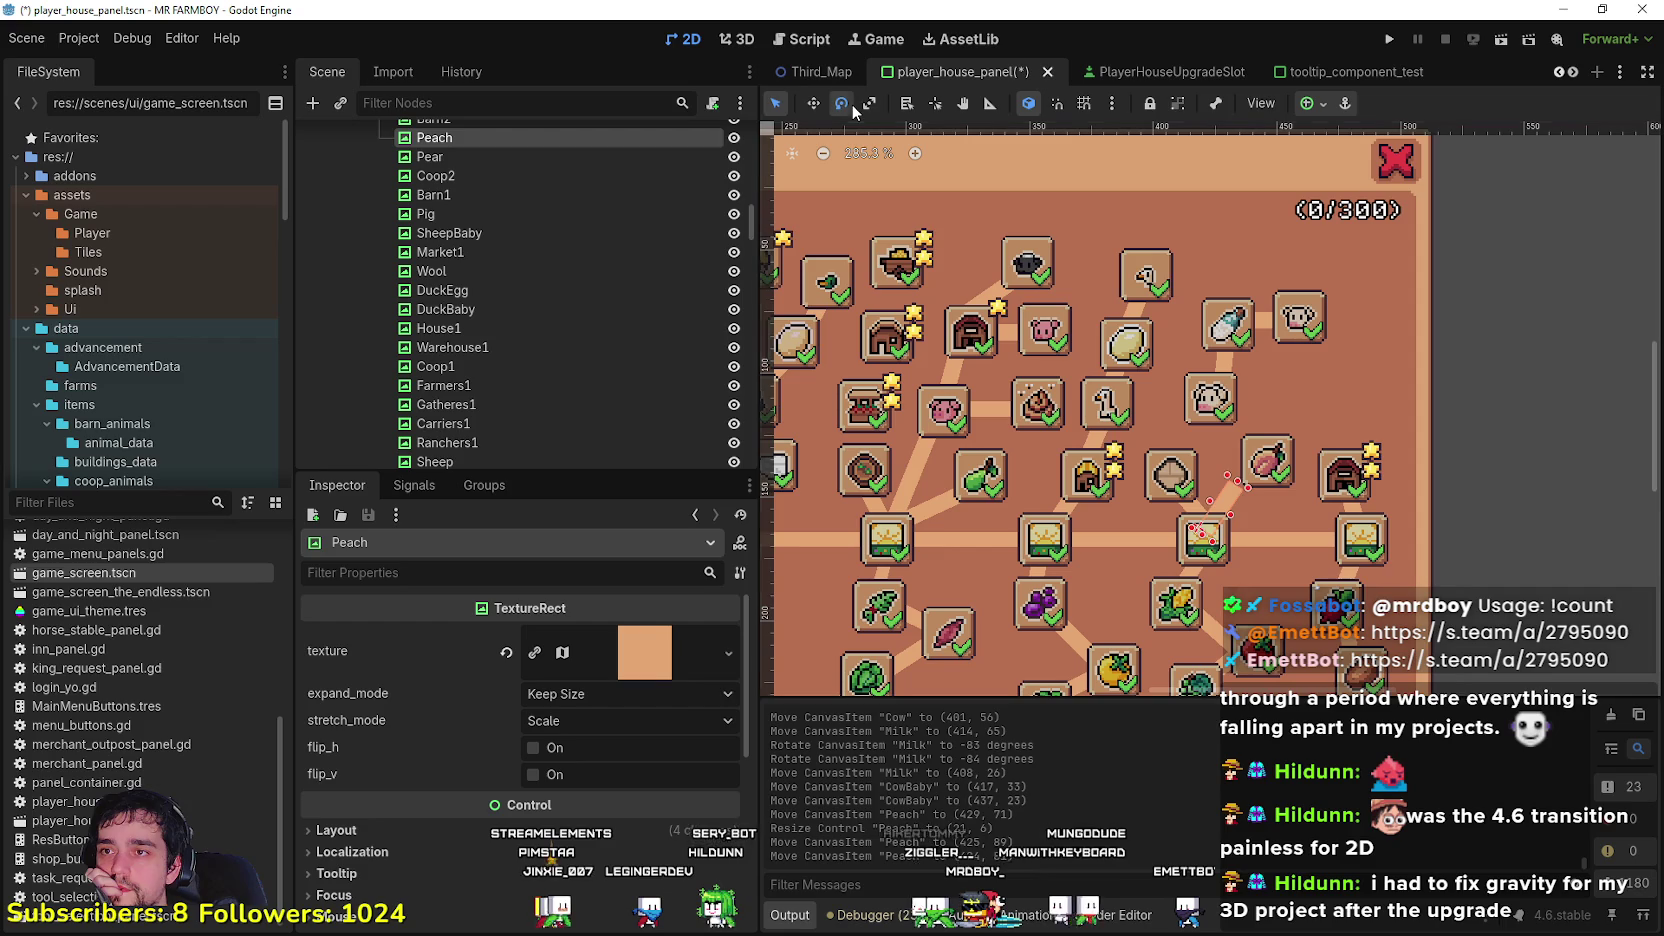
drag(1248, 500, 1248, 500)
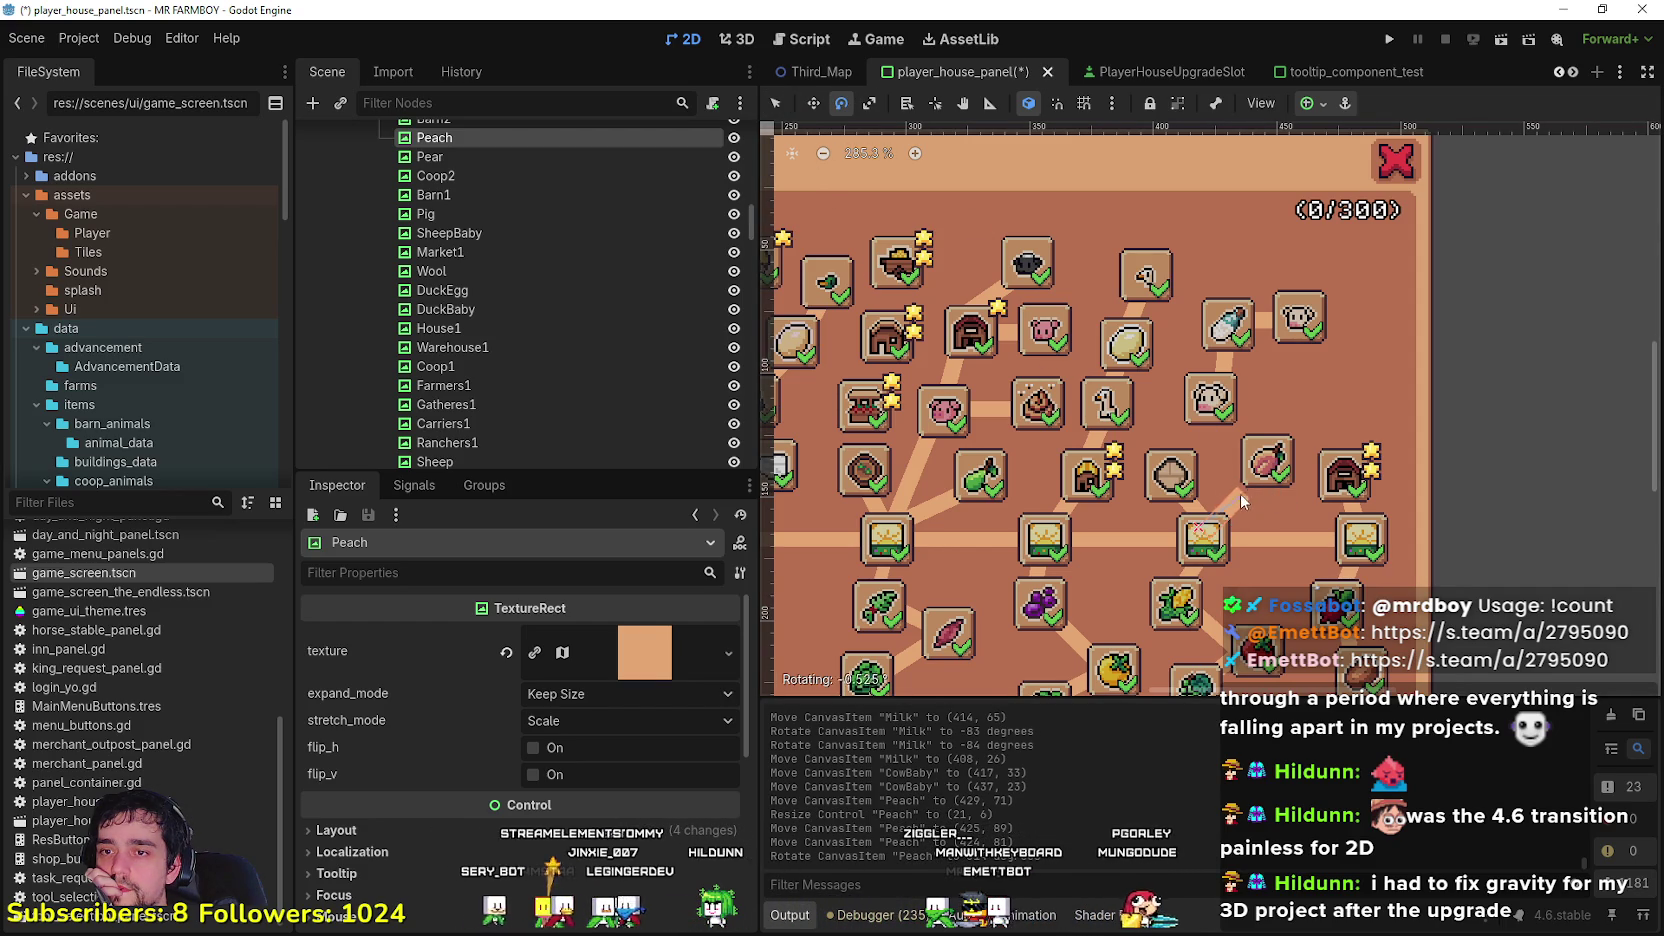
mouse_move(1248, 500)
mouse_down()
mouse_move(1166, 480)
mouse_move(1187, 470)
mouse_move(1210, 495)
mouse_move(1214, 478)
mouse_up()
key(q)
Step: Select the Road3 line and nudge the Cow slot right to about (424, 54)
scroll(1165, 470, up, 1)
click(1206, 493)
scroll(1214, 470, down, 2)
scroll(1213, 463, up, 1)
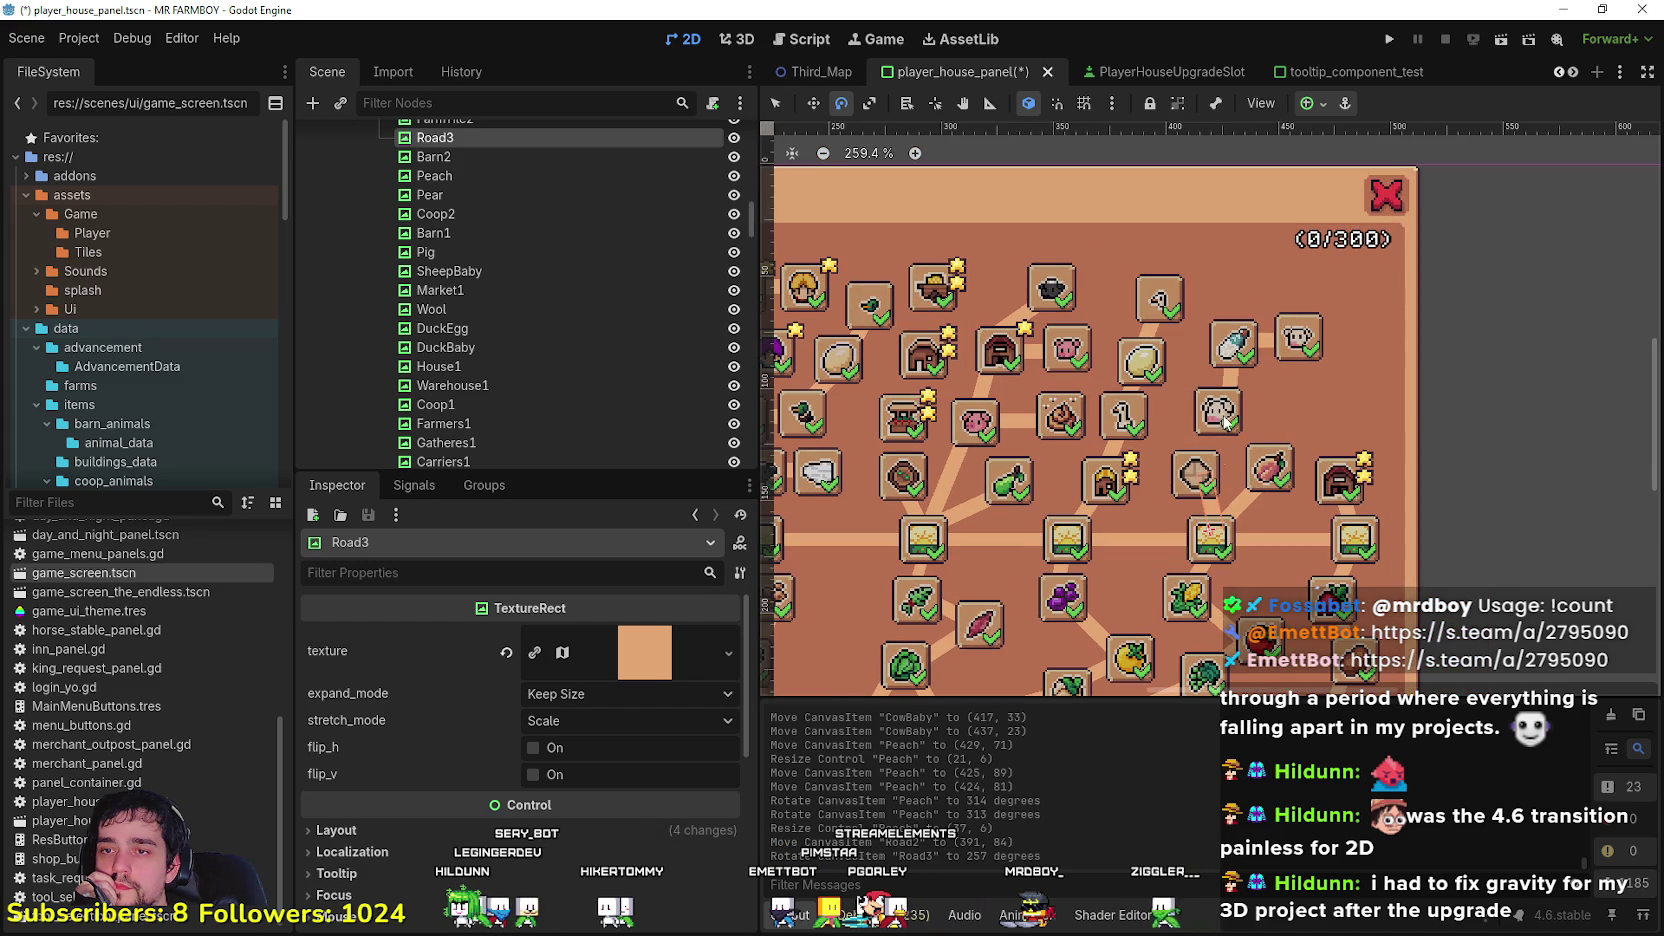
click(768, 106)
scroll(1218, 398, up, 1)
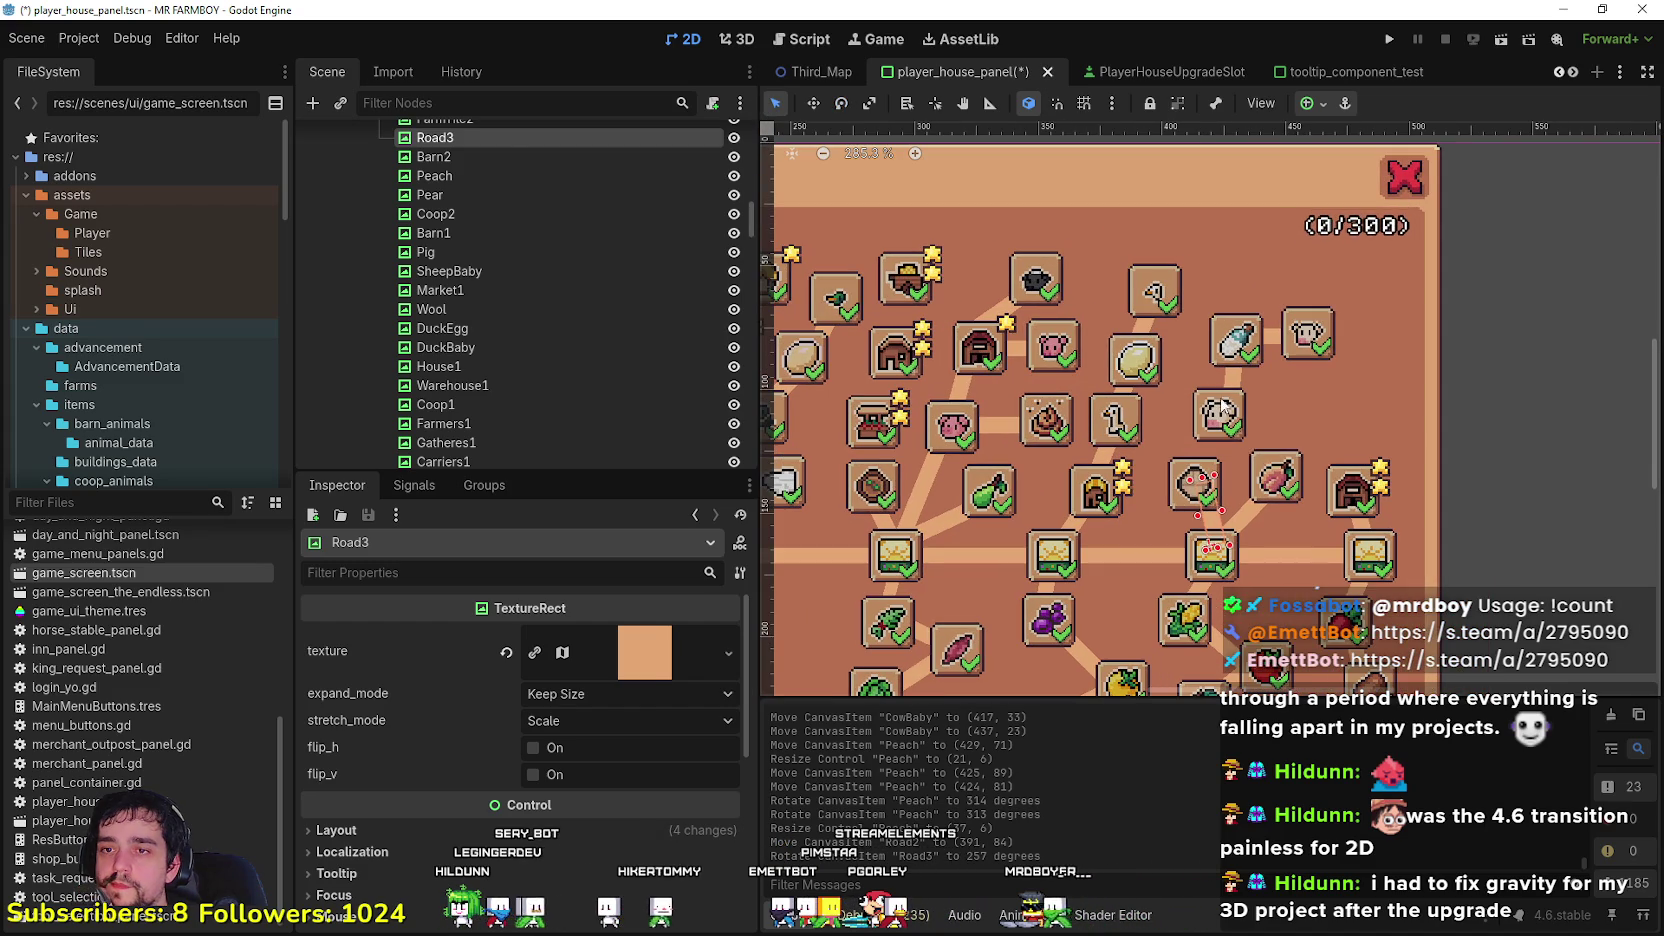
mouse_move(1220, 418)
mouse_down()
mouse_move(1285, 405)
mouse_move(1252, 410)
mouse_up()
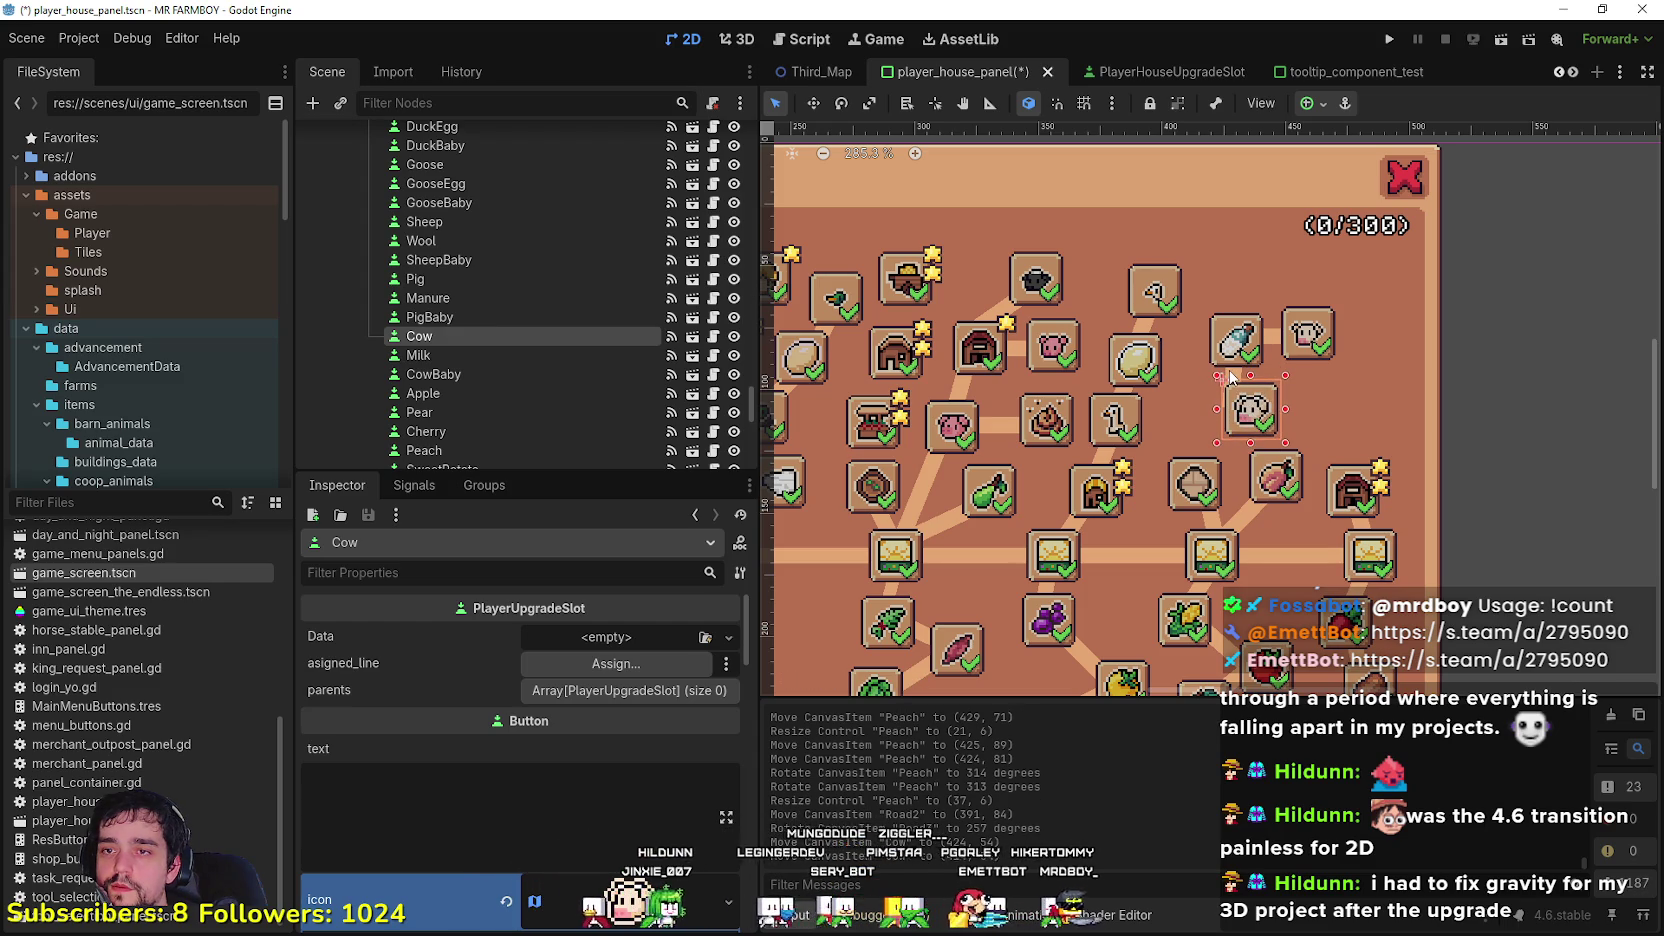
click(1234, 376)
Step: Nudge the Milk connector down into place with the Move tool
click(1234, 376)
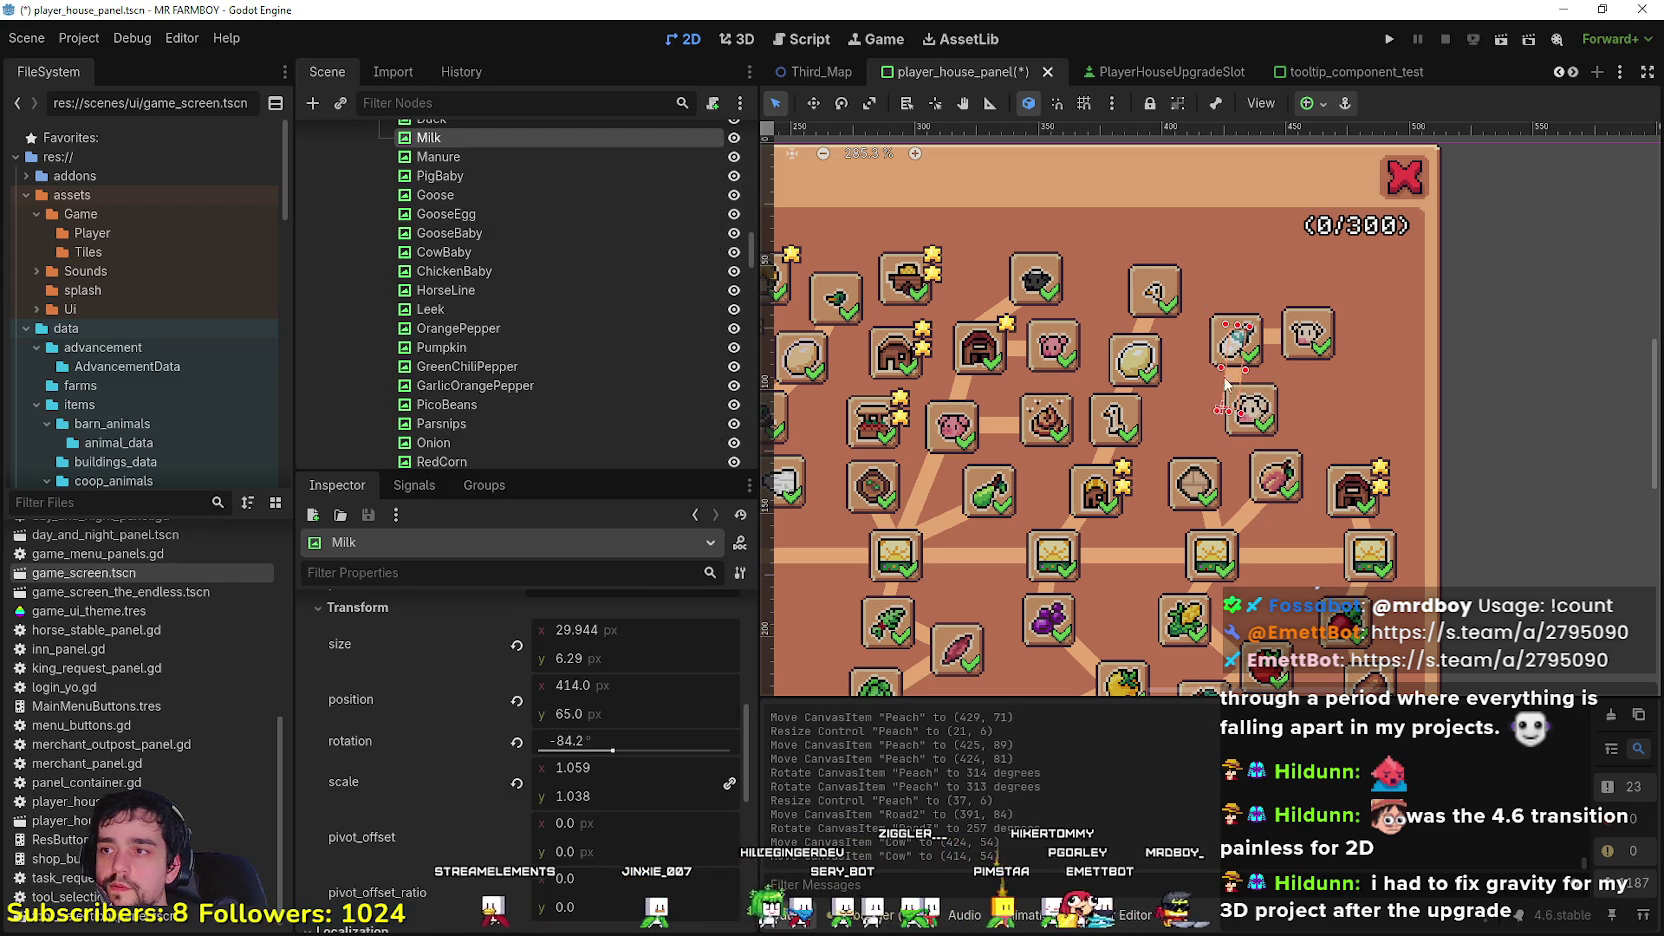
key(w)
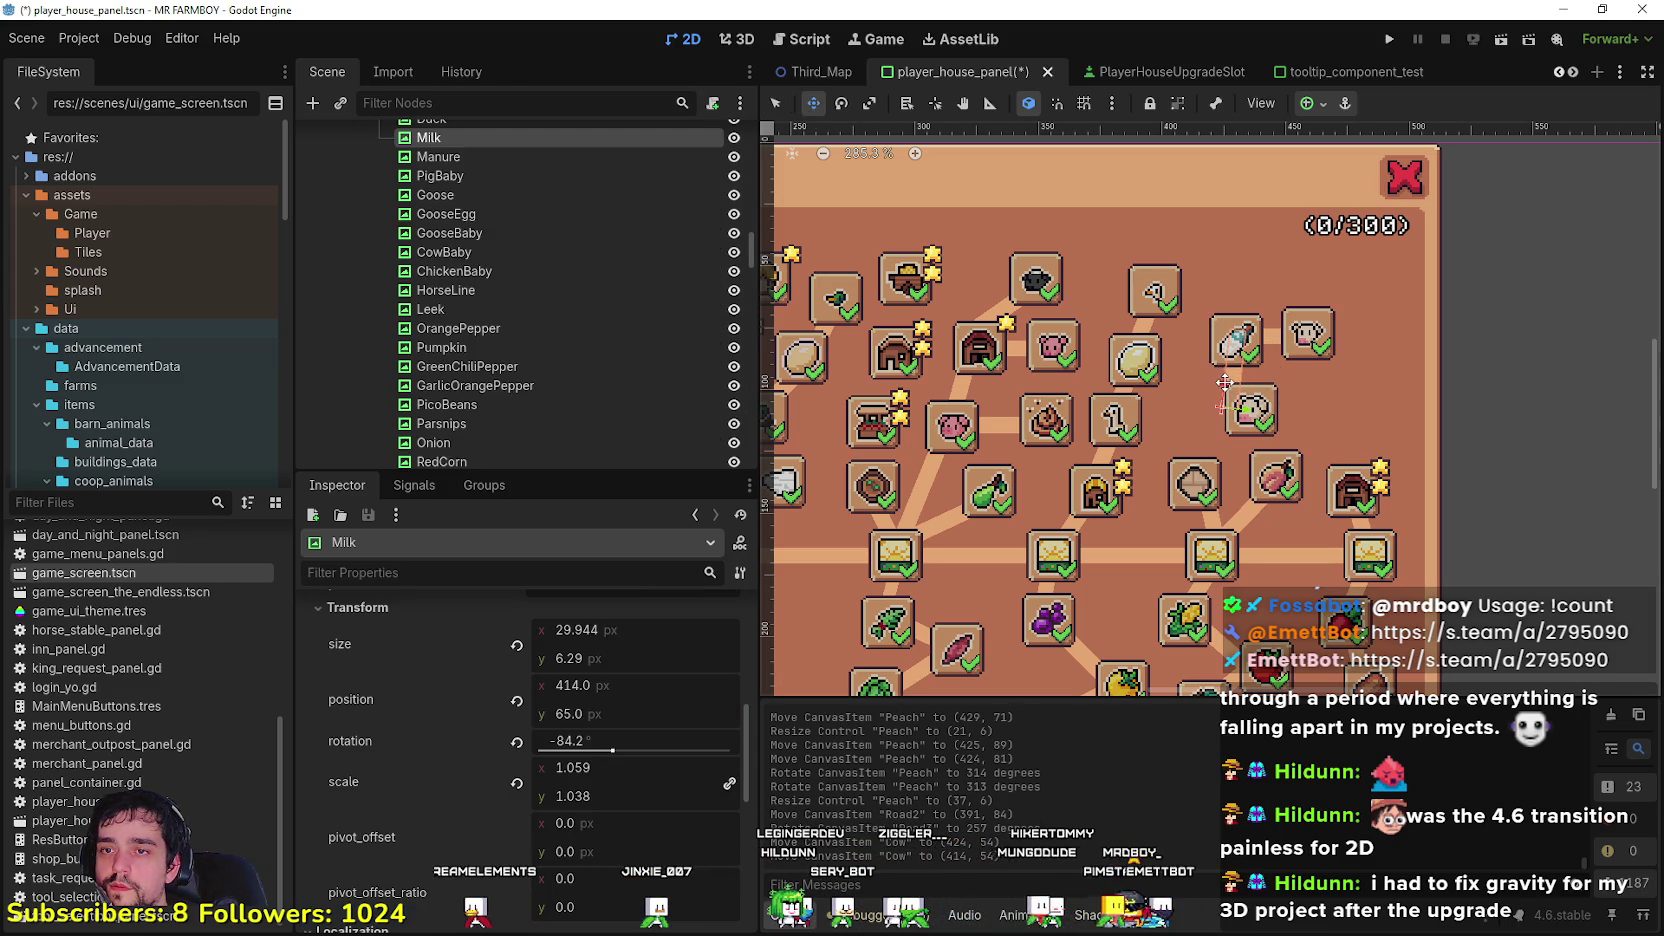
drag(1234, 383, 1247, 404)
scroll(1300, 345, down, 3)
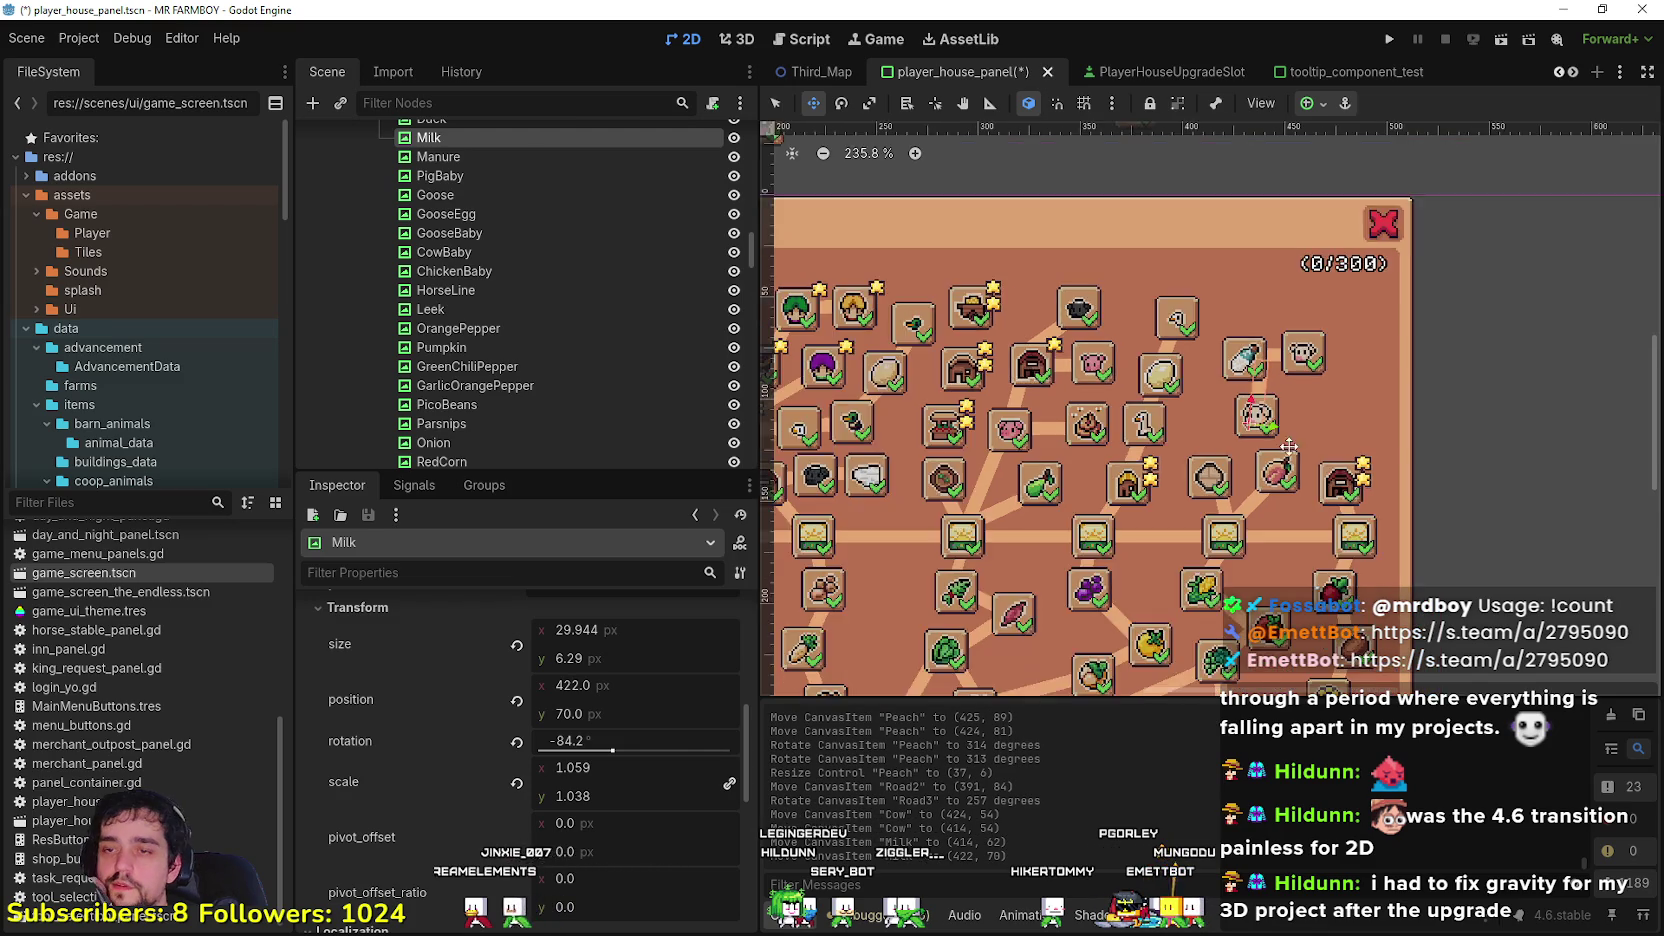
scroll(1270, 400, up, 4)
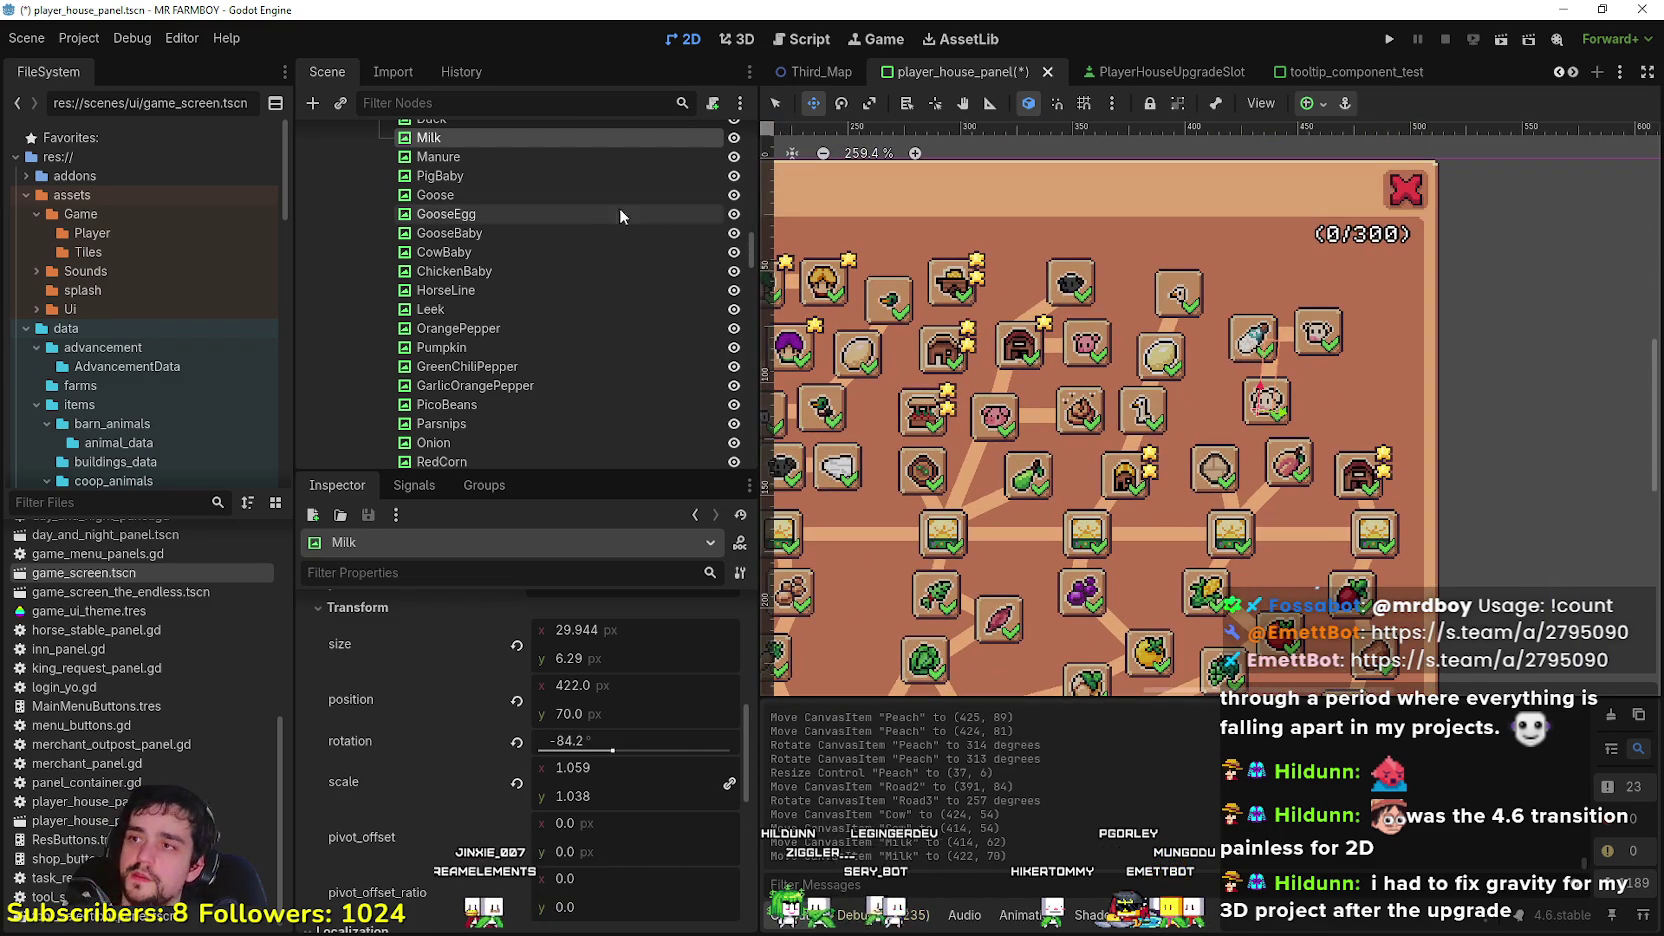
Step: Duplicate the Milk connector, rename the copy 'Cow', and drag it down into position
key(ctrl+d)
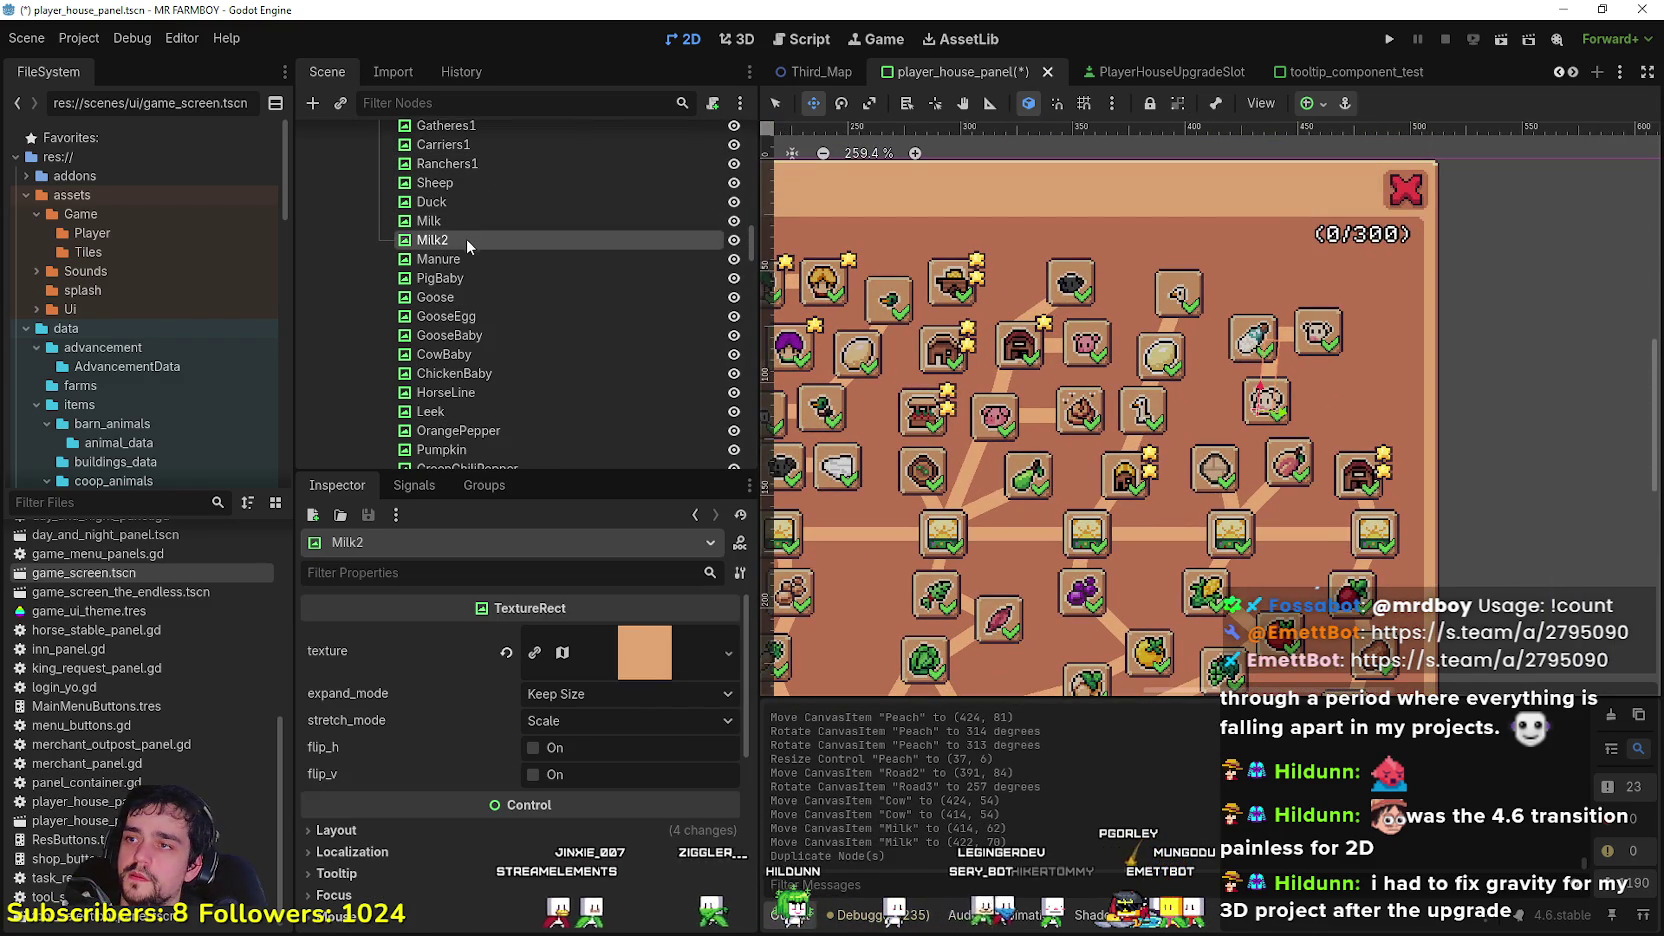
double_click(468, 239)
text(Cow)
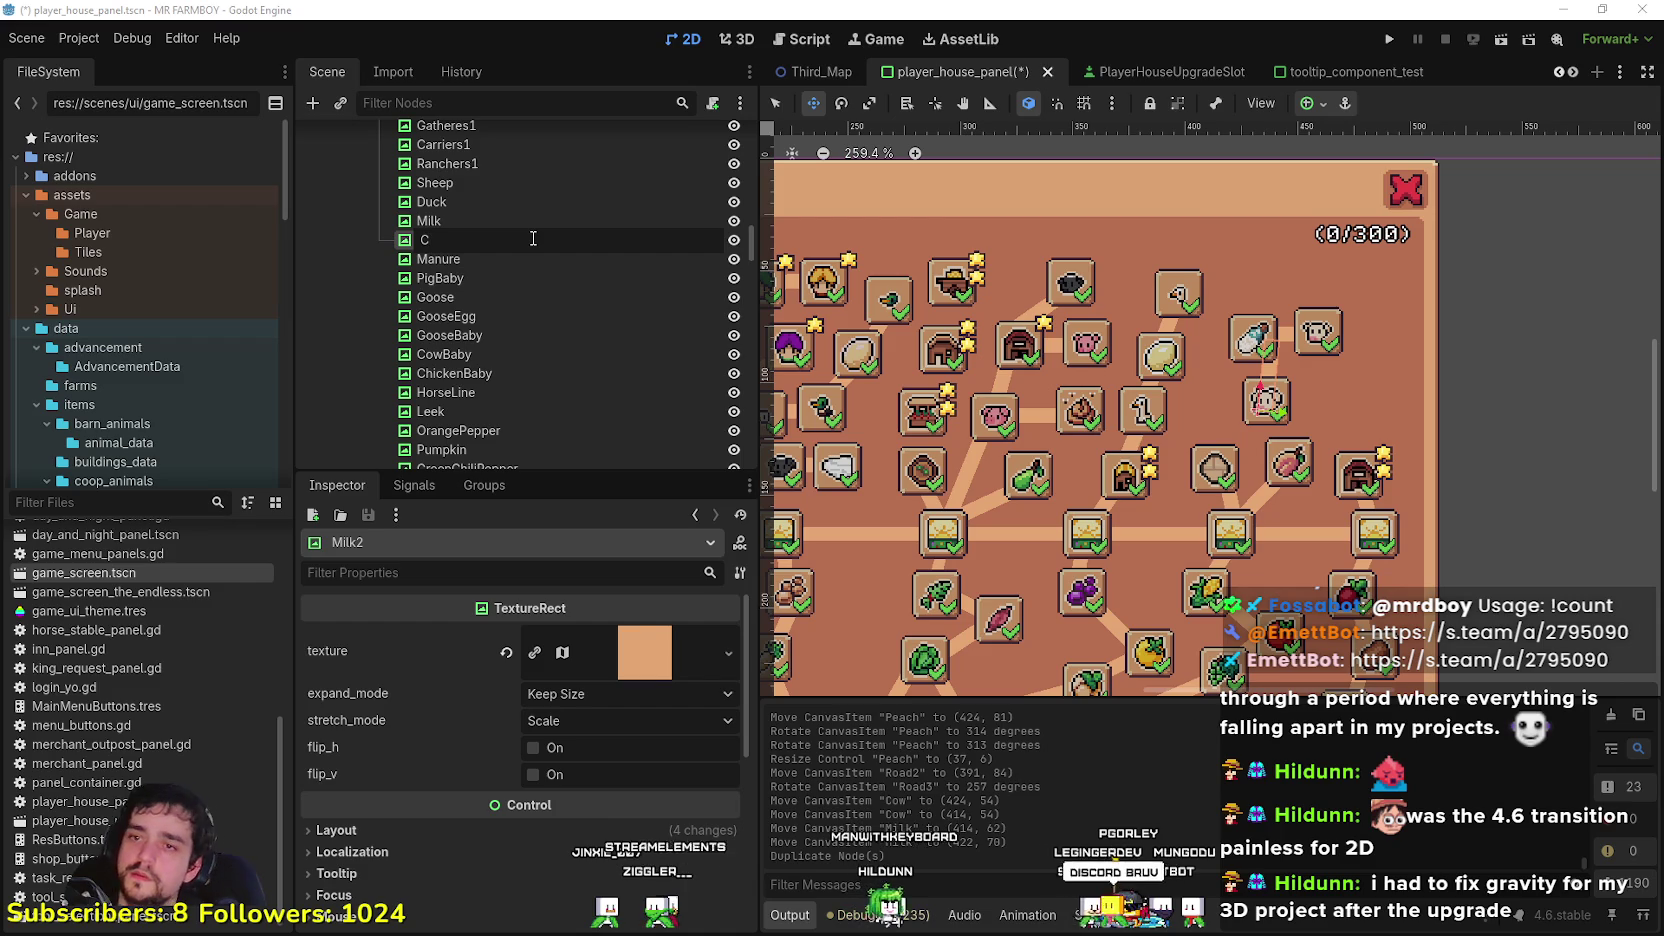
key(Return)
scroll(1251, 482, up, 1)
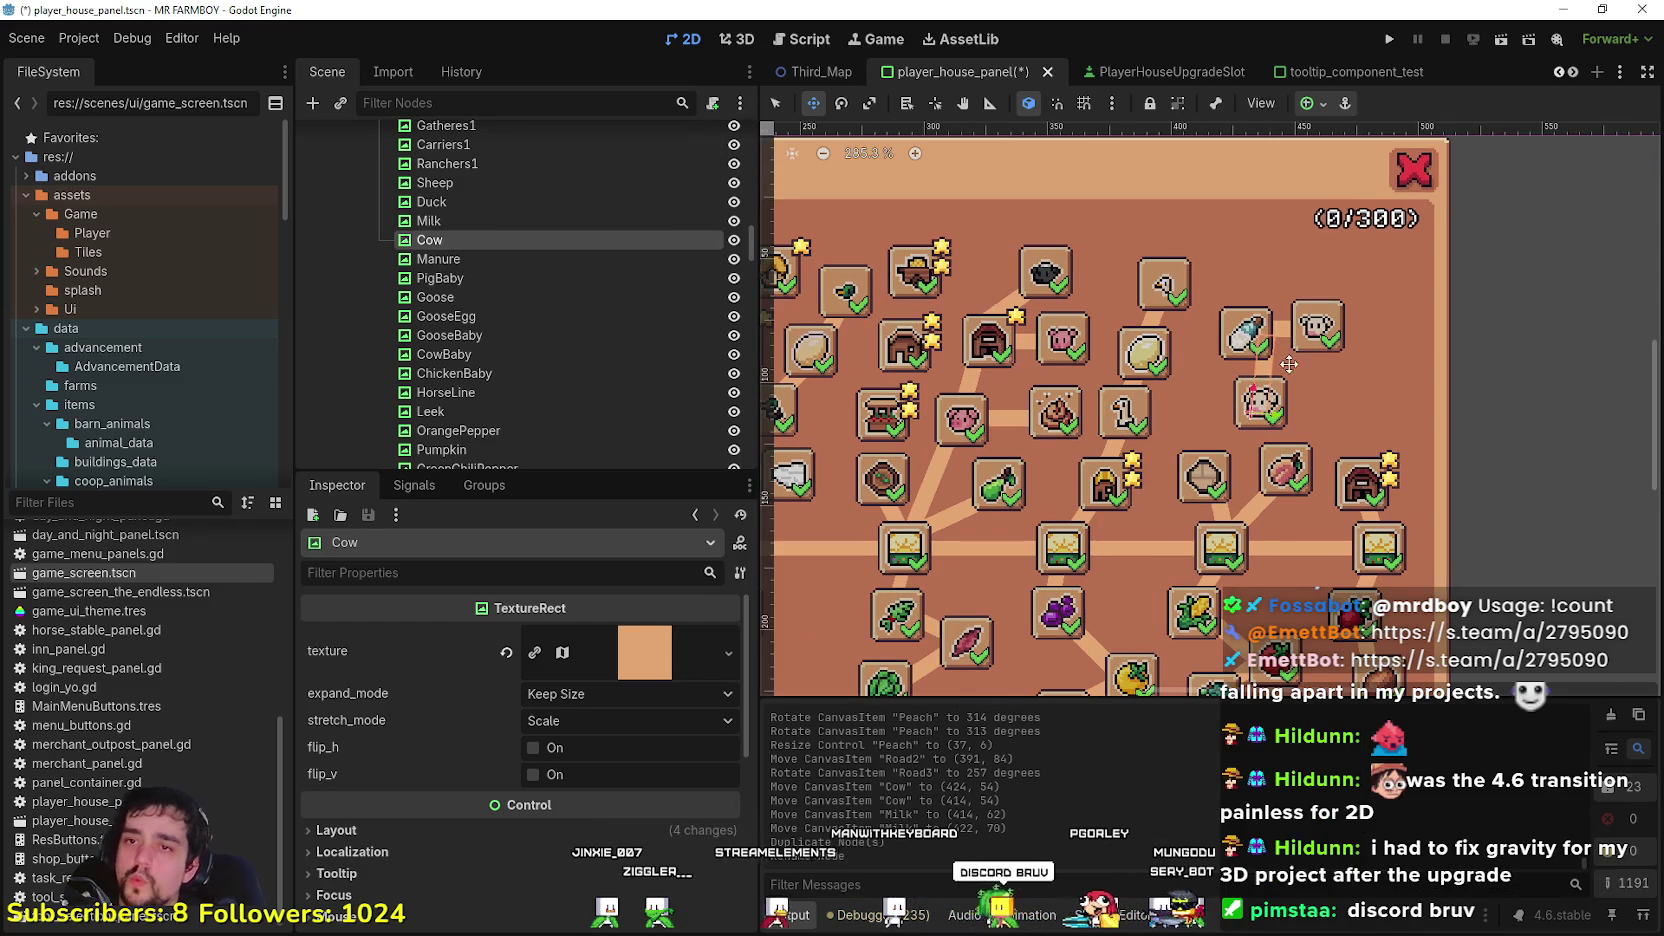
drag(1262, 405, 1233, 489)
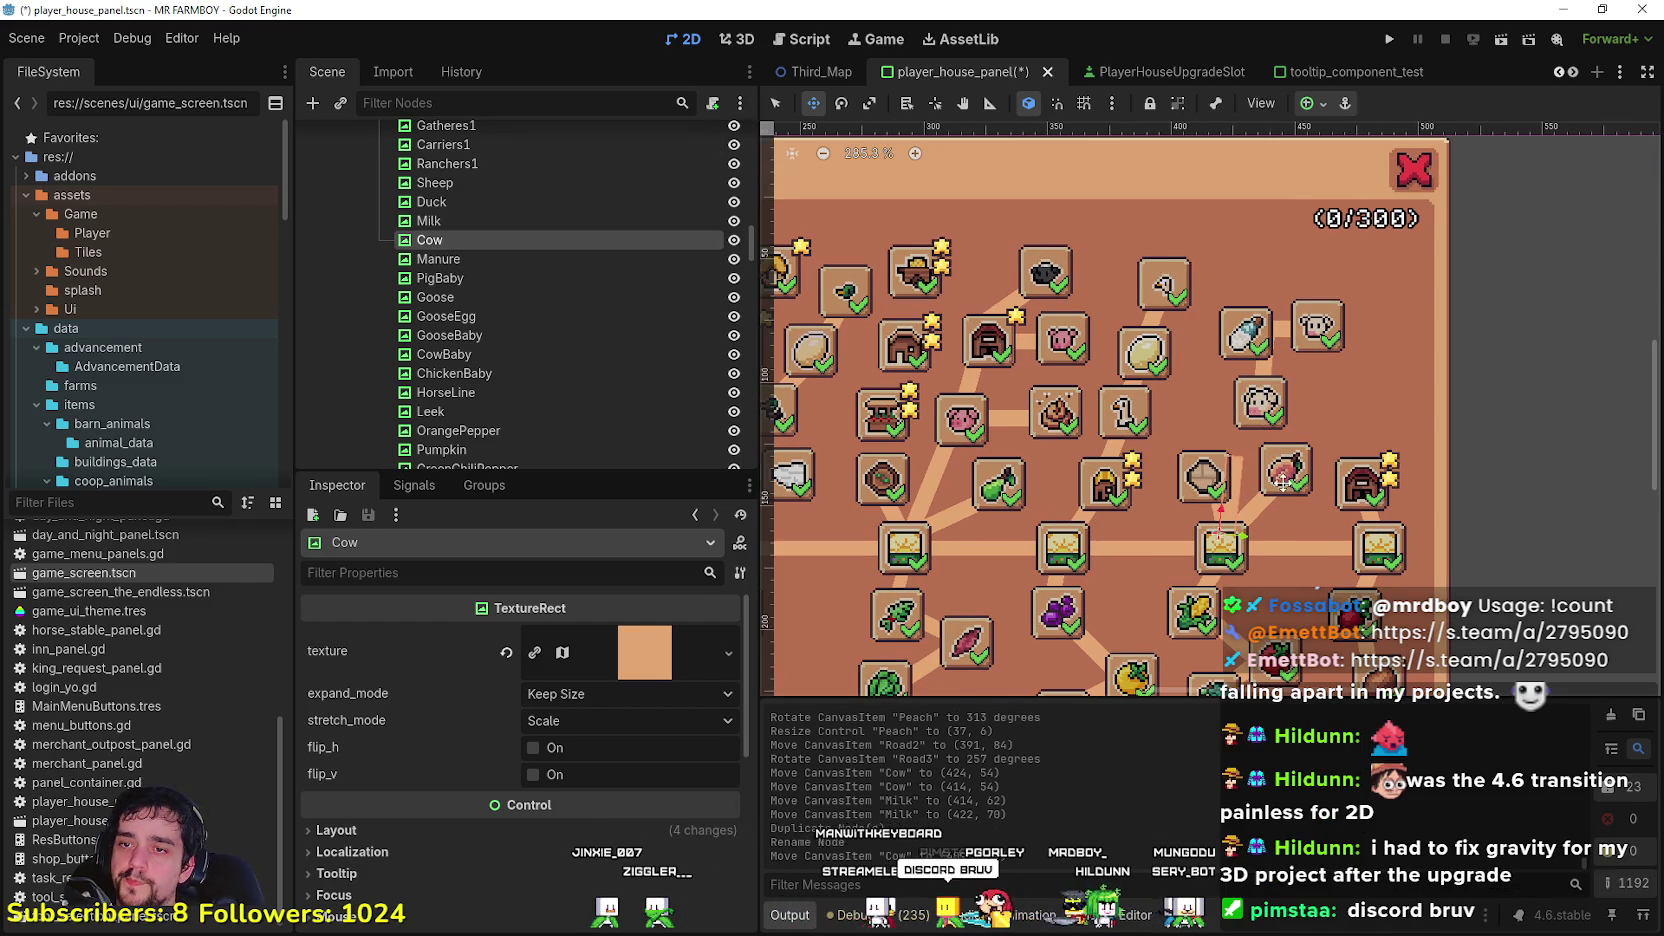
scroll(1216, 417, up, 2)
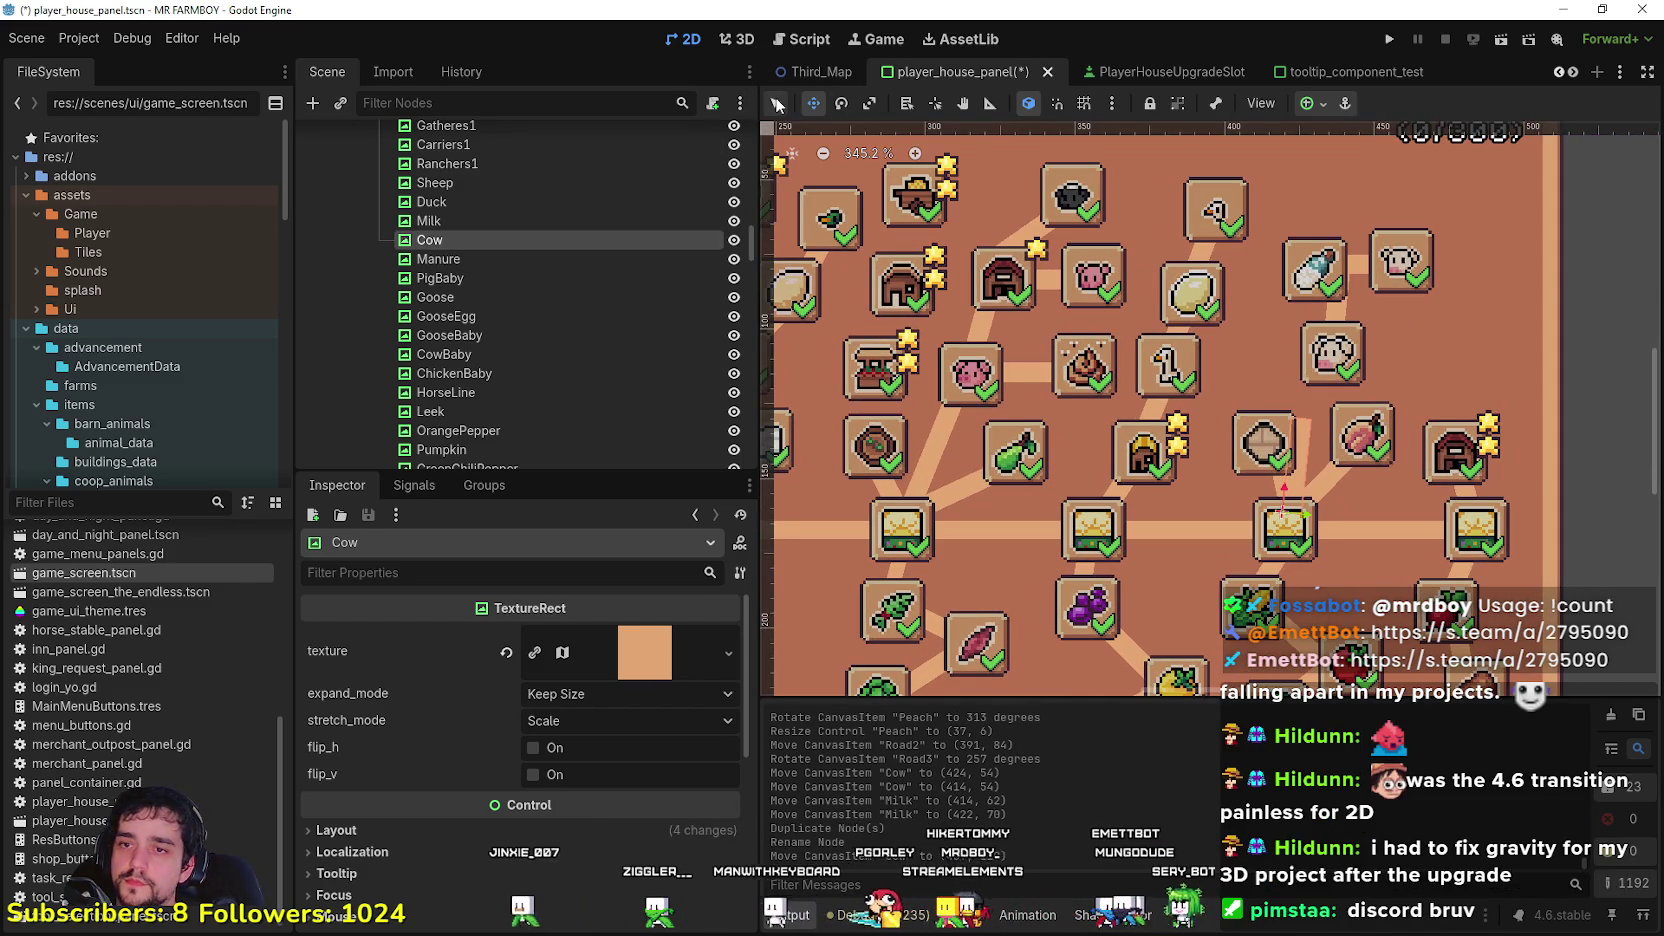
scroll(1285, 433, down, 2)
Step: Adjust the Cow connector's position and rotate it to a new angle
key(q)
drag(1322, 366, 1320, 363)
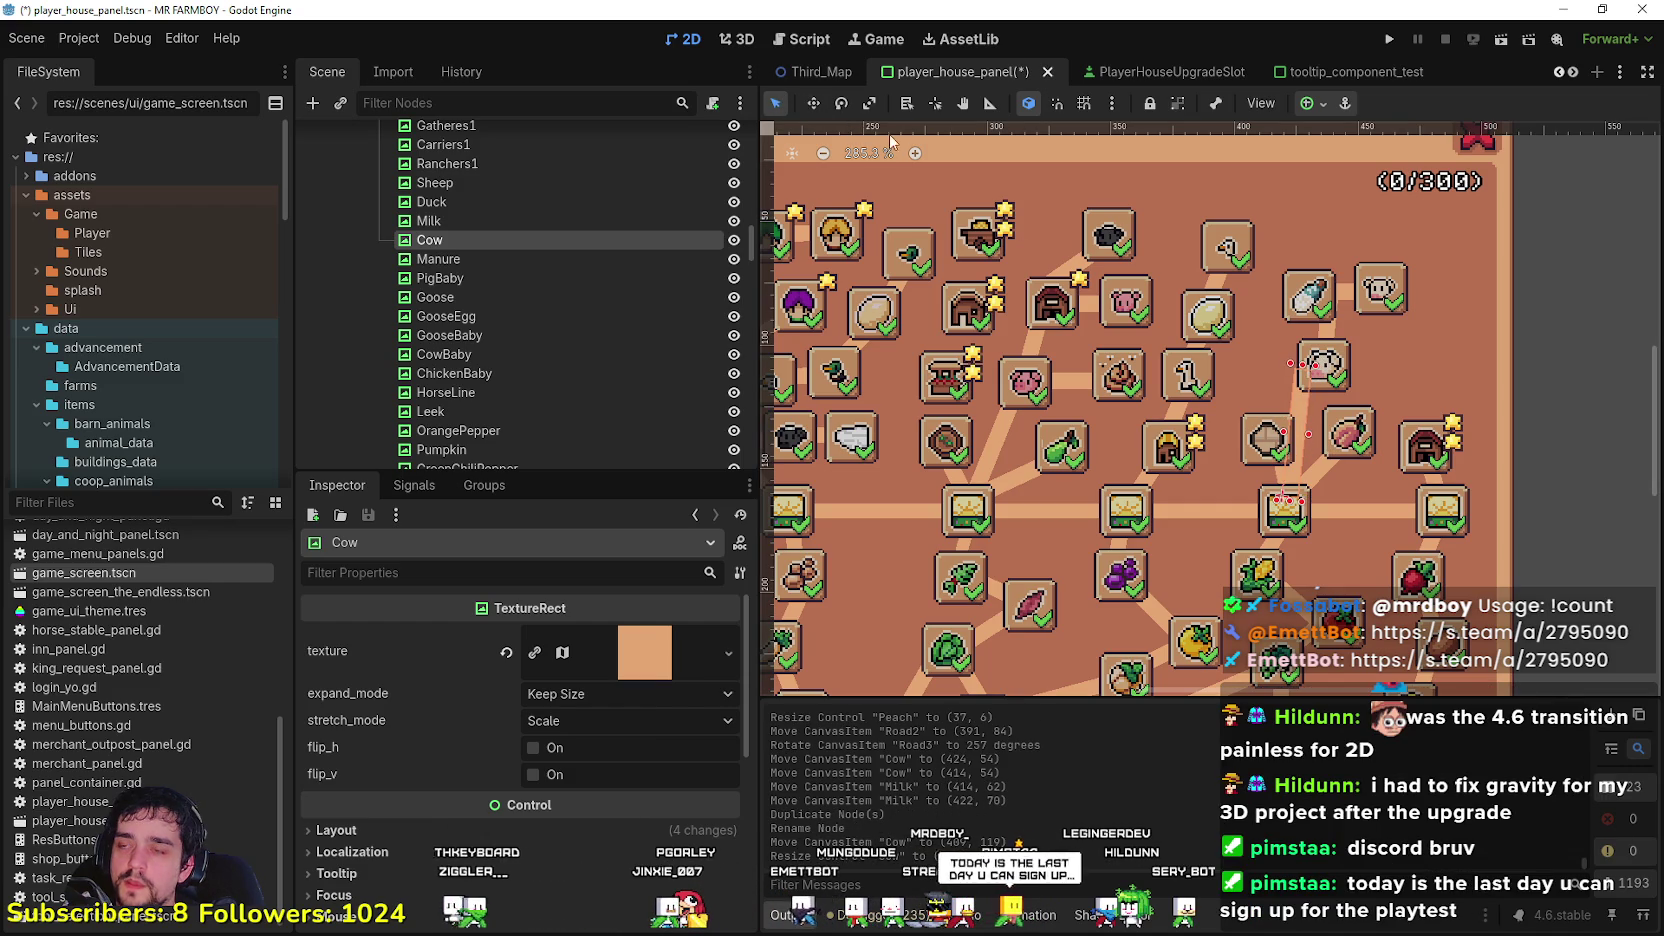
click(840, 104)
drag(1300, 380, 1320, 380)
scroll(1281, 368, up, 1)
scroll(1281, 374, up, 4)
Step: Nudge the Road2 and Road3 connectors and settle the Cow connector in its new spot
click(776, 103)
mouse_move(1268, 436)
mouse_down()
mouse_move(1245, 427)
mouse_move(1285, 478)
mouse_move(1257, 482)
mouse_move(1305, 441)
mouse_move(1338, 472)
mouse_up()
click(1280, 476)
scroll(1257, 480, down, 3)
click(1357, 447)
scroll(1357, 447, down, 2)
scroll(1413, 377, up, 3)
Step: Stretch Milk into a thin line rotated about -99° toward the bottle, with CowBaby beside it
drag(1276, 252, 1383, 338)
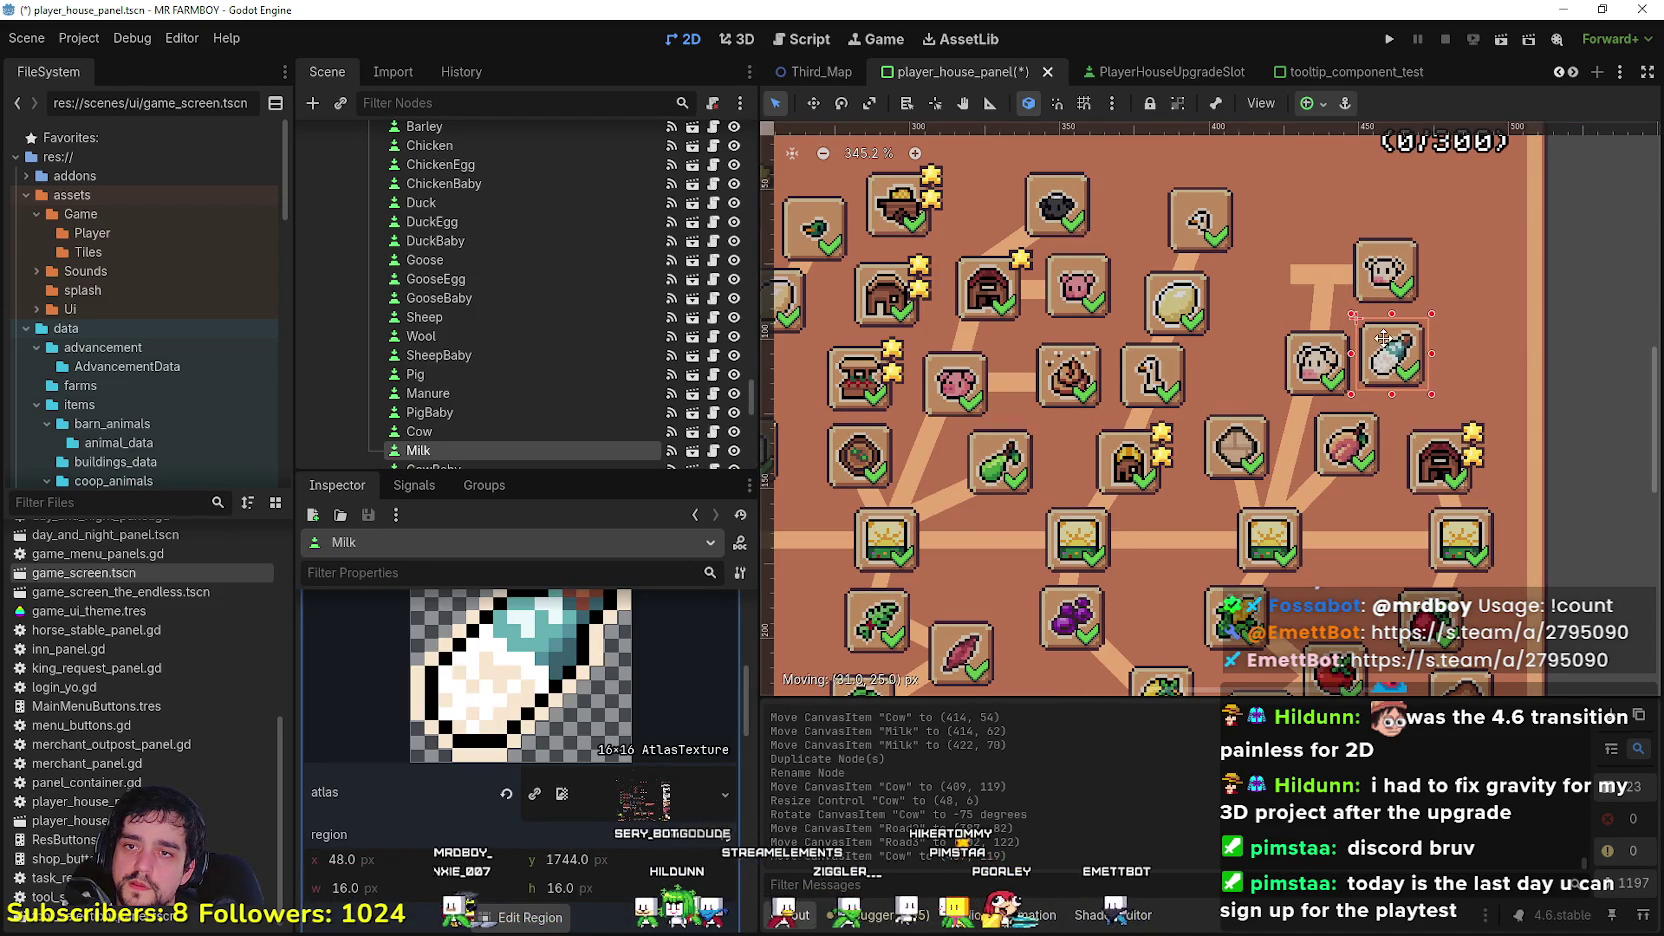
drag(1381, 264, 1465, 283)
scroll(1401, 368, up, 2)
click(1308, 268)
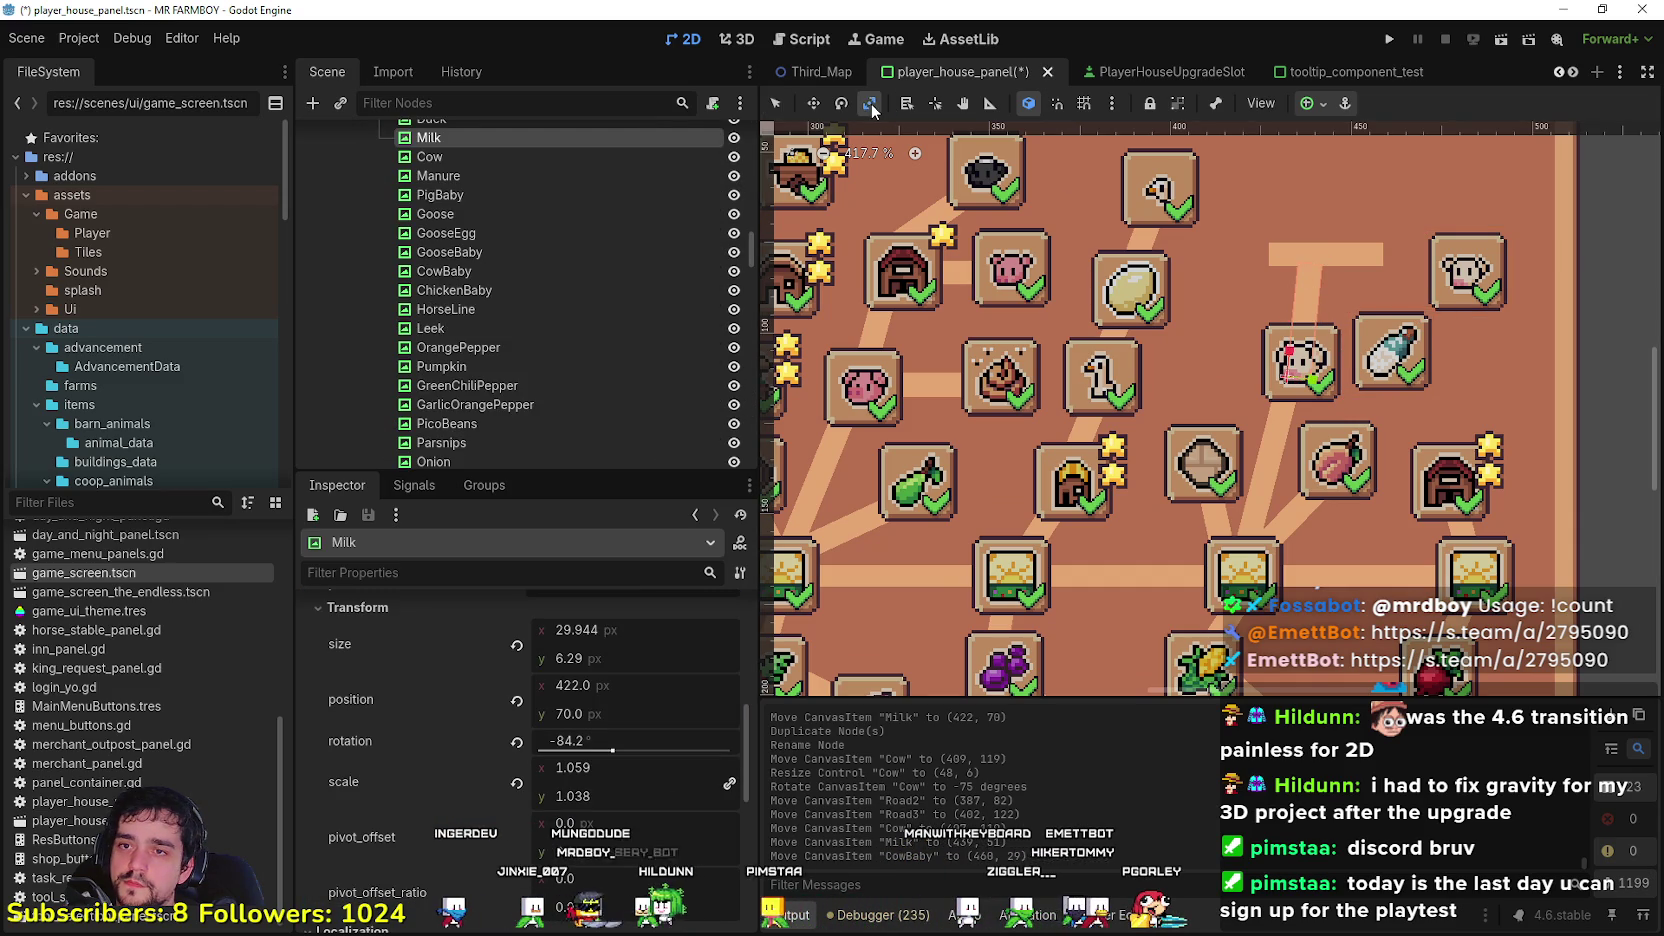
drag(1334, 299, 1355, 373)
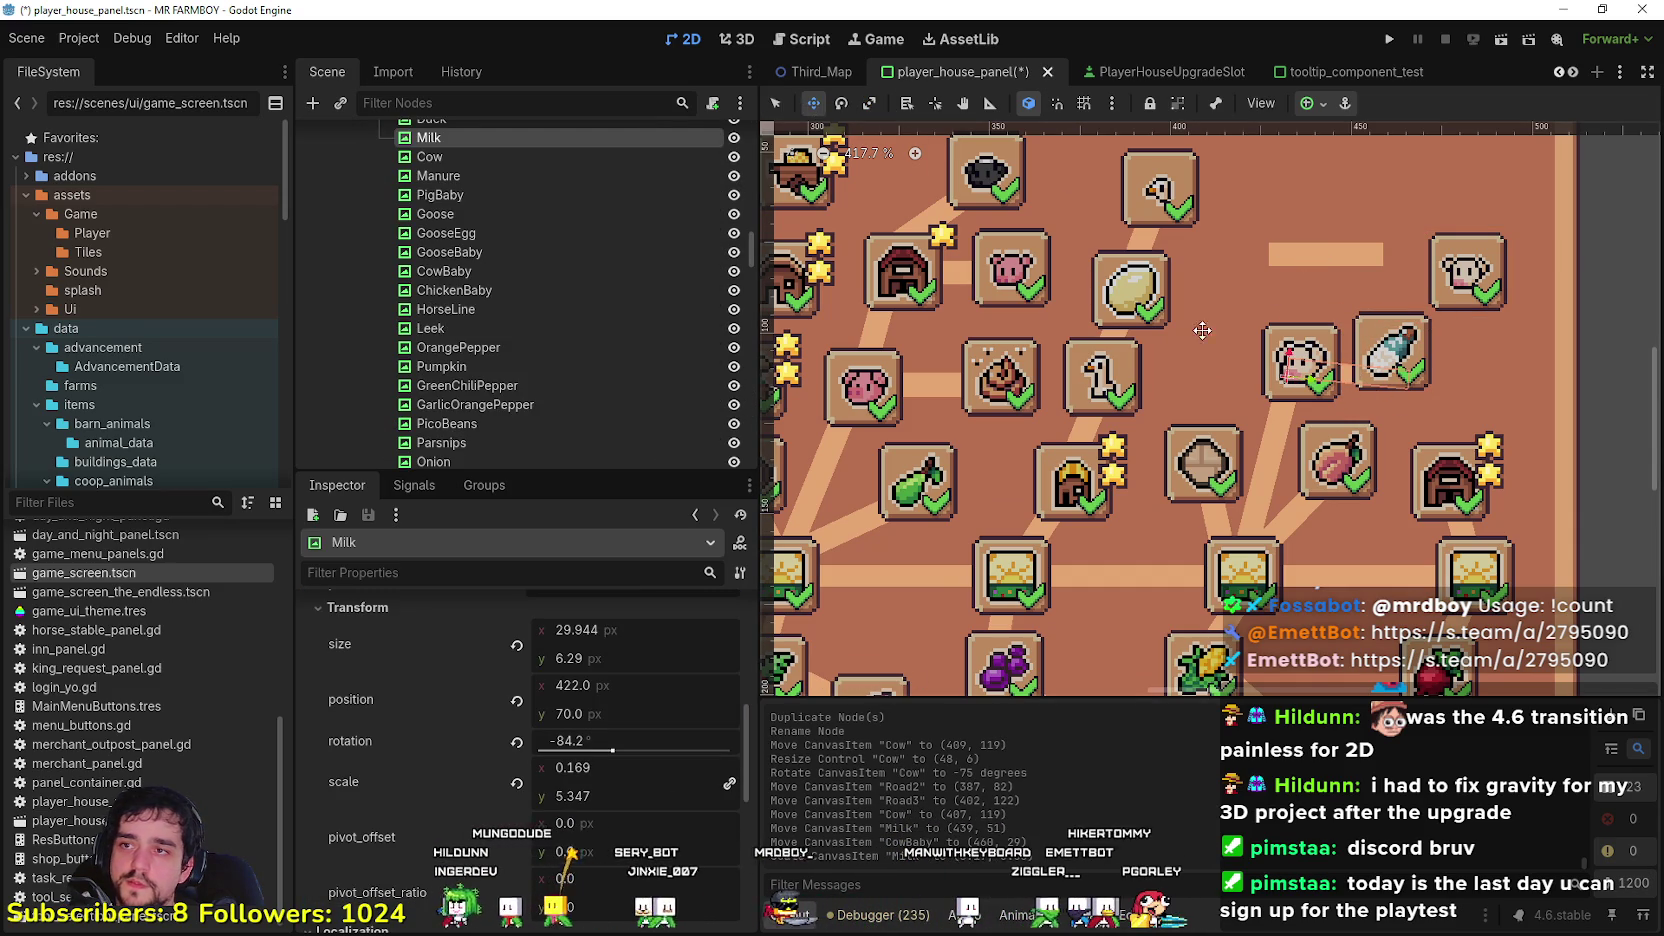
drag(1402, 352, 1399, 347)
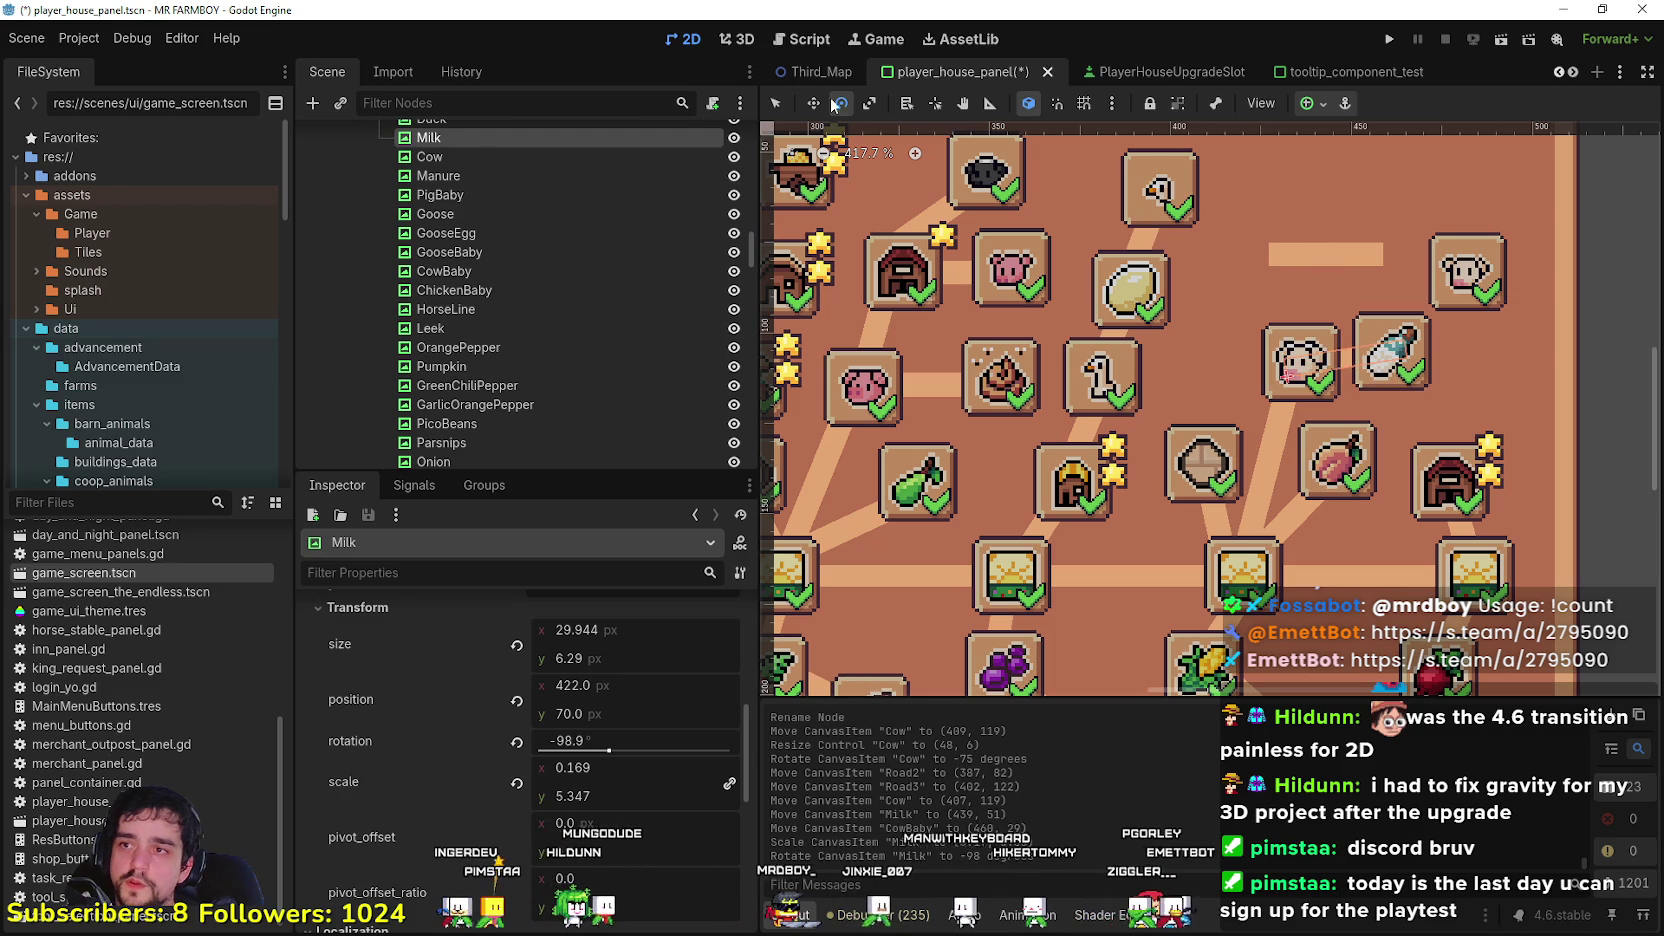
mouse_move(1335, 255)
mouse_down()
mouse_move(1468, 340)
mouse_move(1478, 292)
mouse_up()
Step: Try rotating the CowBaby bar, then undo the rotation and return to Select mode
key(e)
scroll(1436, 380, down, 5)
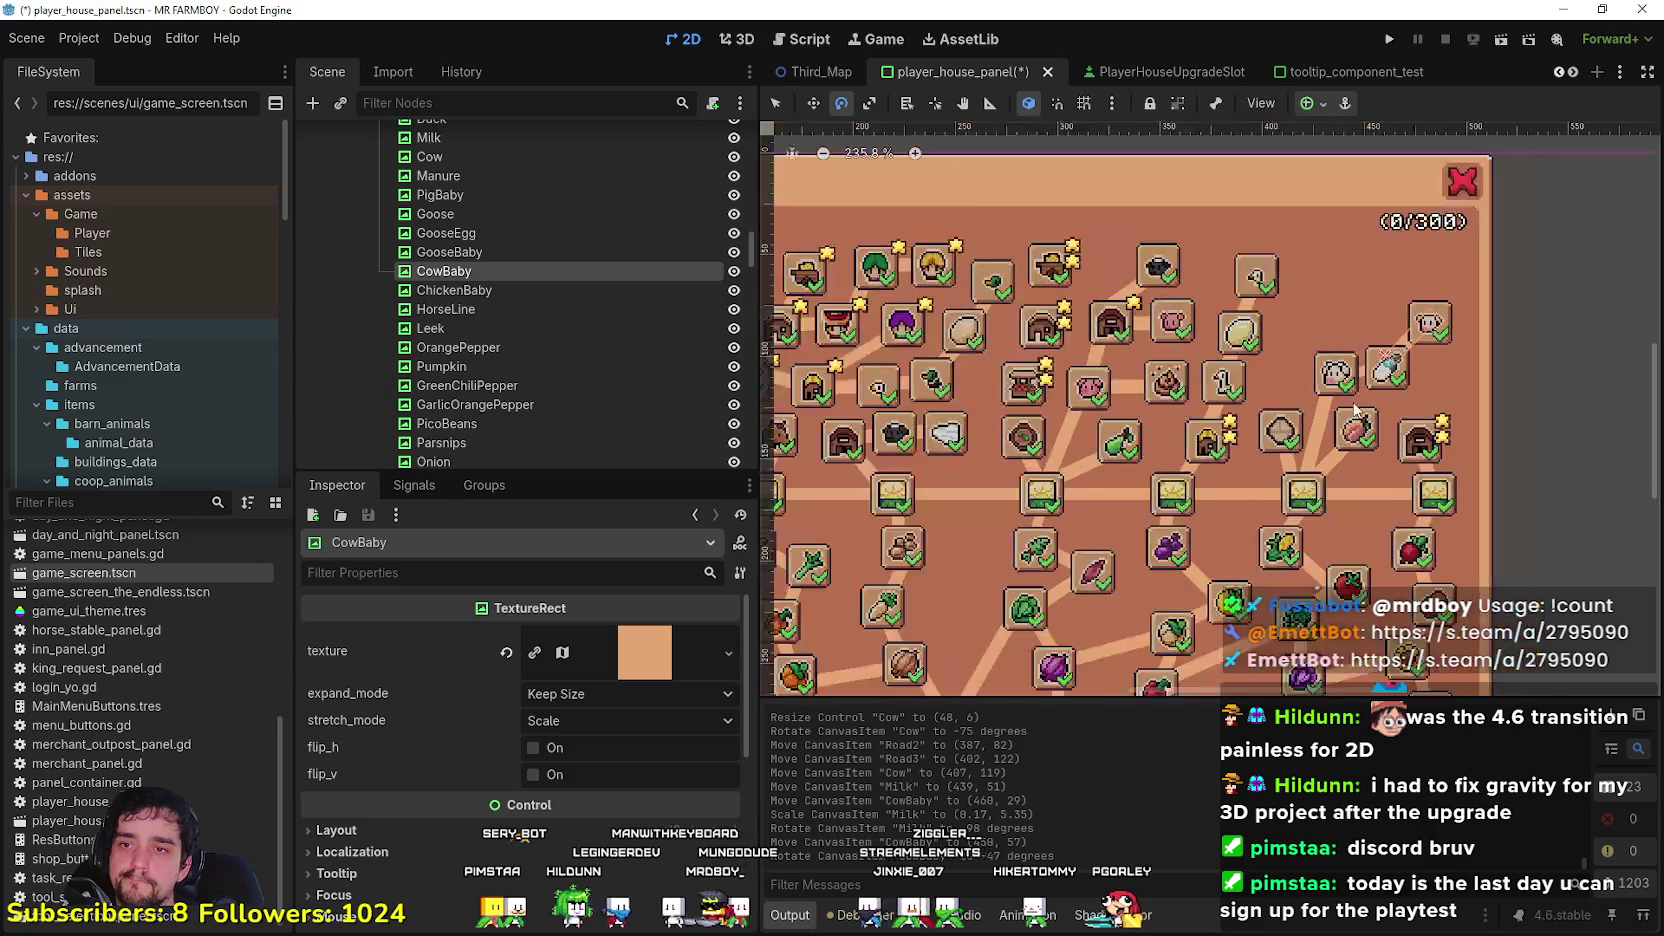
scroll(1377, 487, down, 5)
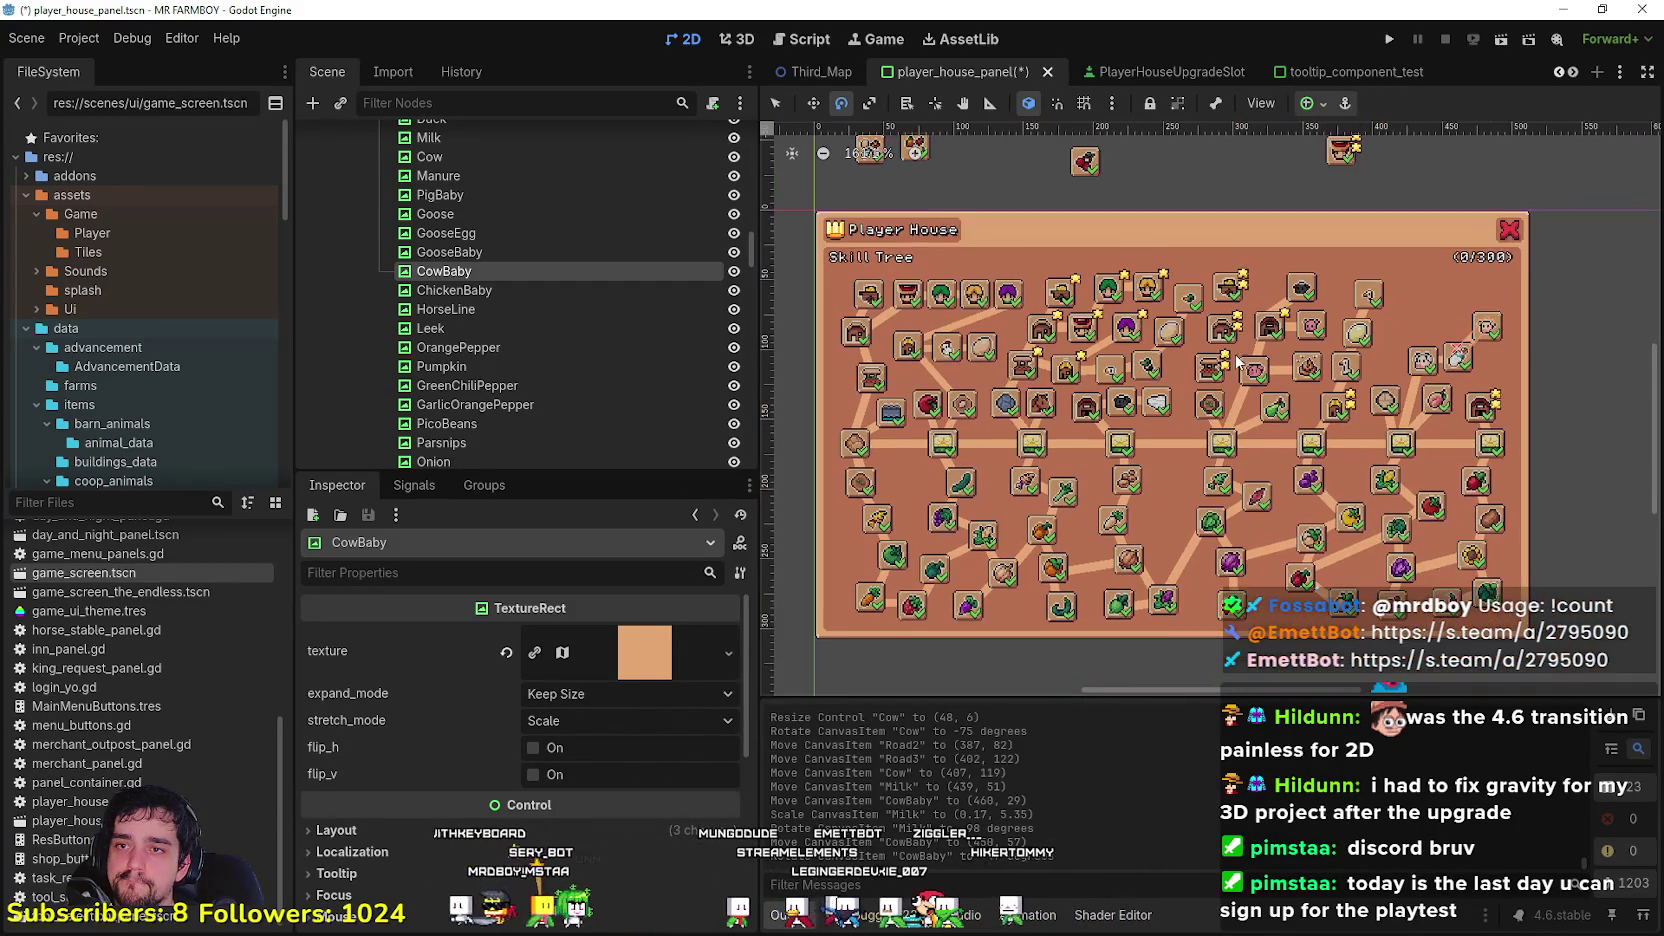
scroll(1388, 317, up, 2)
scroll(1388, 317, up, 4)
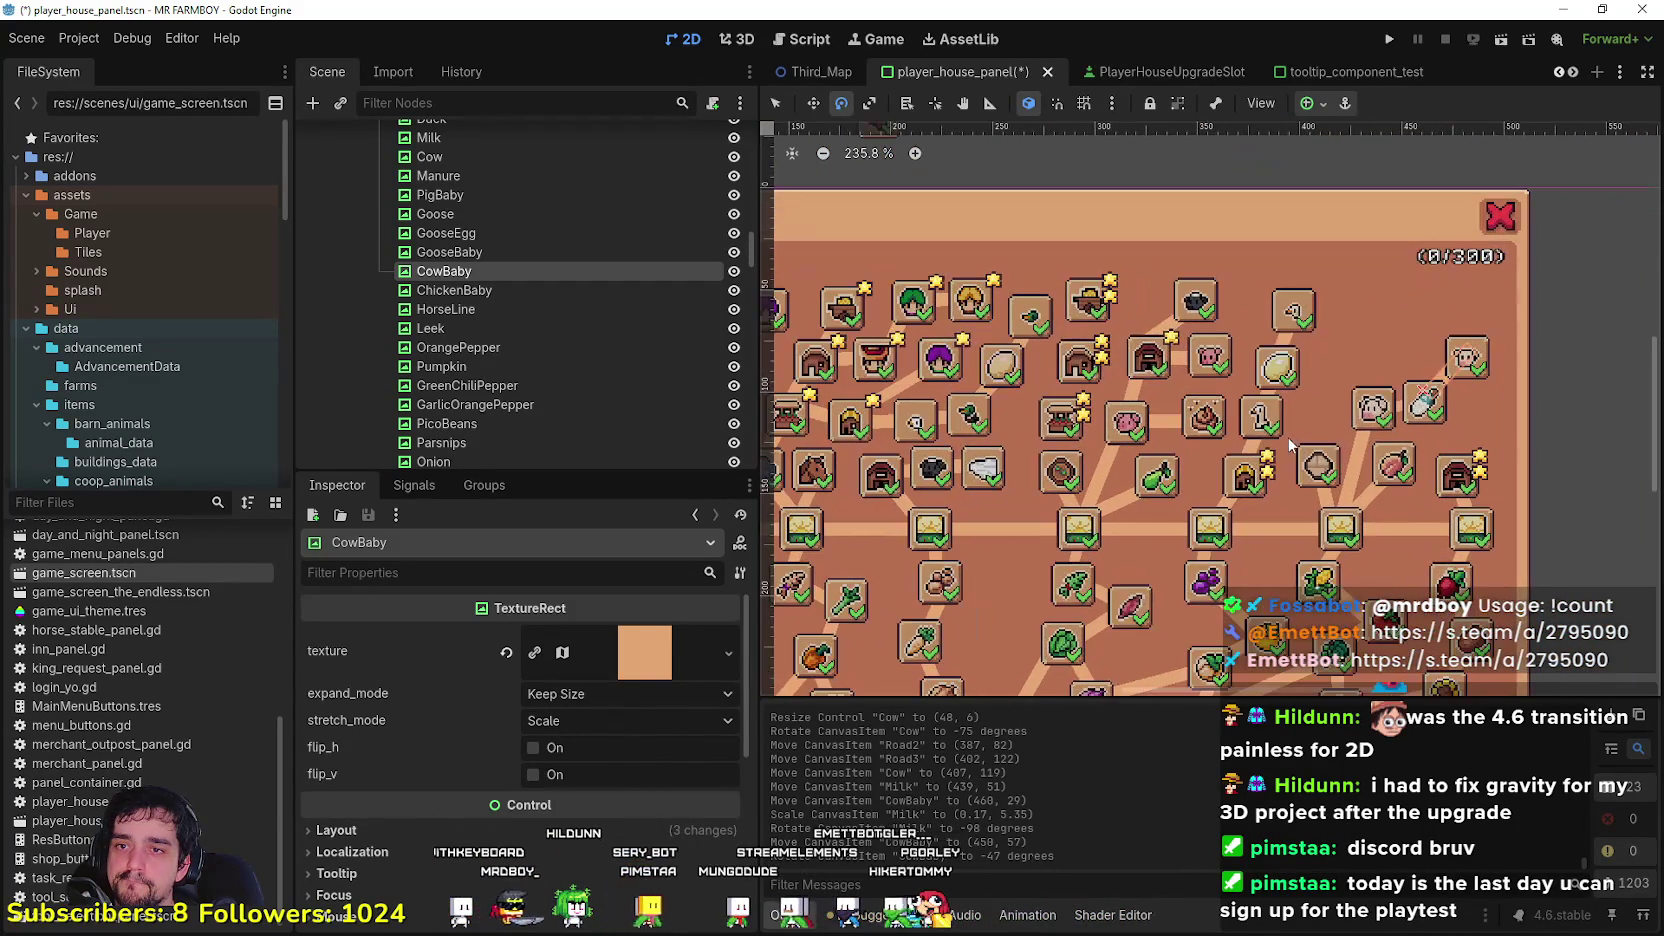
scroll(1207, 578, down, 3)
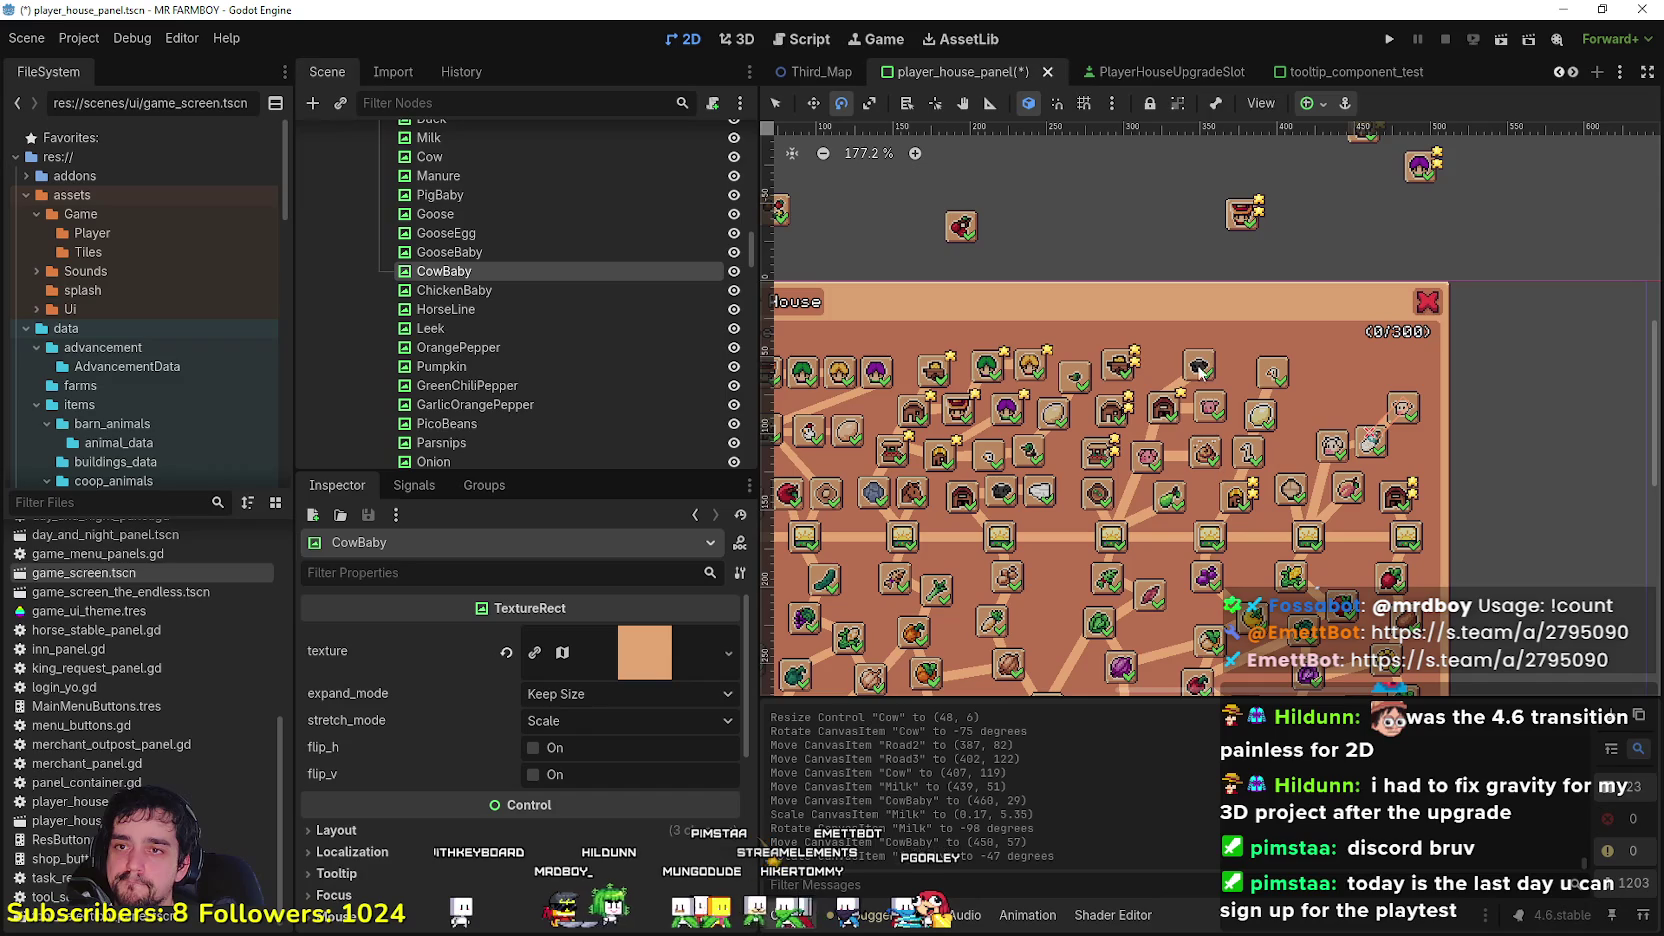
scroll(1228, 355, up, 3)
drag(1258, 291, 1260, 295)
key(ctrl+z)
key(q)
Step: Move Carriers2 down-left, place Gatheres2 beside it, and bring Ranchers2 down into the skill tree panel
drag(1358, 251, 1237, 321)
click(1405, 289)
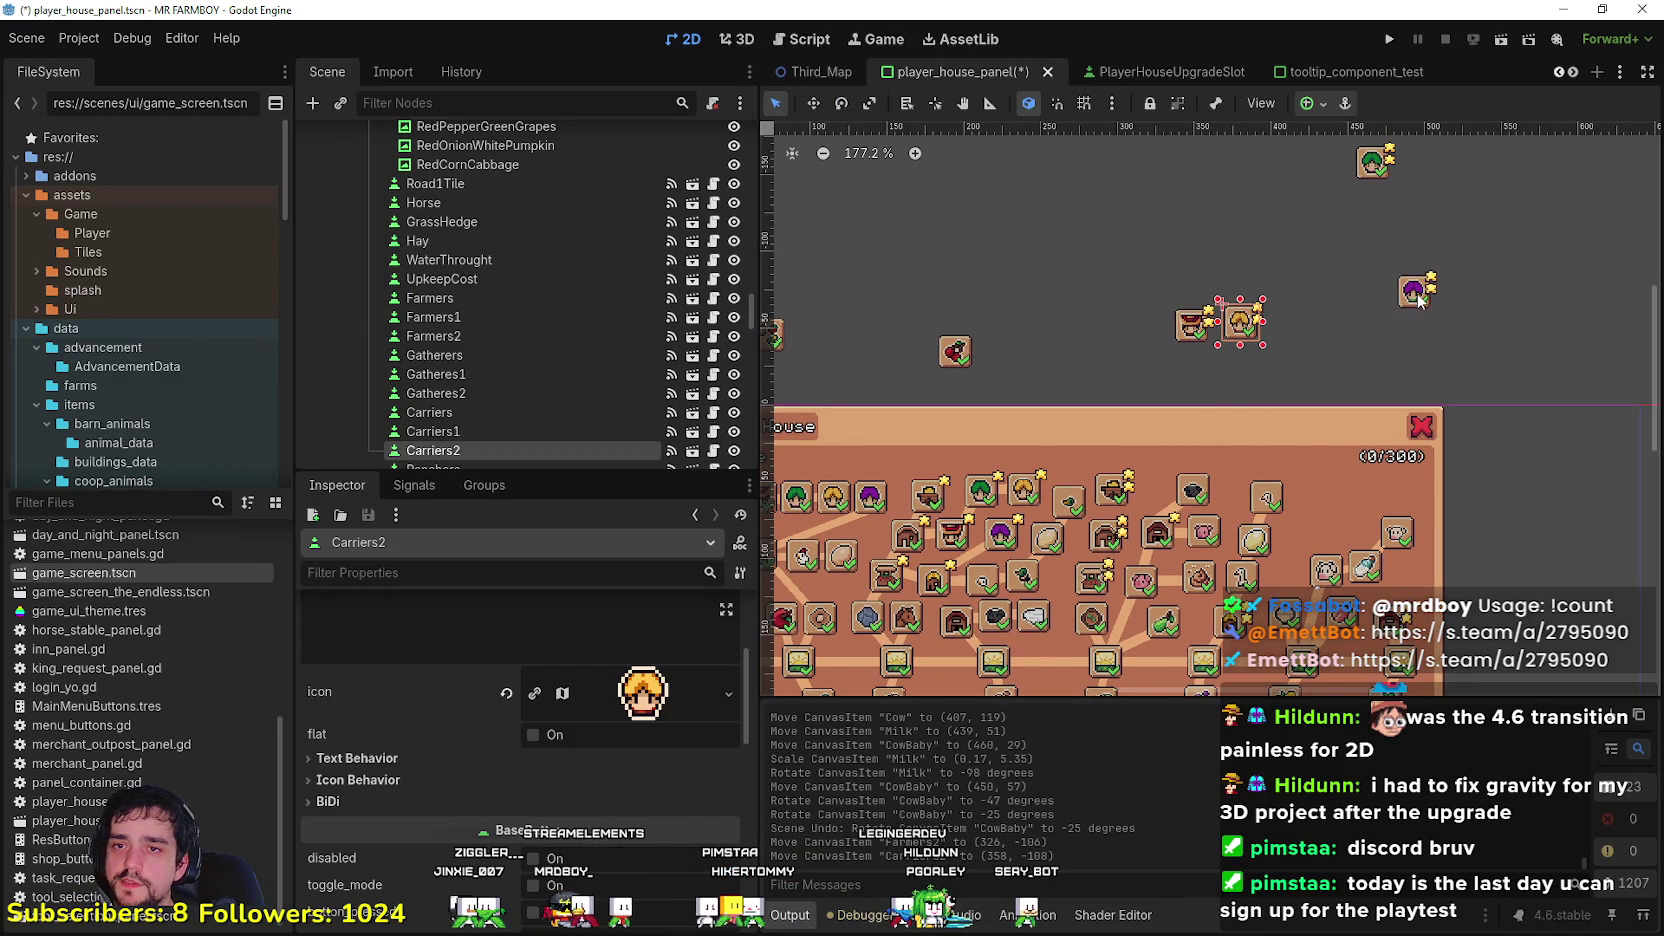
mouse_move(1373, 160)
mouse_down()
mouse_move(1373, 193)
mouse_move(1299, 322)
mouse_up()
scroll(1430, 341, up, 1)
drag(1413, 290, 1361, 313)
scroll(1424, 393, up, 2)
scroll(1300, 153, down, 2)
scroll(1346, 321, up, 1)
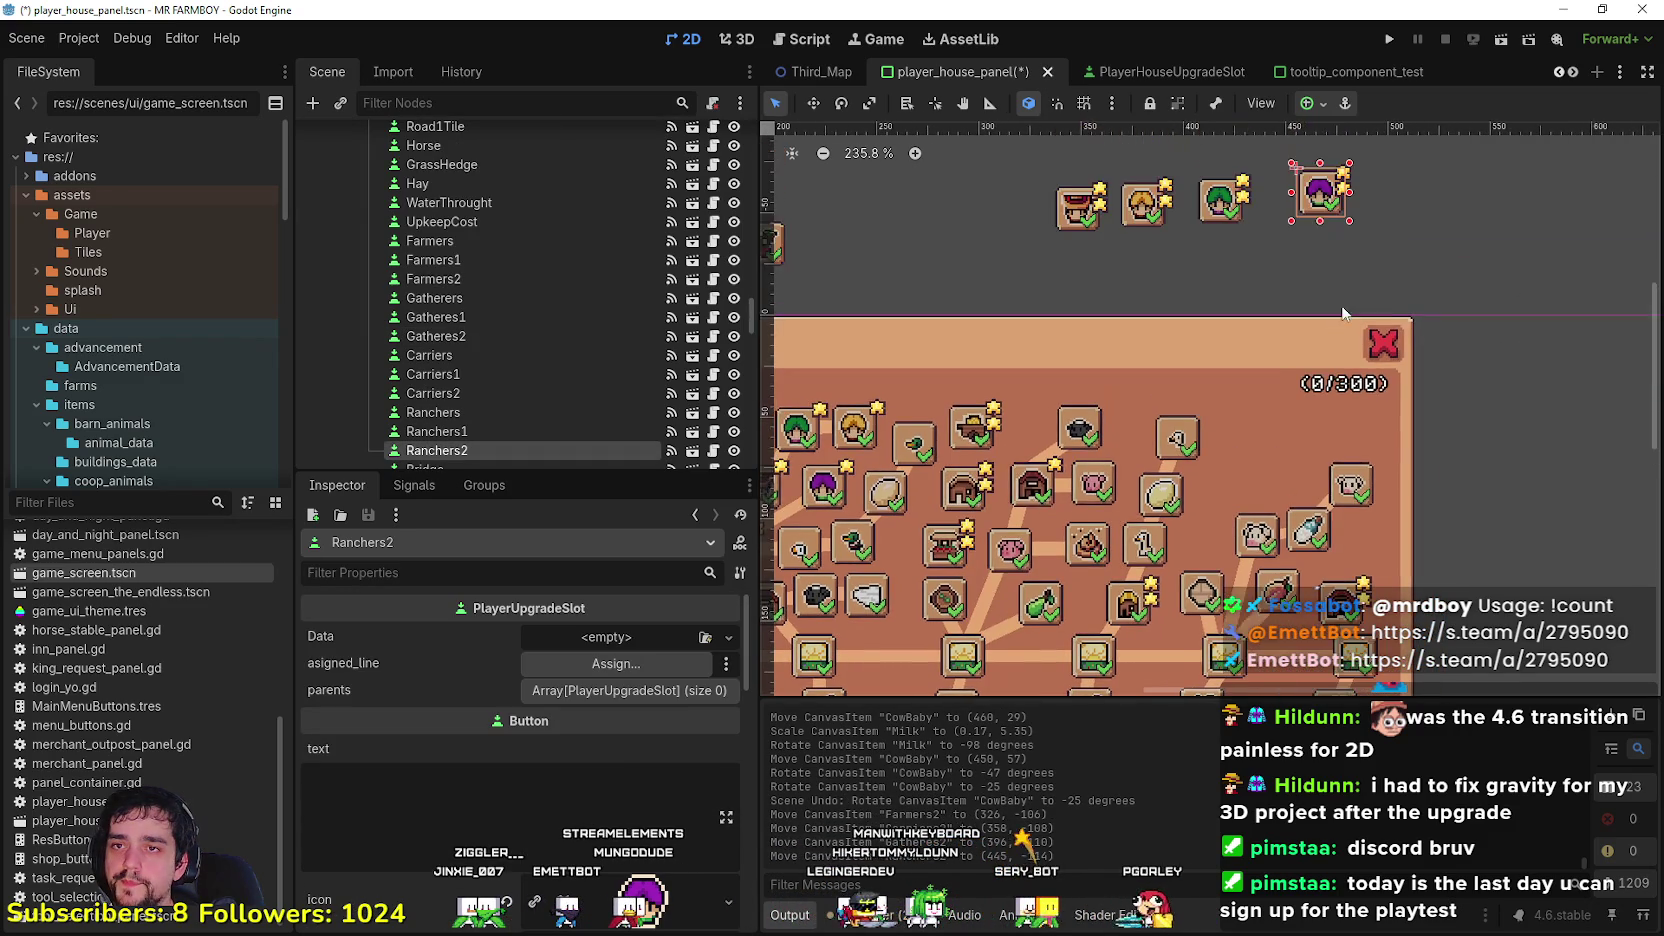
mouse_move(1324, 190)
mouse_down()
mouse_move(1367, 548)
mouse_move(1355, 541)
mouse_up()
Step: Pan around the skill tree panel and select the GooseEgg connector
scroll(1617, 426, down, 2)
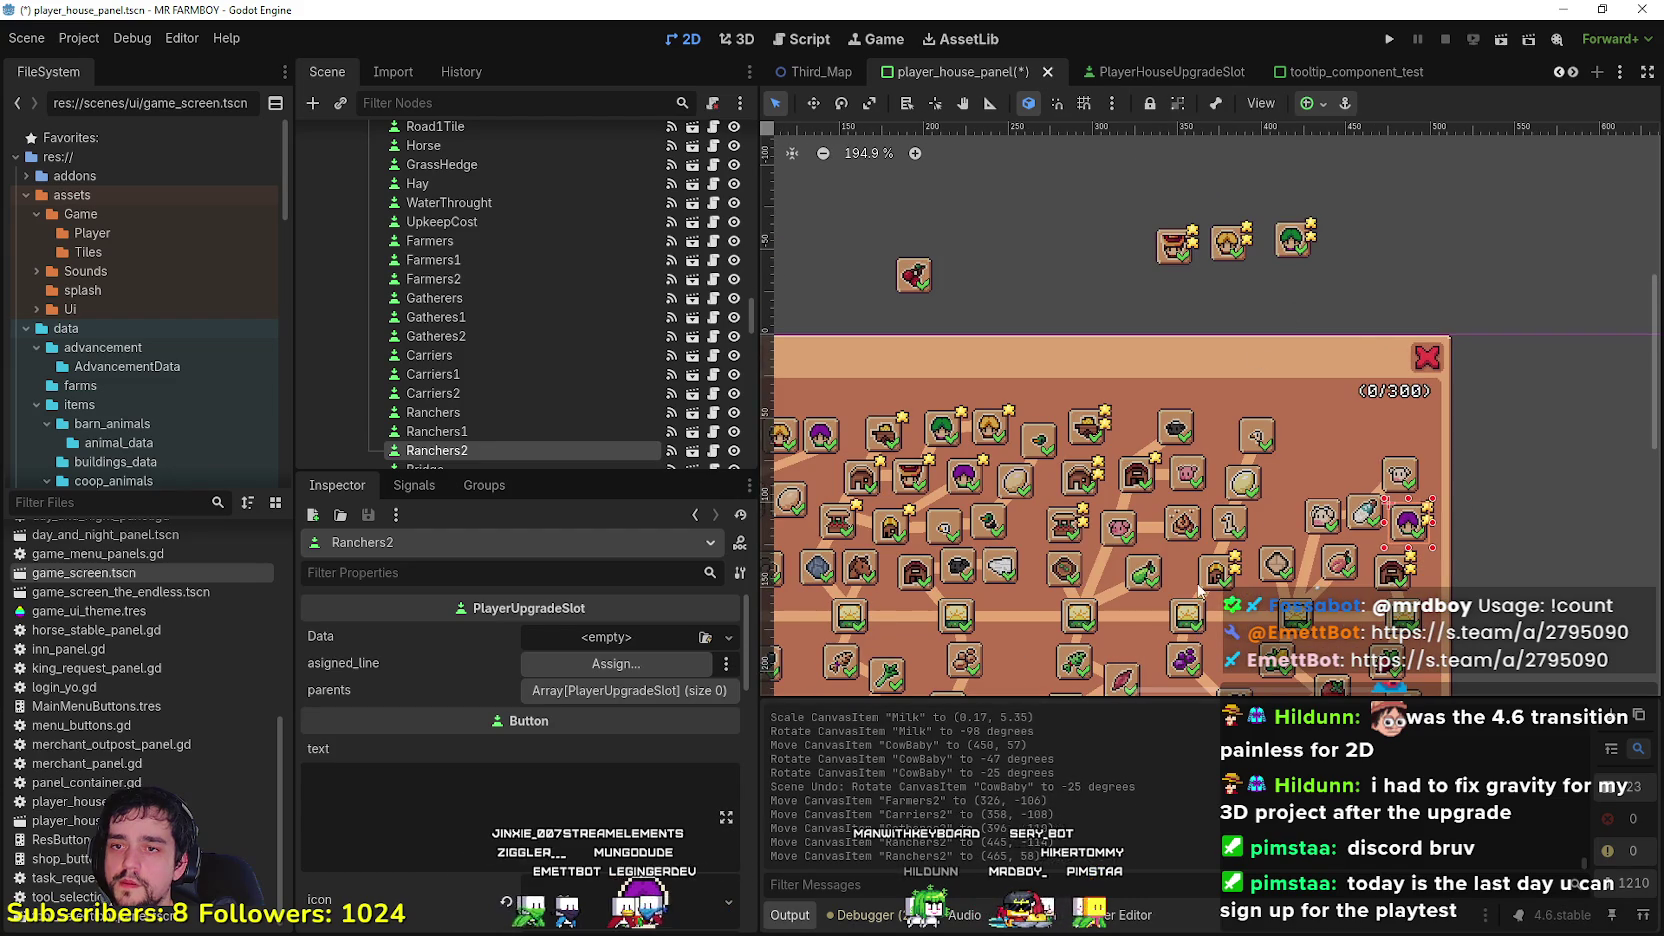
scroll(1261, 584, down, 1)
scroll(1230, 550, up, 1)
scroll(1230, 550, left, 1)
scroll(1191, 504, down, 1)
scroll(1186, 510, up, 2)
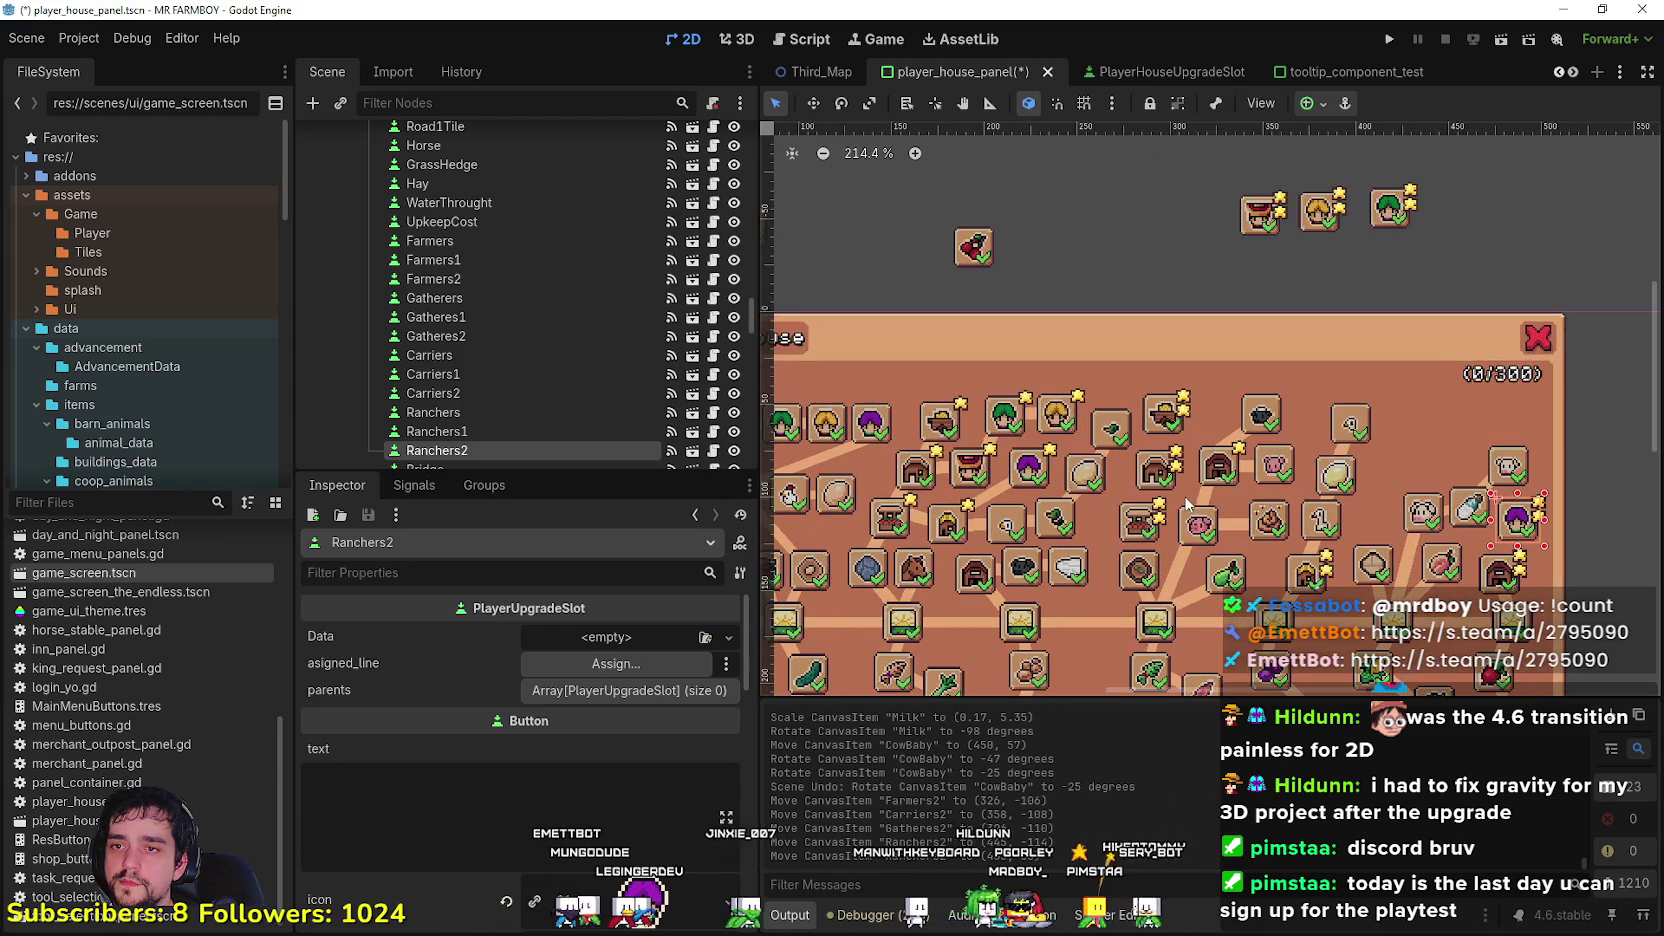
scroll(1300, 580, down, 2)
scroll(1257, 550, up, 1)
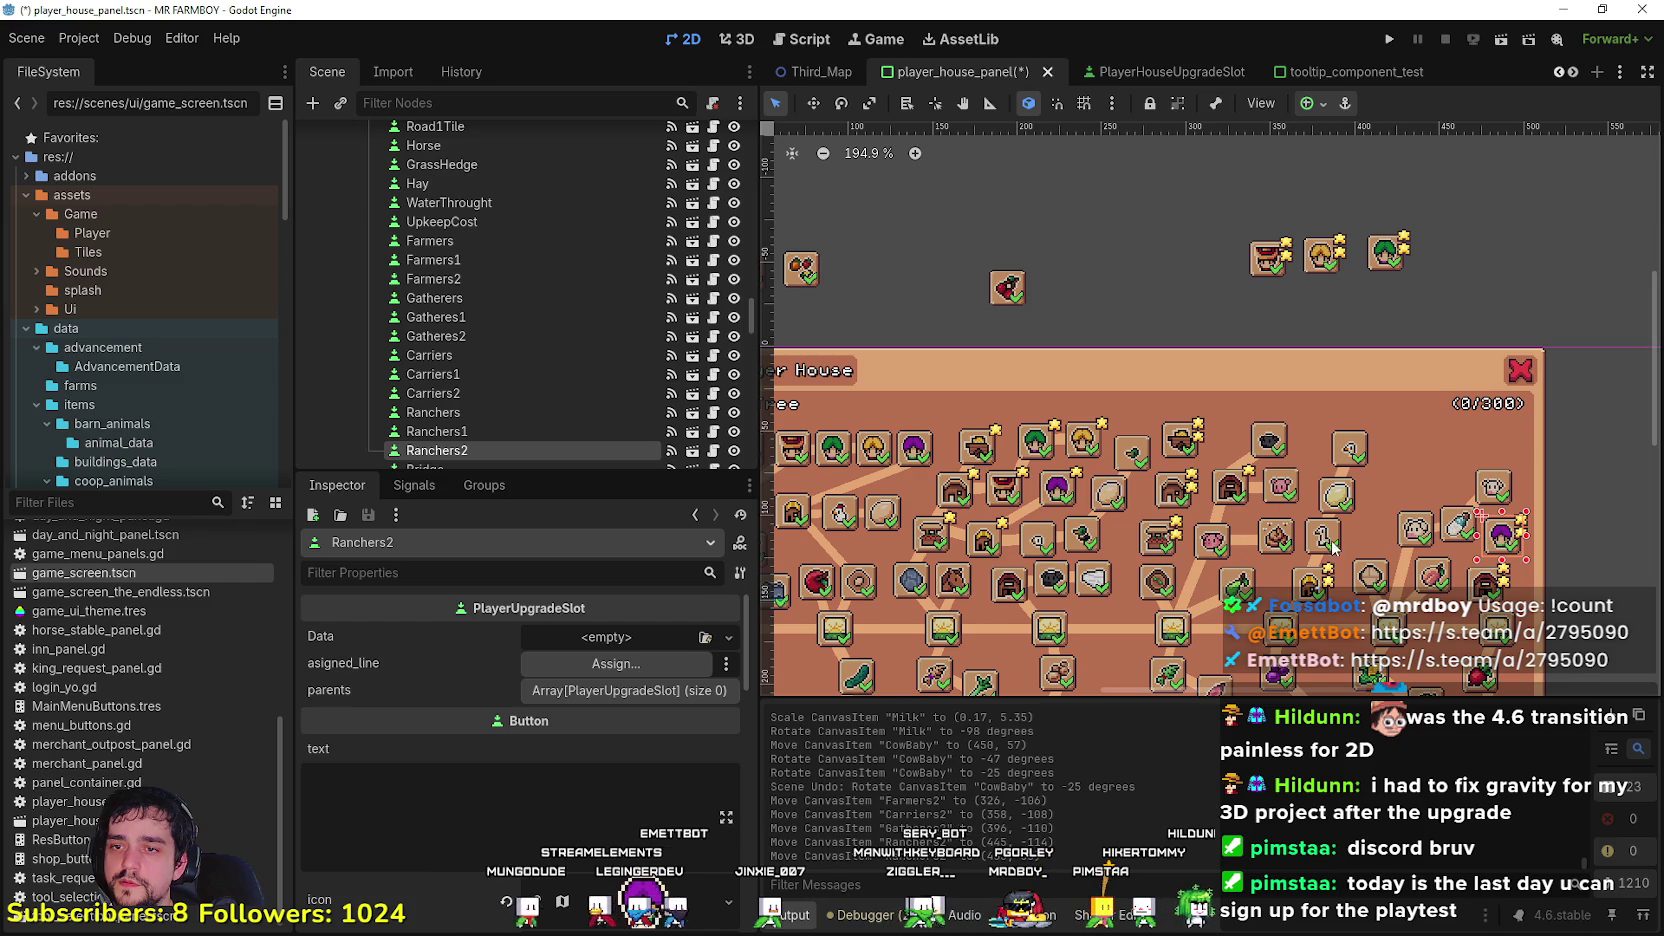
drag(1243, 577, 1168, 463)
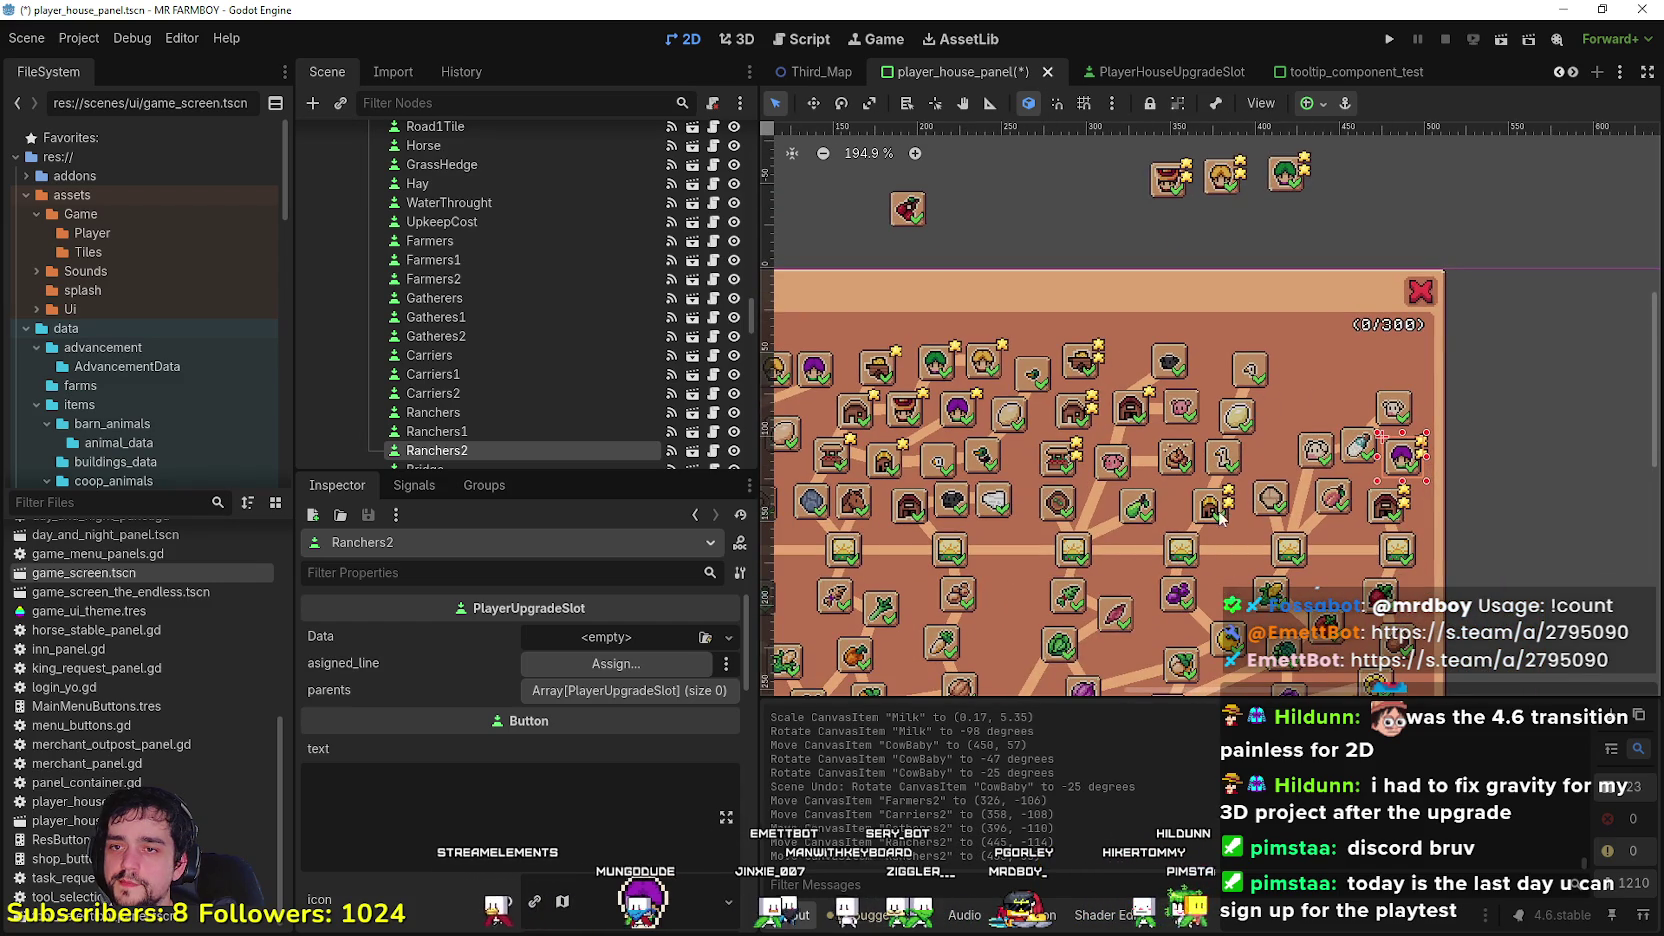
scroll(1220, 515, up, 2)
click(1246, 503)
scroll(1246, 503, up, 2)
Step: Nudge the GooseEgg connector slightly down, then back upward
drag(1246, 503, 1267, 520)
scroll(1250, 520, down, 2)
scroll(1237, 520, up, 2)
click(1238, 507)
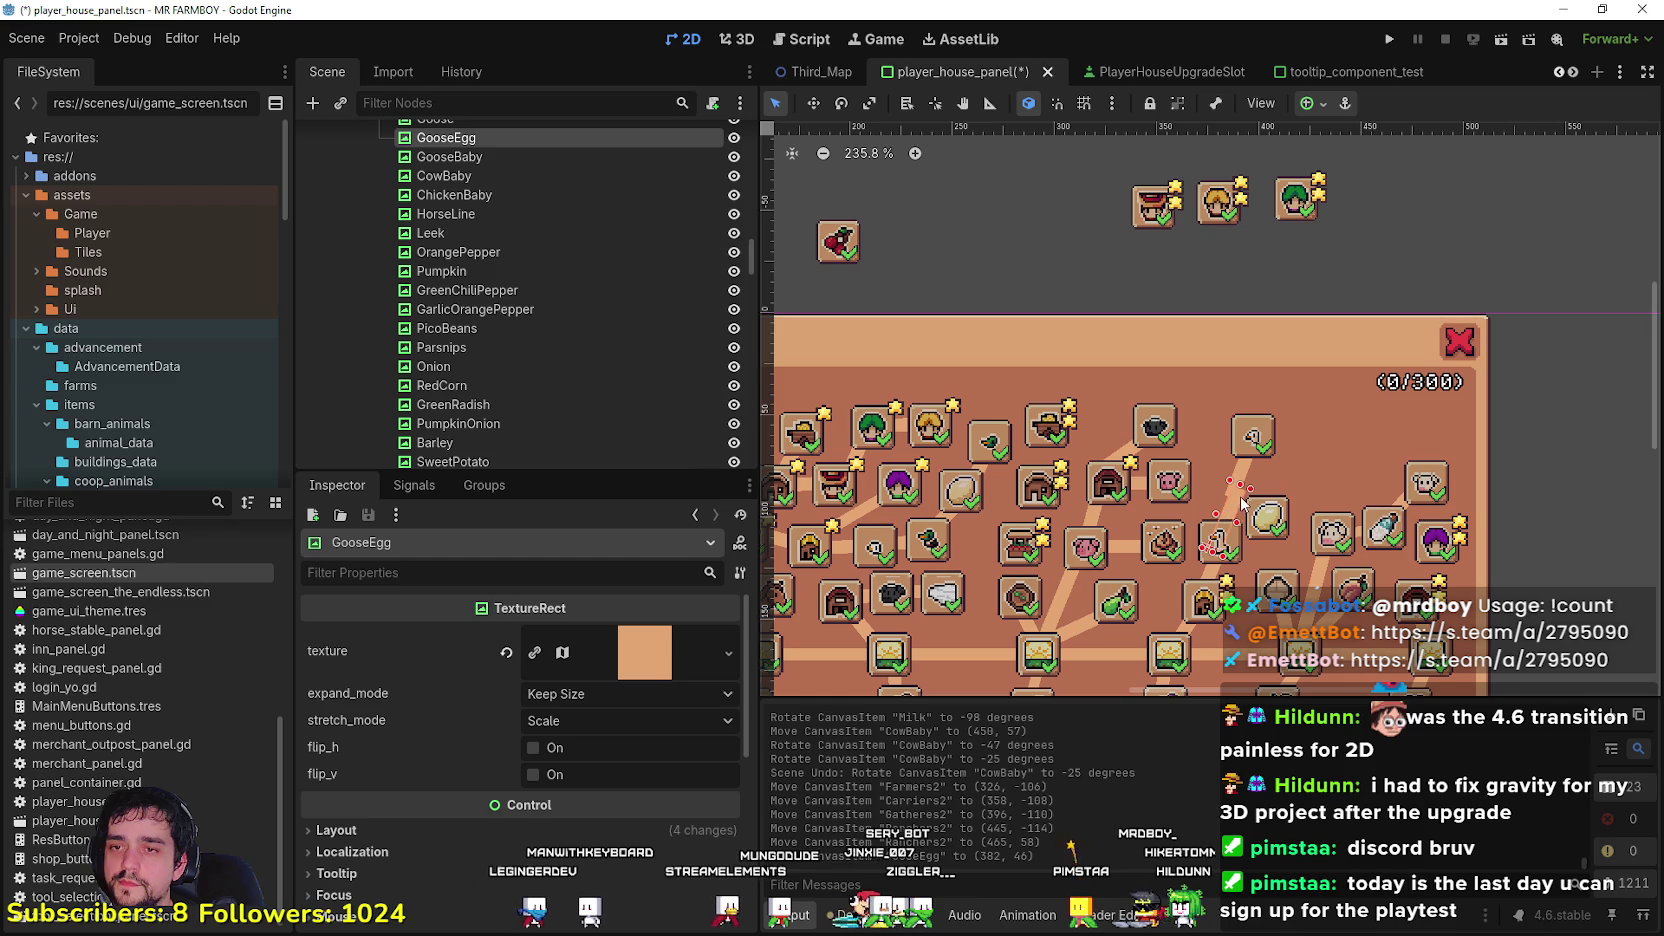
scroll(1241, 503, up, 2)
drag(1281, 513, 1288, 481)
Step: Shift the GooseEgg connector and Goose slot up-right and move the GooseBaby connector right
click(1216, 548)
scroll(1195, 538, up, 1)
scroll(1193, 537, down, 2)
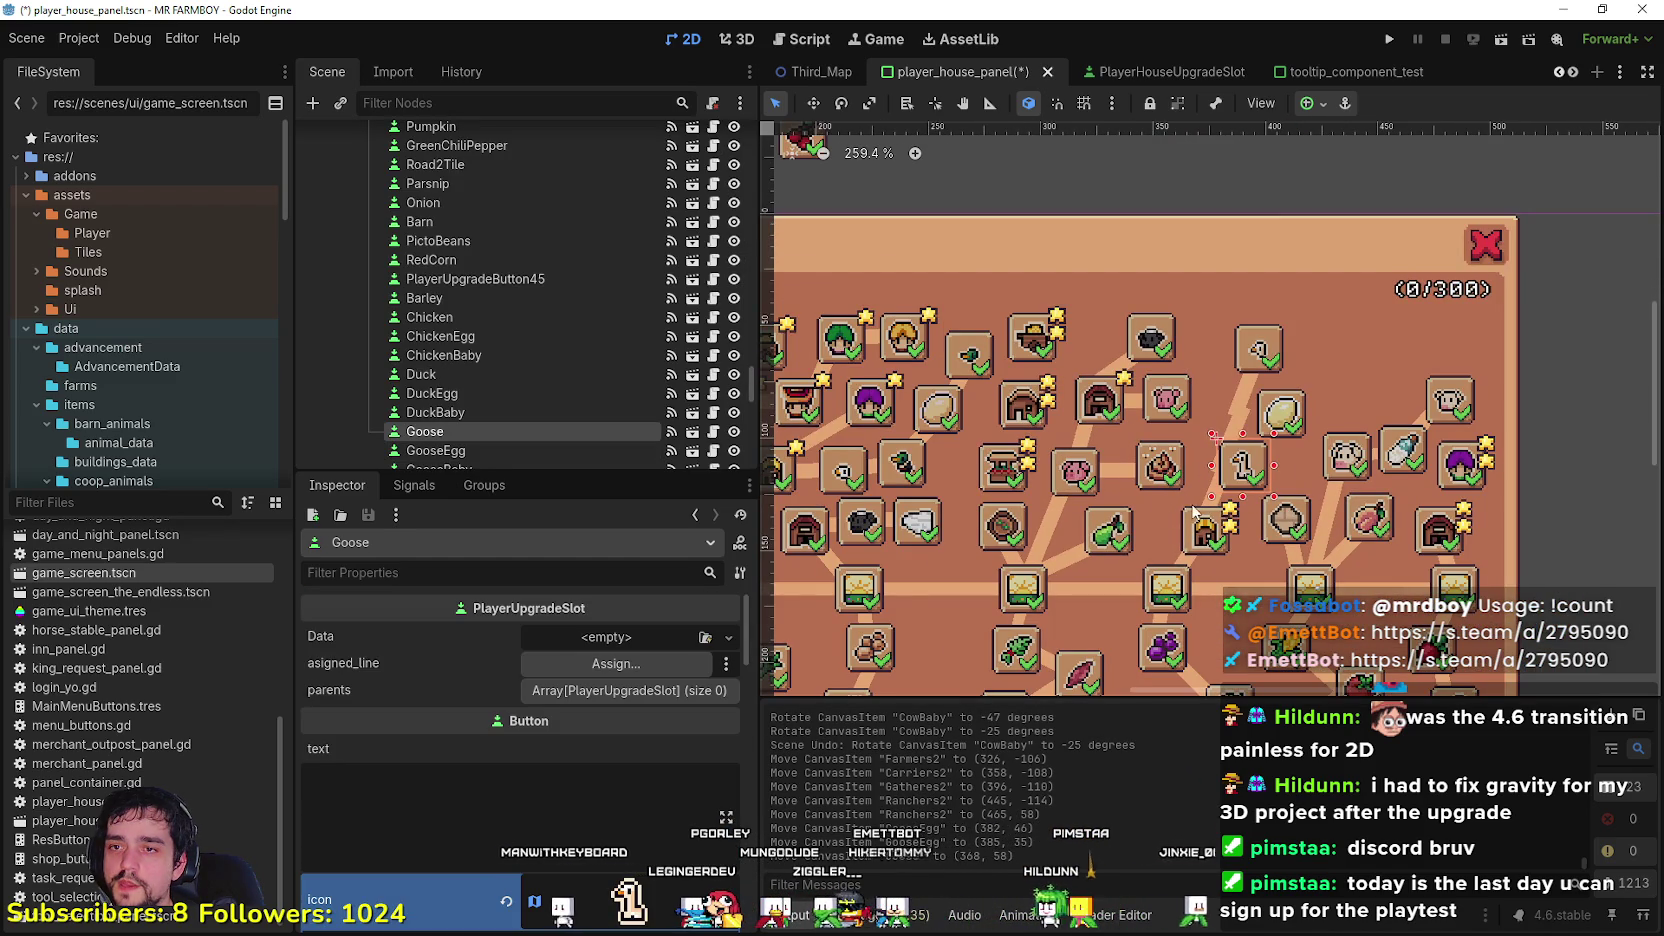
scroll(1265, 380, up, 1)
drag(1285, 415, 1305, 388)
drag(1248, 487, 1260, 472)
drag(1258, 336, 1387, 326)
mouse_move(1303, 390)
mouse_down()
mouse_move(1236, 404)
mouse_move(1325, 375)
mouse_up()
Step: Rotate the GooseBaby connector and angle the GooseEgg line to about -53 degrees
click(1222, 428)
click(837, 103)
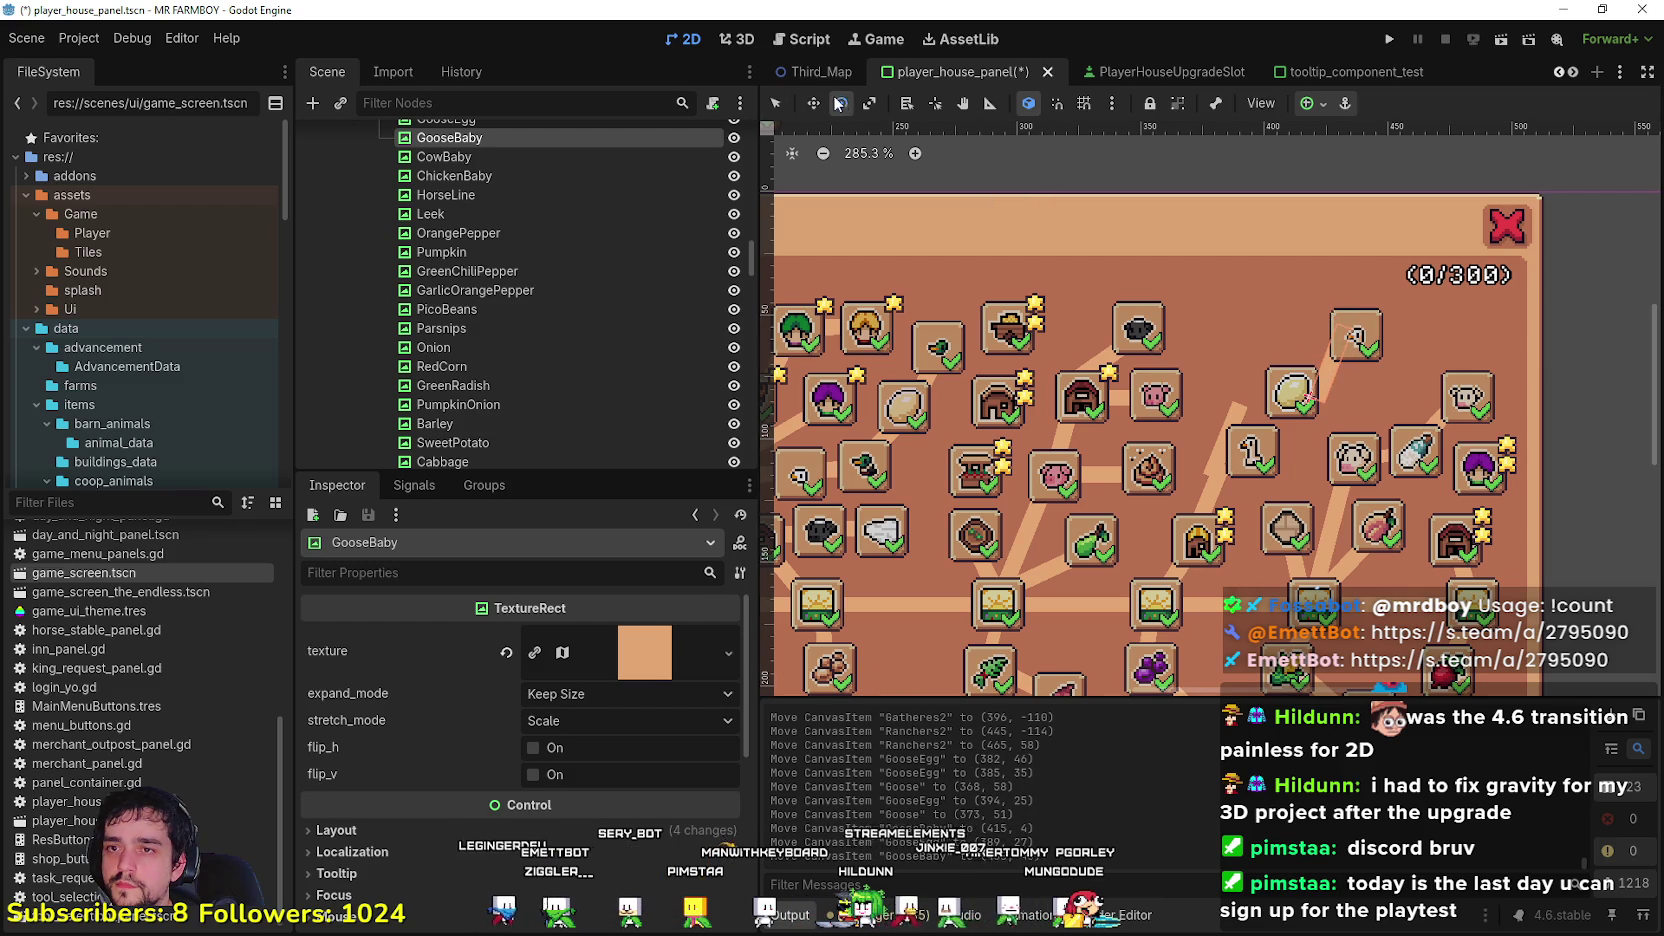
drag(1366, 372, 1317, 380)
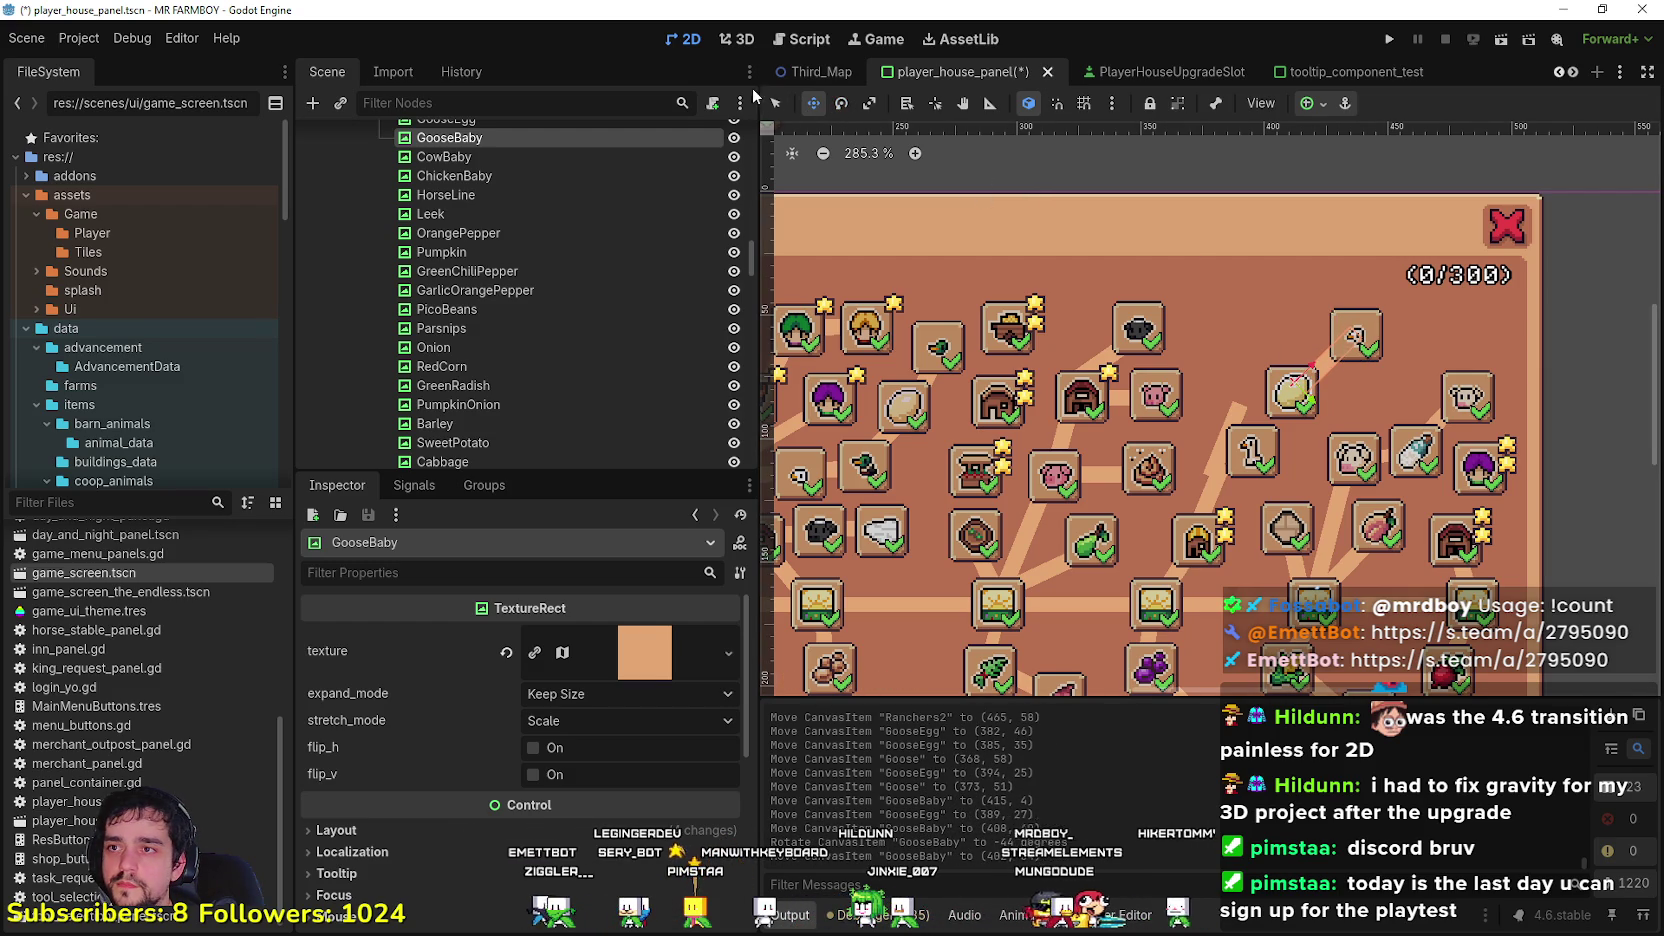
mouse_move(1230, 423)
mouse_down()
mouse_move(1278, 399)
mouse_move(1295, 440)
mouse_move(1296, 404)
mouse_up()
click(813, 103)
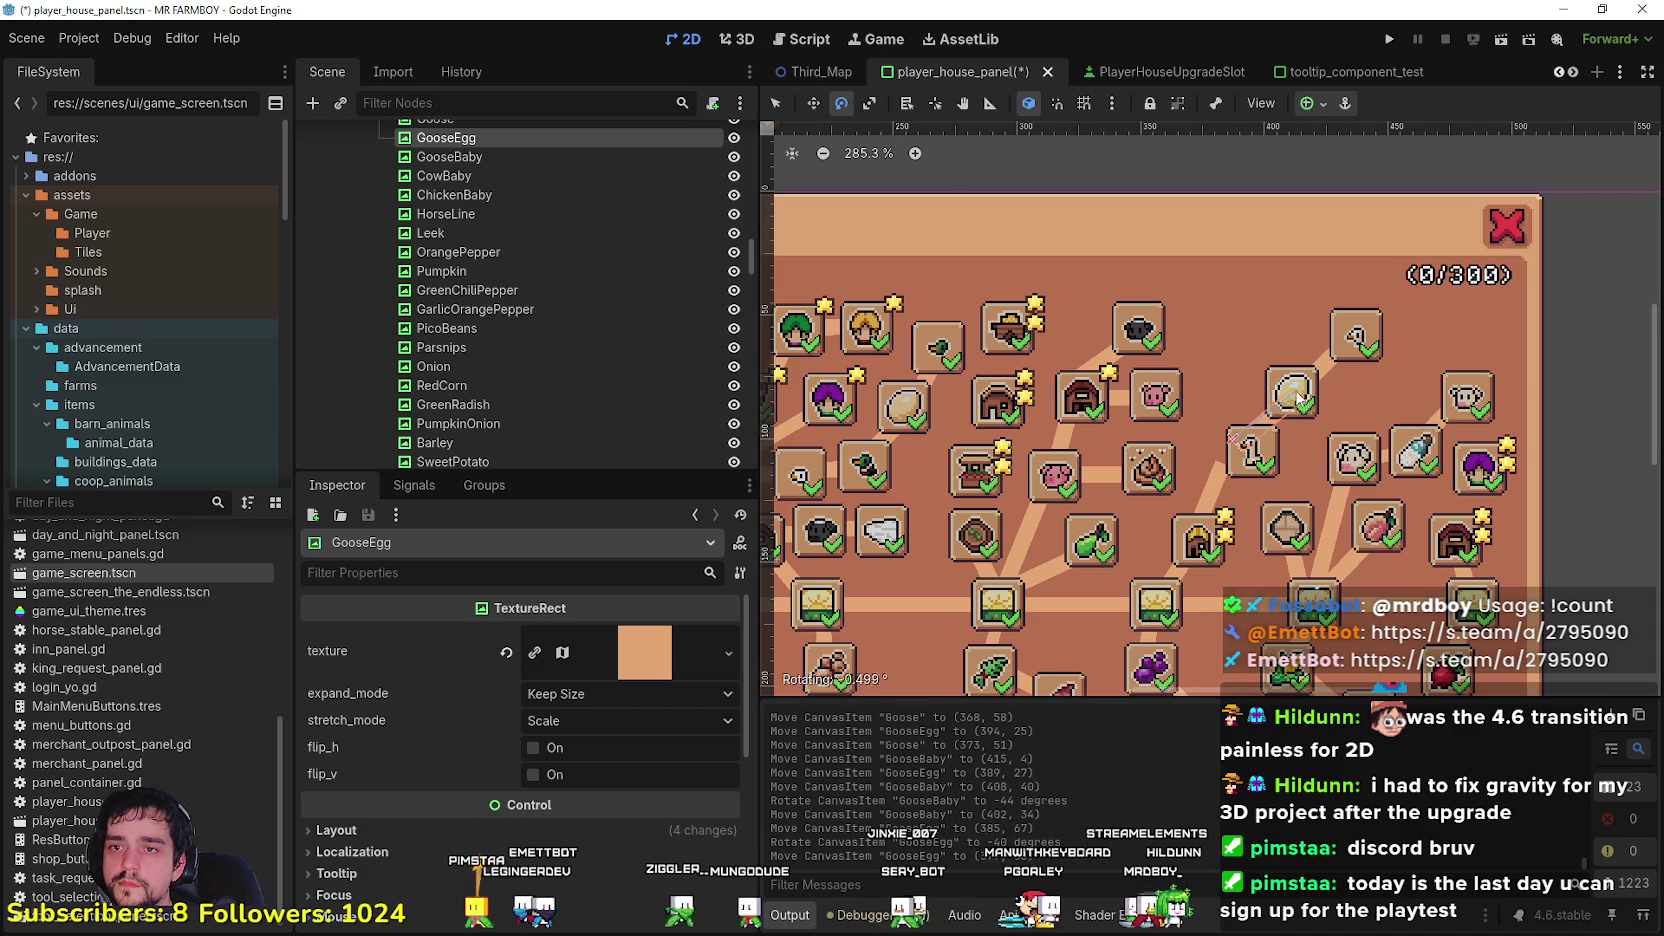
drag(1288, 393, 1285, 388)
click(815, 105)
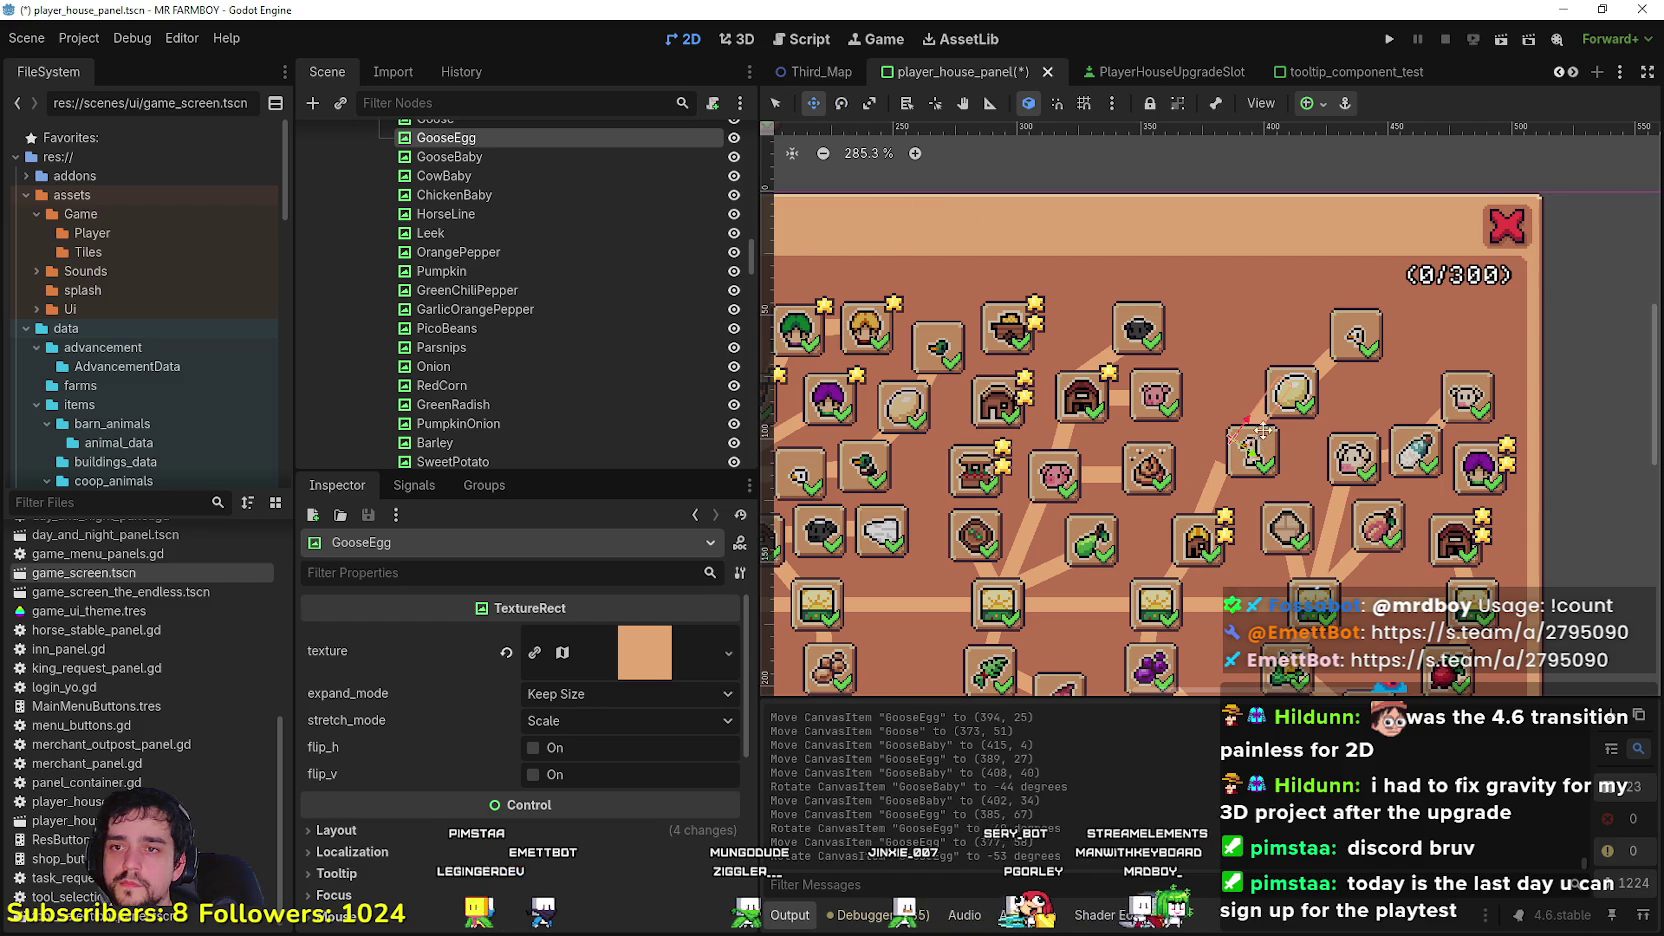
click(775, 103)
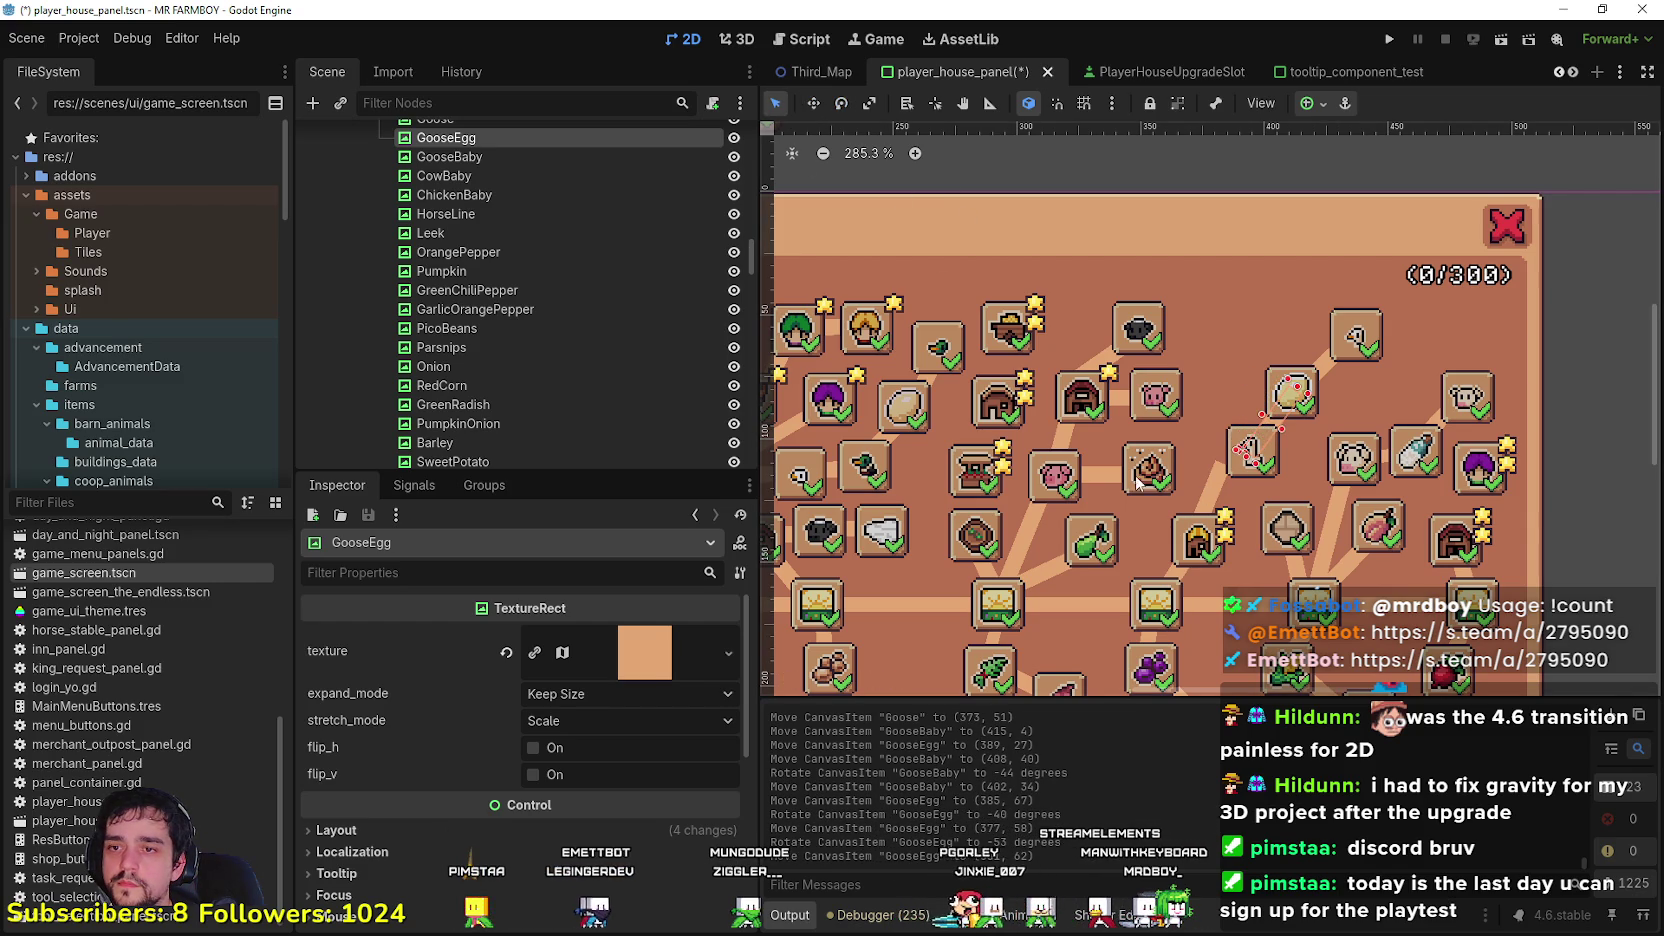
Step: Move the Goose slot up-right to about (368, 96) and adjust its rotation
click(1212, 506)
mouse_move(1216, 506)
mouse_down()
mouse_move(1247, 487)
mouse_move(1240, 468)
mouse_move(1230, 508)
mouse_up()
click(813, 103)
key(e)
click(813, 103)
click(777, 105)
scroll(1225, 413, up, 2)
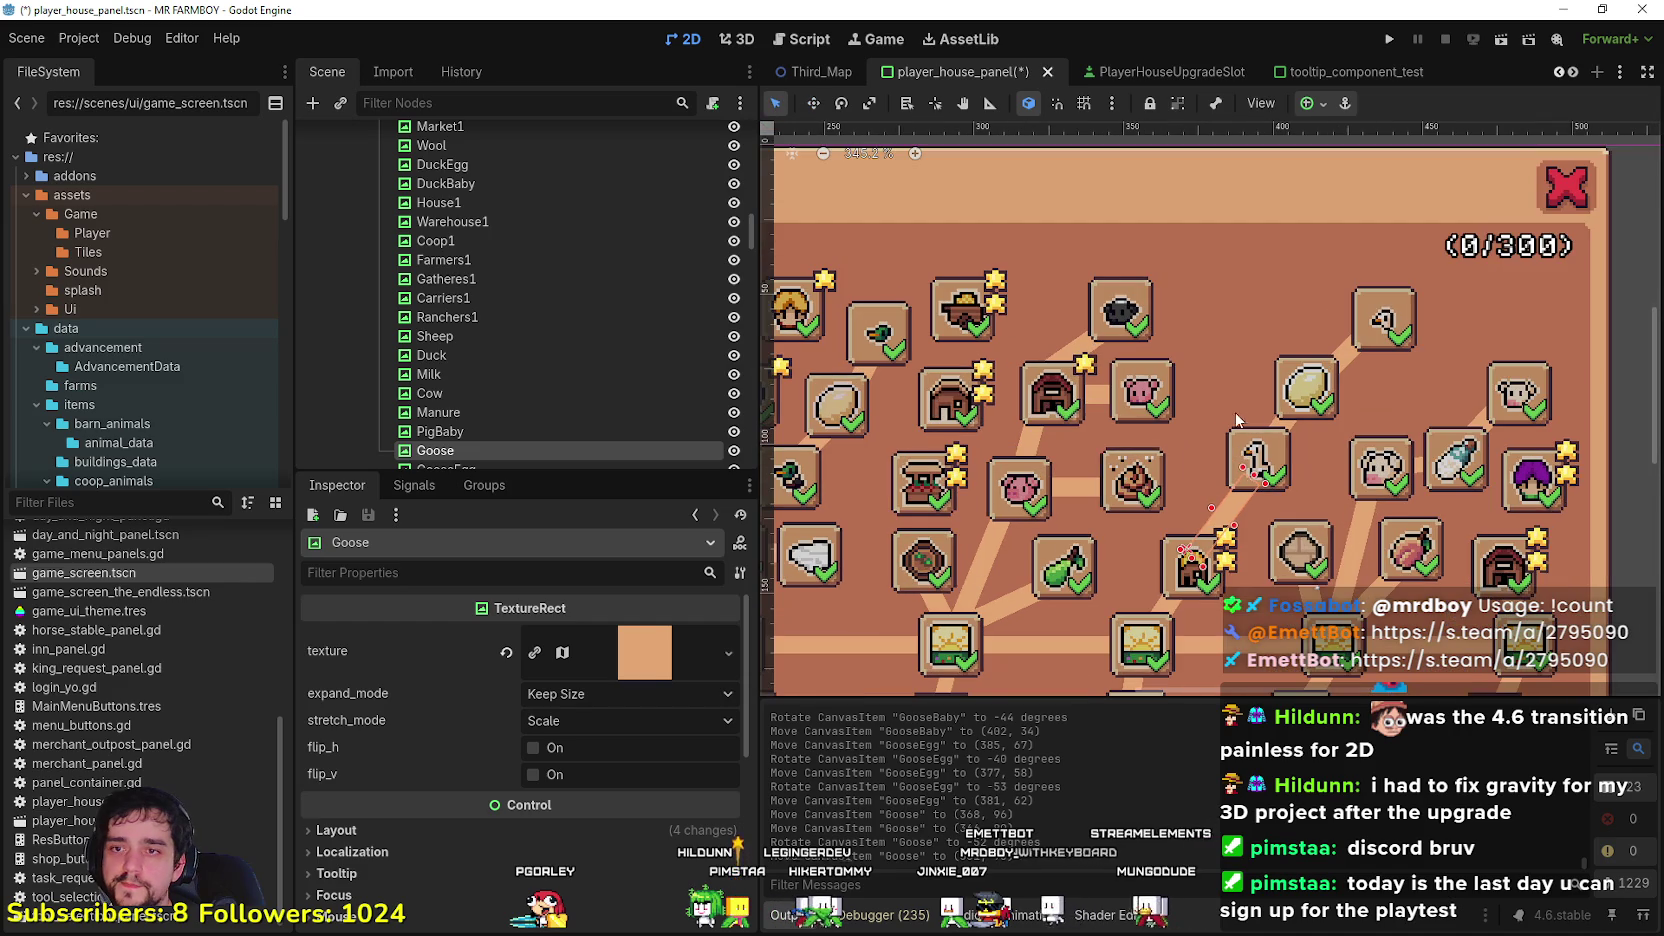
Step: Nudge the Goose slot into place and shift the Manure slot left to (319, 60)
drag(1222, 419, 1215, 433)
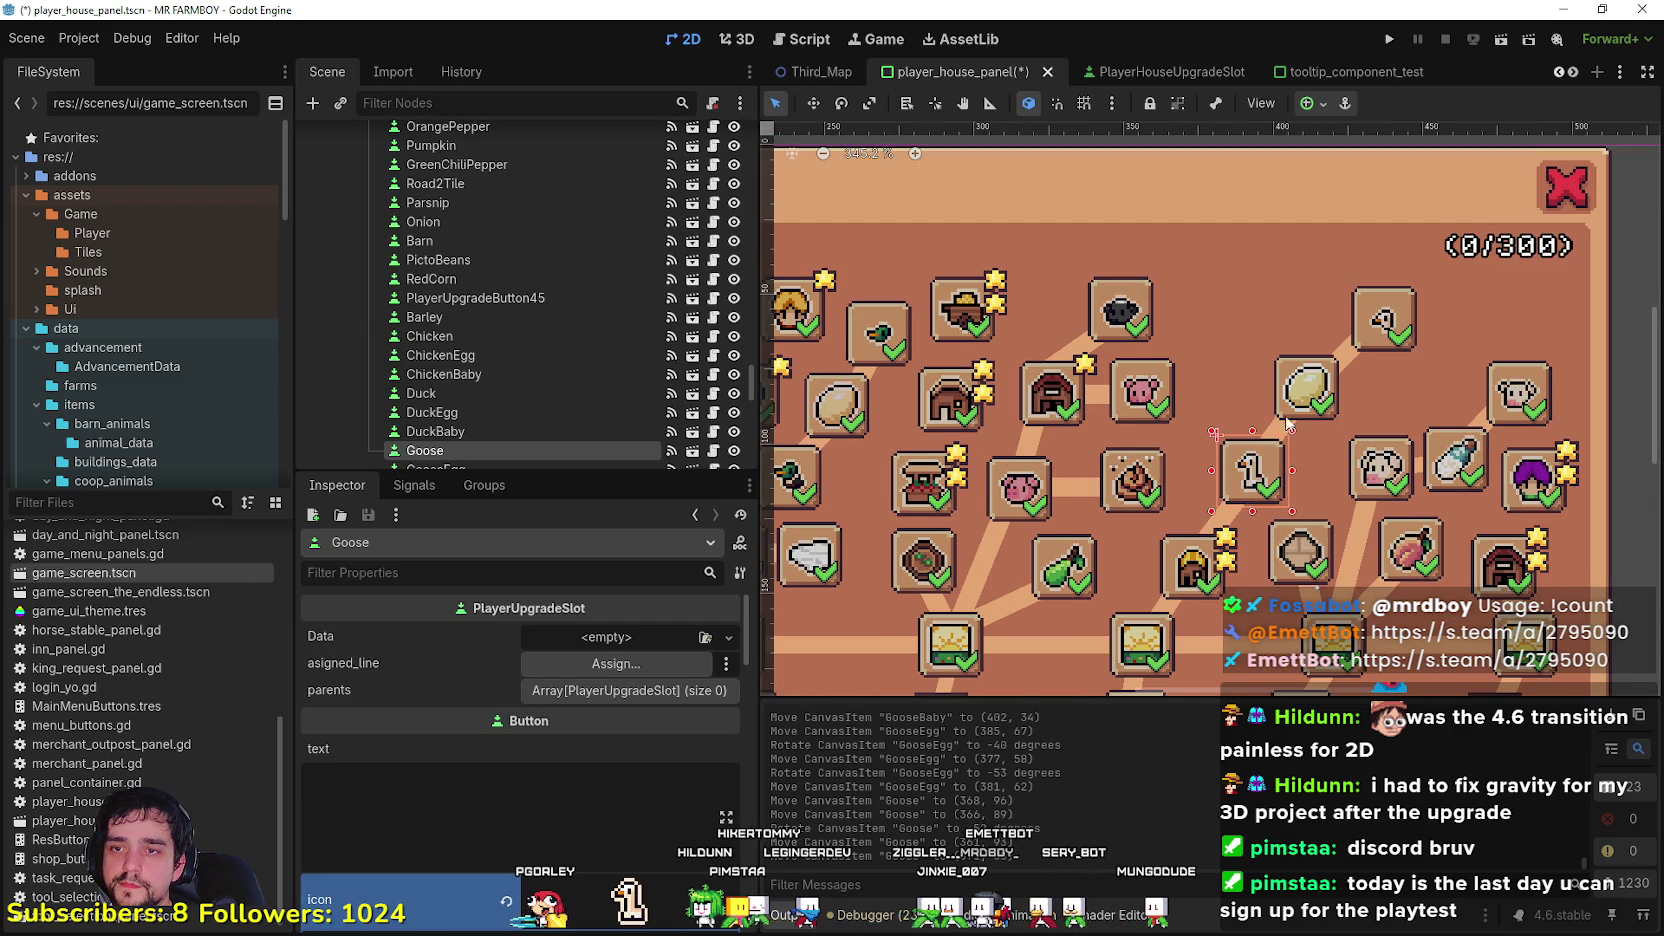
scroll(1207, 577, down, 3)
scroll(1207, 577, up, 2)
scroll(1207, 577, down, 2)
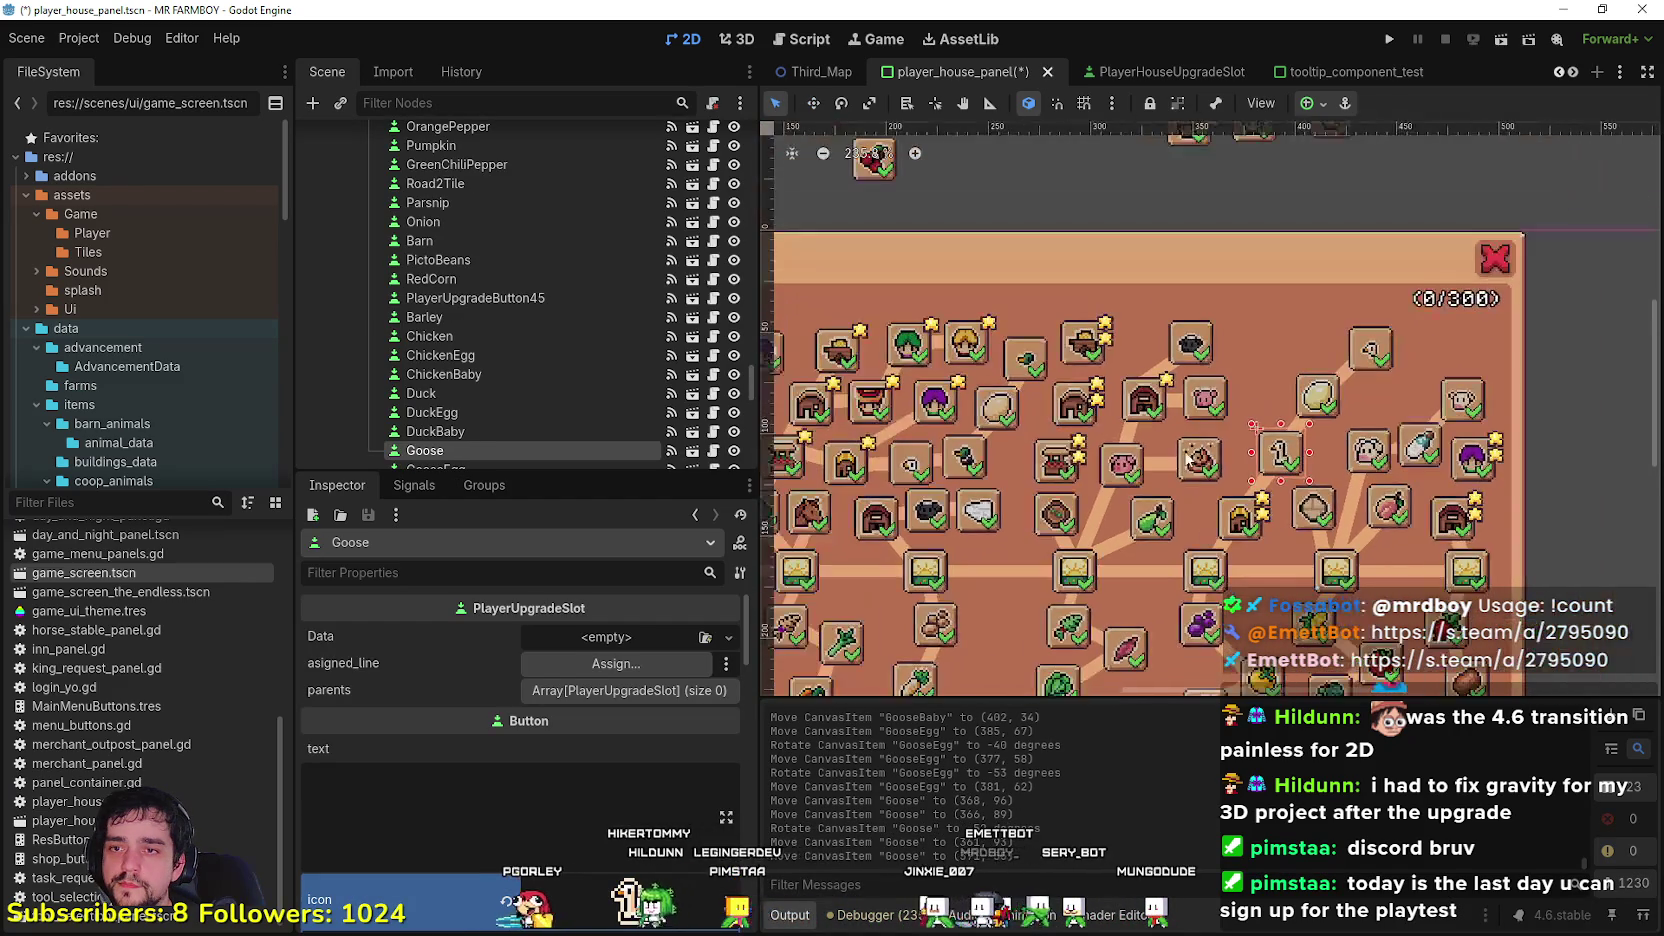
scroll(1196, 461, up, 1)
drag(1196, 461, 1168, 461)
scroll(1164, 470, up, 2)
scroll(1184, 612, down, 4)
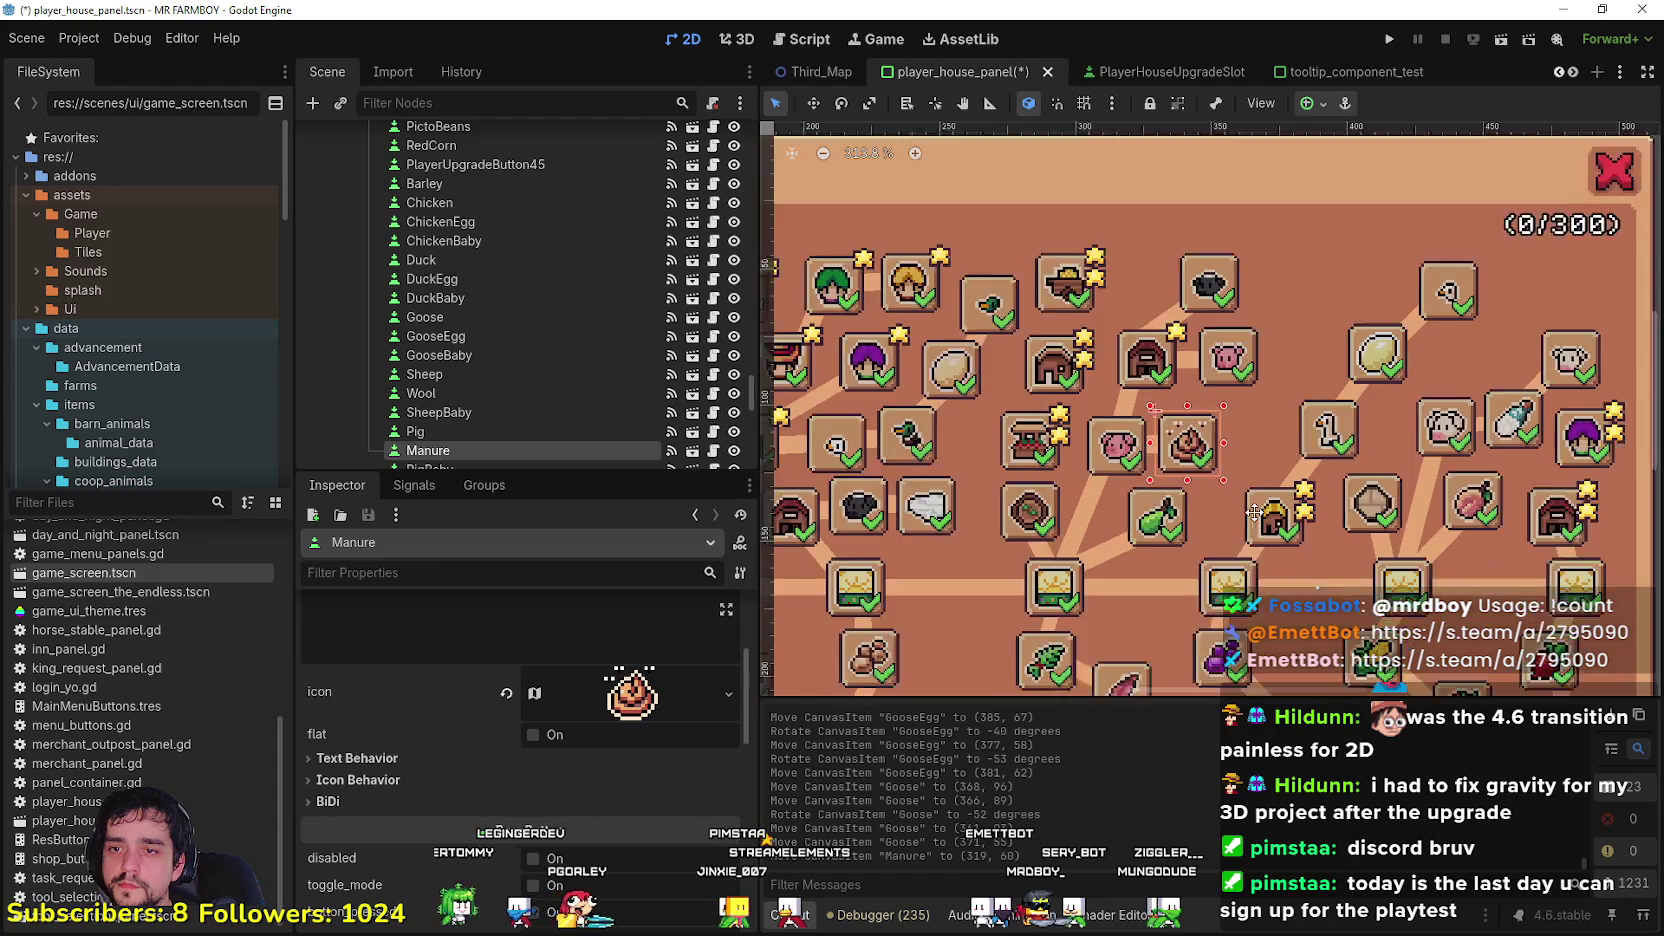
Step: Move the Farmers2 slot far down the tree to (333, 87) and select the Pear icon
click(1330, 478)
mouse_move(1222, 150)
mouse_down()
mouse_move(1259, 468)
mouse_move(1235, 524)
mouse_move(1230, 495)
mouse_move(1236, 513)
mouse_move(1113, 557)
mouse_up()
scroll(1199, 546, up, 2)
scroll(1172, 516, up, 1)
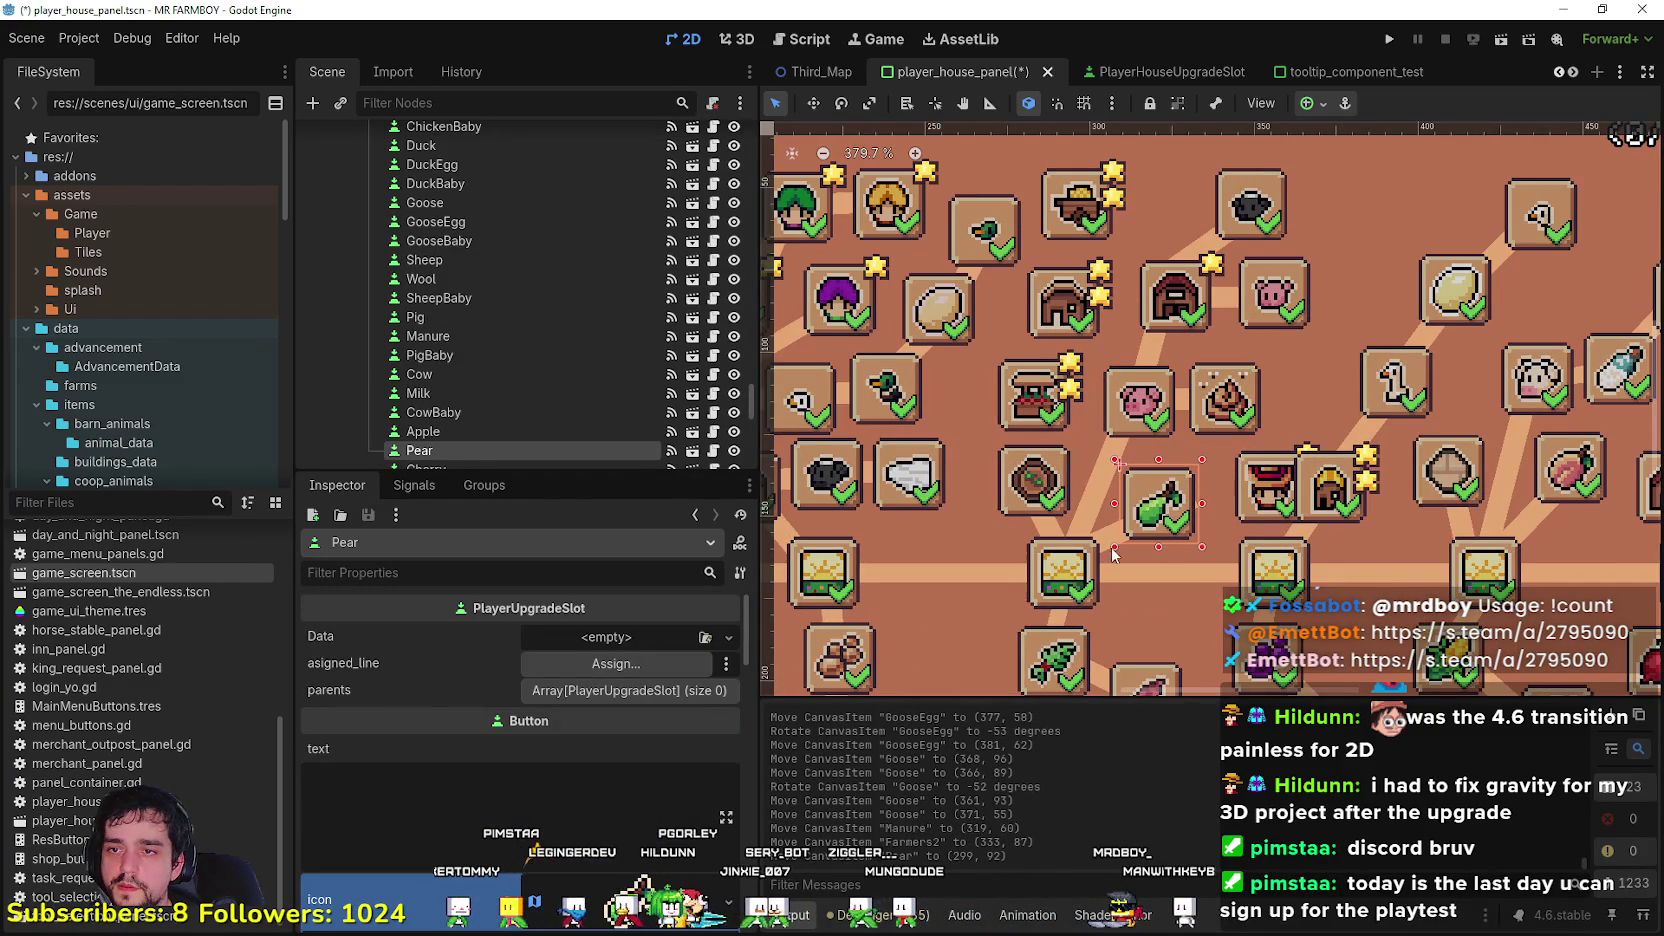
click(1180, 533)
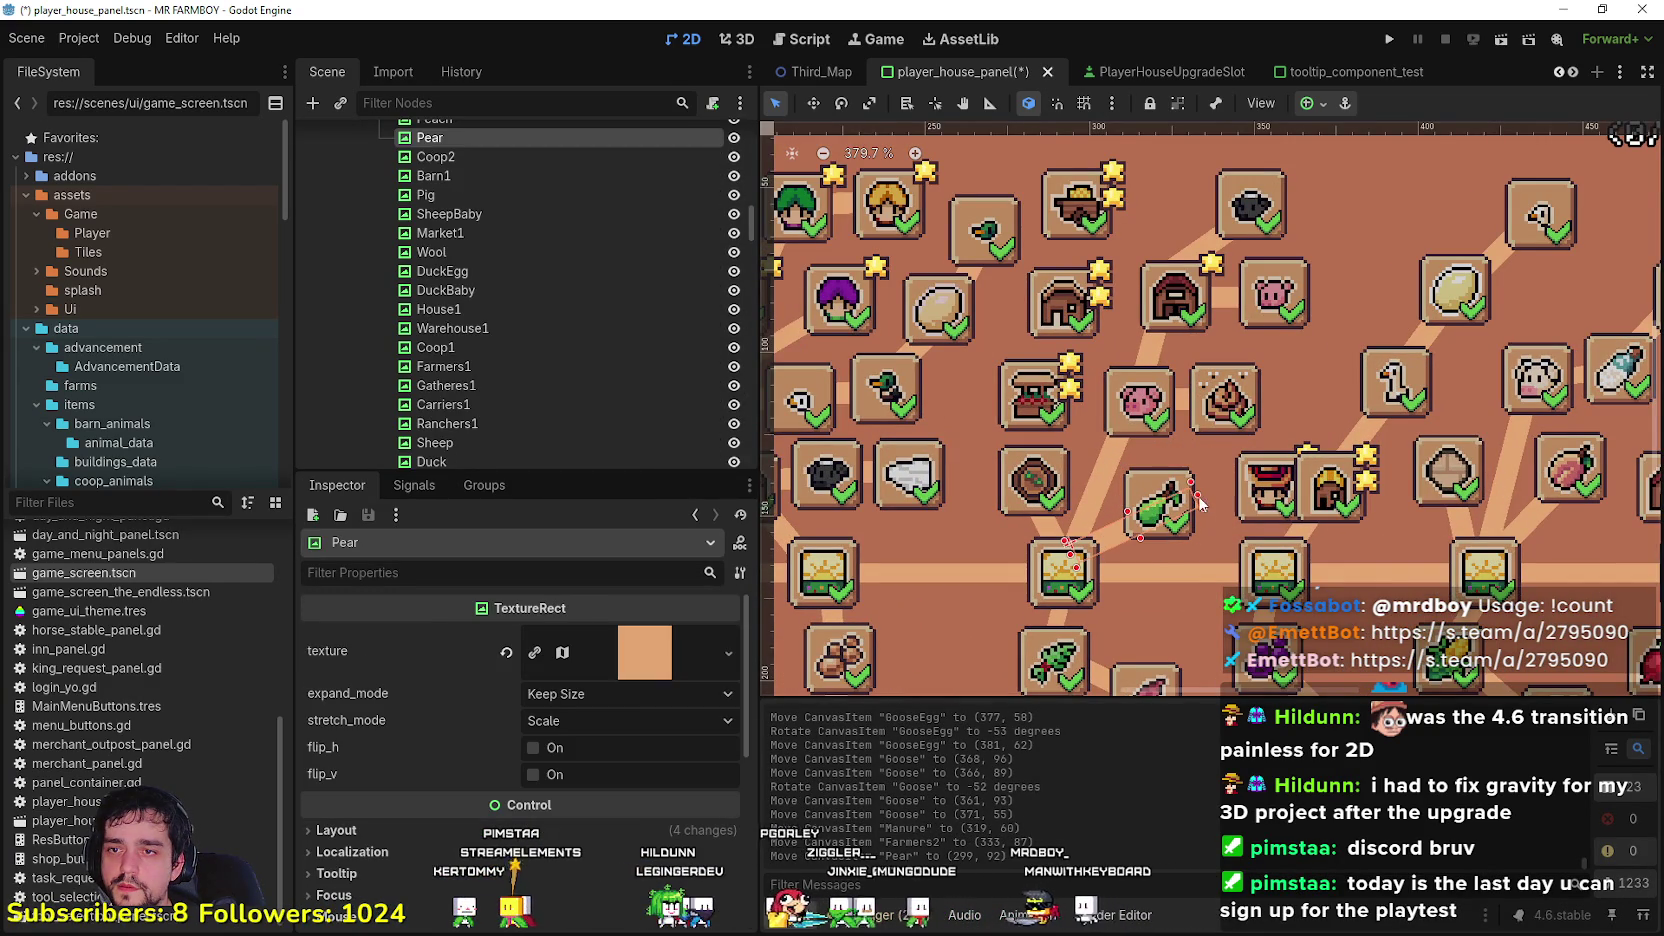
Step: Nudge Farmers2 slightly up-left and rotate the Coop2 icon to about 314 degrees
mouse_move(1268, 494)
mouse_down()
mouse_move(1248, 487)
mouse_move(1352, 495)
mouse_up()
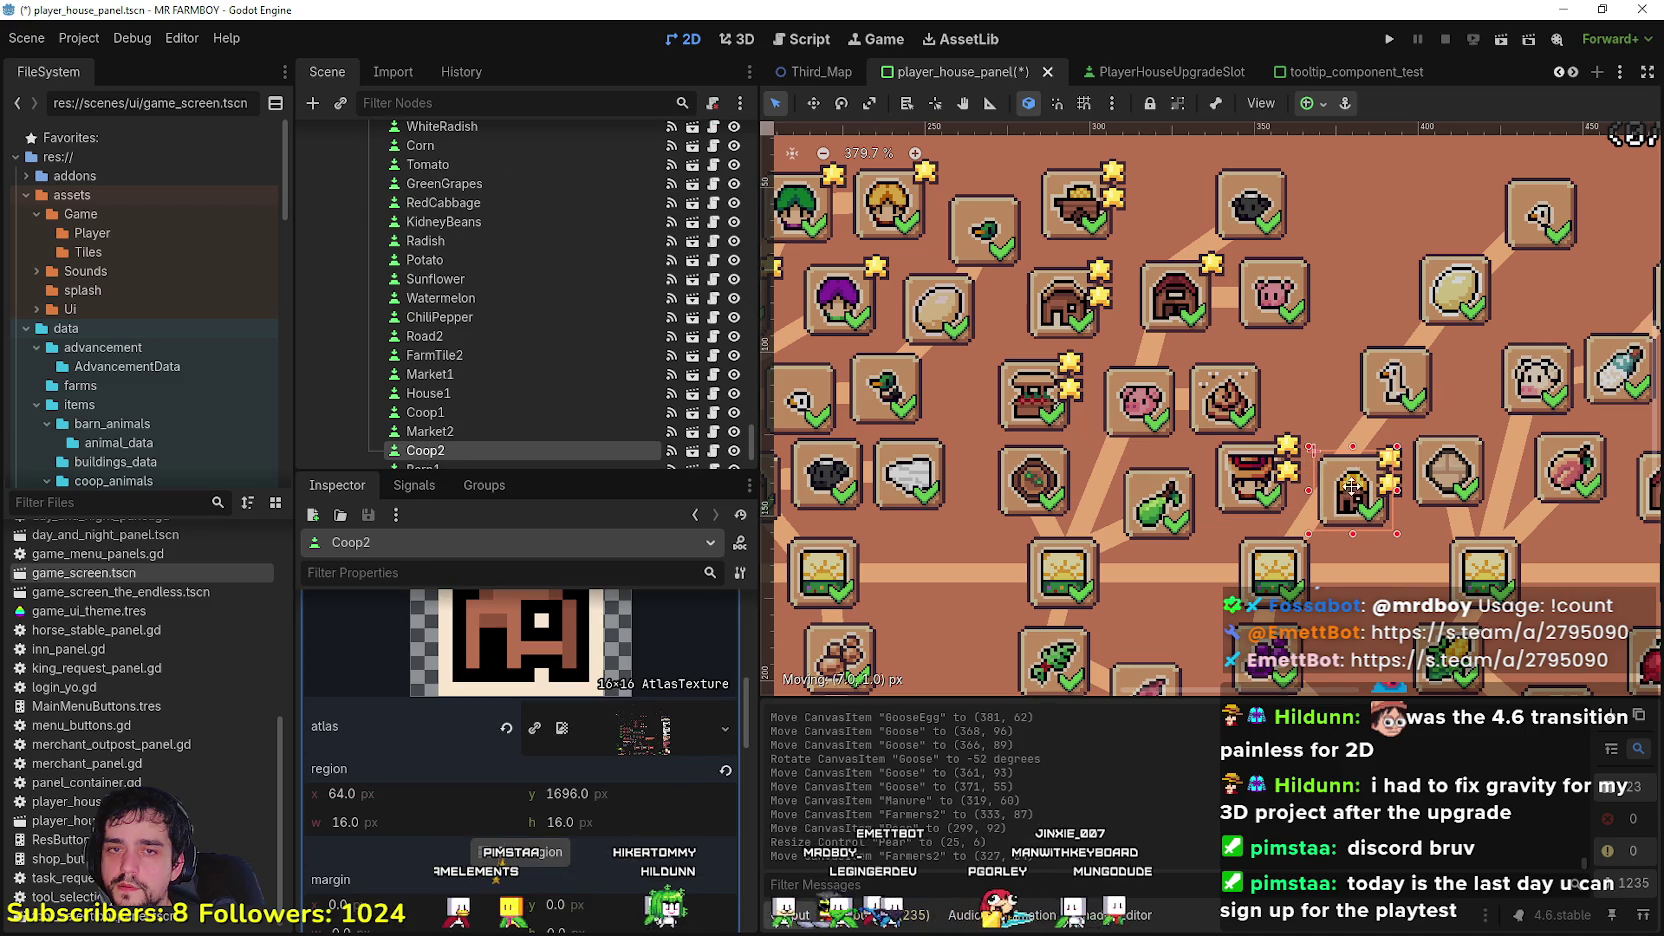
click(1325, 513)
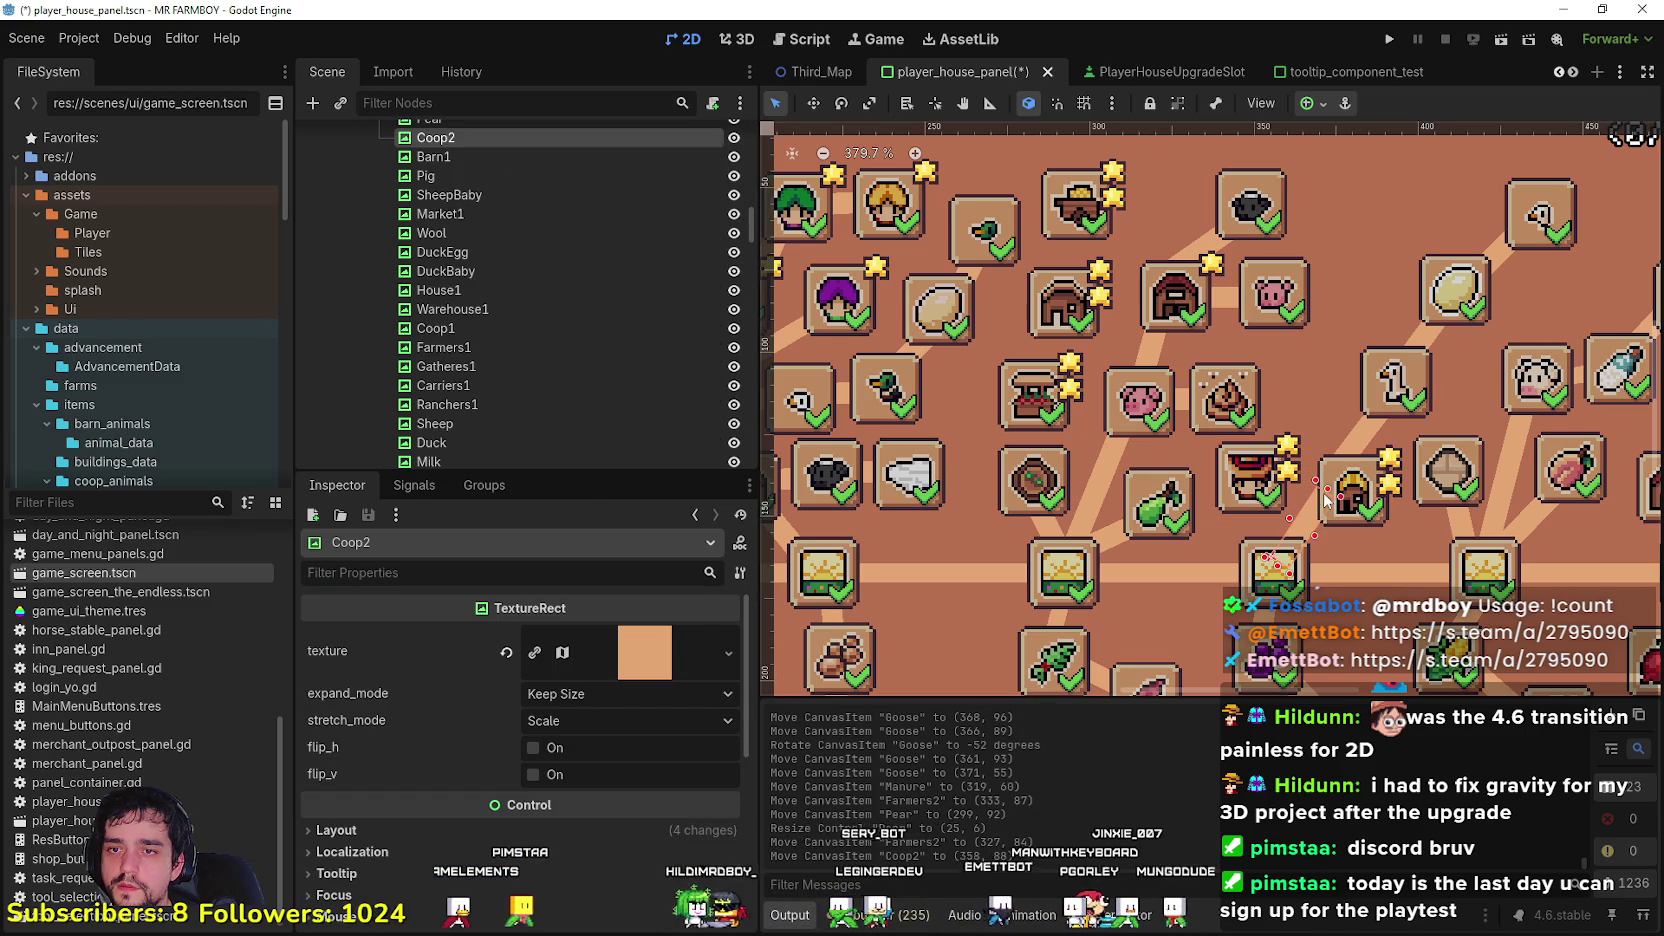
click(843, 104)
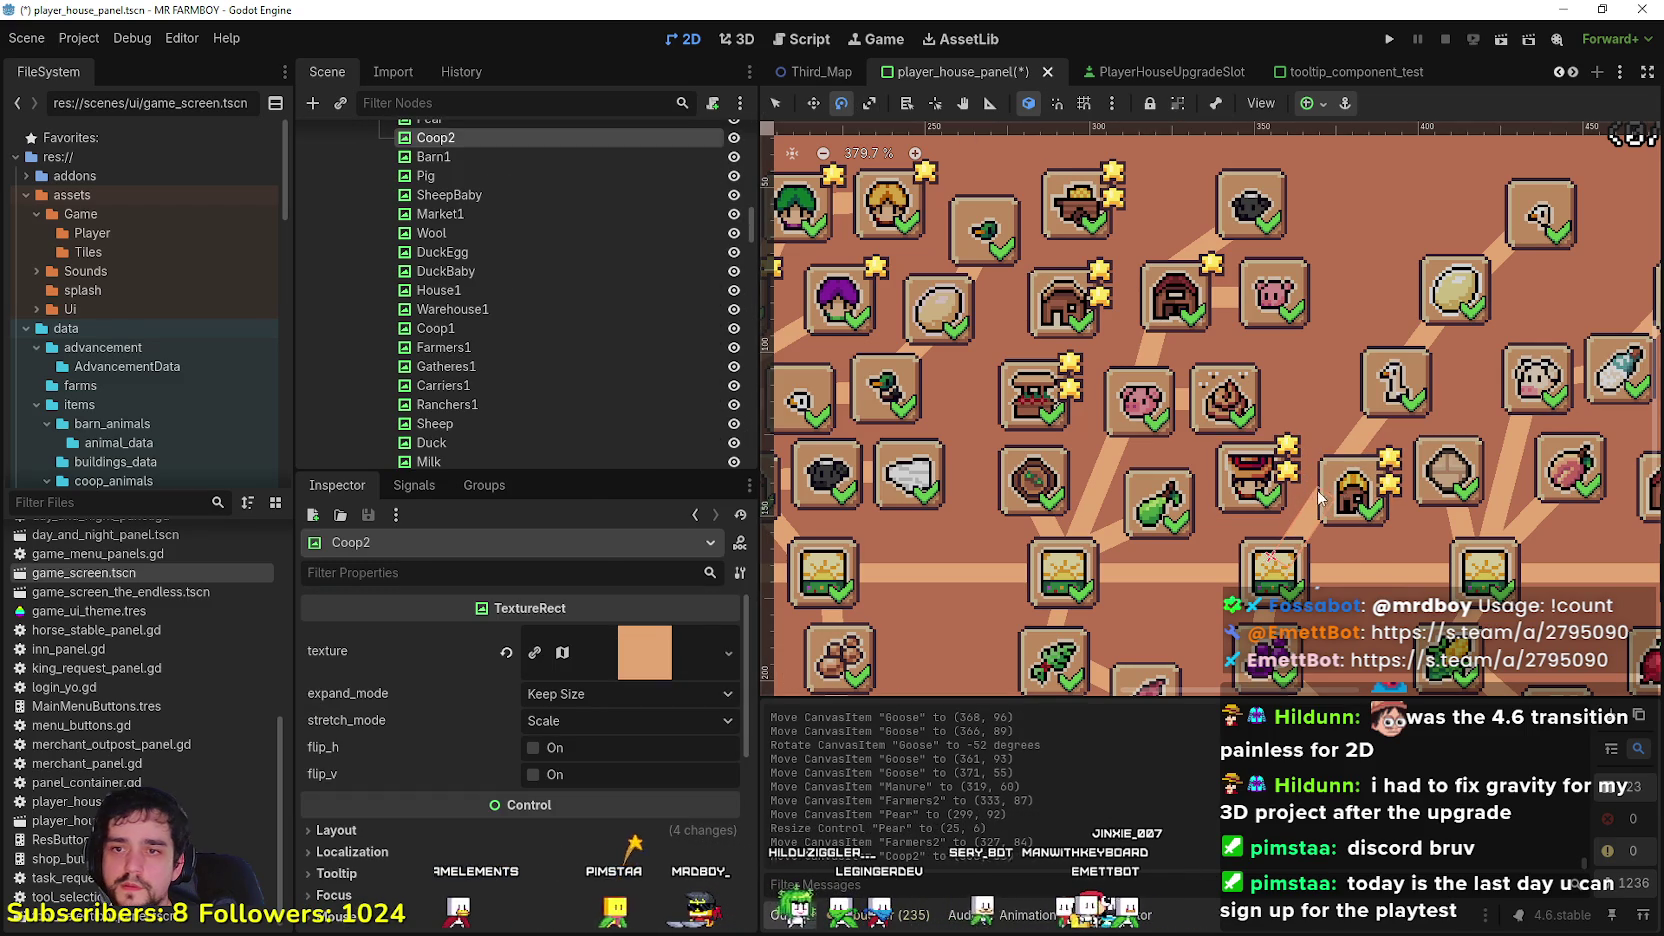
drag(1268, 511, 1255, 482)
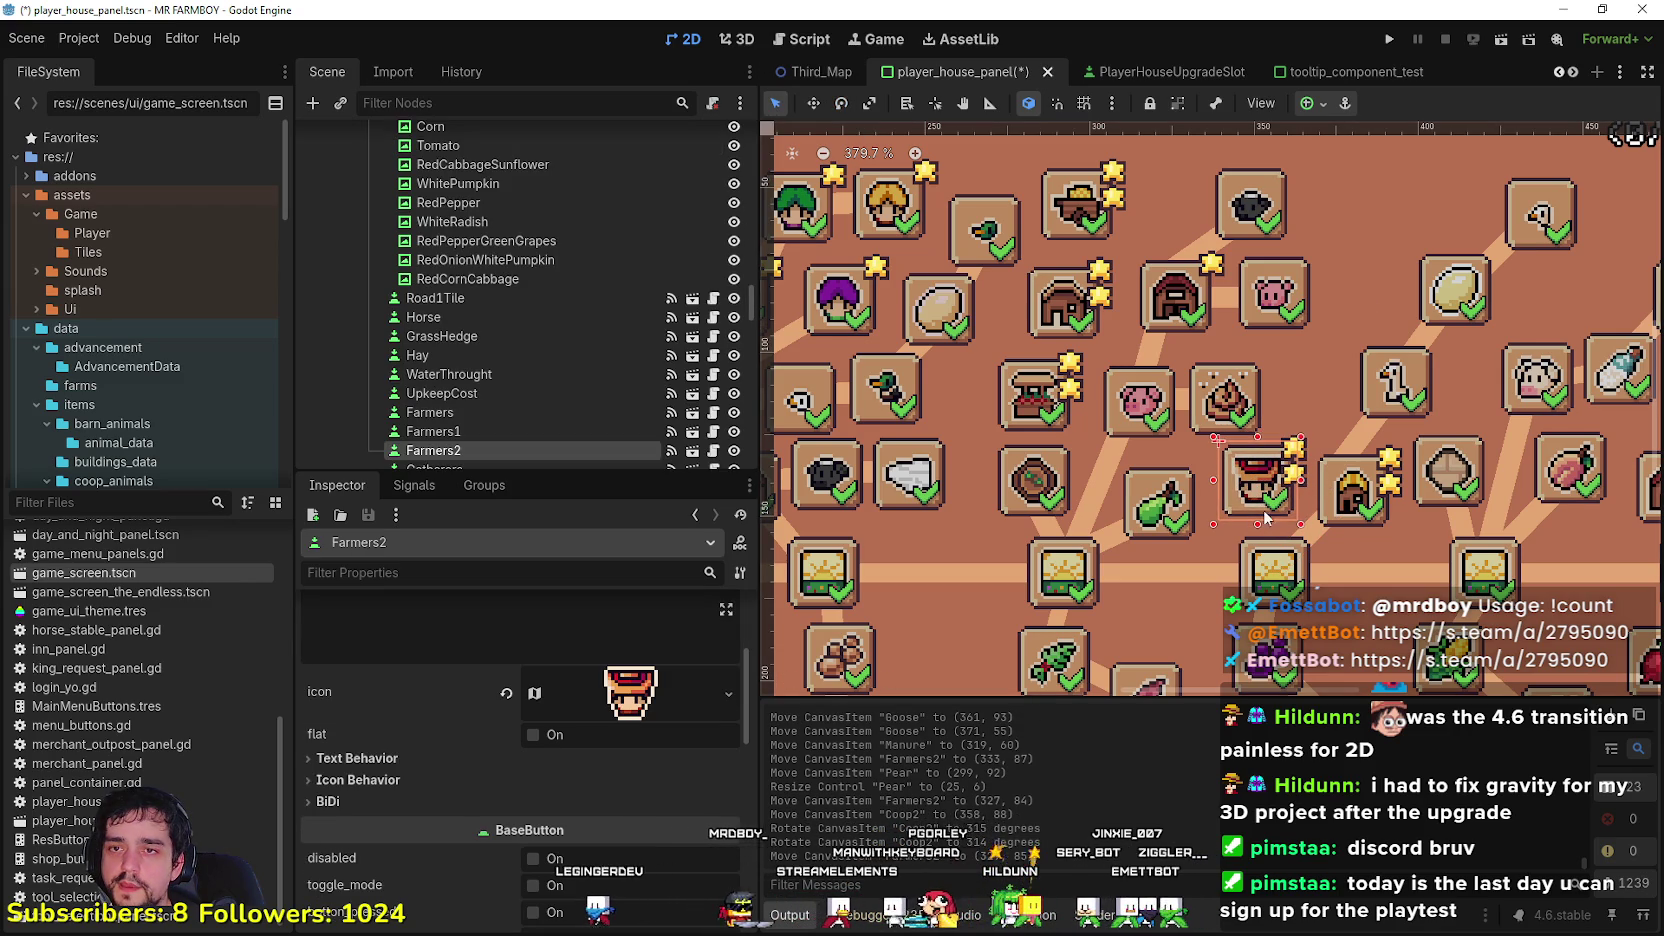
Step: Select the Goose icon and rotate it to match the tidied layout
click(1376, 425)
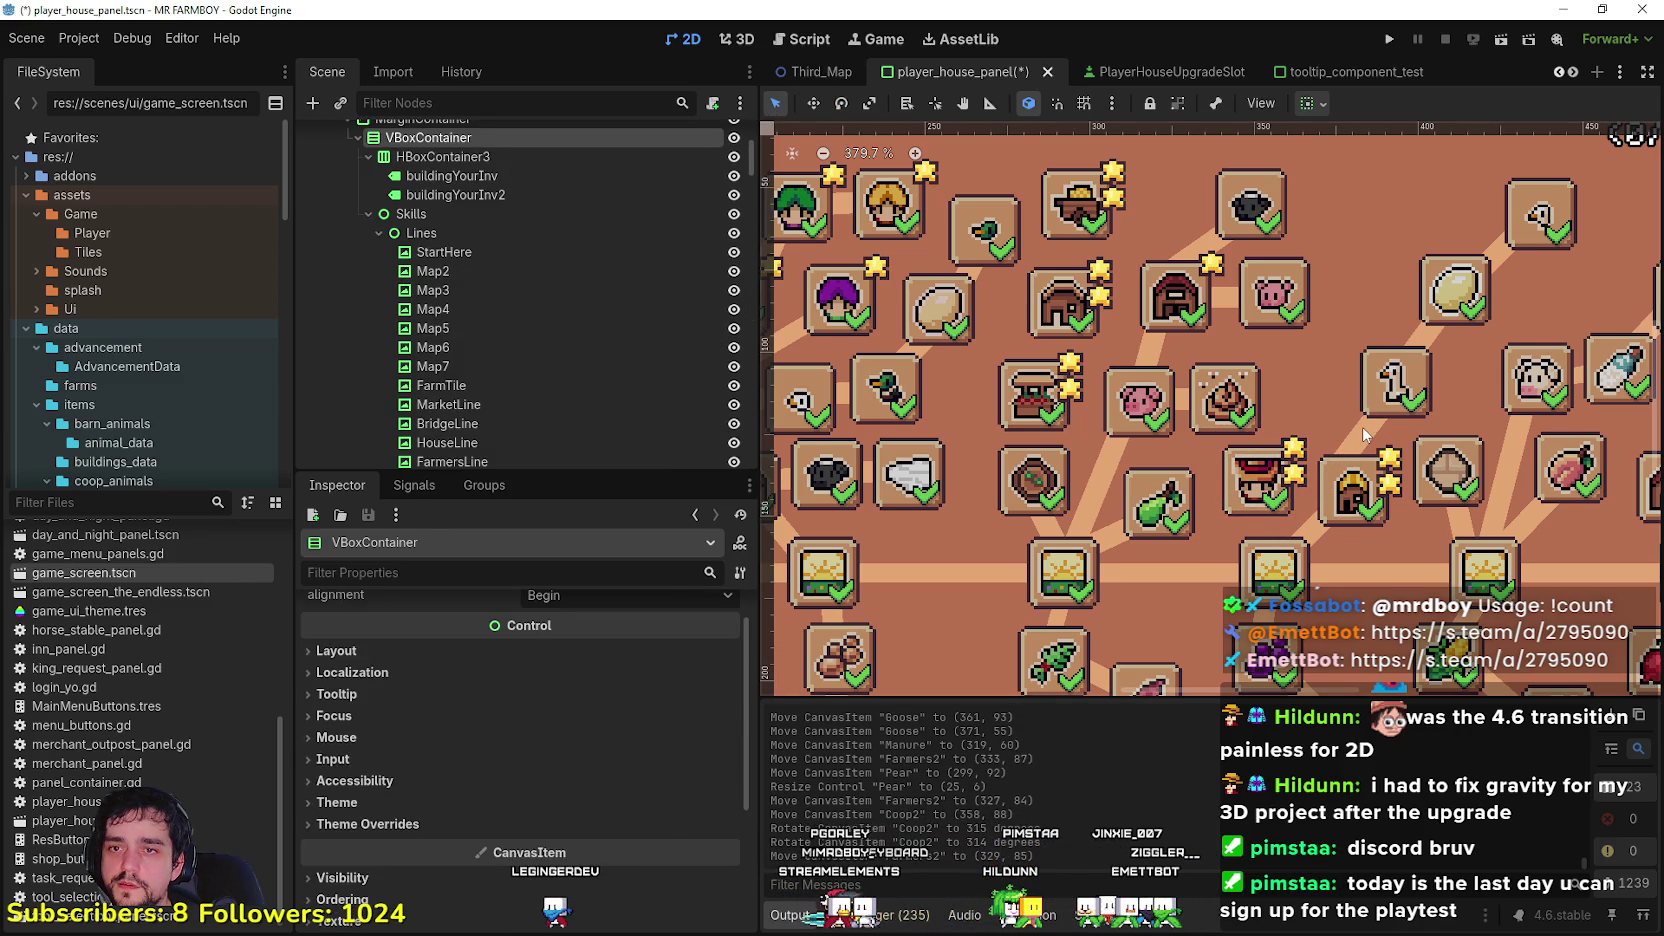
click(1366, 433)
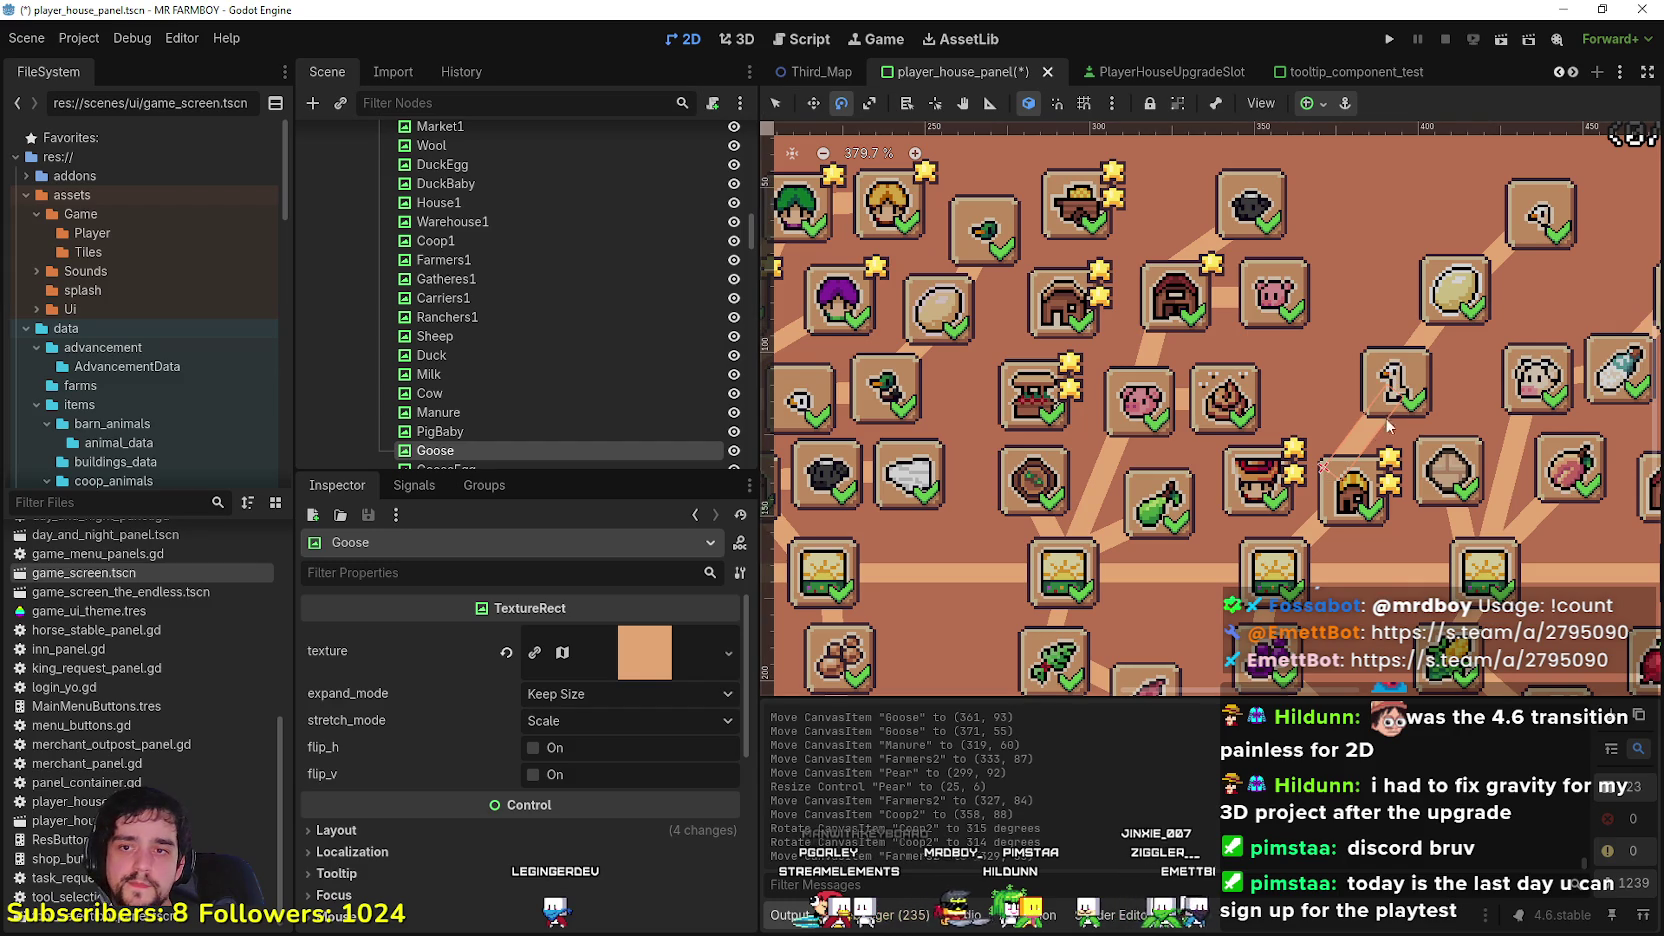
drag(1359, 397, 1373, 440)
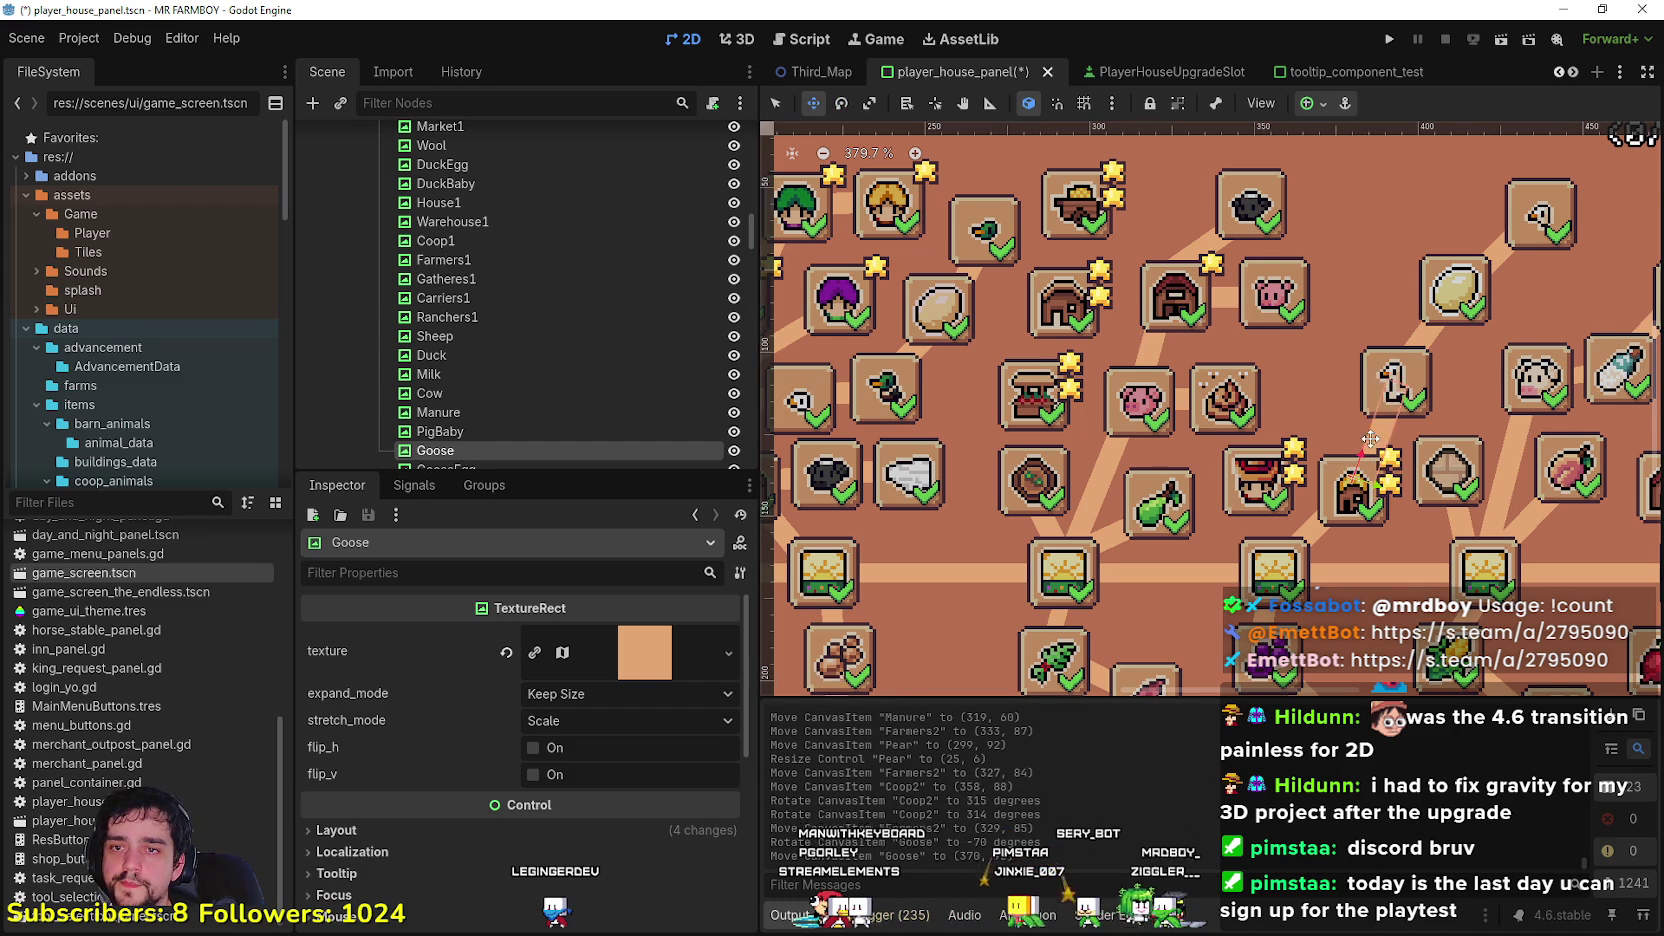
scroll(1373, 440, down, 1)
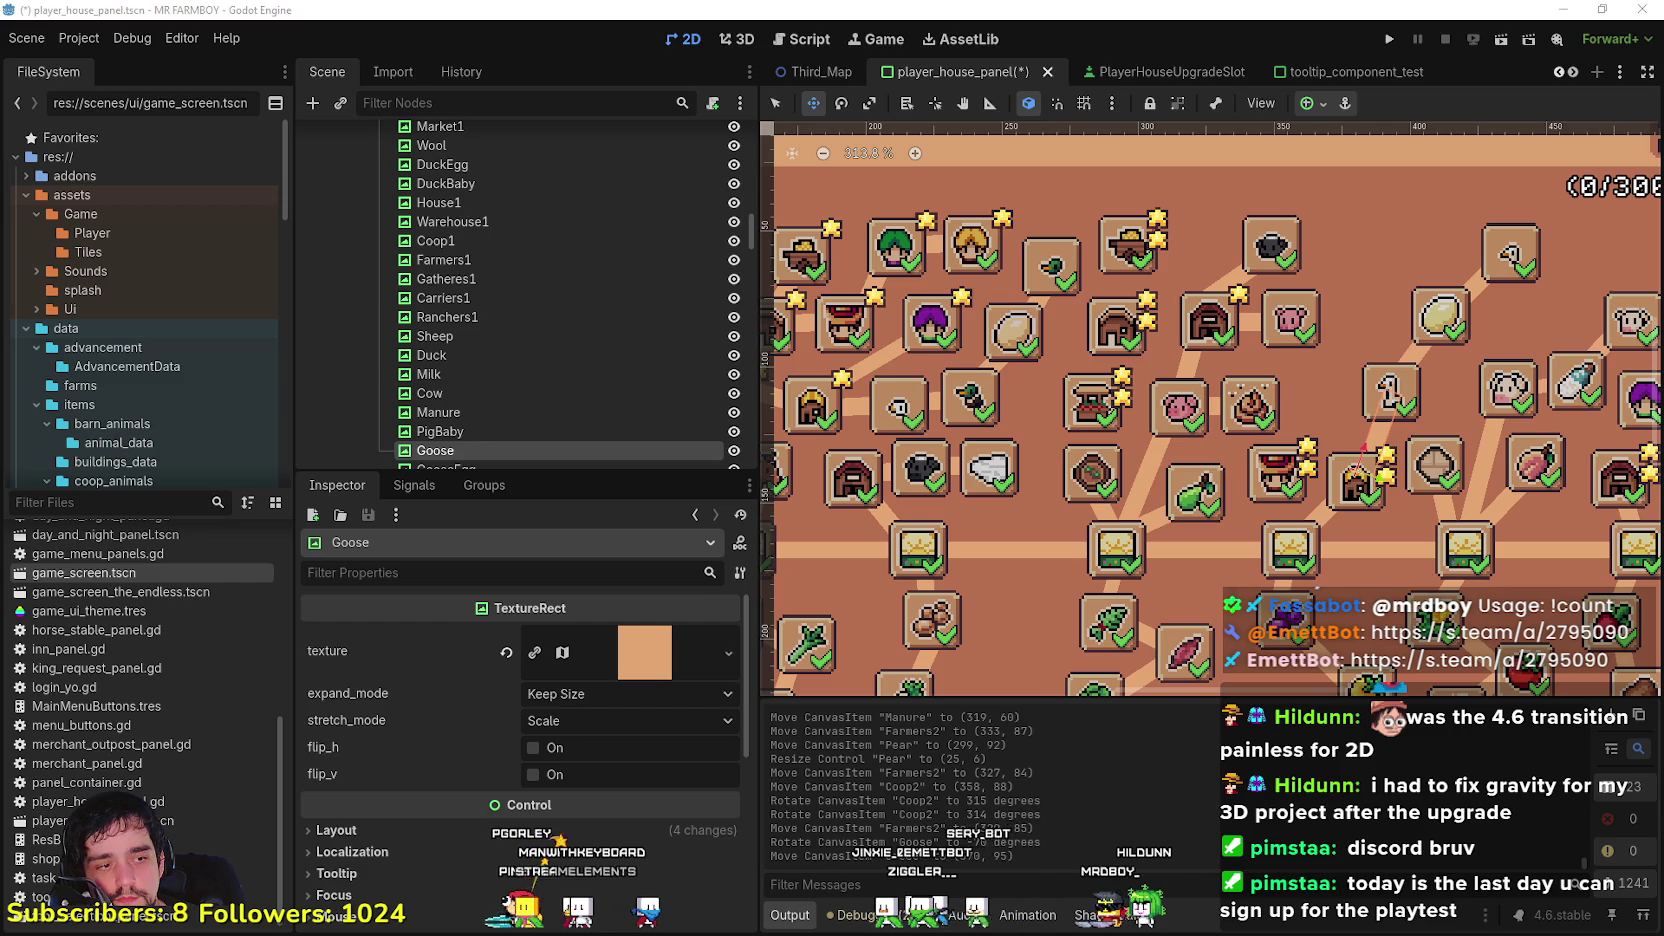
Step: Search the Steam store for 'outward'
key(alt+Tab)
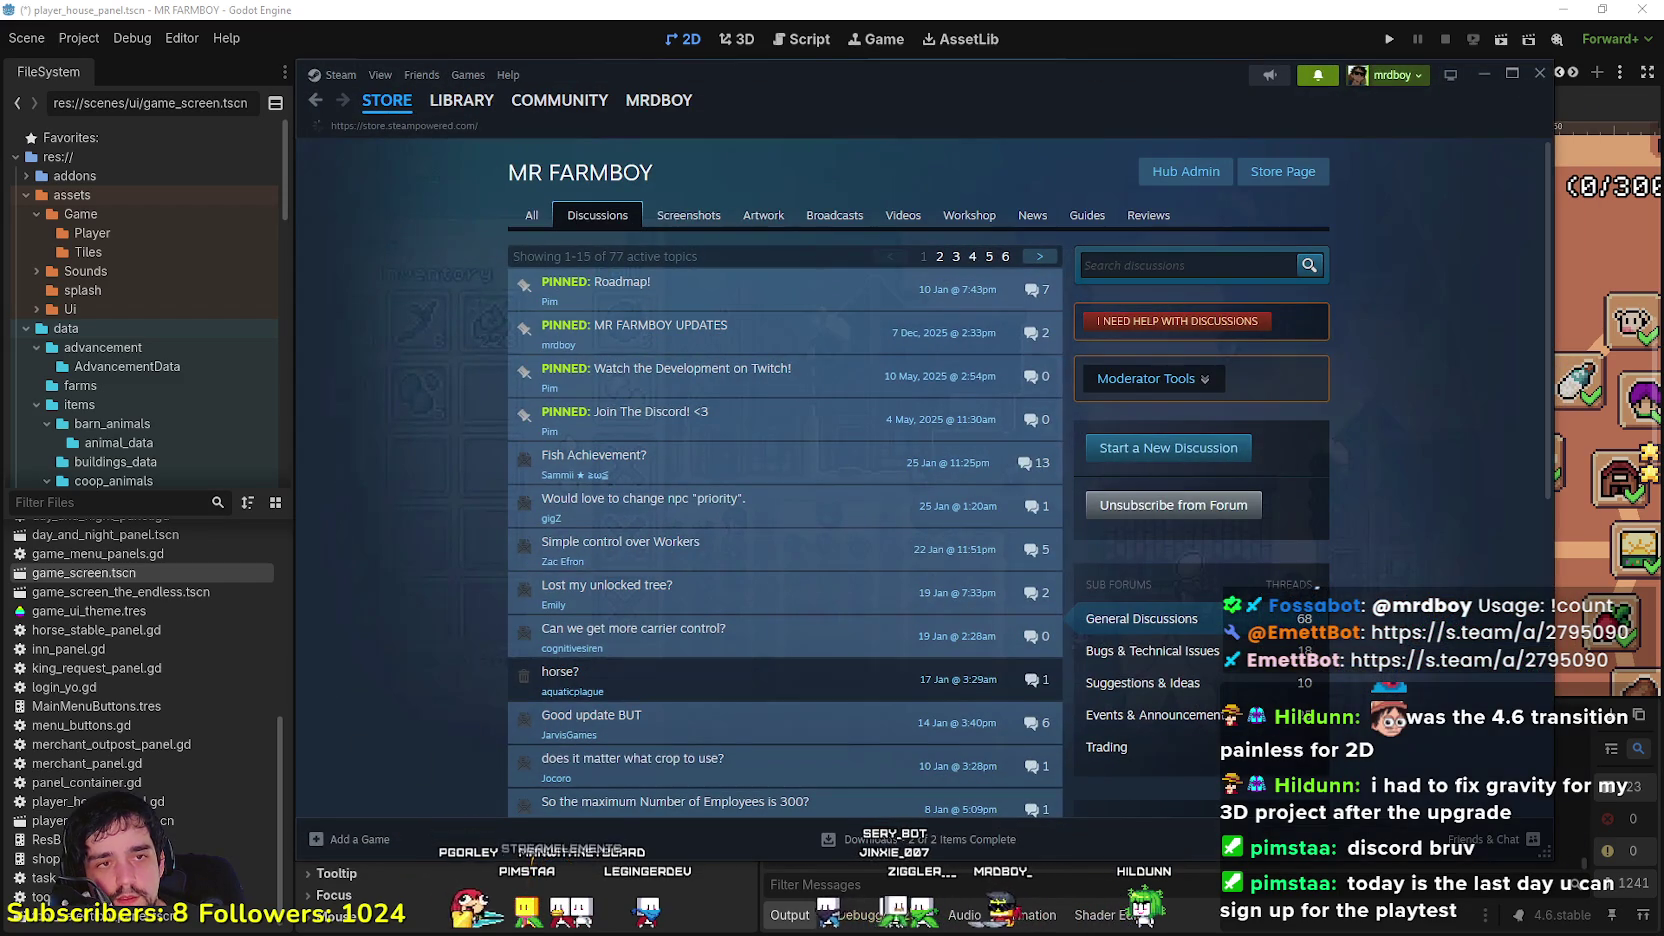
click(387, 100)
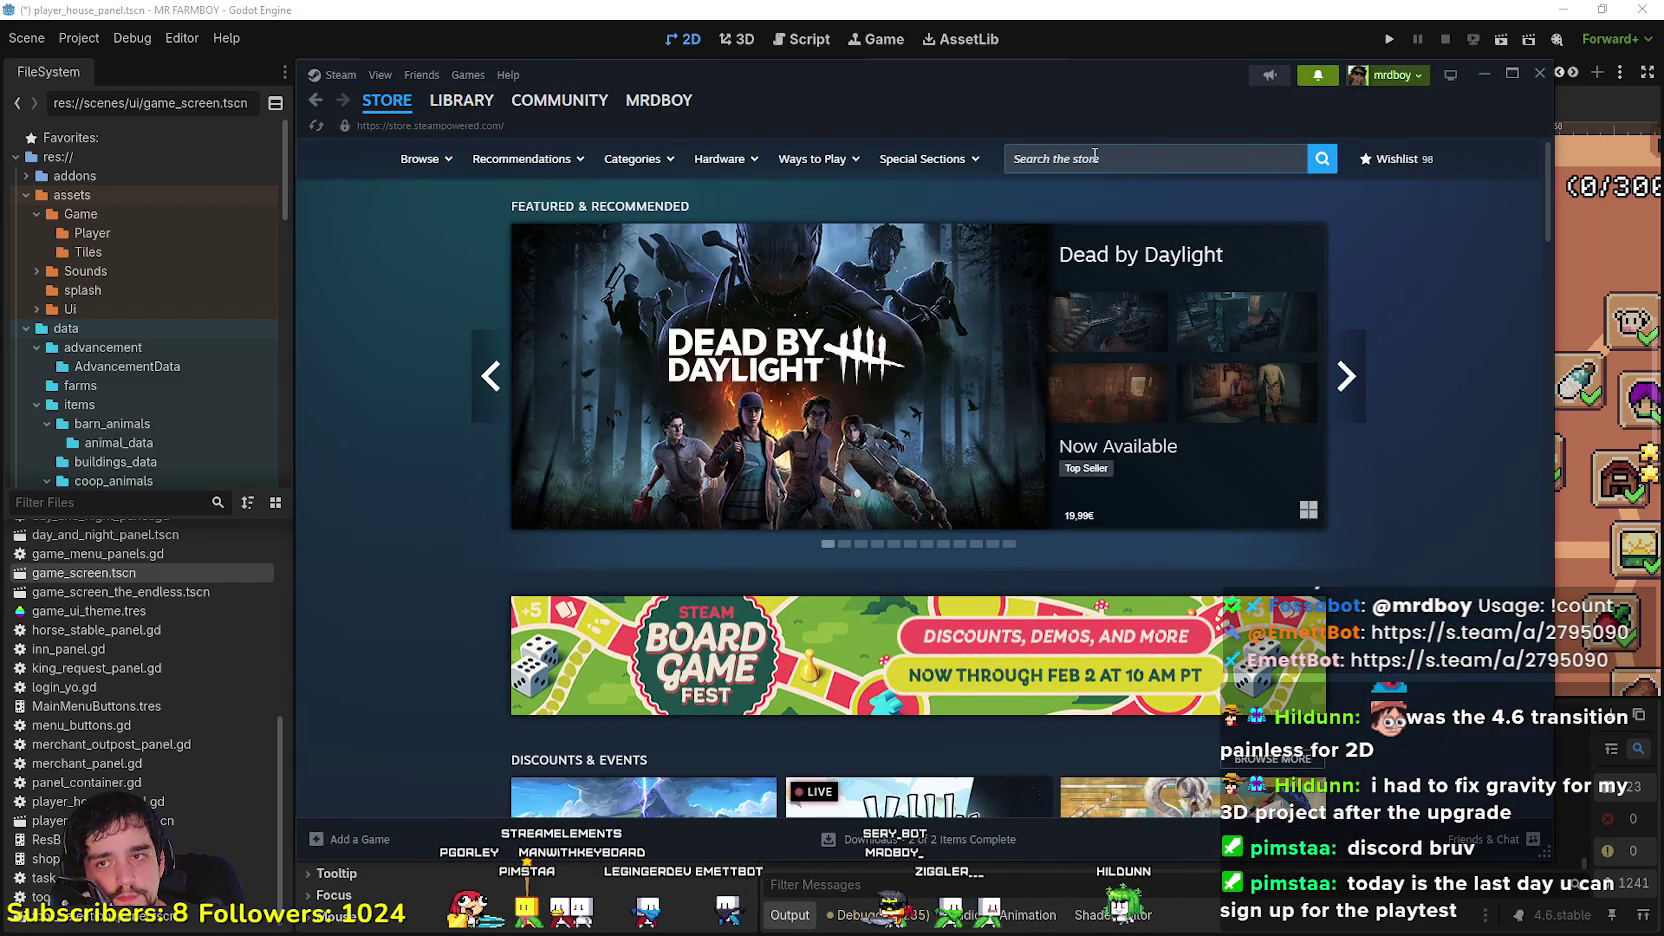
click(1153, 156)
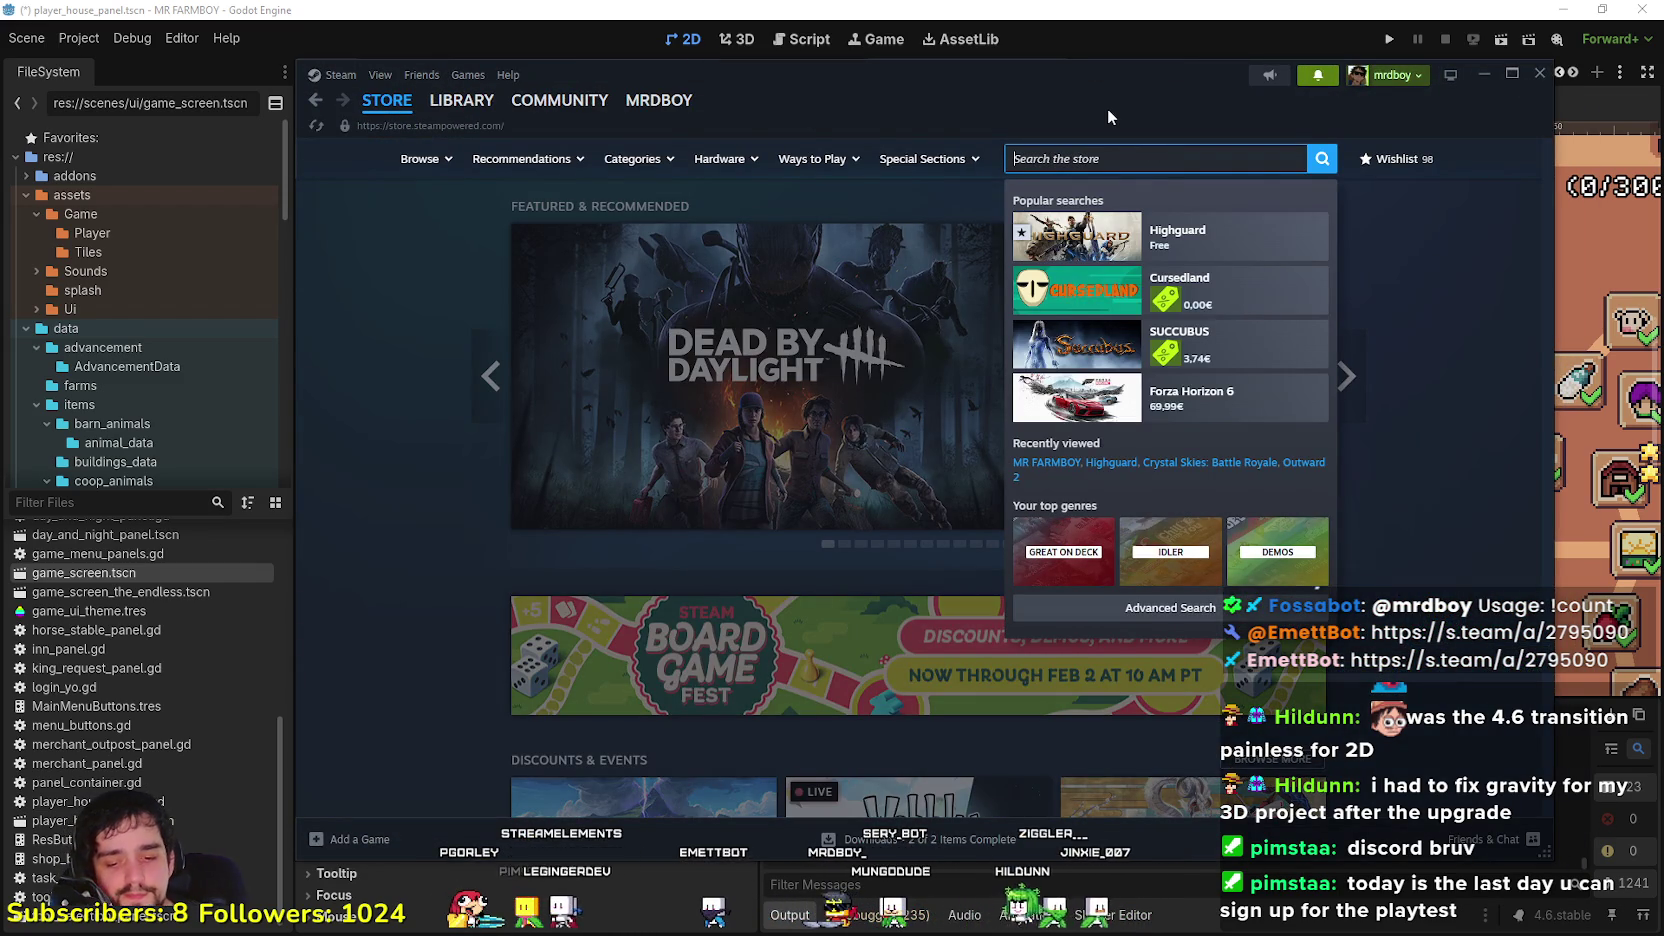
text(ou)
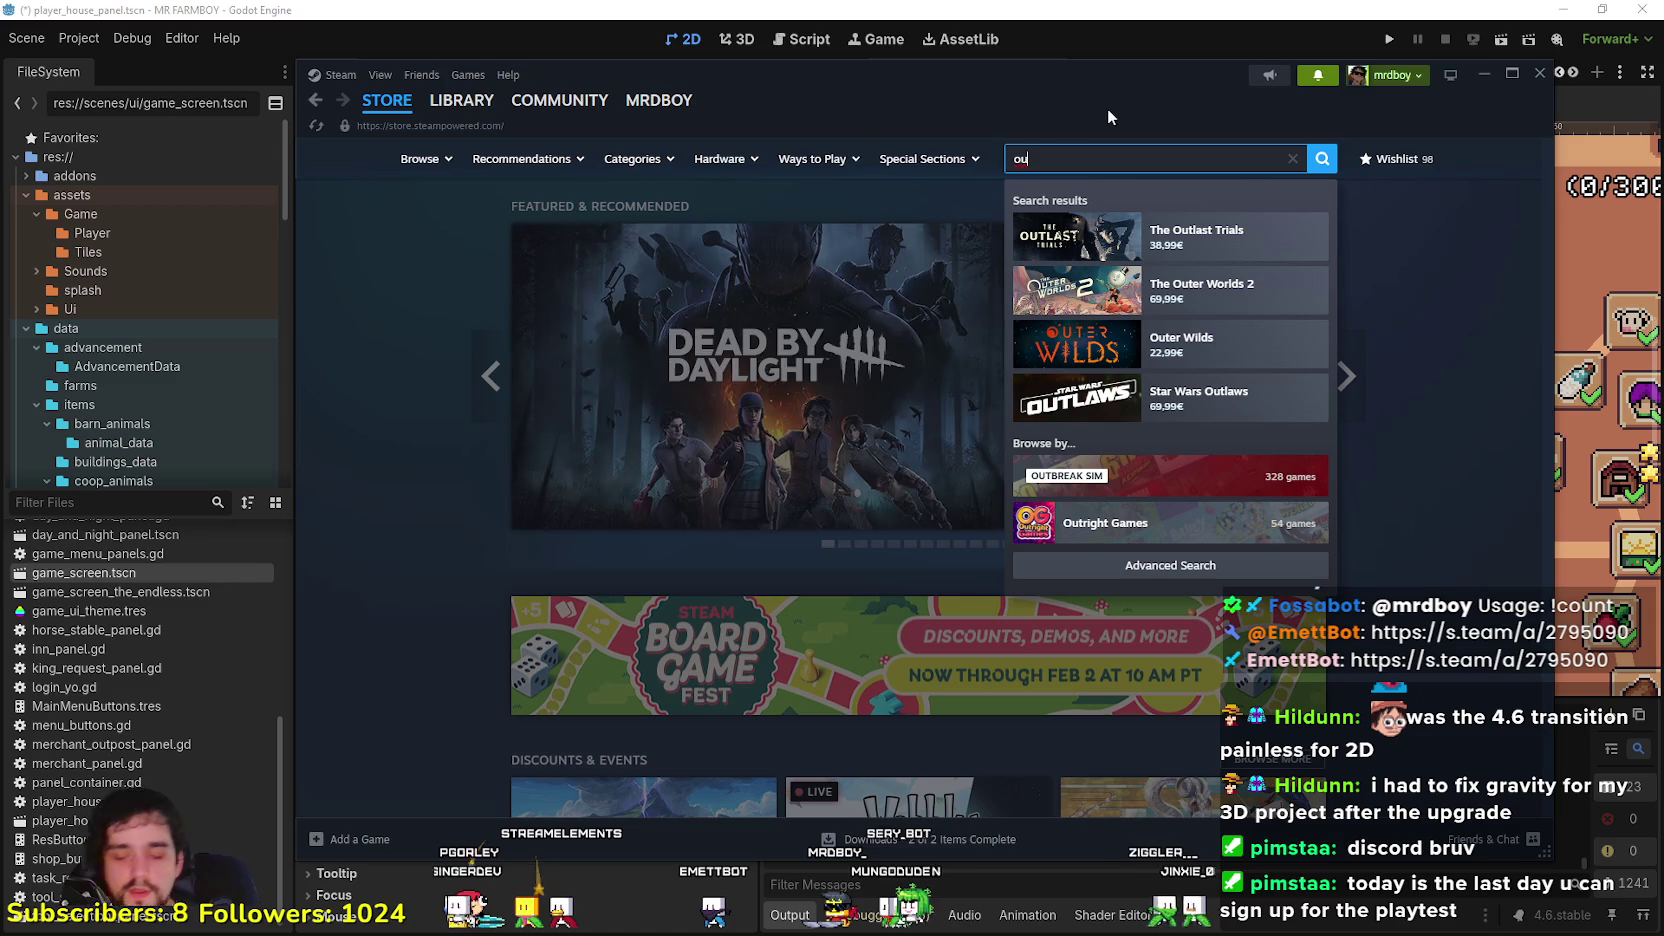
text(tward)
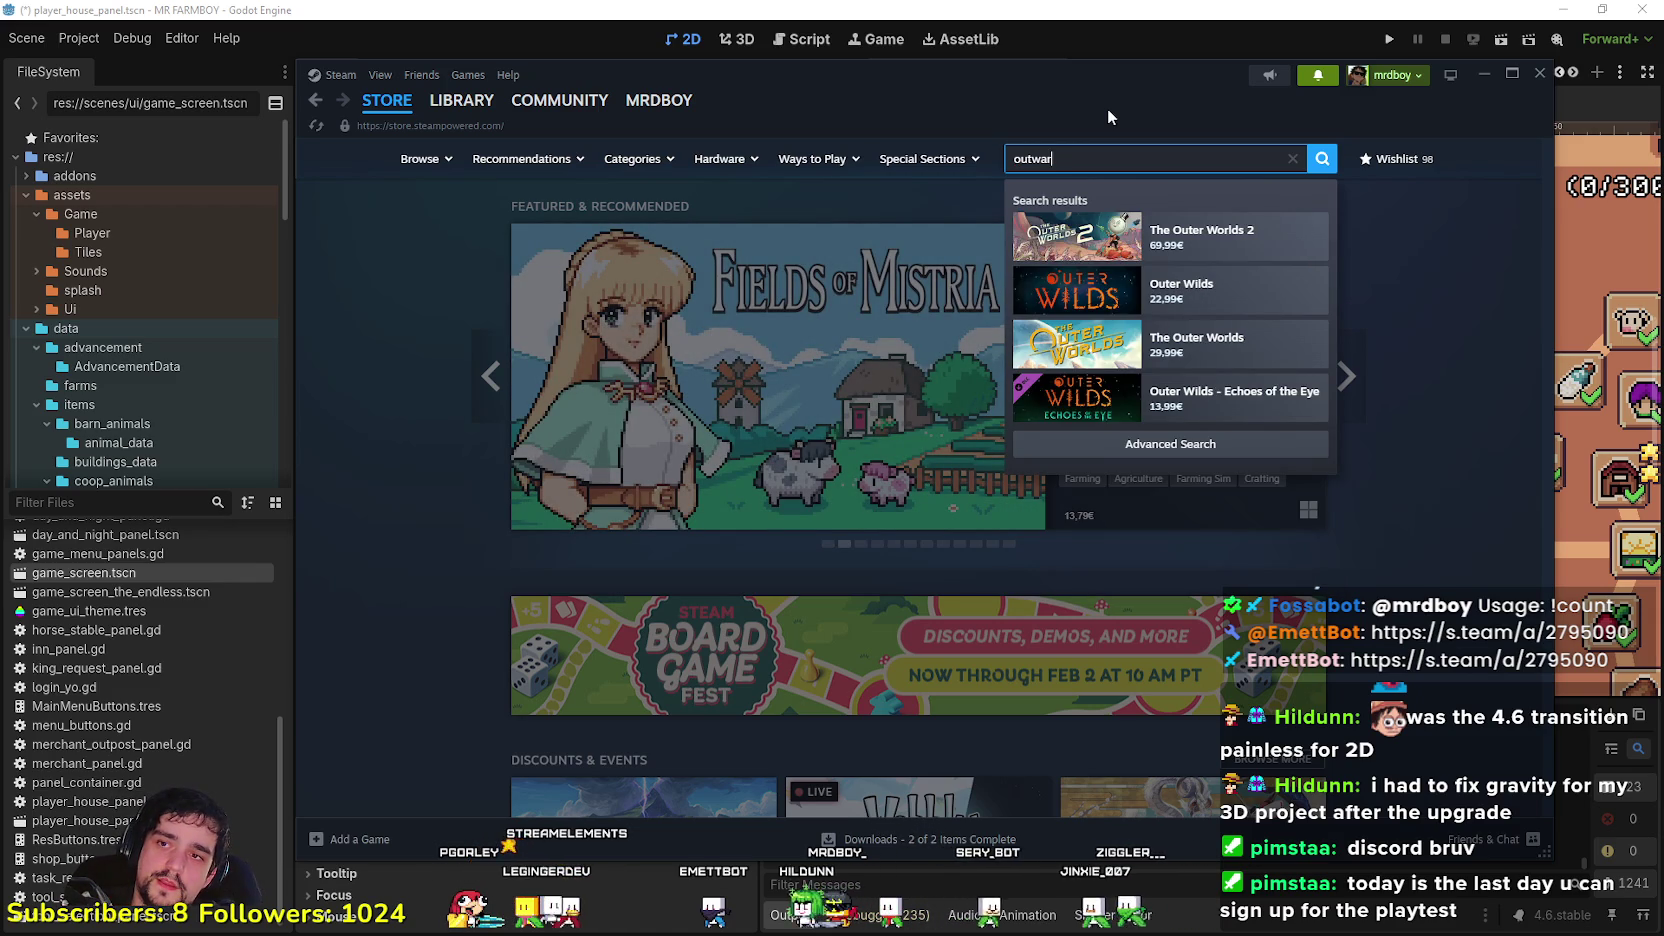
Step: Open the Outward 2 store page and scroll to its playtest request and Q3 2026 release date
click(1218, 231)
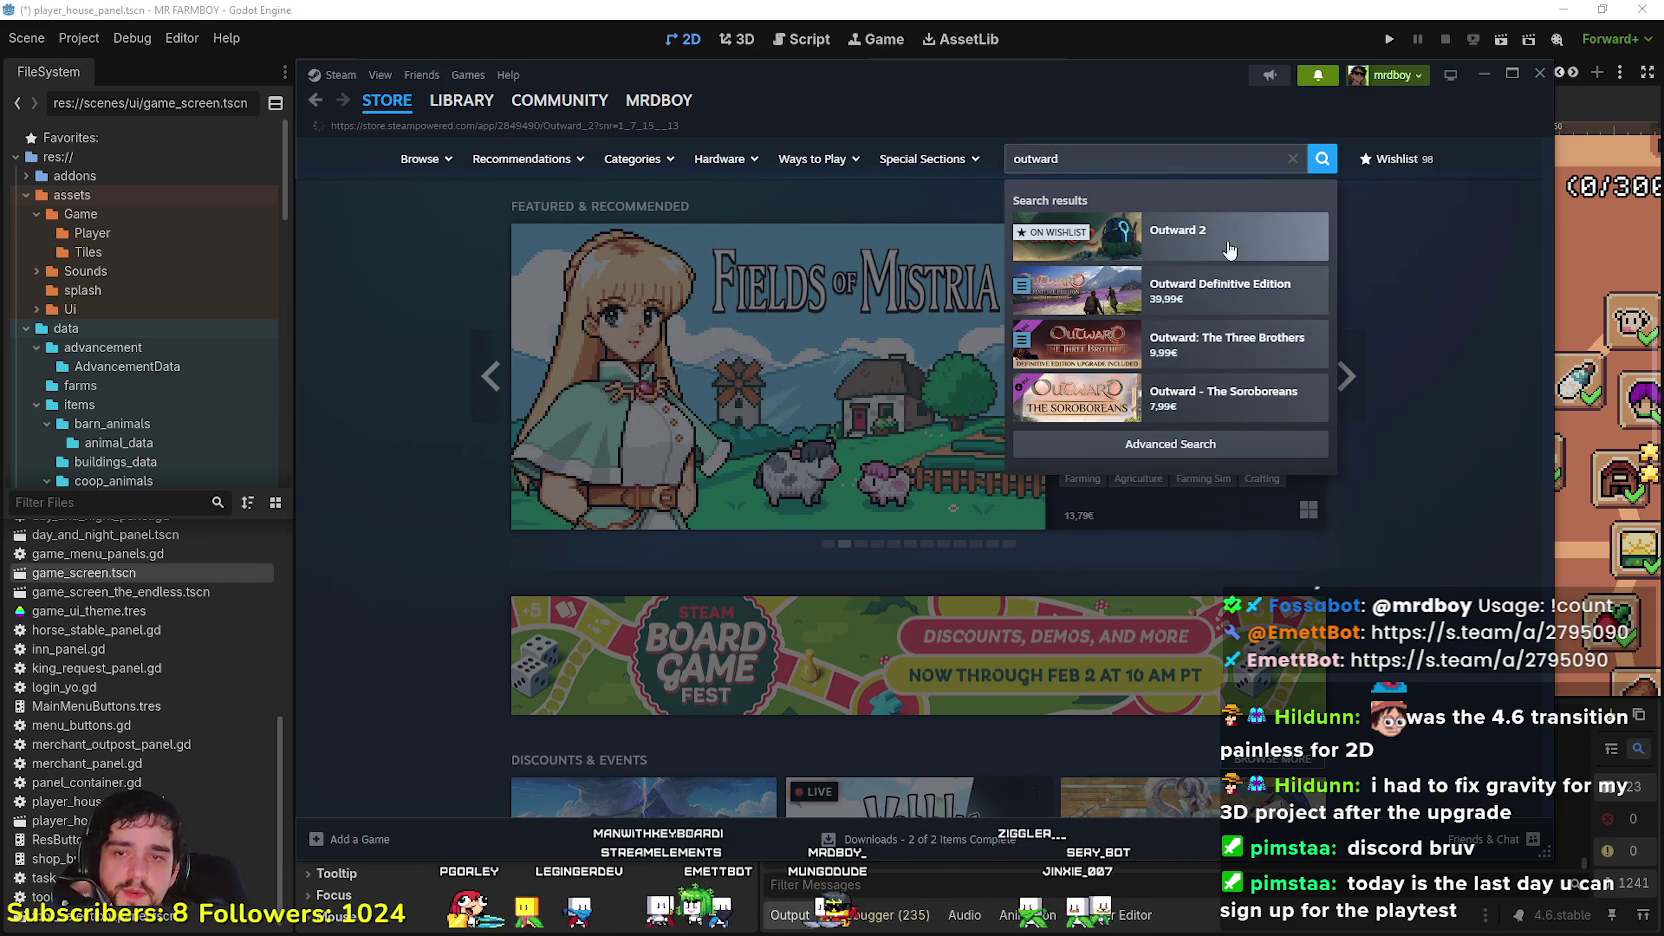
scroll(710, 667, down, 2)
scroll(813, 543, down, 3)
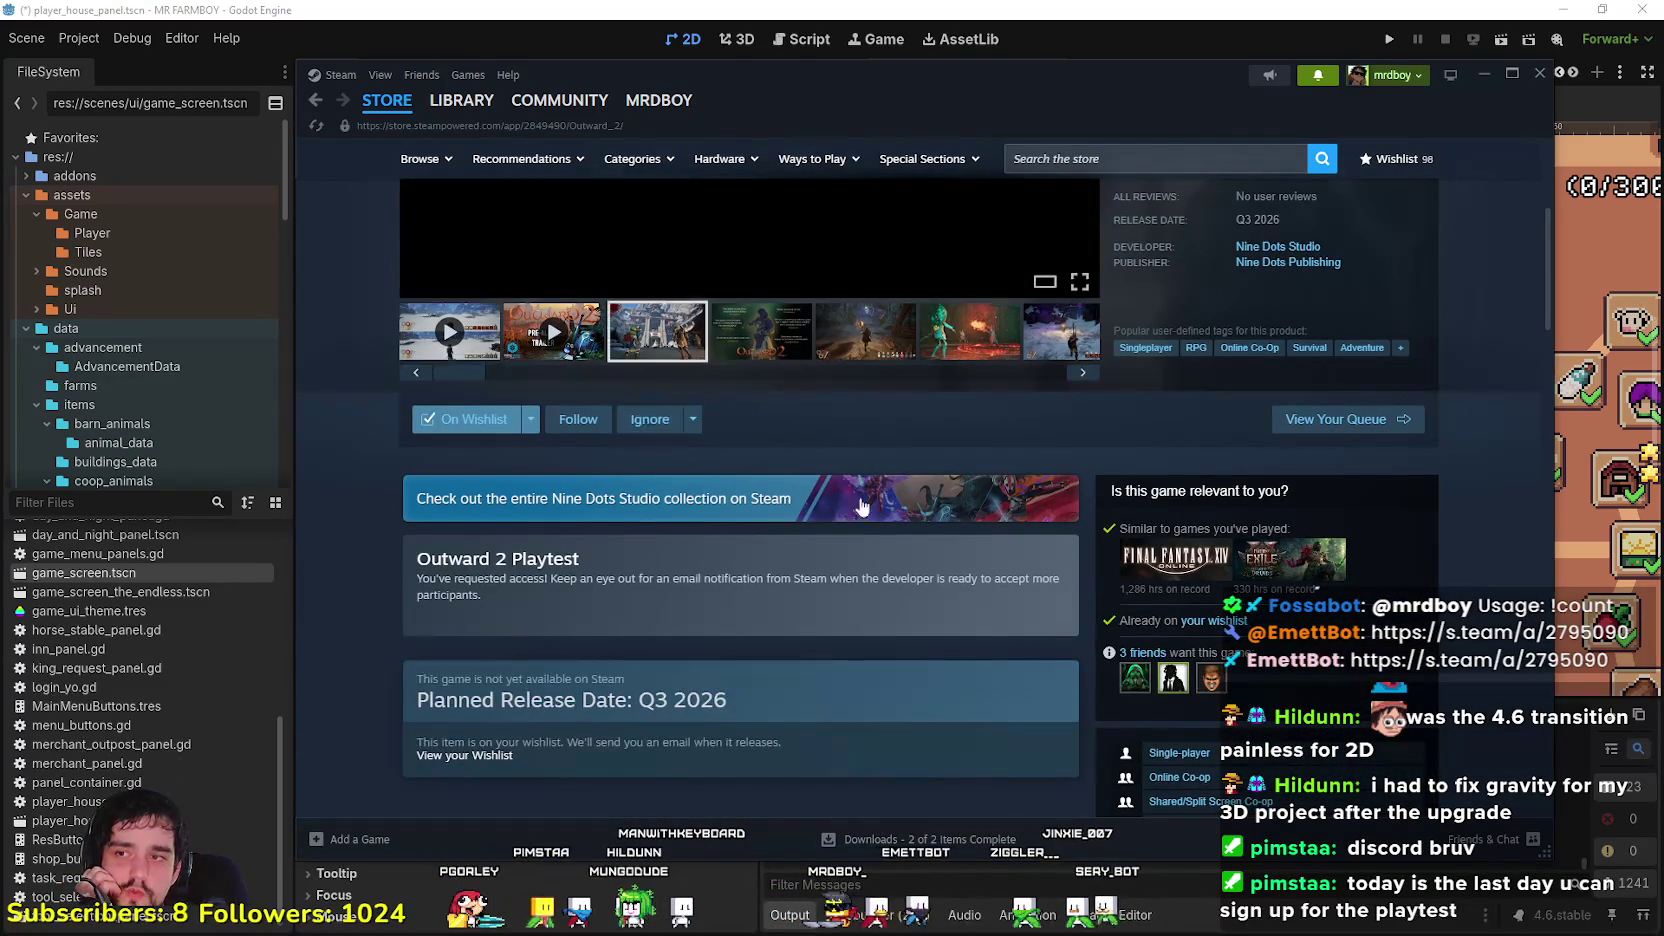
scroll(788, 697, down, 1)
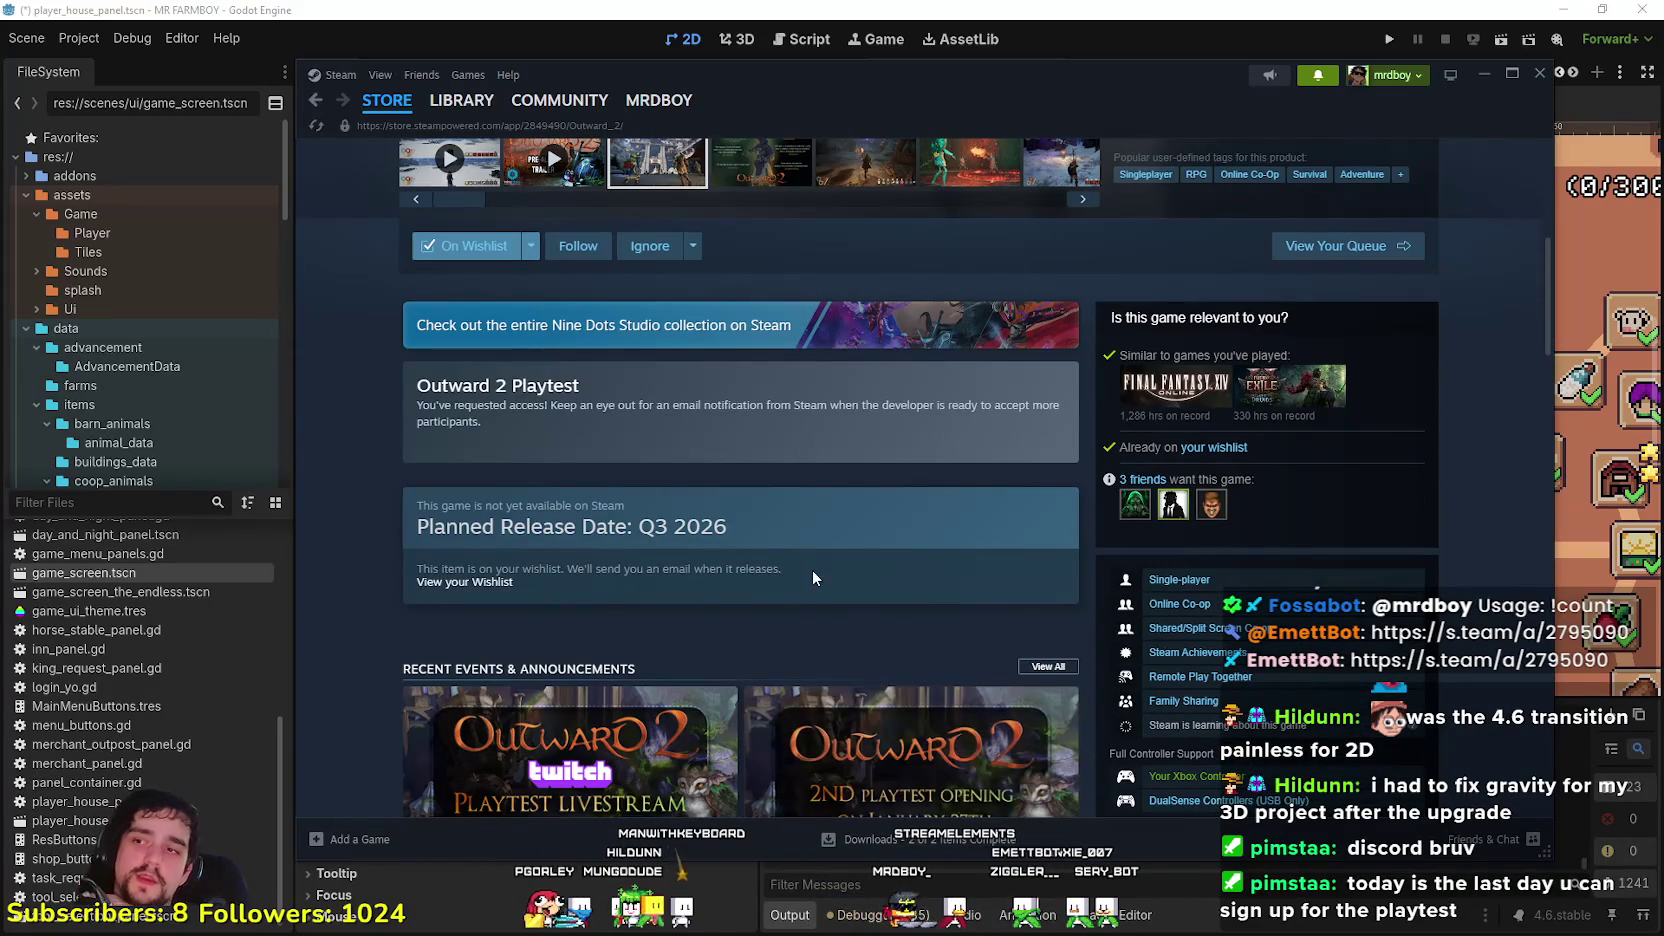
Step: Open the MR FARMBOY 'Fish Achievement?' thread from its comment notification
click(1331, 80)
click(1331, 80)
click(1331, 80)
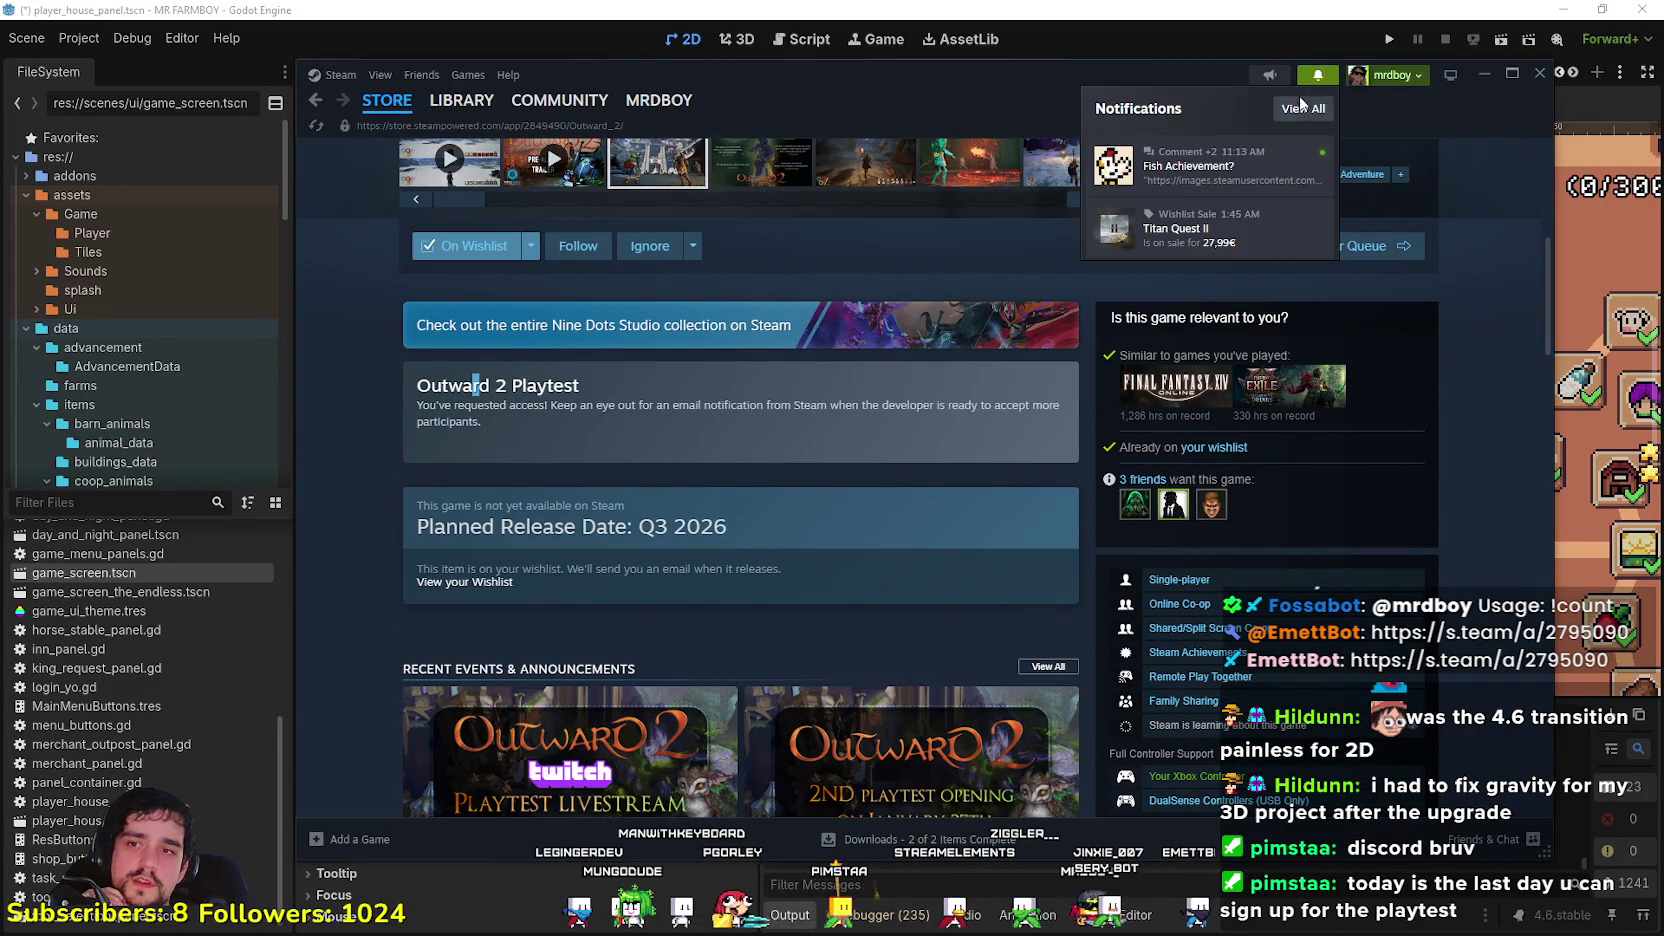
click(1235, 165)
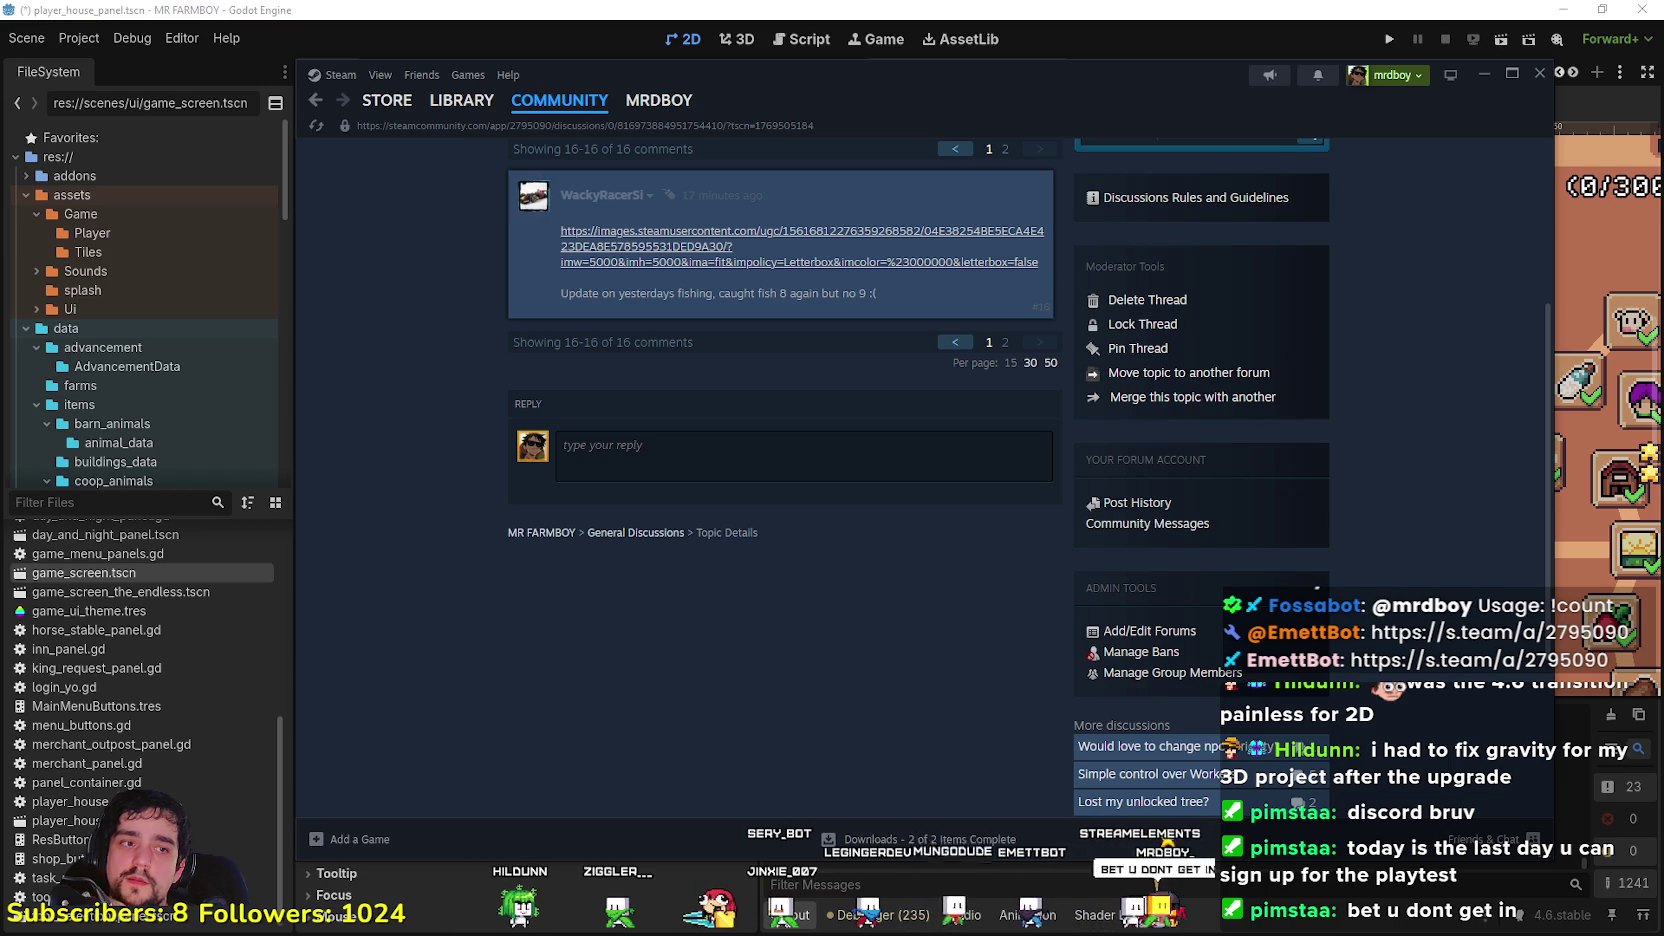
scroll(892, 573, up, 3)
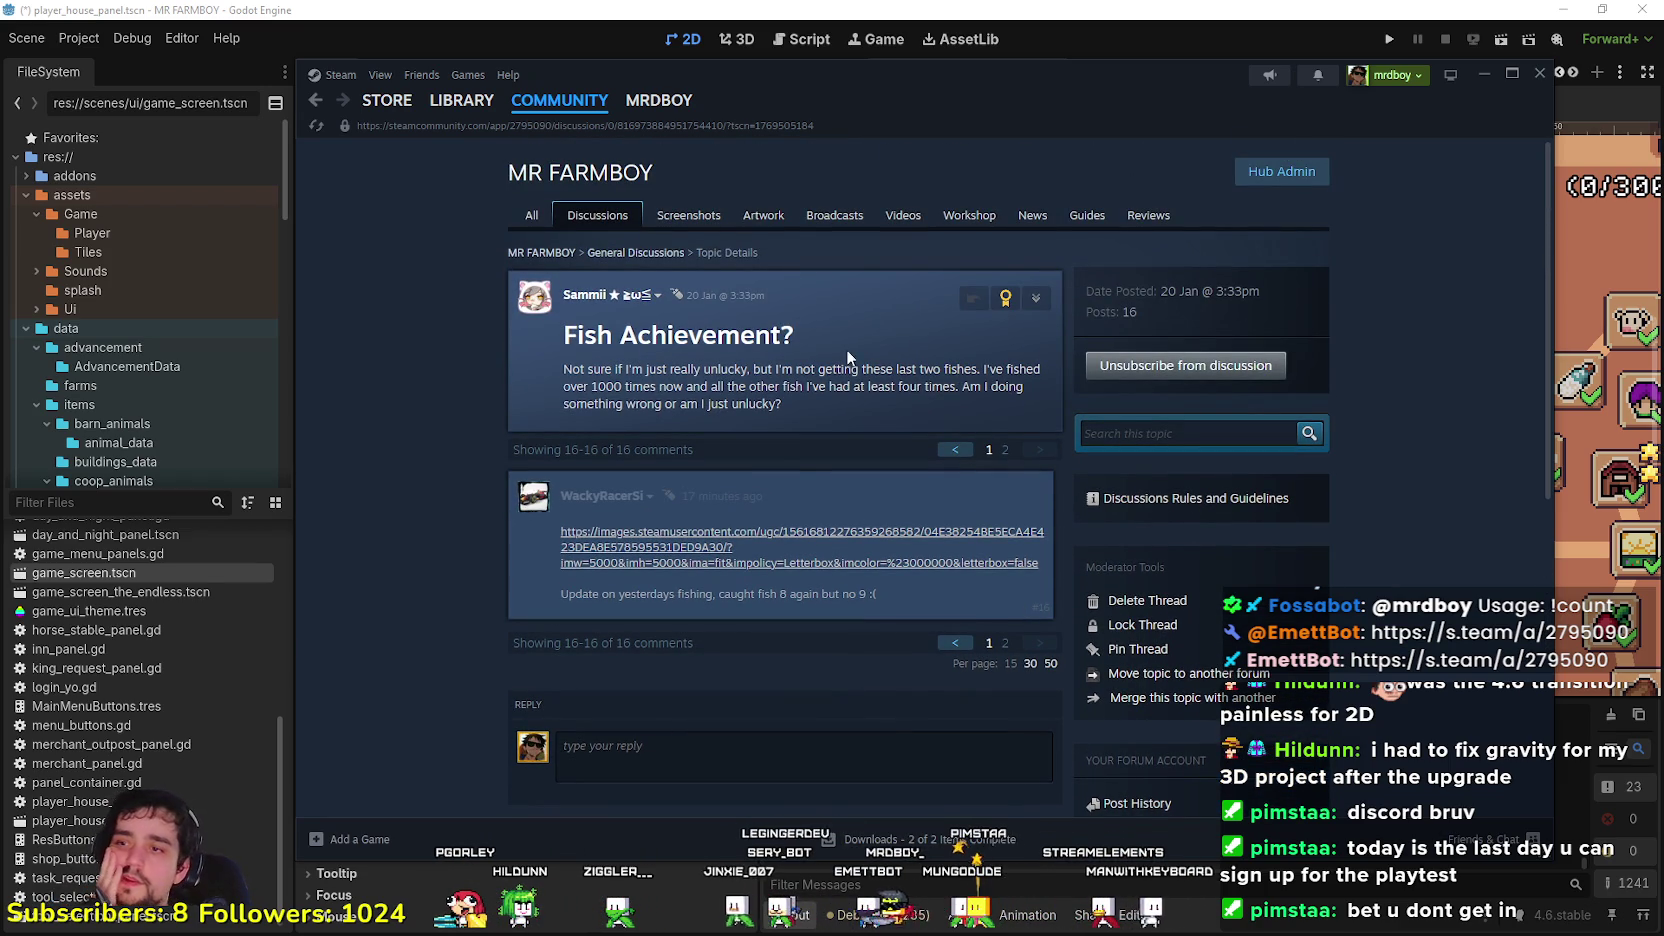
Step: Visit the MR FARMBOY discussions list, return to the thread, and read its latest comment
click(597, 215)
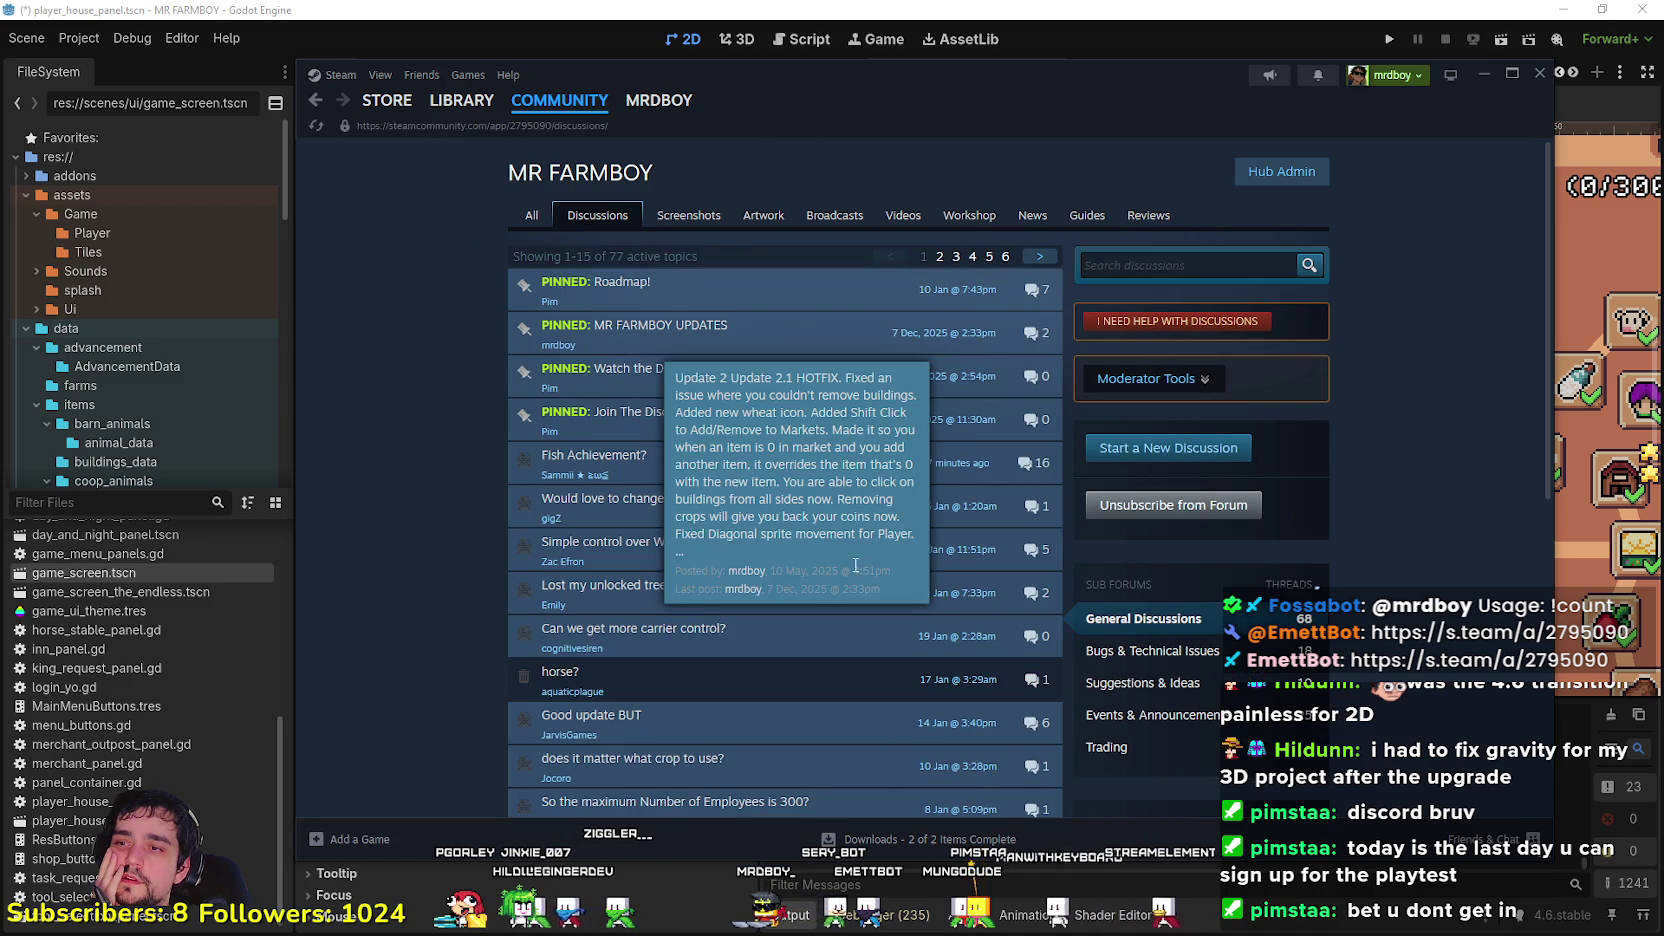
click(314, 104)
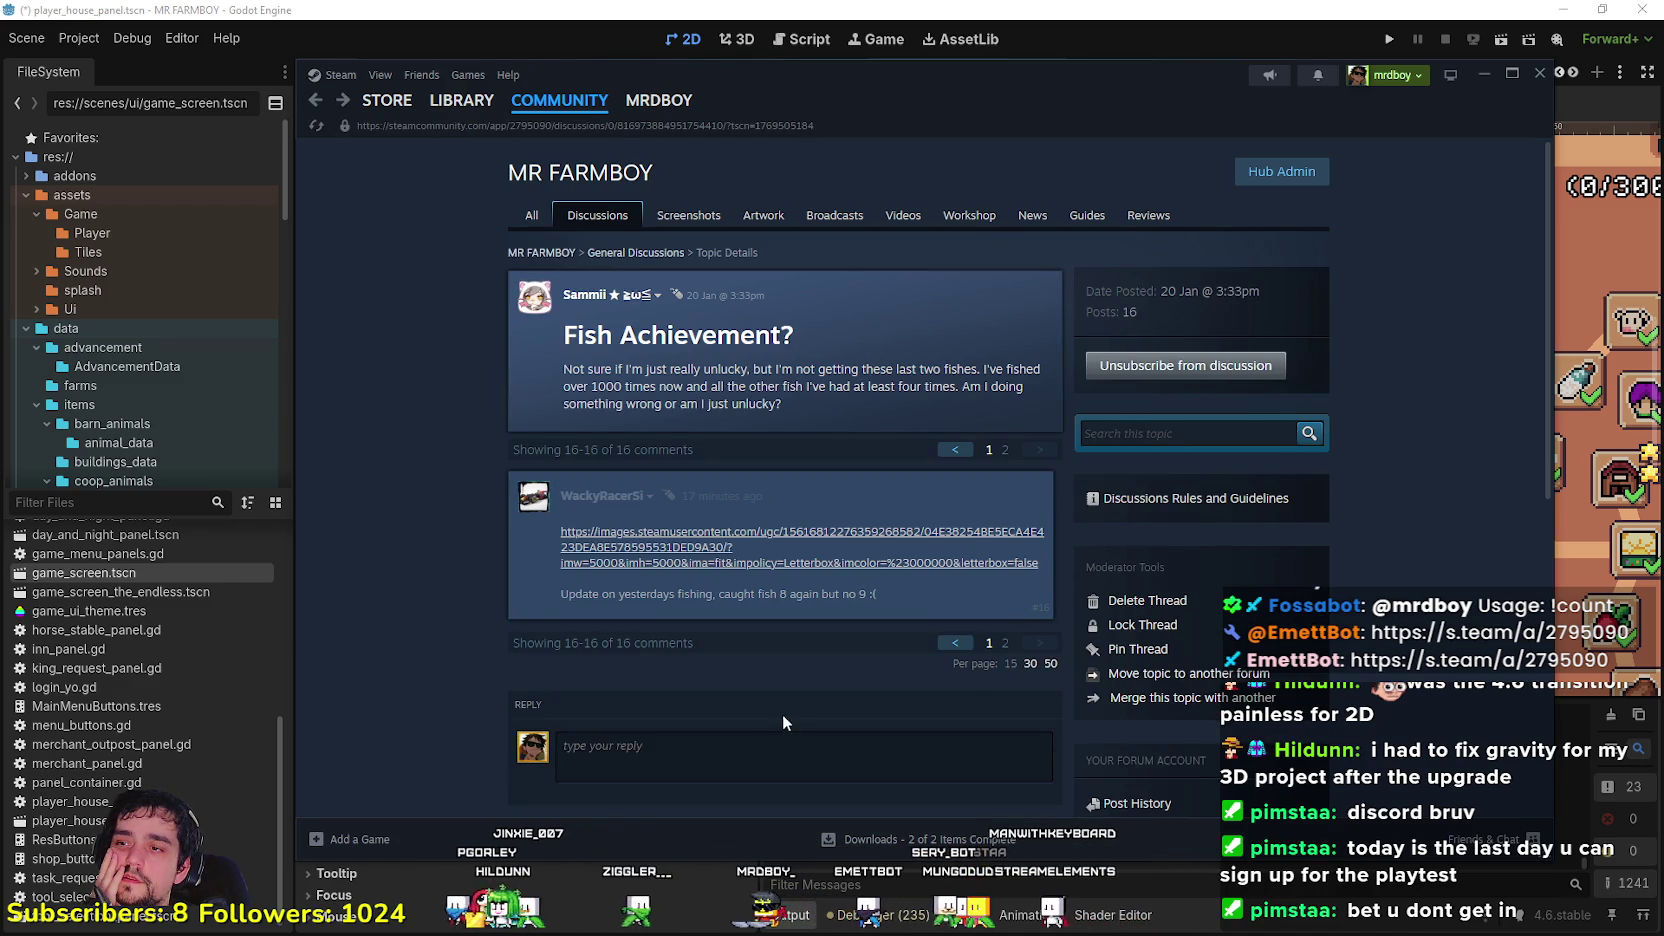
drag(598, 608, 777, 612)
click(777, 612)
Step: Select the end of the latest comment and resume the paused music player
drag(877, 596, 820, 600)
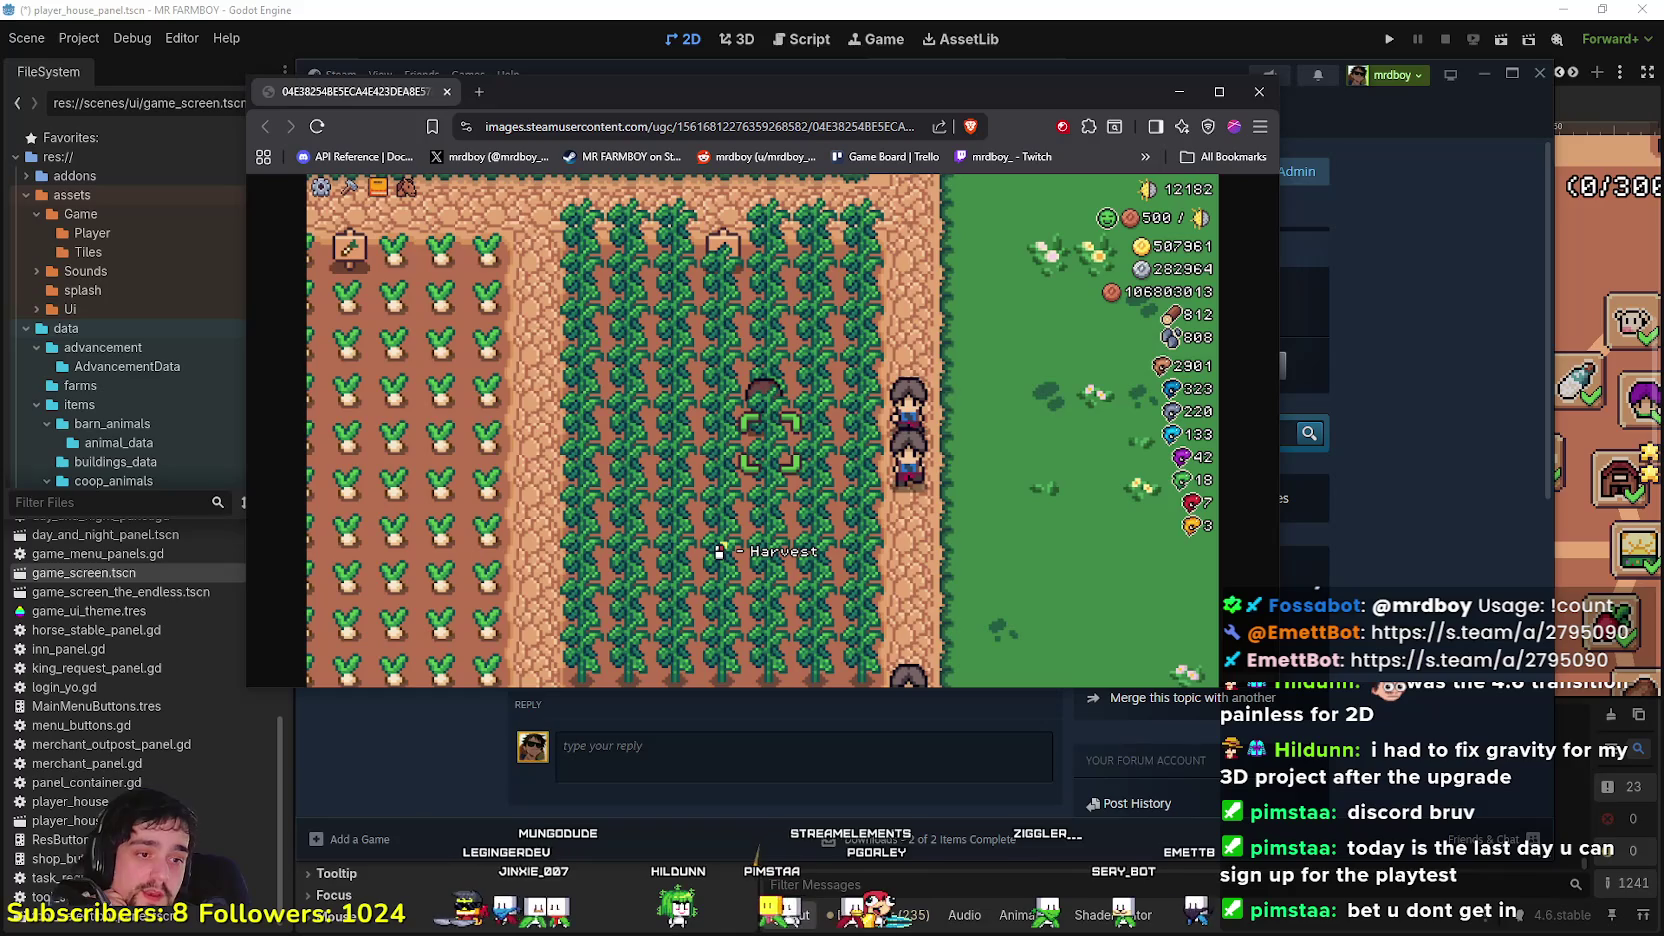
key(alt+Tab)
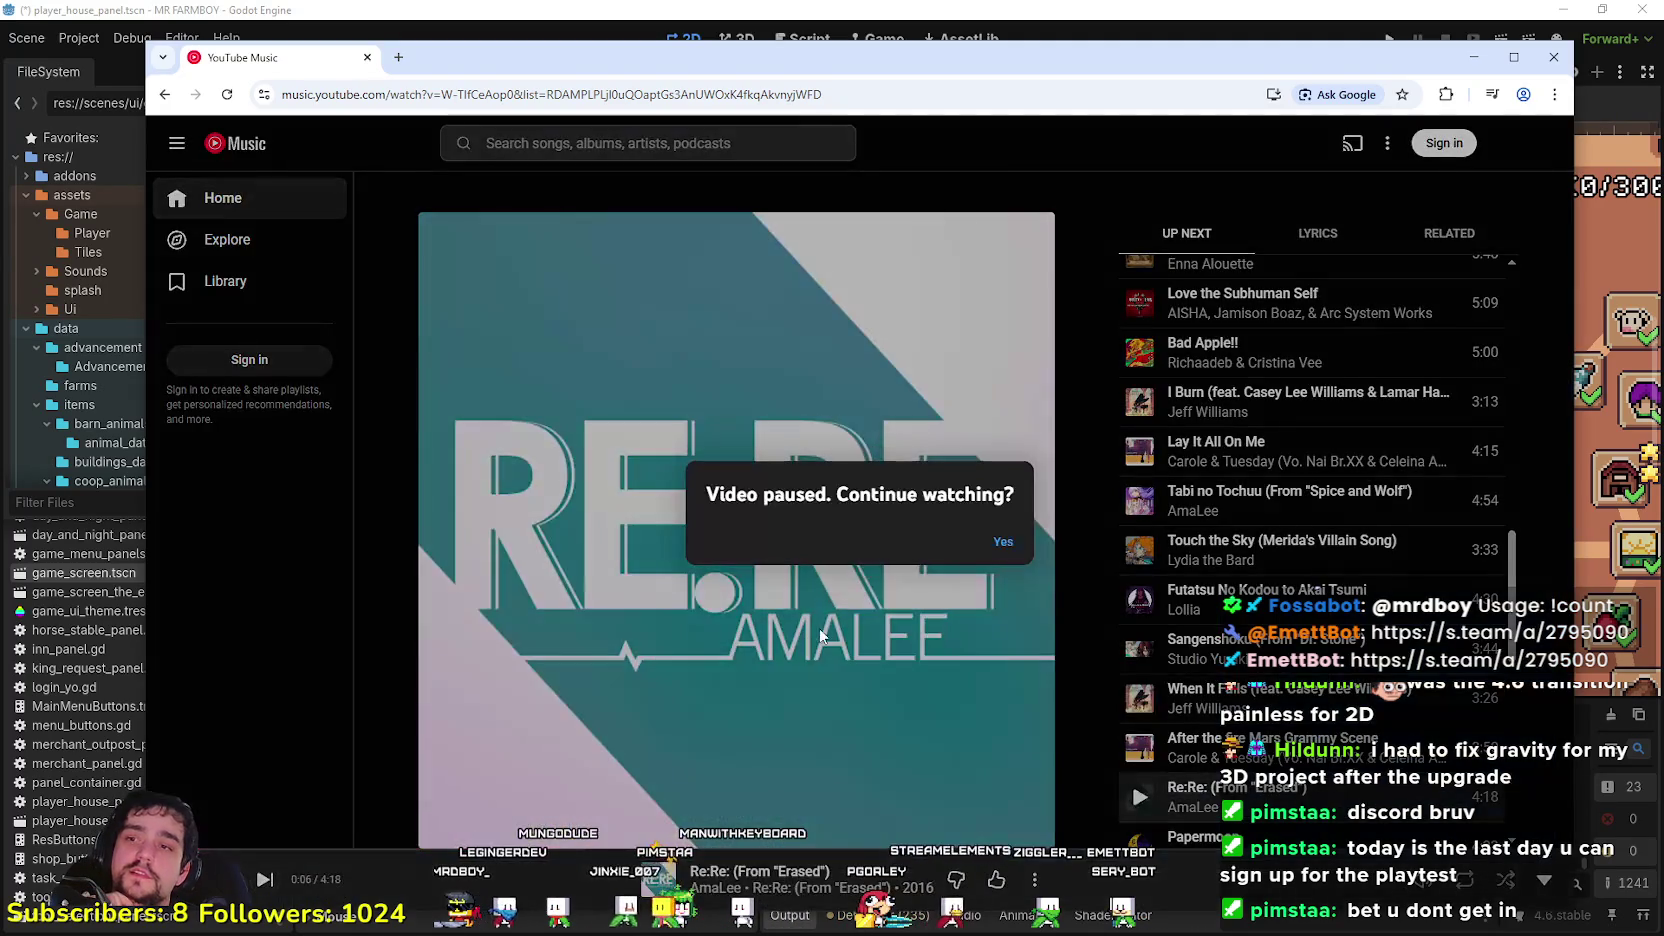
click(1003, 541)
key(alt+Tab)
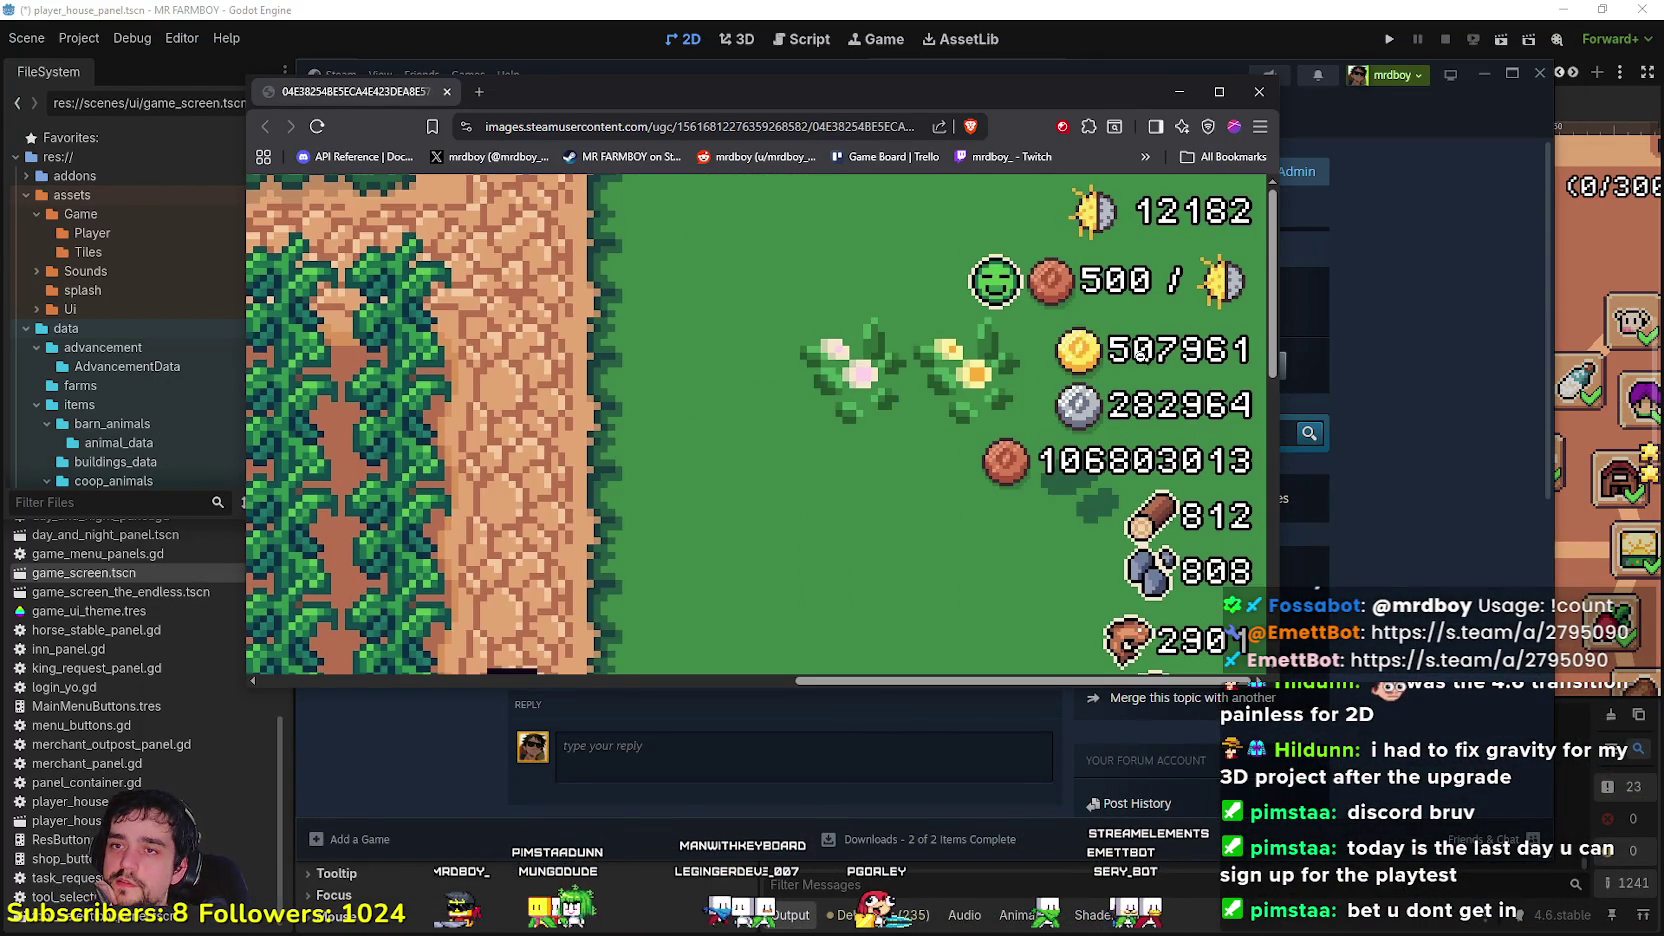
Step: Fit the farm screenshot in the browser, then shrink and move the window to reveal Steam
scroll(1194, 246, down, 5)
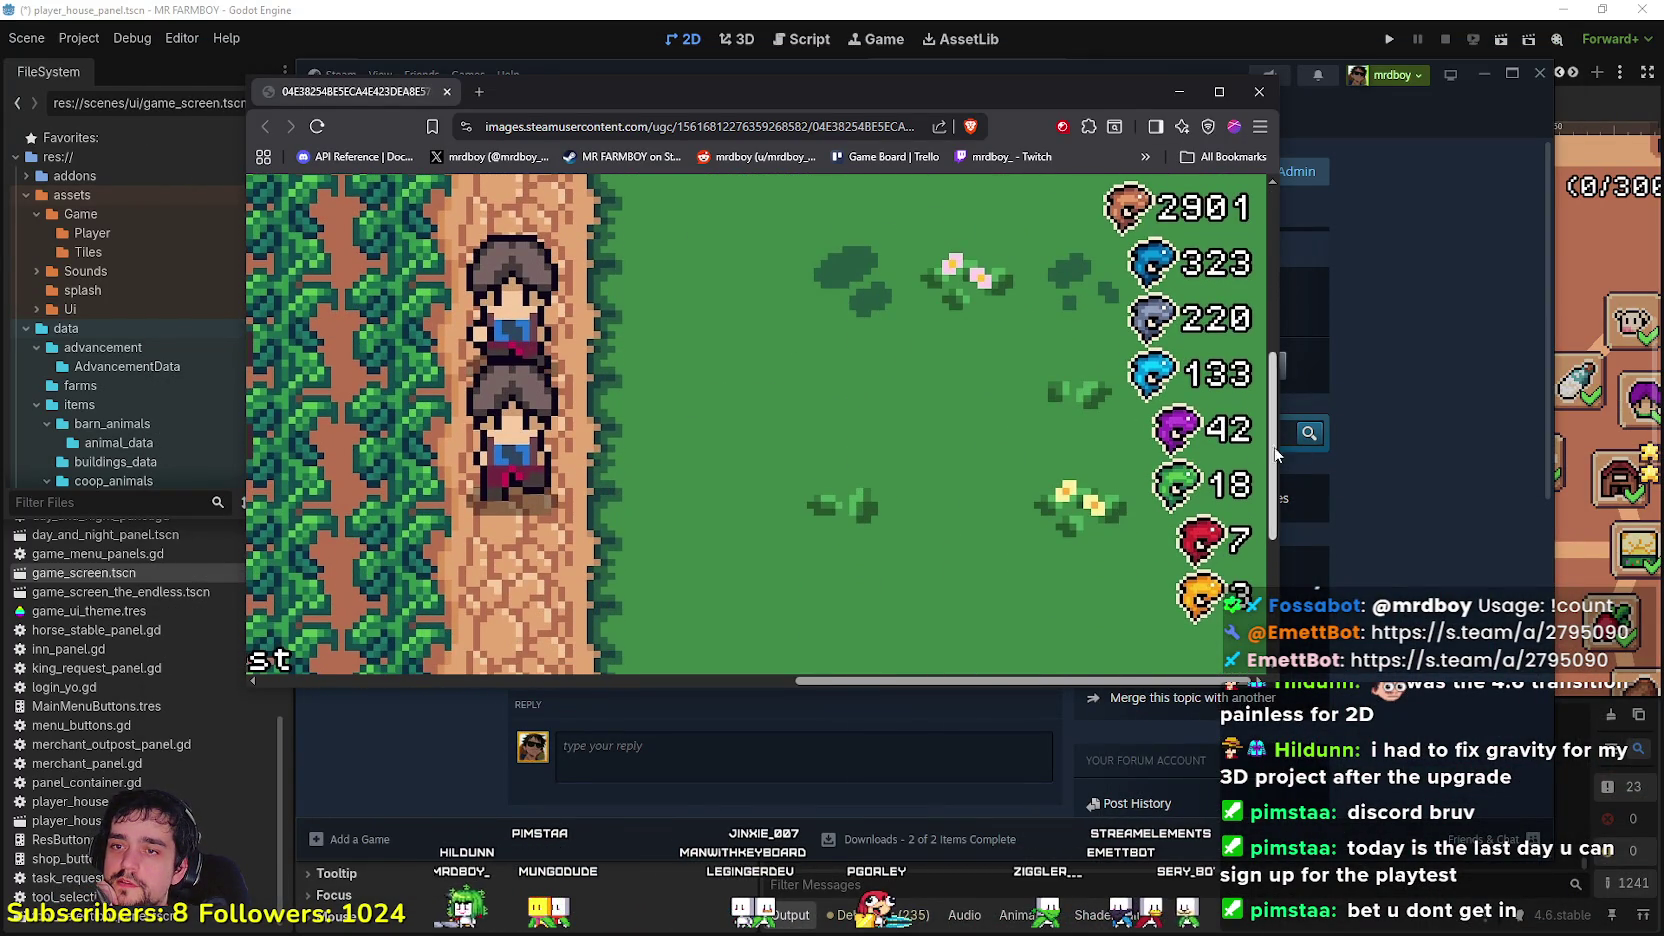
mouse_move(1278, 464)
mouse_down()
mouse_move(1273, 263)
mouse_move(1274, 544)
mouse_up()
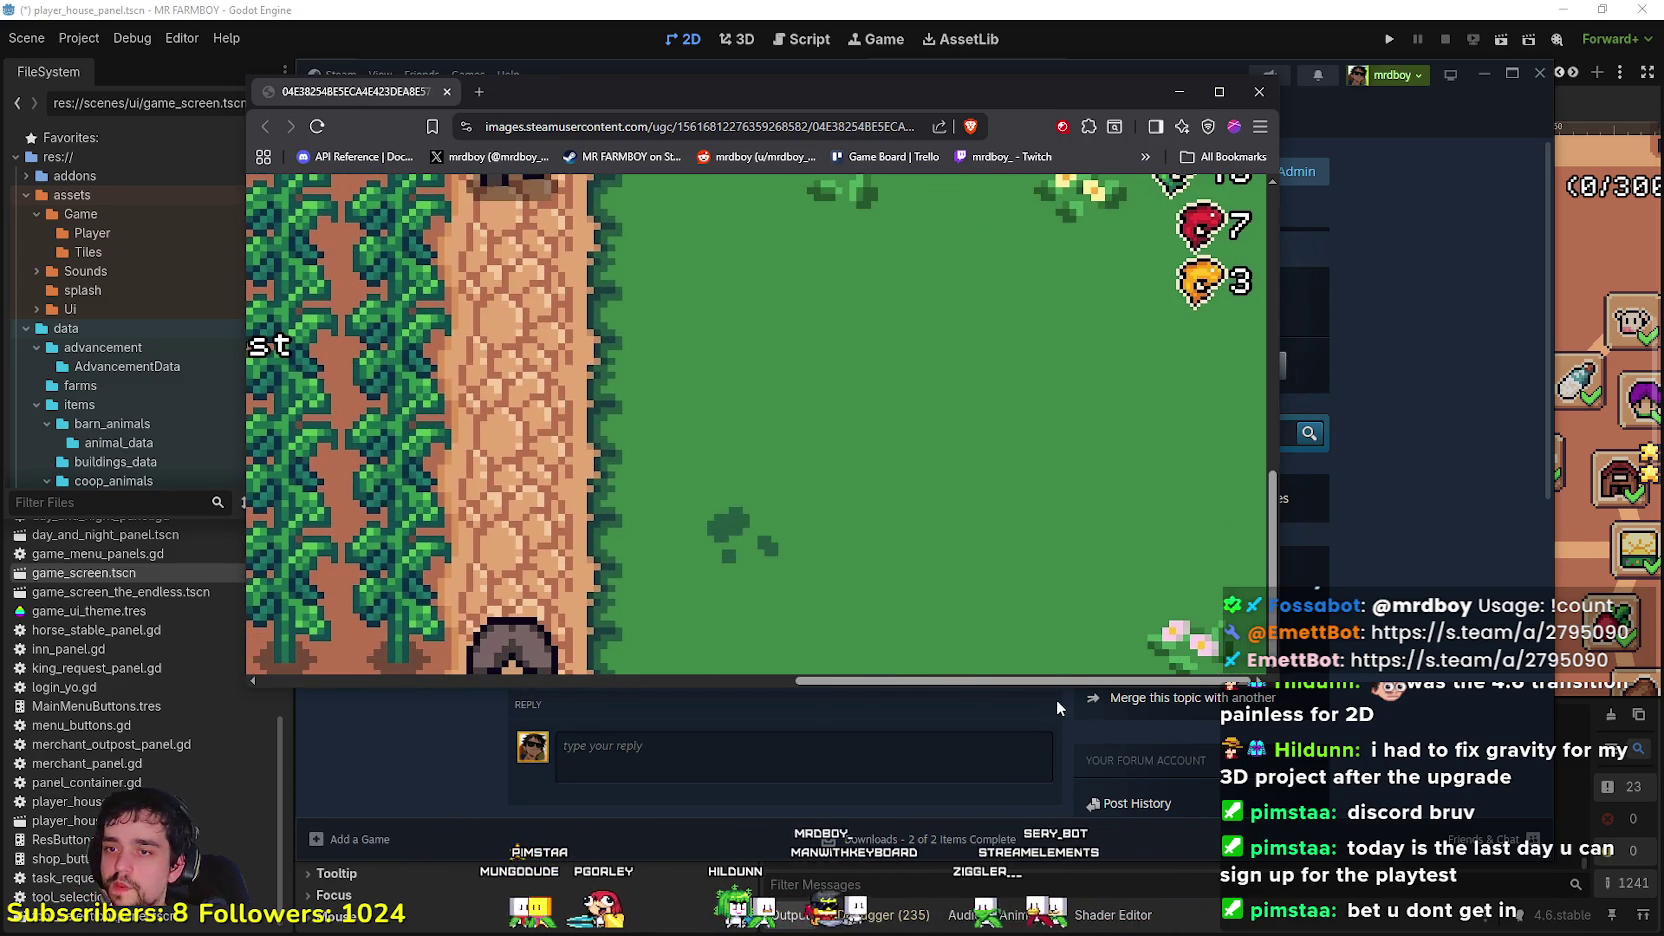
click(538, 254)
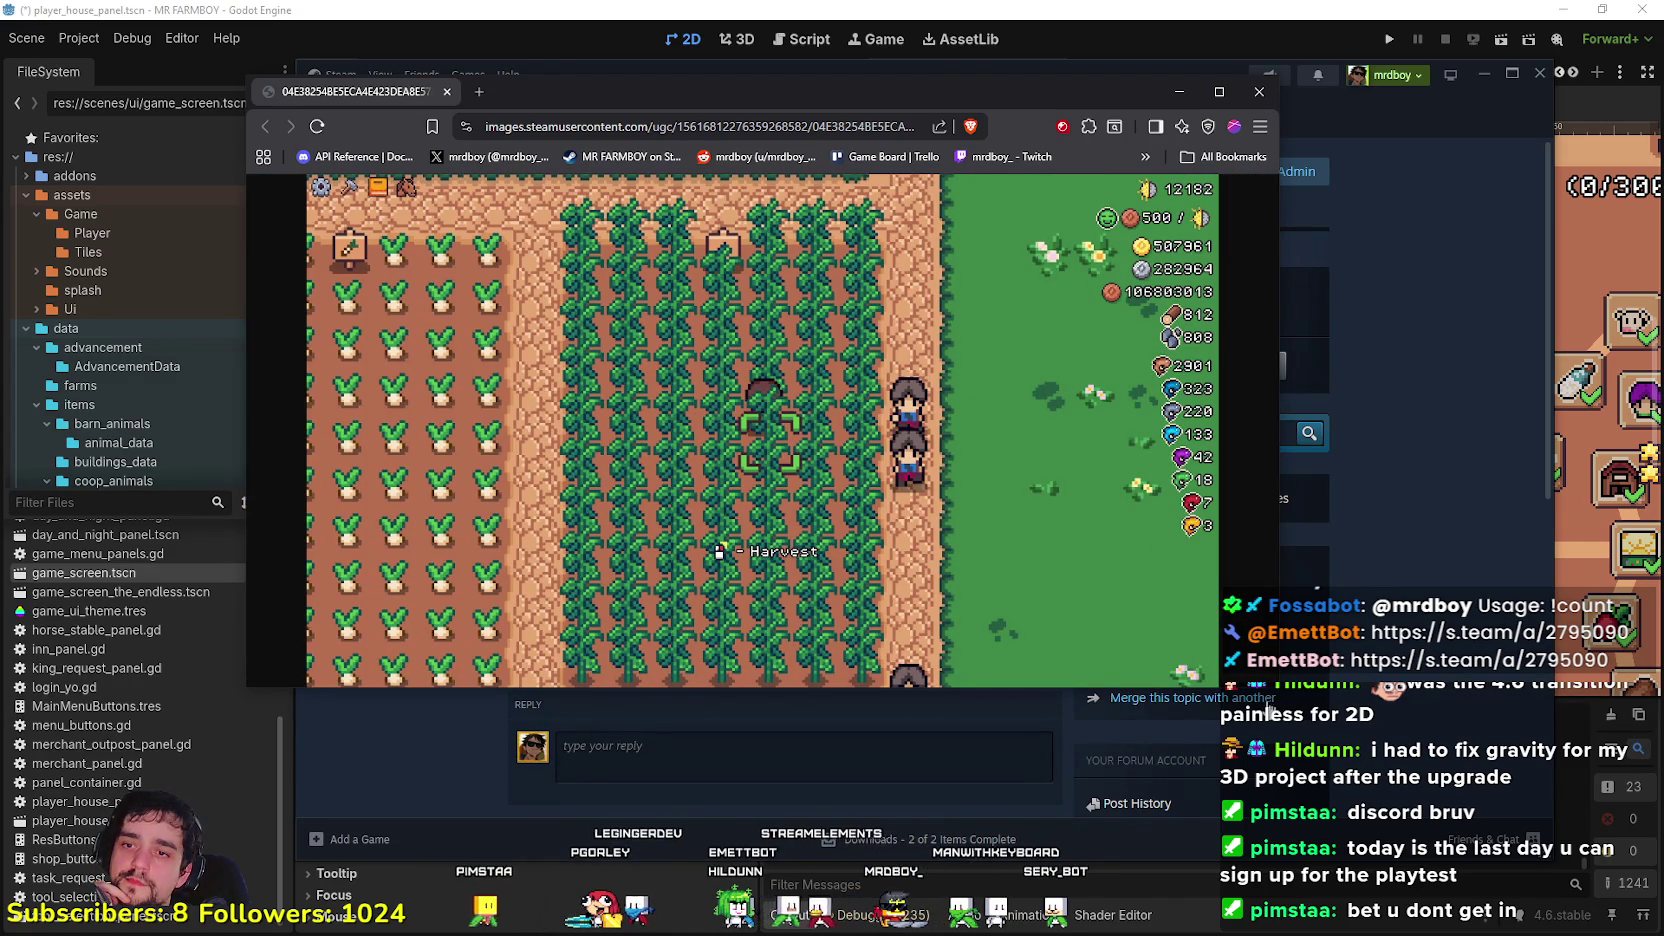
drag(1278, 690, 1023, 758)
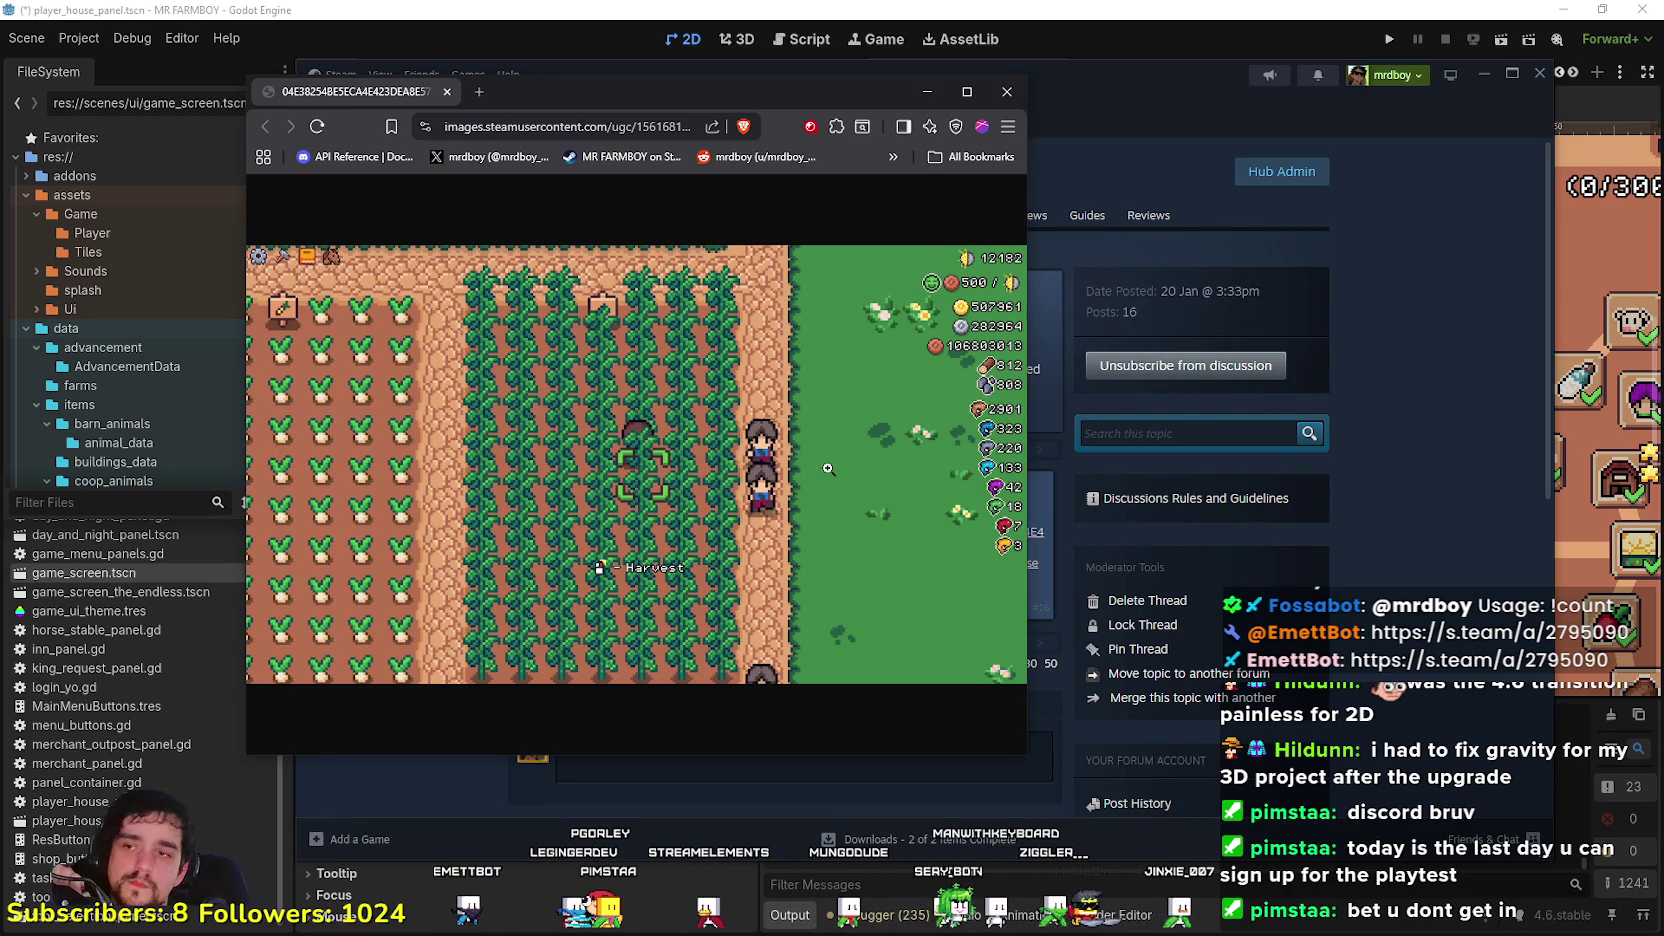
mouse_move(644, 90)
mouse_down()
mouse_move(924, 104)
mouse_move(800, 51)
mouse_up()
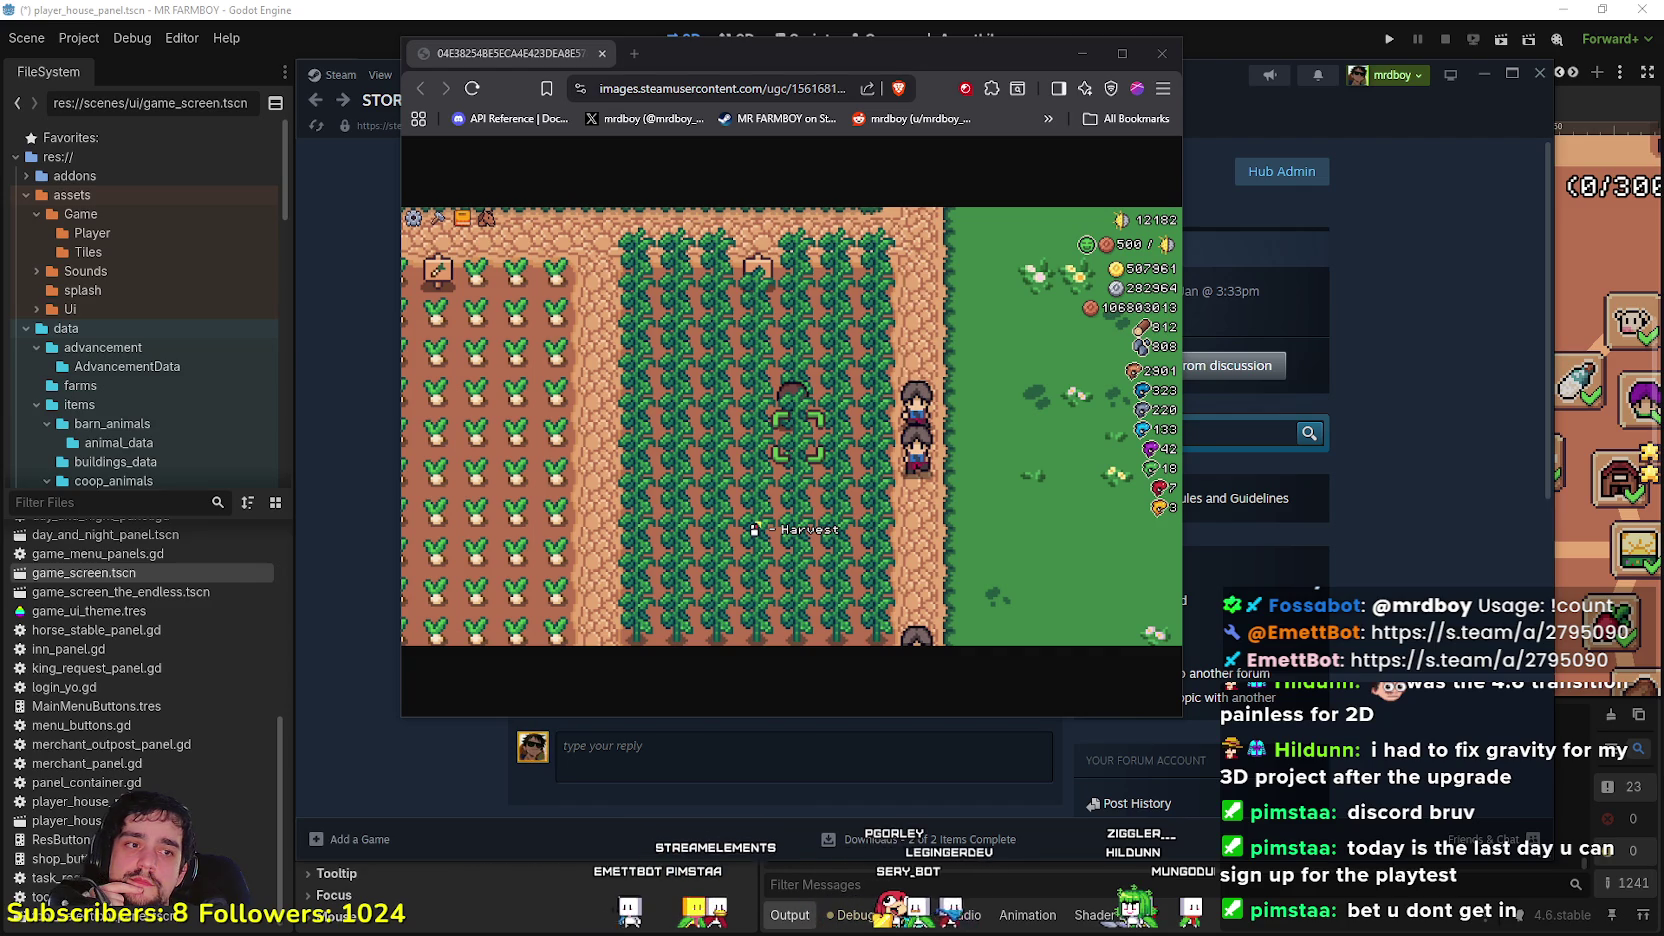
Step: View the farm screenshot at full size, then return to the Steam discussion thread
click(866, 459)
click(878, 447)
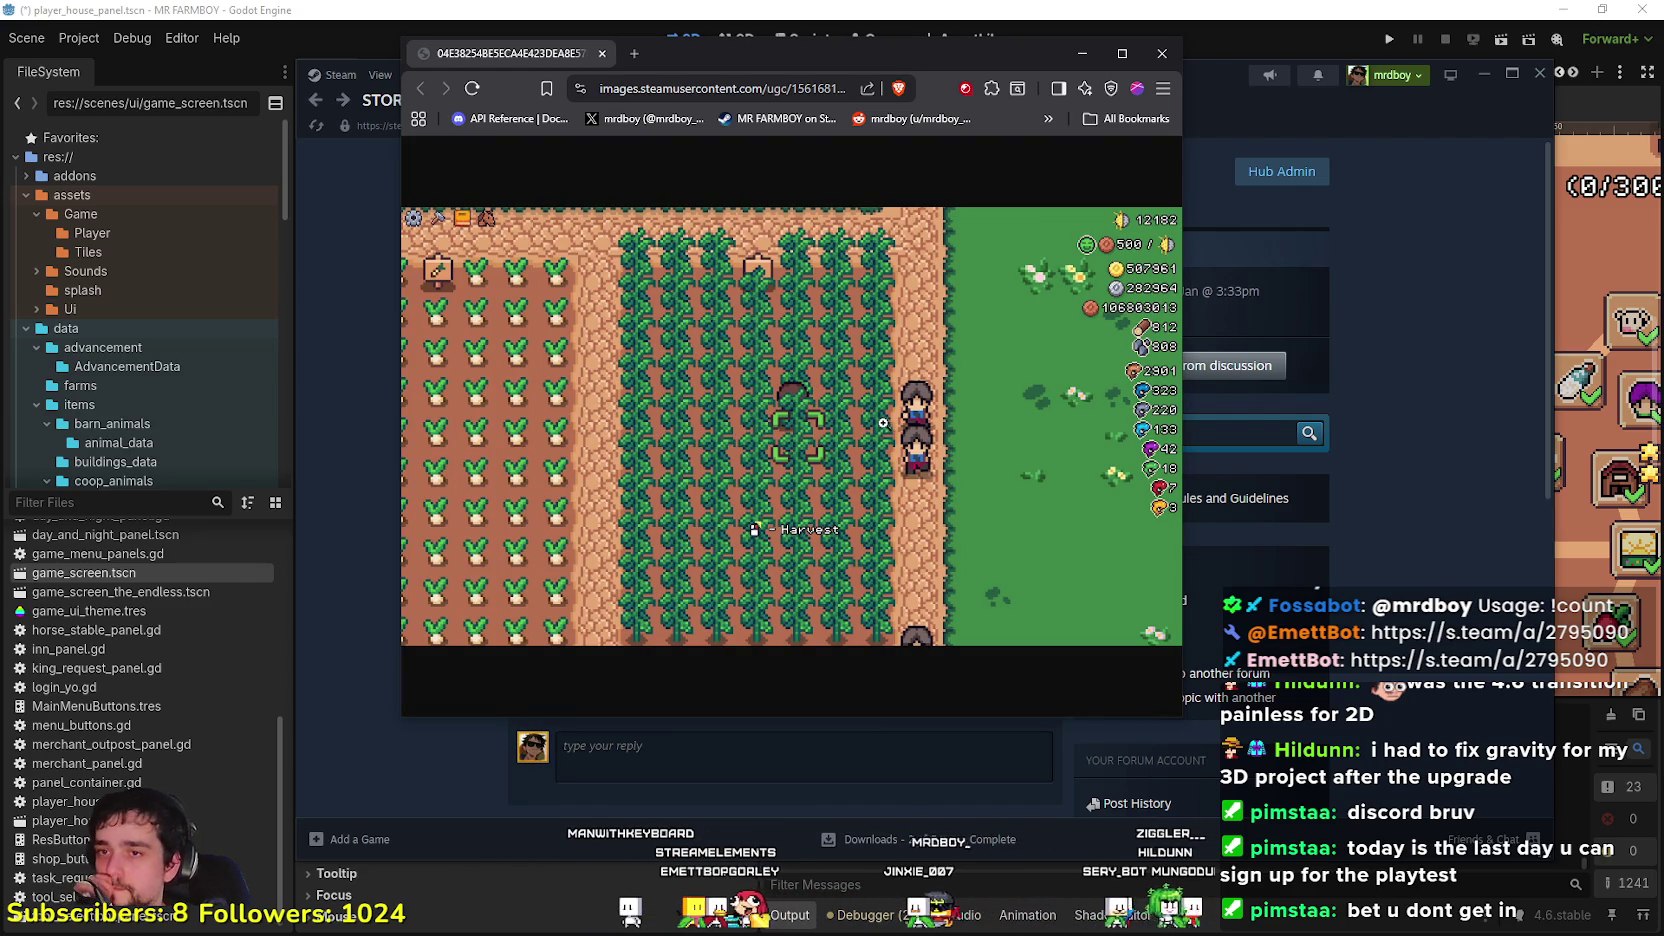
click(1160, 446)
scroll(1118, 527, down, 3)
key(alt+Tab)
scroll(1050, 440, down, 4)
scroll(1050, 440, up, 2)
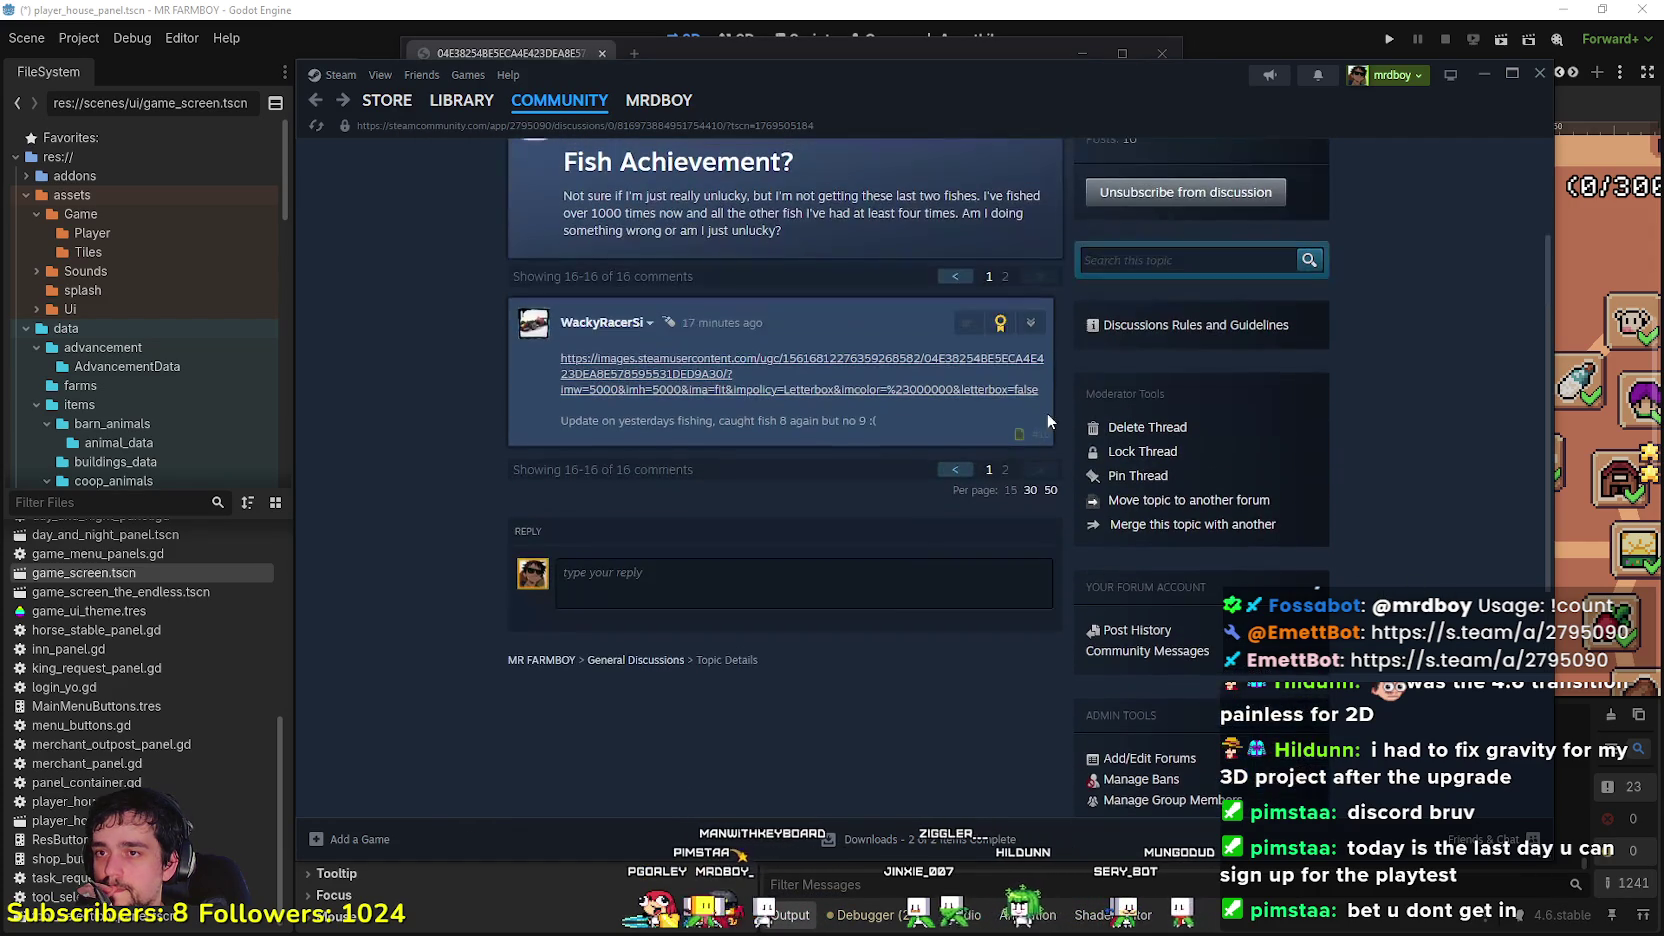
Step: Reread the thread's first comment page, go to page two, then open File Explorer
click(955, 276)
scroll(935, 438, down, 5)
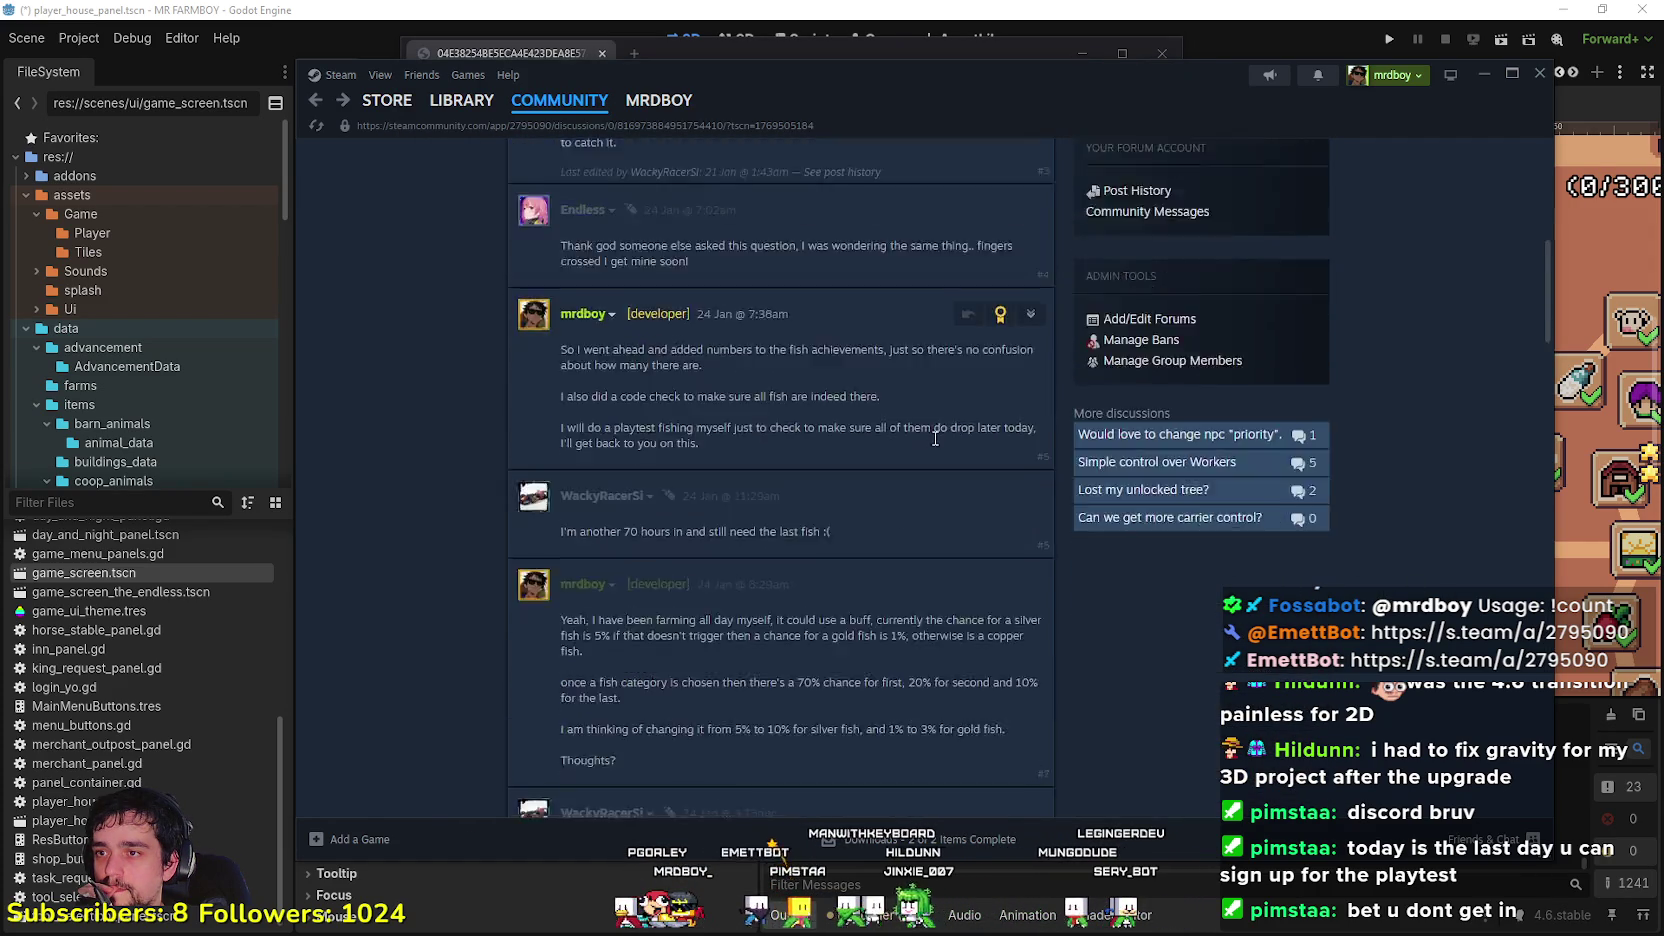
scroll(935, 438, down, 15)
scroll(949, 421, down, 6)
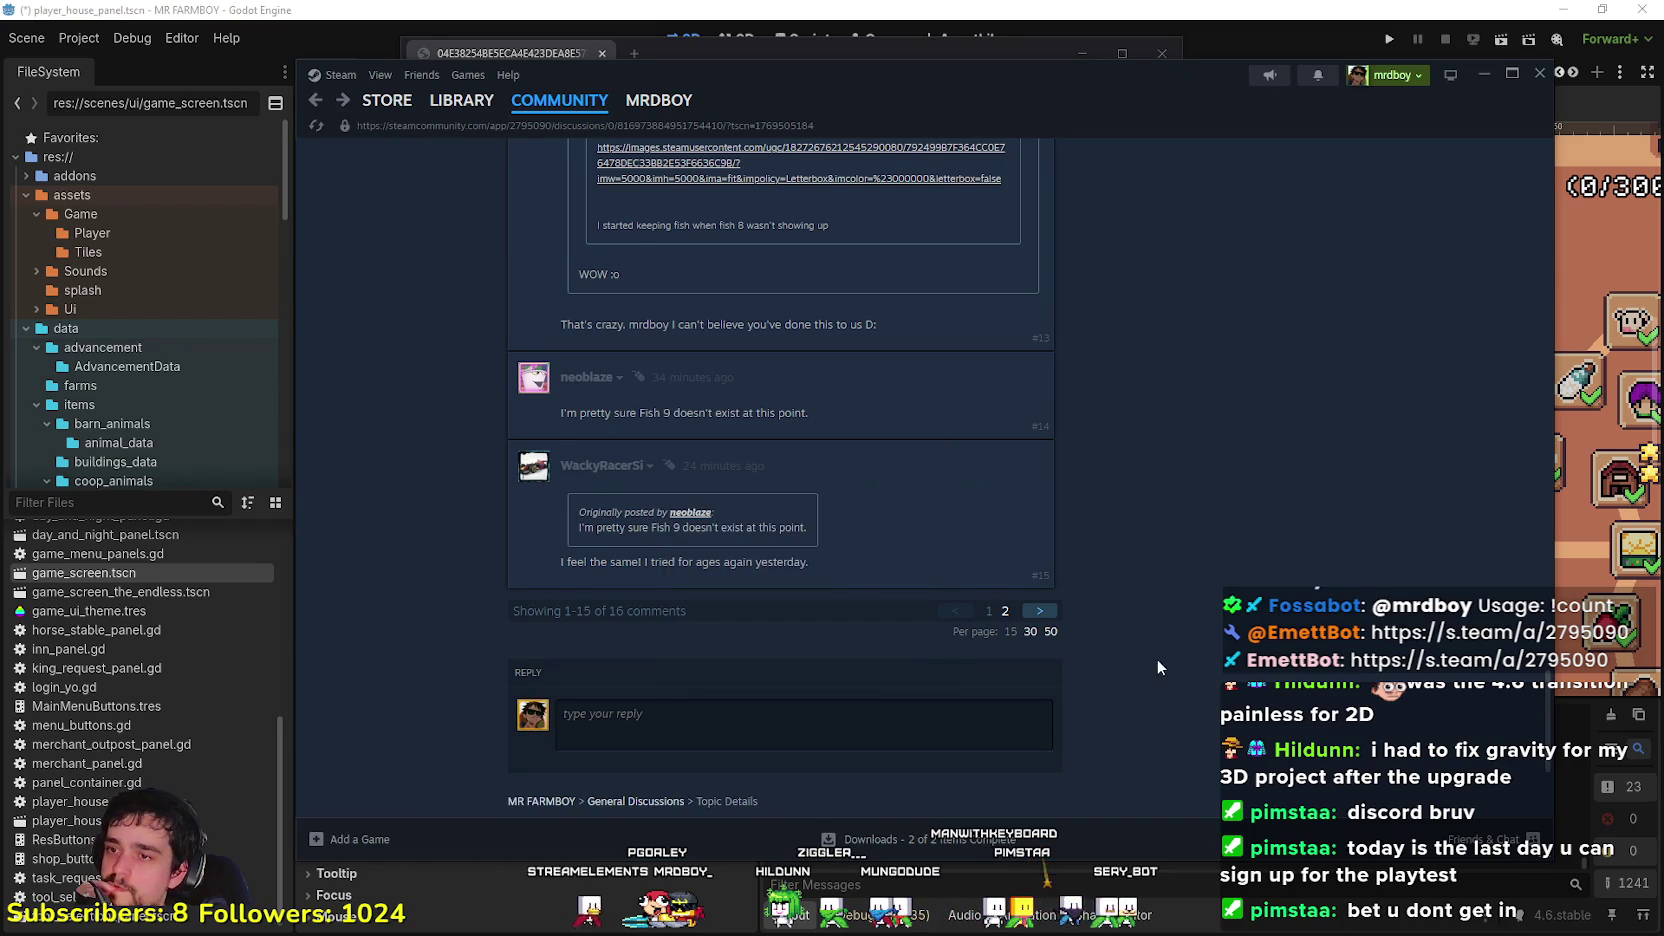
click(1054, 616)
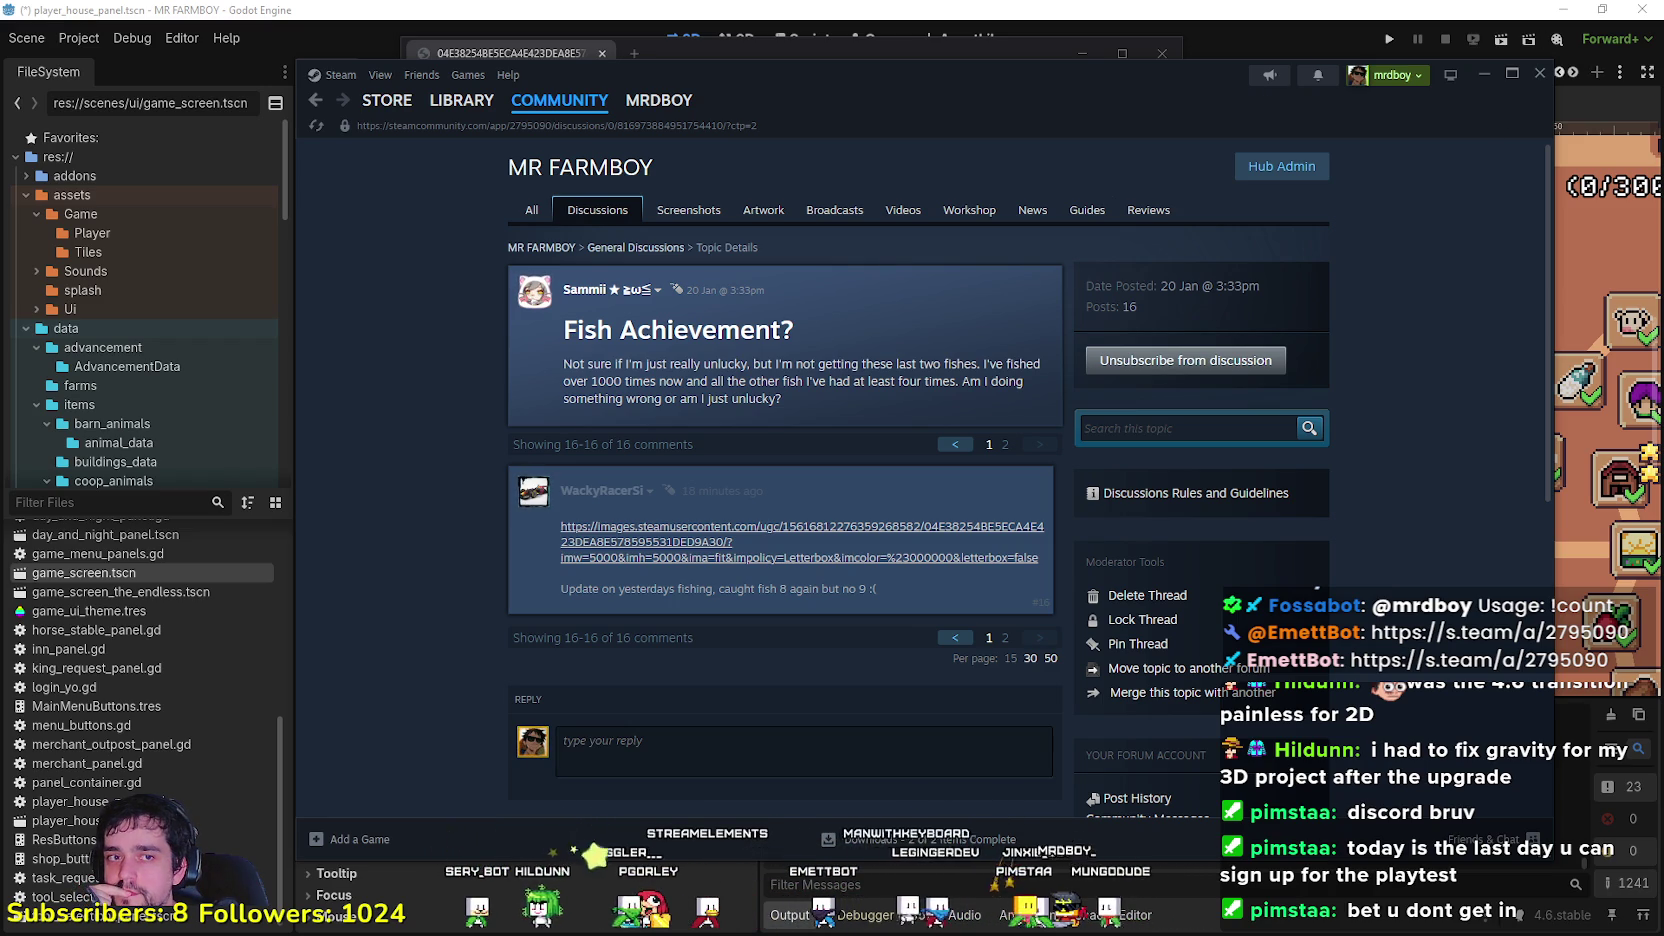
key(super+e)
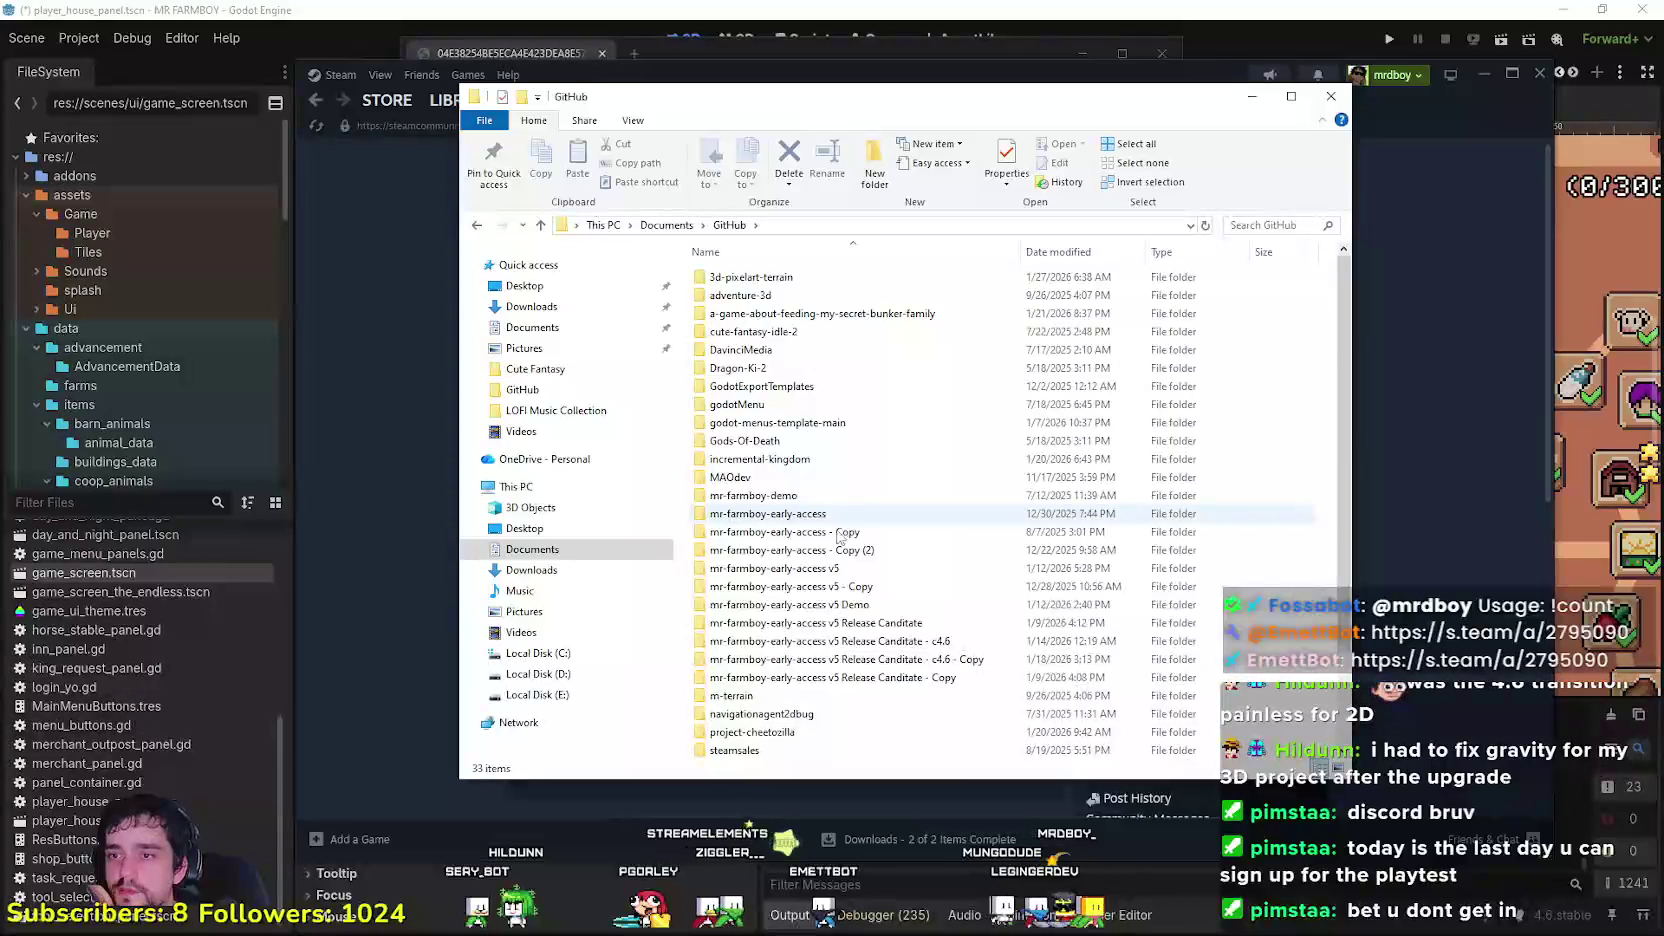
Step: Select the mr-farmboy-early-access v5 folder, minimize Explorer, Steam and Godot, and close the browser
click(935, 680)
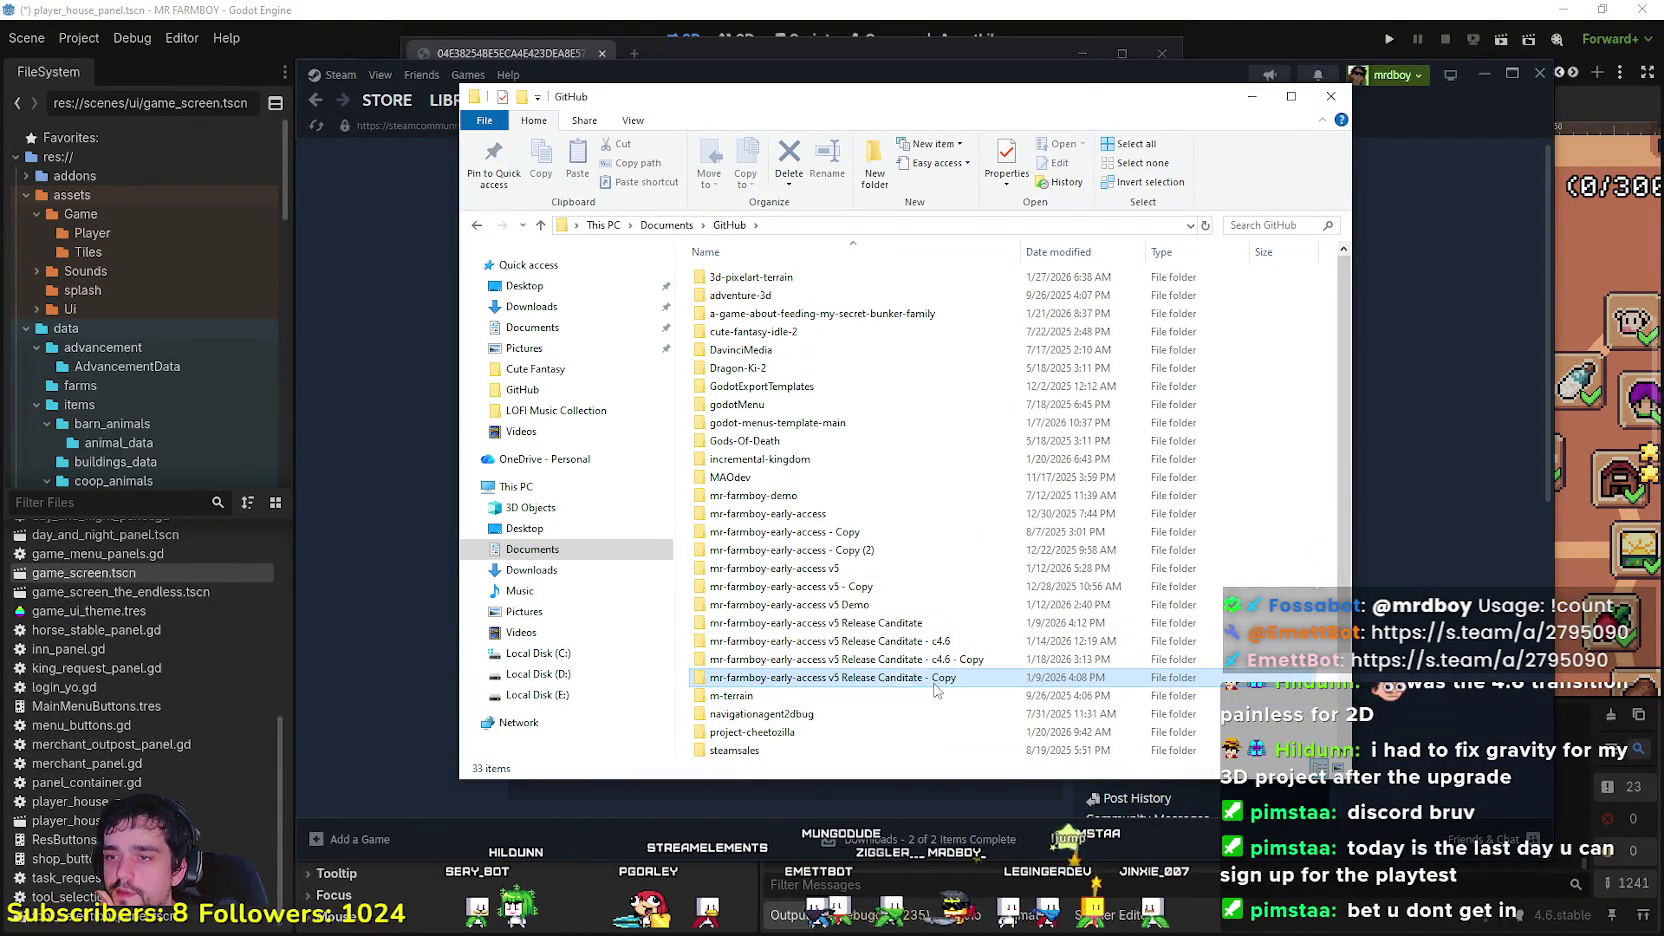
click(868, 568)
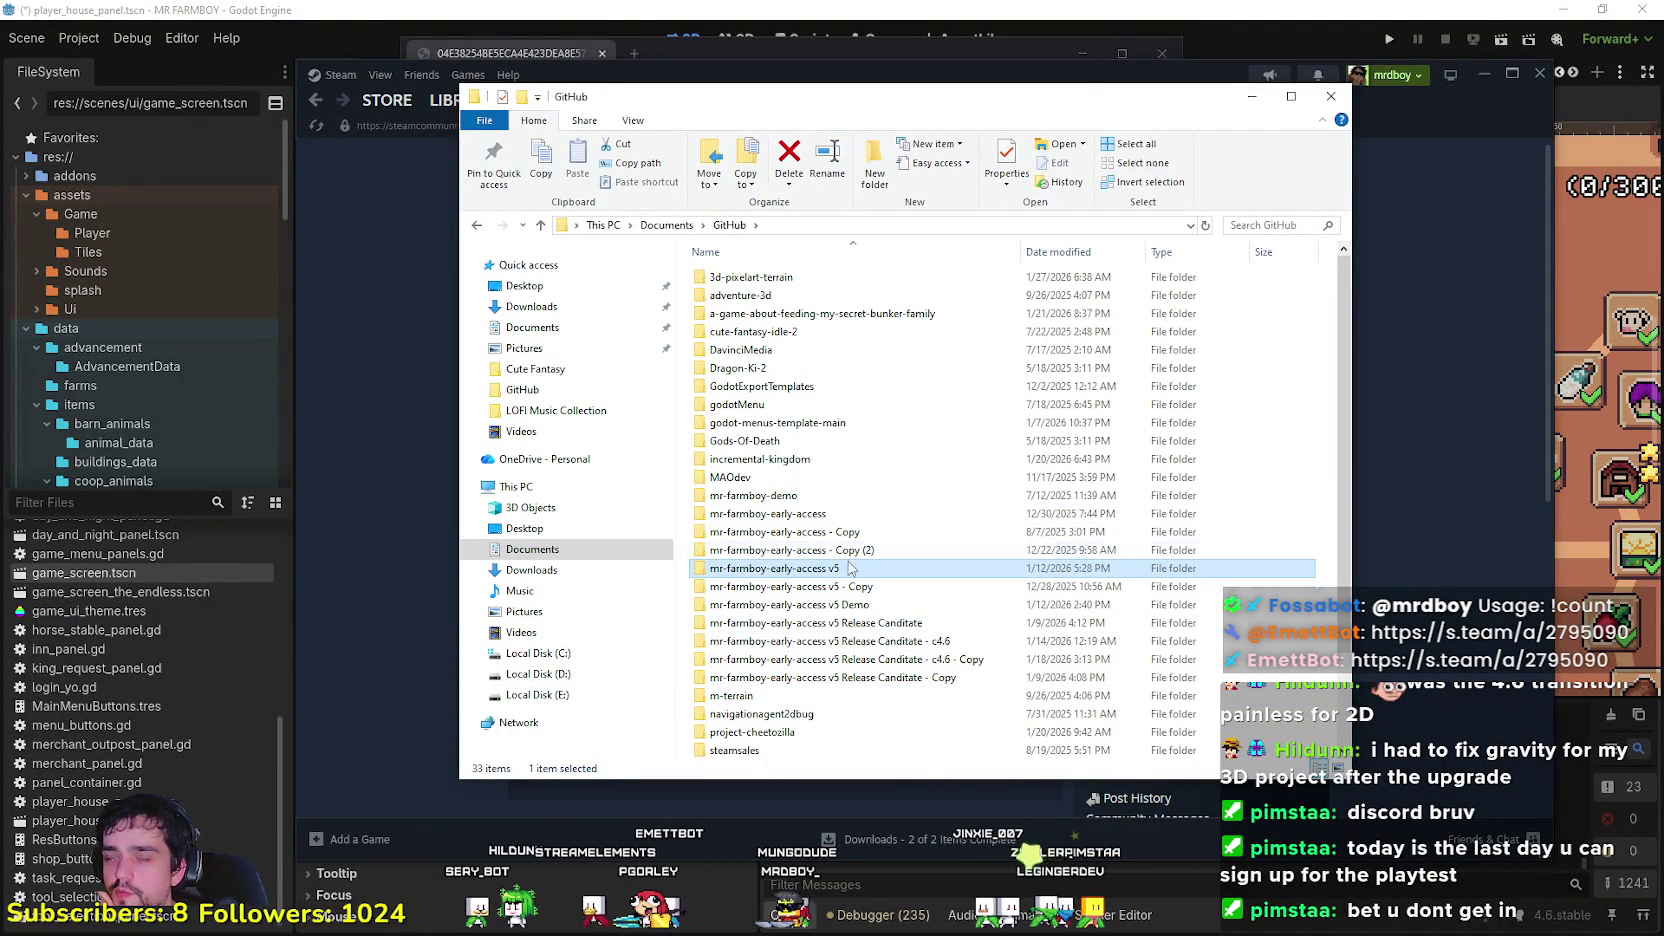
click(1251, 96)
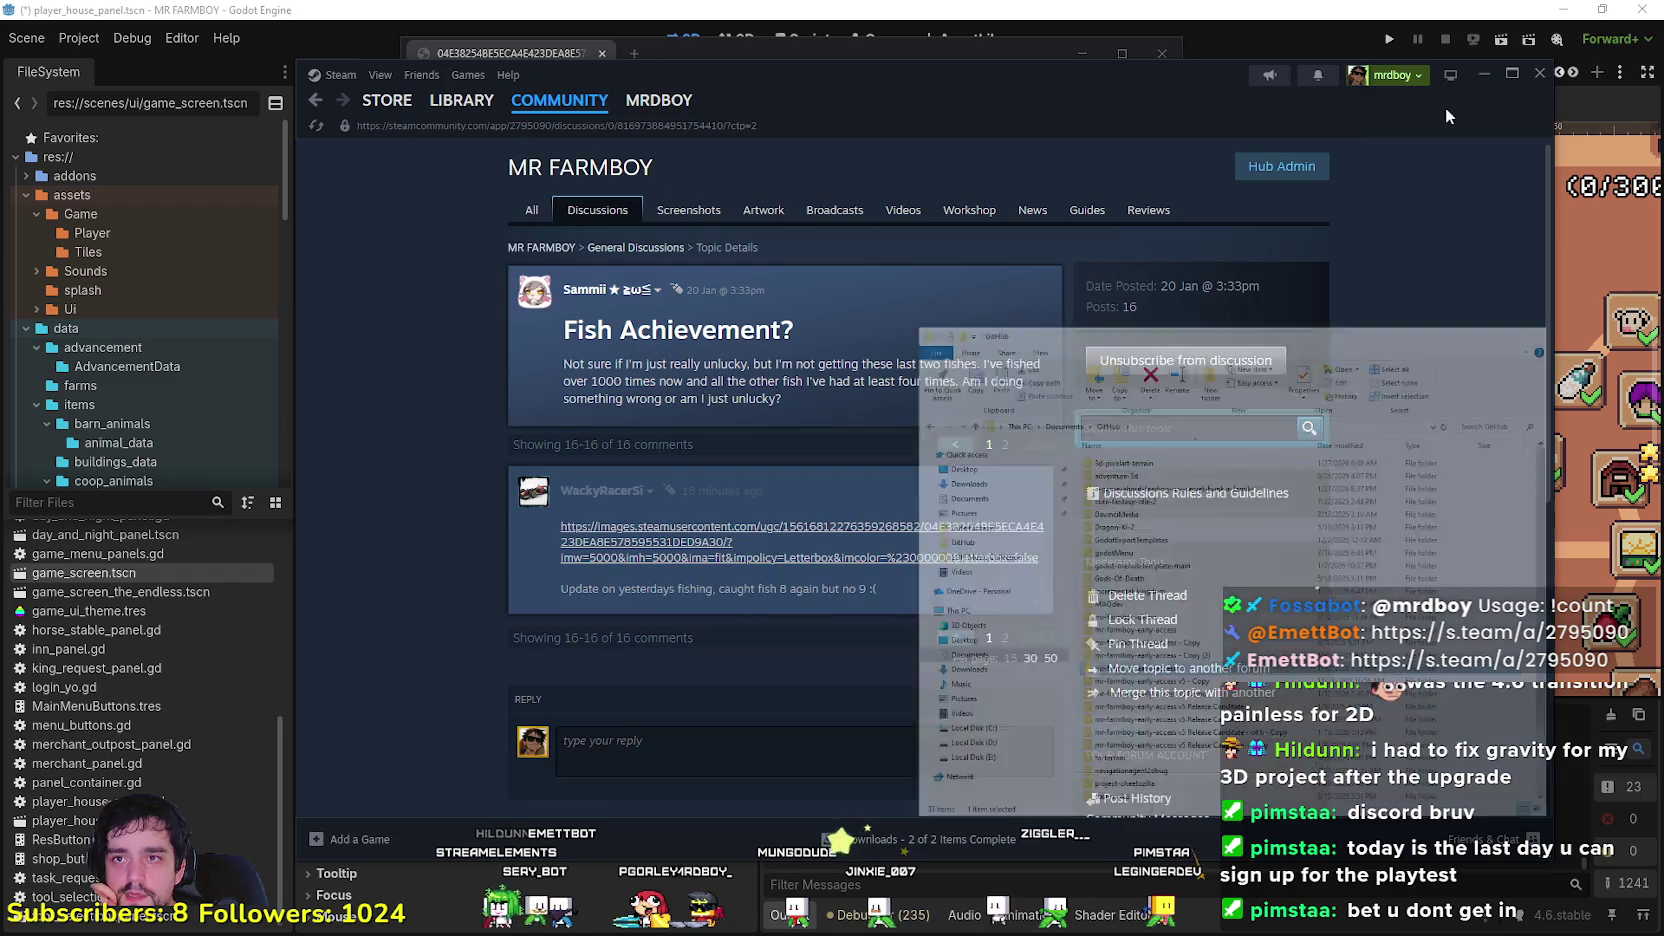
click(1487, 73)
click(1563, 9)
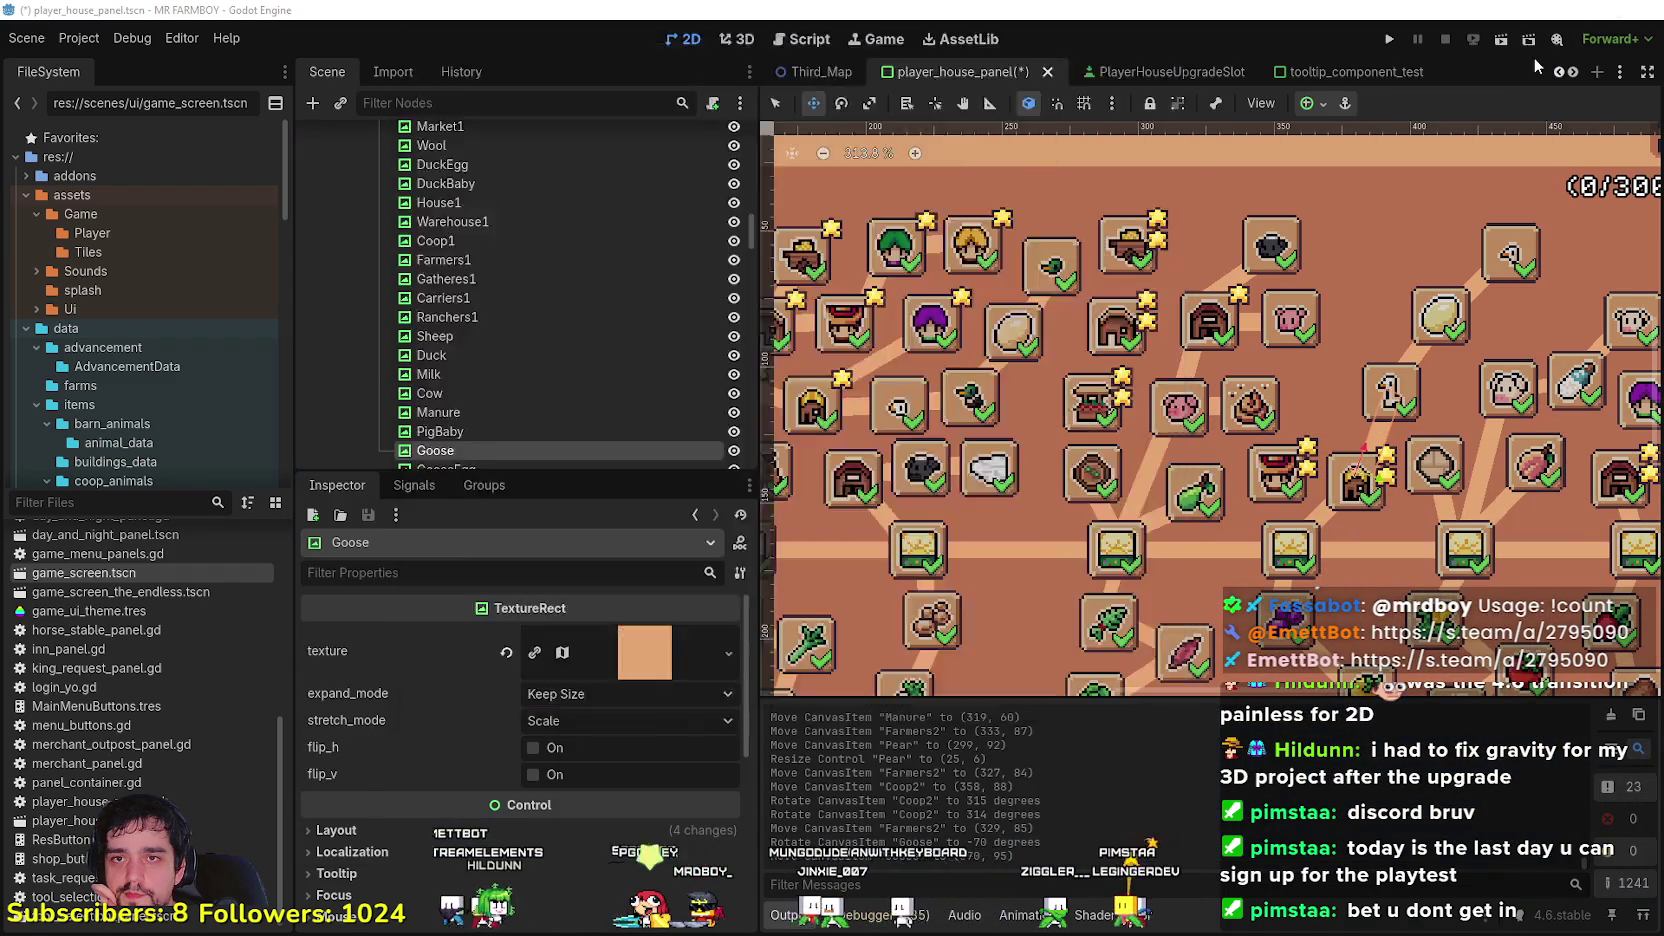
click(1162, 53)
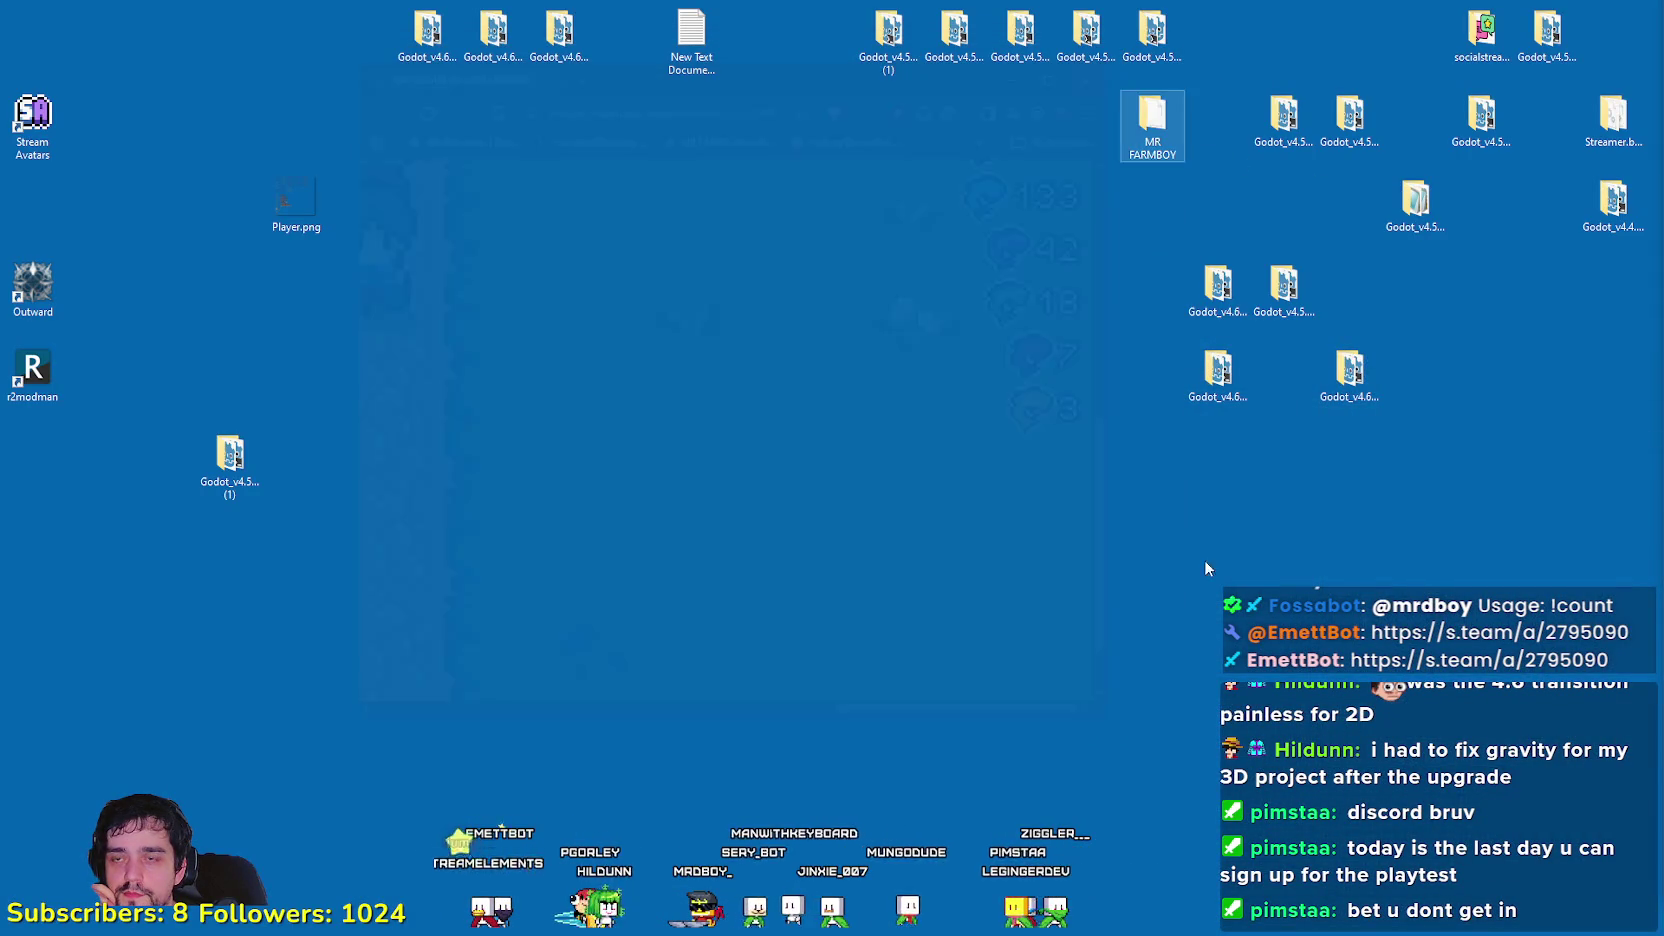
Step: Open and refresh the Godot 4.5.1 desktop folder, then bring Steam back in front
click(1218, 372)
click(1272, 318)
double_click(1292, 335)
right_click(828, 357)
click(868, 424)
click(828, 306)
click(930, 505)
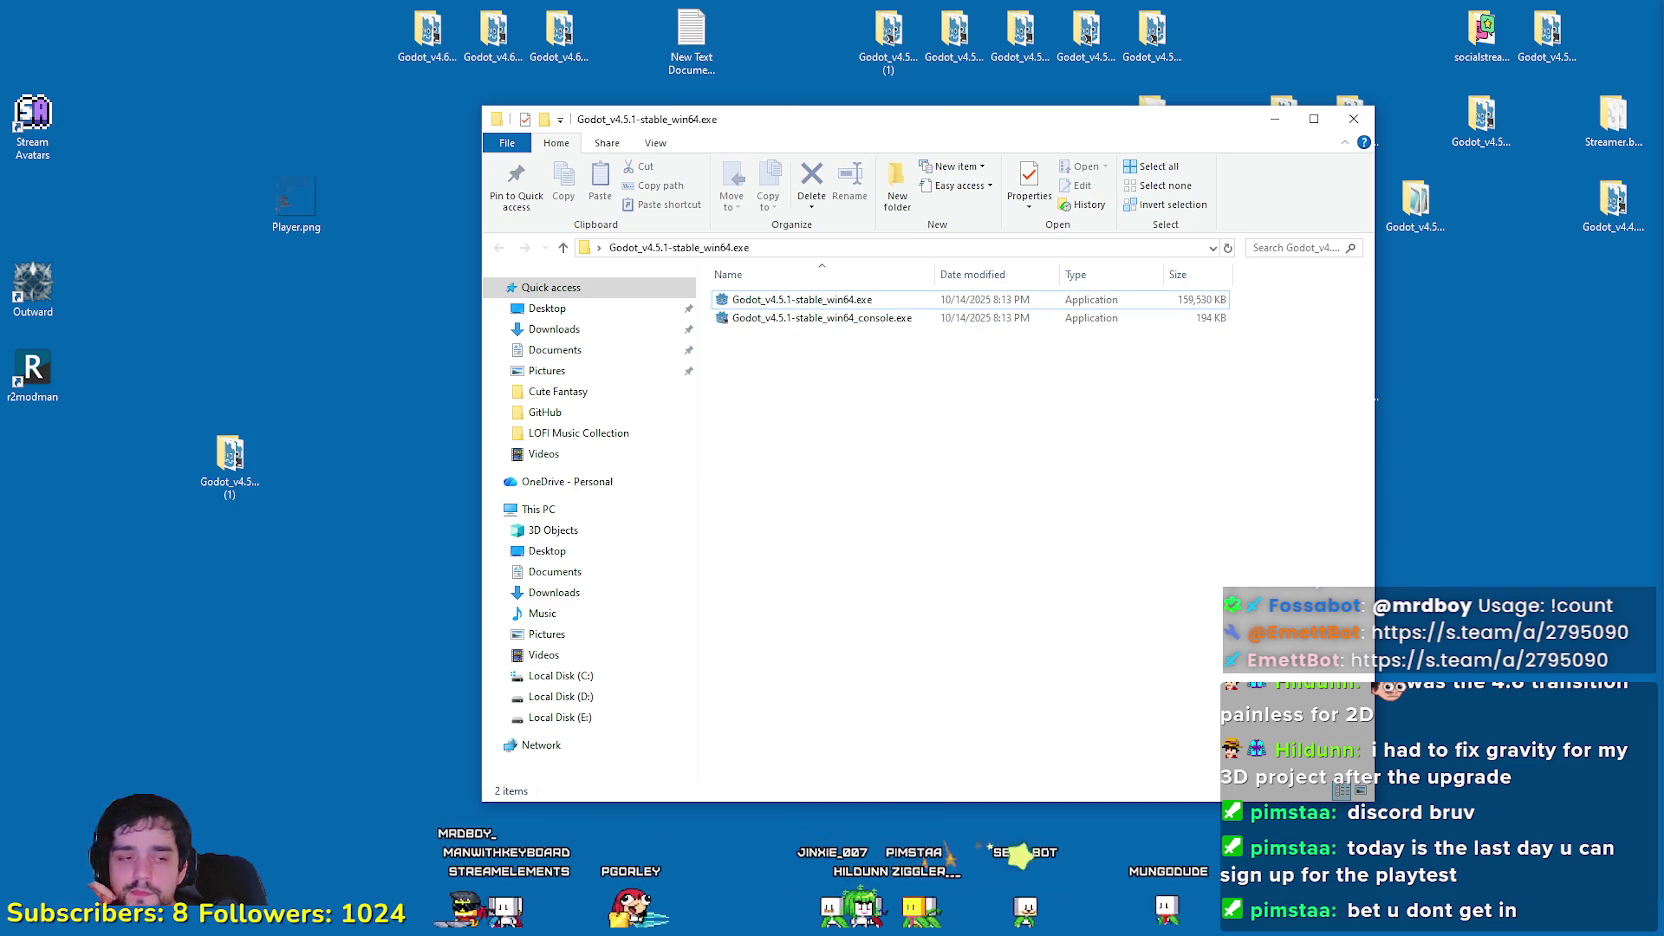
key(alt+Tab)
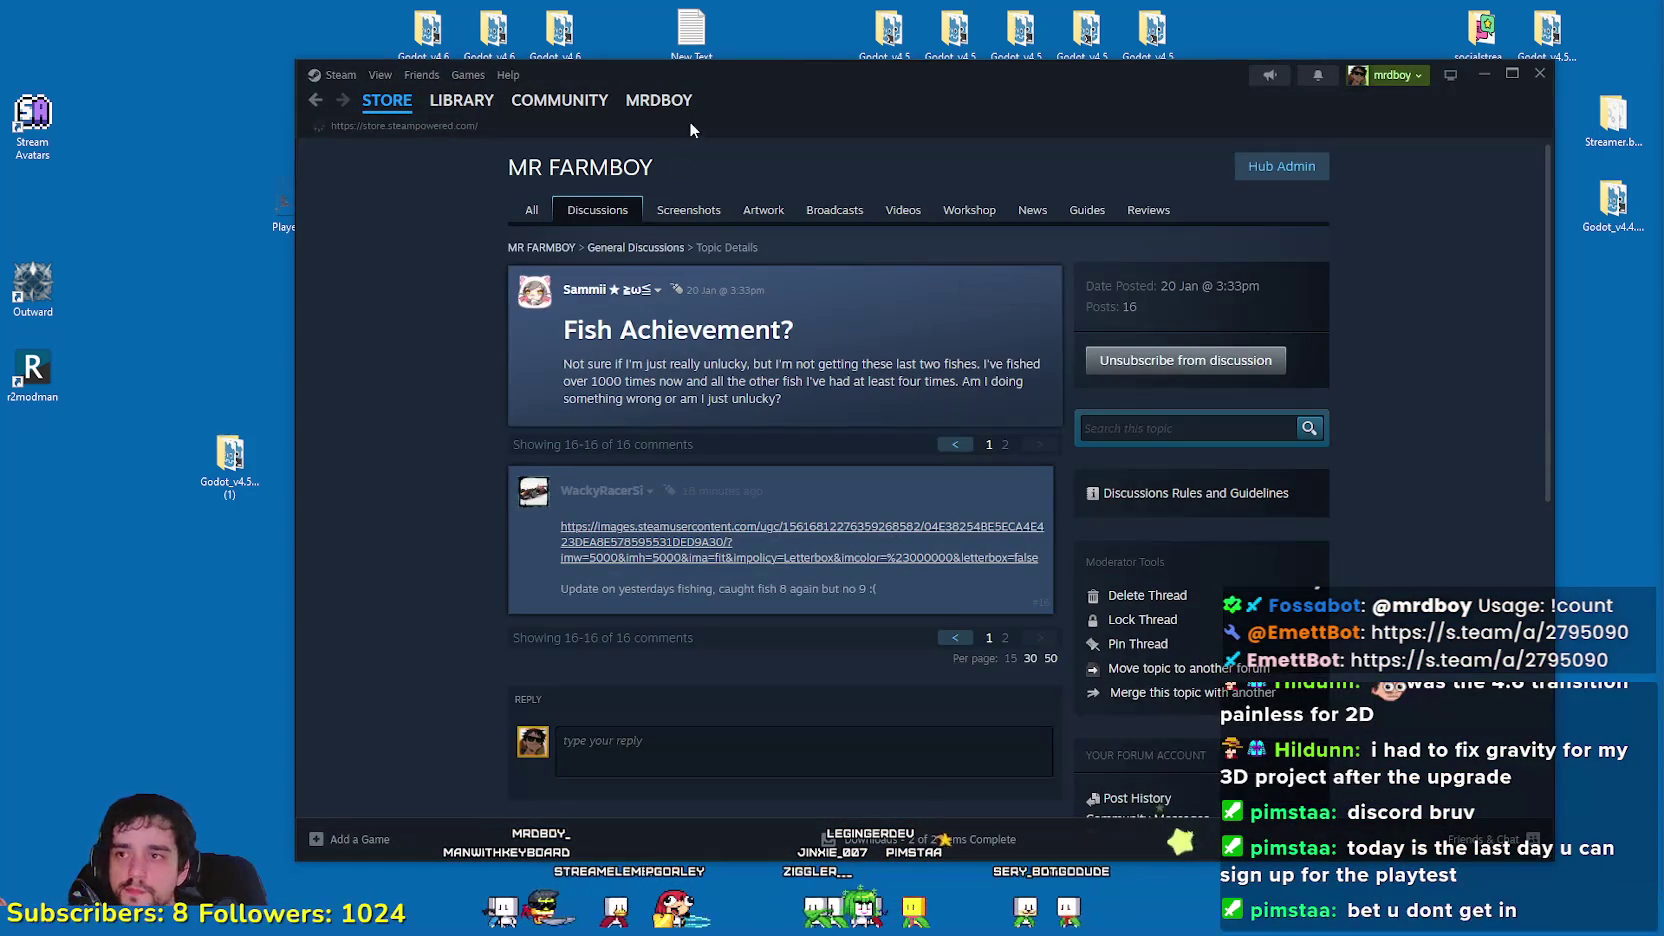
Step: Open MR FARMBOY's properties from the Library and check its automatic update setting
click(462, 100)
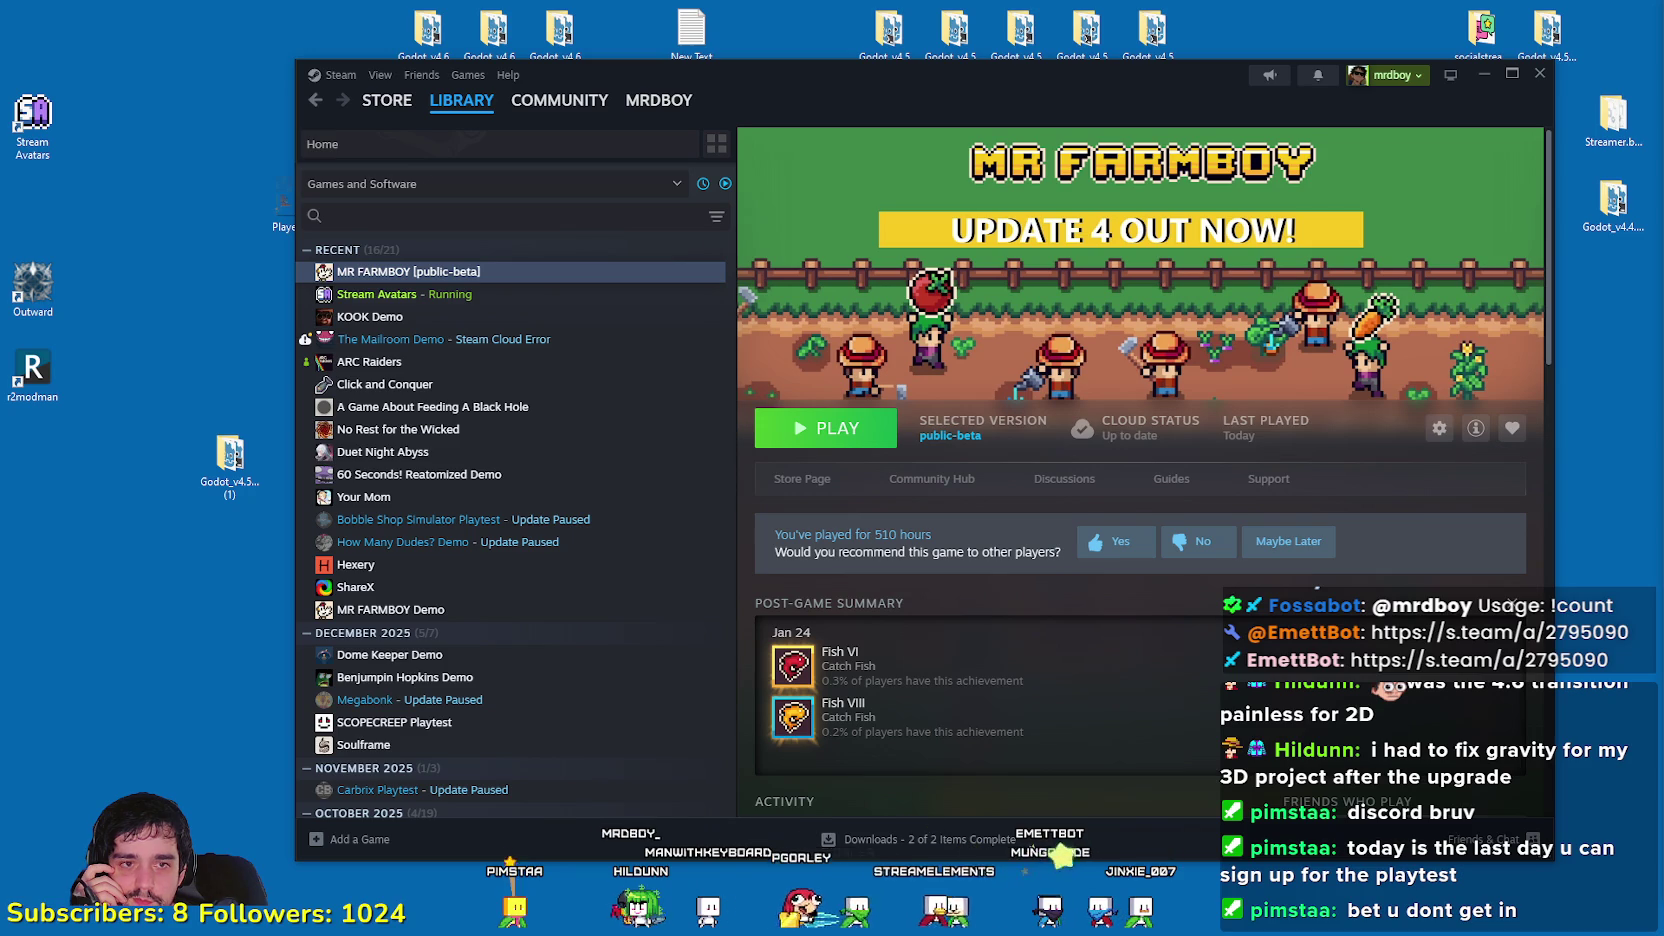
right_click(551, 280)
mouse_move(600, 377)
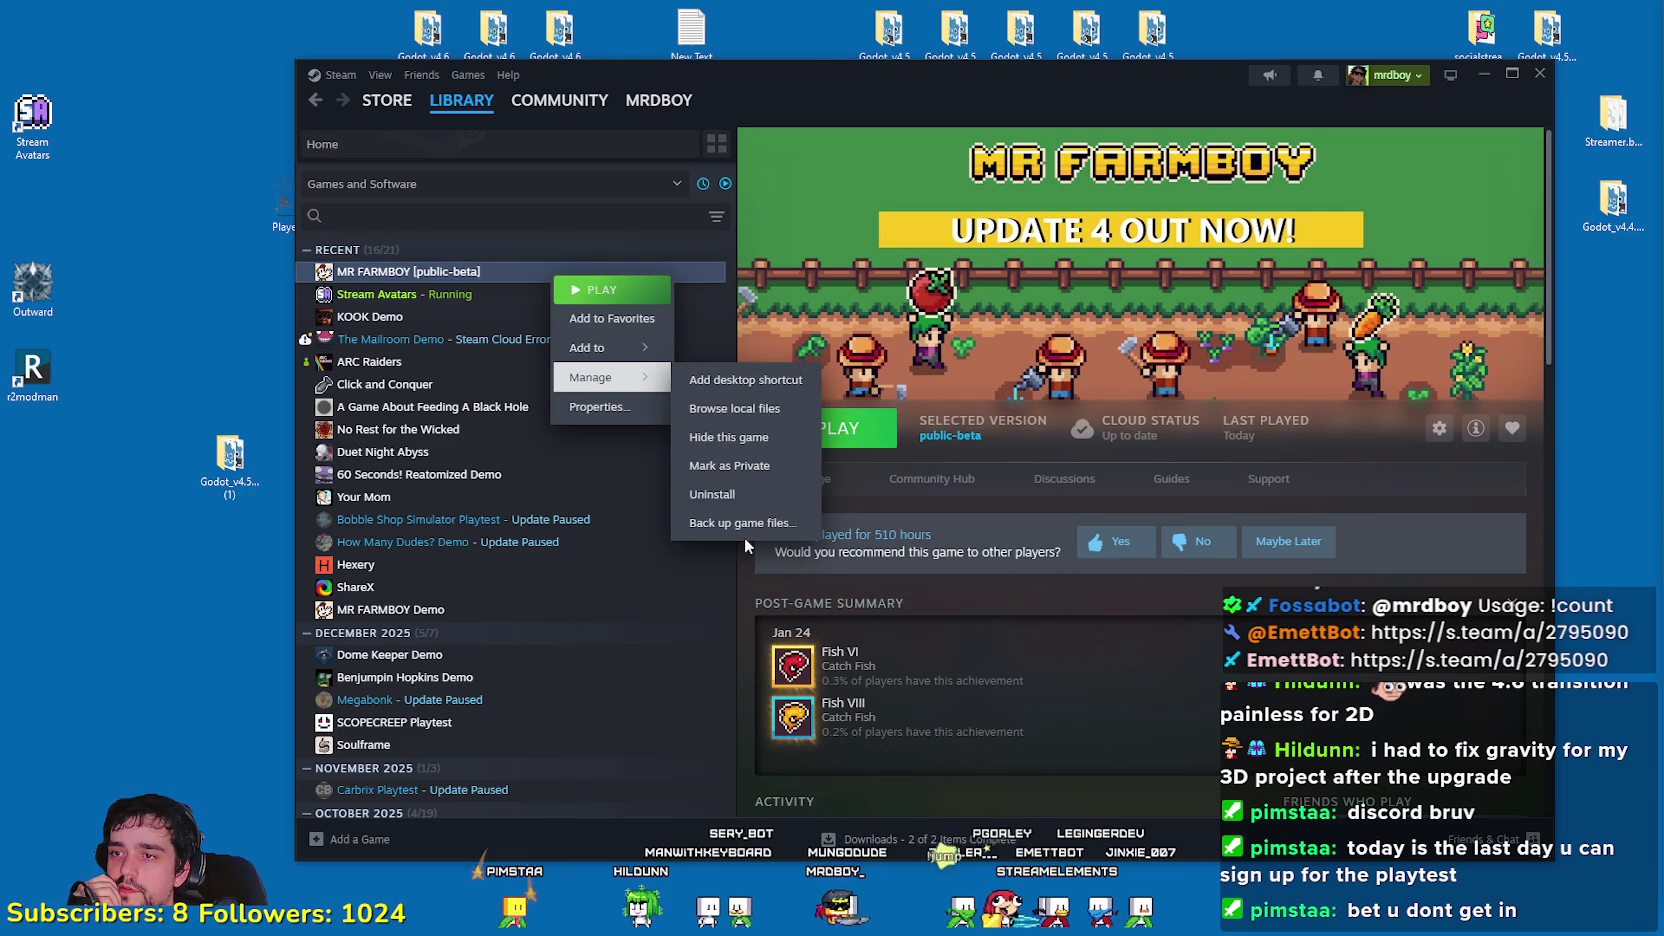
click(600, 410)
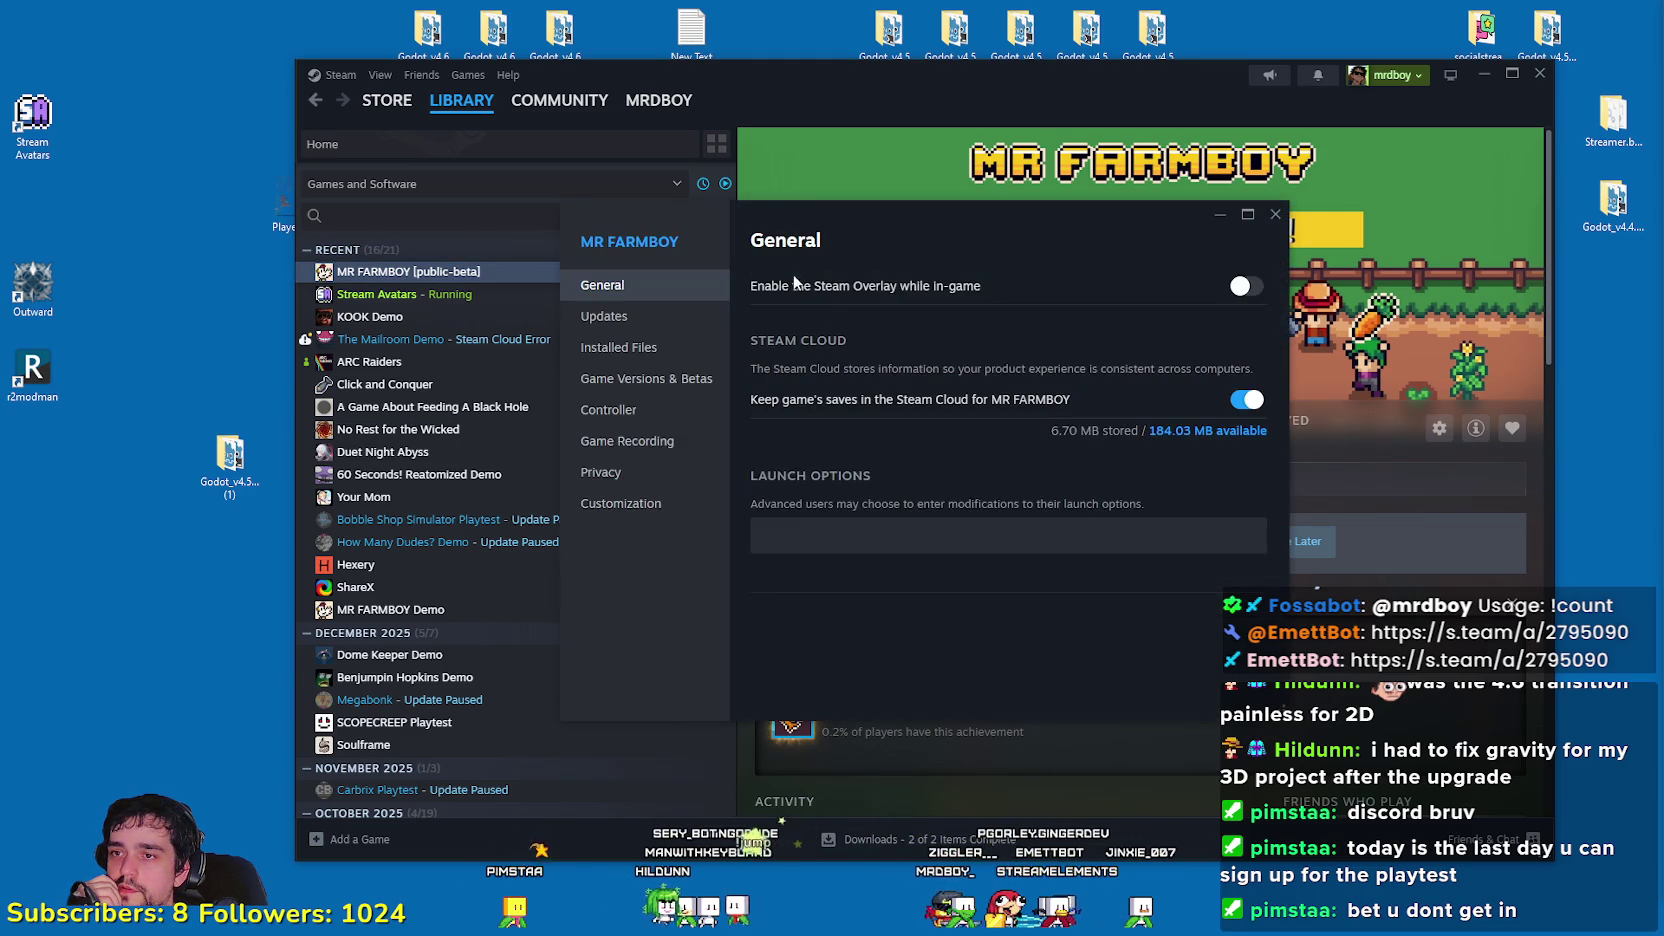
click(604, 316)
click(1113, 315)
click(1113, 315)
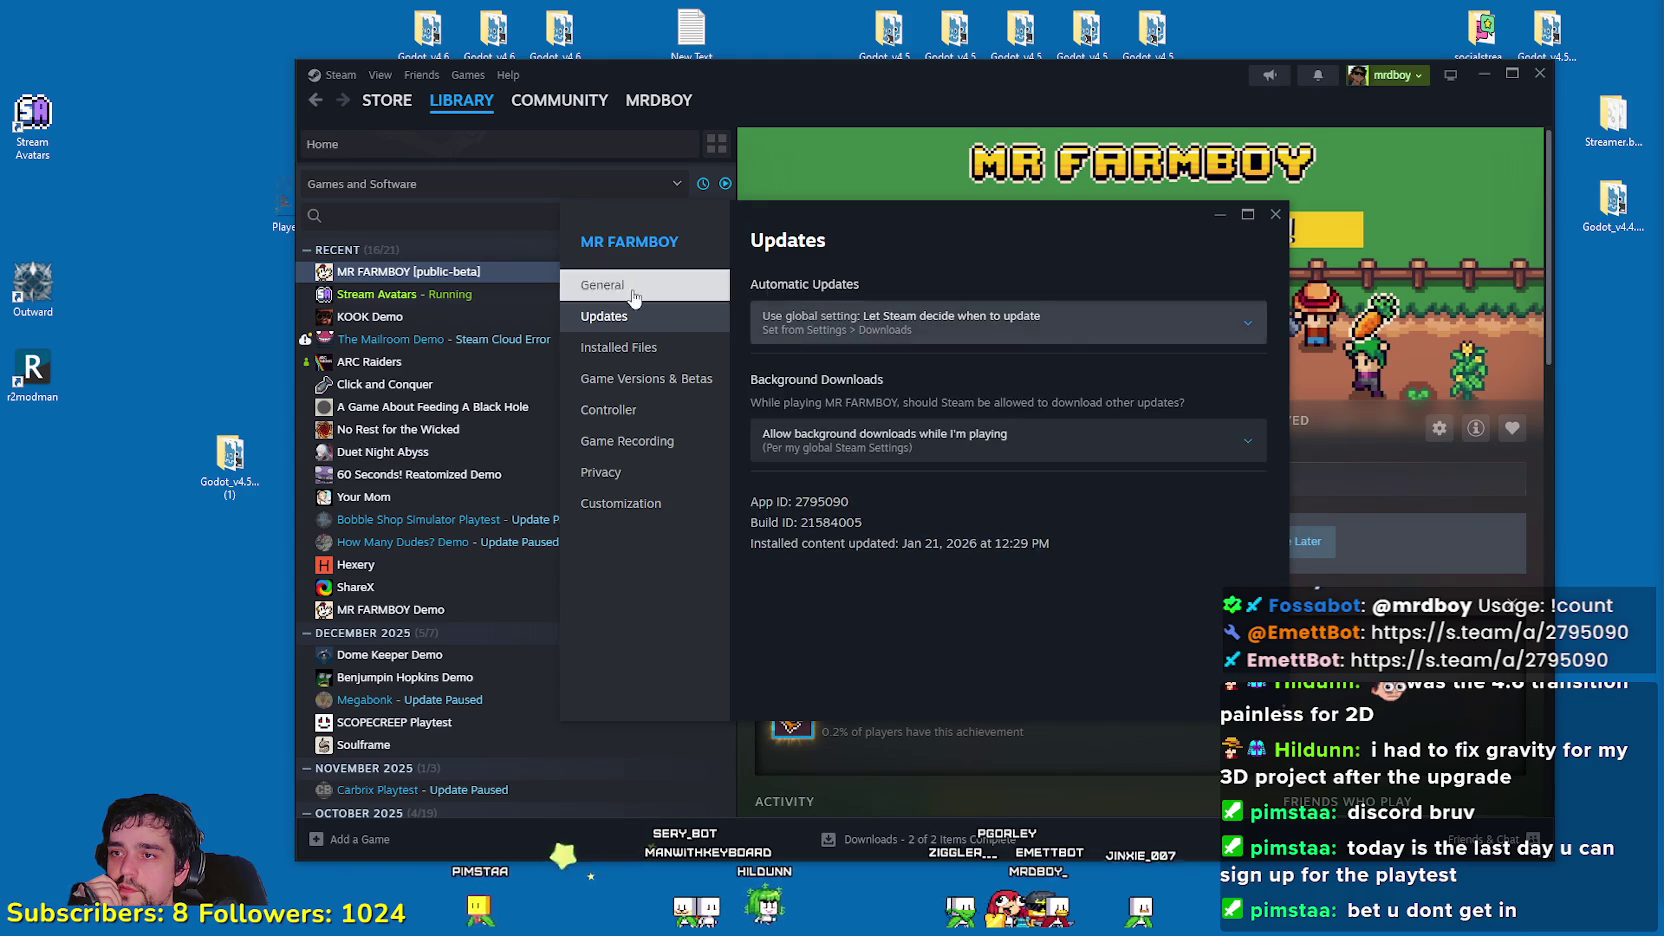
Step: Switch MR FARMBOY from public-beta to the Default Public Version and close properties
click(618, 347)
click(608, 410)
click(630, 349)
click(641, 378)
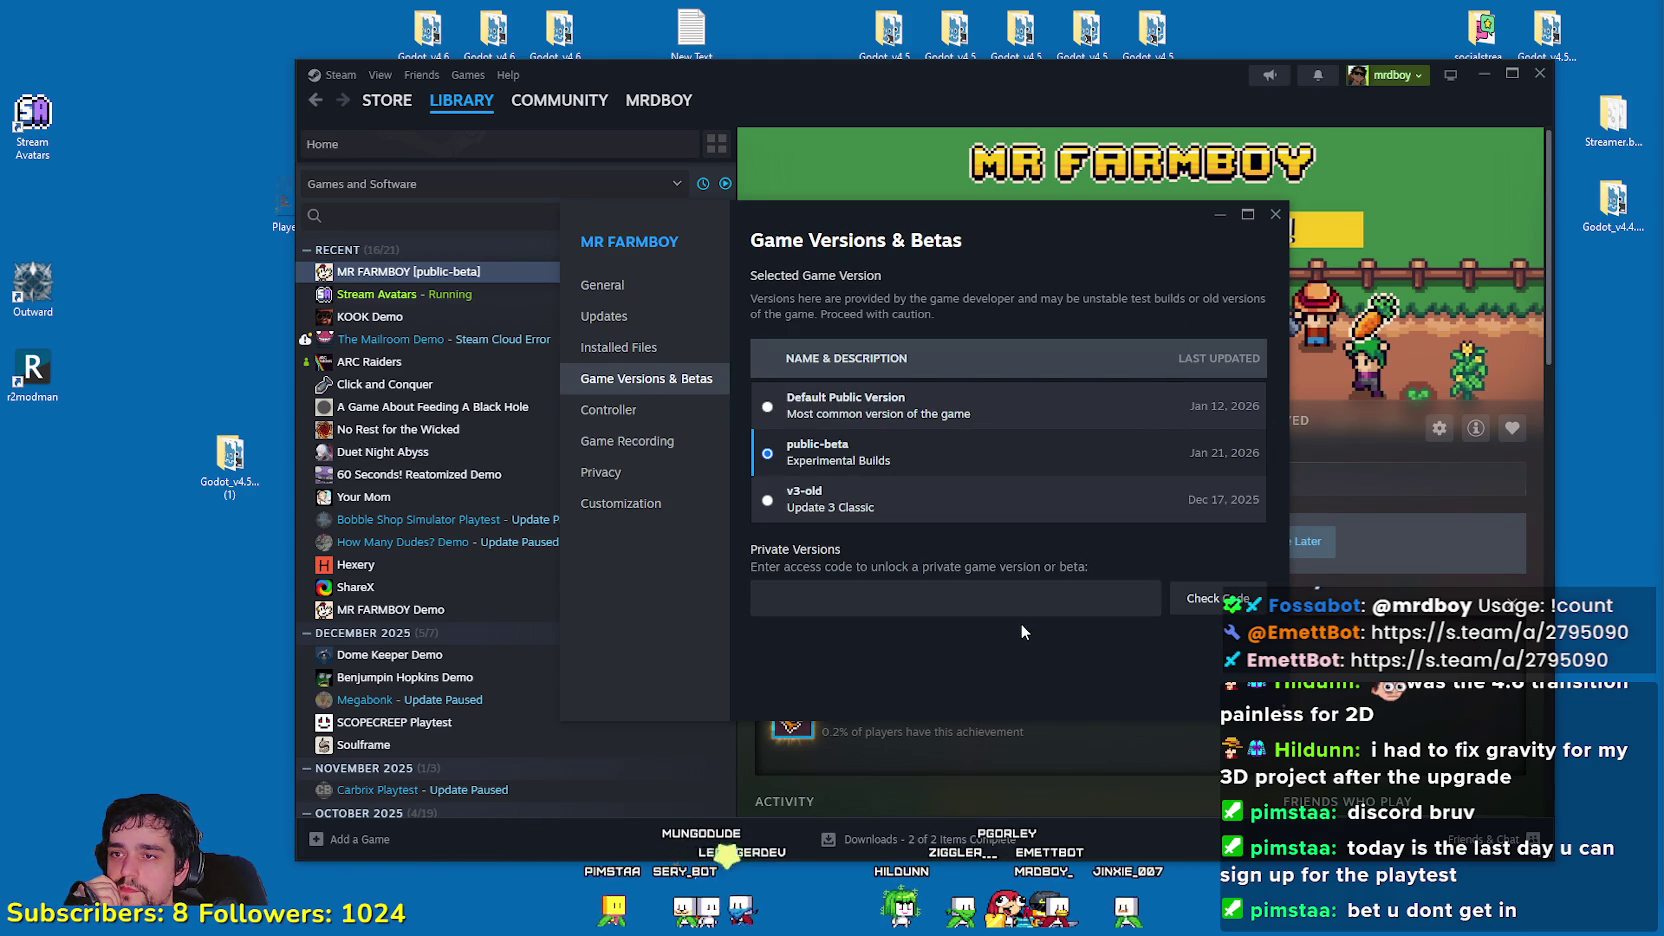
click(822, 408)
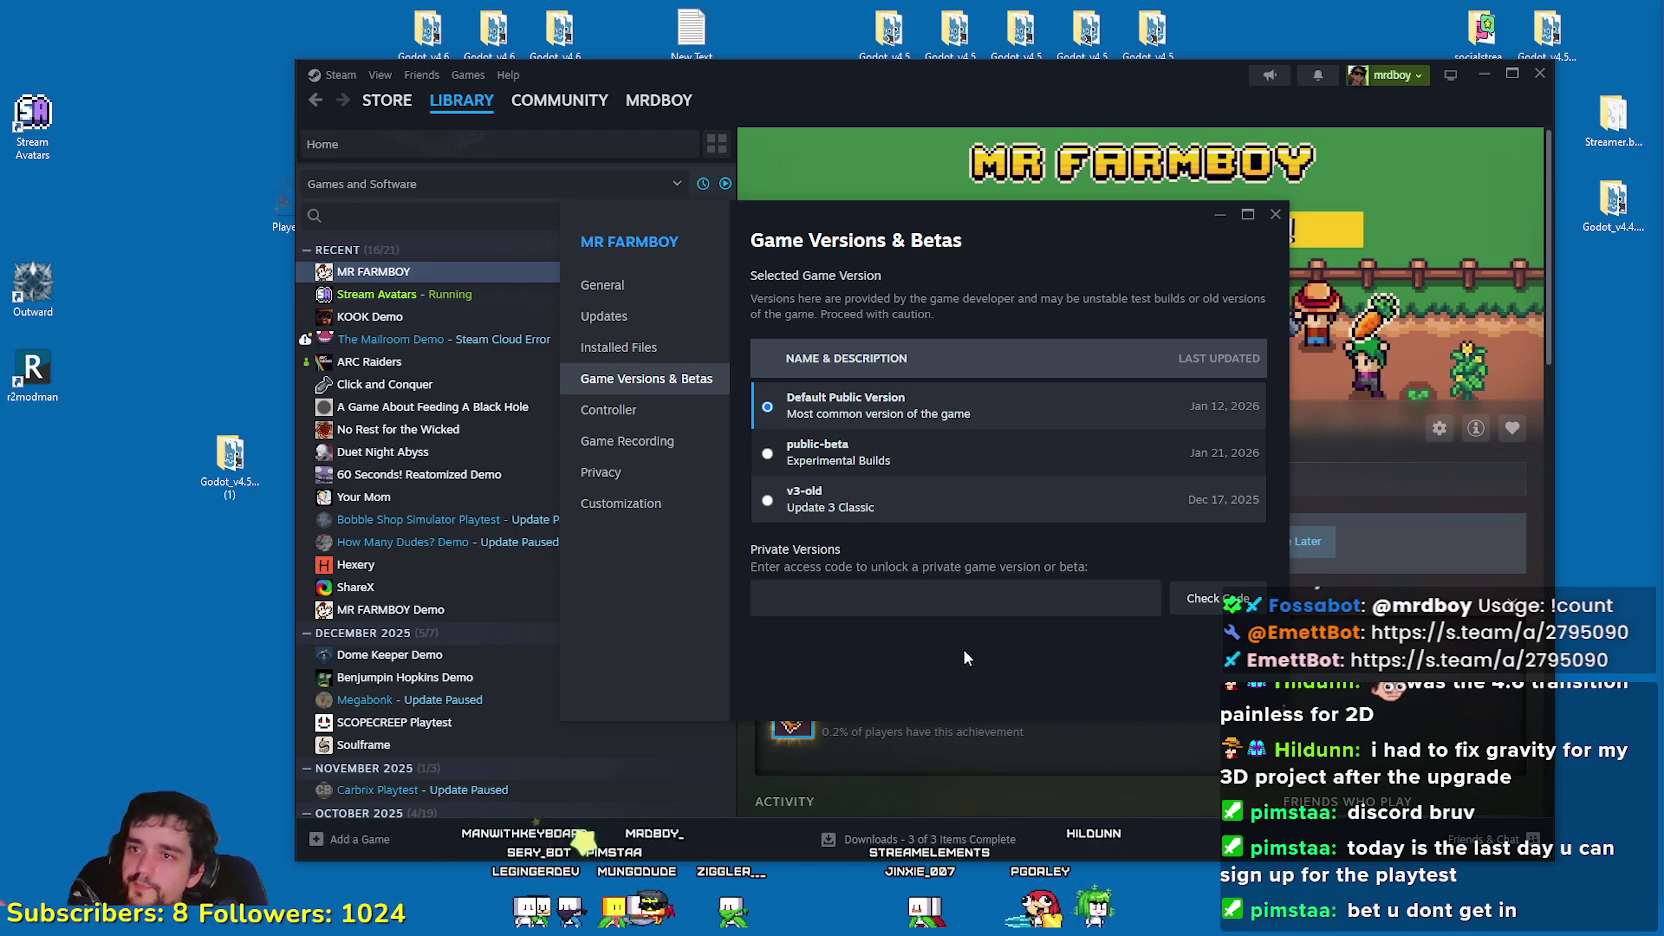
click(1274, 218)
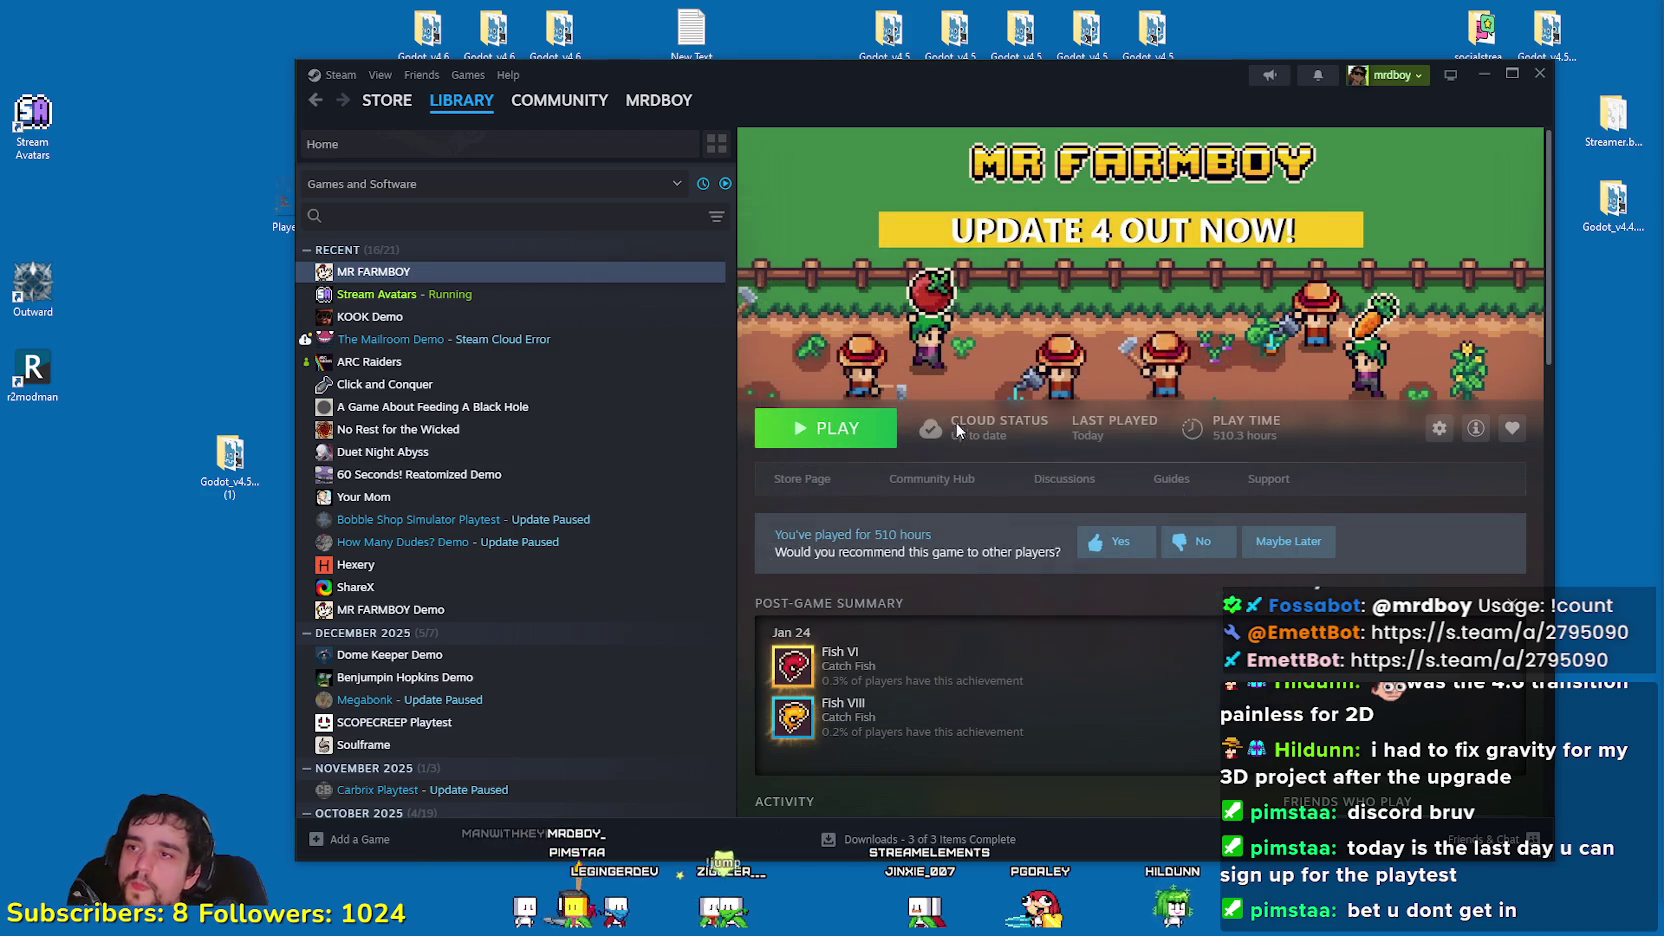
Step: Launch MR FARMBOY and dismiss the Select Save Game dialog
click(855, 430)
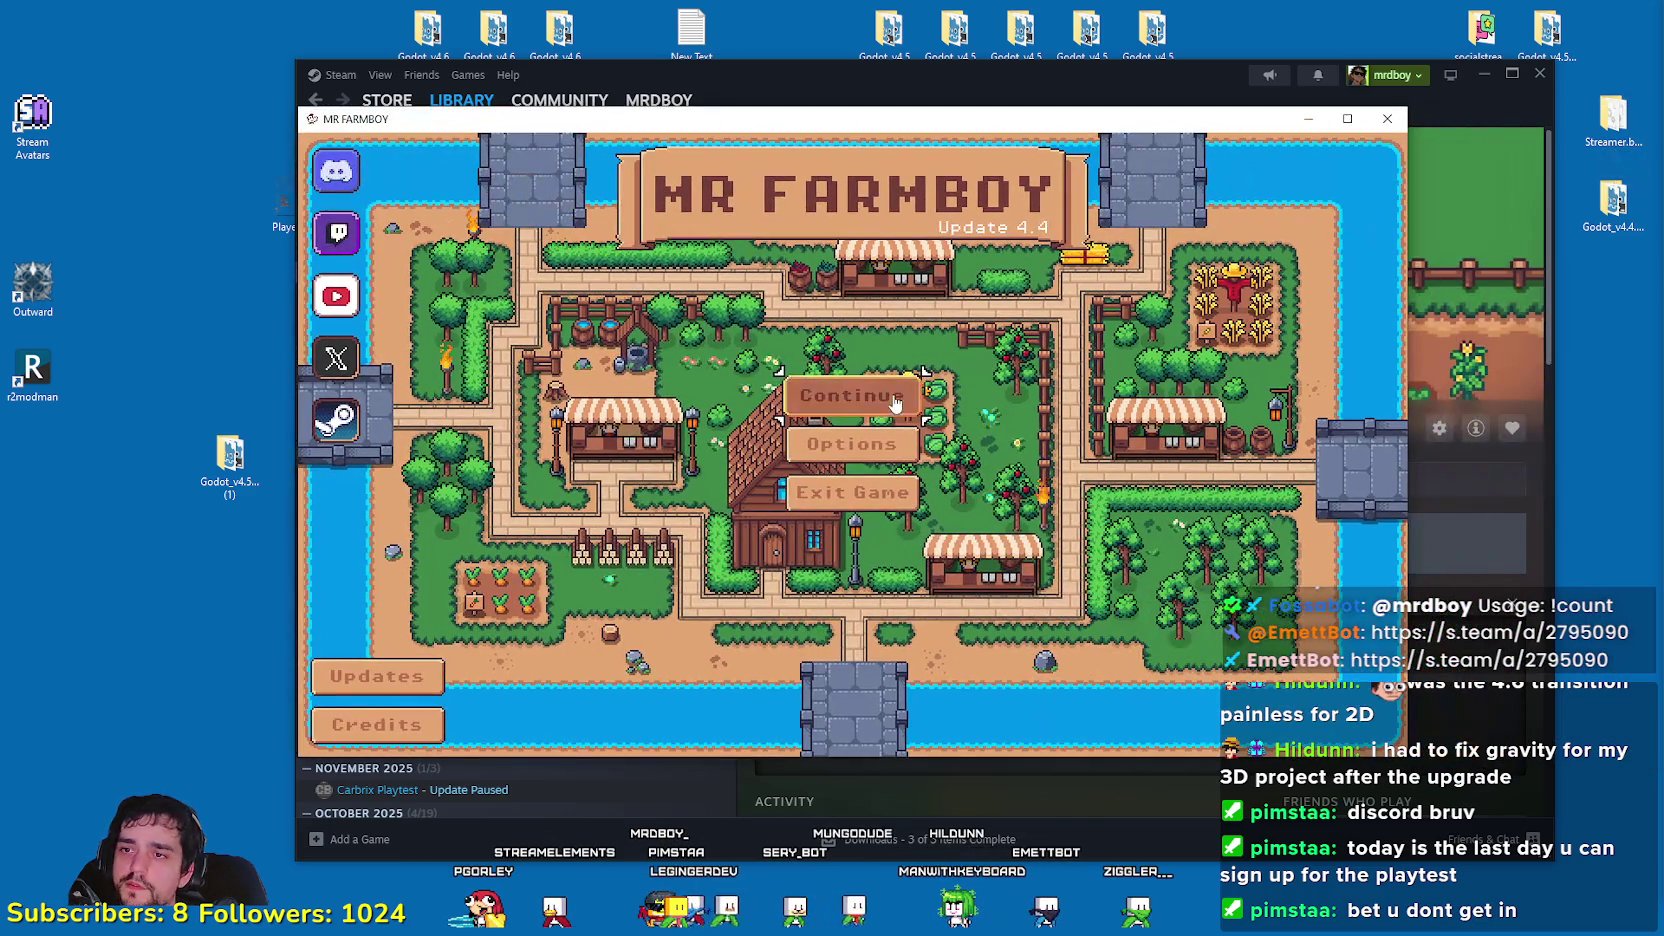
click(853, 398)
scroll(878, 520, up, 3)
scroll(878, 520, down, 3)
click(908, 618)
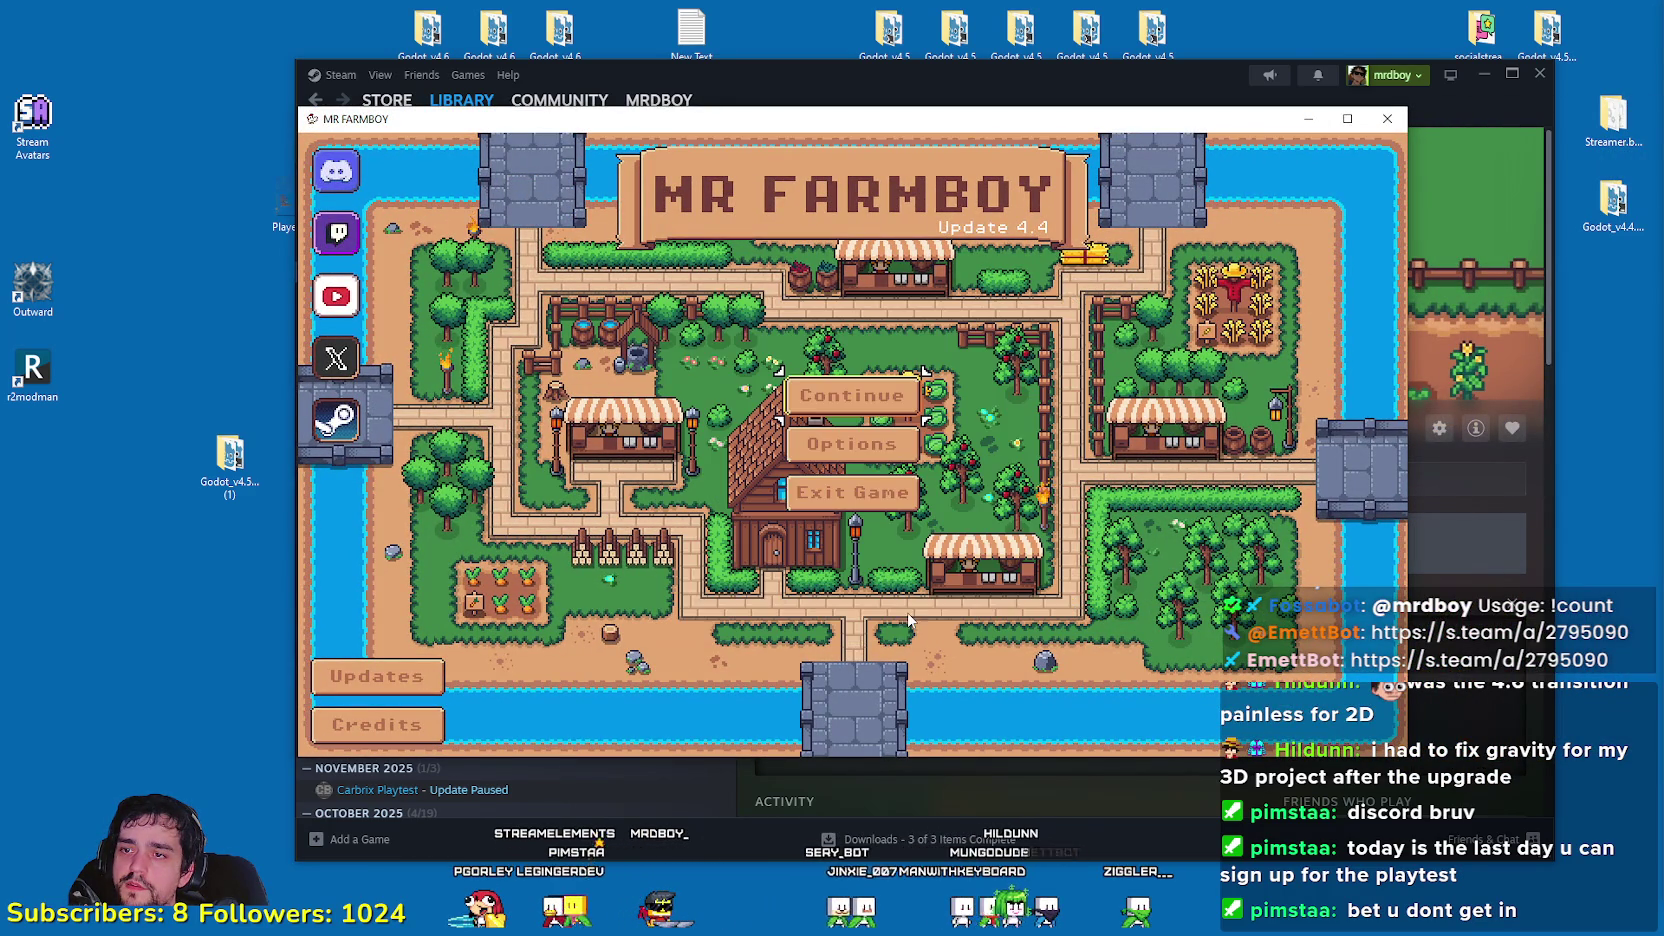
Step: Read through the Update 4.4 patch notes, then close them and the game window
click(340, 680)
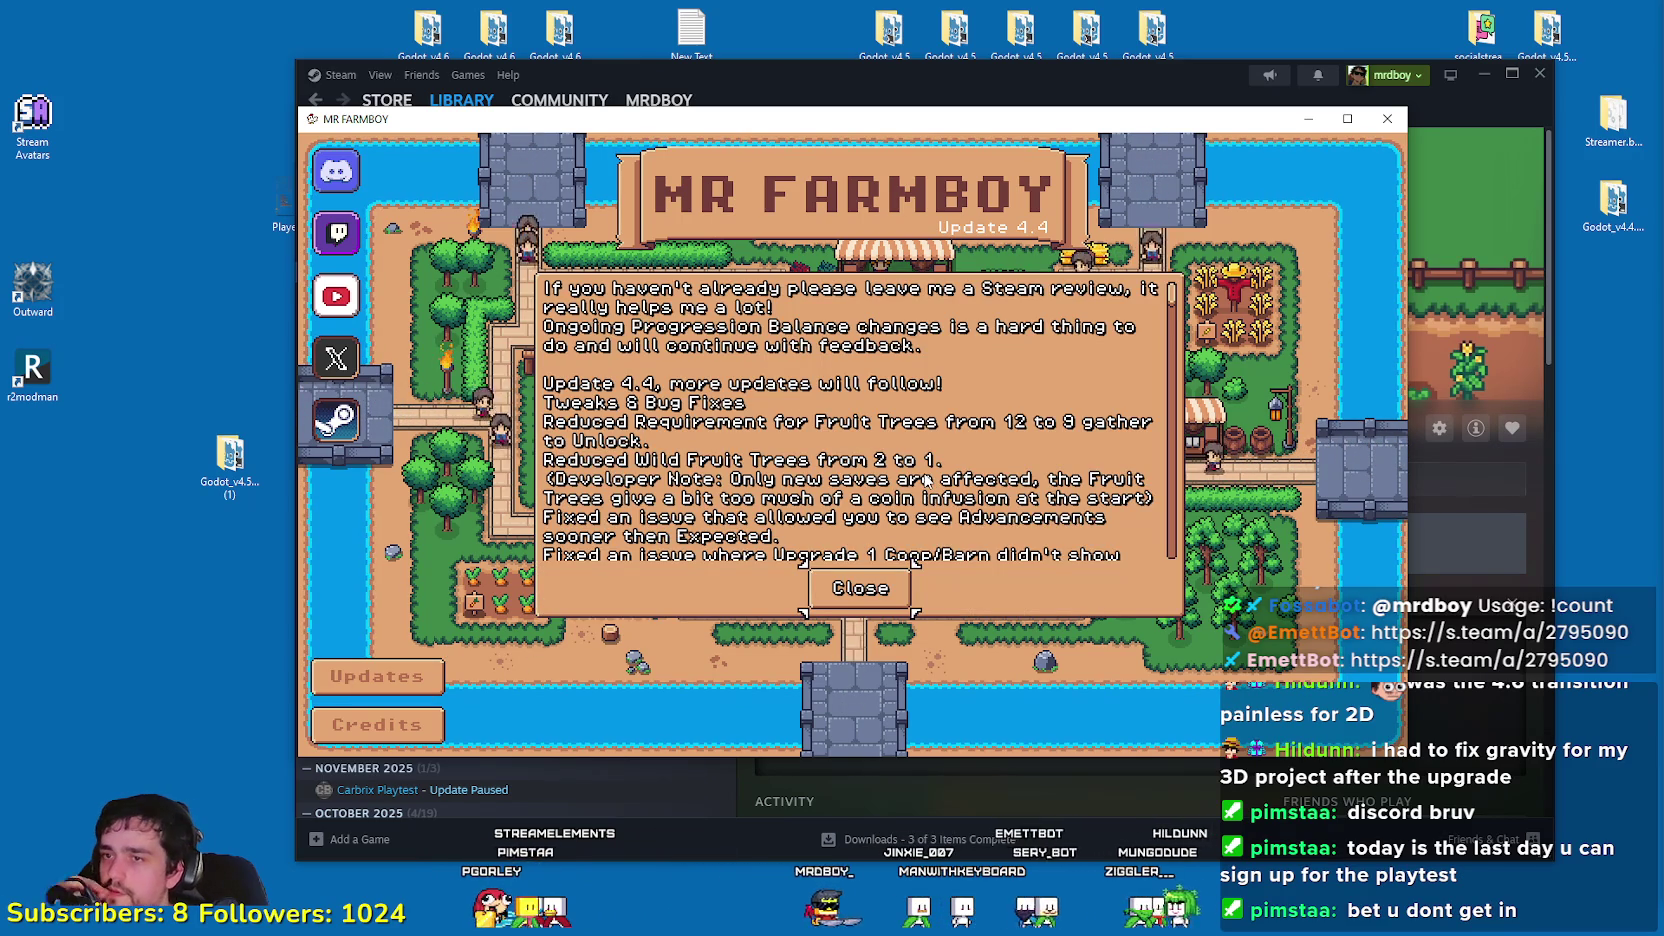
scroll(880, 440, down, 1)
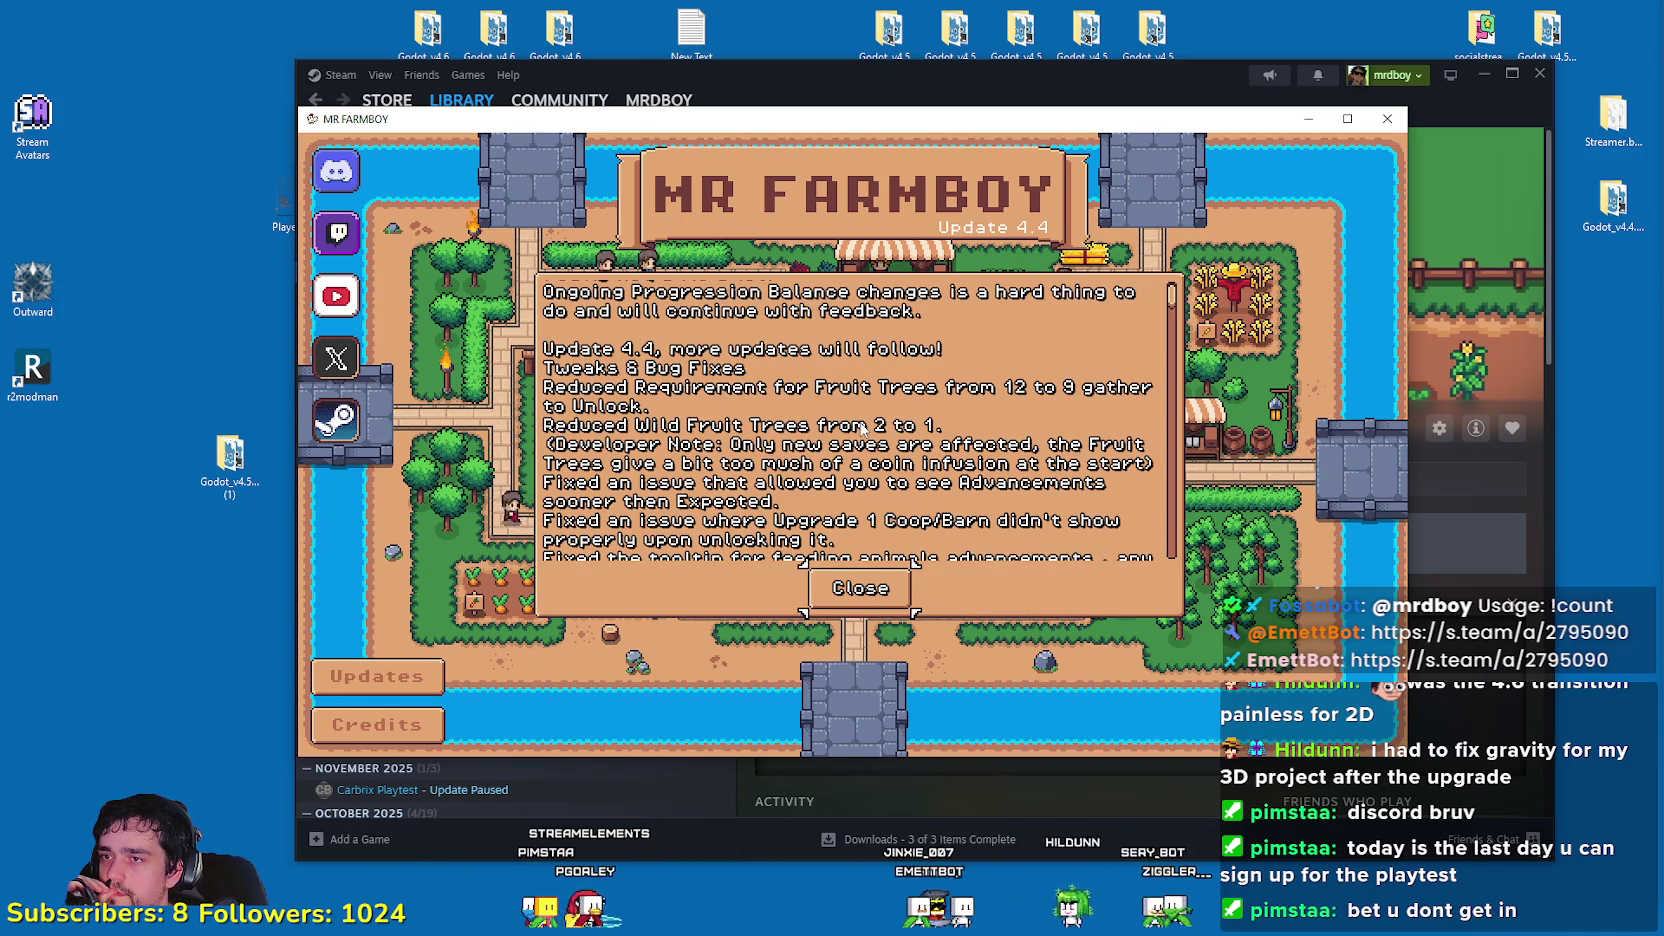
scroll(861, 427, down, 1)
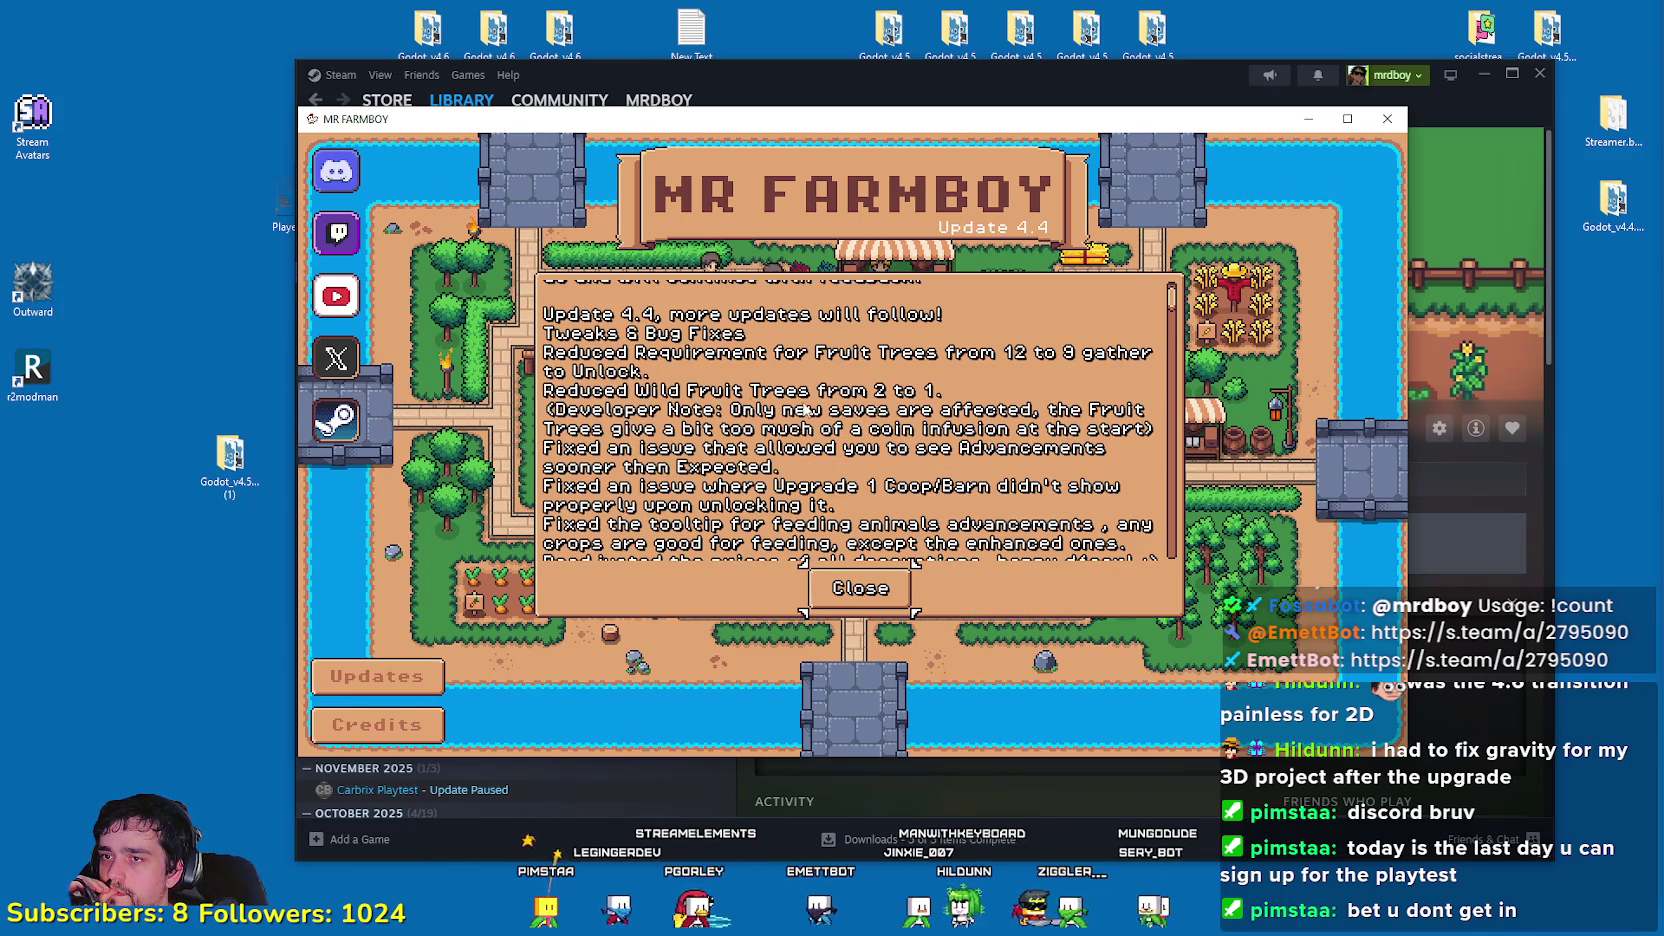
scroll(762, 408, down, 3)
scroll(766, 434, up, 2)
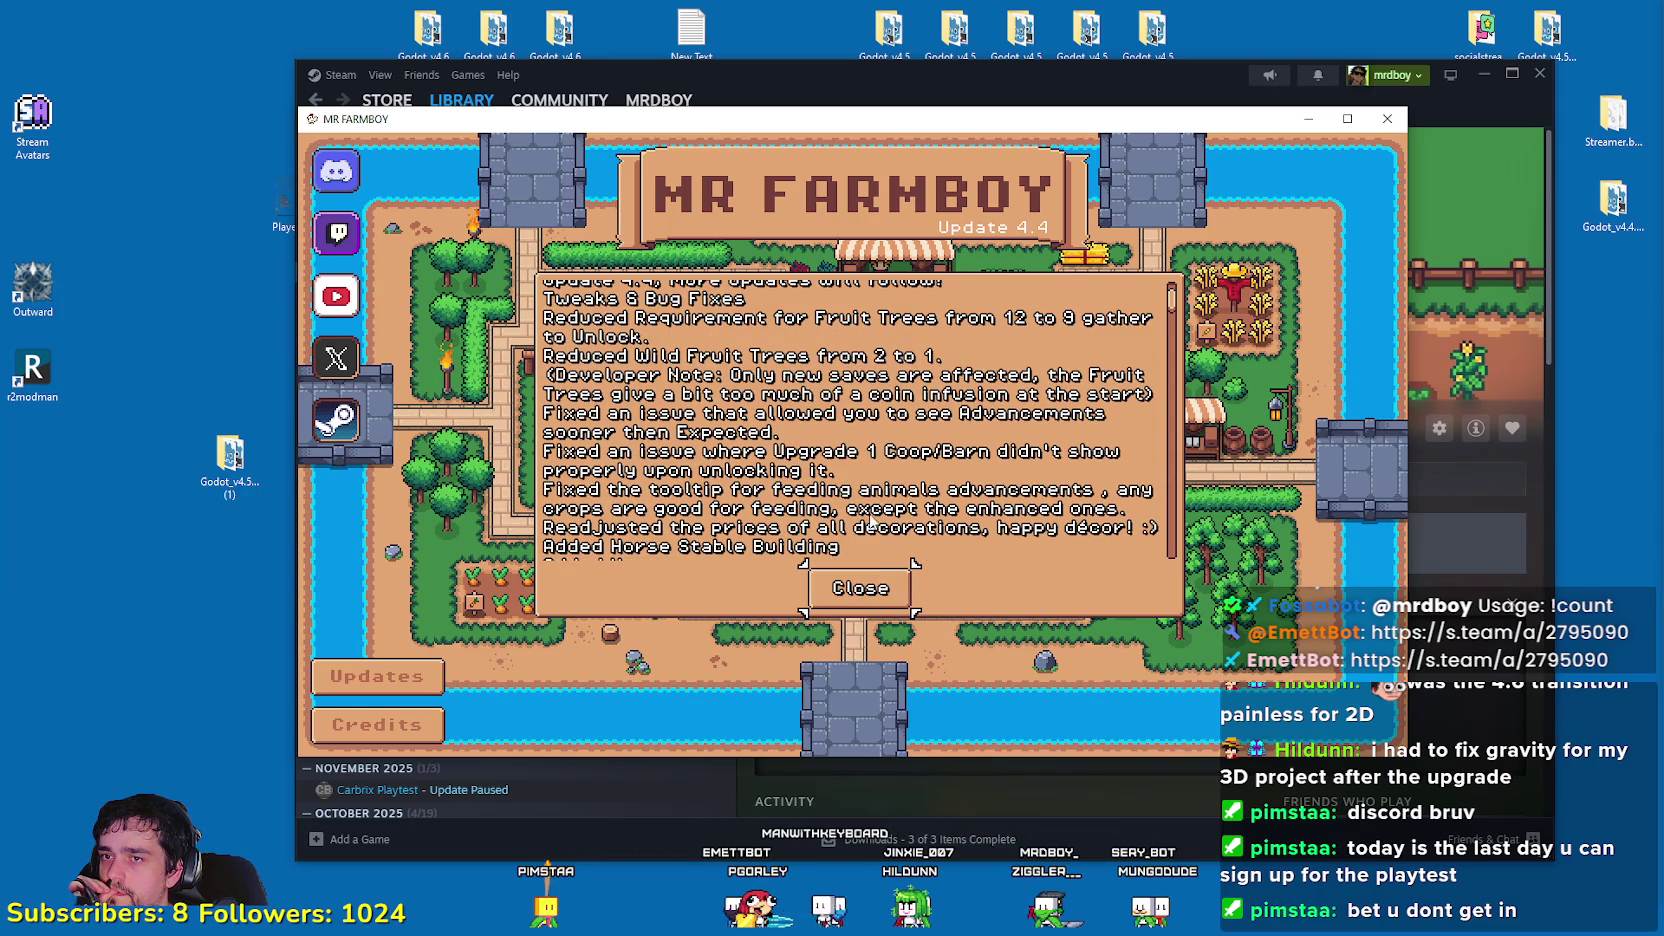
scroll(866, 528, down, 5)
click(853, 582)
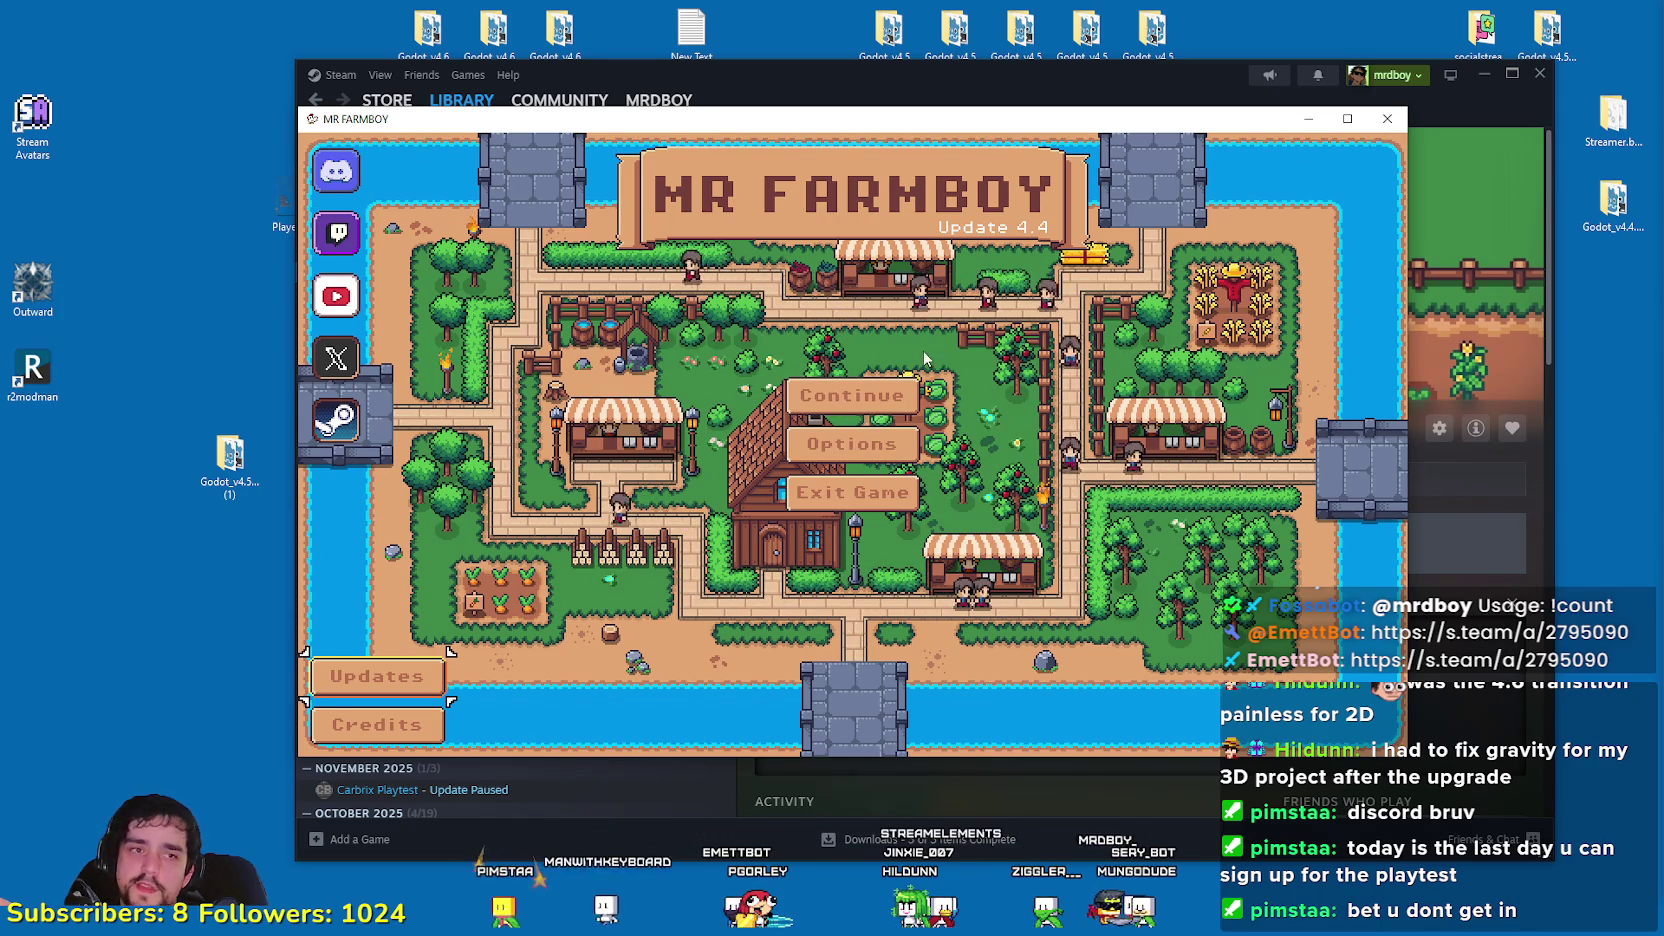
click(845, 495)
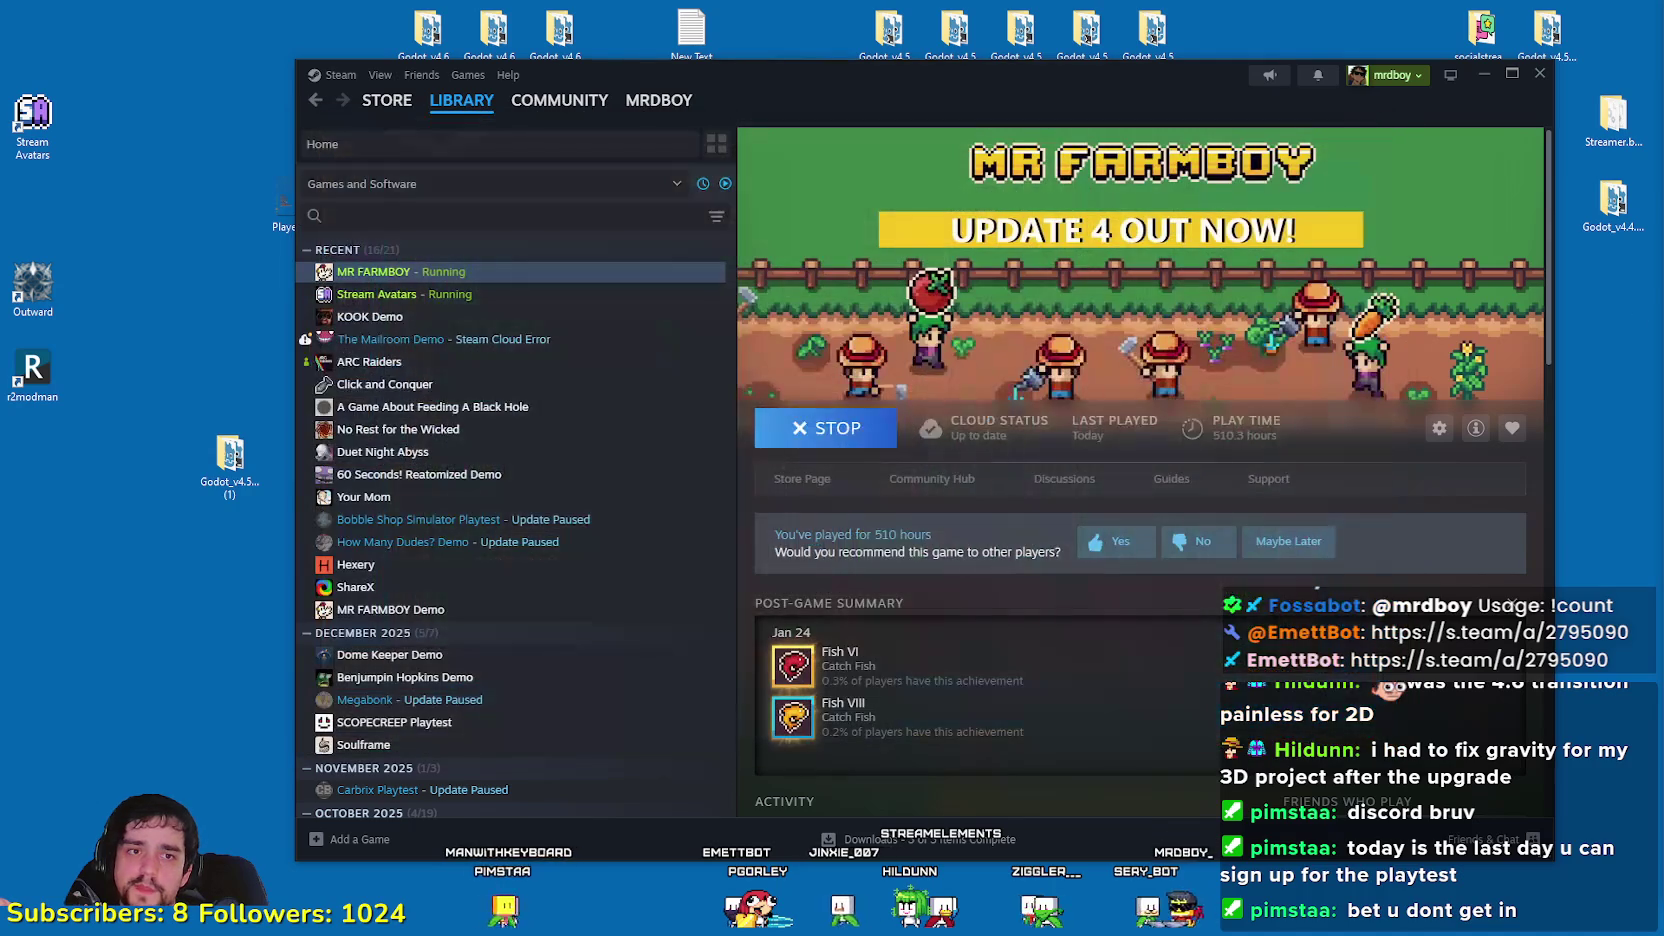